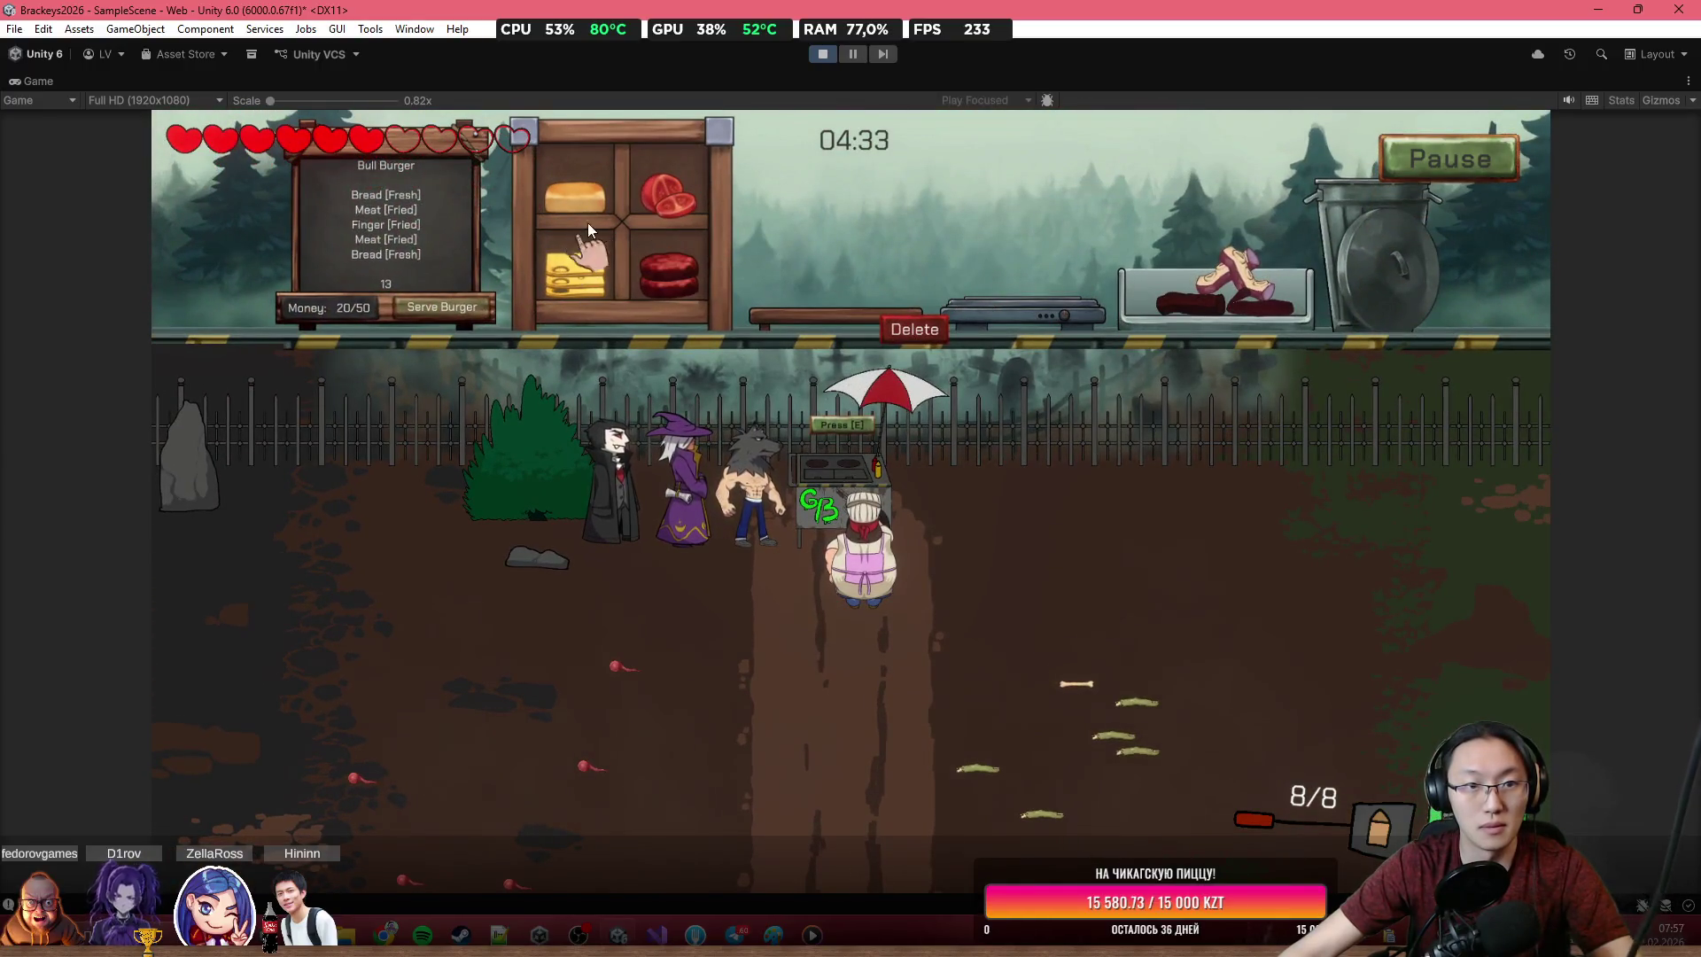
Fry the meat on the grill, move it onto the bun, and walk the chef back to the cart
drag(668, 269, 1017, 256)
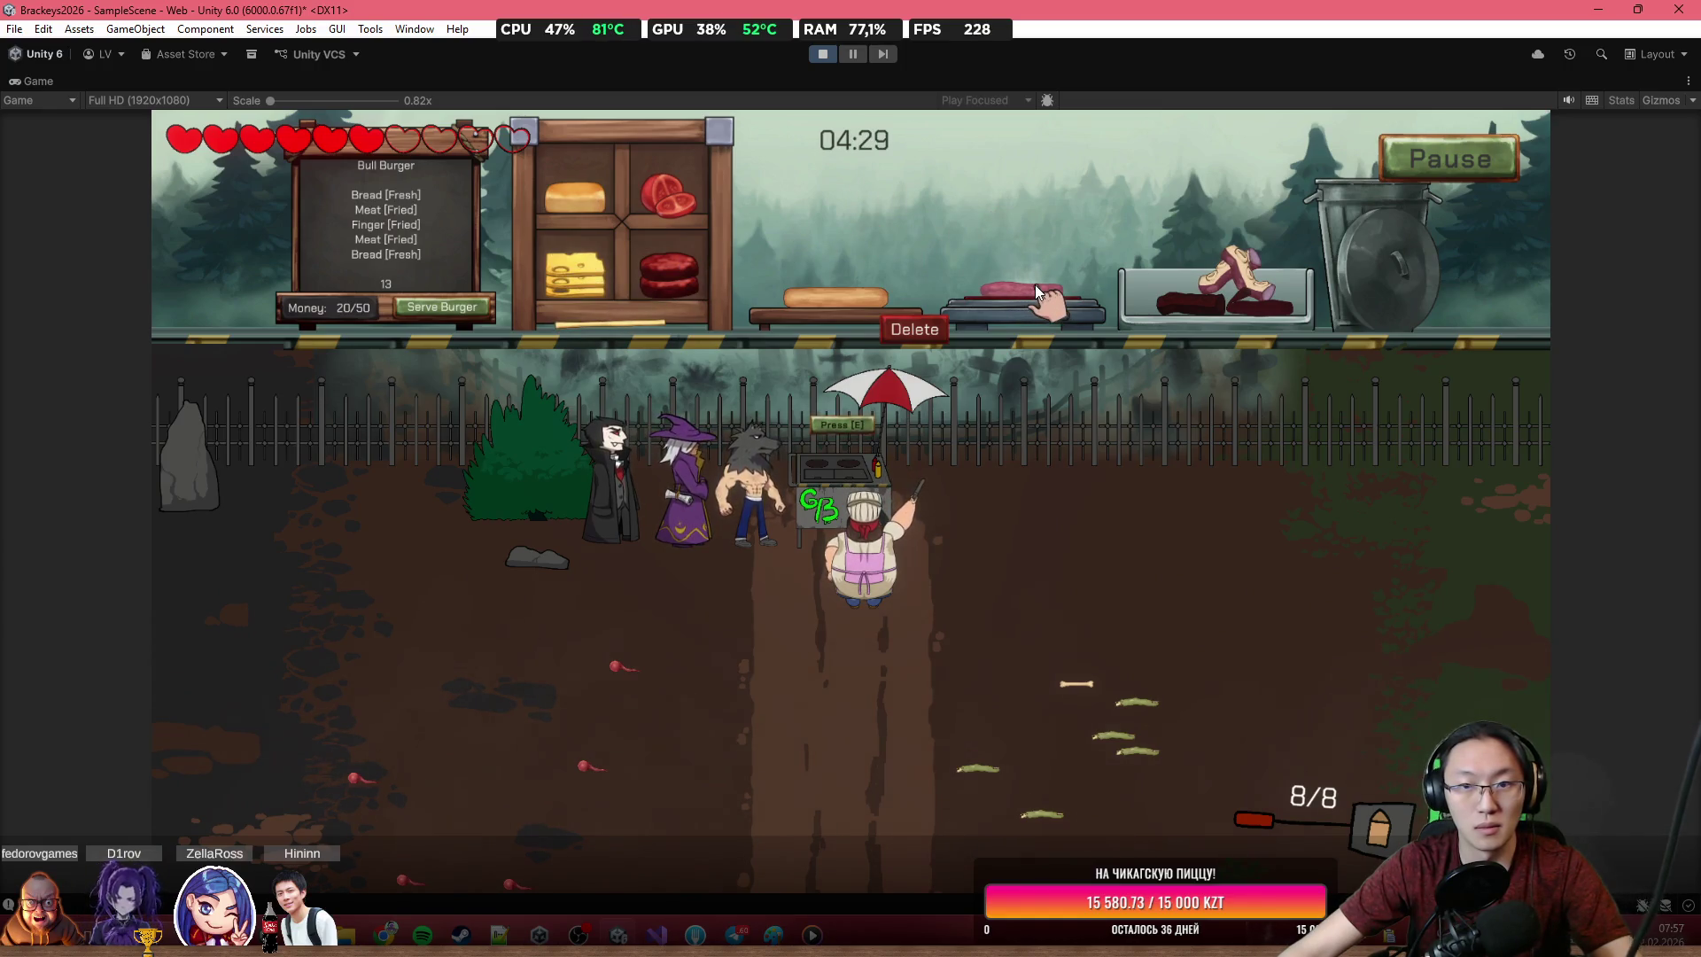
mouse_move(1018, 289)
mouse_down()
mouse_move(927, 218)
mouse_move(838, 273)
mouse_up()
key(s)
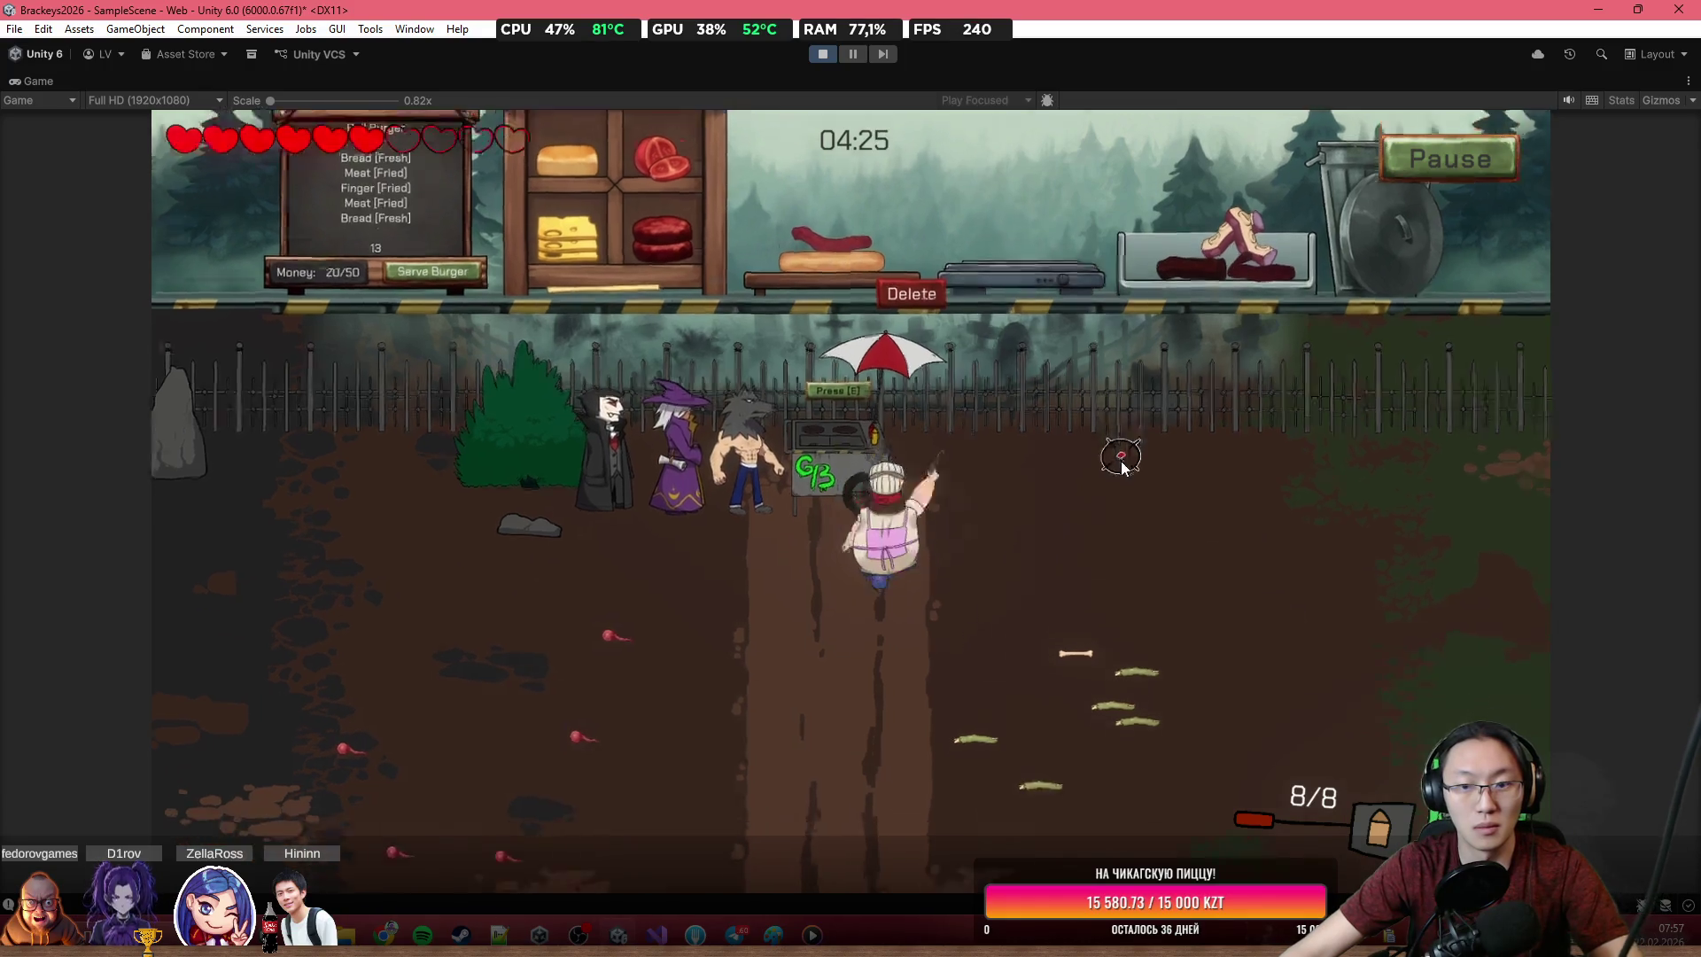
key(w)
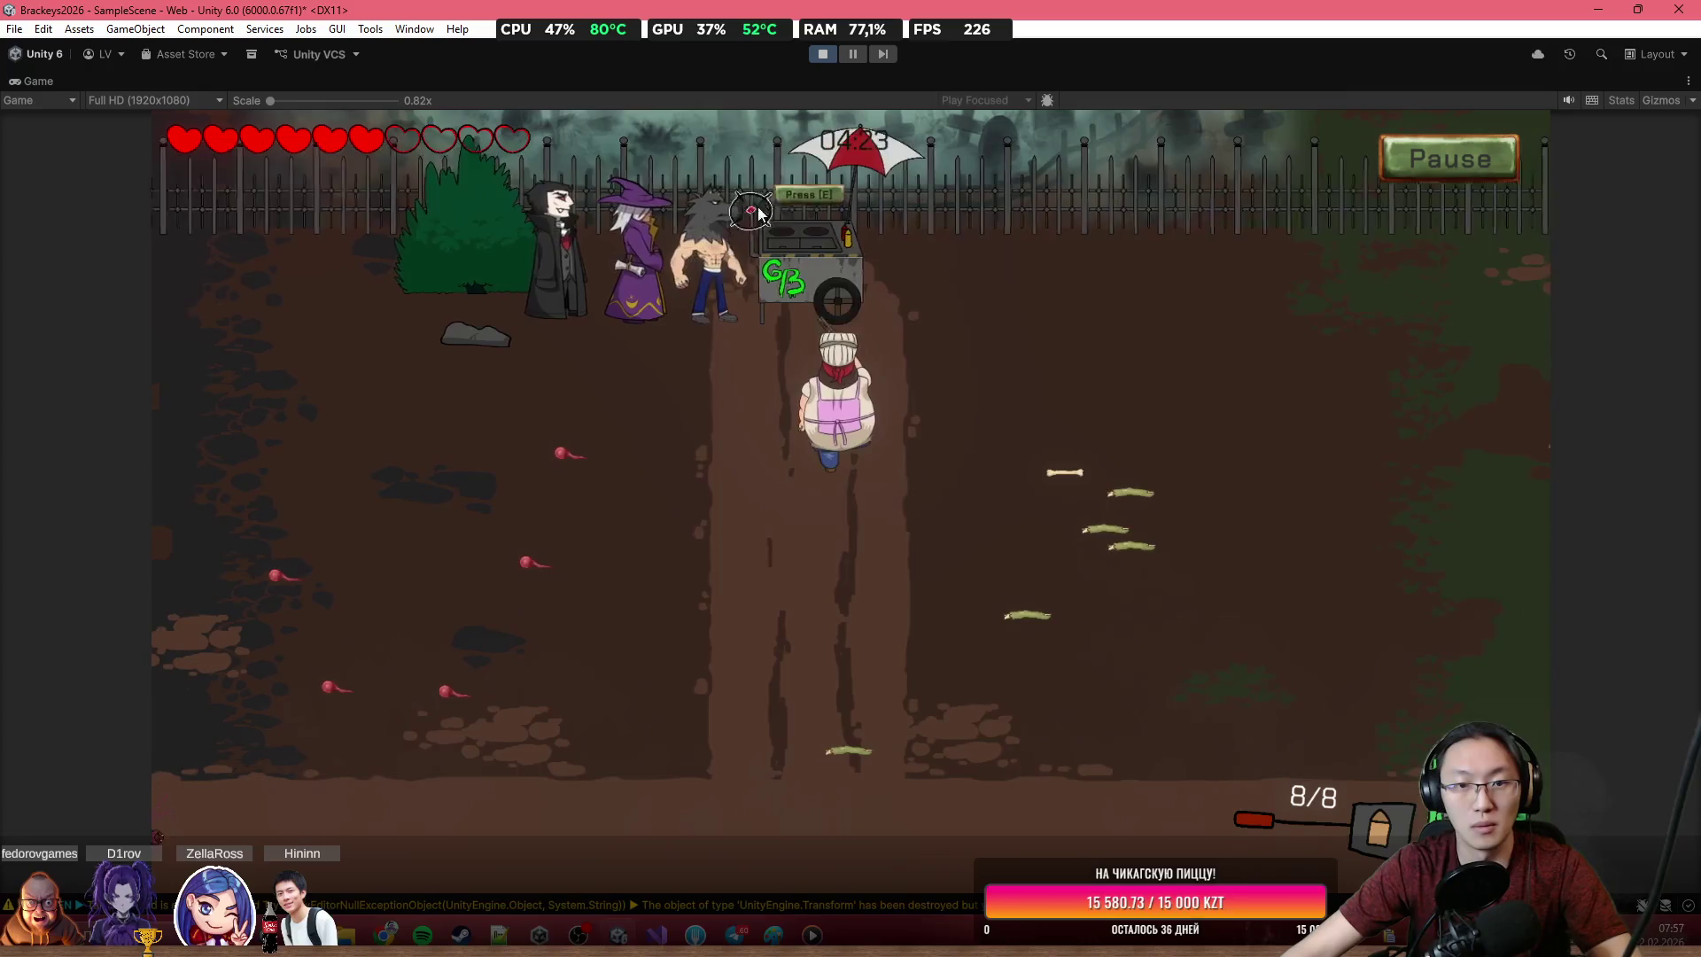
key(e)
Fry a finger while shooting the spider and zombie, then add it to the burger
mouse_move(1221, 253)
mouse_down()
mouse_move(1050, 202)
mouse_move(1002, 250)
mouse_move(1010, 279)
mouse_up()
click(647, 720)
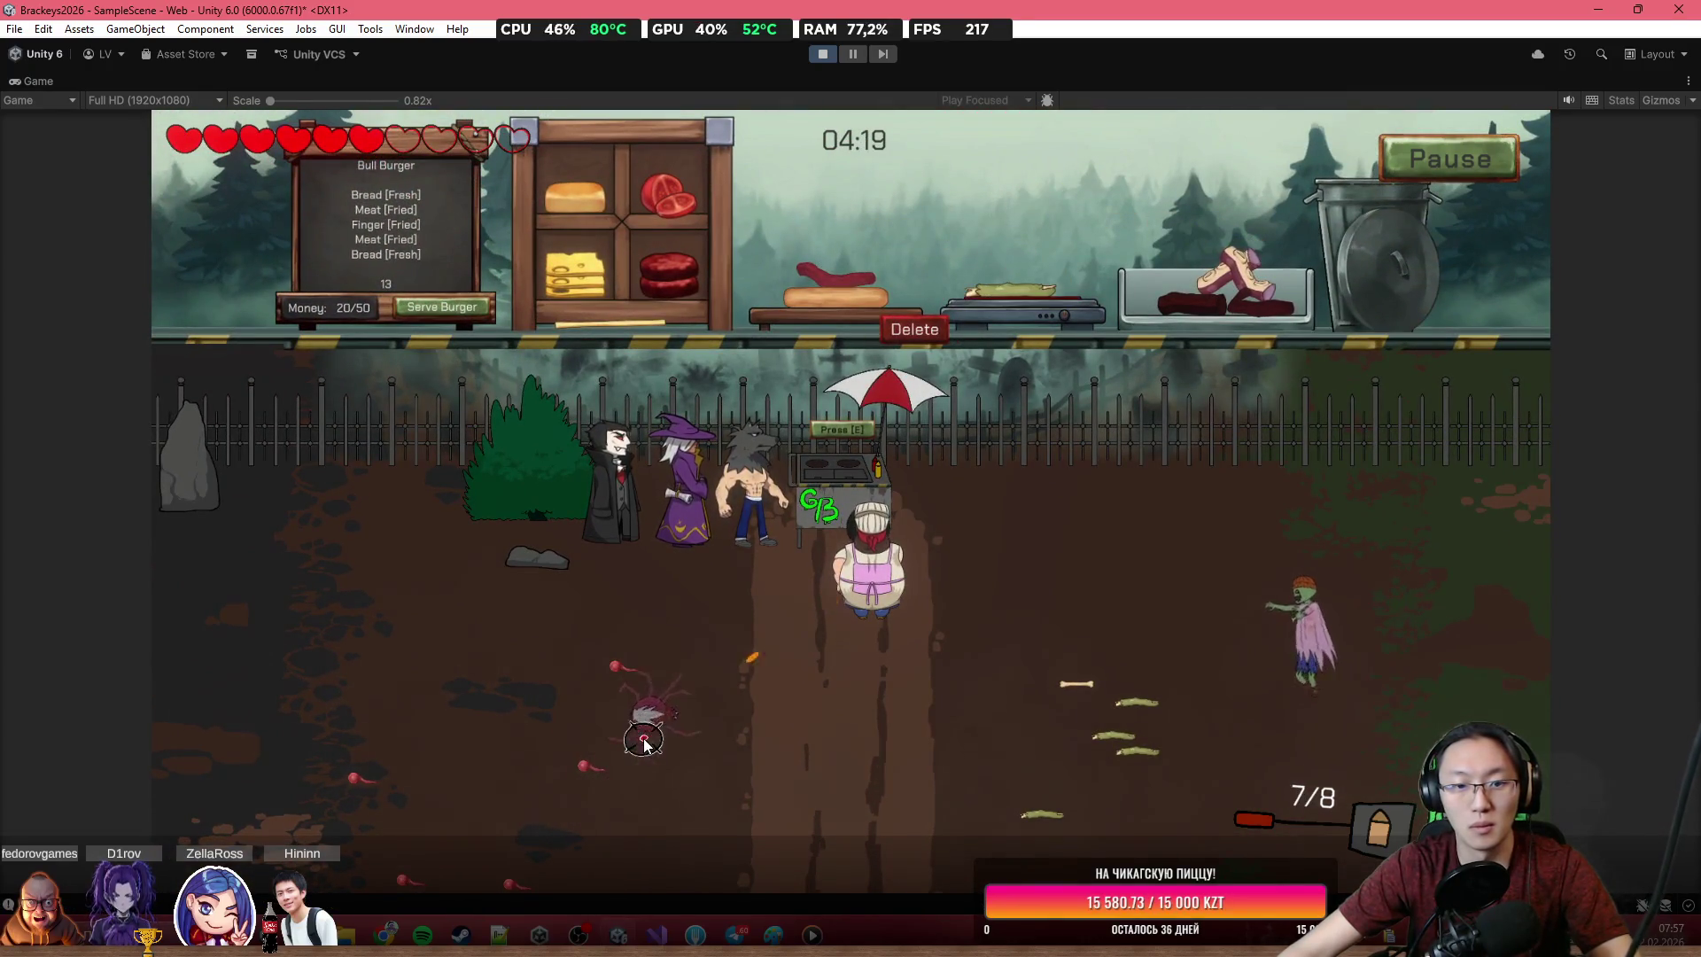
click(646, 719)
click(646, 719)
click(647, 719)
click(646, 720)
click(1187, 624)
click(1169, 633)
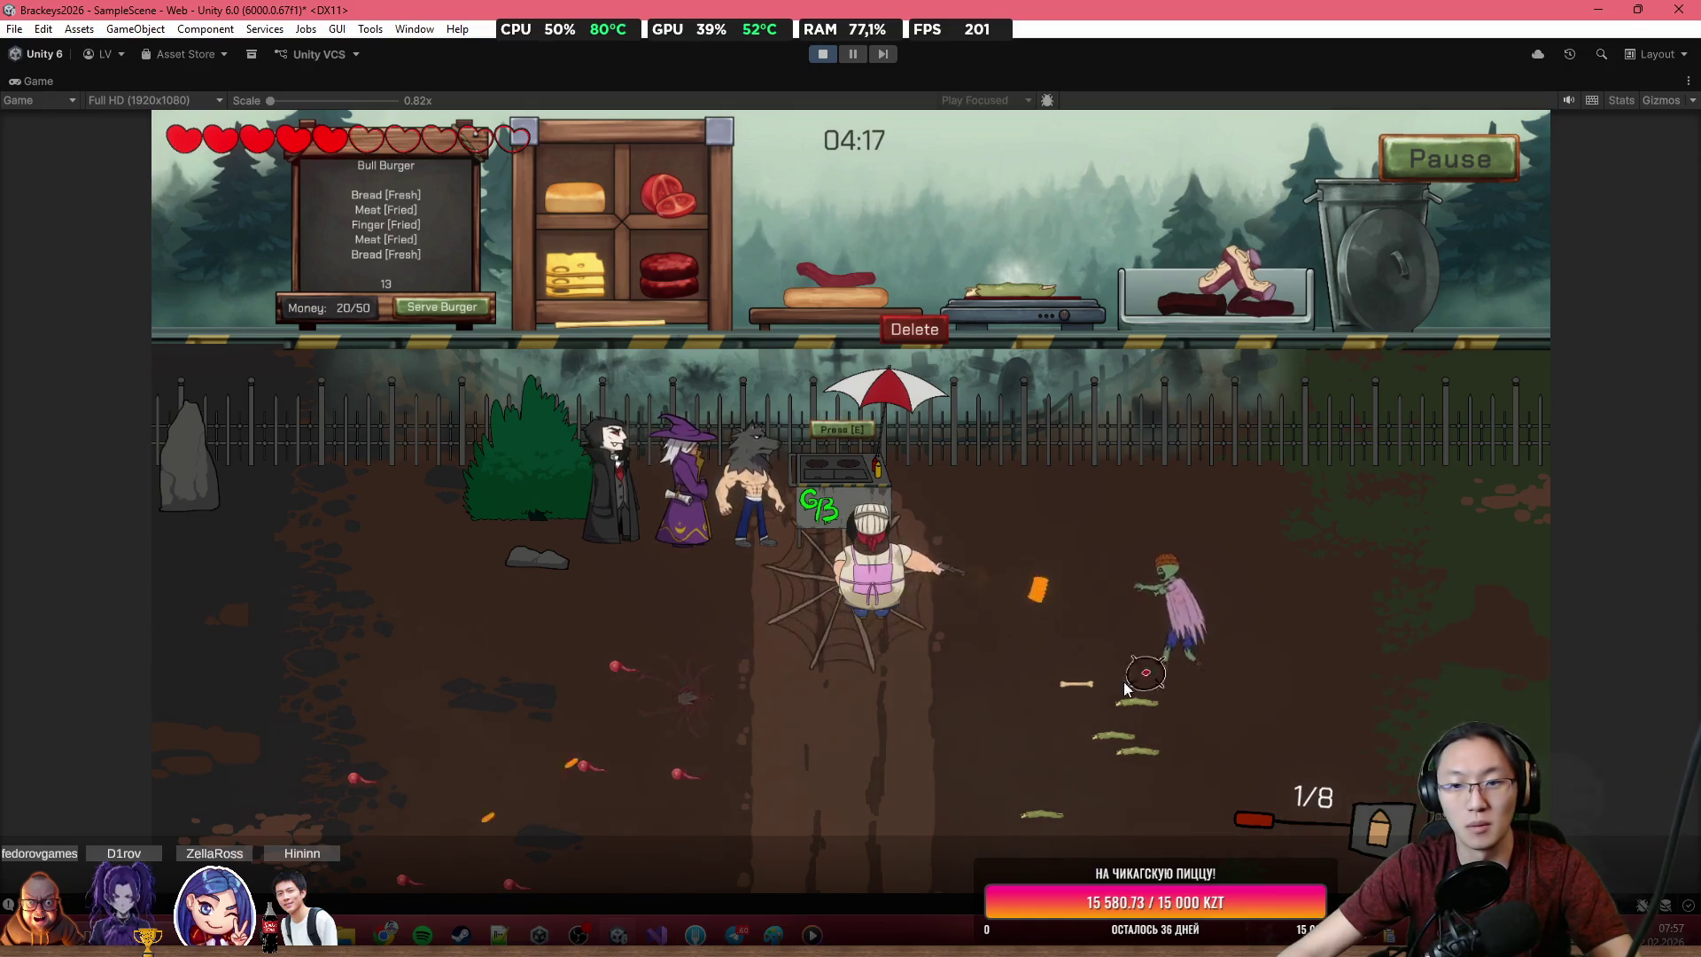
mouse_move(1017, 298)
mouse_down()
mouse_move(1013, 239)
mouse_move(826, 213)
mouse_move(837, 274)
mouse_up()
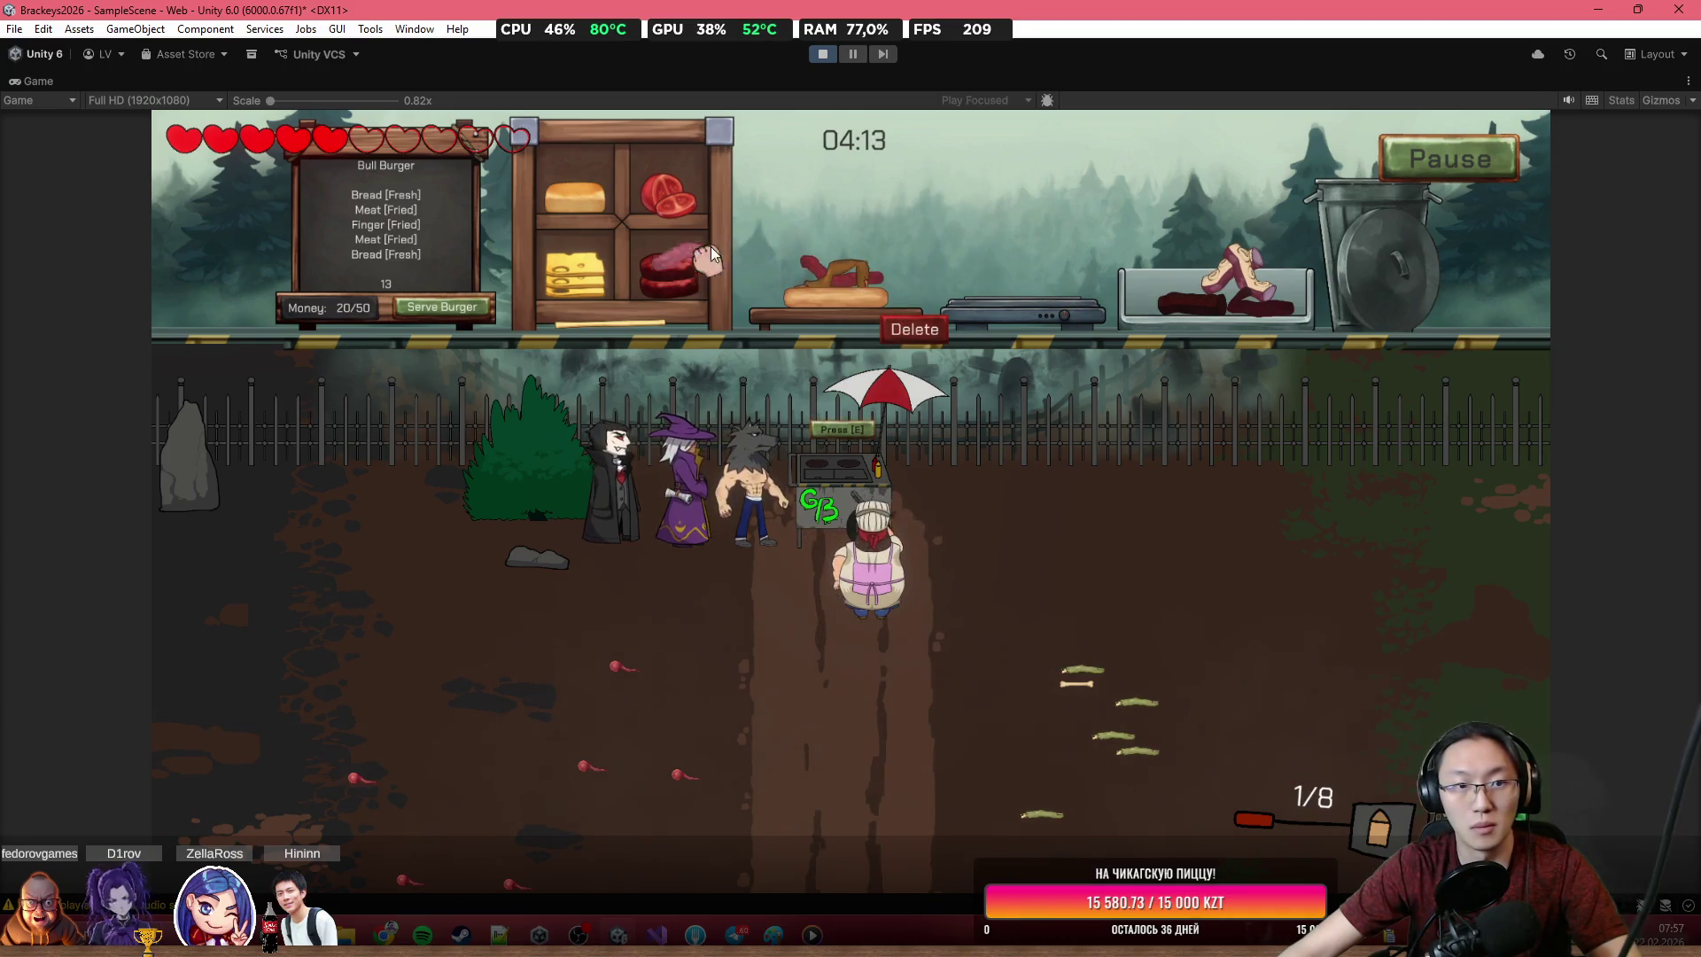
Shoot down the spider approaching from the left of the stand
click(278, 702)
click(403, 680)
click(427, 677)
click(453, 666)
click(457, 665)
click(507, 655)
click(551, 647)
click(577, 641)
click(604, 634)
Top the burger with fried meat and serve the Bull Burger
mouse_move(999, 301)
mouse_down()
mouse_move(1006, 266)
mouse_move(872, 177)
mouse_up()
mouse_move(854, 250)
mouse_down()
mouse_move(869, 225)
mouse_move(869, 270)
mouse_up()
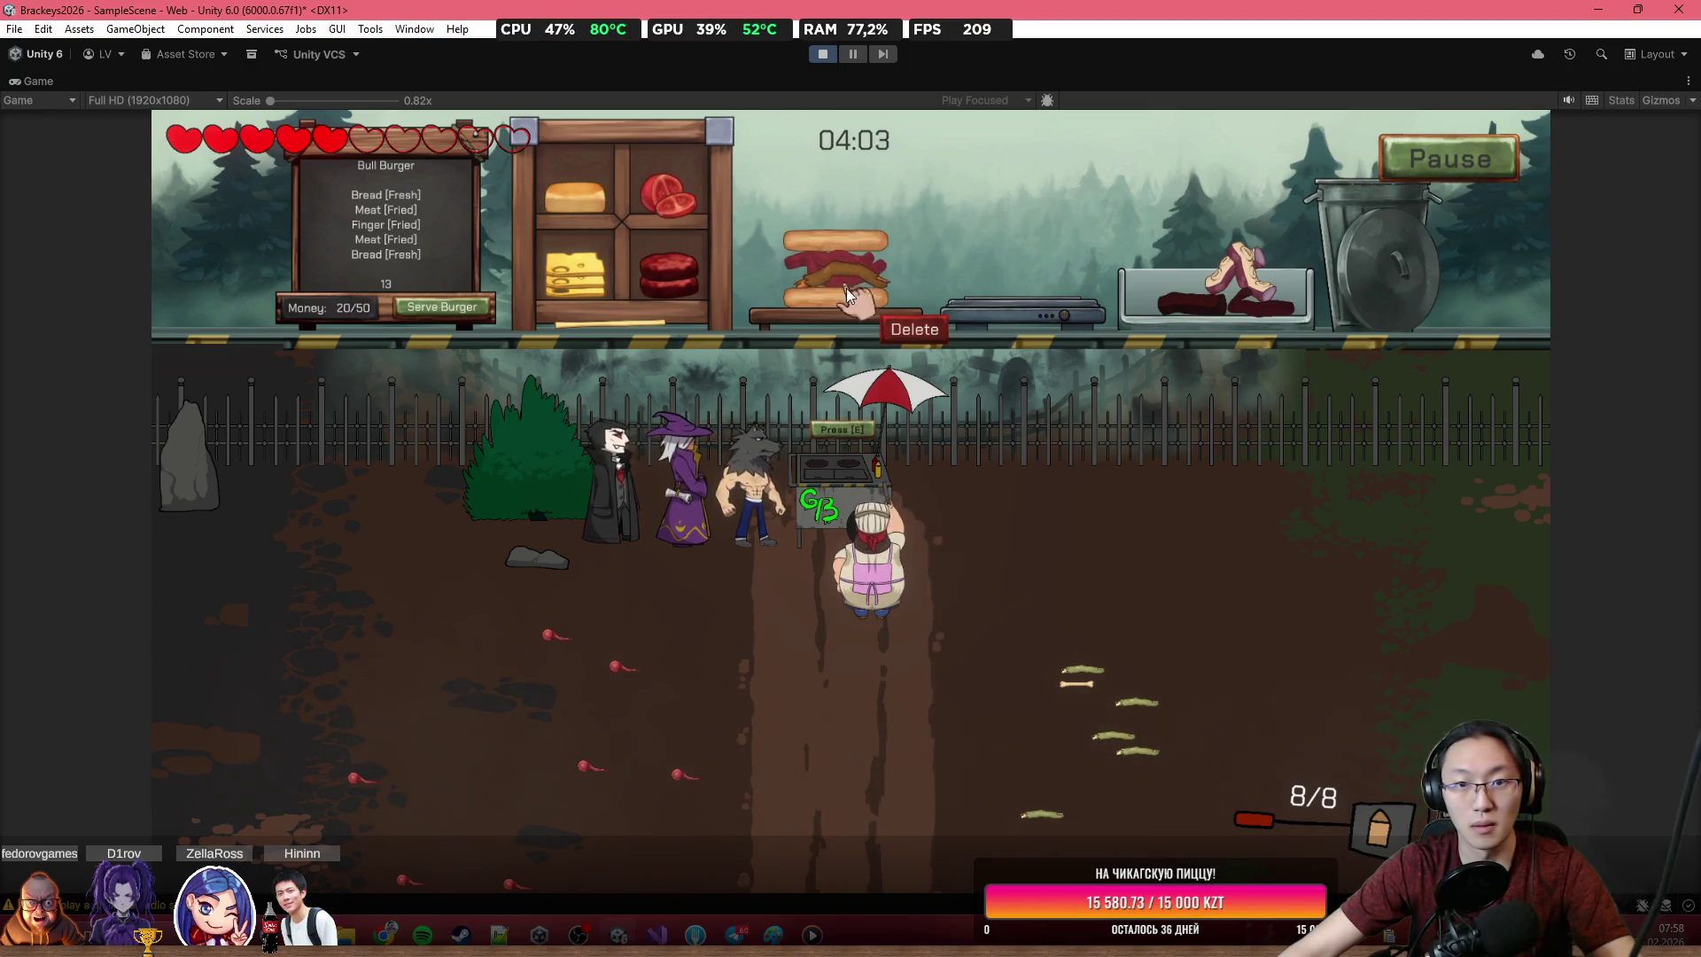
click(468, 308)
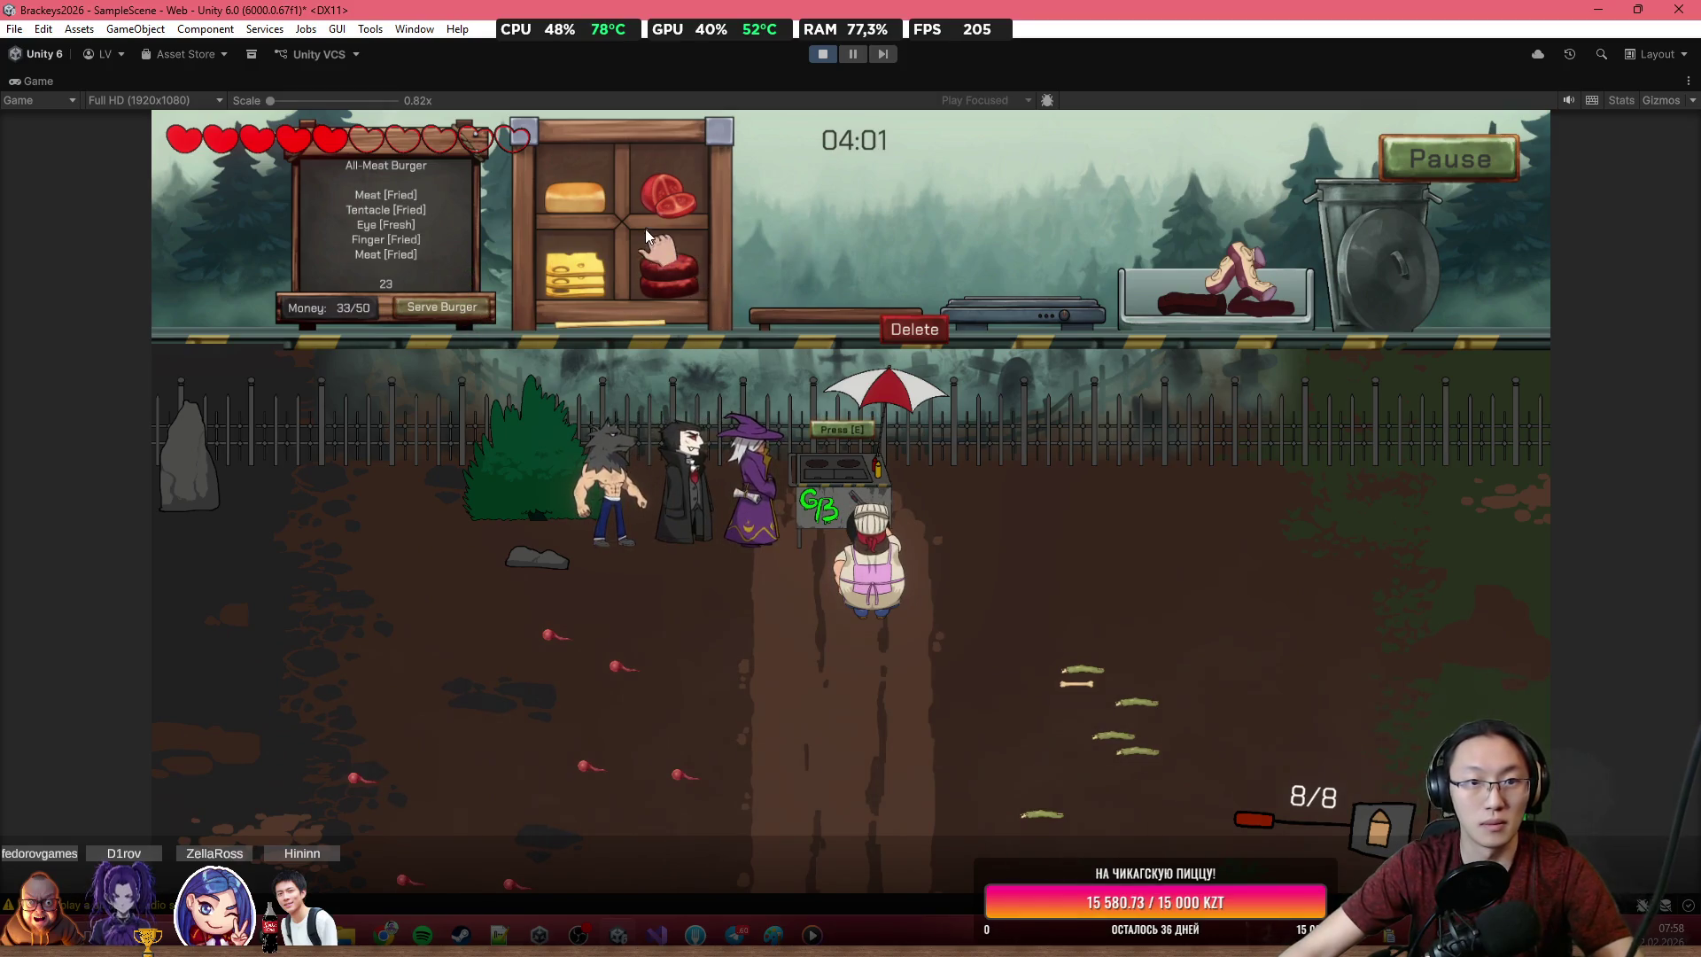
Put fried meat on the board and fry another piece of meat for the All-Meat Burger
drag(906, 255, 900, 282)
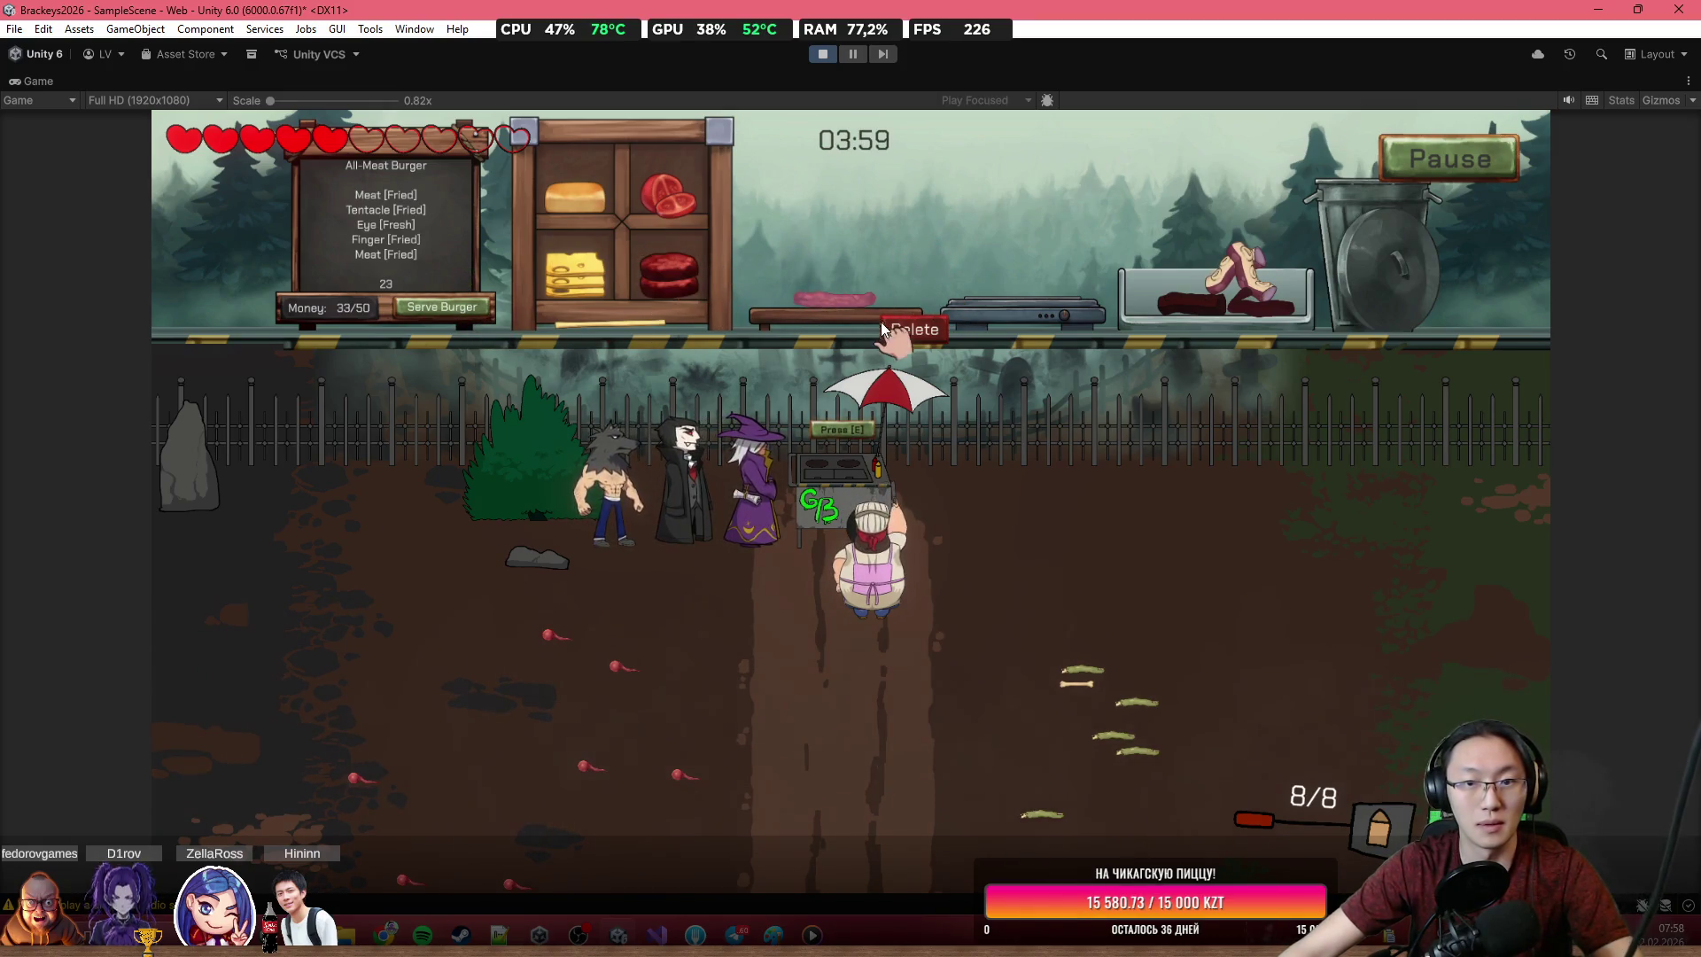
drag(1001, 263, 1017, 306)
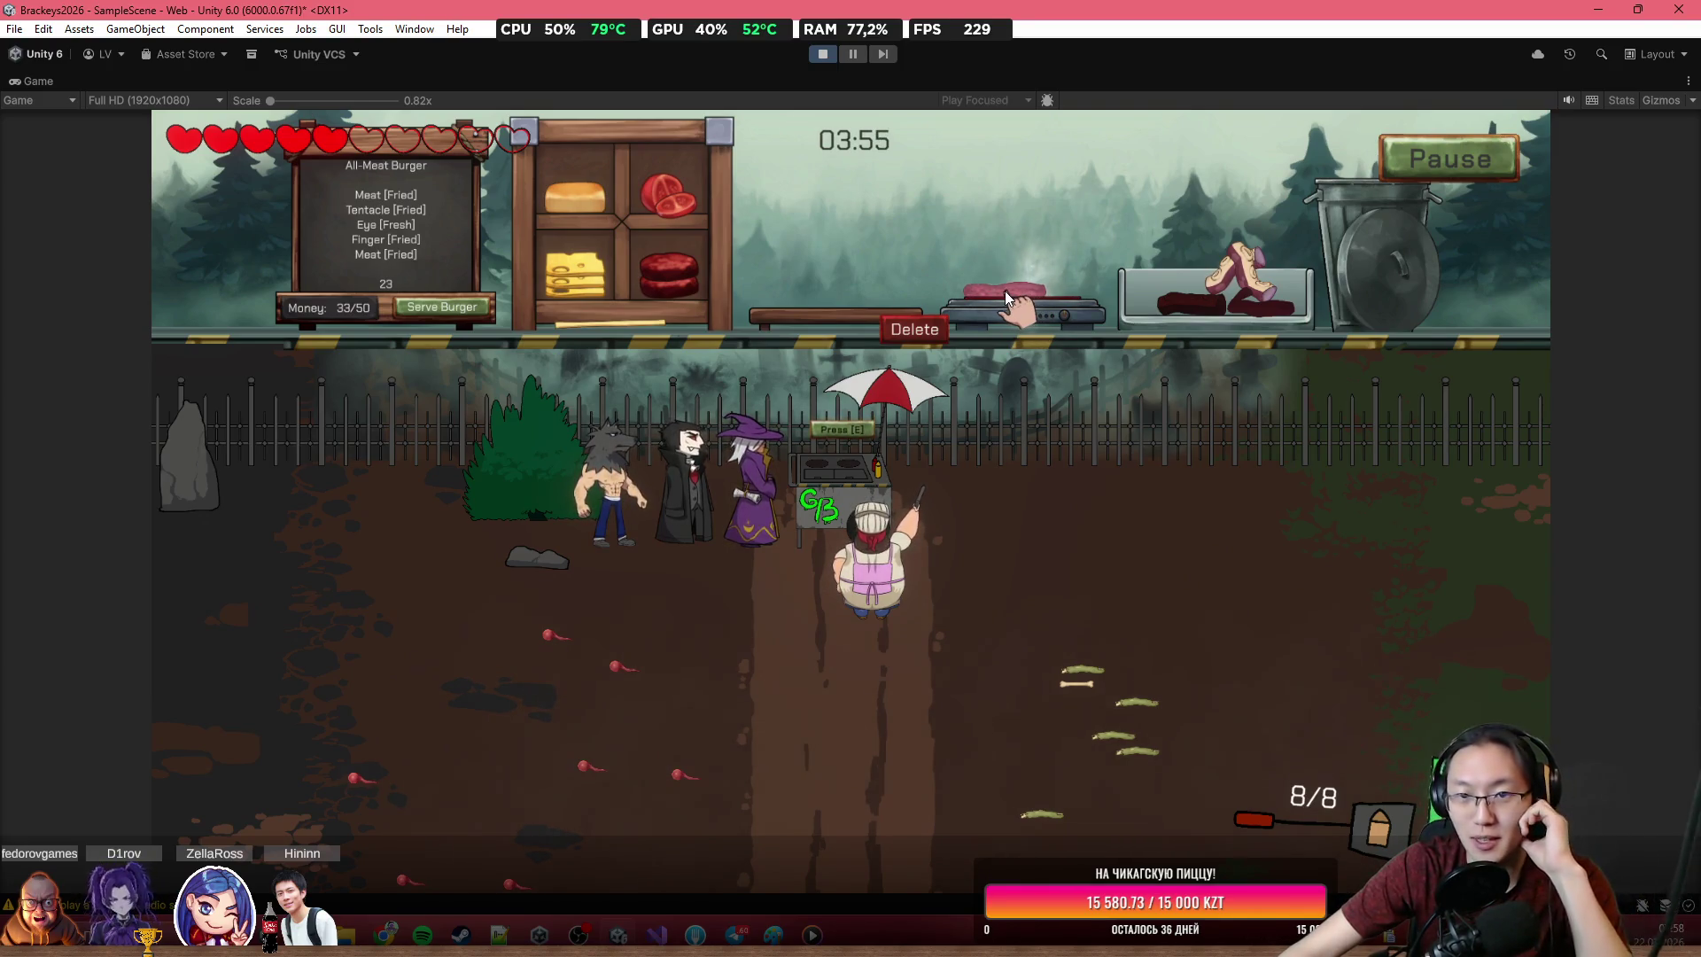
mouse_move(1005, 291)
mouse_down()
mouse_move(891, 250)
mouse_move(832, 285)
mouse_up()
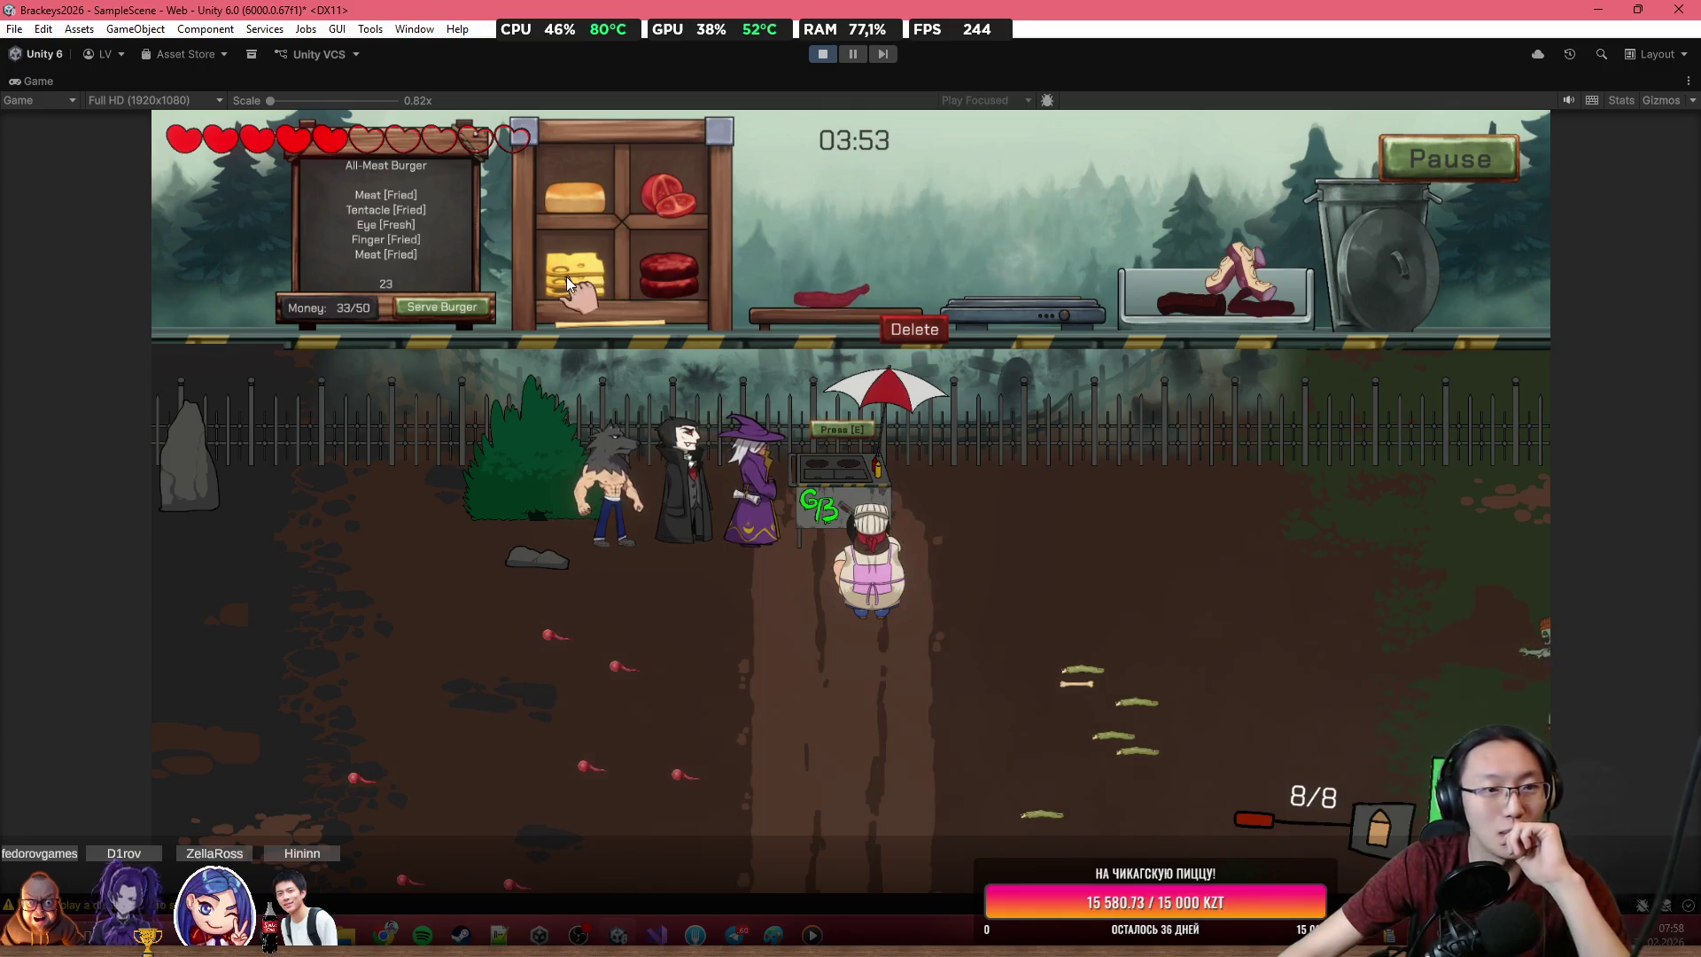
Walk the chef out into the field and shoot the zombie
key(s)
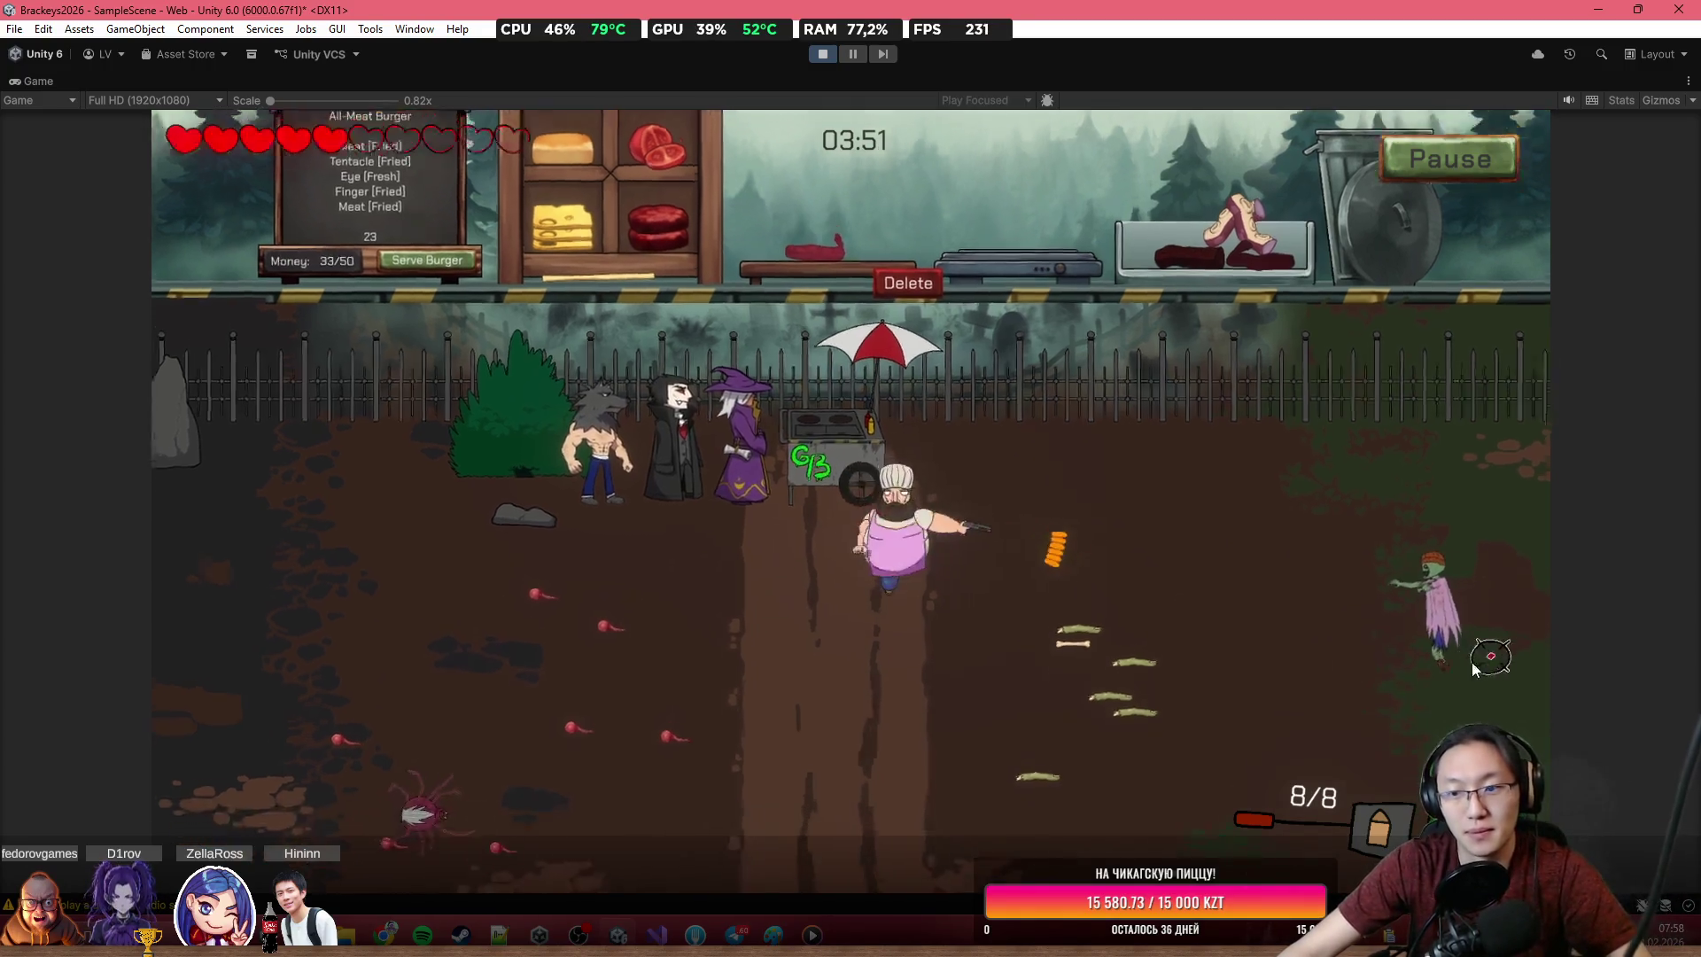
key(d)
click(1417, 611)
click(1369, 572)
click(1315, 527)
click(1266, 487)
click(1222, 448)
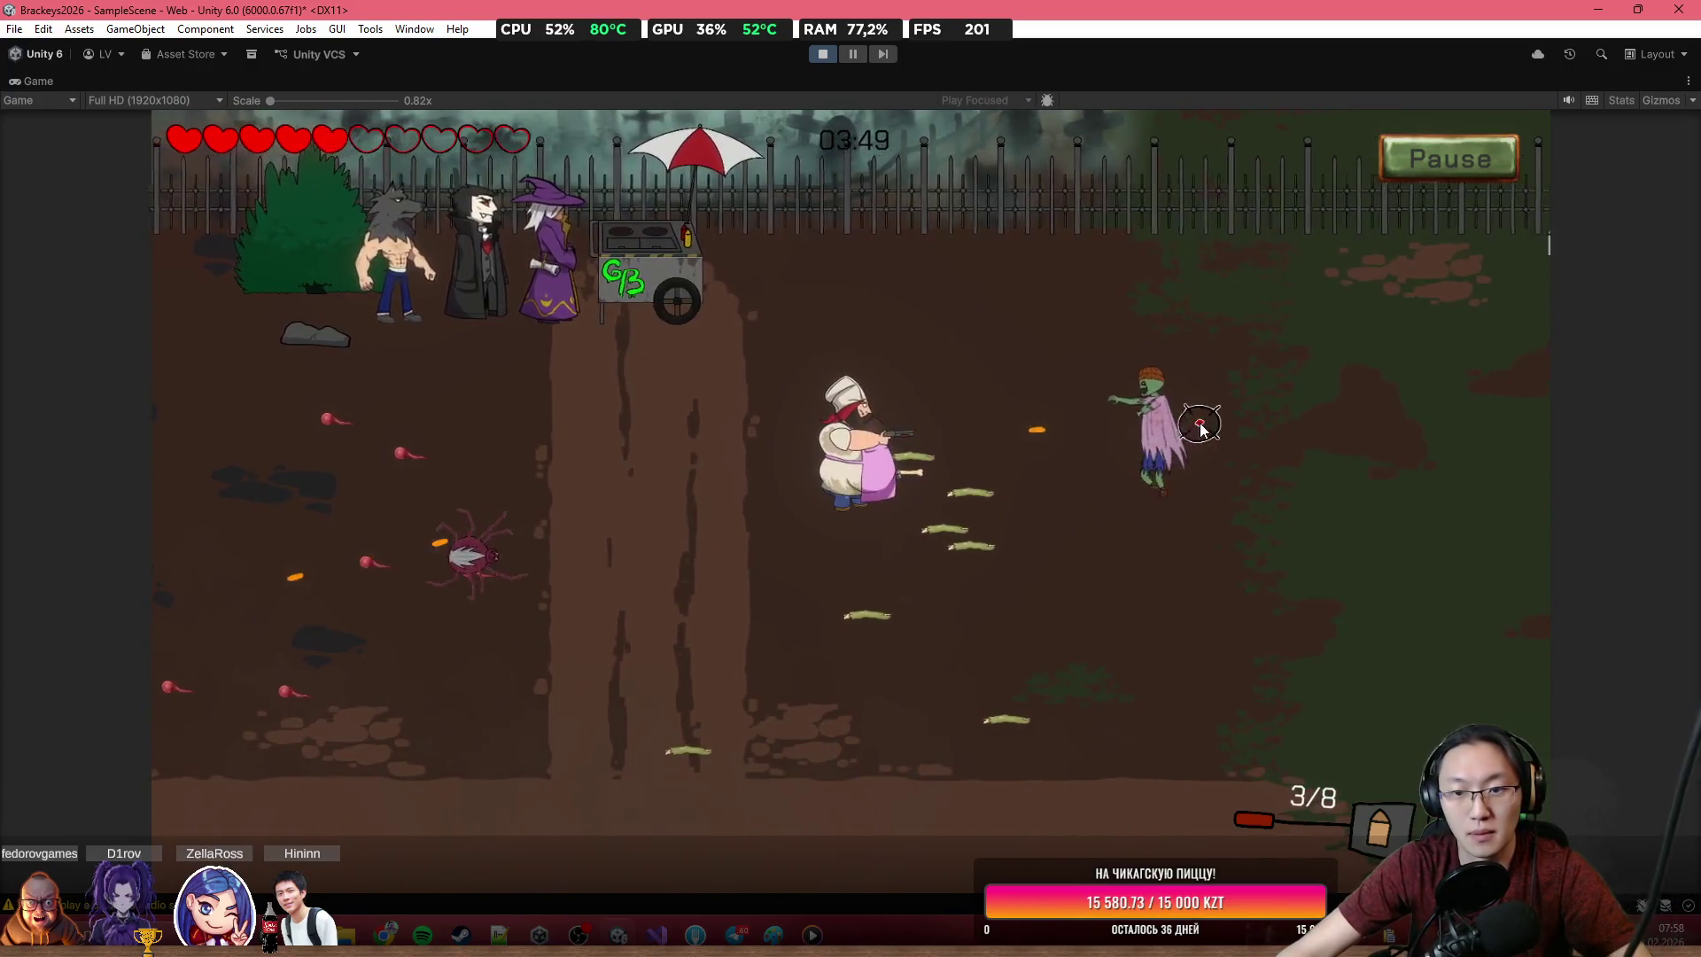
click(1200, 425)
click(1200, 425)
click(449, 543)
Shoot the spider zombie and start firing at the skeleton
key(r)
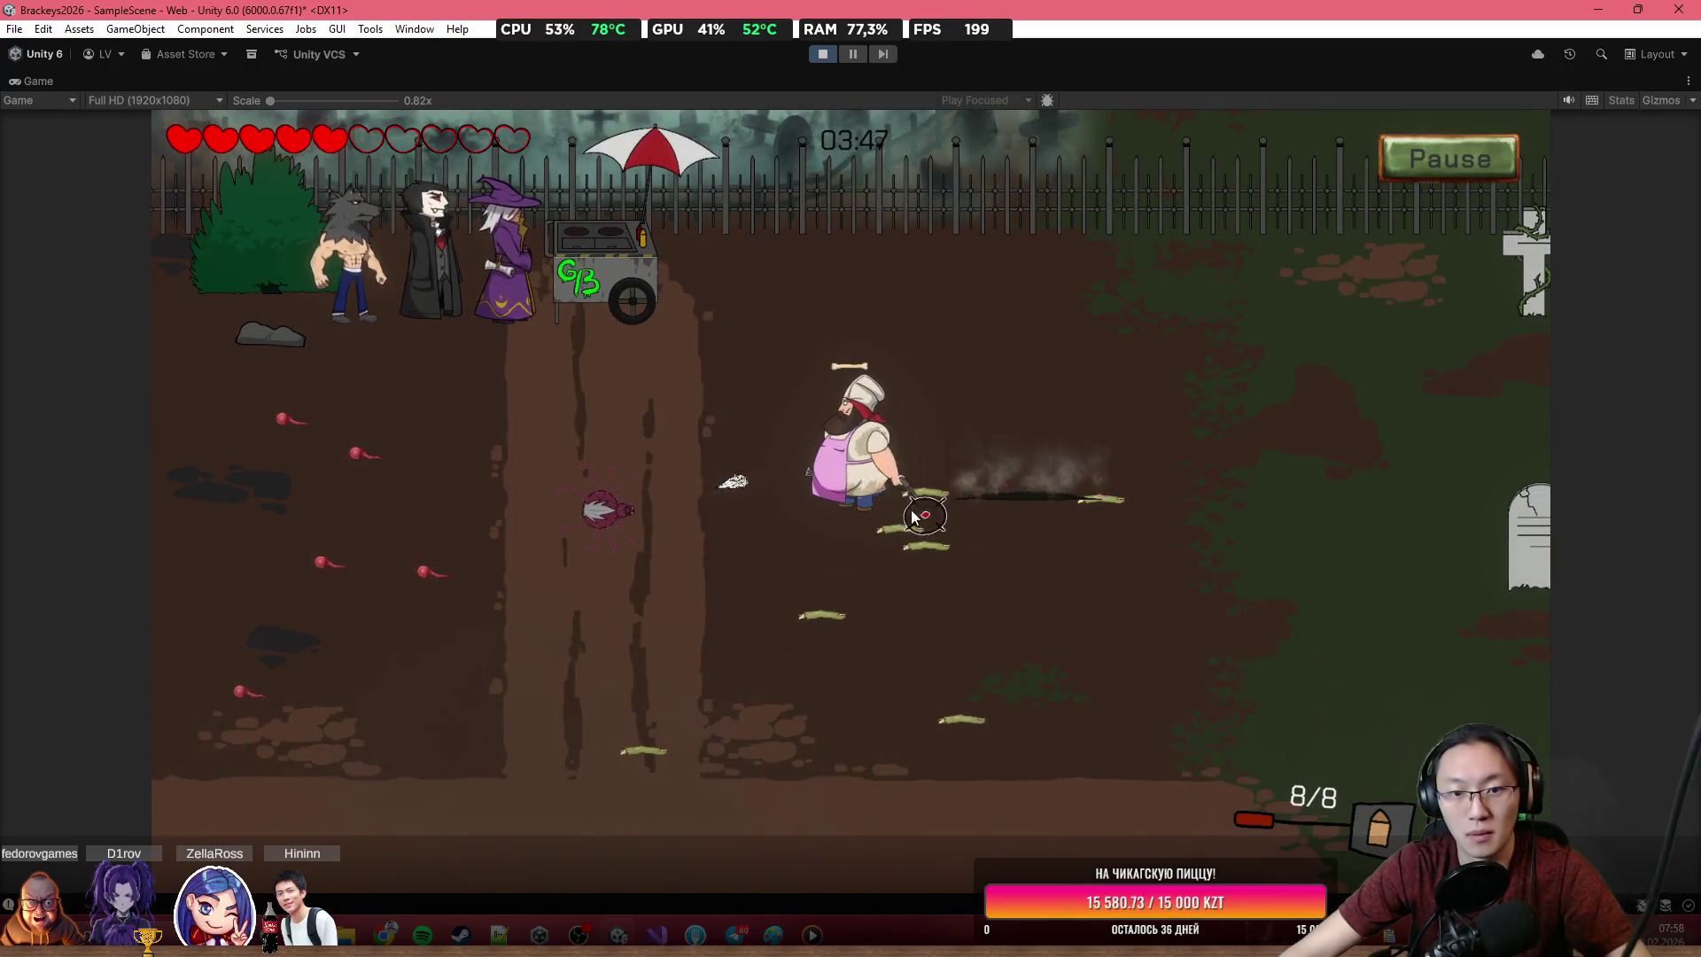
click(567, 542)
click(560, 527)
click(548, 523)
click(538, 522)
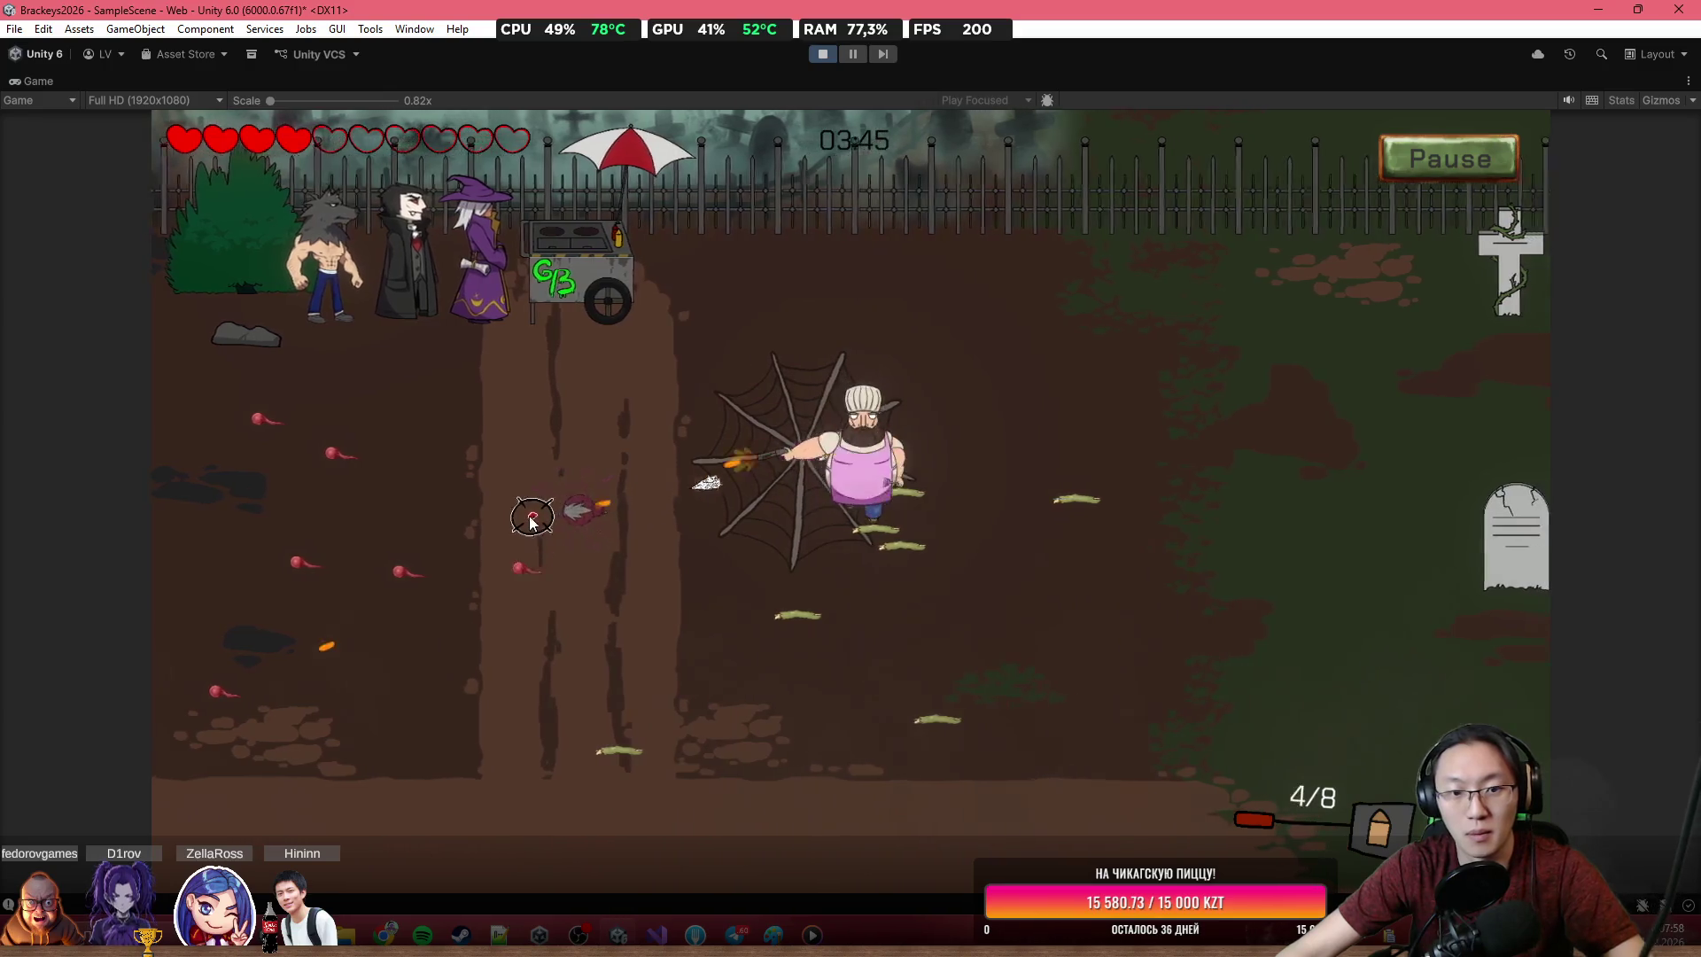
click(549, 496)
click(637, 465)
click(779, 467)
click(921, 470)
Keep shooting the skeleton and remaining enemies on the right of the field
key(r)
click(1373, 673)
click(1395, 668)
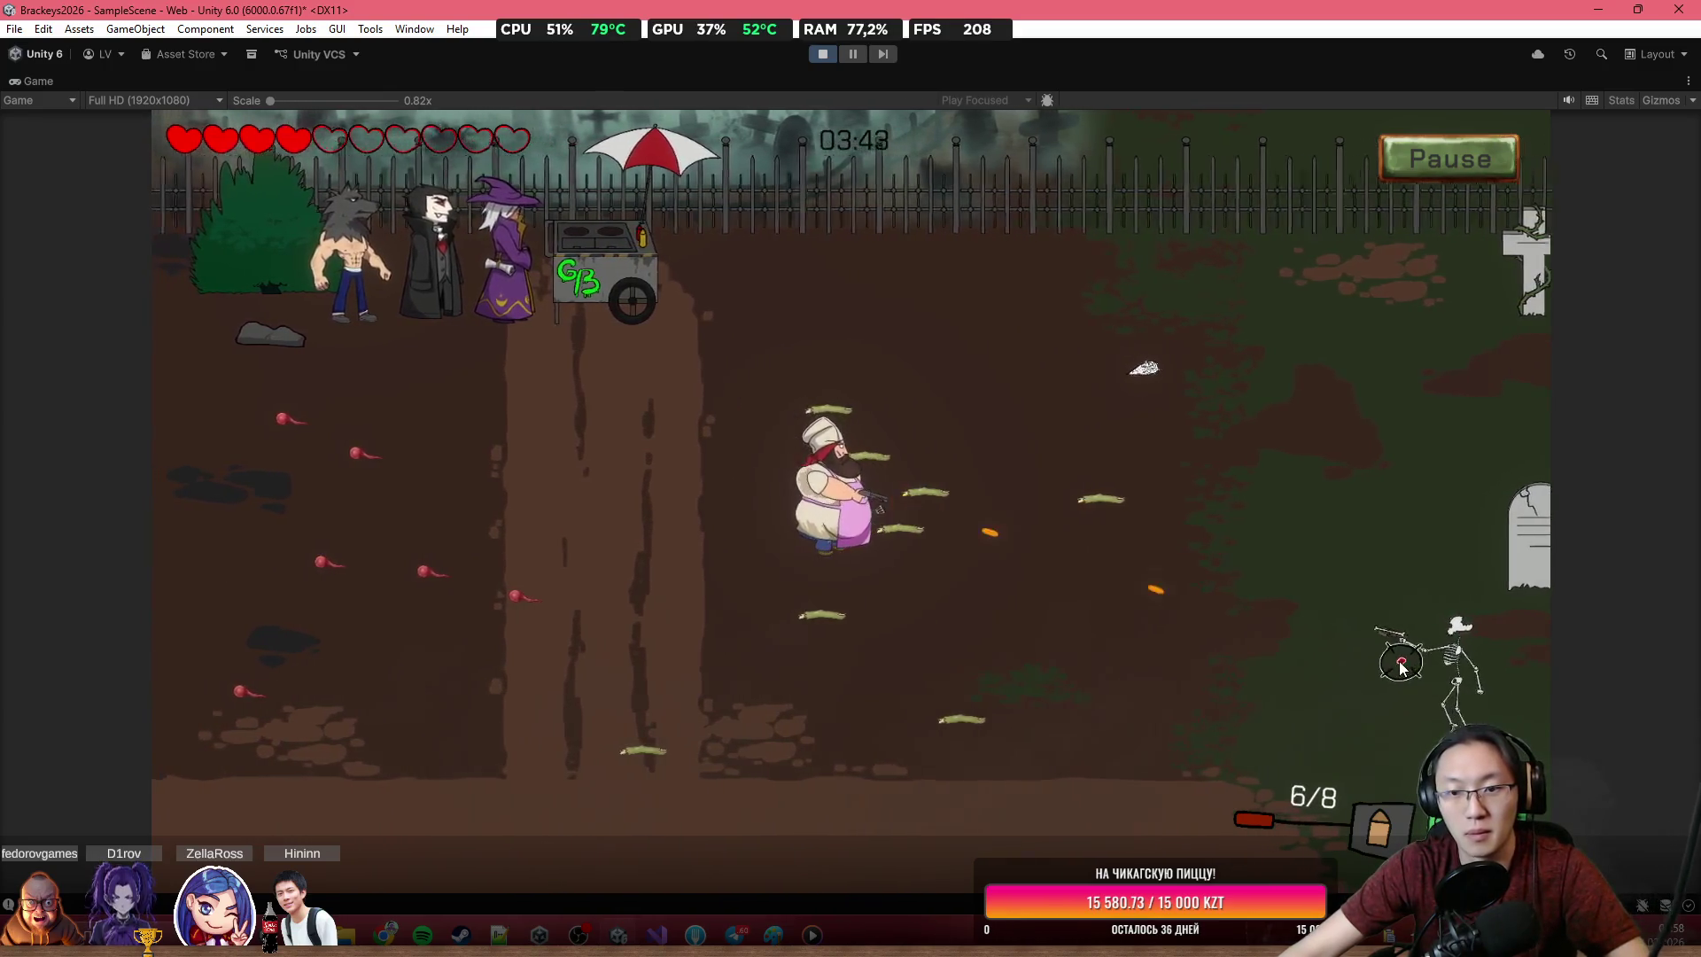
click(1400, 664)
click(1404, 643)
click(1452, 637)
click(1457, 636)
click(1346, 603)
click(1240, 560)
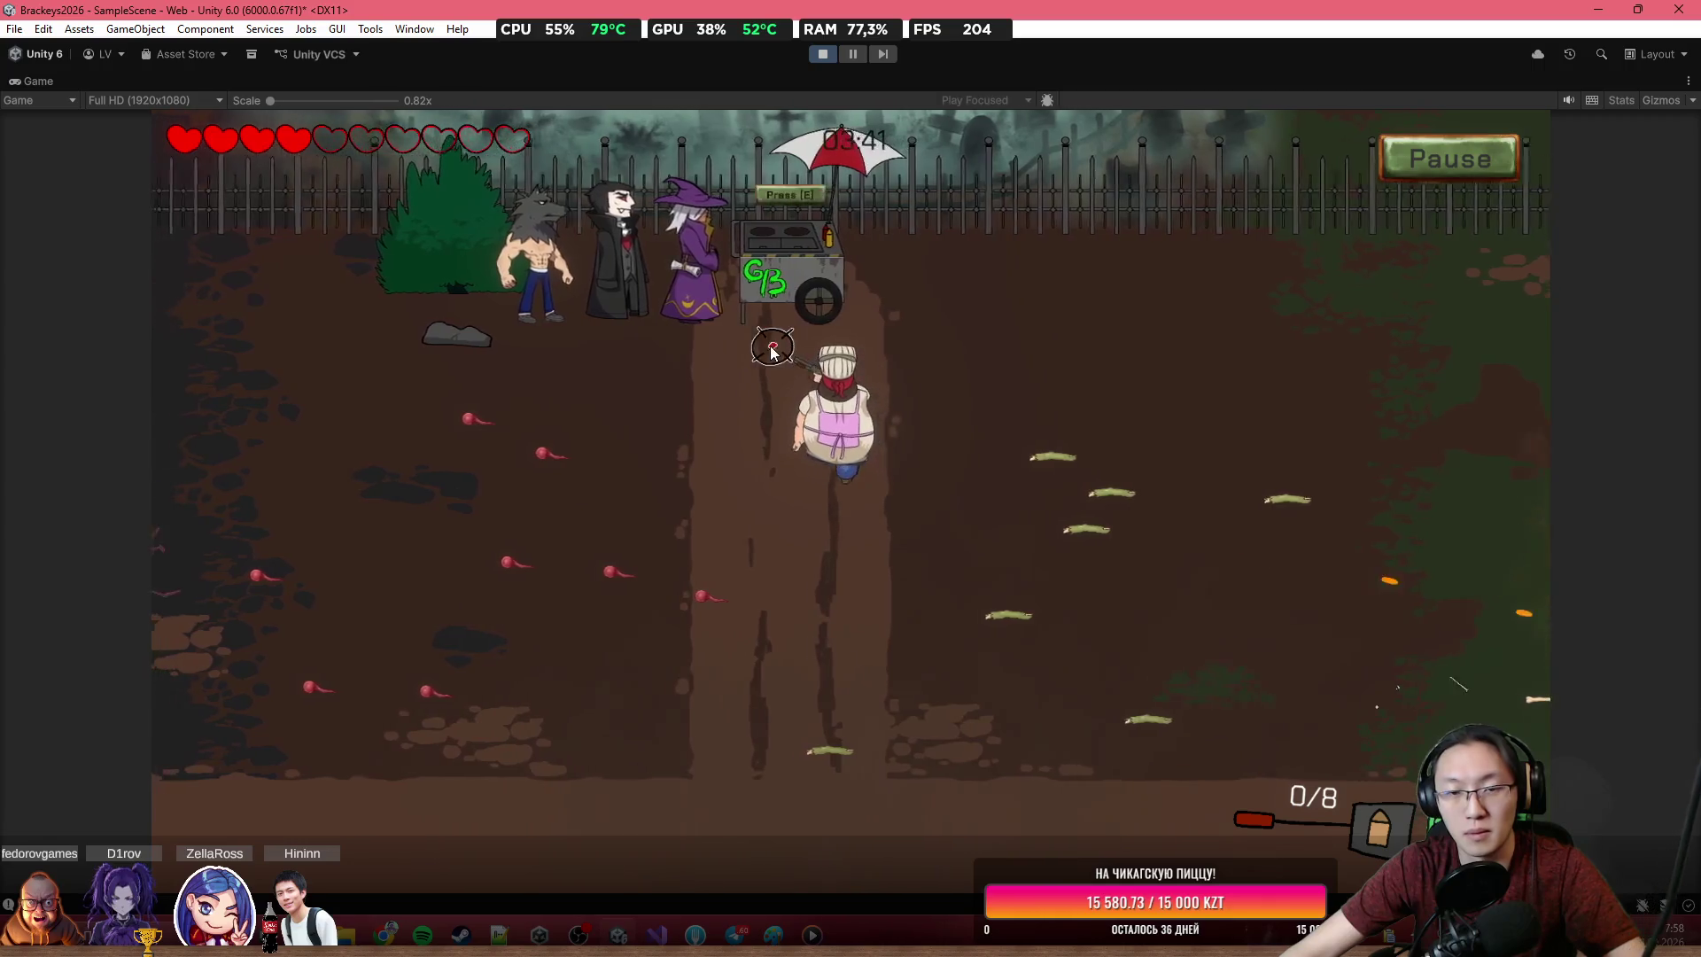
Shoot the spider on the left and walk the chef back up to the cart
key(r)
click(390, 531)
click(336, 554)
click(372, 522)
click(416, 496)
click(443, 501)
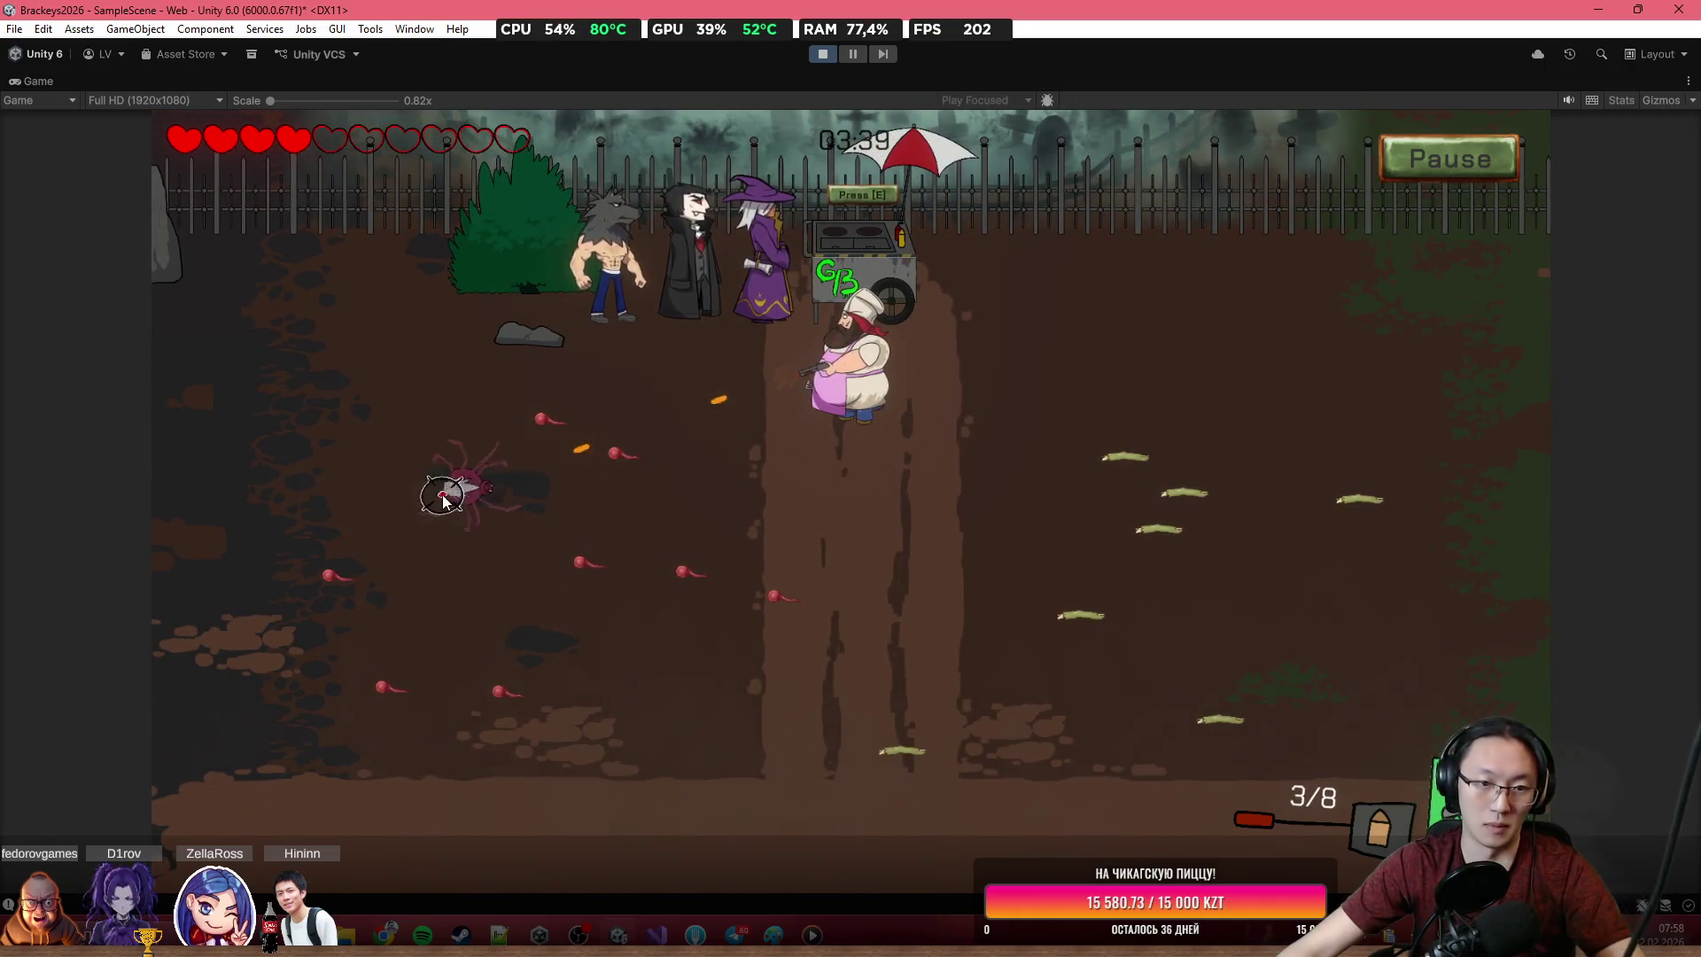
key(r)
key(w)
key(e)
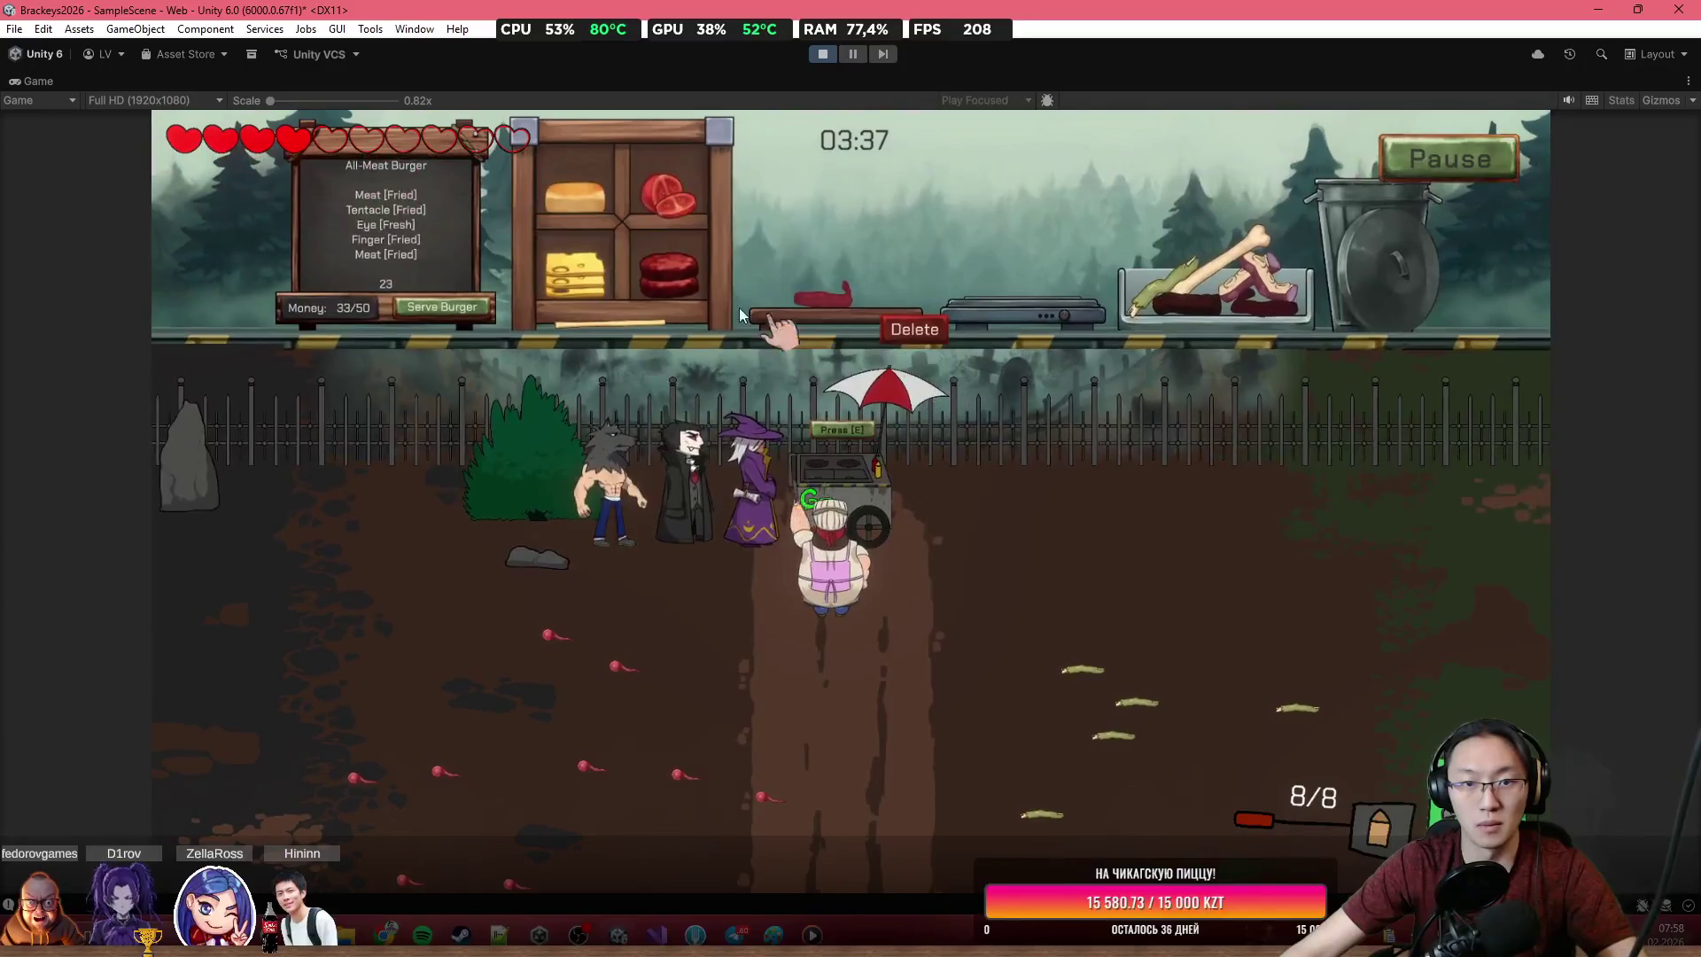
Fry a tentacle and move it to the board, then put a finger on the grill
mouse_move(1192, 266)
mouse_down()
mouse_move(1044, 275)
mouse_move(1046, 289)
mouse_up()
click(1078, 744)
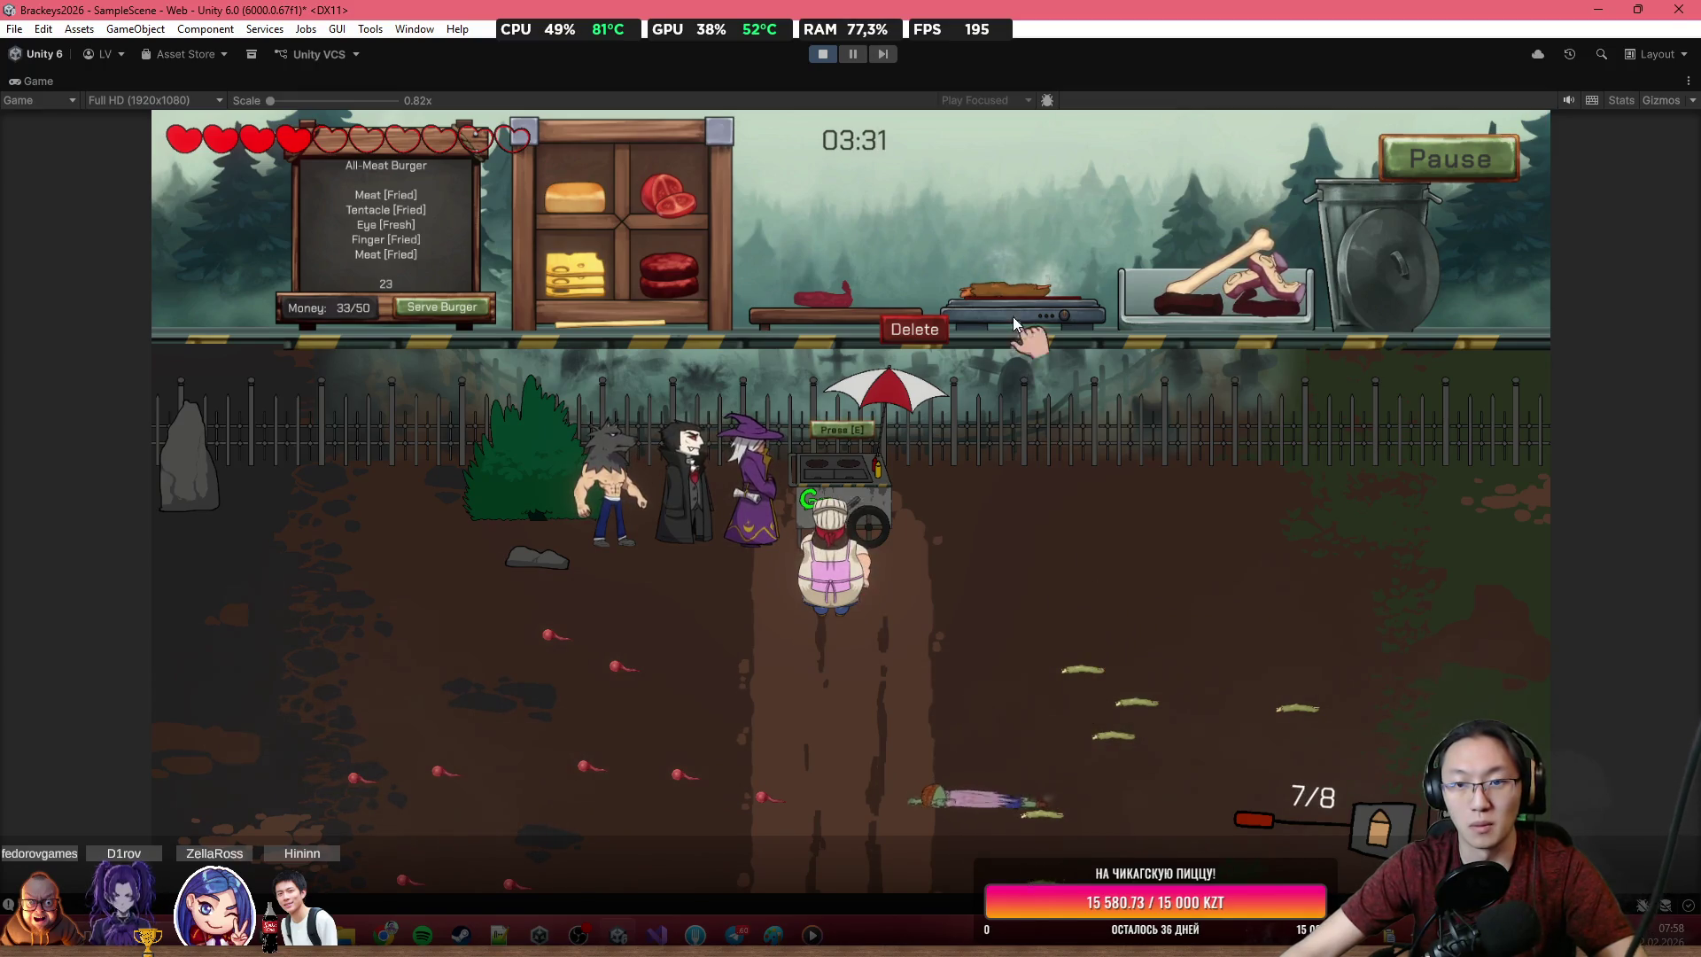
mouse_move(1006, 285)
mouse_down()
mouse_move(857, 245)
mouse_move(894, 273)
mouse_up()
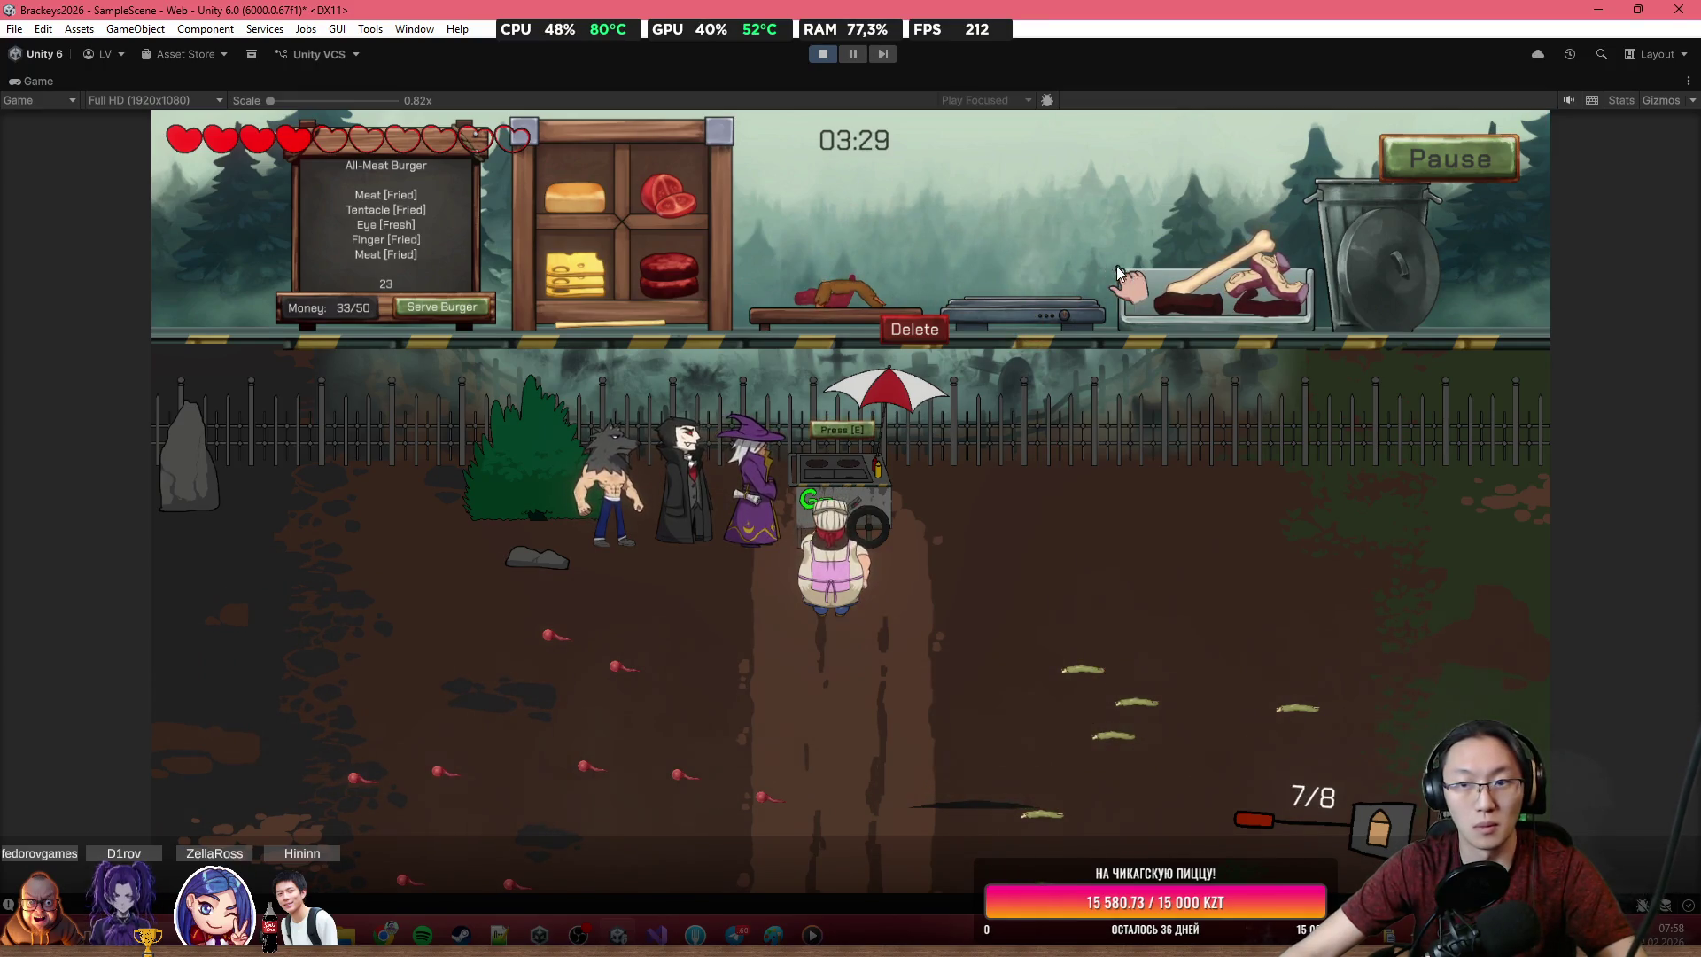
key(e)
key(s)
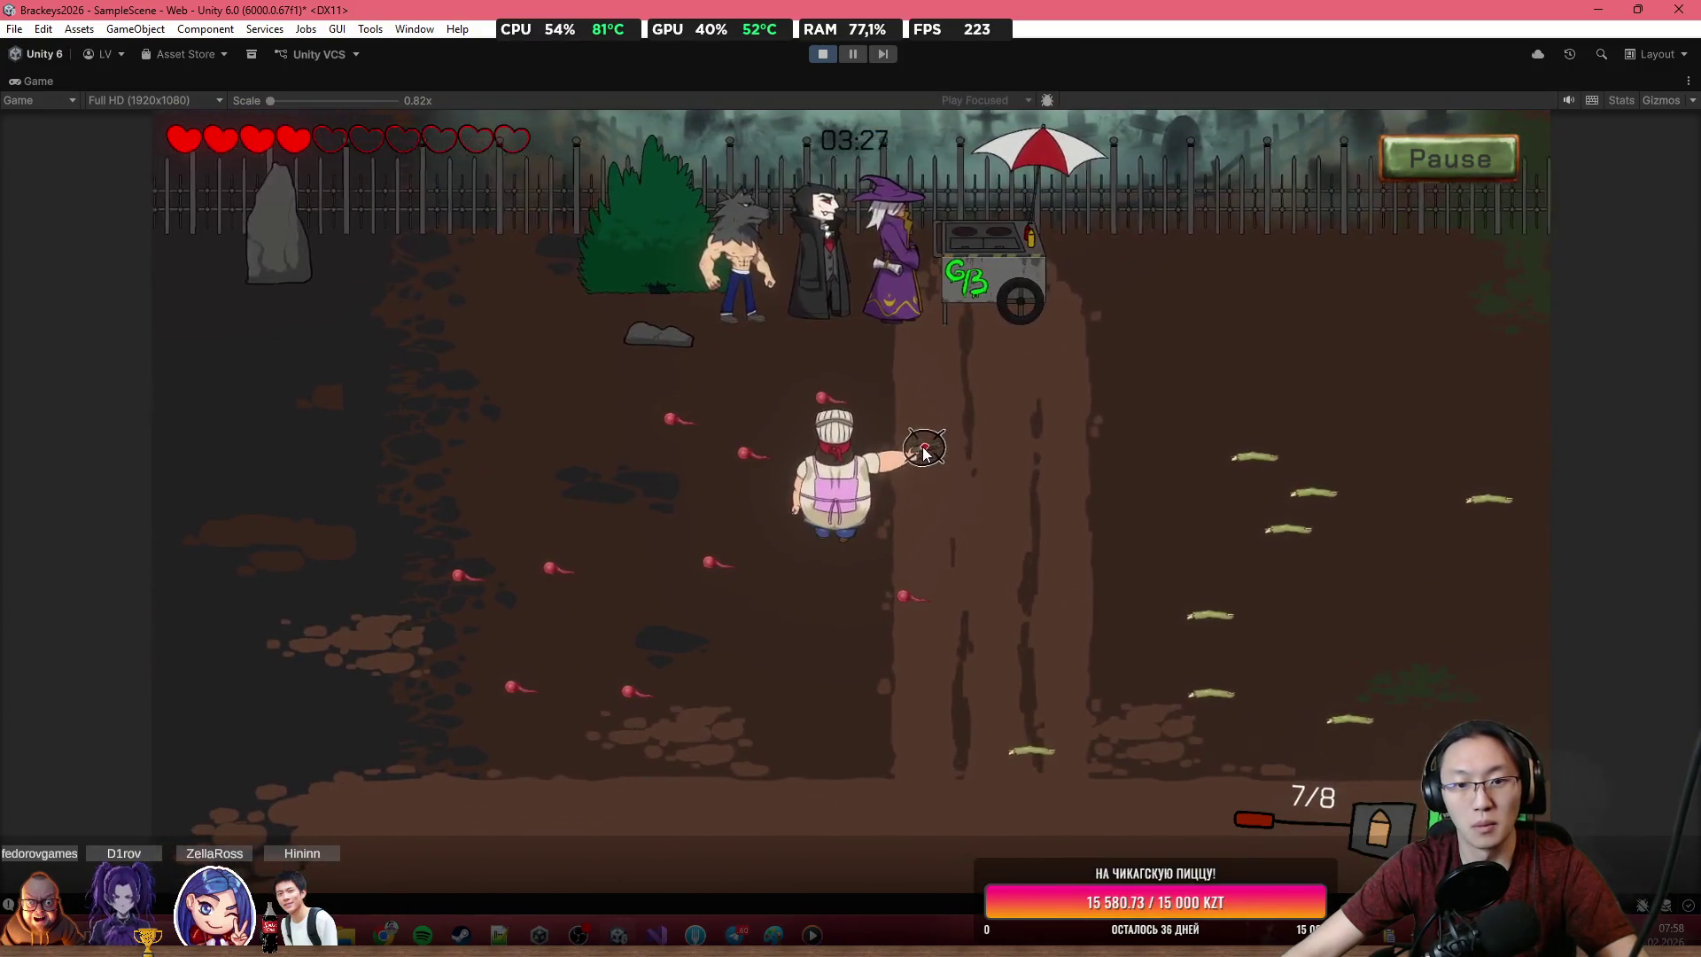
key(w)
key(e)
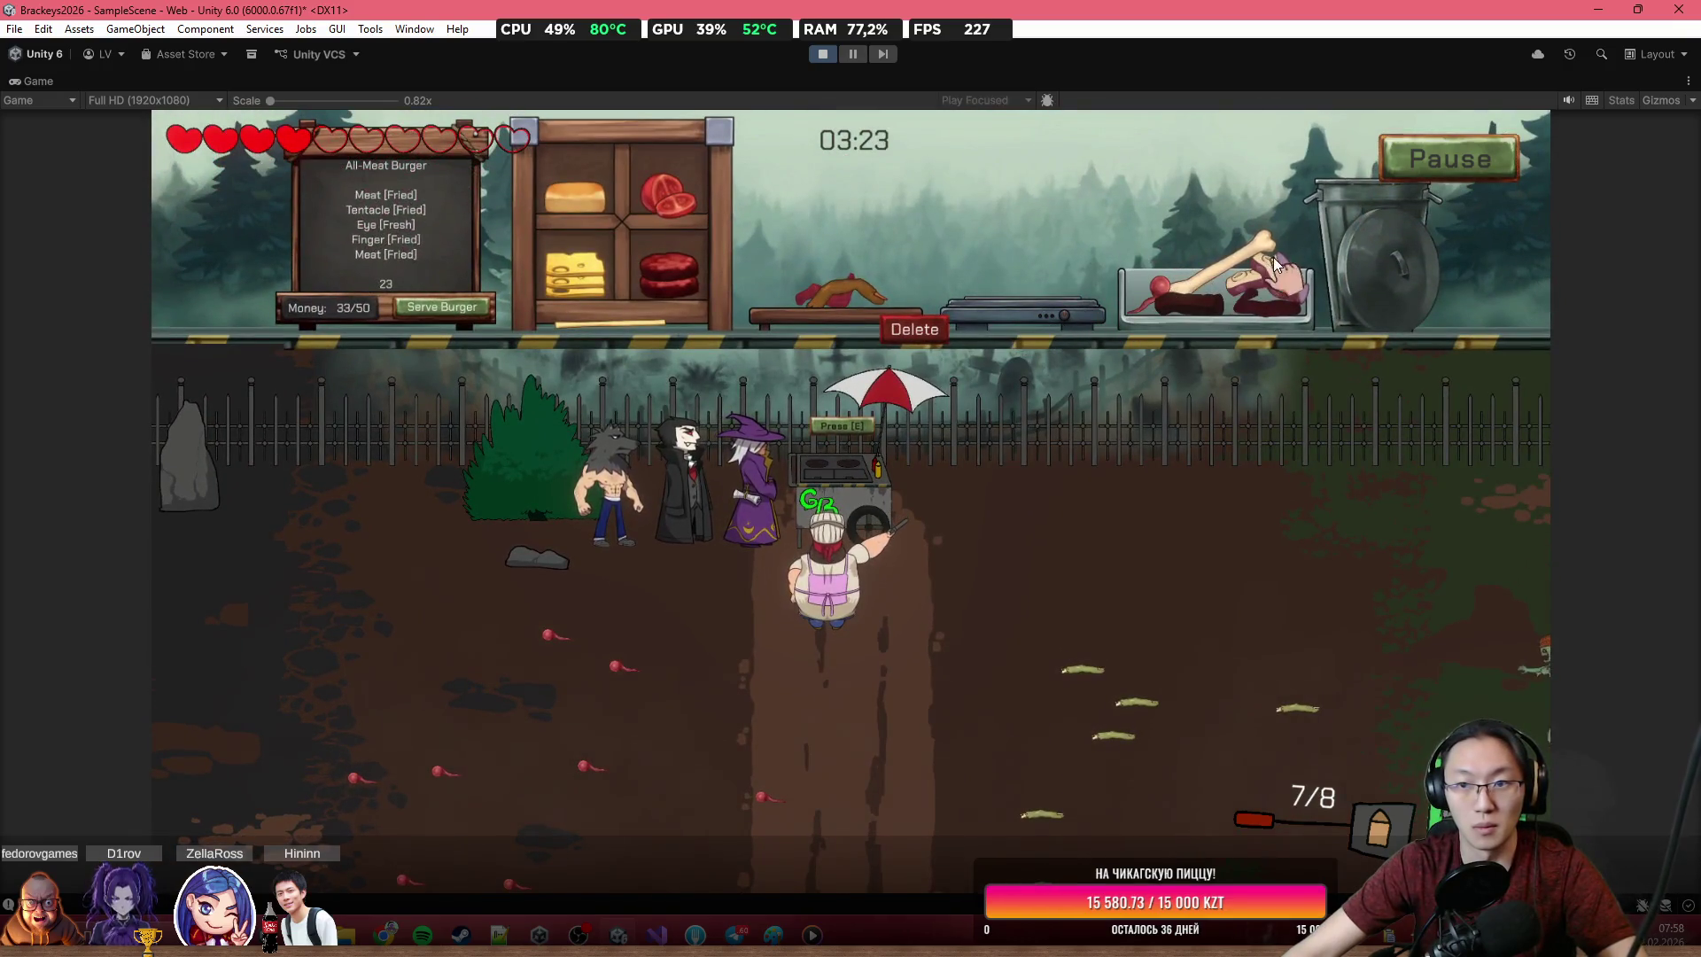
mouse_move(1273, 257)
mouse_down()
mouse_move(1284, 248)
mouse_move(1152, 122)
mouse_move(1140, 156)
mouse_move(1038, 214)
mouse_up()
click(632, 714)
Shoot the zombie approaching from the right
click(1347, 637)
click(1347, 645)
click(1329, 651)
click(1320, 652)
click(1302, 653)
click(1287, 653)
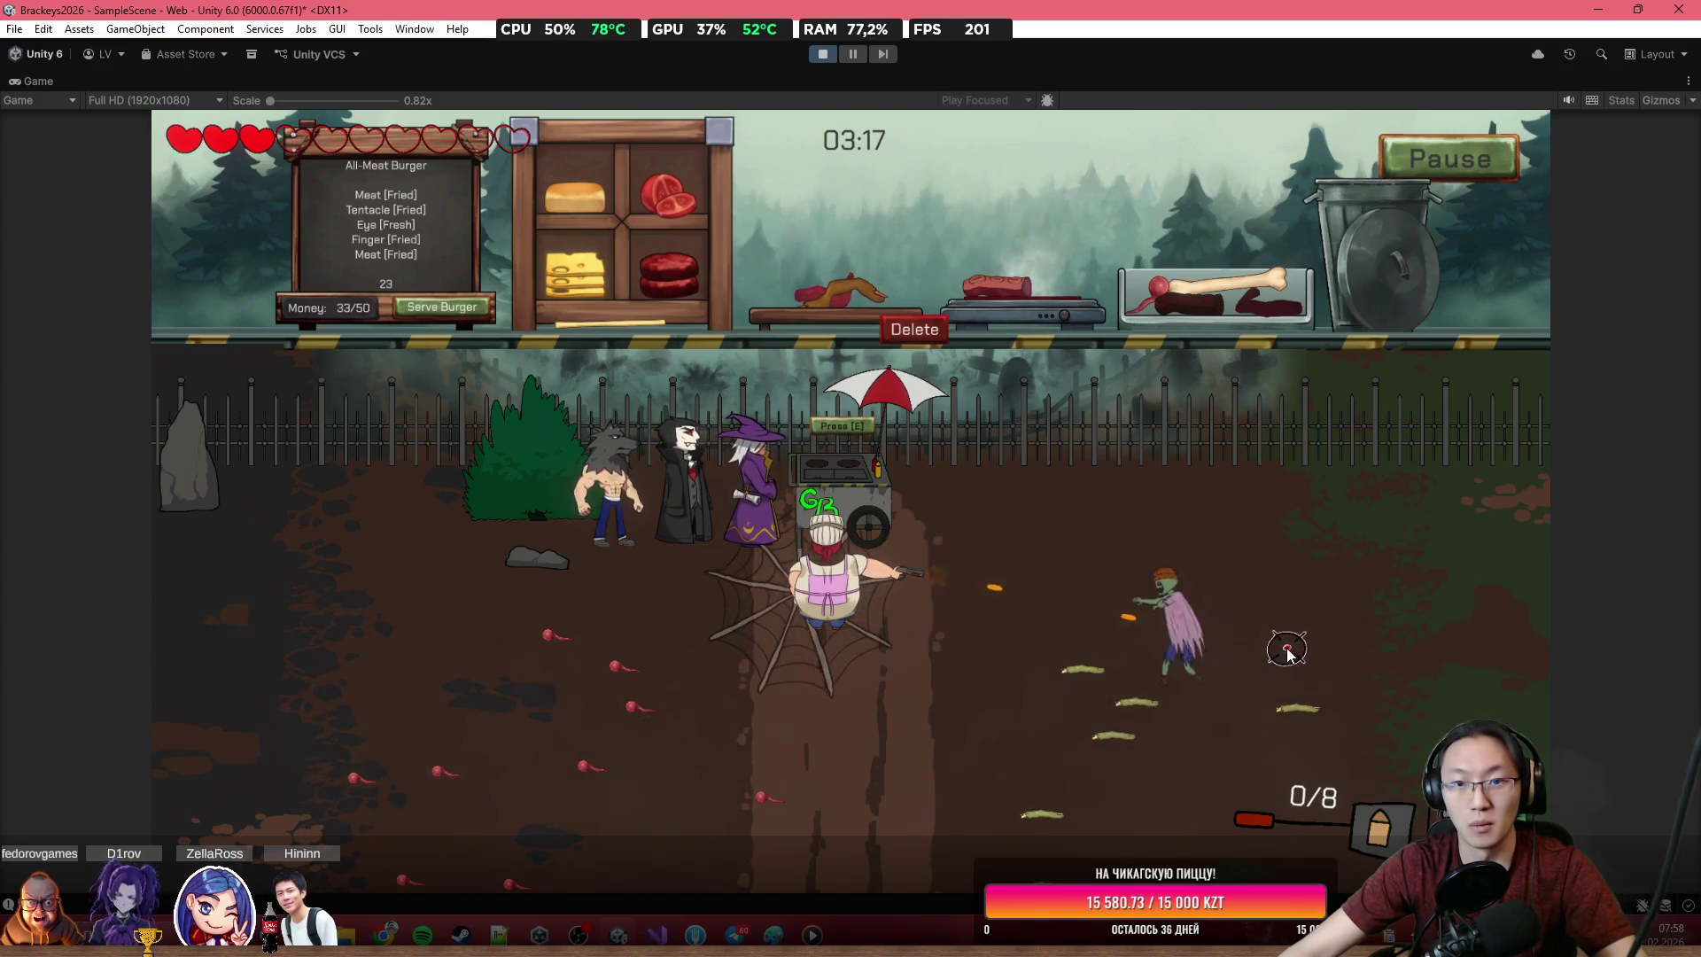
Clear the board, fry fresh meat, and place it on the board
mouse_move(1001, 285)
mouse_down()
mouse_move(990, 225)
mouse_move(991, 278)
mouse_move(914, 202)
mouse_move(826, 267)
mouse_up()
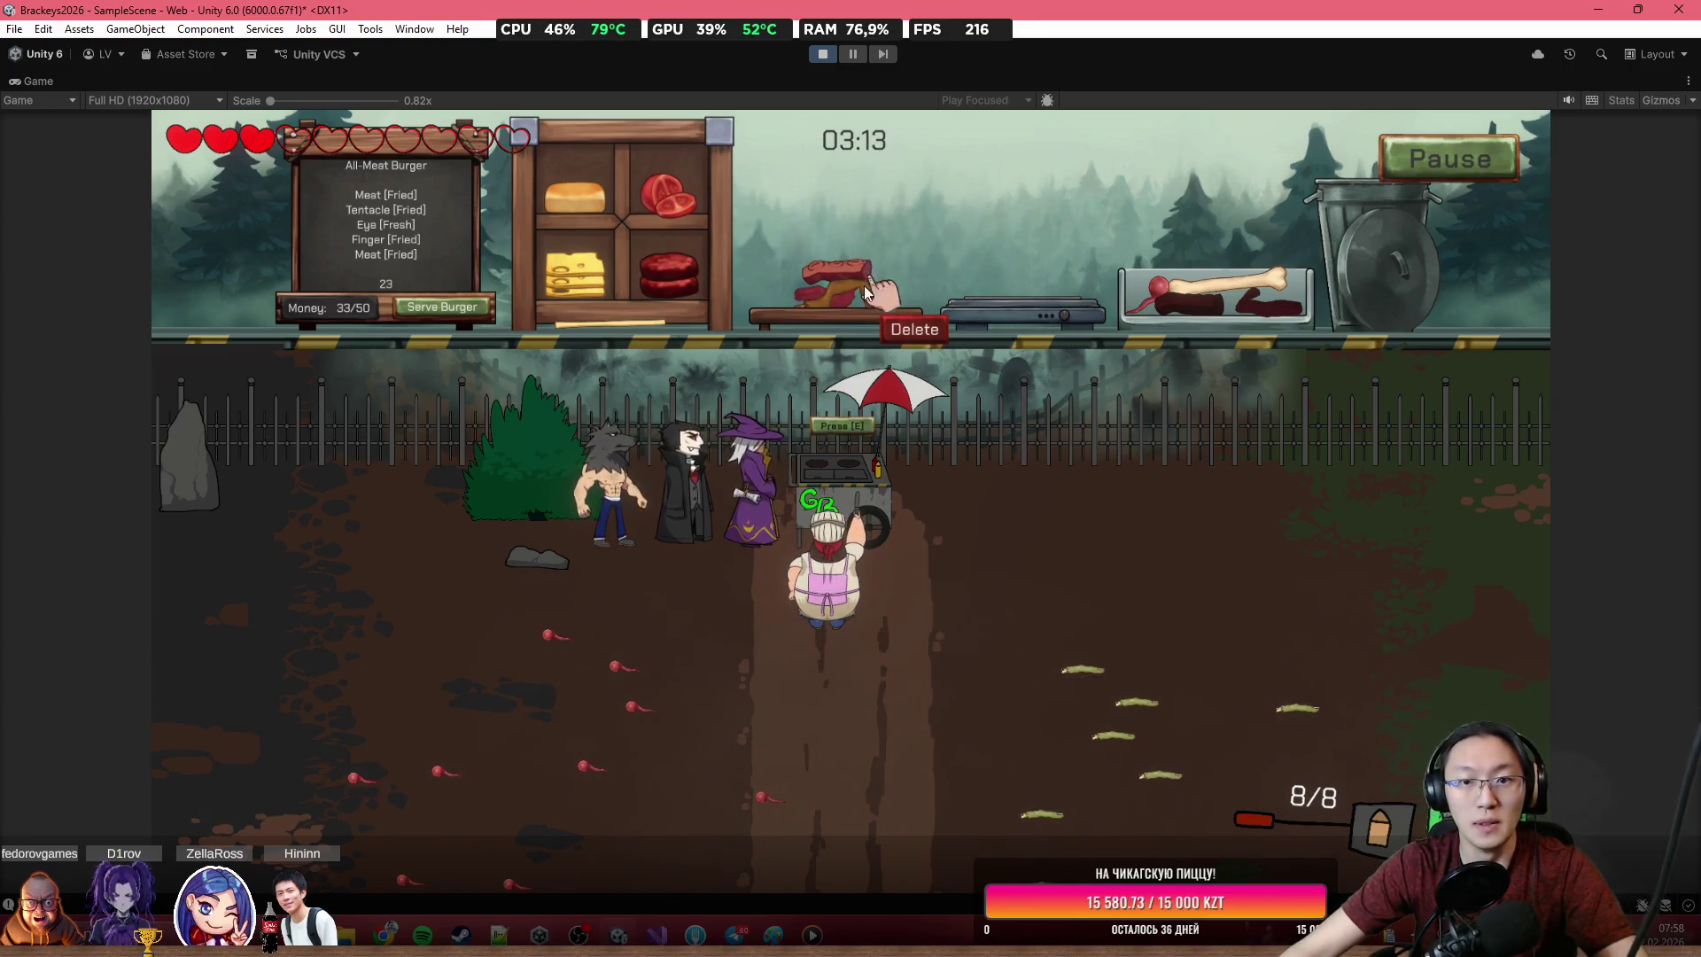
click(914, 329)
drag(662, 260, 992, 282)
click(411, 695)
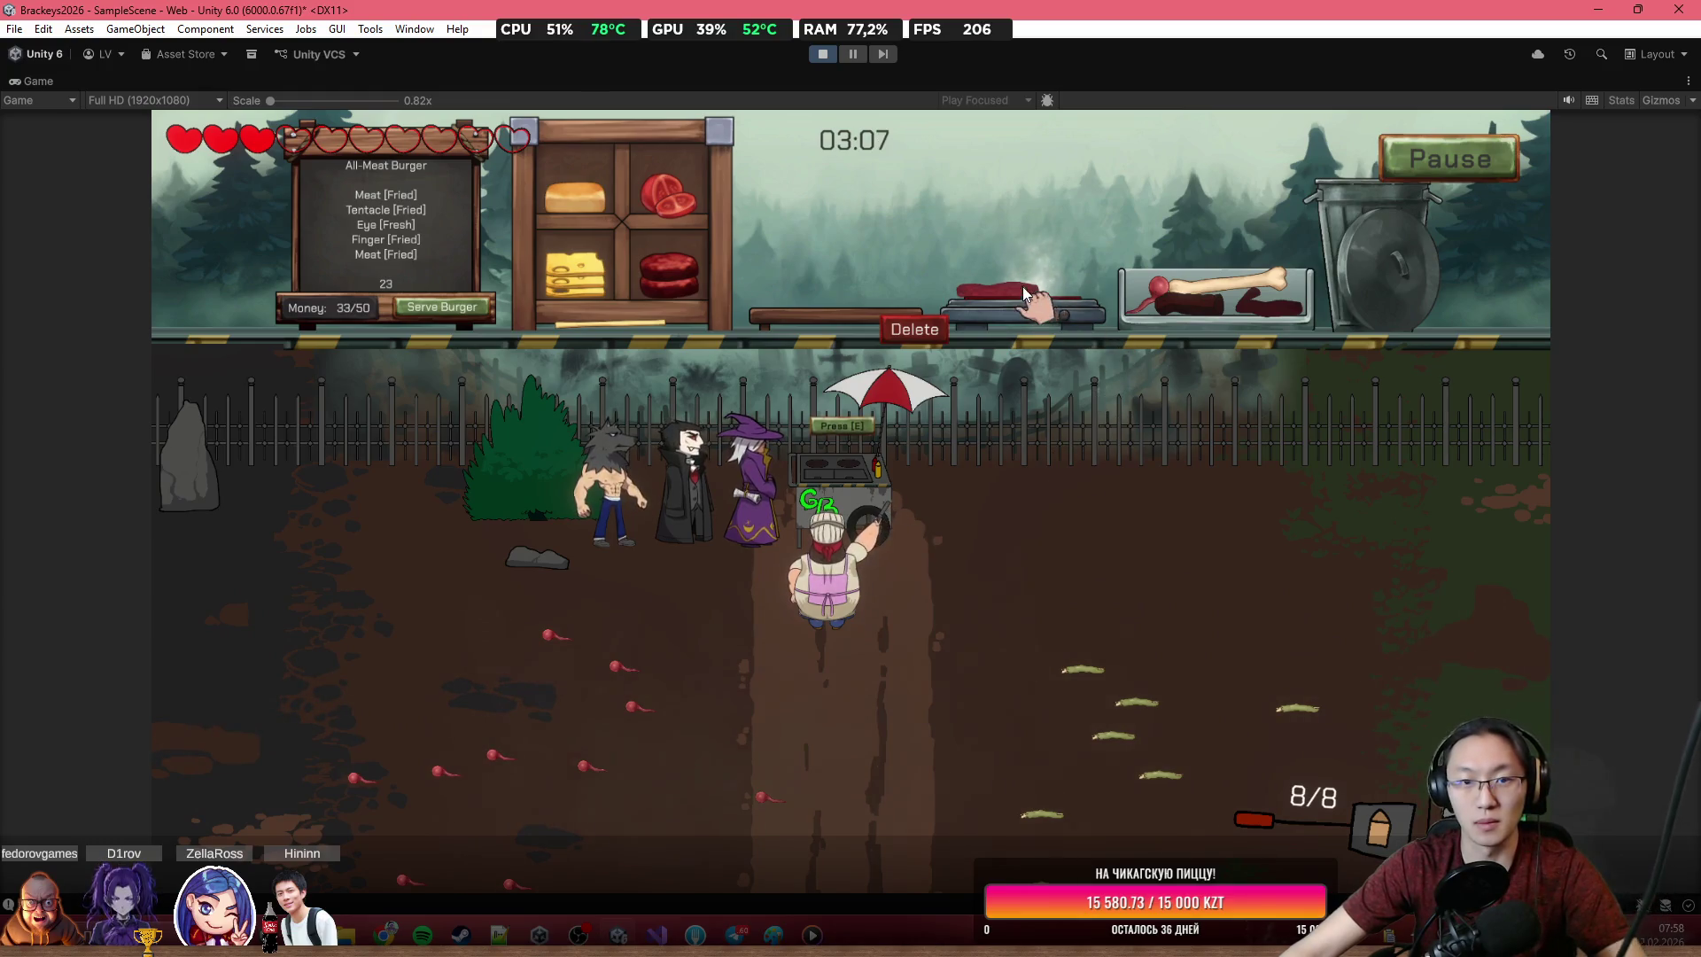
drag(933, 234, 882, 306)
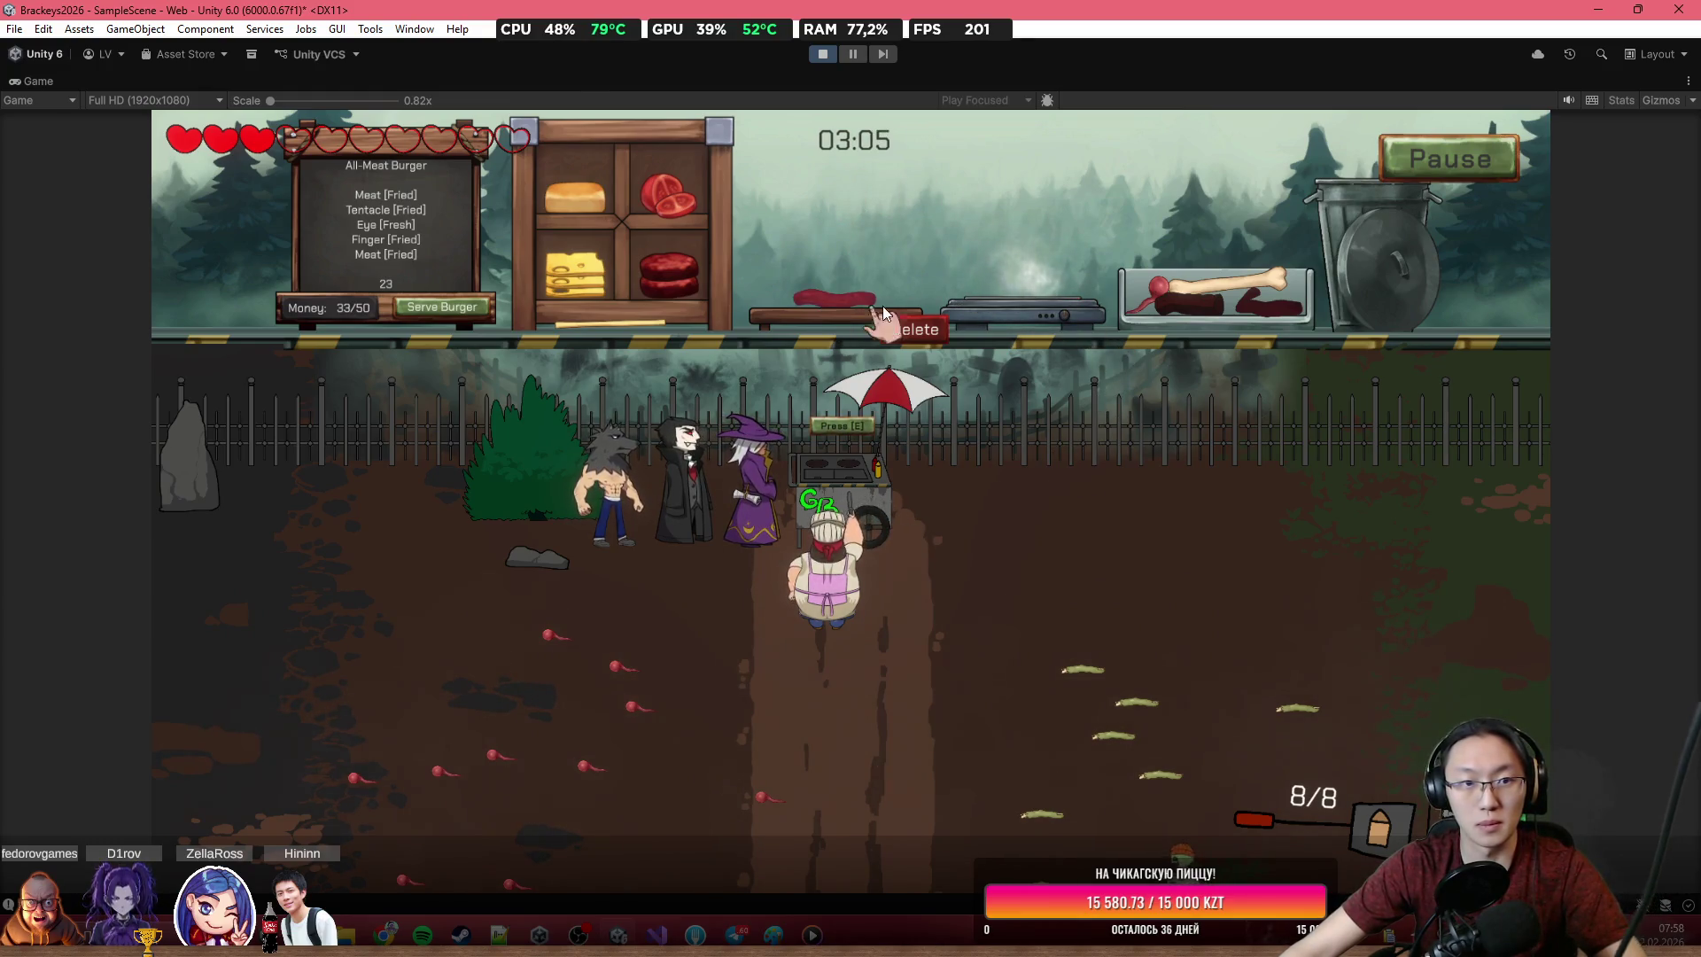
Shoot the zombie below the stand, then walk the chef around and back to the cart
click(1107, 797)
click(1103, 802)
click(1101, 762)
click(1101, 740)
click(1101, 722)
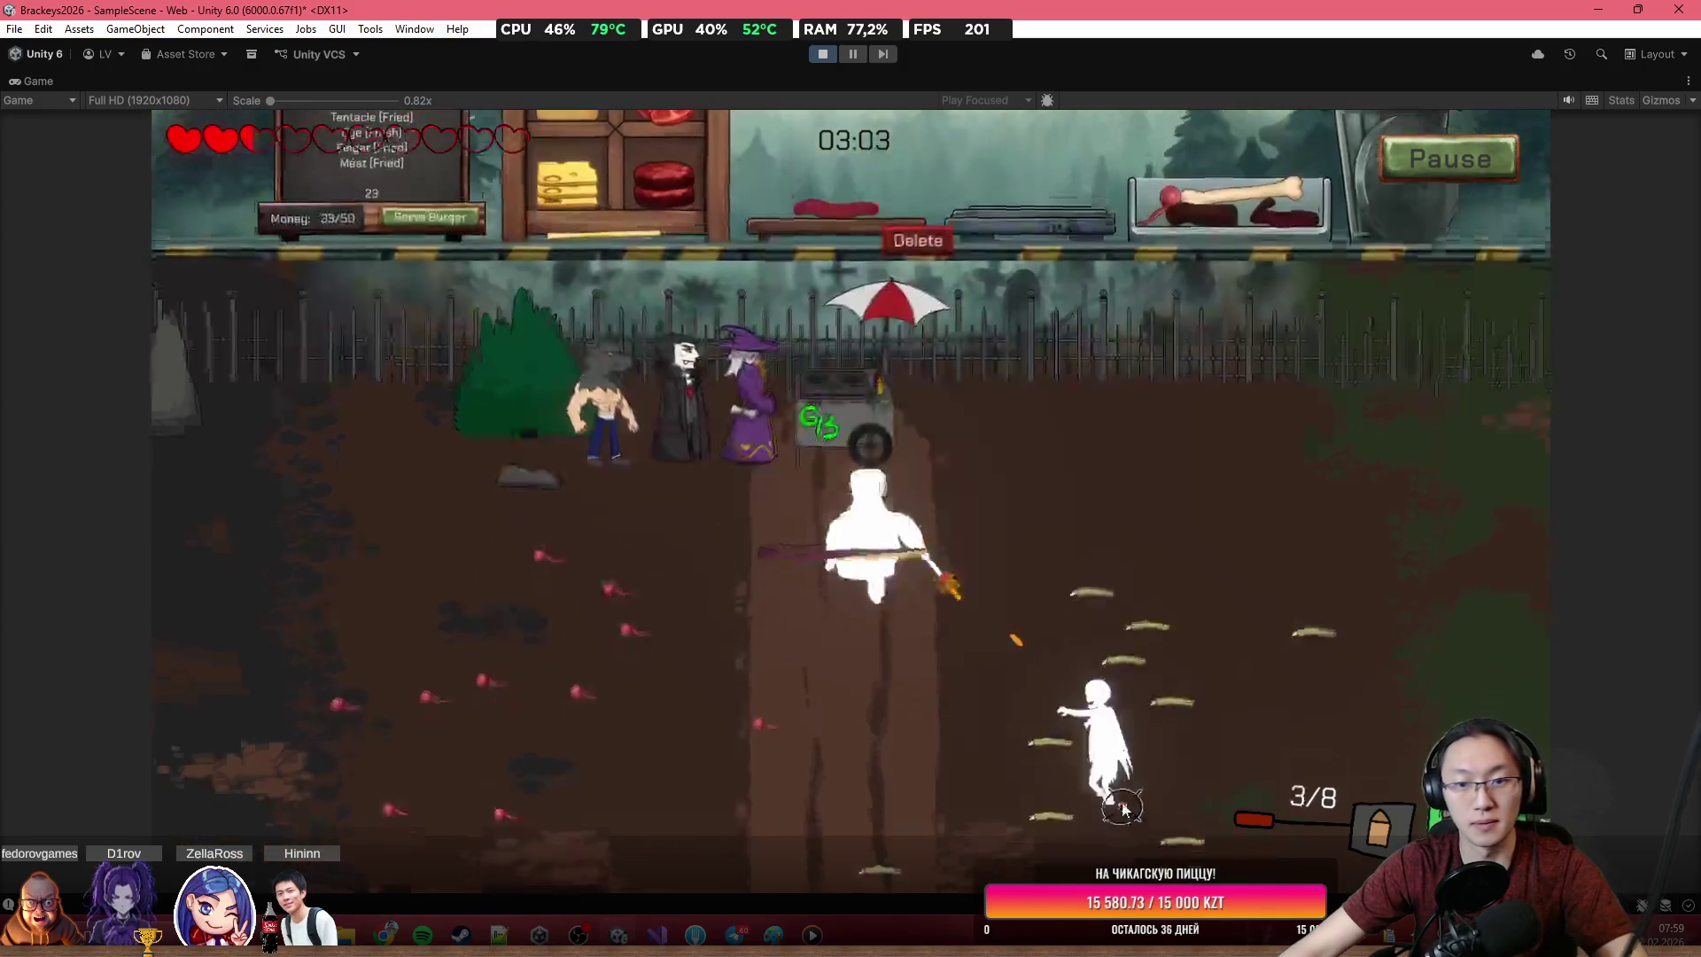
click(1104, 657)
click(1103, 657)
key(d)
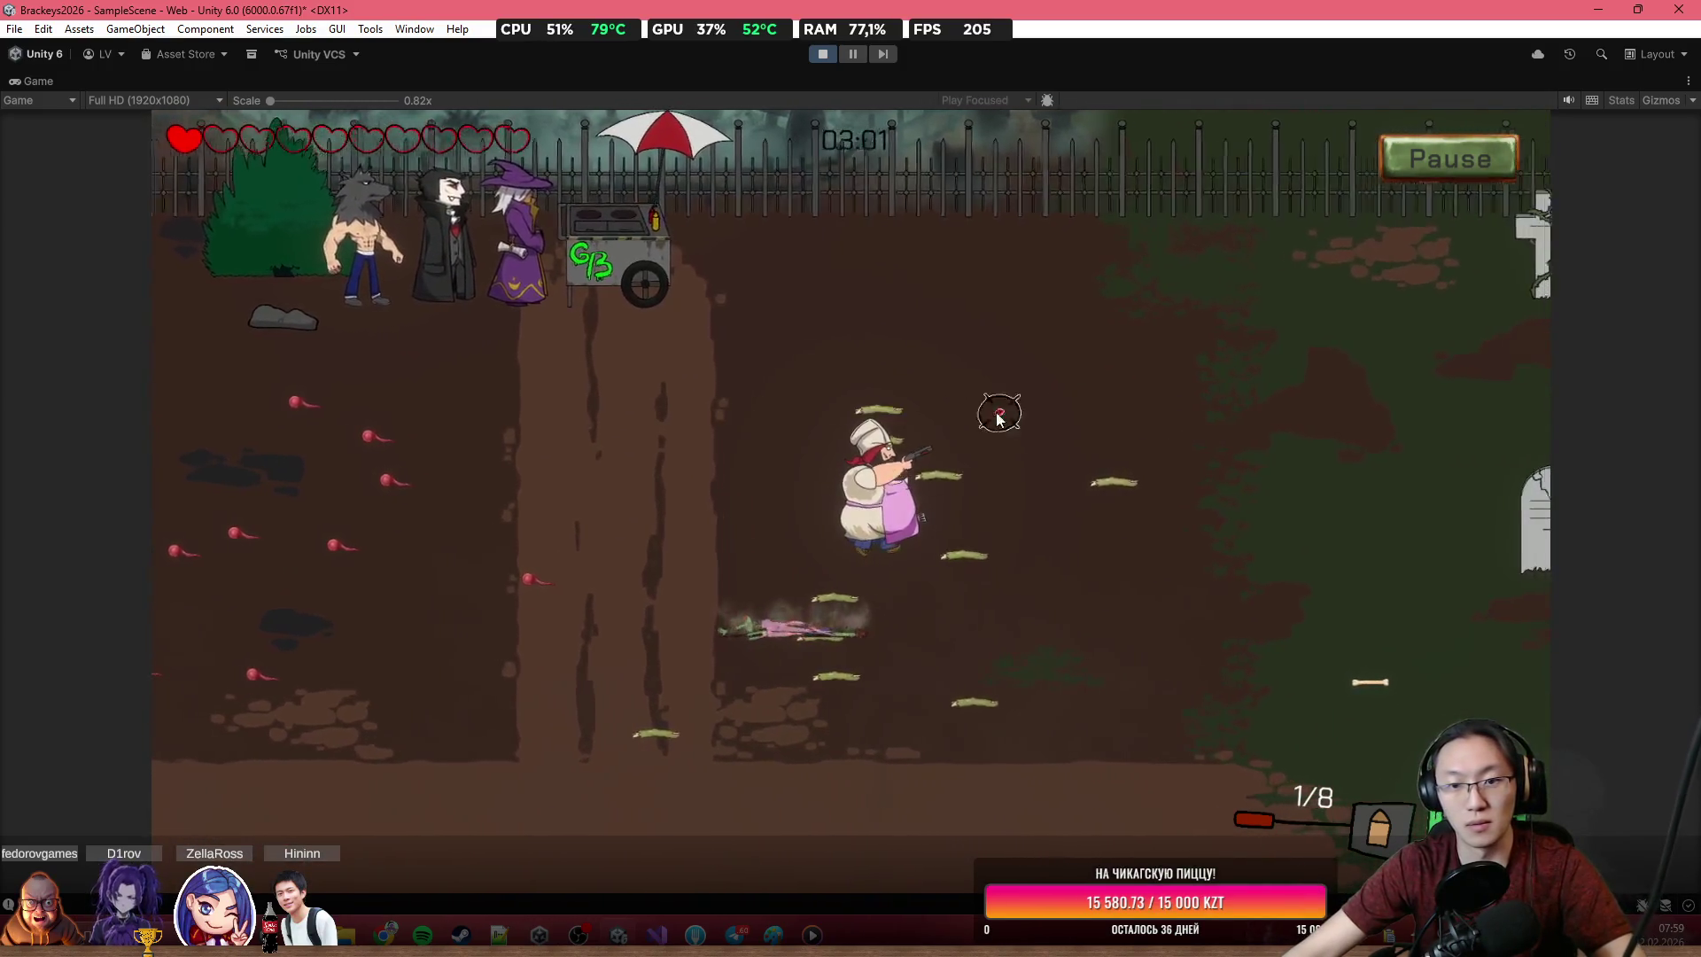
key(w)
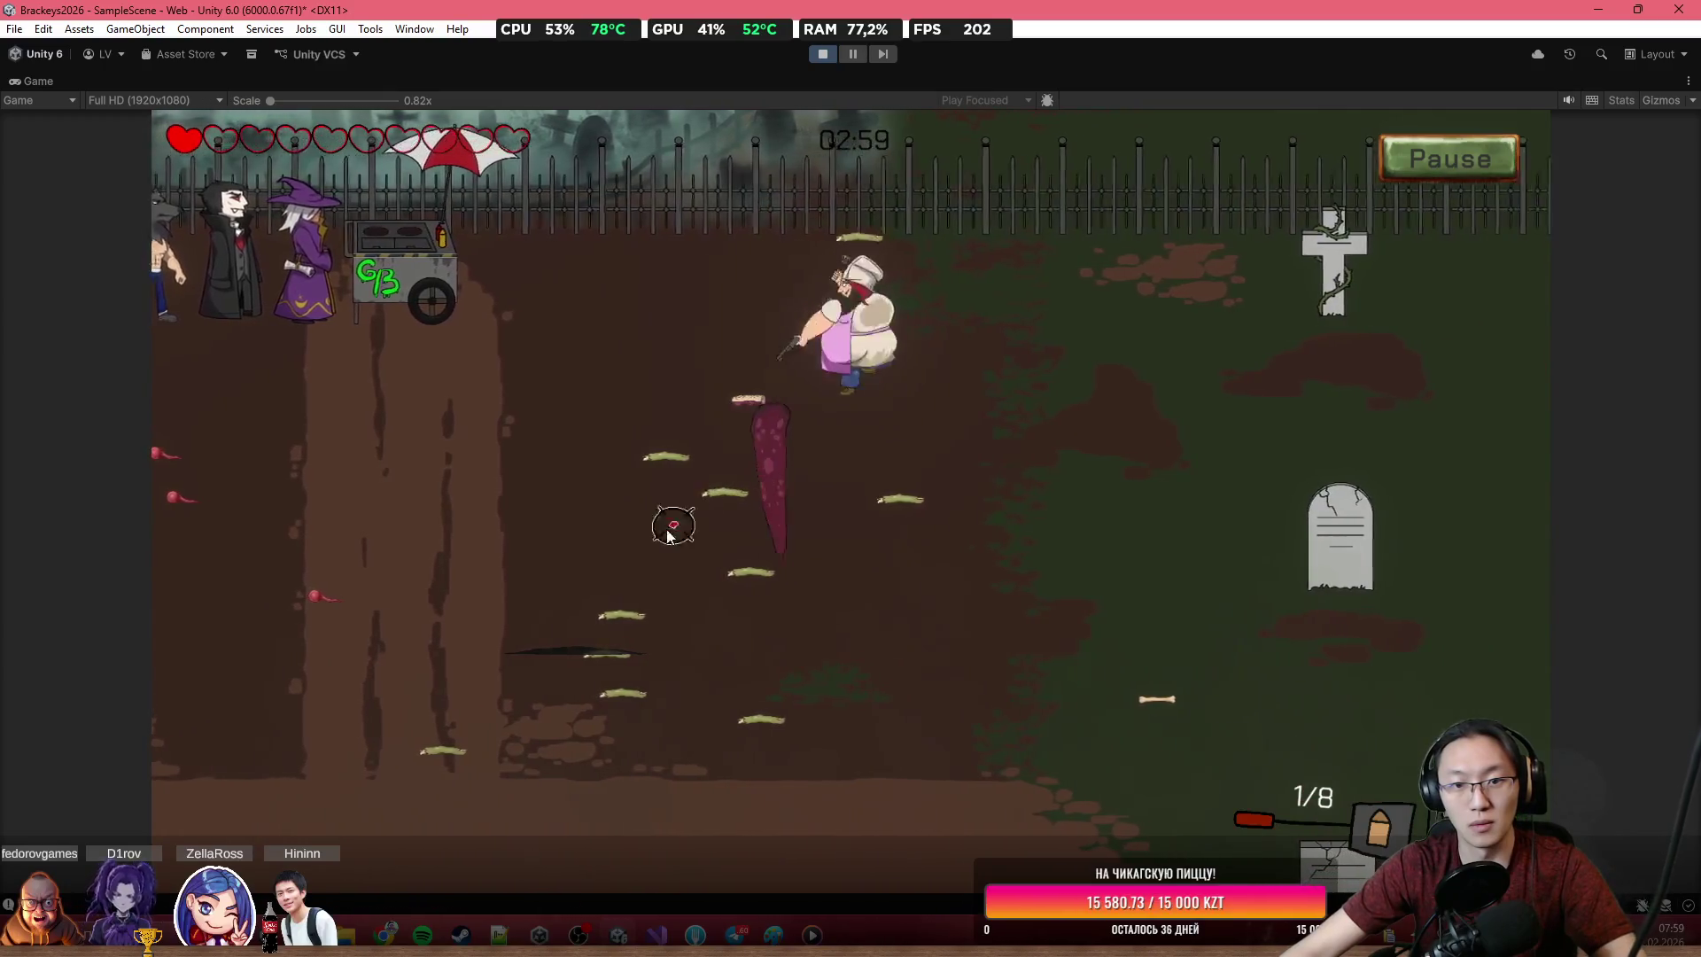
key(a)
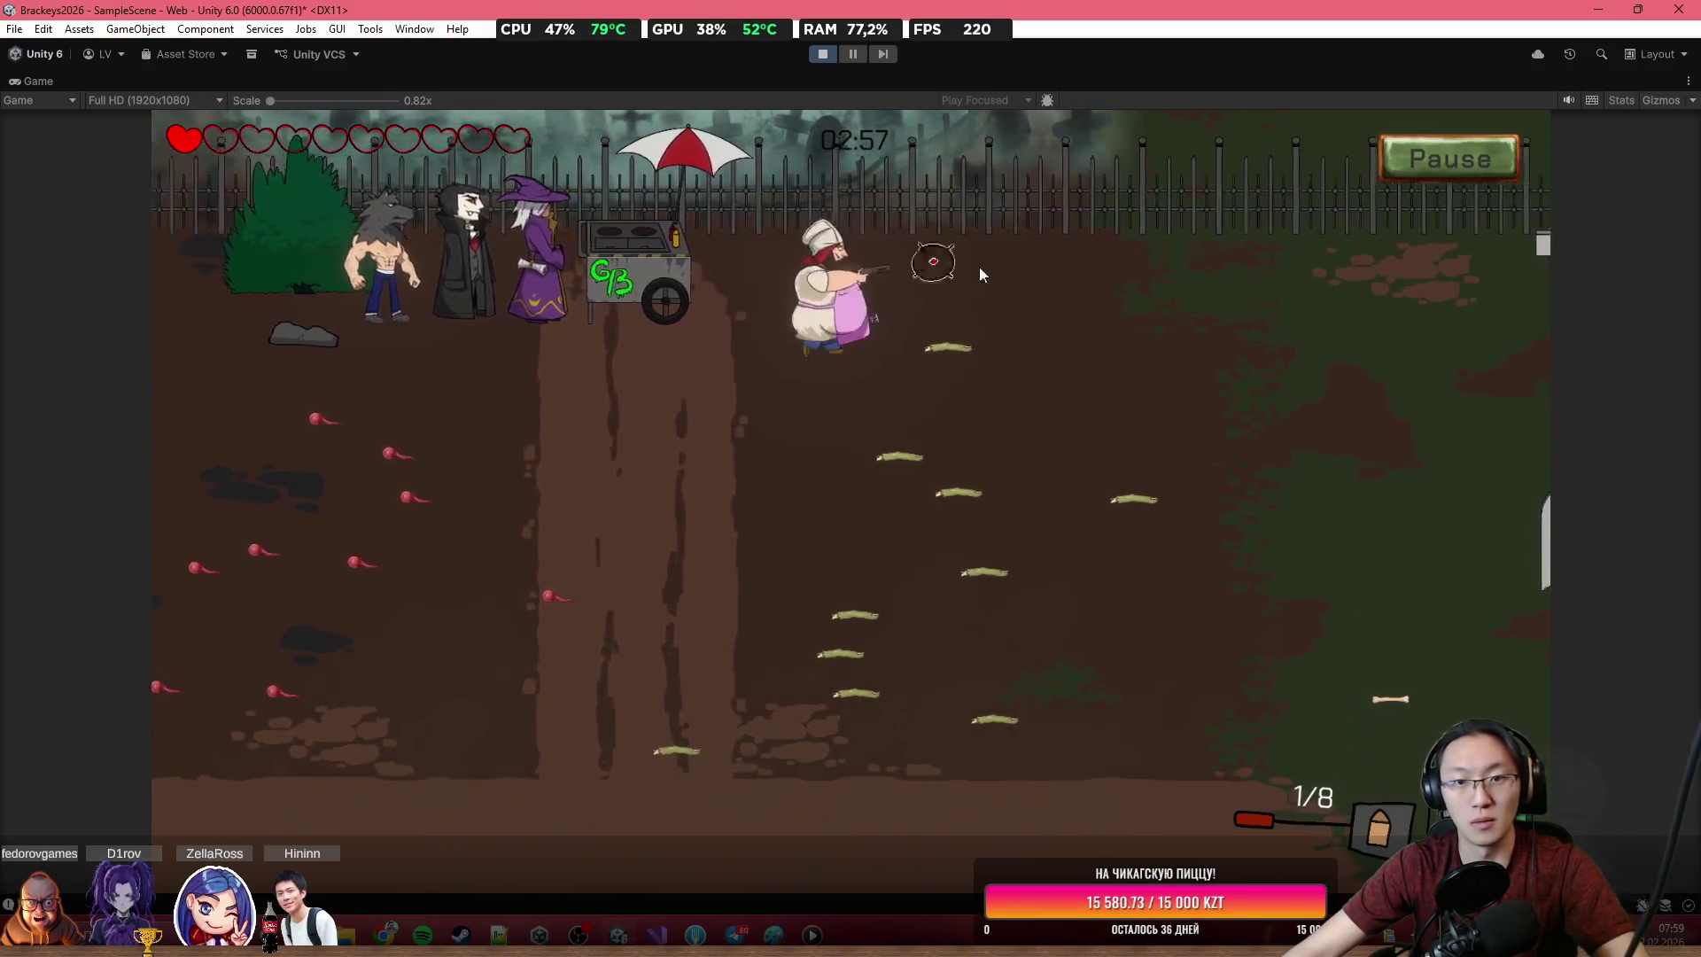
key(e)
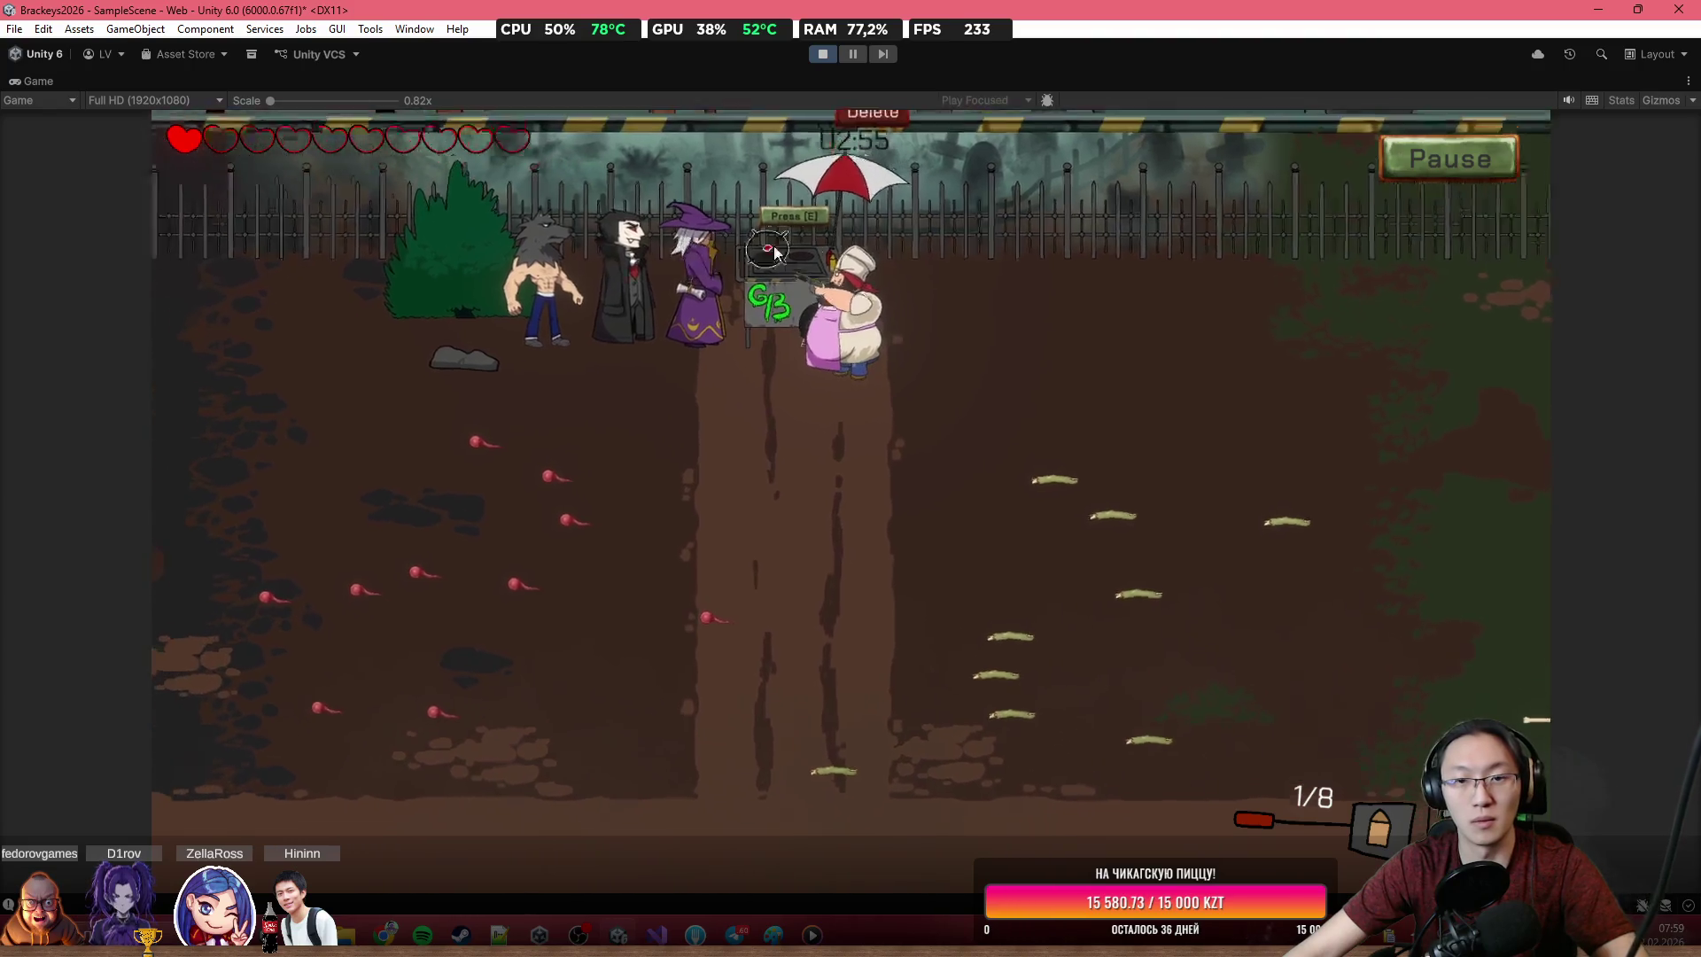
Put the tentacle on the grill and fire at the zombie approaching from the left
mouse_move(1250, 243)
mouse_down()
mouse_move(1074, 233)
mouse_move(1007, 292)
mouse_up()
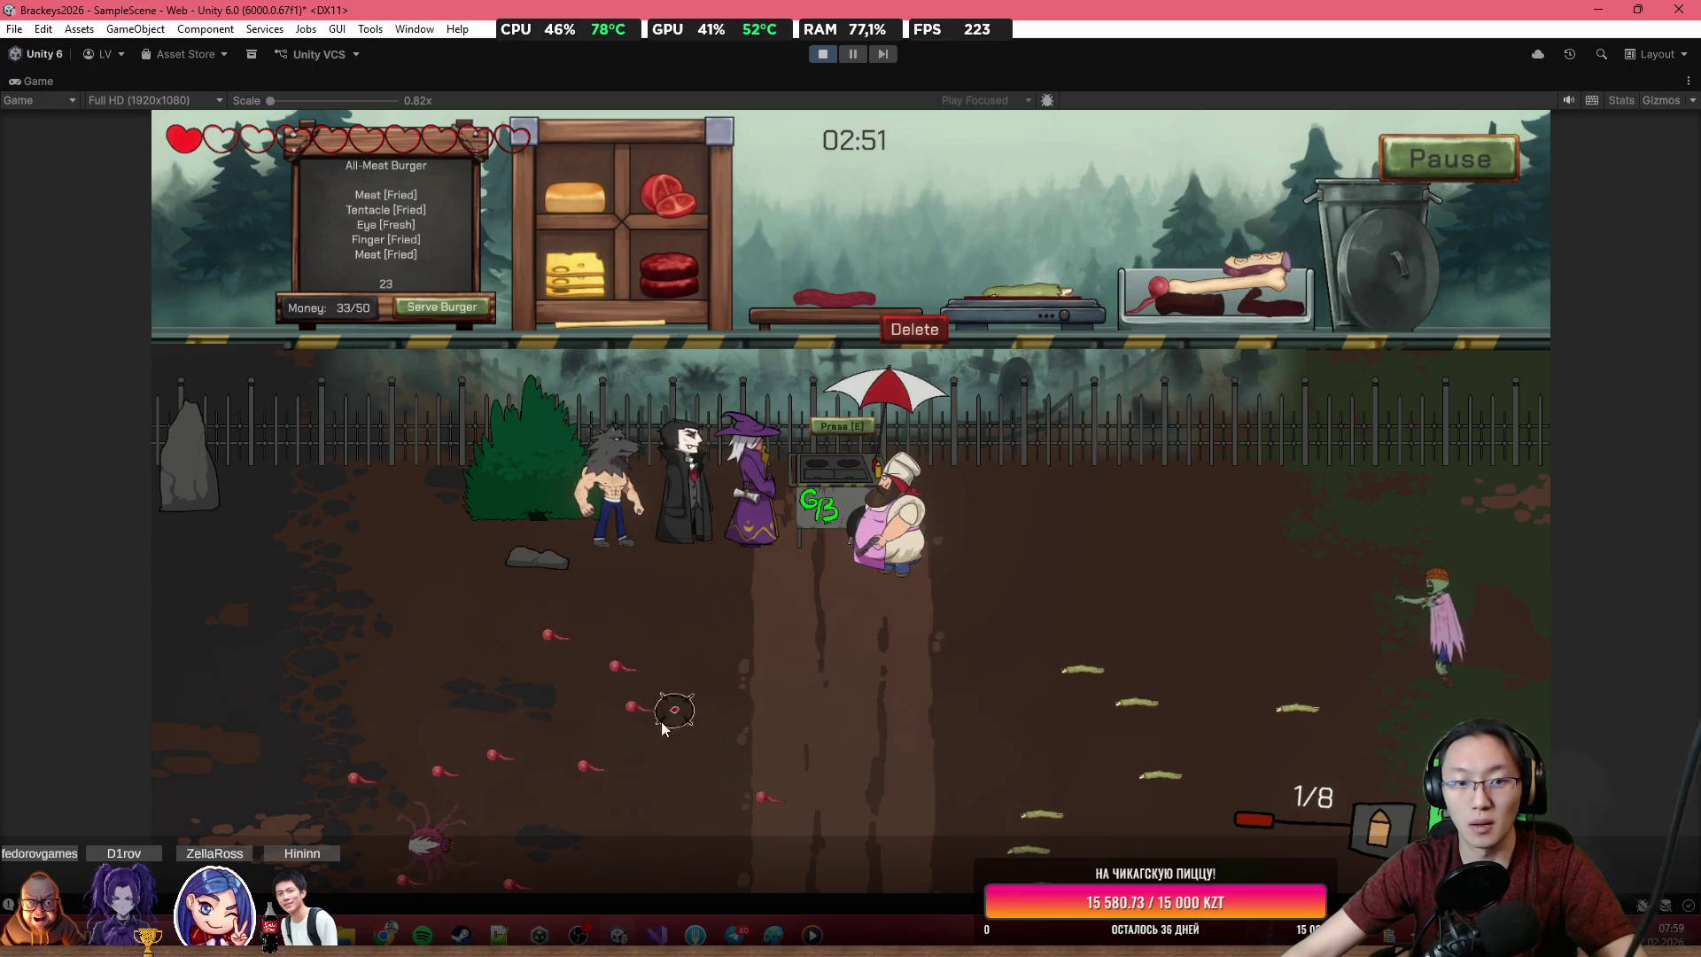
click(550, 777)
click(562, 759)
click(566, 759)
click(567, 759)
Keep shooting the zombie until the chef dies, then restart and exit Play mode
click(1455, 638)
click(1455, 637)
click(1443, 659)
click(1430, 657)
click(1417, 654)
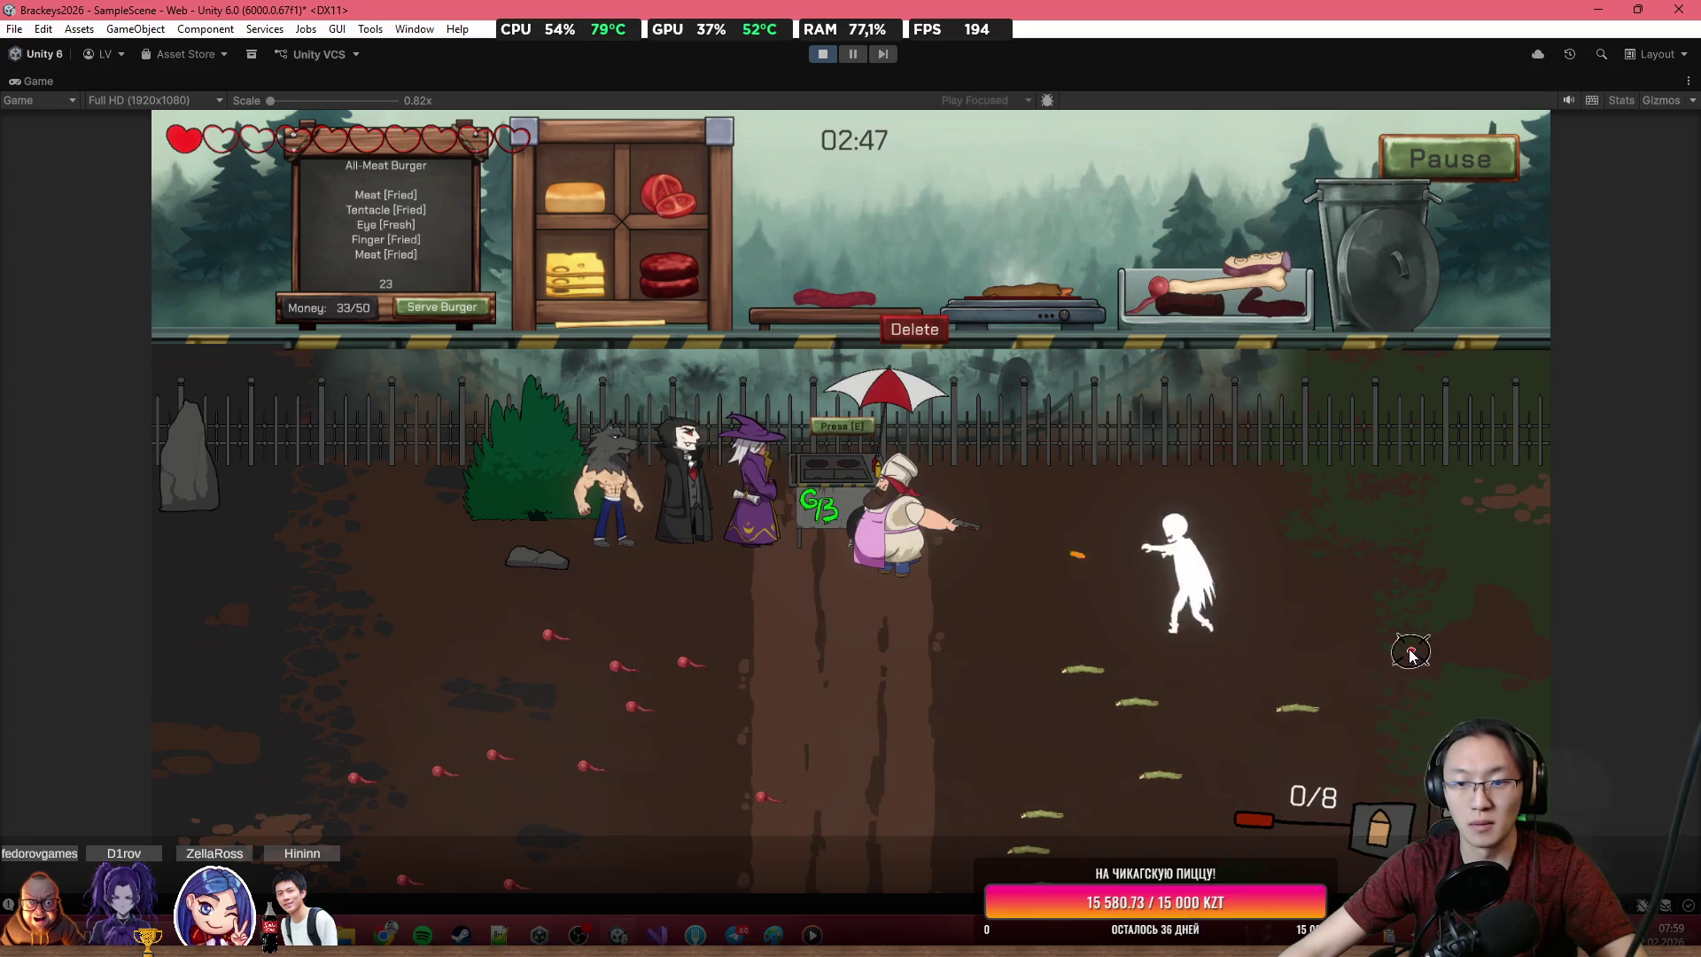
click(1381, 639)
click(1364, 640)
click(1351, 644)
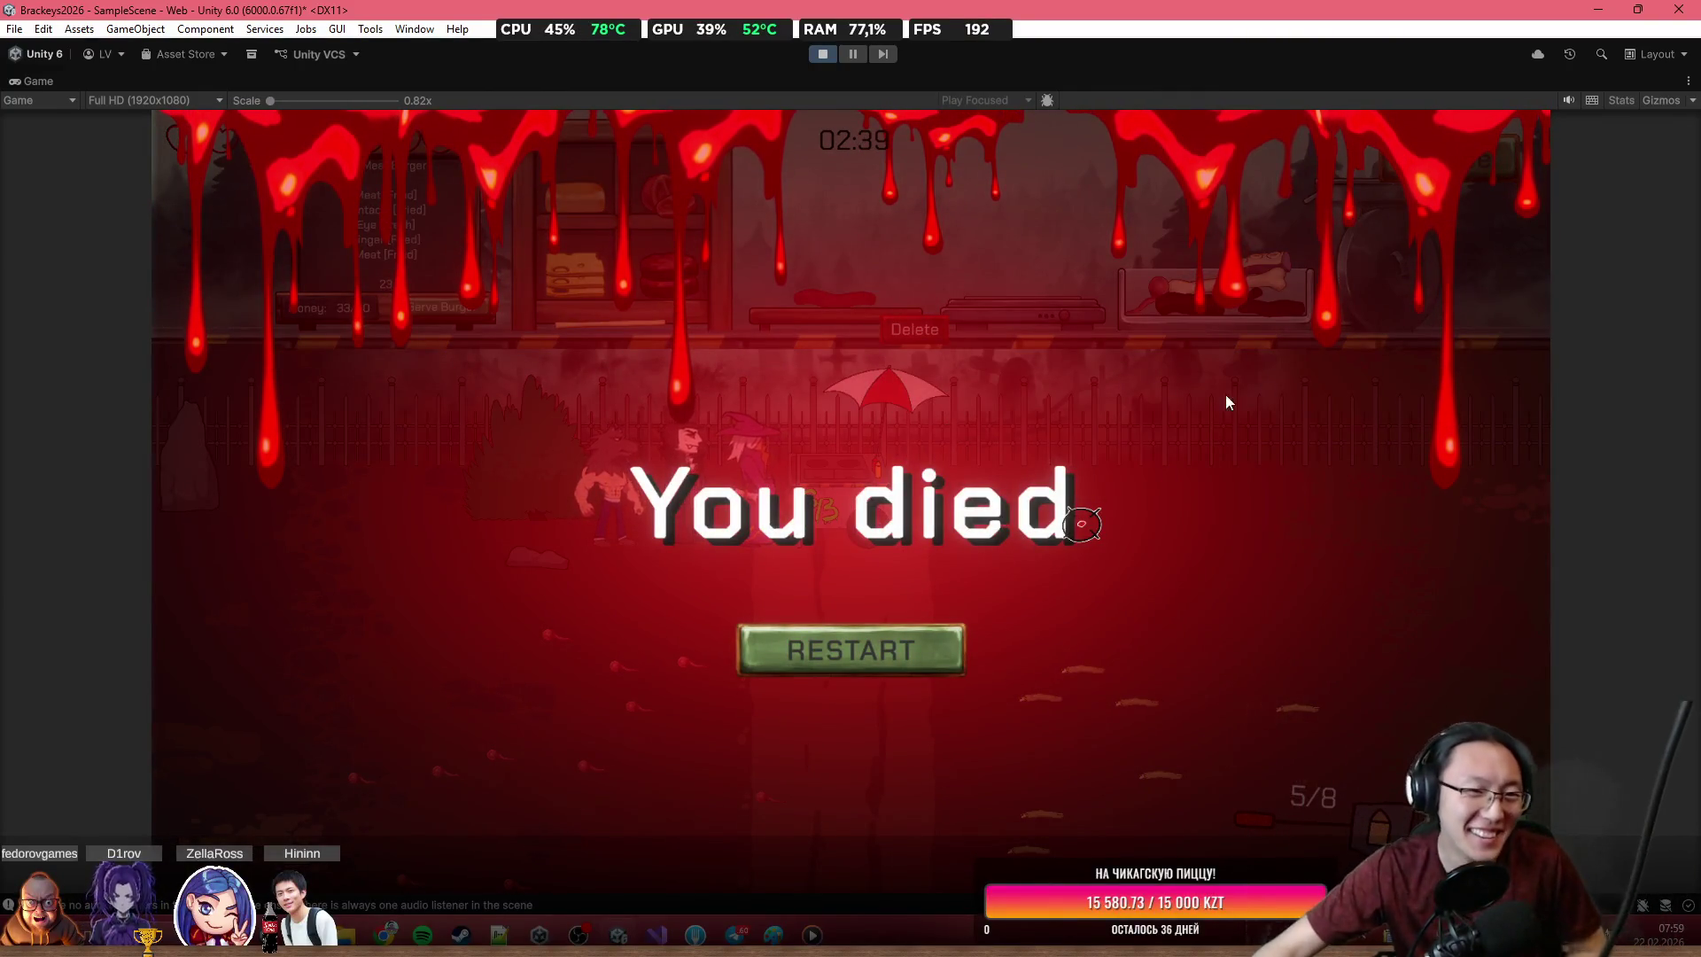
click(891, 663)
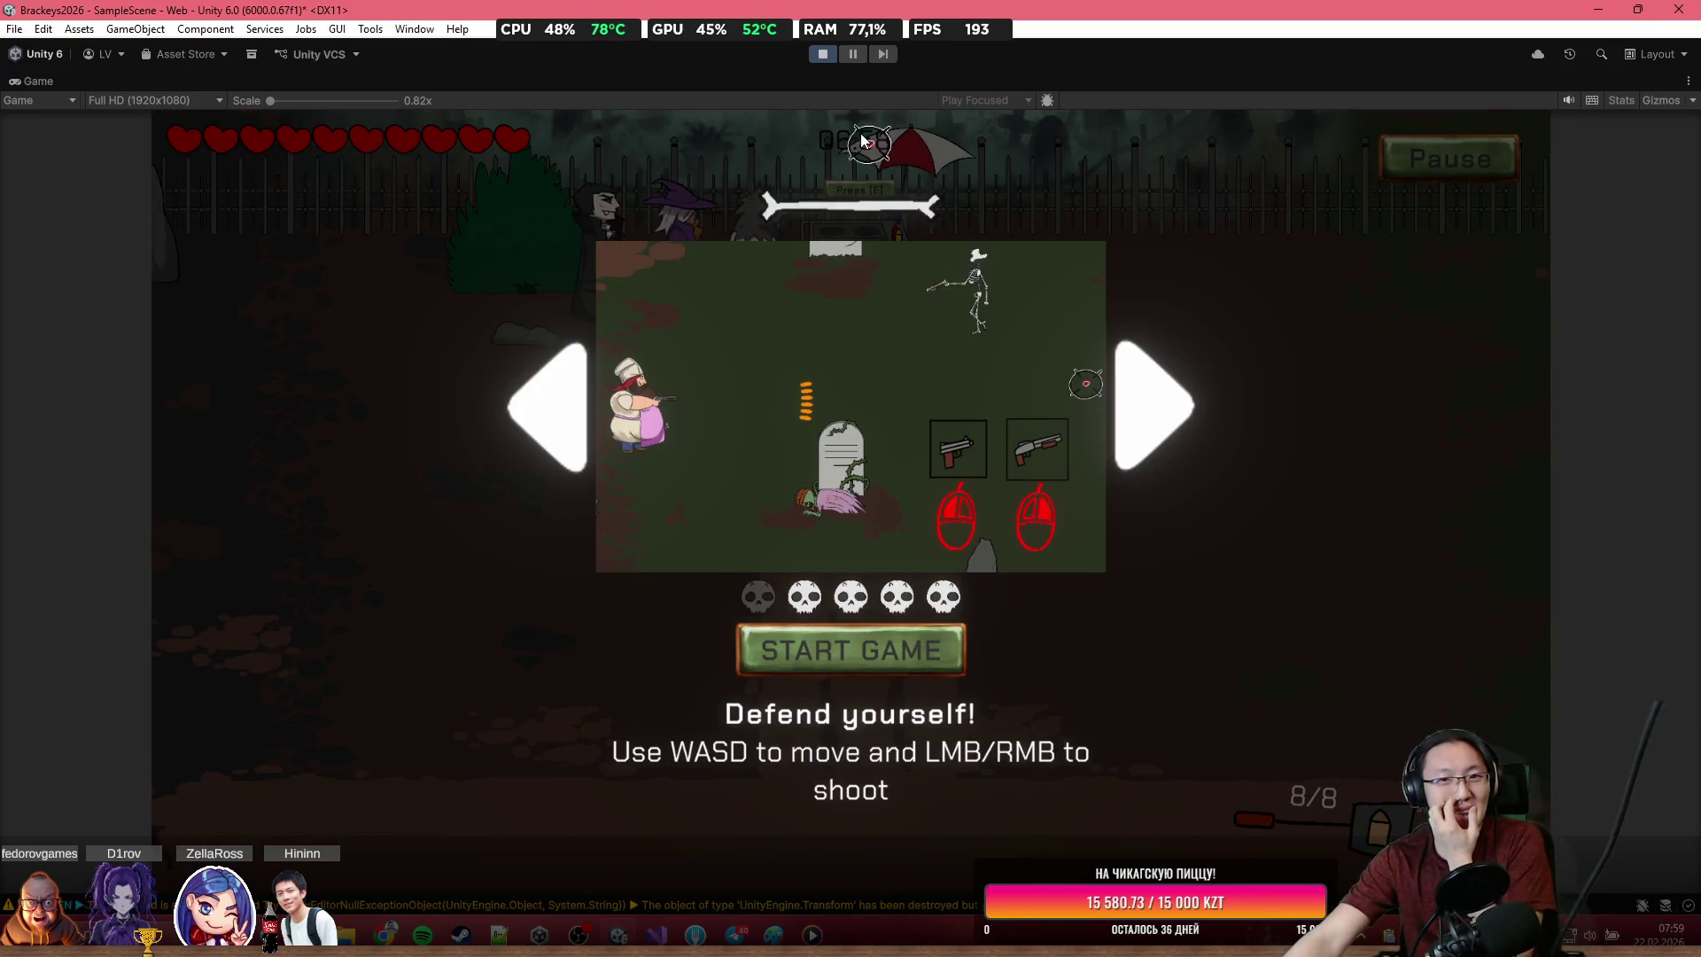
click(820, 55)
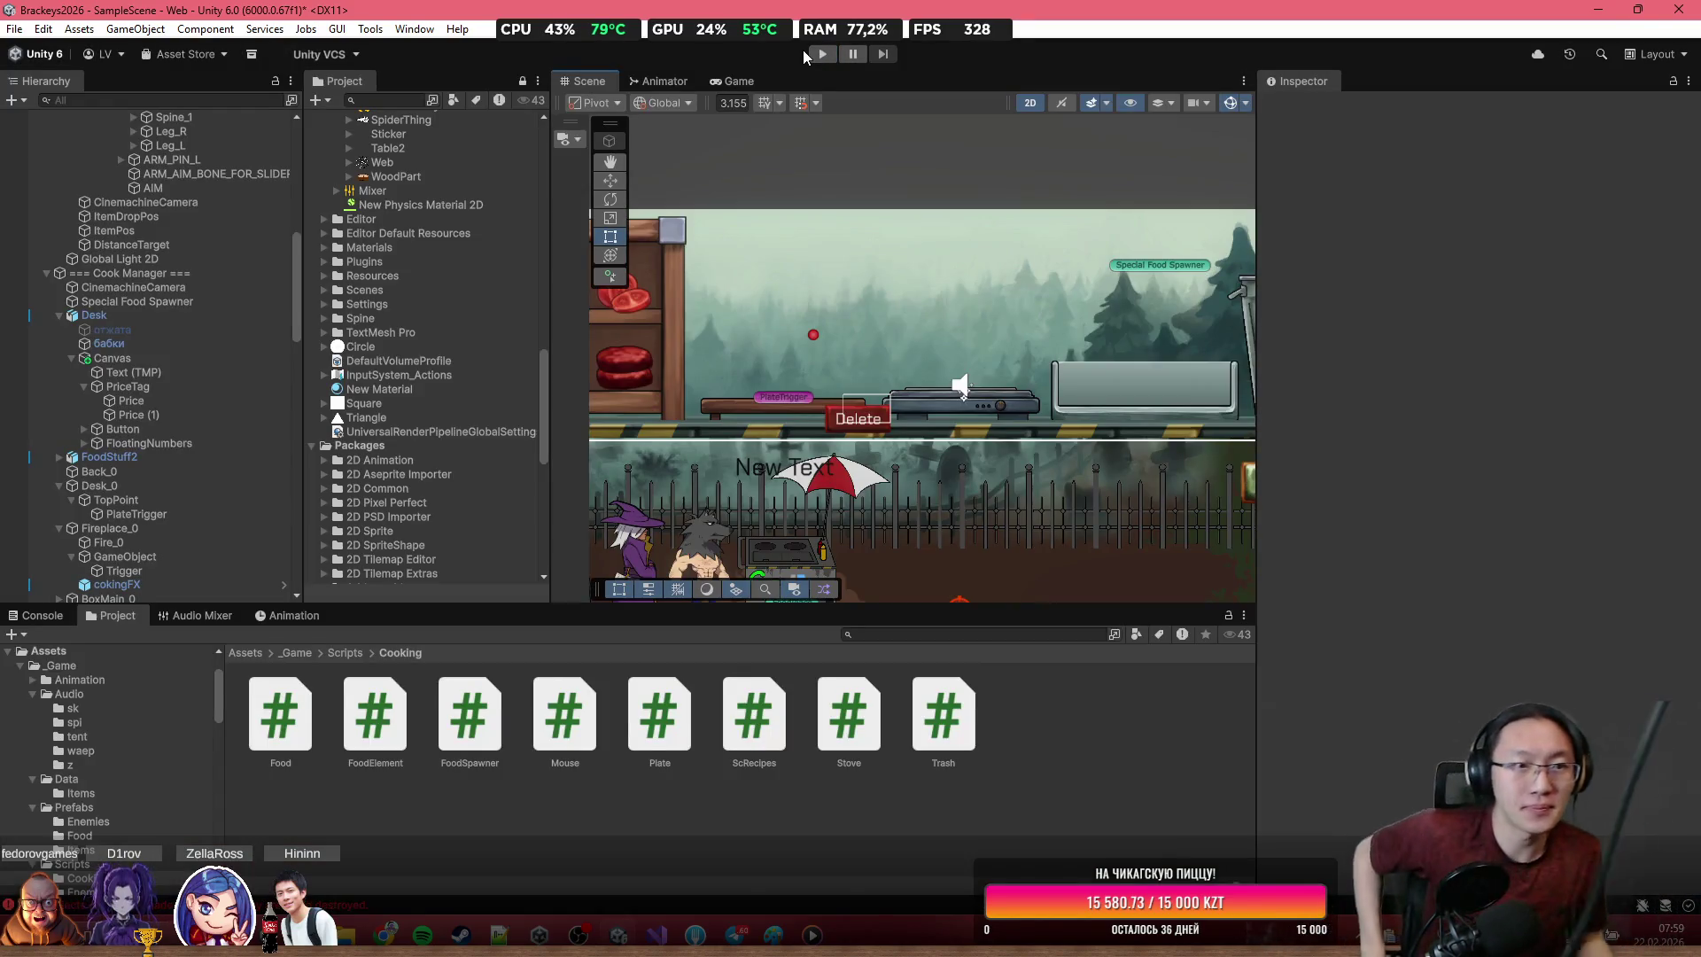
Select HTP in the Hierarchy and change its fifth help text to 'Earn $50 in 7 minutes!'
scroll(117, 317, up, 15)
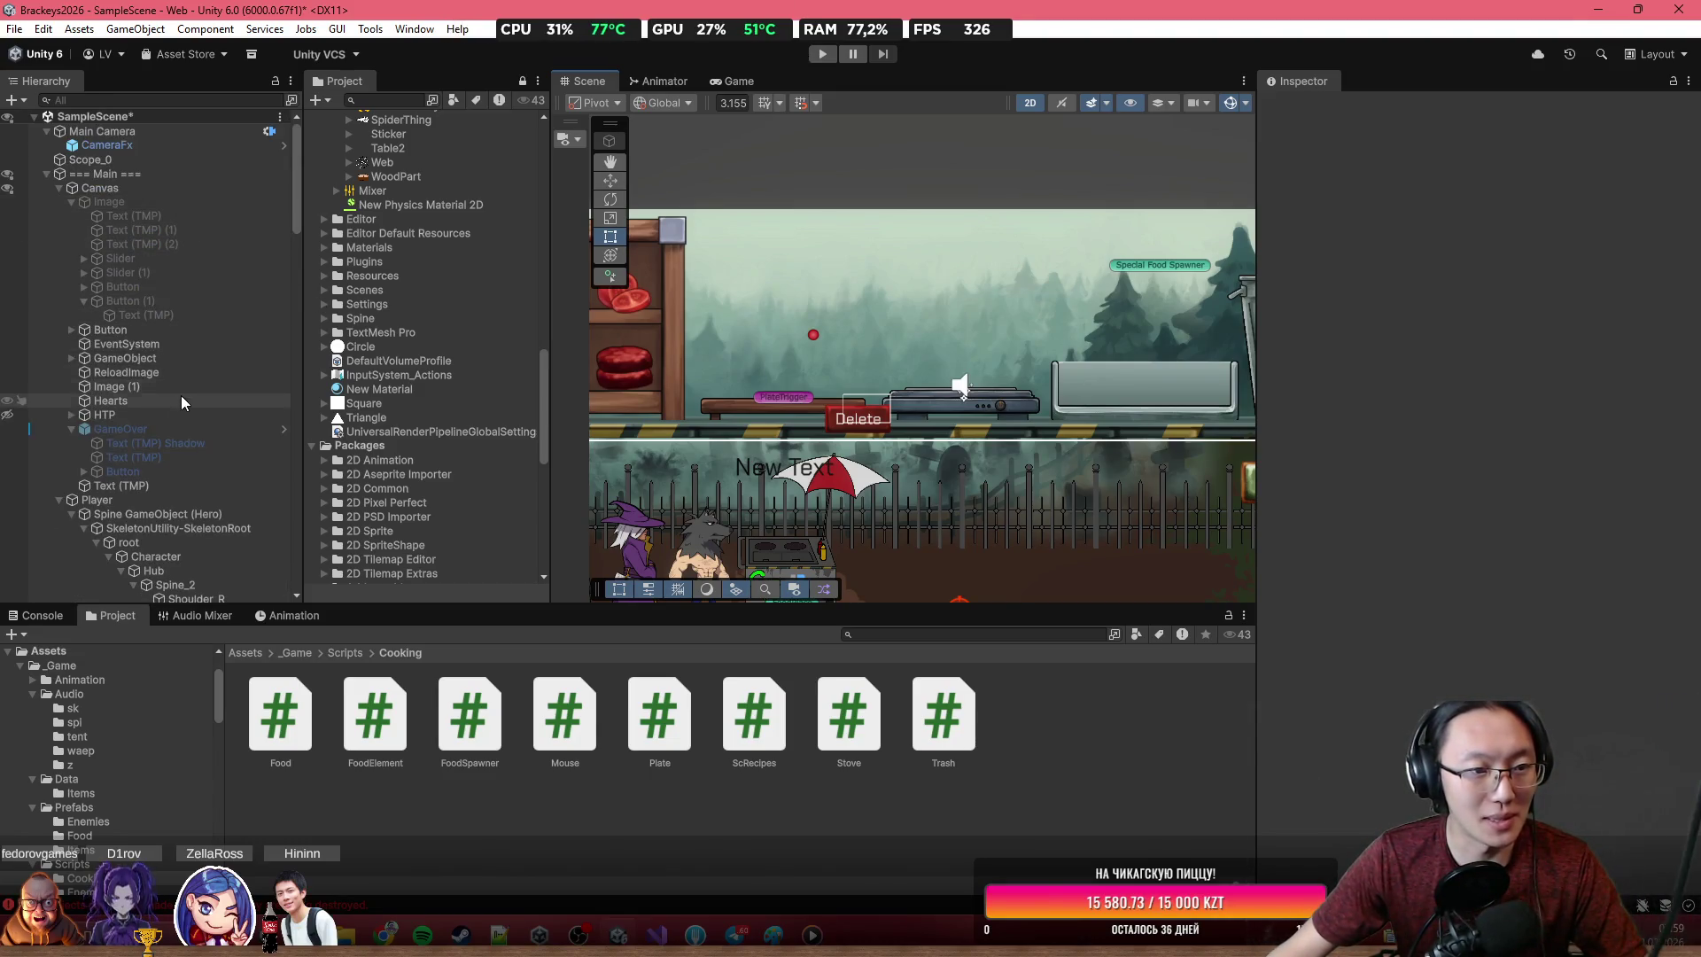
click(181, 402)
click(180, 413)
click(72, 415)
scroll(122, 422, down, 2)
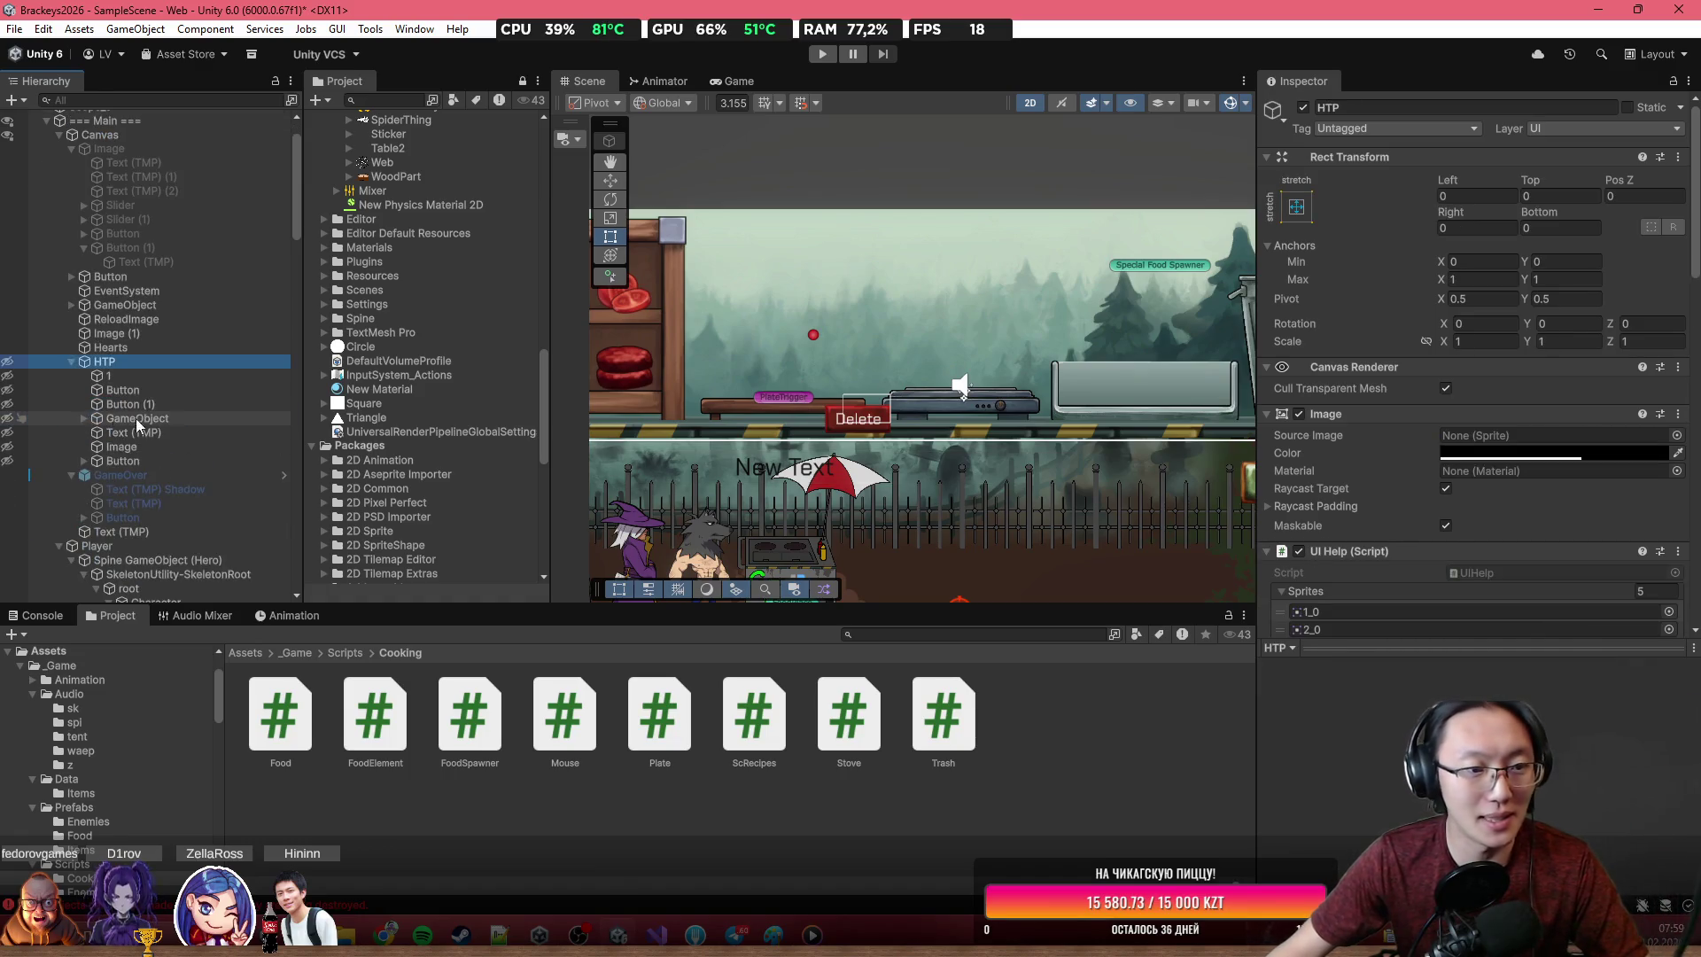
scroll(1362, 498, down, 10)
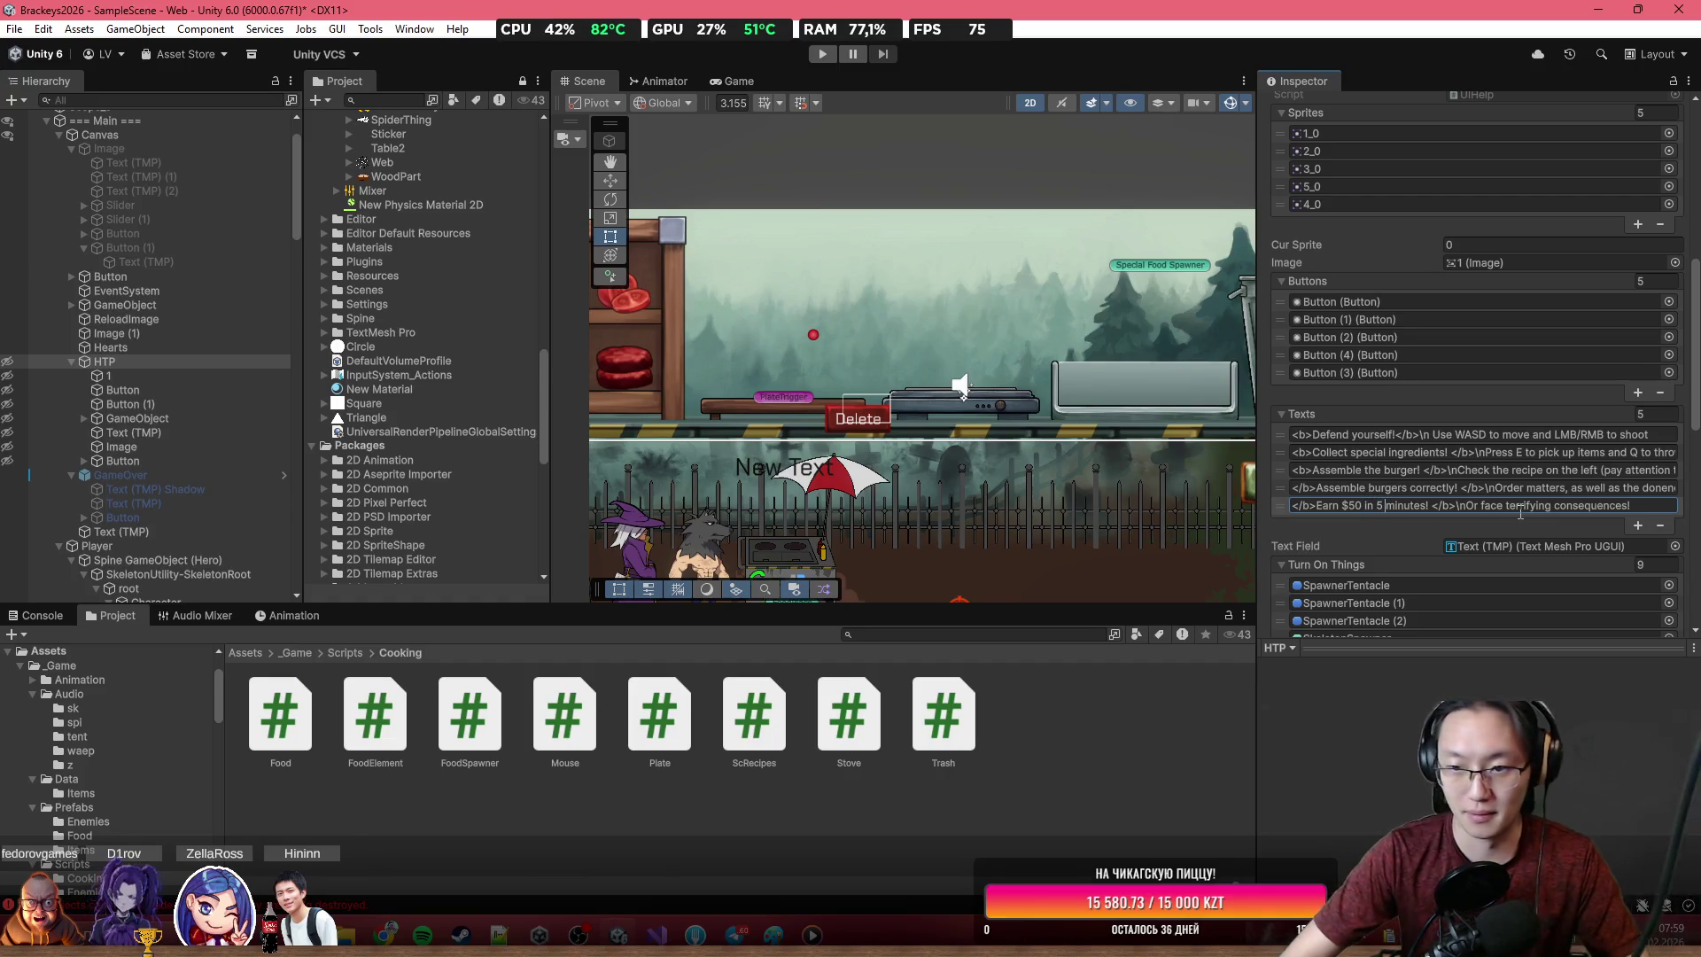
click(1521, 460)
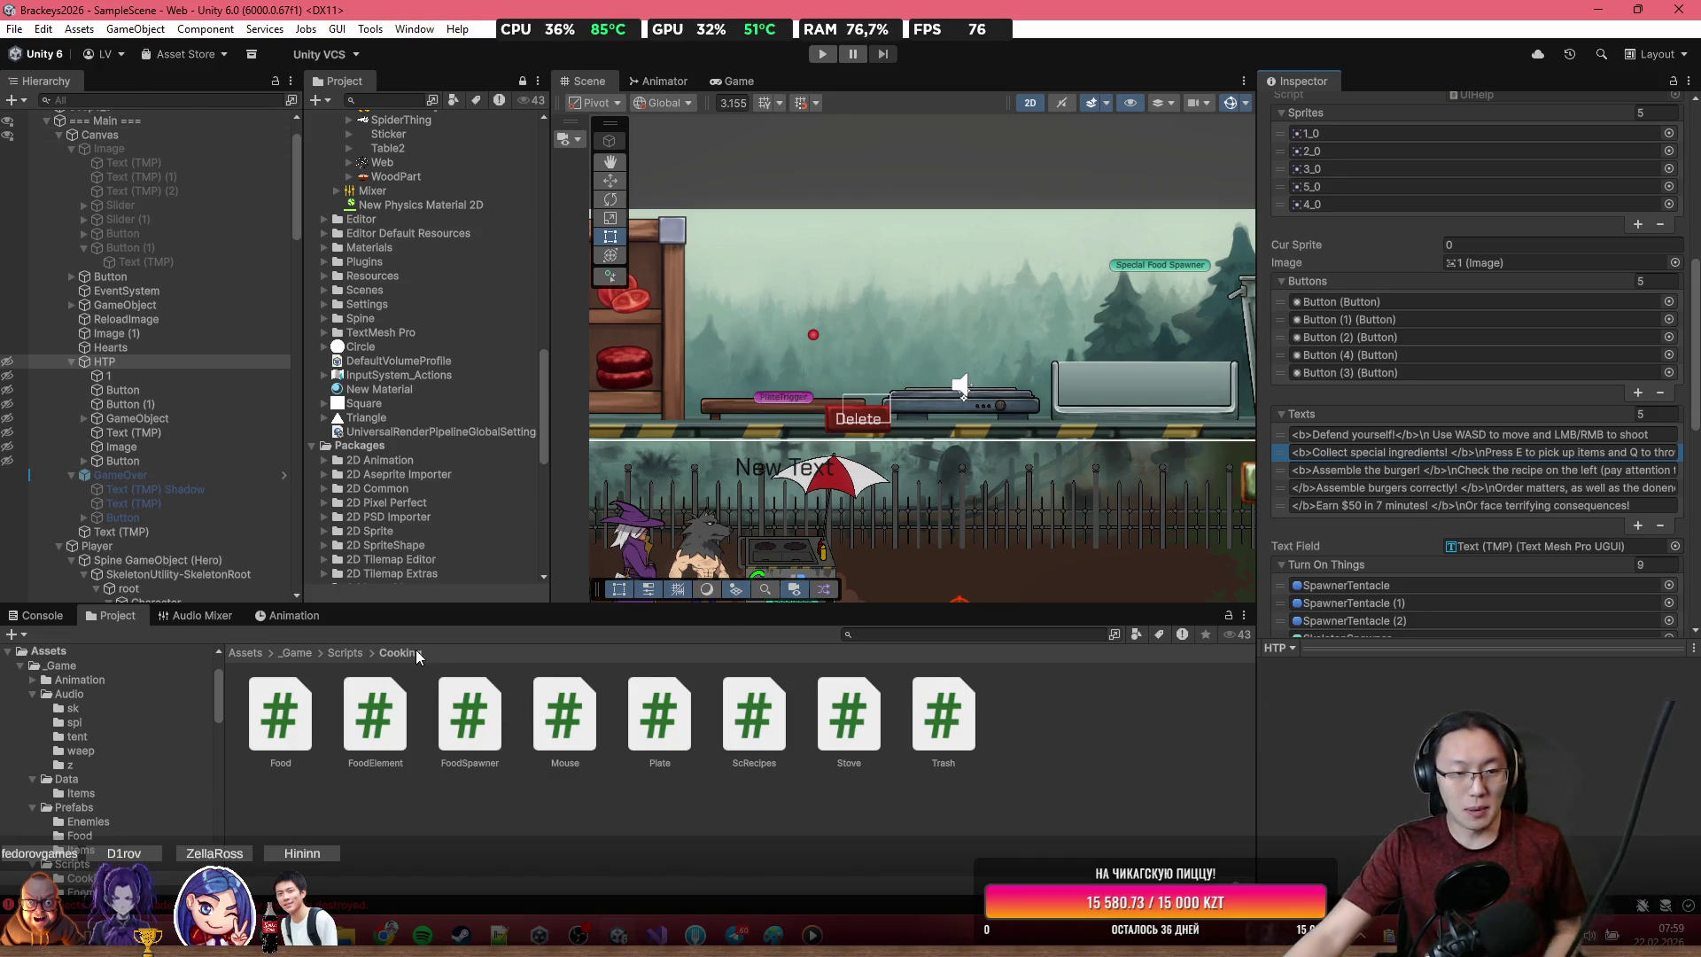
Open File > Build Profiles and start a Web build to reach the output folder picker
click(14, 29)
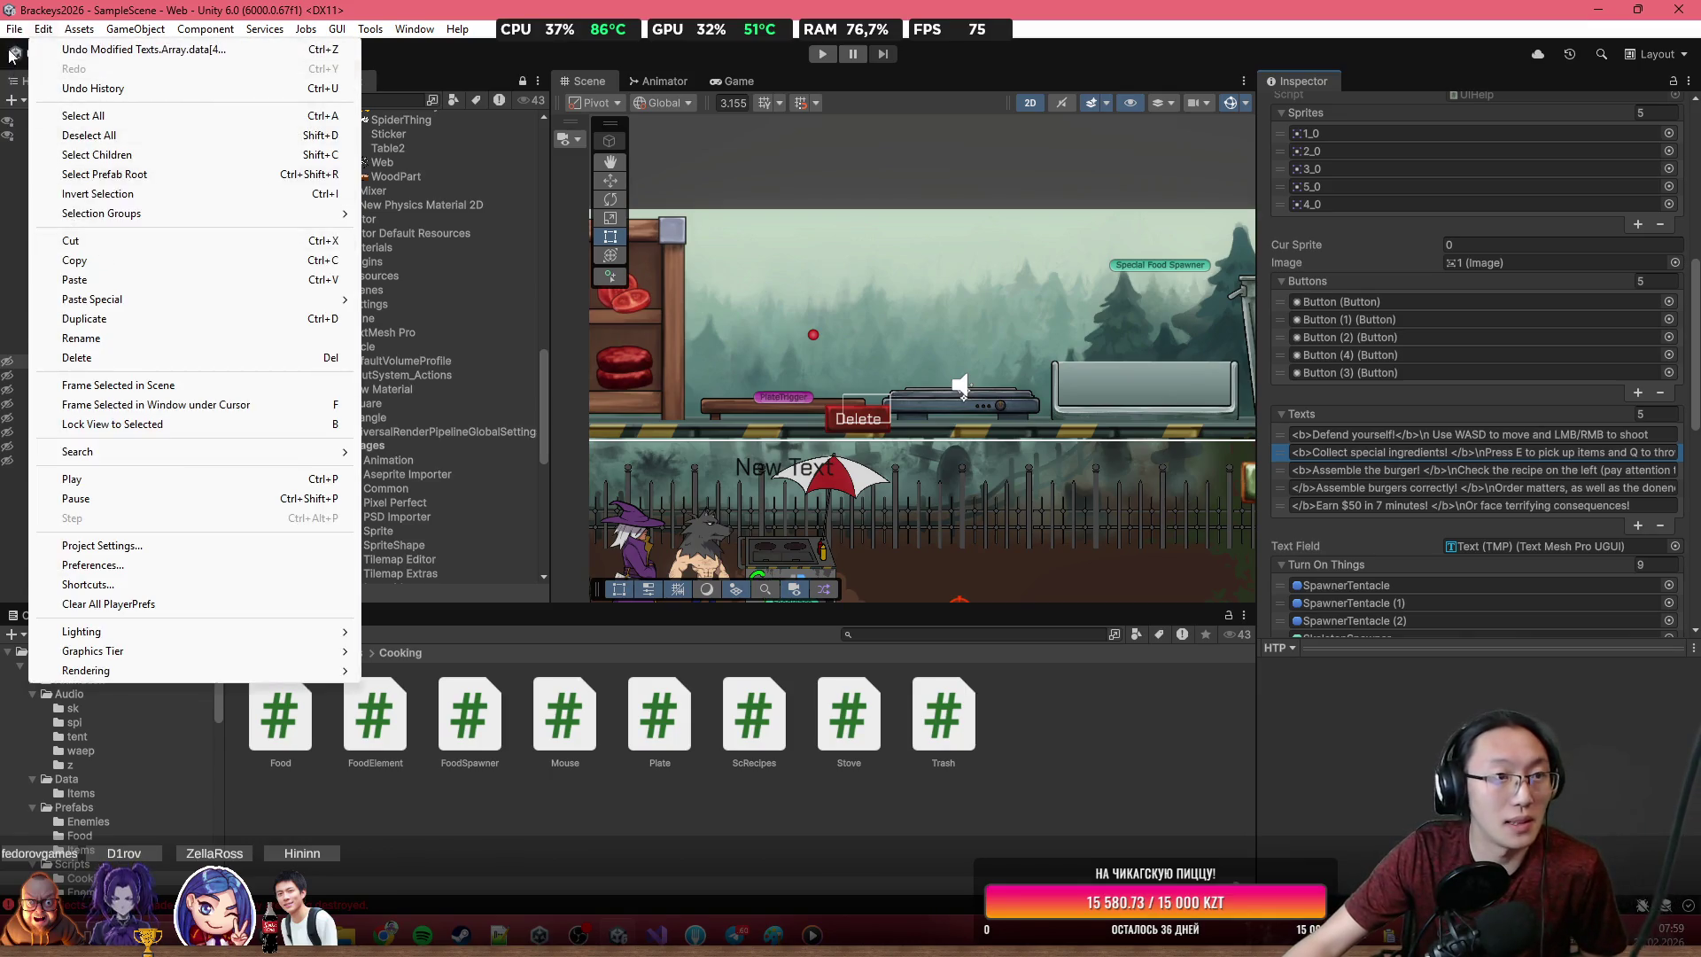
click(71, 249)
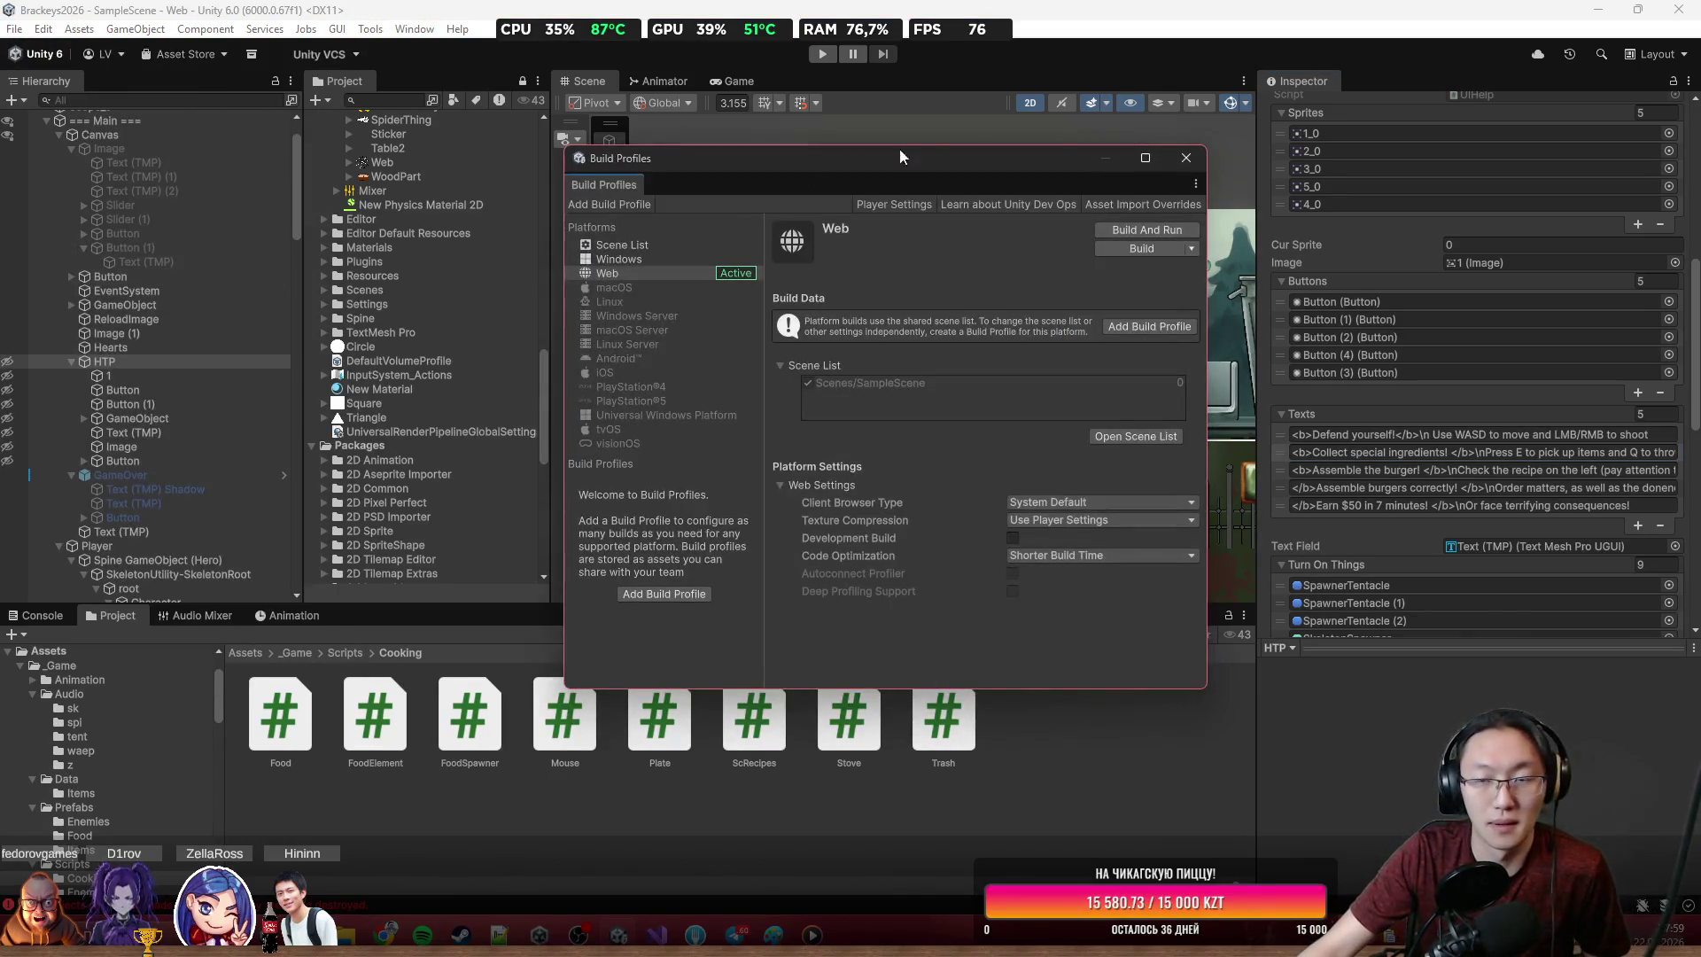
click(1173, 157)
click(14, 28)
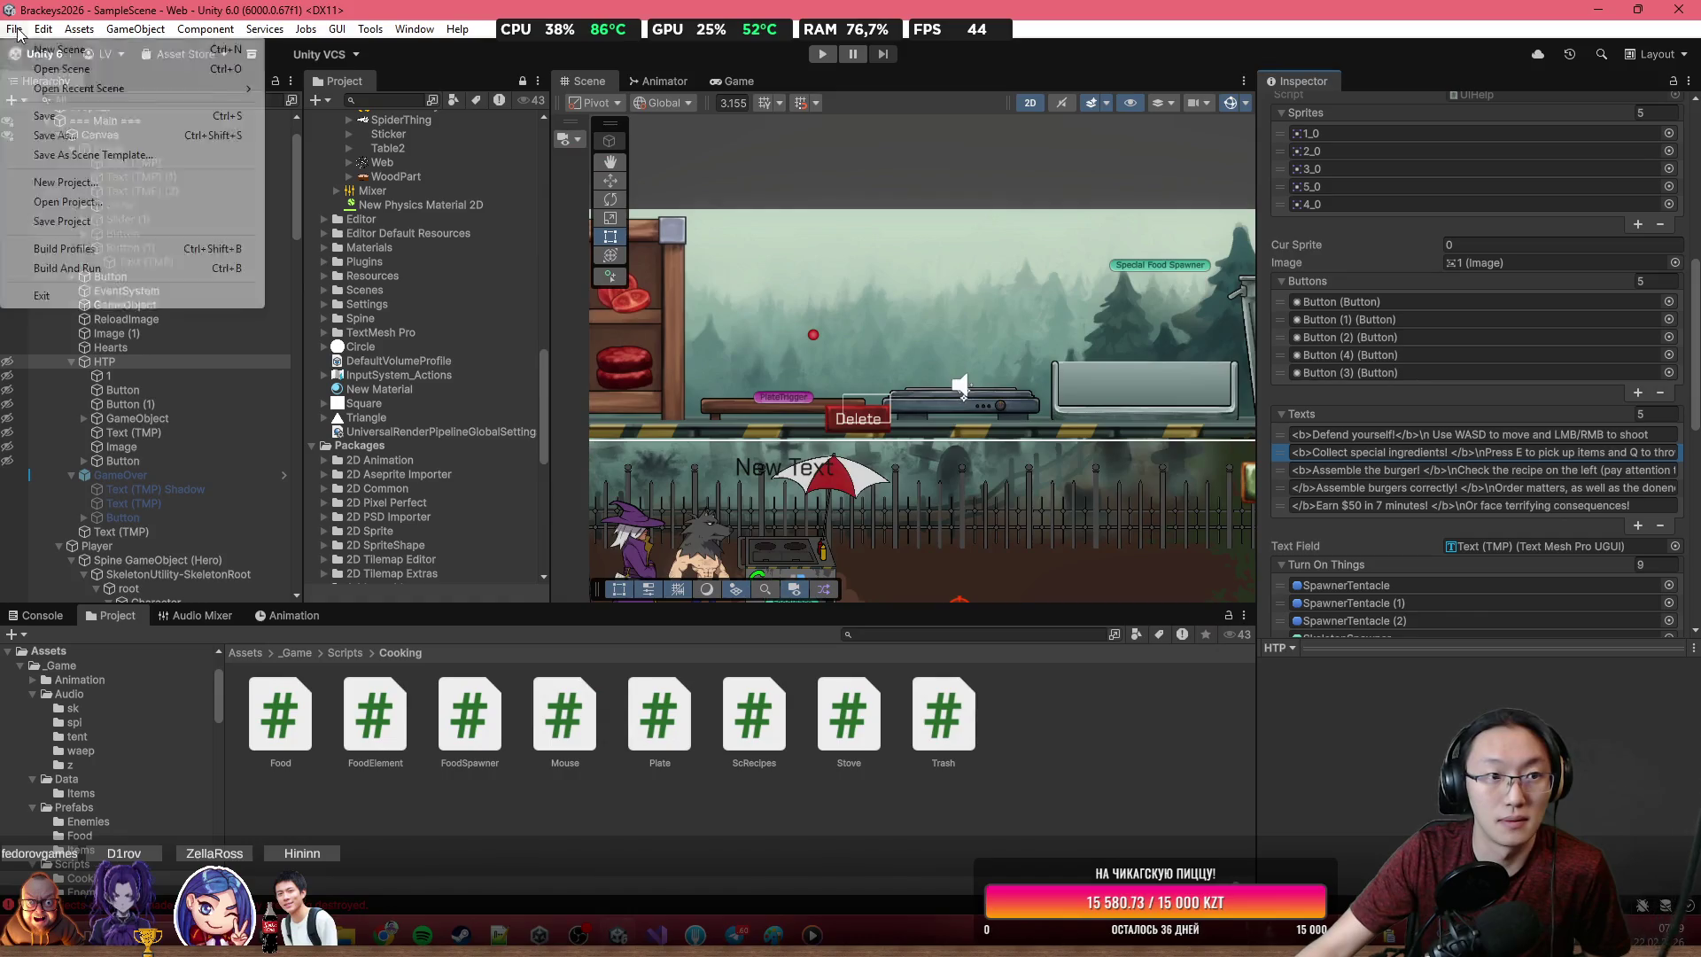
click(106, 253)
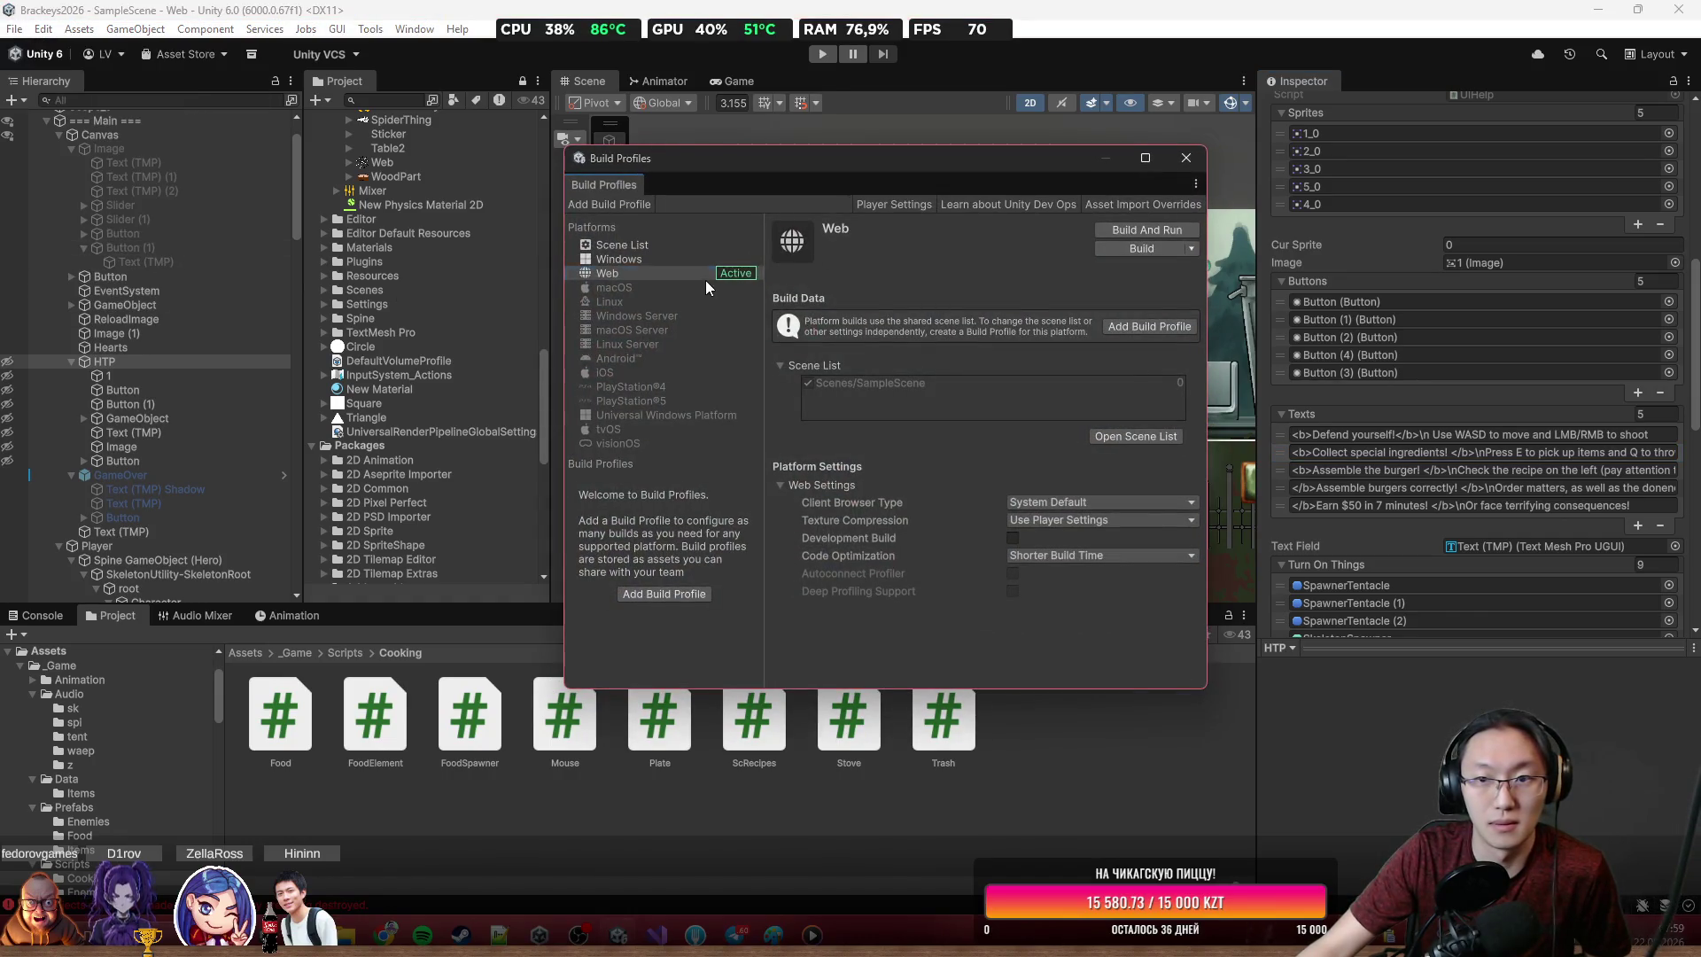
click(1137, 249)
scroll(1080, 292, down, 1)
right_click(1160, 390)
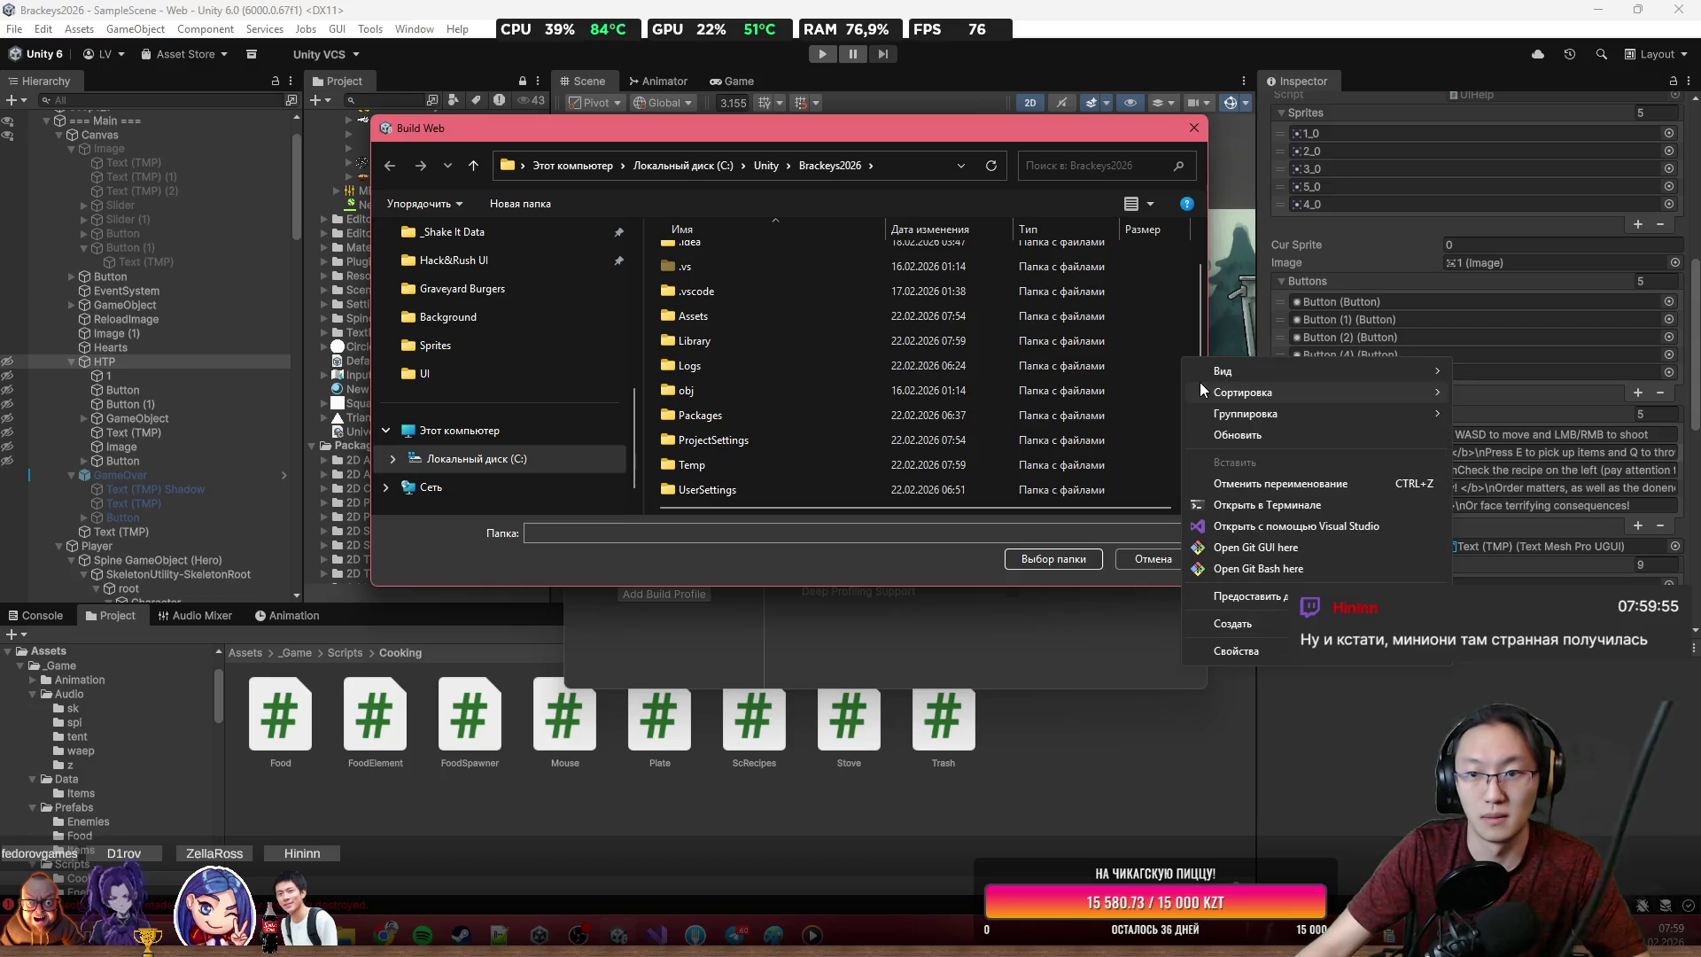
Create a 'Burgers' folder in Brackeys2026 and select it as the Web build output
right_click(1200, 358)
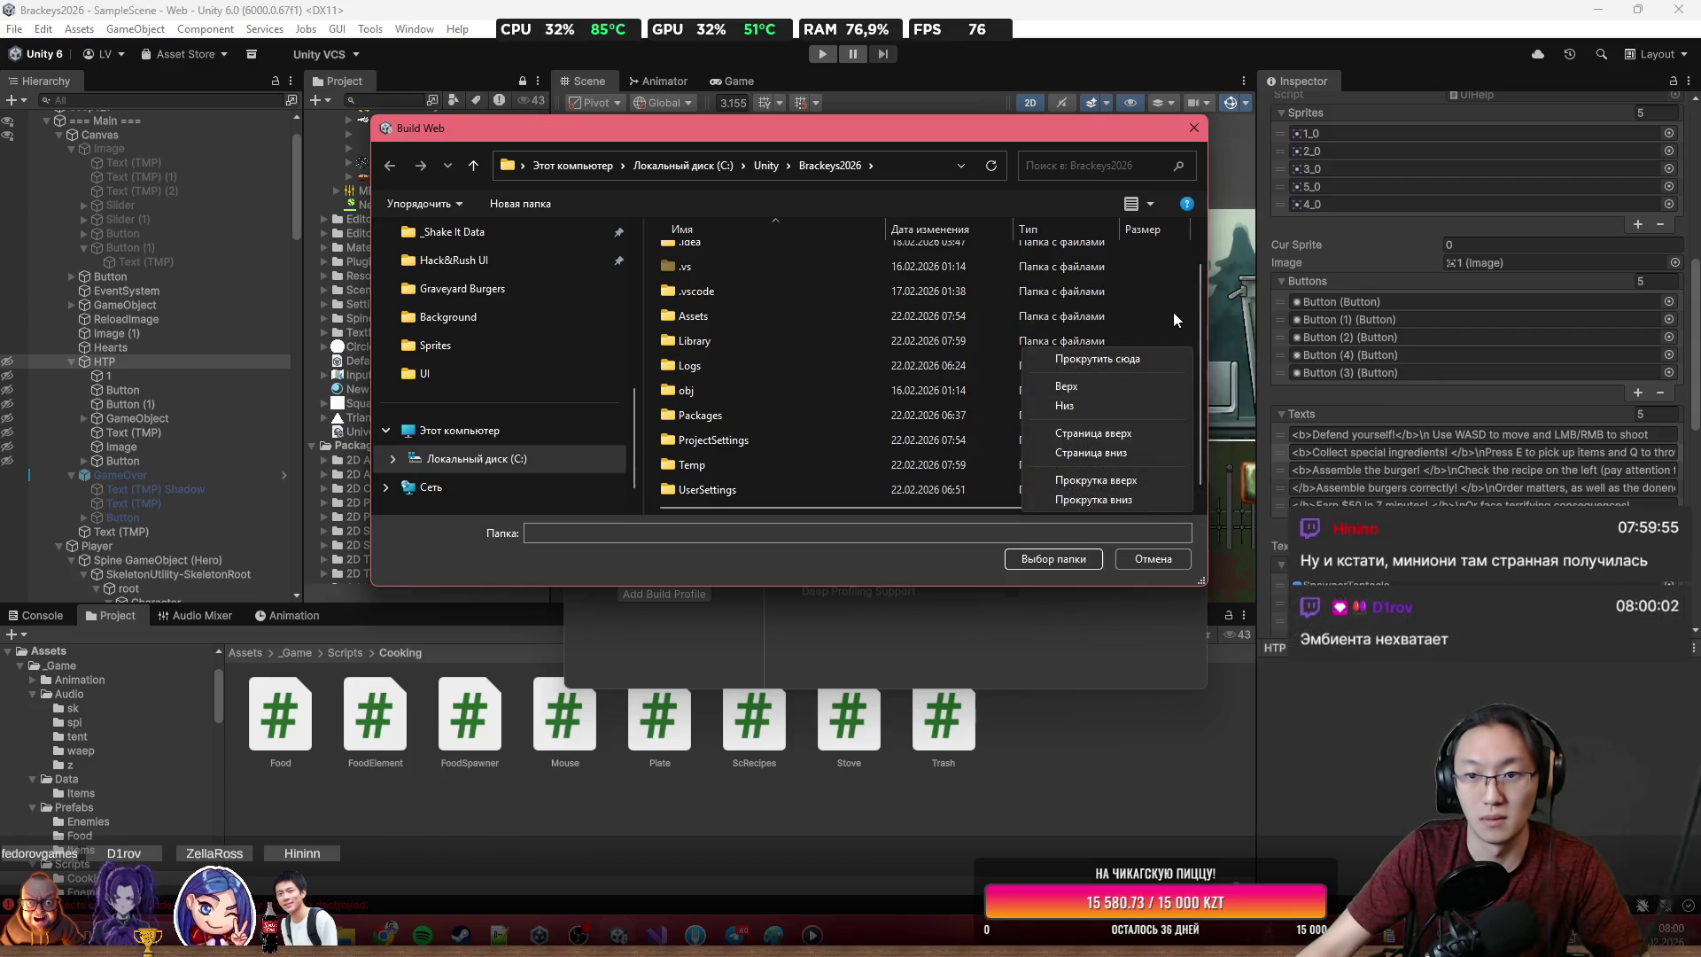
right_click(1187, 321)
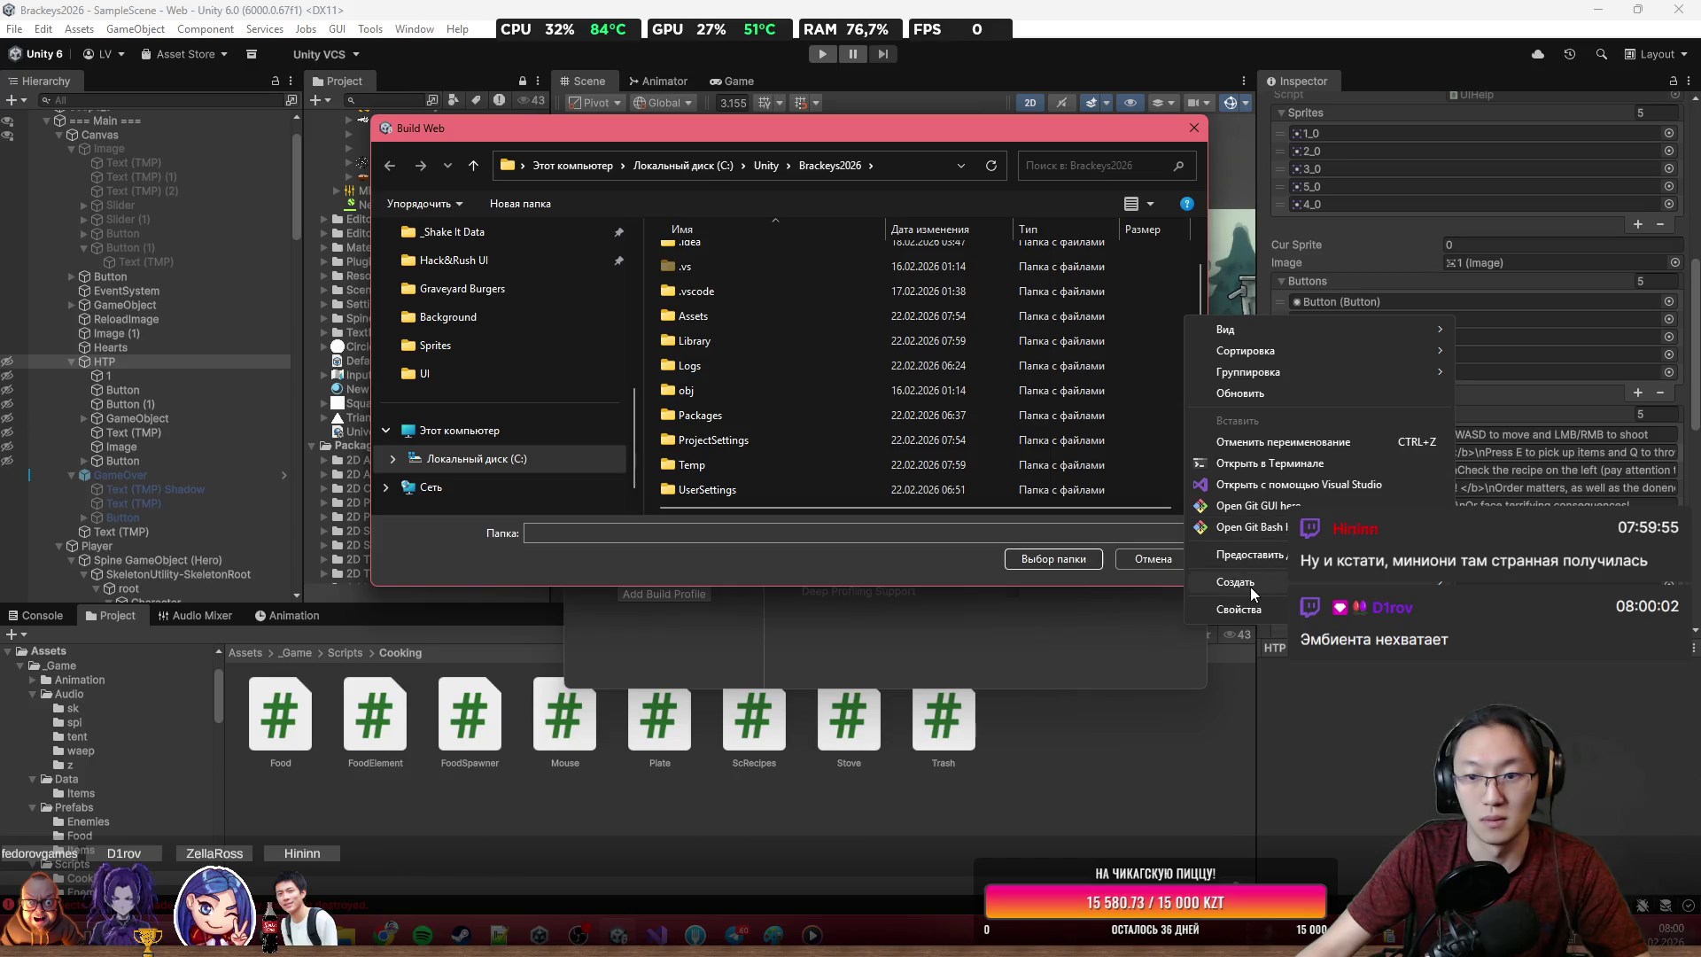
mouse_move(1253, 593)
click(1014, 580)
text(Burgers)
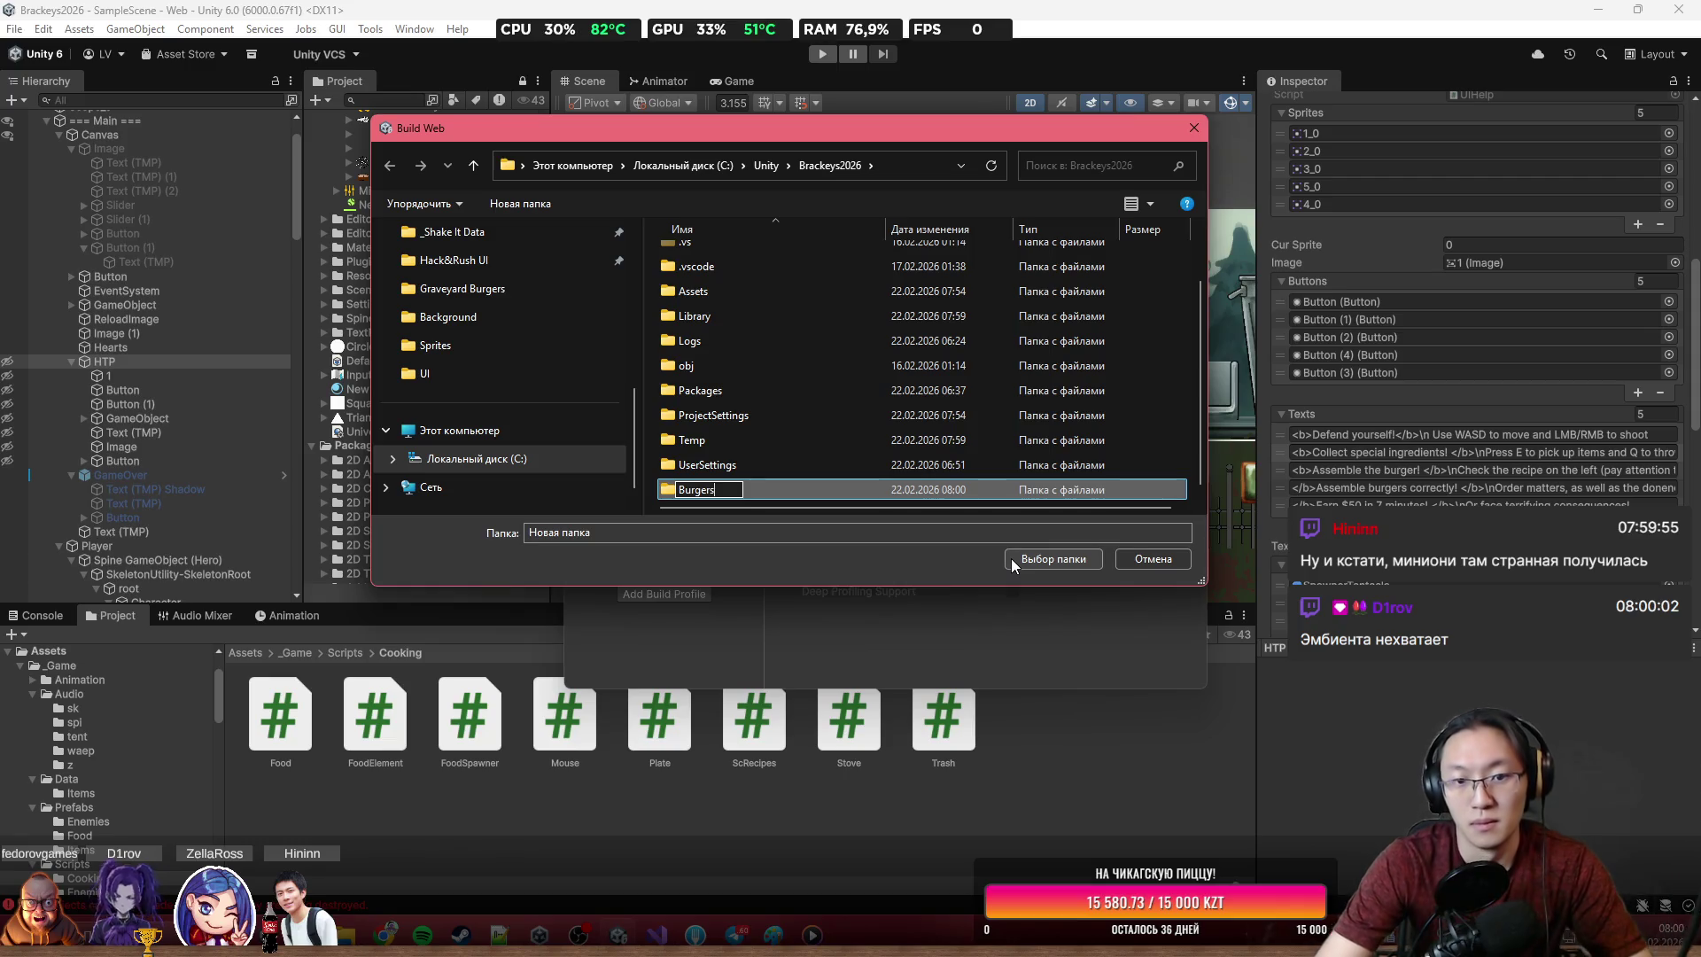
key(Return)
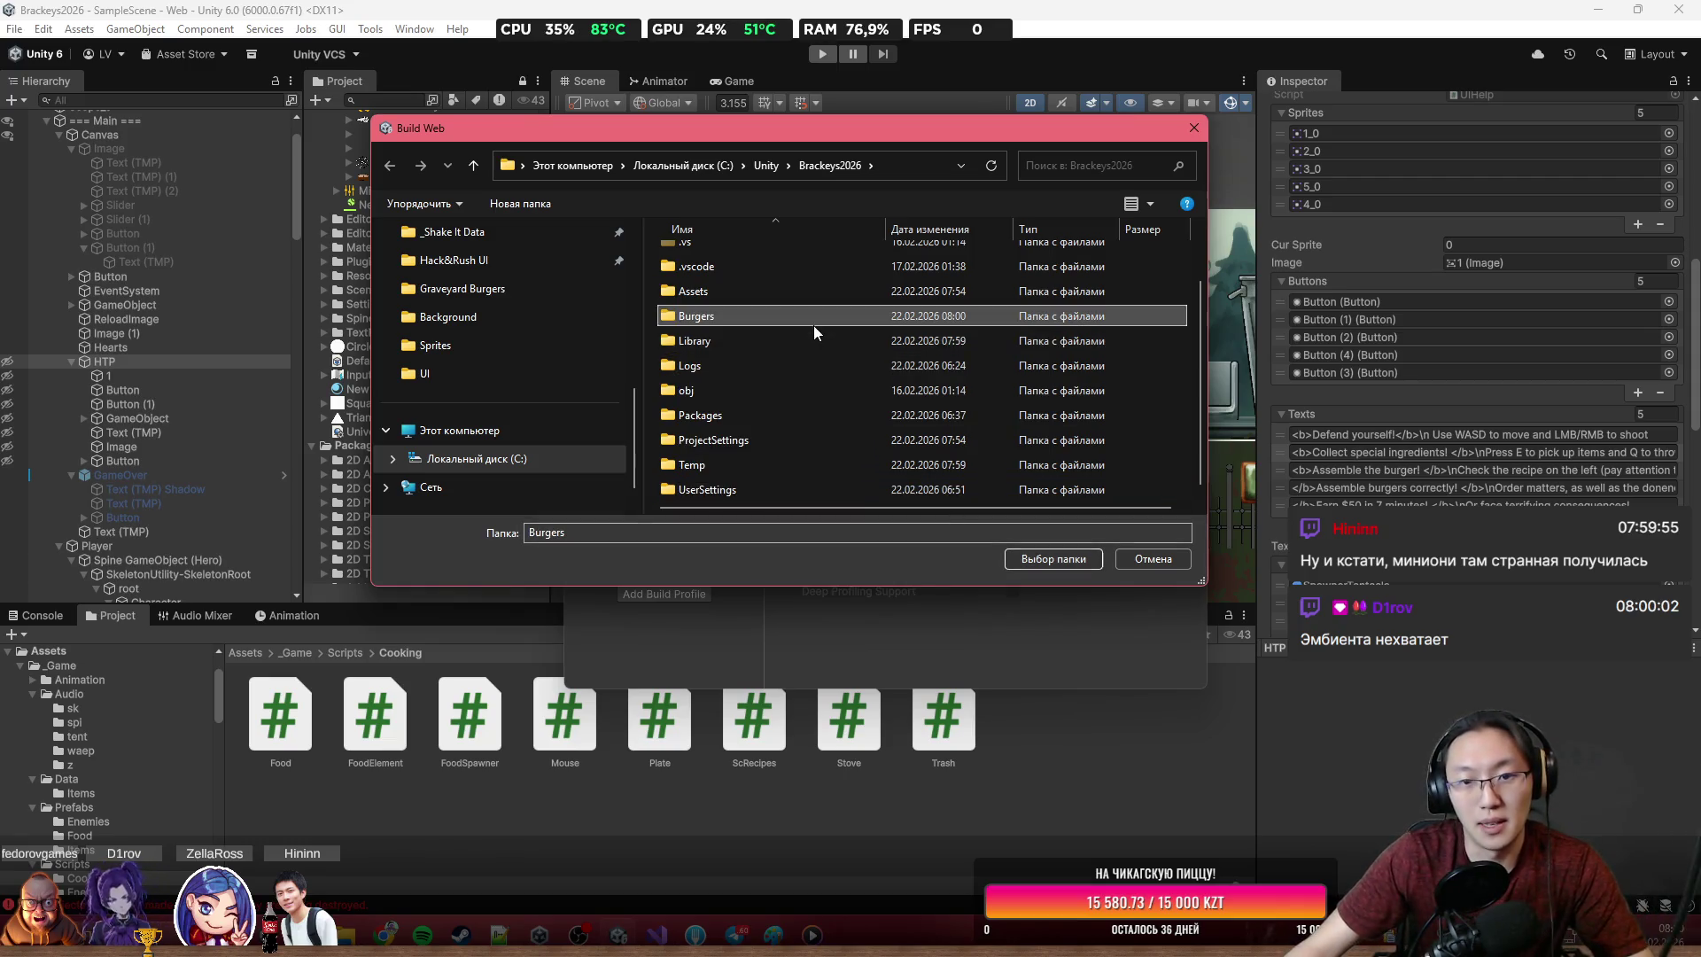
click(1068, 558)
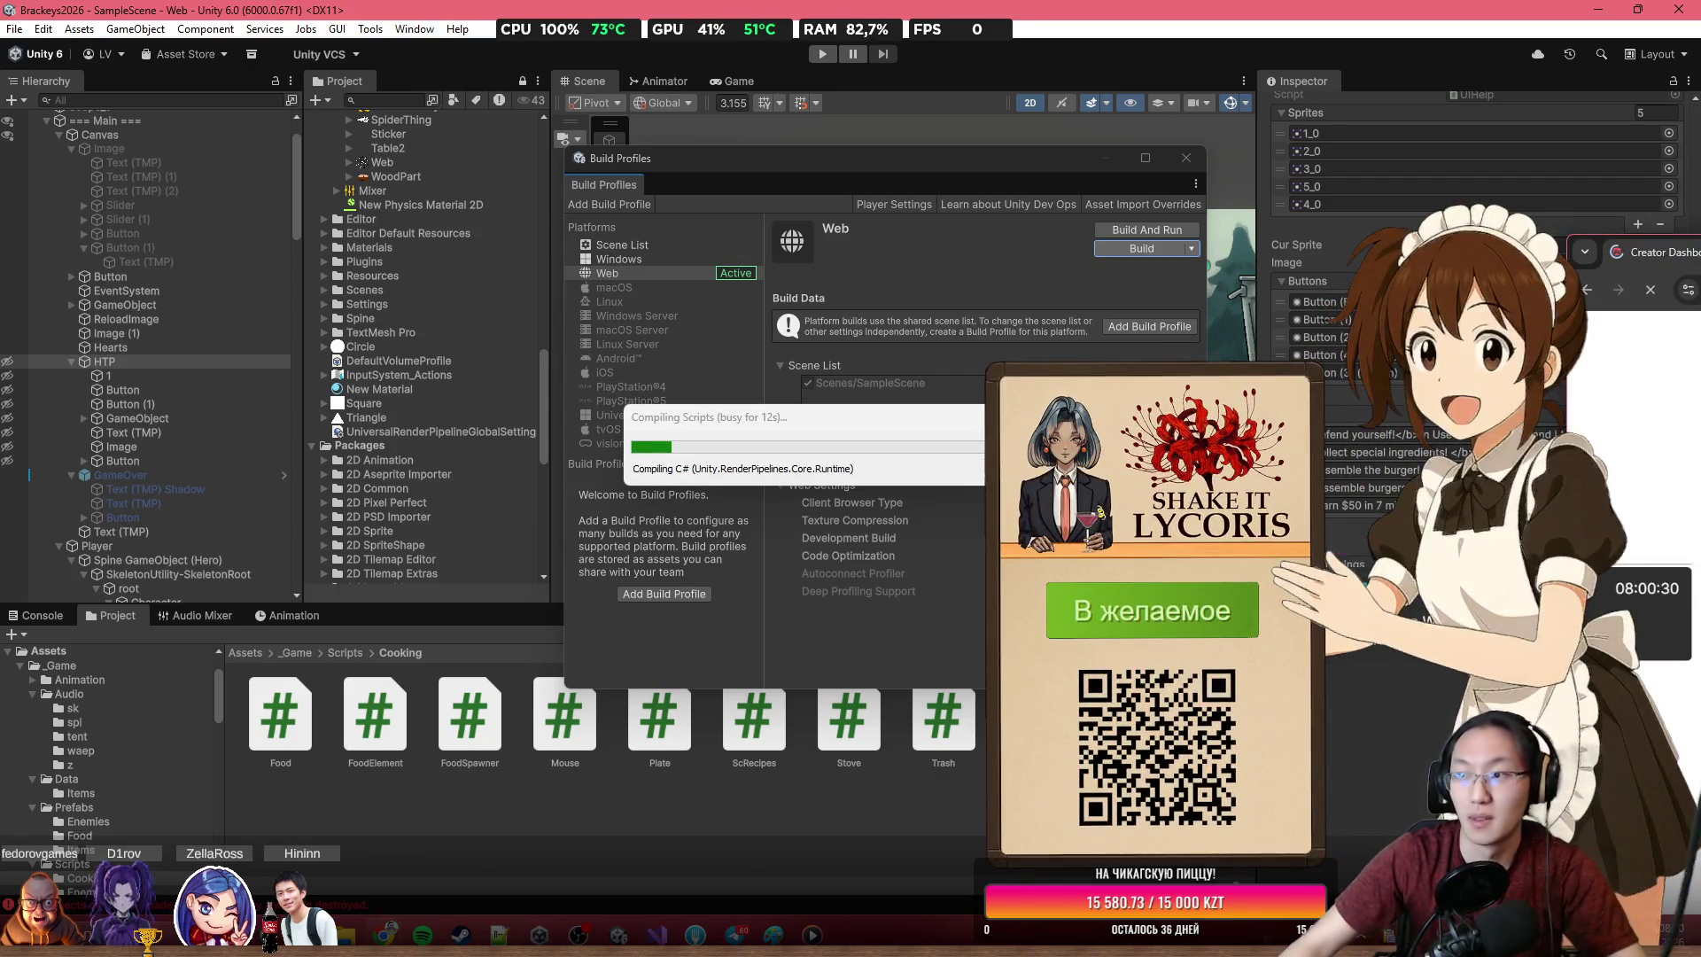
Search 'brackeys' on itch.io and look over the Brackeys Game Jam 2026.1 page
key(super+shift+Left)
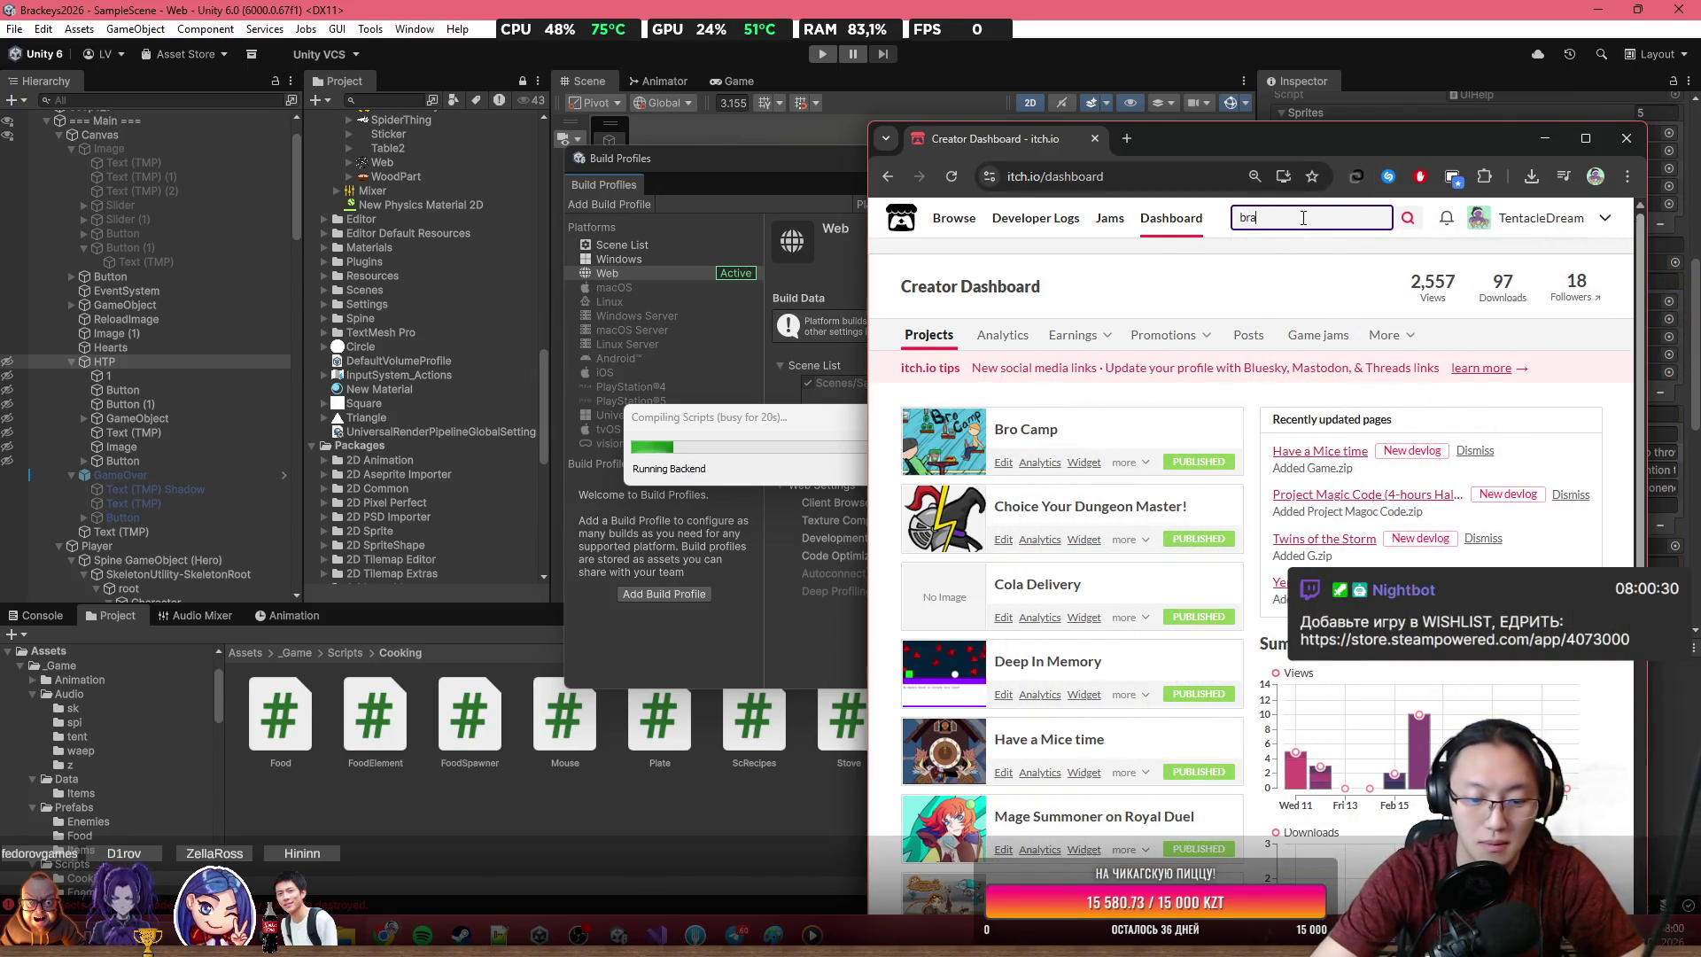
text(ckeys)
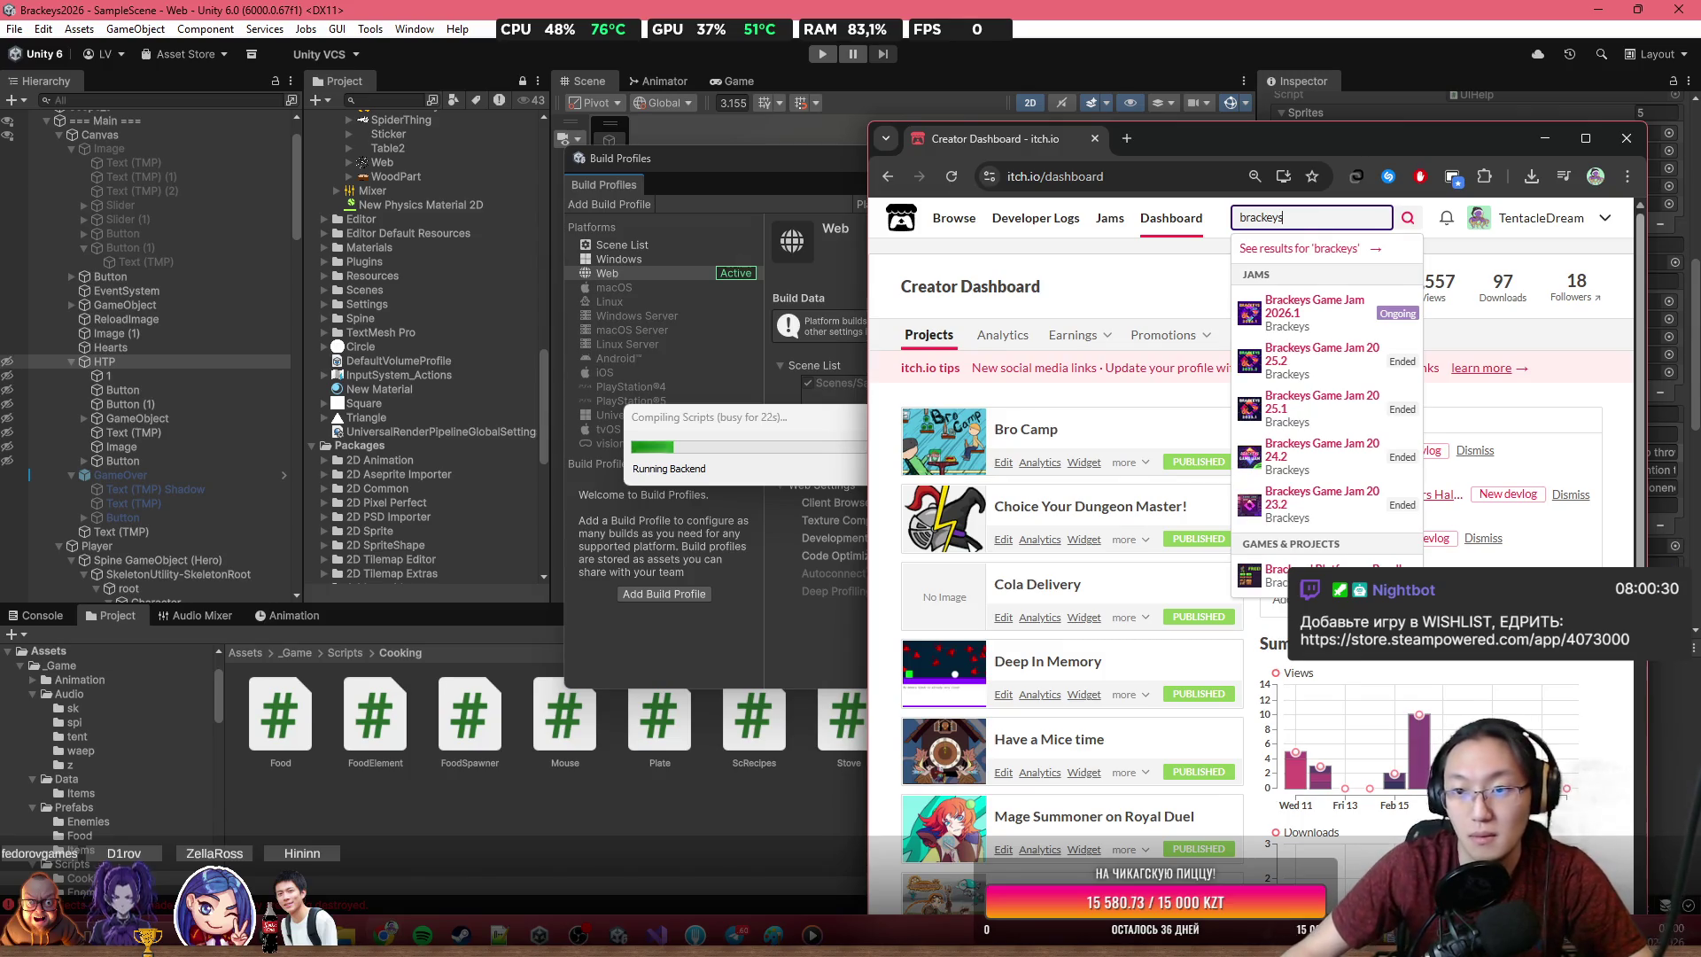
click(1282, 303)
scroll(1355, 445, down, 3)
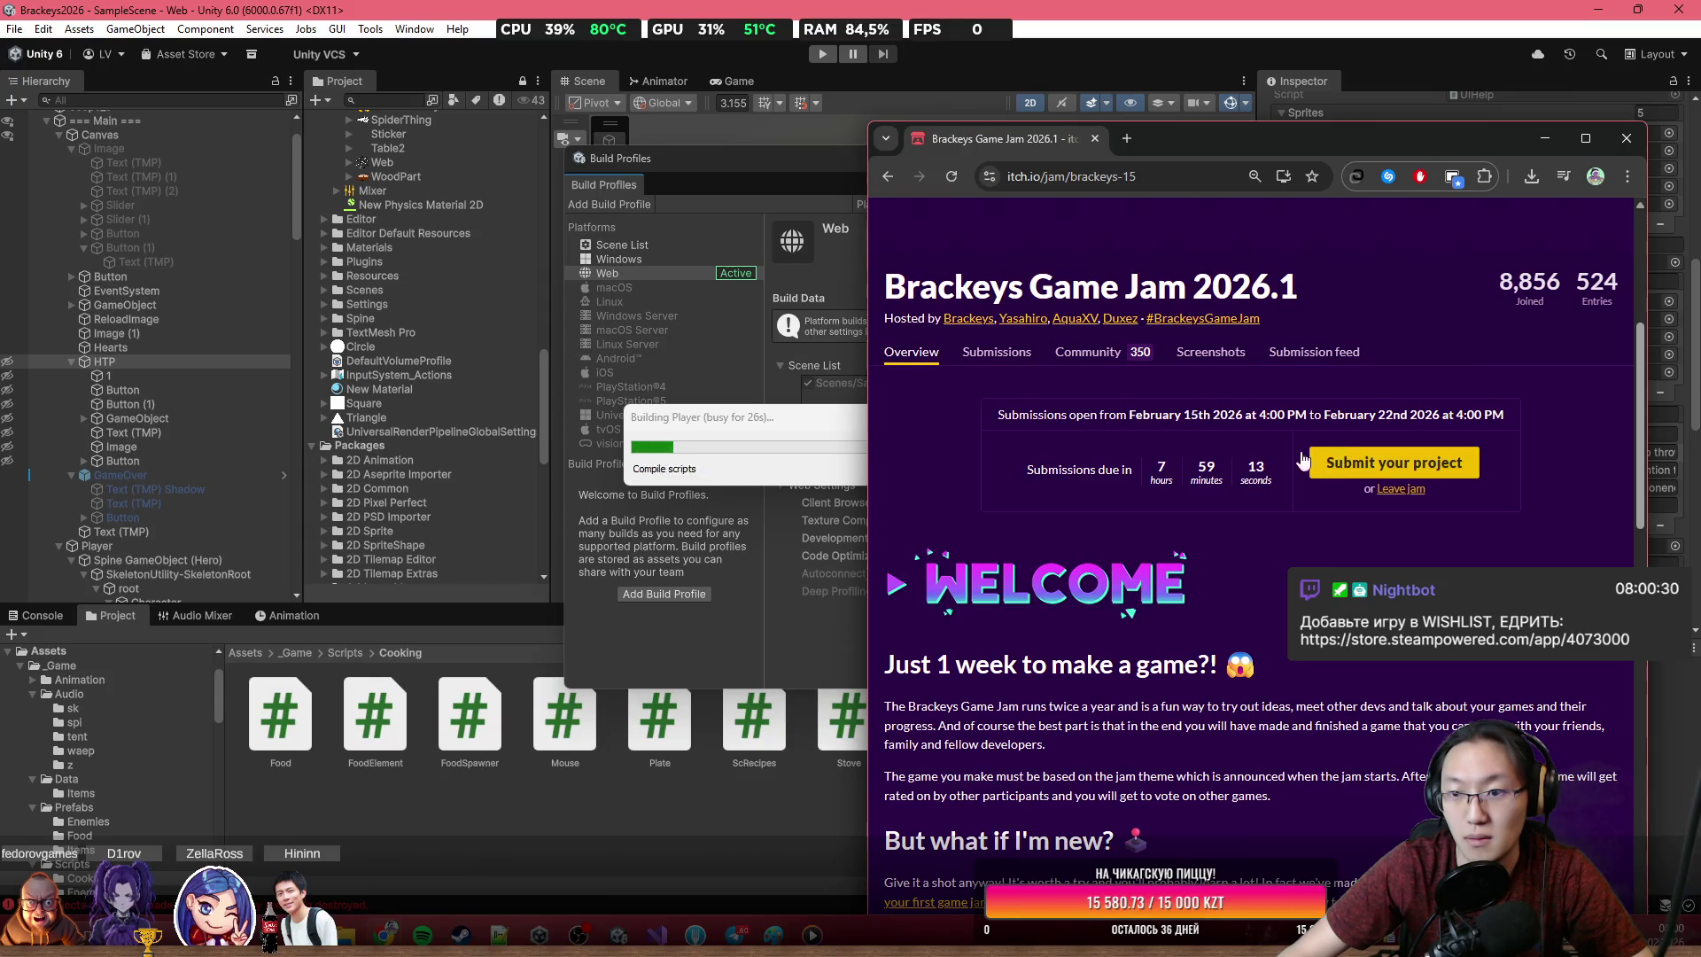
scroll(1461, 304, up, 5)
scroll(1249, 620, down, 3)
click(1249, 669)
click(1461, 287)
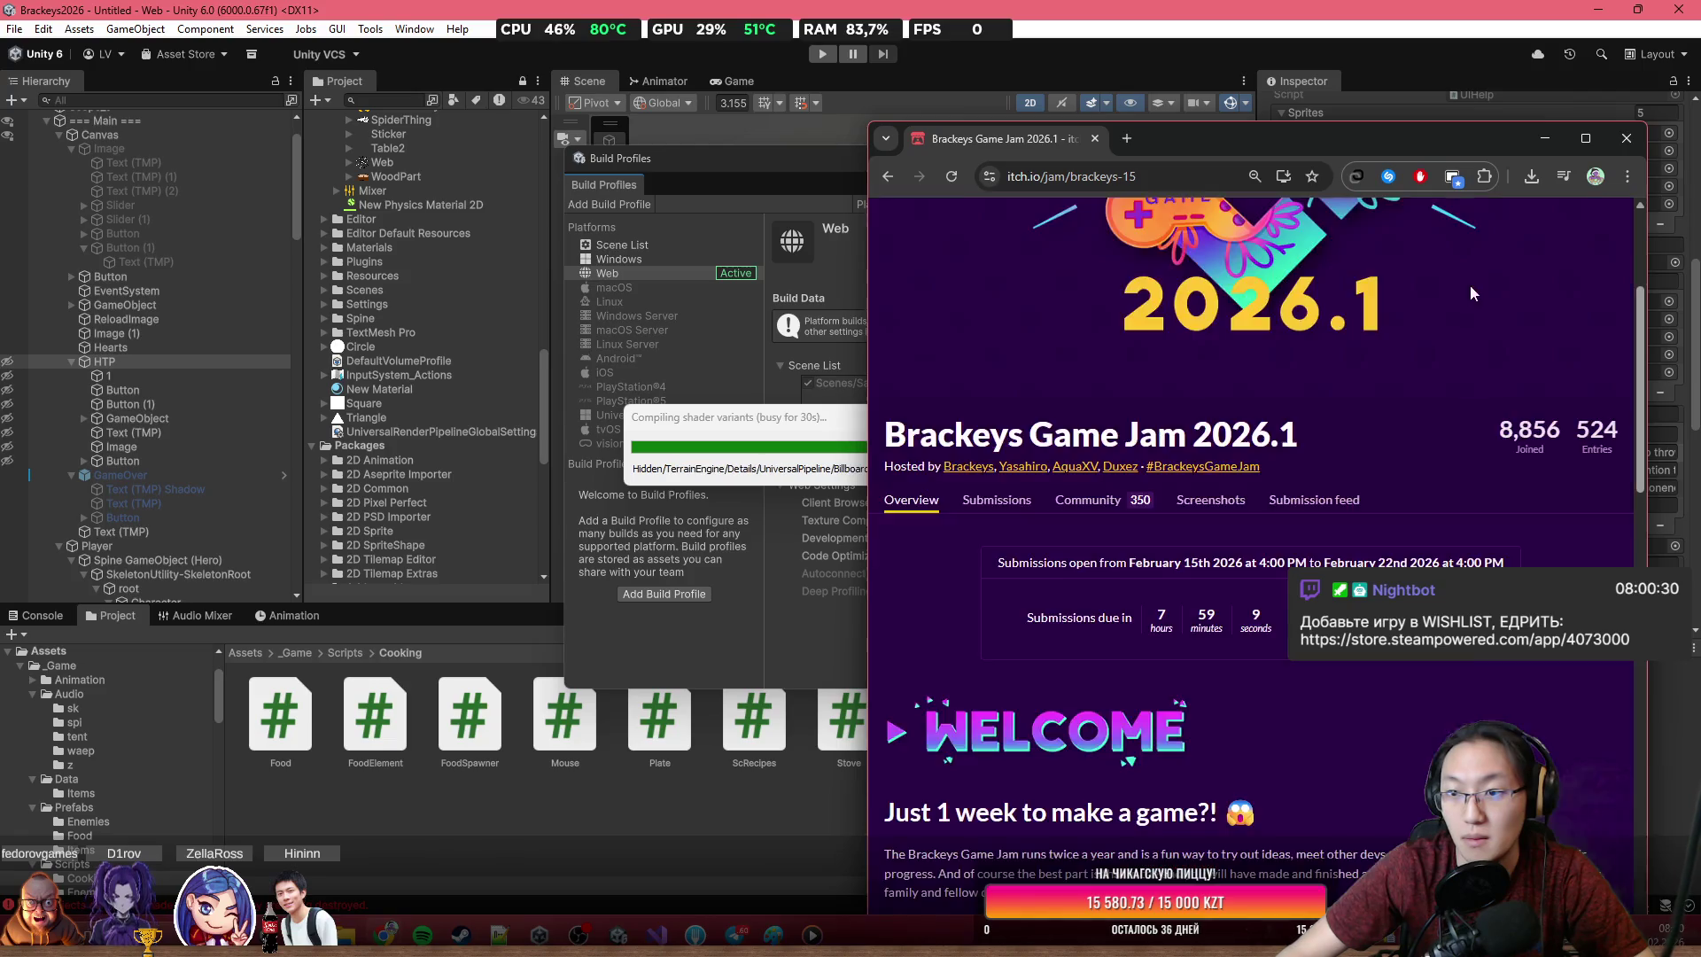
scroll(1470, 319, up, 5)
Go to the Creator Dashboard via the account menu and start a new project
click(1564, 232)
click(1599, 220)
click(1519, 401)
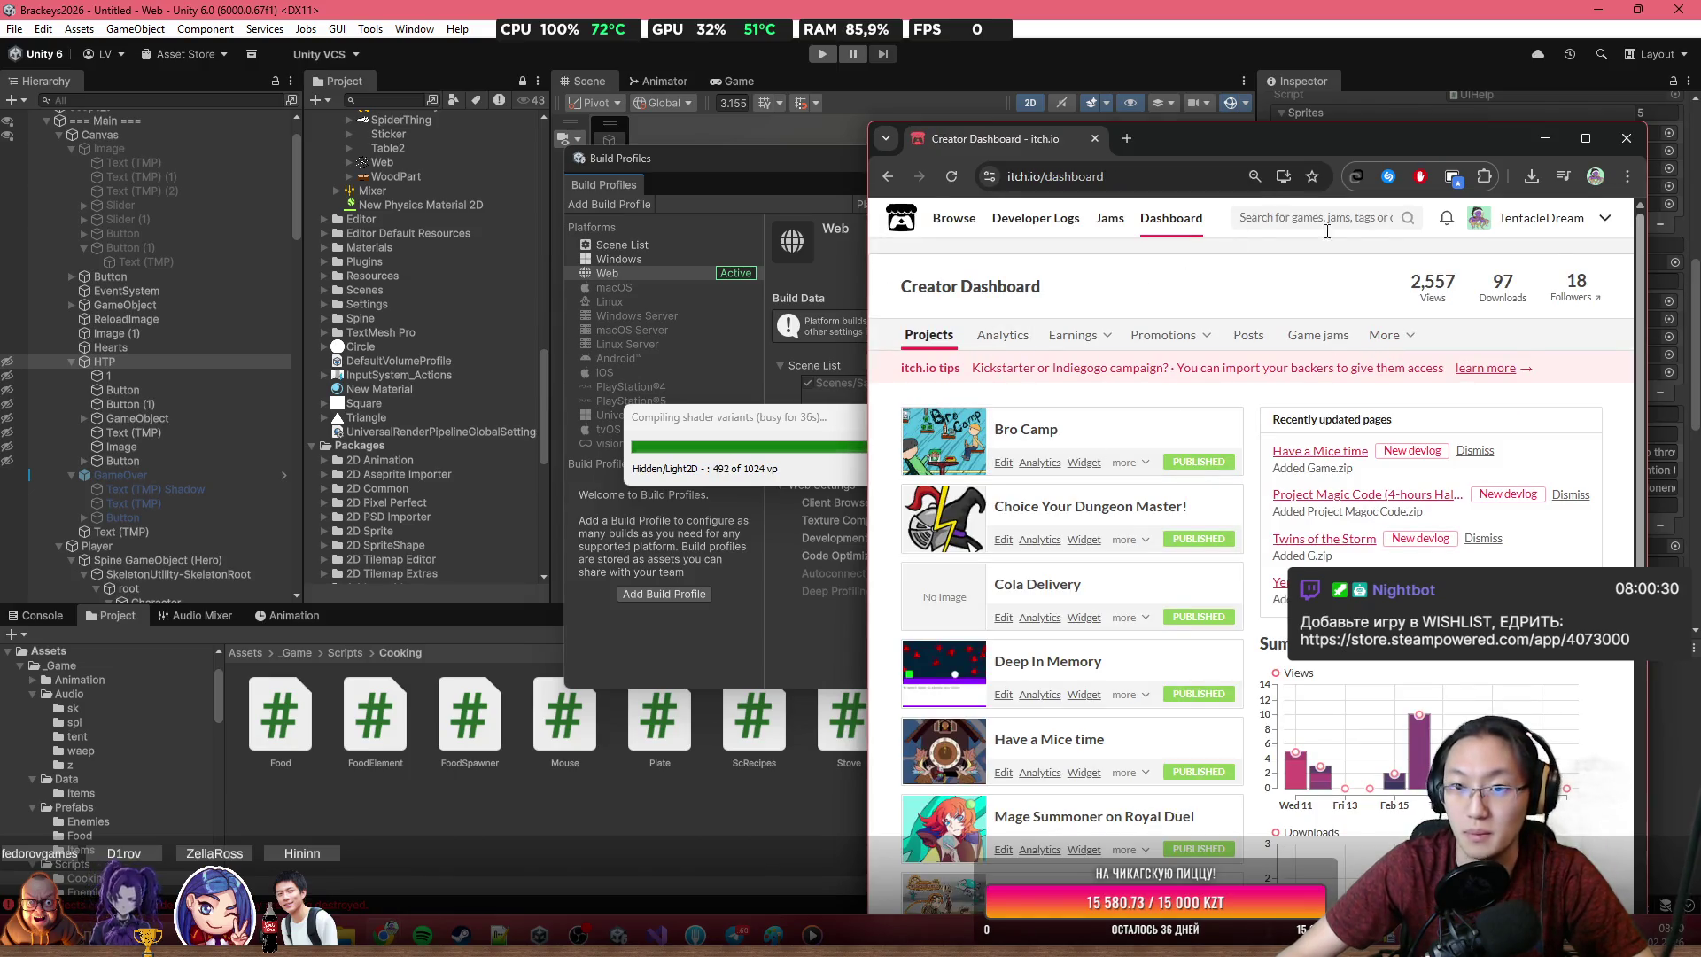
click(1604, 218)
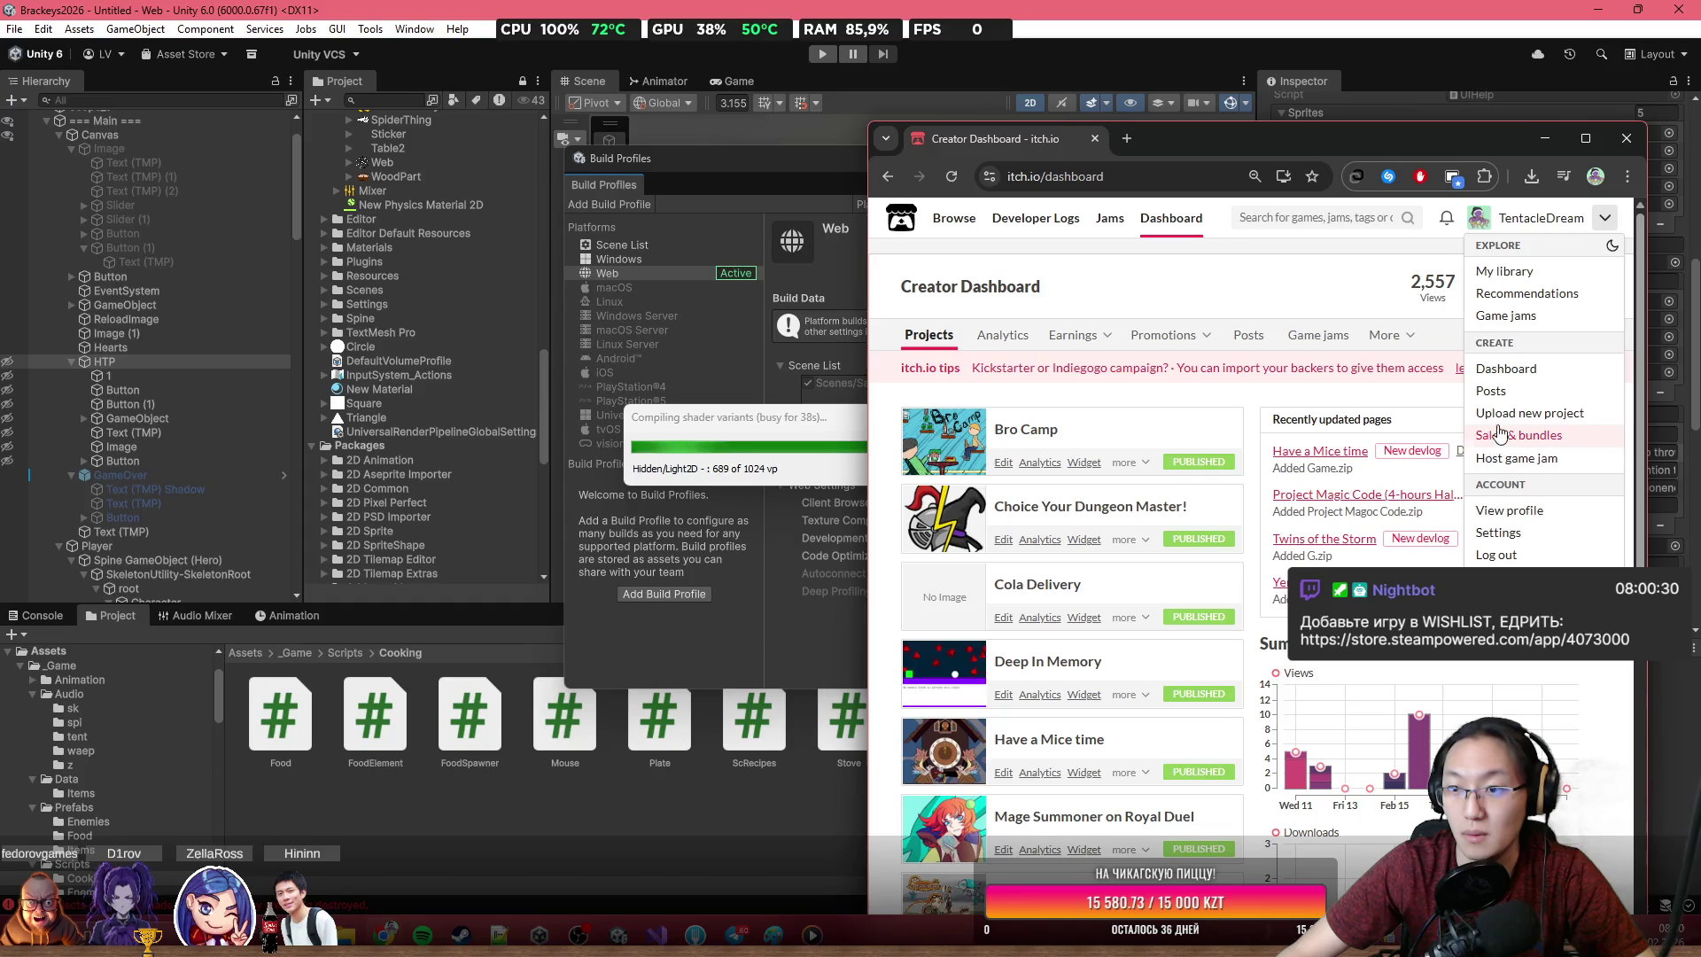
scroll(1257, 399, down, 8)
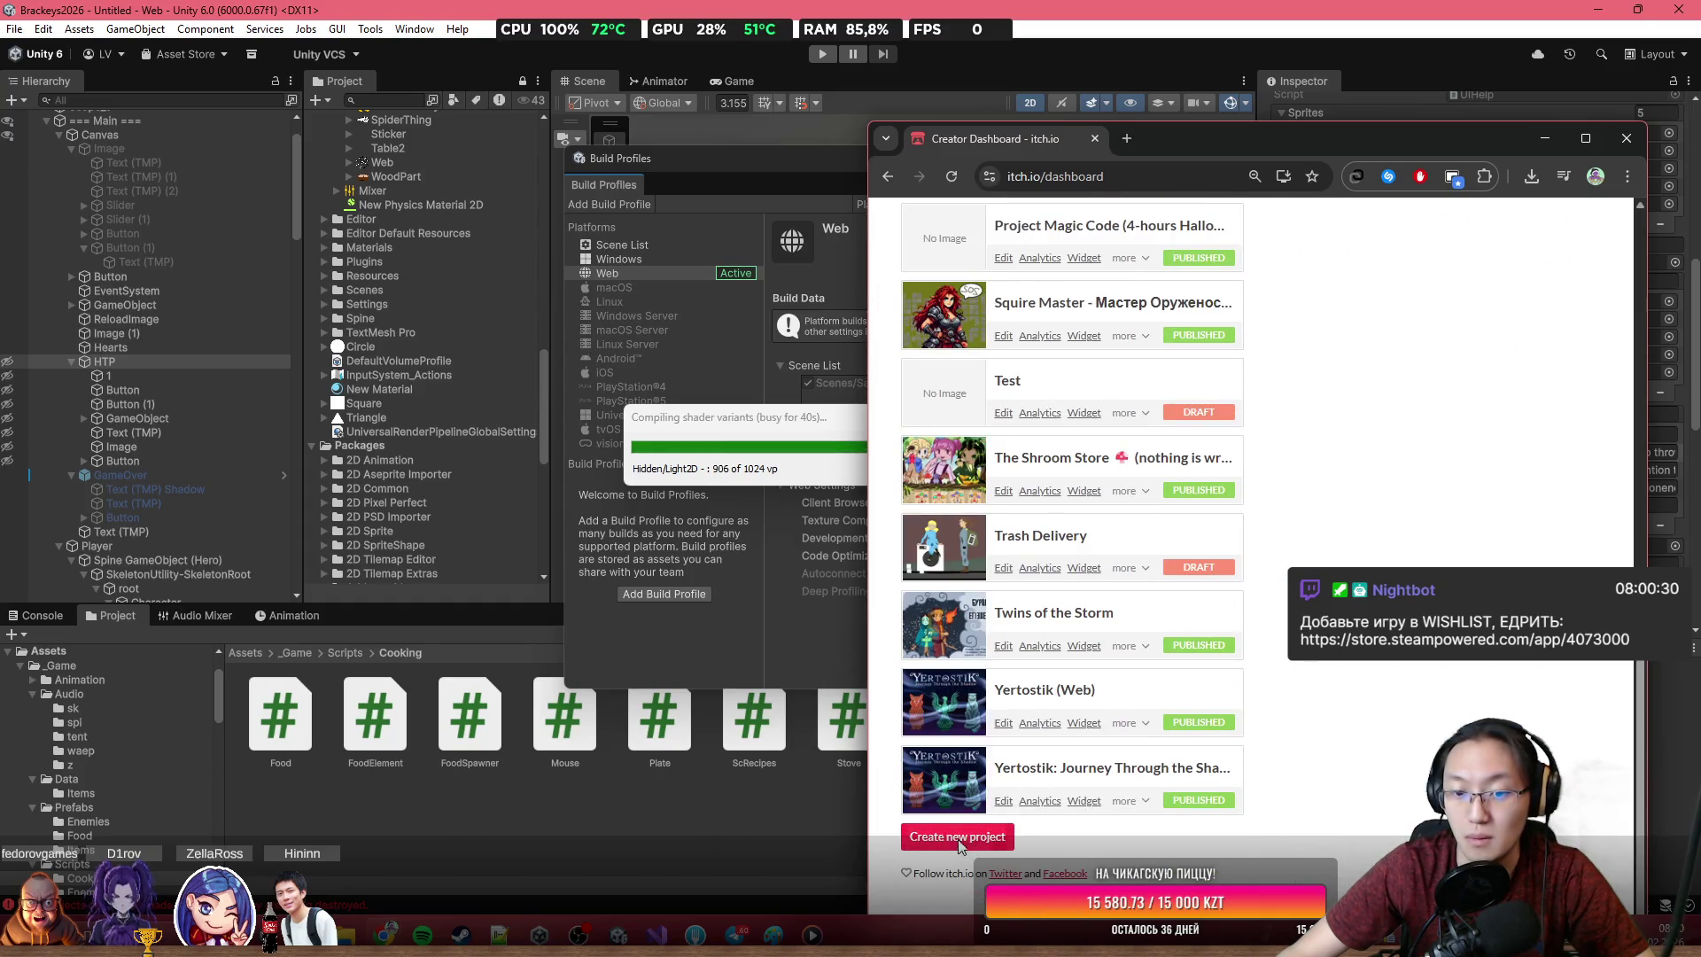
click(956, 836)
Enter the title 'Graveyard Burgers' and confirm the graveyard-burgers URL slug
mouse_move(1231, 142)
mouse_down()
mouse_move(866, 31)
mouse_move(866, 2)
mouse_move(1222, 346)
mouse_move(1129, 633)
mouse_move(1007, 546)
mouse_move(1000, 4)
mouse_up()
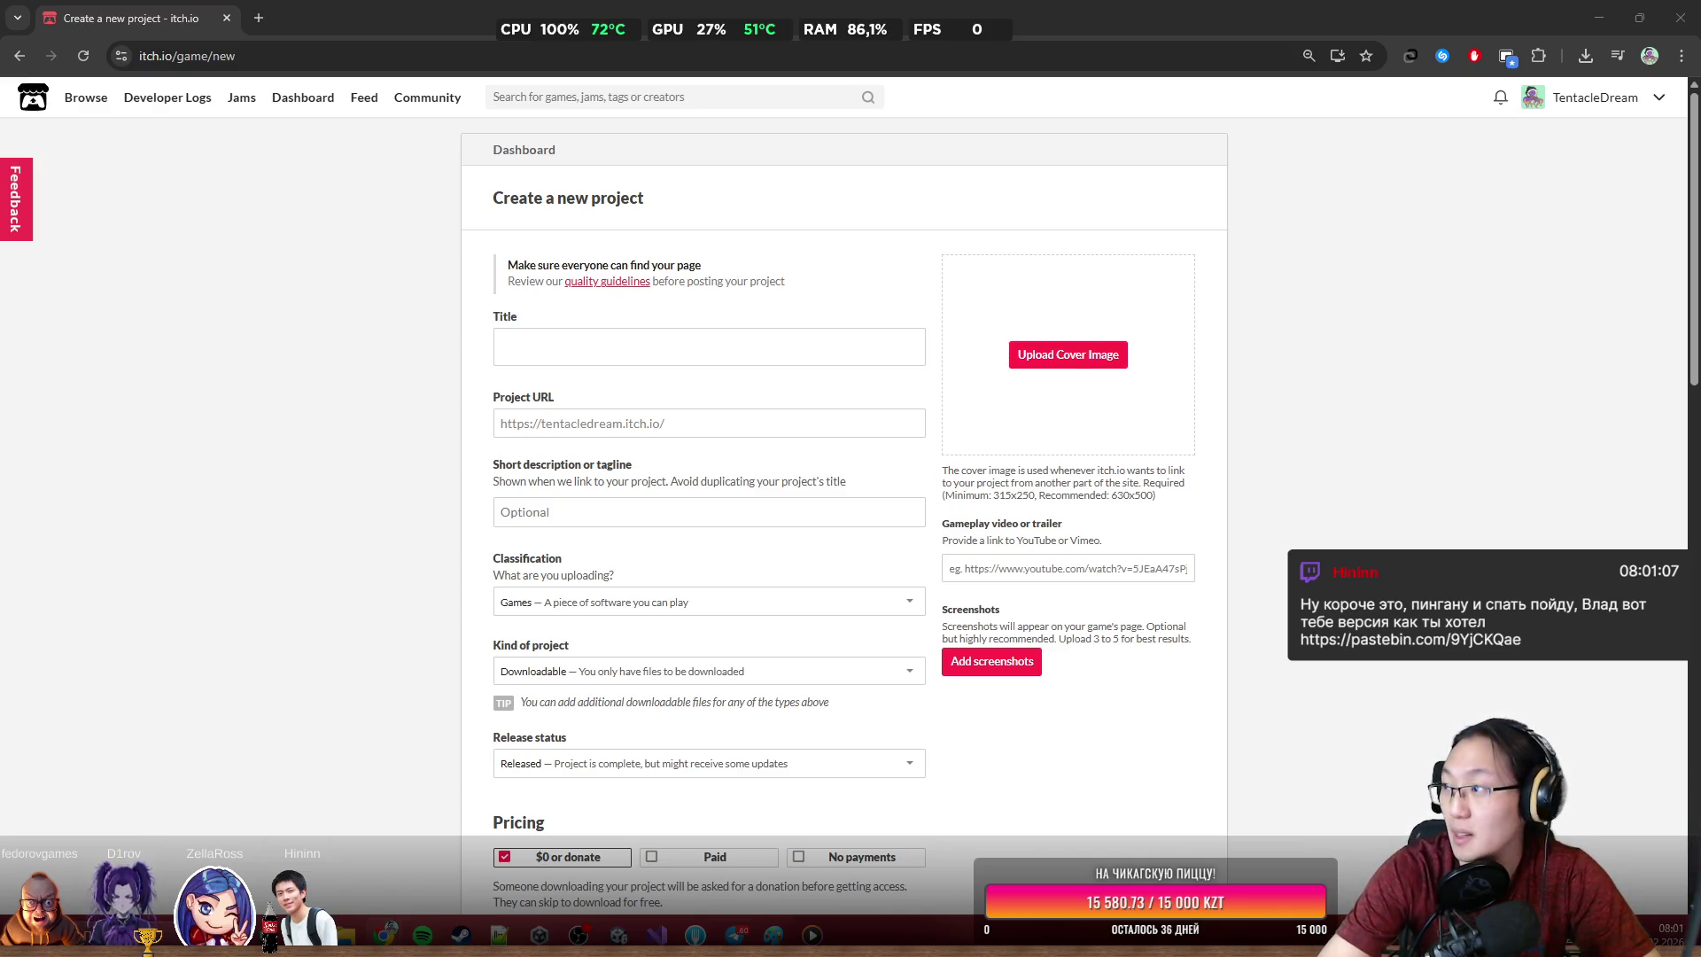
click(639, 346)
text(graveyard)
key(Home)
key(Delete)
text(G)
key(End)
text(Burgers)
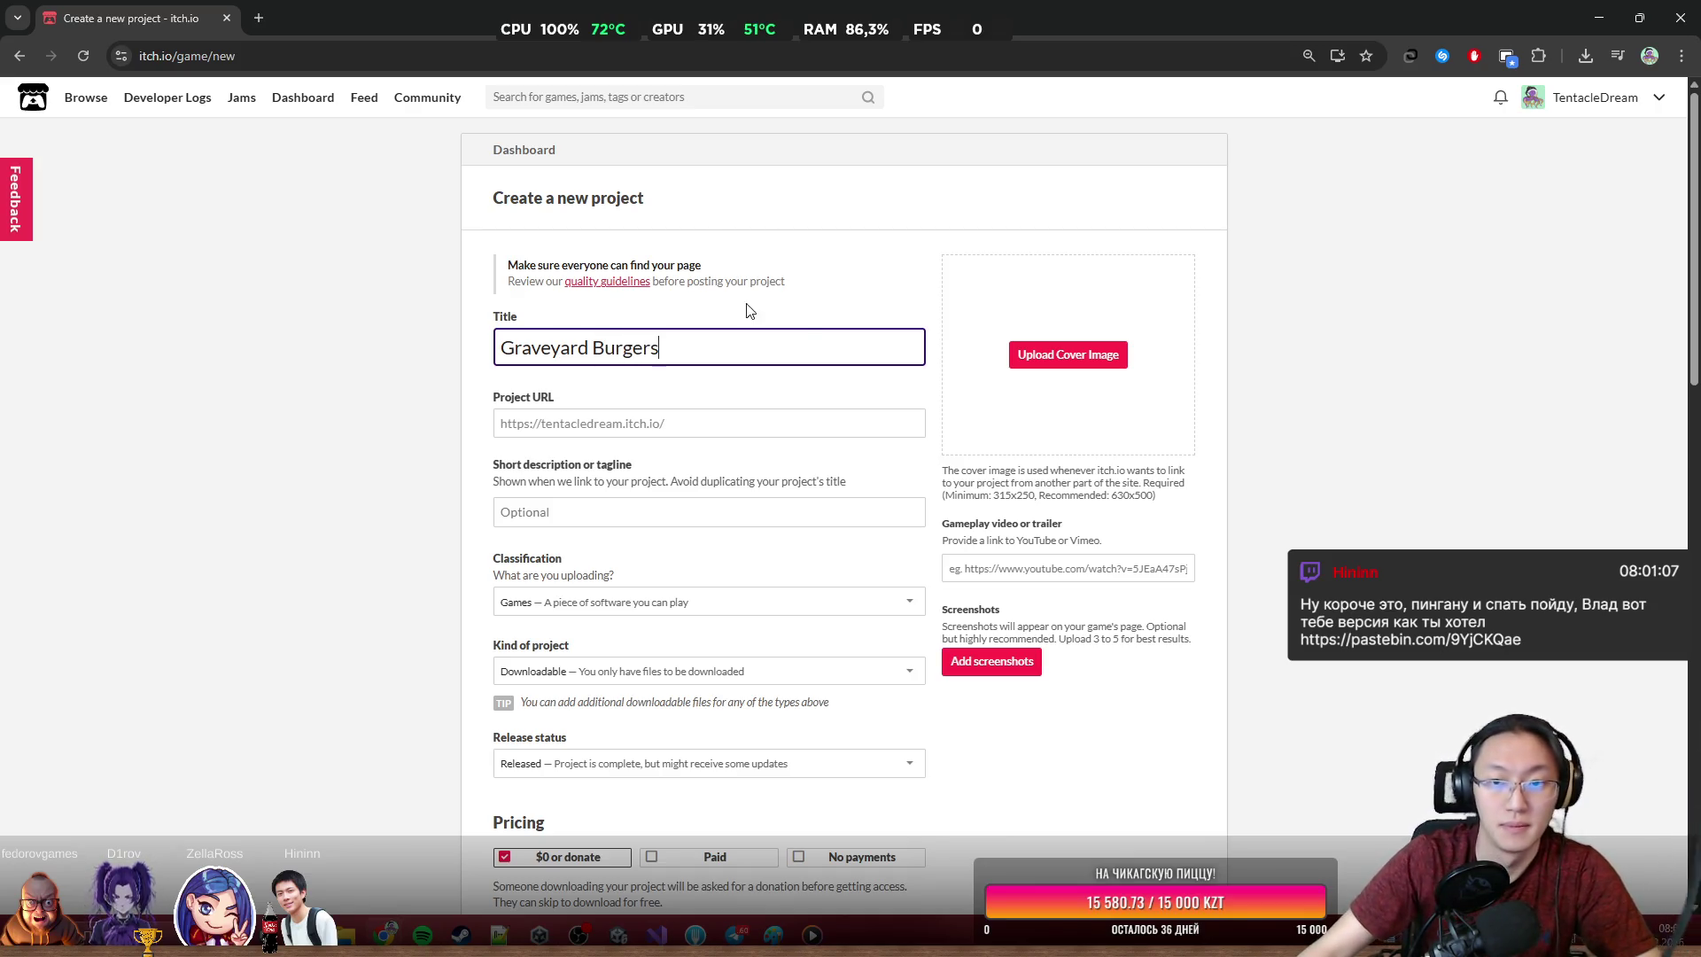
click(733, 421)
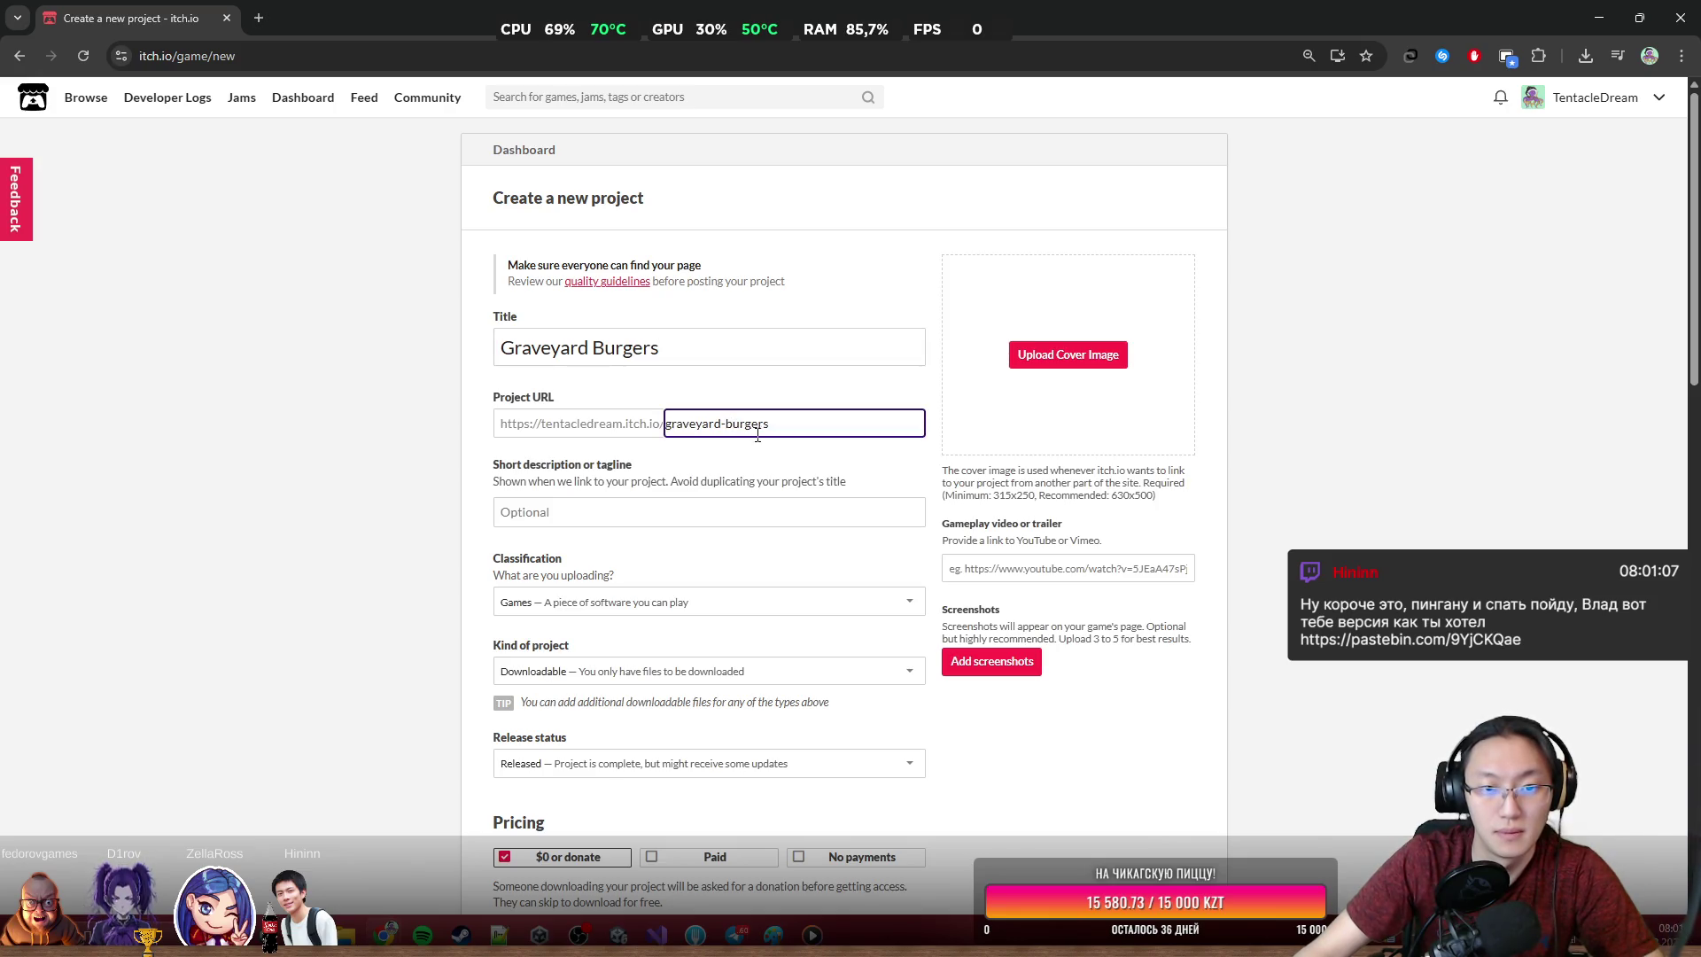
click(859, 522)
scroll(858, 521, down, 3)
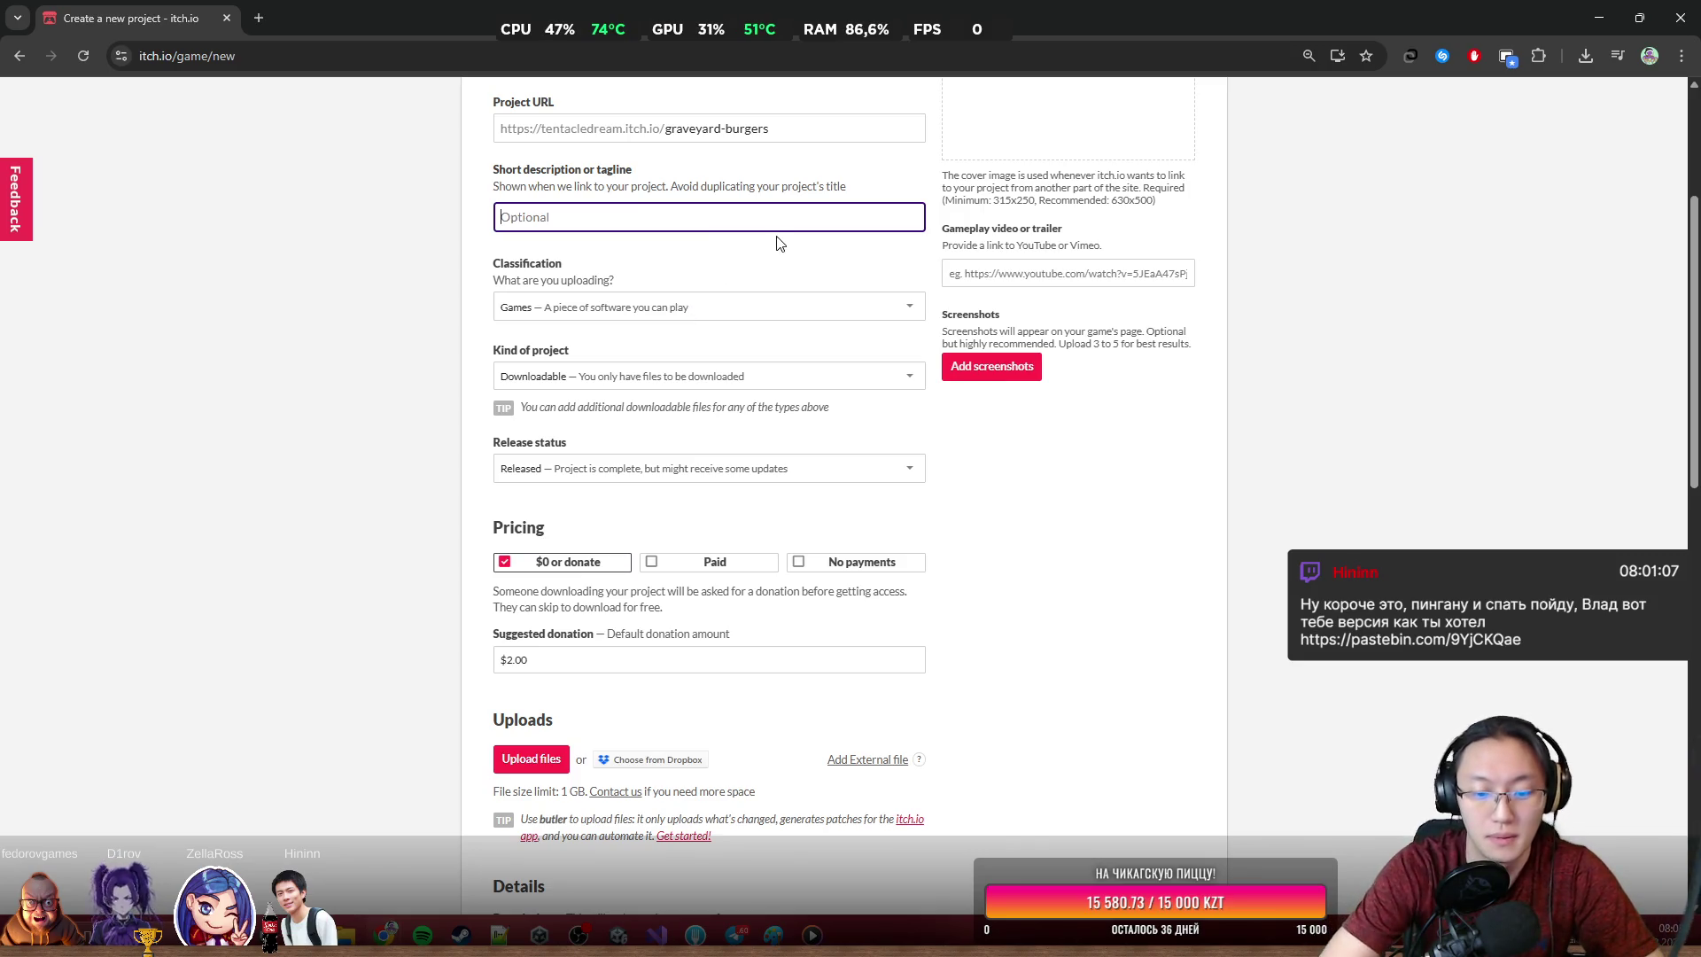
Set the kind of project to HTML and the release status to Prototype
click(835, 306)
key(Escape)
click(742, 376)
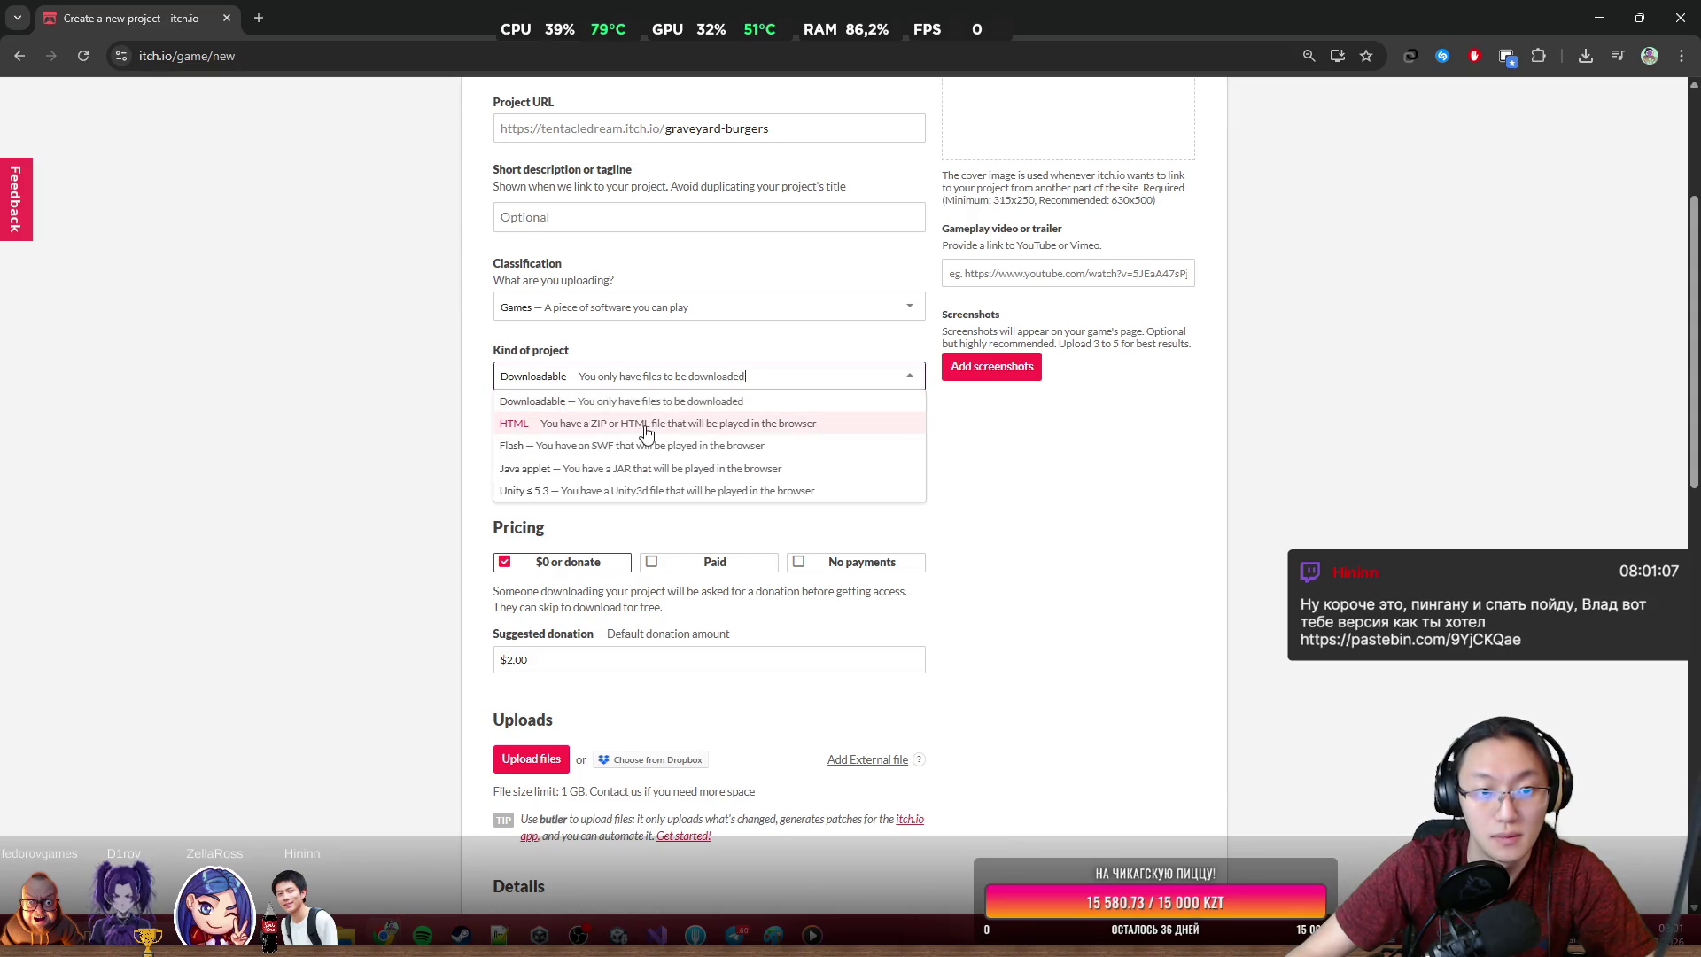
click(1113, 478)
scroll(759, 254, down, 2)
scroll(672, 369, up, 2)
click(683, 361)
click(673, 423)
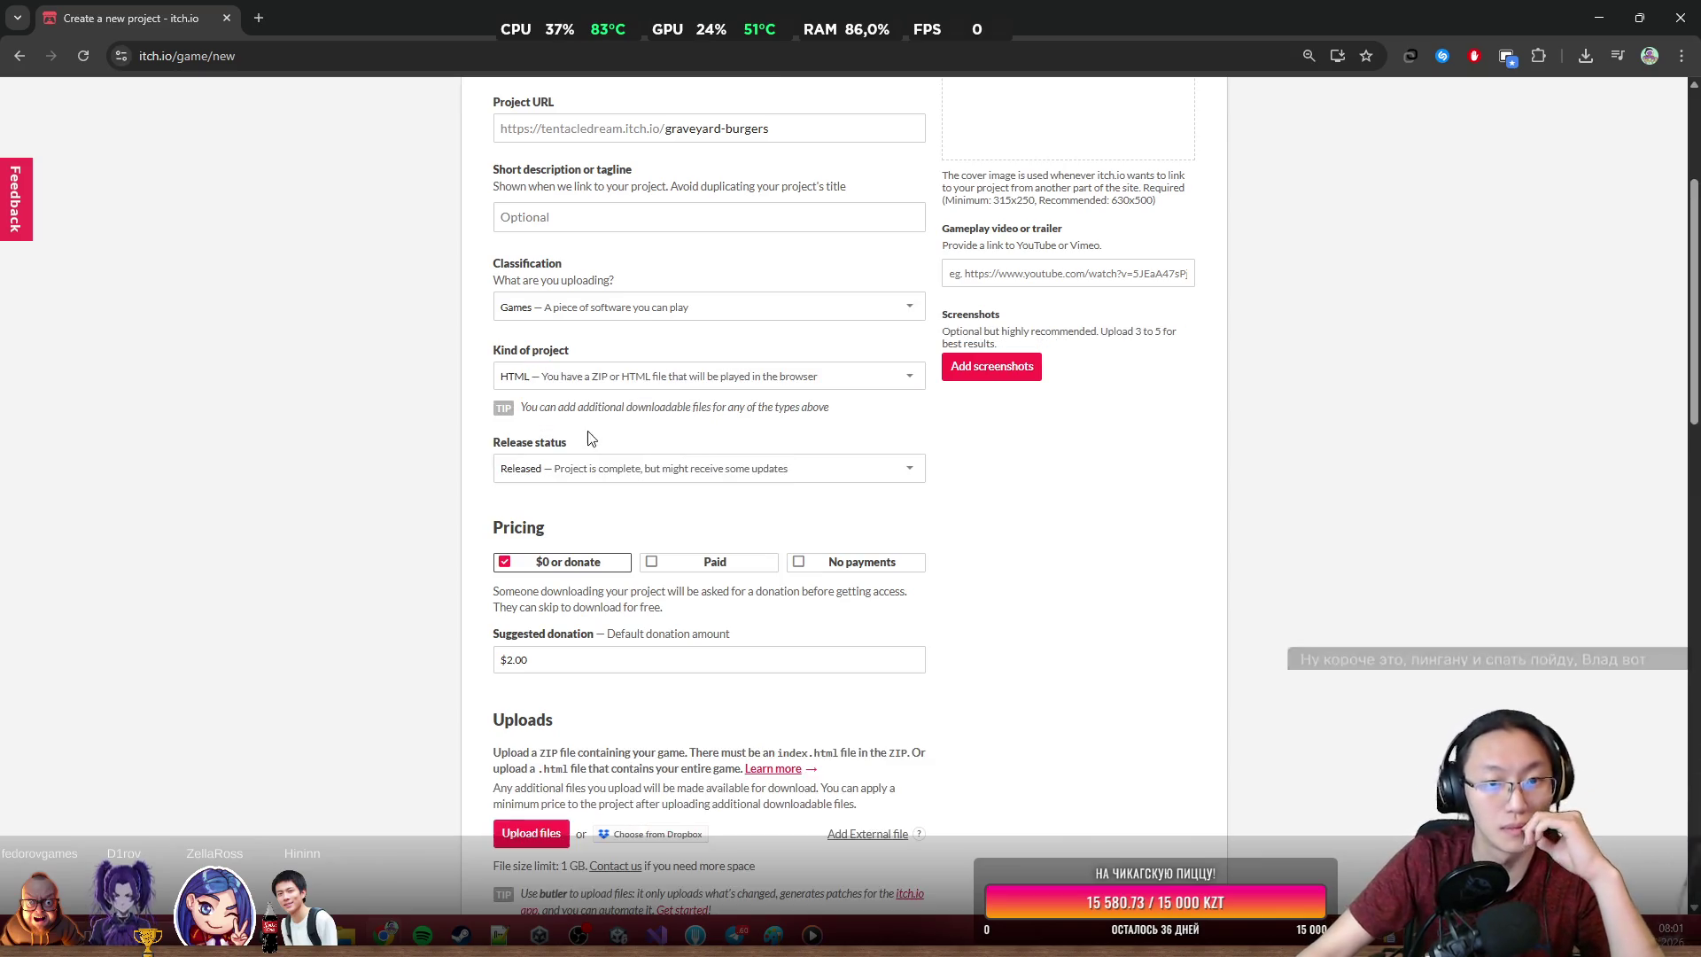
click(709, 465)
click(943, 574)
scroll(941, 577, down, 2)
click(644, 328)
click(649, 434)
Keep the game embedded in the page at 1280×720 with a fullscreen button
scroll(531, 372, down, 2)
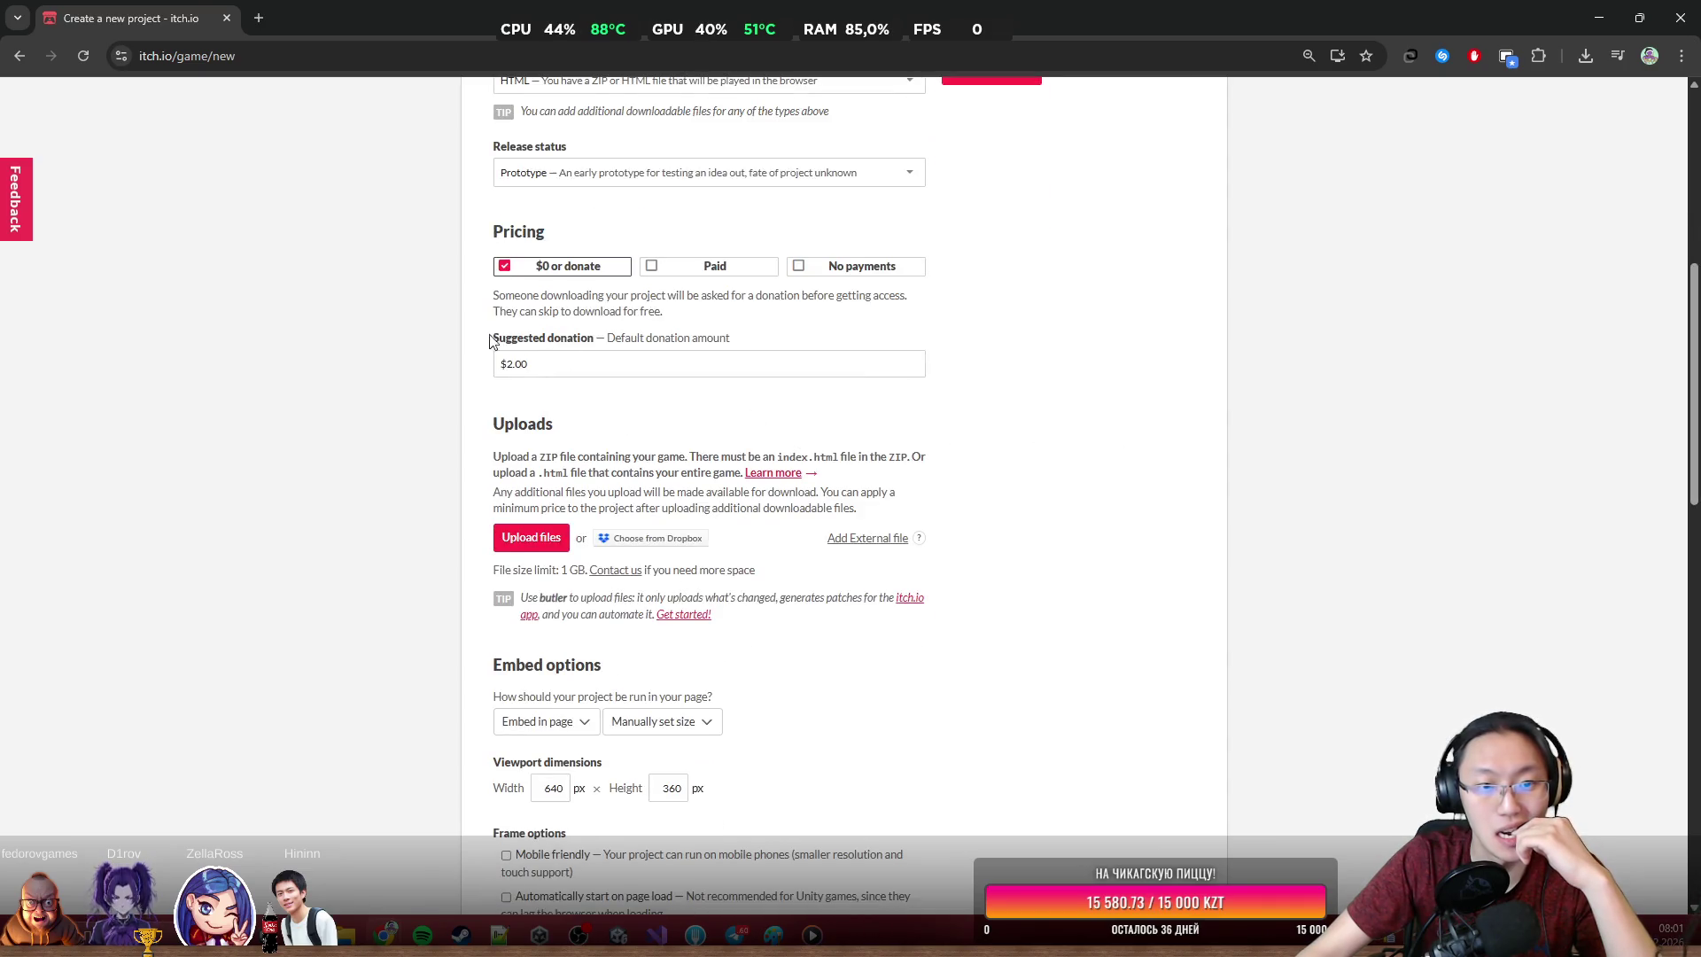
scroll(549, 567, down, 2)
click(545, 574)
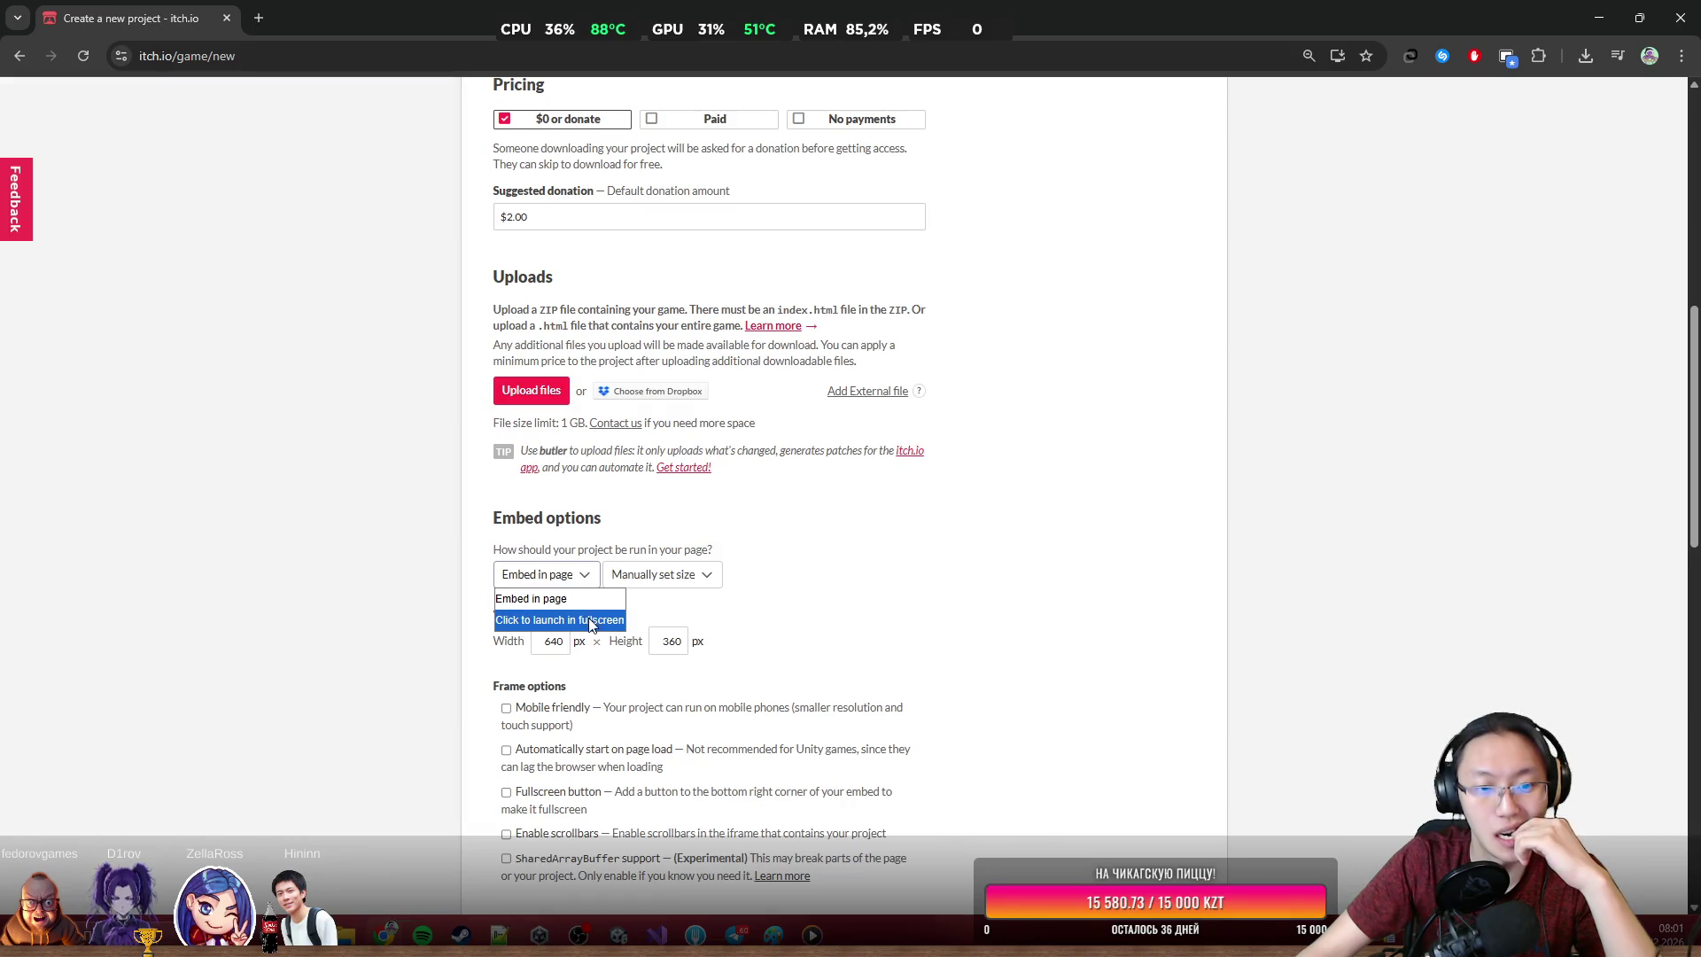
click(987, 562)
scroll(987, 562, down, 2)
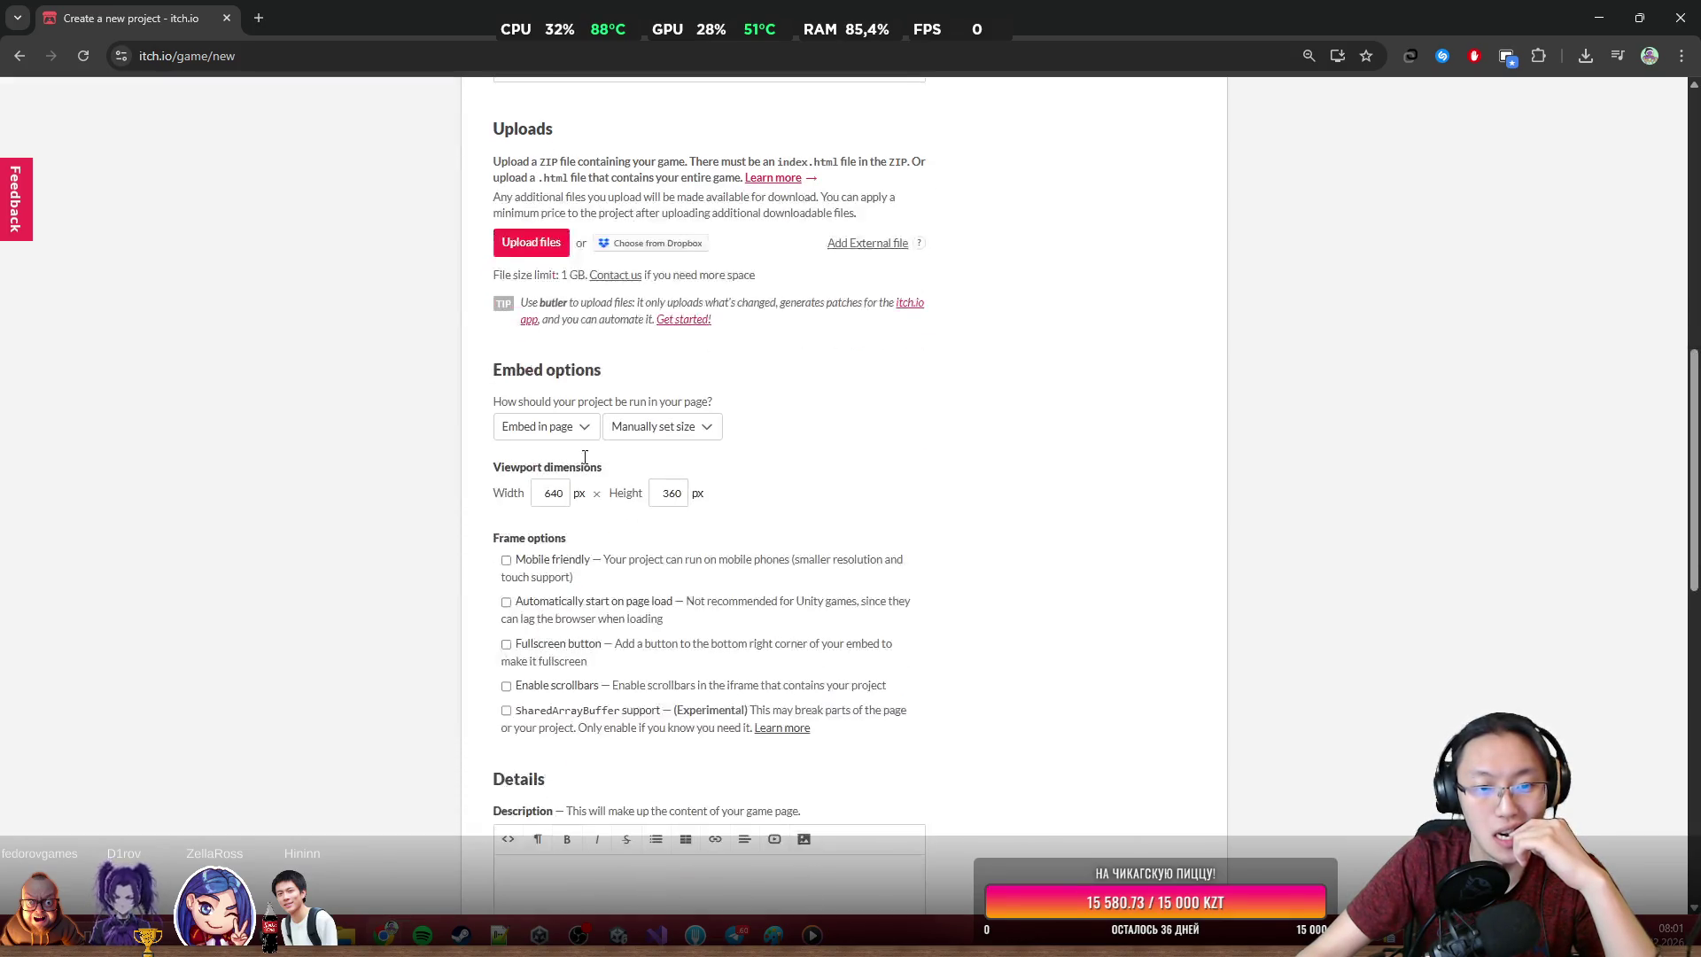
double_click(551, 493)
text(1280)
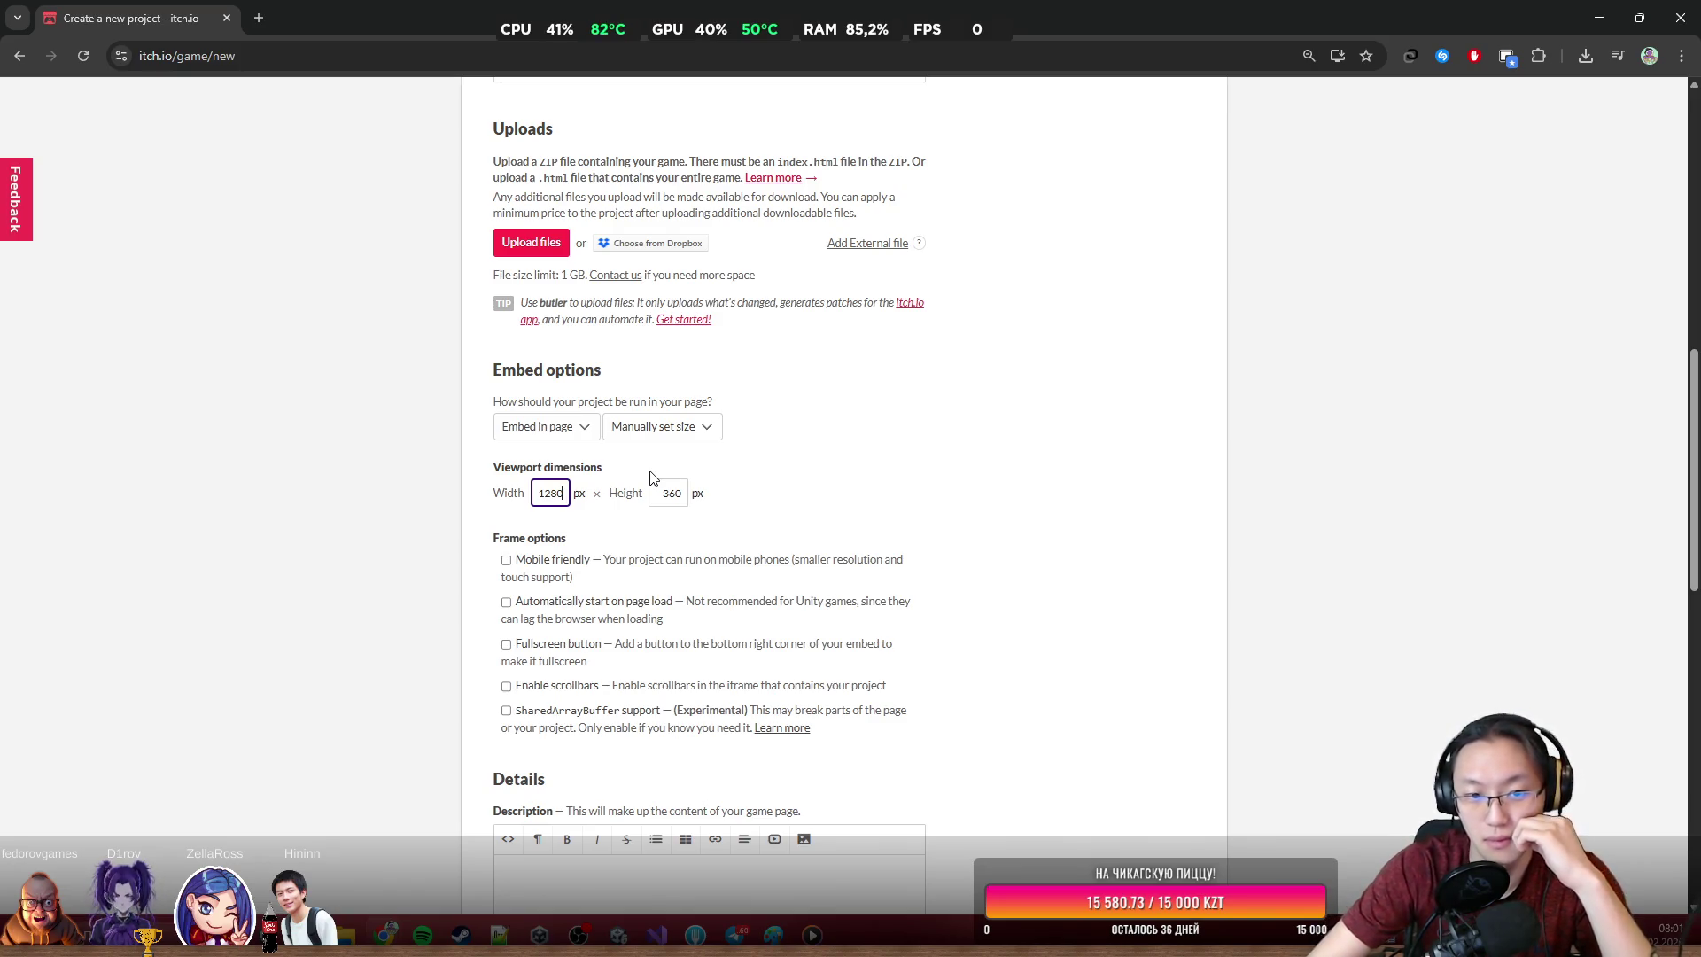
click(669, 493)
key(ctrl+a)
text(720)
click(850, 471)
scroll(851, 487, down, 3)
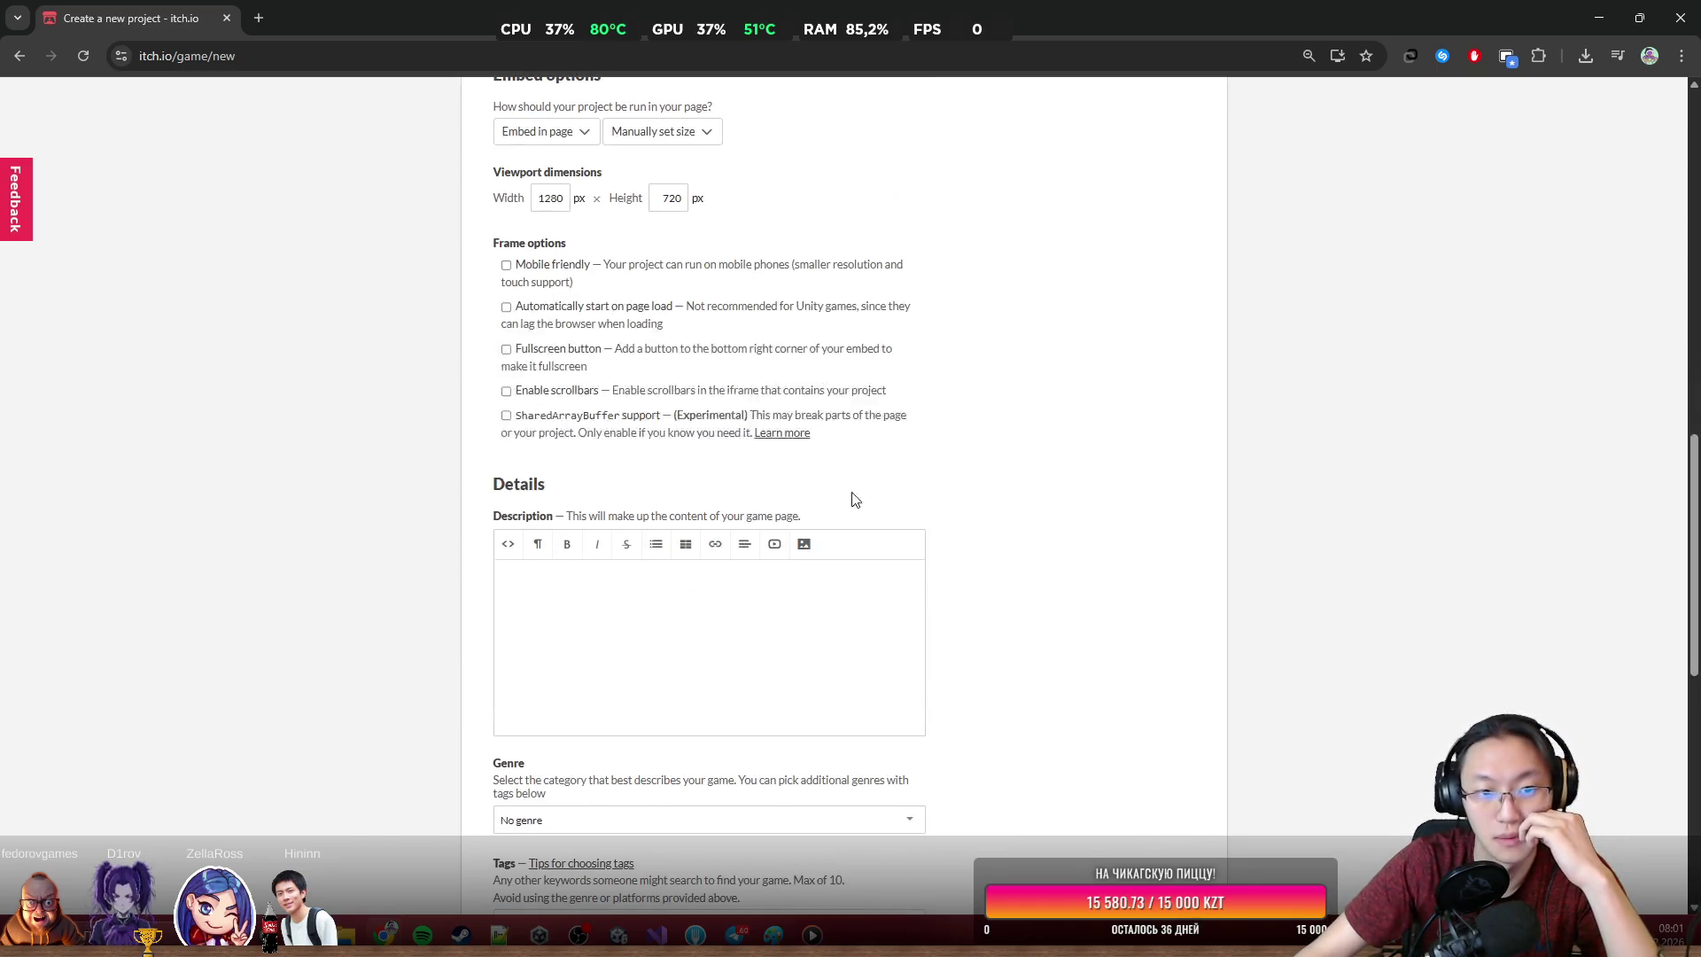
click(506, 349)
scroll(662, 630, down, 3)
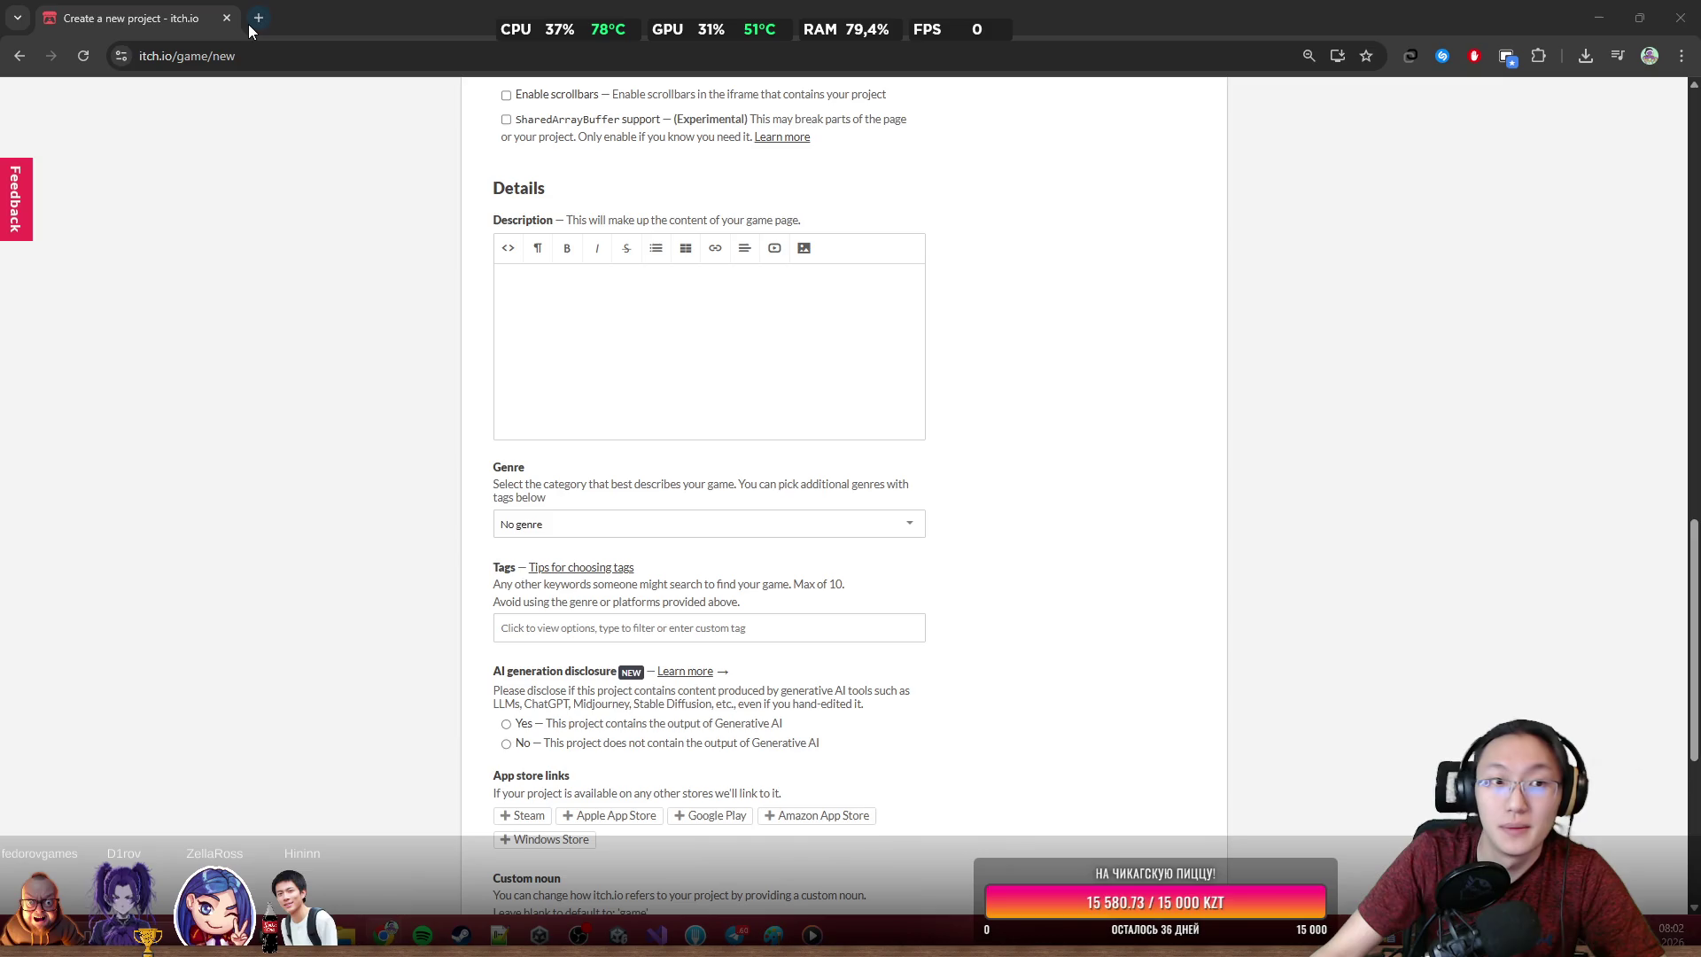
Show the Back button's history list of recently visited pages
right_click(24, 54)
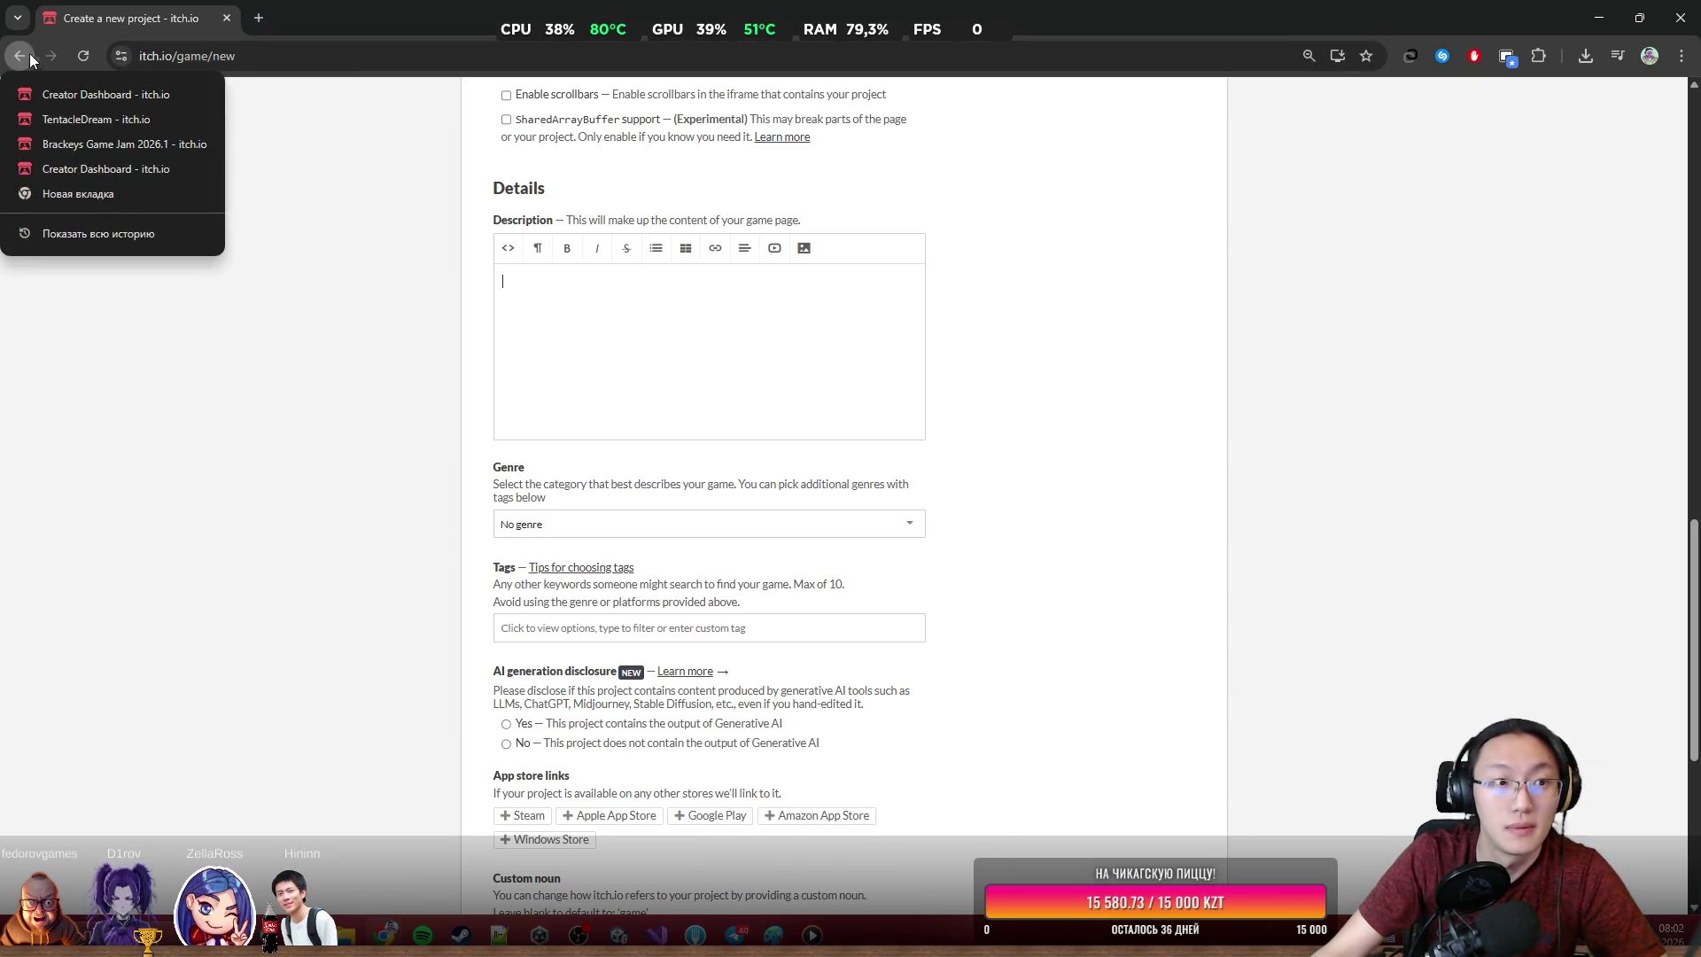
Check the Strange Places theme in a new Brackeys jam tab, then paste the game blurb into the description
middle_click(118, 145)
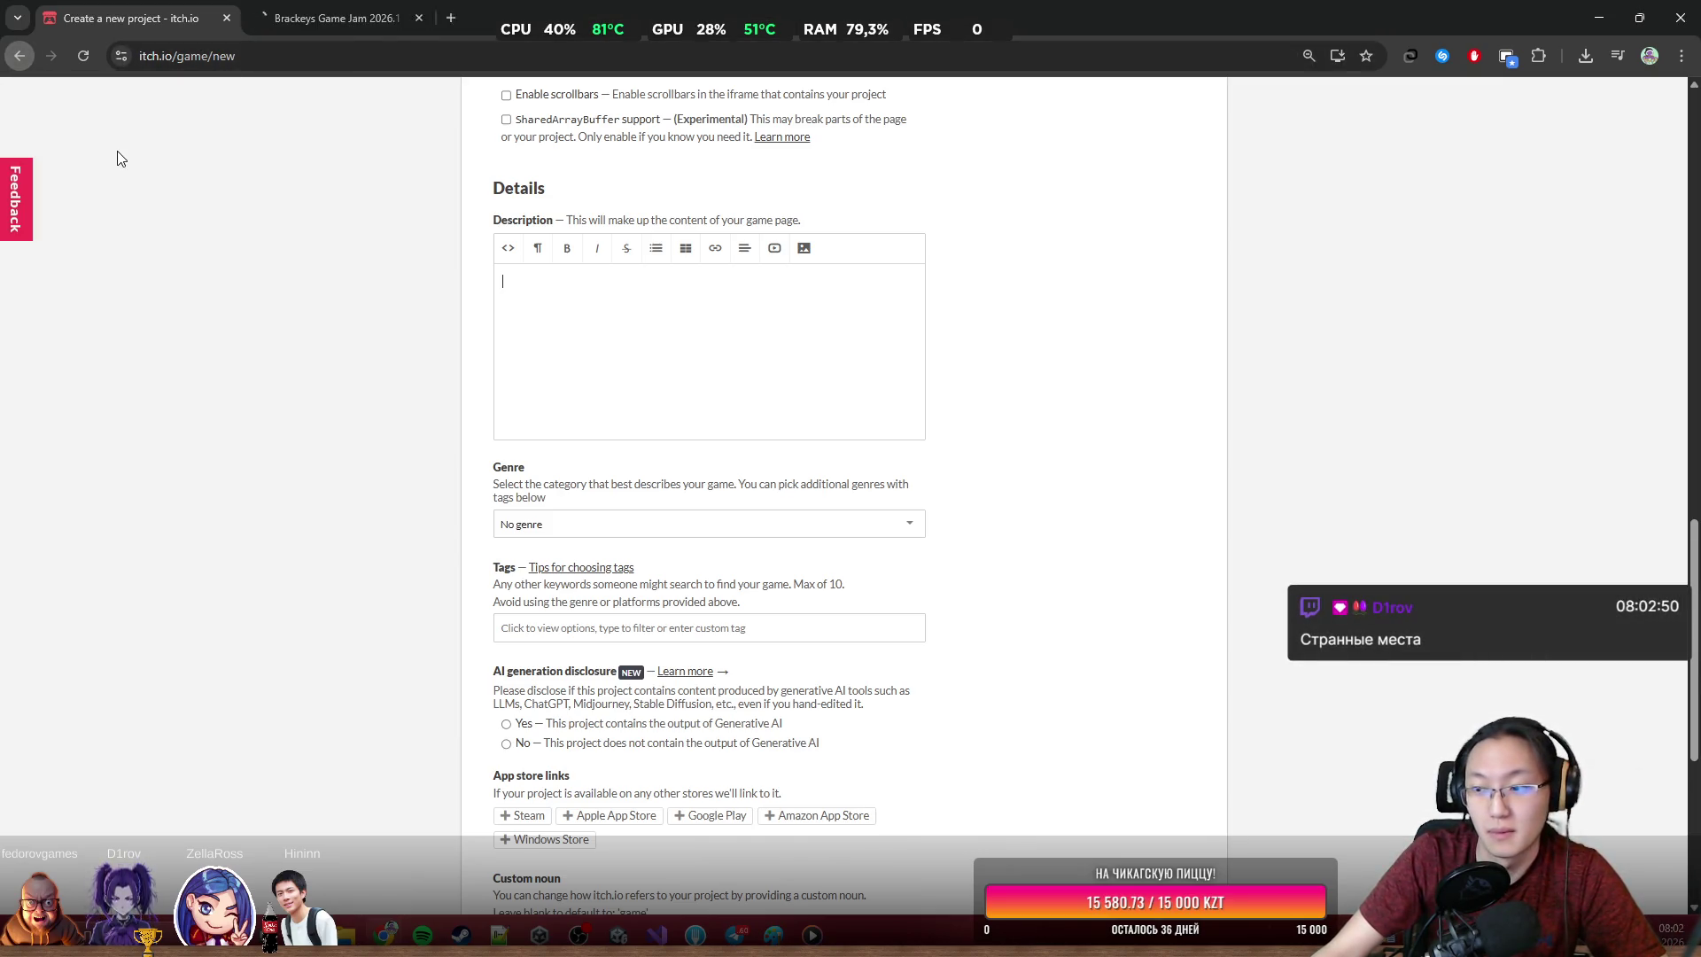
click(319, 18)
scroll(666, 275, down, 4)
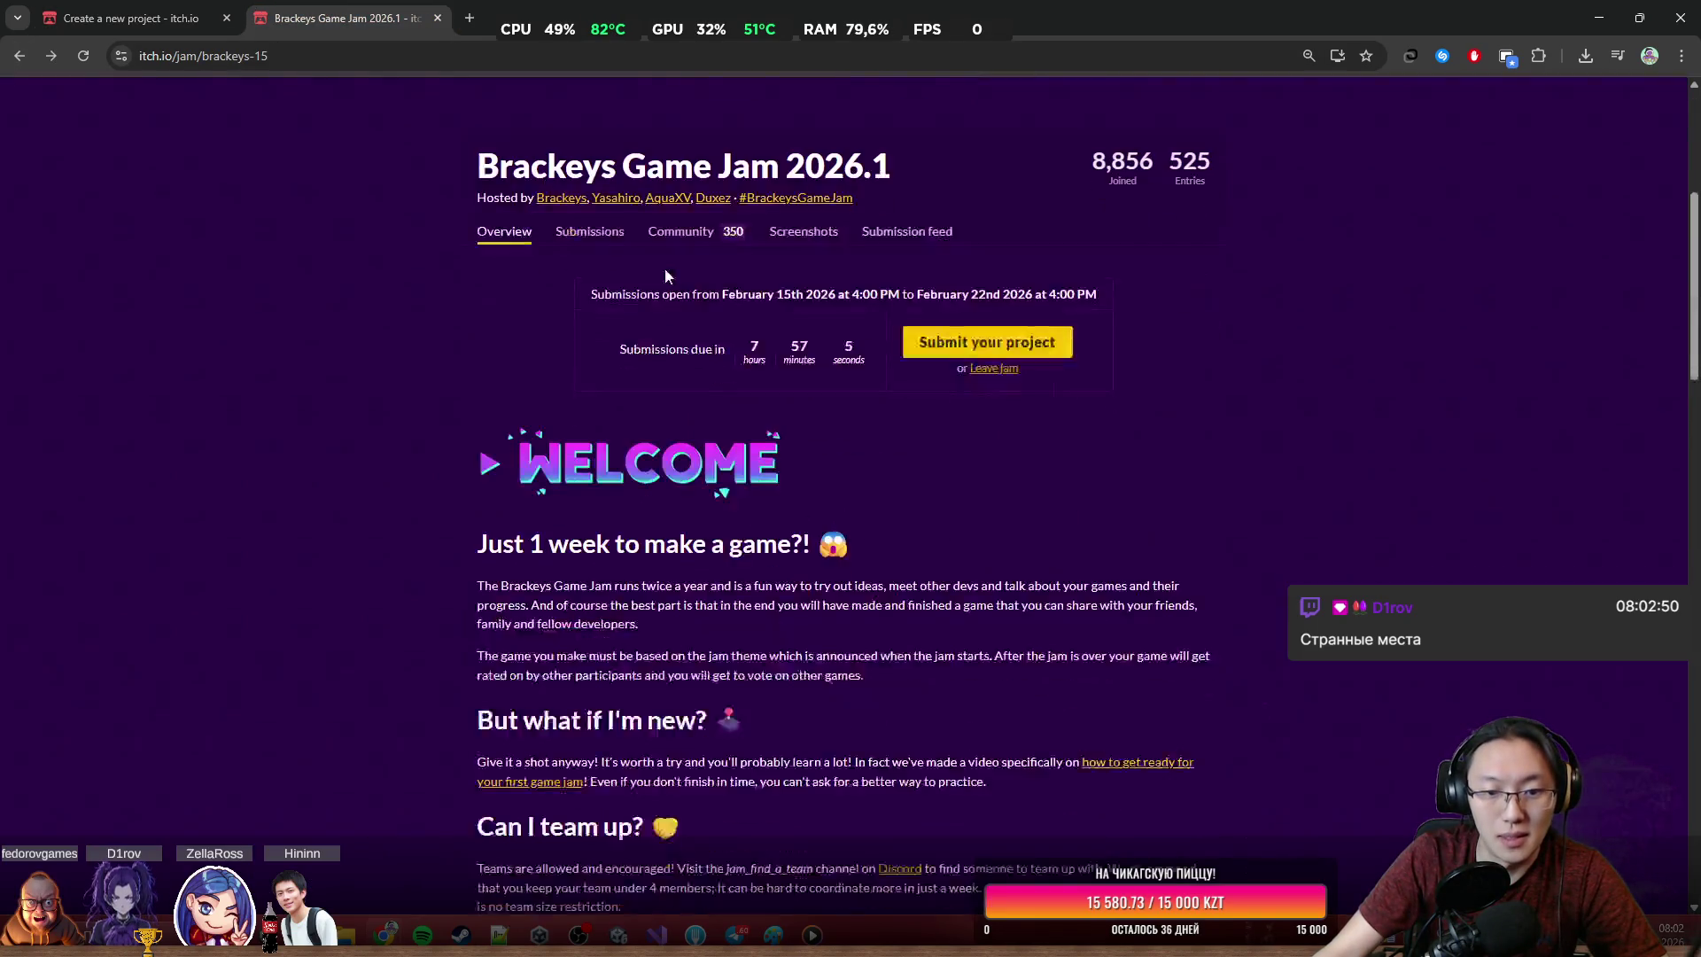
scroll(665, 269, down, 5)
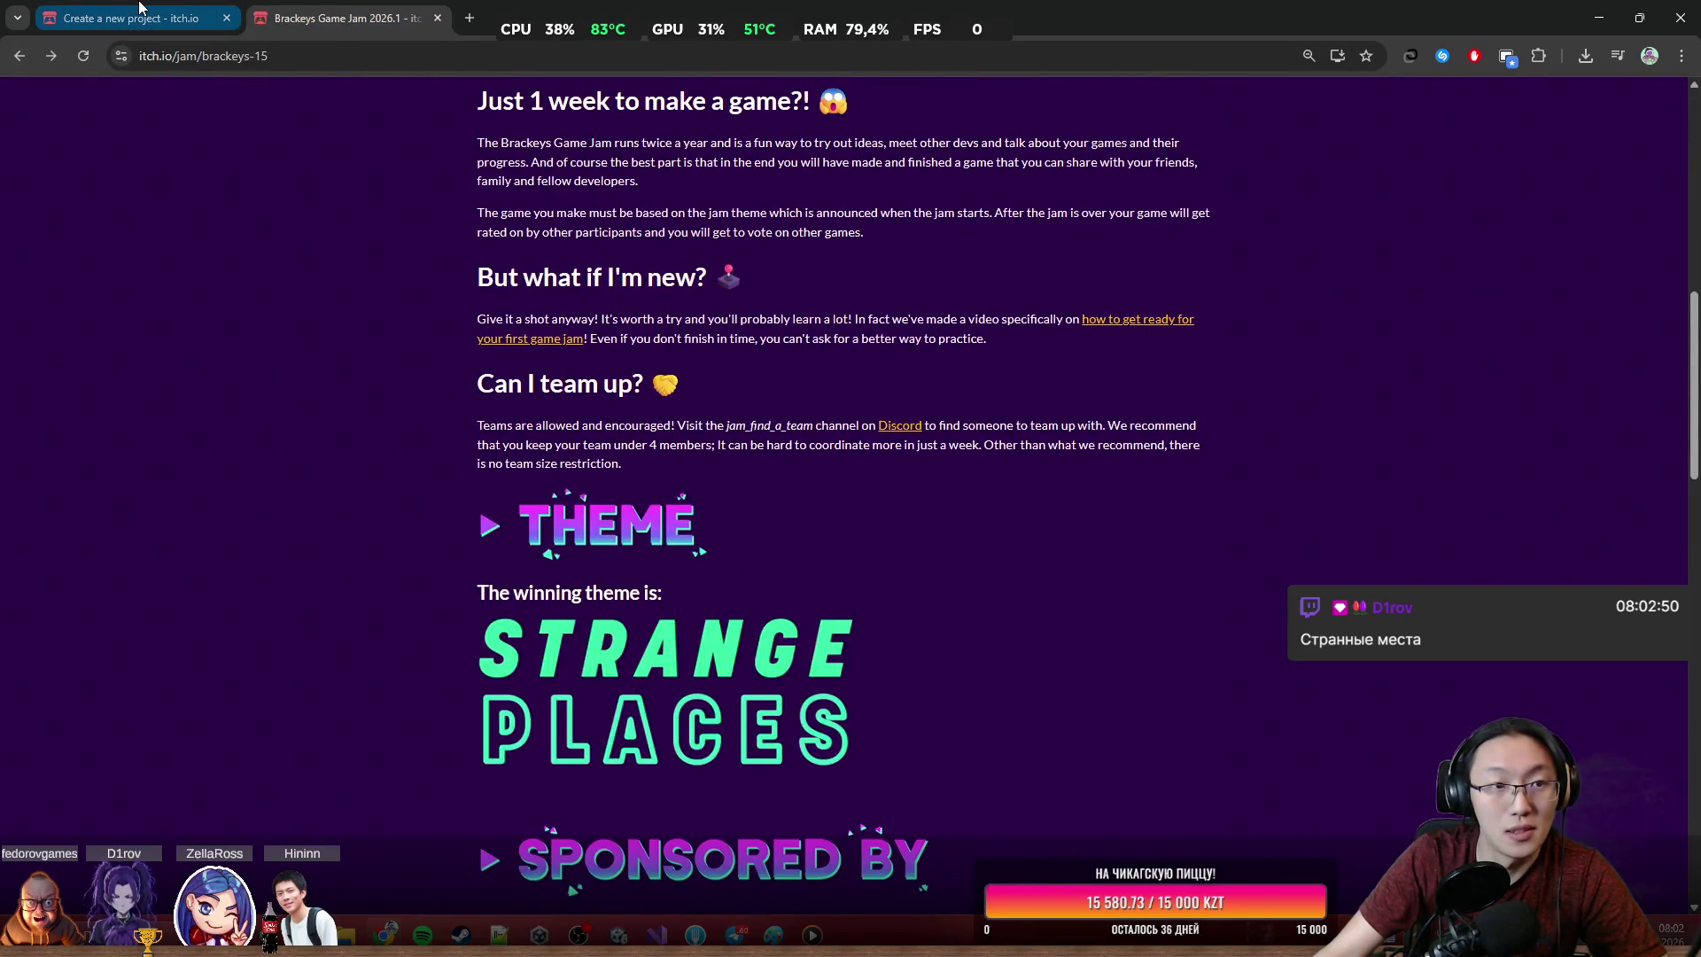
click(139, 11)
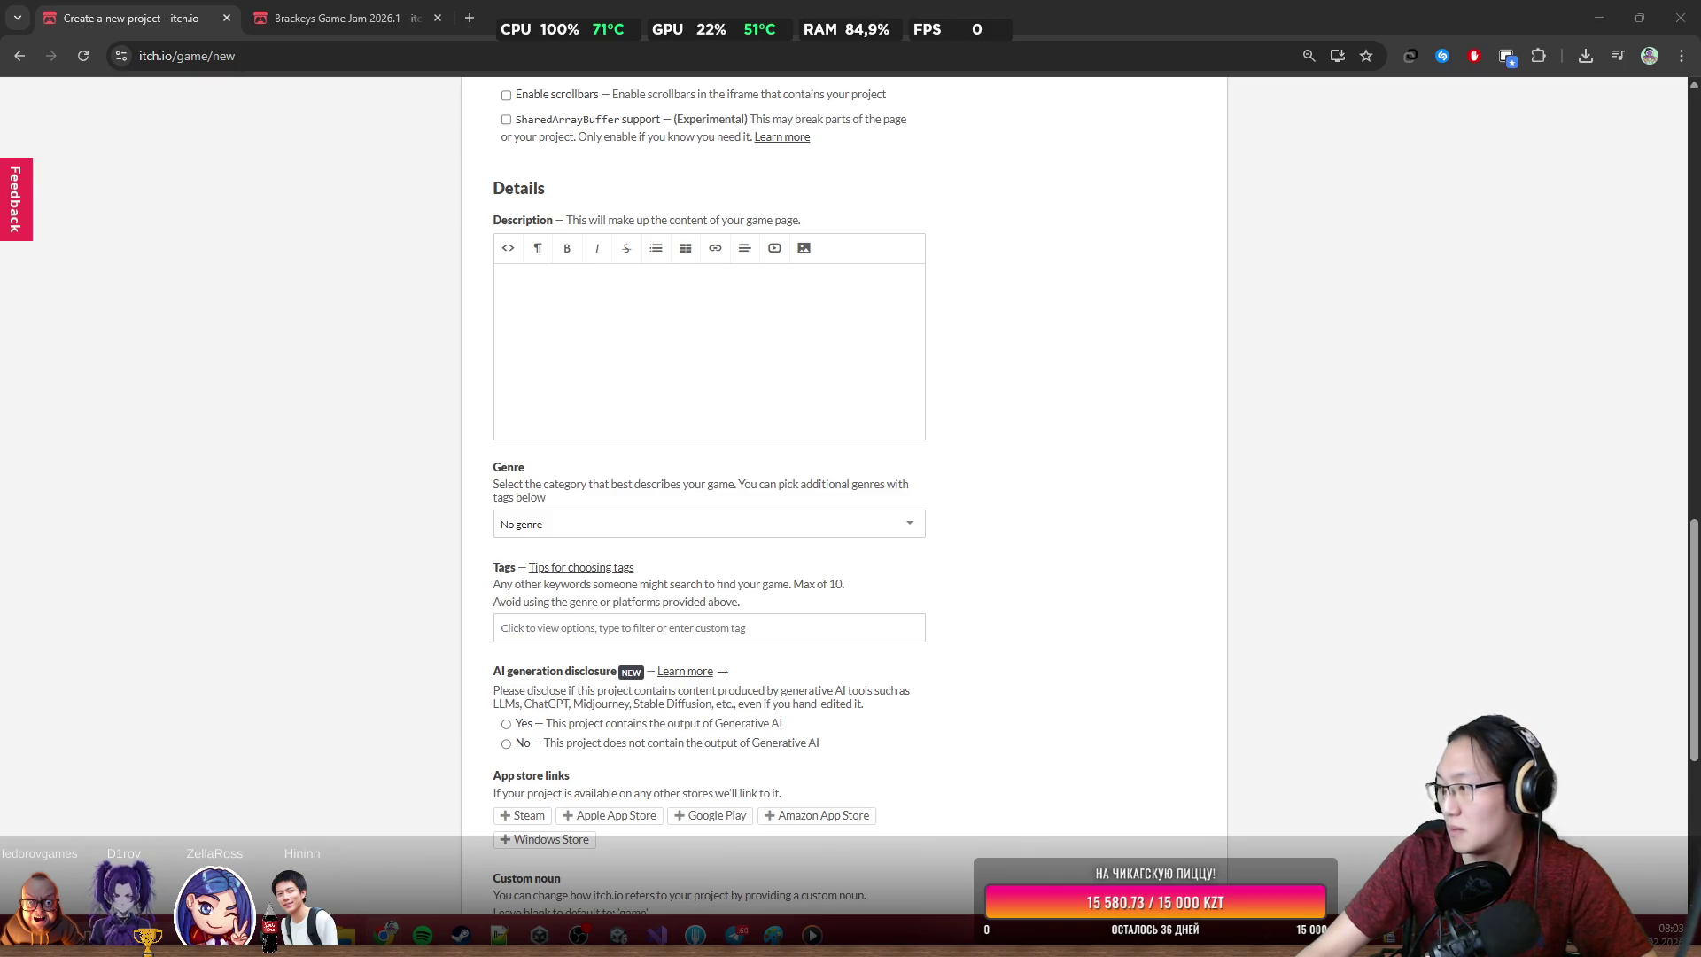
text(Some people might think a graveyard is a strange place for a burger stand.  Our hero couldn't disagree more!)
Tidy the blank lines around the pasted graveyard burger-stand blurb
scroll(961, 365, down, 5)
scroll(961, 365, up, 13)
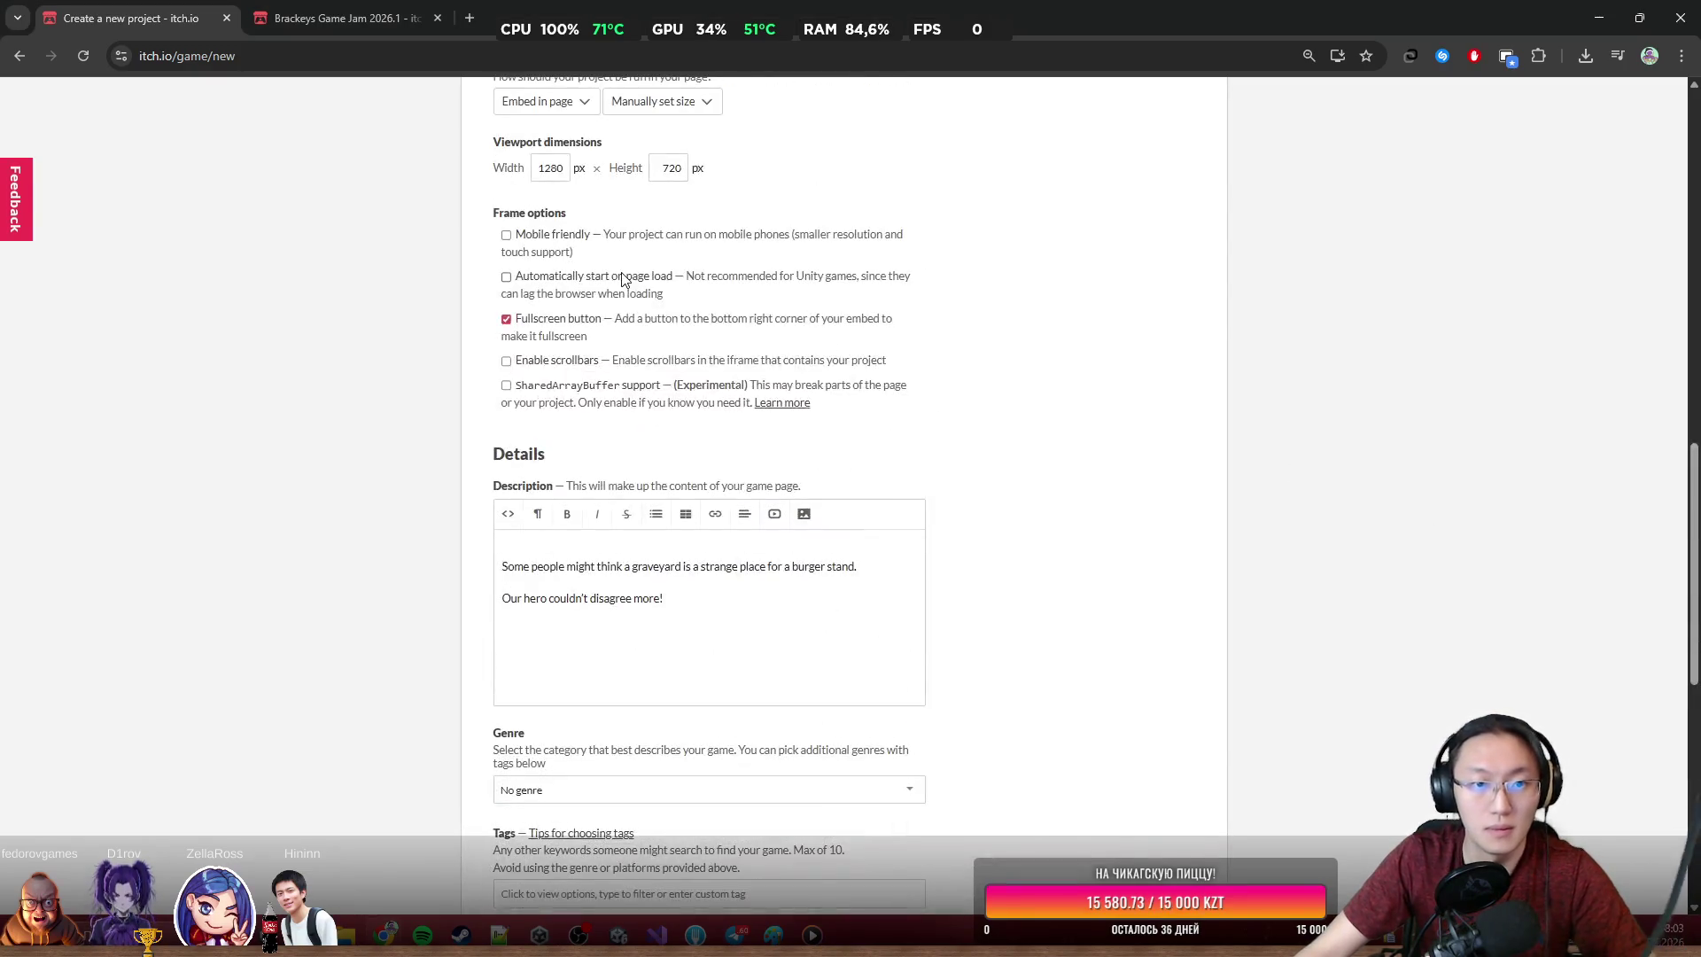
scroll(699, 403, down, 6)
click(507, 366)
click(508, 365)
key(Return)
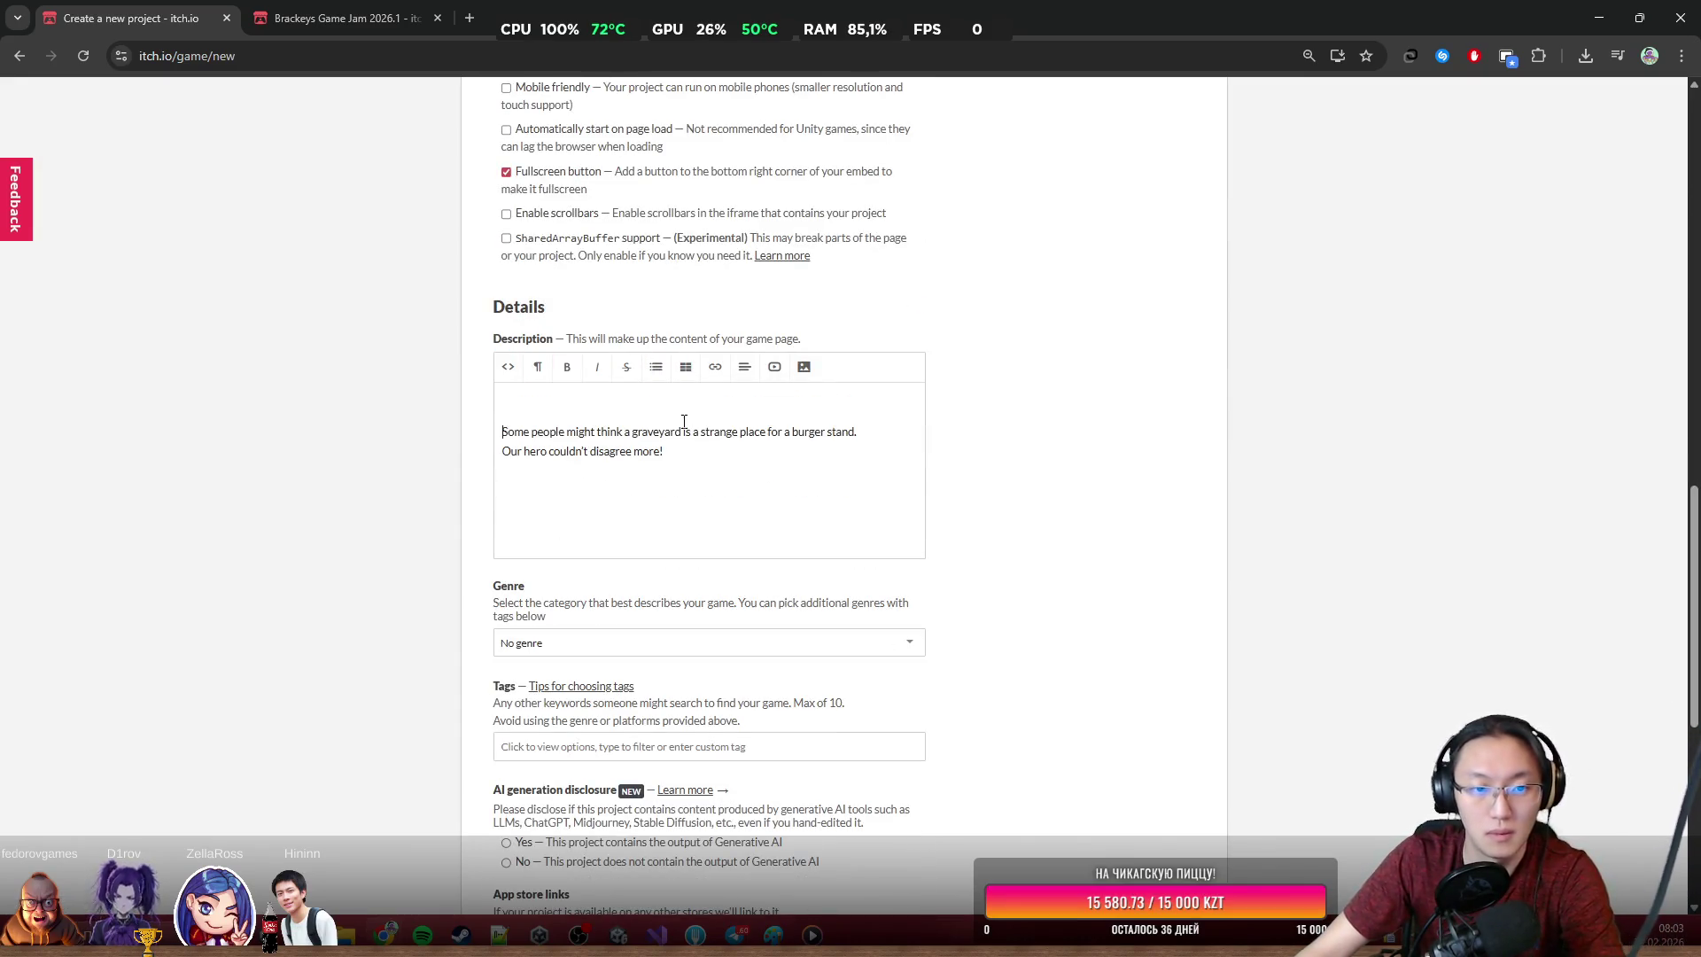
key(Delete)
scroll(884, 558, down, 6)
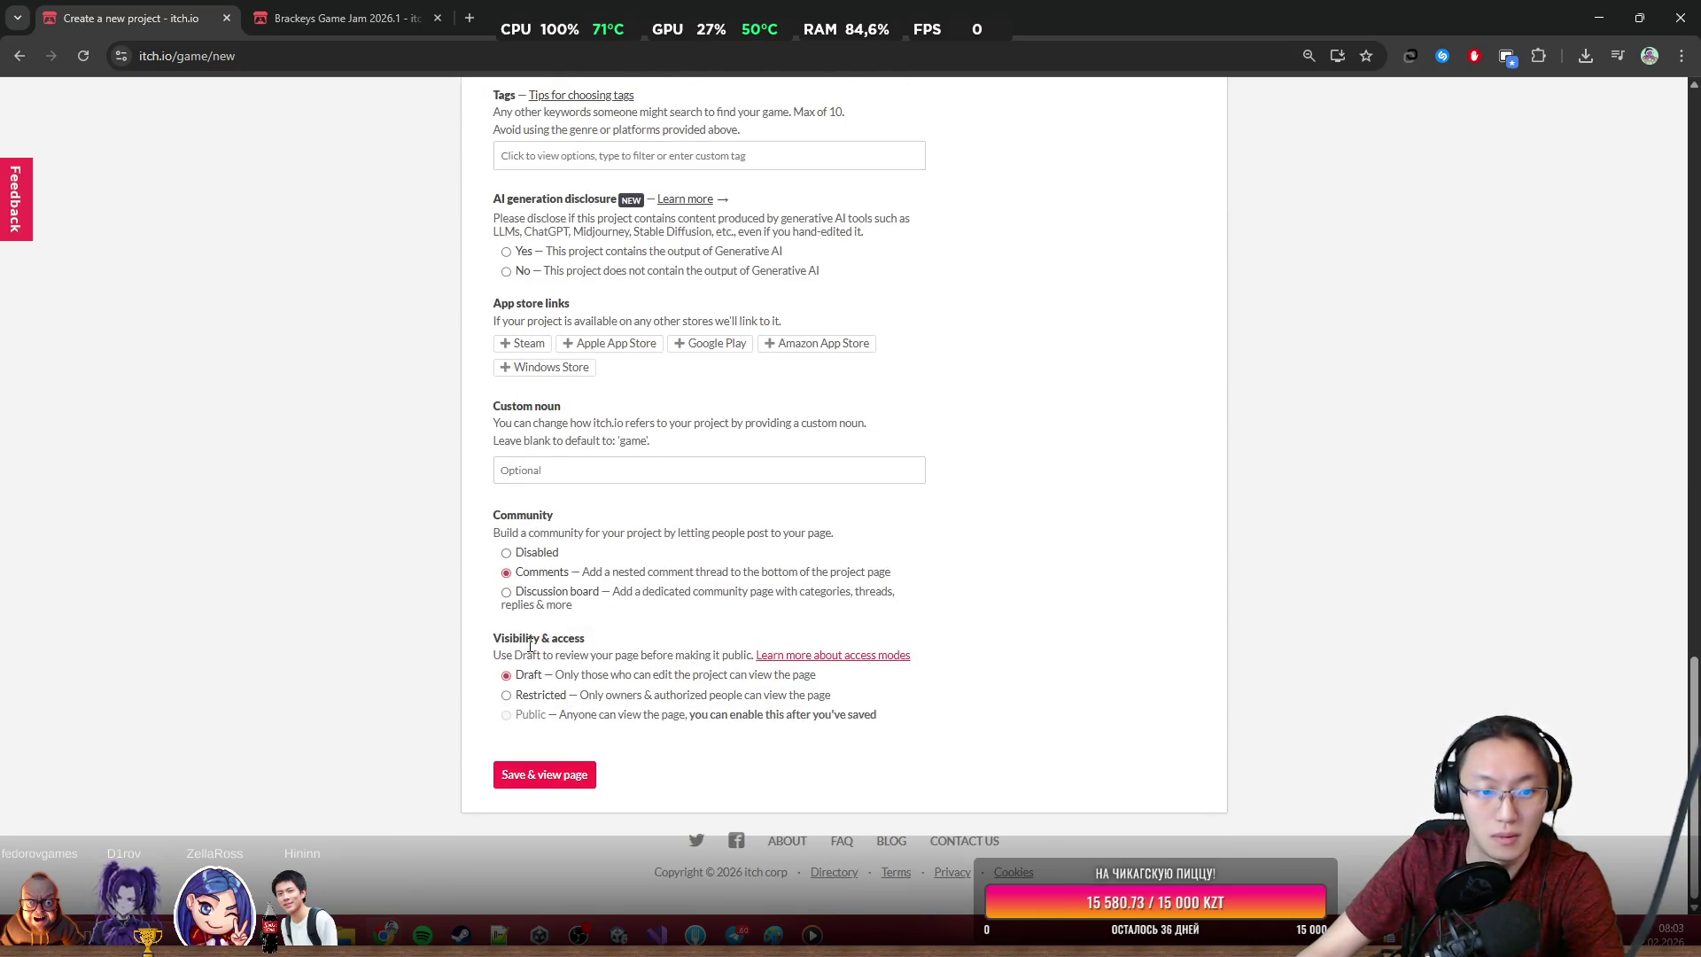
scroll(557, 773, up, 8)
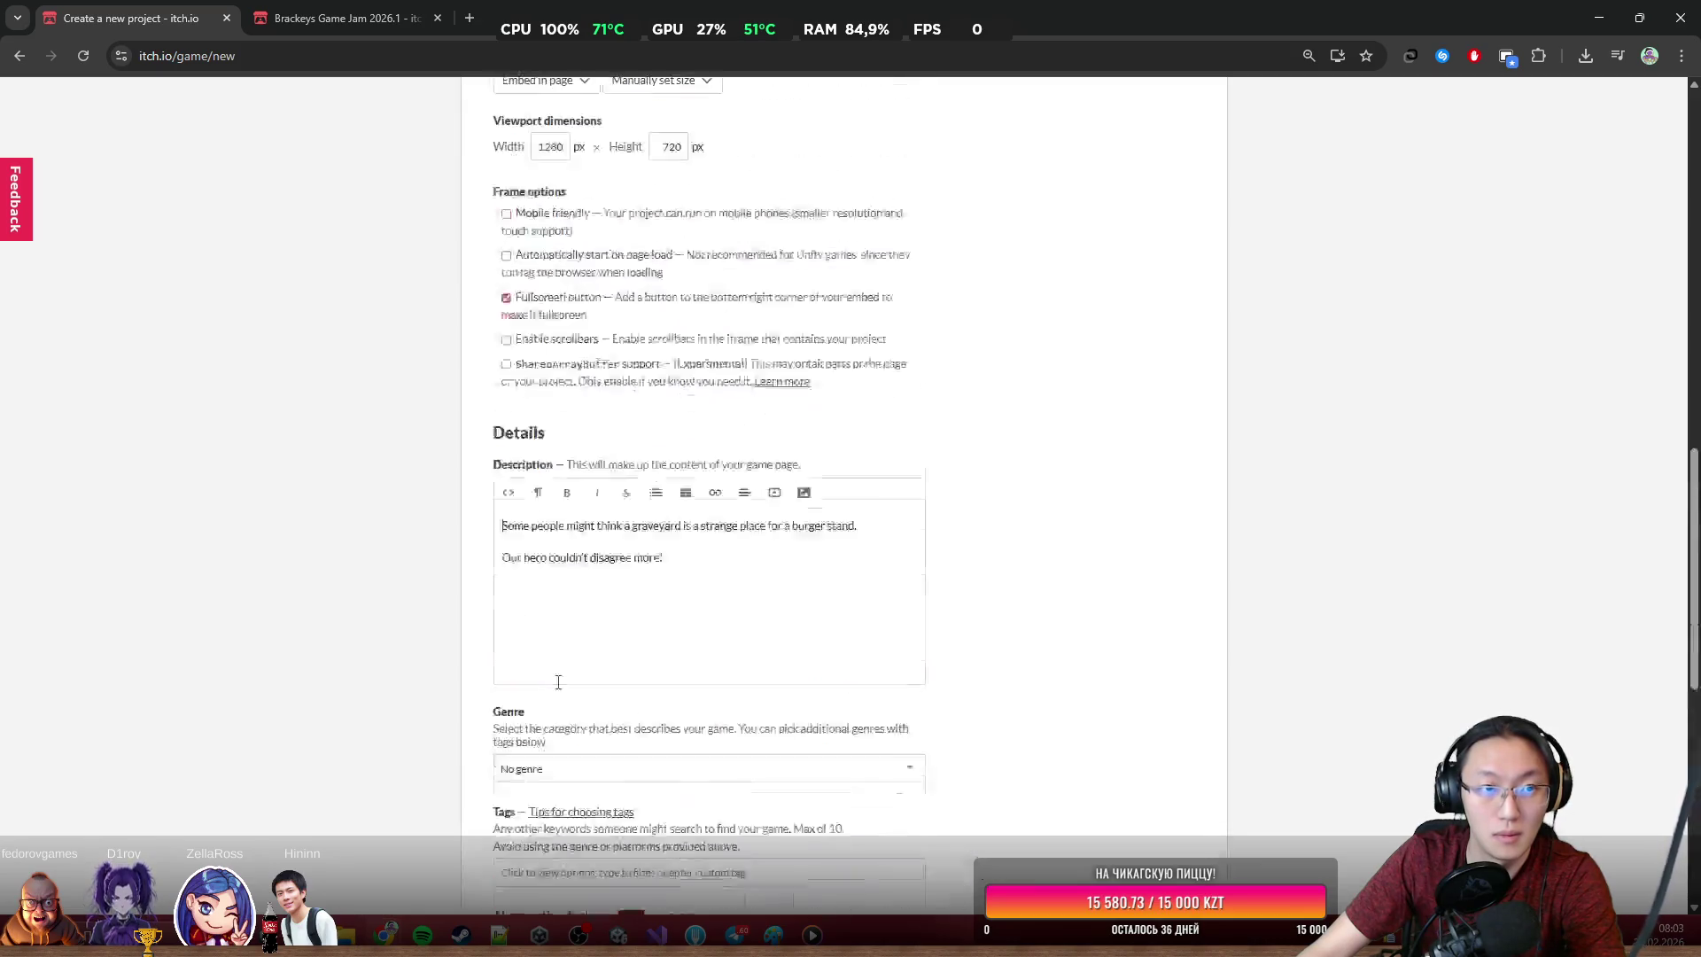
Save and view the project page, then reopen the editor and delete the blank line between paragraphs
mouse_move(619, 935)
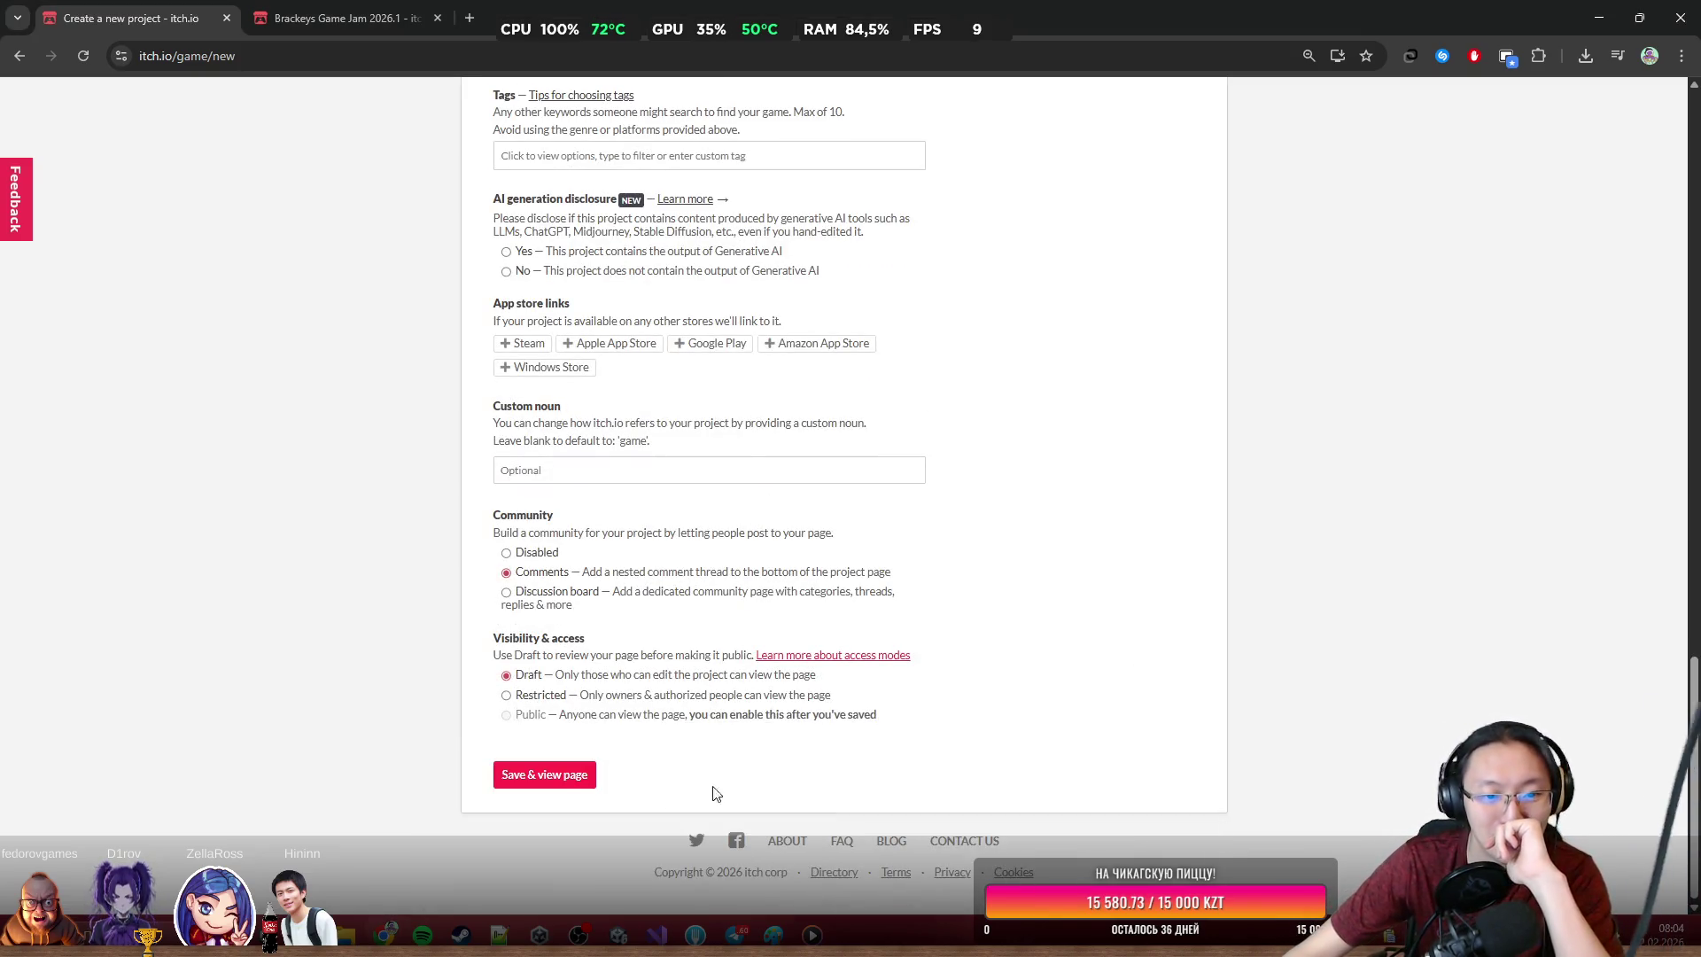
click(528, 780)
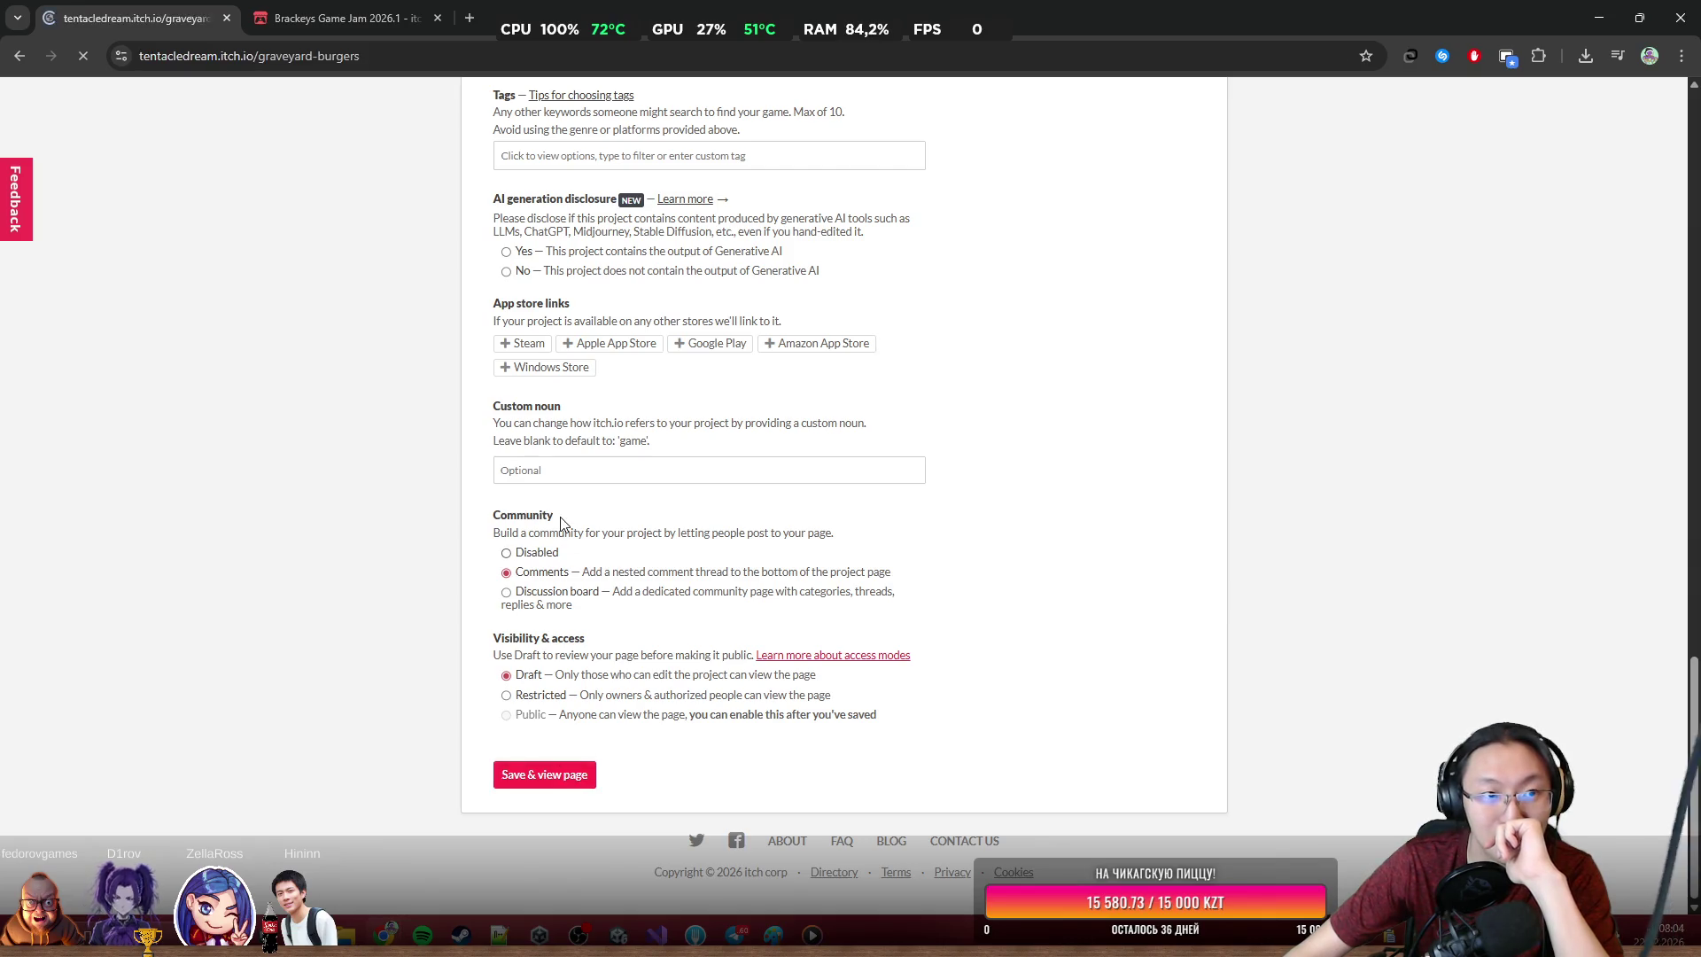
click(266, 103)
scroll(751, 430, down, 8)
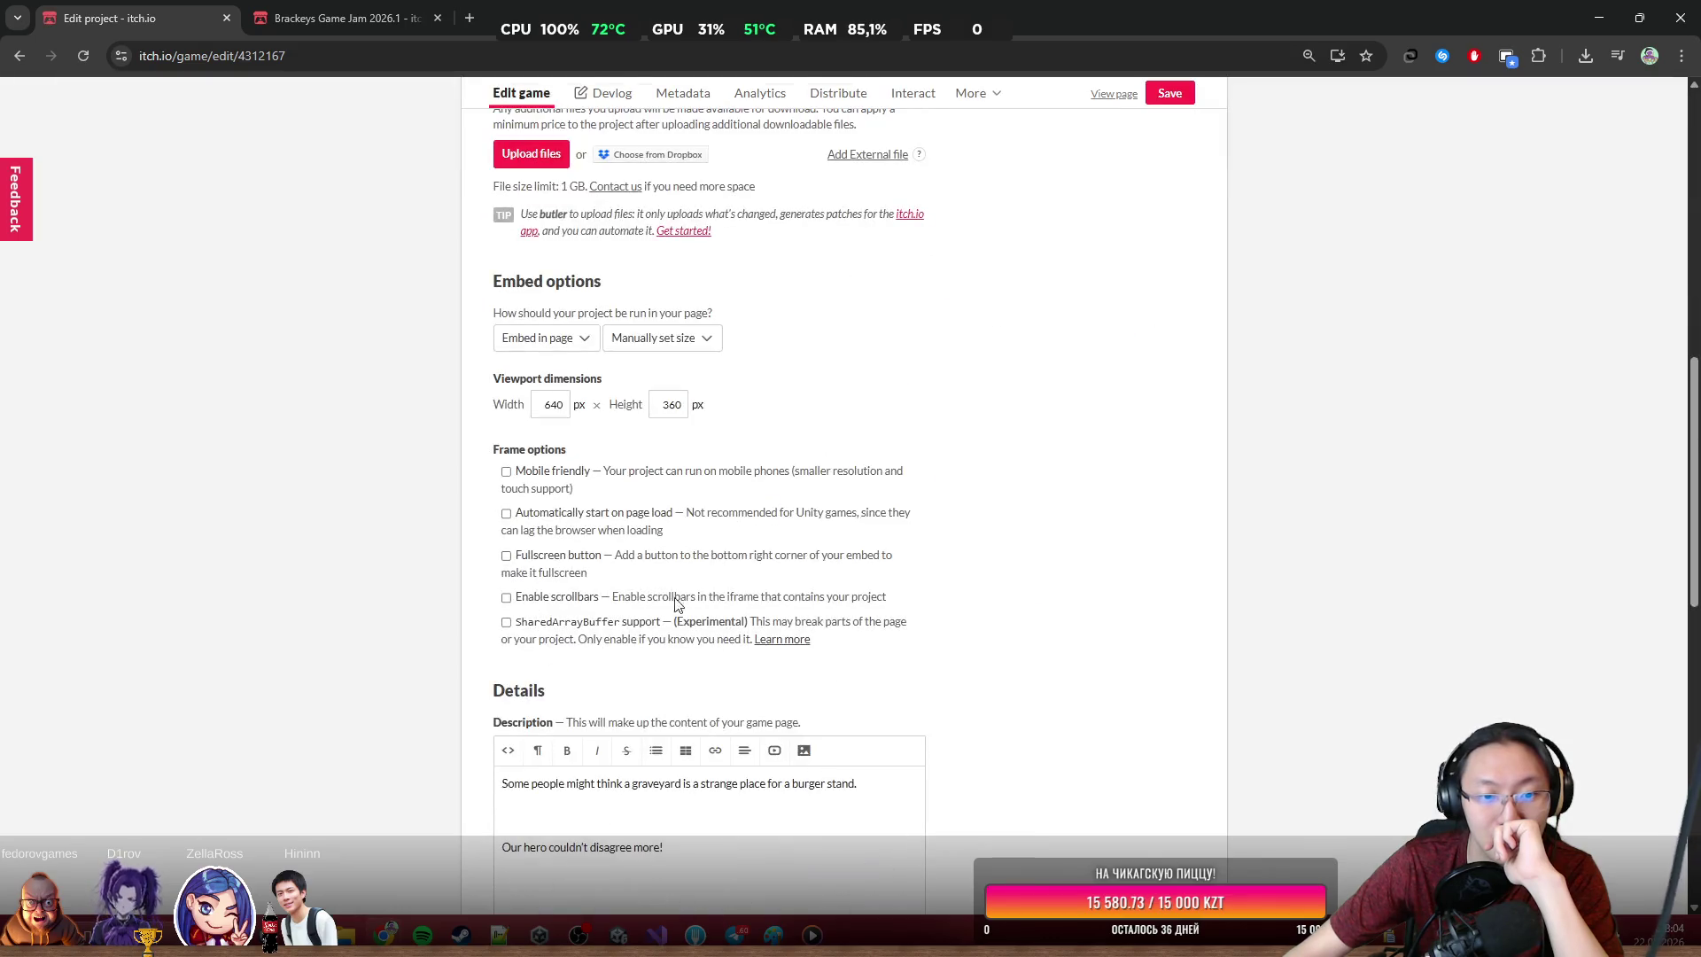
click(523, 819)
key(BackSpace)
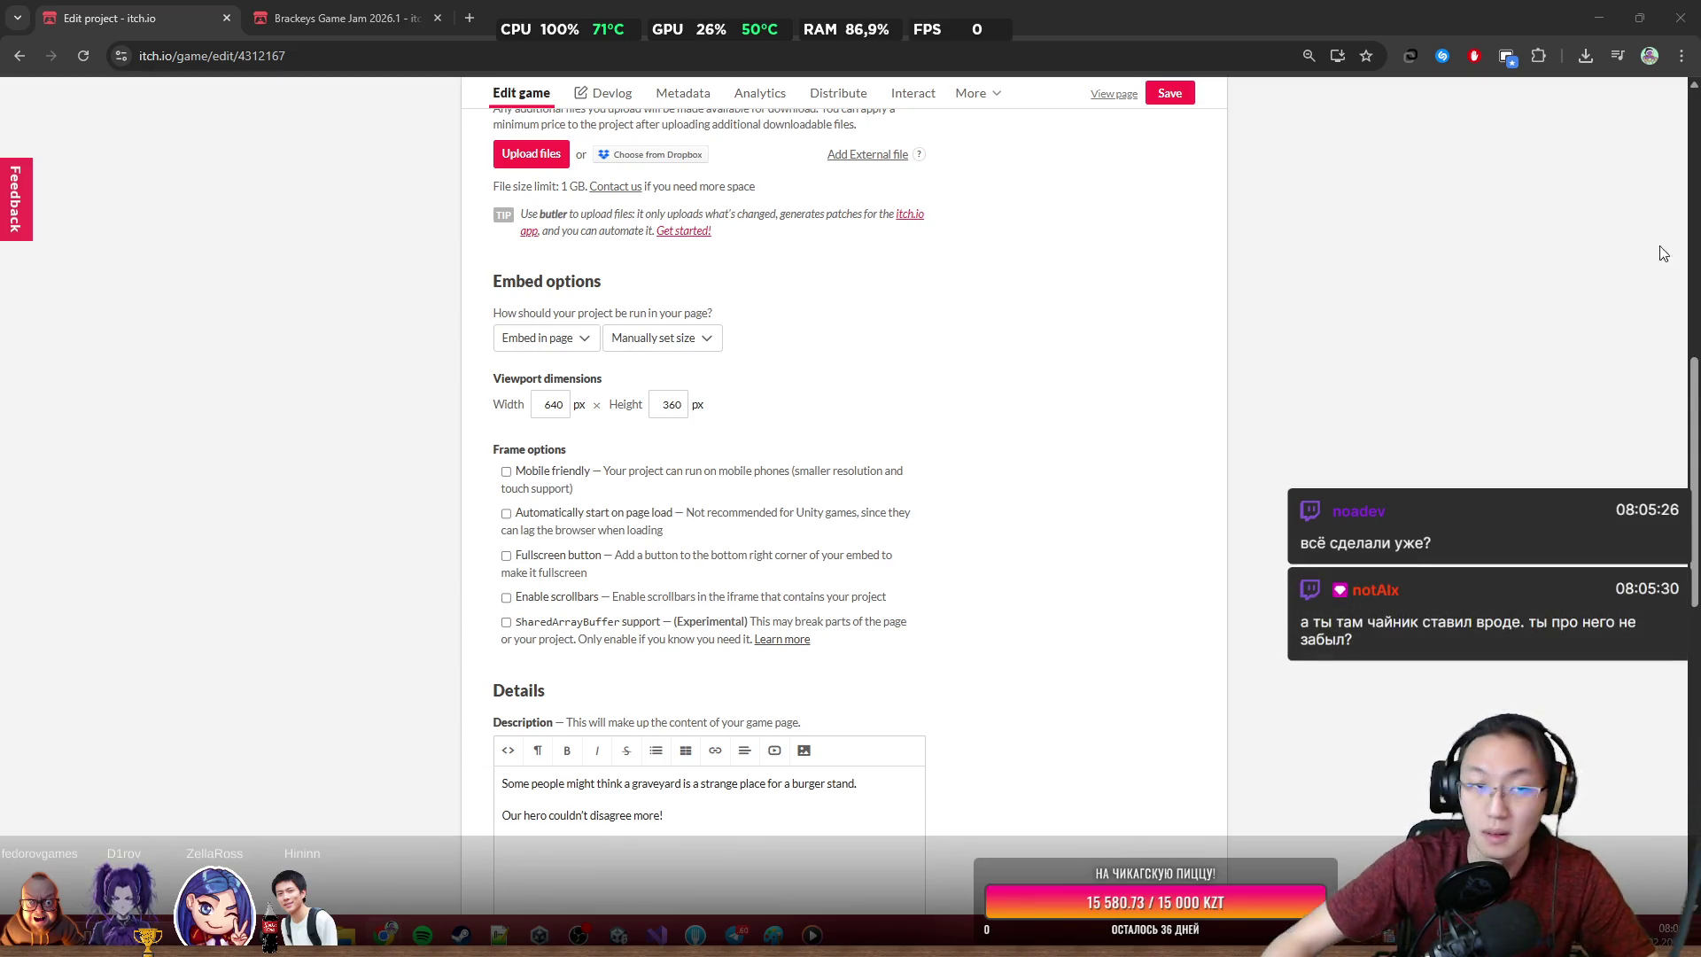
Paste the controls list (WASD move, LMB pistol/drag, RMB shotgun, E pick up/cook, Q throw) into the description
click(348, 9)
click(133, 18)
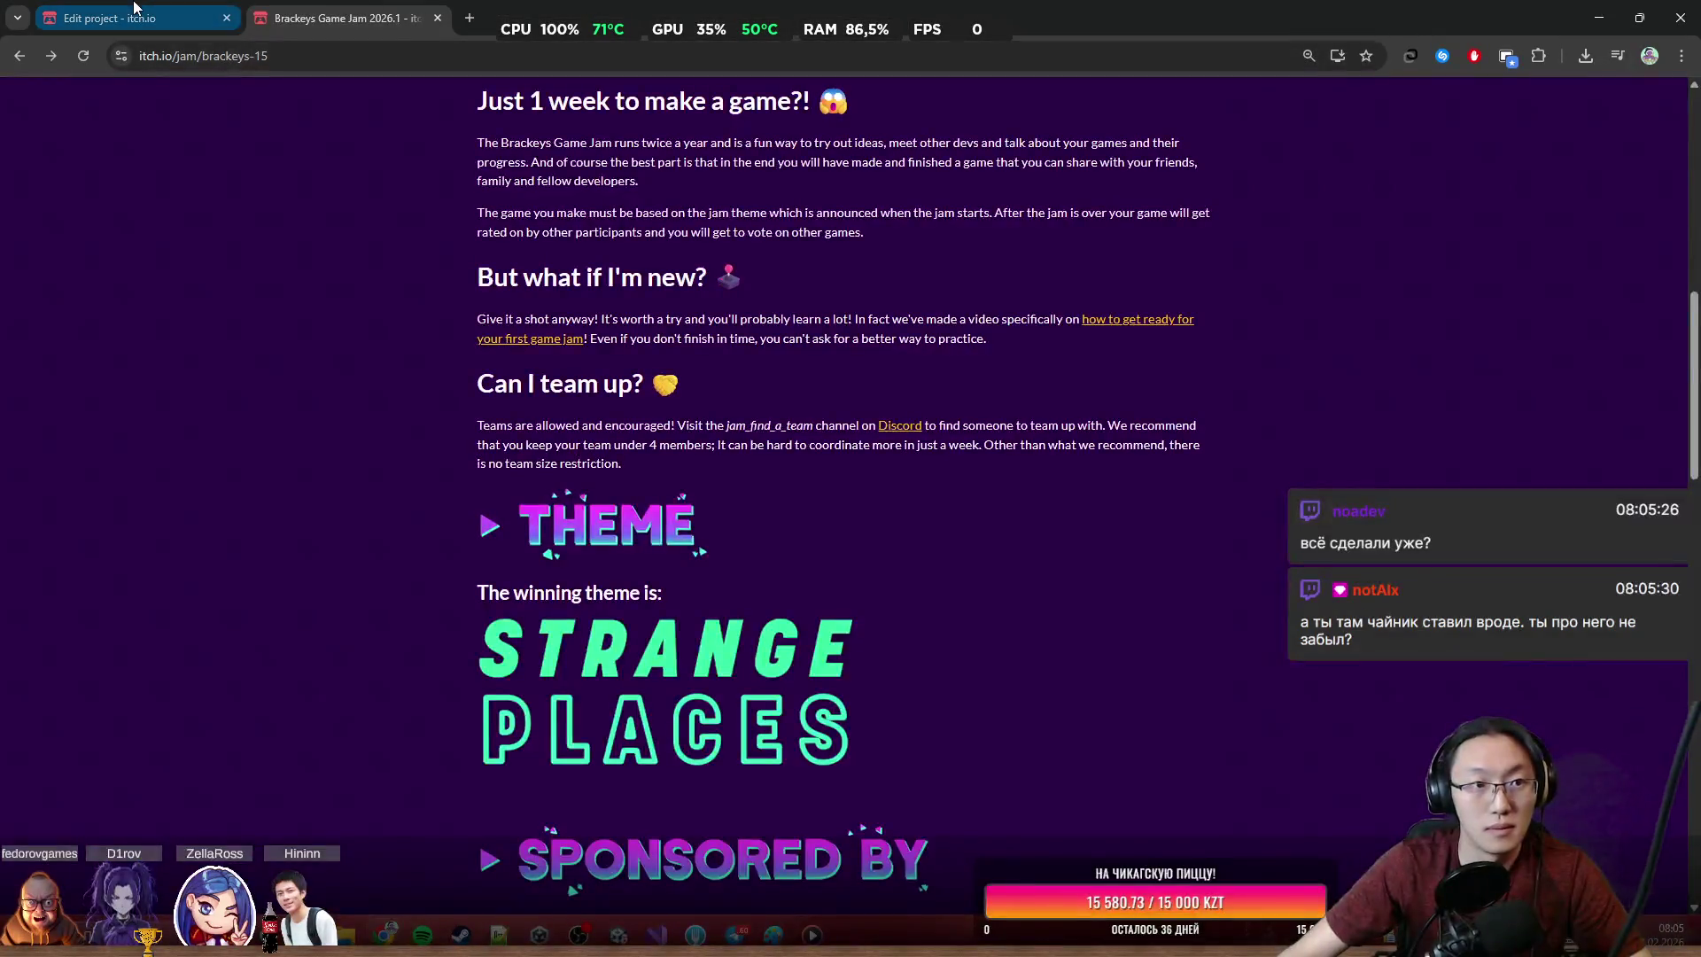
click(617, 934)
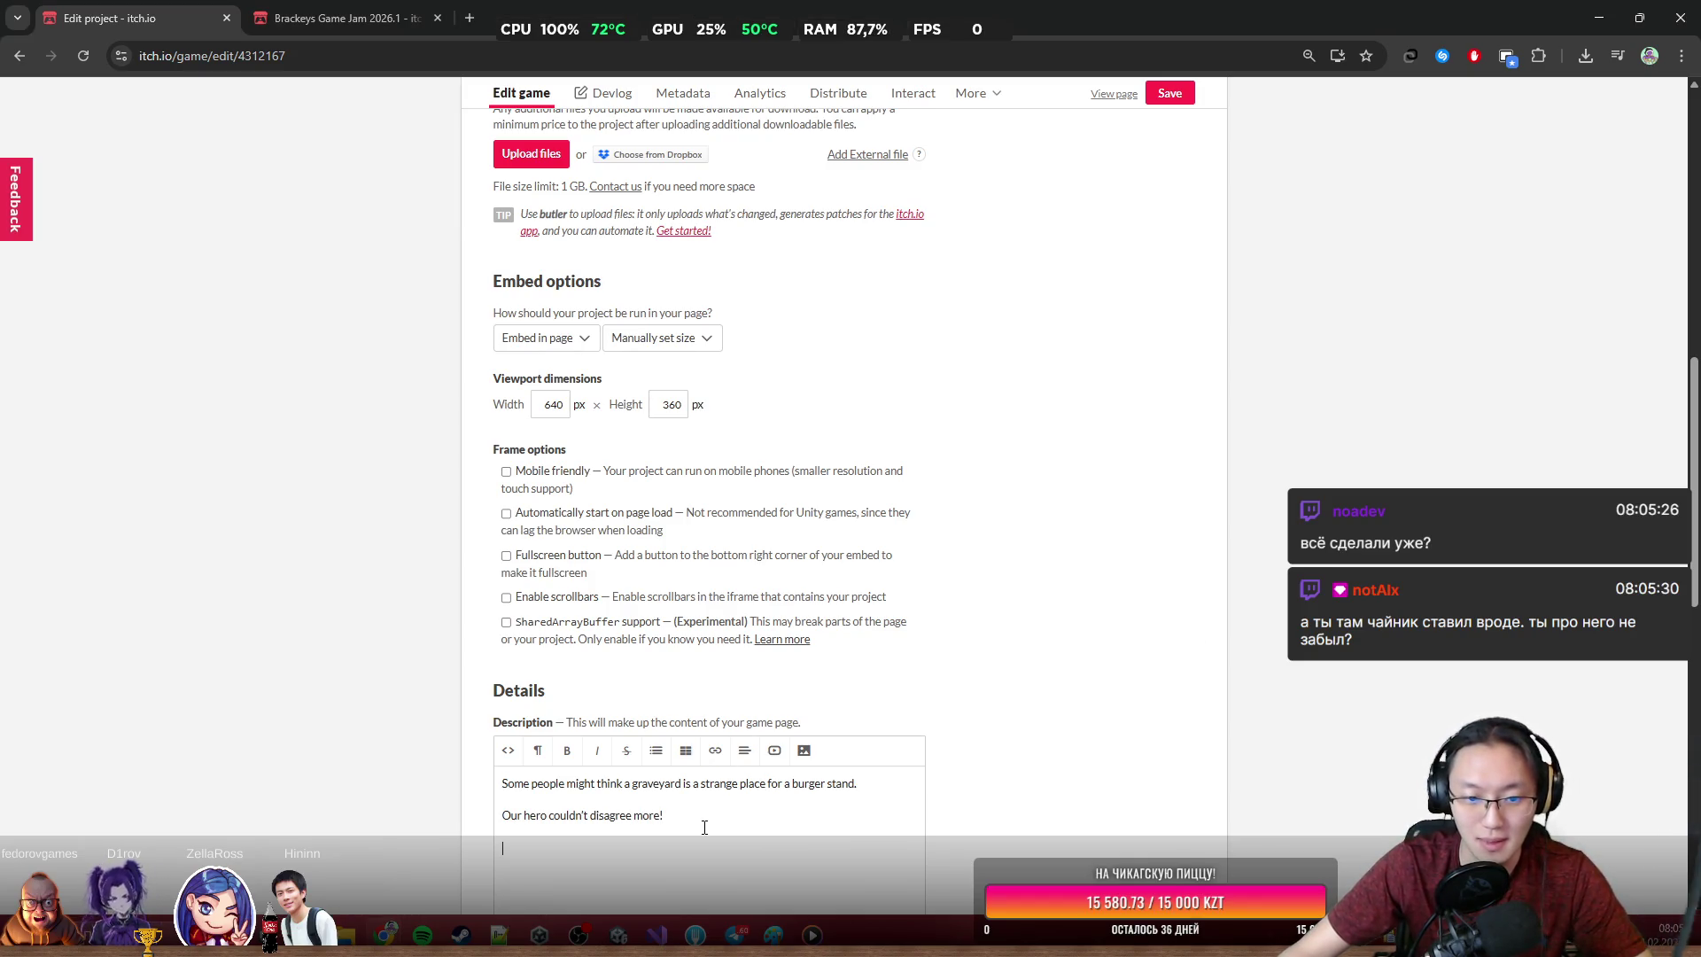
text(WASD – Move LMB – Shoot pistol / Drag ingredients RMB – Shoot shotgun E – Pick up item / Start cooking Q – Throw item)
Save the edited project and return to its edit form
scroll(751, 788, down, 3)
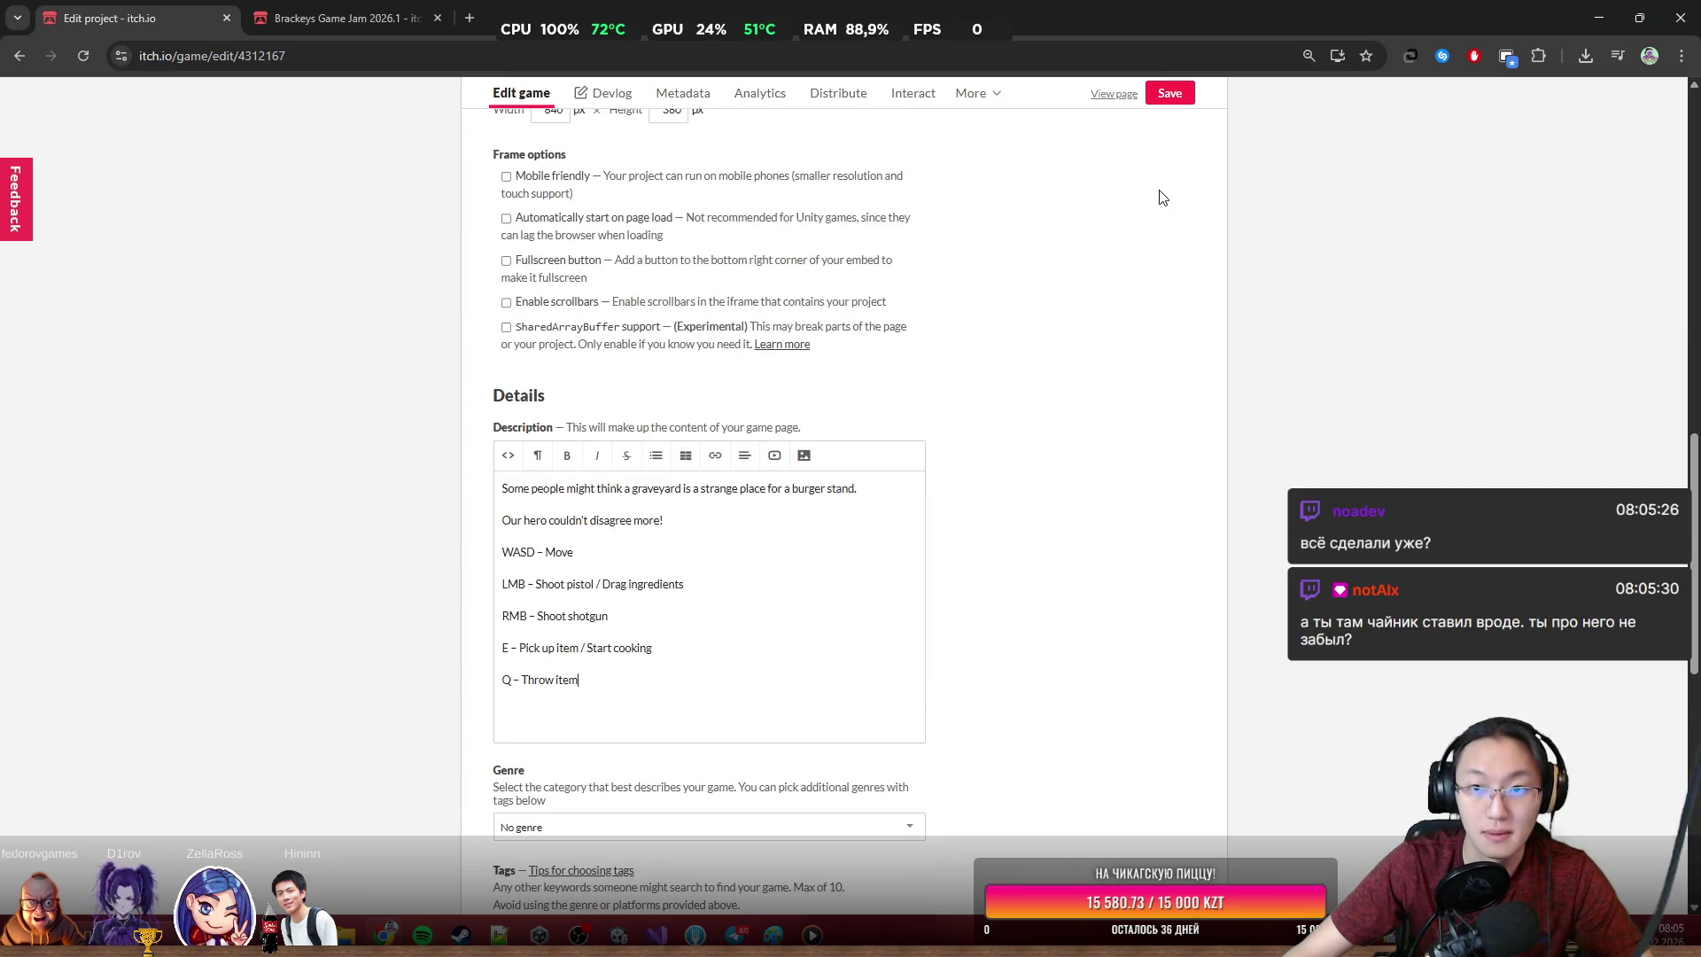
click(1168, 94)
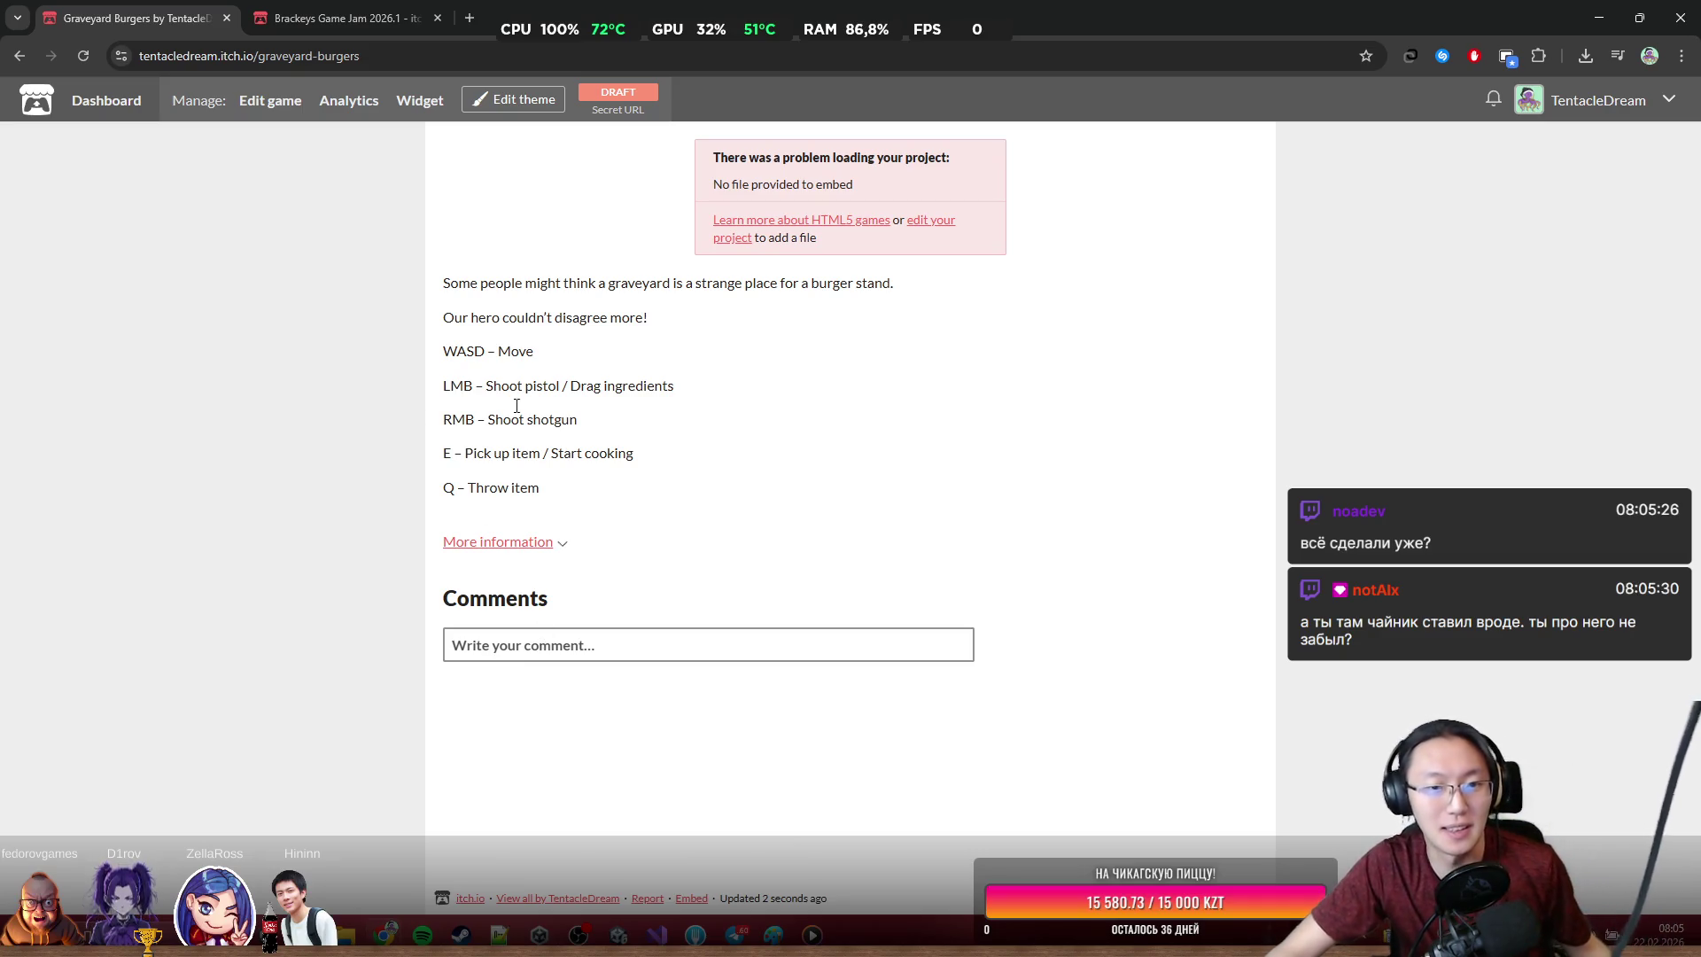
click(14, 53)
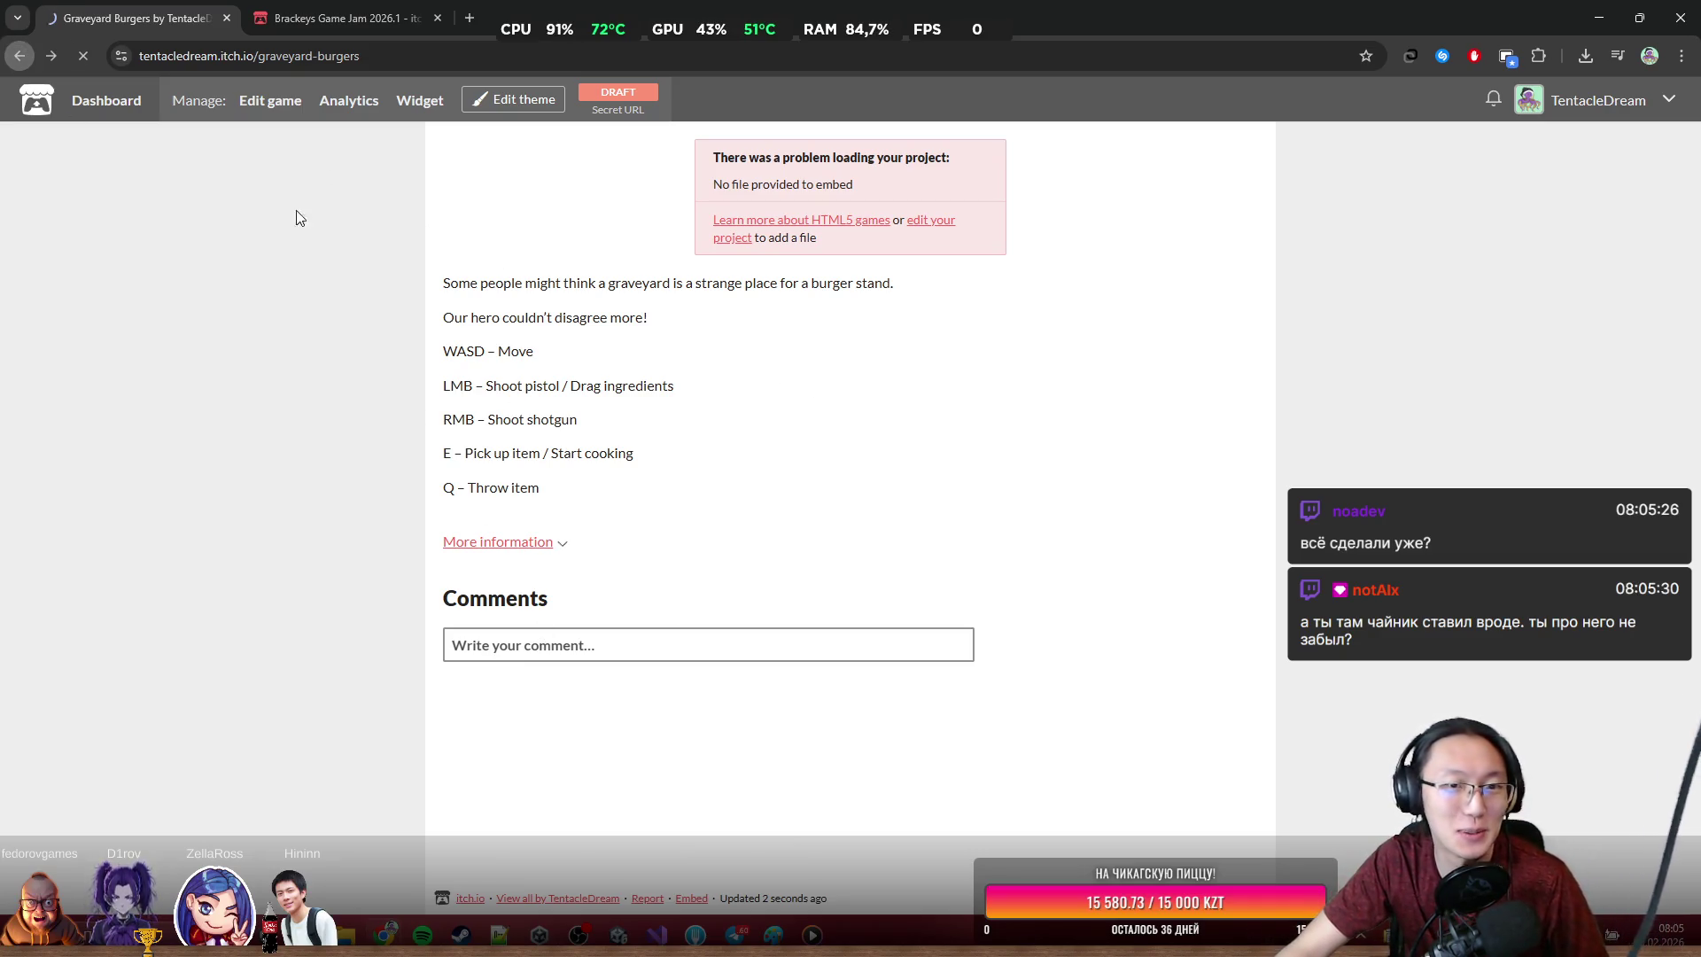
scroll(668, 581, down, 10)
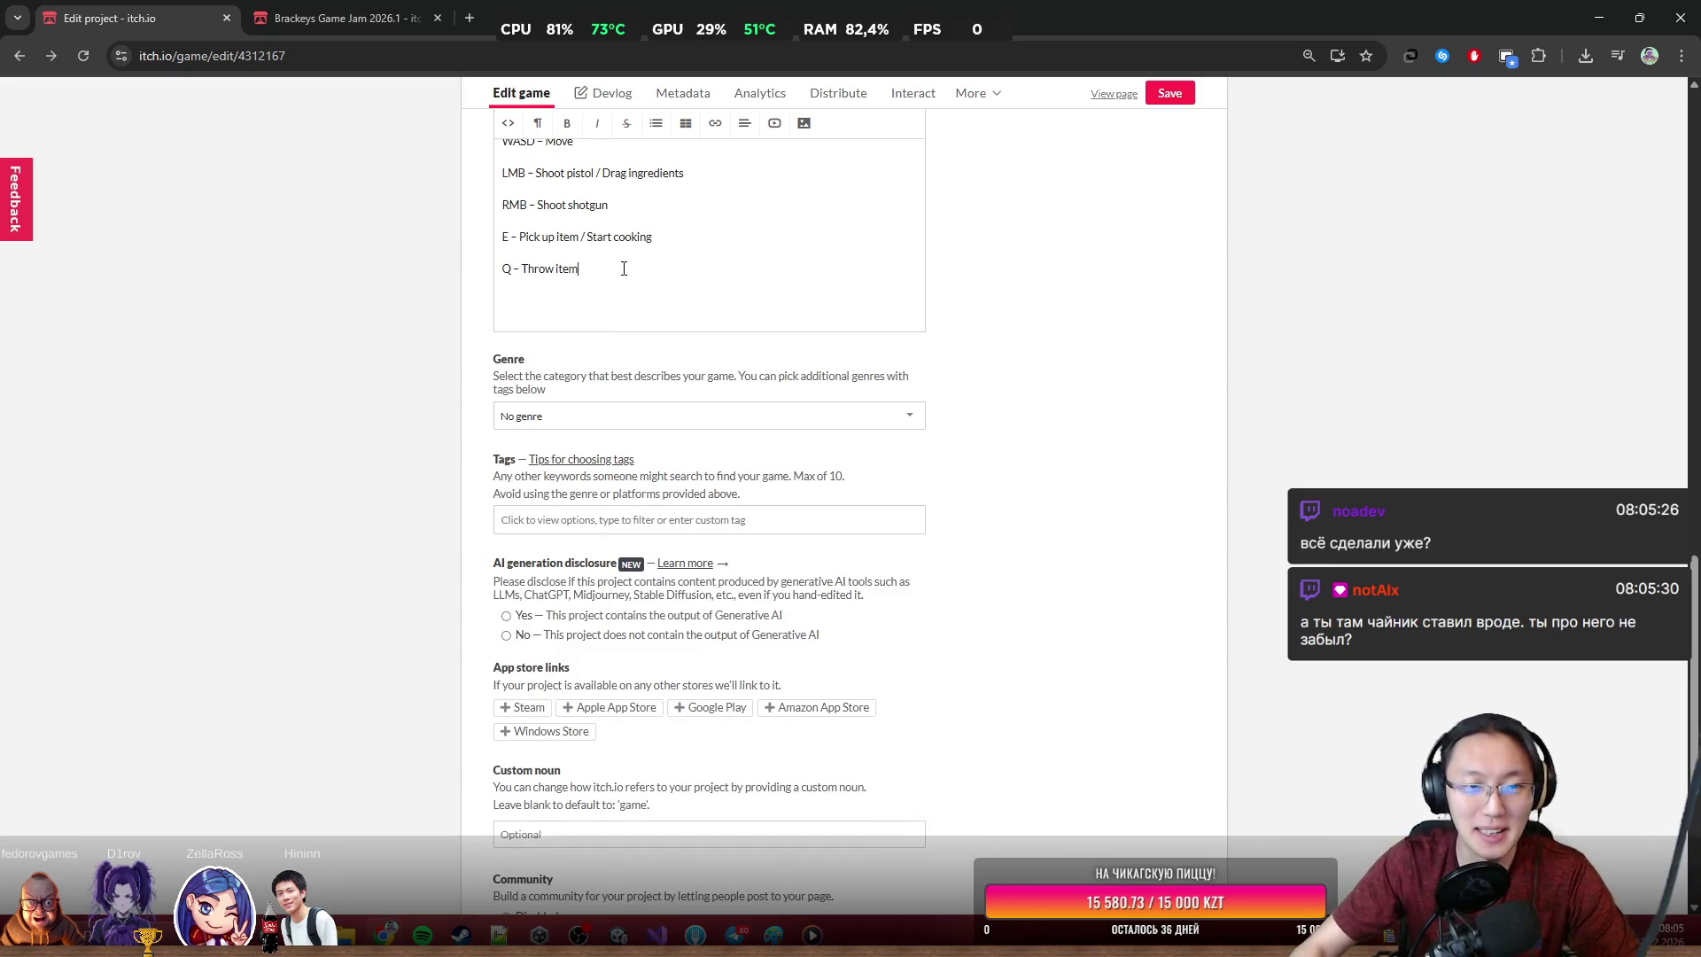
Add an 'R - Reload' control line, save, and open the public game page
key(Return)
text(- Reload)
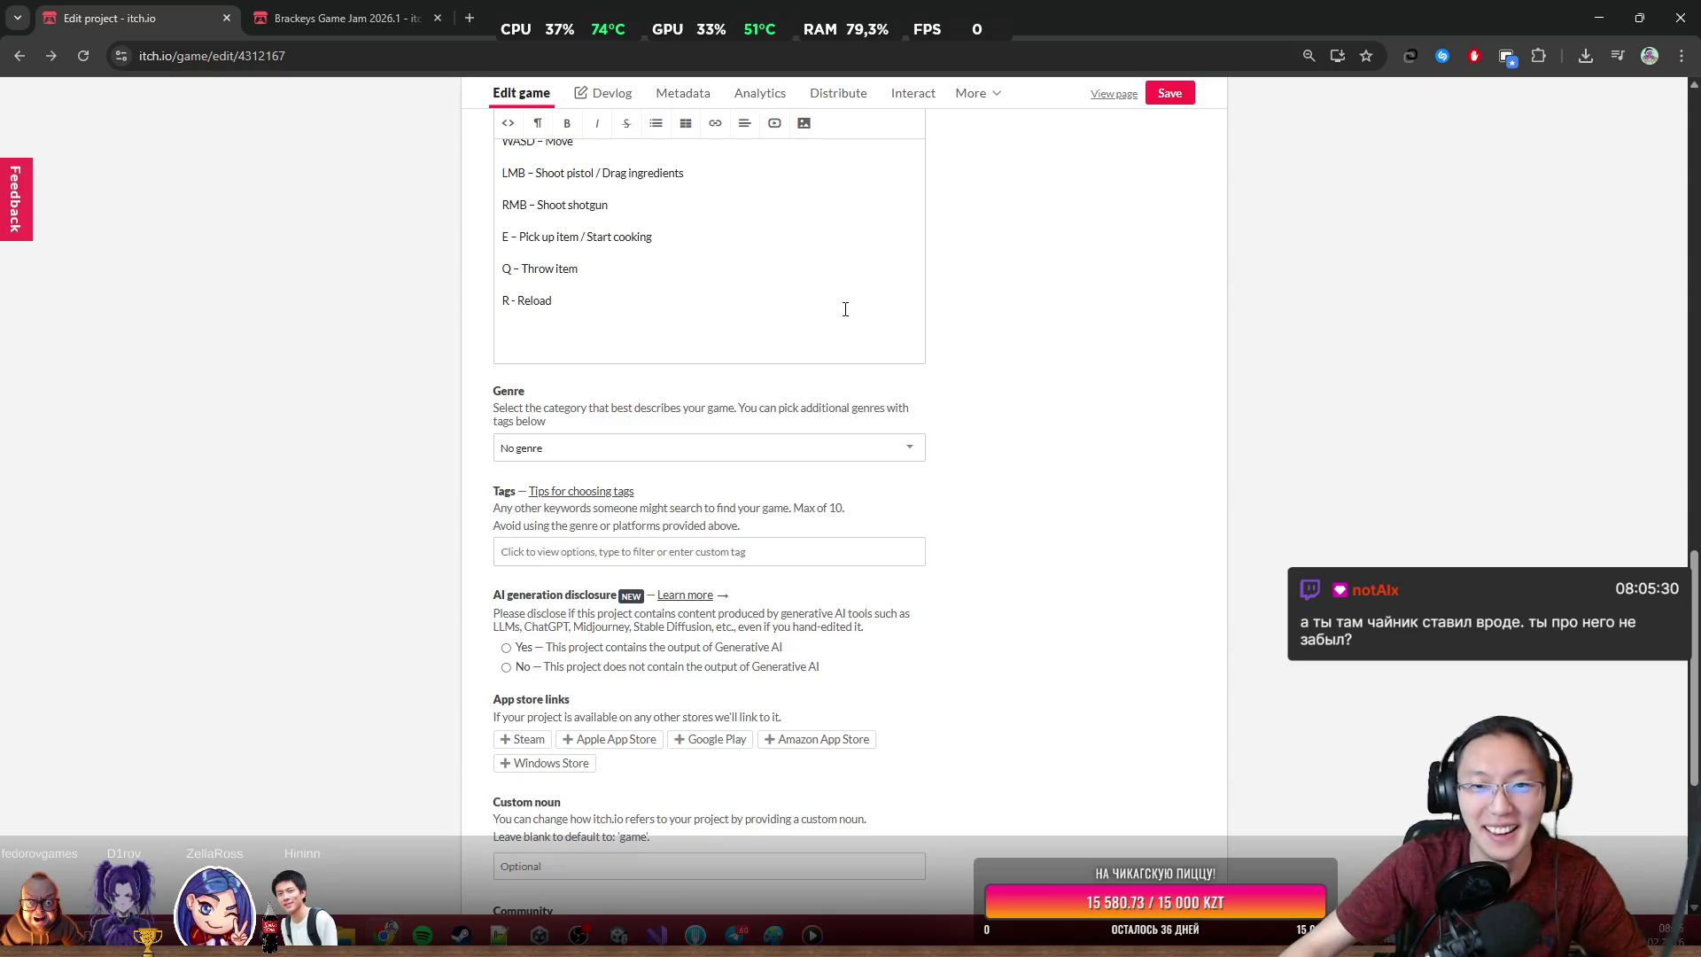
click(1165, 96)
scroll(685, 306, up, 2)
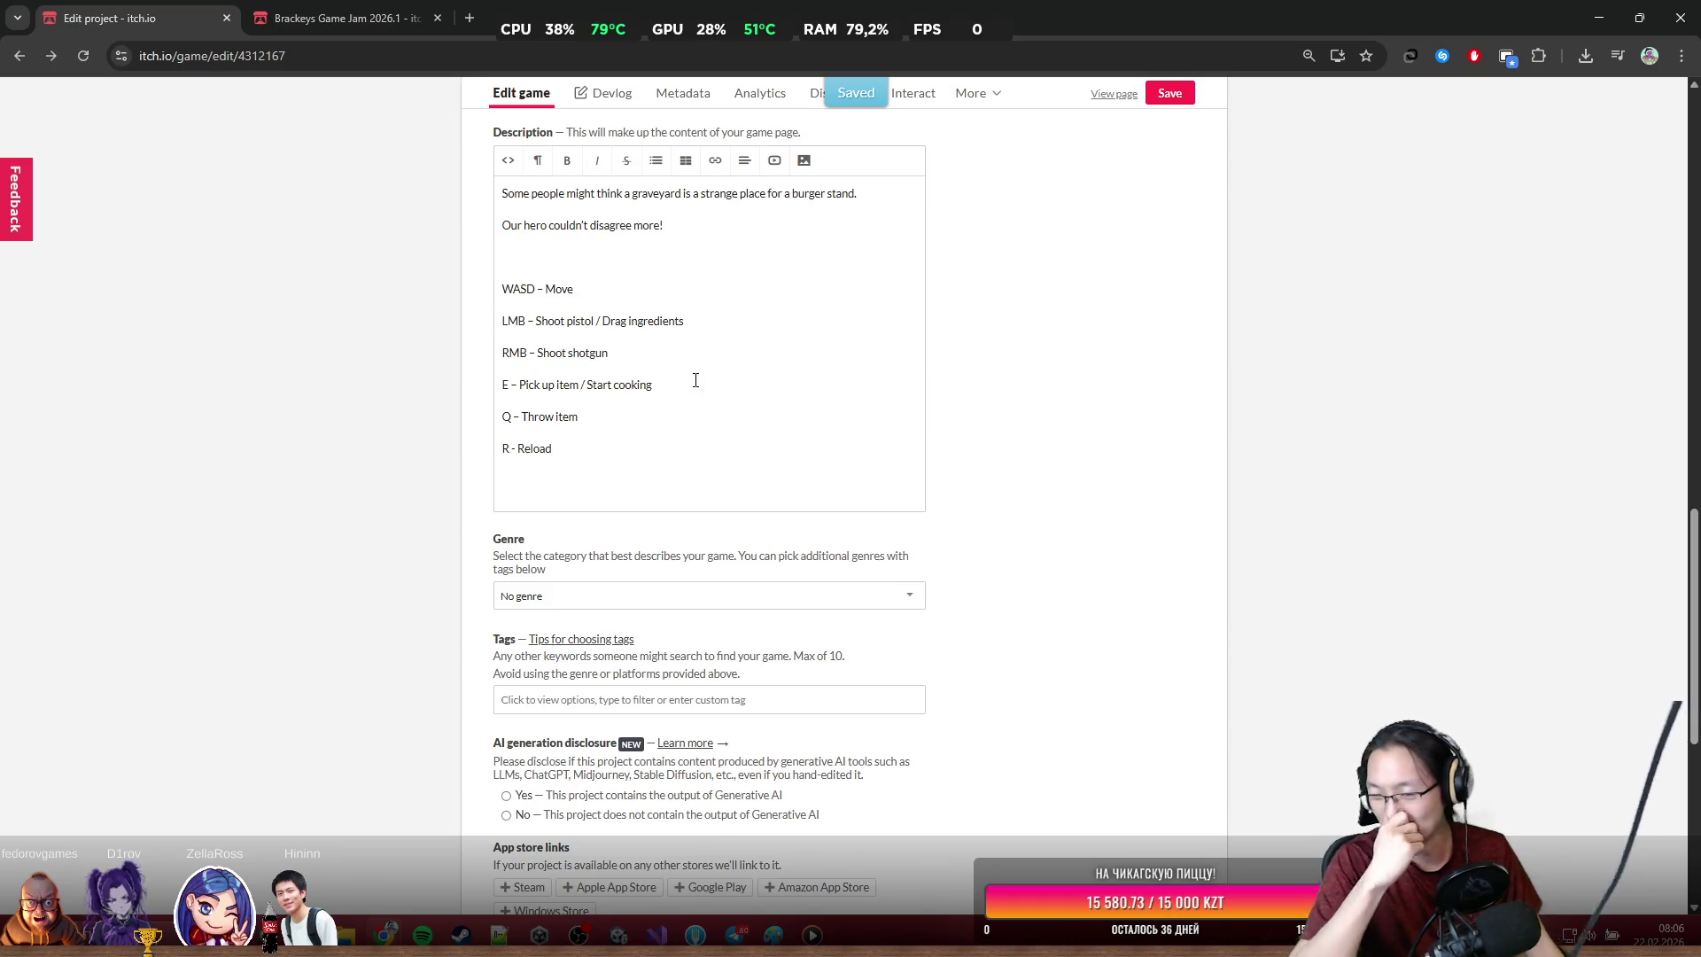
click(1114, 95)
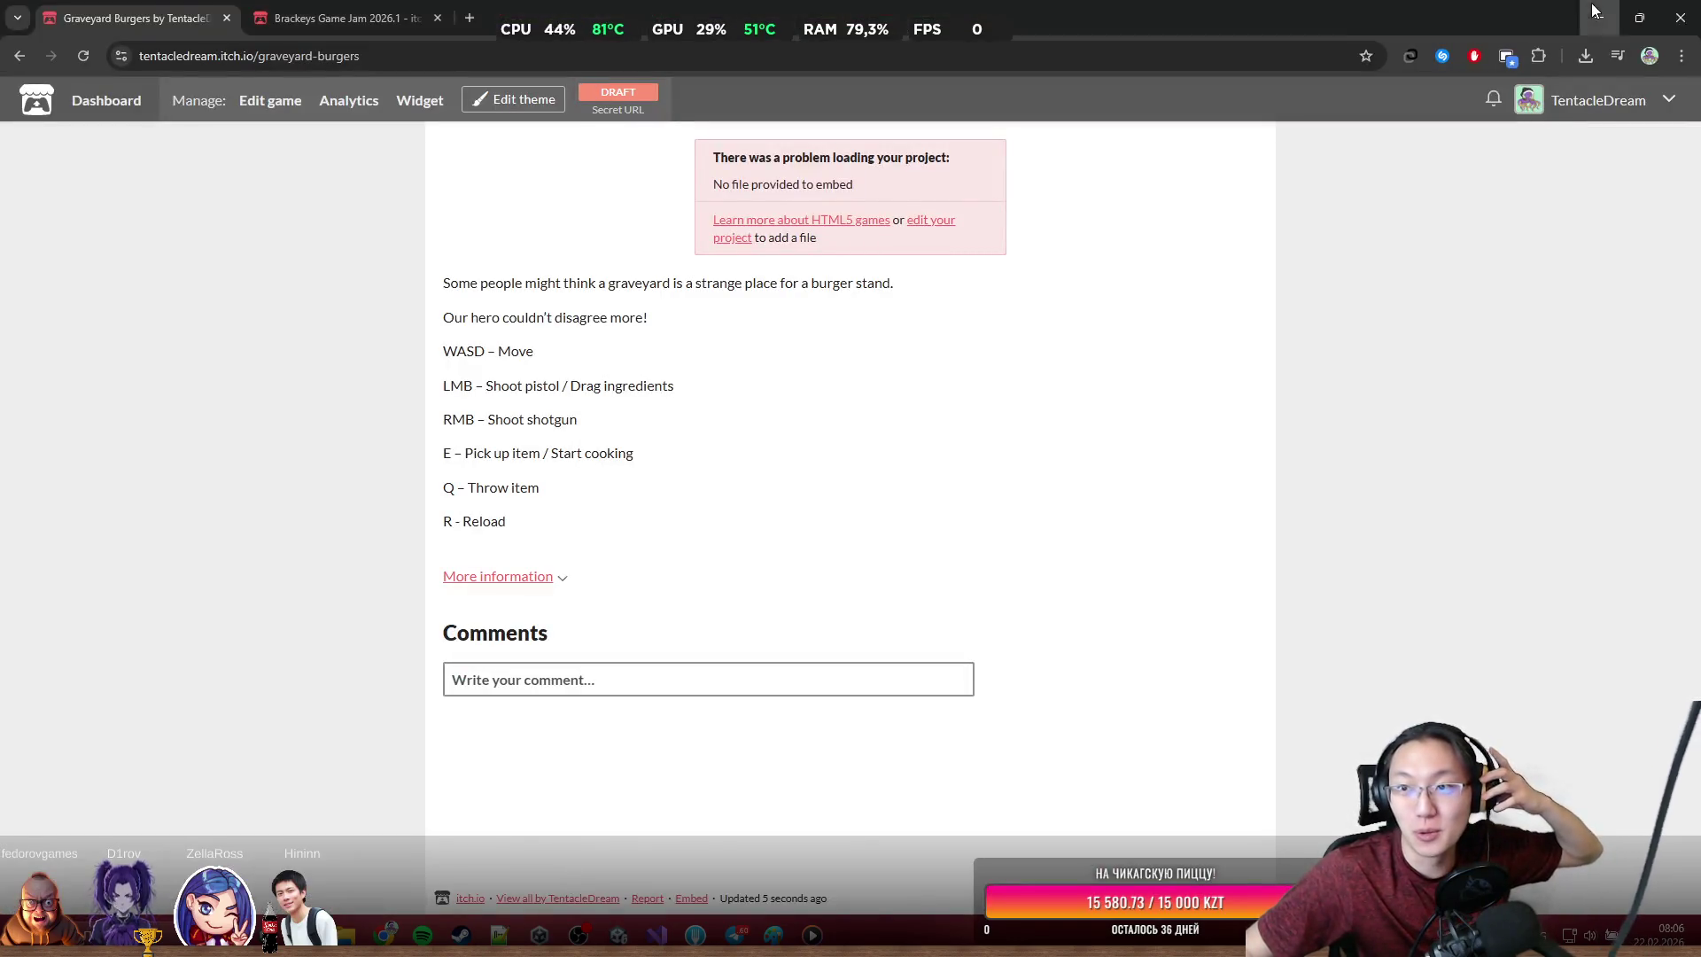
Build the Web profile and wait until it reaches the 'Linking build.js (wasm)' stage
click(1593, 4)
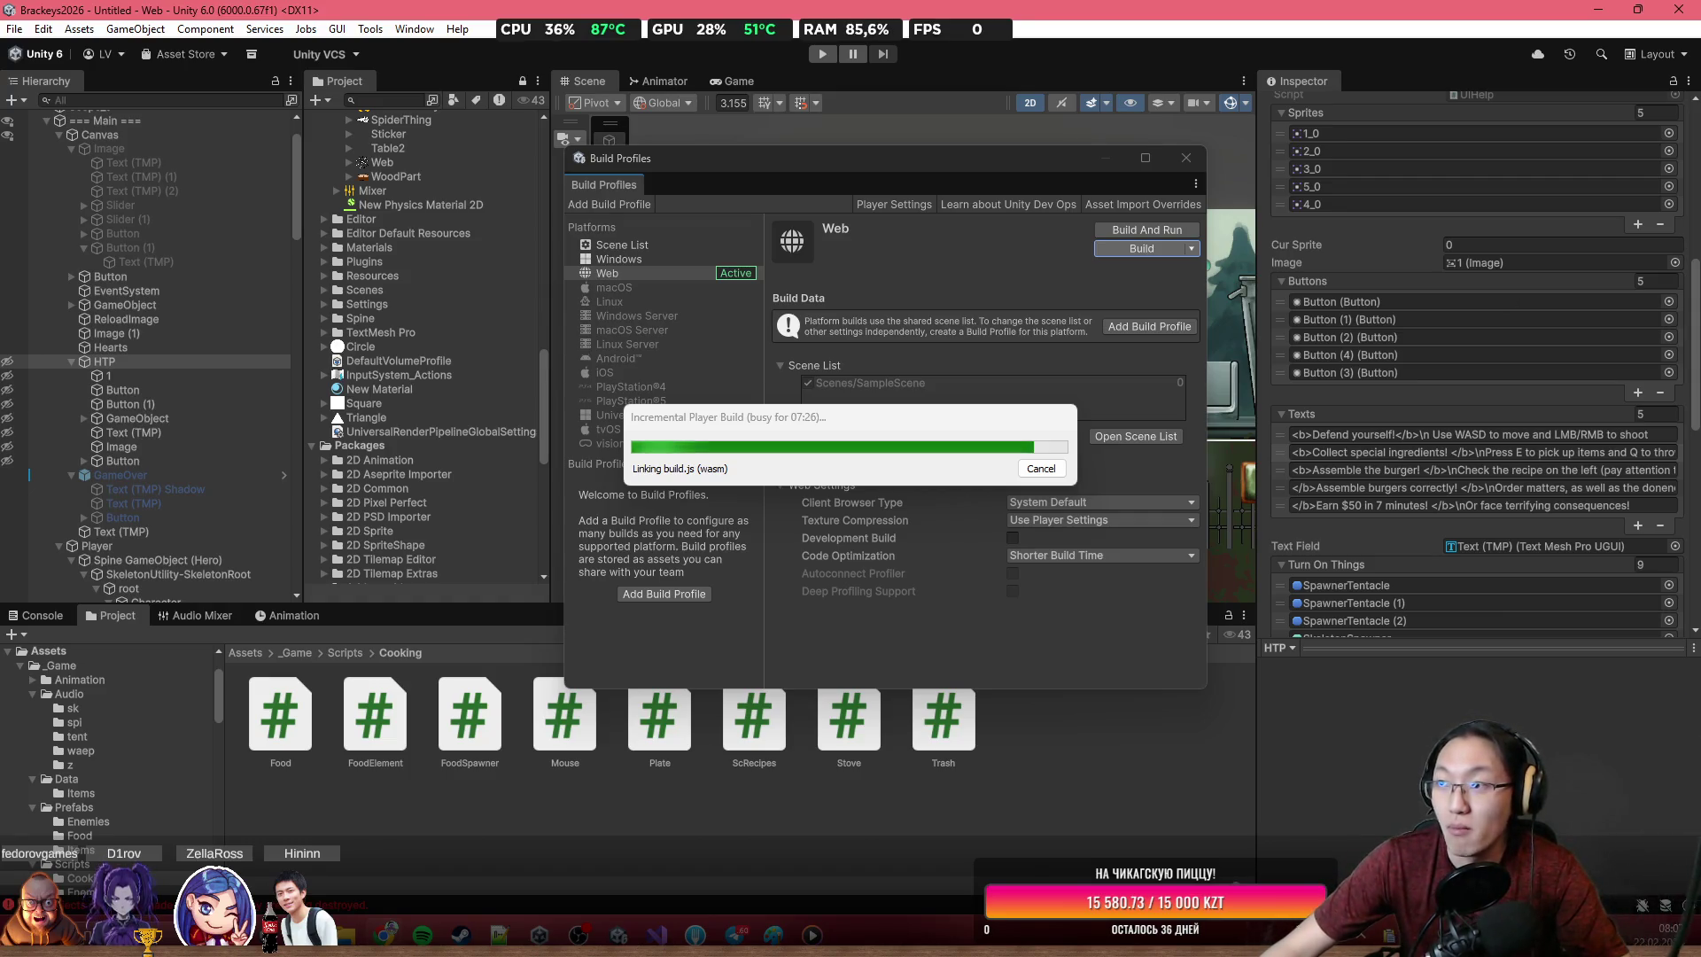
key(alt+Tab)
Open the Gnomebody Escapes page and launch the game in fullscreen
scroll(902, 366, down, 3)
scroll(901, 366, up, 3)
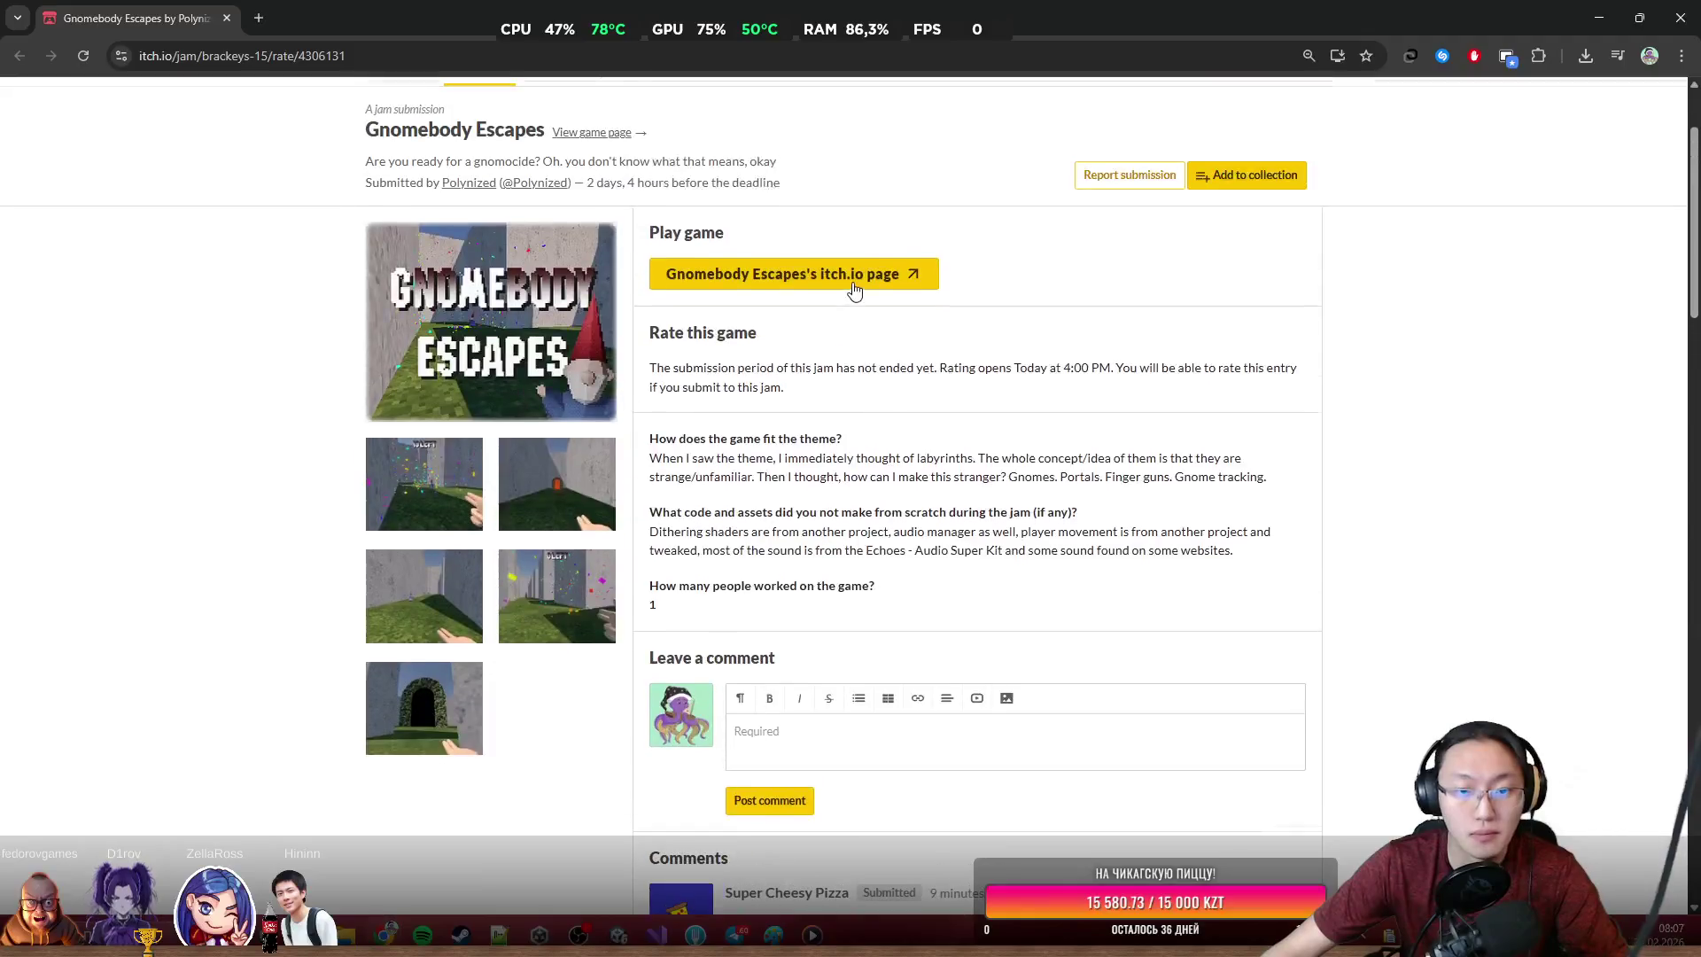
click(852, 282)
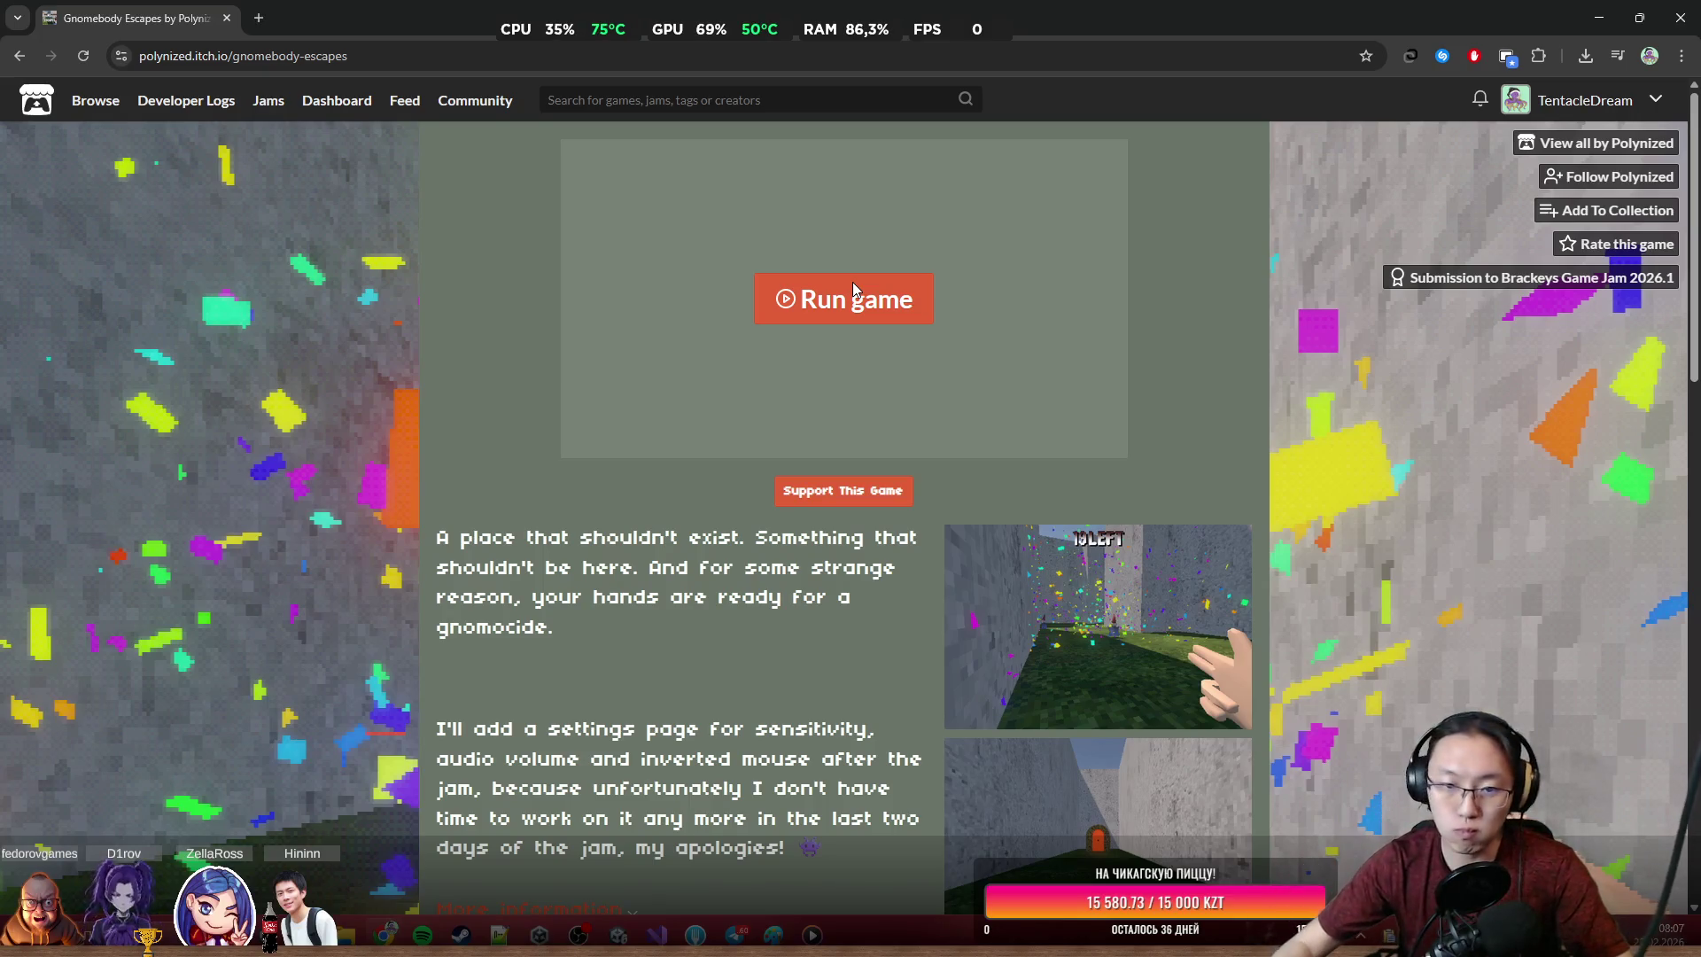
click(852, 282)
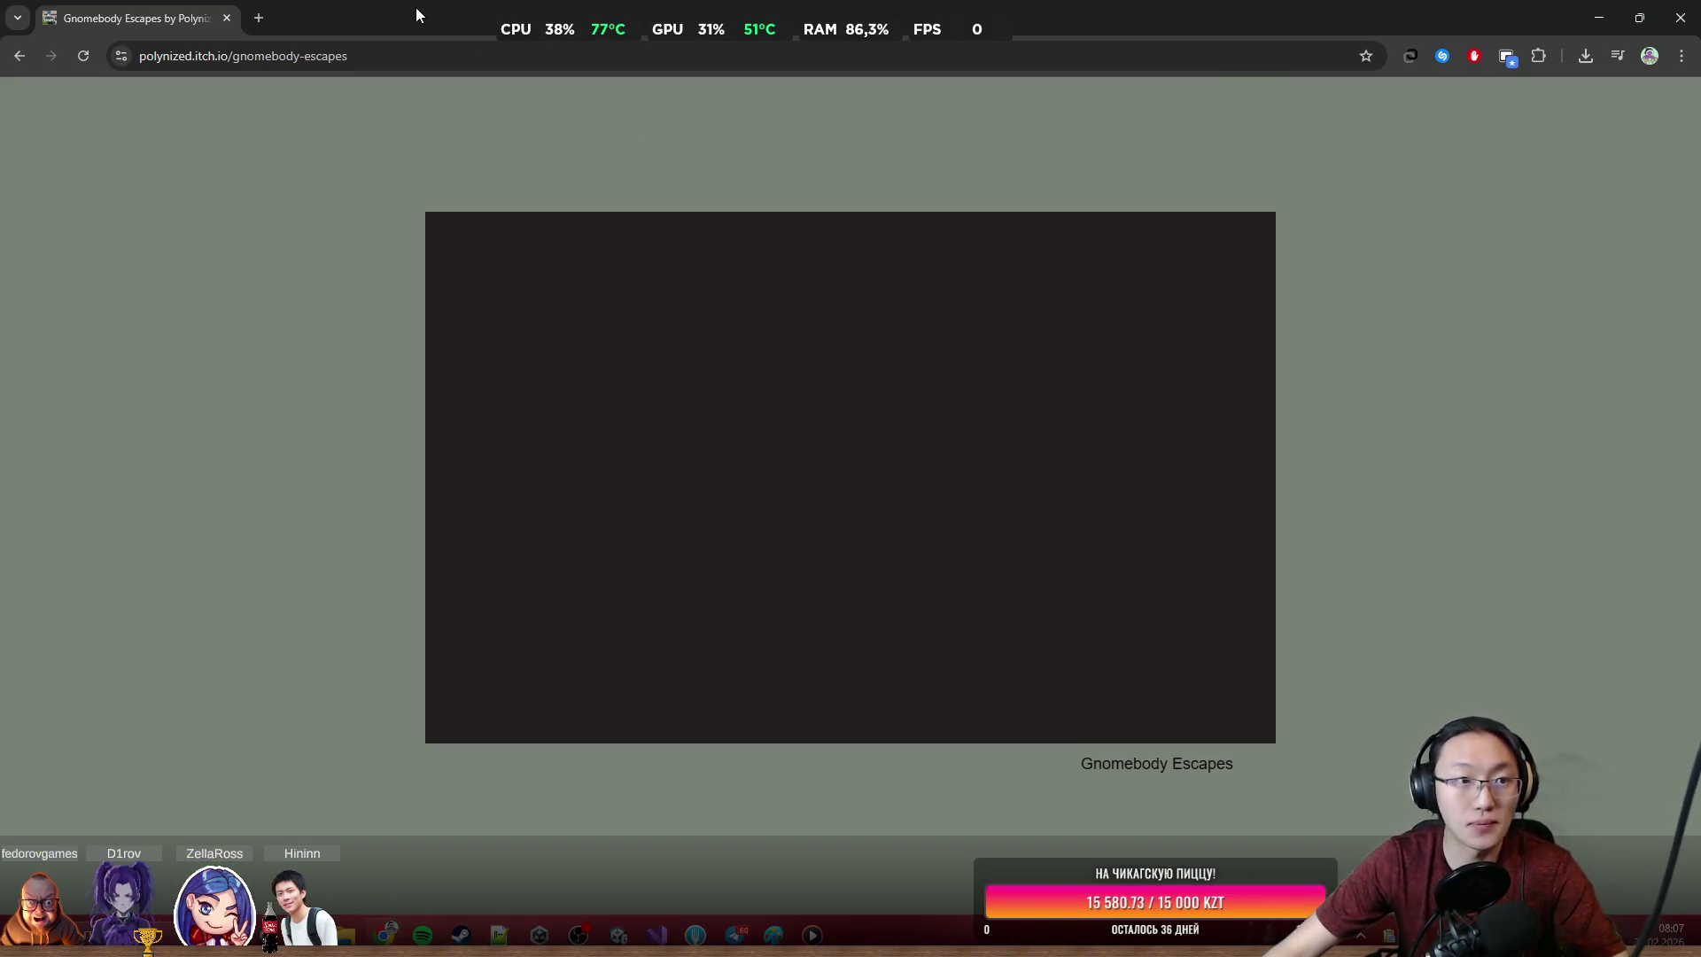
drag(424, 13, 655, 872)
double_click(655, 872)
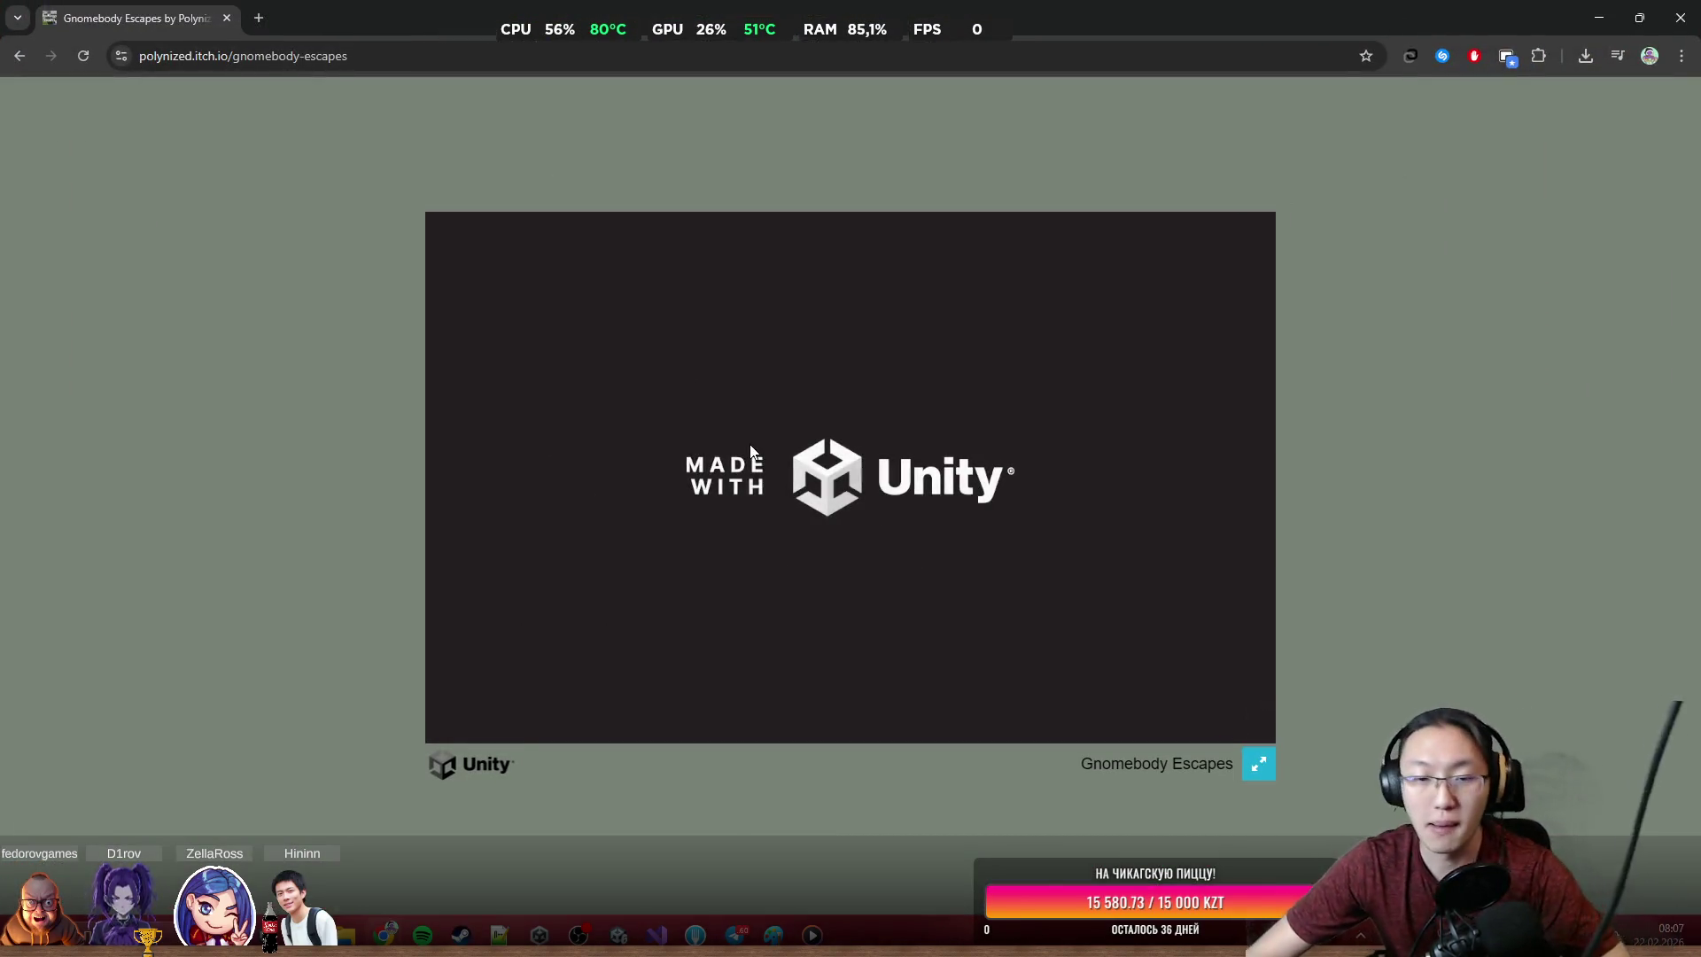
click(1258, 763)
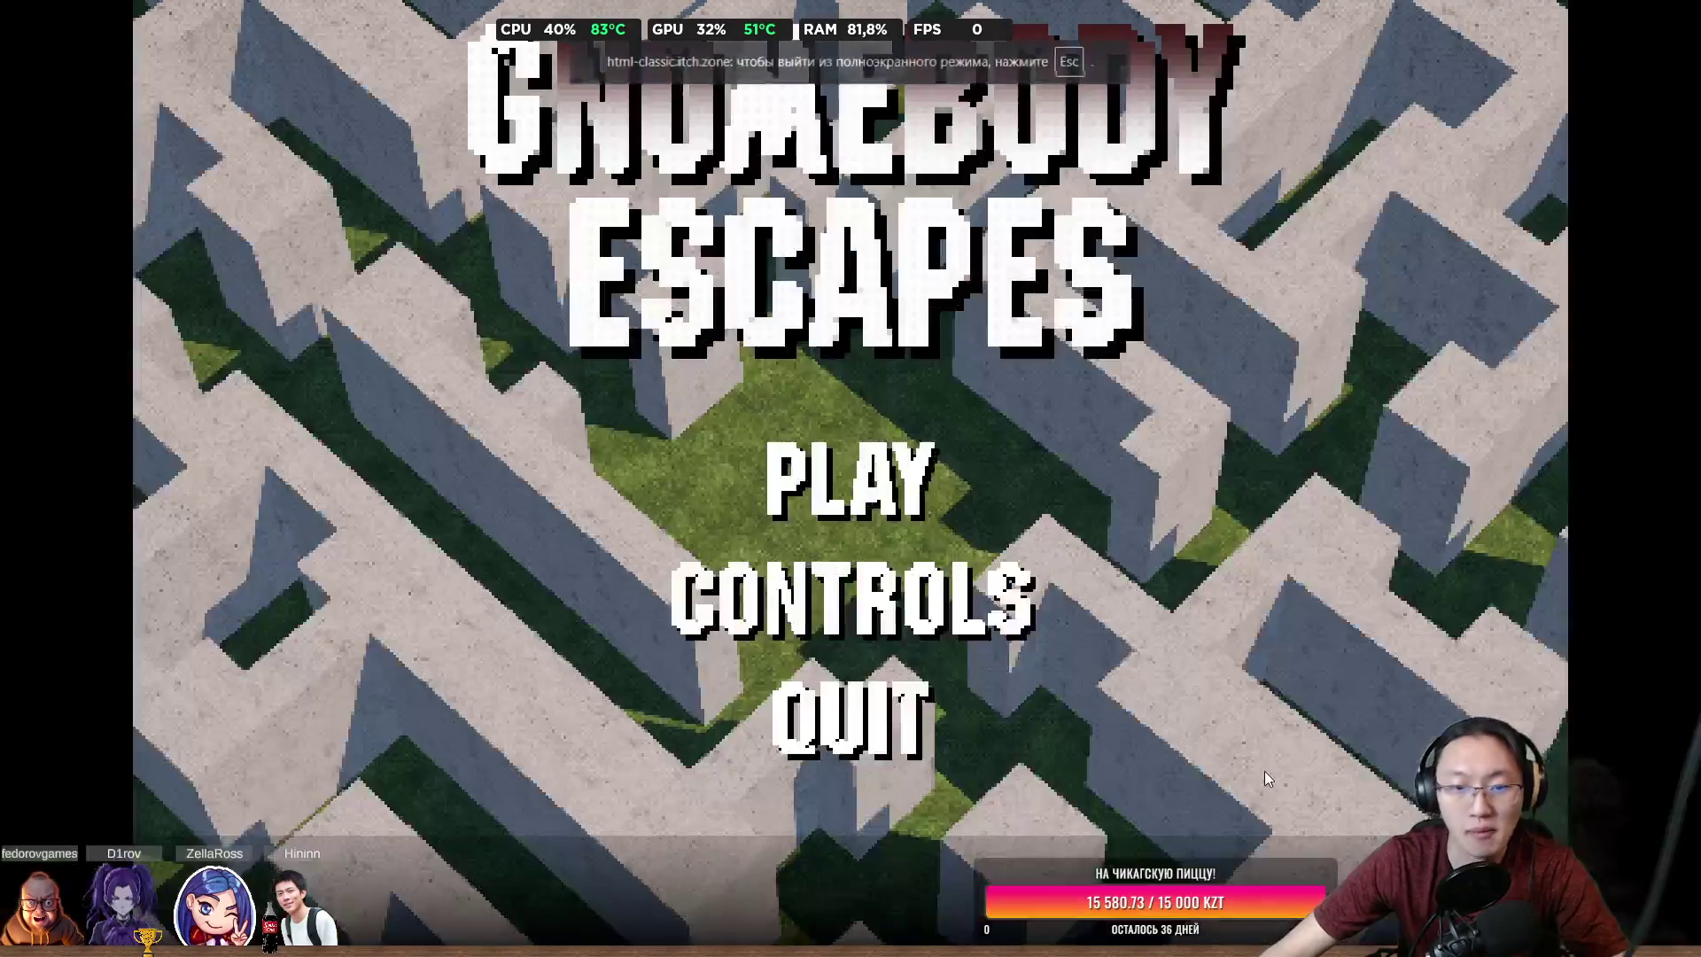
click(838, 489)
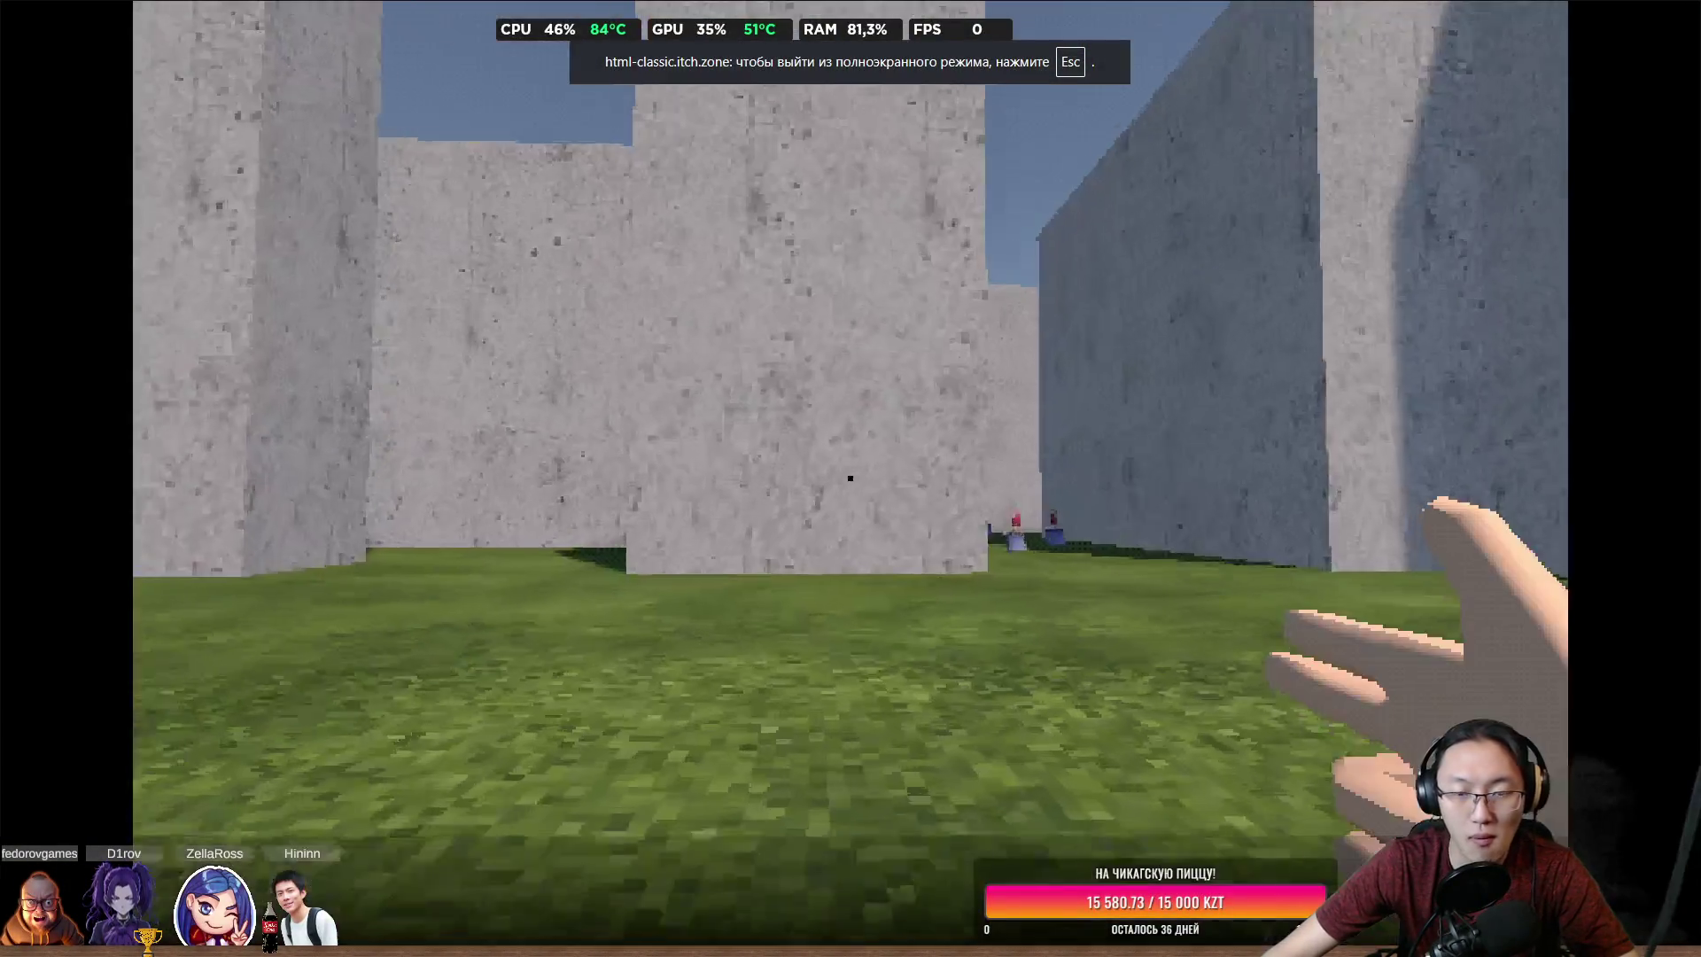
Walk through the maze shooting gnomes, then leave fullscreen with Escape
key(w)
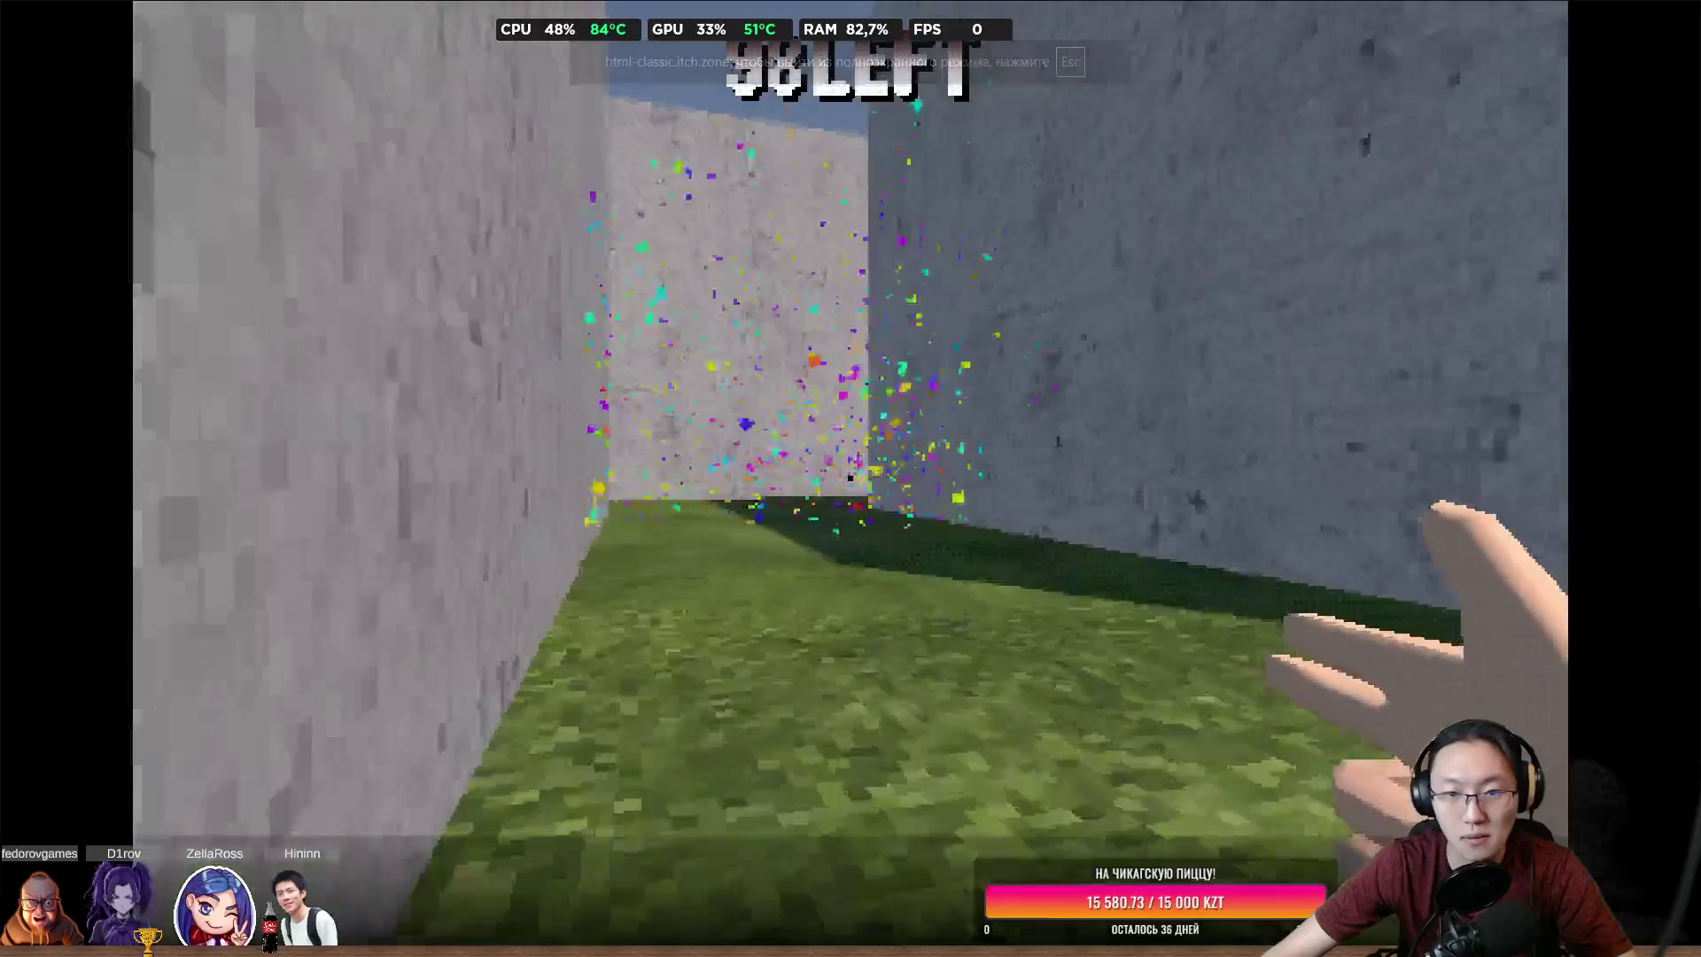
key(w)
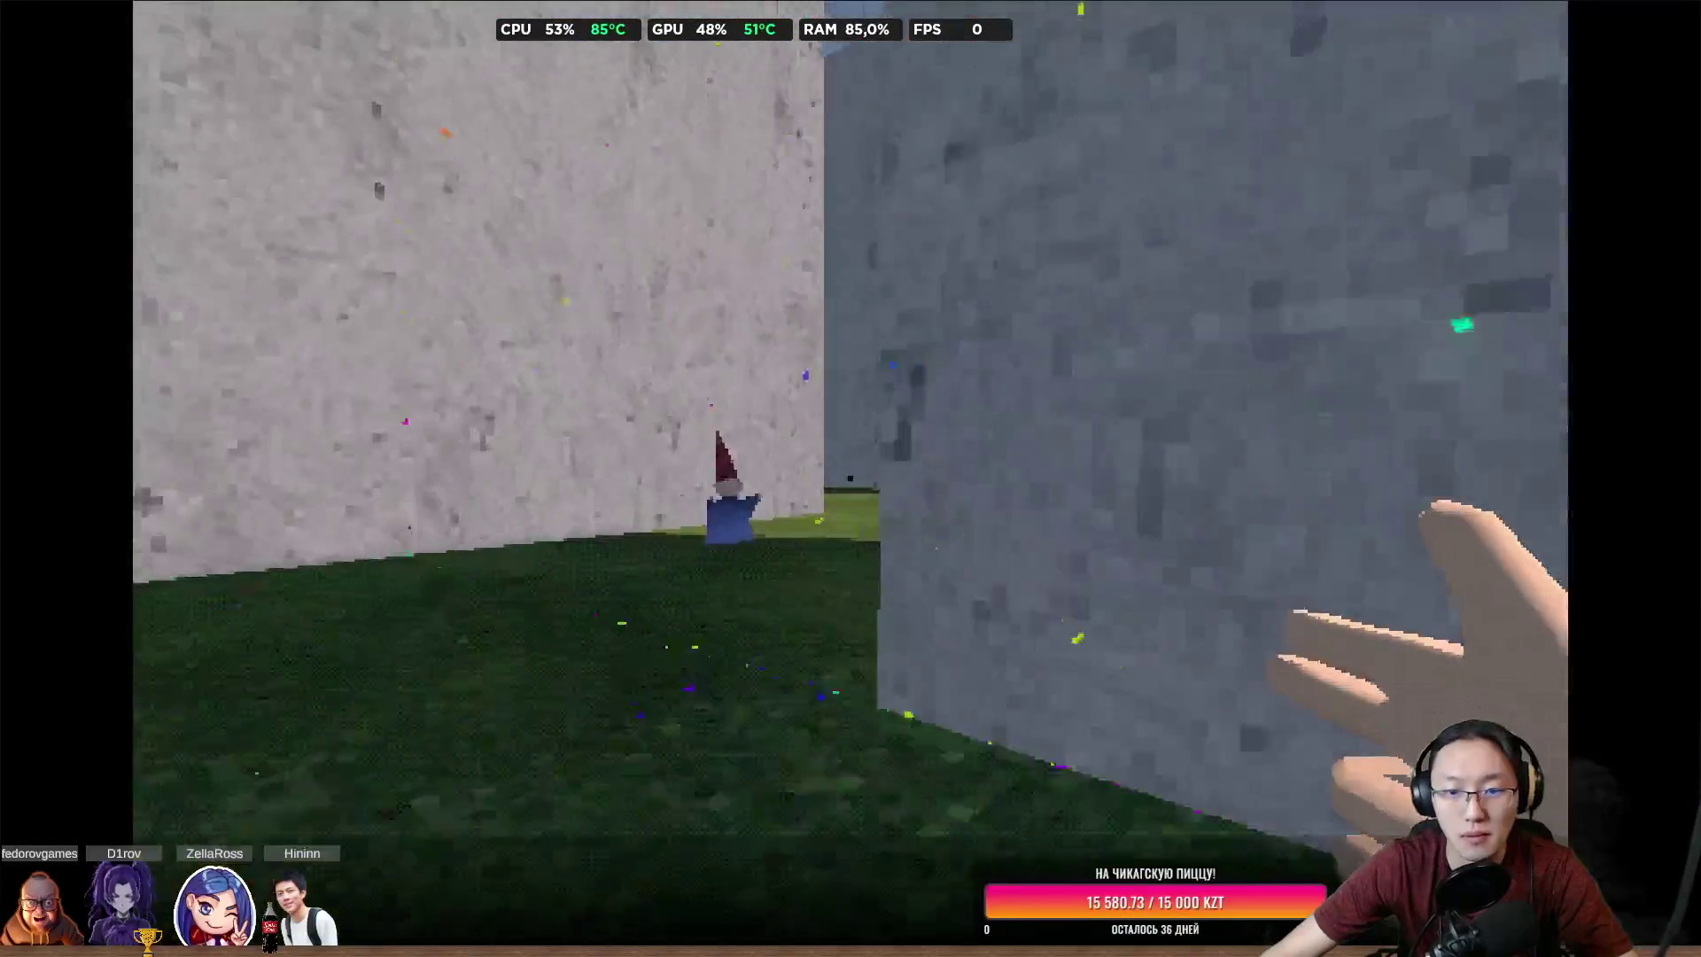
key(w)
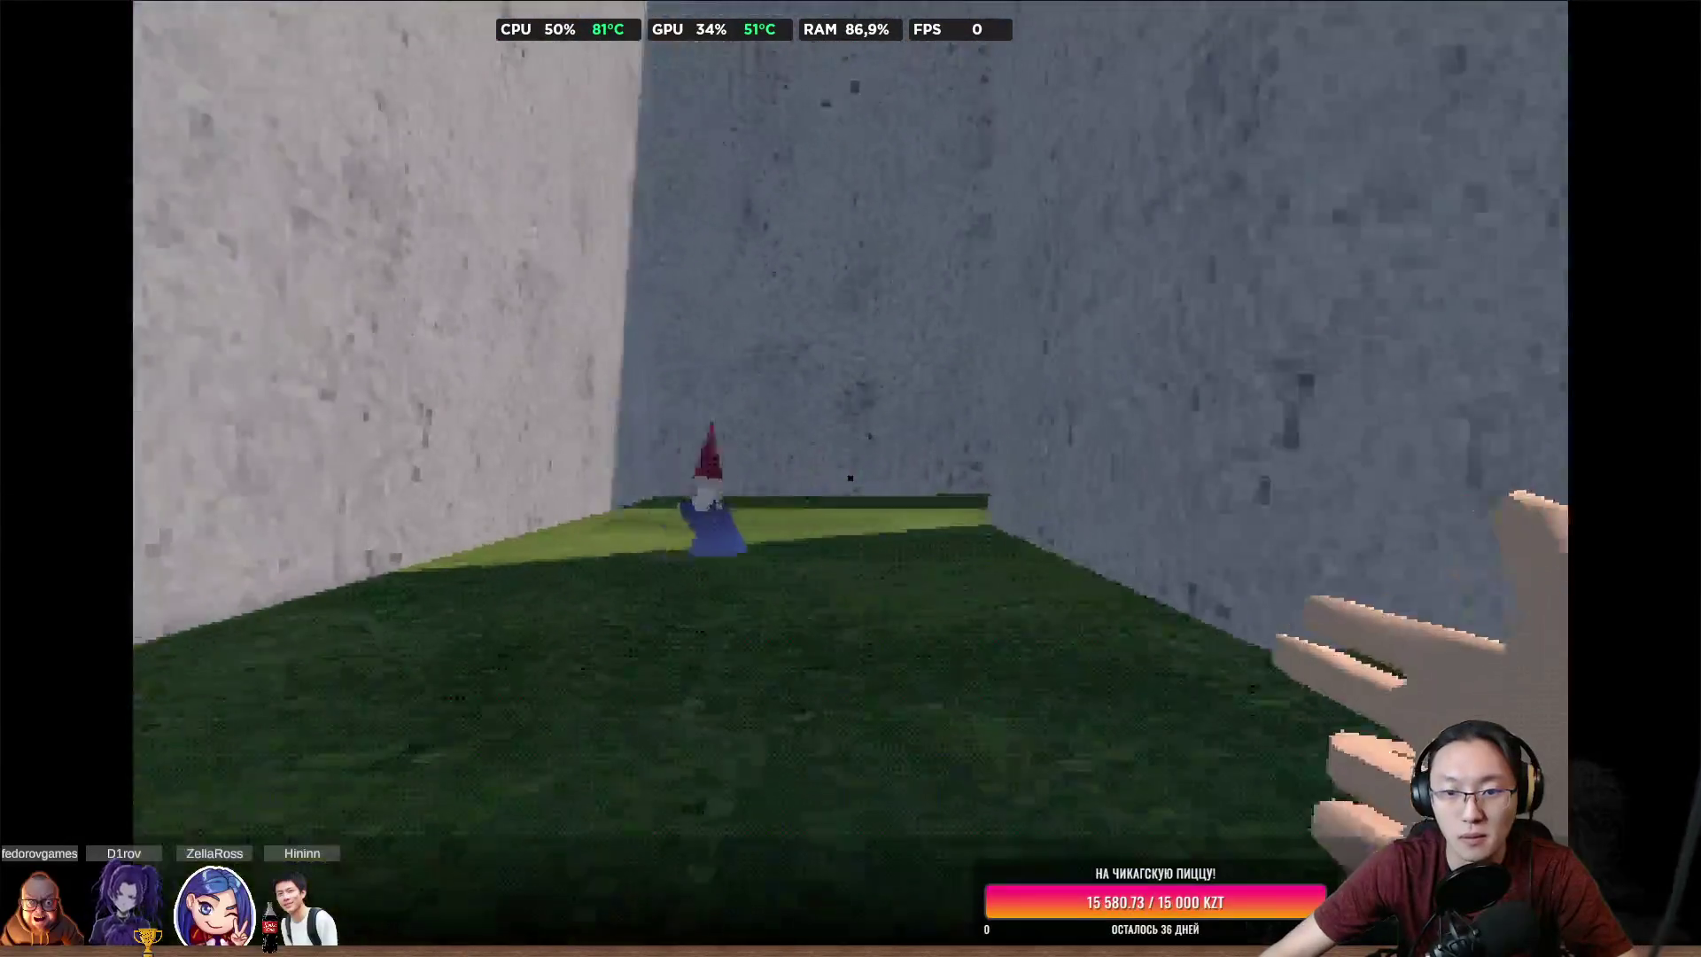
click(850, 478)
key(w)
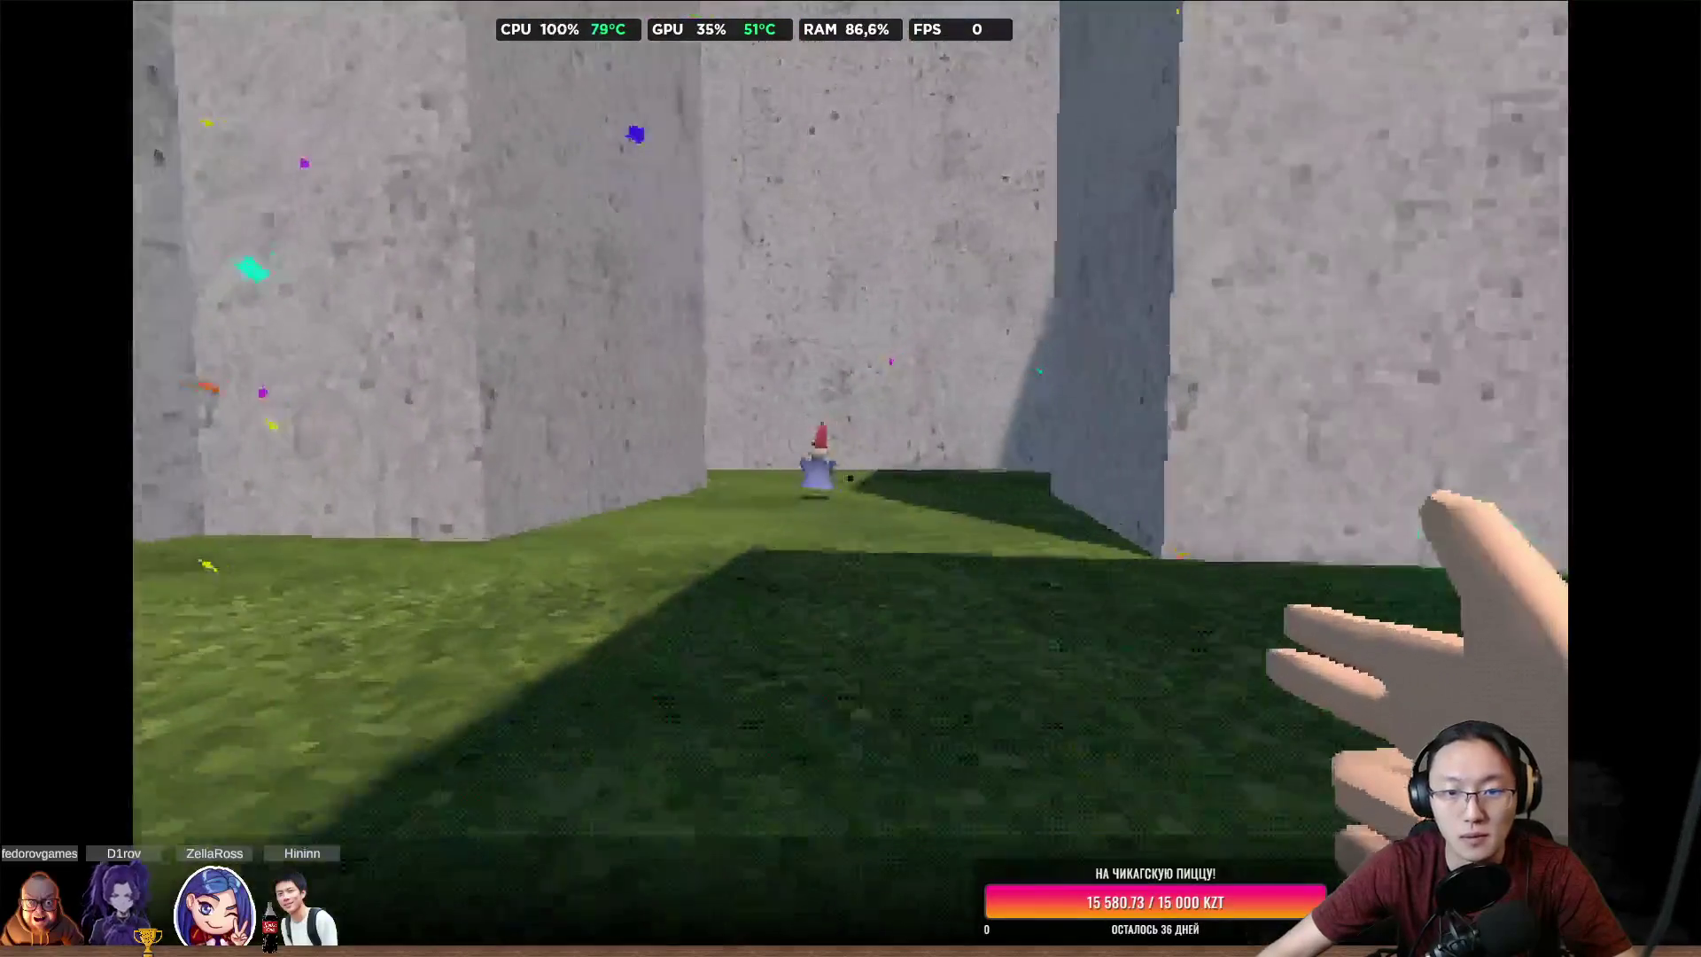
click(849, 479)
key(w)
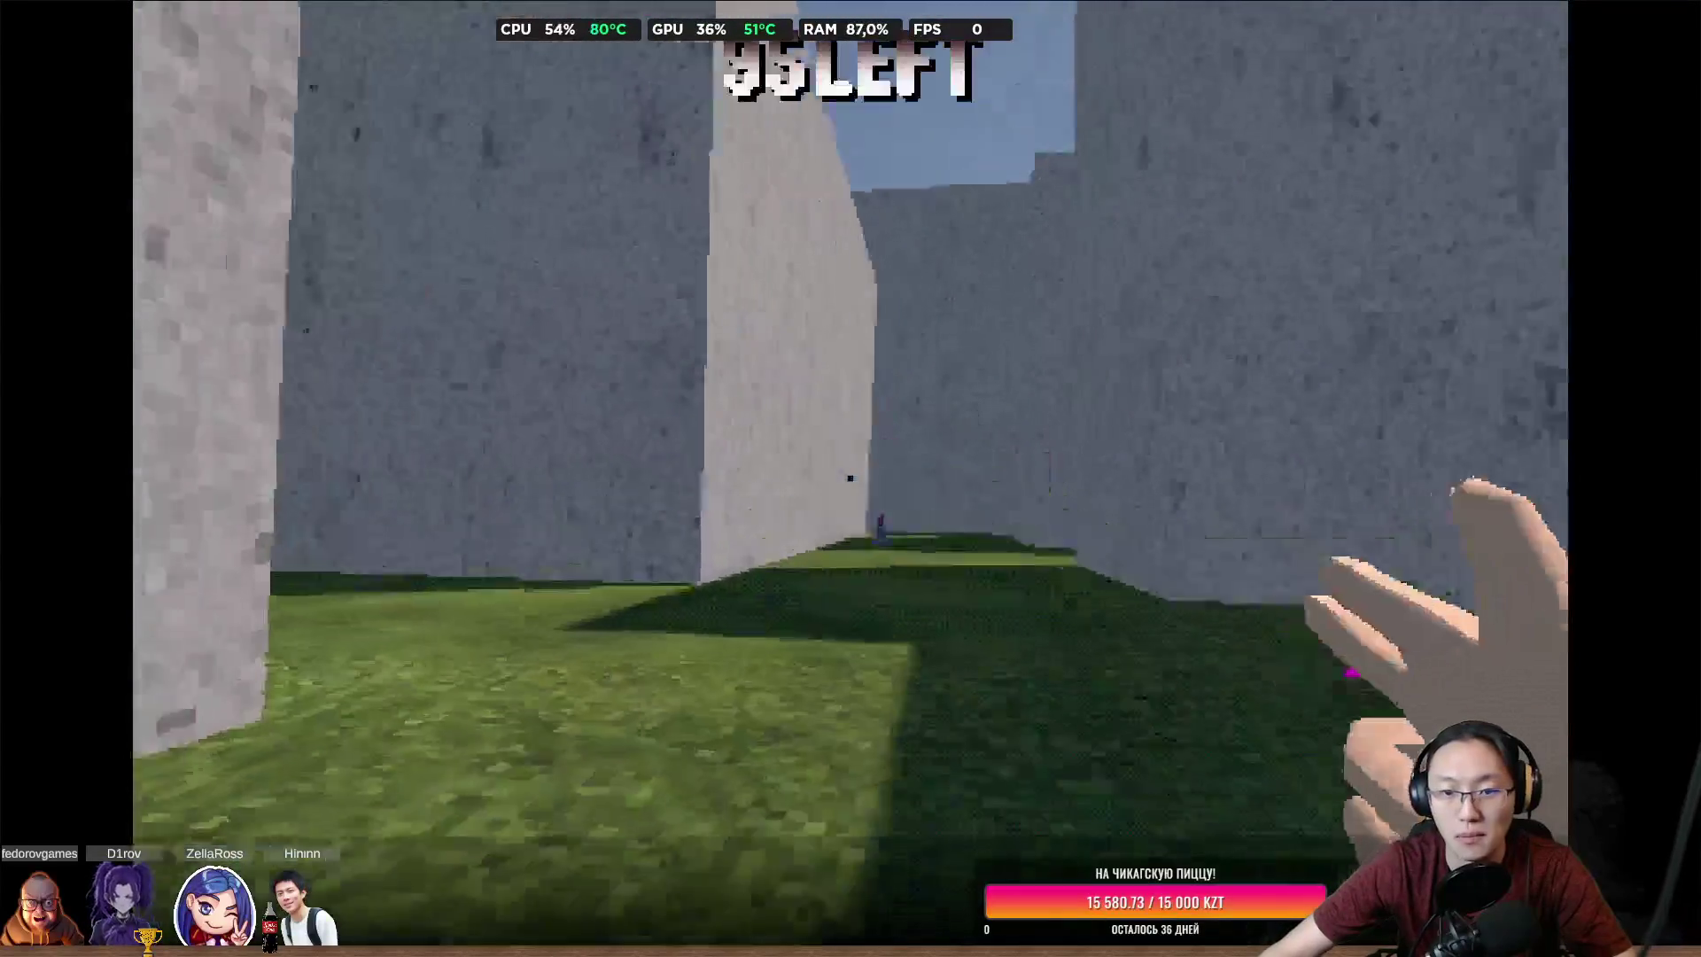
click(849, 478)
click(849, 478)
key(w)
click(850, 478)
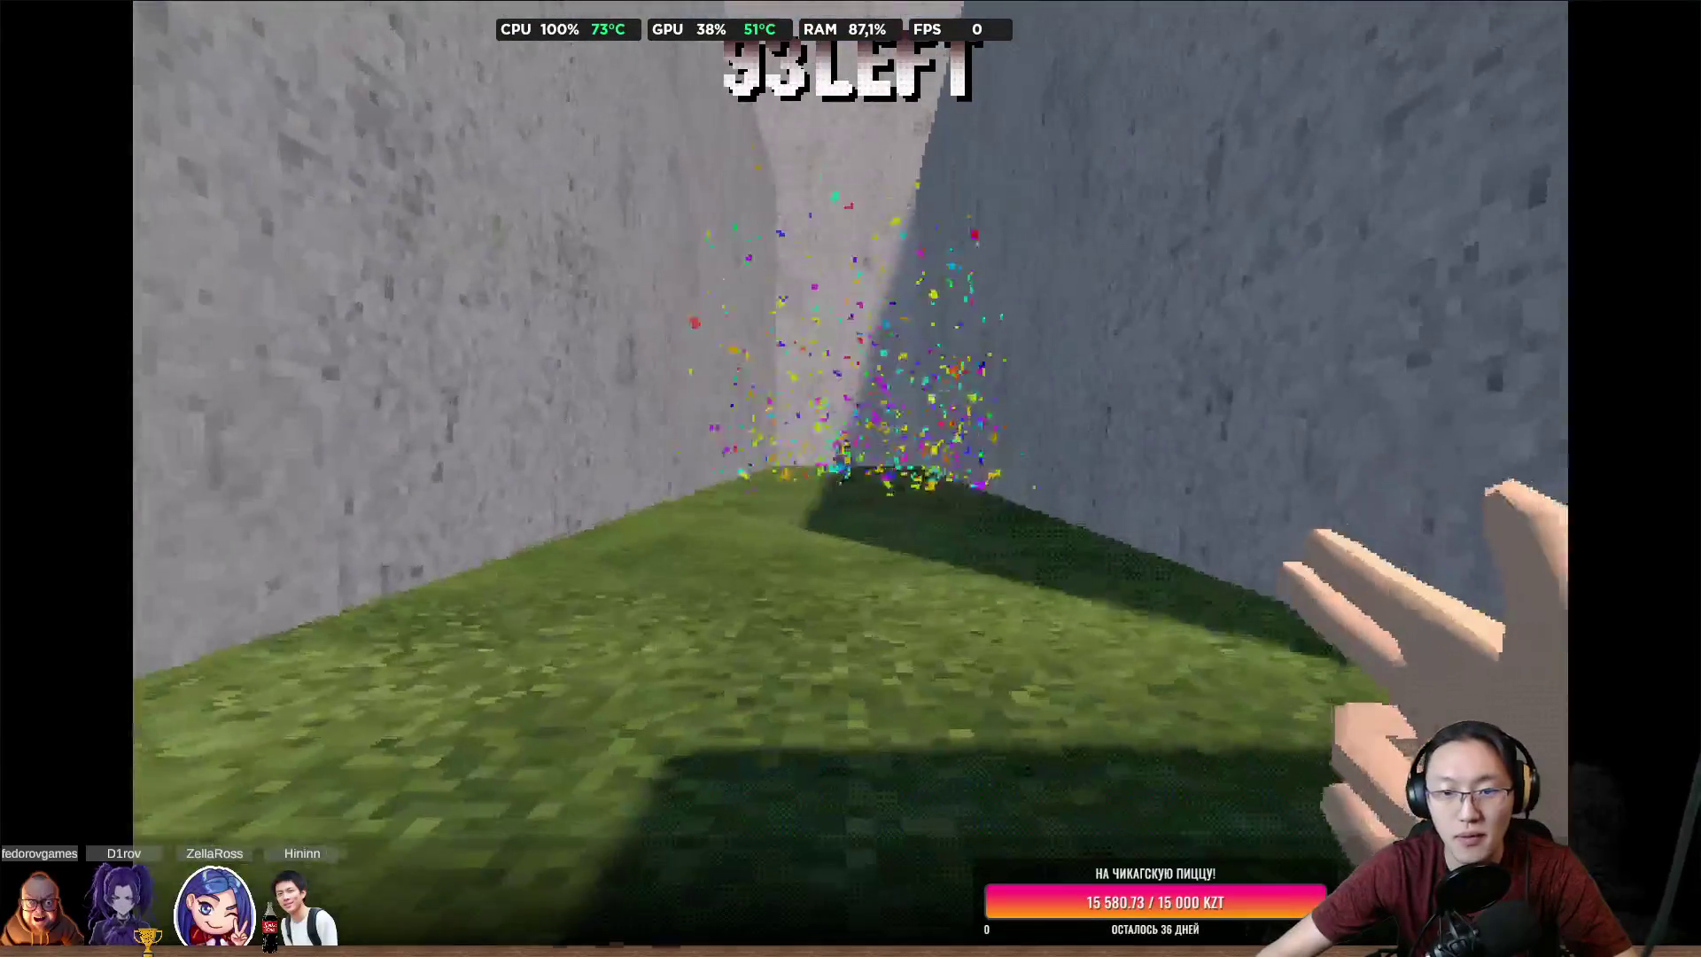
click(849, 478)
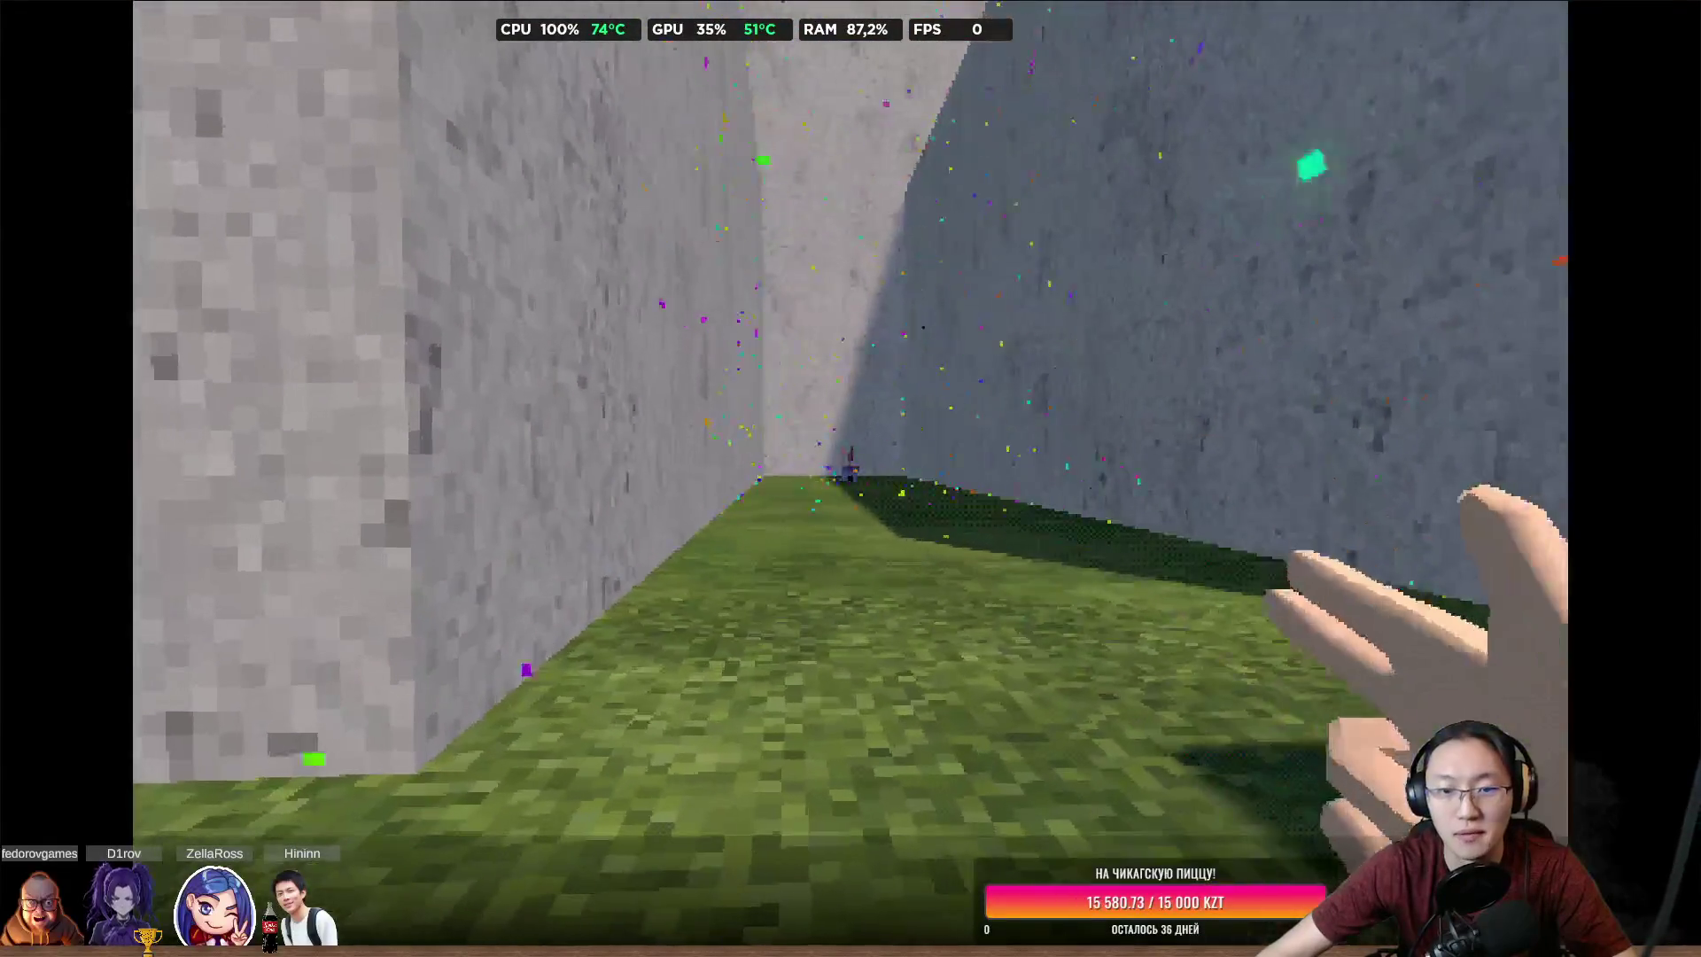
click(849, 478)
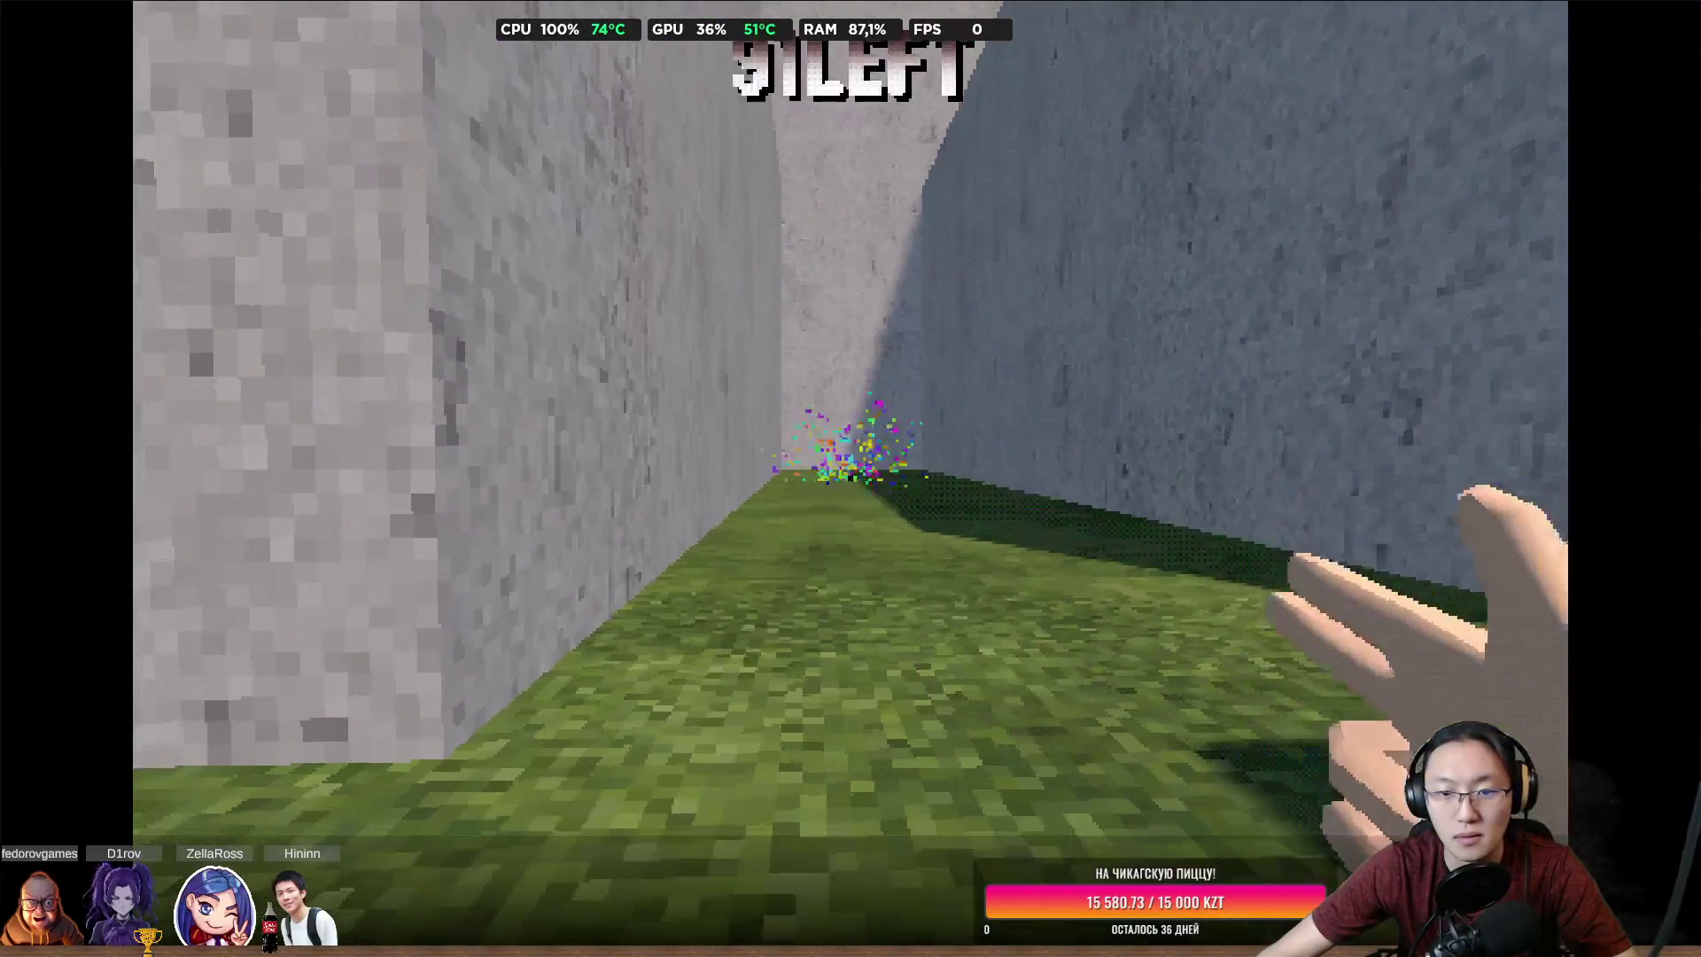
key(w)
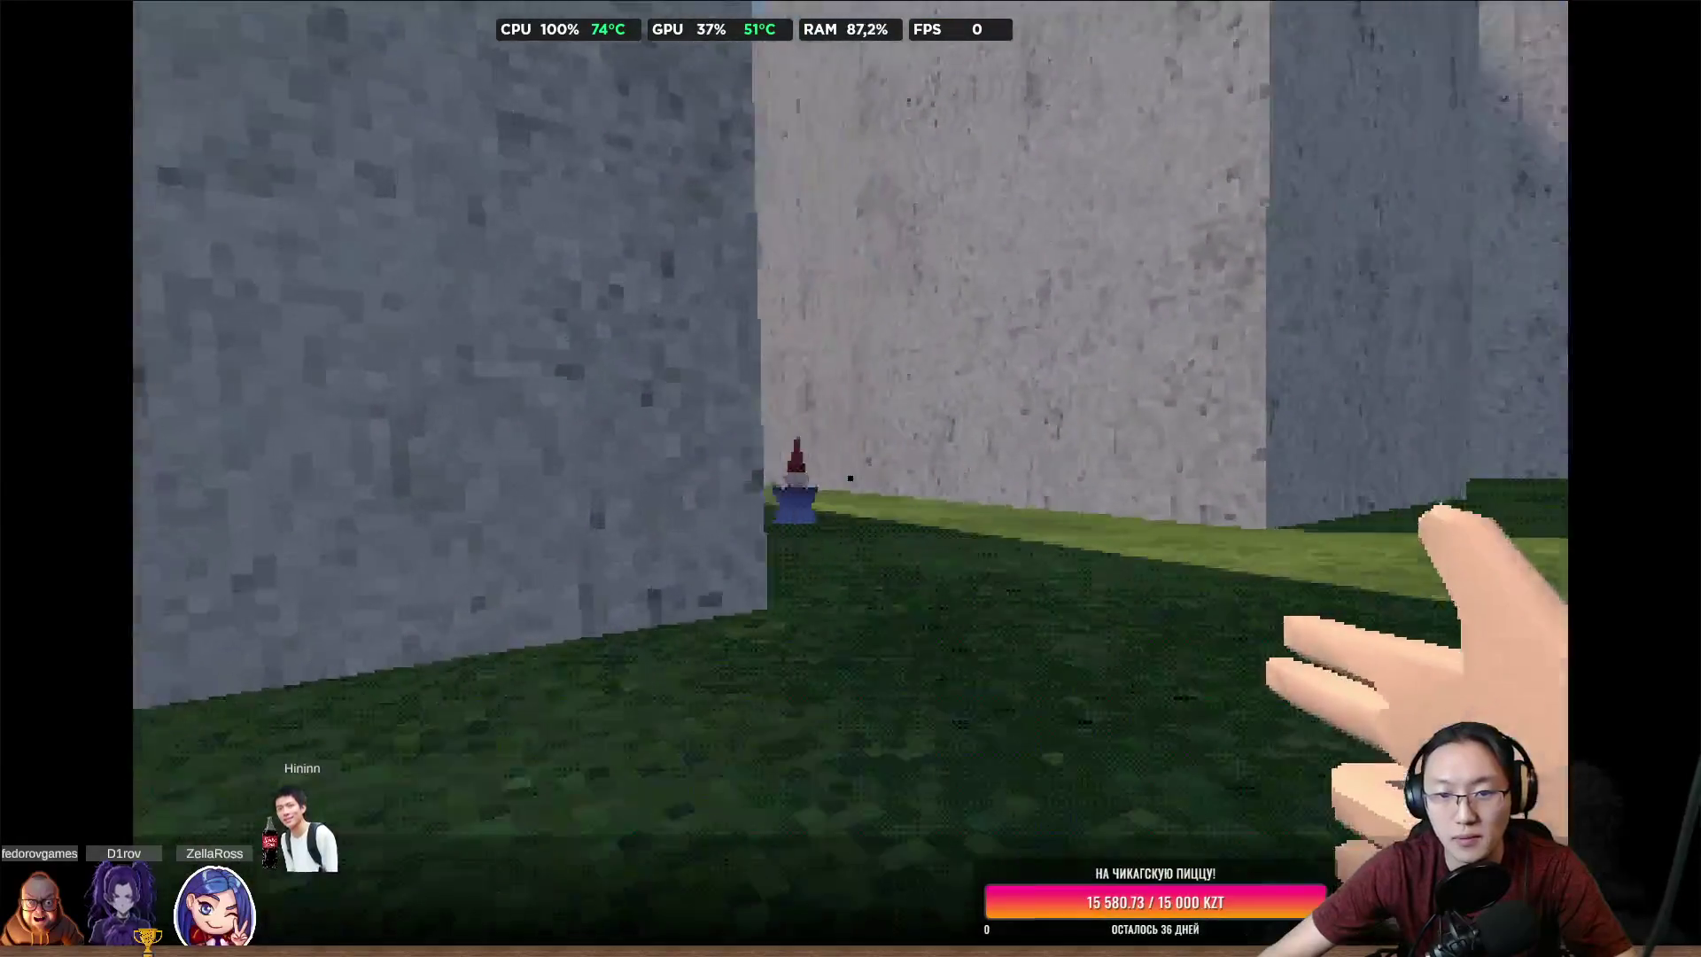
click(849, 479)
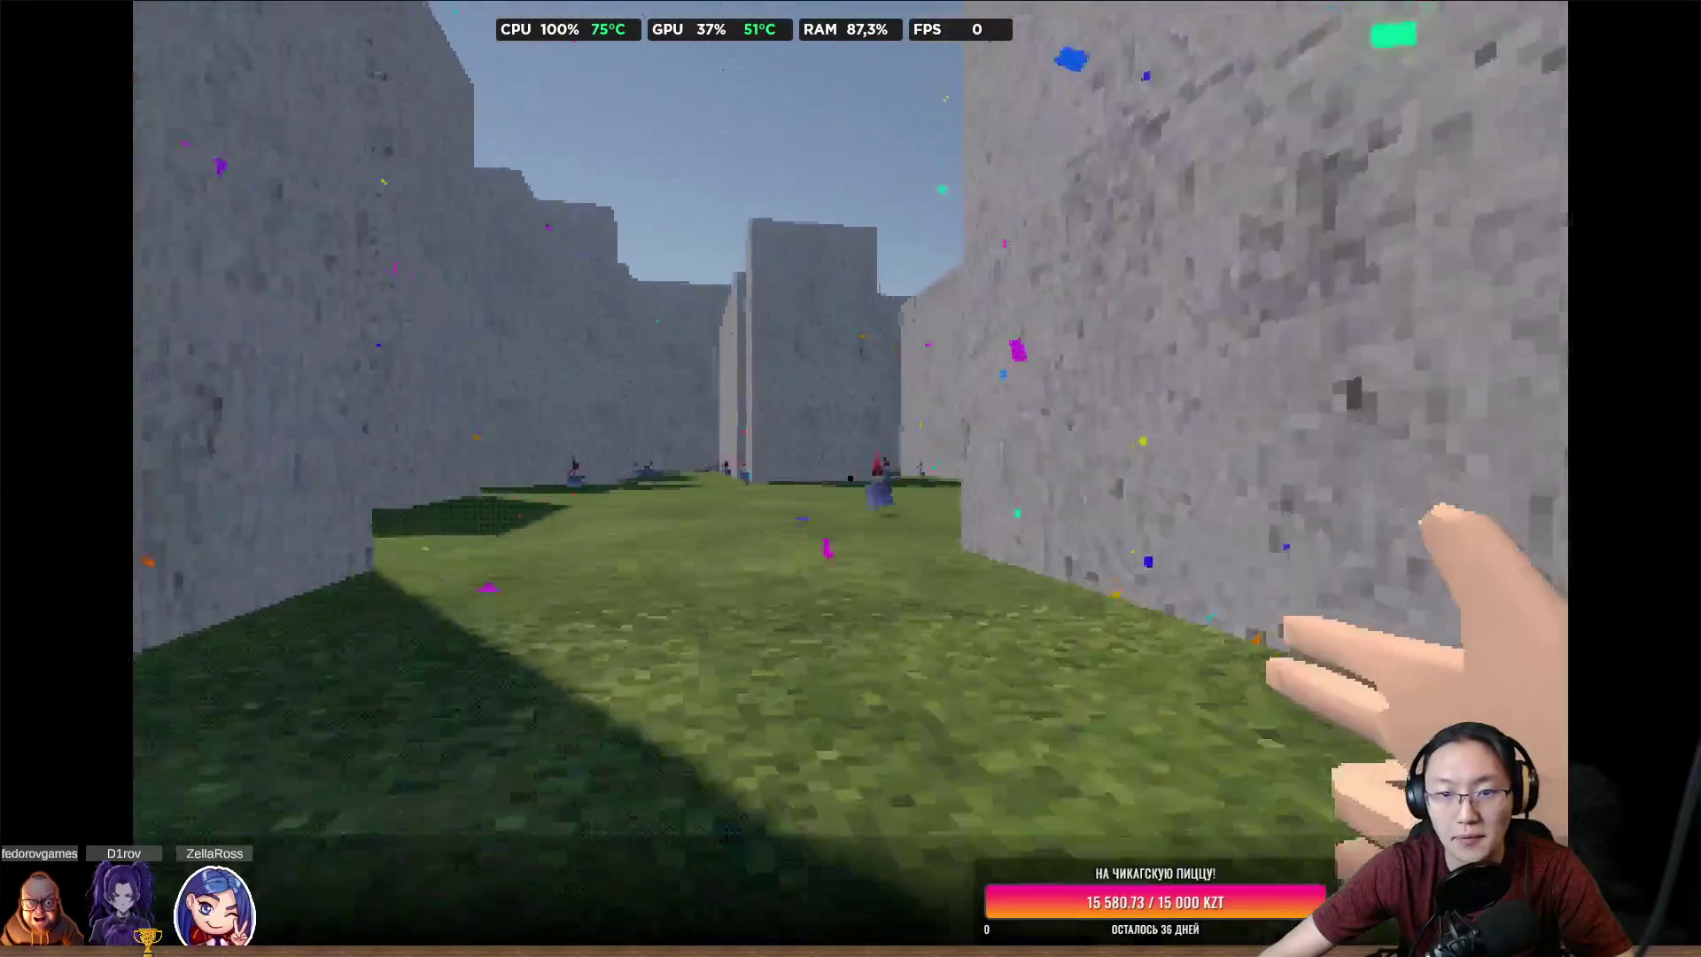
click(850, 478)
click(849, 478)
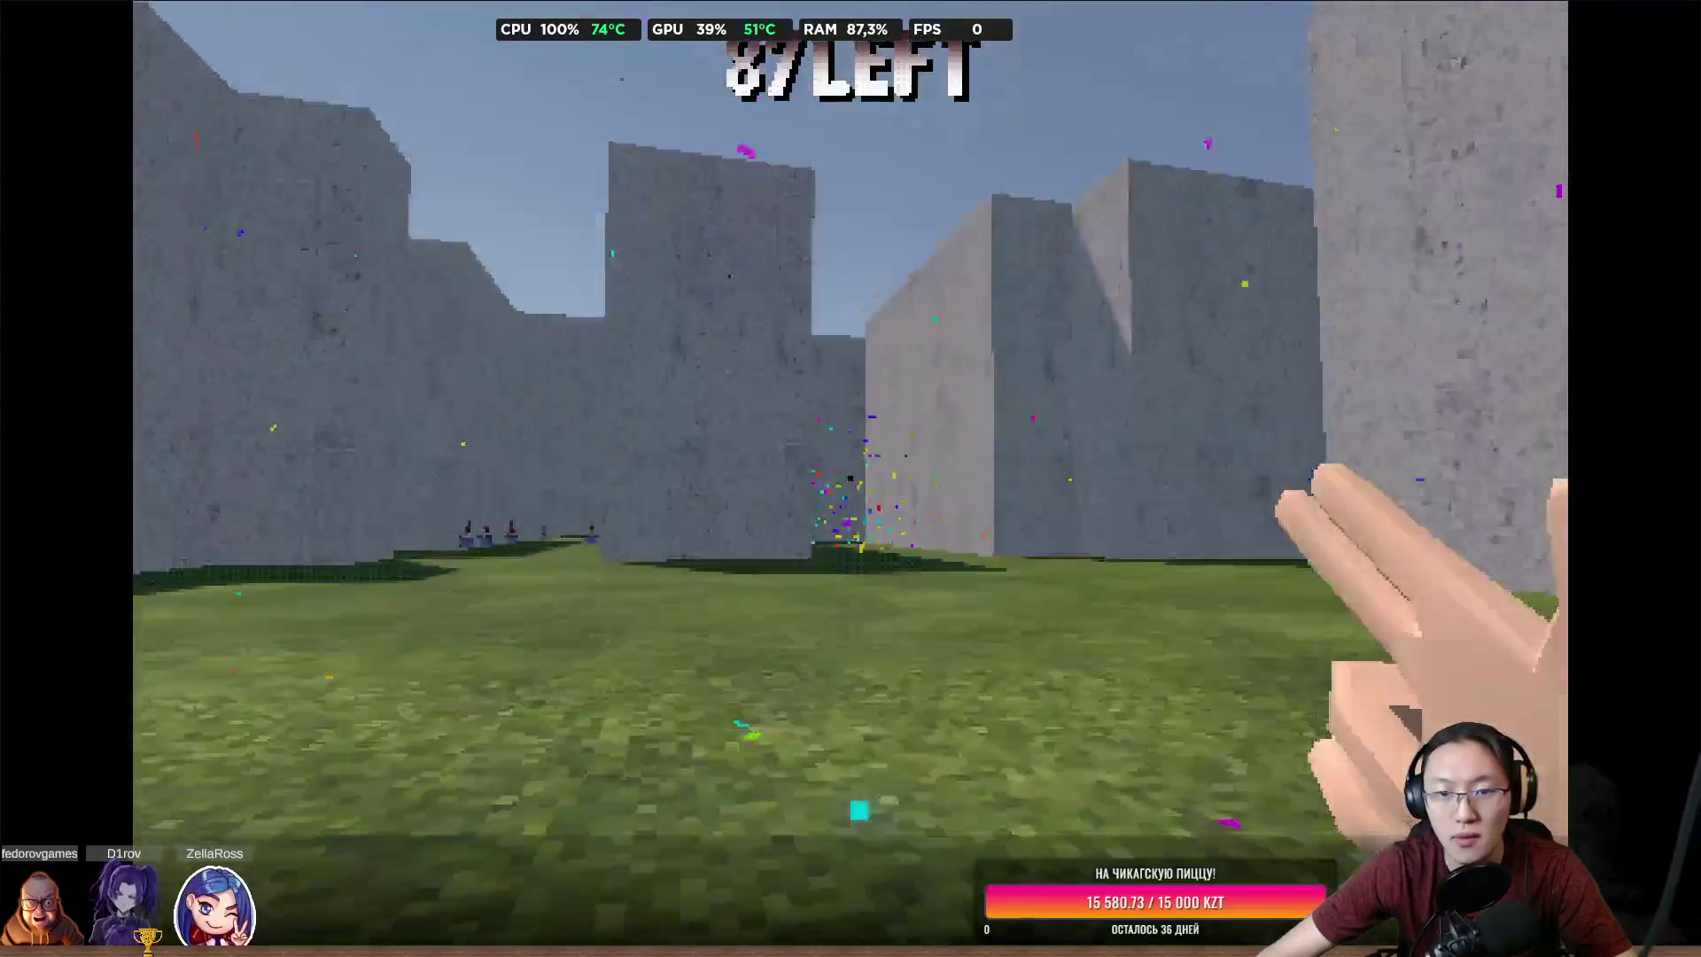
click(849, 478)
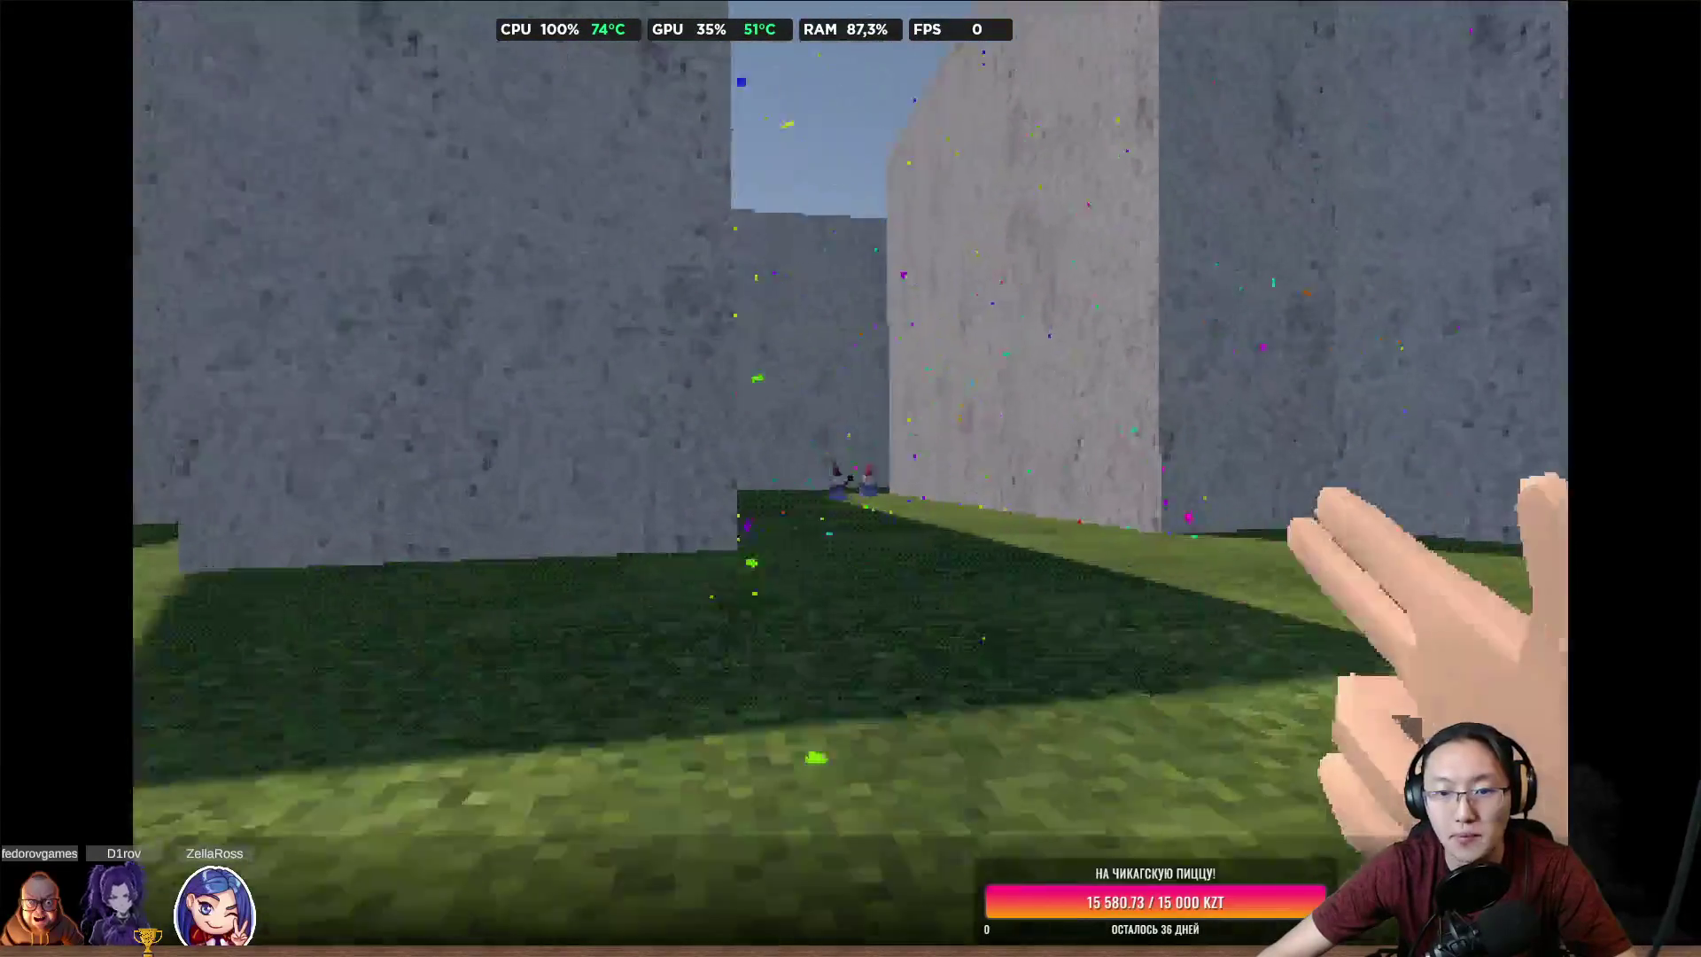
click(850, 478)
click(849, 479)
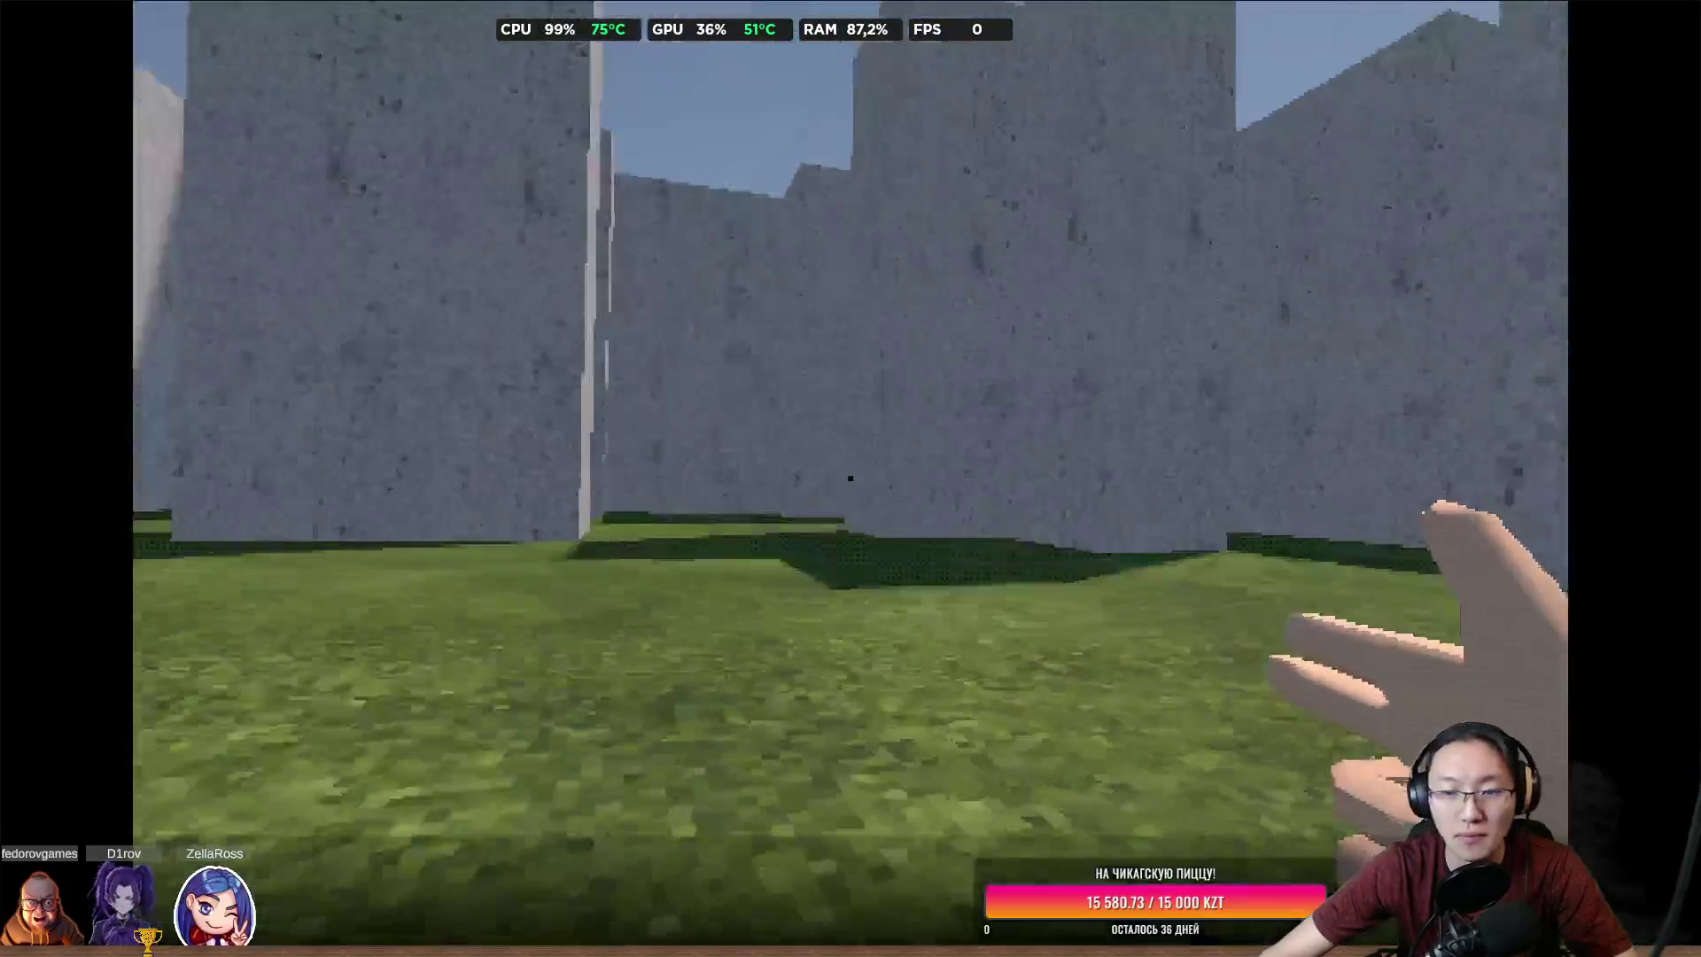
key(Escape)
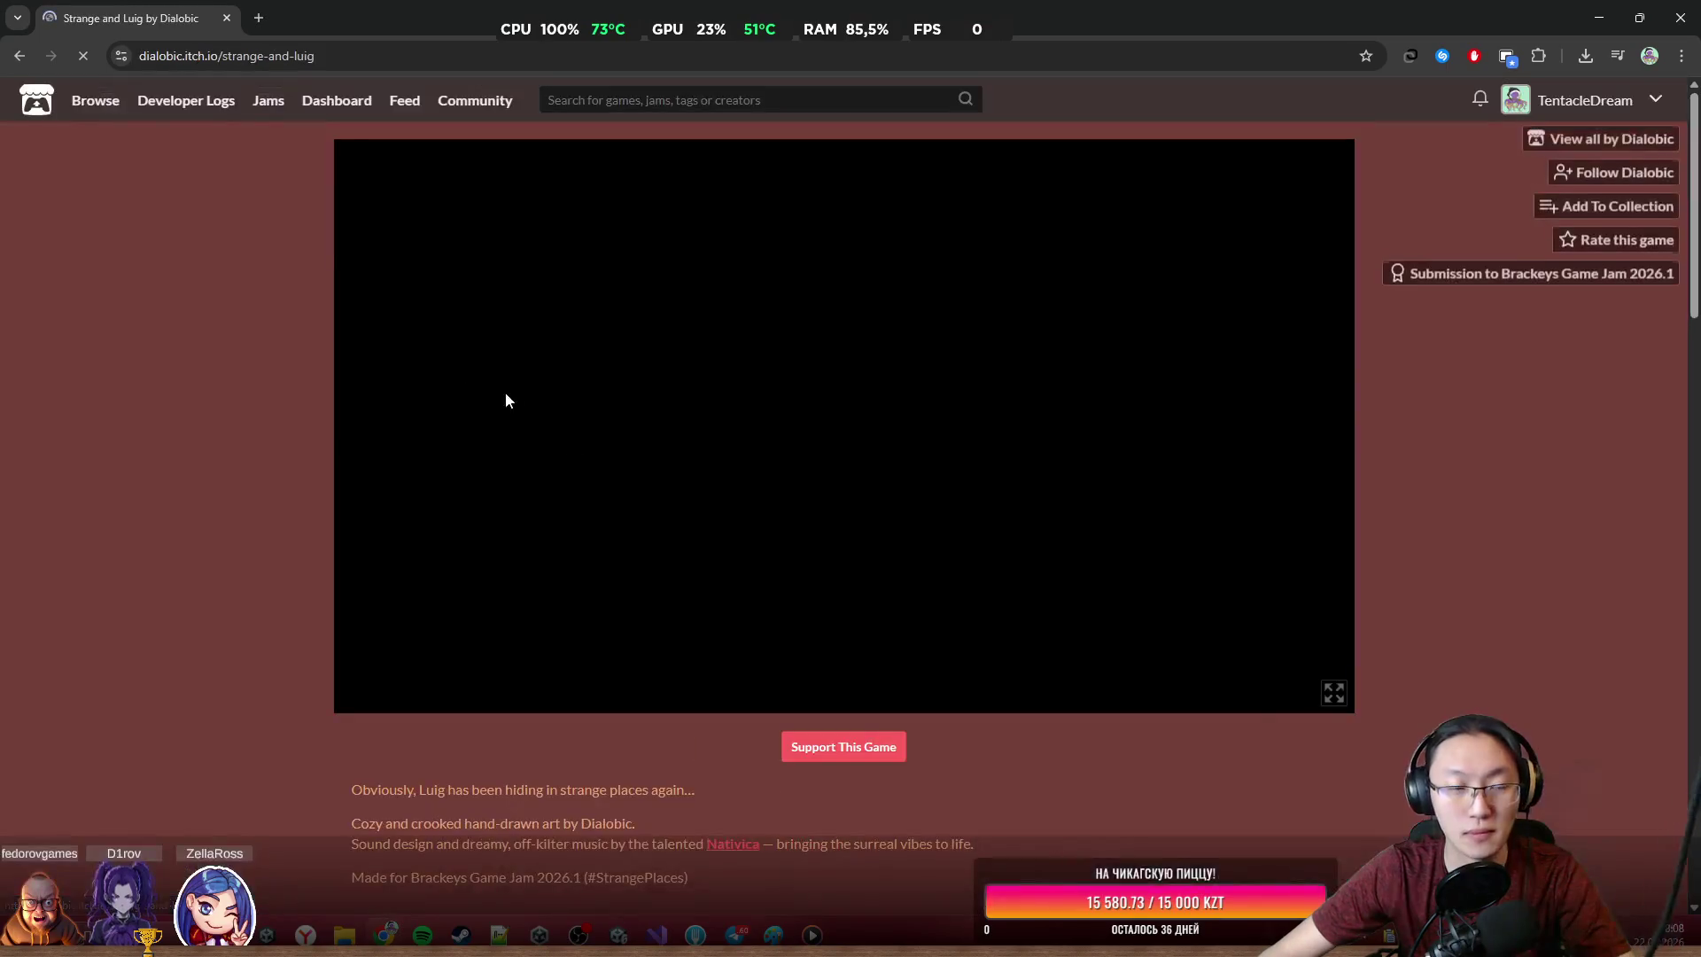
Randomize the colours, start Strange and Luig, enter the pig's dream and decline the hint
scroll(645, 470, down, 5)
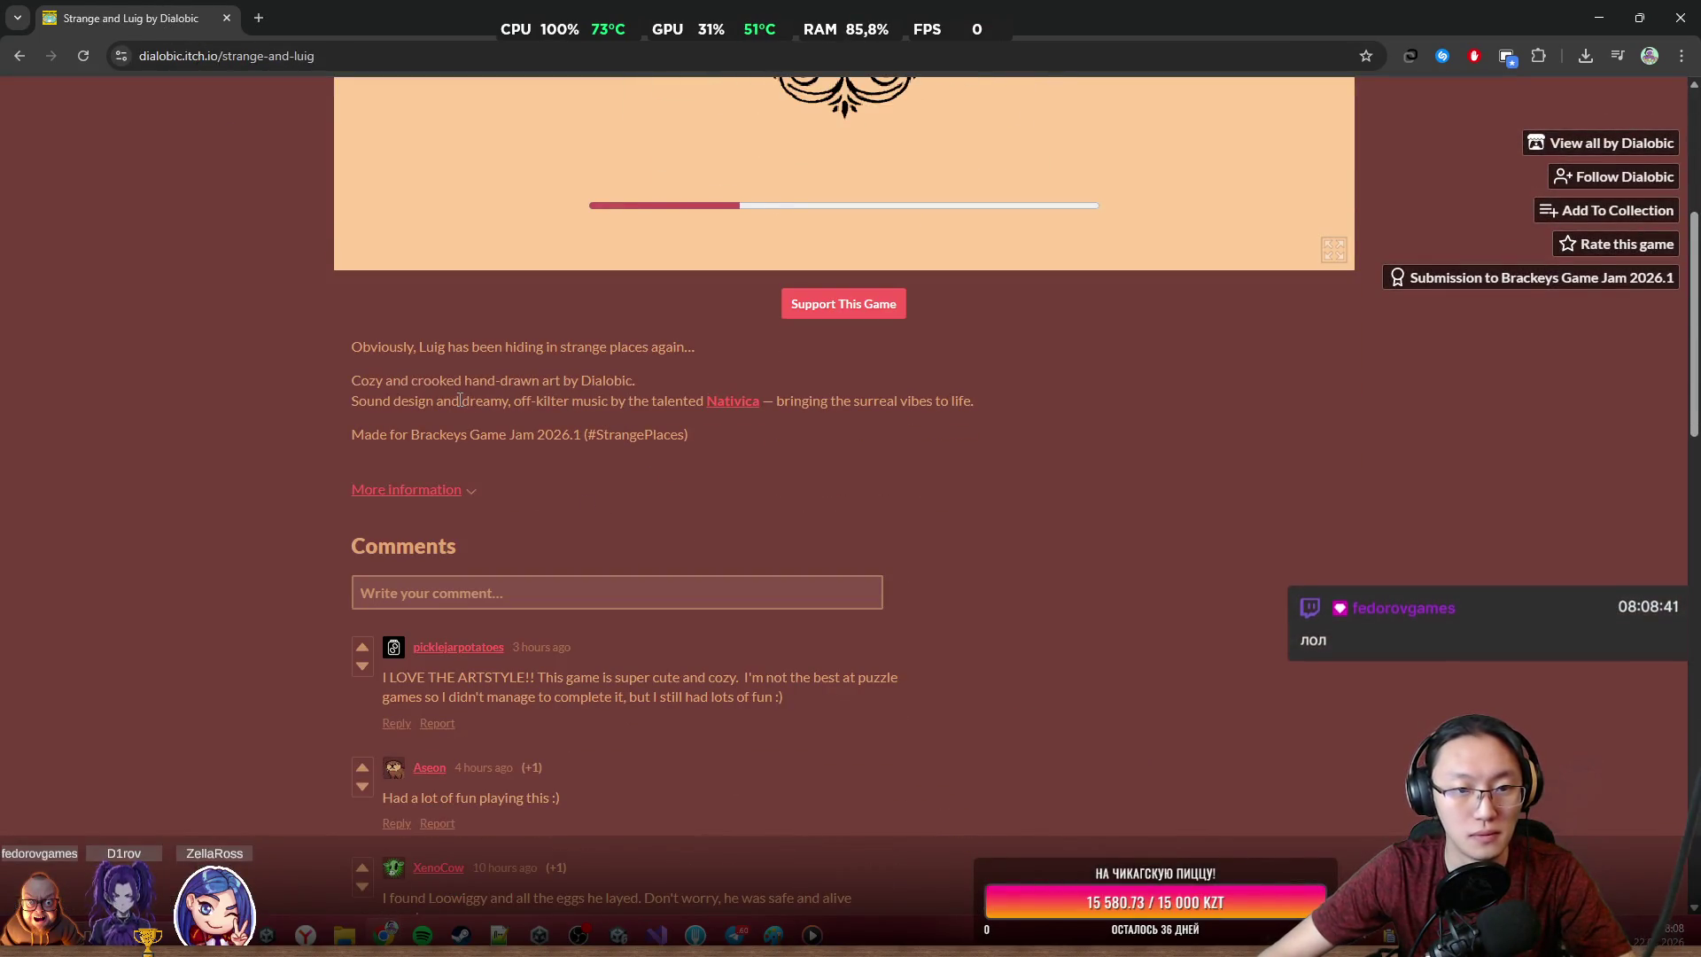
scroll(668, 571, up, 5)
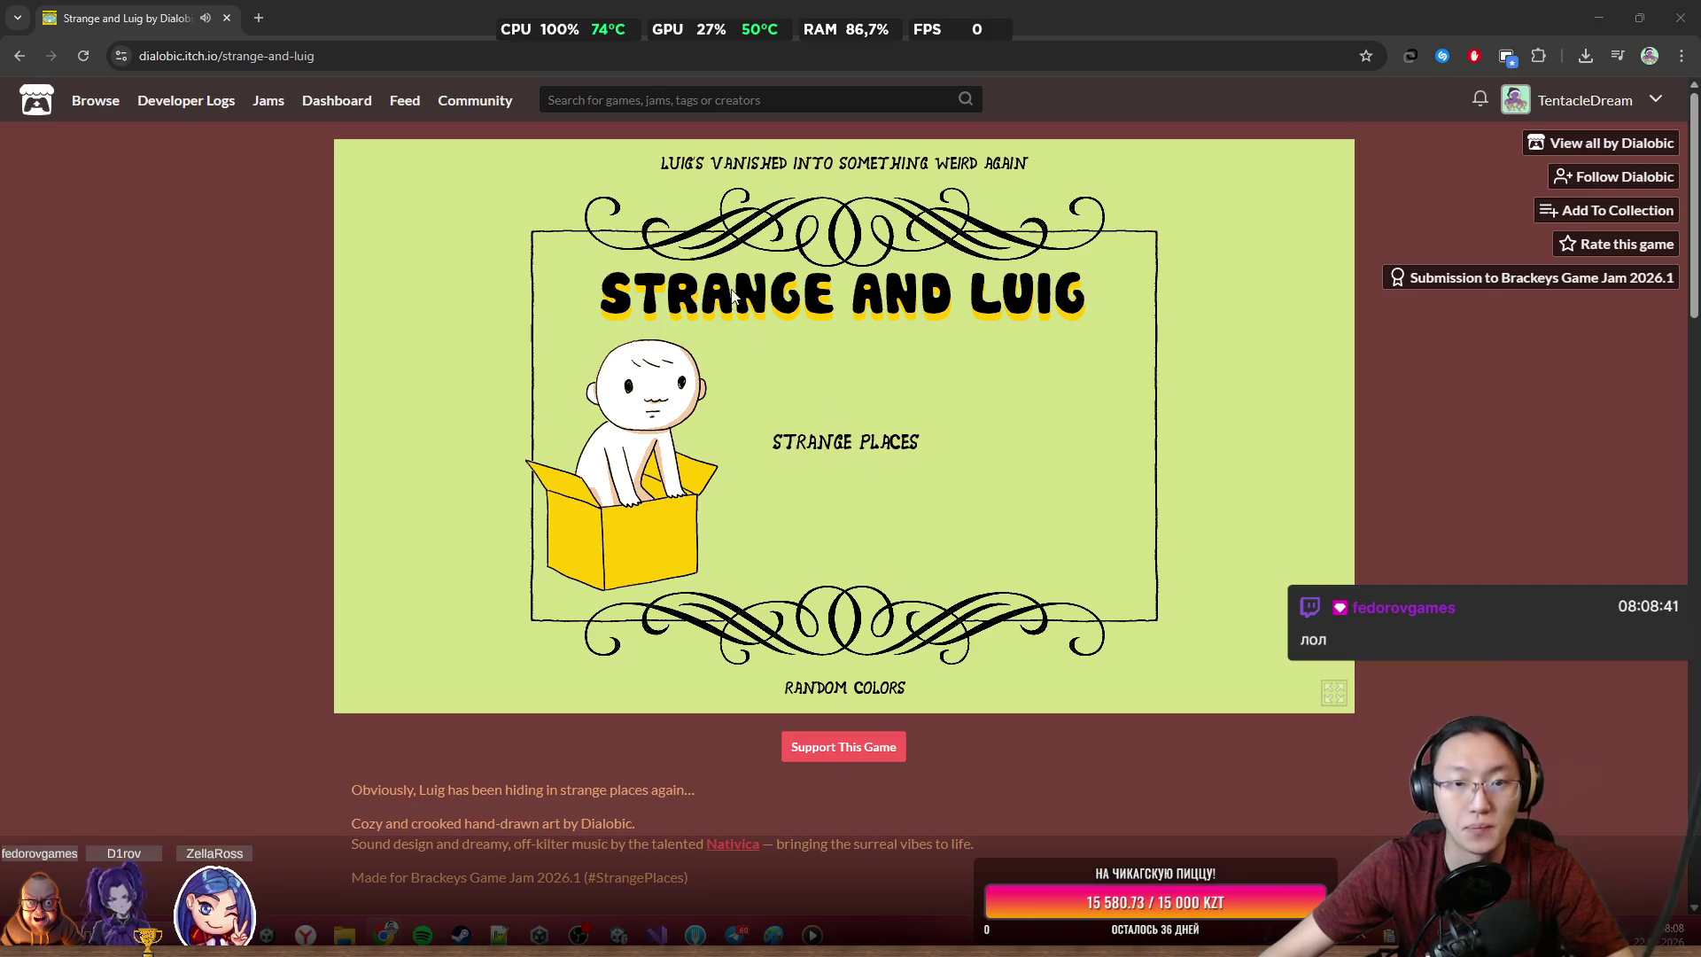
click(854, 687)
click(854, 689)
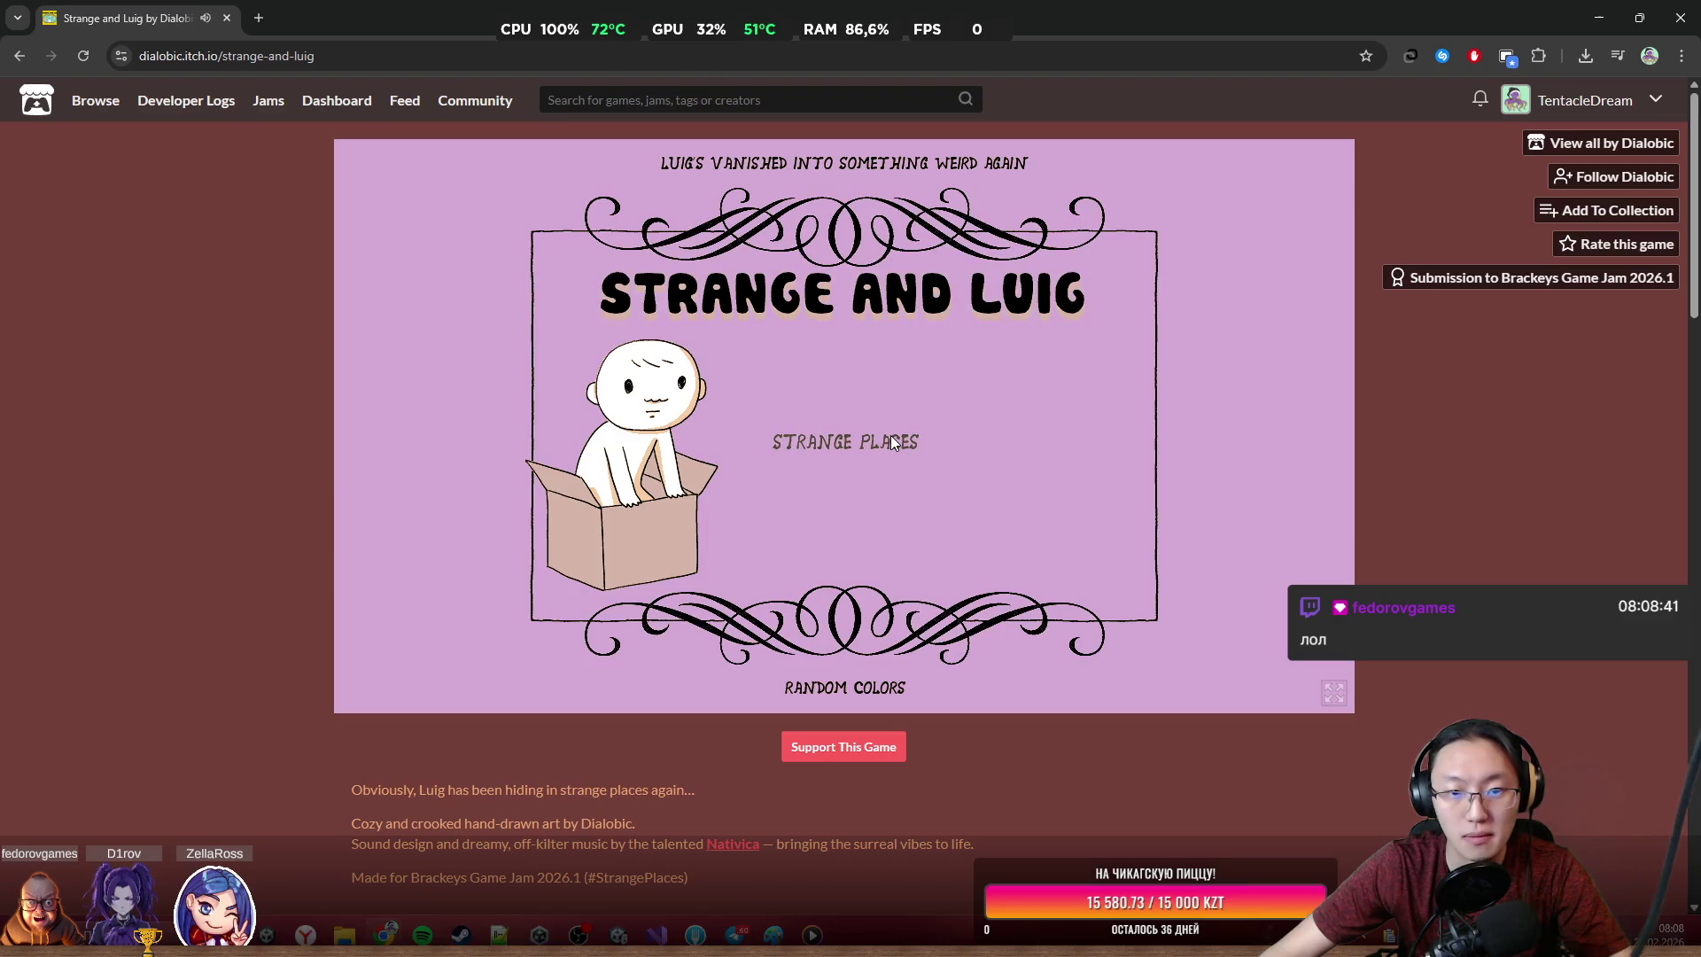
click(893, 438)
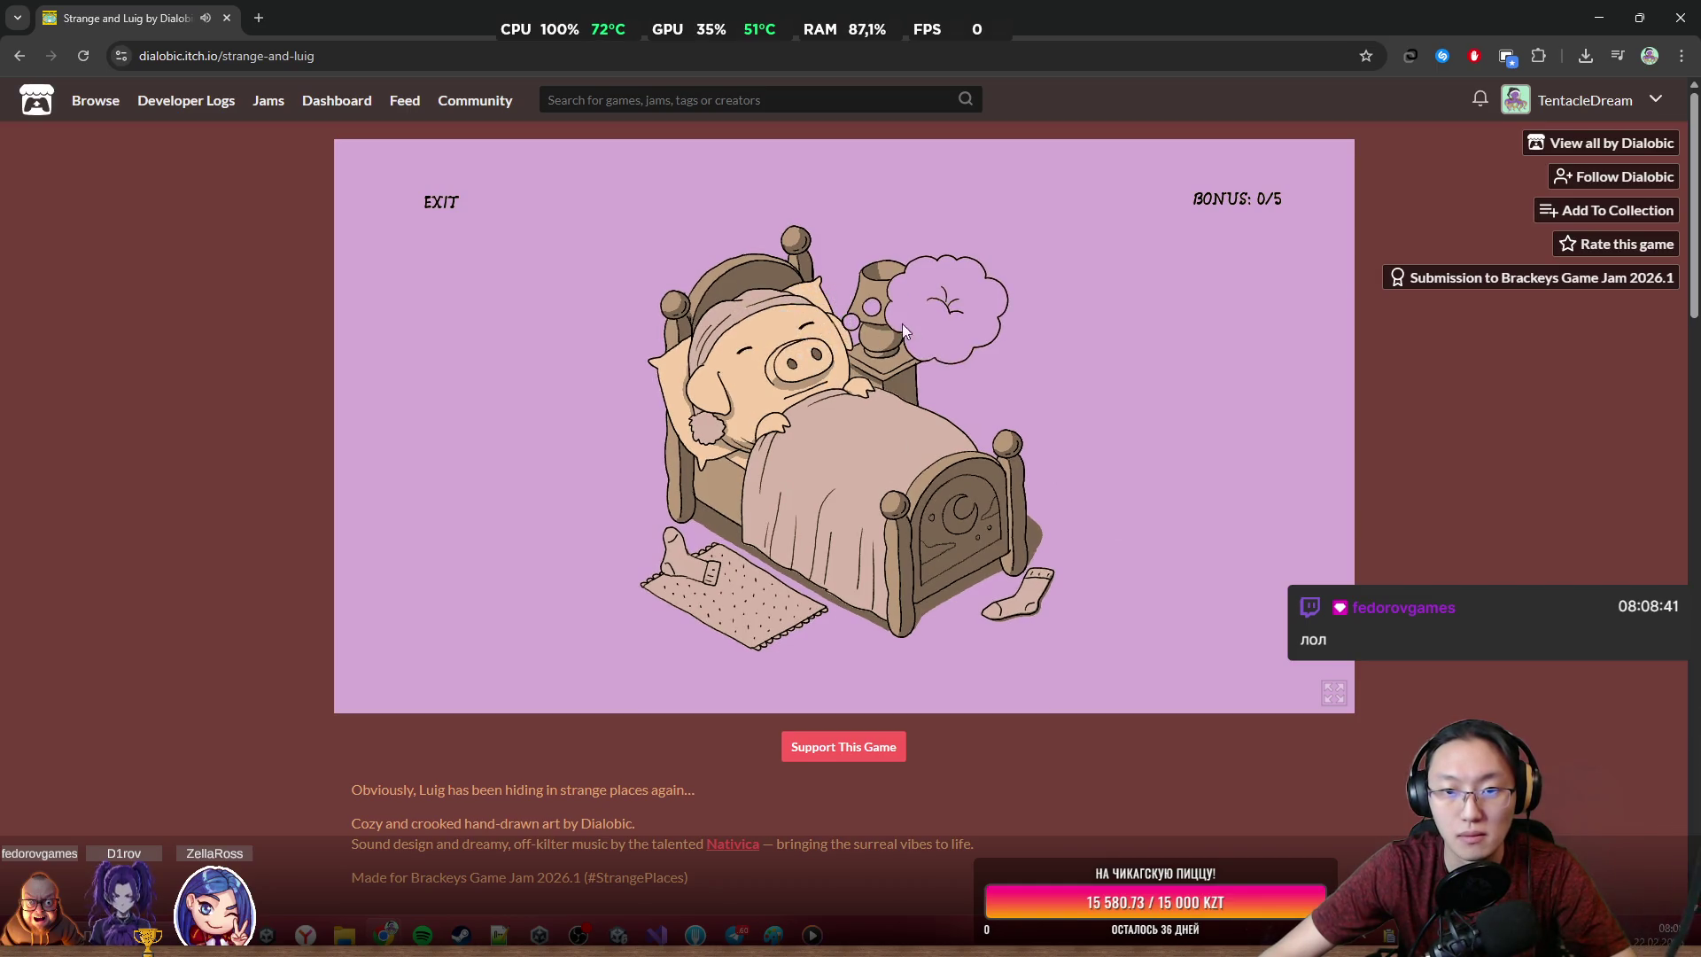
click(934, 317)
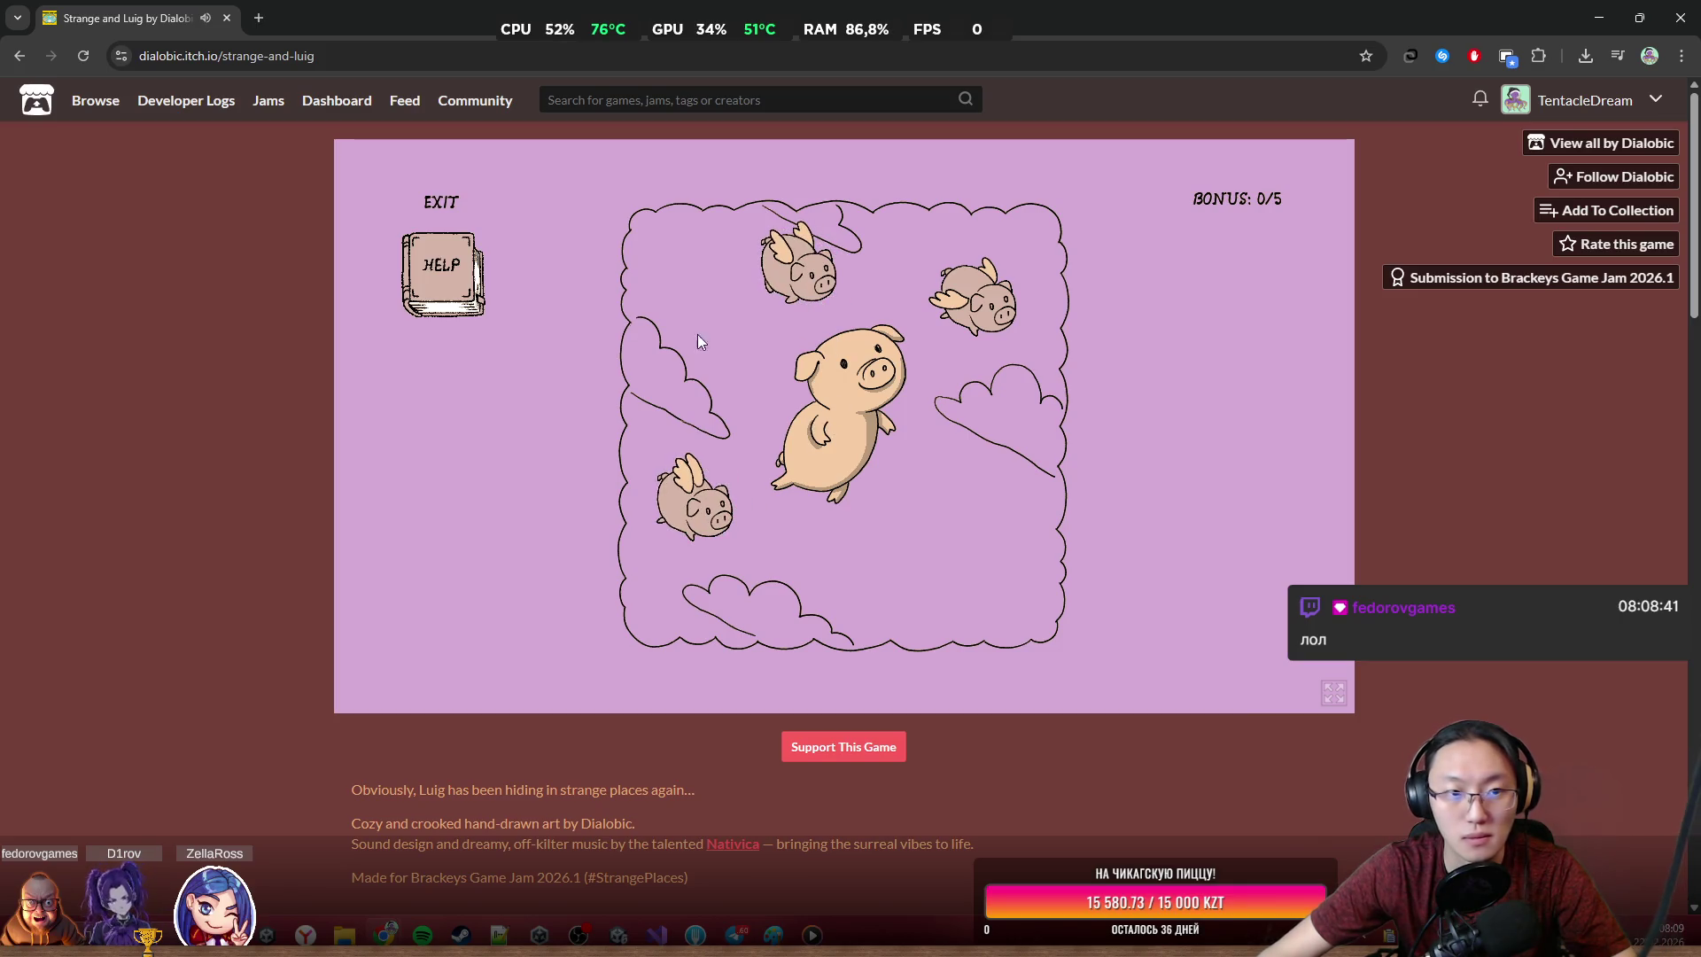
click(441, 275)
click(817, 490)
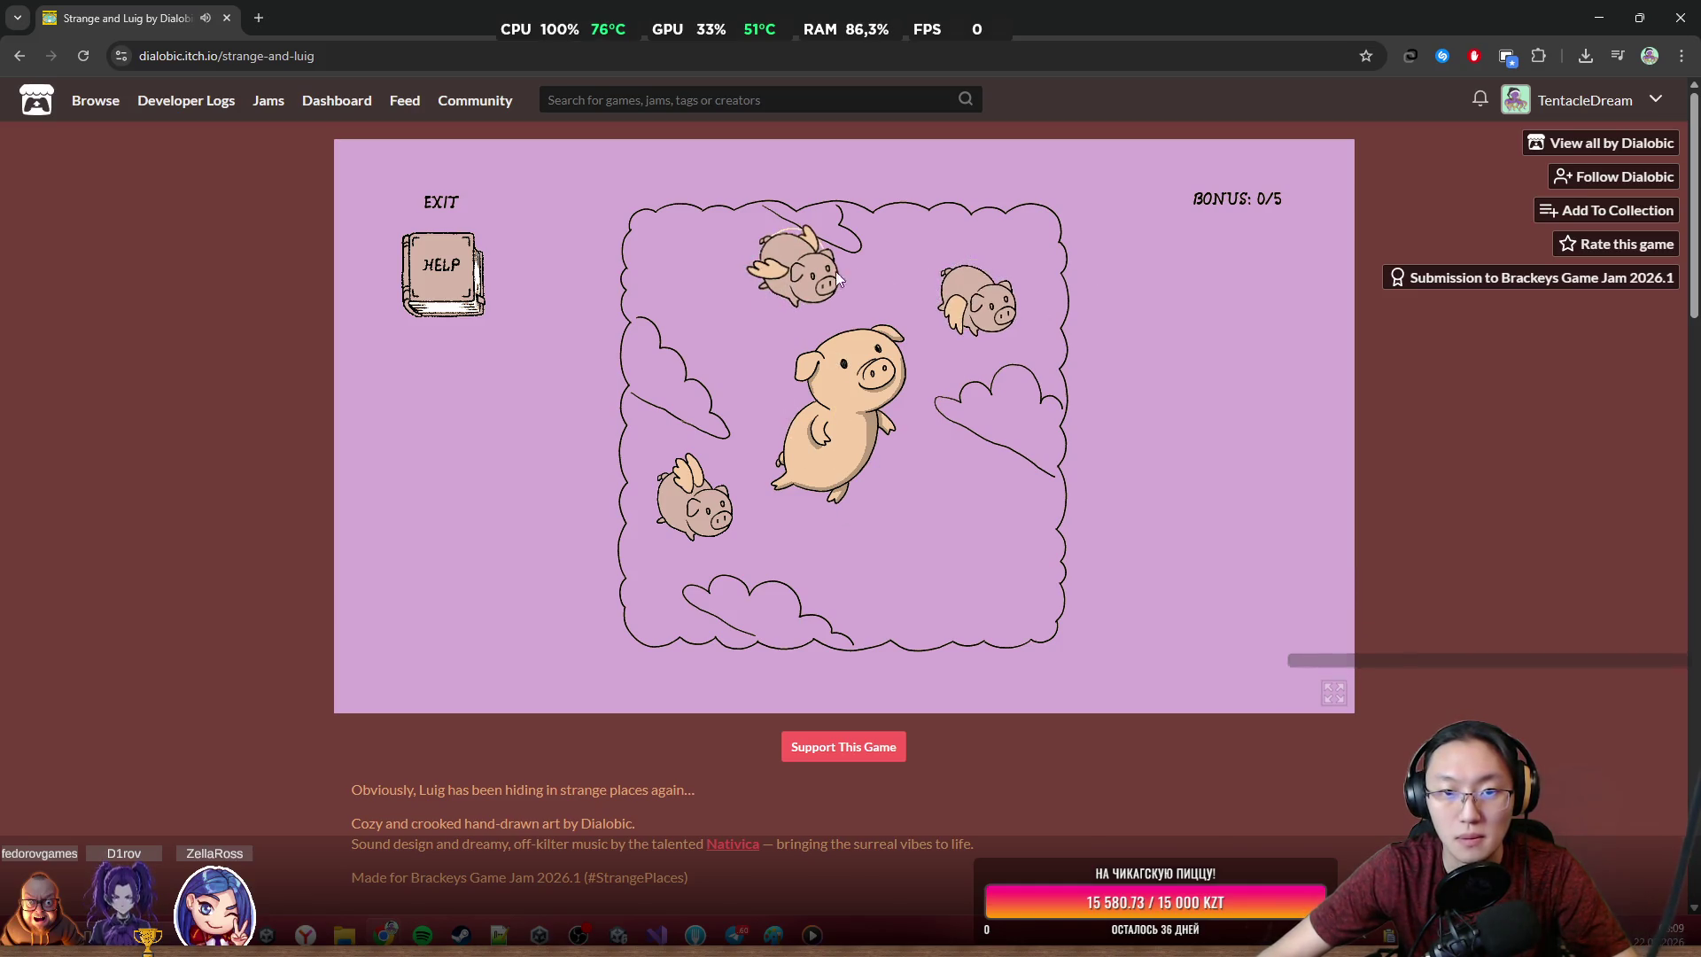
Send the pig down the rainbow and move through the mushroom, tower and fireplace rooms to the gramophone
click(922, 389)
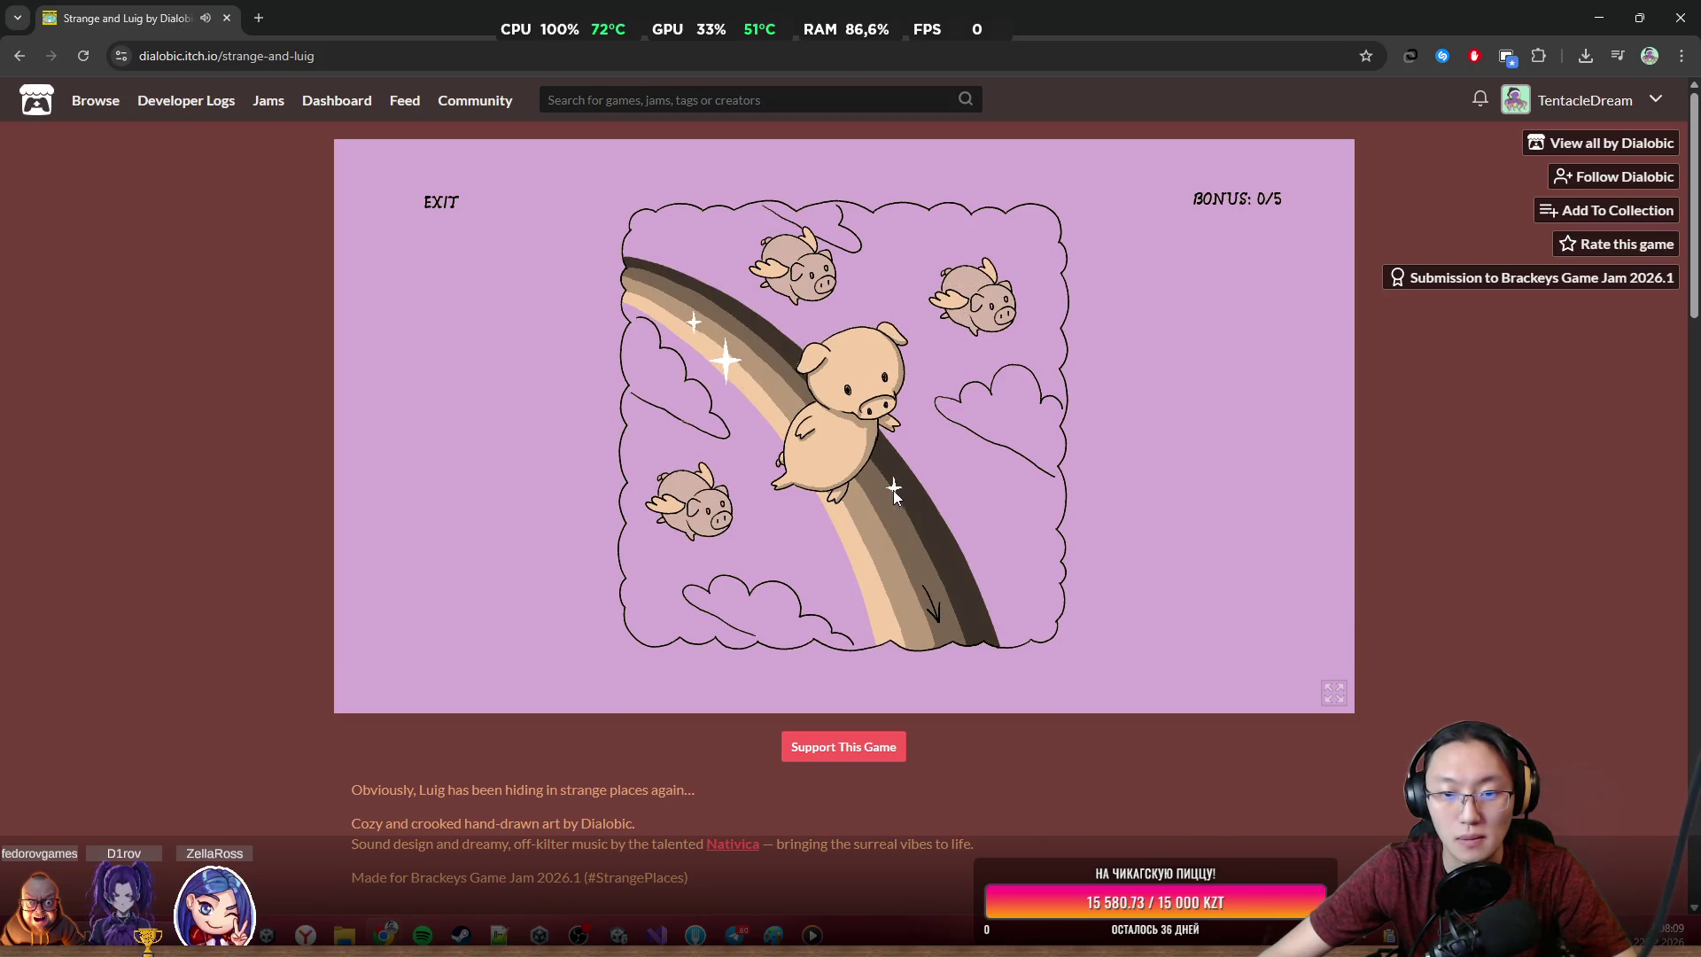
click(919, 606)
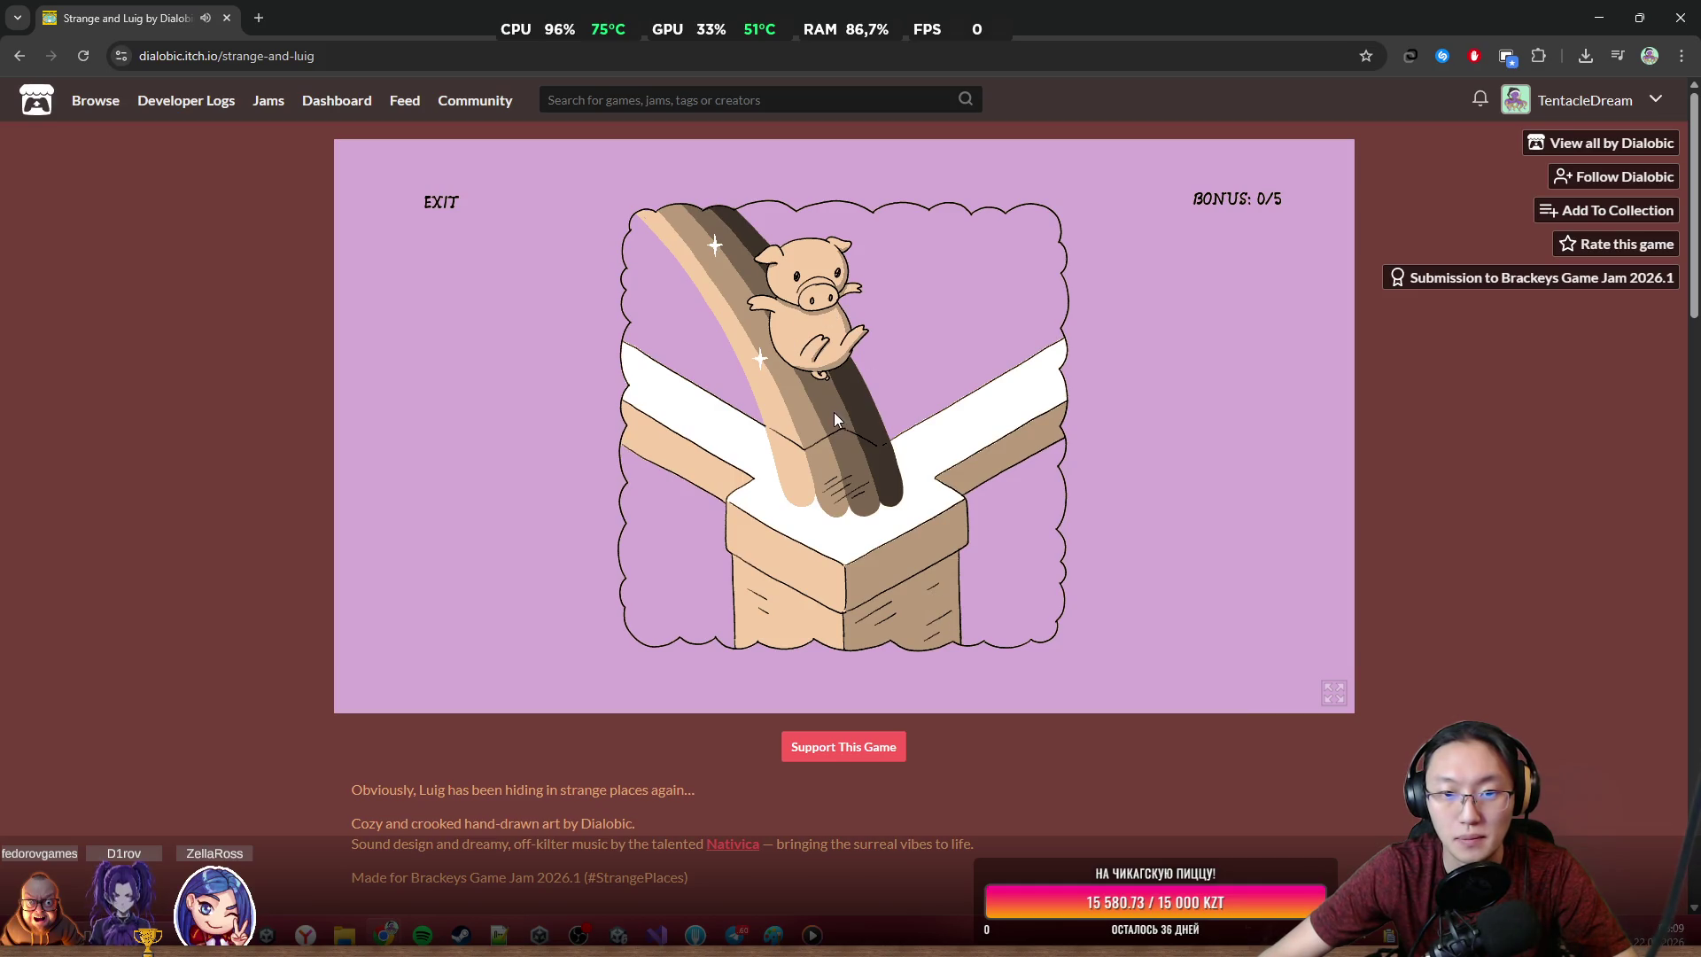
click(704, 444)
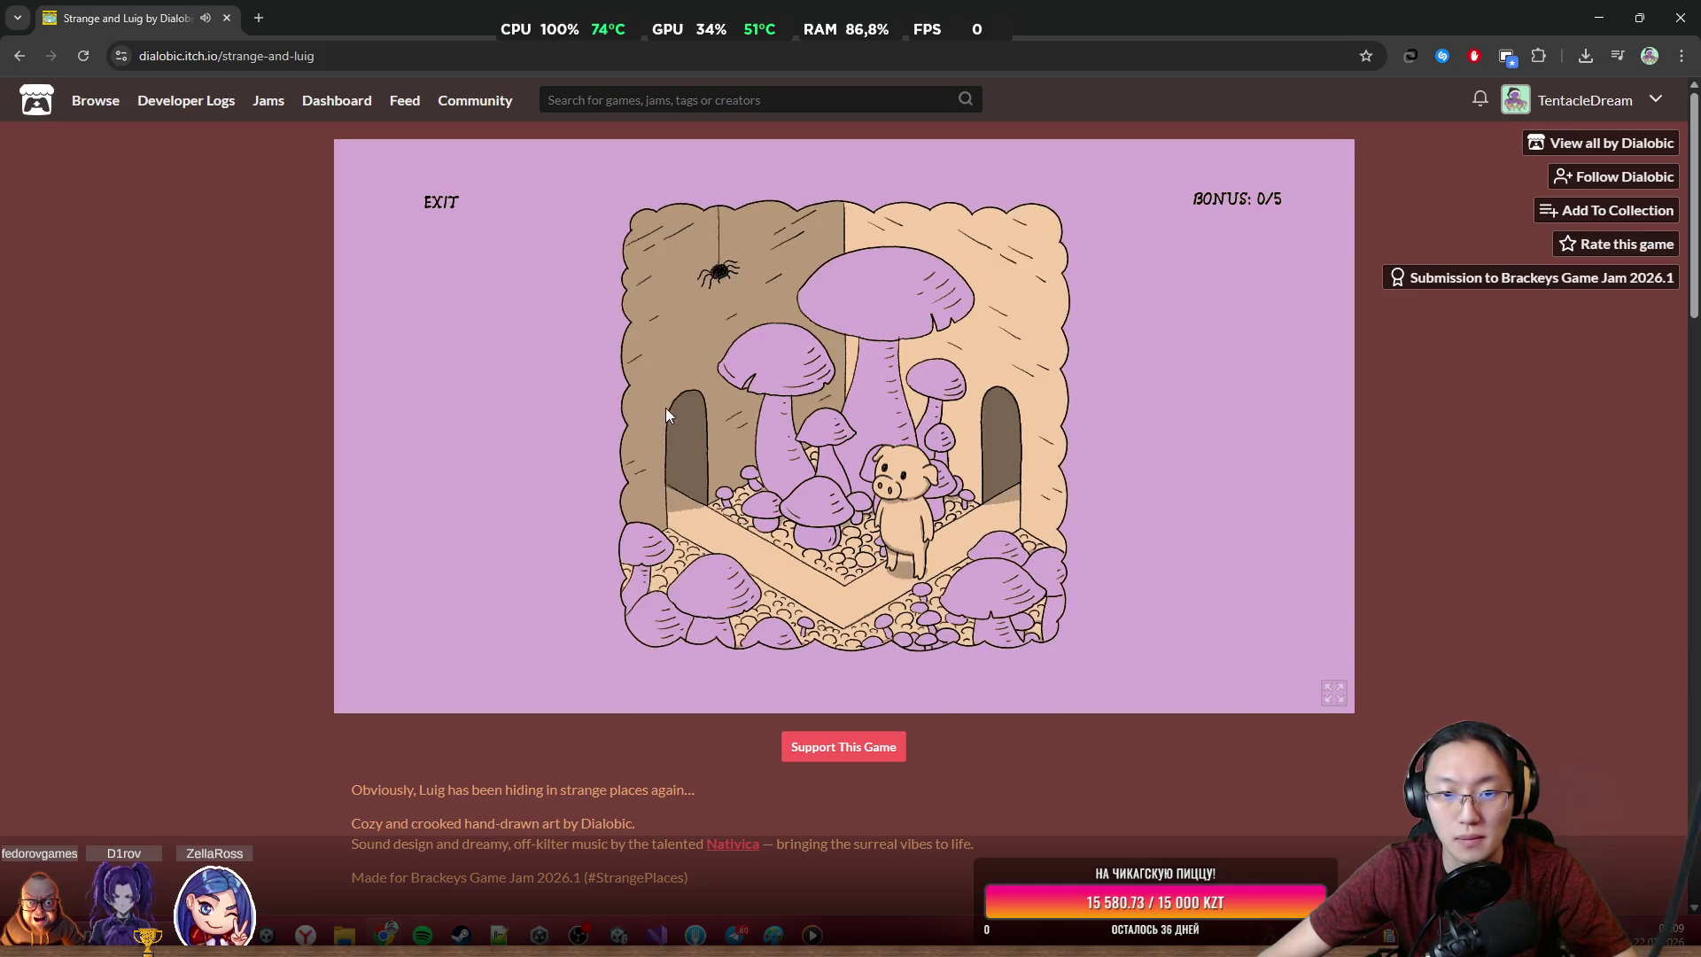
click(687, 474)
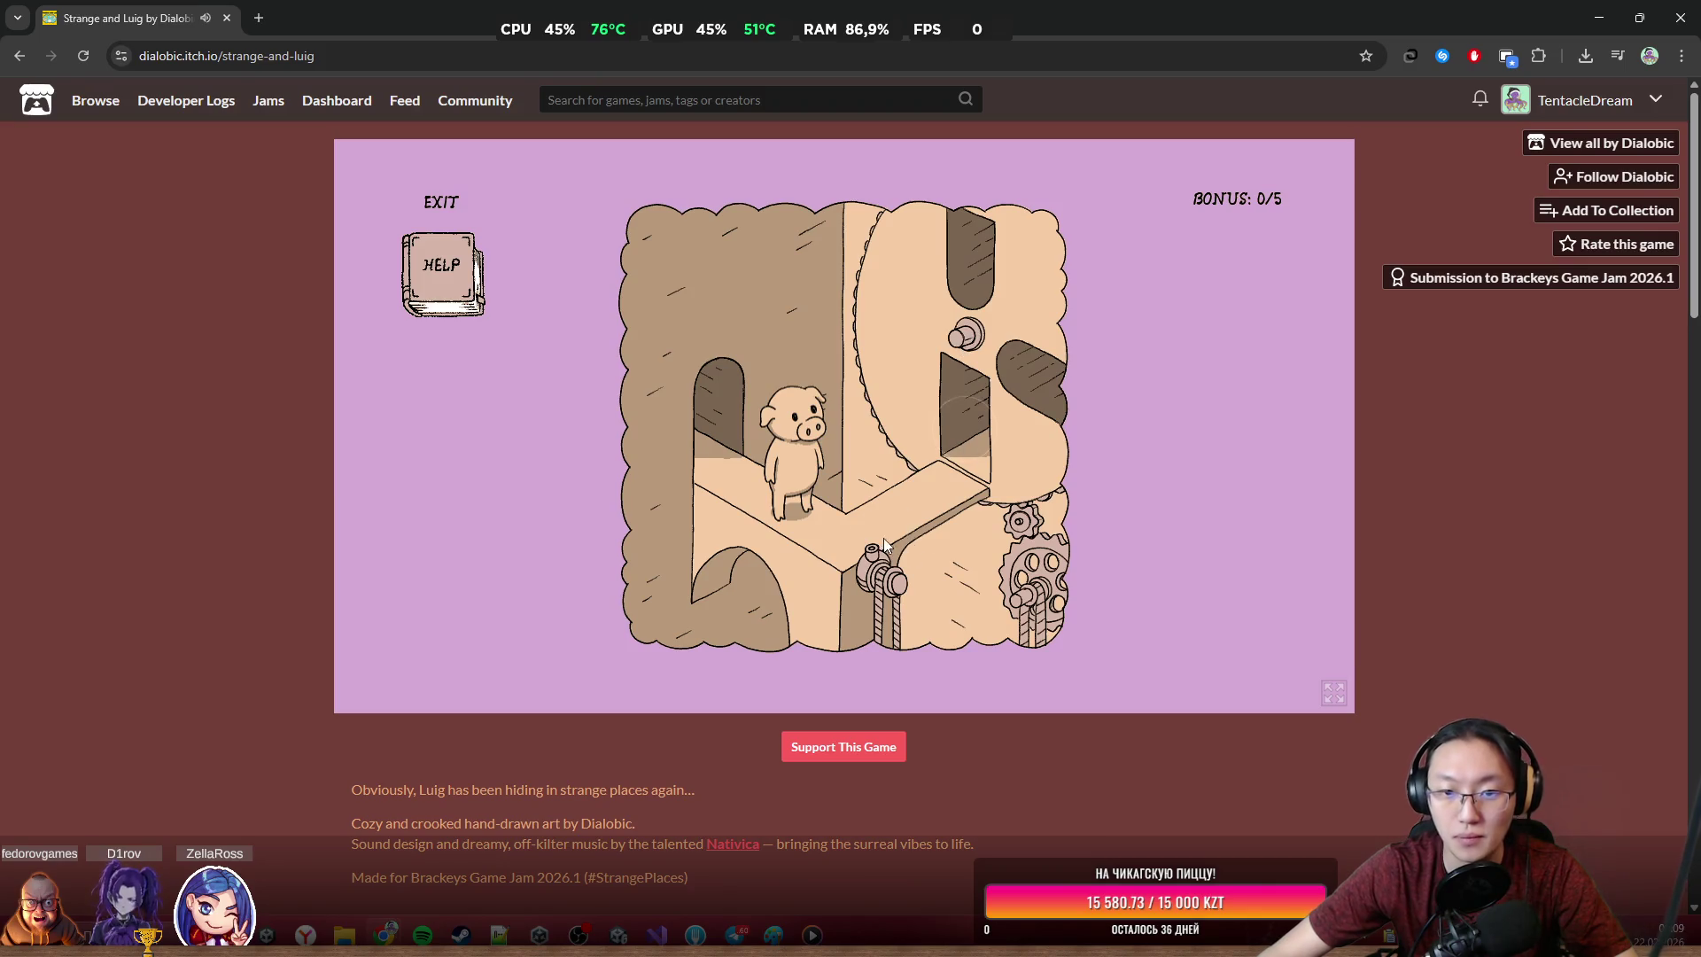
click(860, 561)
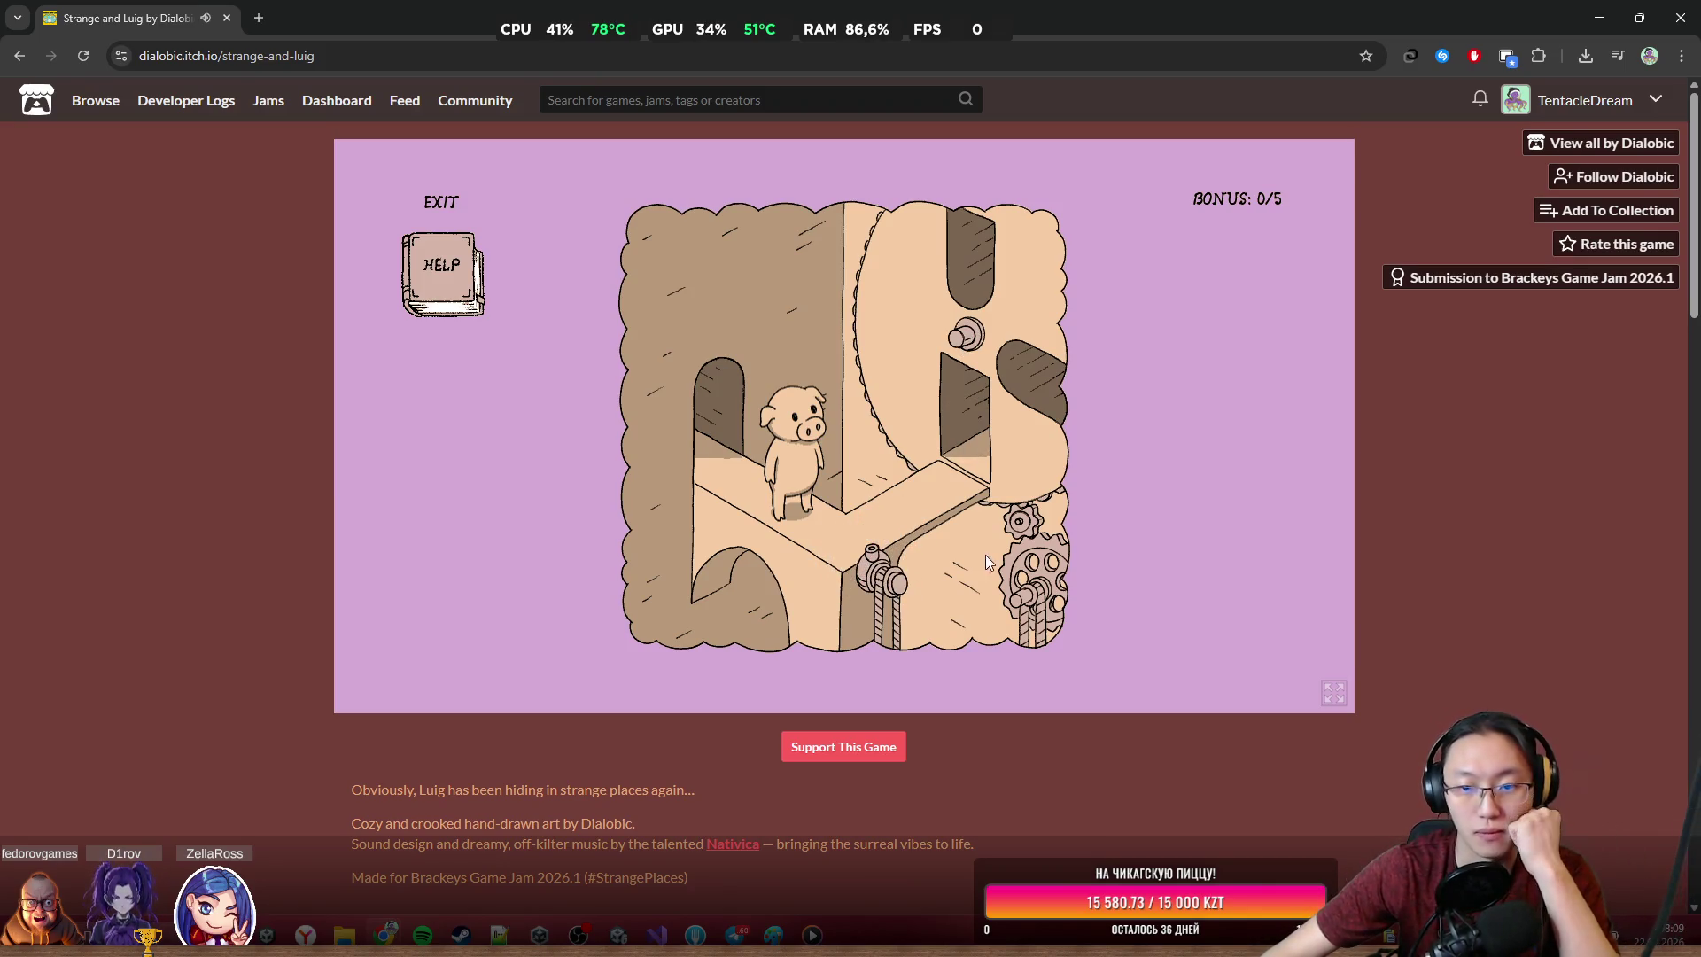
click(870, 657)
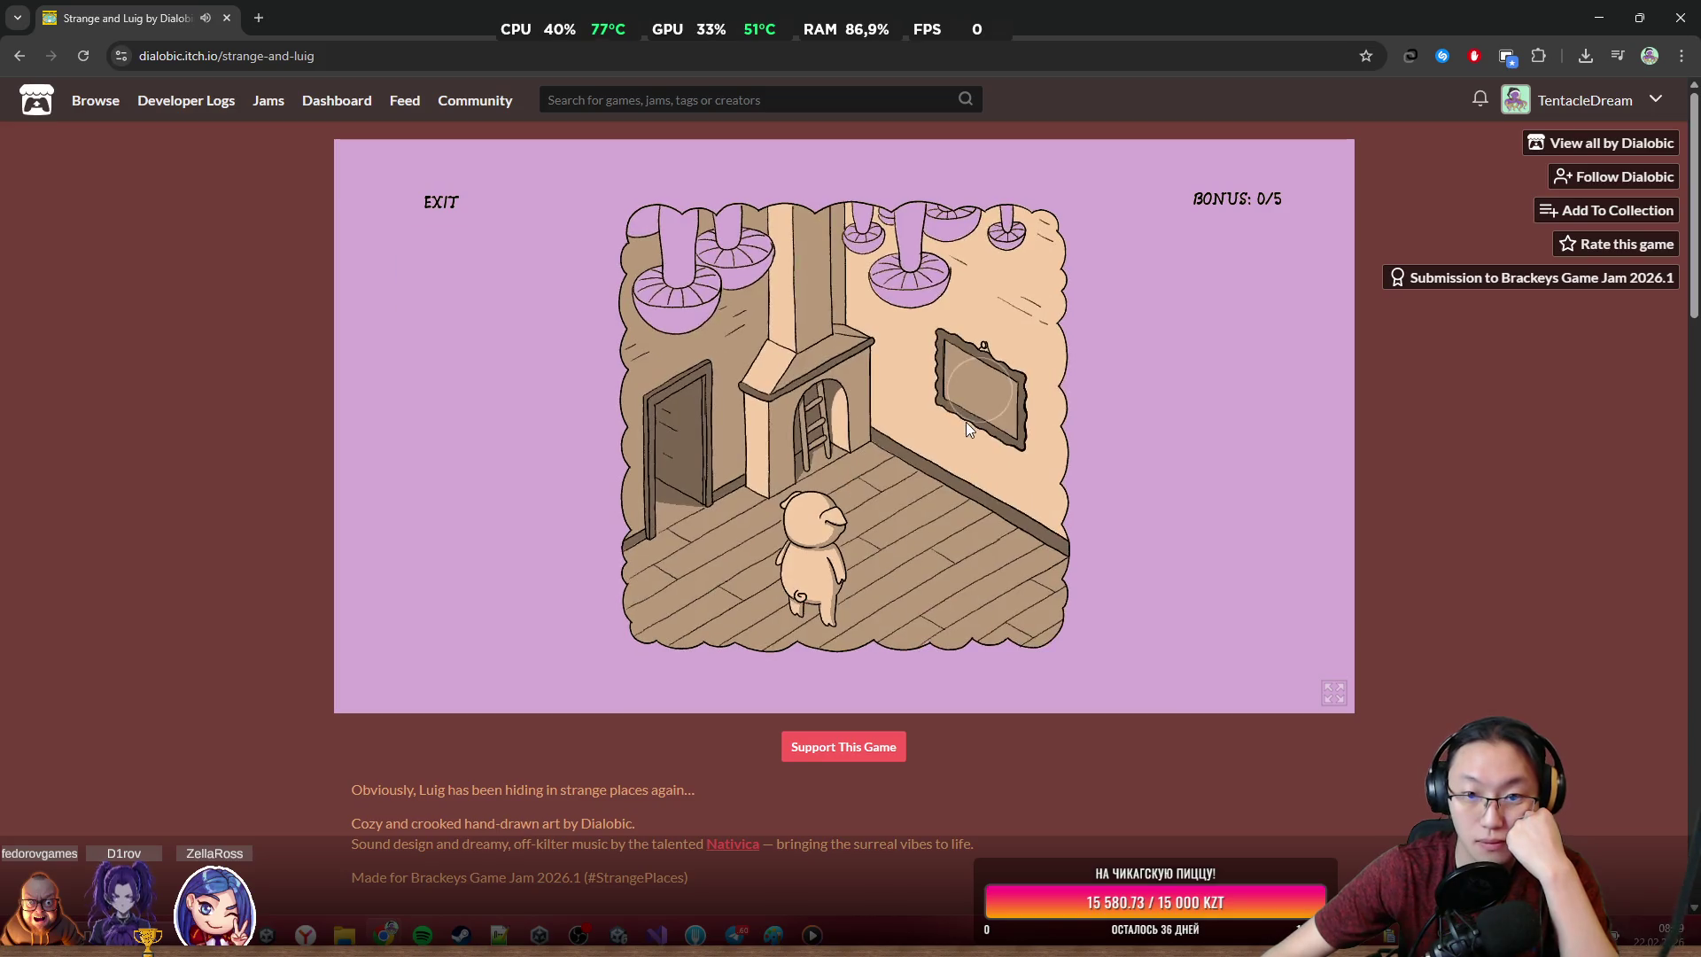
click(944, 423)
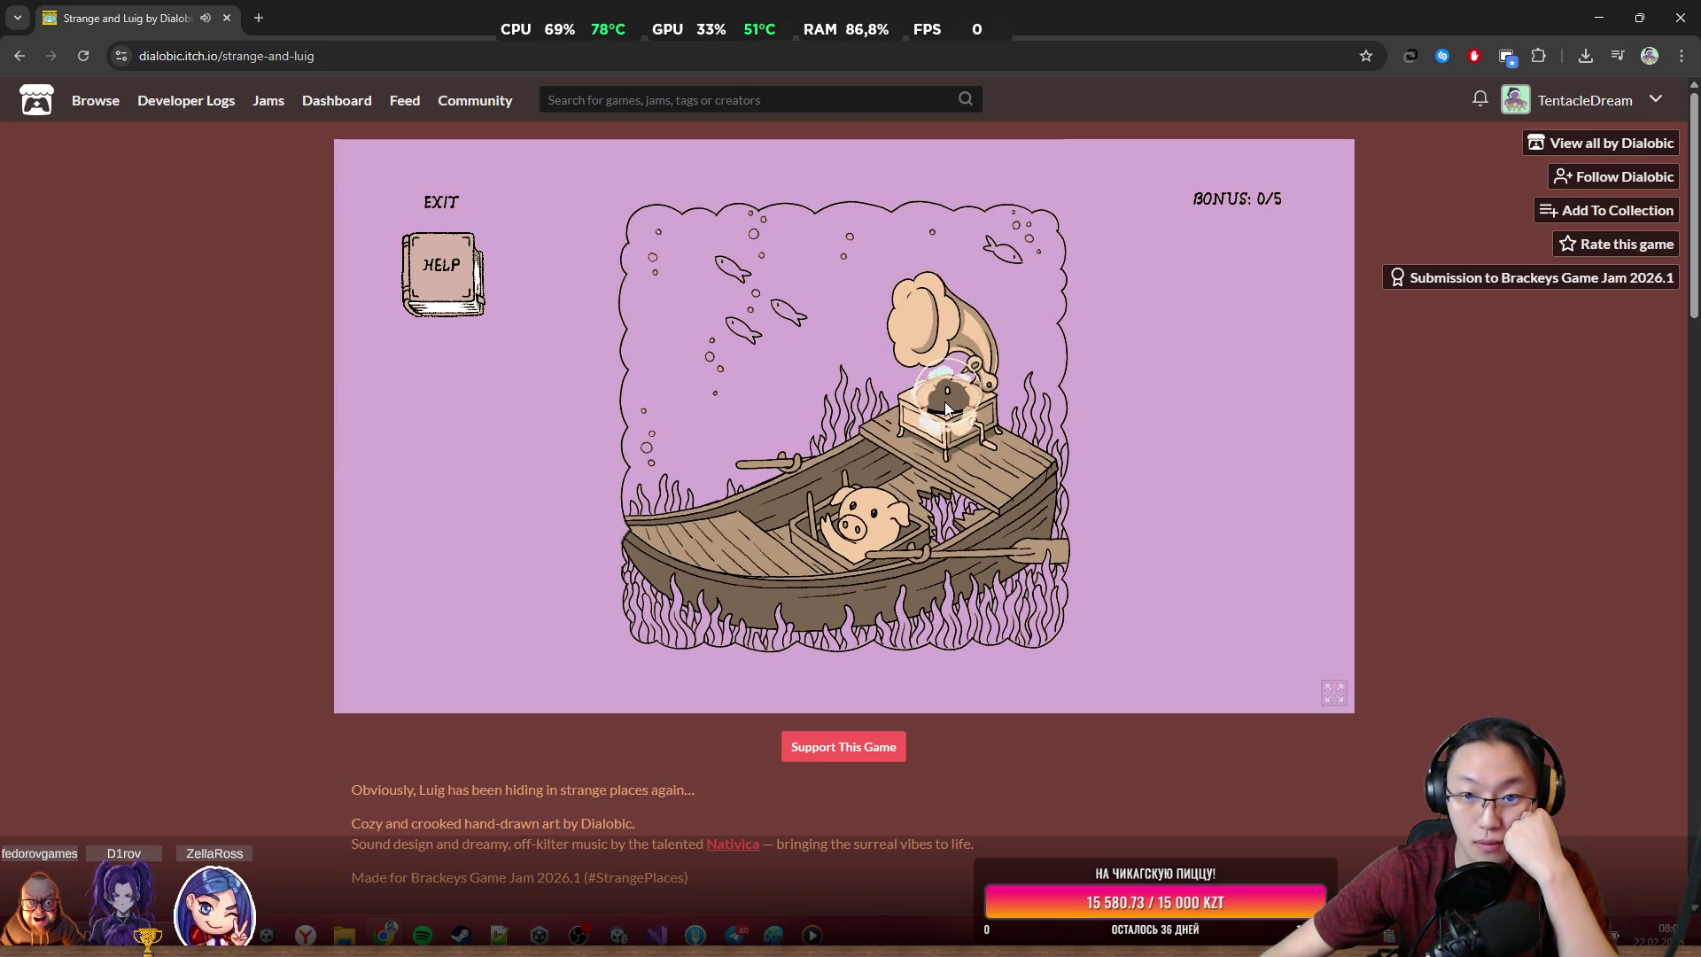
Return to the fireplace room and start rearranging the wall picture's tiles
click(870, 551)
click(976, 371)
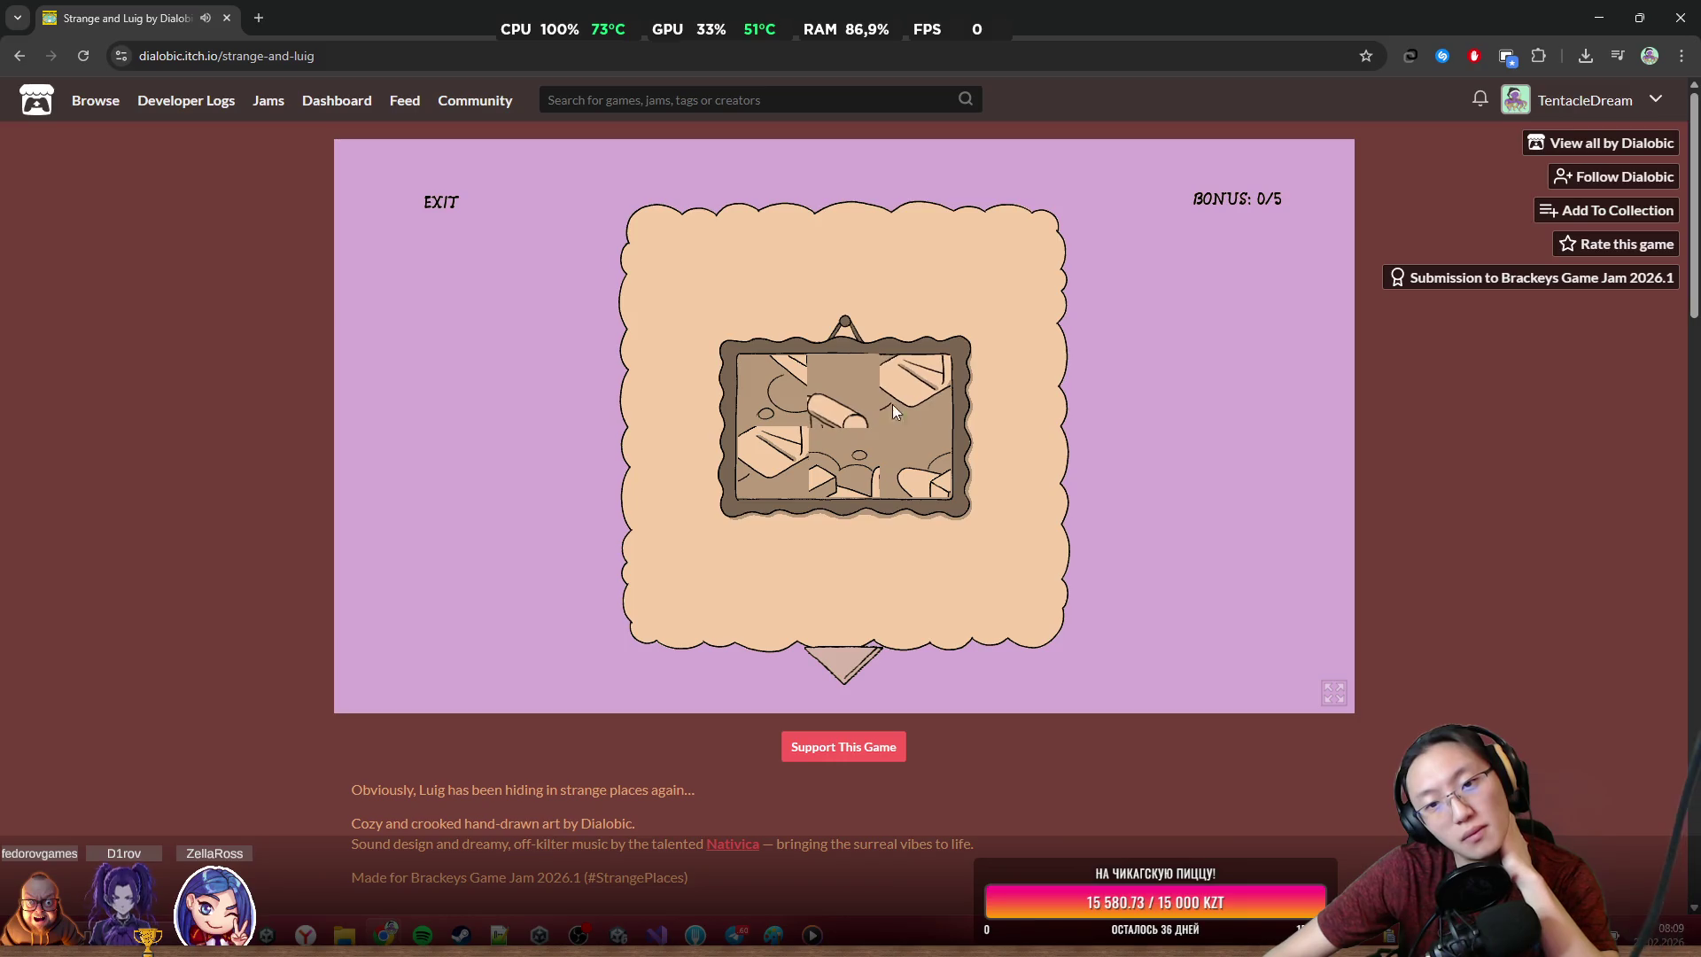
click(923, 487)
click(859, 443)
click(835, 409)
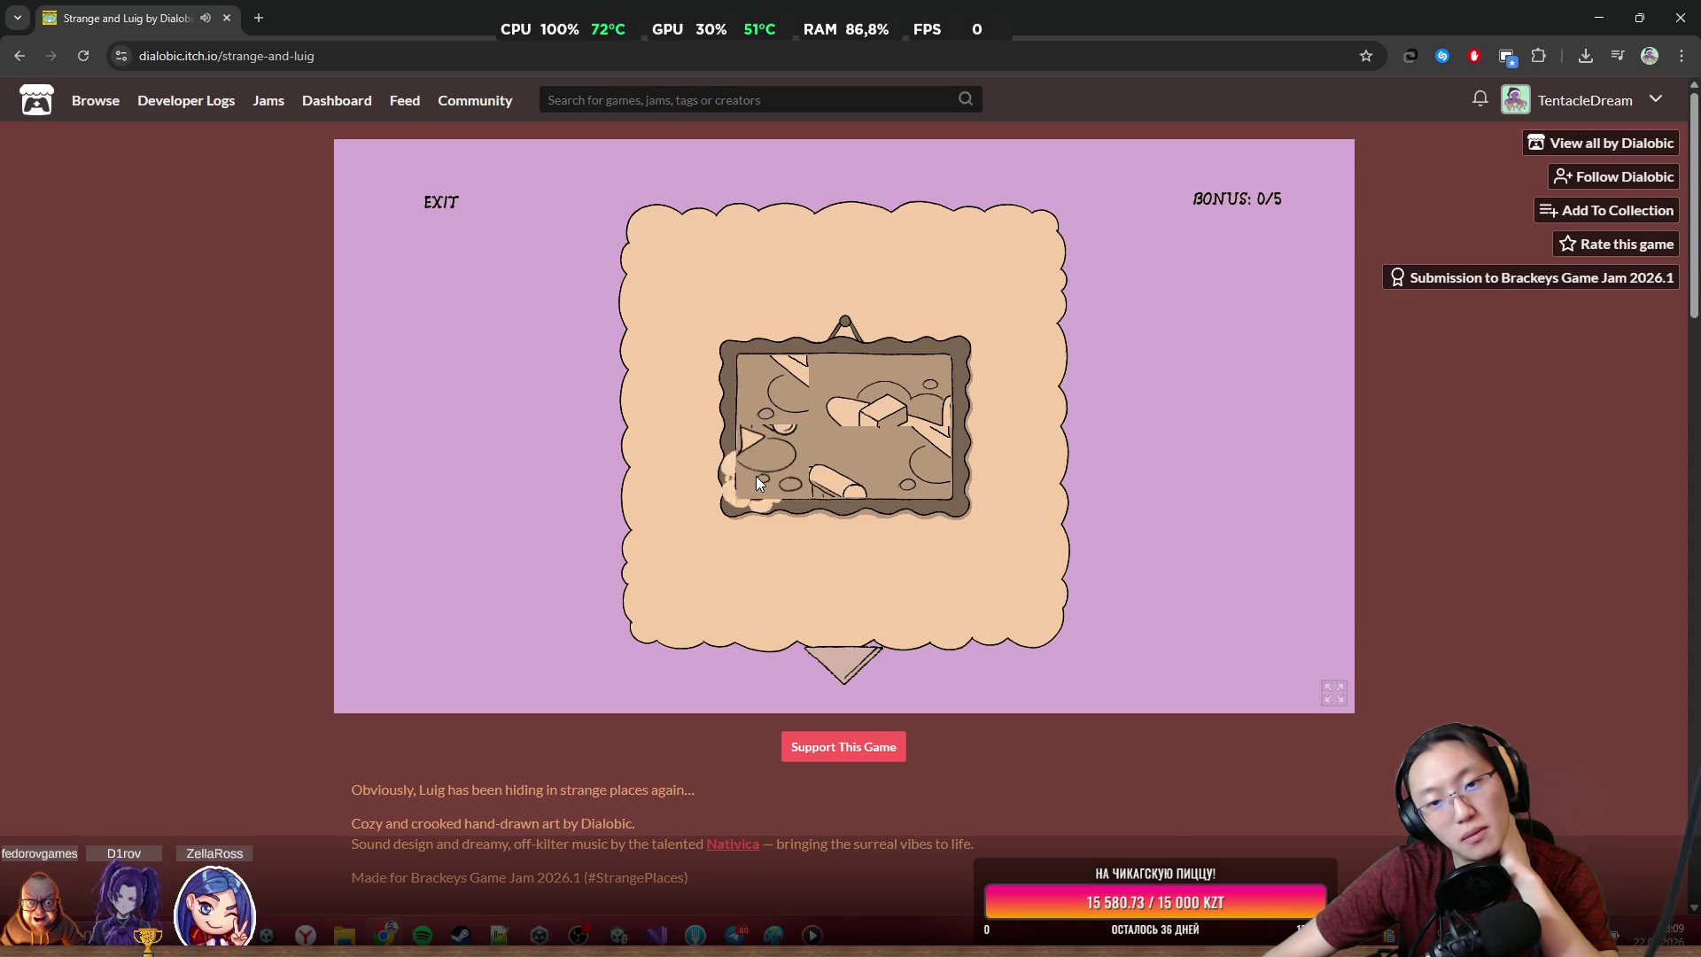
click(843, 480)
click(770, 402)
Finish the picture tile puzzle and go back to the fireplace room
click(770, 404)
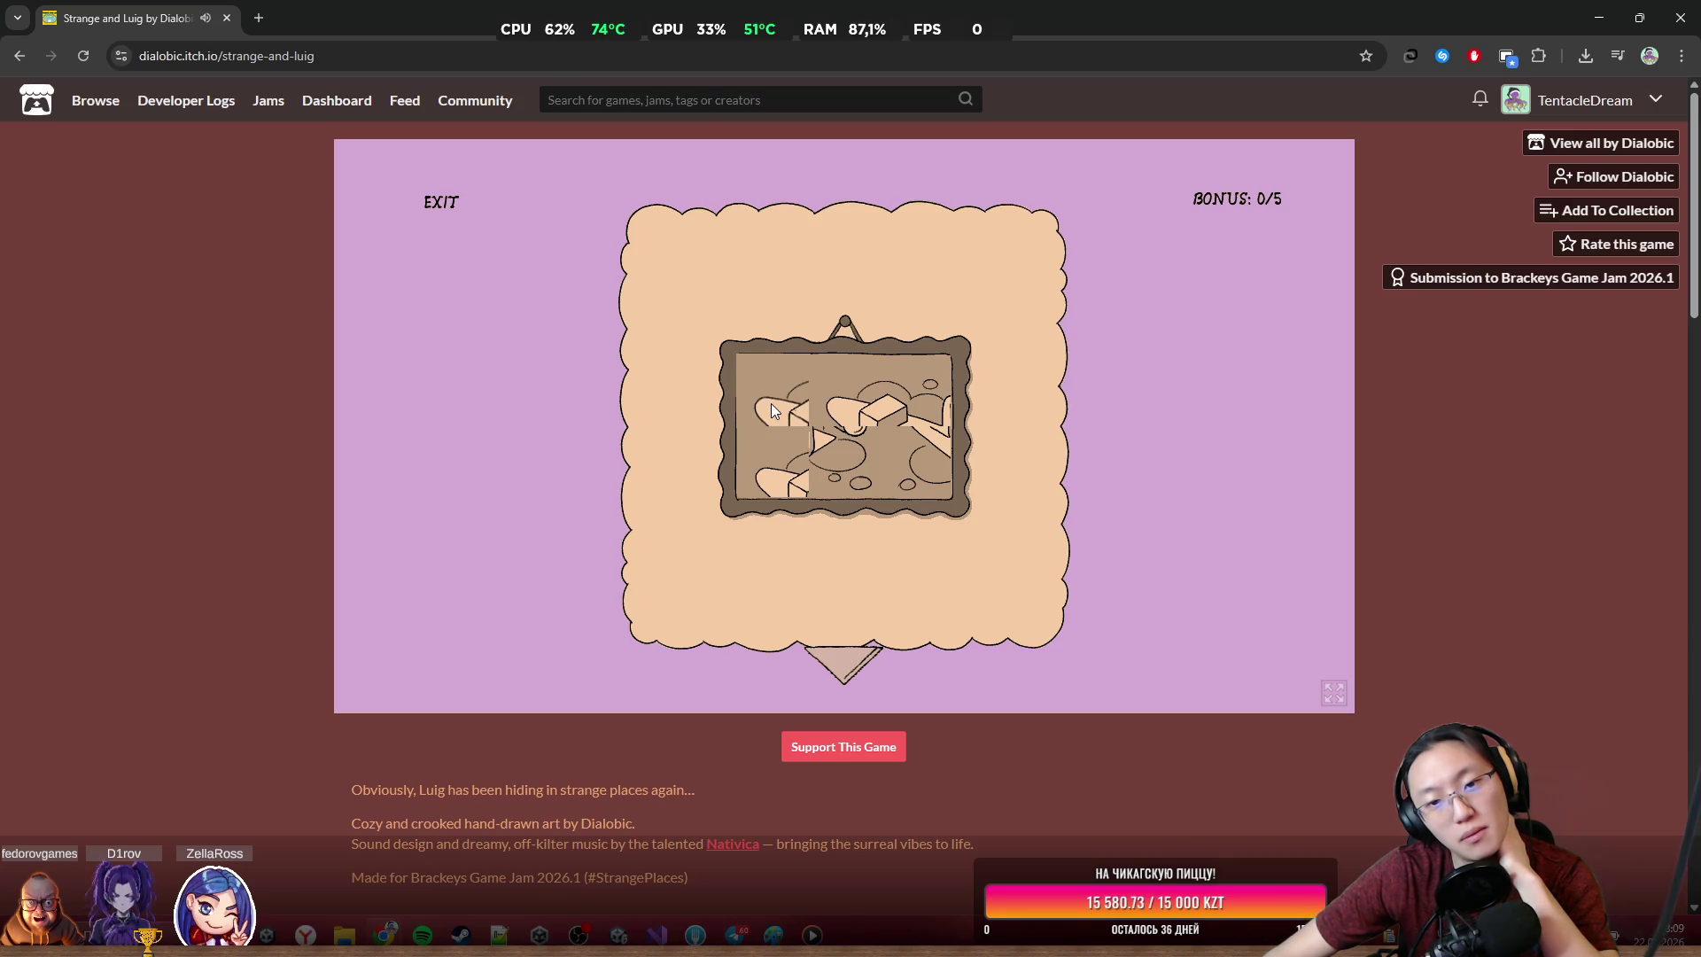
click(844, 404)
click(933, 446)
click(839, 452)
click(840, 456)
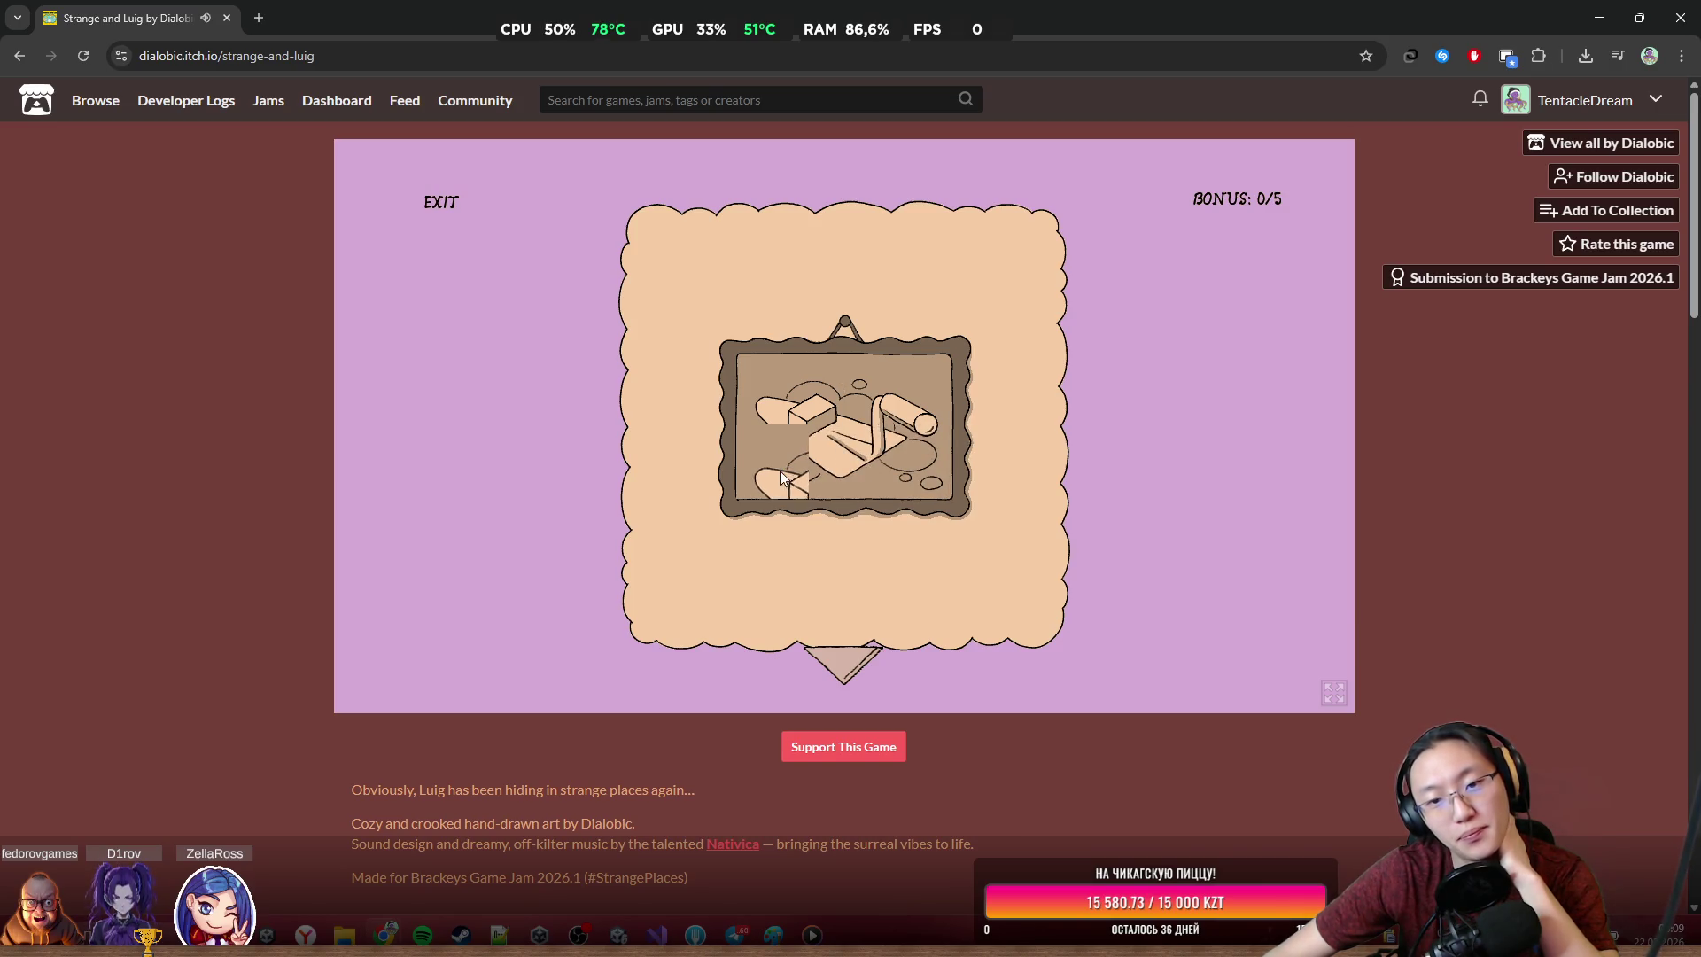
click(858, 651)
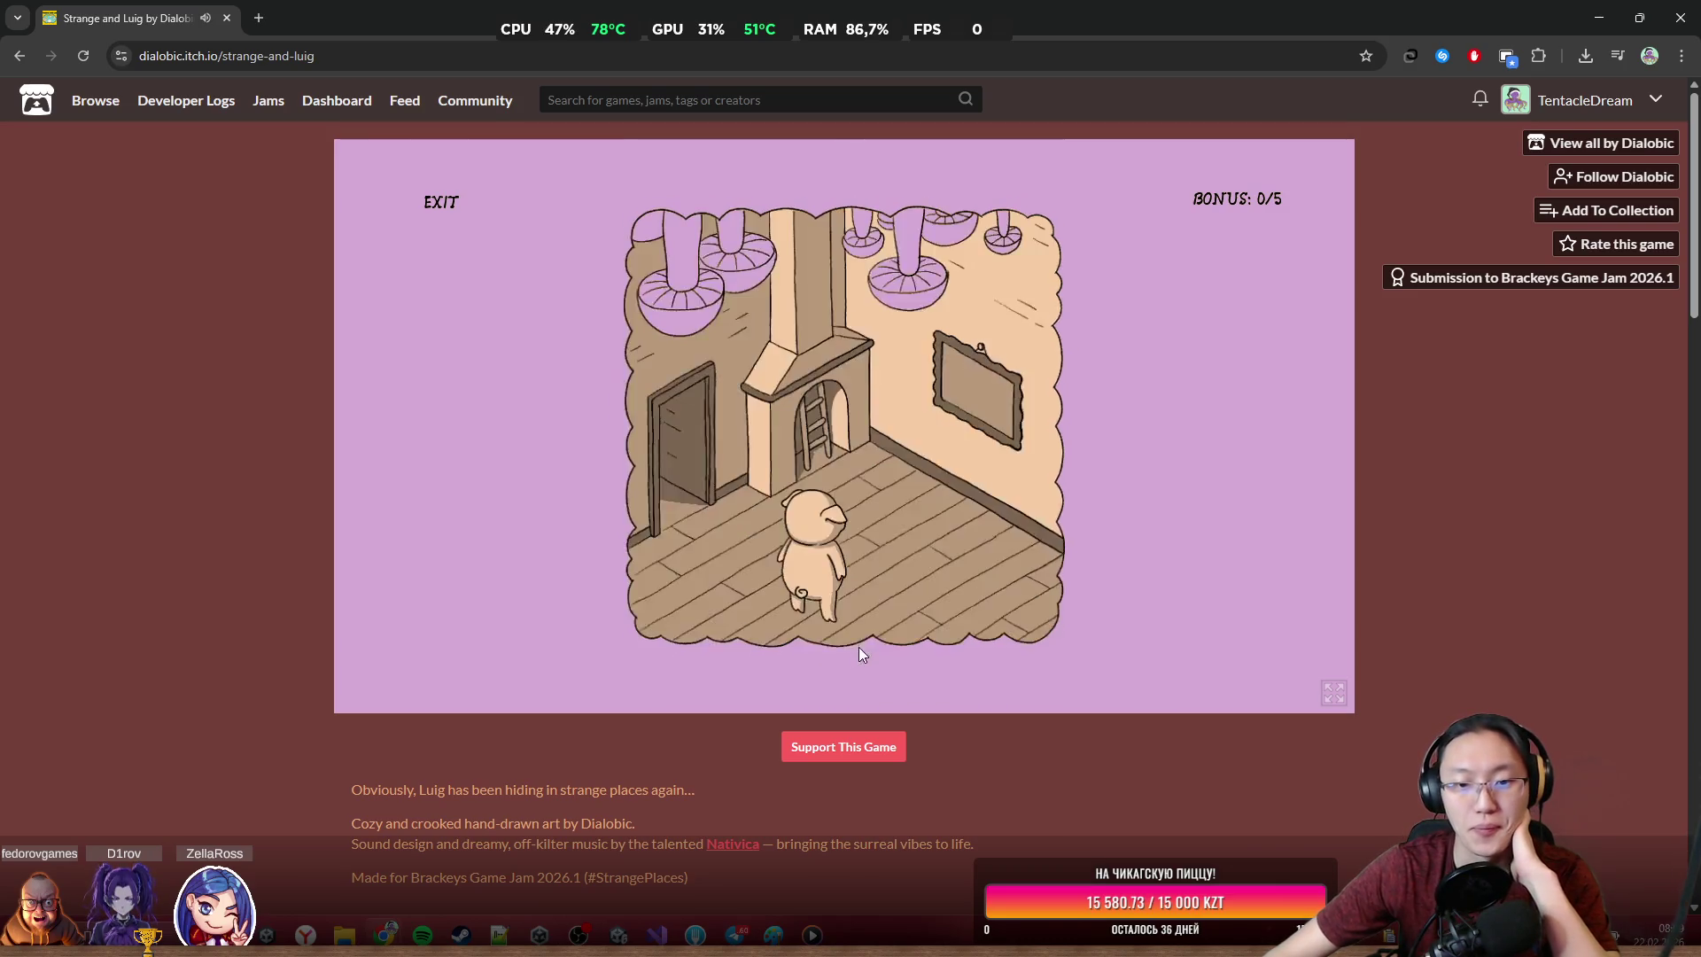
Travel through the tower, maze, mushroom and gear rooms back up to the boat scene
click(815, 414)
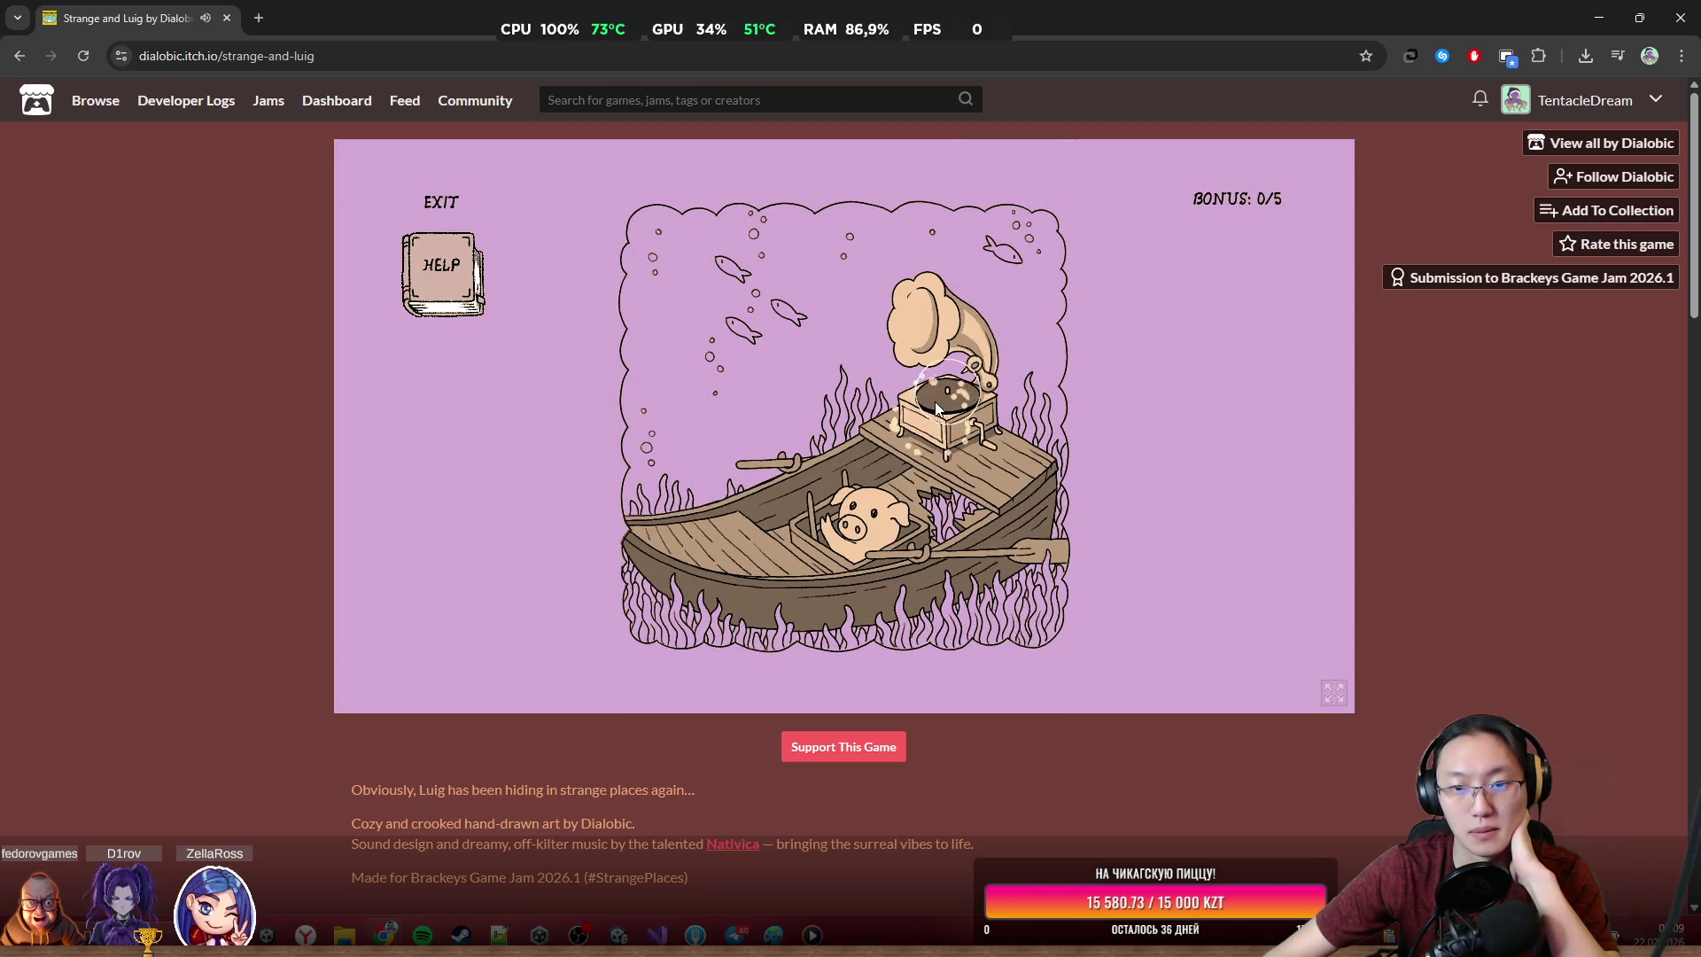
click(425, 268)
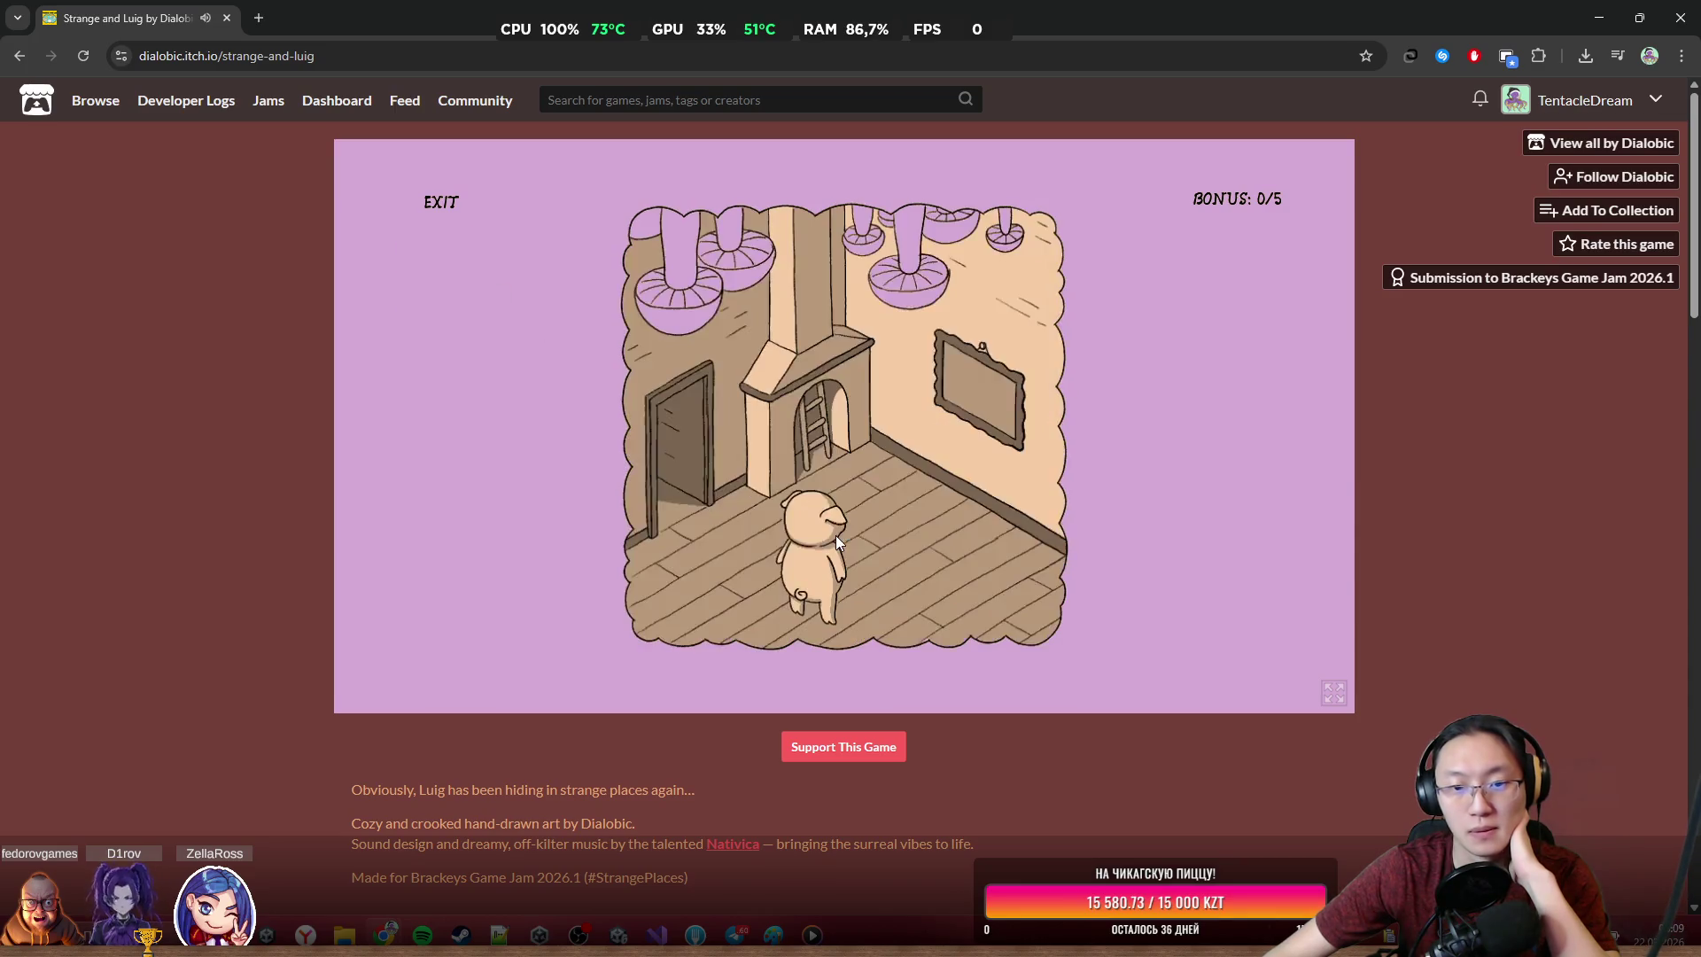
click(970, 372)
click(867, 651)
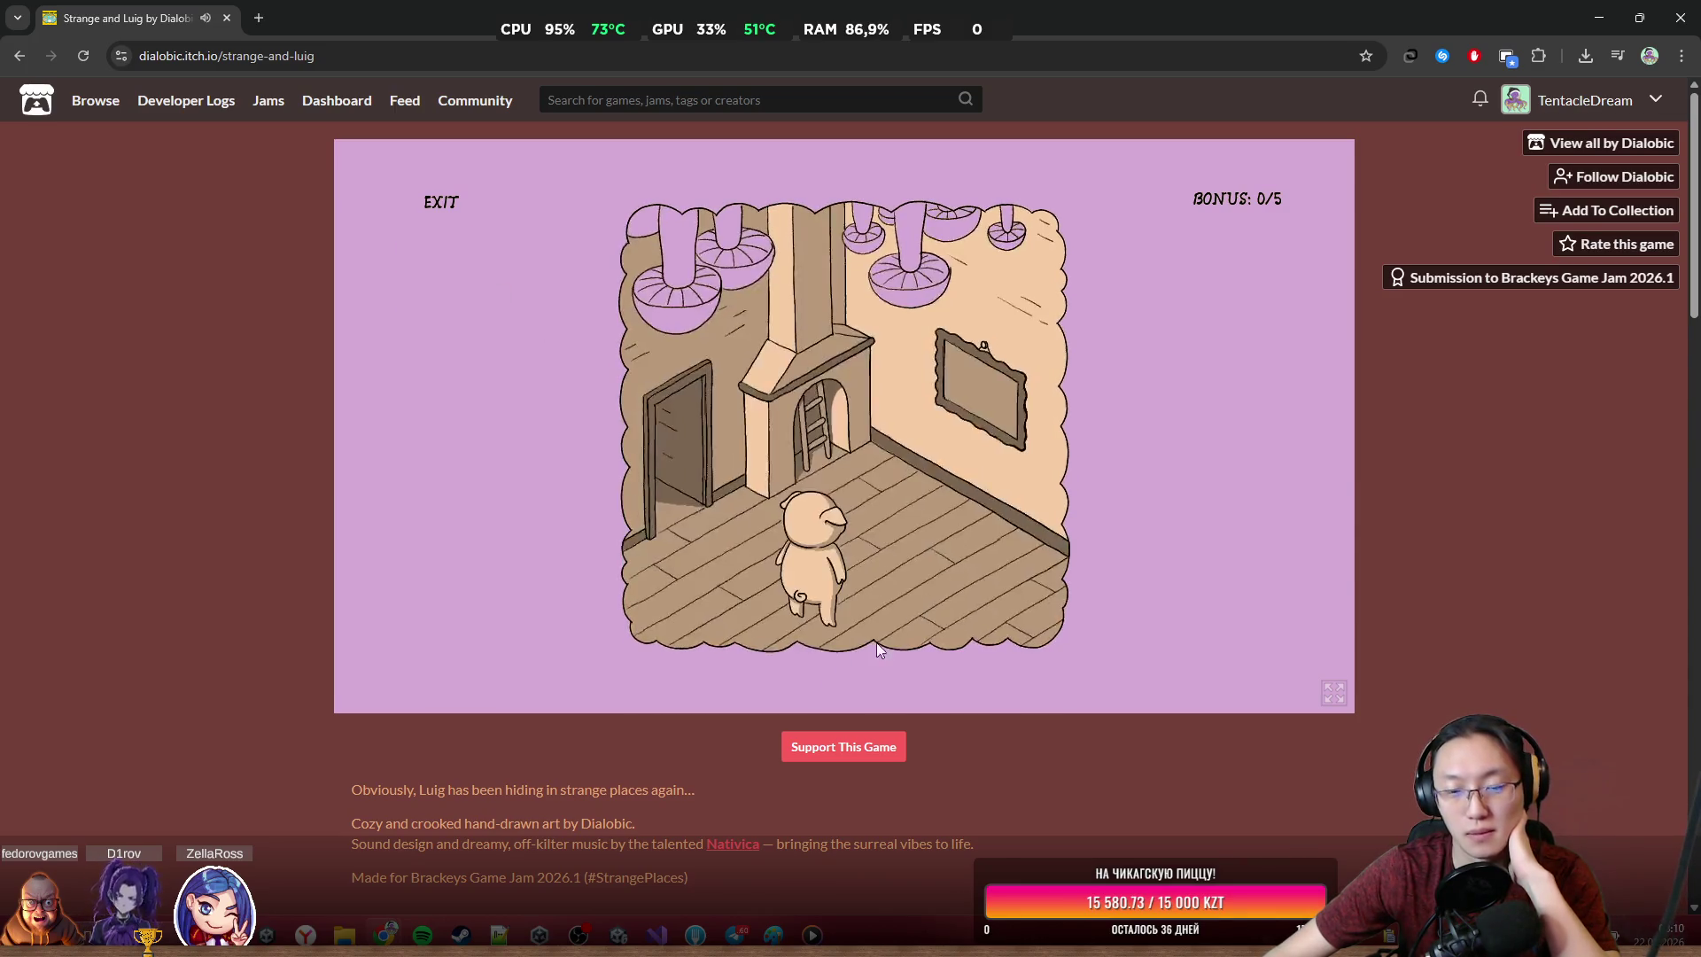
click(686, 476)
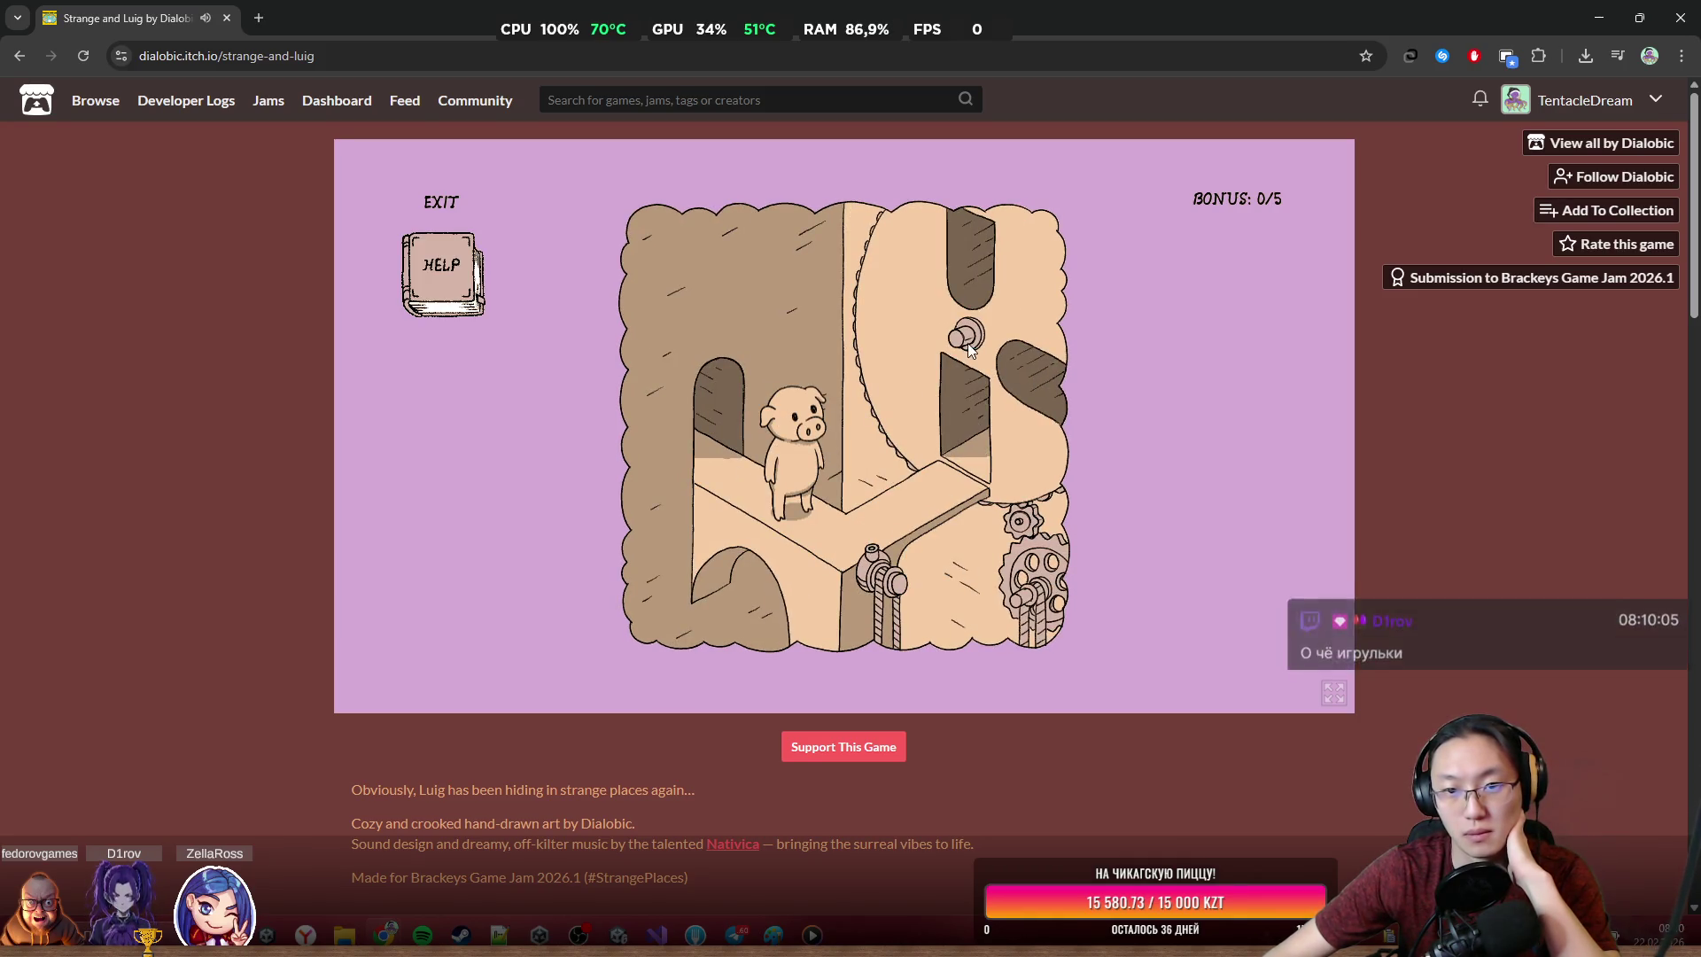
click(719, 412)
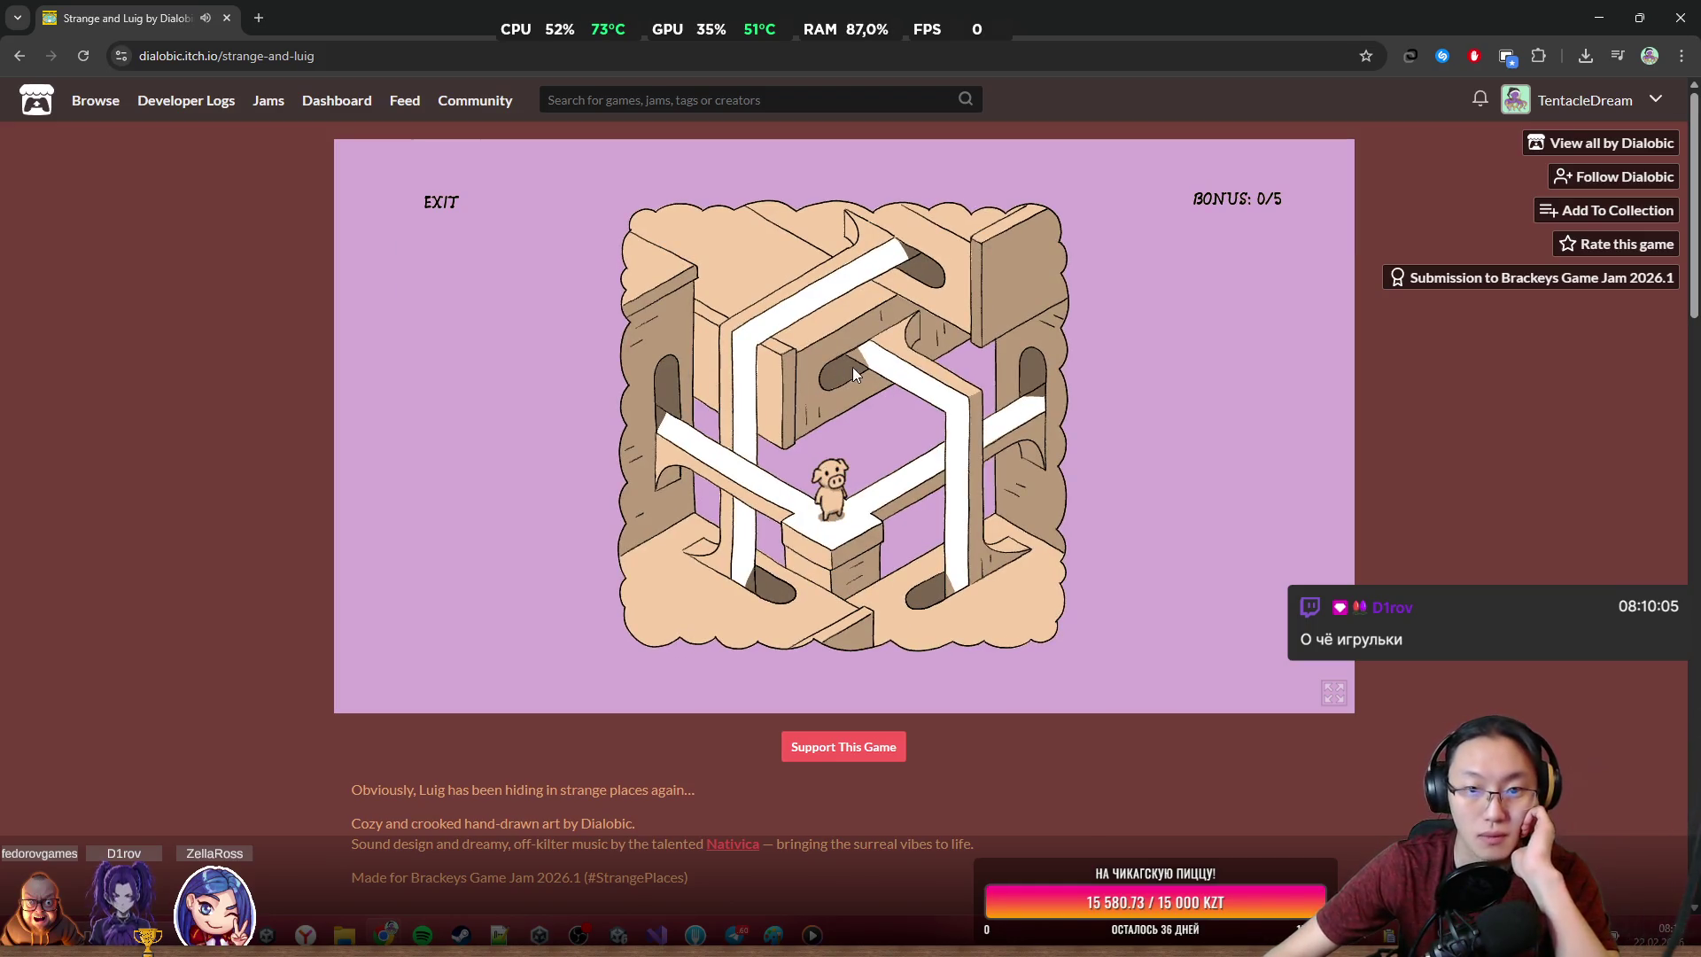
click(666, 423)
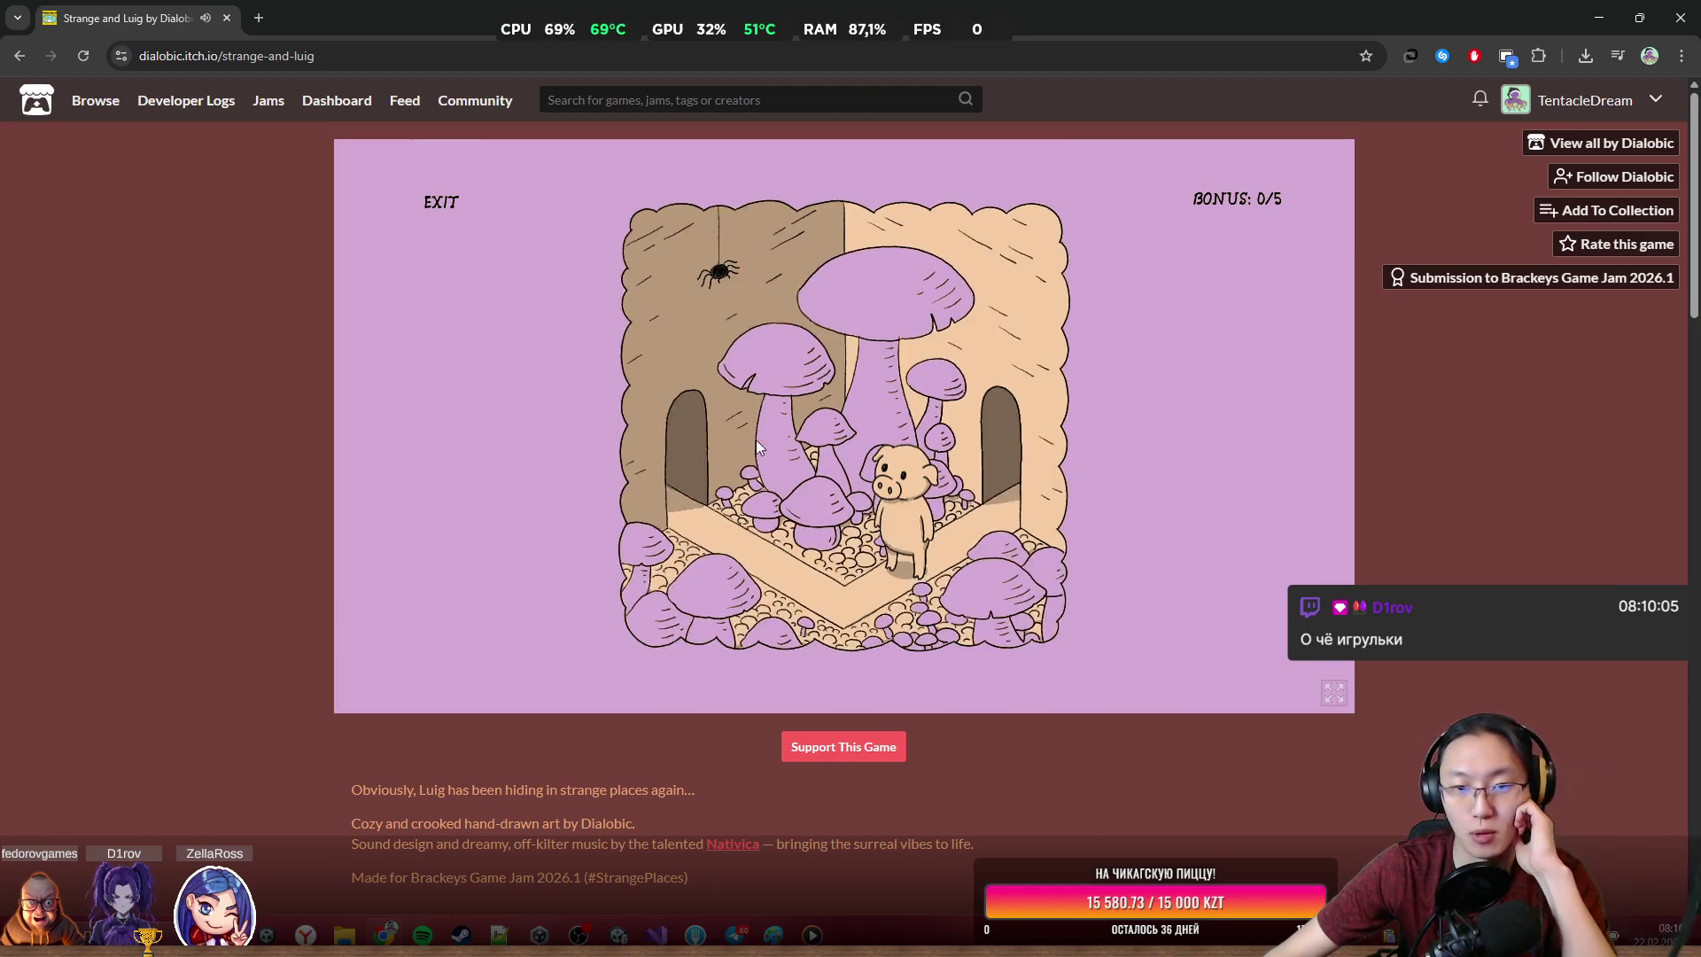
click(684, 451)
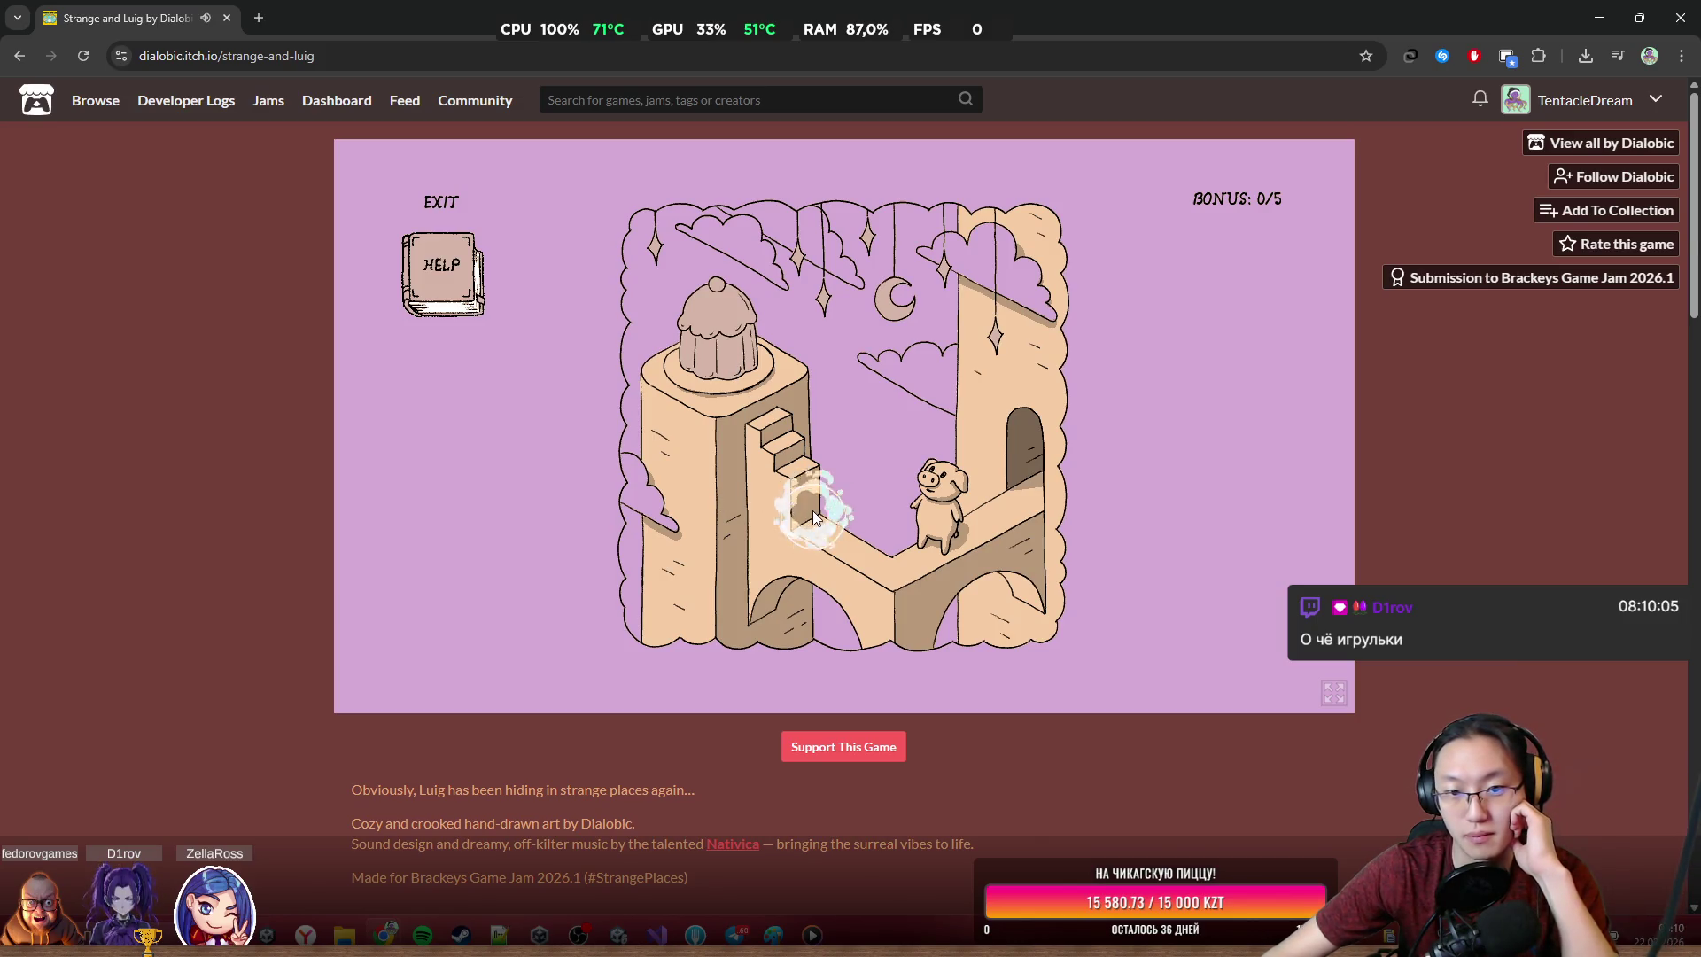
click(1019, 465)
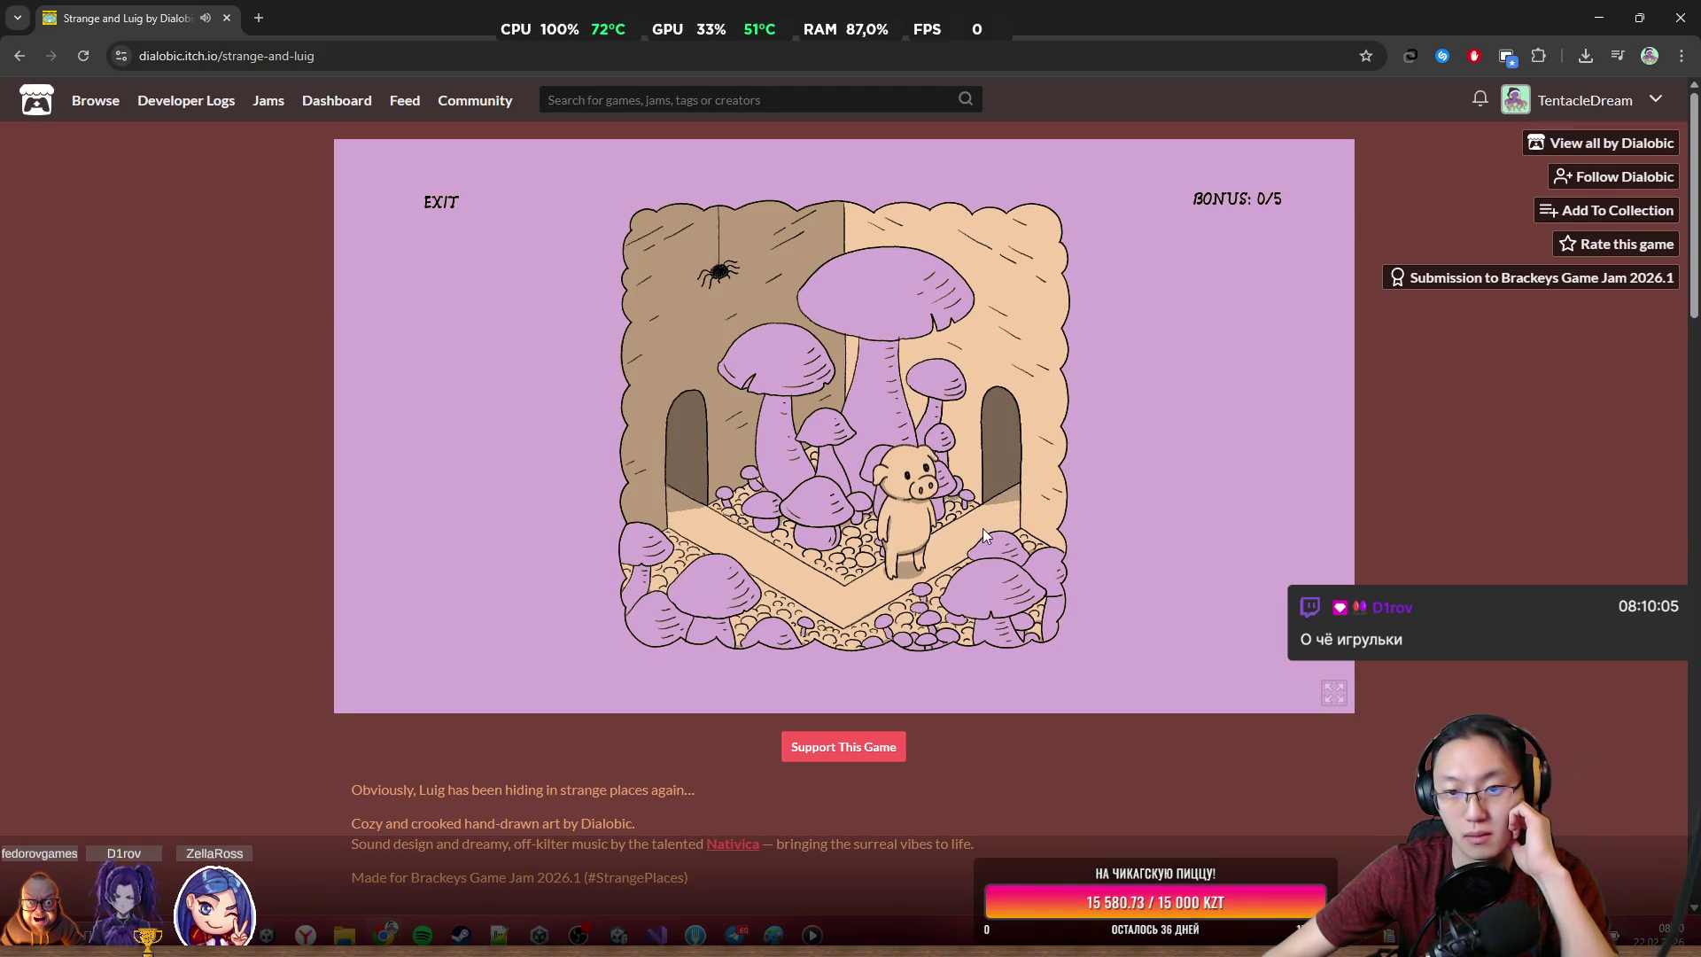
click(1001, 455)
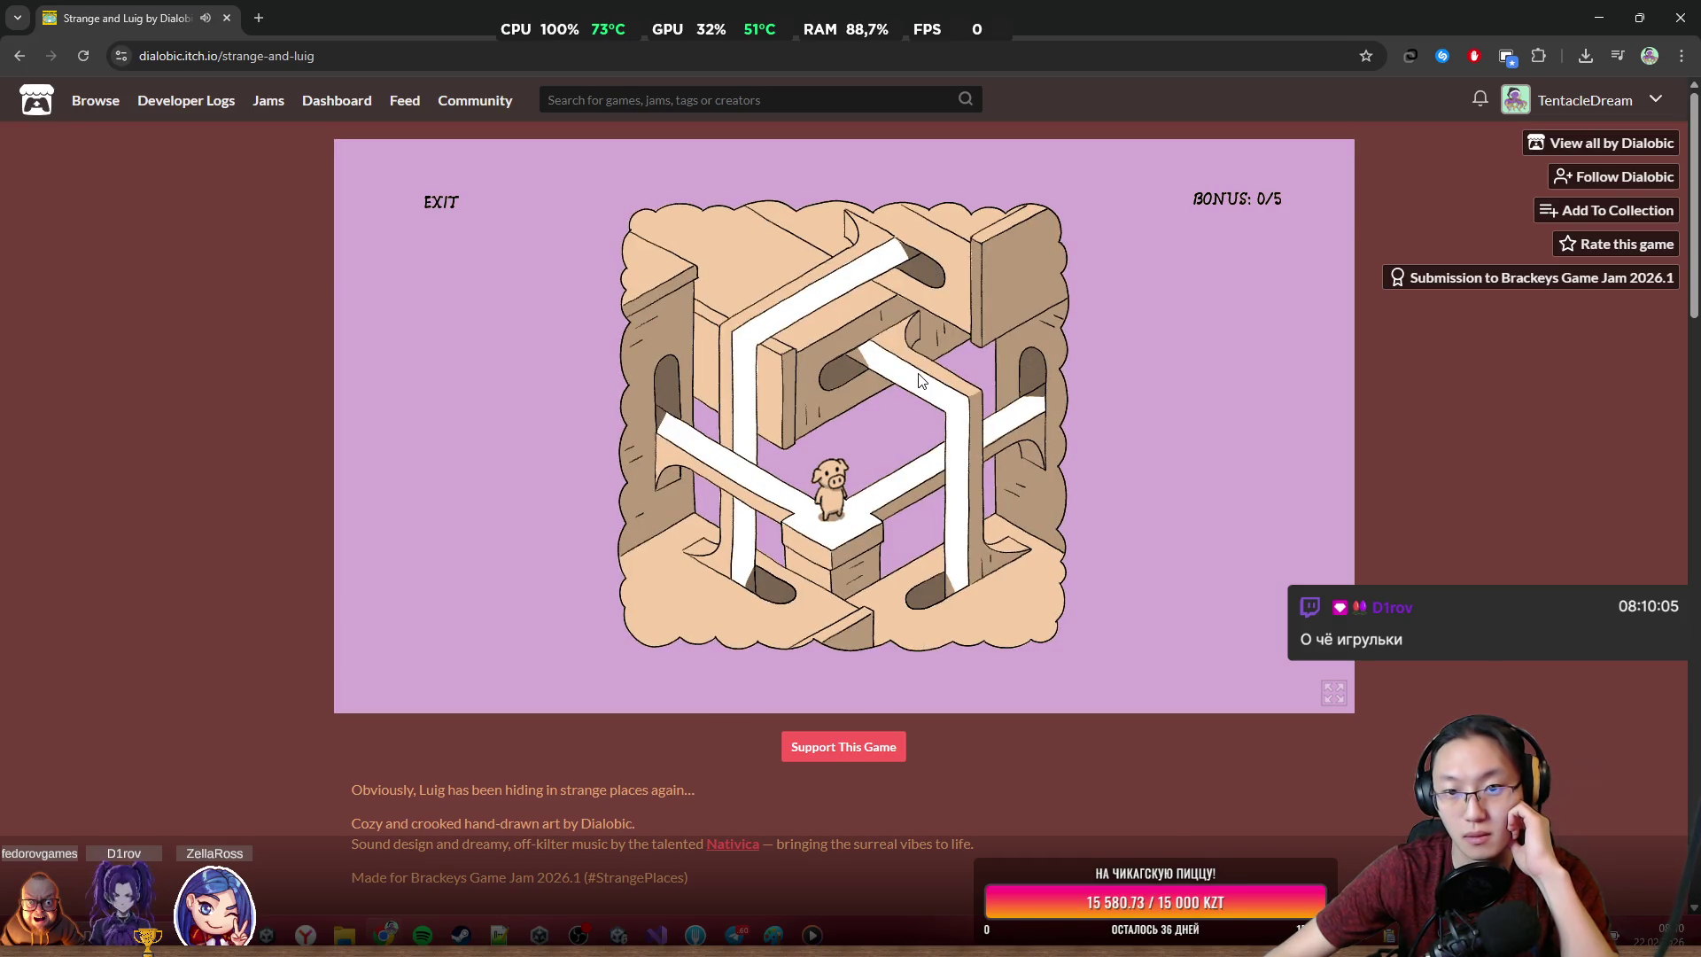
click(1033, 427)
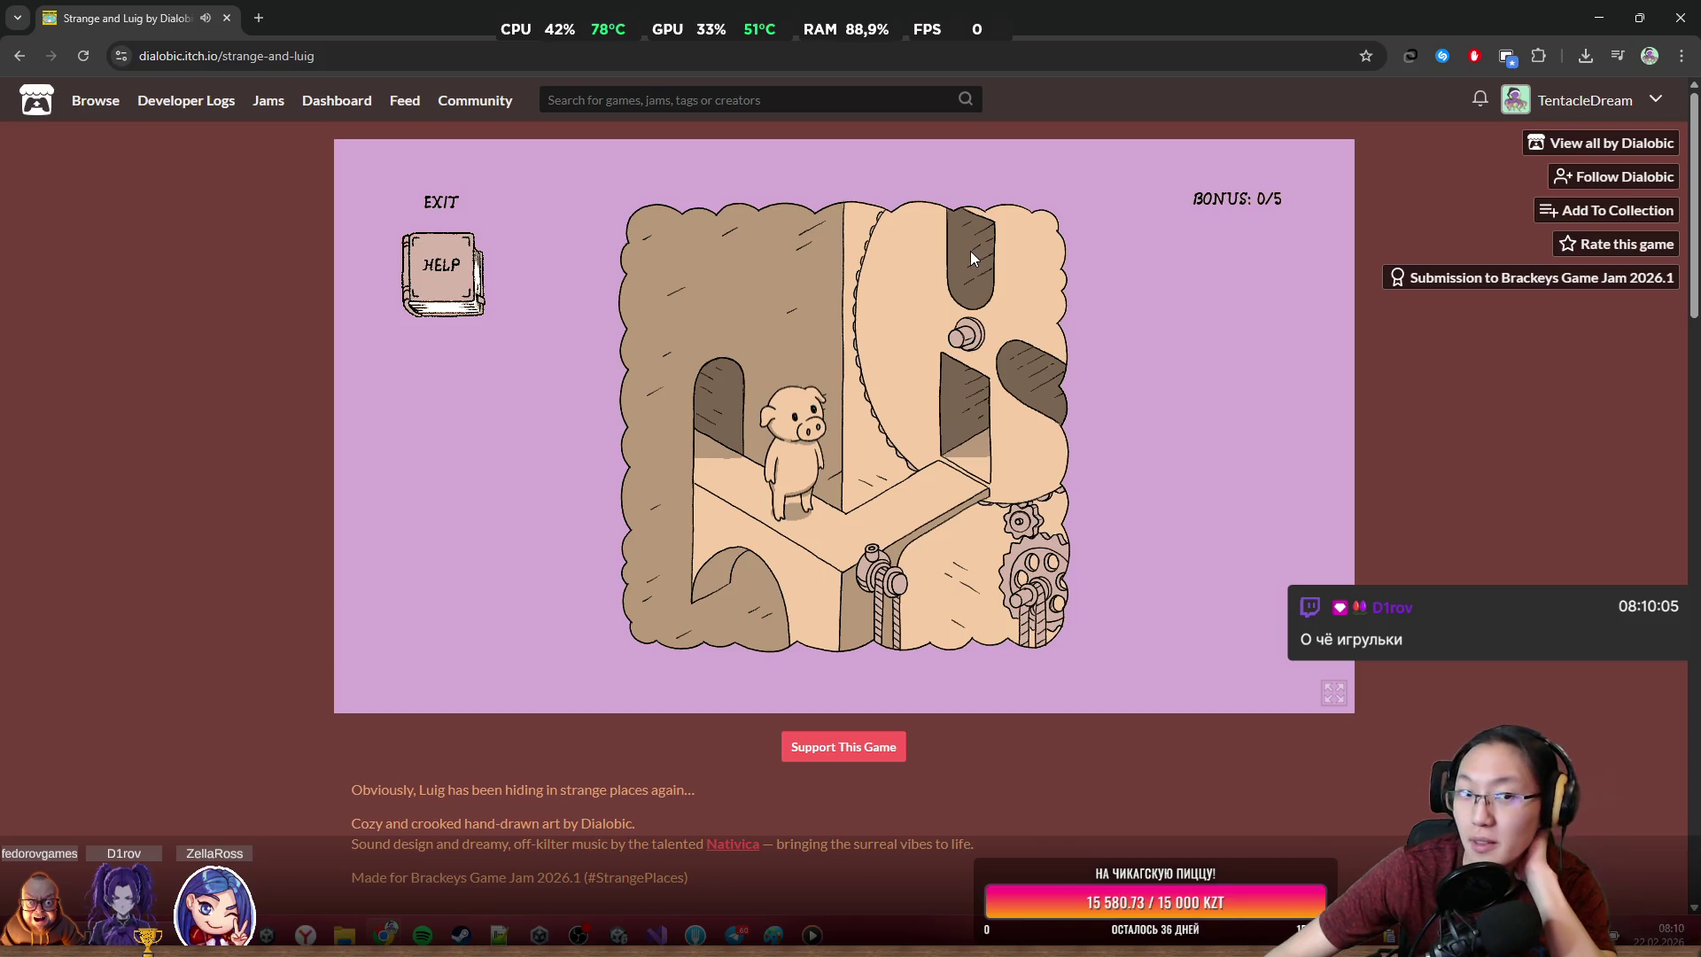
click(967, 334)
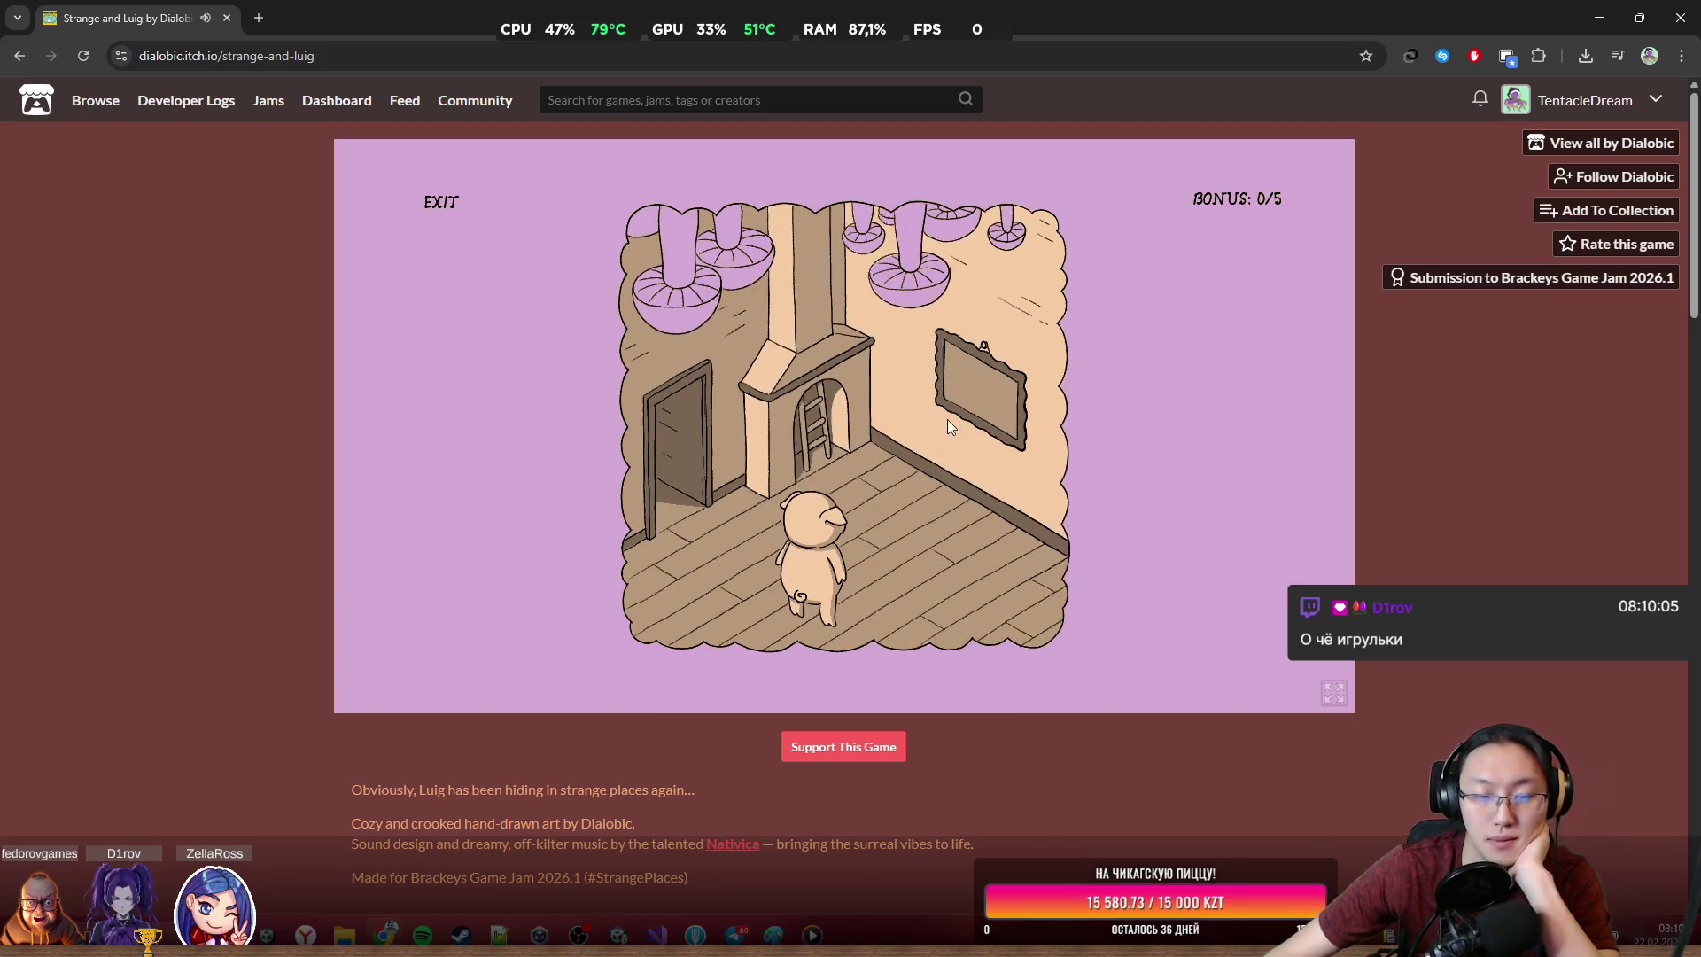
click(810, 427)
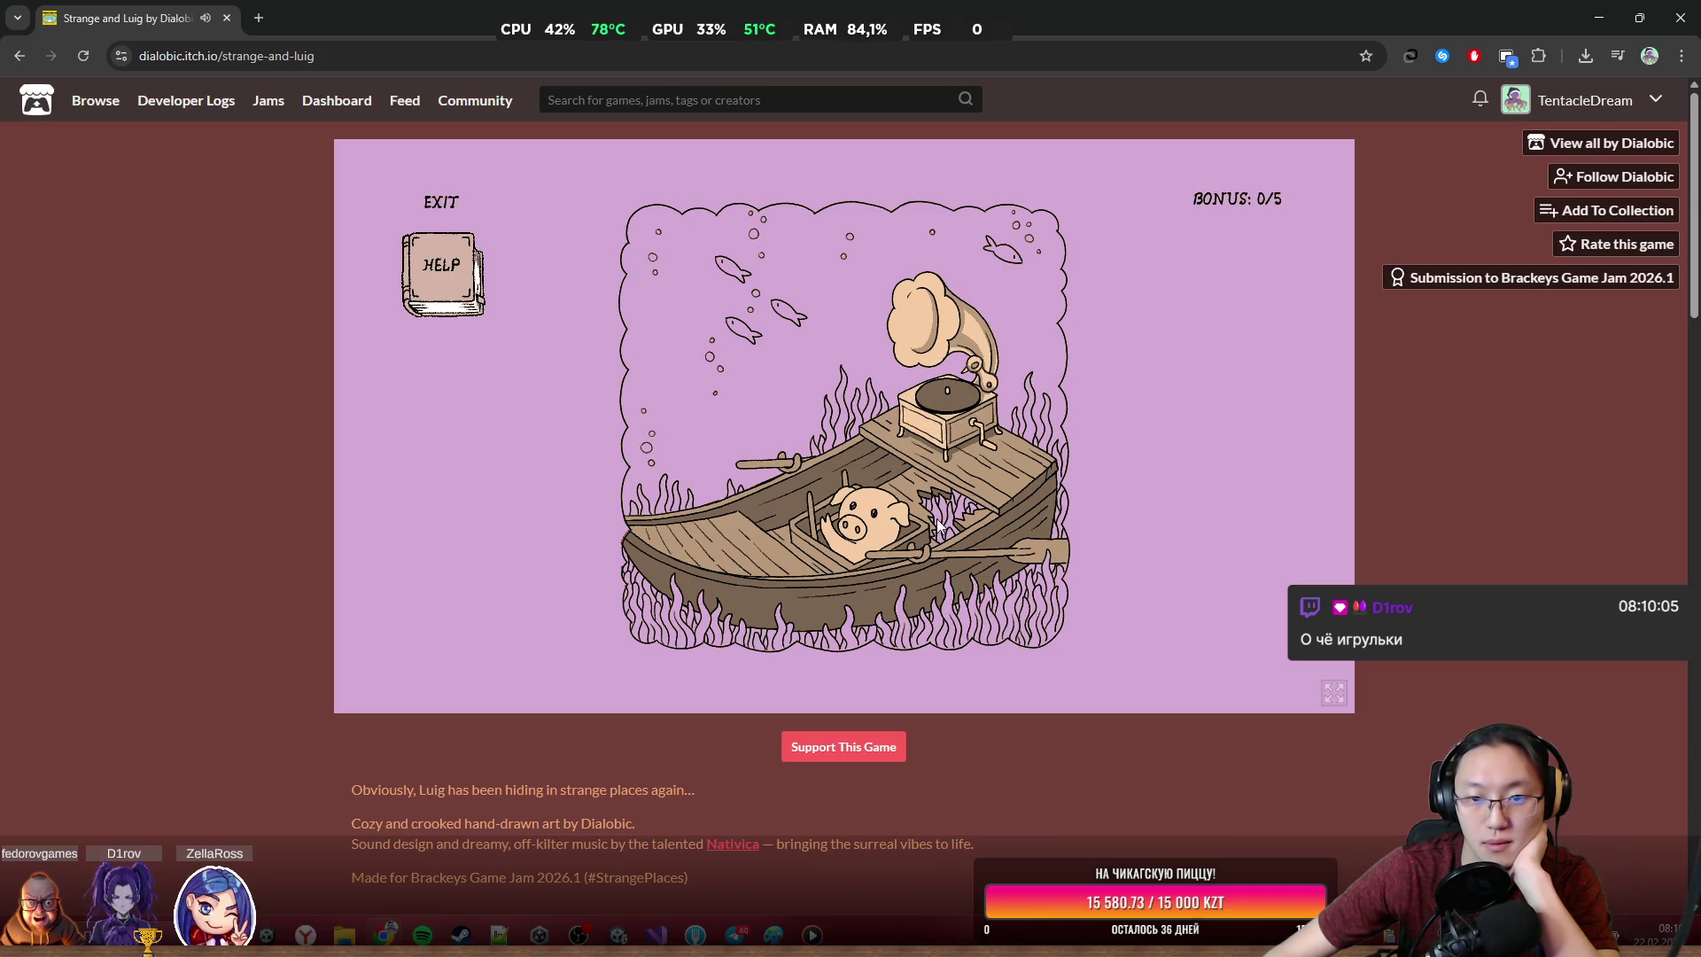
Request the in-game hint and read the vinyl-record clue
click(474, 296)
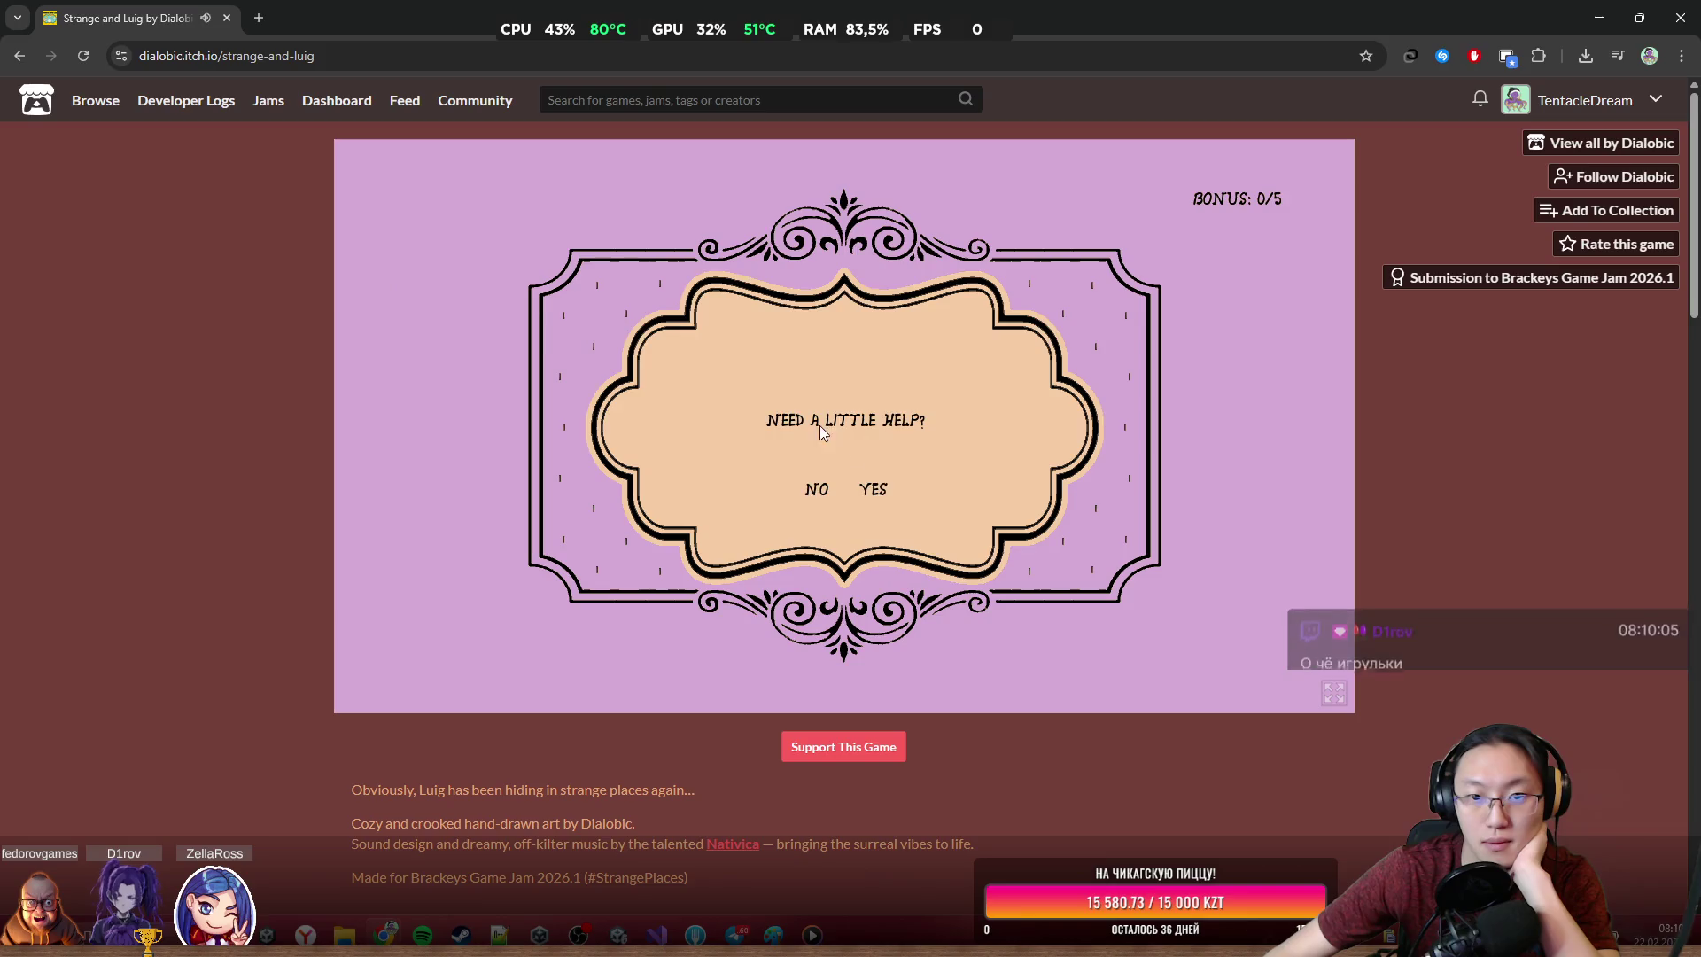
click(826, 494)
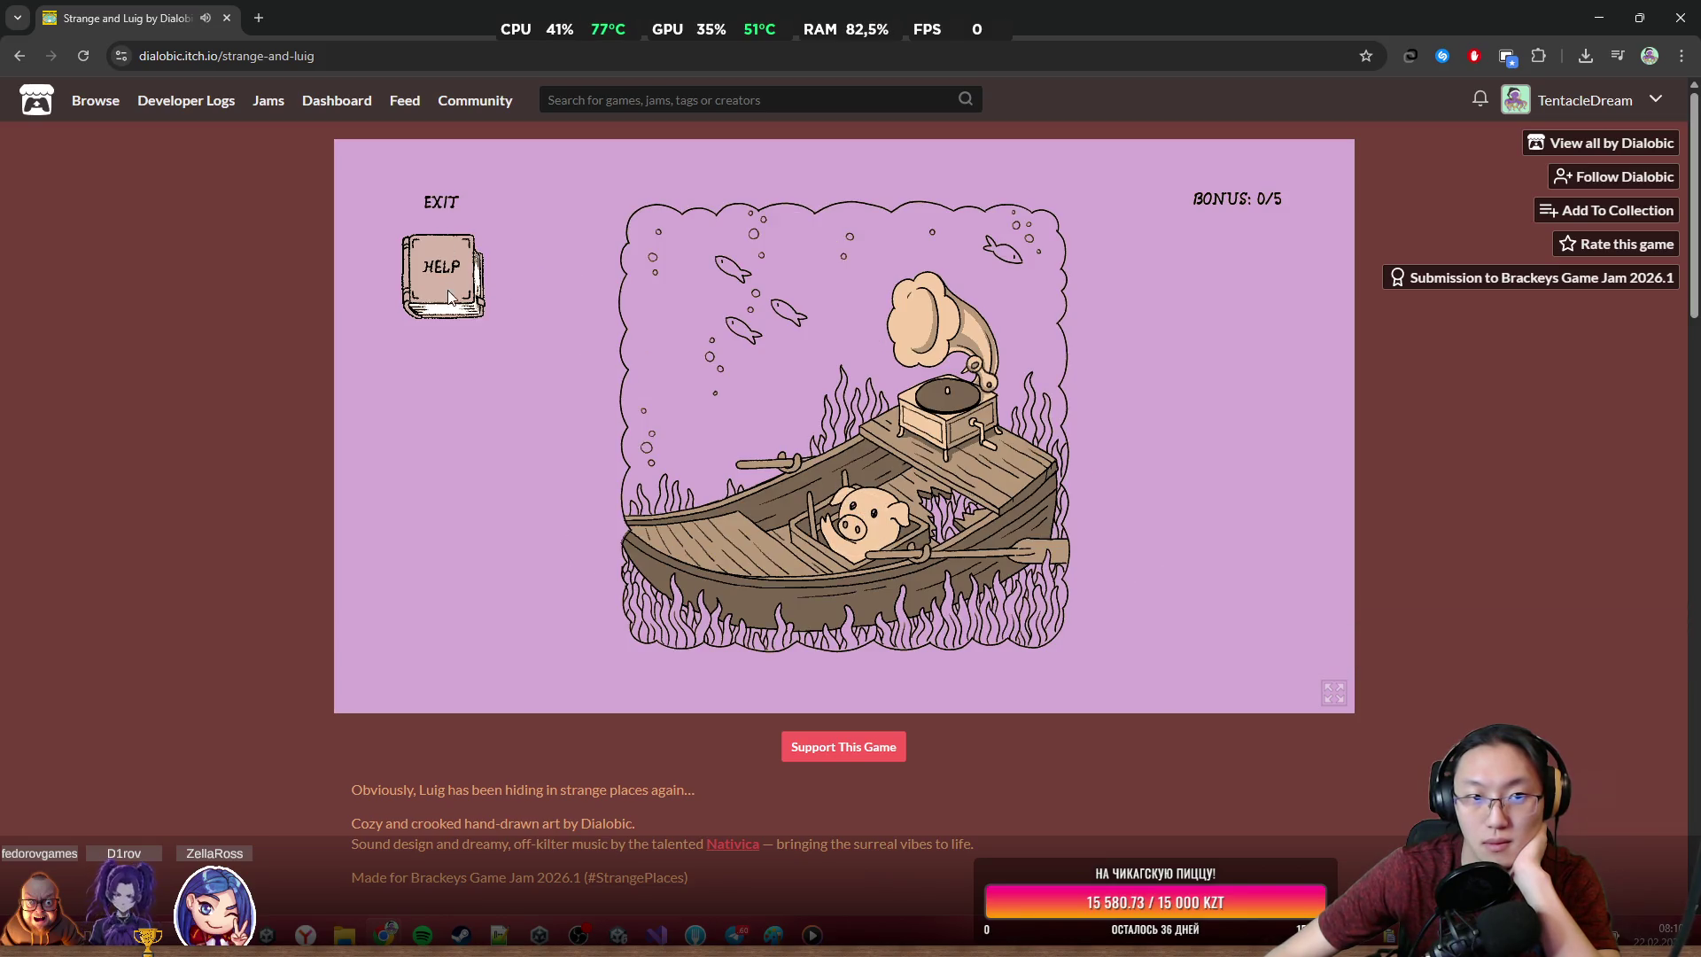
click(450, 293)
click(875, 485)
click(842, 486)
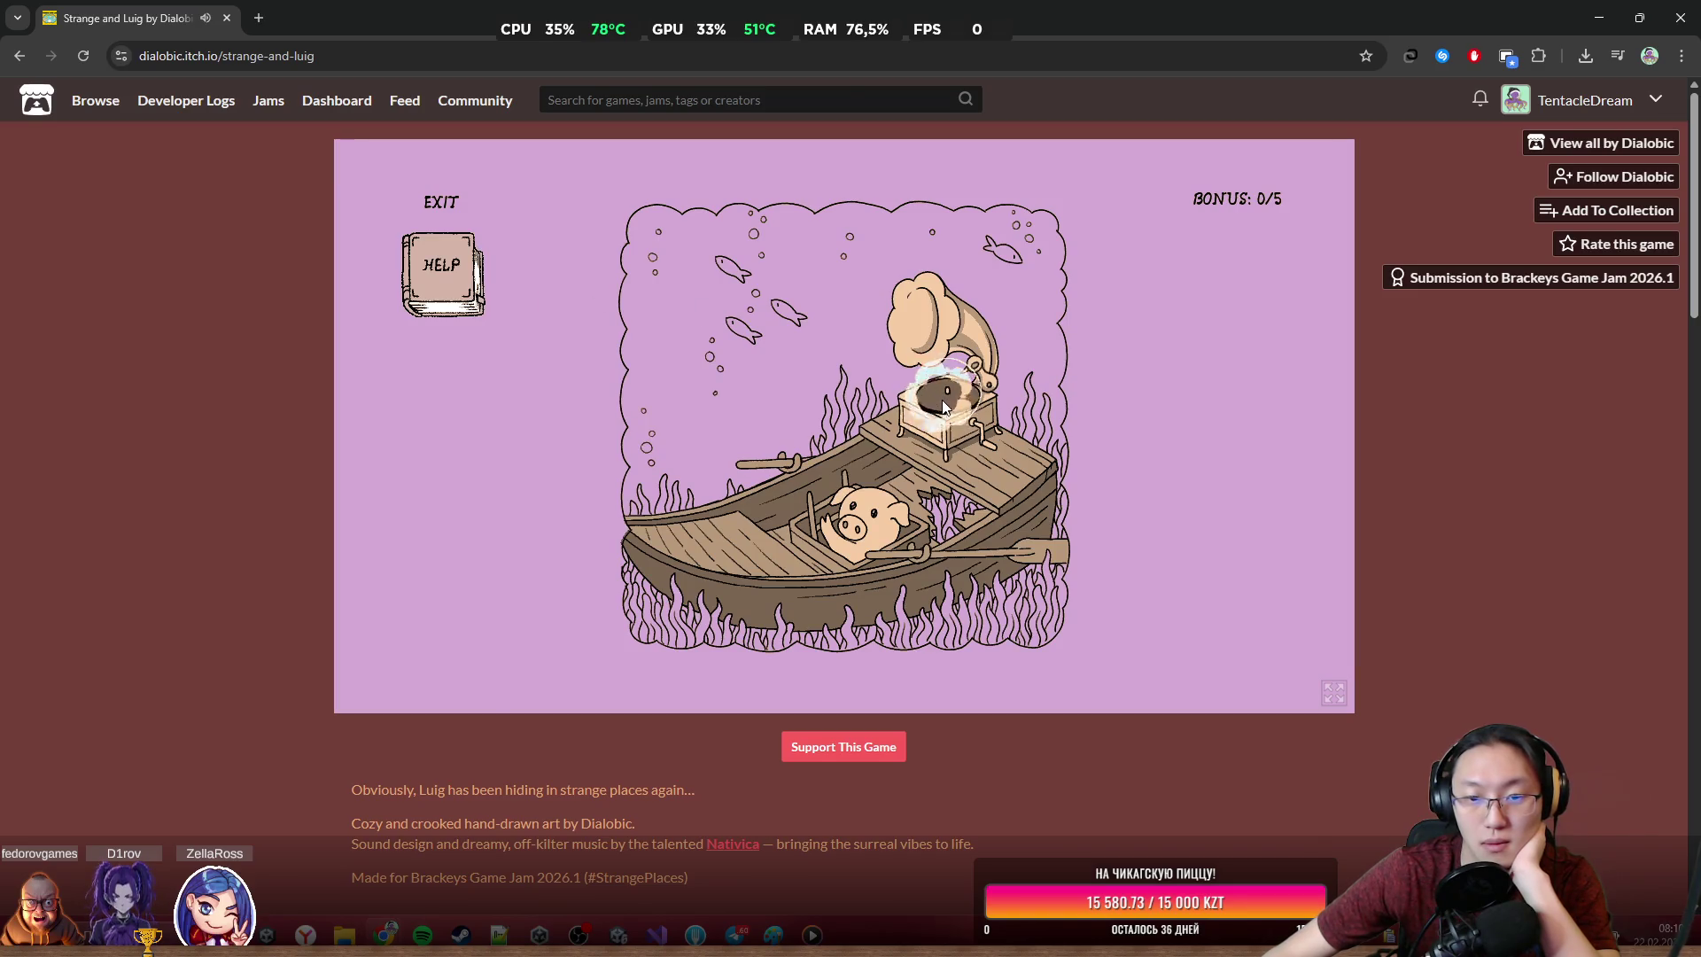
Return to the fireplace room and take the step piece from the wall picture
click(878, 576)
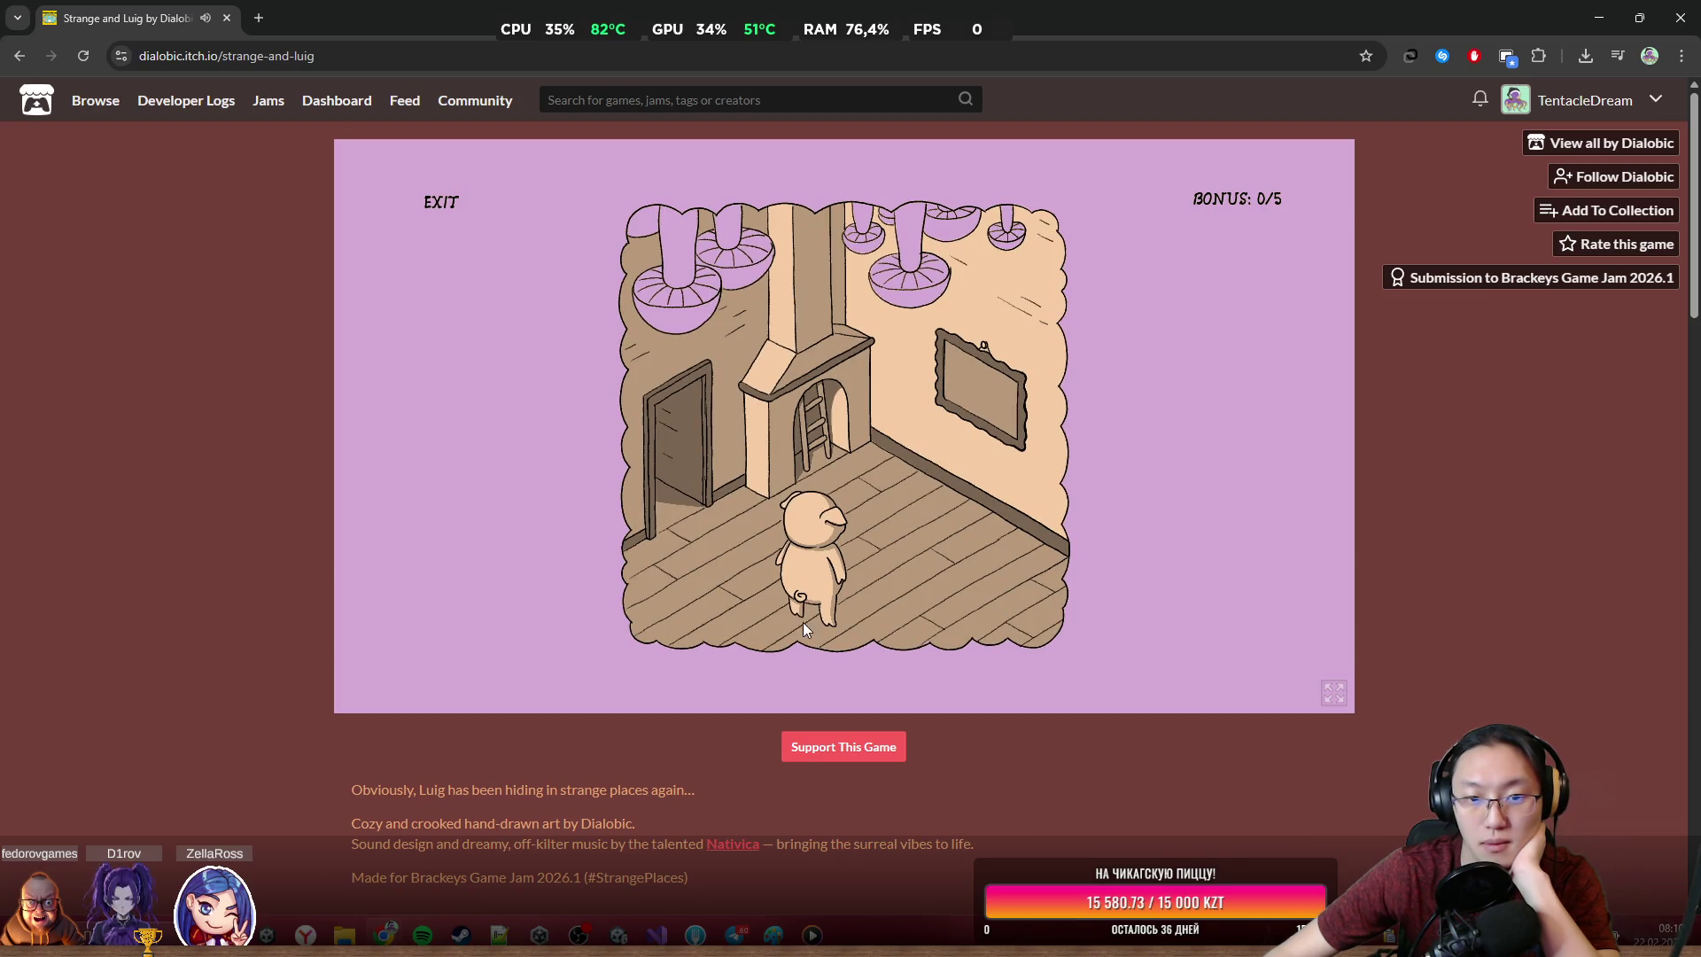
click(840, 434)
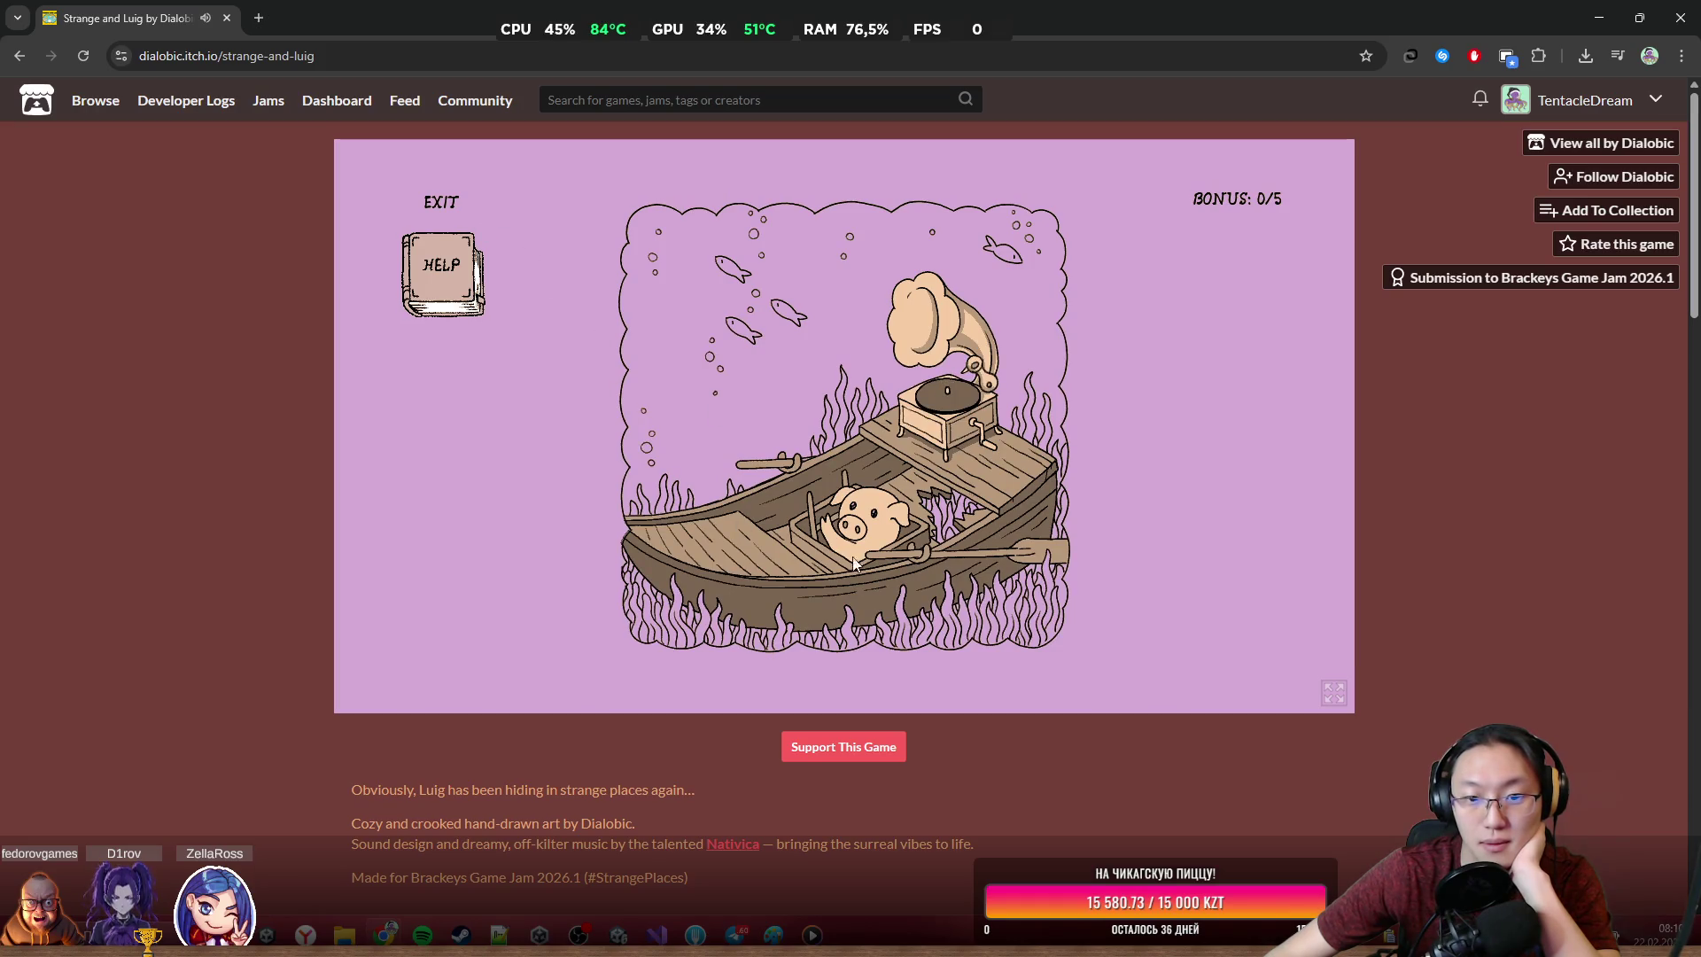
click(856, 494)
click(672, 434)
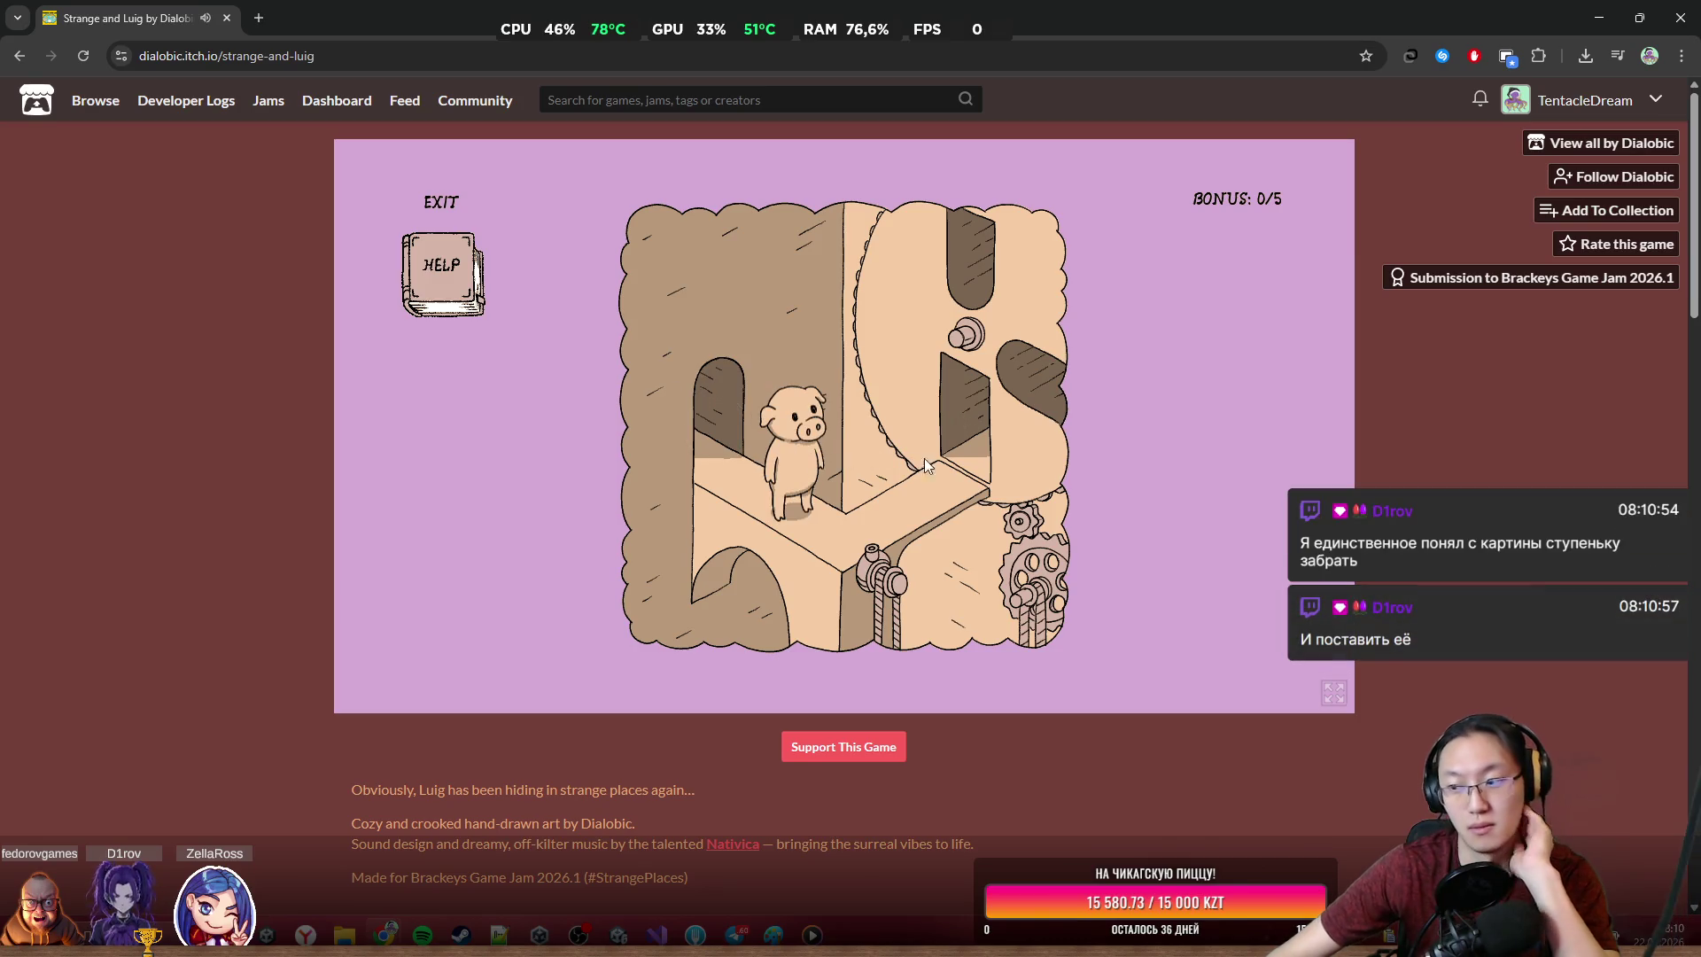
click(959, 425)
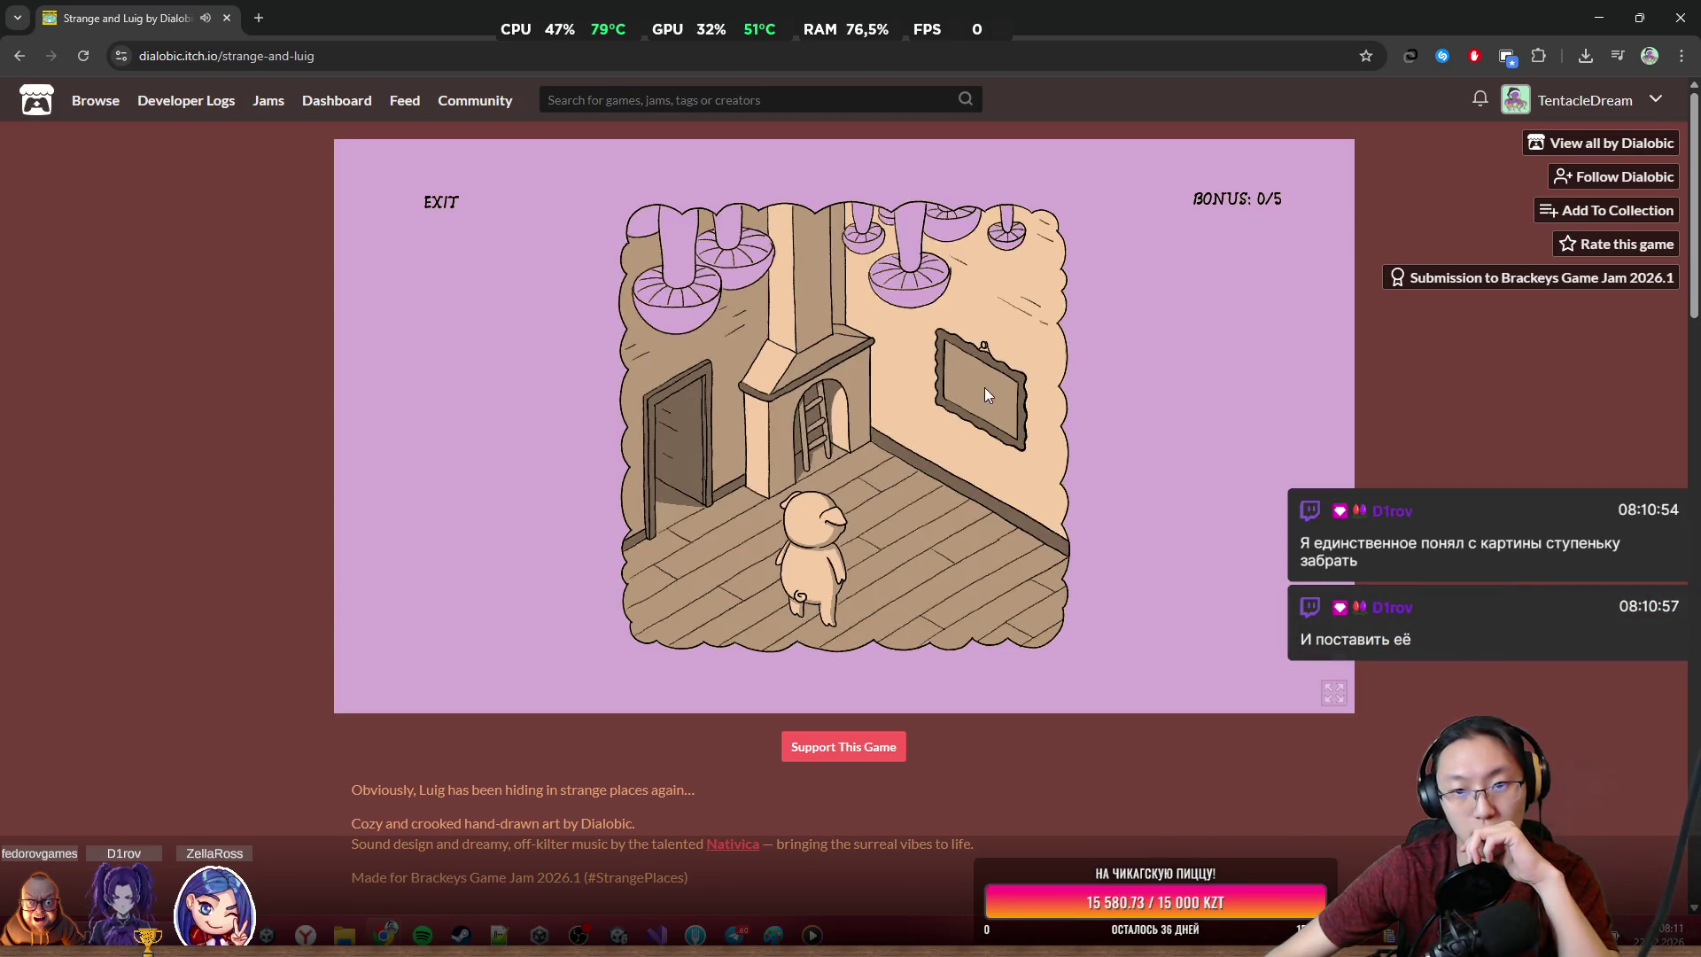
click(985, 393)
click(824, 416)
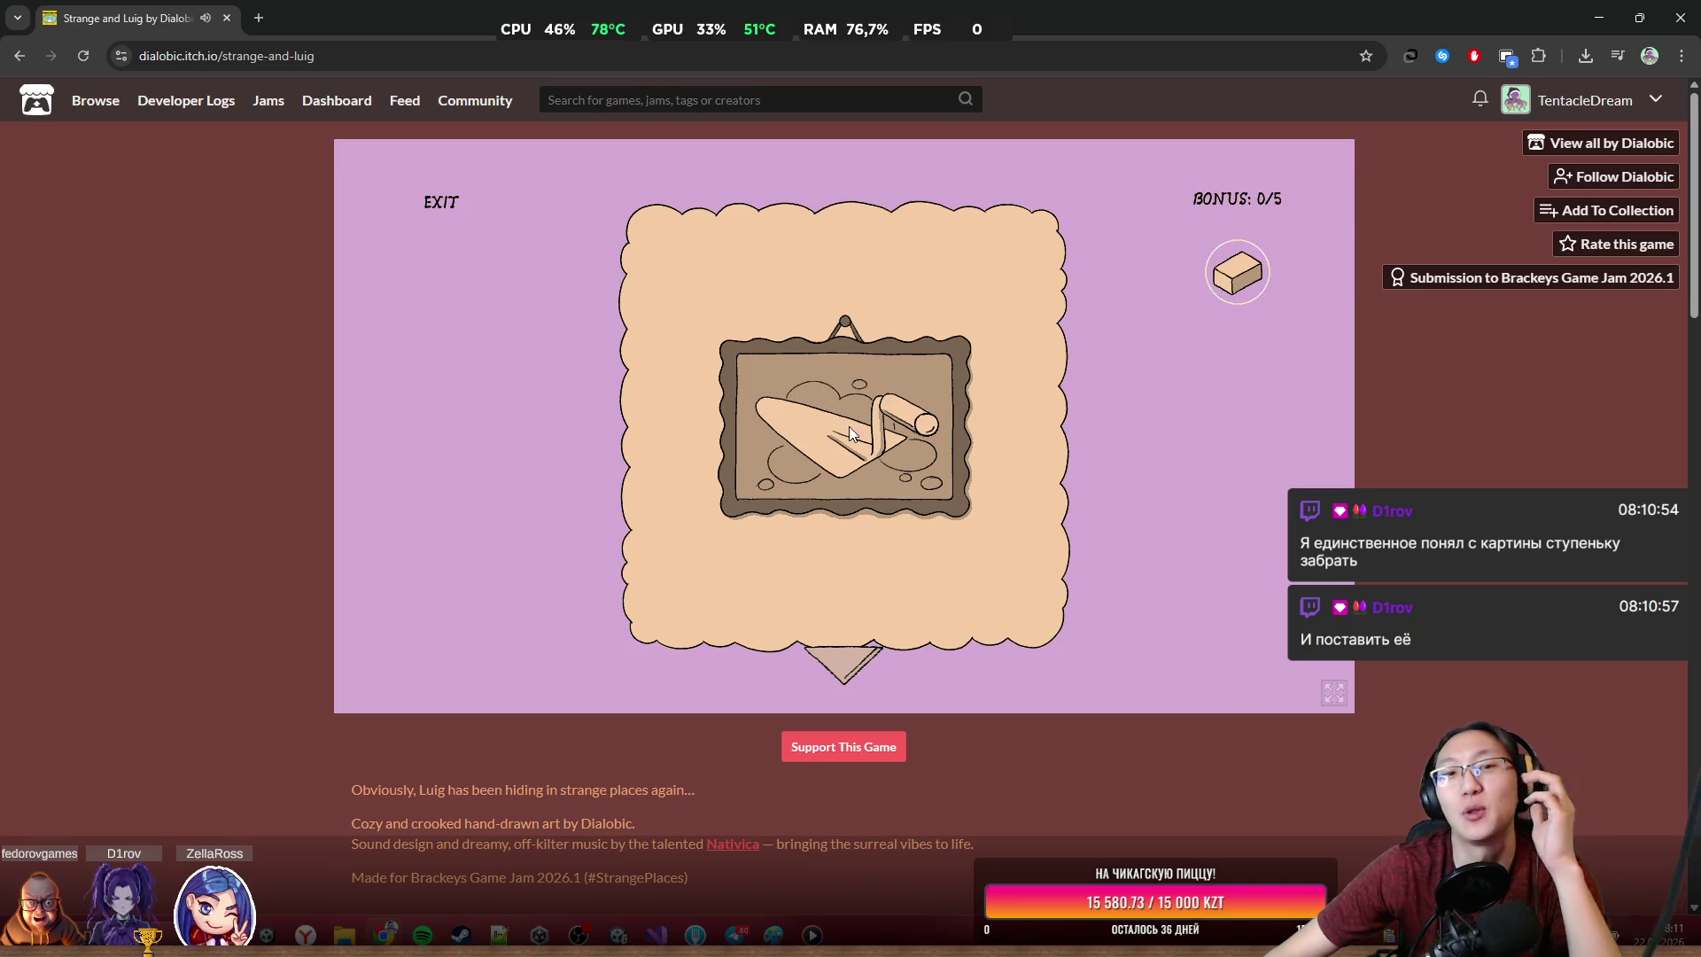
Walk Luig to the tower stairs and place the step piece on the lower staircase
click(843, 664)
click(666, 513)
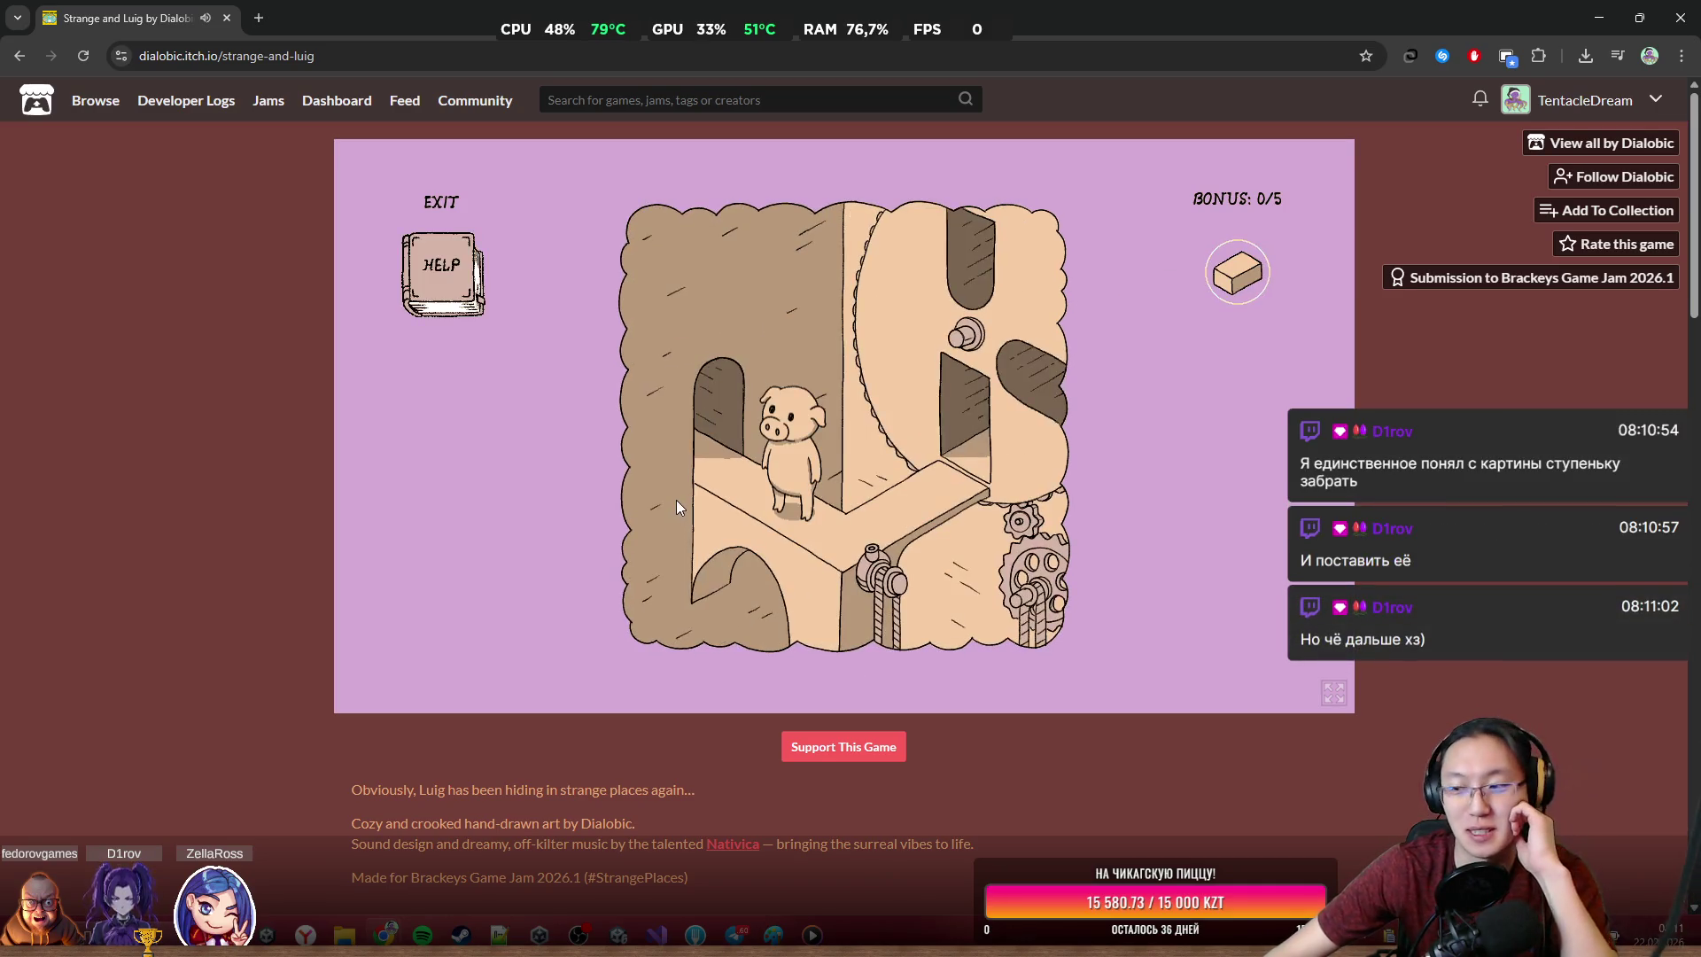
click(735, 513)
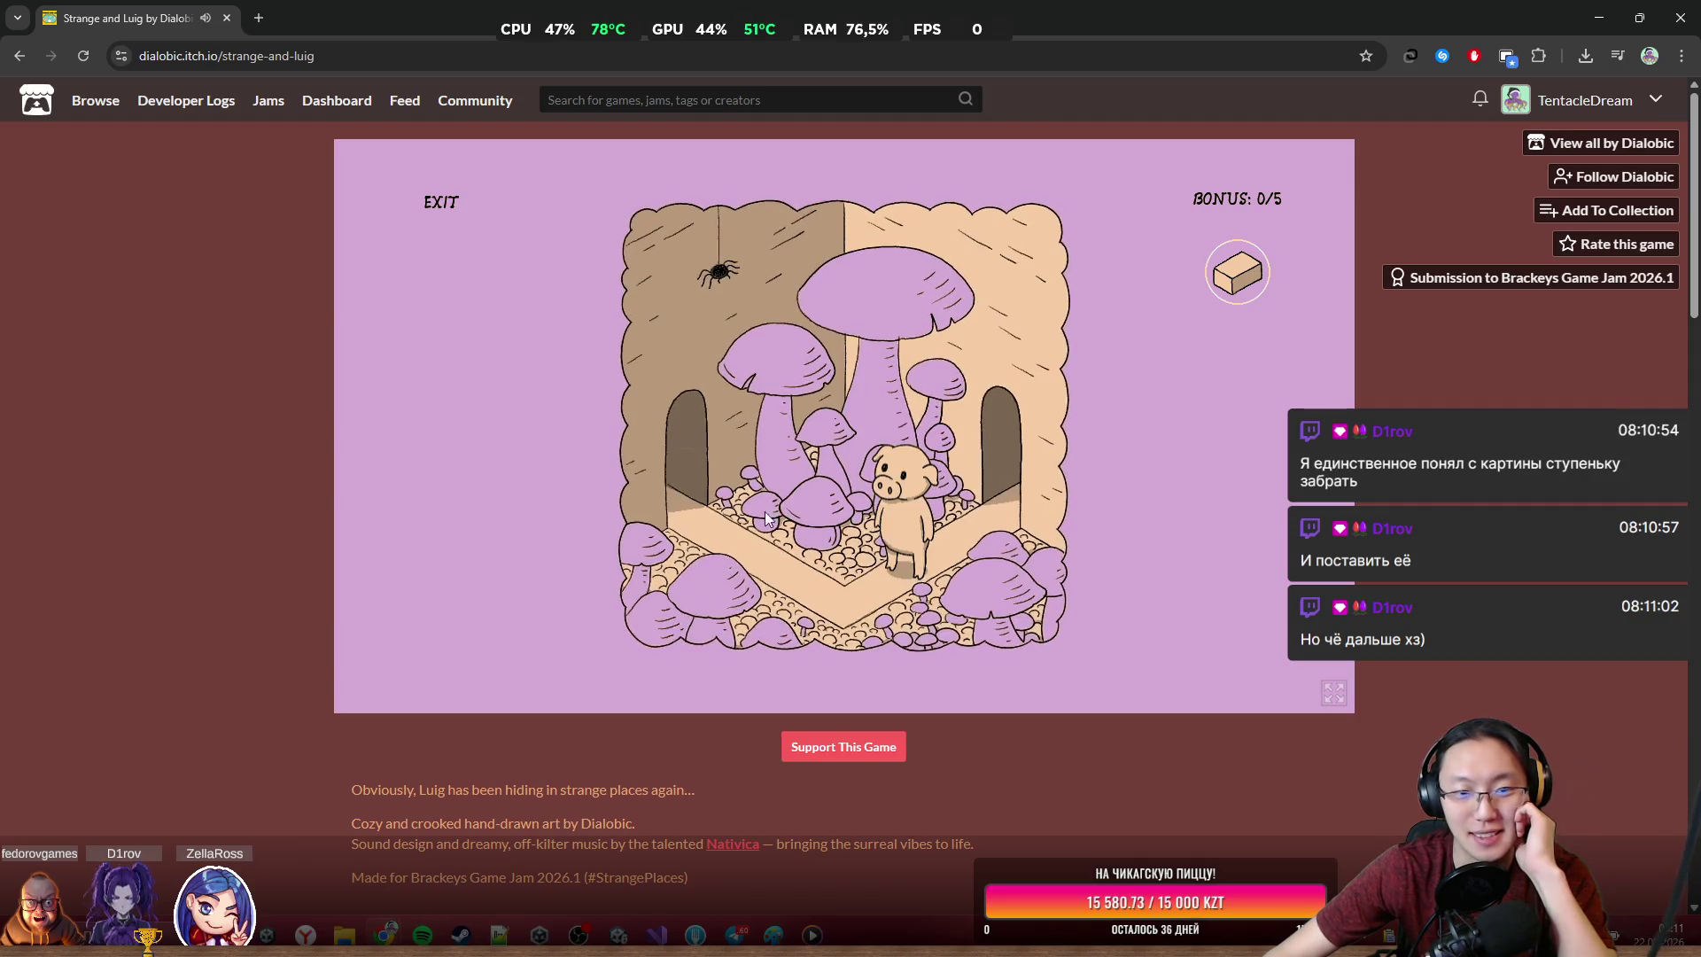
click(682, 480)
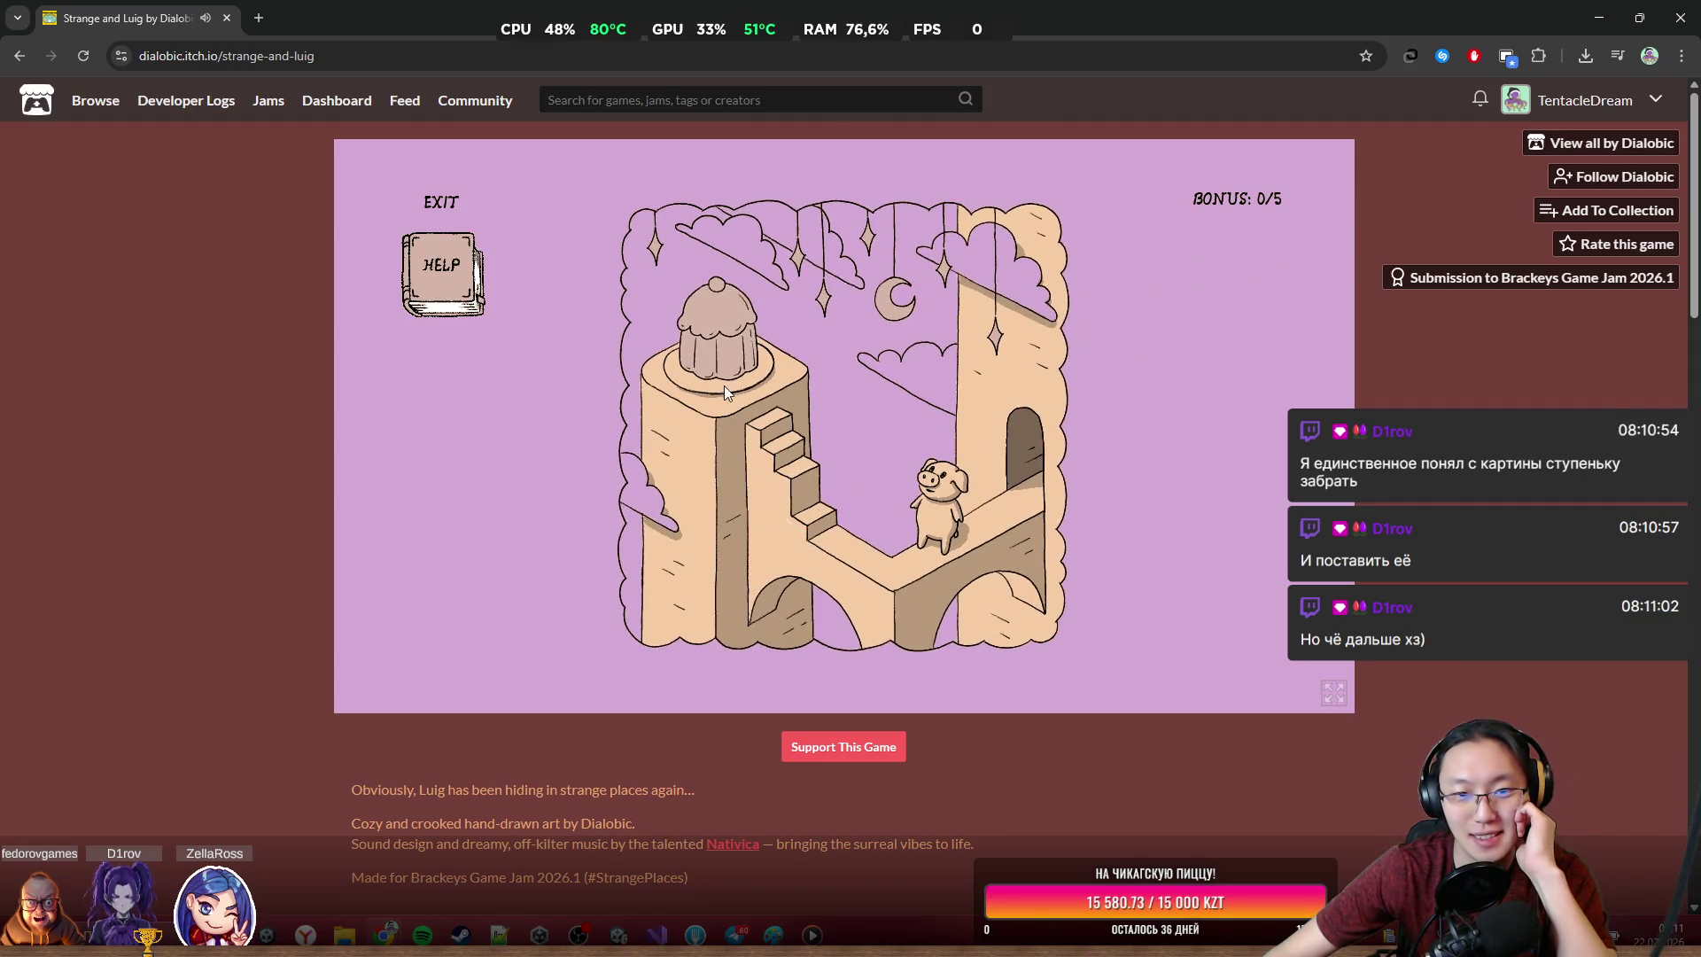
click(814, 503)
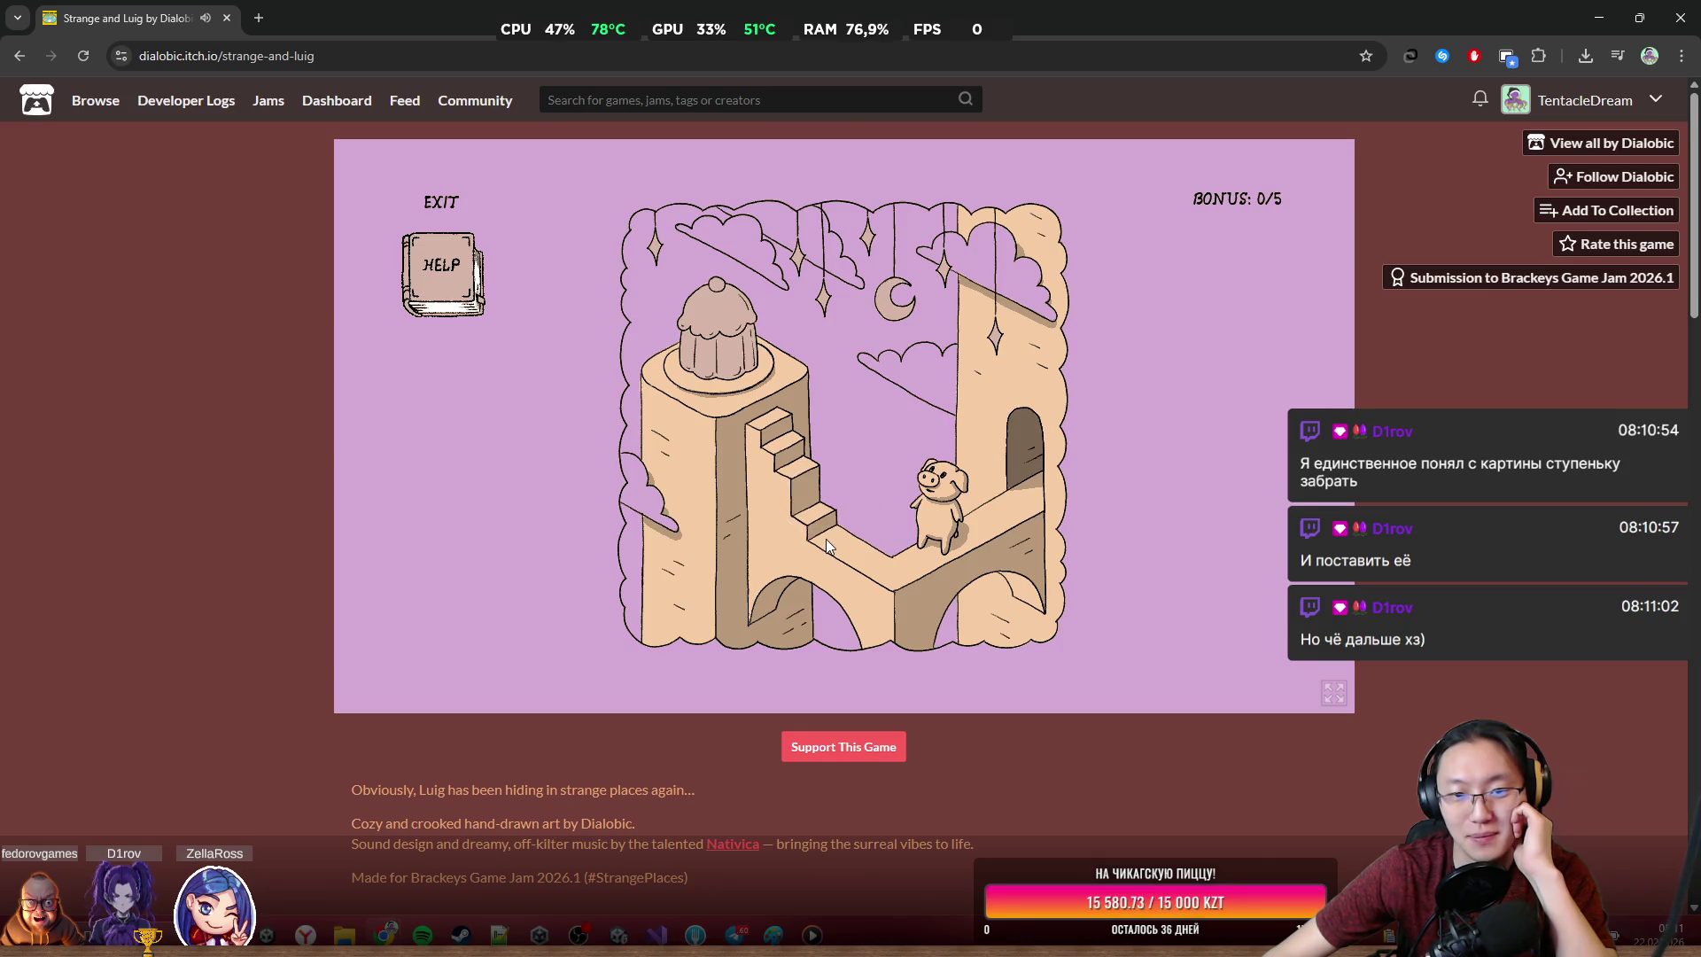
Go through the maze and take the trowel from the framed painting
click(1003, 475)
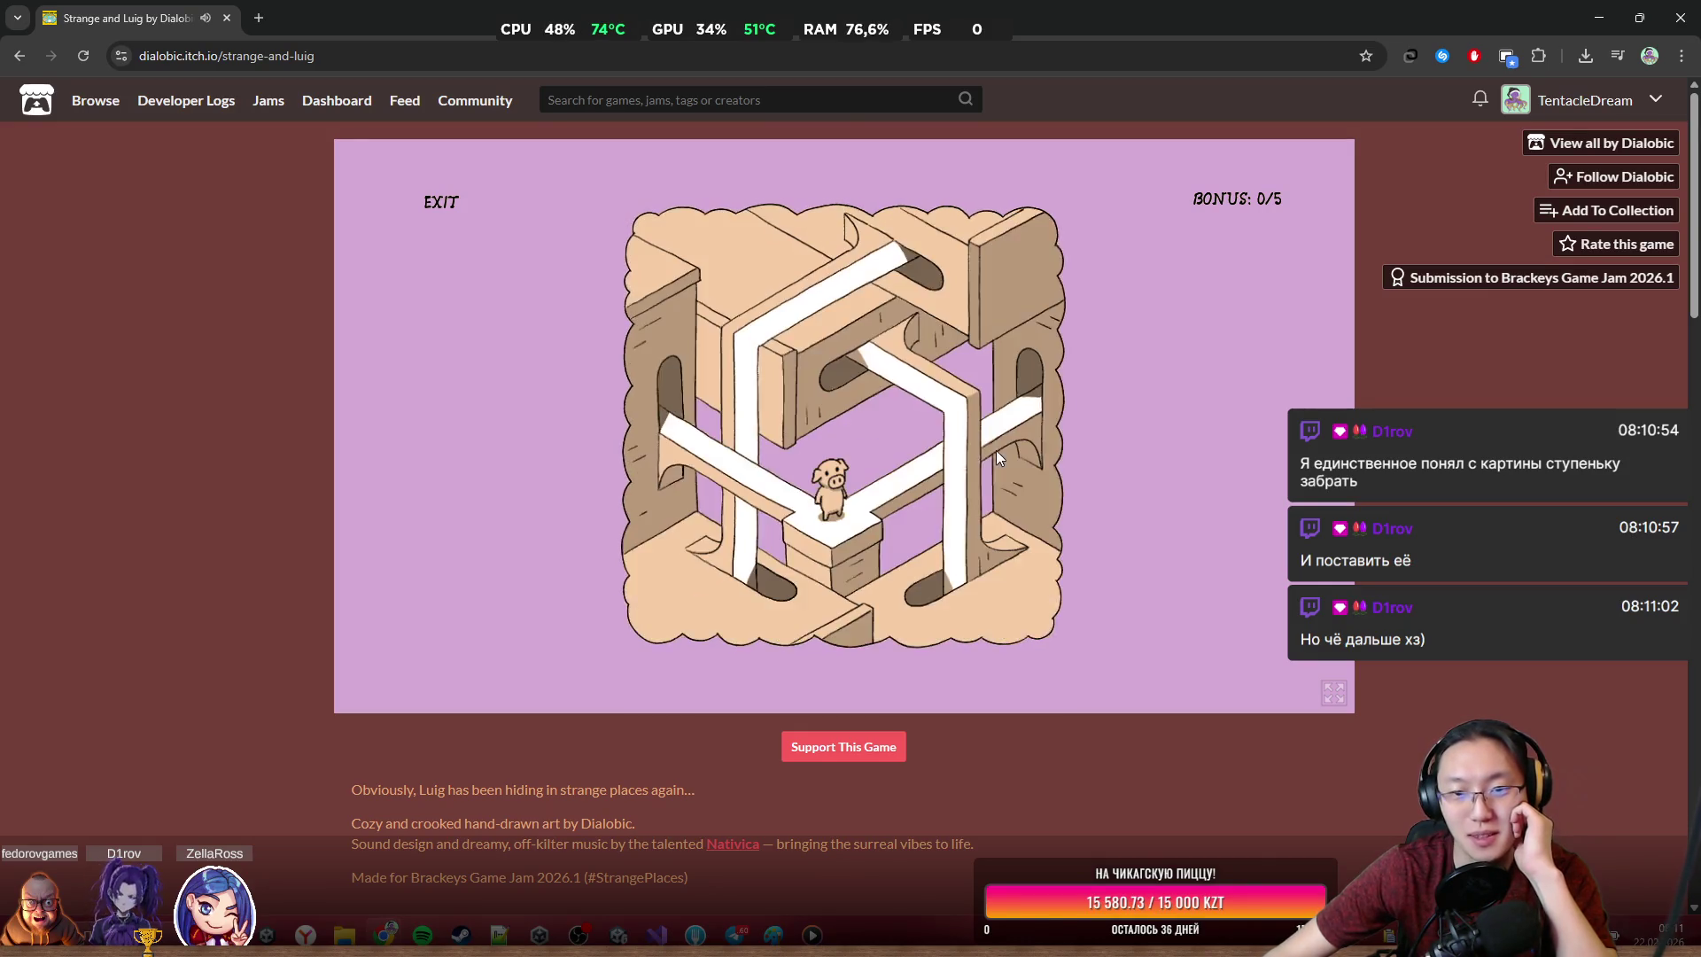
click(1008, 371)
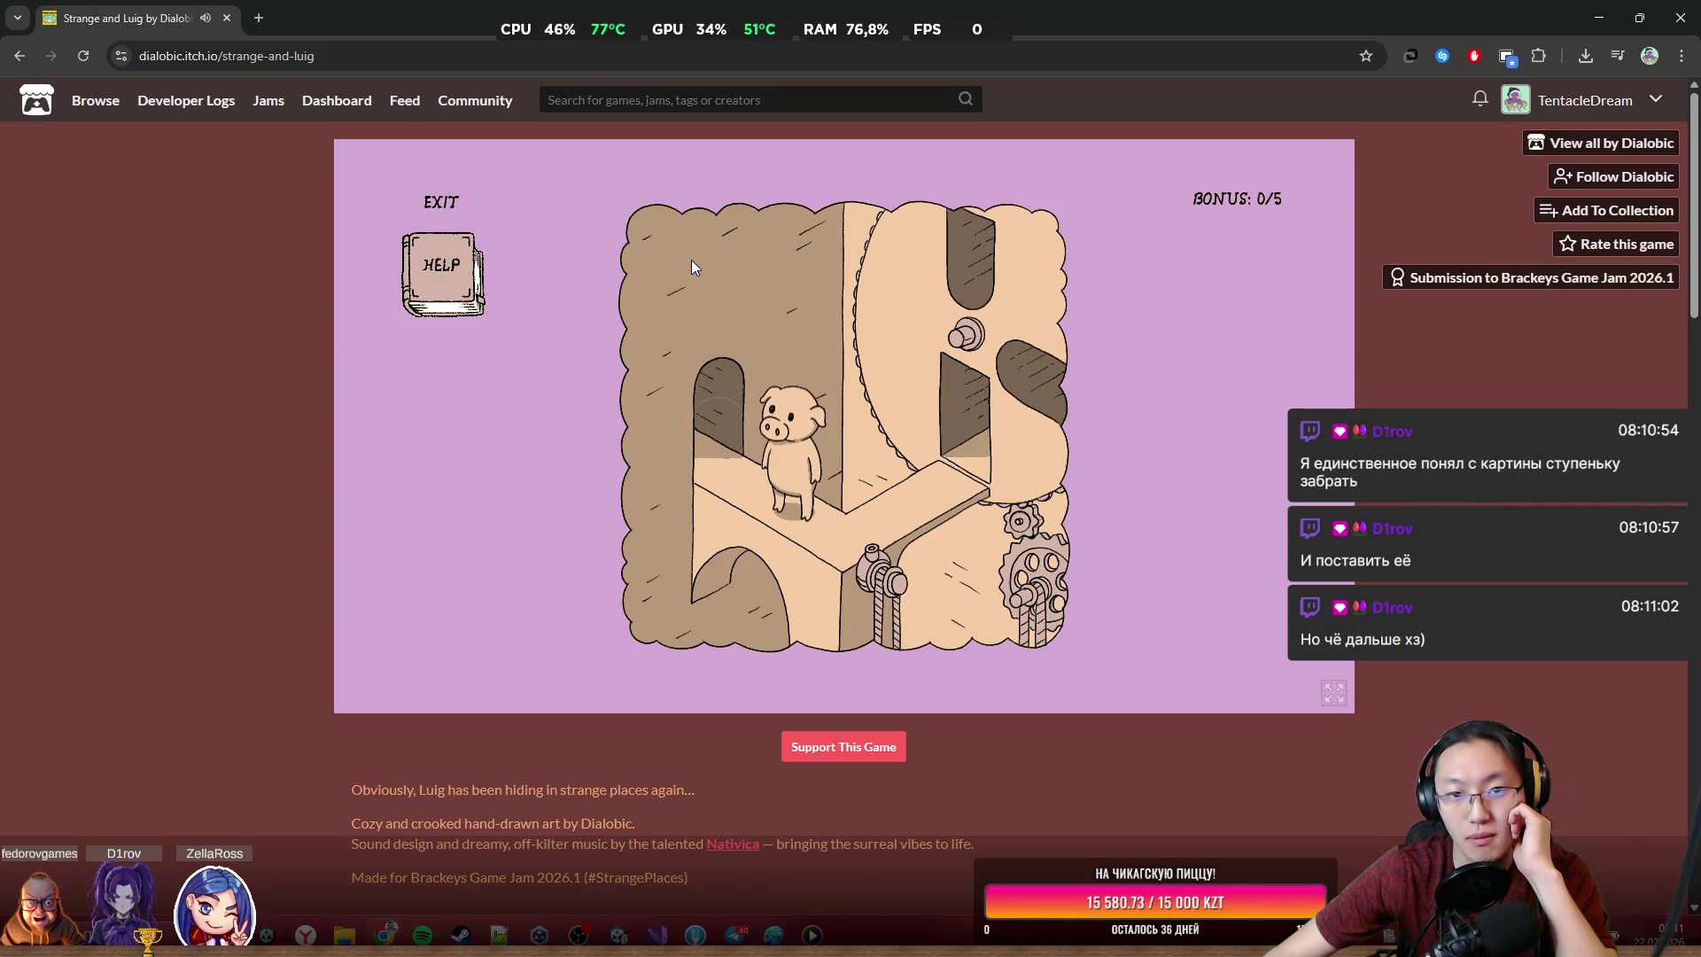
click(726, 421)
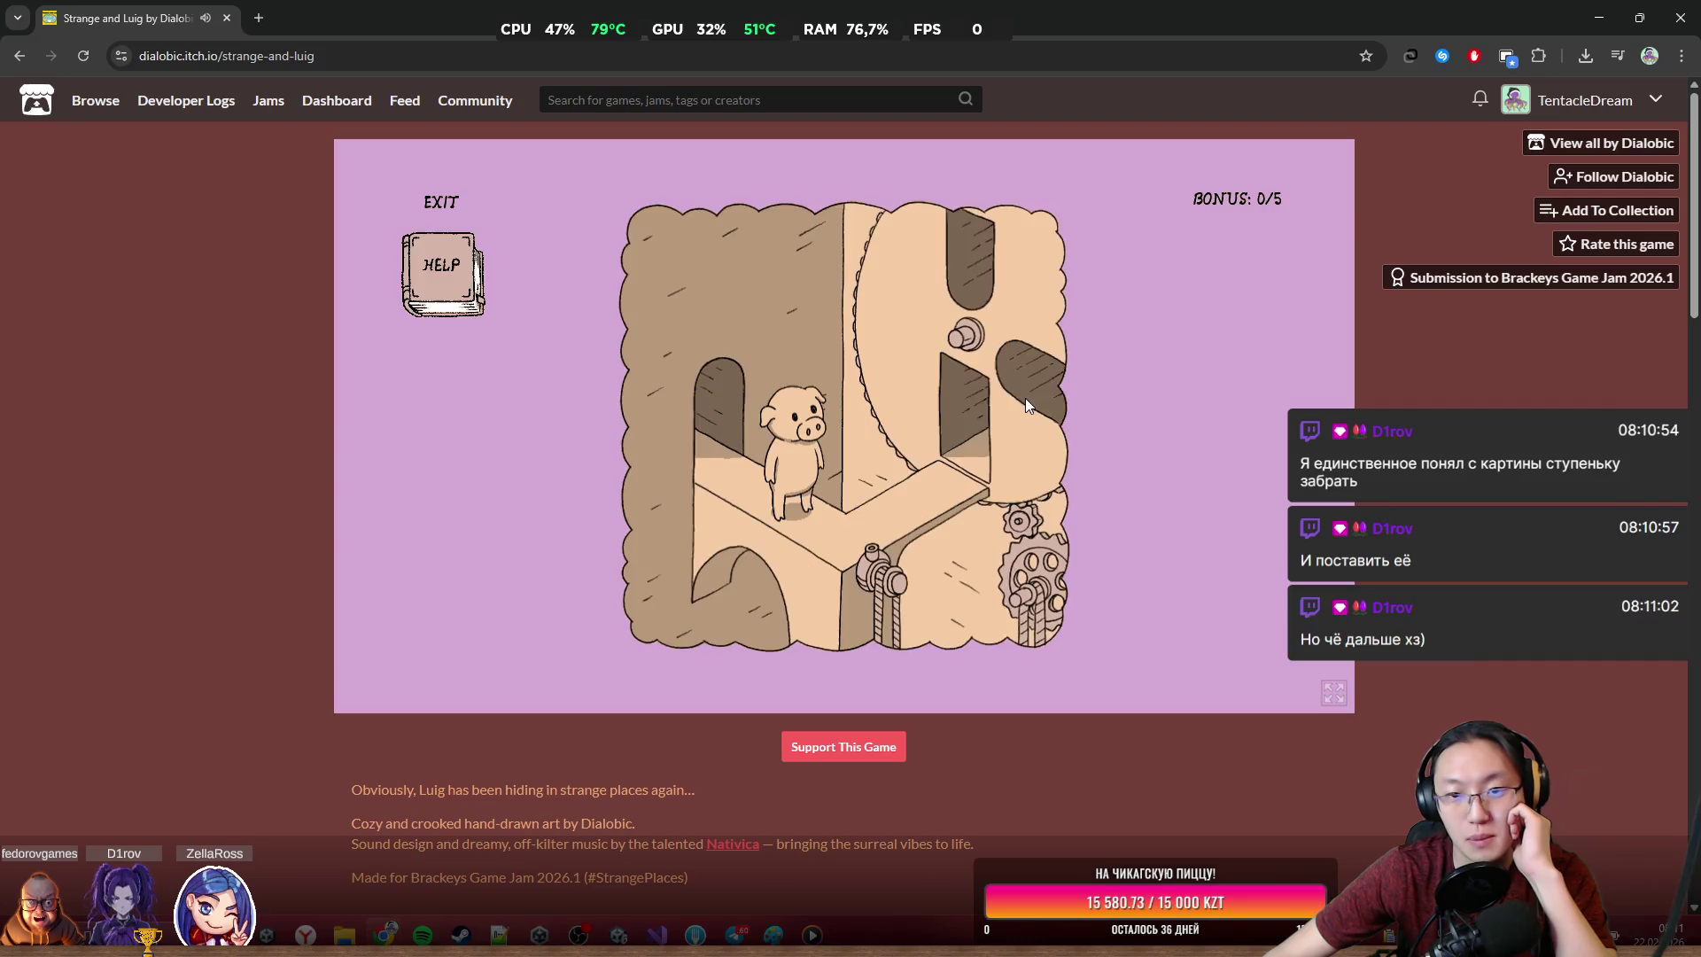
click(959, 447)
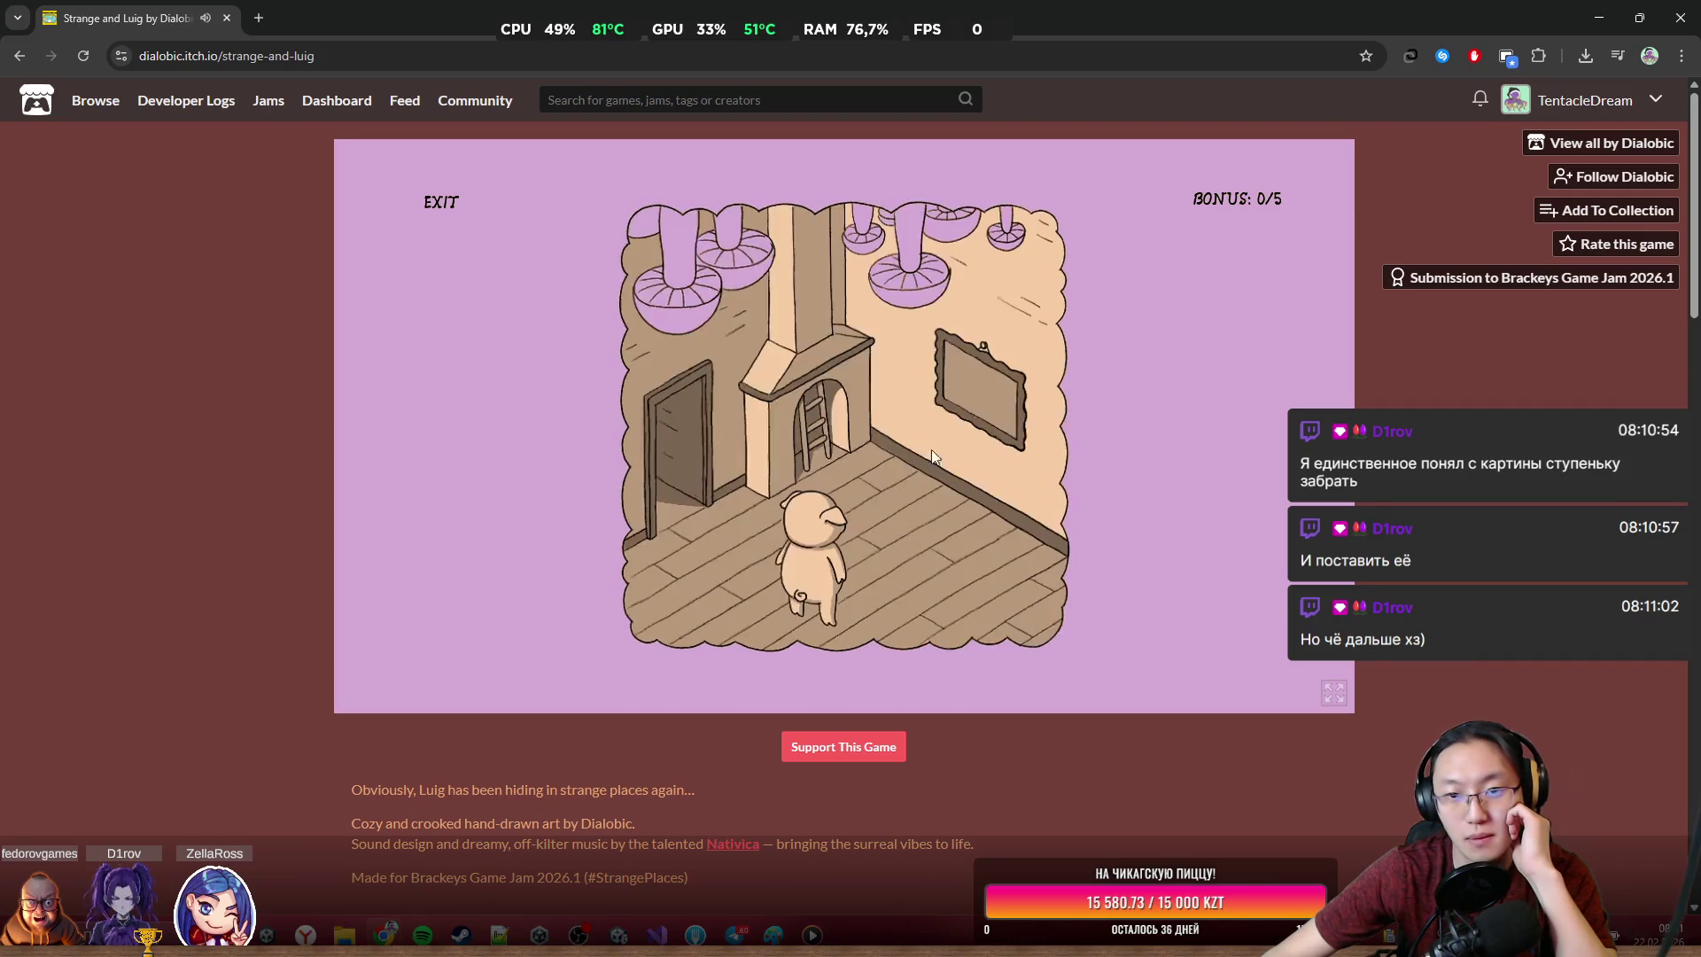
click(962, 419)
click(925, 423)
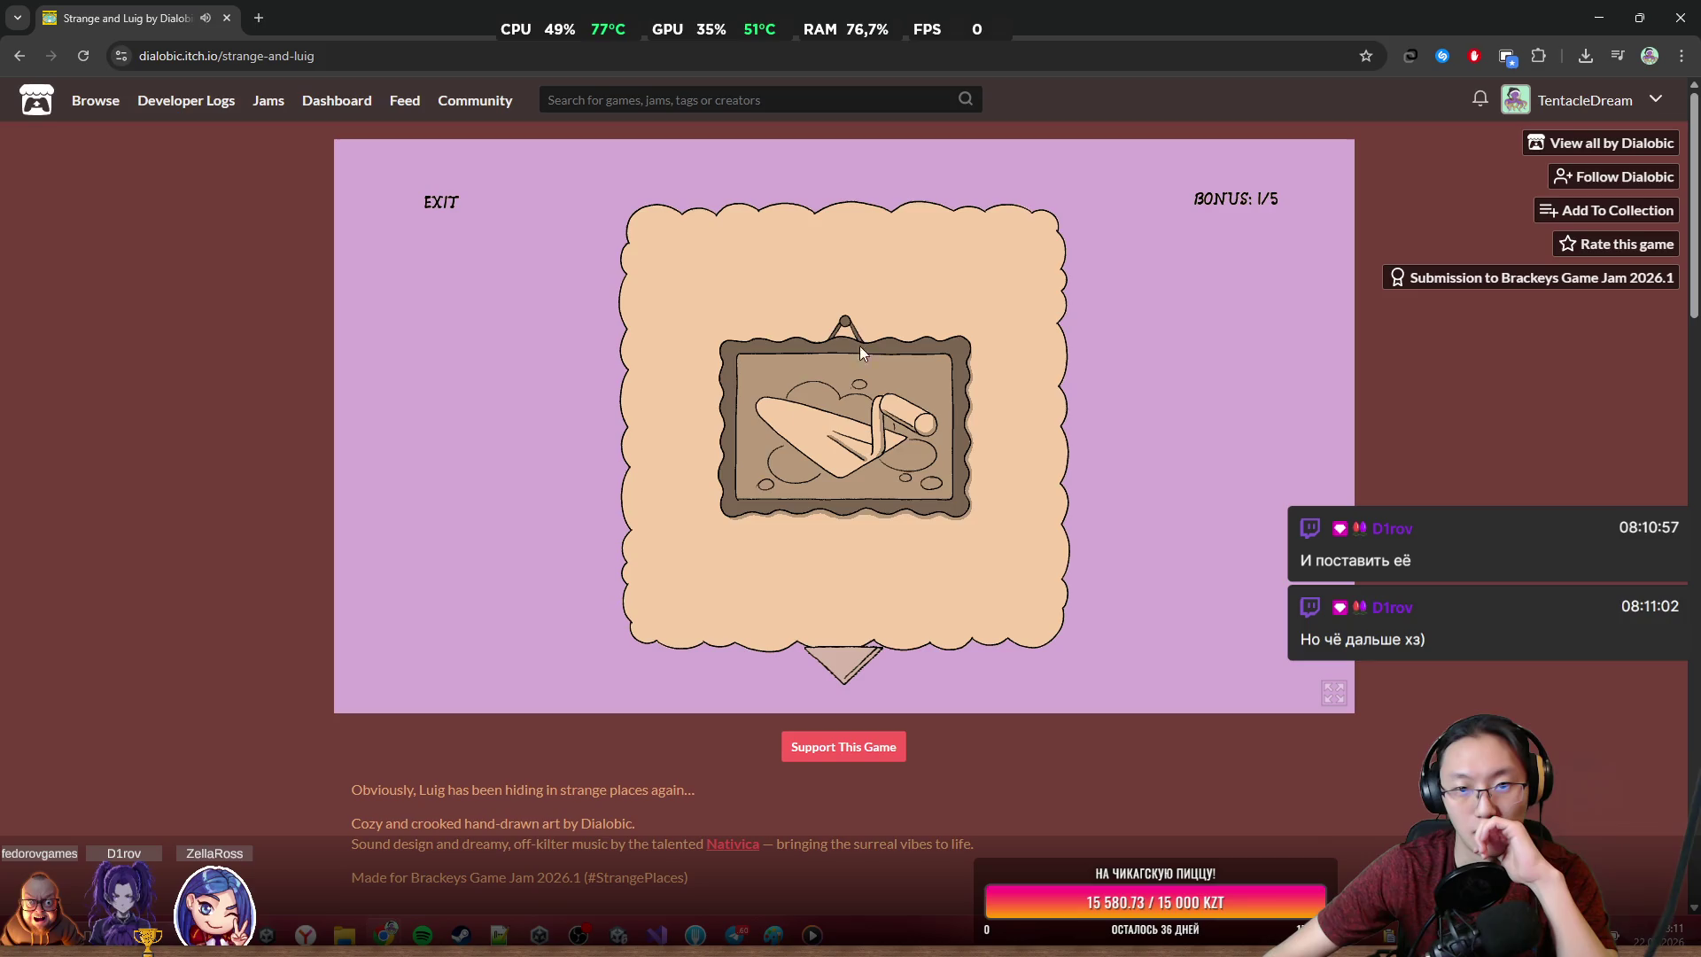
click(850, 655)
Try the boat's gramophone and move between the tower scene and the room
click(812, 410)
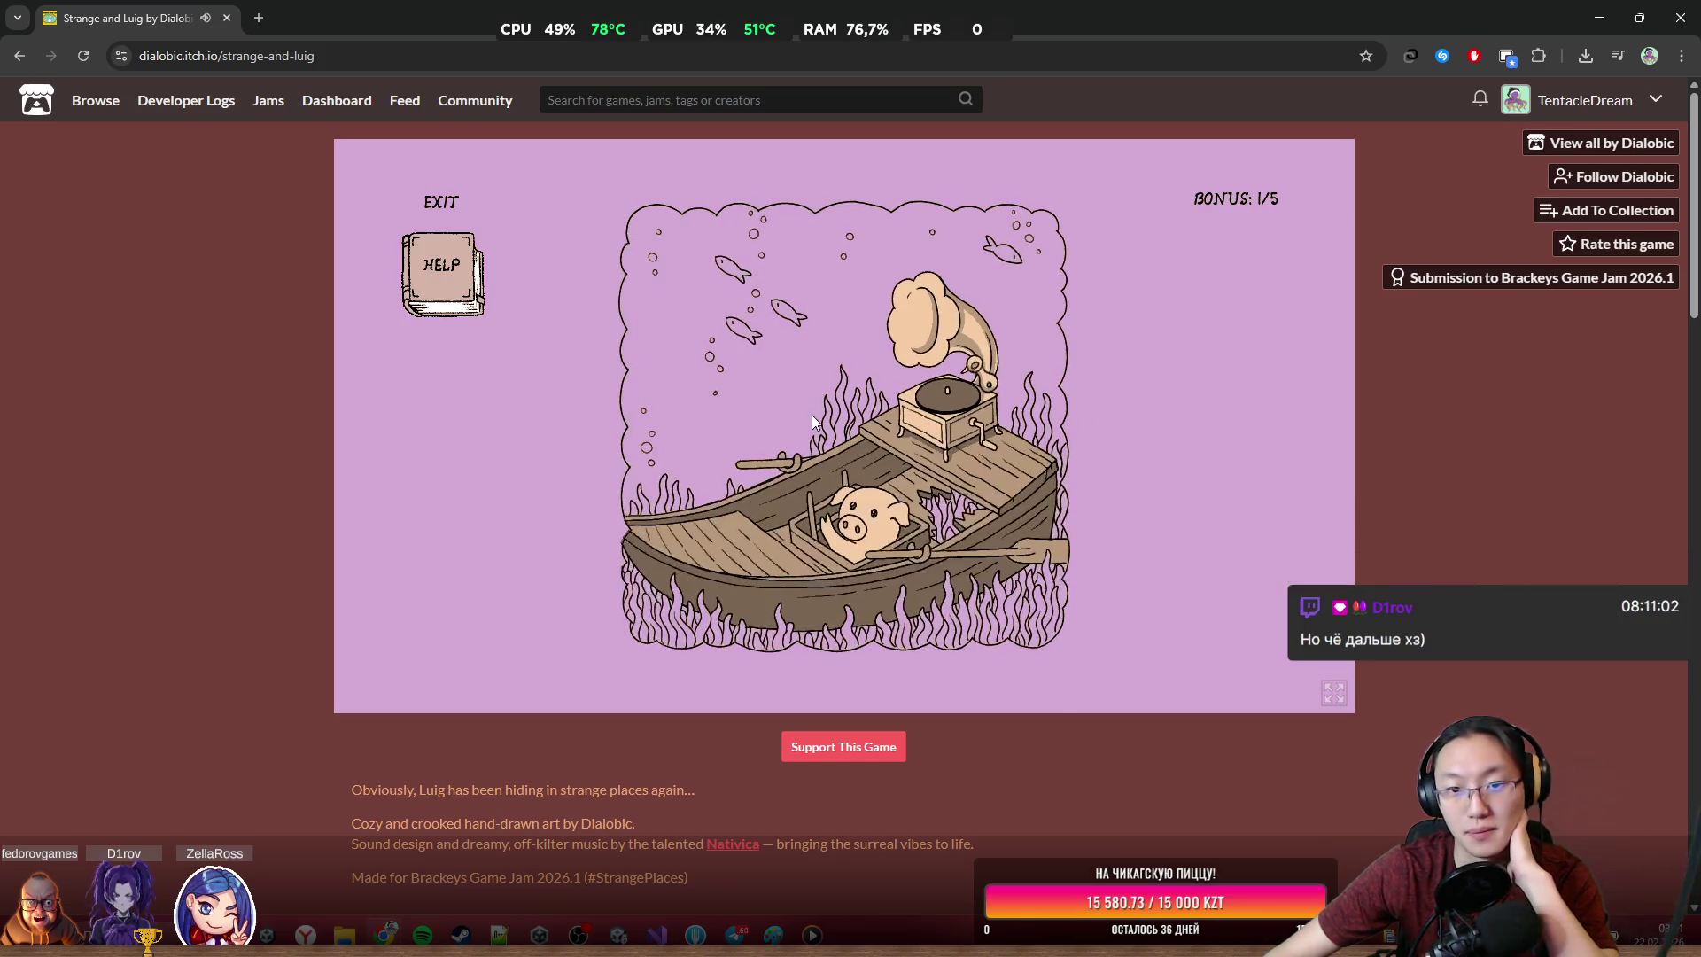
click(964, 396)
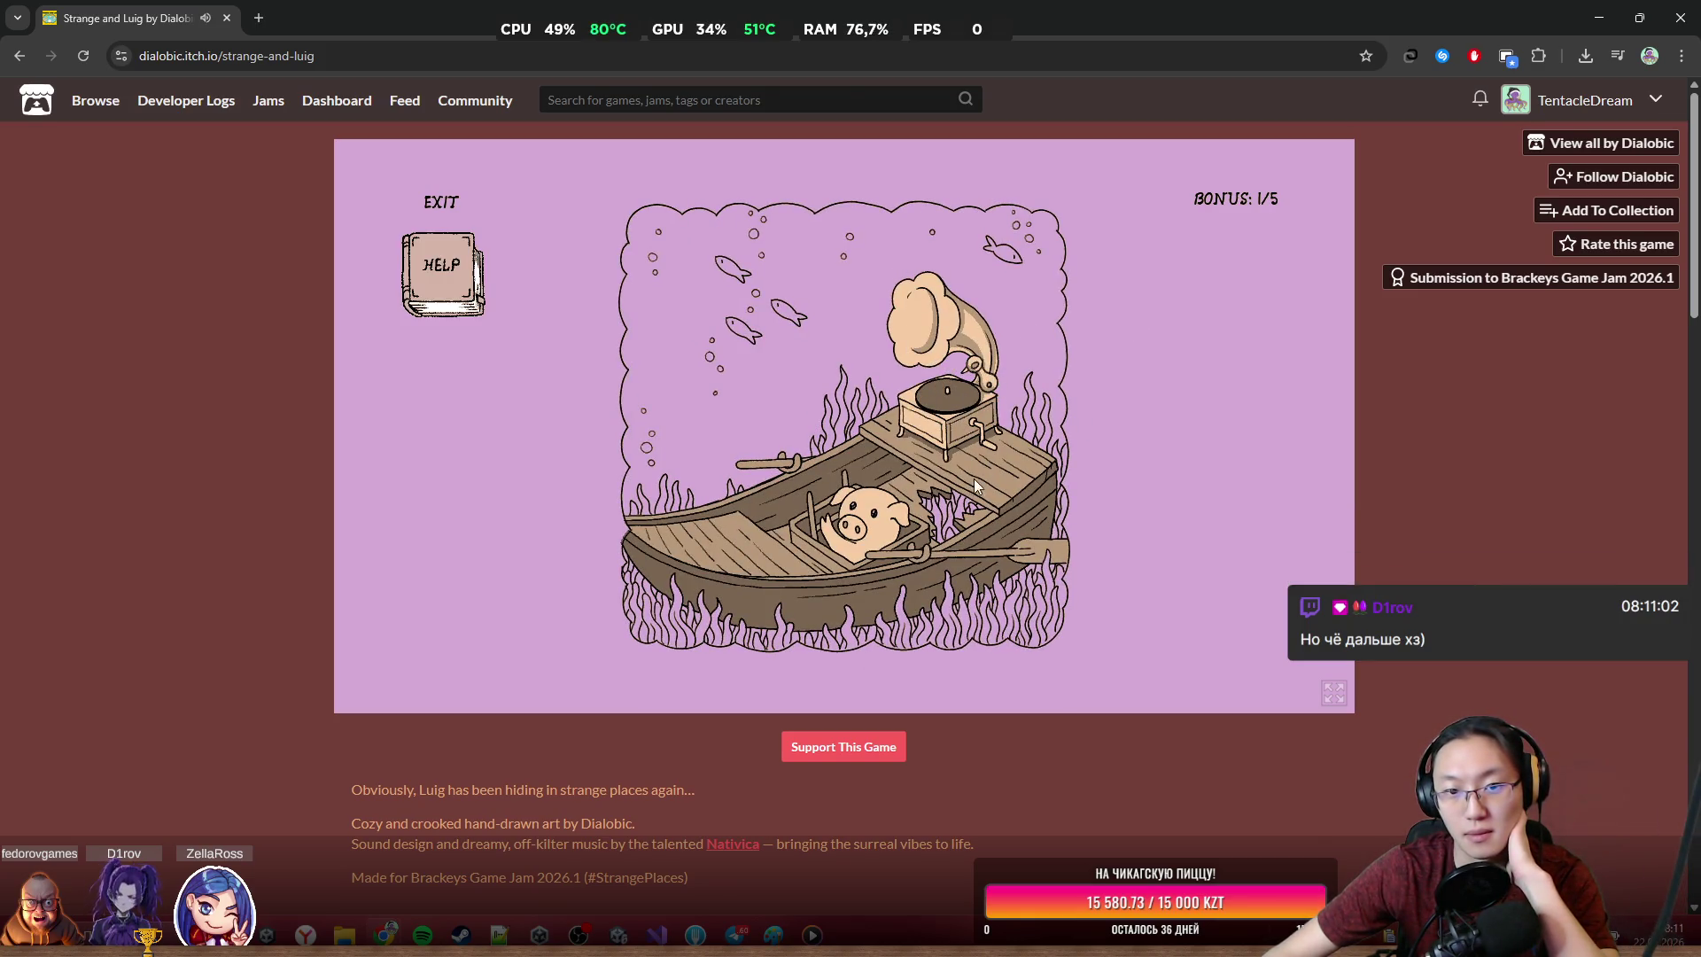
click(955, 444)
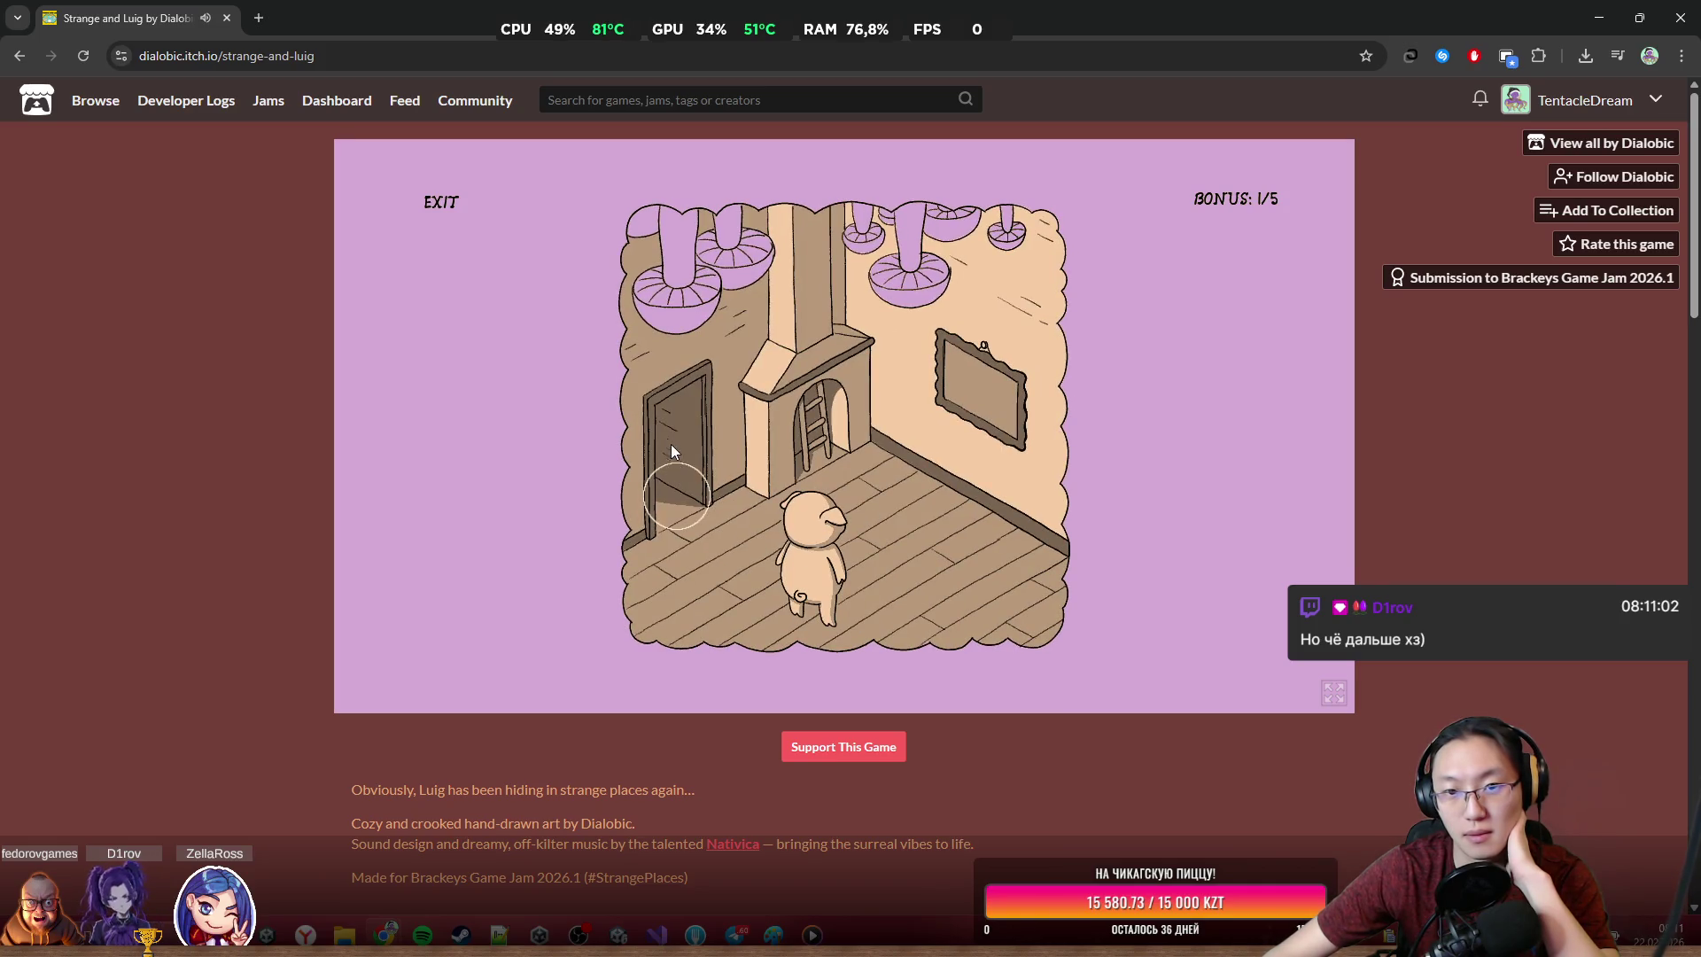
click(661, 223)
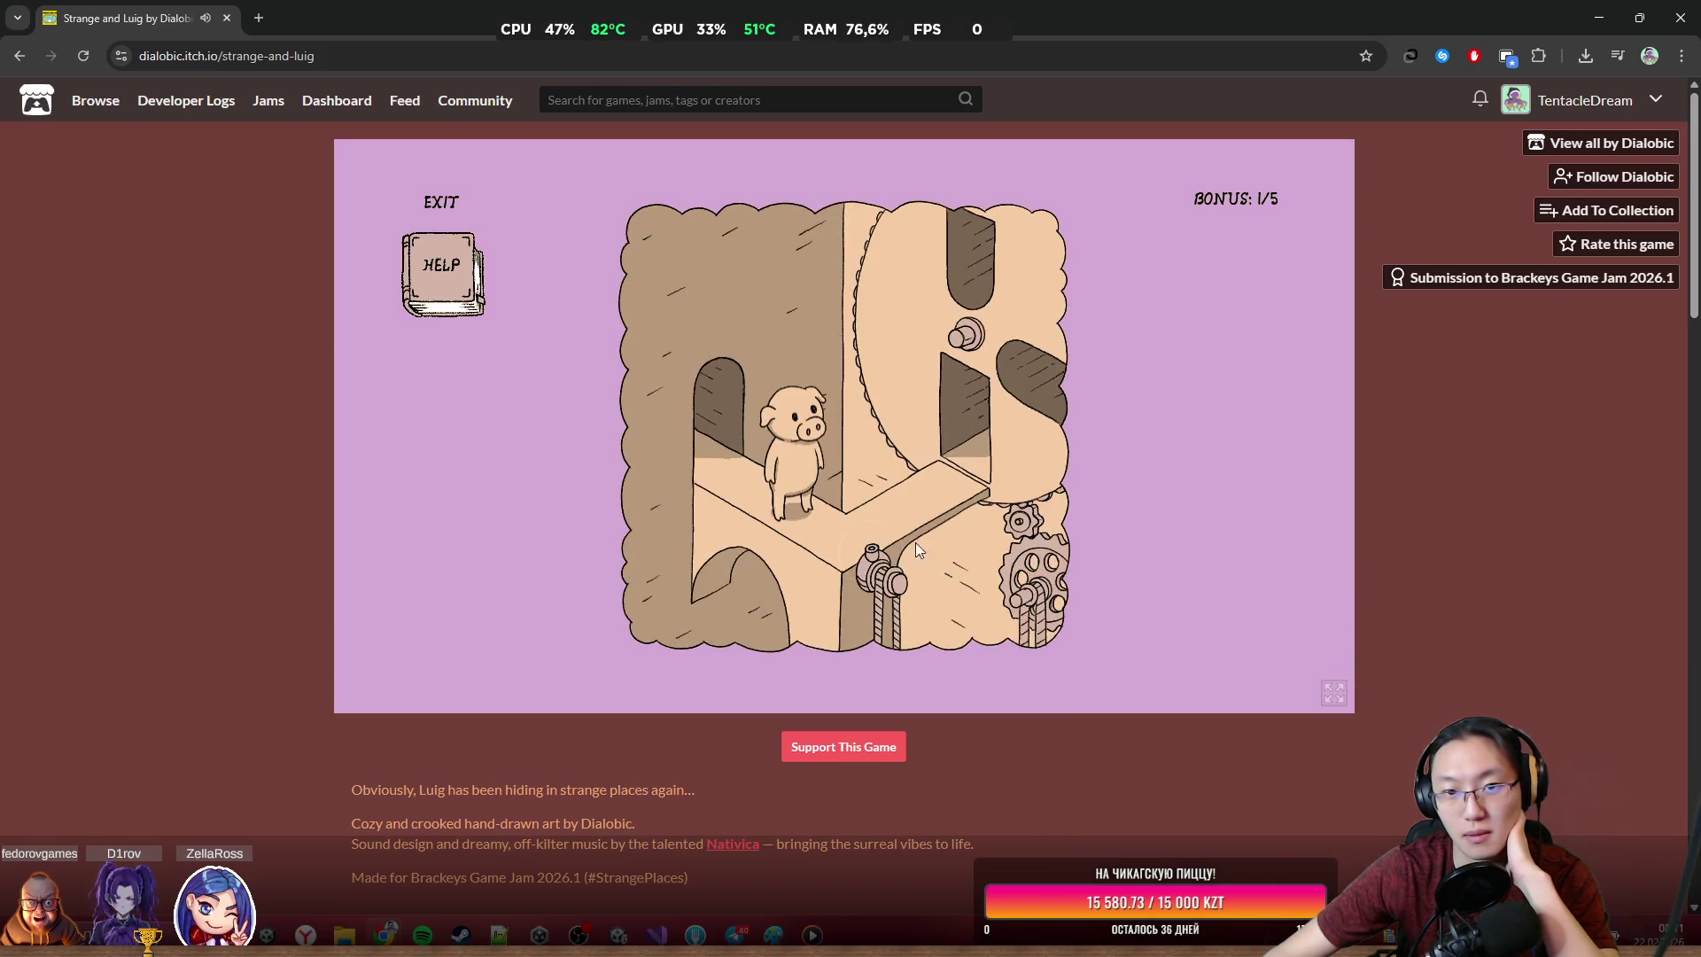
click(974, 415)
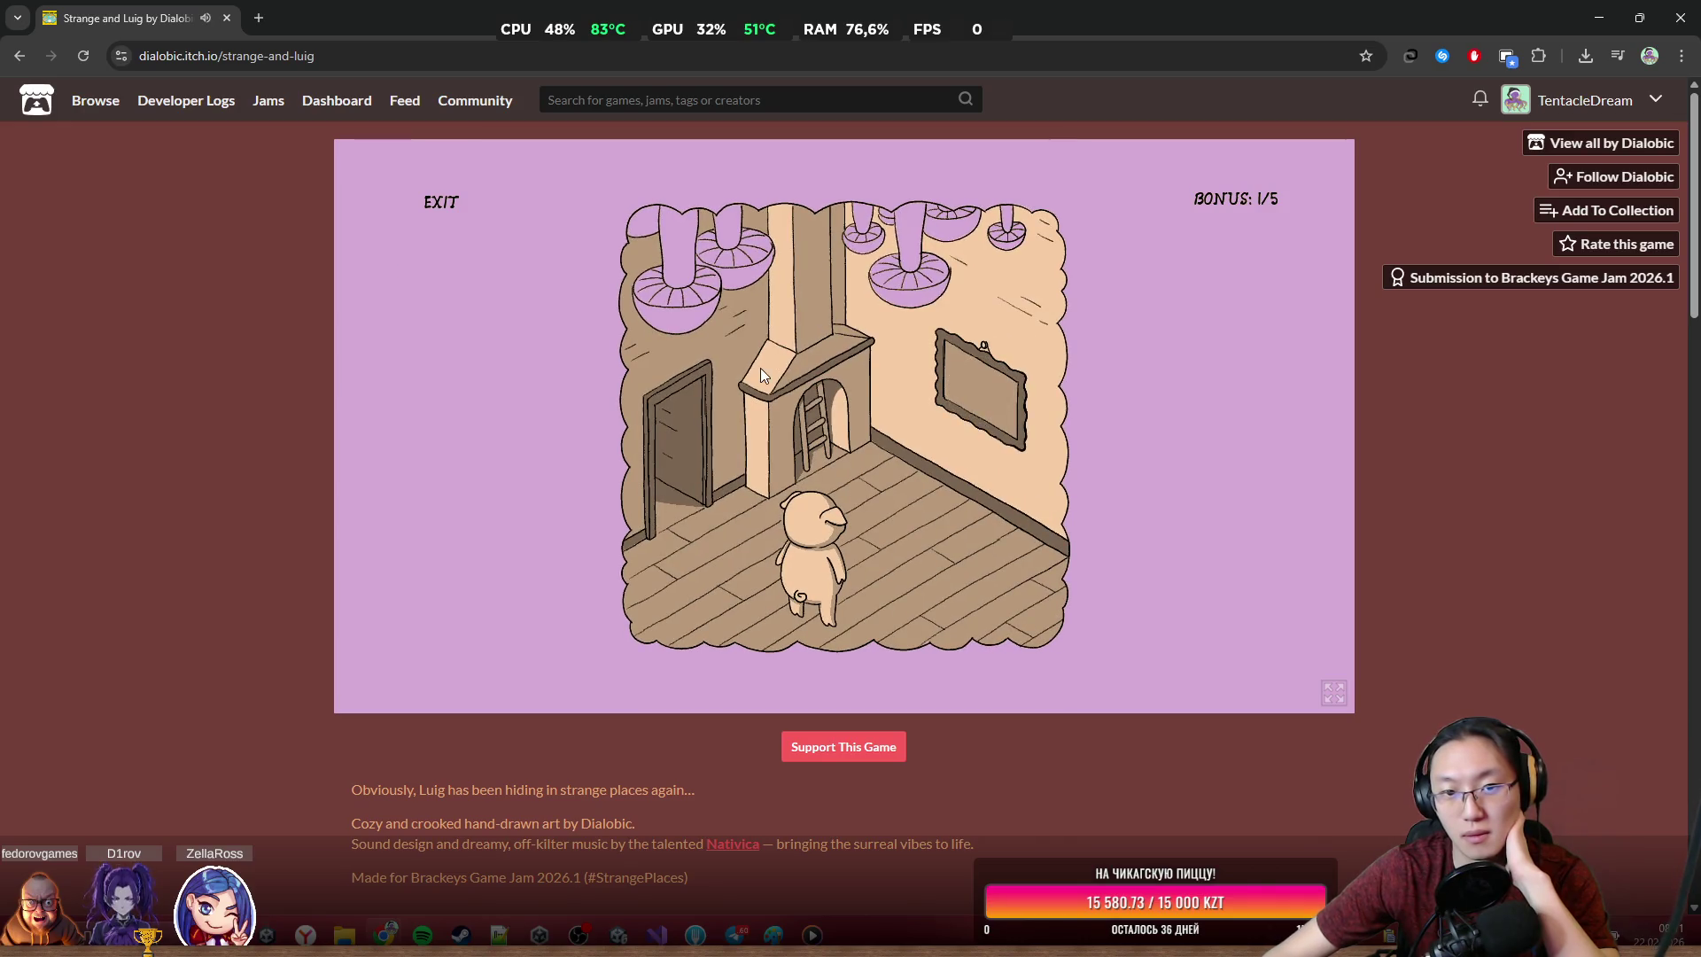
click(974, 374)
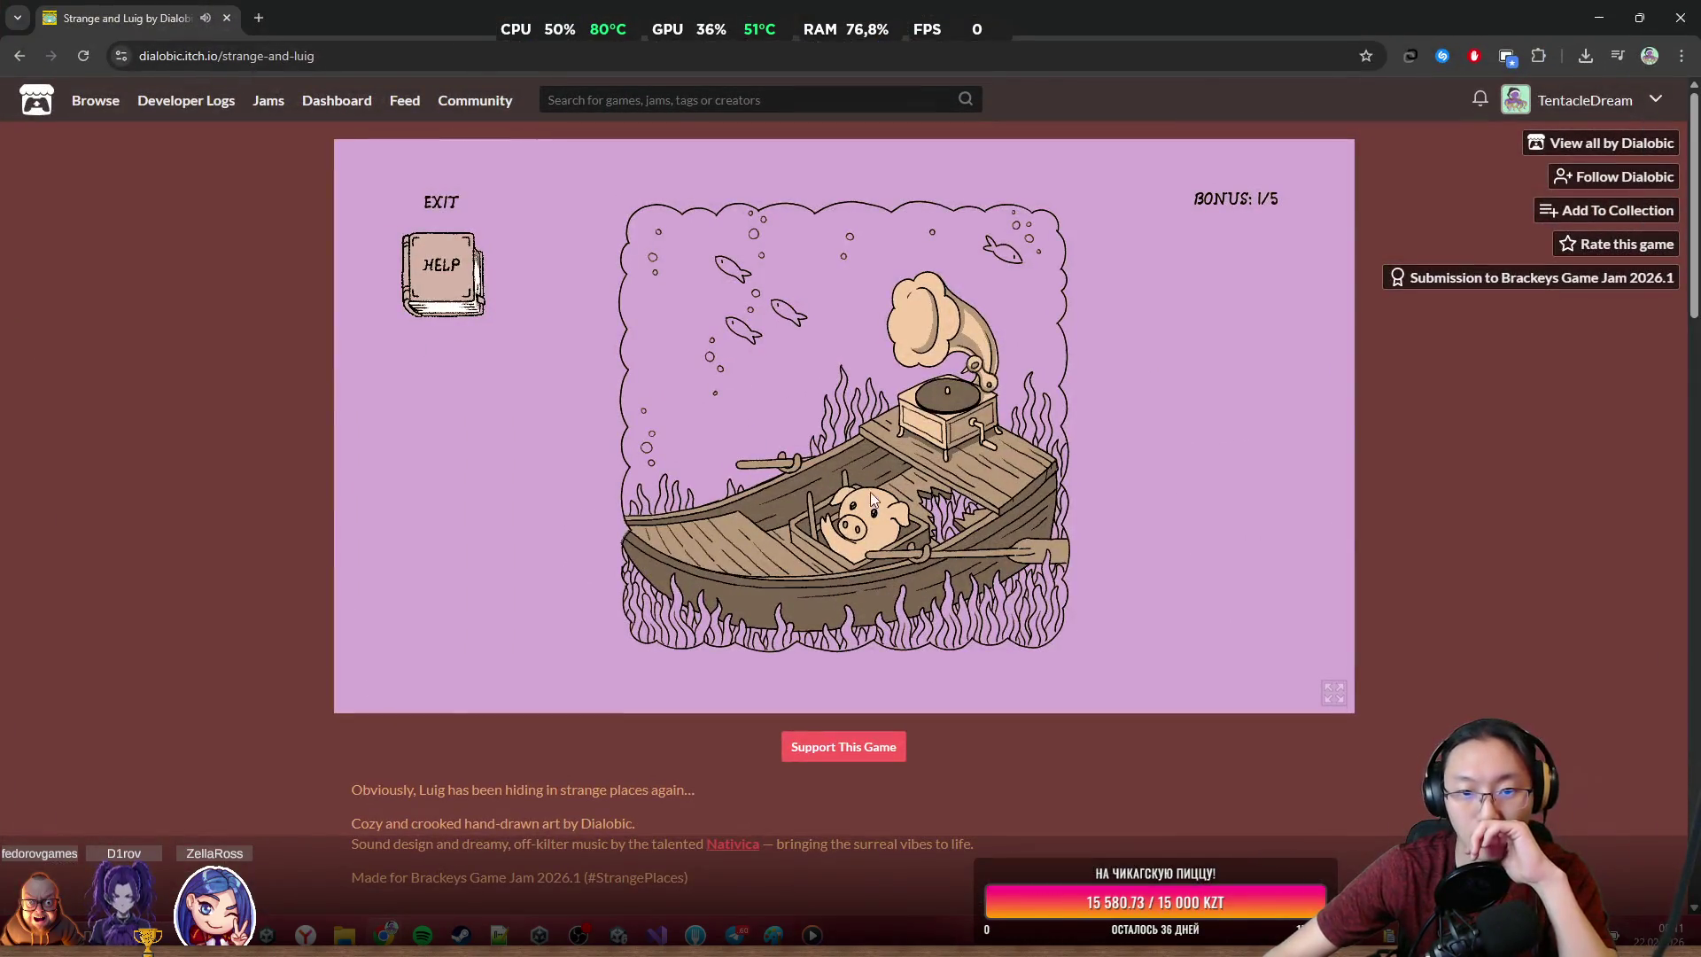
click(874, 444)
click(672, 471)
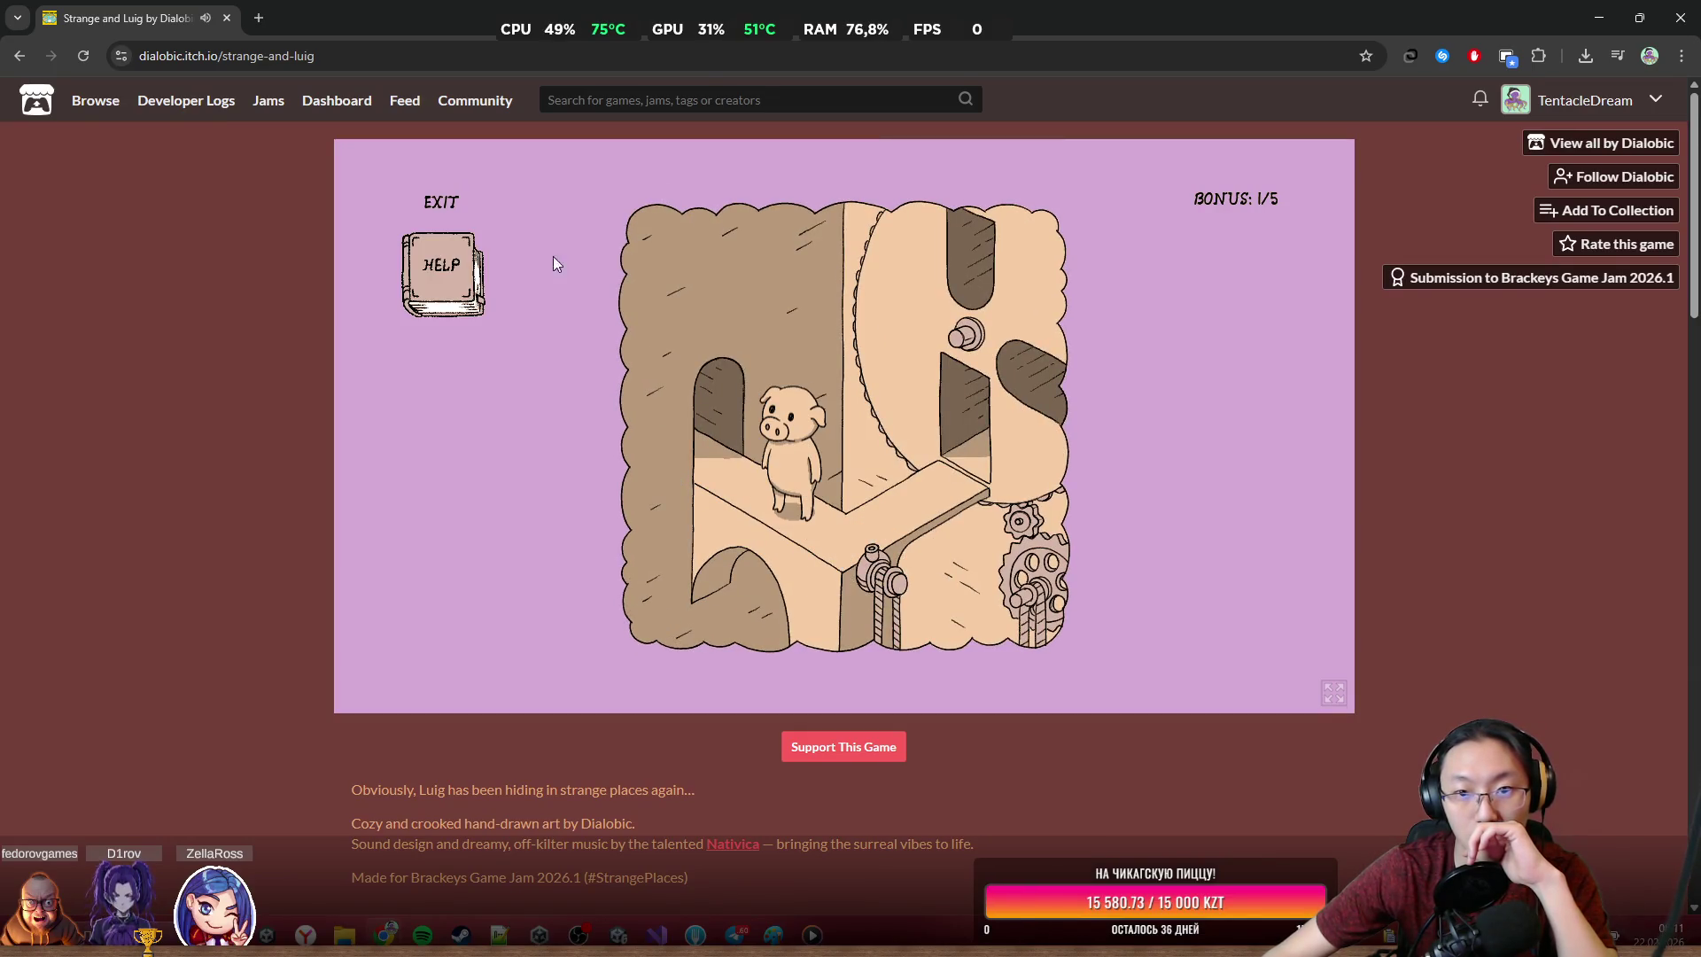
Reach the mushroom room and take the spoon from the mushroom's pot
click(443, 270)
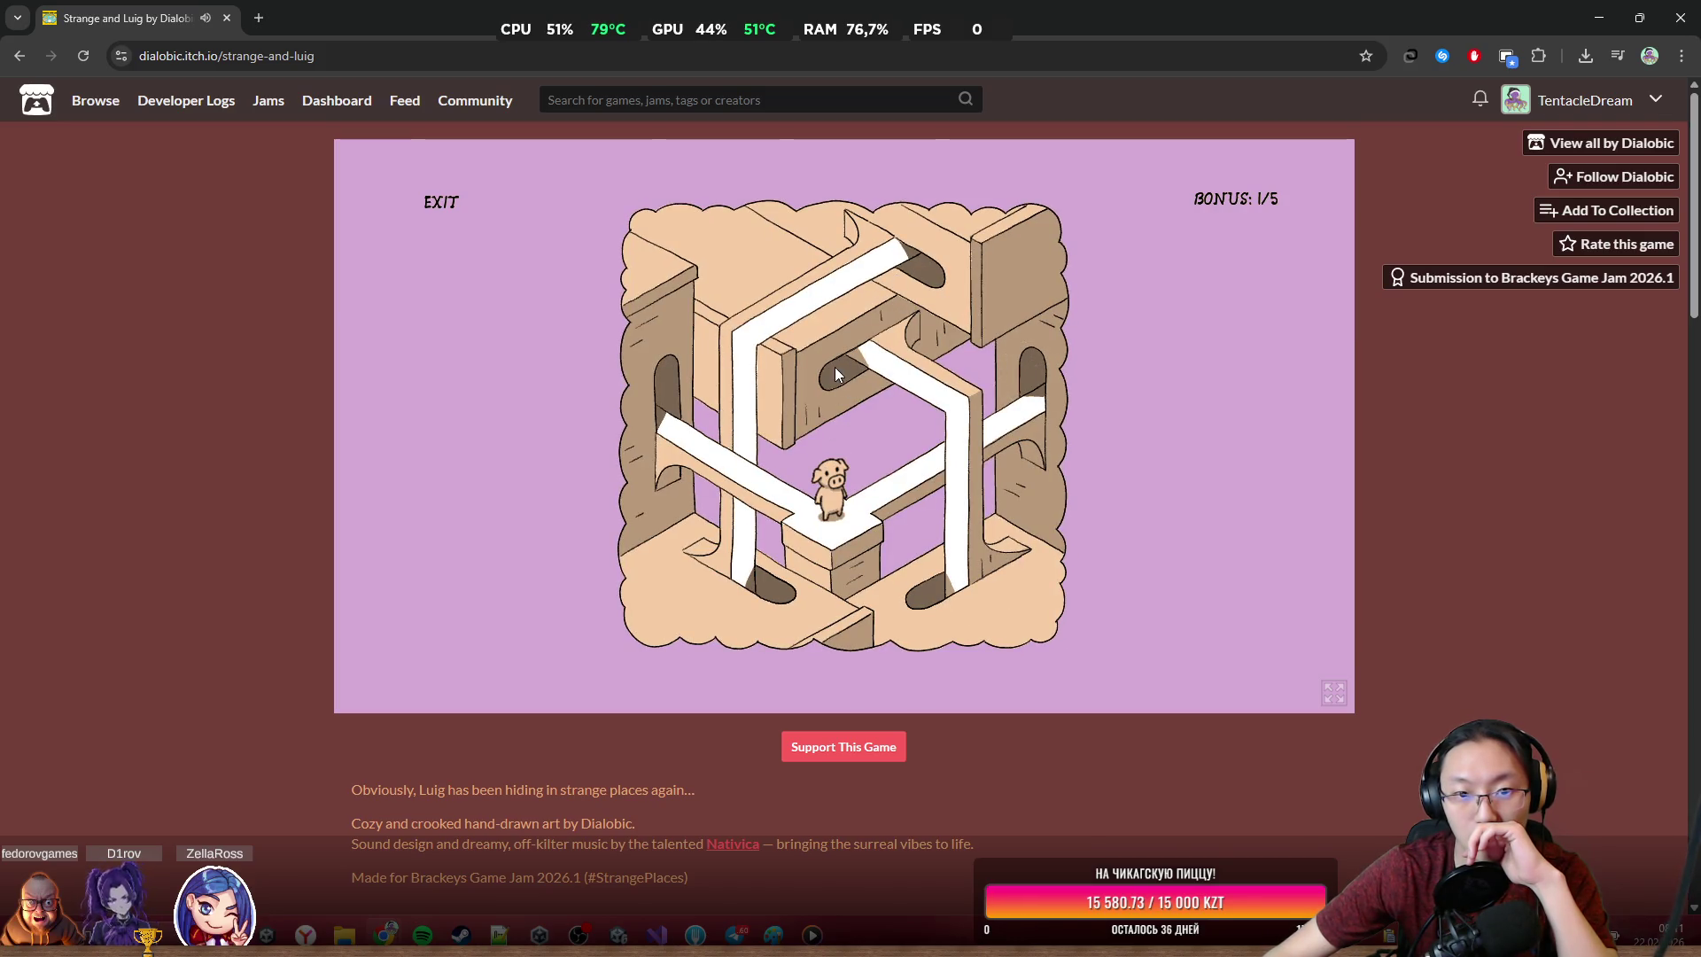
click(740, 579)
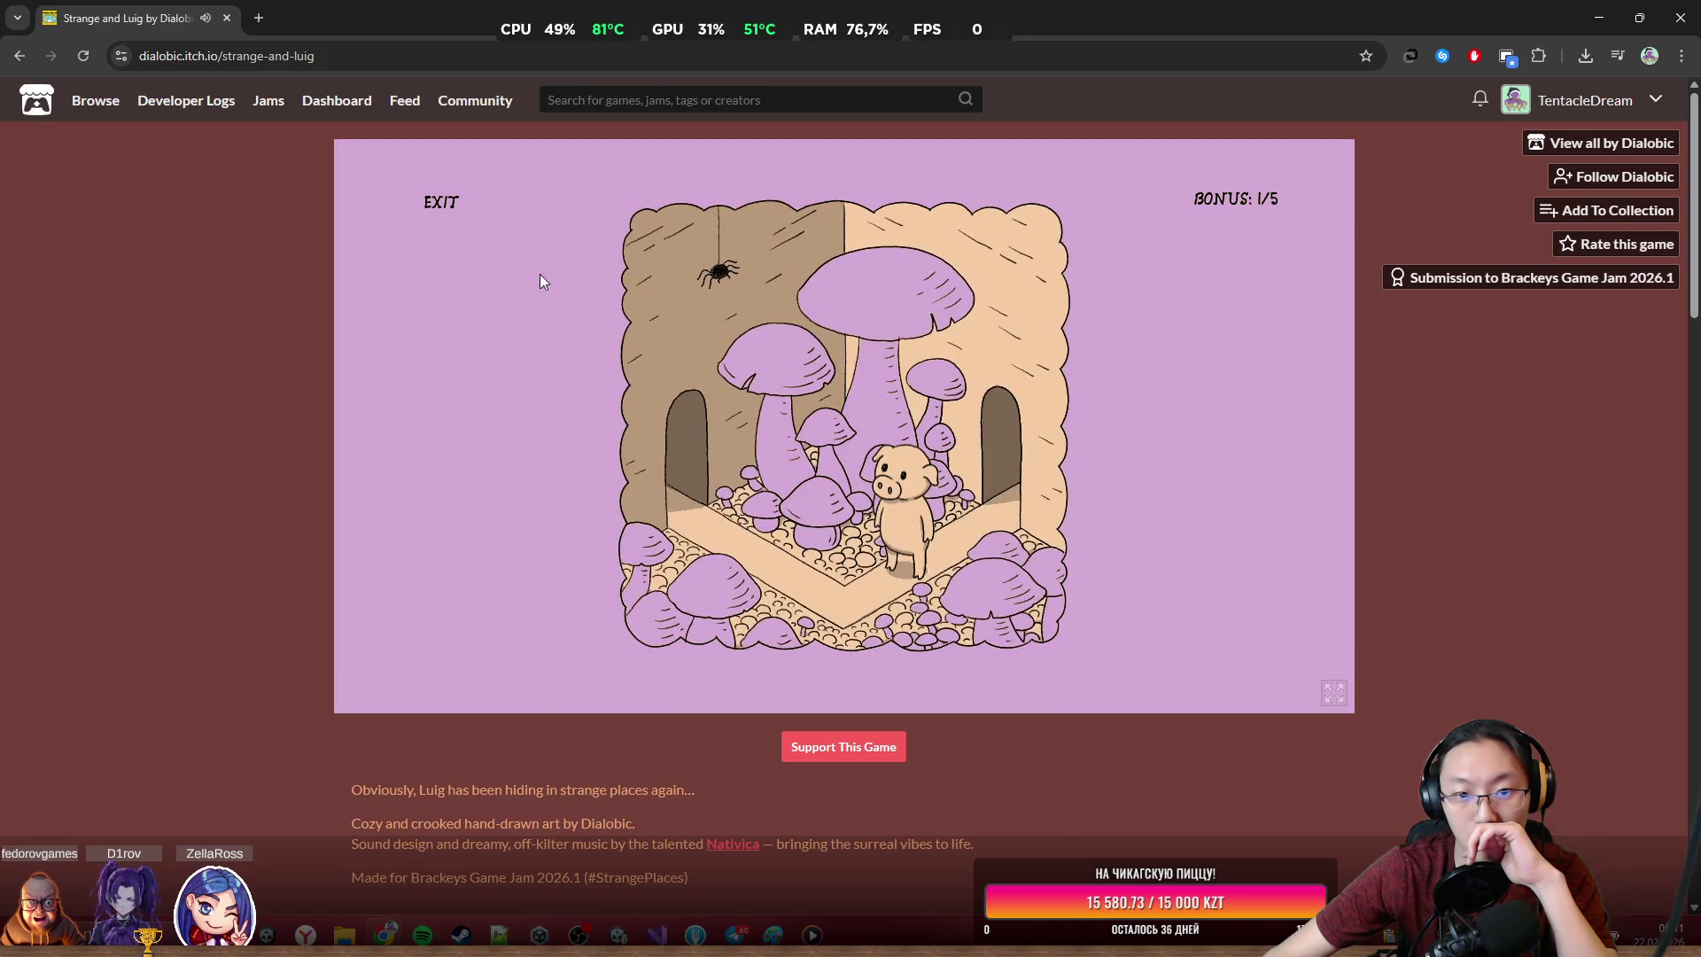
click(823, 488)
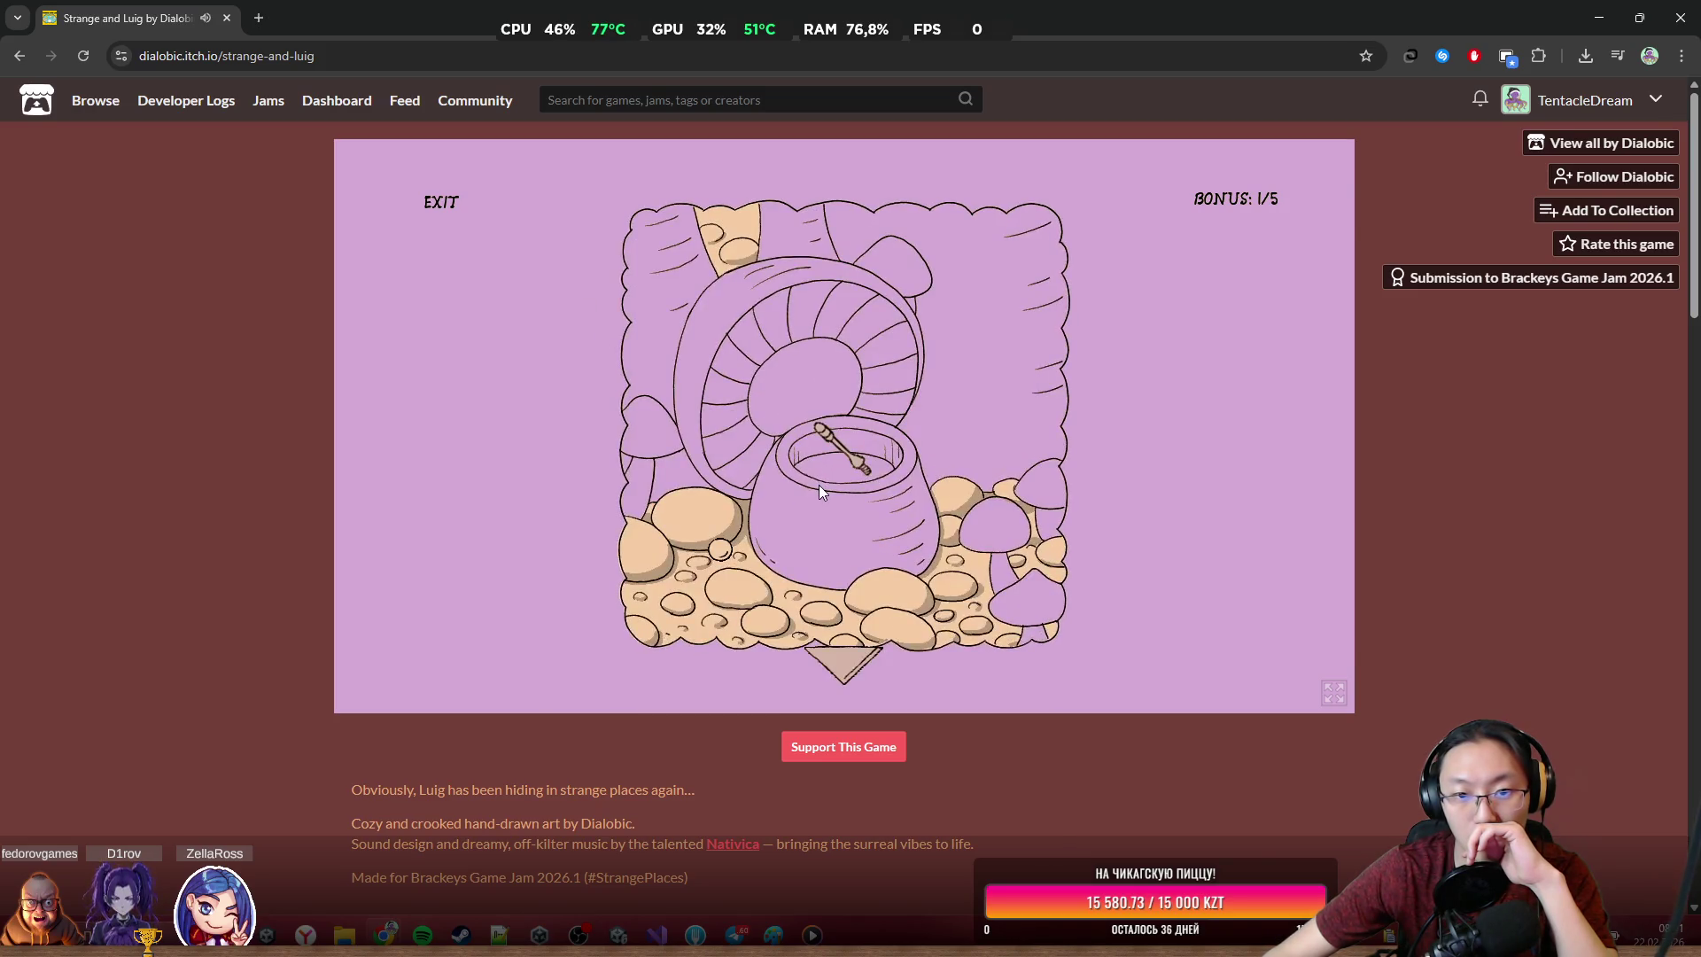
click(847, 456)
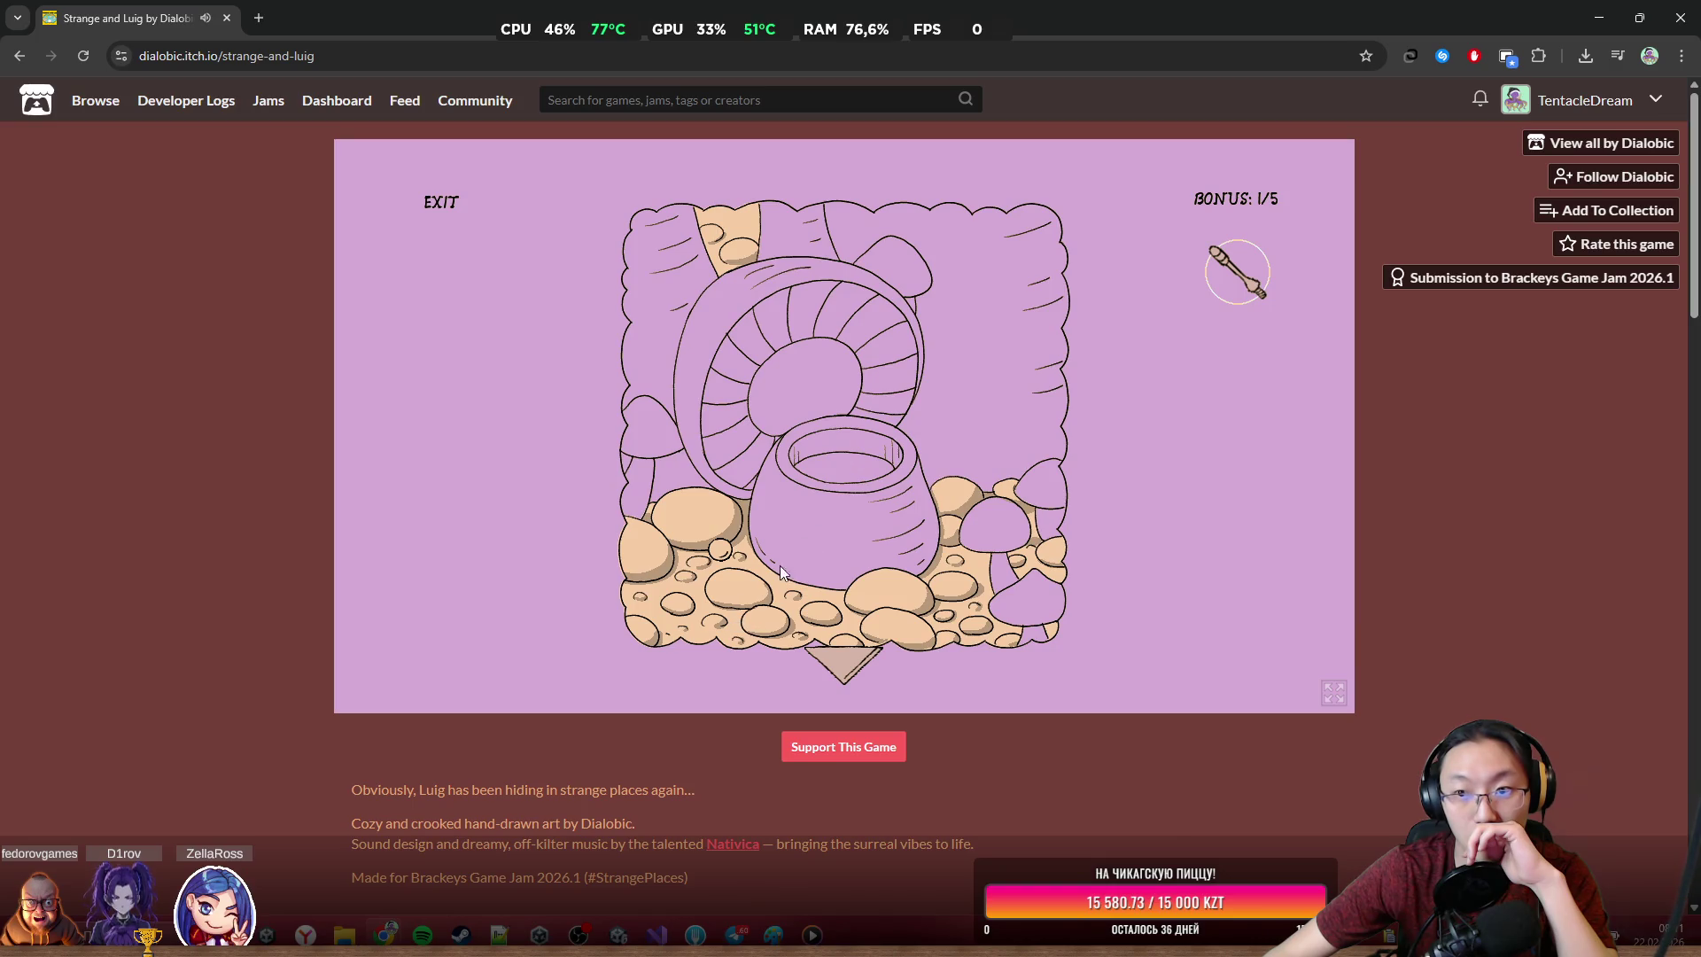
Collect the hidden bonus among the rocks and leave the pot close-up
click(724, 557)
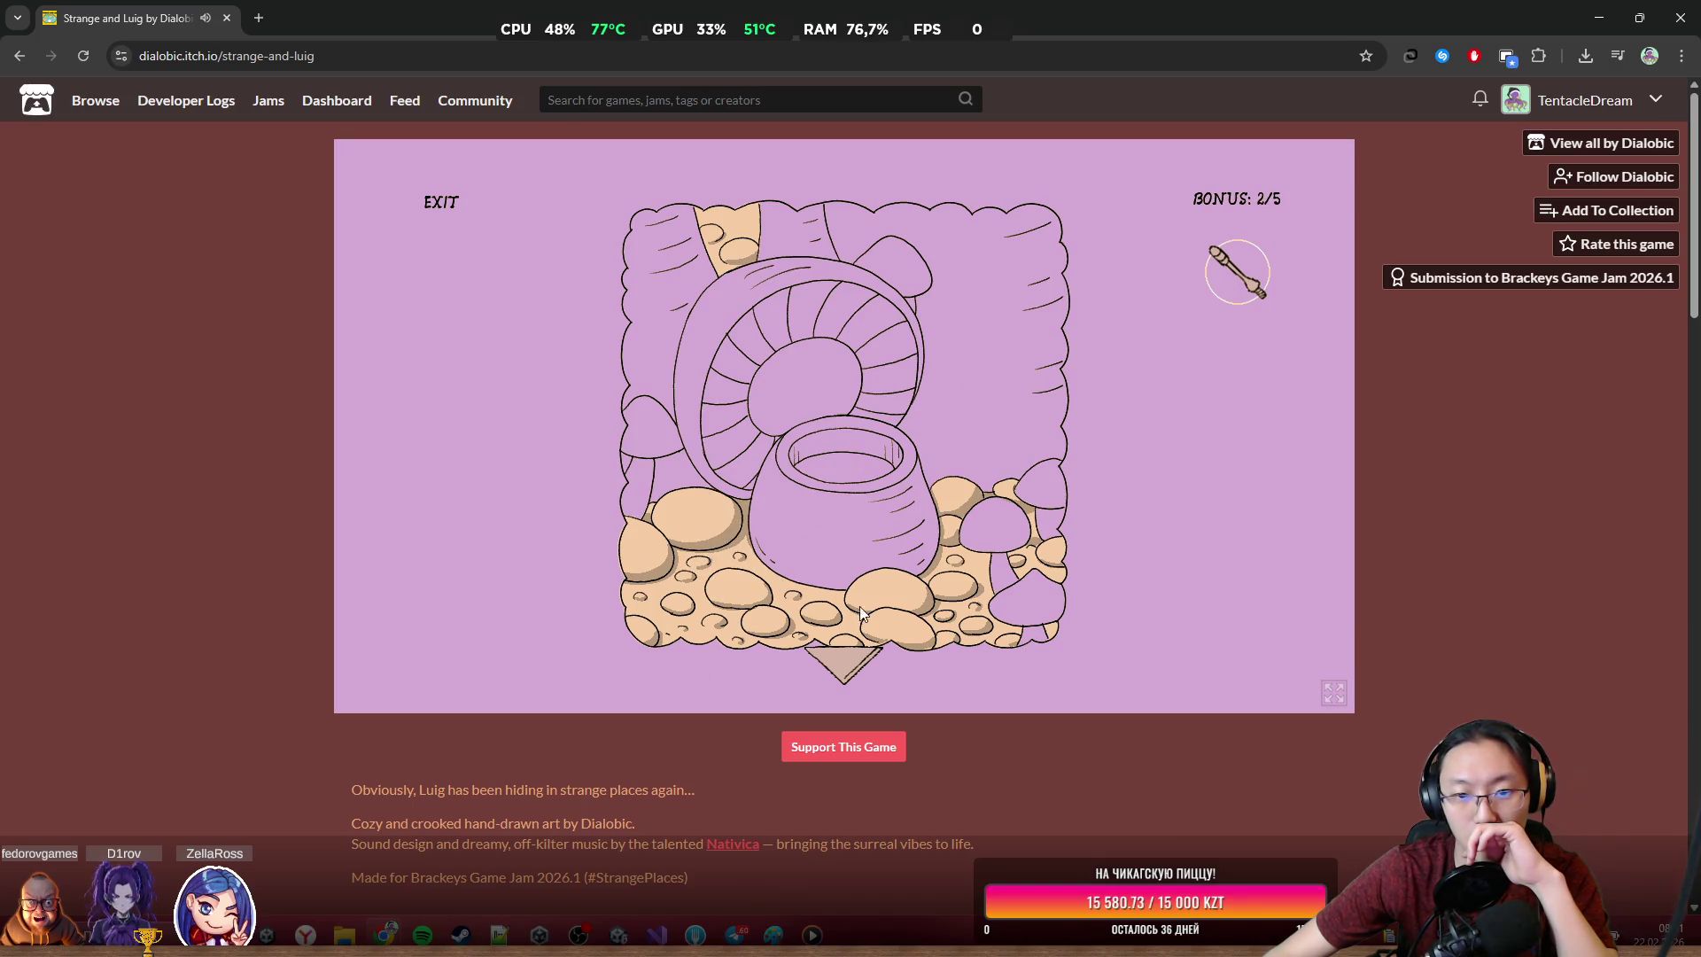
click(846, 671)
click(832, 513)
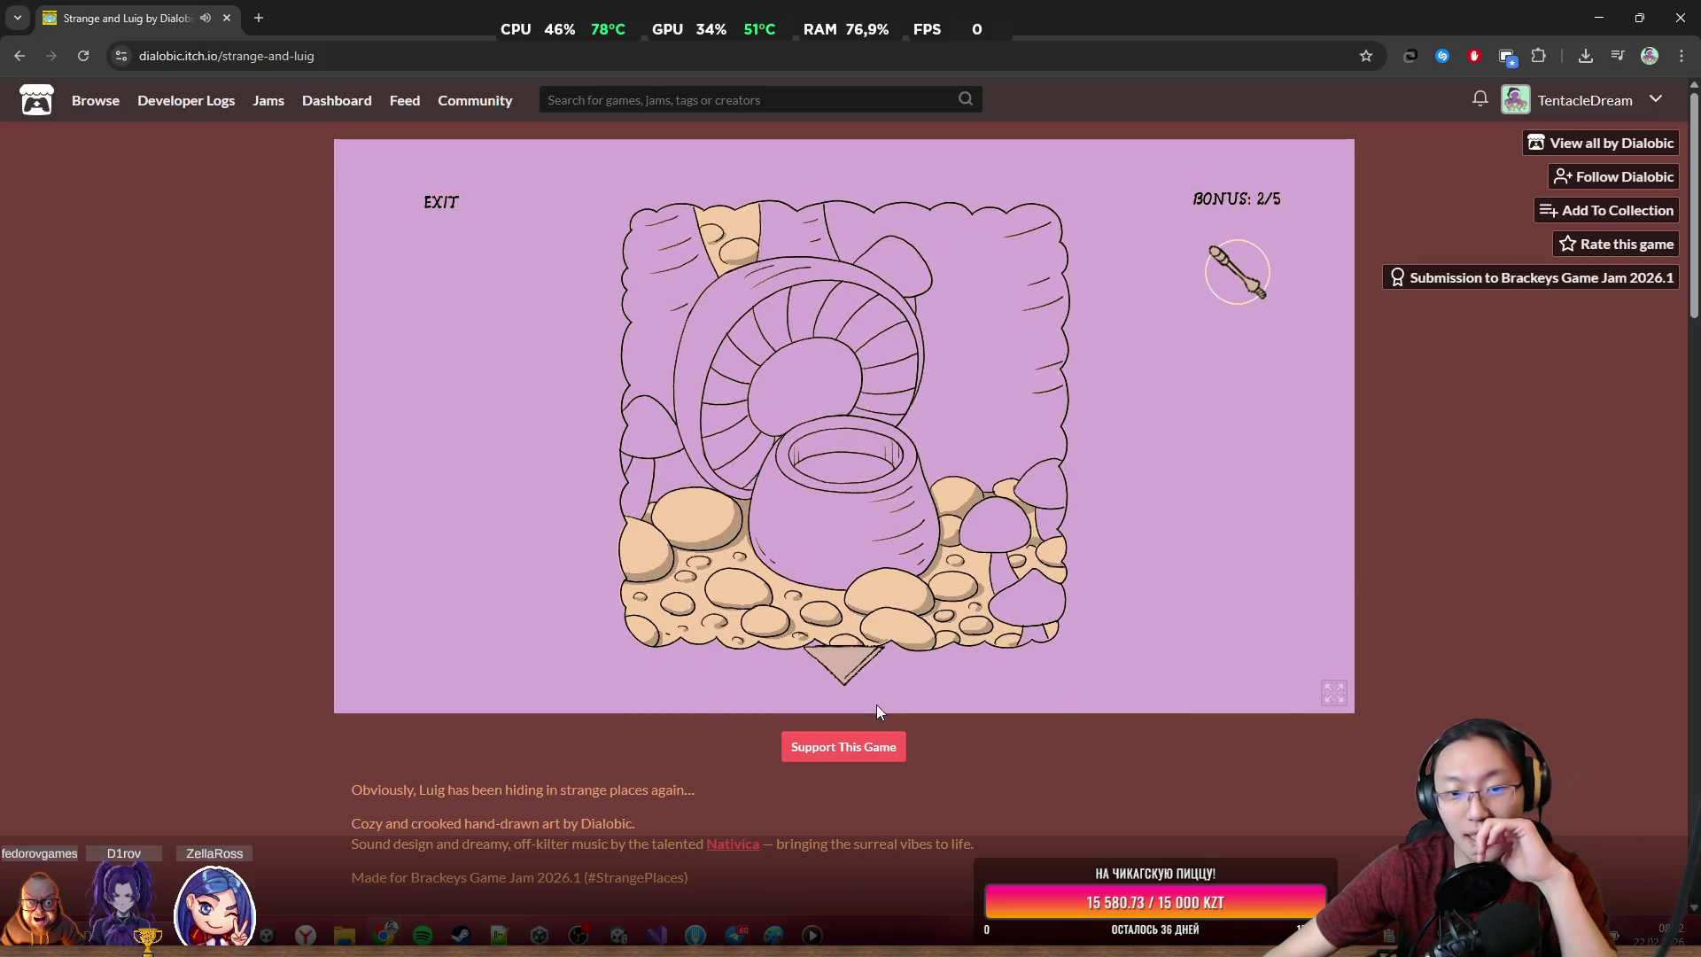
click(851, 678)
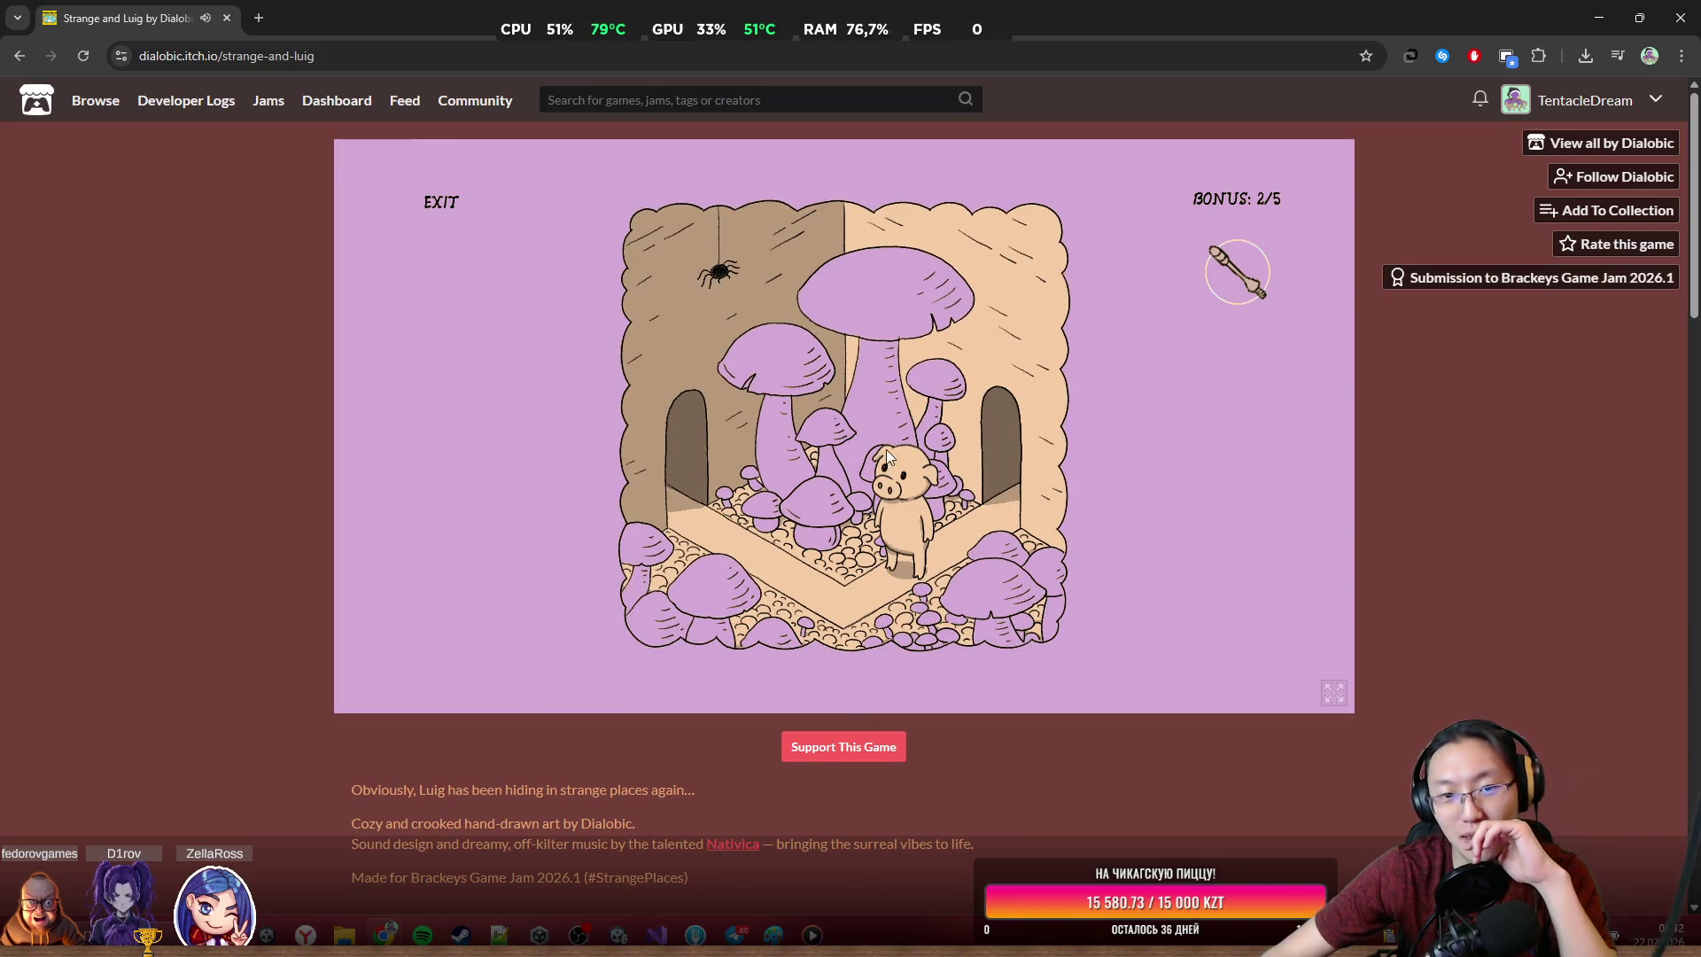
Fit the handle onto the gear lever and pick up the vinyl record in the piano room
click(1007, 450)
click(996, 455)
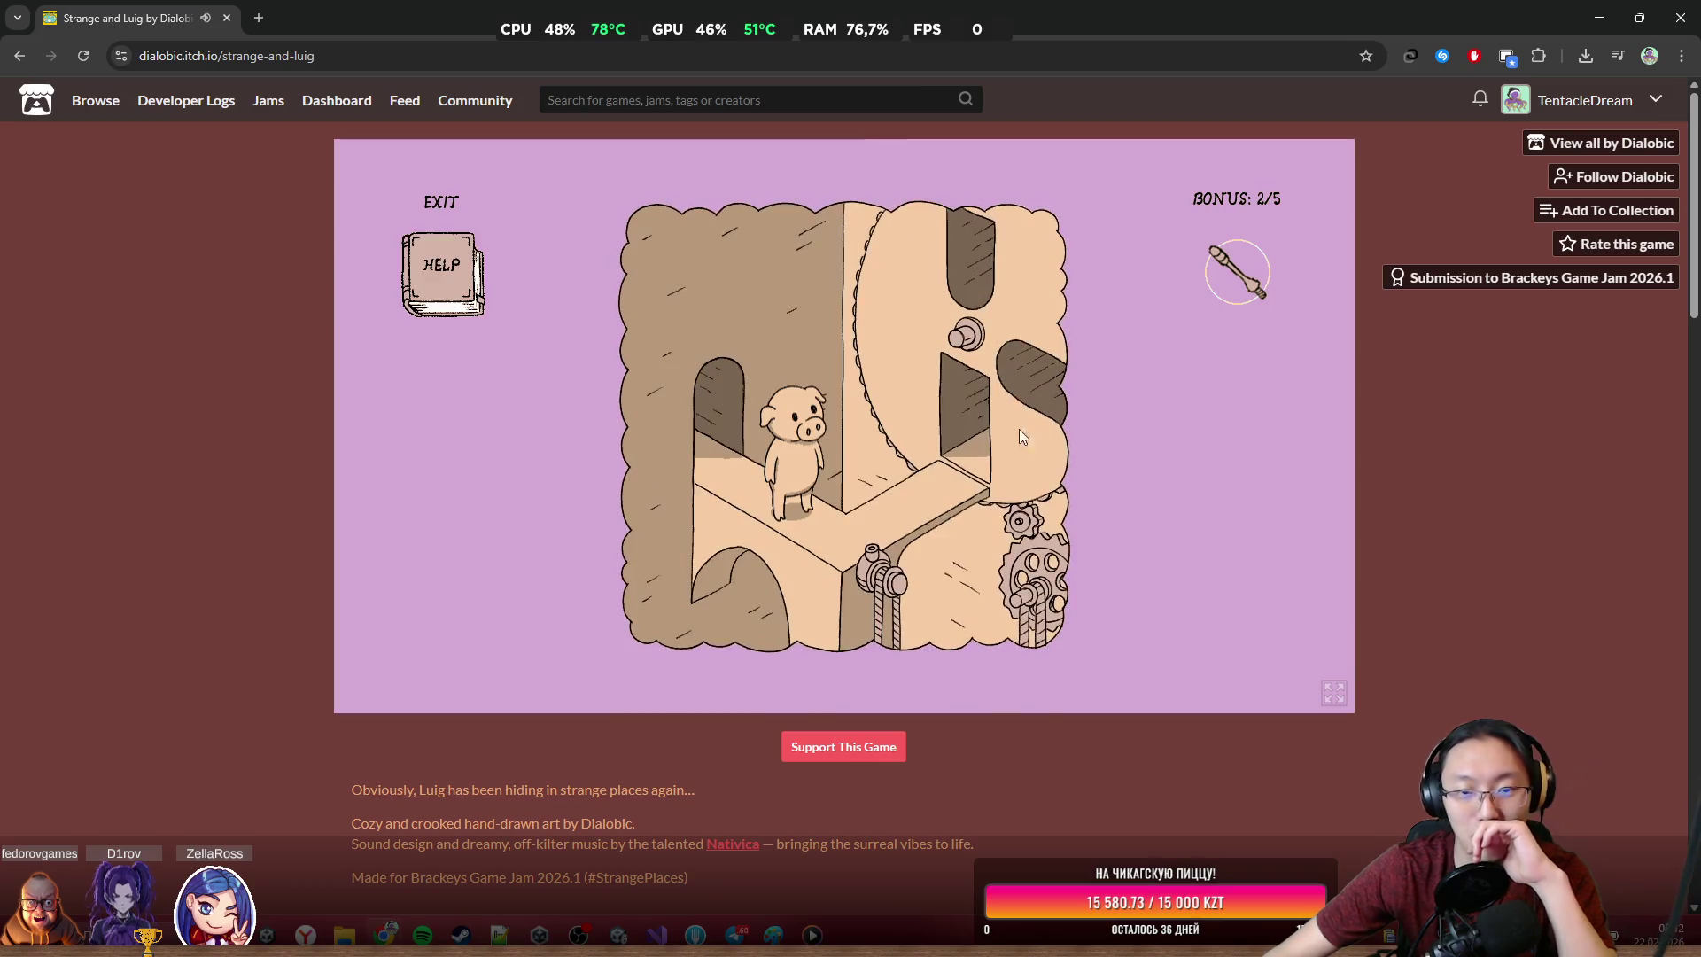
click(875, 605)
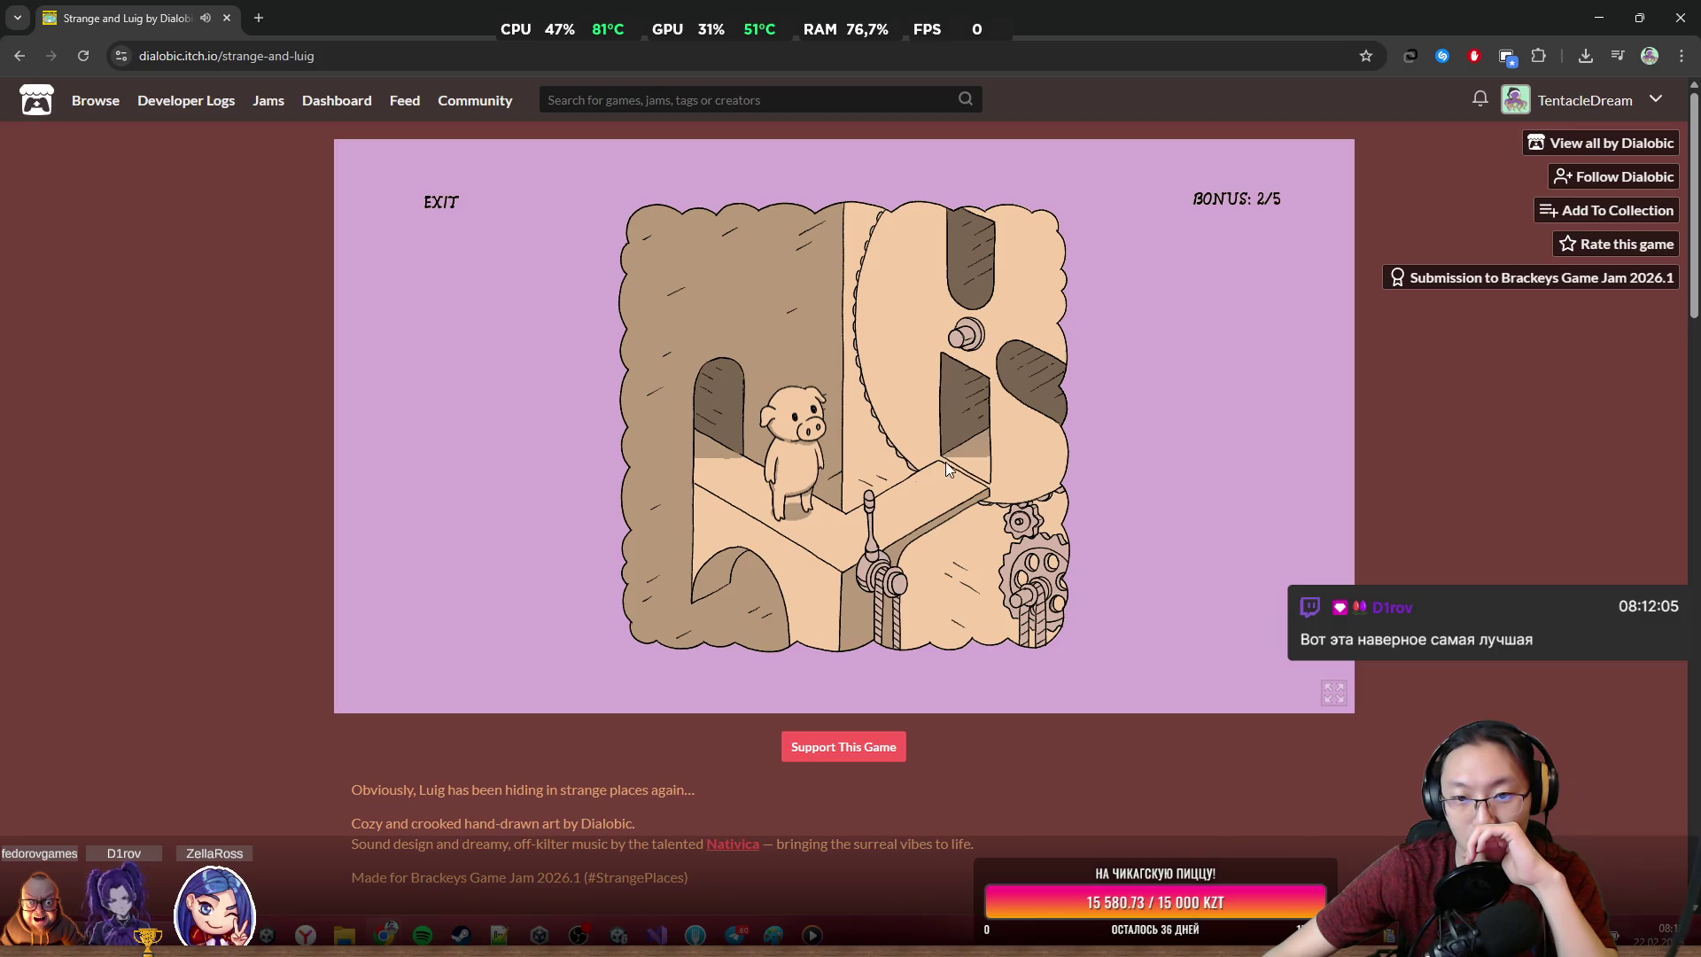
click(875, 546)
click(974, 400)
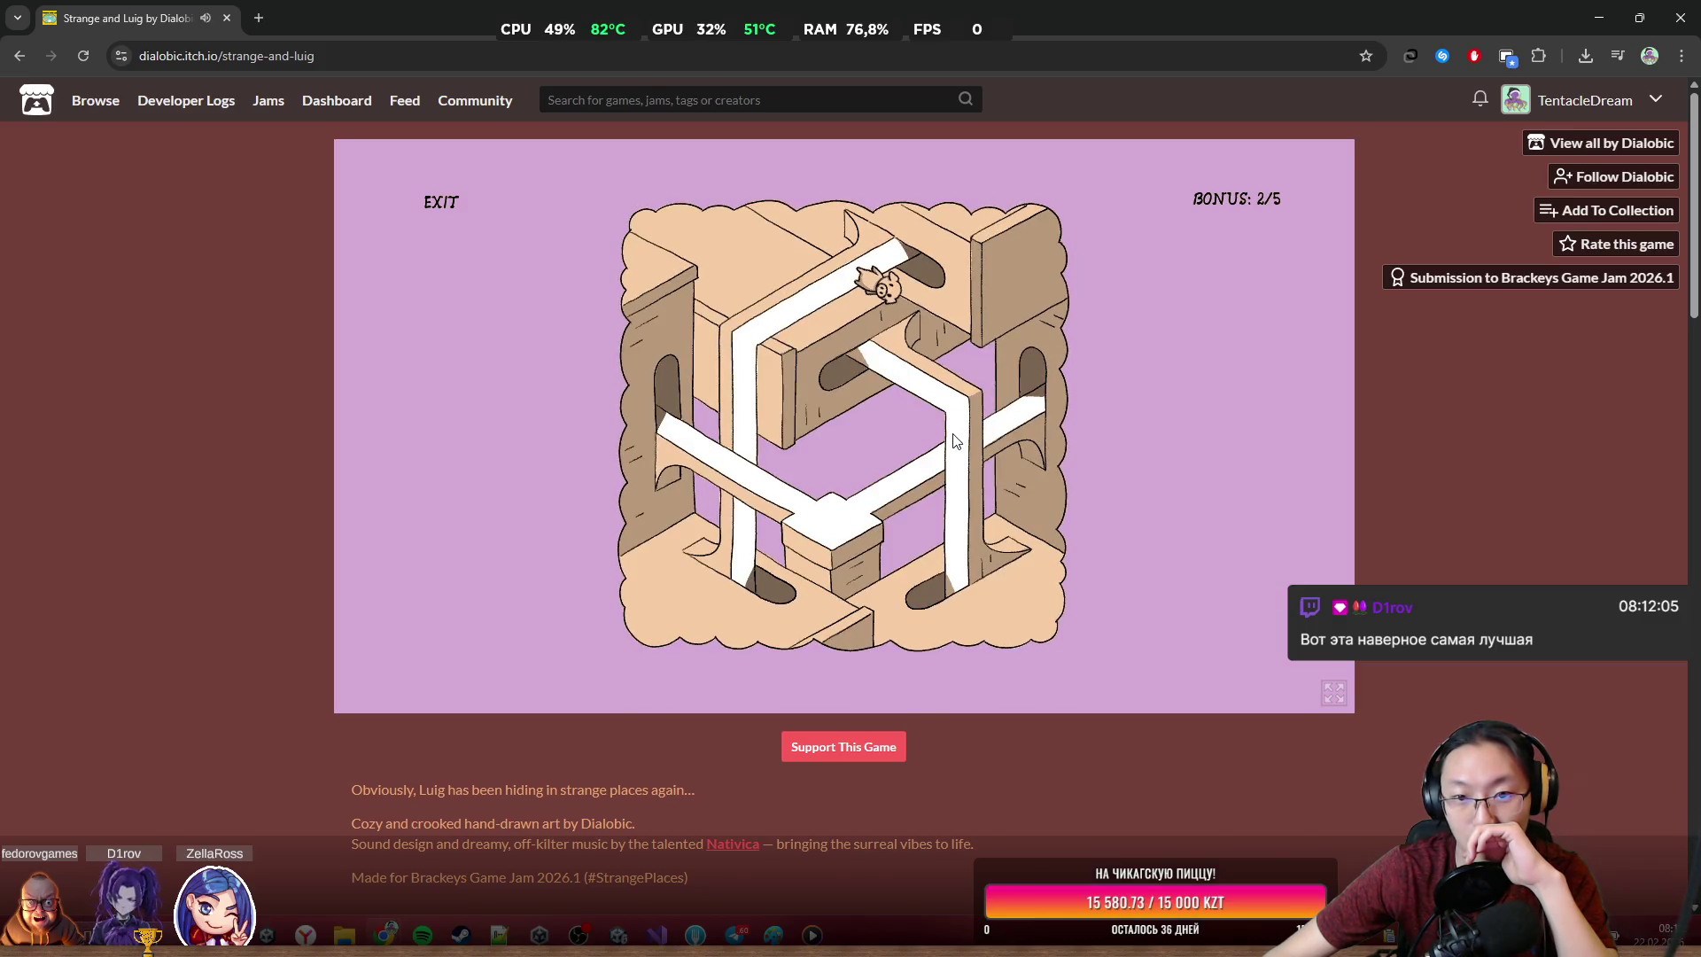
click(689, 577)
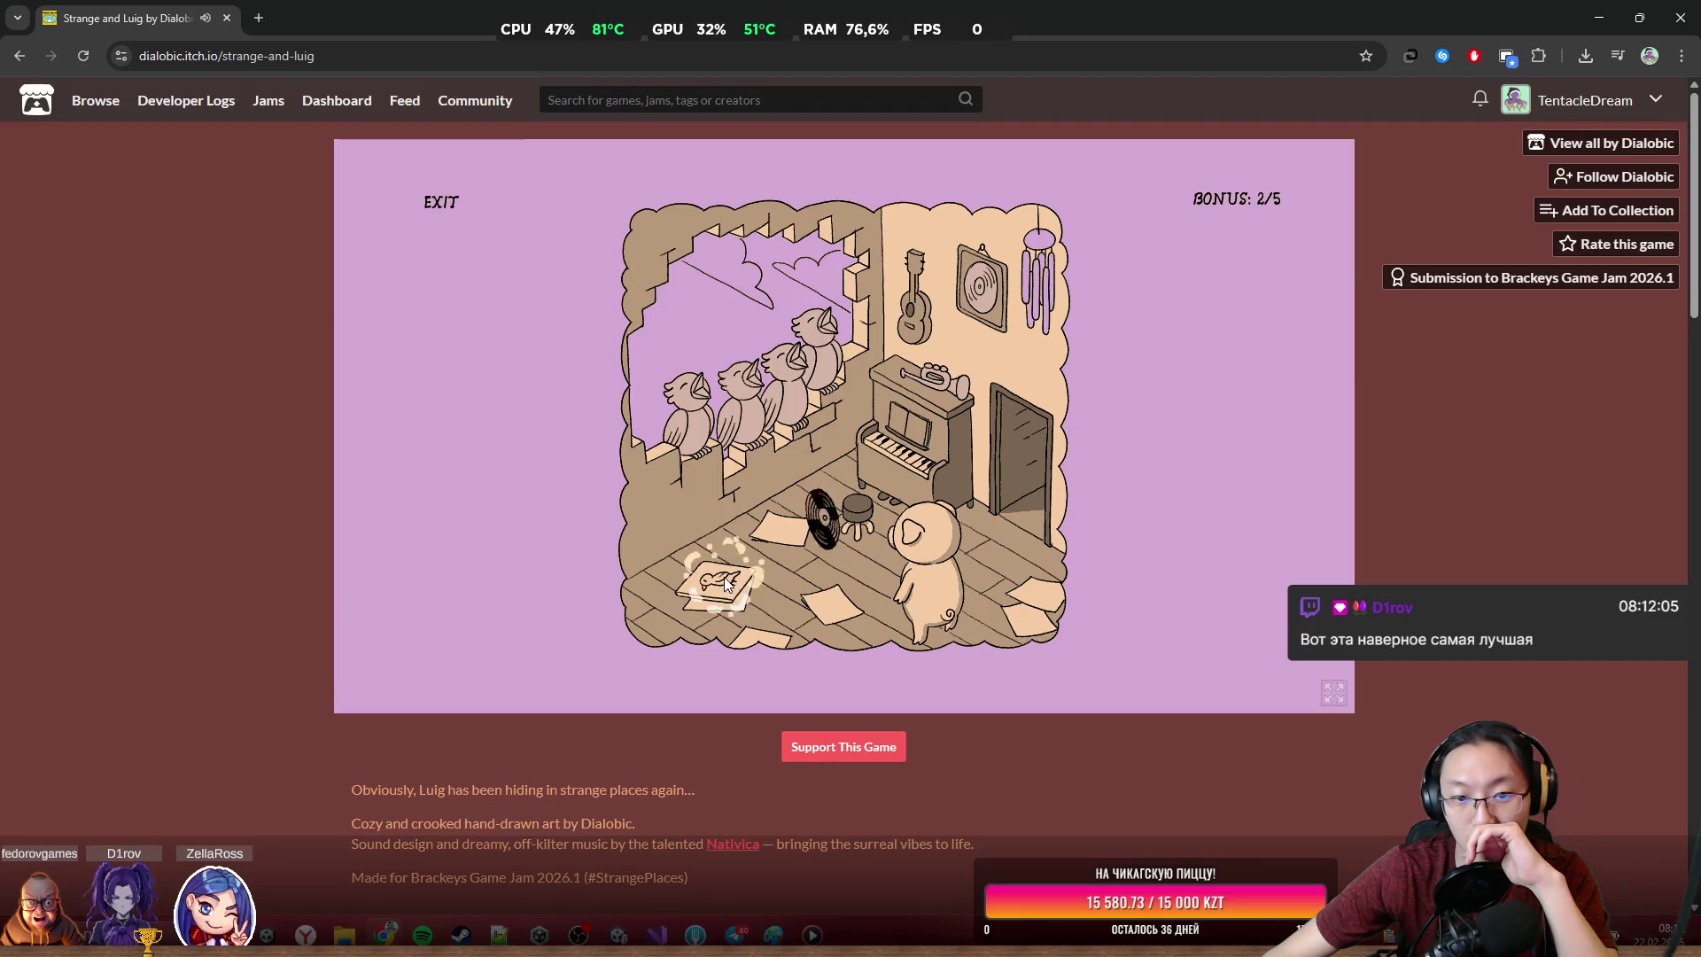
Rearrange the notes of the singing birds' melody
click(790, 414)
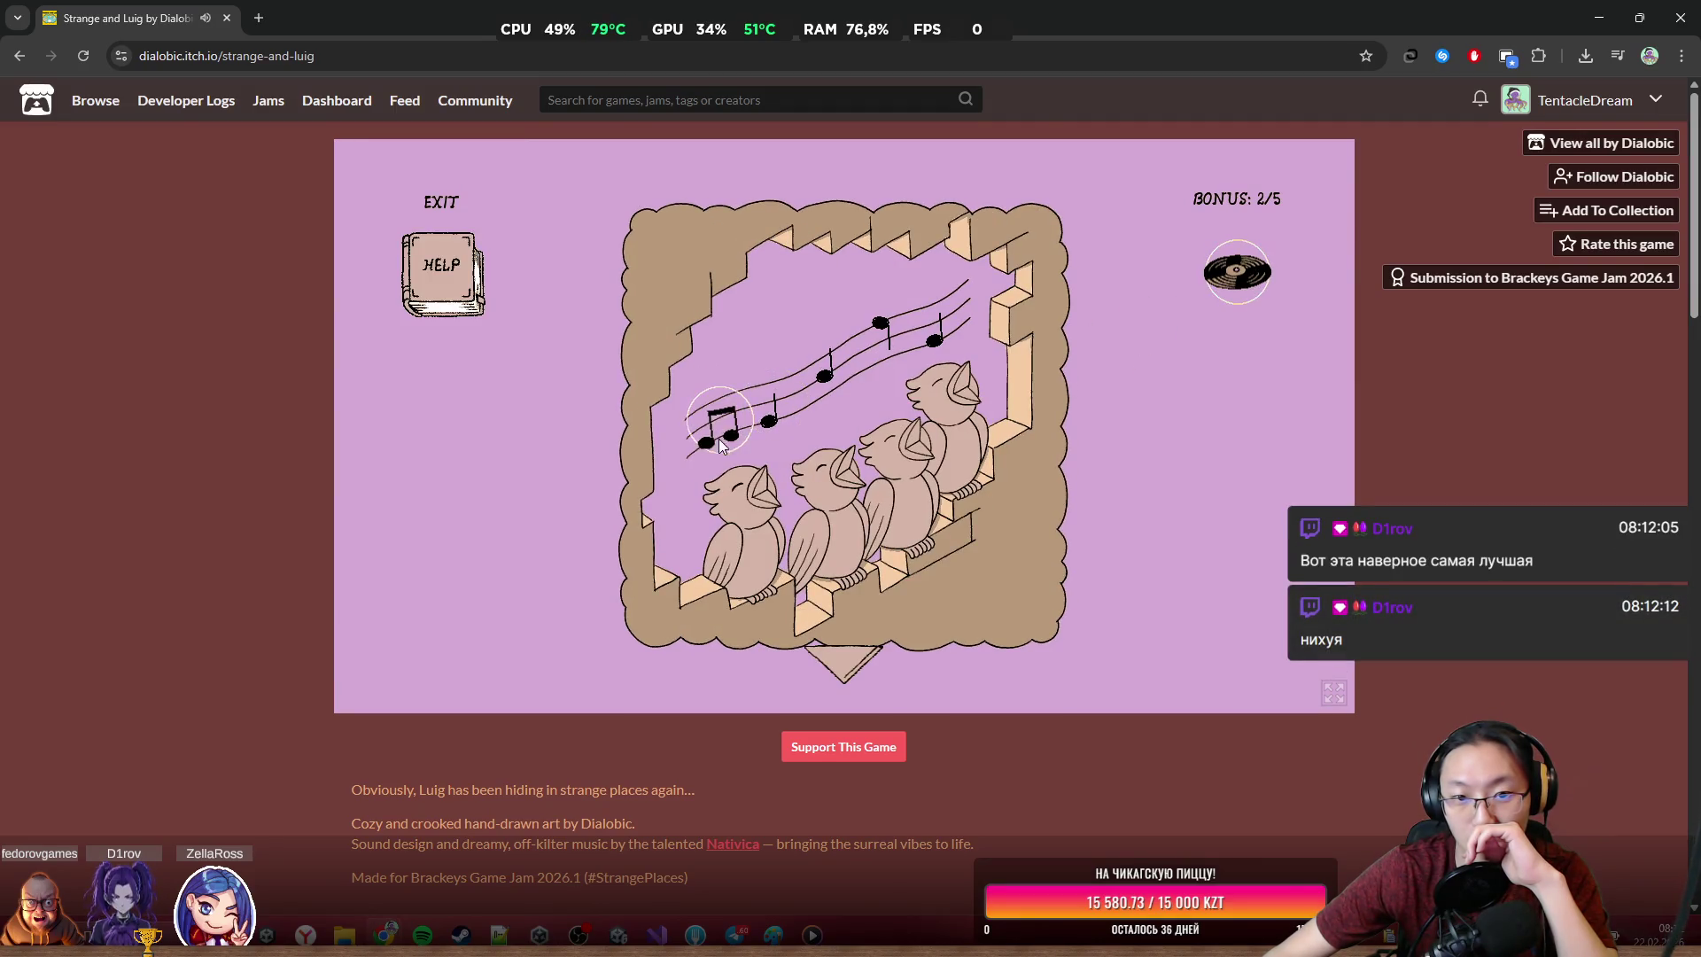
click(777, 430)
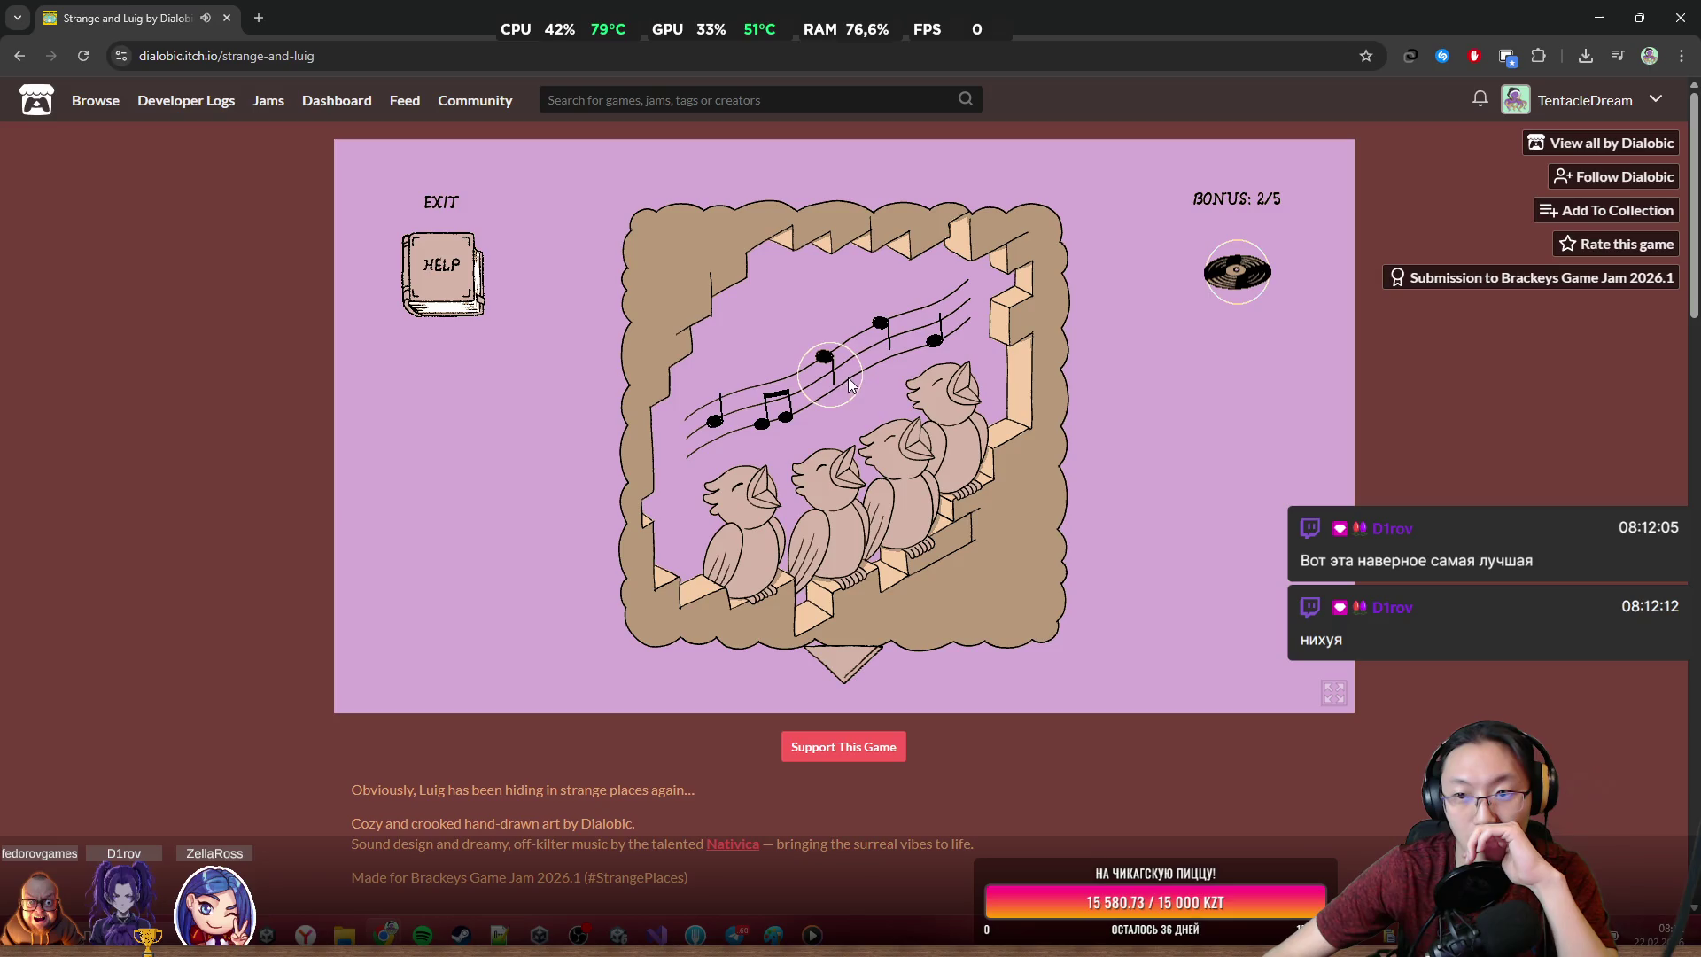
click(776, 430)
click(941, 332)
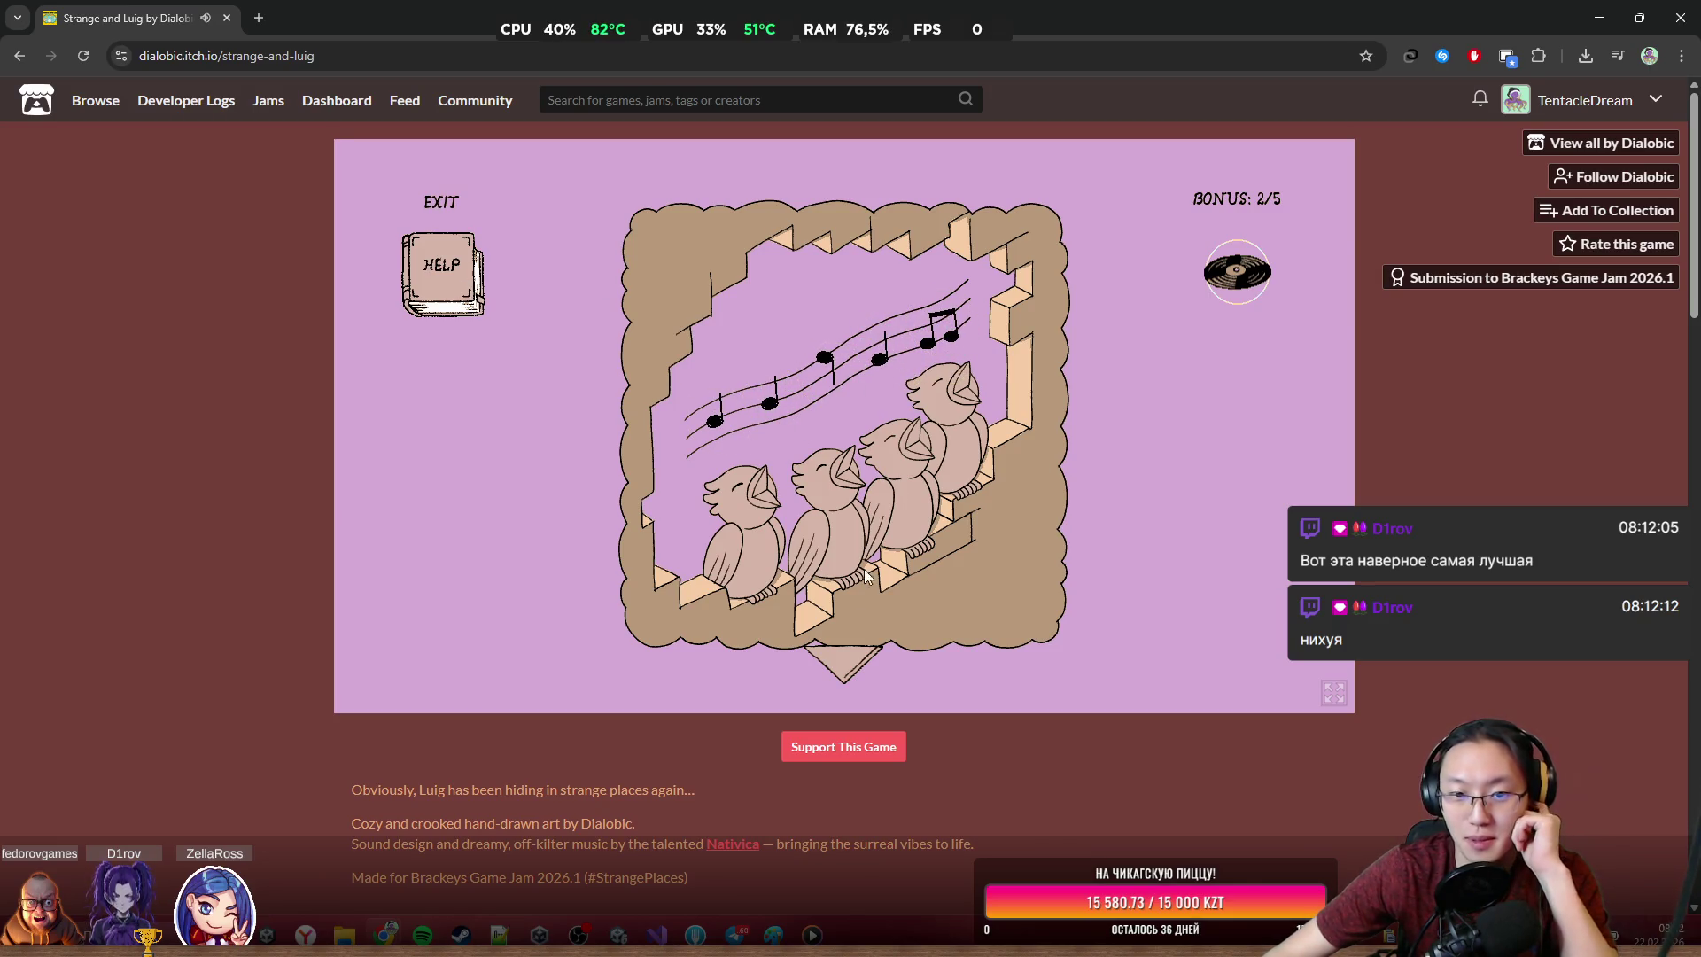
click(852, 664)
Pull the lever, enter the wall picture and place the record on the gramophone
click(1032, 477)
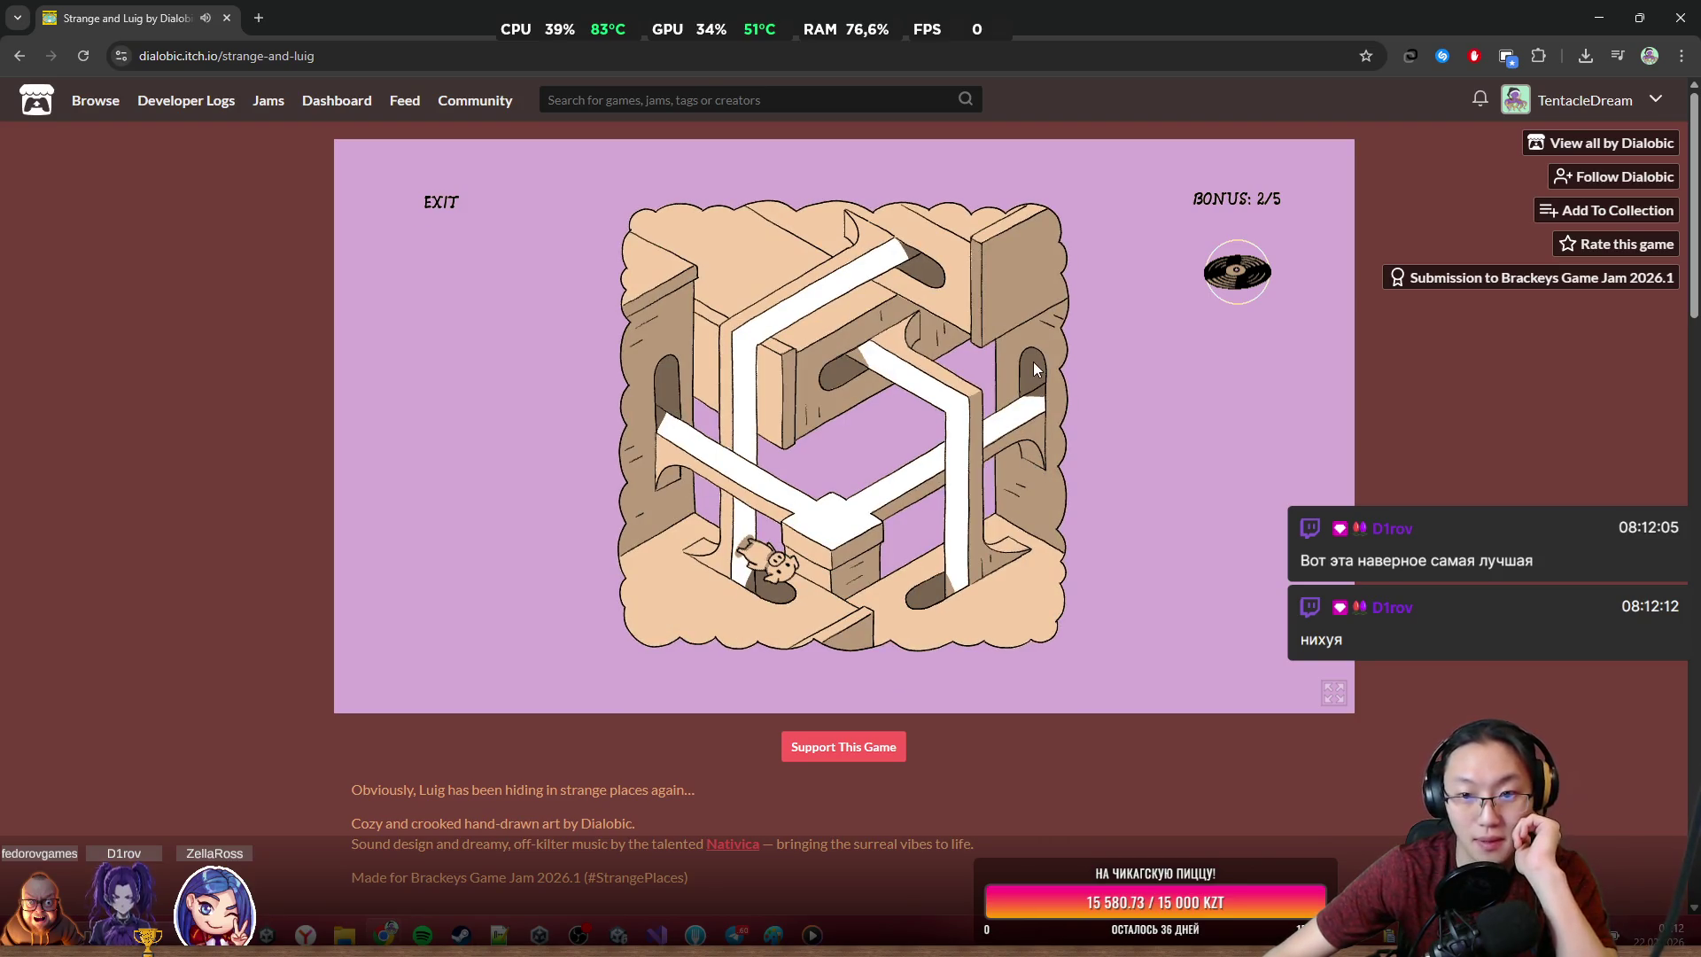
click(938, 259)
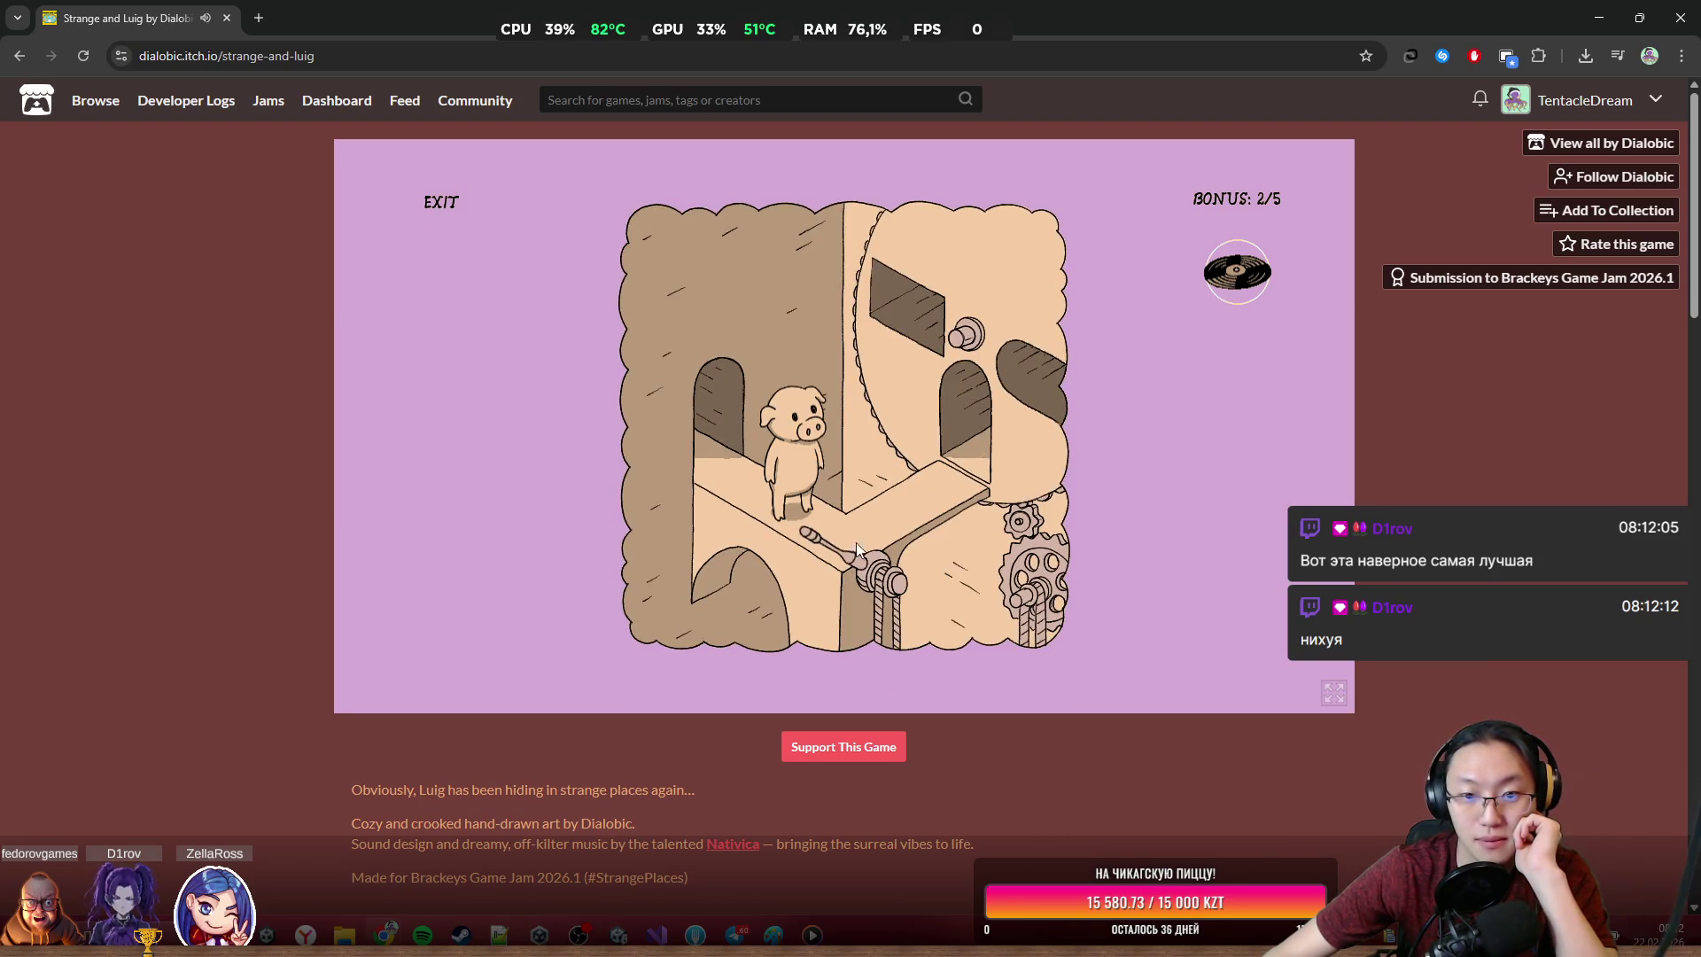
click(811, 529)
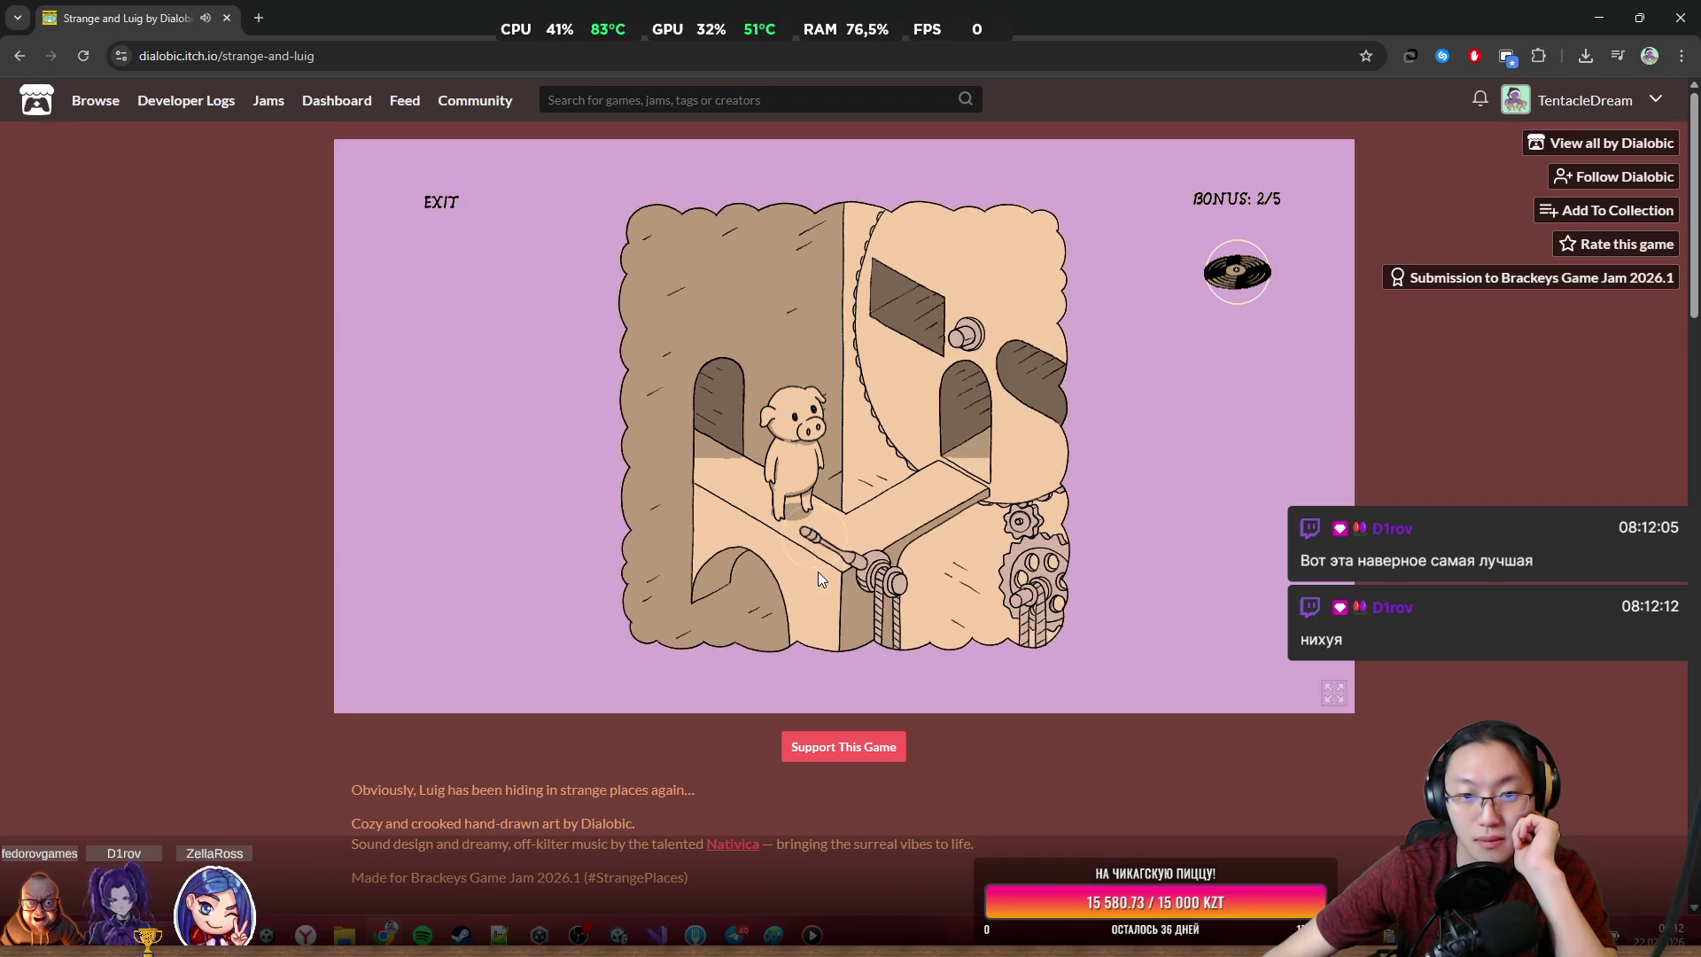
click(963, 455)
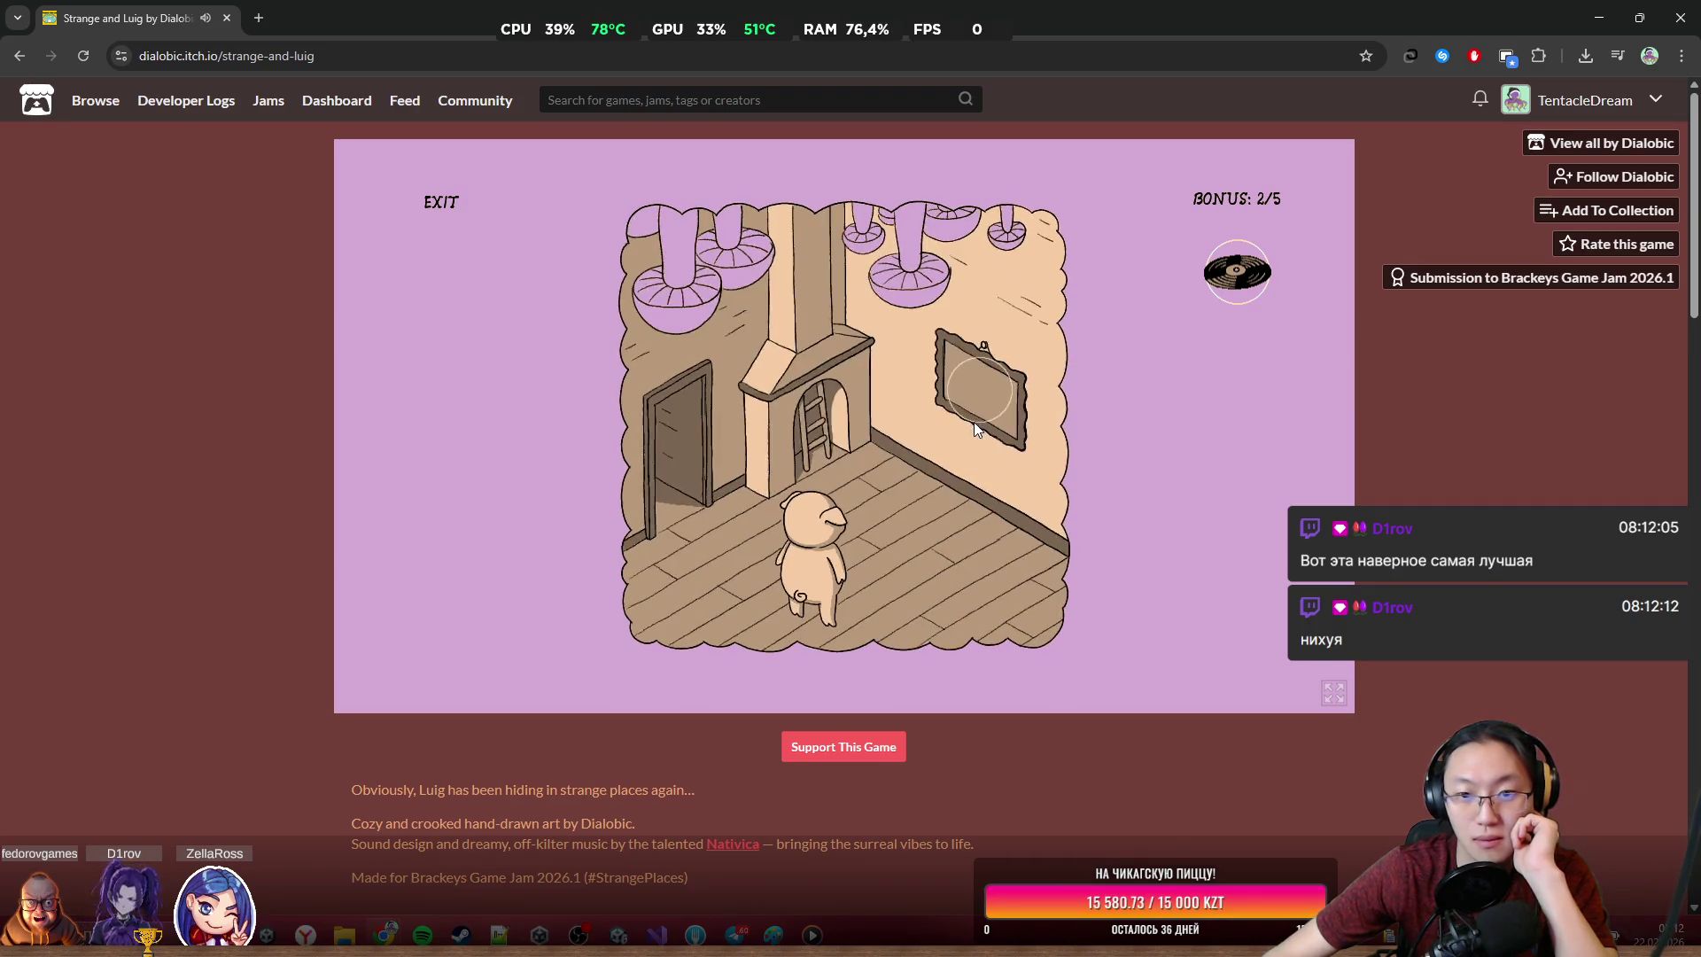
click(974, 421)
click(944, 385)
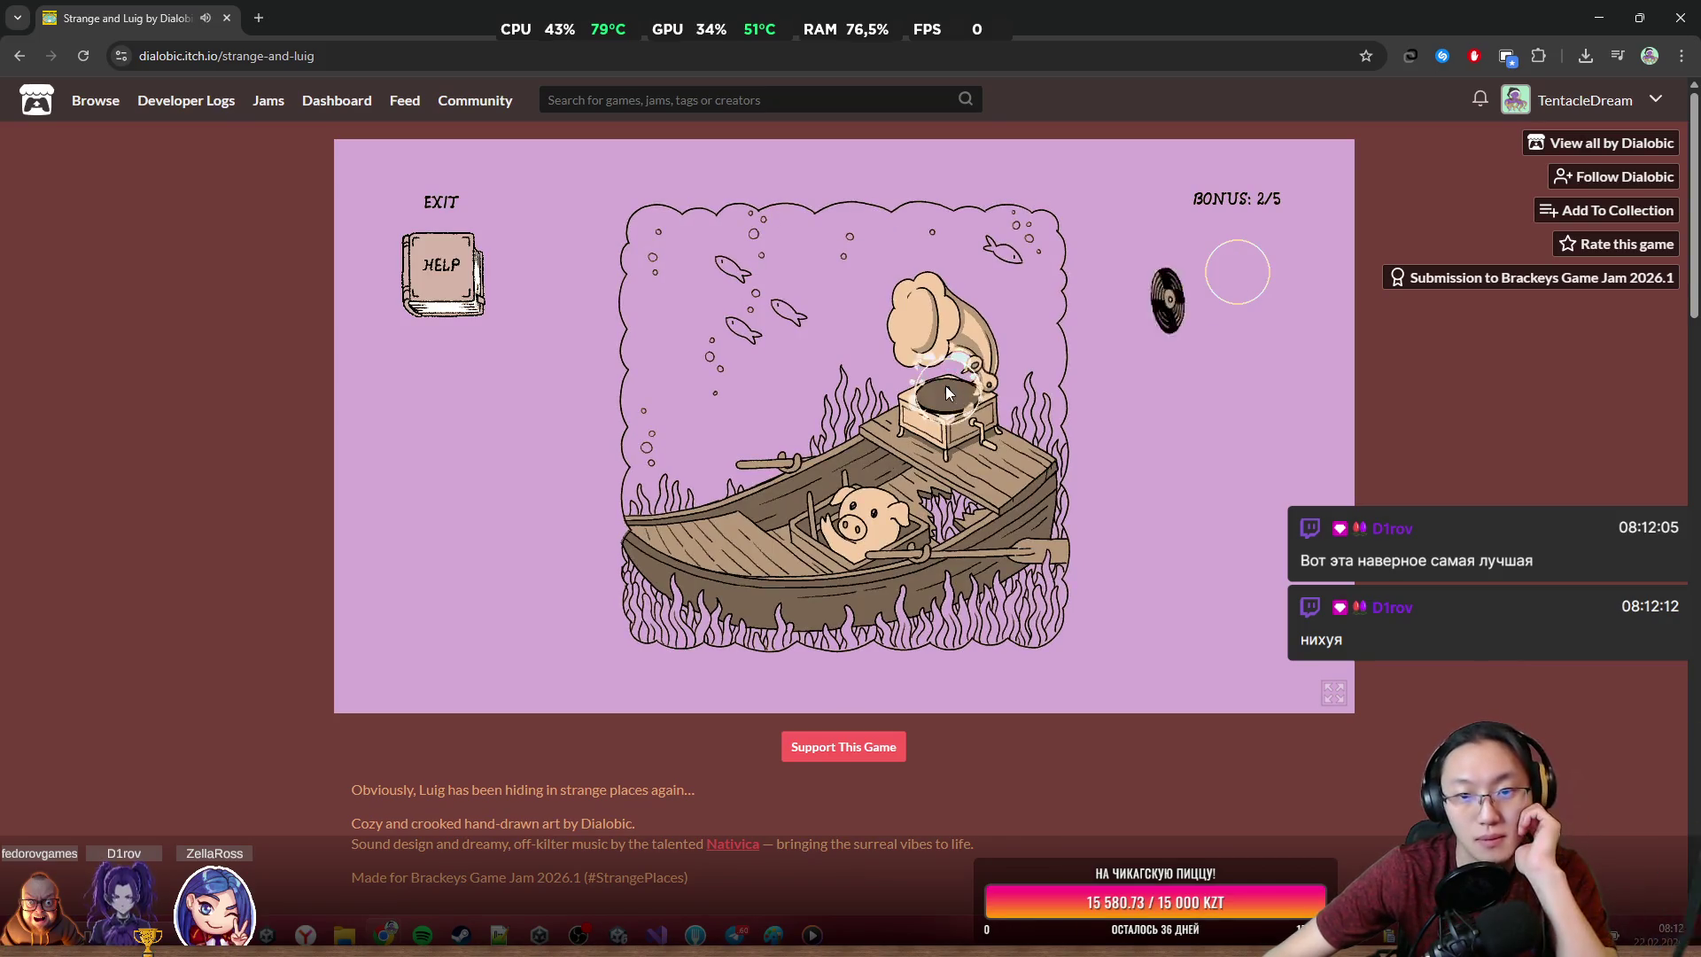
Start the gramophone and poke the knot-hole on the mushroom trunk, briefly checking Unity
click(981, 441)
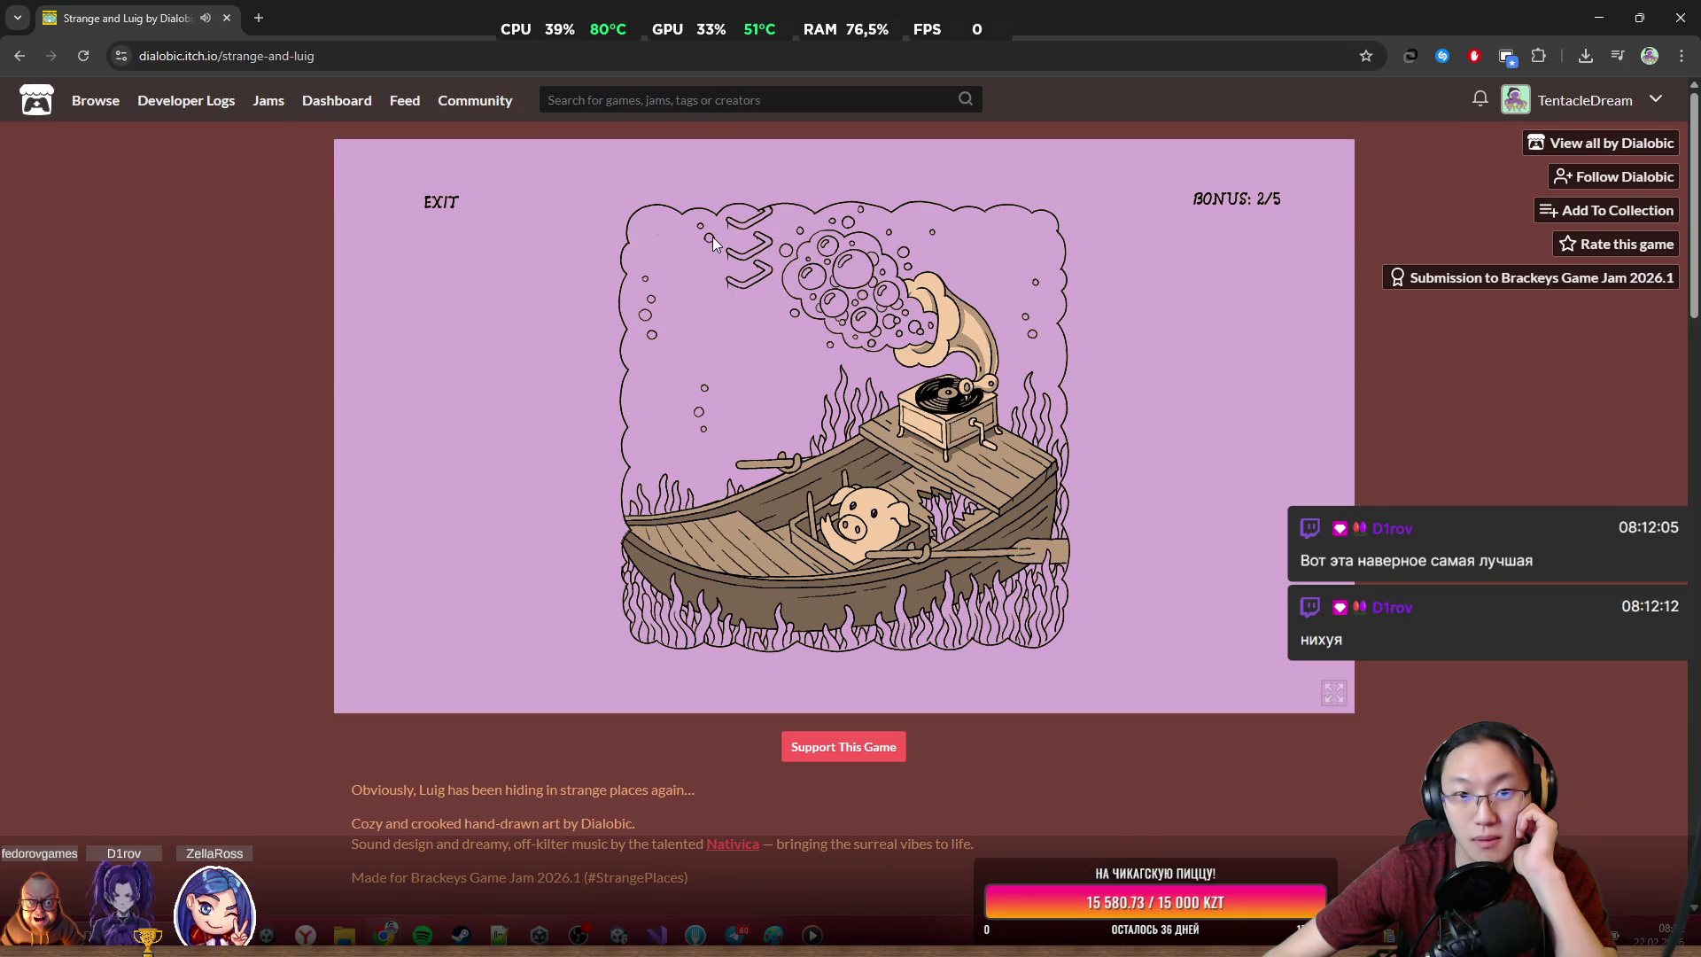
click(742, 248)
click(752, 328)
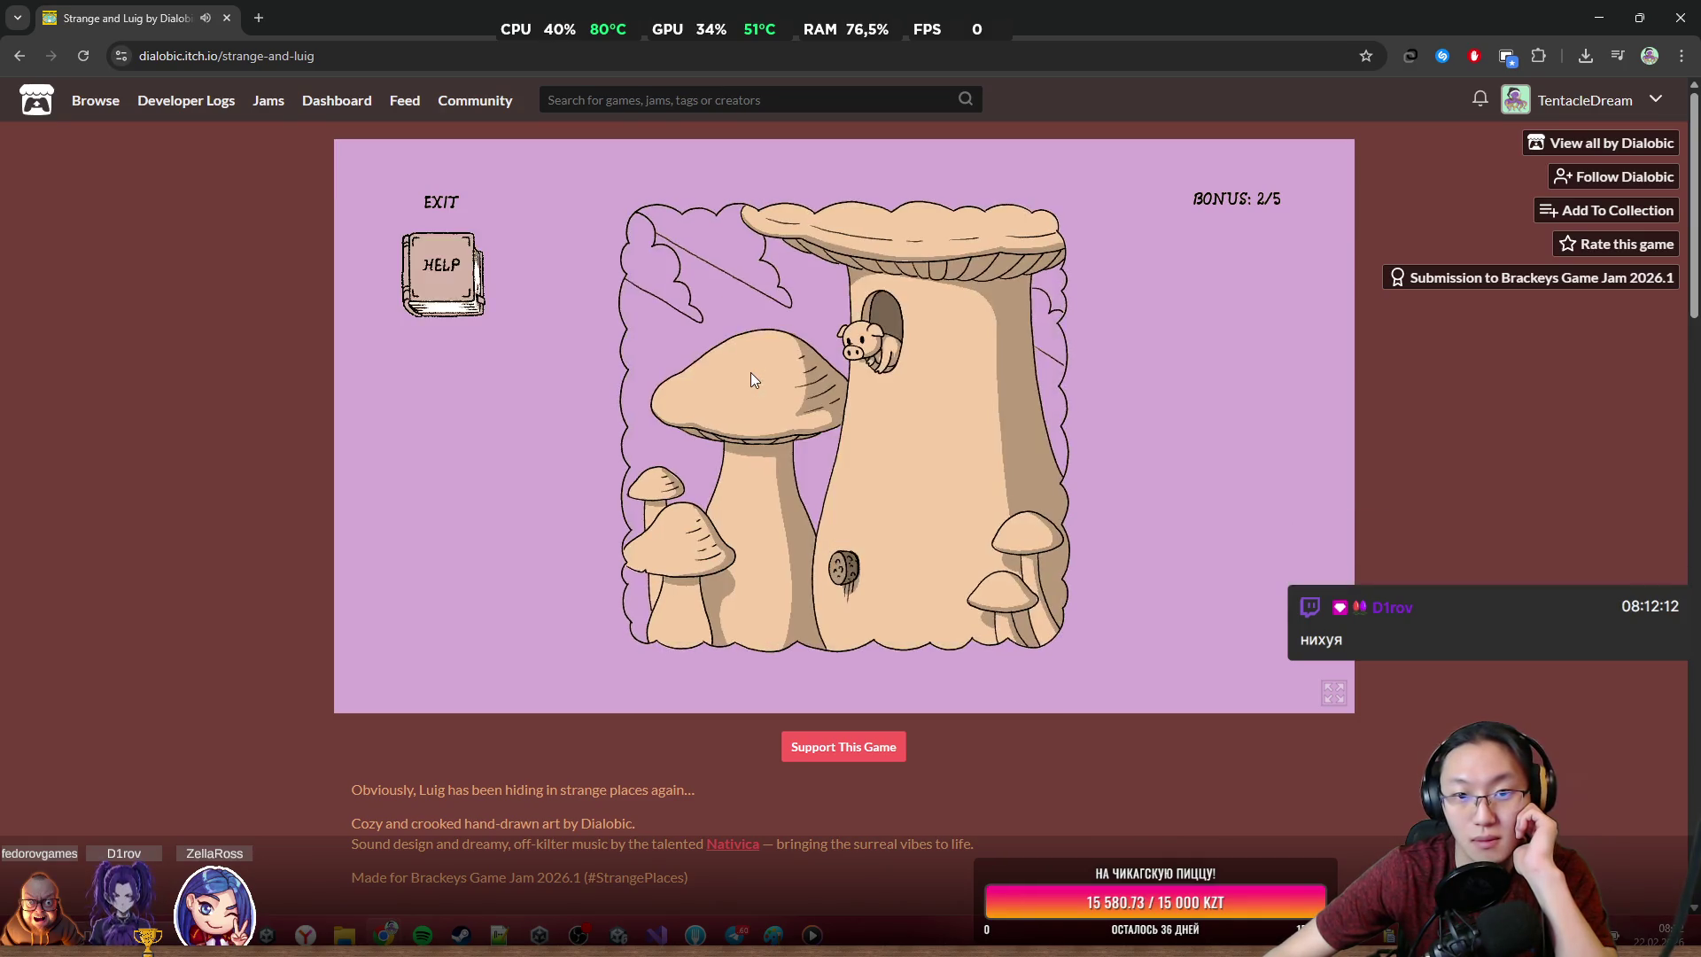
click(843, 566)
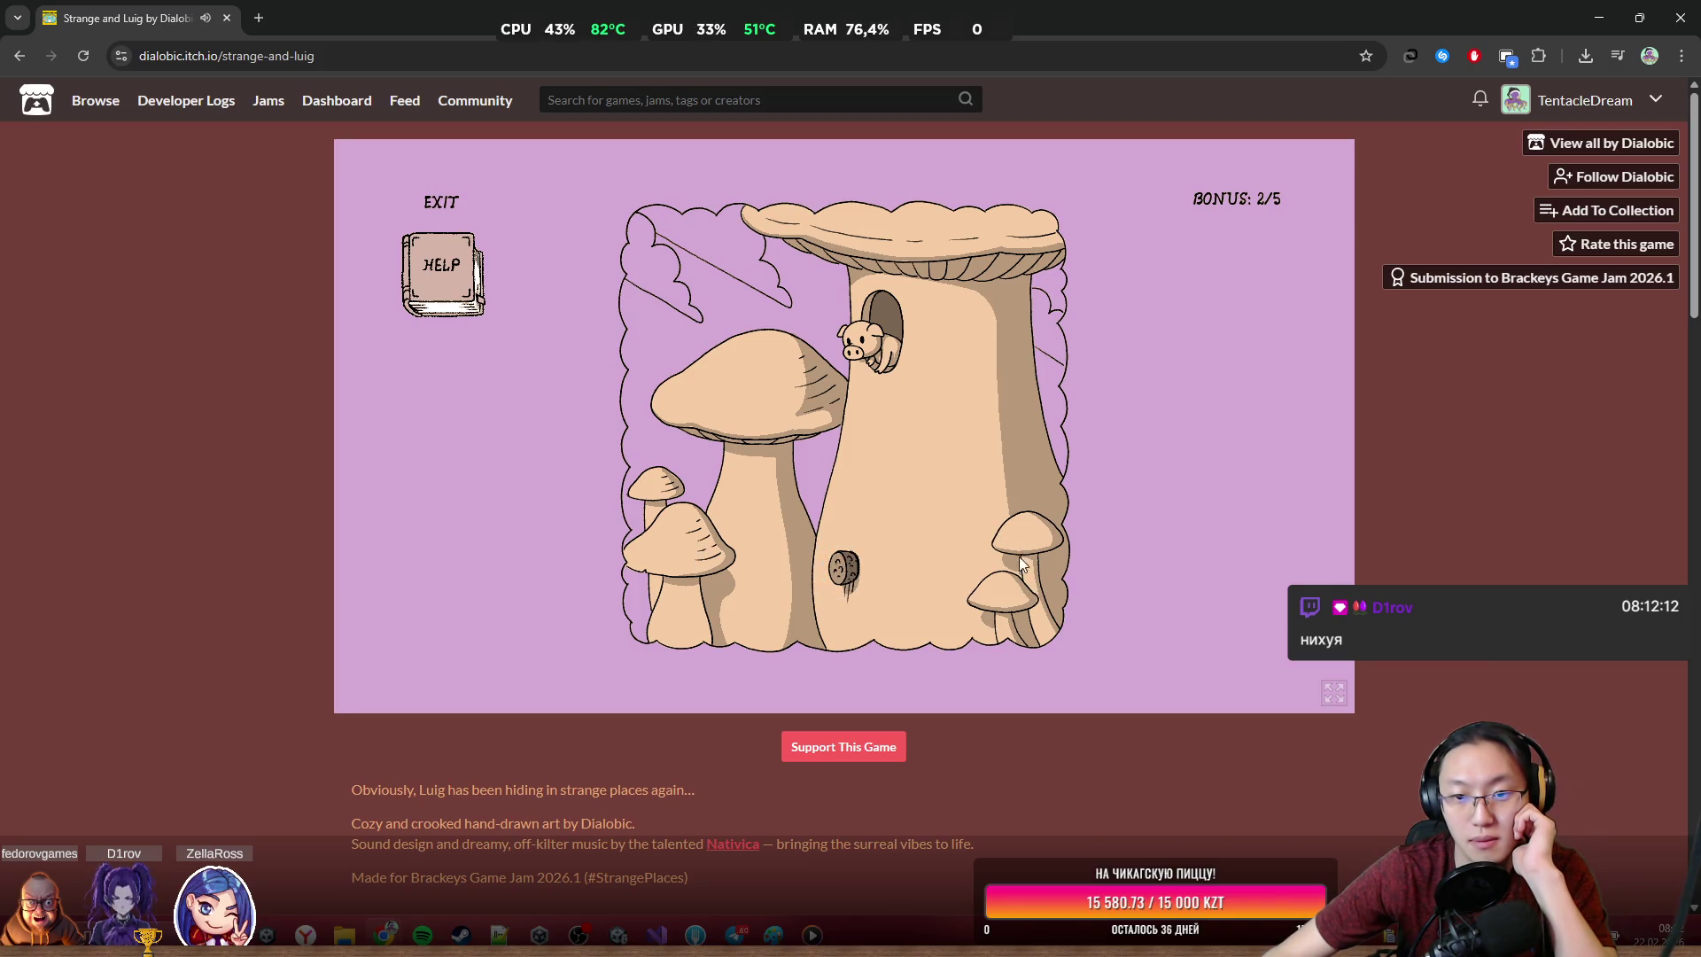
mouse_move(779, 18)
mouse_down()
mouse_move(778, 770)
mouse_move(965, 5)
mouse_up()
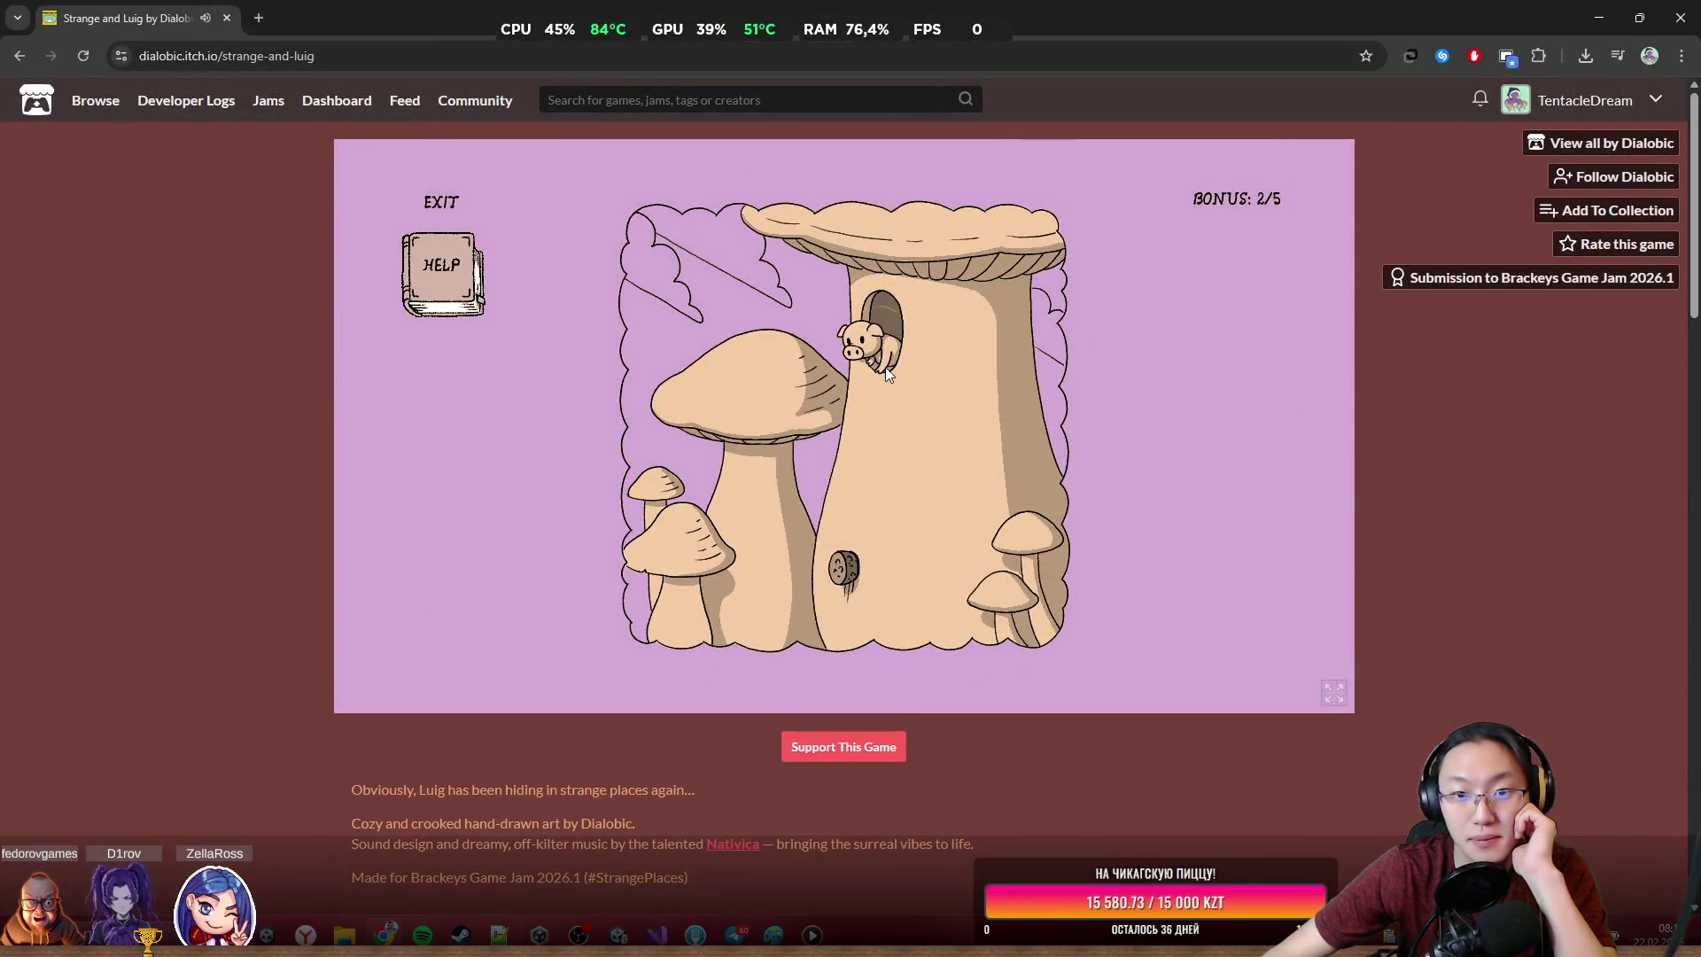
click(884, 367)
Turn the gramophone music into bubbles and poke the tree-trunk knot again
click(850, 476)
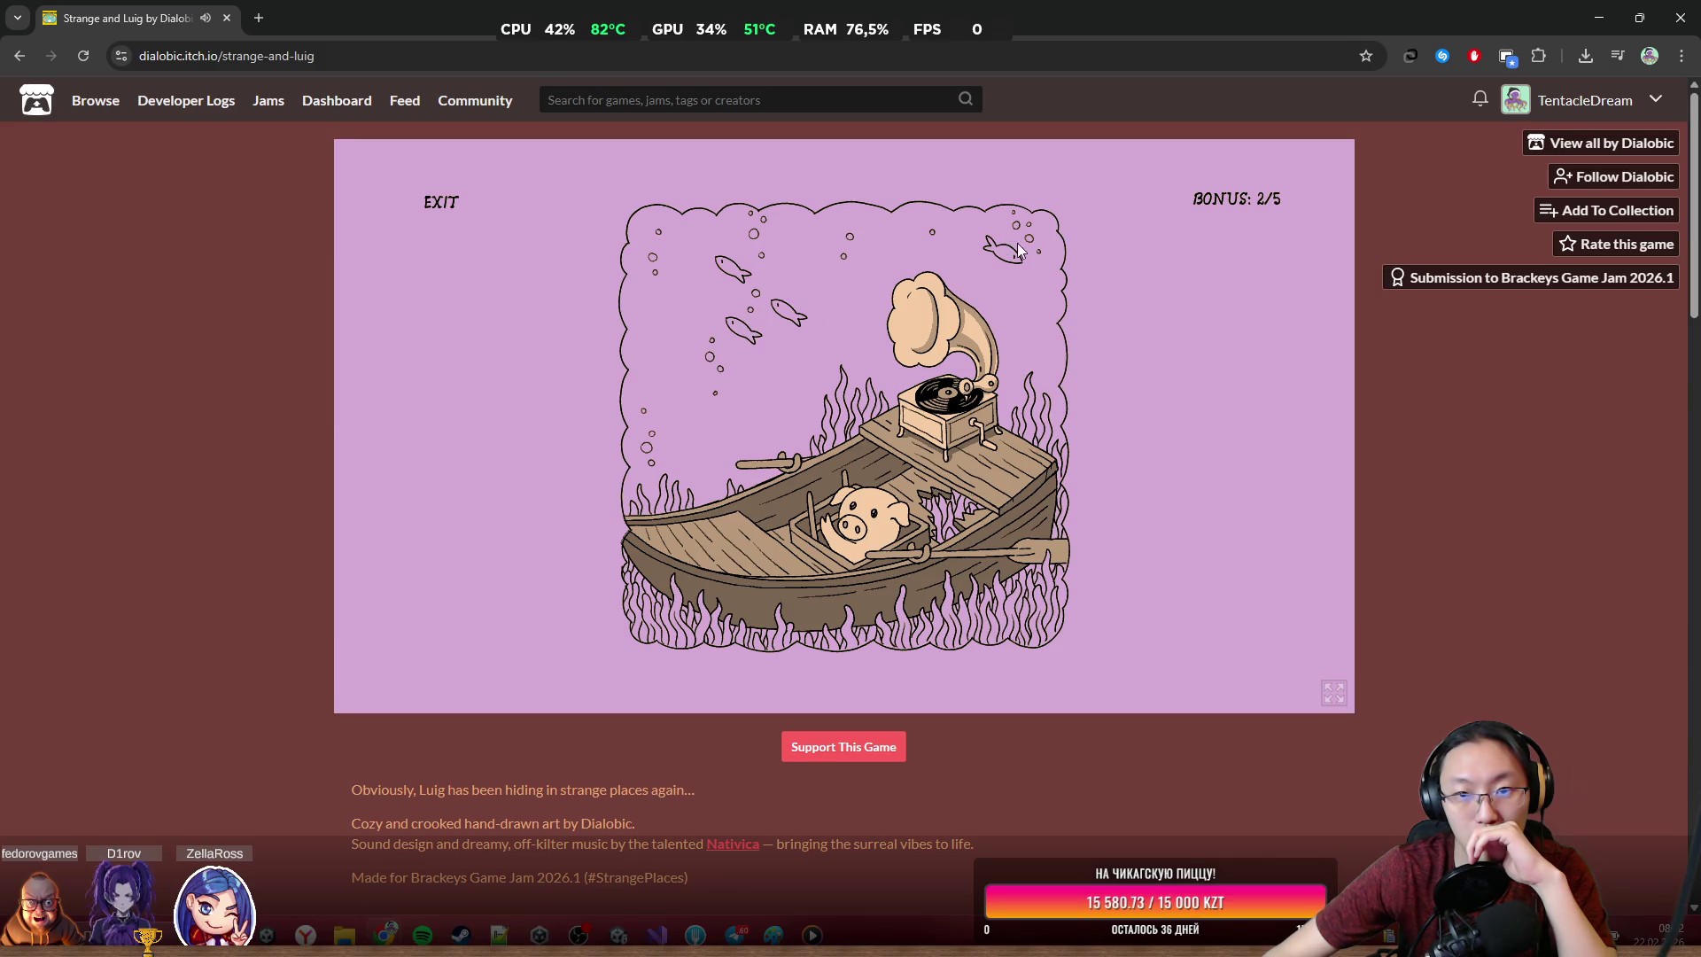
click(995, 282)
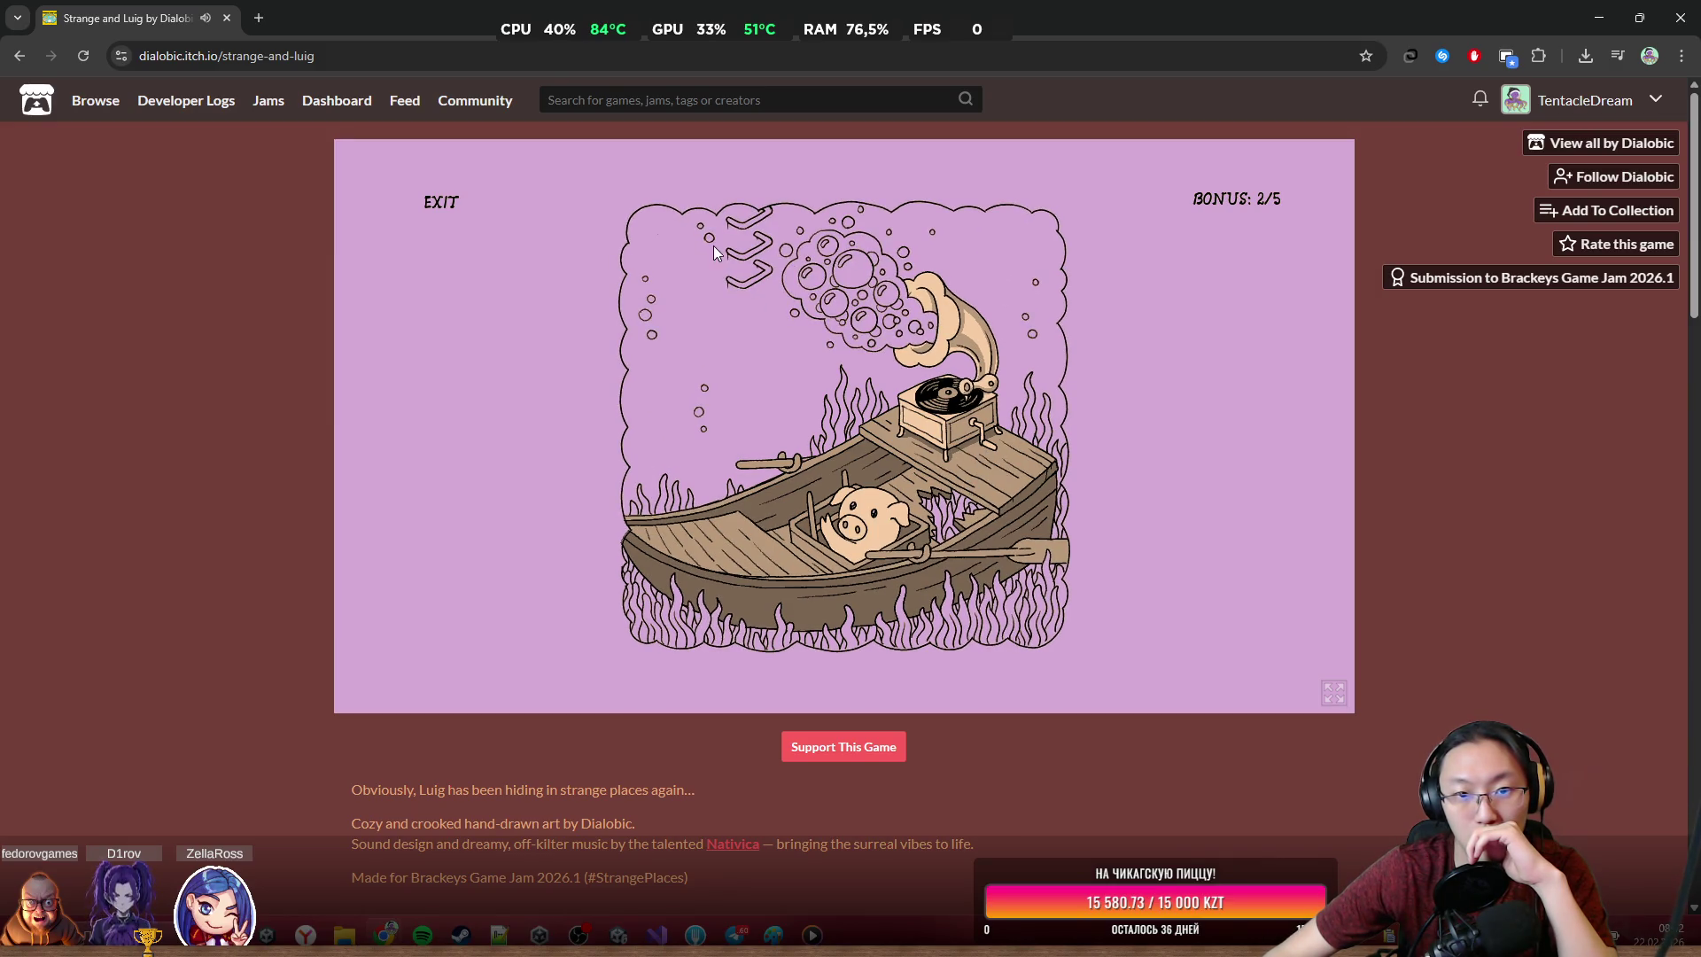
click(767, 266)
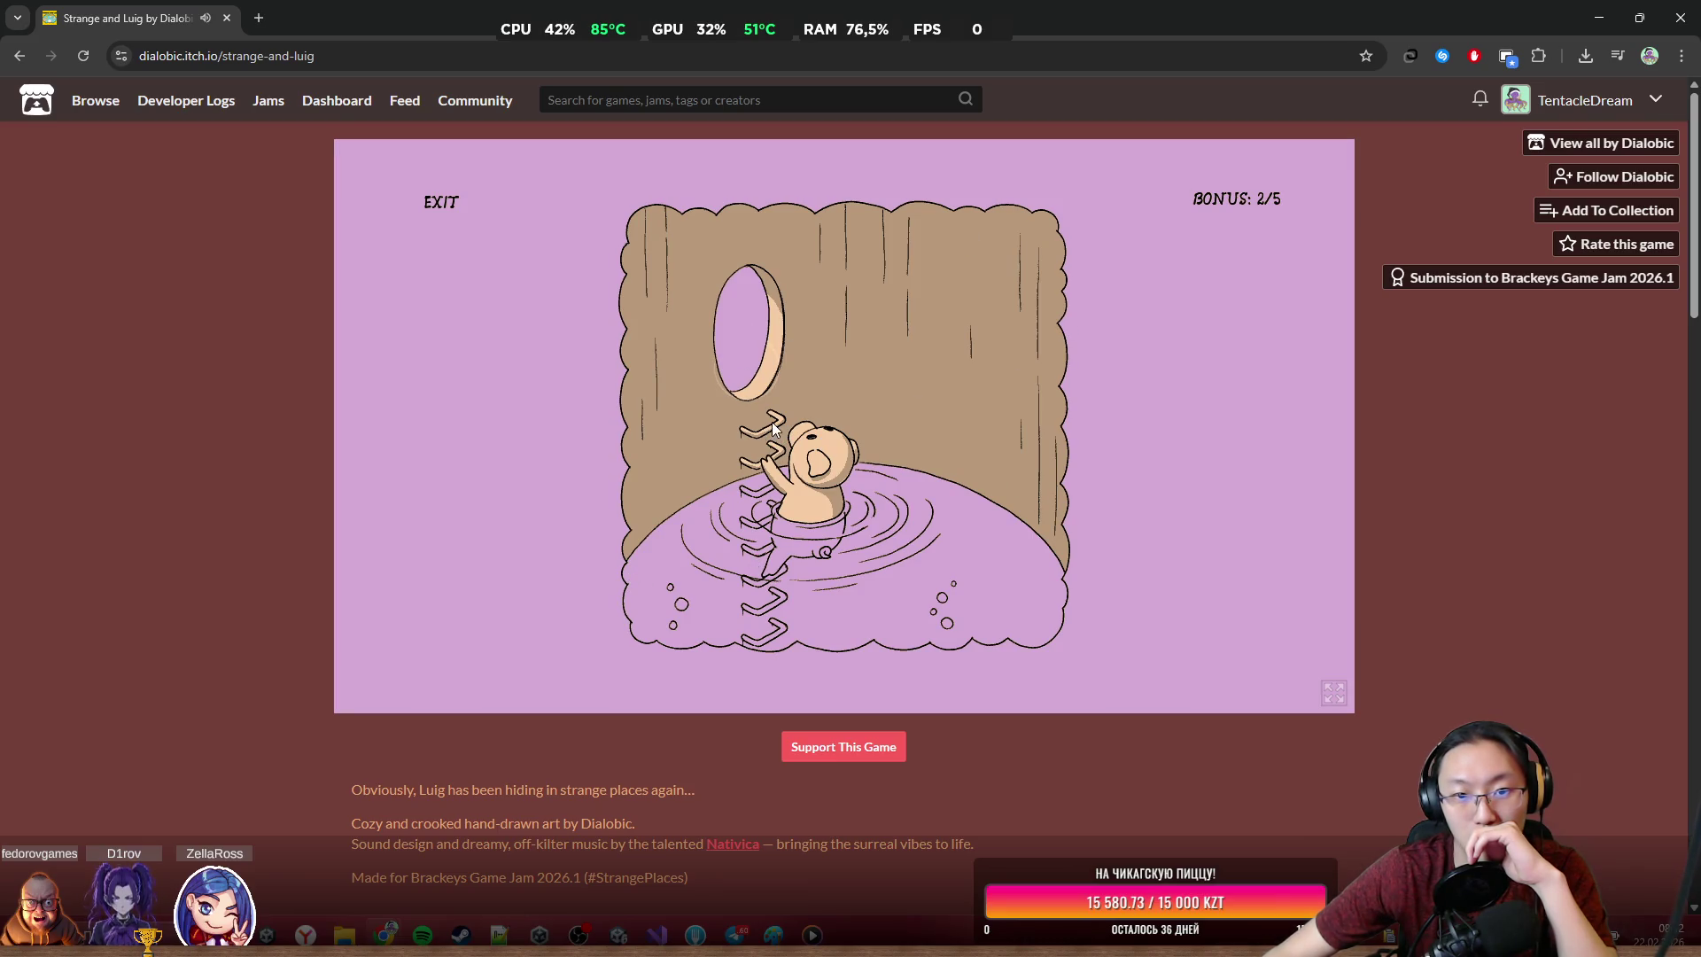
click(747, 381)
click(816, 574)
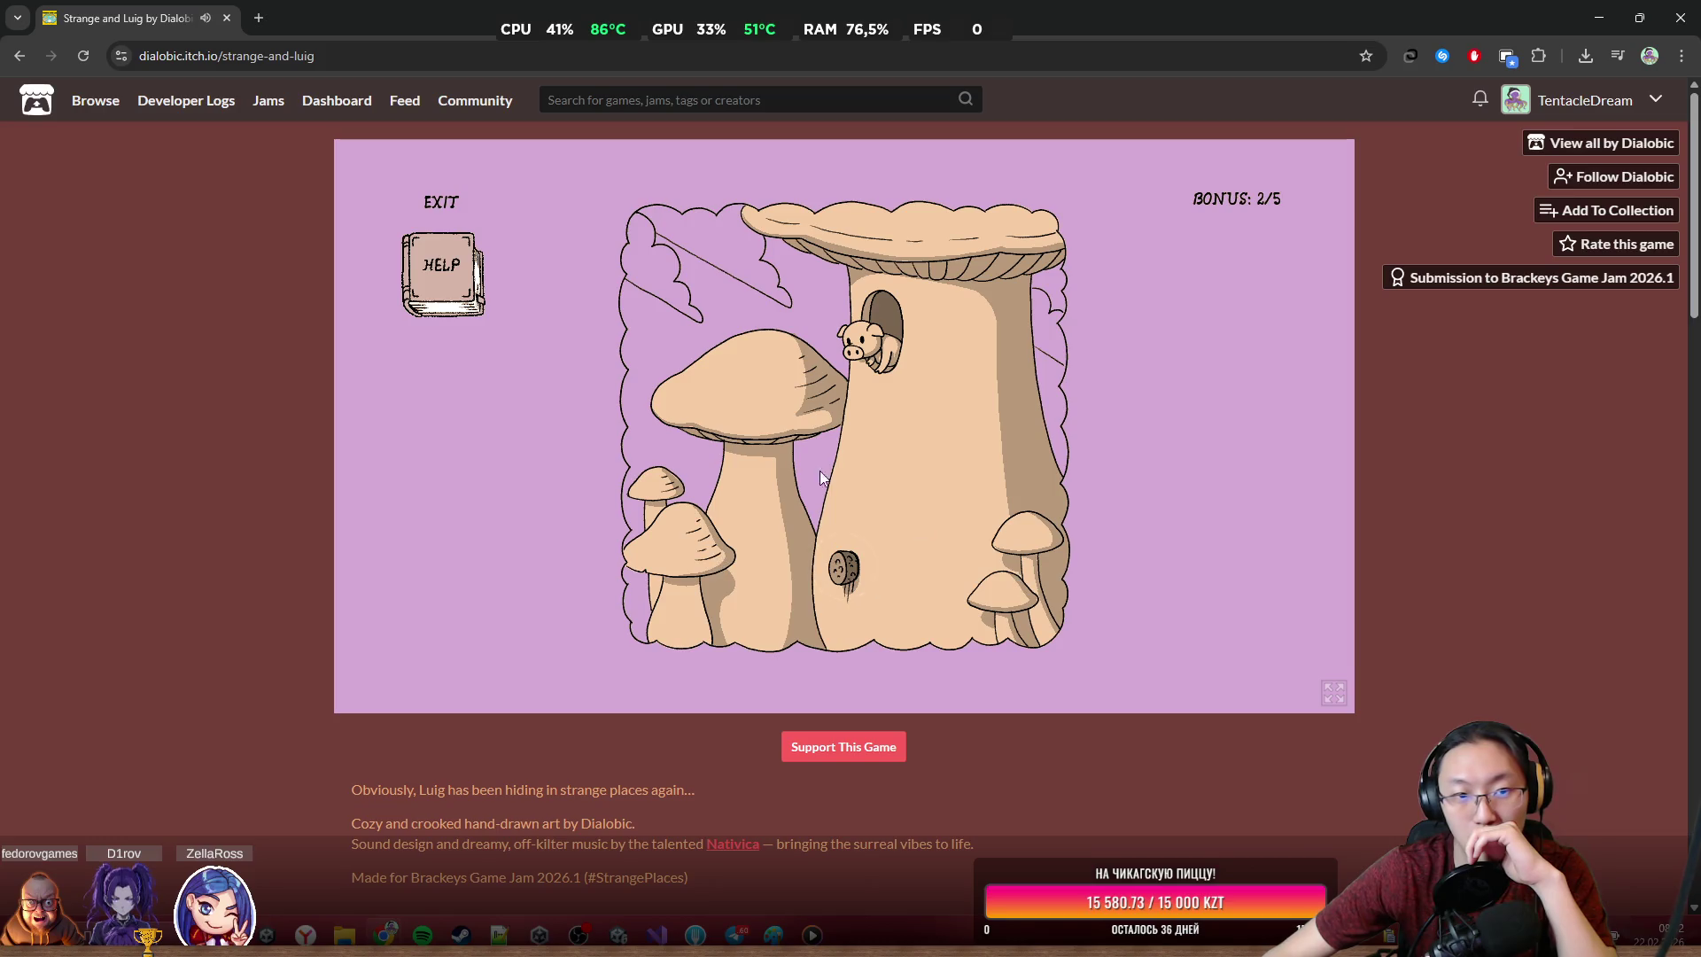
Abandon the seek and arrange the gnome portrait tiles, including Luig's face and a bottle
click(445, 202)
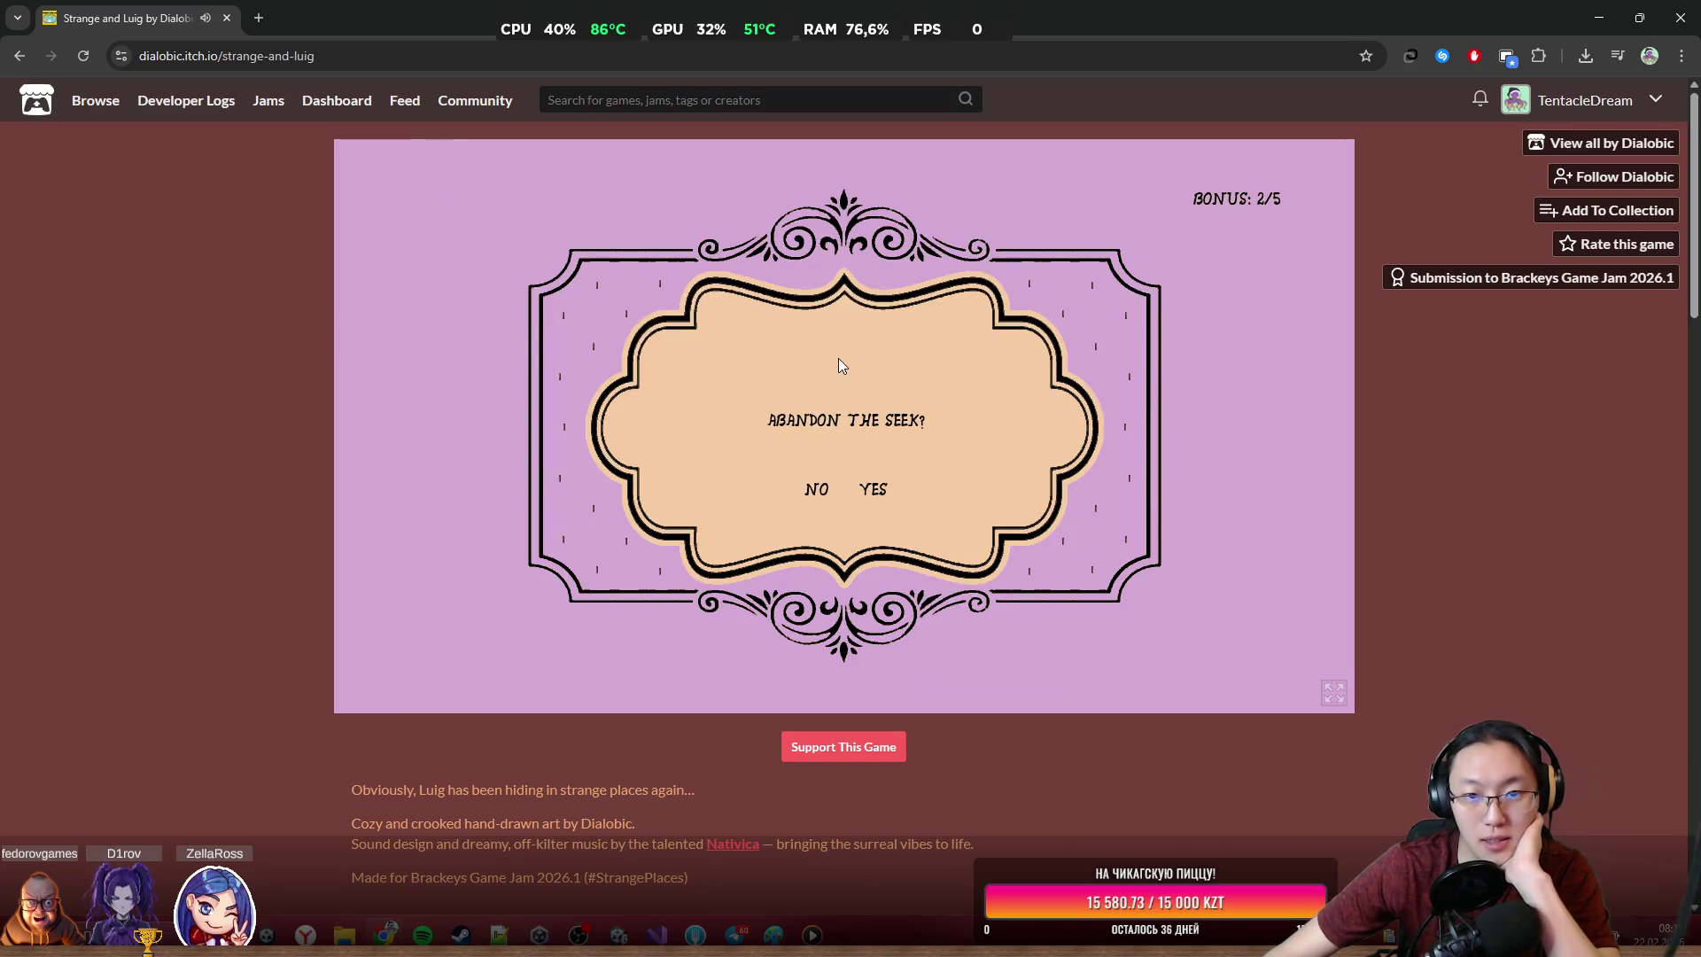
click(875, 501)
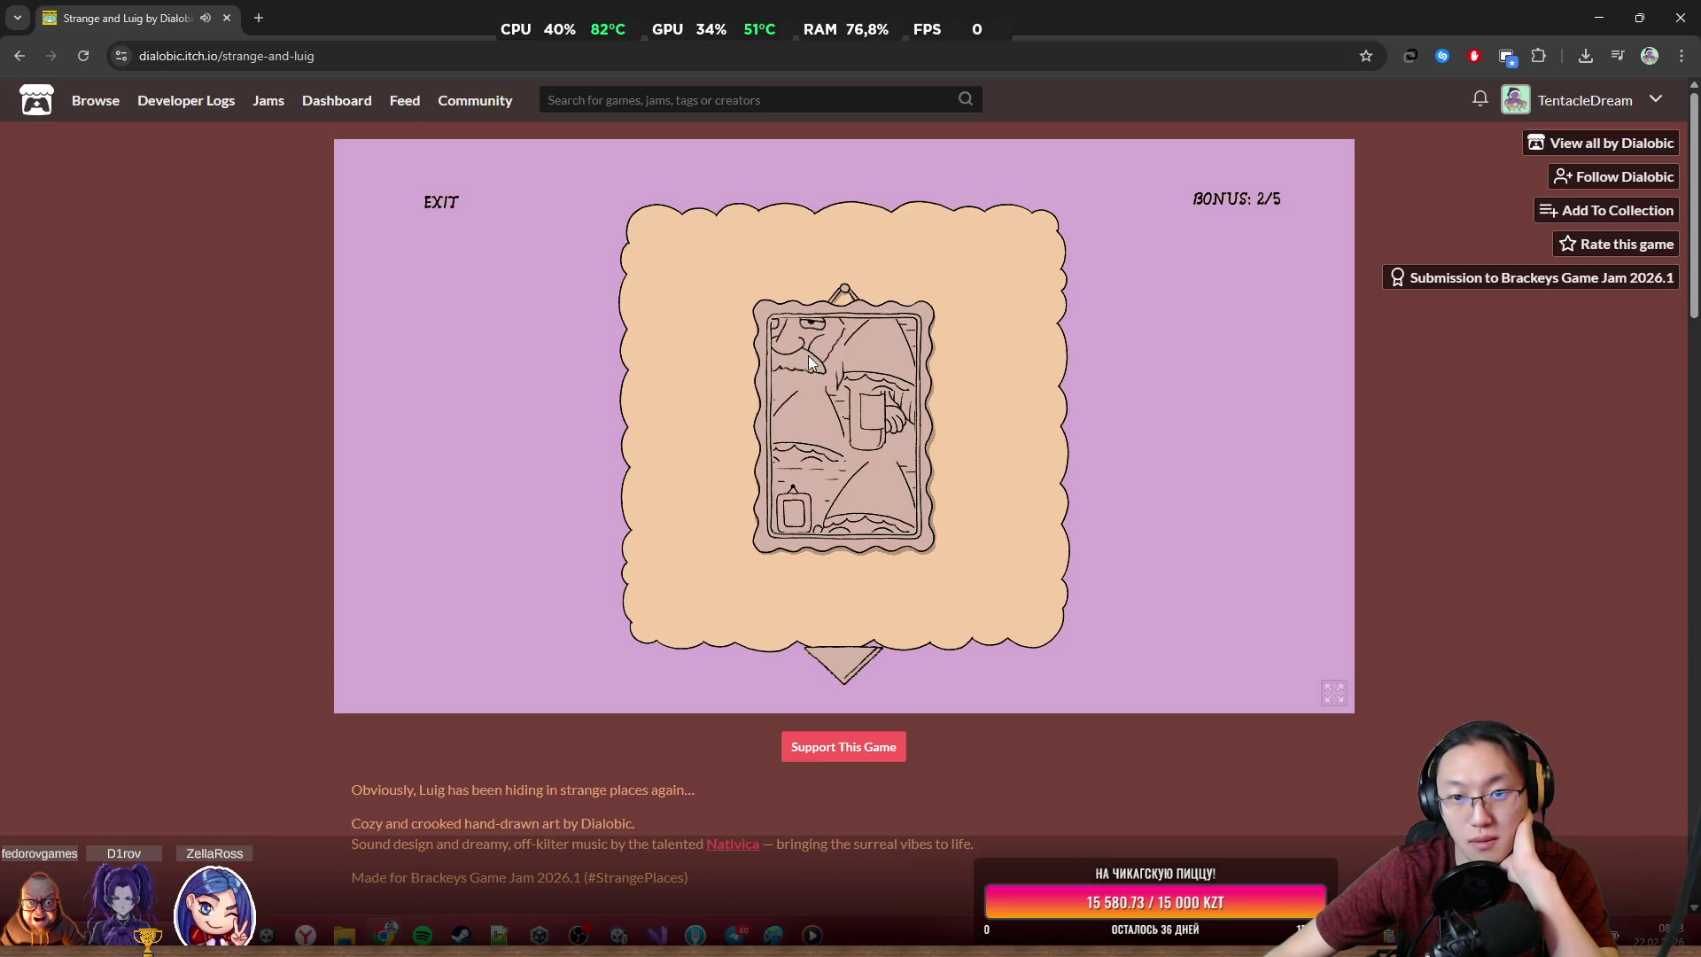
click(800, 367)
click(799, 439)
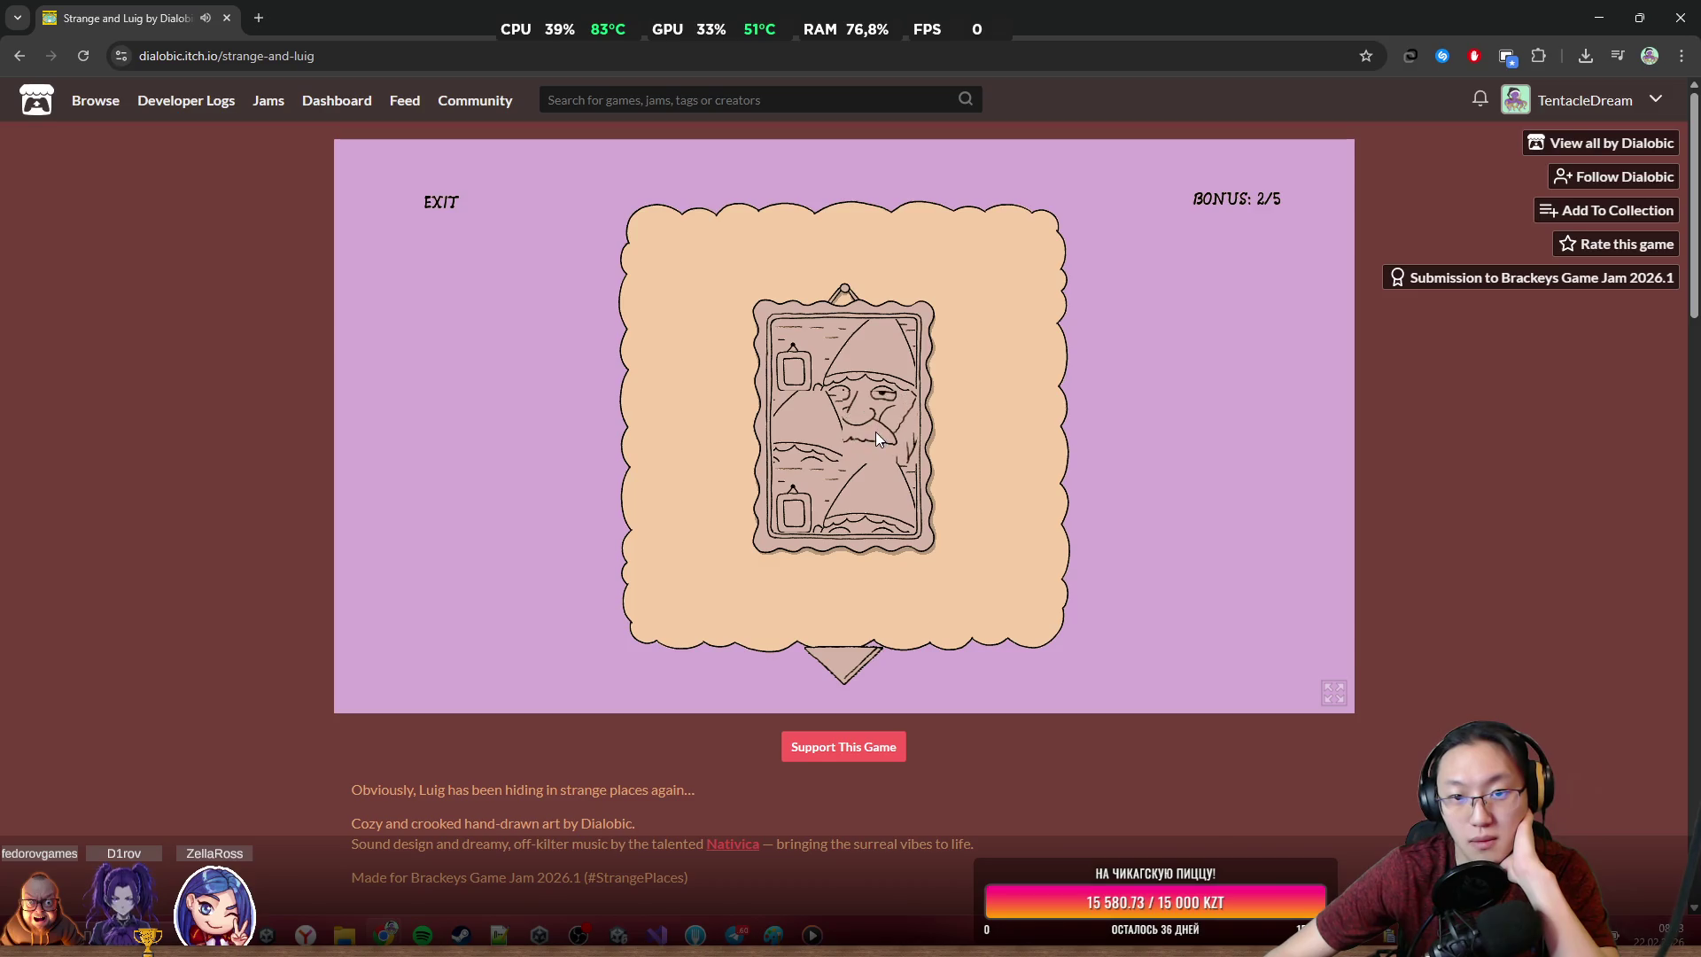
click(779, 517)
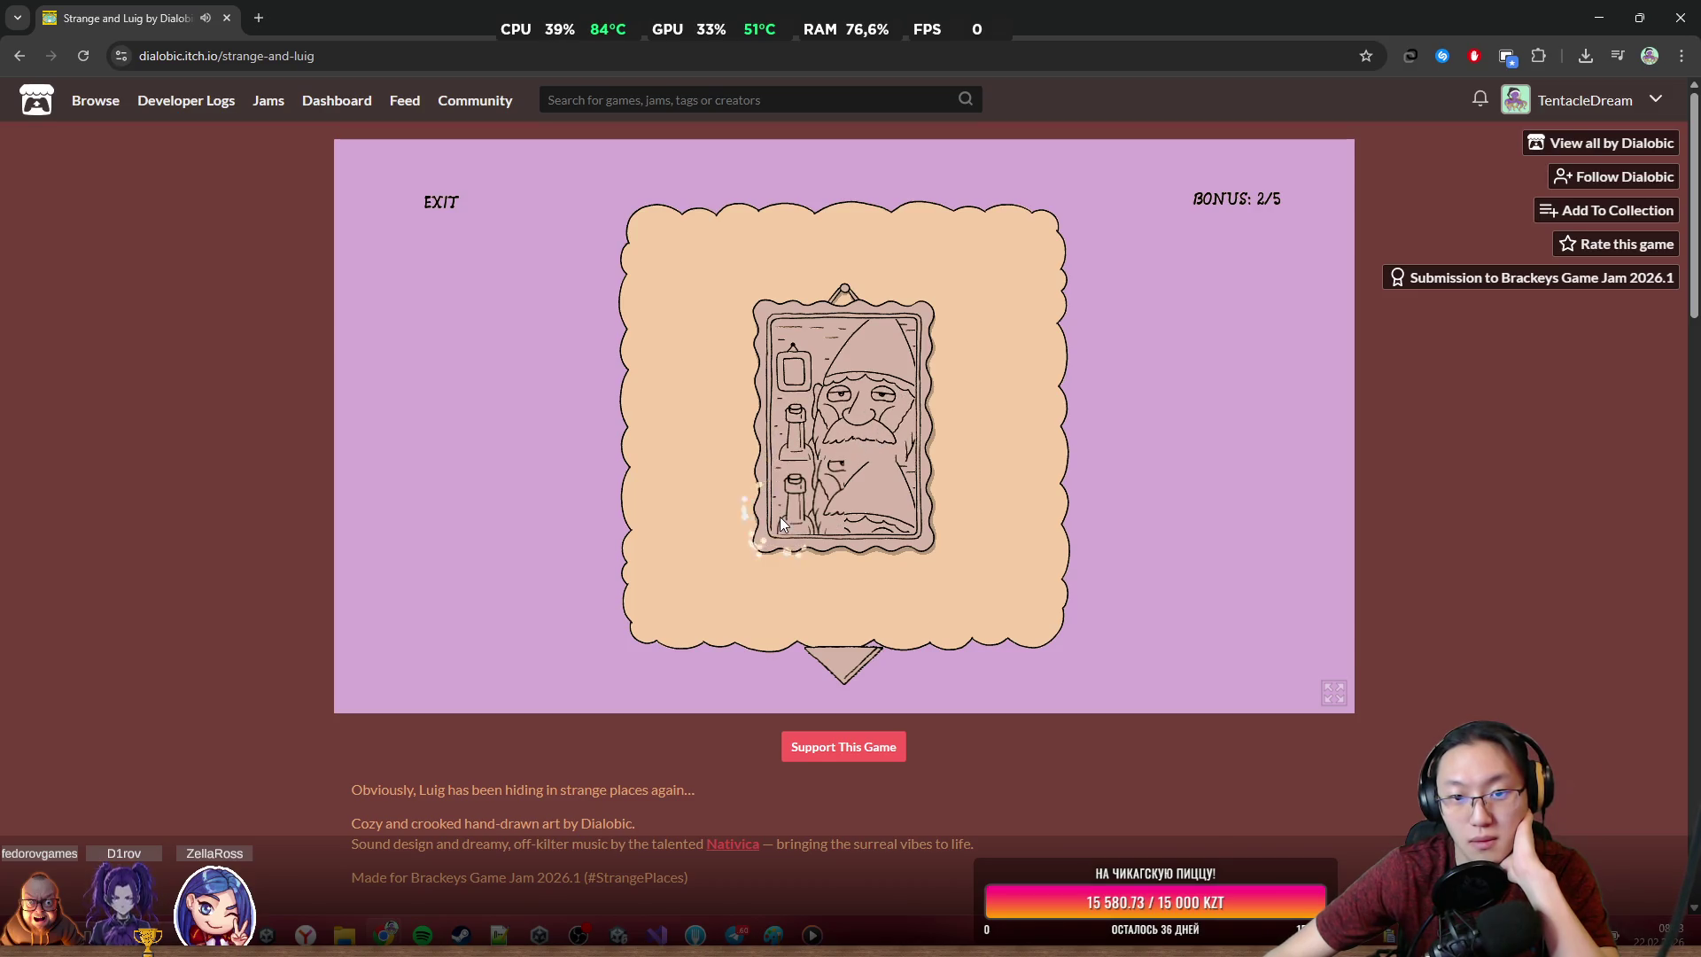
click(868, 516)
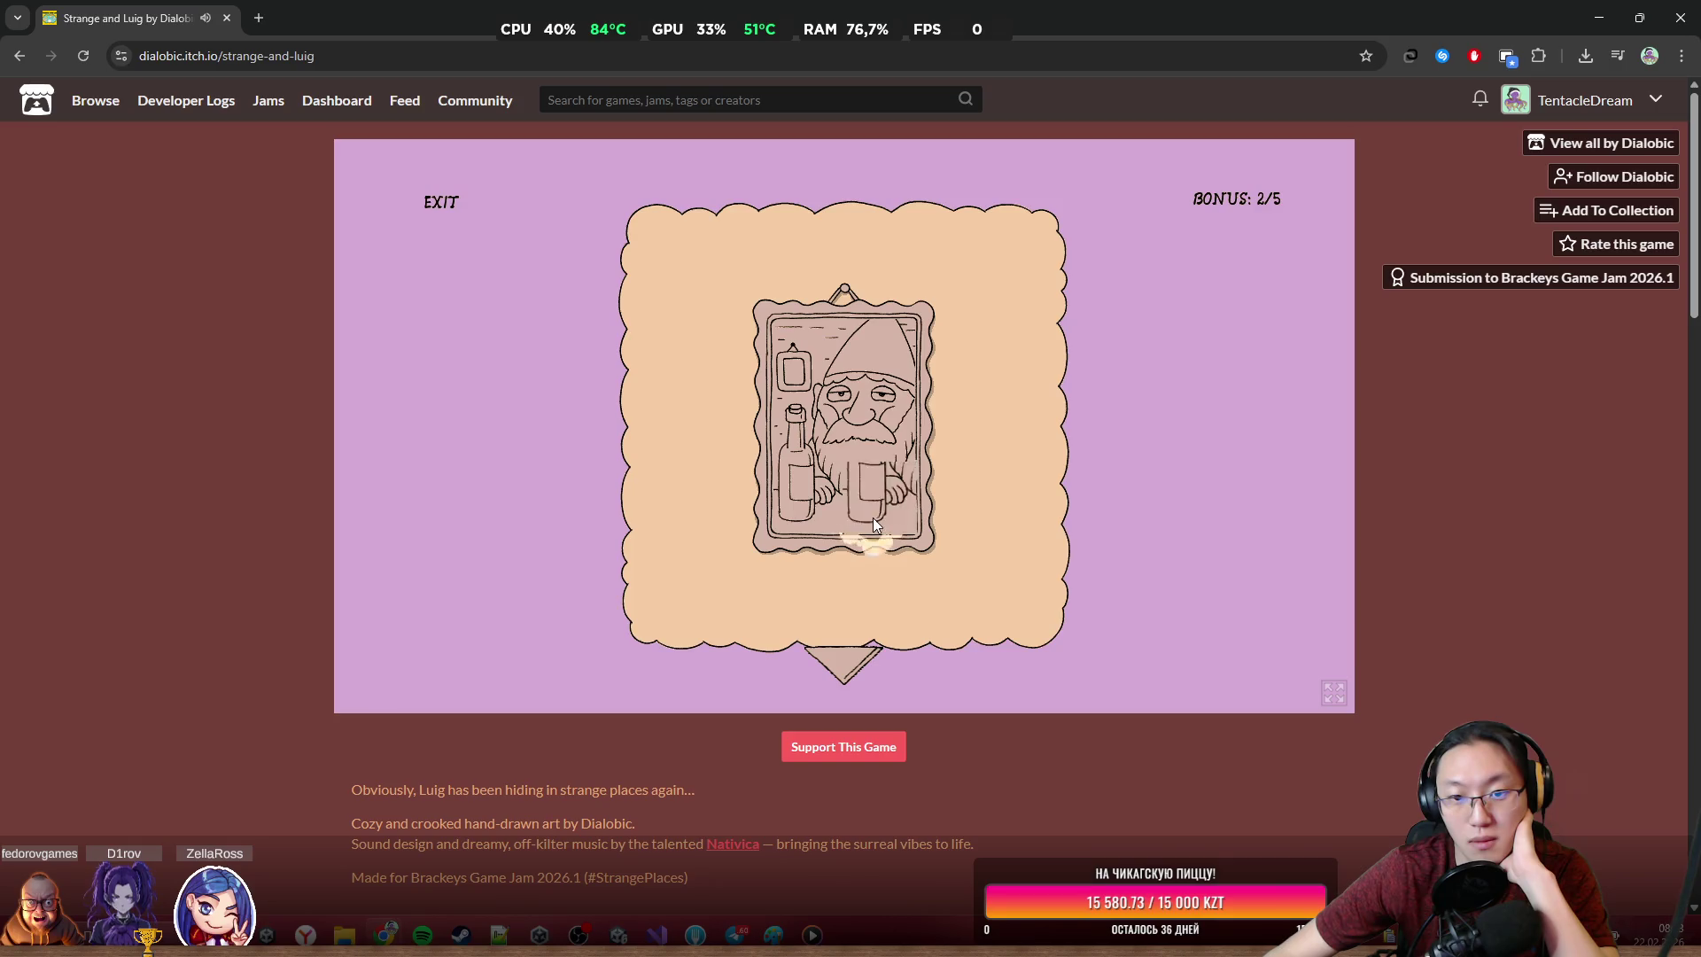
Rearrange the squiggly framed-picture tiles to complete its pattern, then ask to leave the seek
click(799, 368)
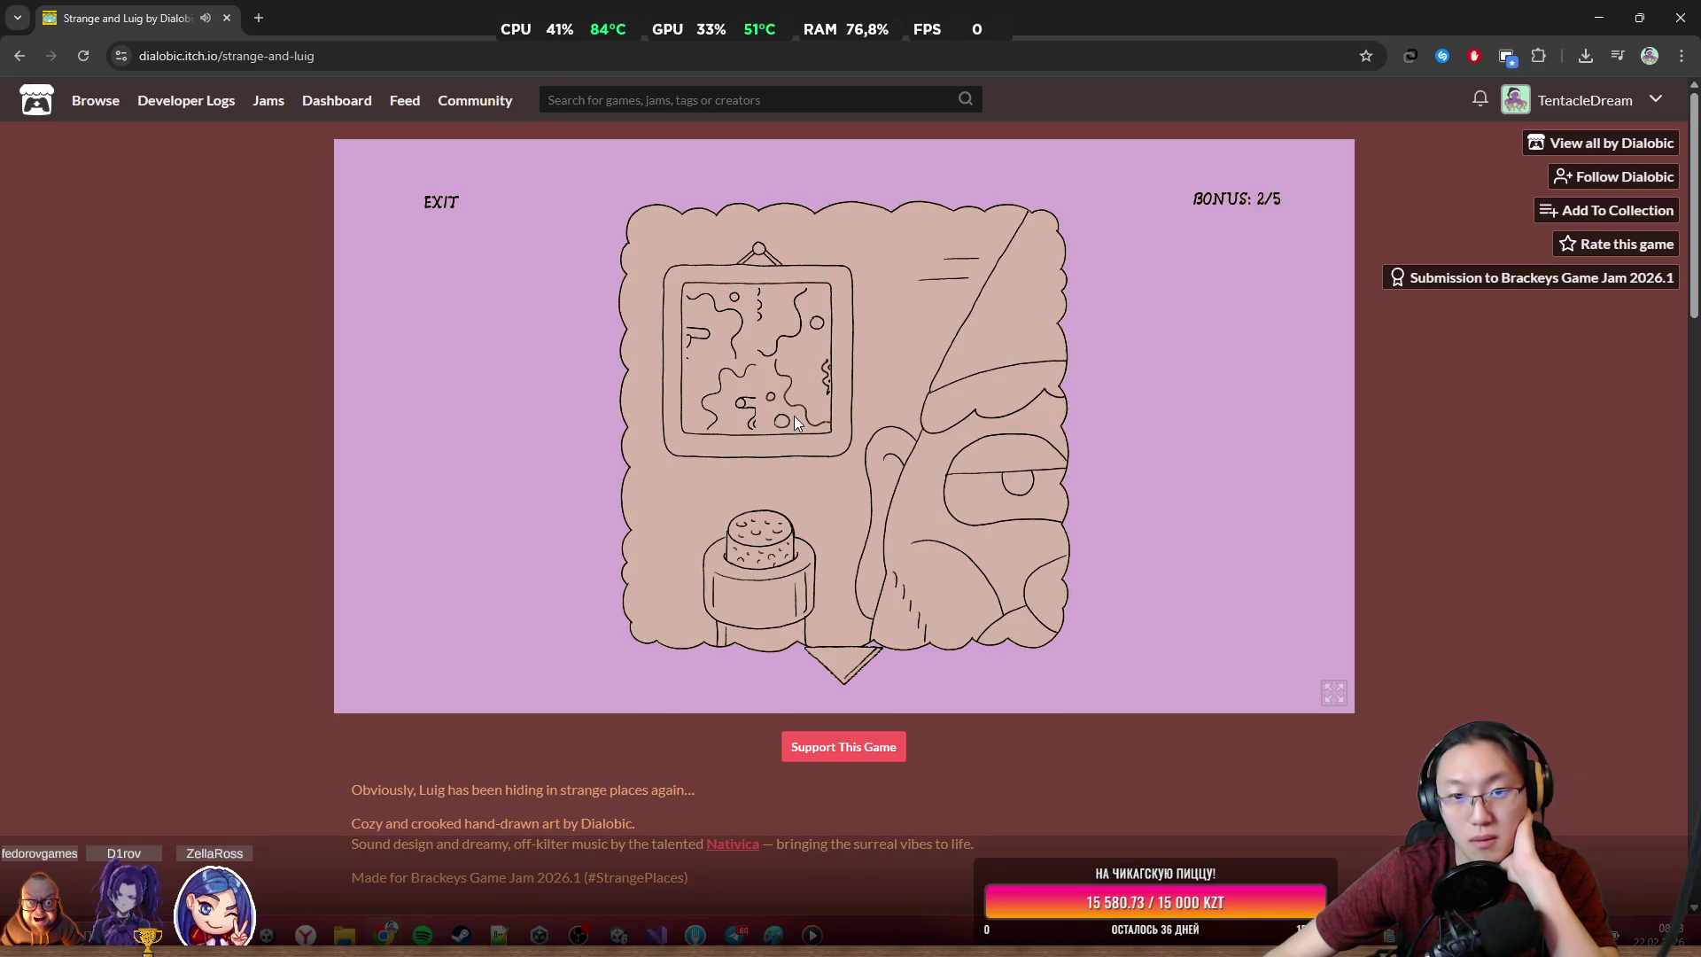
click(849, 657)
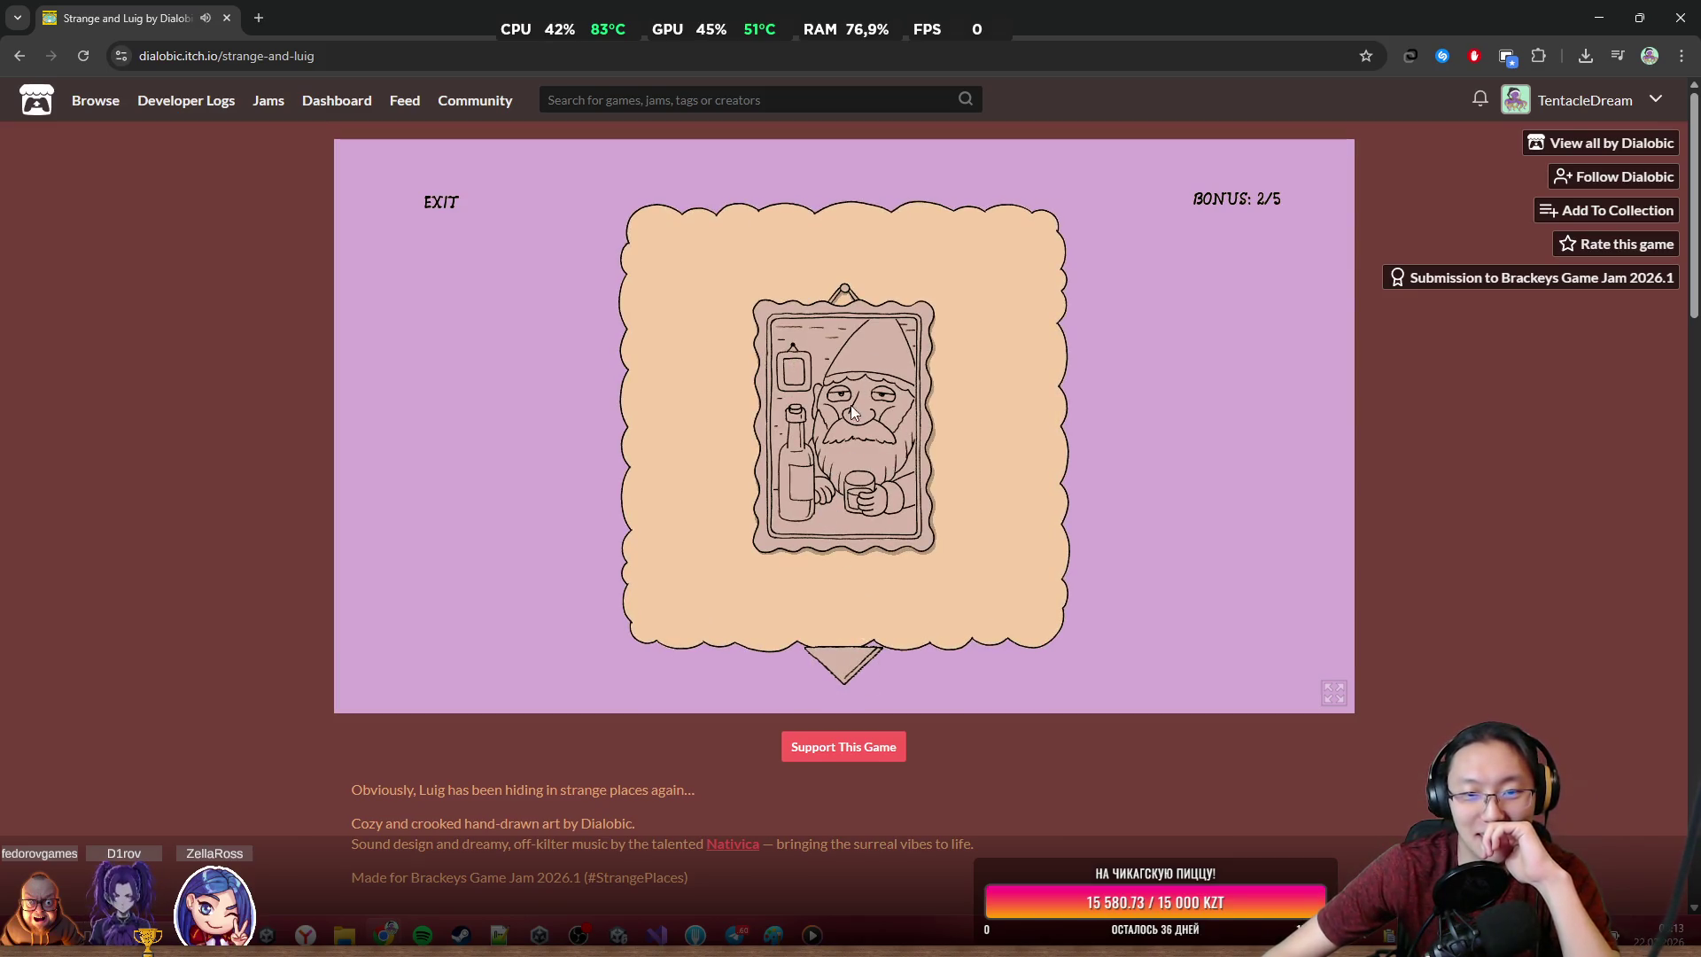
click(905, 401)
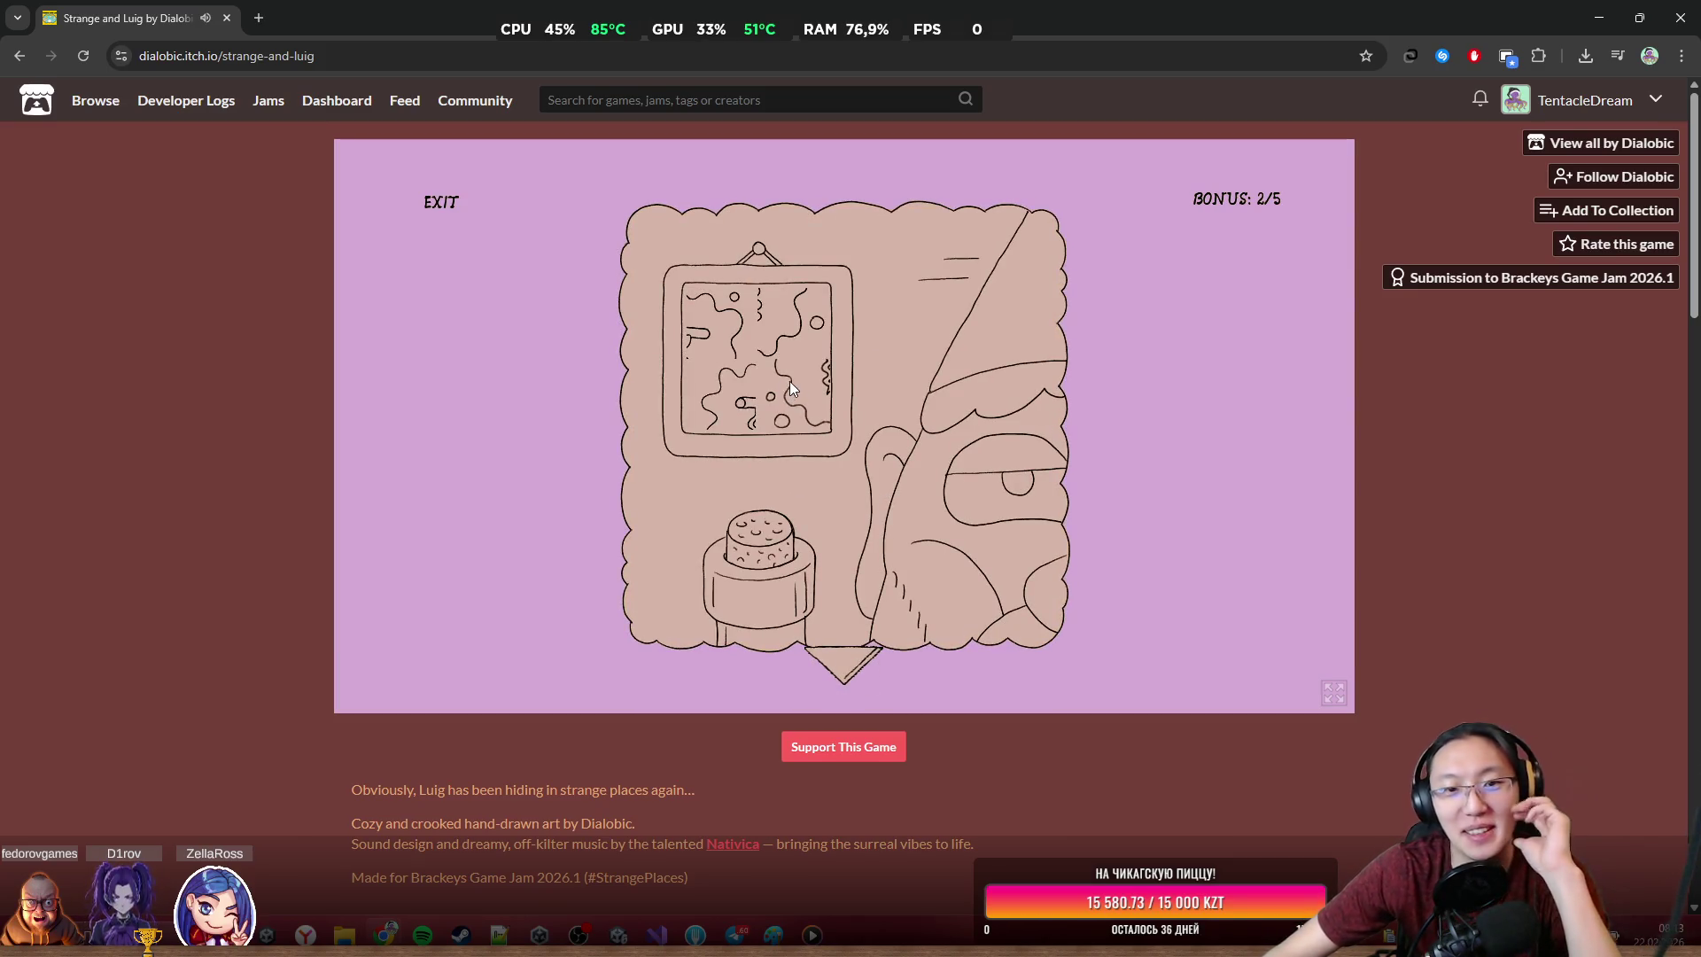
click(809, 337)
click(730, 343)
click(830, 407)
click(804, 403)
click(721, 417)
click(814, 326)
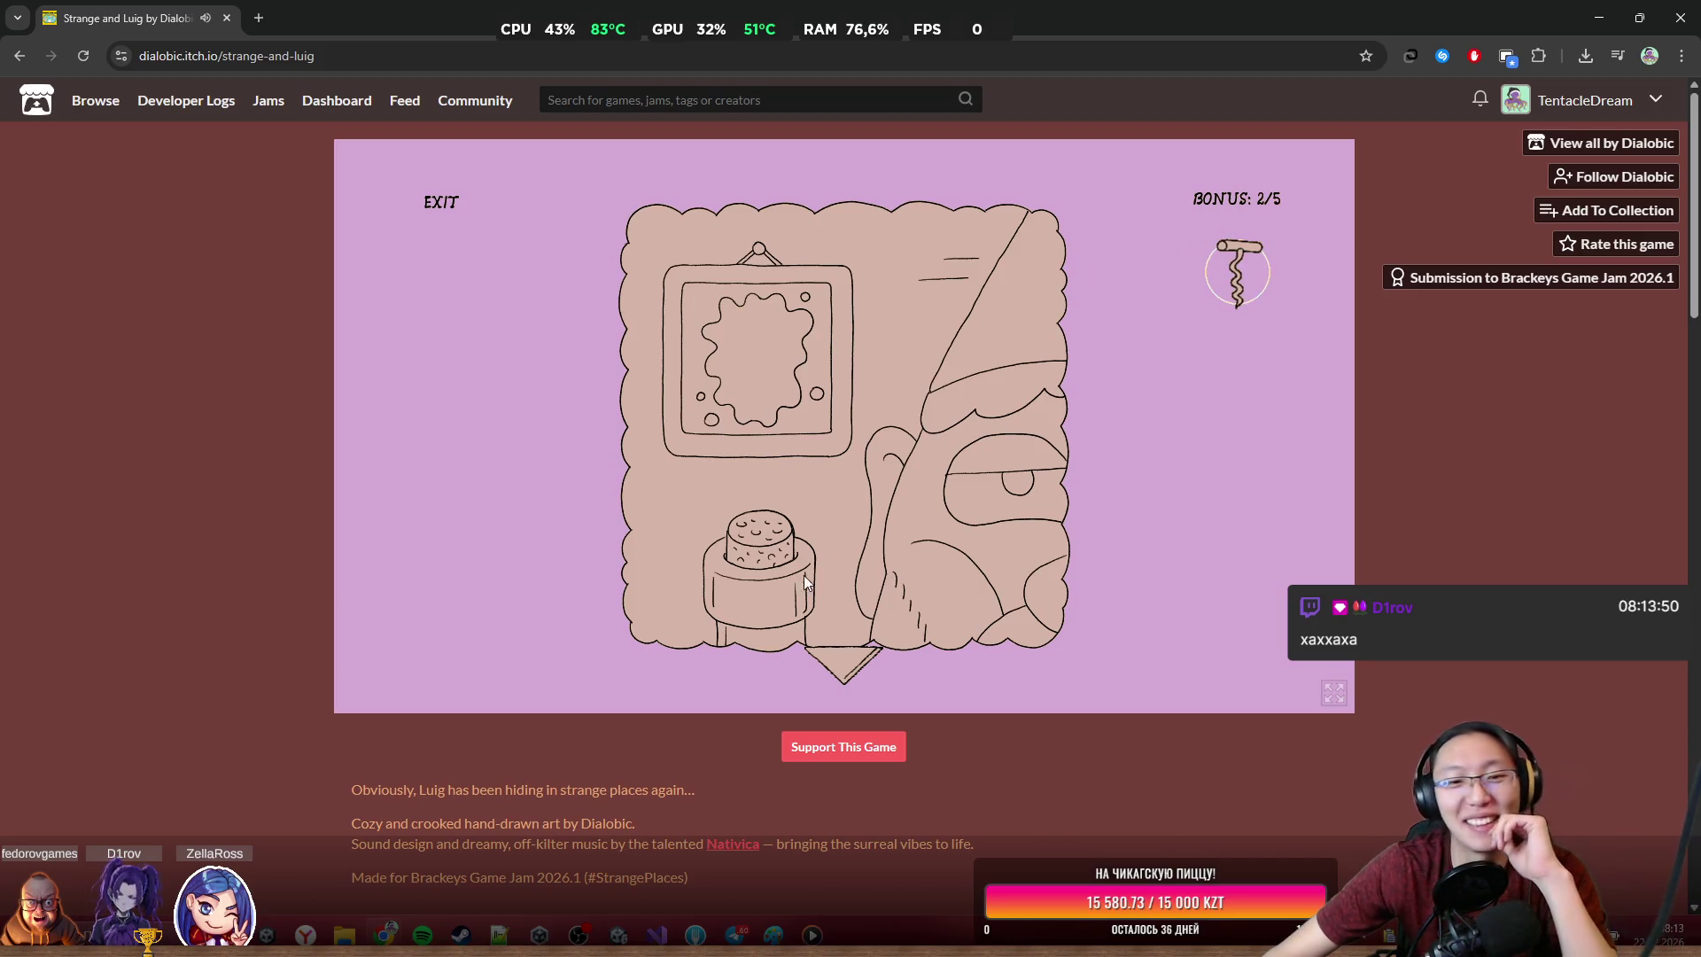
click(459, 202)
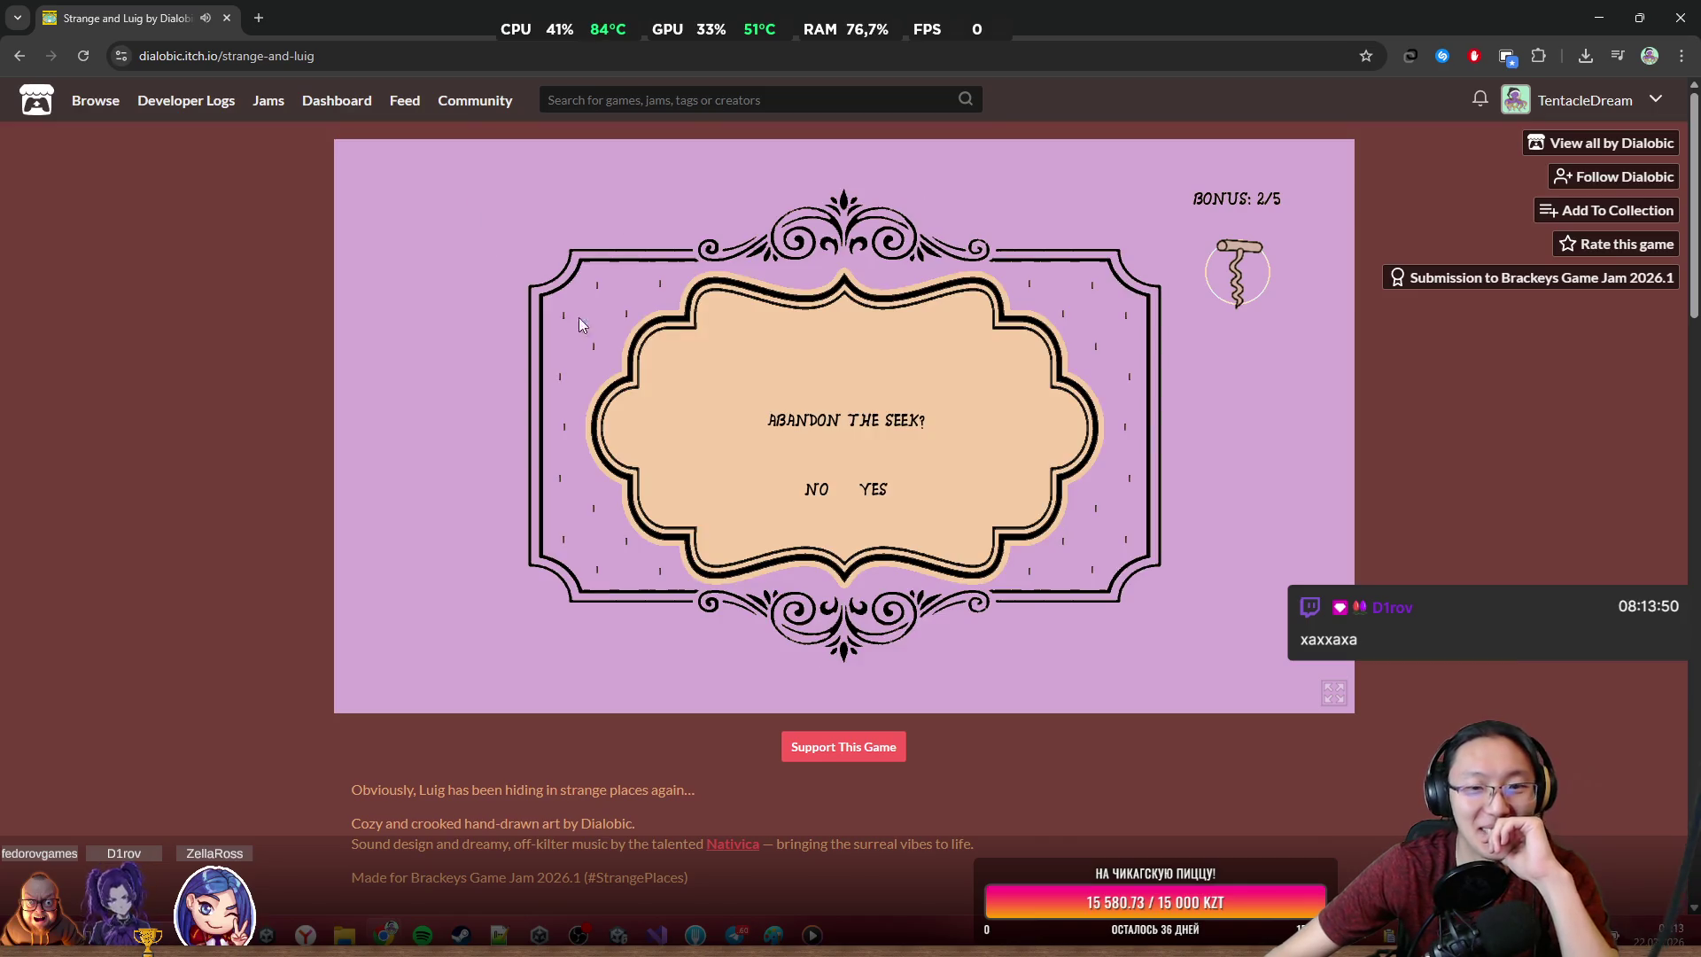
Stay in the level and move through the doorway, cube-maze, gear and piano scenes
click(809, 490)
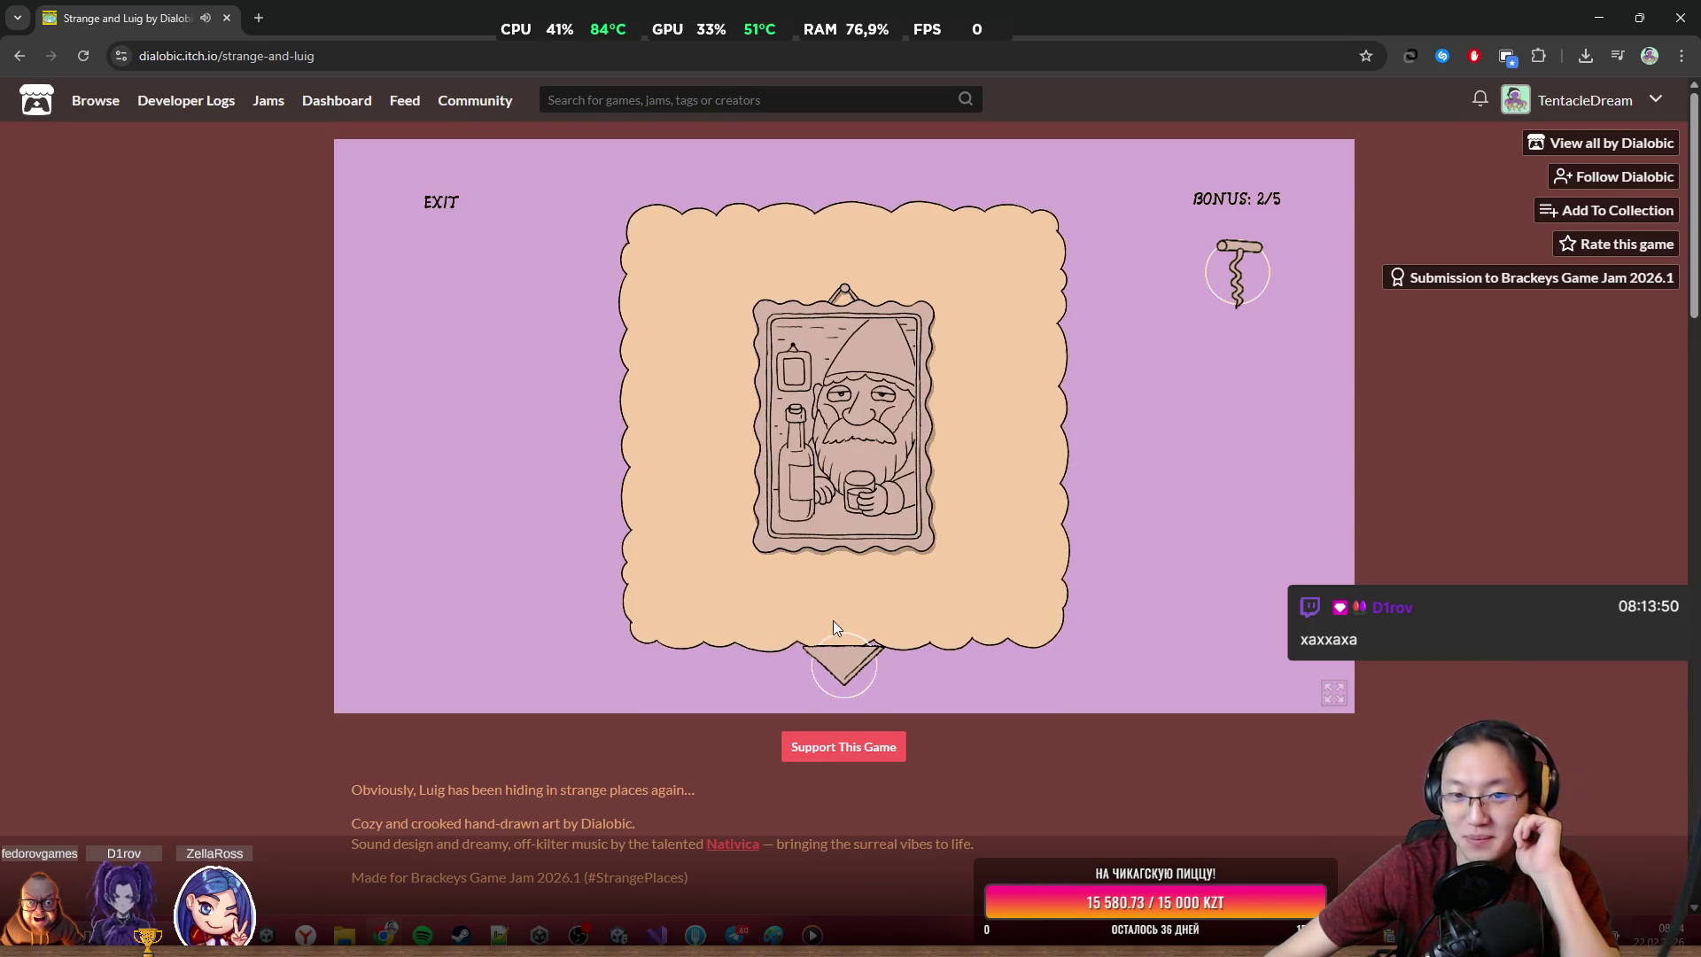
click(845, 660)
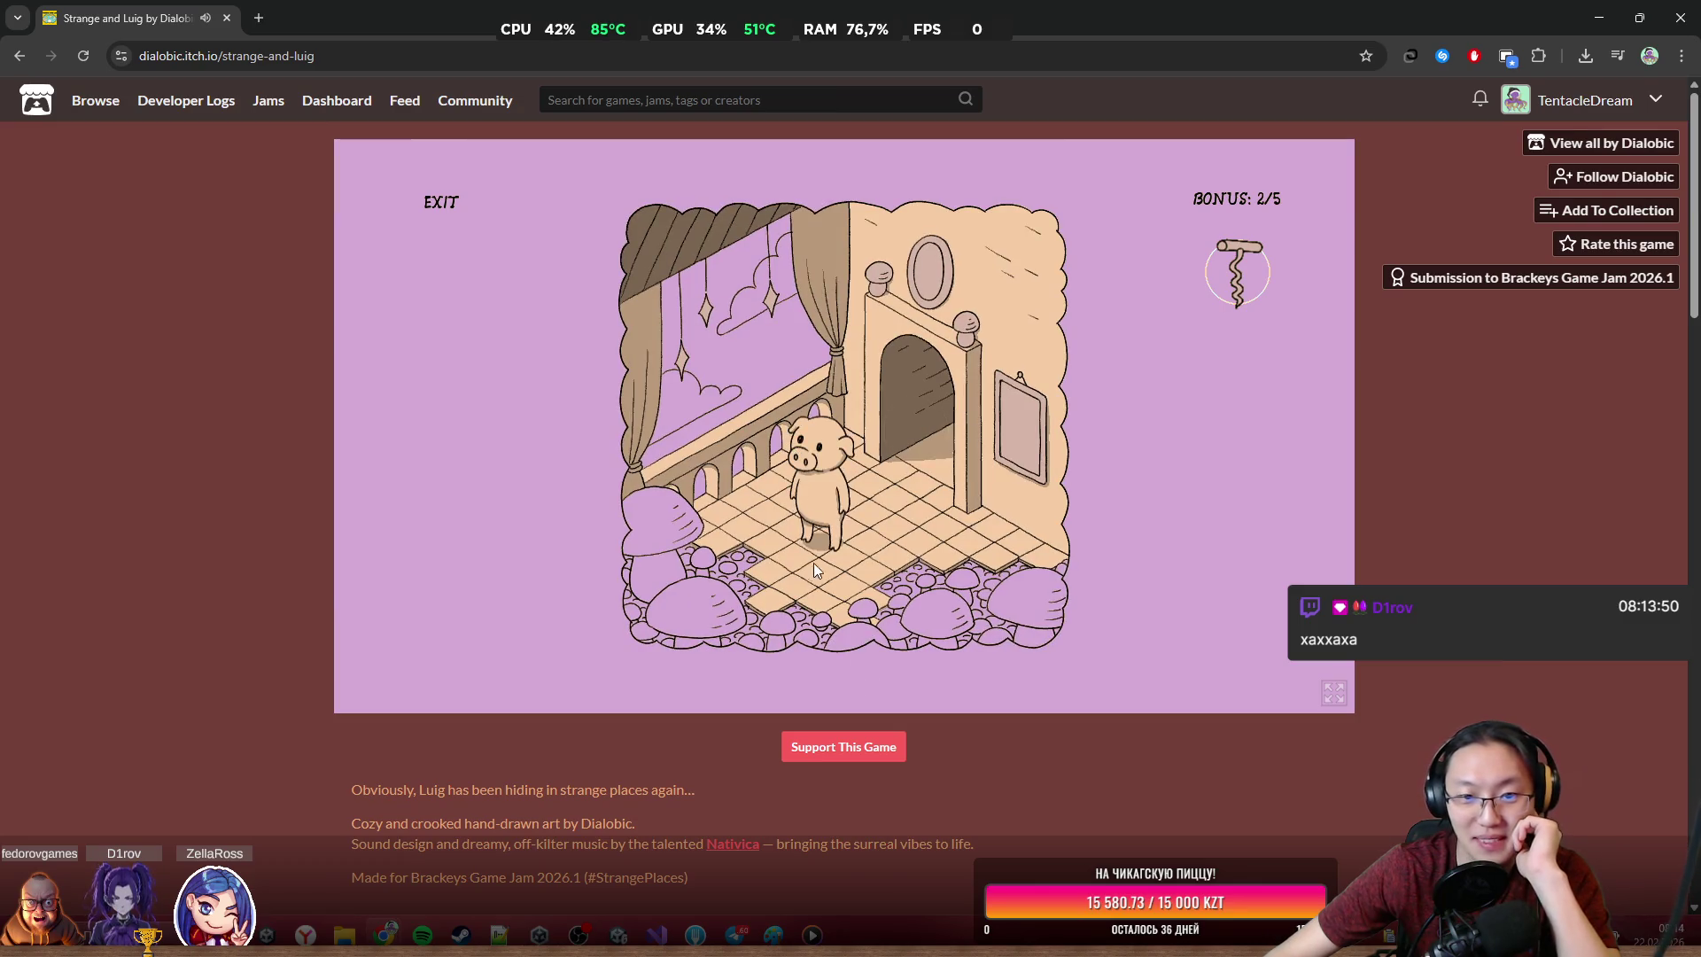
click(921, 441)
click(955, 583)
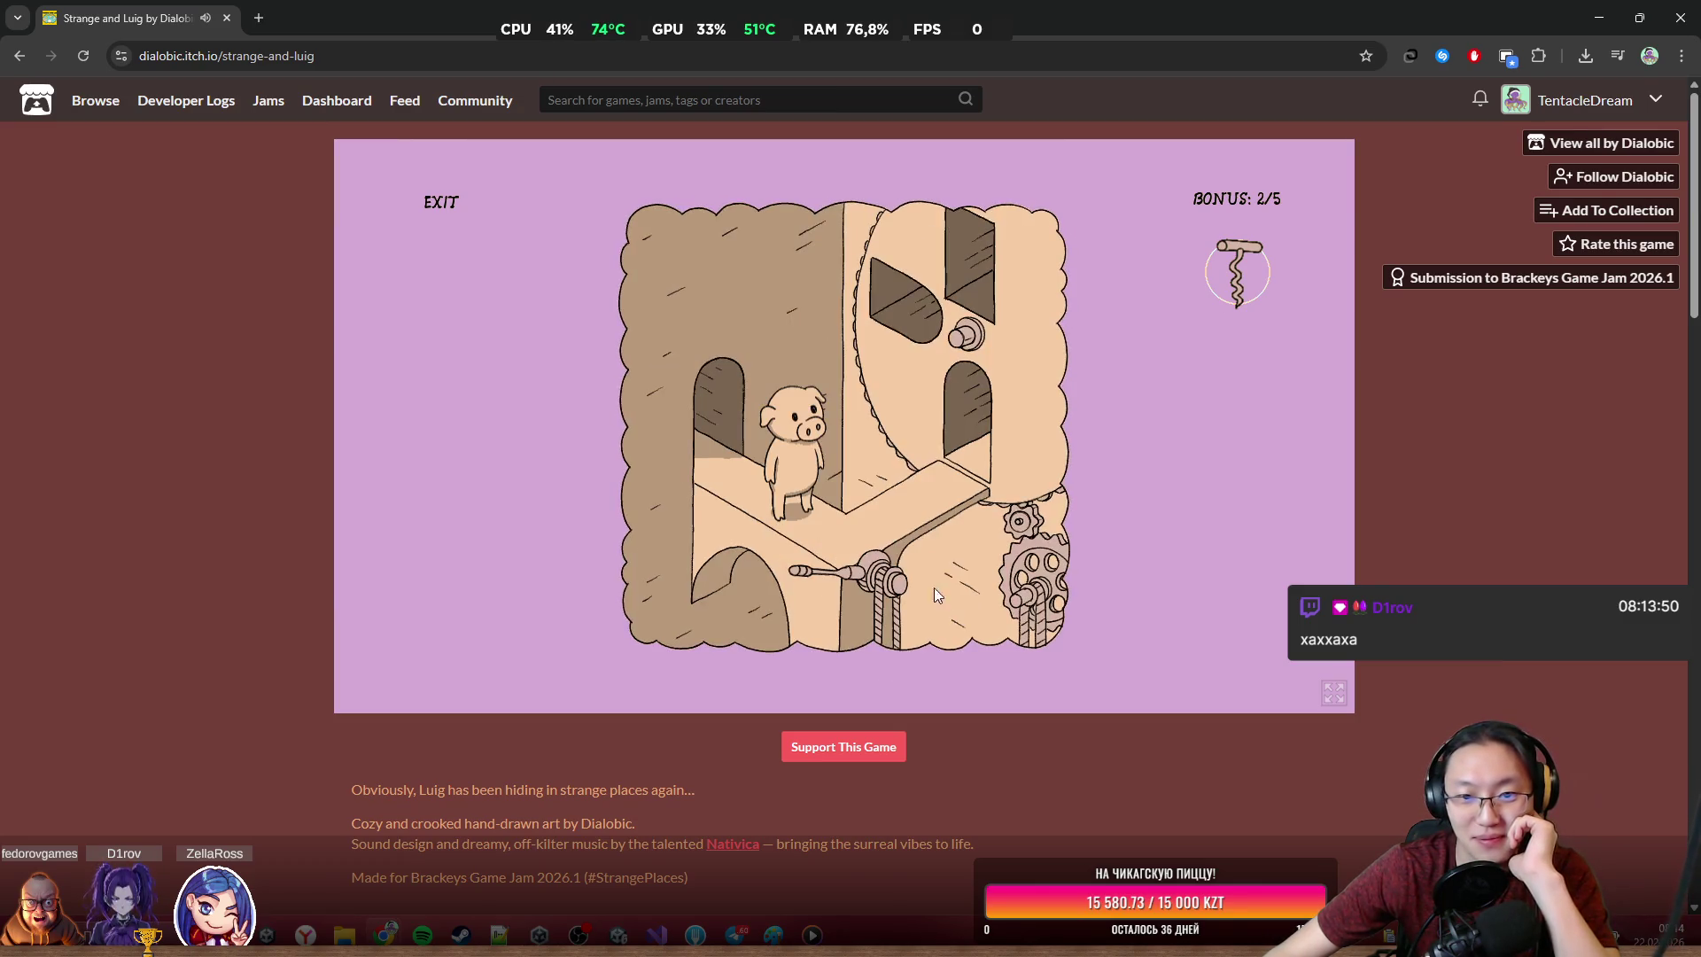
click(944, 466)
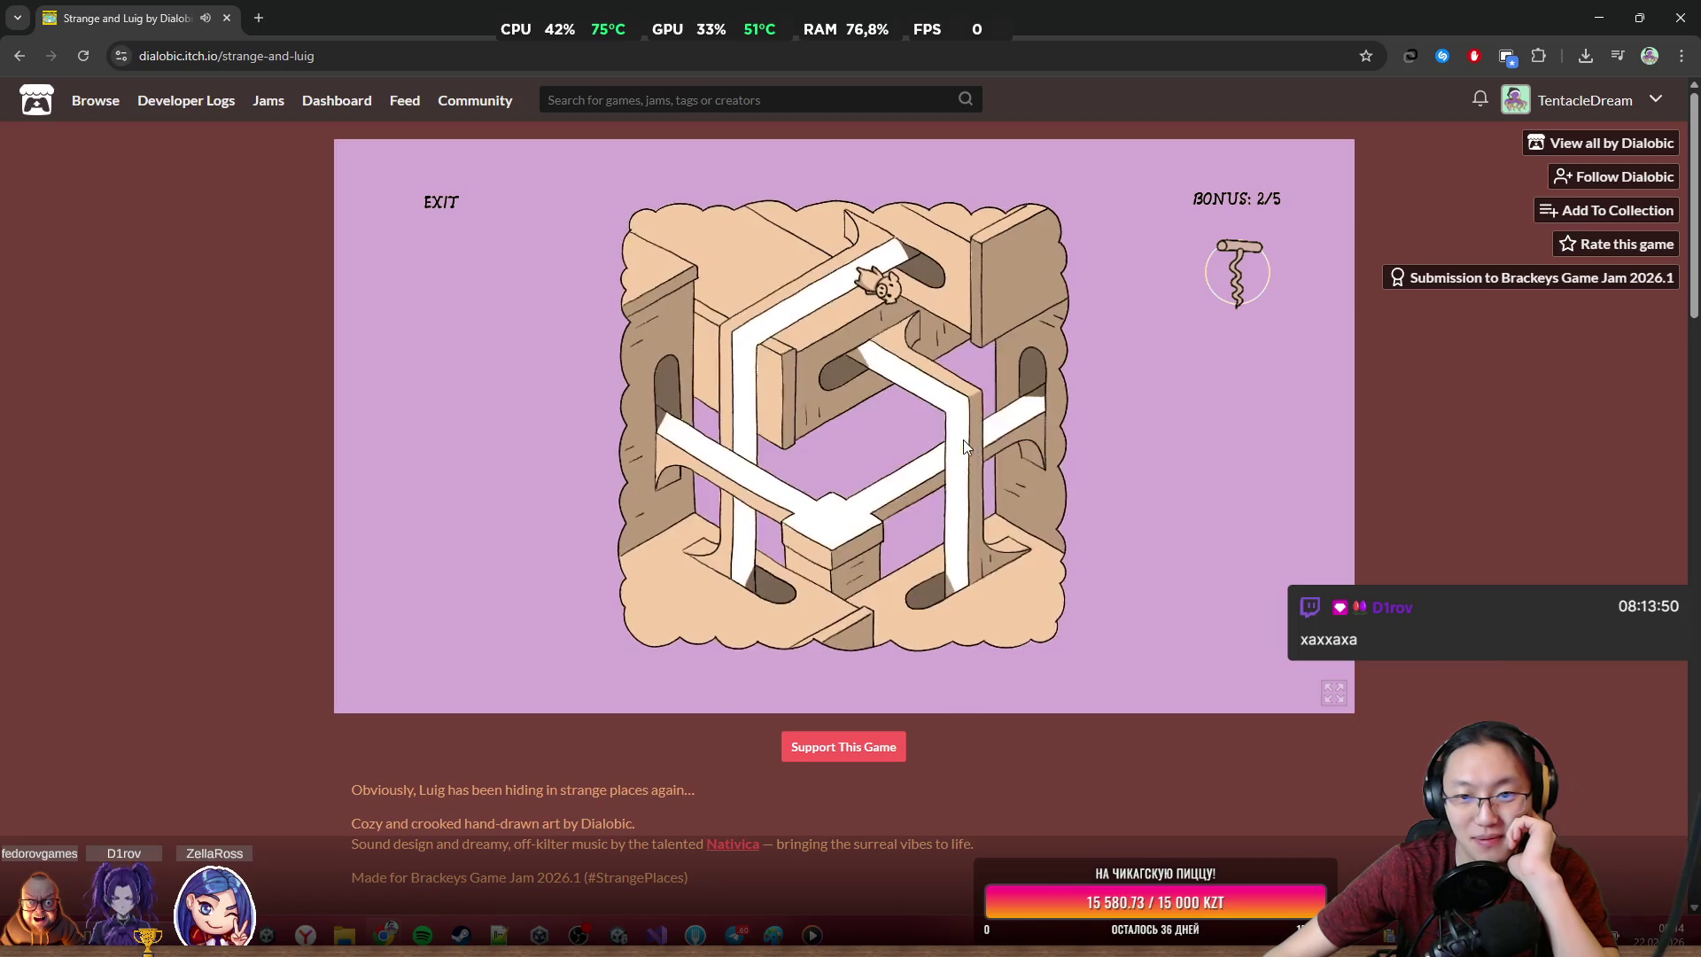
click(726, 574)
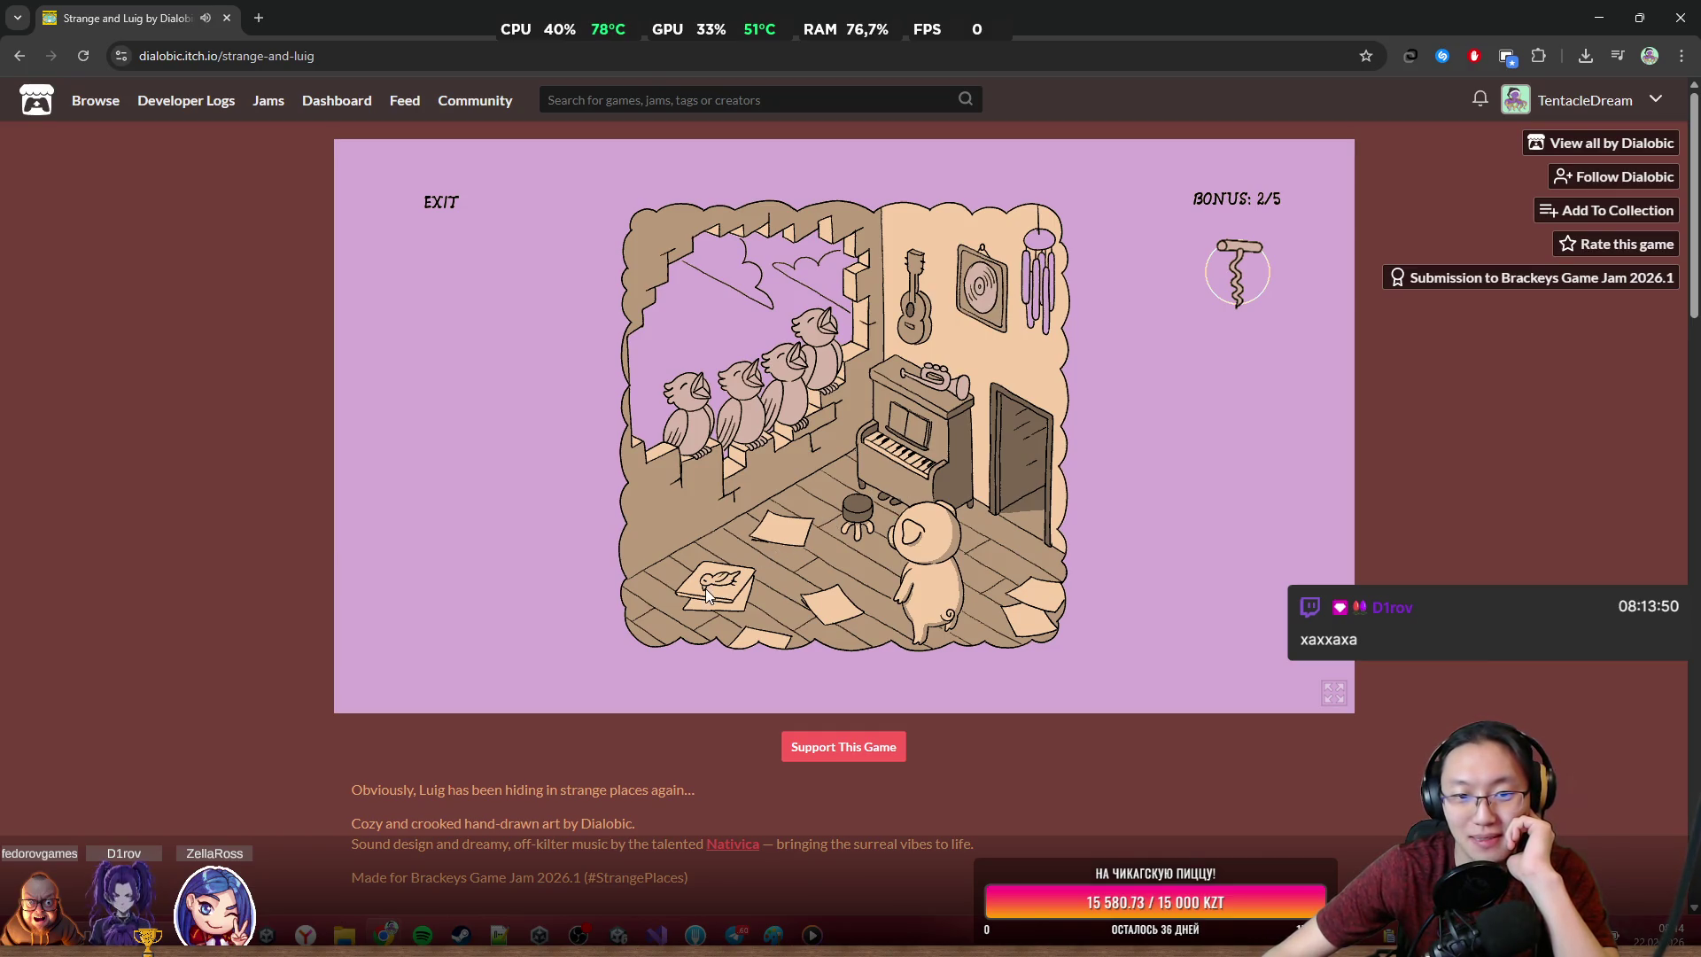
click(1024, 621)
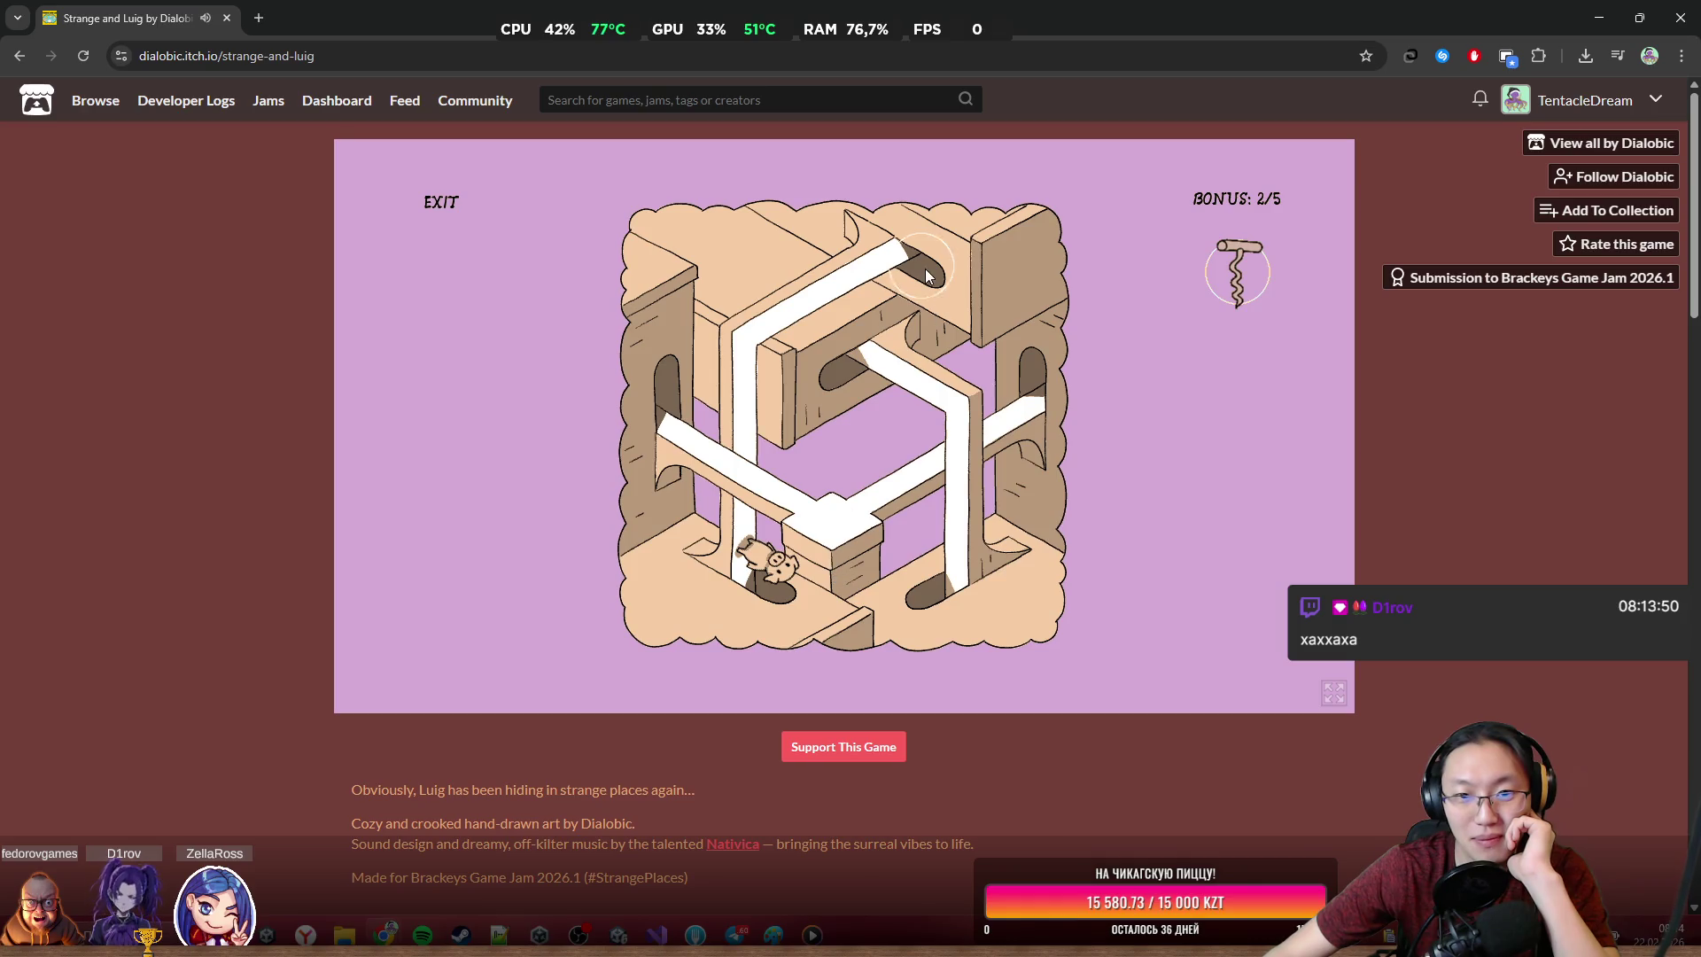
Swing the gear levers to rearrange the walls and advance through the hinted door
click(882, 547)
drag(882, 547, 830, 547)
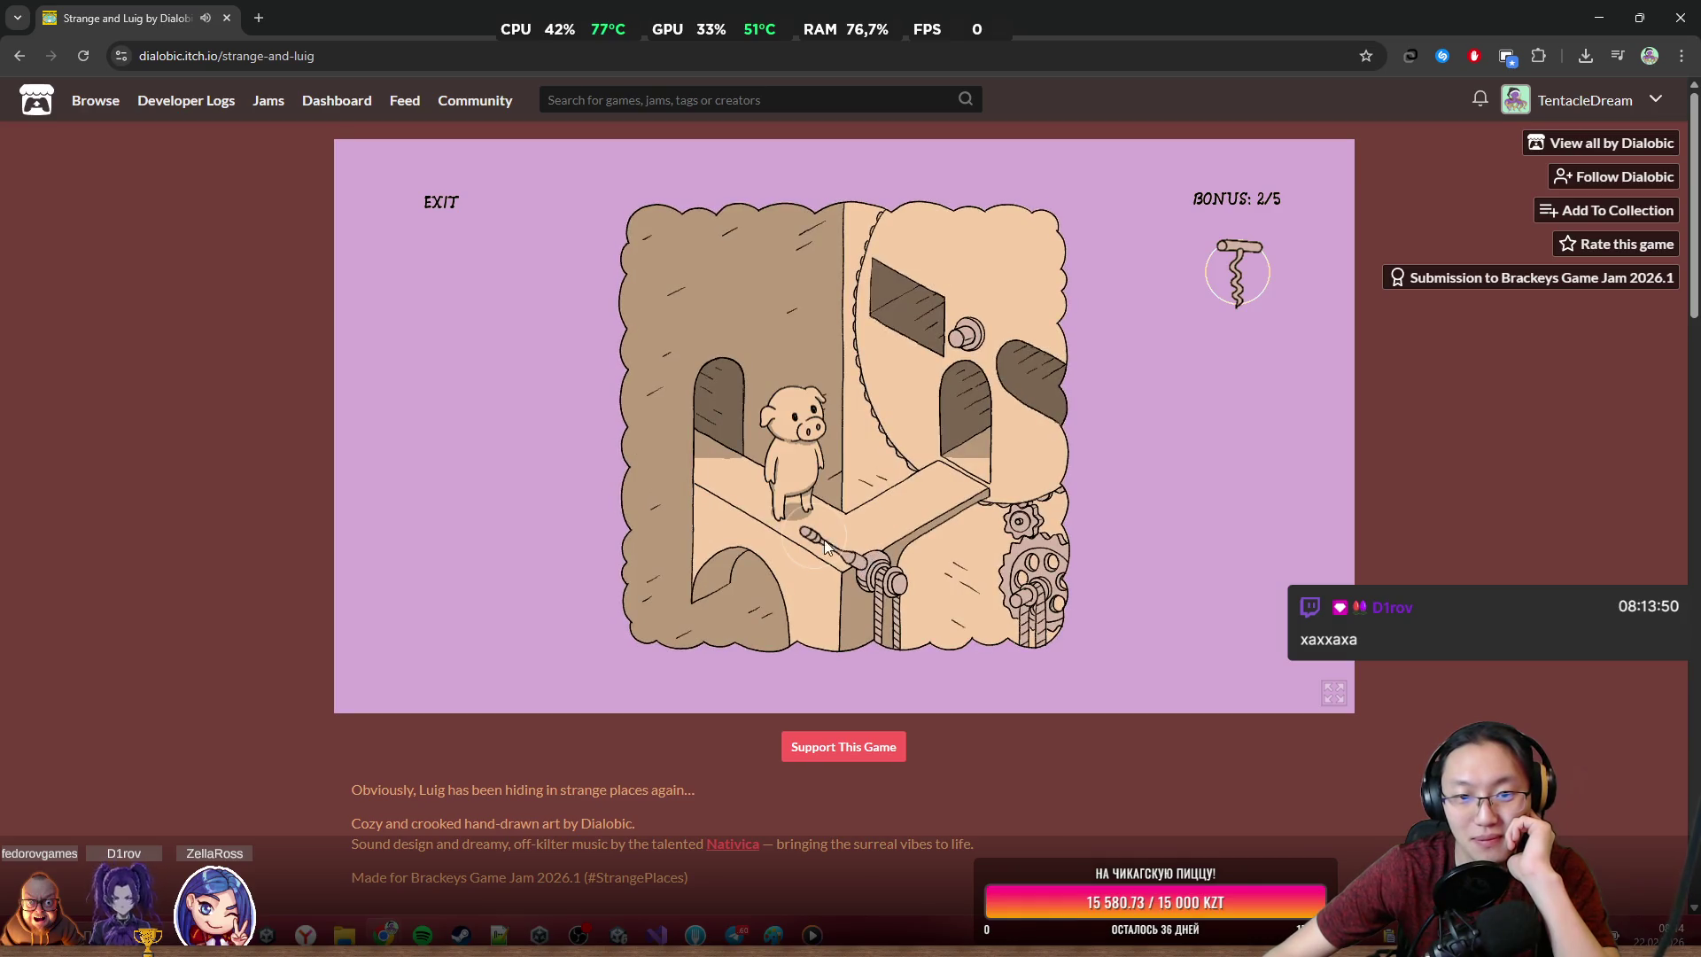
click(968, 426)
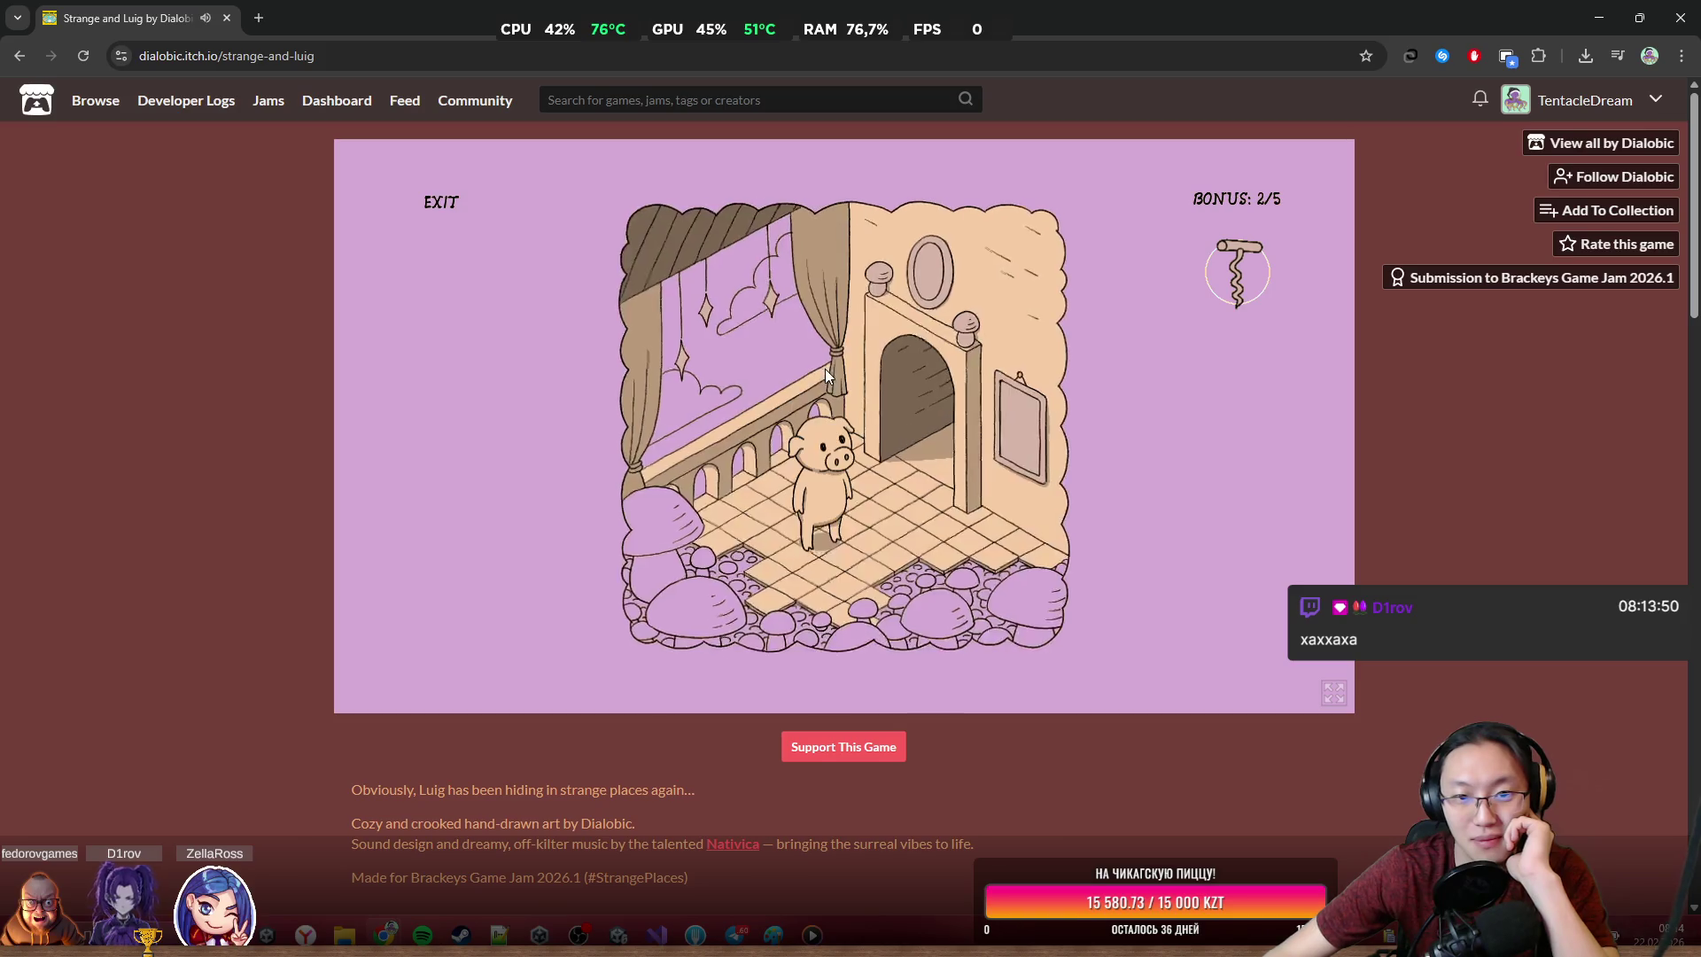
click(868, 437)
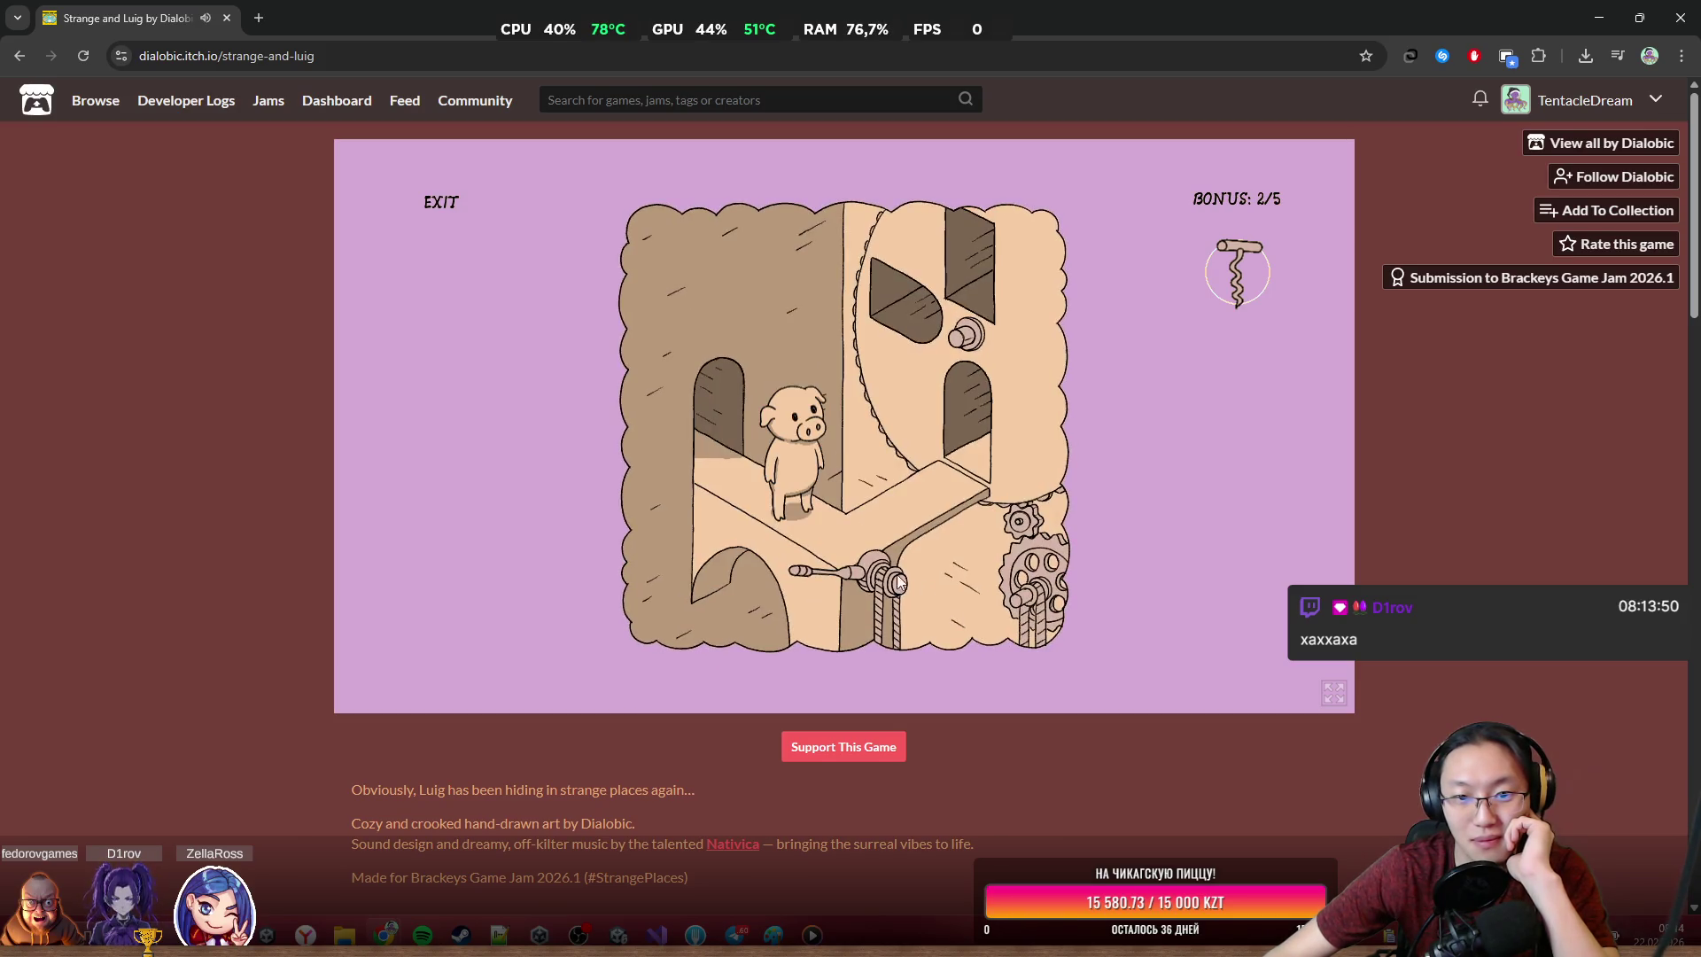
mouse_move(805, 572)
mouse_down()
mouse_move(805, 550)
mouse_move(850, 528)
mouse_up()
click(843, 412)
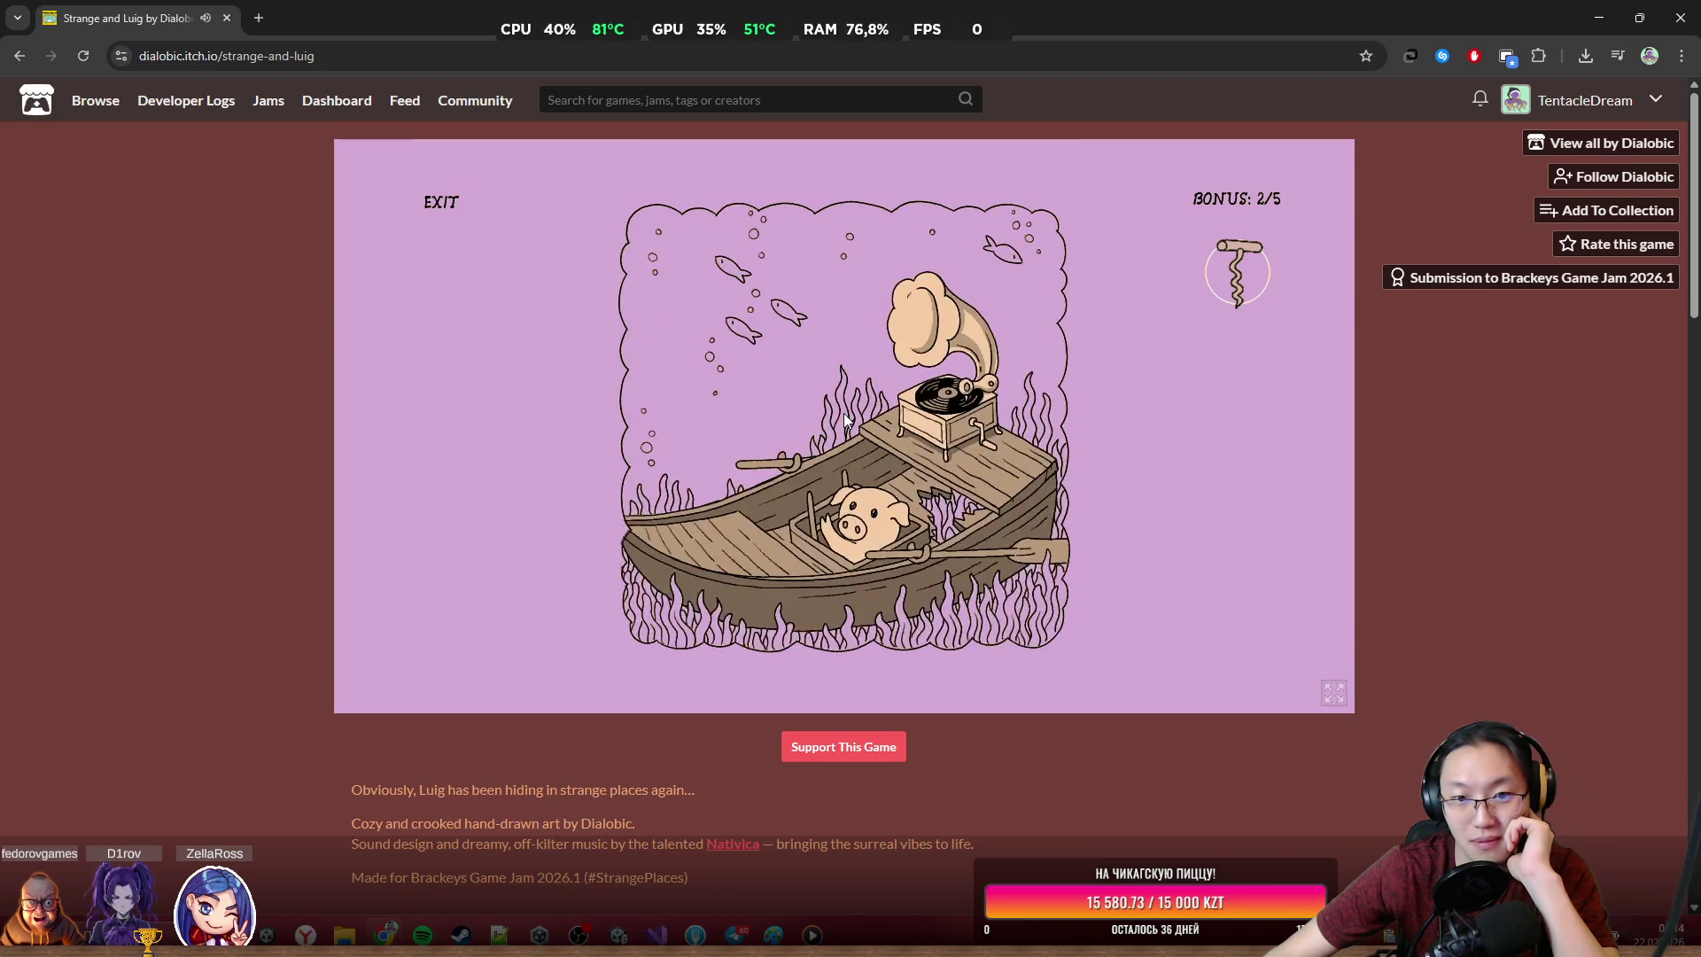
Use the corkscrew on the mushroom knot, decline the firewall prompt and uncover Unity's Build Profiles
click(959, 406)
click(757, 264)
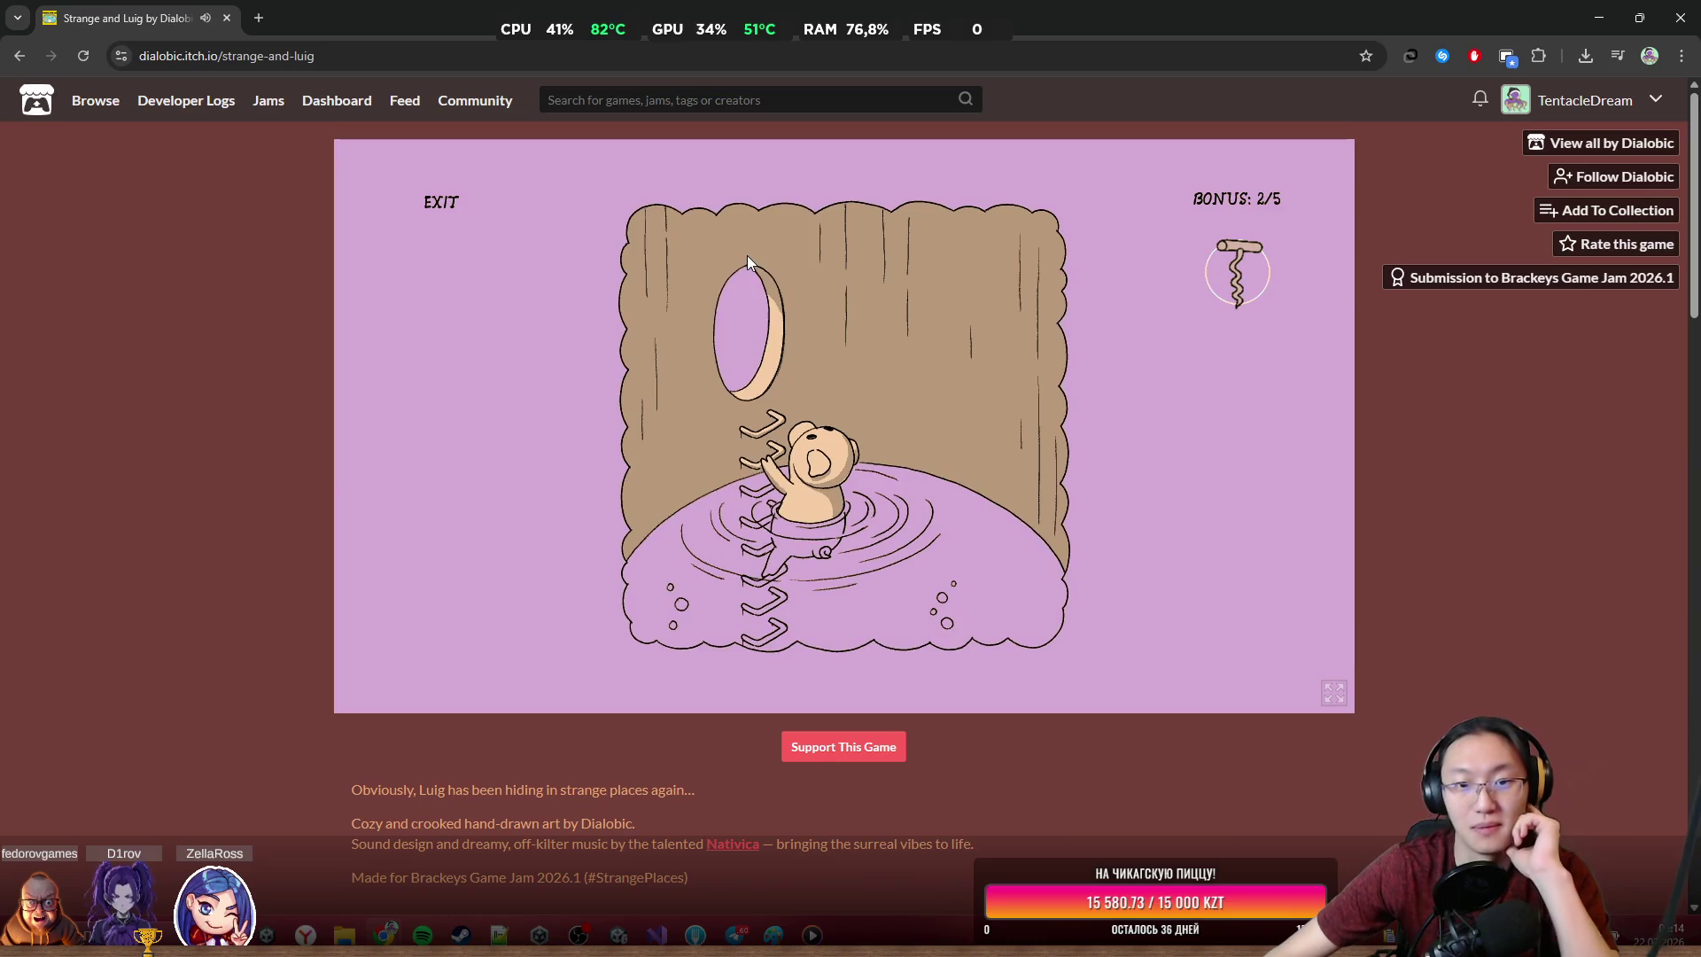
click(757, 326)
click(848, 567)
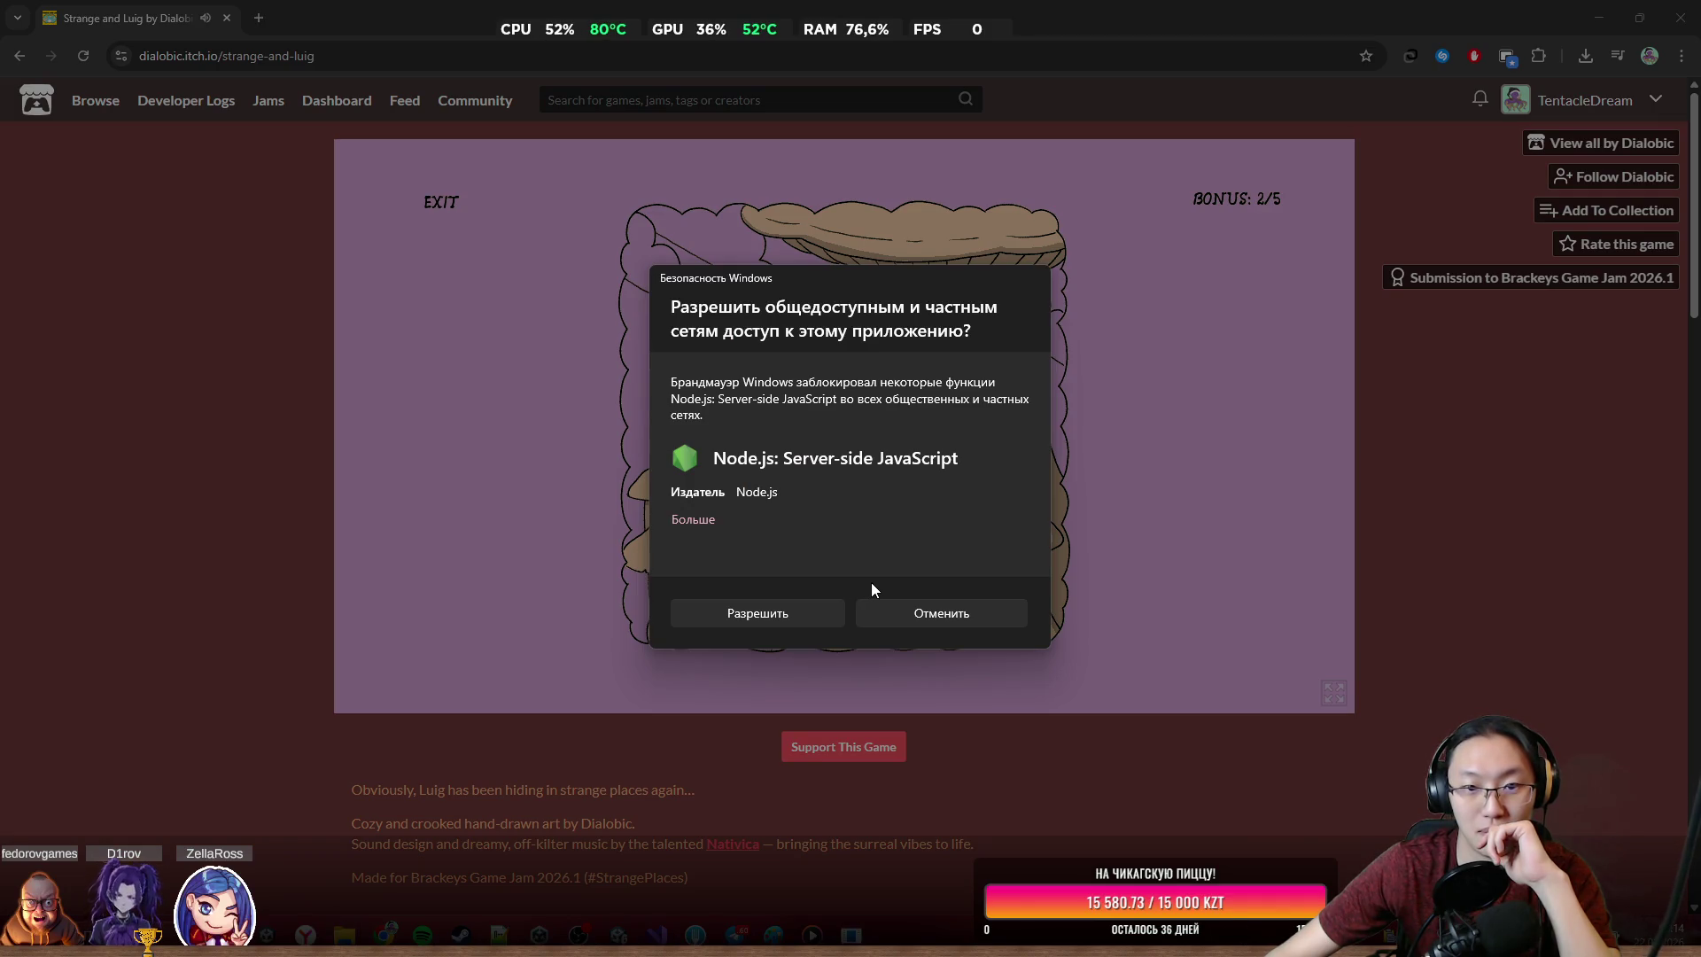
click(914, 624)
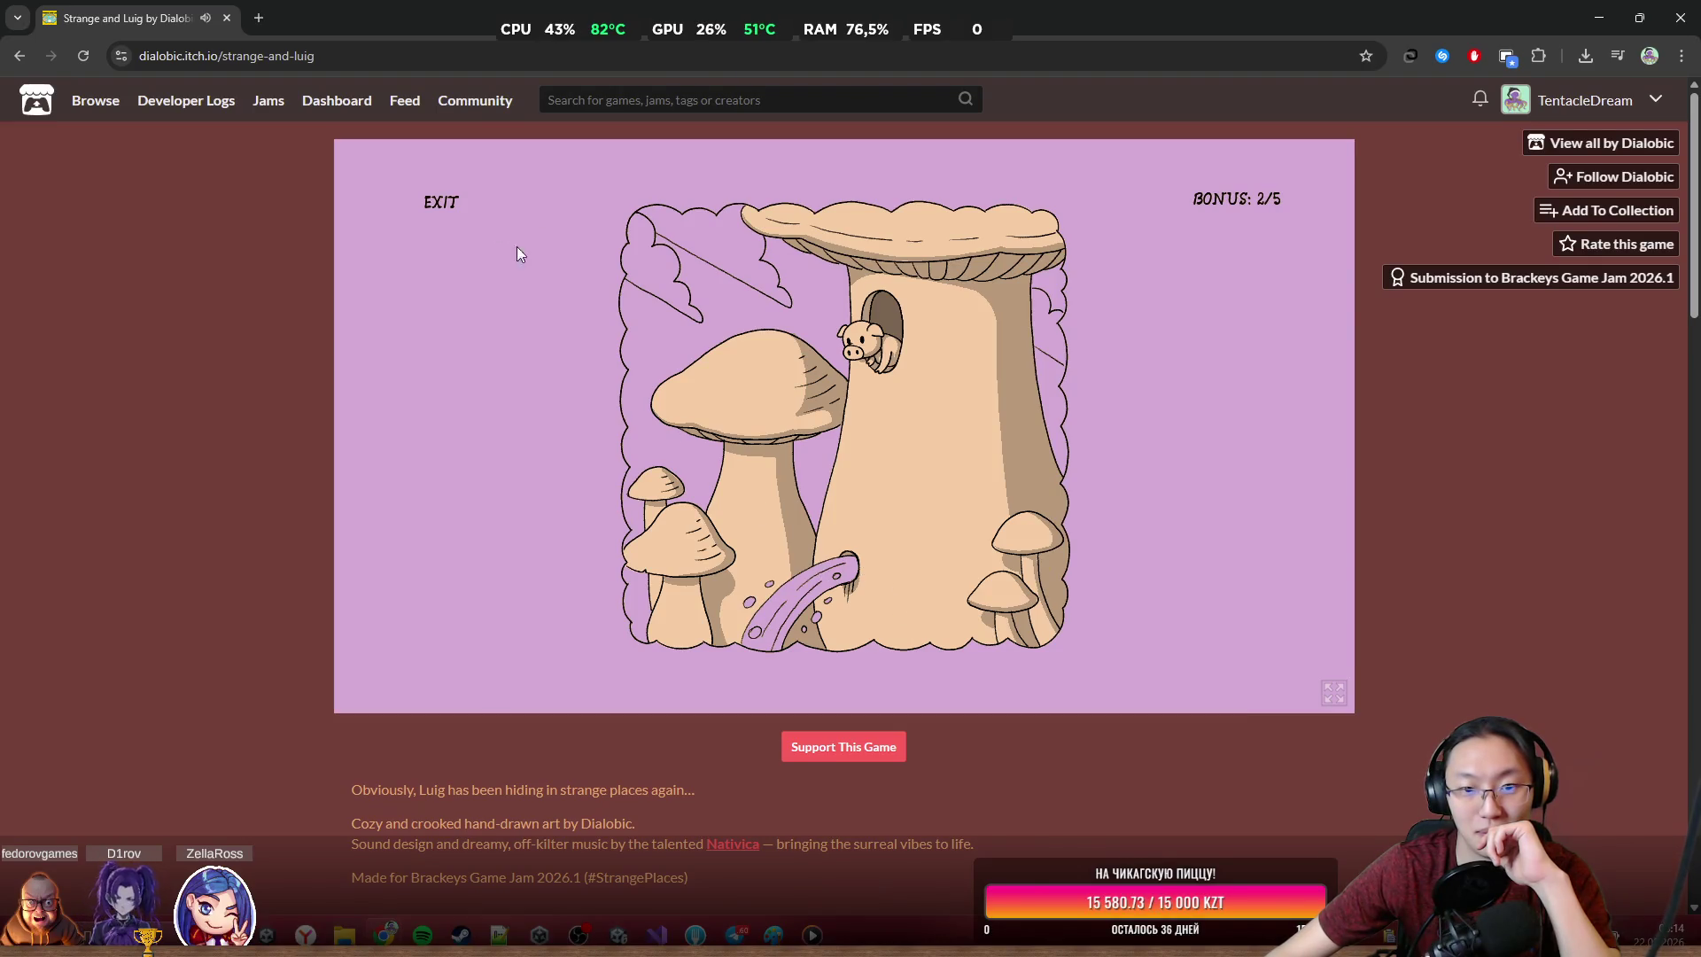
mouse_move(1030, 18)
mouse_down()
mouse_move(1240, 735)
mouse_move(1240, 925)
mouse_move(1246, 496)
mouse_up()
drag(936, 170, 876, 133)
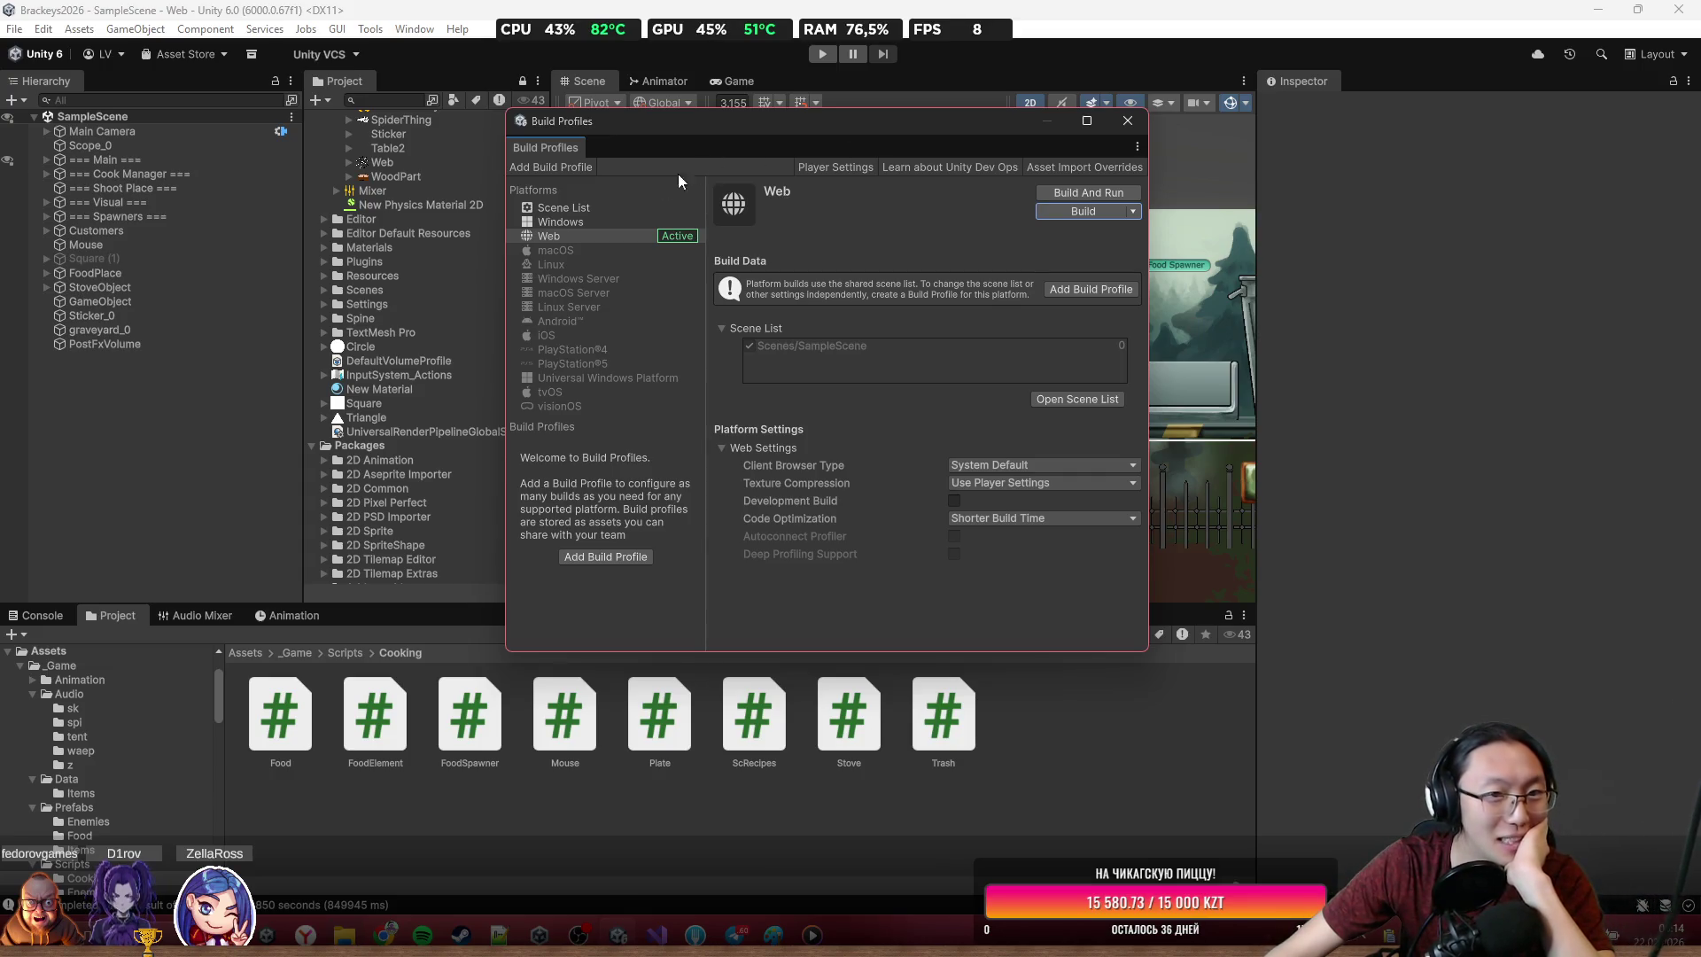
In Player Settings, set the Web default canvas to 1280 wide by 770 high
click(847, 169)
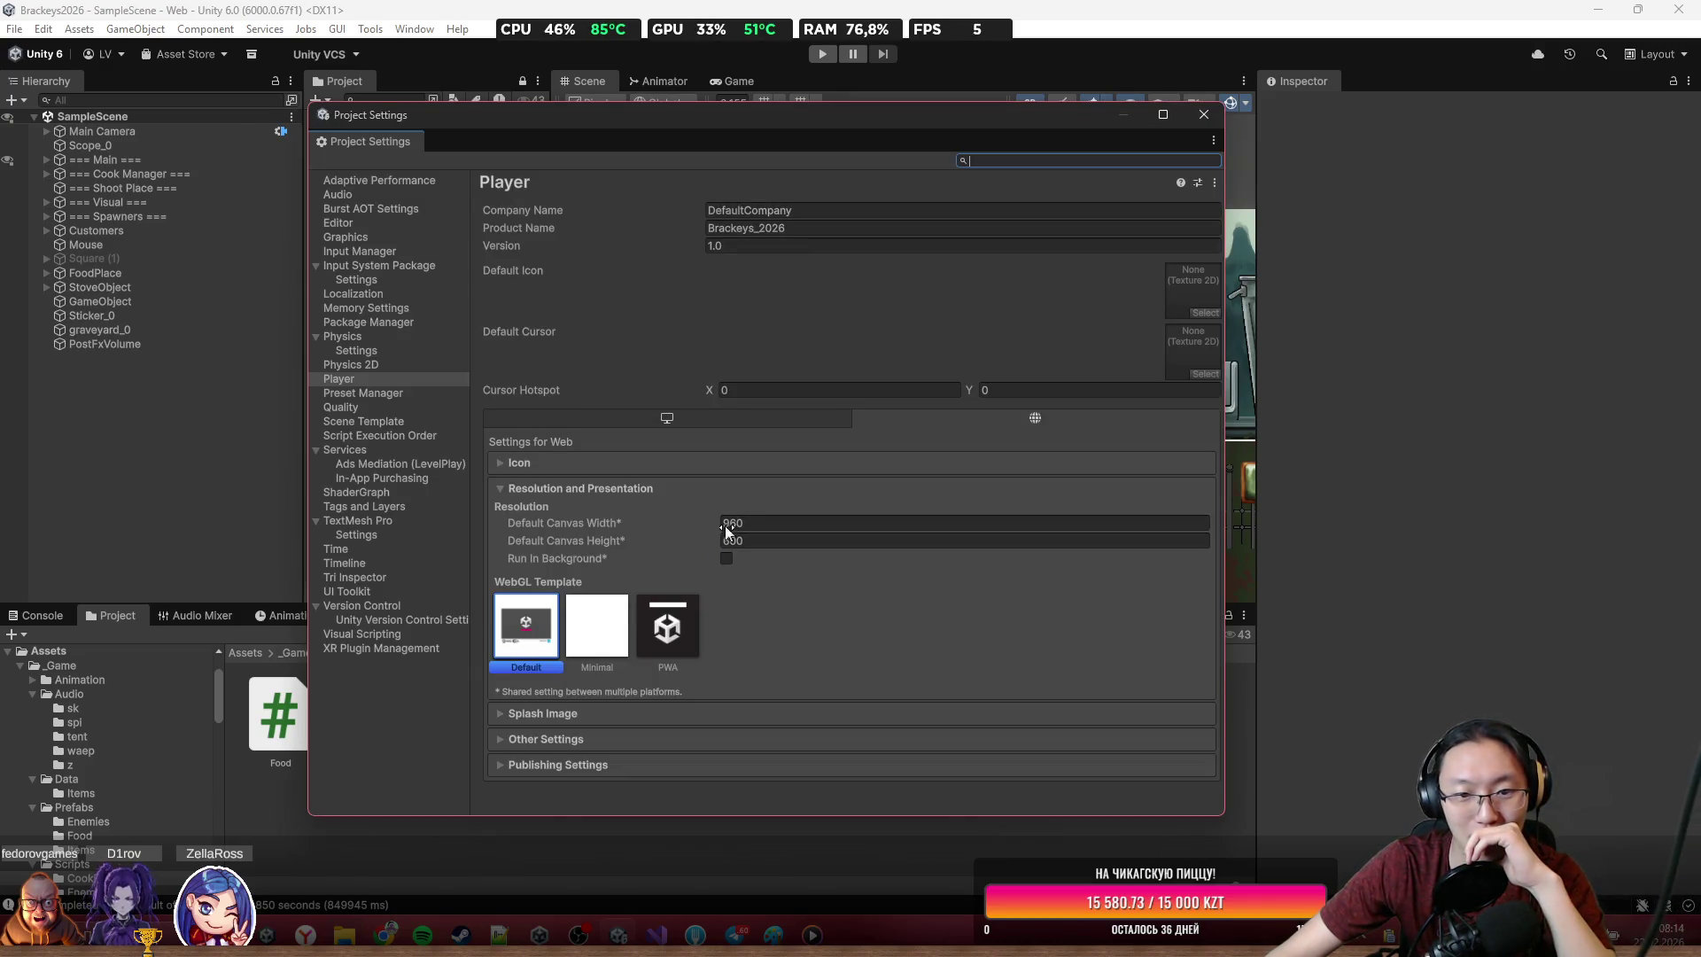
click(779, 525)
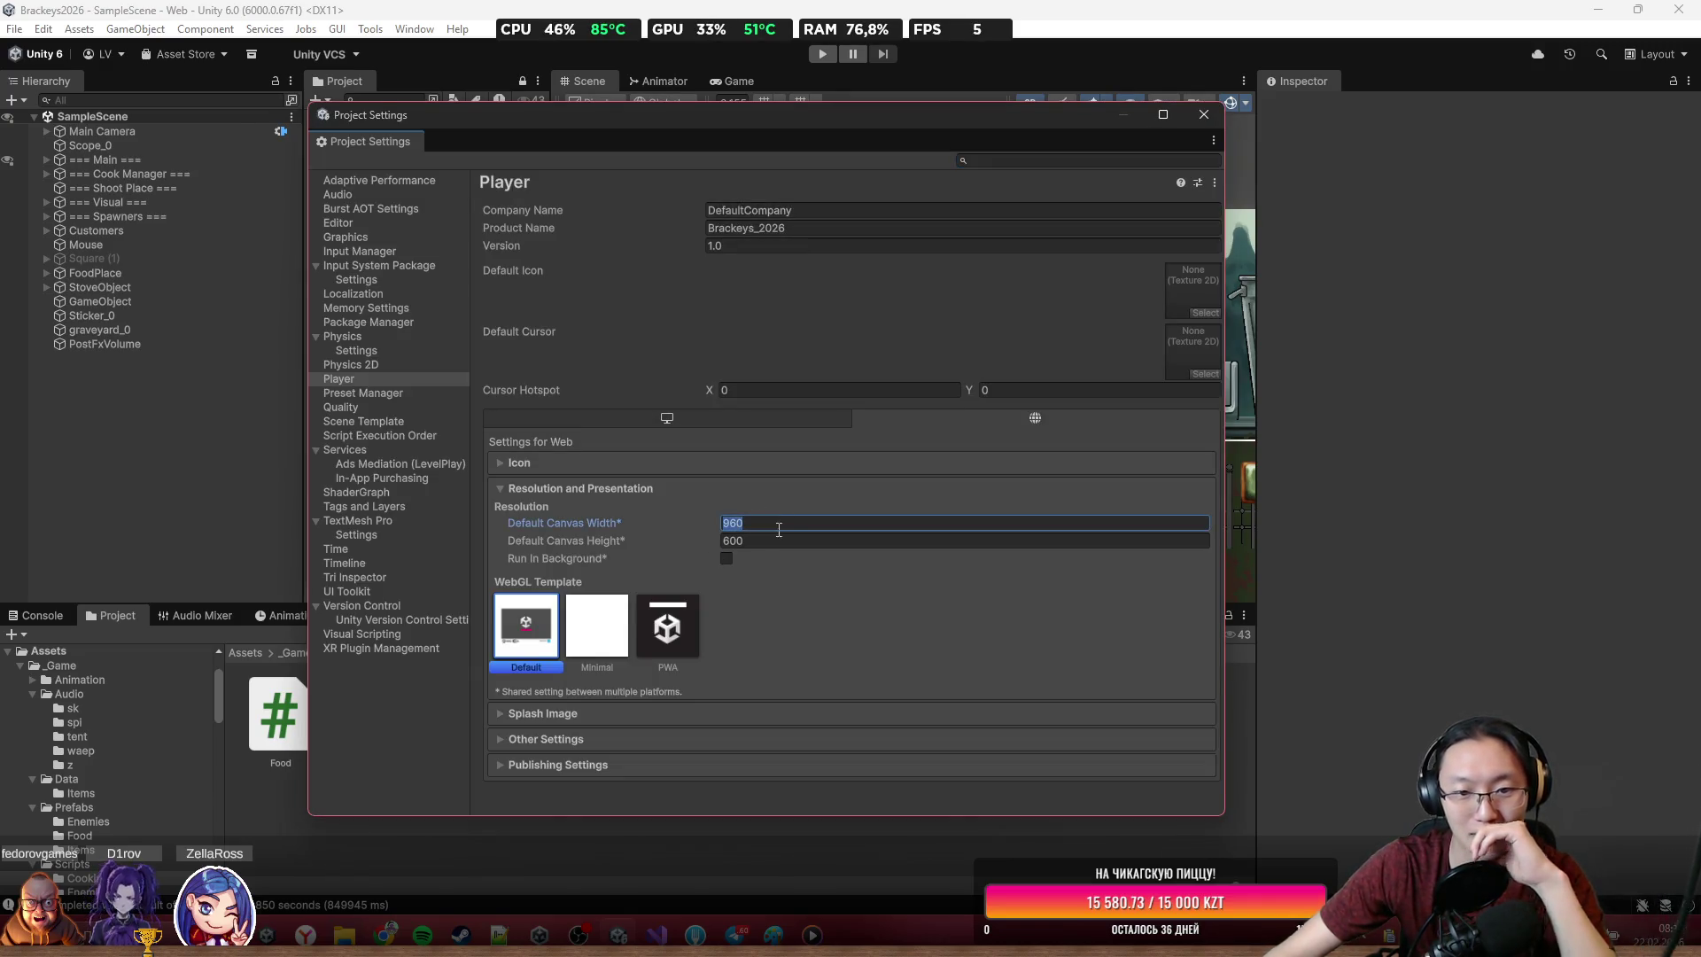
text(1280)
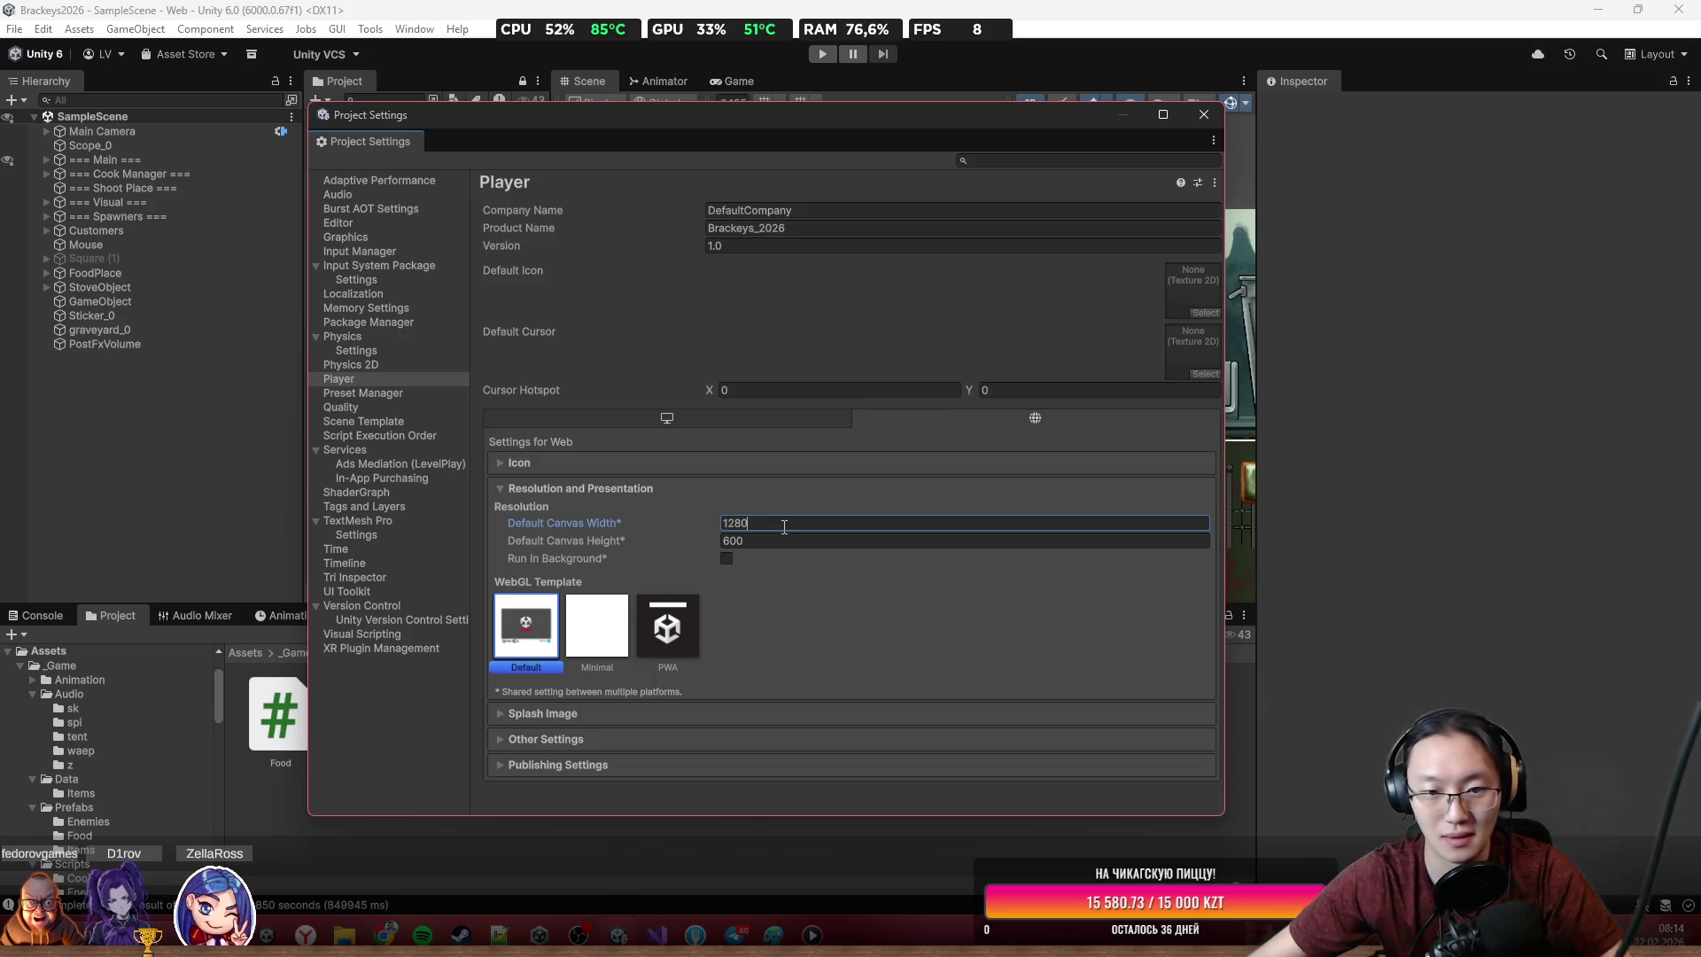
click(782, 549)
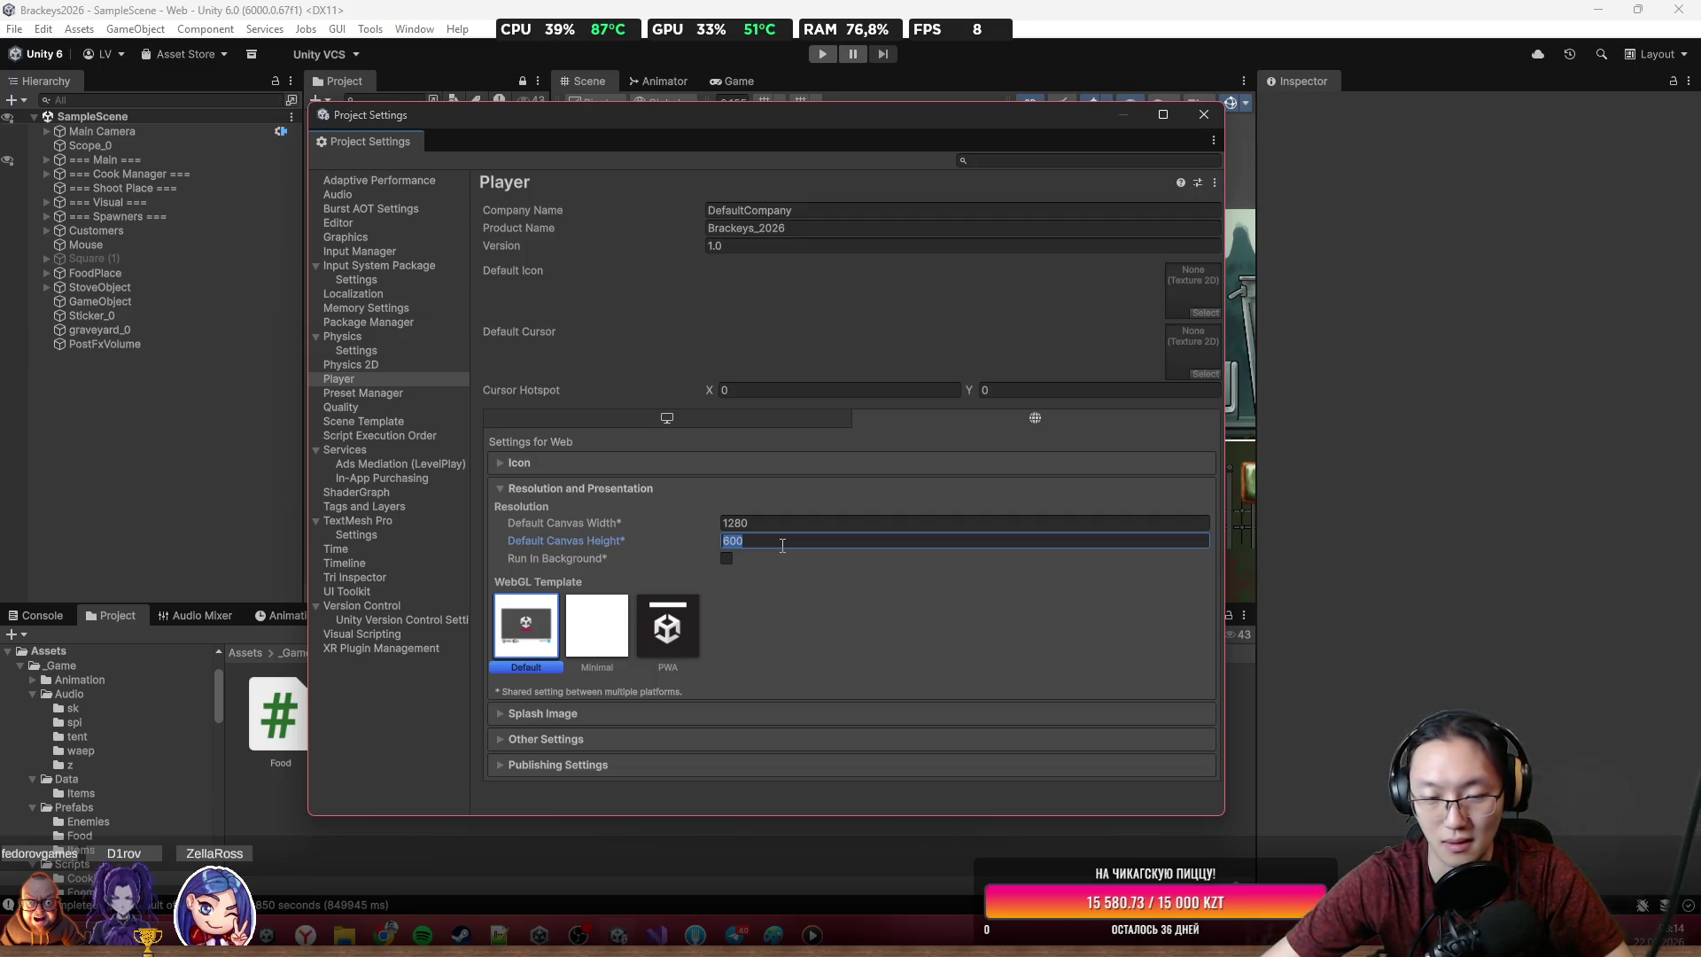
text(770)
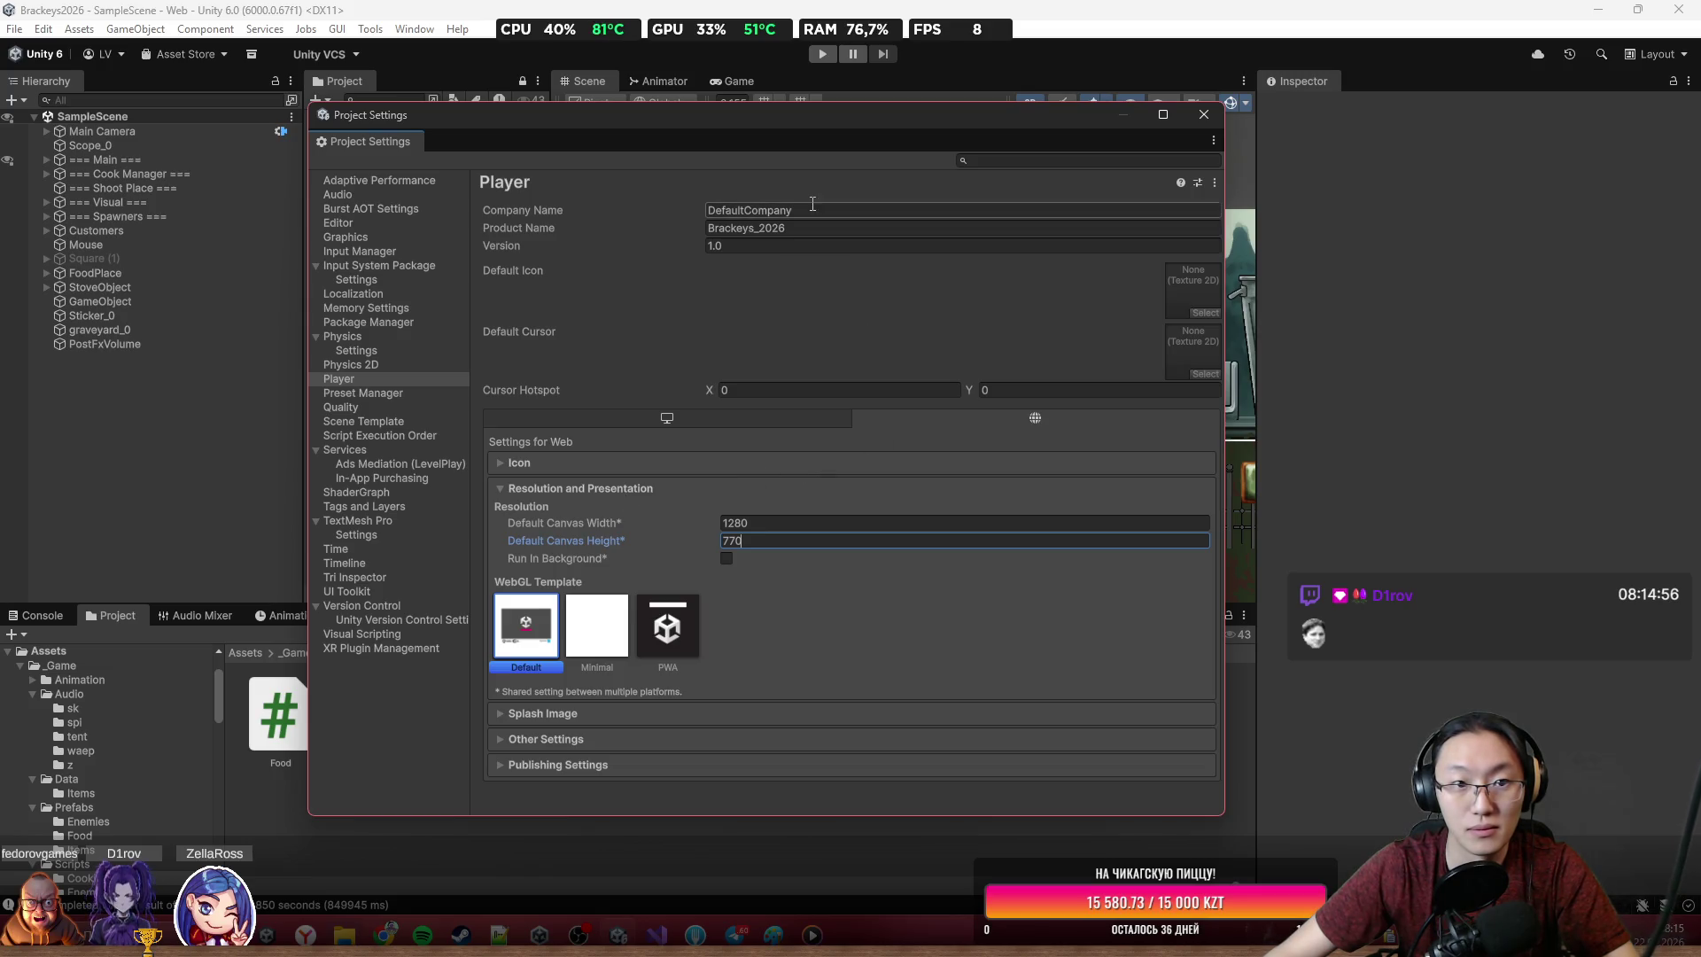
drag(785, 228, 704, 233)
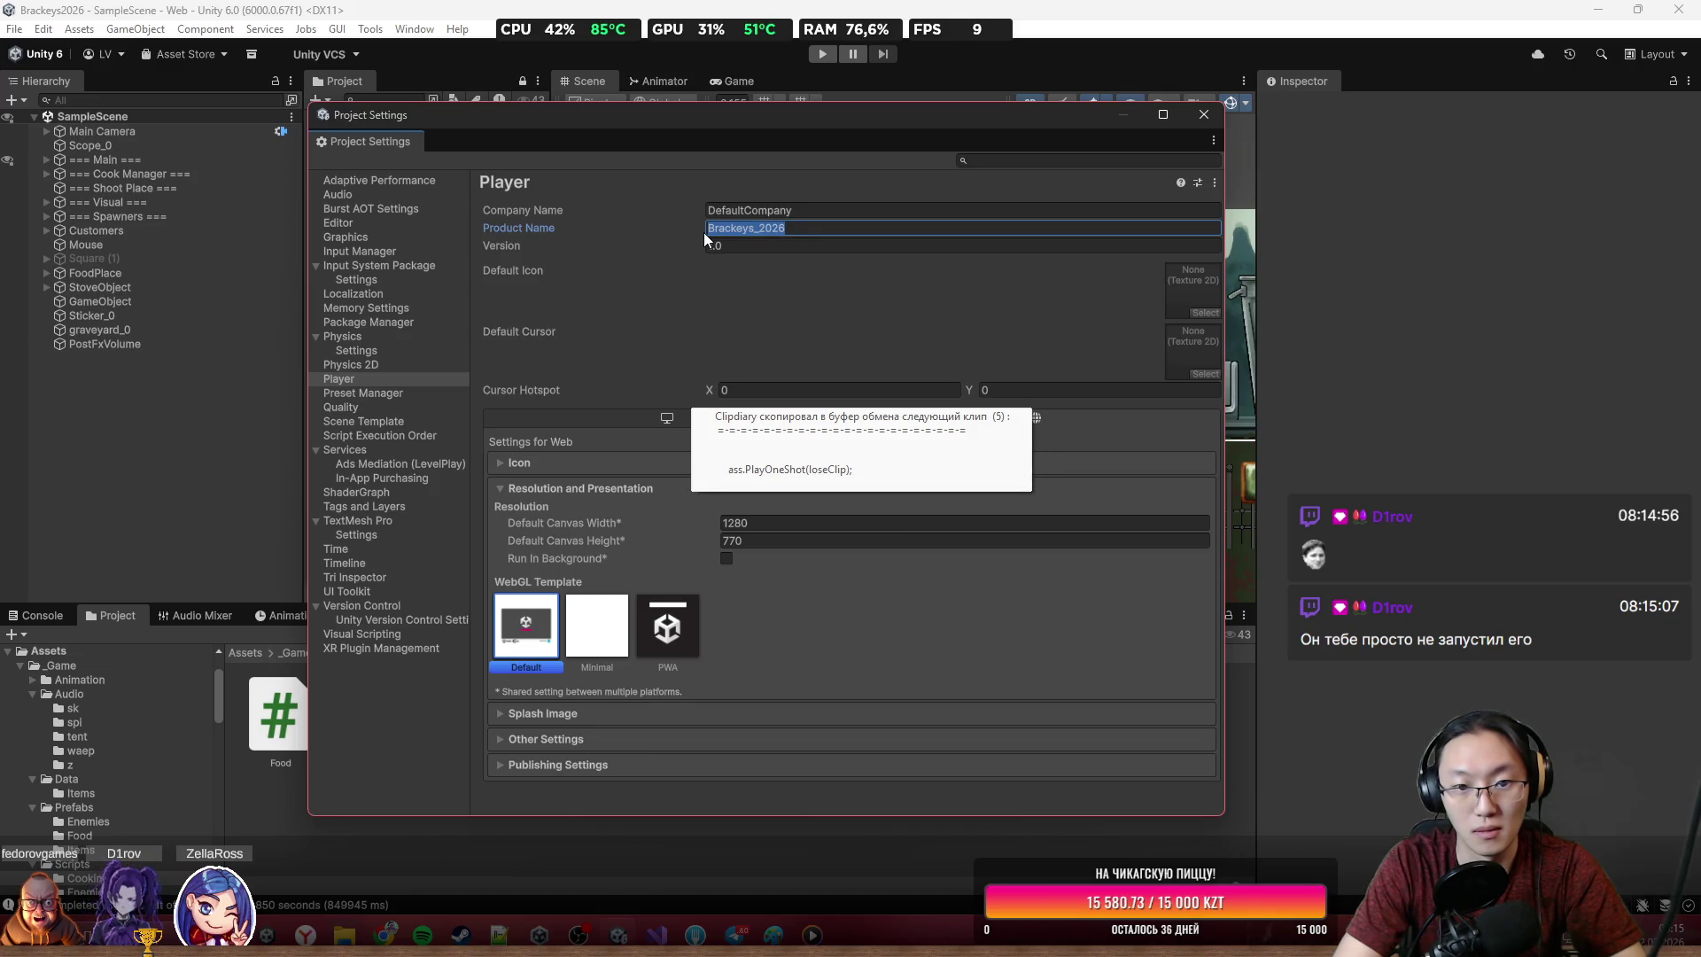
Change the Product Name to 'Graveyard Burgers' and the Company Name to 'ExceediumGames'
text(graveyard)
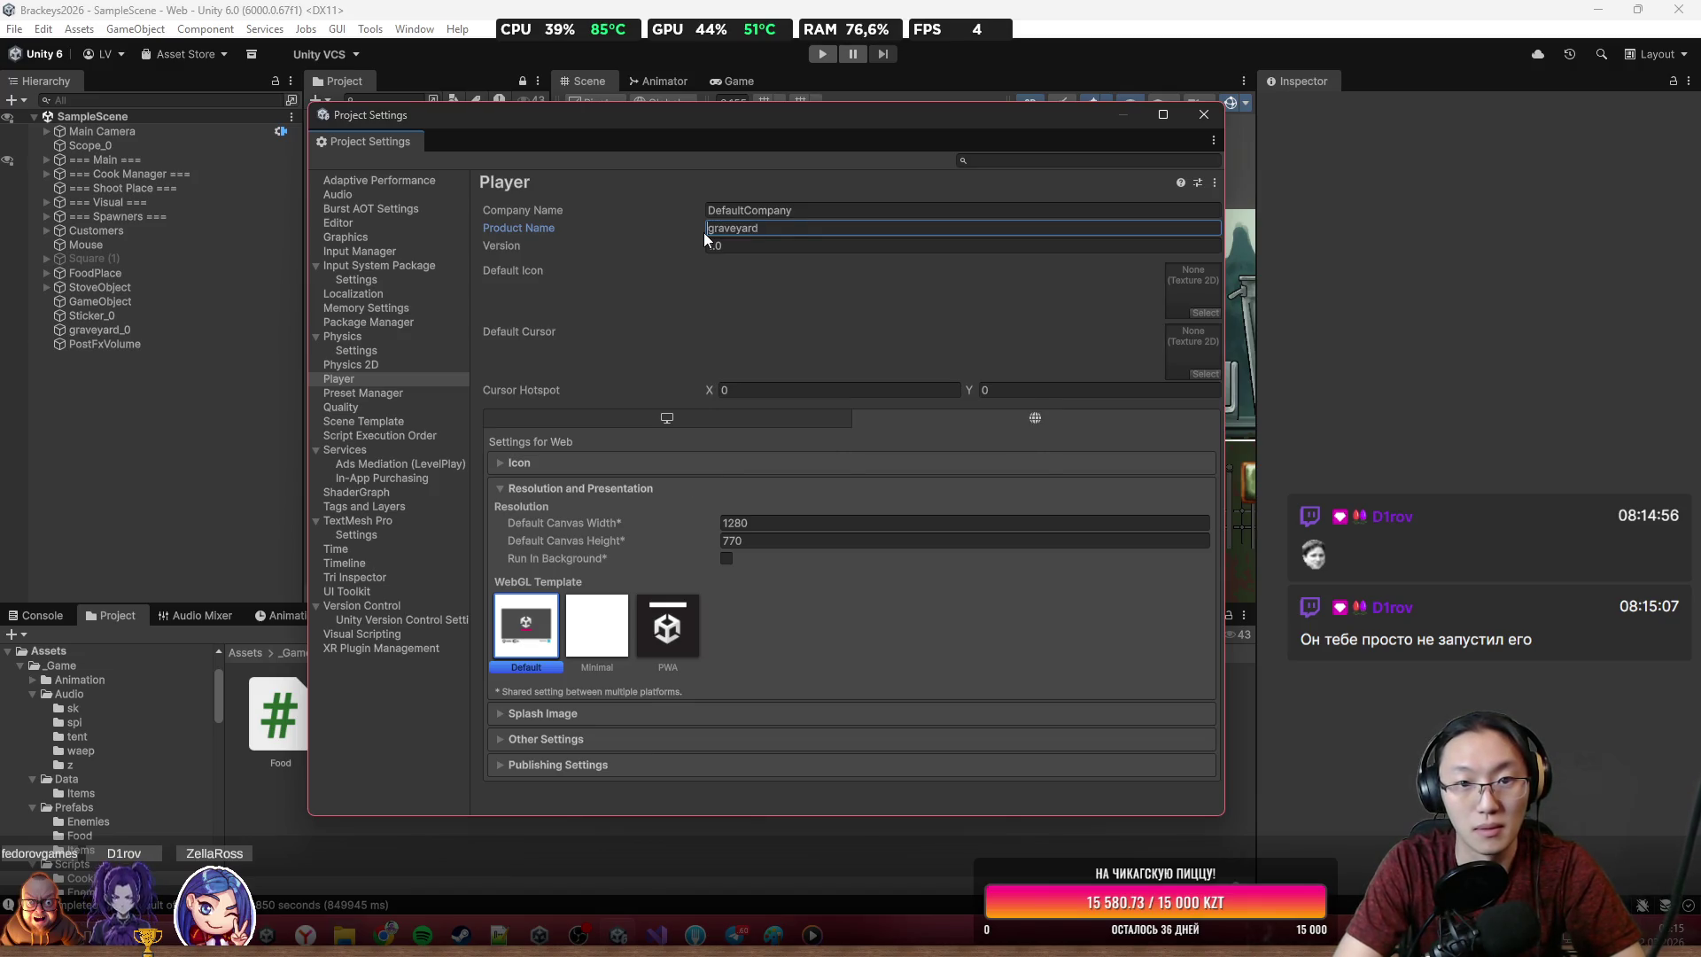
key(Delete)
text(G)
key(End)
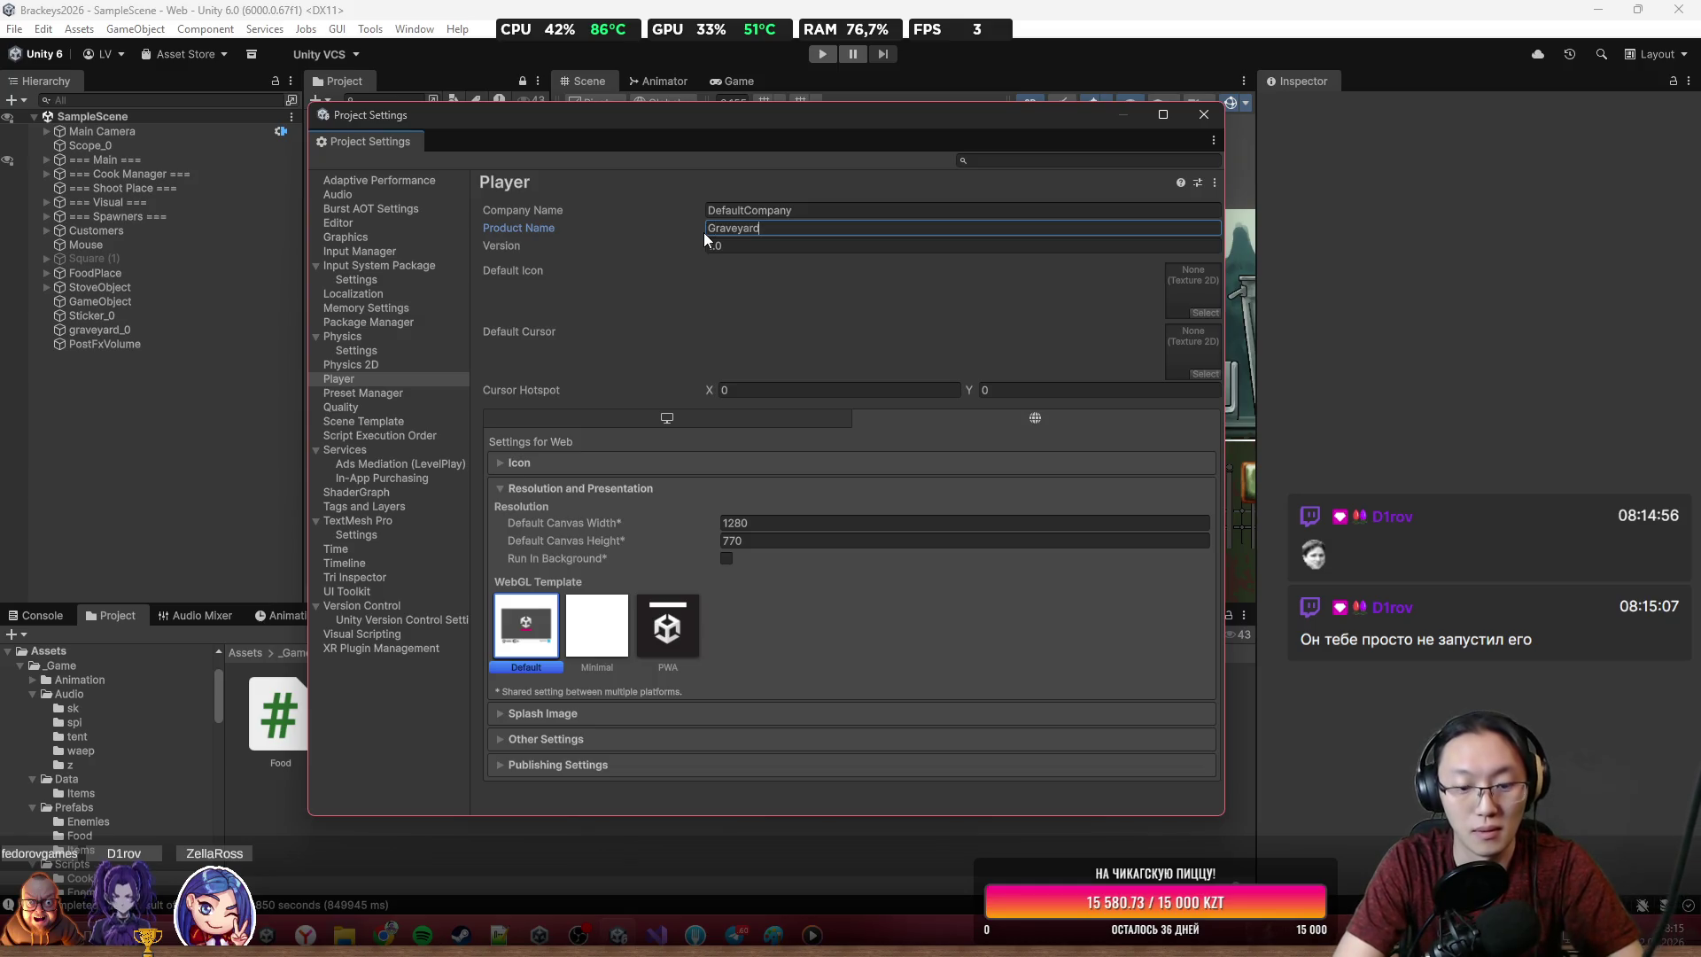
text(Burgers)
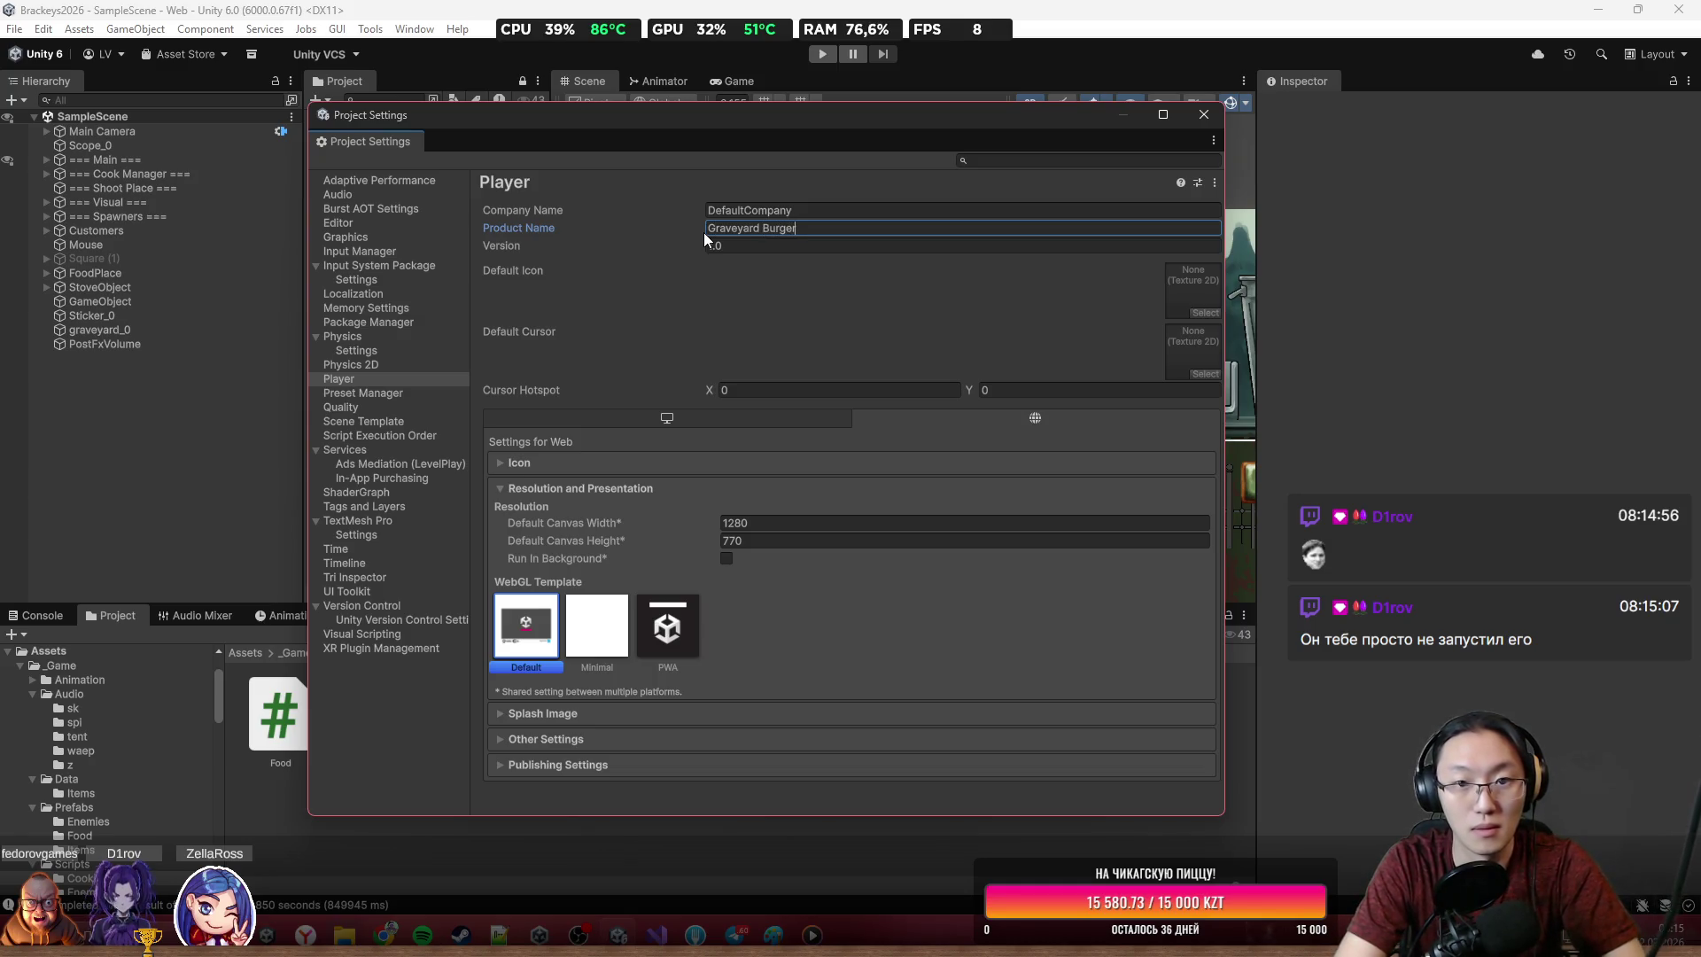
click(884, 205)
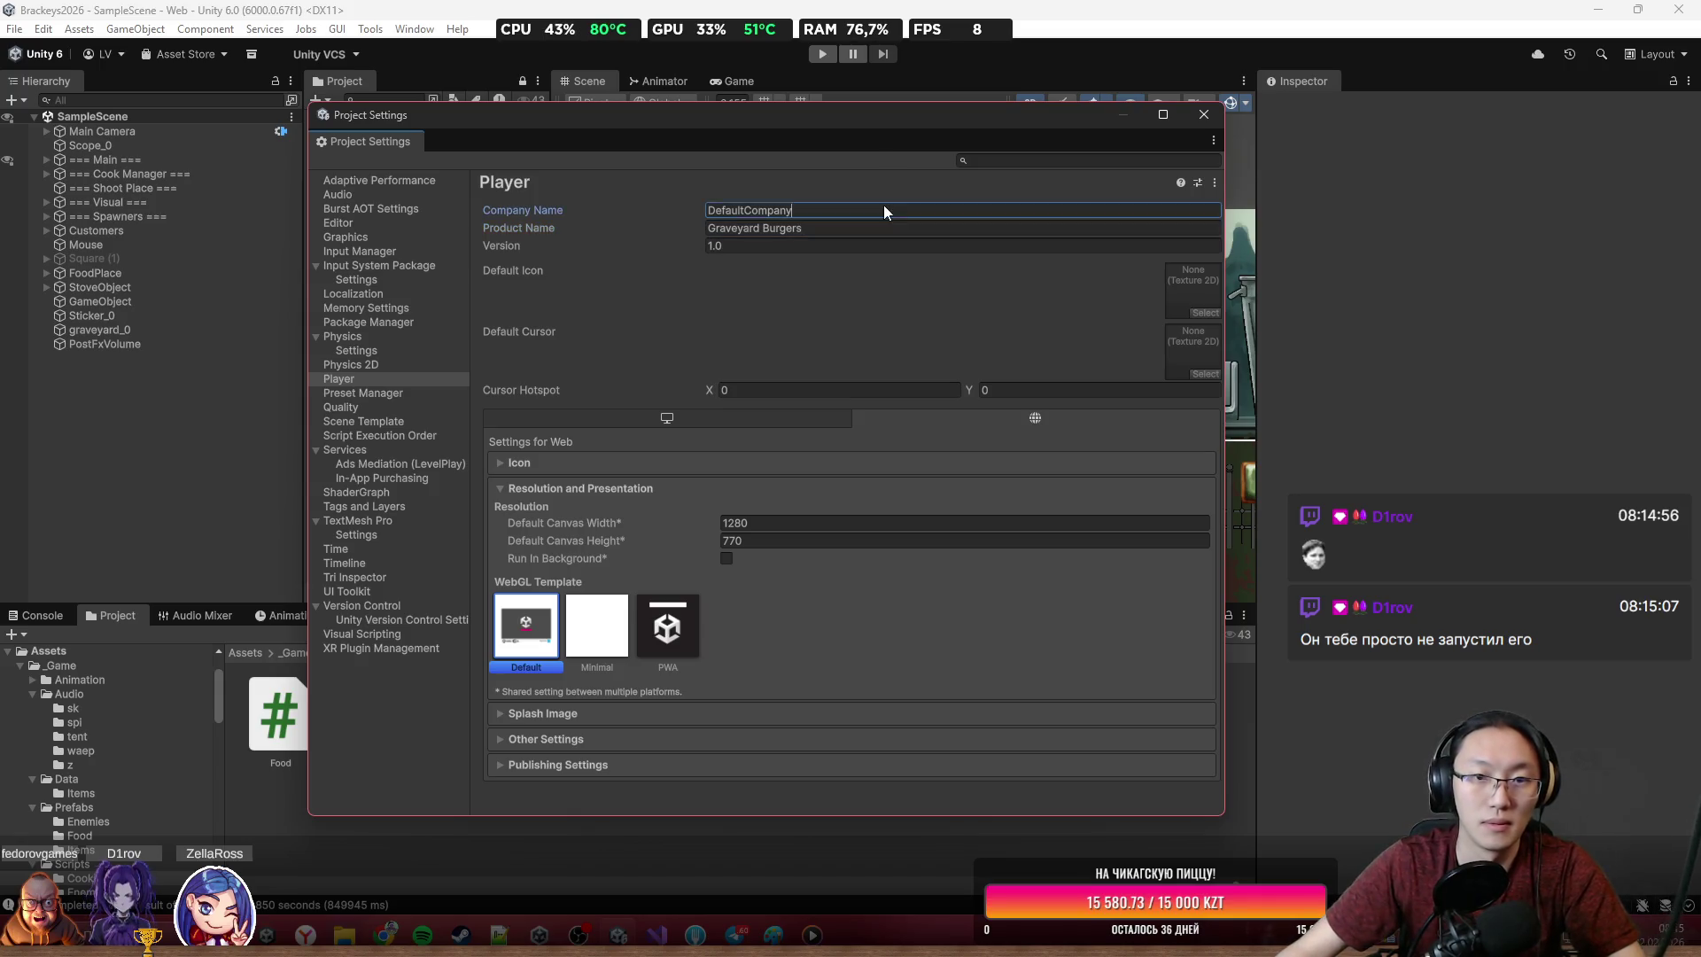
text(Exceediu)
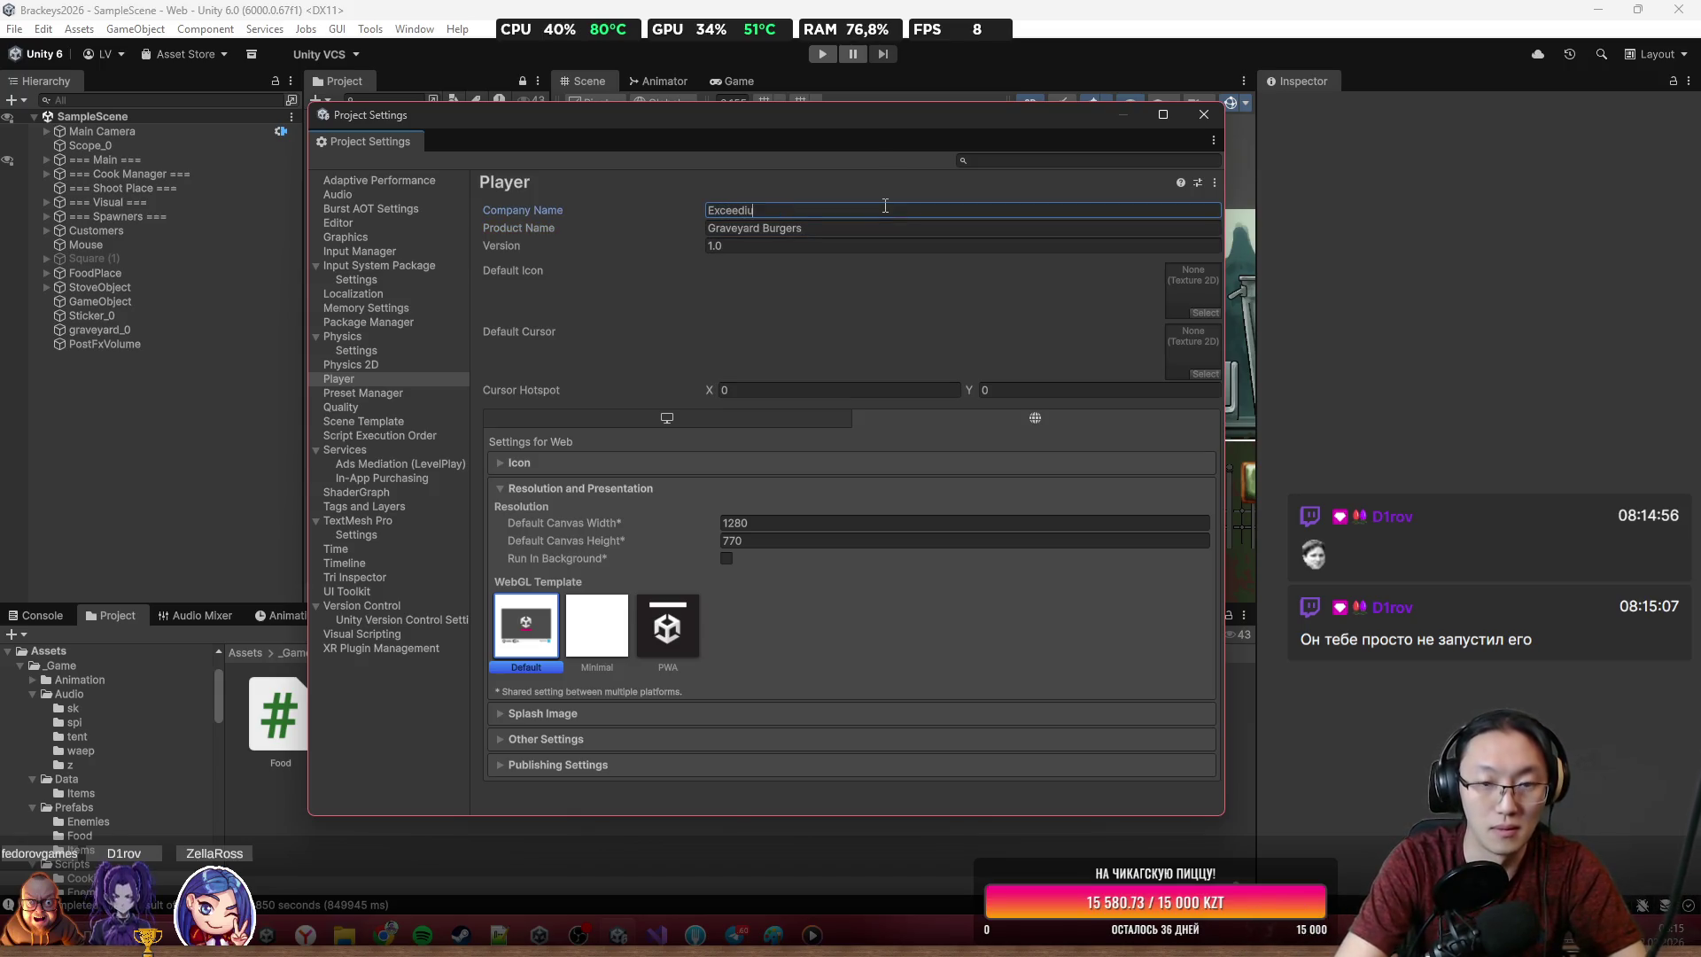
text(mGames)
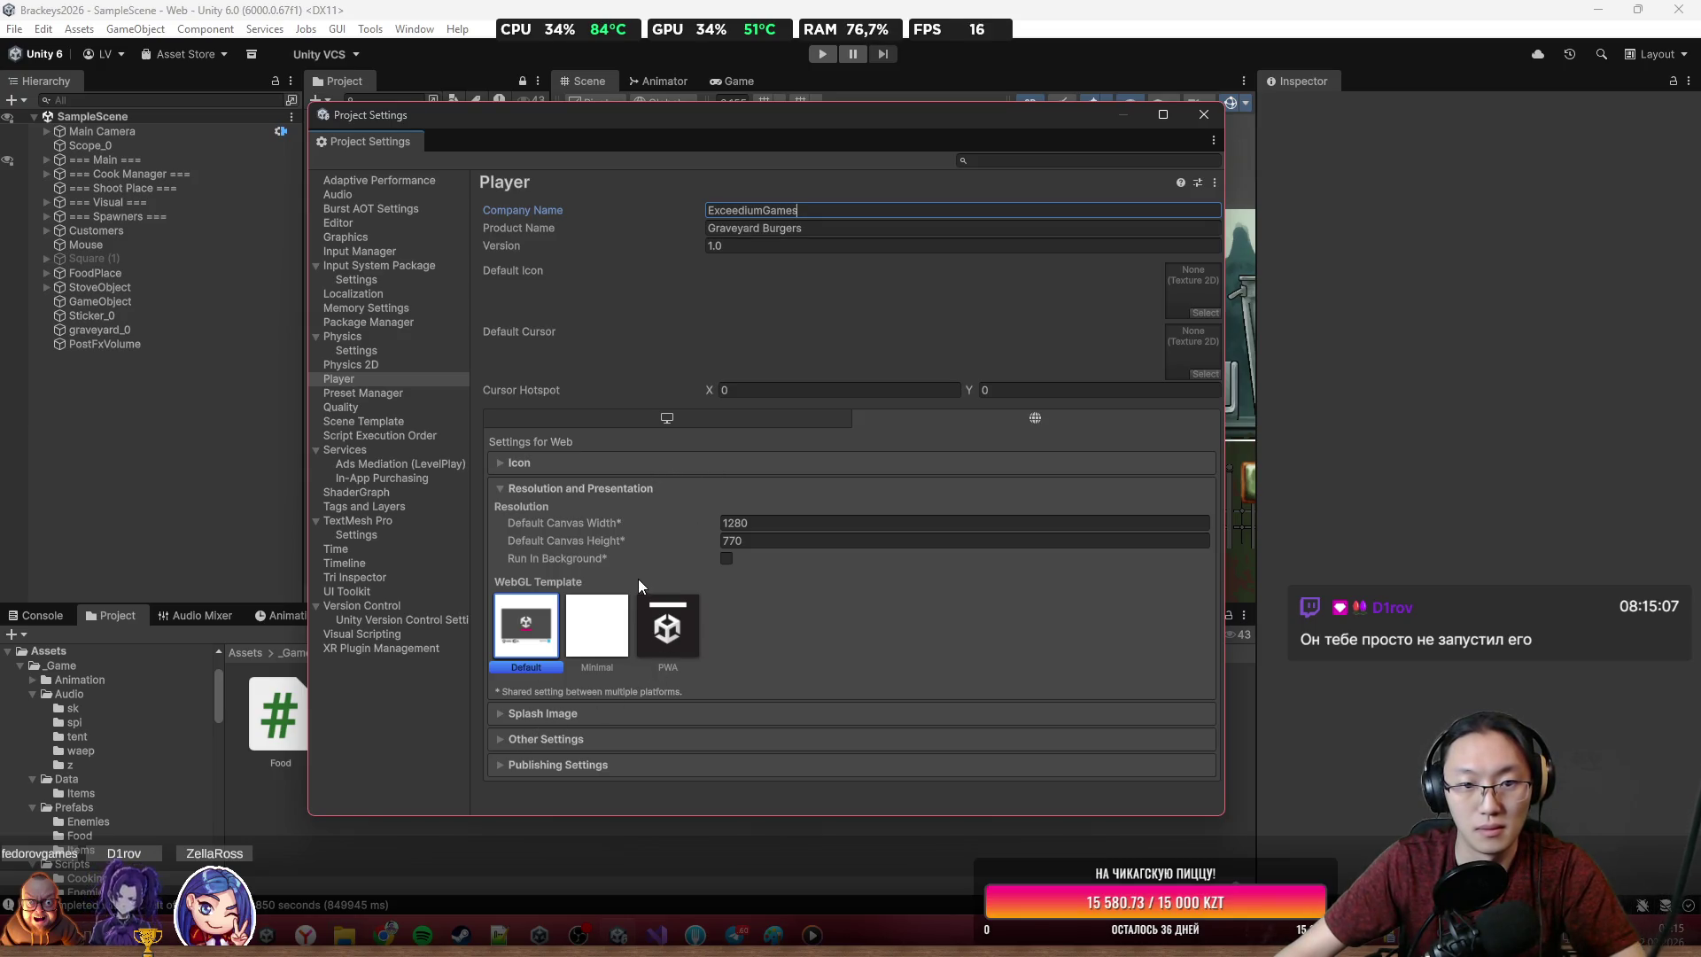
Set the Web Publishing Settings' Compression Format to Disabled
click(565, 763)
scroll(683, 704, down, 2)
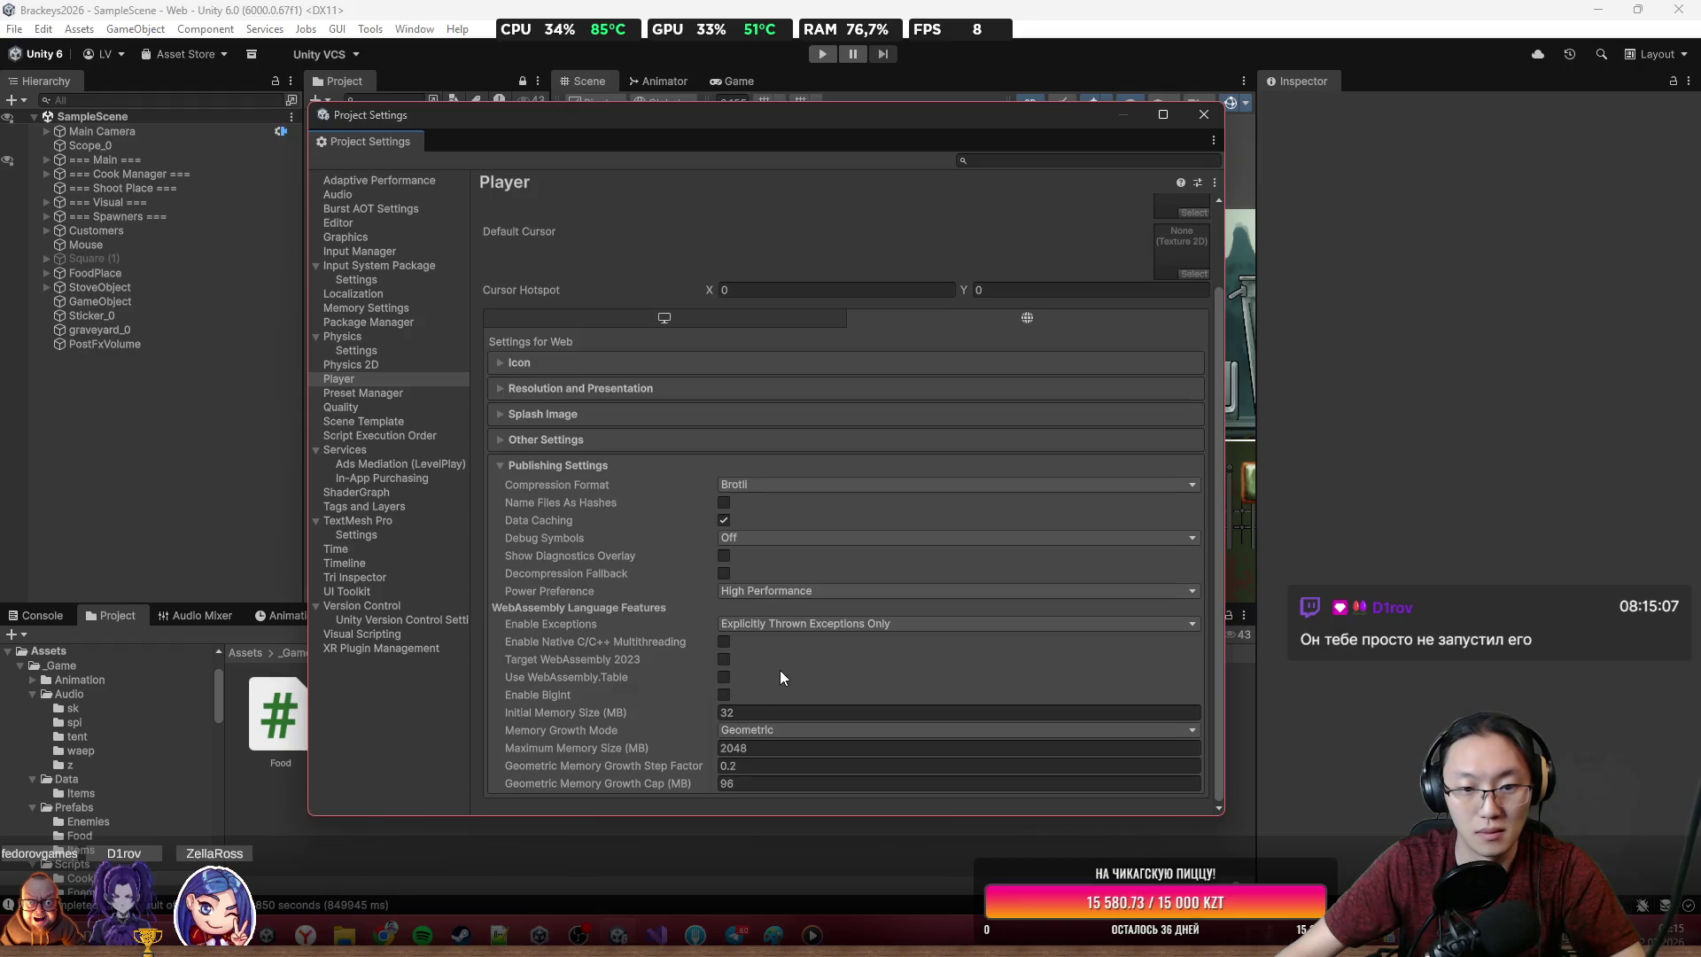
click(786, 487)
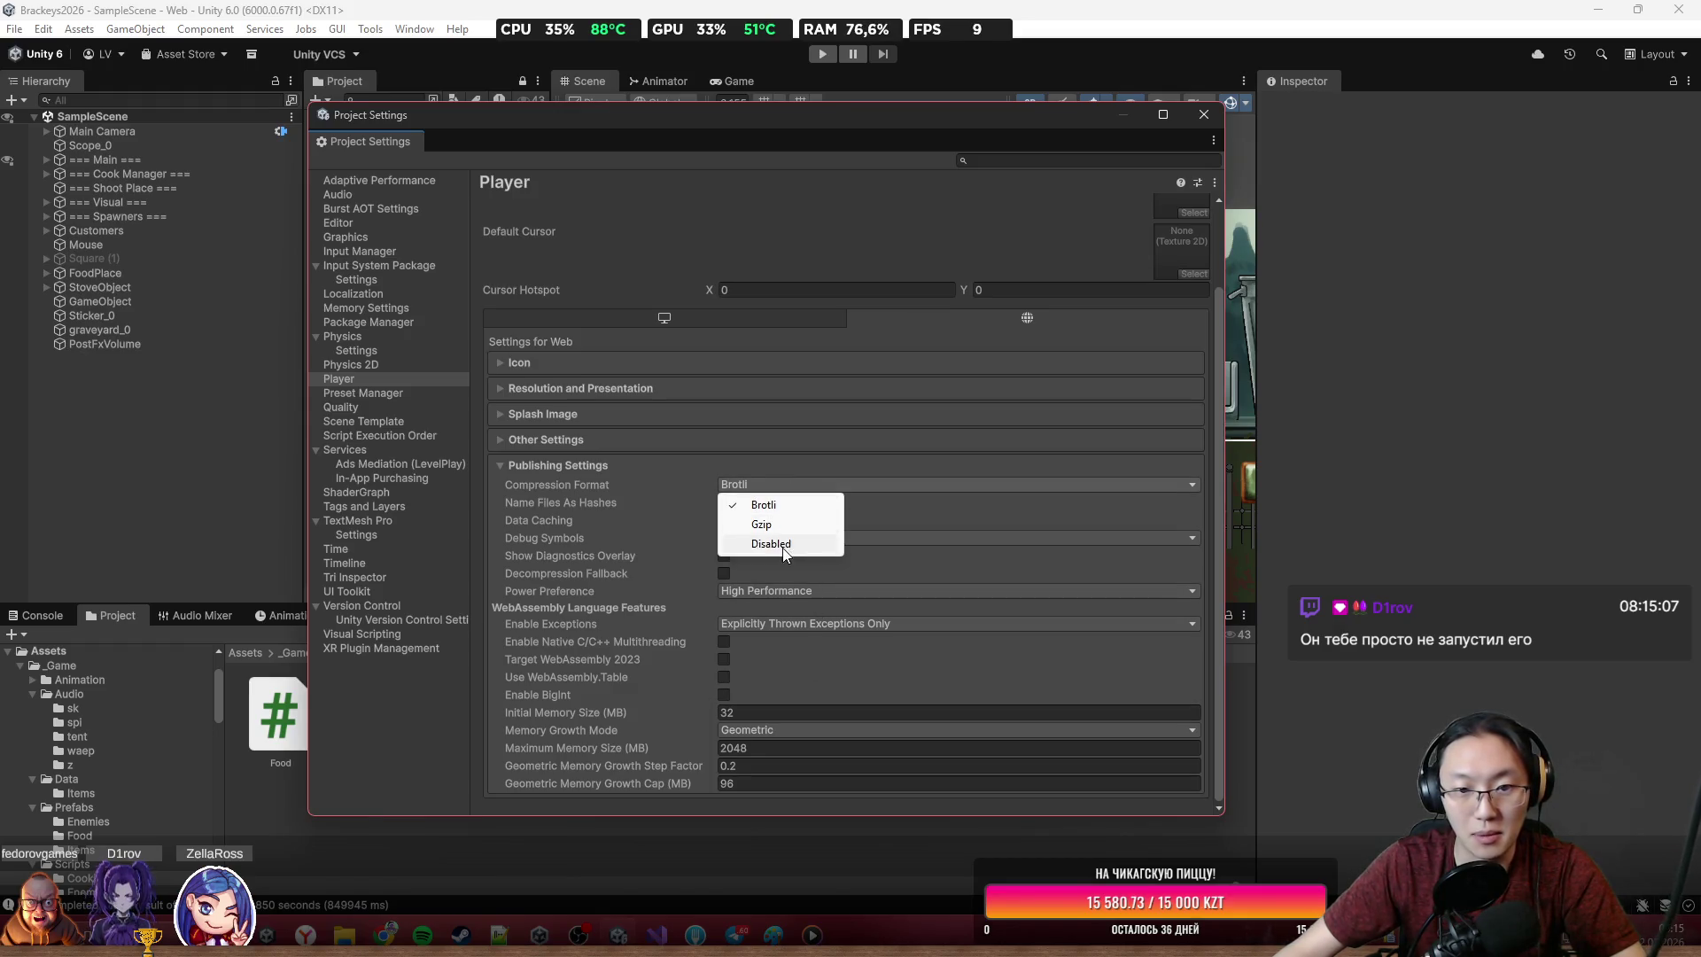
click(775, 545)
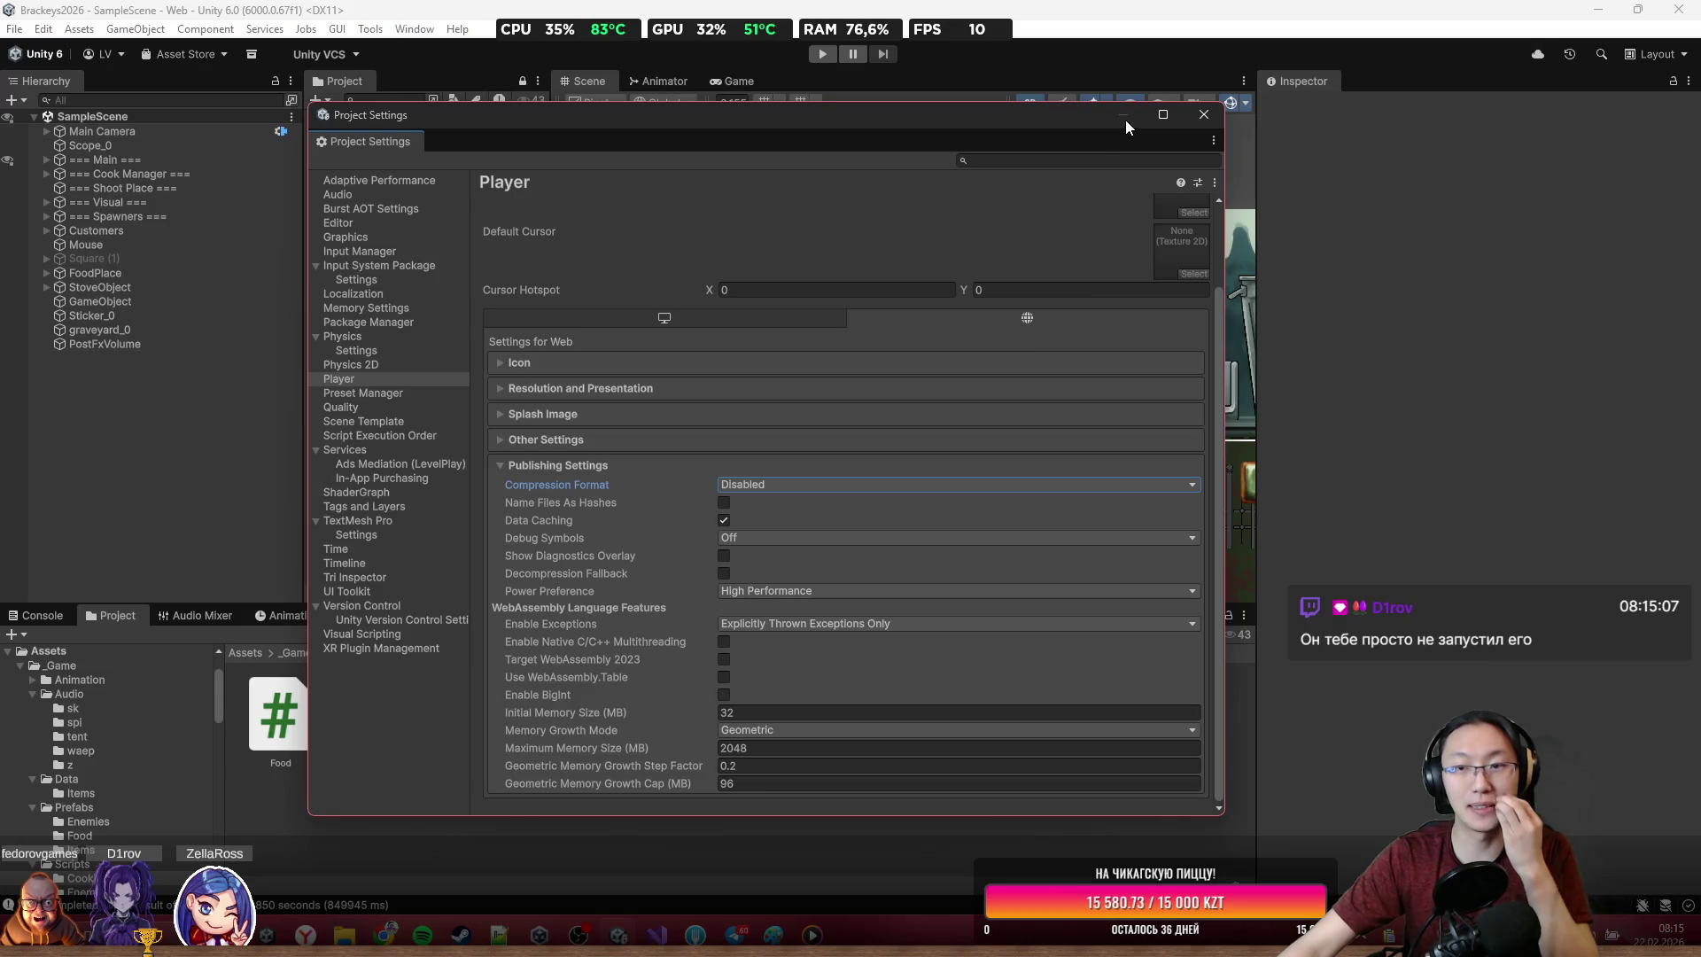
click(1204, 115)
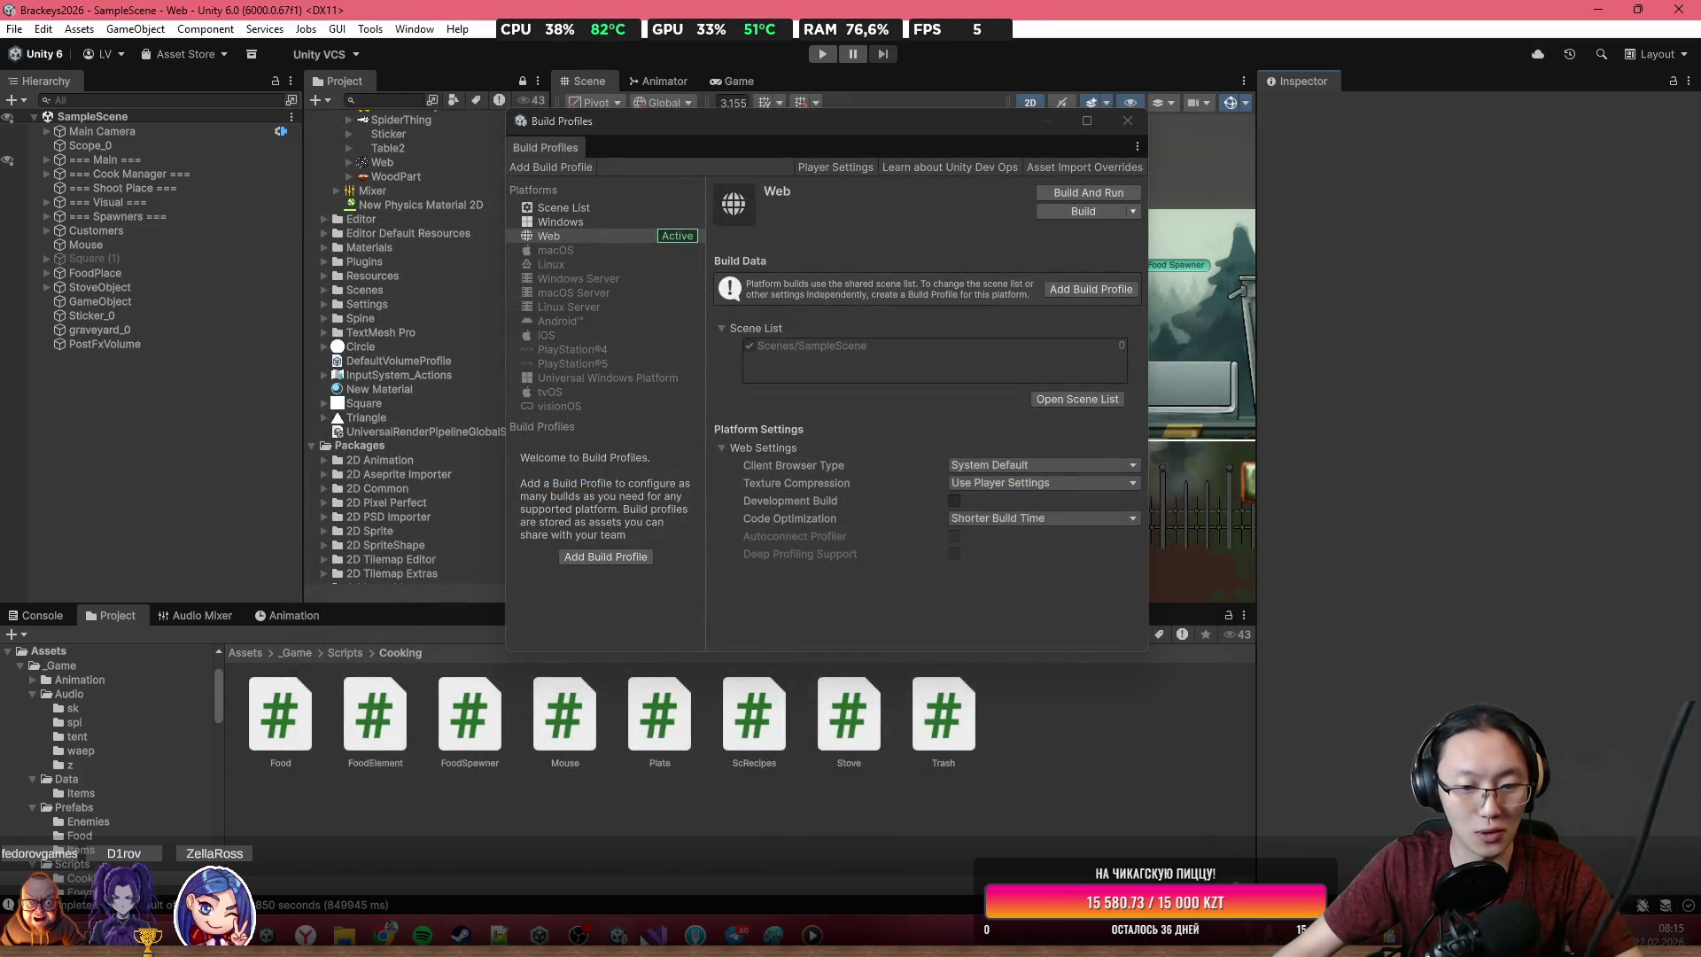
Recheck Player settings: compression Disabled, Debug Symbols Off, power preference High Performance
click(654, 936)
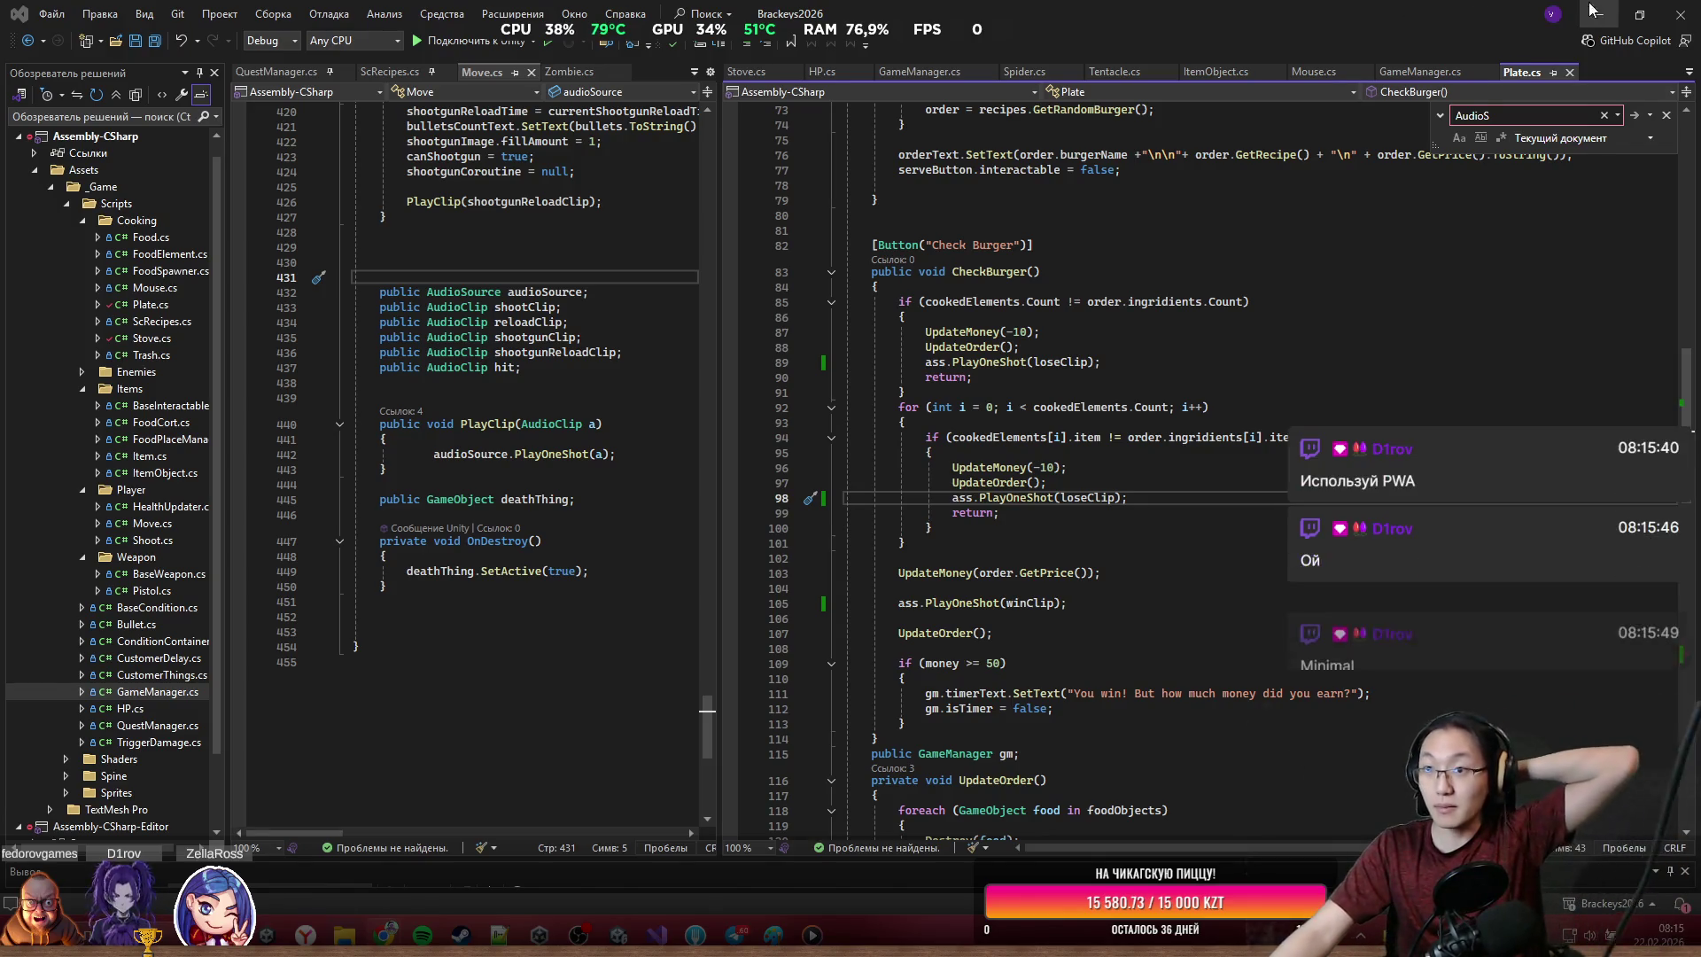
key(alt+Tab)
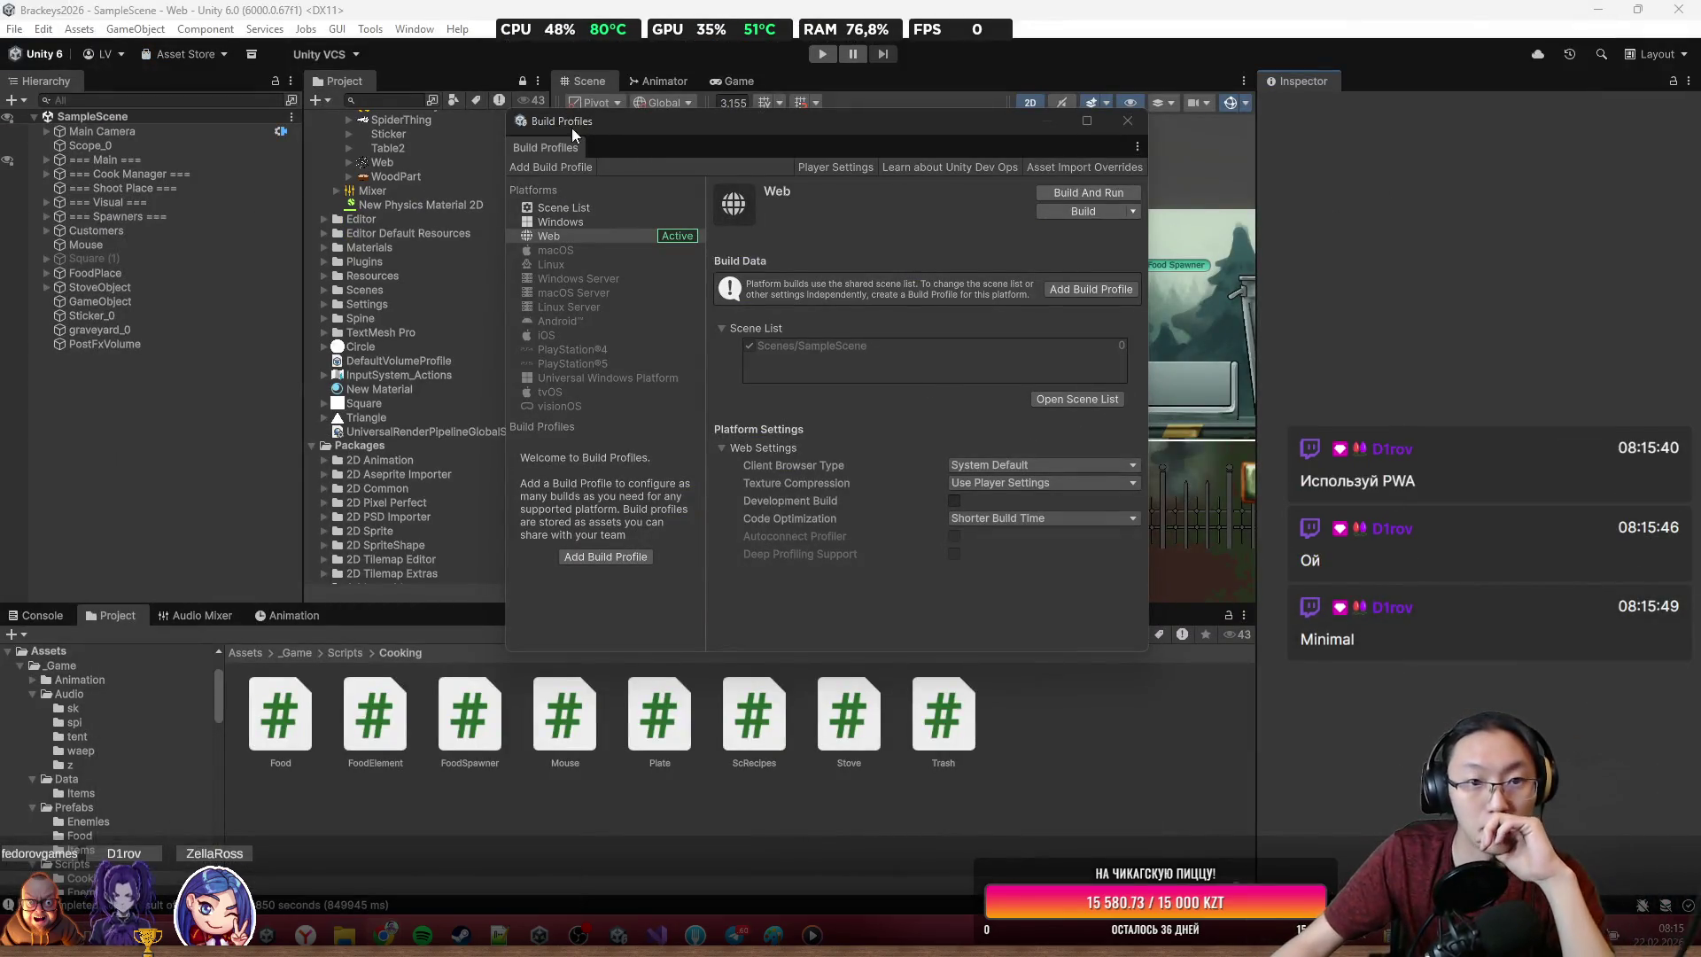
click(842, 168)
scroll(1024, 591, down, 5)
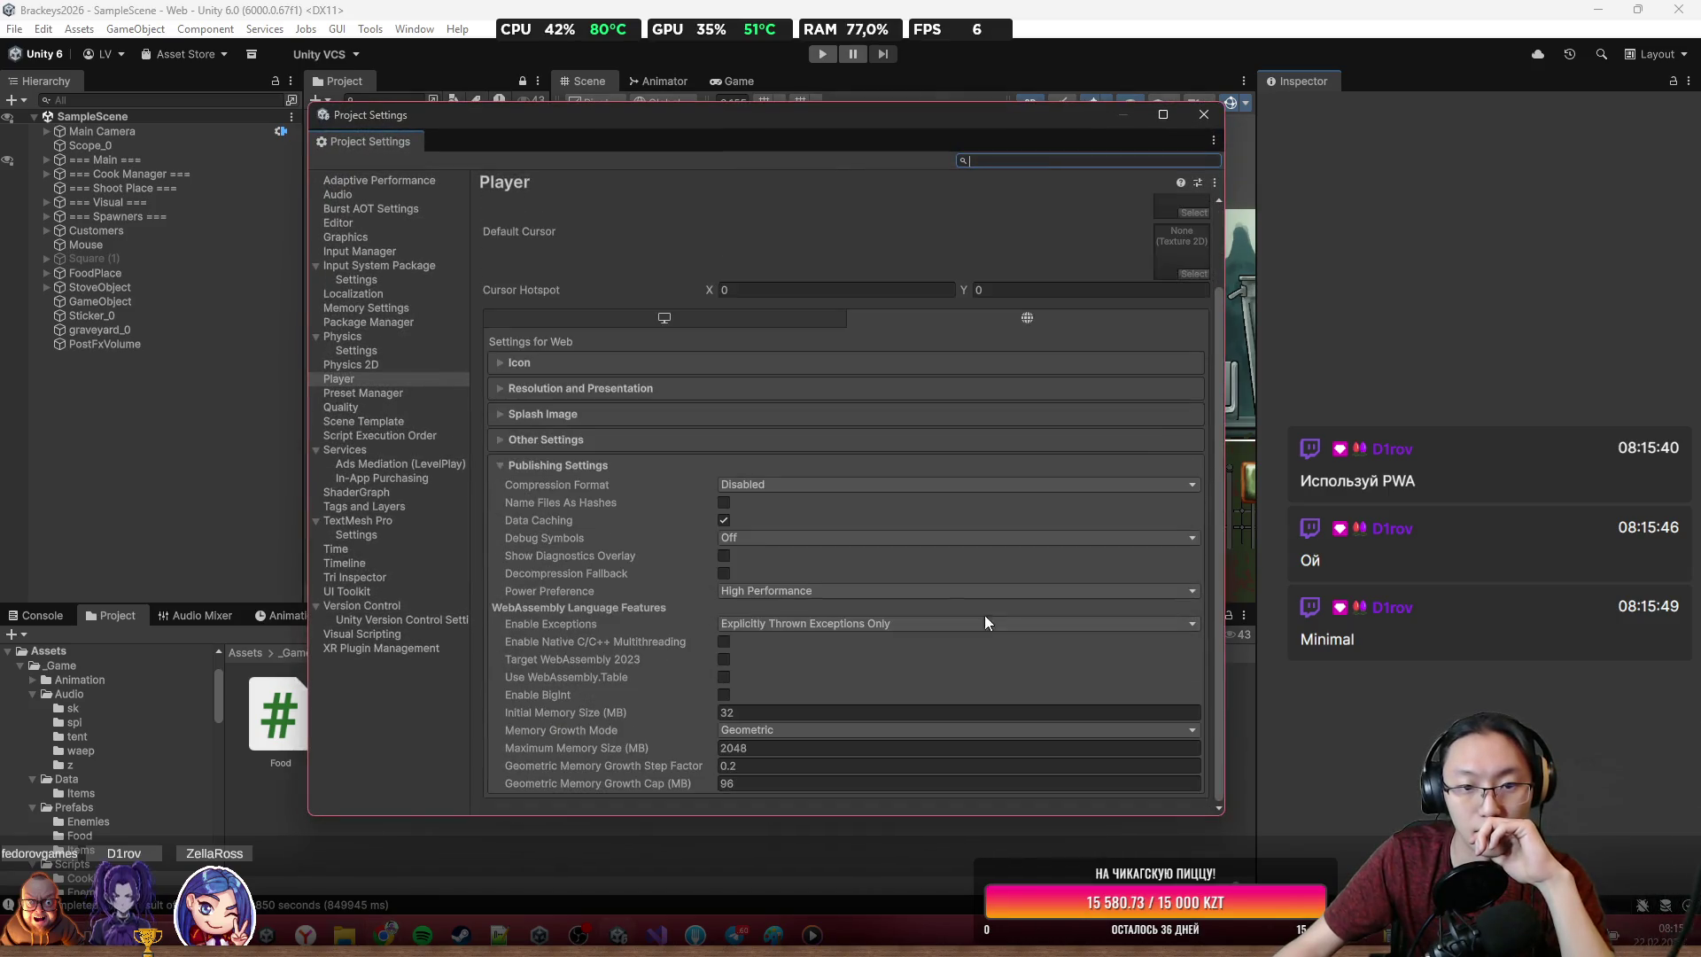
click(819, 491)
click(900, 535)
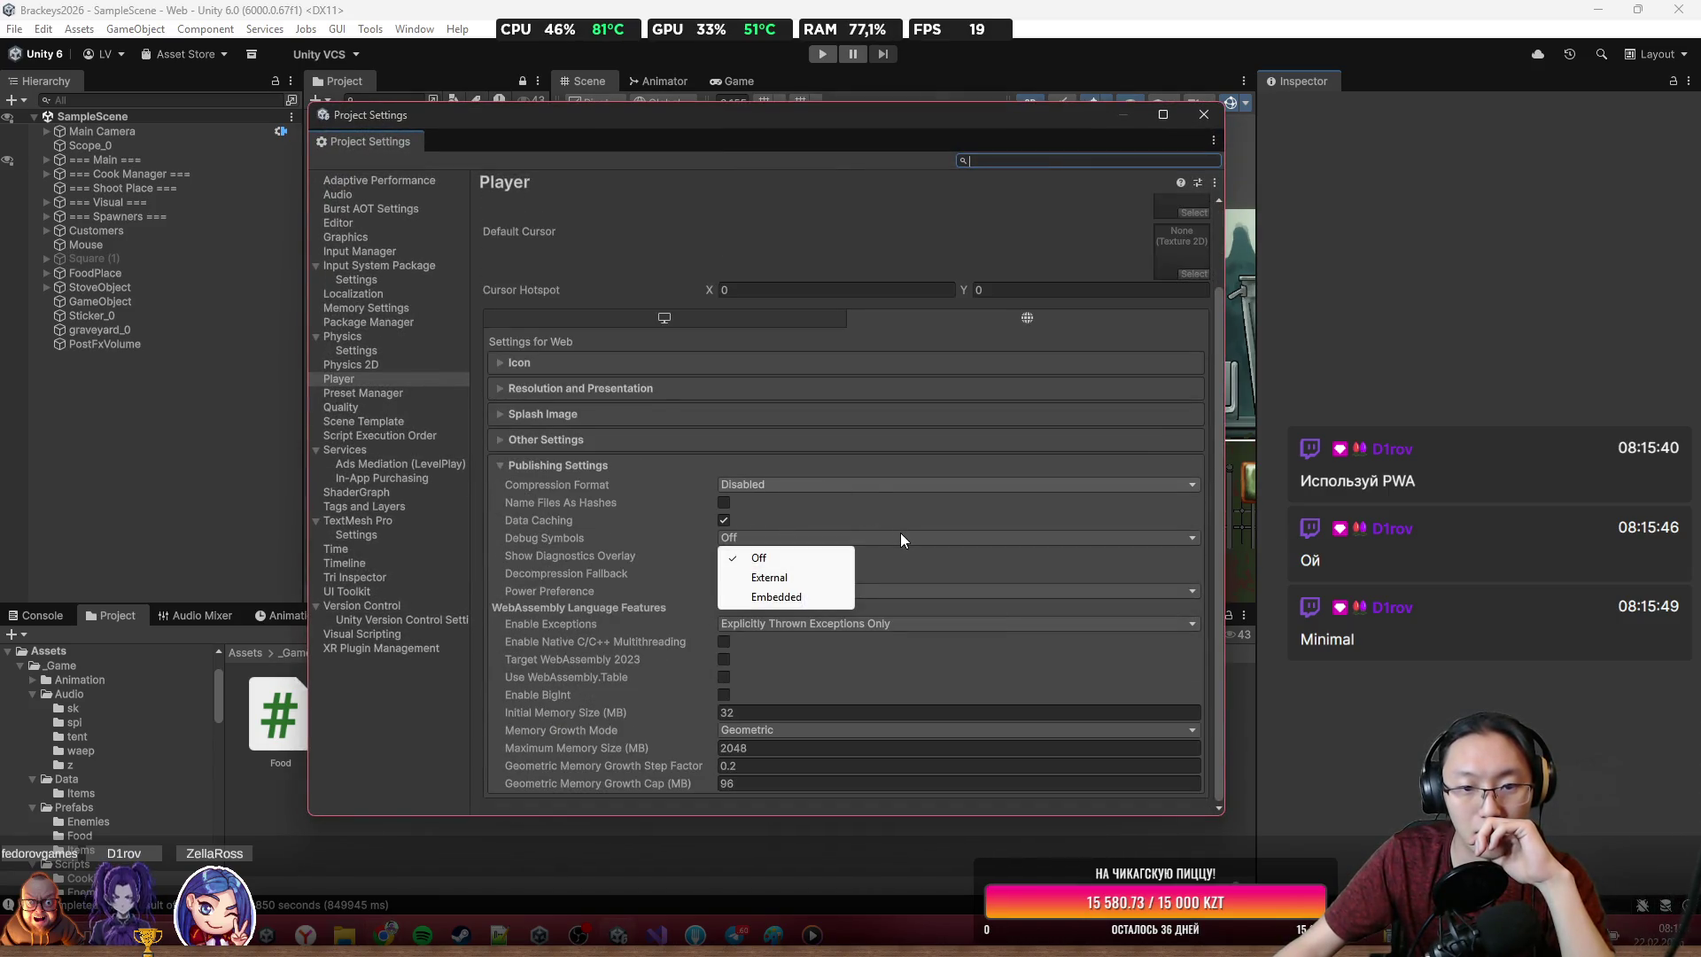
click(1208, 620)
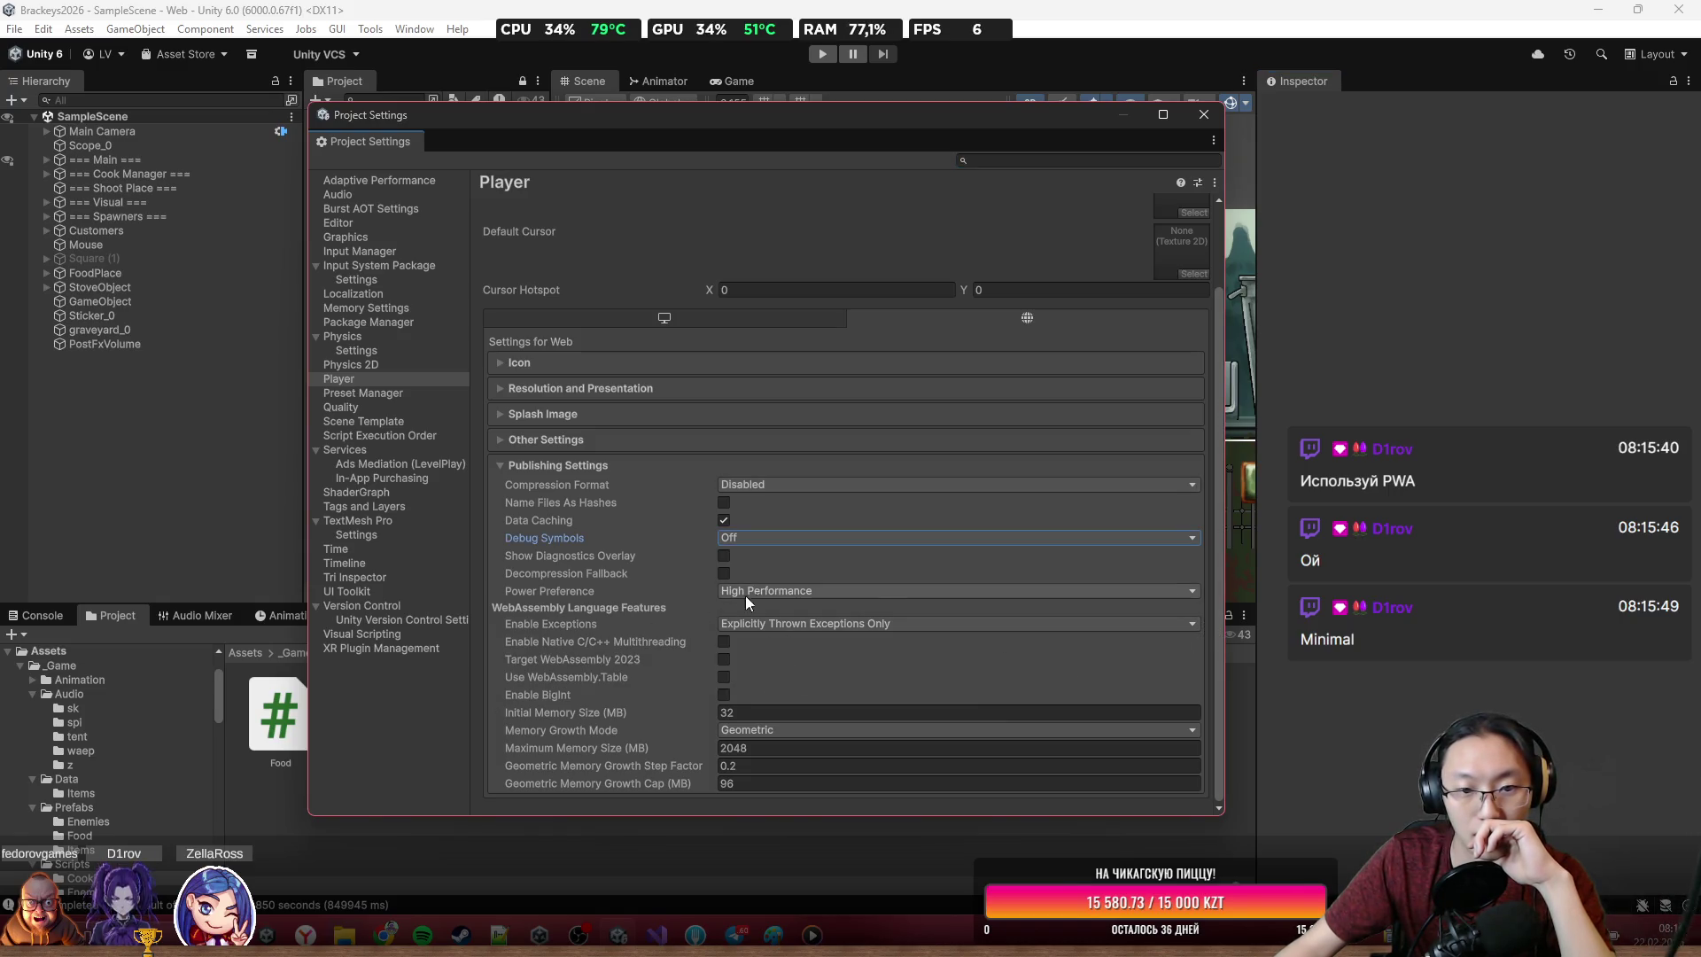
click(767, 592)
click(574, 621)
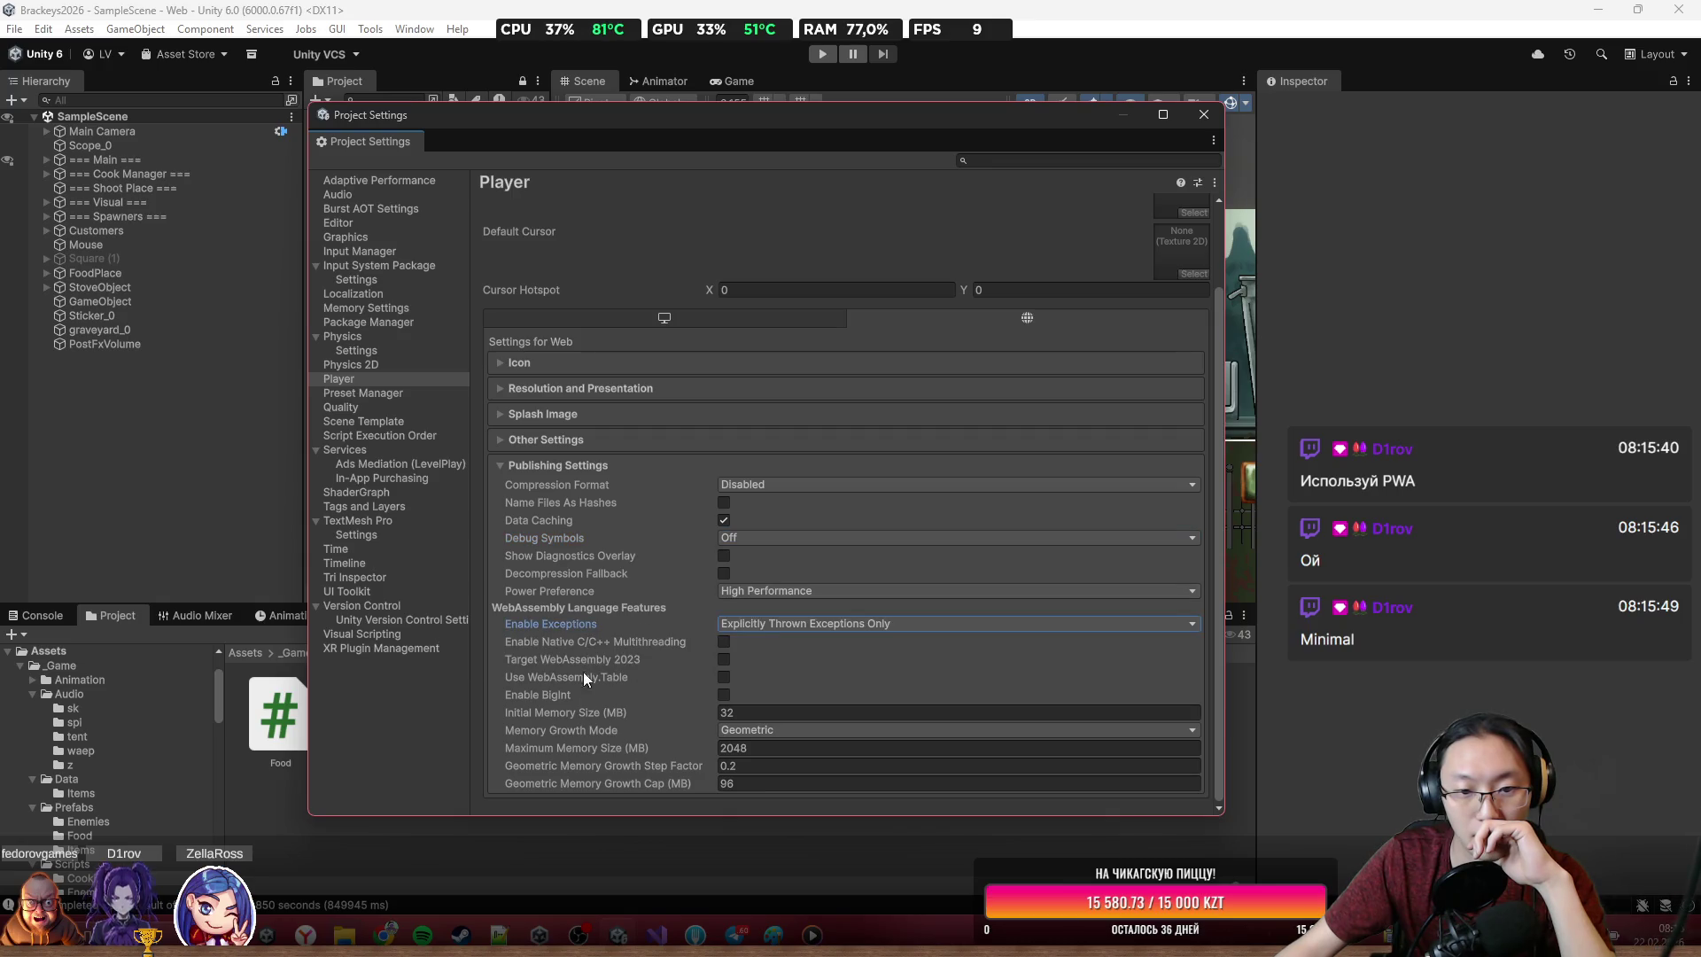
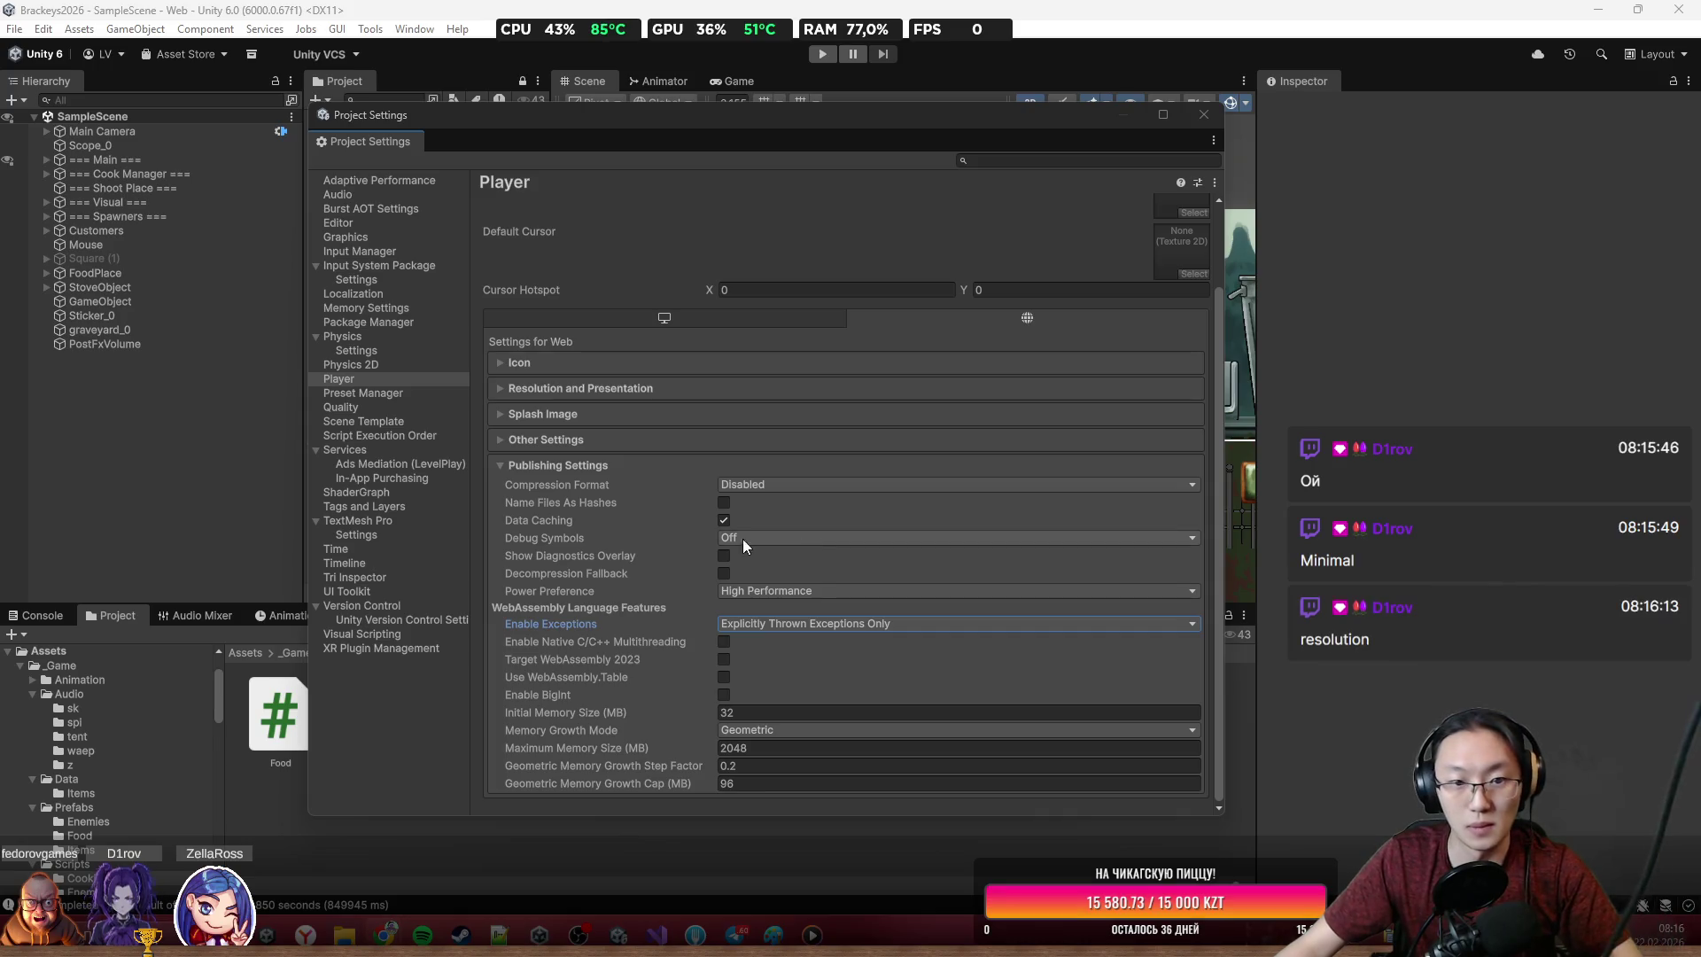
Set the WebGL page template to Minimal in Resolution and Presentation, then start the Web build
click(547, 390)
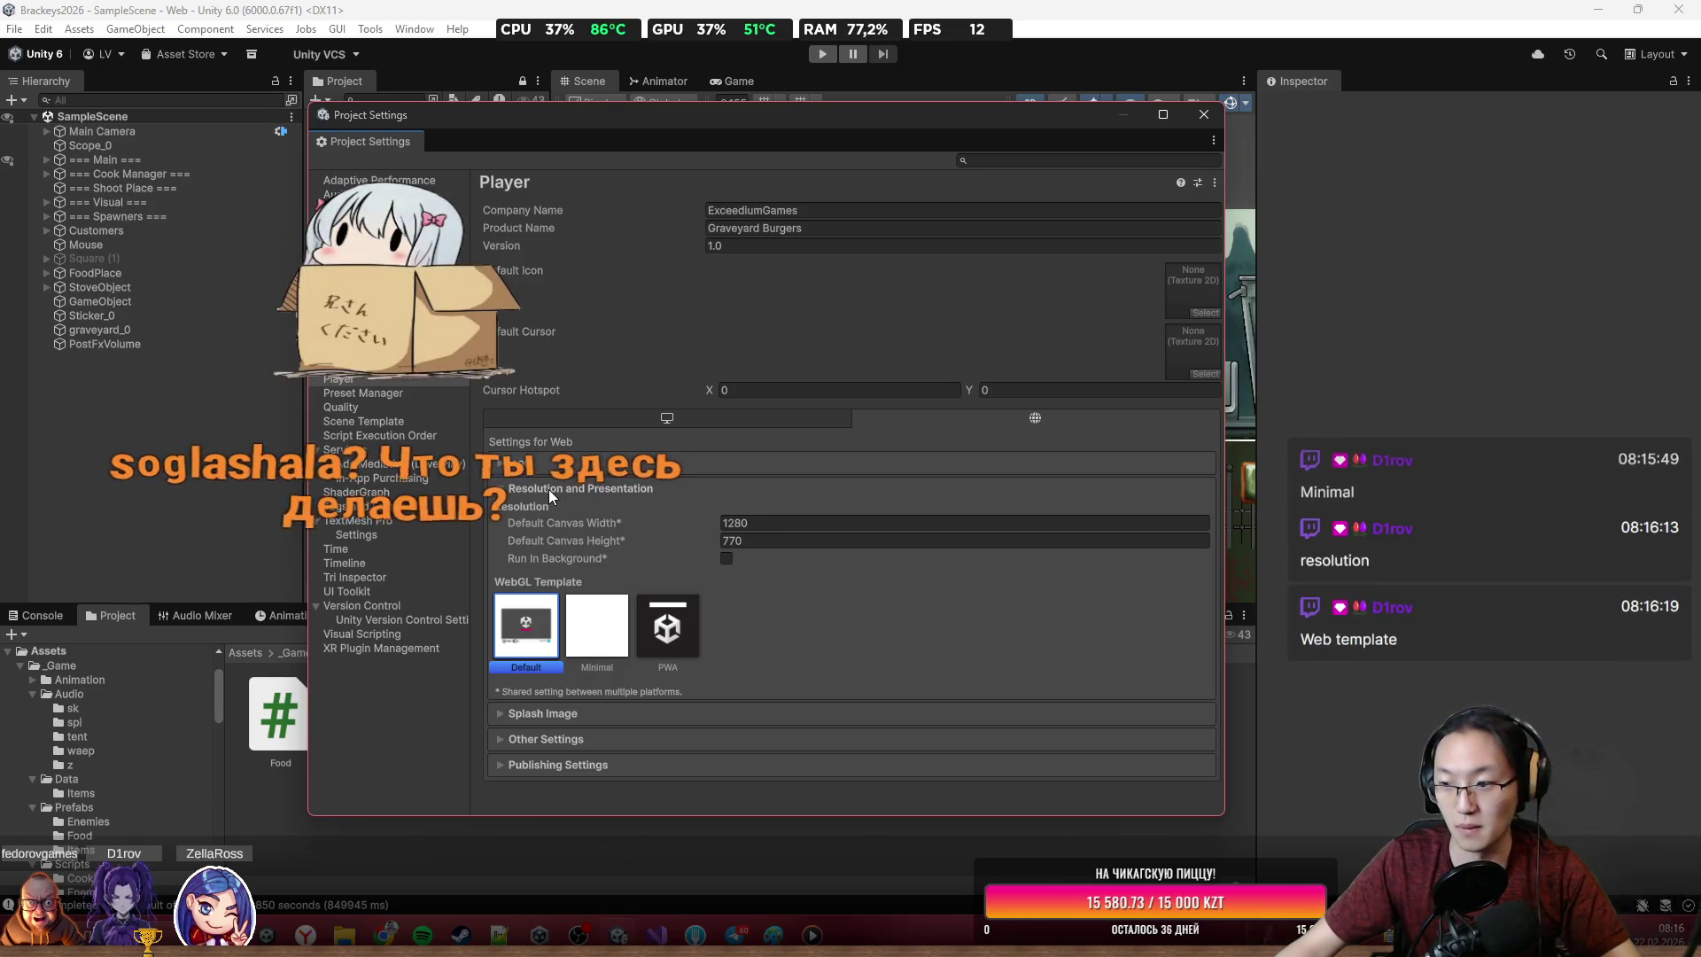
click(615, 652)
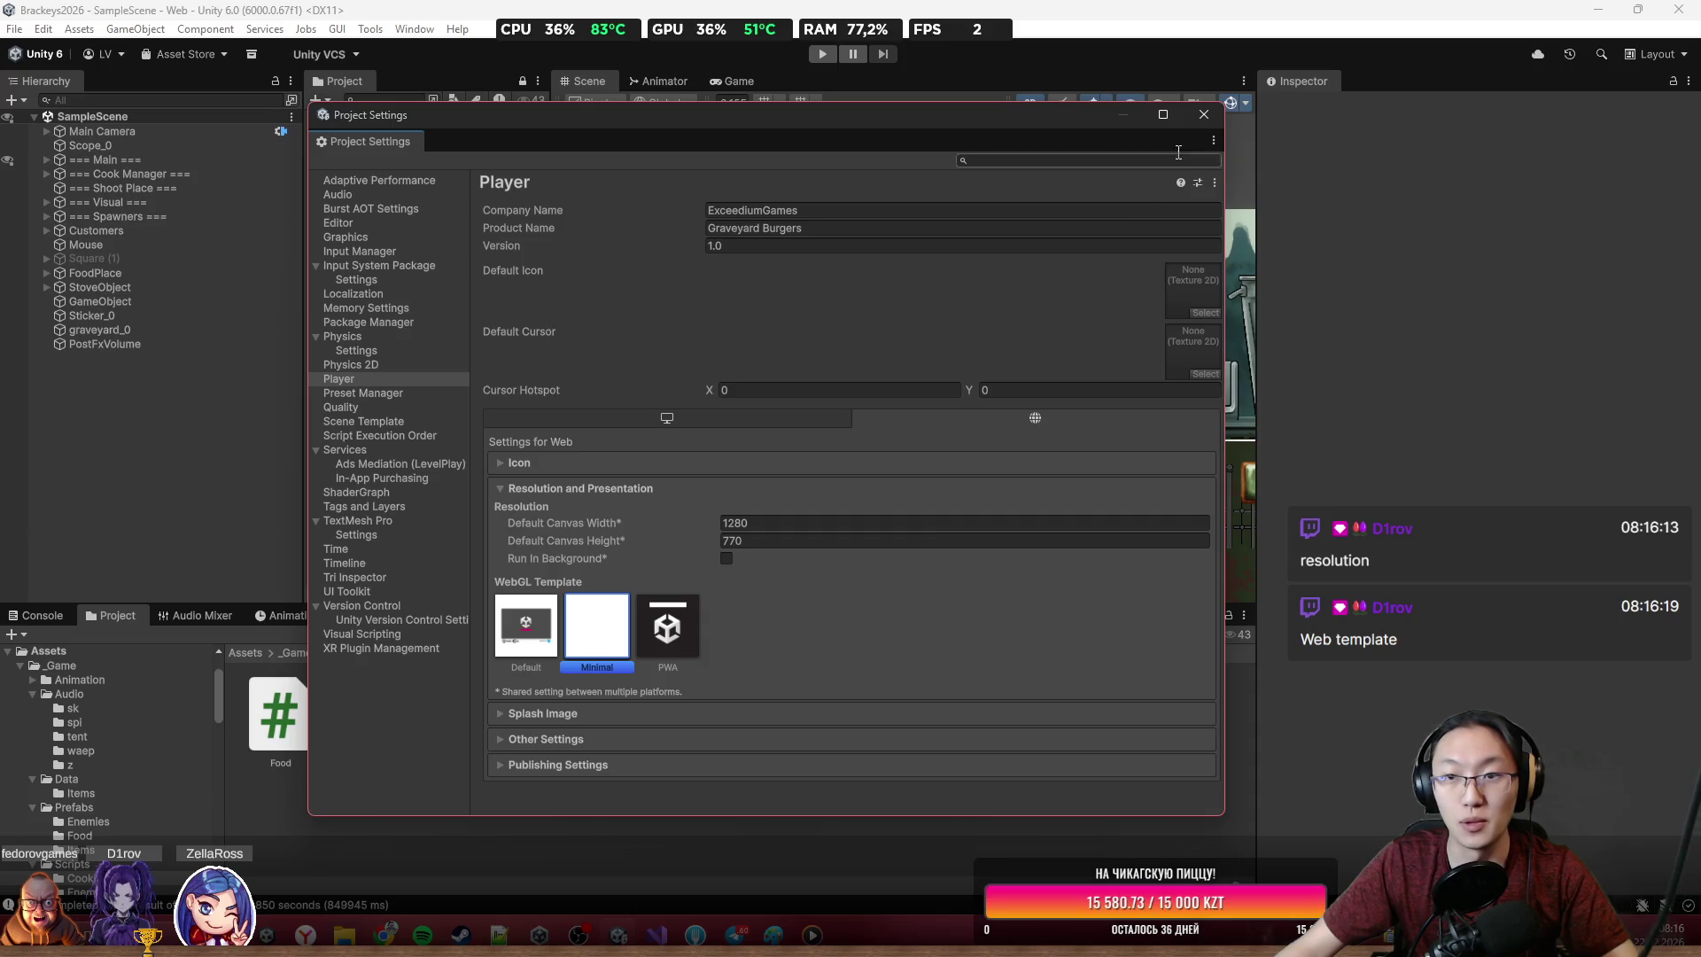
click(1204, 114)
click(1082, 211)
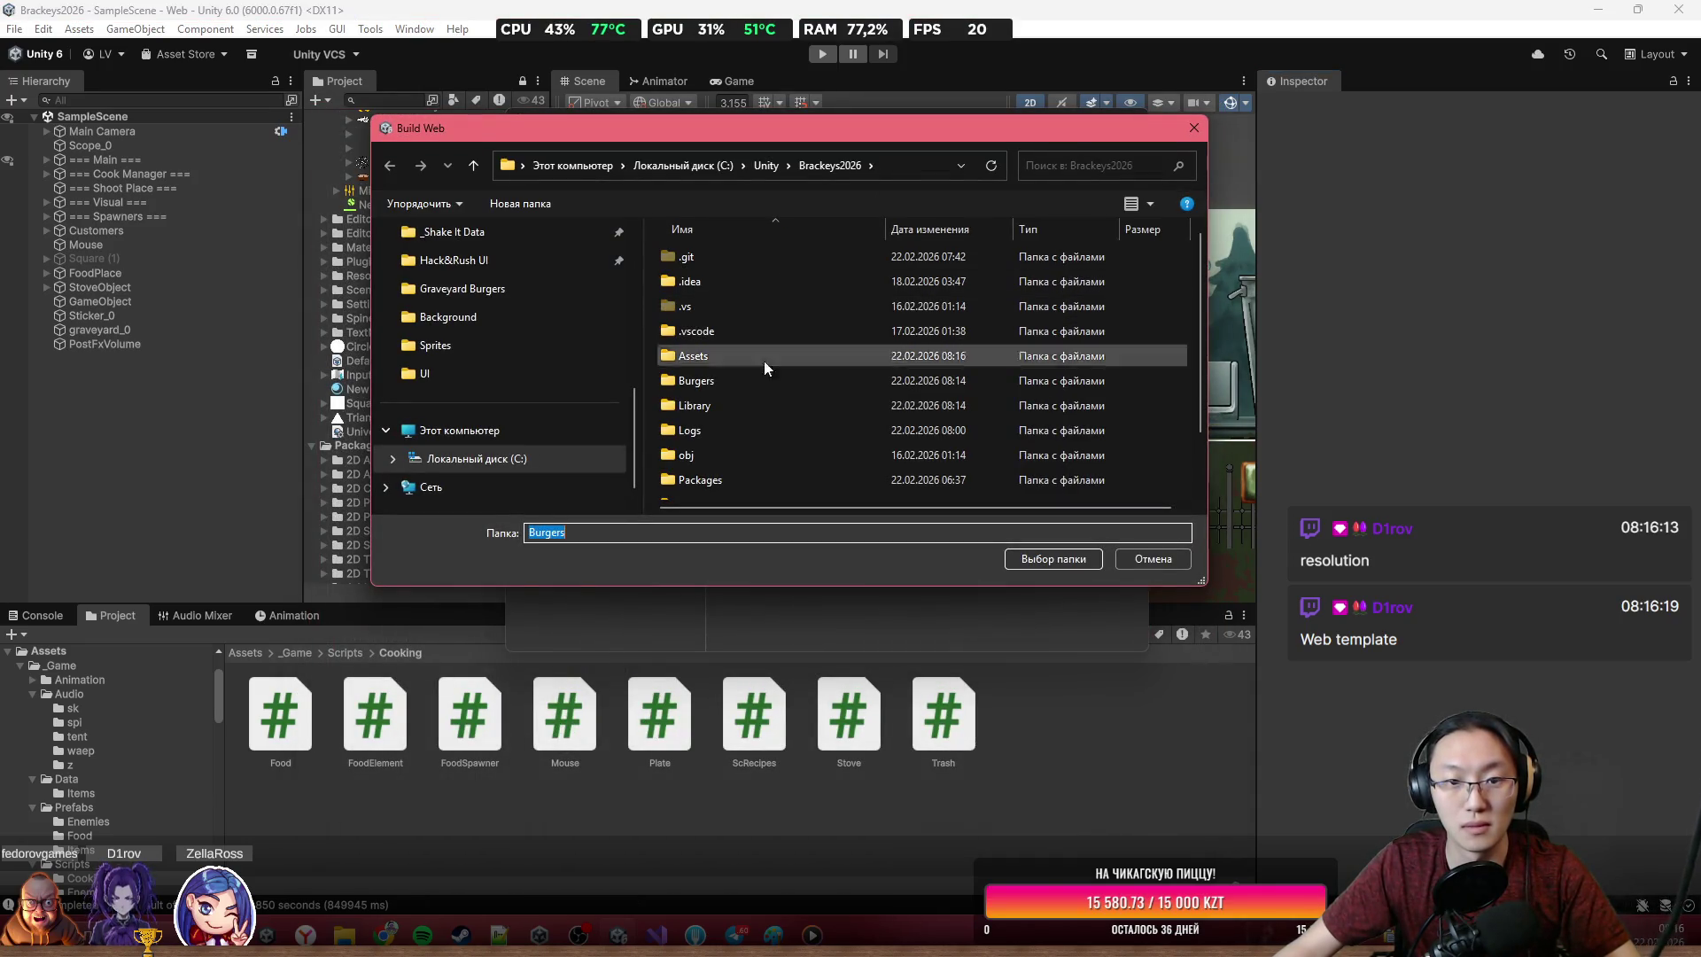
Check the old Burgers build folder in the folder picker and delete it
scroll(758, 448, down, 1)
scroll(735, 337, up, 1)
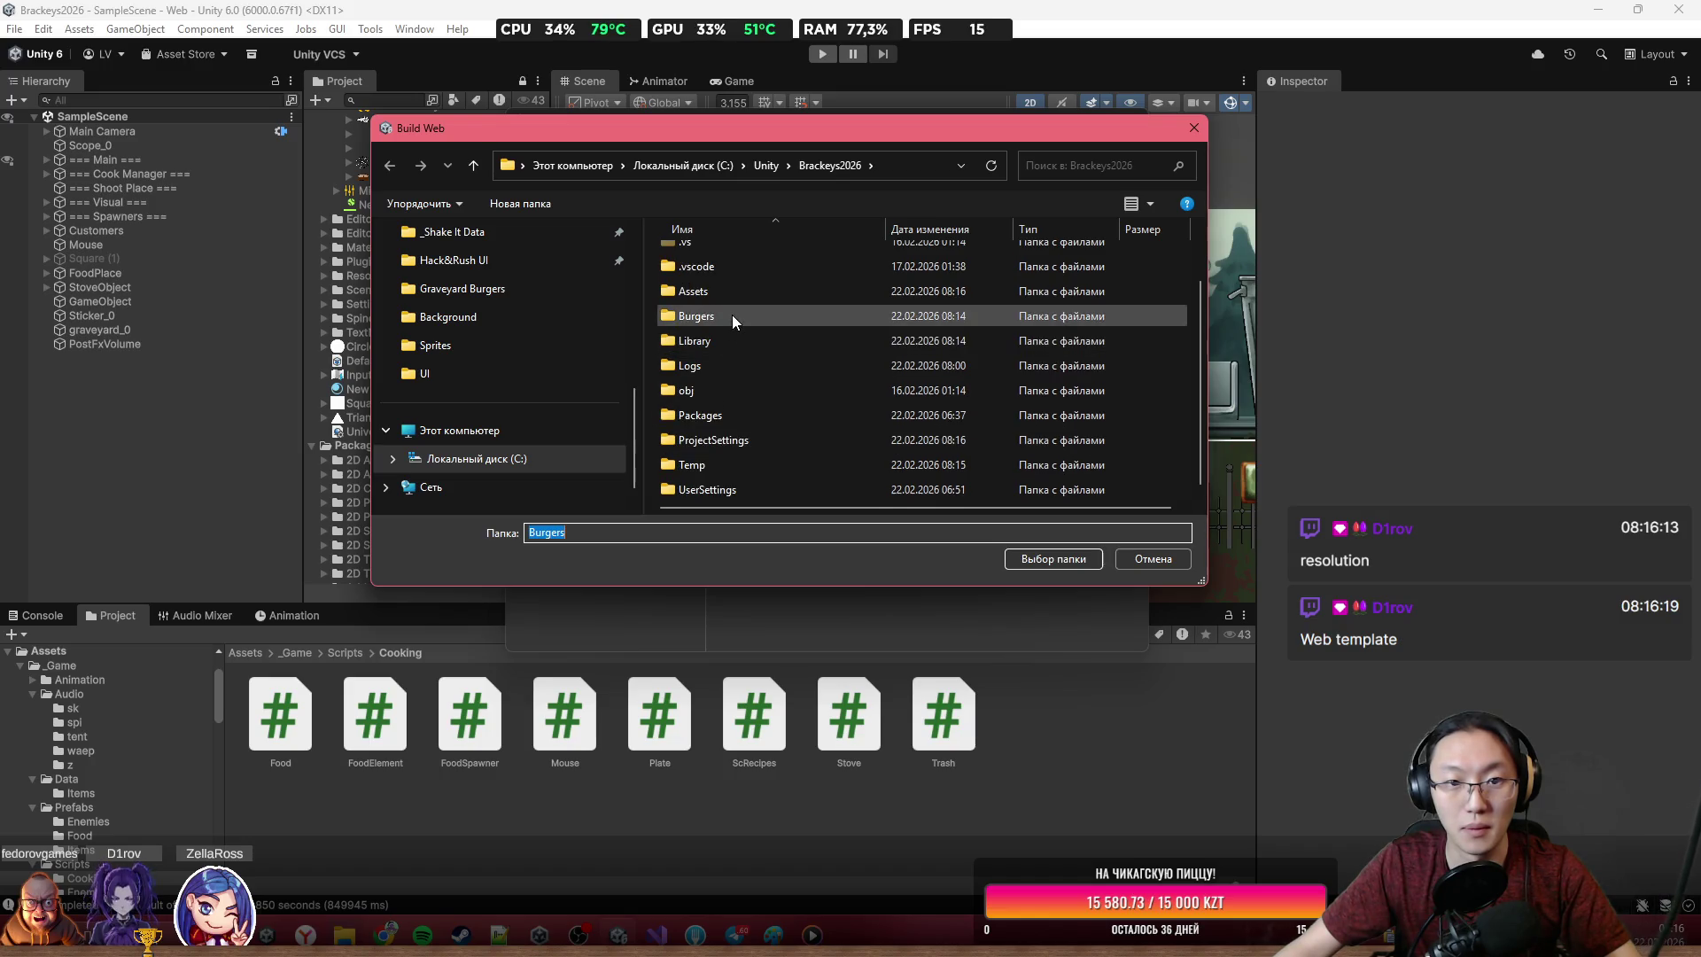
scroll(763, 391, down, 1)
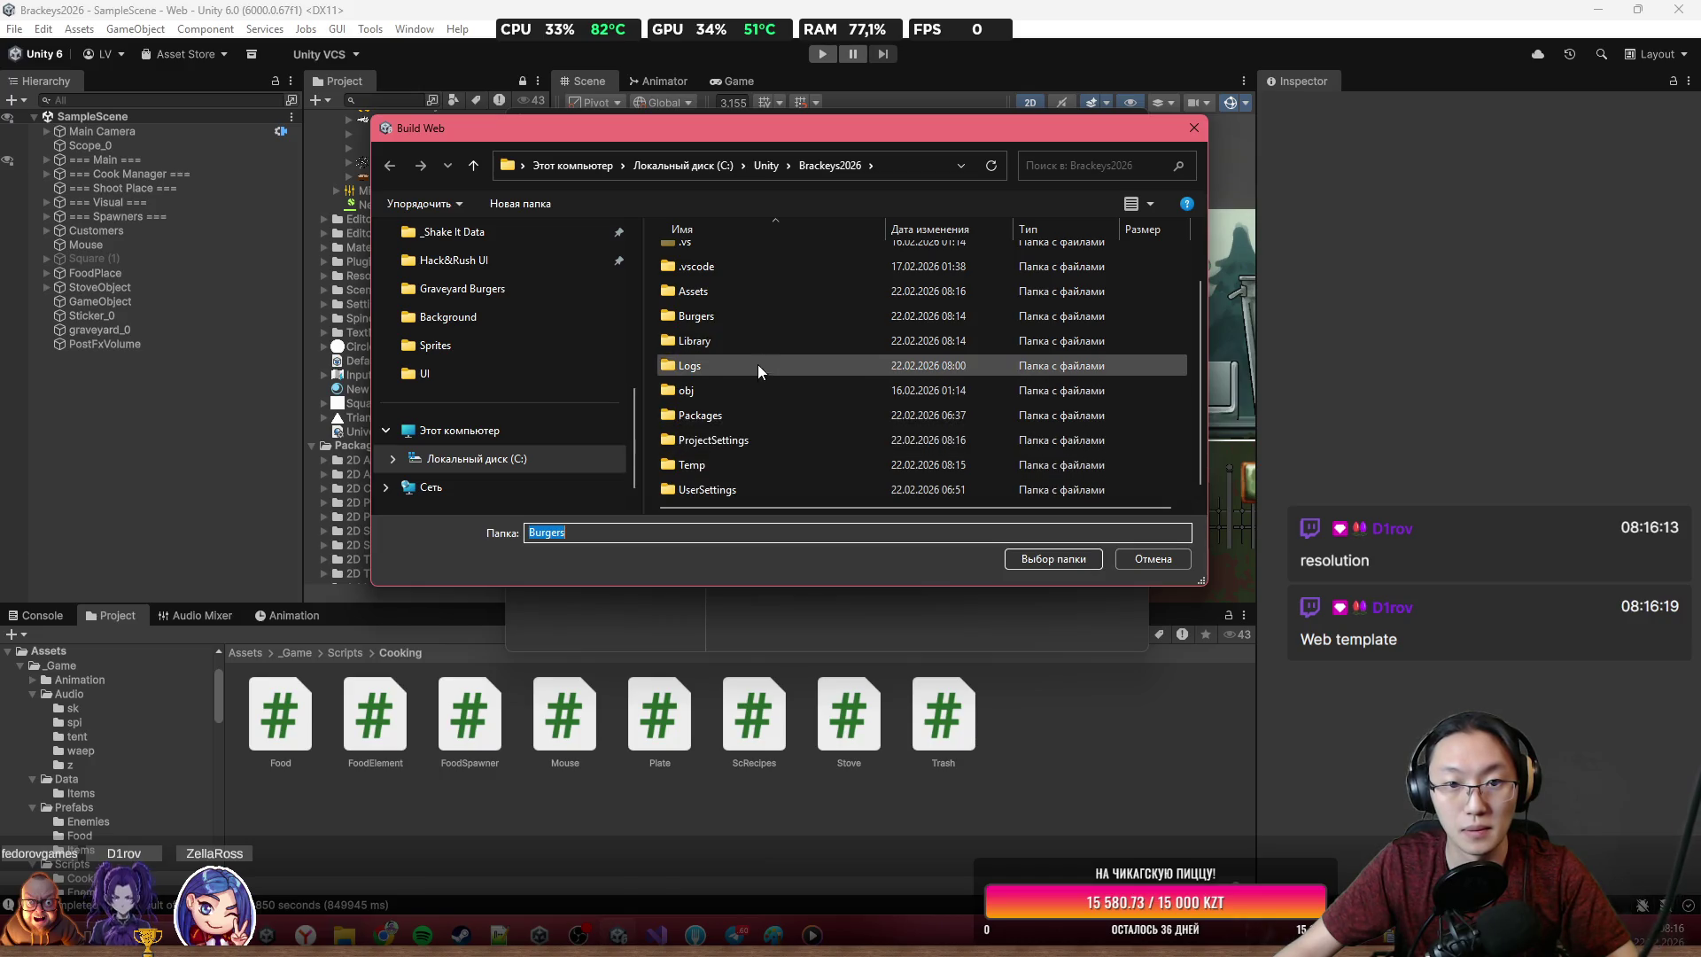
double_click(753, 321)
key(BackSpace)
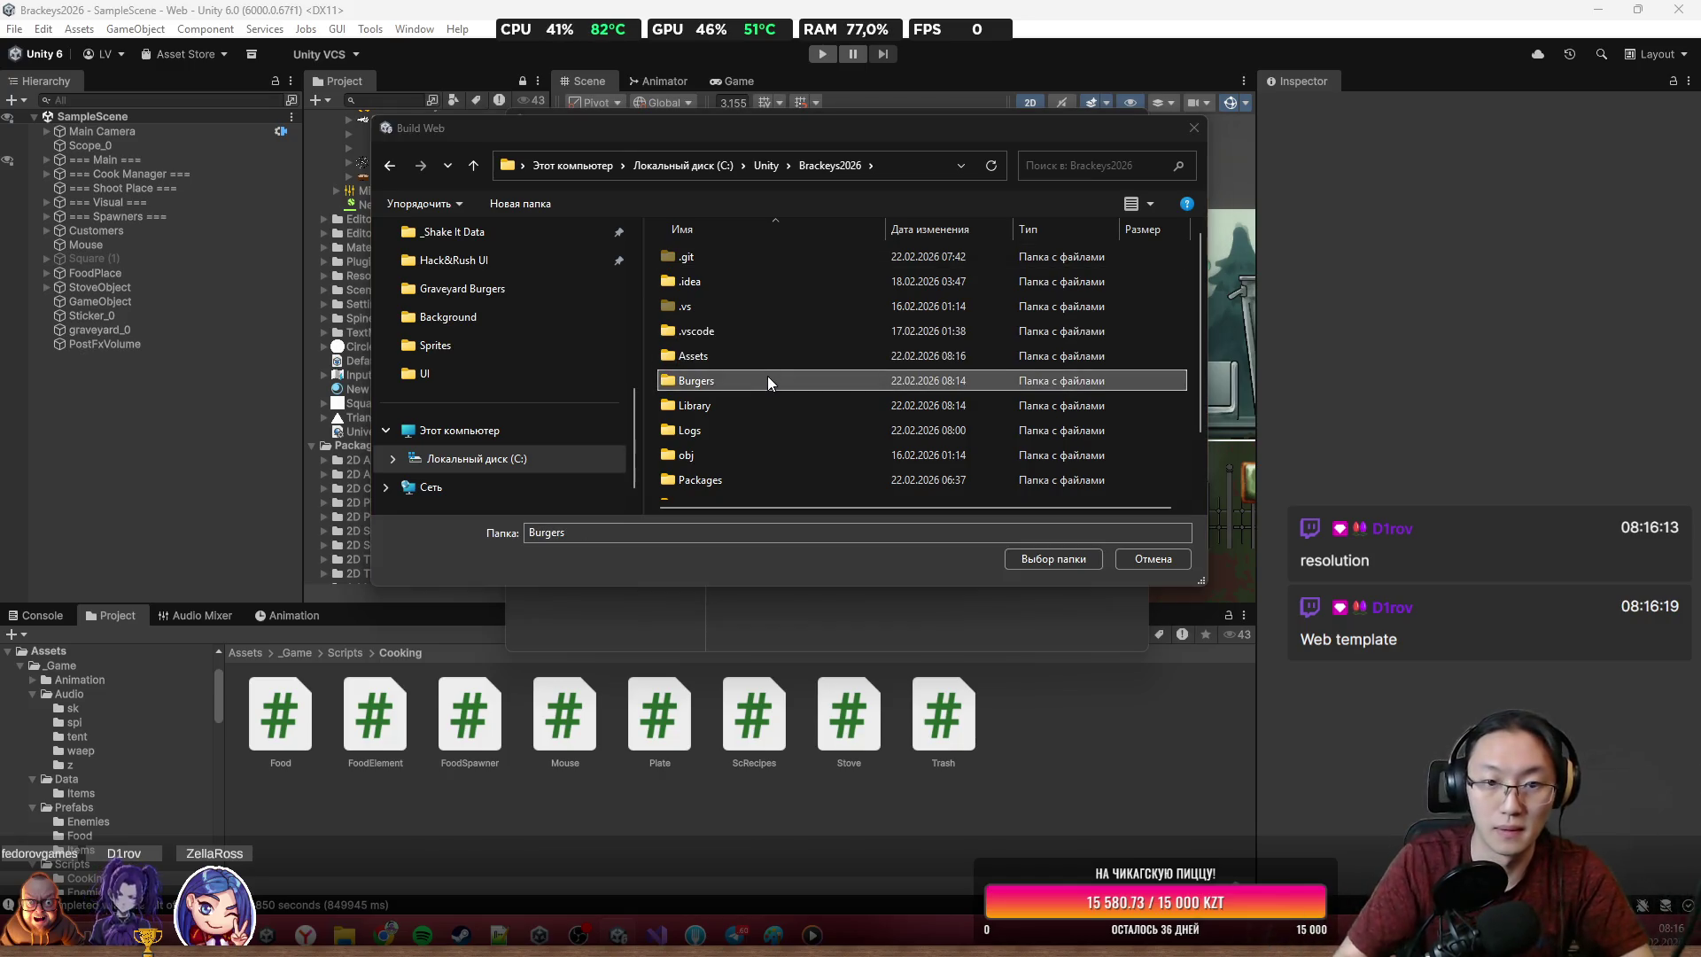
key(Delete)
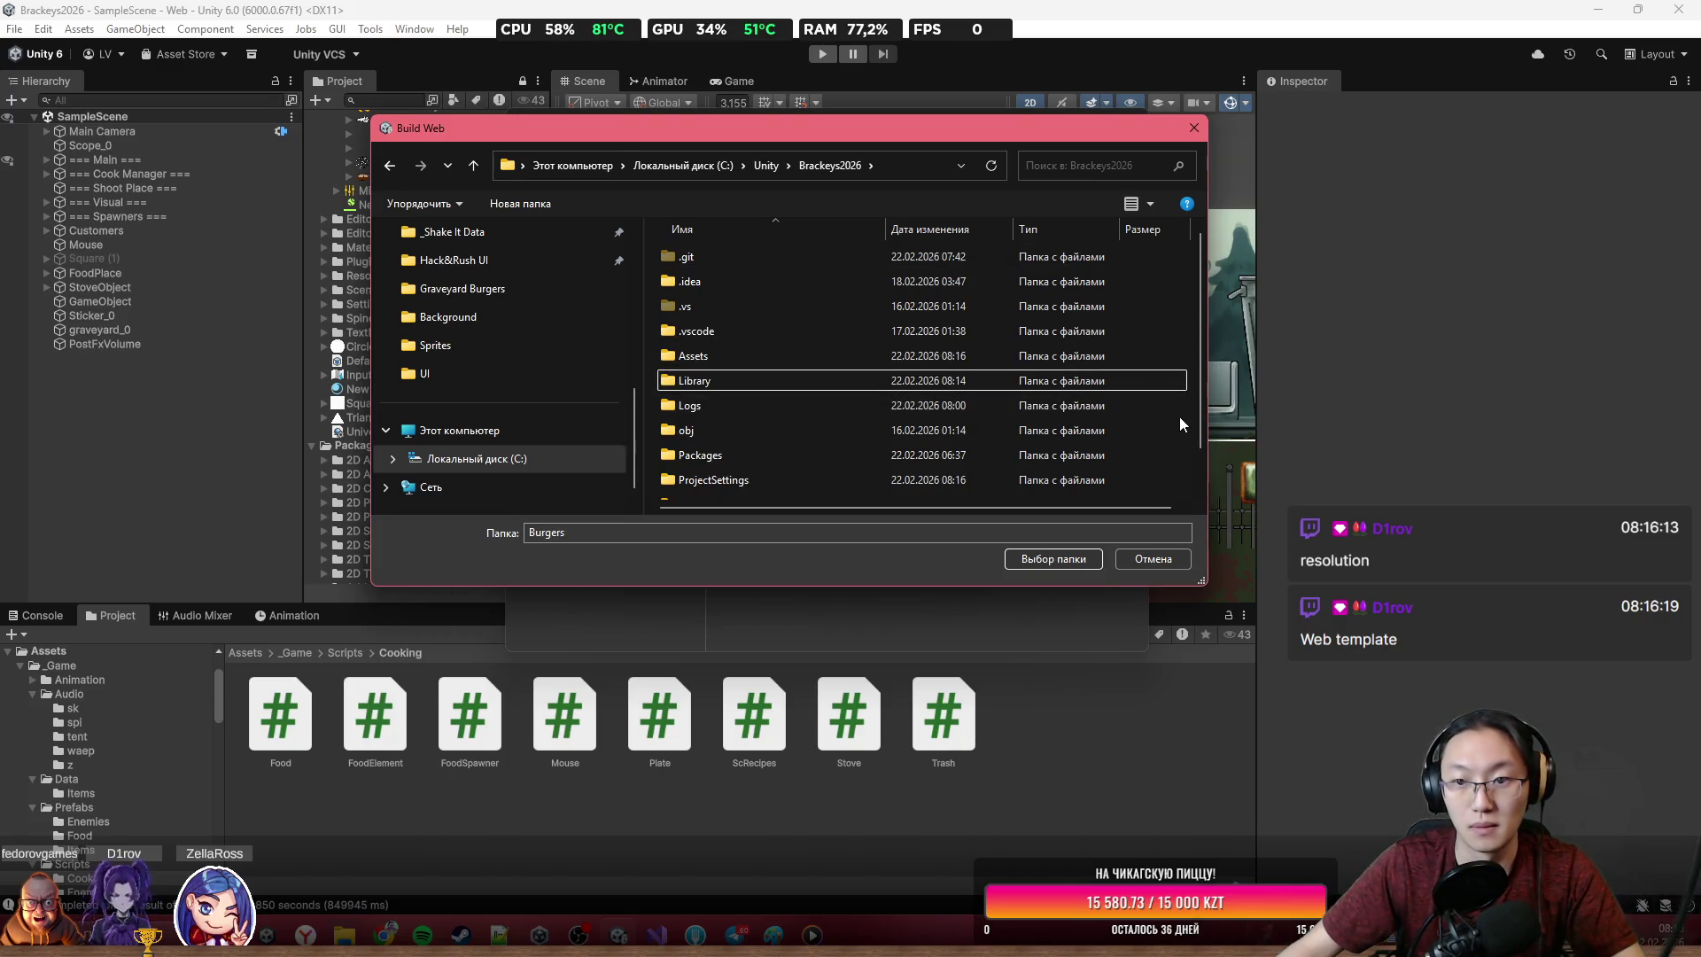
Create a new Burgers folder and select it as the Web build output
right_click(1186, 424)
mouse_move(1249, 689)
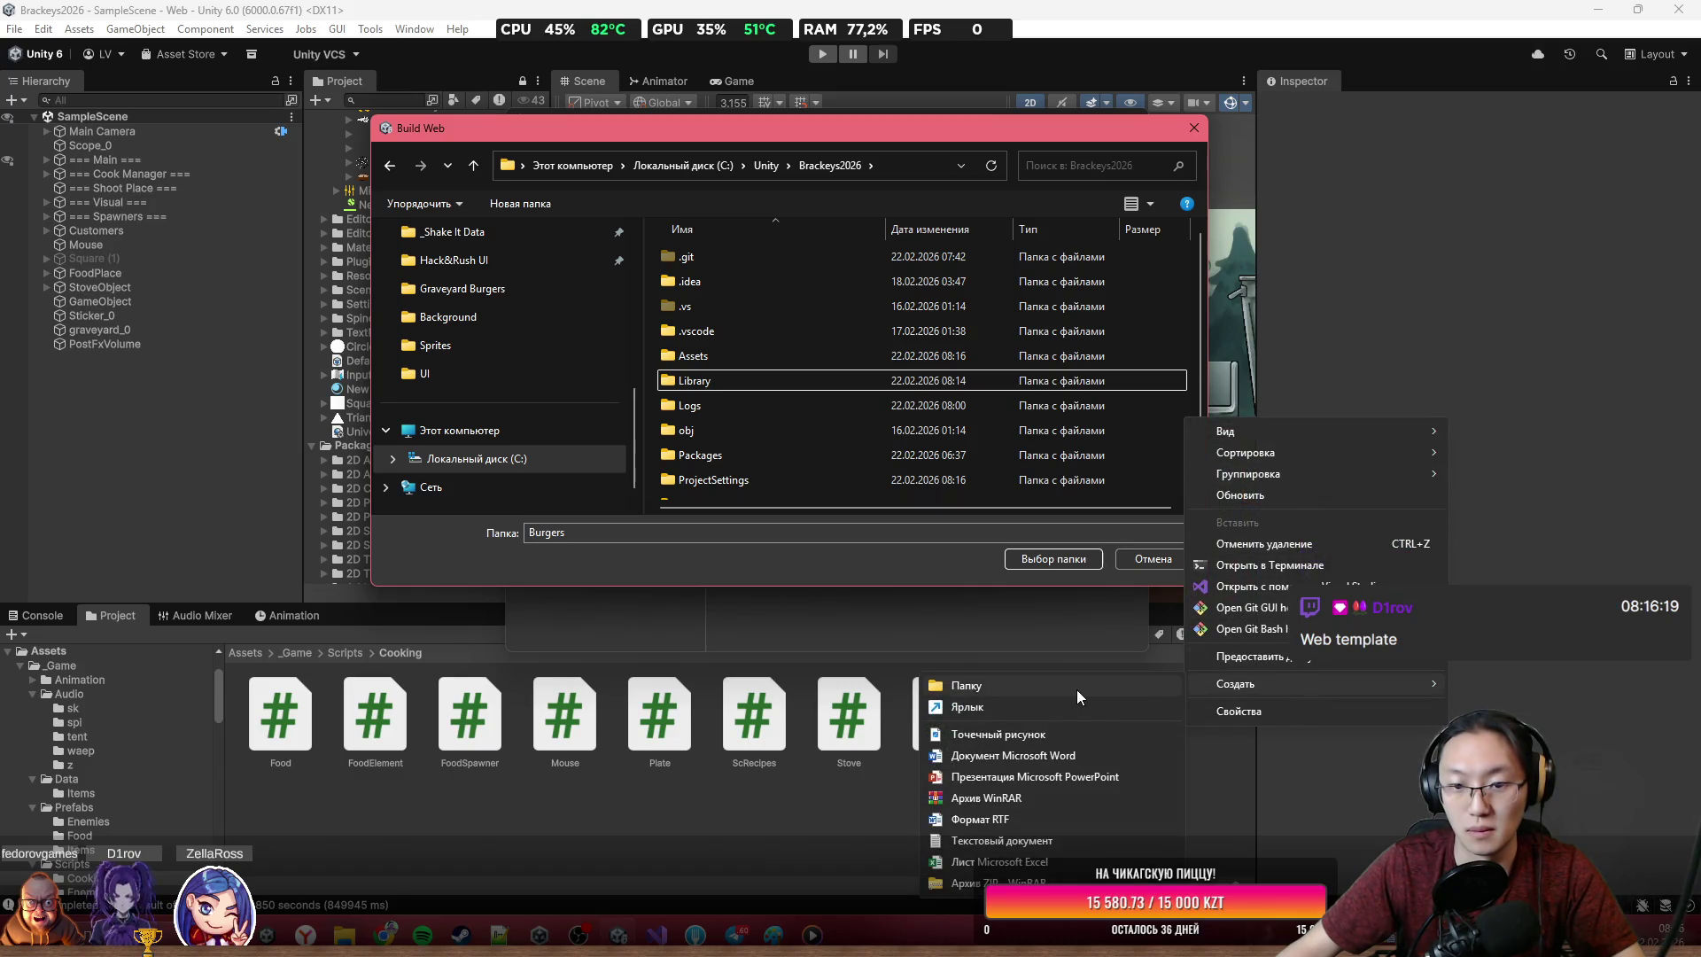
click(1082, 686)
text(Bu)
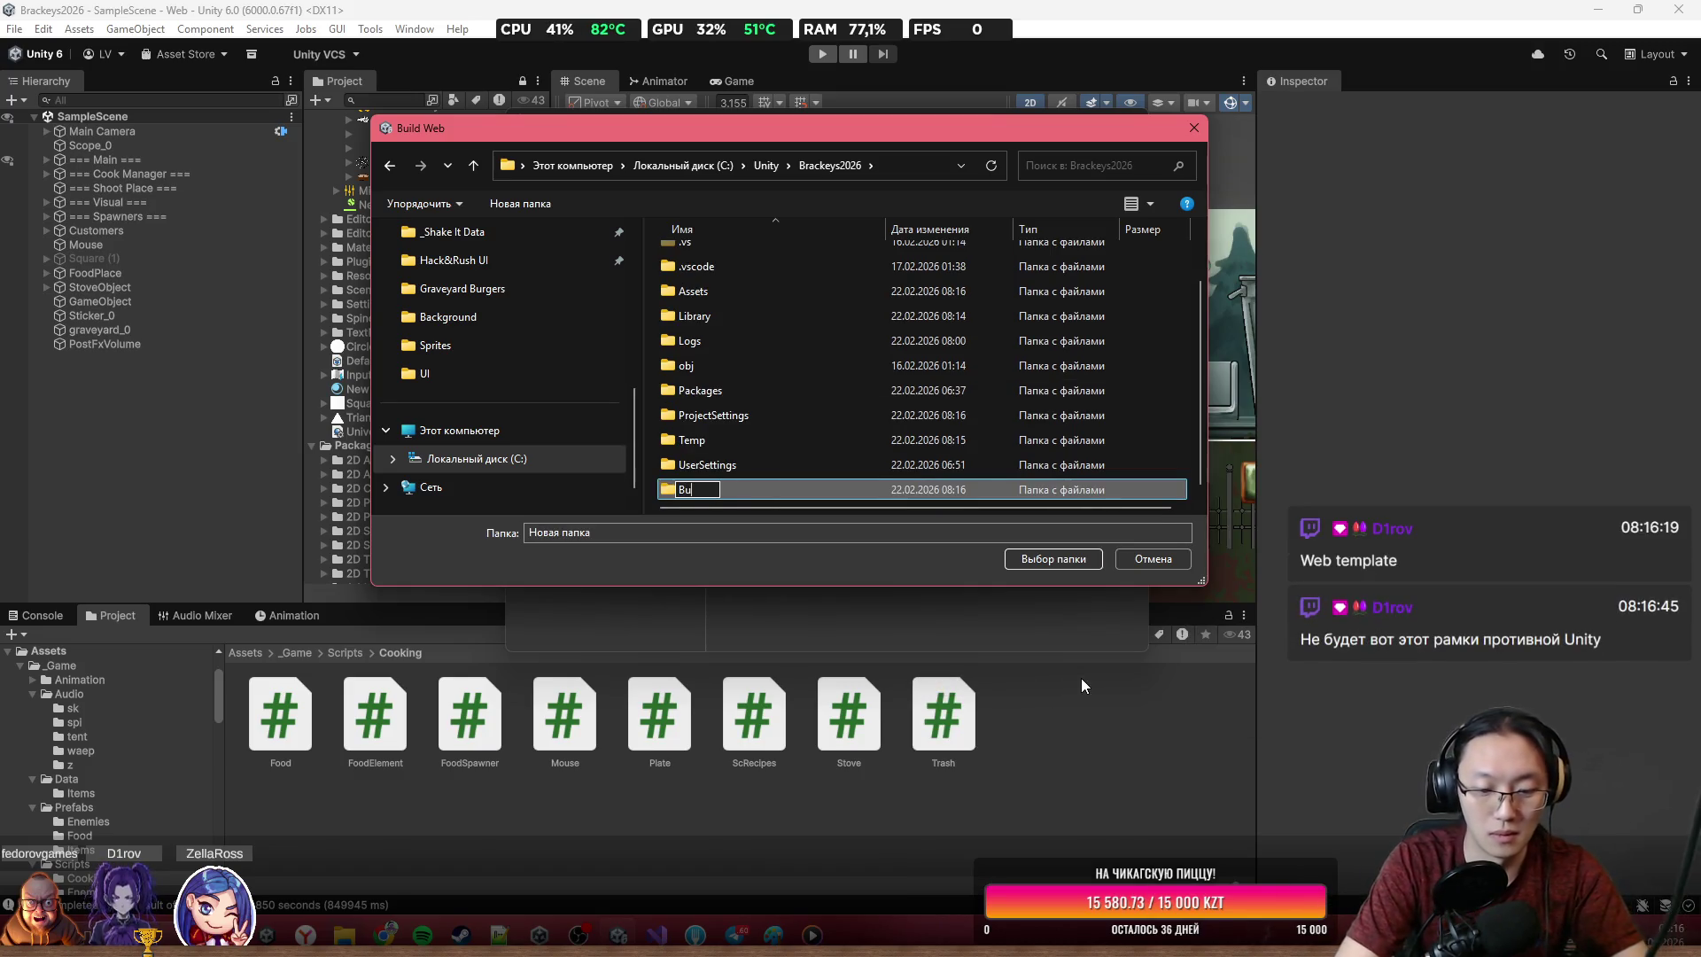
text(rget)
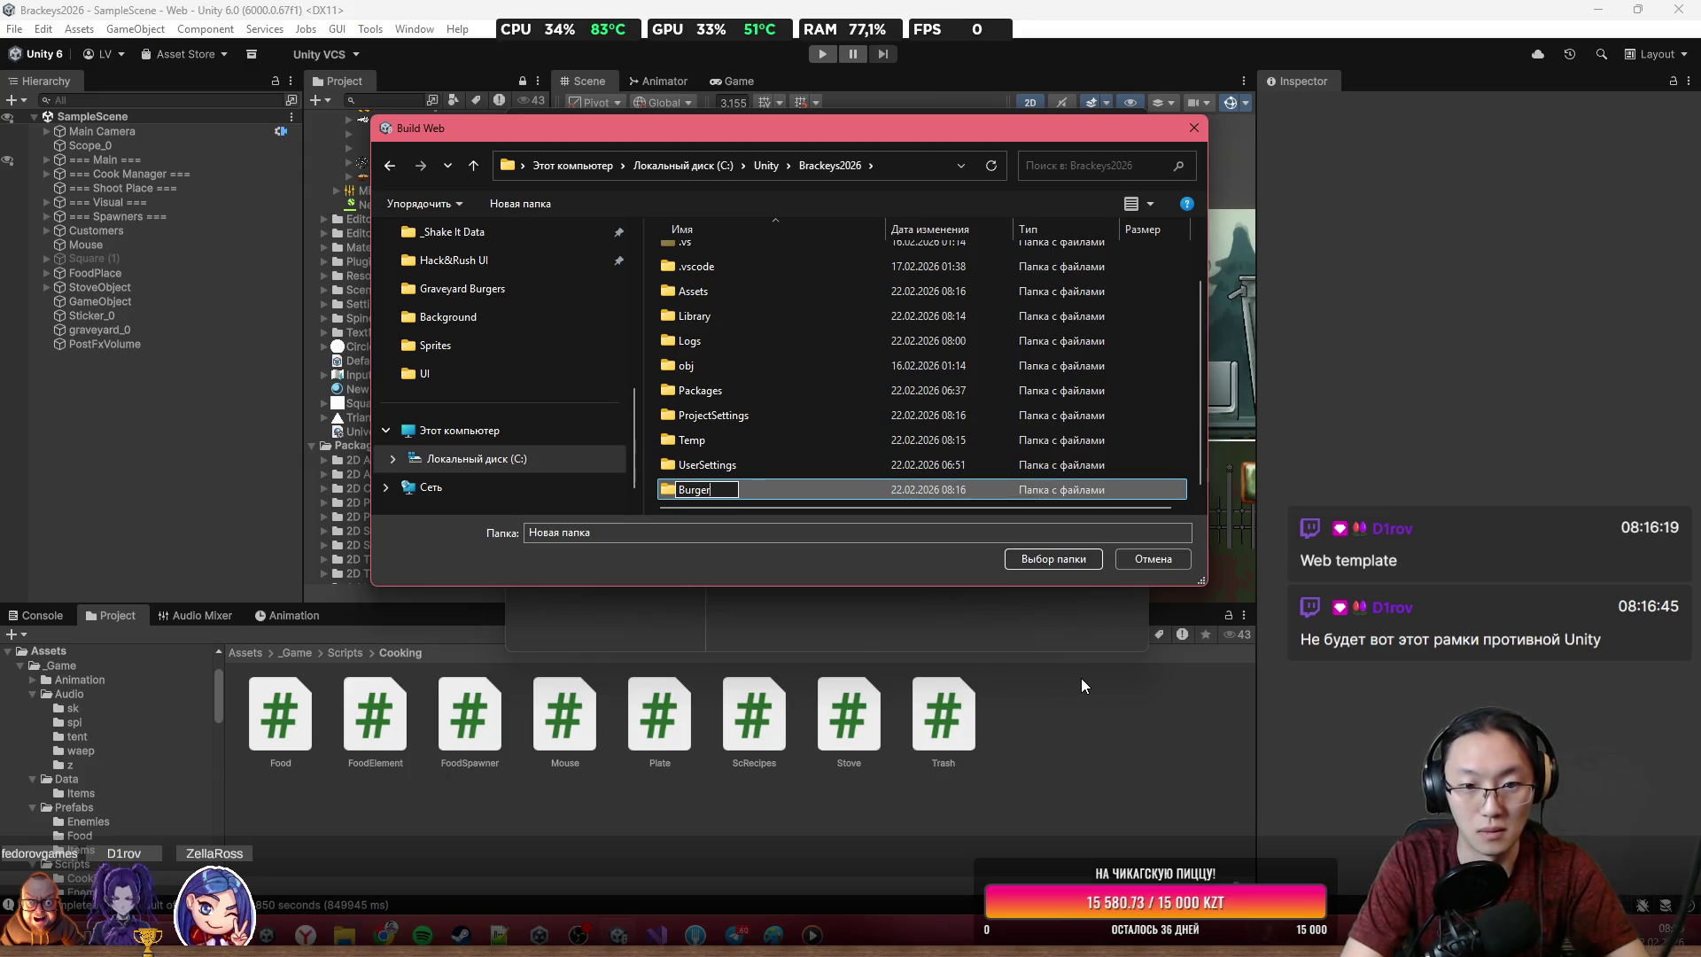
key(Return)
key(Return)
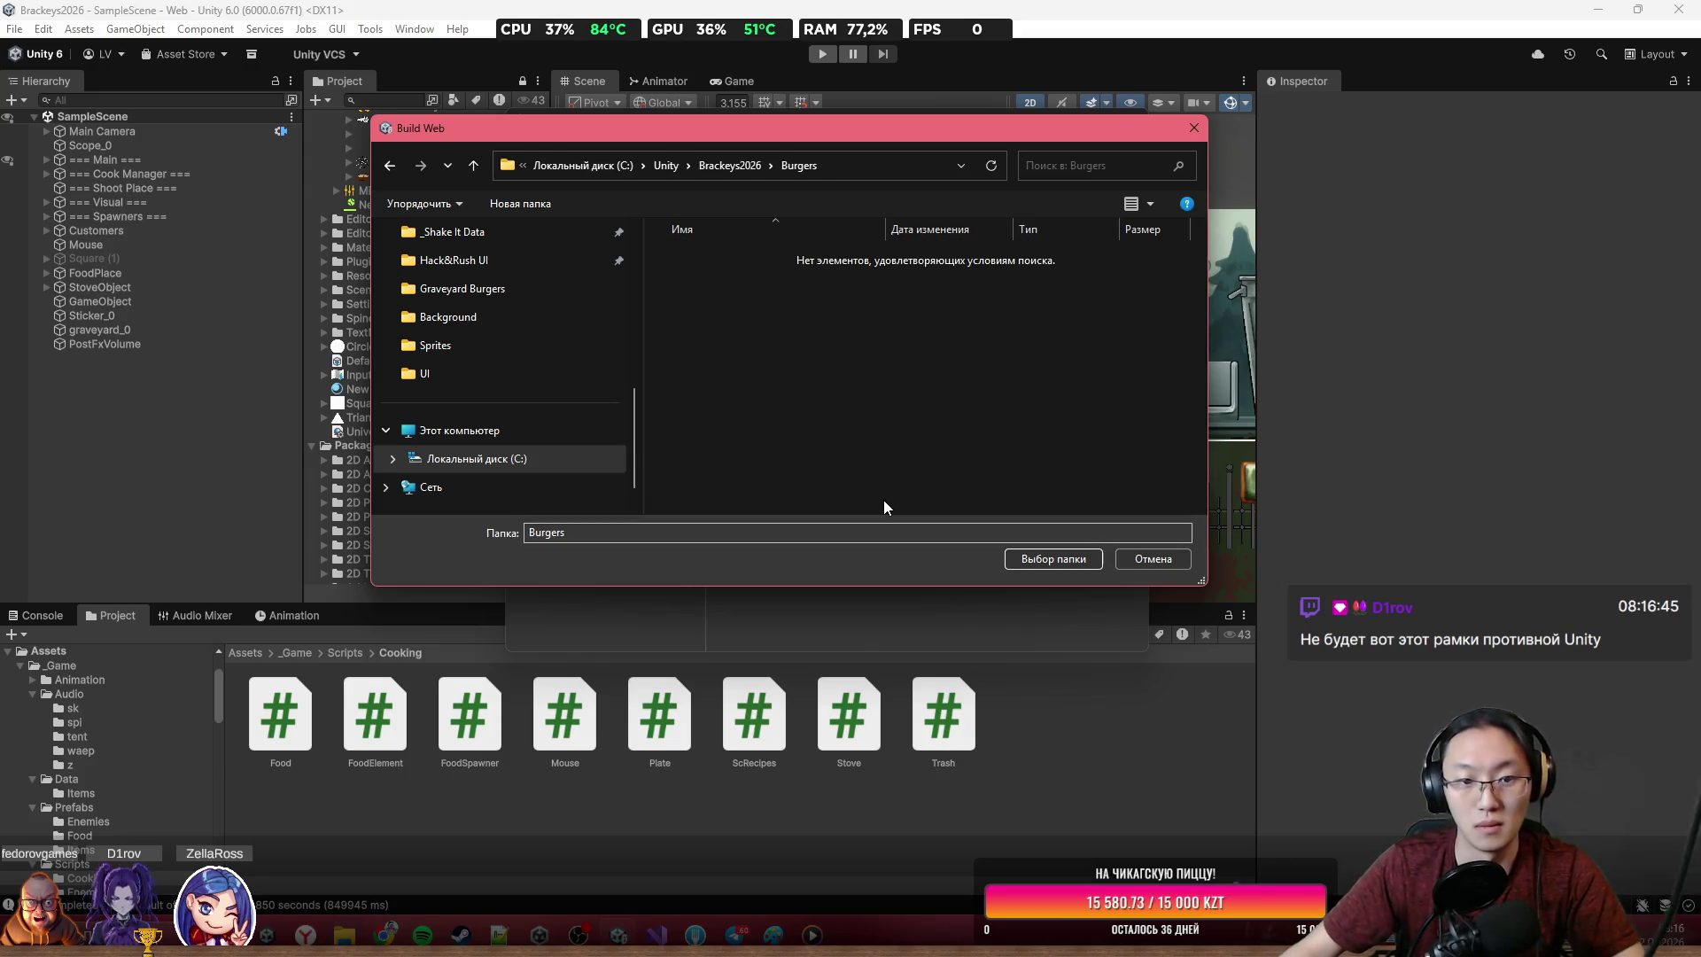
click(1069, 568)
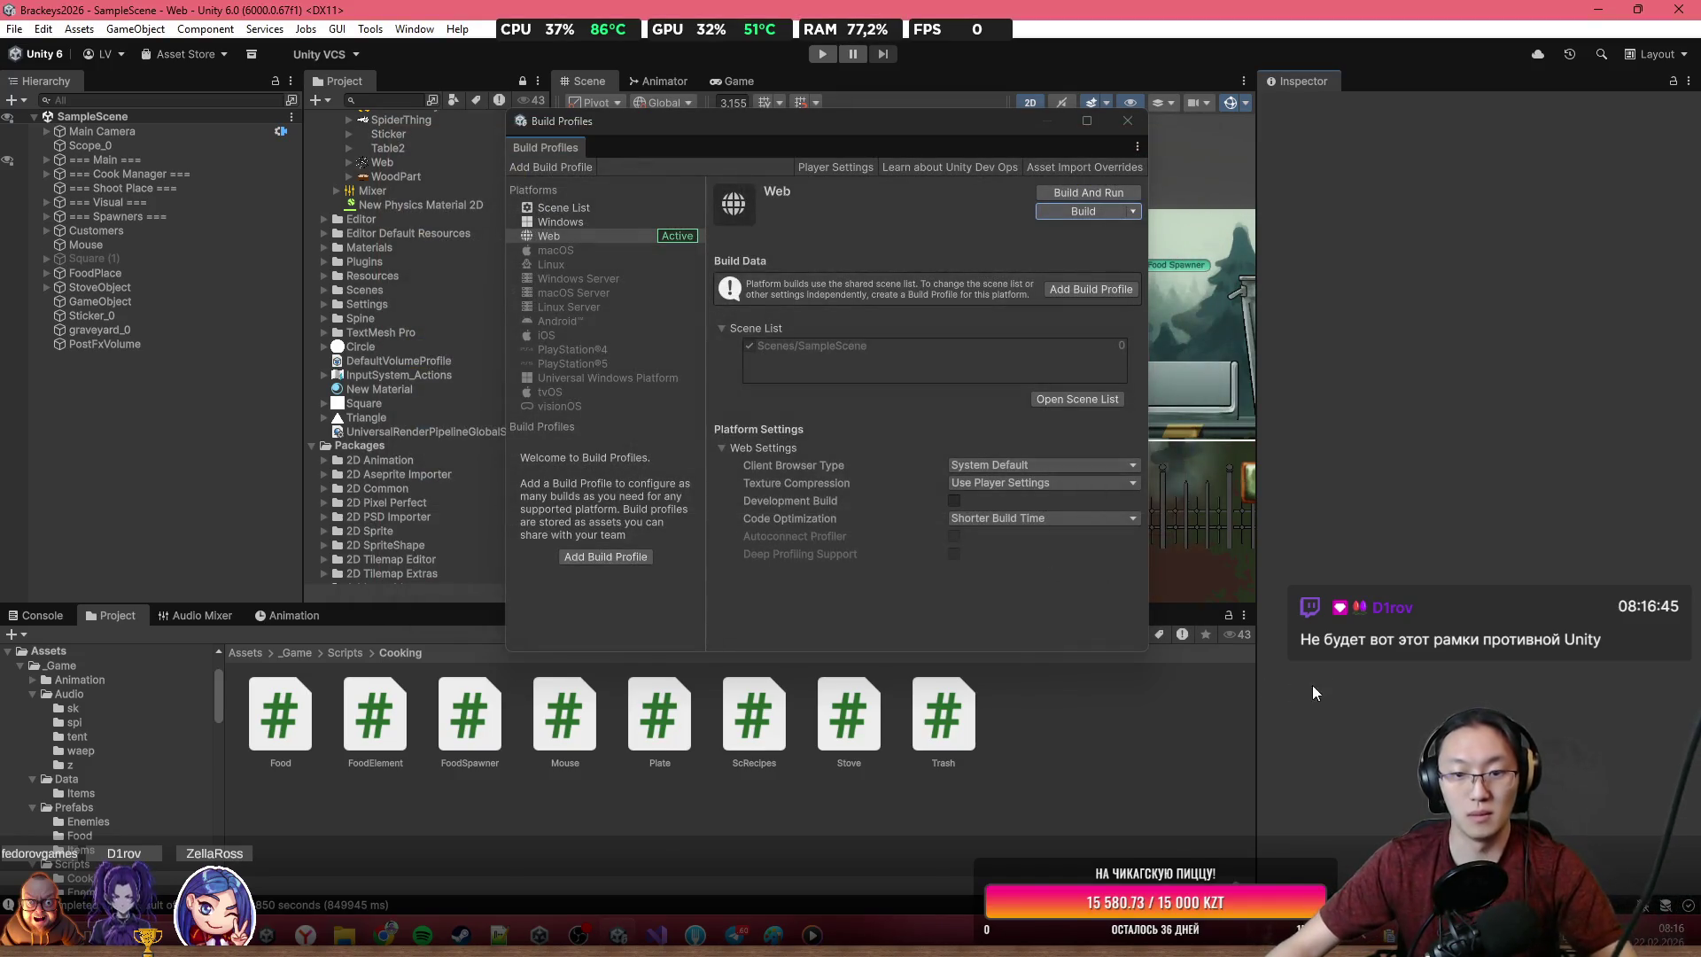
Show the _Game folder contents, then switch to Visual Studio
click(268, 652)
click(297, 668)
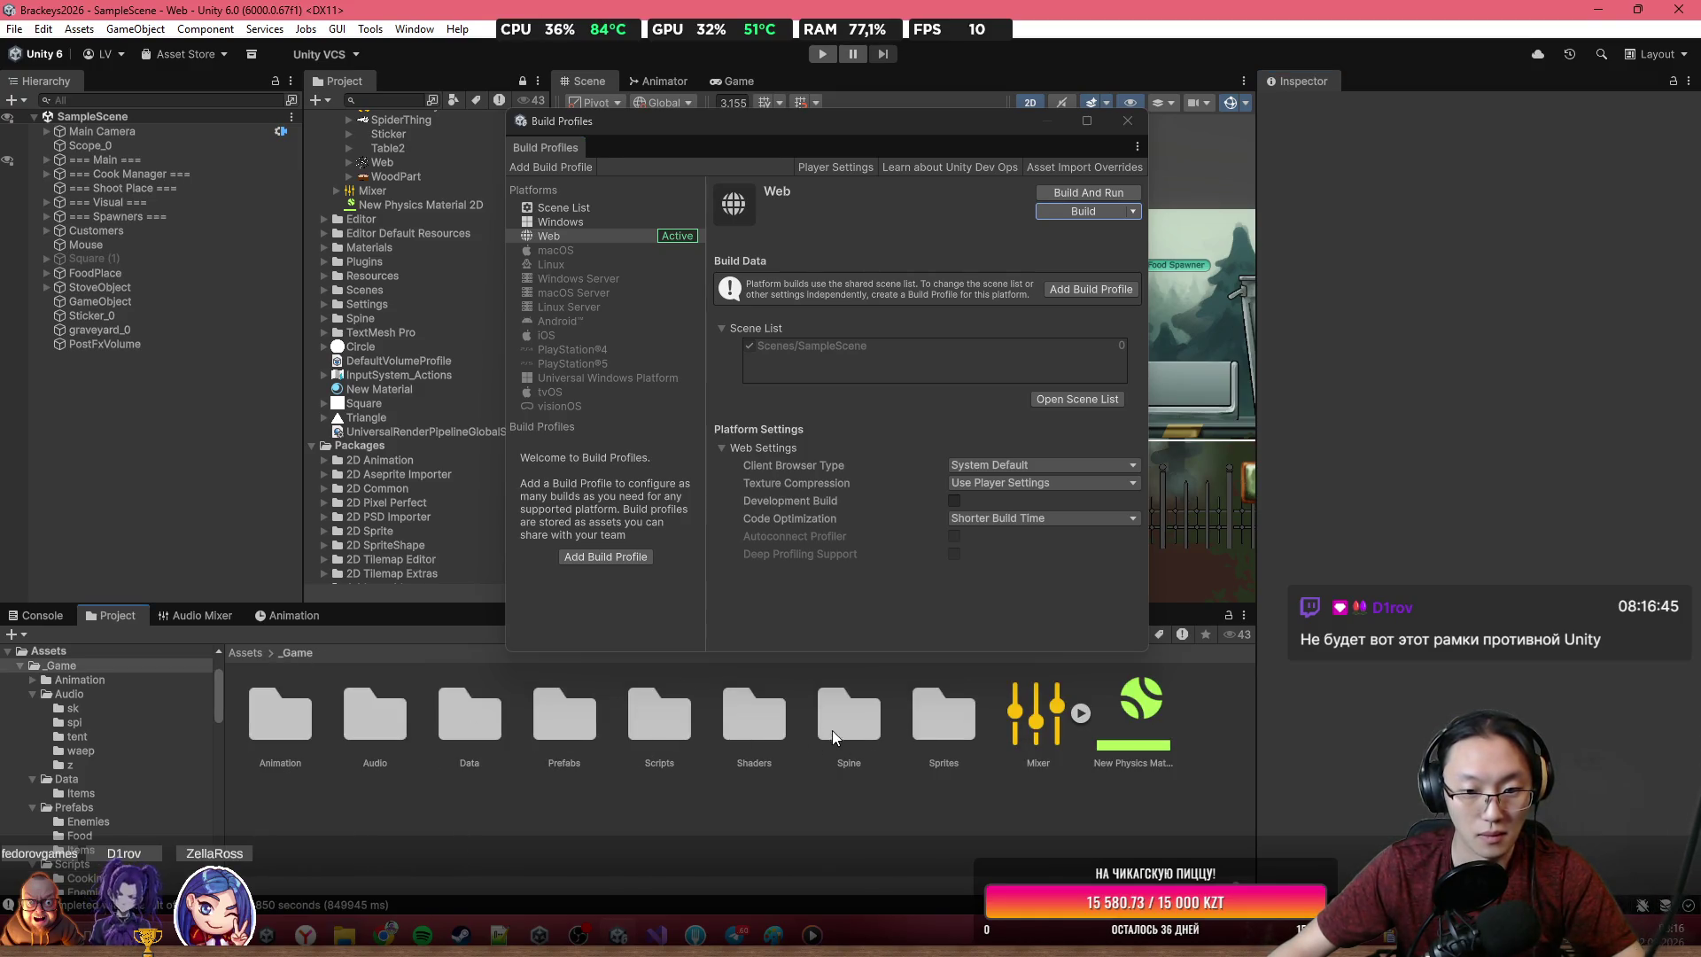
key(alt+Tab)
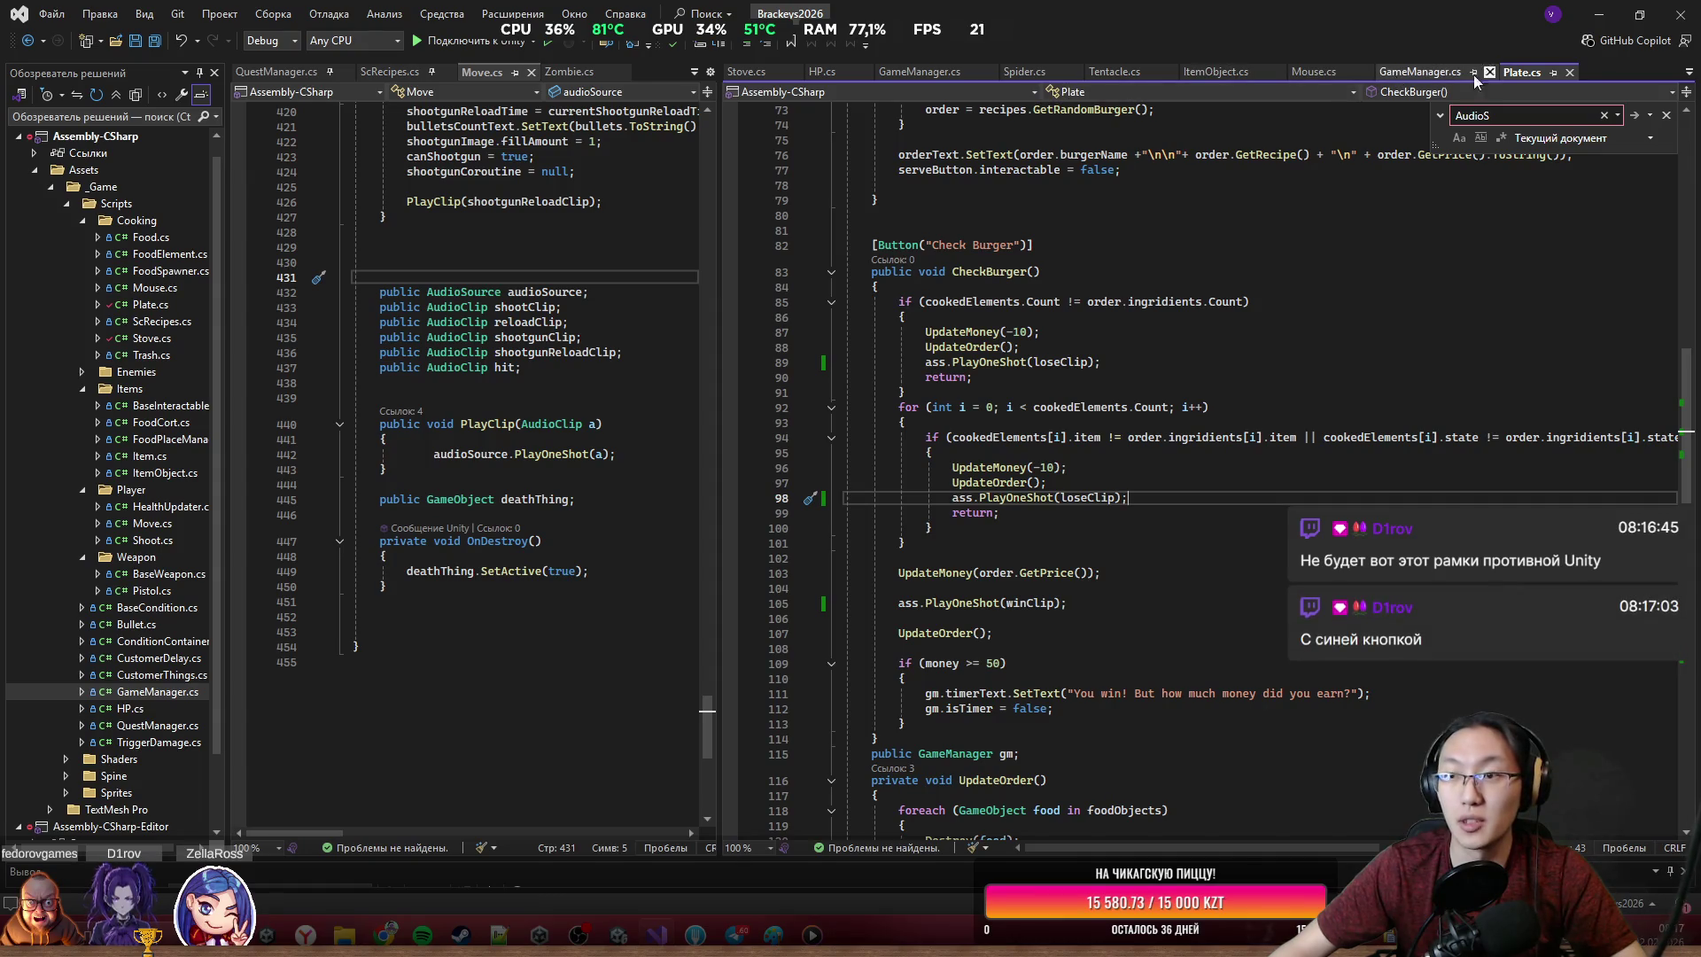
In the GameManager.cs tab, paste Cursor.visible = false; at the top of Start() and save
click(1418, 81)
scroll(1138, 676, down, 7)
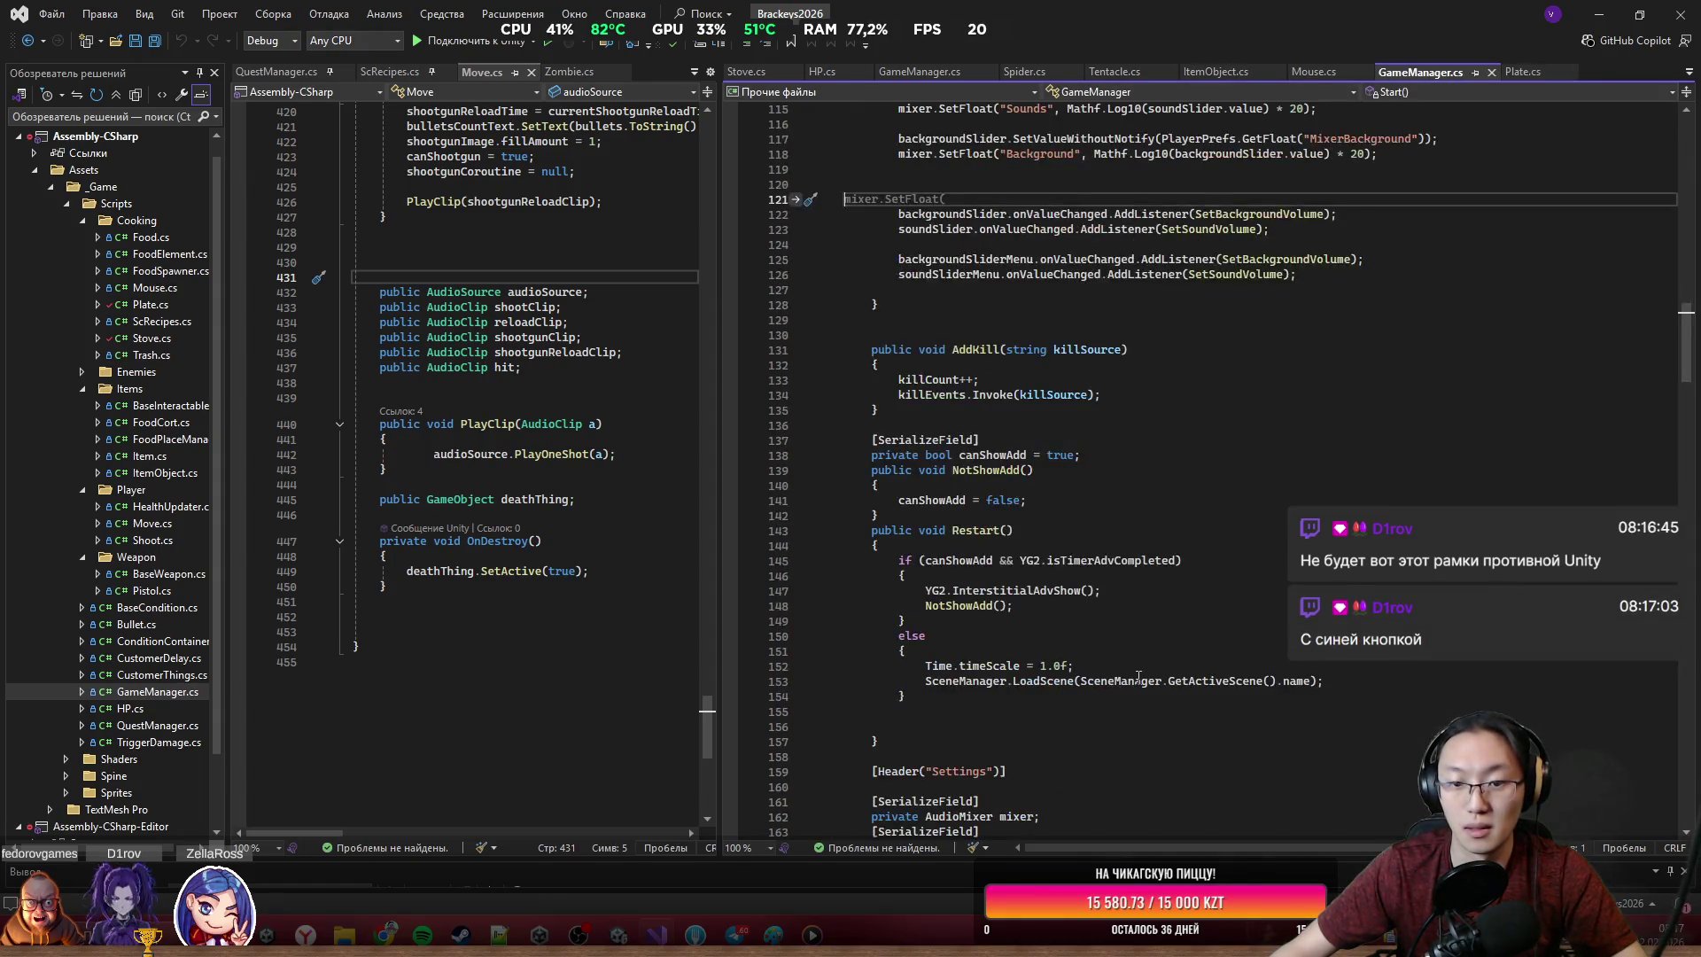
scroll(1138, 676, down, 20)
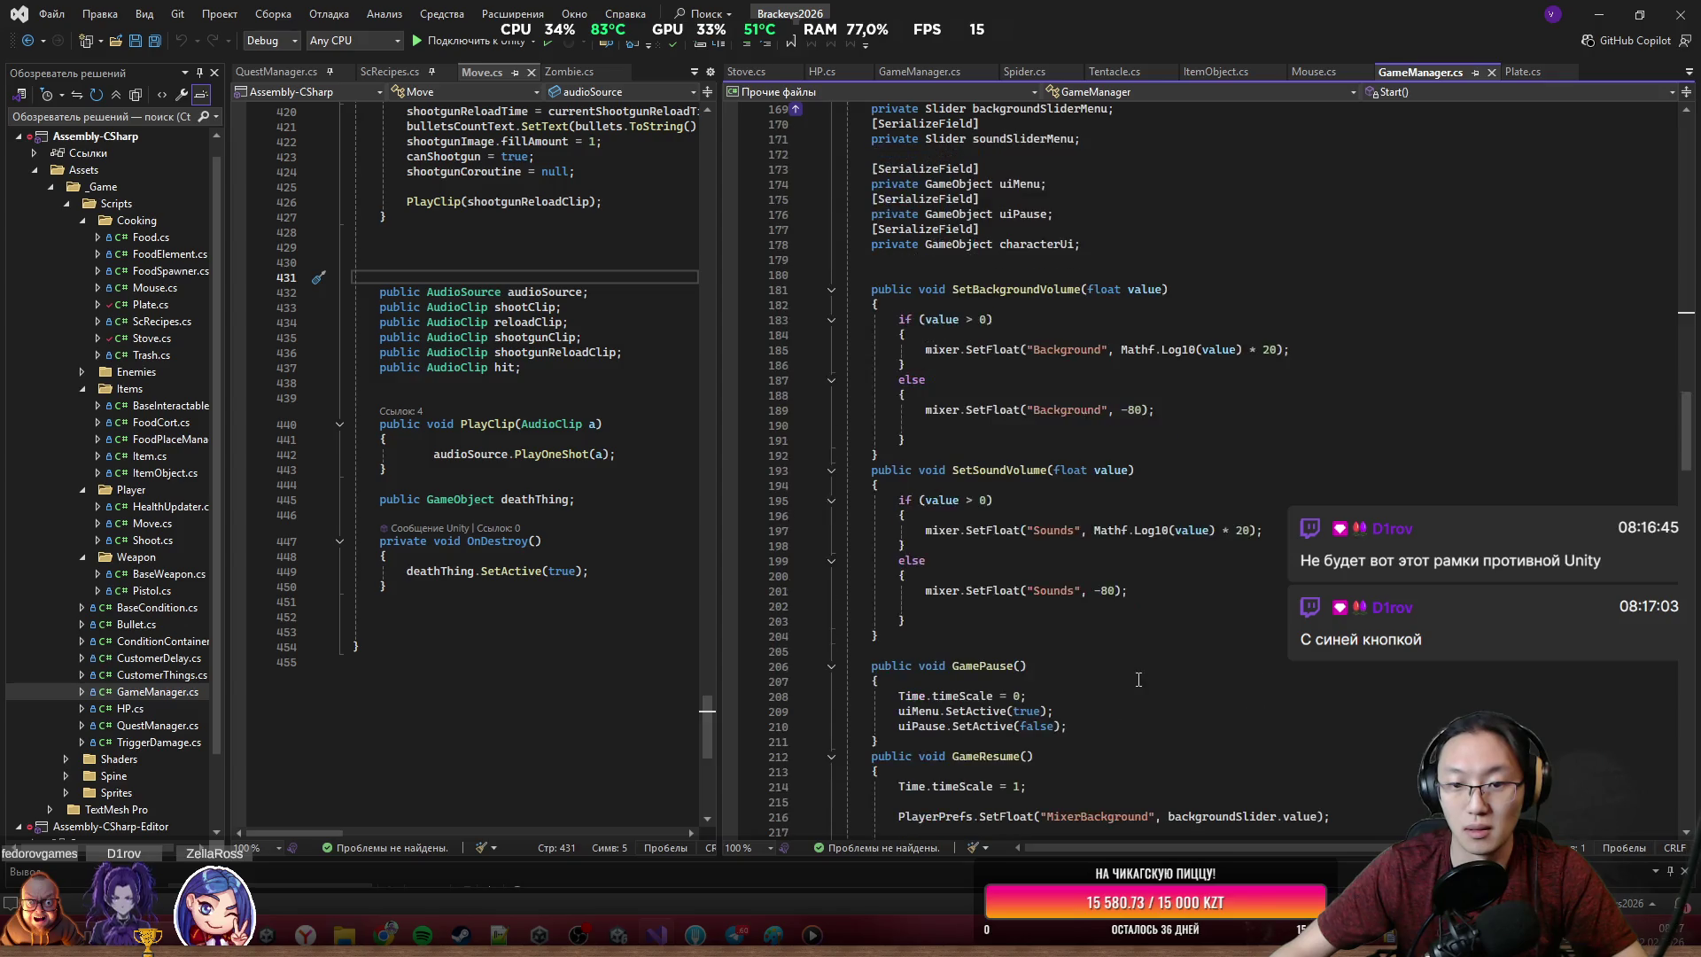
scroll(1121, 447, up, 3)
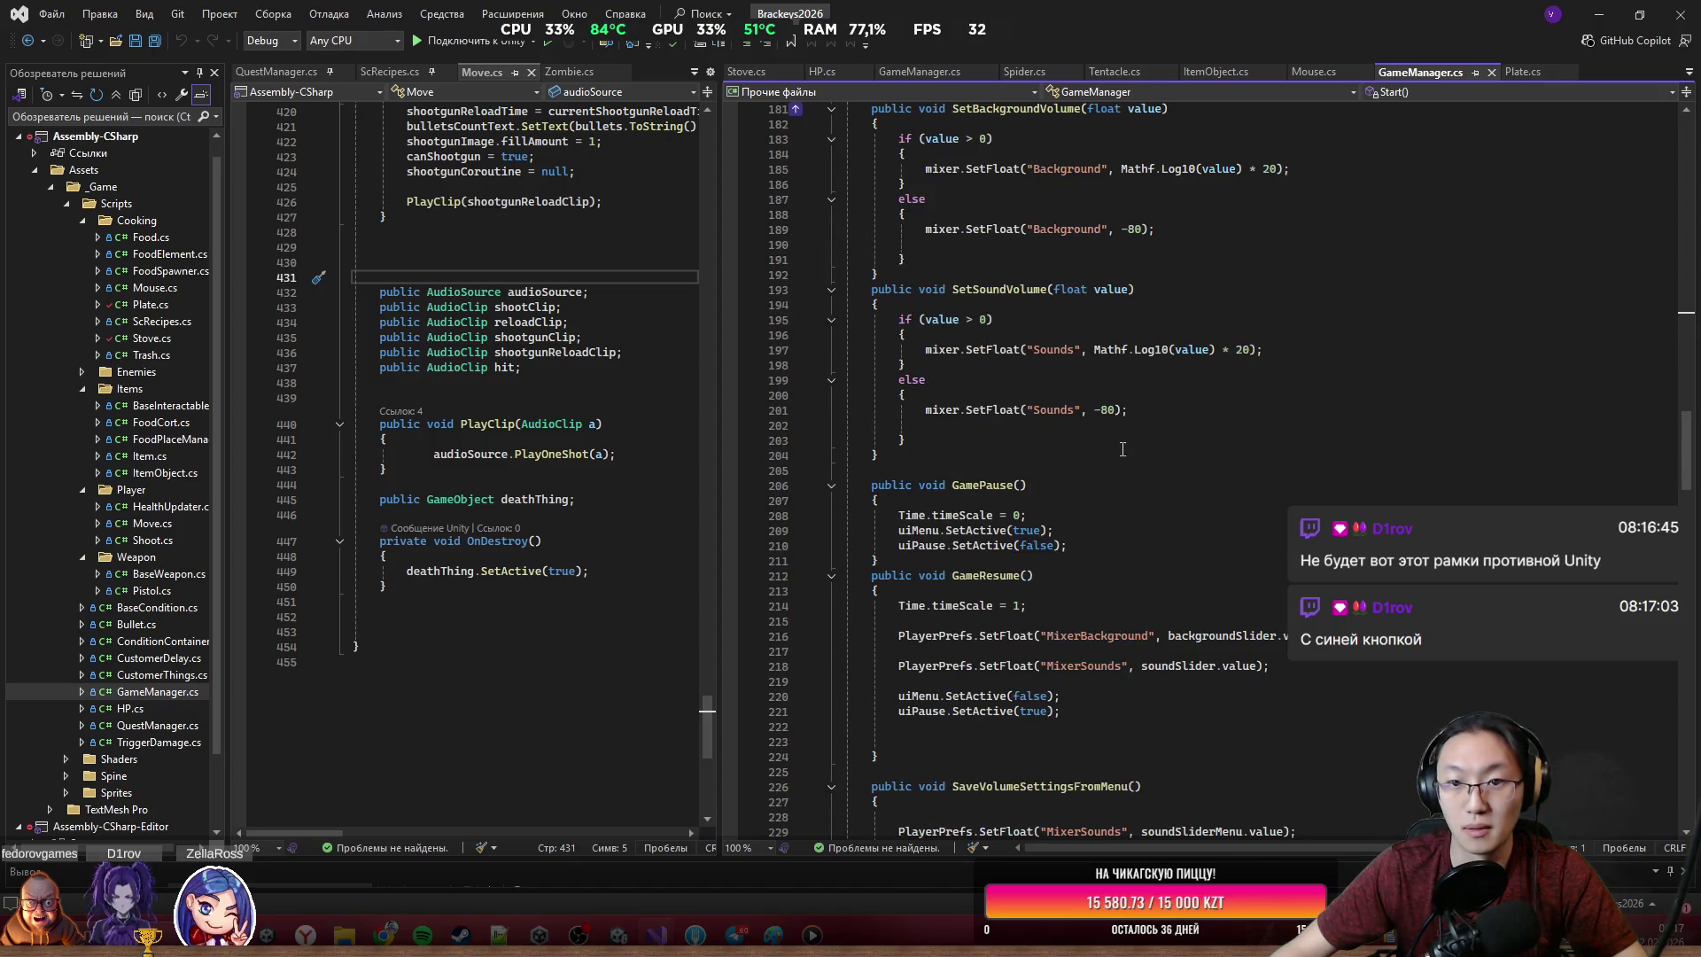
scroll(1125, 454, down, 6)
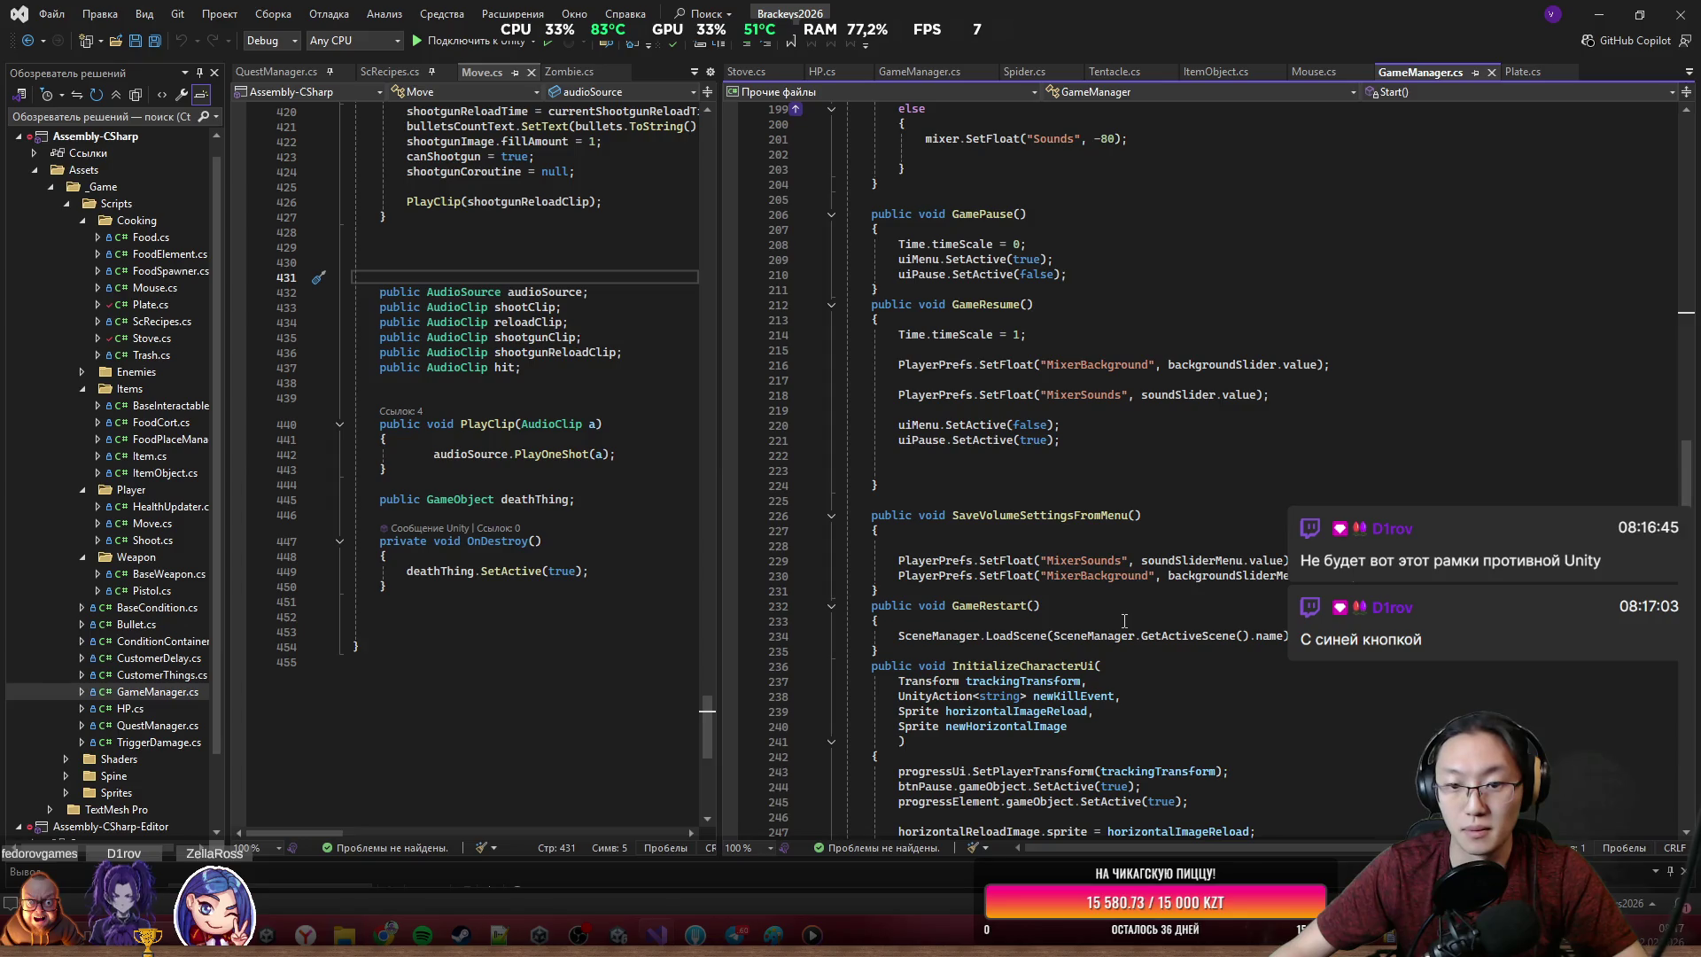
scroll(1123, 620, down, 20)
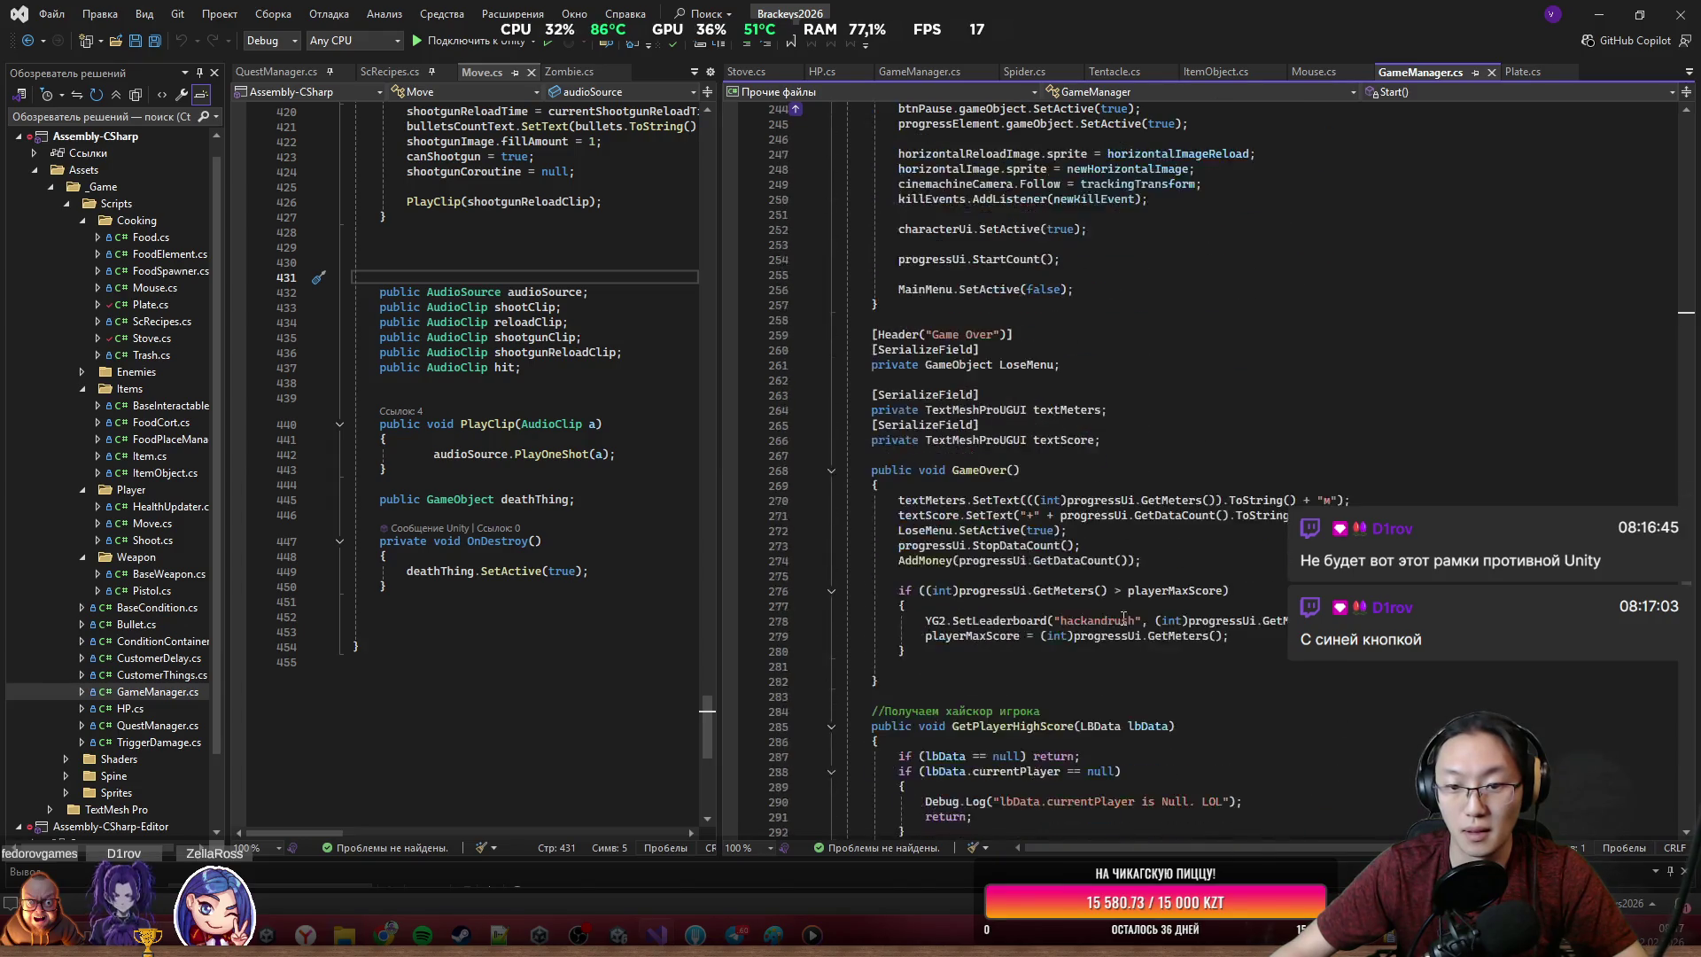
scroll(1123, 619, down, 16)
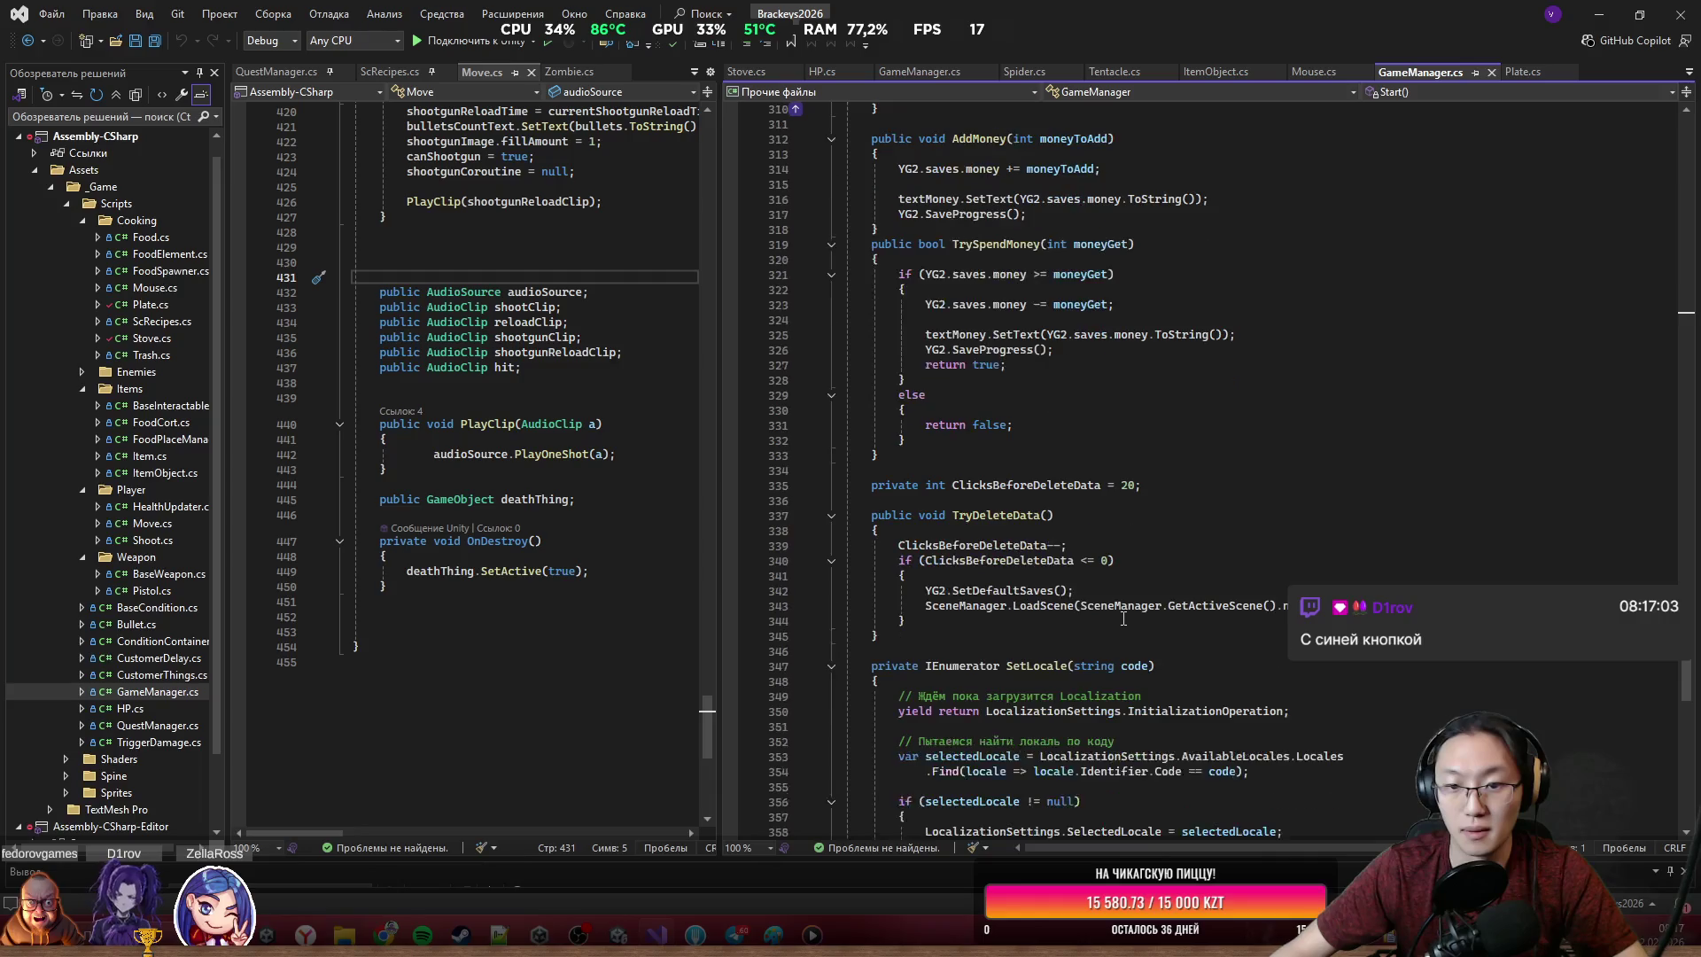
scroll(1123, 617, down, 12)
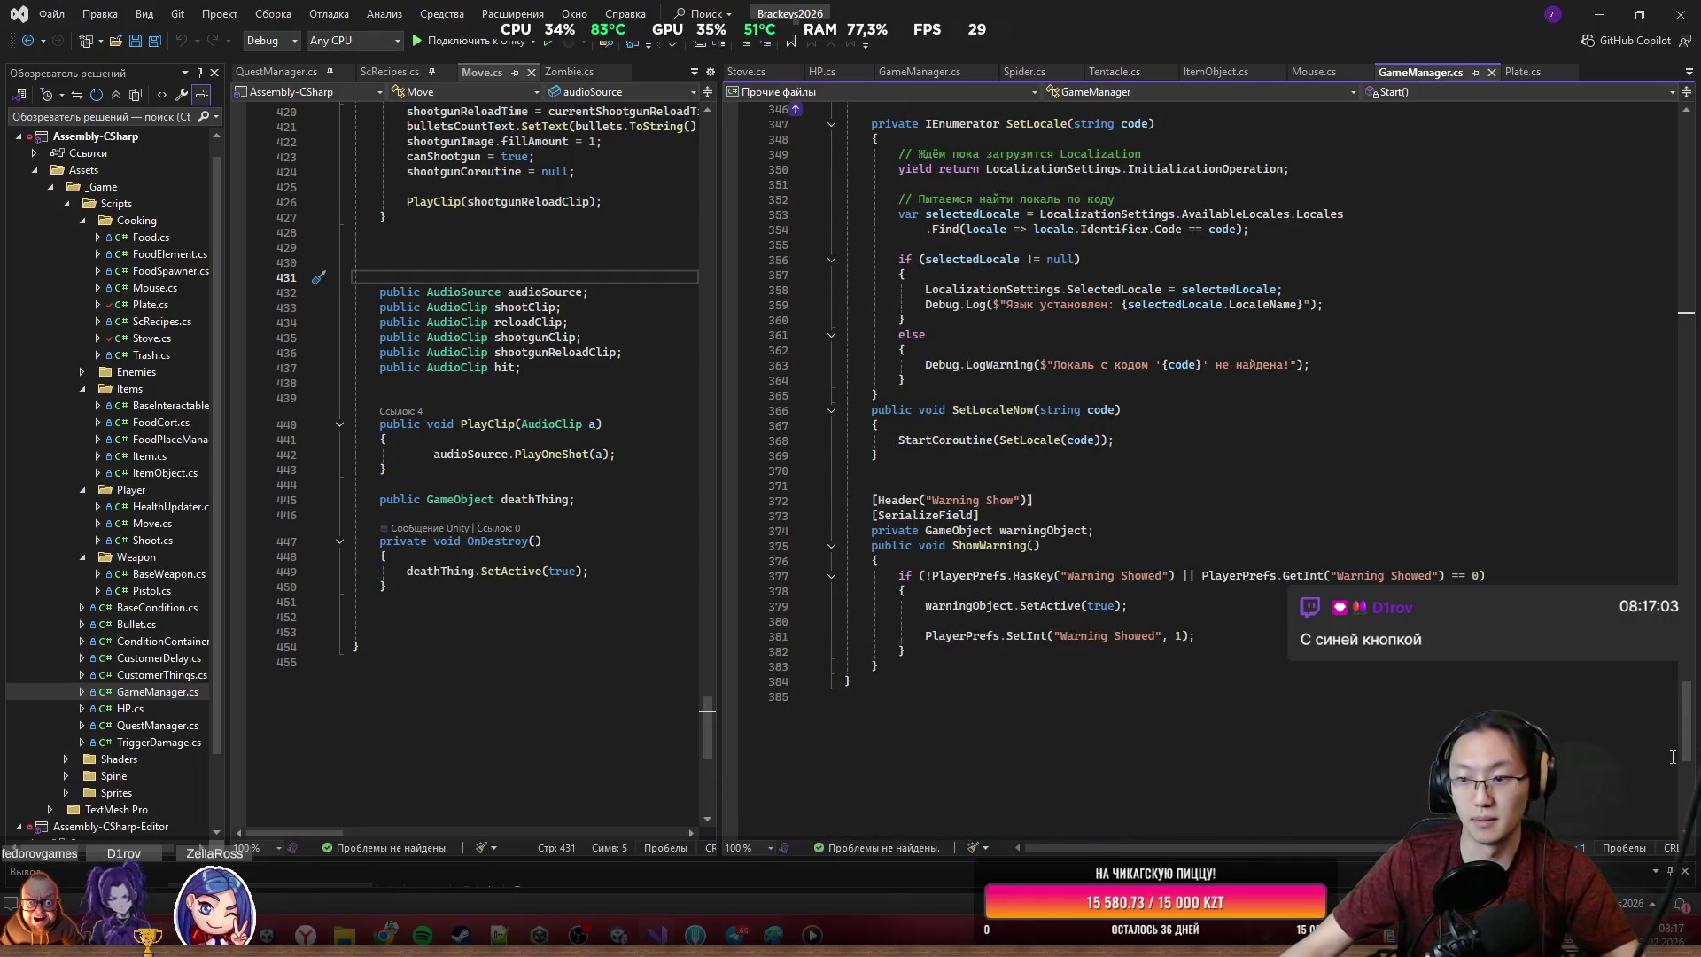
drag(1672, 755, 1676, 273)
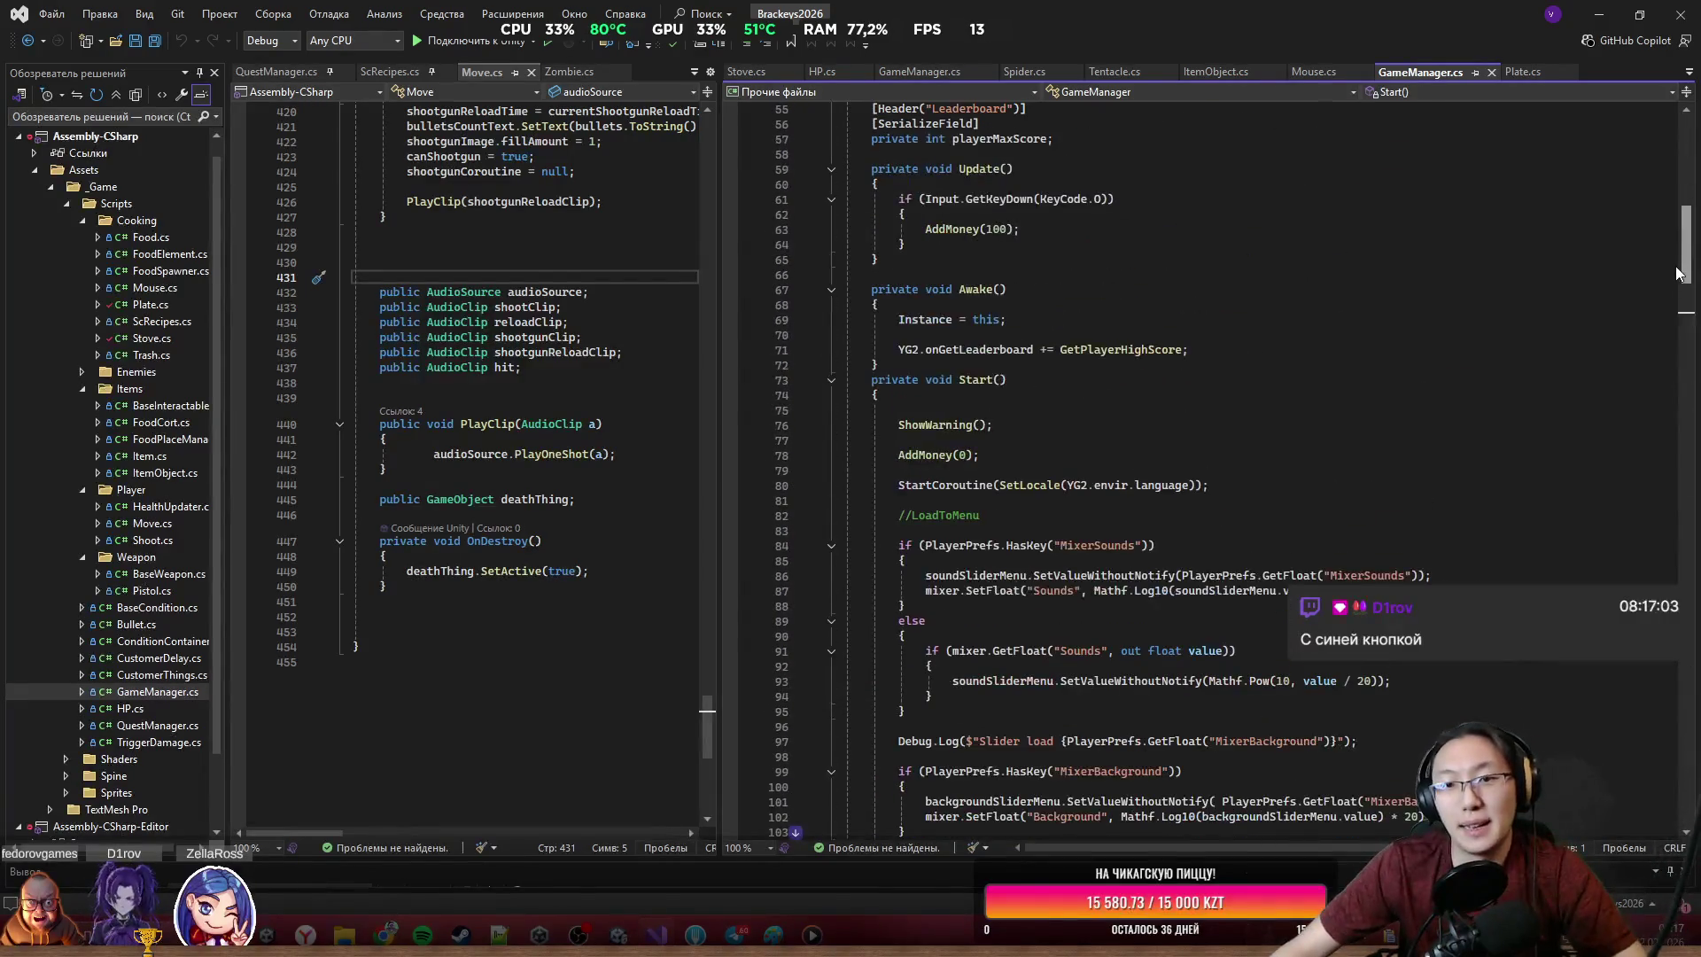
click(1152, 414)
text(Cursor.visible = false;)
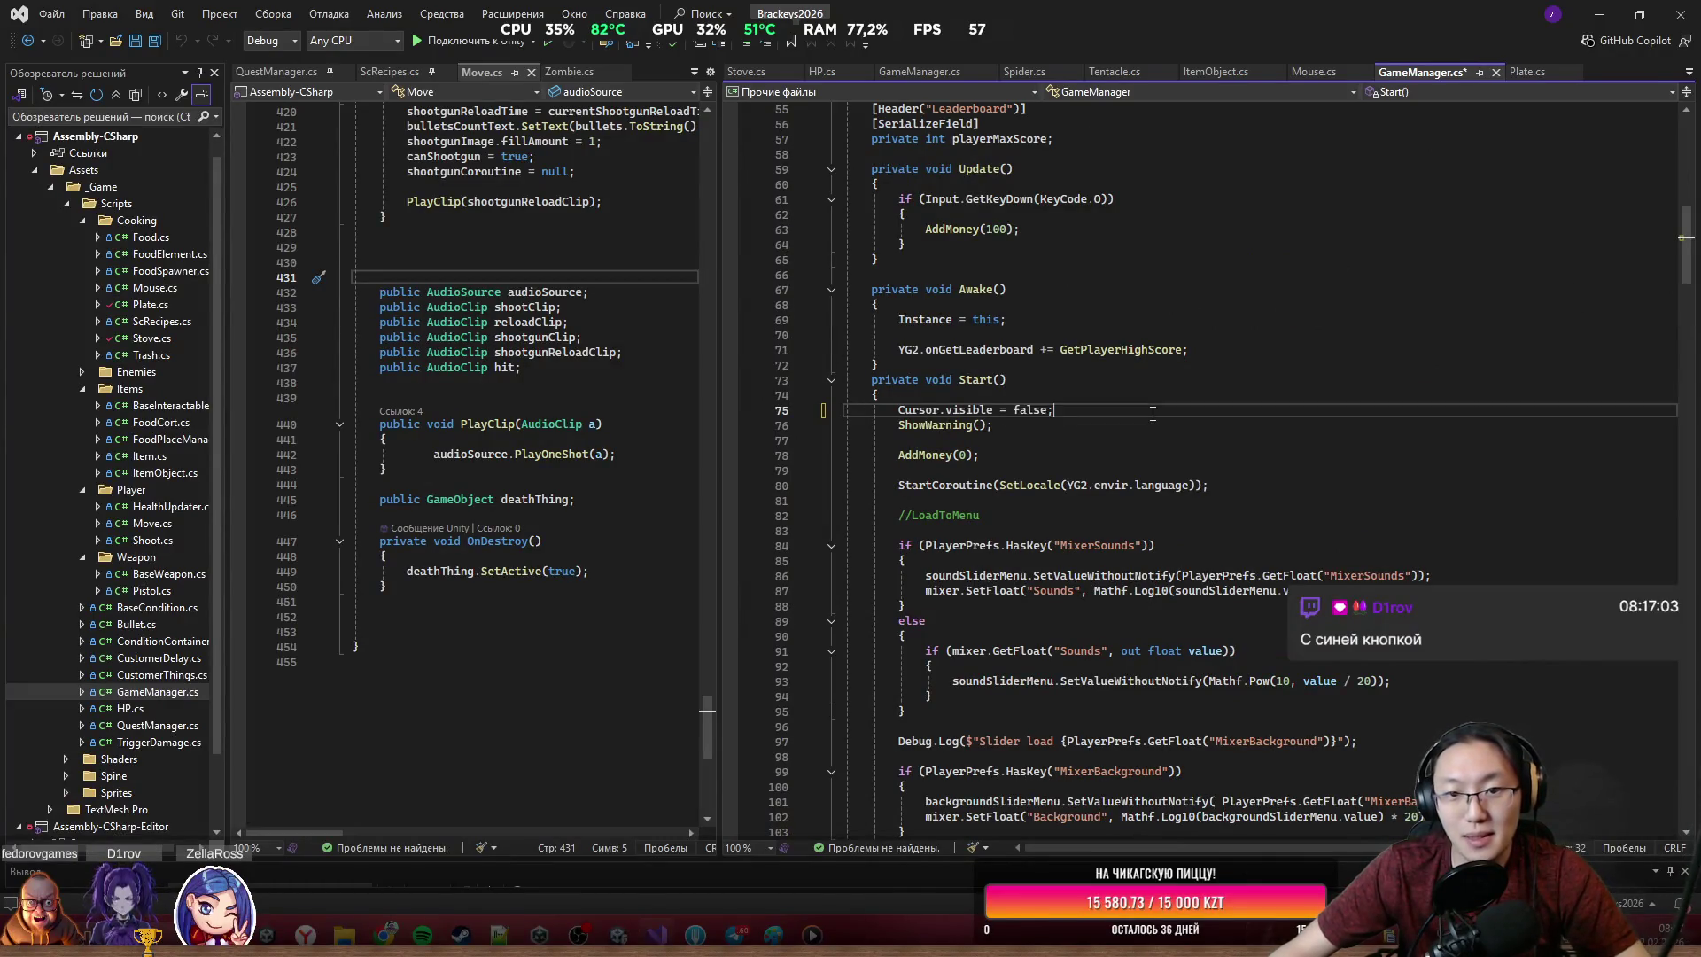
key(ctrl+s)
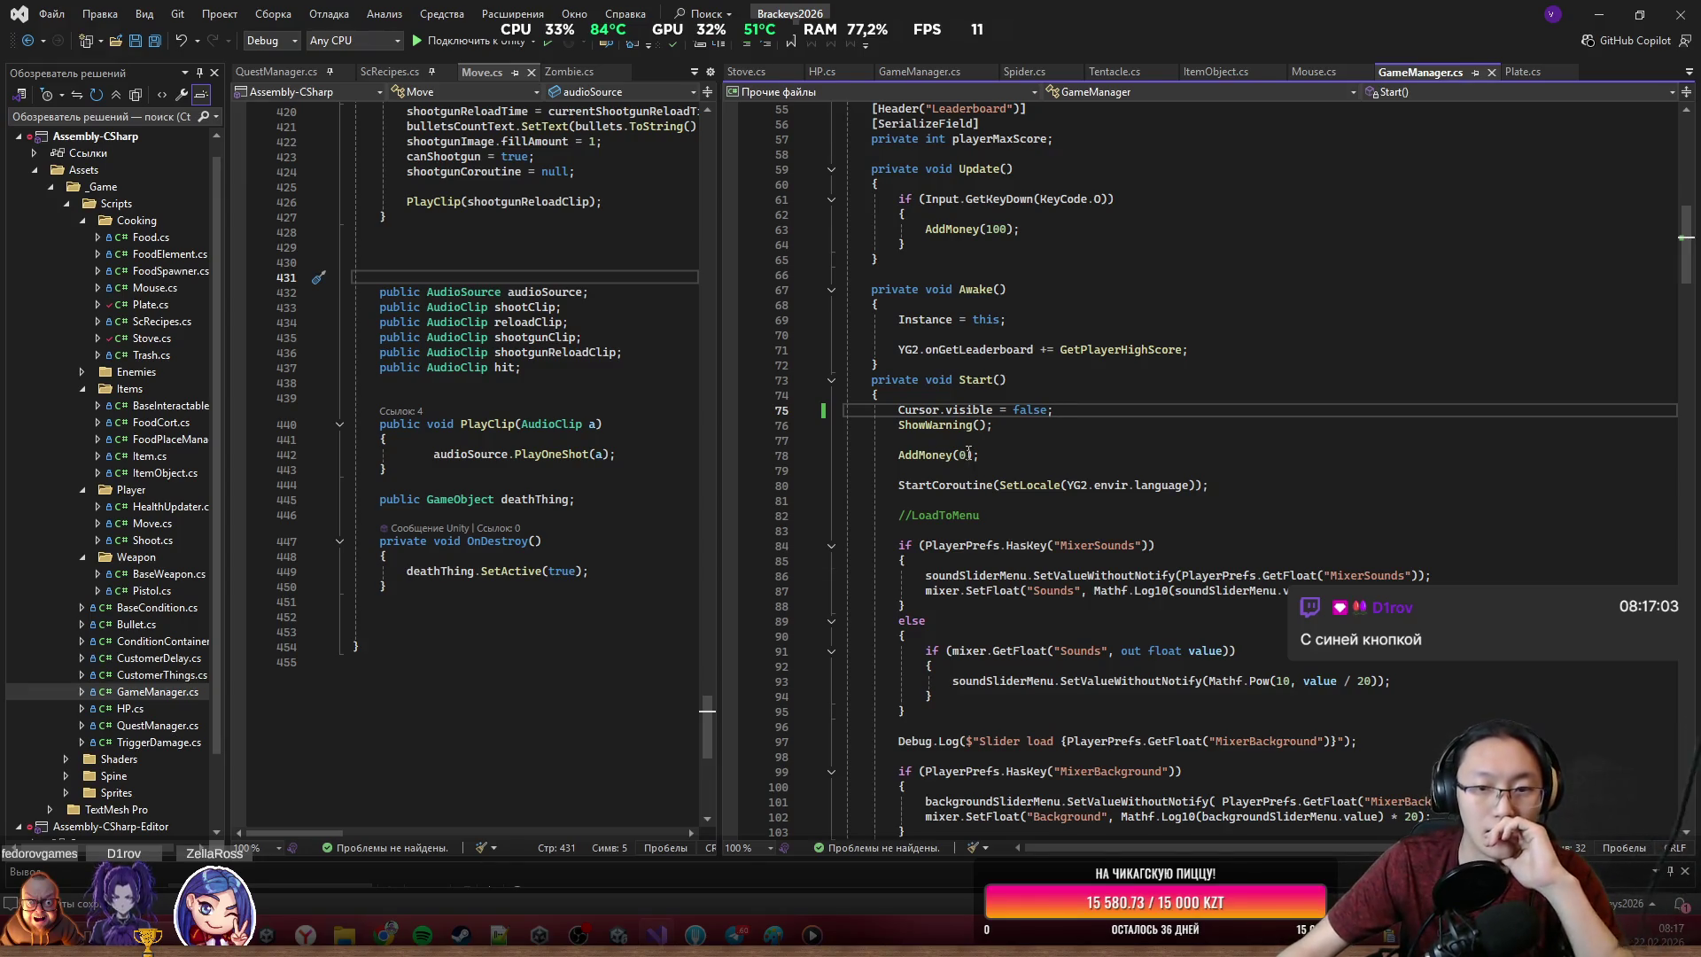
Look over the rest of this GameManager file, then close it, since it belongs to another project
scroll(966, 454, down, 16)
scroll(971, 451, down, 20)
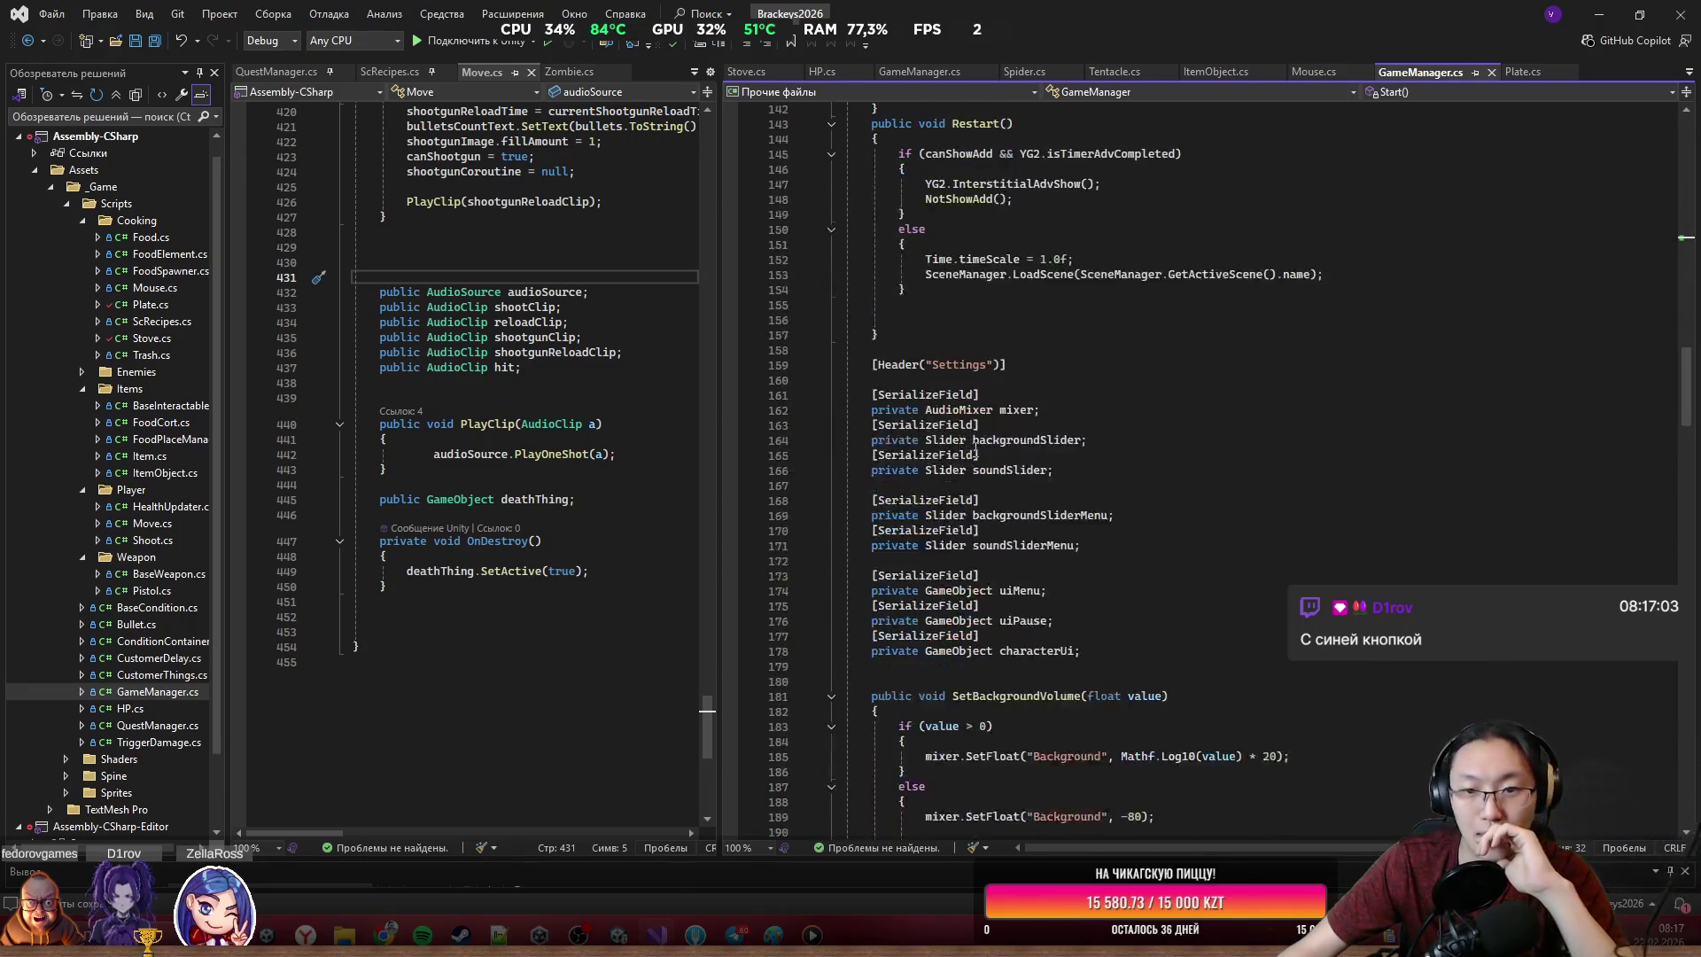
scroll(981, 457, down, 7)
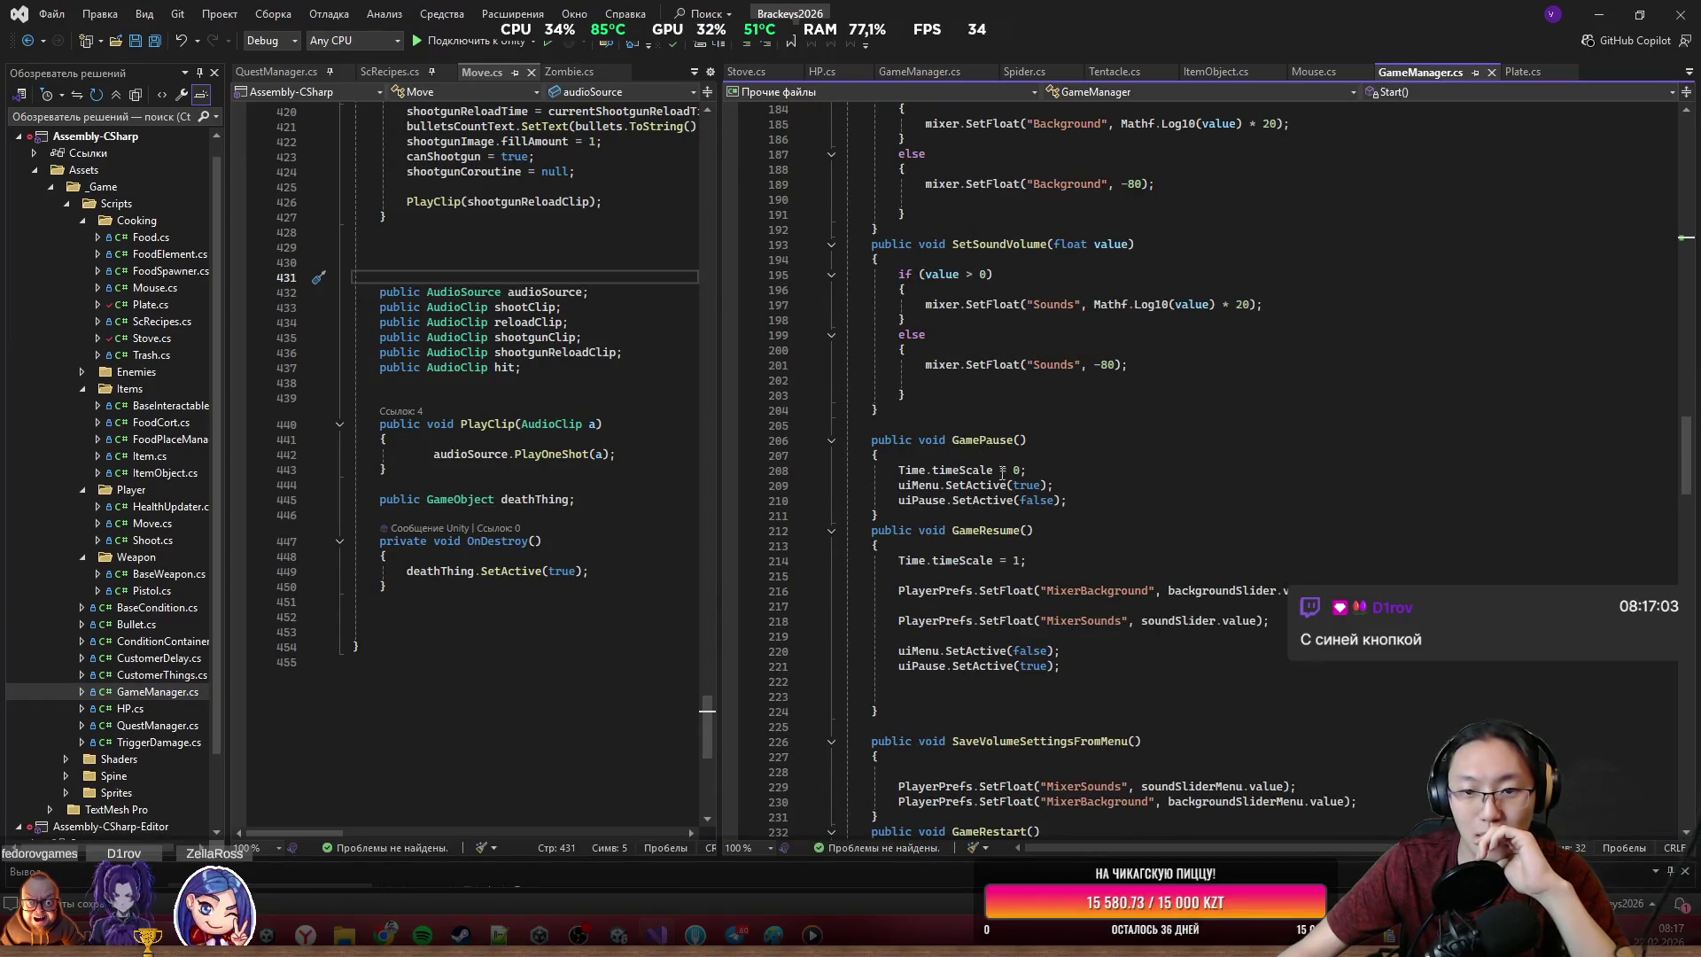
scroll(1002, 472, down, 2)
click(1076, 428)
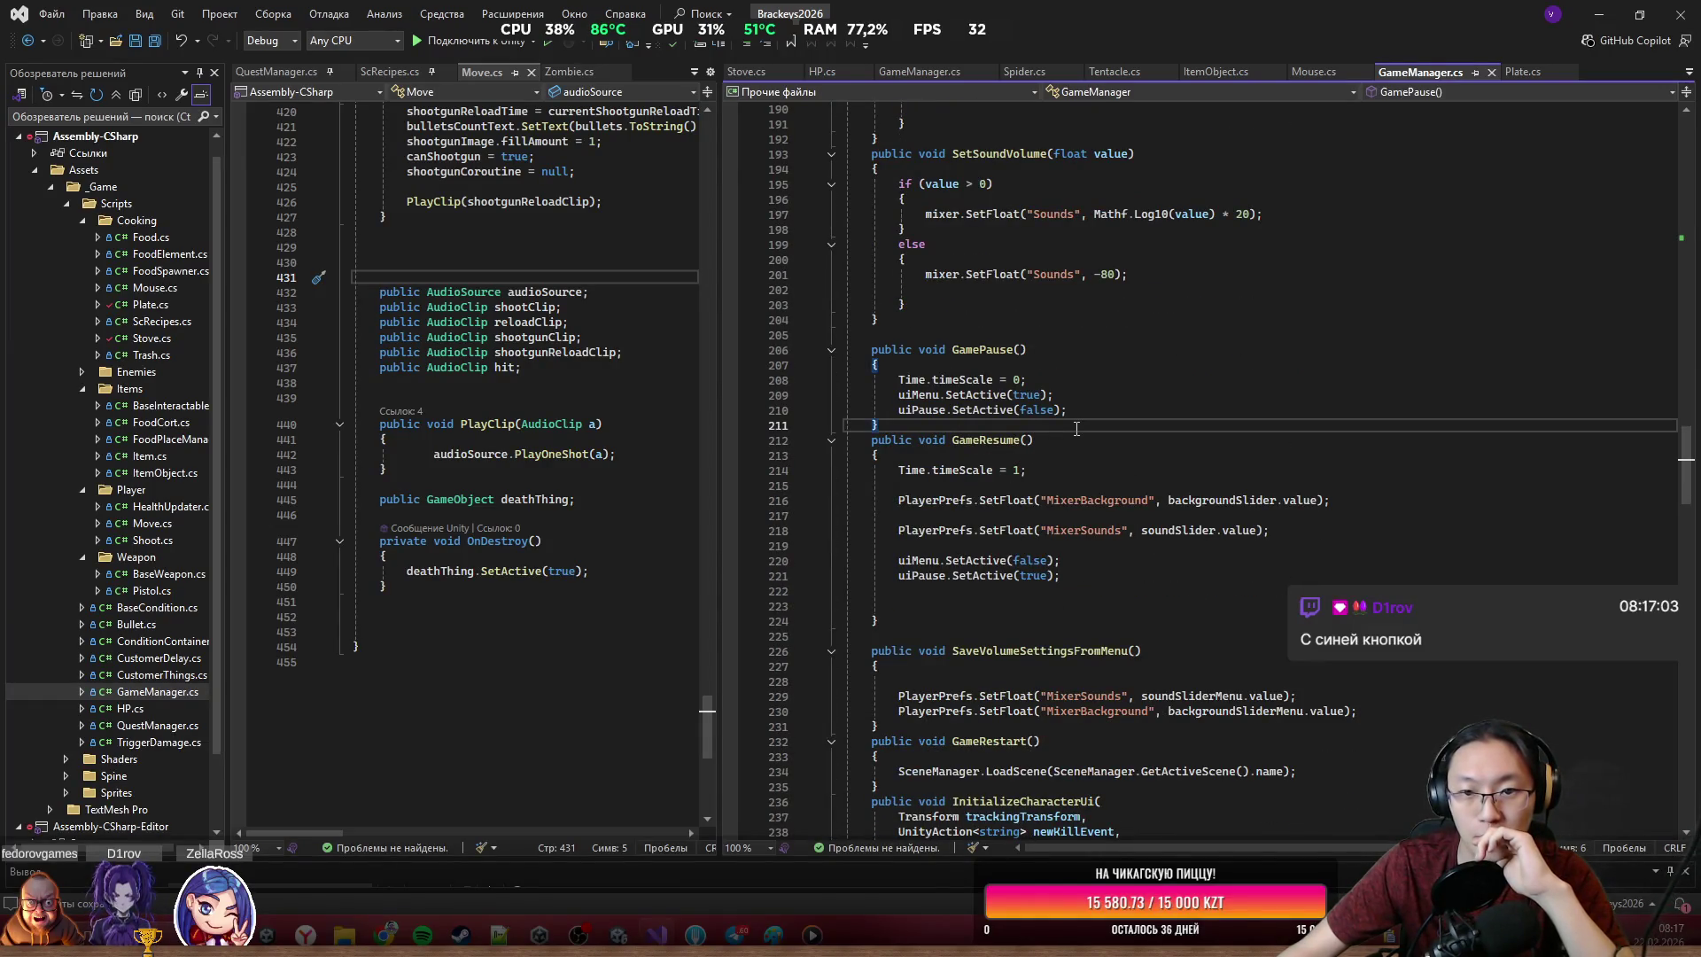
scroll(1076, 427, down, 7)
scroll(1076, 428, up, 3)
scroll(1076, 427, up, 1)
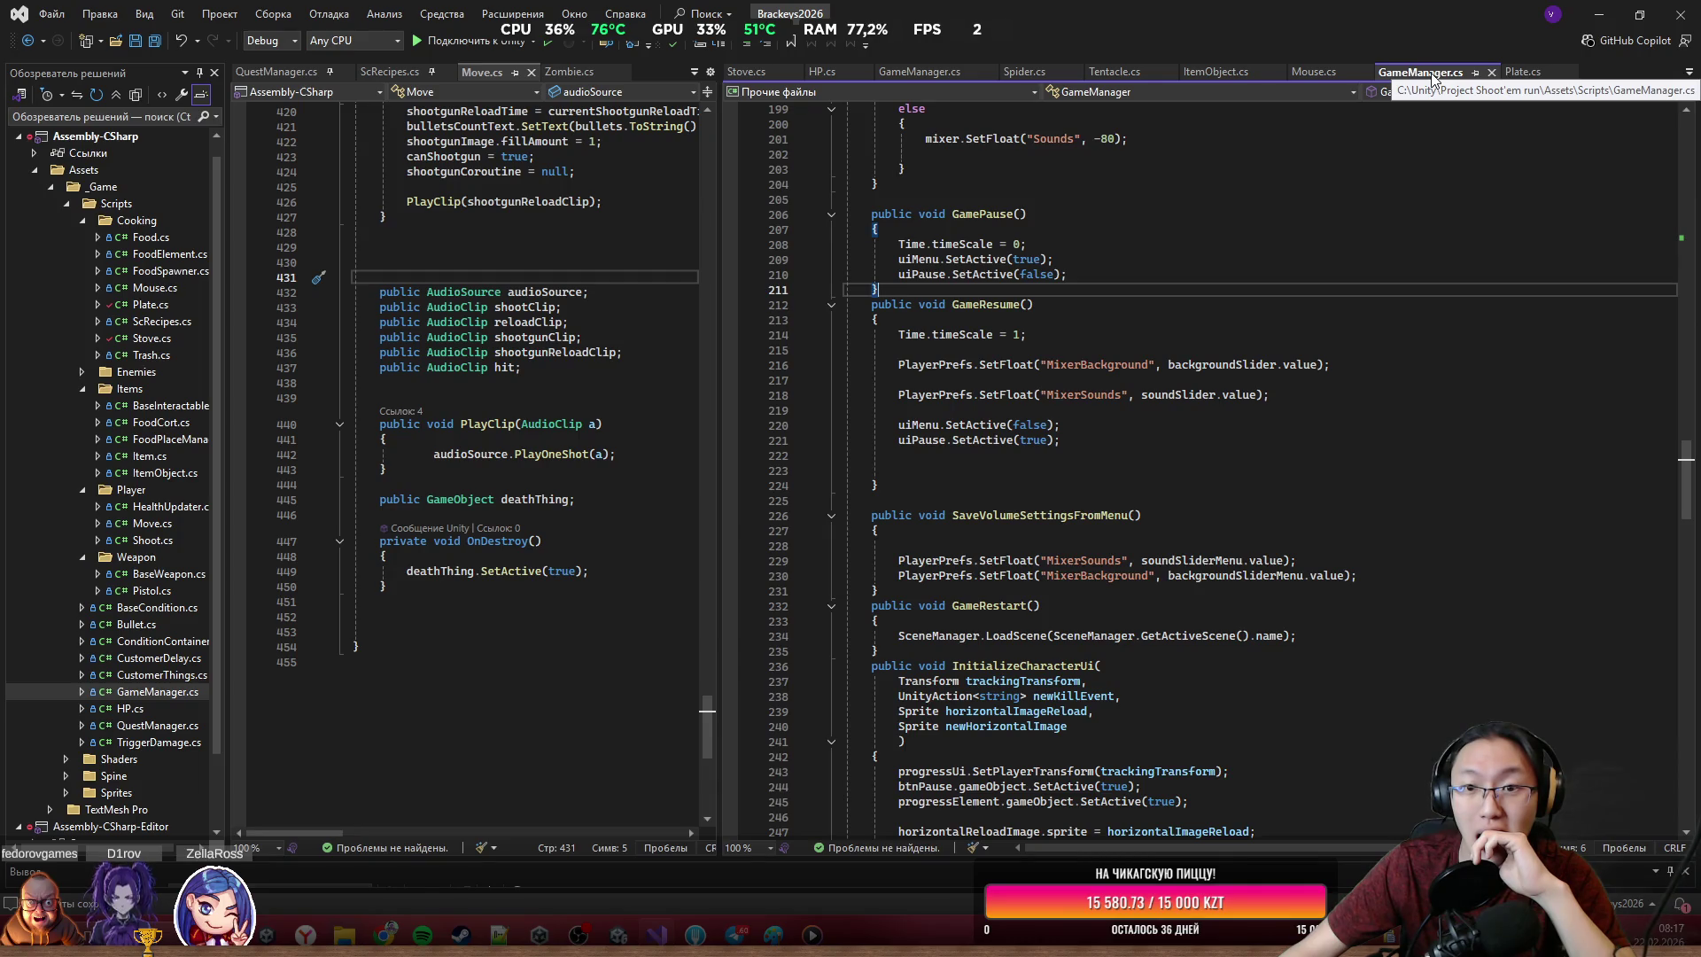
click(1490, 72)
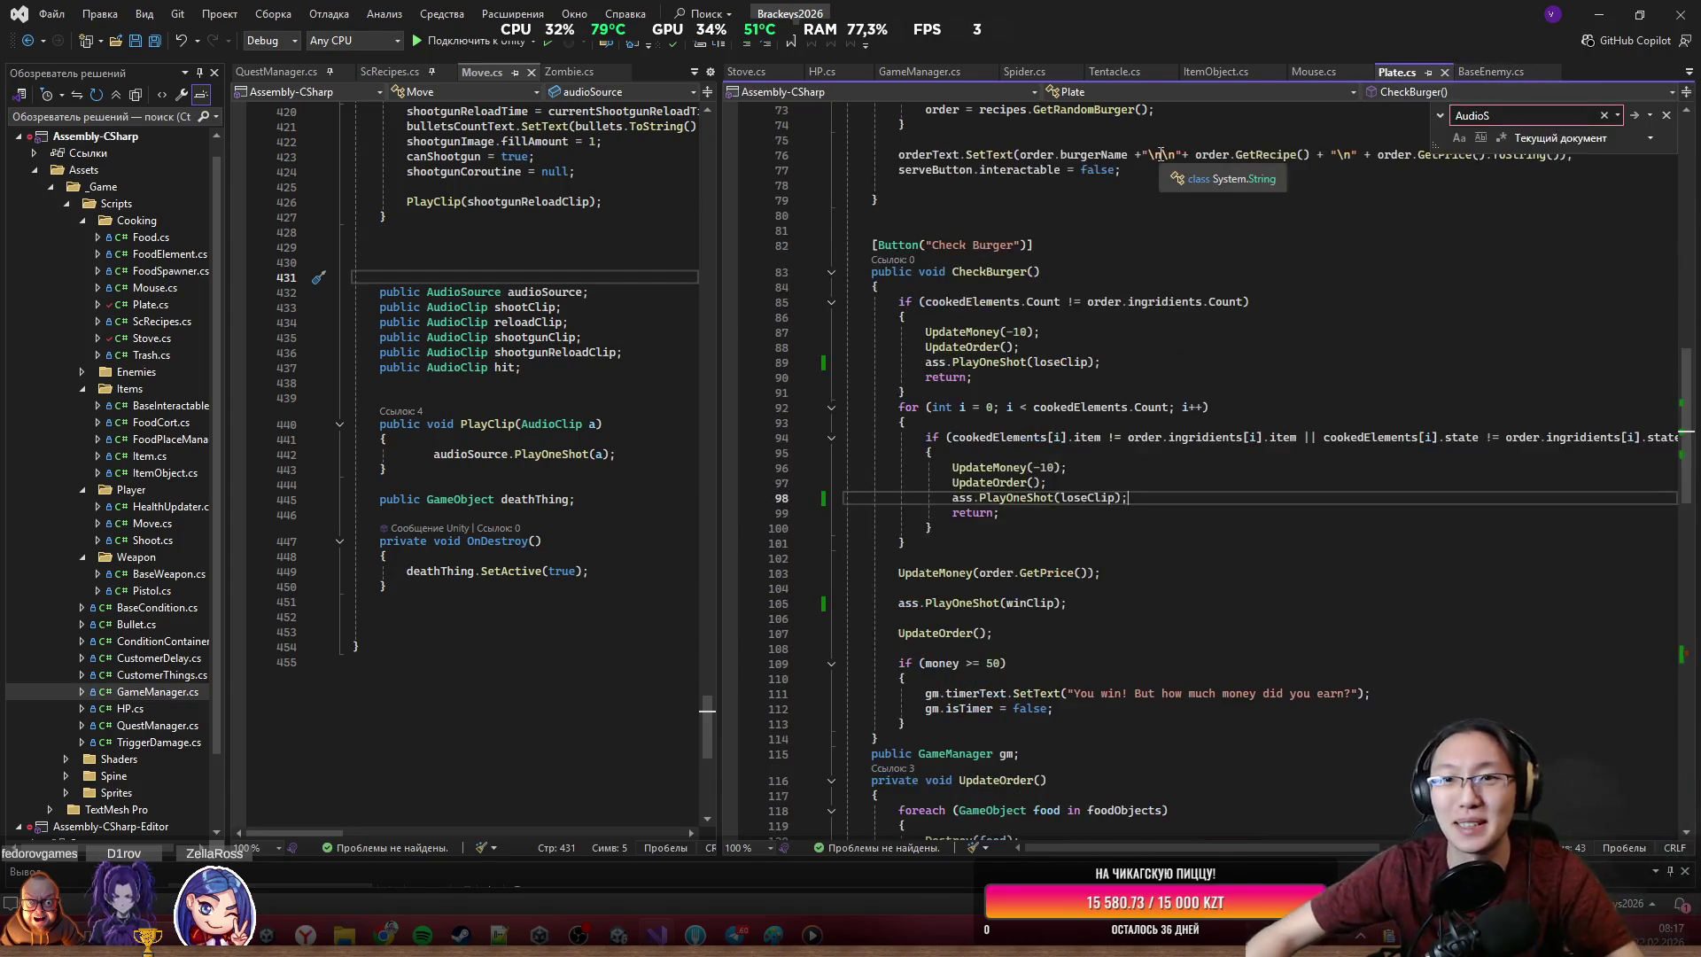
In the project's own GameManager.cs, add Cursor.visible = false; as the first line of Start()
click(921, 71)
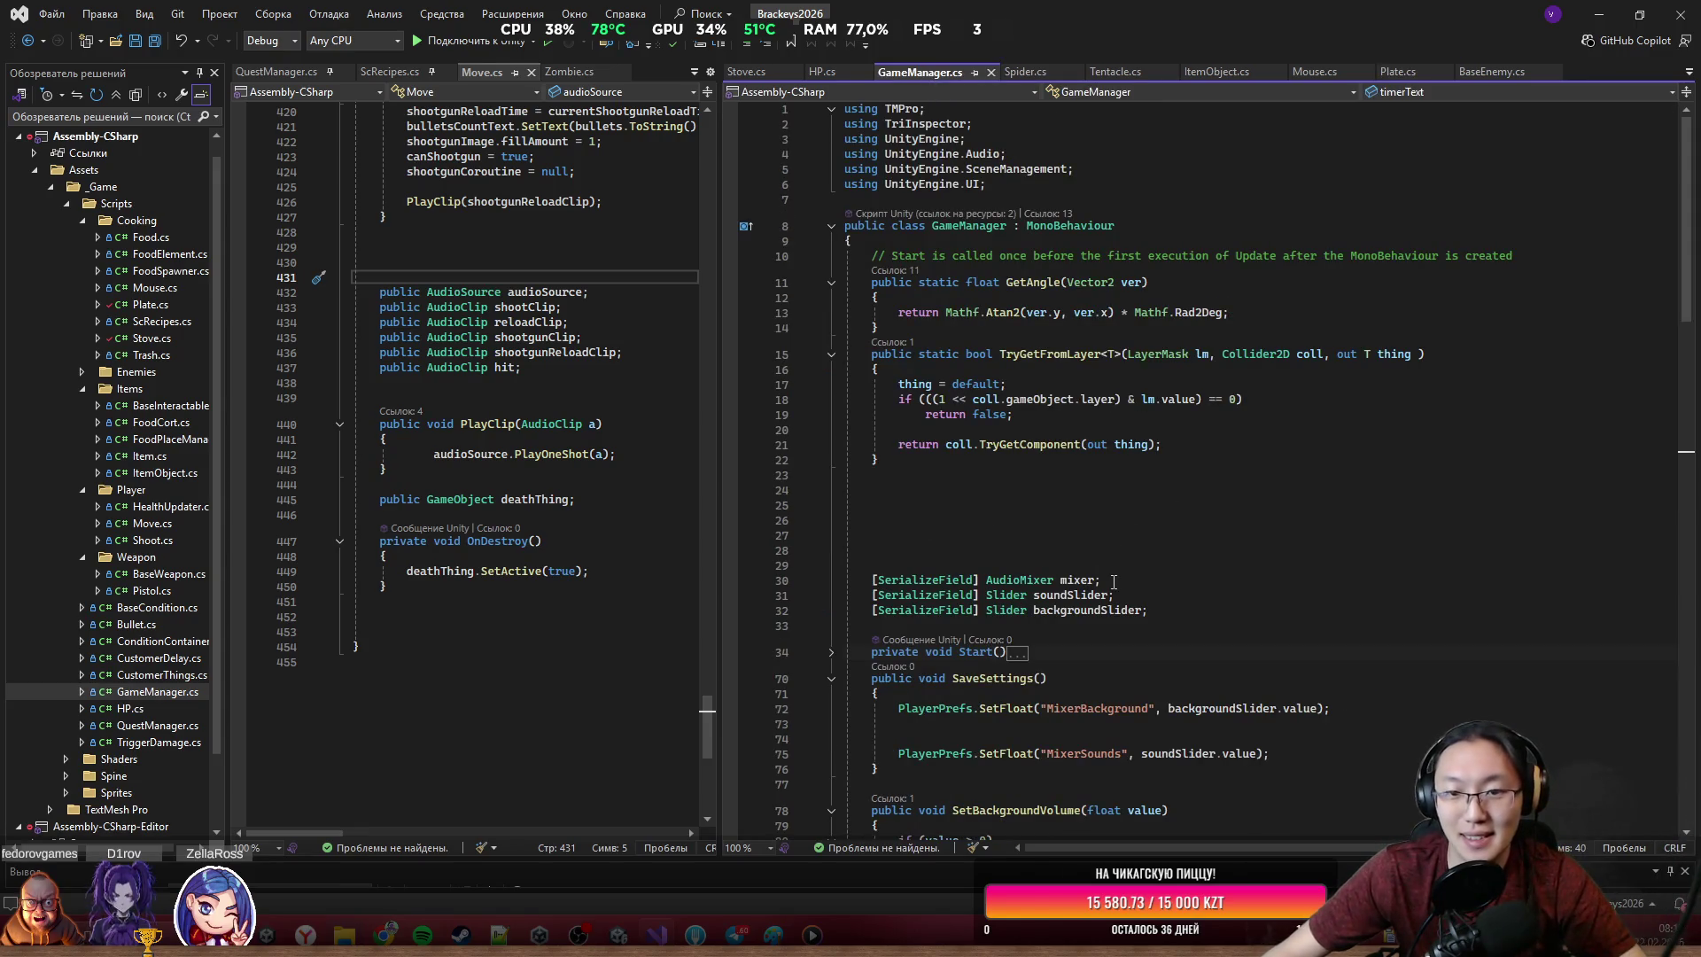
click(831, 652)
scroll(967, 532, down, 5)
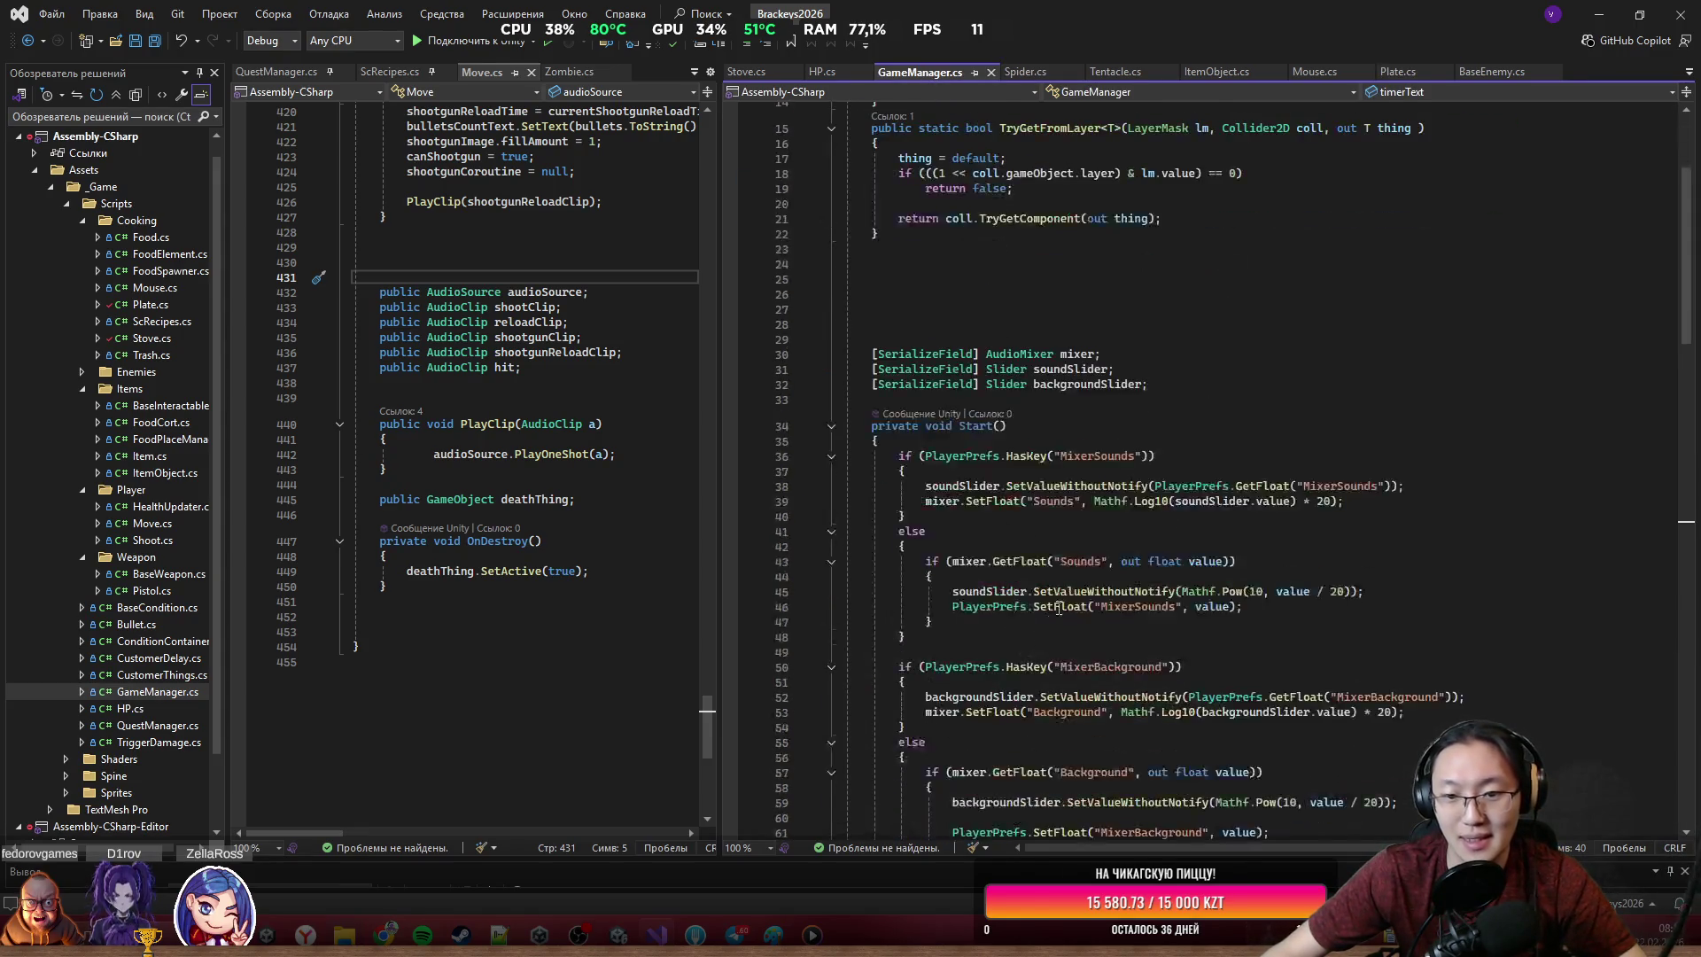
click(965, 381)
click(967, 395)
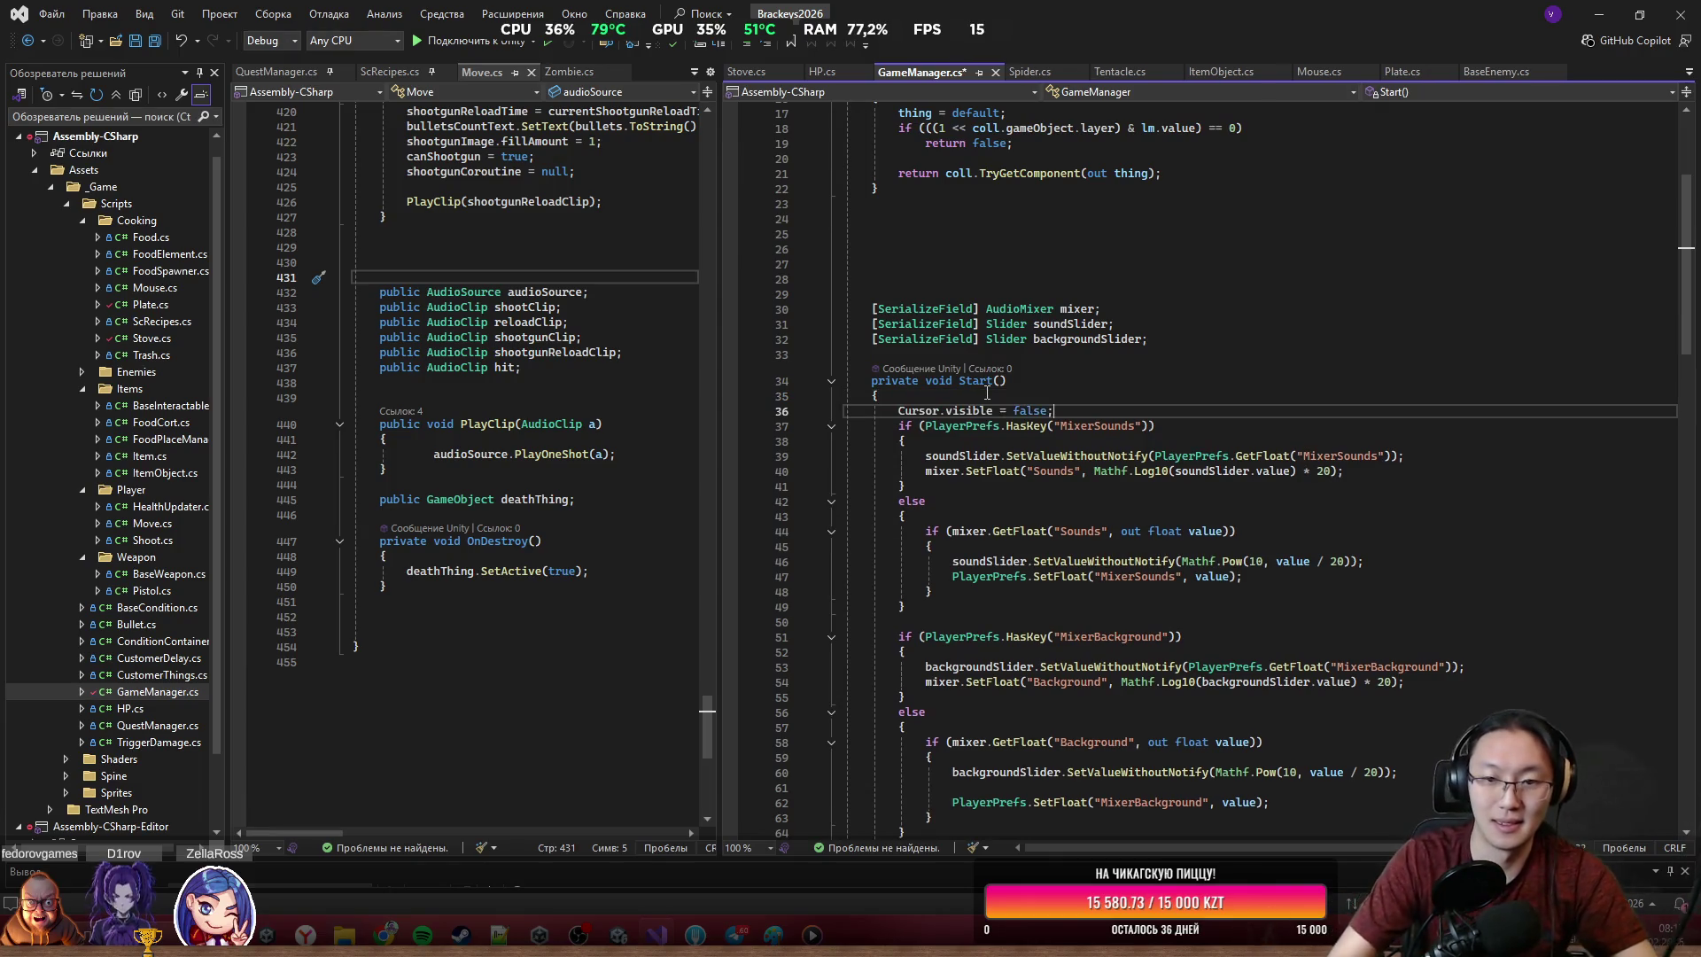
key(Return)
text(Cursor.visible = false;)
scroll(1109, 411, down, 6)
scroll(1108, 412, down, 20)
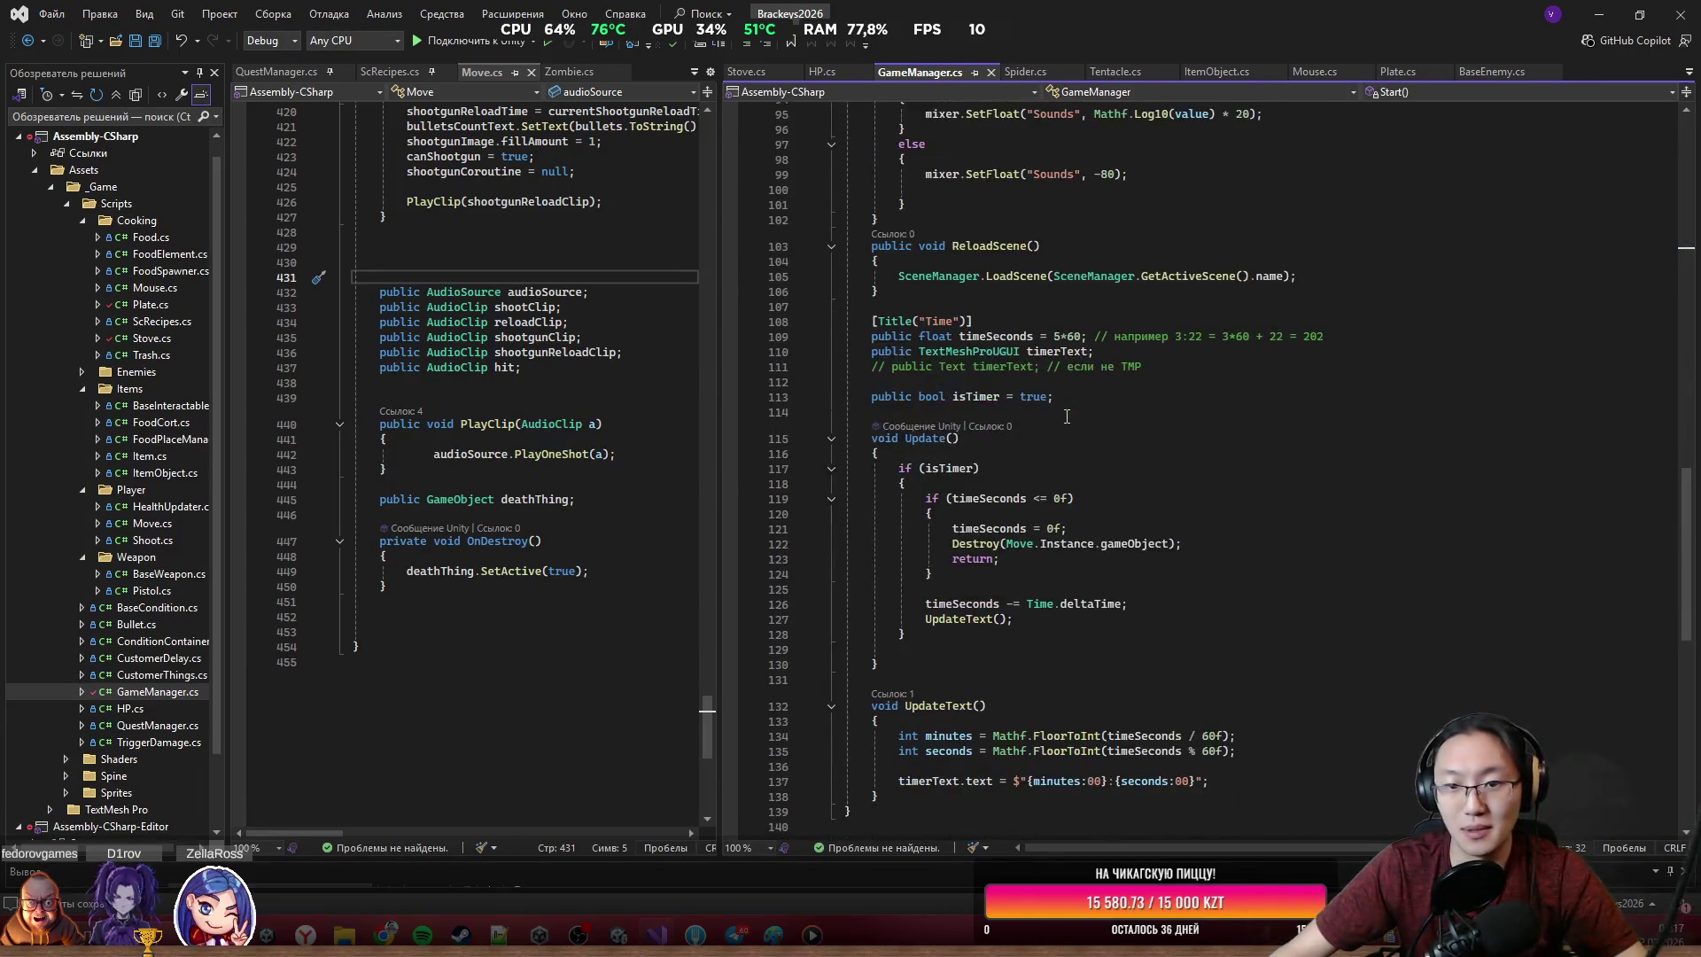
Change isTimer's default value from true to false and save the script
double_click(944, 468)
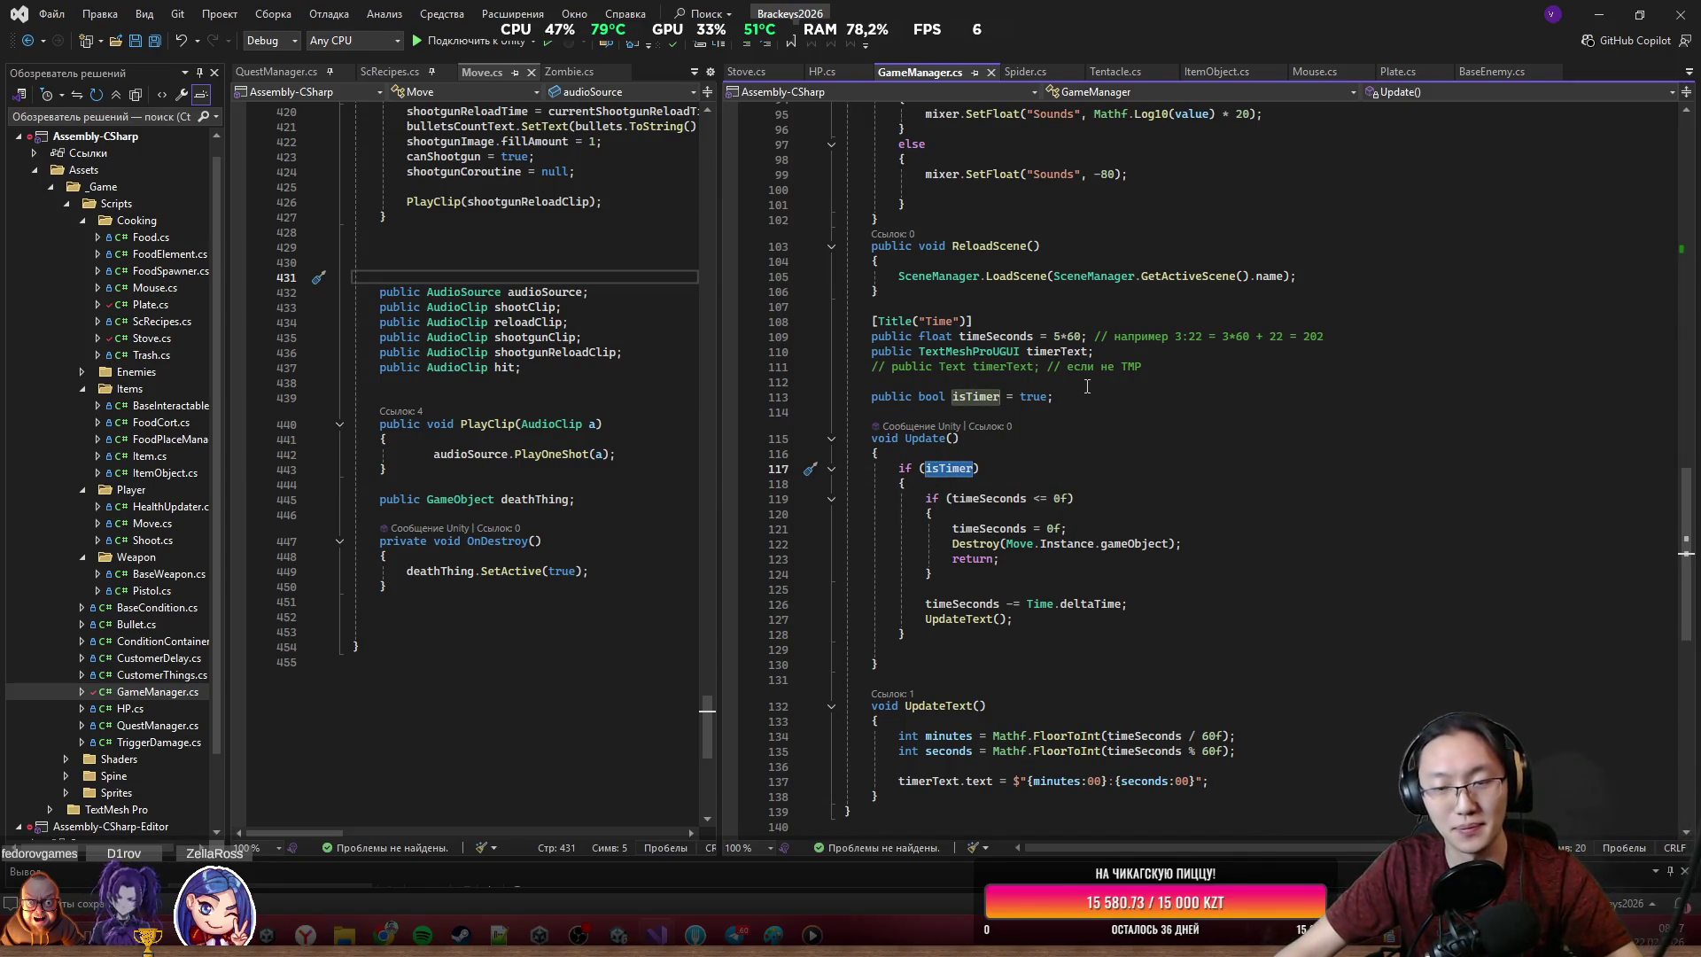
double_click(1033, 397)
text(fa)
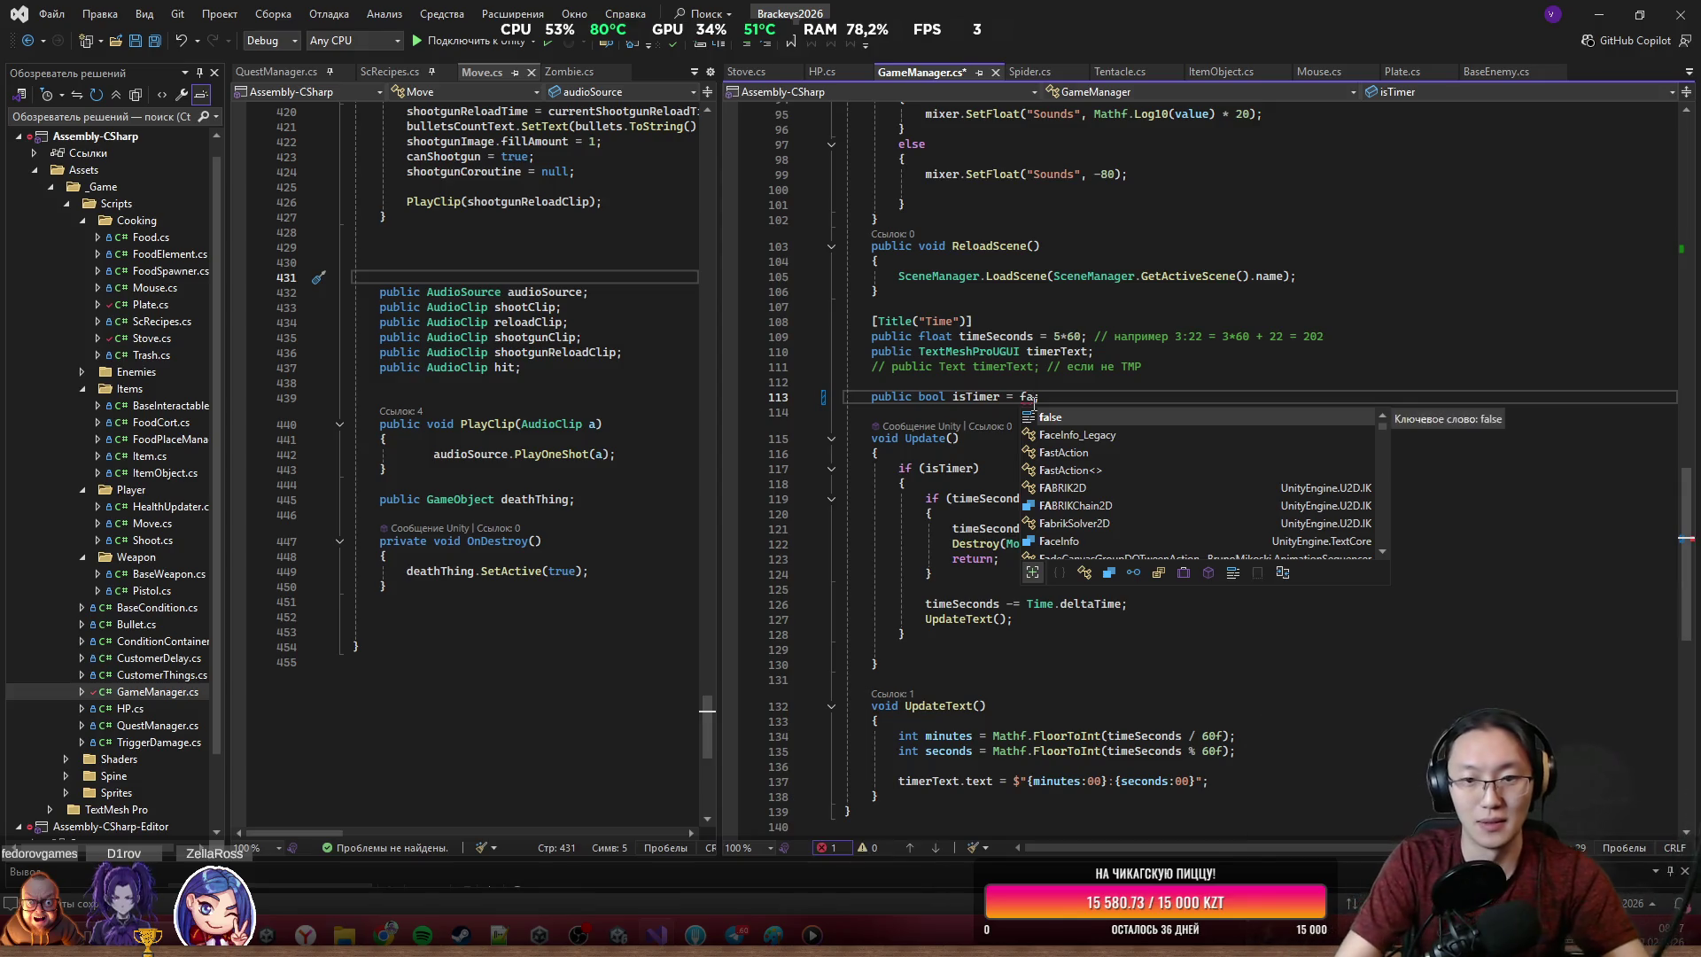
key(Tab)
key(ctrl+s)
Begin an empty line below the isTimer field and review the timer section
click(1067, 413)
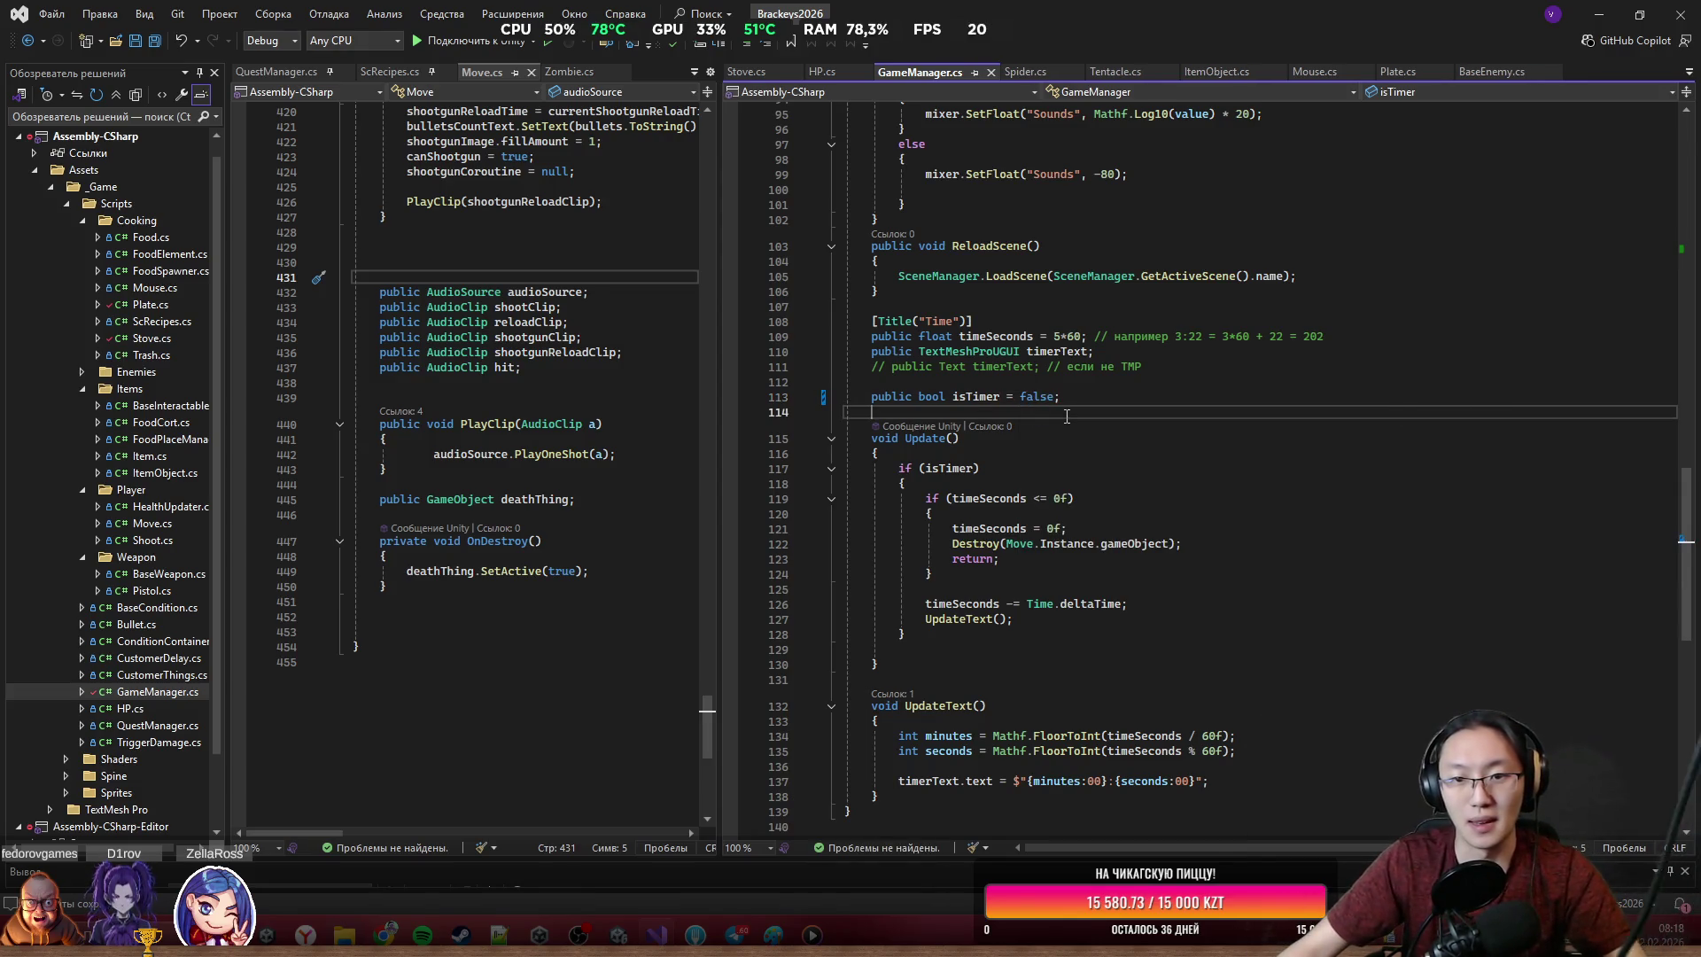
text(pub)
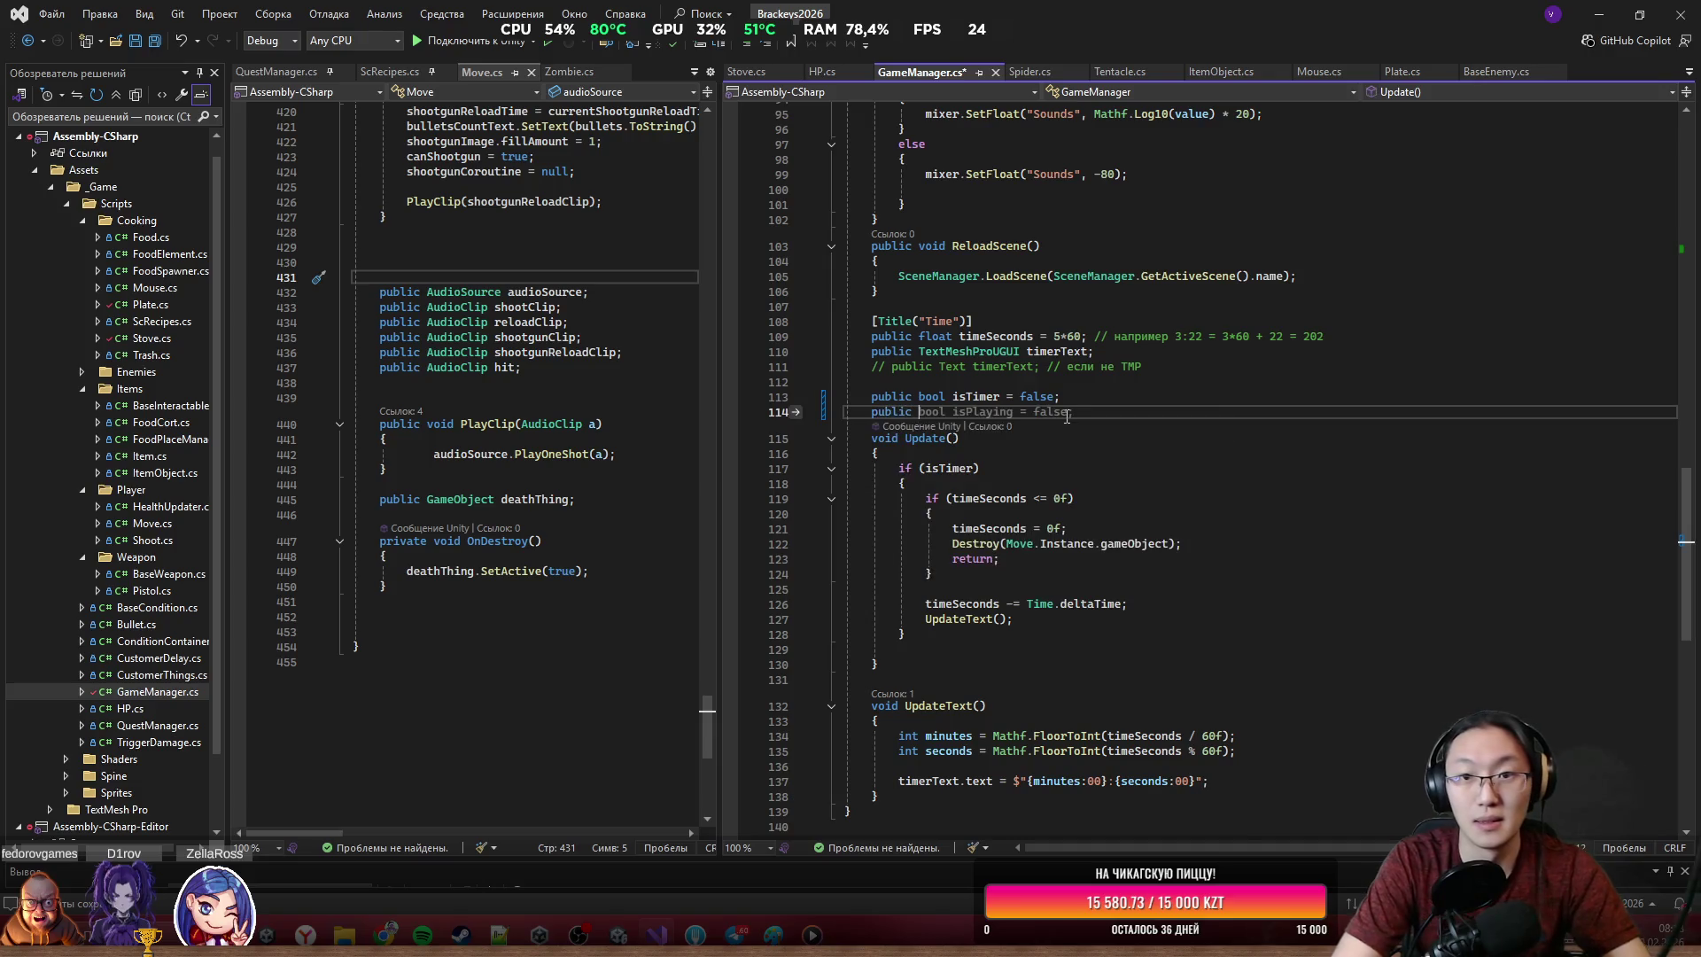
key(ctrl+z)
scroll(1066, 416, up, 15)
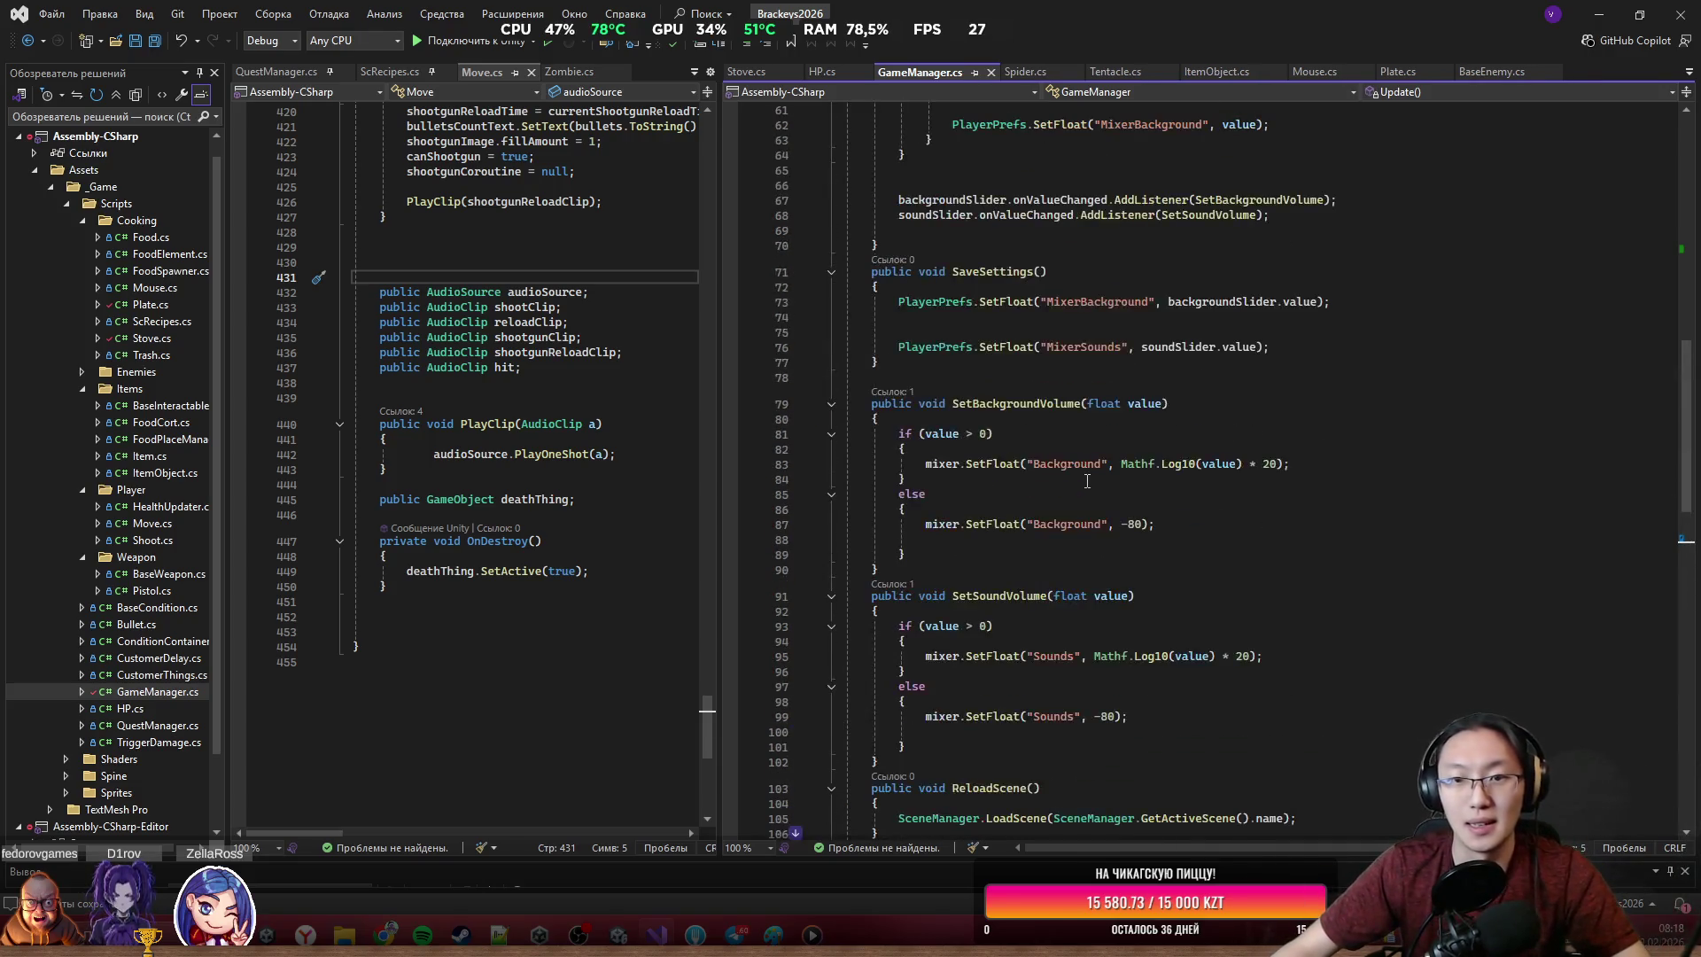
scroll(1082, 482, up, 13)
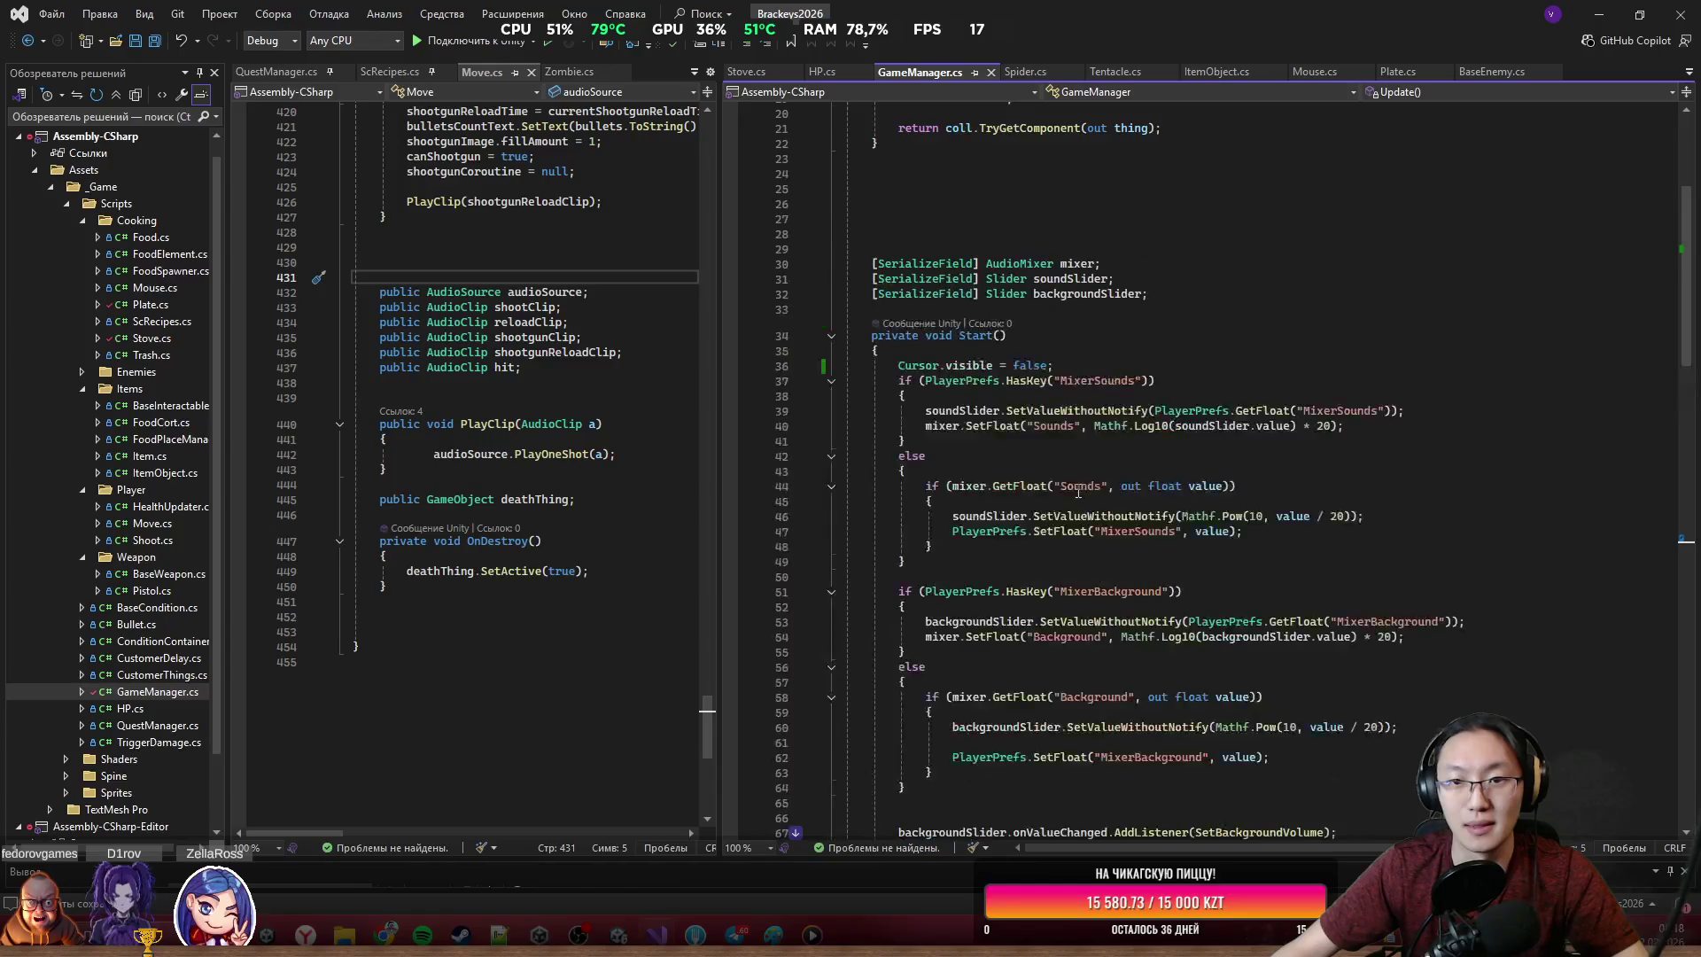
scroll(1077, 490, up, 3)
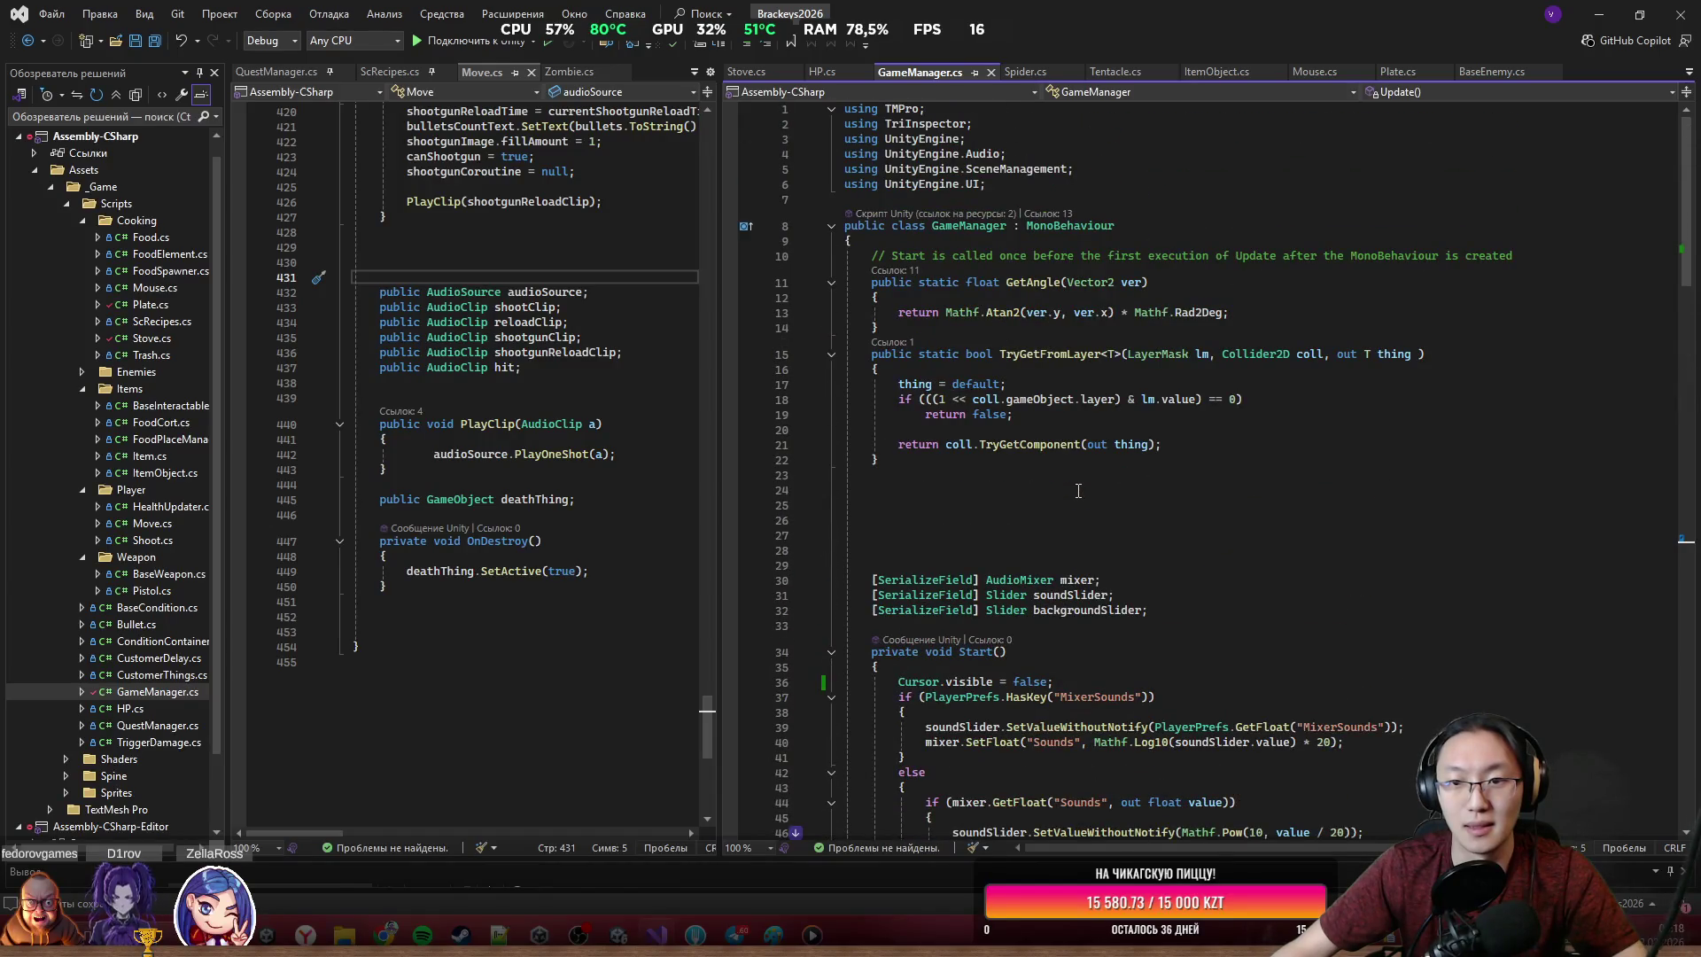
scroll(1078, 490, down, 14)
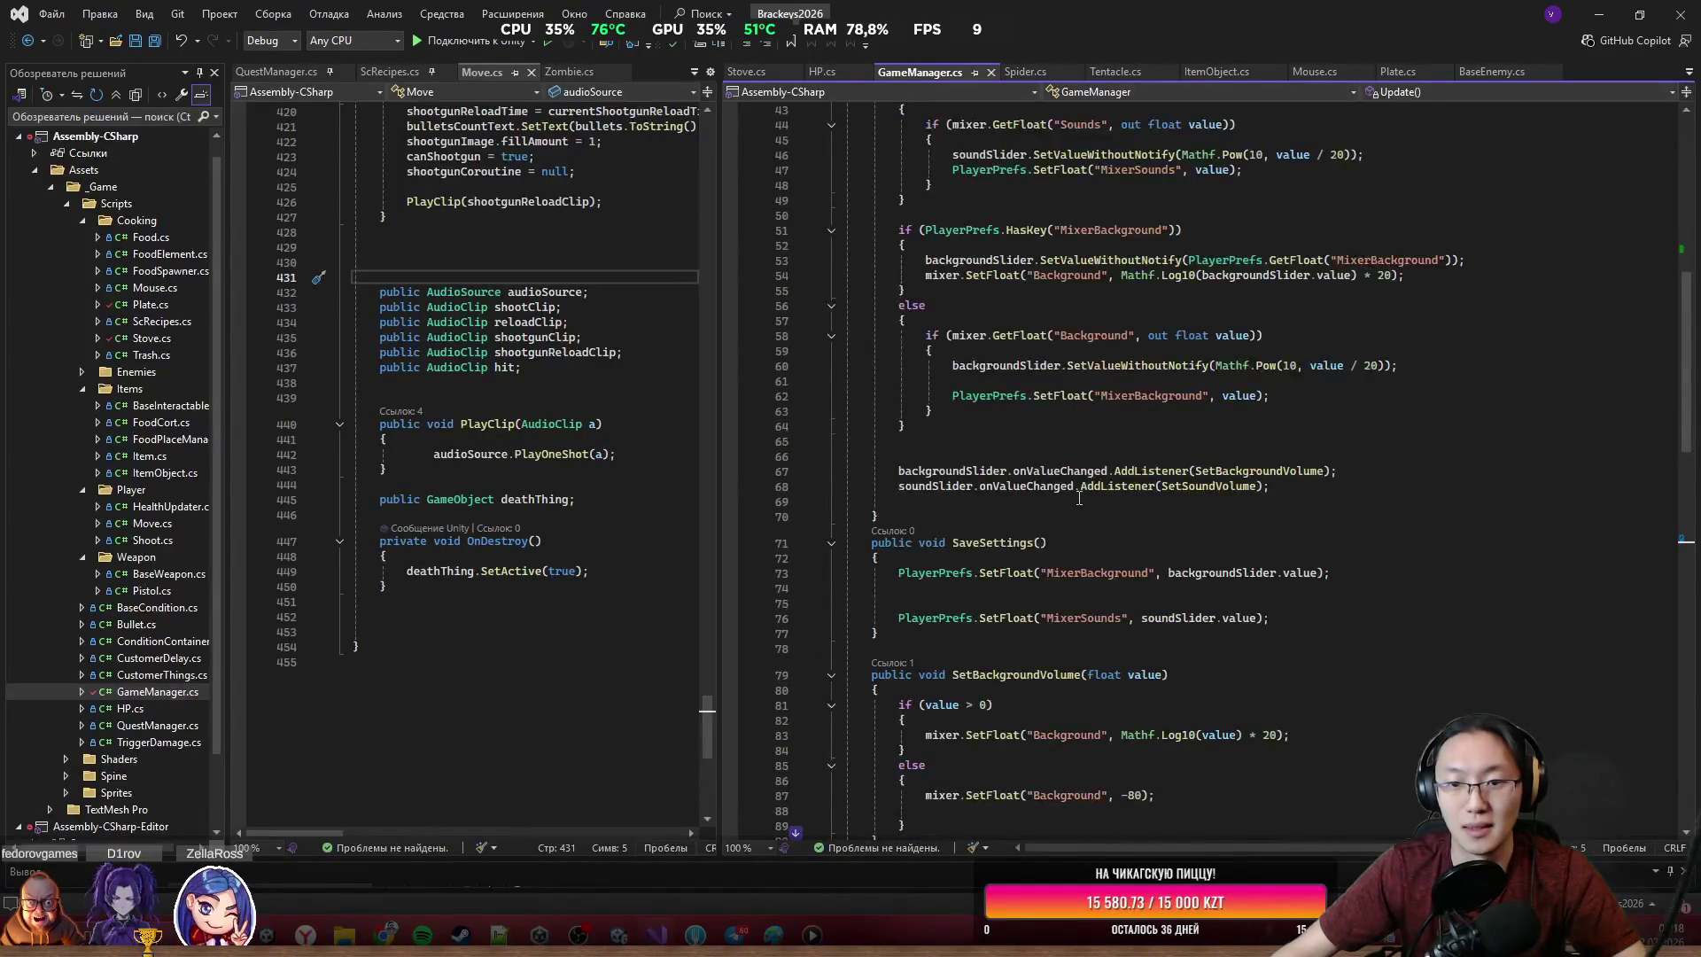
scroll(1079, 498, down, 6)
scroll(1079, 494, down, 12)
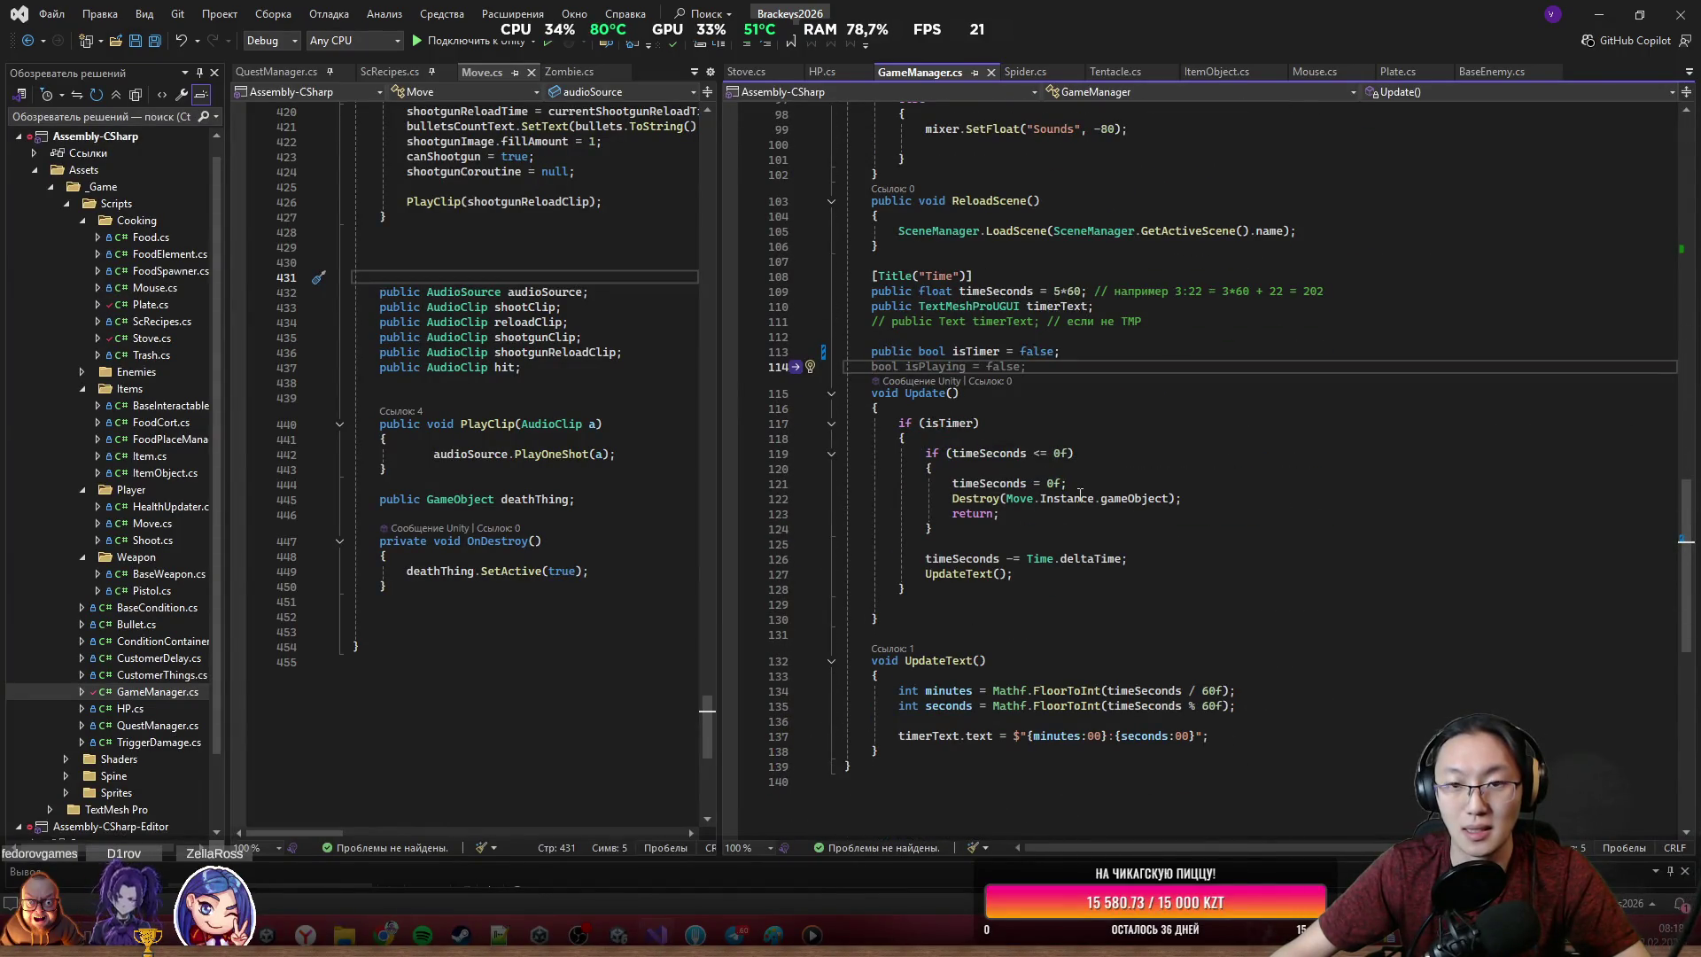
Write public void StartGame() { isTimer = true; } below isTimer, save, and return to Unity
scroll(1078, 496, up, 2)
text(public)
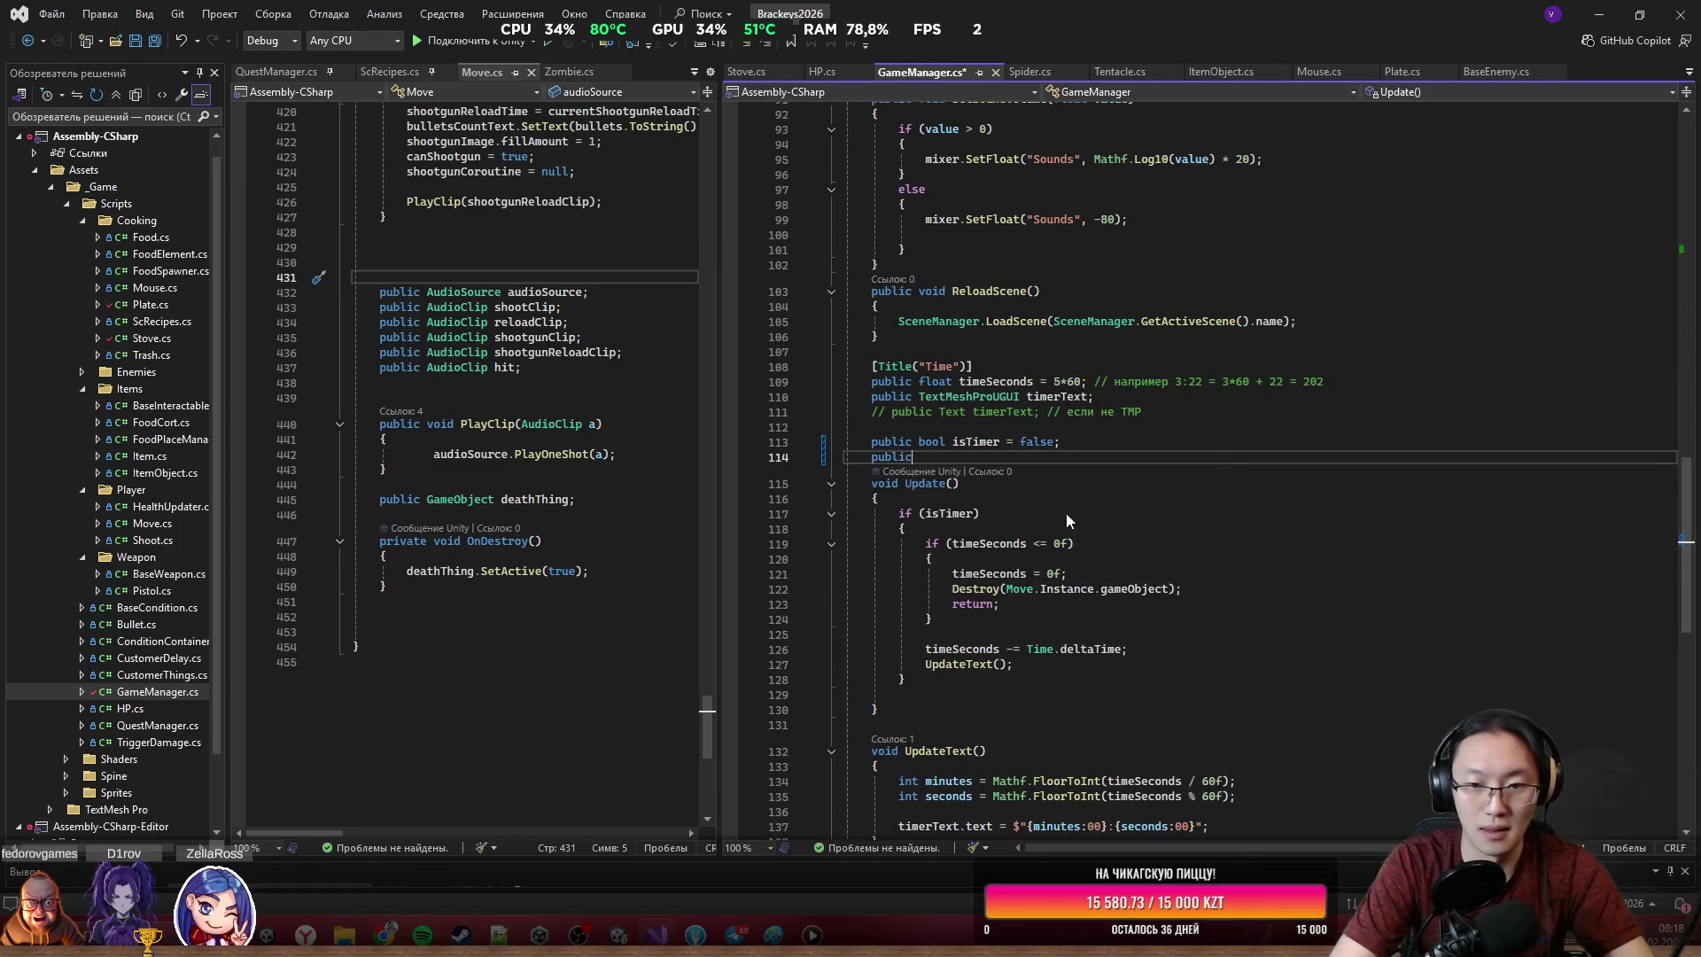
text( StartGame())
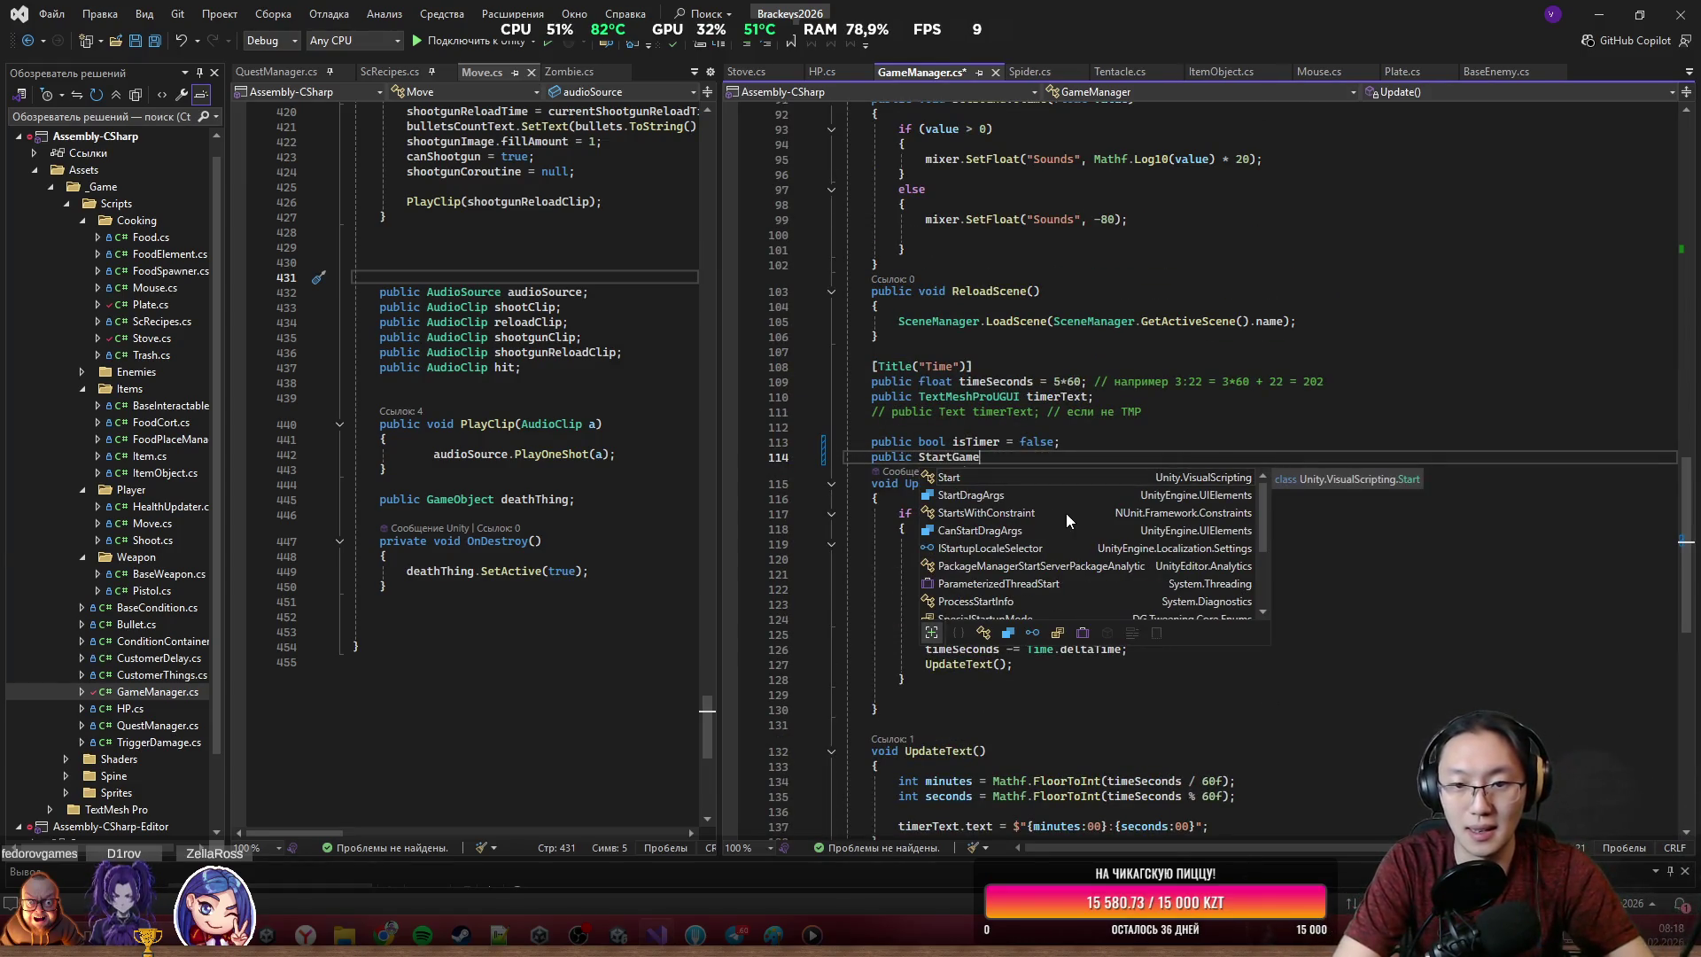
key(Return)
text({)
key(Return)
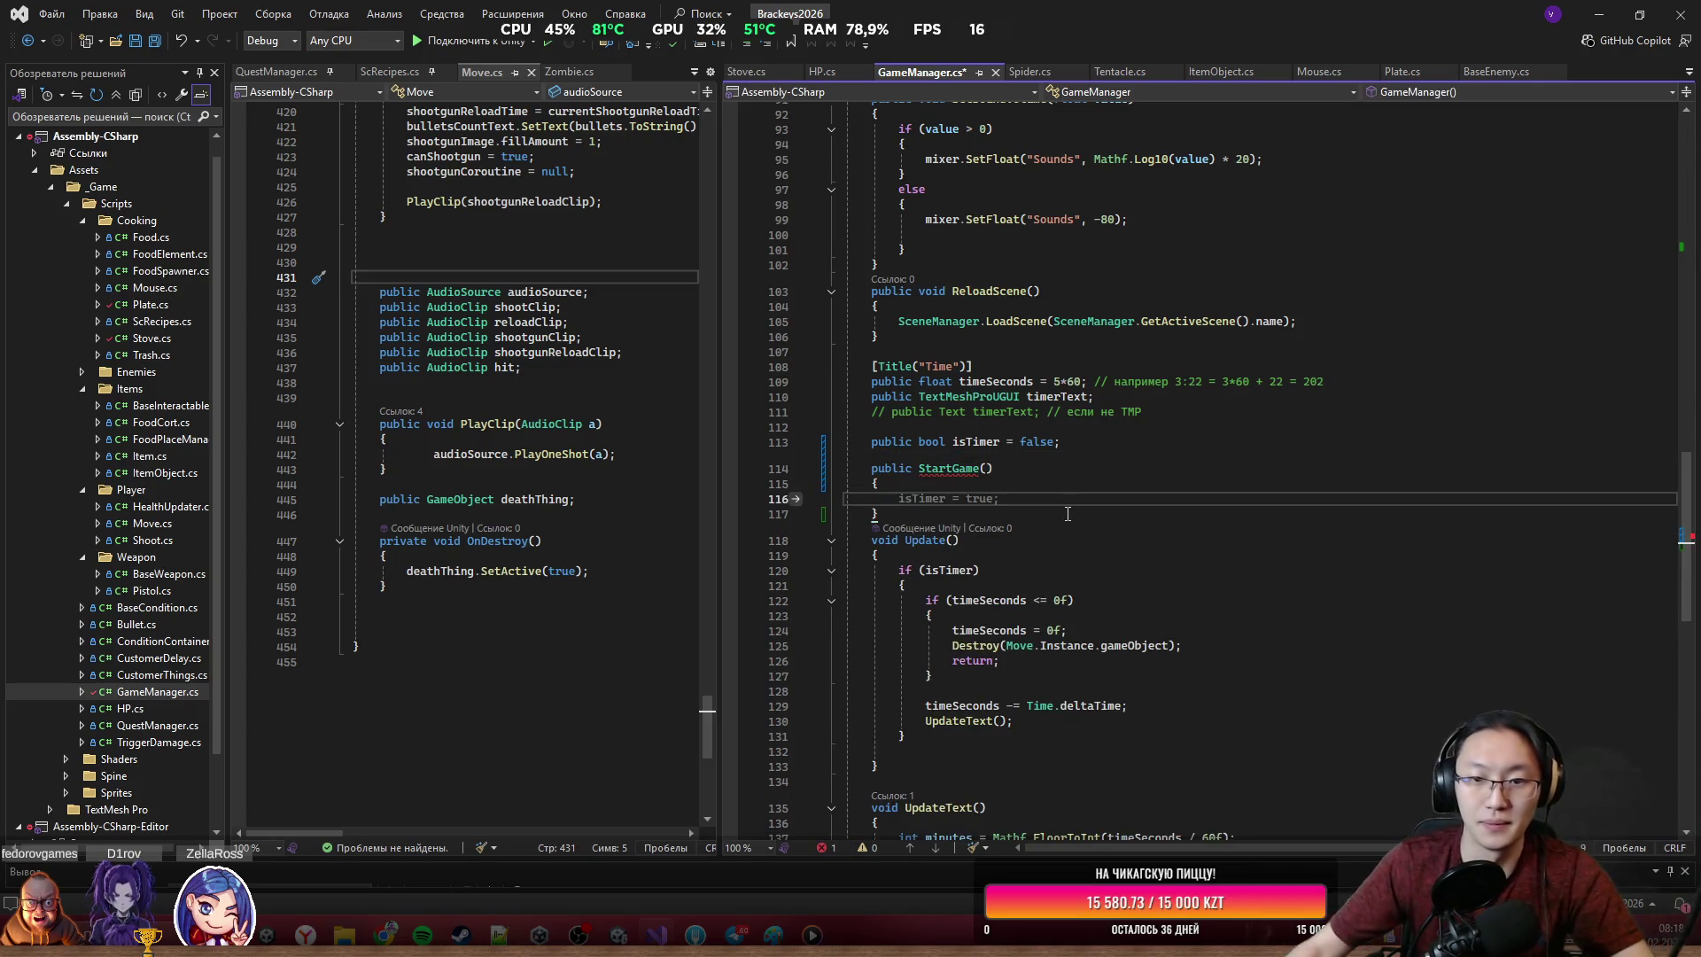
click(912, 470)
text(void)
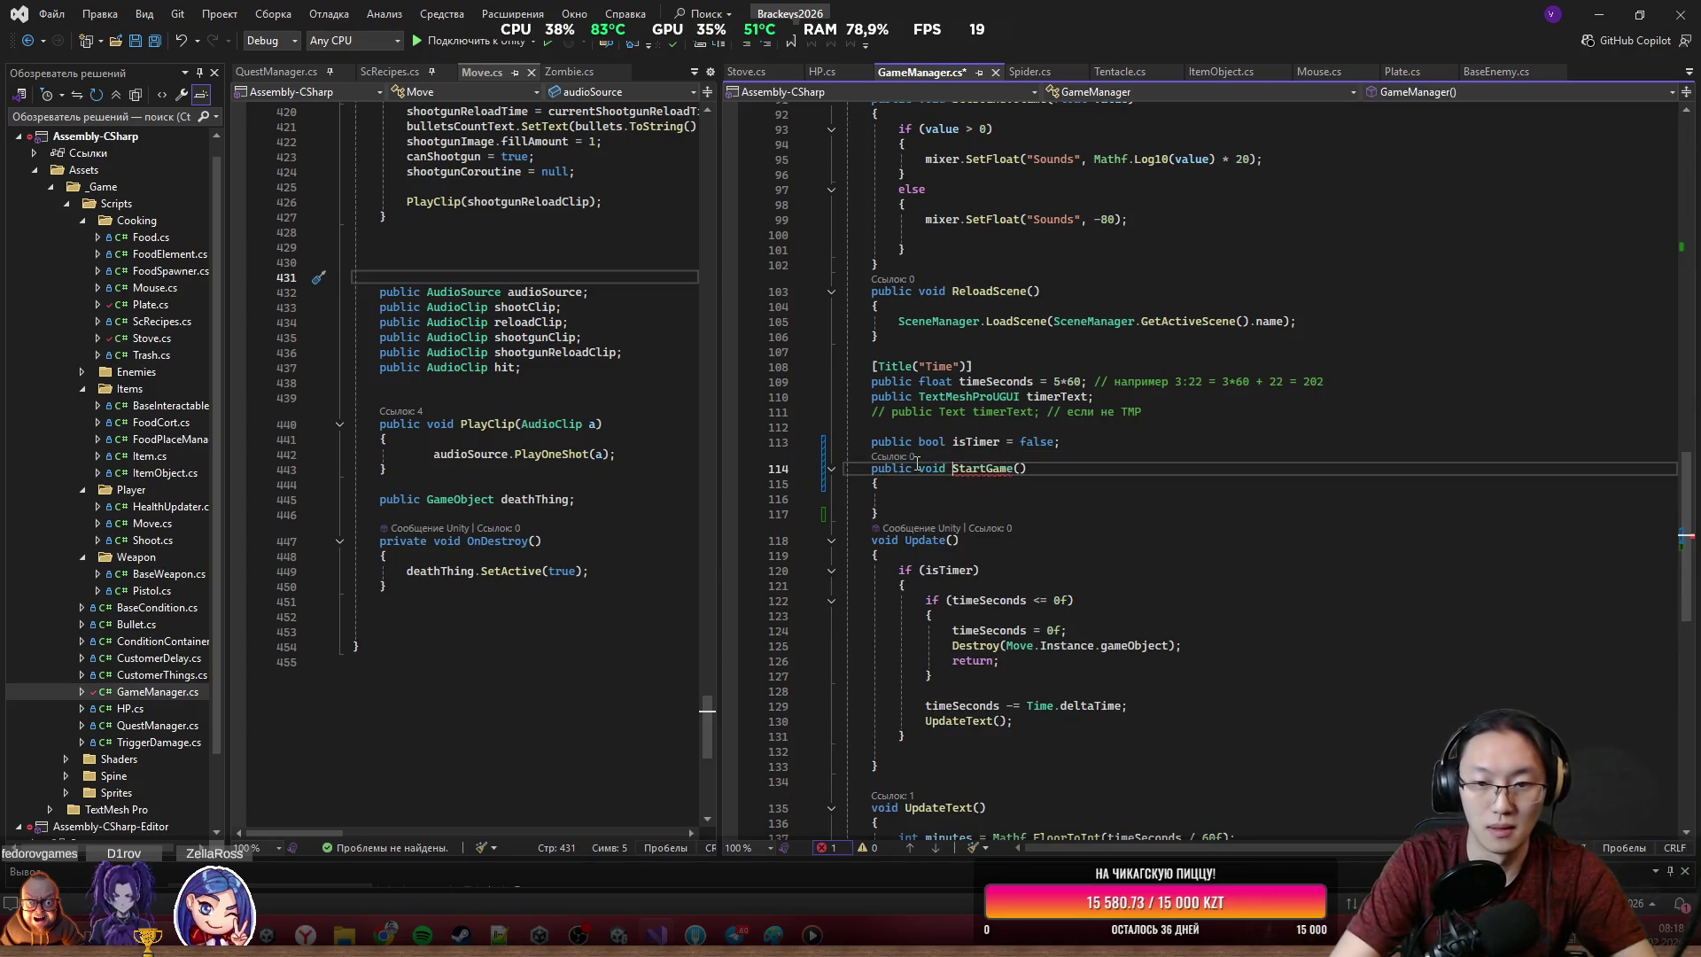
click(1015, 498)
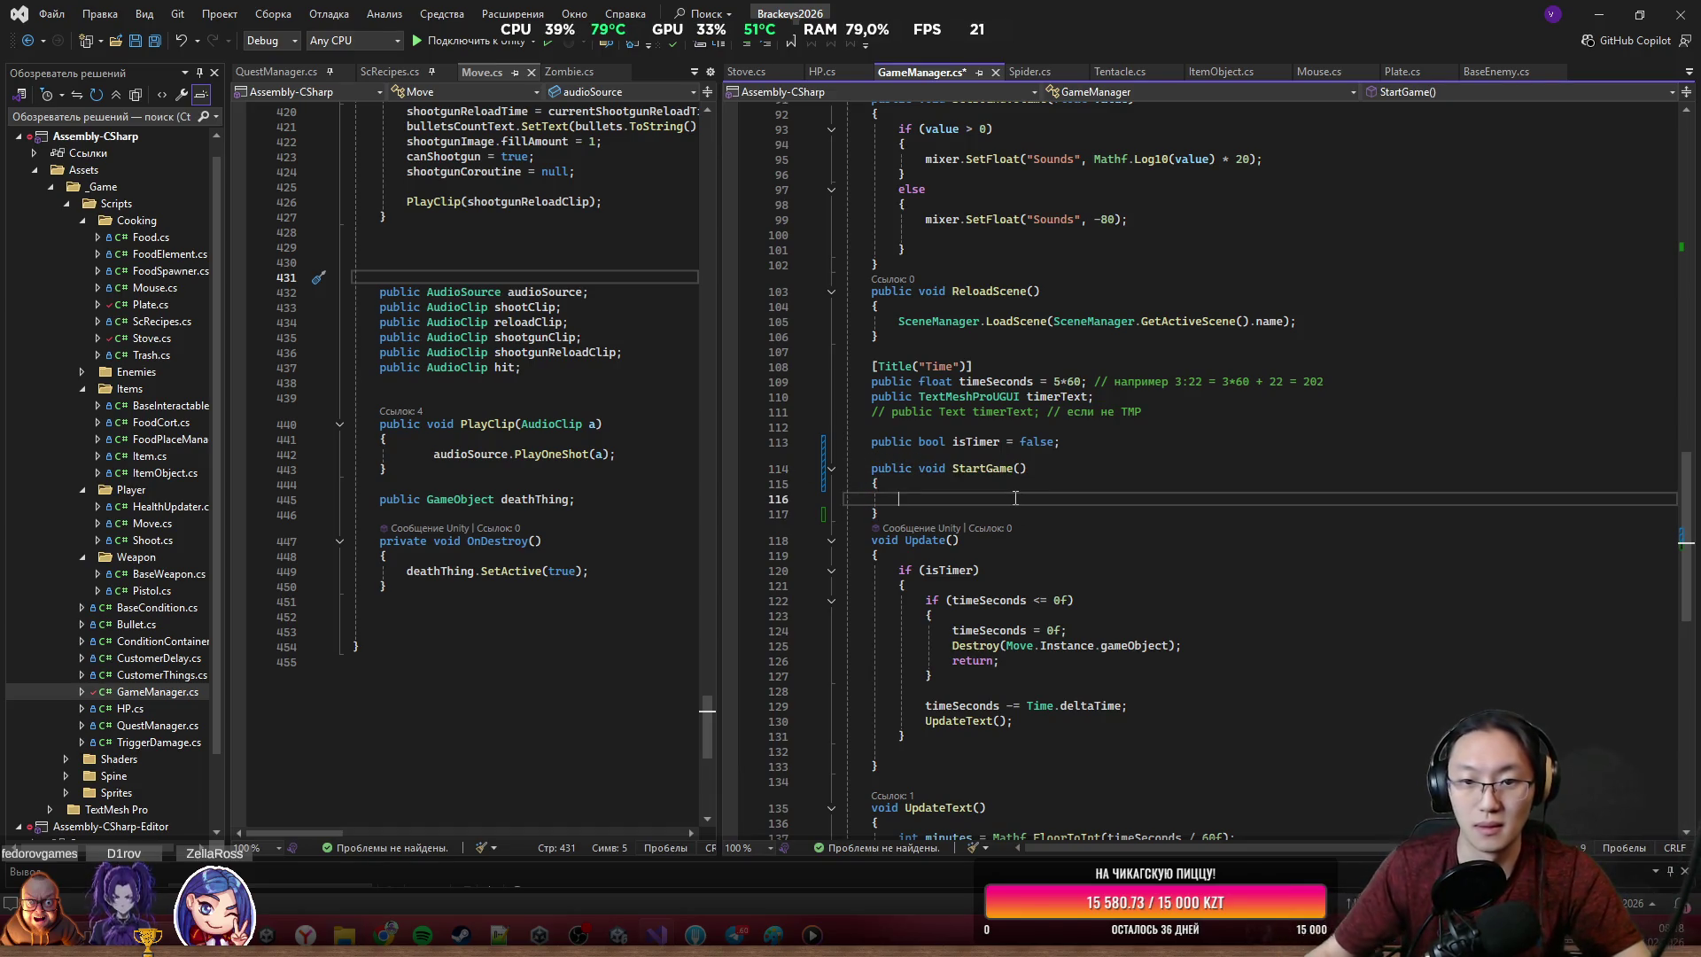
text(isTimer)
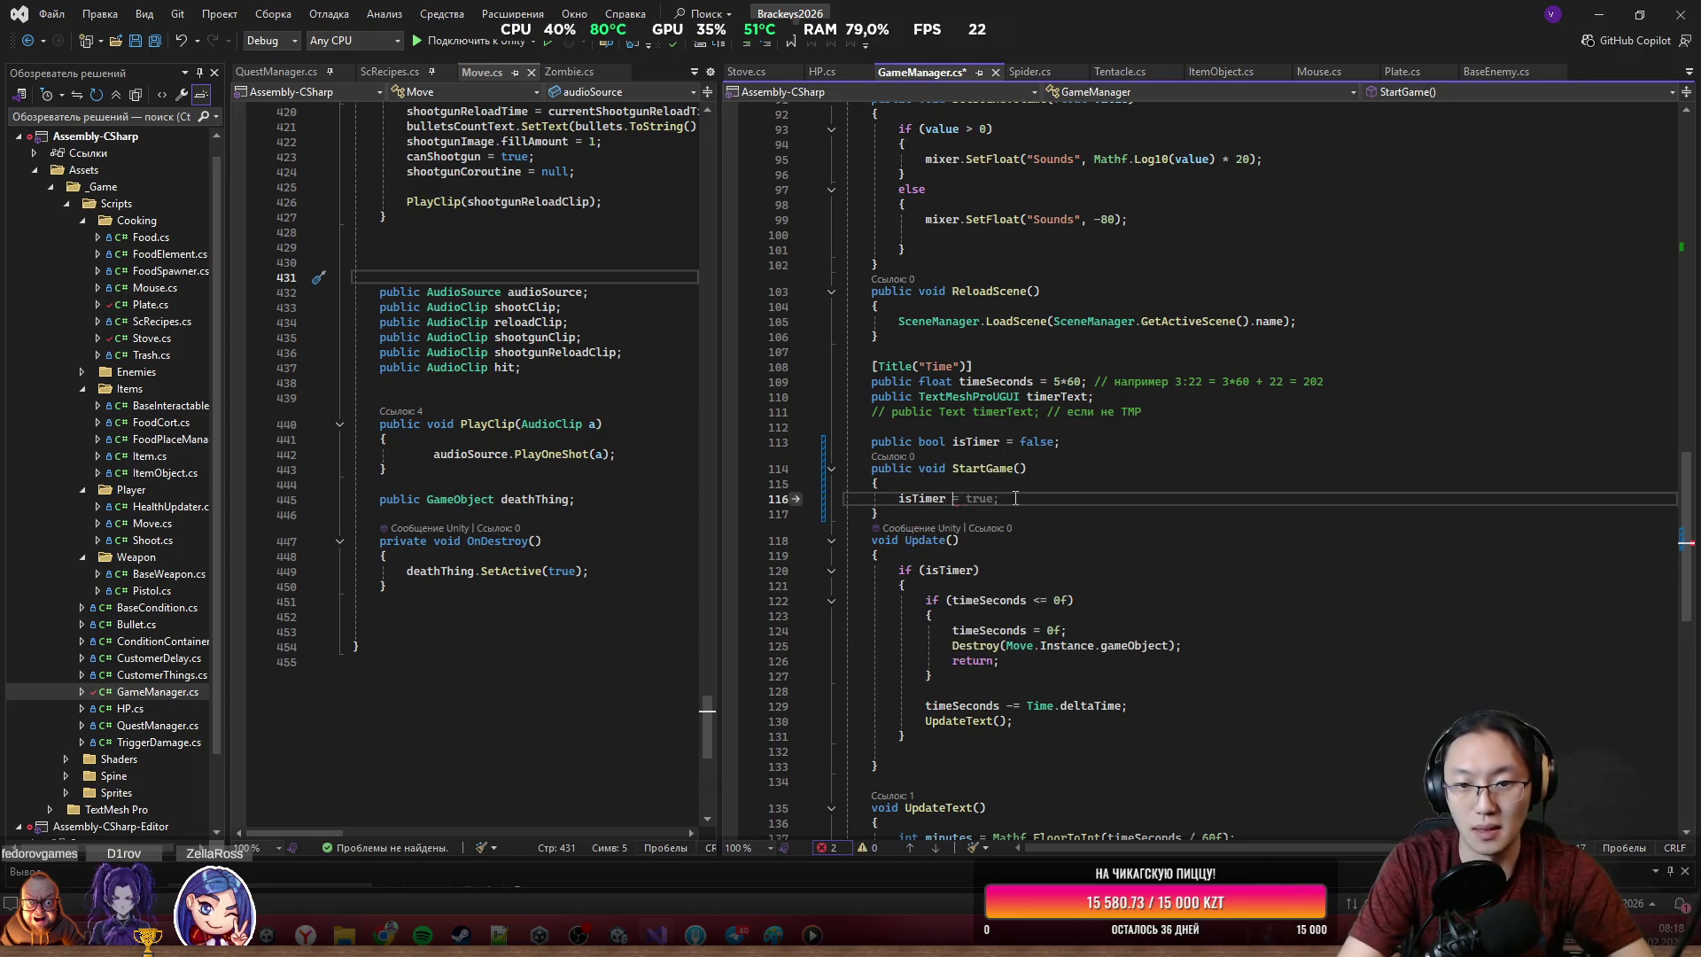
key(ctrl+s)
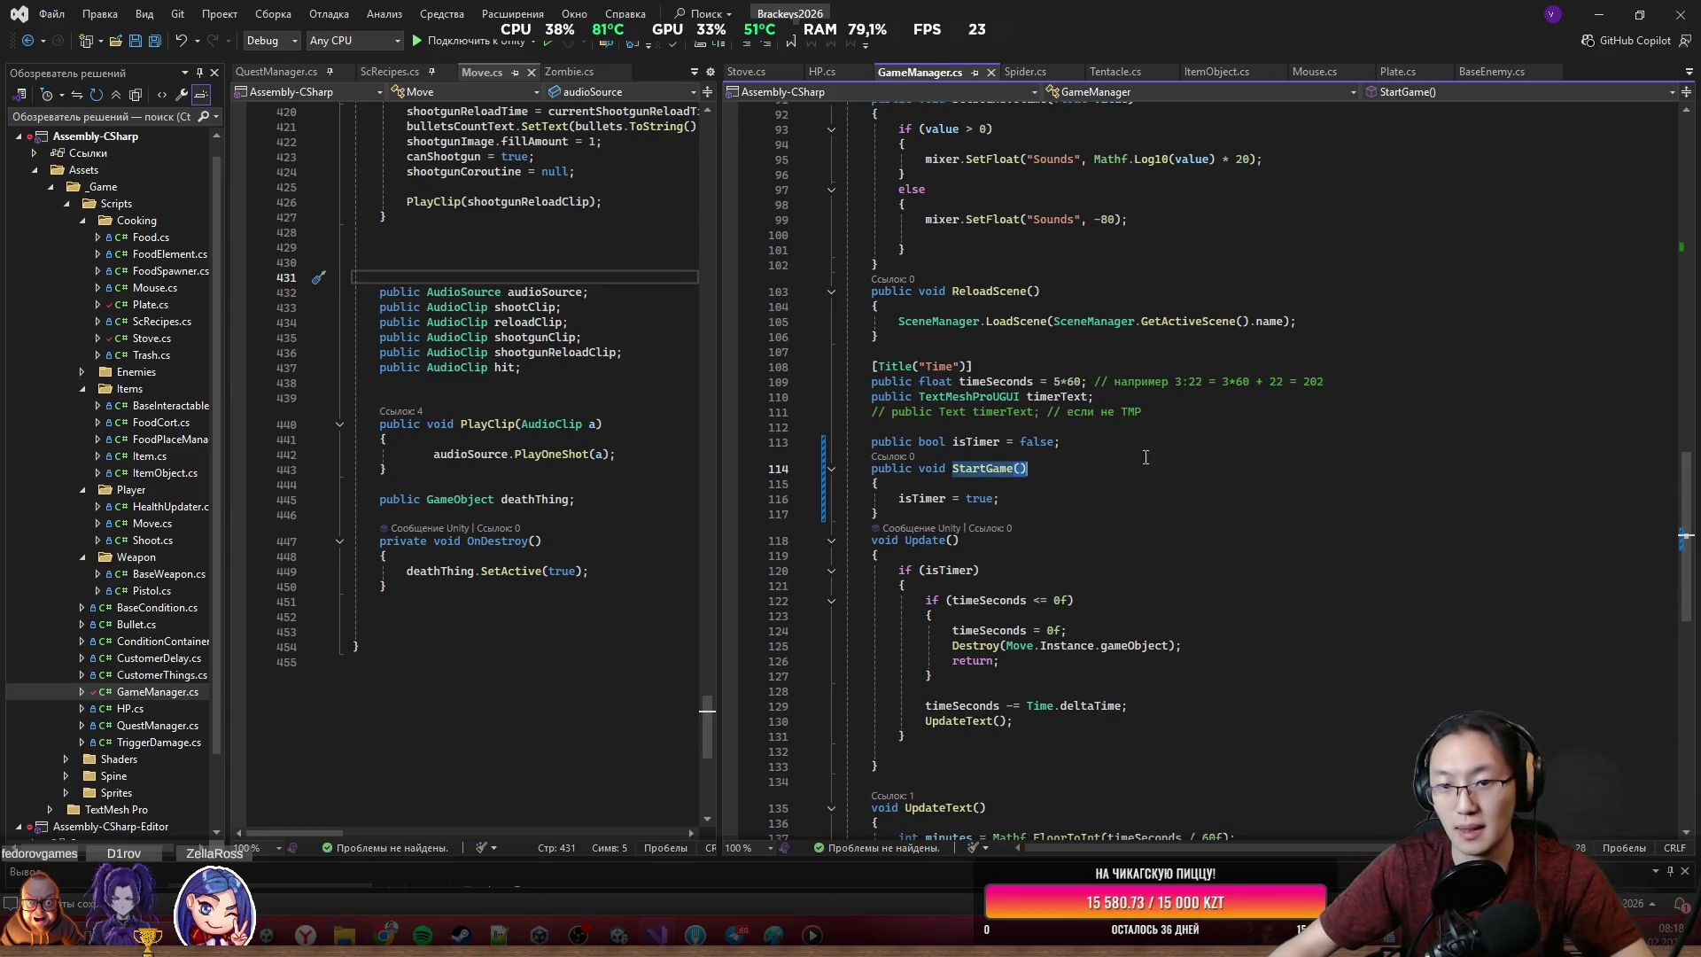
scroll(1165, 405, up, 12)
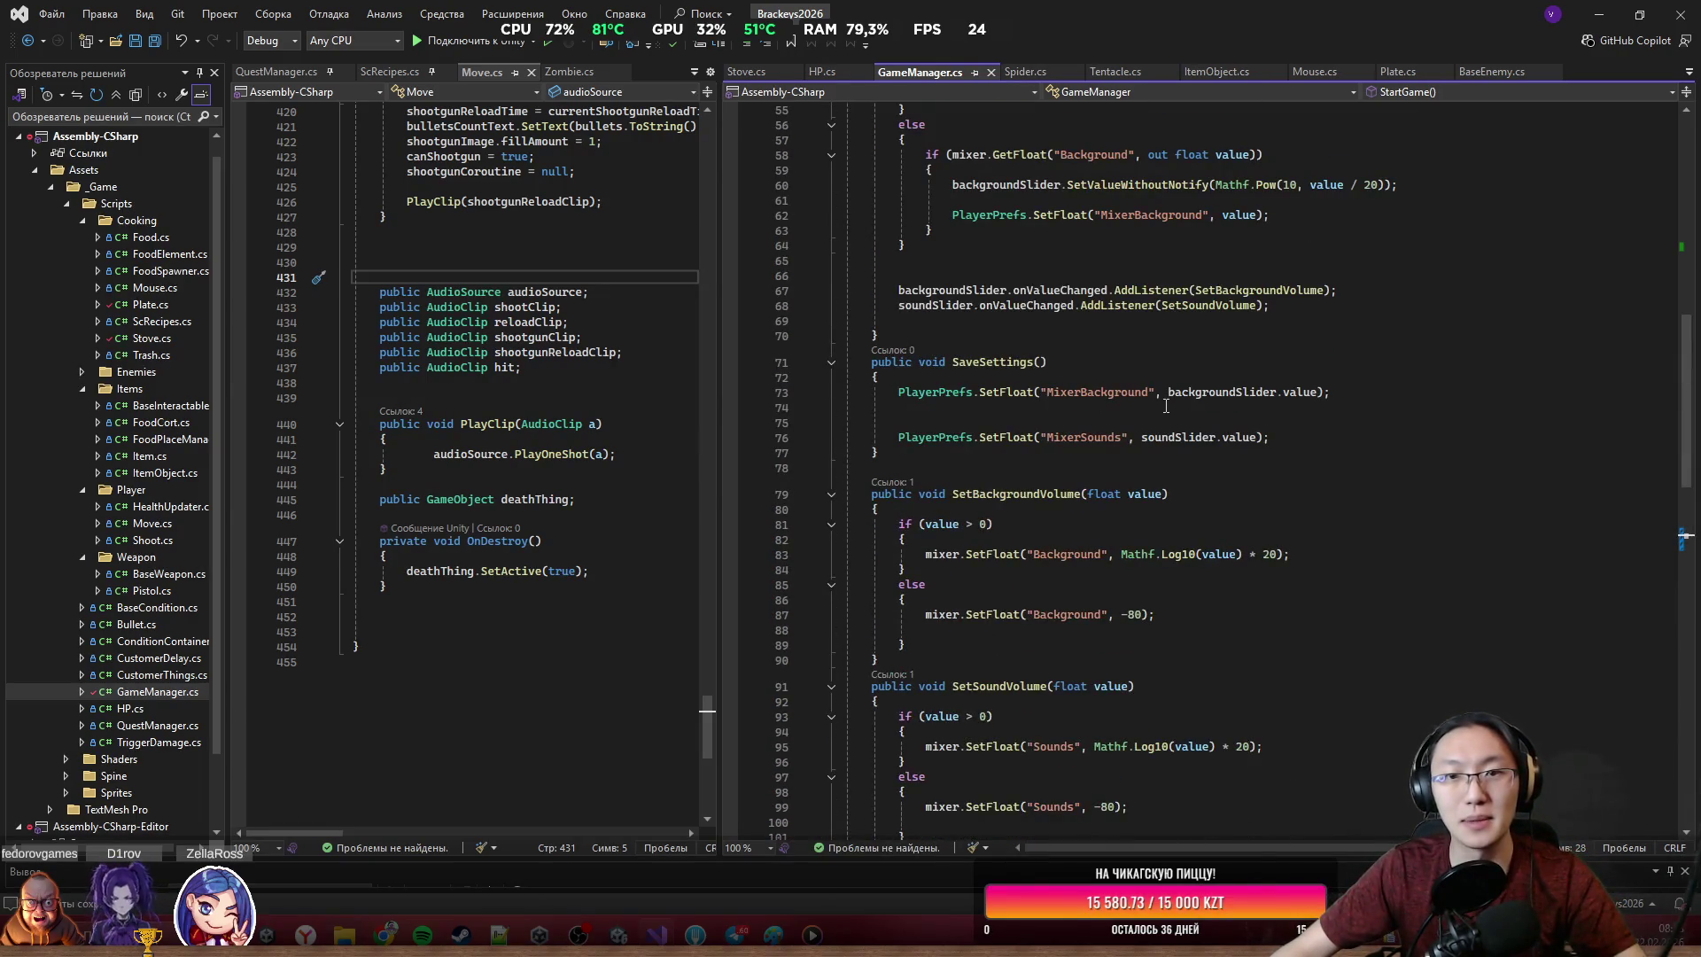
scroll(1166, 405, up, 17)
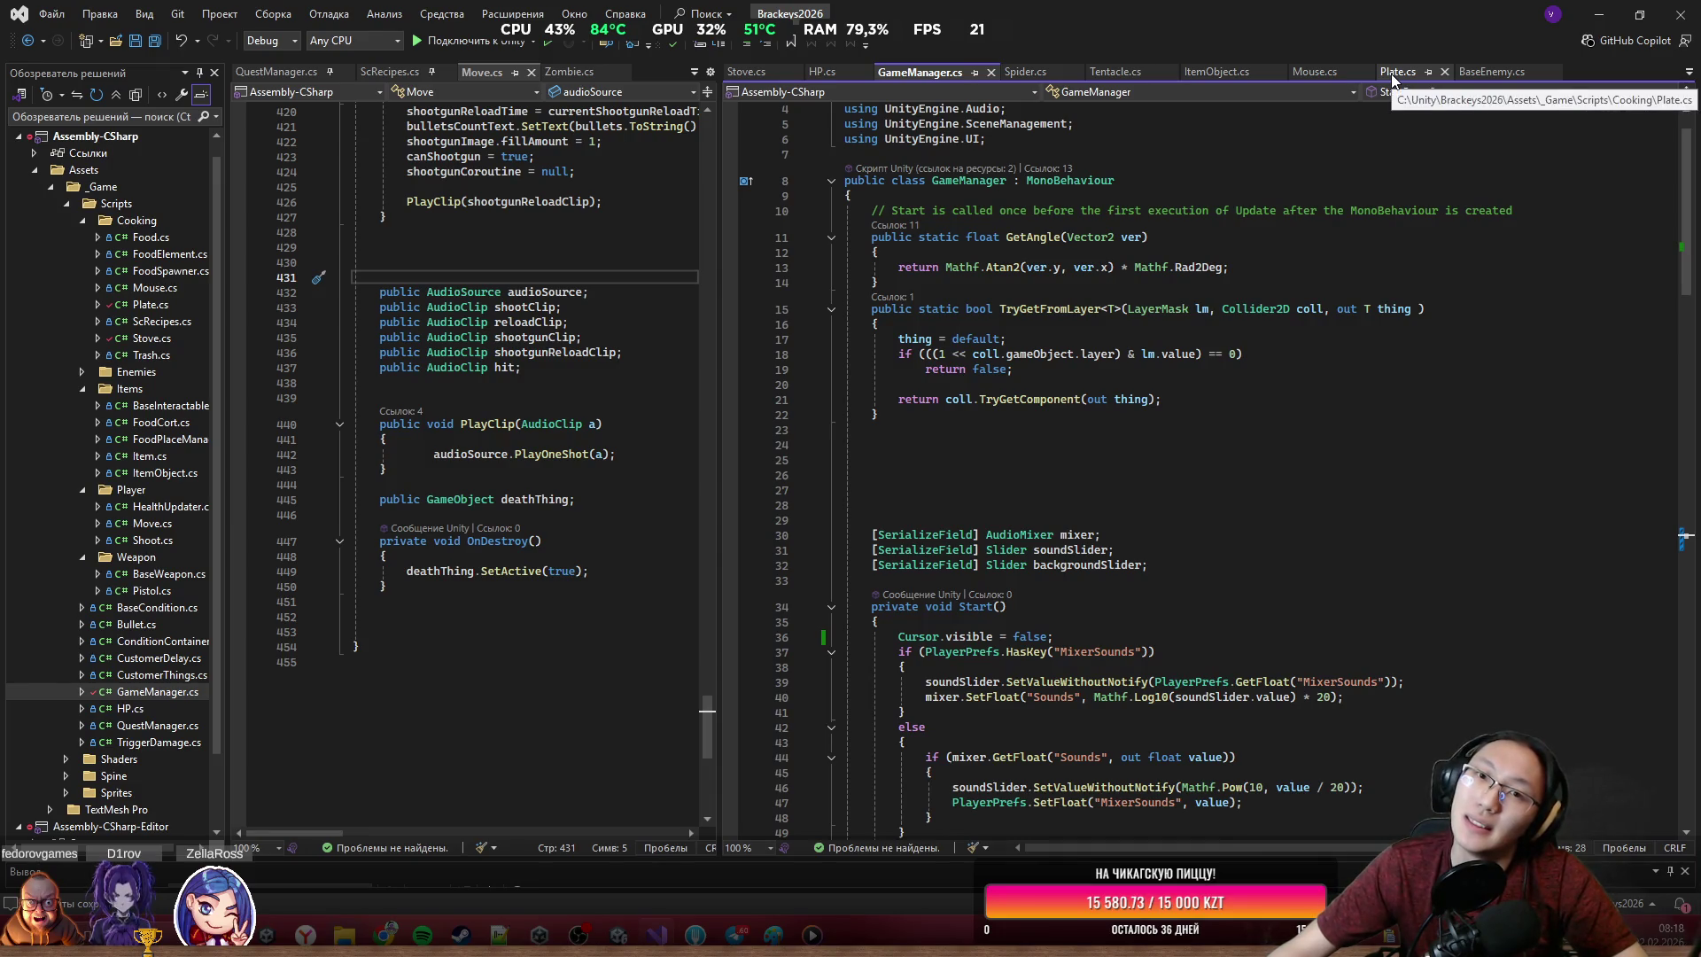
key(alt+Tab)
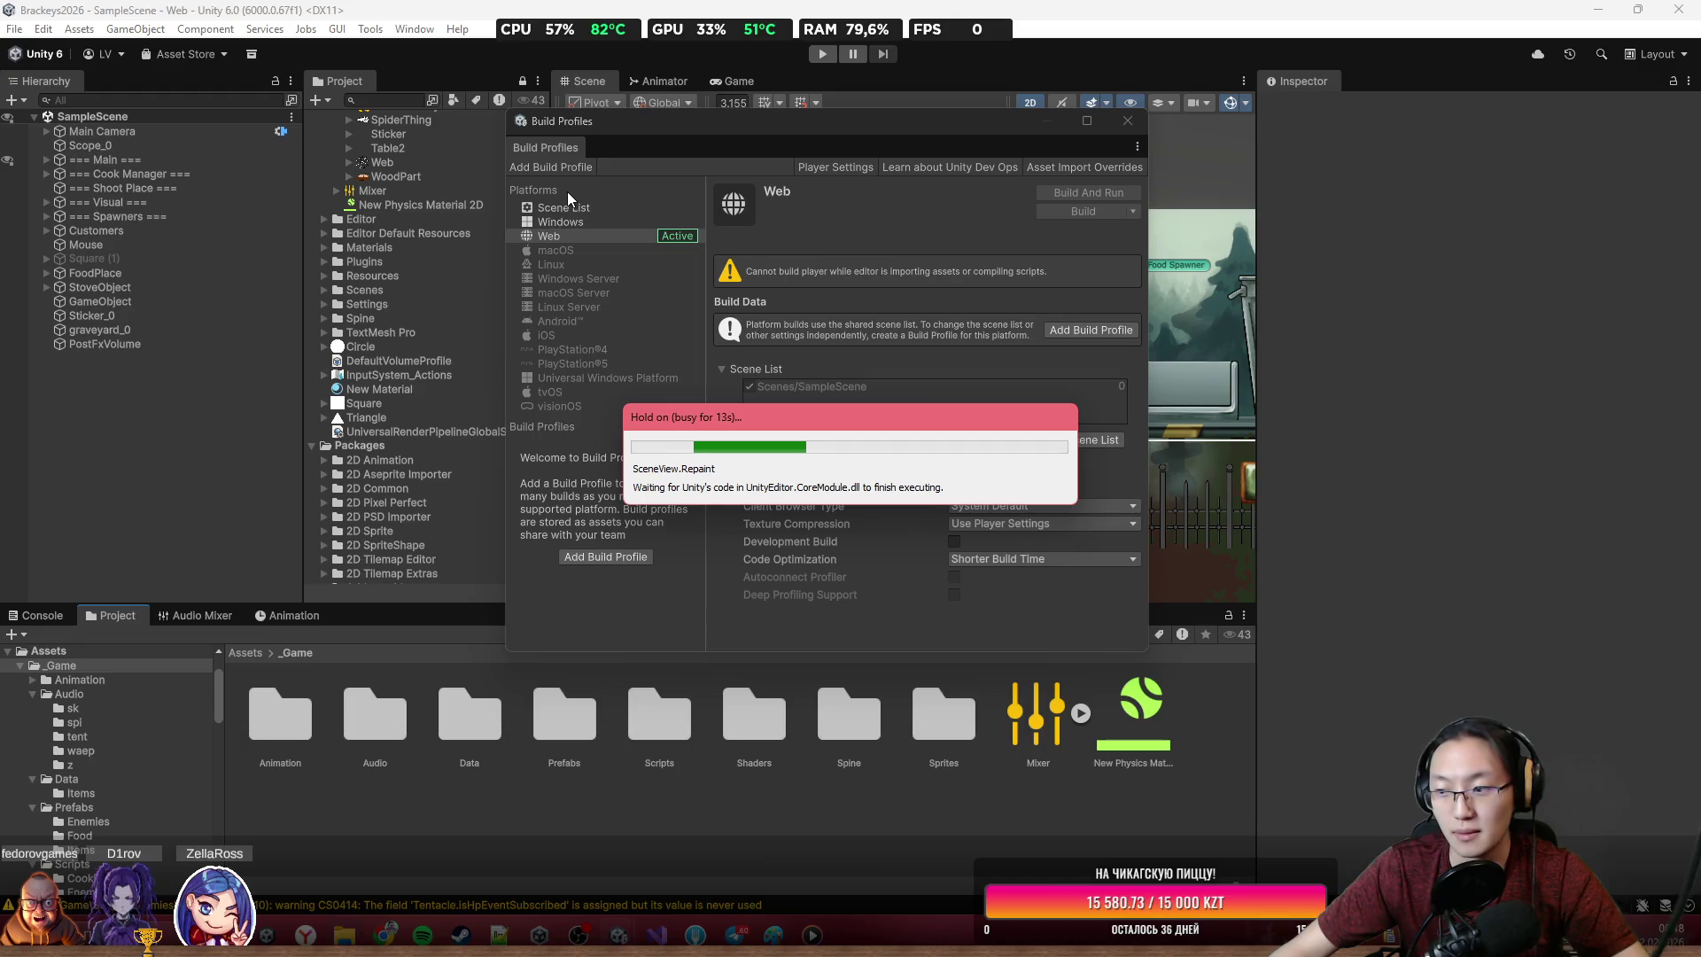
Close Build Profiles, make the HTP panel under === Main === > Canvas visible, and select its START GAME button
click(1127, 124)
scroll(982, 295, down, 5)
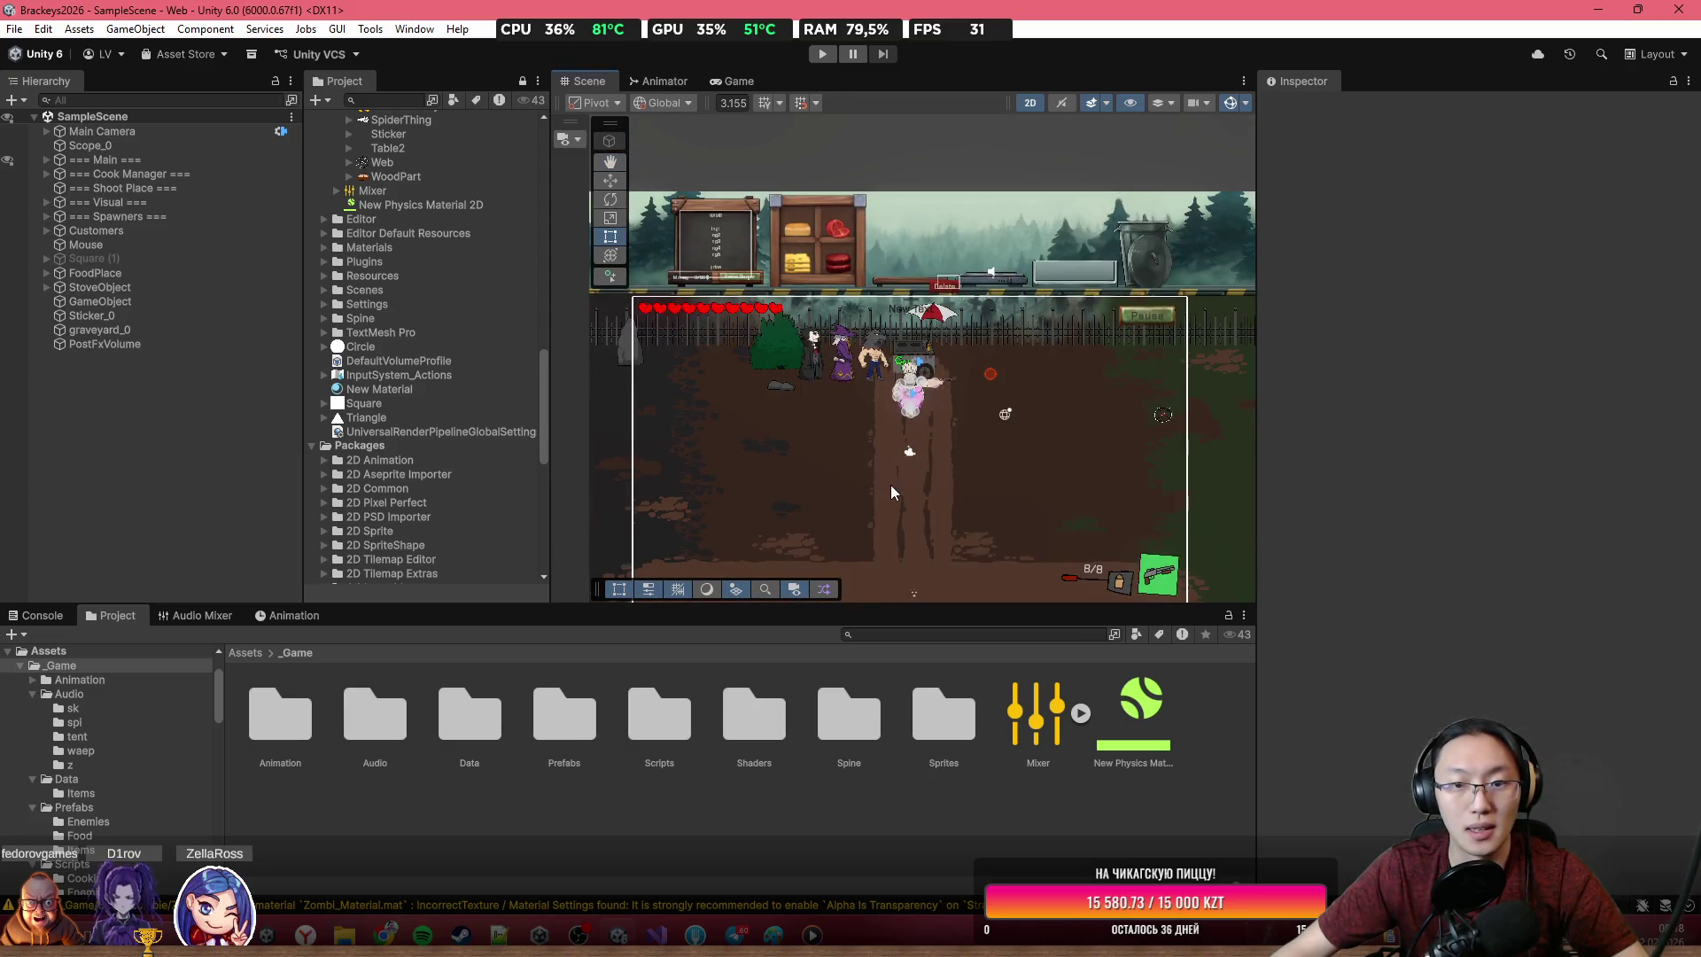
scroll(893, 492, up, 3)
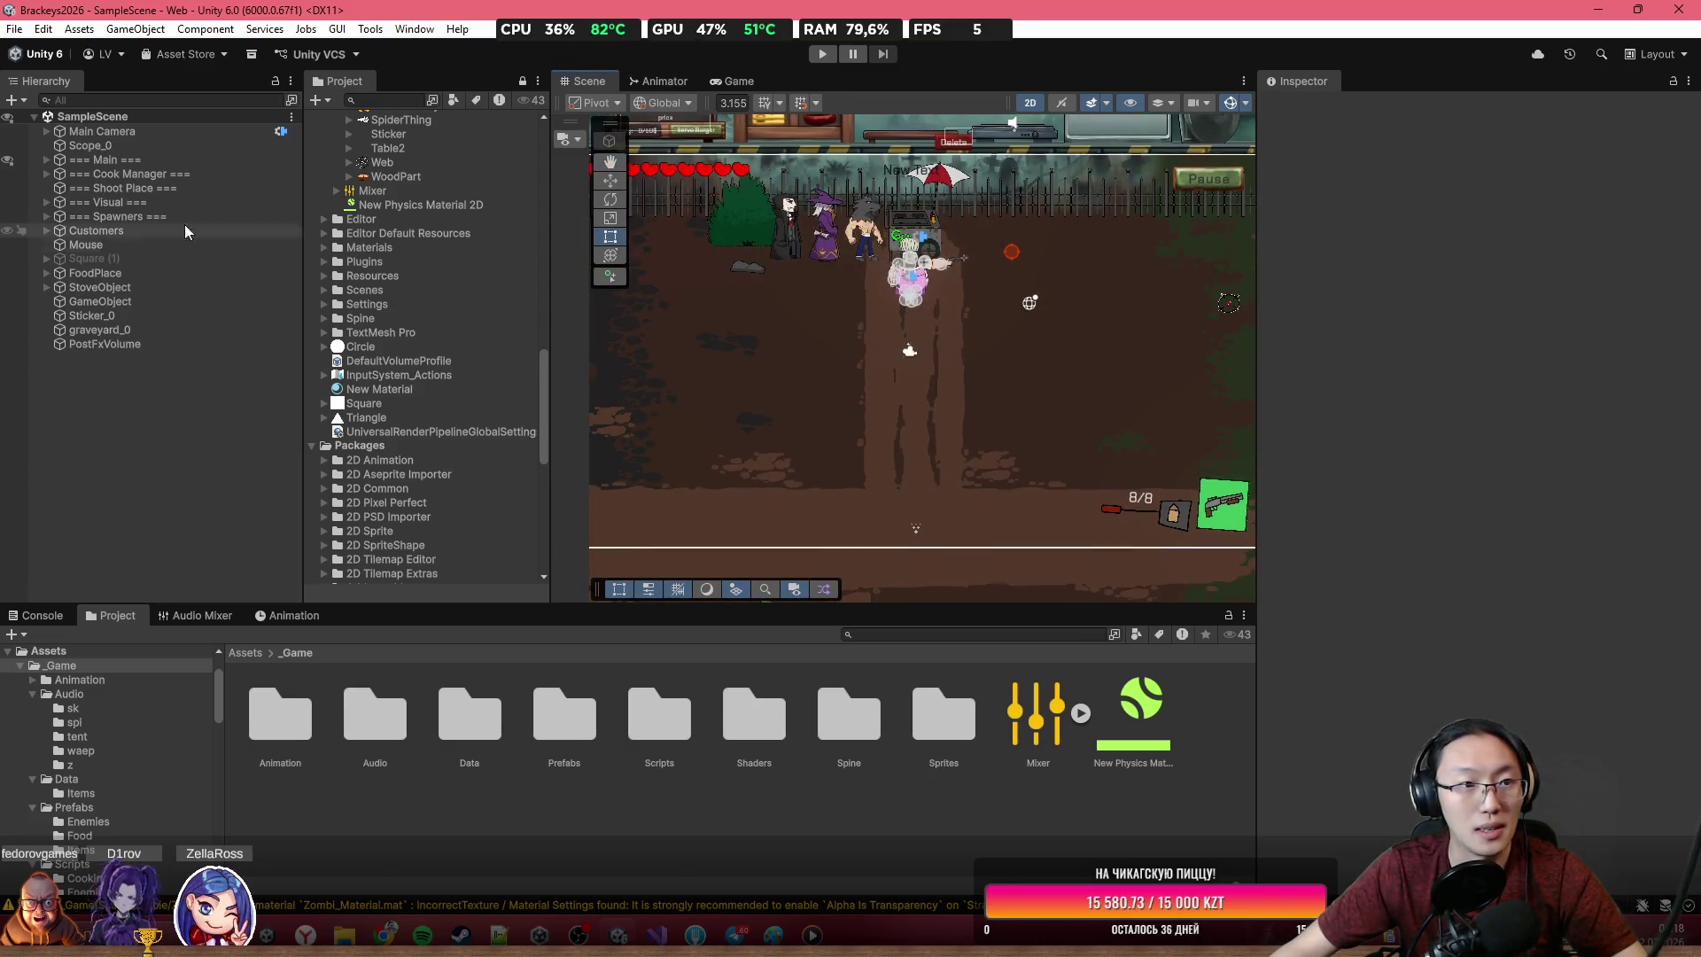
click(46, 158)
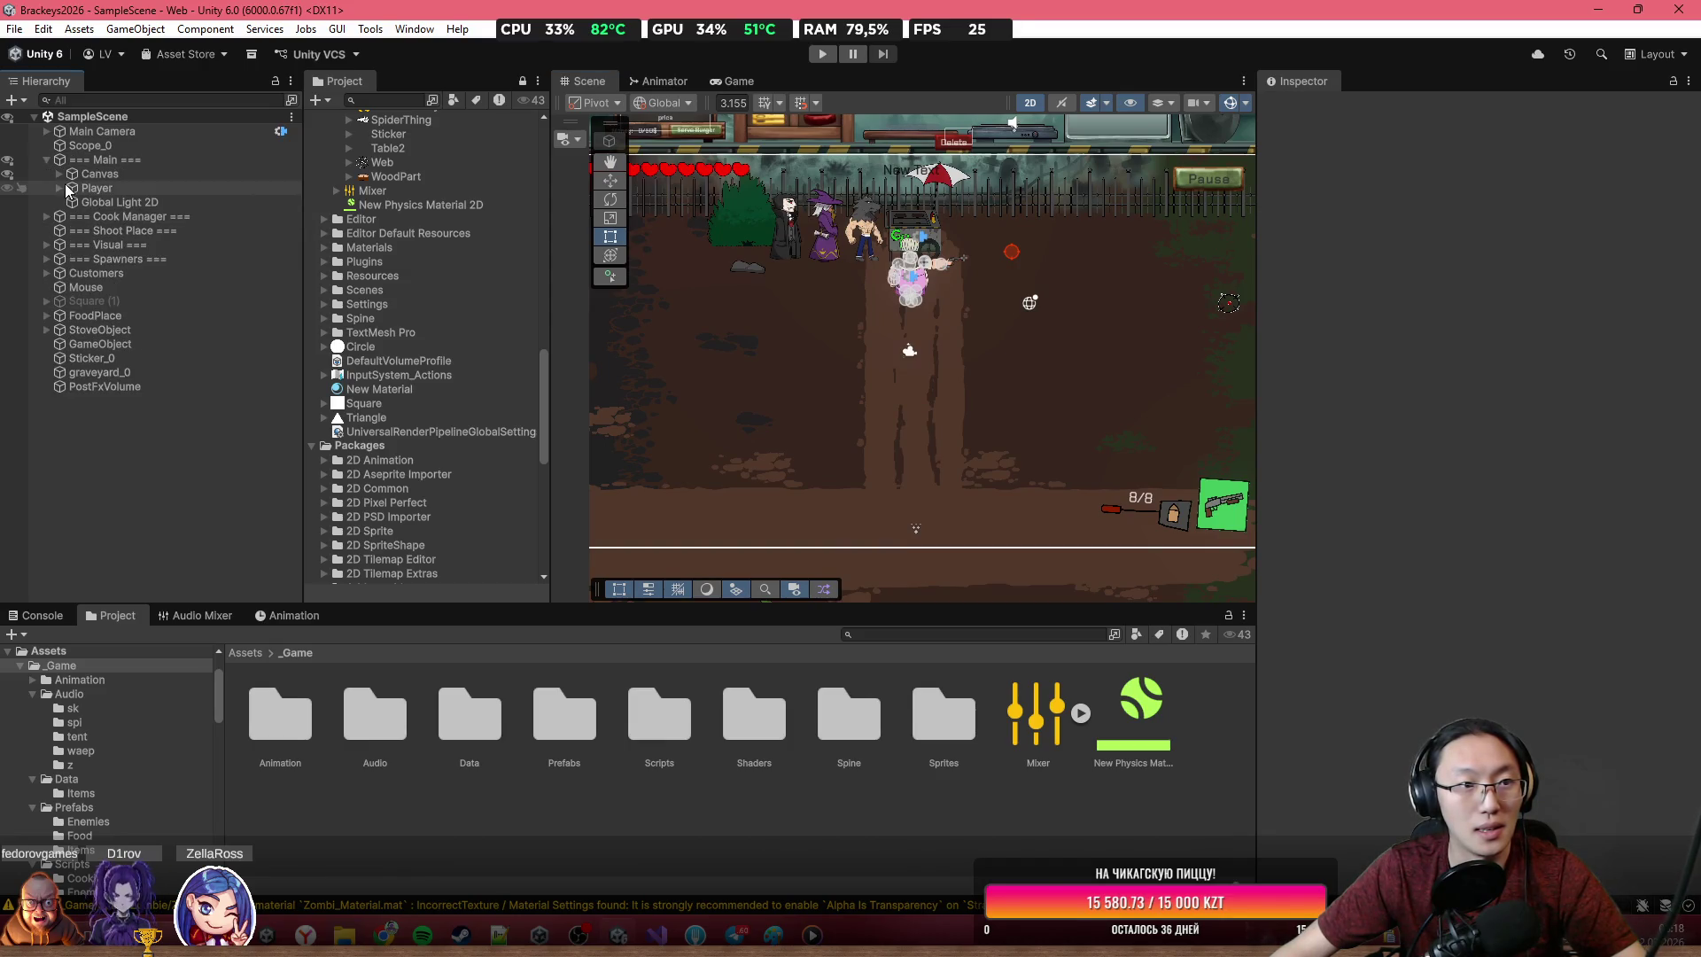
click(58, 174)
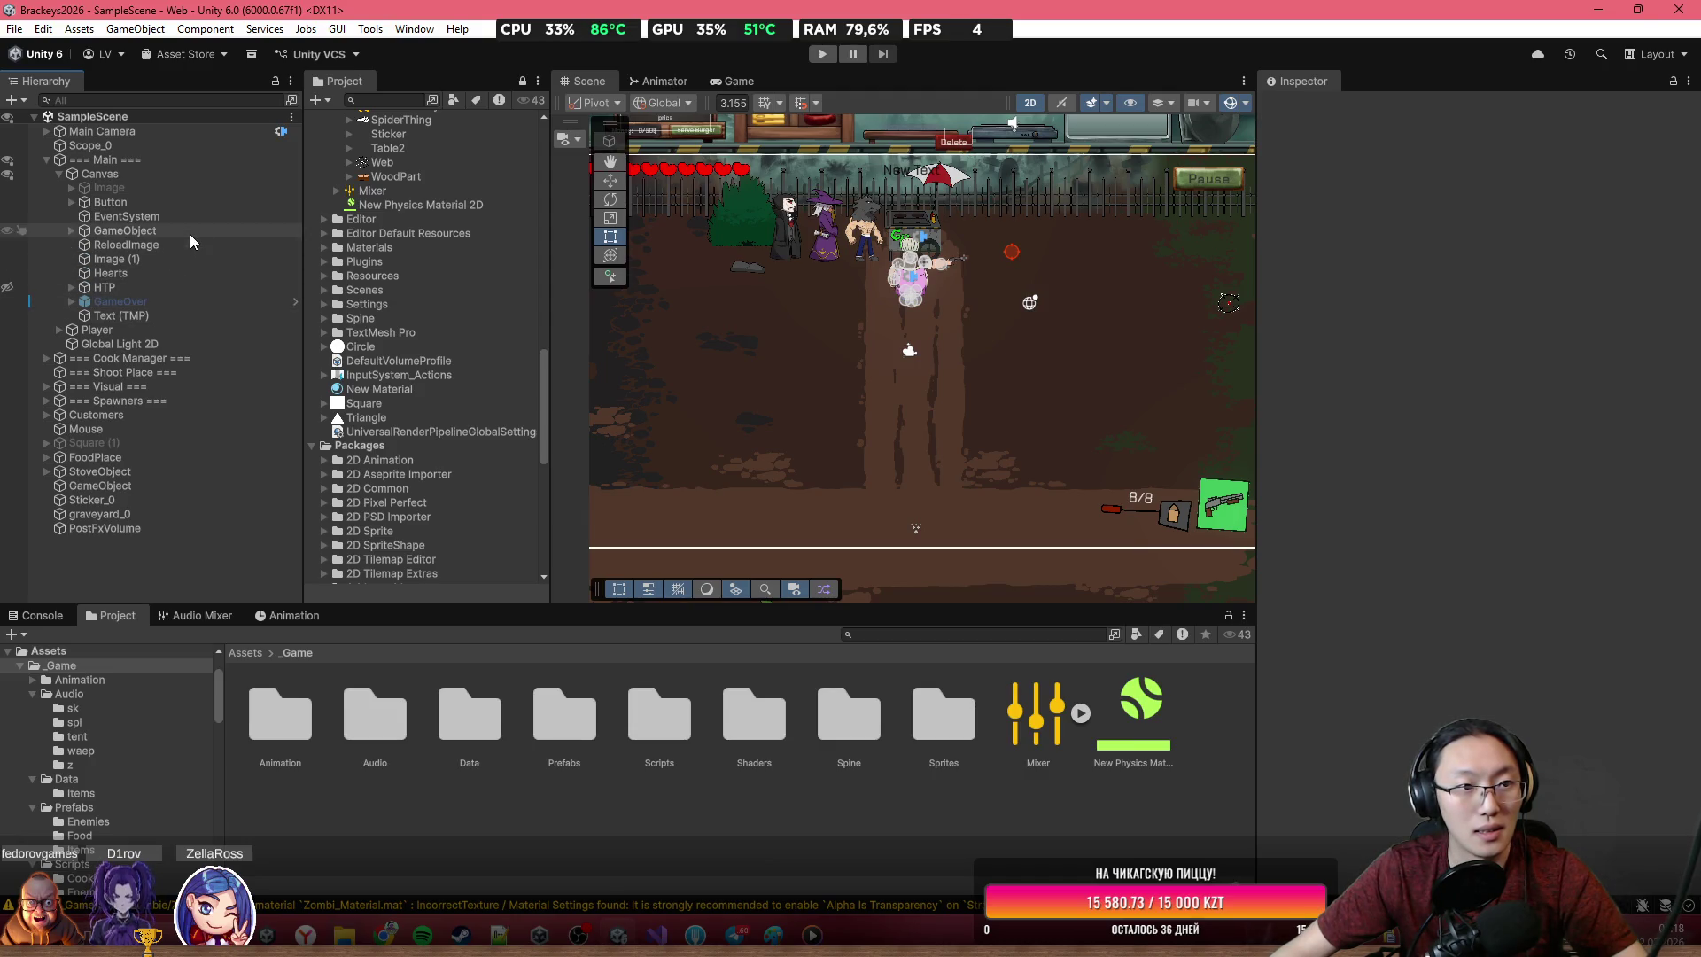
click(159, 288)
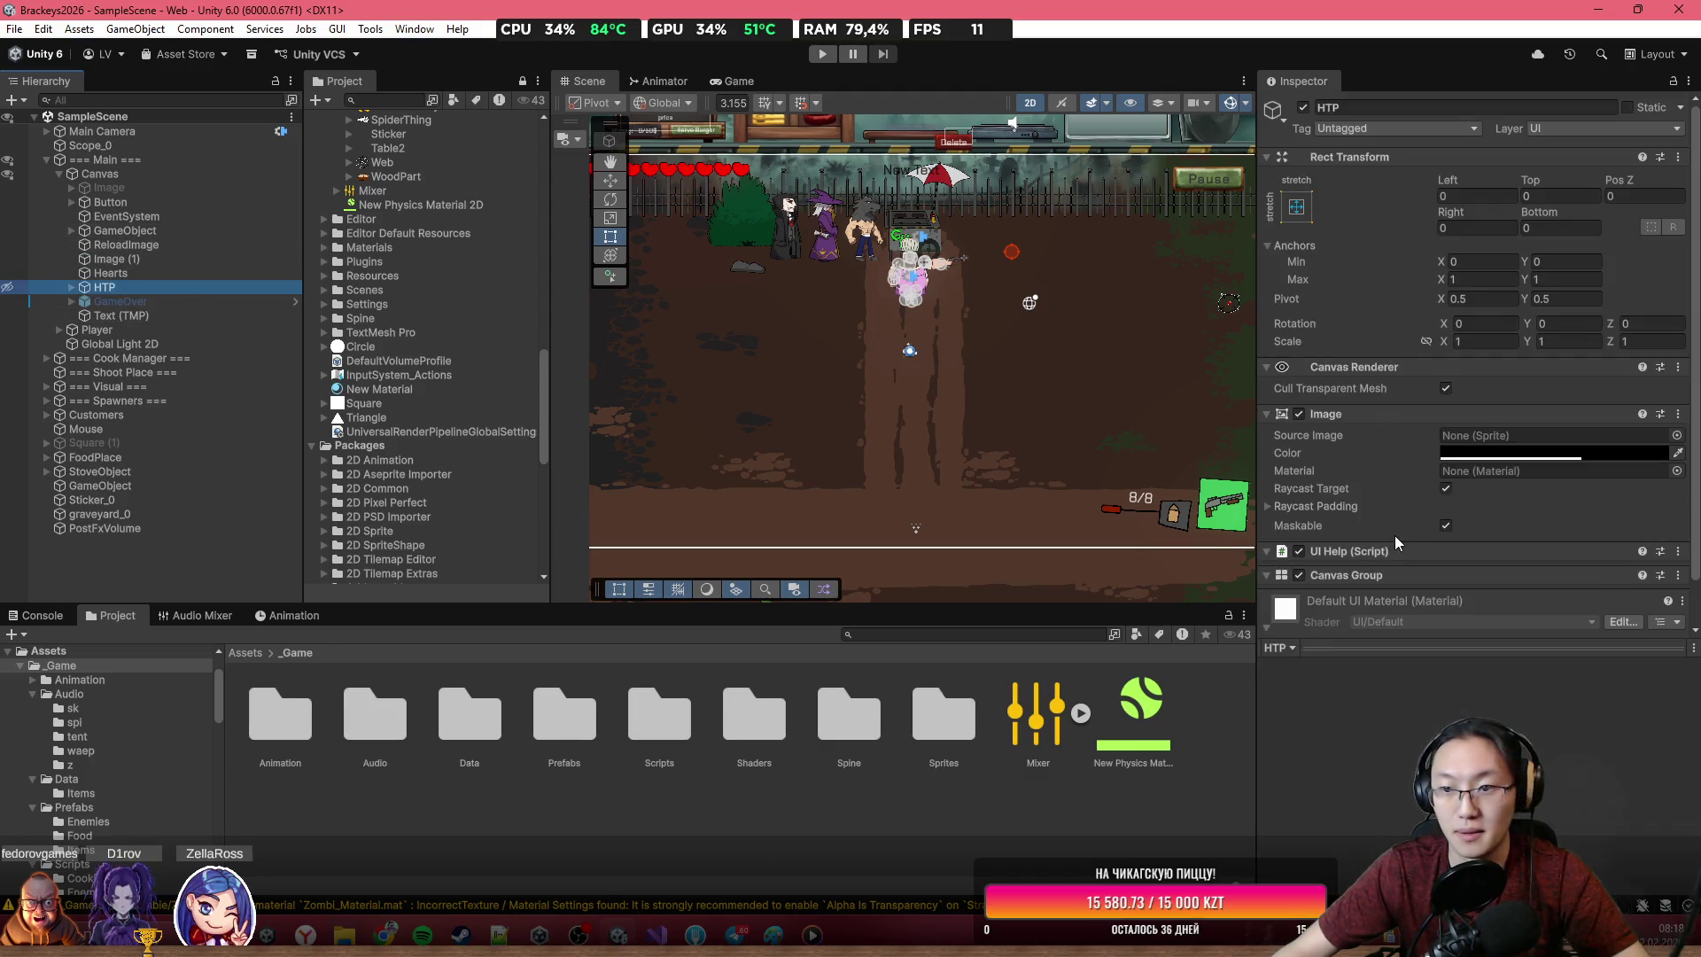
click(70, 288)
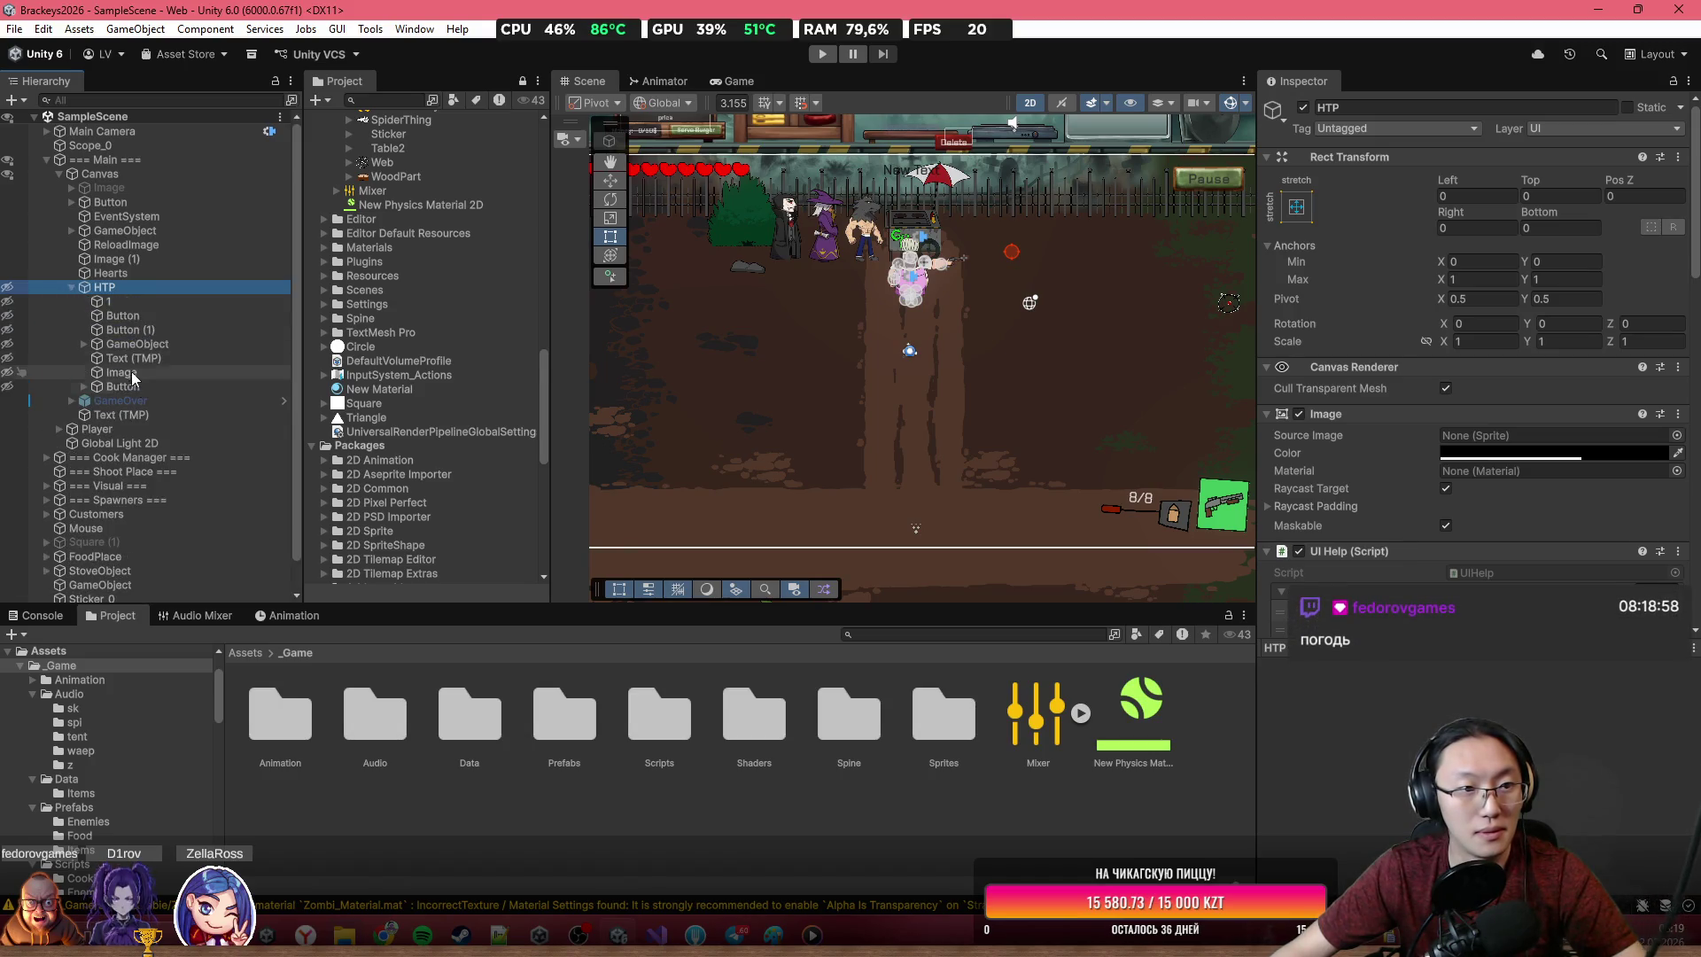
click(146, 383)
click(136, 288)
click(8, 288)
click(142, 387)
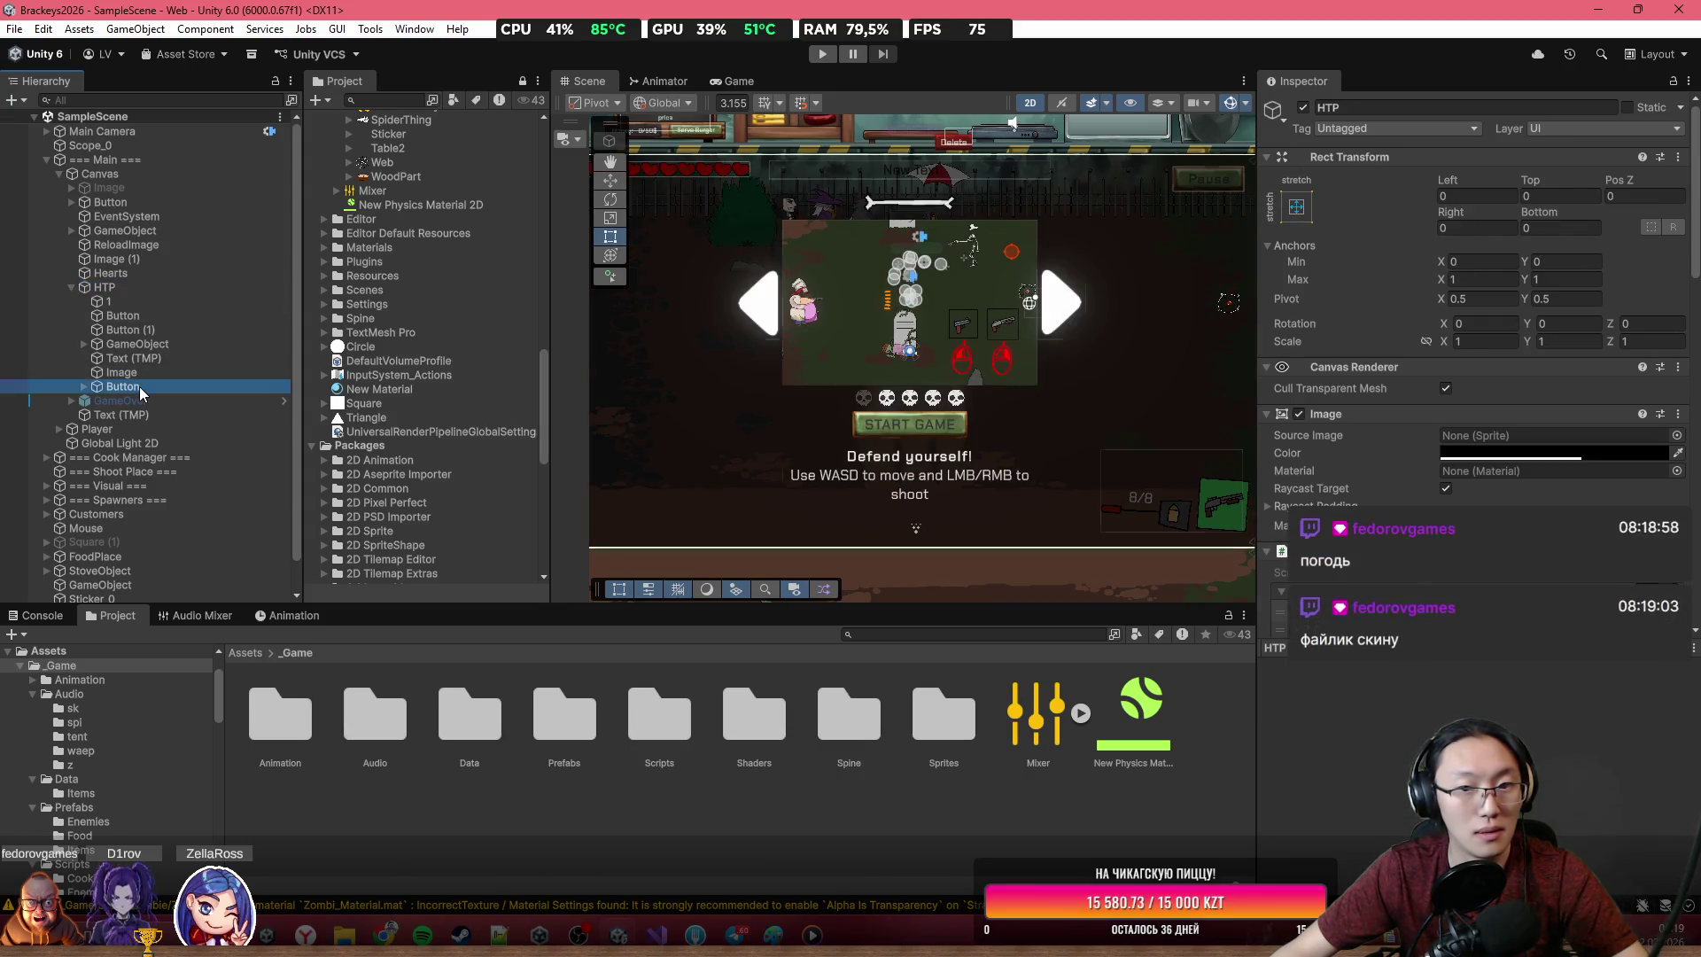
scroll(1509, 489, down, 5)
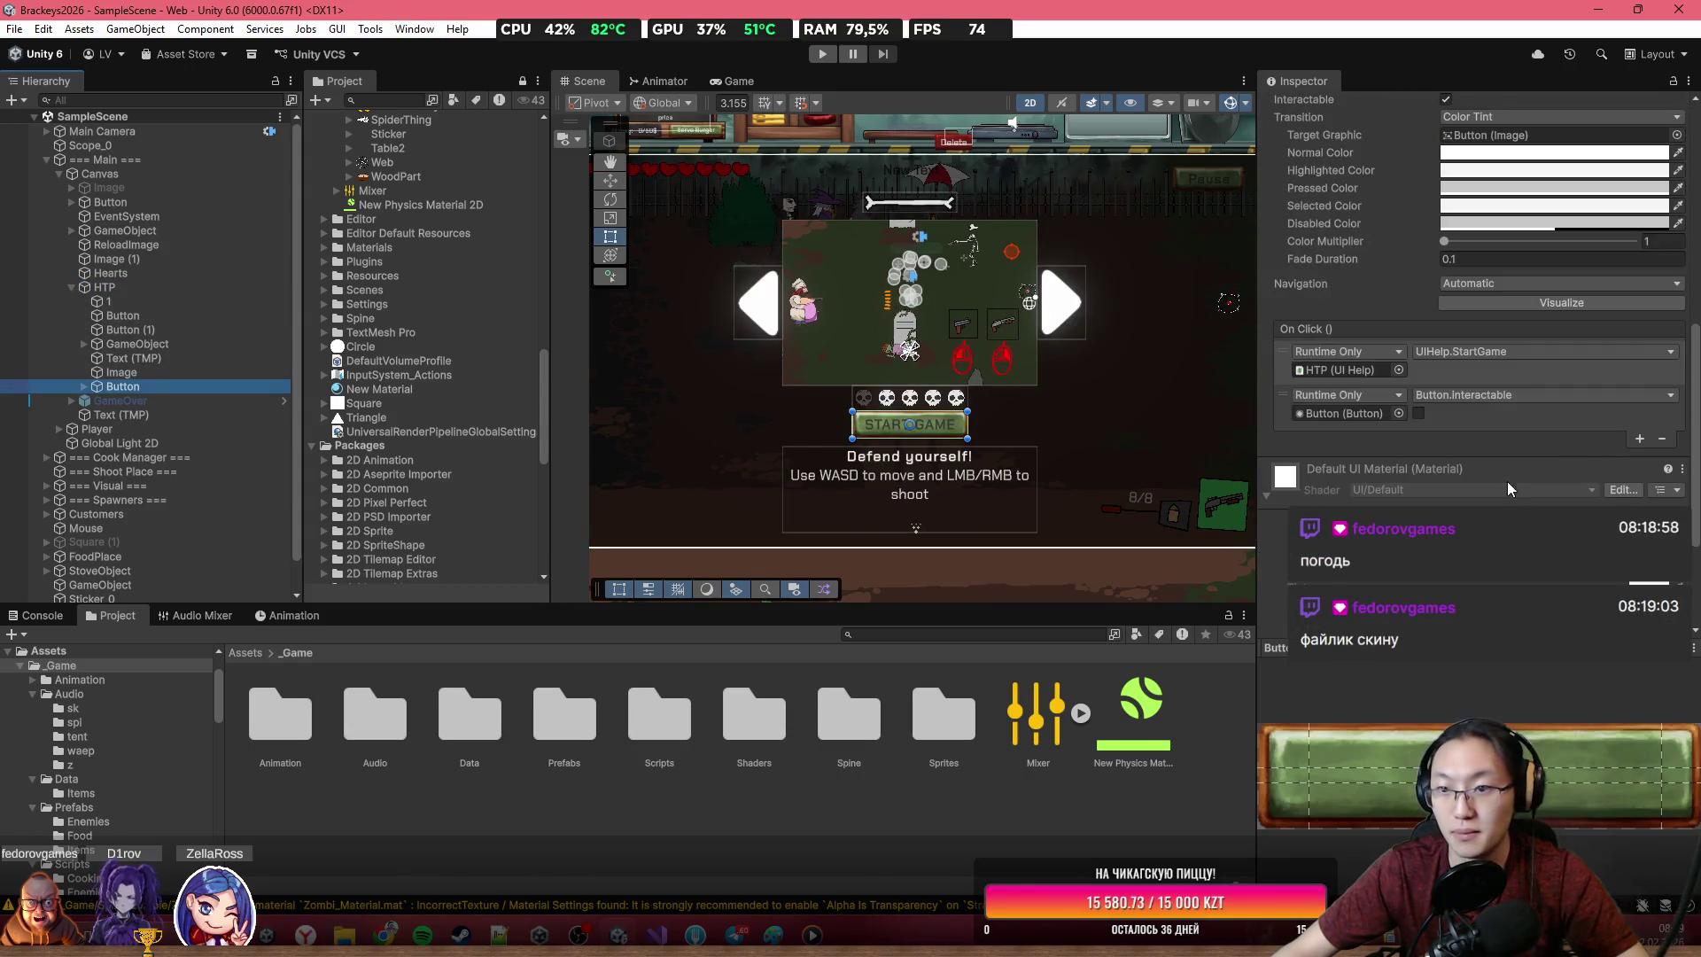
Add a third On Click event targeting === Main === that calls GameManager.StartGame(), and save SampleScene
click(1637, 438)
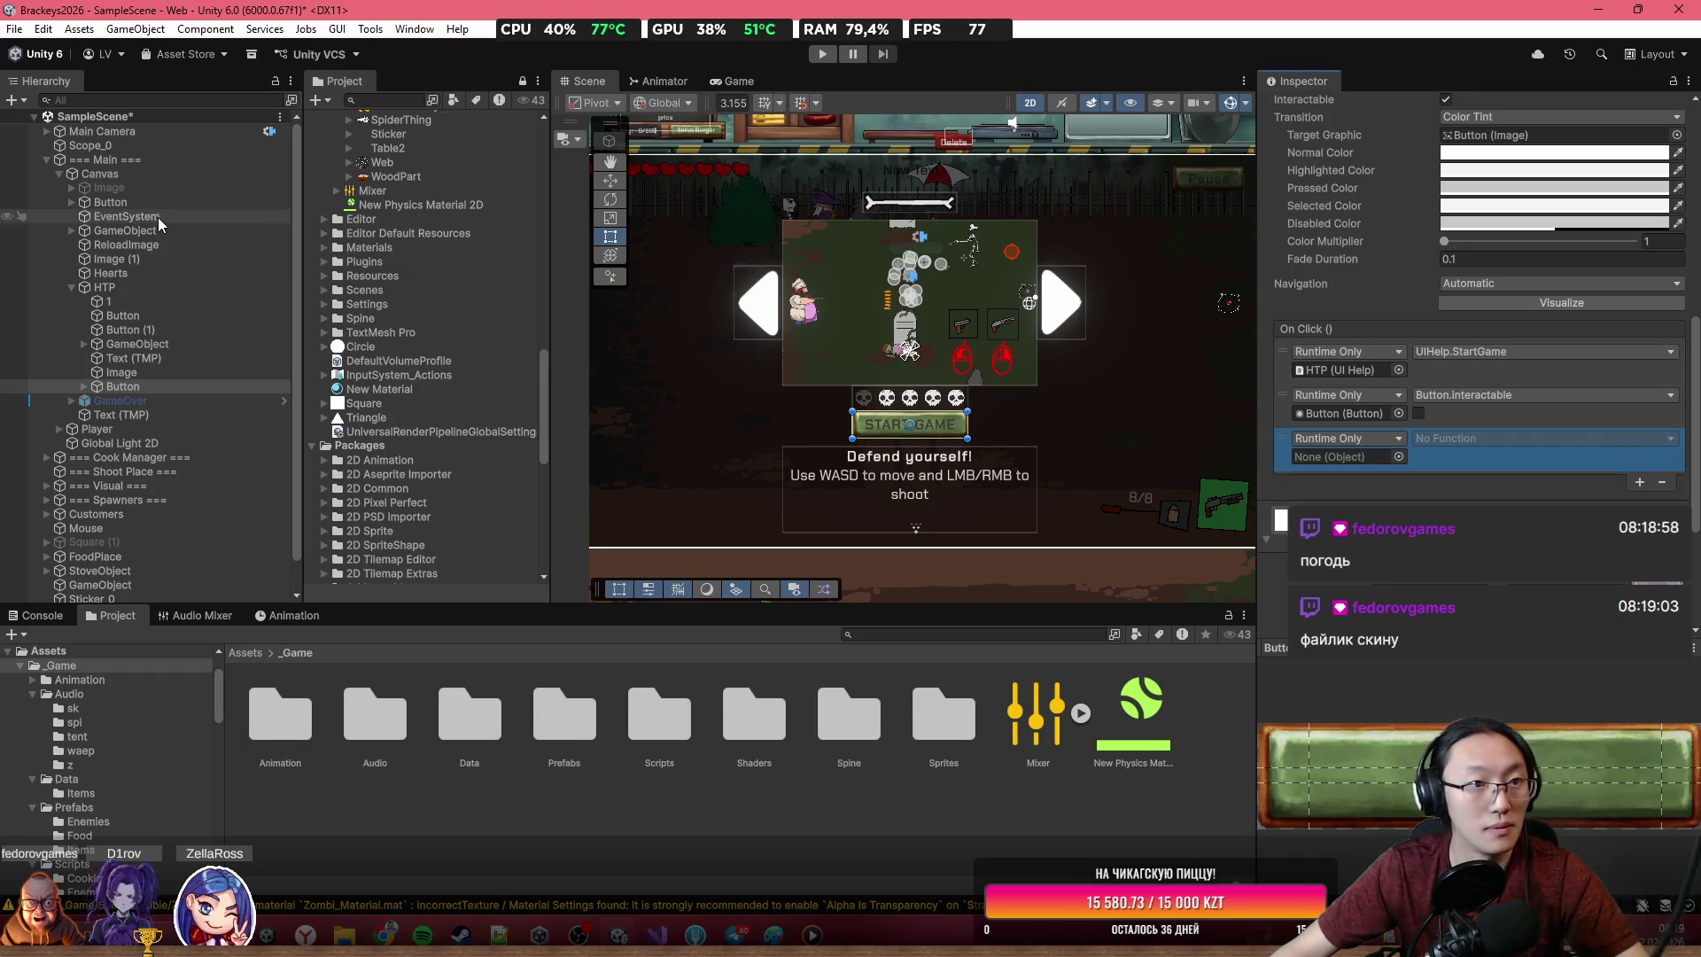
mouse_move(140, 163)
mouse_down()
mouse_move(117, 151)
mouse_move(1383, 439)
mouse_up()
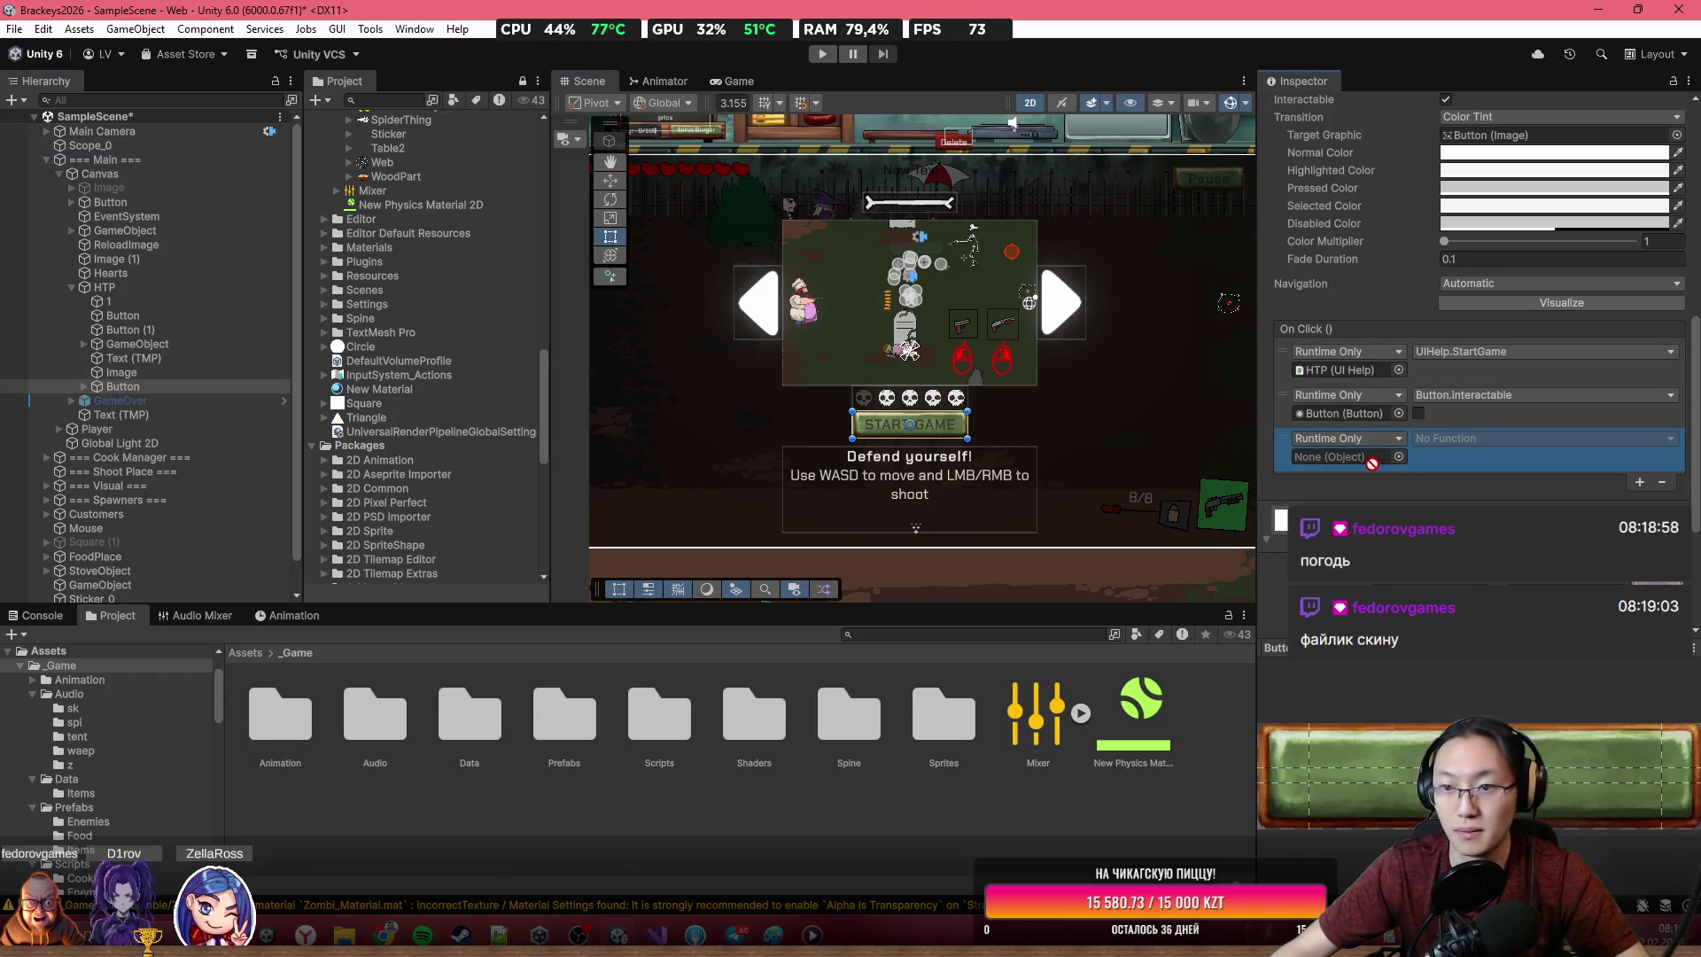
mouse_move(104, 159)
mouse_down()
mouse_move(222, 161)
mouse_move(1347, 457)
mouse_up()
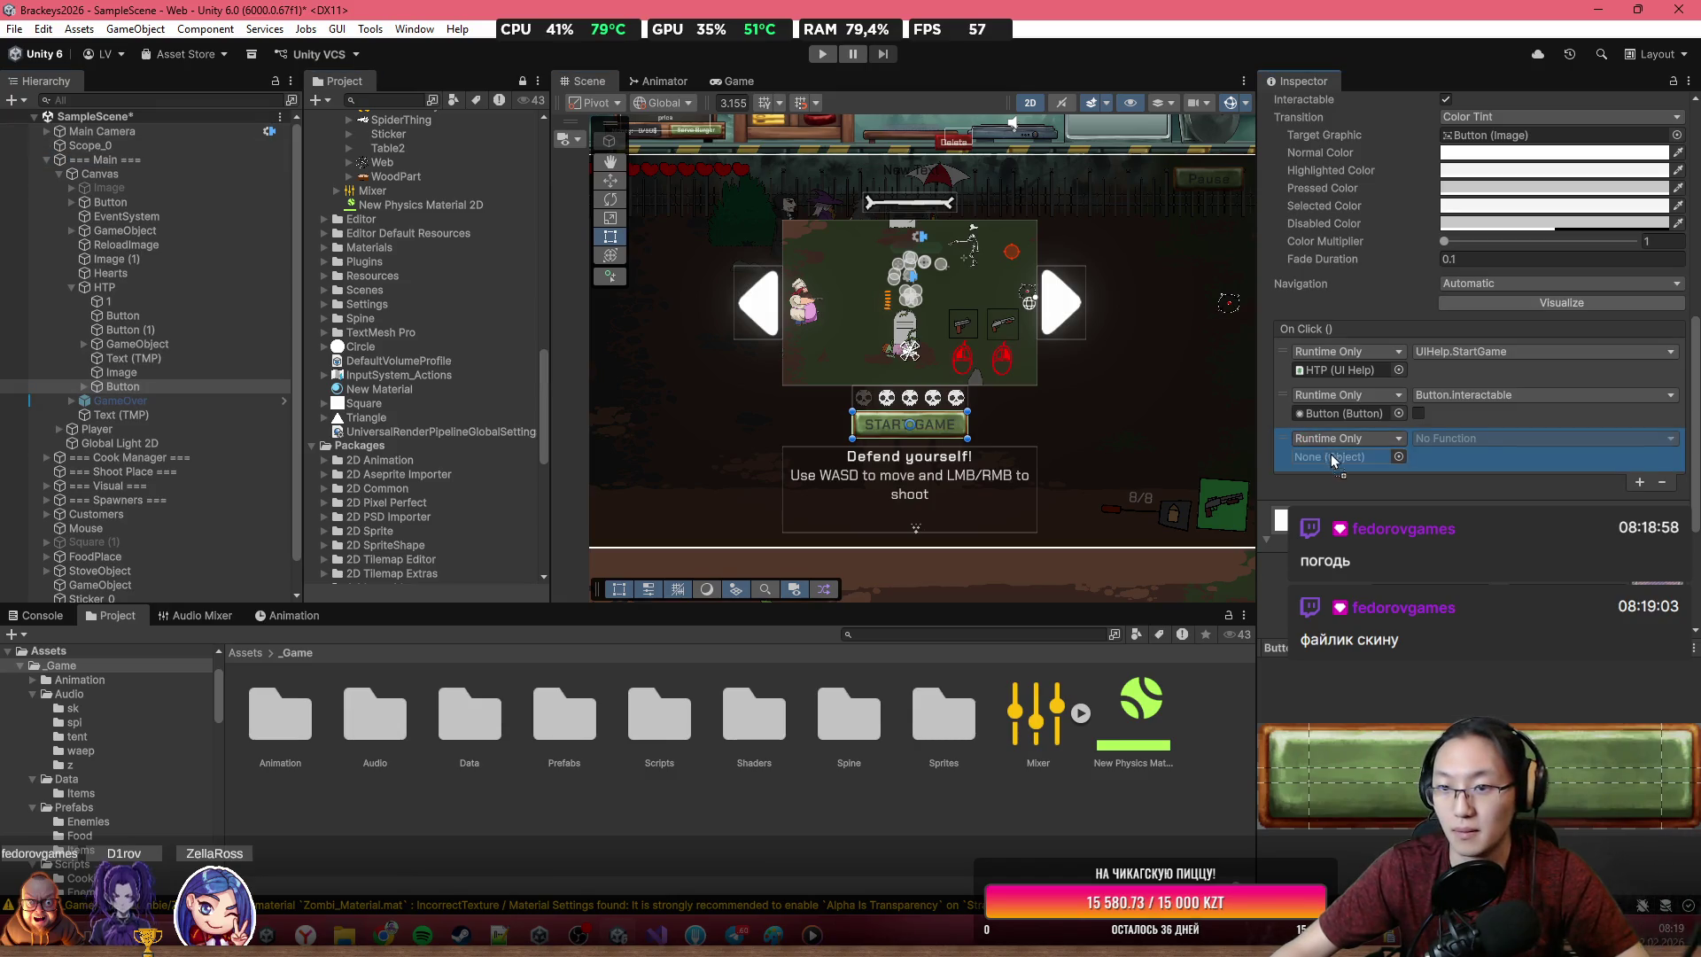
click(1536, 443)
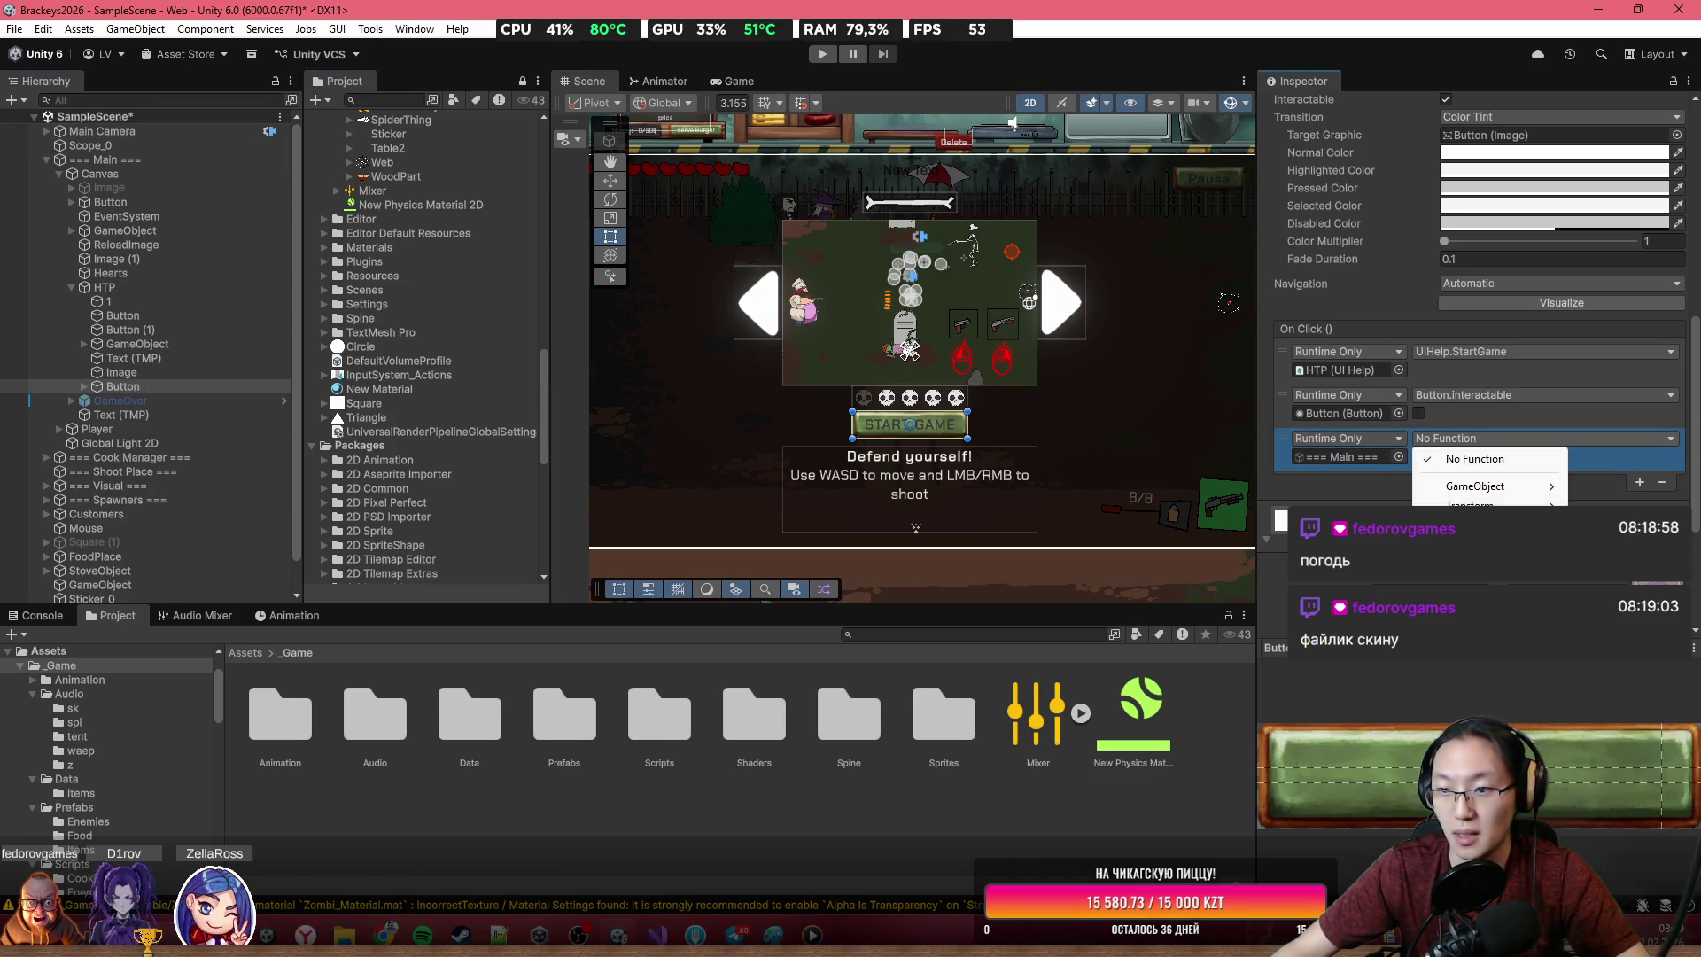
mouse_move(1488, 524)
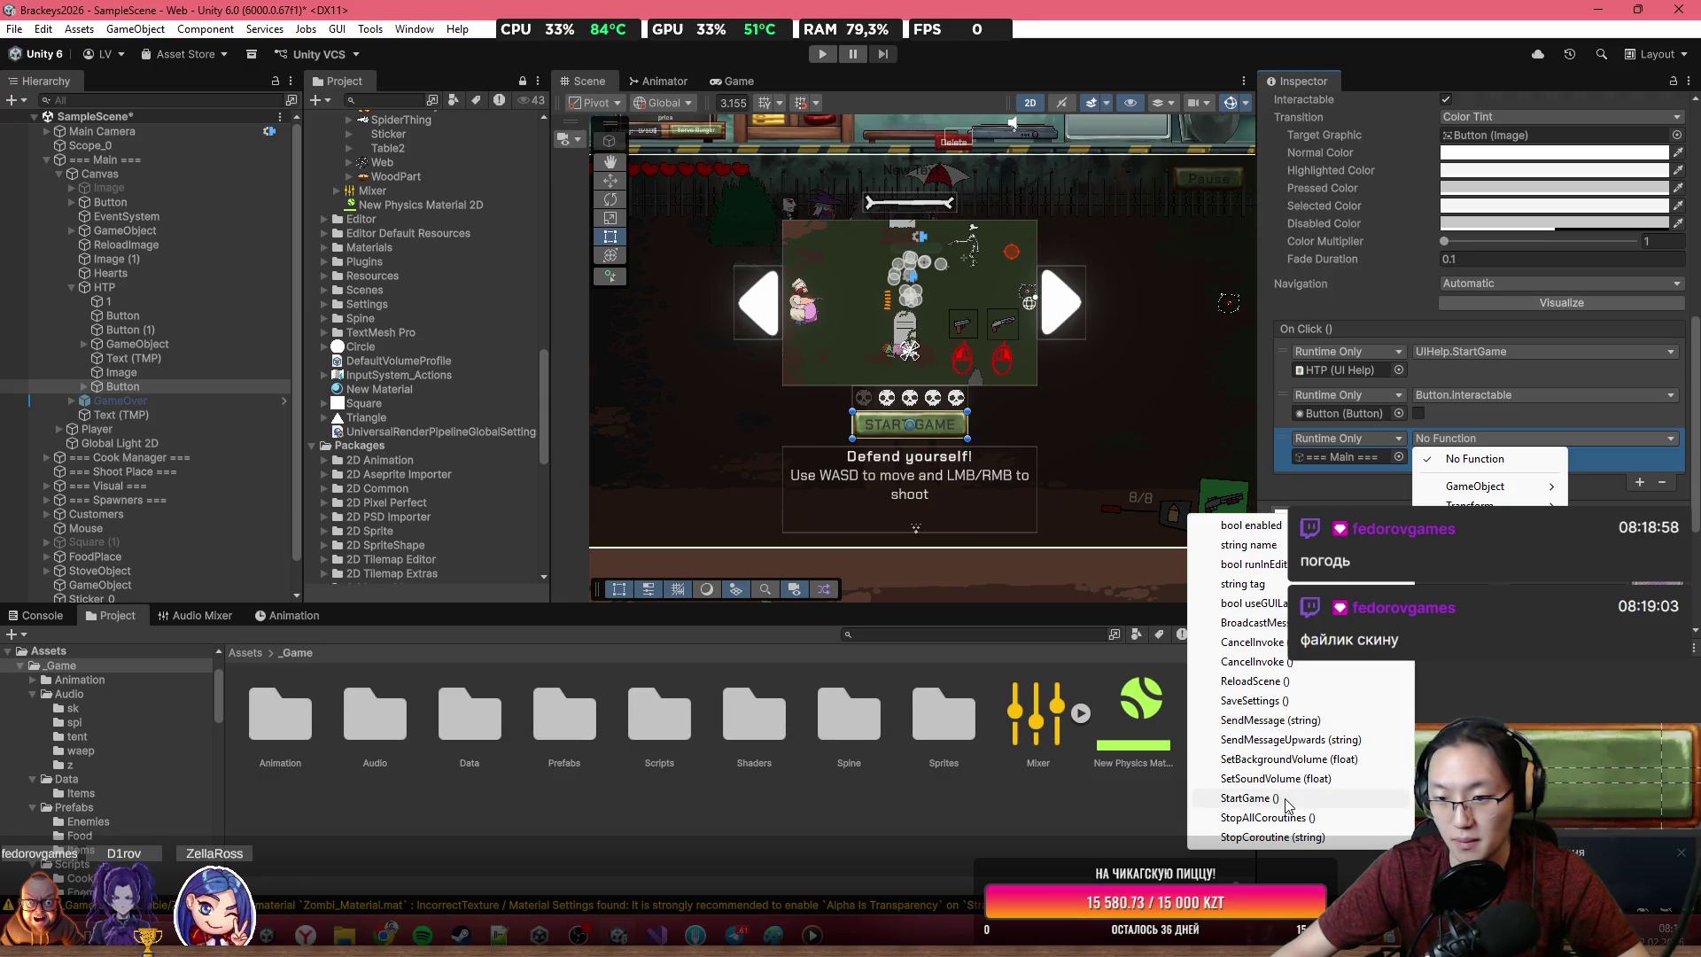
click(1249, 798)
key(ctrl+s)
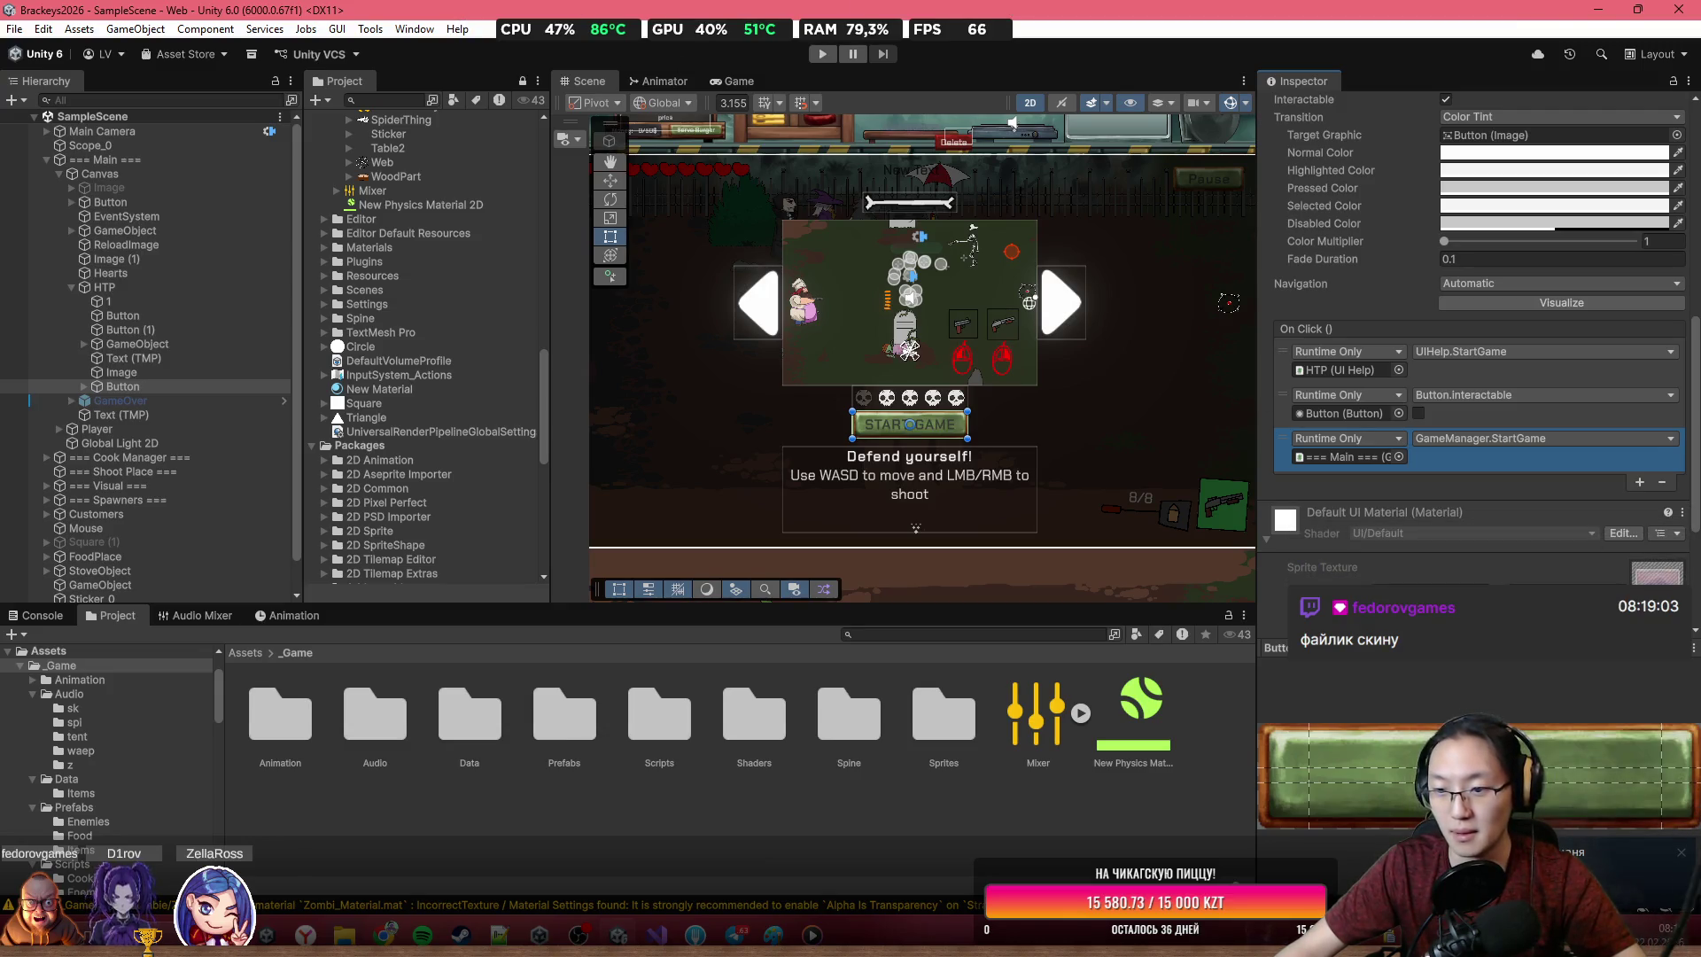
click(233, 659)
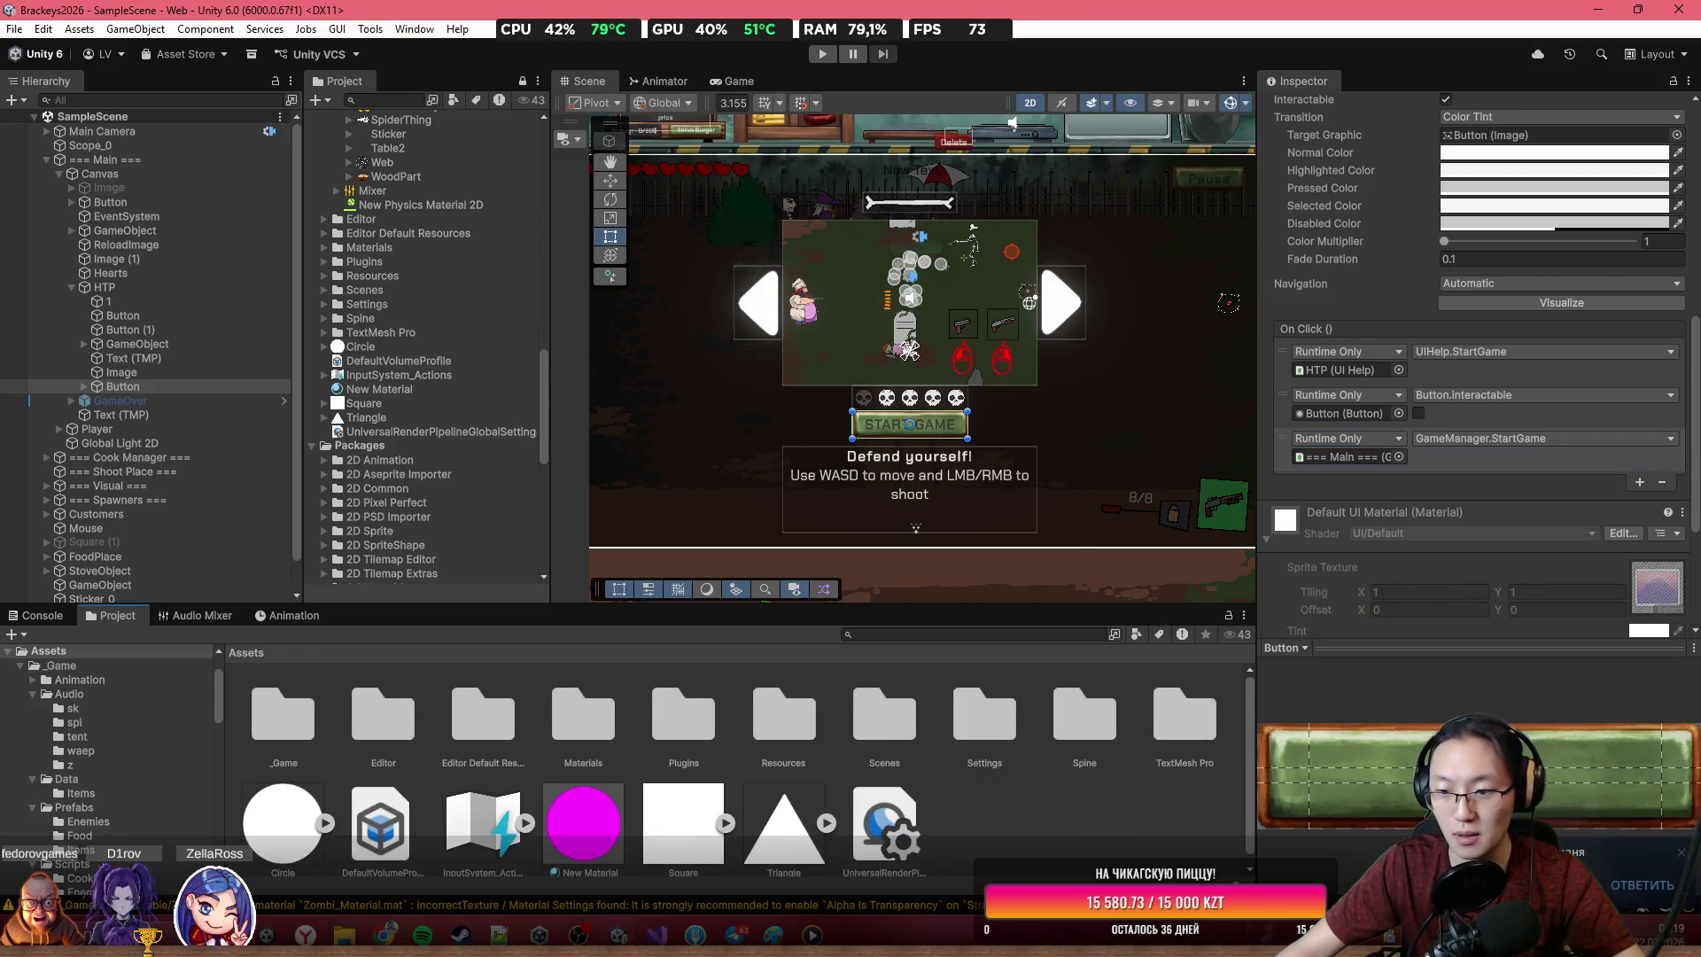
Drag SkipSplash.cs from the Telegram Desktop downloads folder into Unity's Assets, then close the Explorer window
key(alt+Tab)
drag(532, 172, 1700, 177)
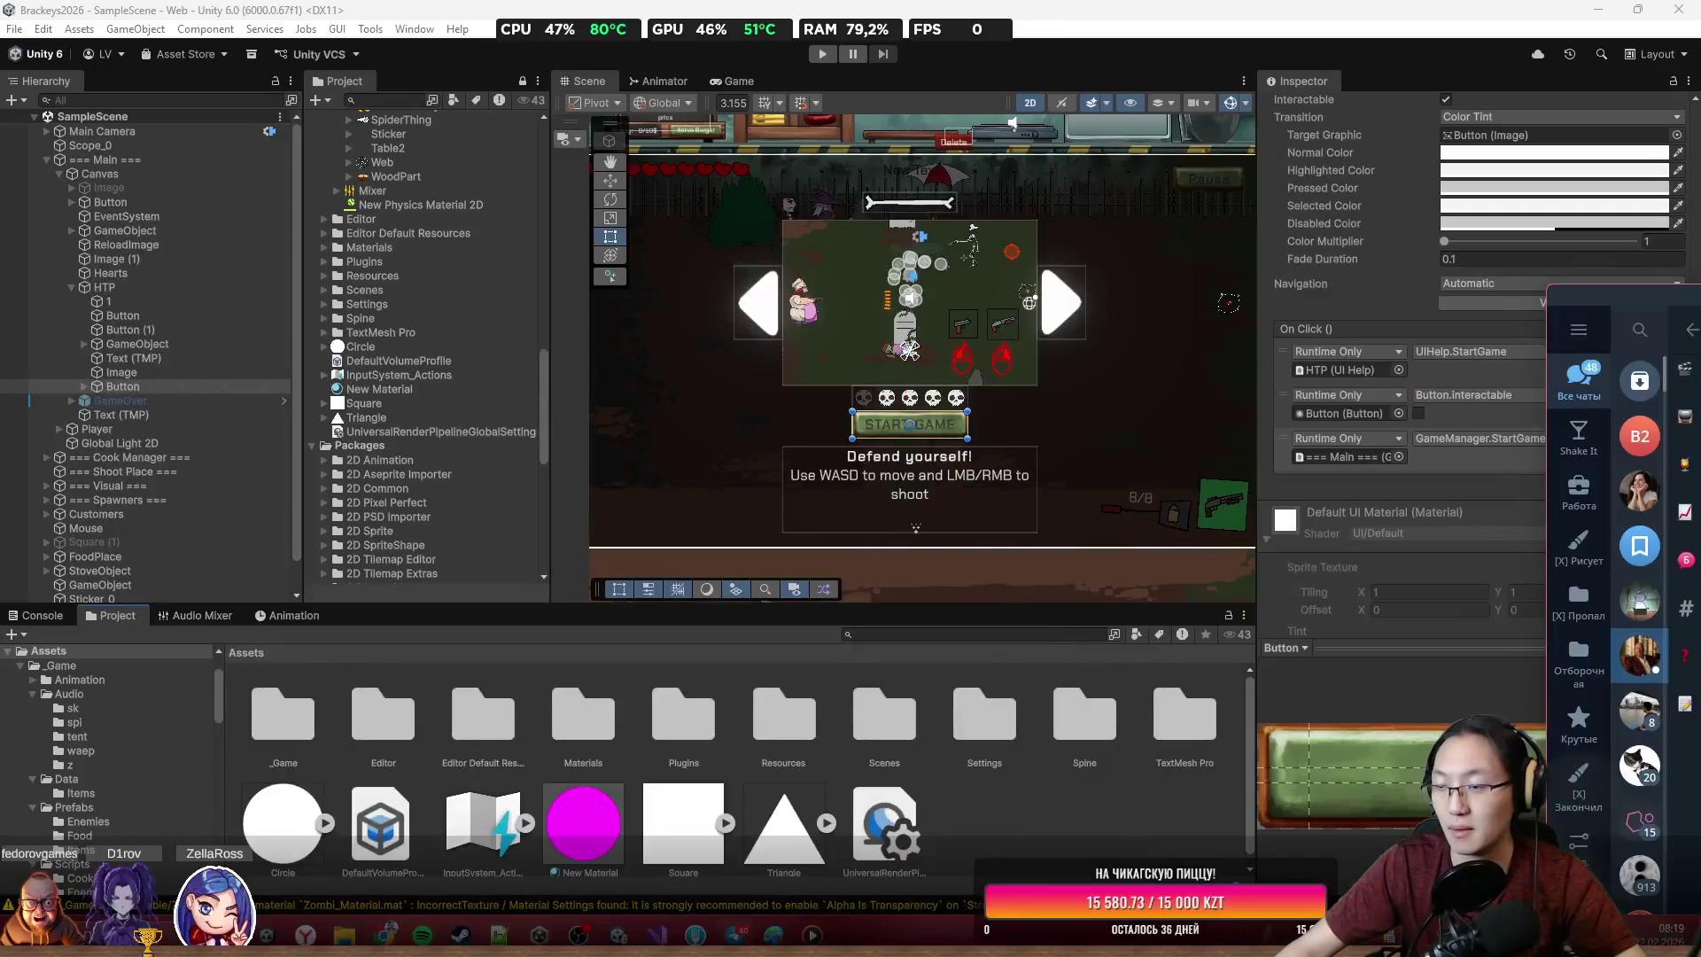
key(alt+Tab)
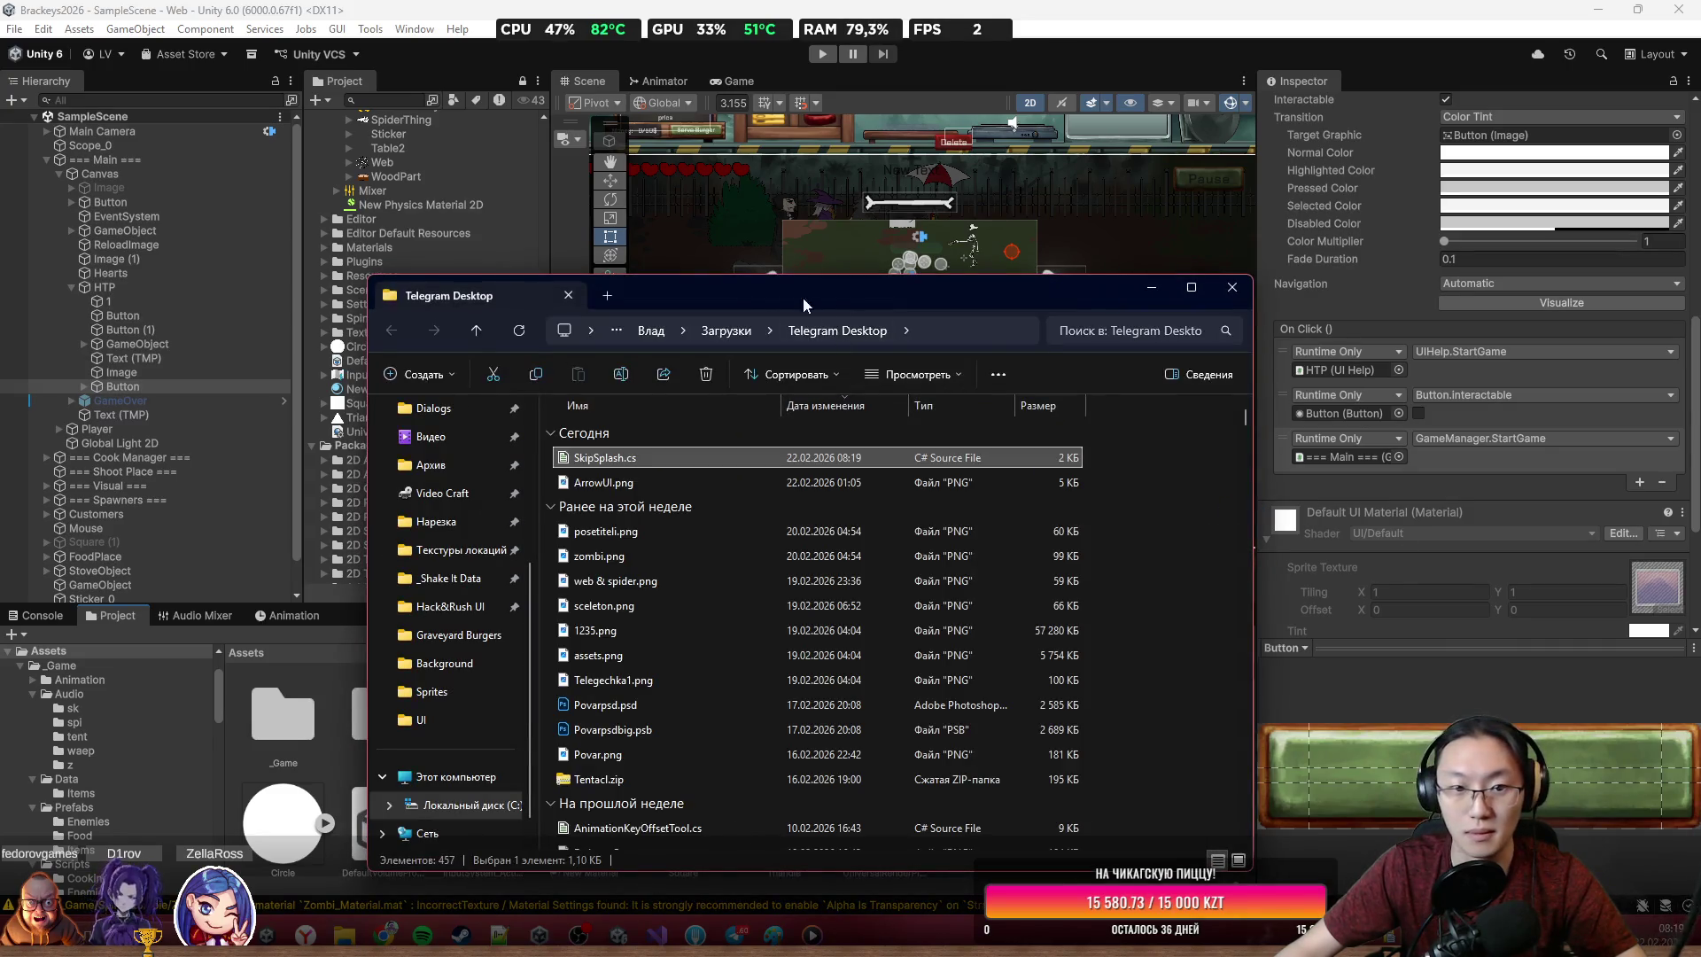
drag(863, 301, 1381, 354)
mouse_move(1293, 517)
mouse_down()
mouse_move(1147, 534)
mouse_move(916, 799)
mouse_up()
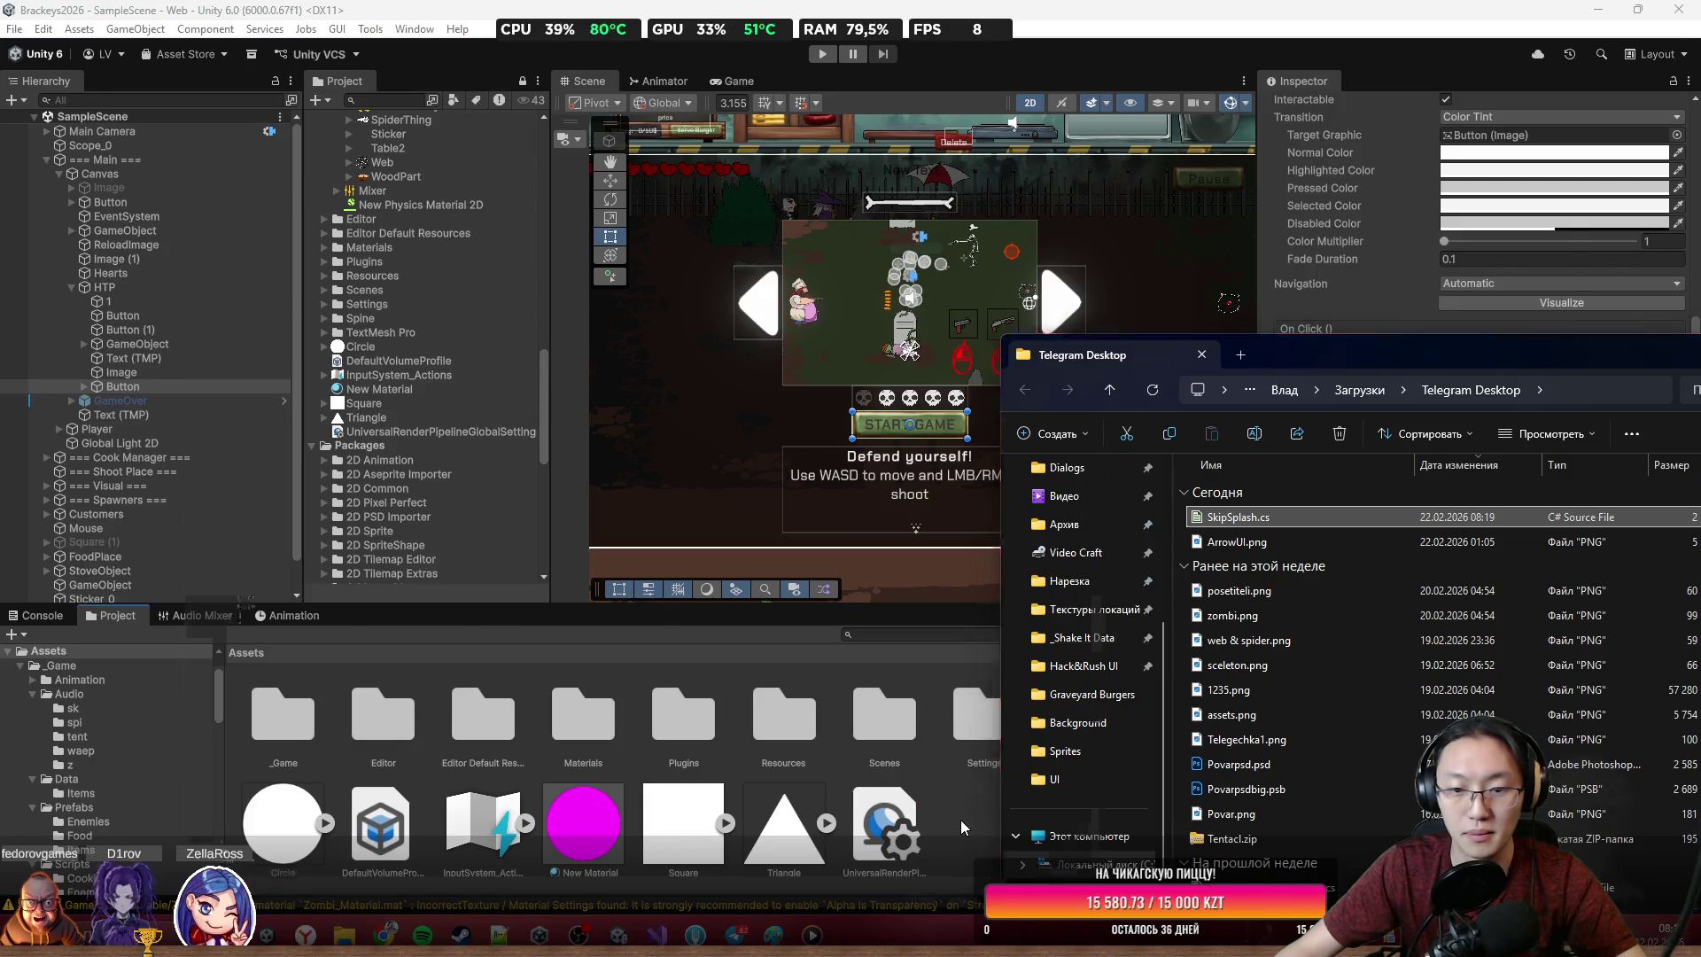
key(alt+Tab)
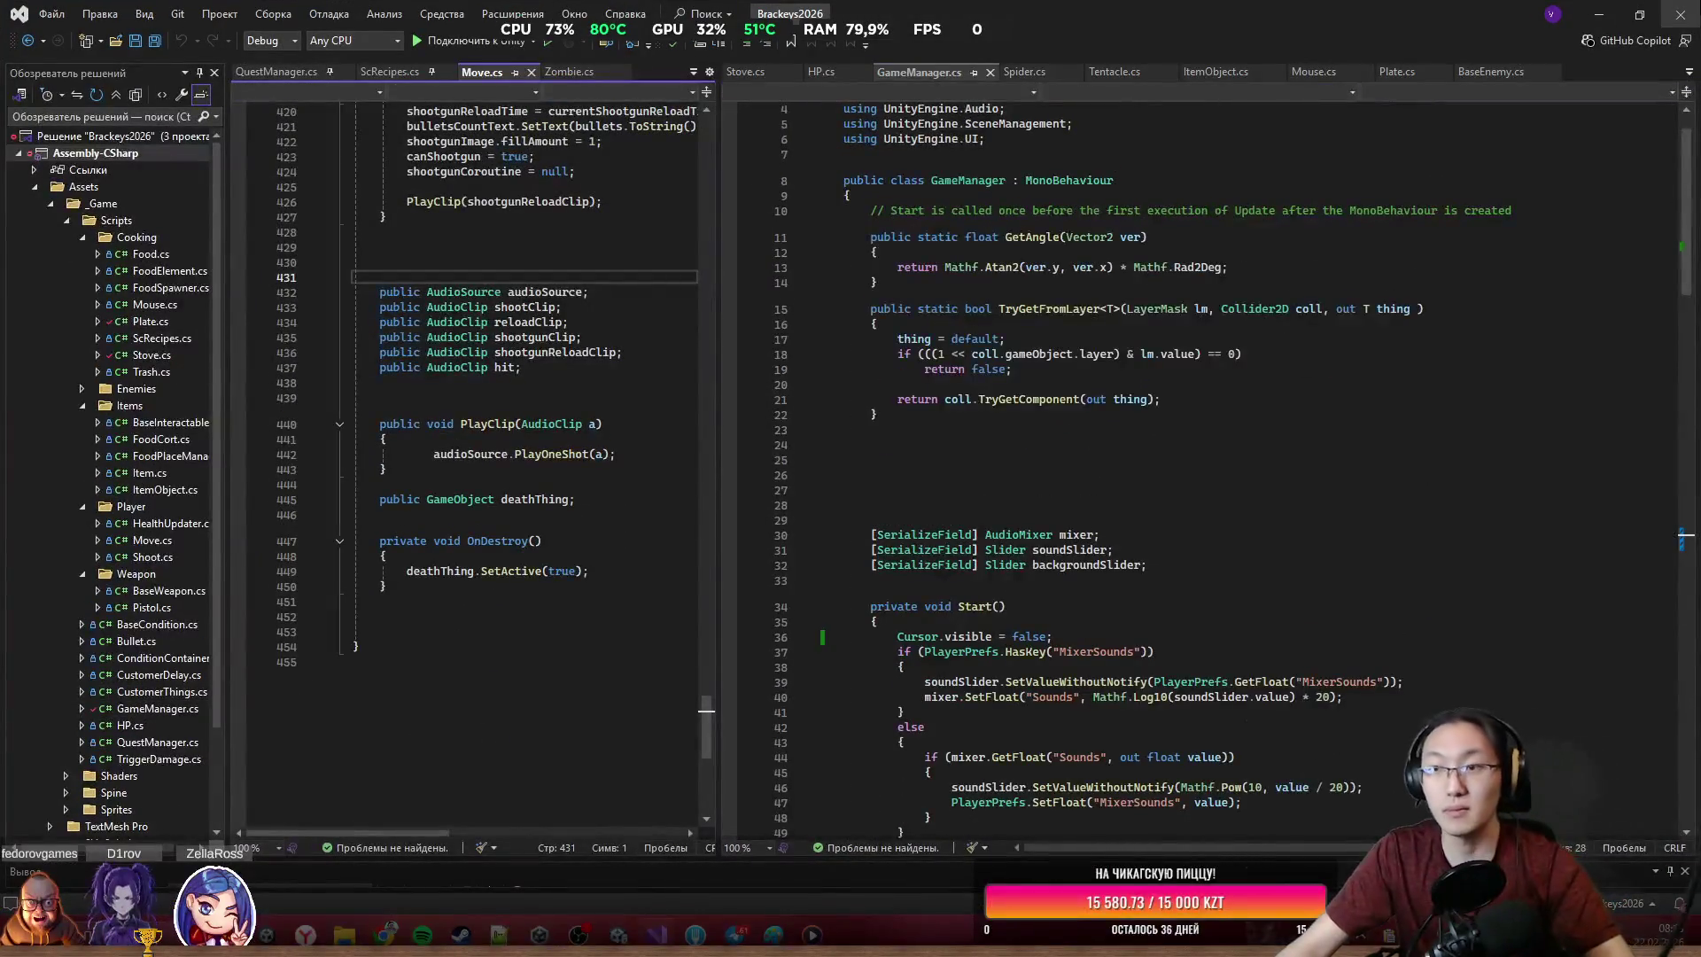
click(1601, 14)
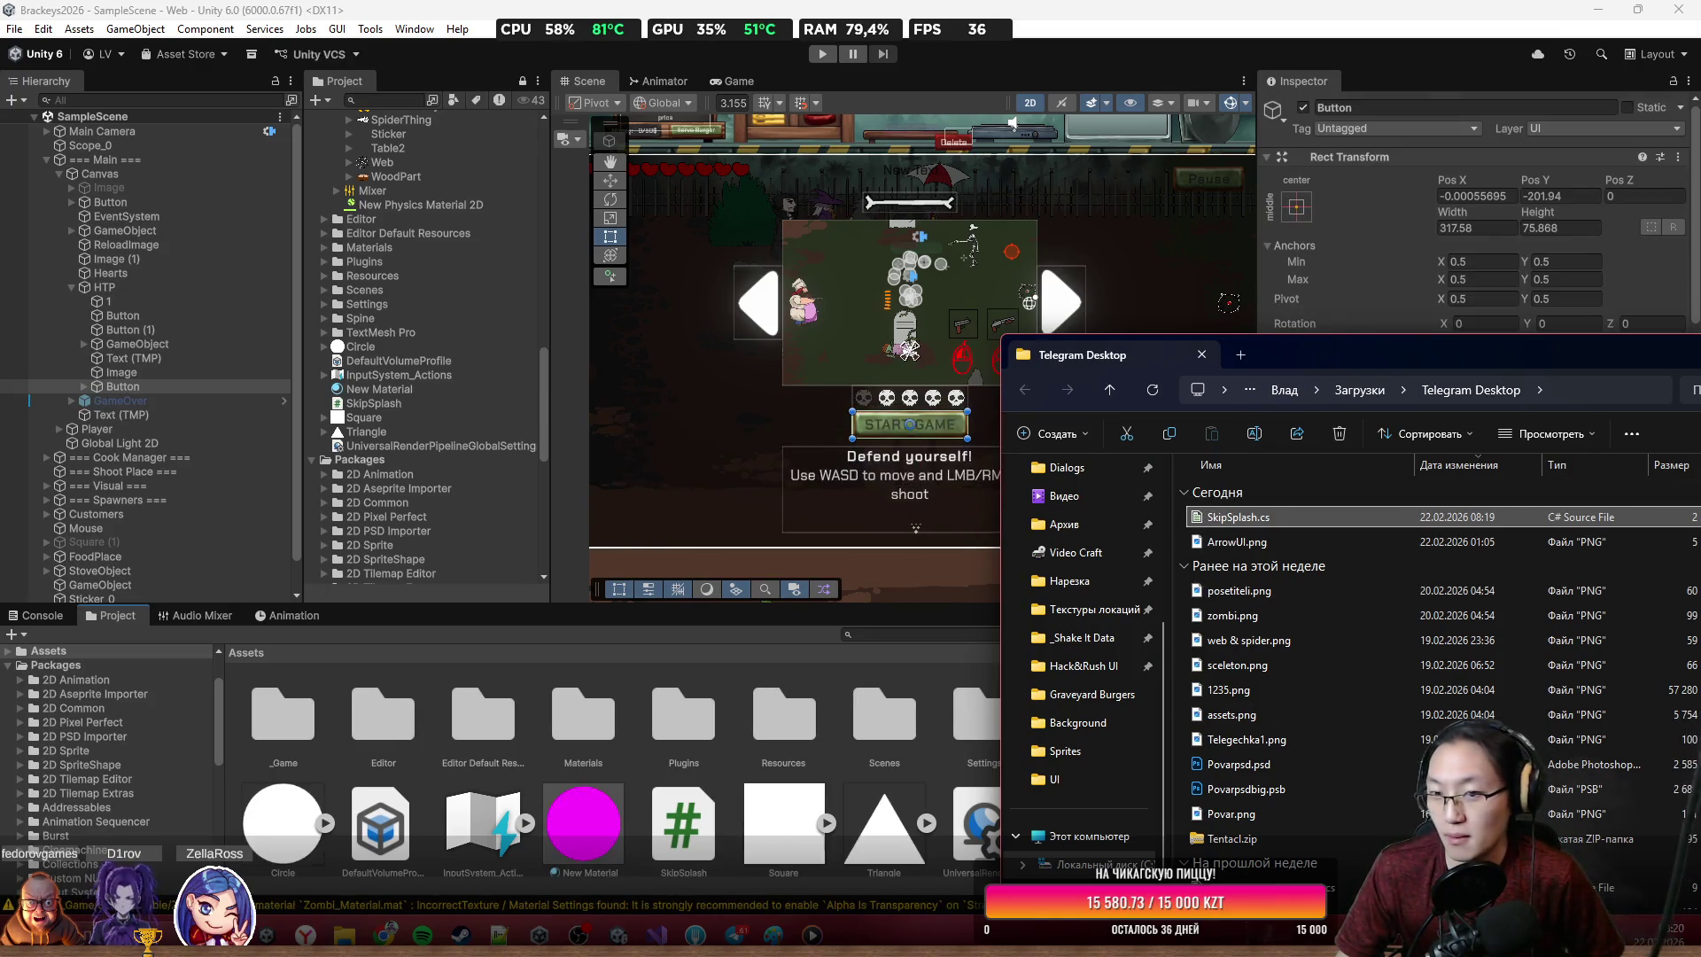
scroll(832, 713, down, 1)
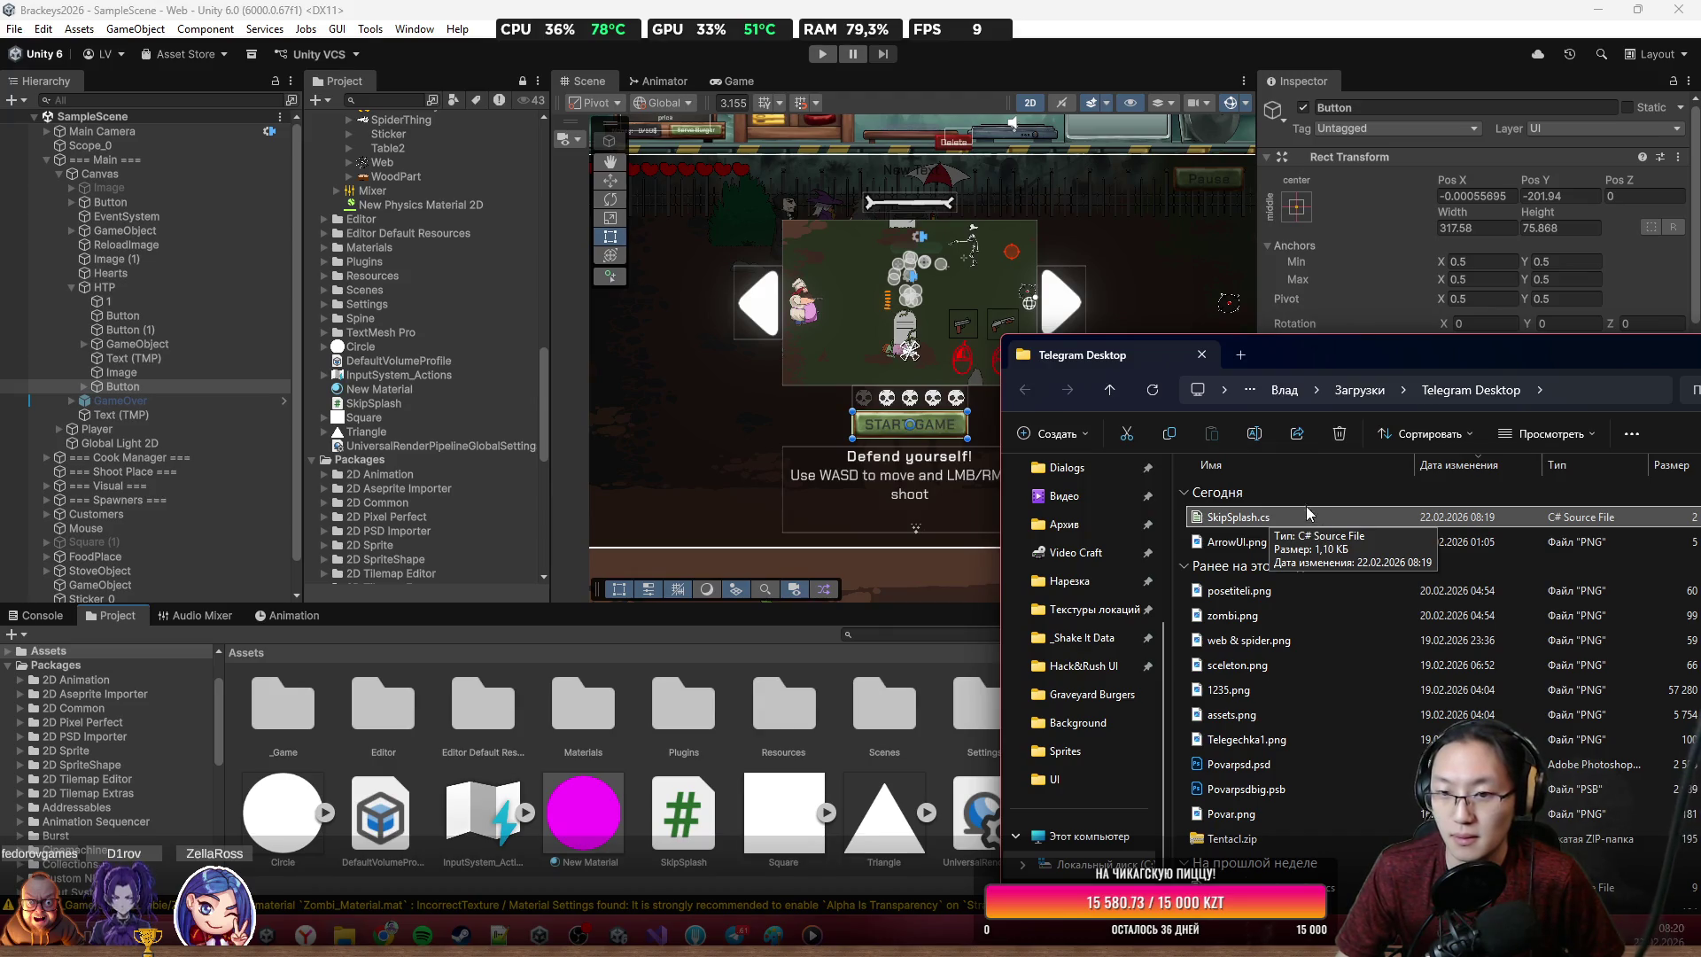
drag(1600, 367, 1226, 363)
click(1497, 361)
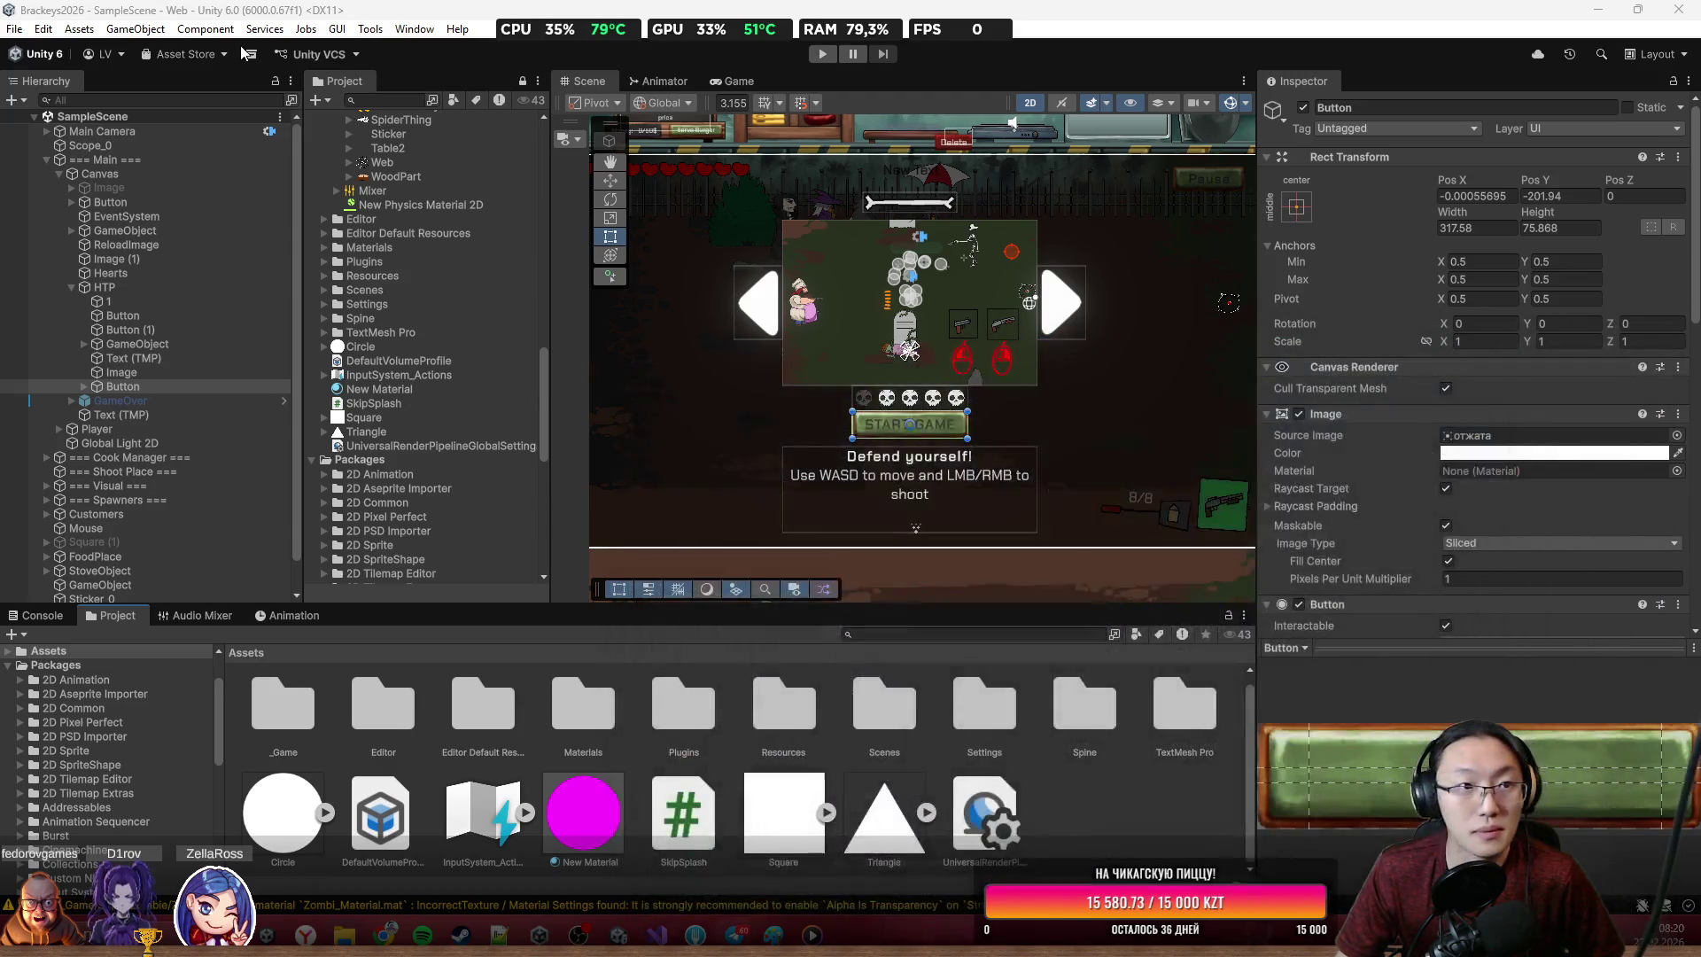
From File > Build Profiles, start a Web build with the Burgers folder as its output
click(171, 203)
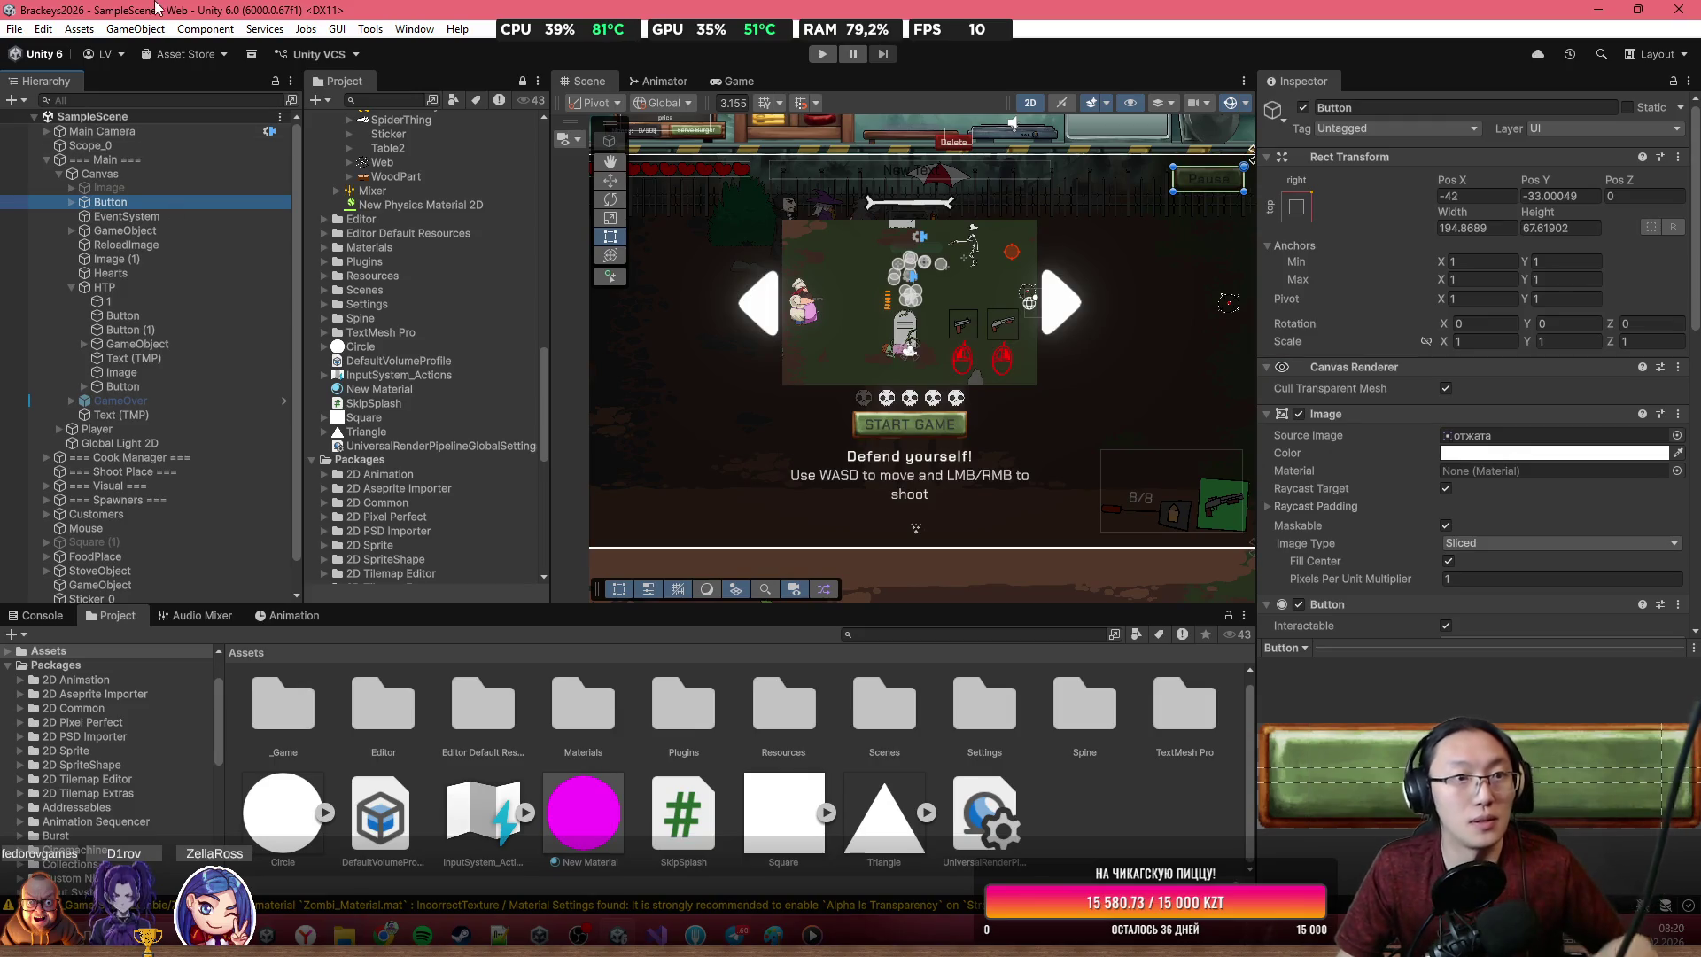
click(13, 29)
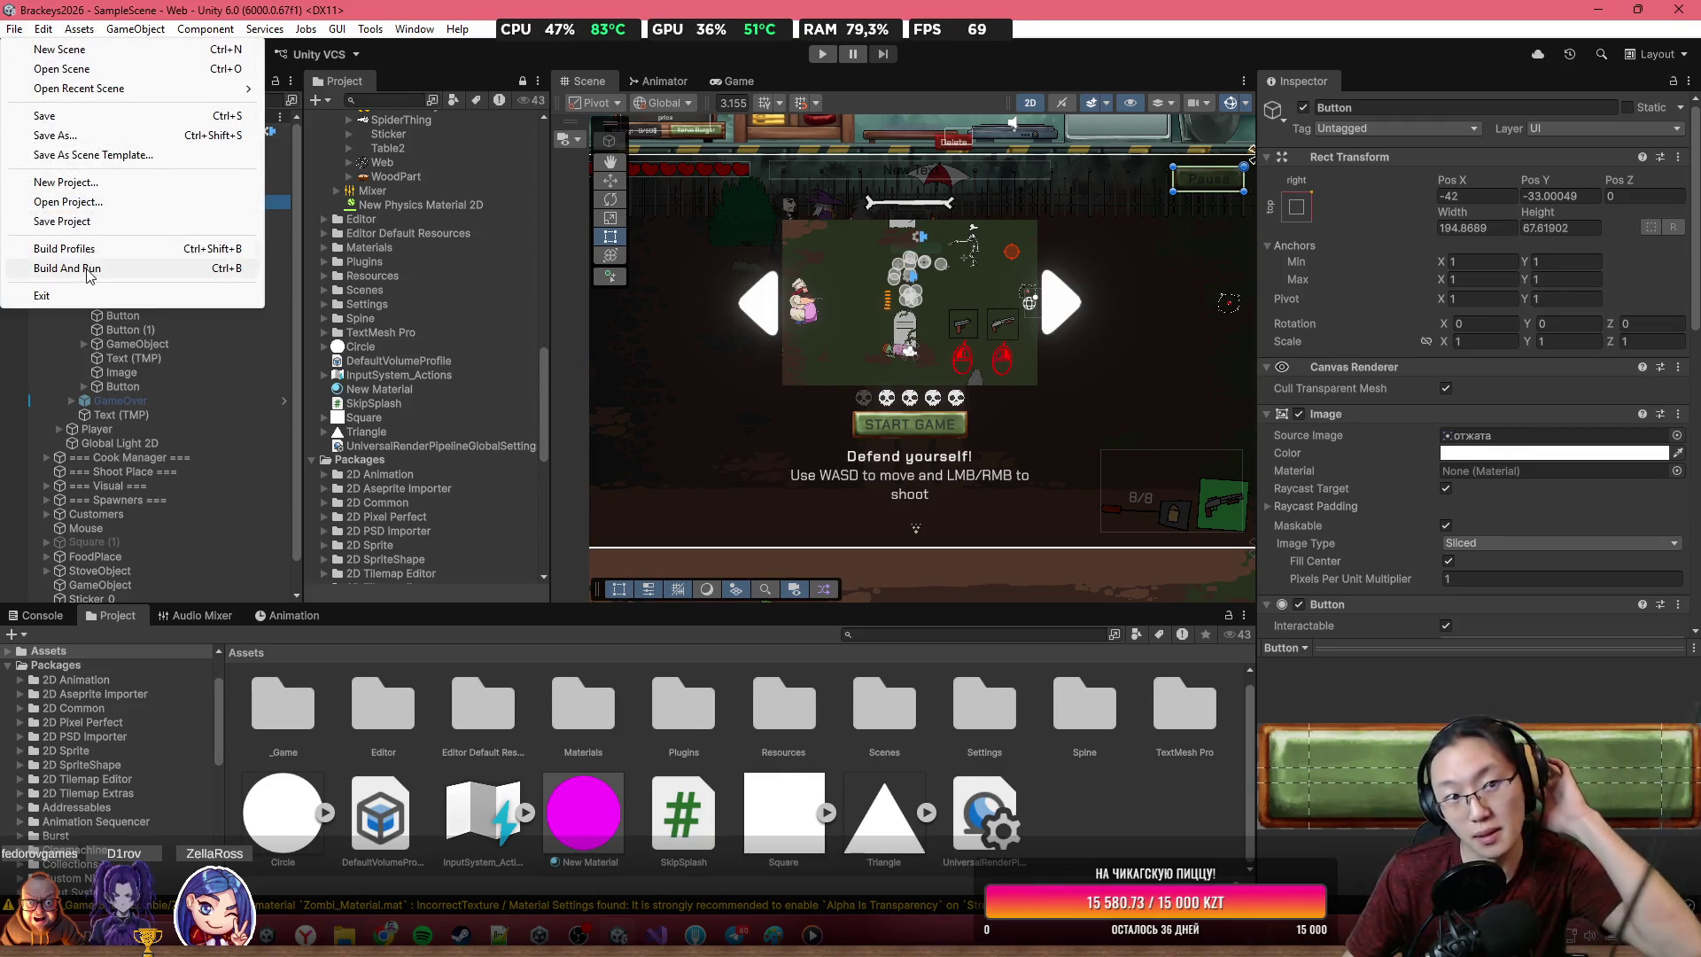
click(177, 249)
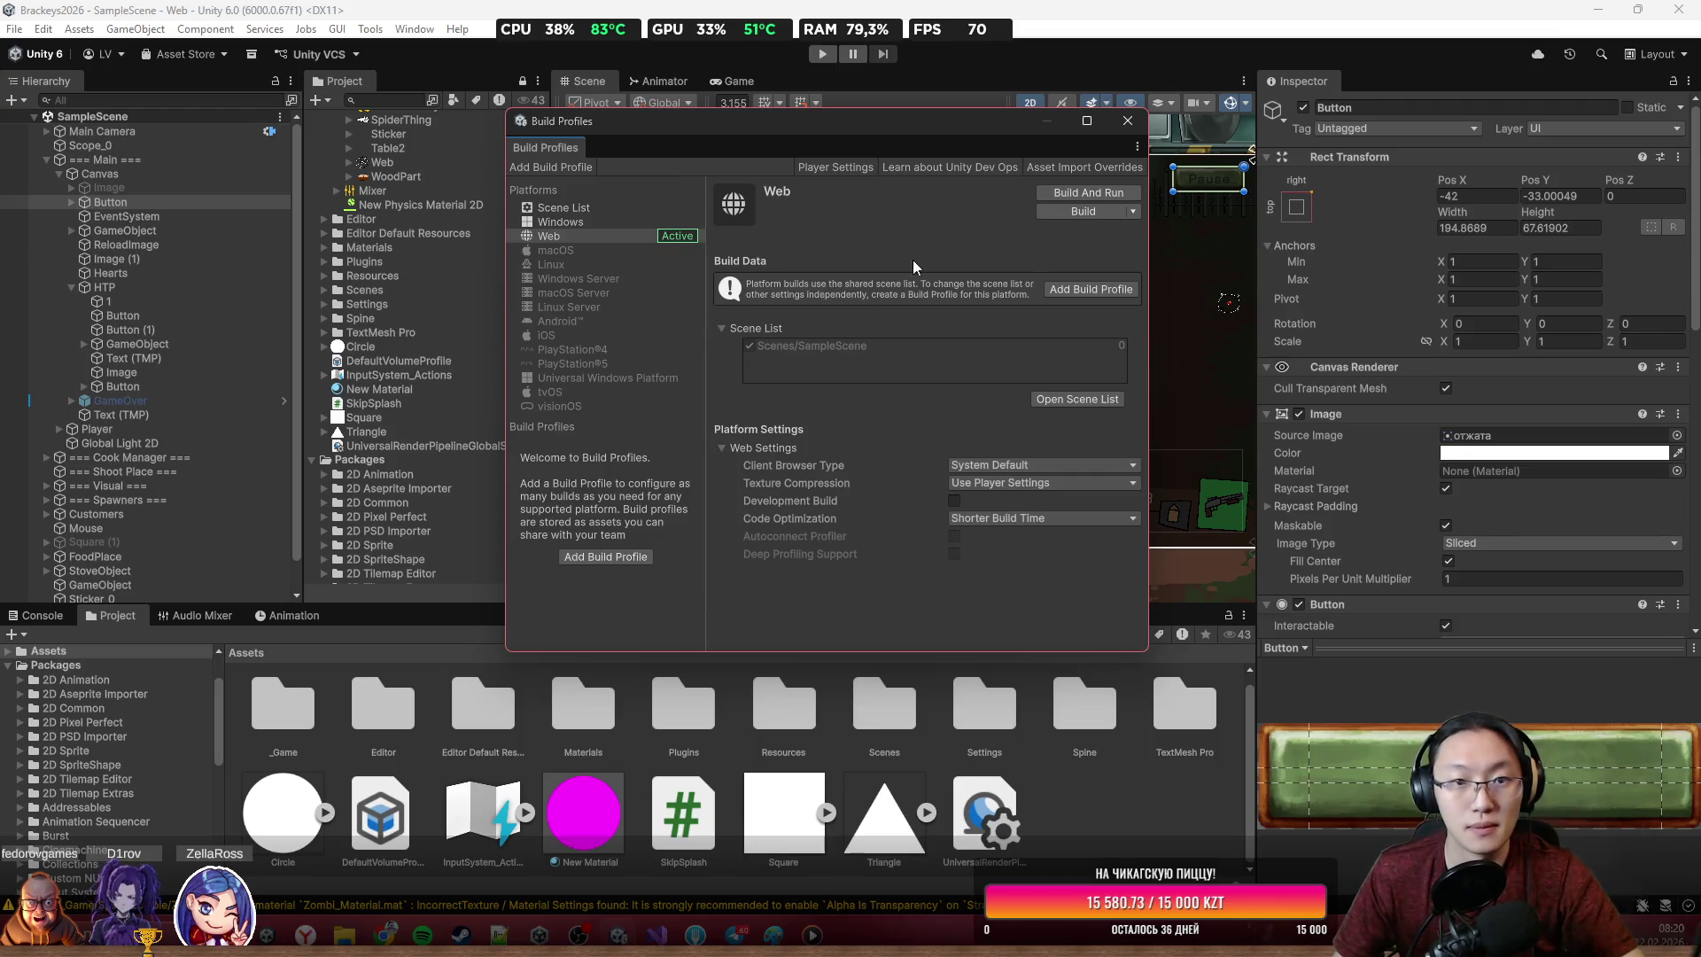
click(1082, 215)
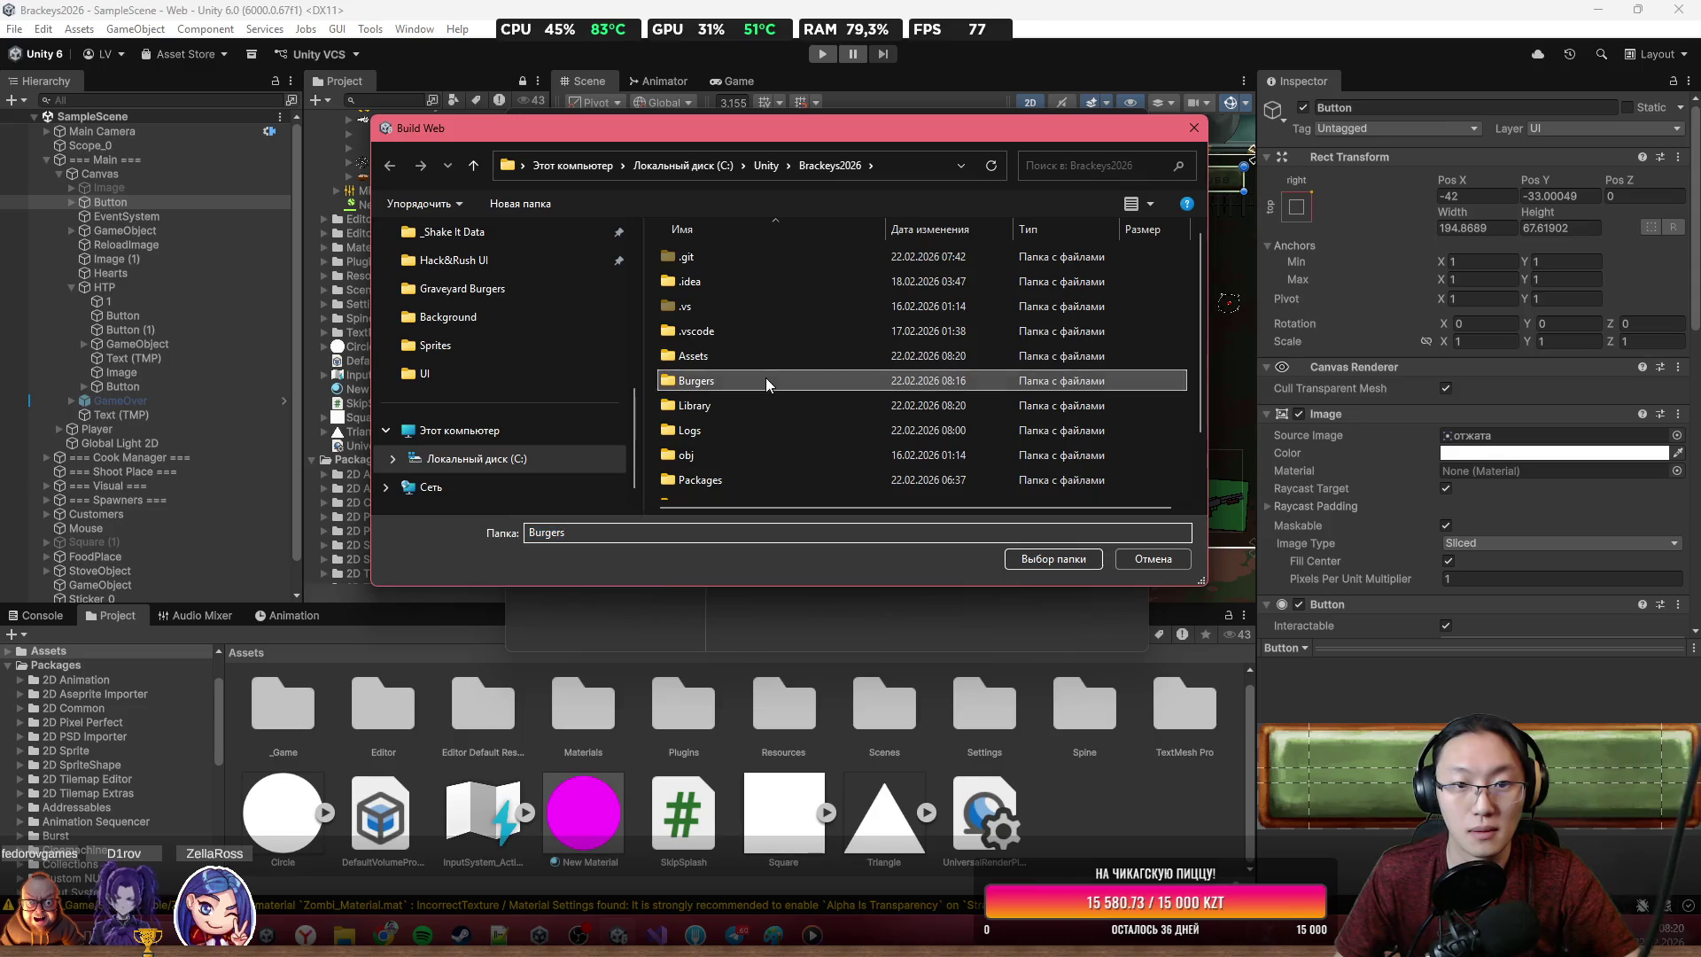
double_click(765, 377)
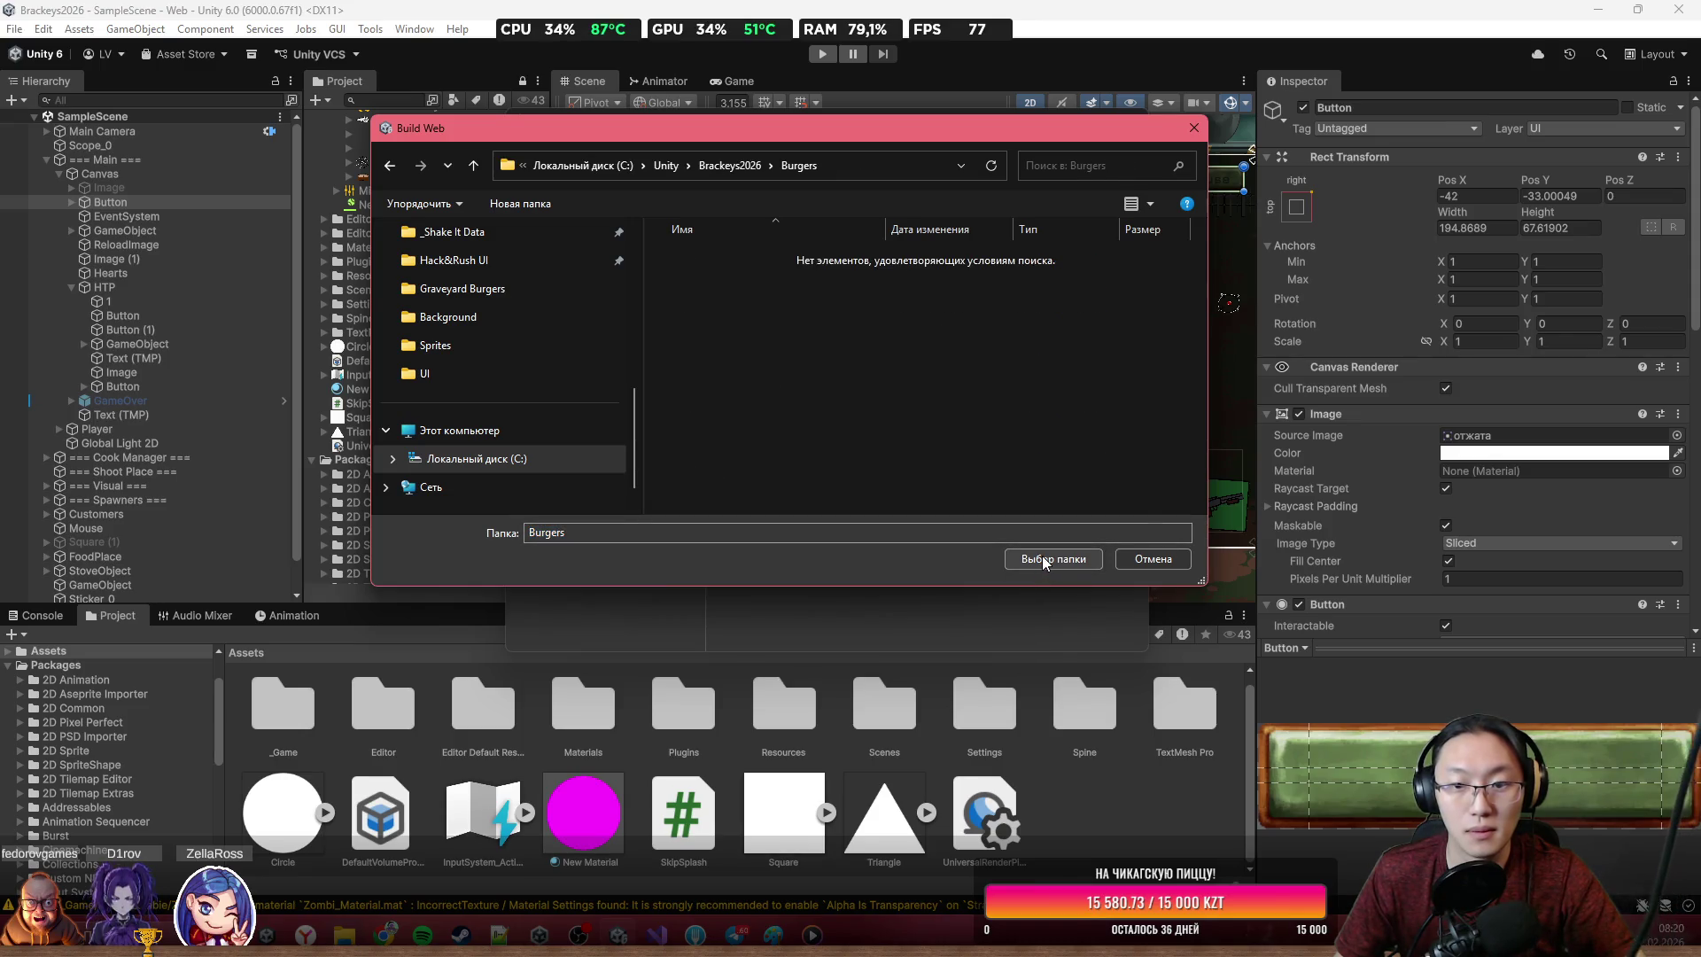
click(1046, 561)
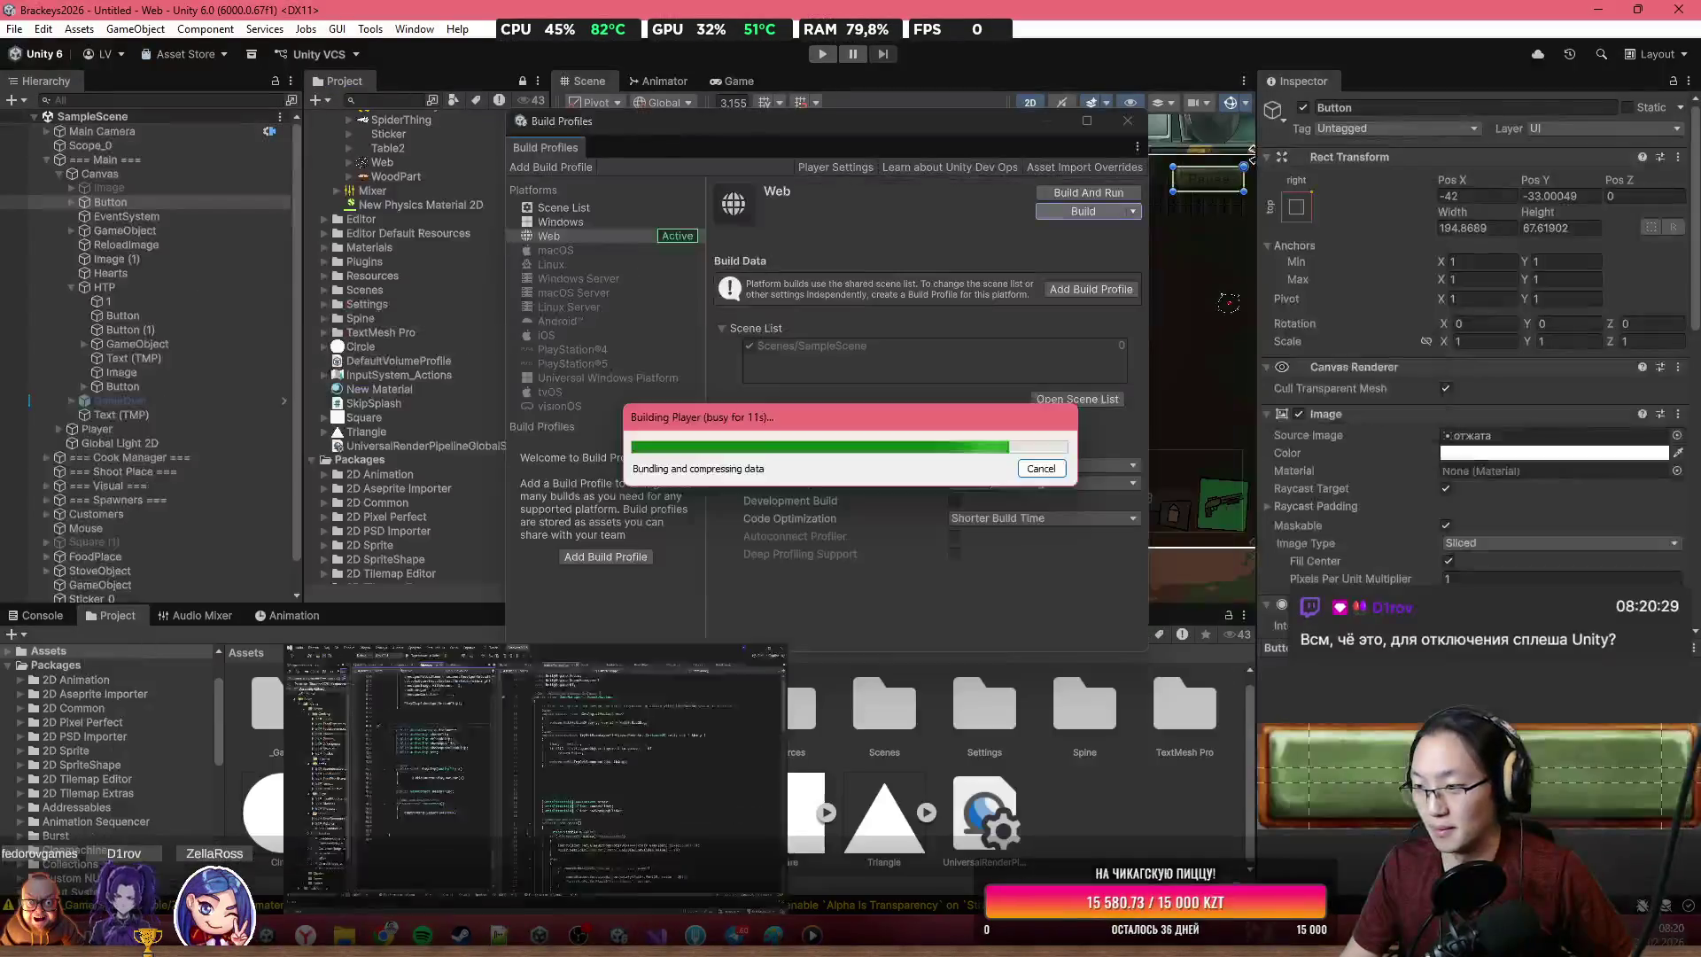
key(alt+Tab)
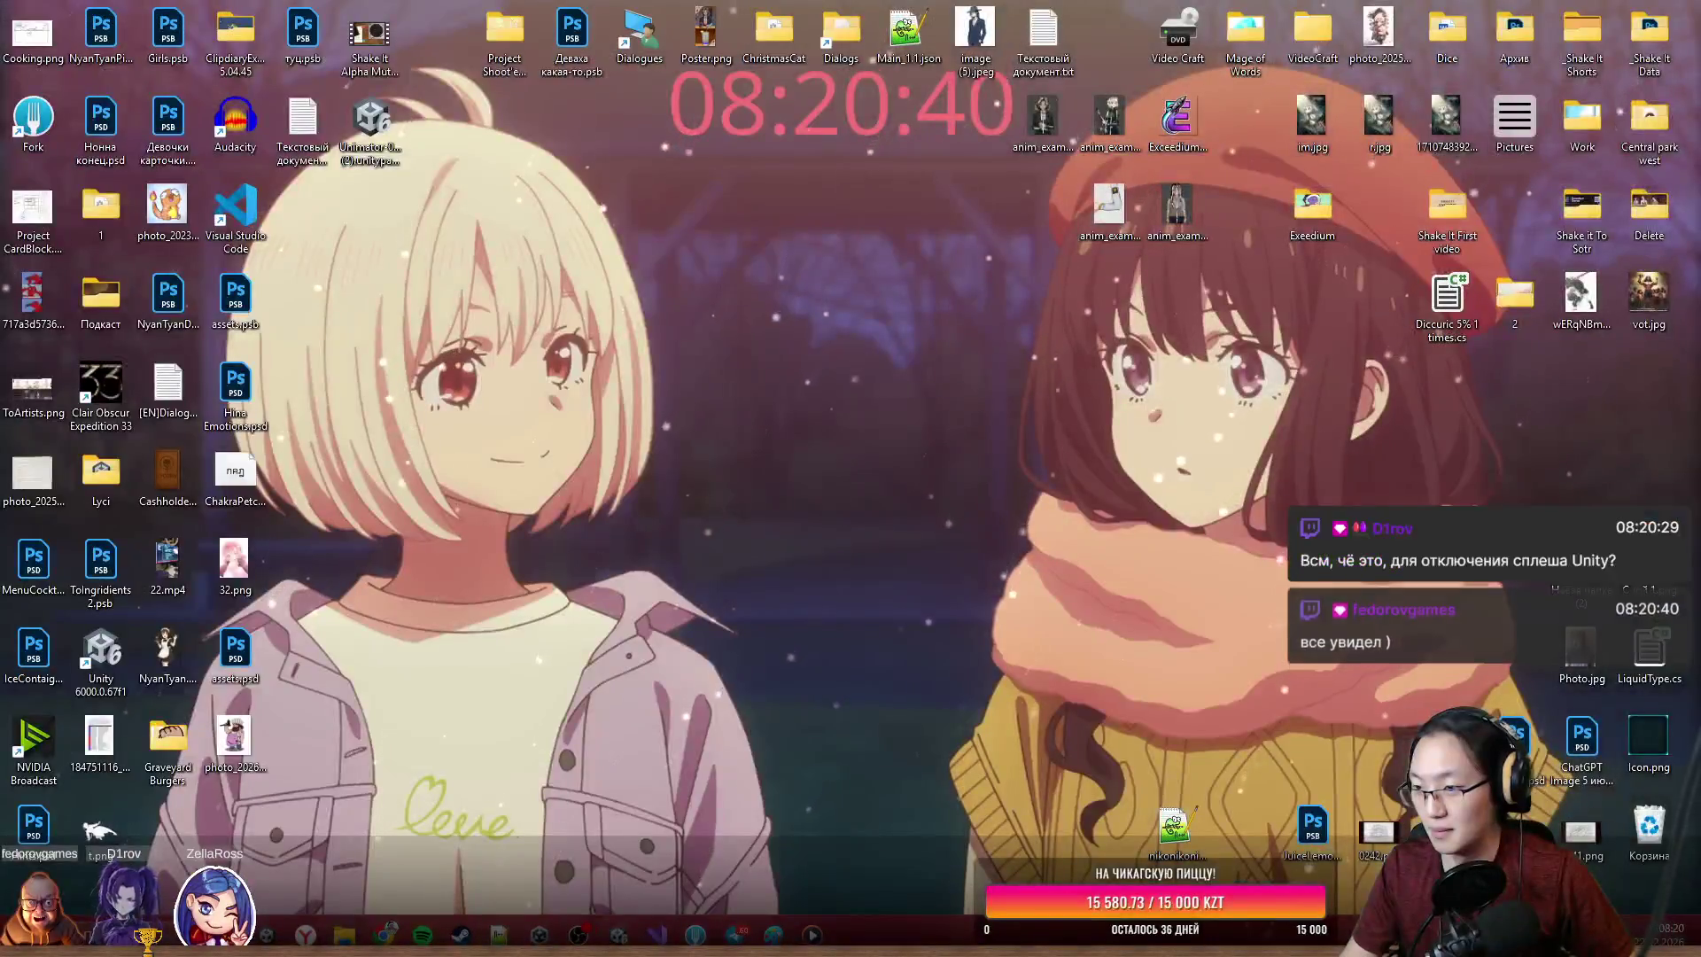
Check on the running Web build, then maximize the Strange and Luig itch.io page in Chrome
key(alt+Tab)
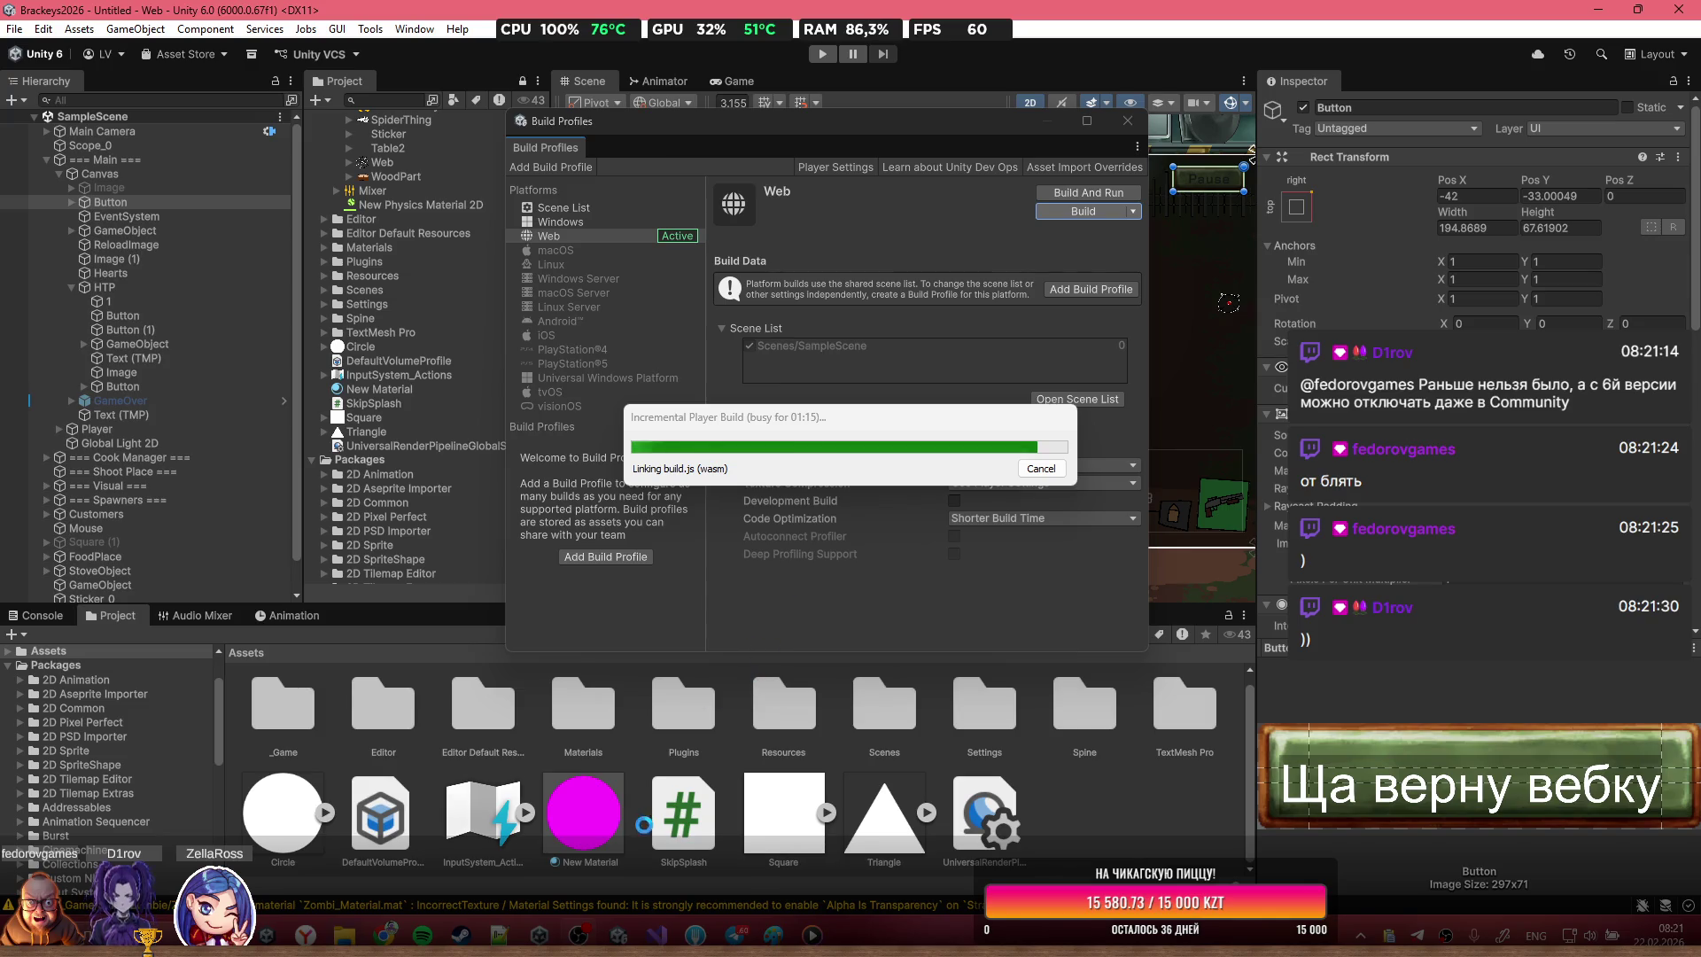
mouse_move(386, 935)
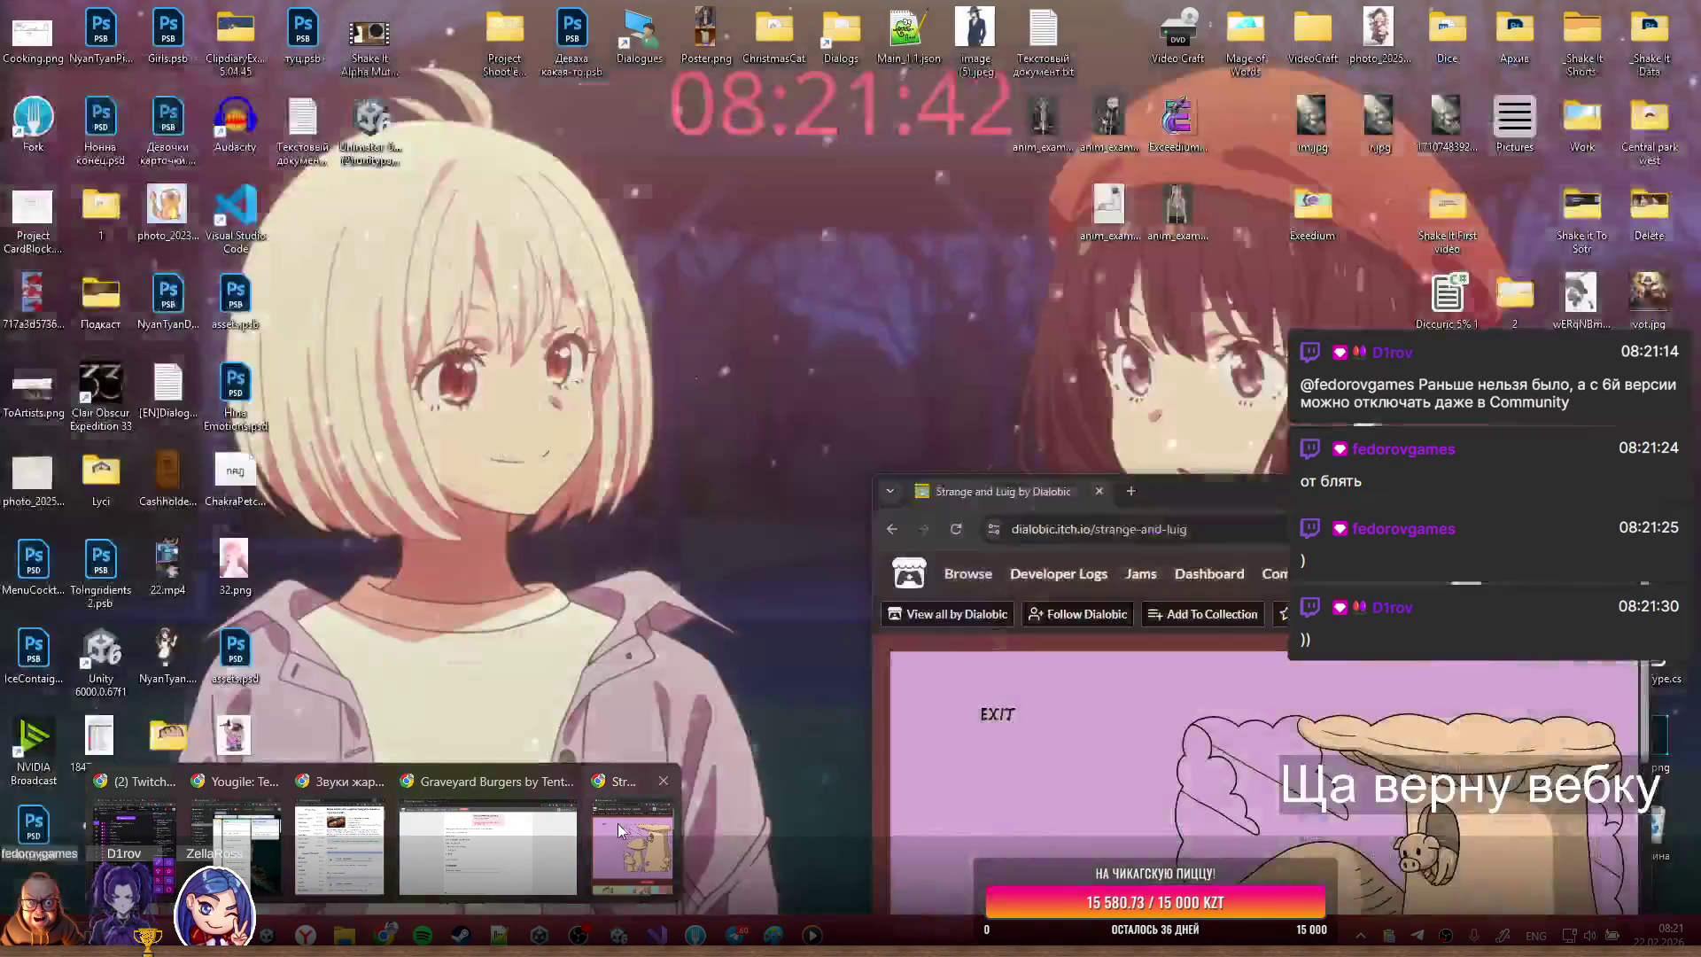
click(619, 822)
double_click(1195, 491)
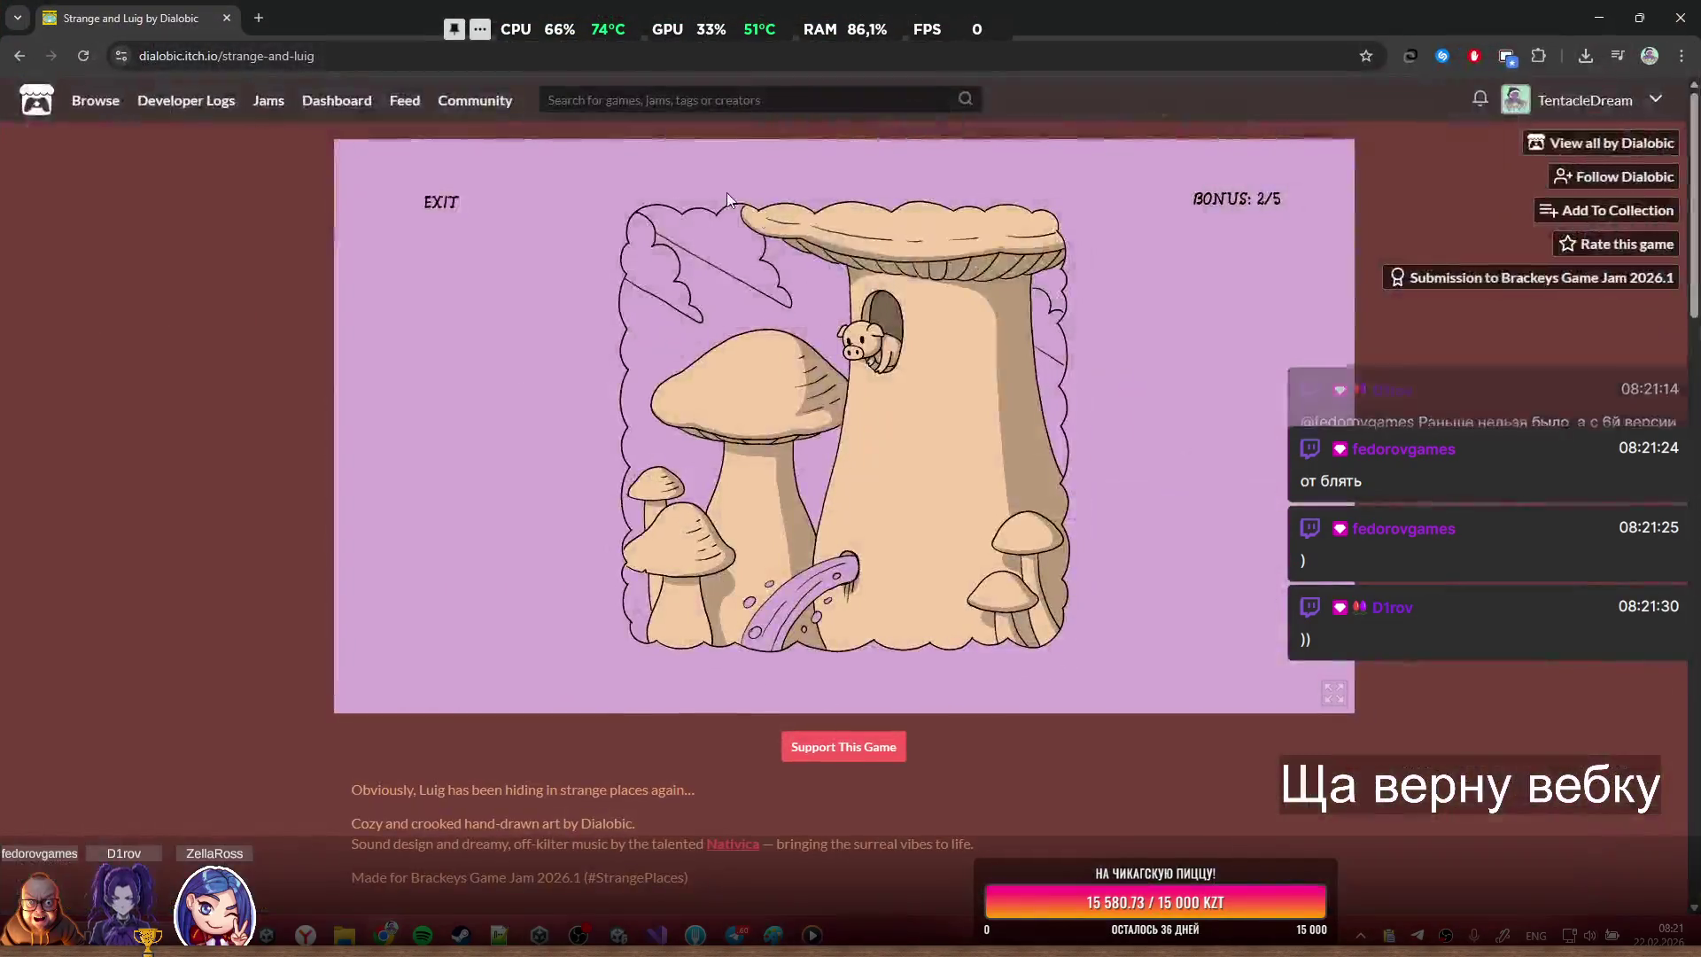
Enter the mushroom trunk, visit the boat and fireplace rooms, and start the gramophone
click(881, 353)
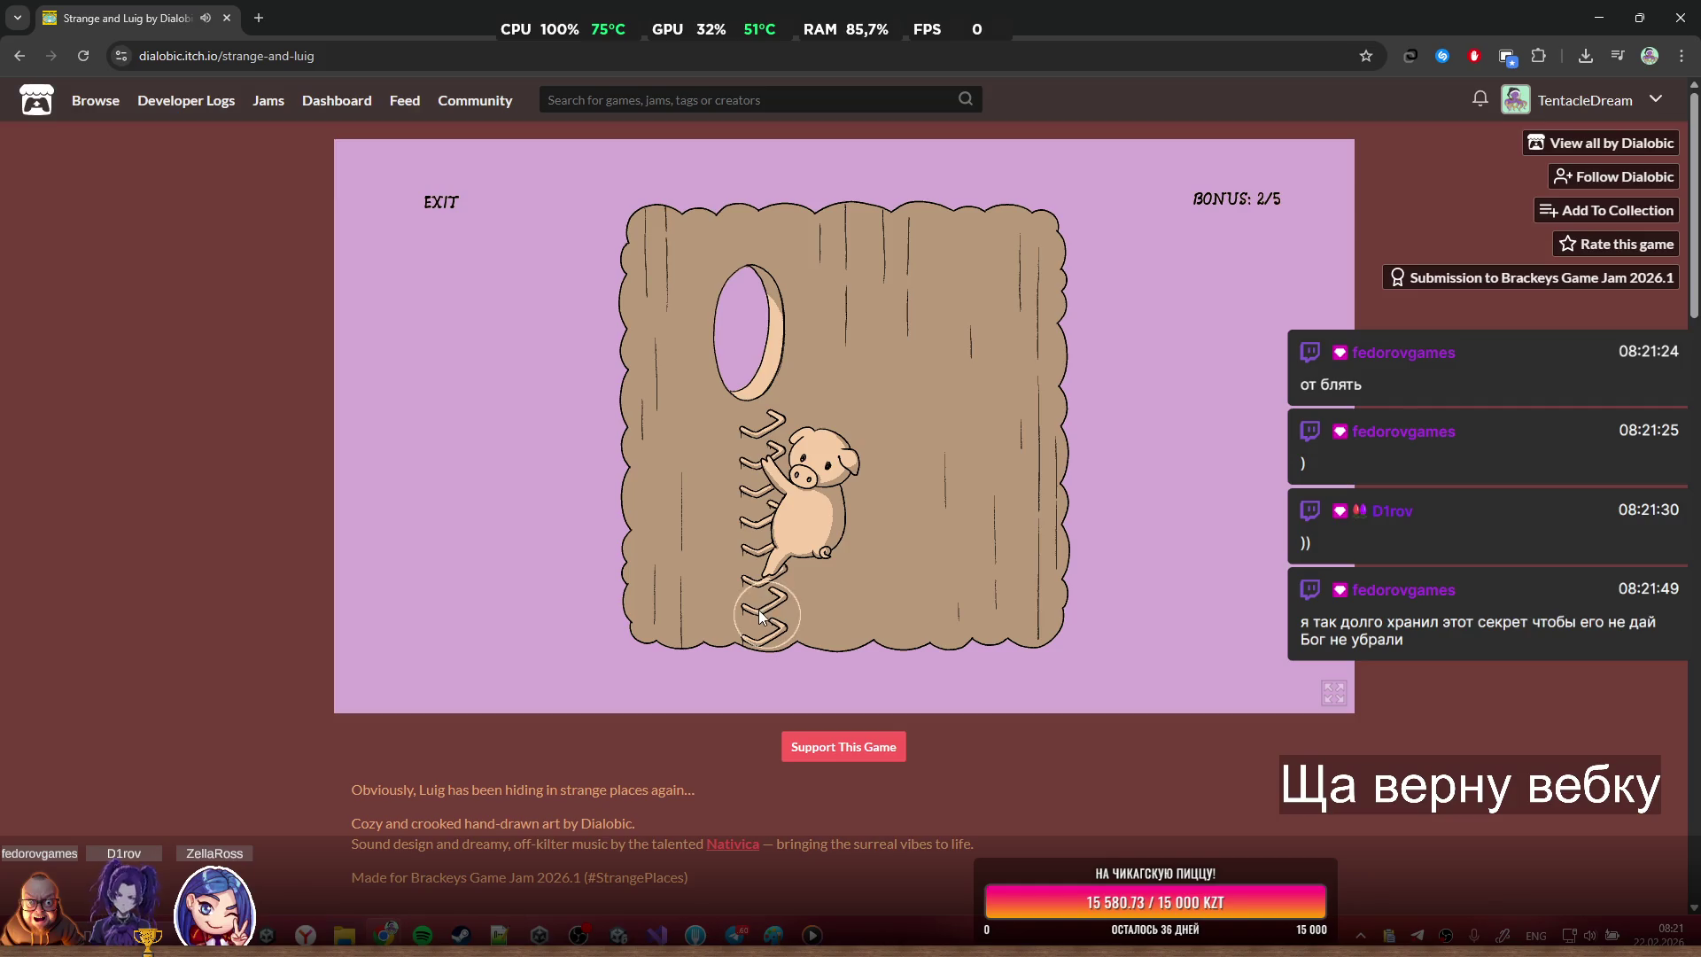
click(717, 310)
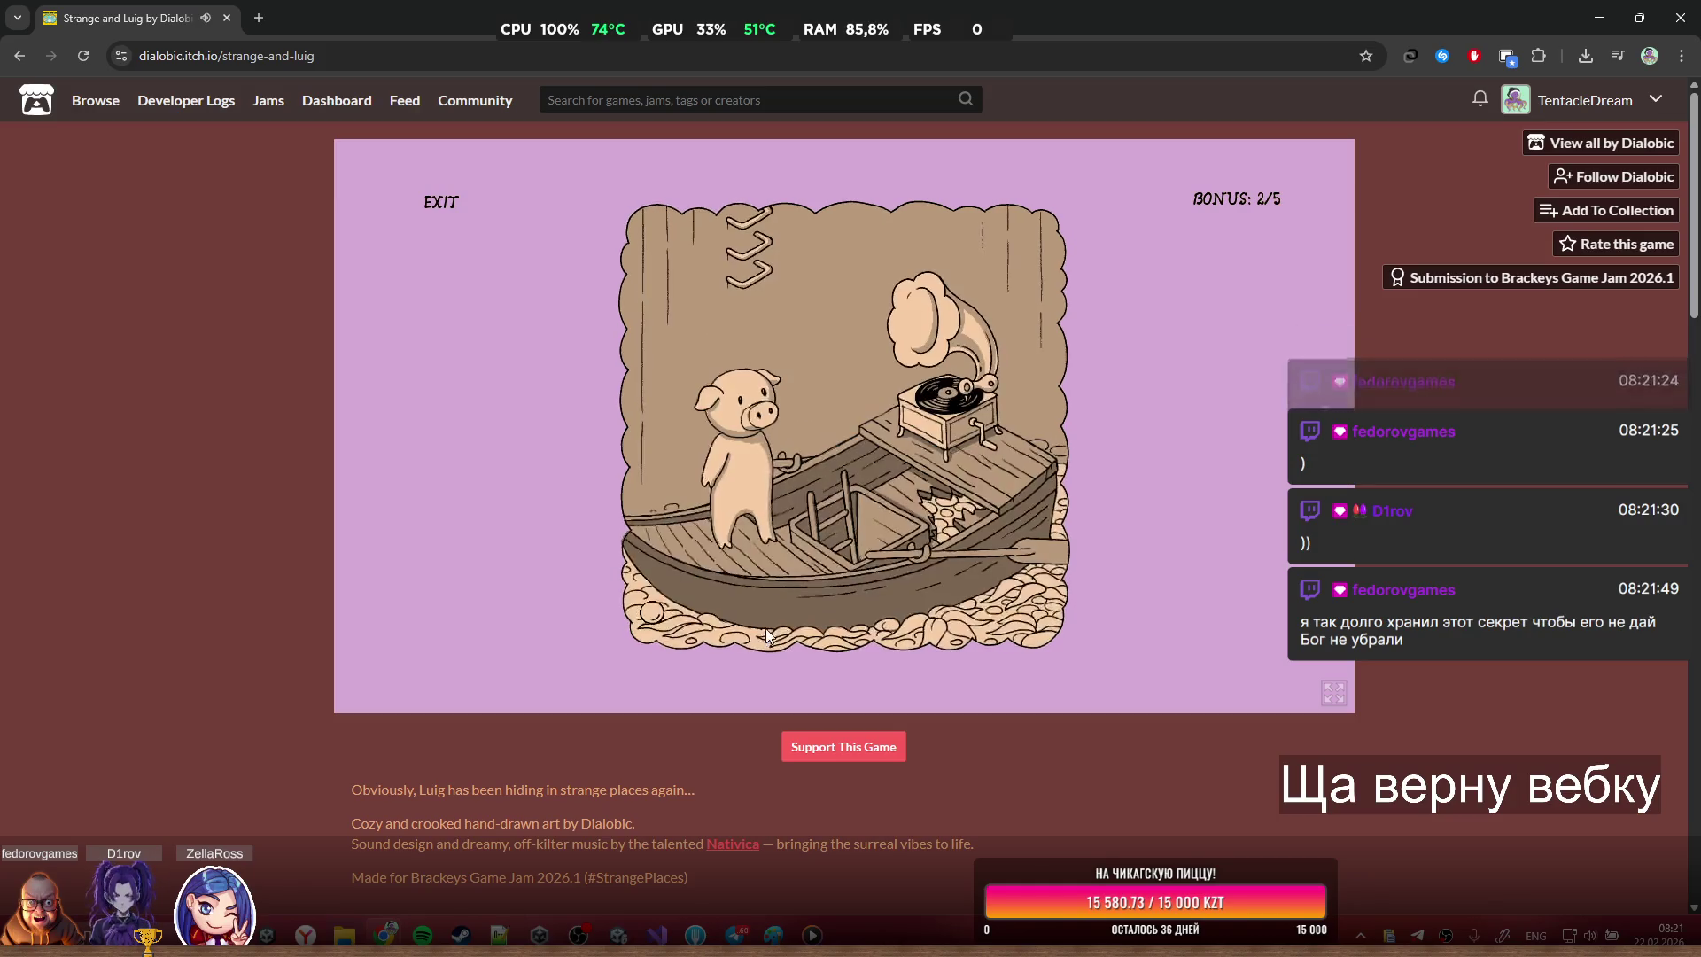
click(973, 417)
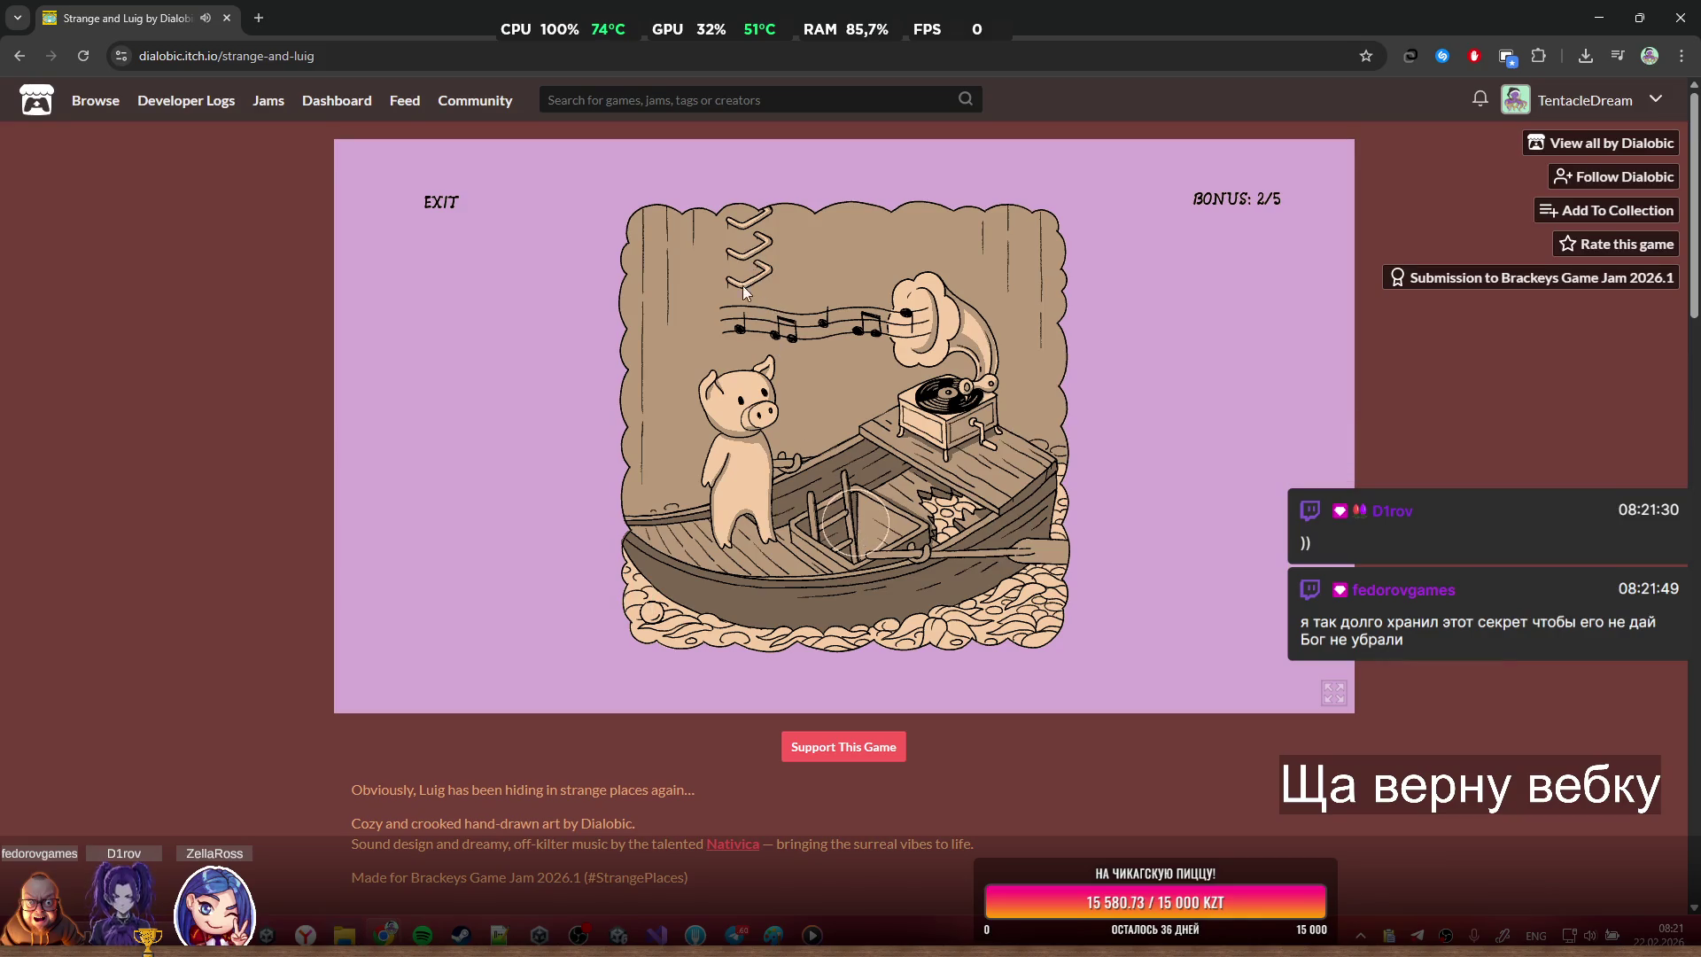
click(877, 535)
click(979, 388)
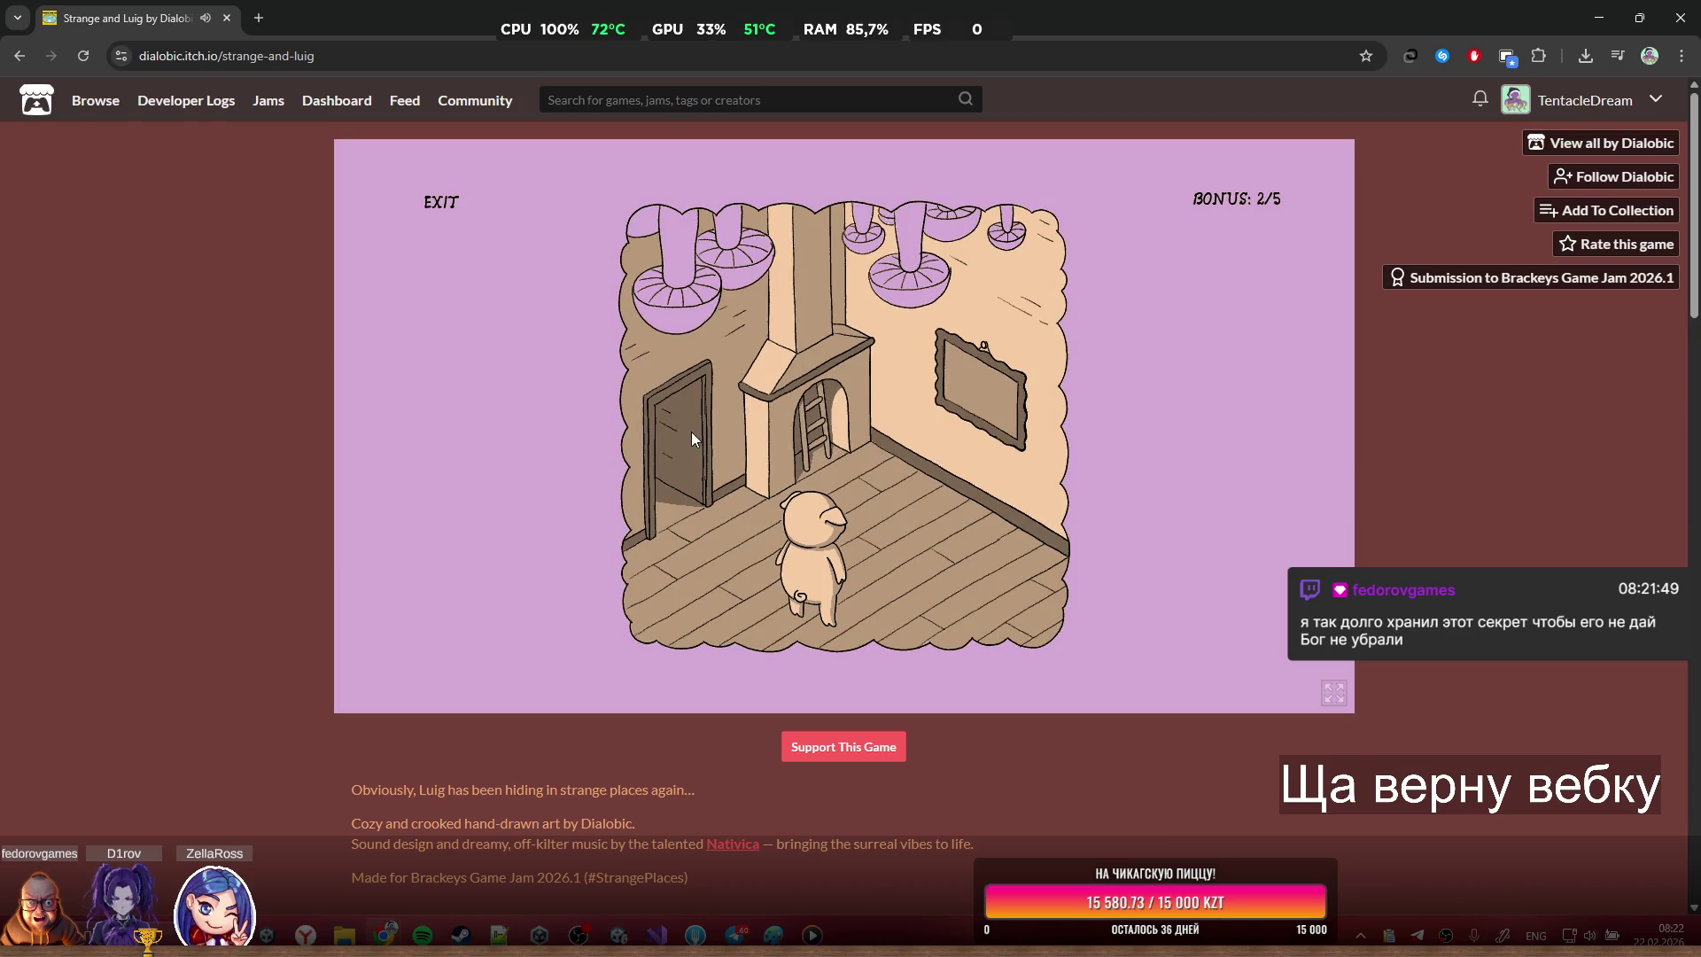
click(691, 432)
click(974, 407)
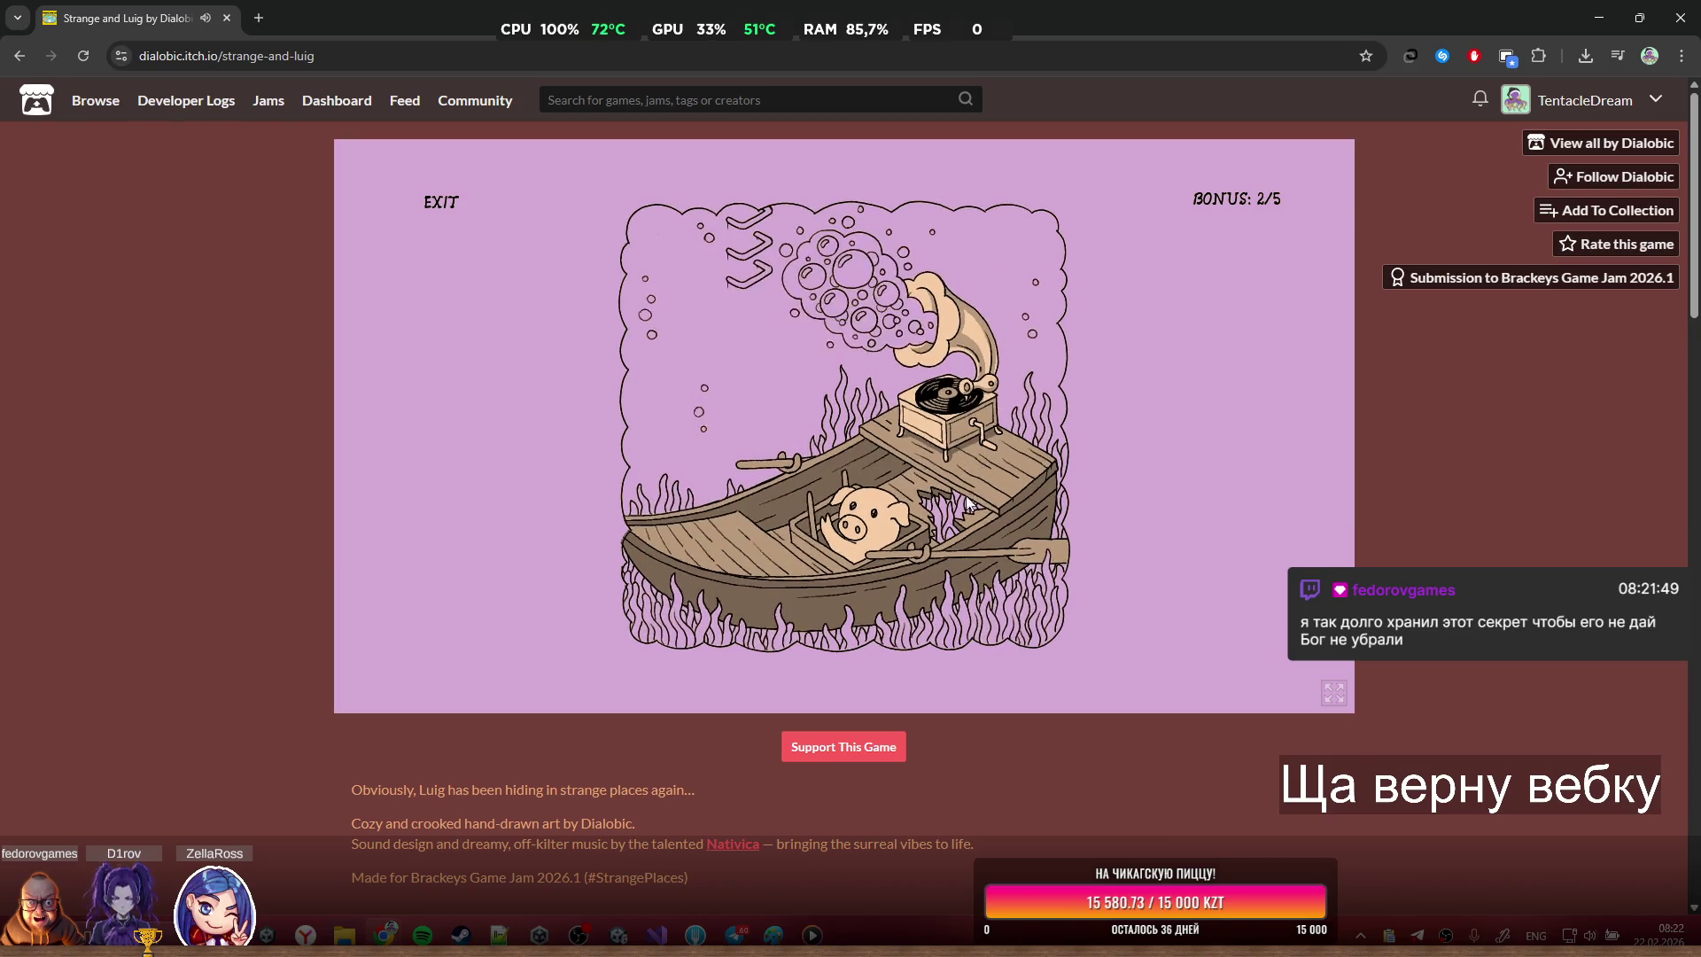
Open the mushroom trunk's spigot, wind the boat's gramophone, and collect the hidden ball for bonus 3/5
click(754, 248)
click(764, 332)
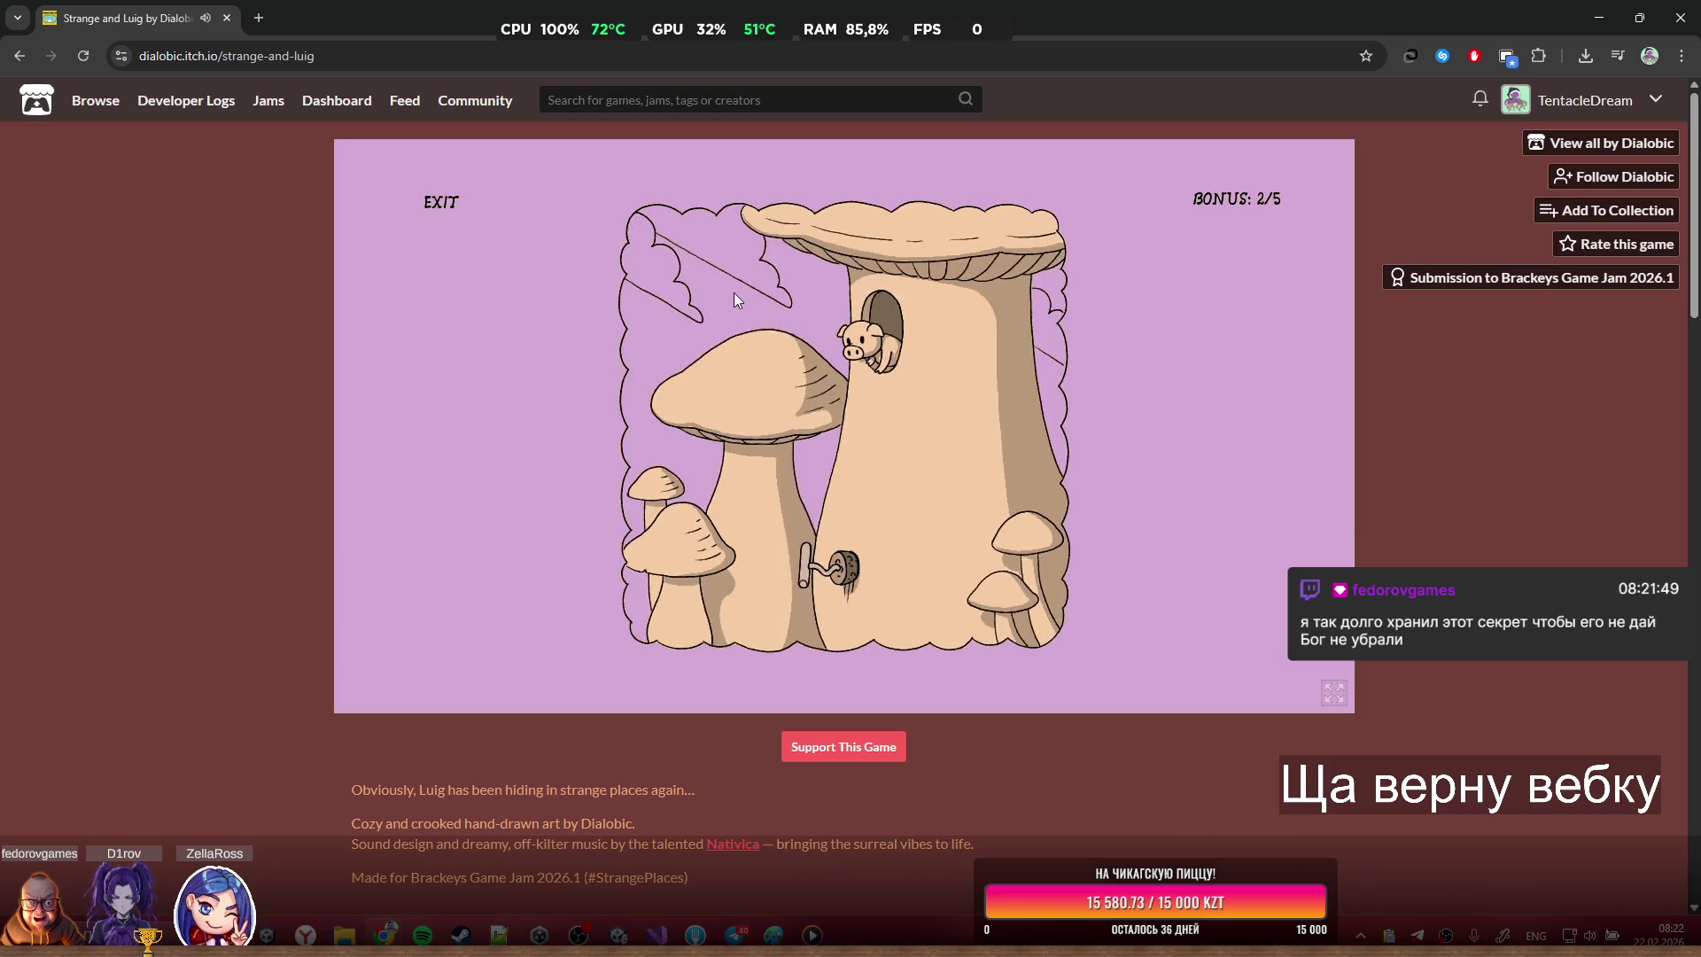
click(836, 574)
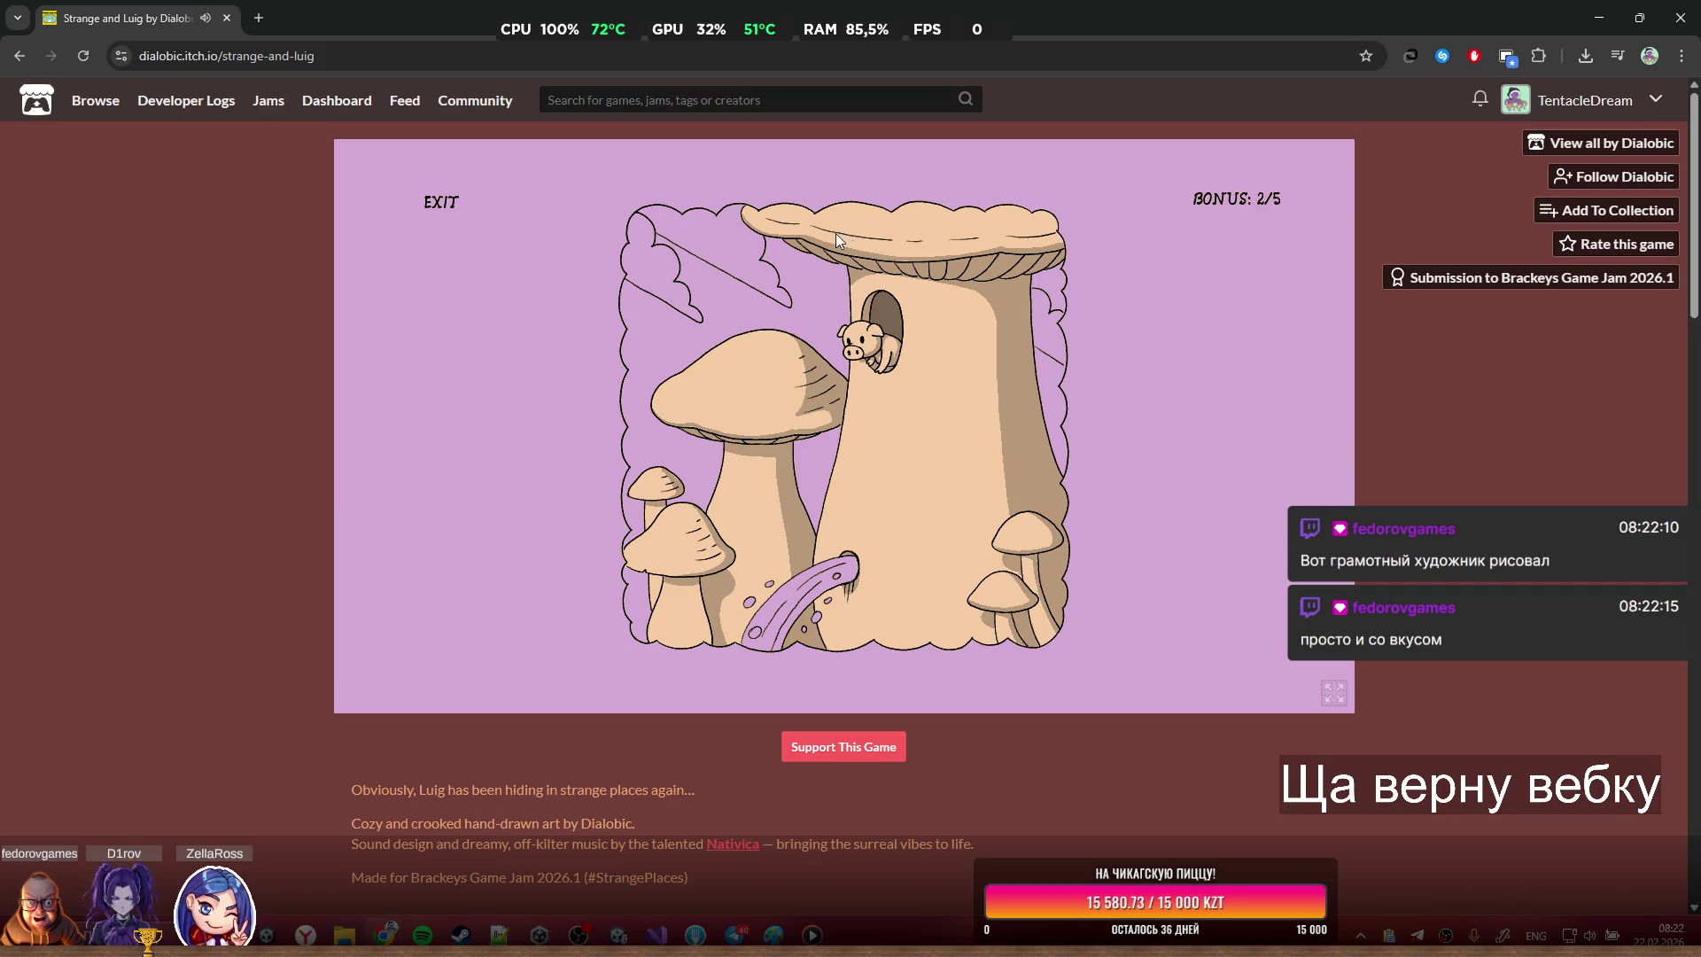
click(866, 345)
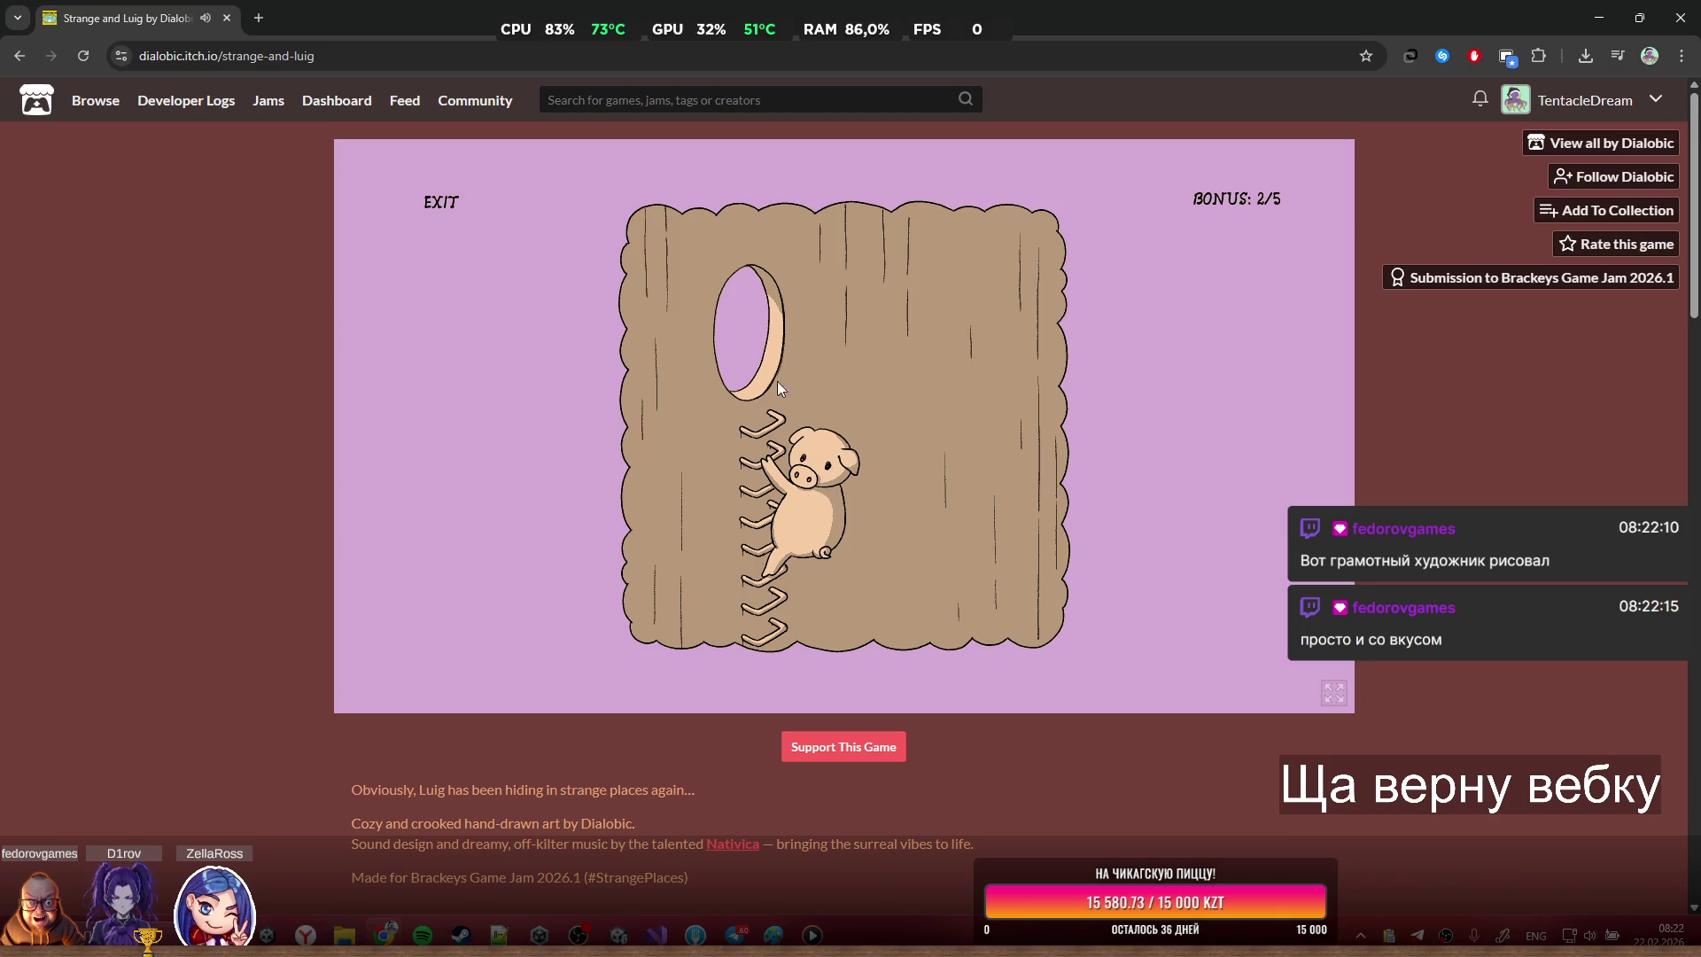
click(783, 618)
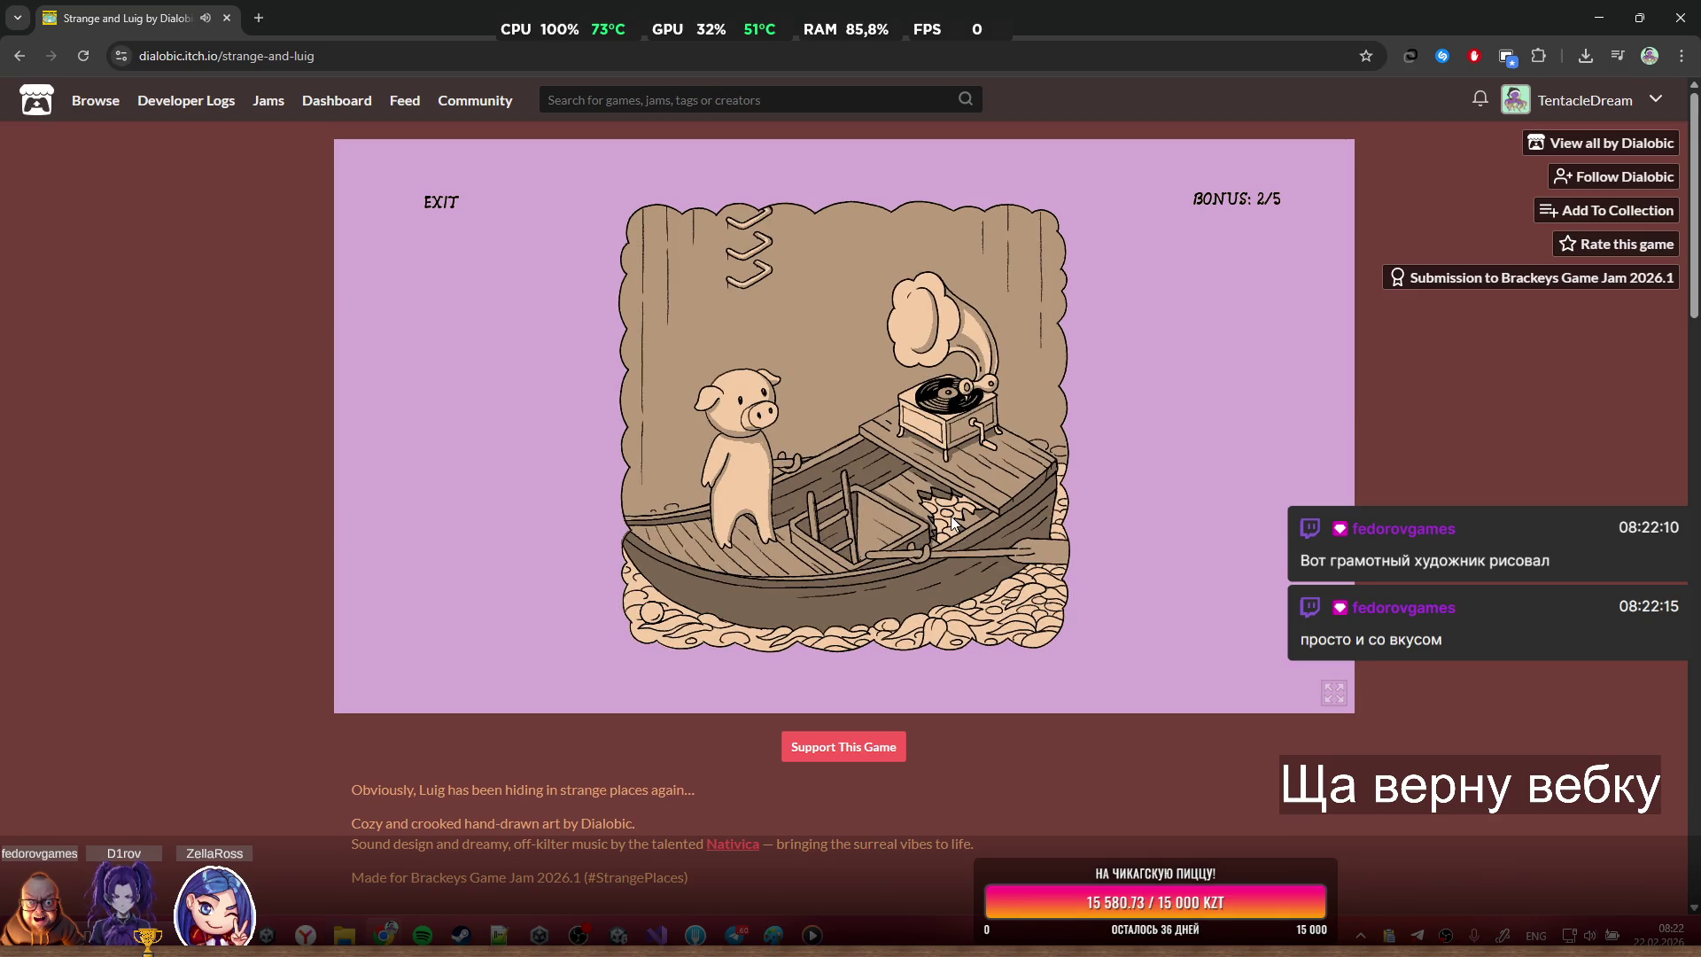
click(981, 428)
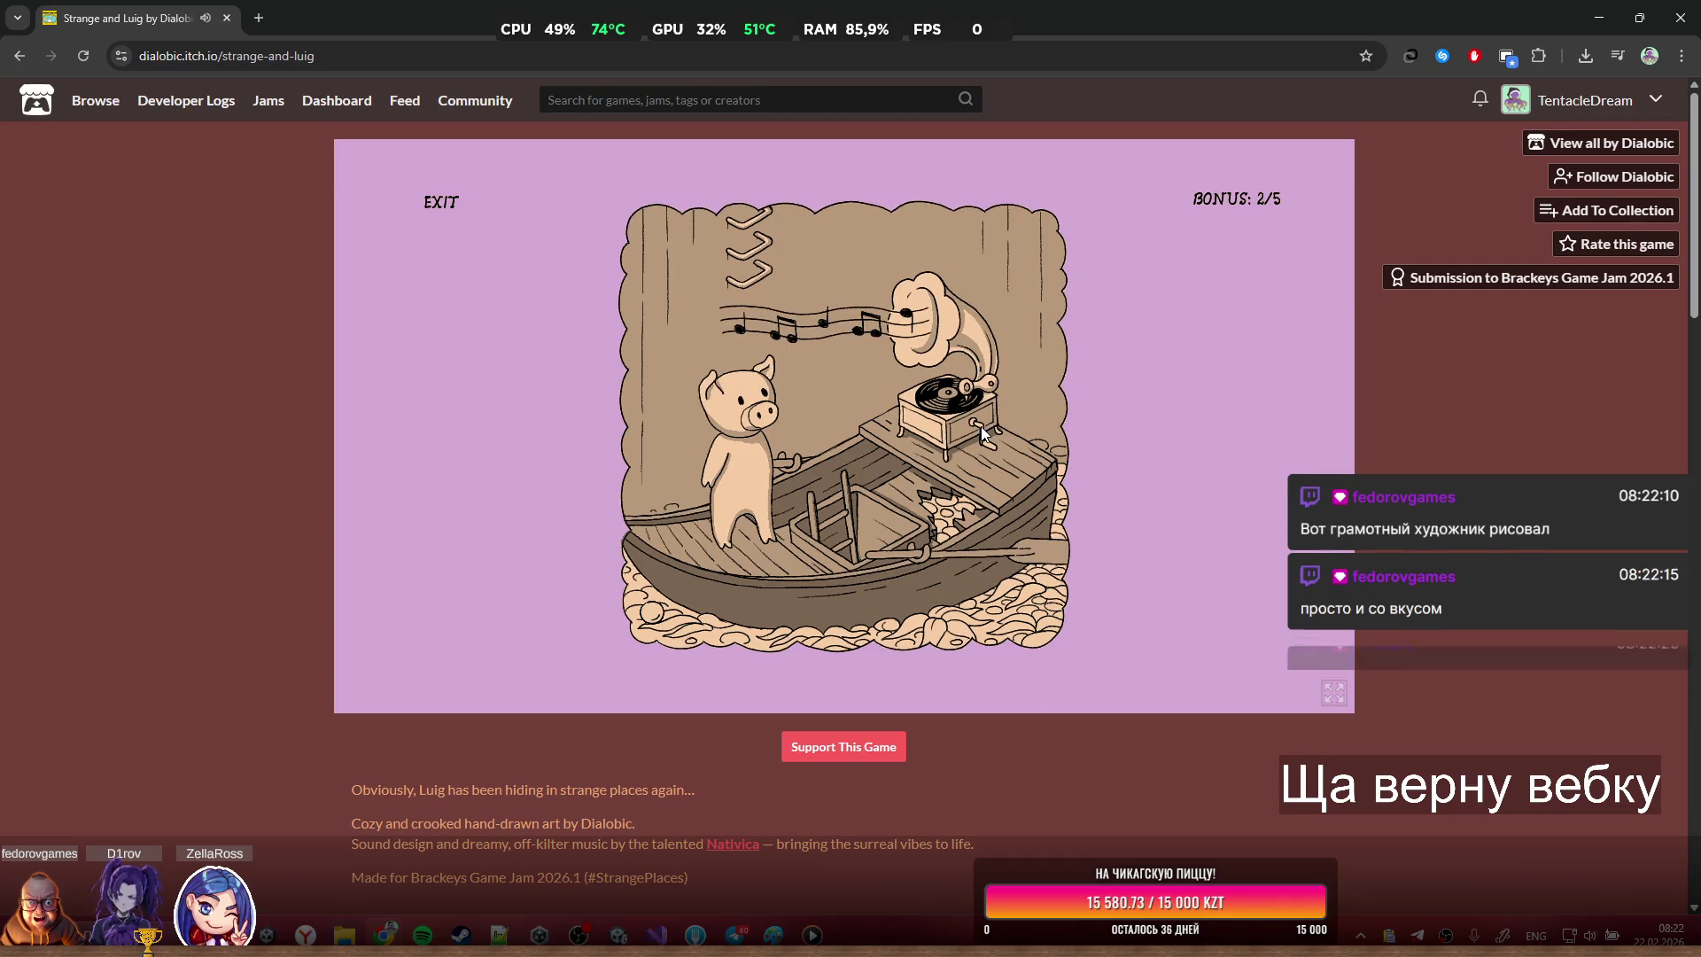
click(651, 611)
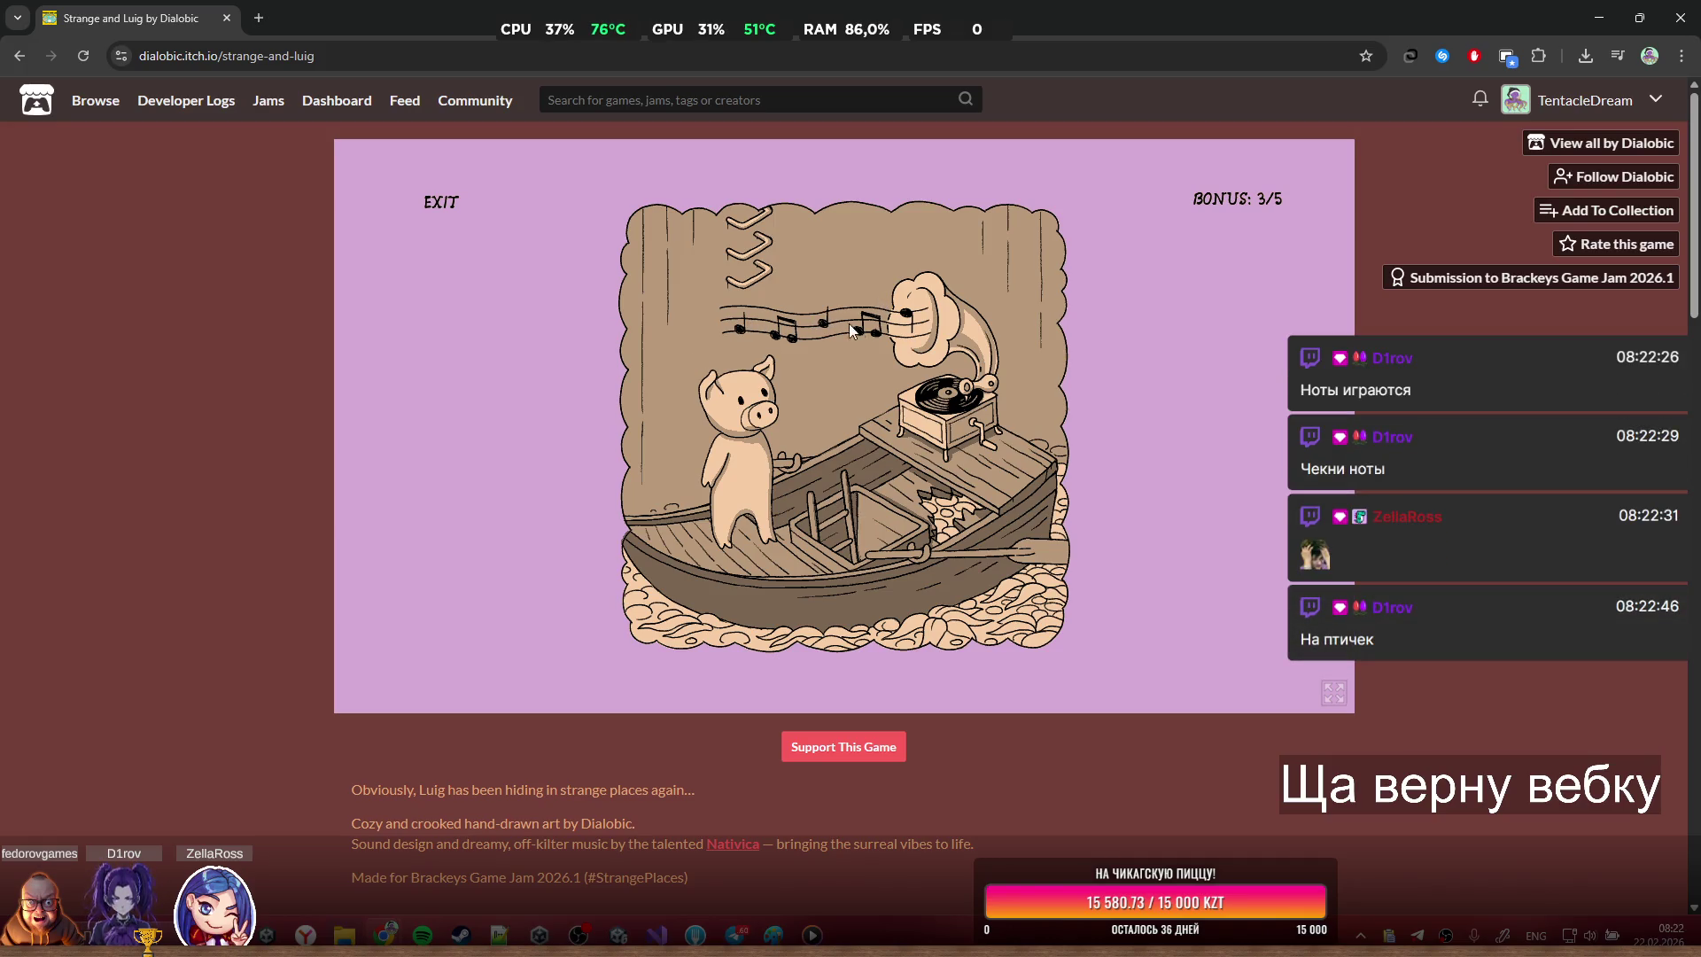
Walk Luig through the tower ledge, maze and mushroom room to the birds' room
click(868, 518)
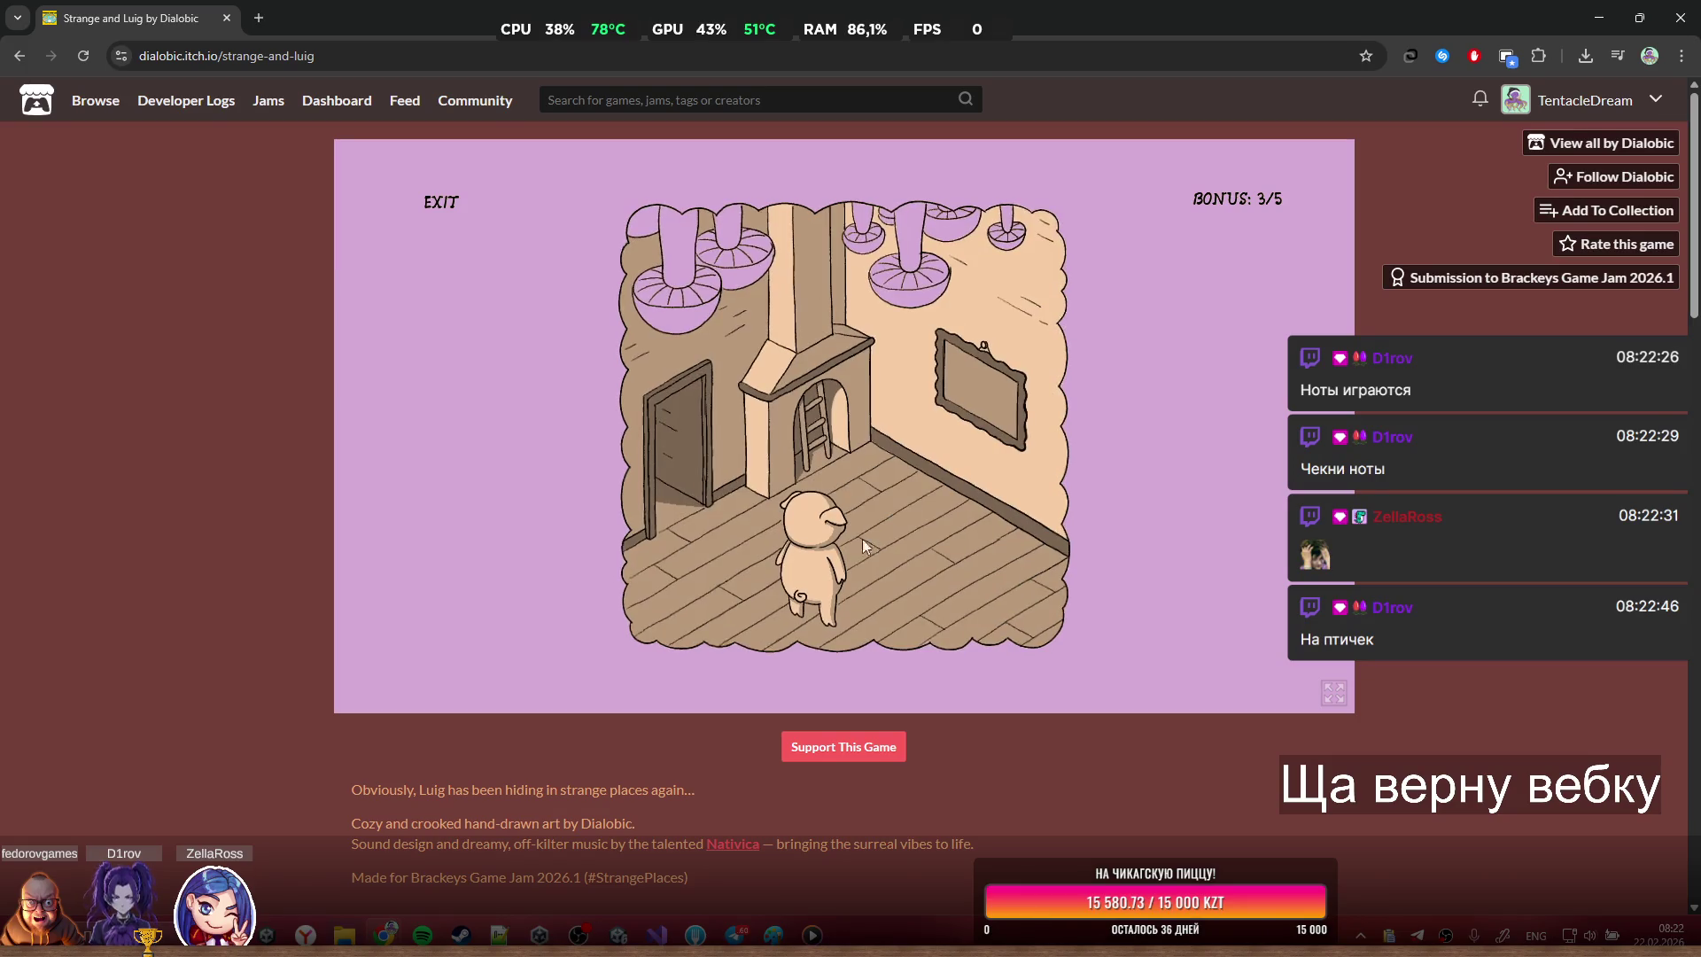
click(689, 444)
click(706, 434)
click(698, 432)
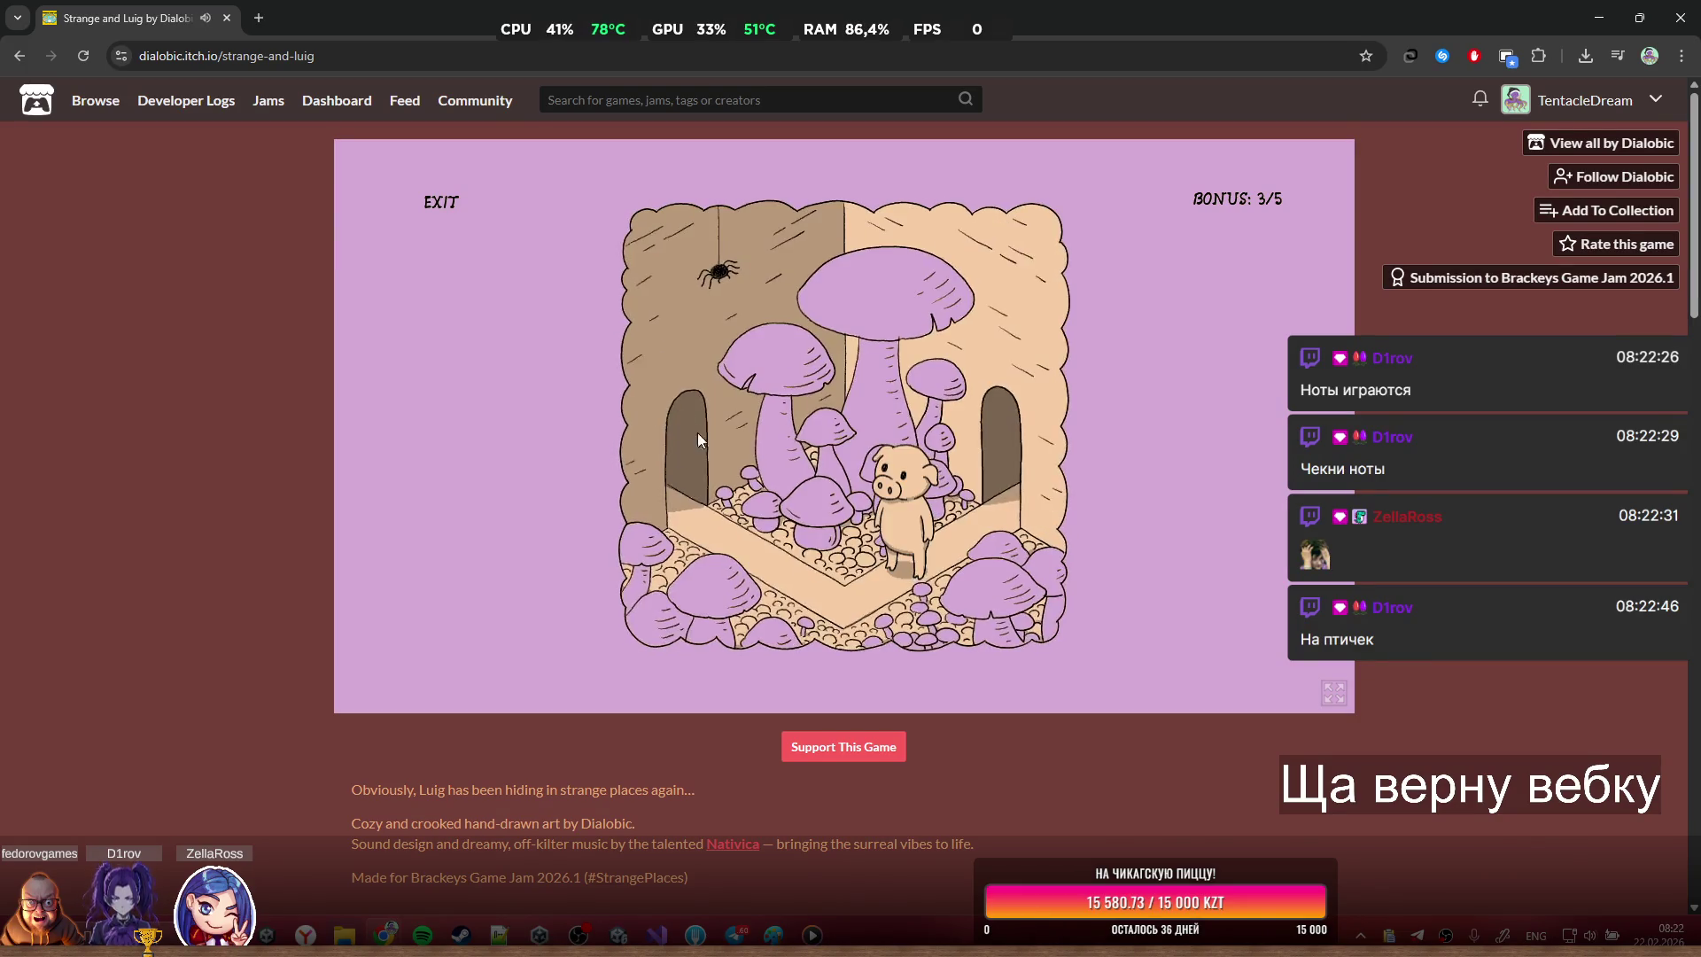
click(974, 492)
click(900, 482)
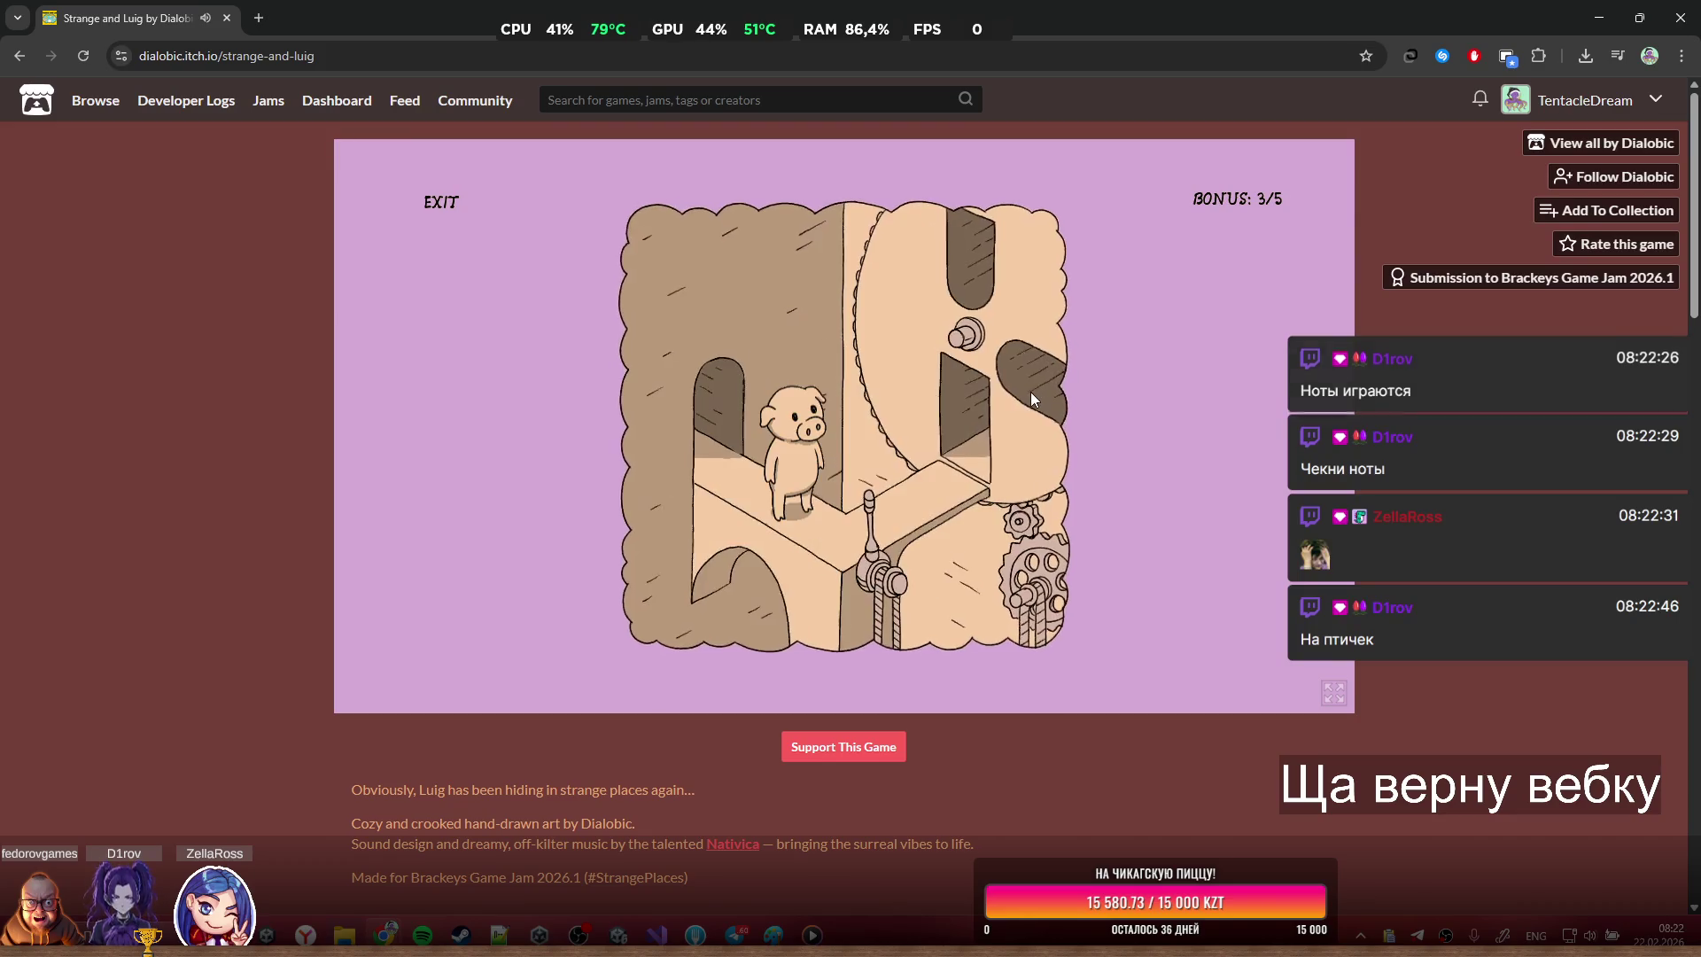
click(974, 429)
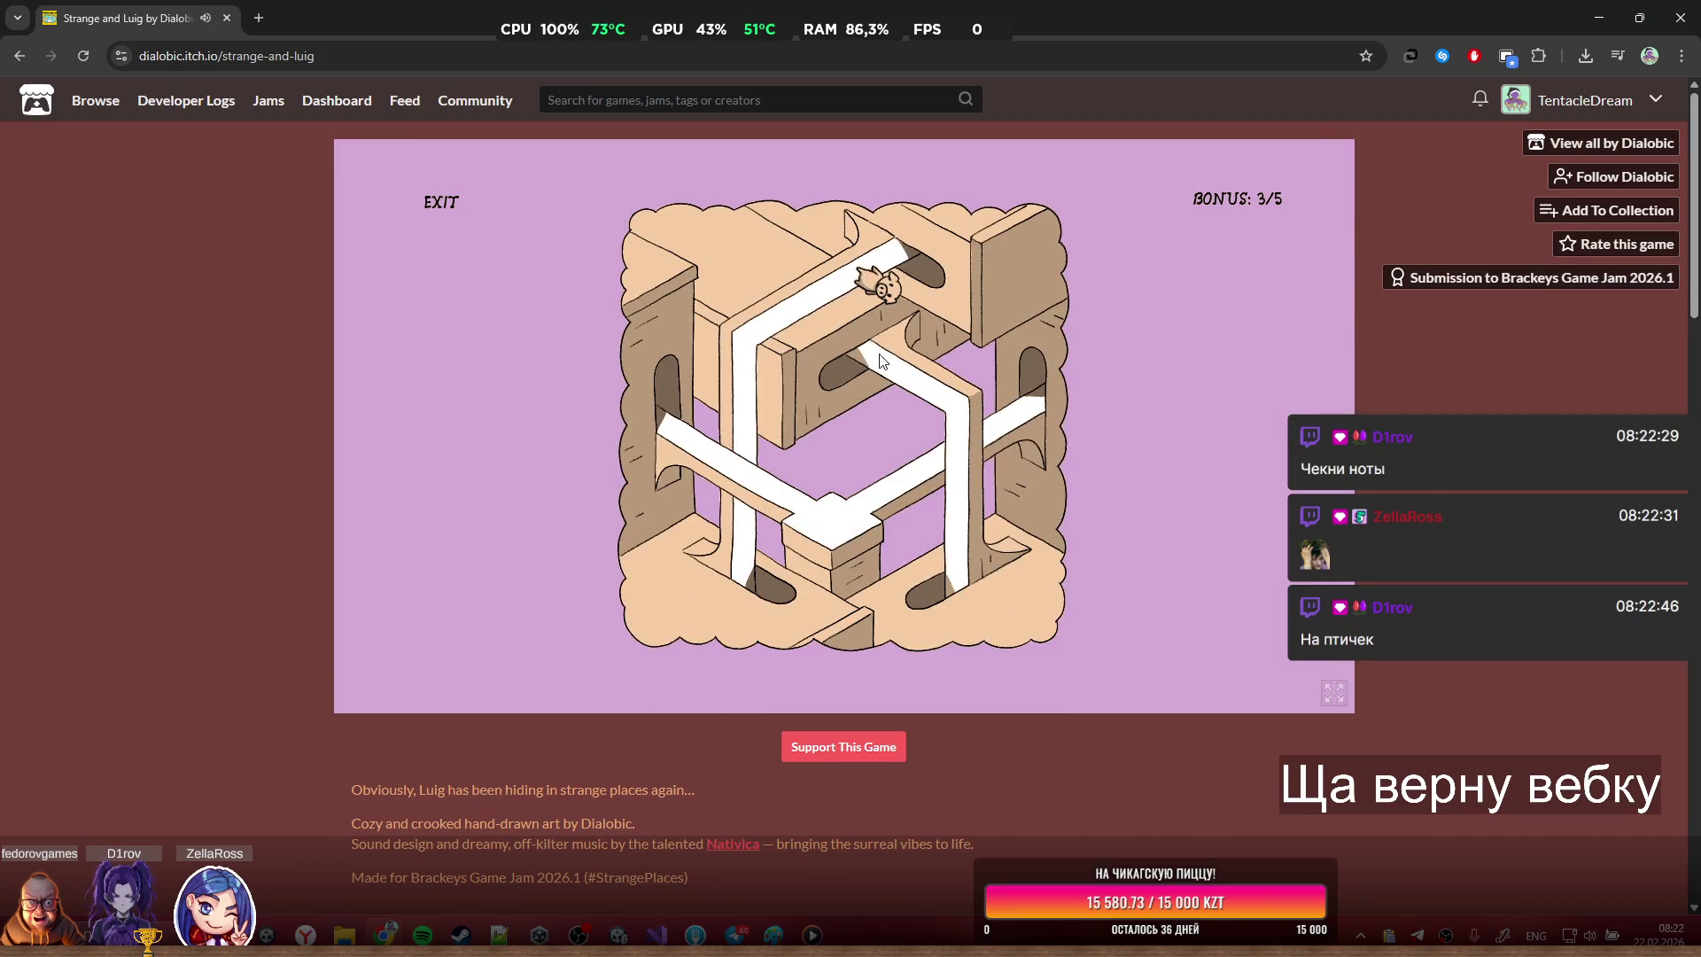
click(870, 456)
Arrange the staff notes into the birds' melody and collect the released box
click(799, 408)
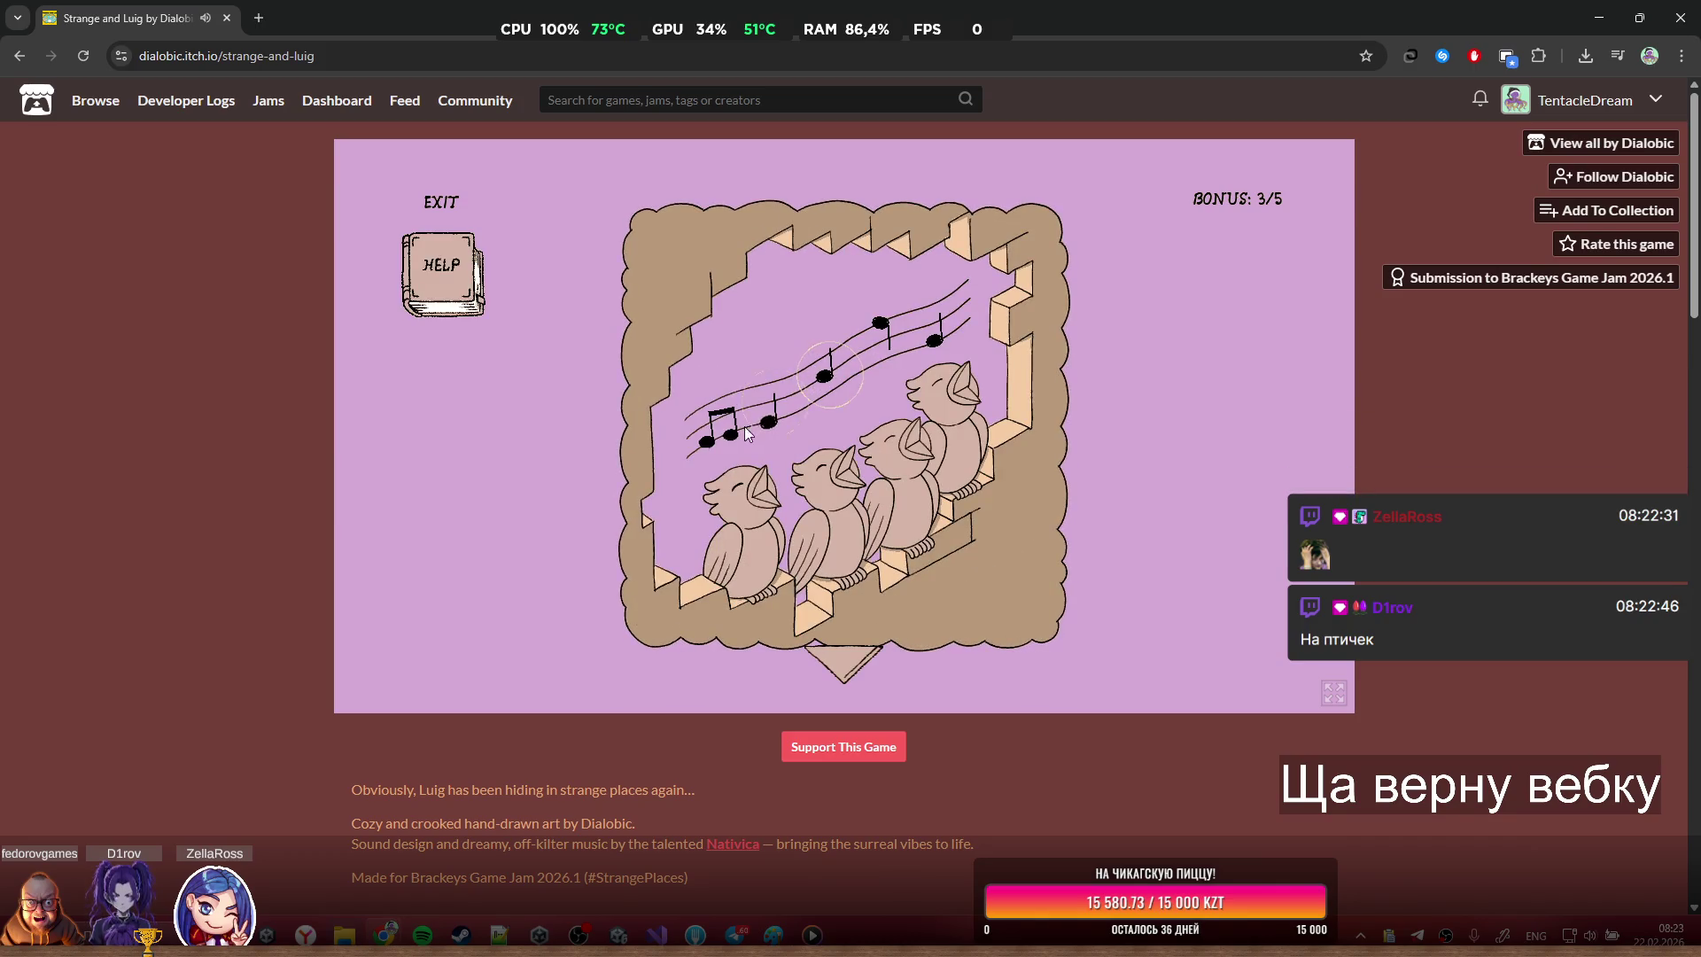
click(722, 443)
click(769, 420)
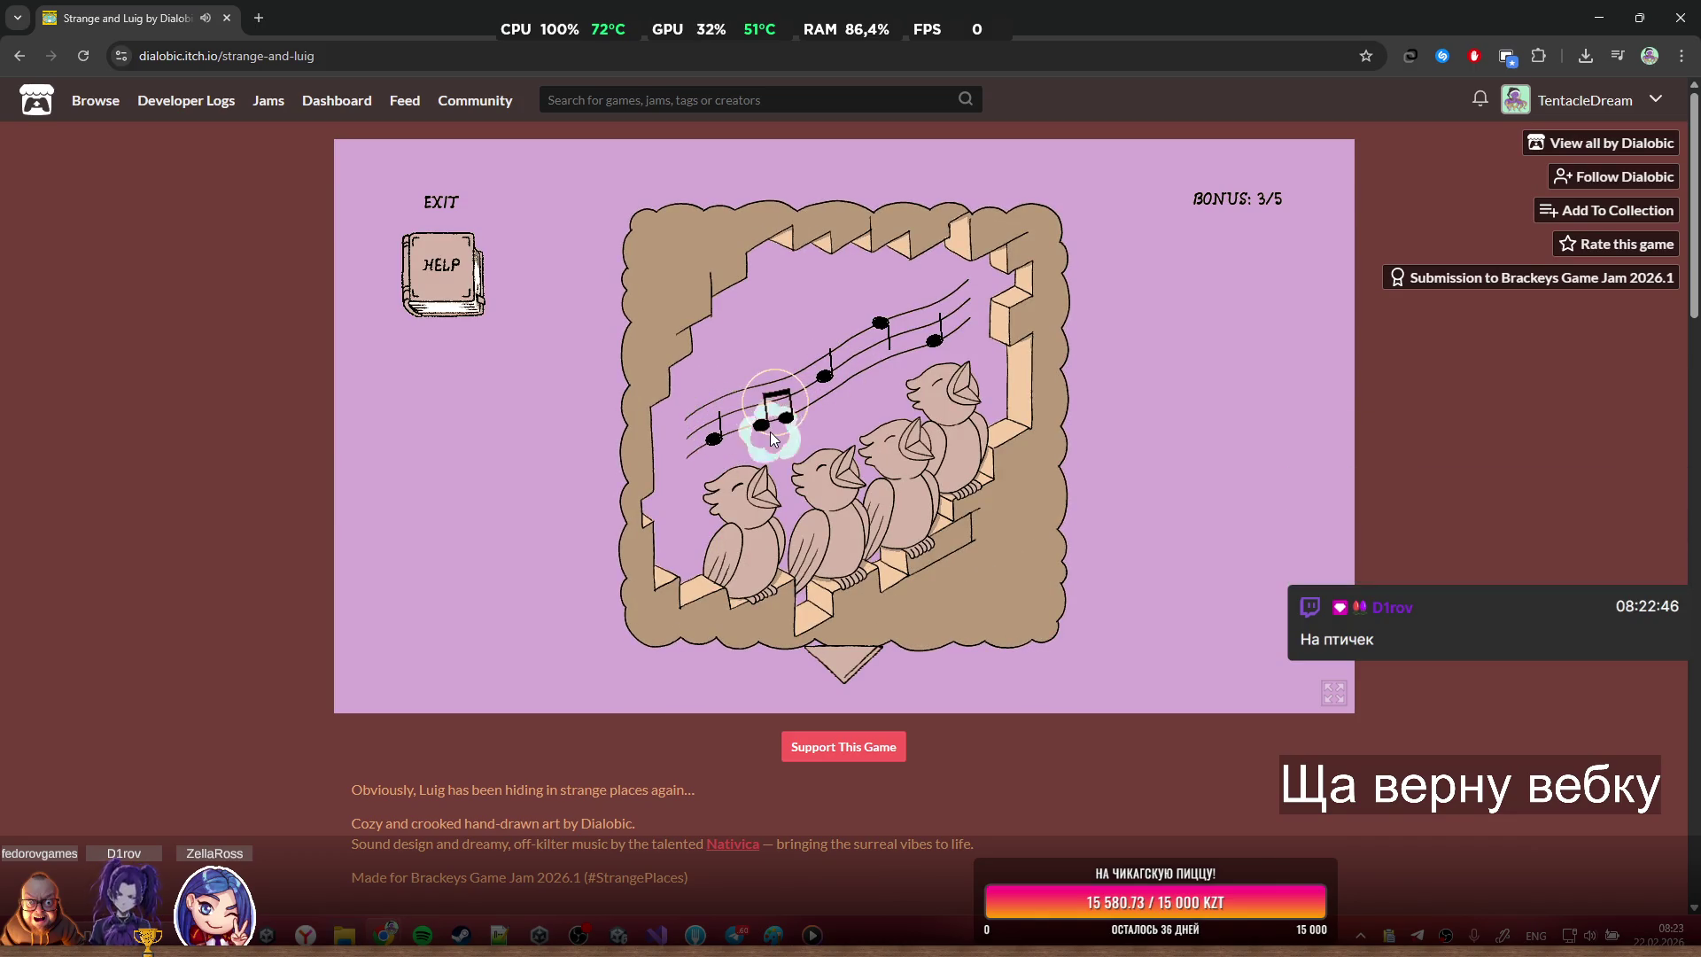
click(886, 337)
click(937, 332)
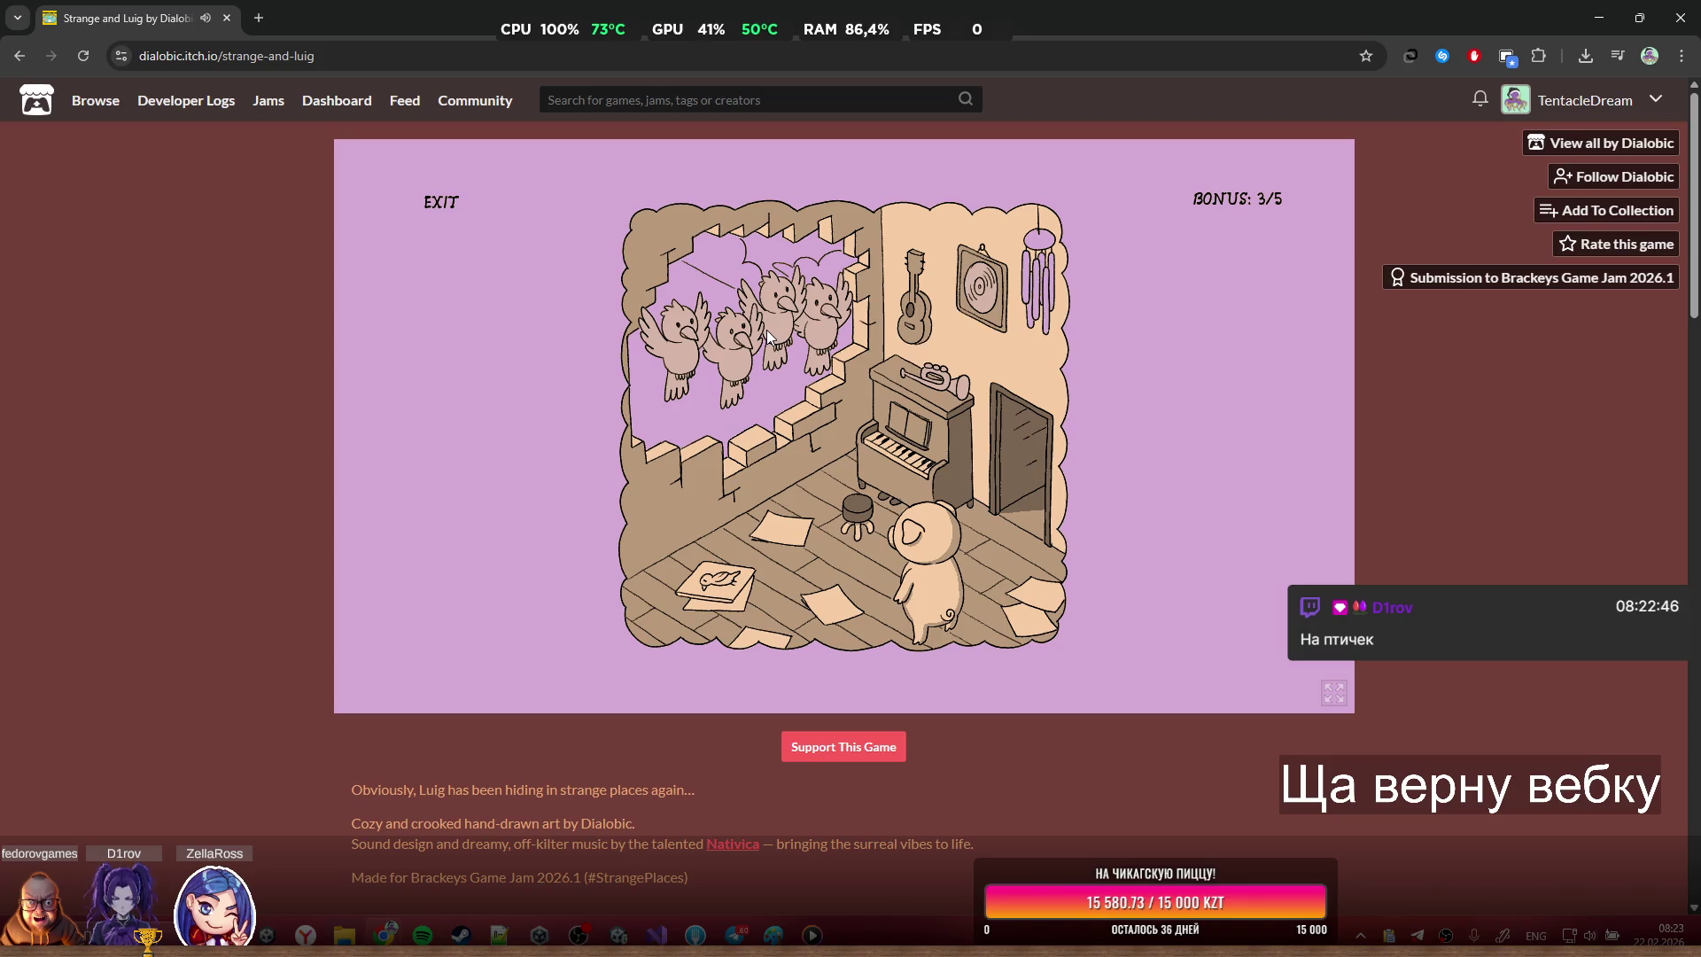
click(923, 392)
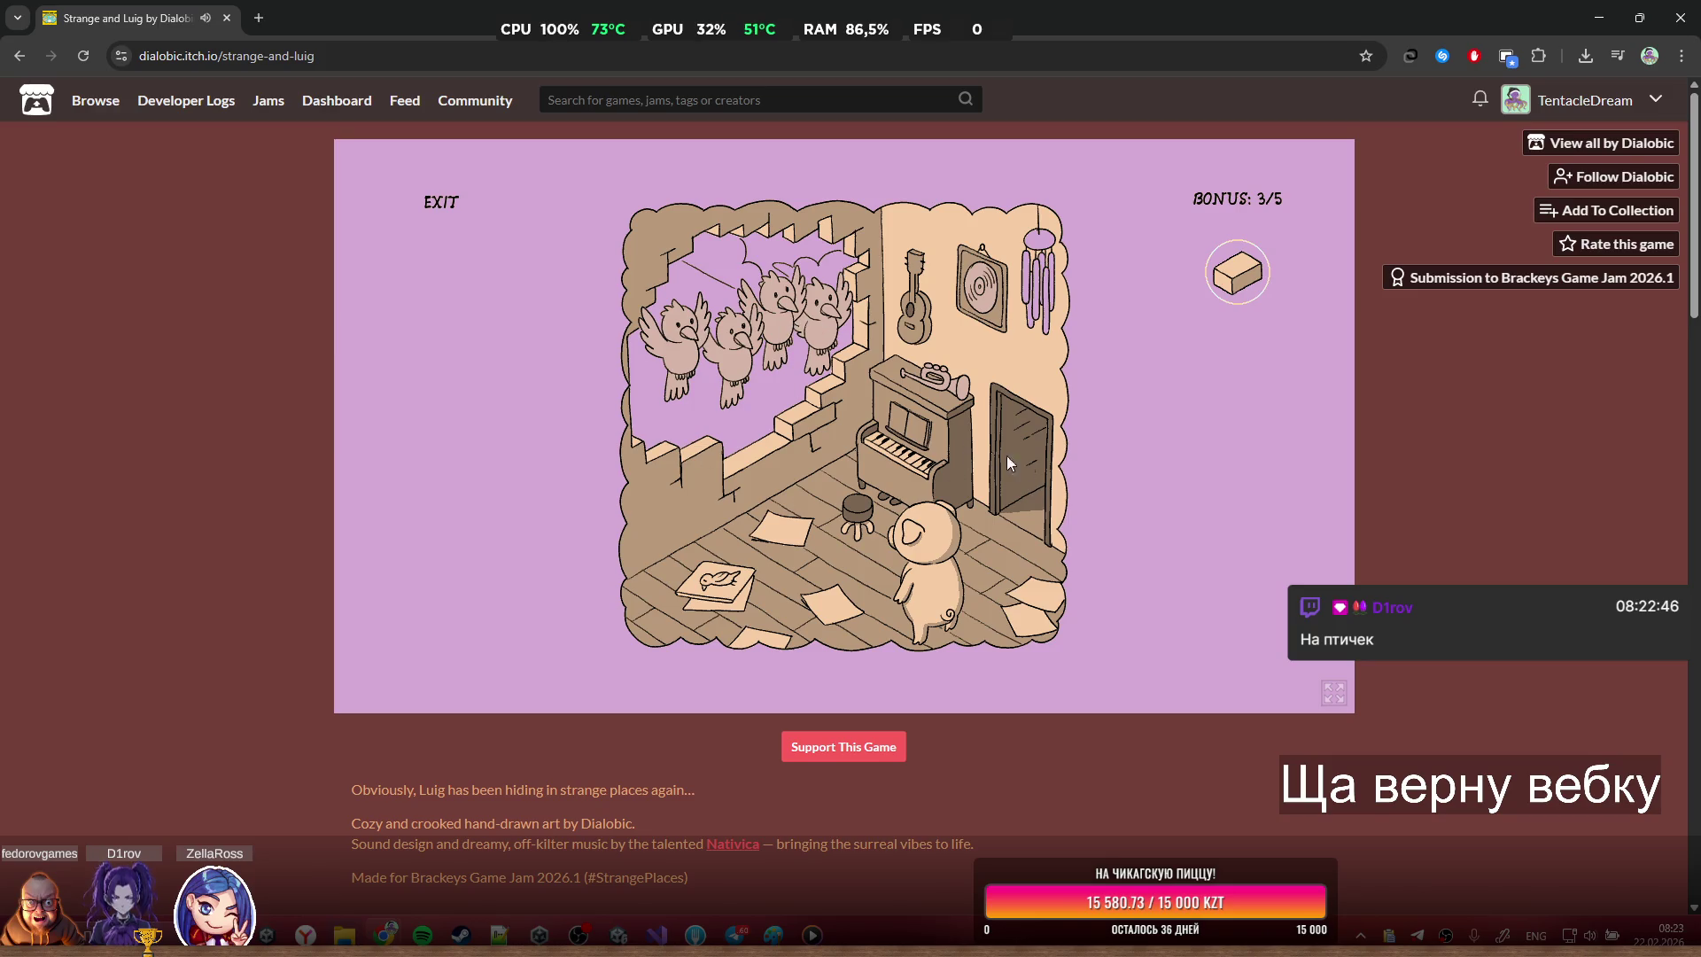
Go back through the maze to the balcony room and inspect the gnome painting
click(702, 450)
click(938, 288)
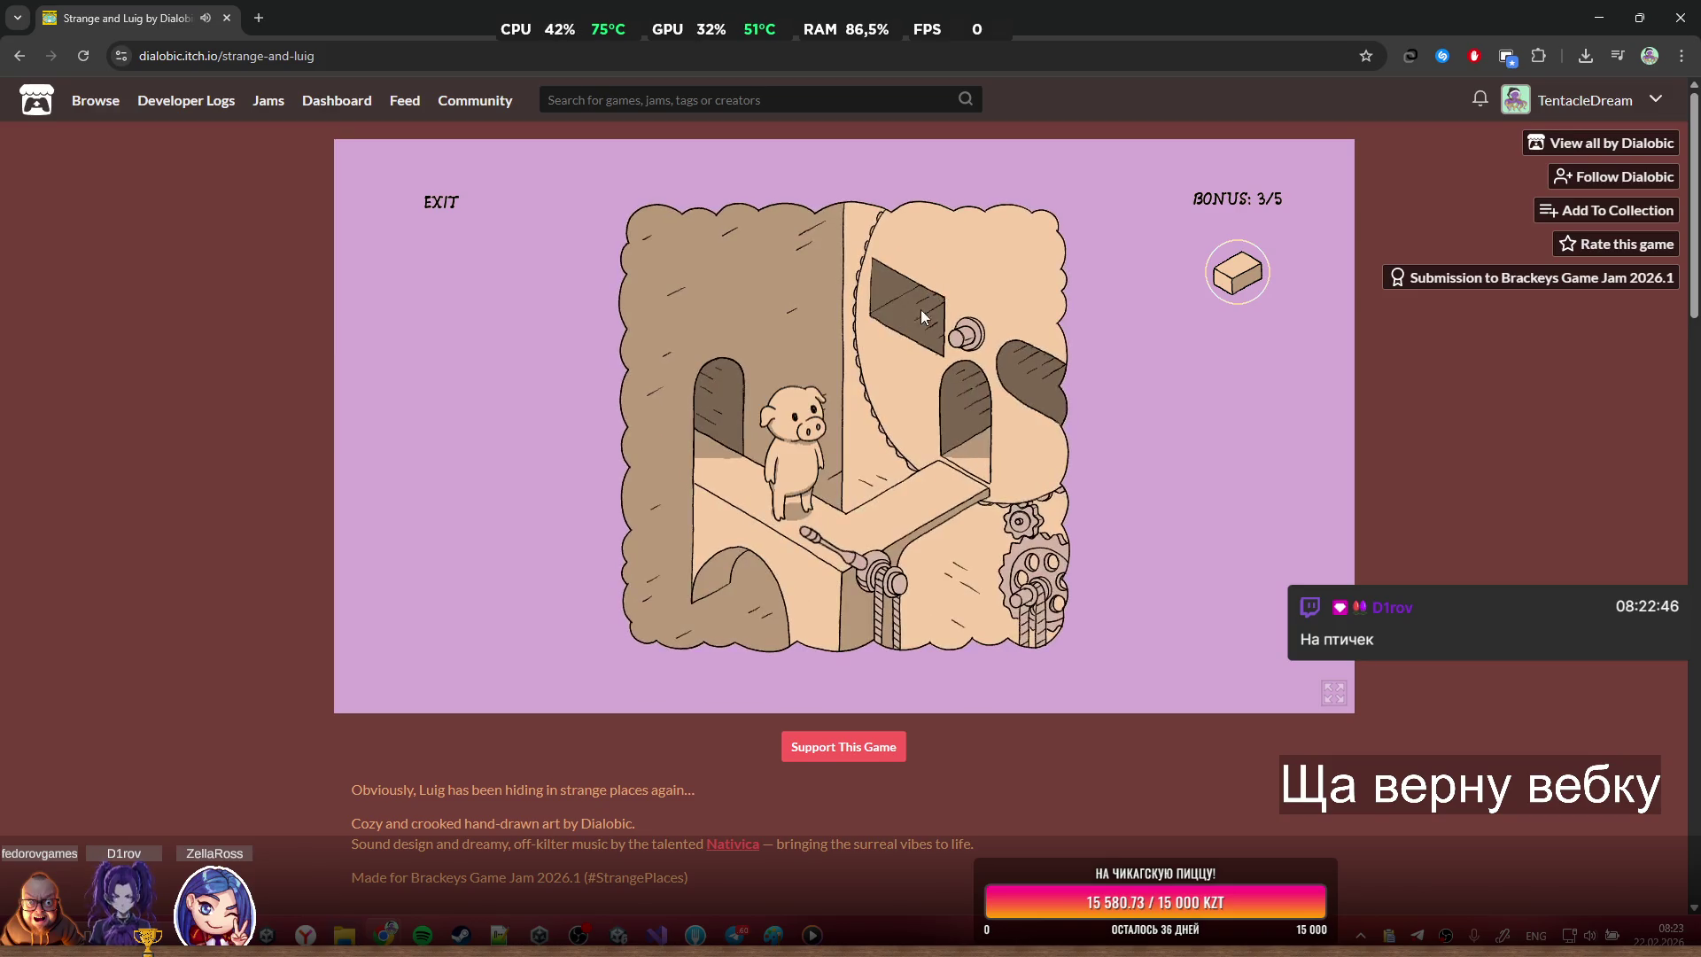
click(964, 432)
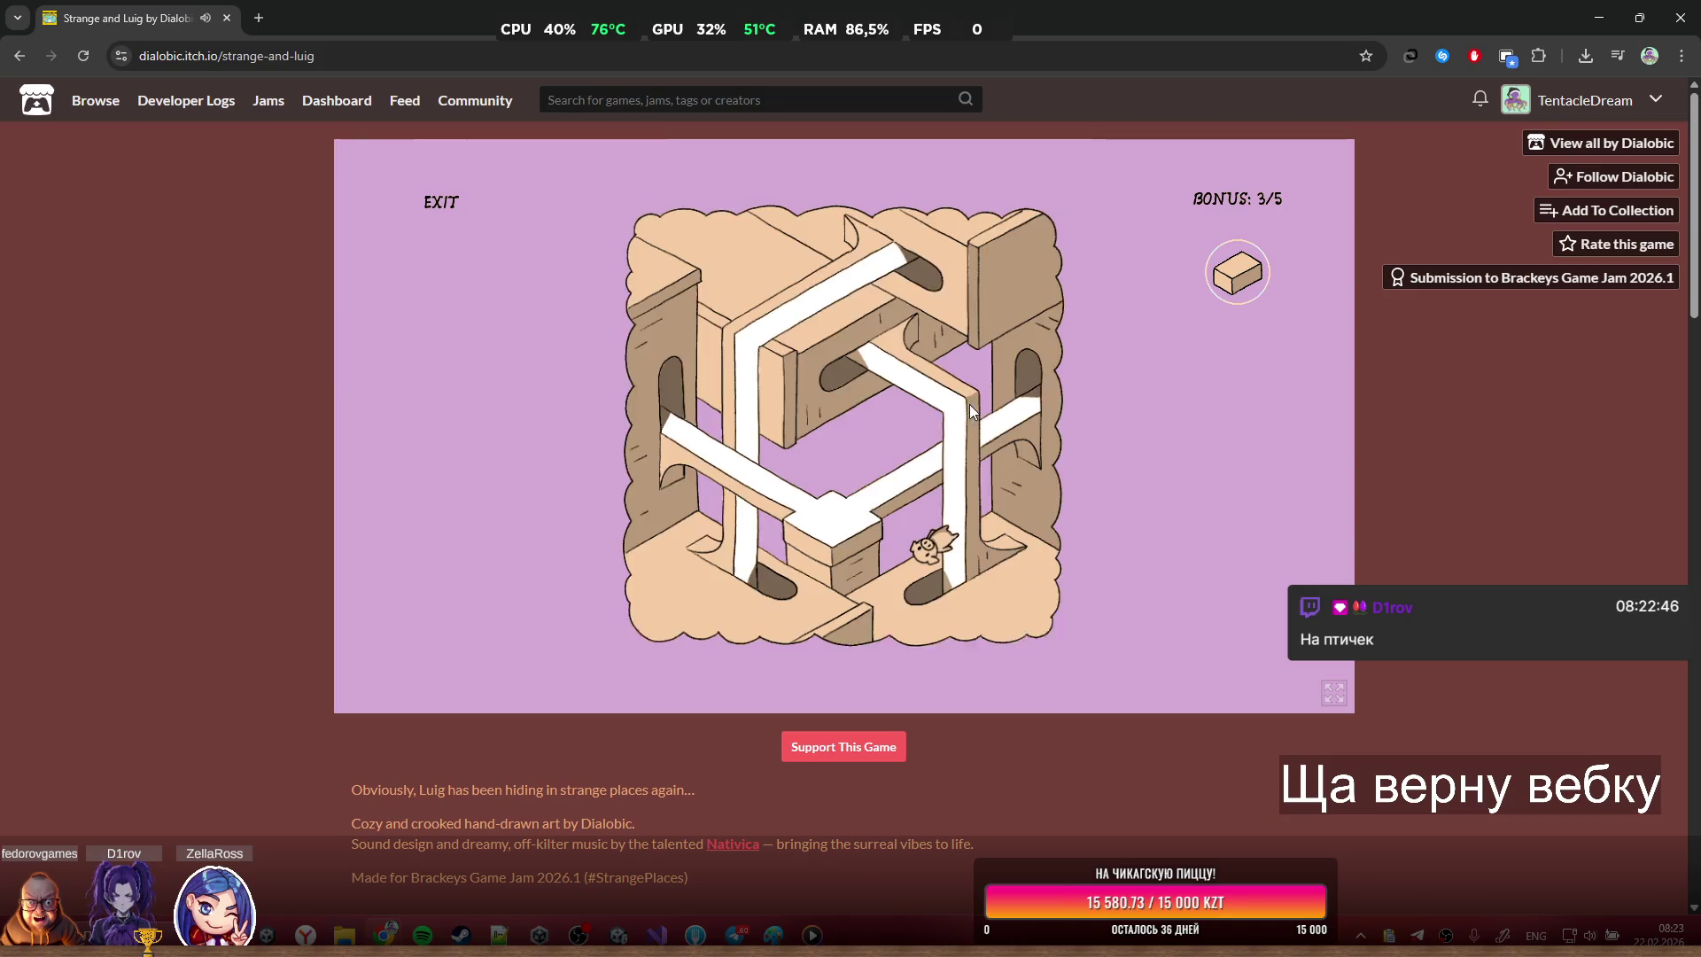
click(844, 356)
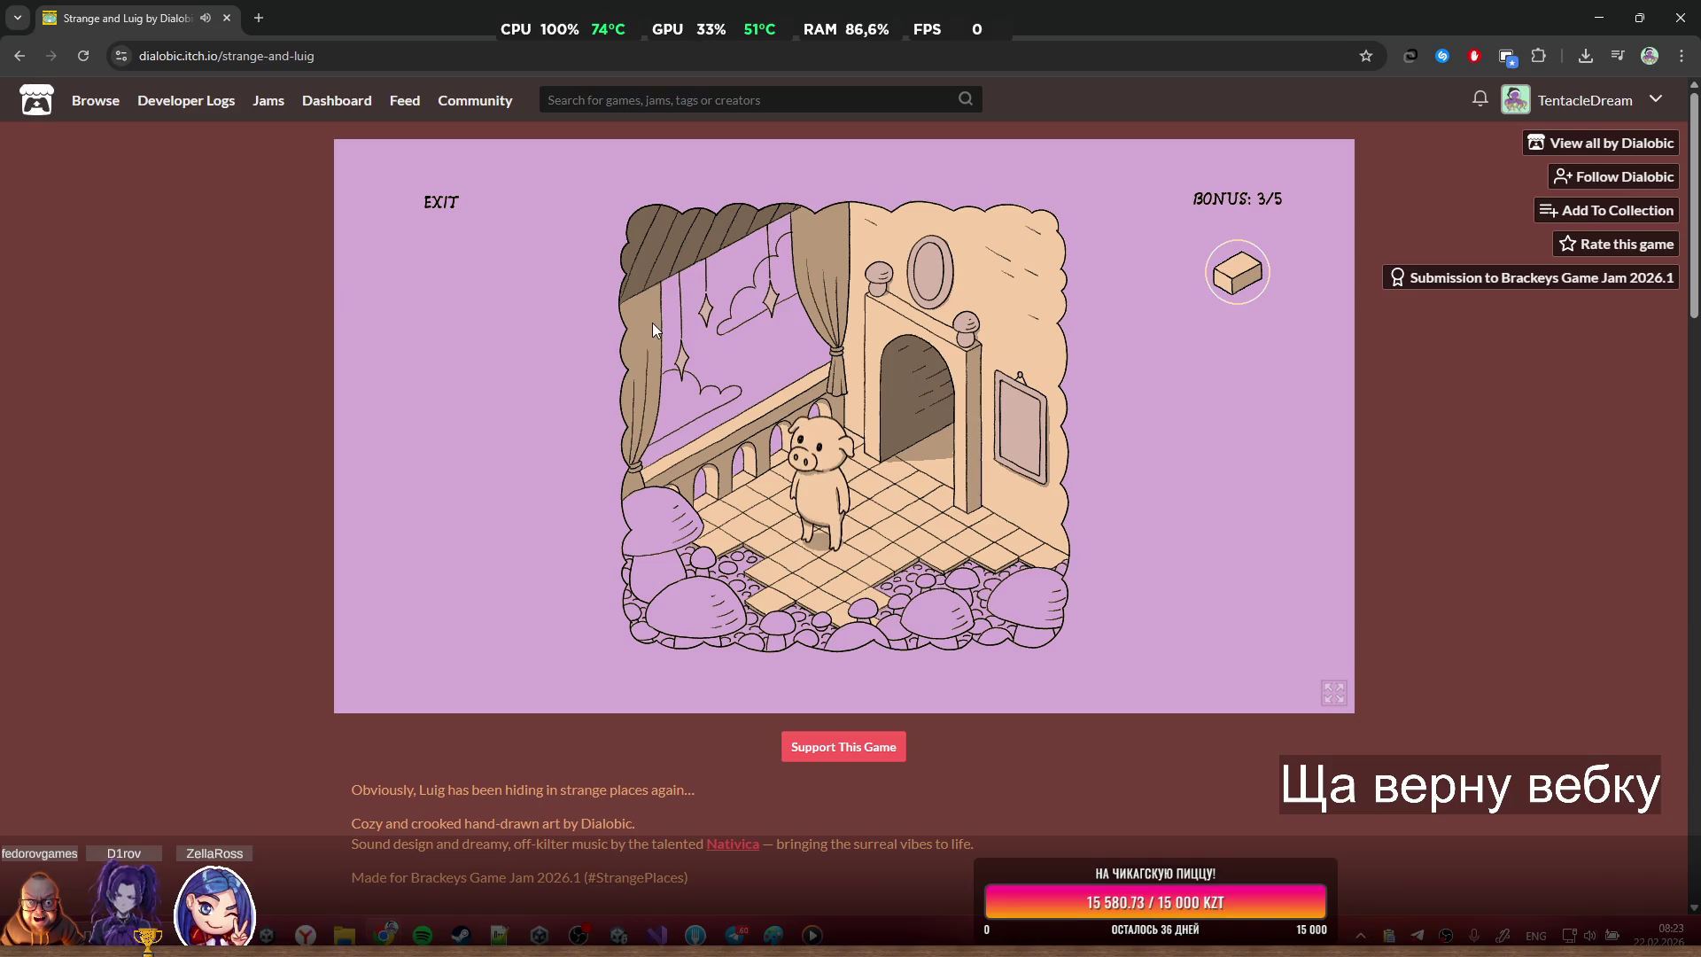
click(1013, 428)
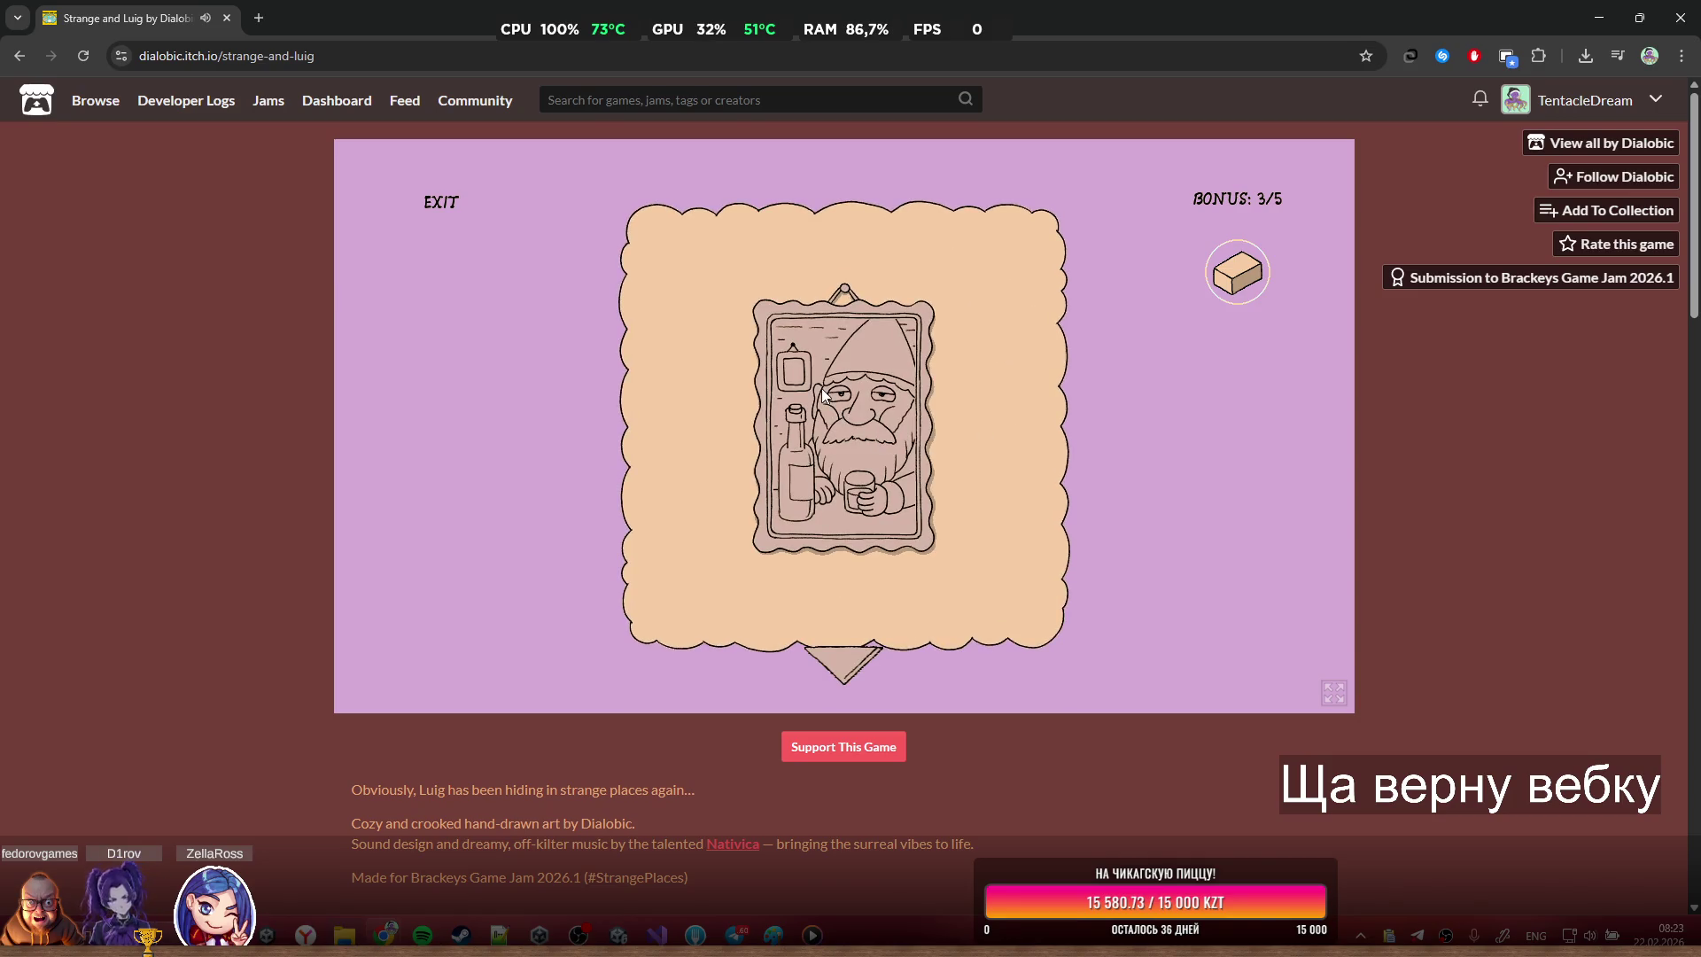
click(843, 657)
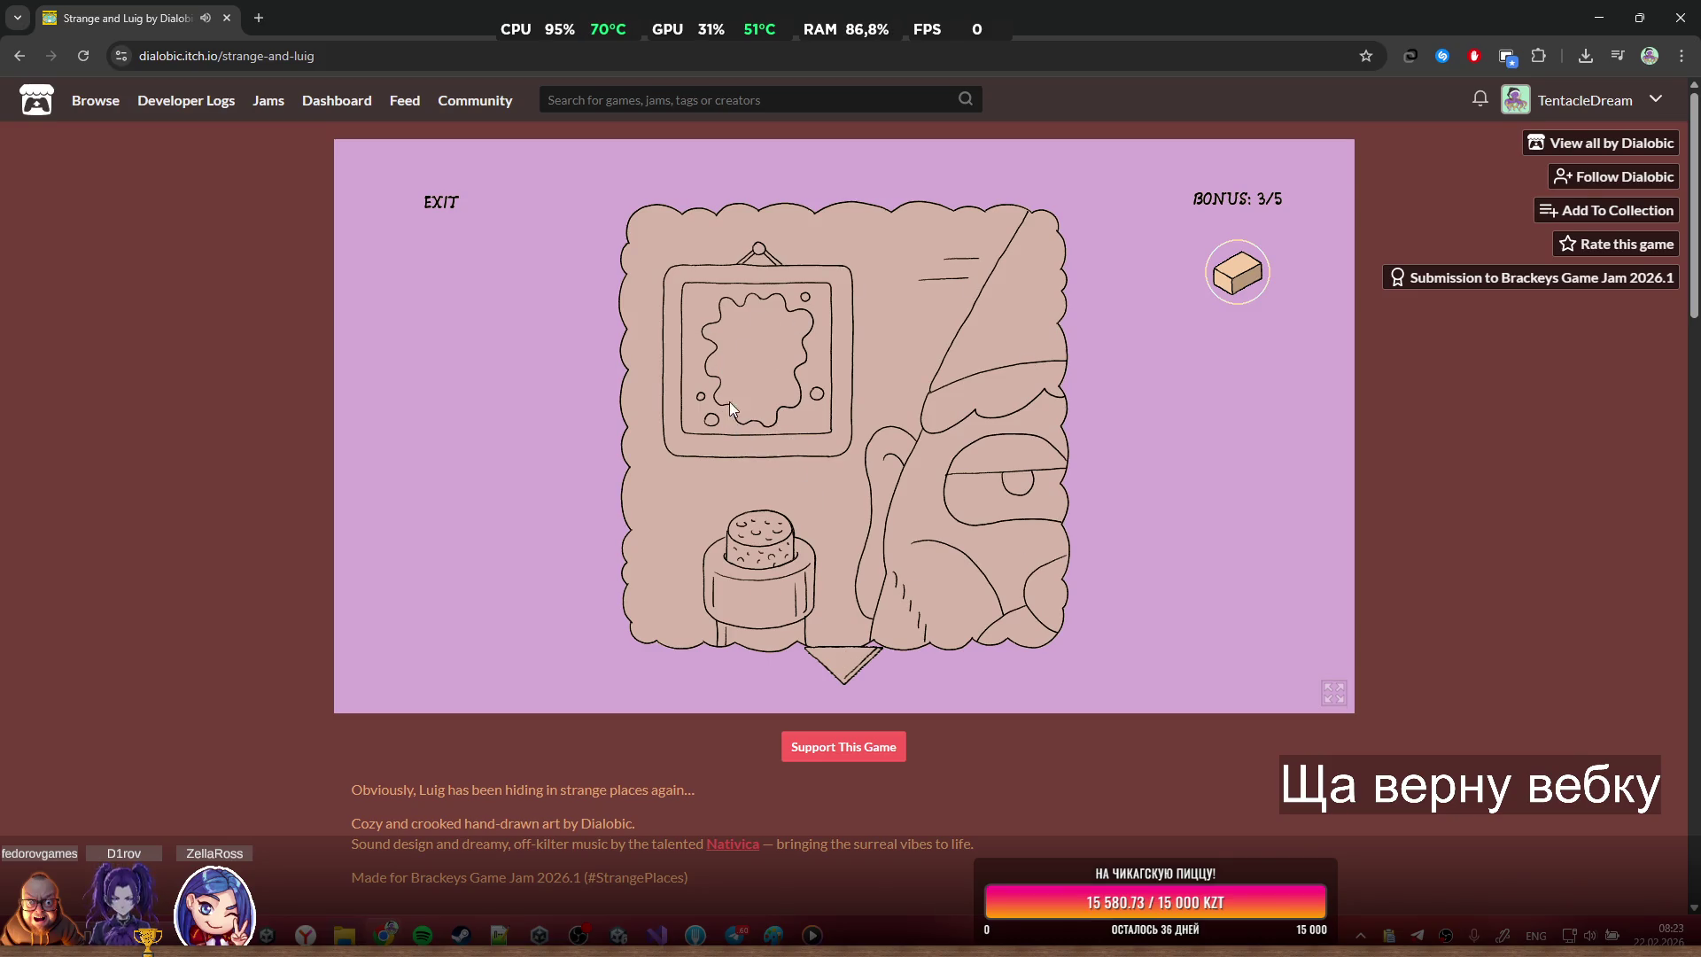
click(827, 662)
click(847, 660)
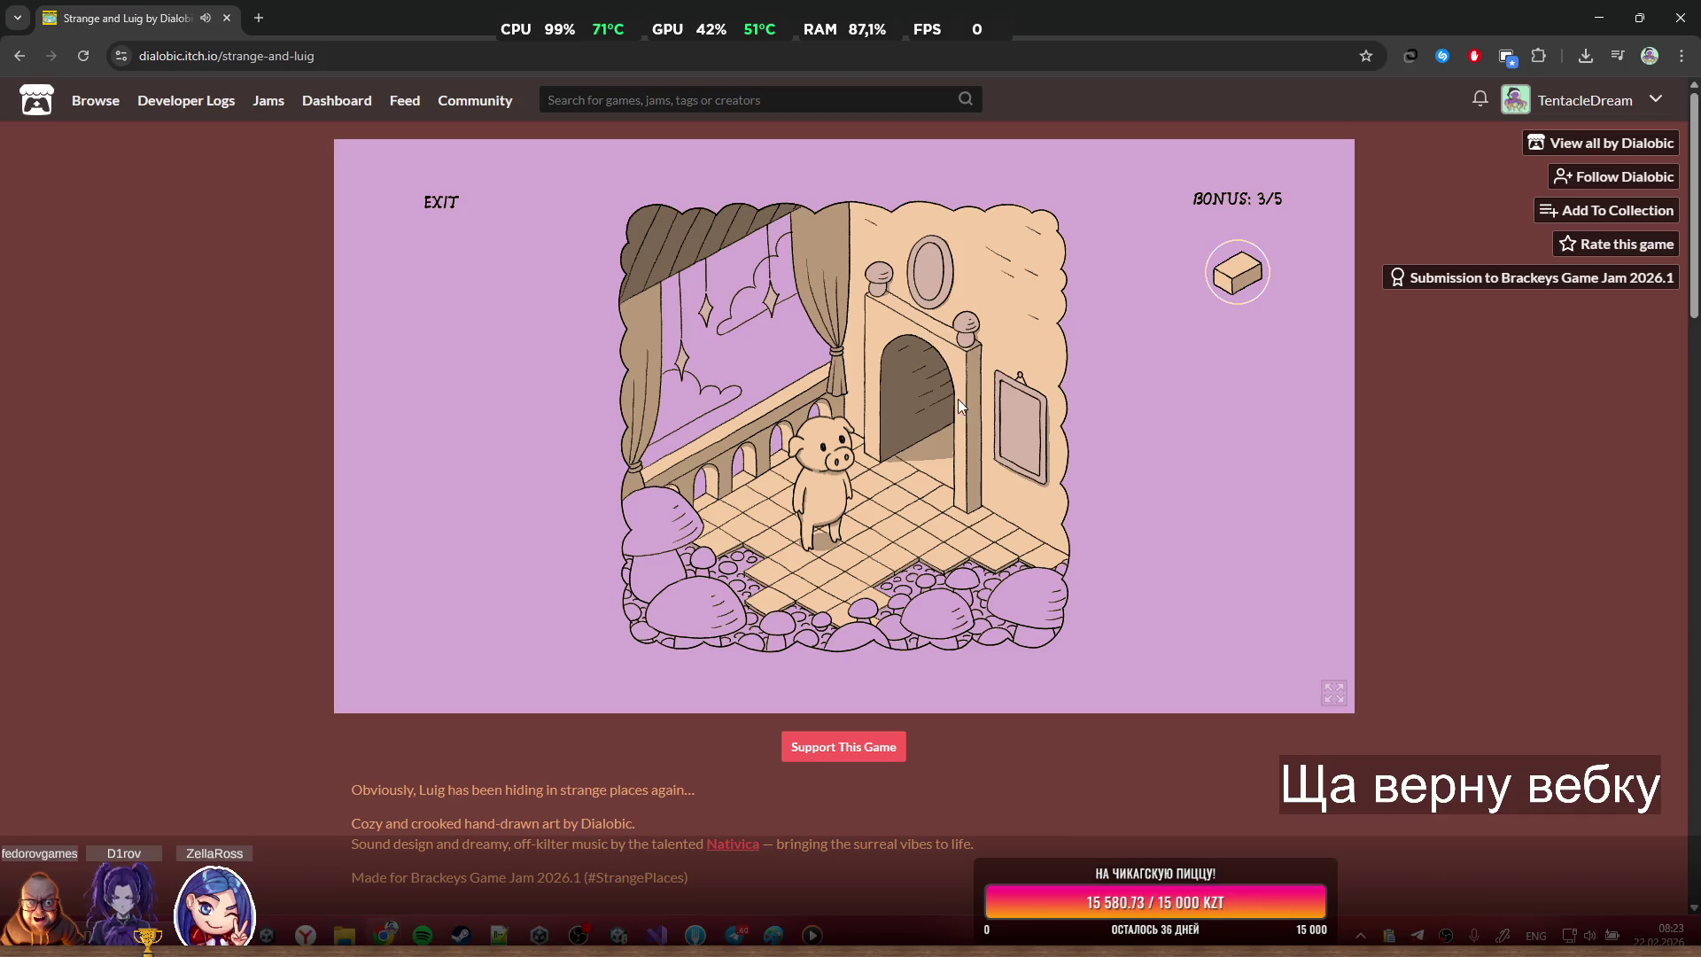
Travel through the gears room, cube maze and mushroom room, and place the box on the staircase
click(958, 403)
click(923, 607)
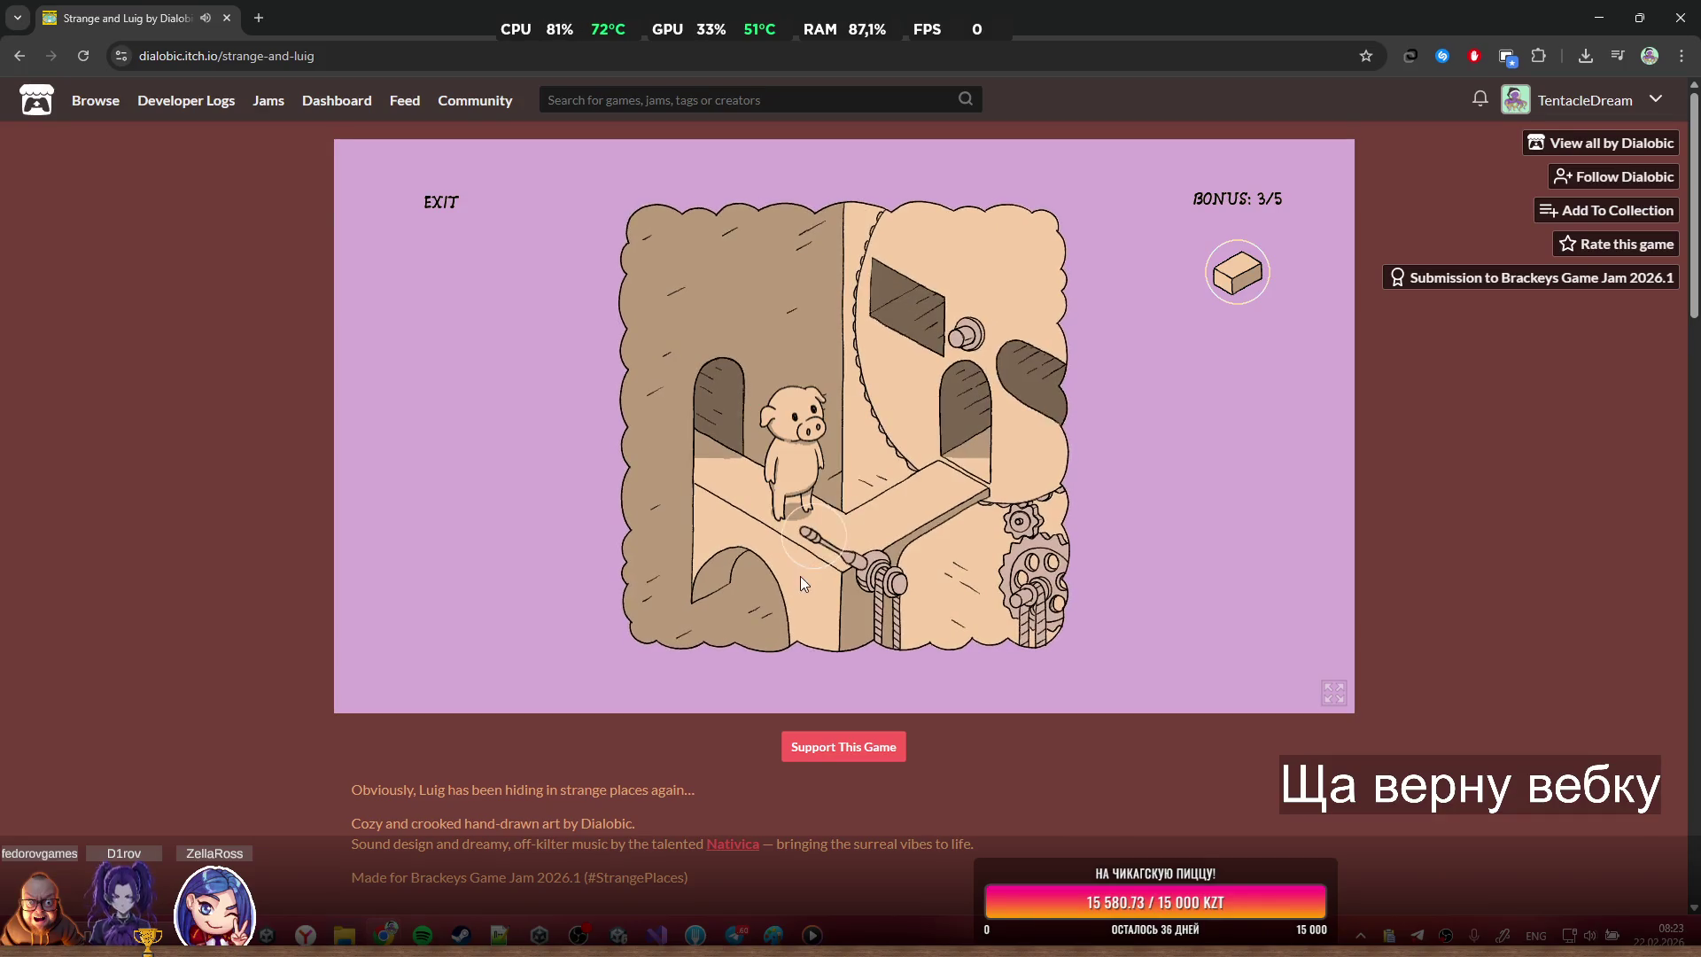
click(831, 546)
click(658, 411)
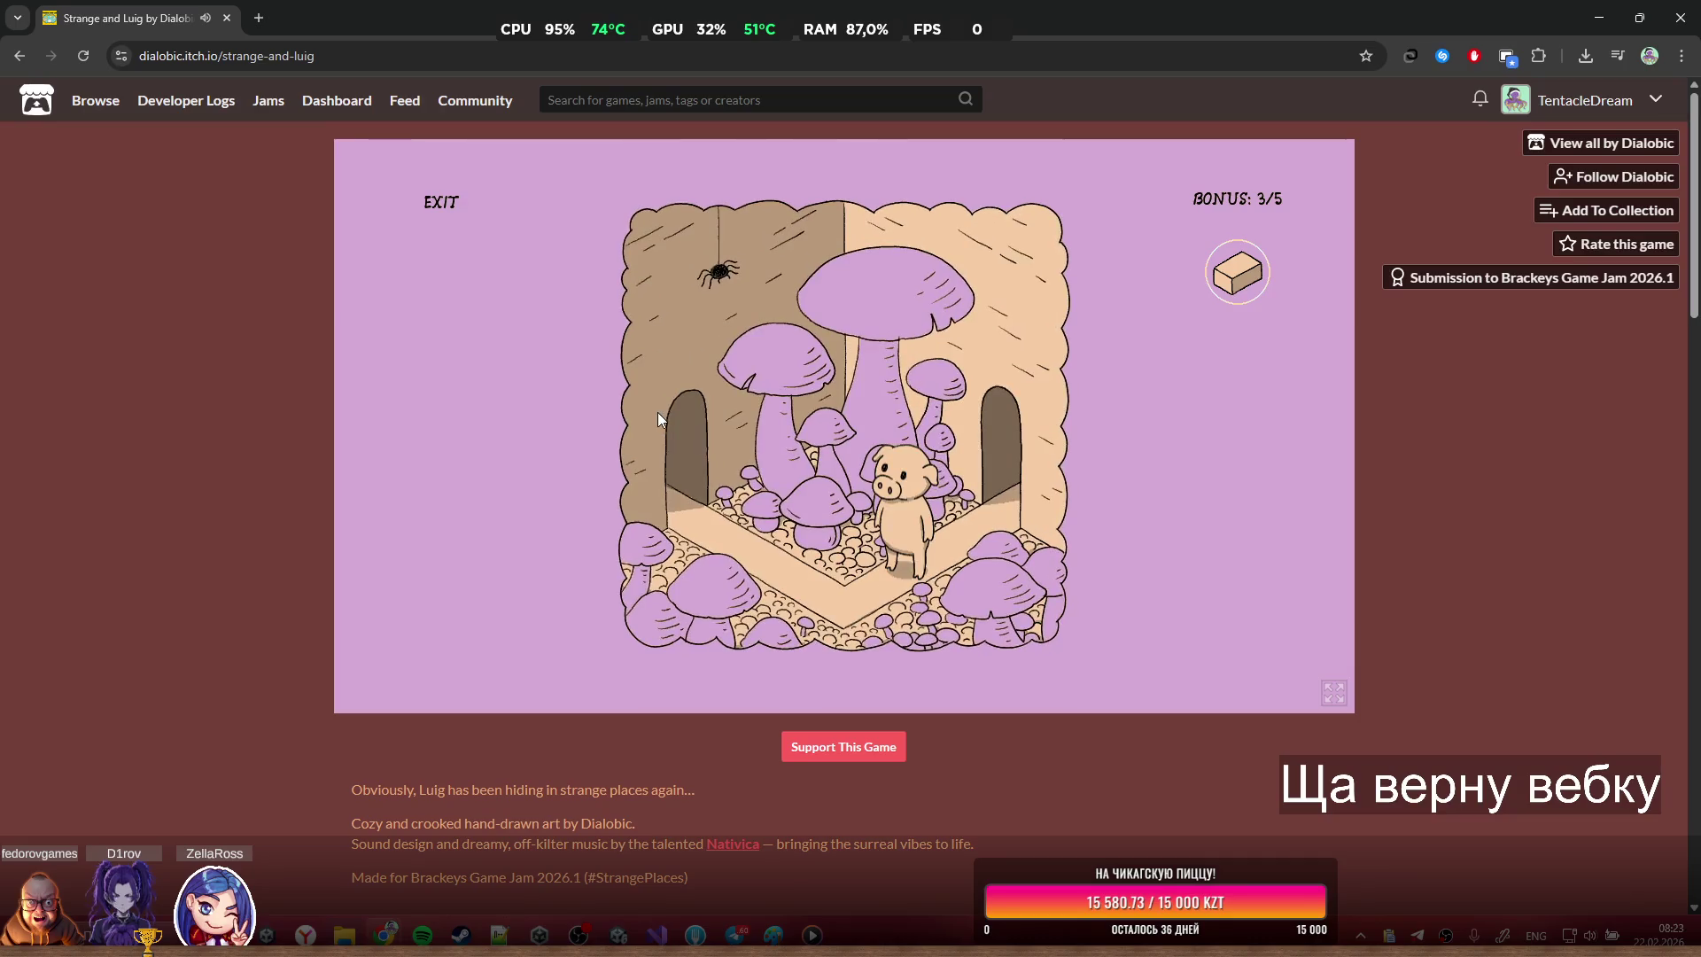
click(683, 467)
click(779, 485)
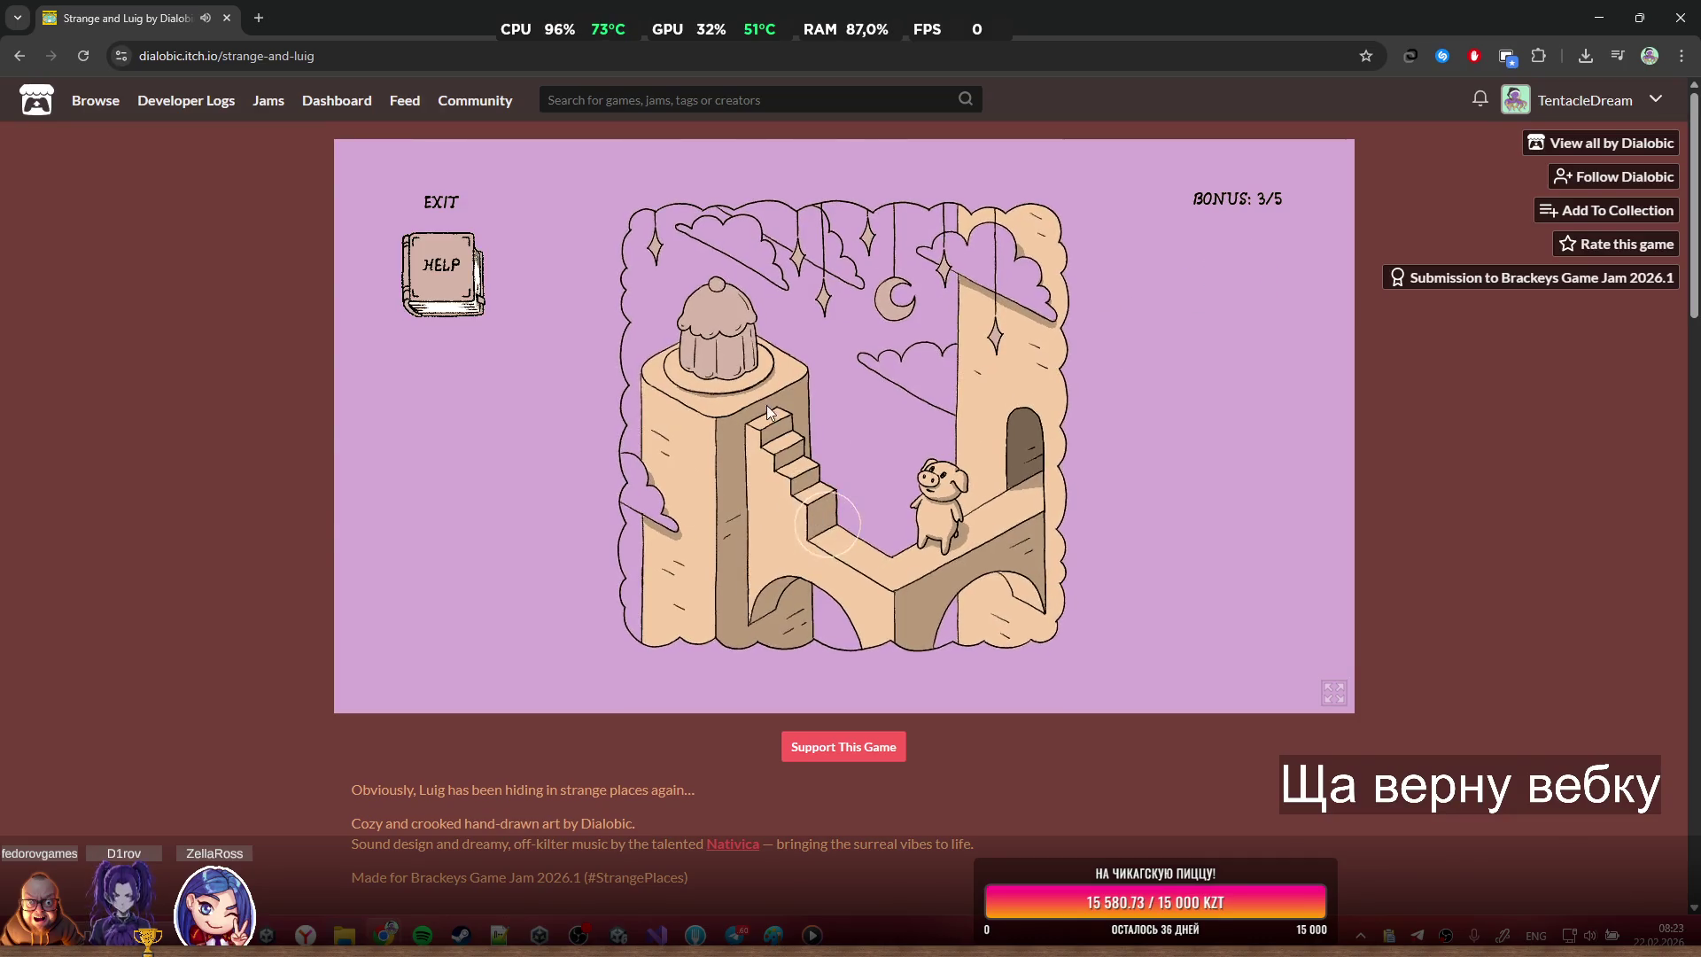
Return through the rooms, make the music-room birds fly up, and pull the lever to the balcony
click(1009, 482)
click(1003, 457)
click(1038, 407)
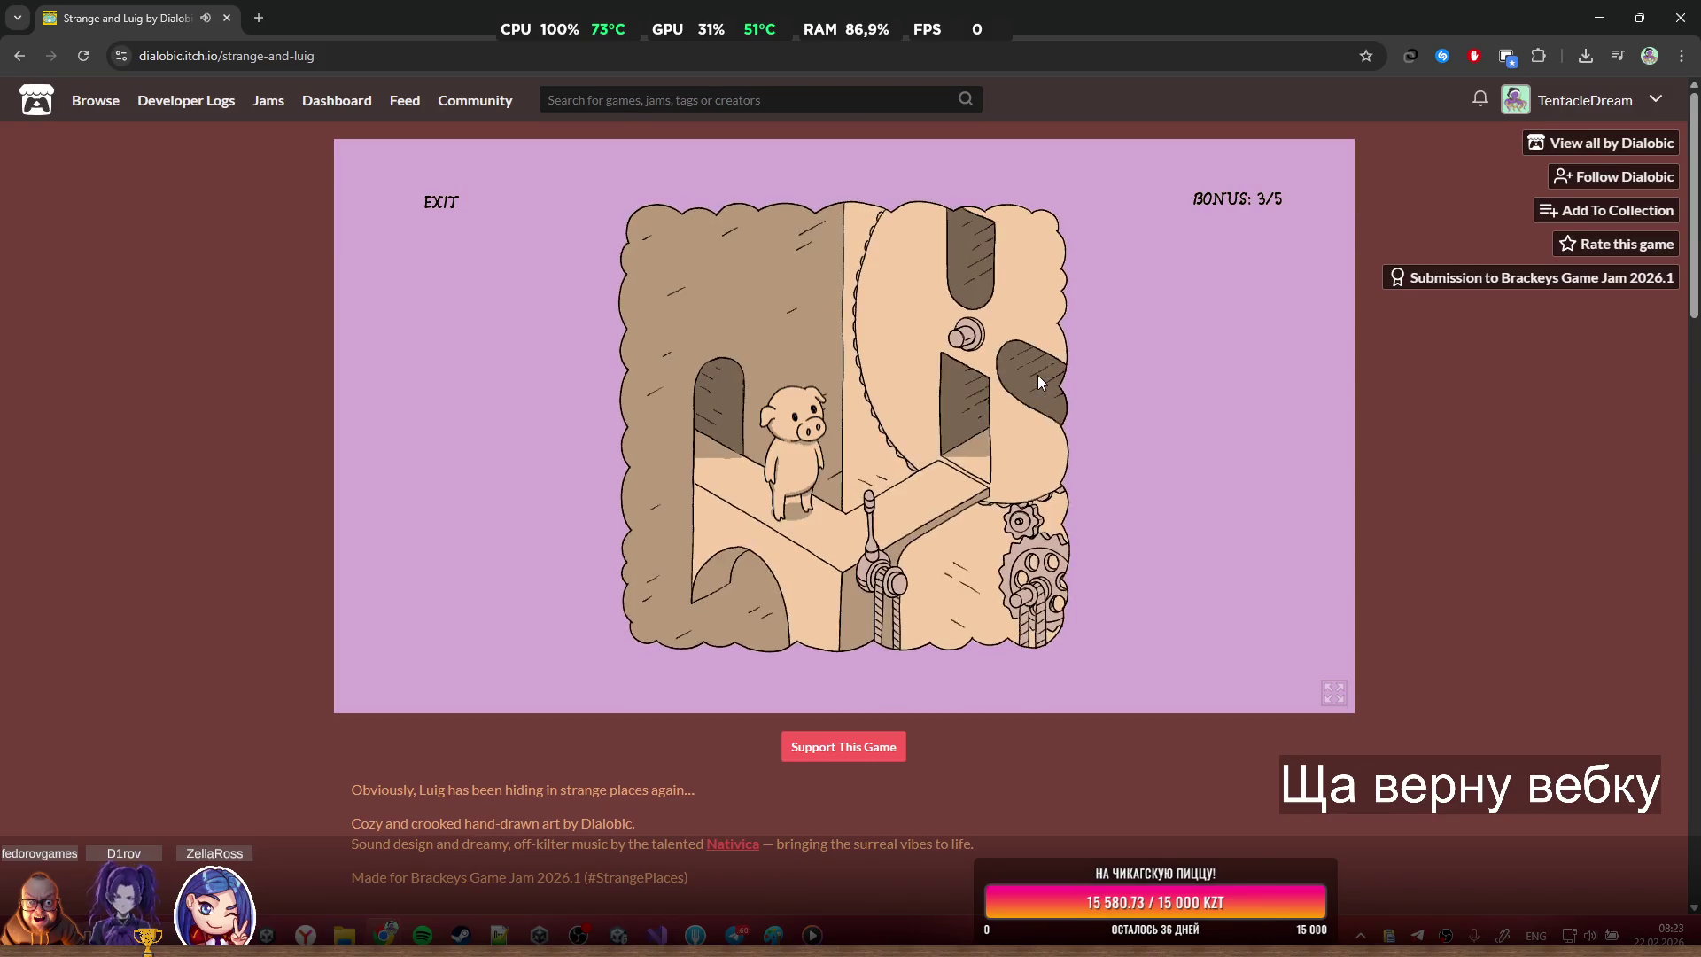
click(960, 469)
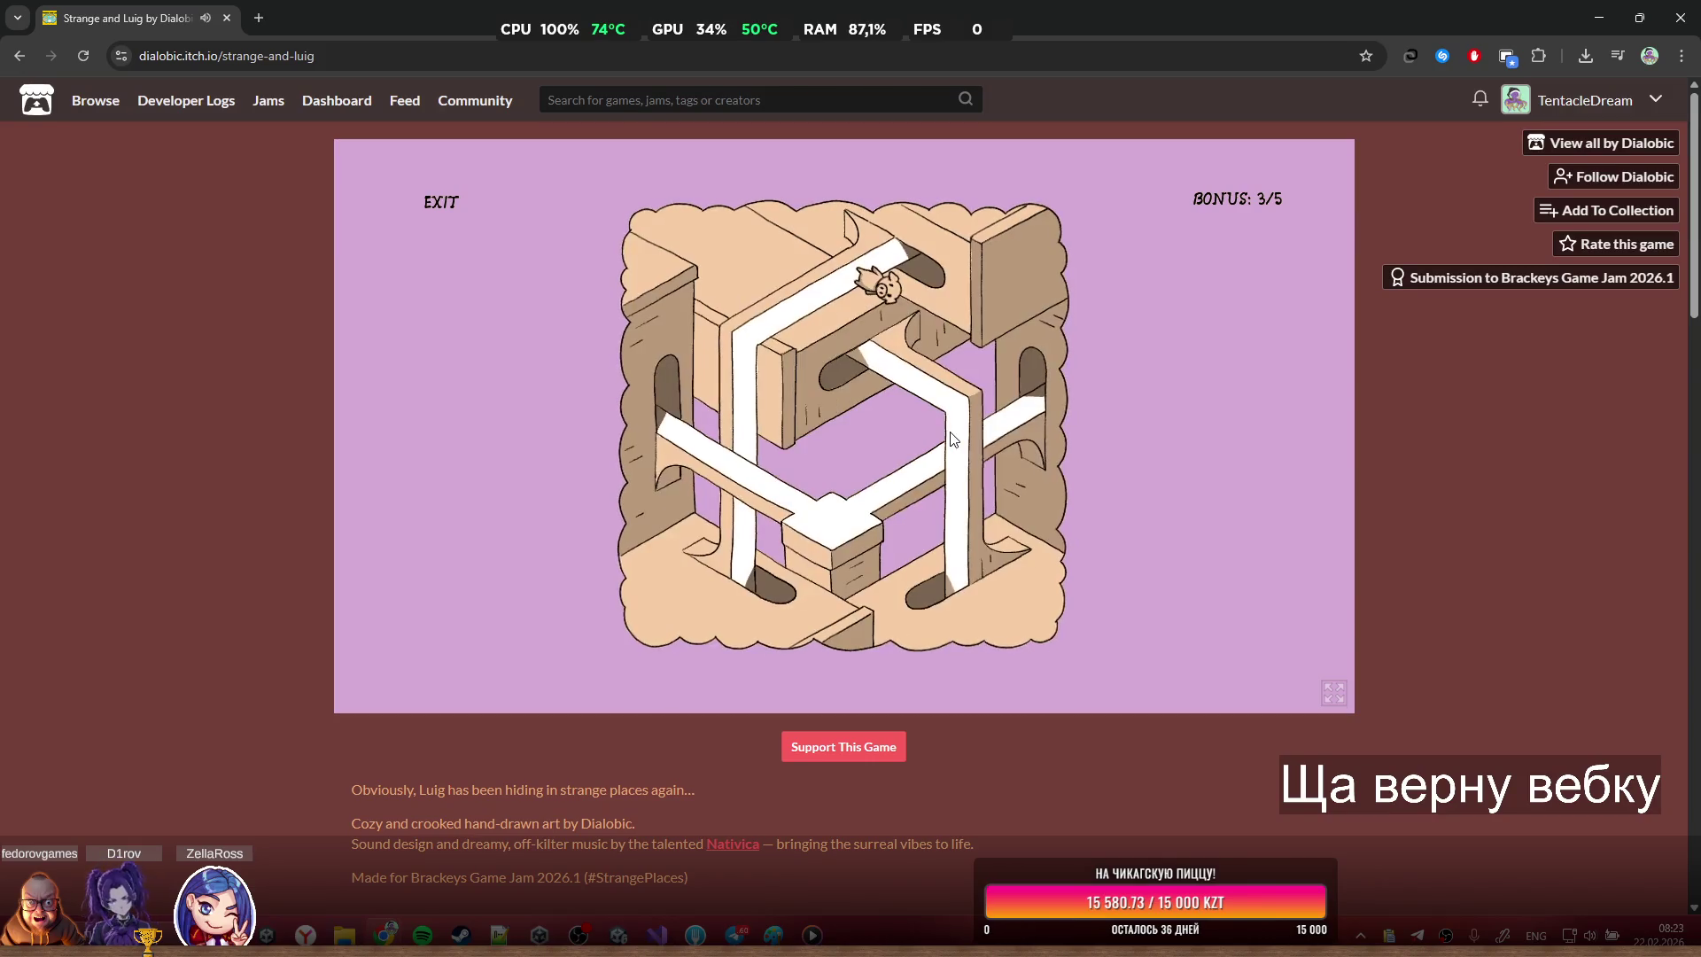
click(941, 304)
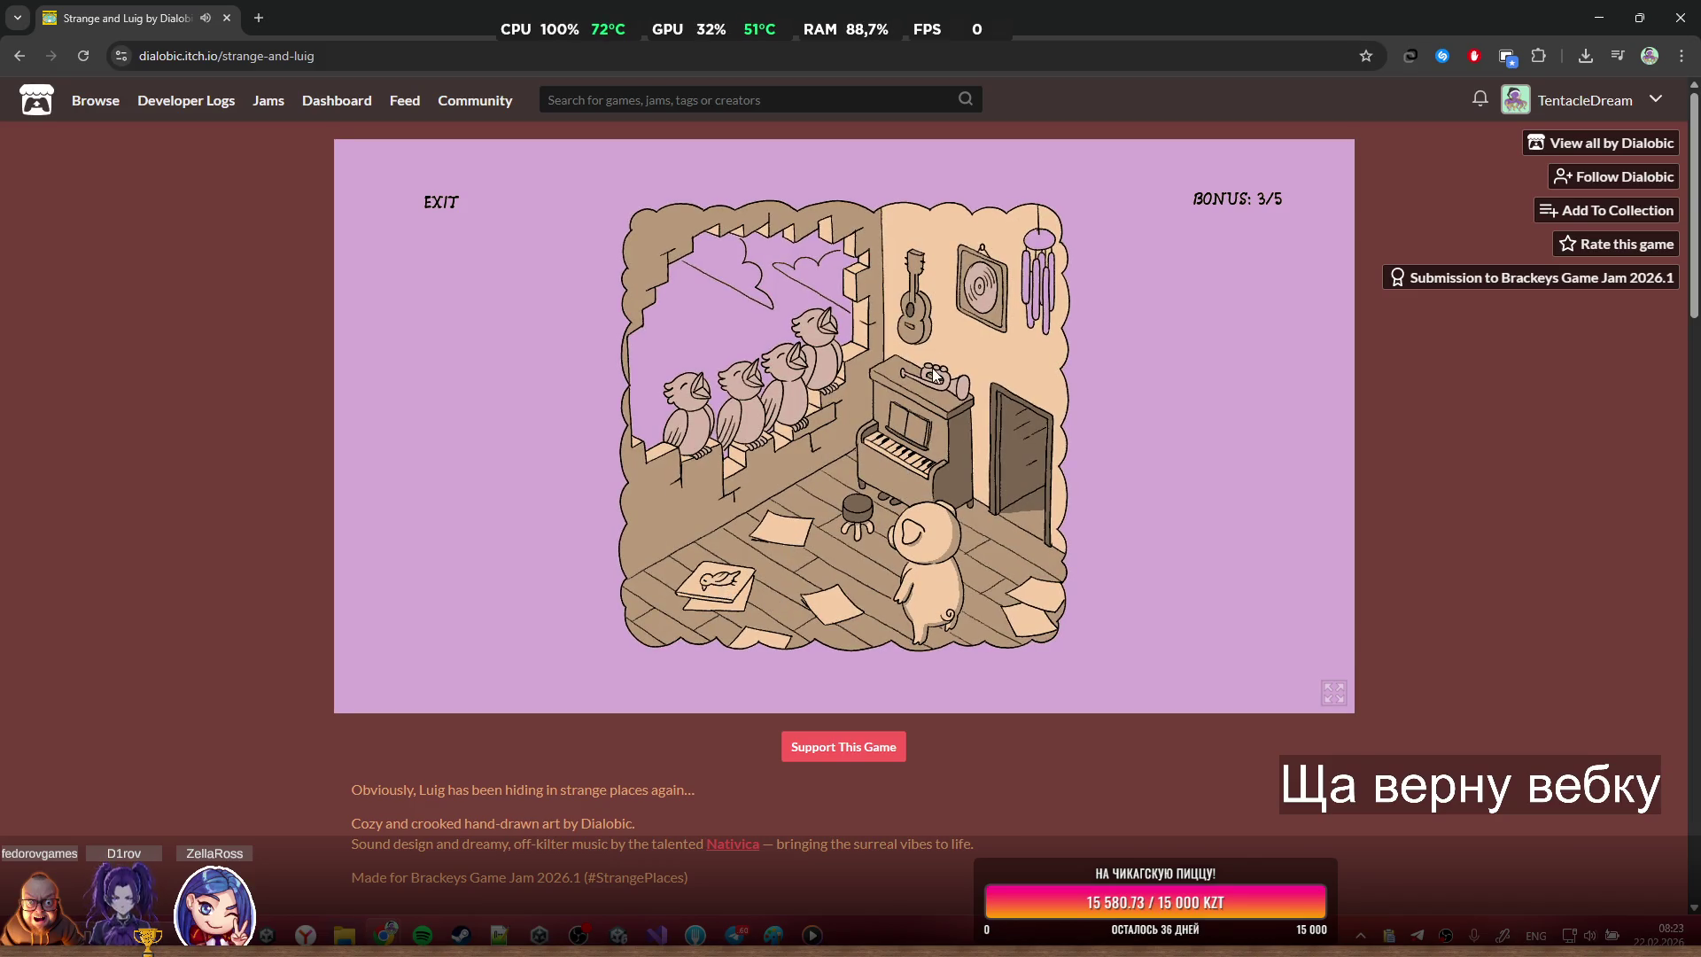
click(762, 404)
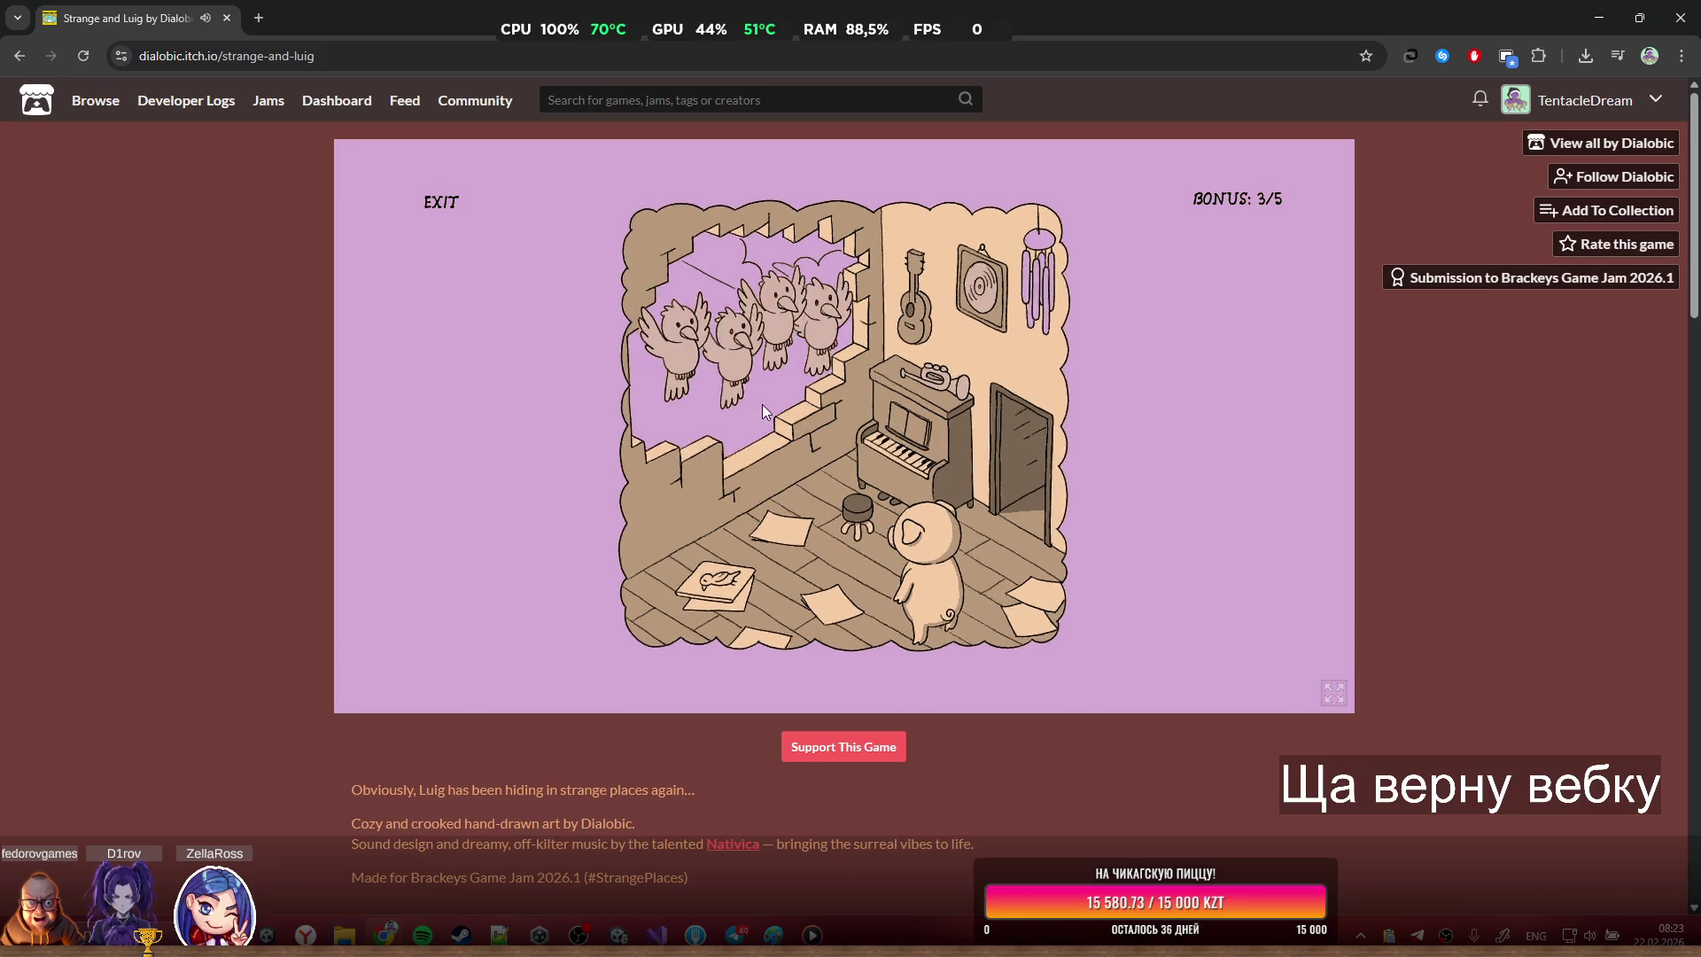
click(1001, 462)
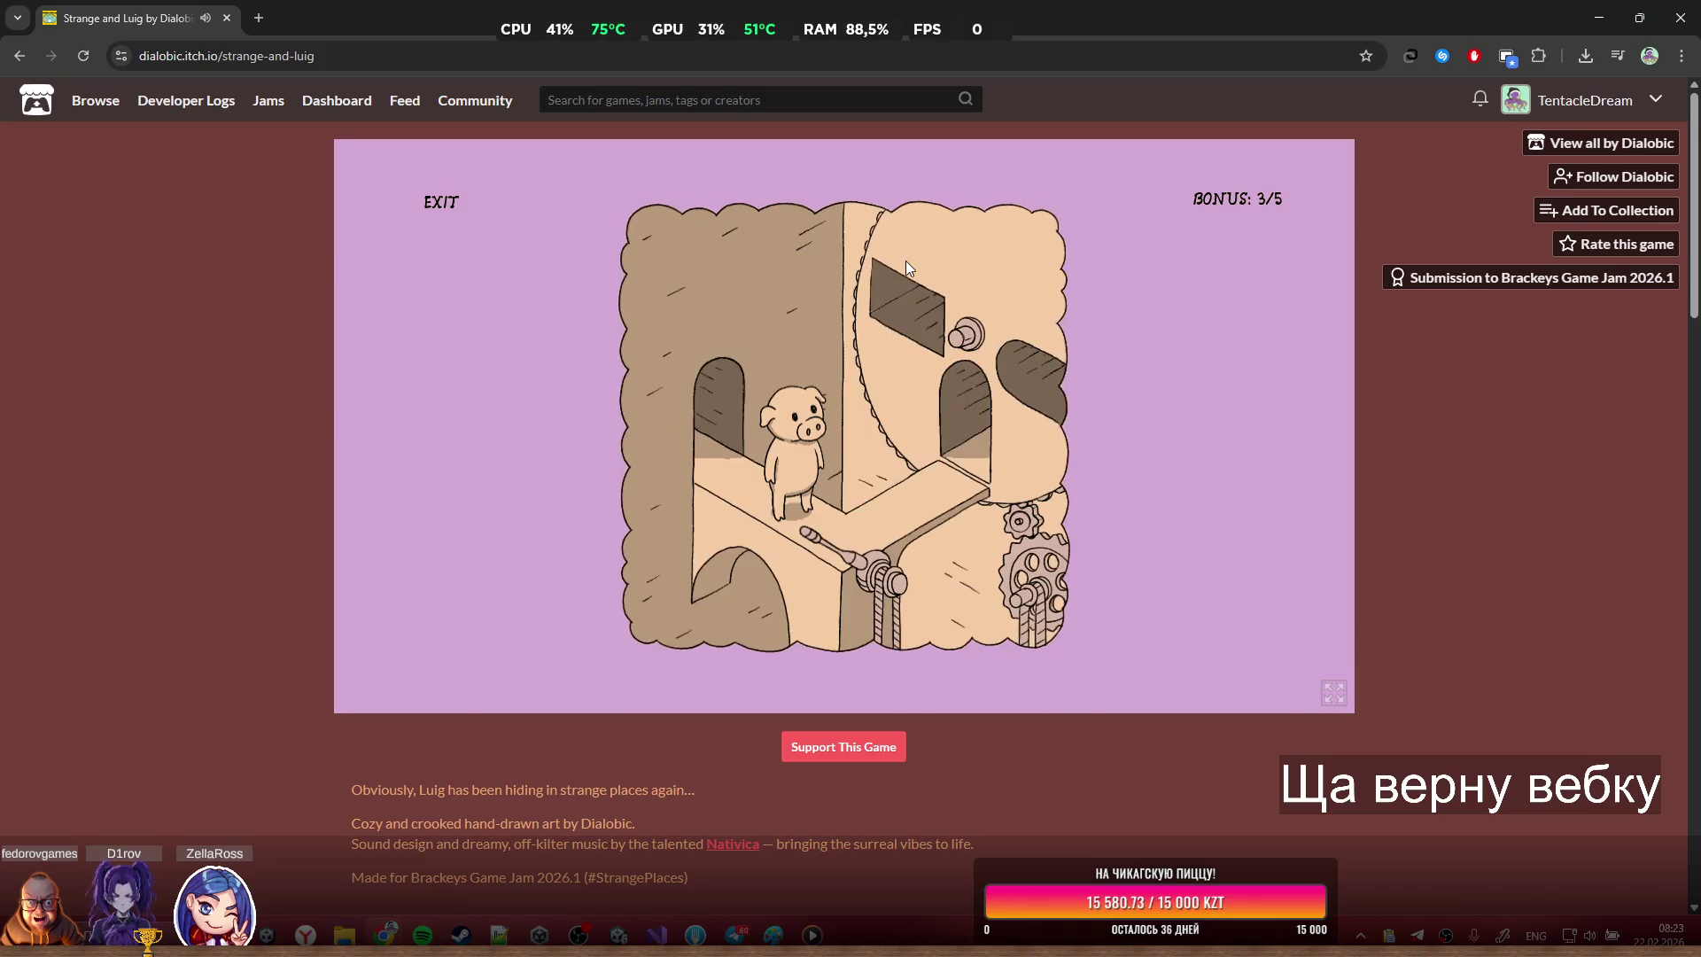
click(822, 532)
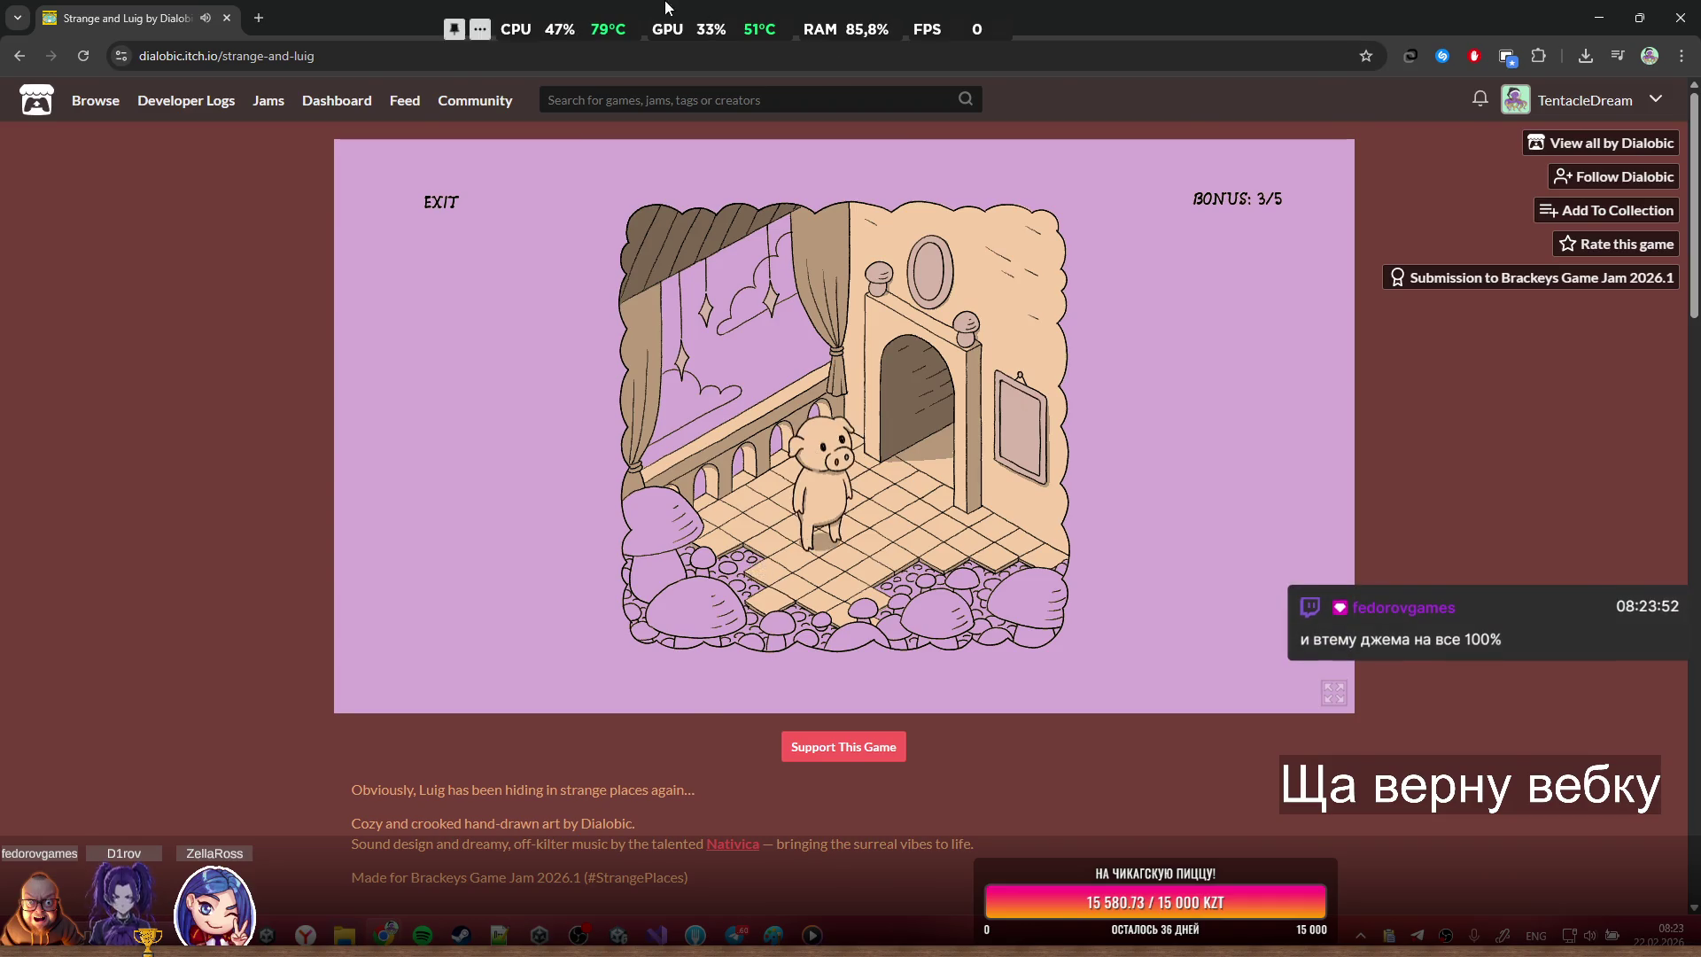
Glance at the Unity build behind the browser, then view the gnome painting close up again
key(super+Down)
key(super+Up)
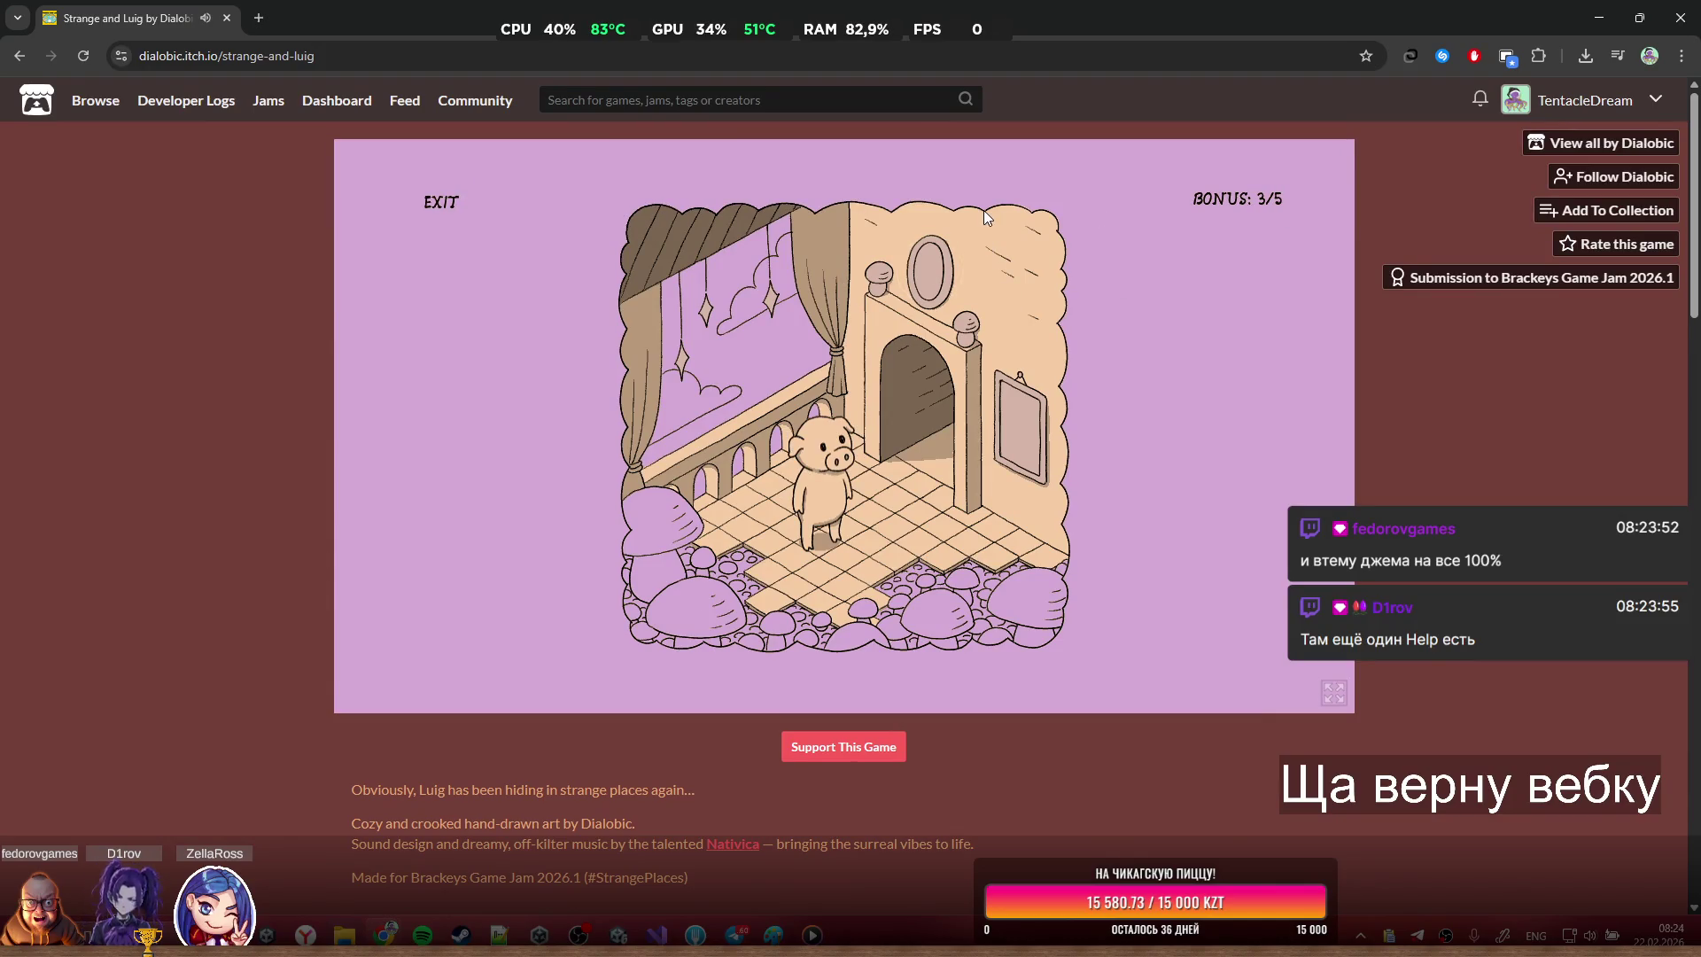
click(1019, 422)
click(838, 659)
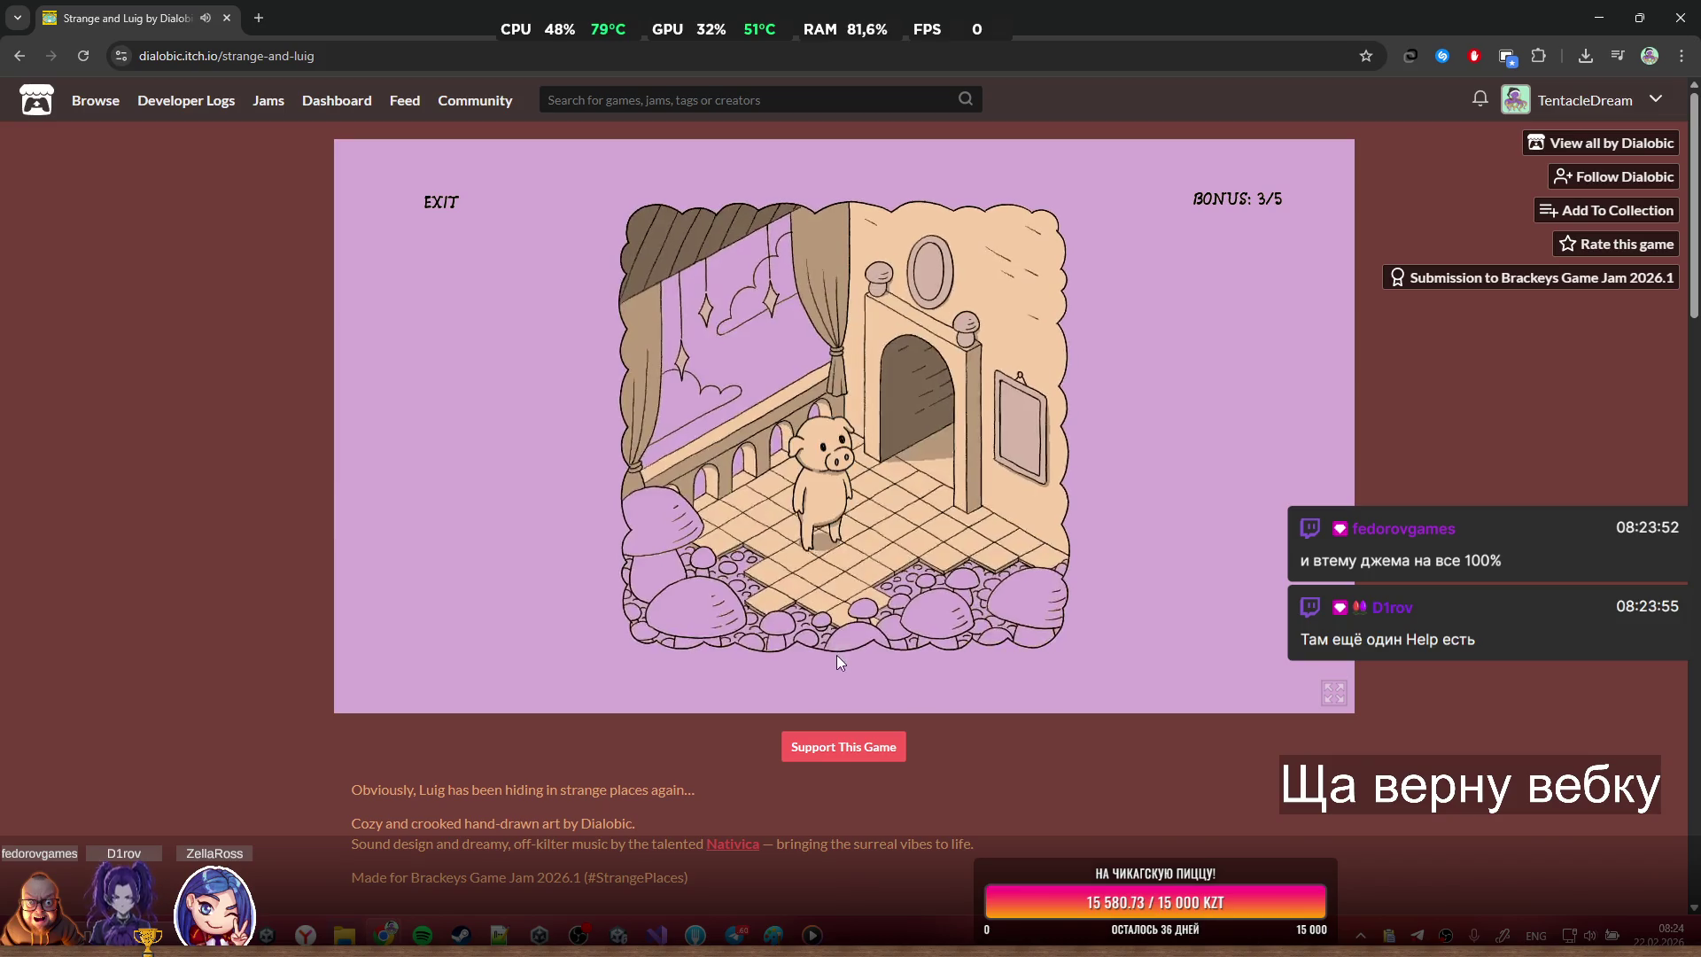
Solve the squirrel portrait tile puzzle and collect its bonus, reaching 4/5
click(921, 284)
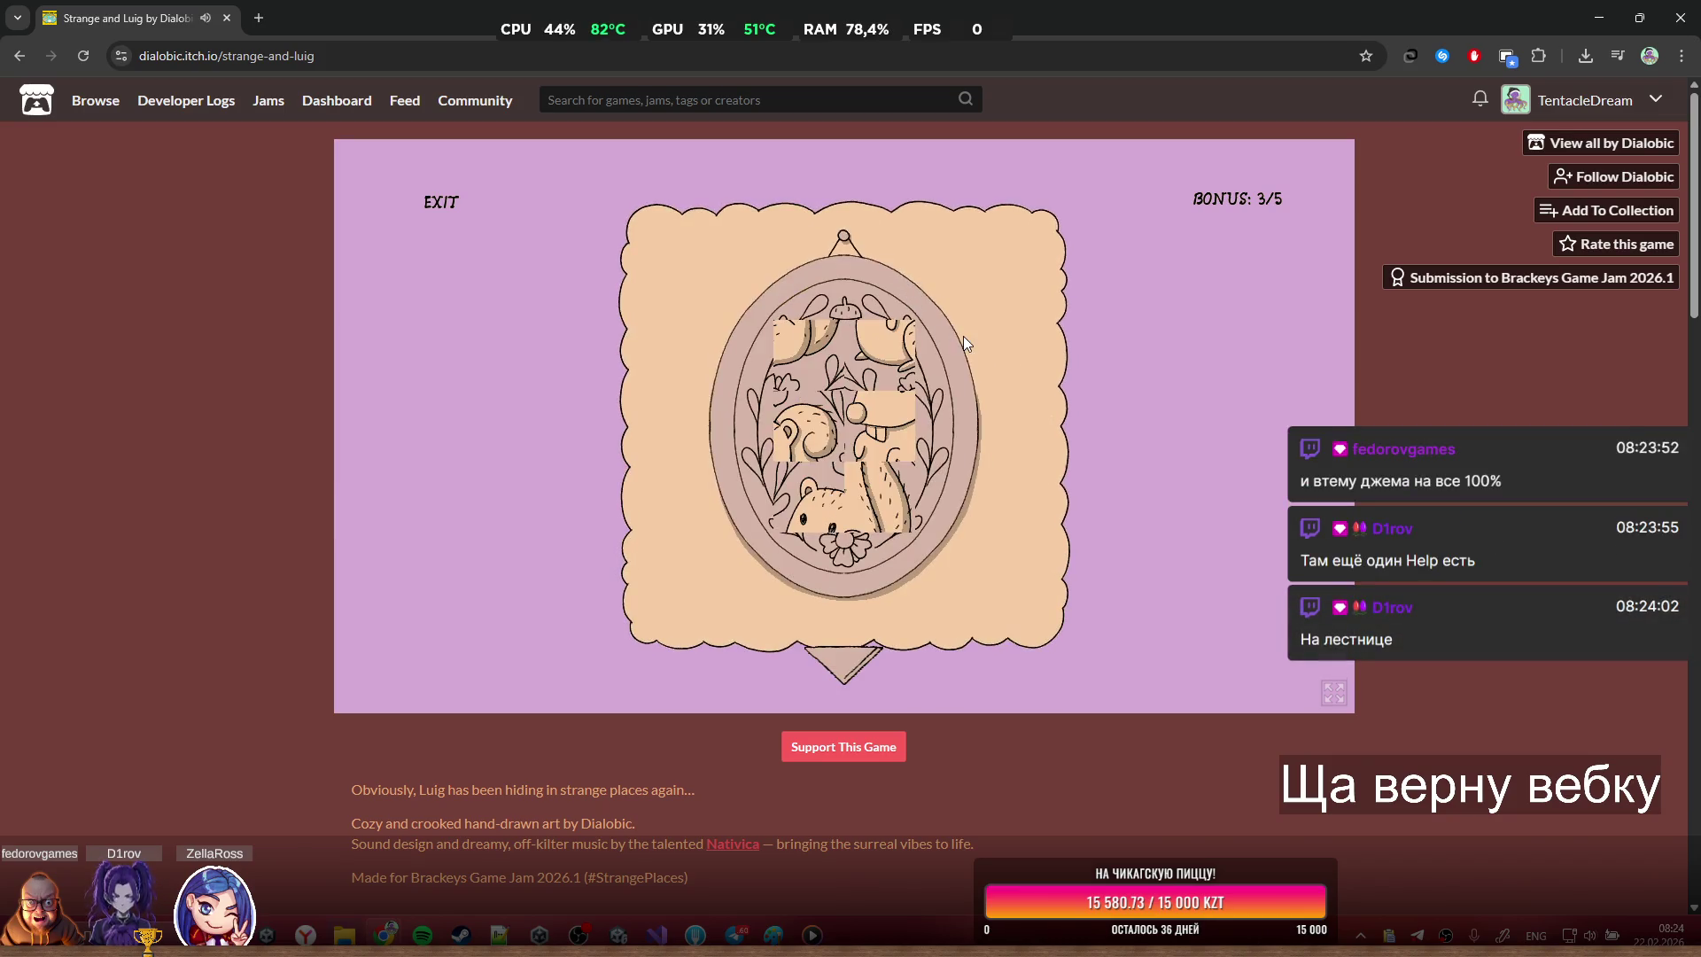
click(794, 357)
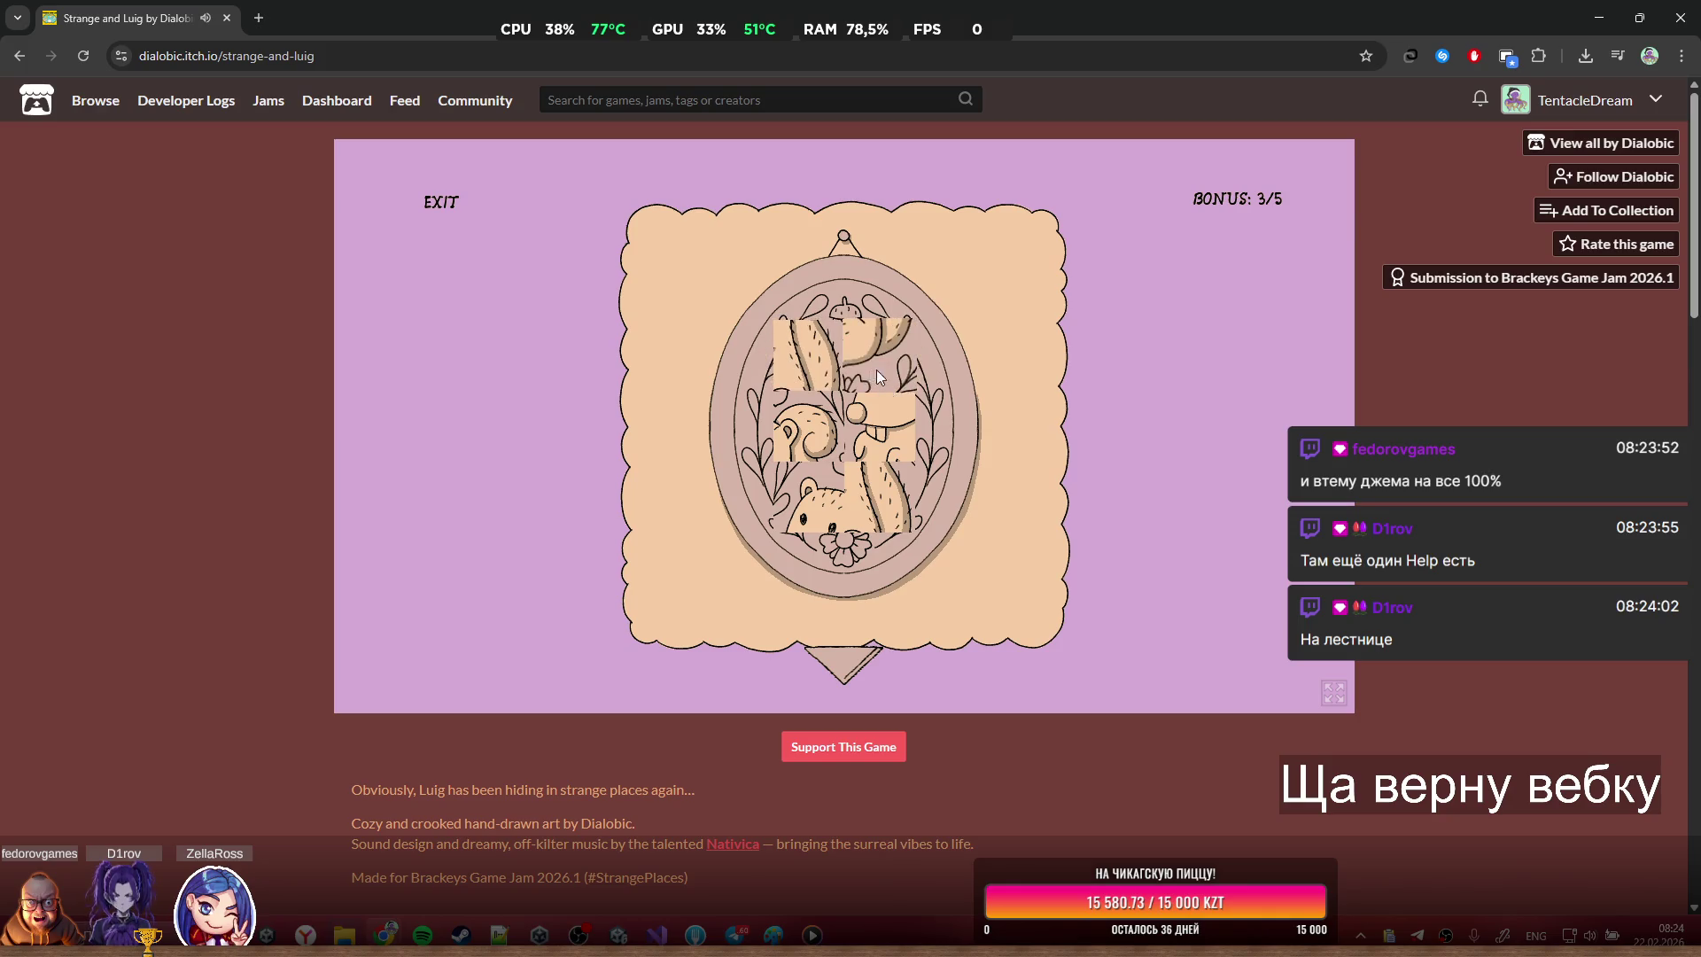
click(884, 356)
click(798, 364)
click(812, 440)
click(905, 431)
click(893, 471)
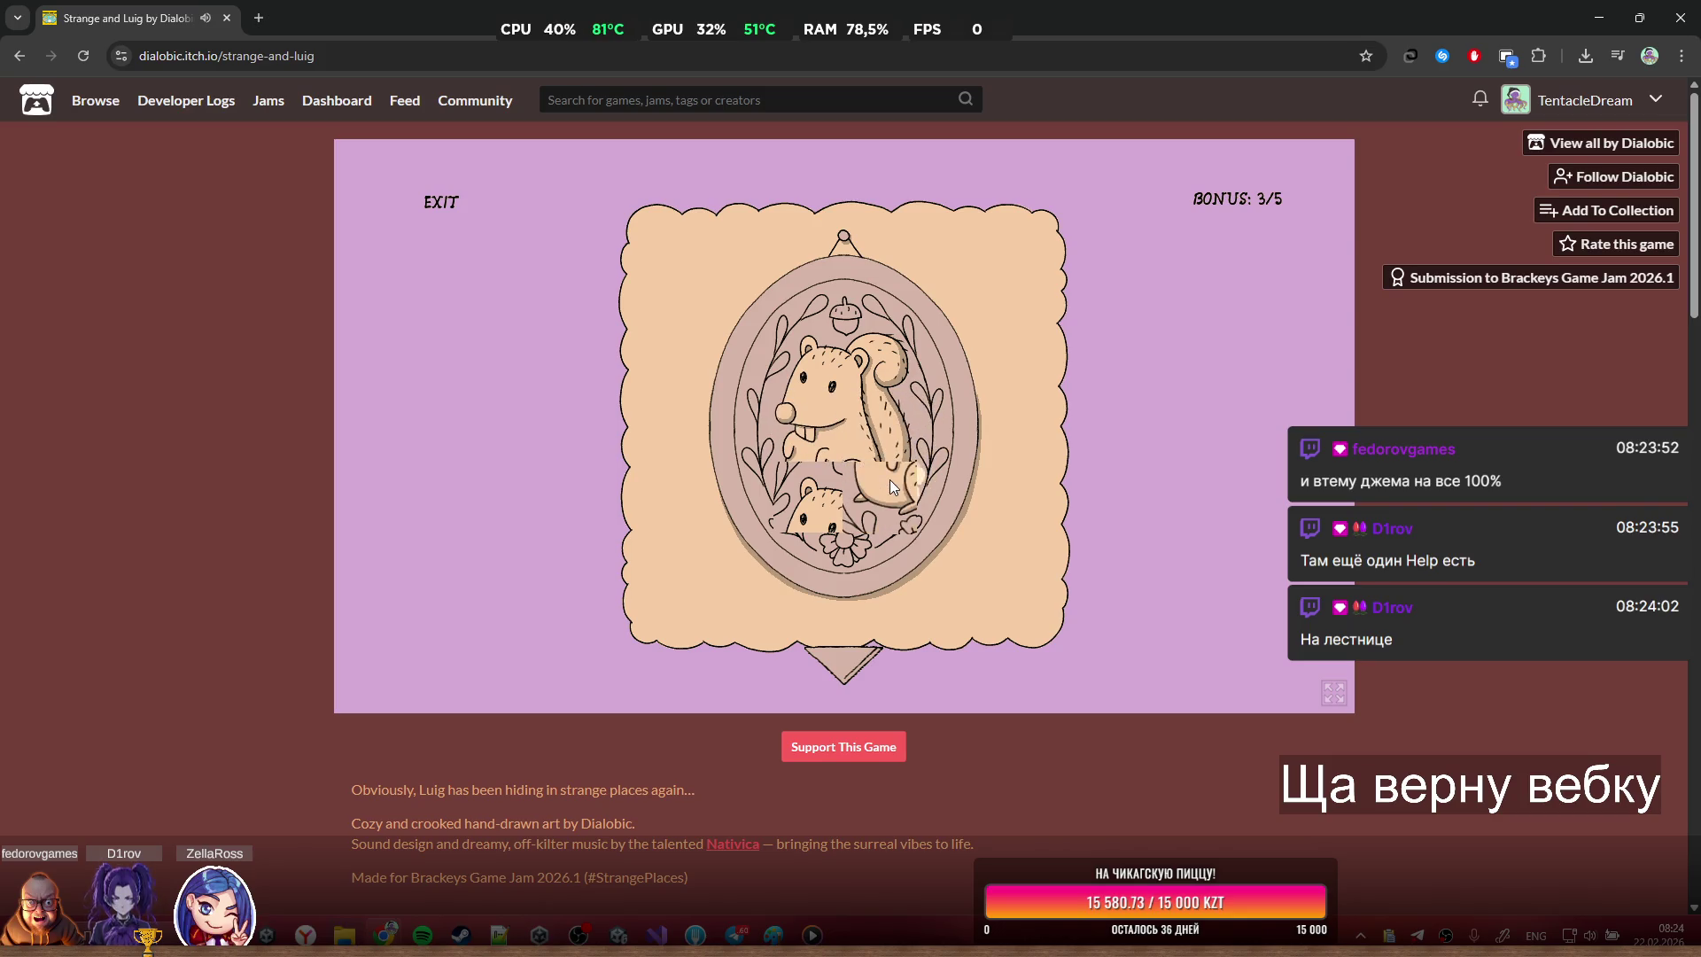
click(810, 496)
click(916, 486)
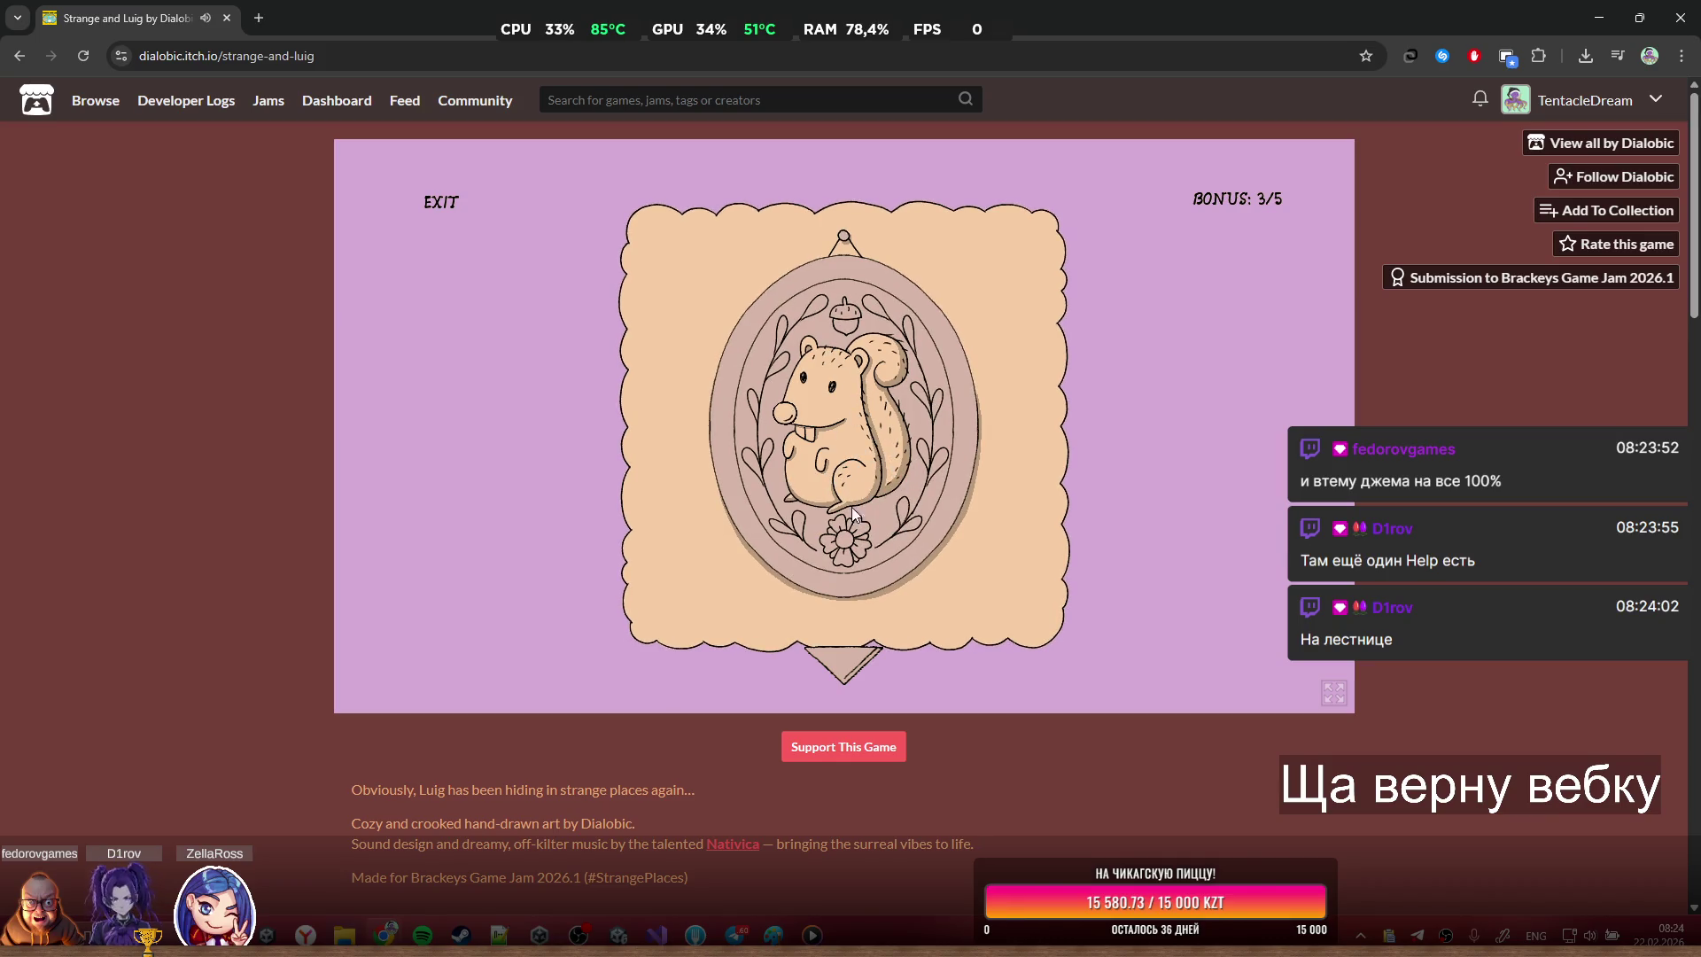
click(799, 395)
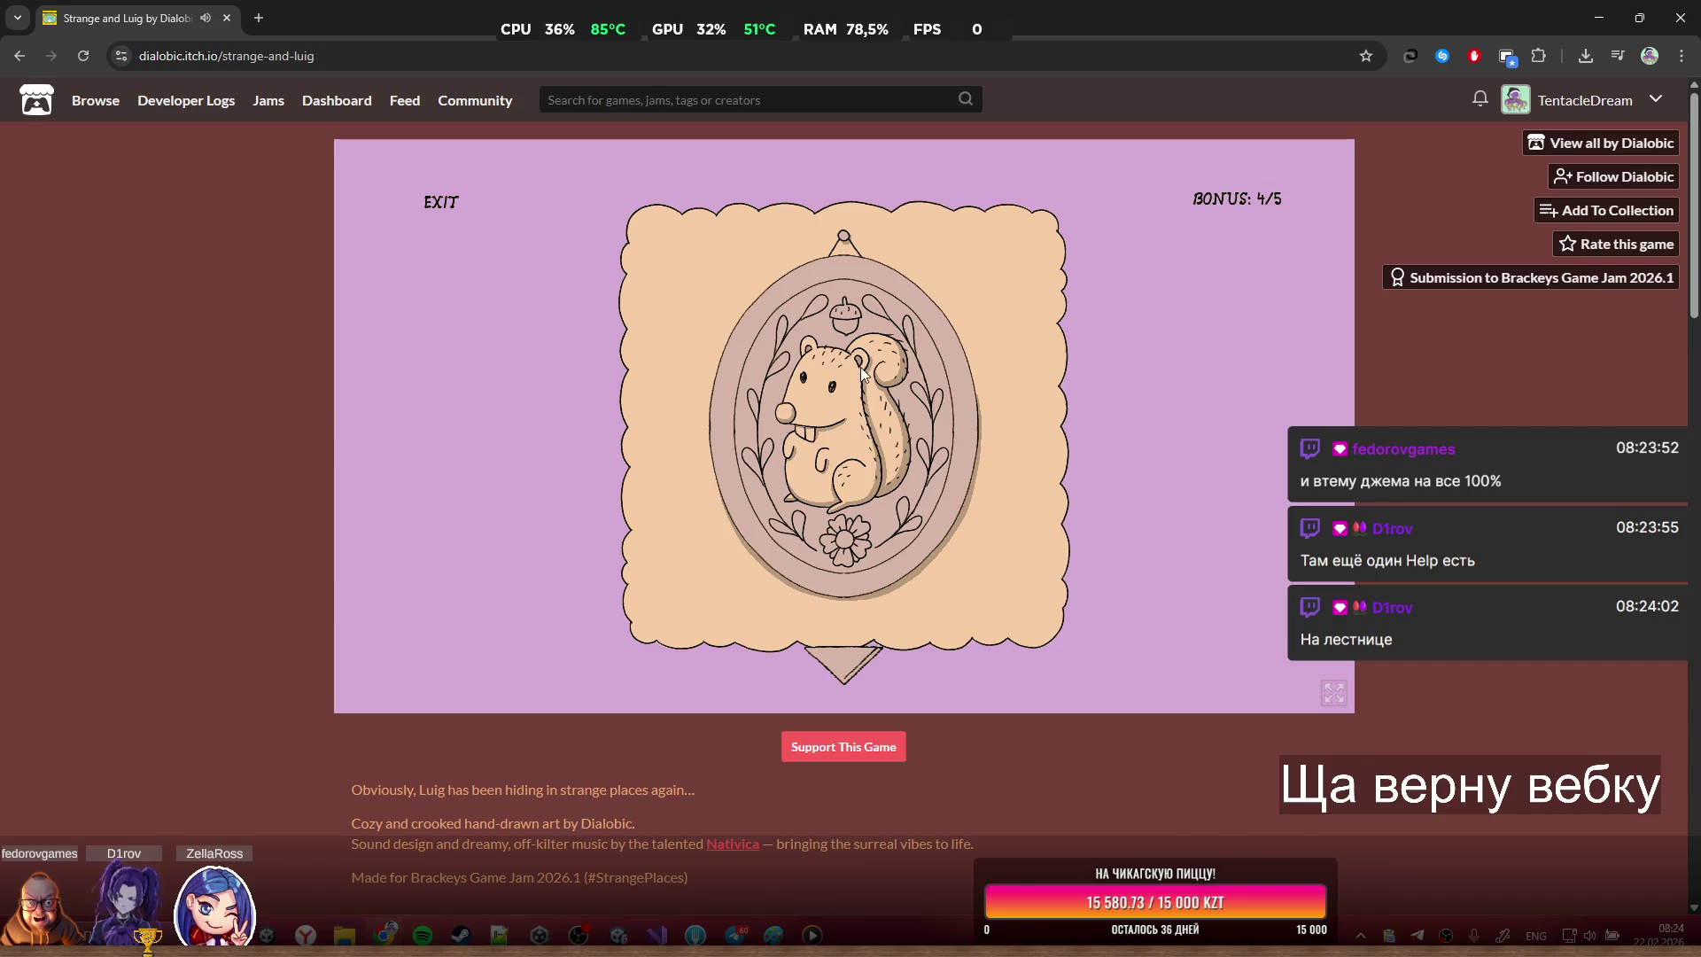
Return to the balcony room, then open the Graveyard Burgers edit page in the browser
click(850, 660)
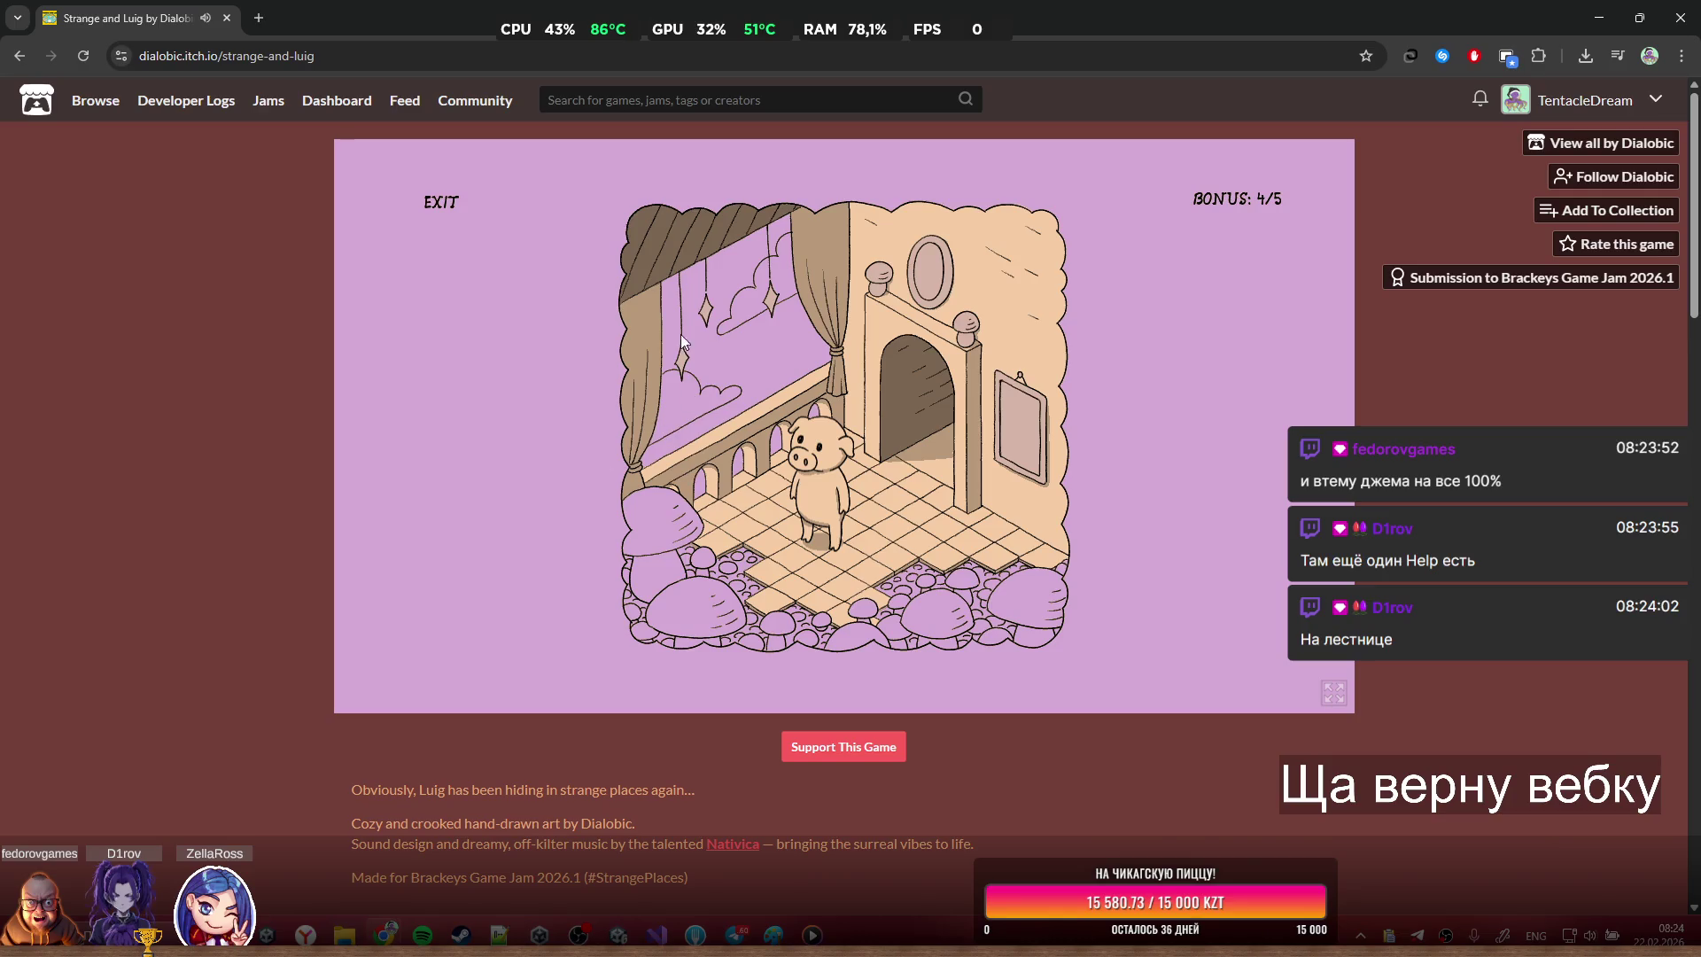
click(924, 289)
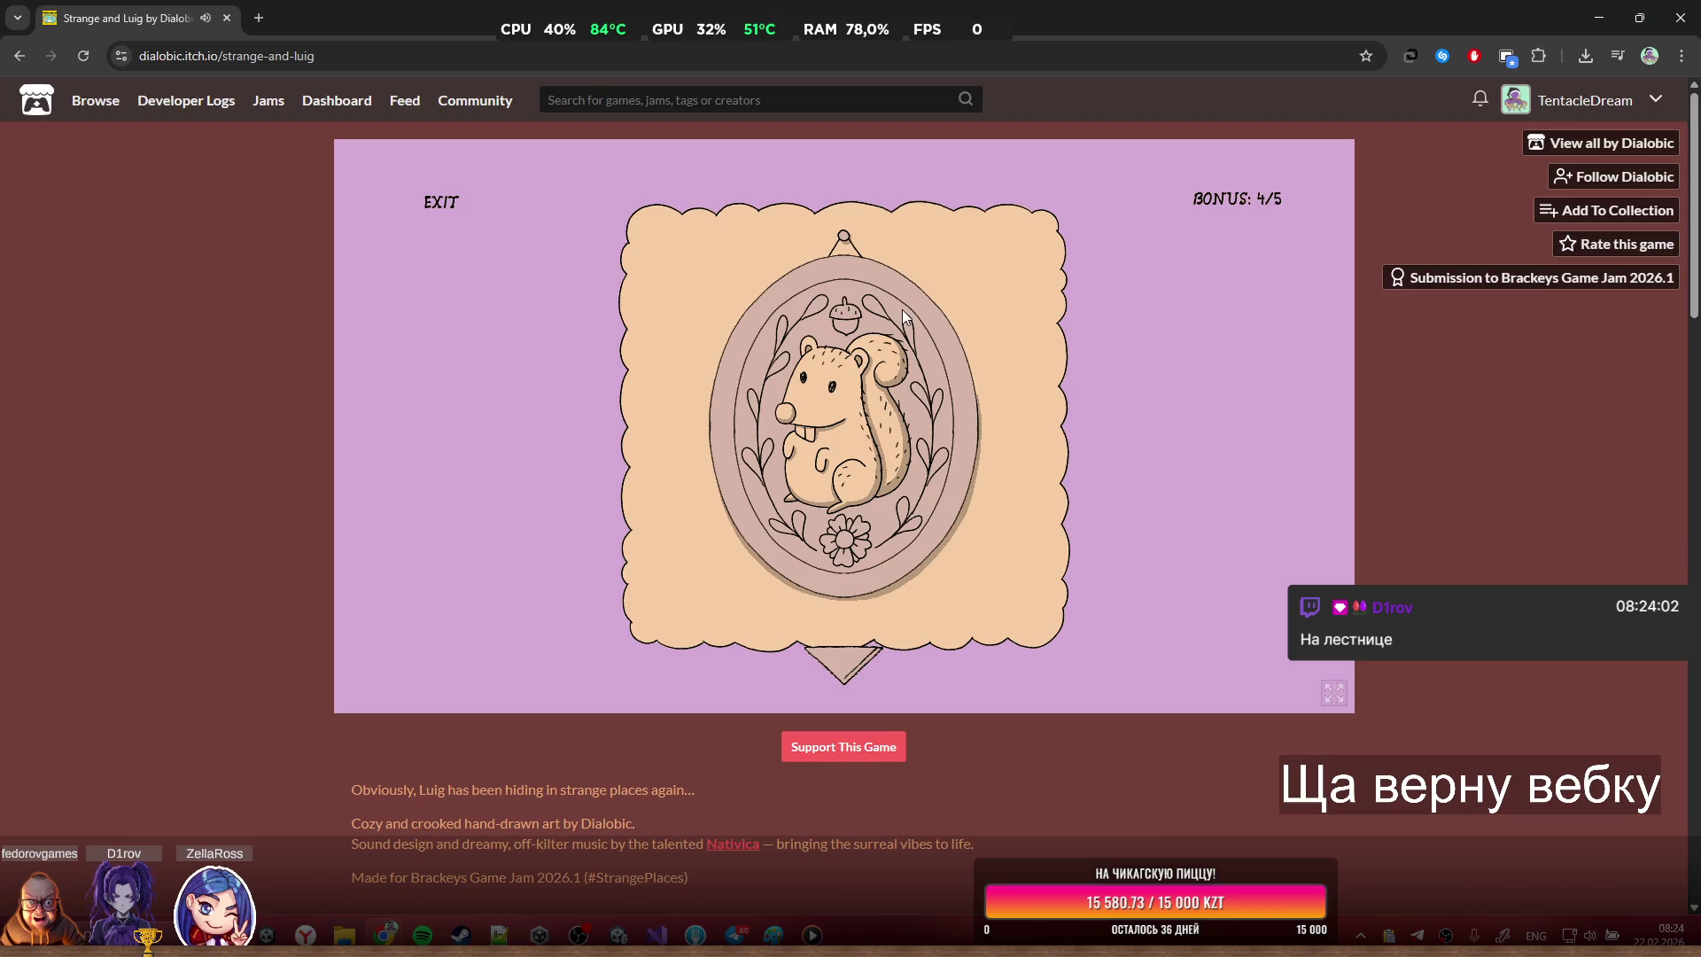
click(849, 642)
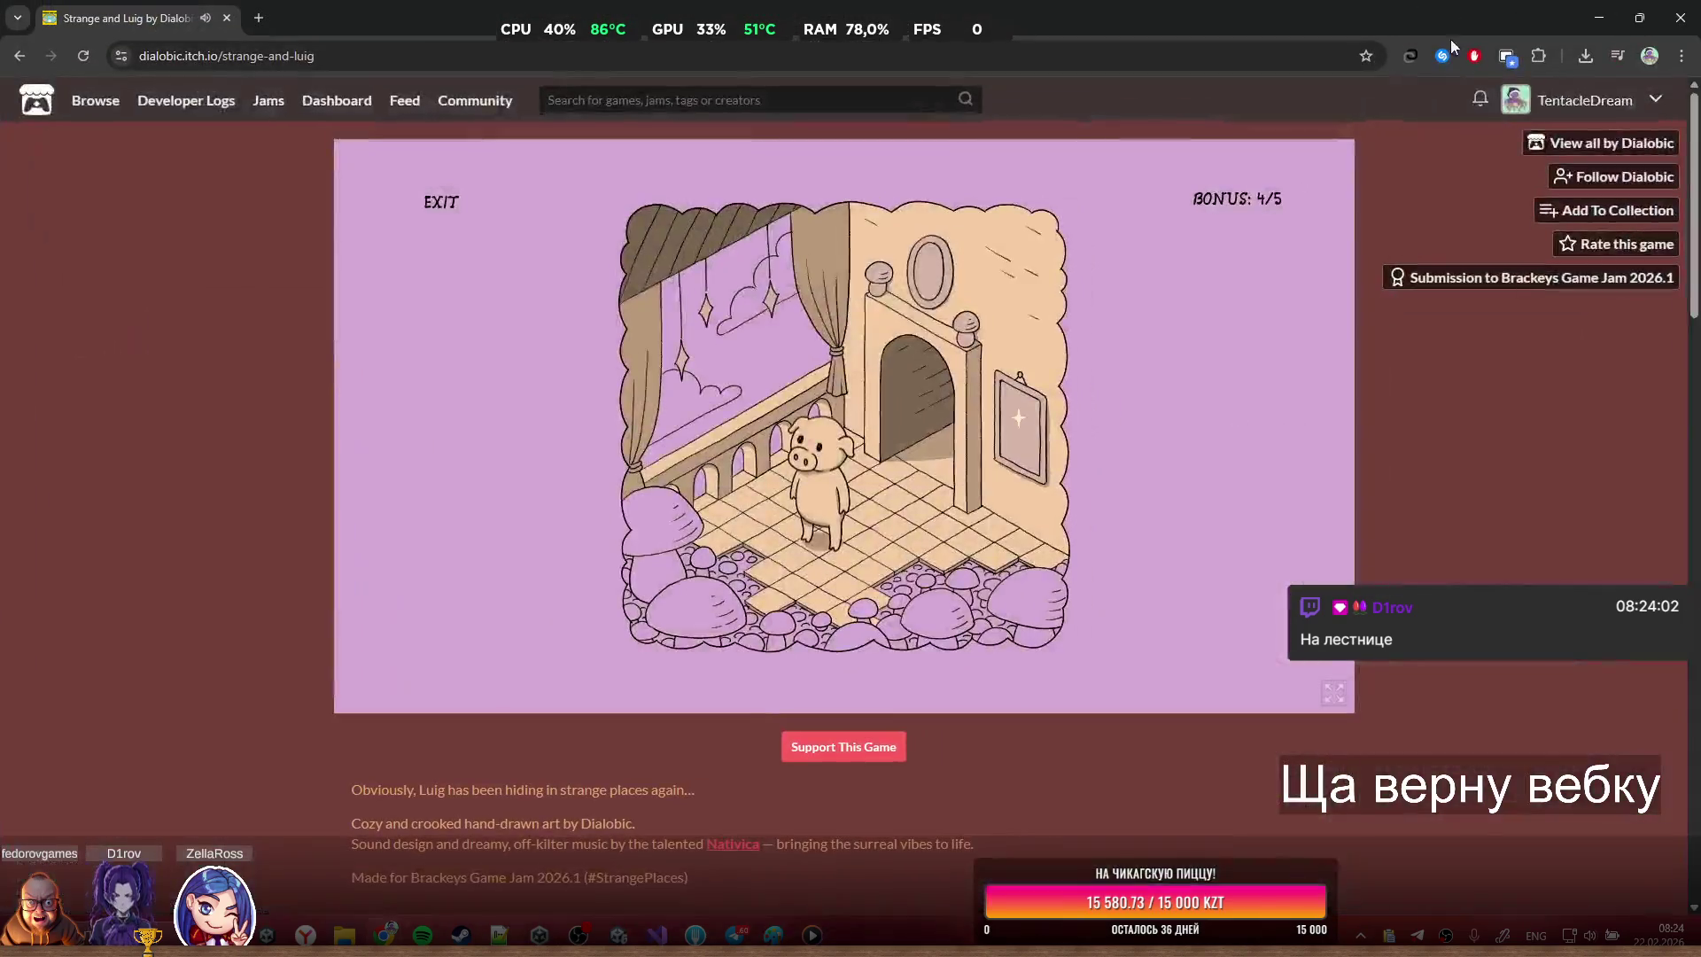
click(1599, 18)
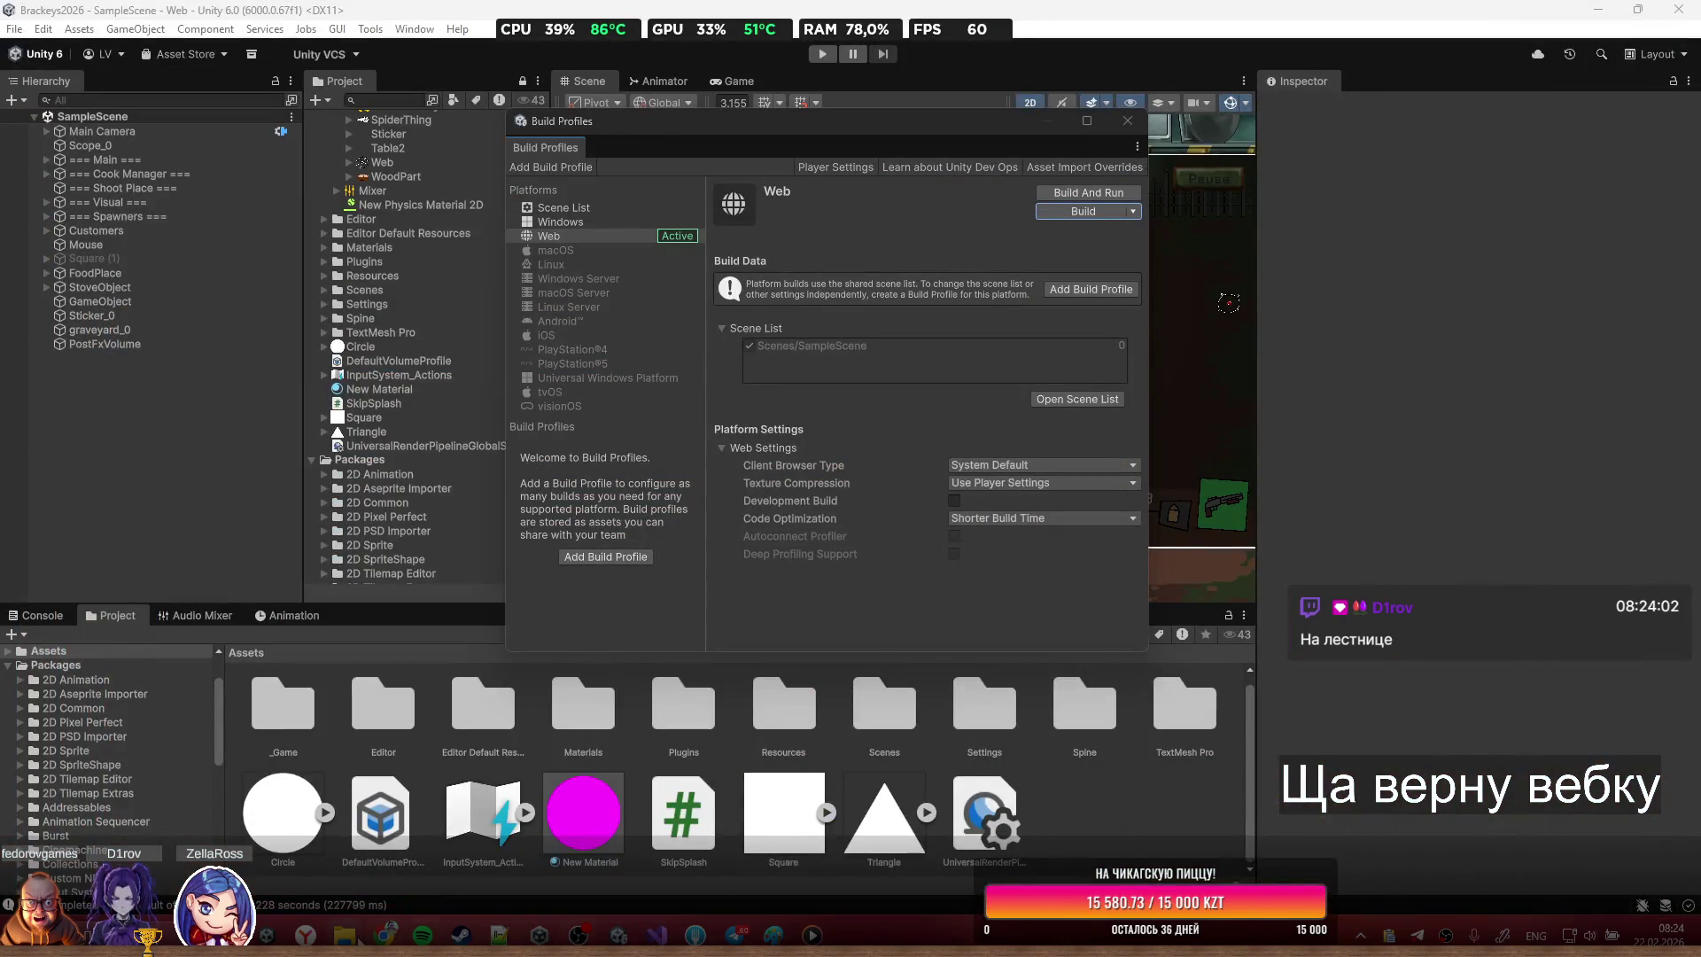
mouse_move(385, 935)
click(417, 872)
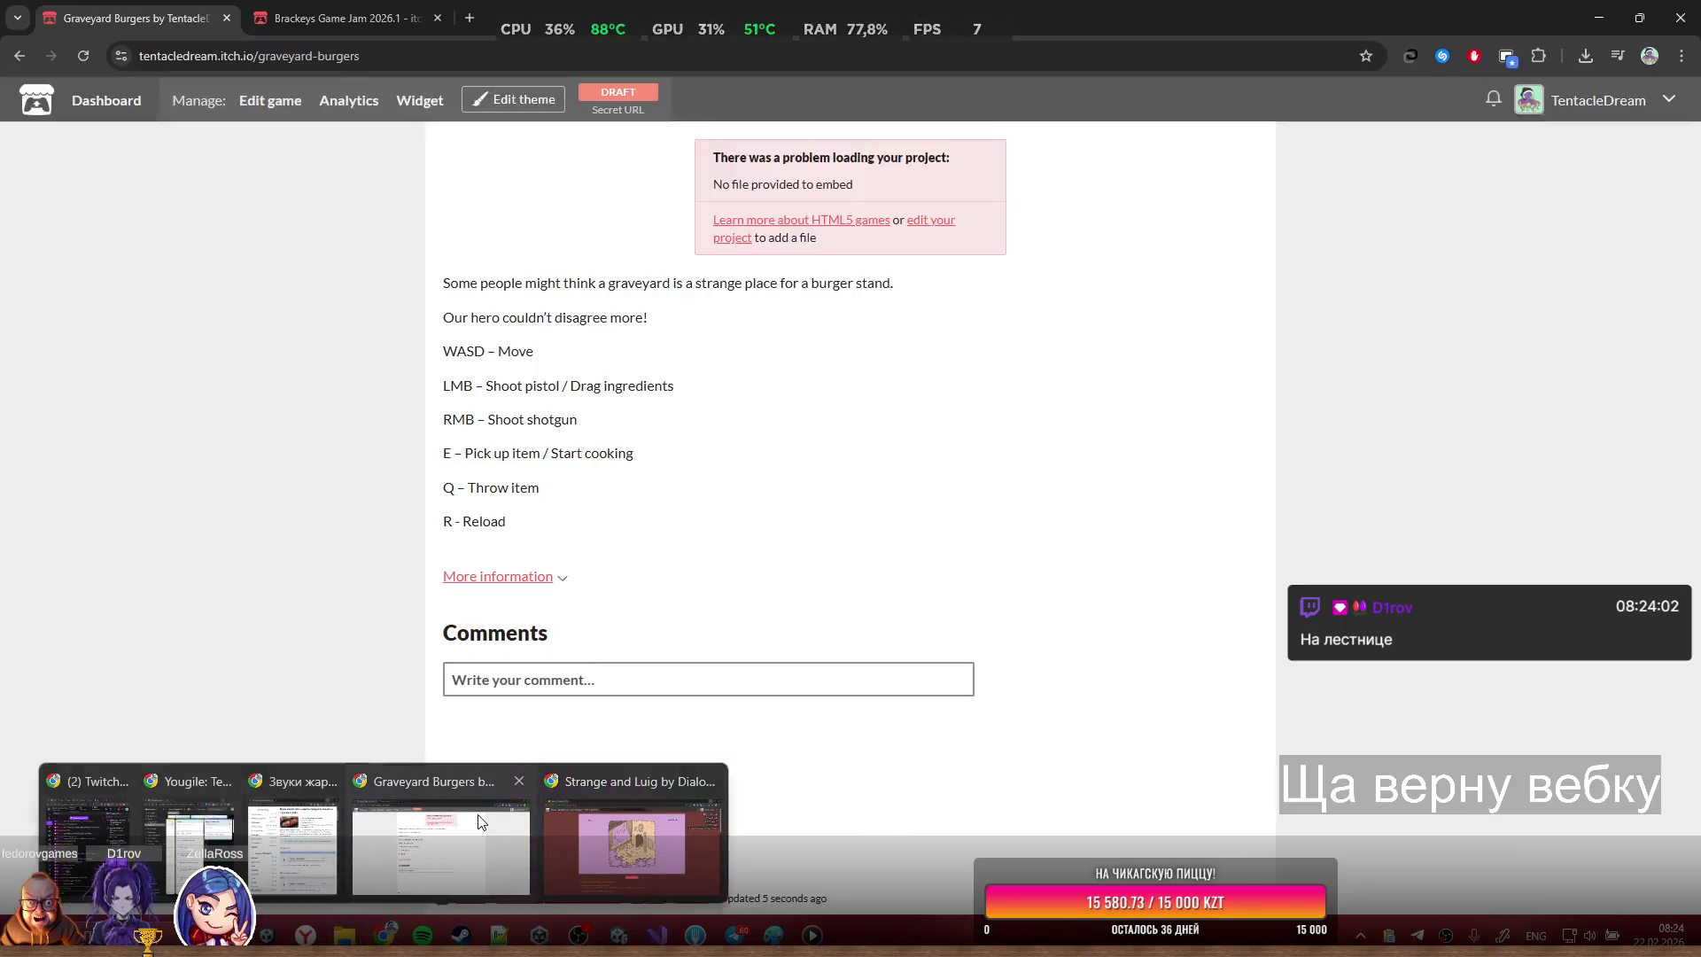
click(300, 101)
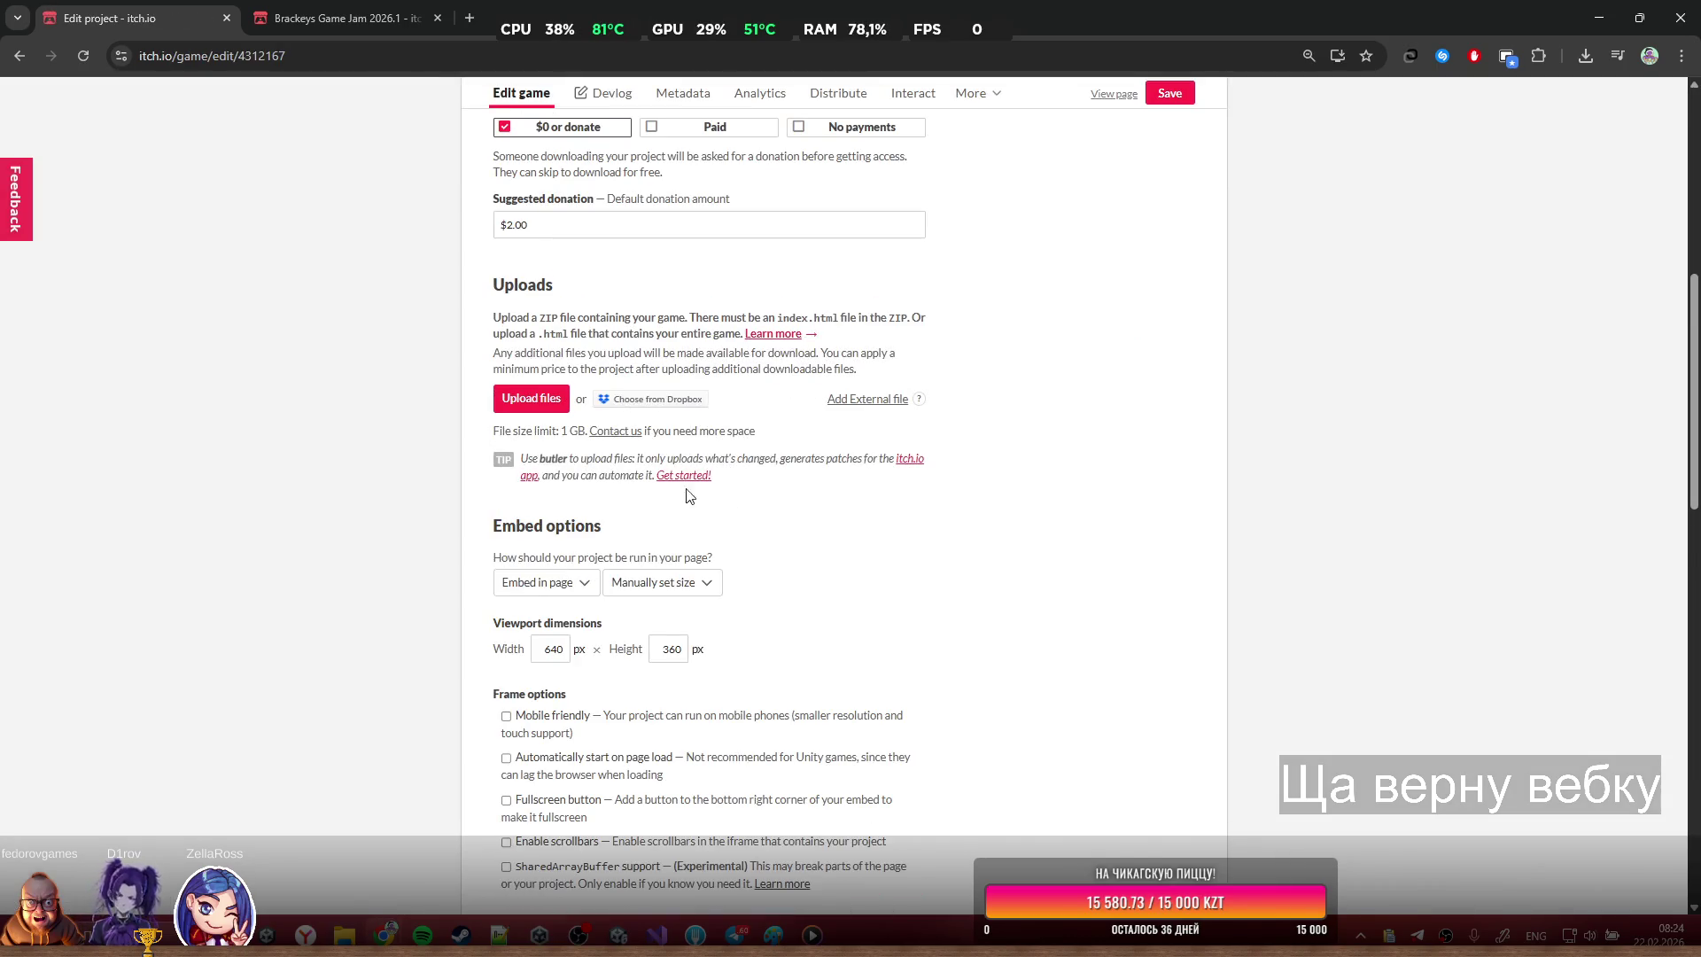
mouse_move(344, 934)
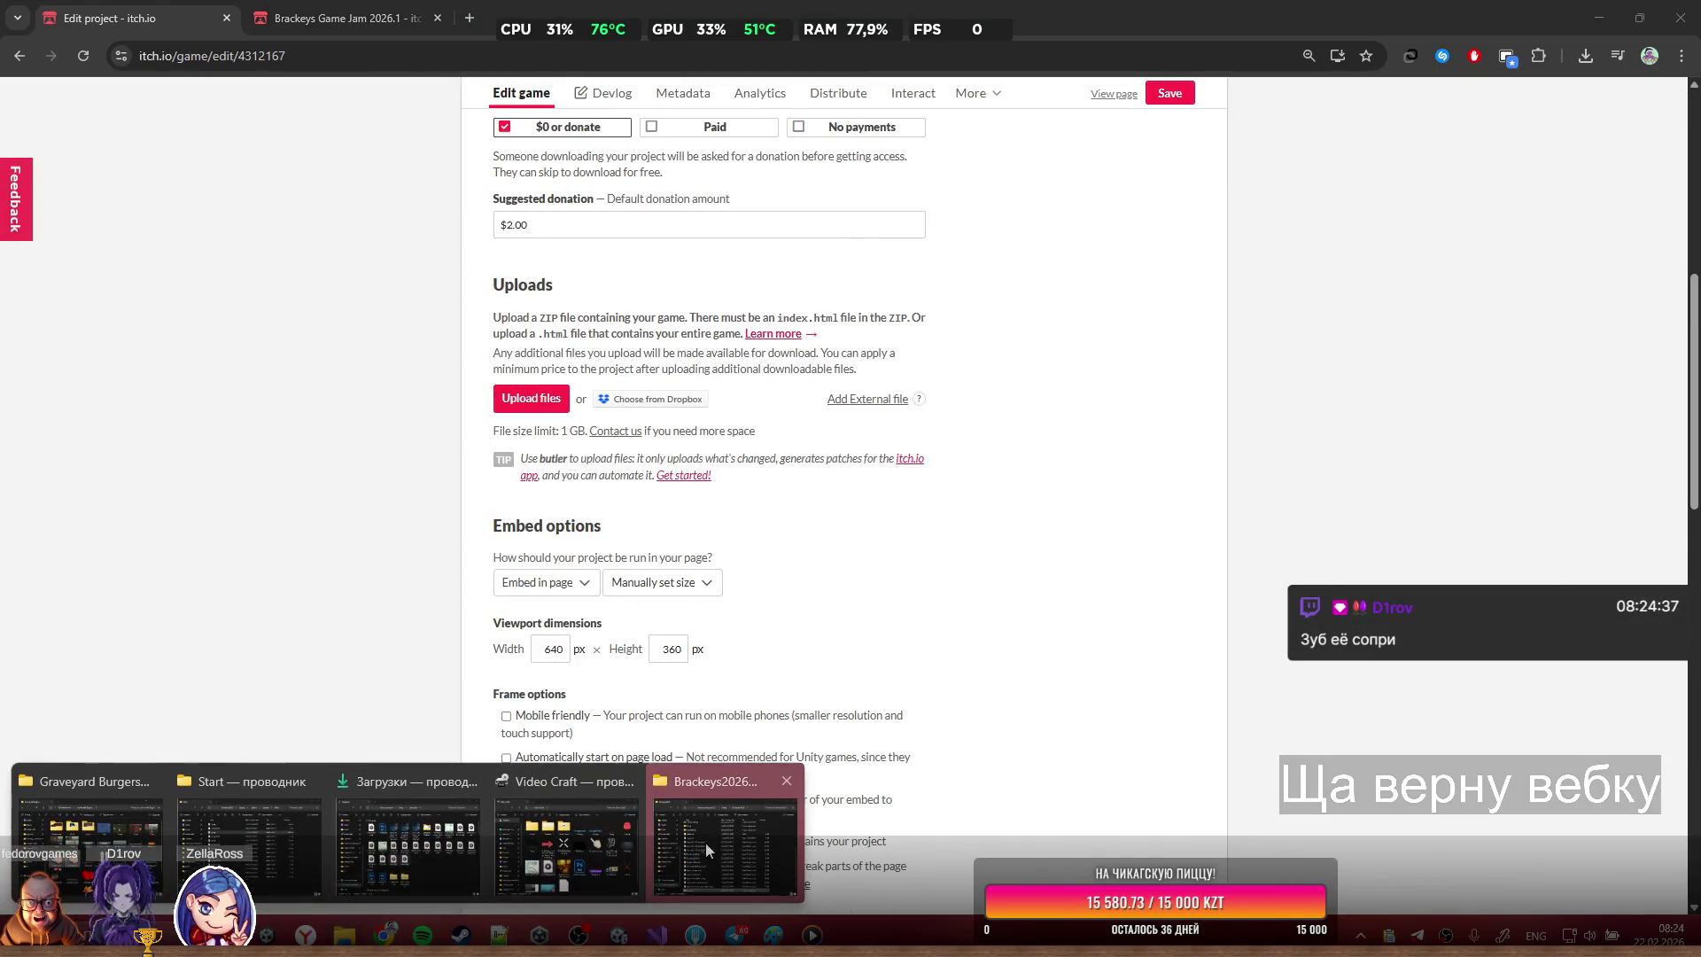
click(705, 842)
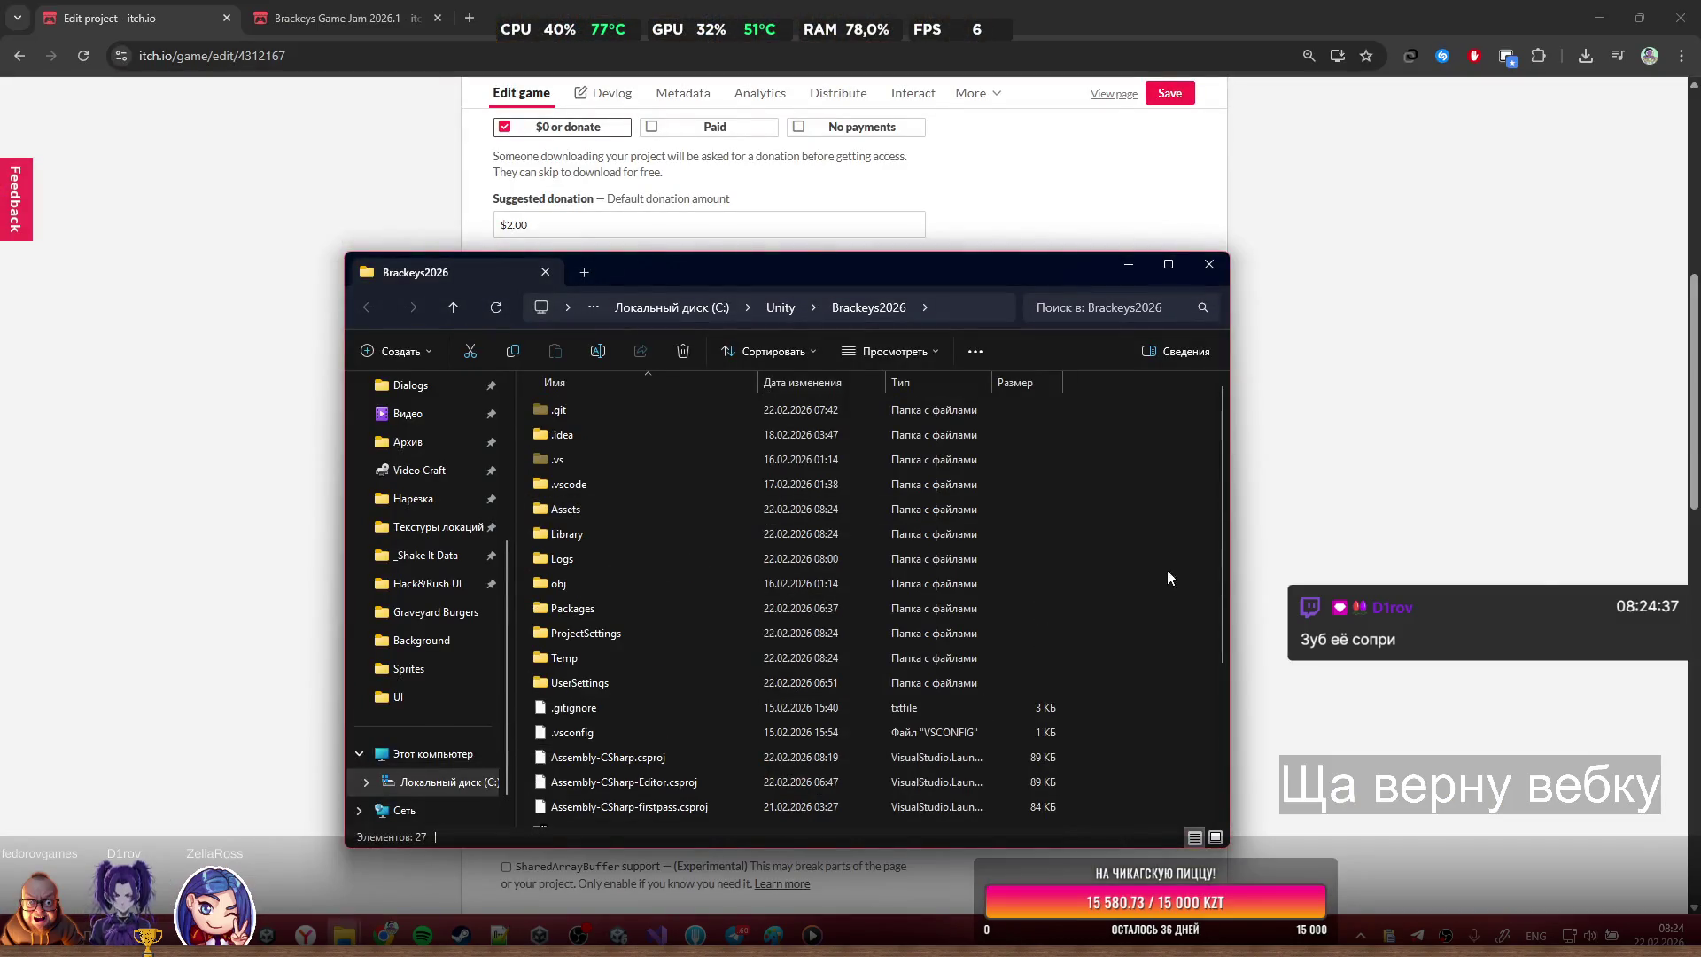
Create a new empty ZIP archive named Burgers.zip in the Brackeys2026 folder
right_click(1167, 567)
mouse_move(1288, 677)
click(1115, 631)
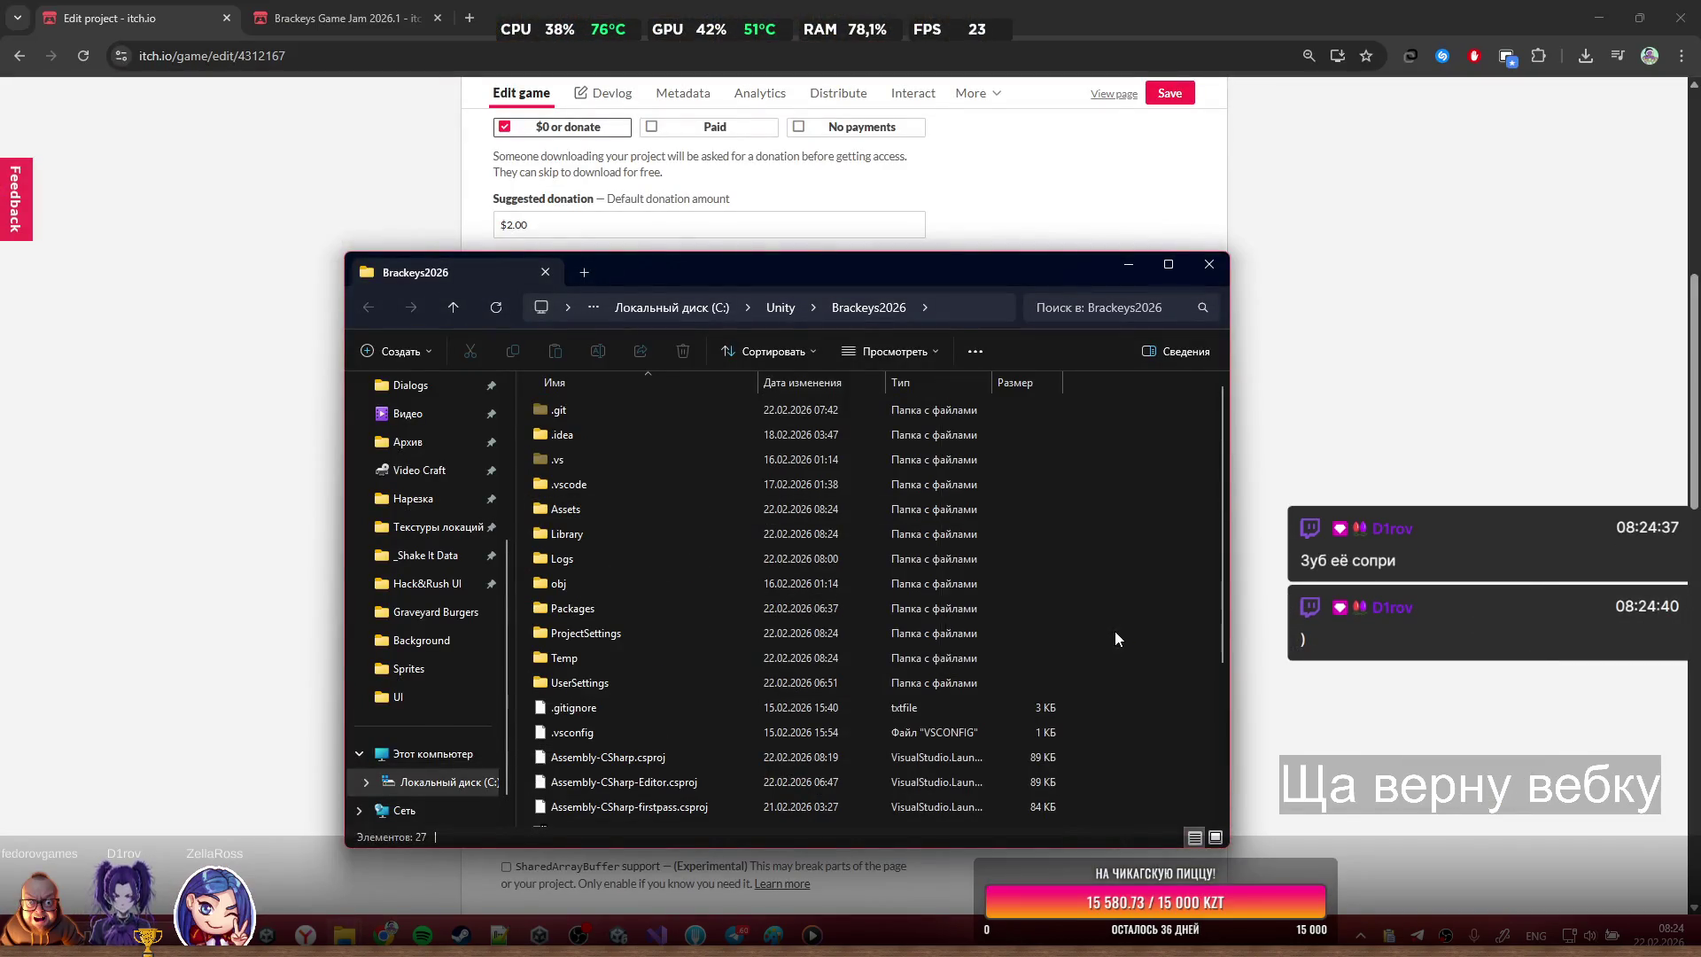
right_click(1123, 611)
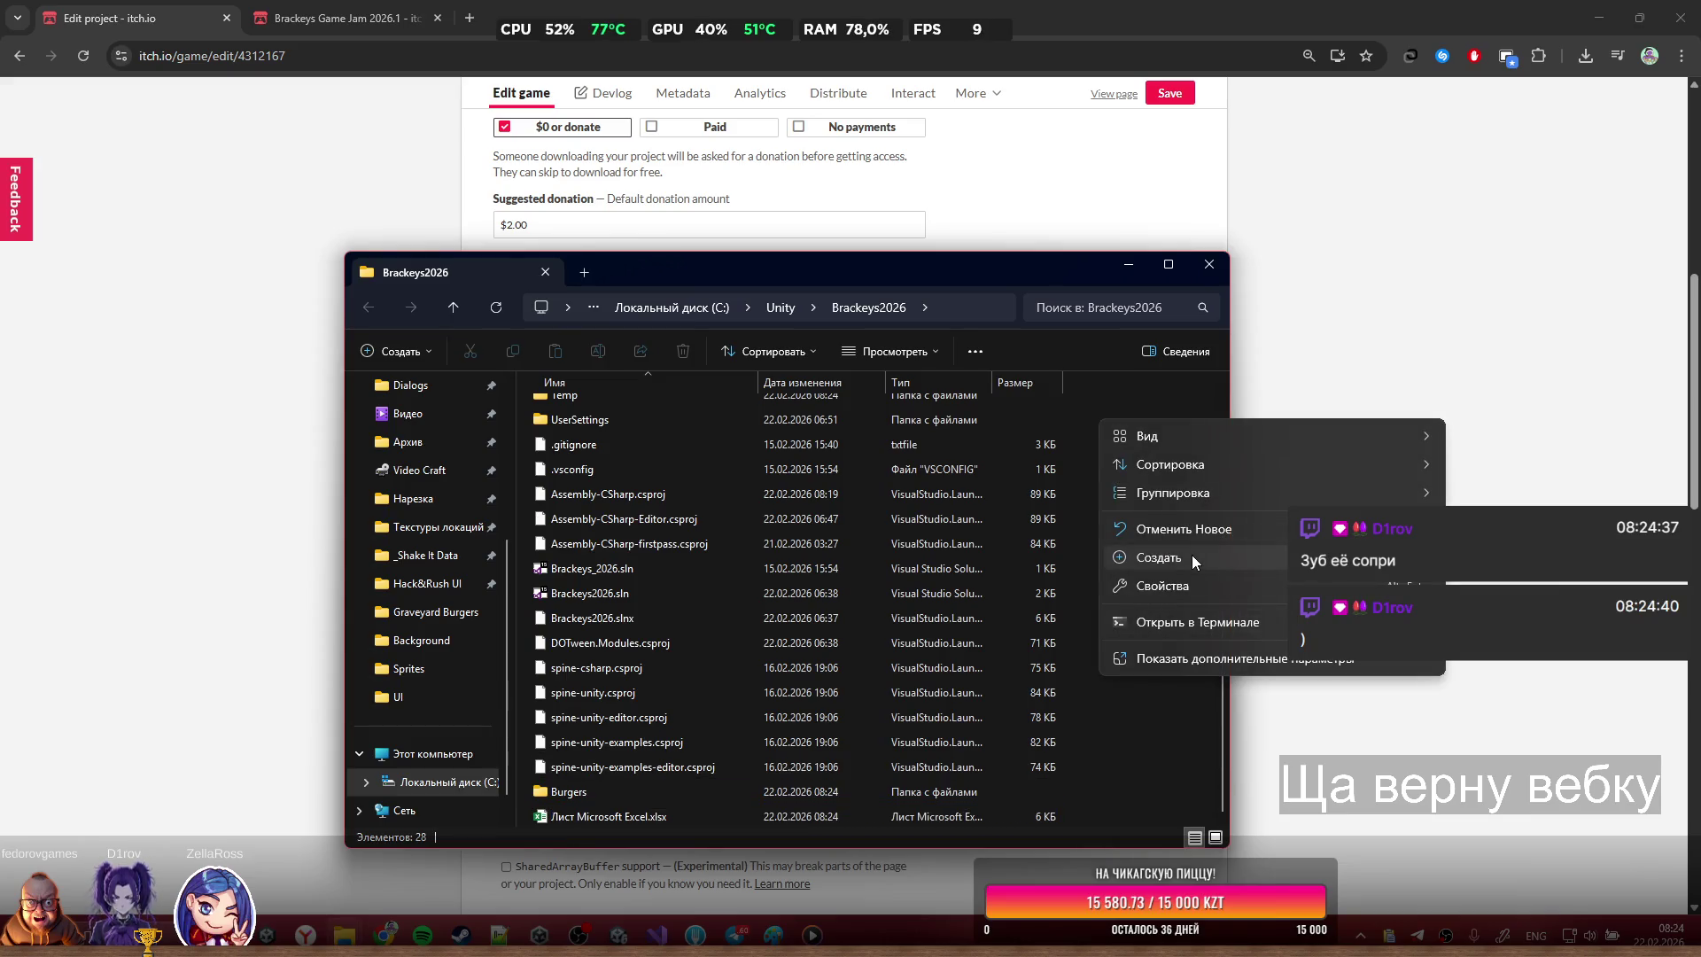
mouse_move(1195, 560)
click(1520, 811)
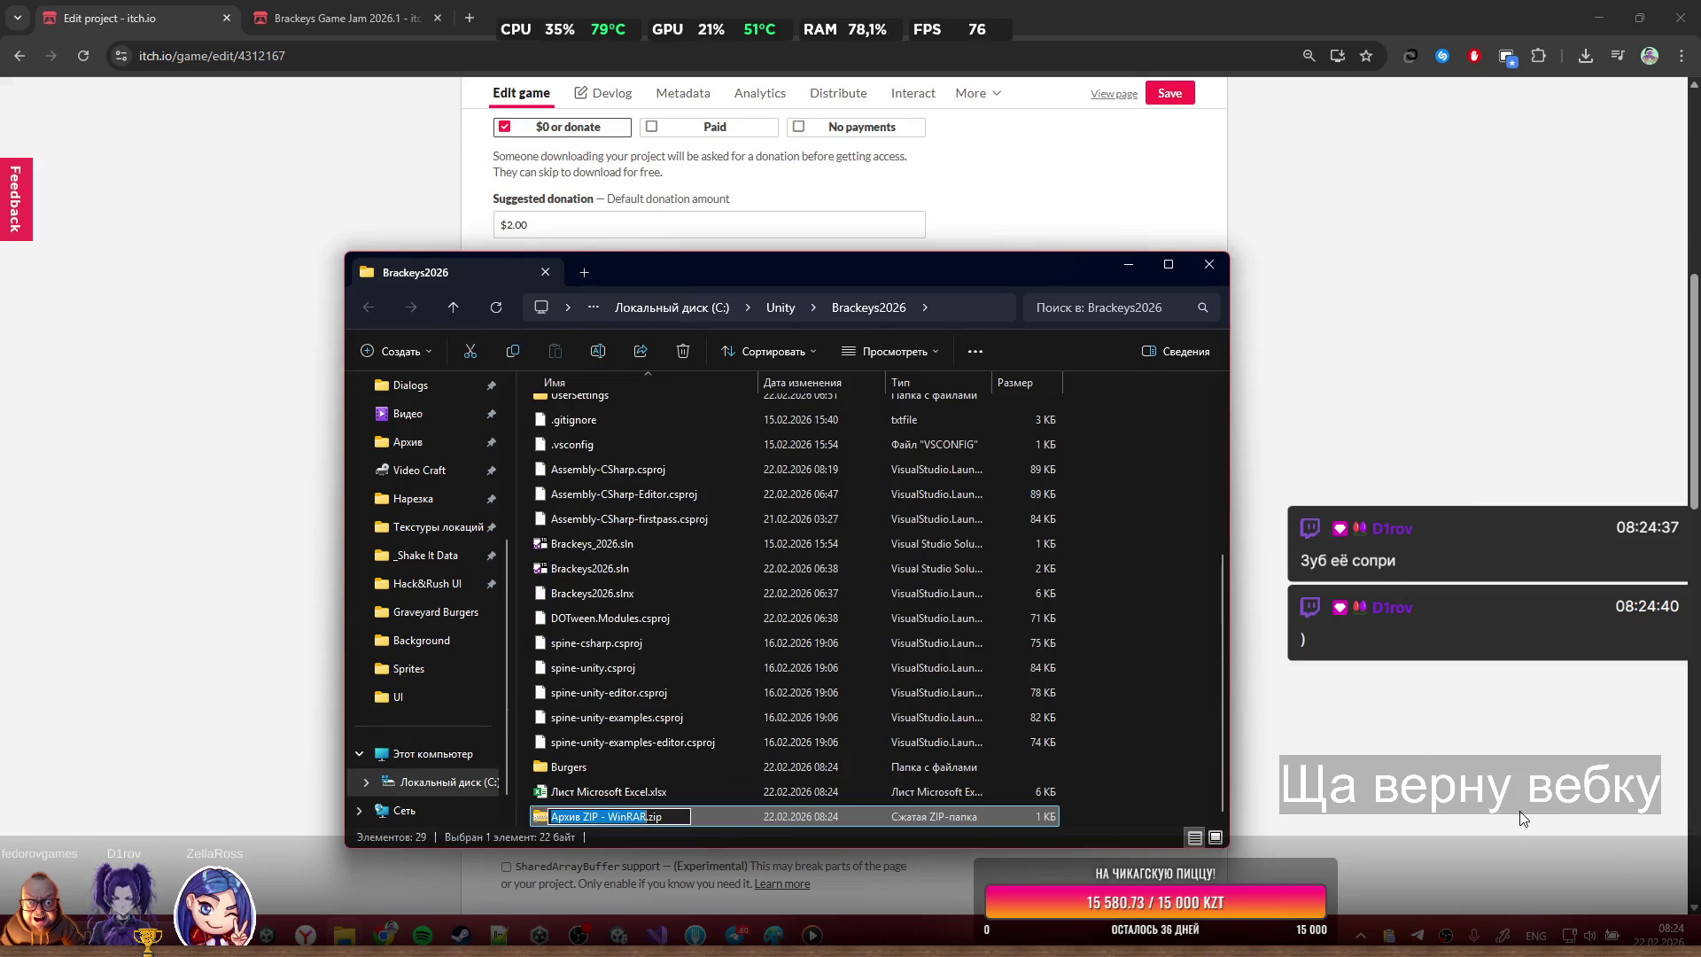
text(Burger)
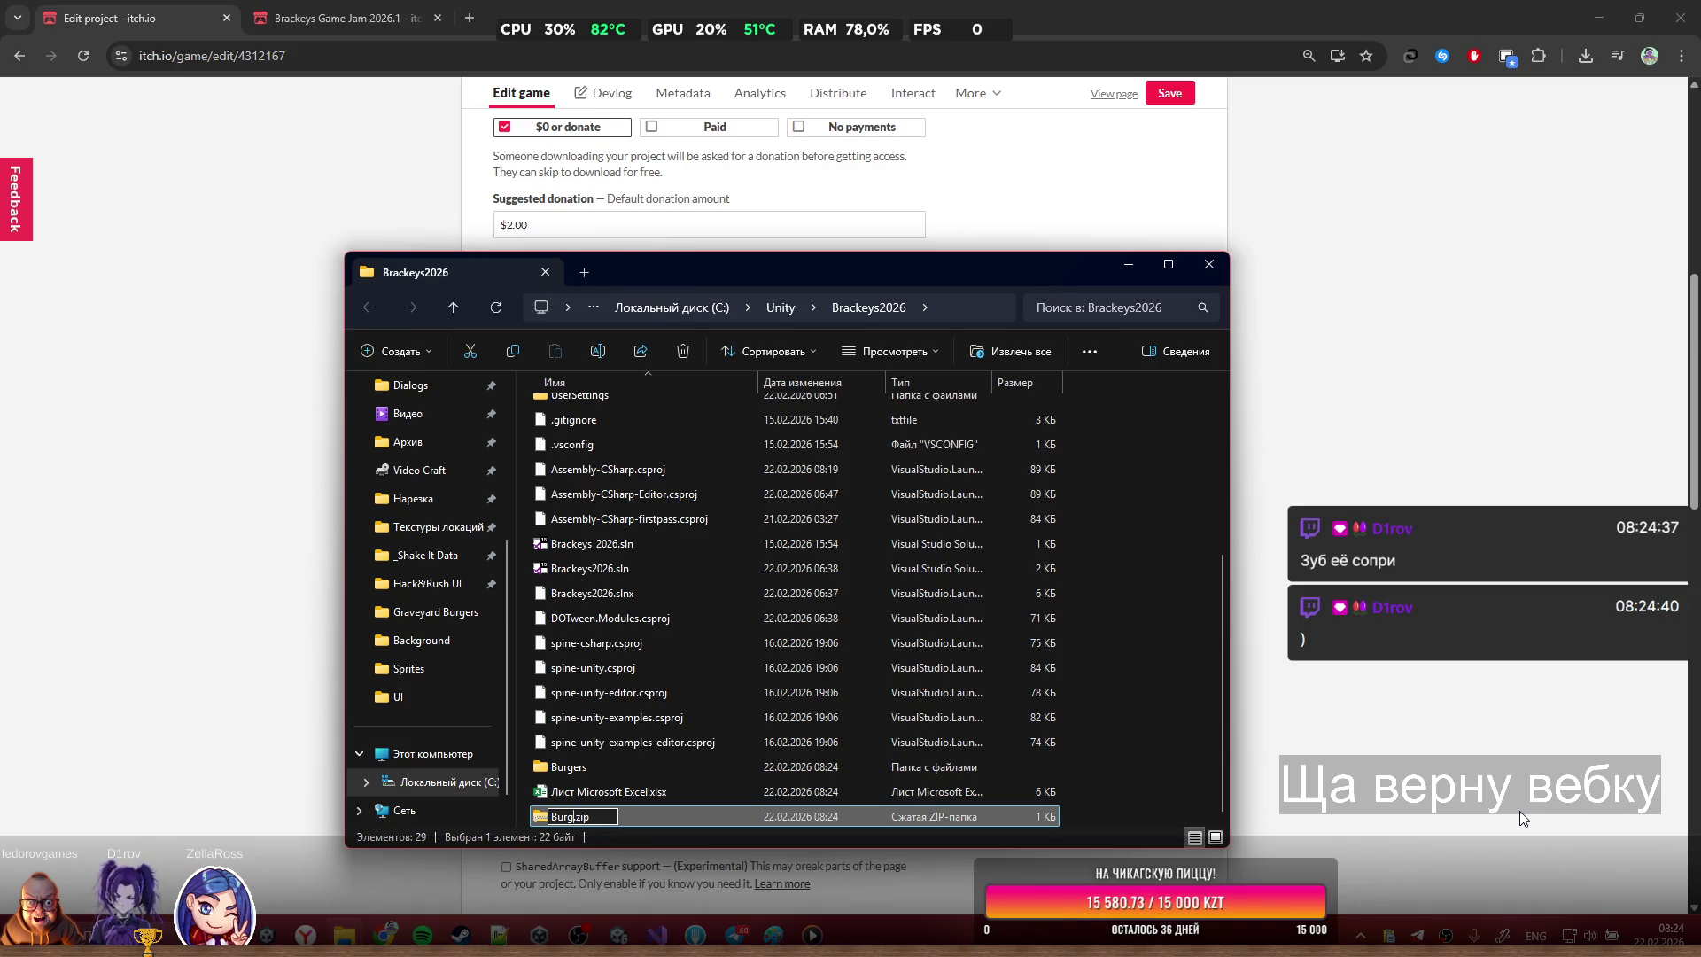
text(s)
key(Return)
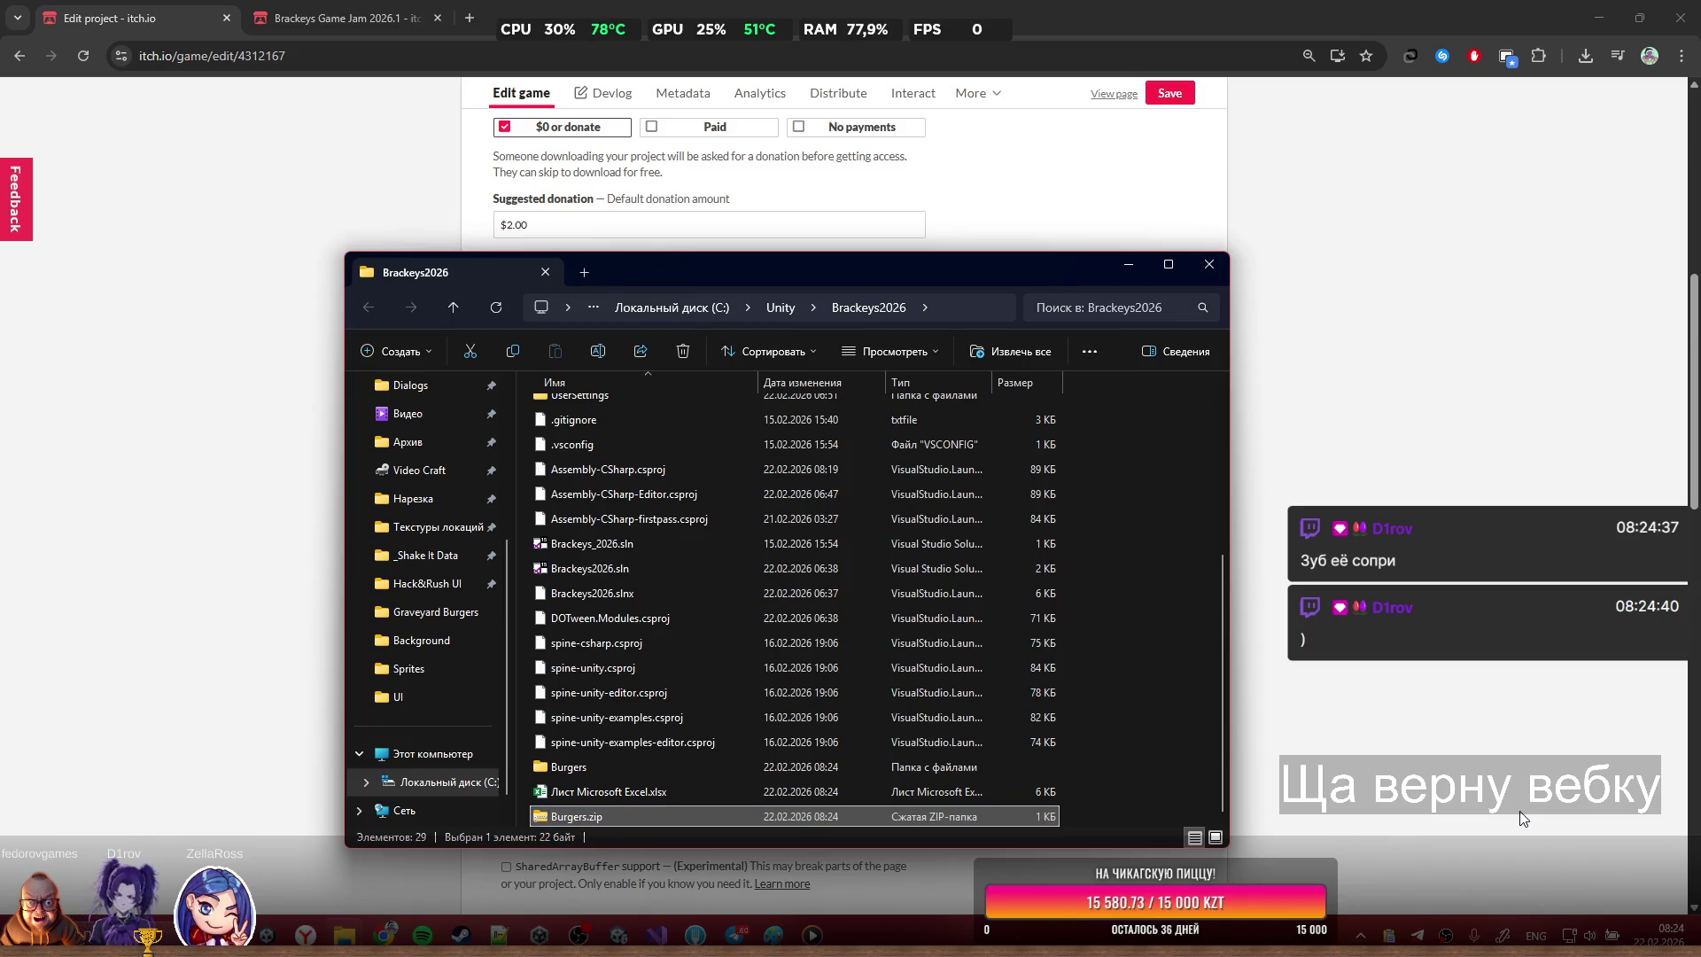
Drag the Burgers web build folder into Burgers.zip to compress it
click(646, 767)
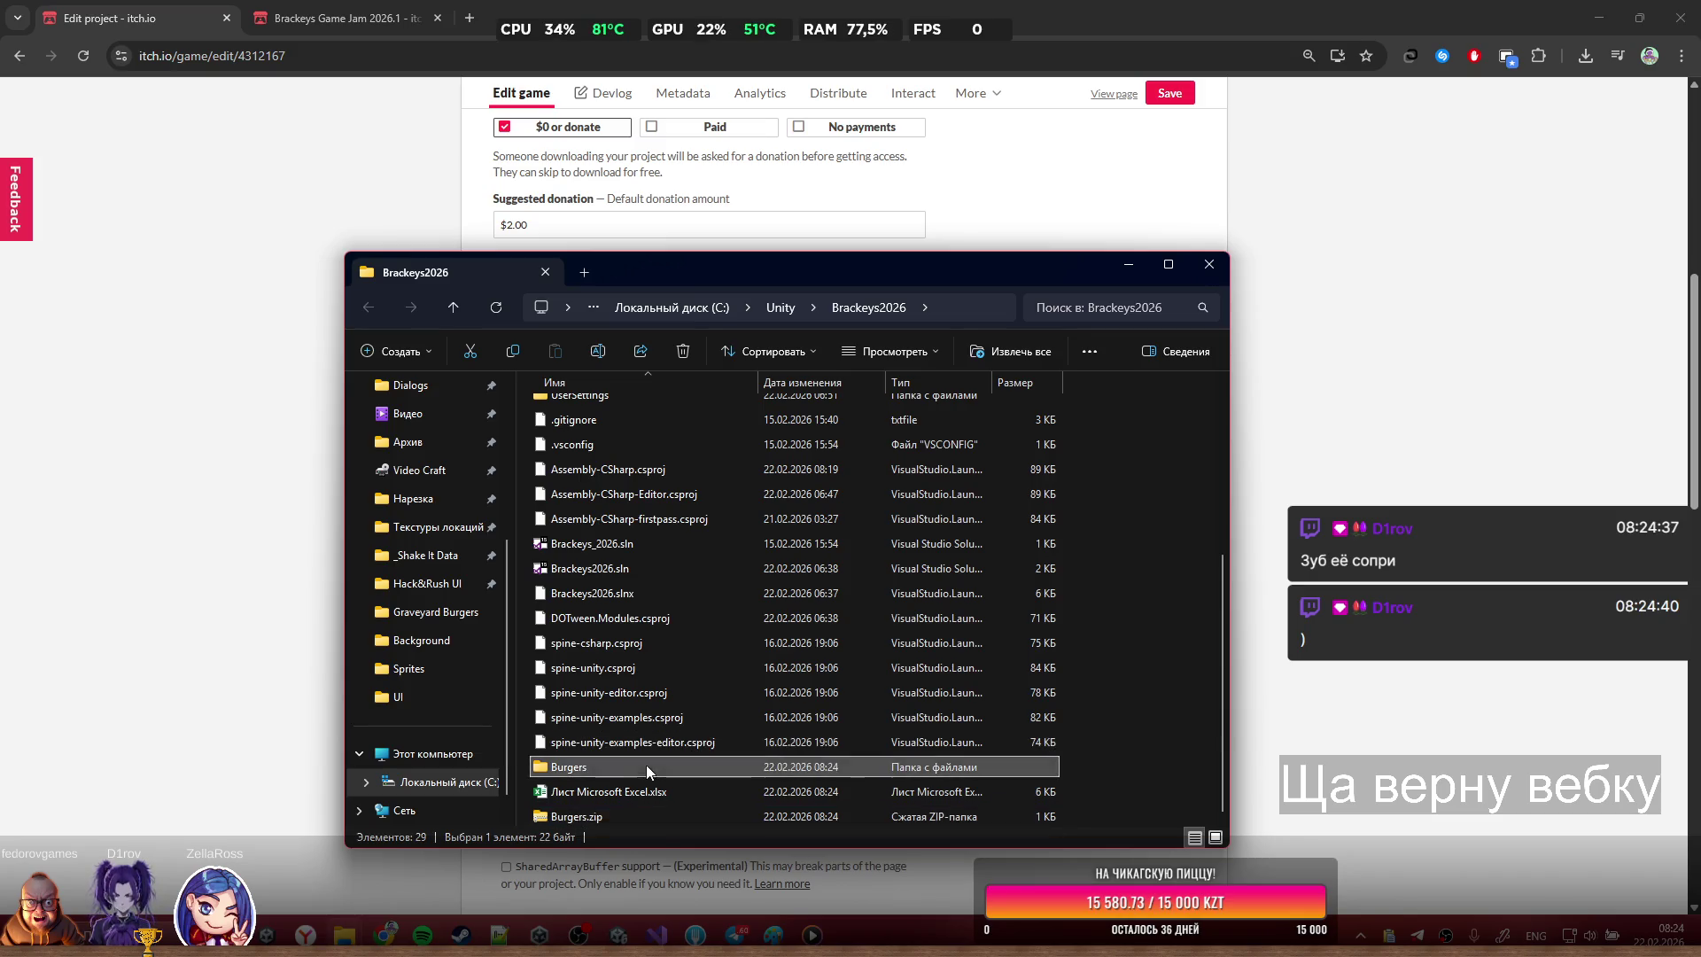
double_click(565, 767)
mouse_move(641, 537)
mouse_down()
mouse_move(544, 396)
mouse_move(776, 315)
mouse_move(788, 339)
mouse_move(718, 307)
mouse_up()
key(BackSpace)
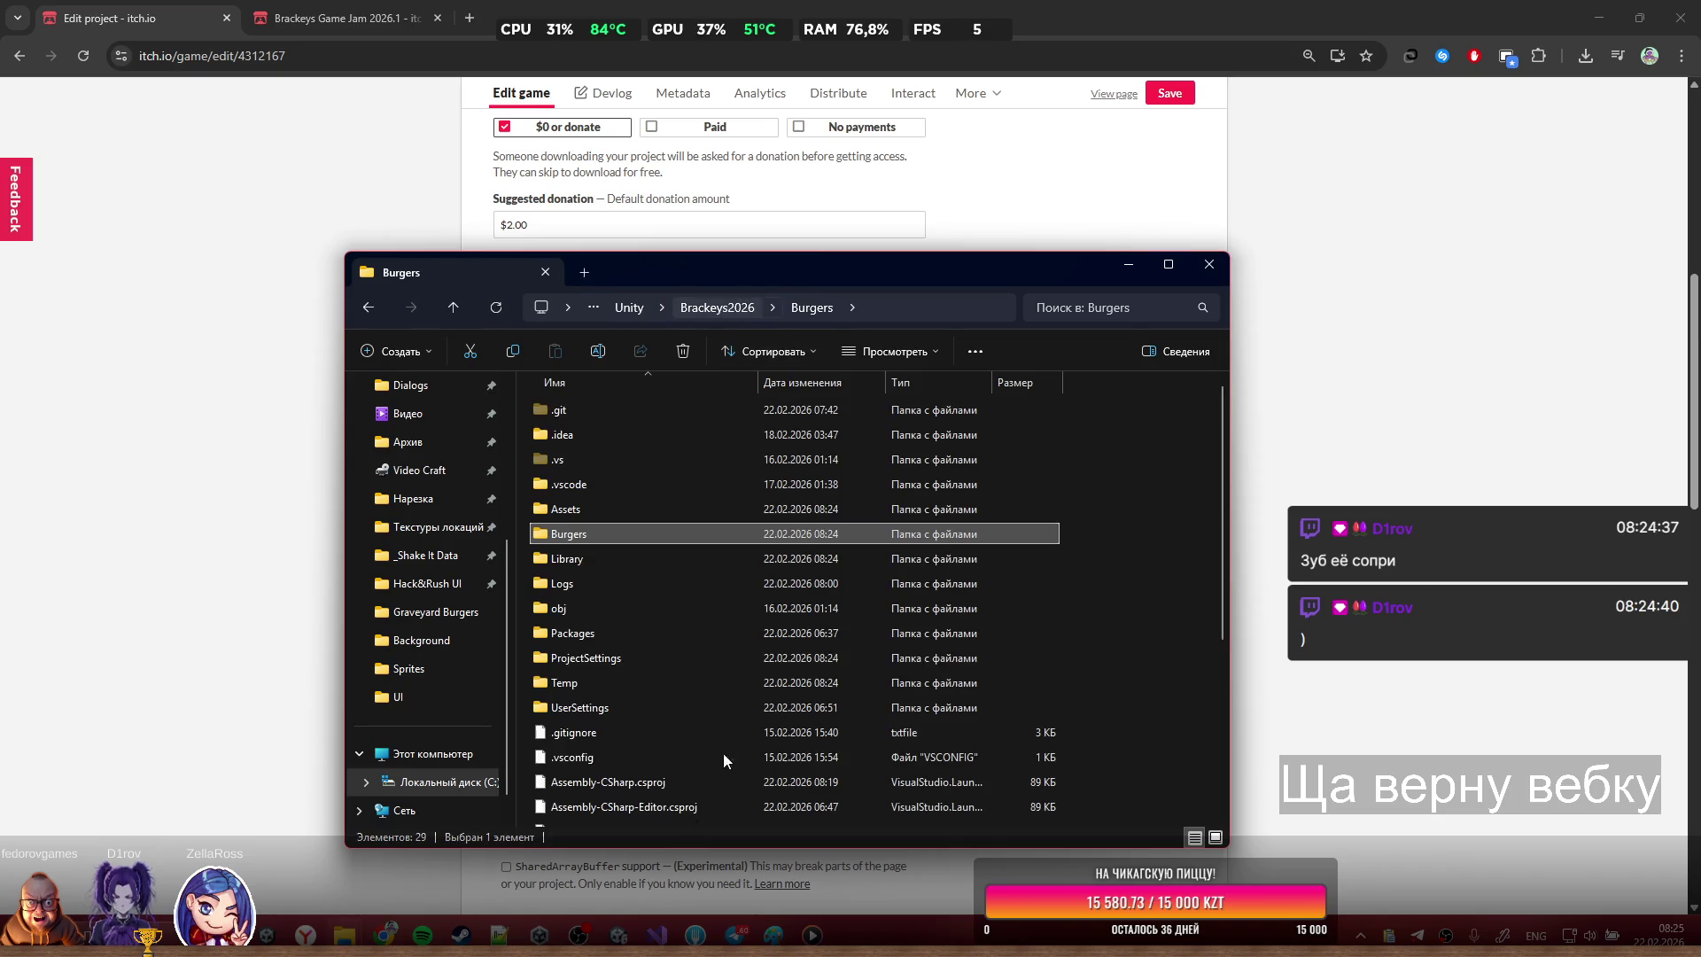
mouse_move(568, 533)
mouse_down()
mouse_move(620, 684)
mouse_move(635, 843)
mouse_move(609, 794)
mouse_up()
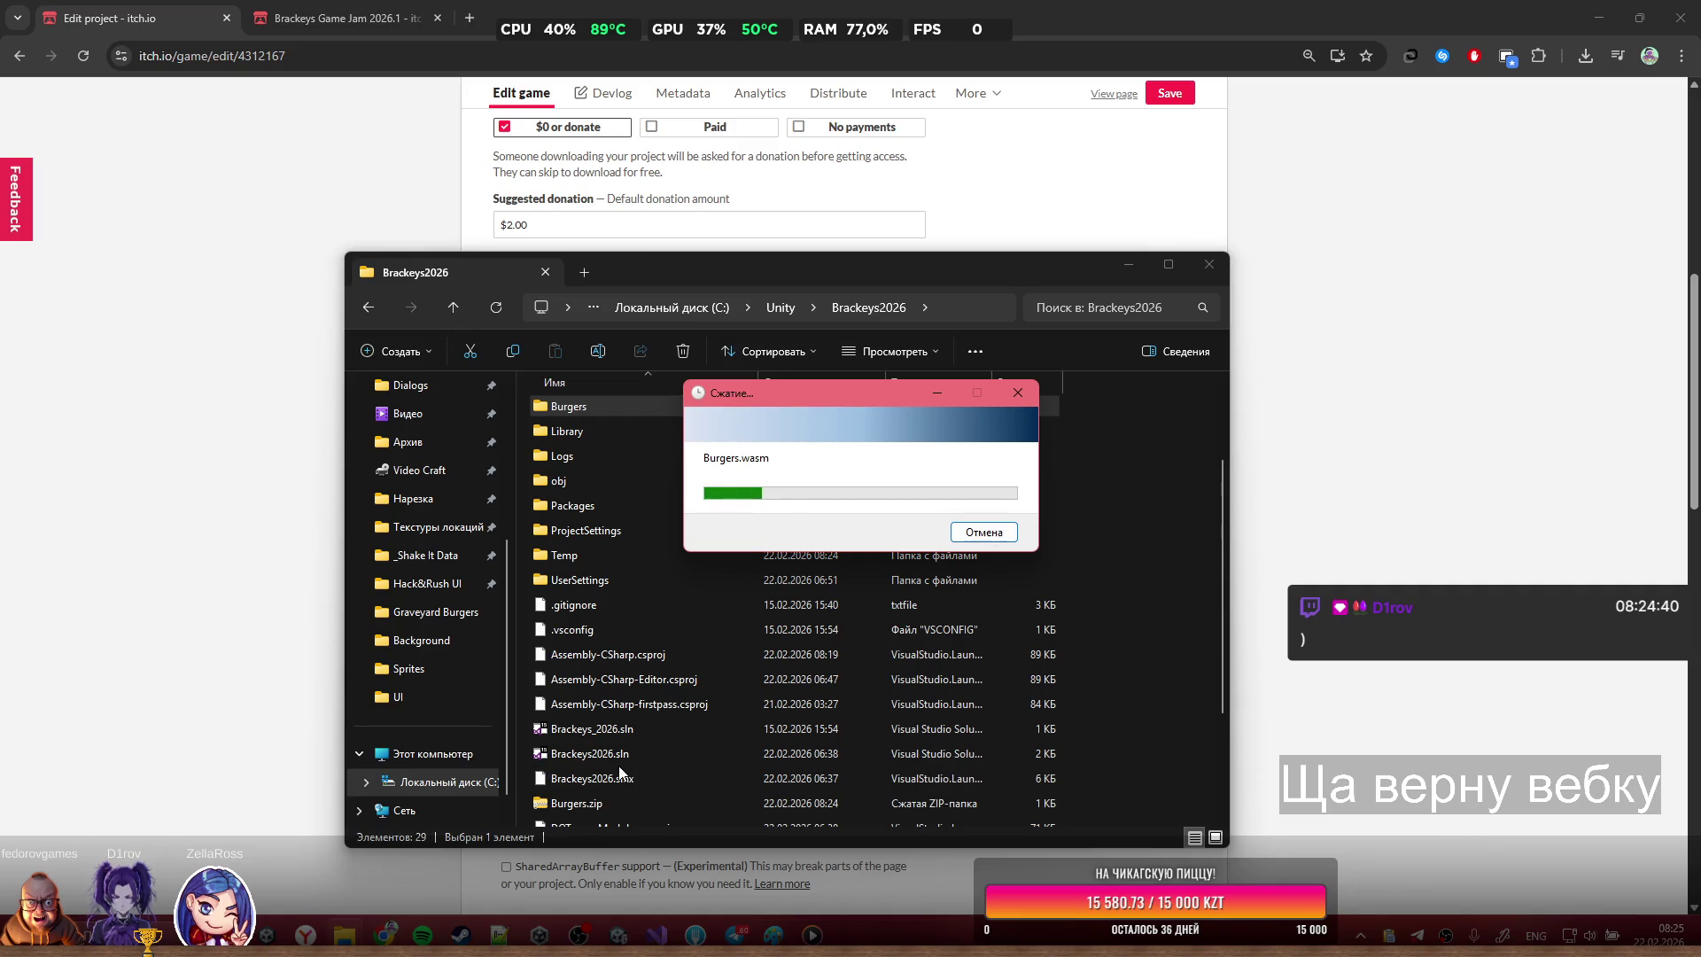
click(1335, 450)
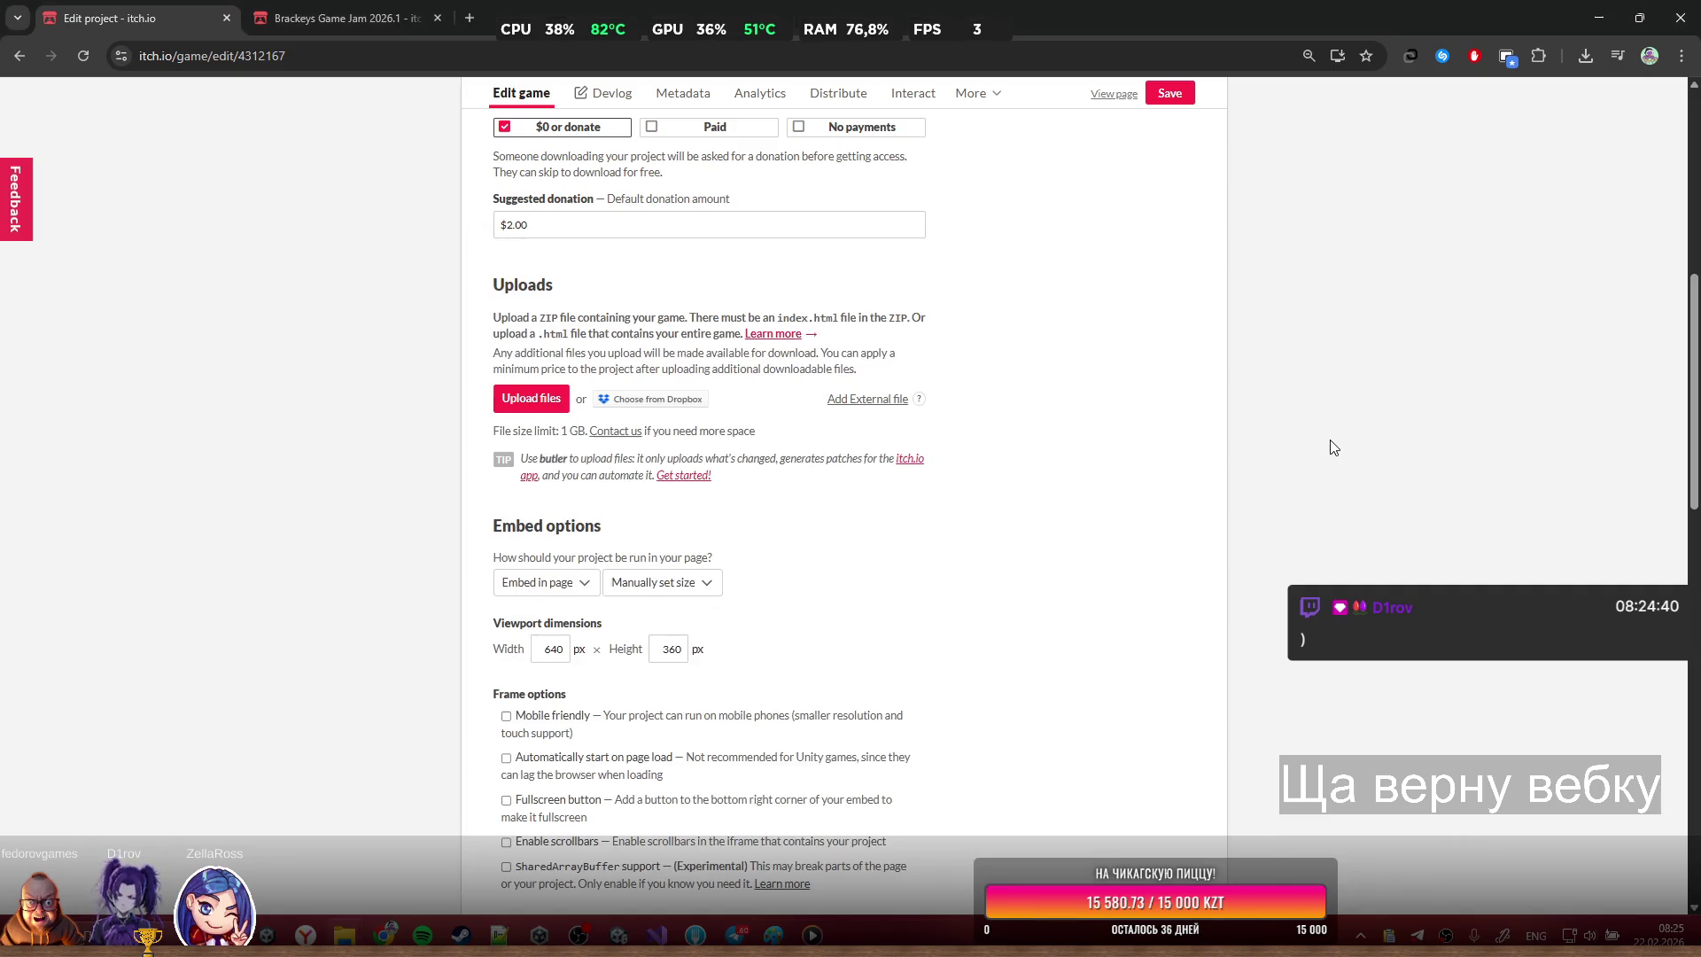
Start a file upload and point the picker at the copied C:\Unity\Brackeys2026 path
scroll(647, 333, up, 3)
scroll(620, 443, up, 5)
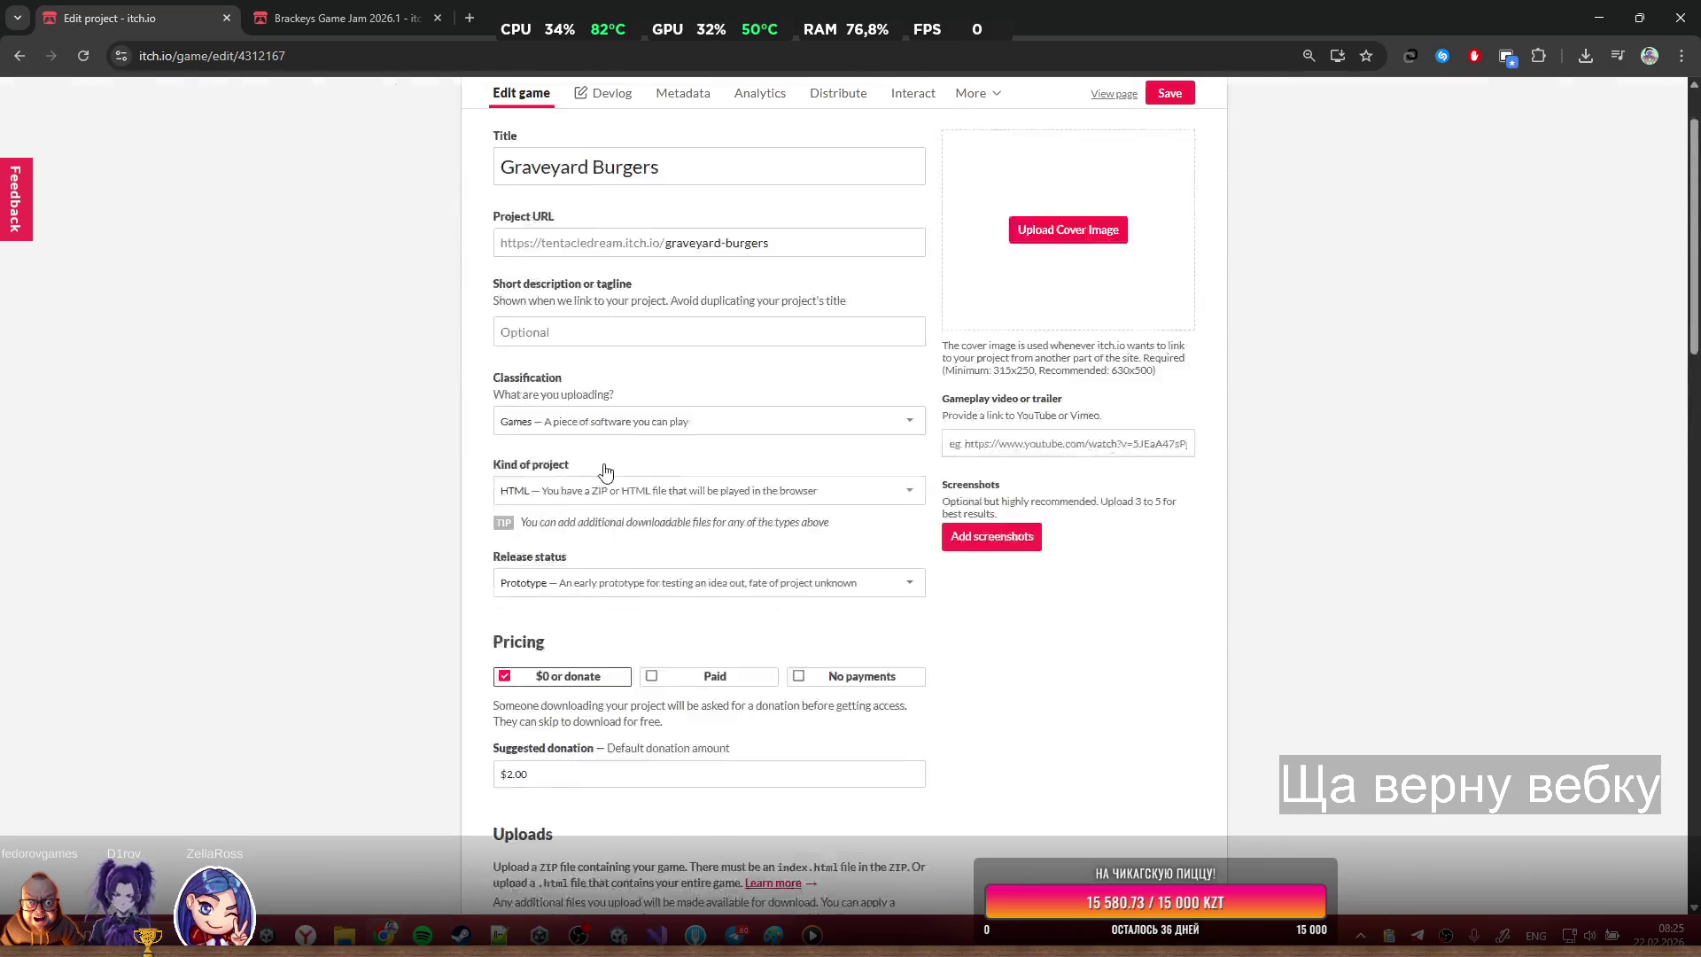
scroll(620, 443, down, 7)
click(531, 597)
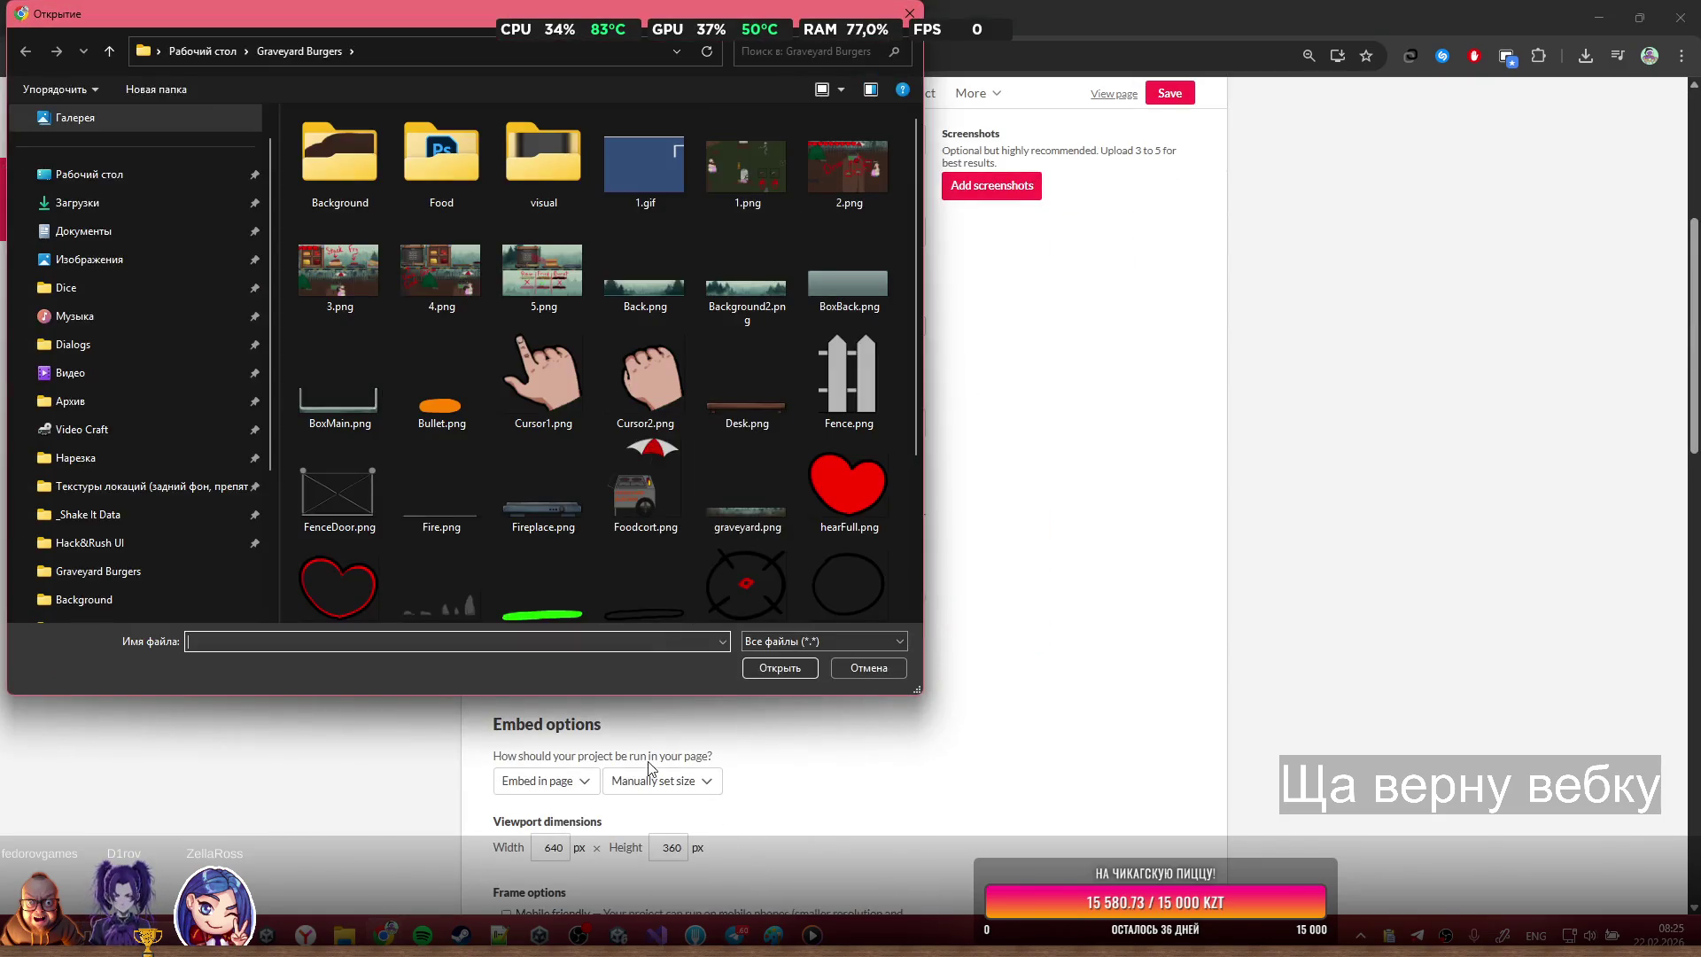
mouse_move(649, 928)
mouse_move(345, 935)
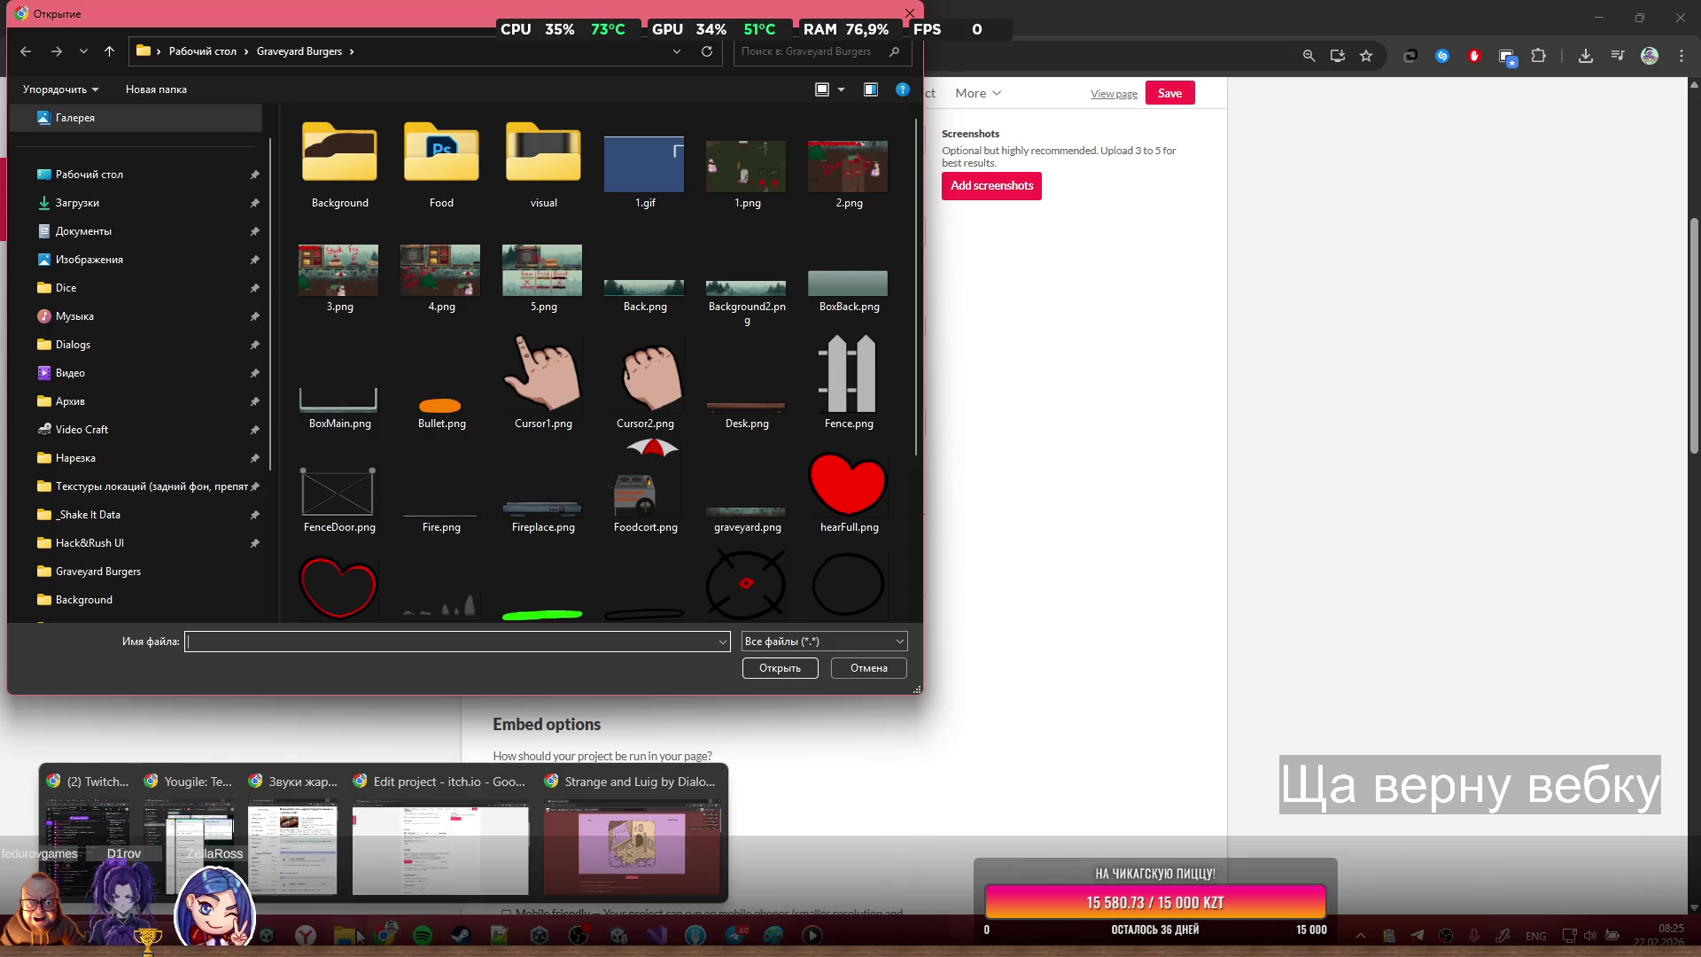
click(667, 849)
click(946, 317)
key(ctrl+c)
click(427, 53)
key(ctrl+v)
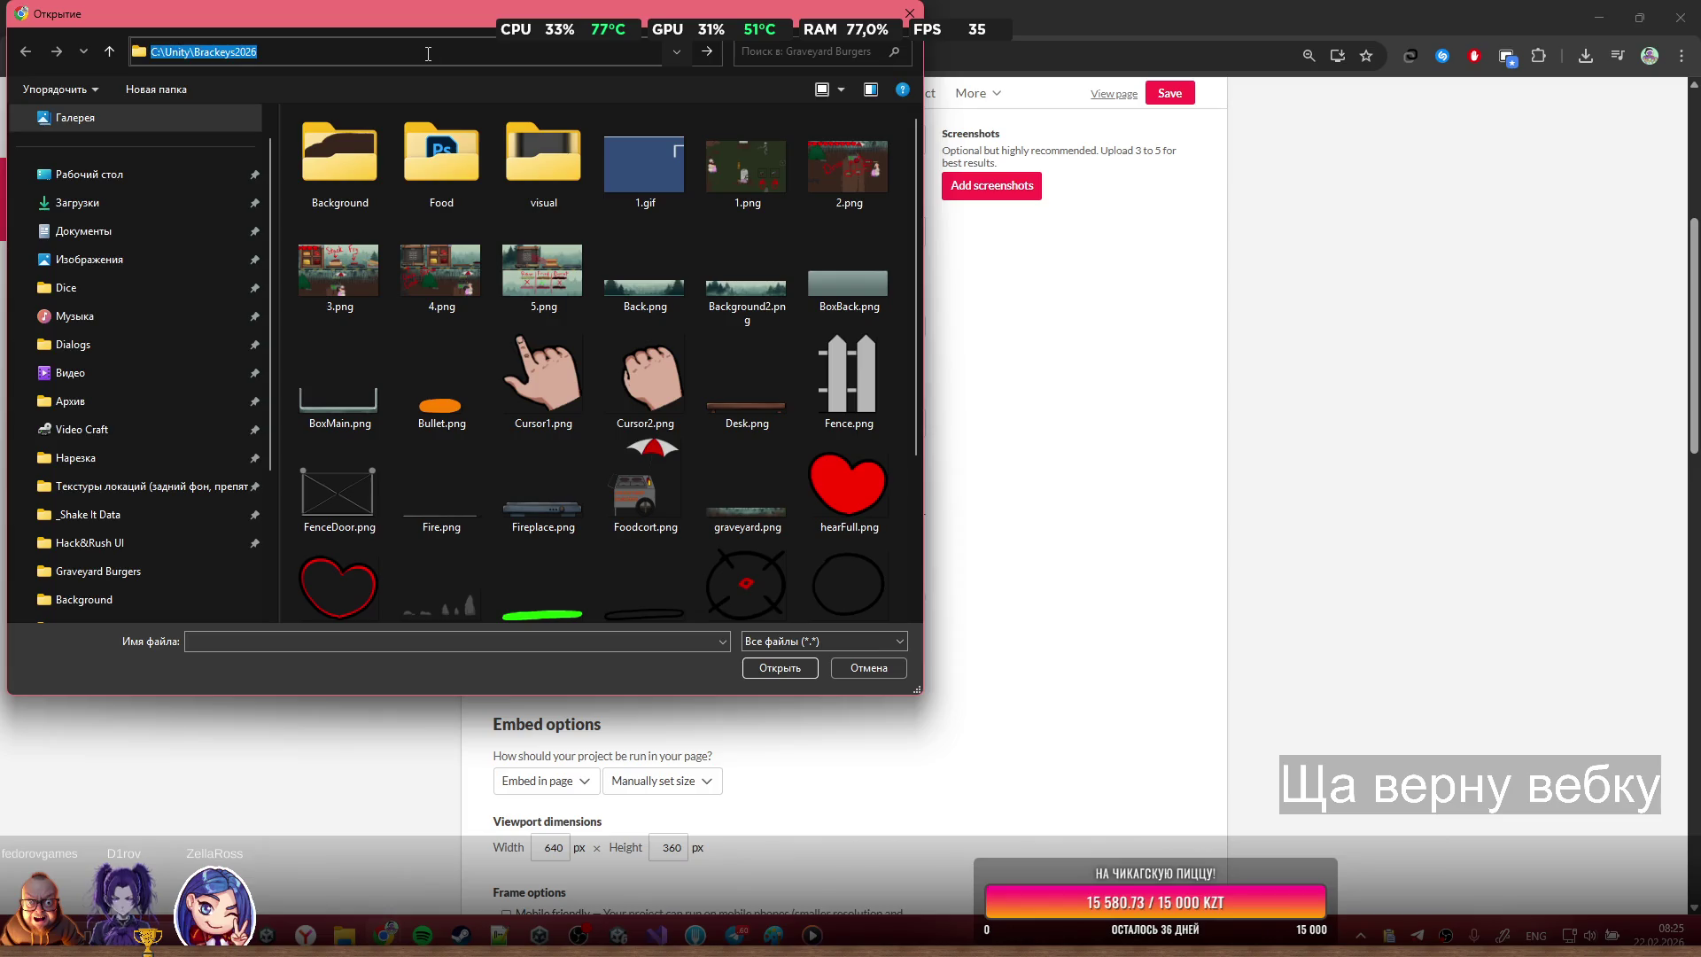
key(Return)
Upload Burgers.zip, mark it playable in the browser, and save the project as Public
scroll(549, 489, down, 3)
scroll(549, 487, up, 3)
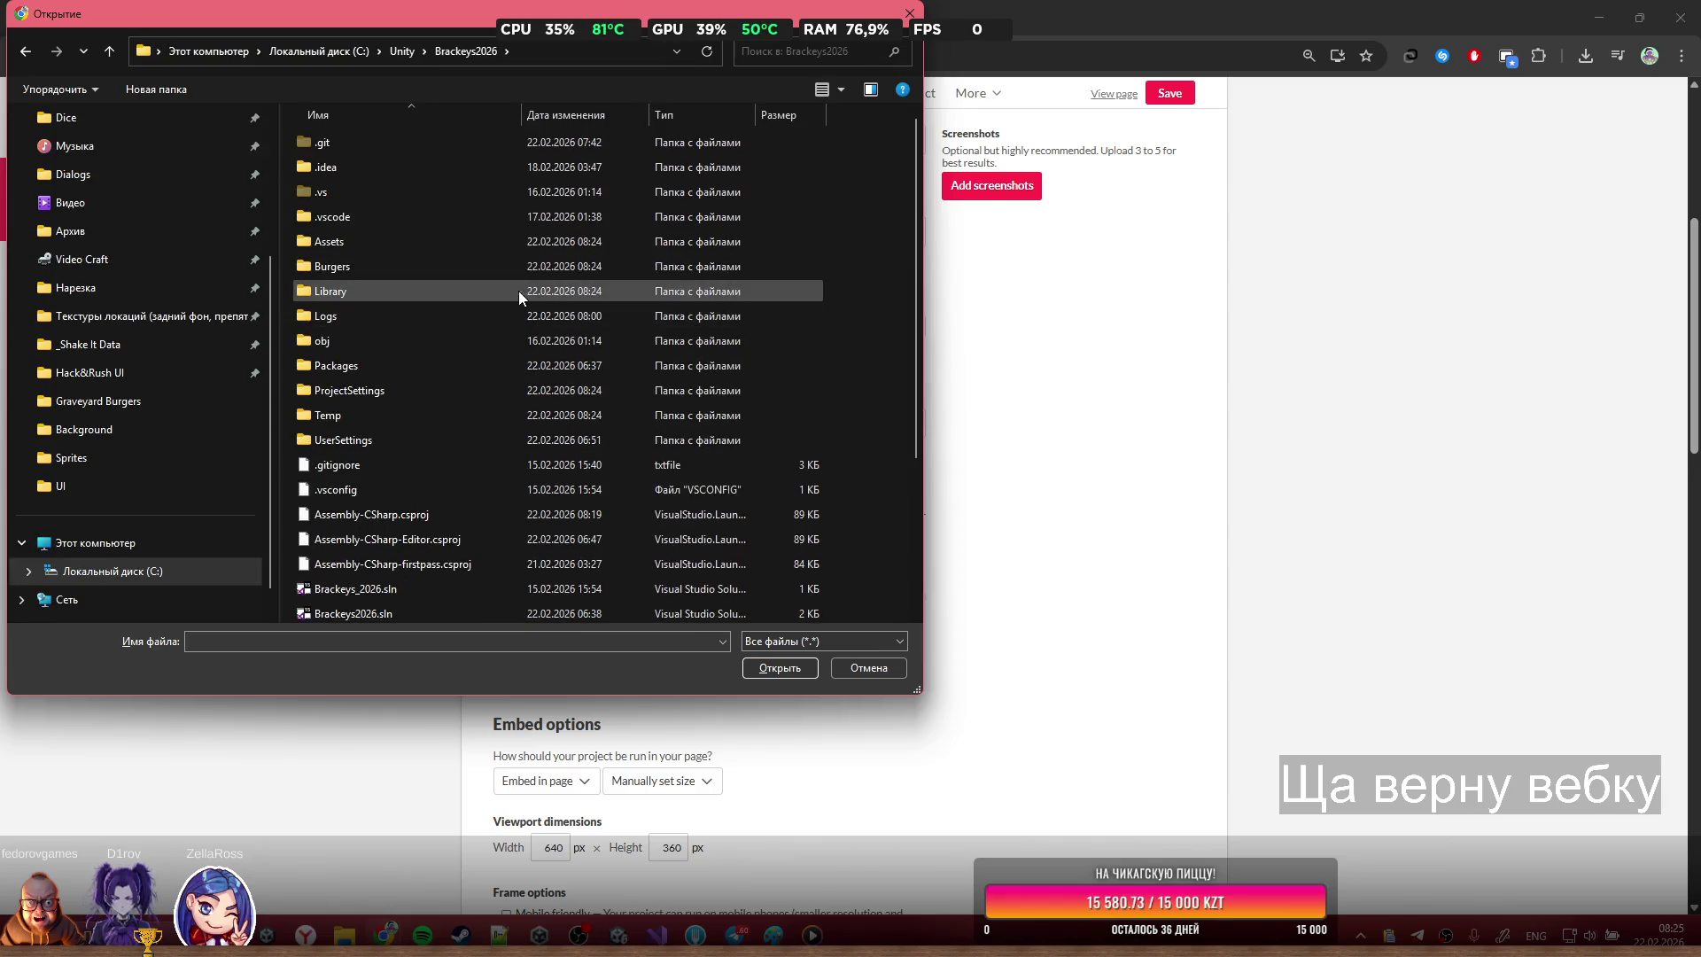
scroll(416, 423, down, 3)
double_click(414, 438)
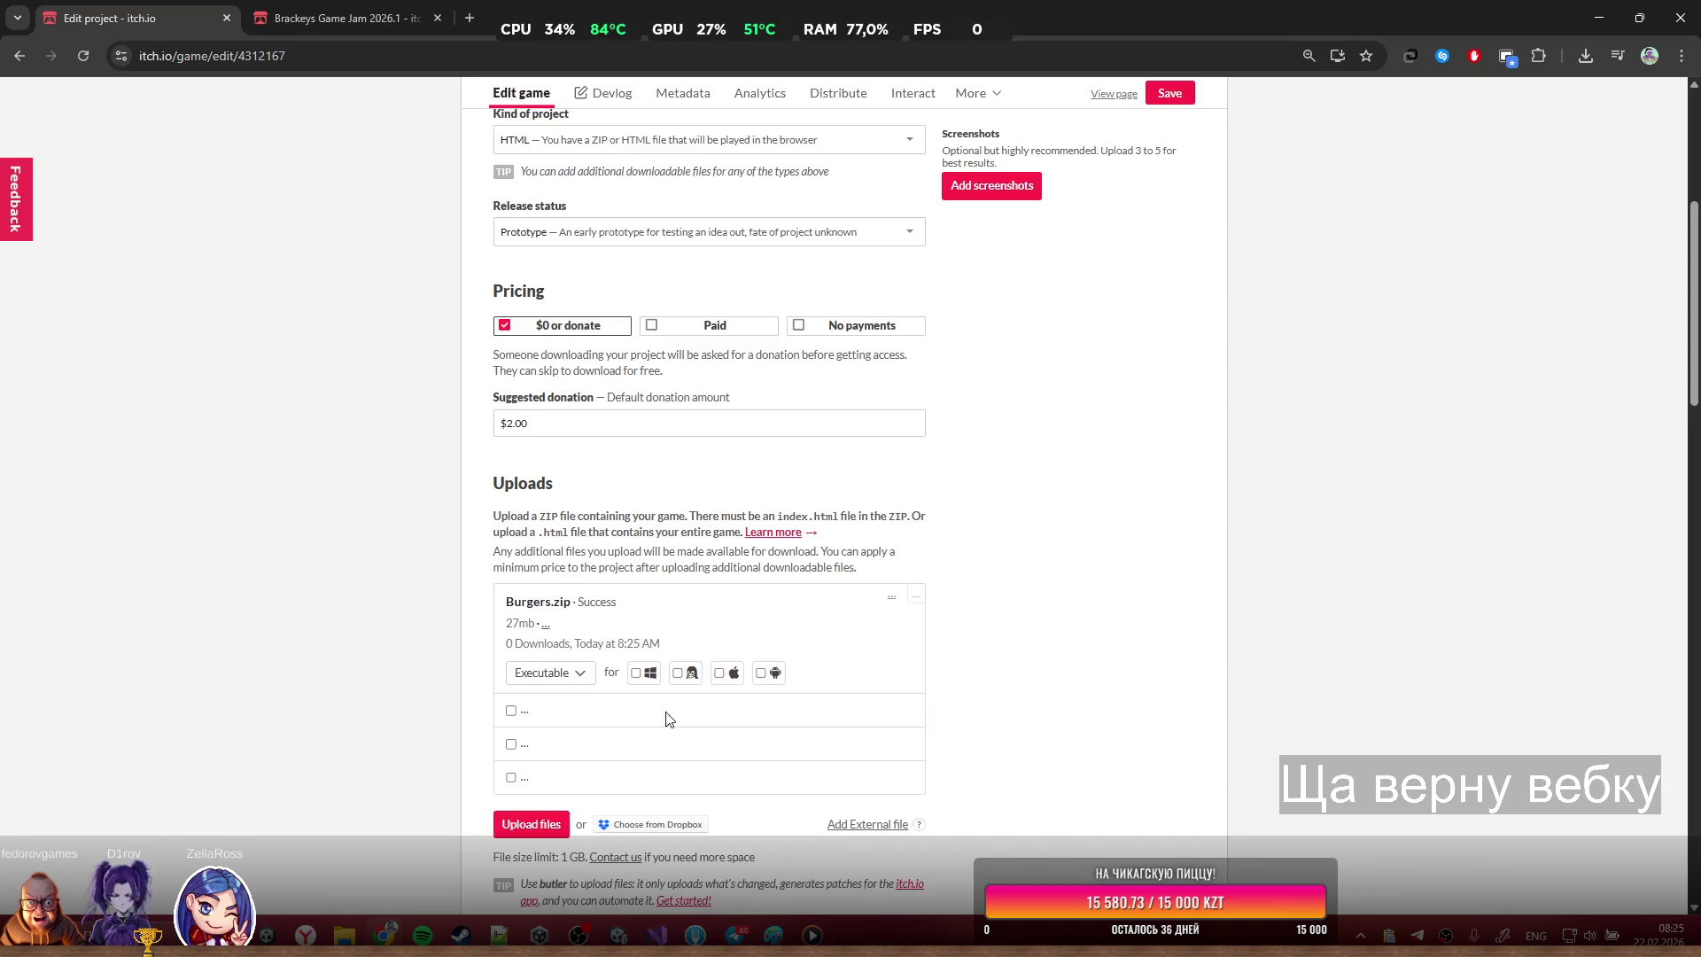
click(511, 744)
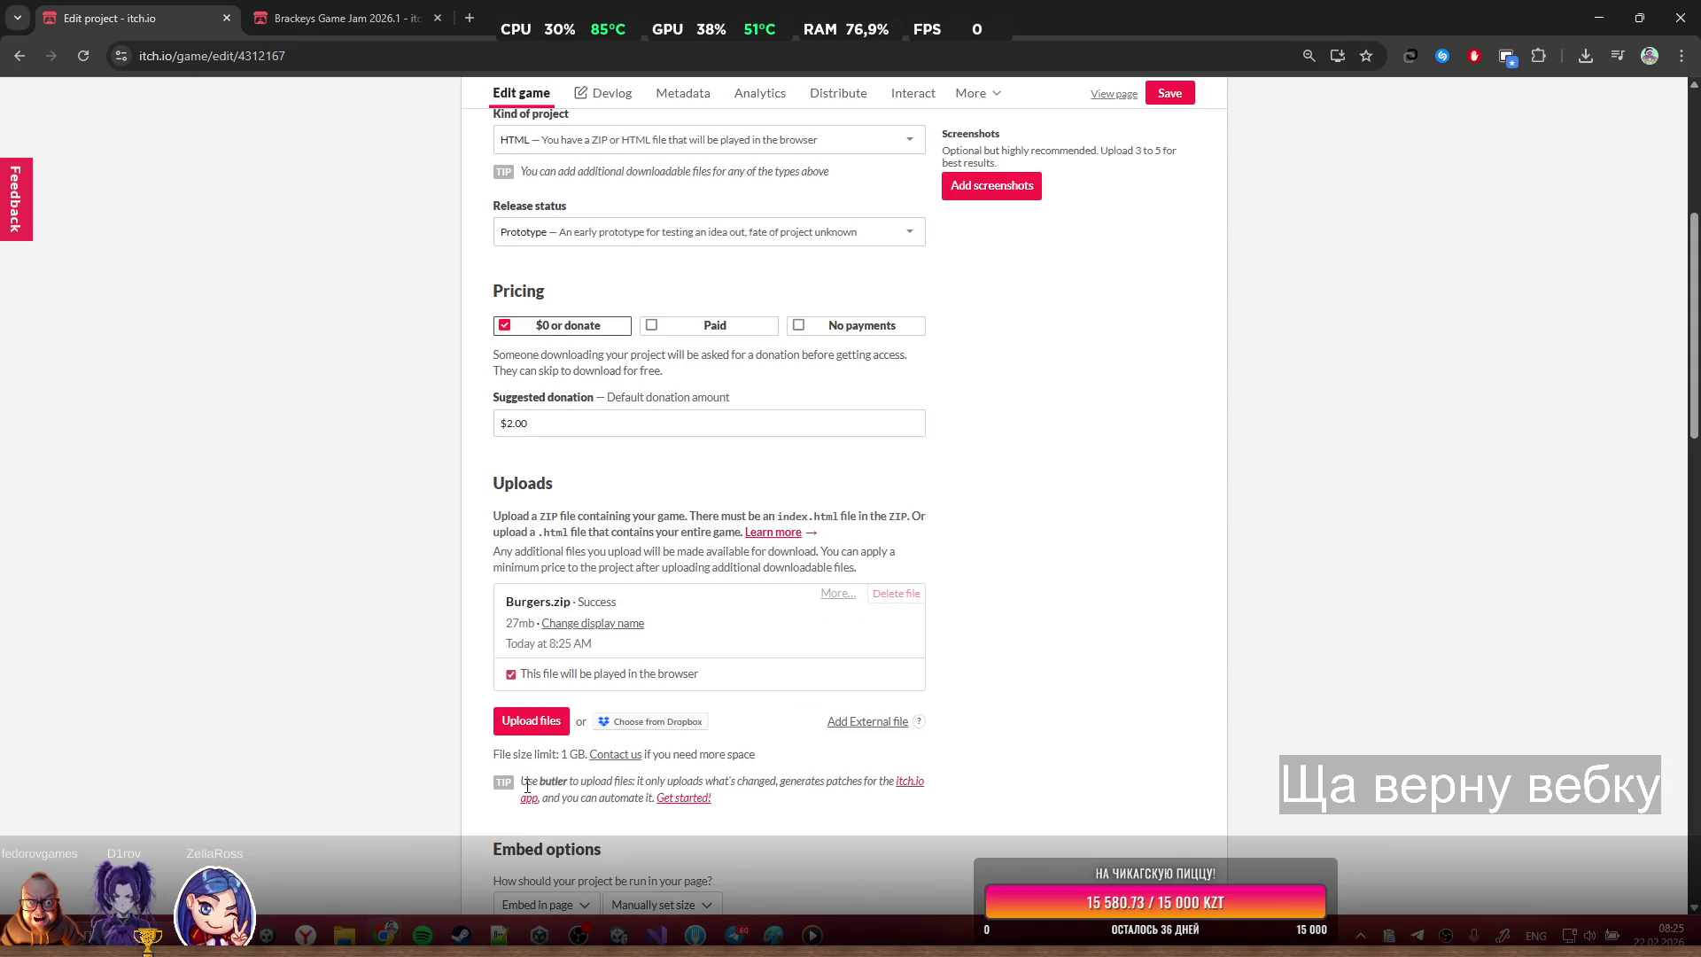
scroll(899, 668, down, 9)
scroll(1143, 168, up, 12)
click(1169, 93)
scroll(617, 730, down, 15)
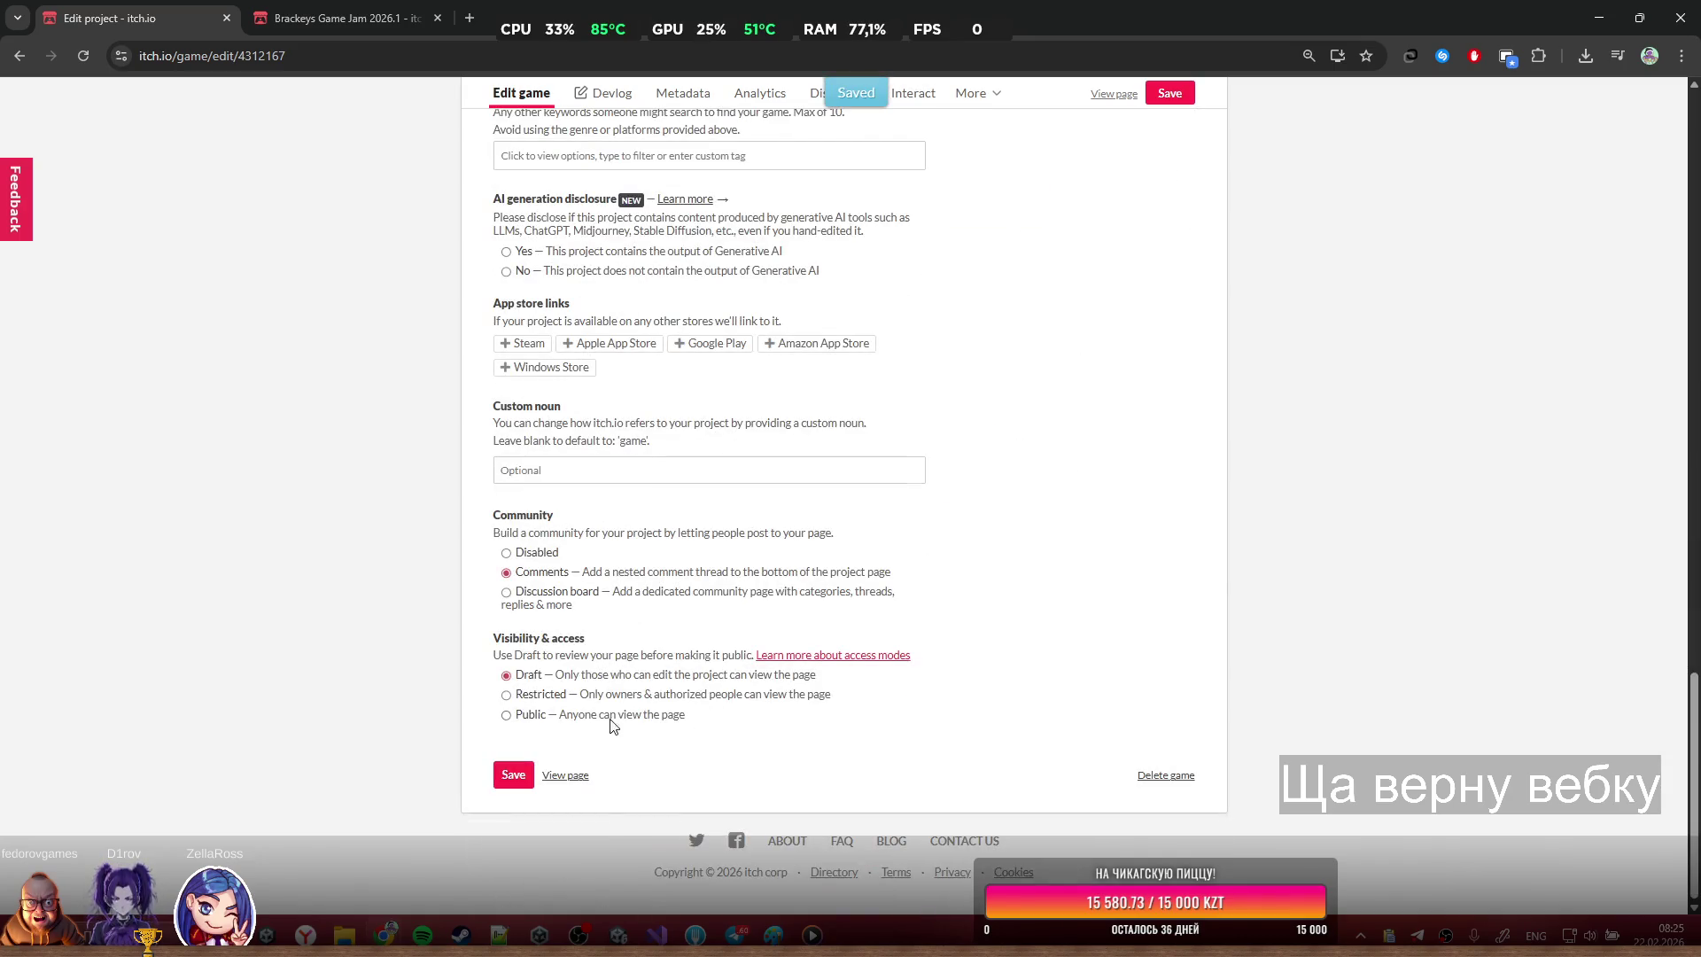
key(ctrl+l)
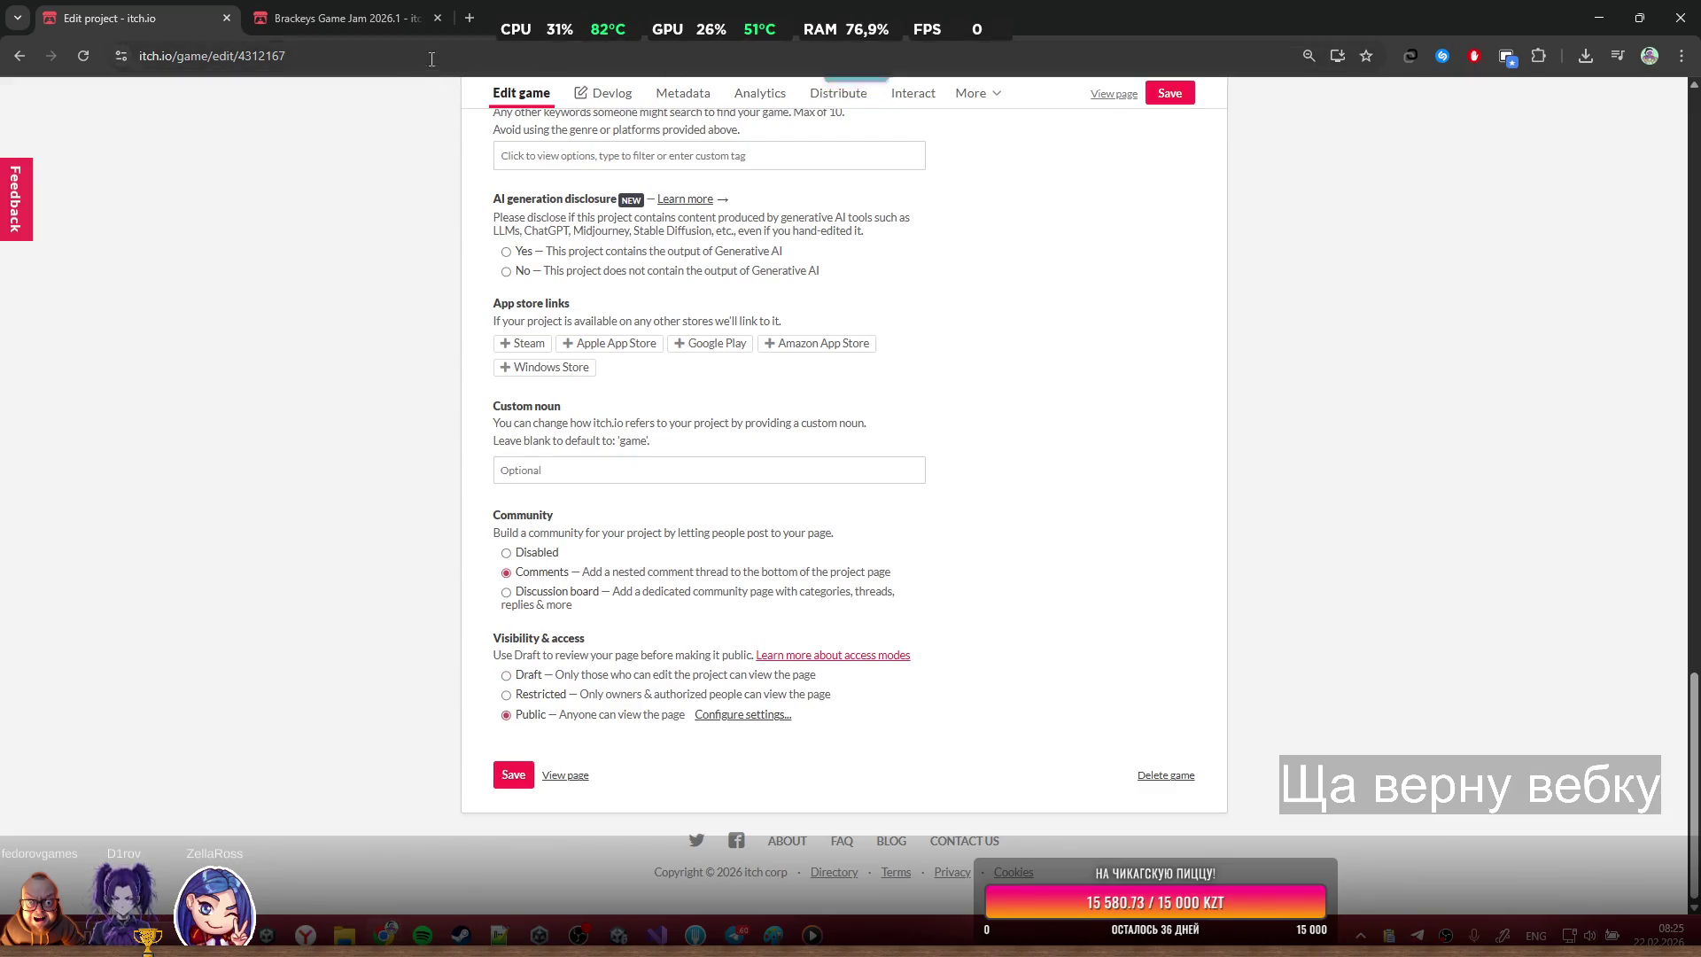
key(Return)
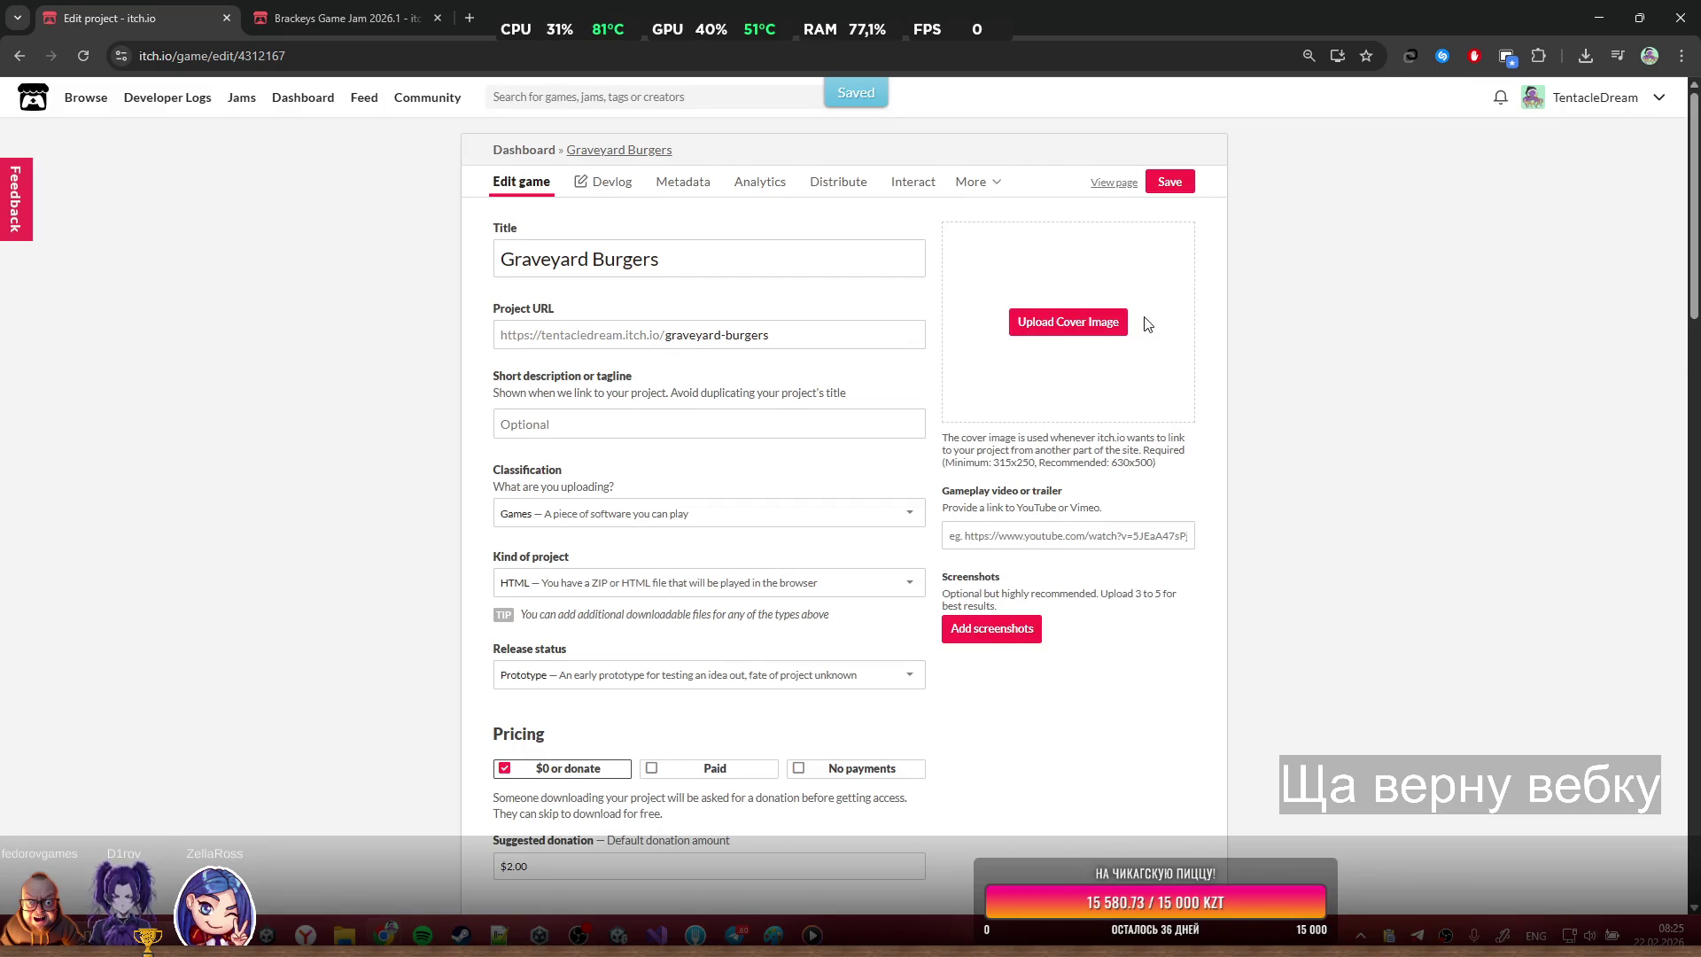
click(1115, 184)
click(559, 52)
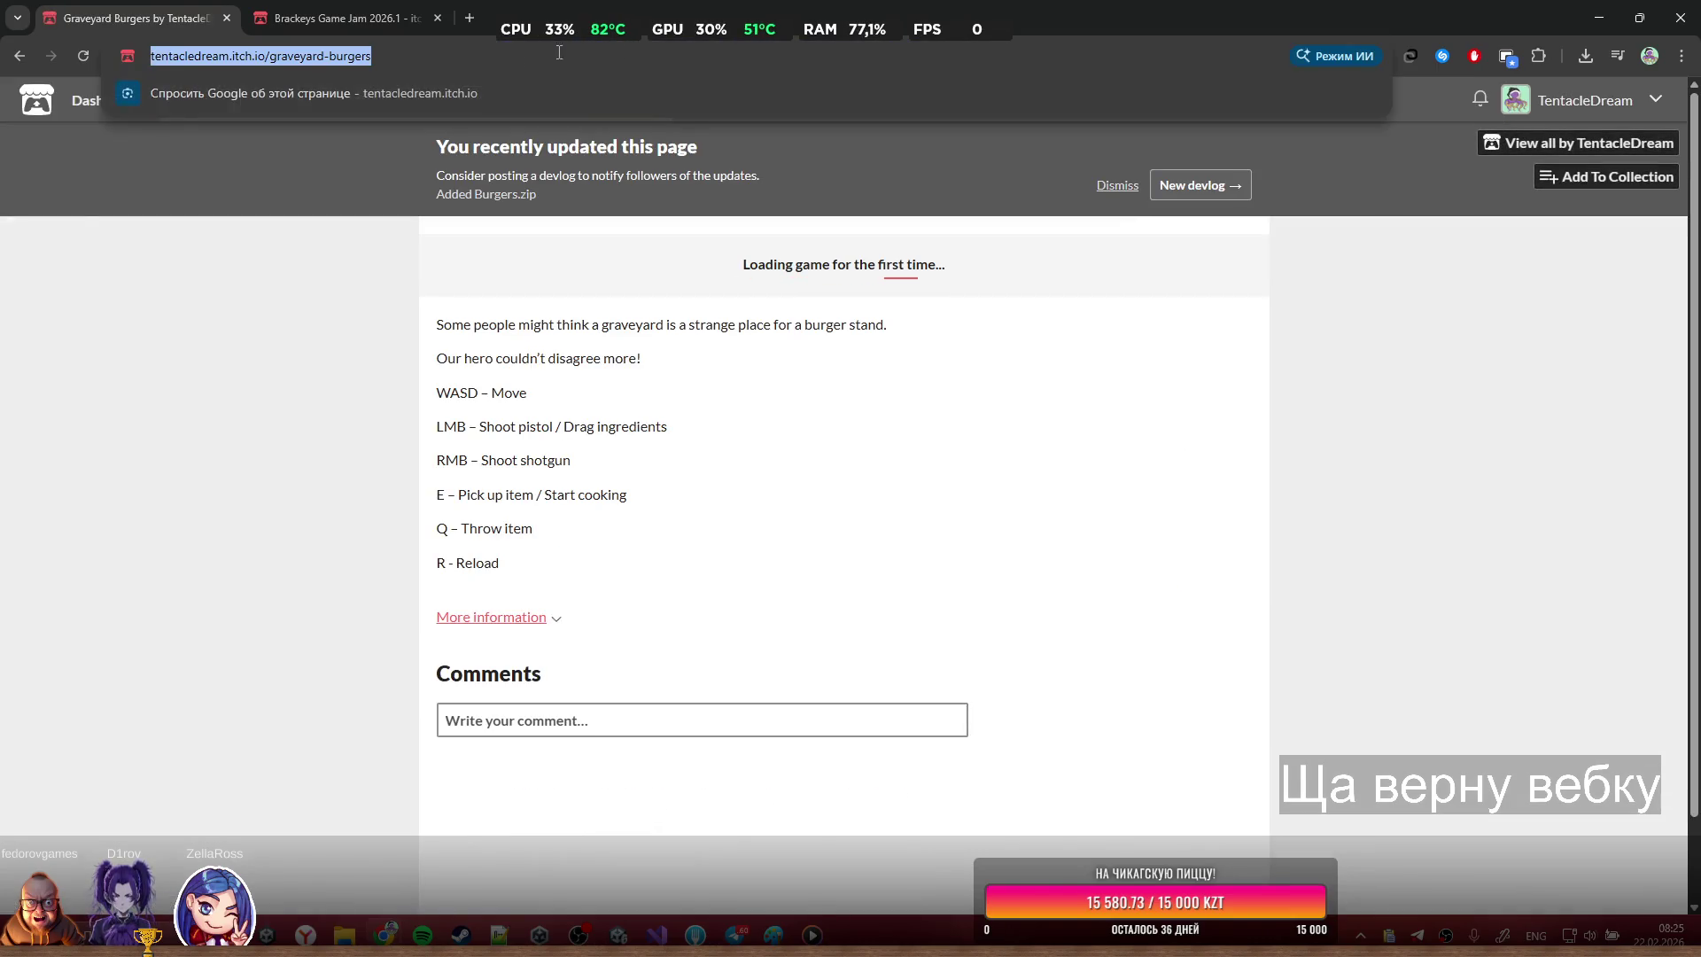
key(alt+Tab)
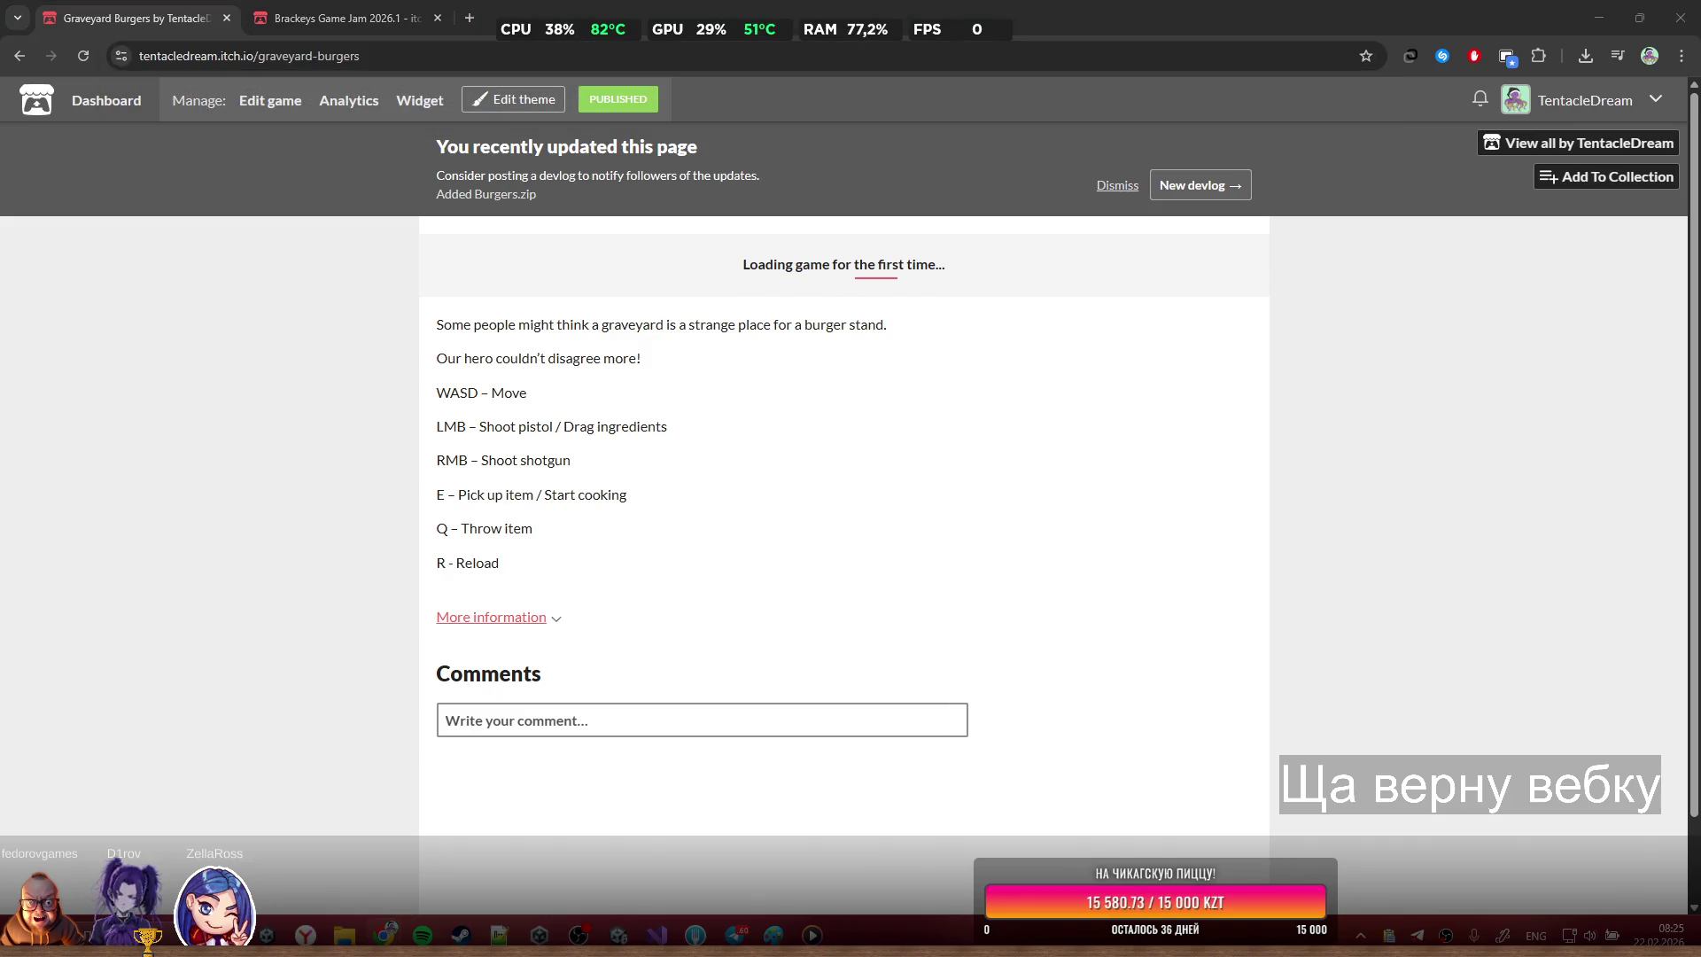
click(888, 390)
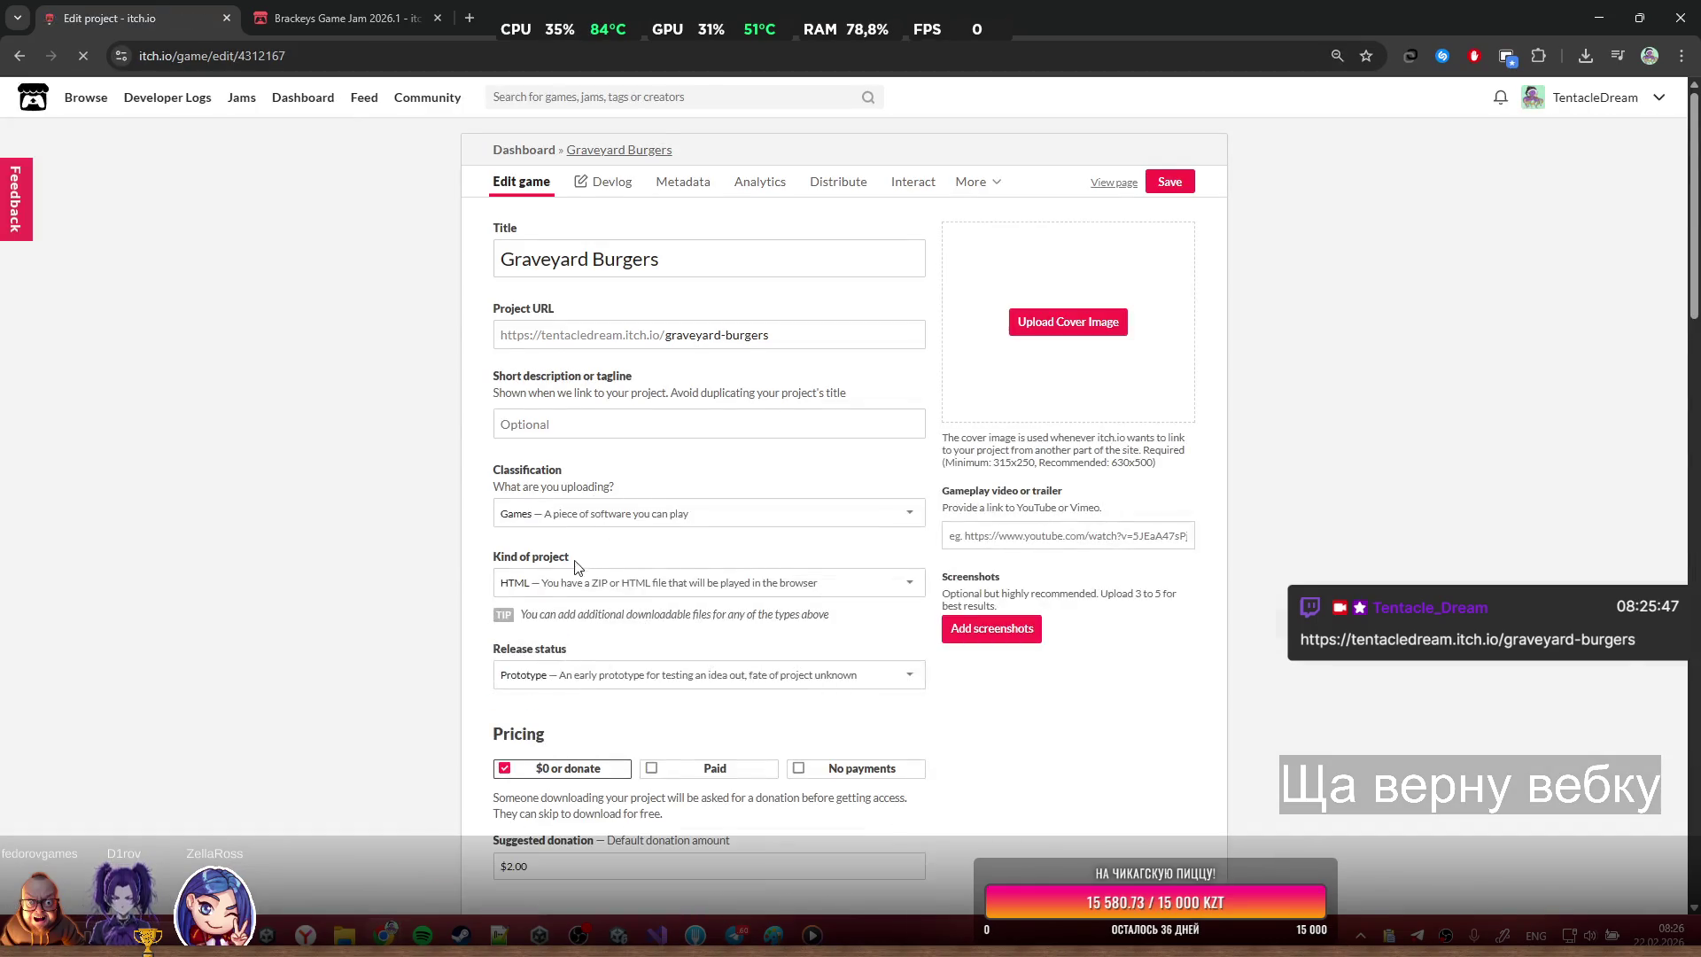
Set the embed viewport to 1280 × 750 px and save the change
scroll(591, 600, down, 4)
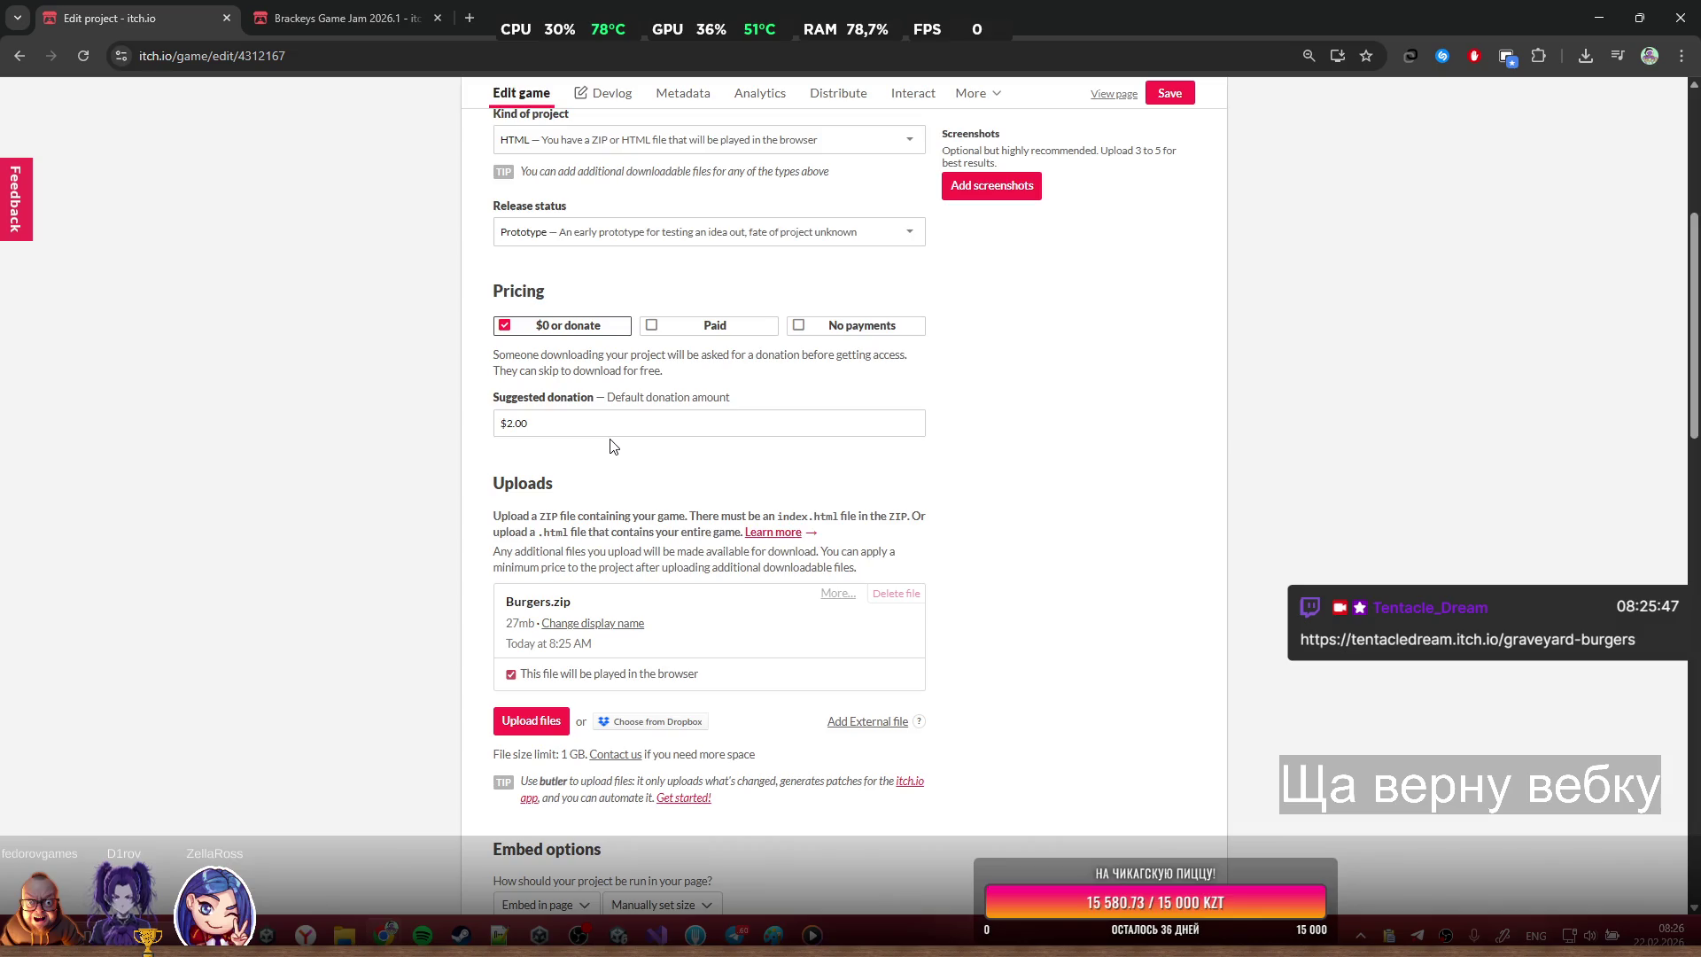
scroll(614, 445, down, 5)
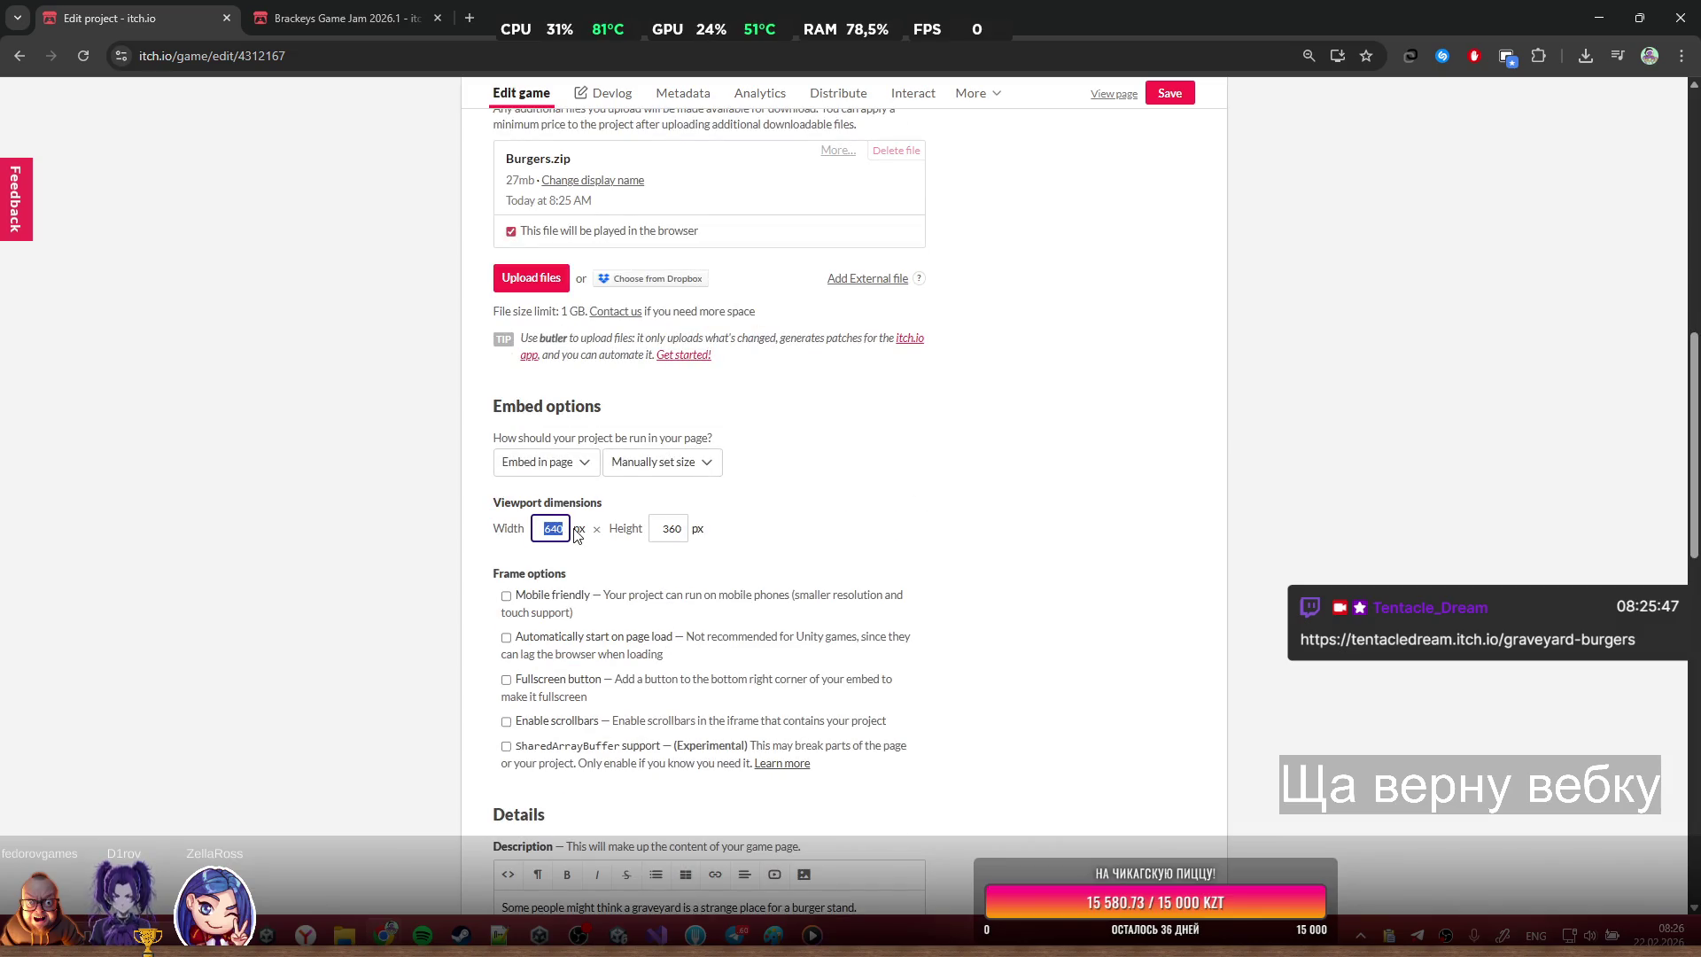
text(1280)
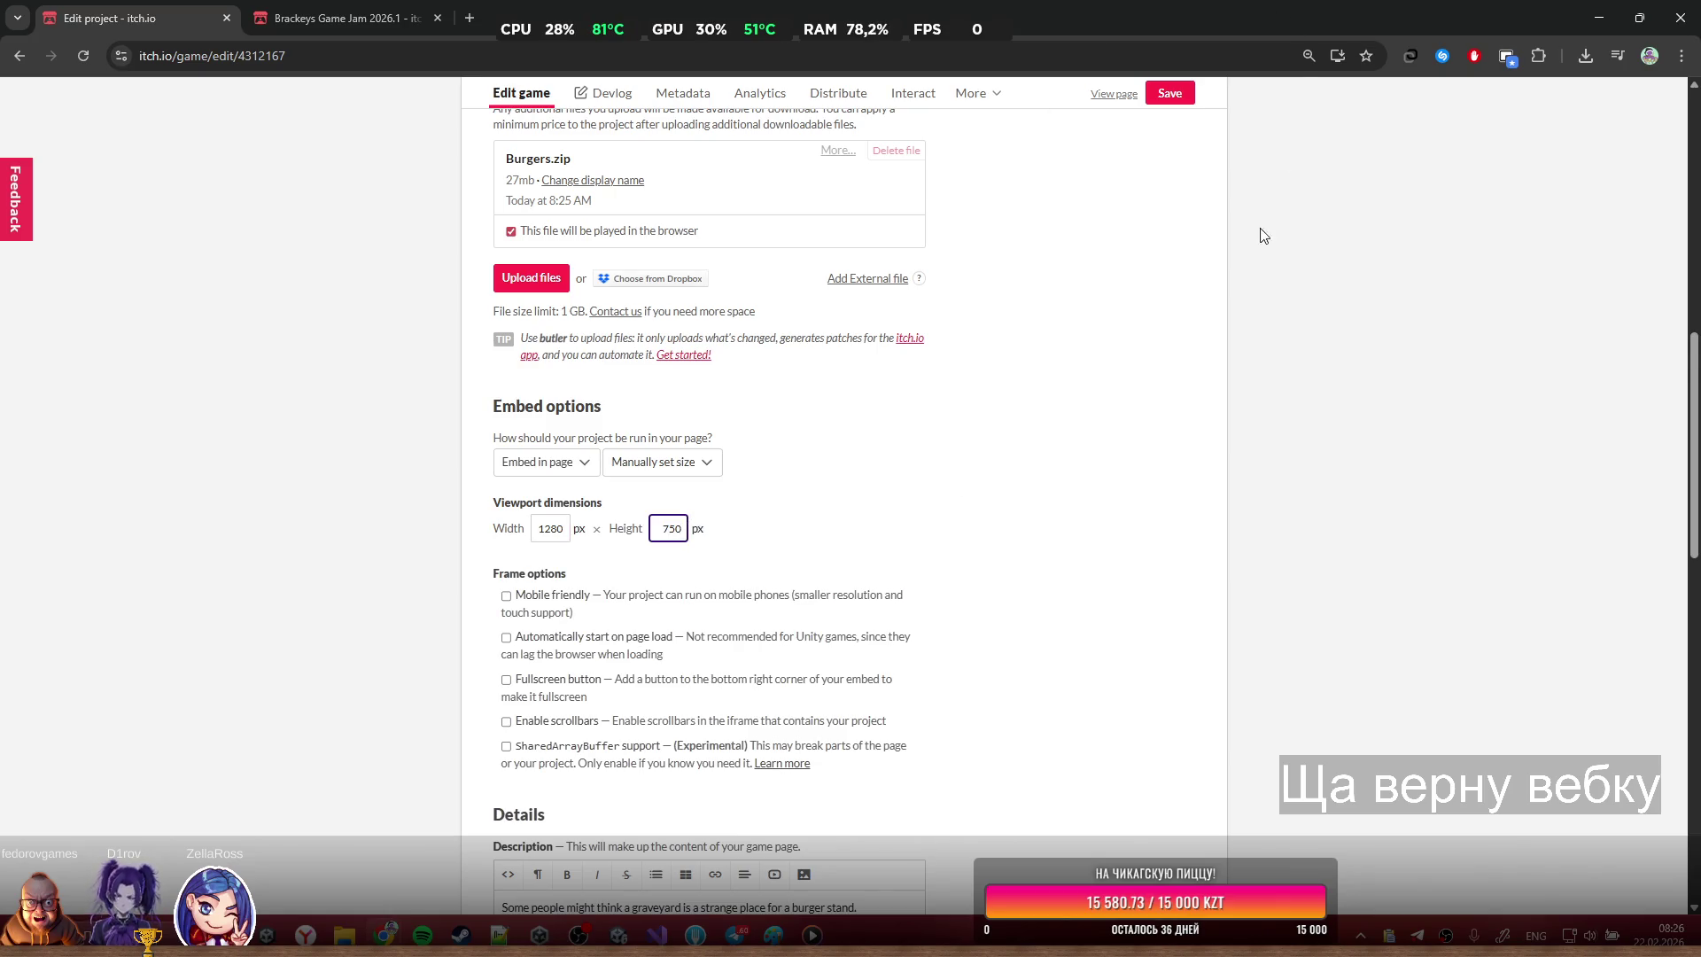
click(1168, 97)
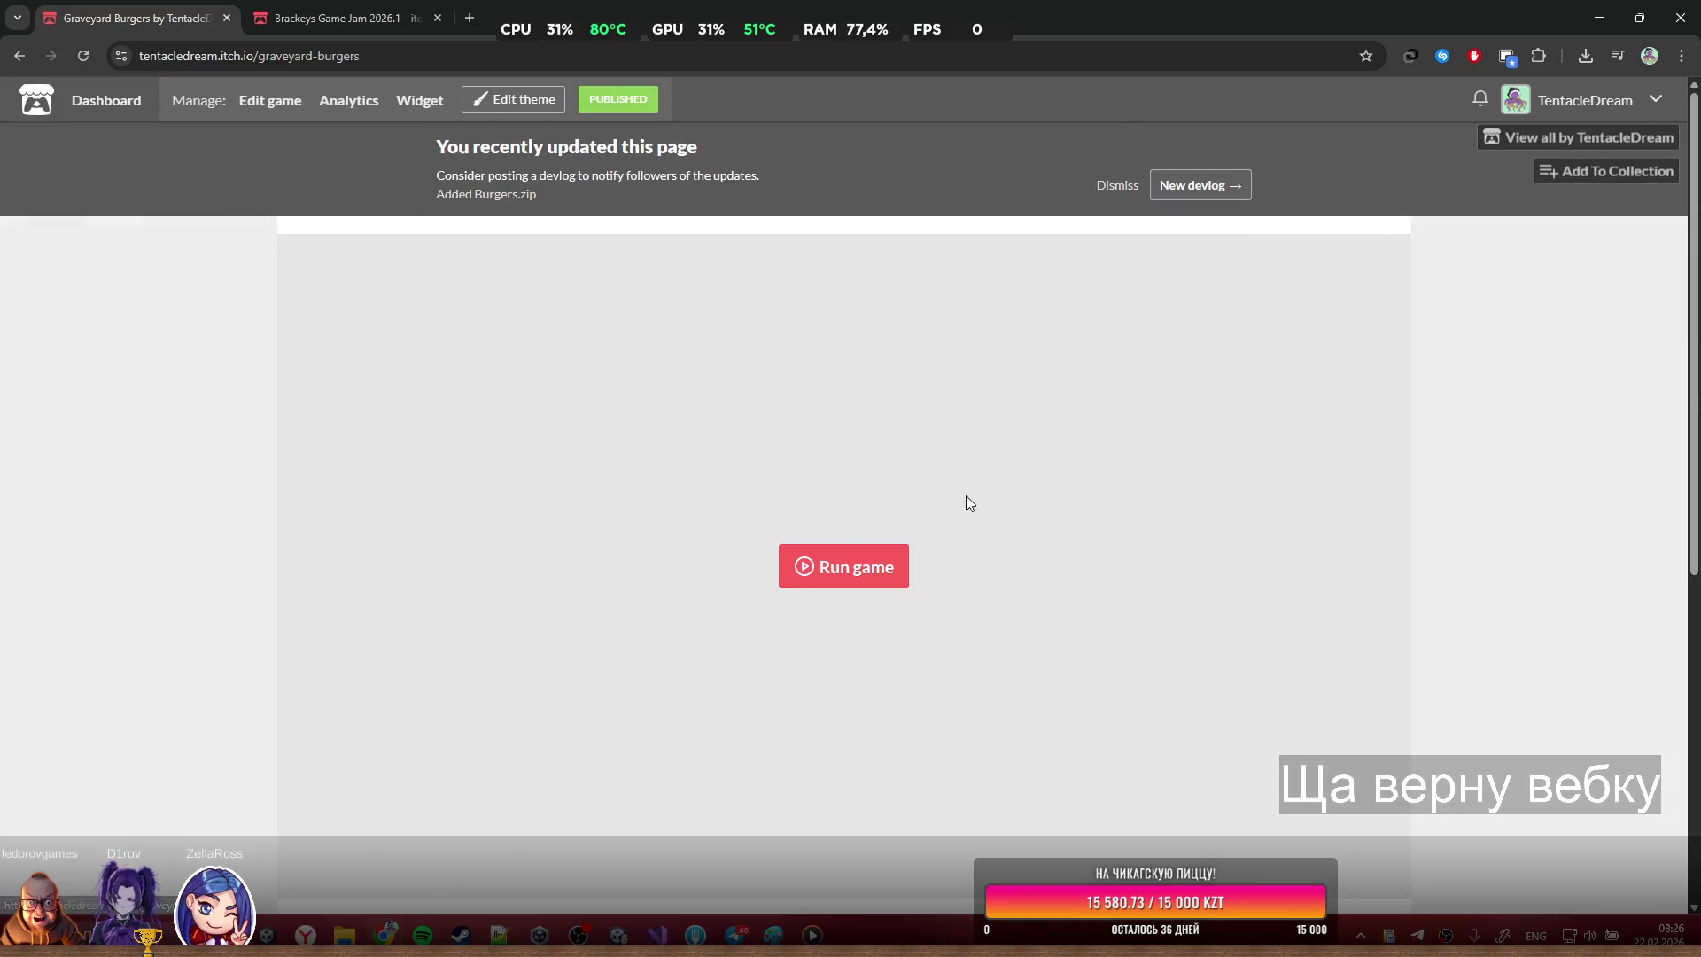
Launch Graveyard Burgers, click through the tutorial tips up to Earn $50, and start the game
click(884, 573)
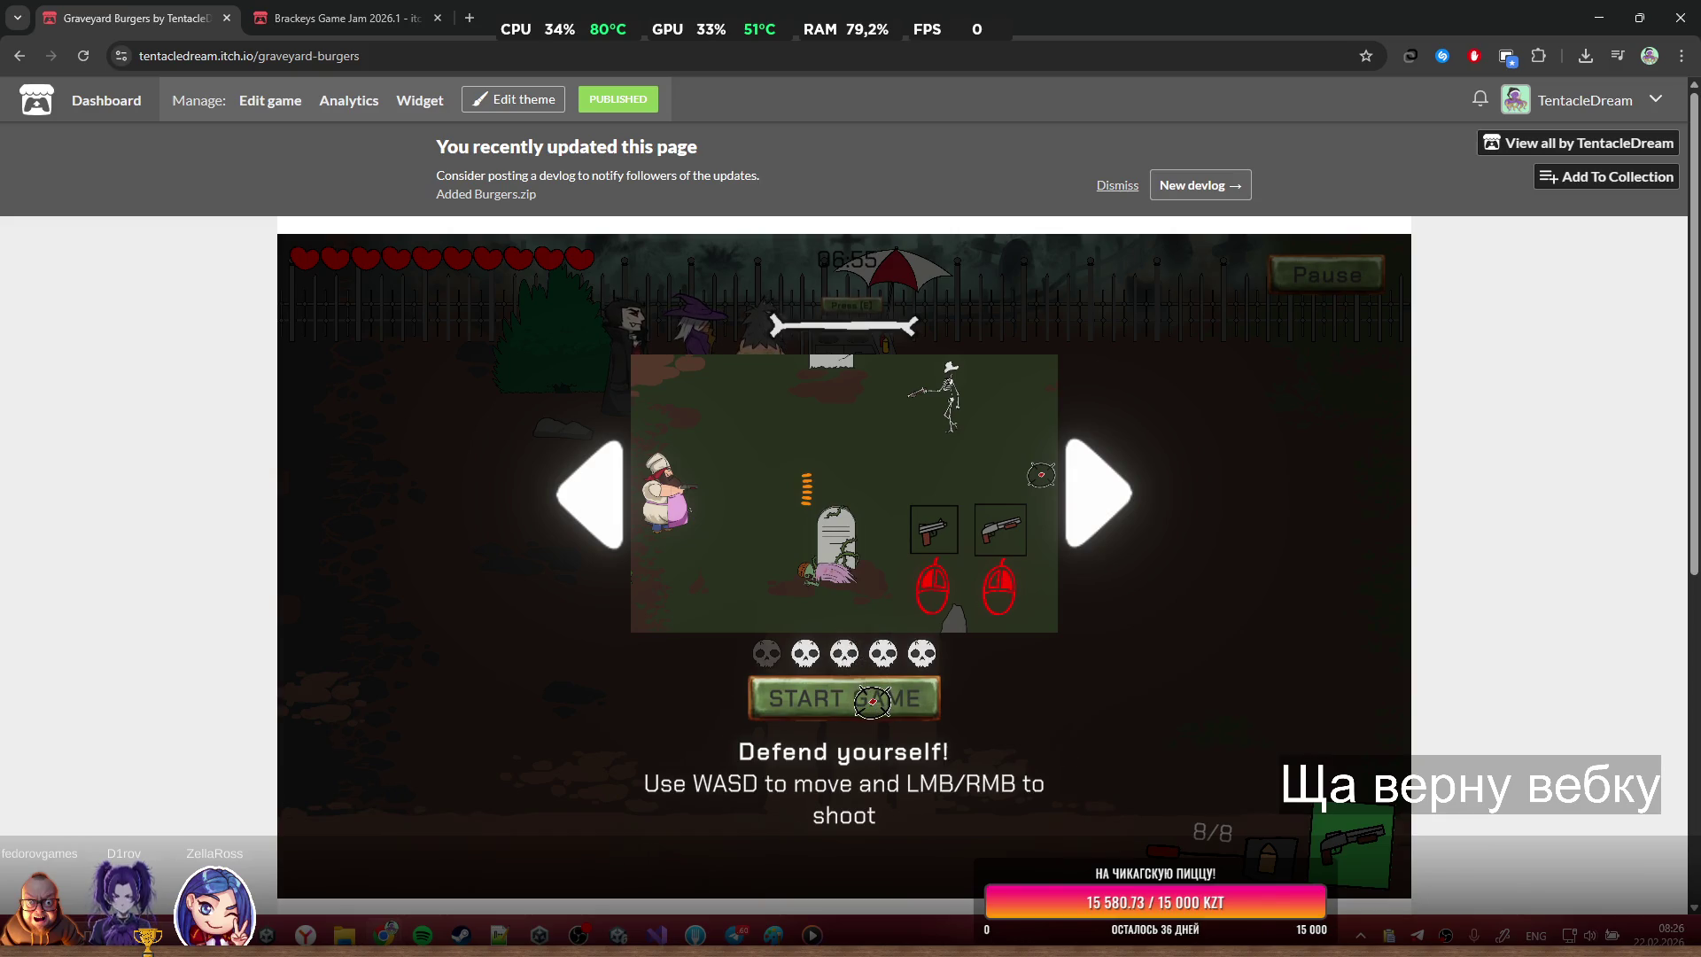
click(1093, 487)
click(1092, 486)
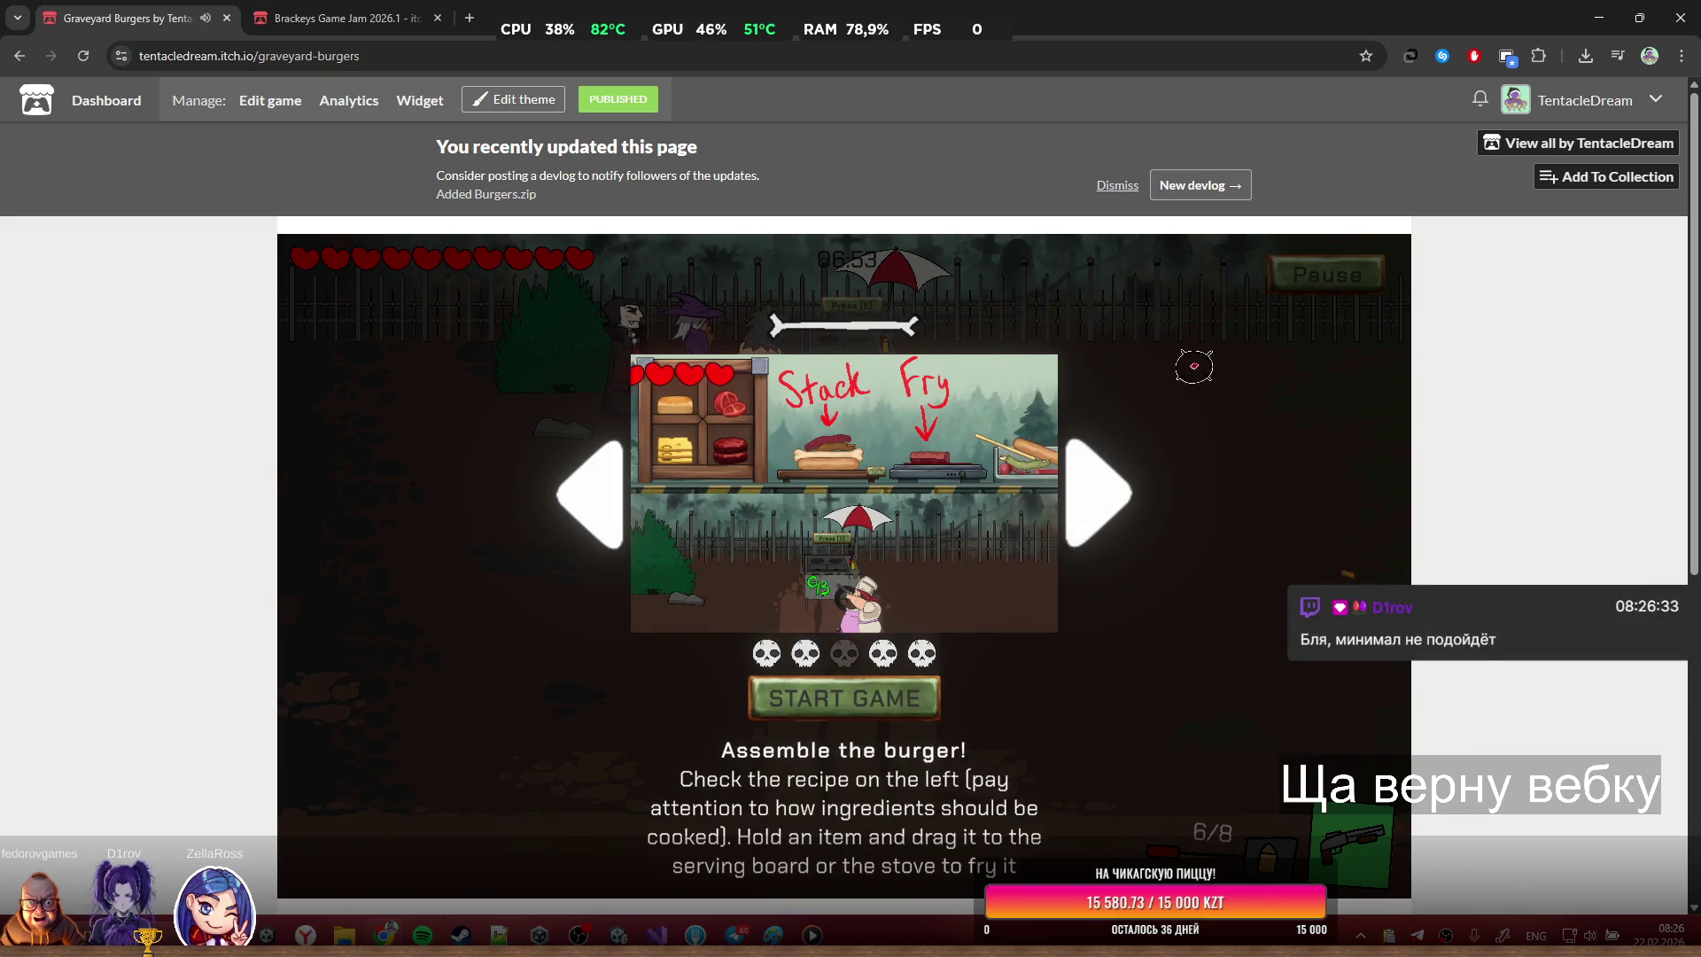
click(1124, 479)
click(1098, 483)
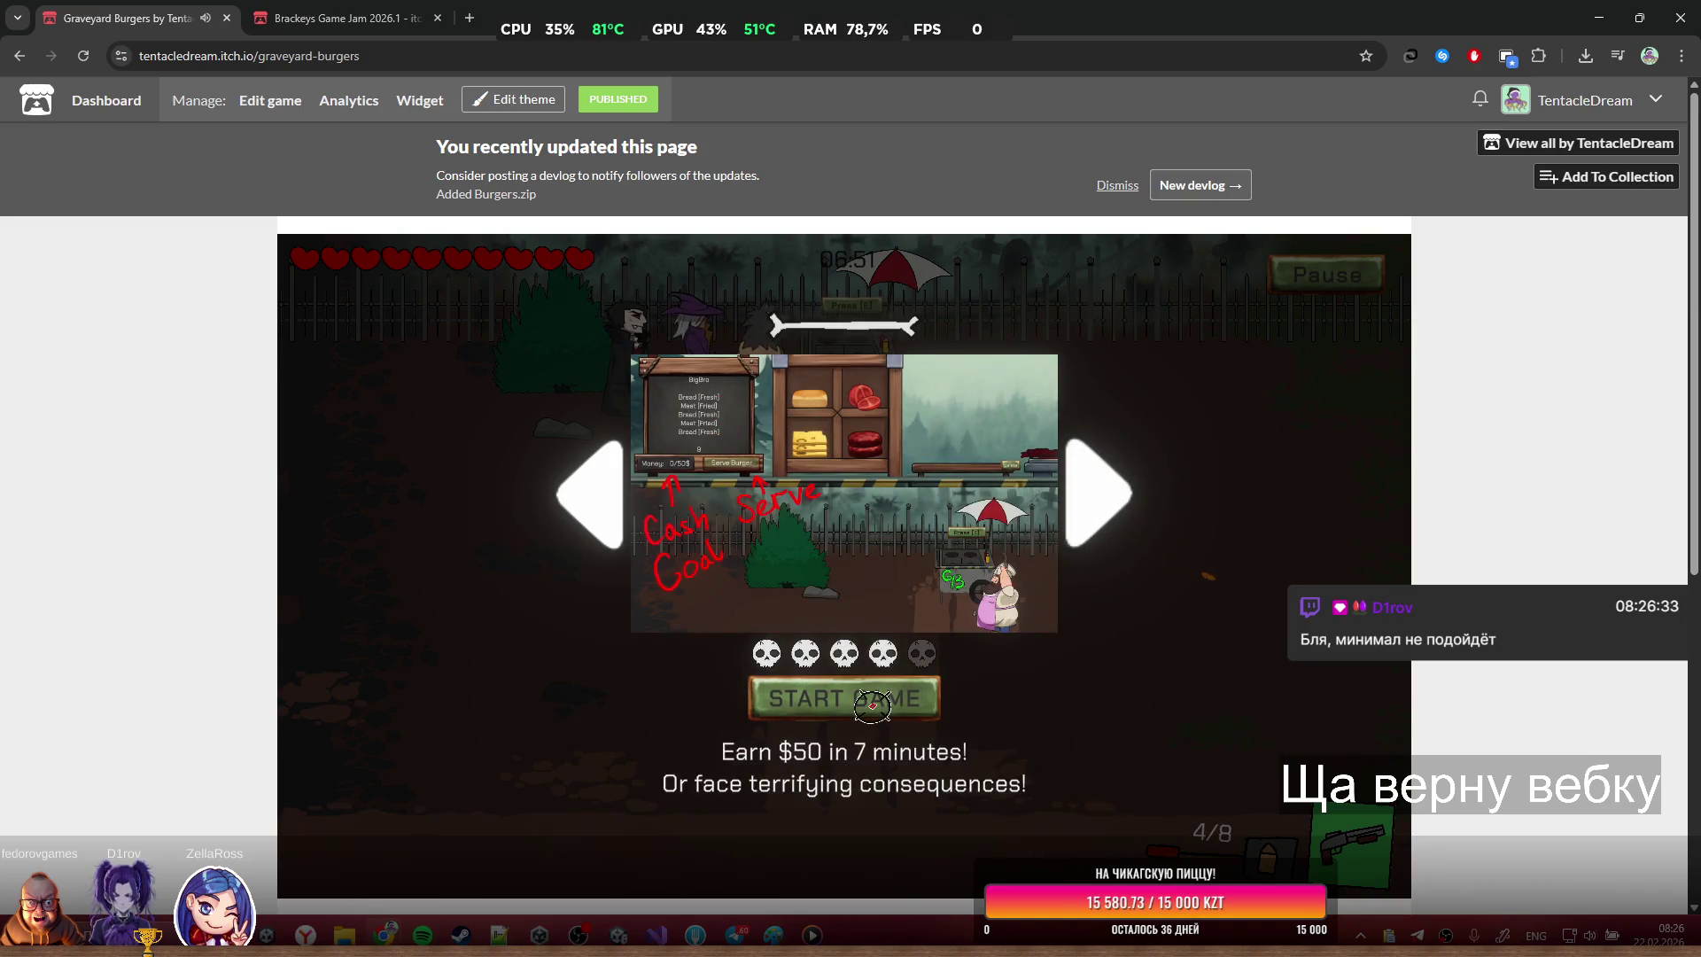
click(868, 708)
Walk the chef out, shoot and reload against the skeleton, then return to the burger cart
key(s)
scroll(1509, 501, down, 1)
scroll(1506, 501, down, 2)
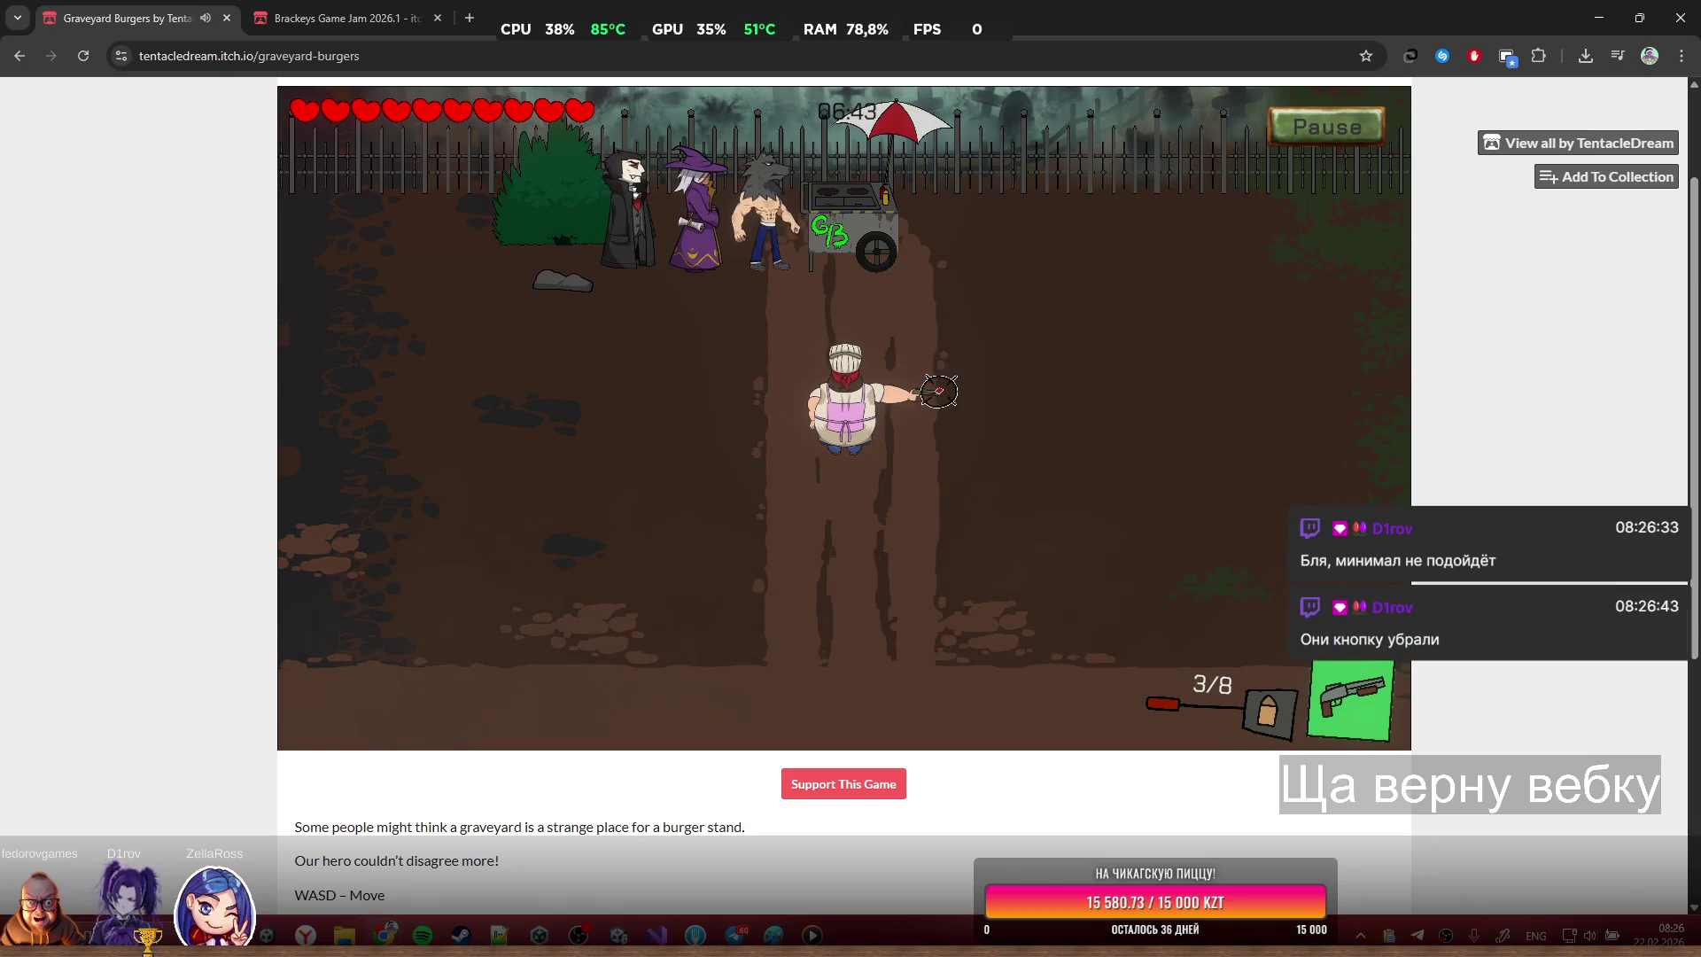
key(d)
click(1240, 514)
click(1258, 505)
key(s)
click(1252, 448)
key(d)
key(r)
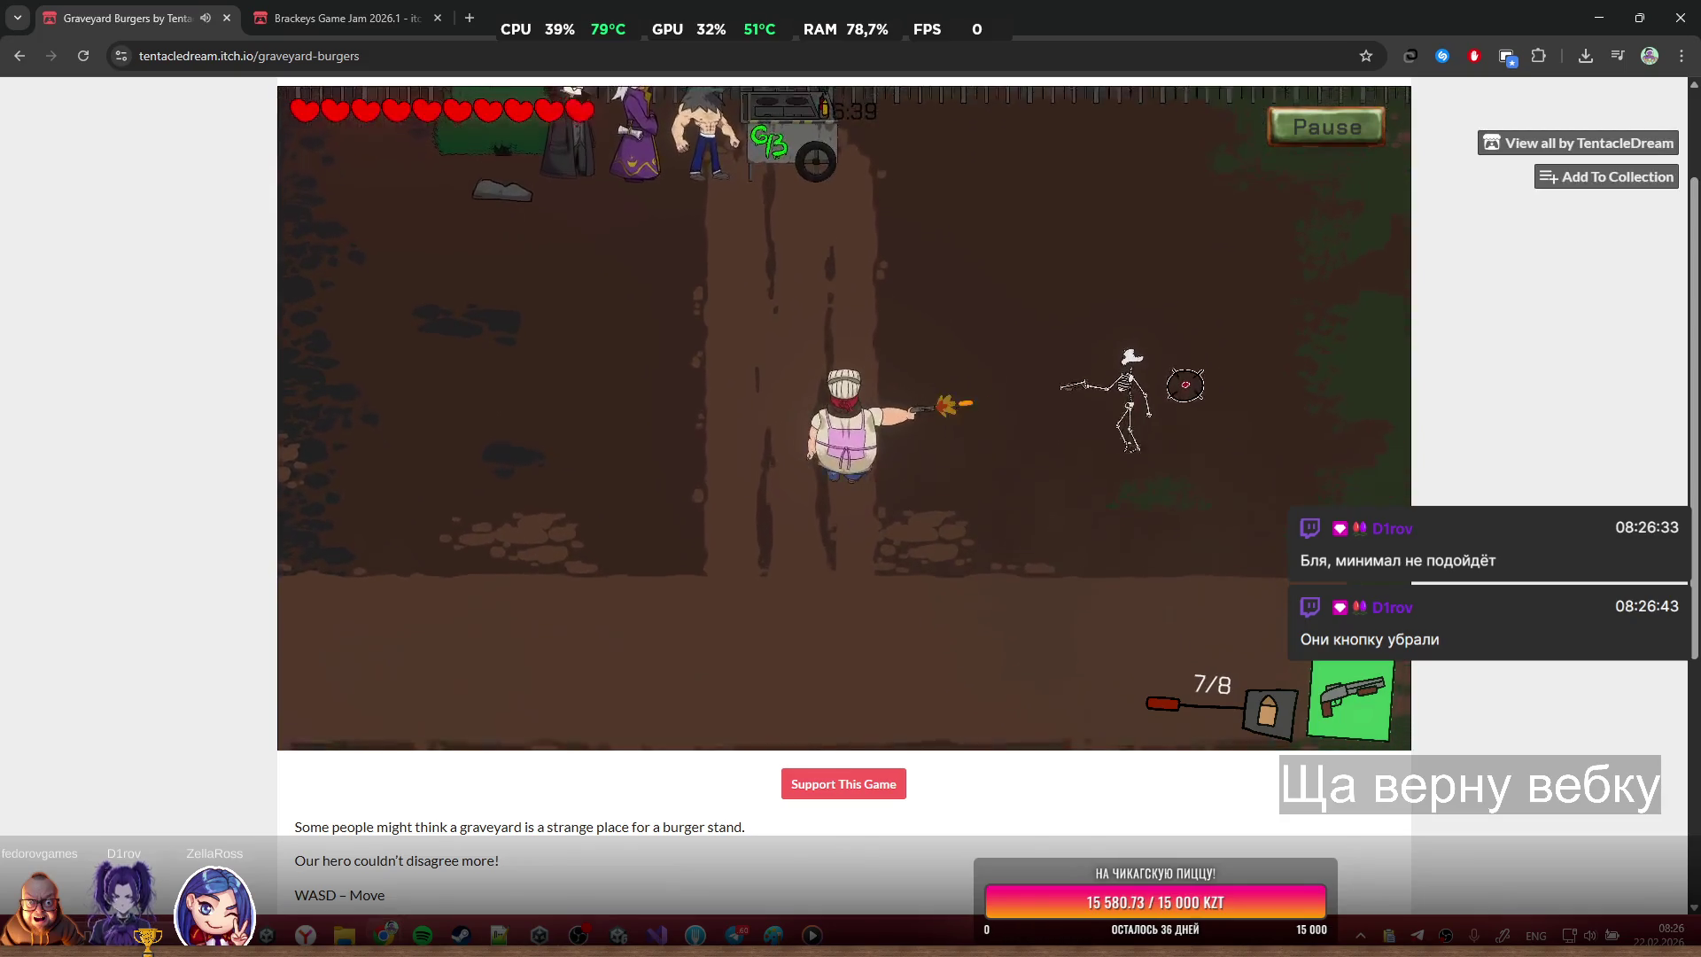
click(1178, 354)
key(d)
key(w)
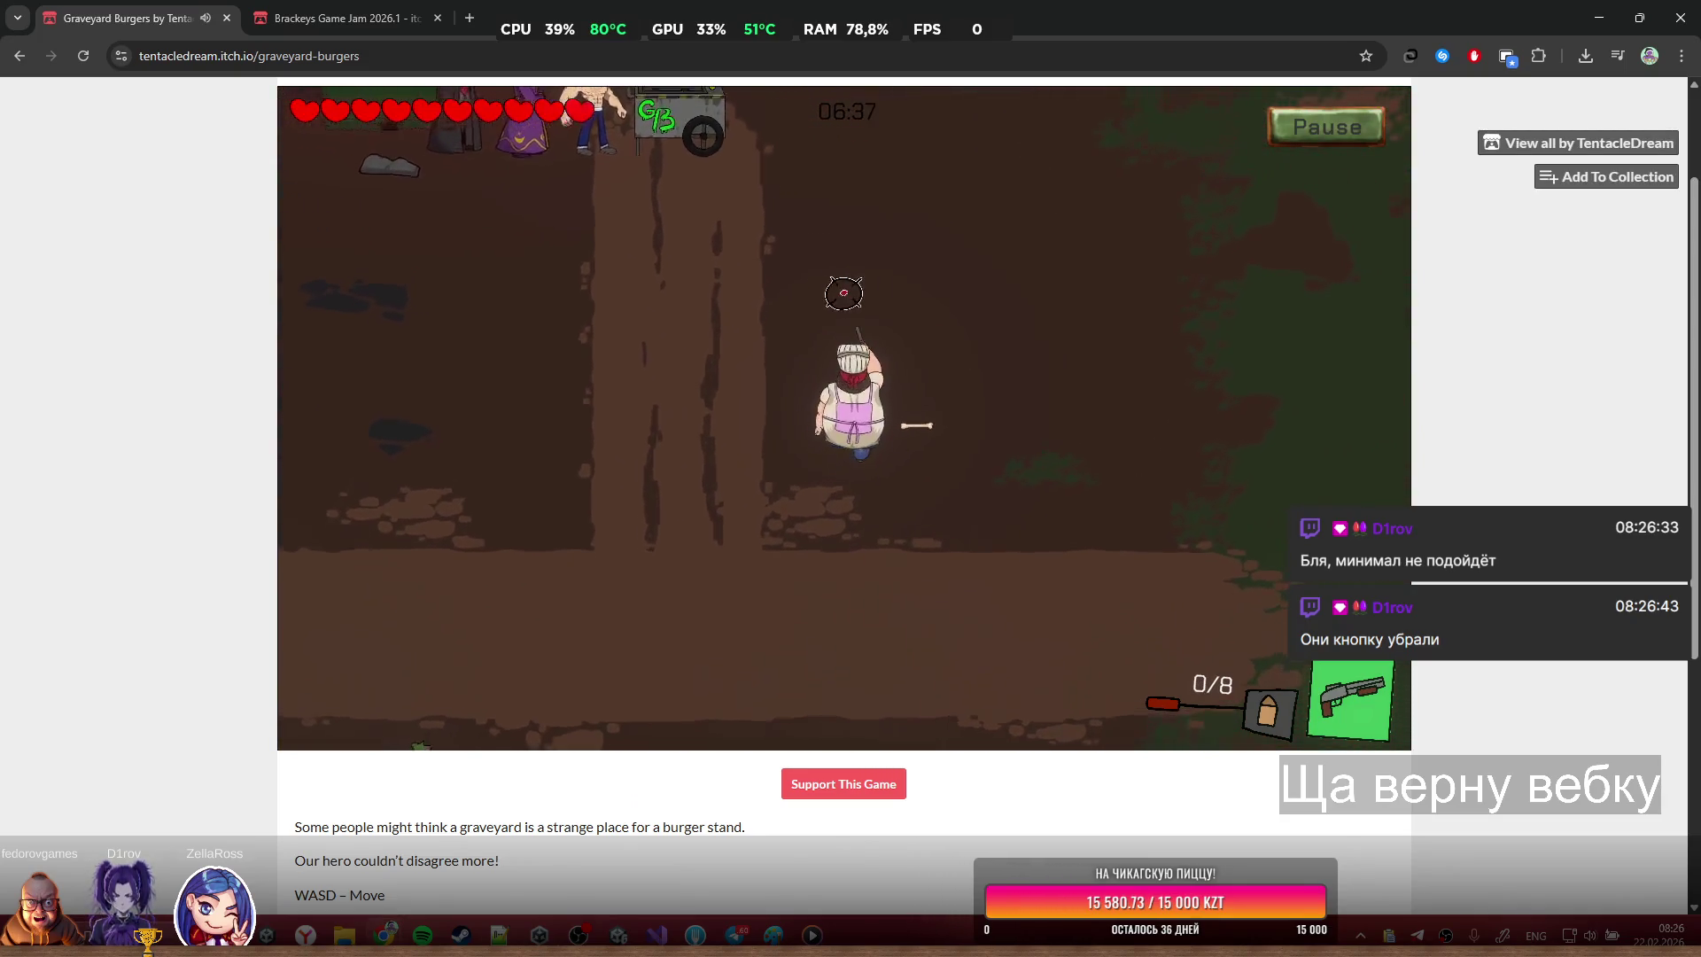
key(w)
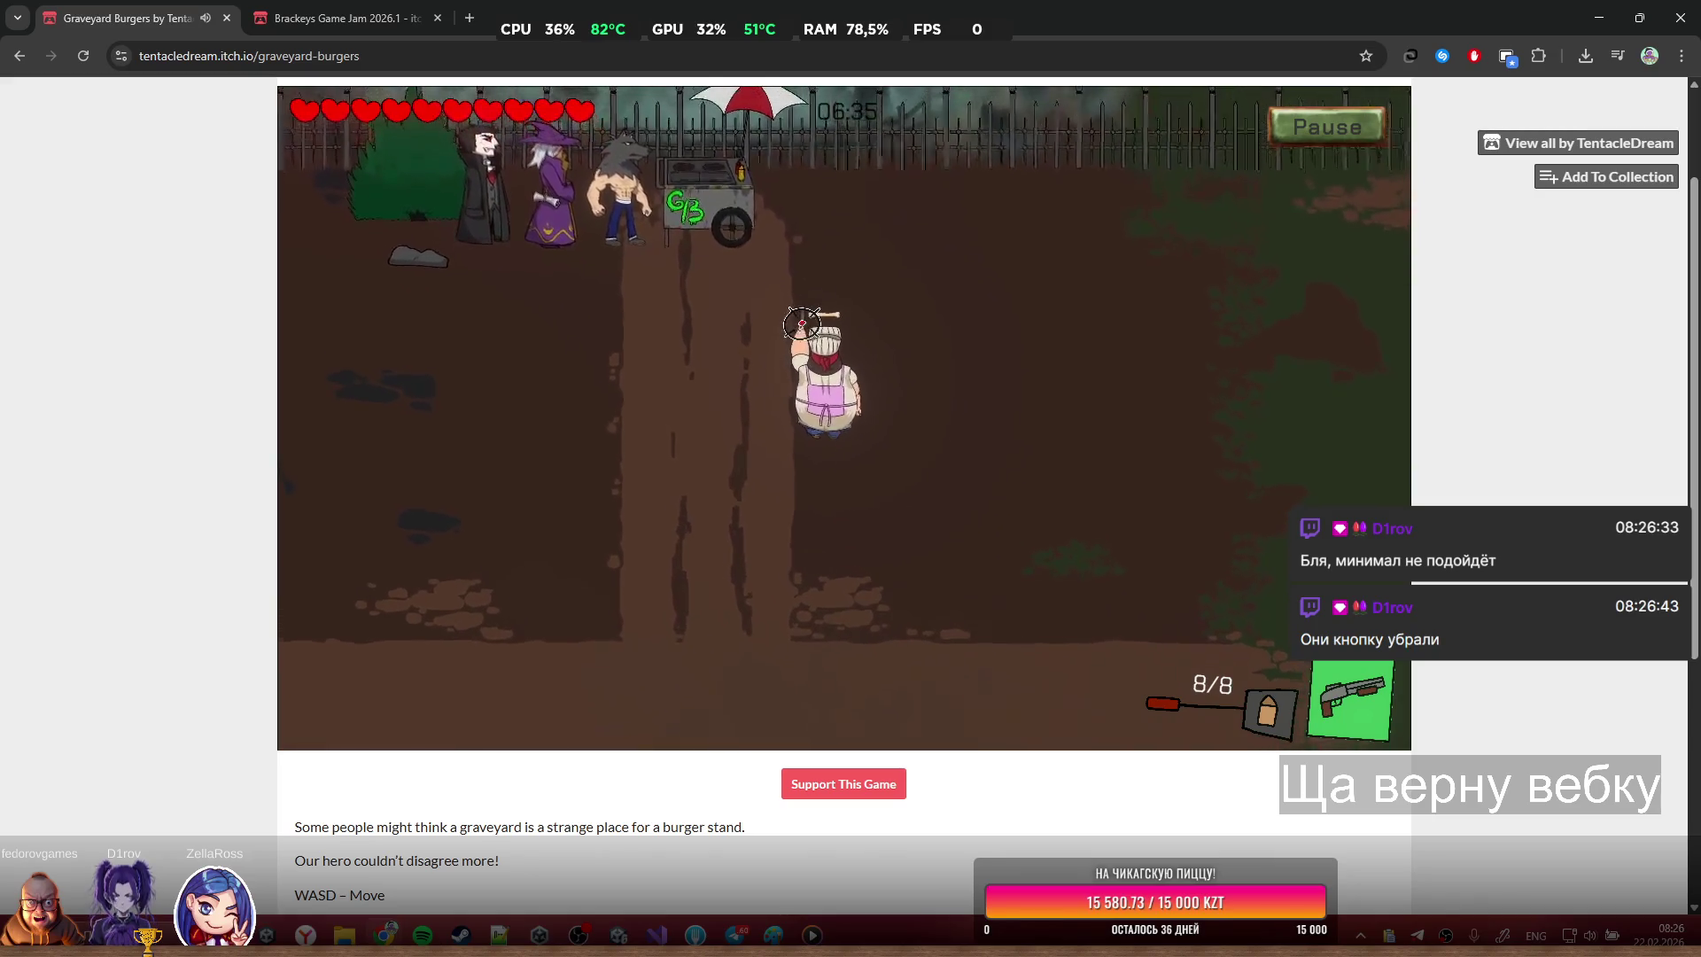
key(w)
key(a)
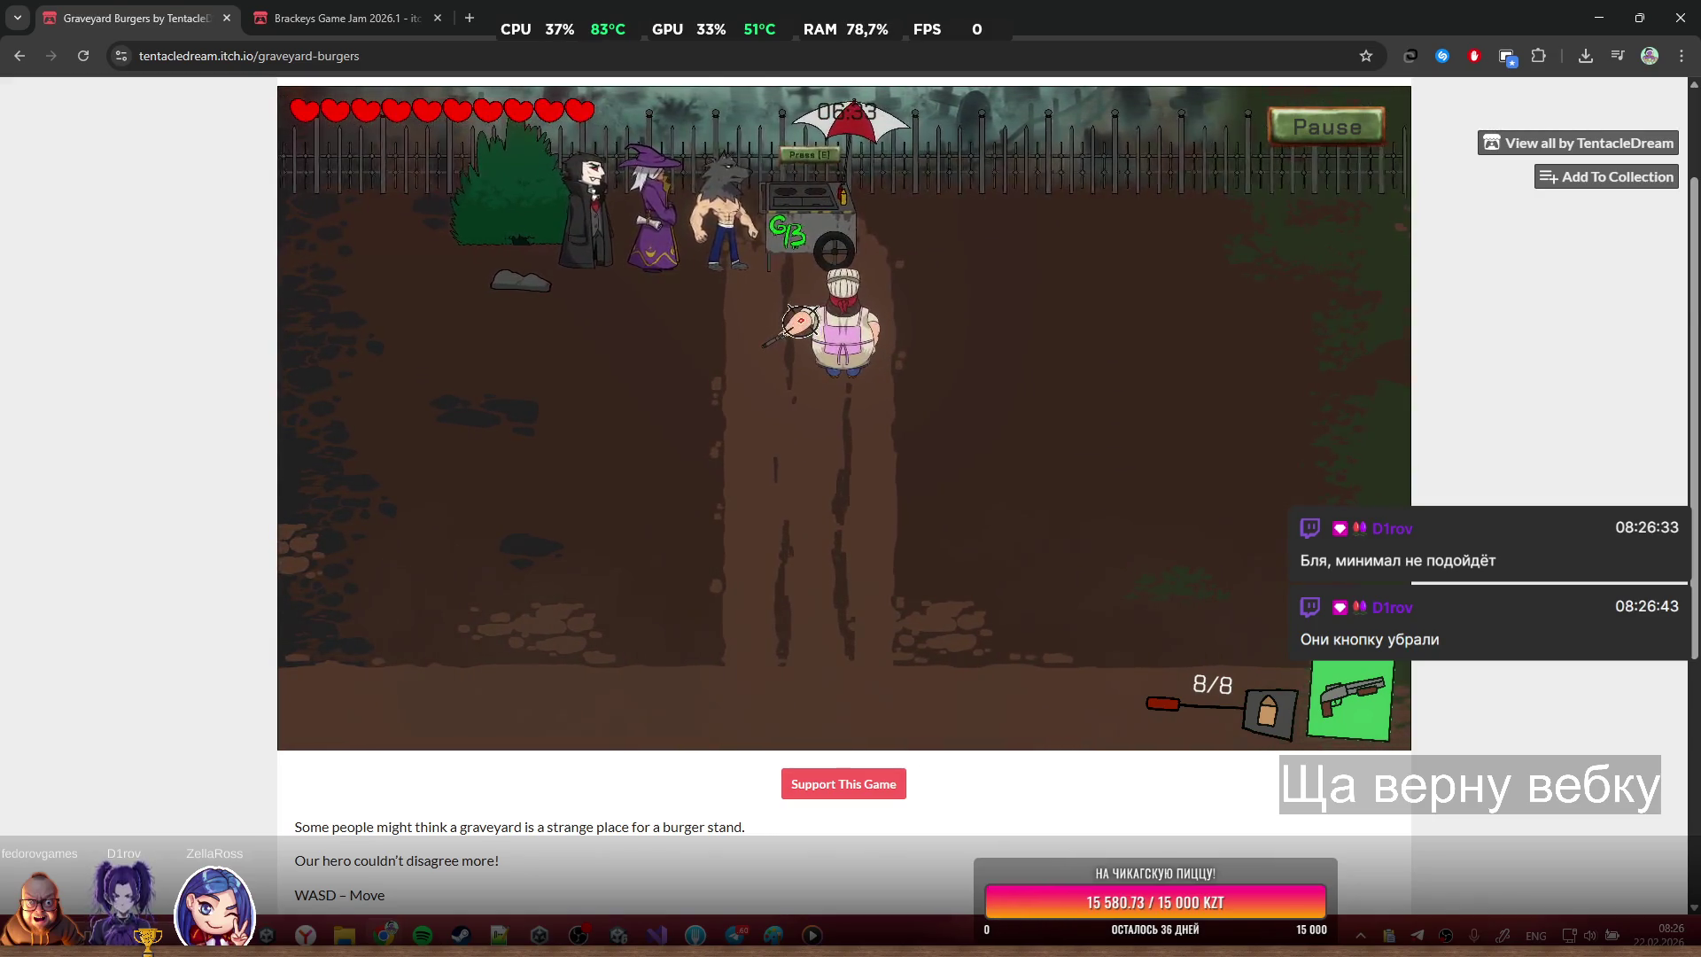
At the cart station, put bread on the board and grab the bone, then pause and resume
key(e)
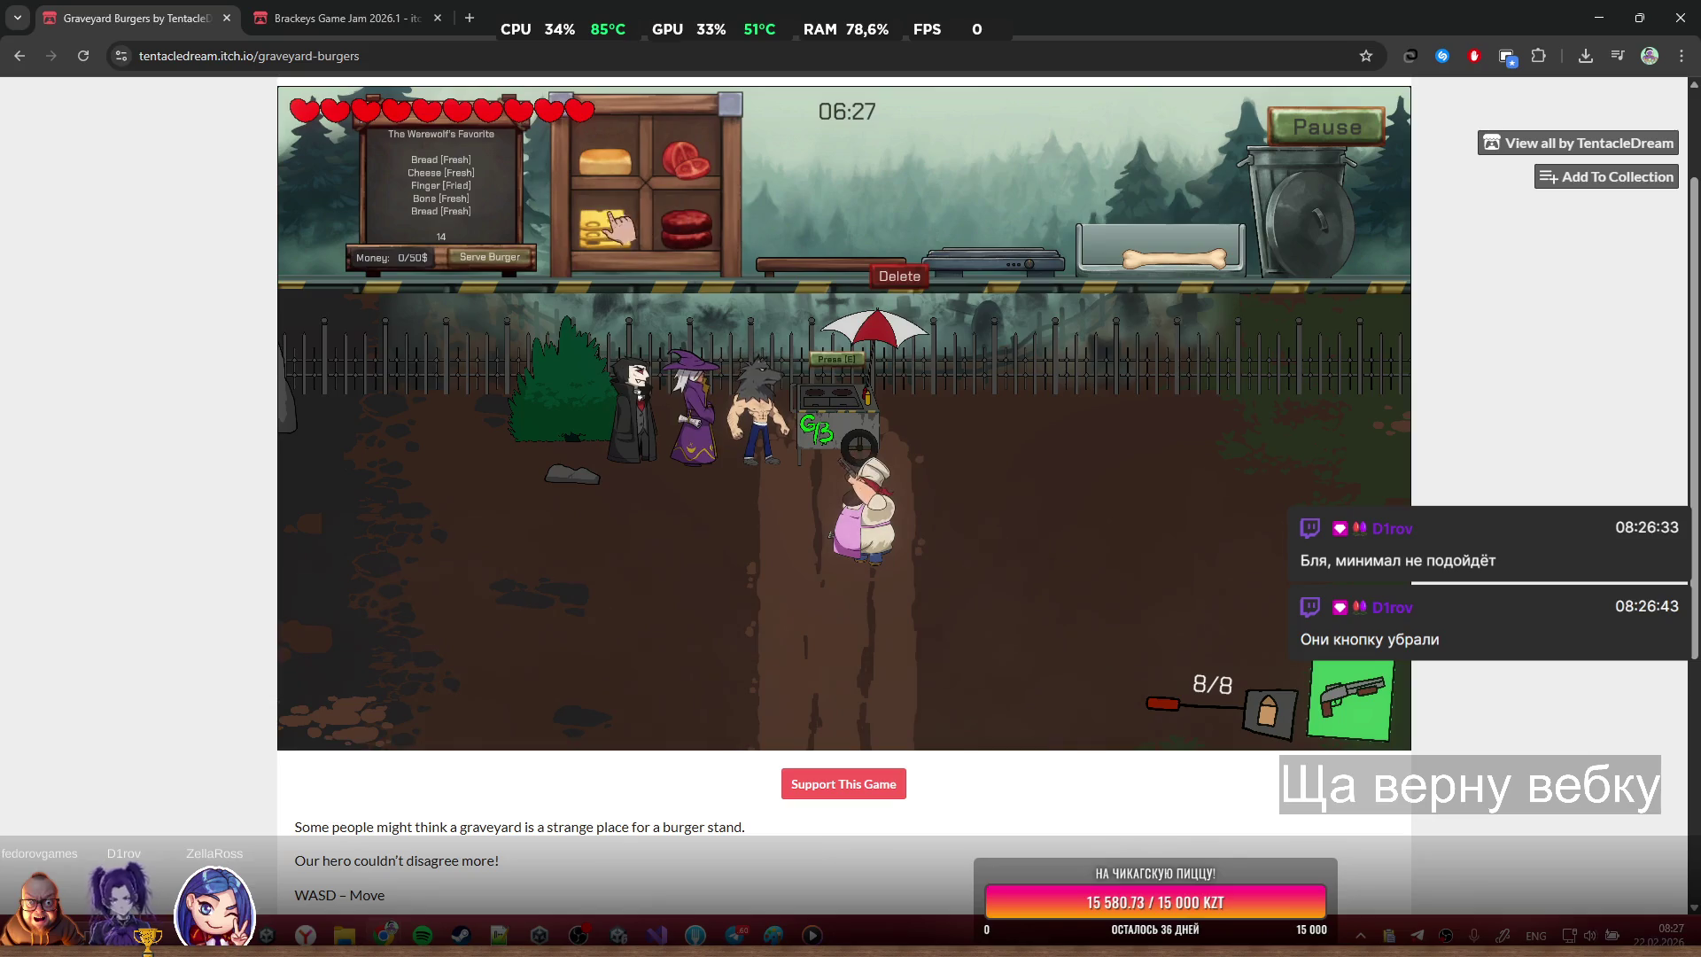
mouse_move(605, 164)
mouse_down()
mouse_move(819, 182)
mouse_move(898, 248)
mouse_up()
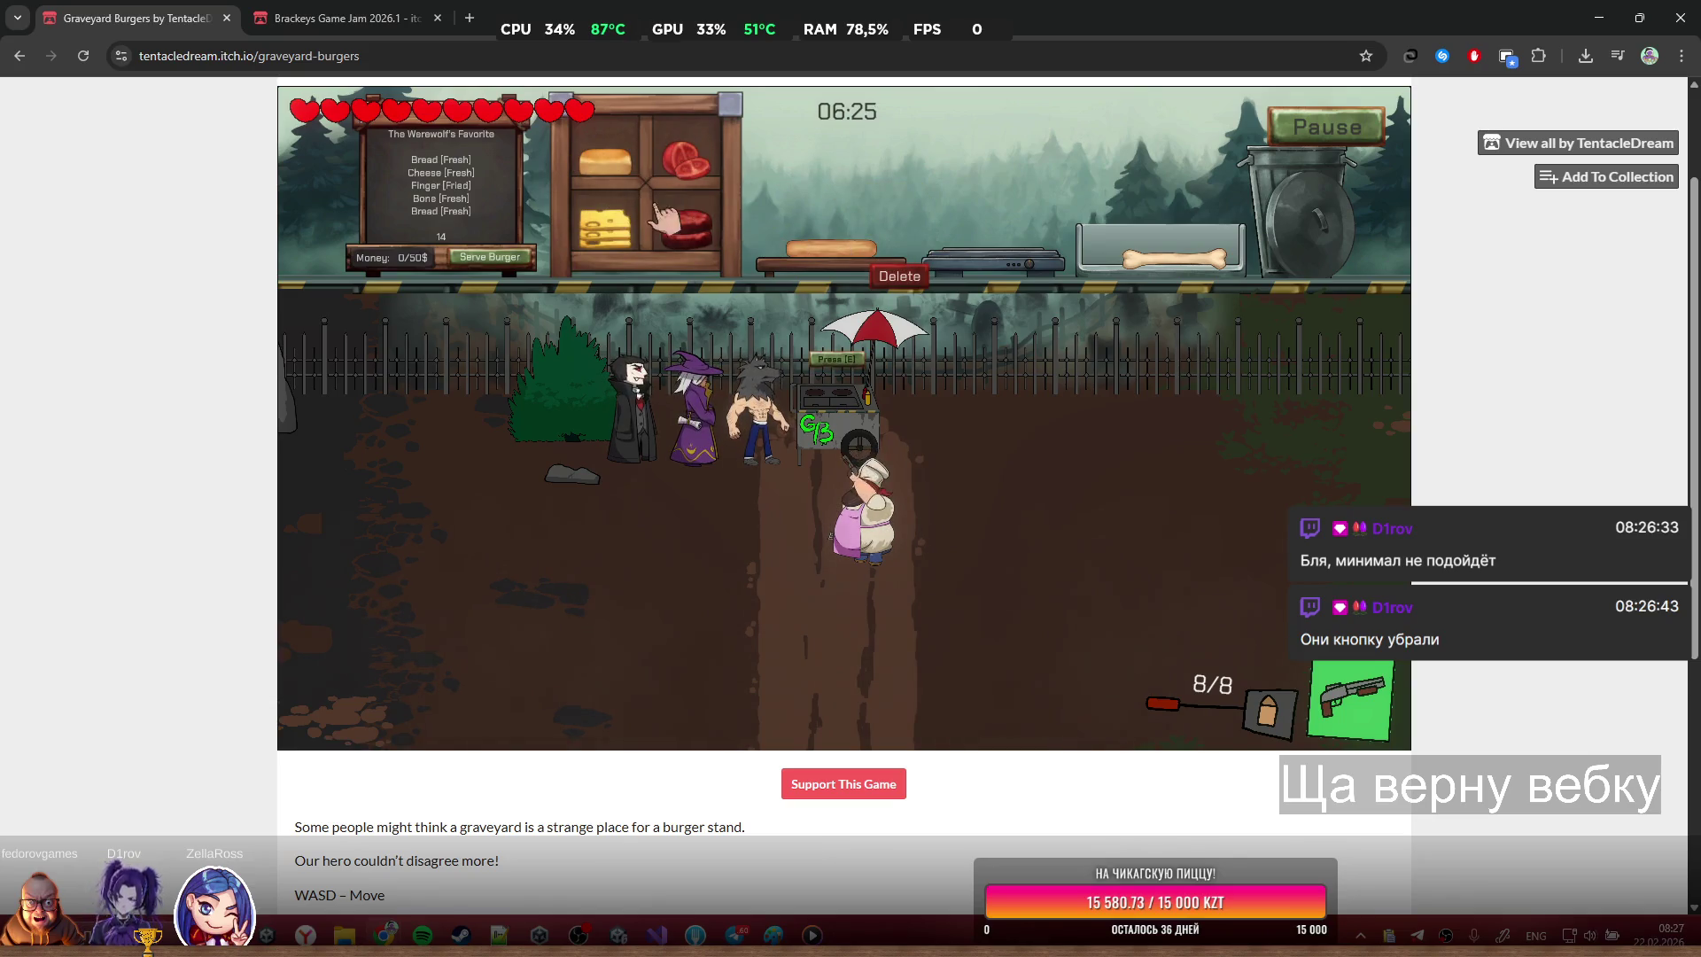
mouse_move(1151, 253)
mouse_down()
mouse_move(770, 186)
mouse_move(831, 237)
mouse_up()
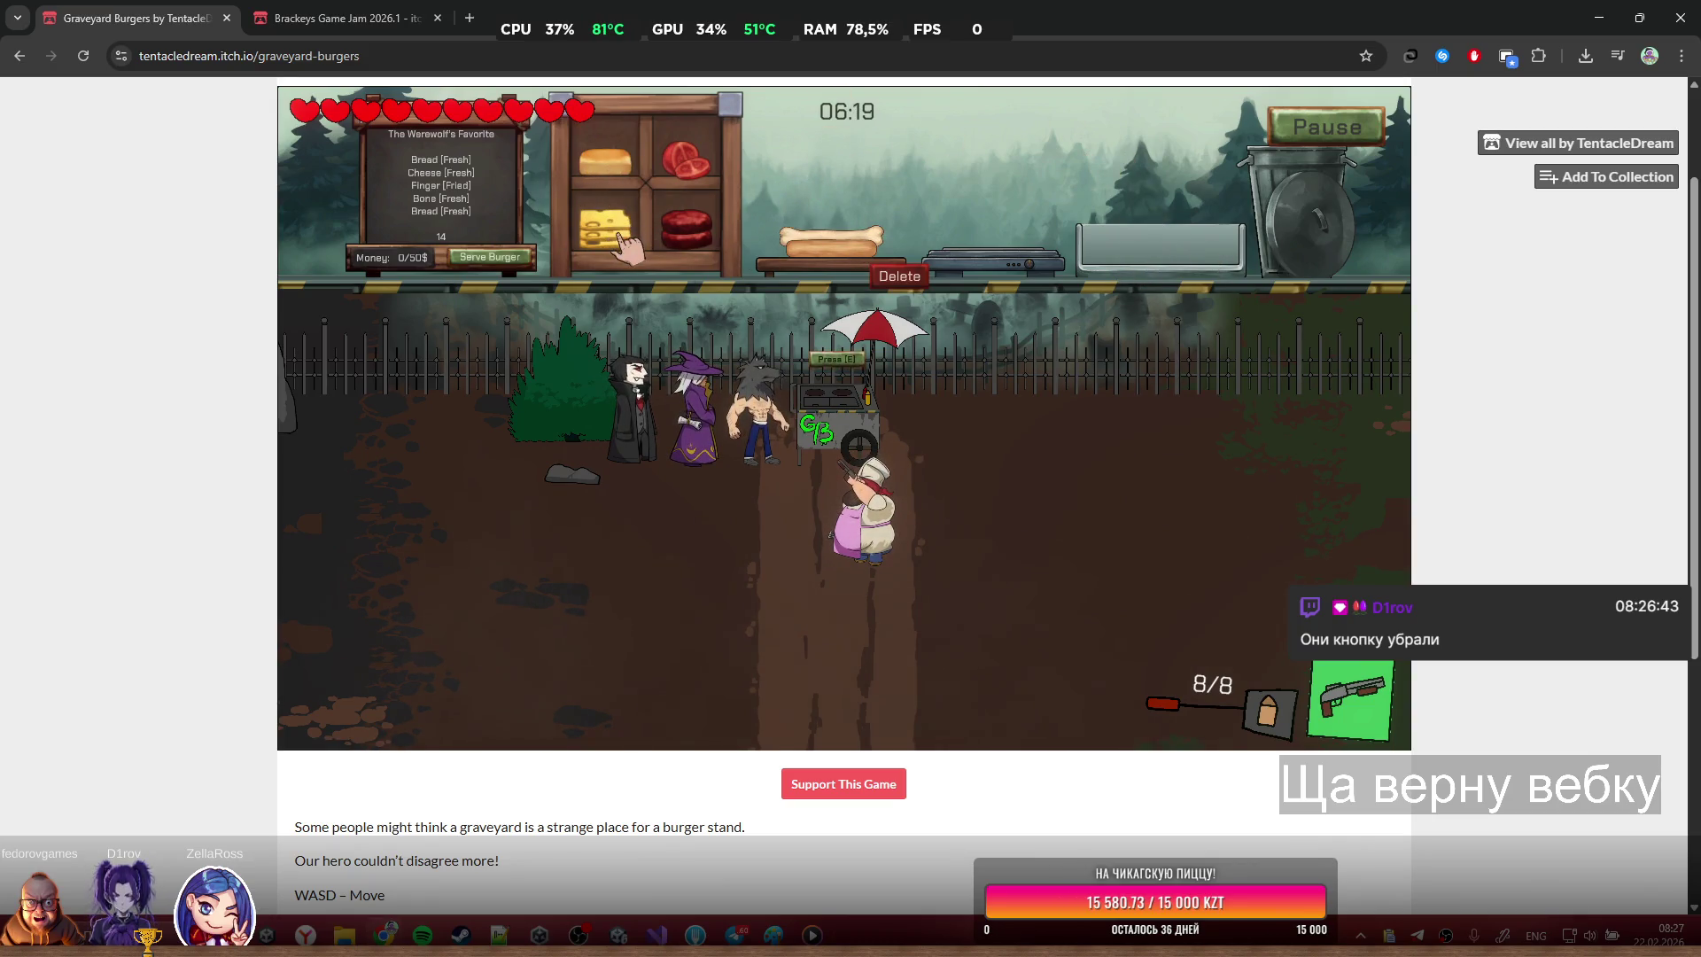
drag(605, 160, 605, 165)
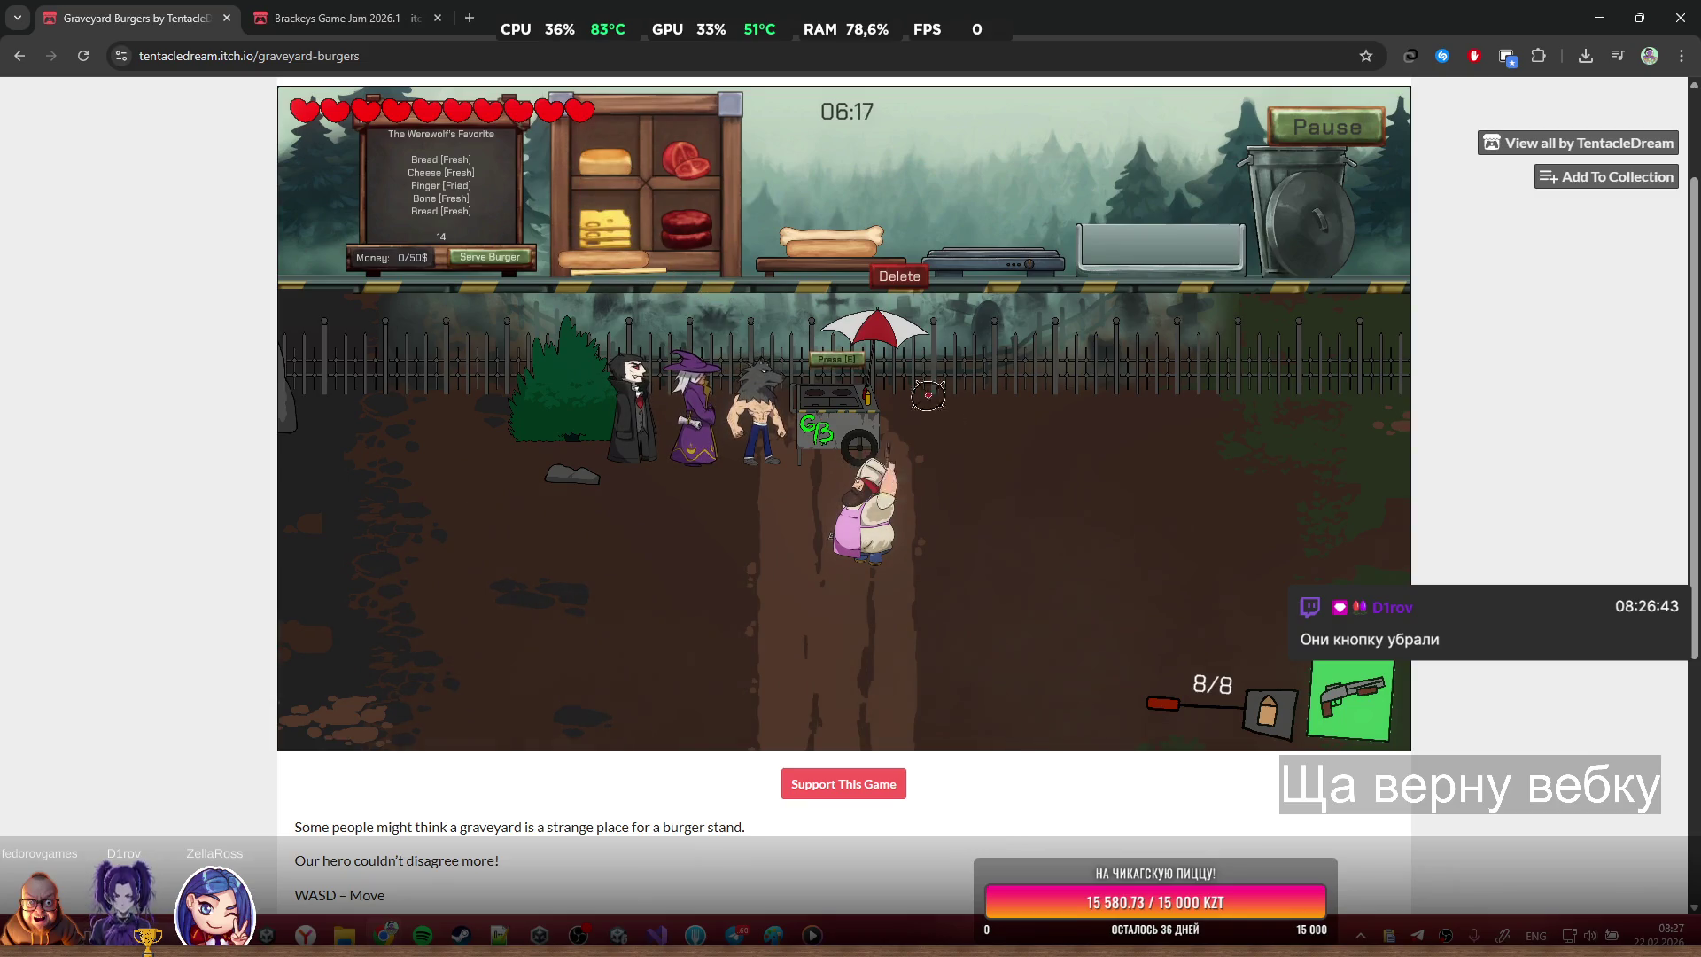
click(939, 522)
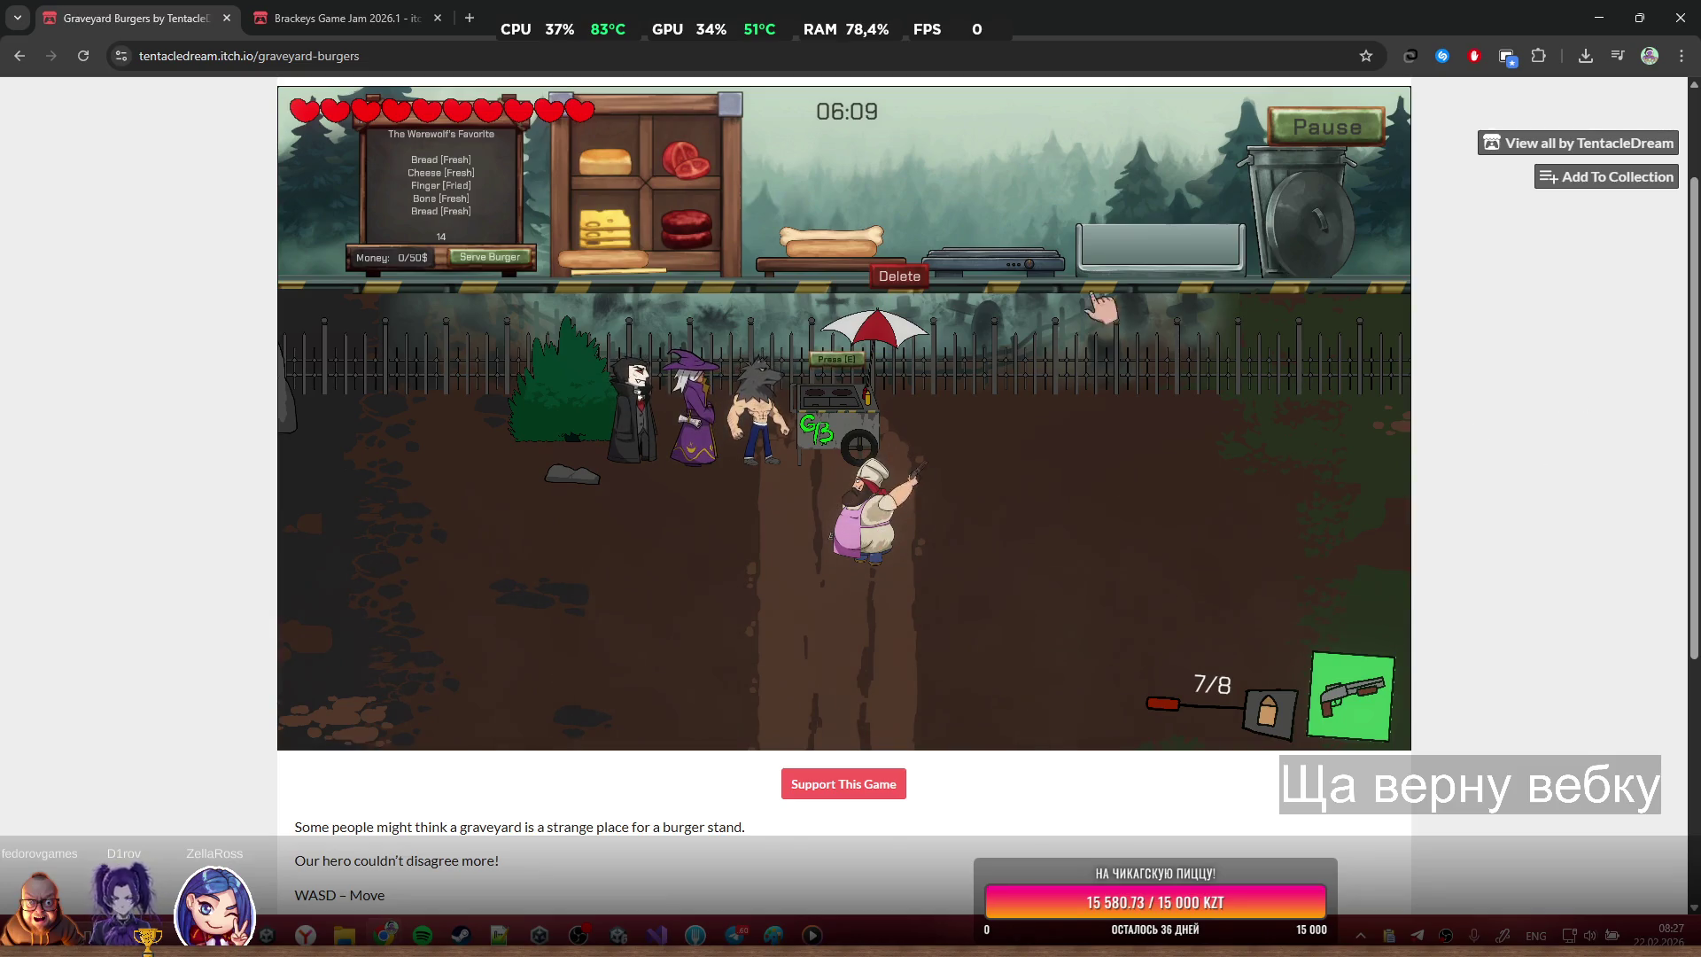
click(1351, 121)
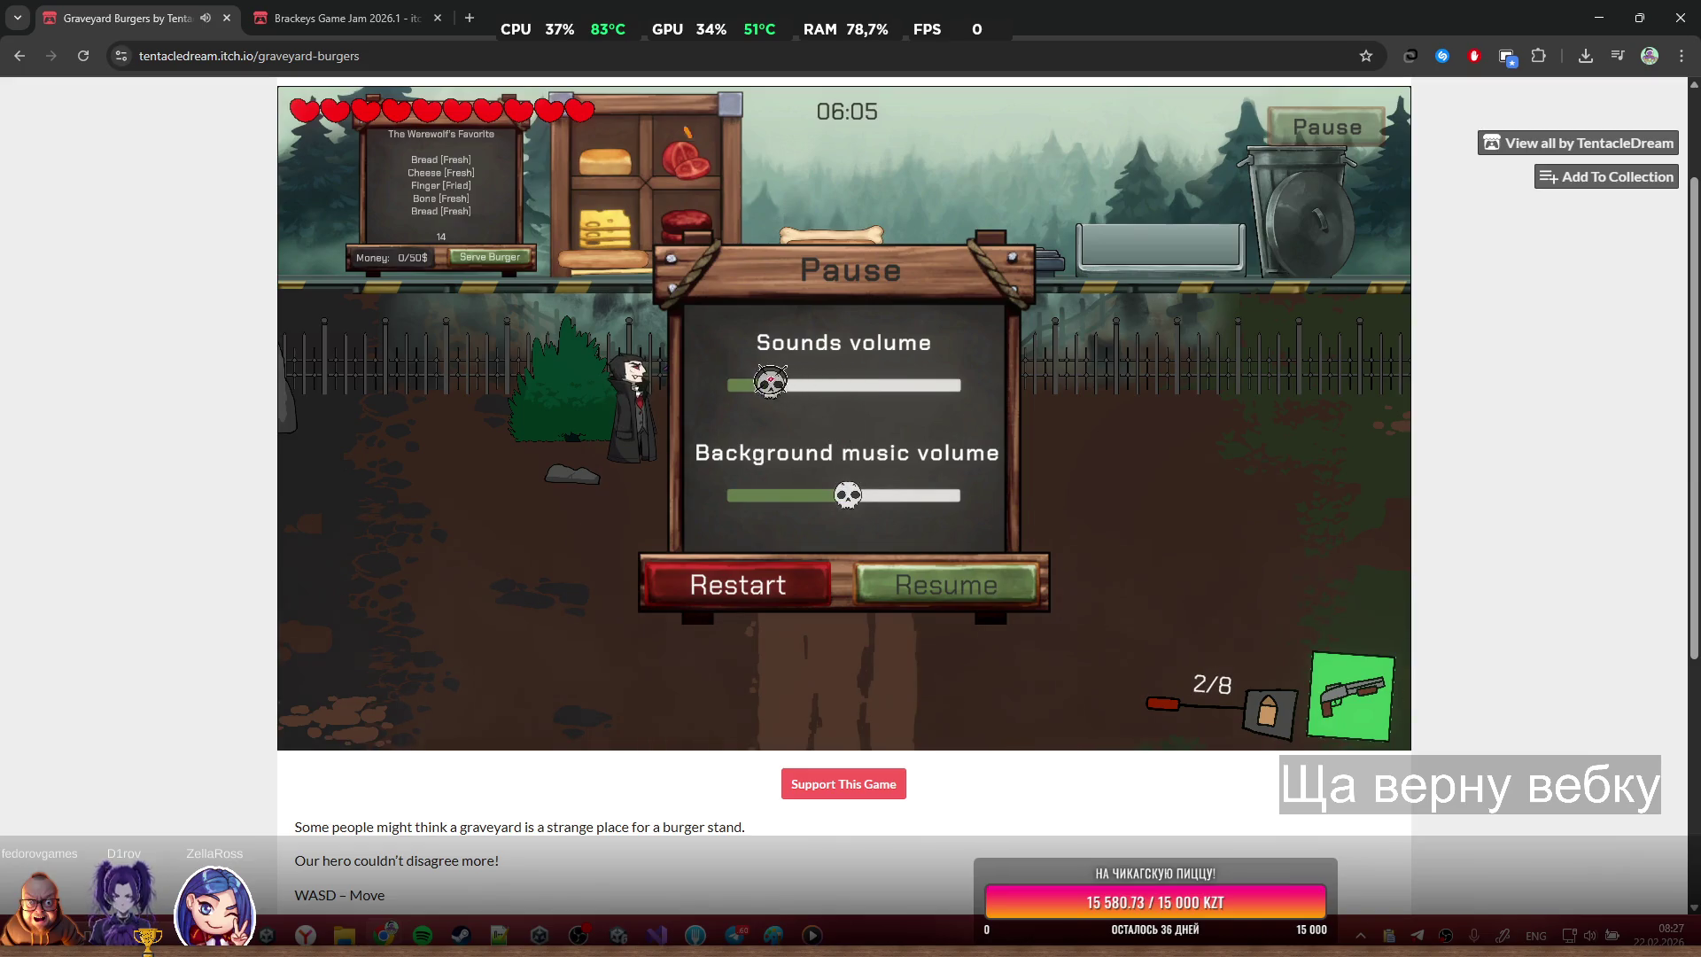
click(912, 596)
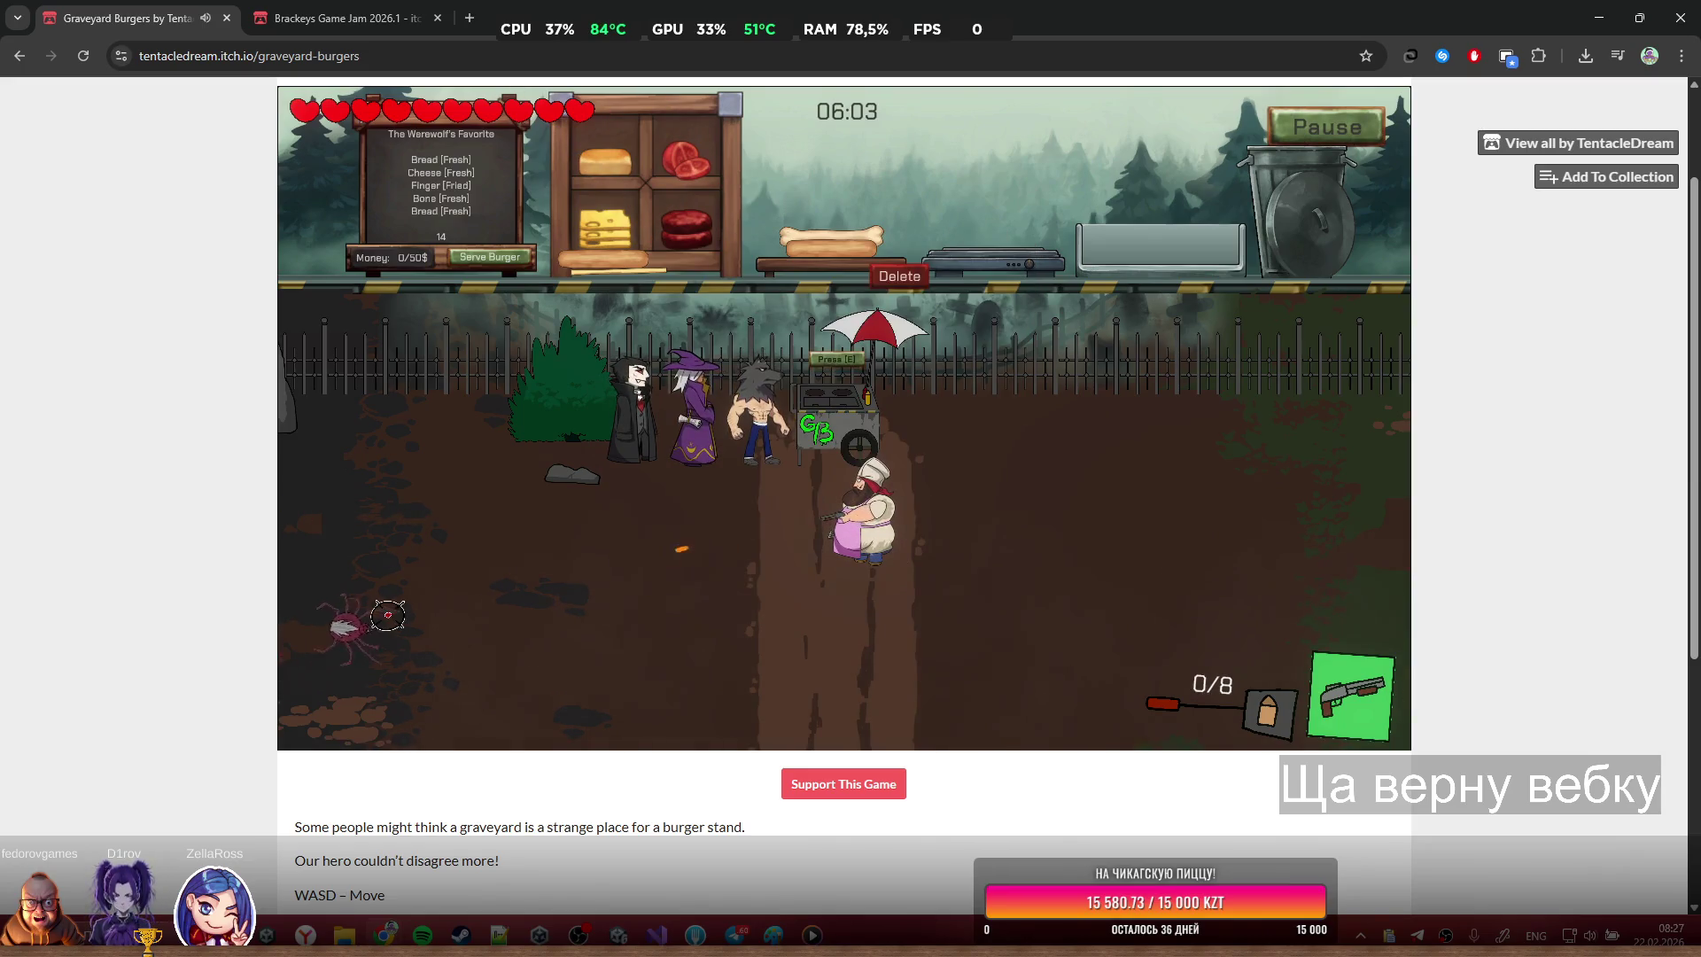
Shoot down the spider, then walk the chef around and back to the burger cart
click(437, 609)
click(443, 607)
click(496, 592)
click(483, 595)
click(470, 596)
click(531, 588)
click(585, 581)
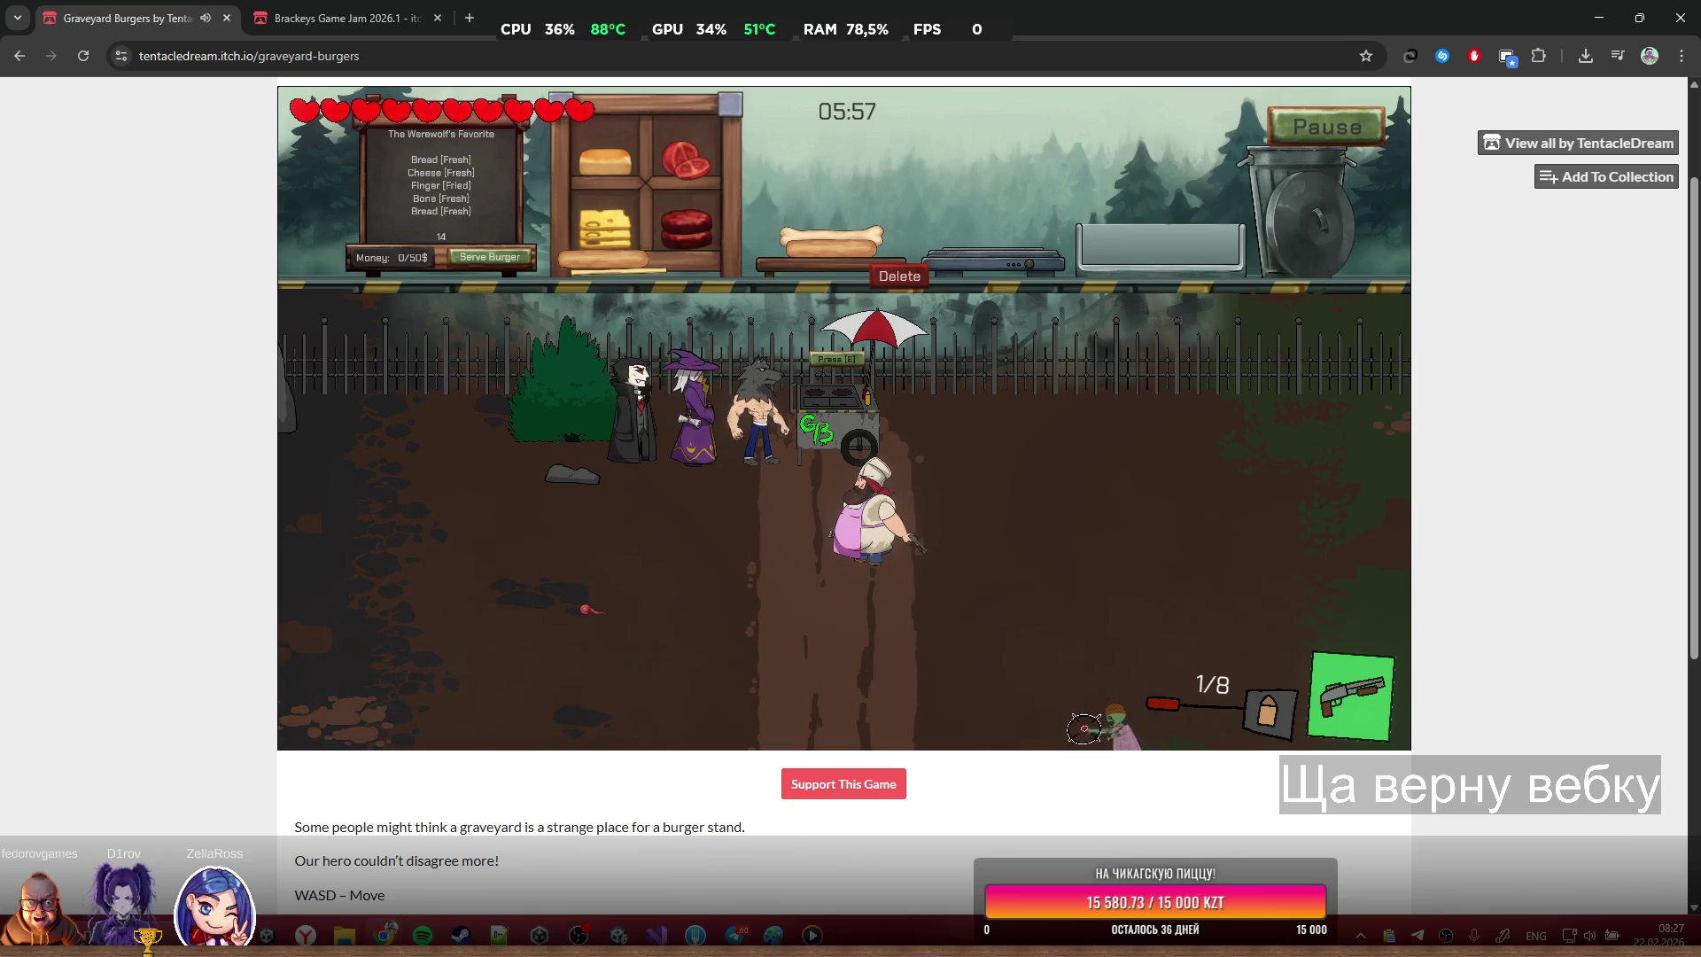
key(r)
key(s)
key(s)
key(d)
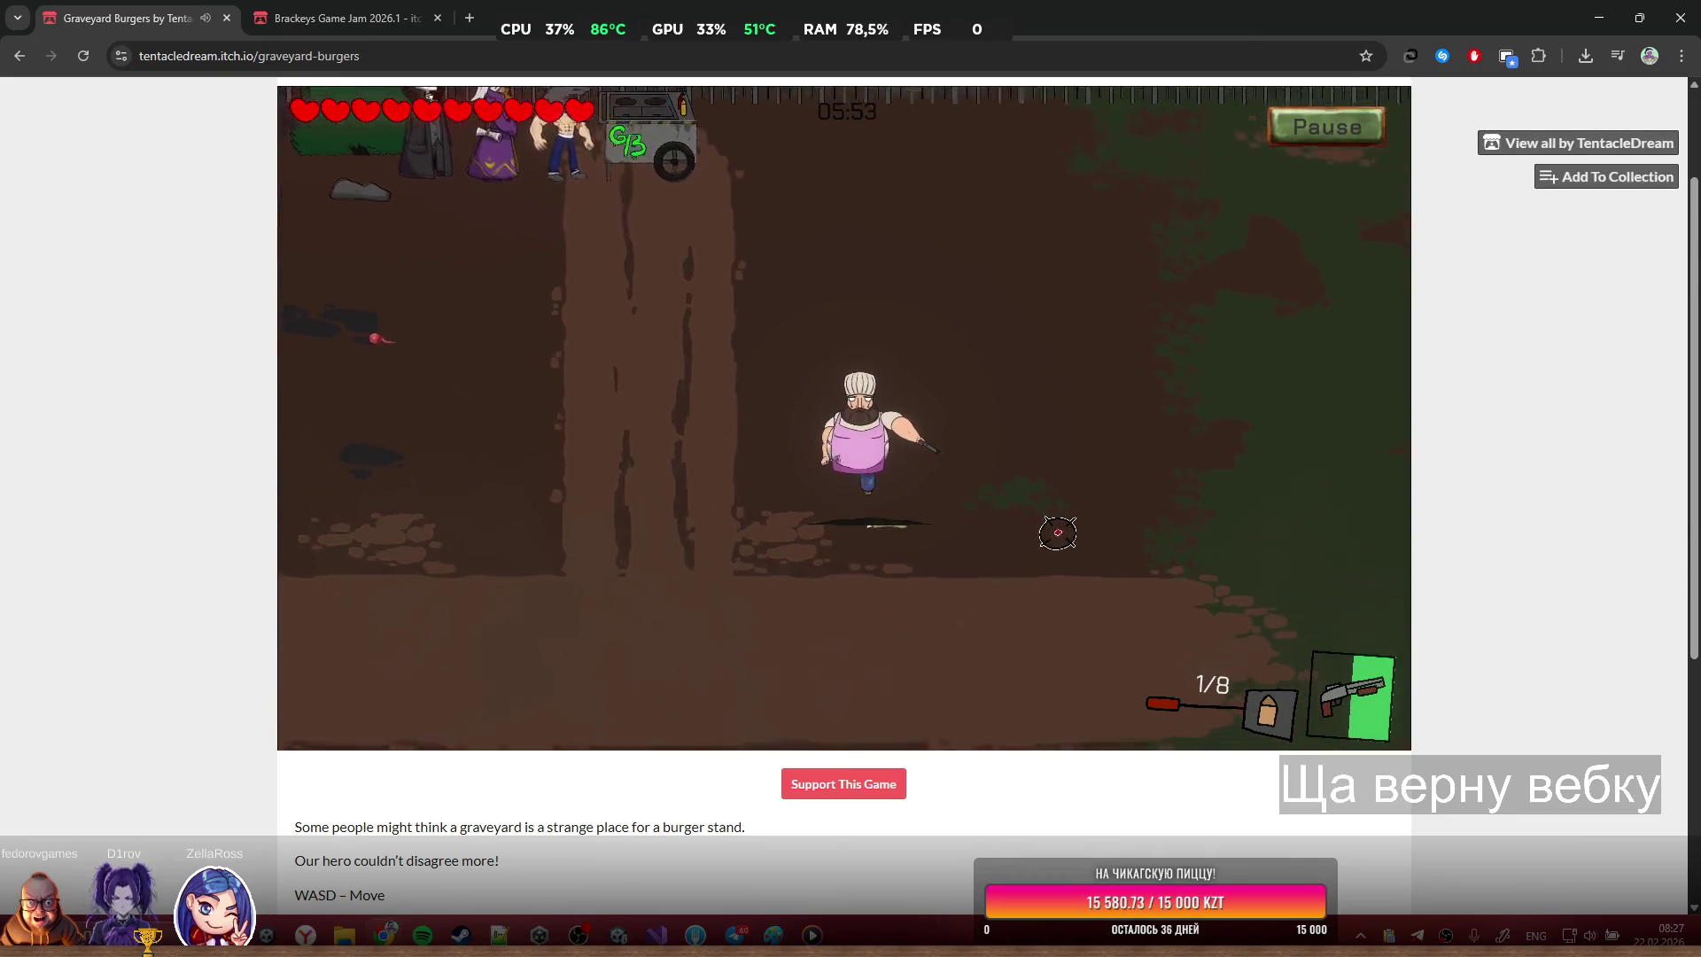
key(w)
key(w)
key(a)
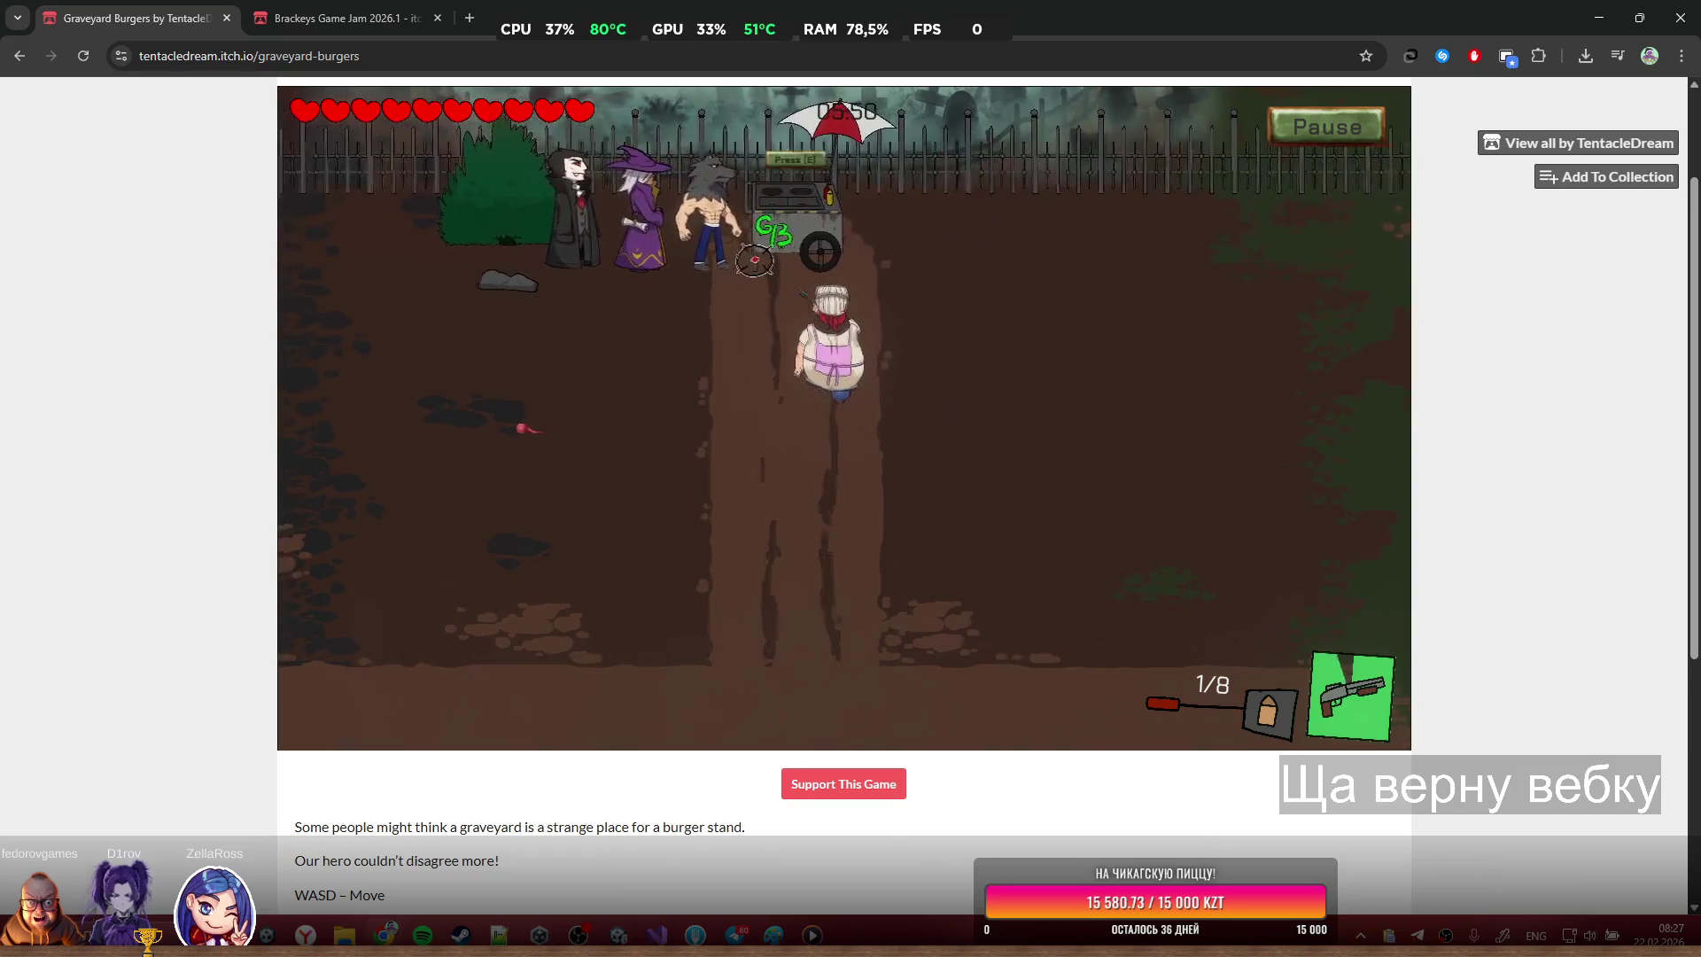
Fry a finger on the grill, move it onto the bun, and shoot the spider and zombie
key(e)
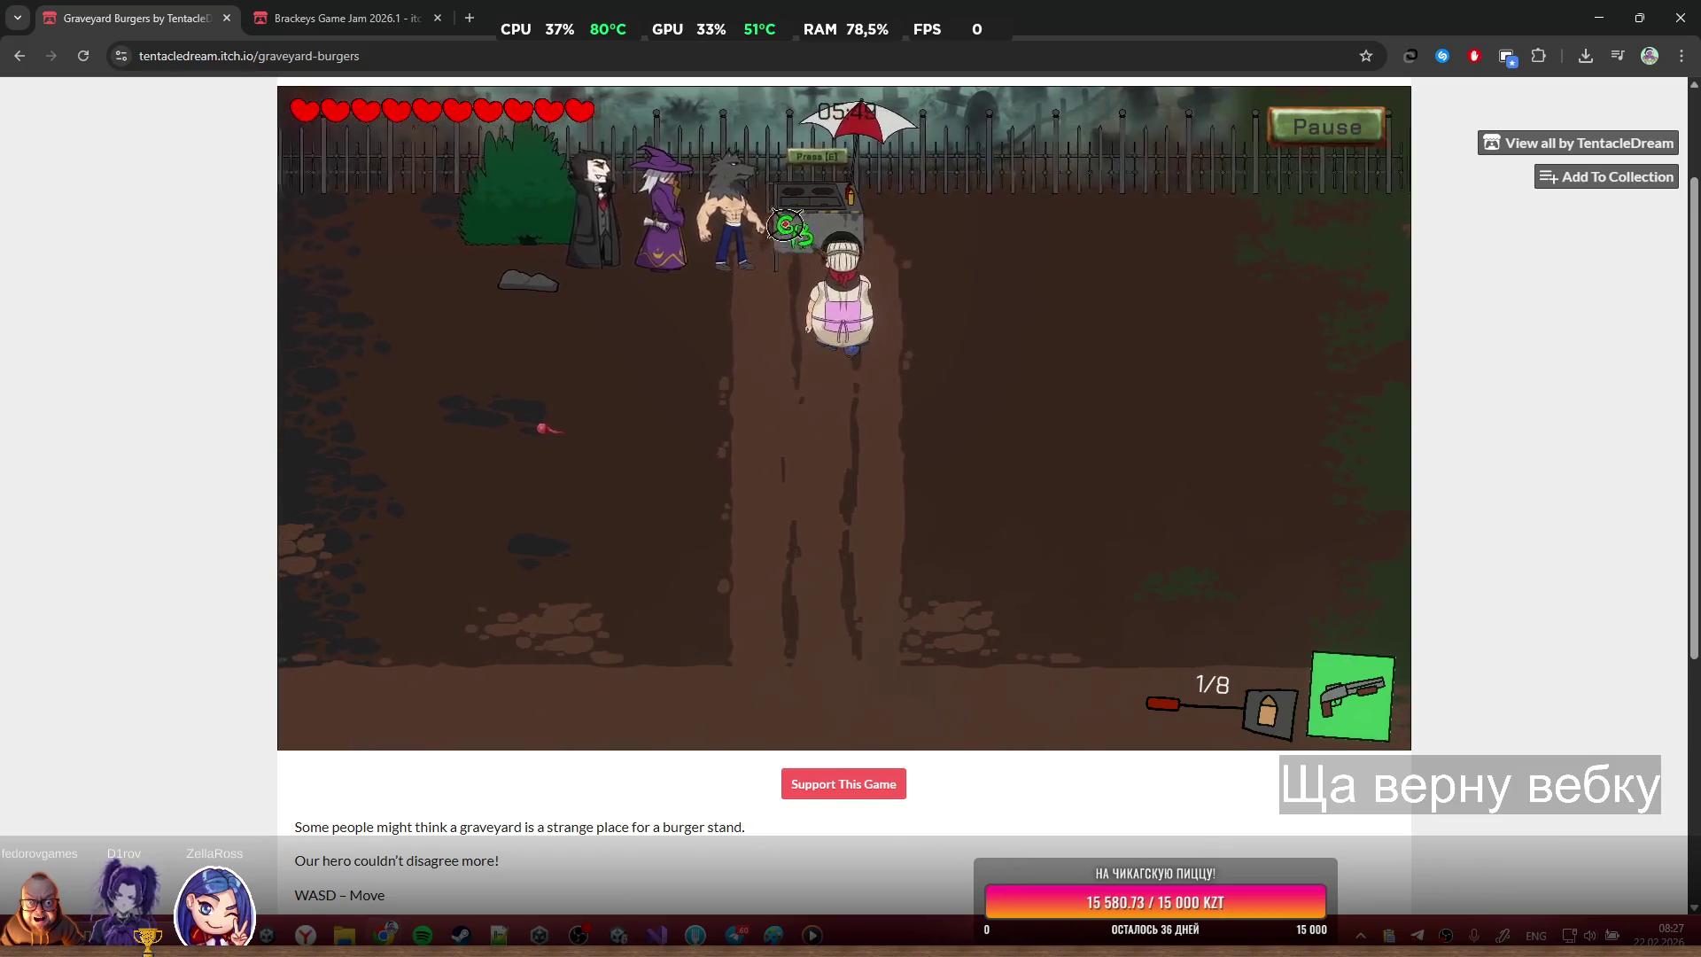
mouse_move(1173, 261)
mouse_down()
mouse_move(908, 142)
mouse_move(983, 208)
mouse_move(971, 235)
mouse_move(1017, 252)
mouse_up()
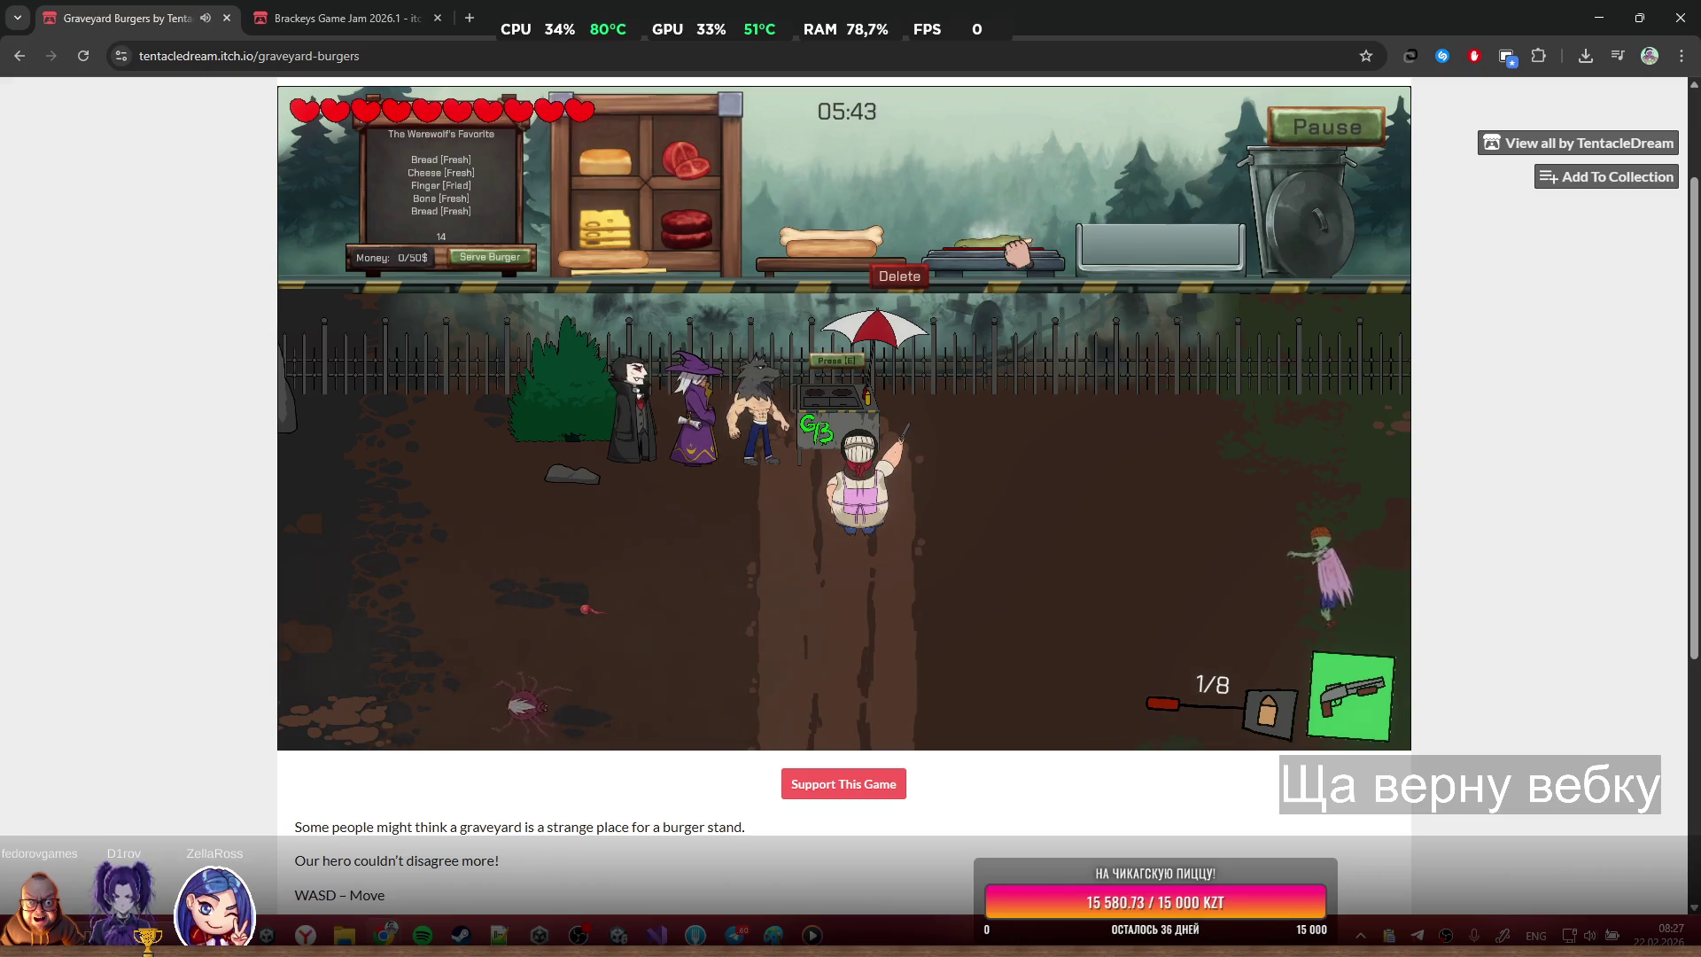
drag(983, 238, 841, 217)
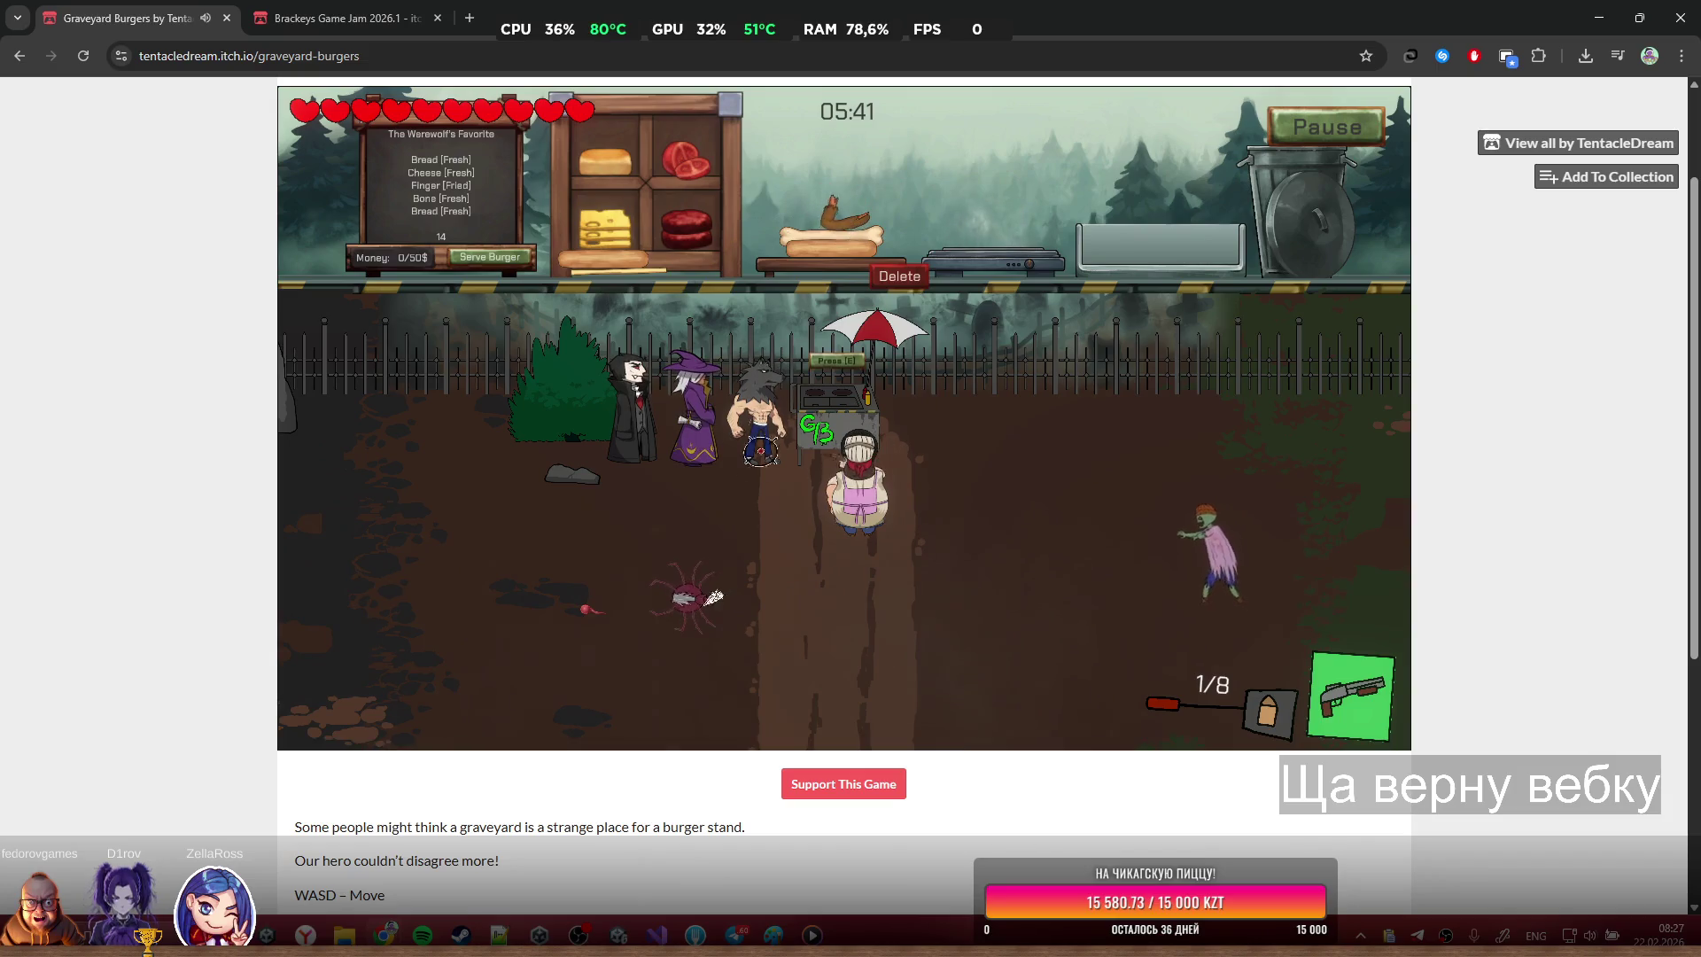
click(686, 595)
click(1172, 528)
click(1169, 530)
click(1164, 536)
click(1156, 538)
click(1149, 539)
click(1144, 541)
click(1142, 540)
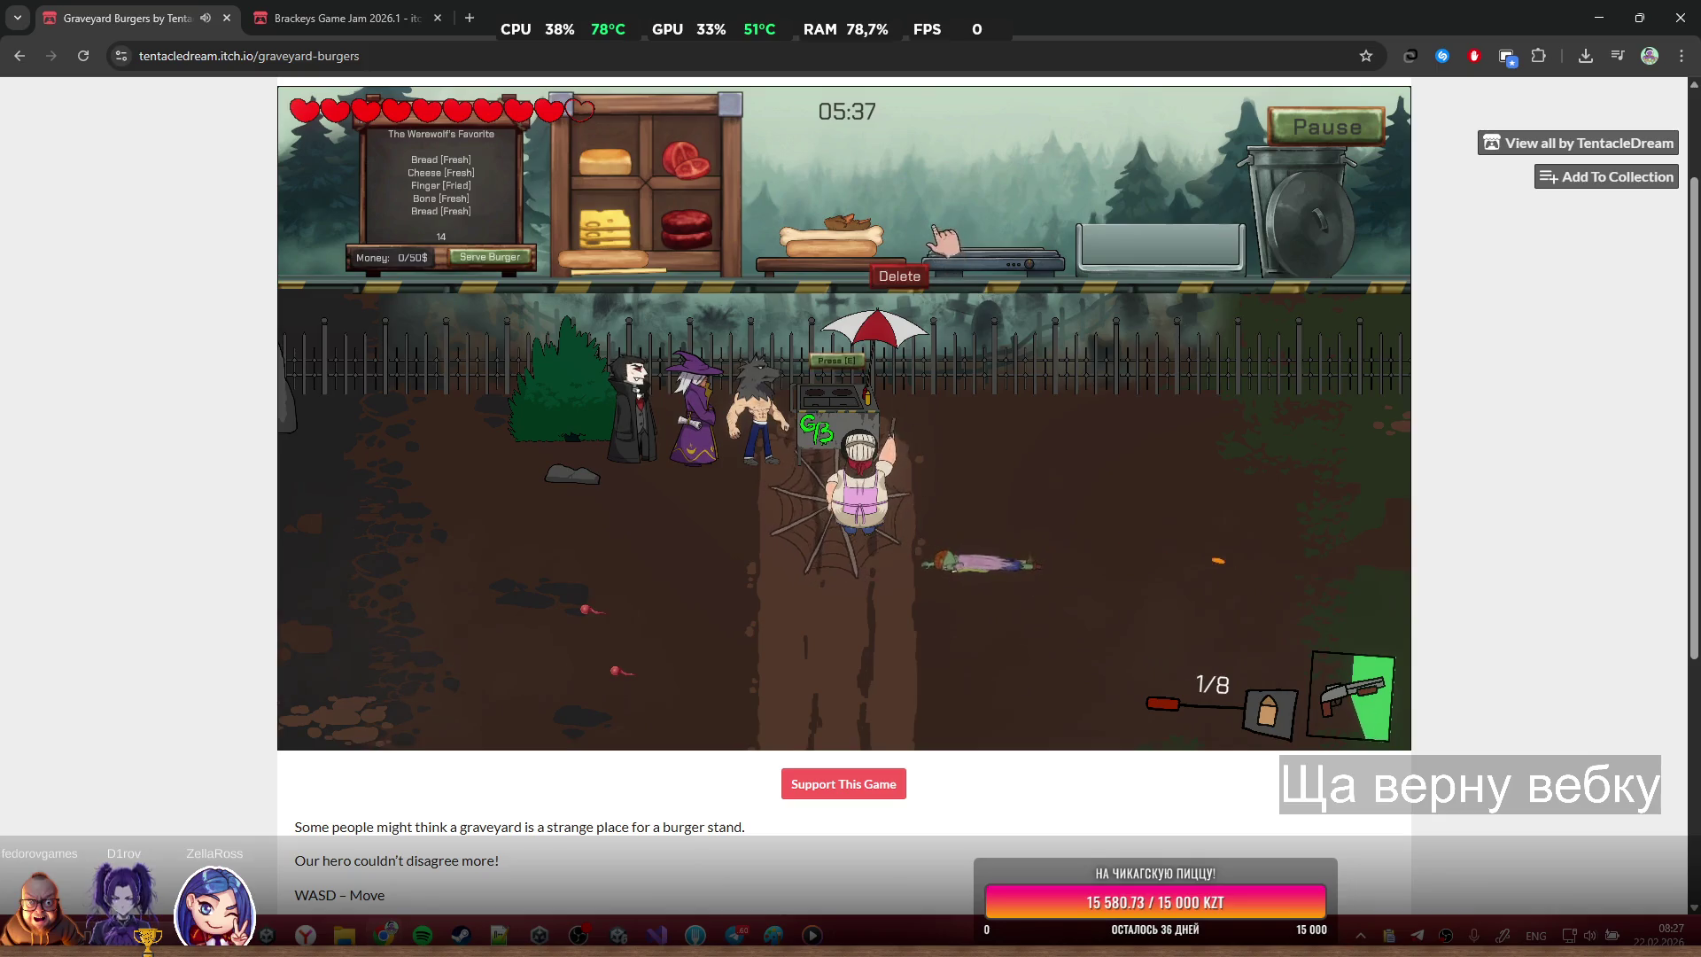
Top the burger with bread and serve it for $14 toward the $50 goal
mouse_move(593, 252)
mouse_down()
mouse_move(808, 190)
mouse_move(832, 220)
mouse_up()
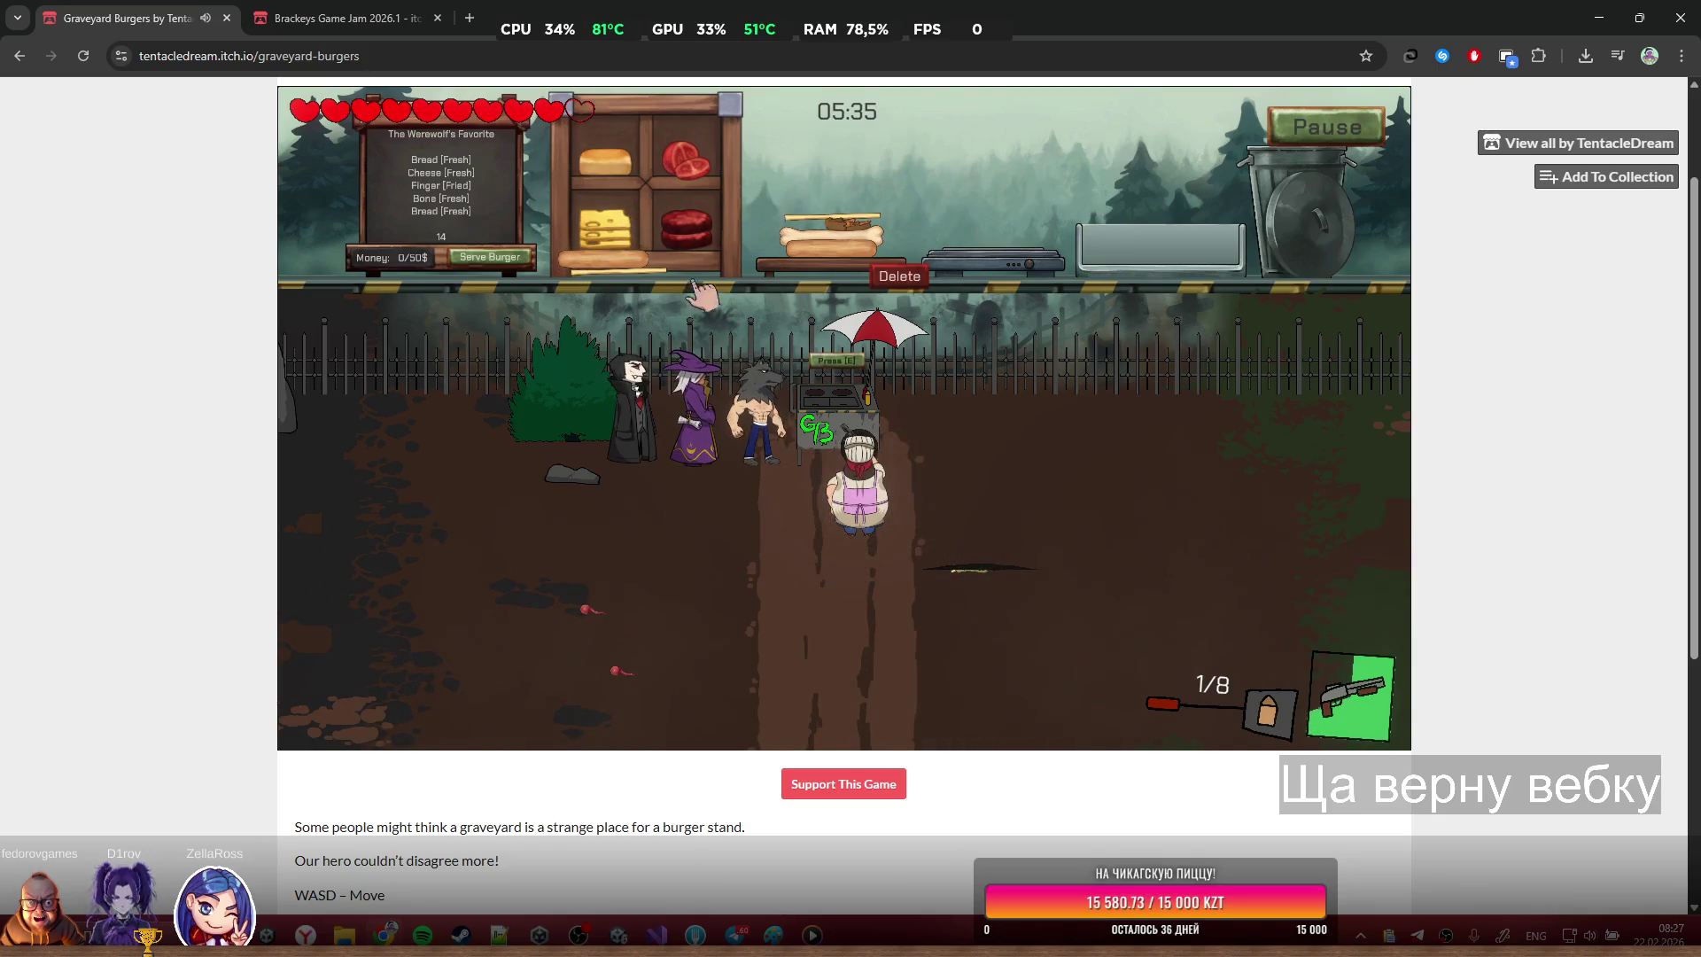
drag(629, 270, 842, 222)
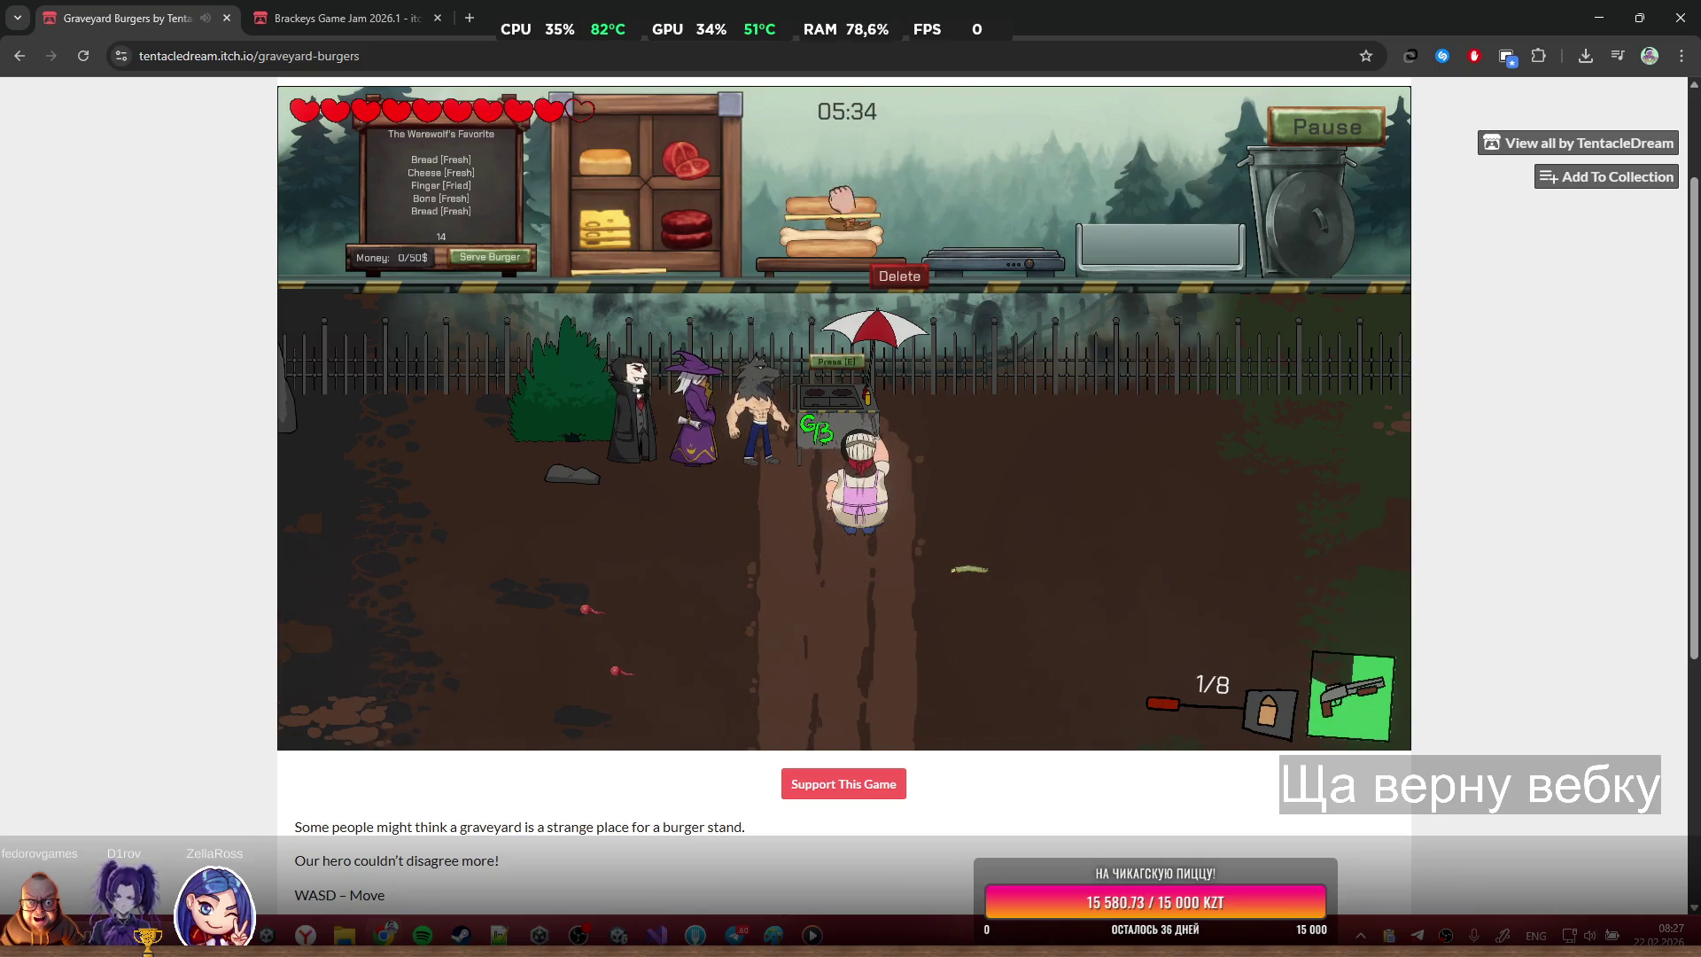
click(511, 260)
Kill the approaching spider and zombie, reloading once, then close the Graveyard Burgers page
click(550, 558)
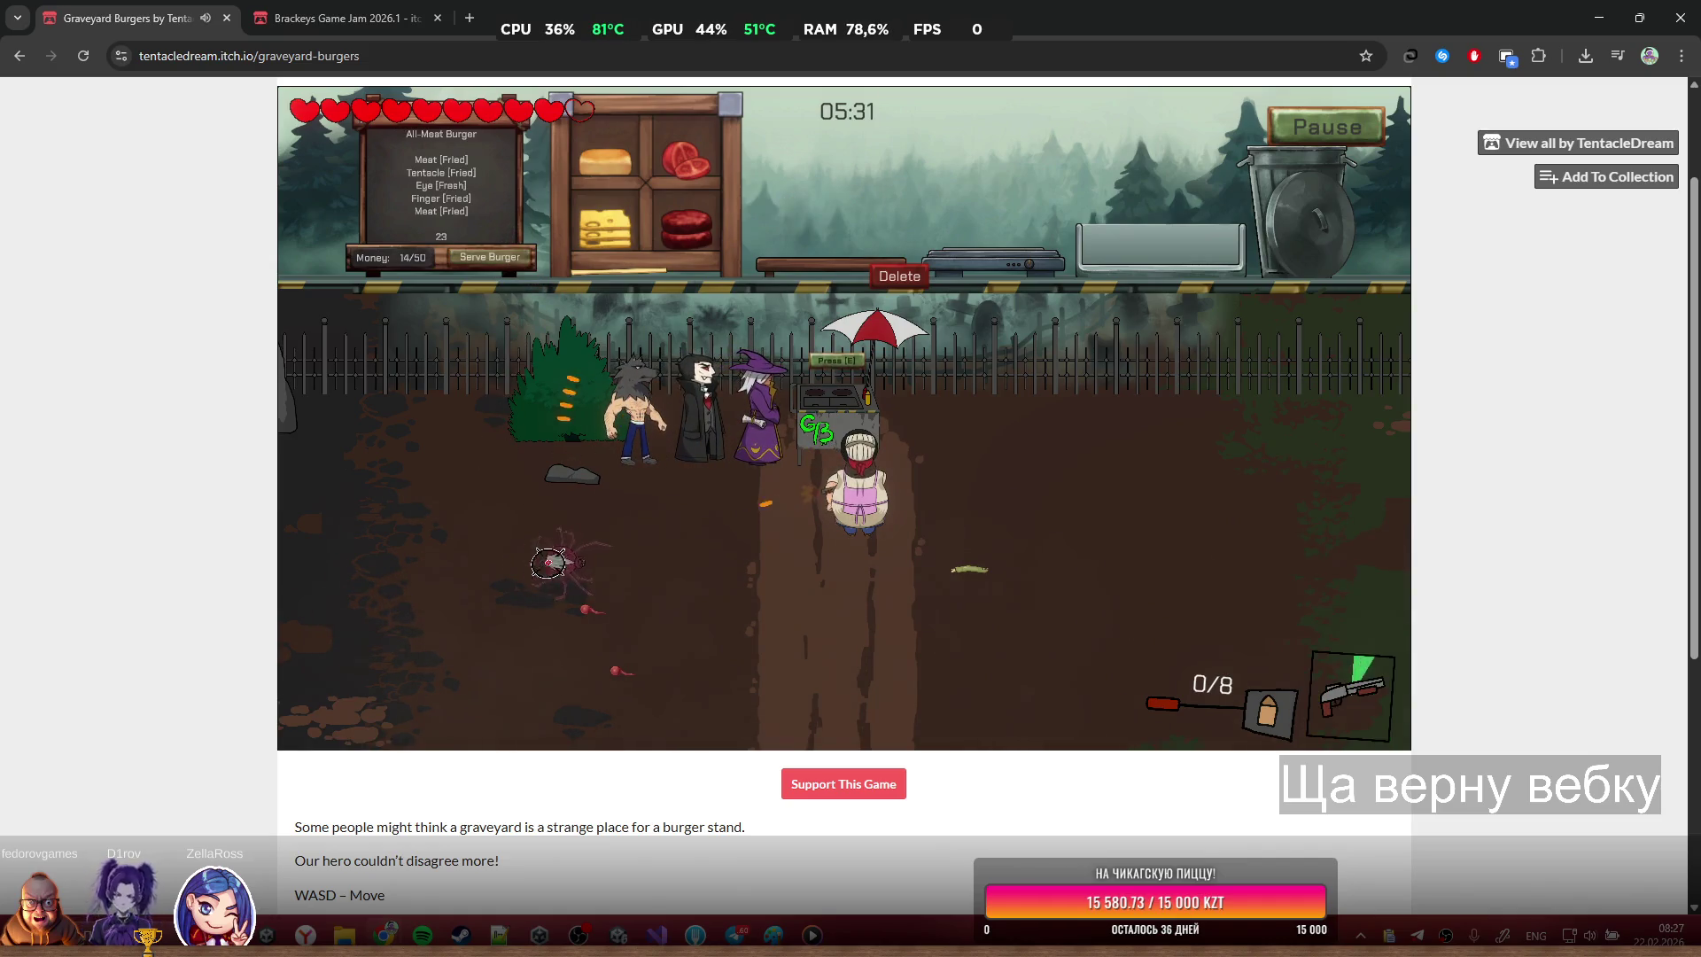
click(589, 564)
click(596, 565)
click(596, 565)
click(602, 563)
click(596, 562)
click(597, 561)
click(637, 549)
click(1075, 673)
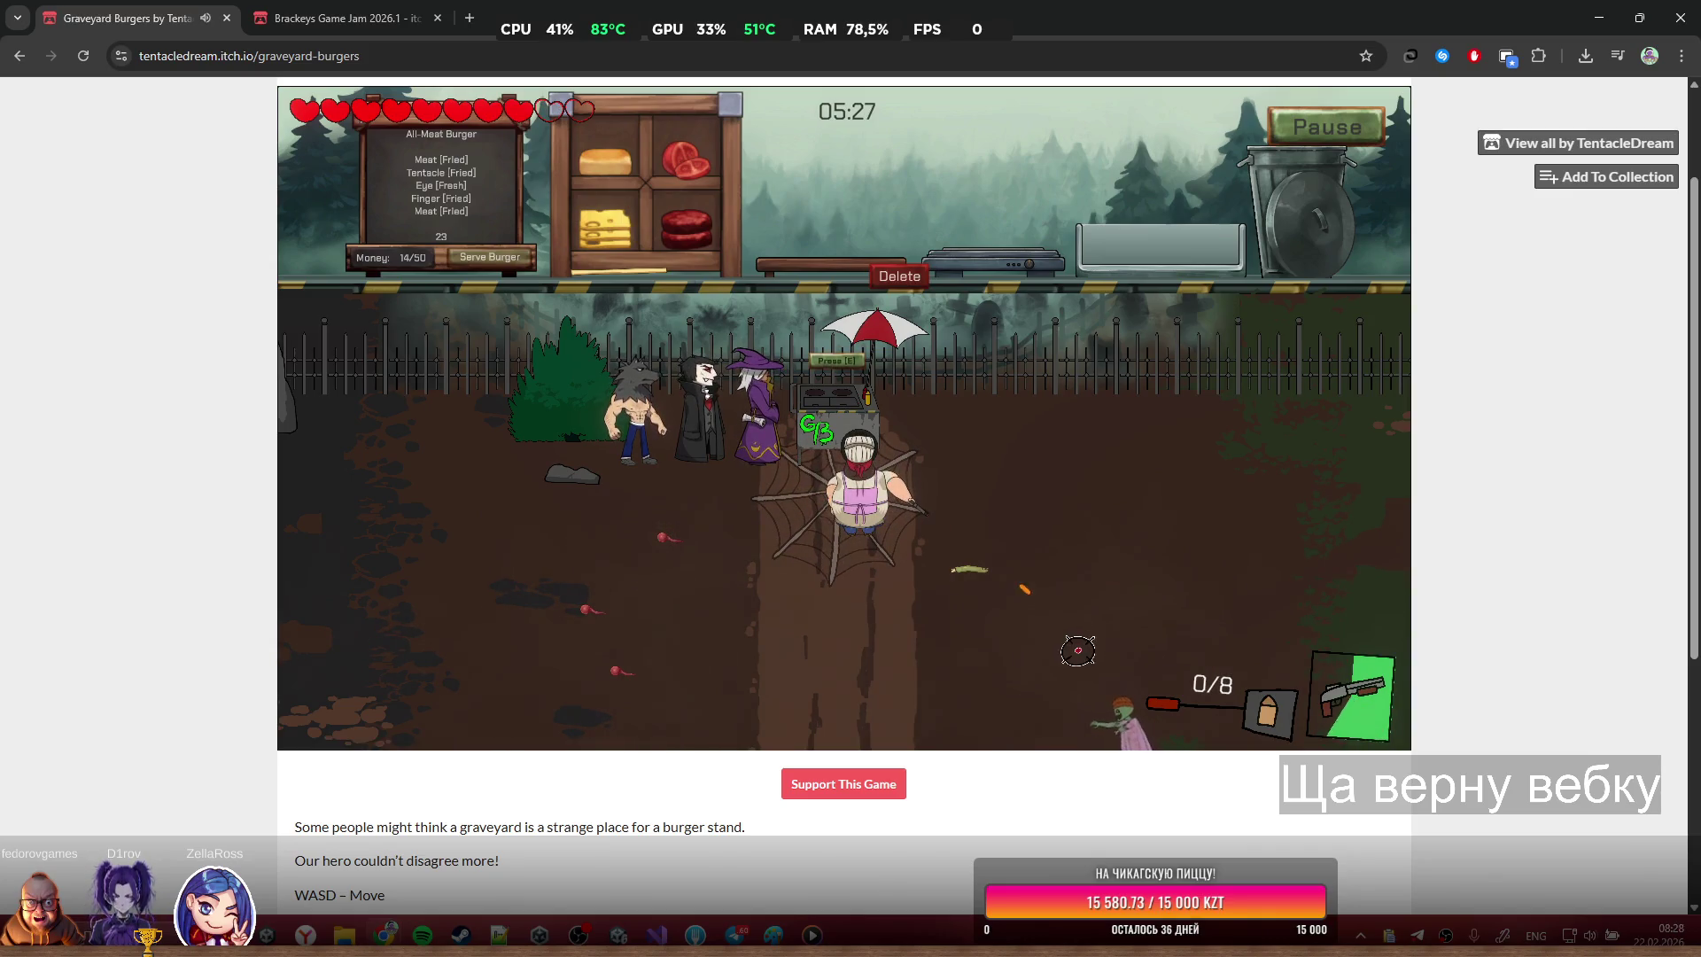
key(r)
click(1087, 705)
click(1082, 695)
click(1079, 690)
click(1073, 689)
click(1054, 686)
click(1036, 684)
click(1030, 686)
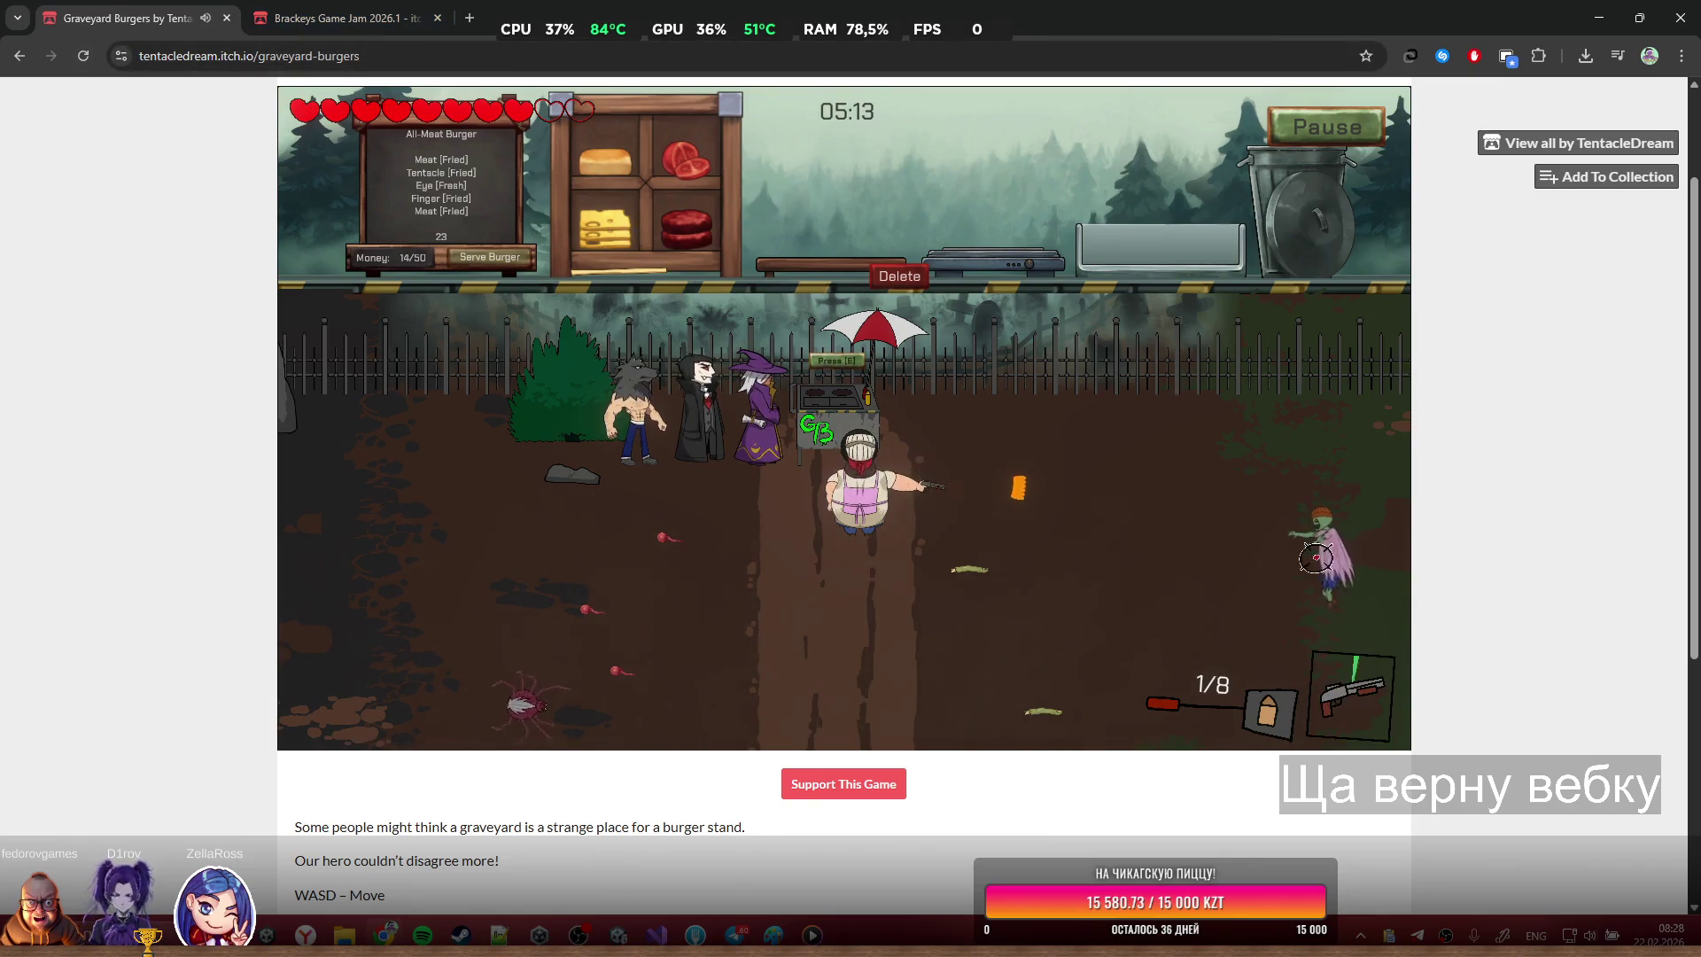
click(228, 19)
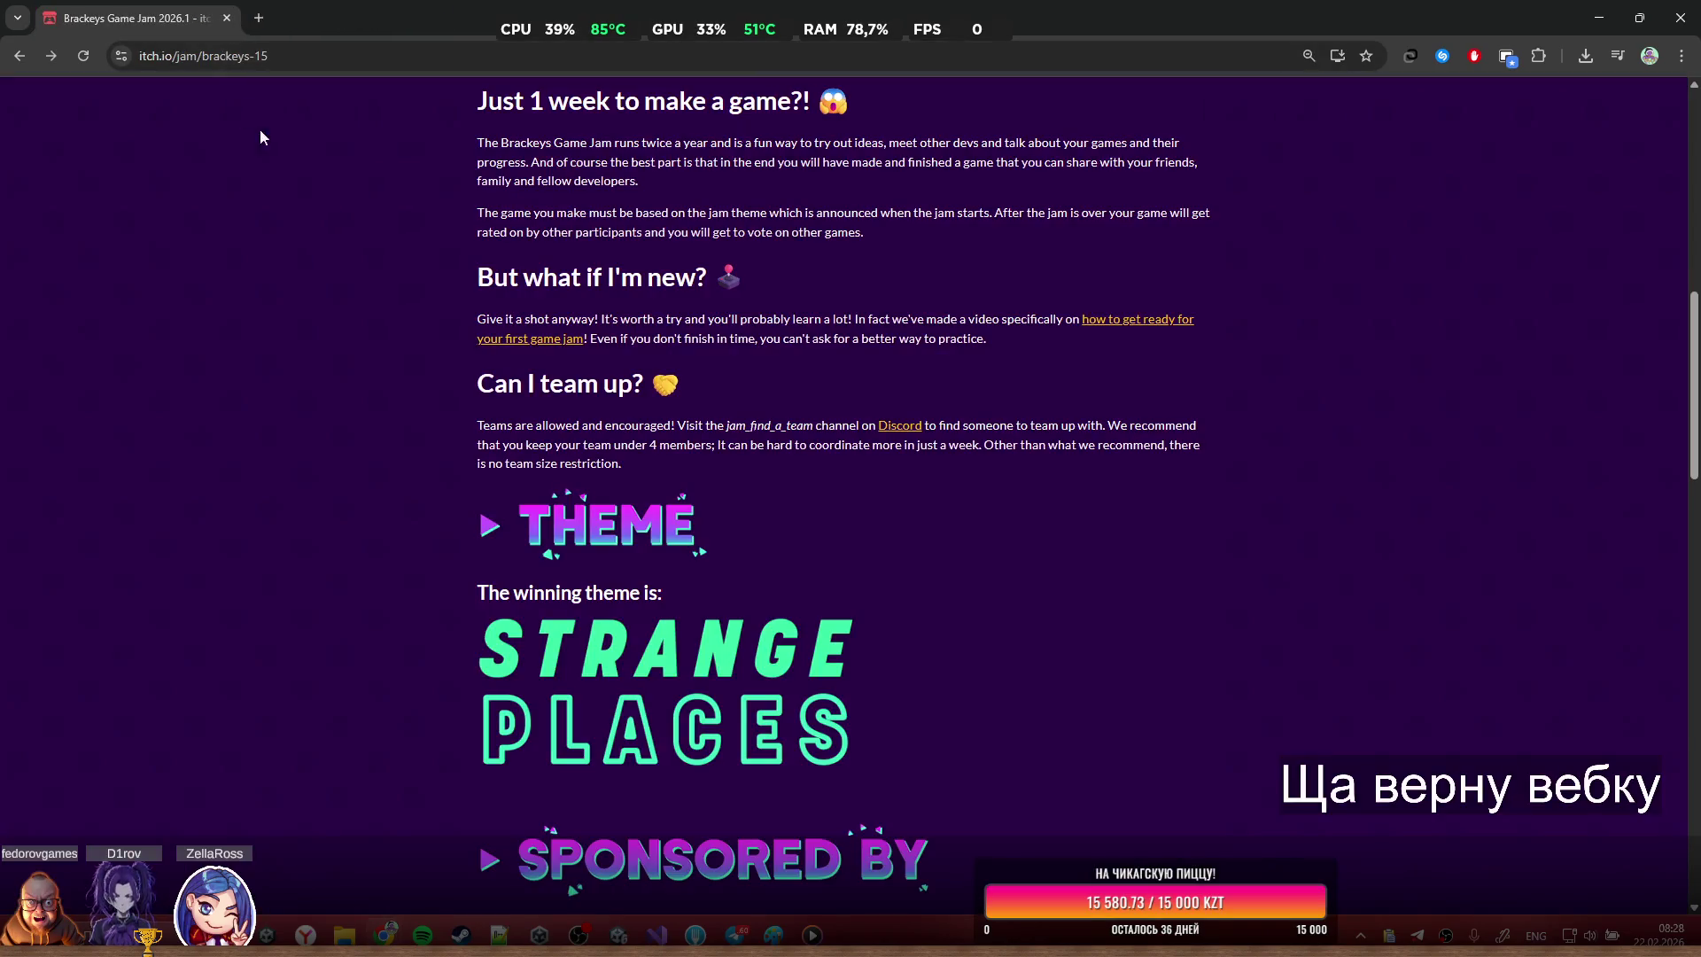
Maximize the browser and open Submit your project's Existing project list, then close it unchosen
double_click(1294, 7)
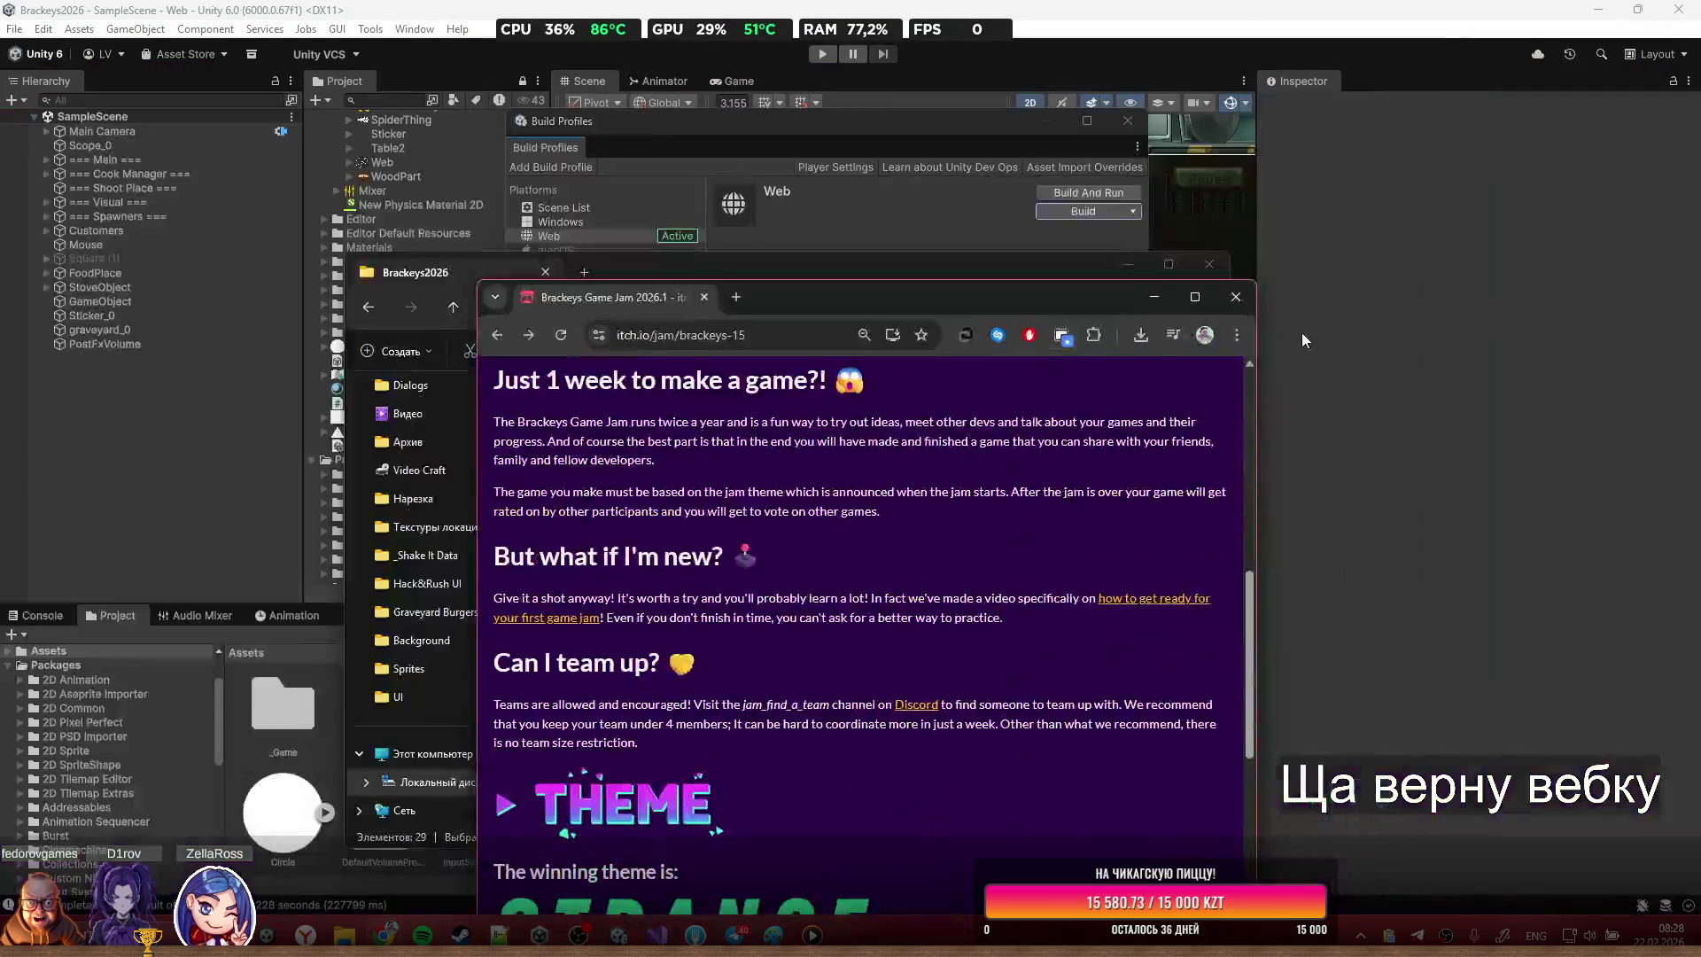
double_click(1025, 305)
scroll(971, 622, up, 8)
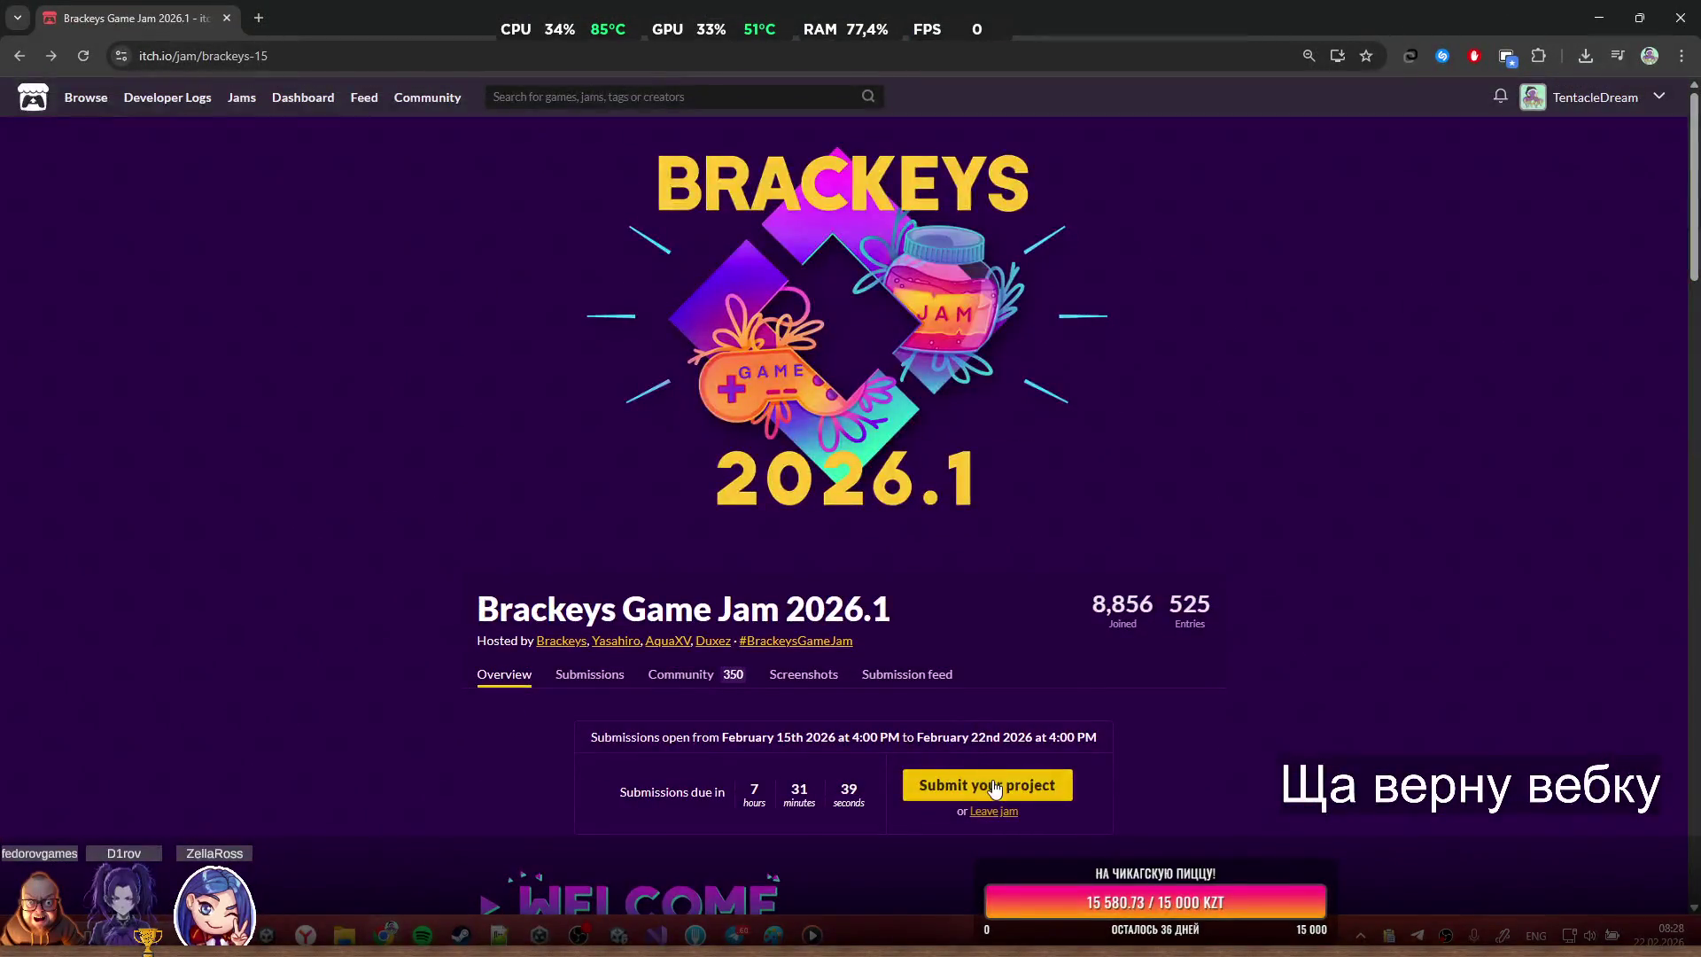
click(974, 784)
click(812, 330)
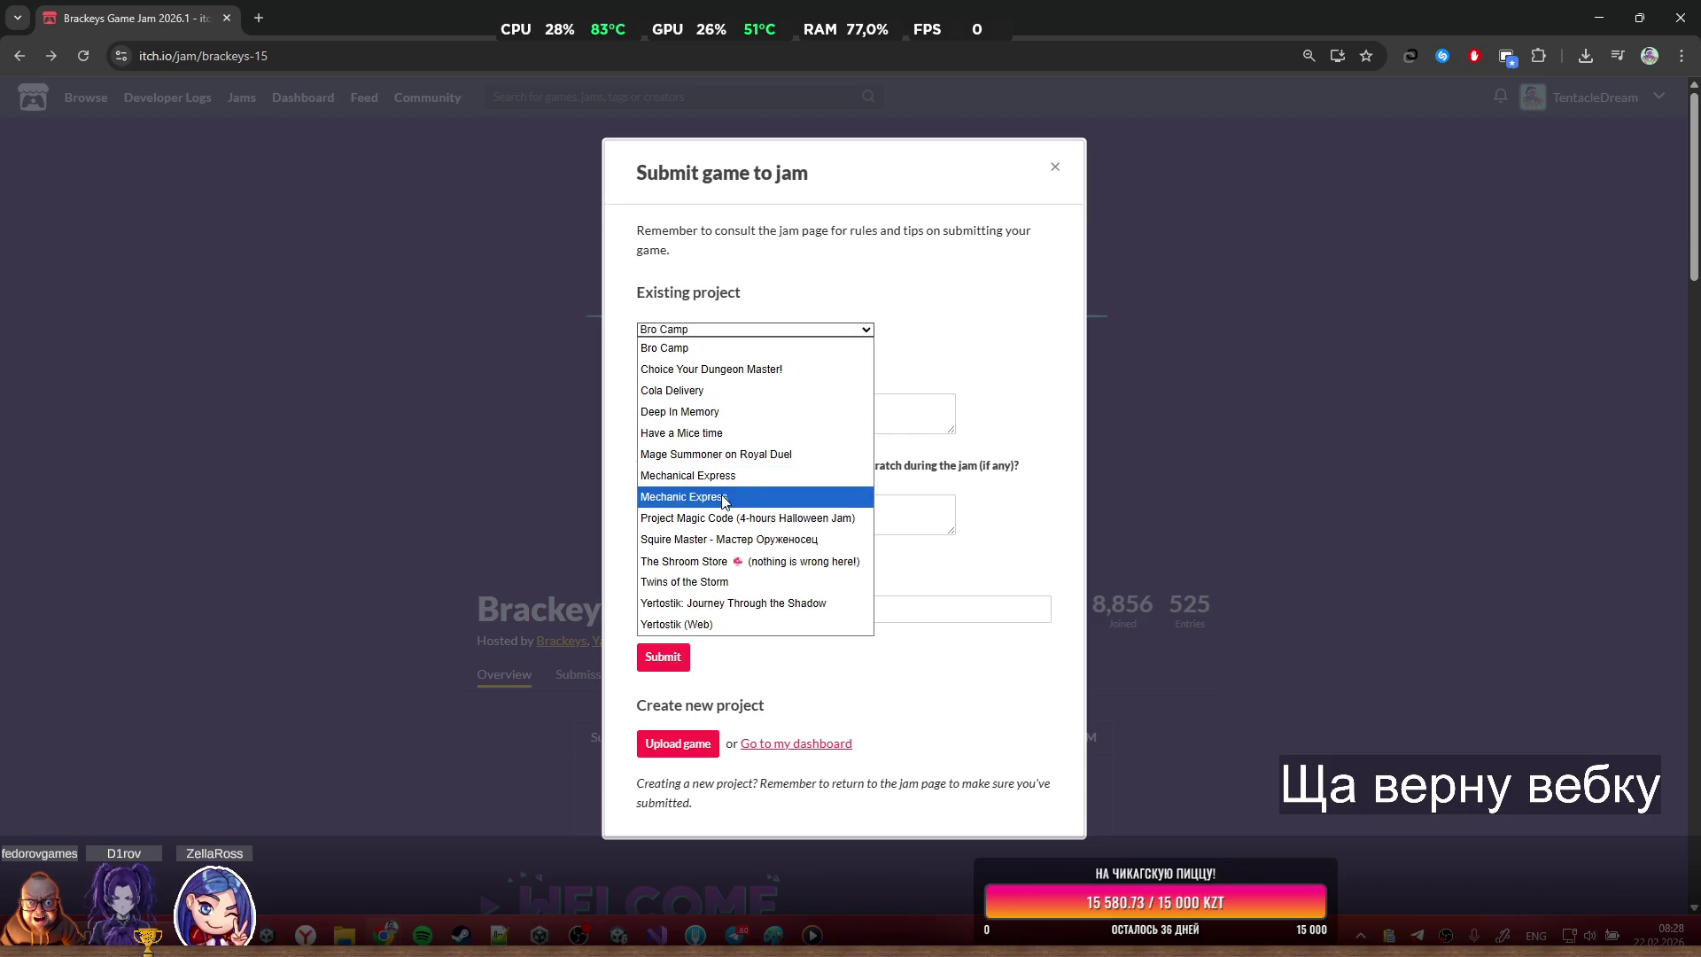
click(217, 149)
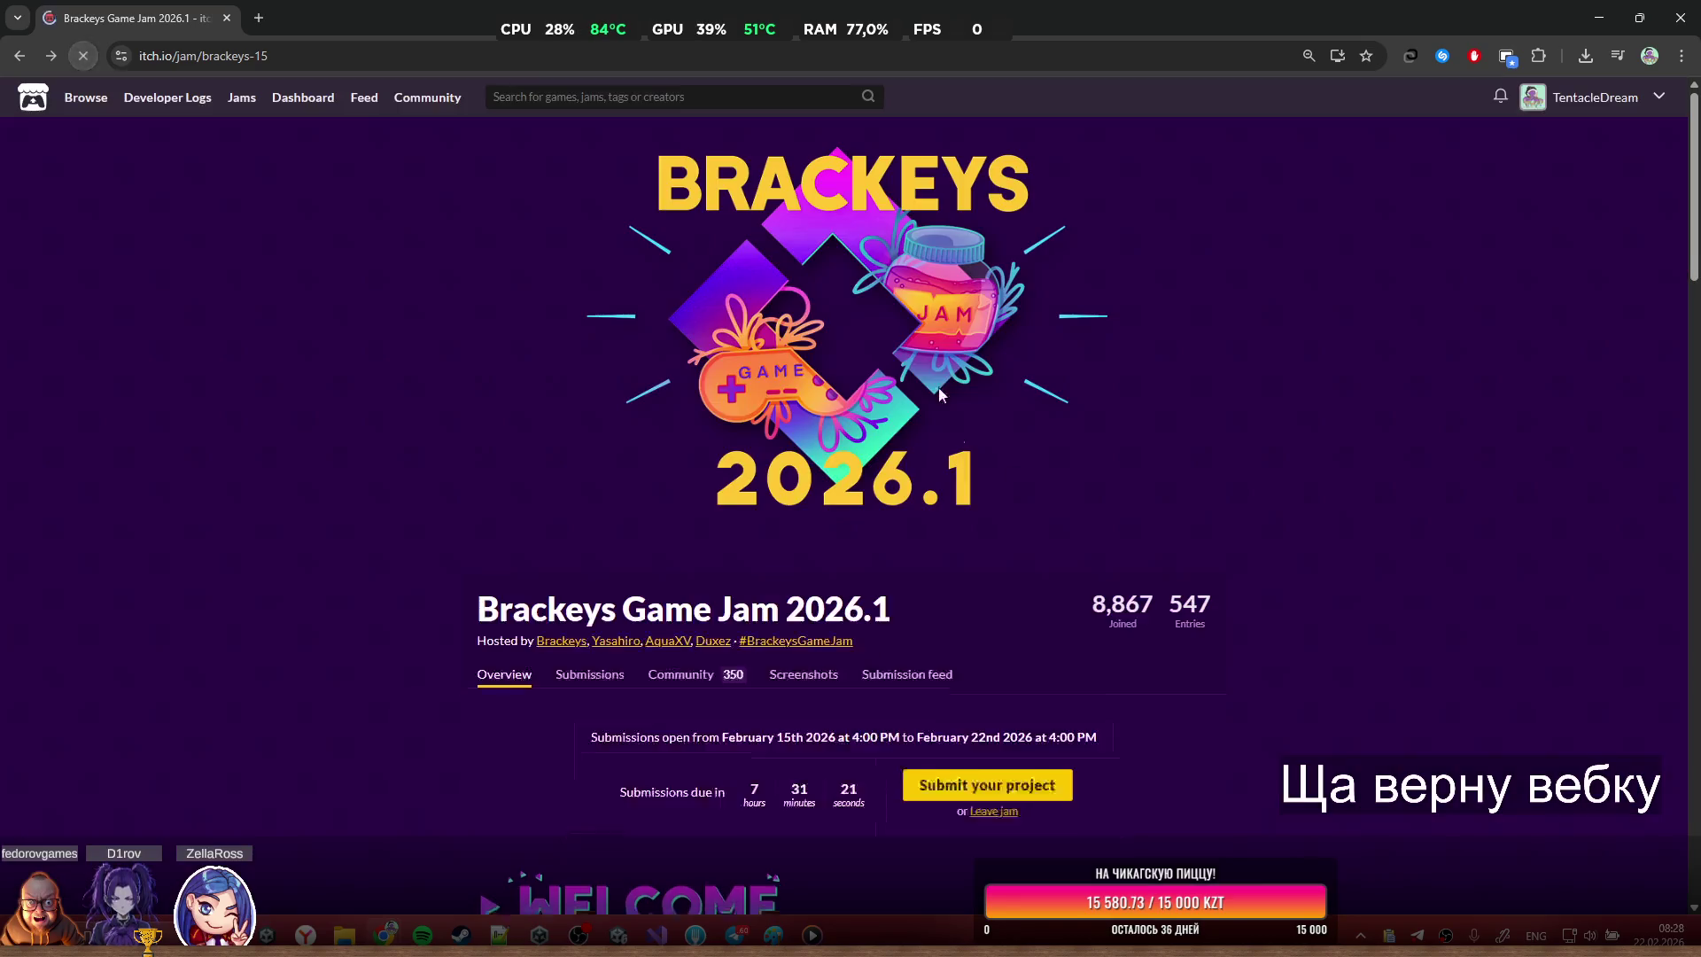
Select Graveyard Burgers as the existing project and paste a one-line theme answer
click(1018, 787)
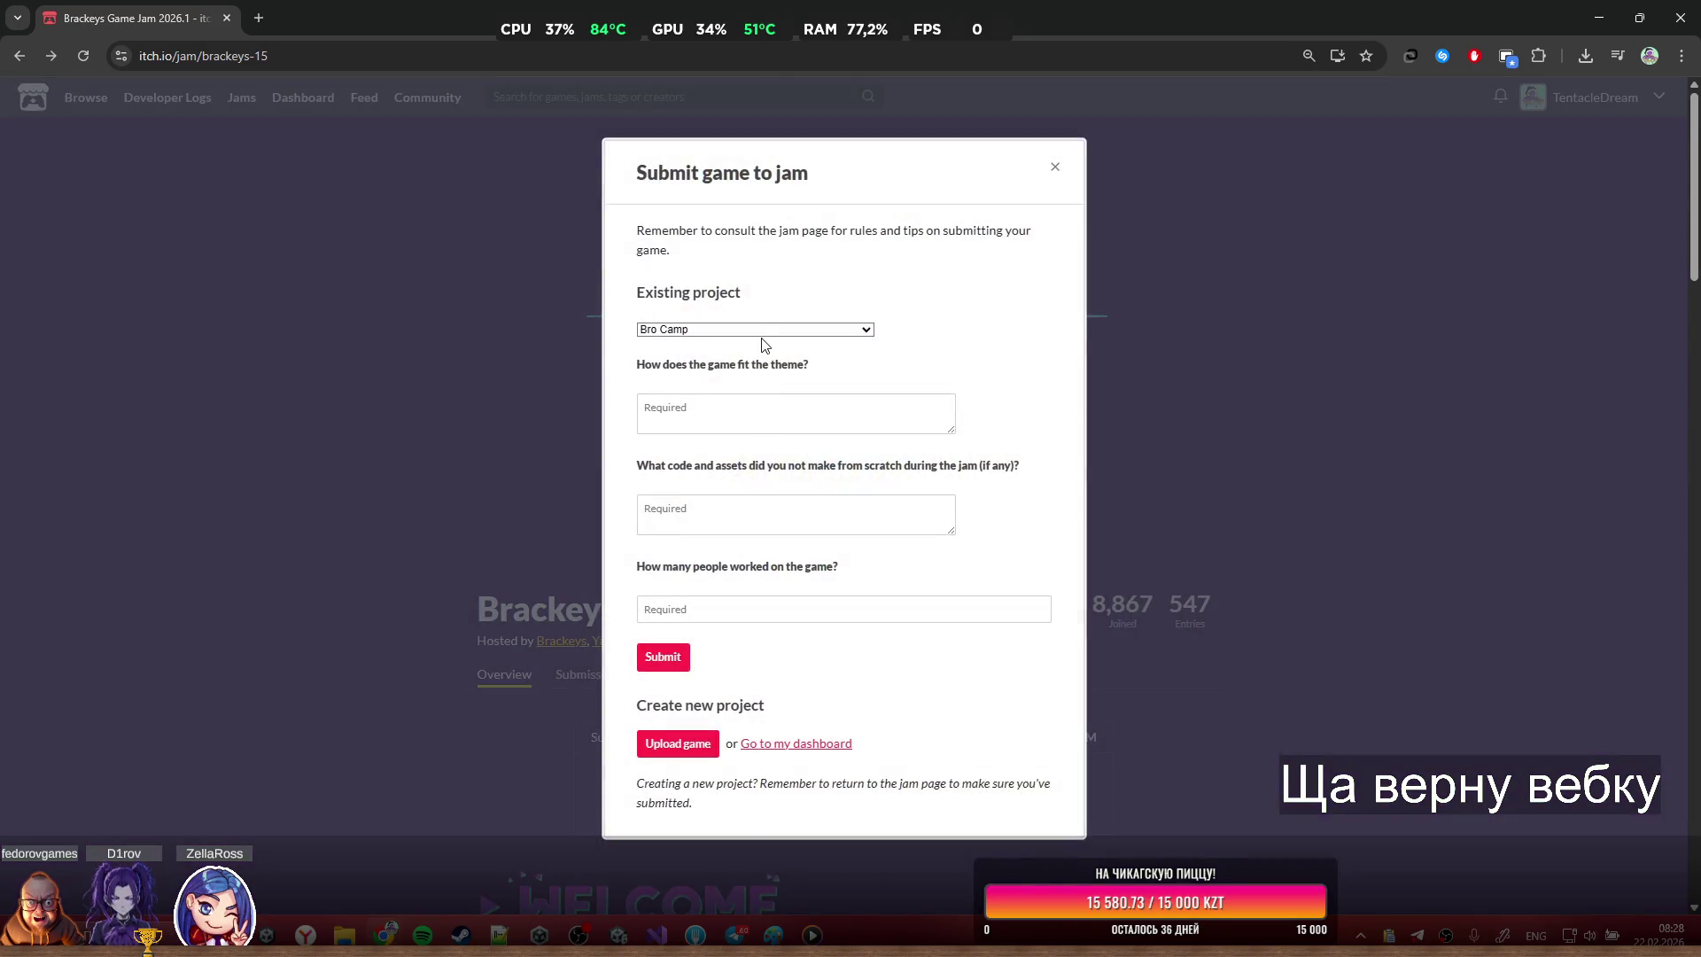
click(766, 329)
click(761, 438)
click(785, 422)
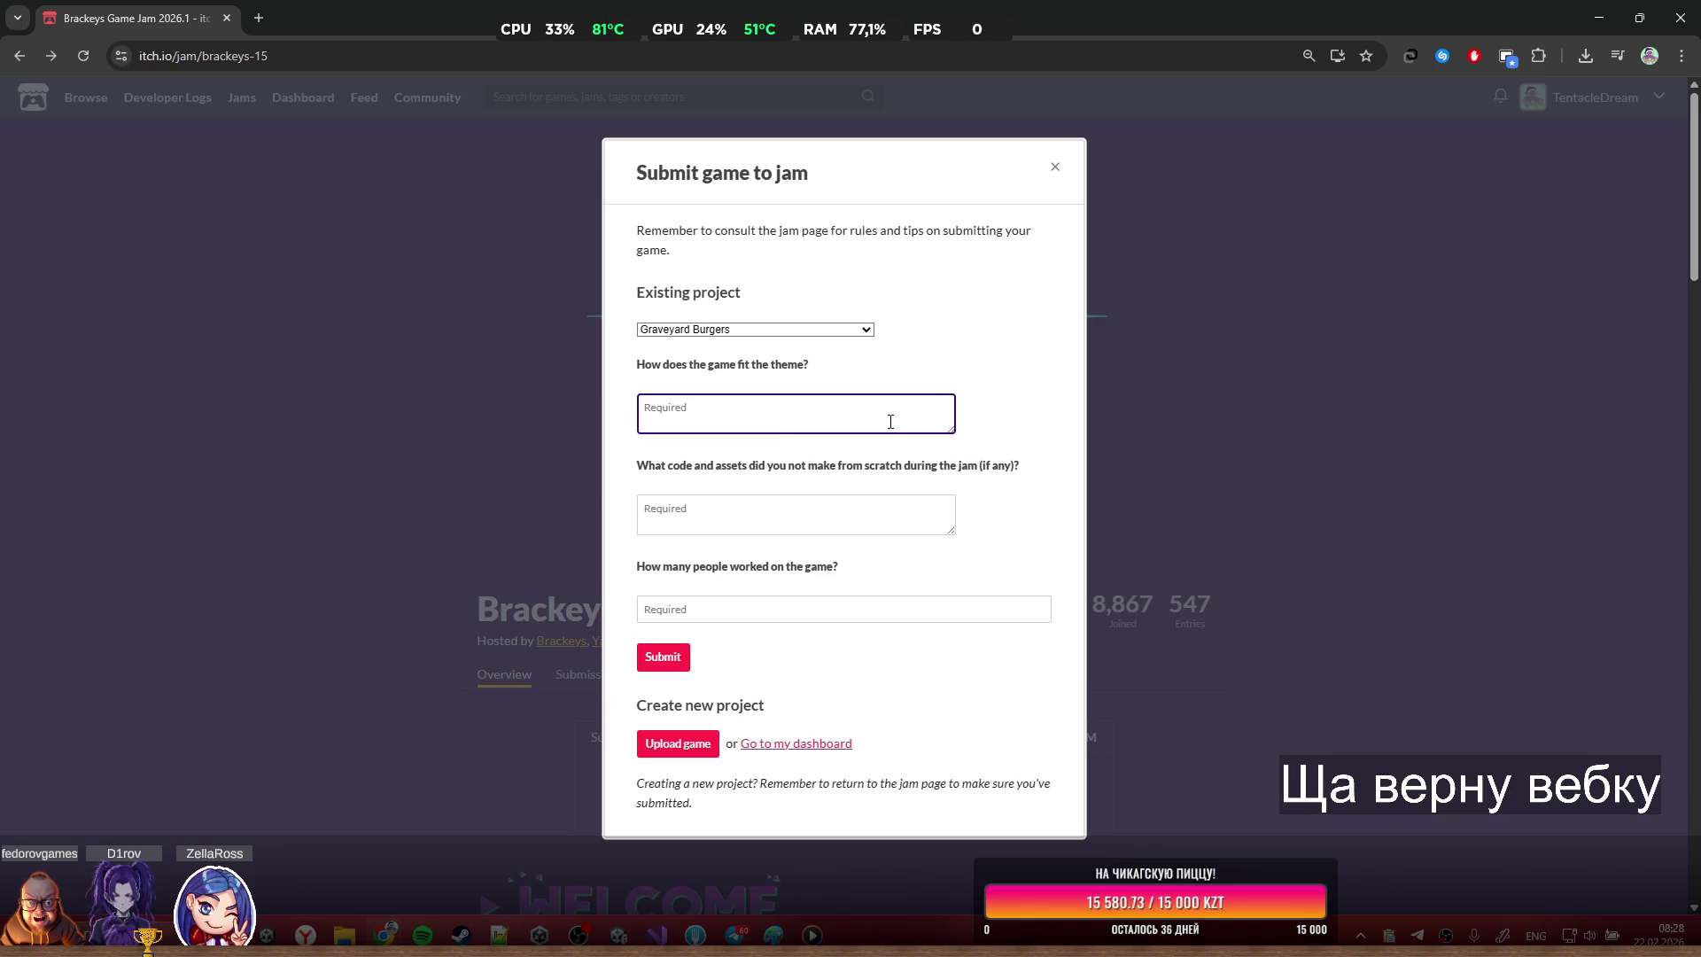
key(ctrl+shift+Up)
key(ctrl+shift+Up)
key(ctrl+shift+Up)
key(ctrl+shift+Up)
key(ctrl+shift+Up)
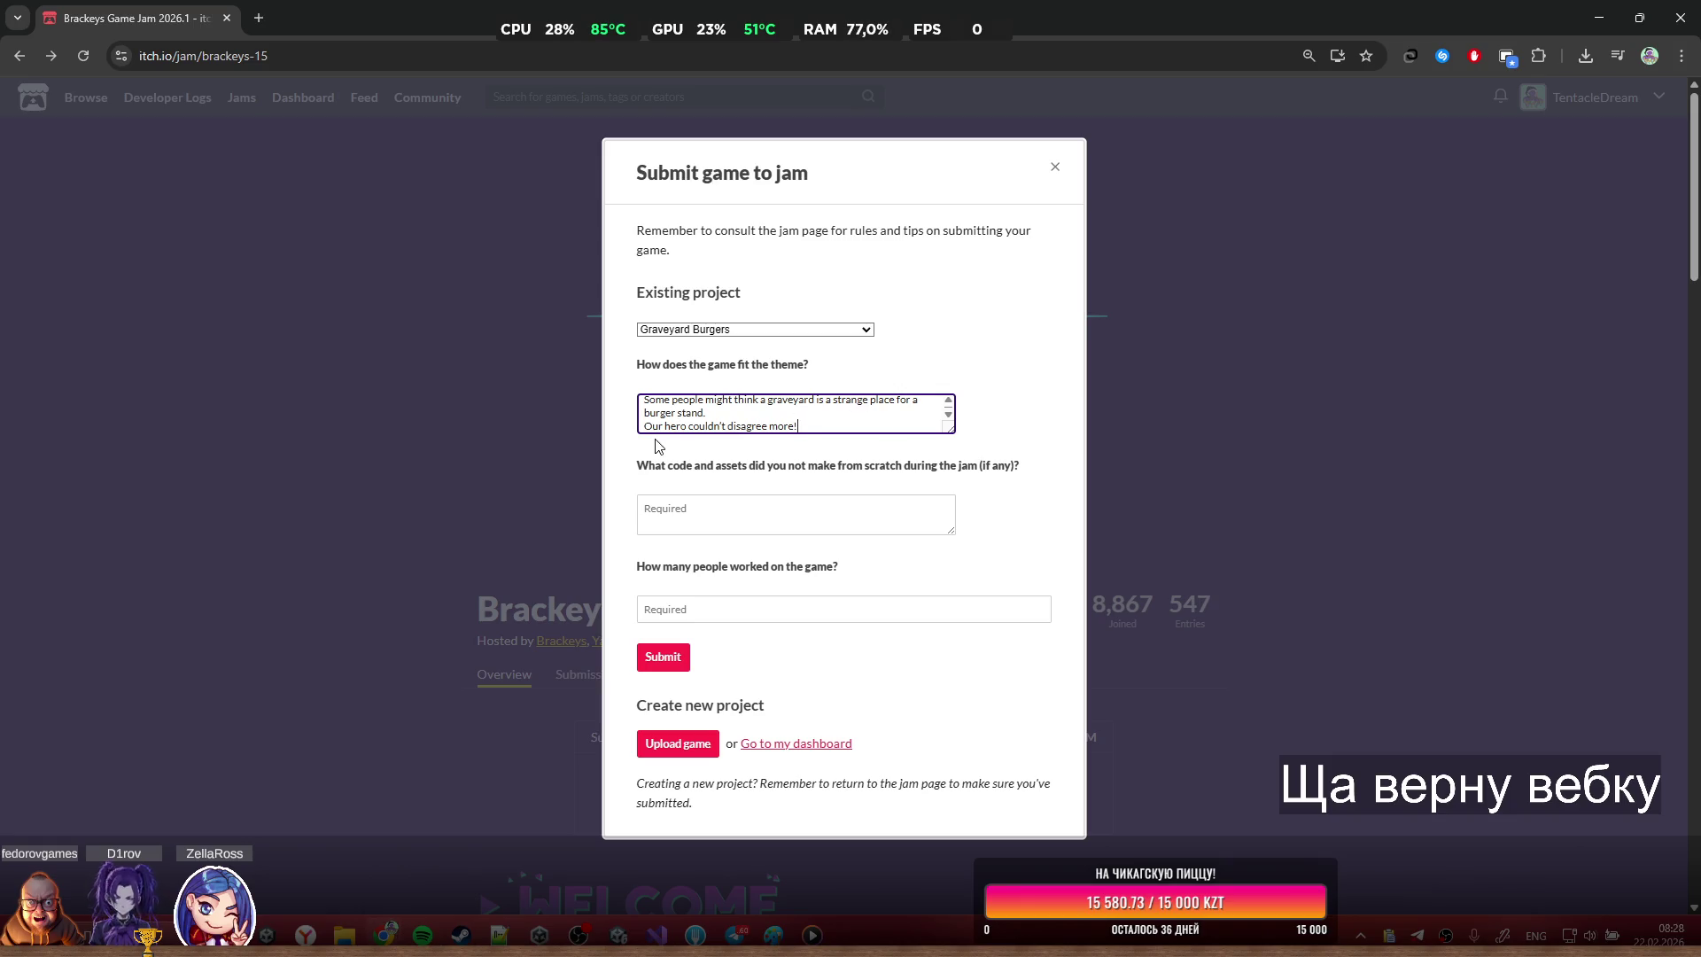
key(BackSpace)
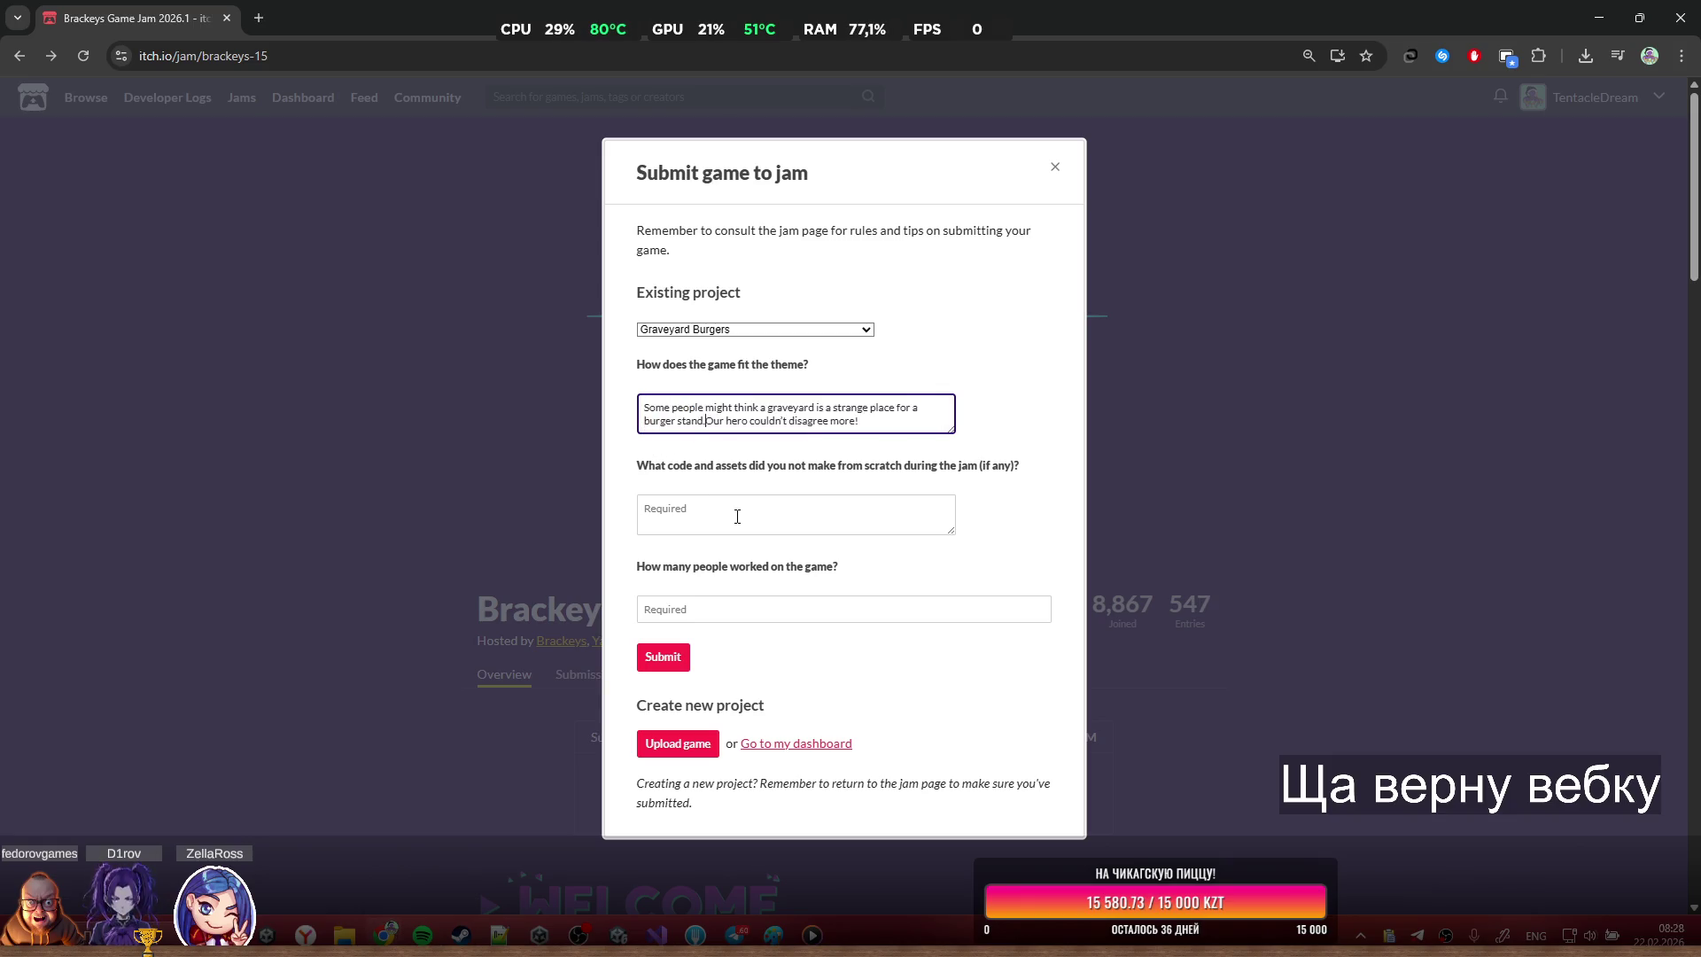
Select the code-and-assets question text and open Google Translate in a new tab
click(839, 506)
scroll(918, 483, down, 2)
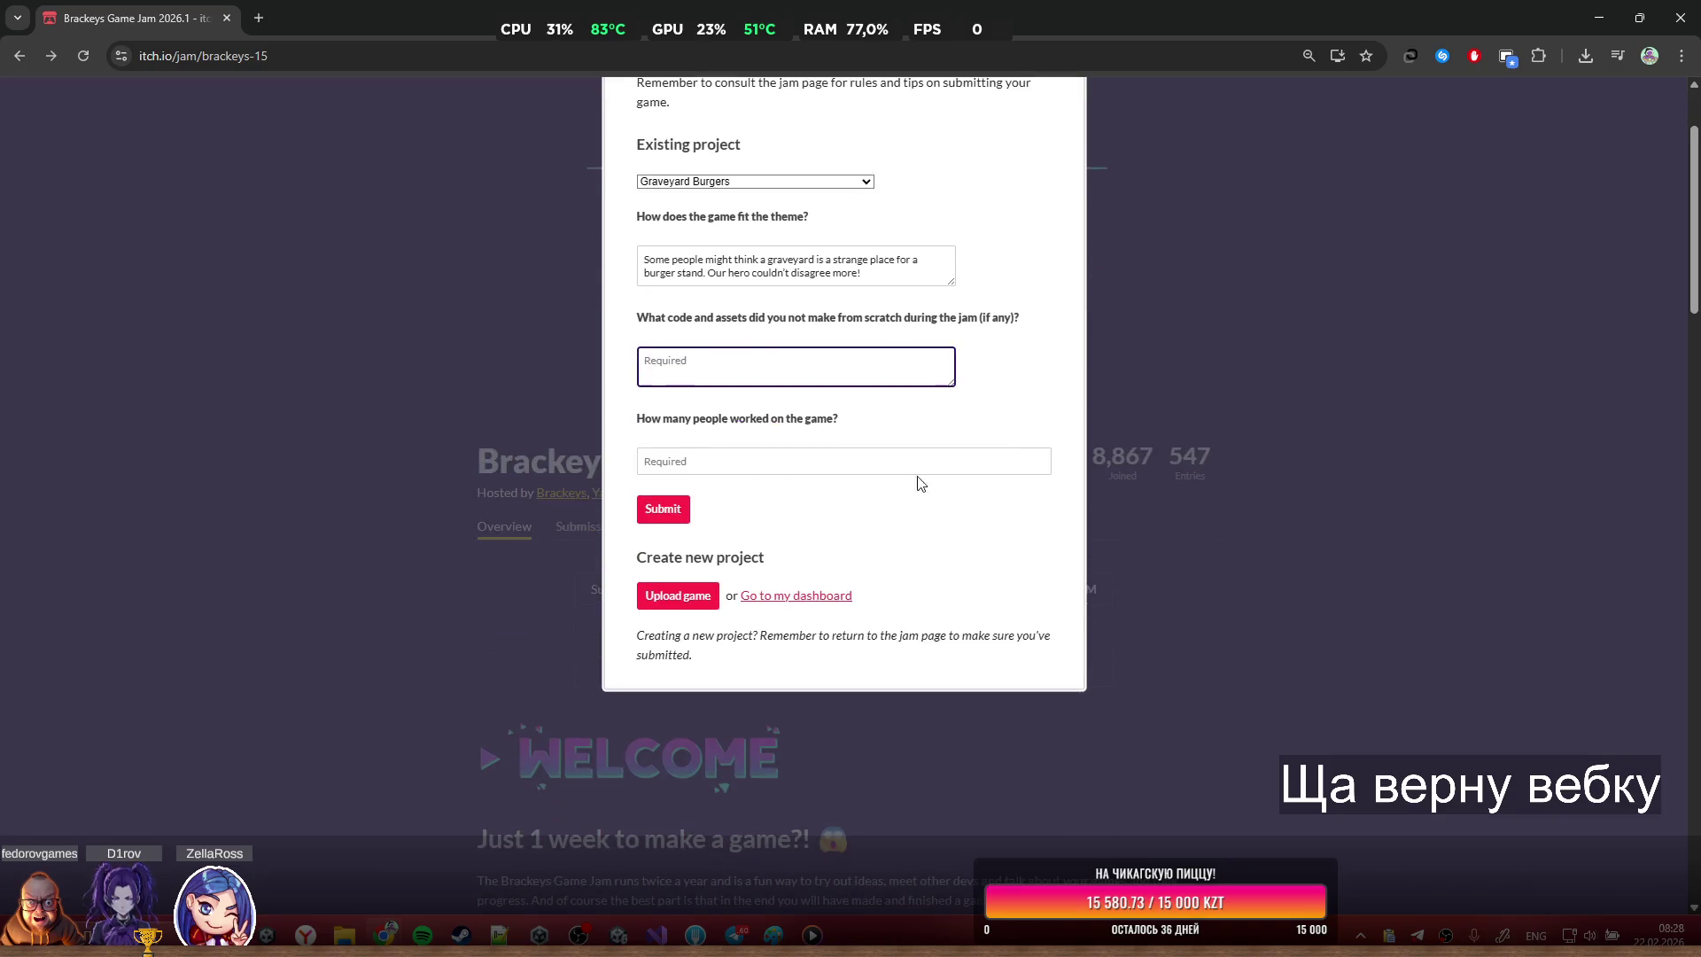
drag(637, 317, 813, 322)
click(907, 321)
double_click(883, 317)
drag(1032, 323, 612, 325)
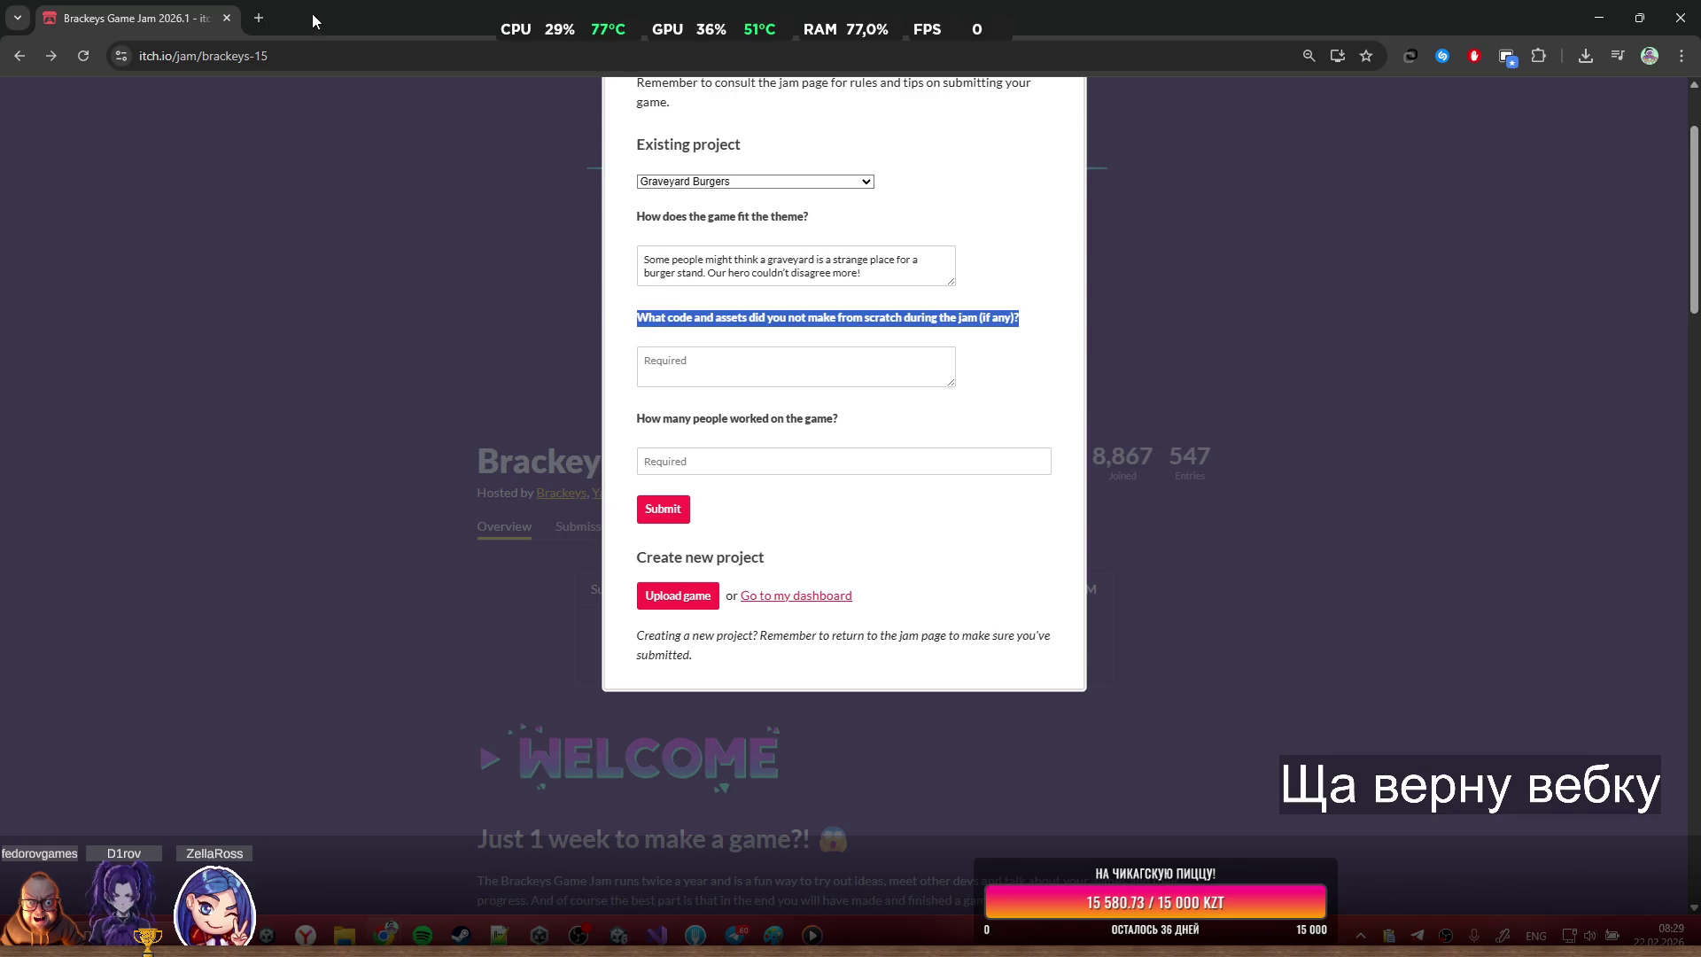
click(259, 28)
text(tra)
key(Return)
Paste the code-and-assets question, translate it English to Russian, and return to the jam form
key(ctrl+v)
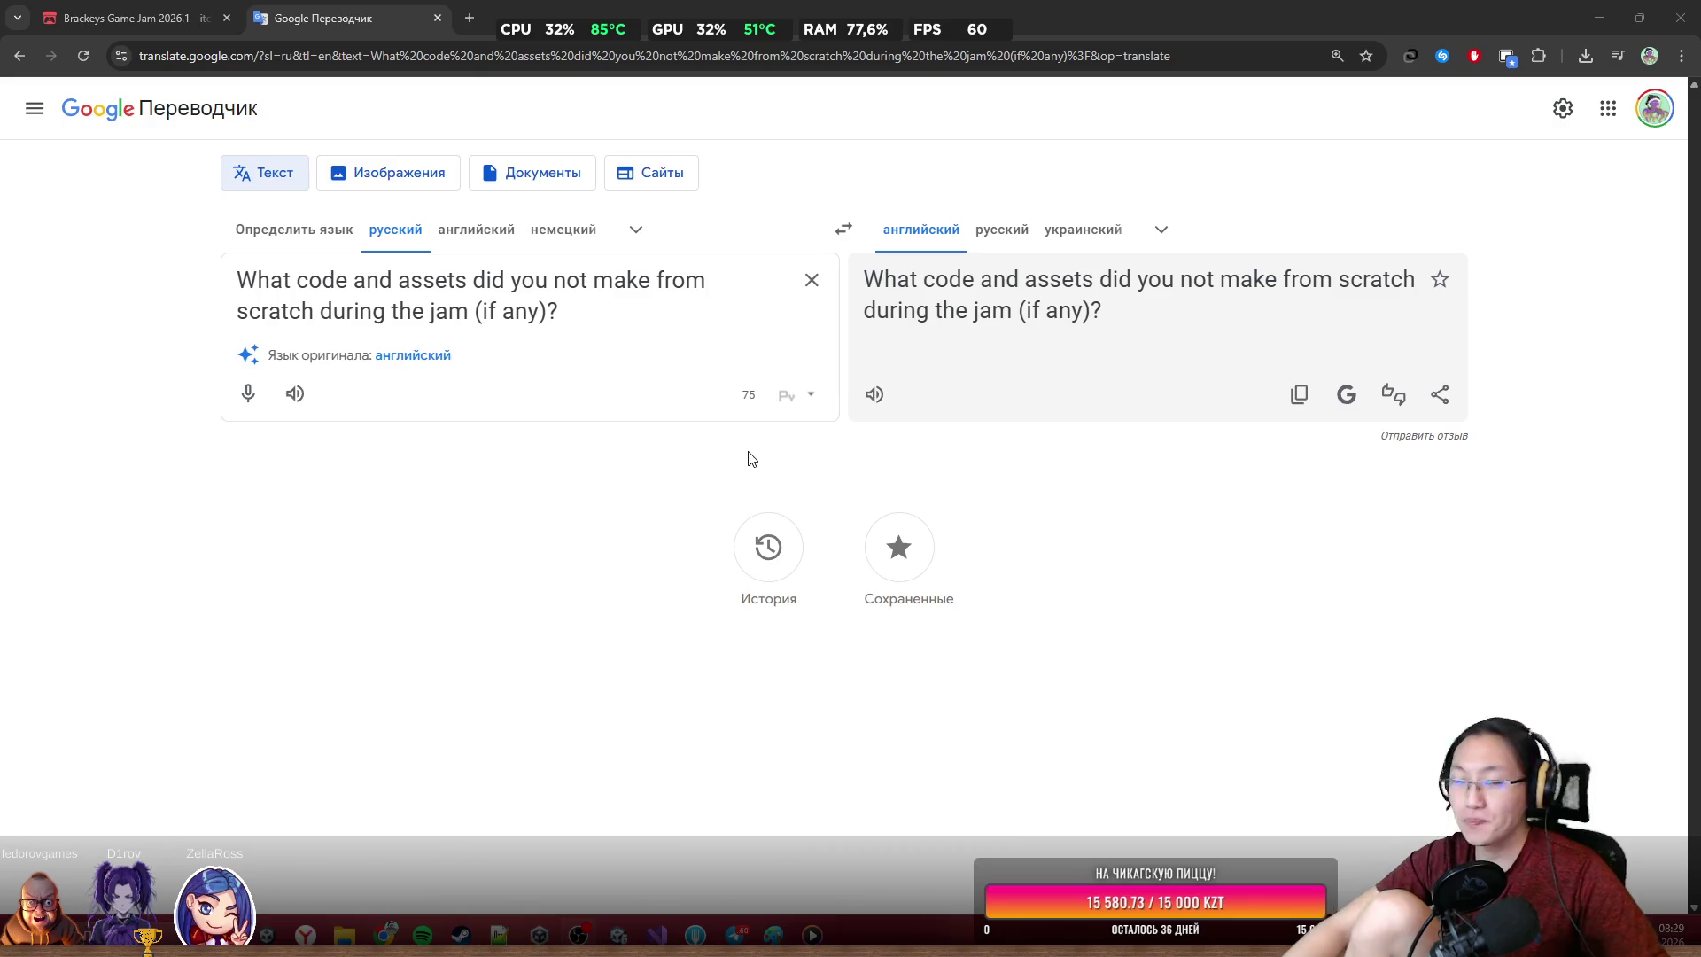
click(950, 230)
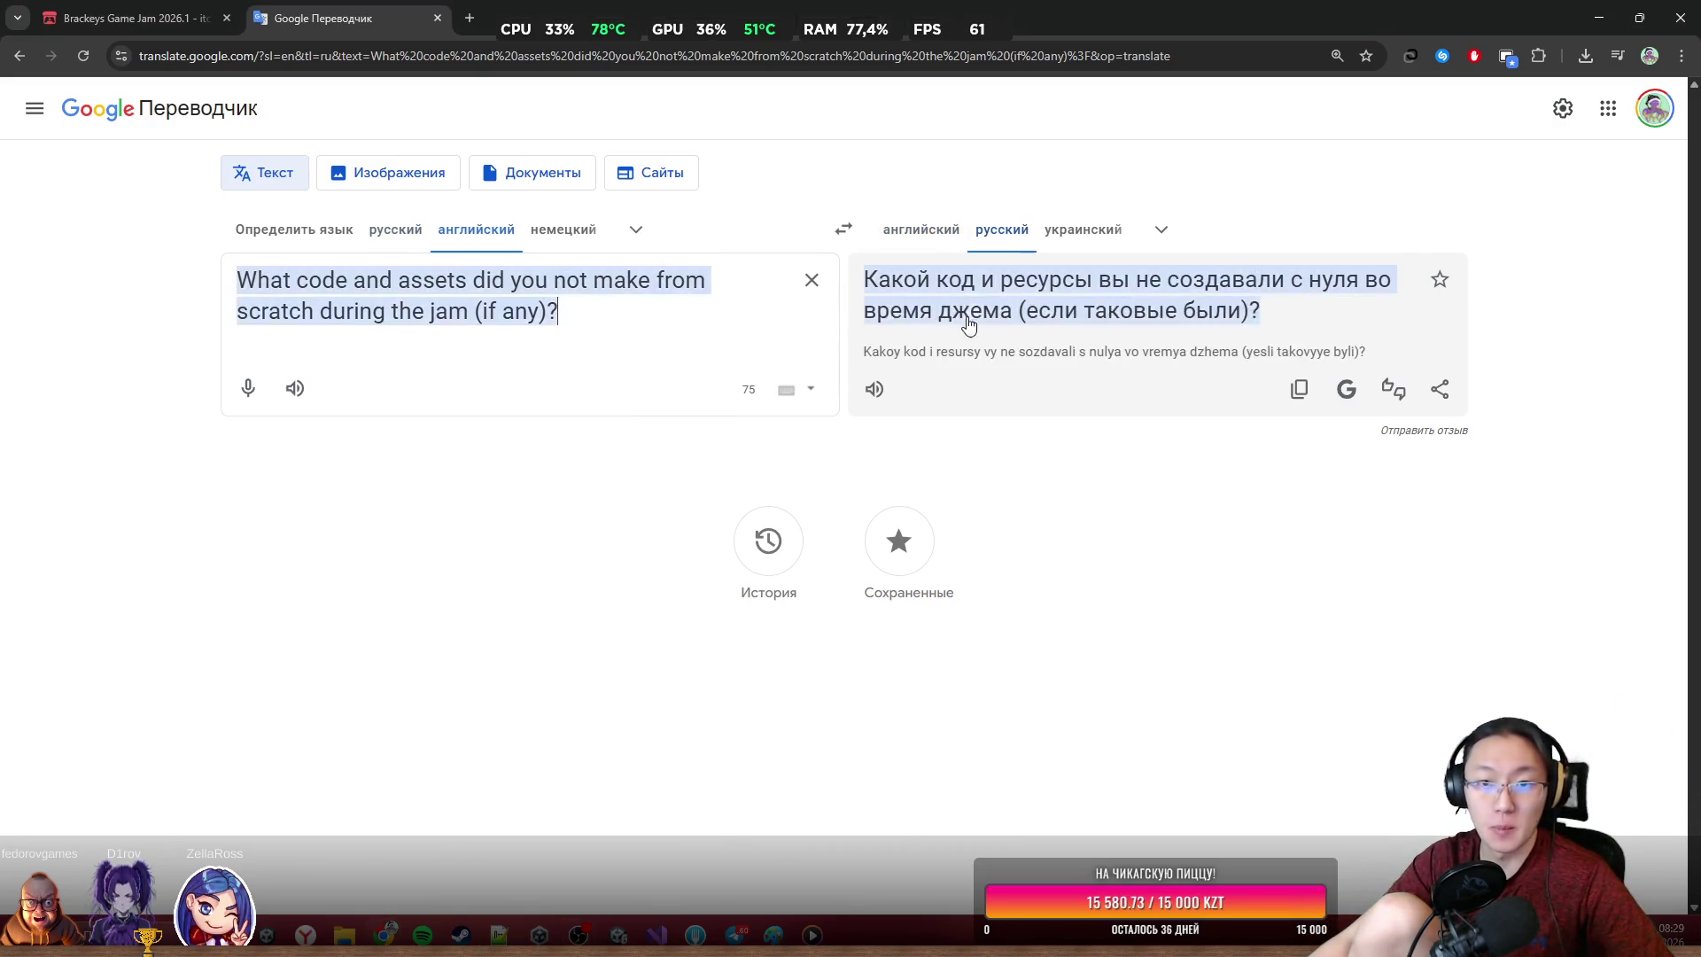
drag(864, 280, 1227, 295)
key(ctrl+Tab)
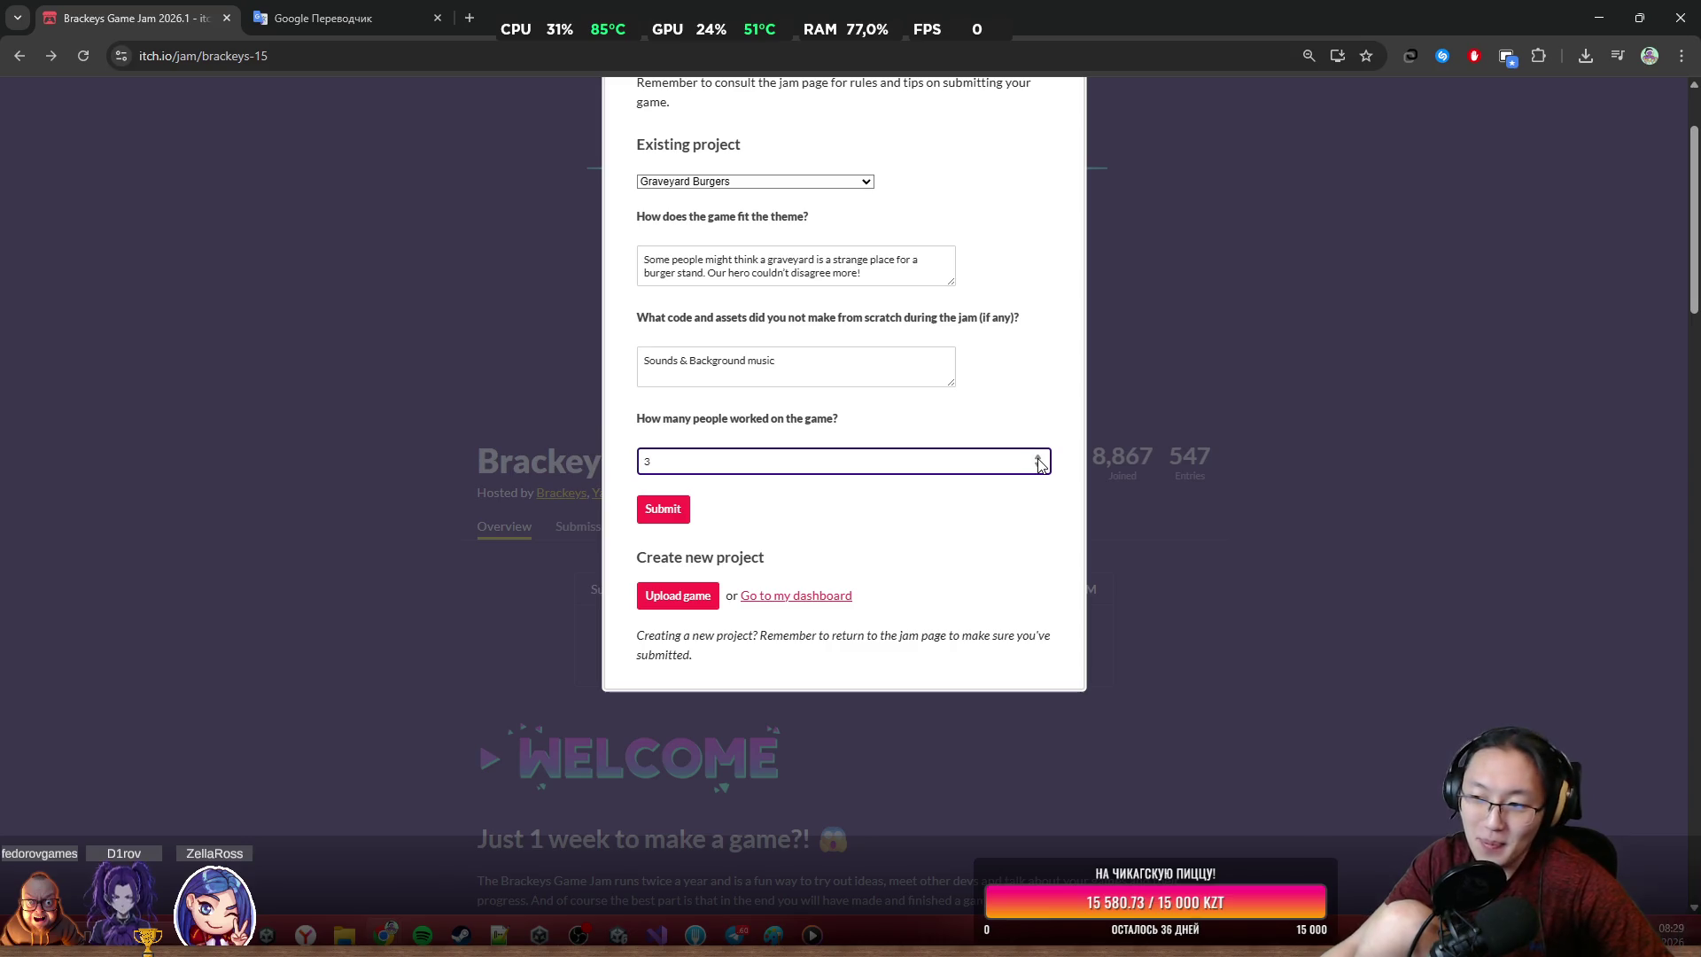
Raise the team size to 4, submit Graveyard Burgers, and open See all submissions
click(1038, 458)
click(671, 511)
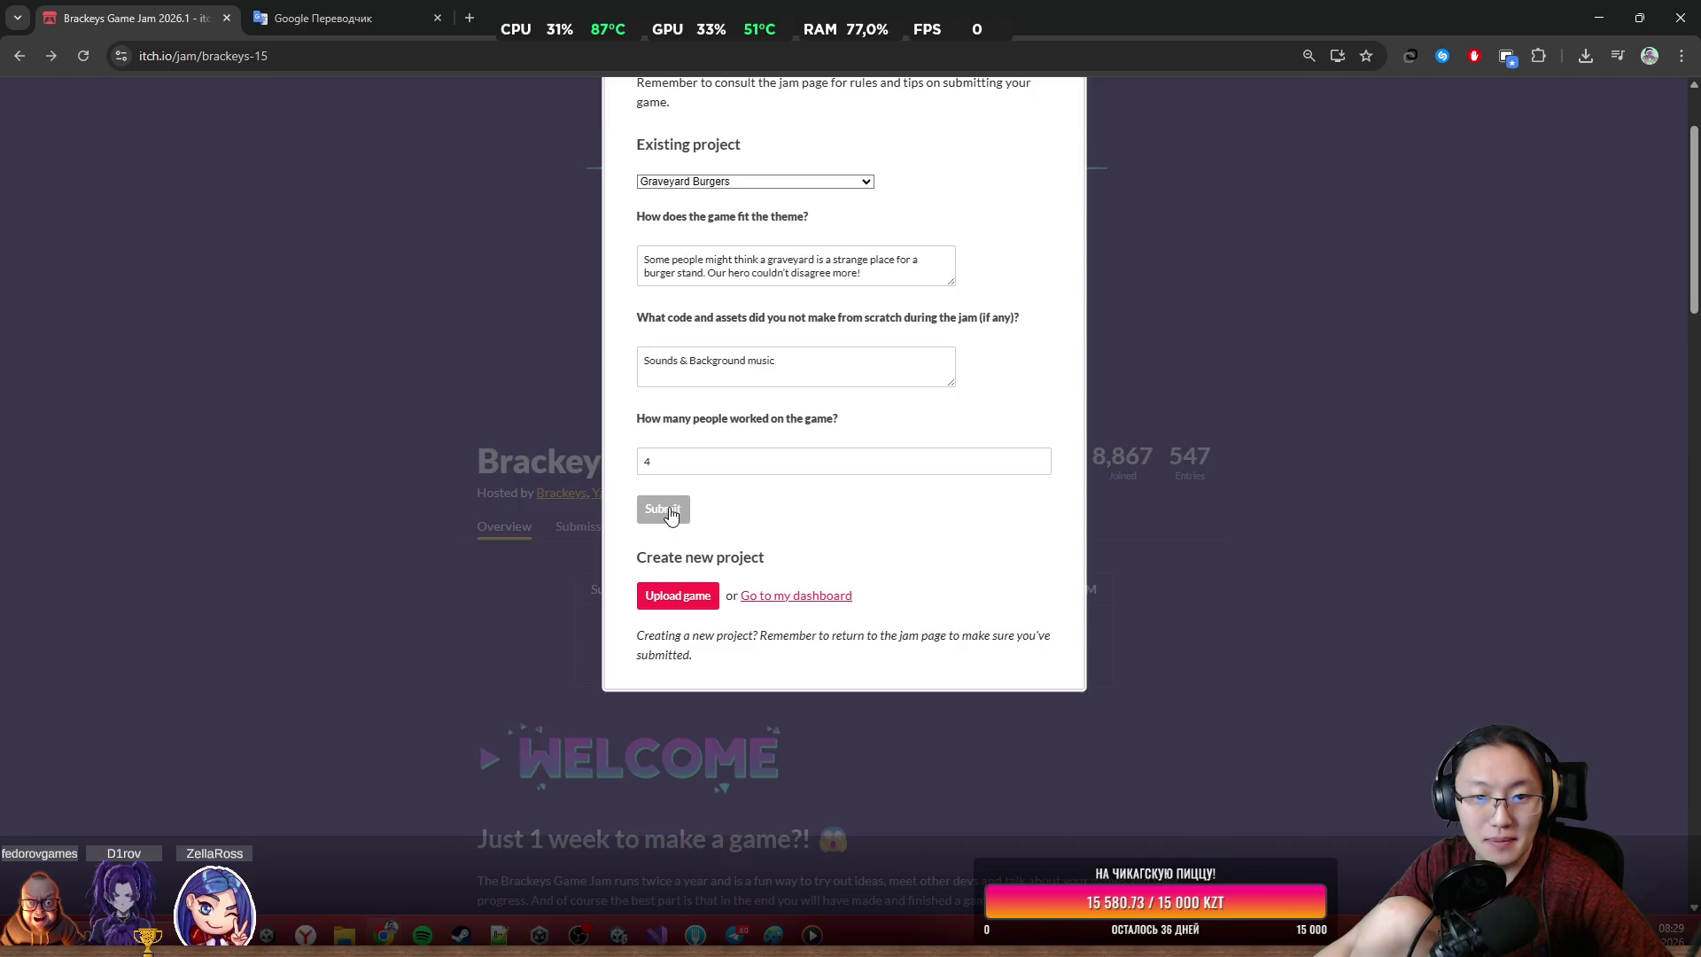
click(720, 218)
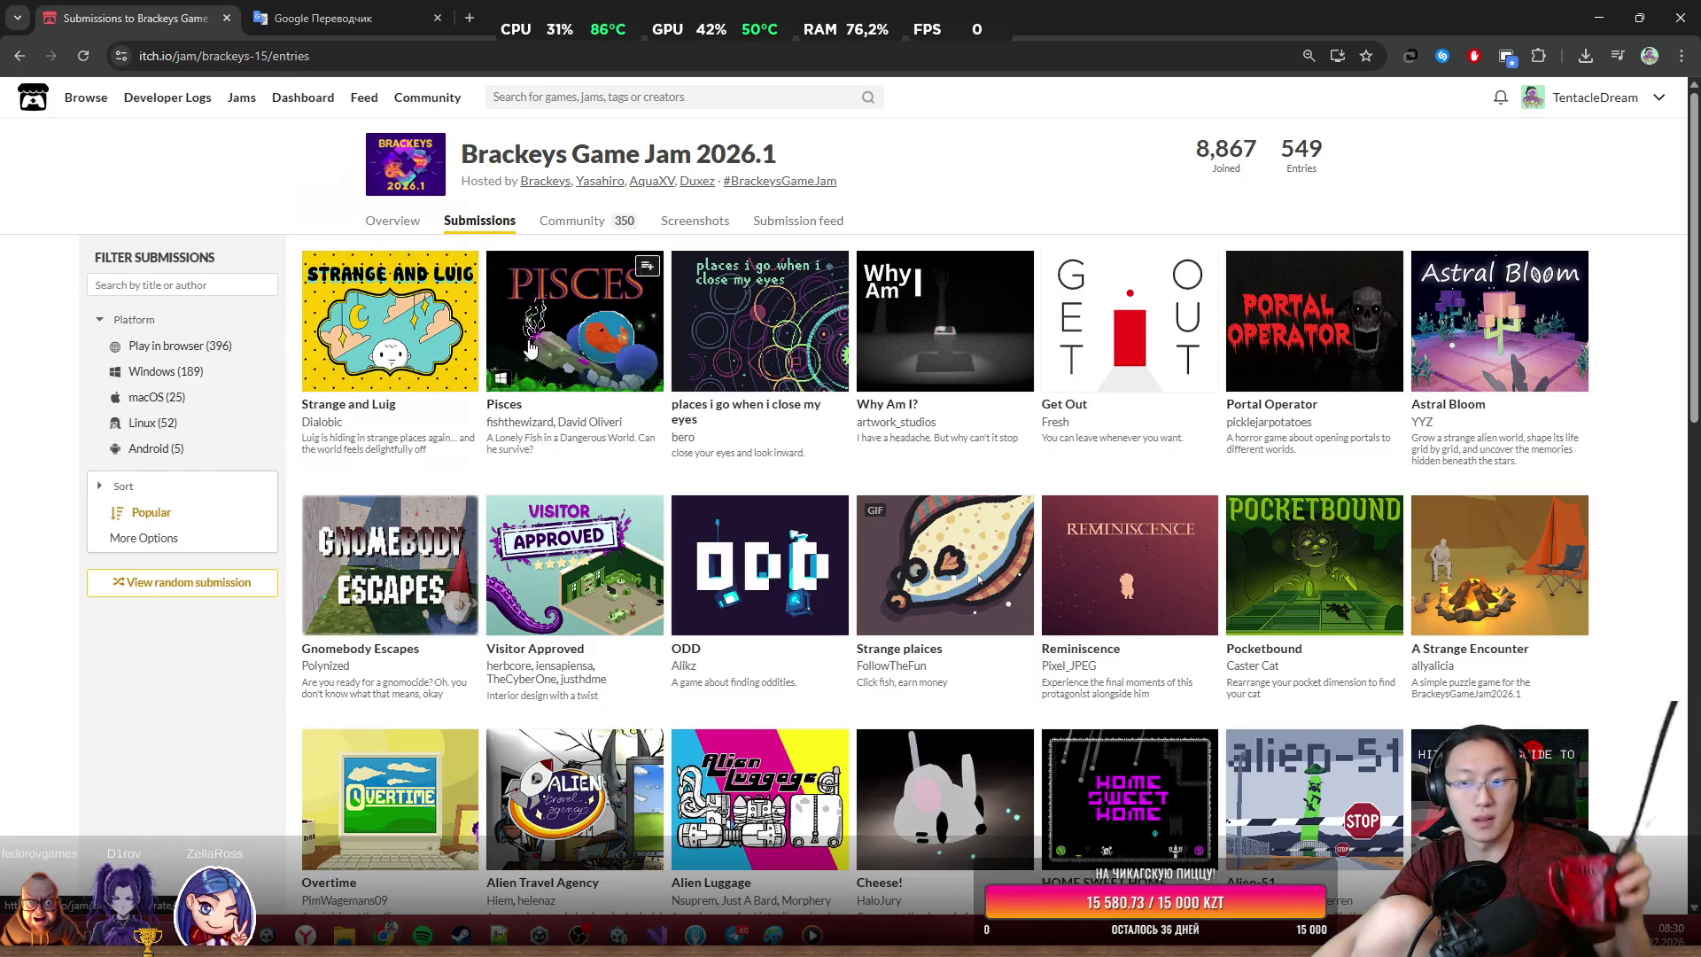
Search submissions for 'av', filter to Play in browser, then change the search to 'bur'
mouse_move(529, 379)
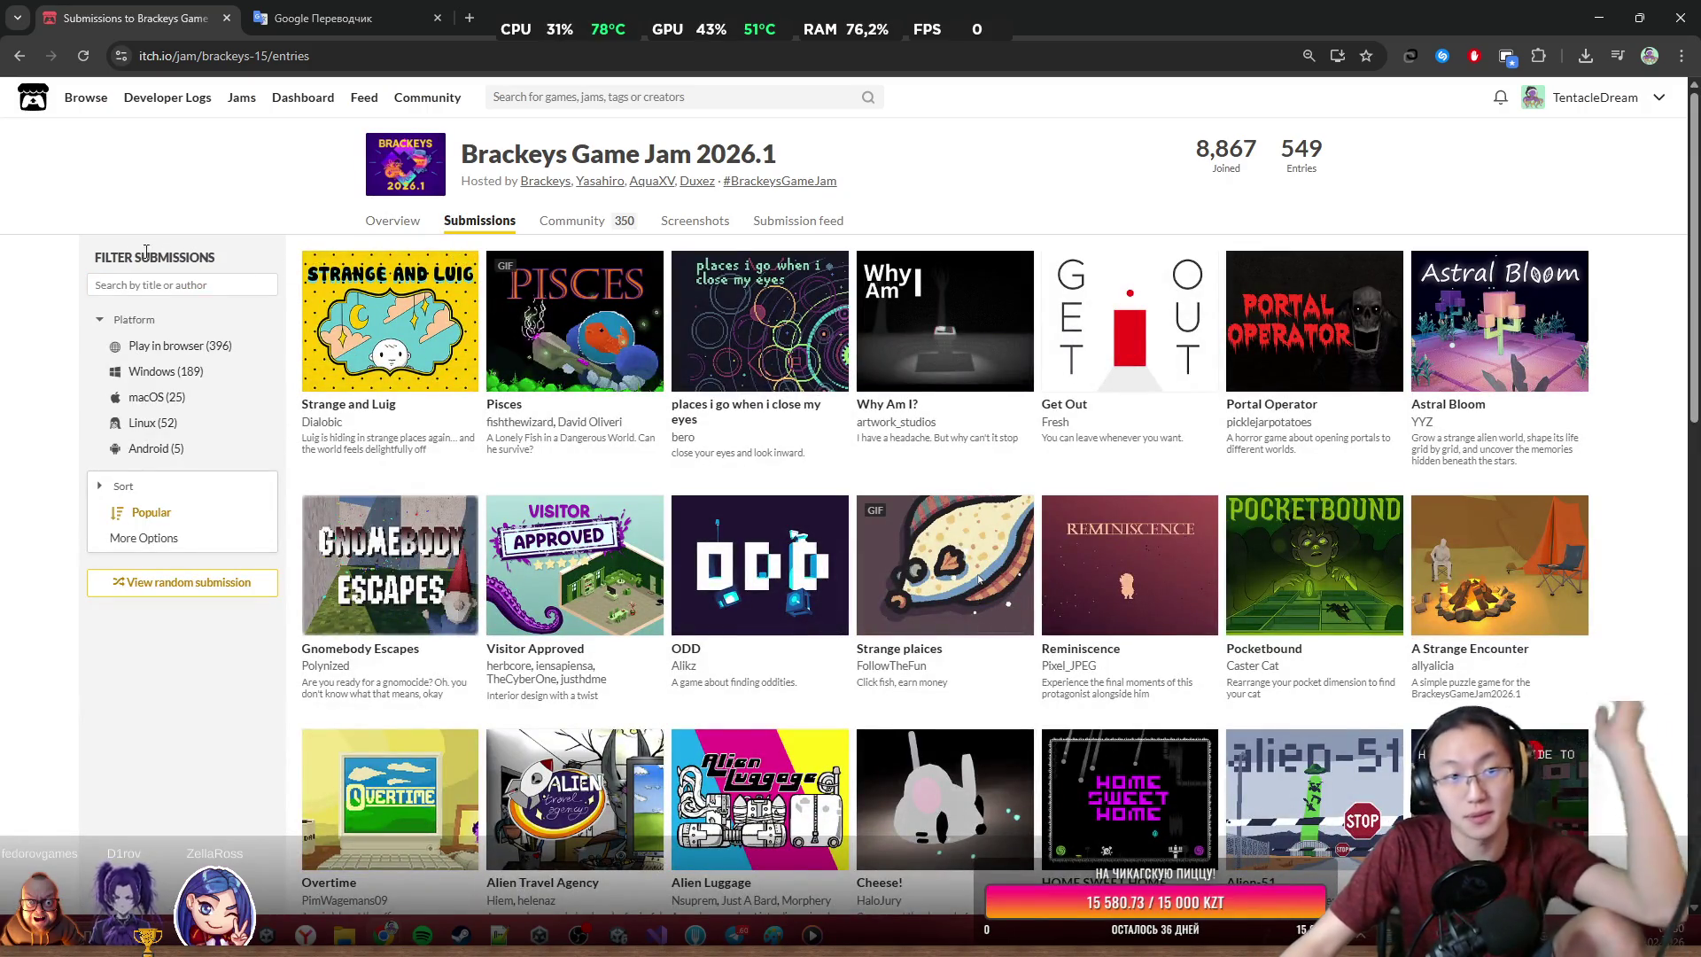
click(135, 282)
text(av)
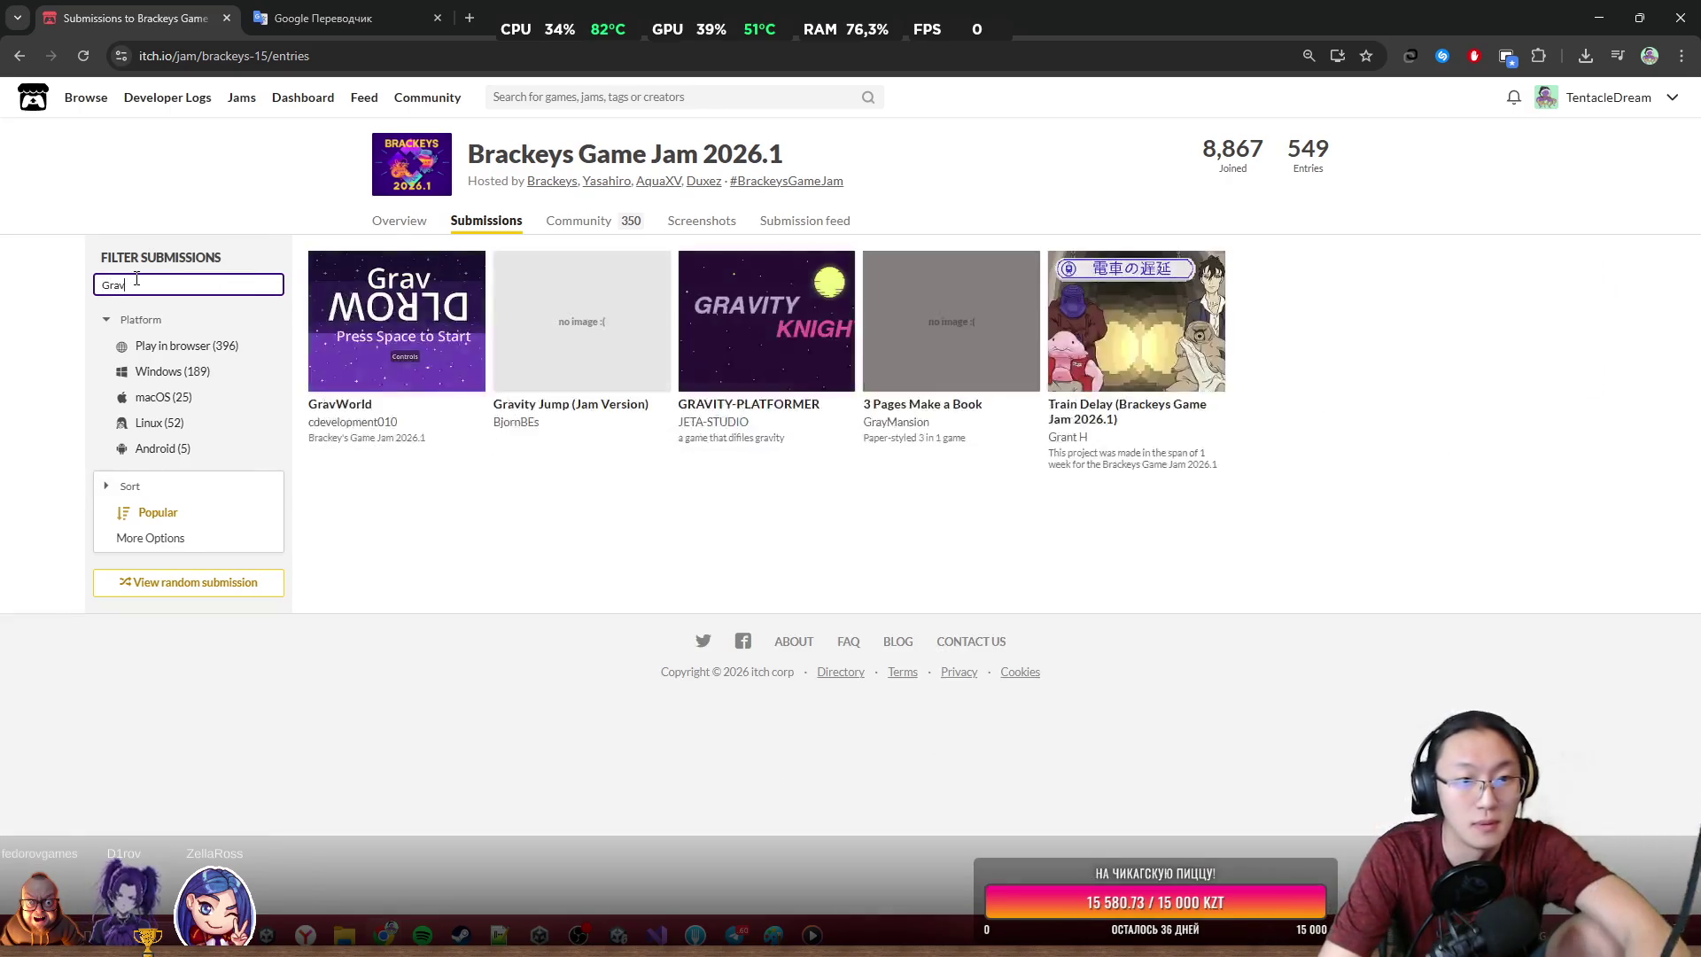
mouse_move(525, 293)
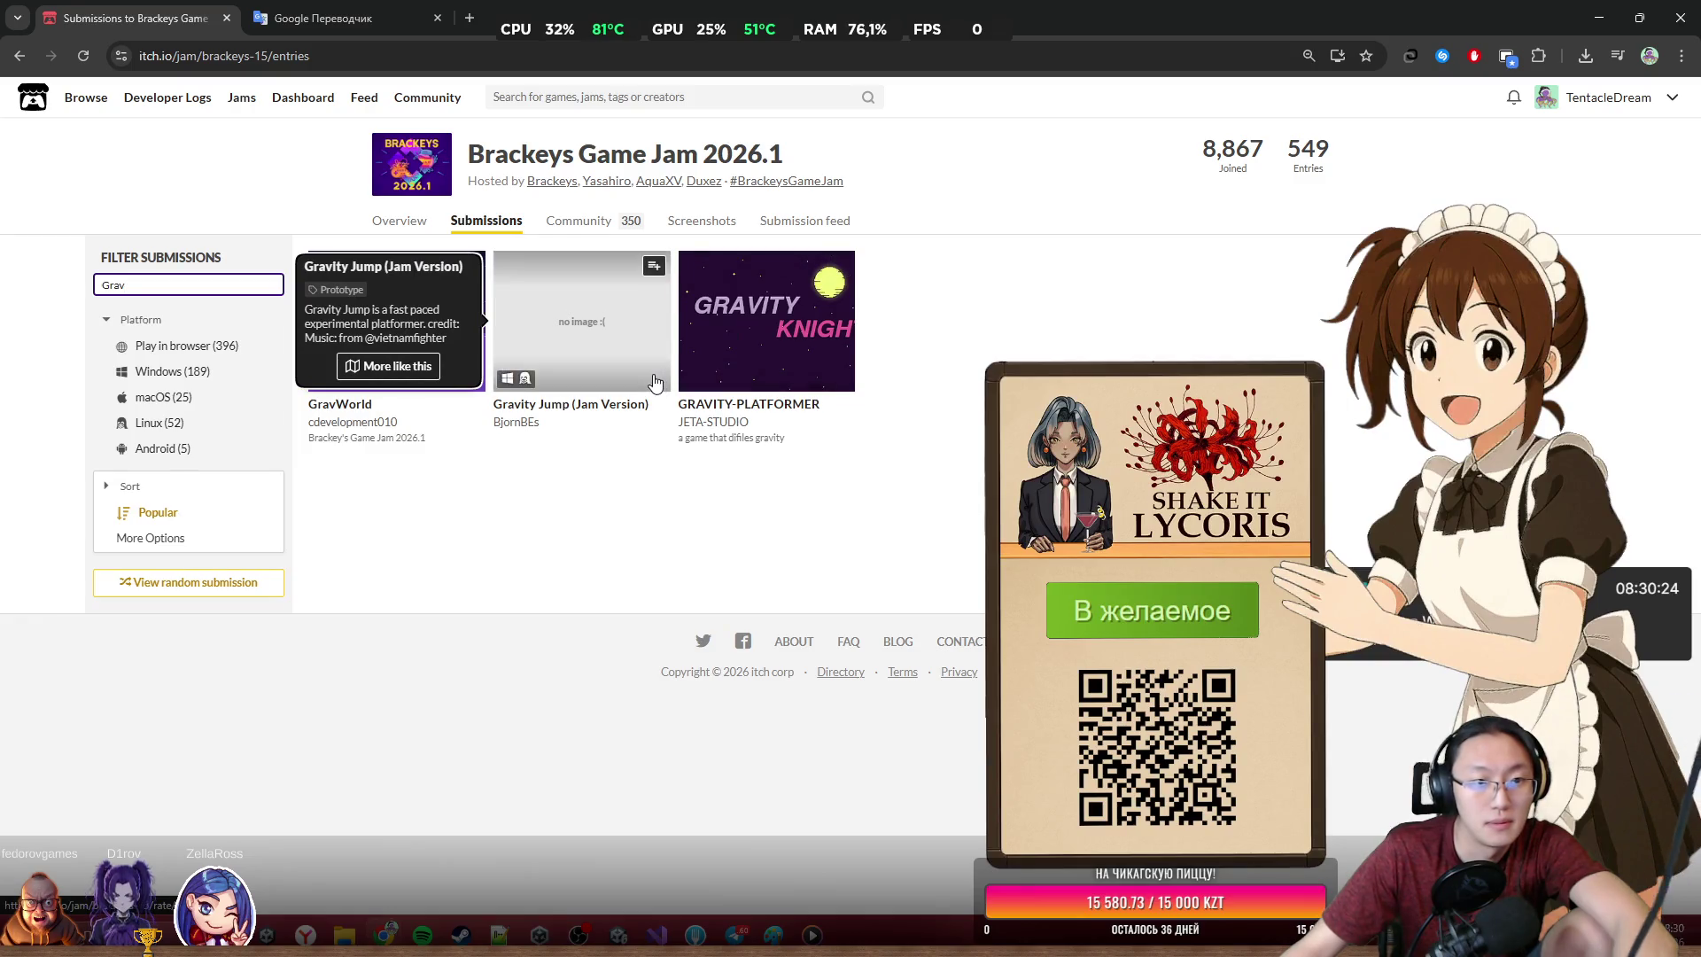
click(203, 349)
click(170, 285)
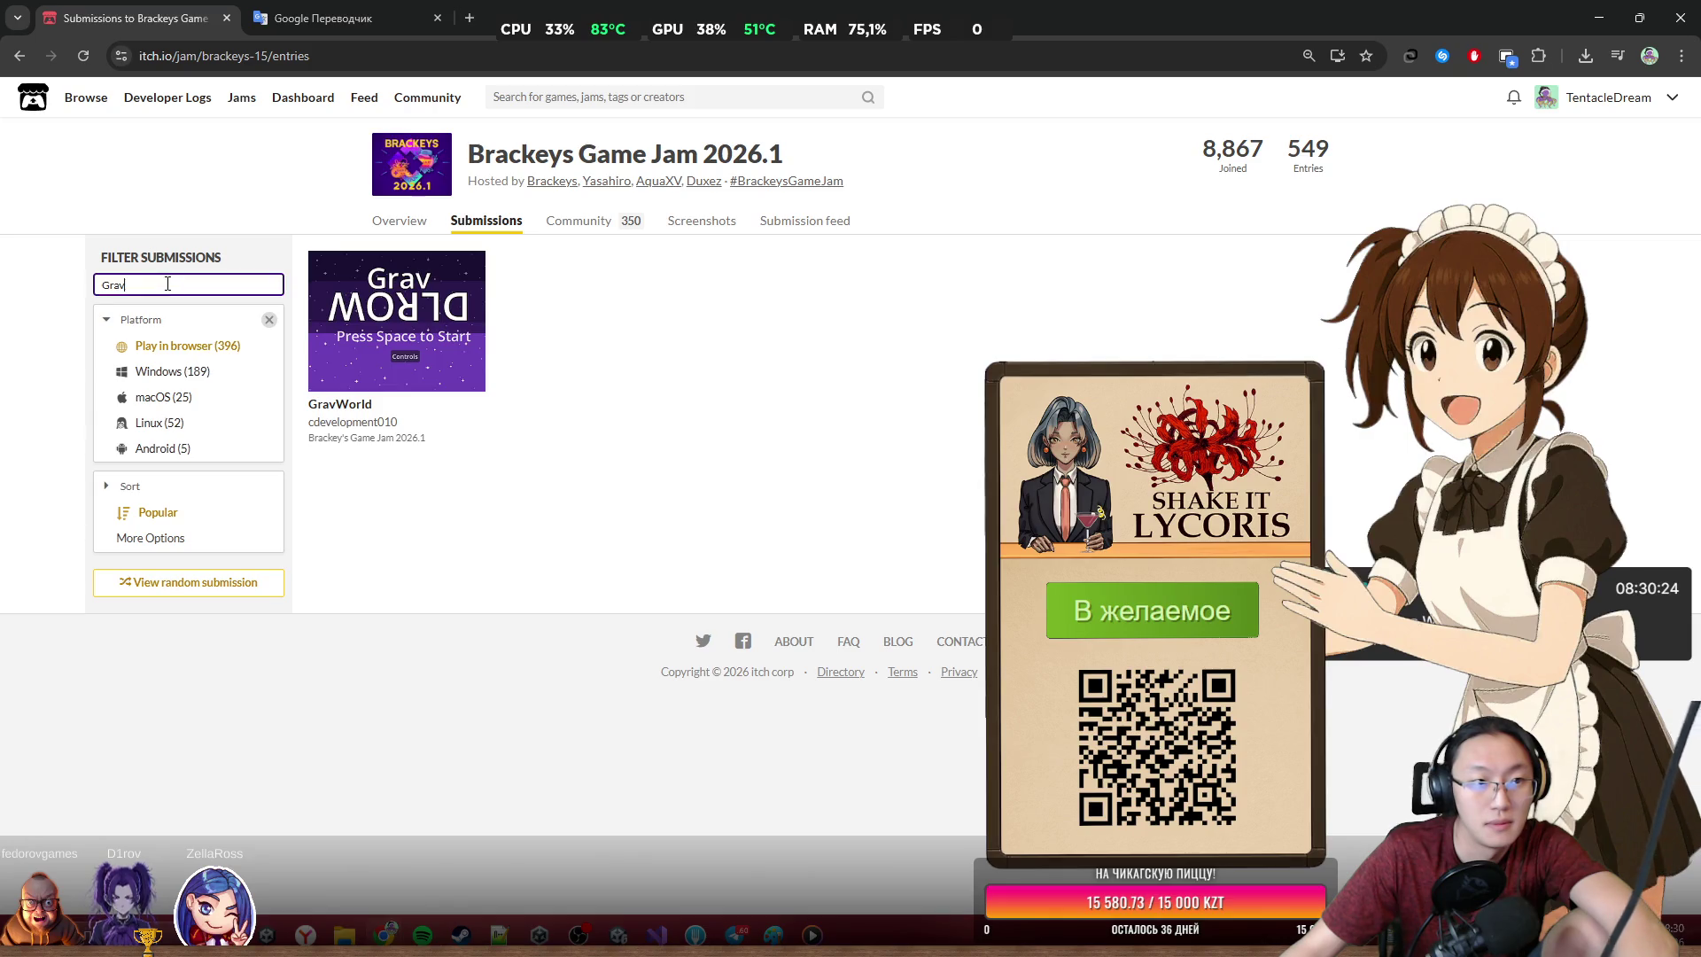
text(bur)
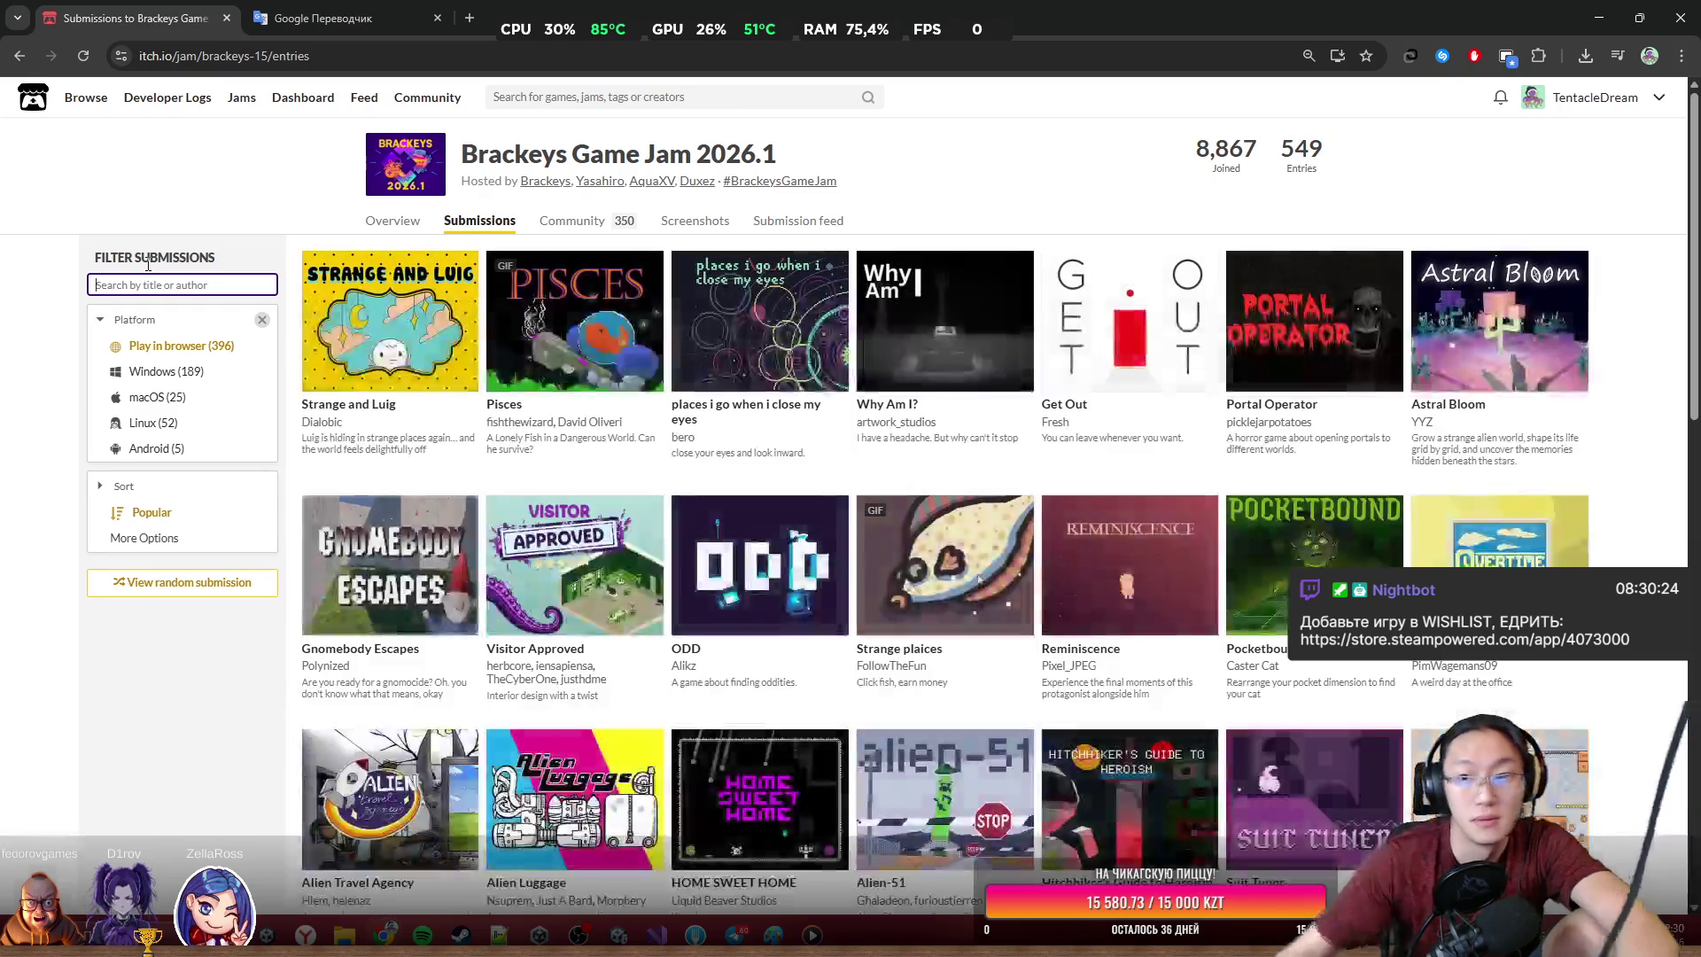
Go back to the jam overview, reopen the submit form's project list, then close both unchanged
click(20, 56)
click(983, 791)
click(746, 329)
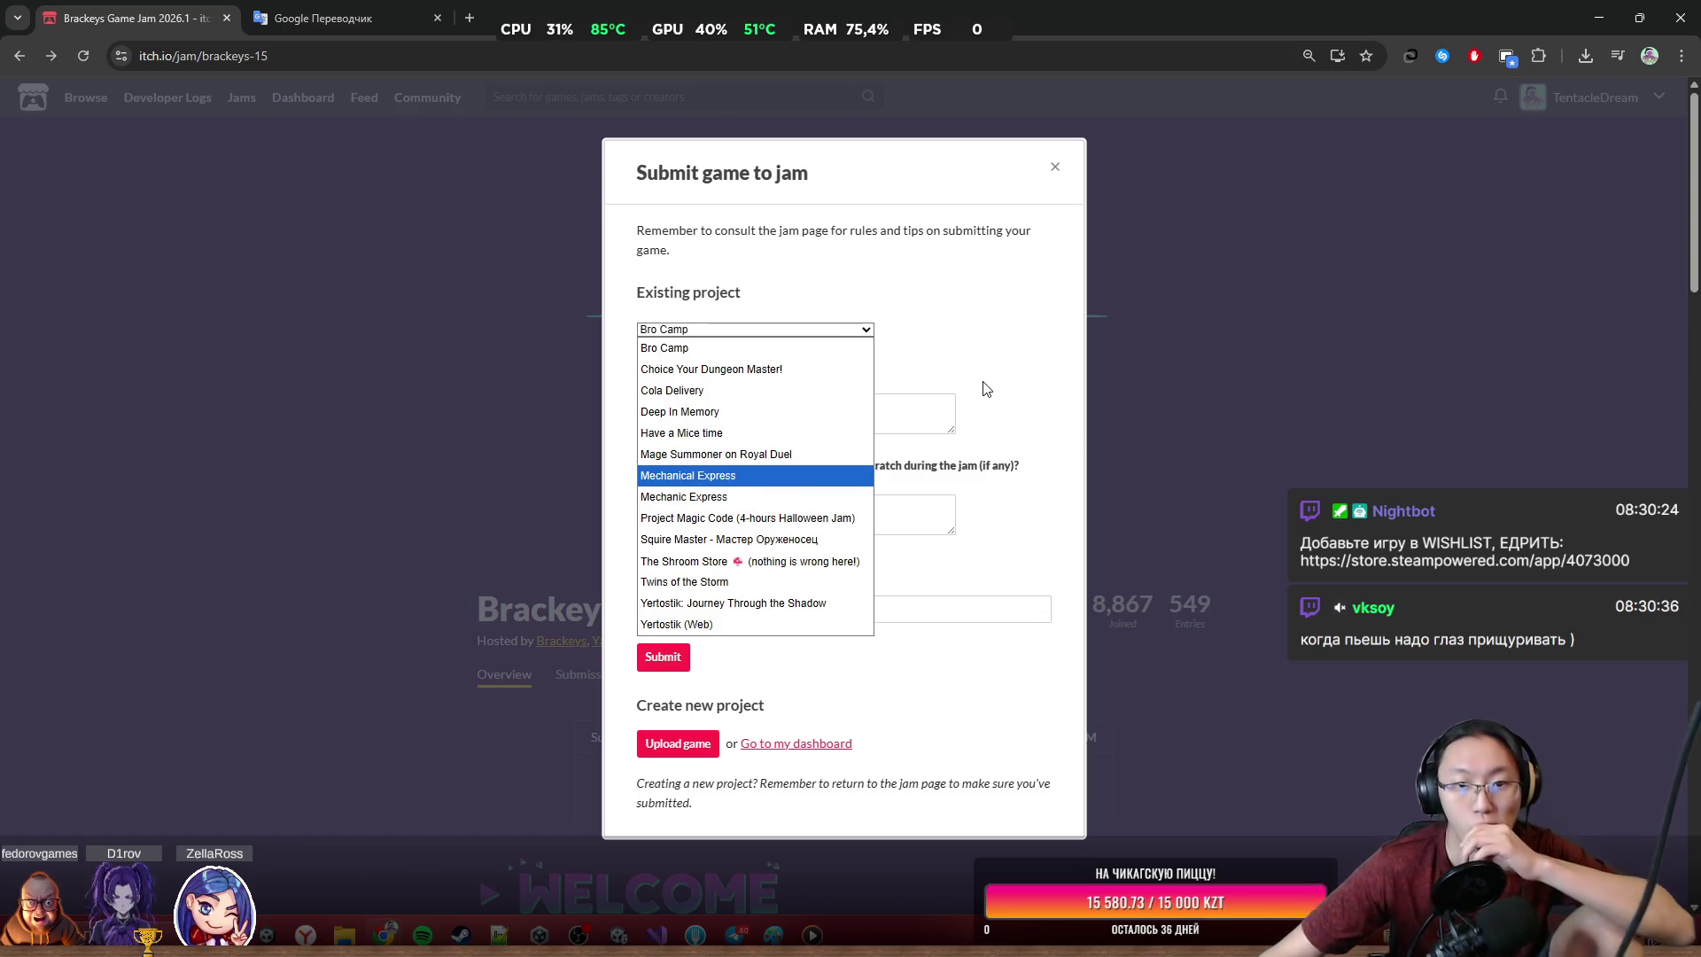
click(999, 348)
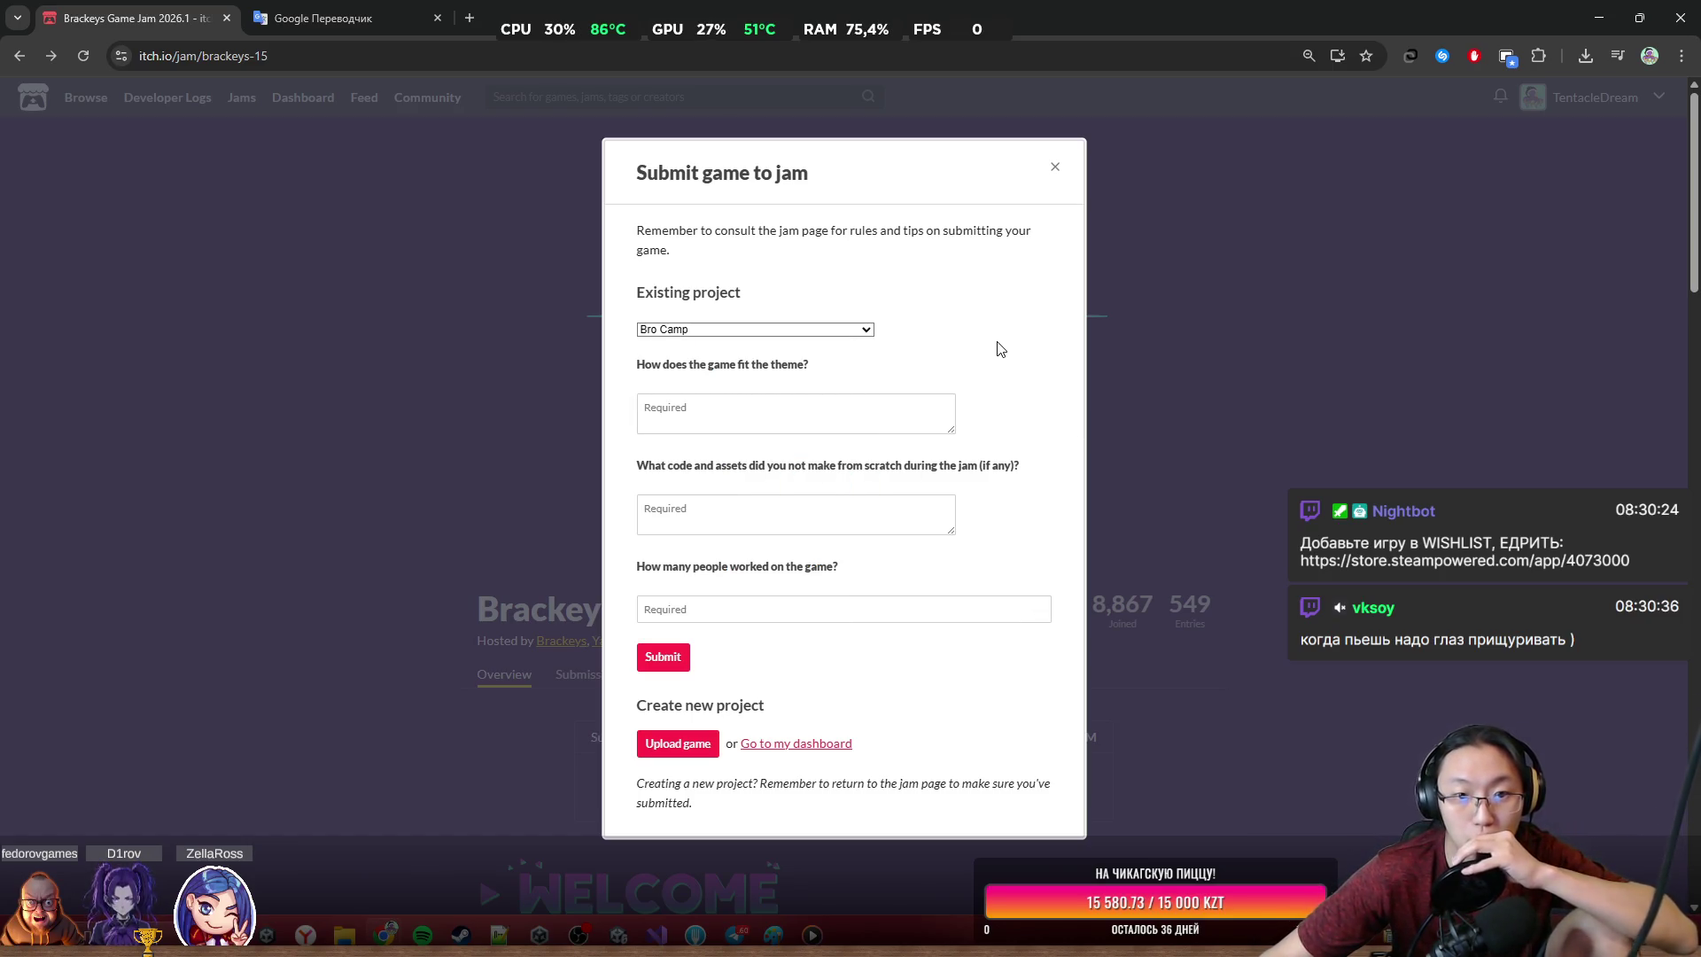
scroll(1009, 355, down, 3)
scroll(1134, 368, up, 3)
click(1240, 374)
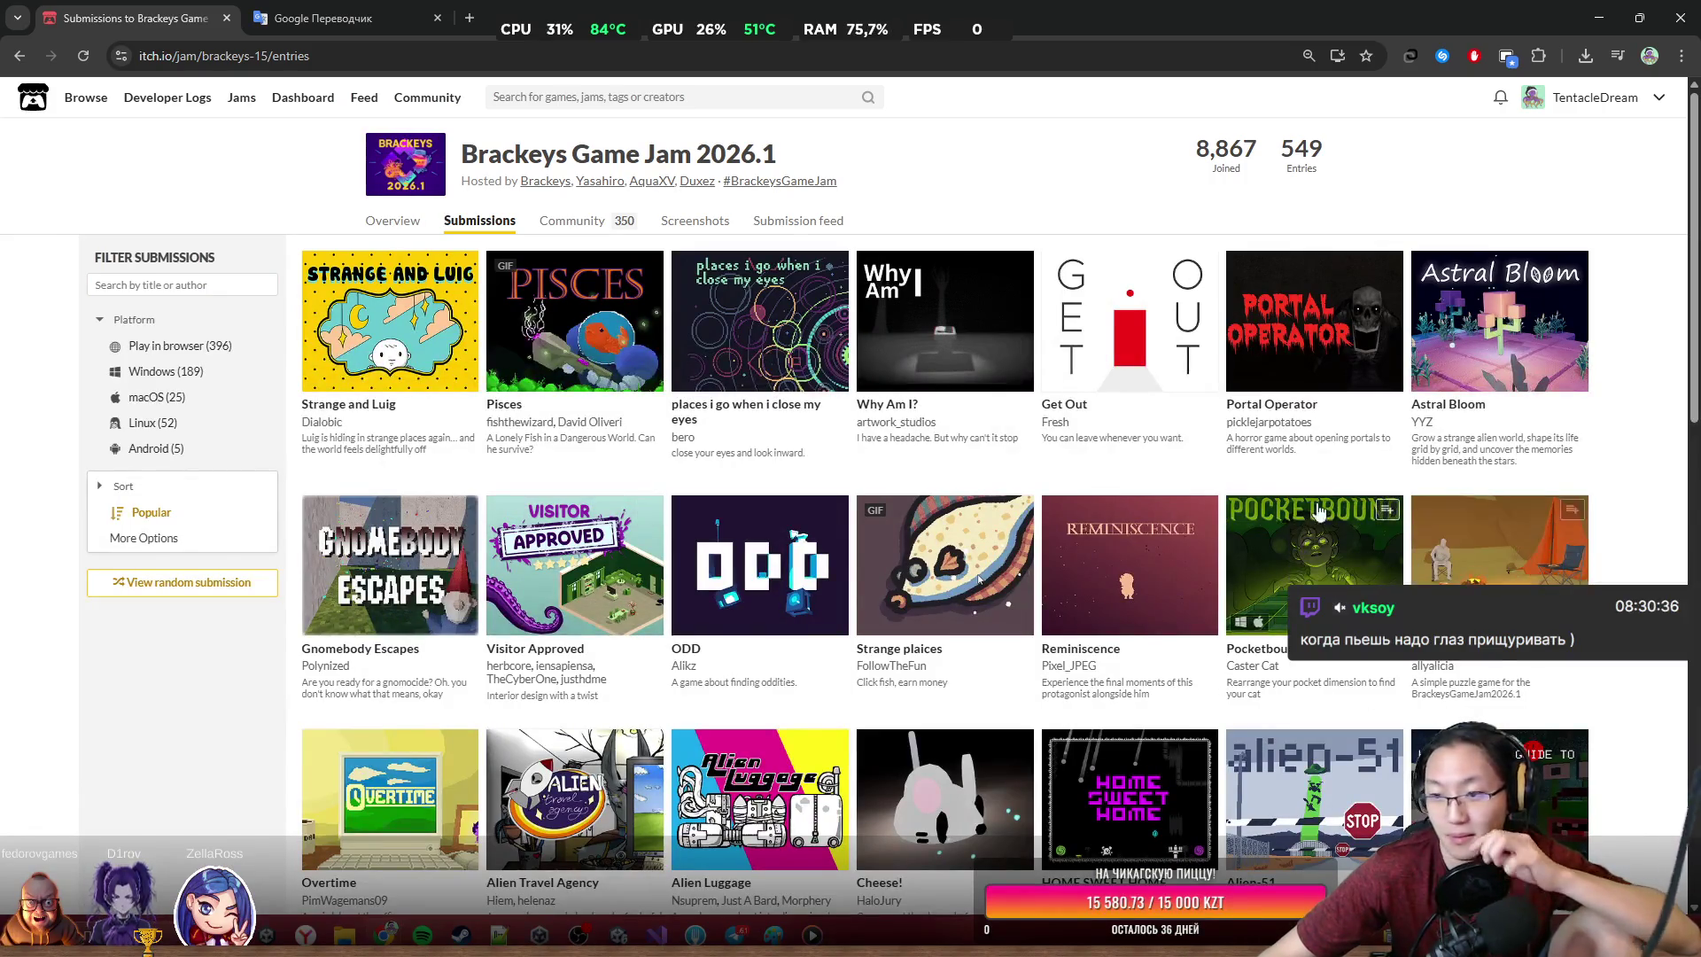
Open the Graveyard Burgers game page in a new tab from the account menu and check its address
mouse_move(390, 319)
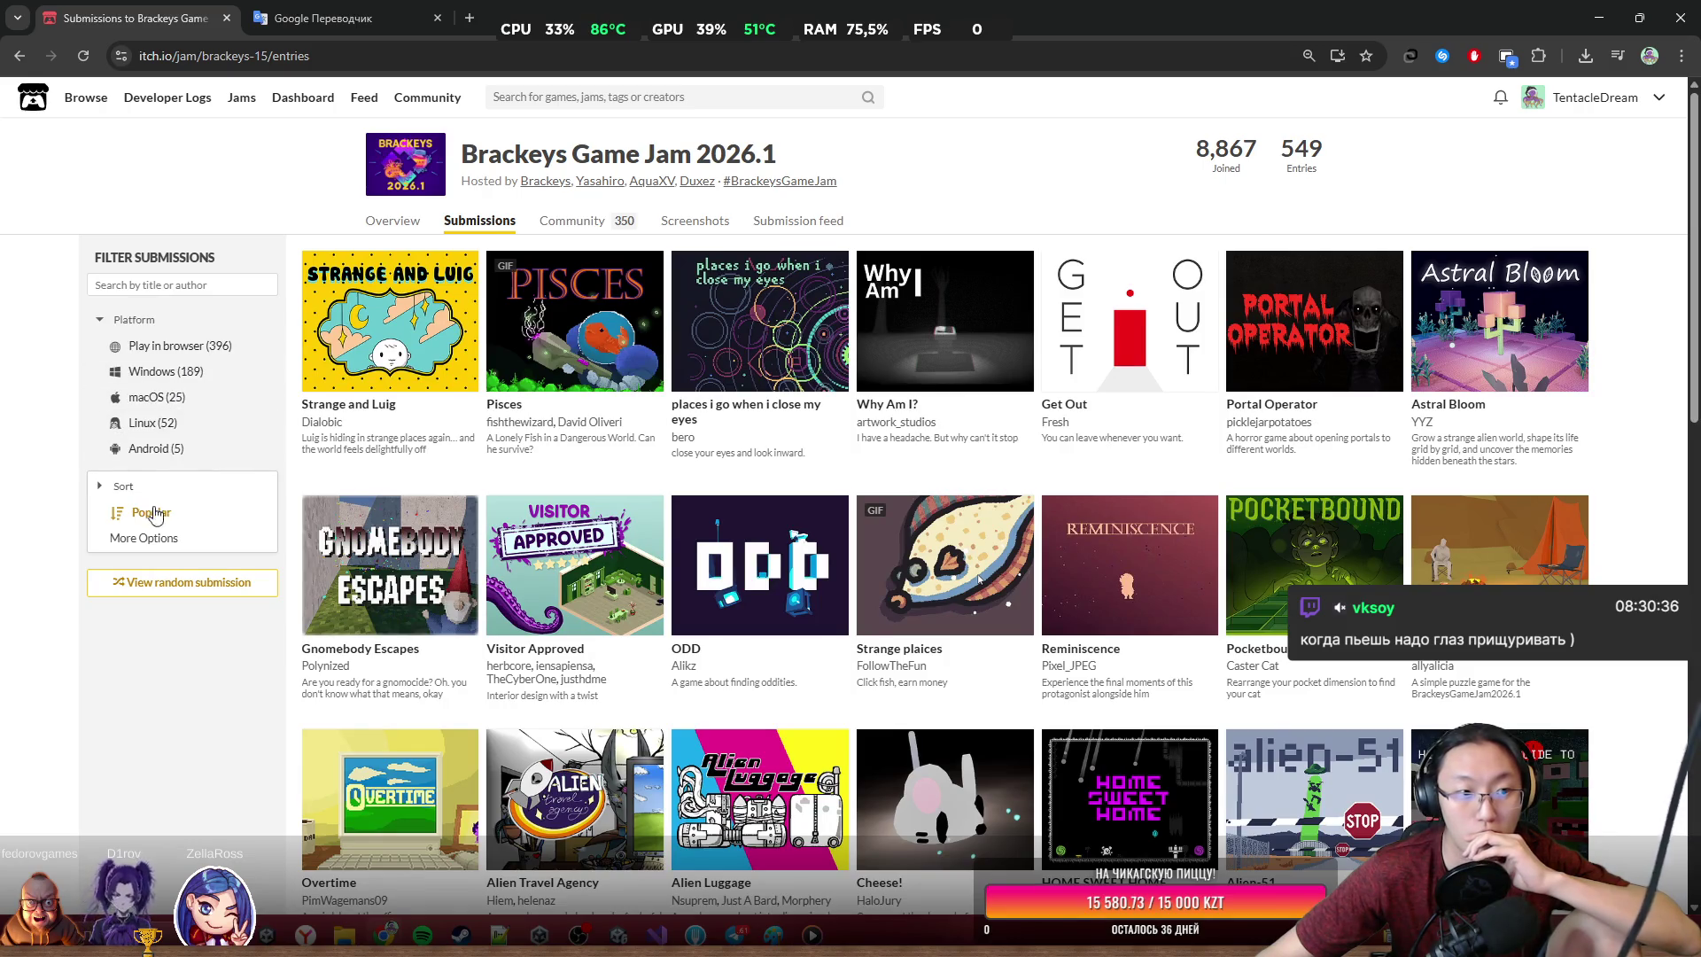
click(206, 289)
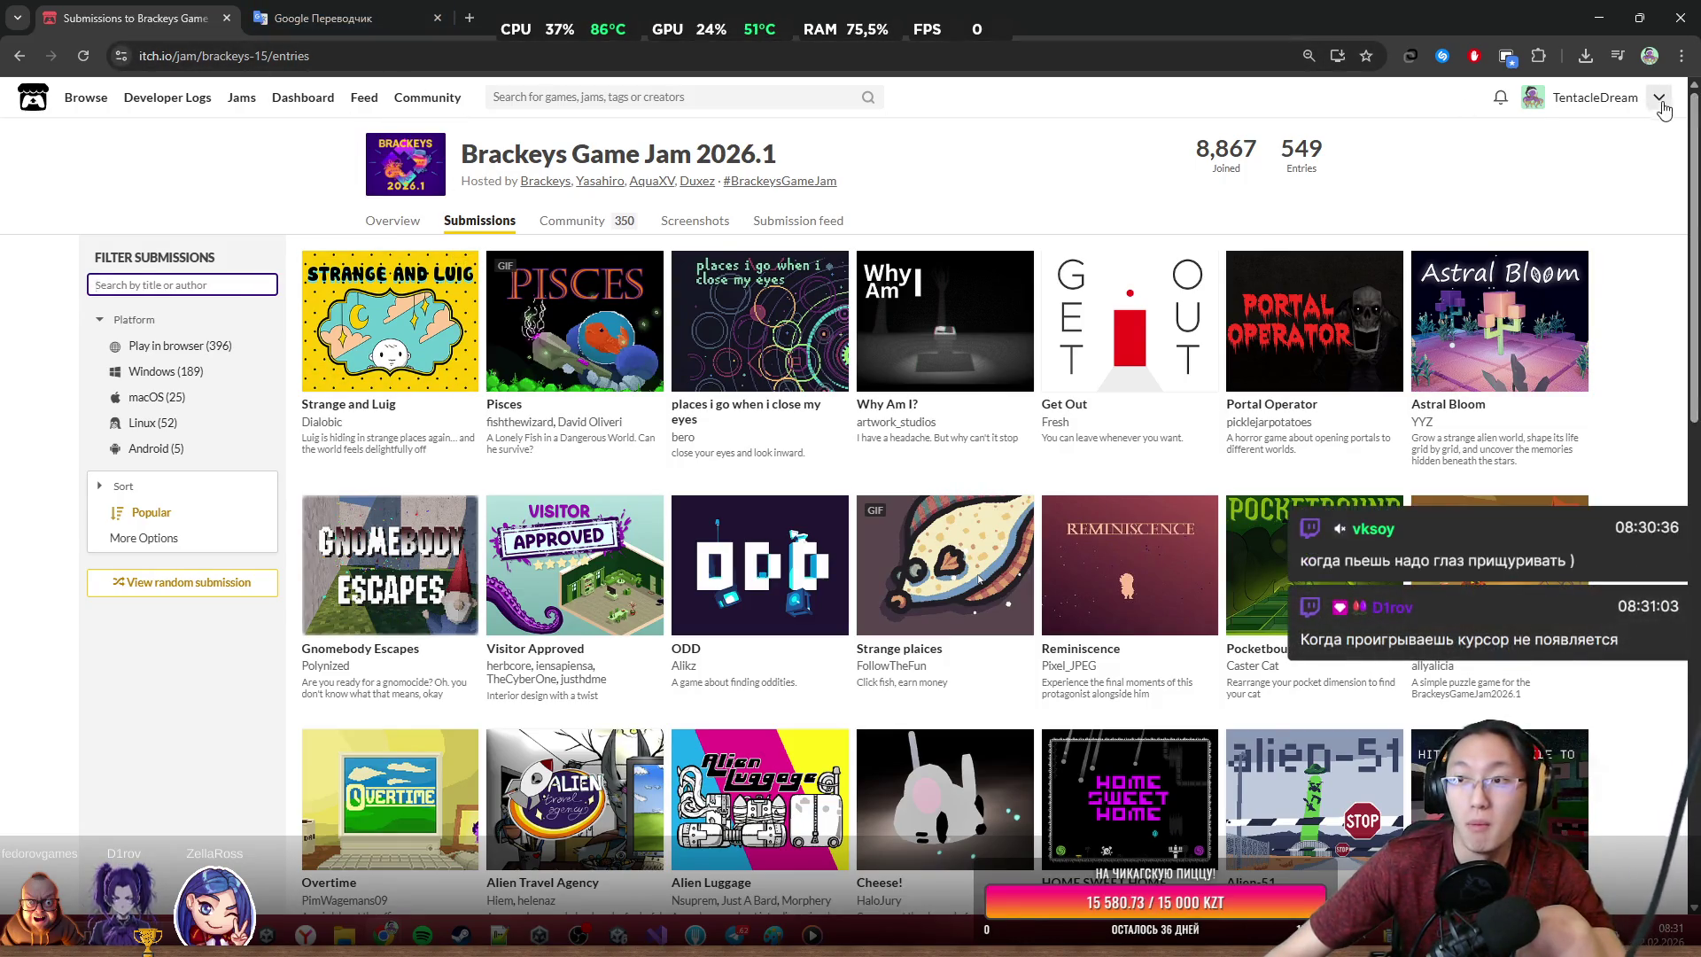
click(1585, 97)
click(1539, 252)
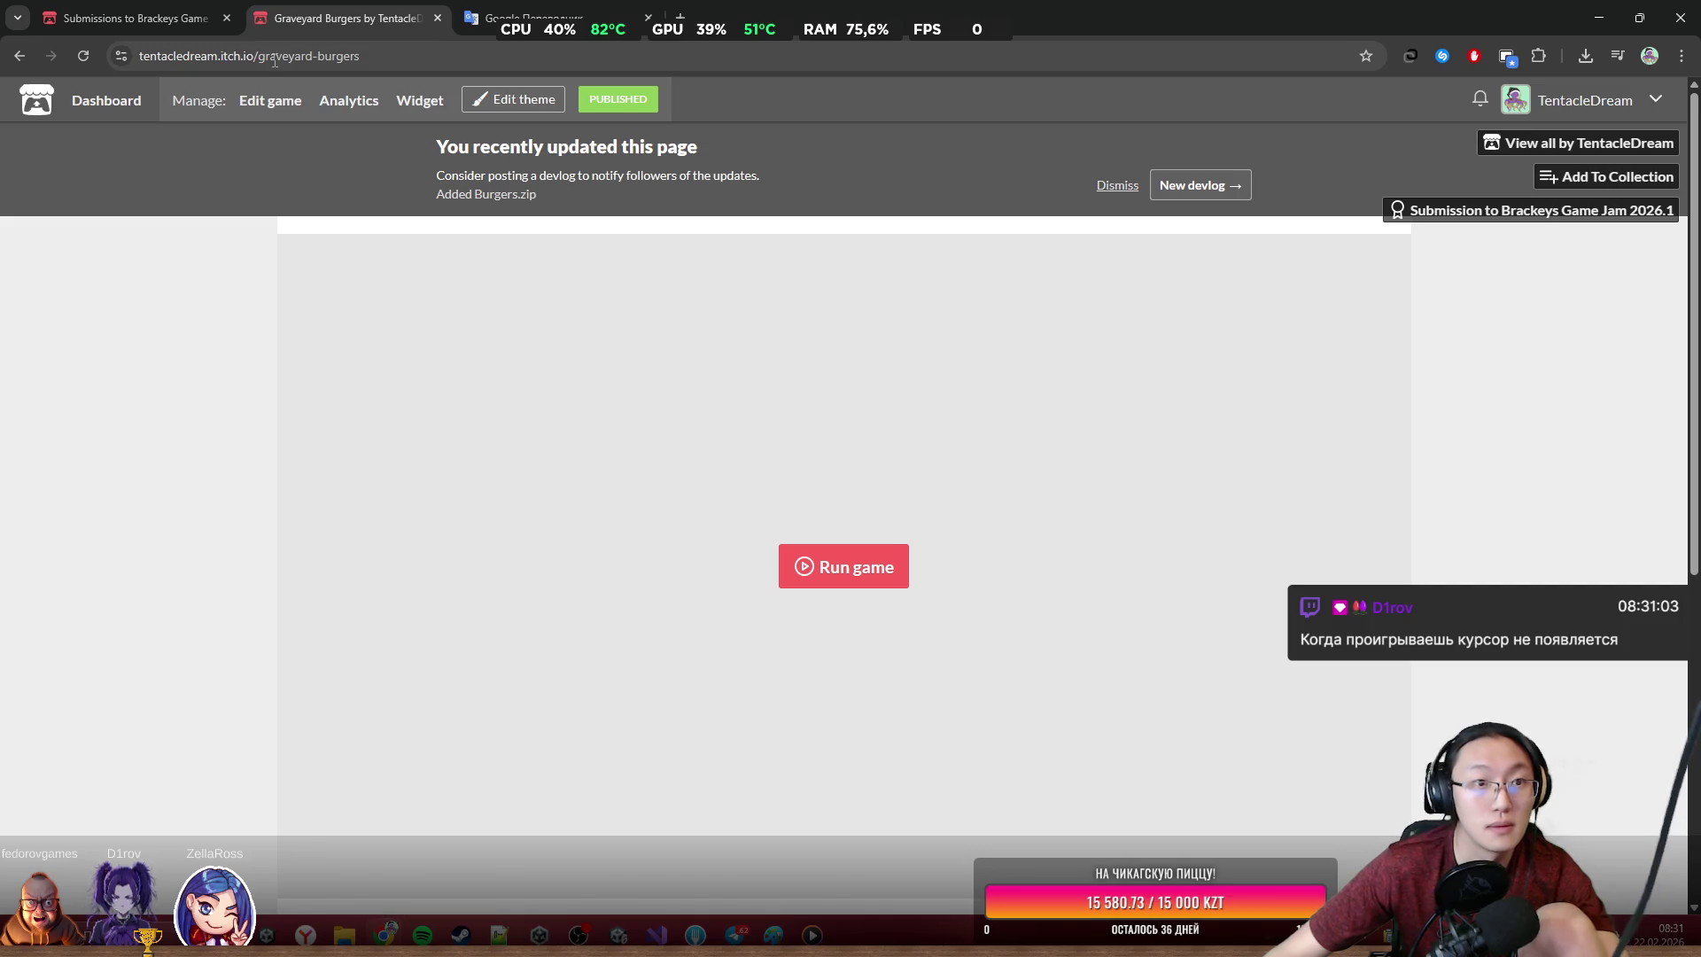
scroll(486, 332, down, 2)
scroll(486, 333, down, 5)
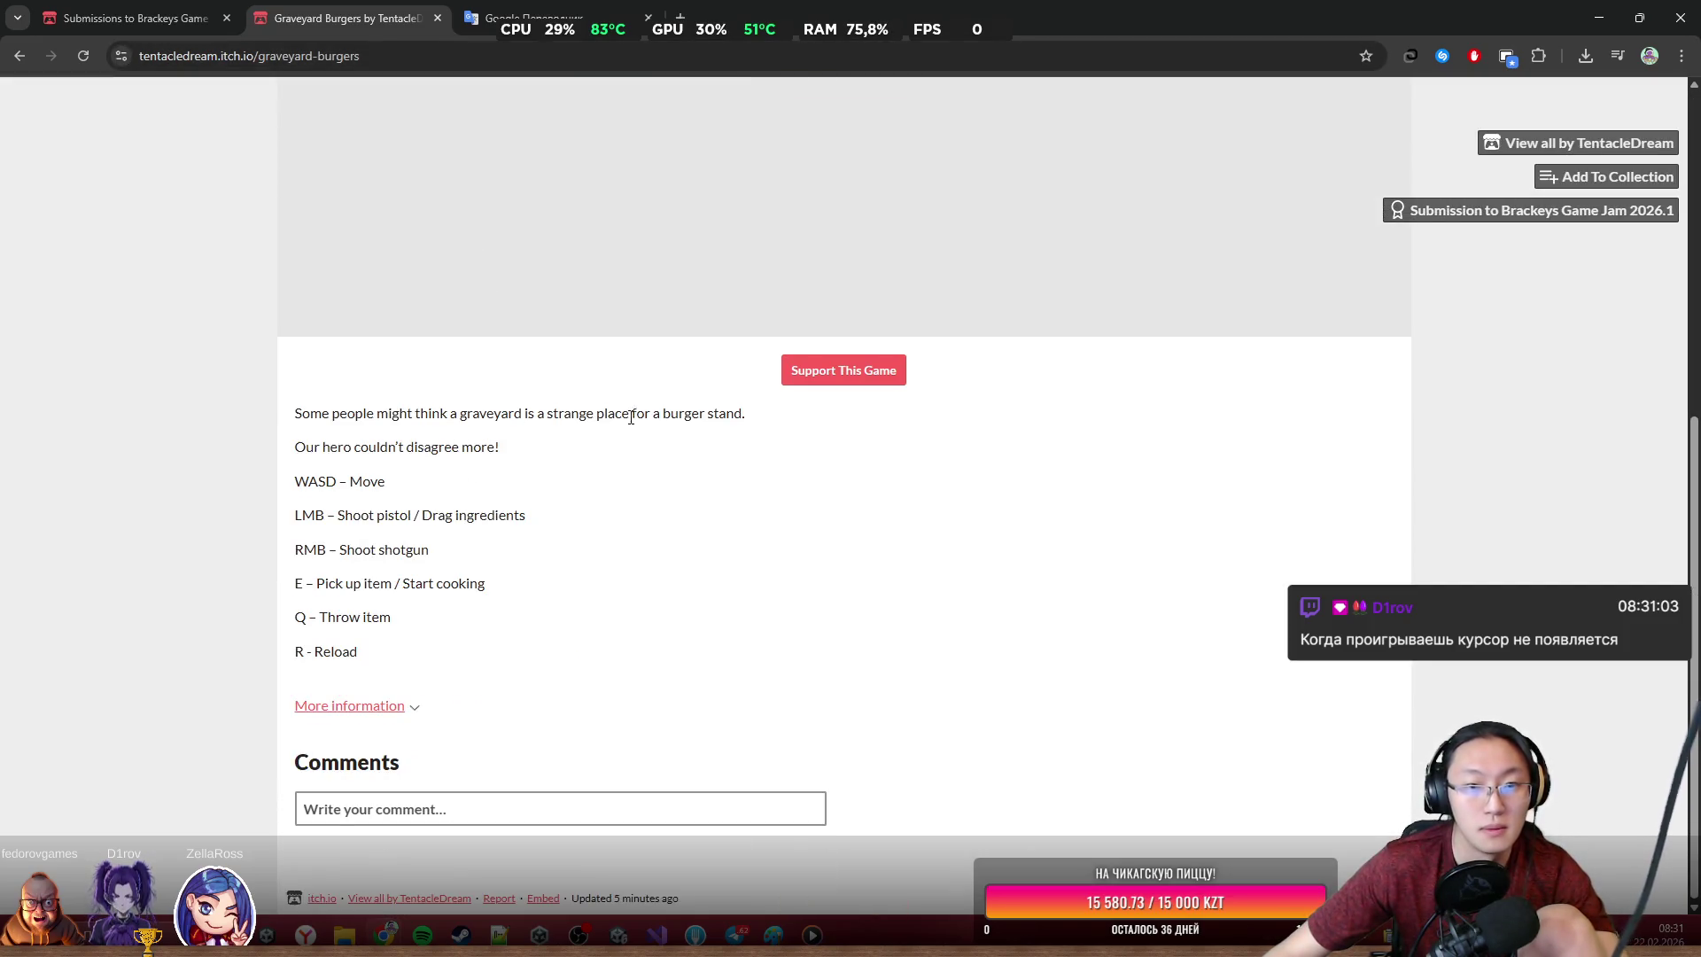
scroll(632, 414, up, 7)
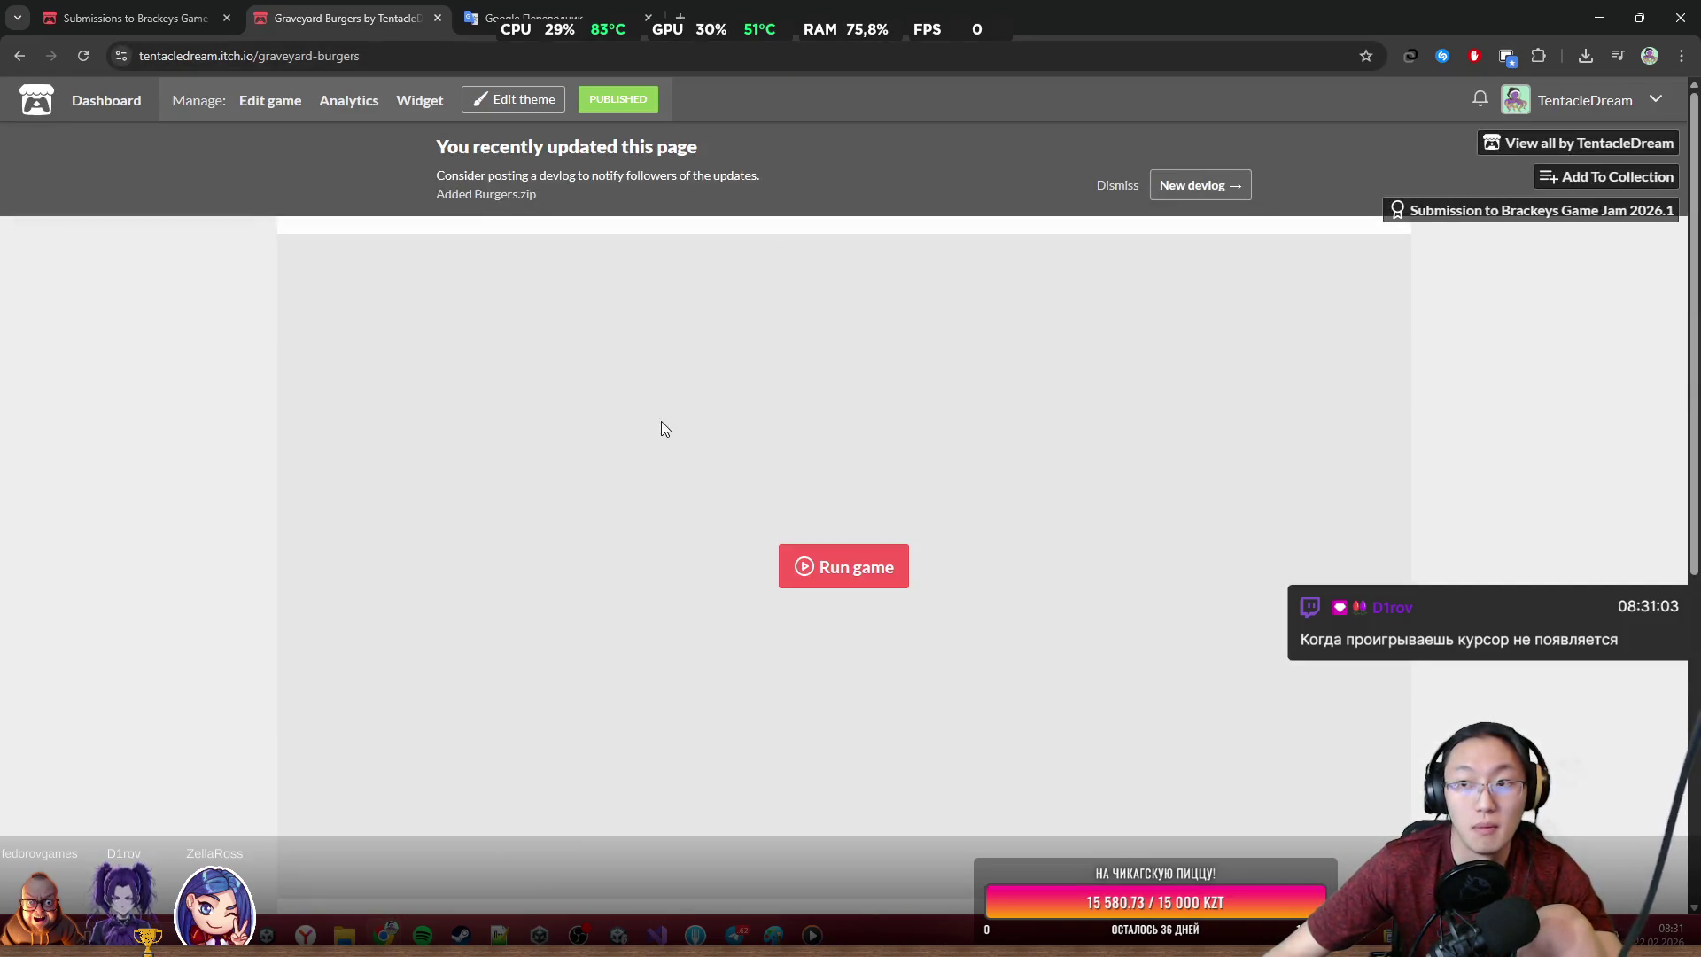
click(292, 57)
click(318, 57)
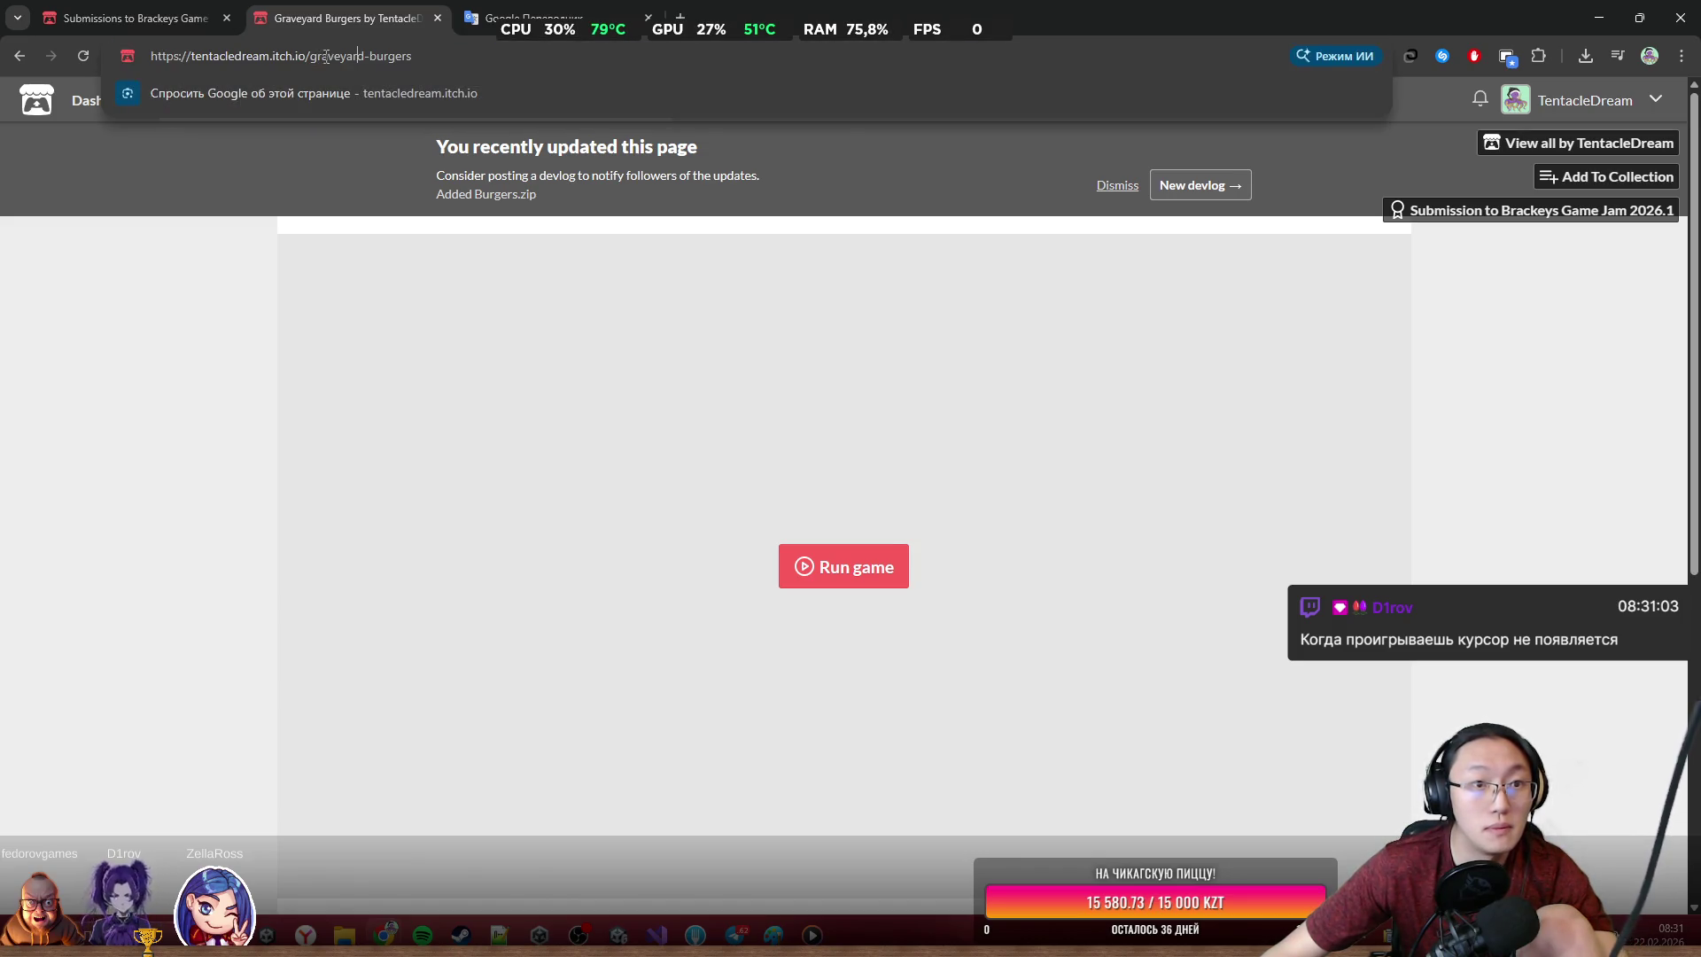
Back on the submissions list, search for 'graveyard'
click(133, 17)
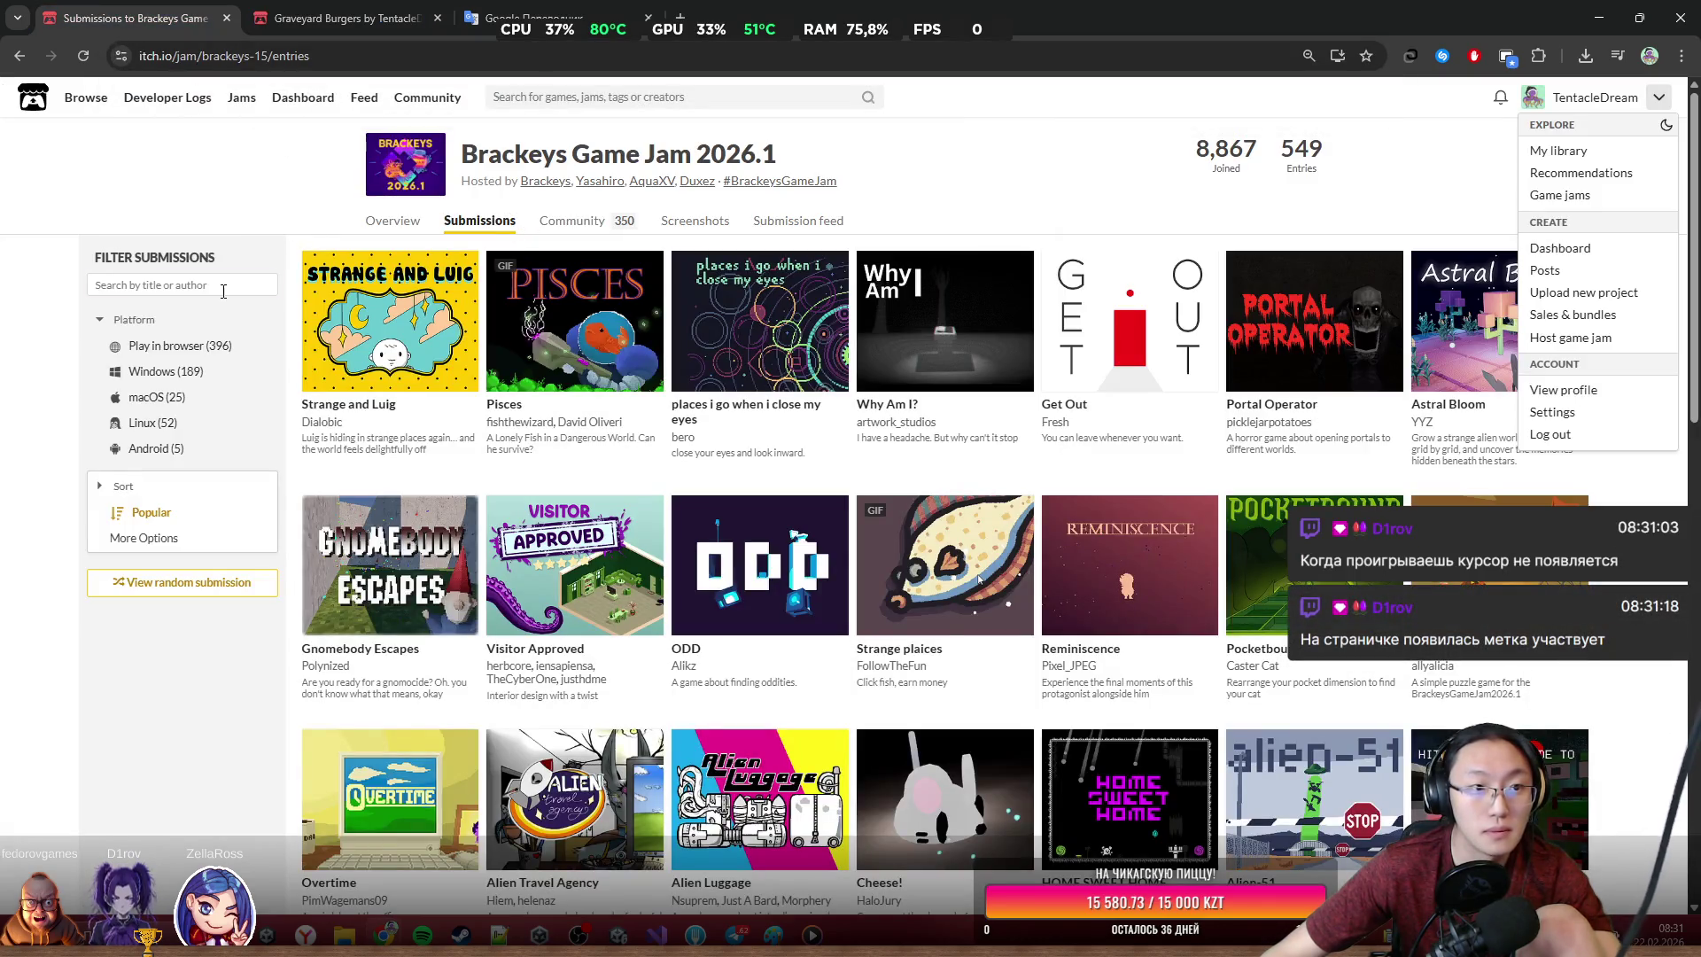
click(223, 291)
text(graveyard)
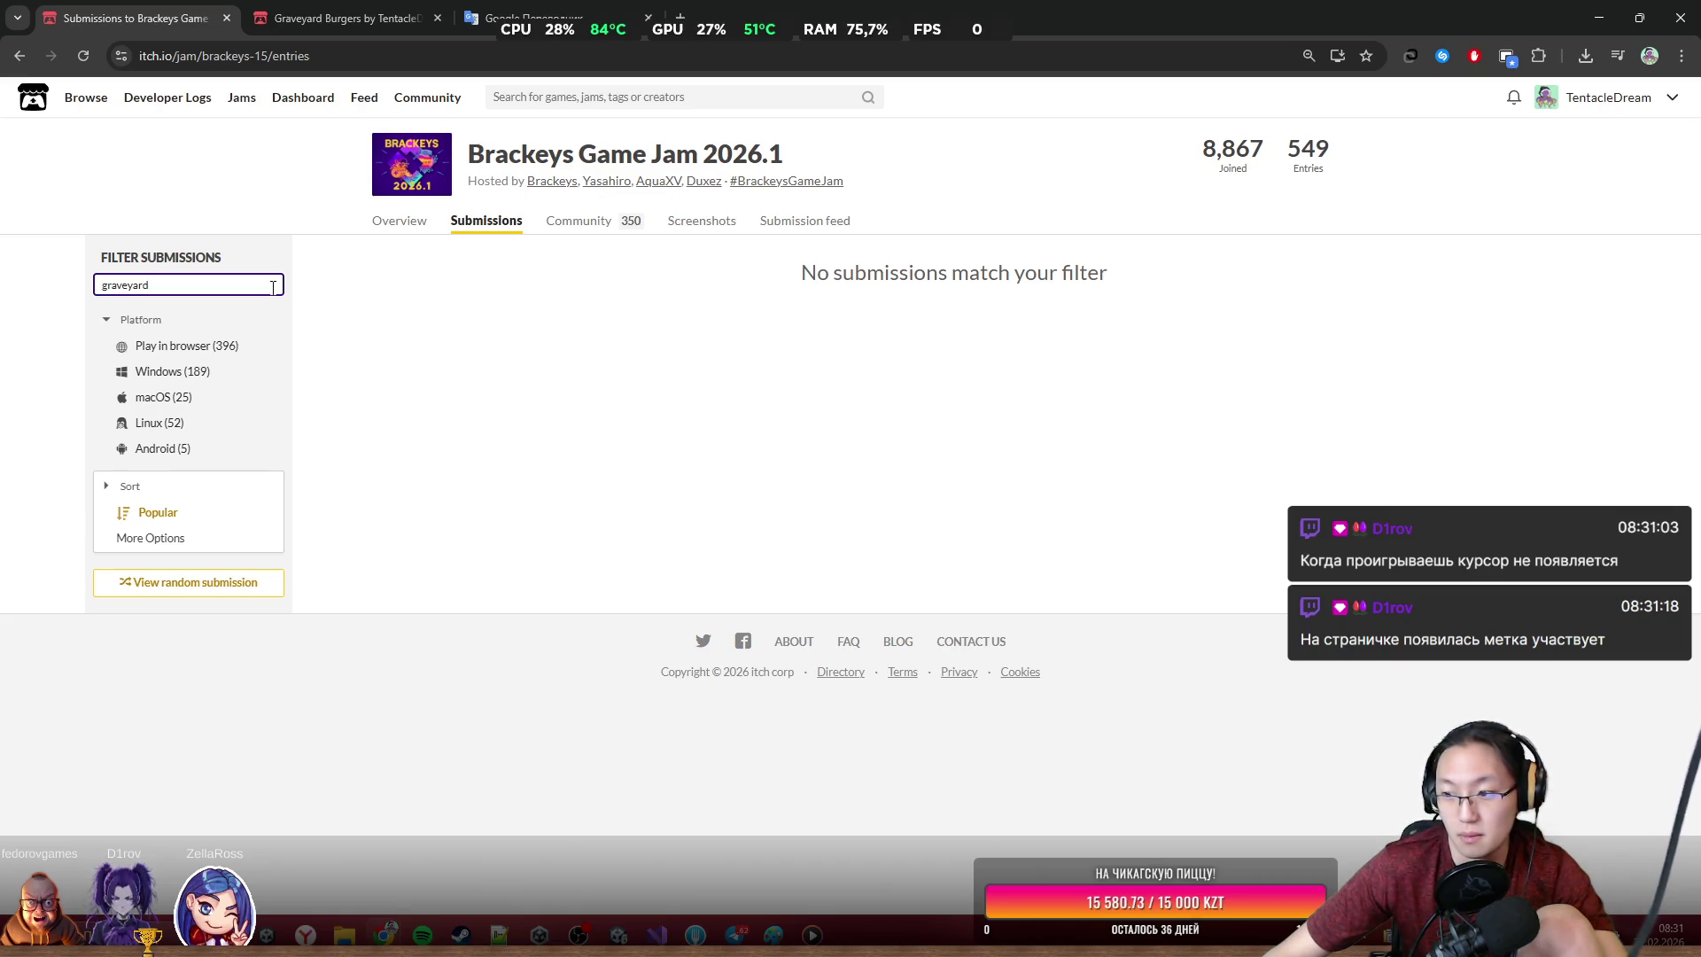
click(756, 472)
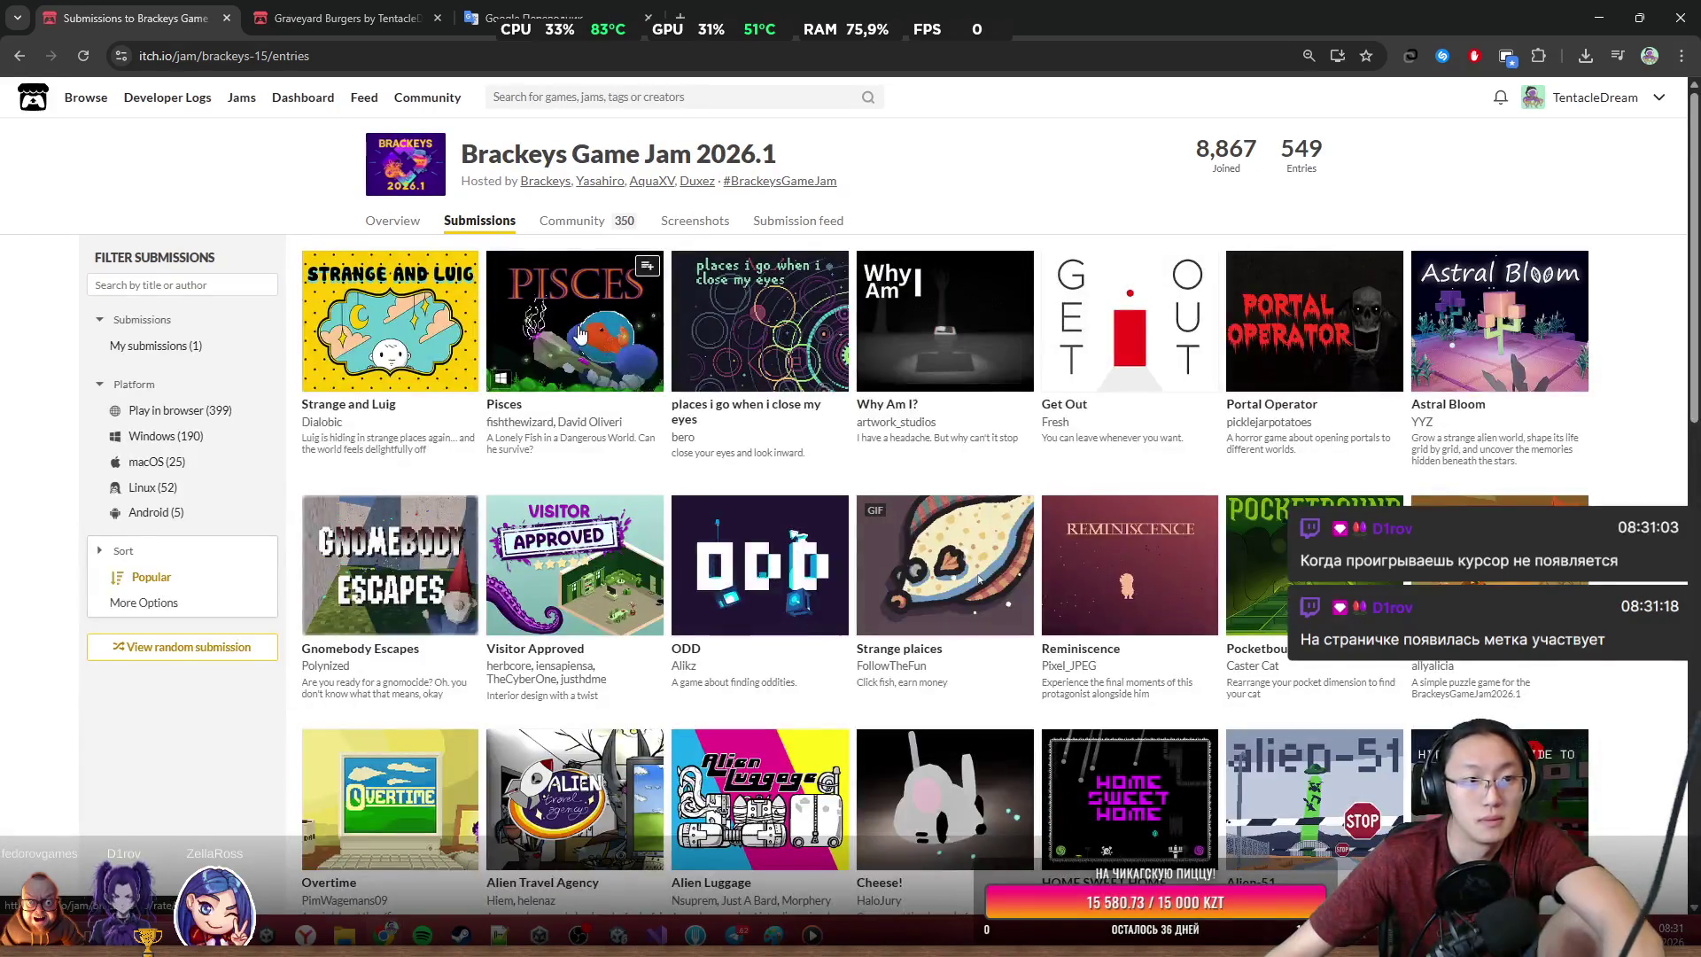
Filter to My submissions and open the Graveyard Burgers jam entry
click(198, 347)
click(393, 343)
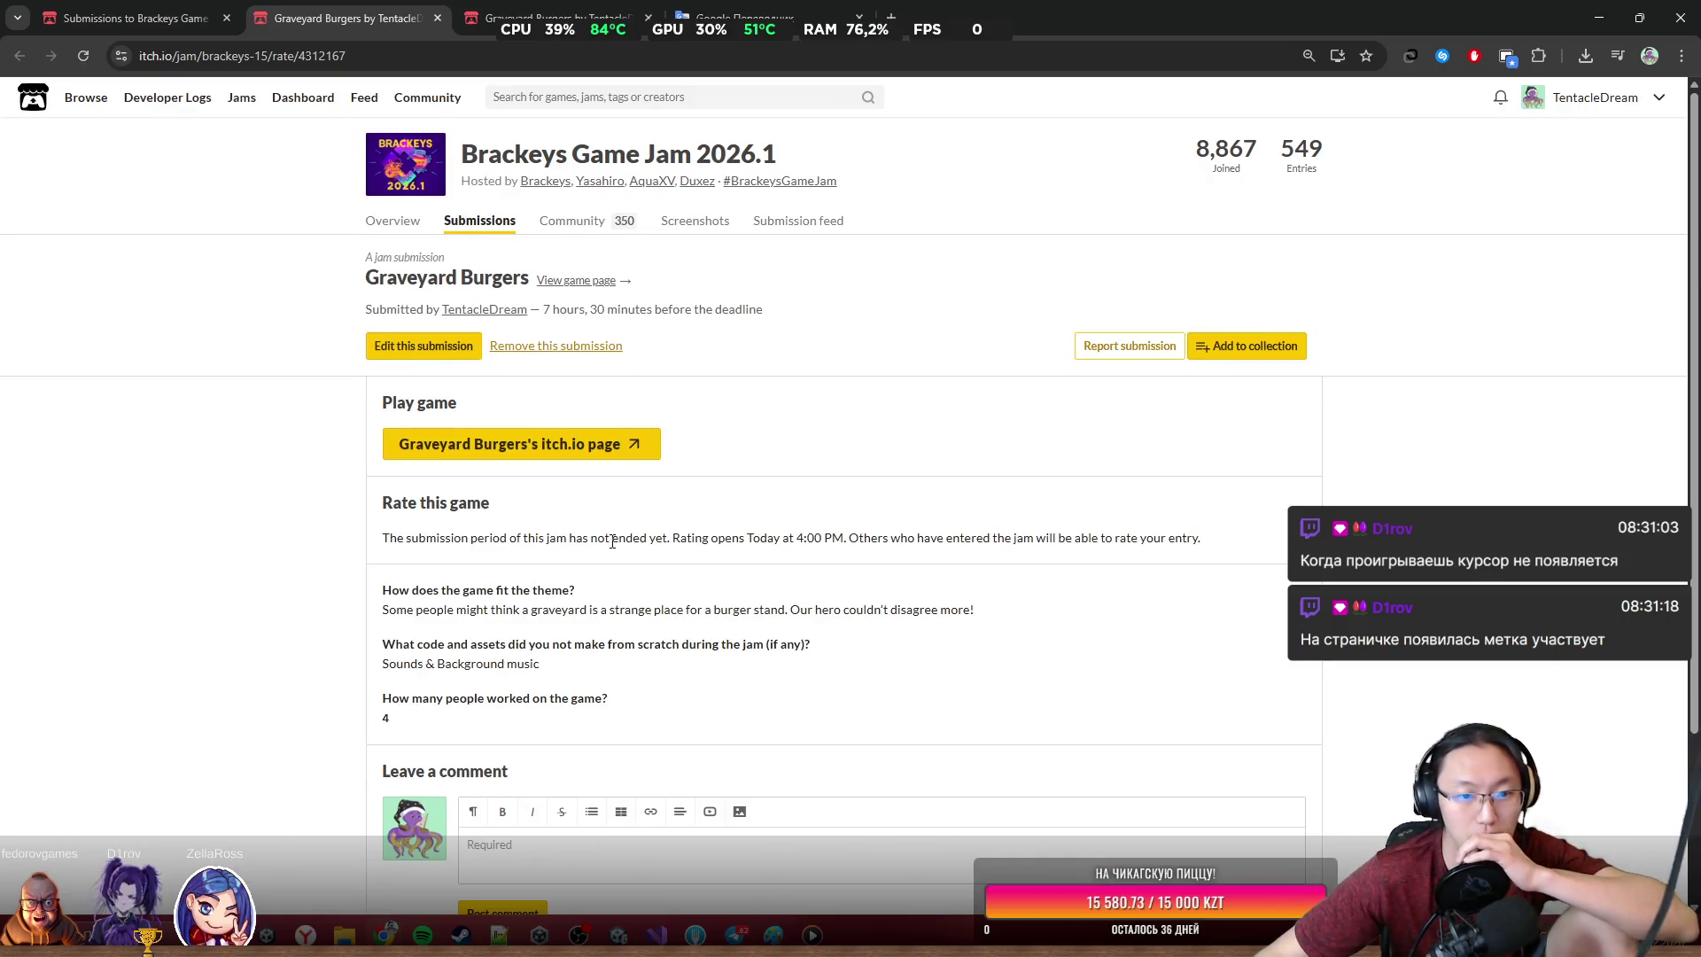
scroll(642, 539, down, 2)
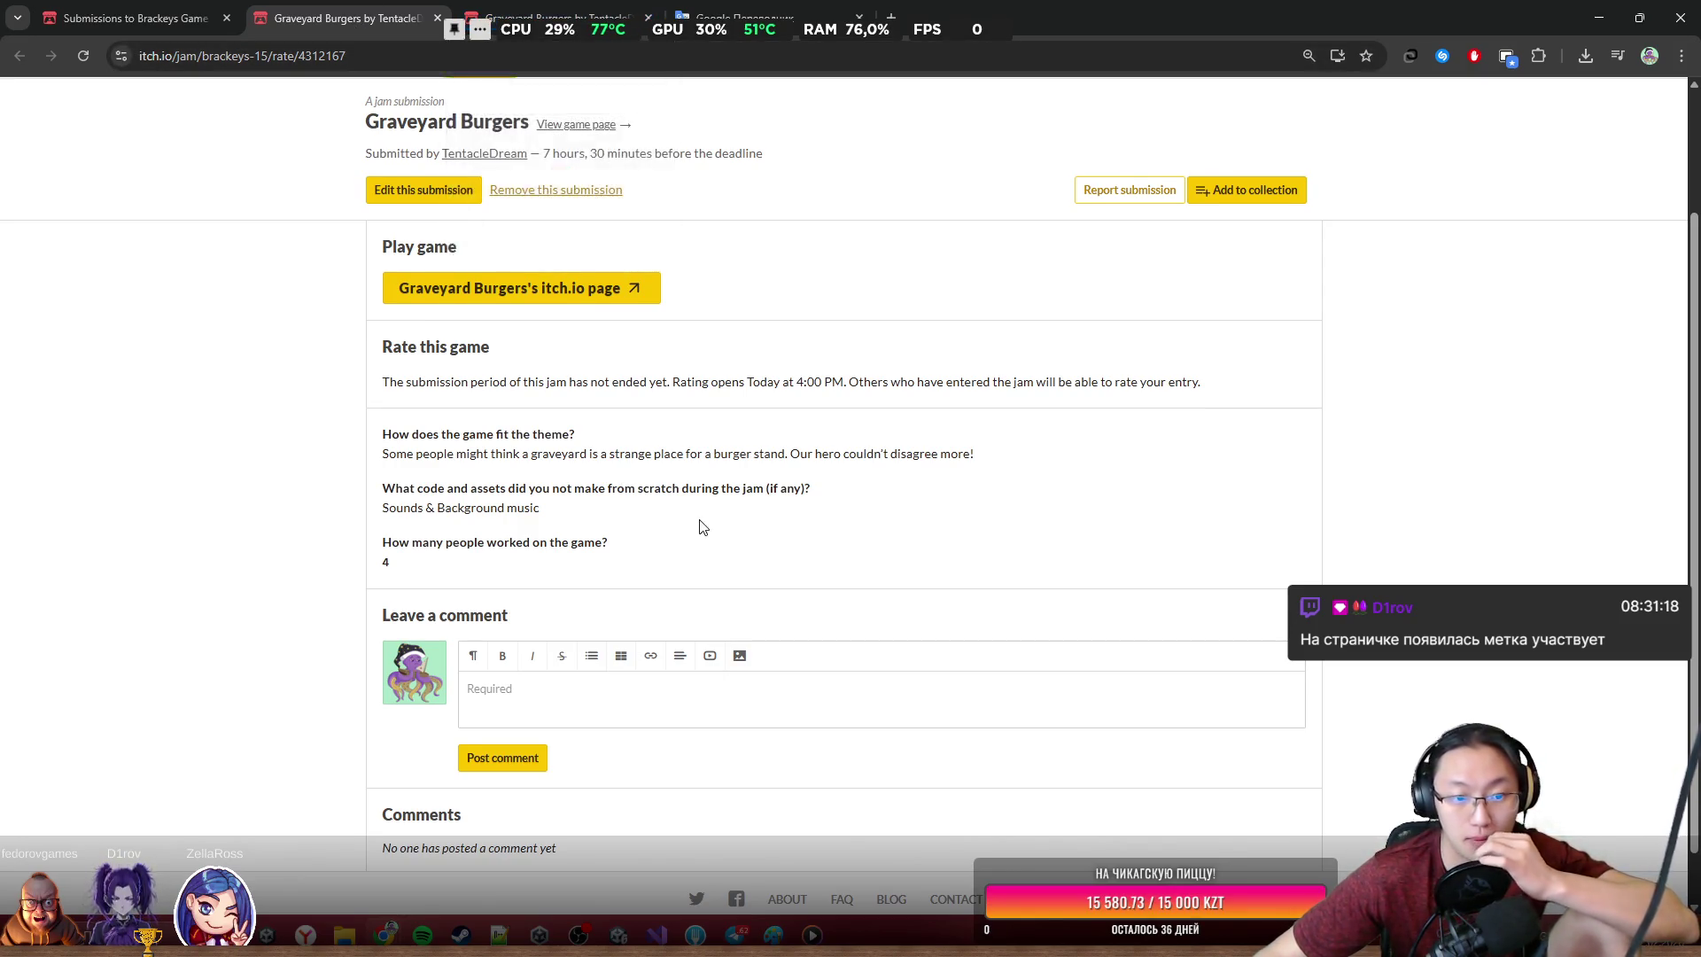
scroll(731, 505, down, 1)
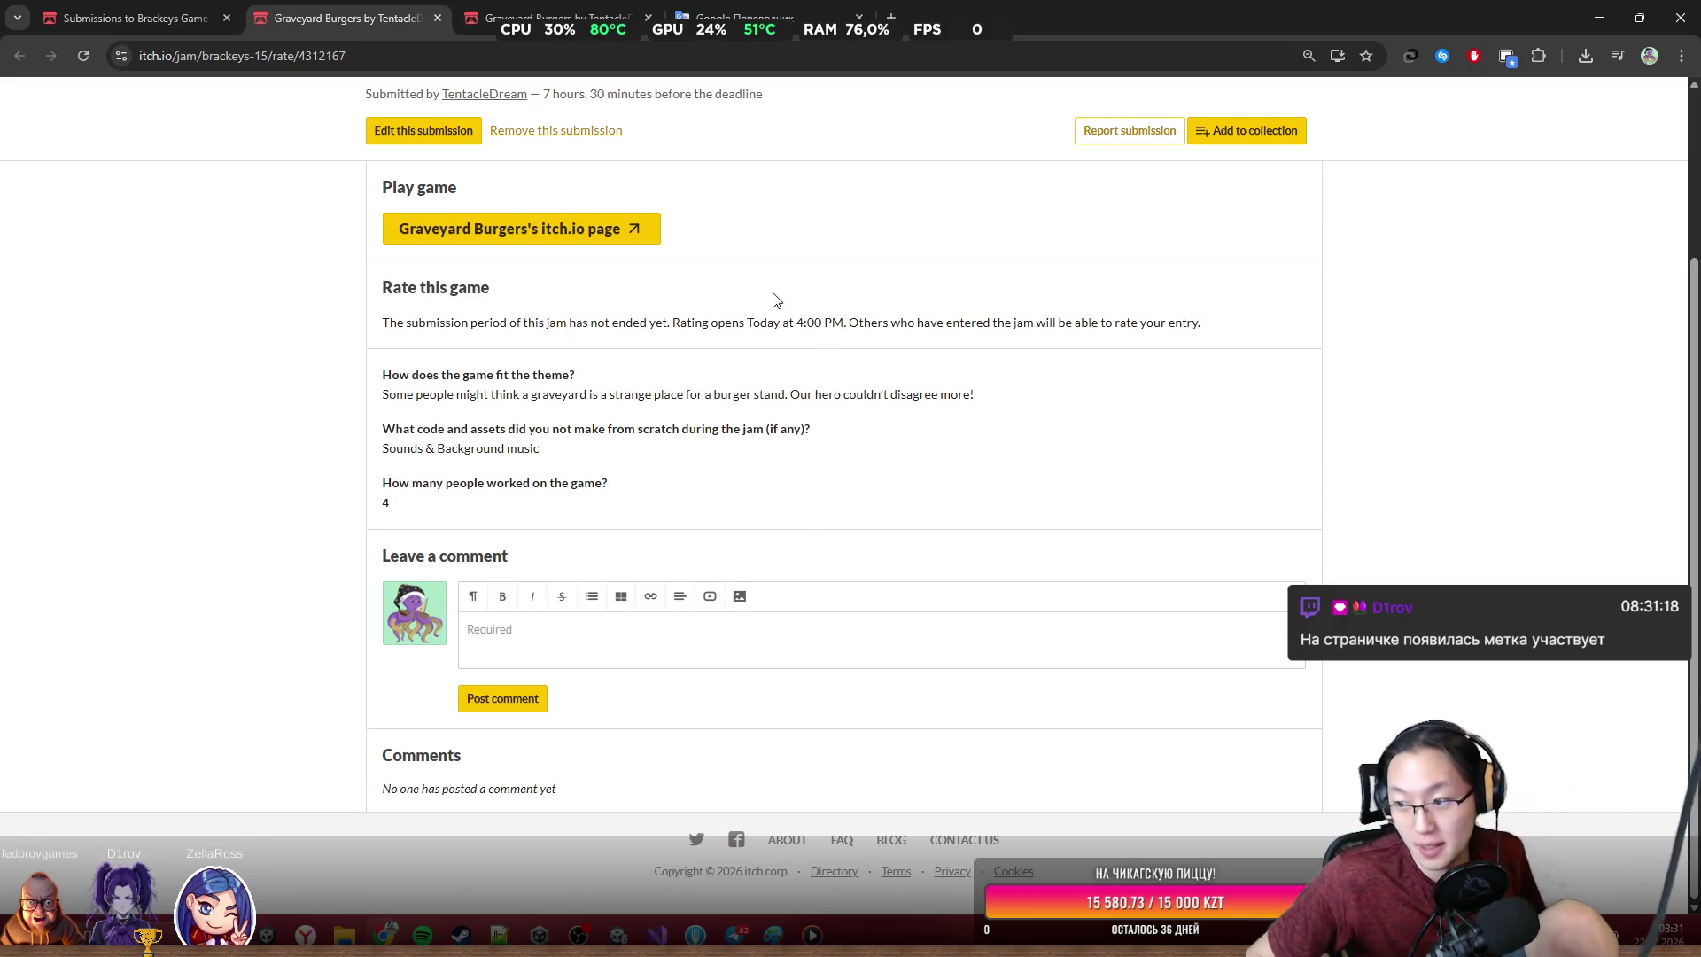
Switch between the entry, game page and submissions tabs, then move the browser window over Unity
click(129, 9)
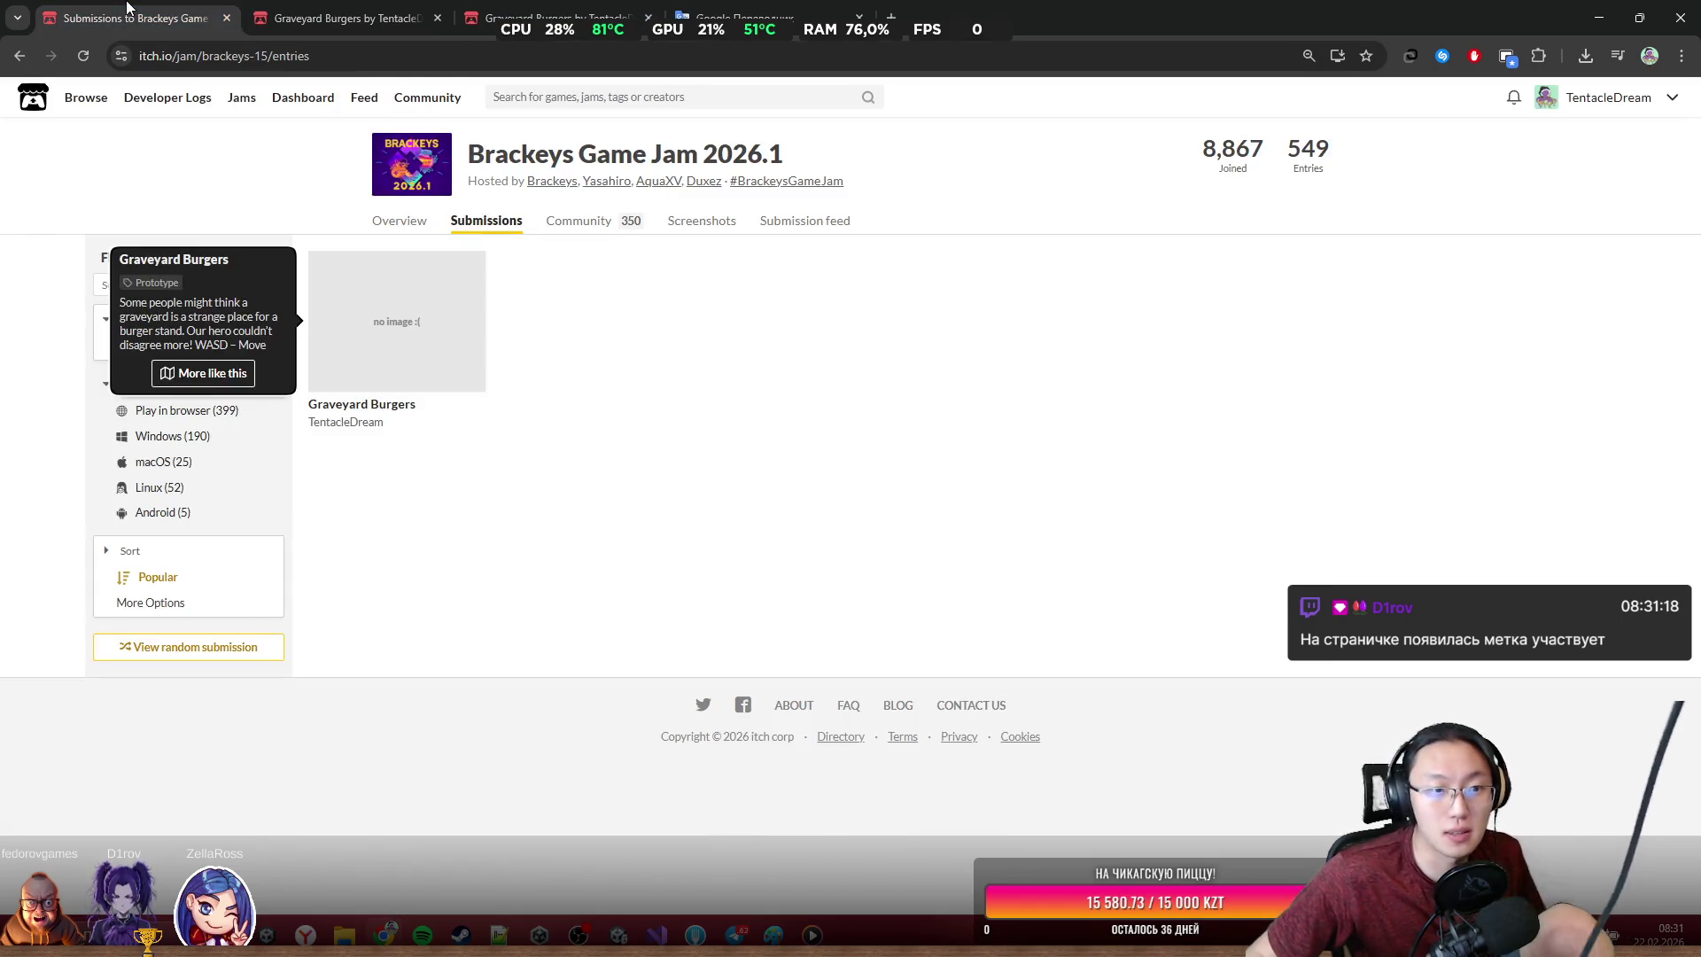
click(339, 11)
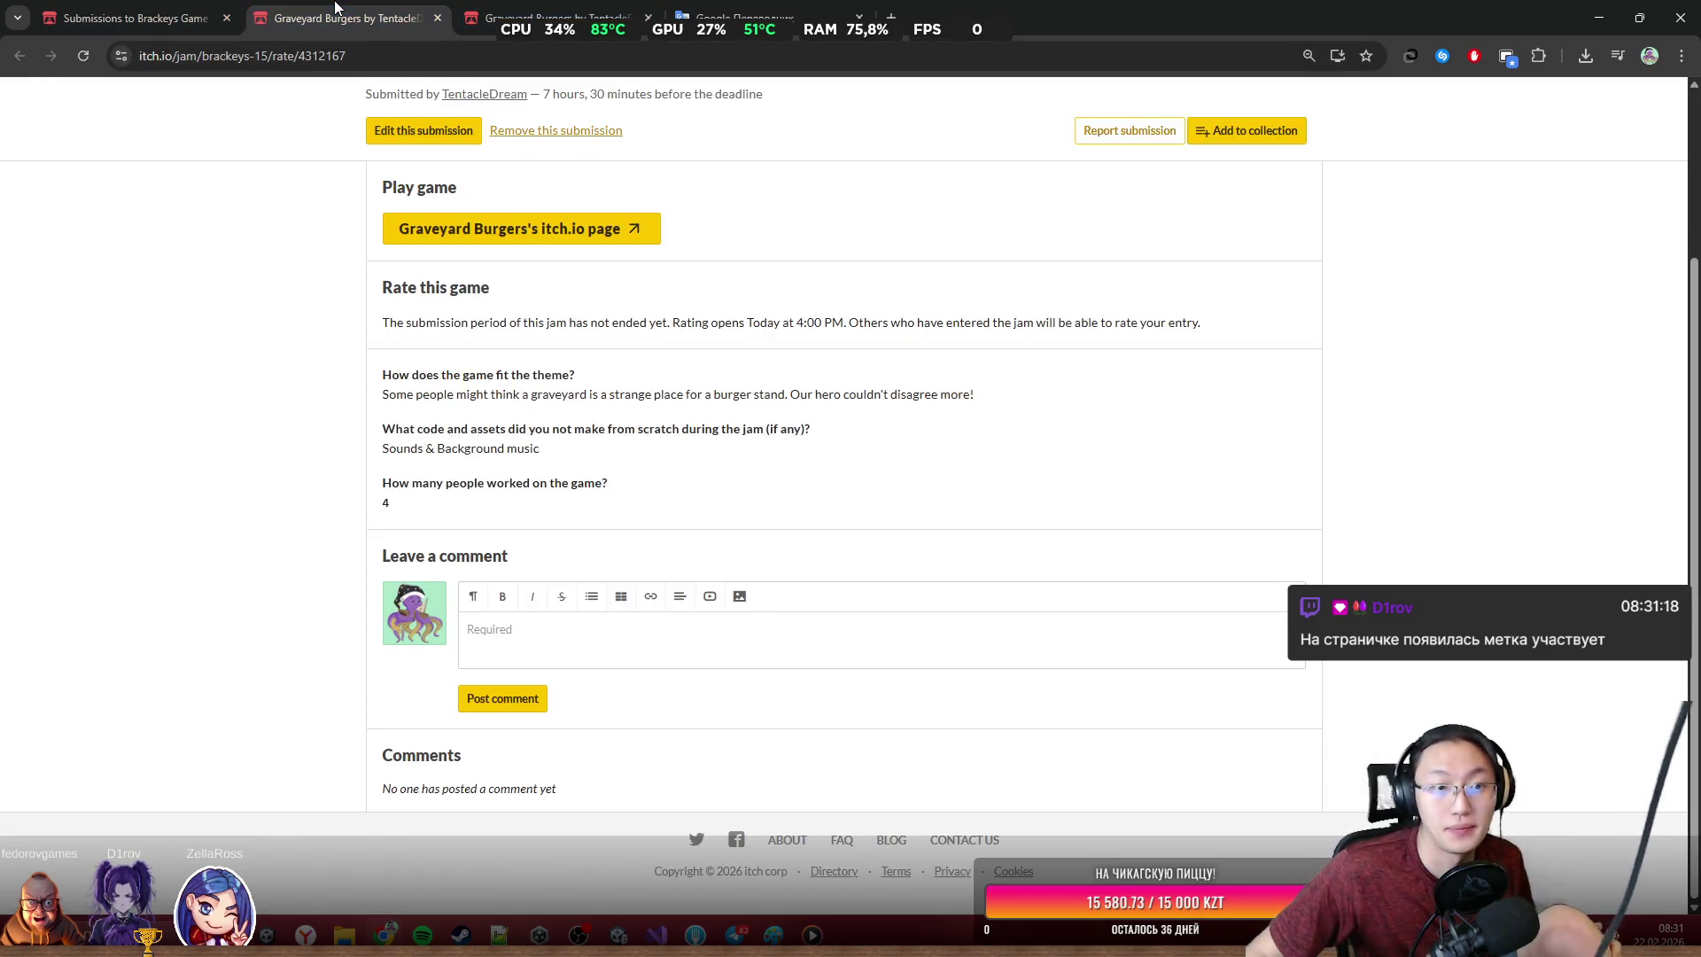
click(494, 7)
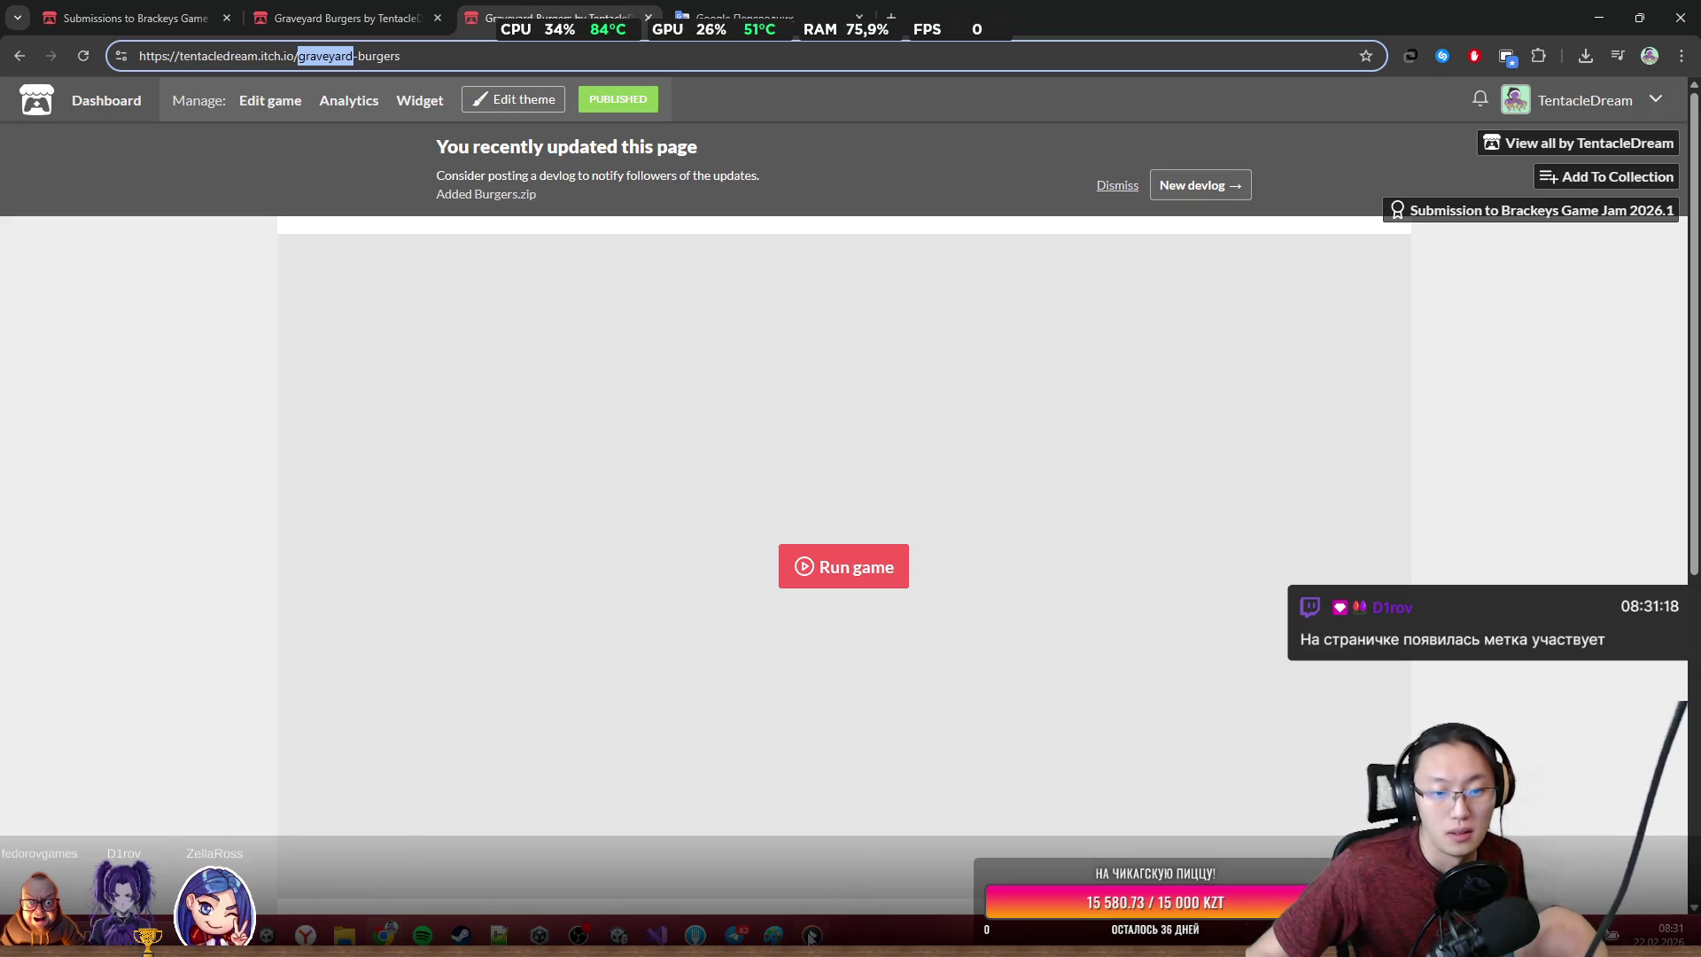
click(338, 11)
click(128, 9)
drag(964, 13, 965, 392)
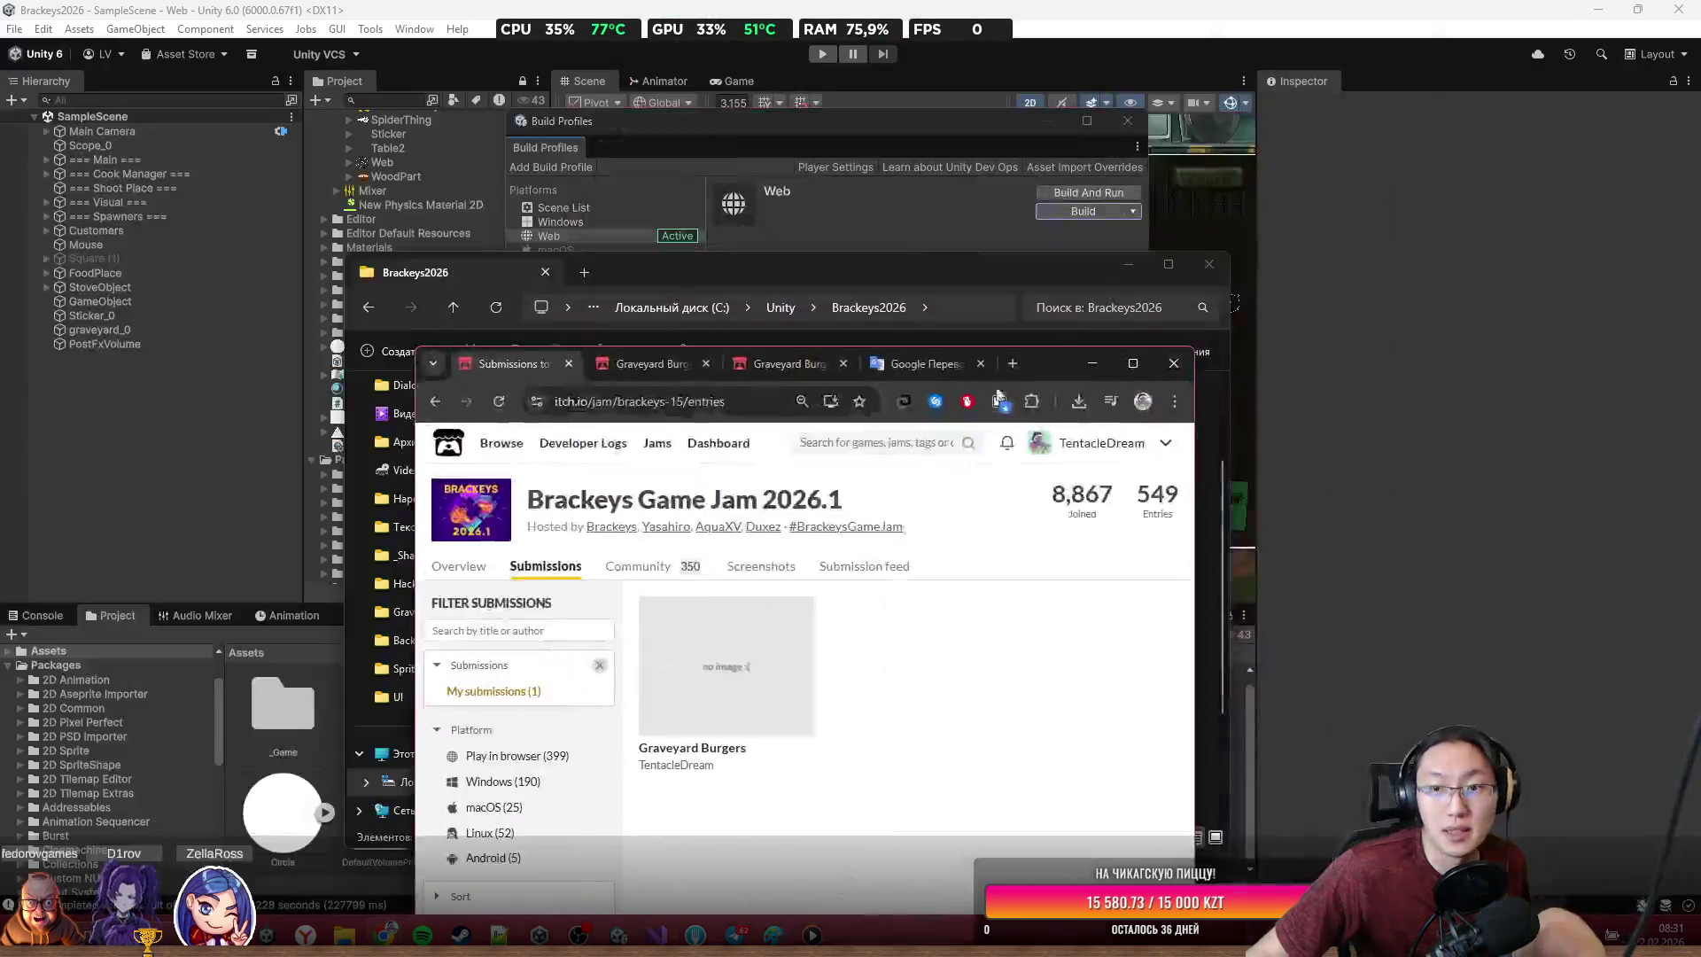
Close the browser, image viewer and Build Profiles window to get back to the Unity scene
click(1093, 364)
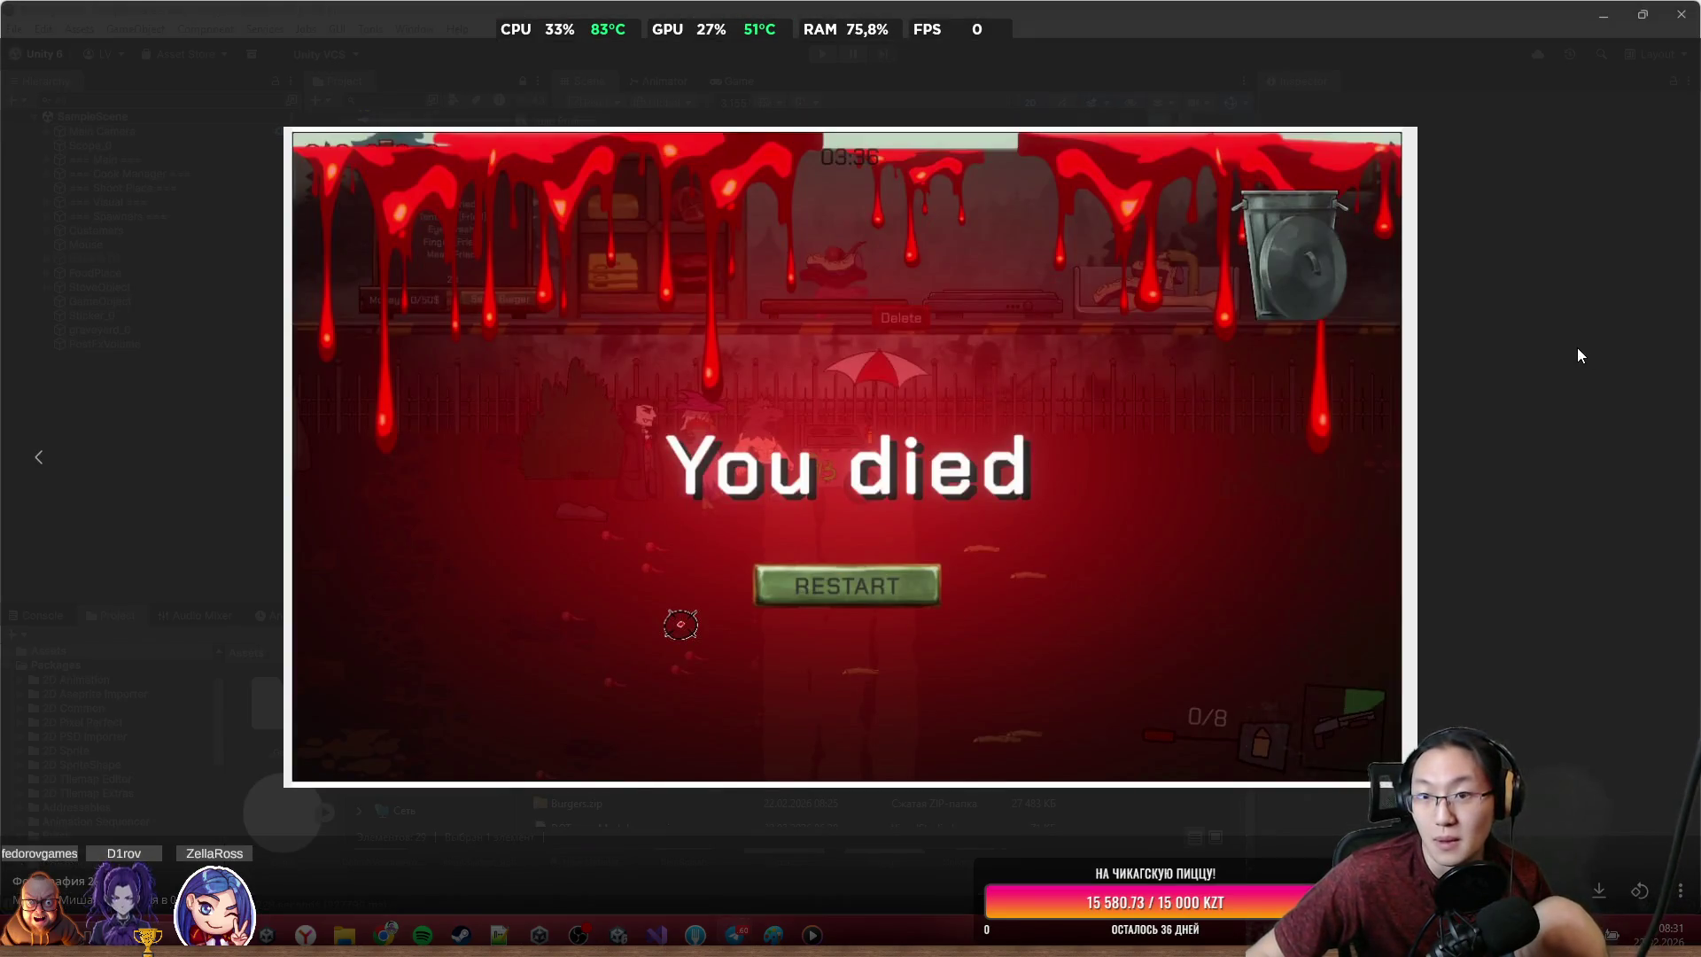
click(1578, 348)
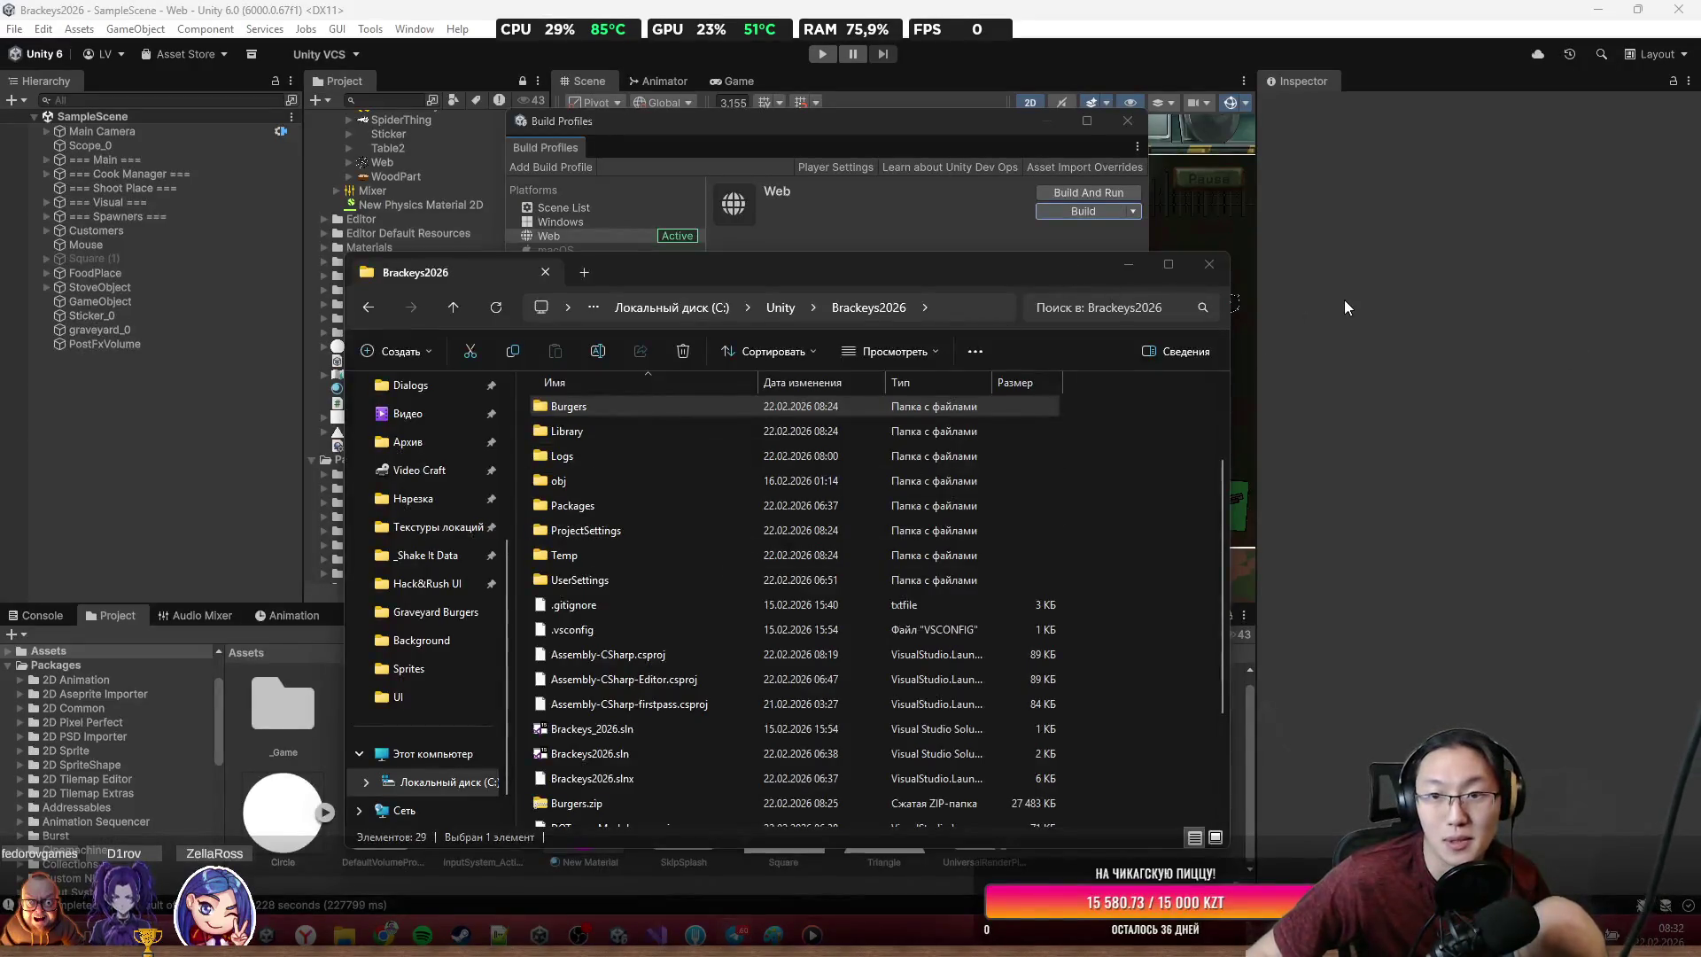
click(1343, 299)
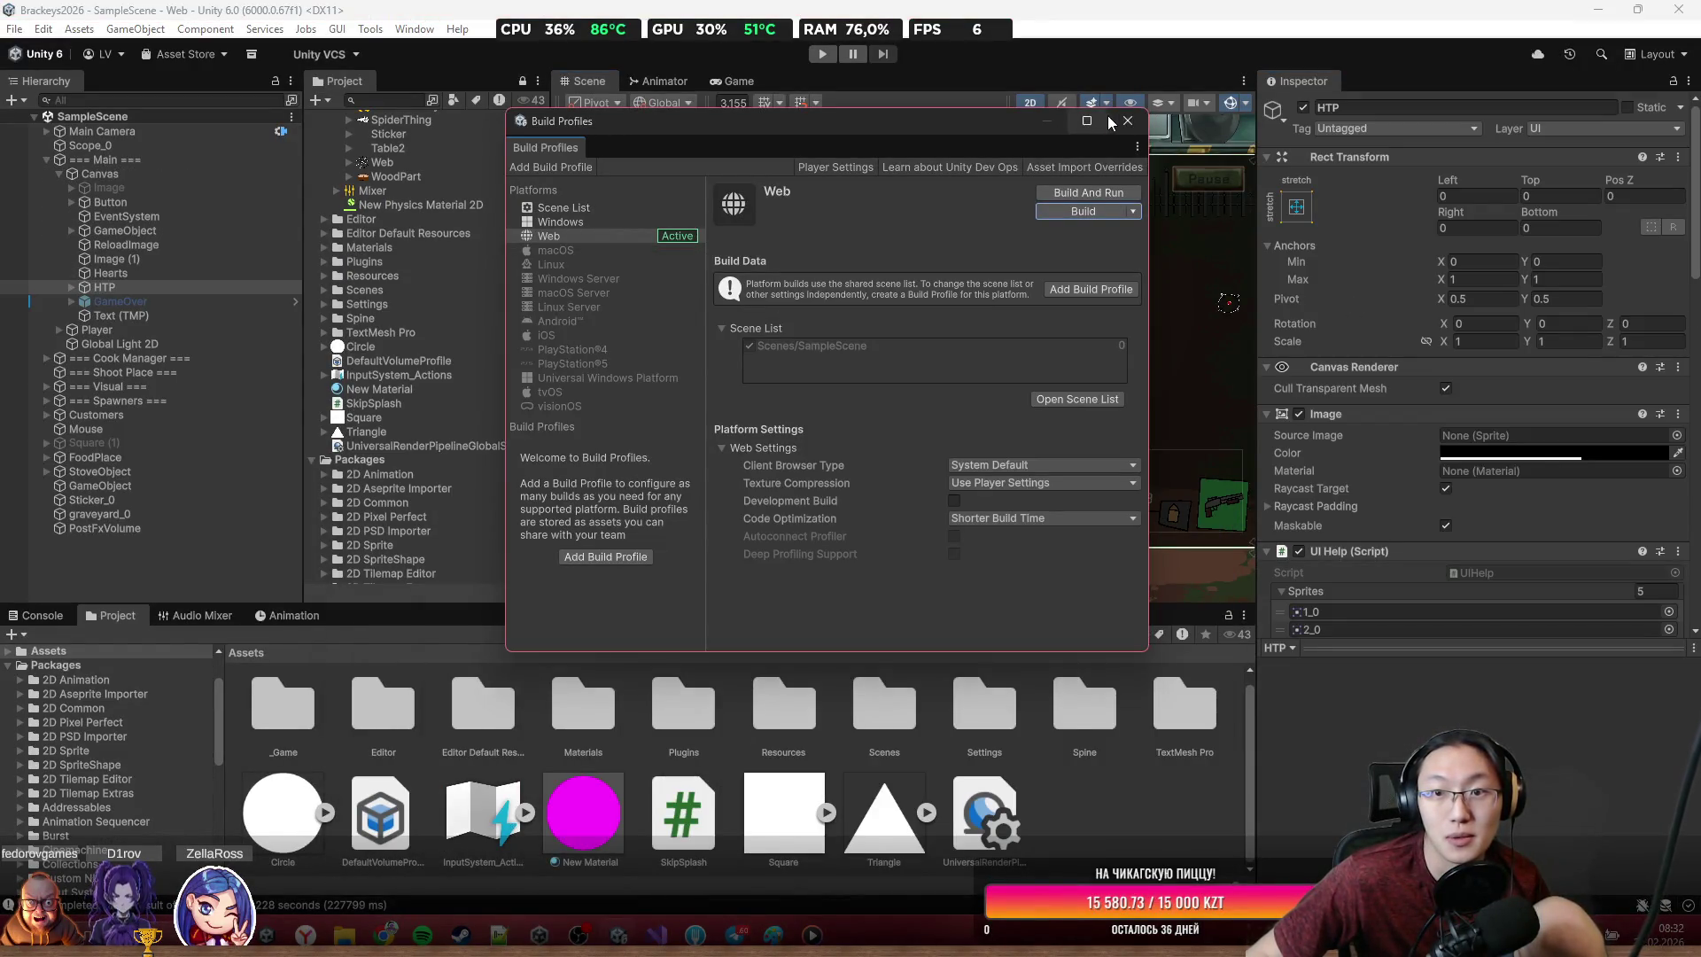
click(1127, 121)
Select Trash_0 and set its Sprite Renderer Order in Layer to 49
click(1042, 277)
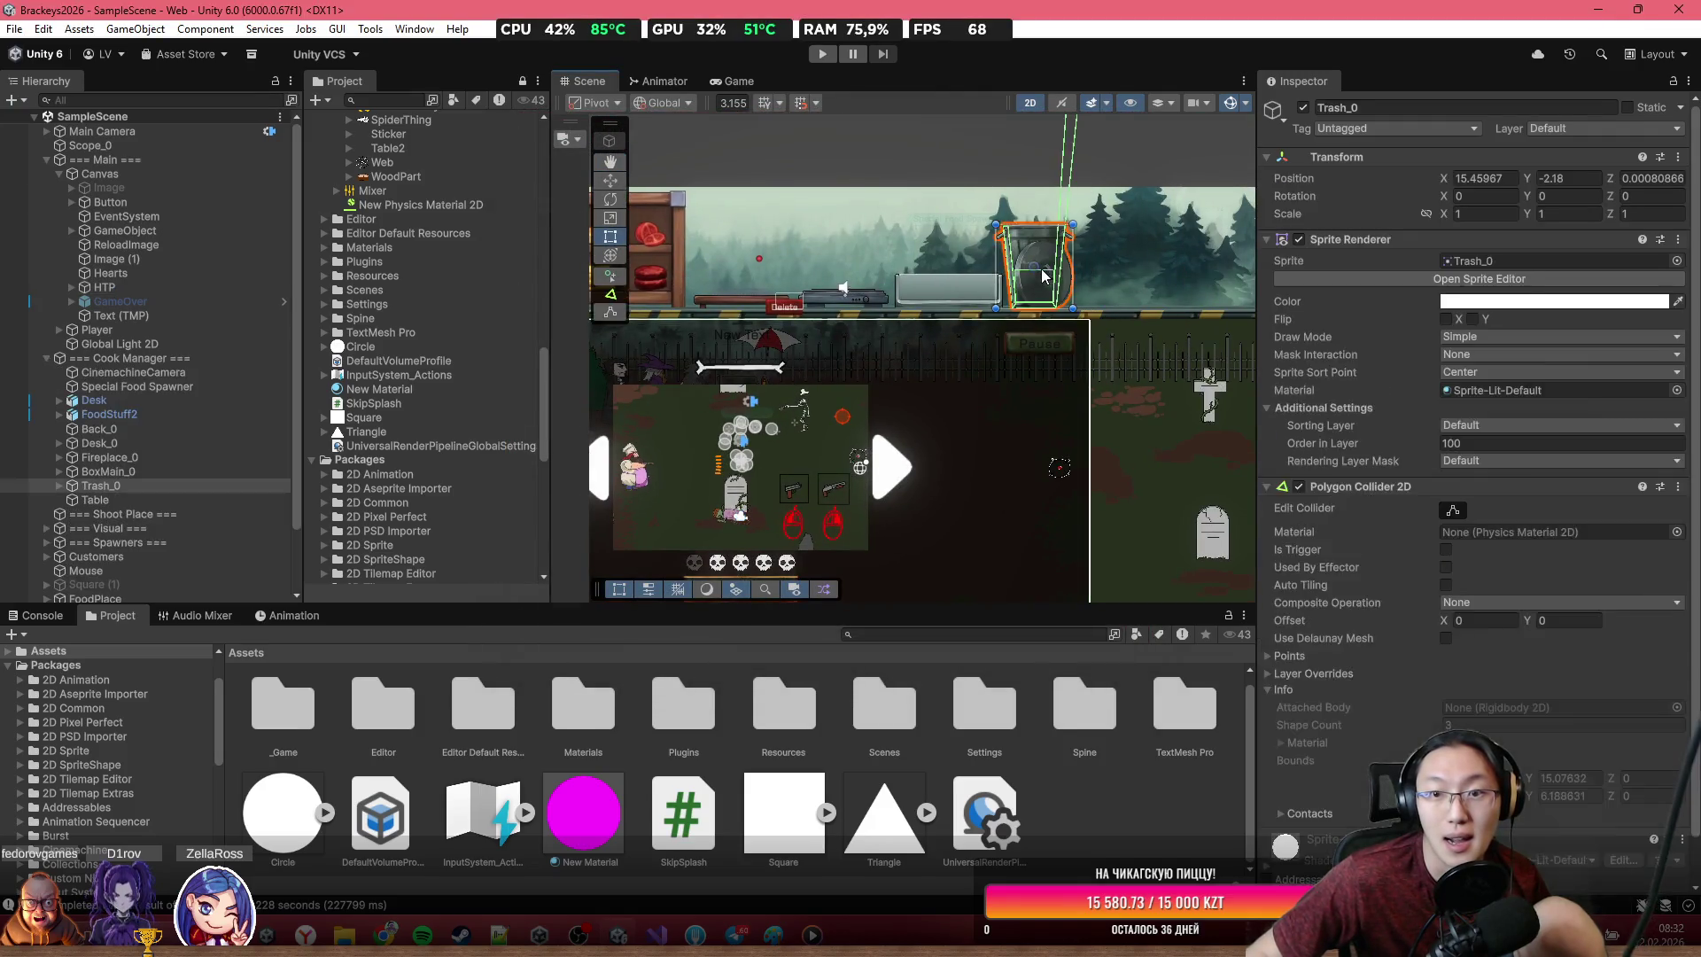
click(1043, 277)
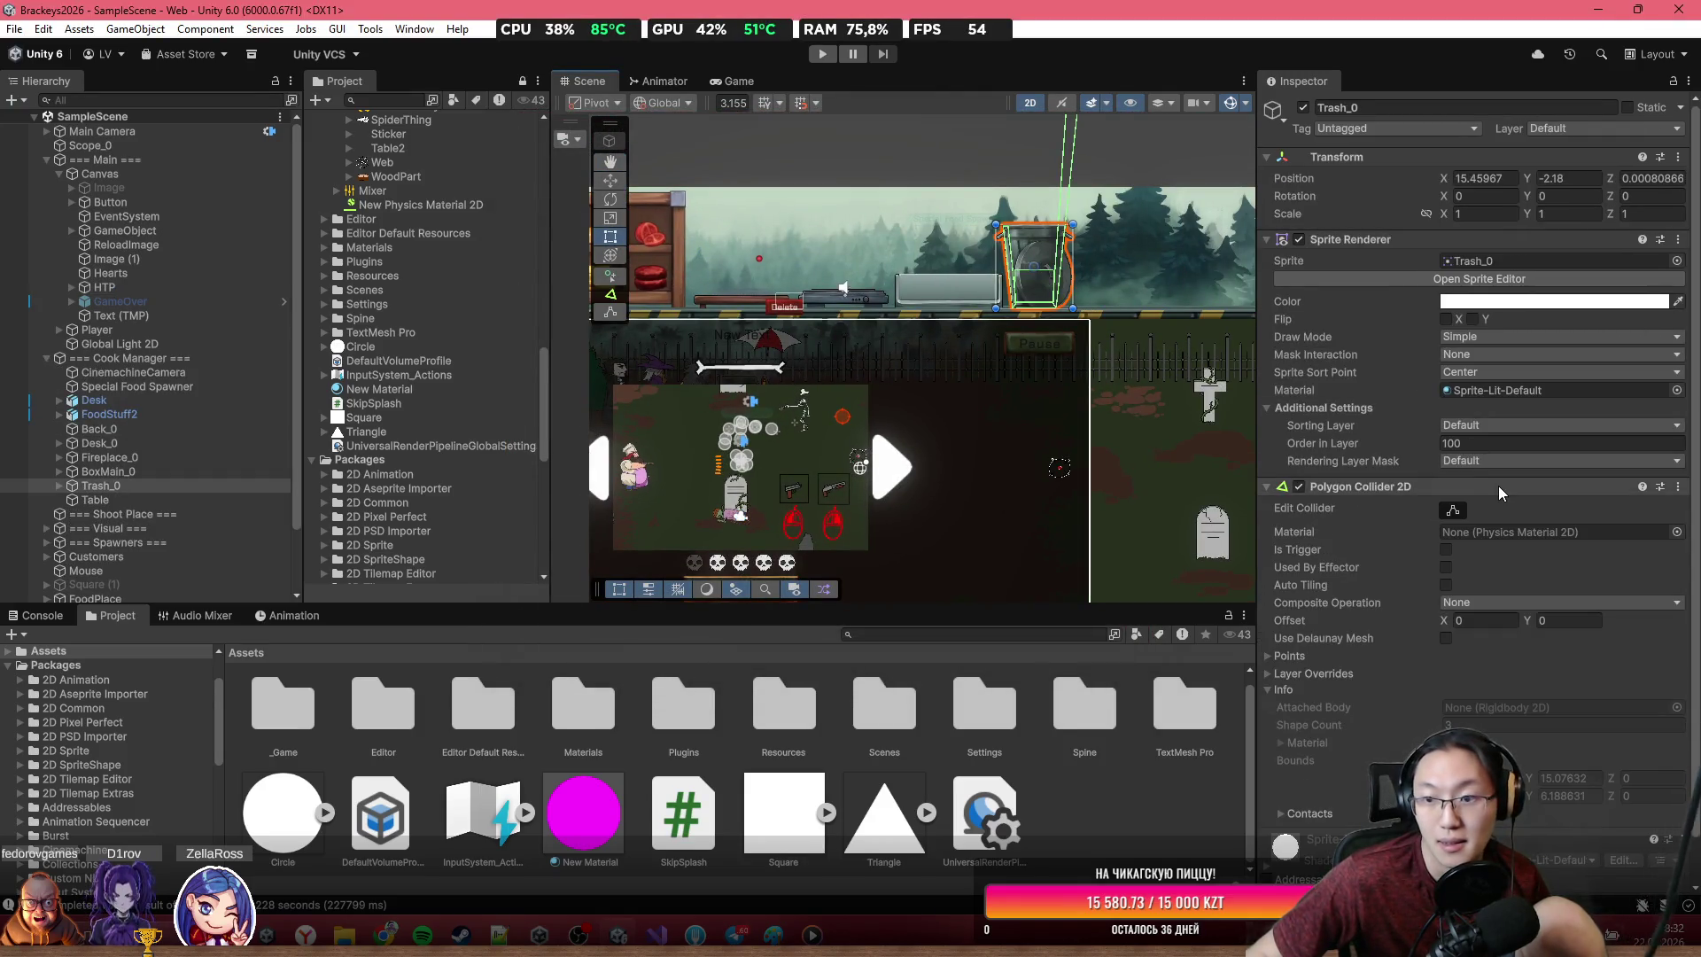
click(1468, 445)
text(20)
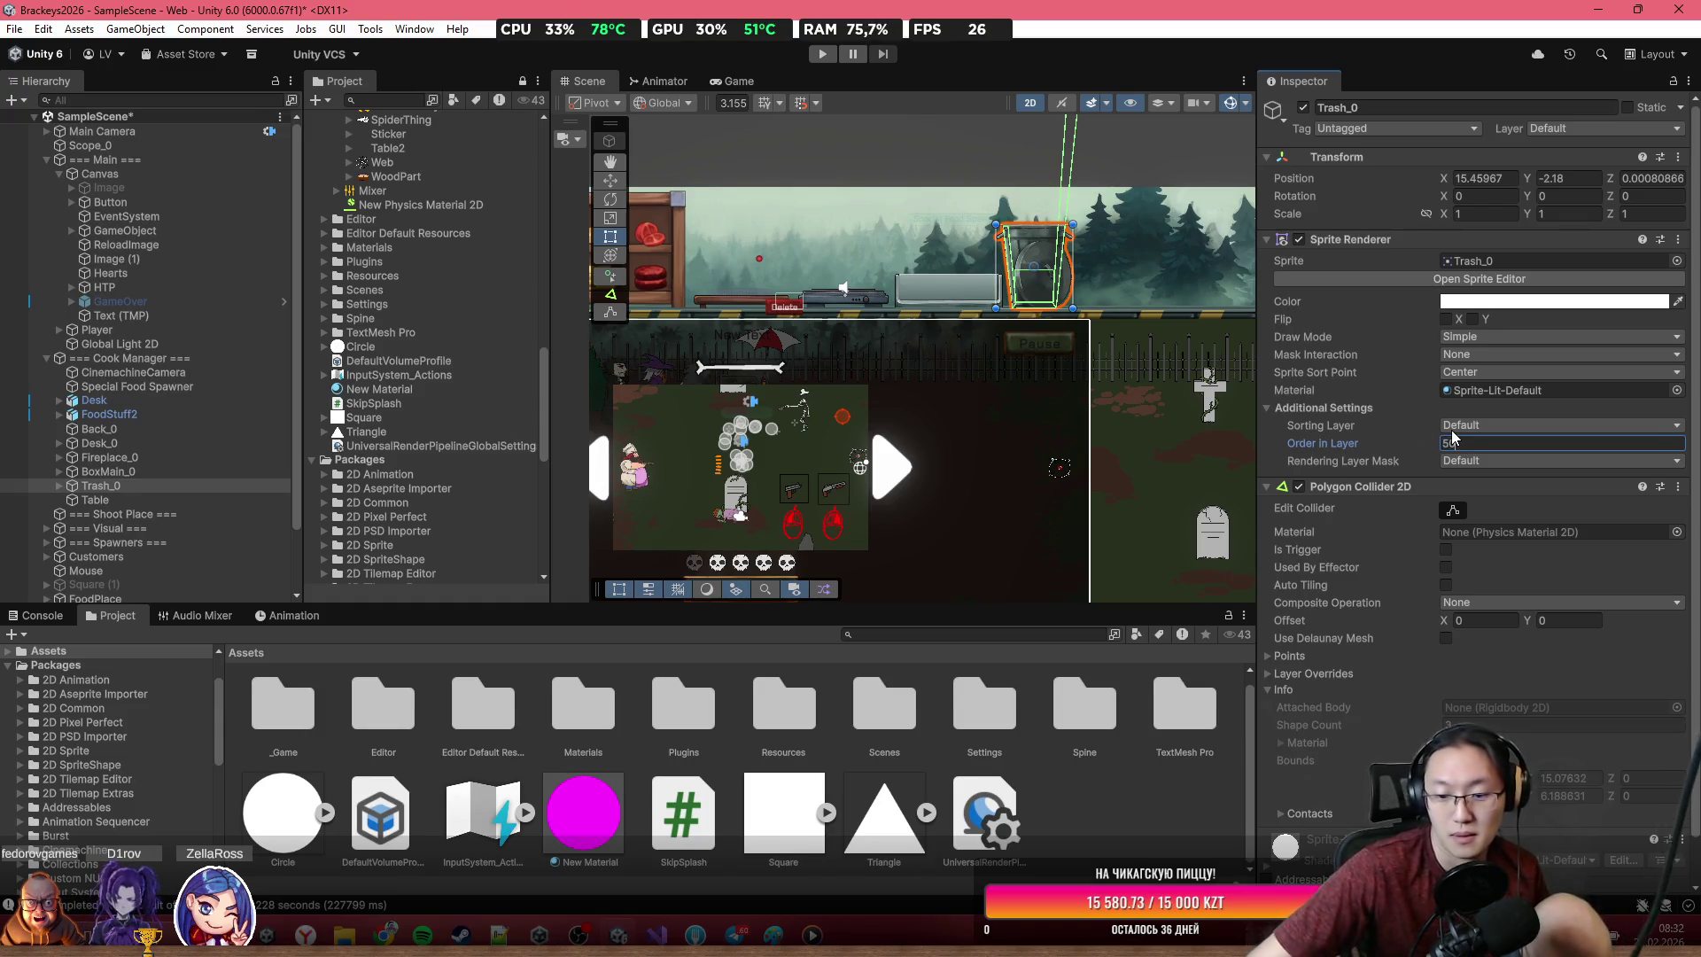
text(49)
key(Return)
scroll(766, 188, down, 2)
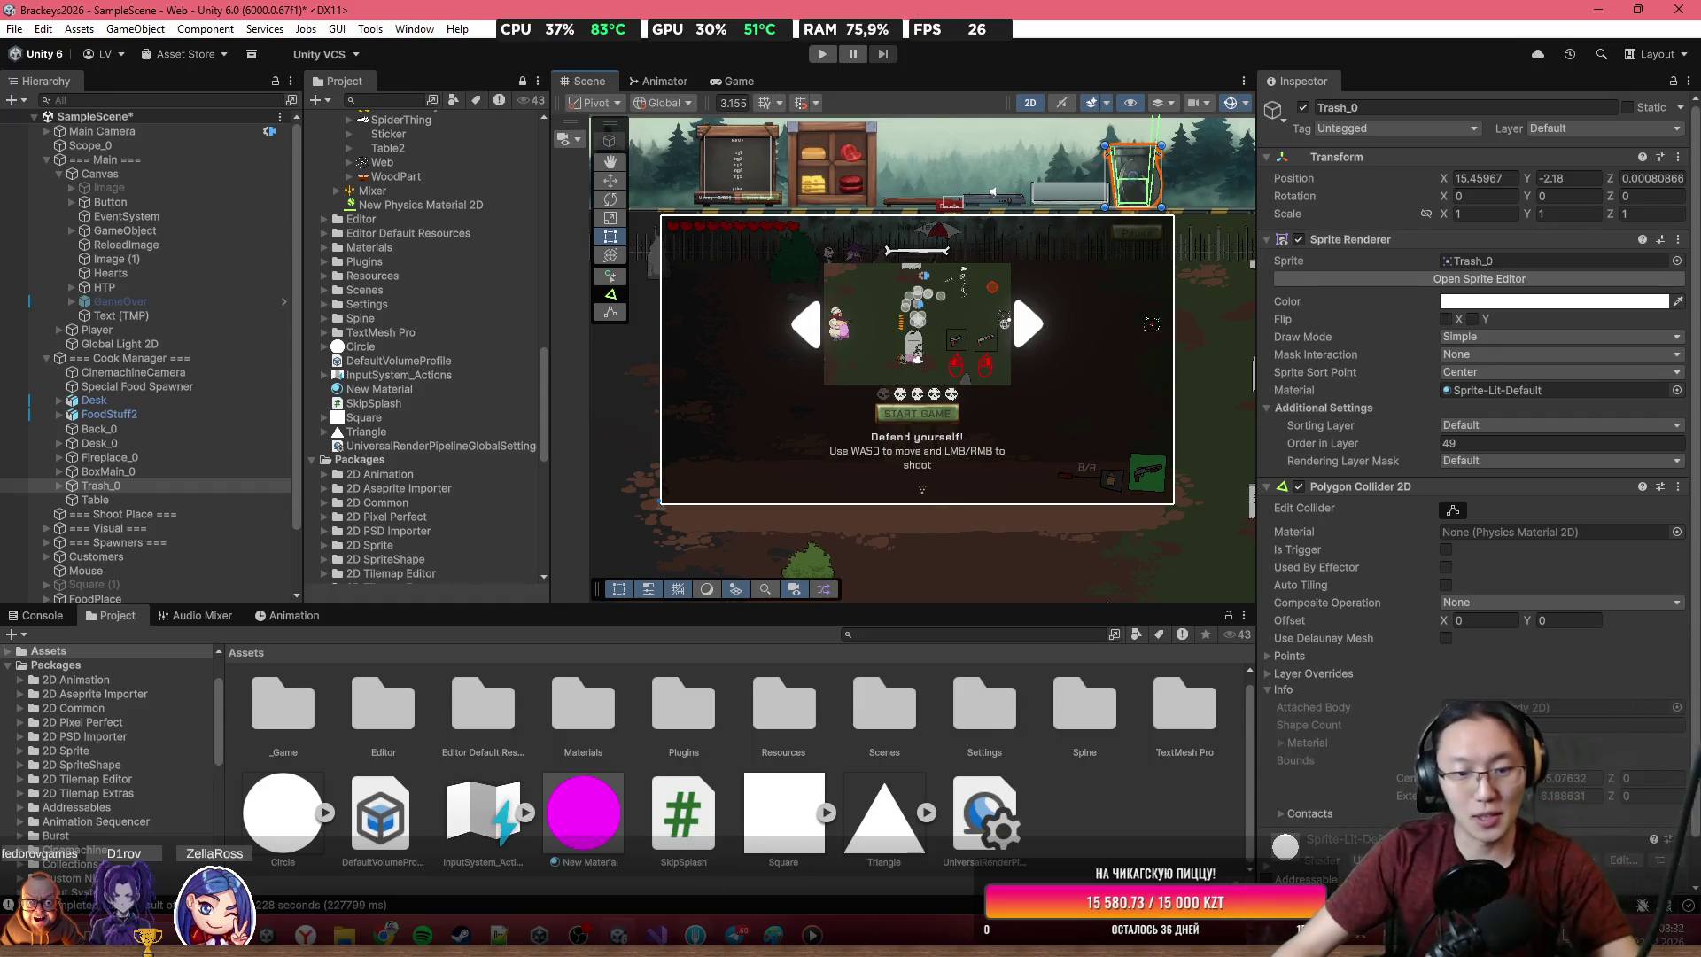
key(alt+Tab)
scroll(1173, 426, up, 1)
In Mouse.cs, add a FixedUpdate() method below Update()
scroll(1173, 426, down, 20)
scroll(1096, 426, up, 14)
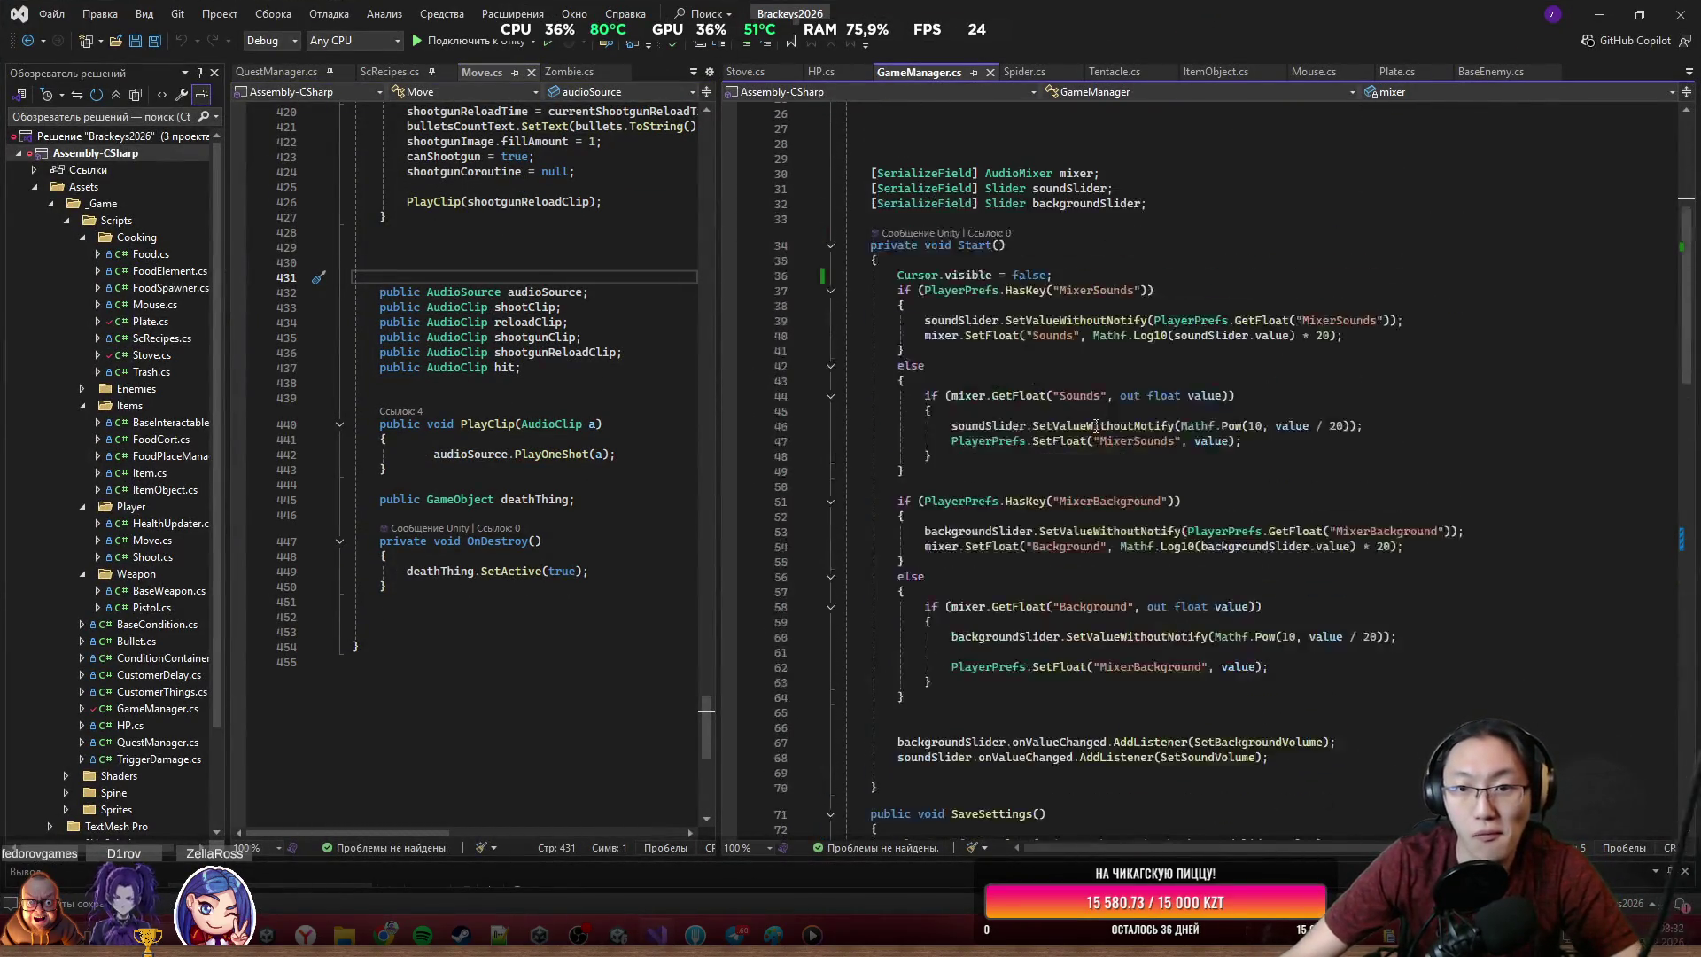
scroll(1096, 426, up, 1)
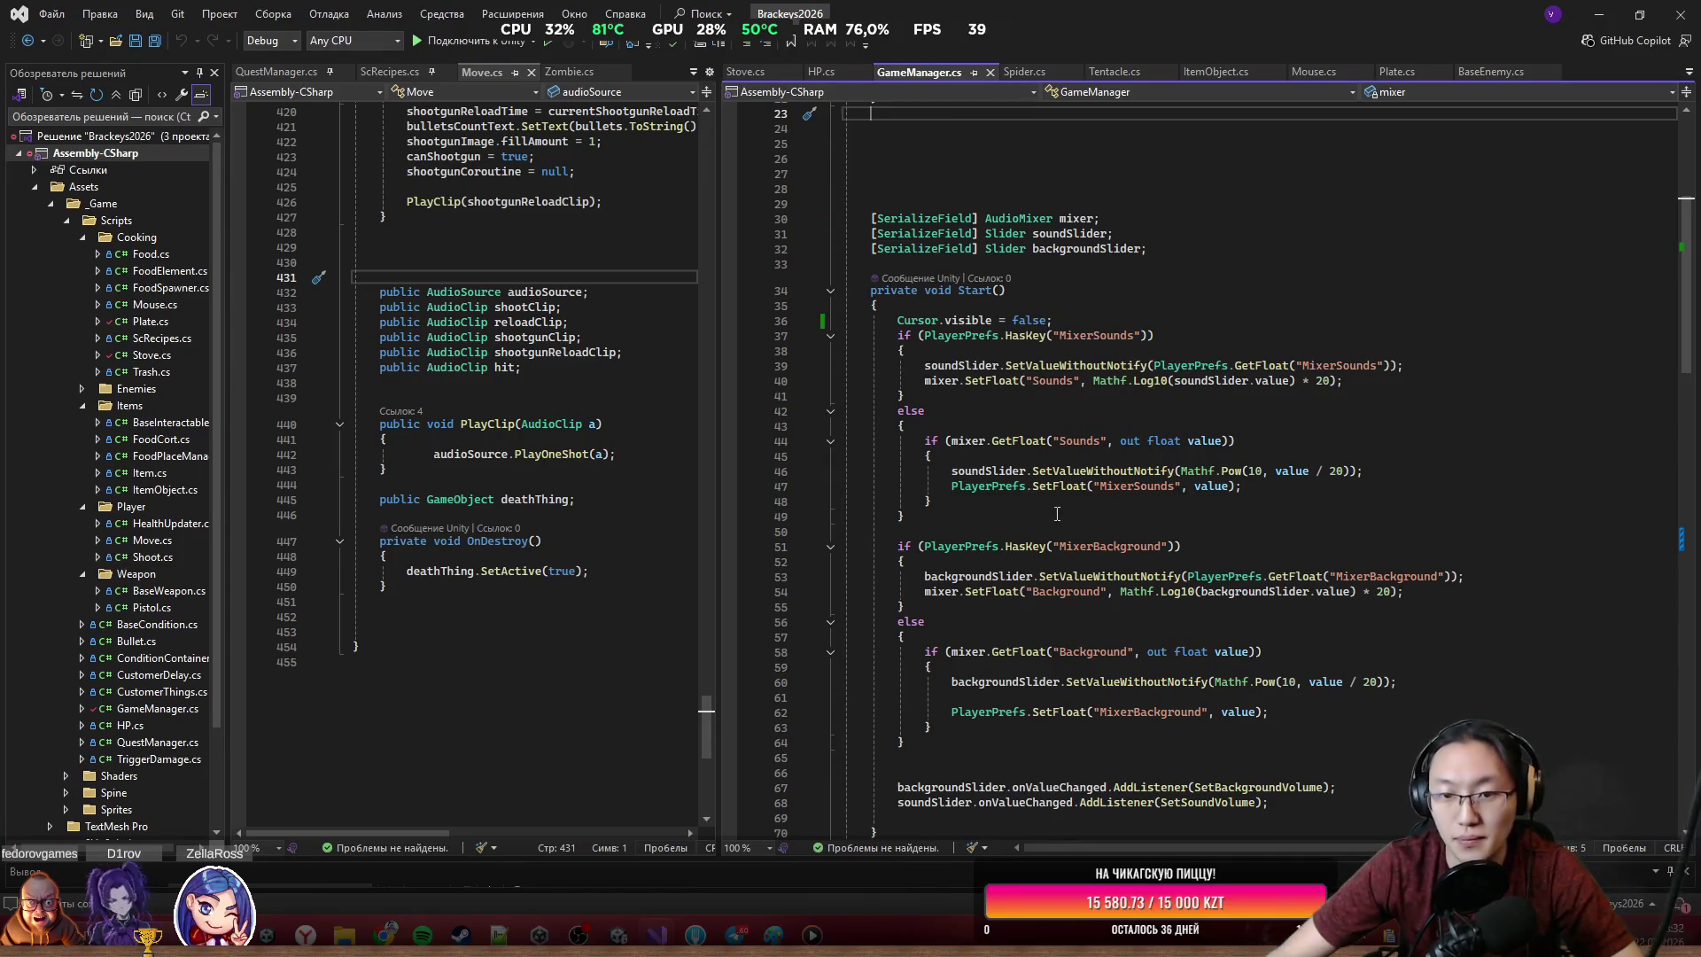
scroll(1057, 514, down, 6)
scroll(1056, 544, up, 7)
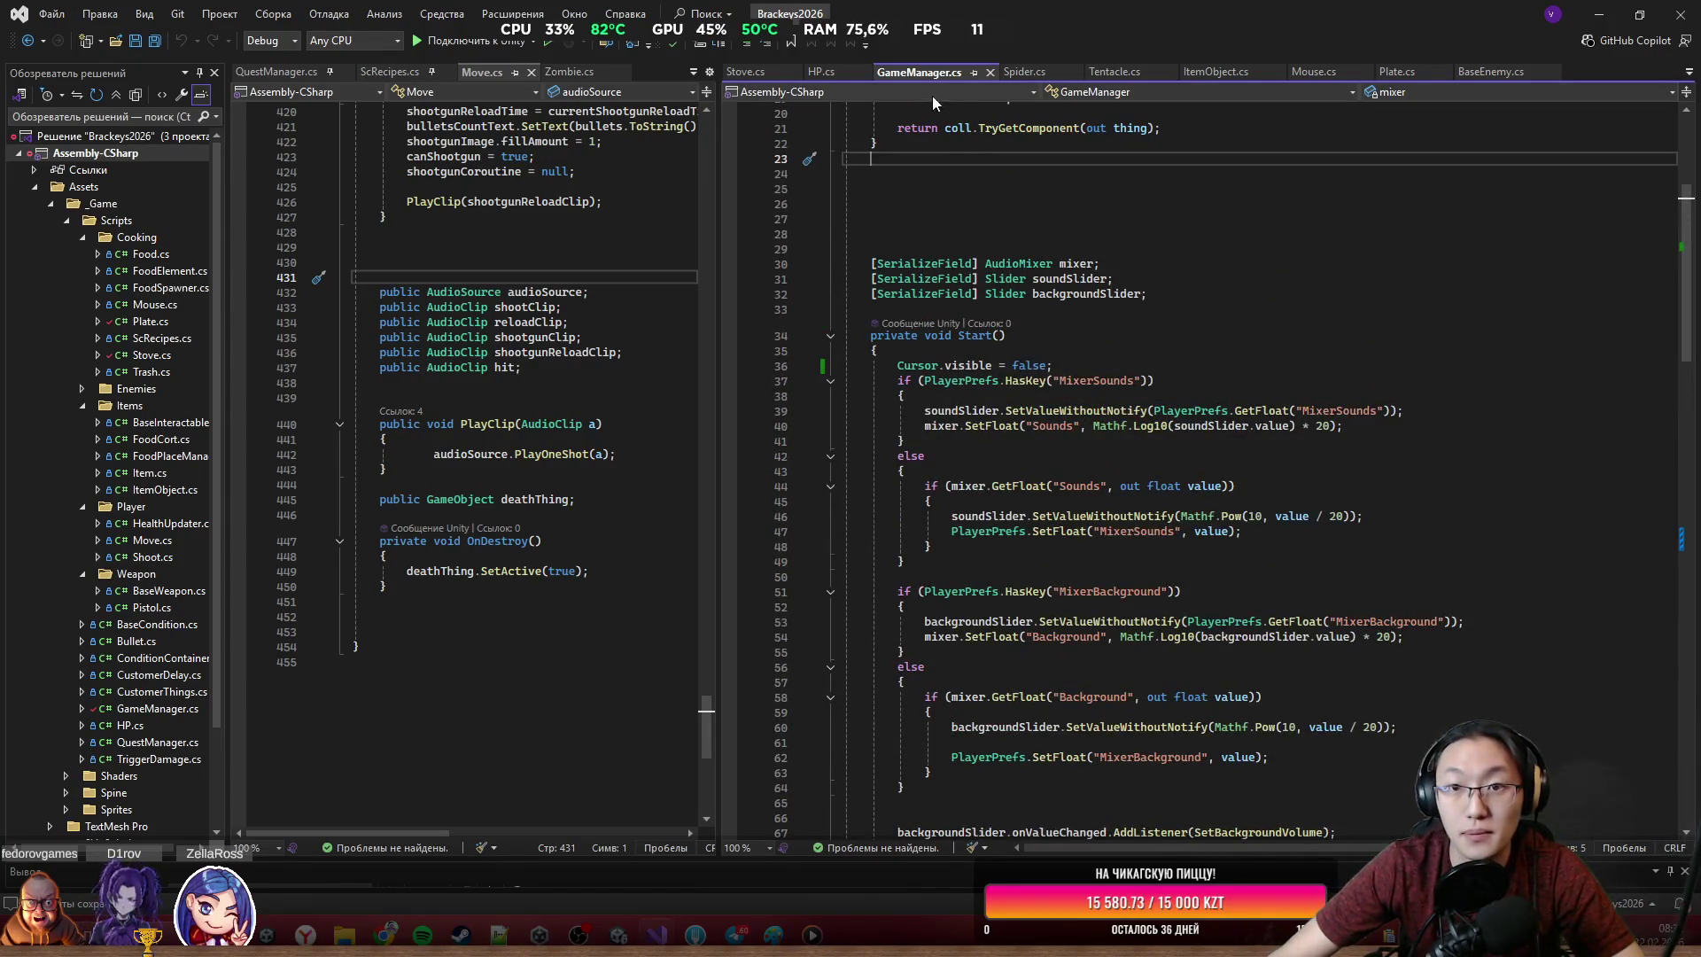
click(1312, 70)
scroll(995, 506, up, 10)
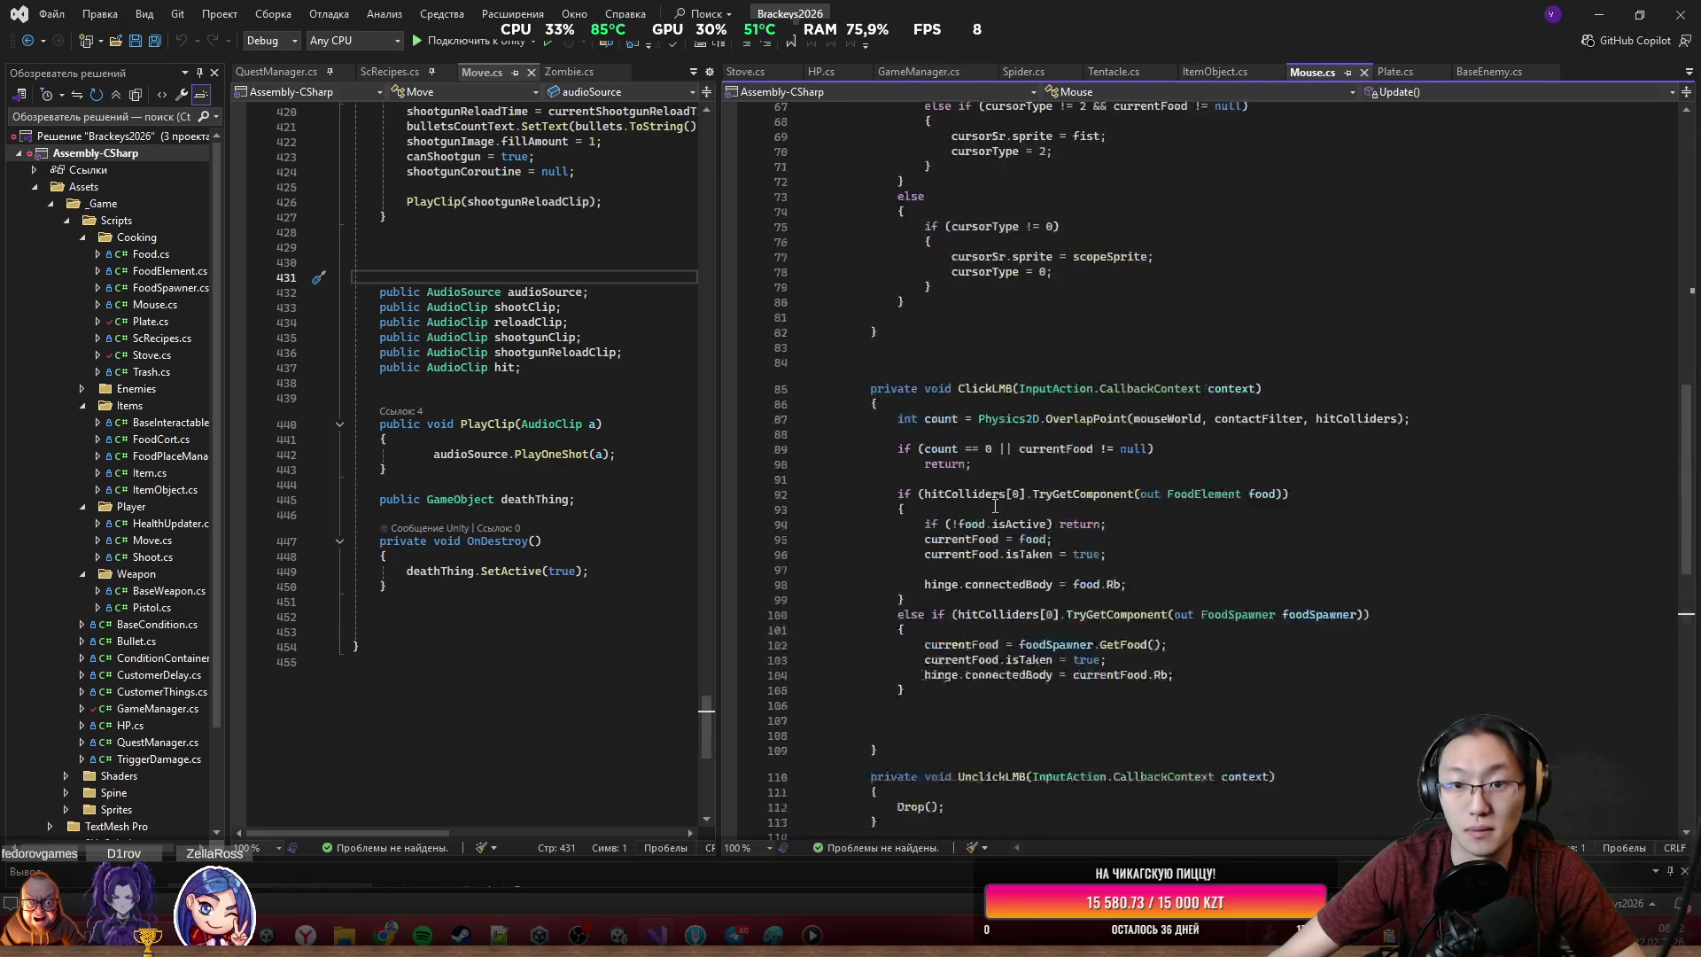
scroll(995, 506, up, 8)
scroll(963, 673, down, 2)
click(936, 702)
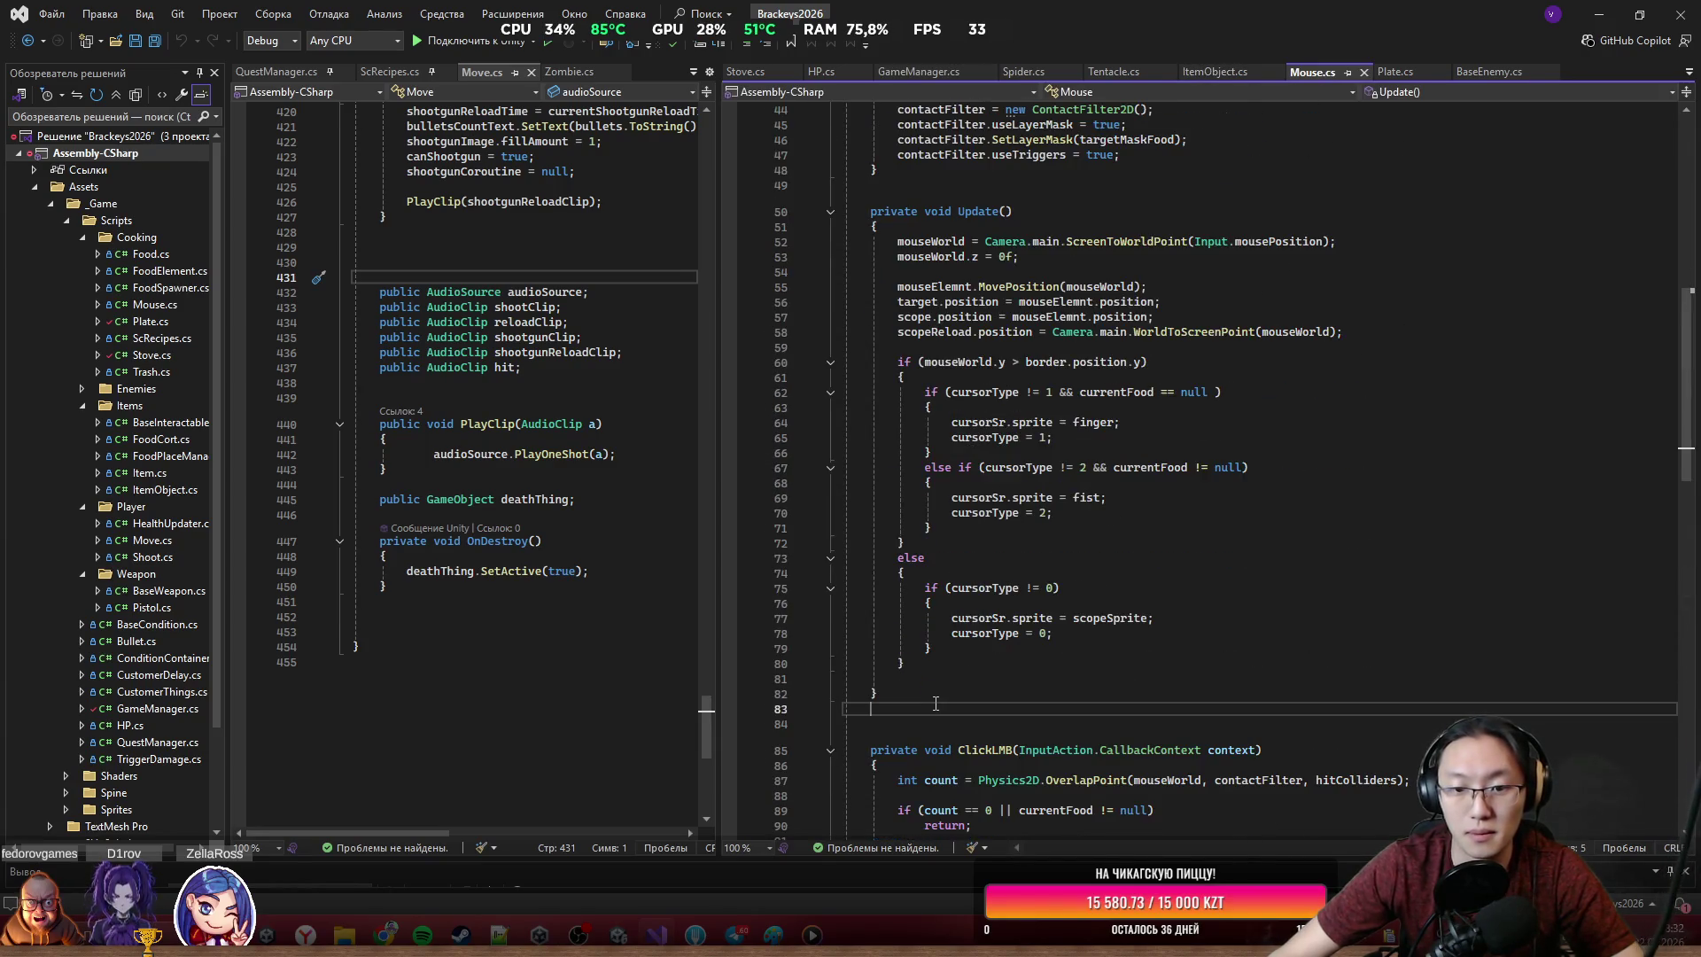
text(Fixed)
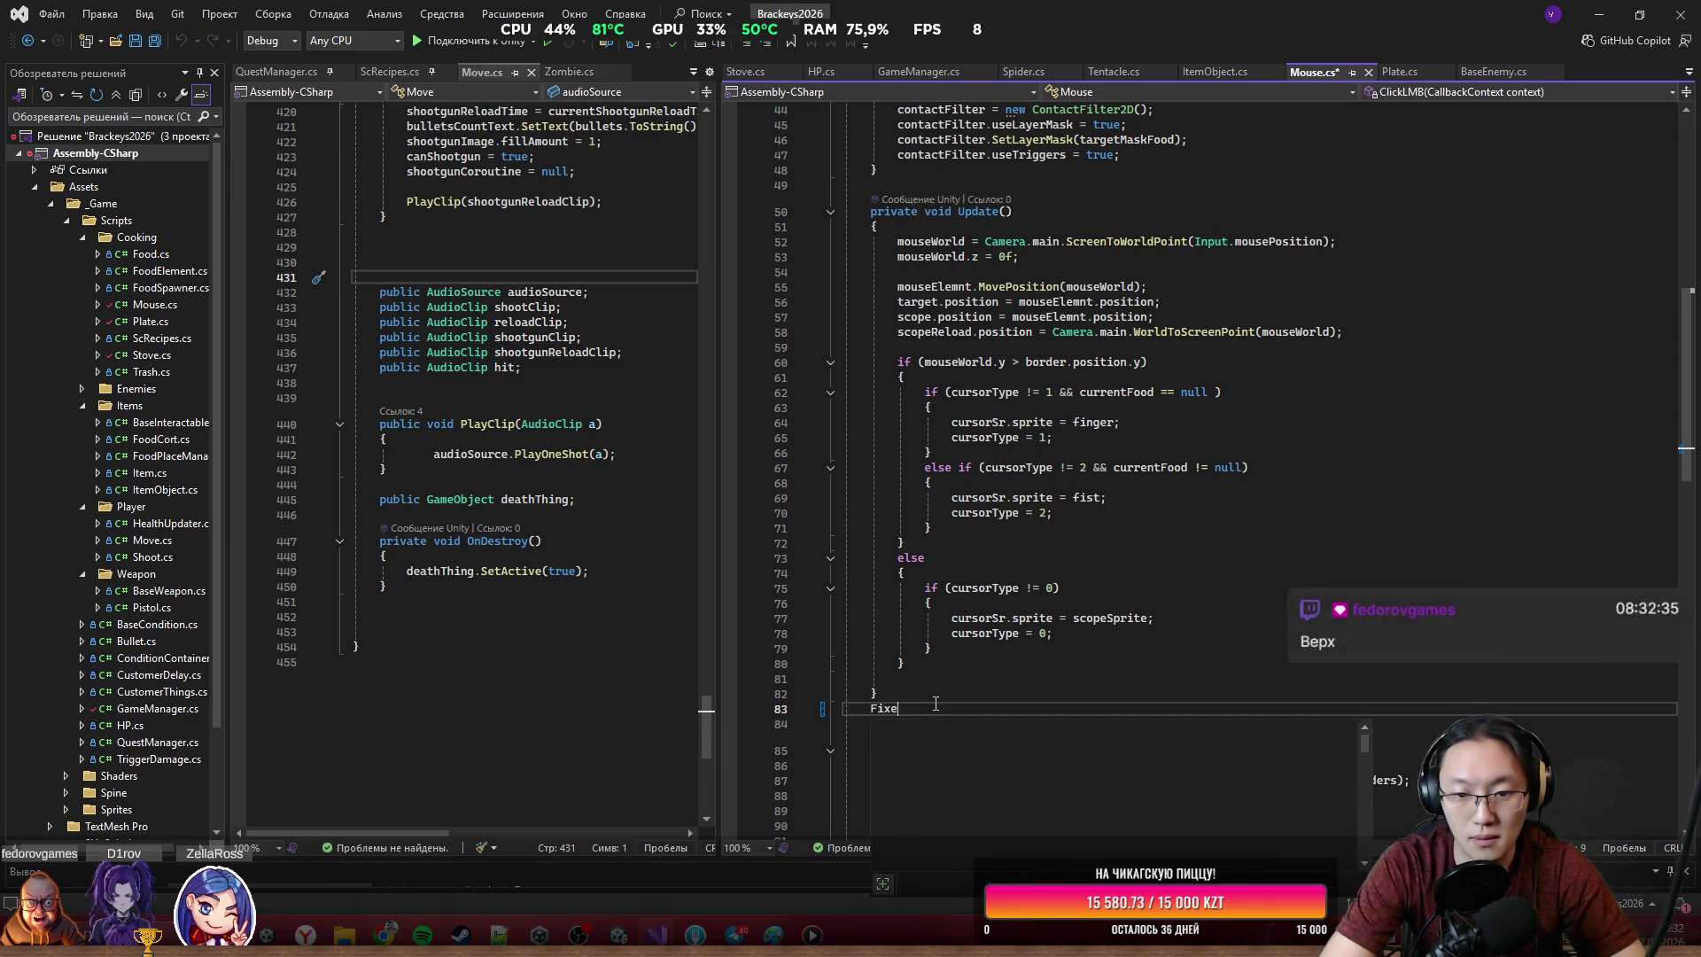
key(Tab)
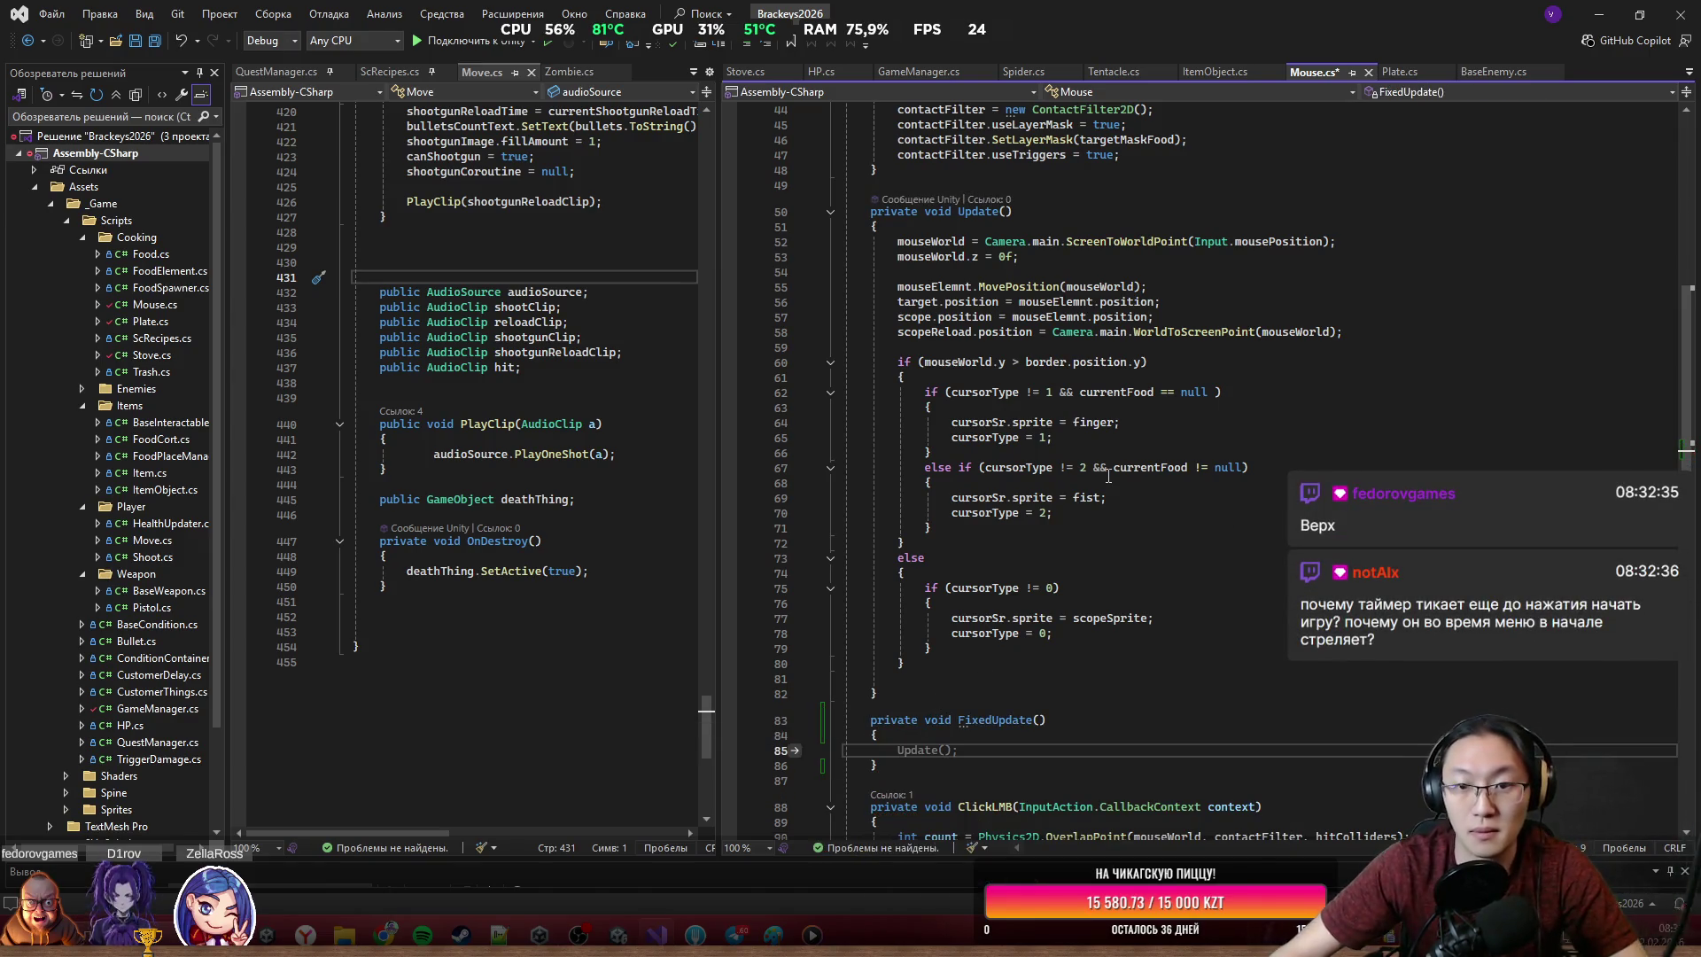
Move the Update() body into FixedUpdate(), leaving Update() empty
mouse_move(897, 241)
mouse_down()
mouse_move(946, 331)
mouse_move(1045, 347)
mouse_move(925, 409)
mouse_move(1179, 674)
mouse_up()
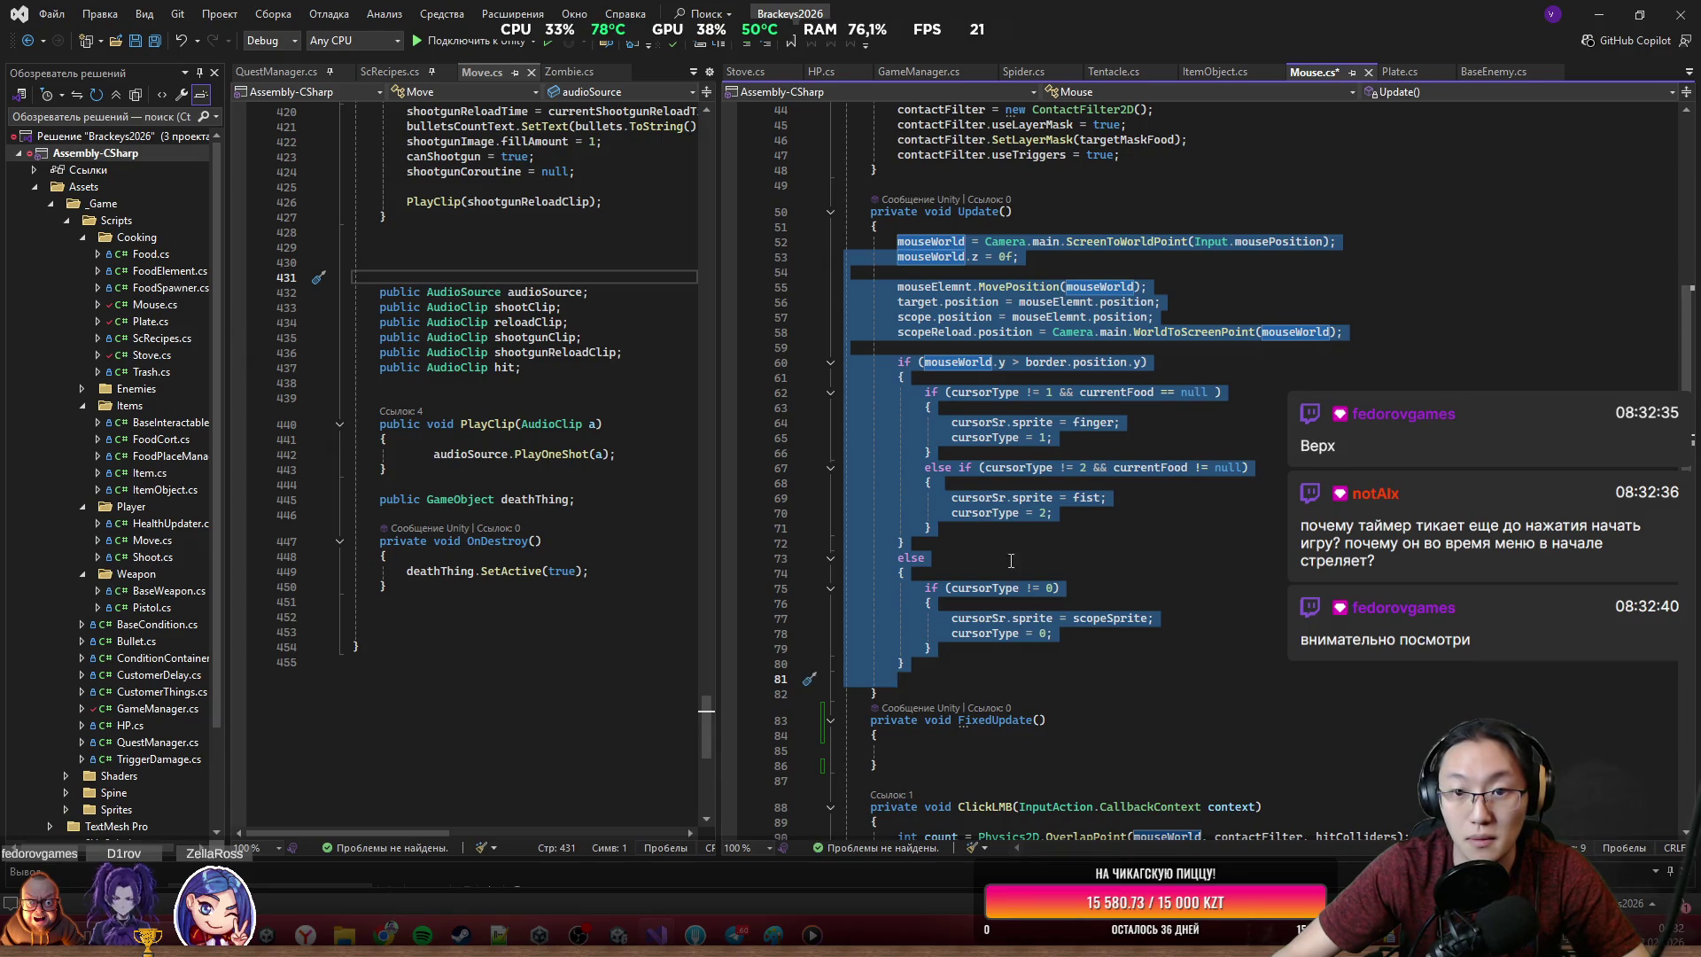
key(Delete)
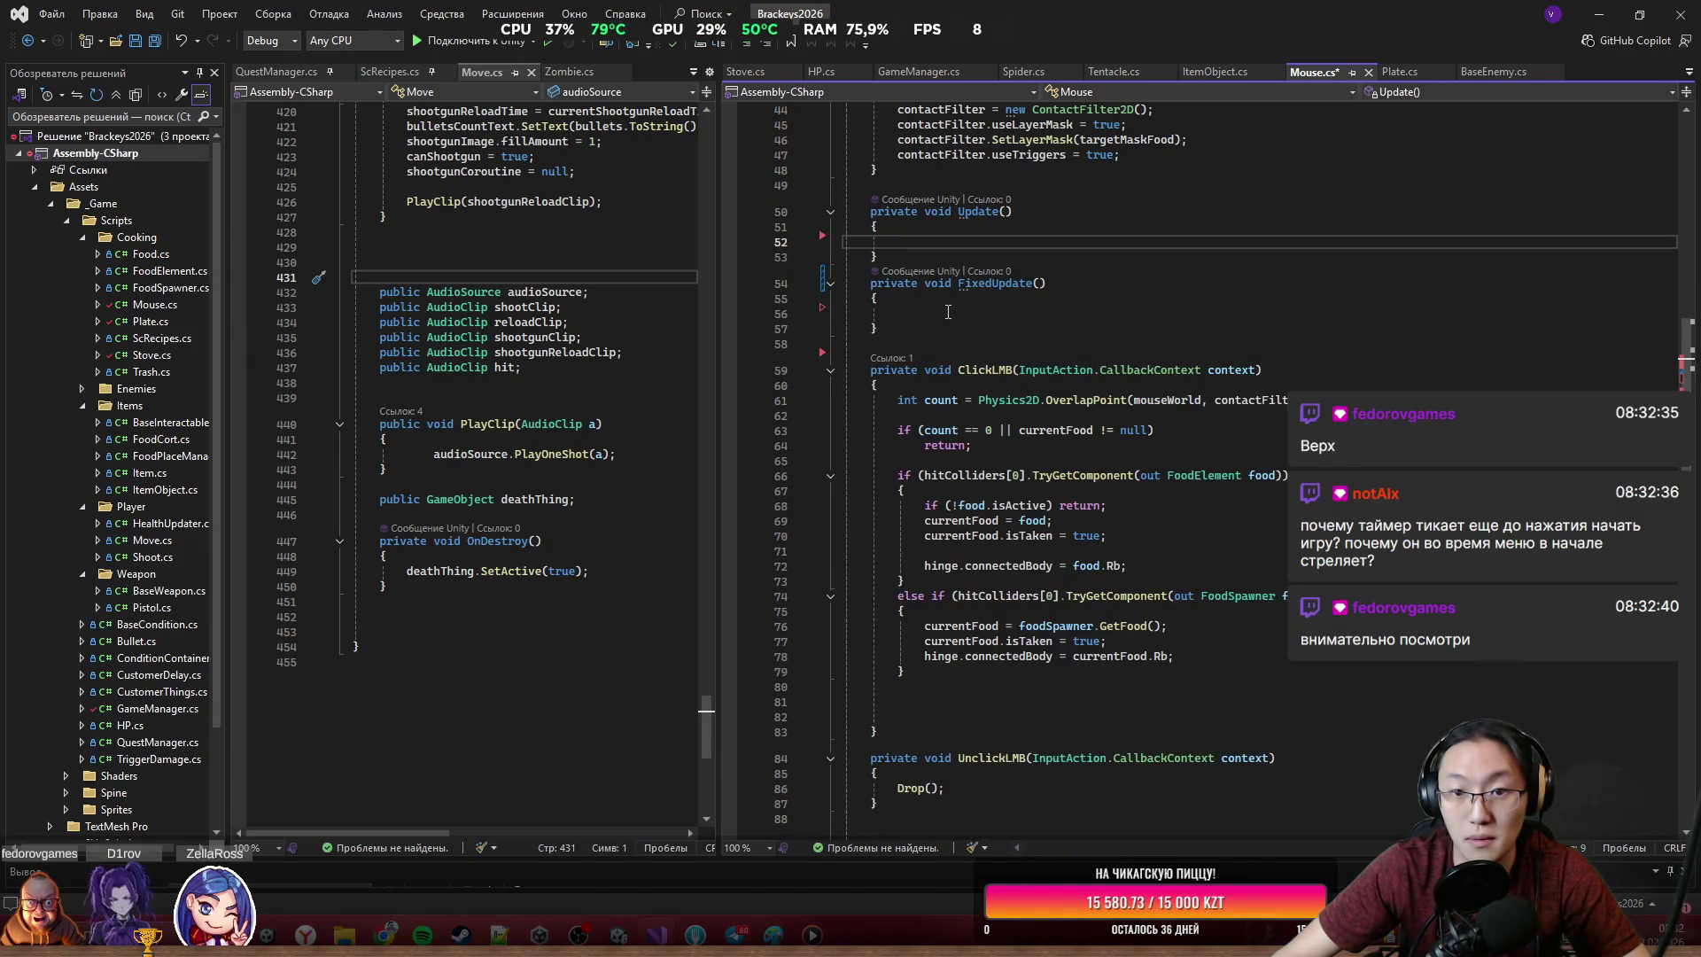
click(947, 312)
key(ctrl+v)
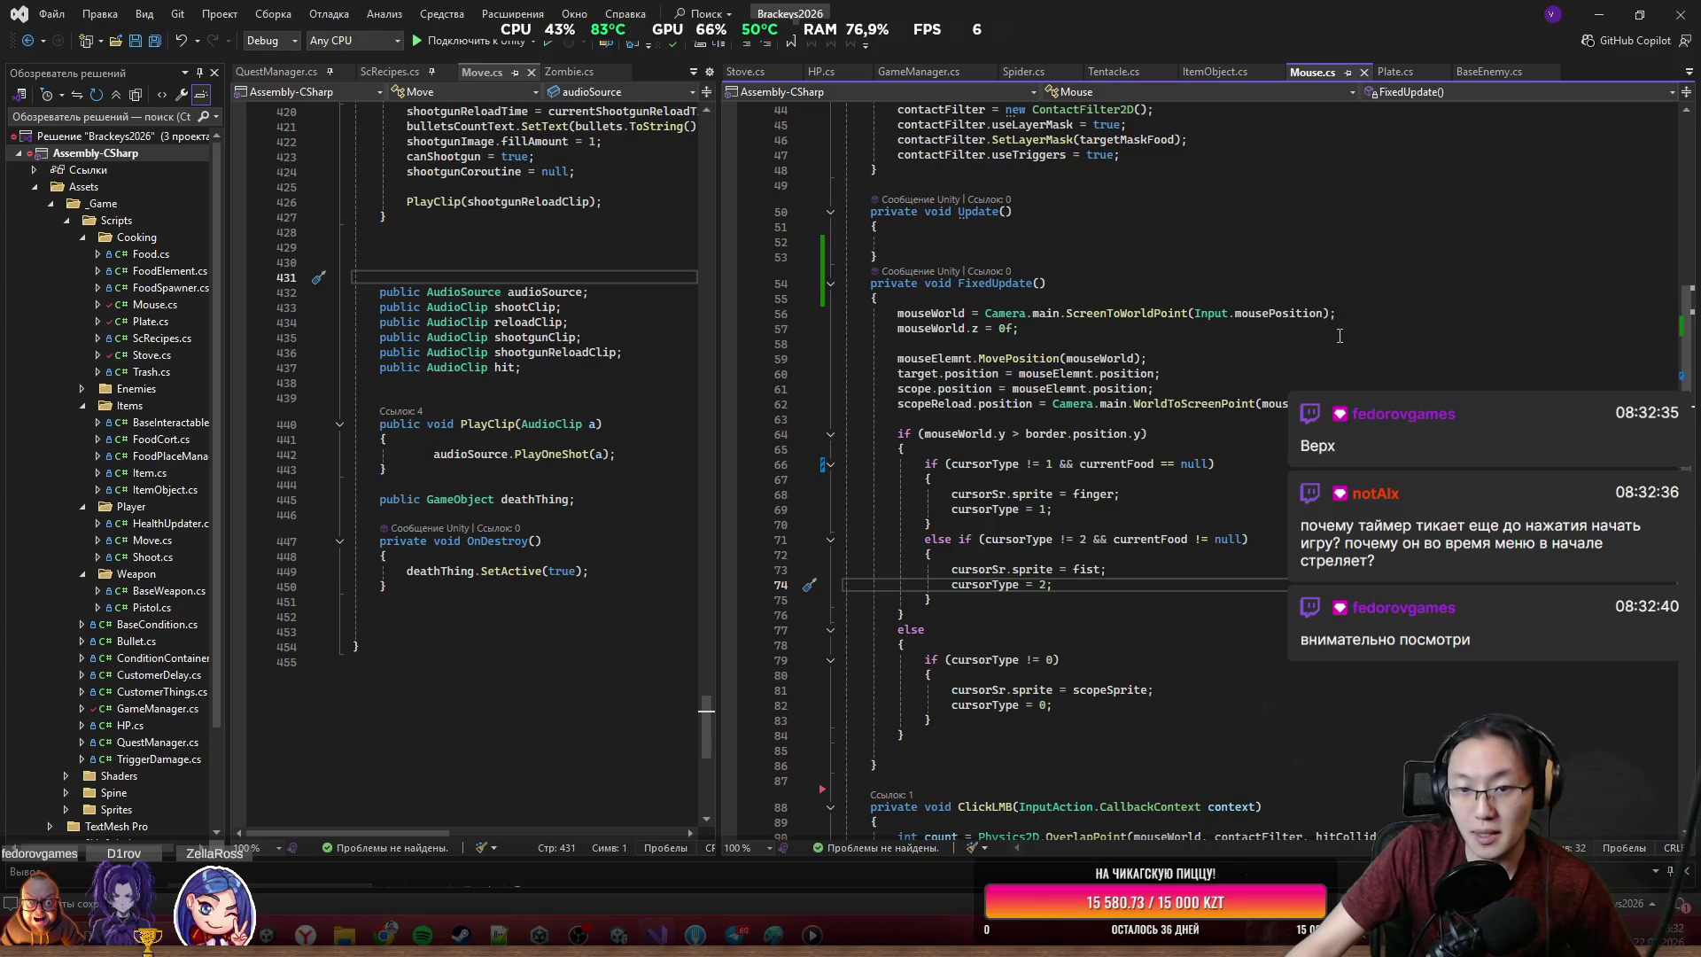
scroll(1339, 336, down, 13)
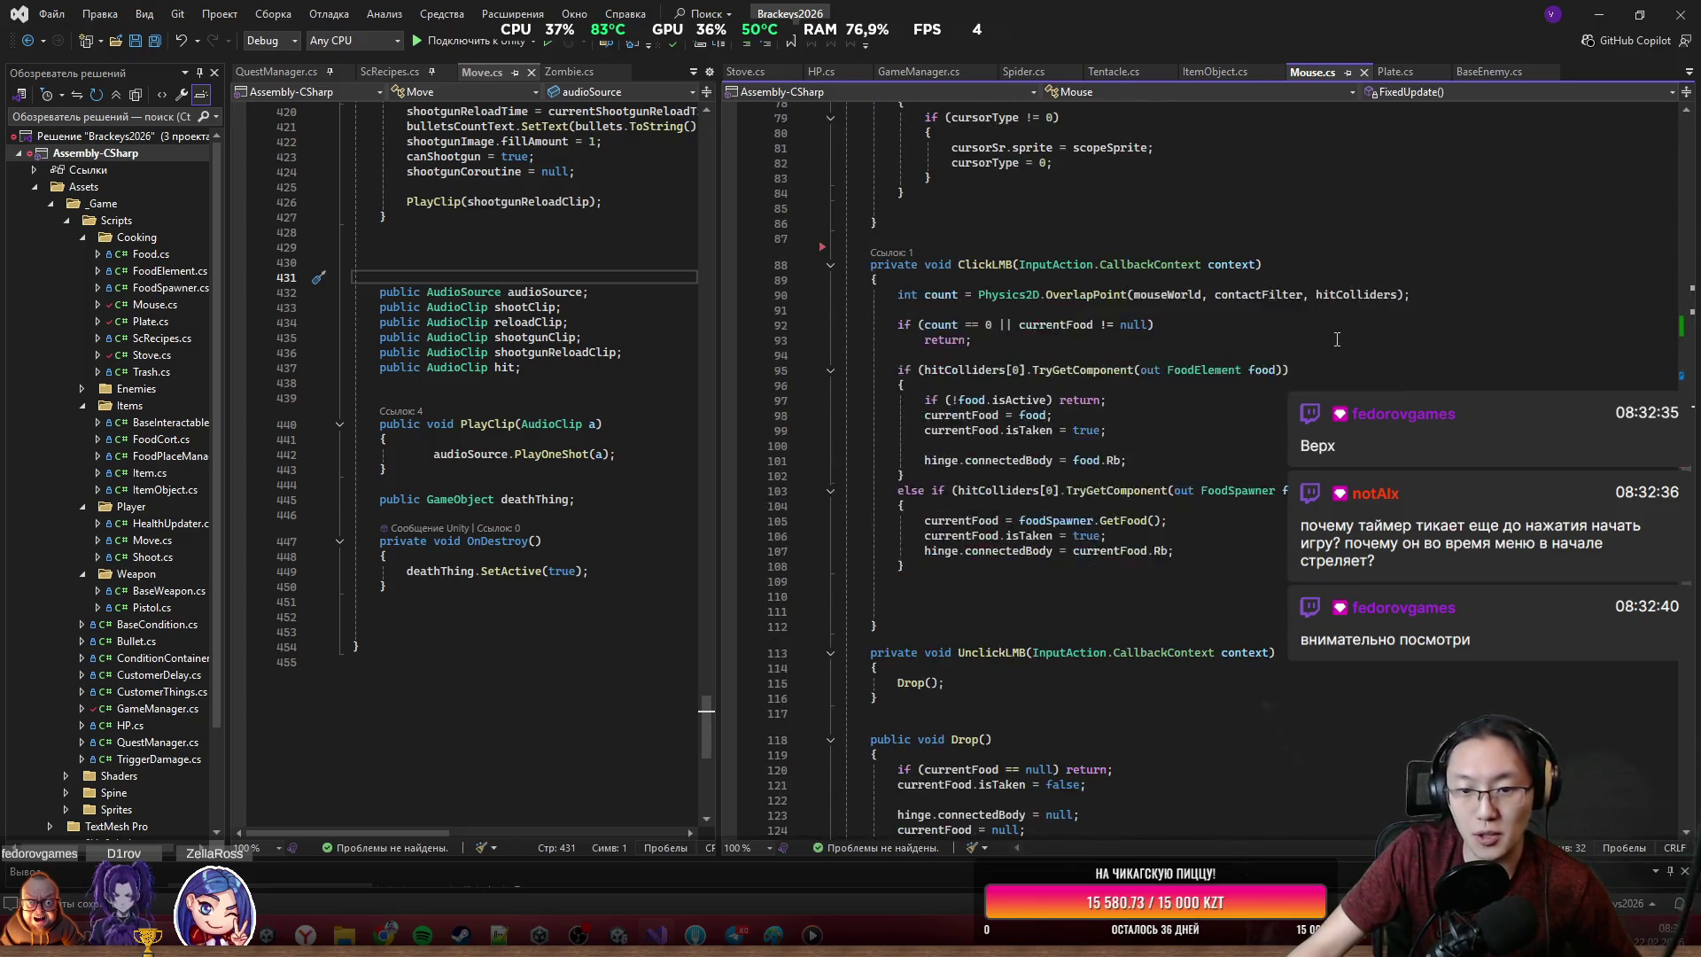
scroll(1336, 339, up, 5)
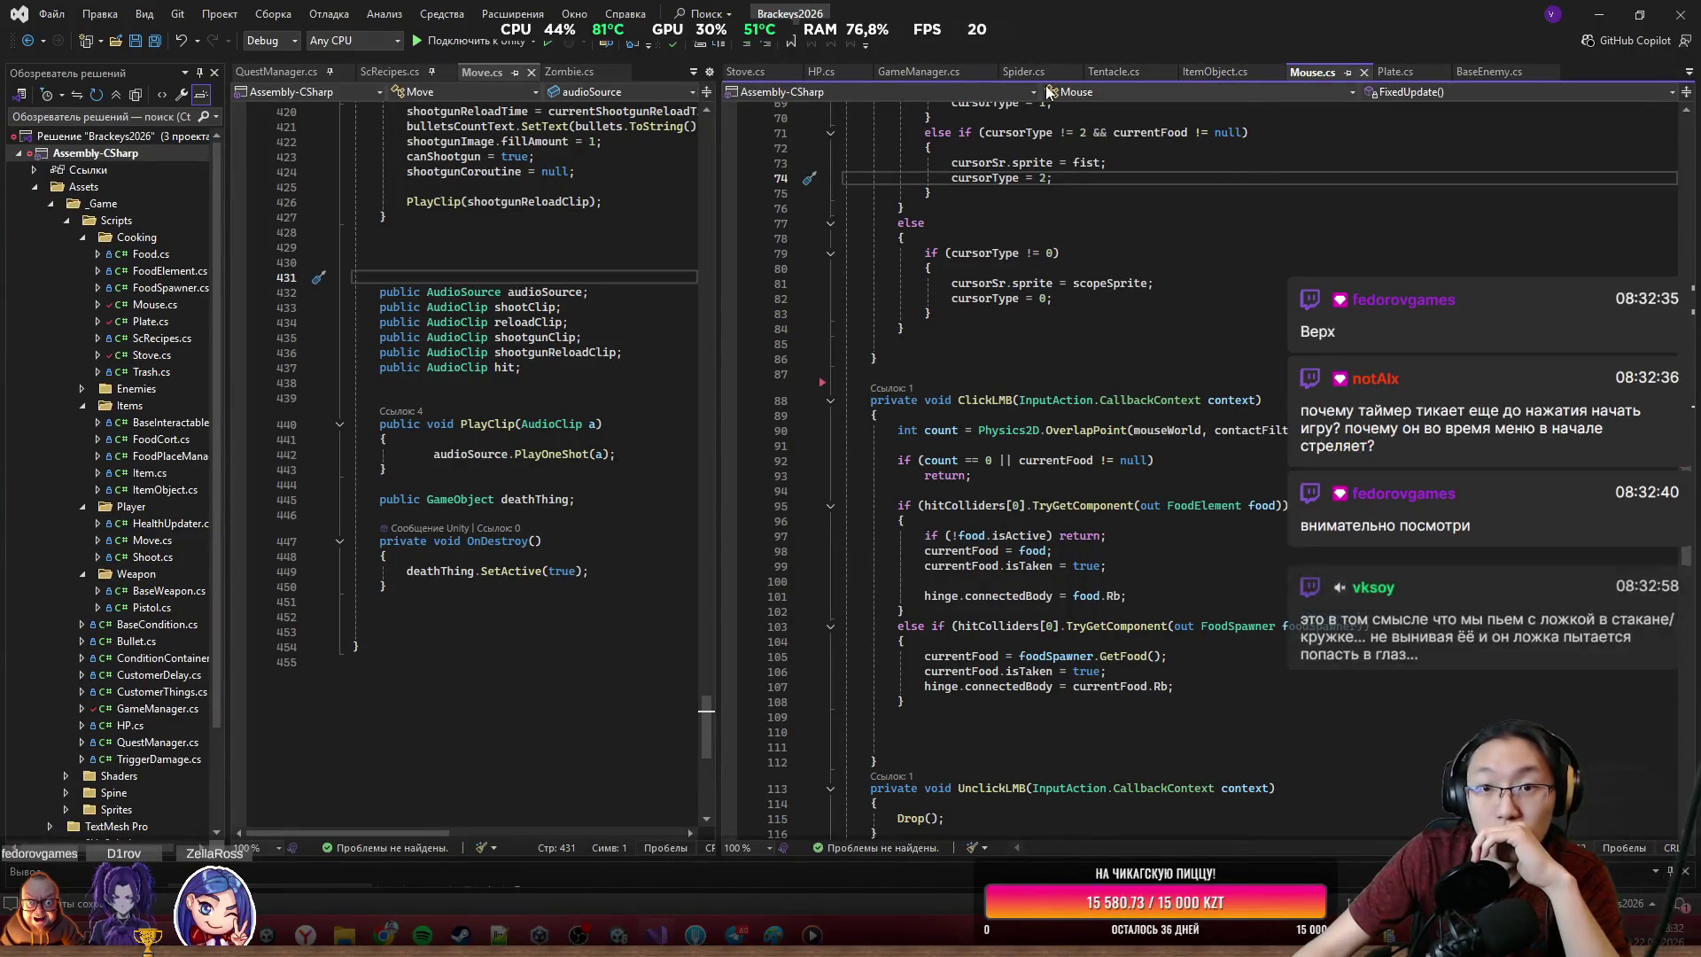
click(1599, 14)
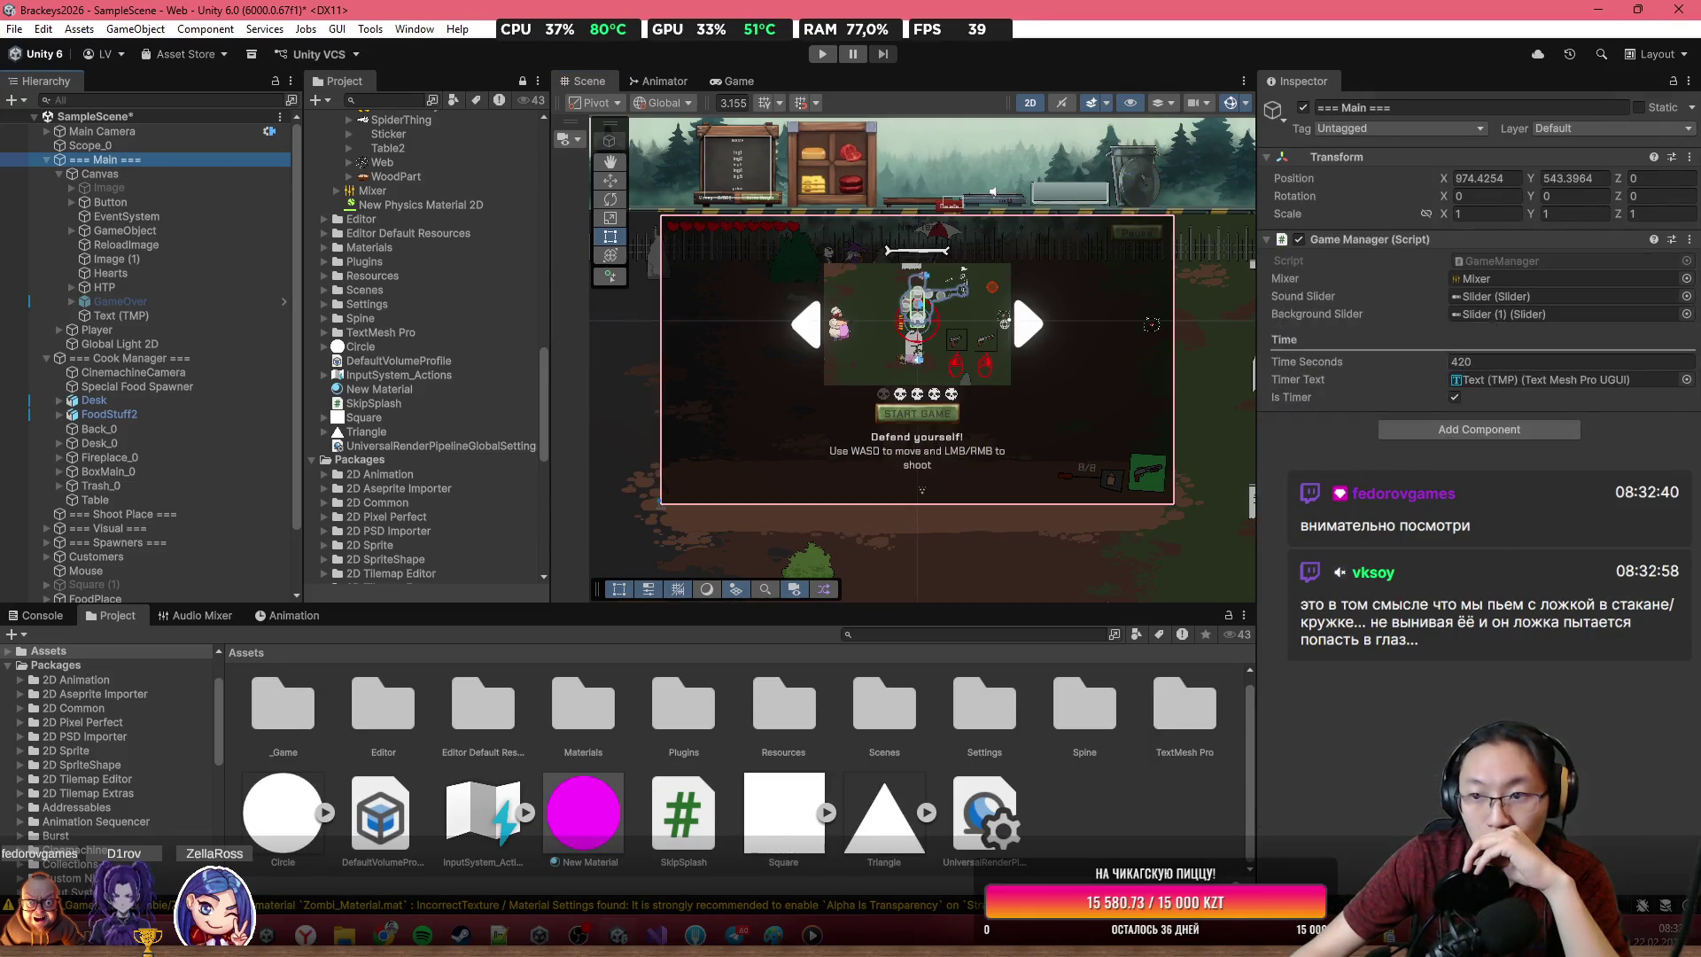
Switch off the Game Manager's Is Timer, save the scene and enter Play mode
click(1455, 398)
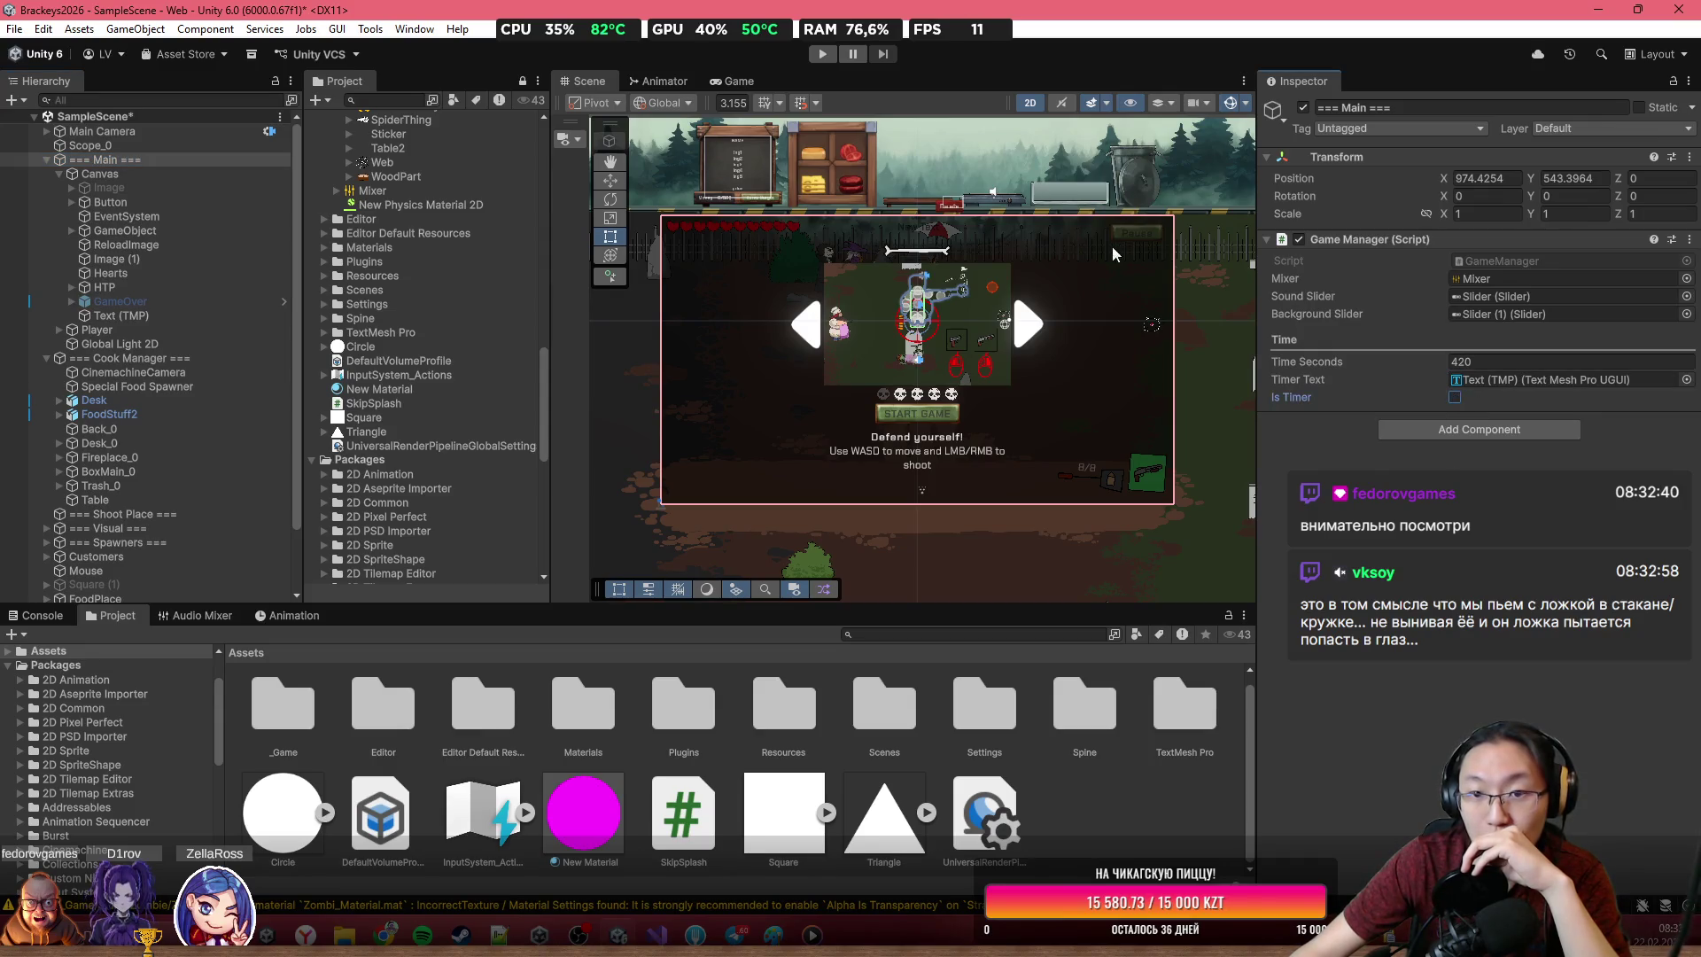
key(ctrl+s)
click(823, 54)
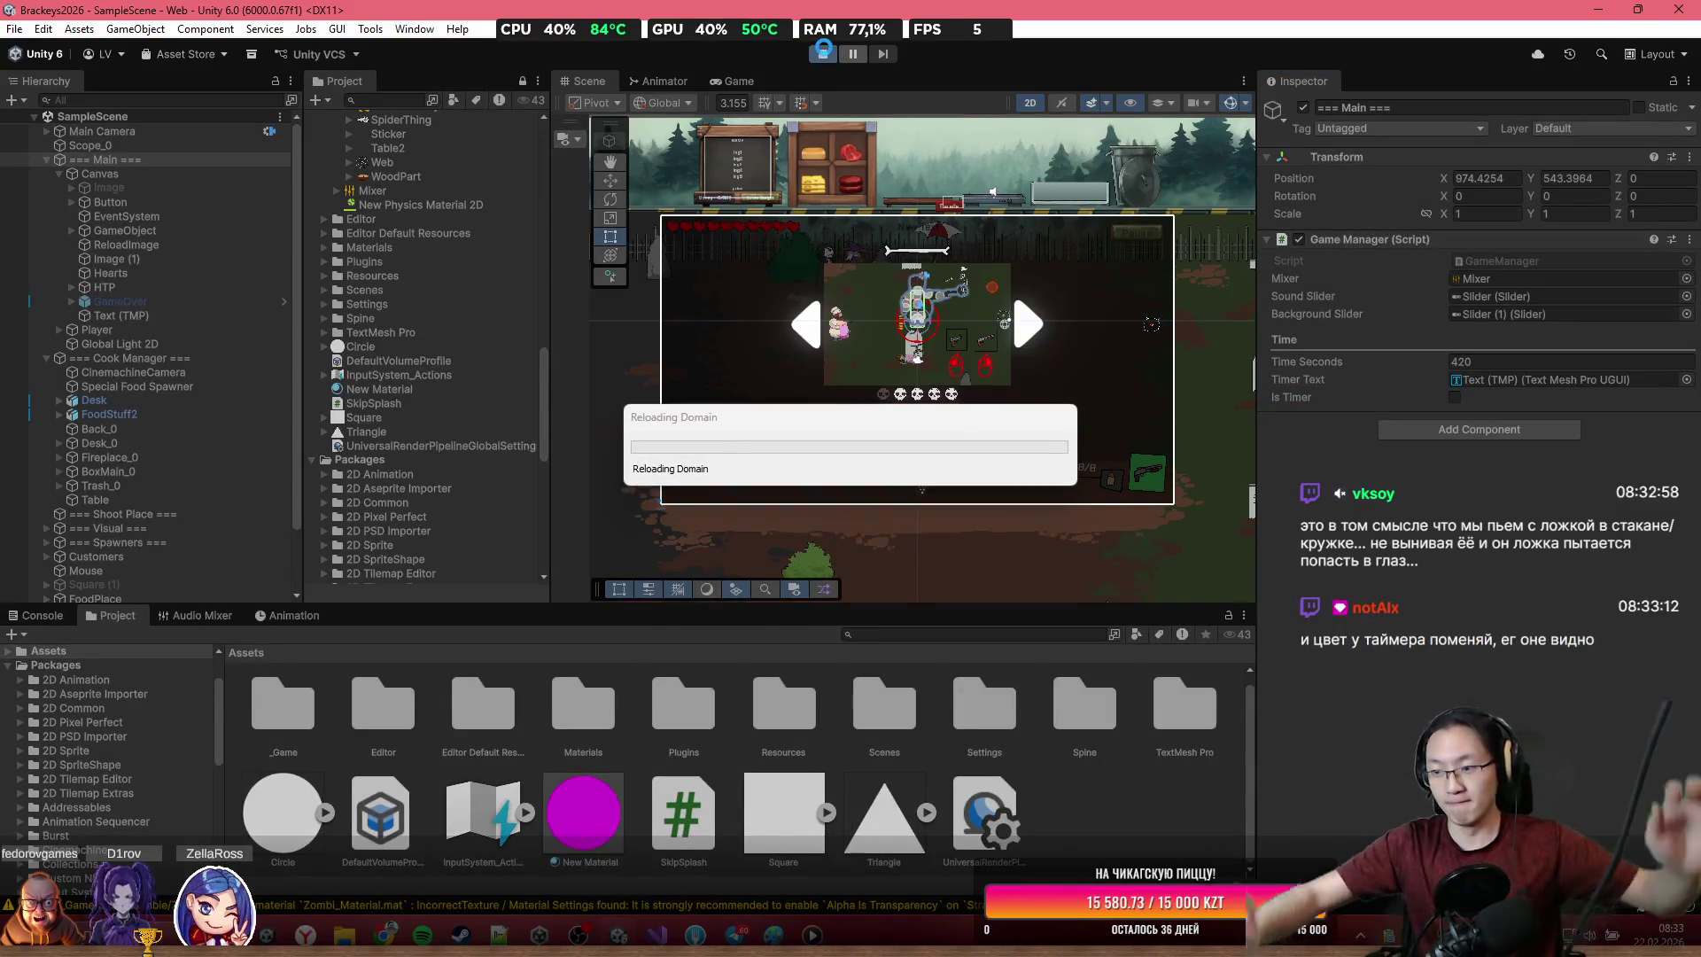
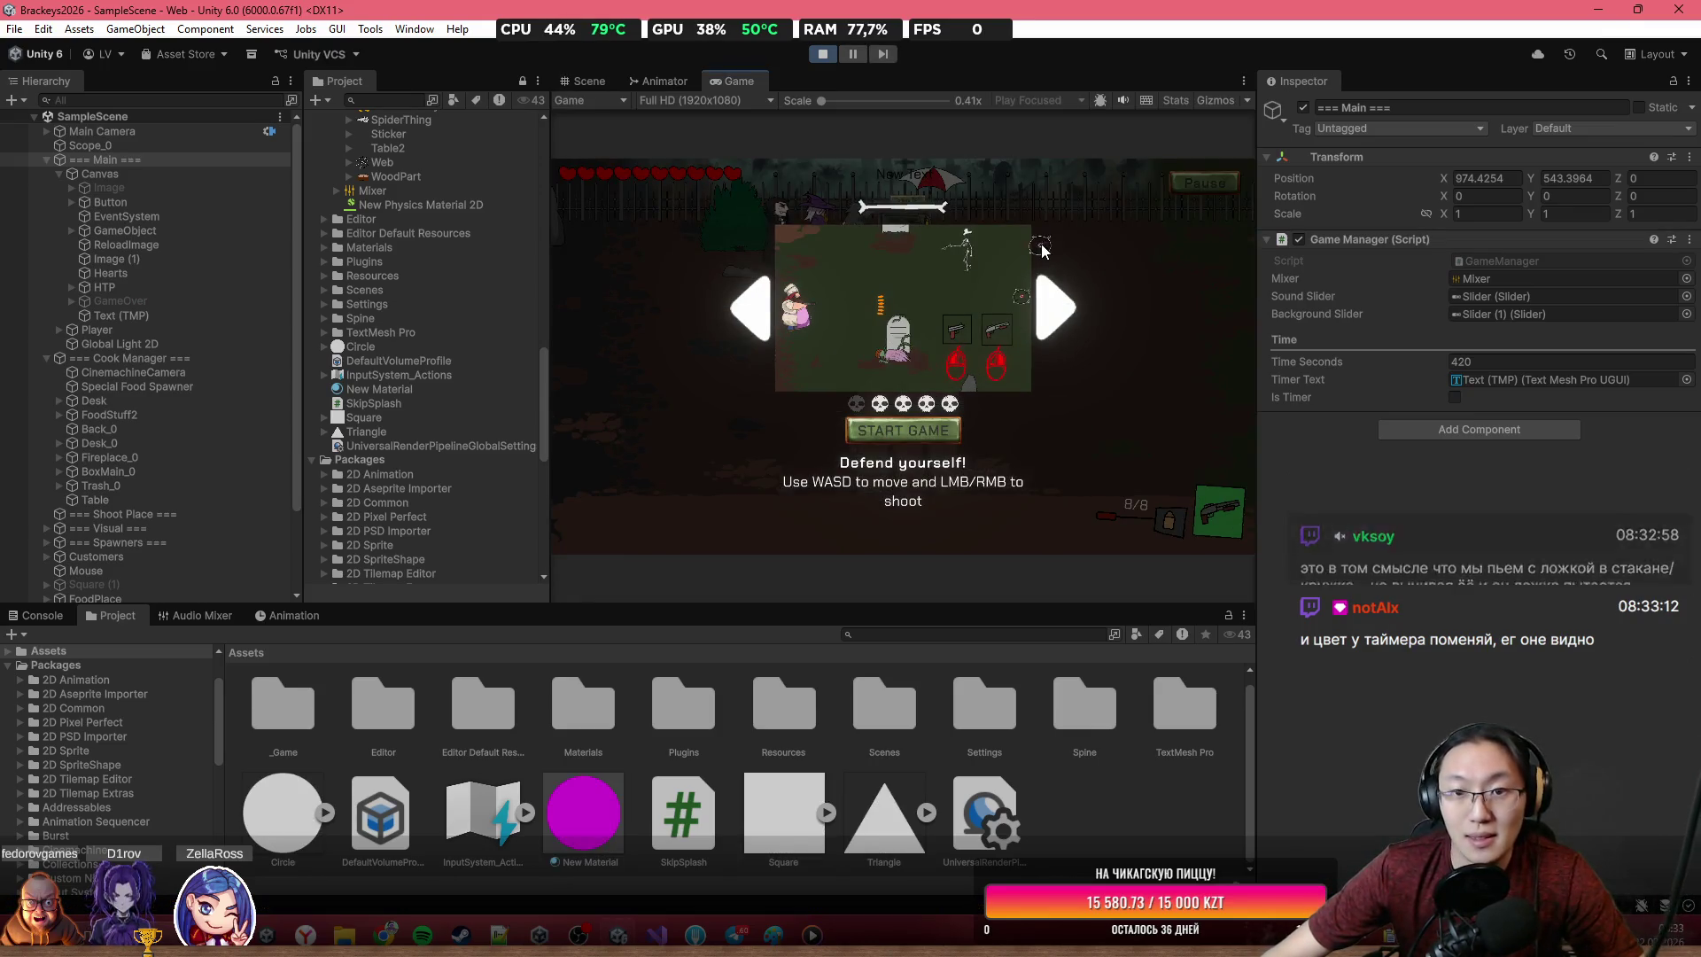
Maximize the Game view, then stop the playtest to return to edit mode
double_click(958, 85)
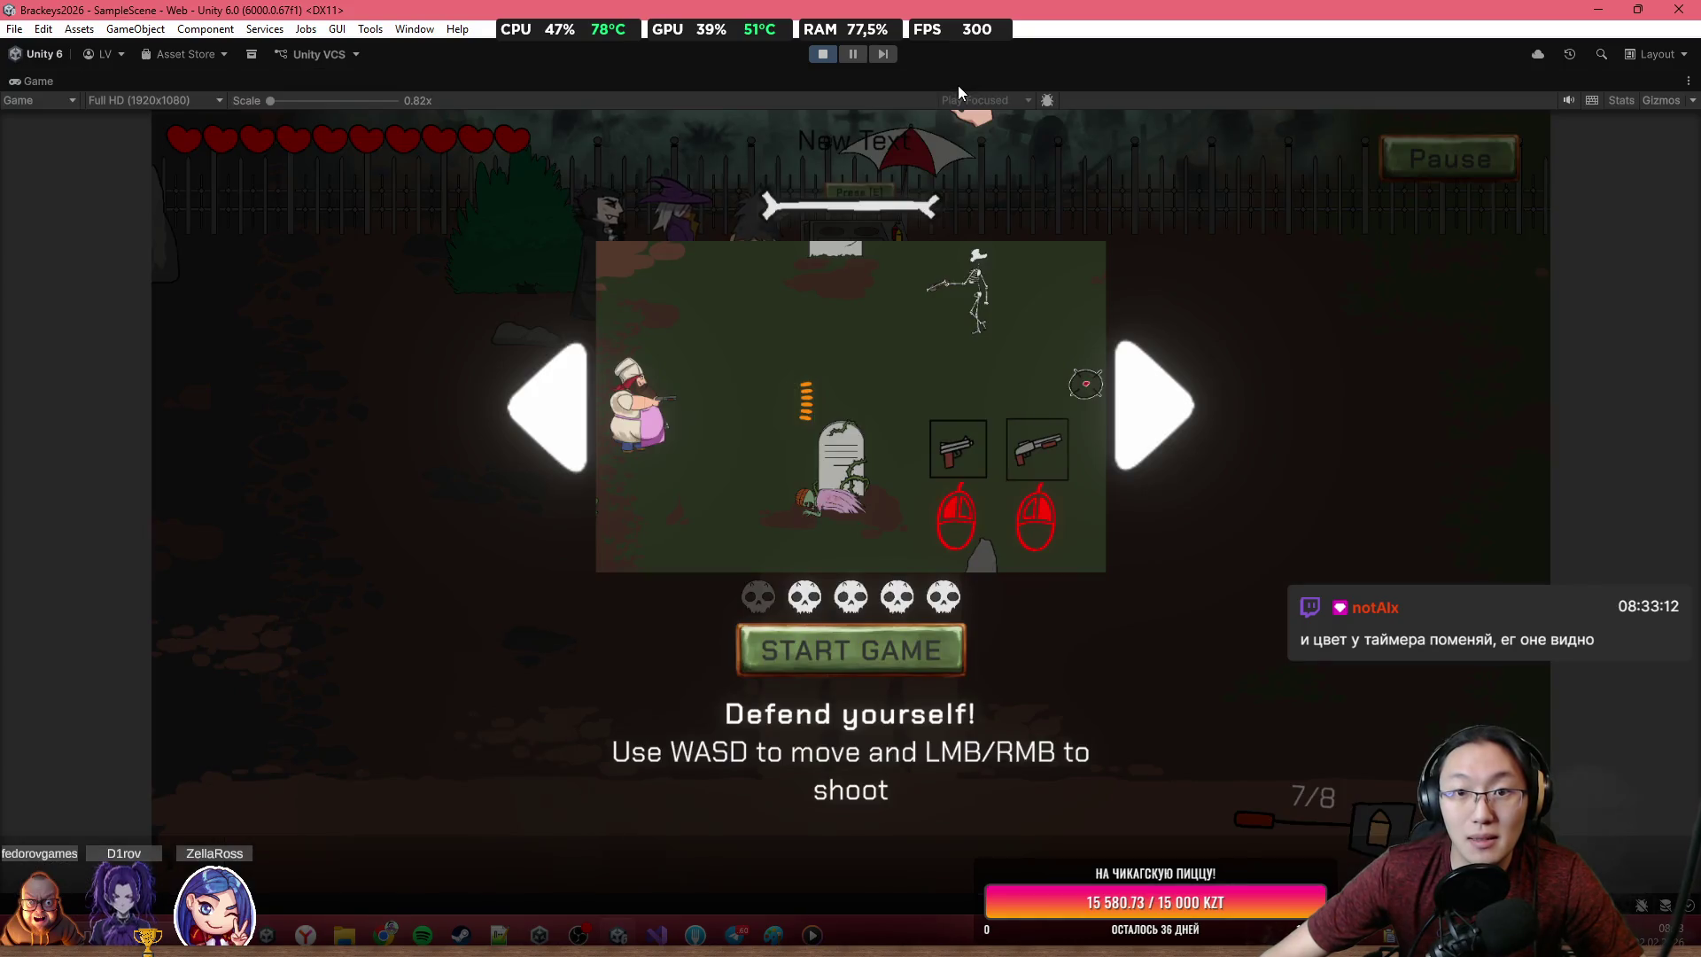
click(822, 54)
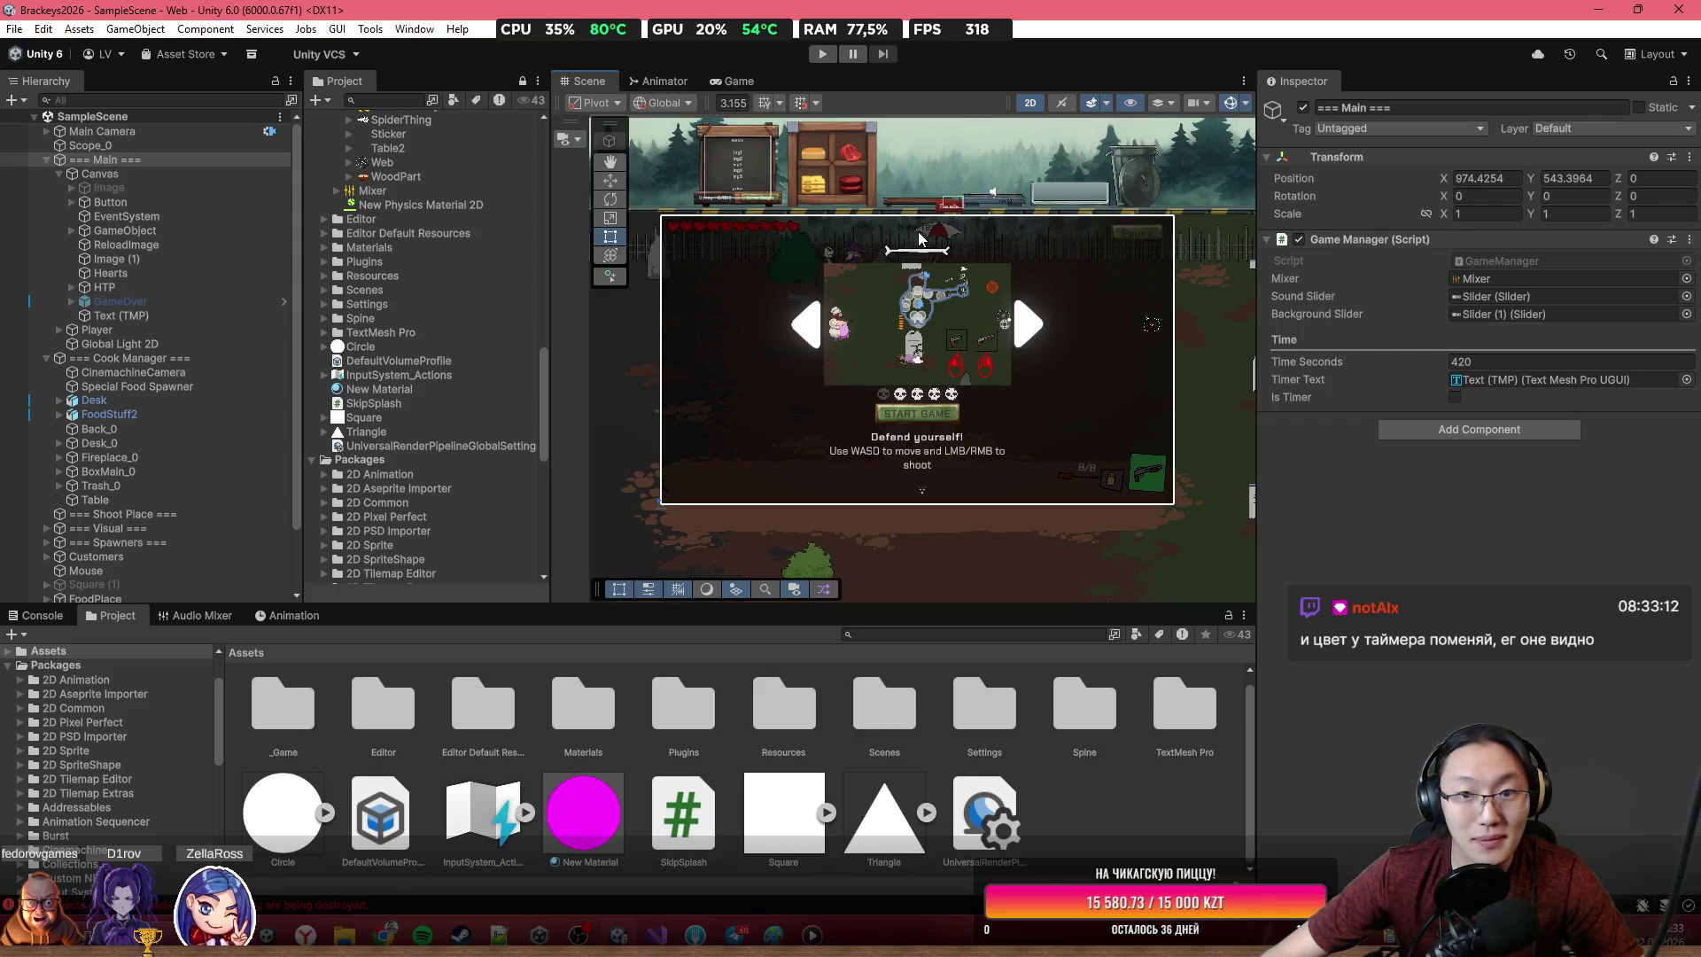
Replace the timer text's New Text placeholder with '07:'
click(920, 236)
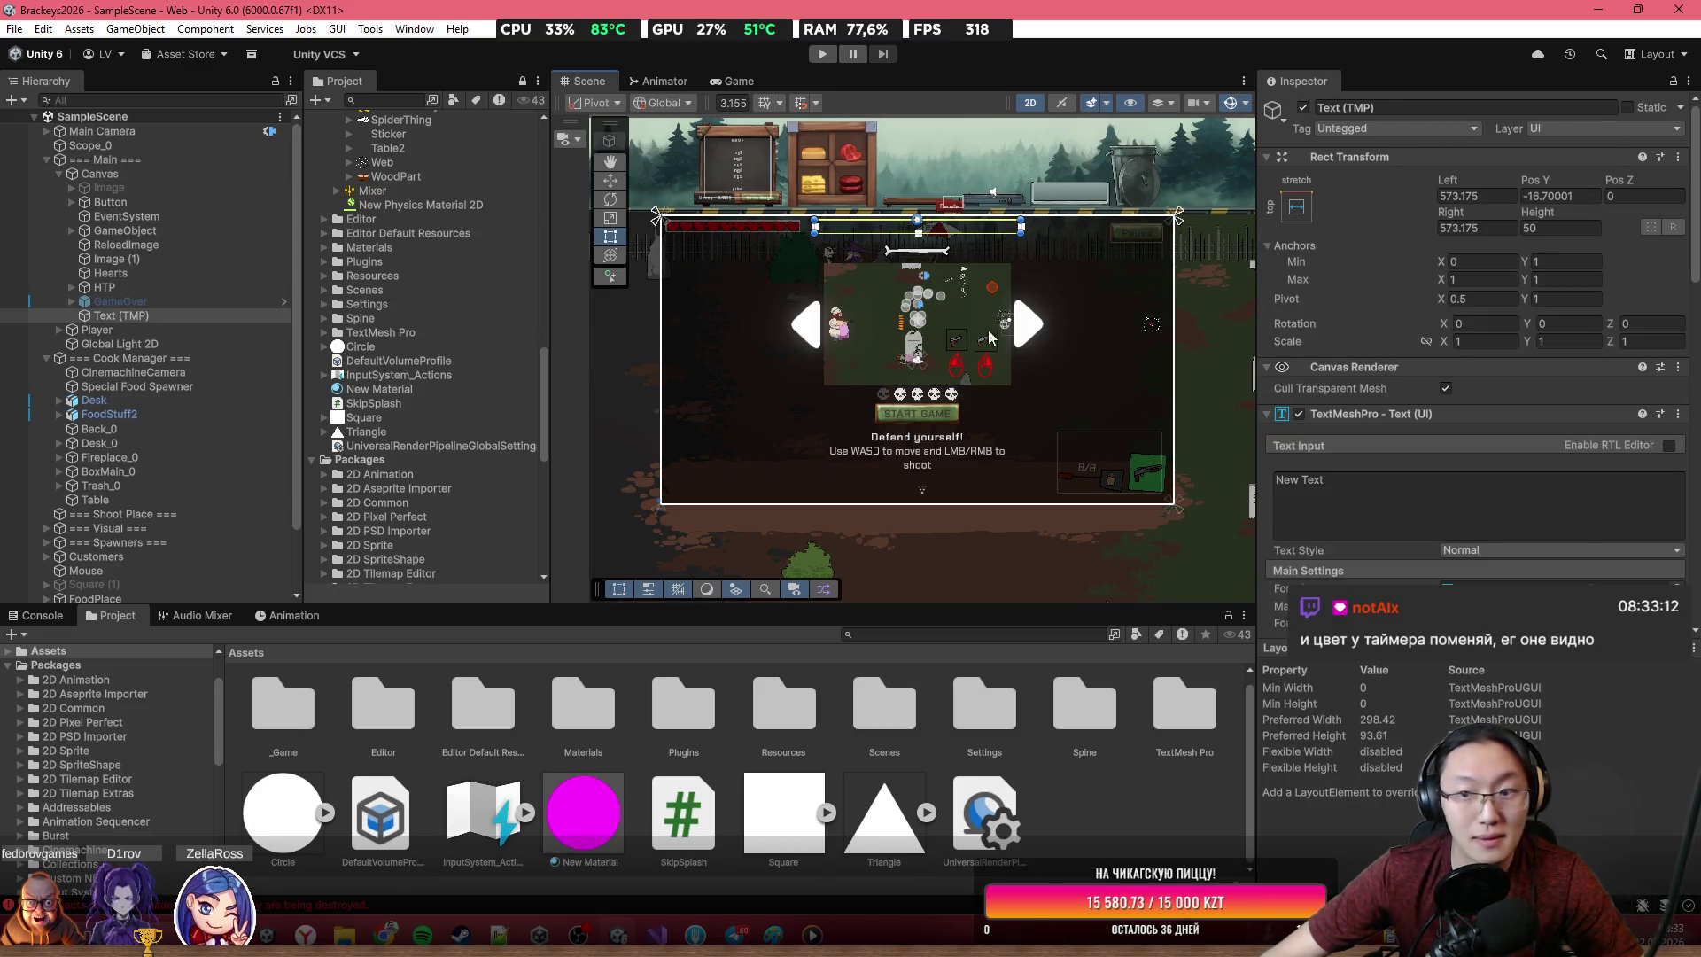
click(1400, 485)
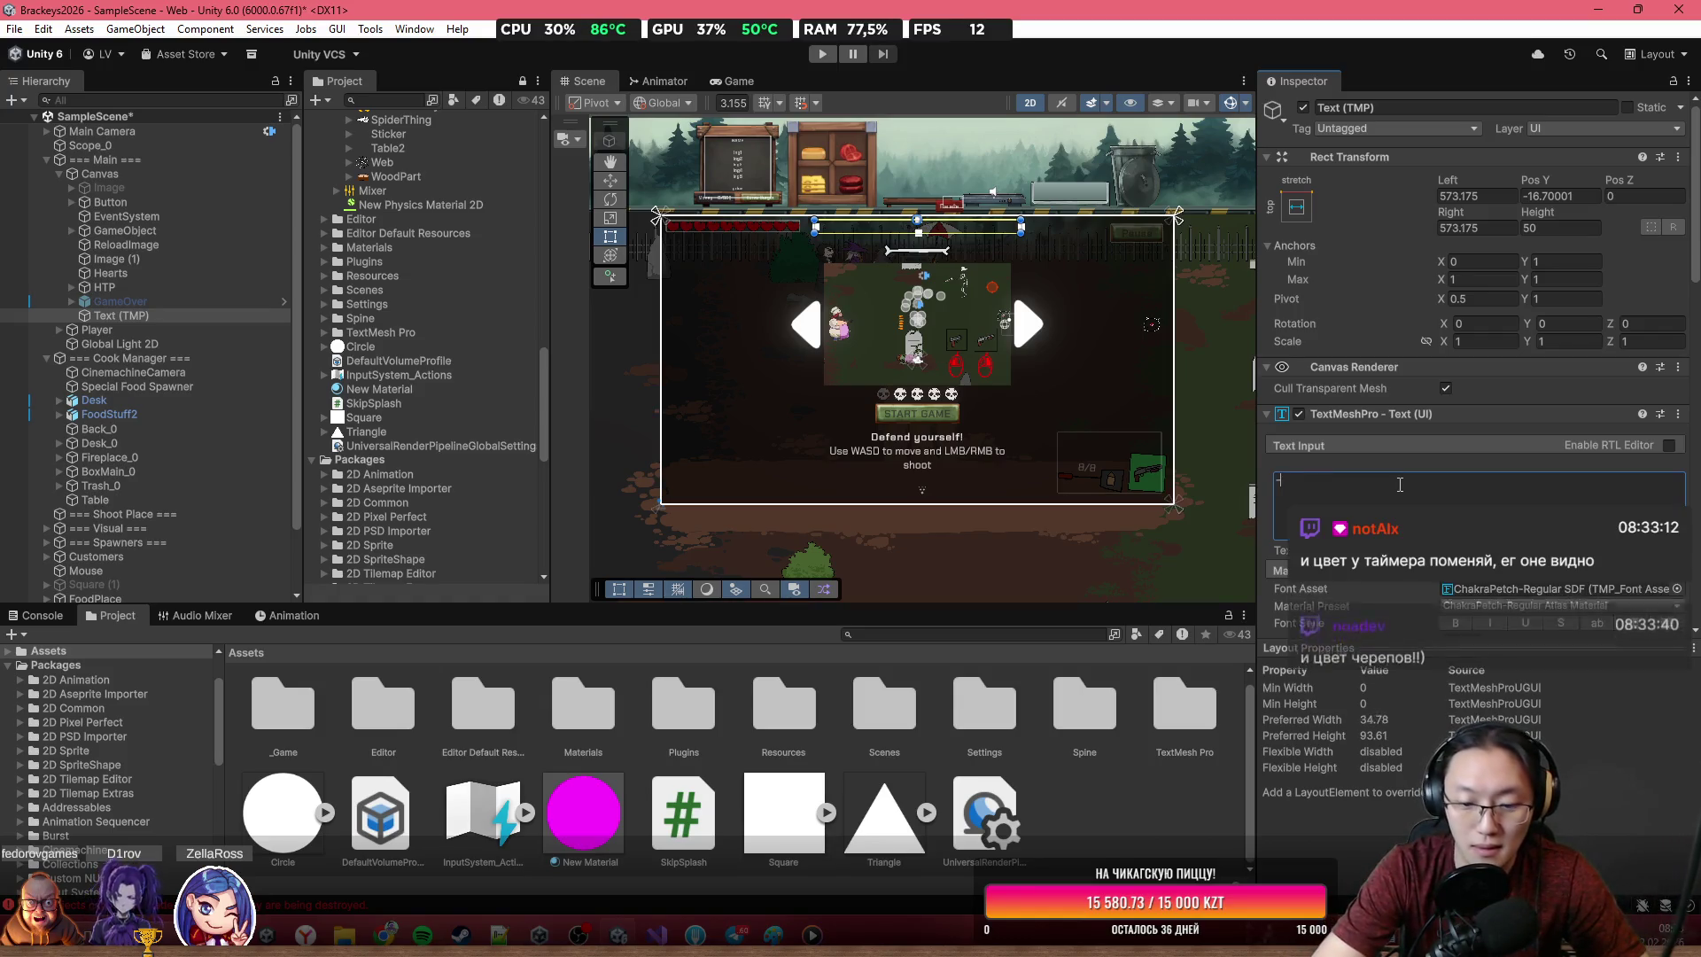
text(07:)
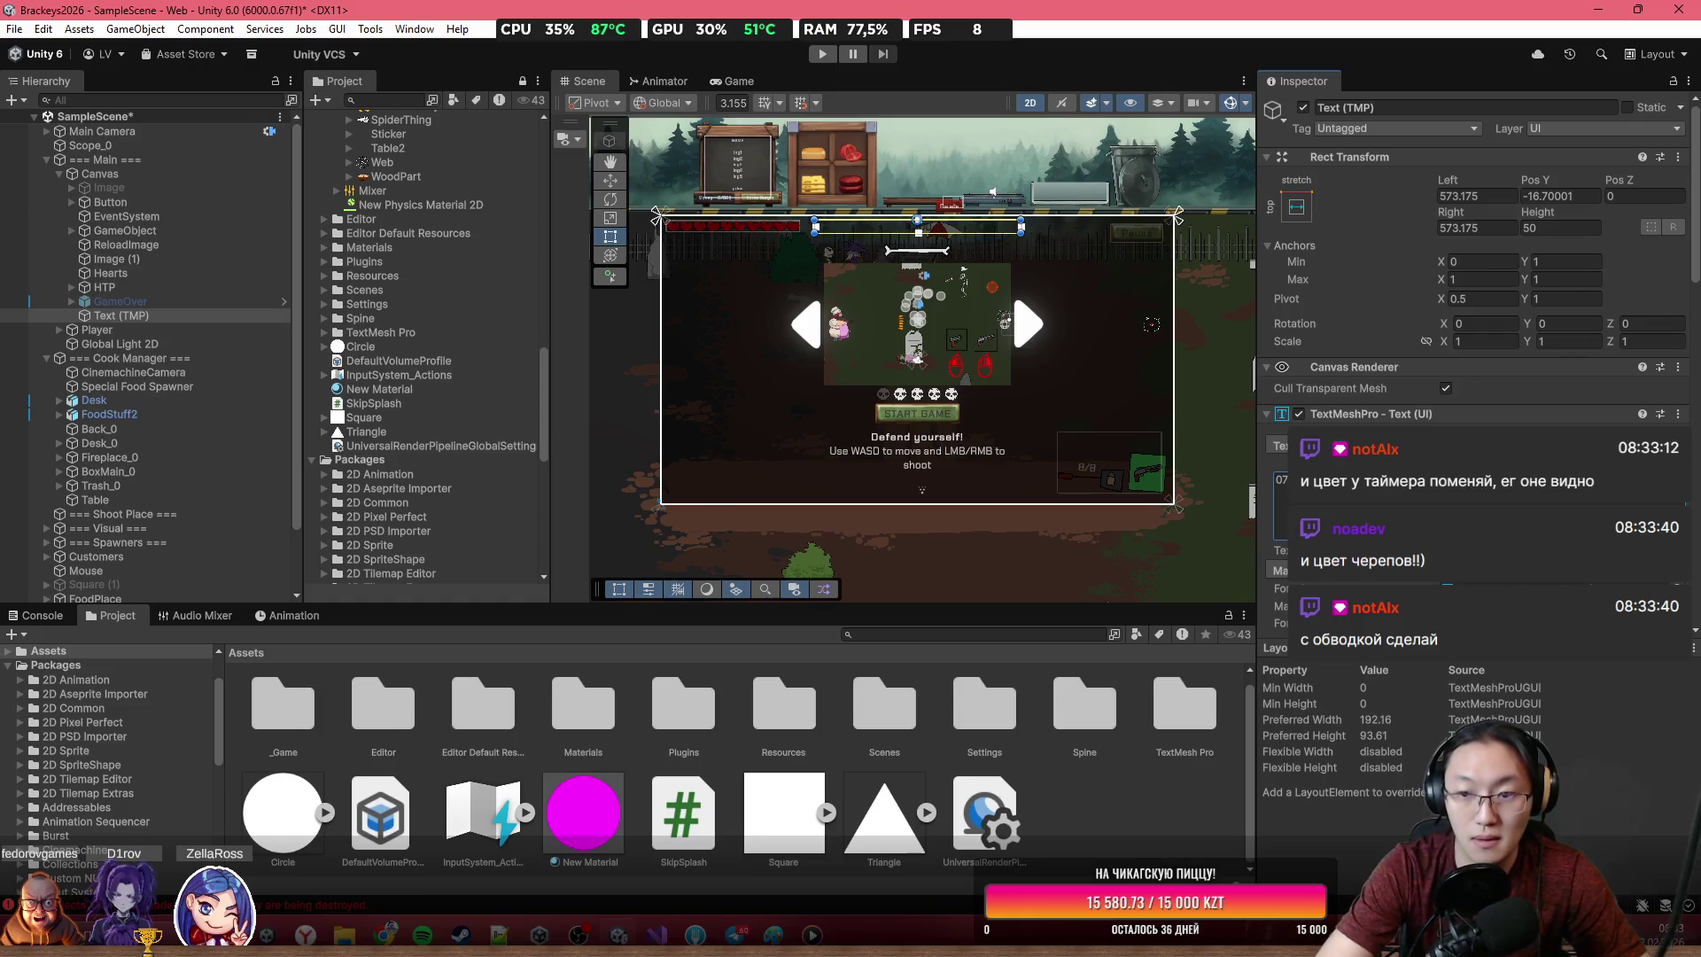
Select Gray_0, then briefly run and stop the game in Play mode
click(636, 377)
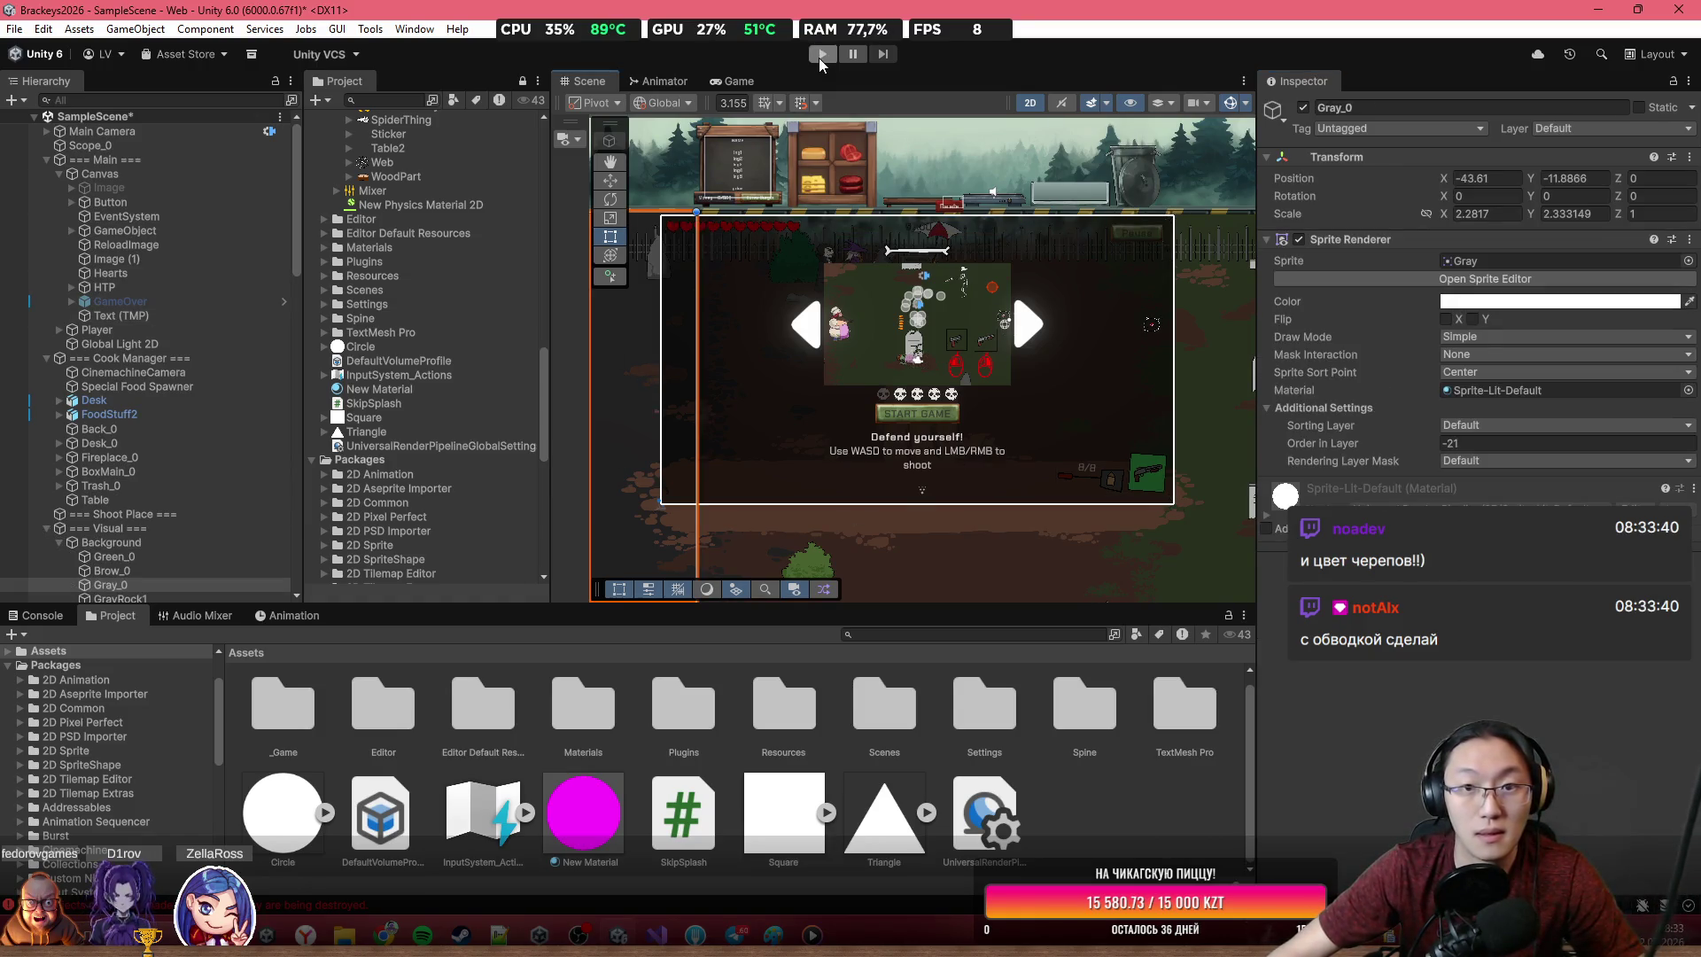
click(821, 58)
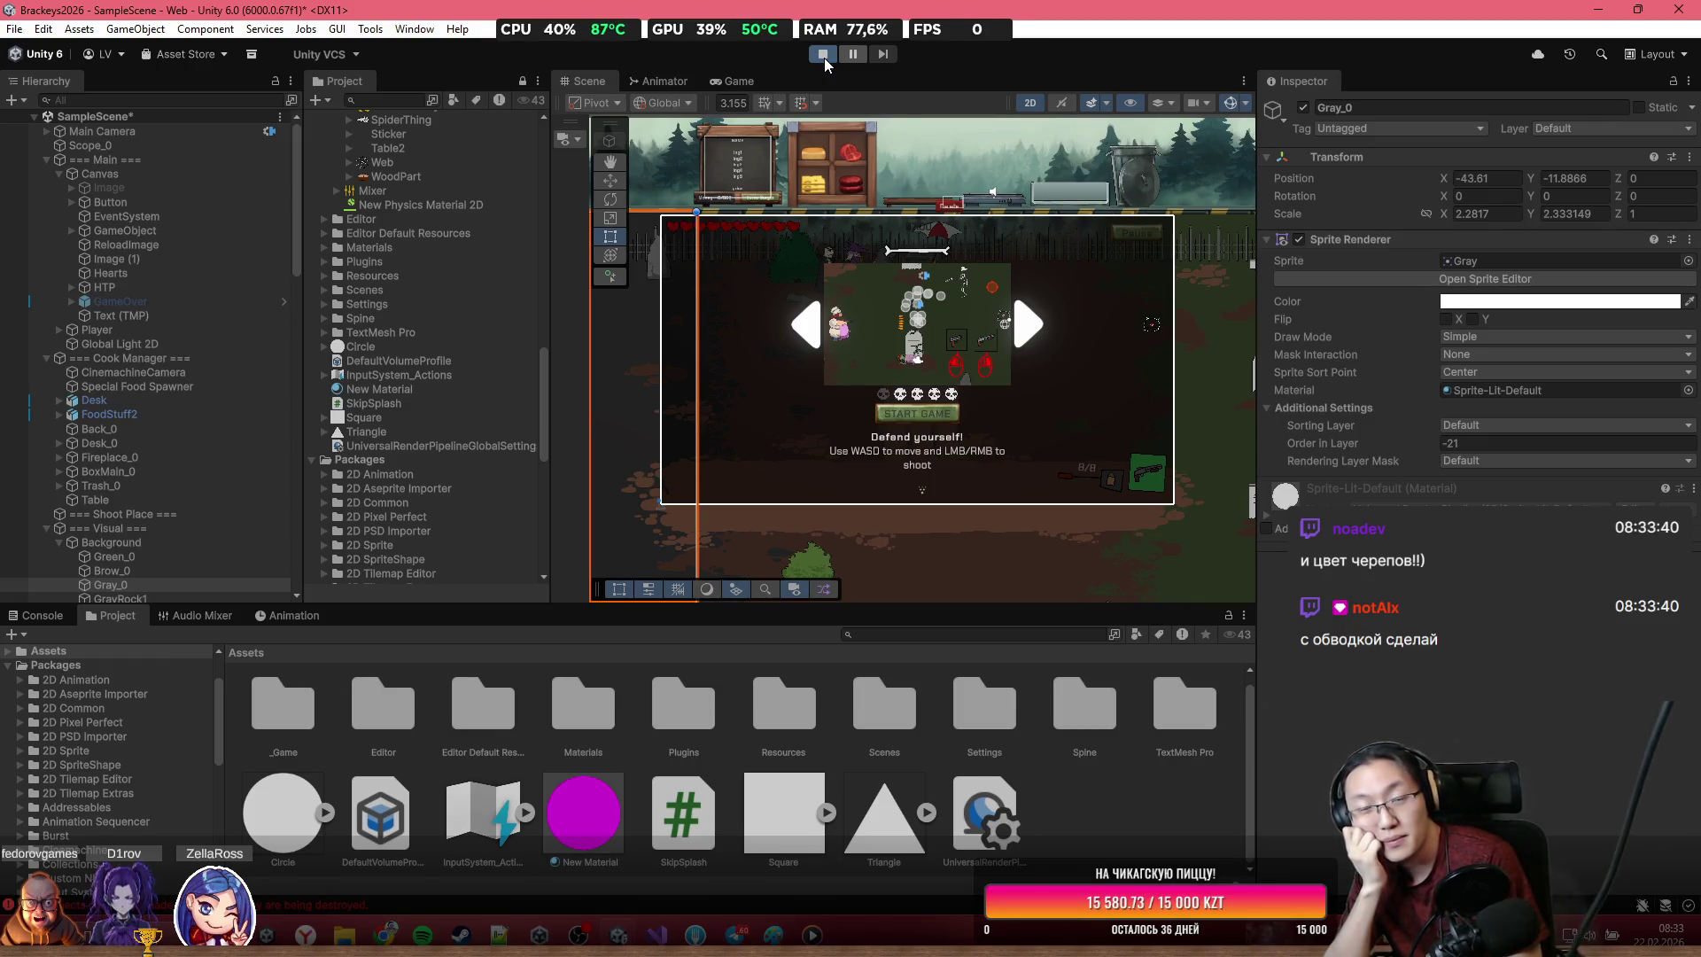
click(824, 57)
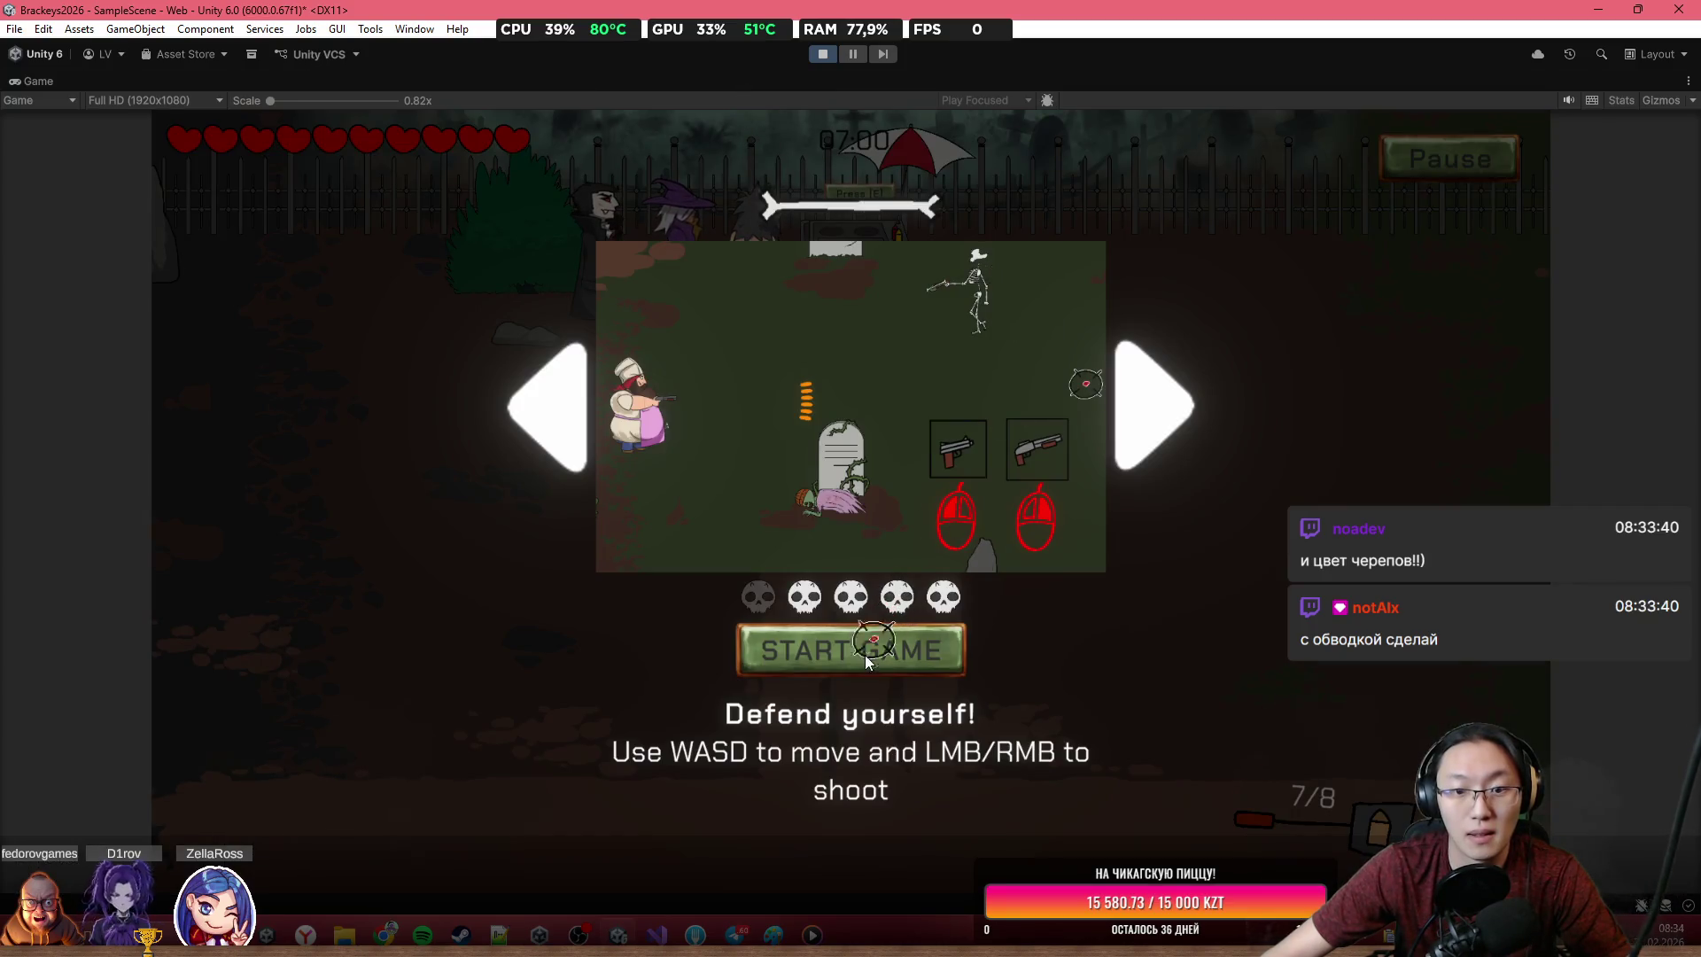
Start a round, walk the player down the path with WASD and fire shots
click(868, 638)
key(s)
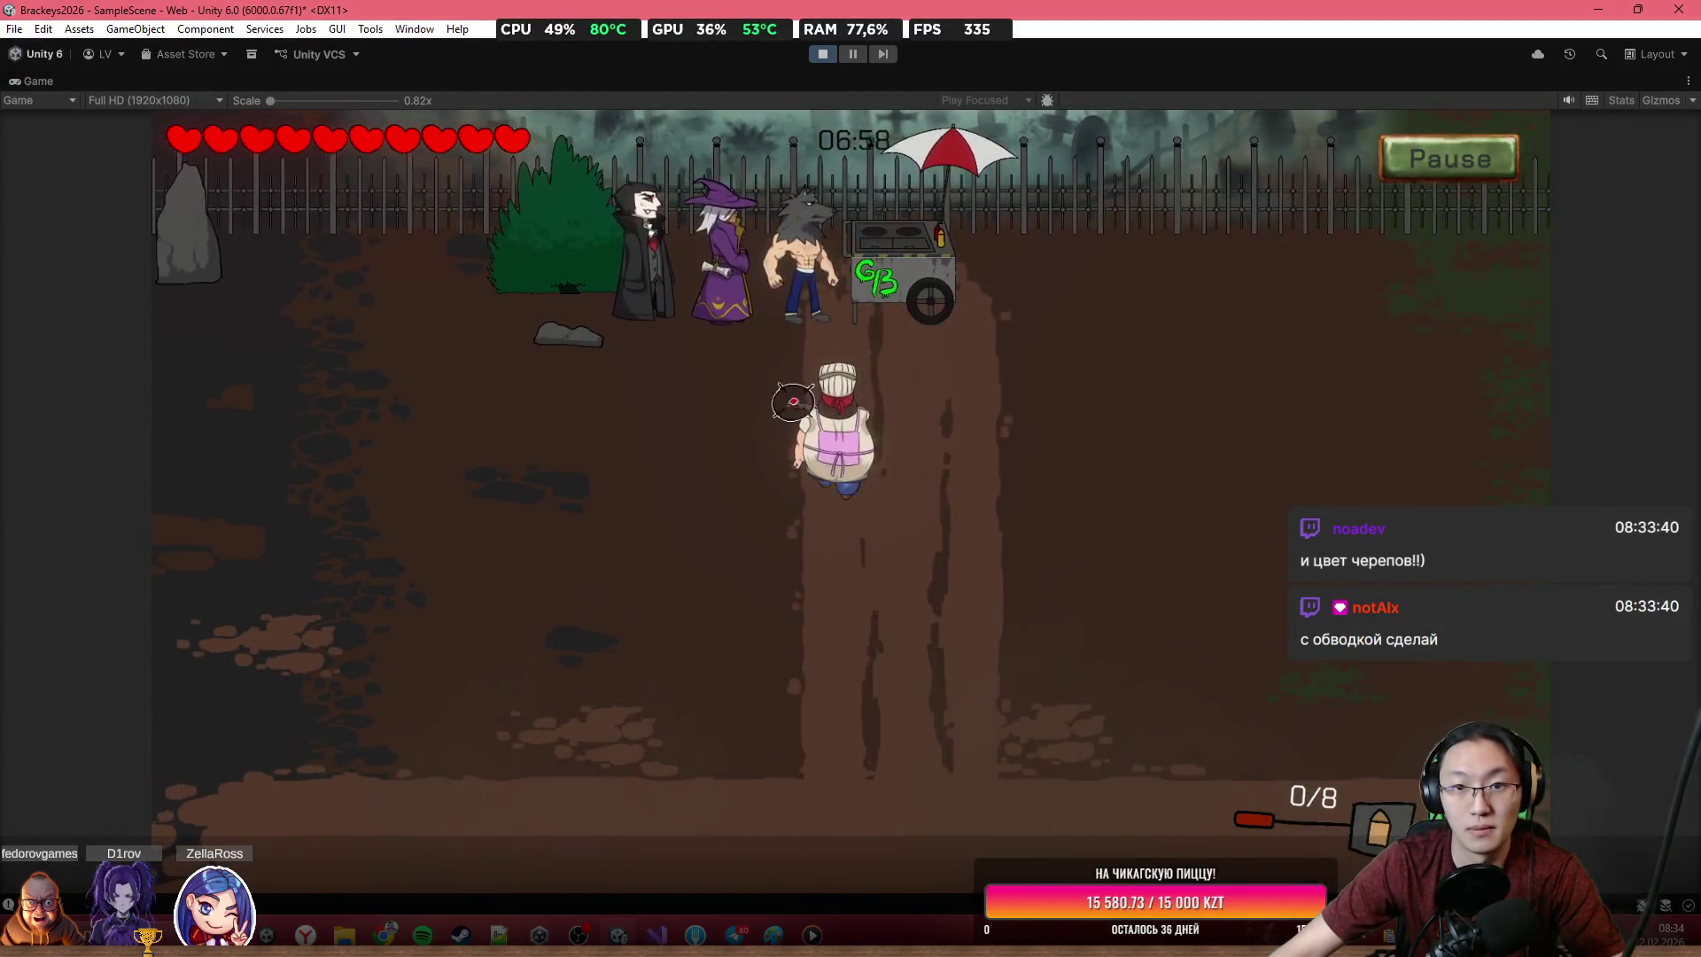
key(r)
key(s)
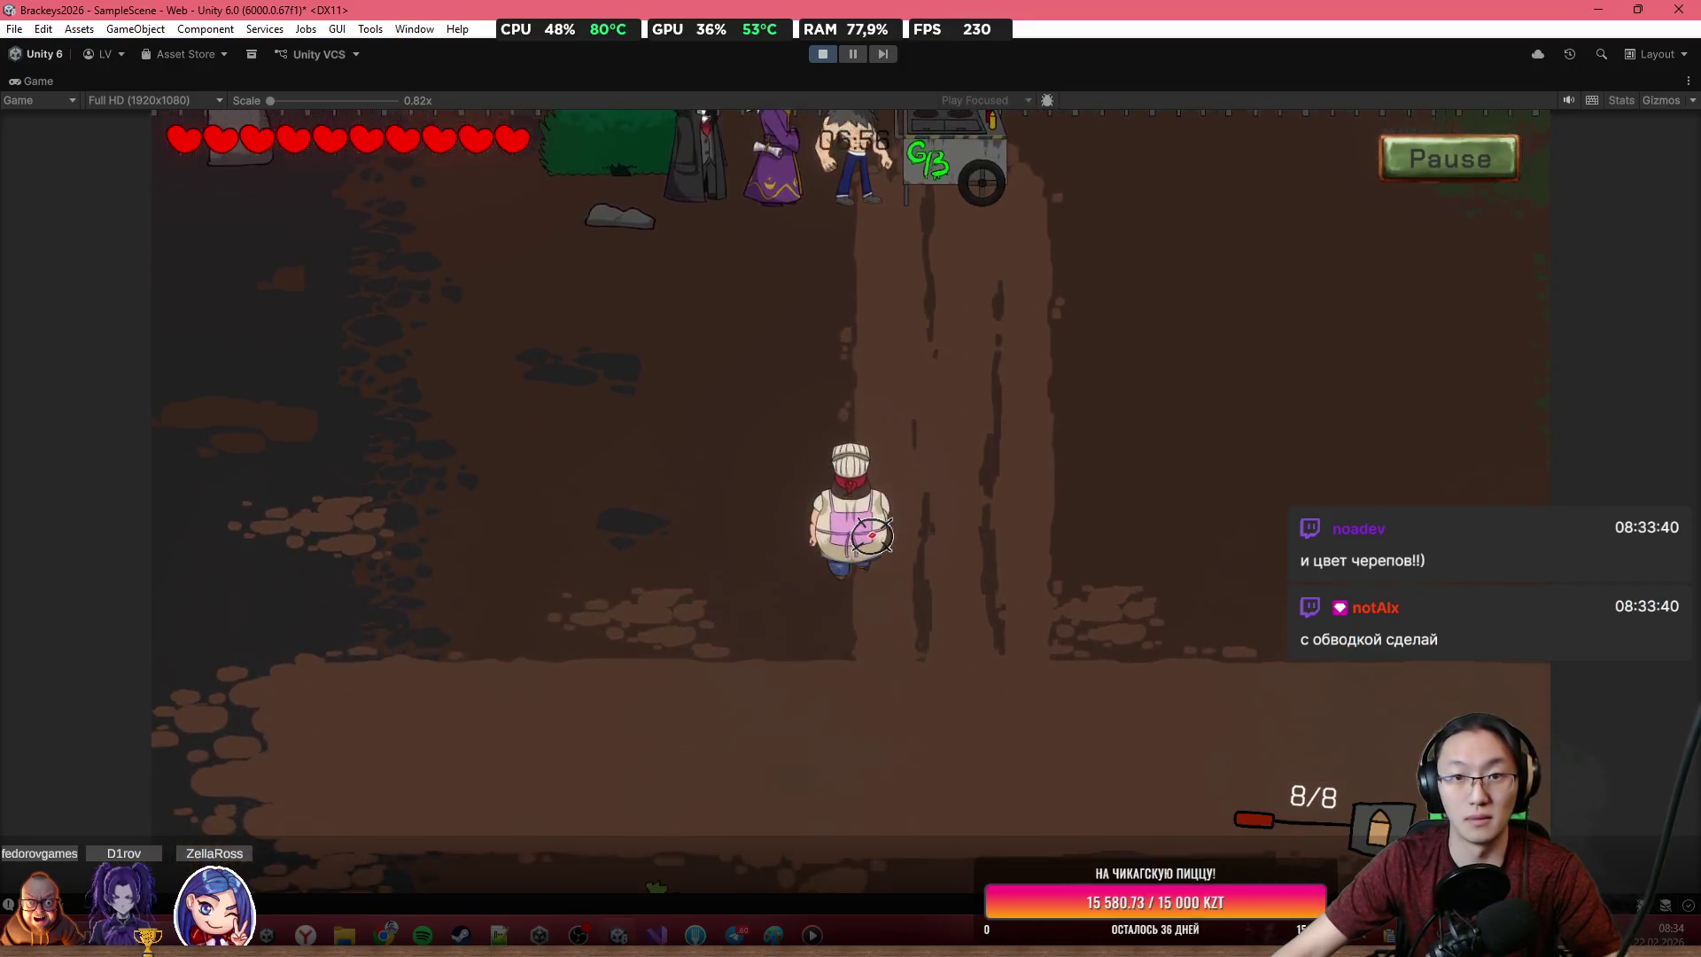
key(a)
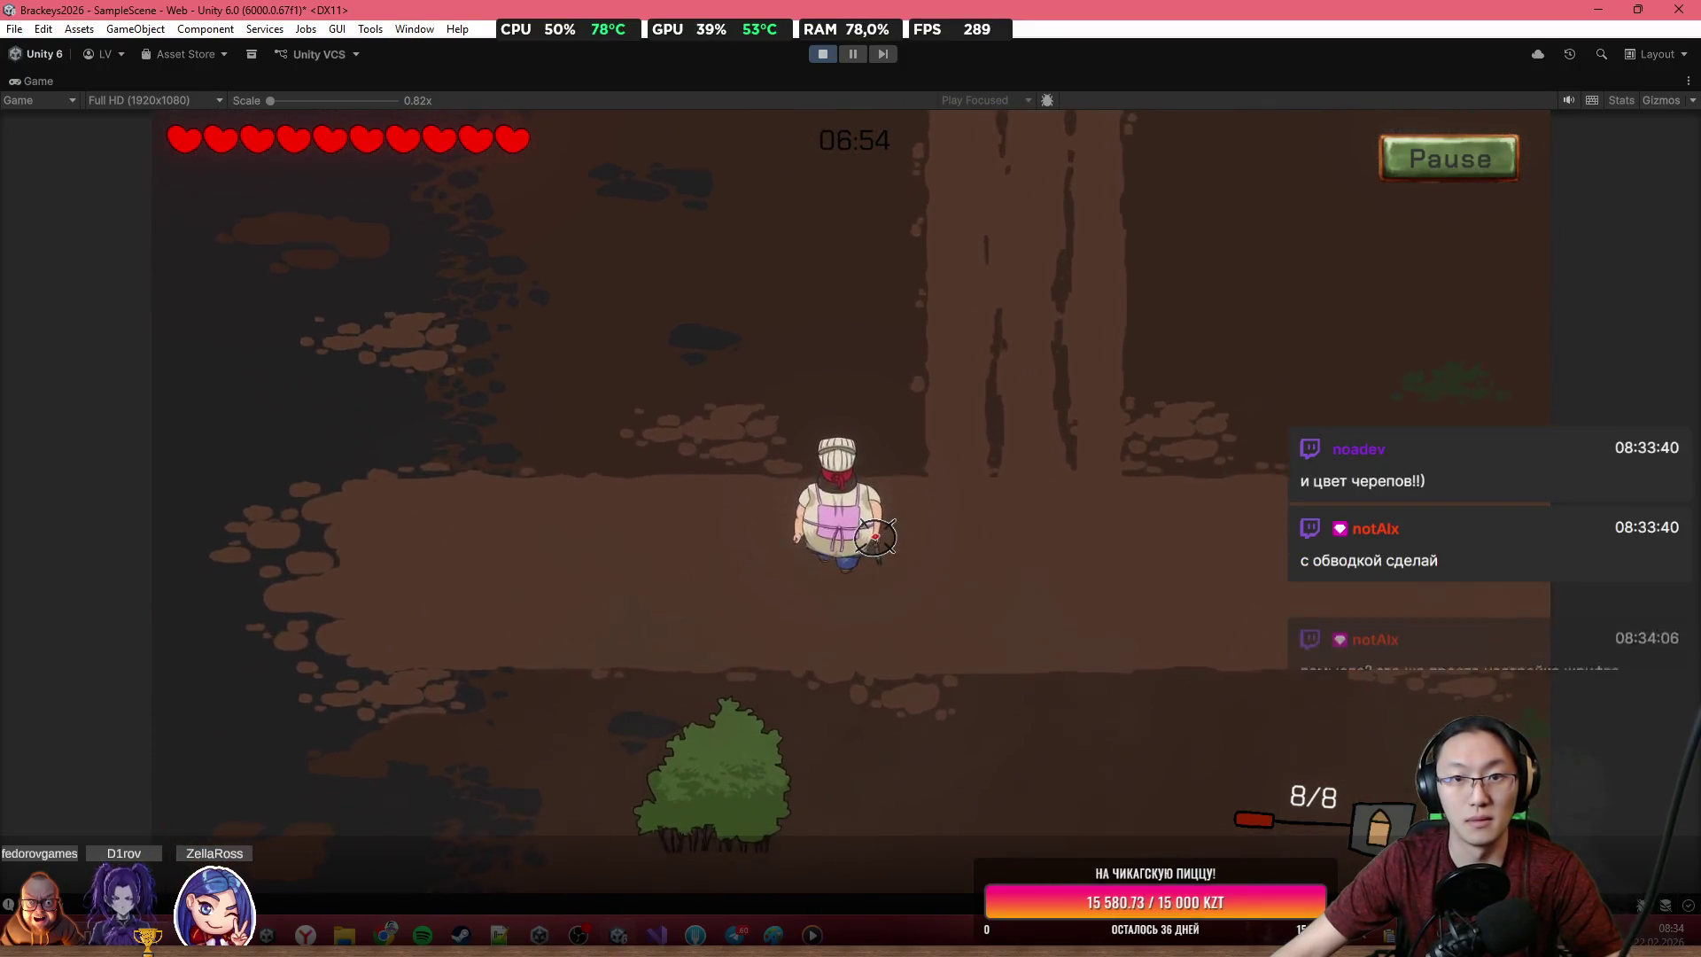
key(s)
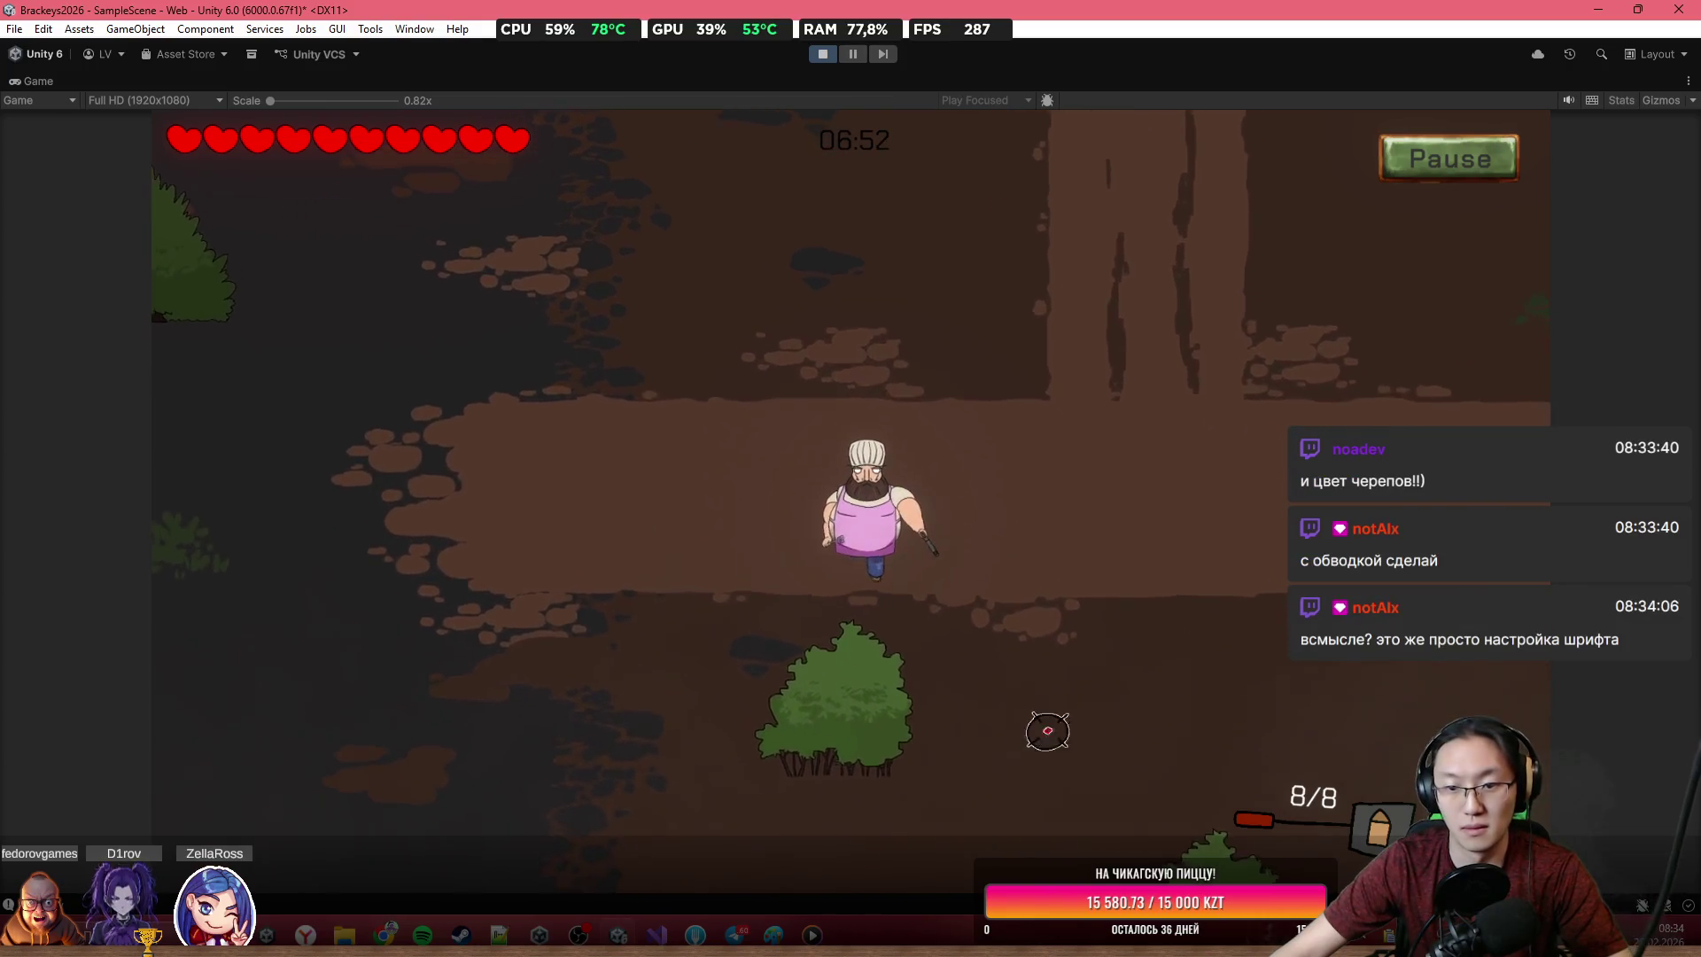
click(1187, 579)
key(w)
key(d)
click(1187, 579)
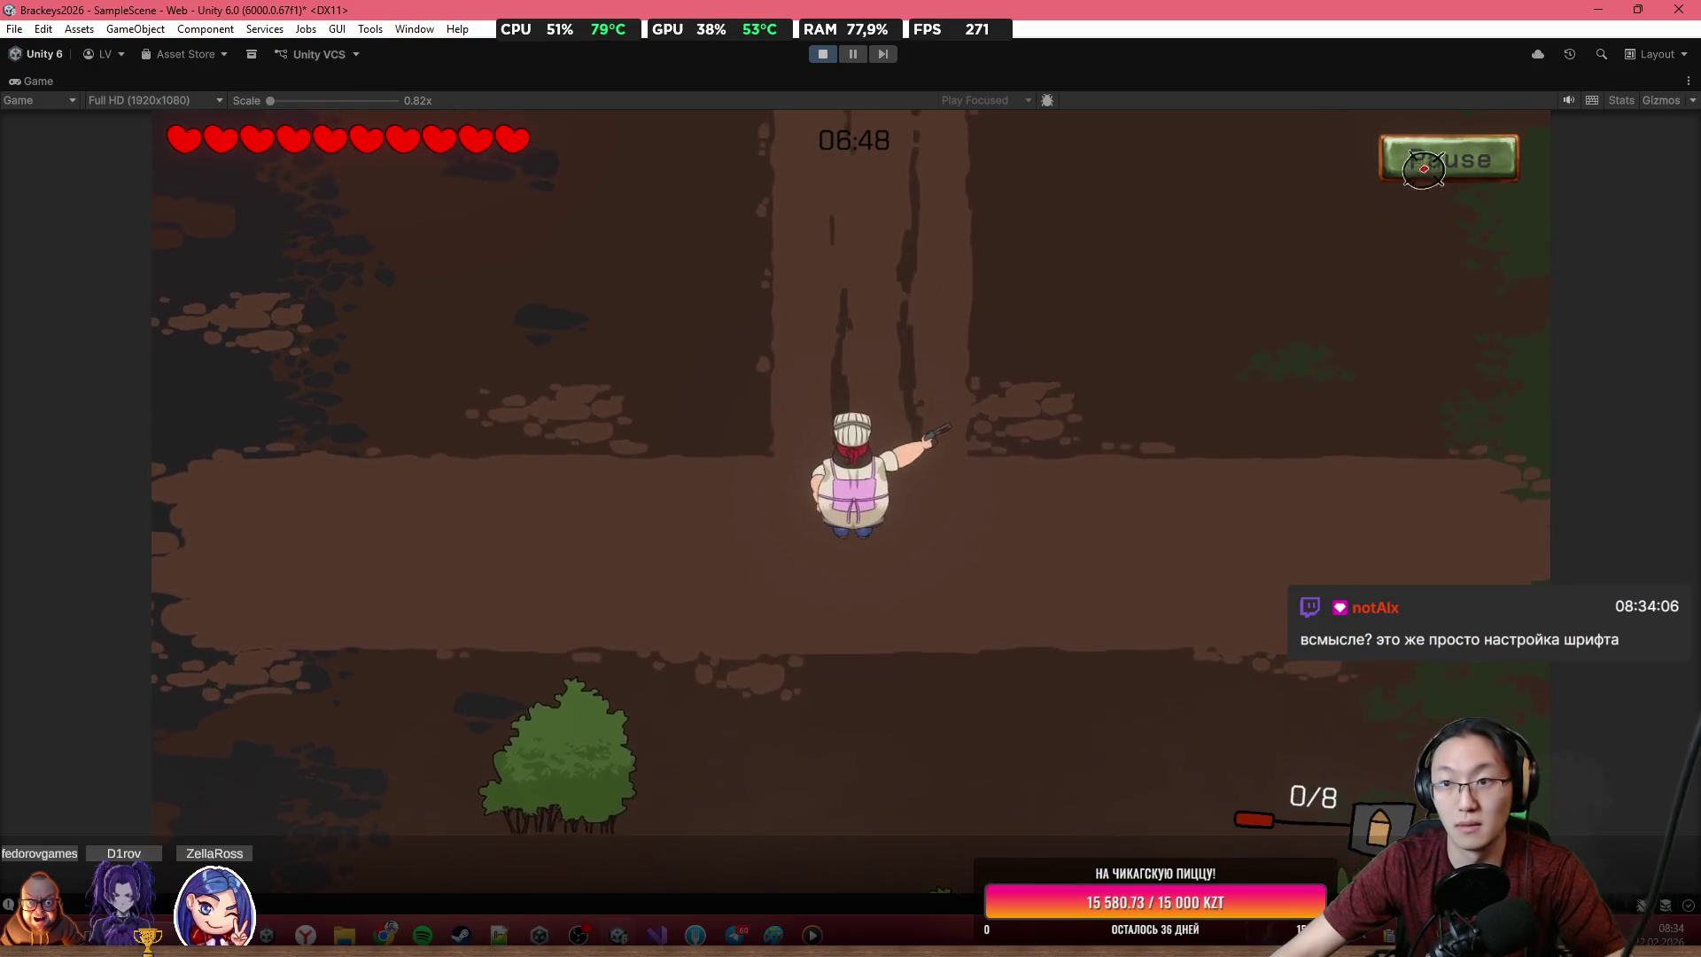
Try the pause menu twice, adjusting the Sounds volume and resuming play
click(1424, 168)
click(788, 455)
click(890, 700)
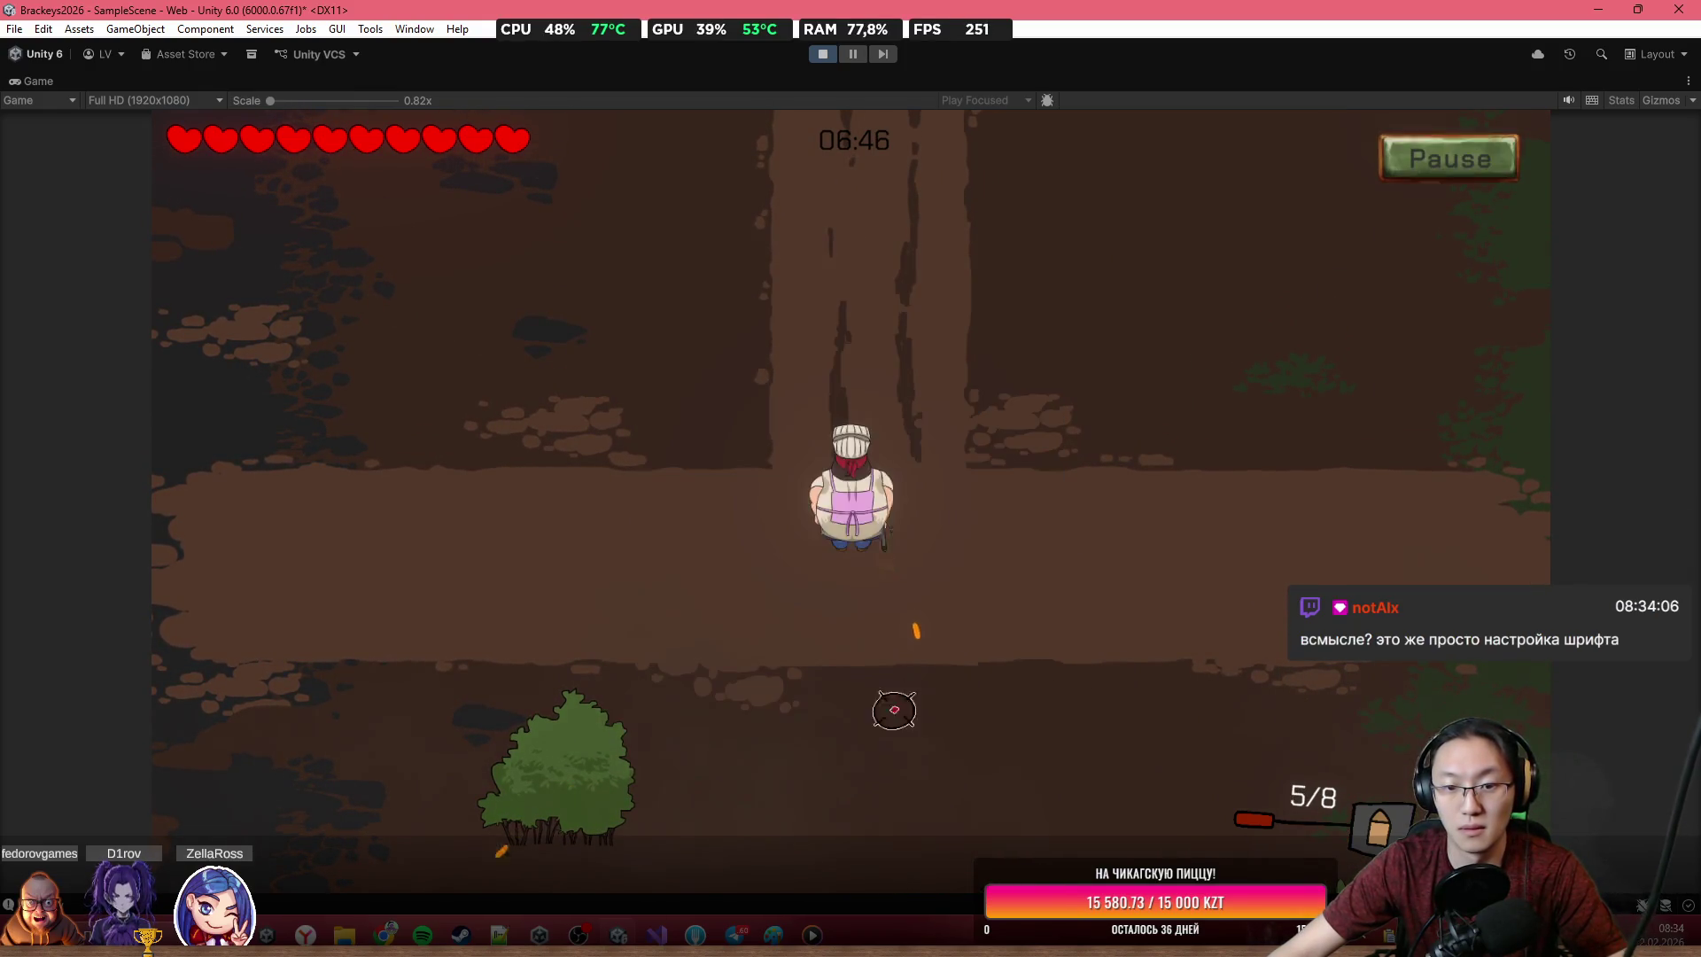
key(w)
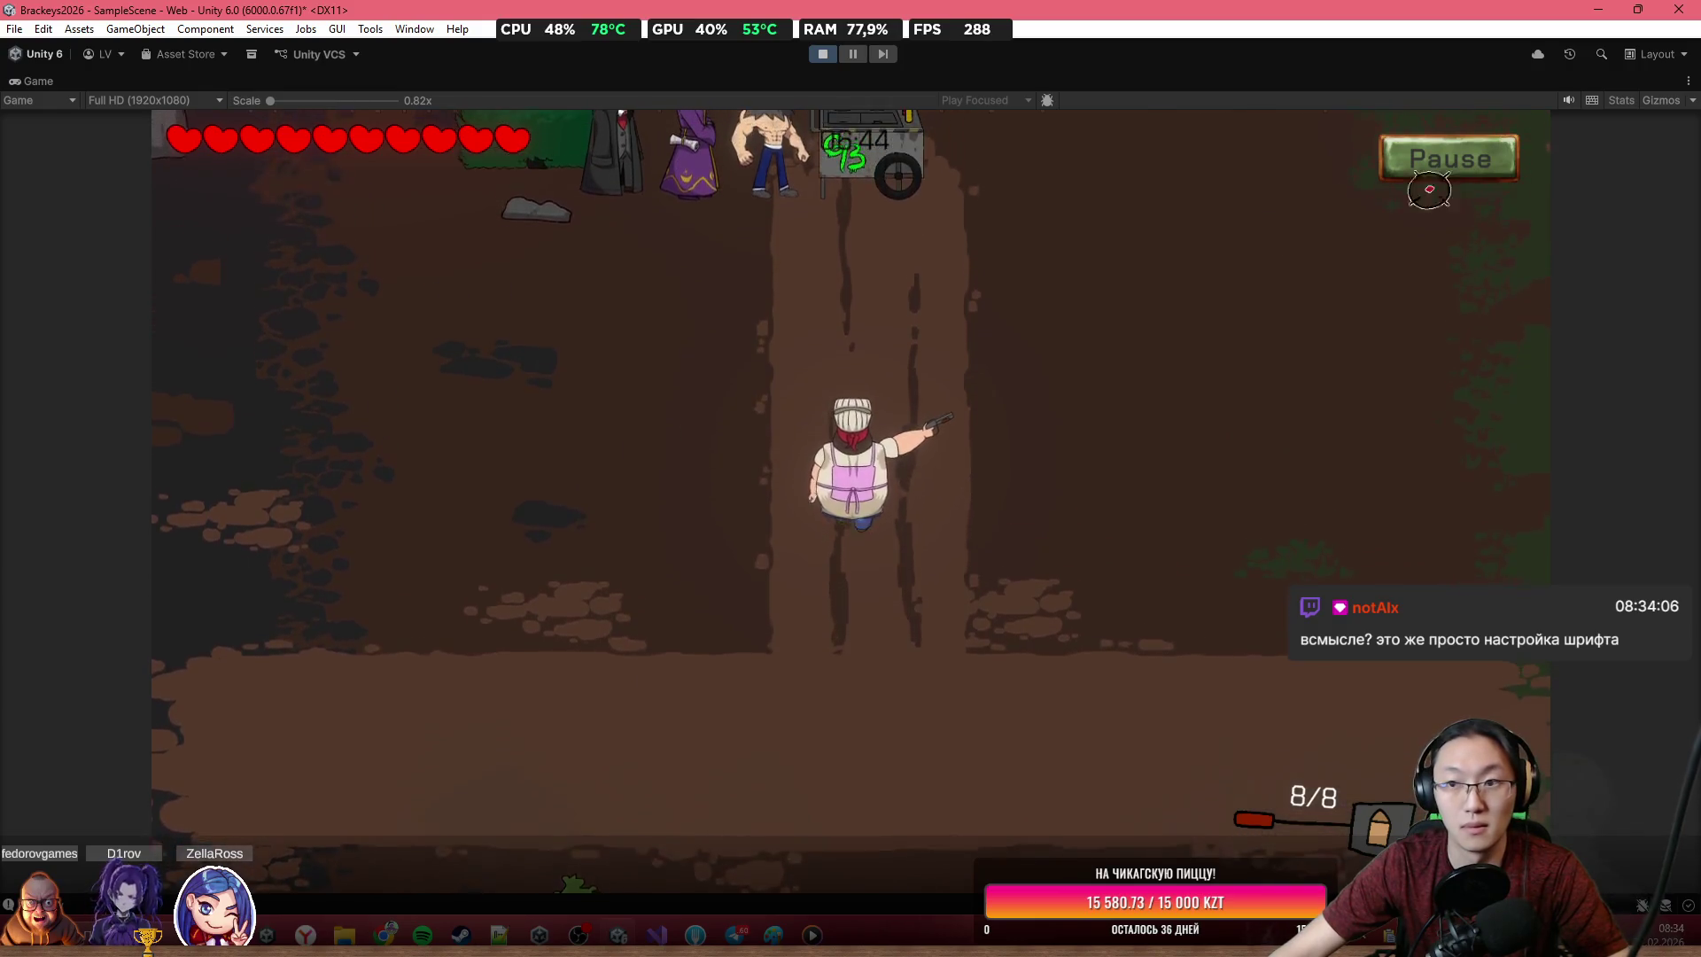
click(1428, 177)
click(949, 695)
key(w)
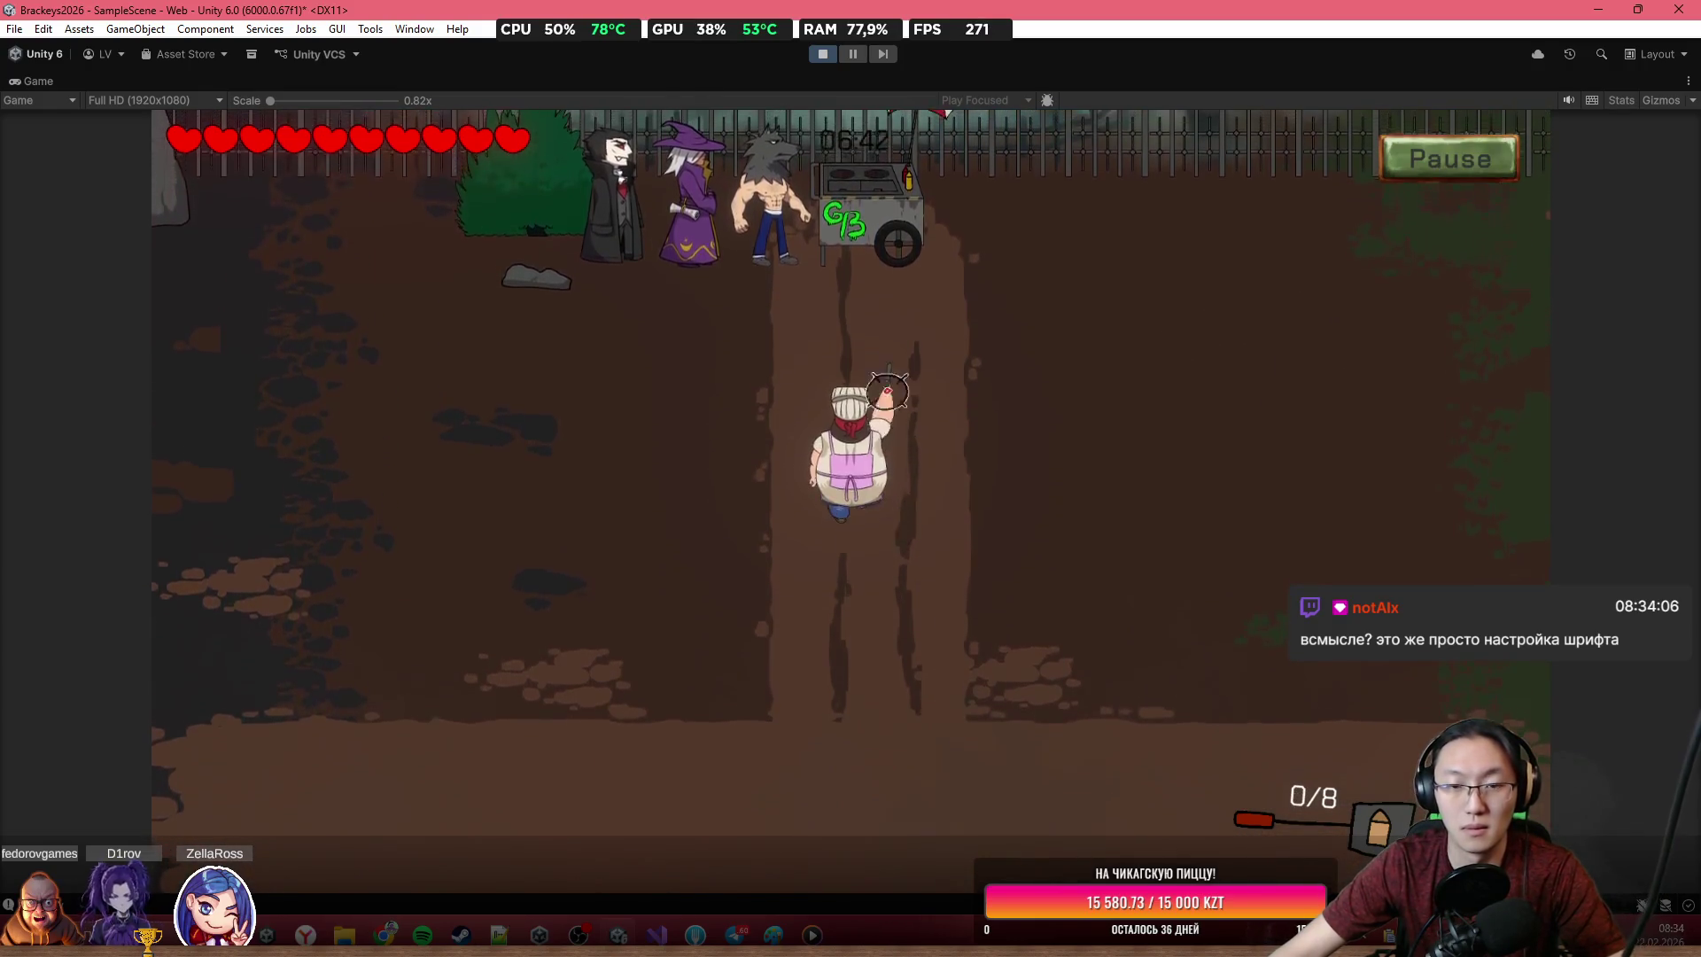
Drag a tentacle ingredient toward the grill at the burger cart, then exit Play mode
key(e)
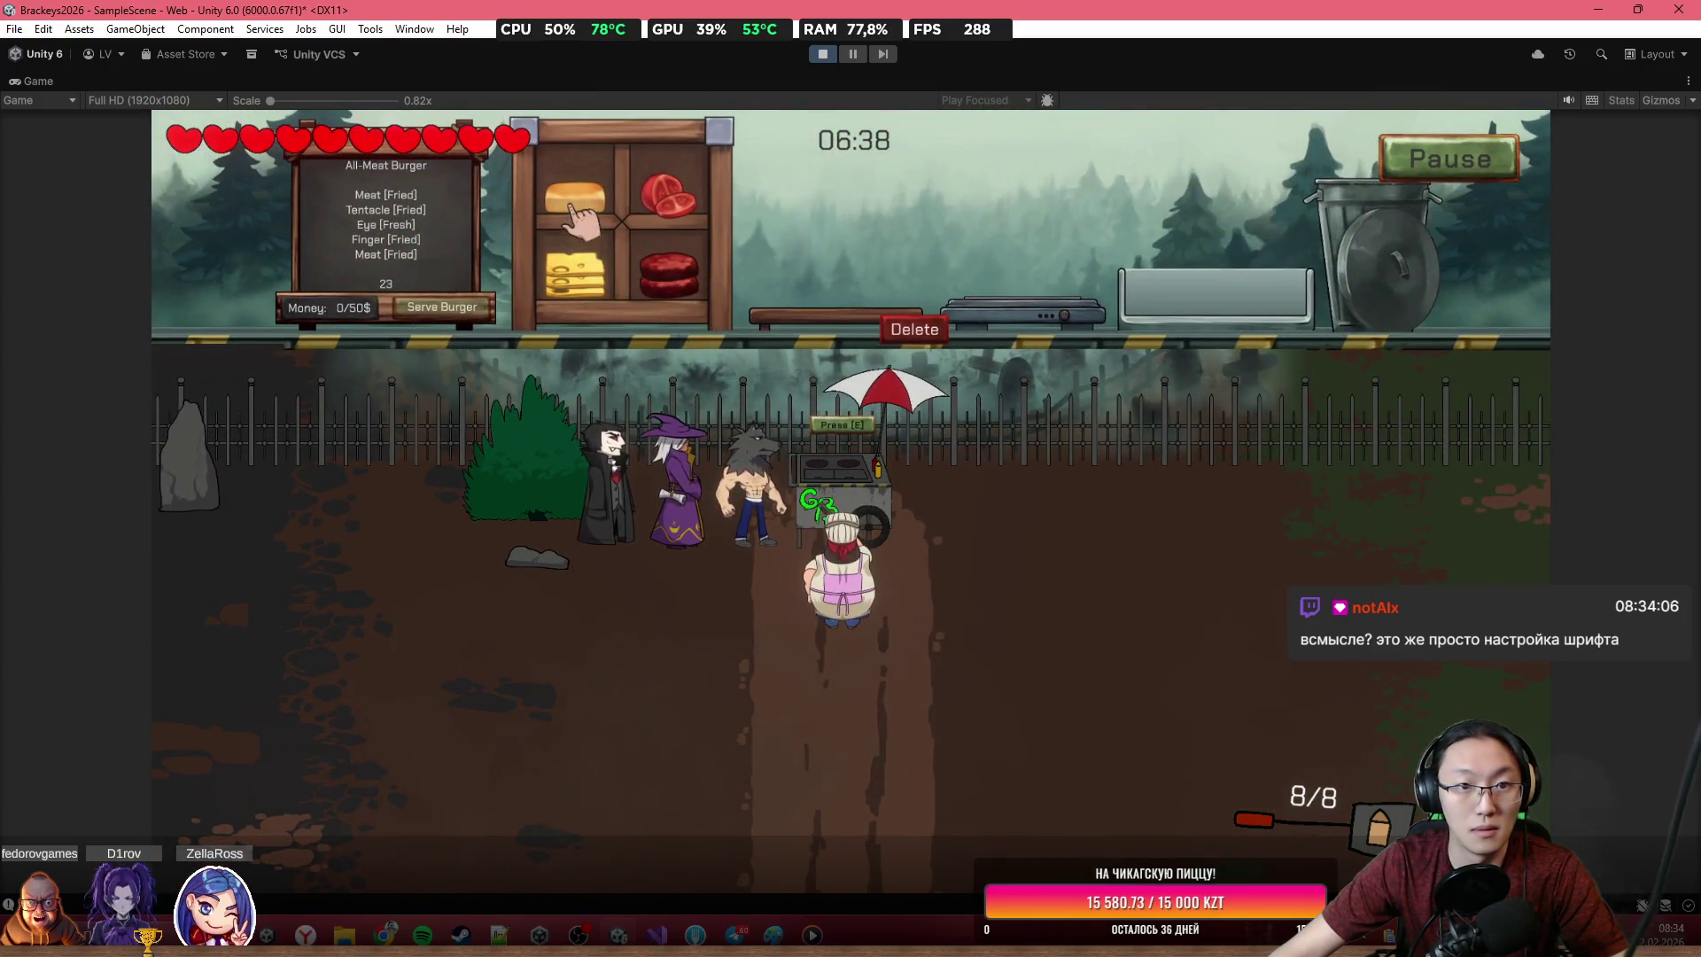
mouse_move(584, 232)
mouse_down()
mouse_move(675, 295)
mouse_move(957, 263)
mouse_move(1001, 276)
mouse_up()
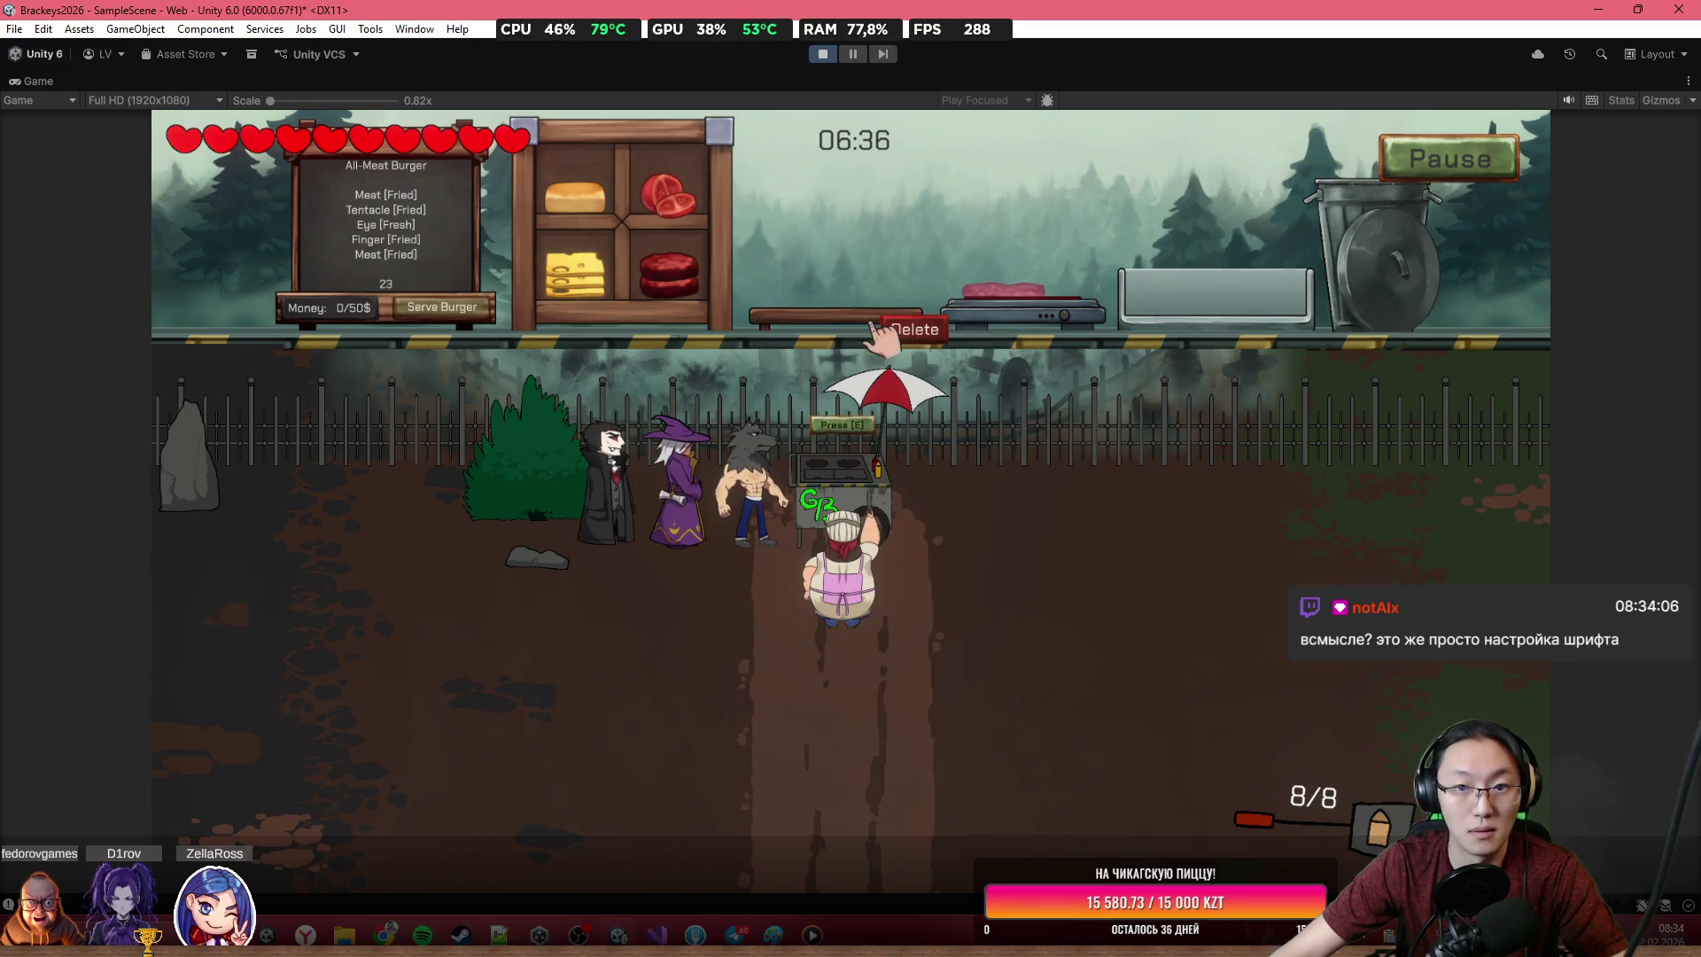
key(ctrl+p)
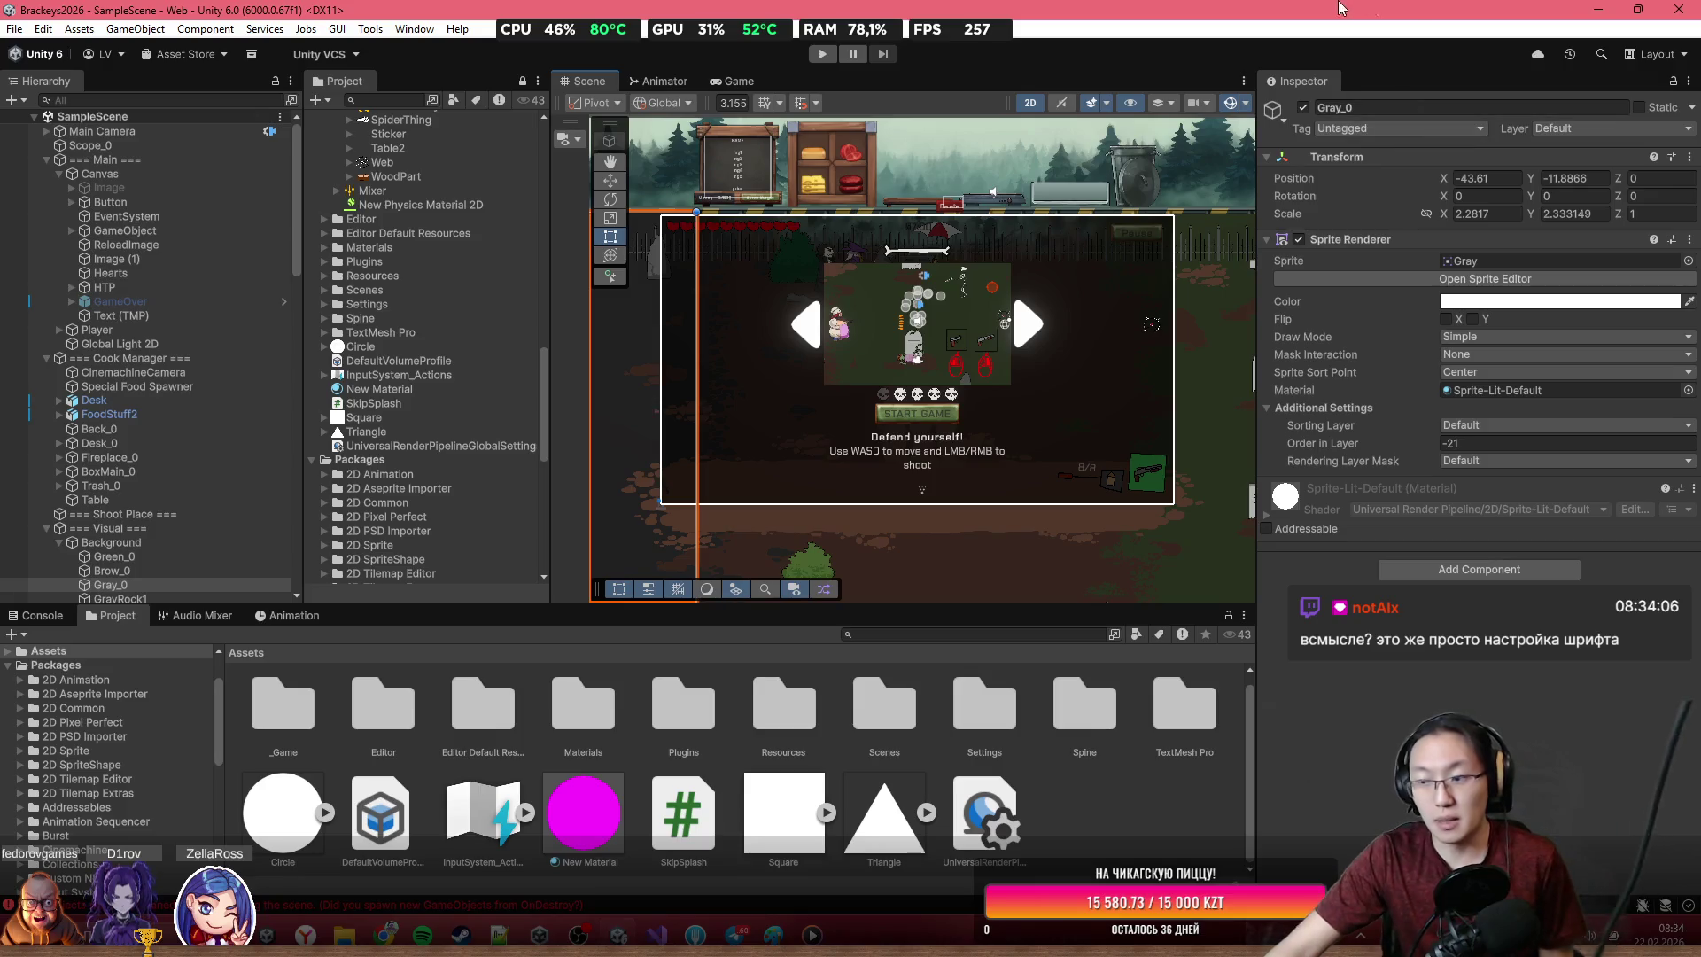
Expand the timer text's Extra Settings and keep Normal text wrapping mode
scroll(953, 219, up, 2)
scroll(952, 219, up, 1)
click(903, 239)
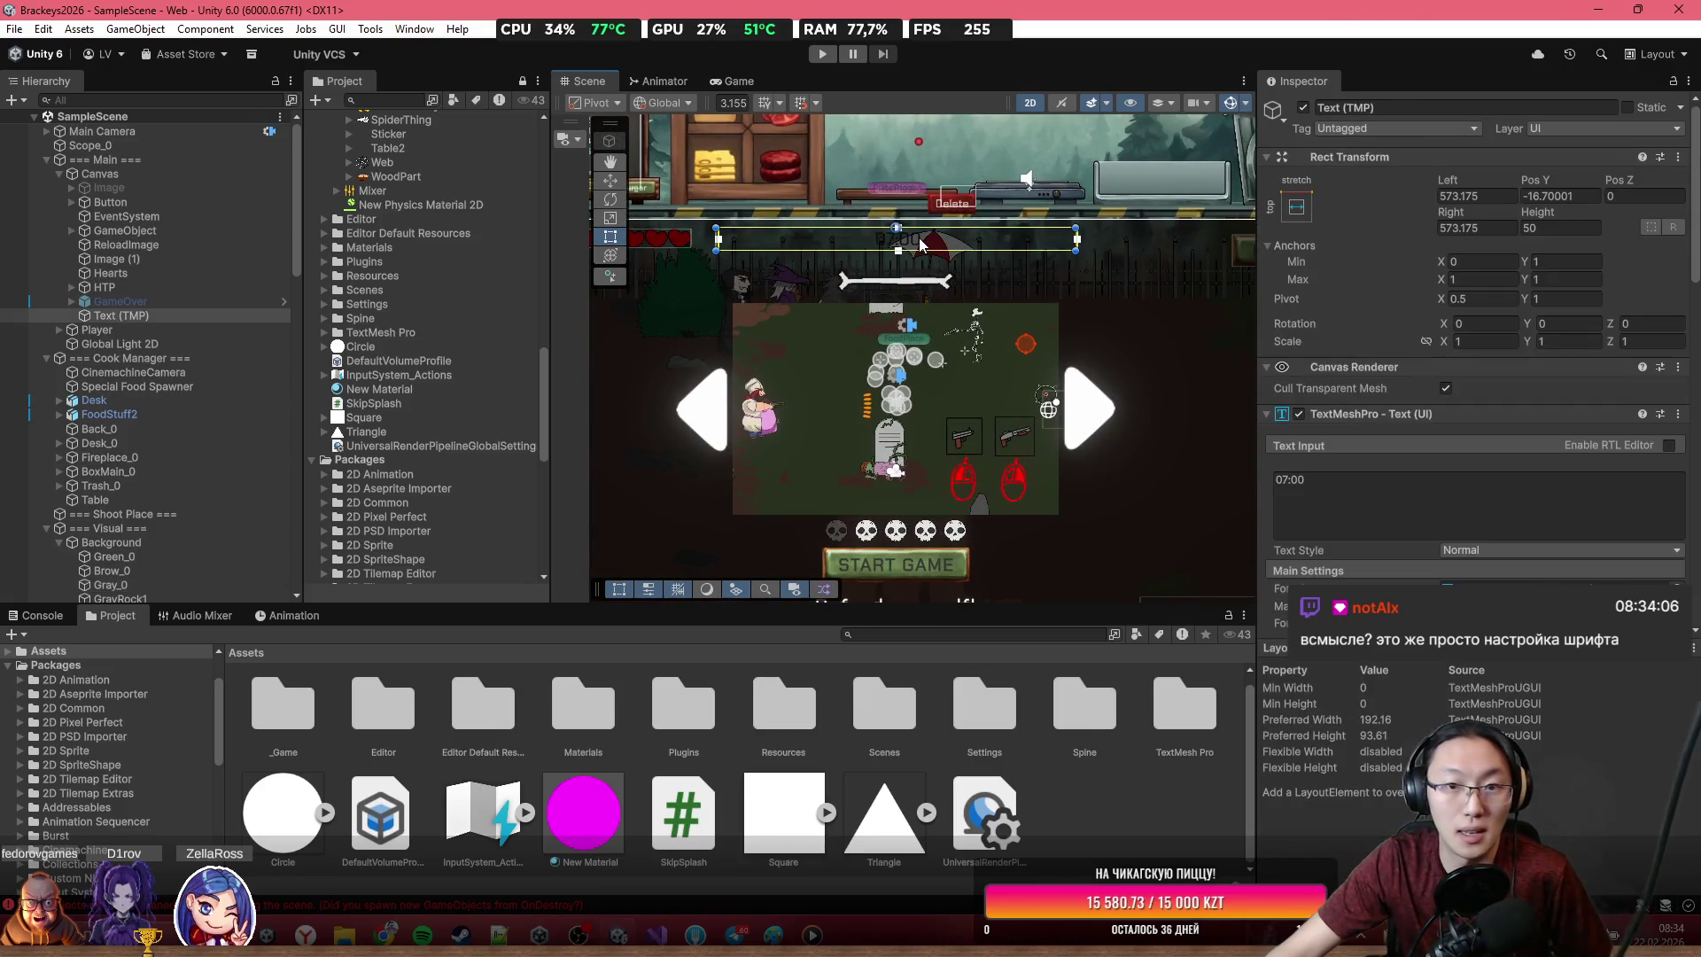
scroll(1361, 512, down, 5)
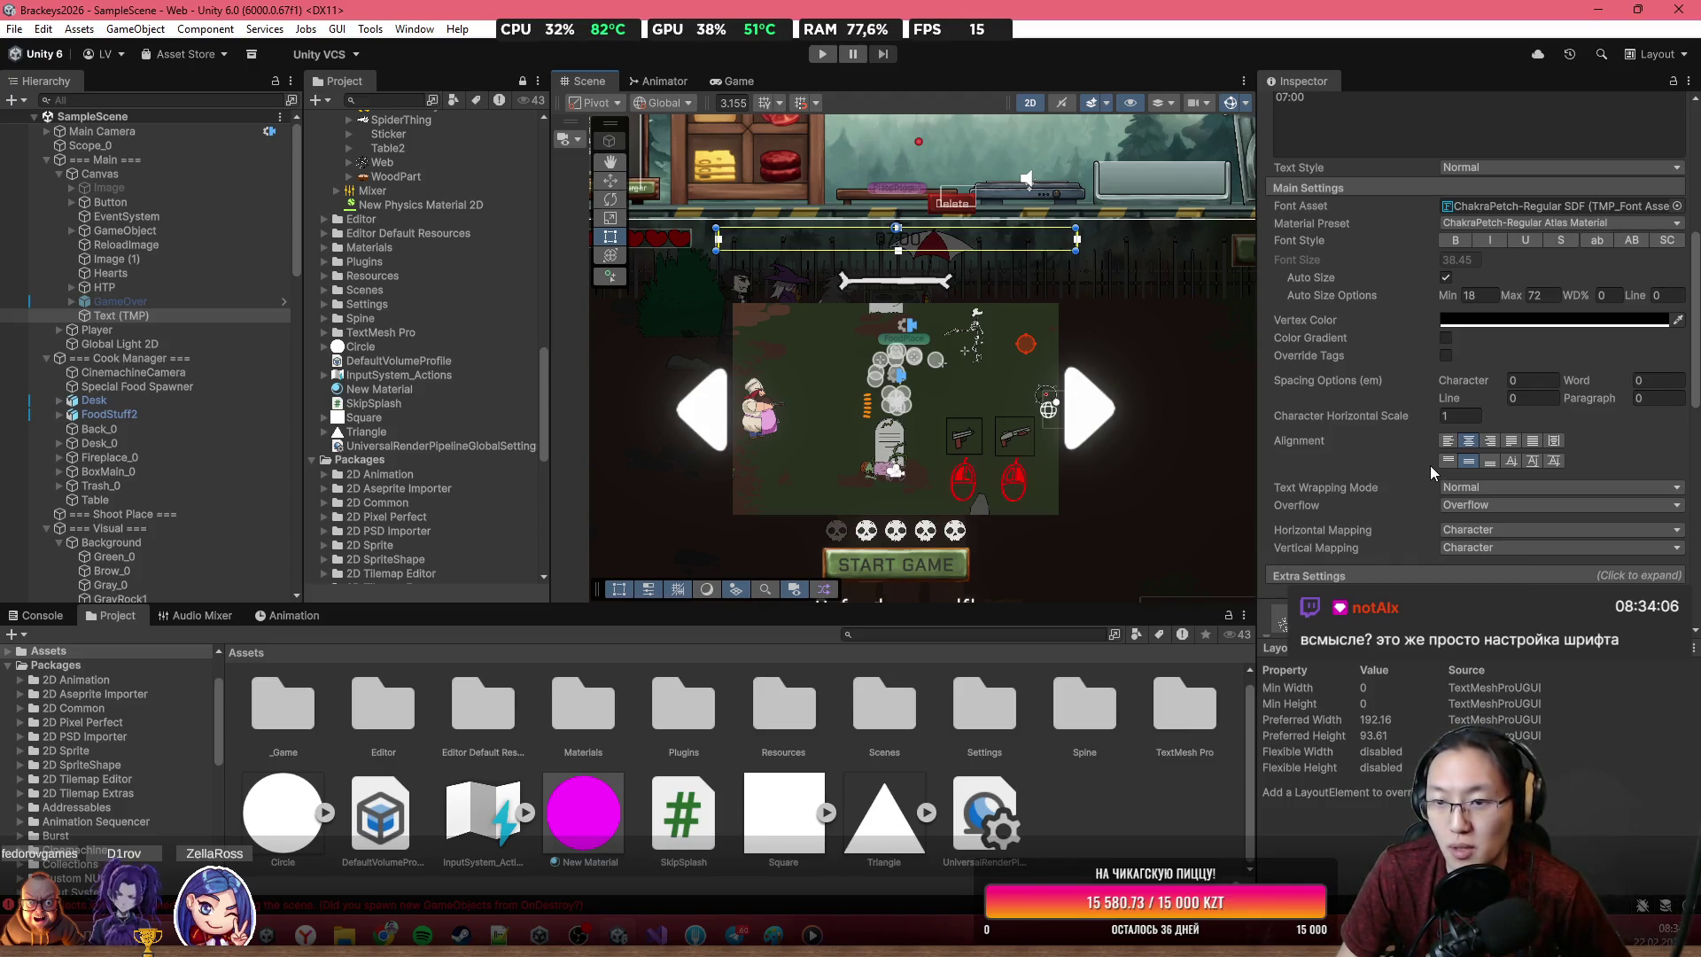
scroll(1430, 464, down, 1)
click(1418, 528)
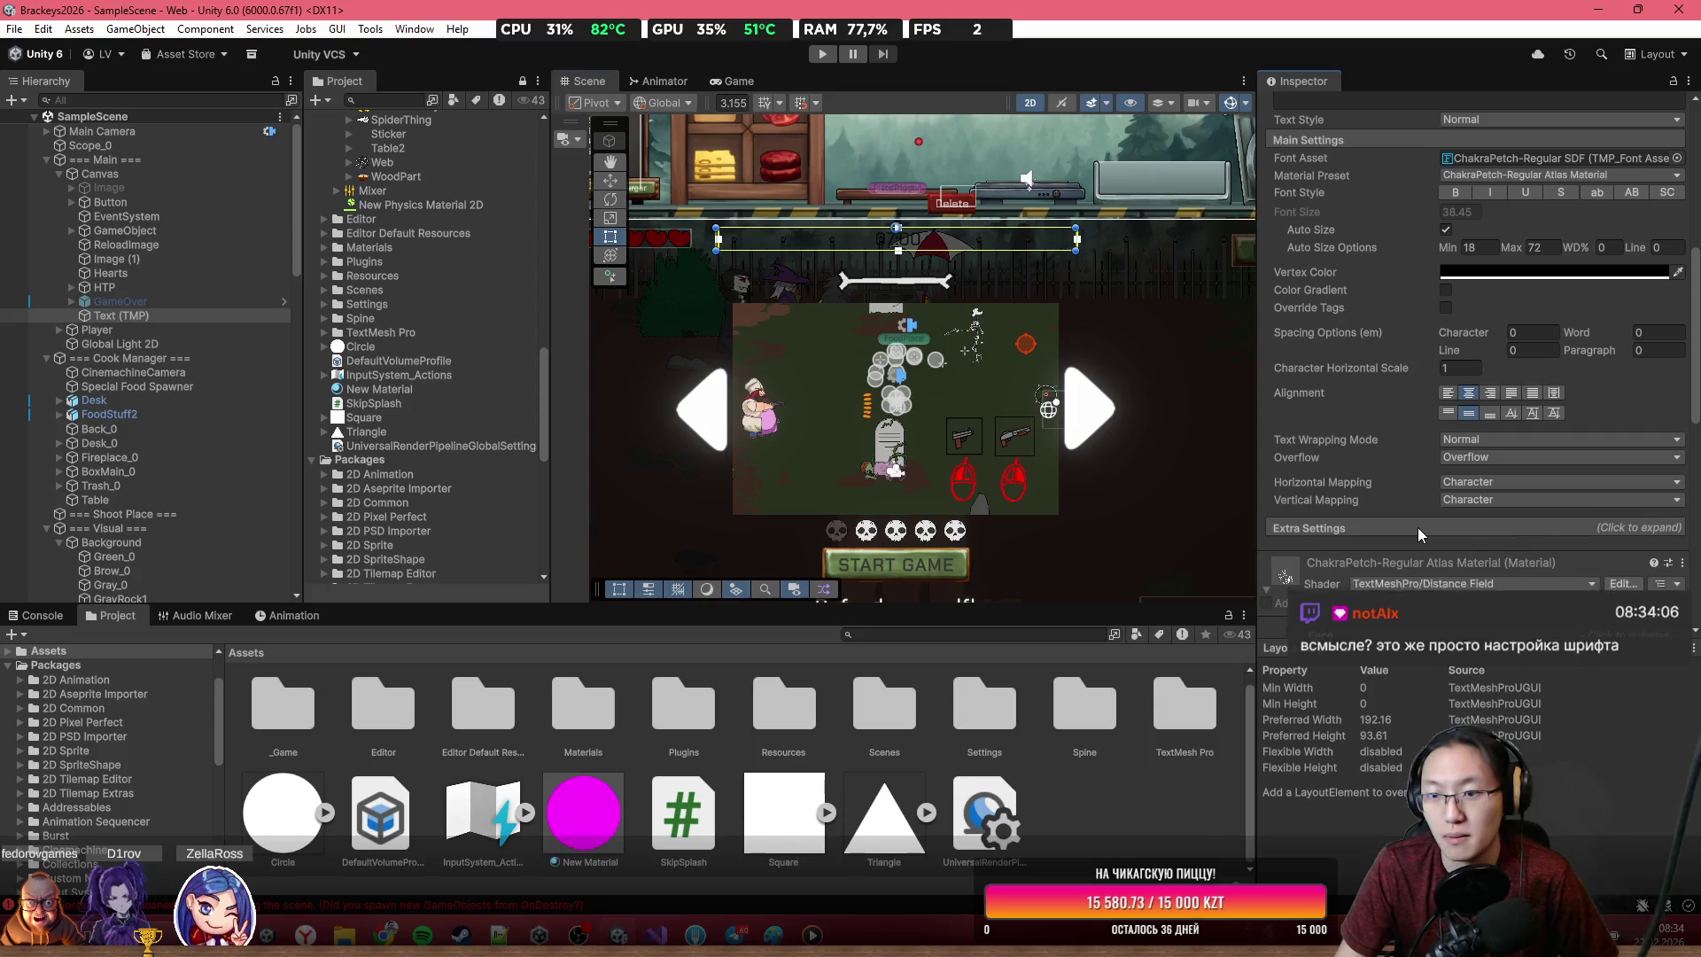
scroll(1420, 524, down, 5)
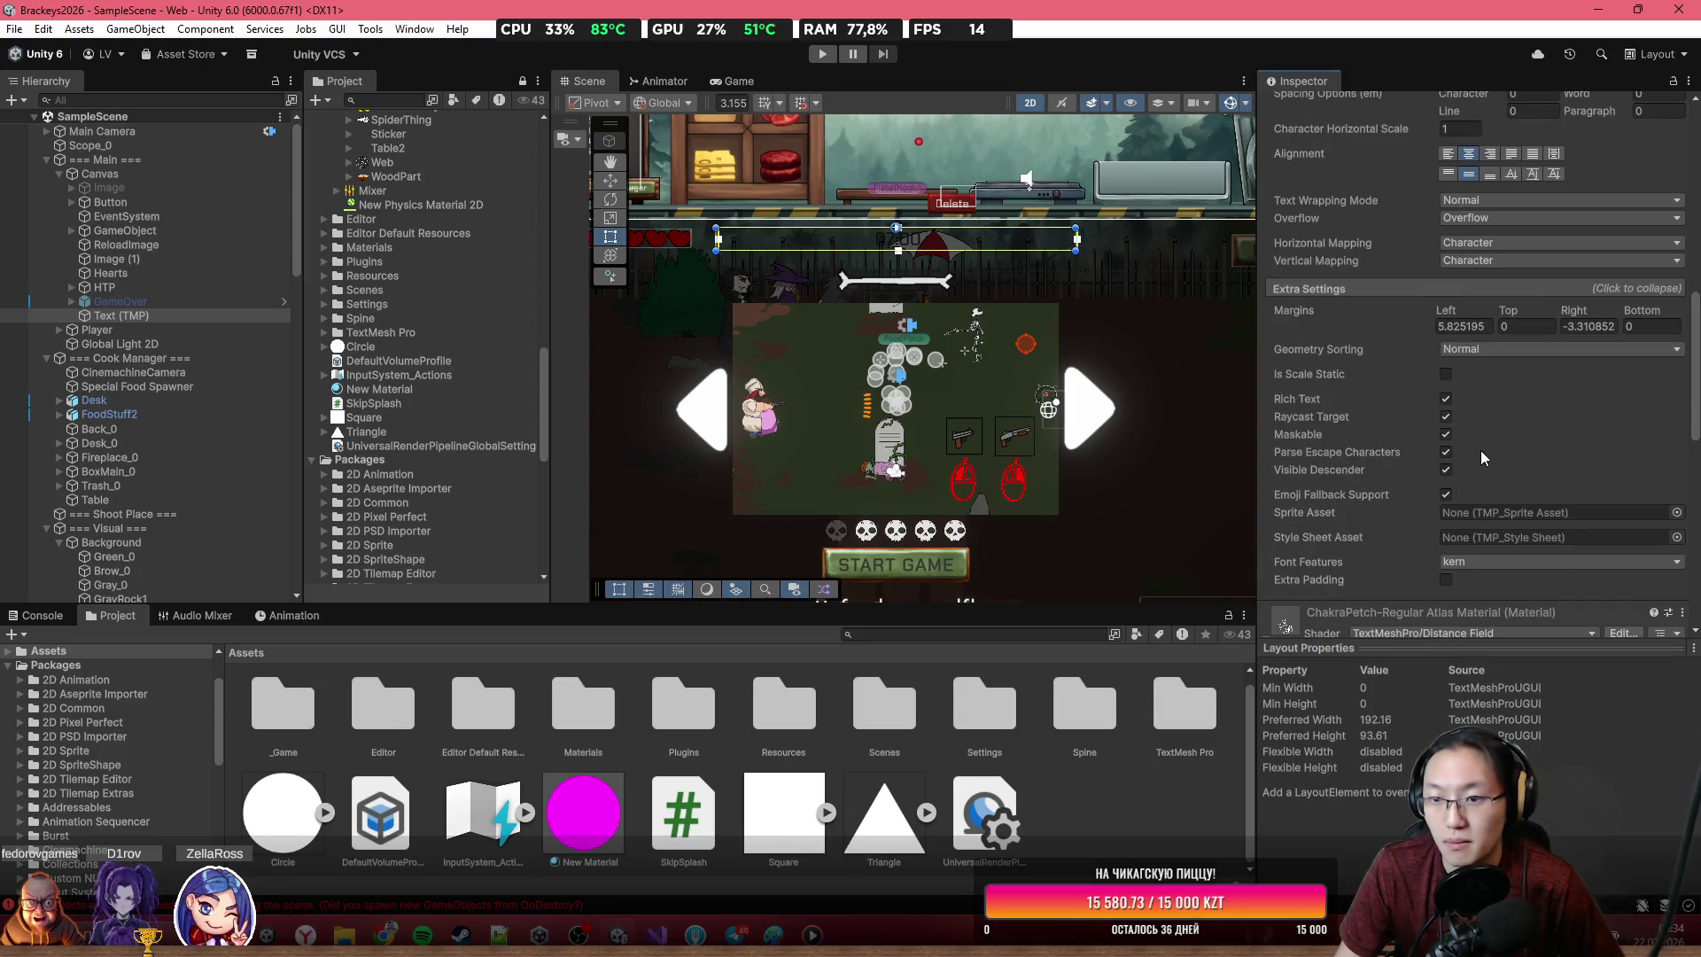
scroll(1486, 445, up, 6)
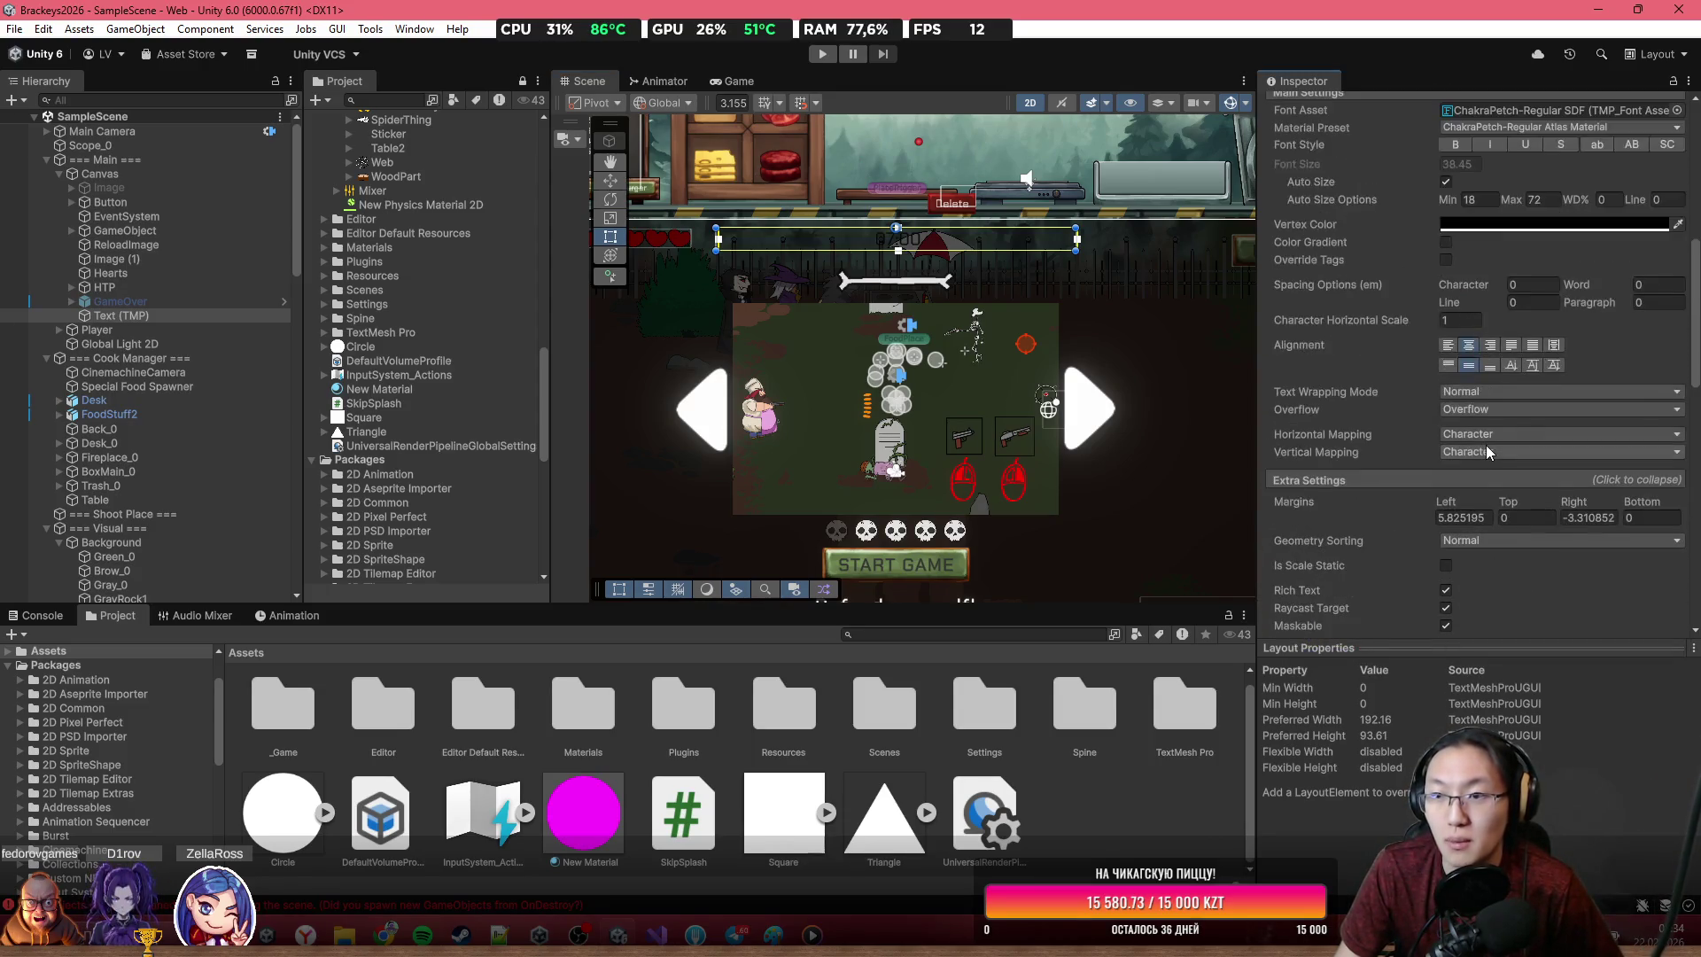
scroll(1485, 447, down, 3)
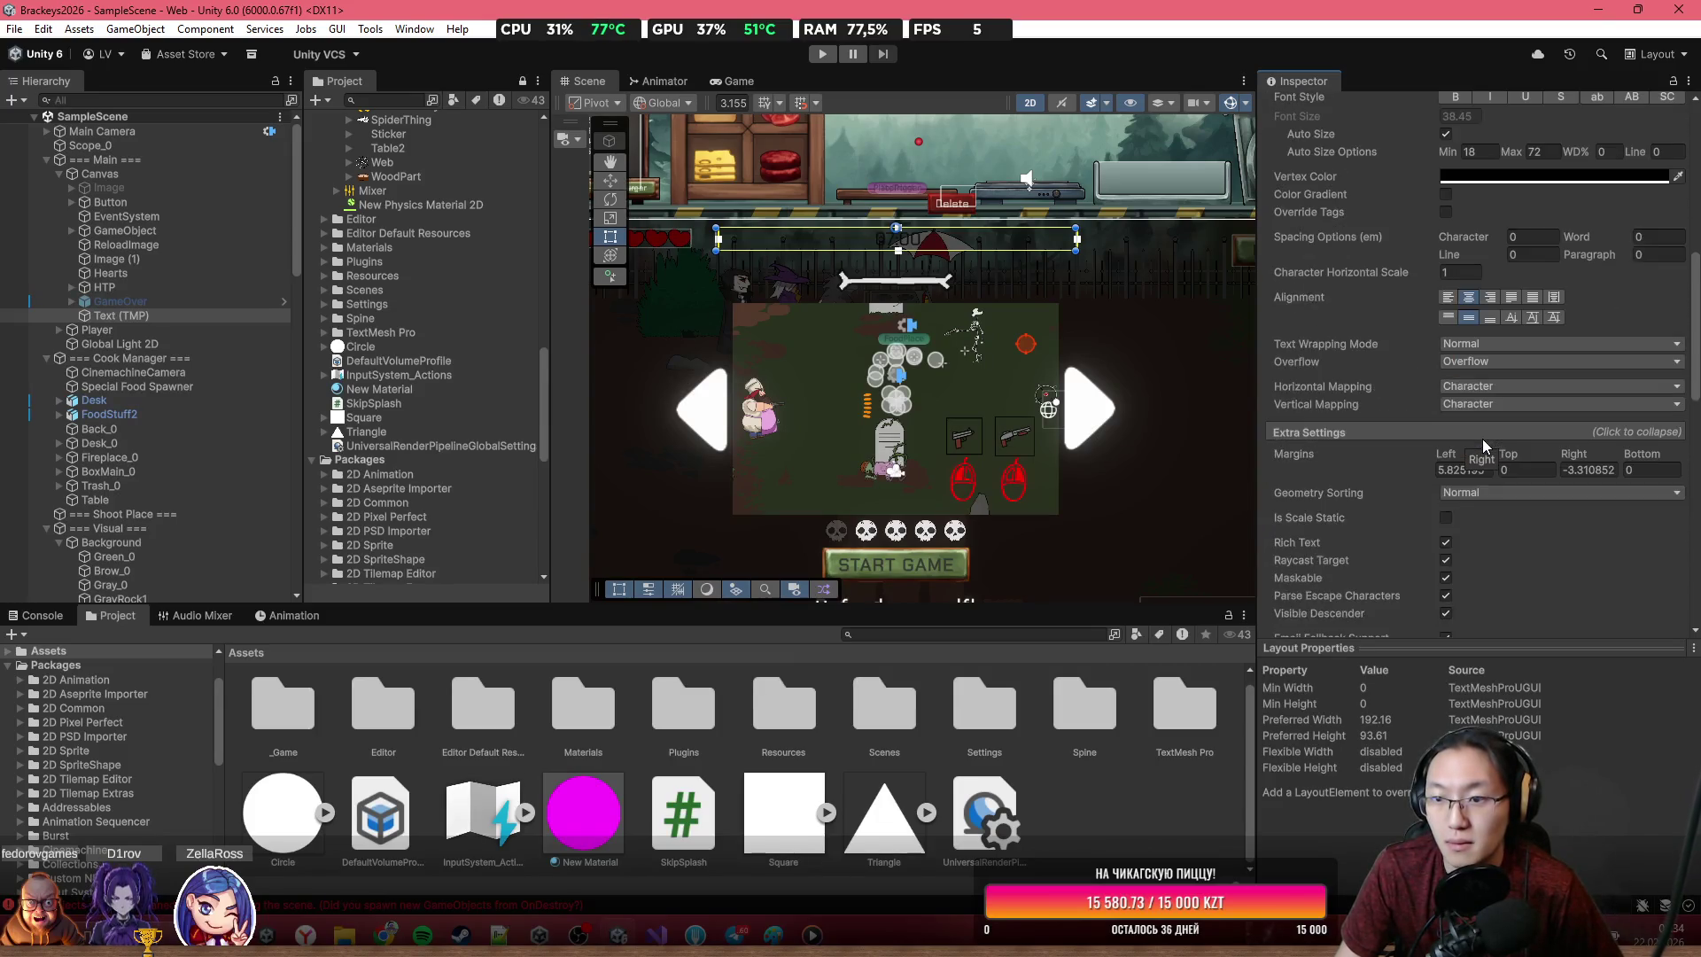
click(1512, 351)
click(1416, 358)
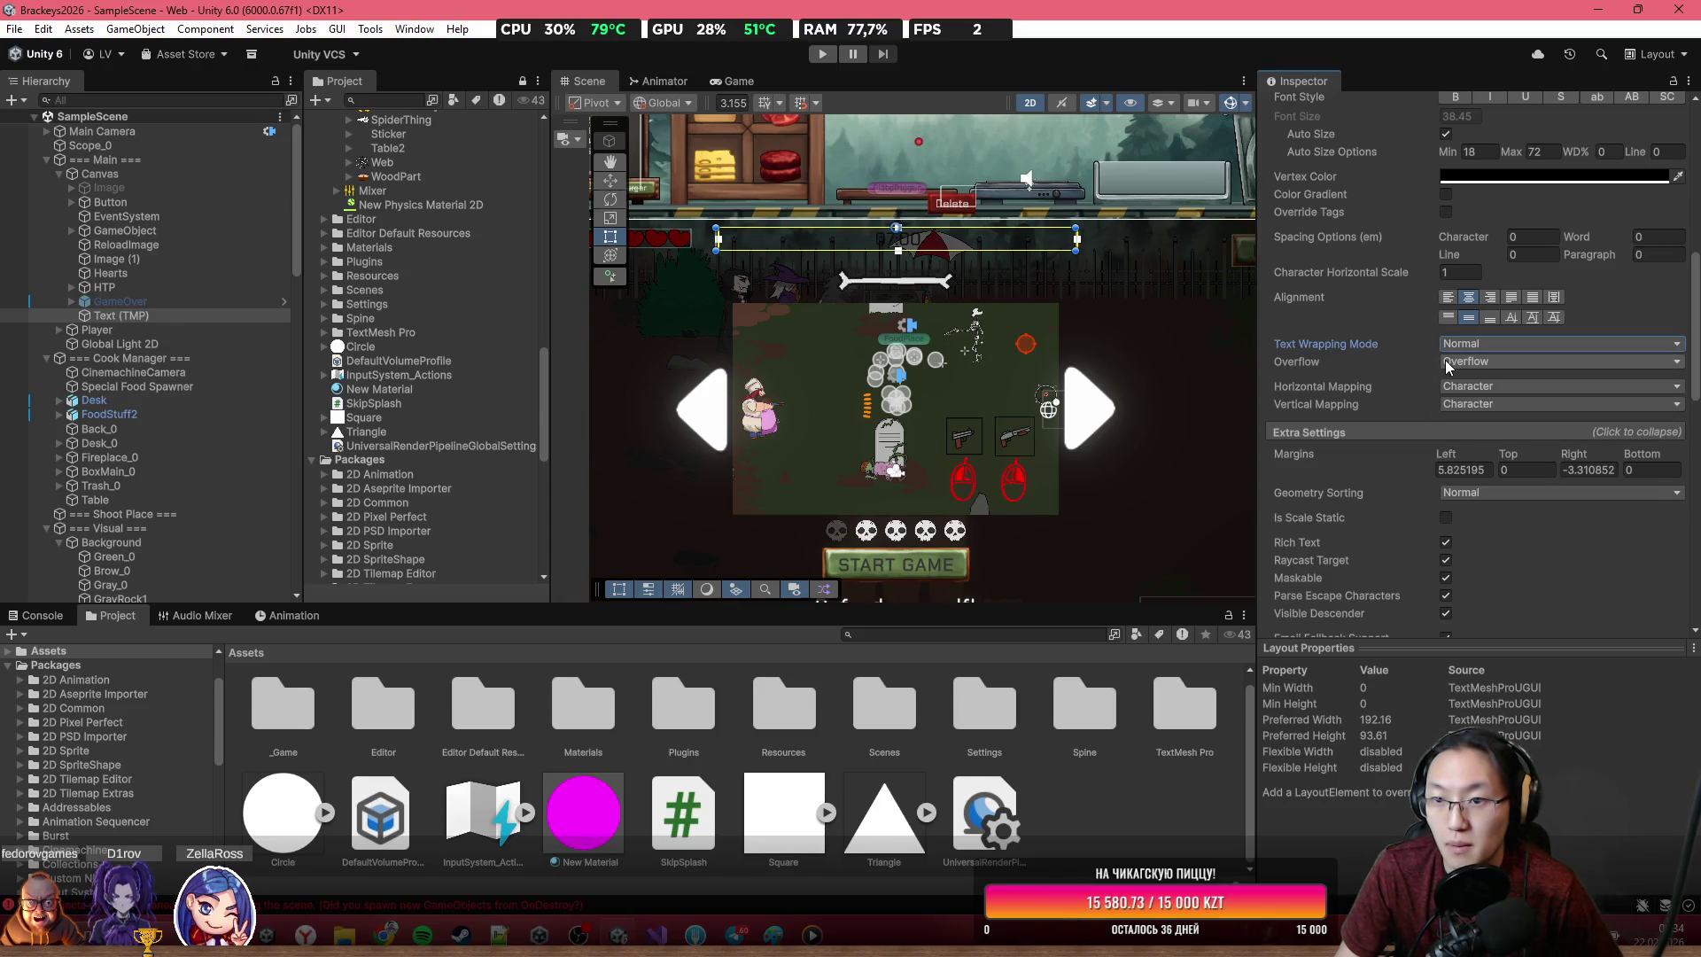
Close the Brackeys2026 project folder window behind Unity and bring the editor back
drag(1007, 345, 1012, 443)
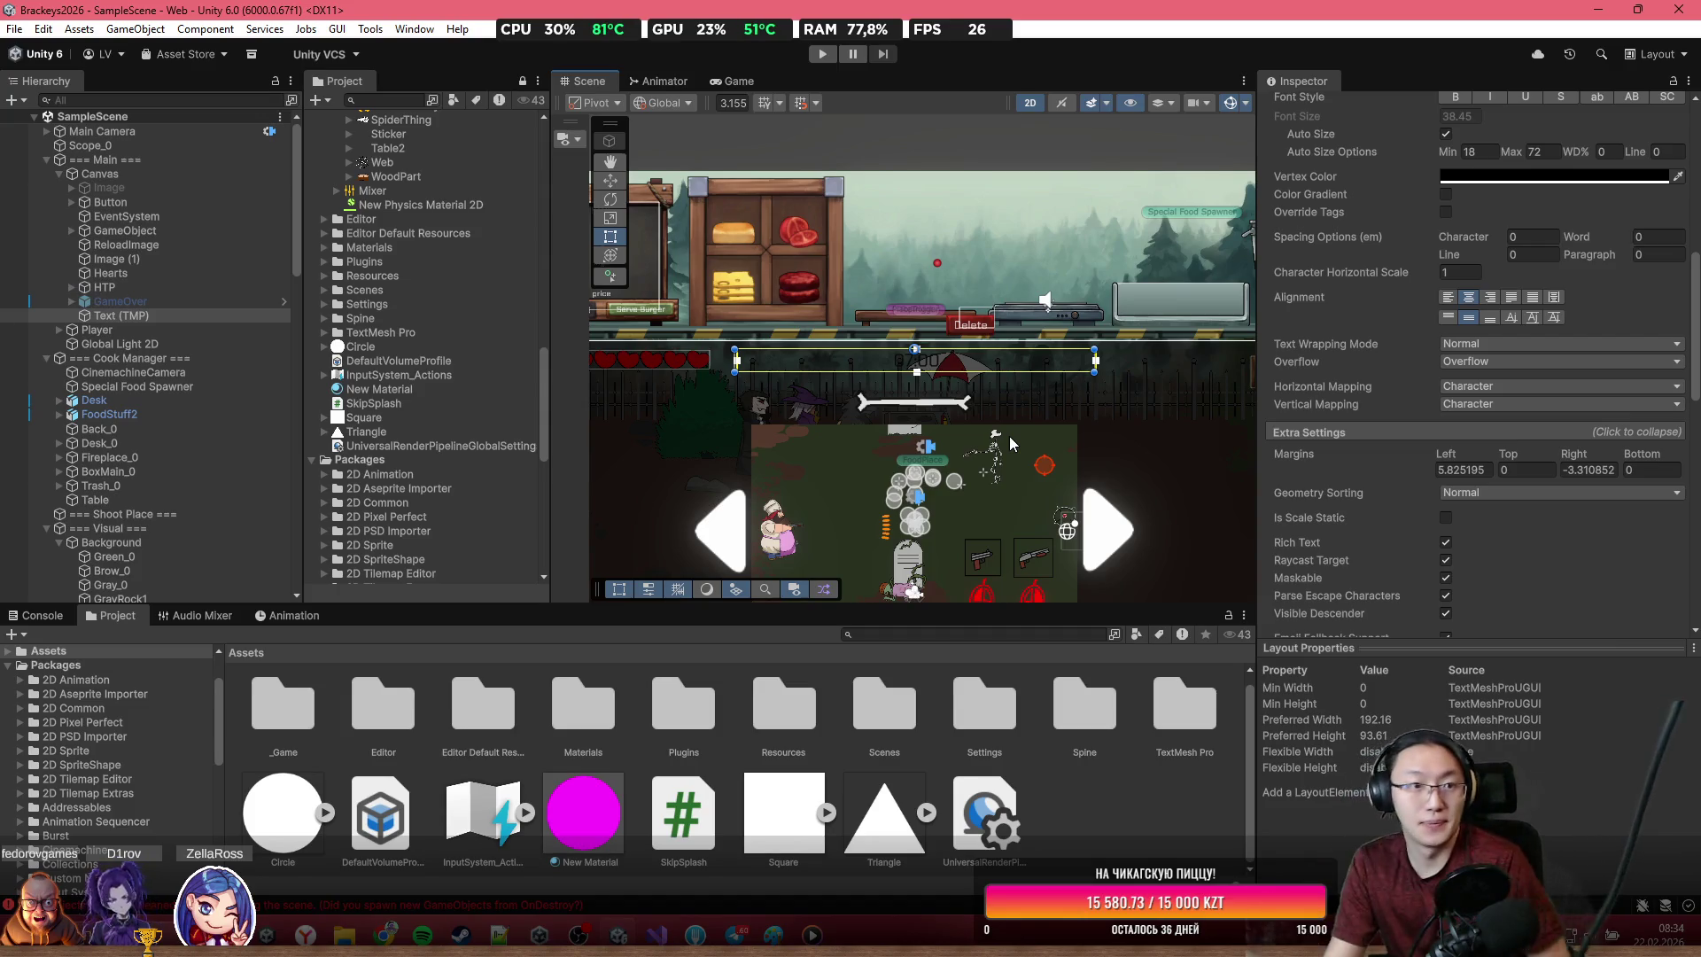
click(1662, 9)
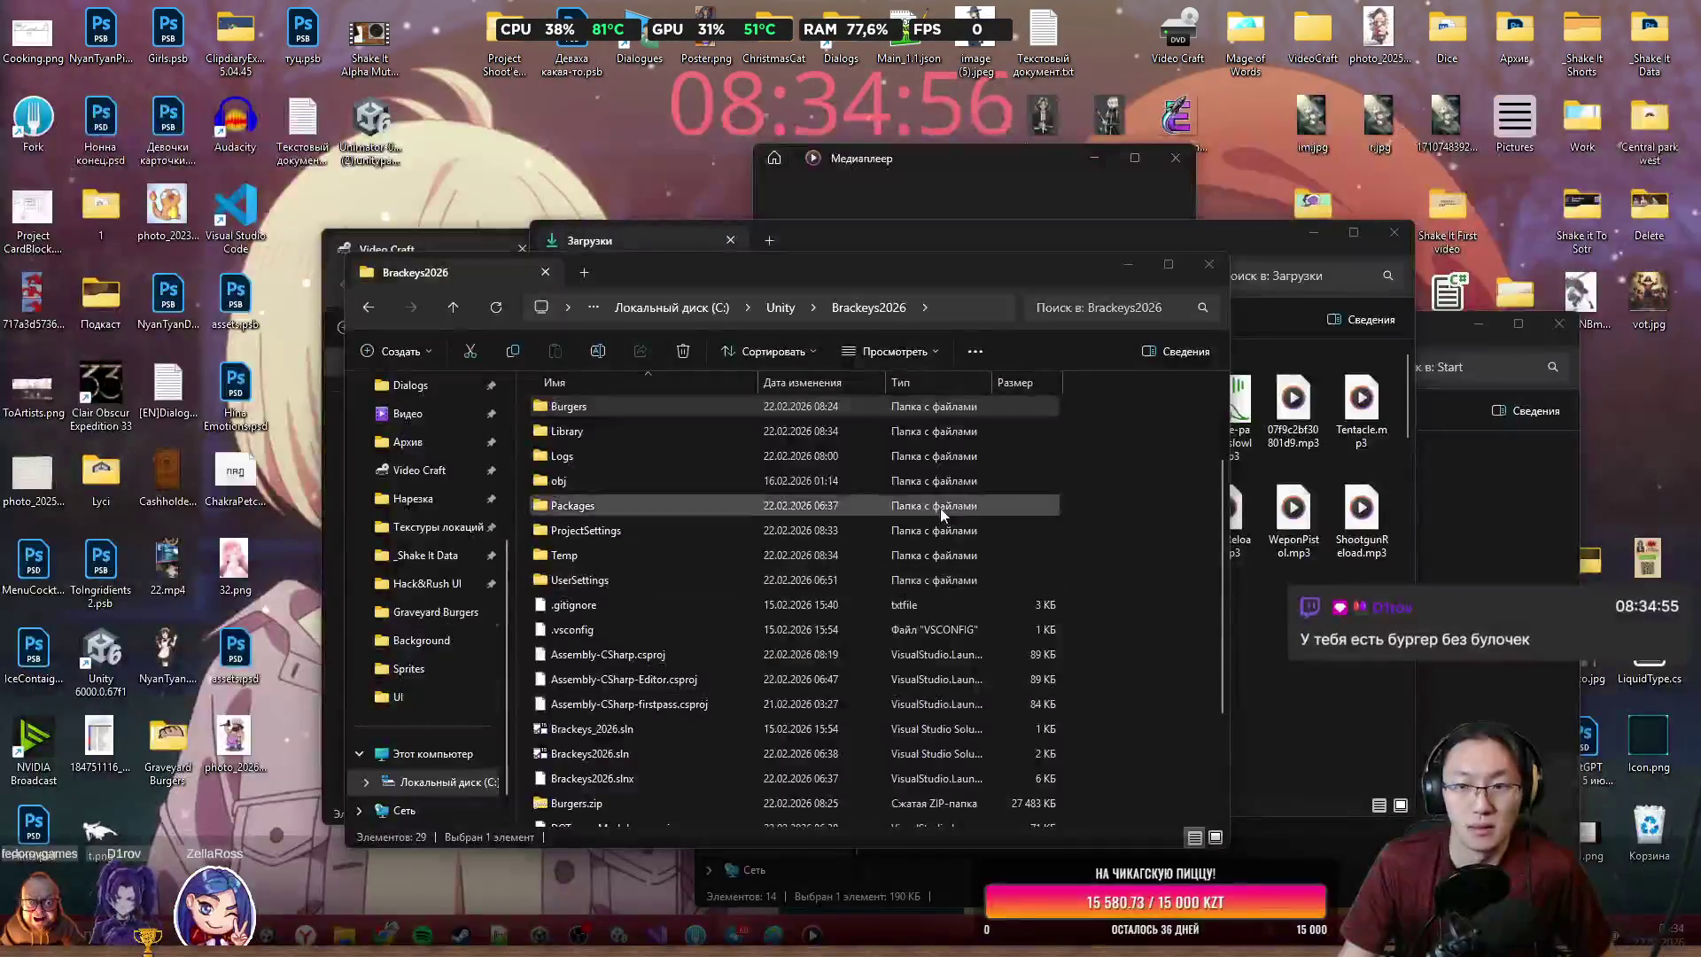
click(1210, 267)
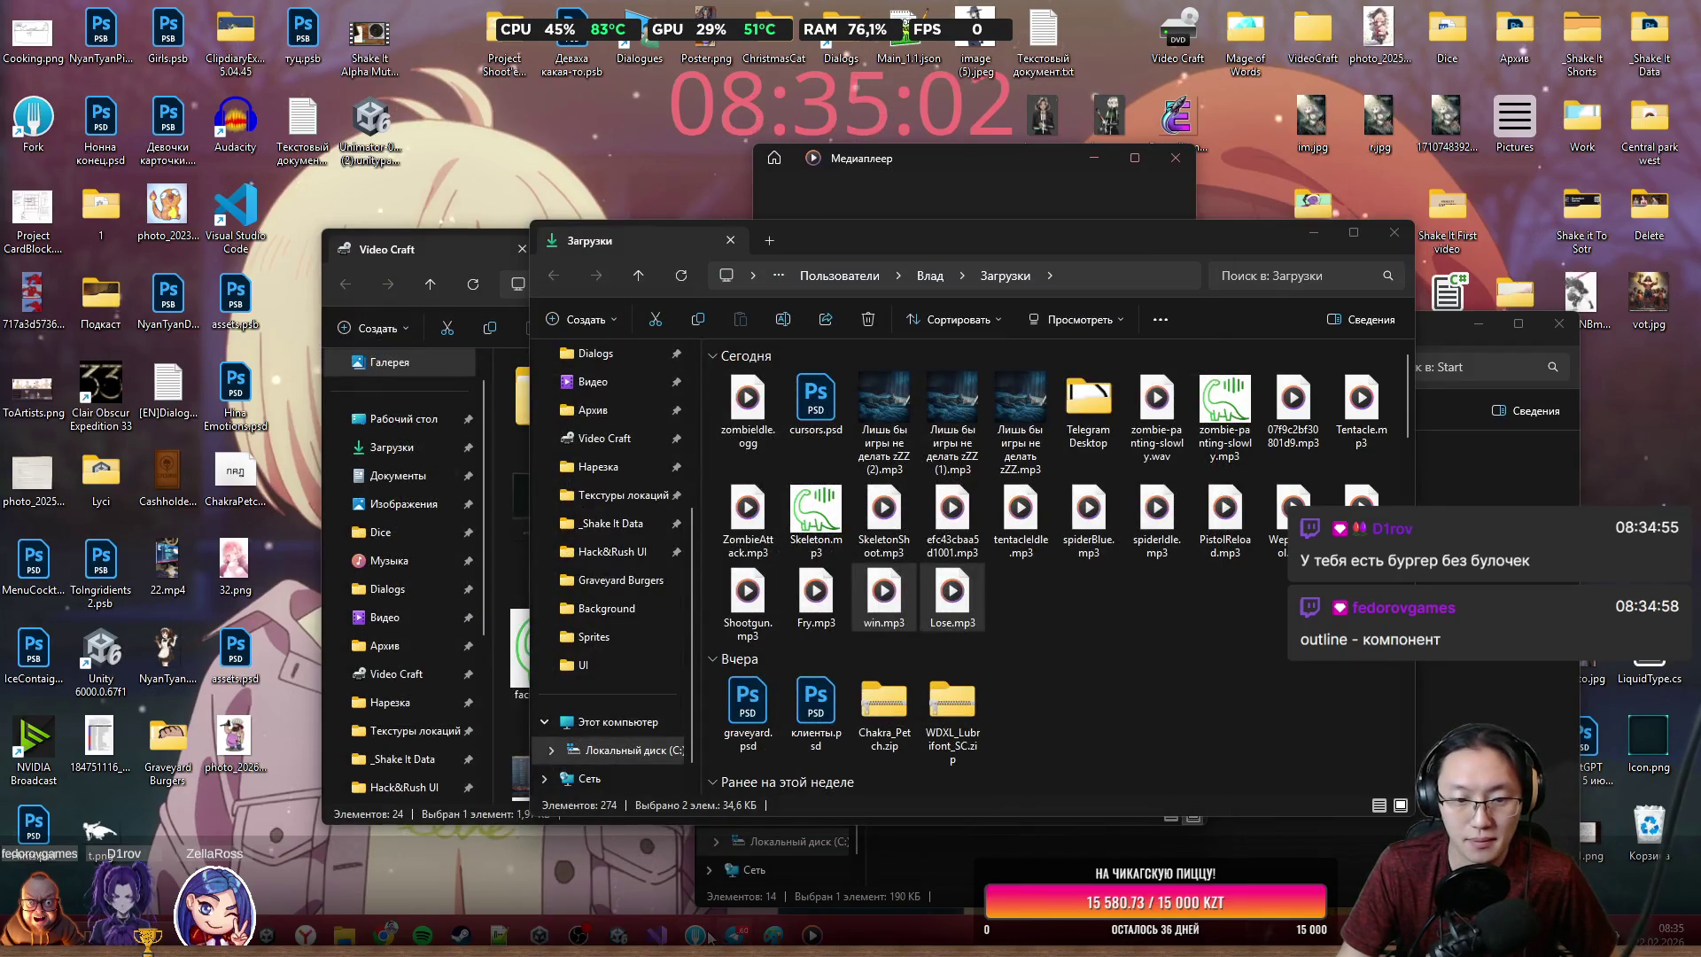
click(539, 934)
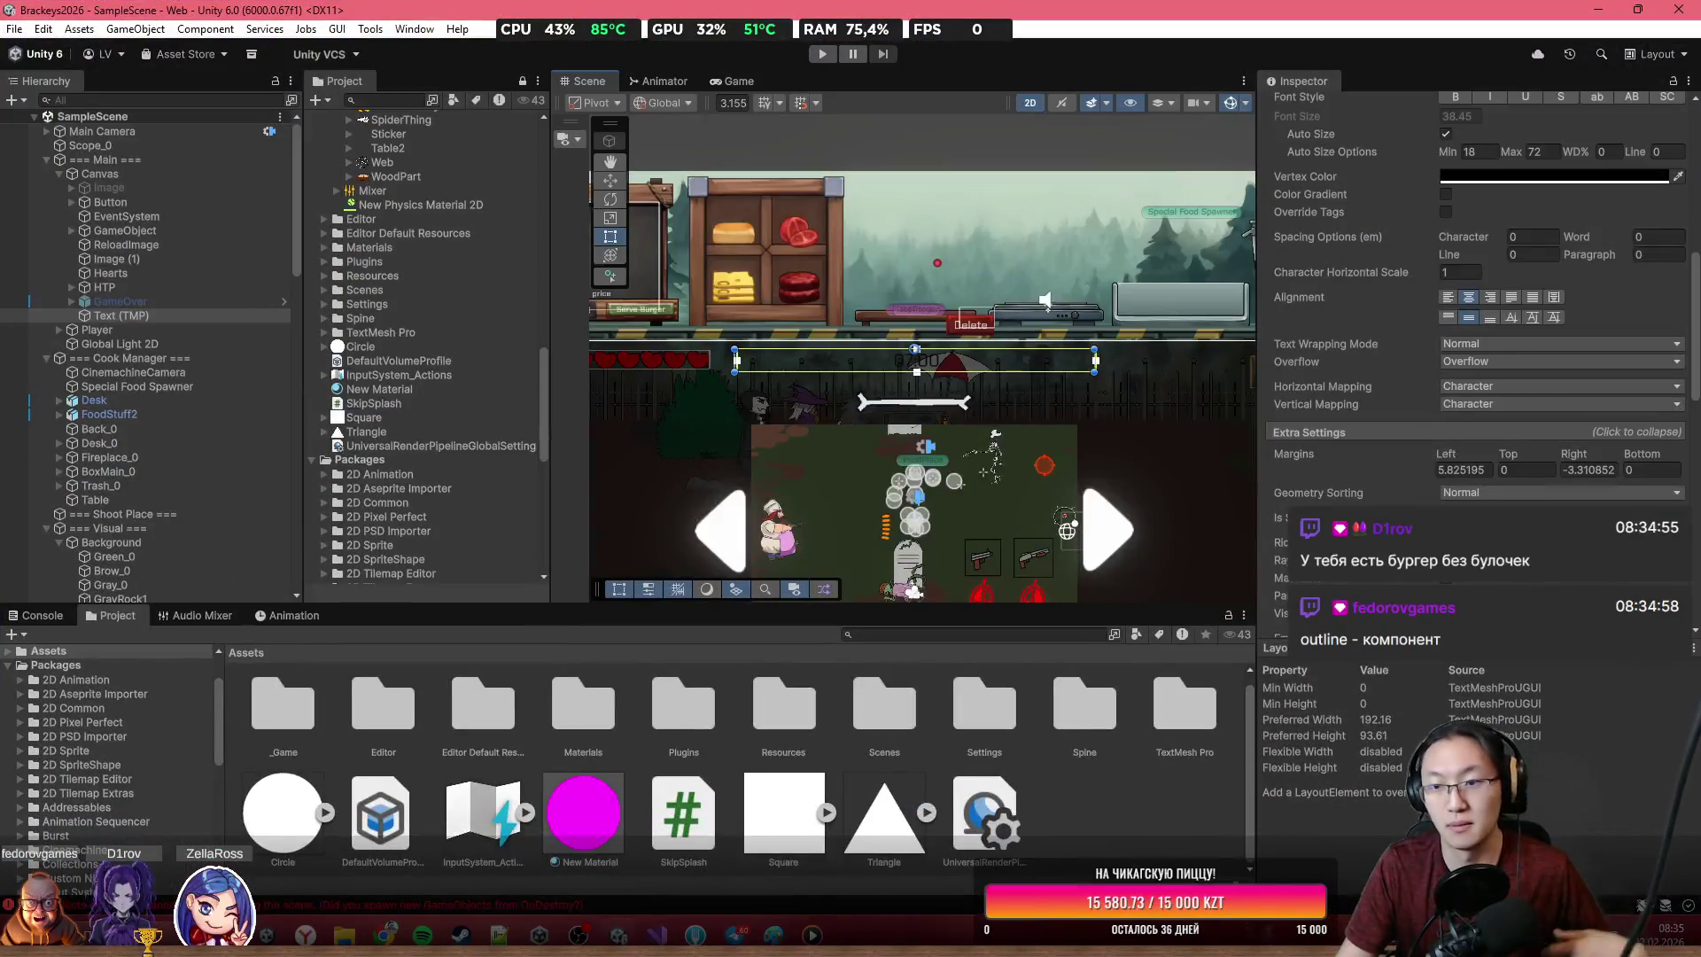
Add an Outline component to the timer text with a white effect colour
scroll(1474, 354, down, 10)
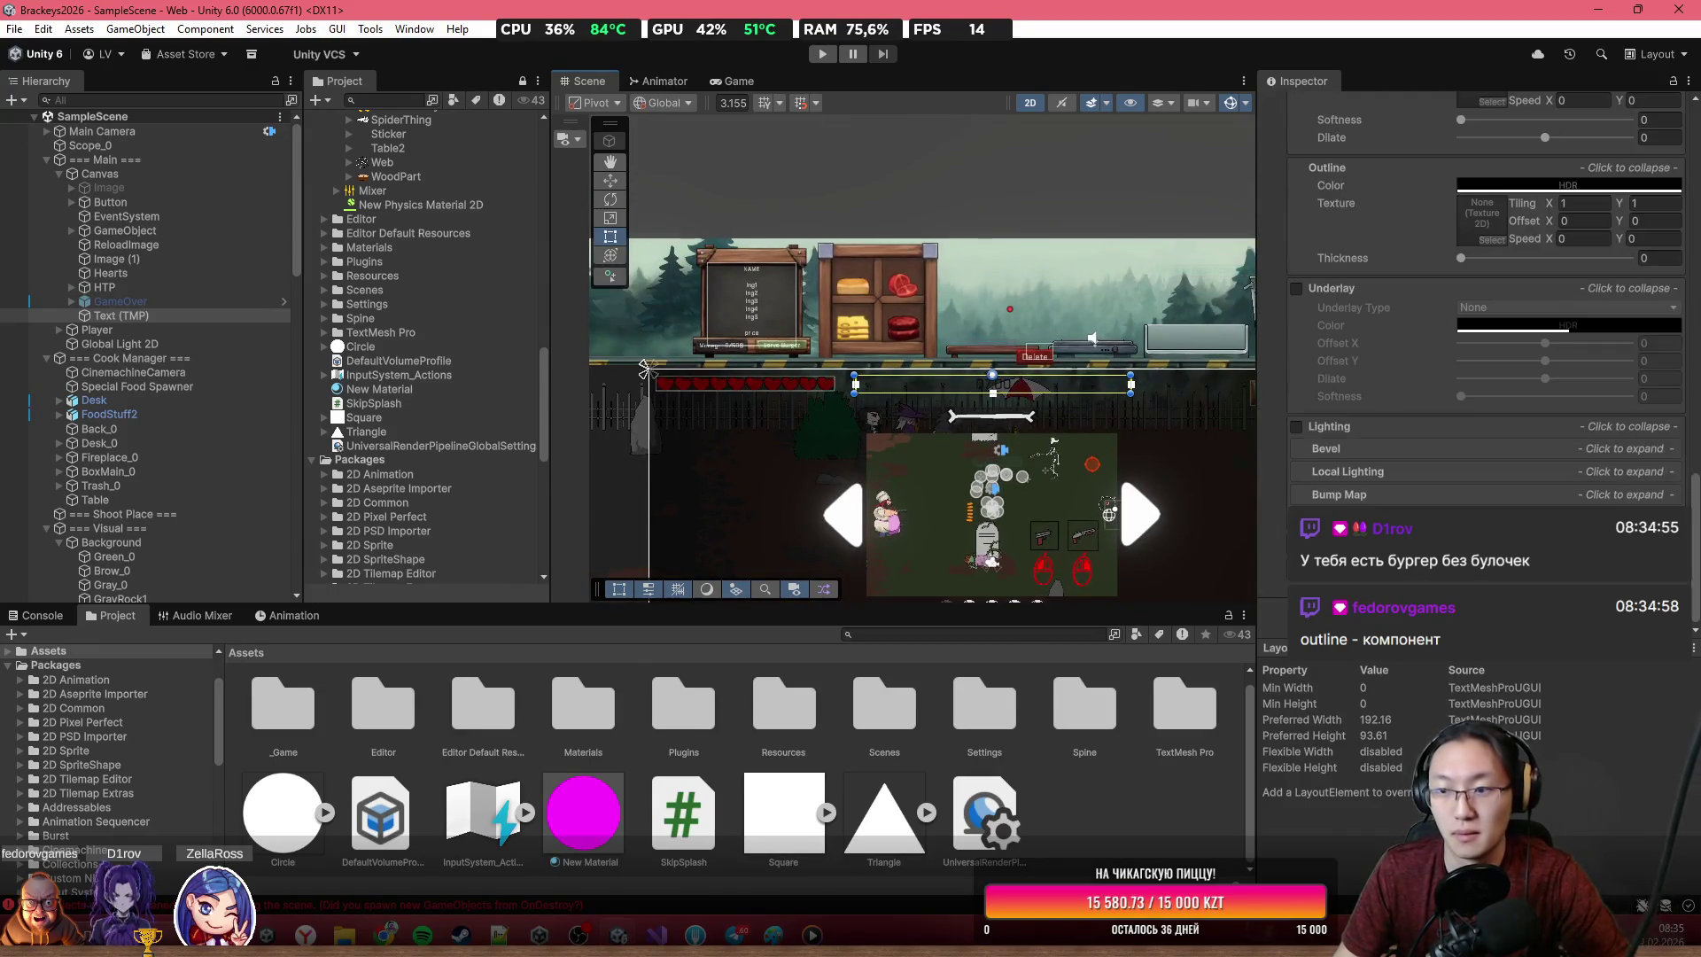
click(1475, 625)
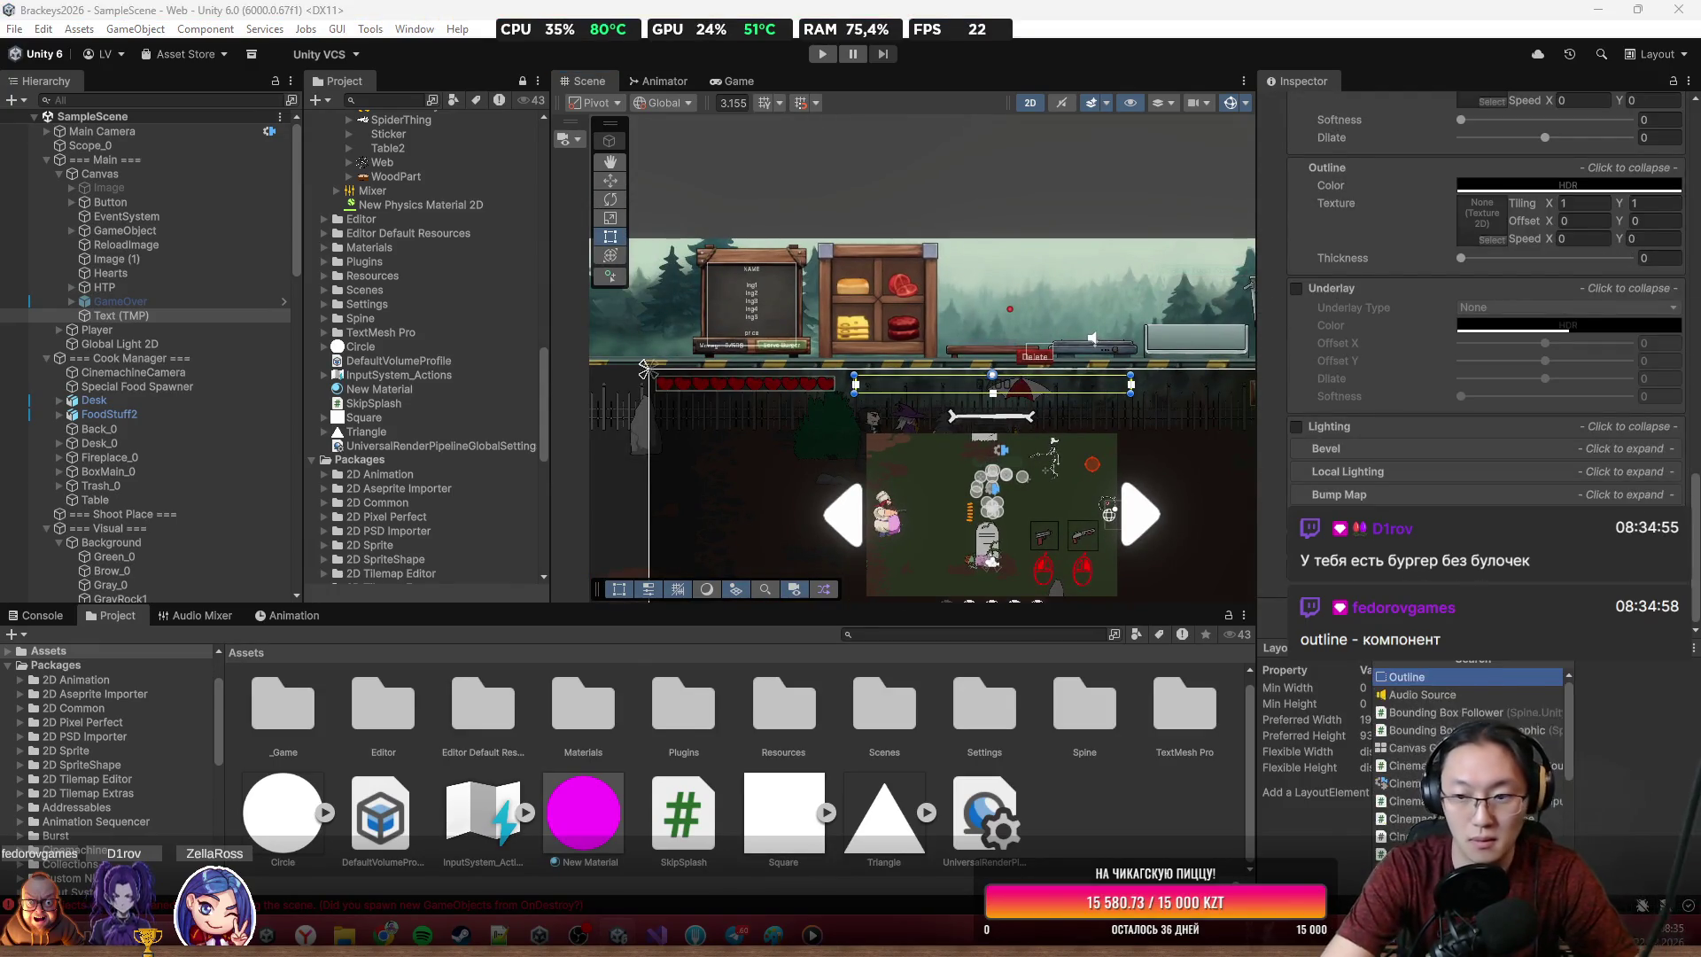
key(Return)
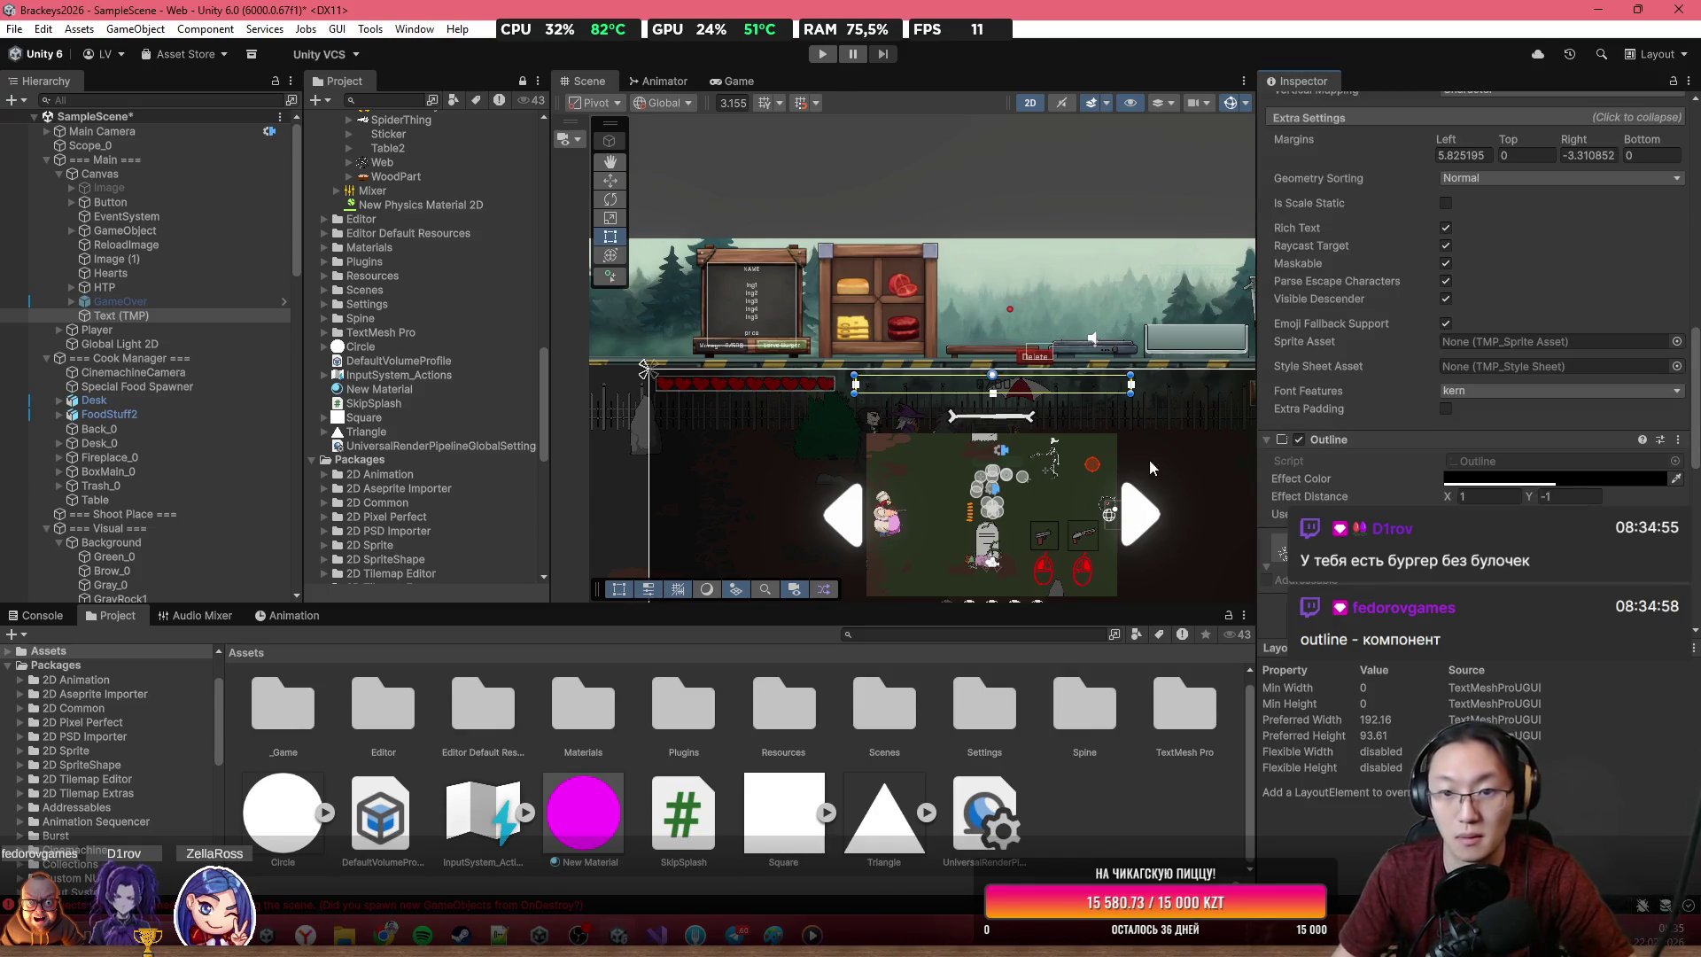
scroll(992, 381, up, 5)
scroll(892, 419, up, 1)
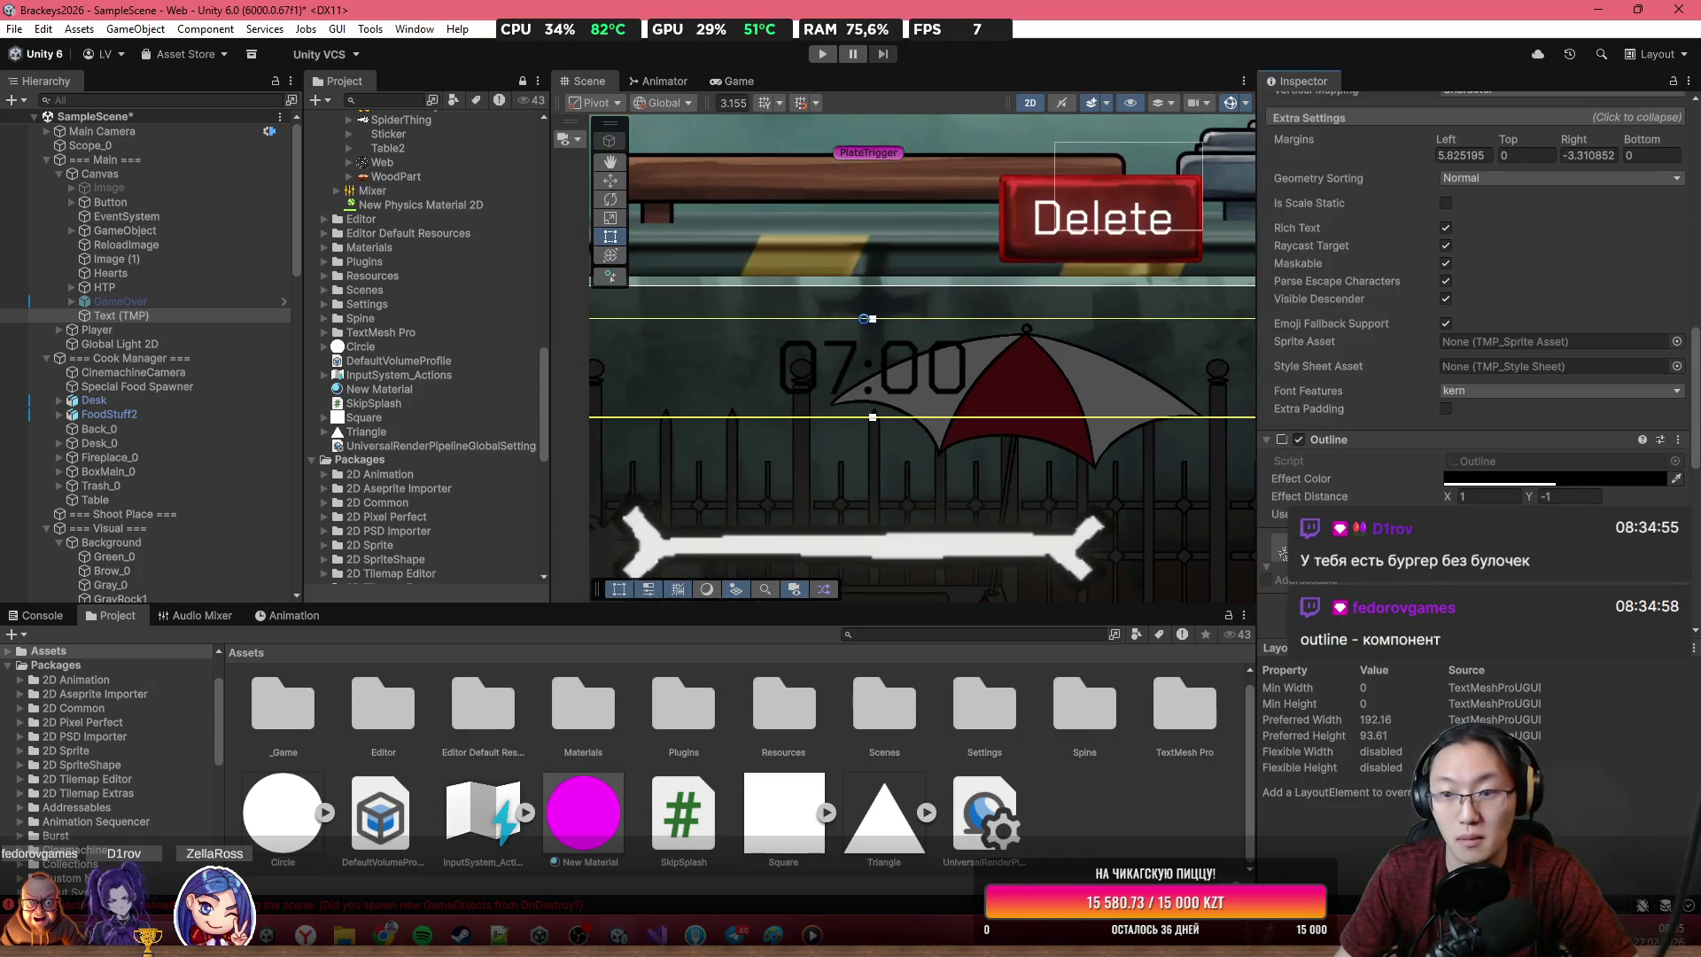
scroll(1513, 460, down, 4)
scroll(1399, 395, up, 4)
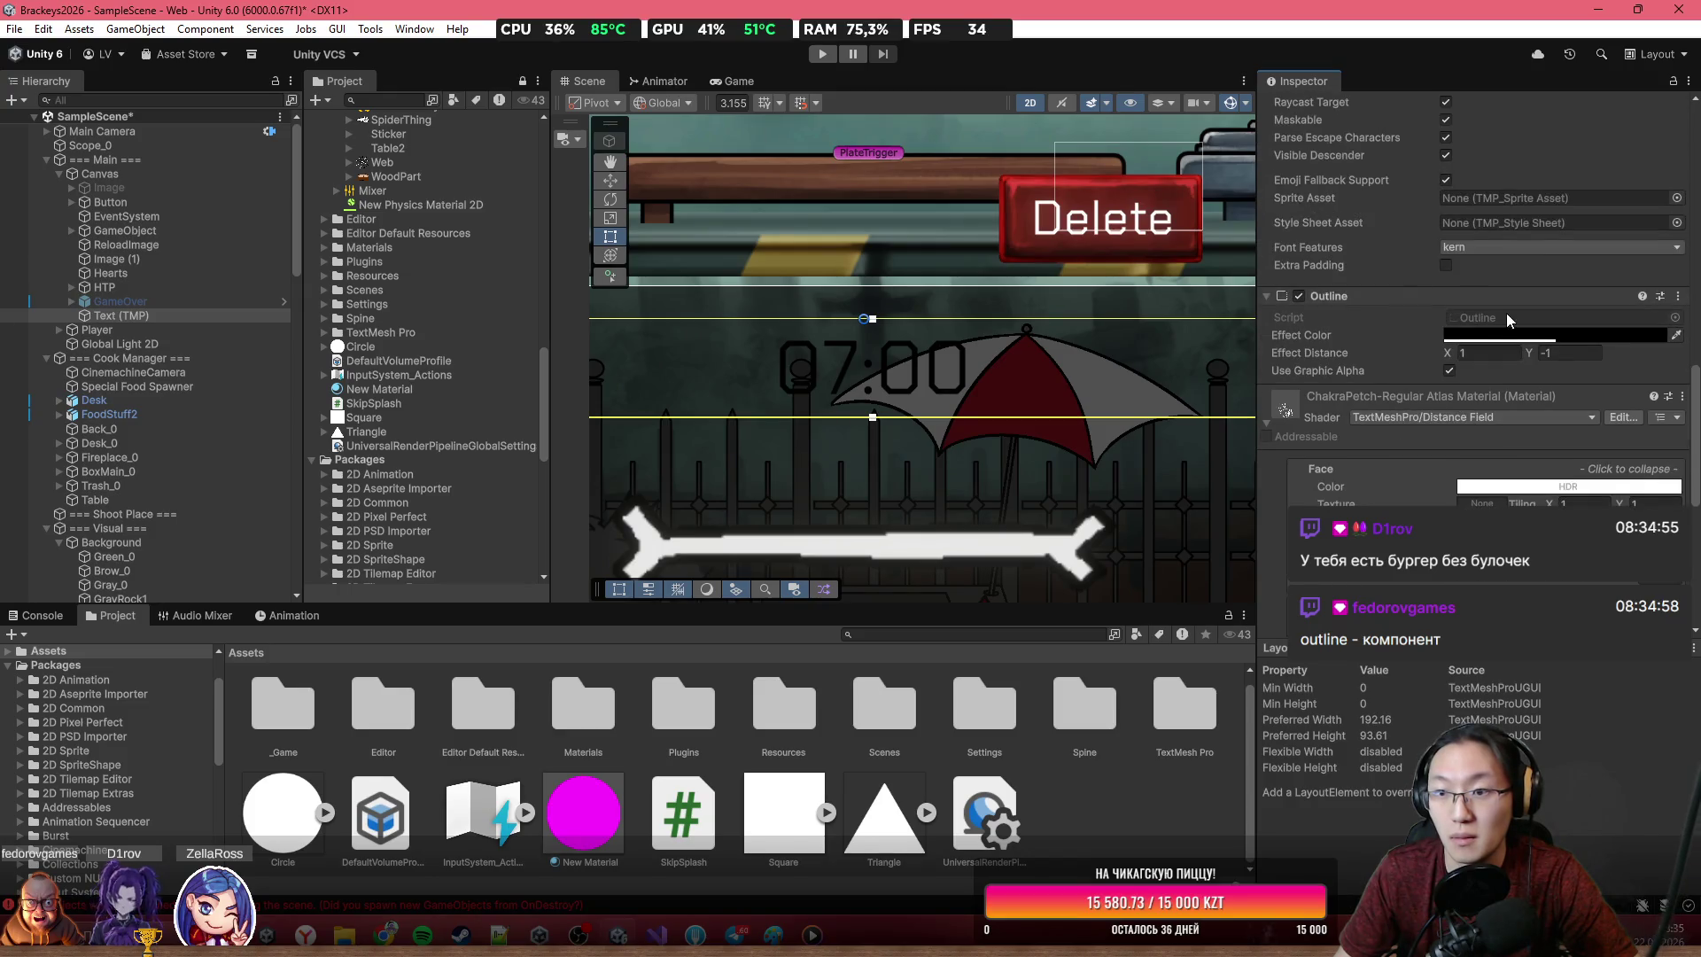
click(1506, 335)
click(1575, 449)
drag(1575, 449, 1502, 395)
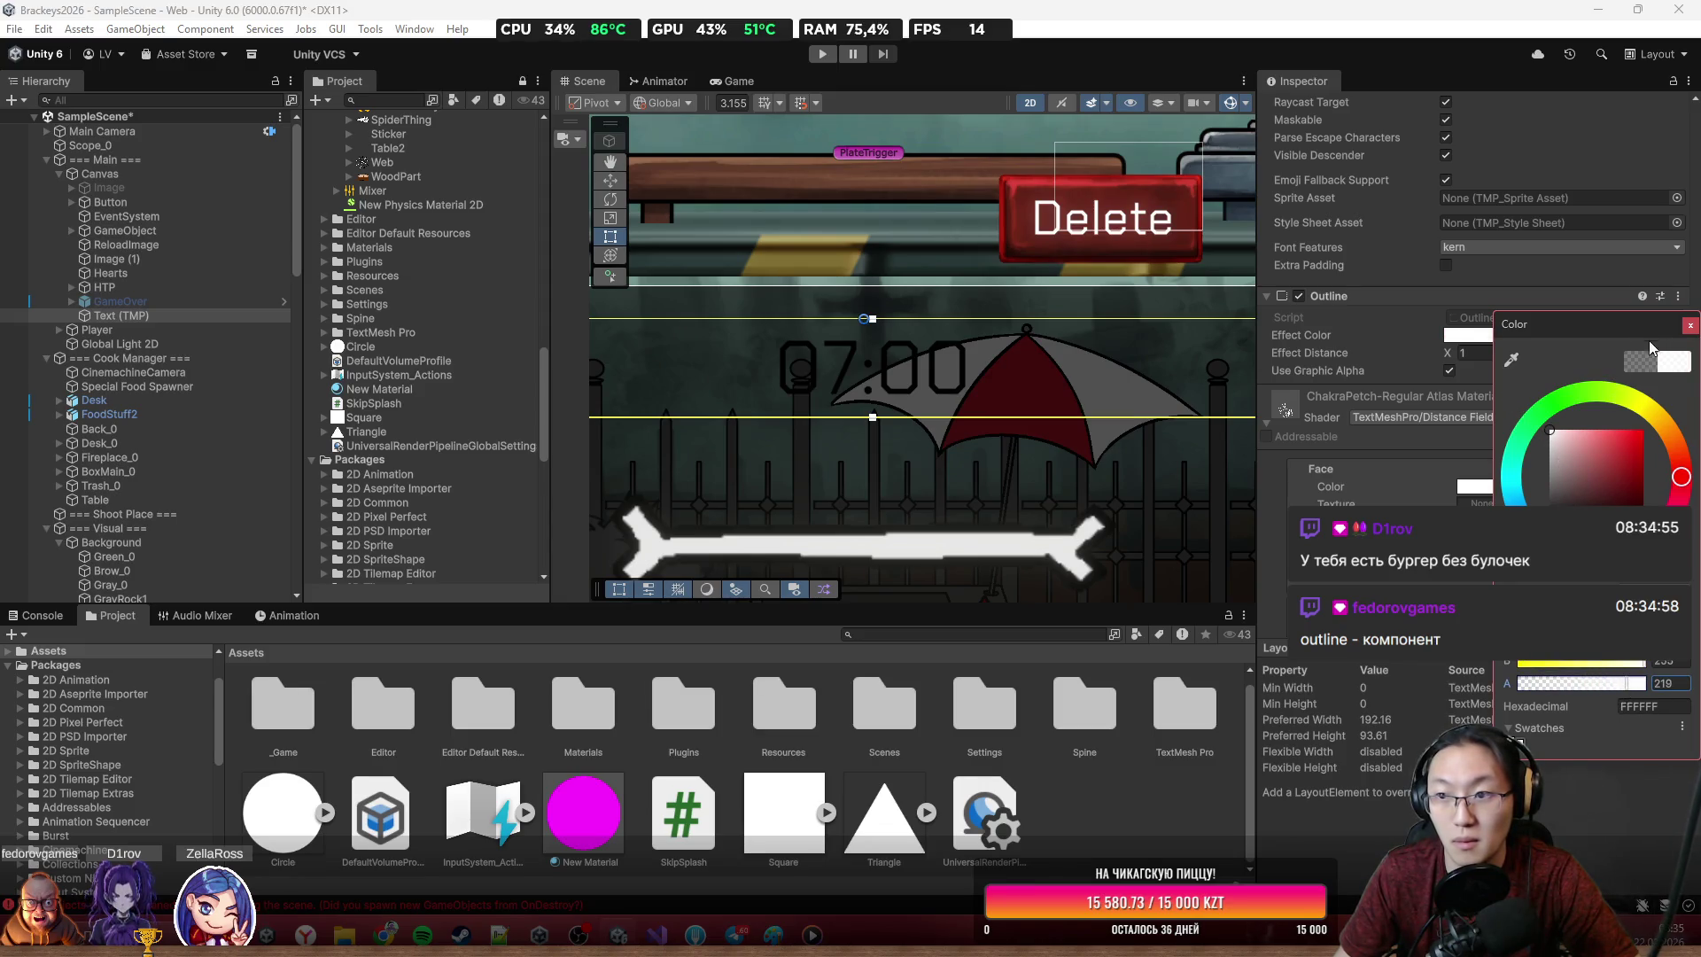
click(1689, 325)
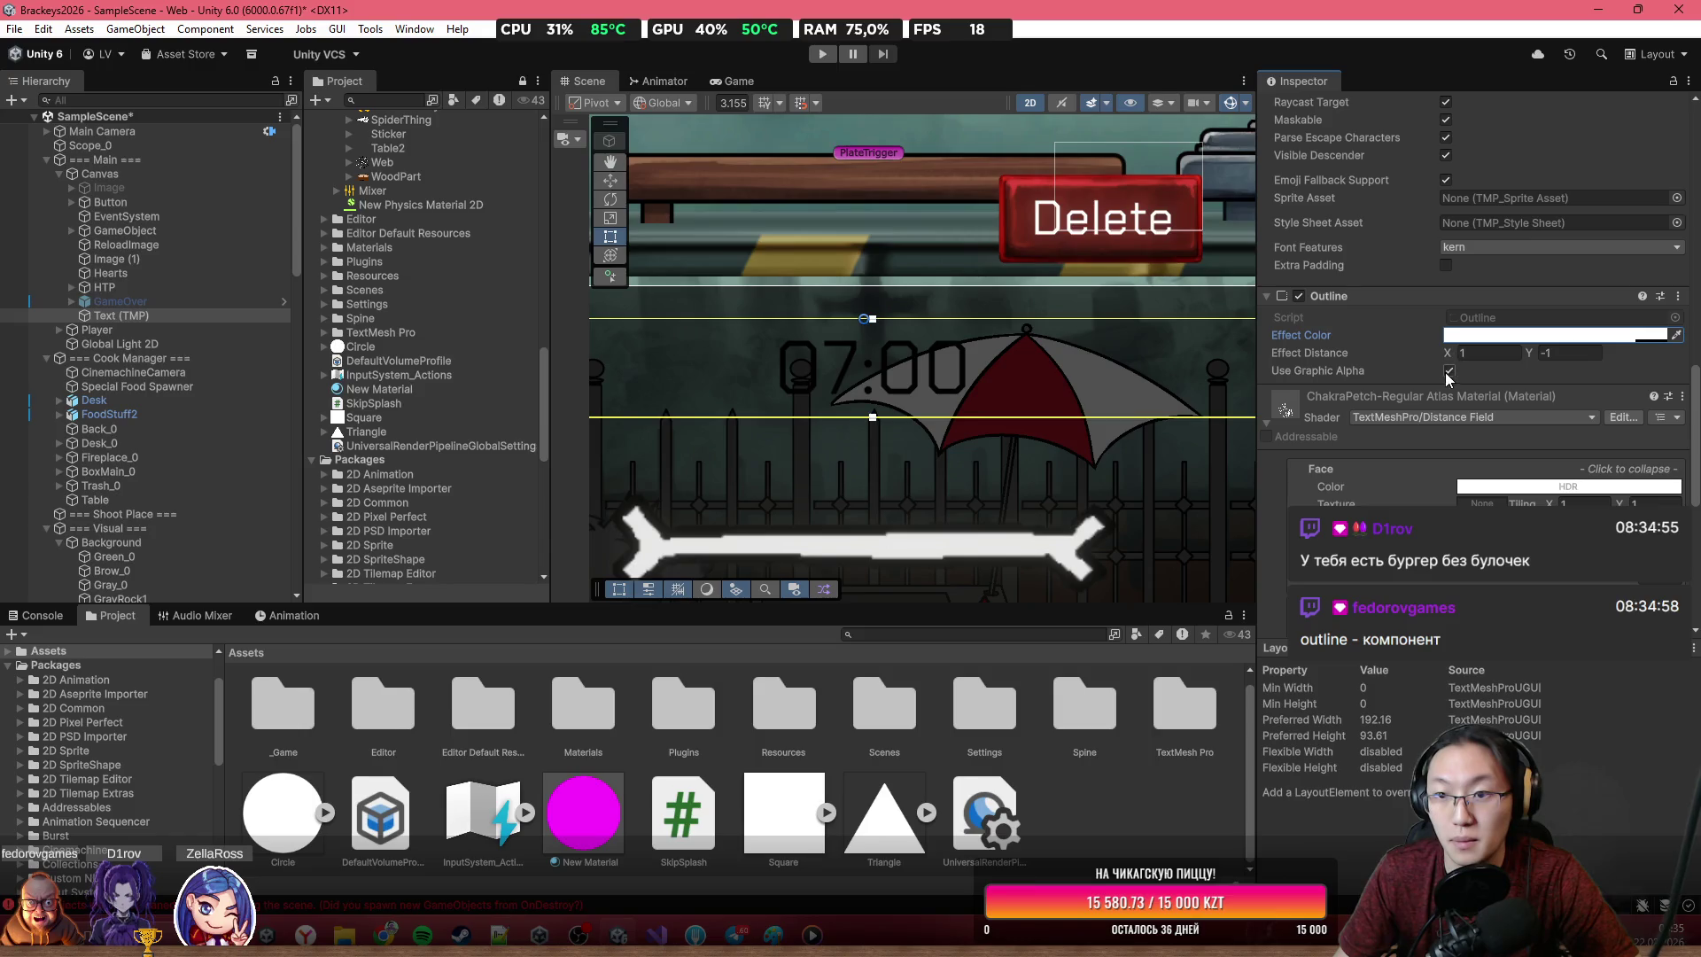
Move the timer text upward in the scene
scroll(779, 354, up, 4)
scroll(827, 344, down, 4)
drag(833, 361, 847, 257)
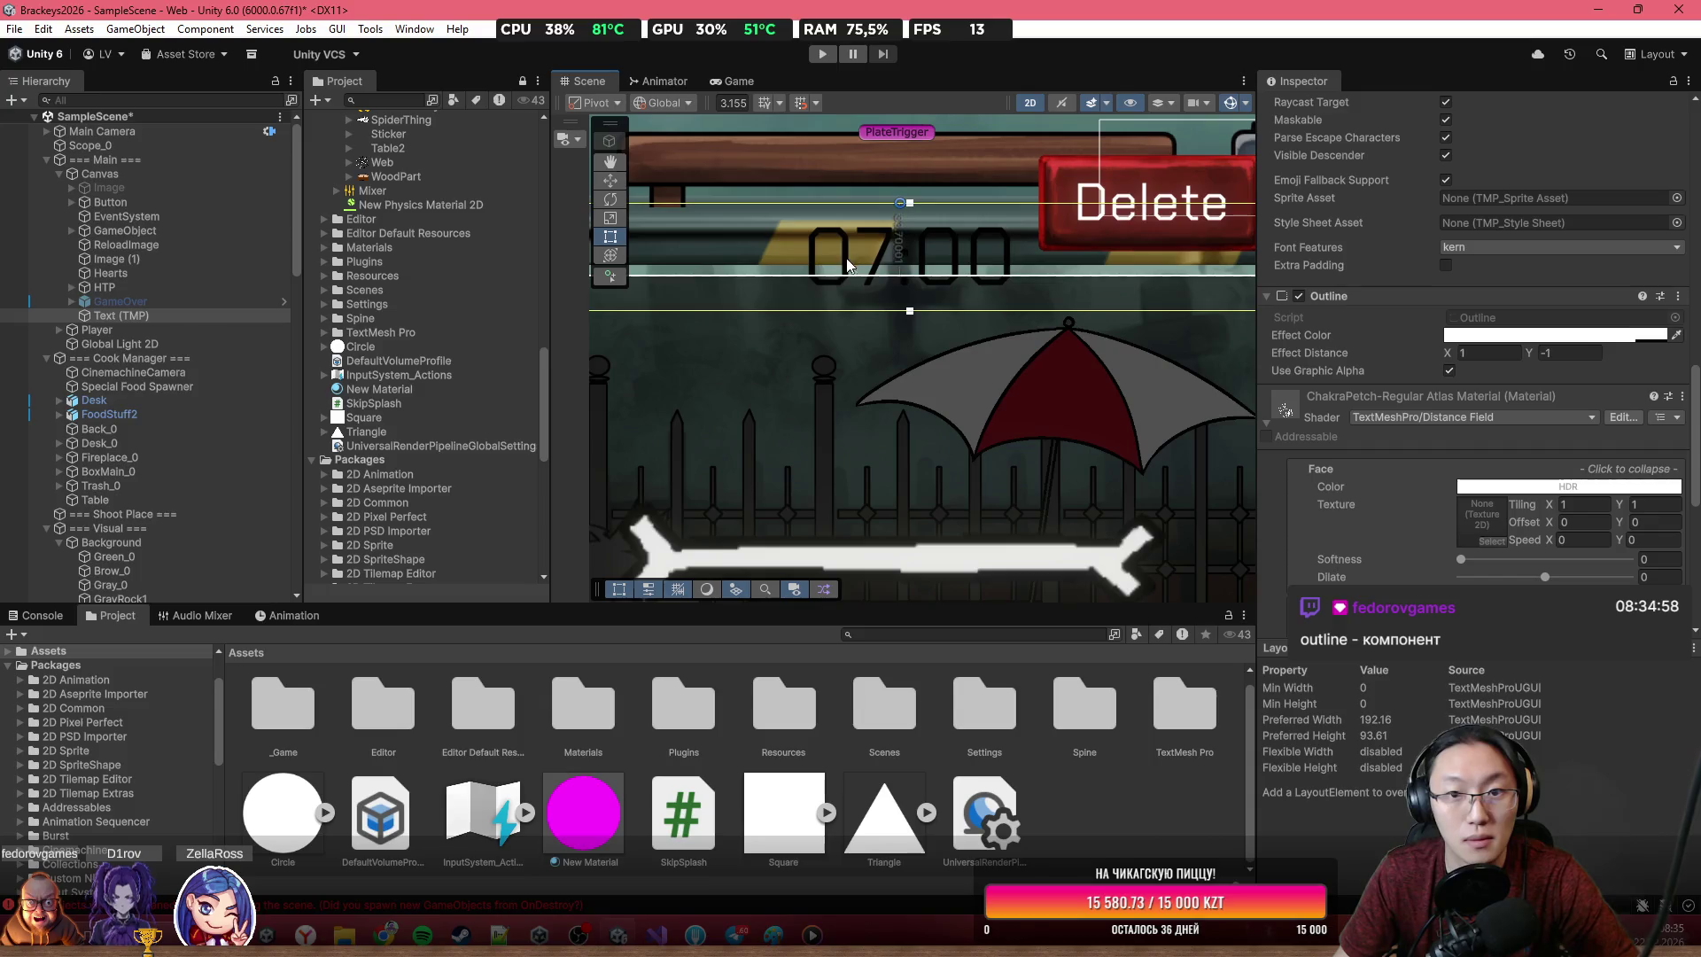
Undo the timer move and raise the outline's horizontal distance to 7.81
key(ctrl+z)
scroll(1424, 491, up, 2)
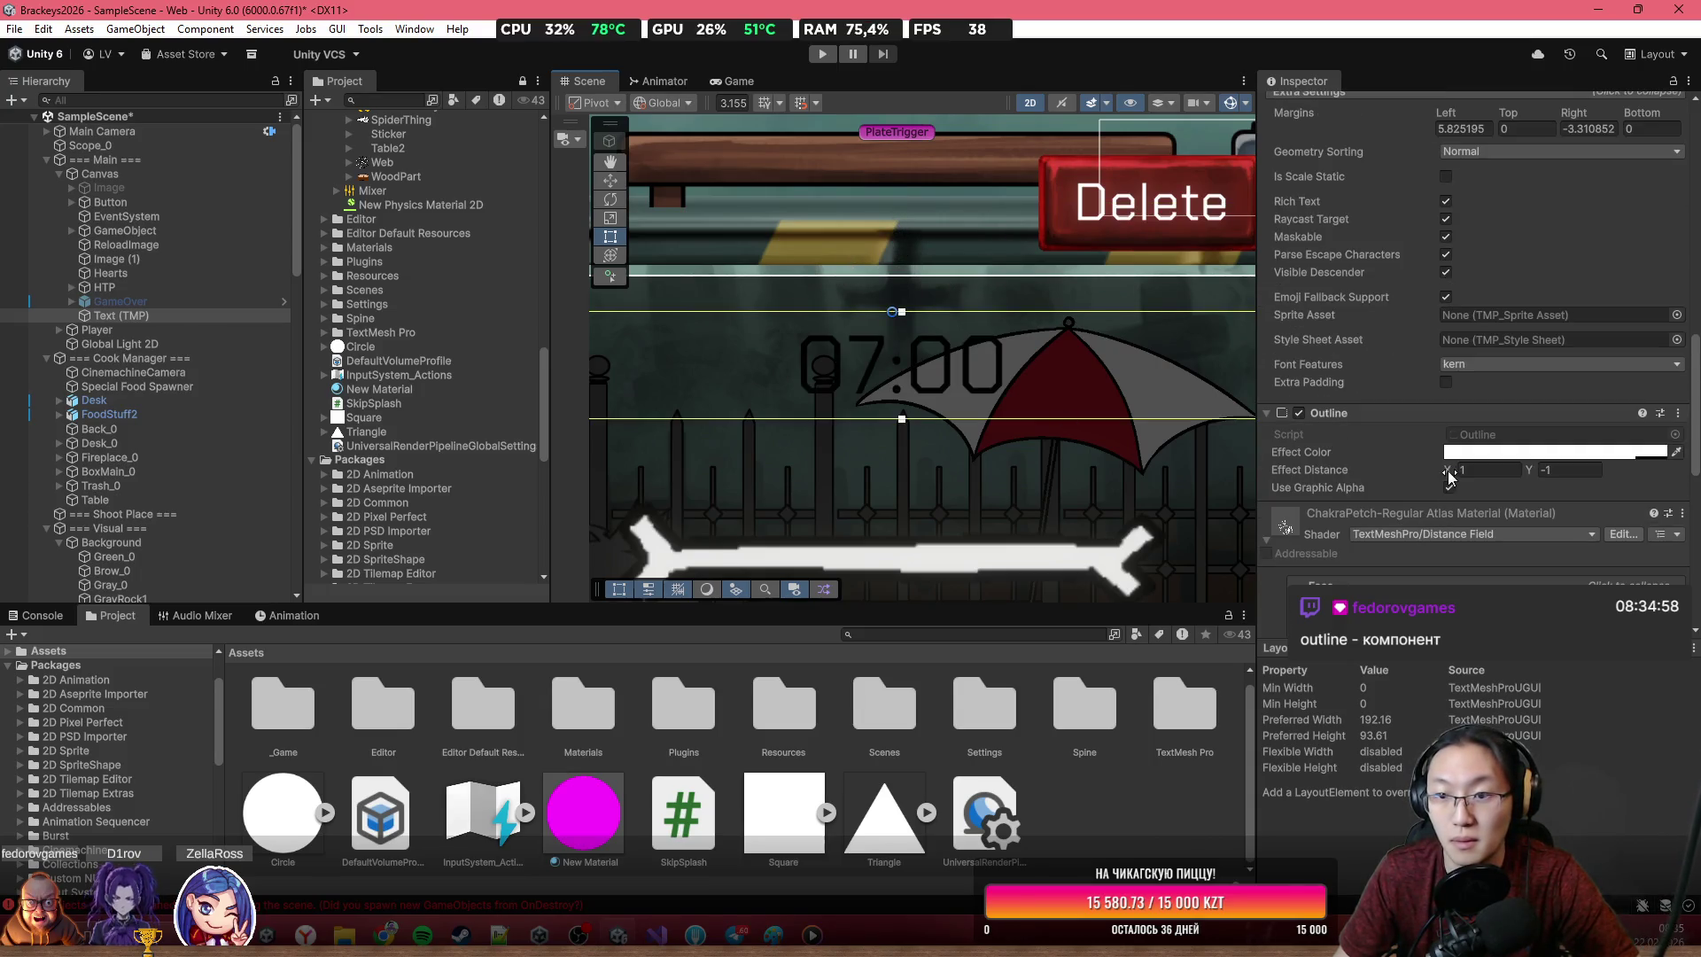
drag(1449, 472, 1484, 470)
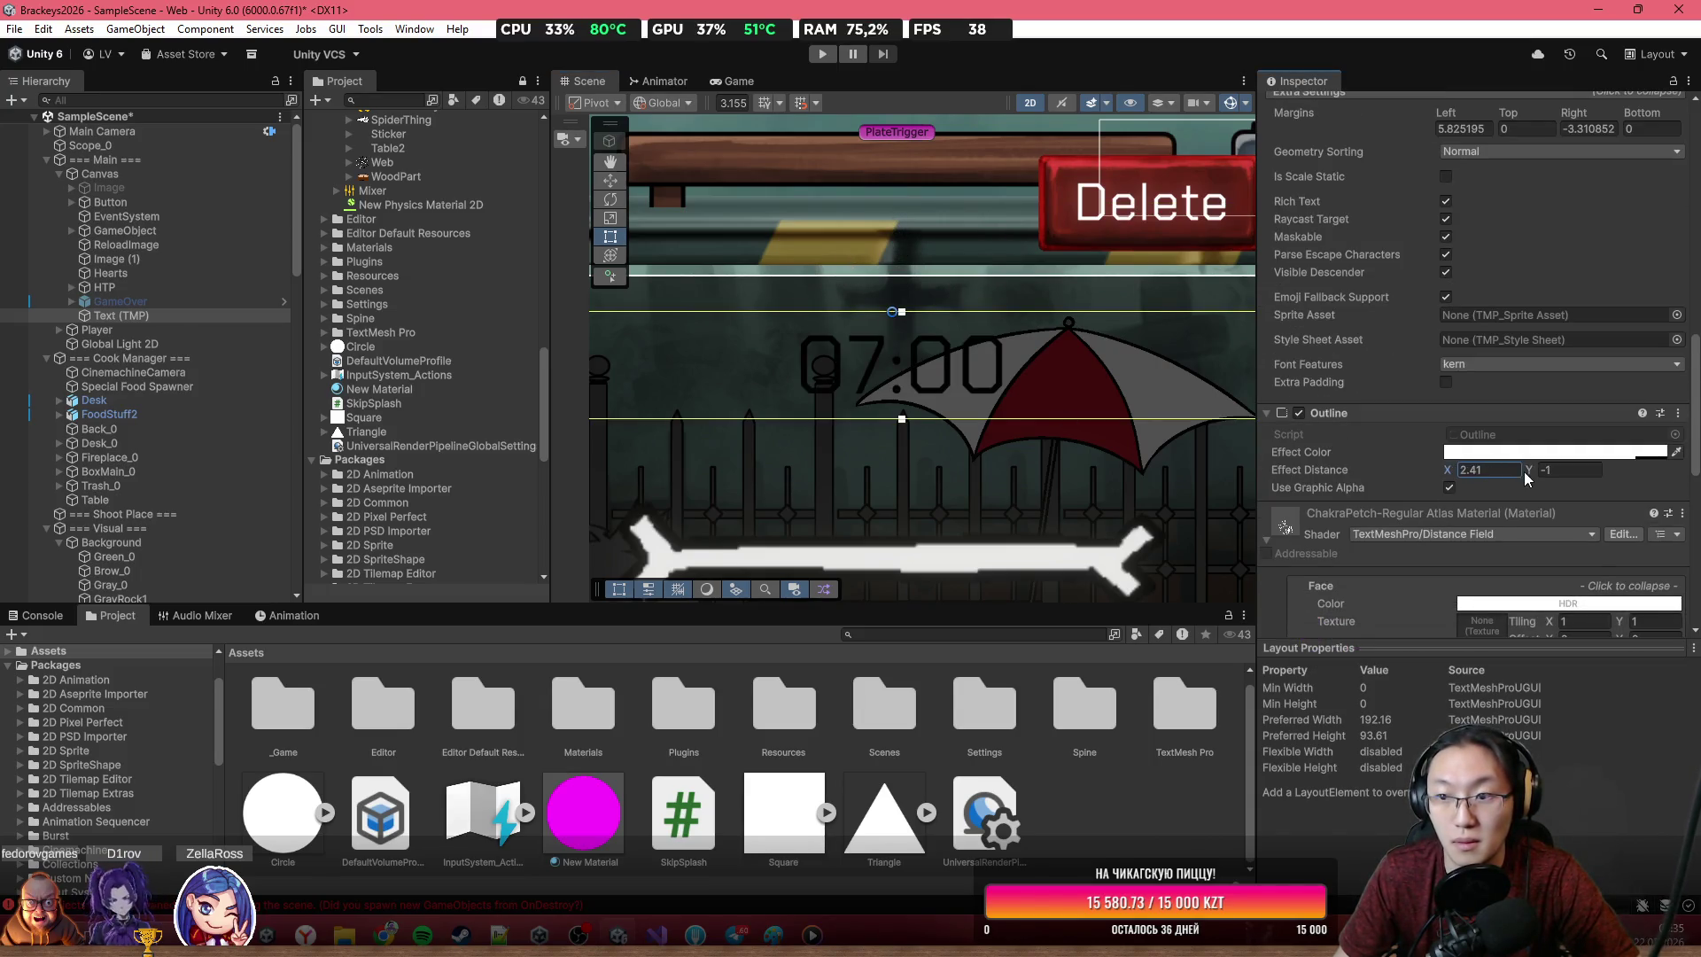
text(7.81)
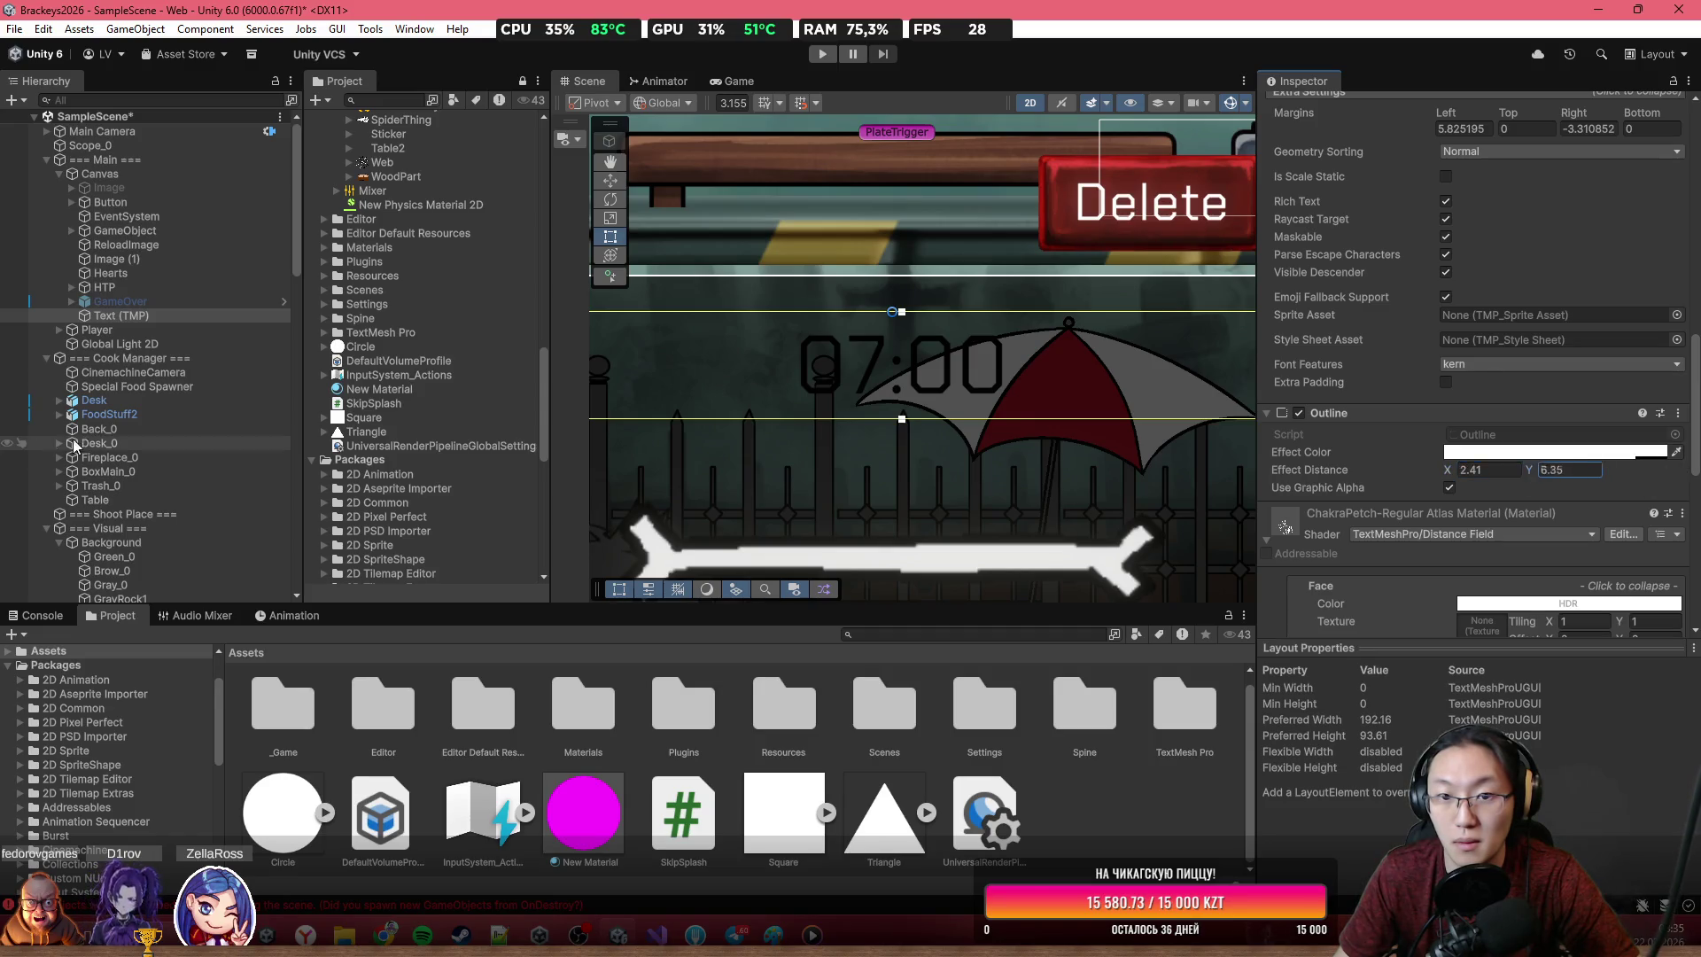
scroll(1421, 428, down, 3)
scroll(1421, 428, down, 1)
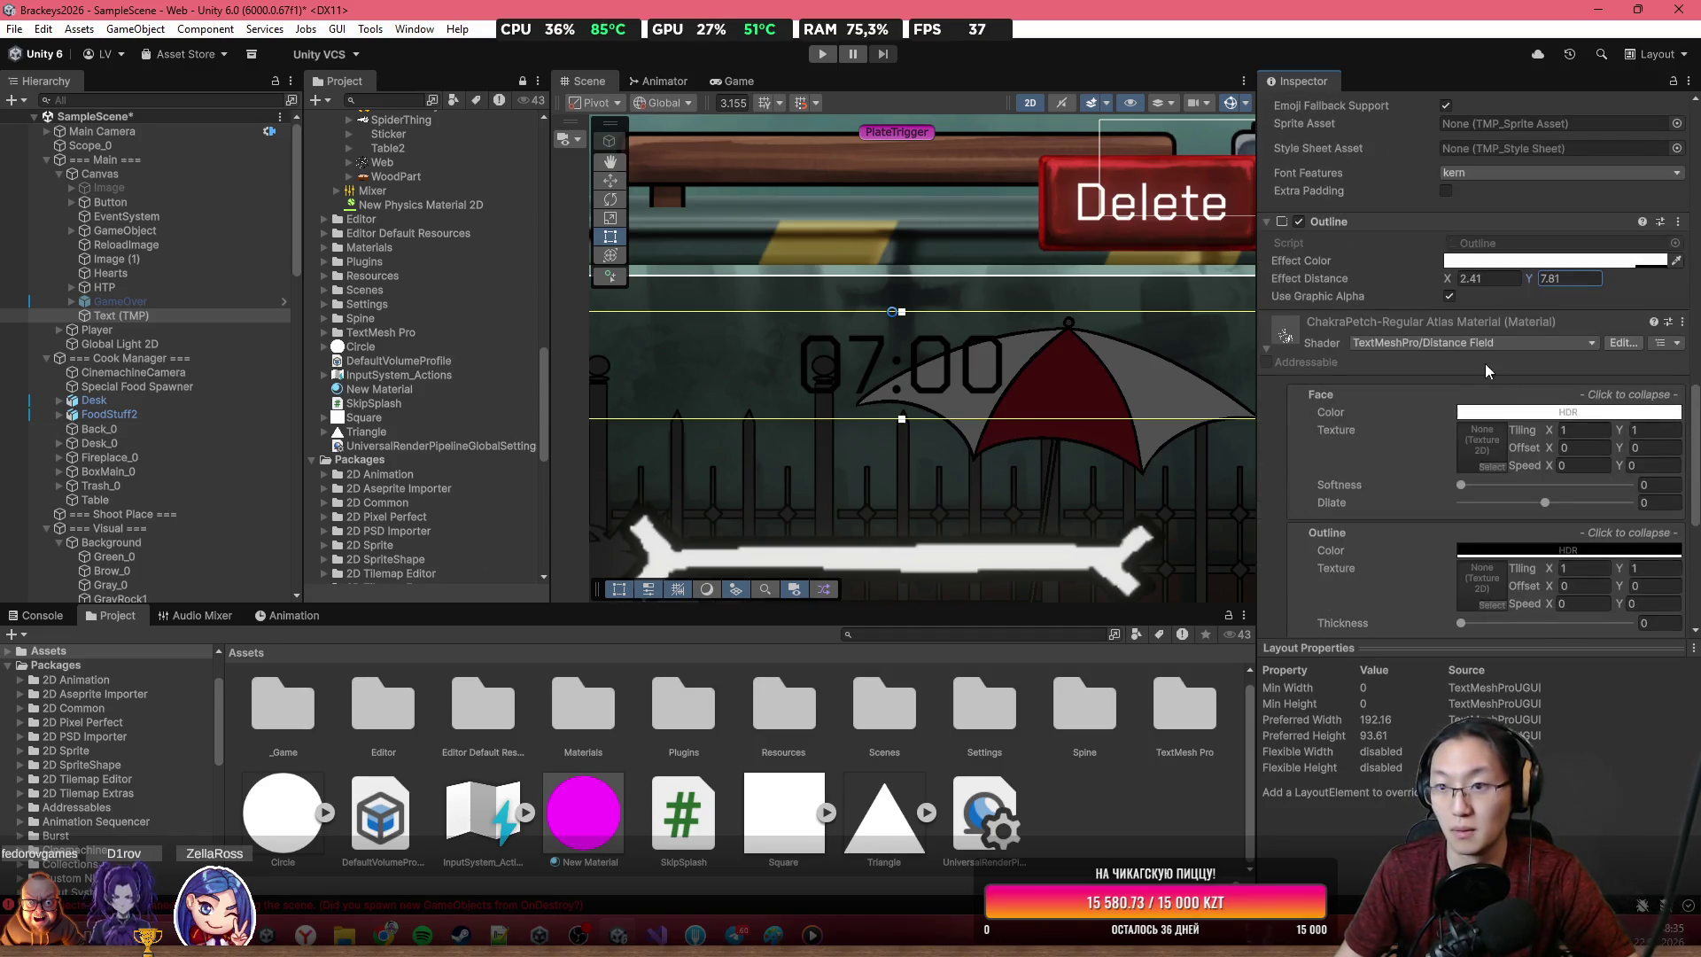
Tint the outline effect colour slightly pink
click(1496, 261)
mouse_move(1592, 396)
mouse_down()
mouse_move(1608, 343)
mouse_move(1431, 332)
mouse_move(1556, 285)
mouse_move(1511, 239)
mouse_up()
click(1687, 246)
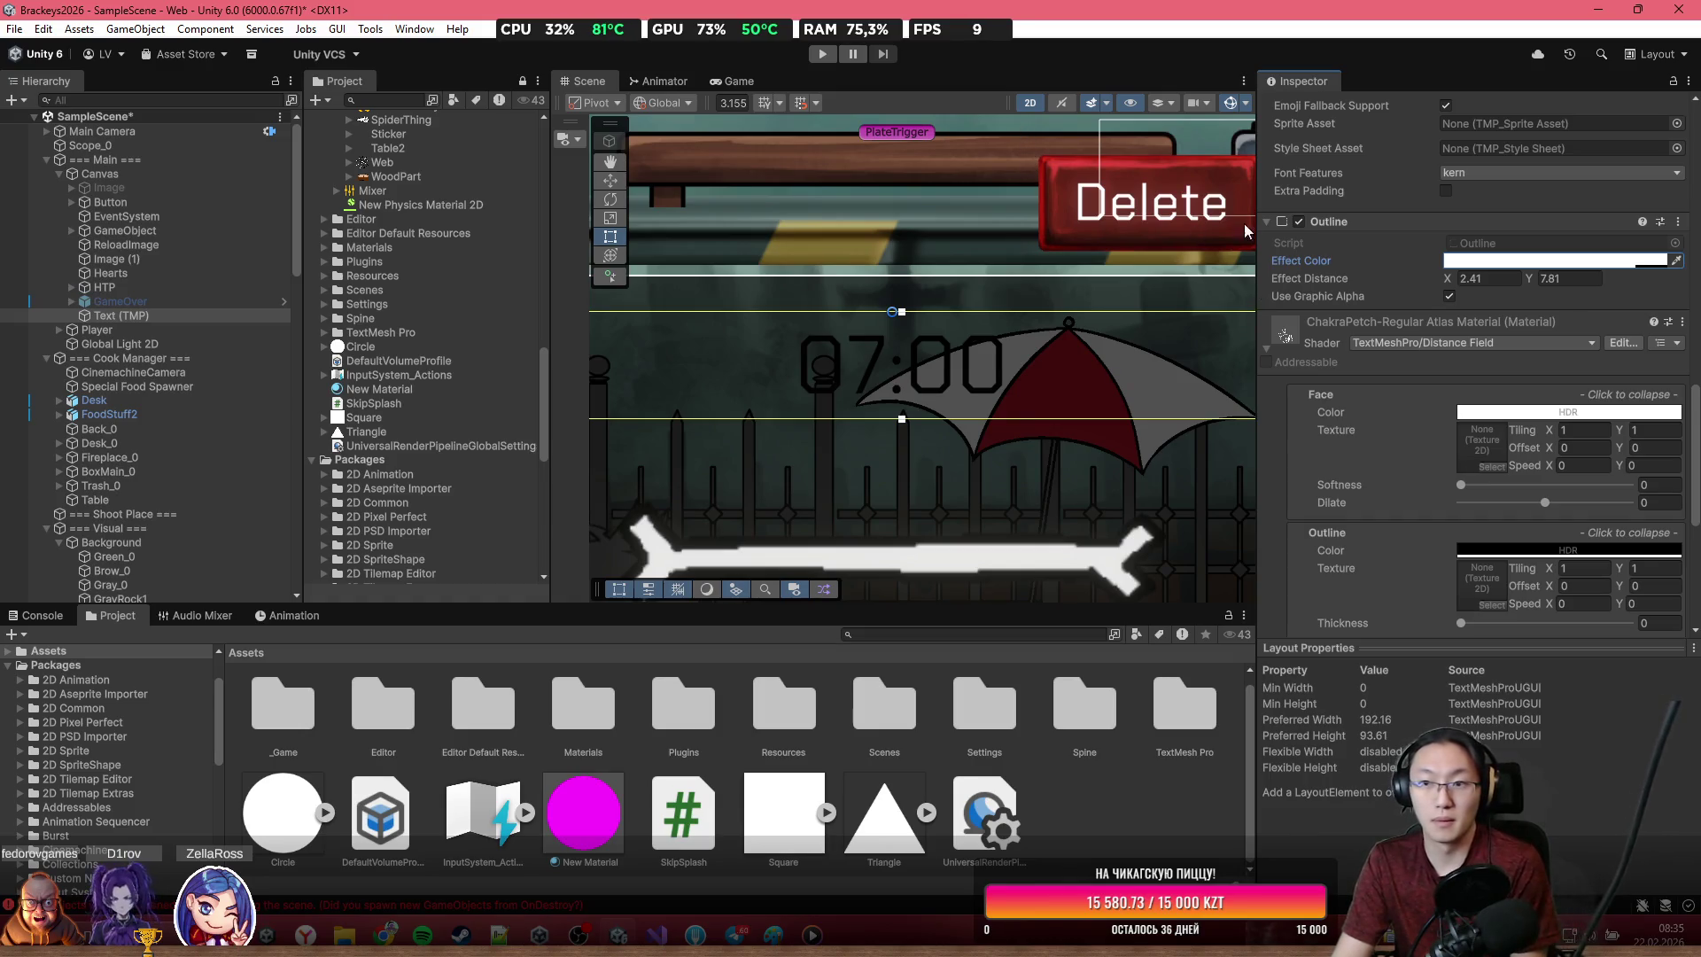
Reset the outline distance to 1, 1 and start the game in Play mode
click(1540, 281)
text(1)
click(1495, 282)
text(1)
click(822, 55)
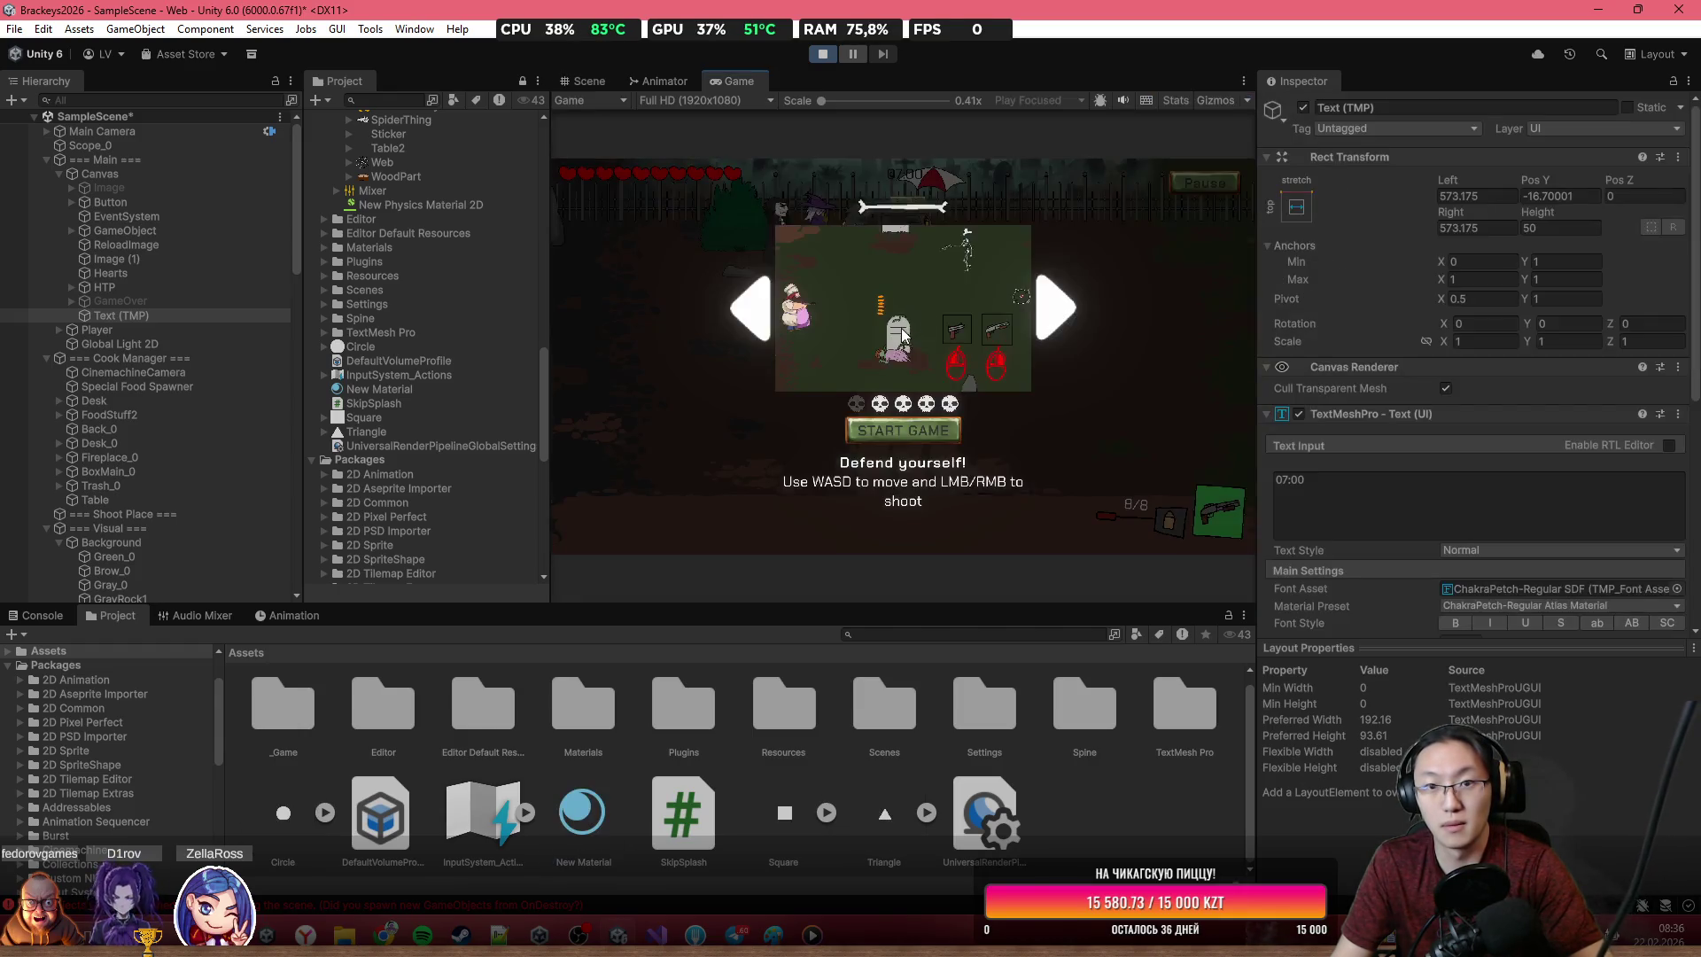
Start a round, fire a shot and walk down in the maximized Game view, then stop Play mode
click(903, 430)
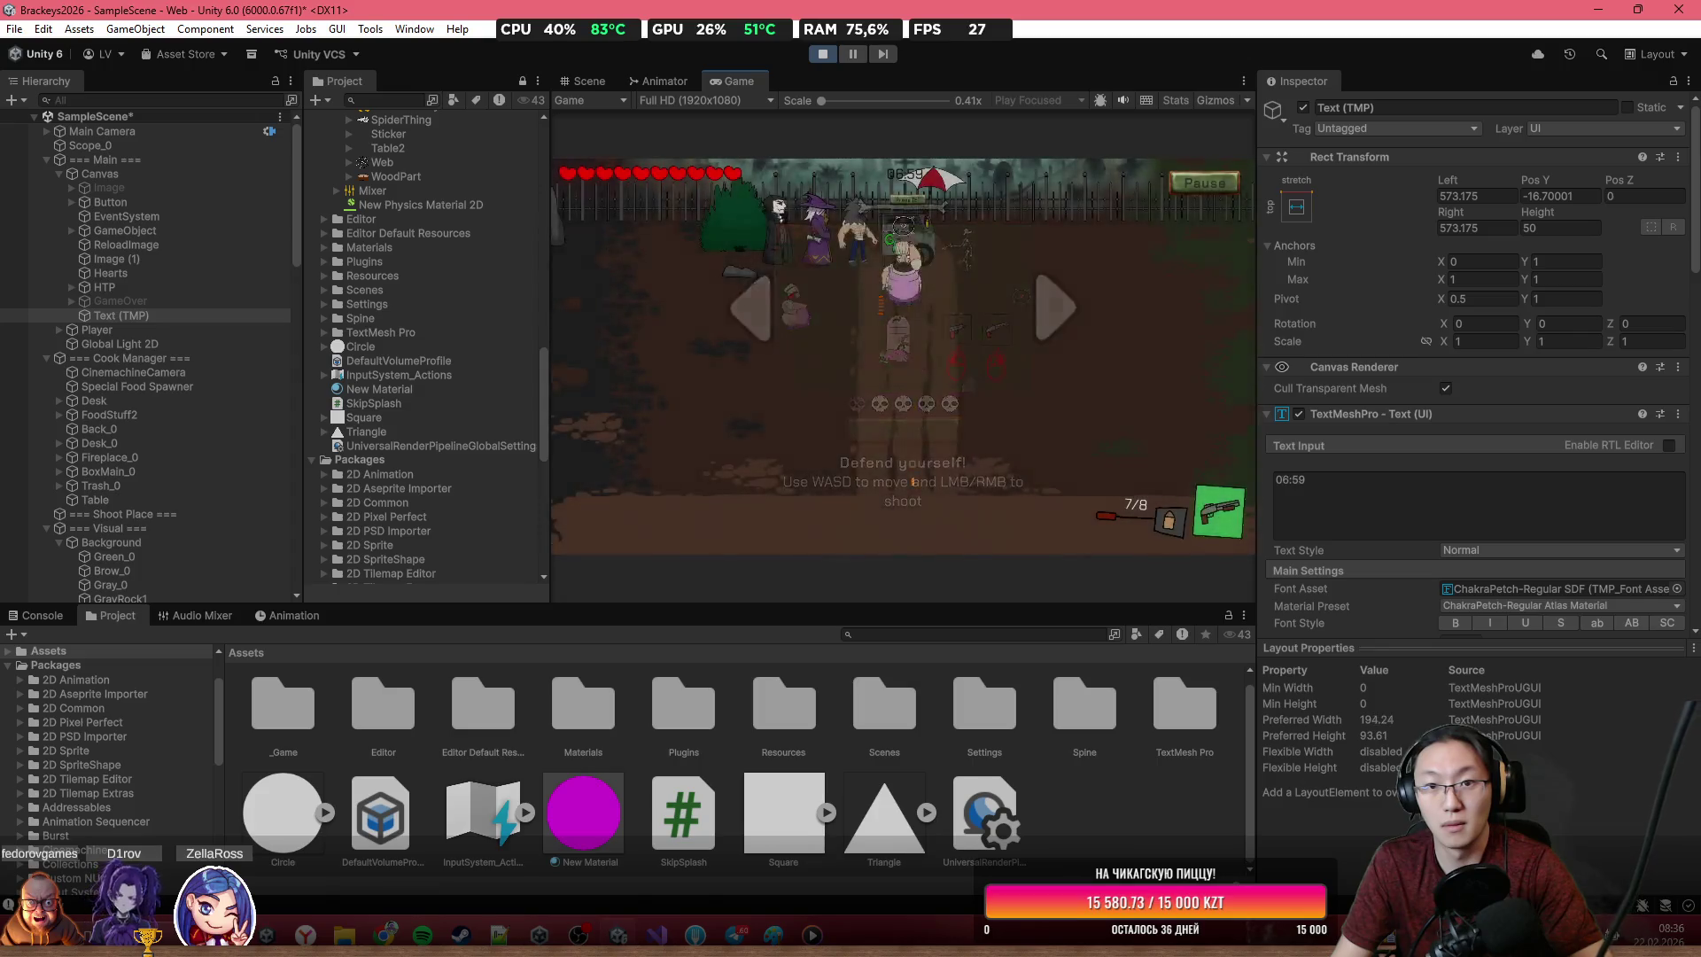
click(948, 252)
key(shift+space)
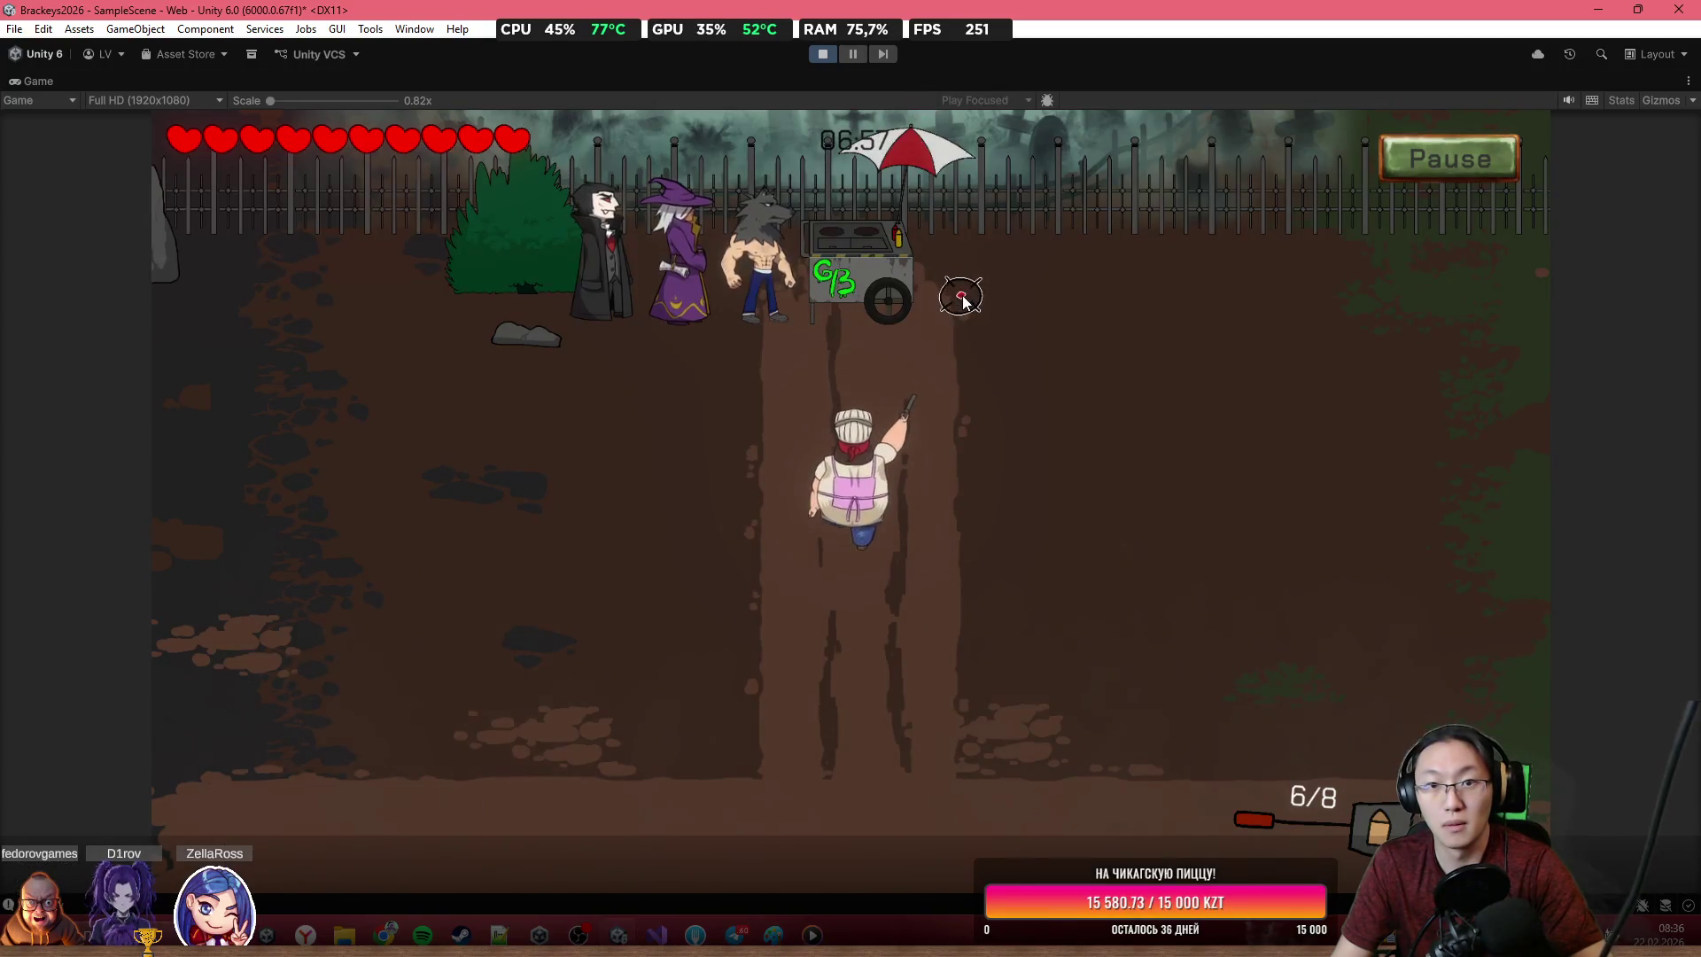
key(s)
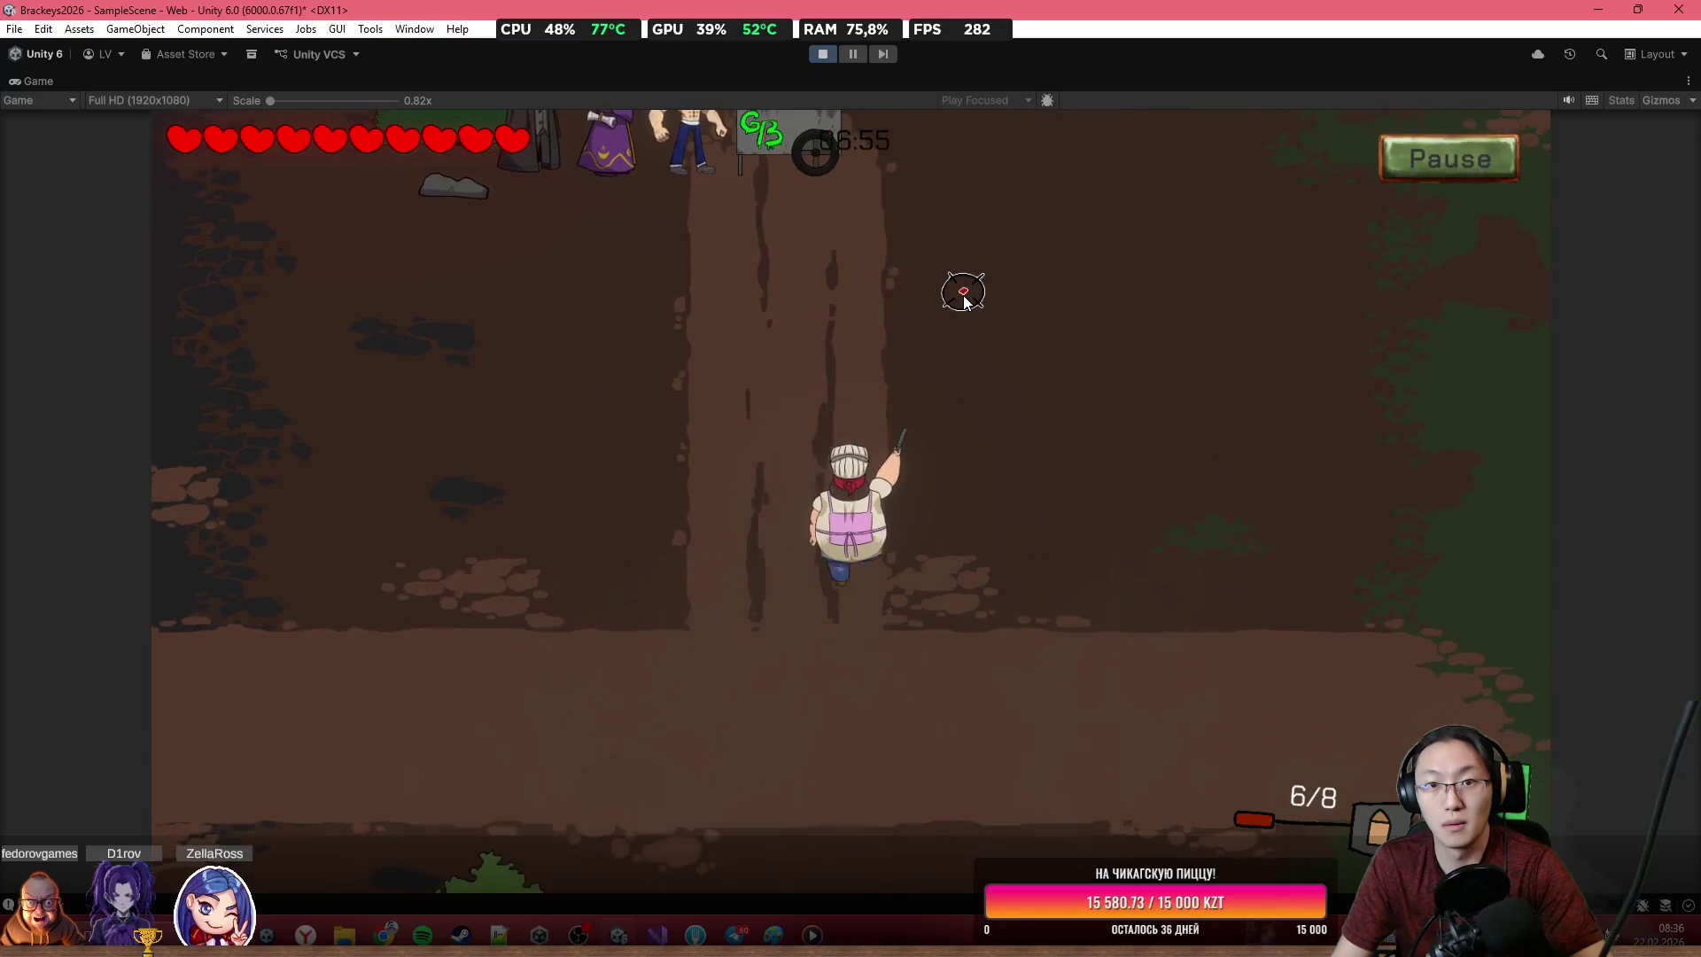
key(ctrl+p)
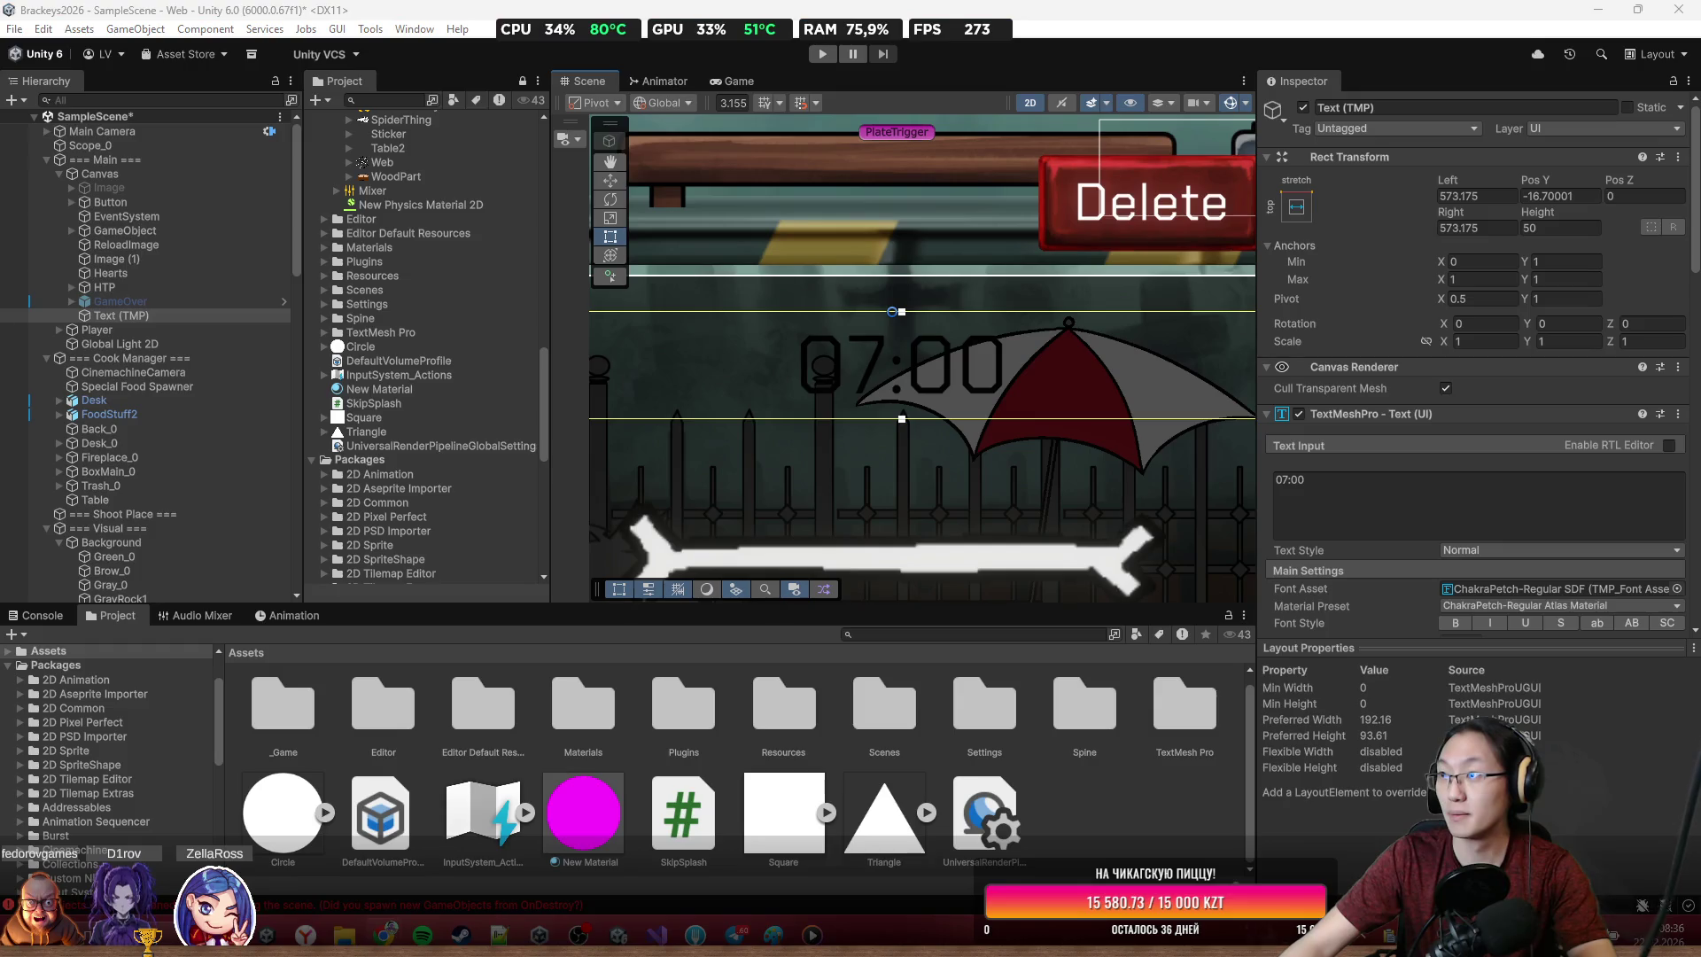
Search 'outline textmesh pro' and open the TextMesh Pro - Outline & Soft Shadow tutorial
text(out)
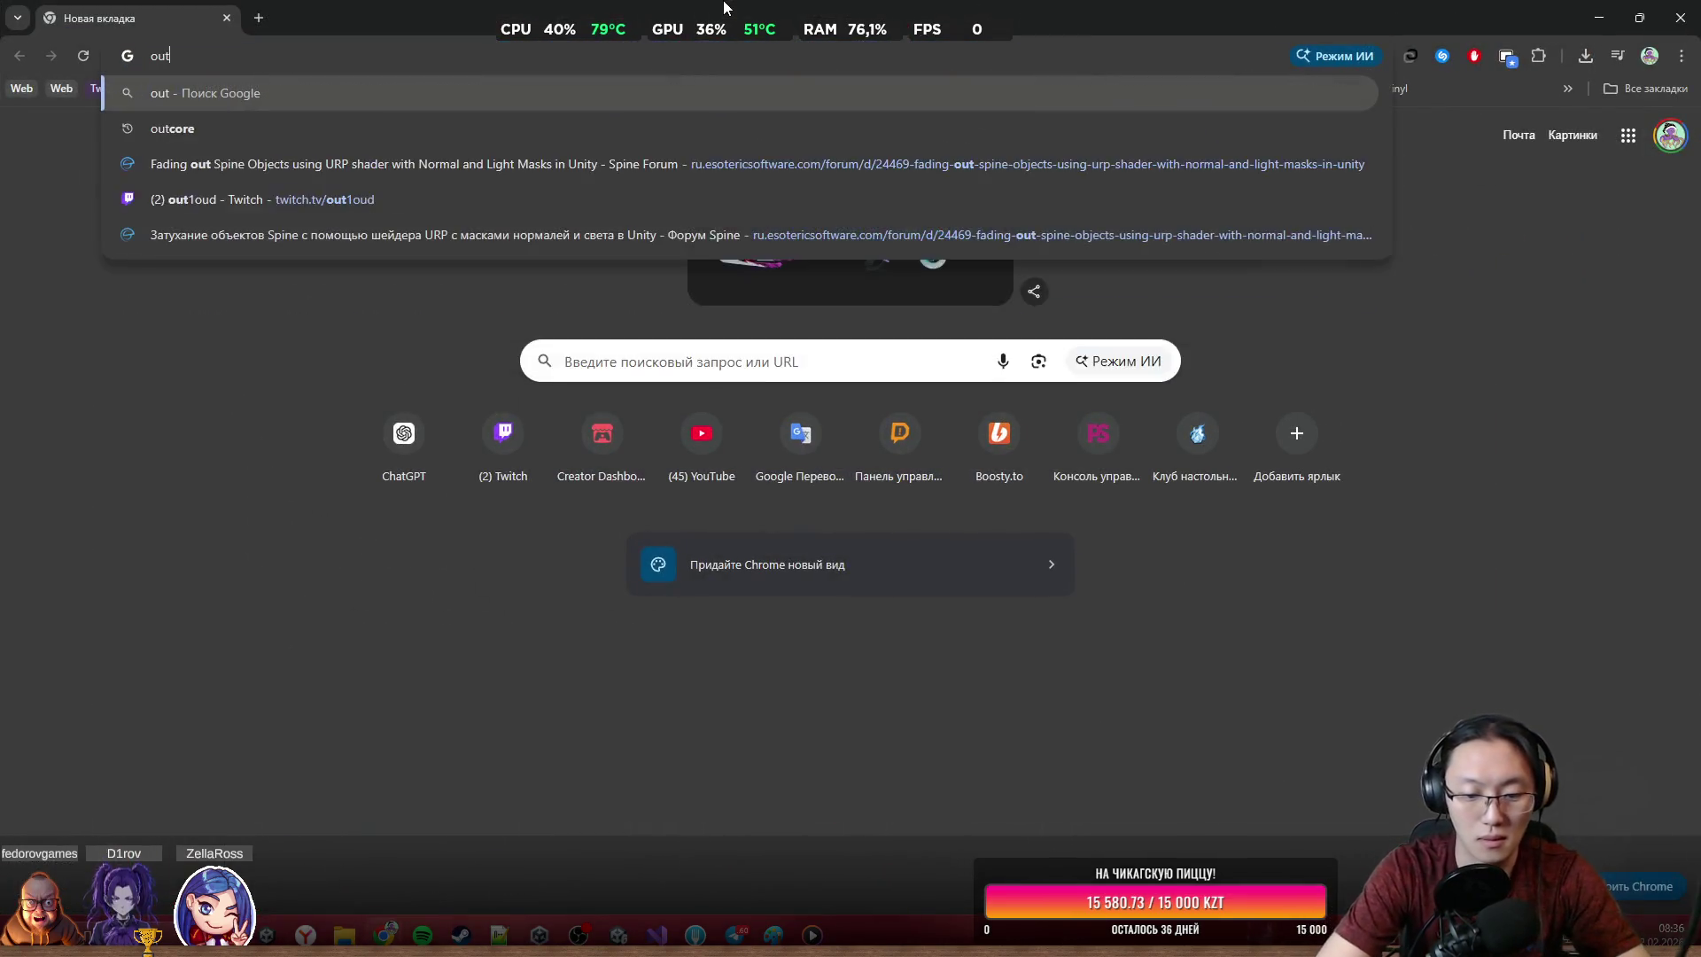
text(line tex)
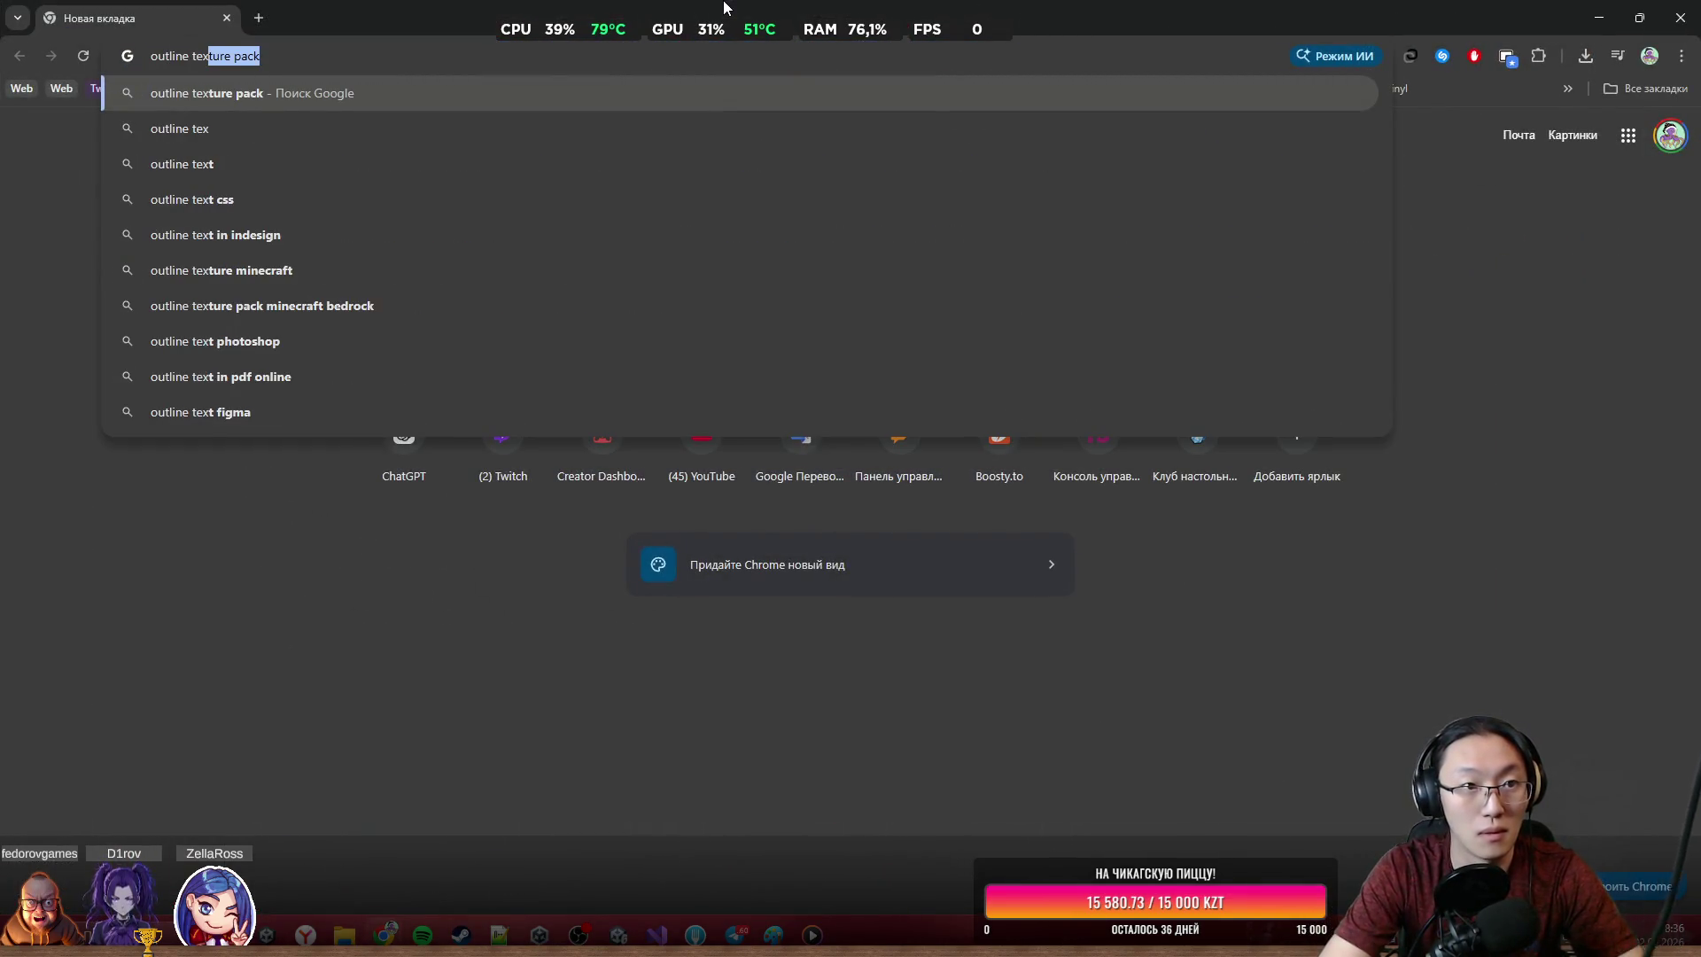
text(tmesh)
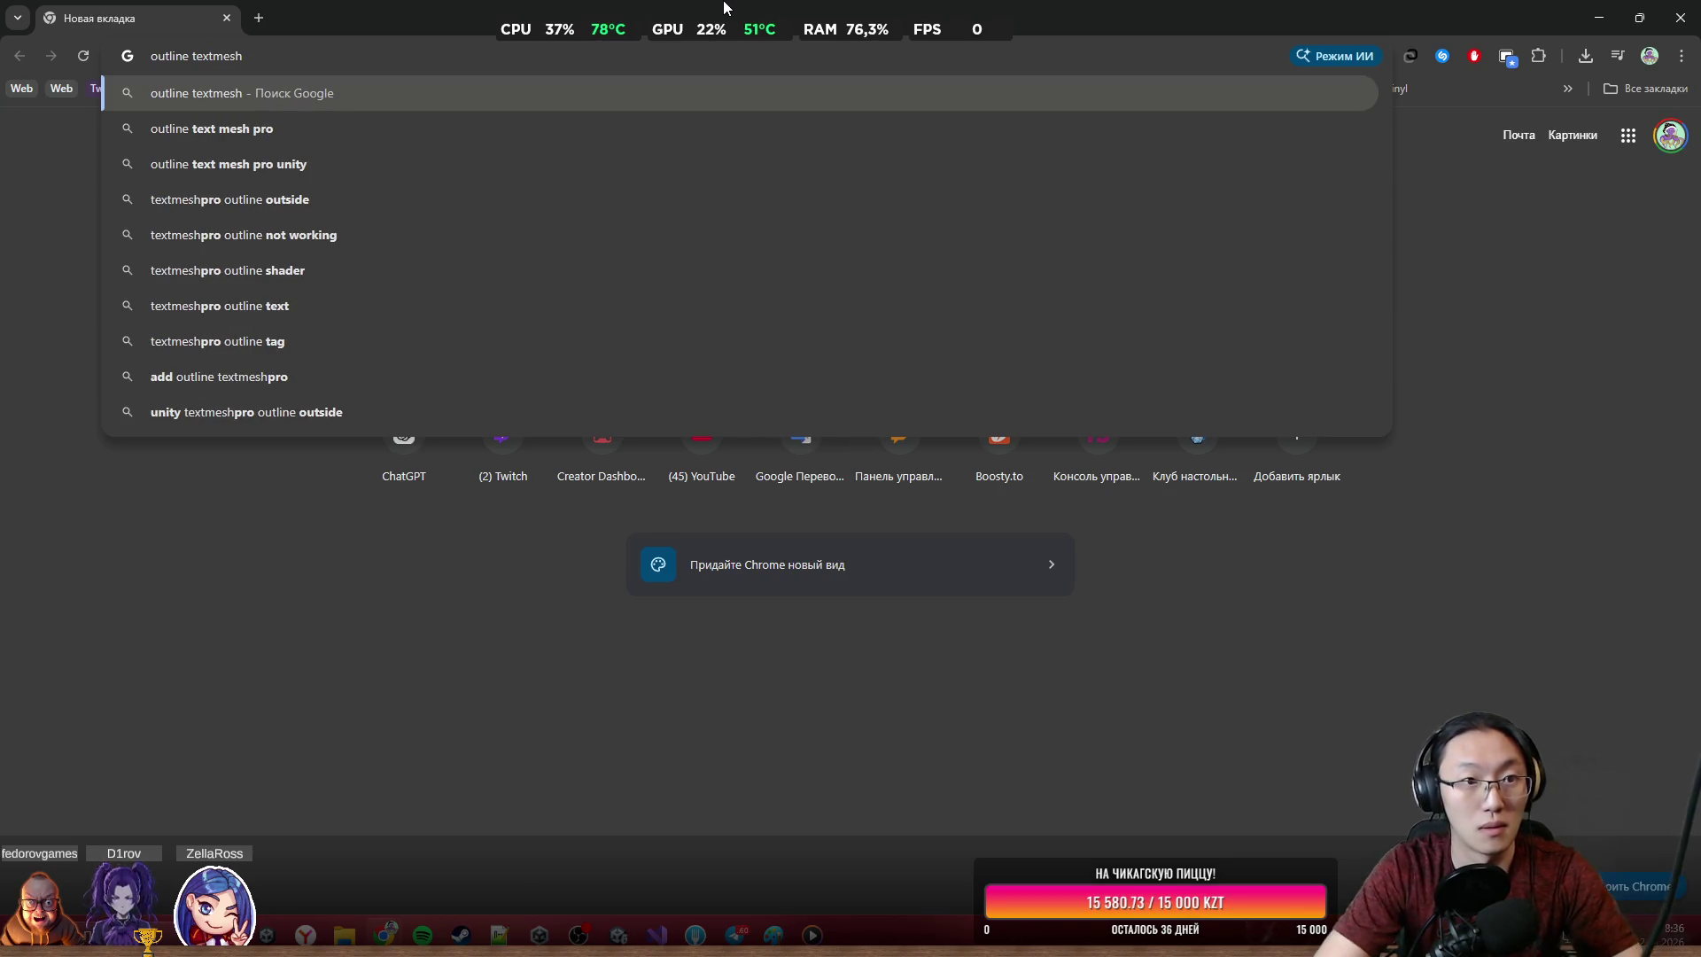
key(Down)
key(Return)
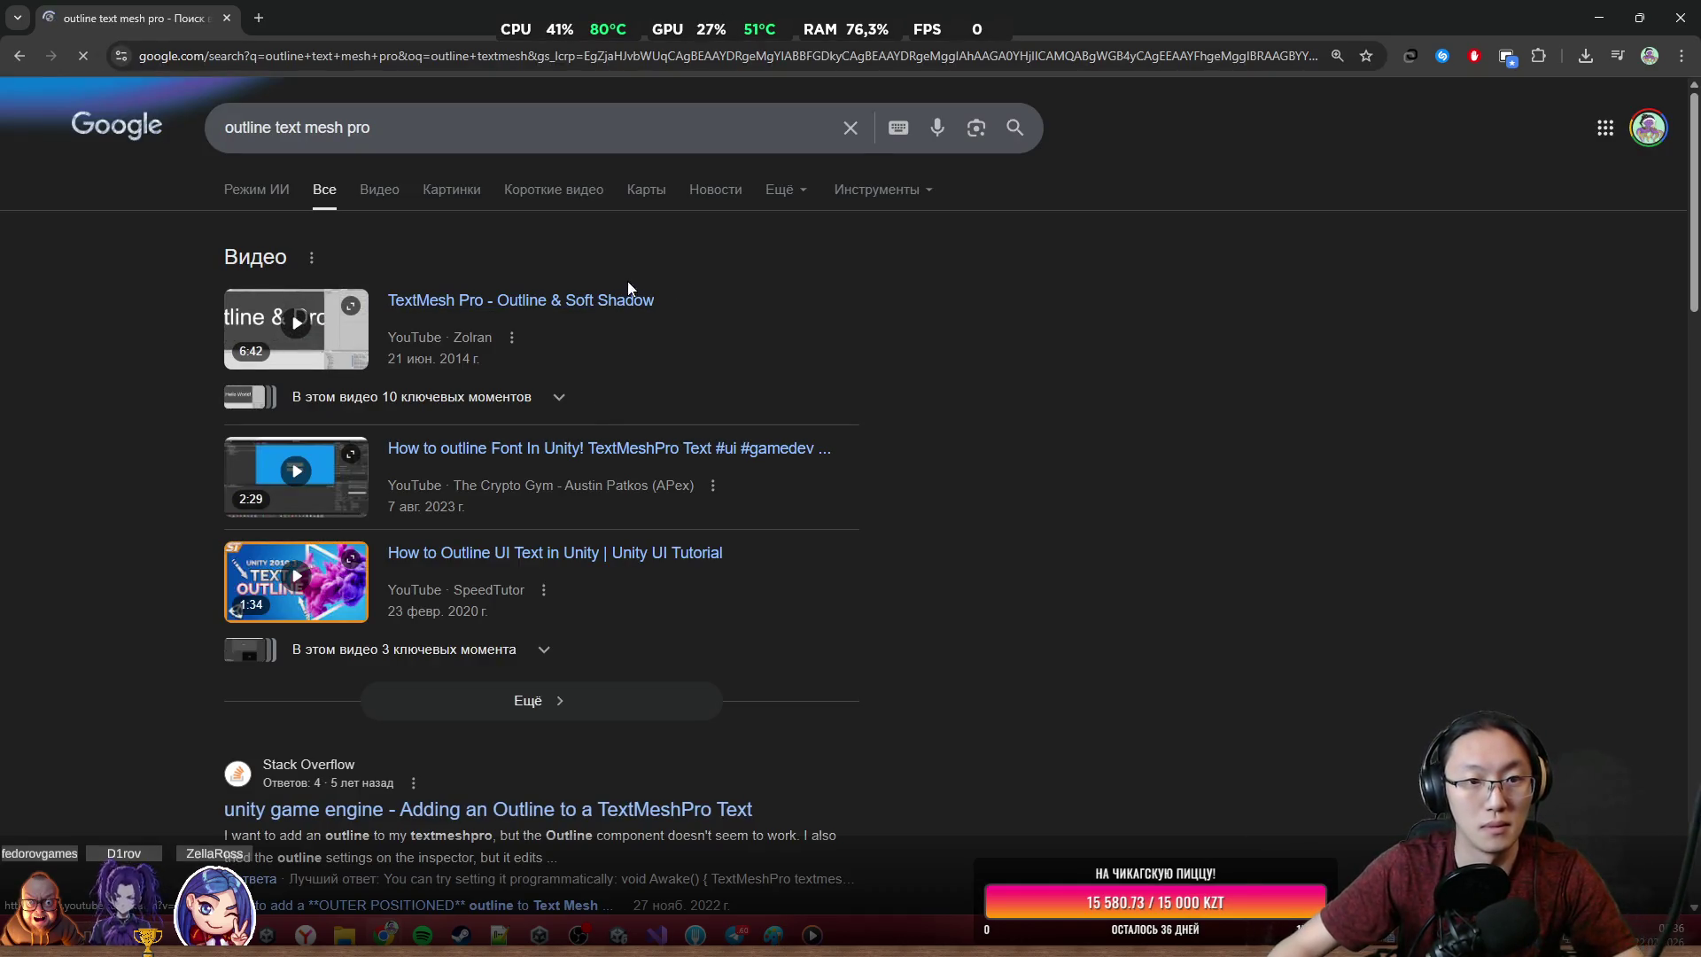
click(624, 299)
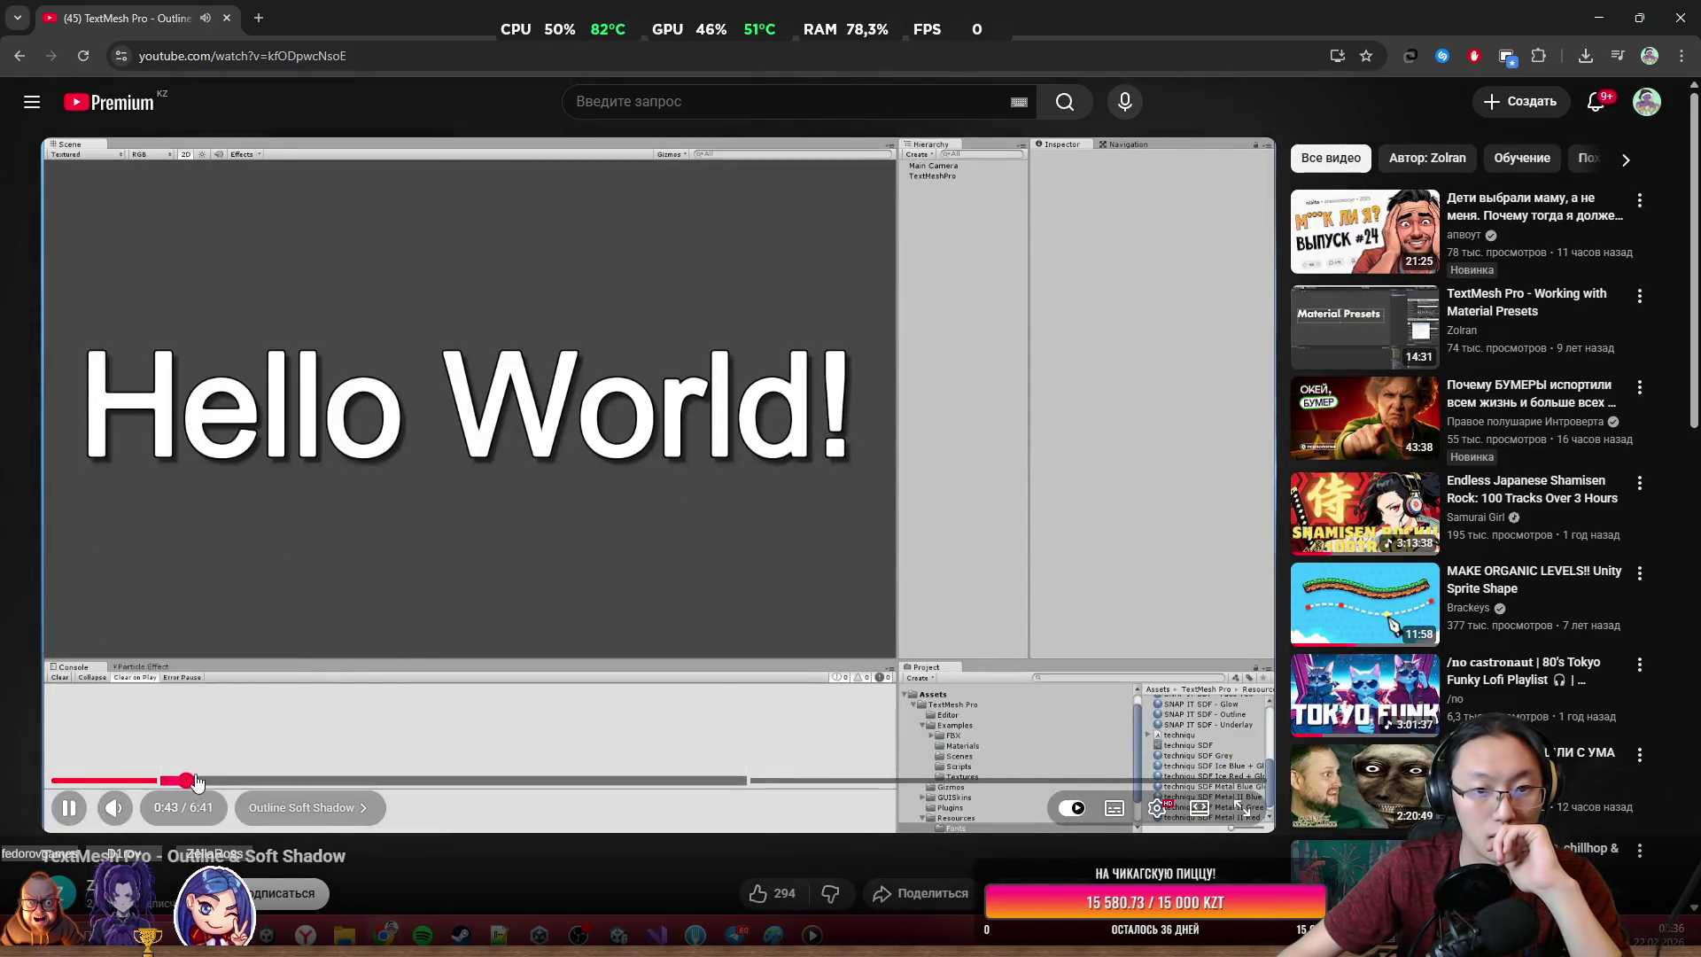
Skip to the outlined letters example around 1:45, pause, and return to Unity
click(186, 779)
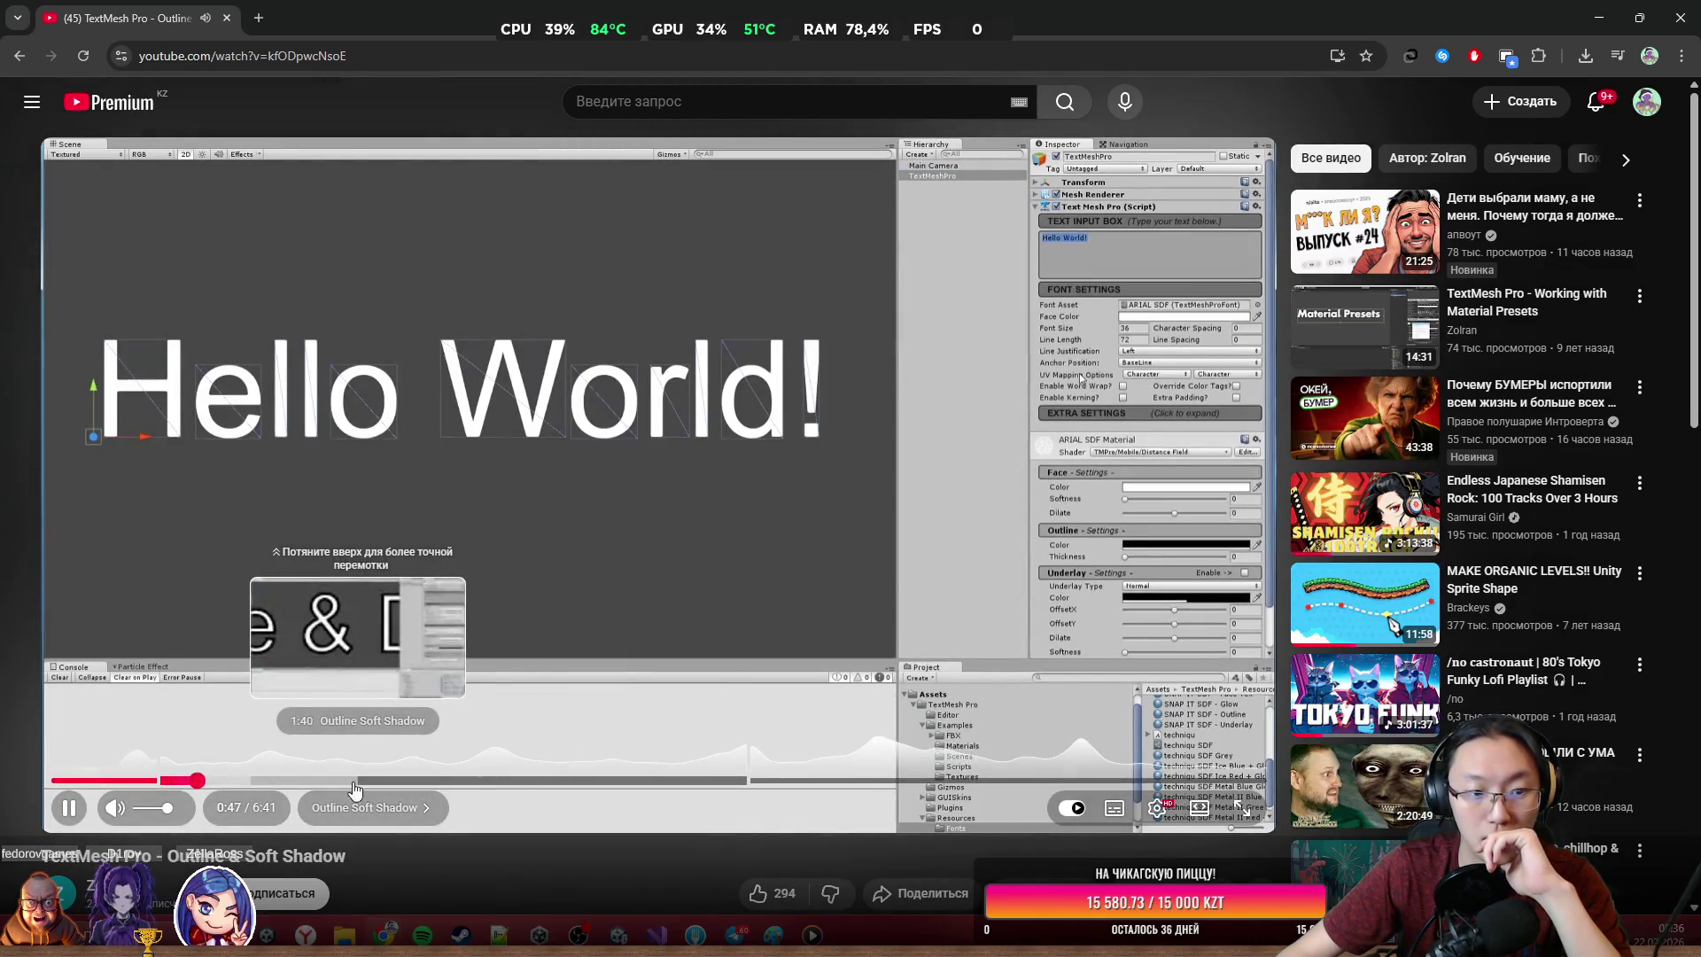
click(310, 780)
click(371, 780)
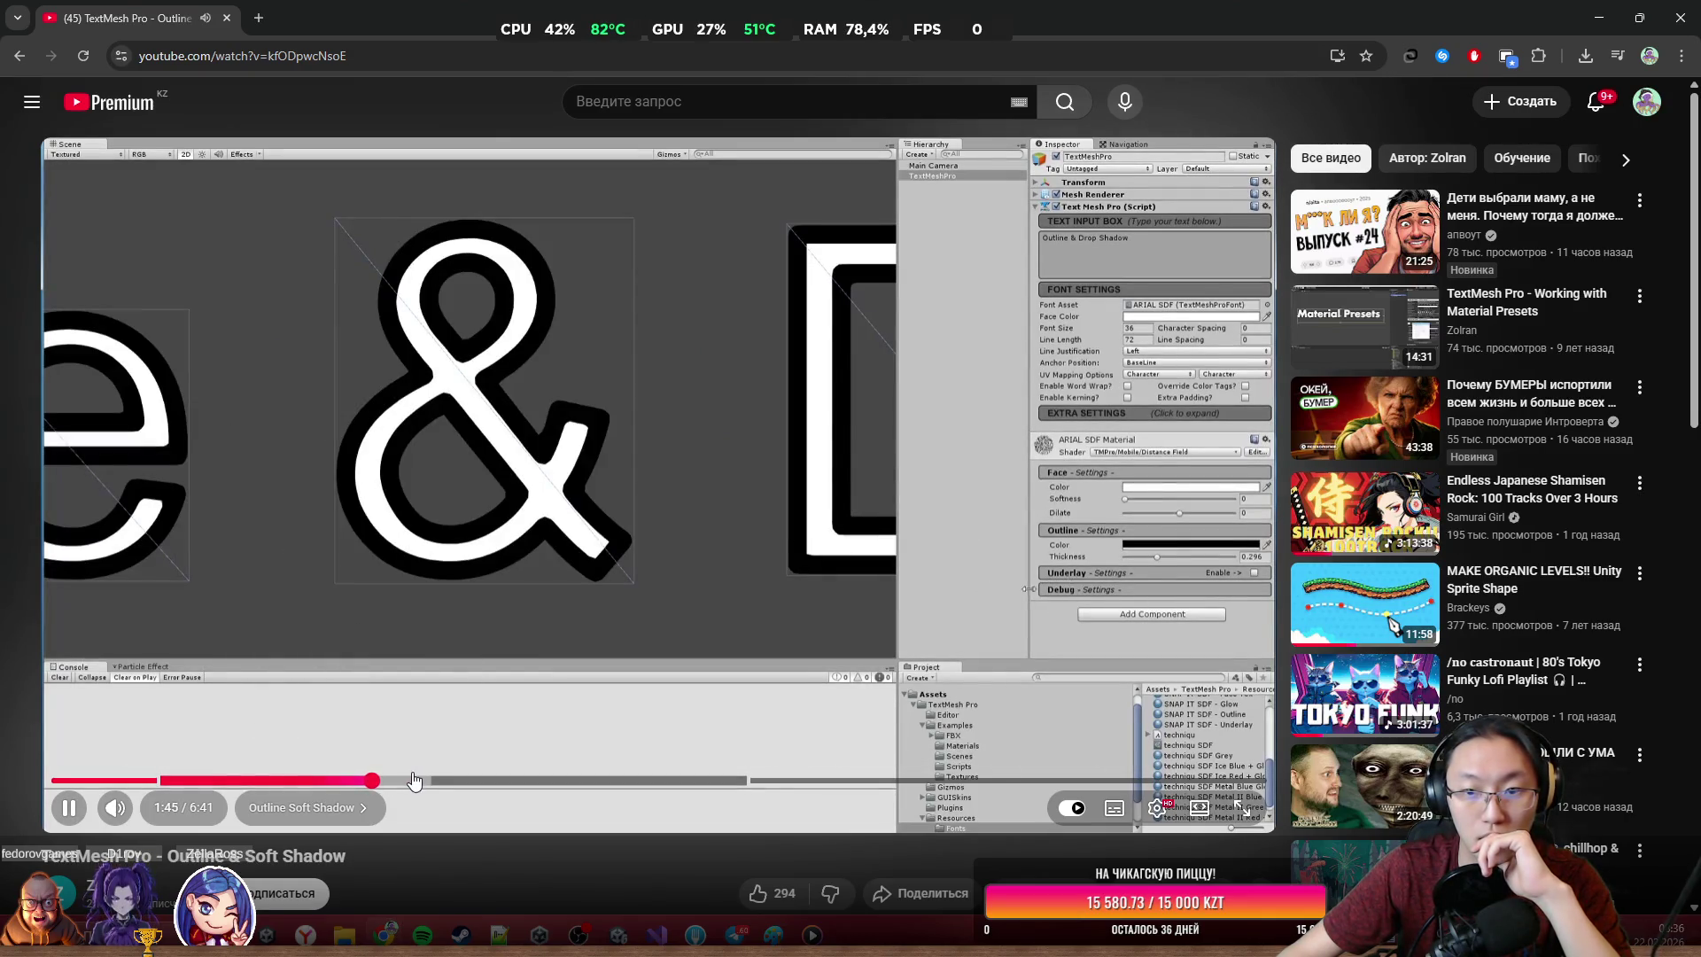
click(713, 589)
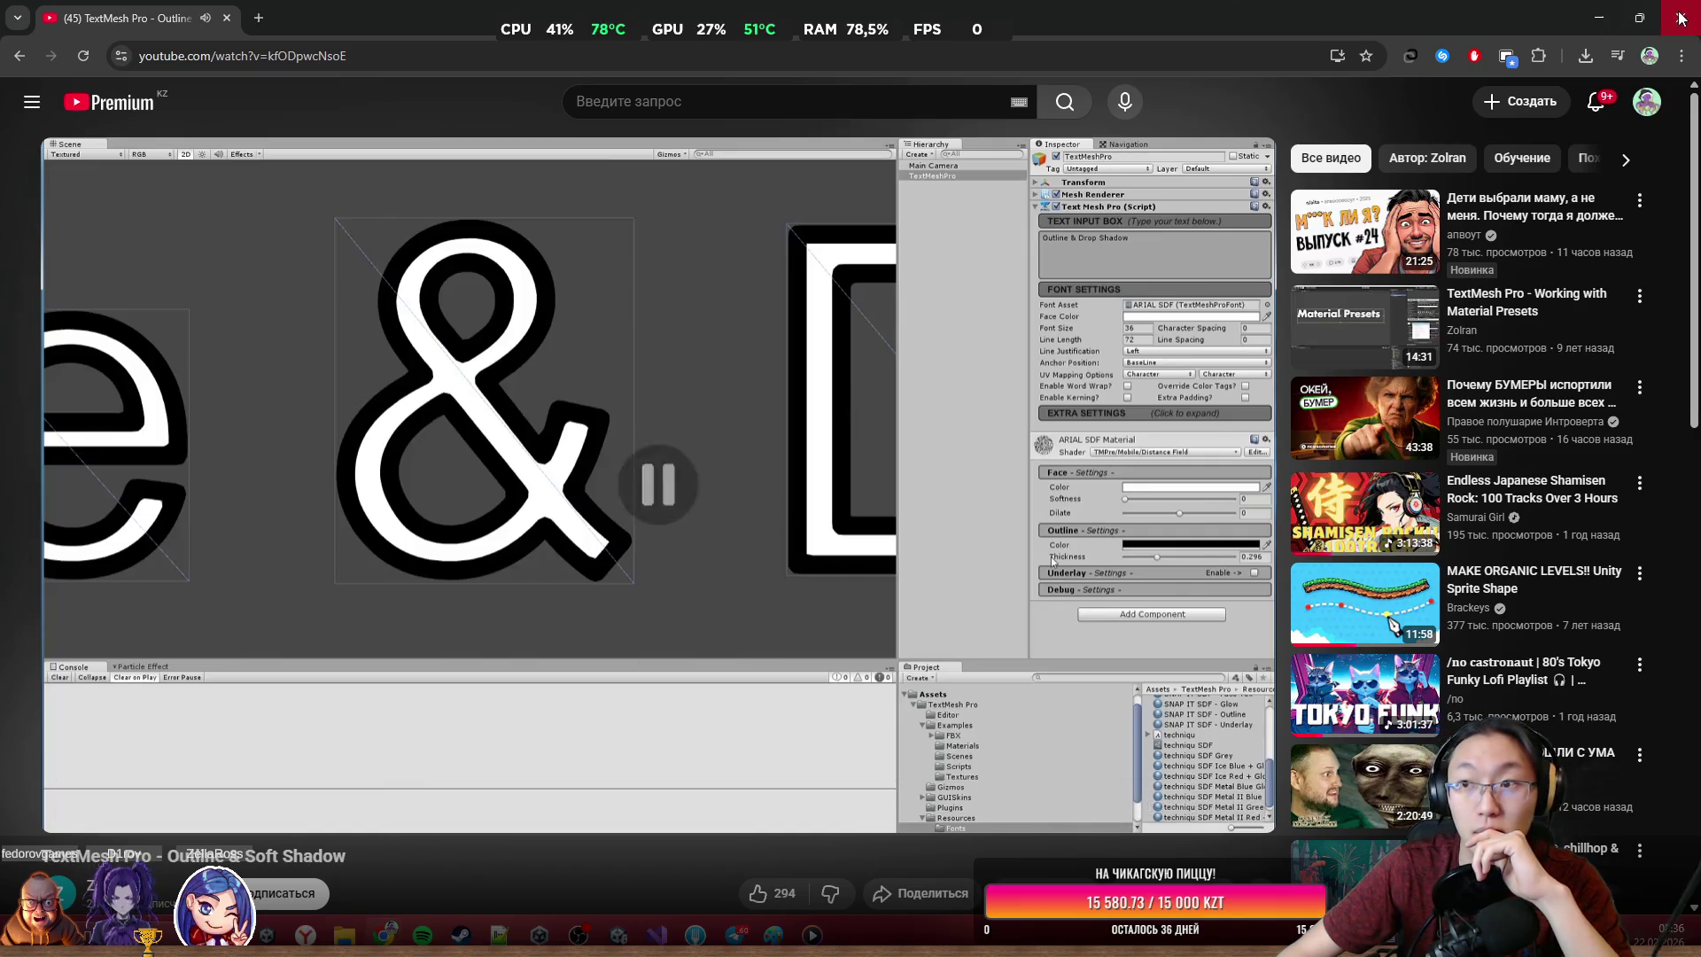
key(alt+Tab)
scroll(1116, 417, up, 2)
scroll(1389, 521, down, 15)
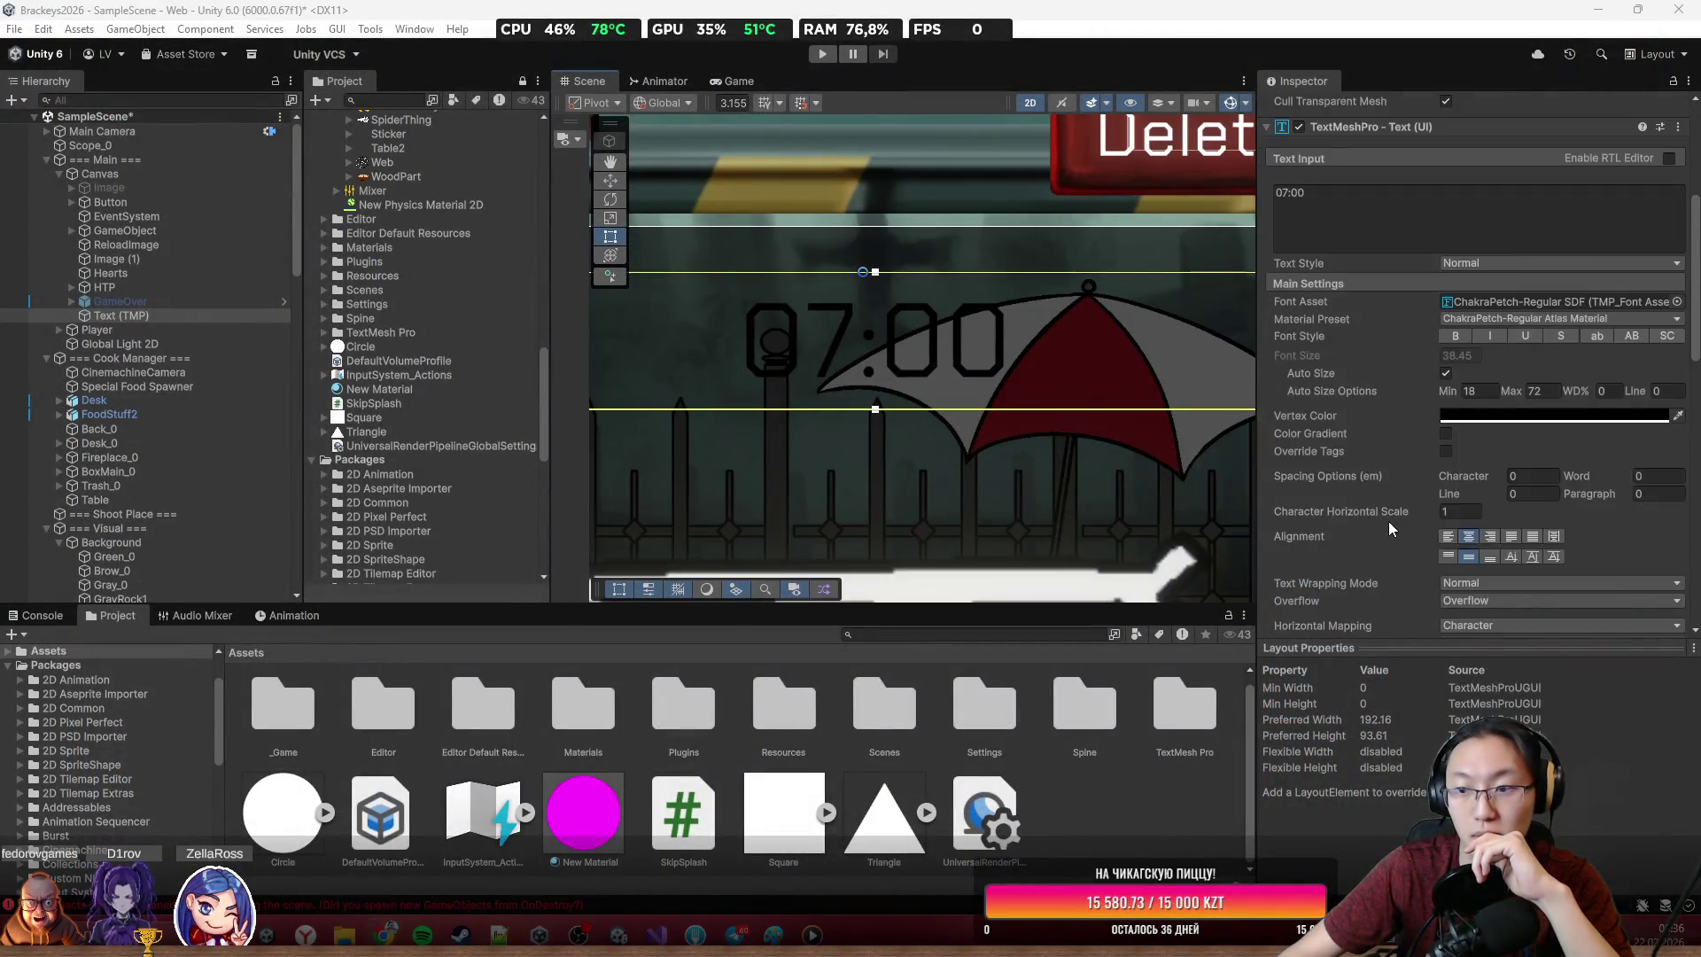
Enlarge the Inspector, set the material outline colour to white and adjust its offset
scroll(1461, 518, up, 5)
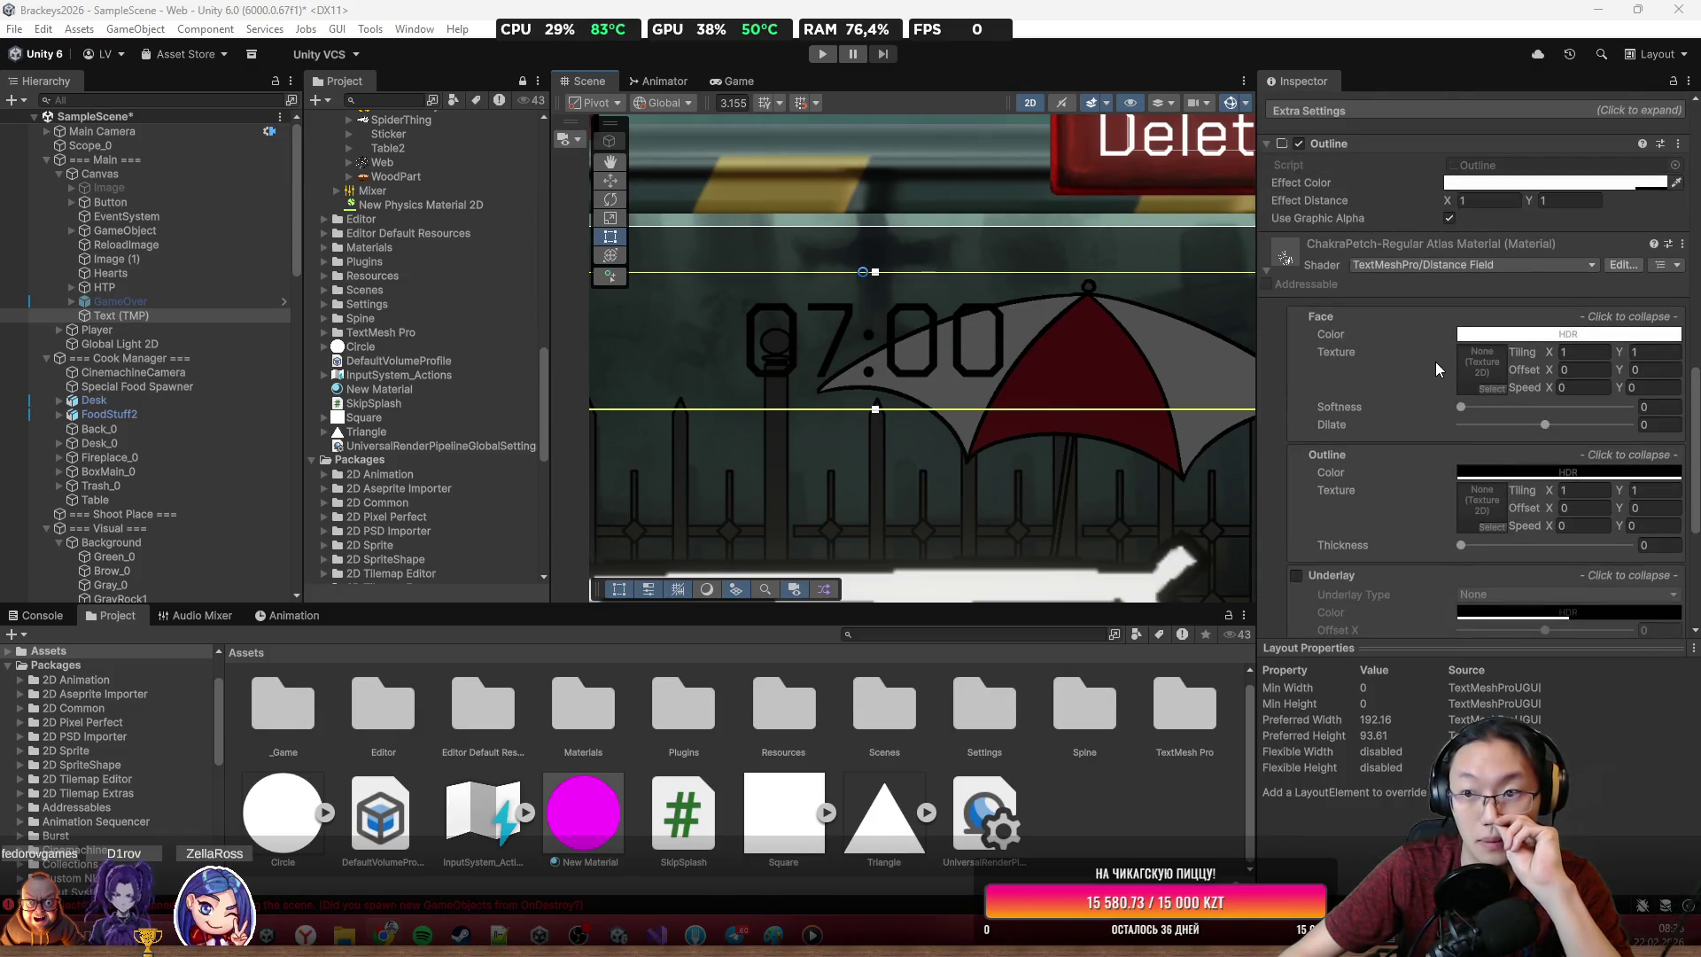
scroll(1432, 396, down, 5)
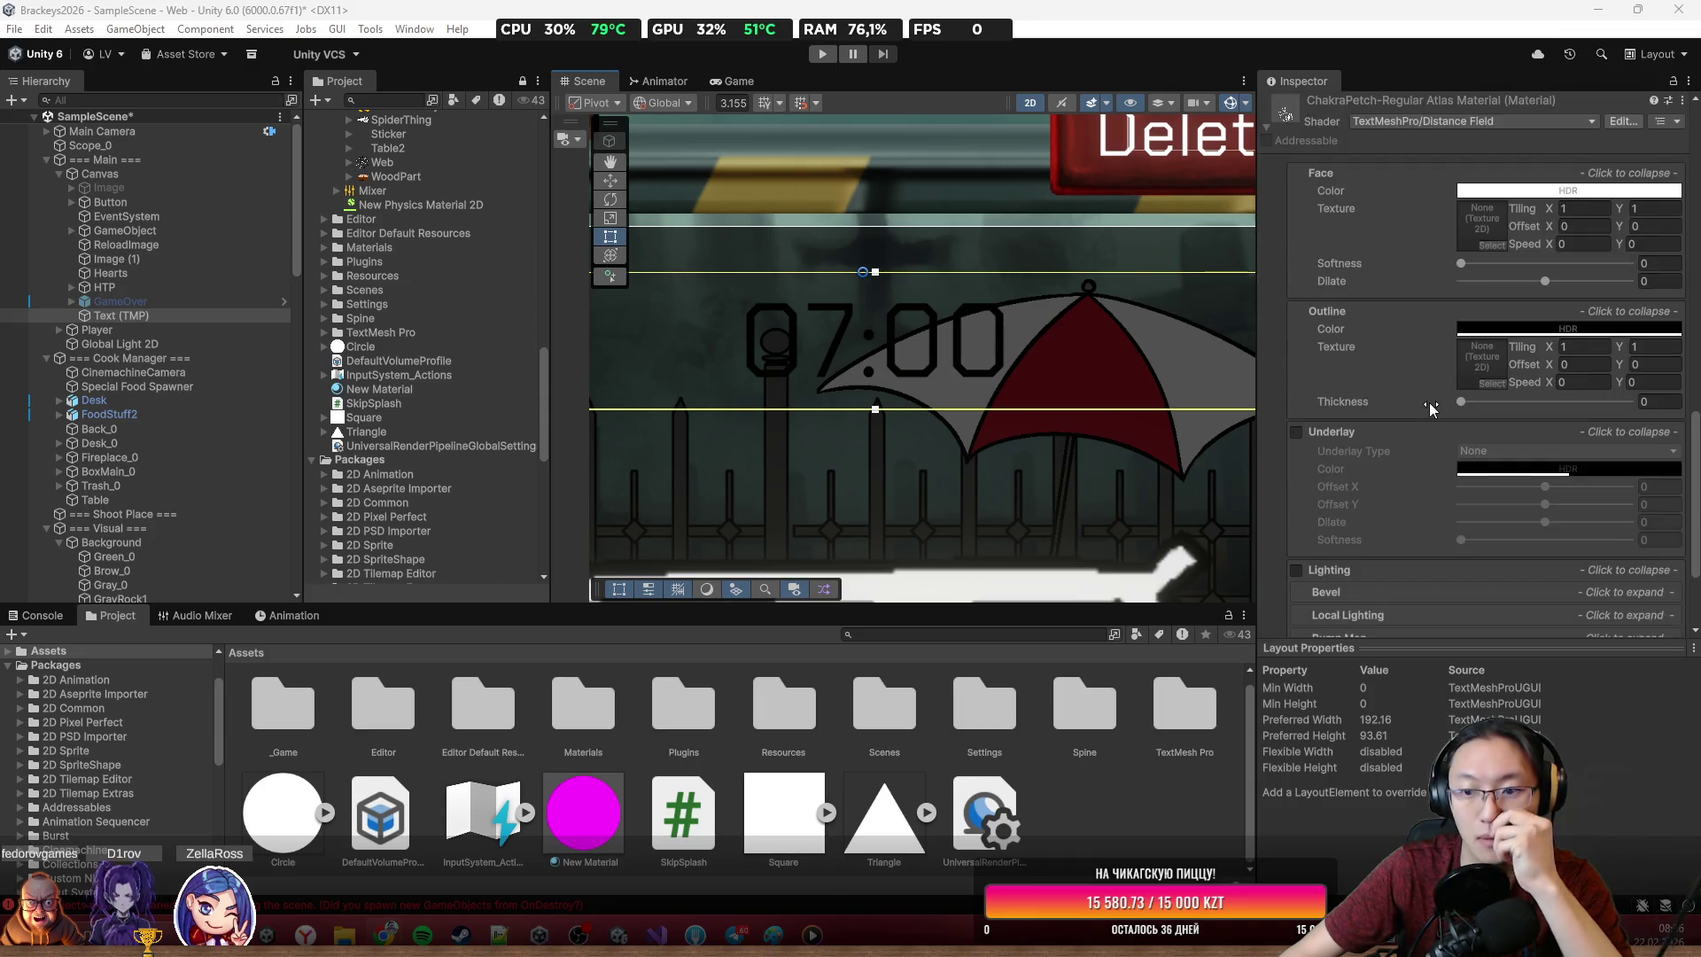
drag(1425, 647, 1424, 725)
scroll(1415, 561, up, 3)
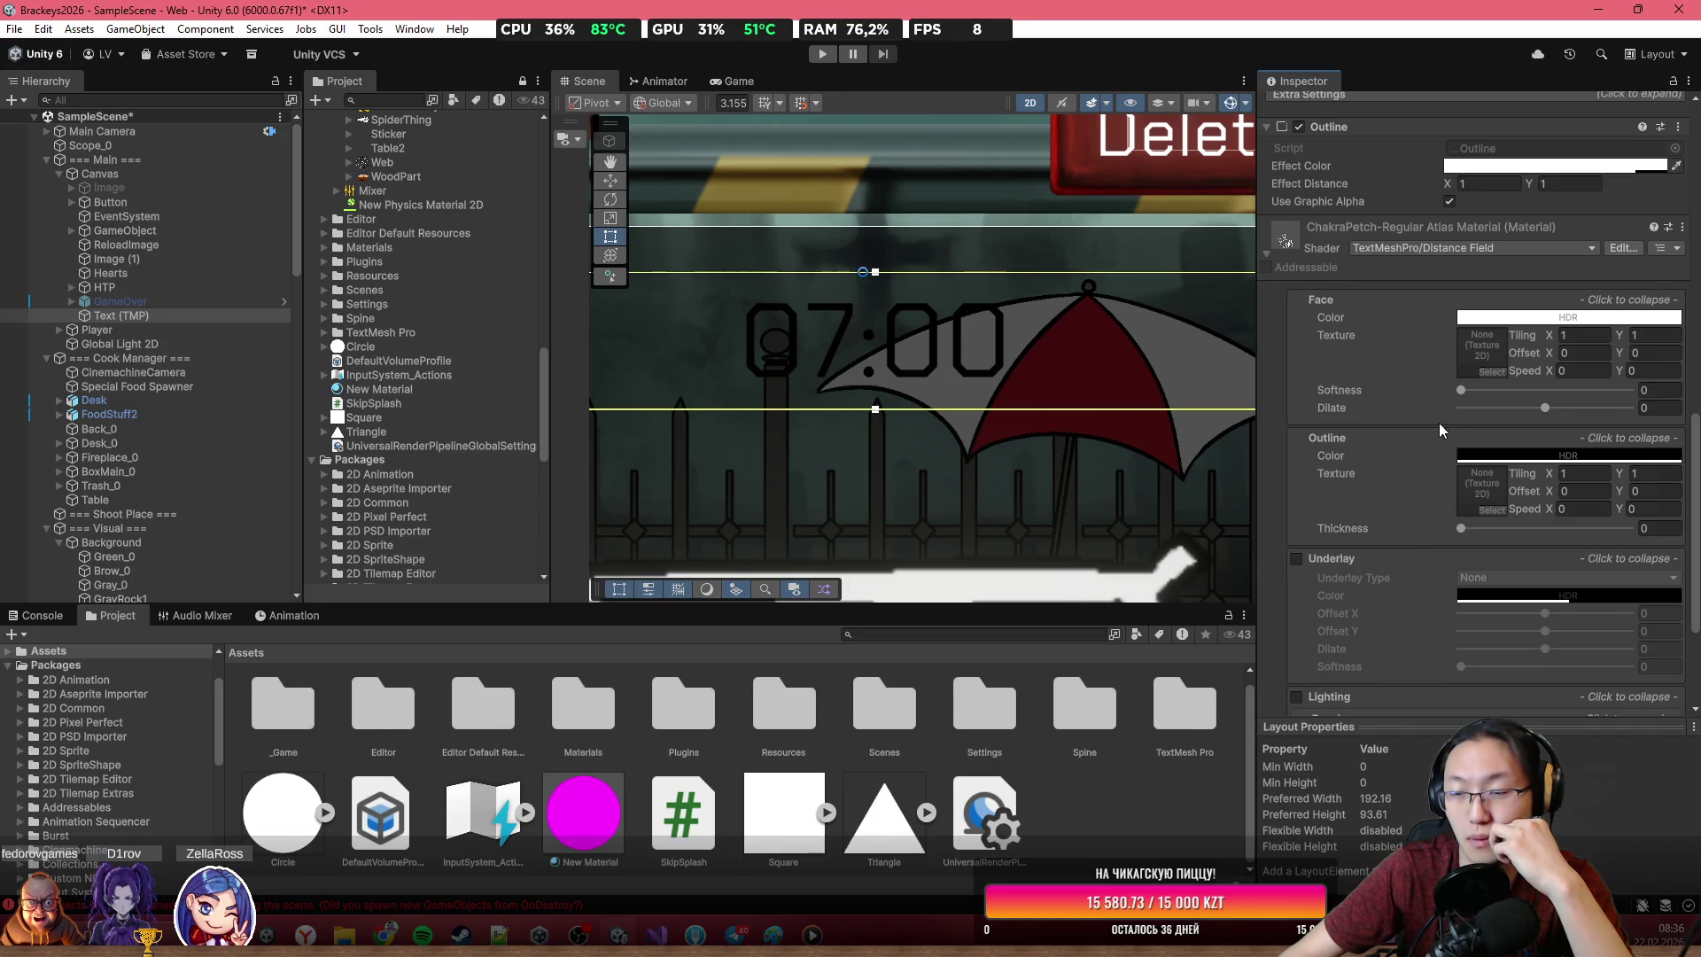
click(1533, 453)
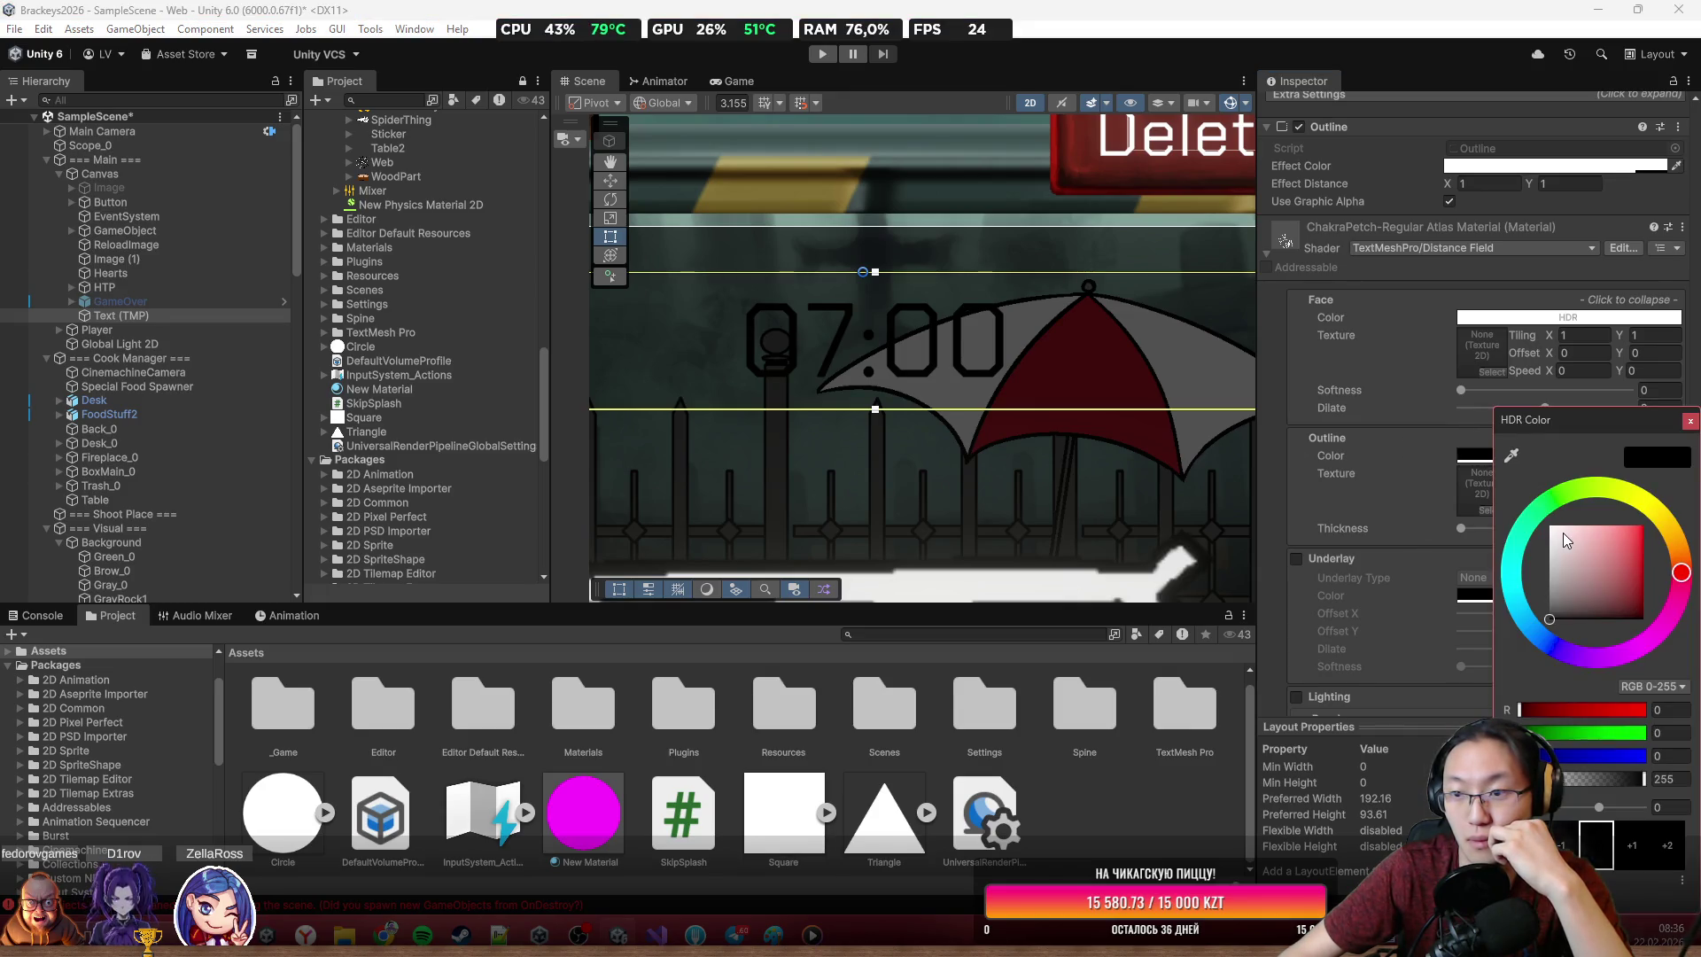
drag(1564, 537, 1547, 524)
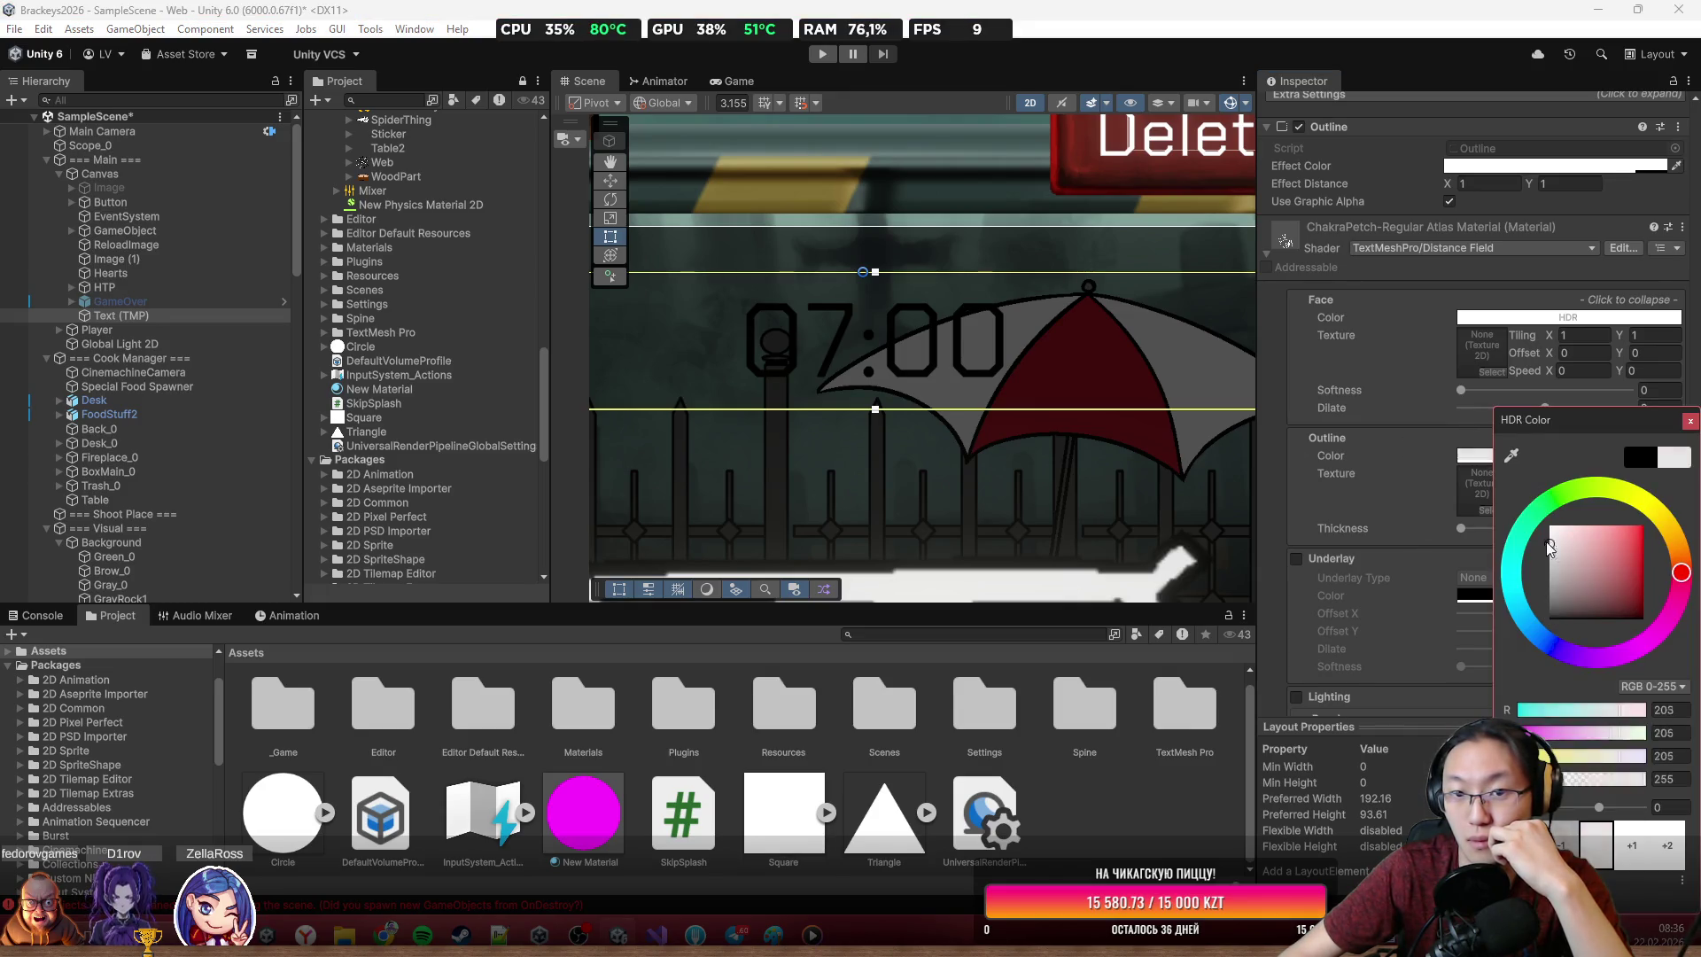
click(1690, 422)
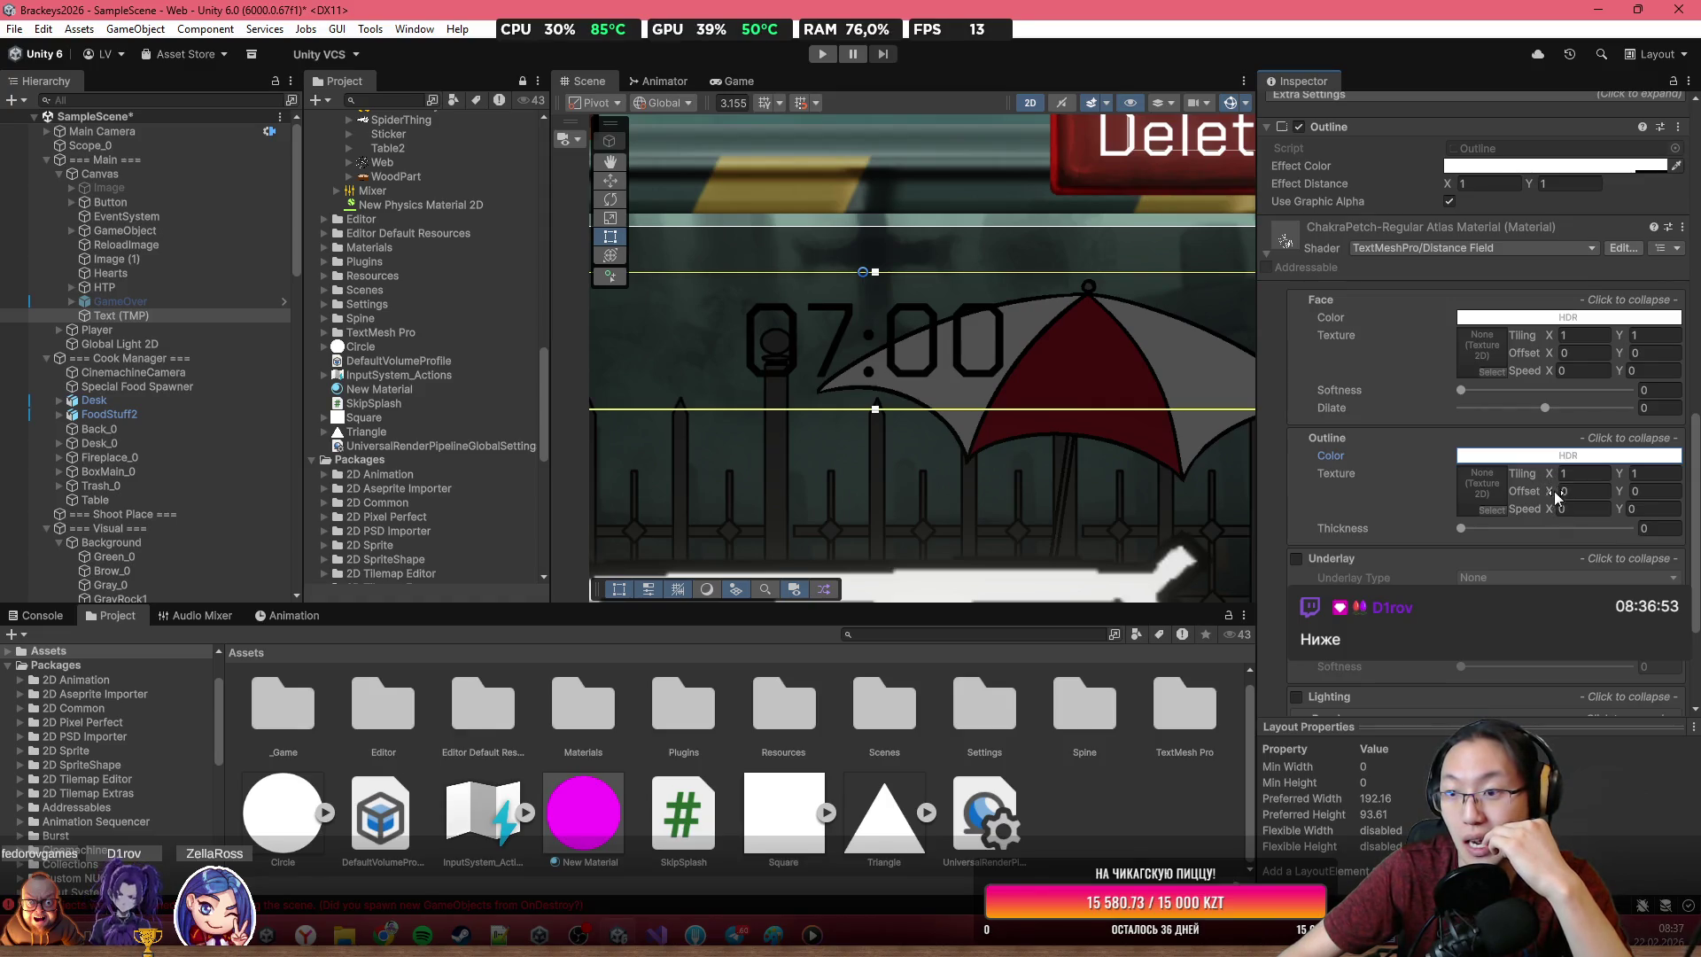
mouse_move(1555, 491)
mouse_down()
mouse_move(1584, 484)
mouse_move(1556, 500)
mouse_up()
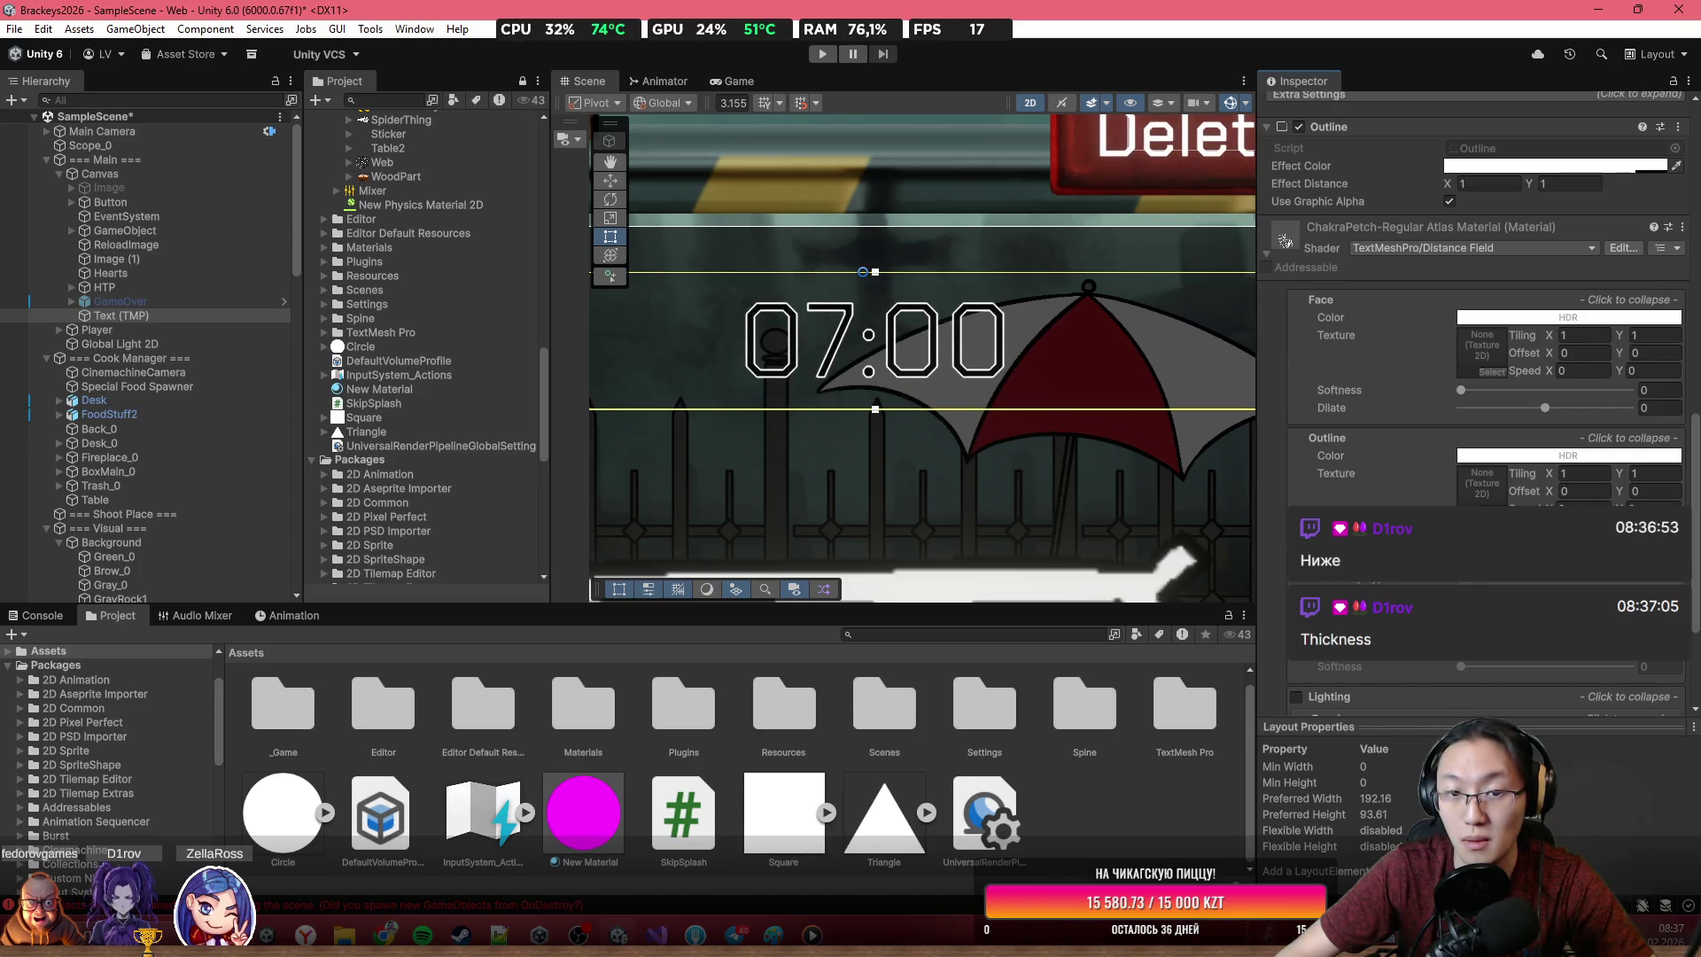
Sample a grey-green outline colour from the scene and raise Outline Thickness to 0.137
scroll(1008, 379, down, 5)
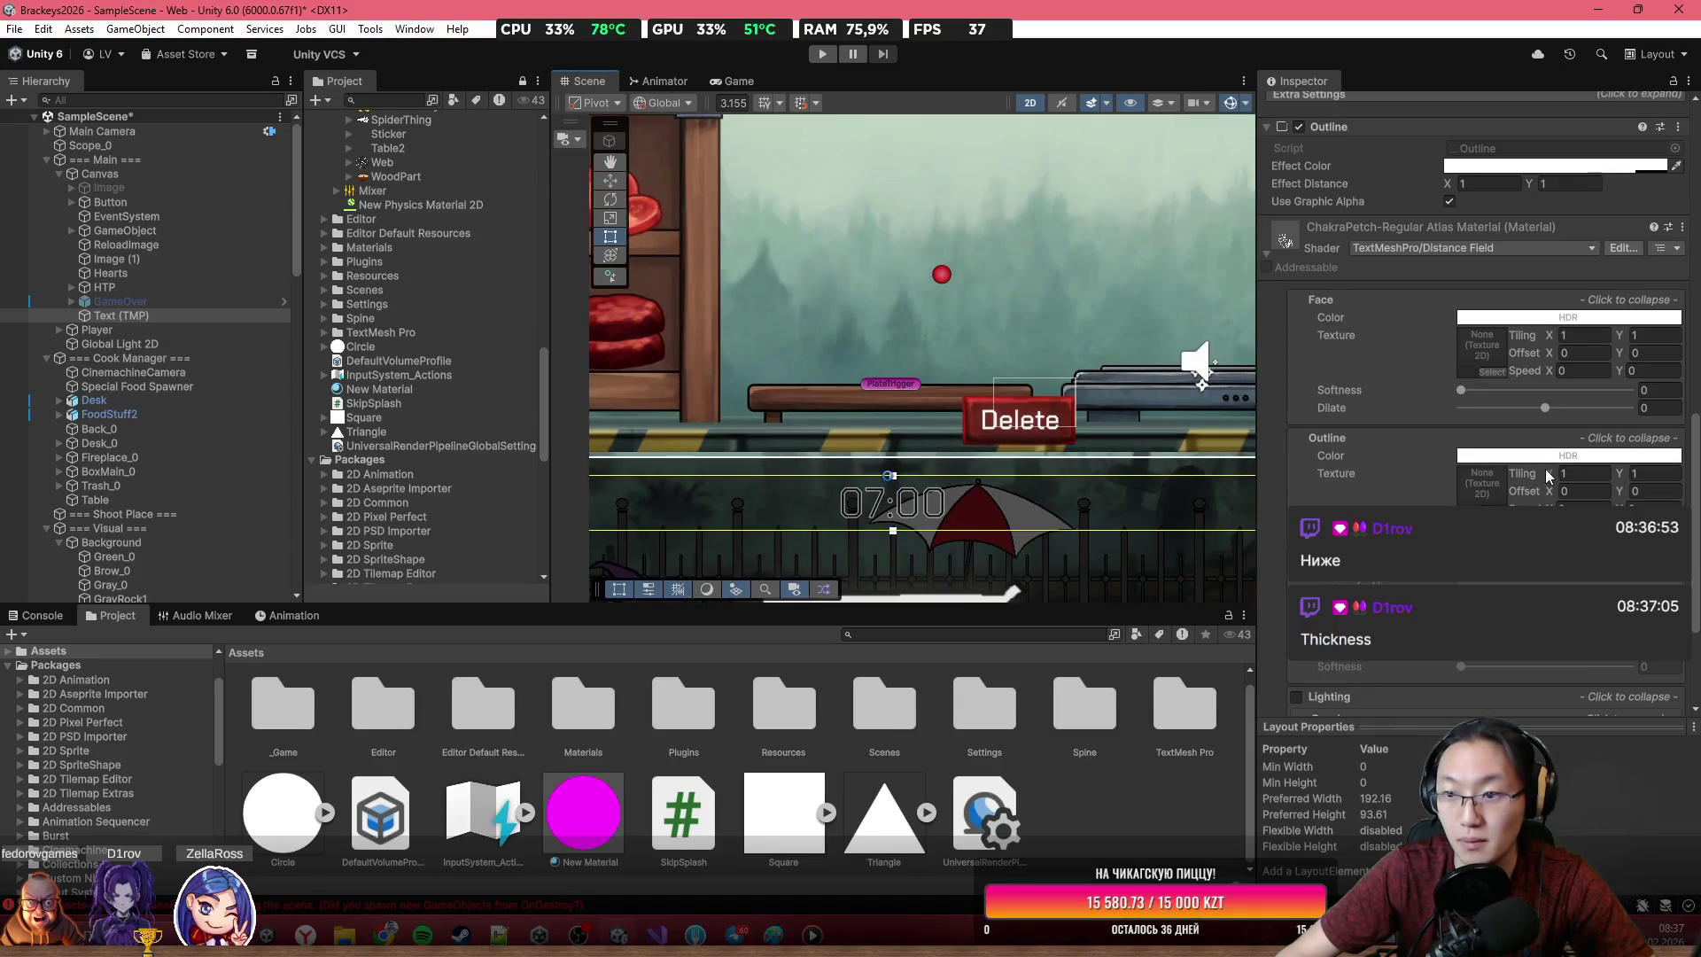
click(1594, 457)
click(1511, 455)
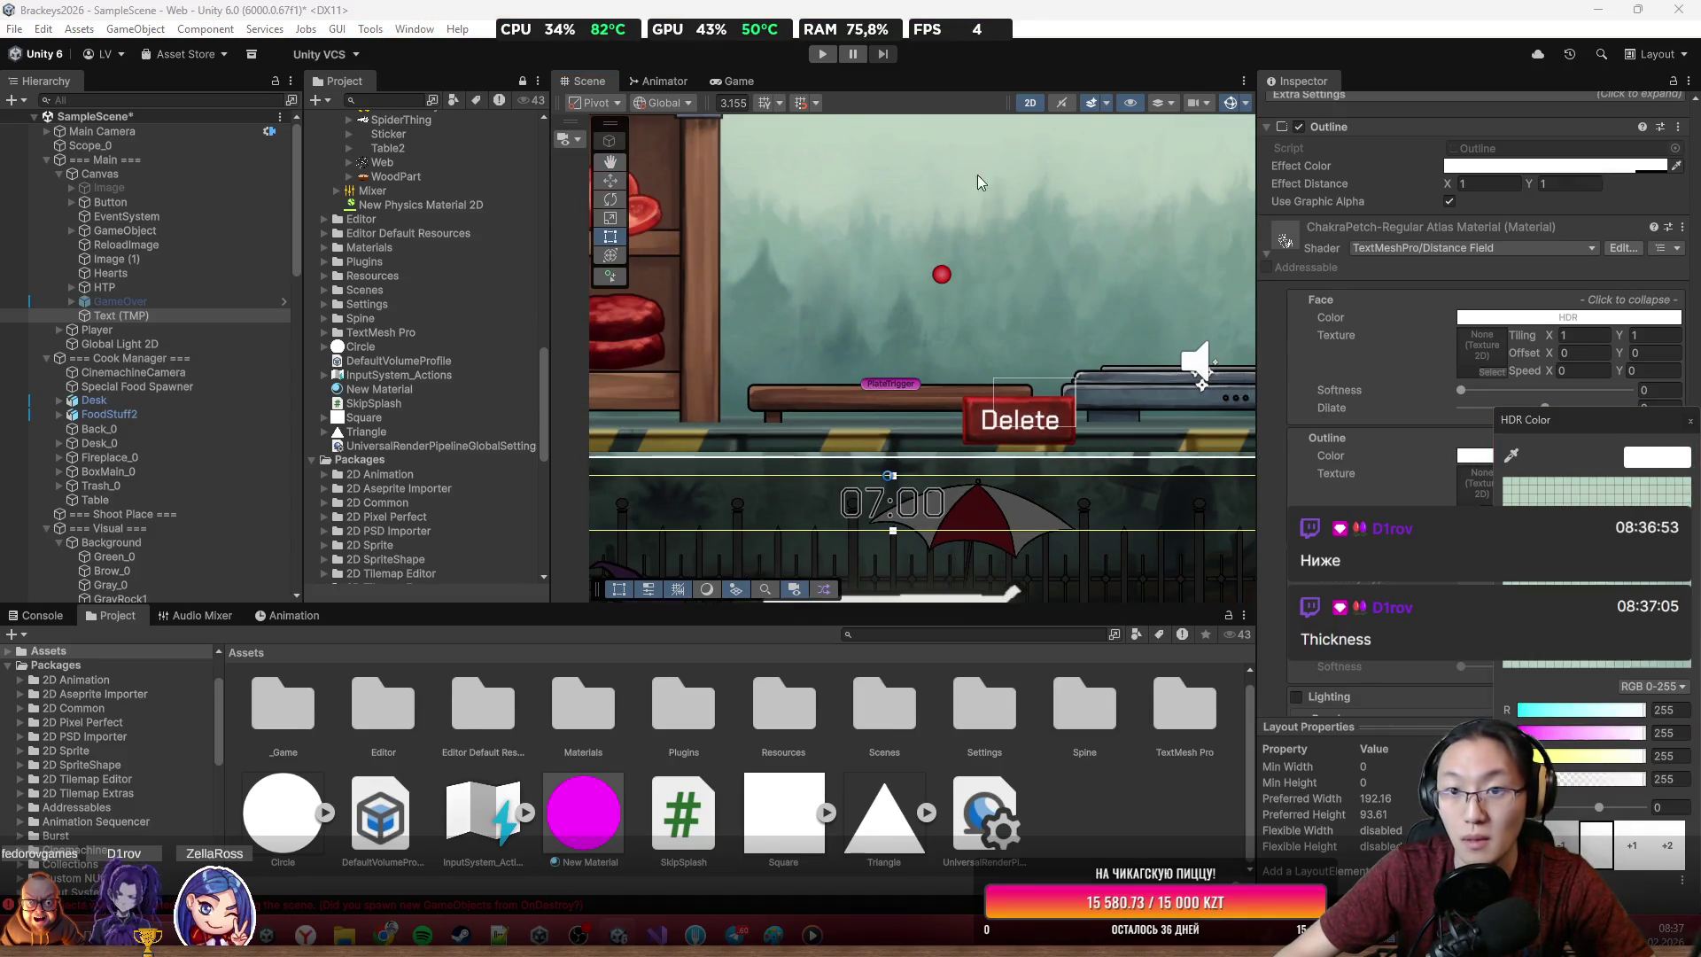
scroll(945, 511, up, 5)
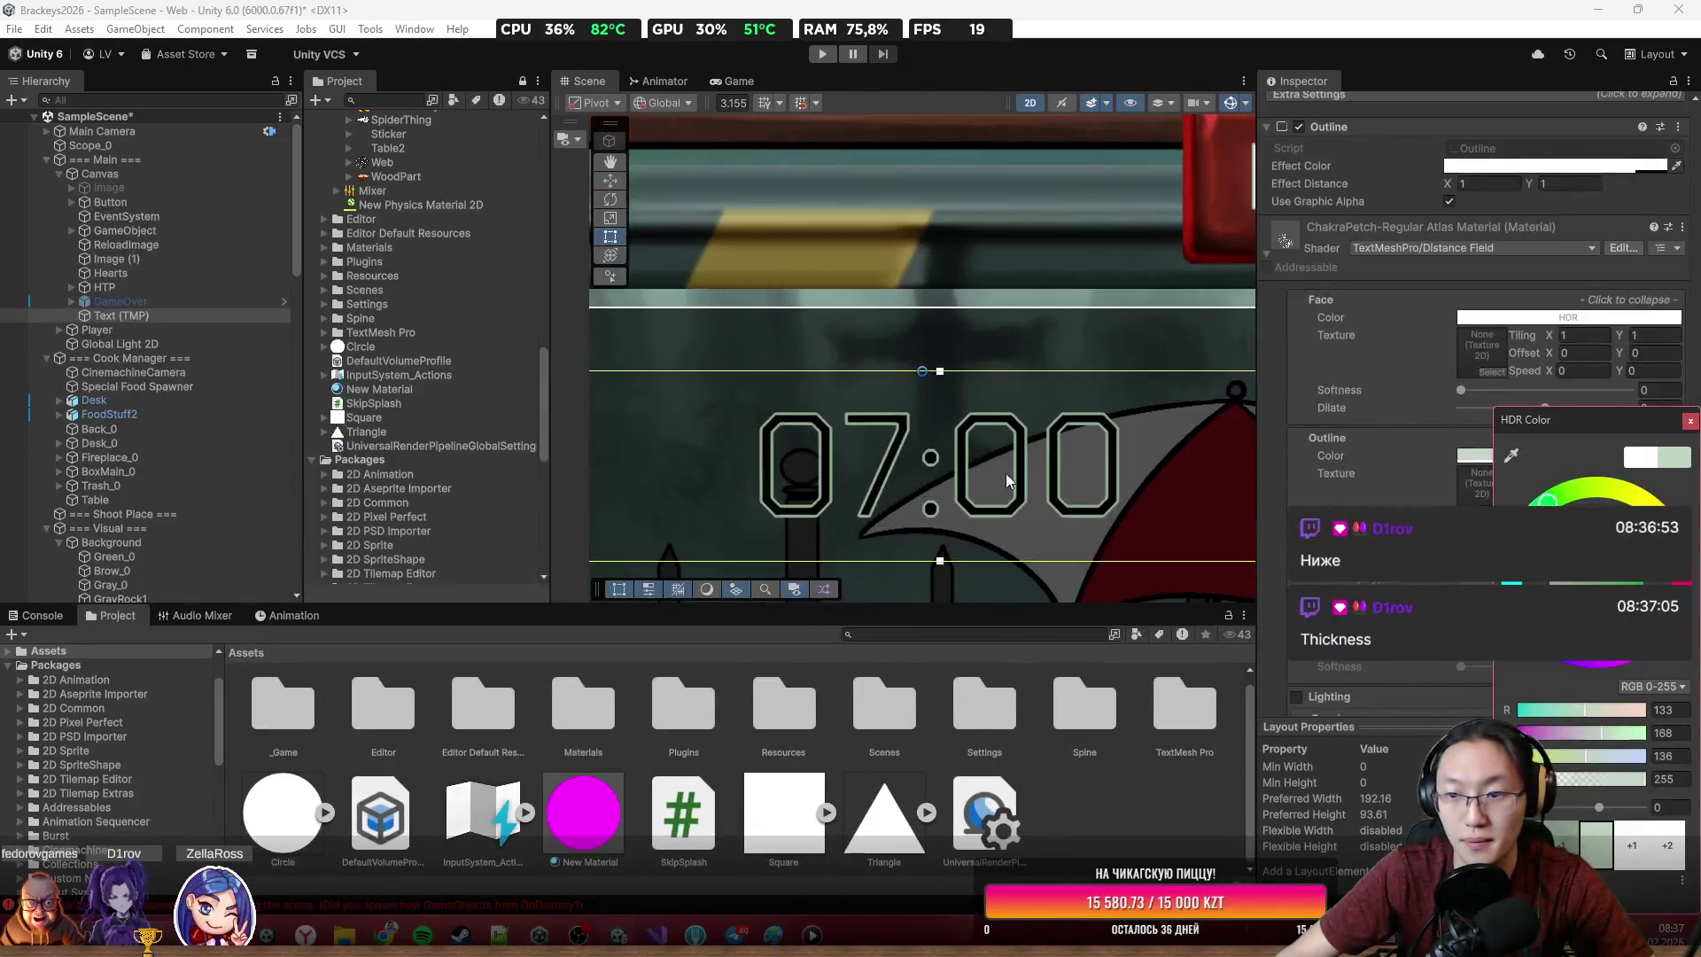
click(1688, 424)
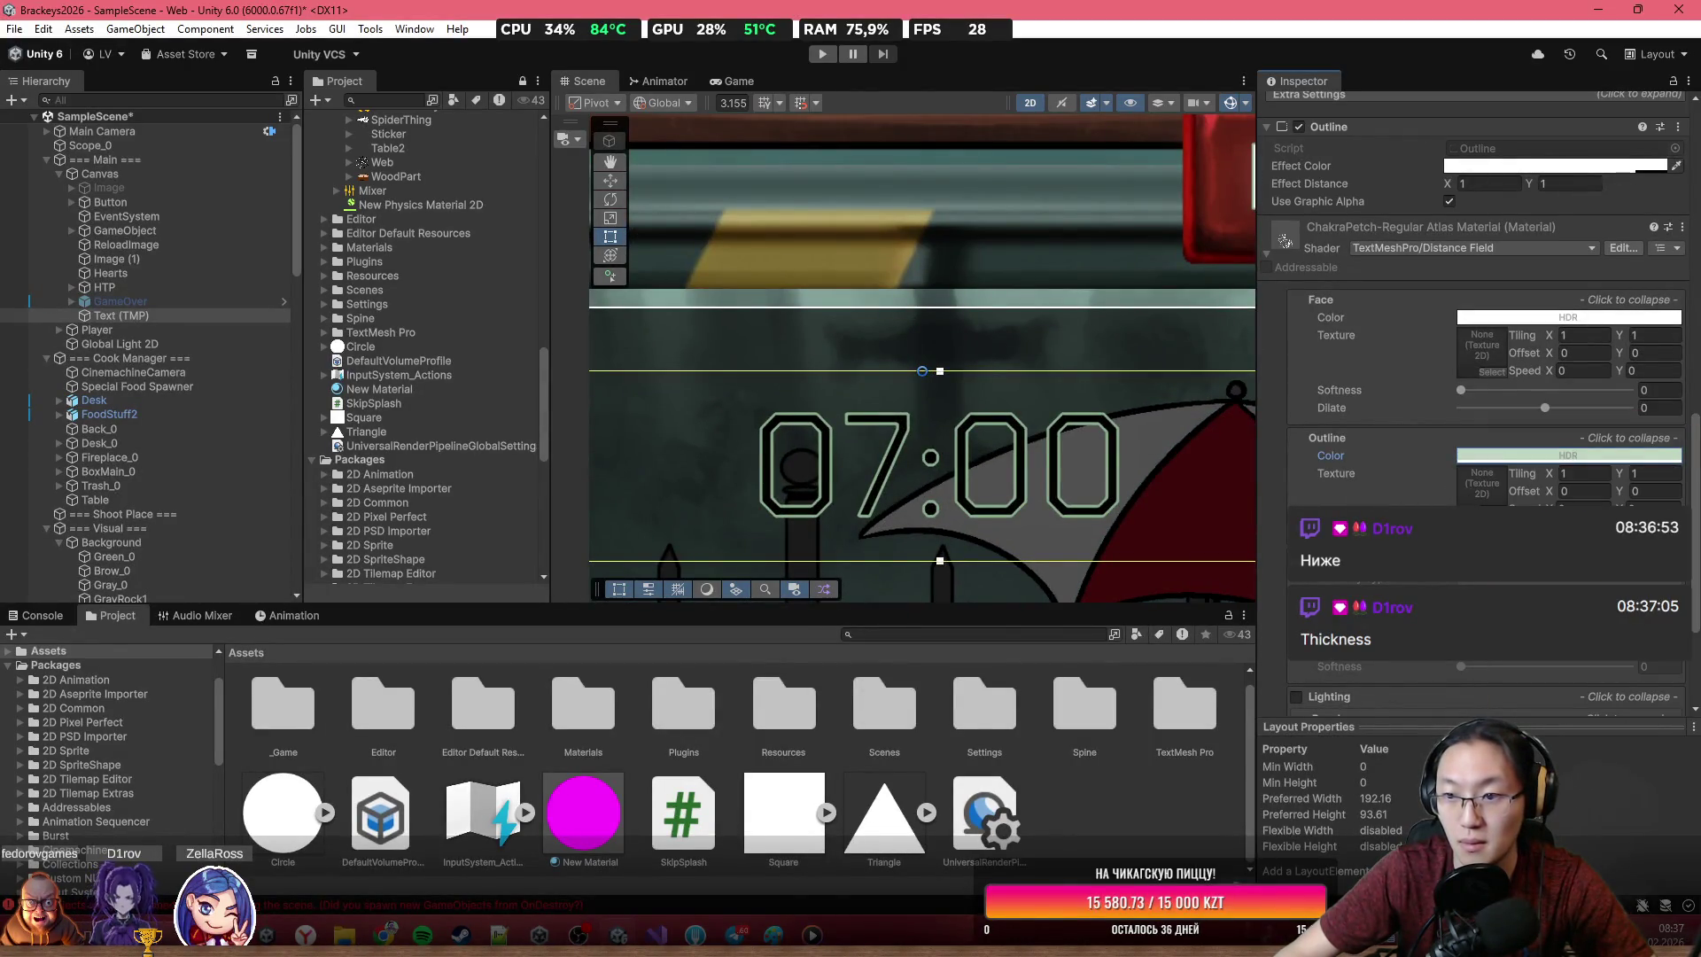
drag(1477, 527, 1485, 528)
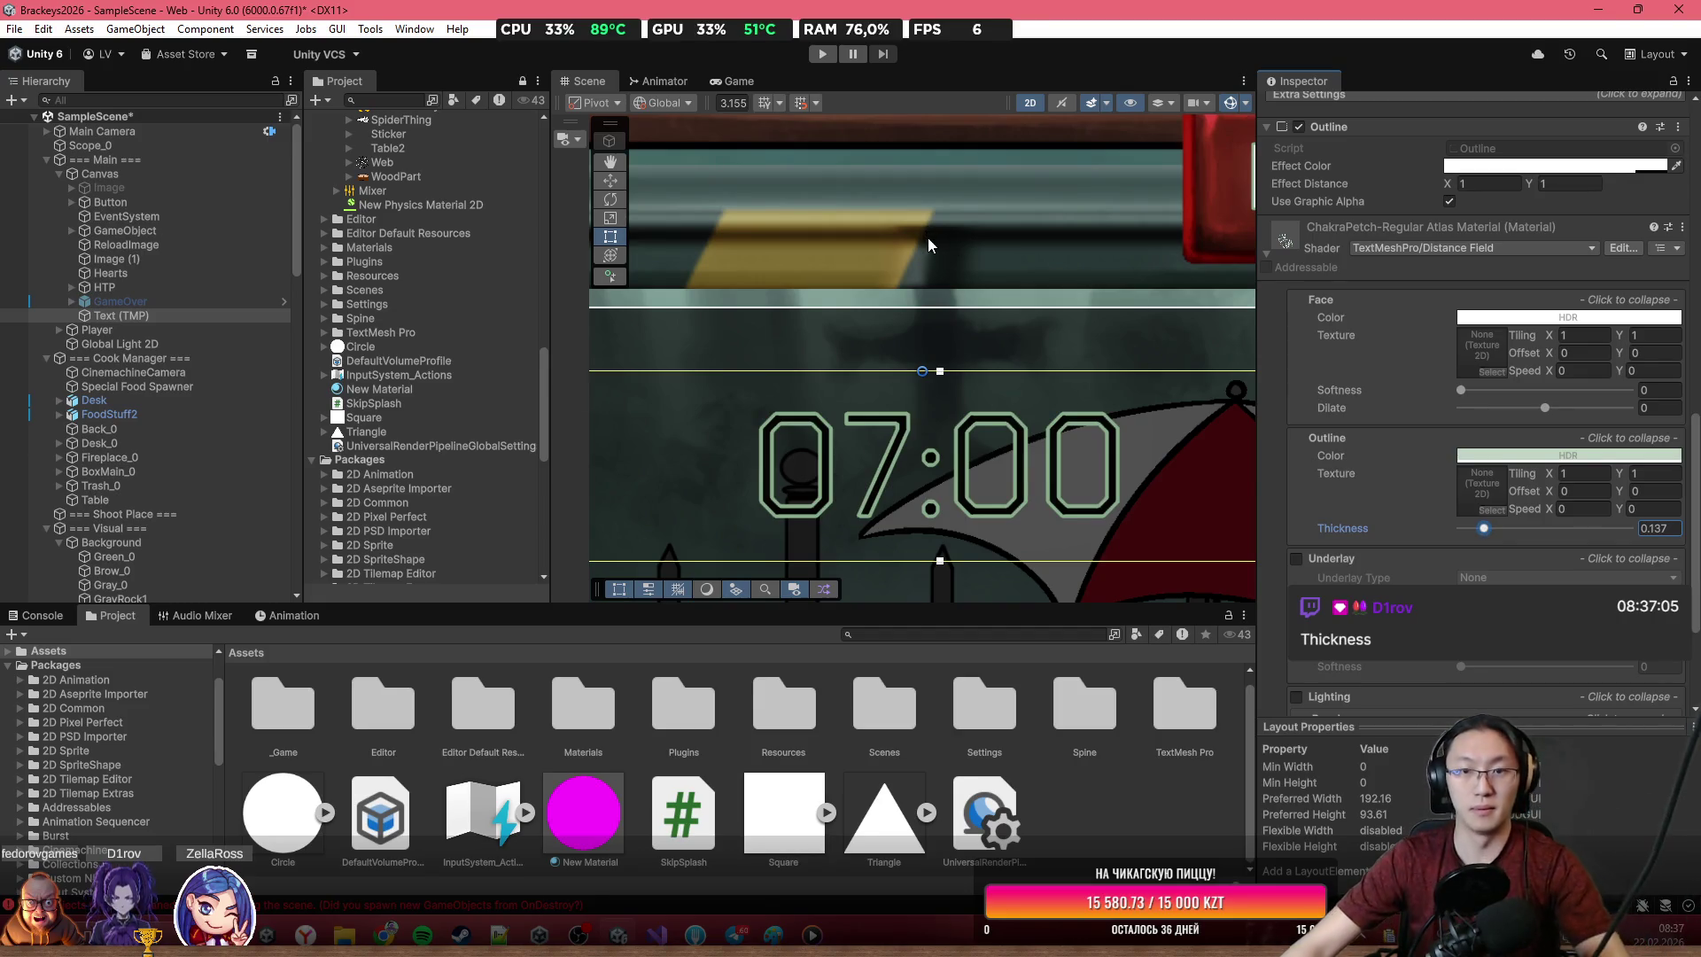
click(737, 81)
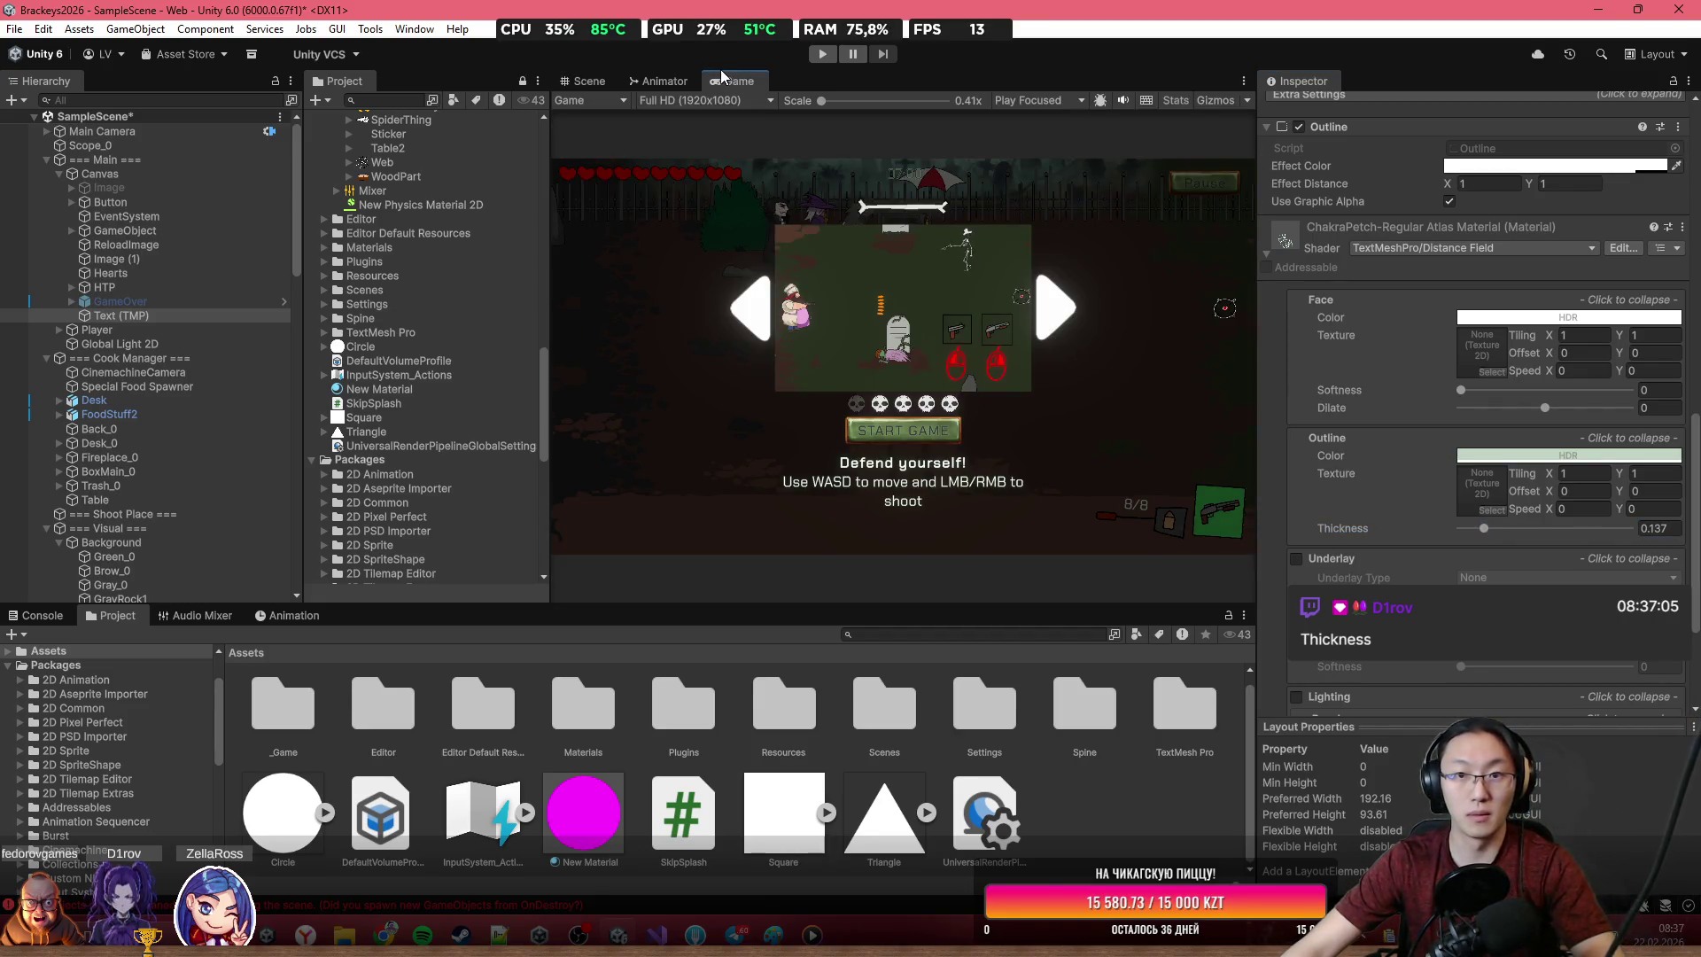
Lower the timer Outline Thickness to 0.095 after previewing the Game view, save the scene, and minimize Unity
double_click(728, 82)
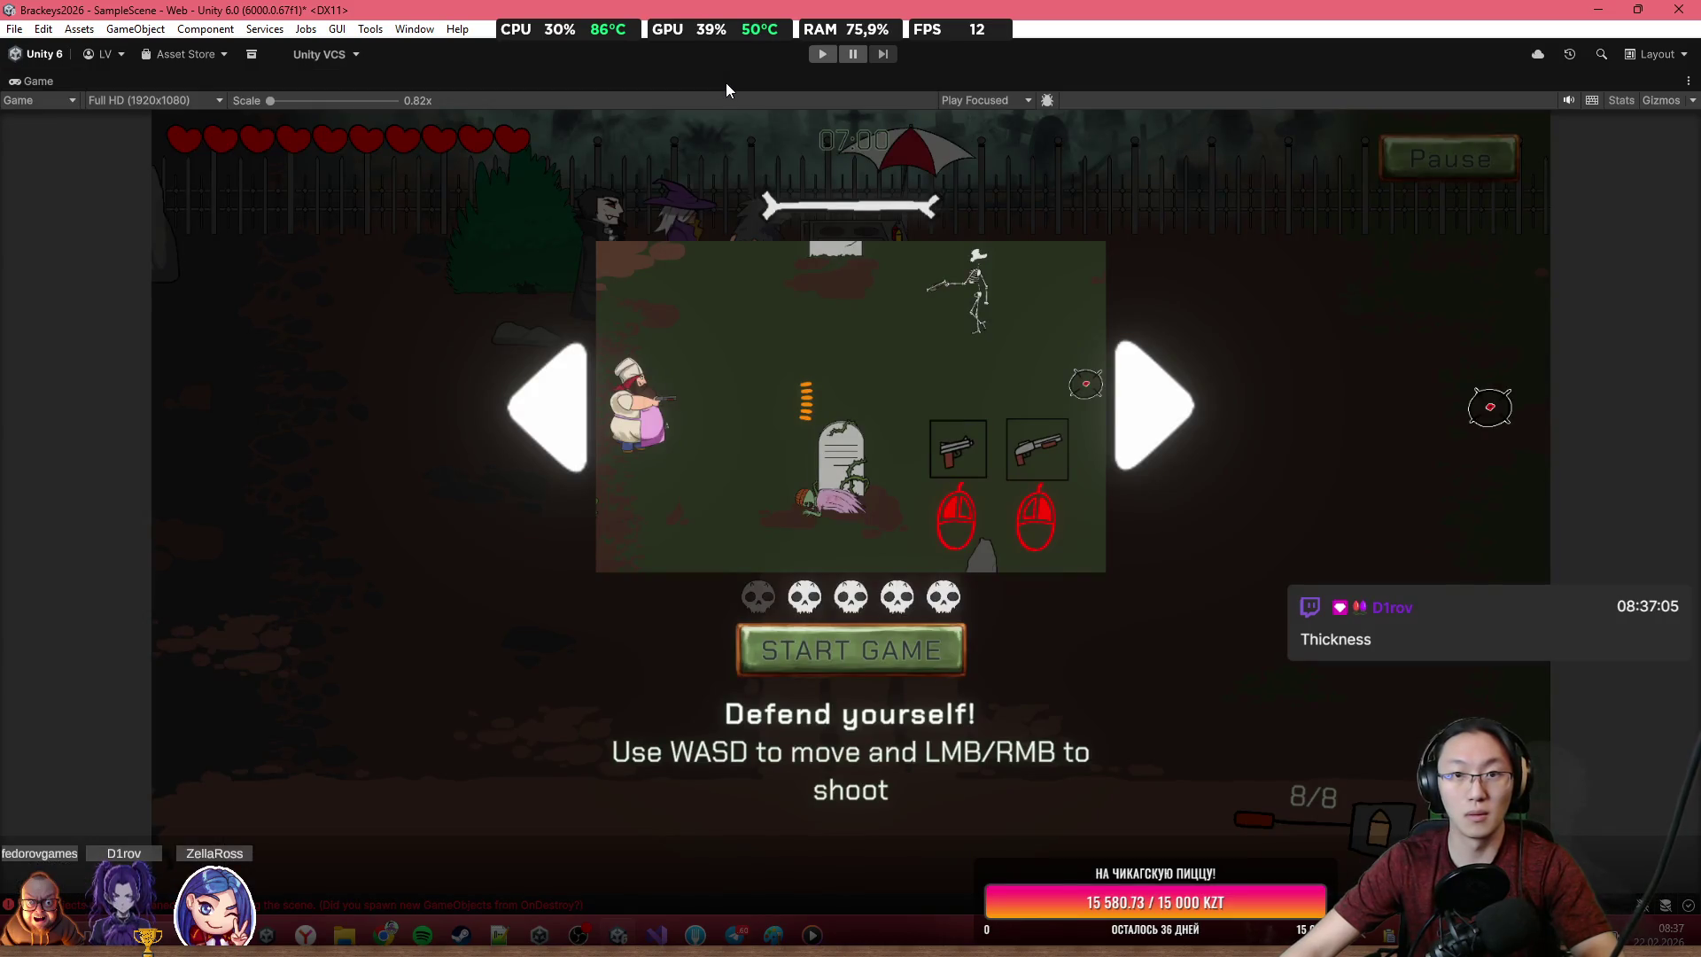
double_click(682, 76)
scroll(1419, 478, down, 15)
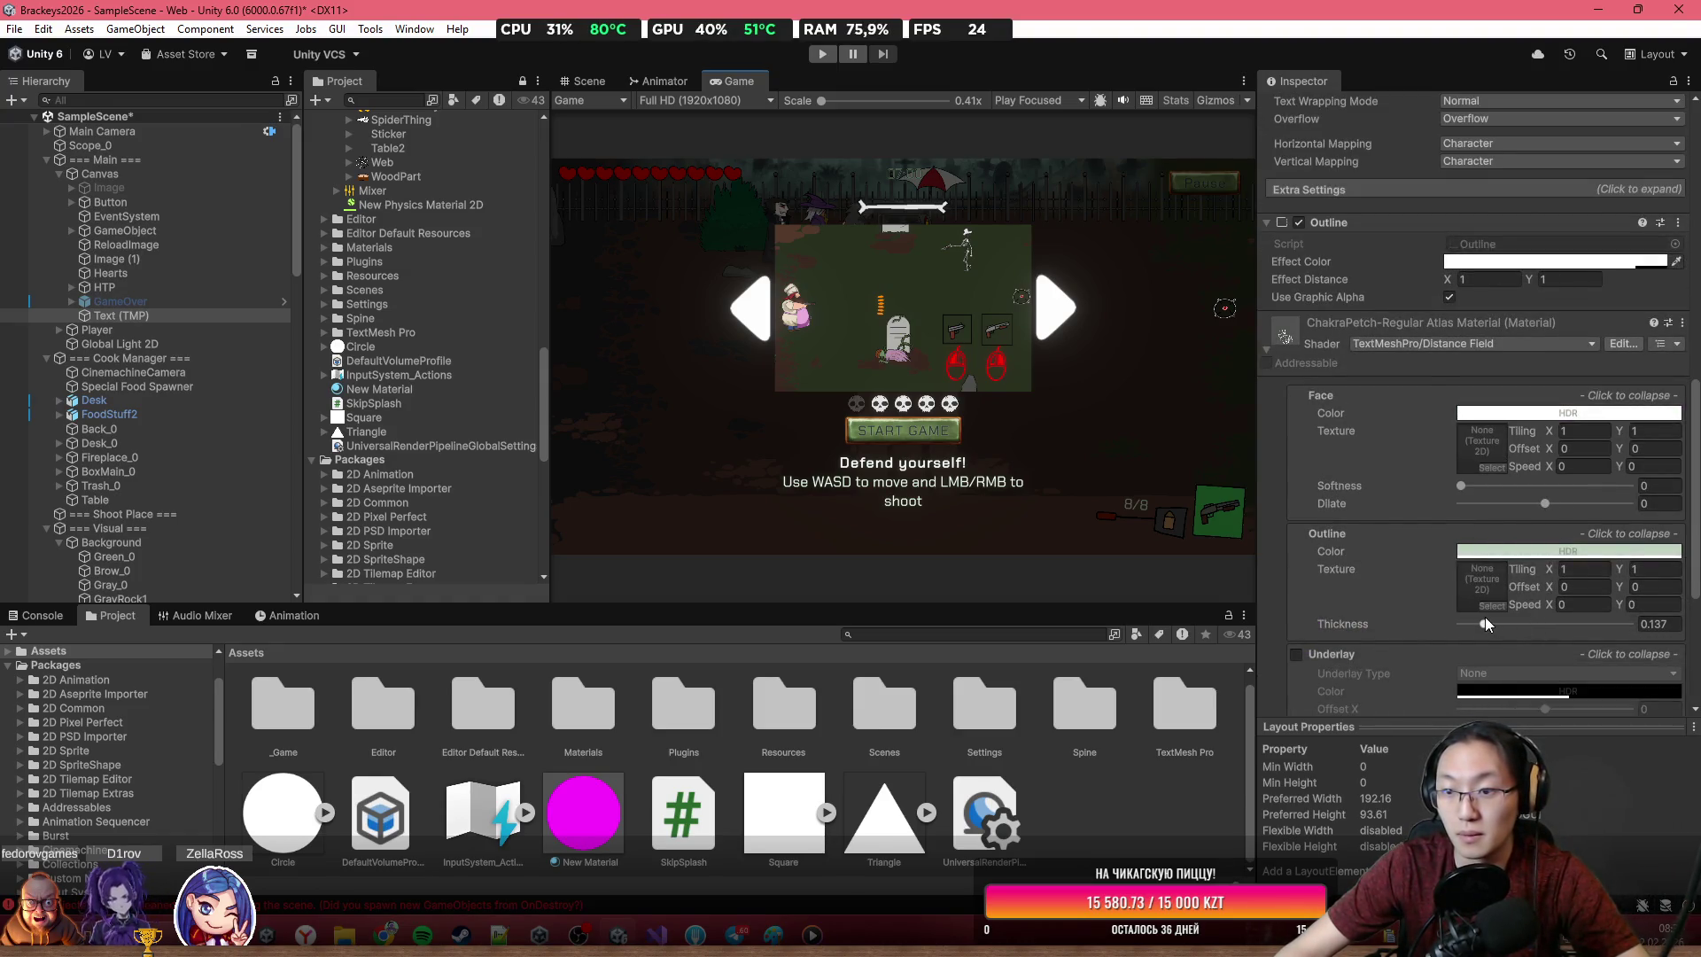
drag(1485, 624, 1478, 617)
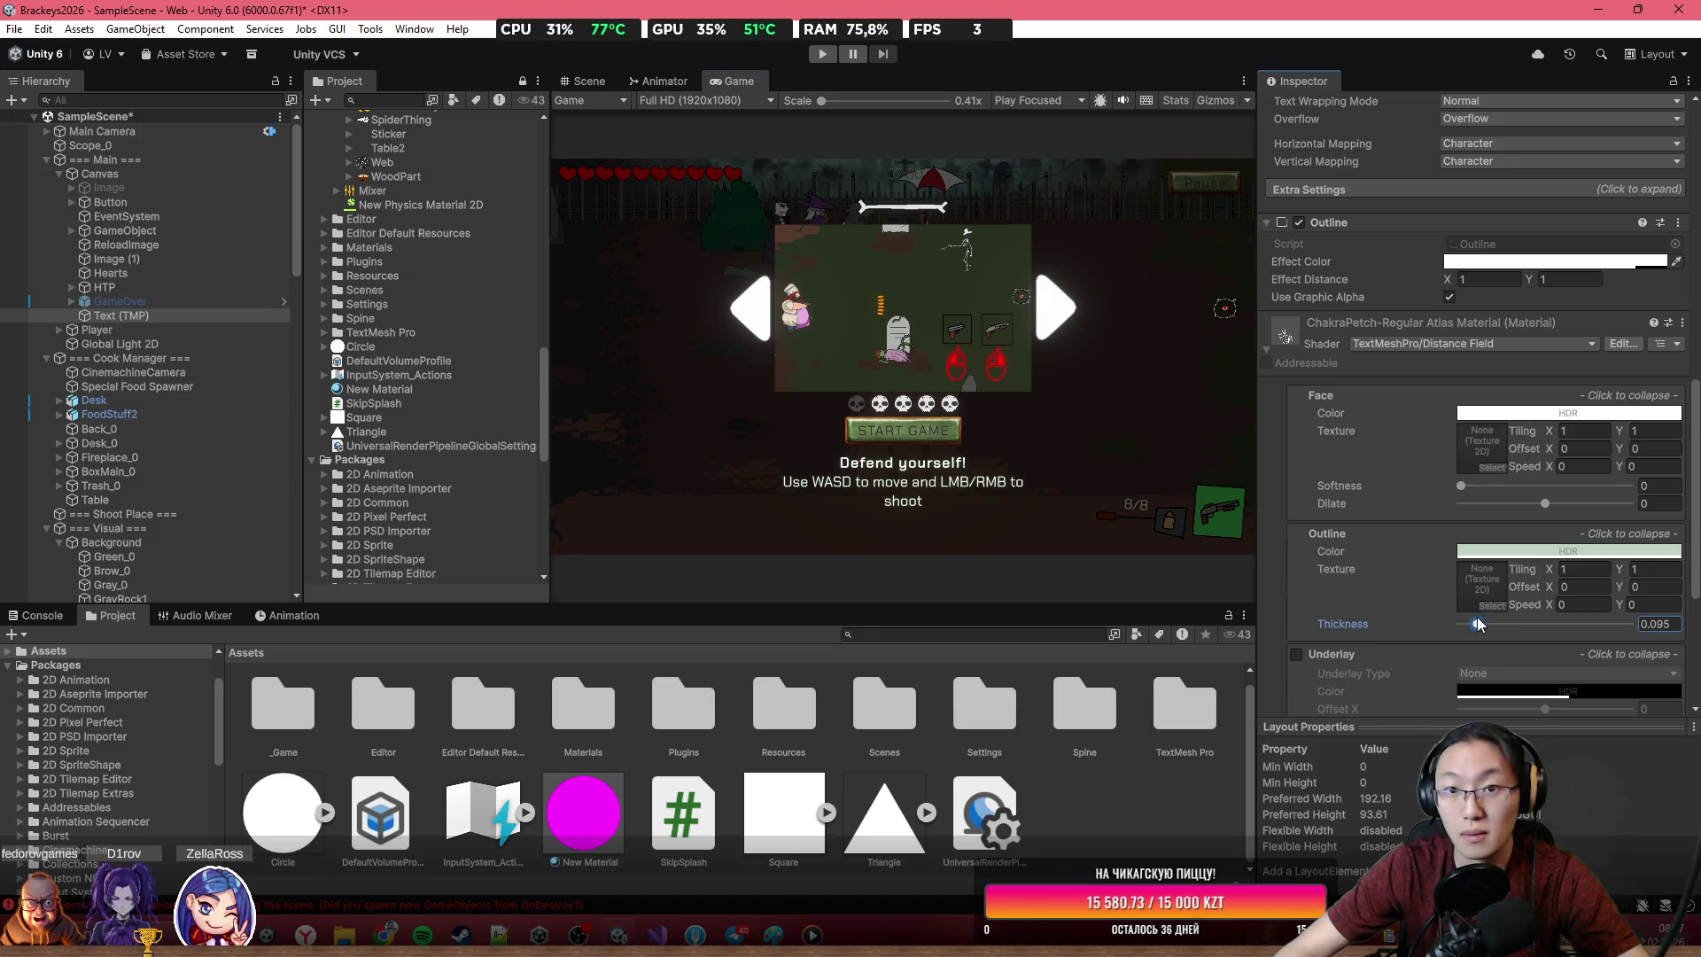
double_click(737, 84)
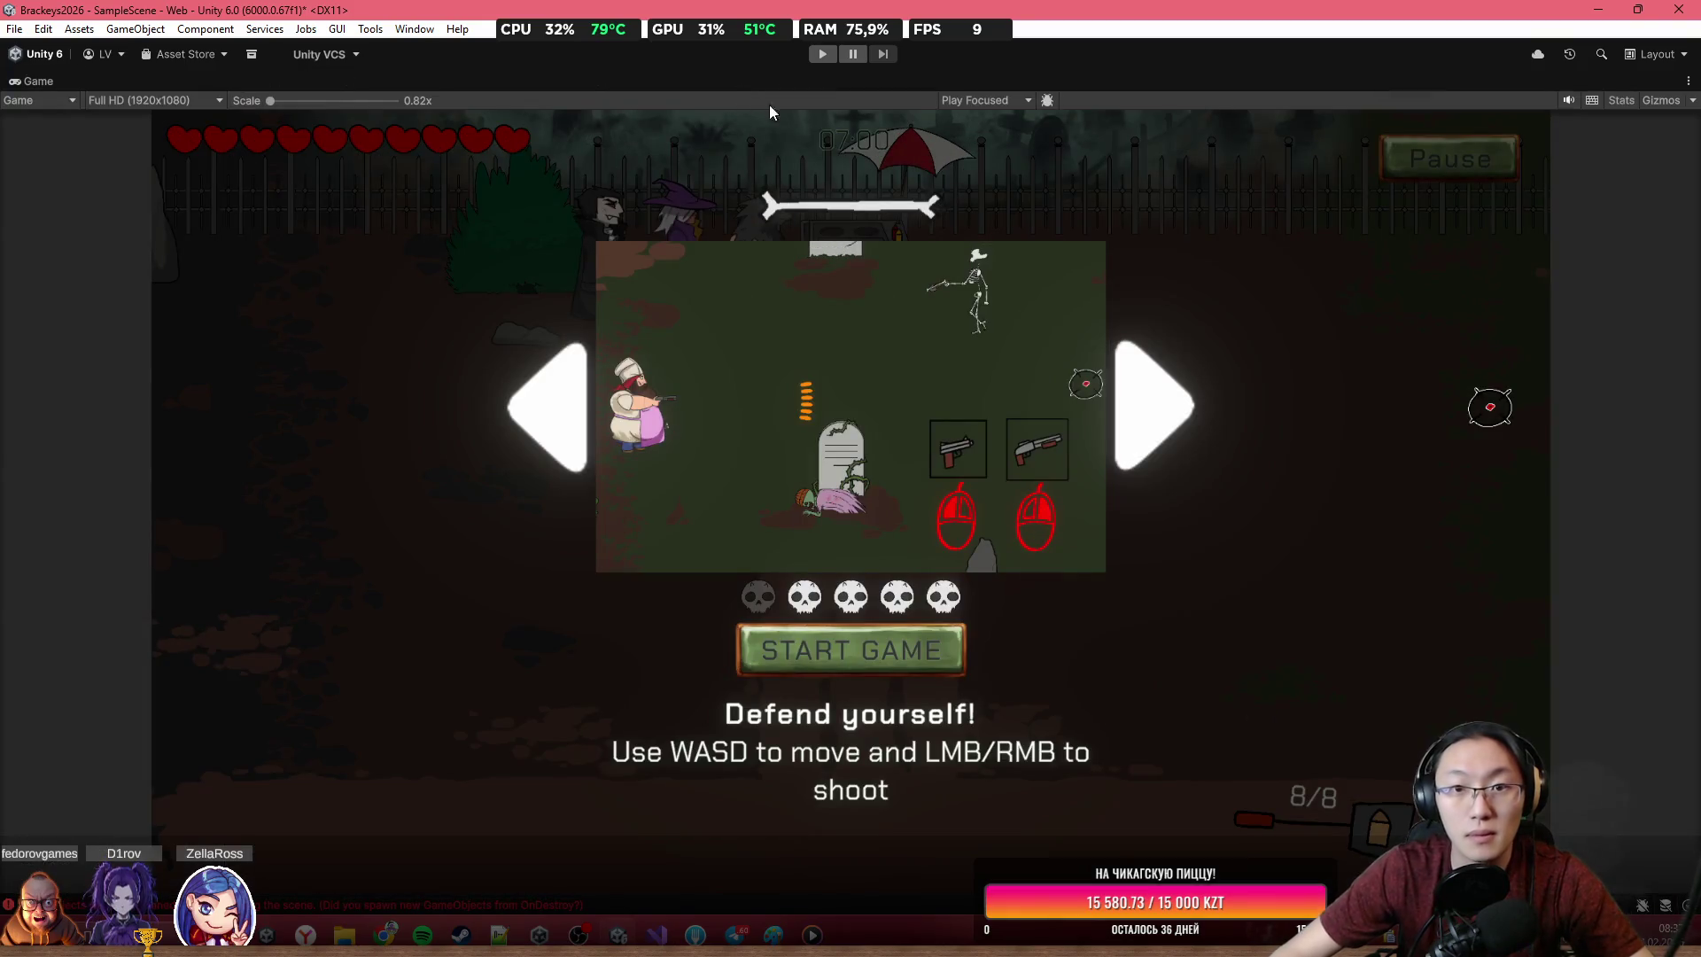
double_click(869, 80)
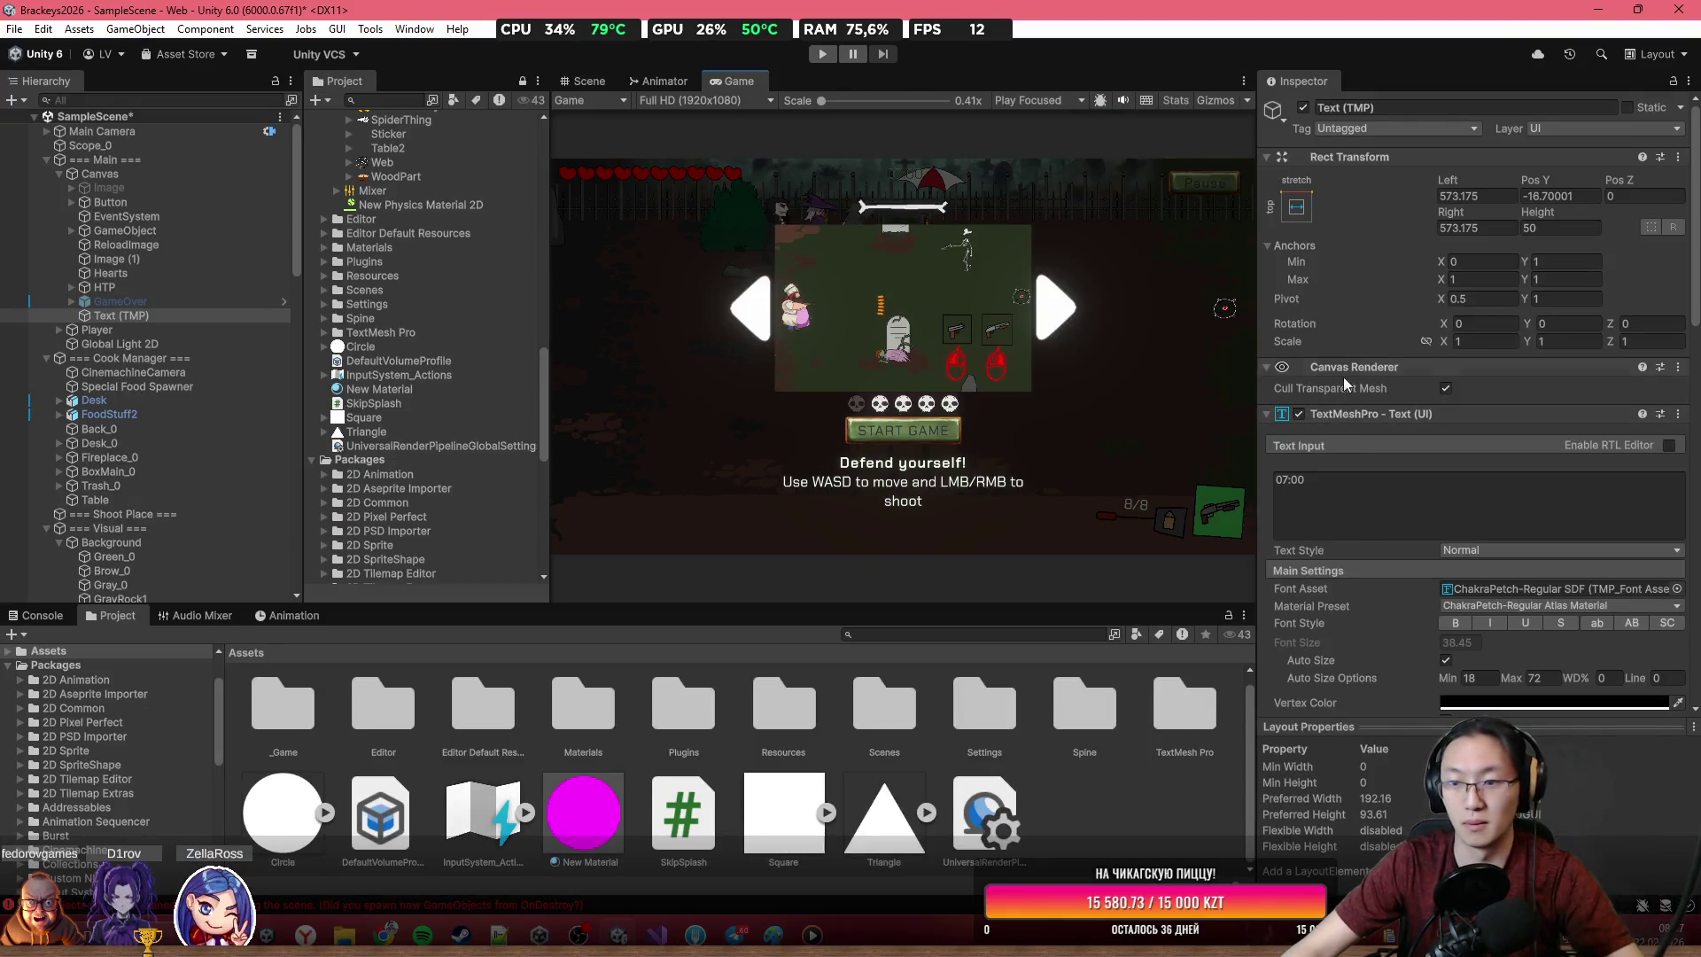
key(ctrl+s)
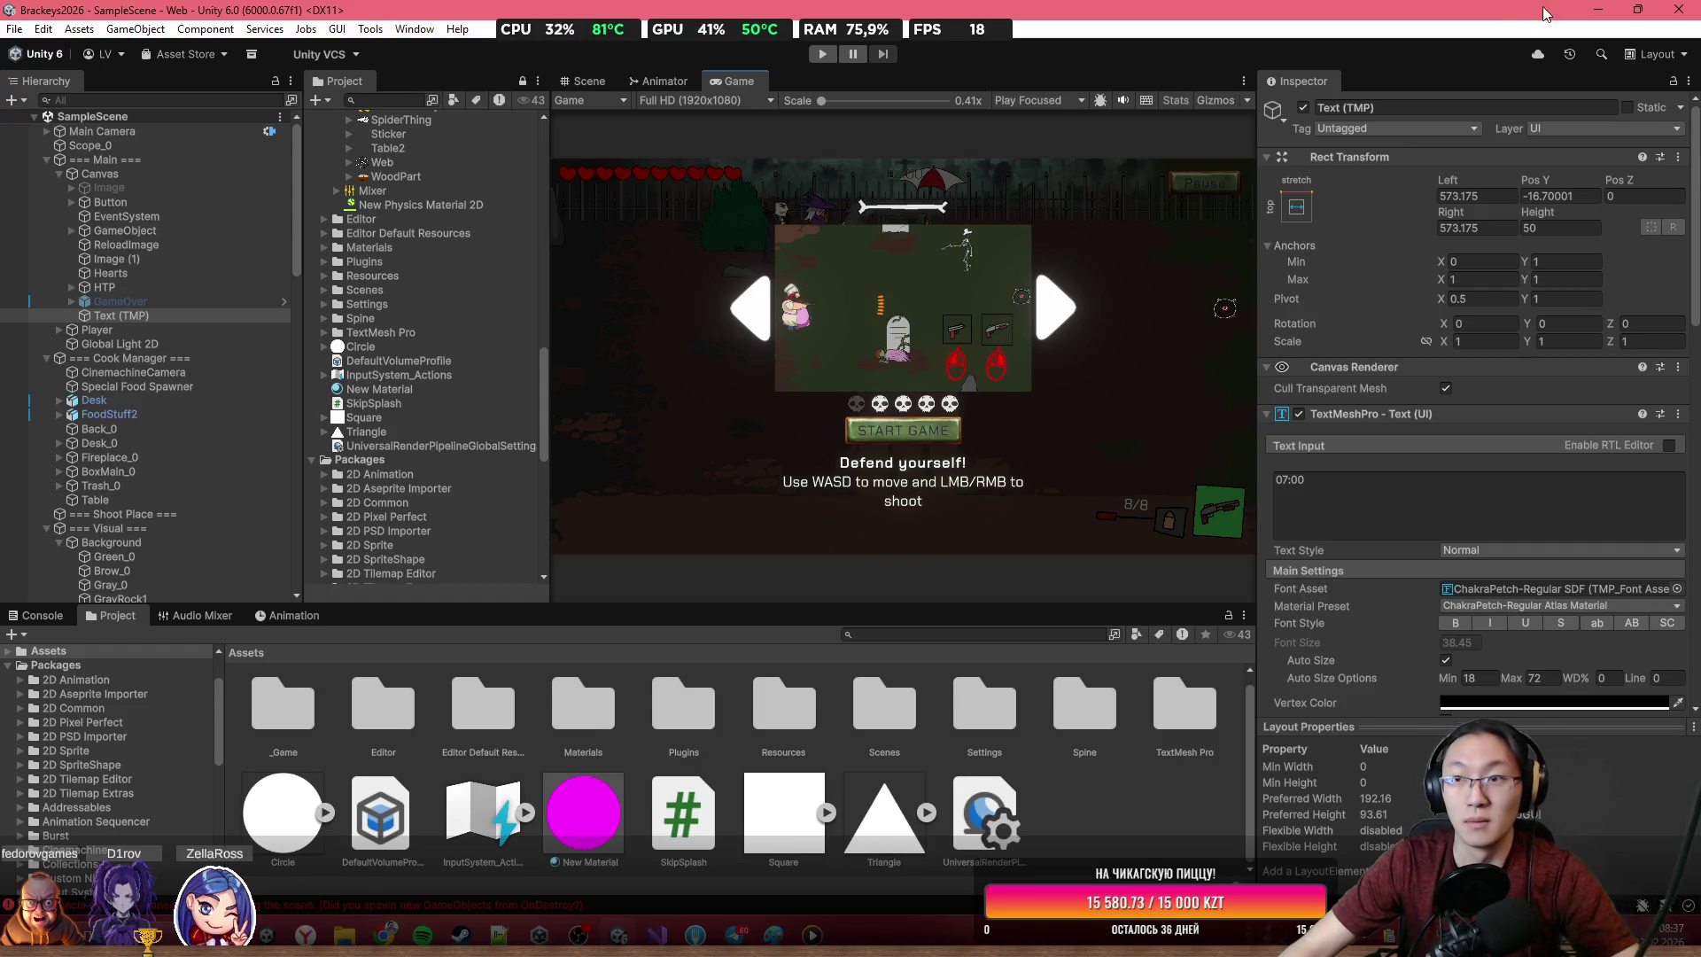
click(1597, 11)
In Strange and Luig, take the cube from the cauldron and explore the pig room's close-ups
mouse_move(386, 935)
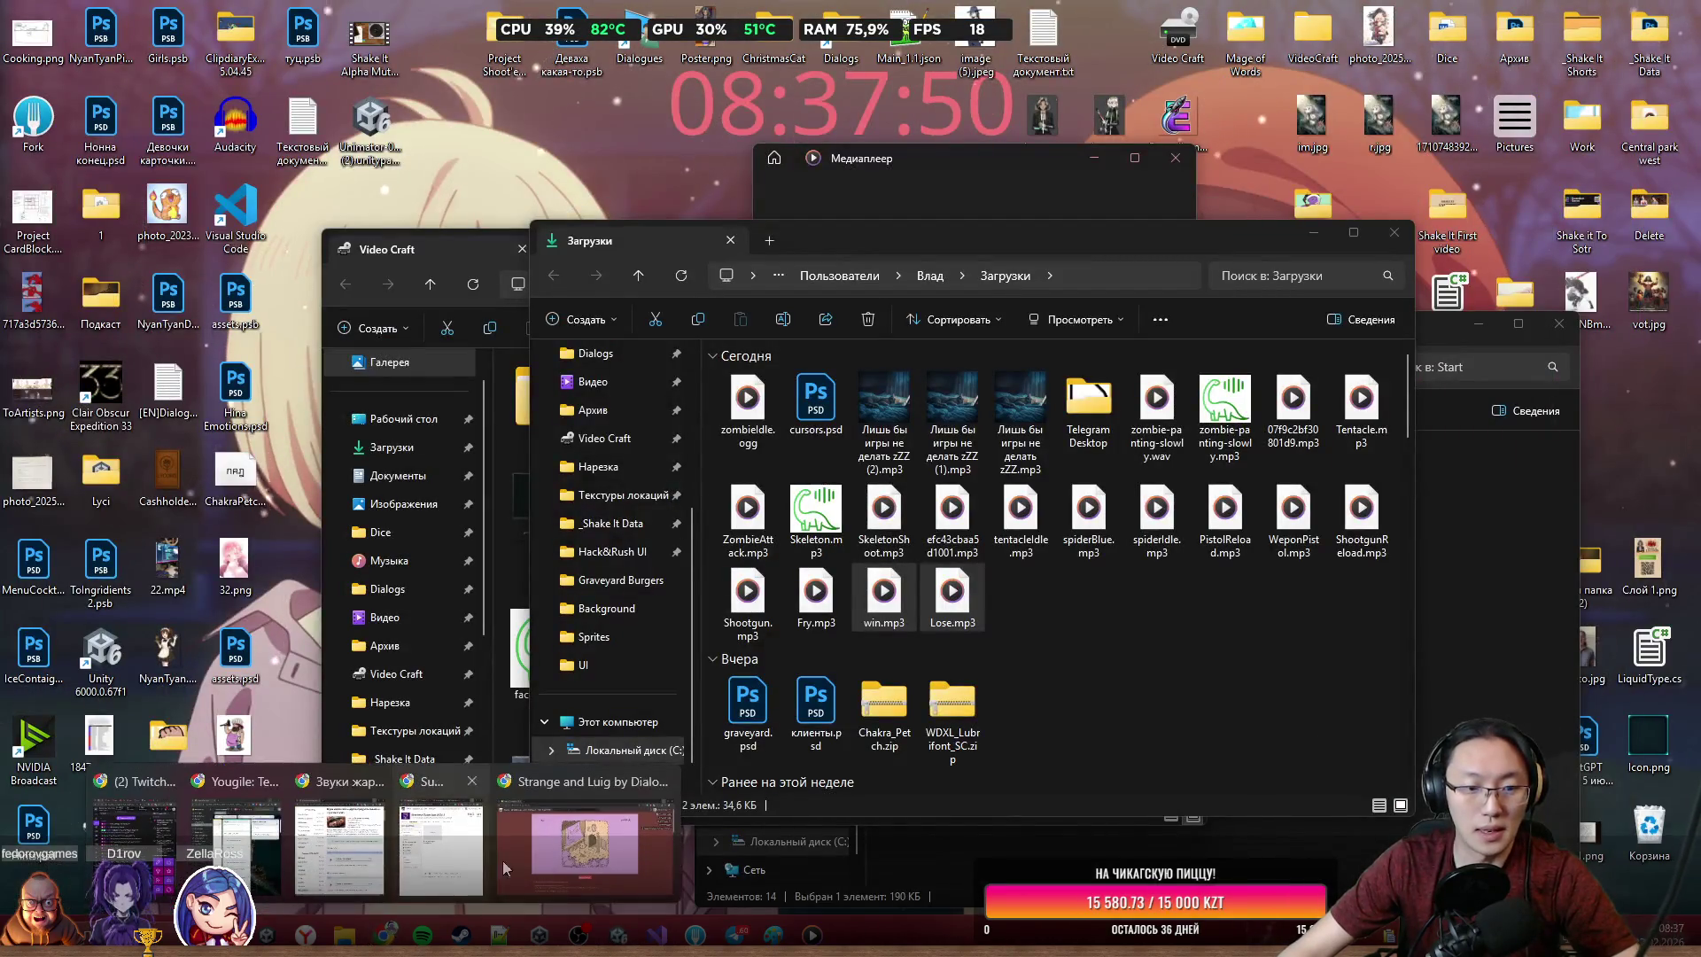
click(576, 841)
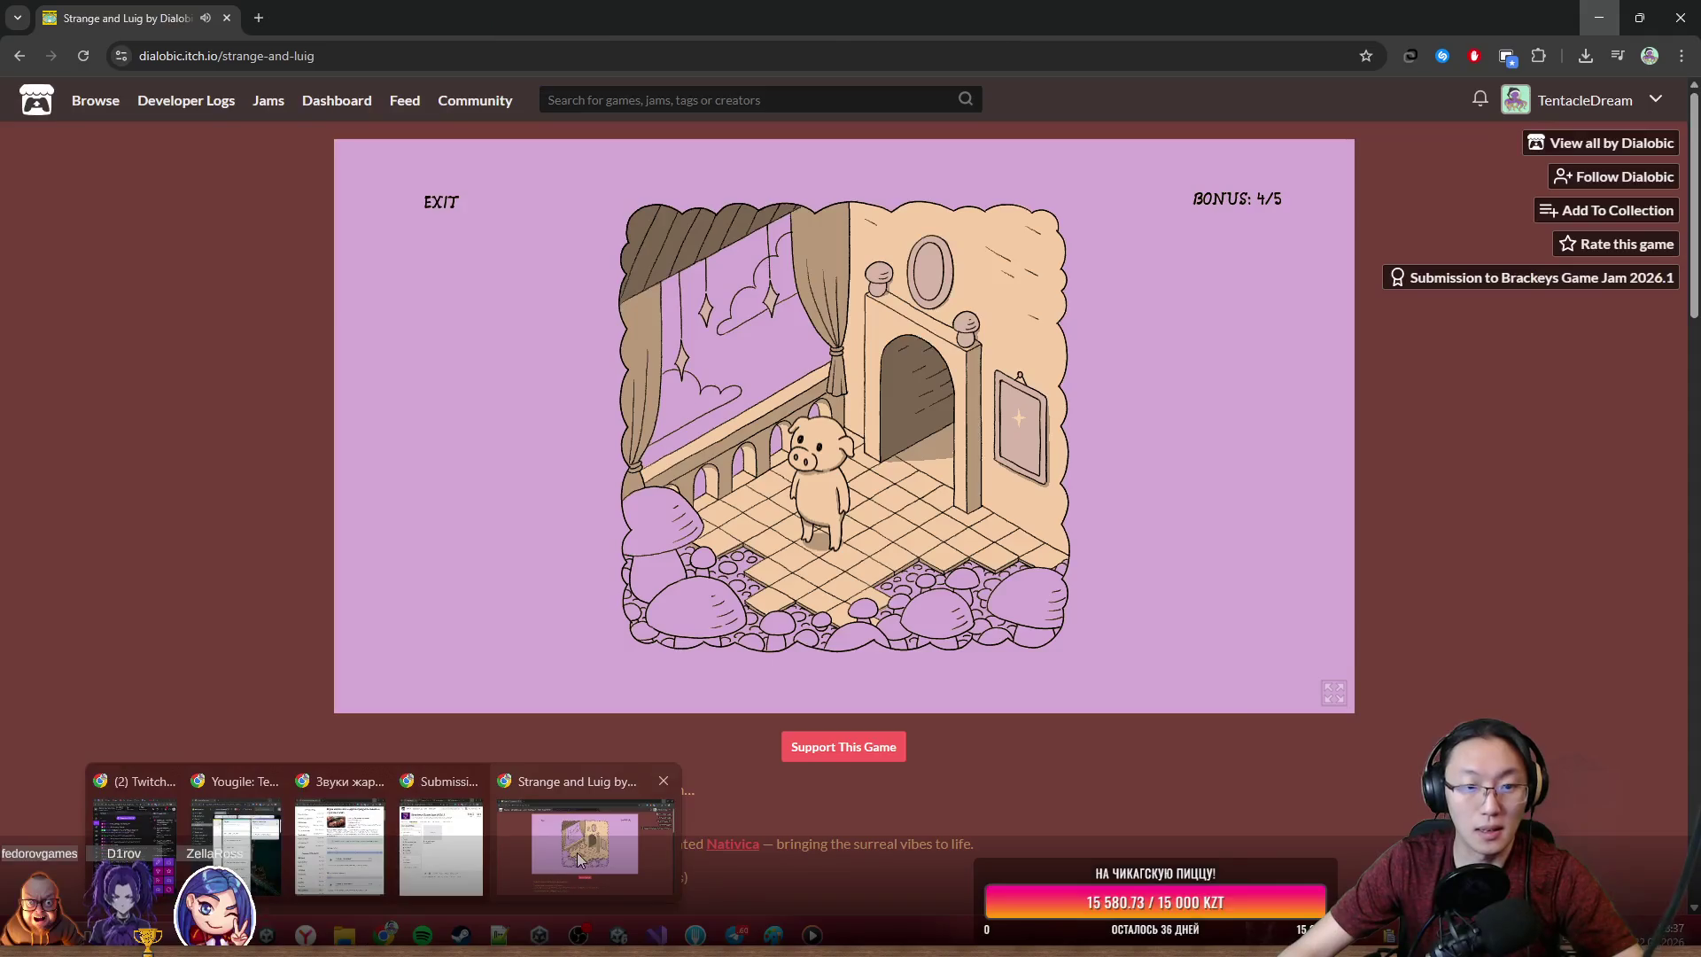
click(836, 485)
click(863, 458)
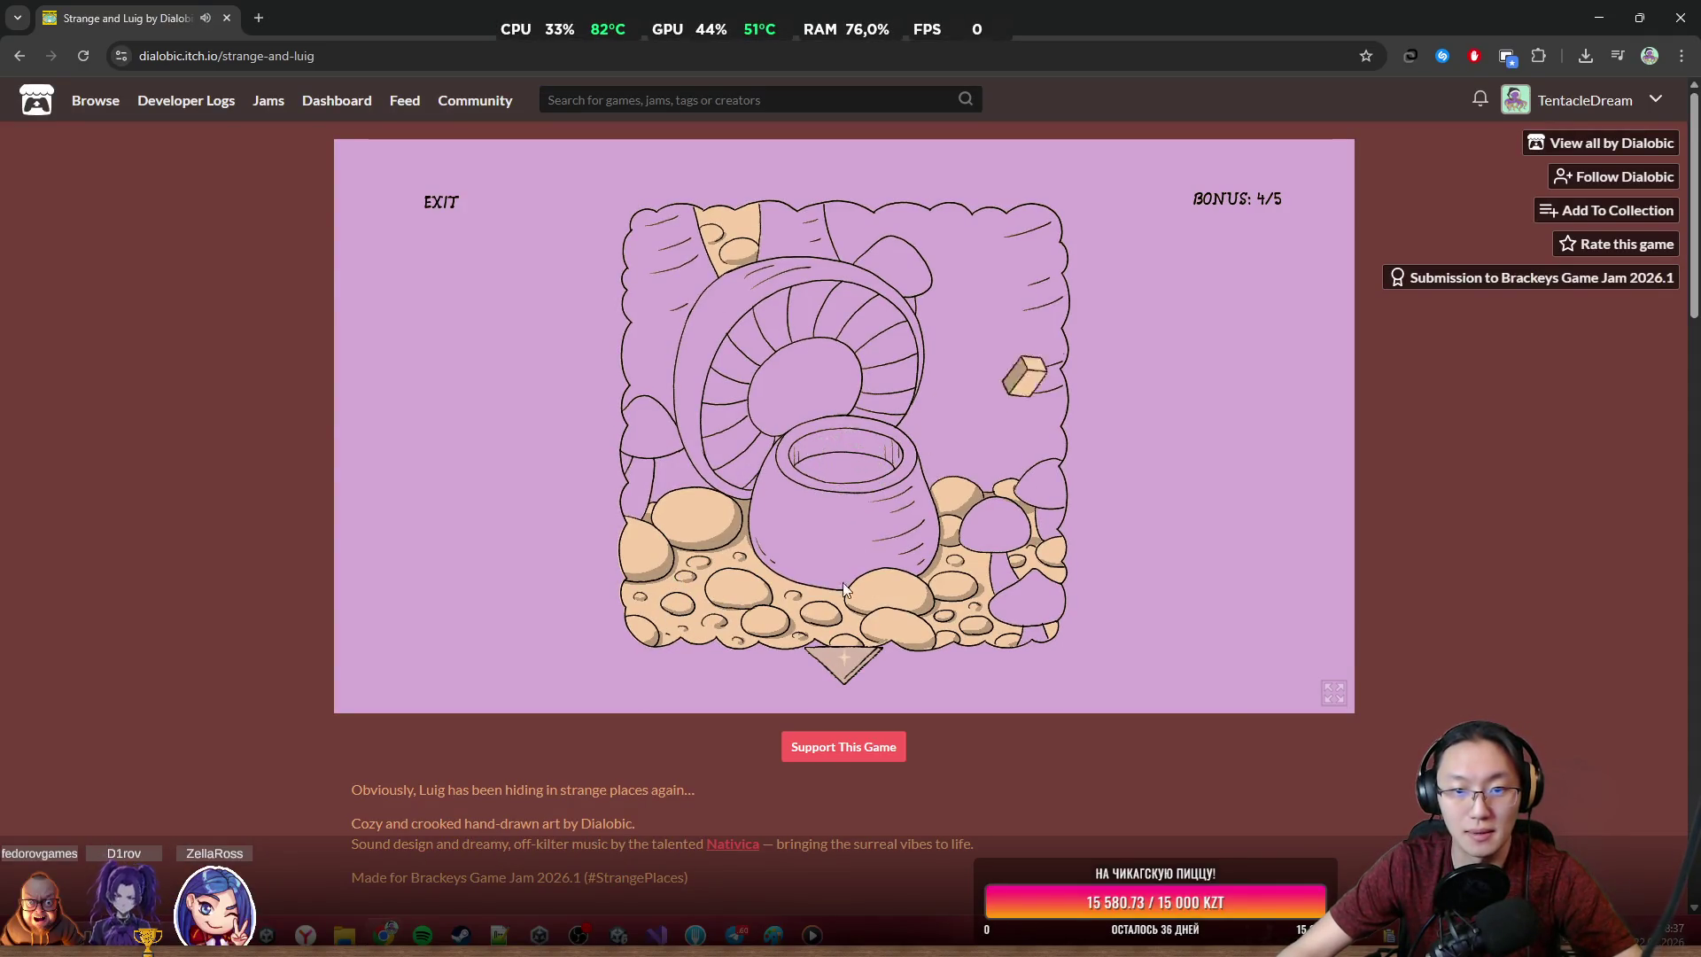
click(846, 664)
click(1010, 417)
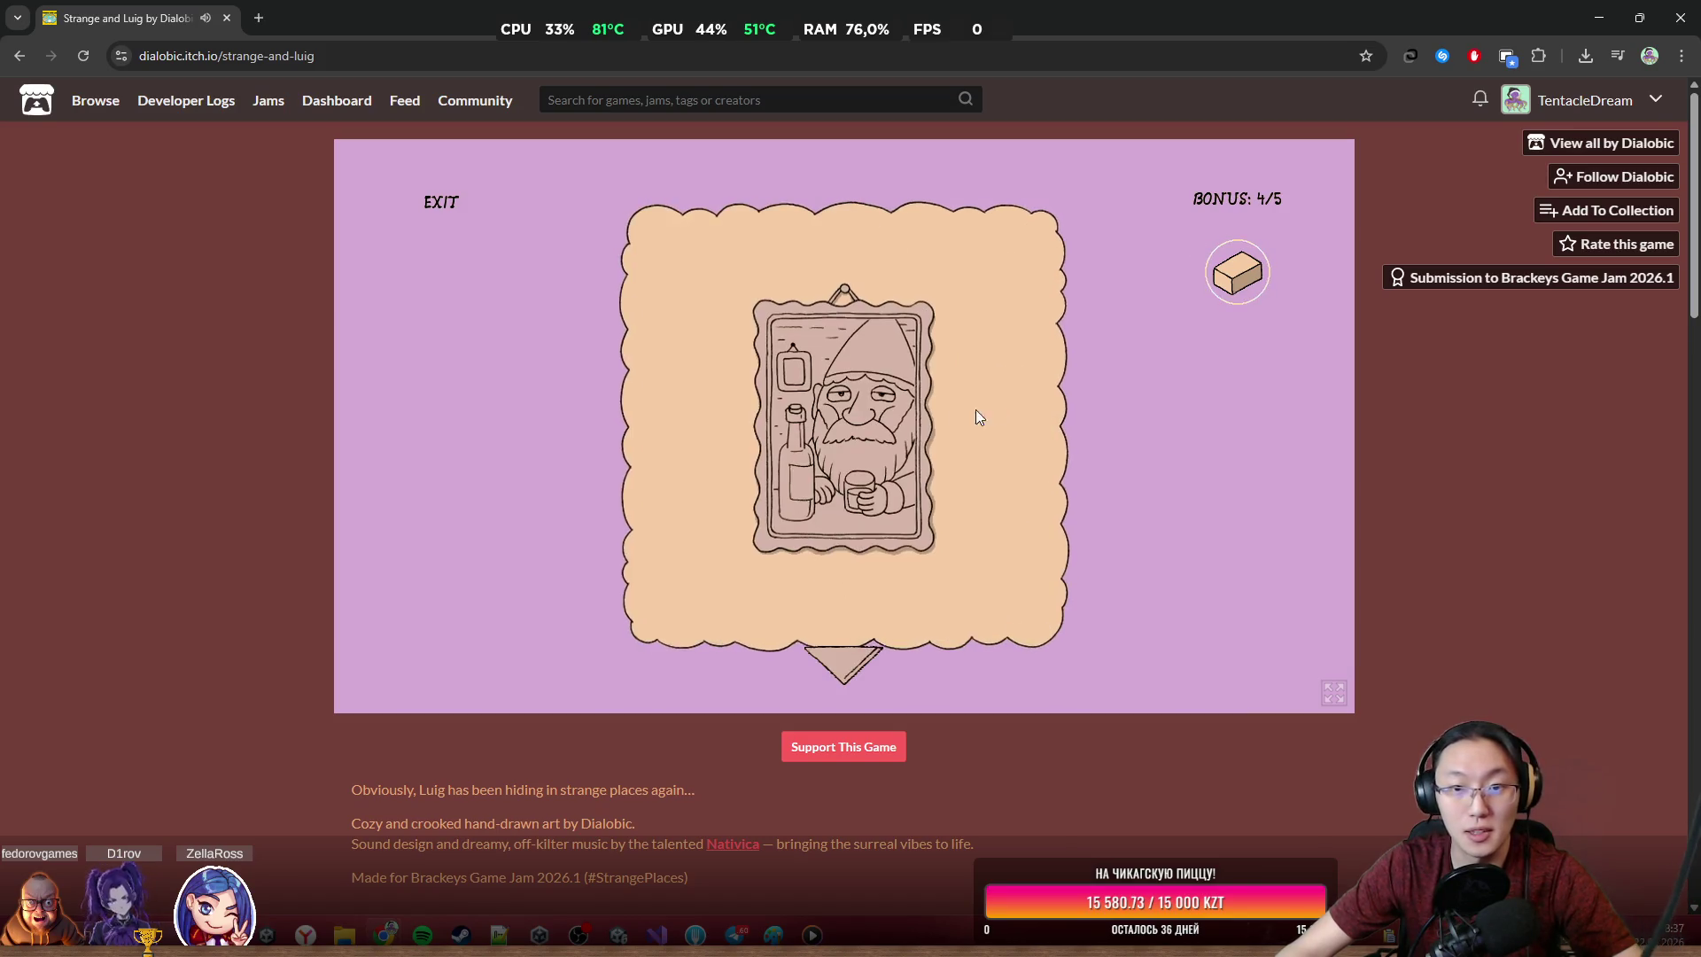
click(843, 659)
click(879, 415)
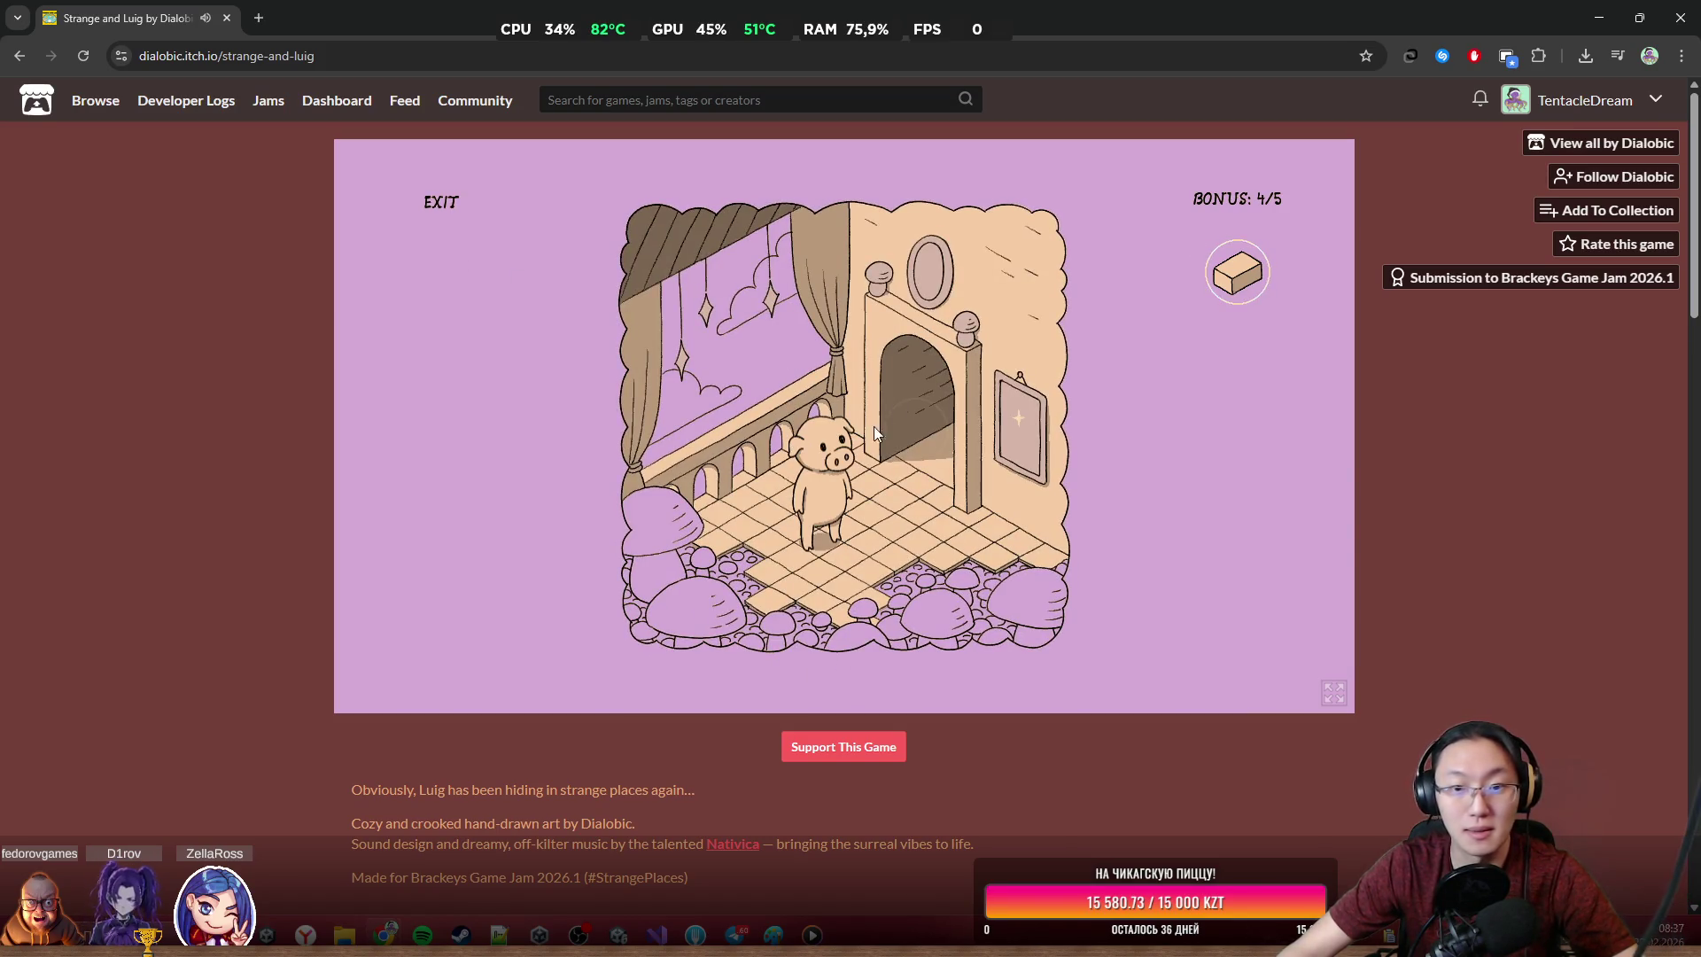
click(940, 581)
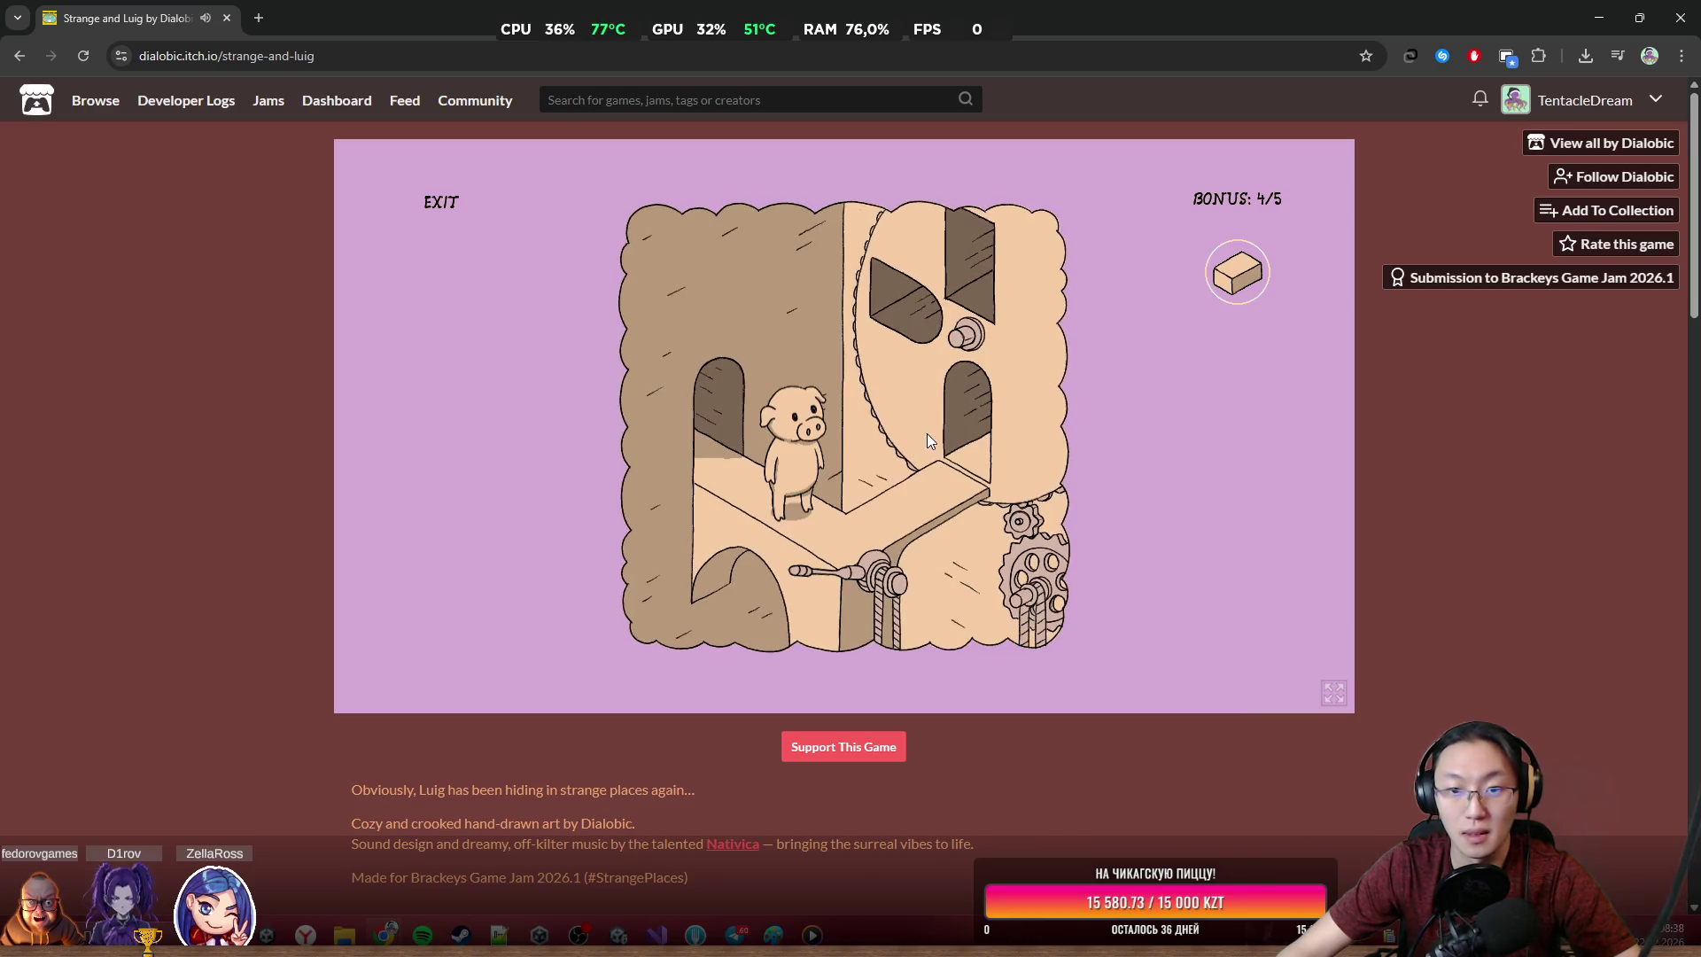
Reach the tower, give the napkin's spoon to the pig, lift the pudding and screen-capture the ending
click(685, 426)
click(725, 552)
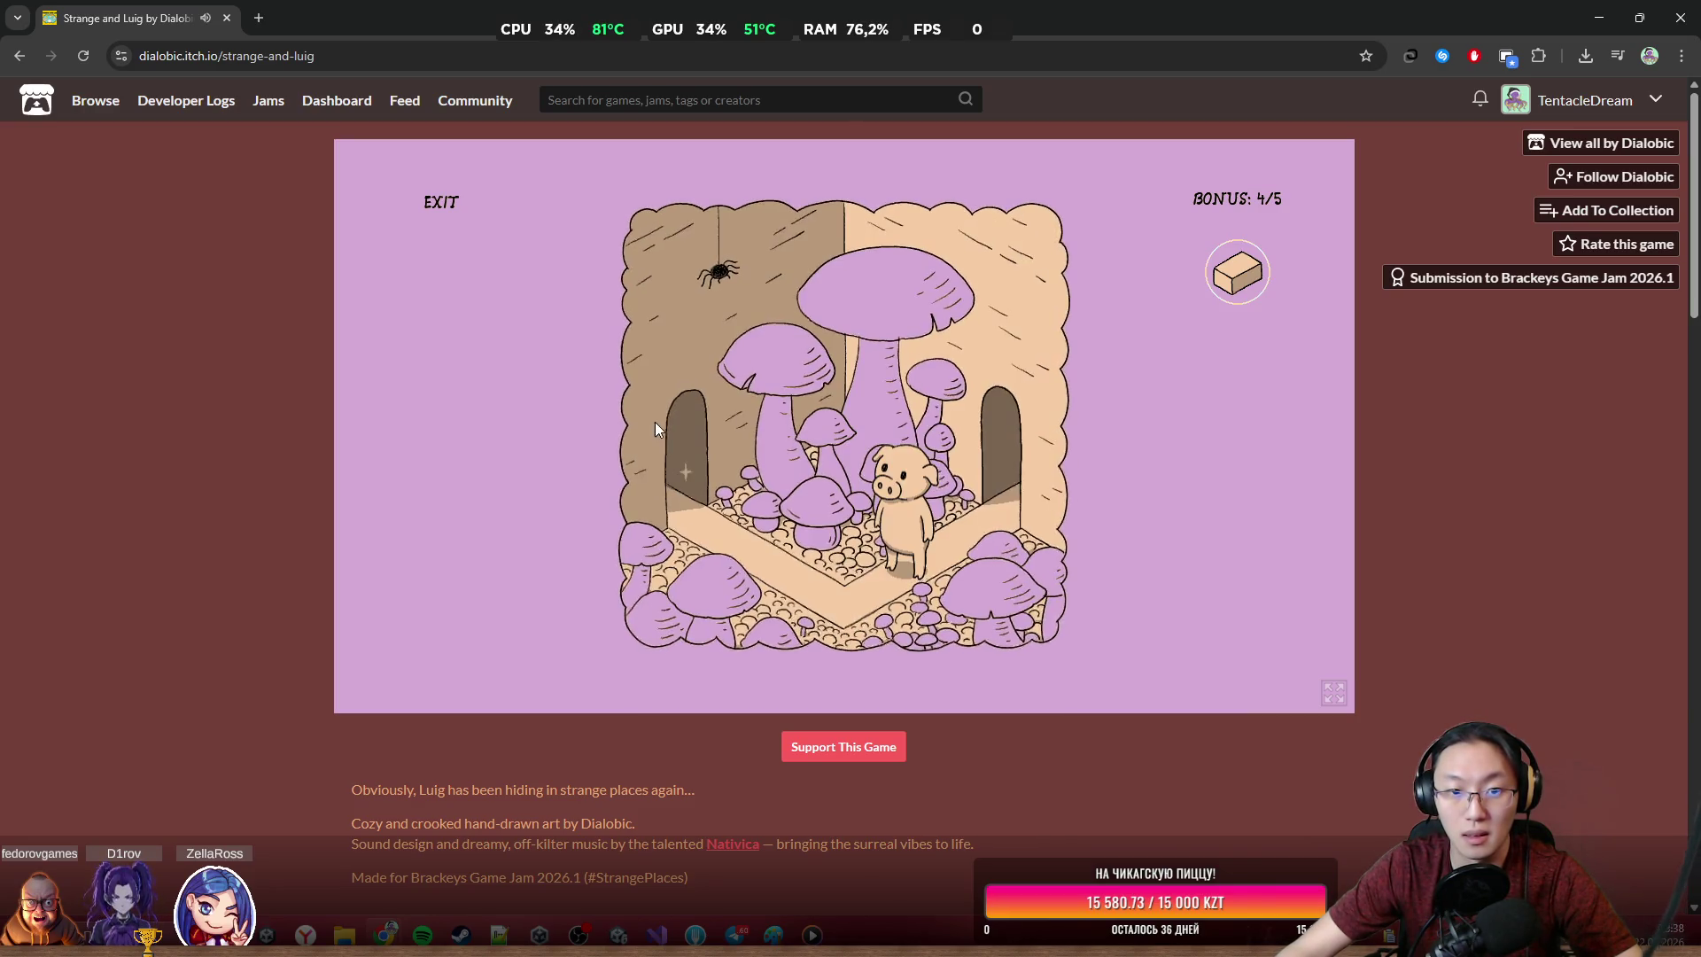
click(672, 469)
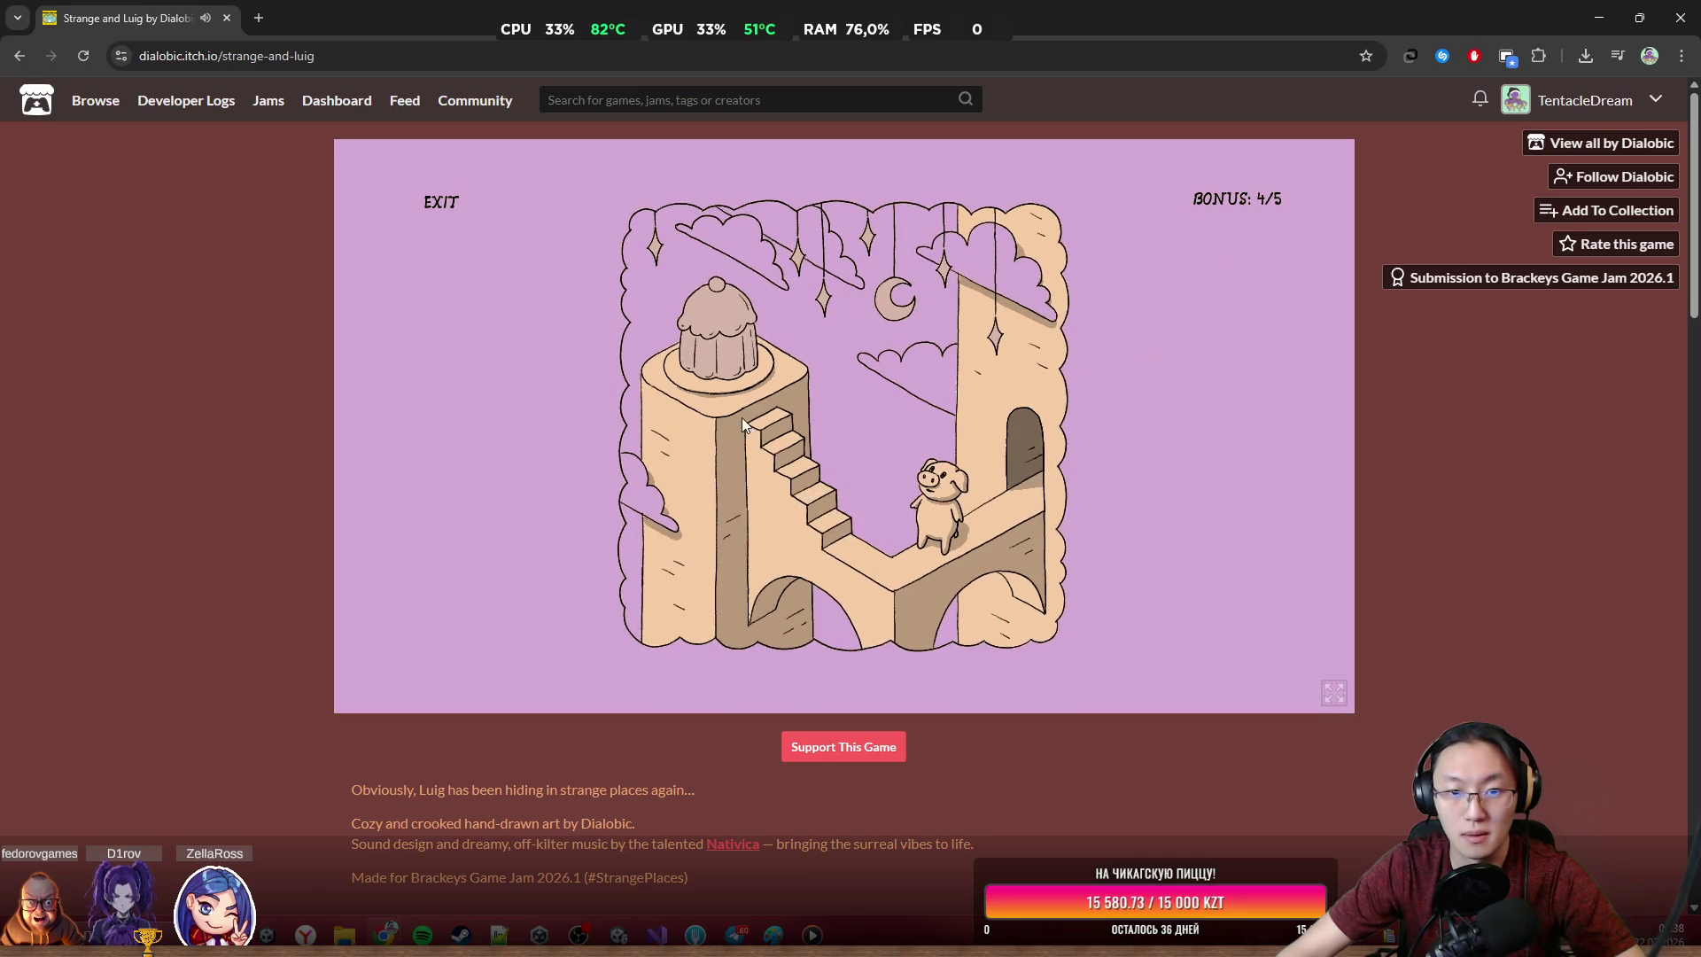
click(722, 341)
click(770, 554)
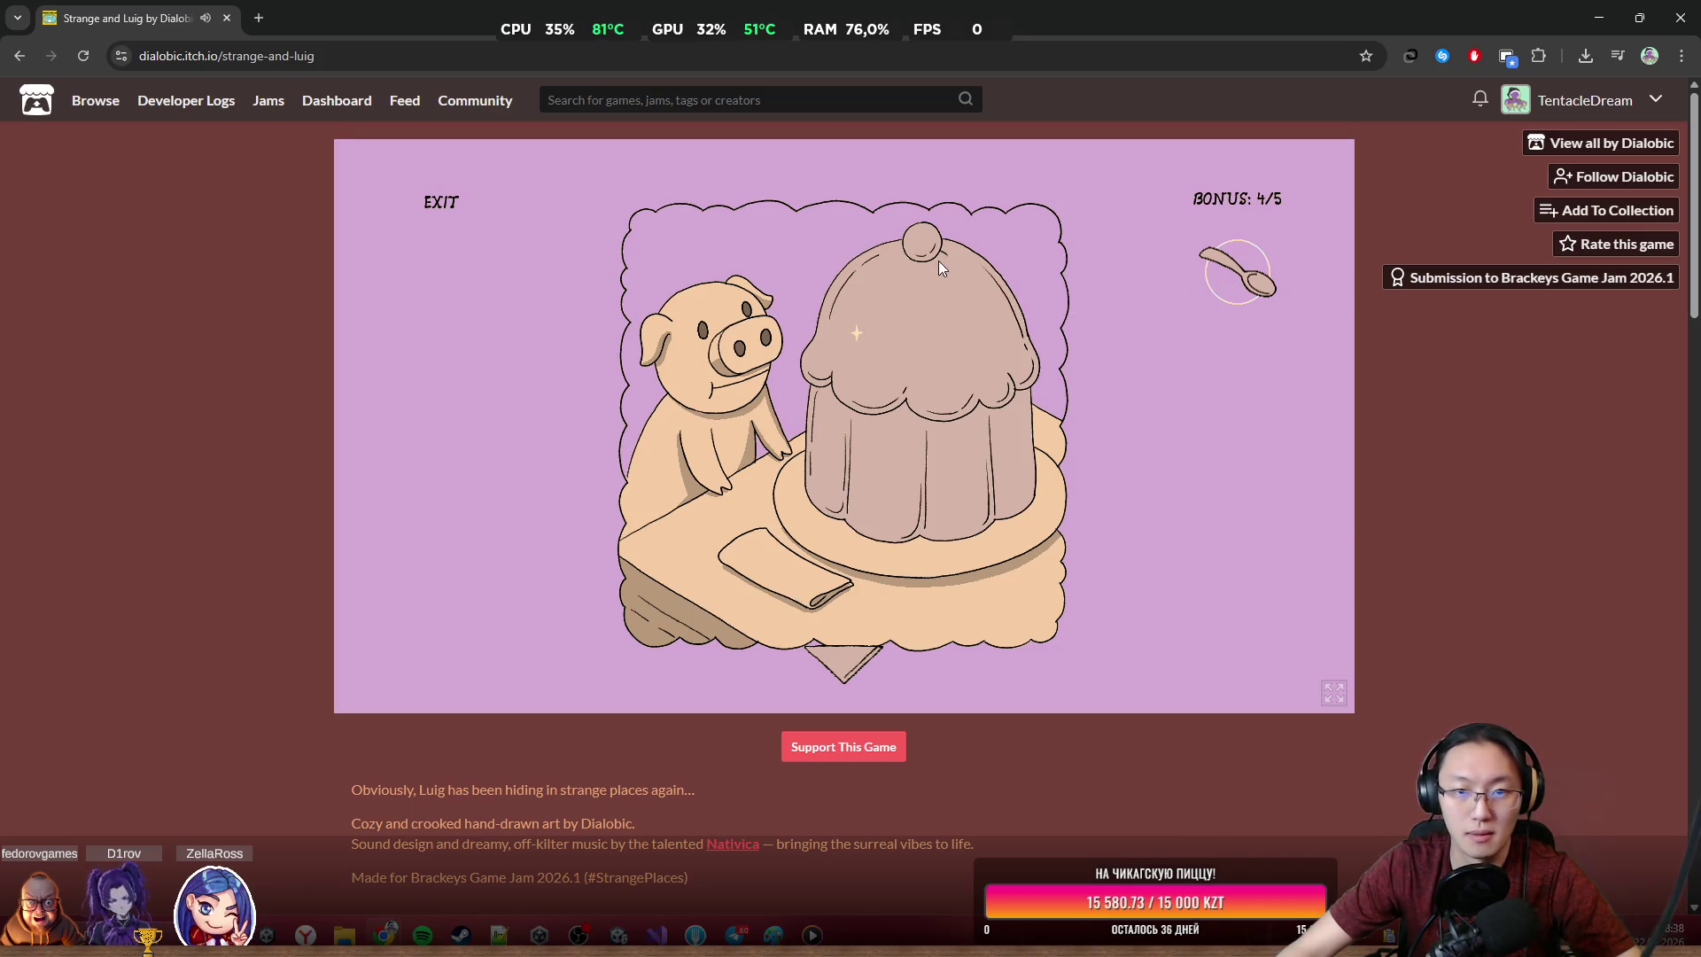
click(848, 349)
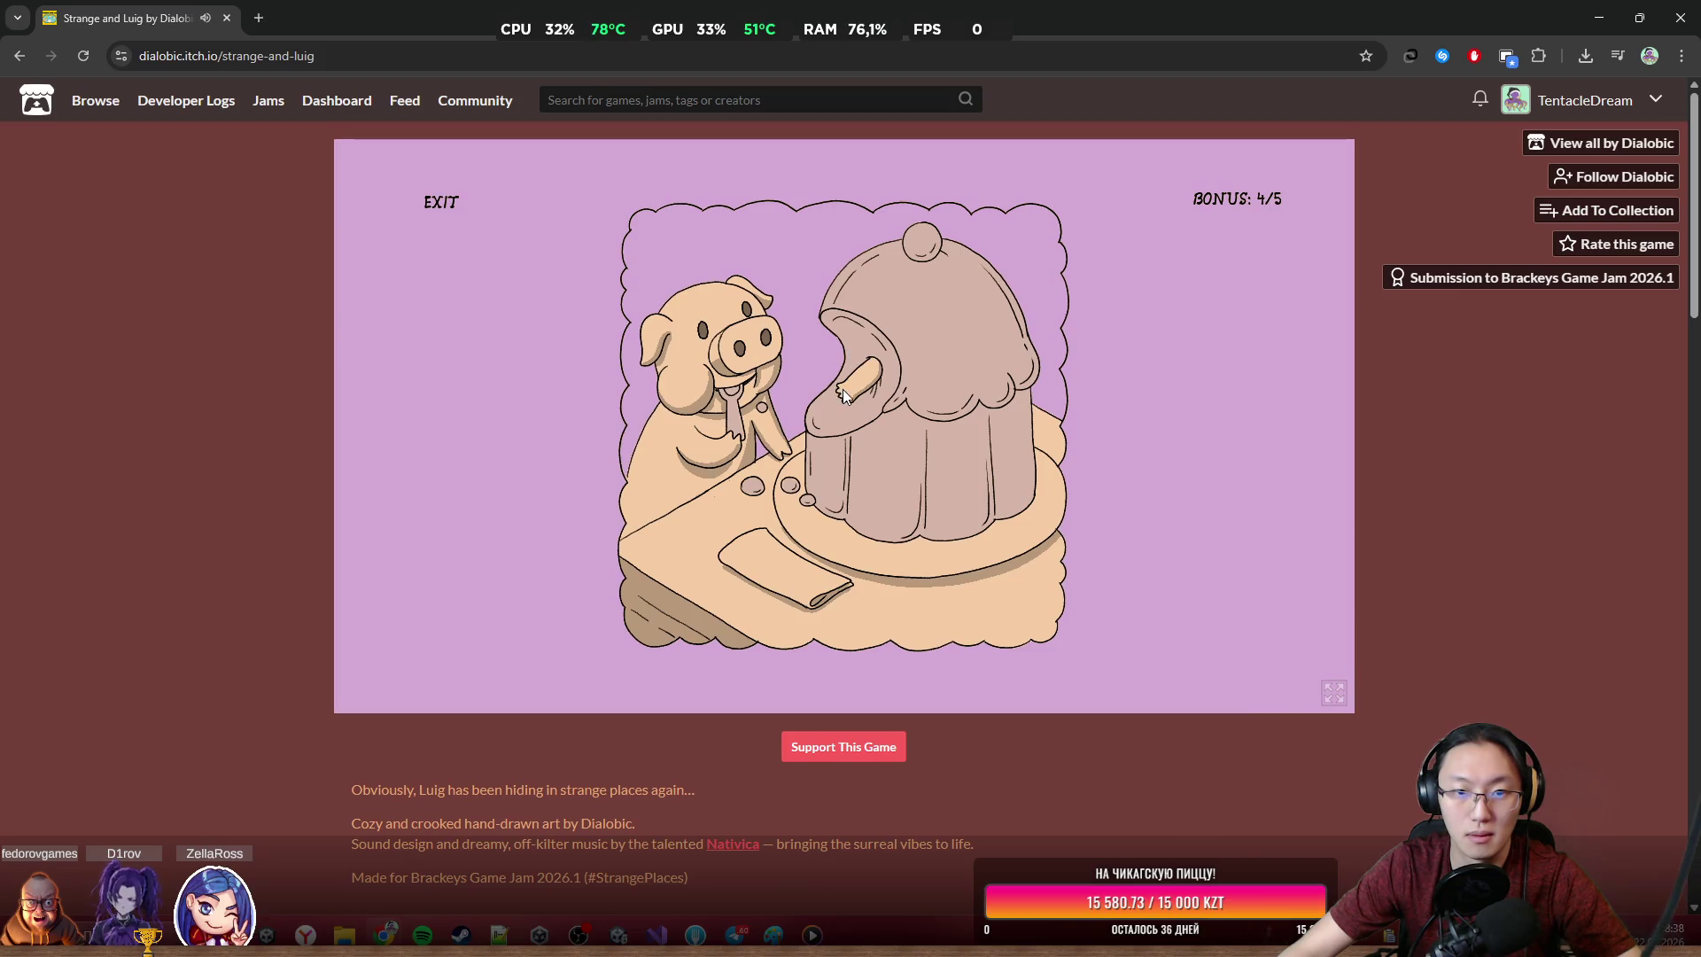
click(927, 294)
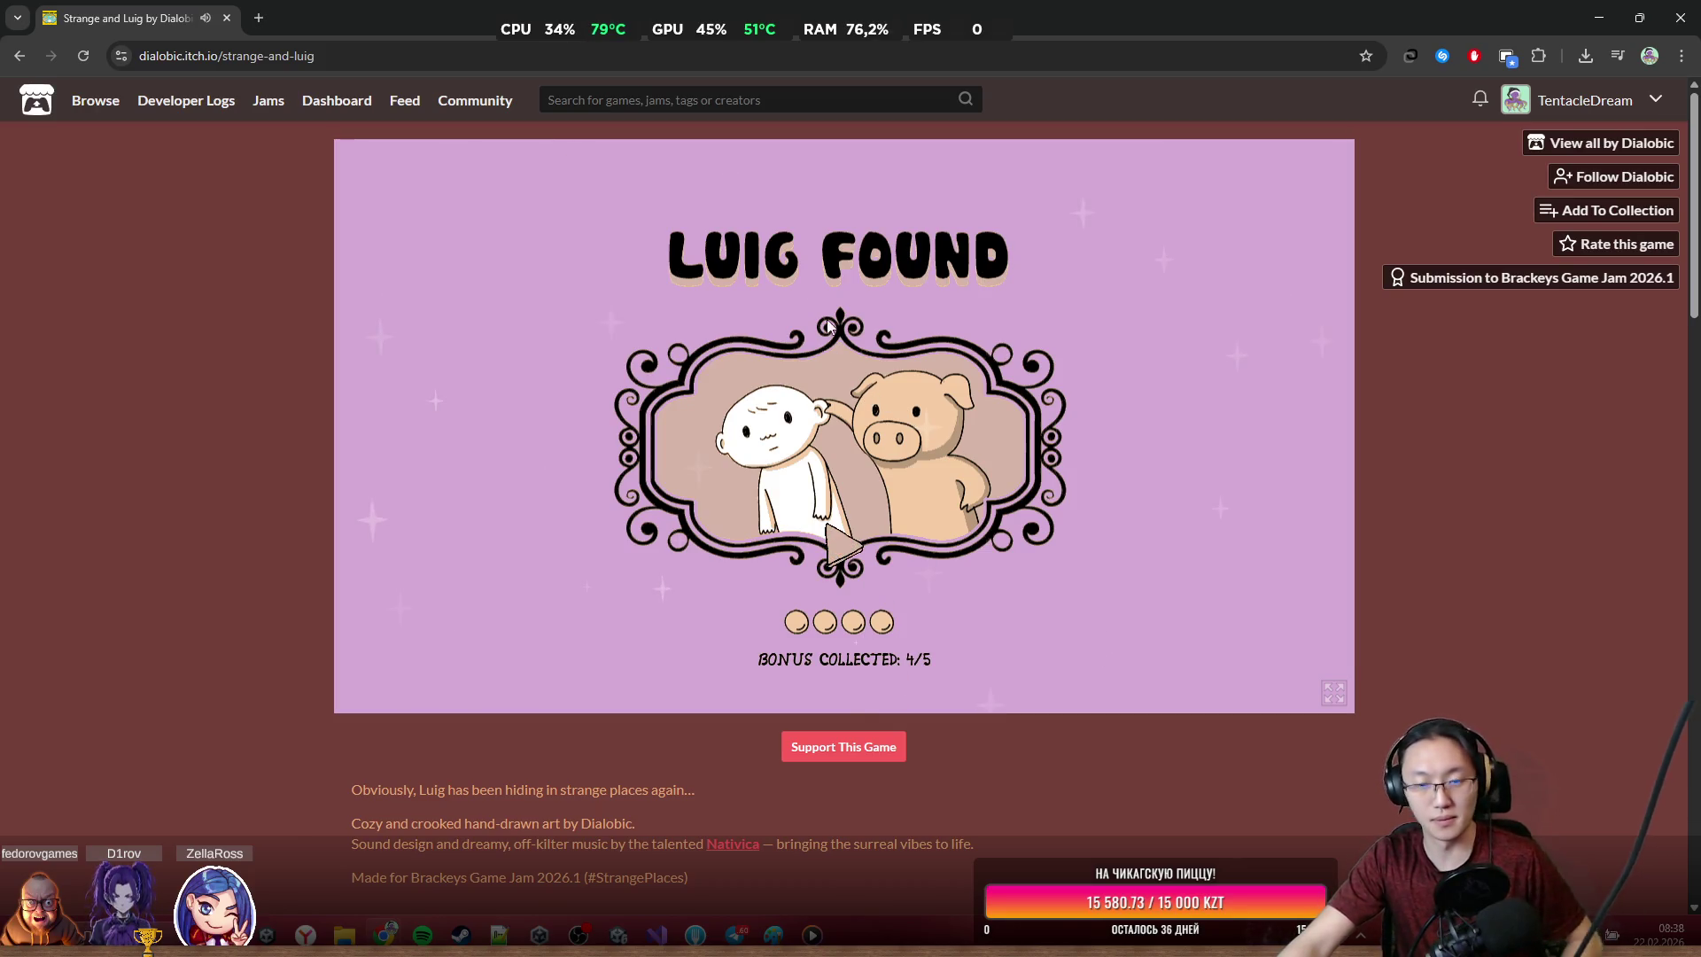
key(super+shift+s)
Capture the LUIG FOUND screen and paste the image into the jam page's comment box
mouse_move(562, 187)
mouse_down()
mouse_move(1067, 716)
mouse_move(1096, 700)
mouse_up()
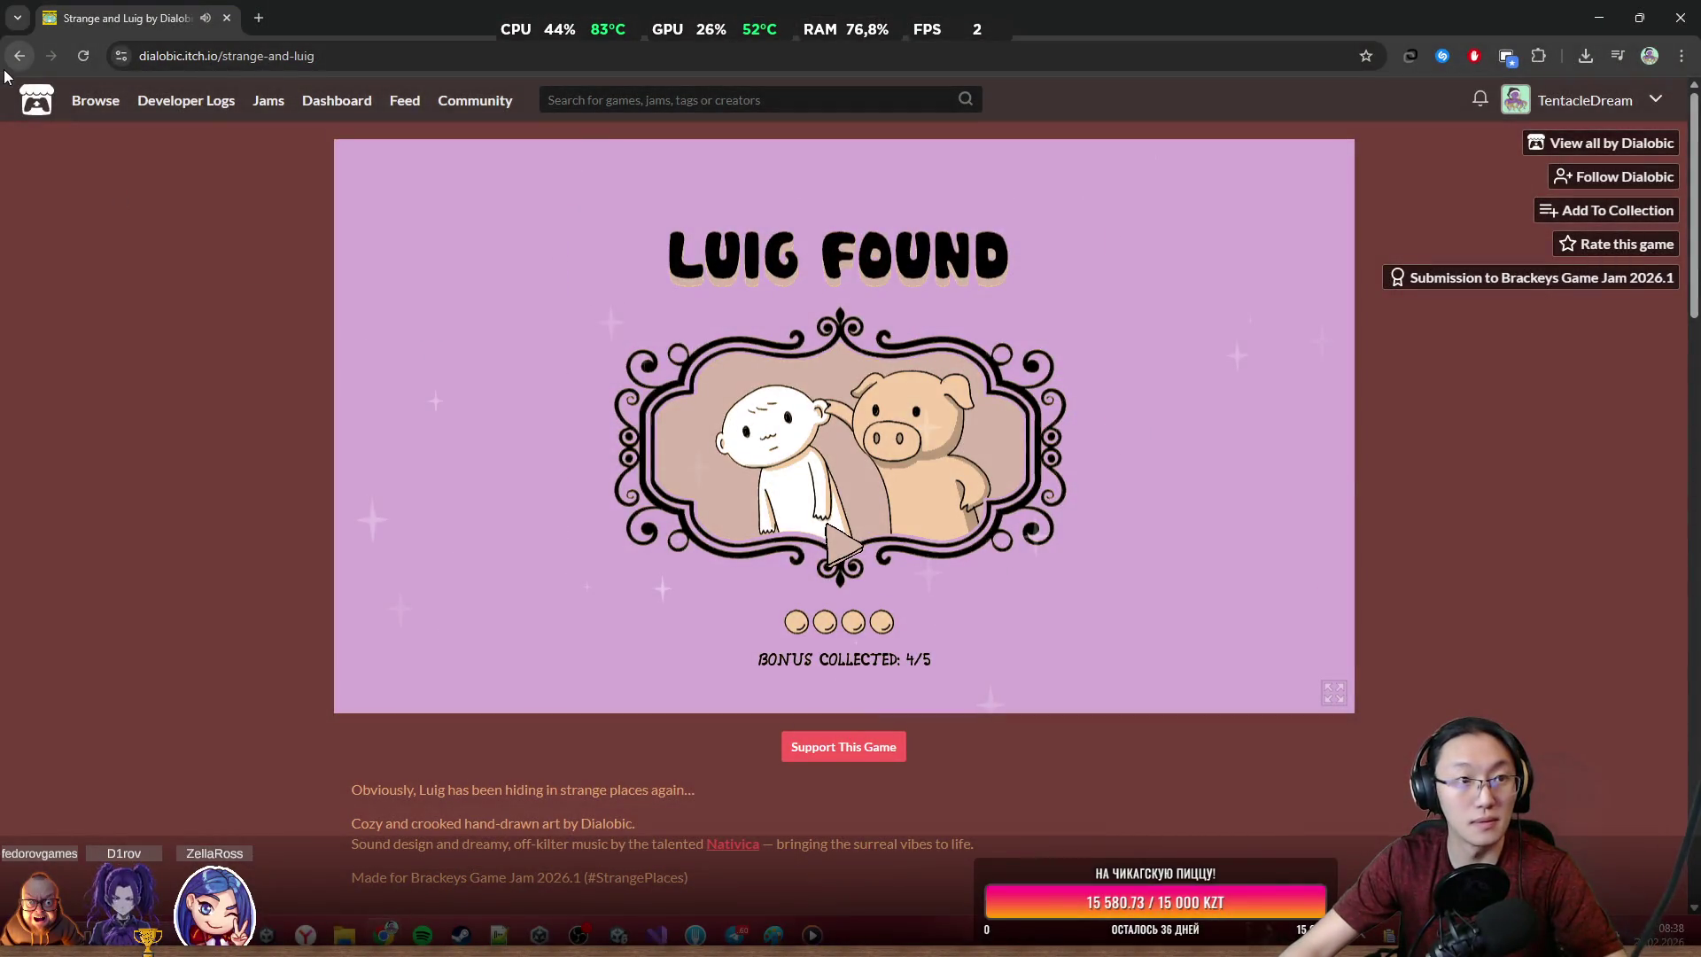
key(alt+Left)
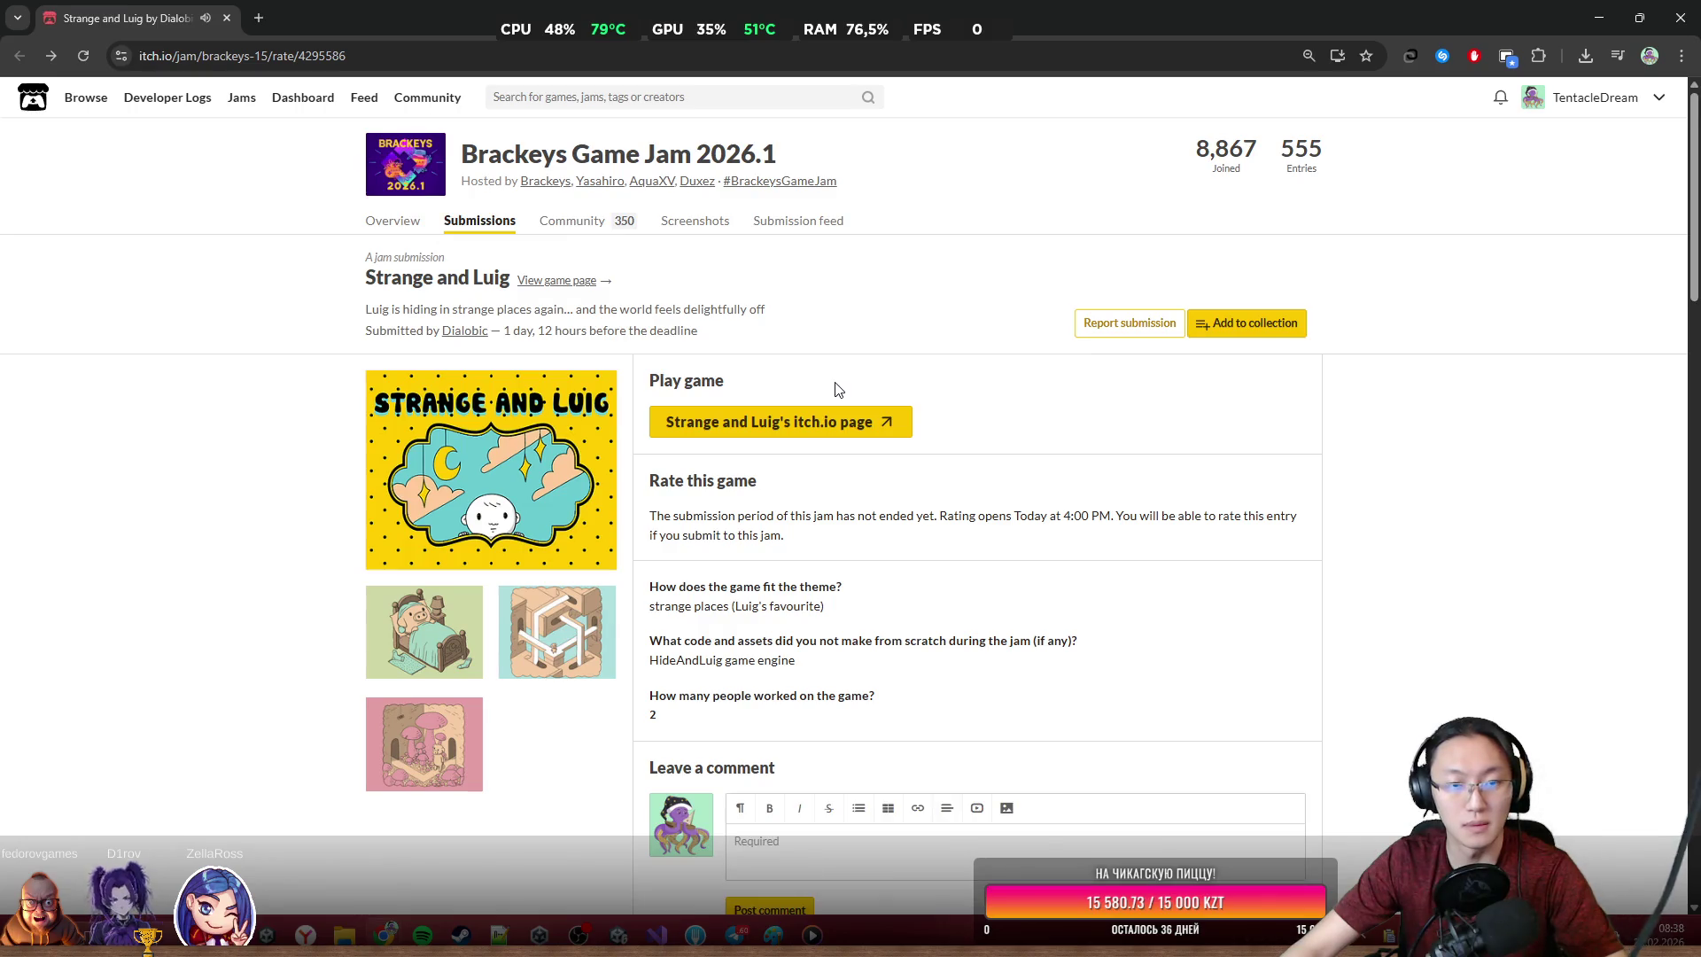
scroll(890, 540, down, 5)
scroll(959, 612, down, 20)
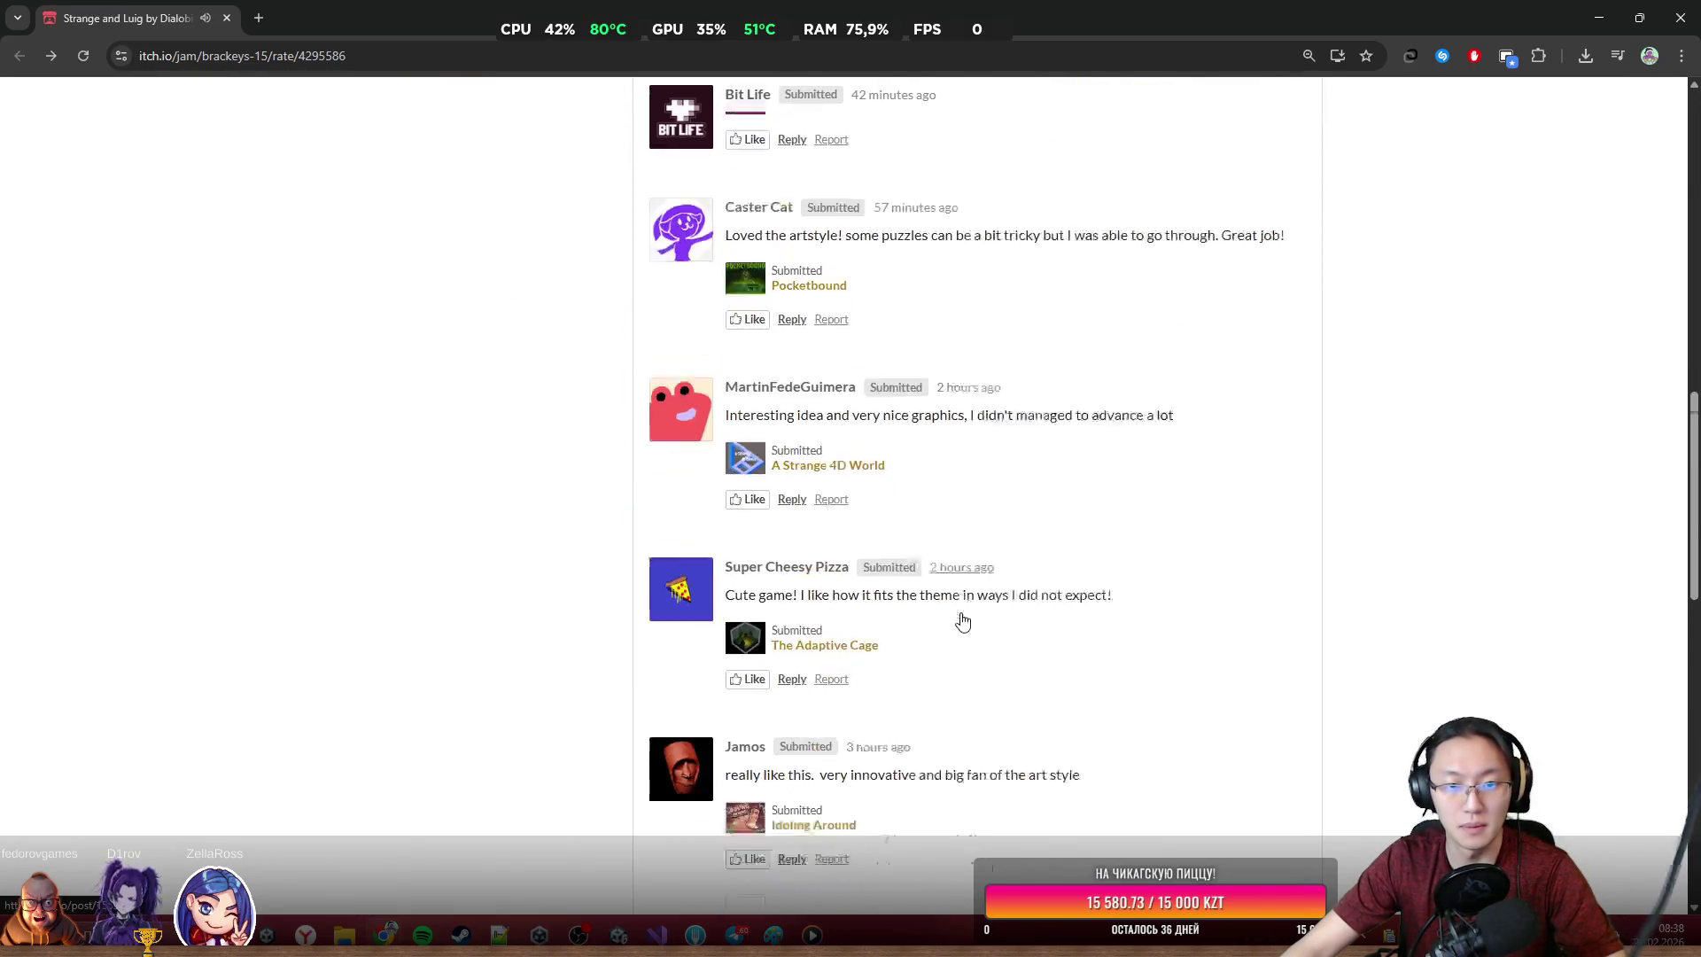
scroll(965, 626, up, 20)
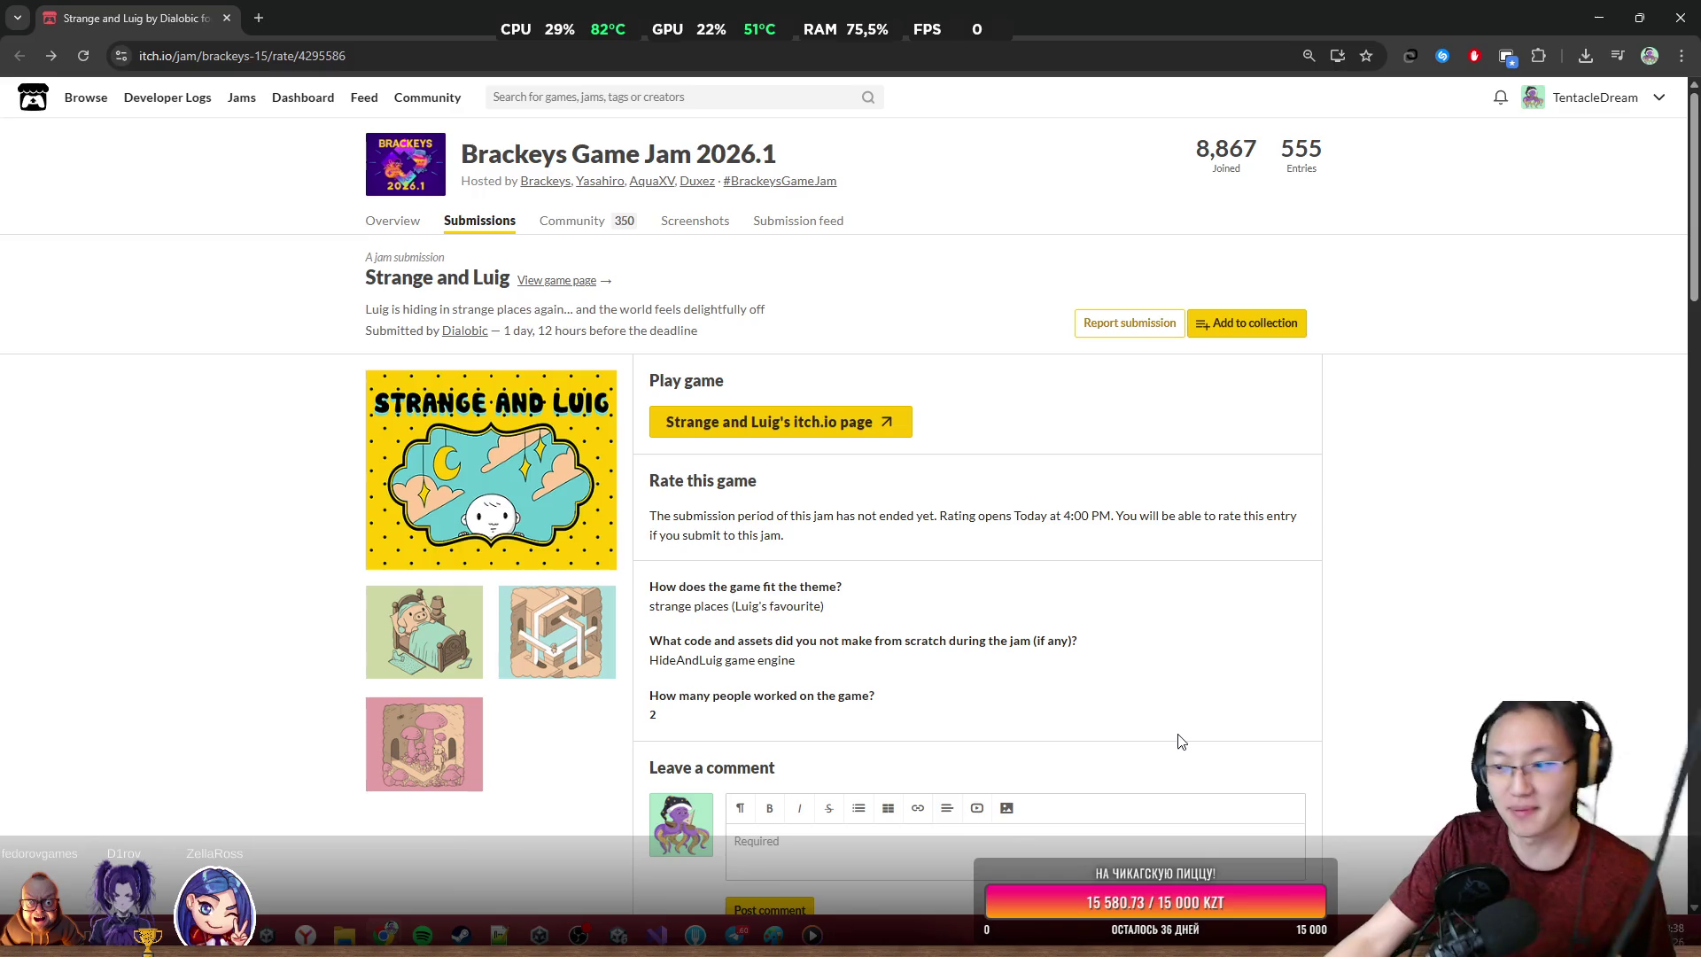
scroll(1072, 524, down, 12)
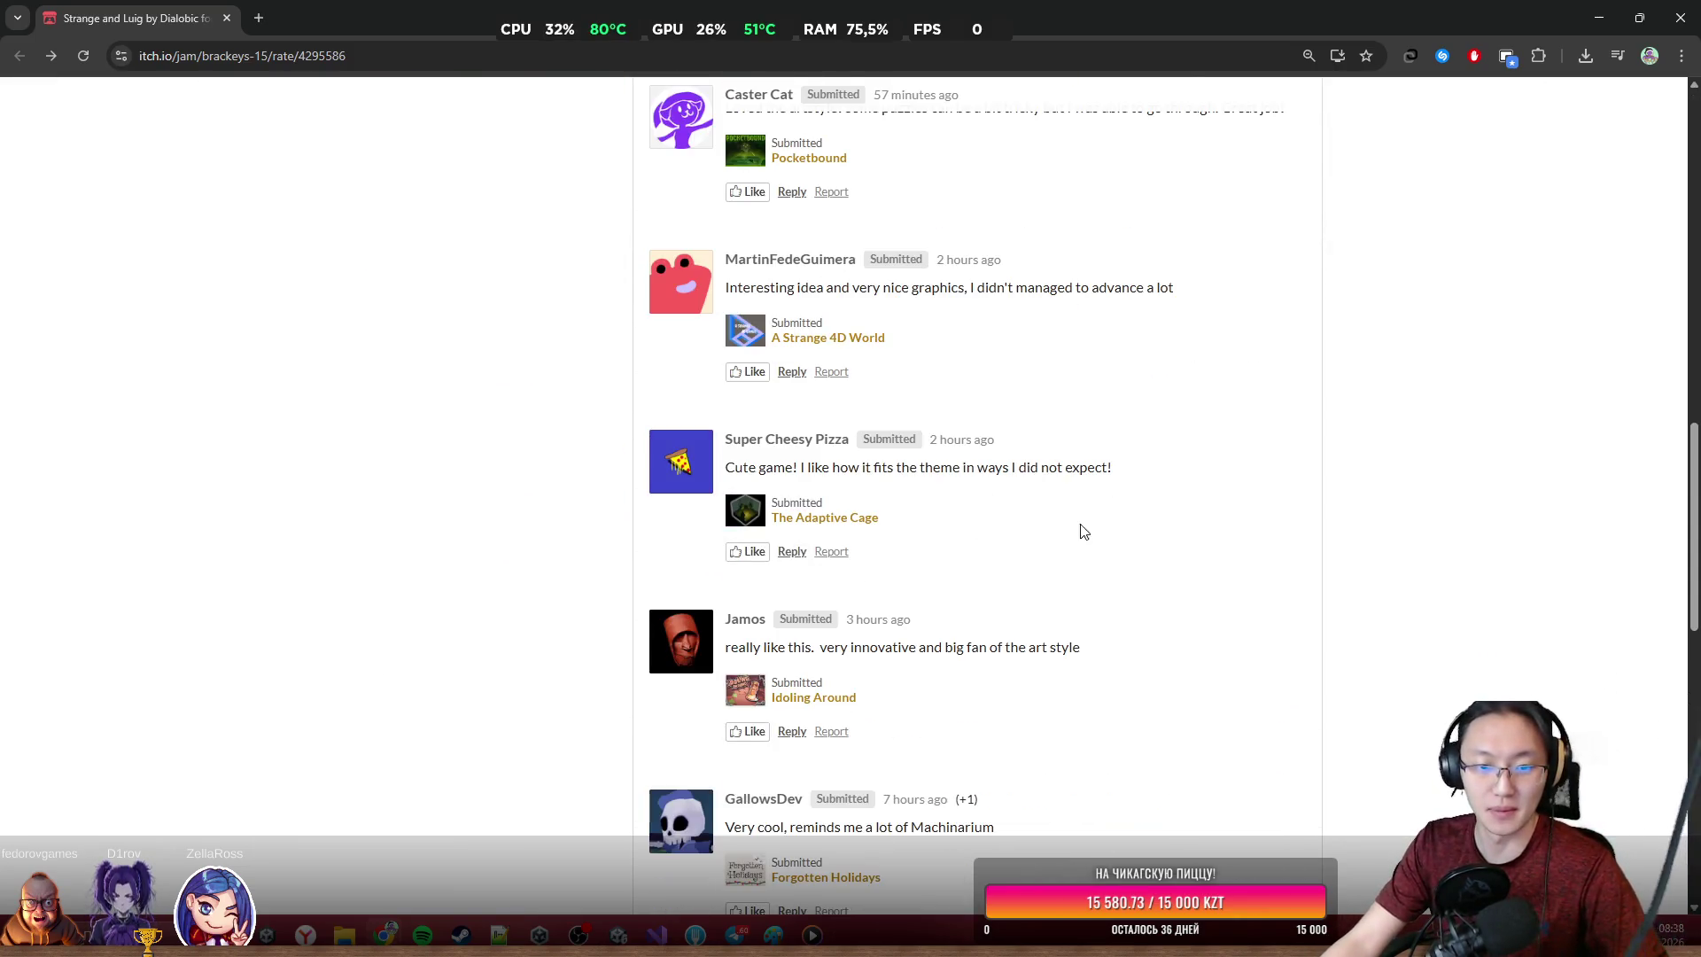
scroll(1096, 512, up, 8)
click(953, 567)
key(ctrl+v)
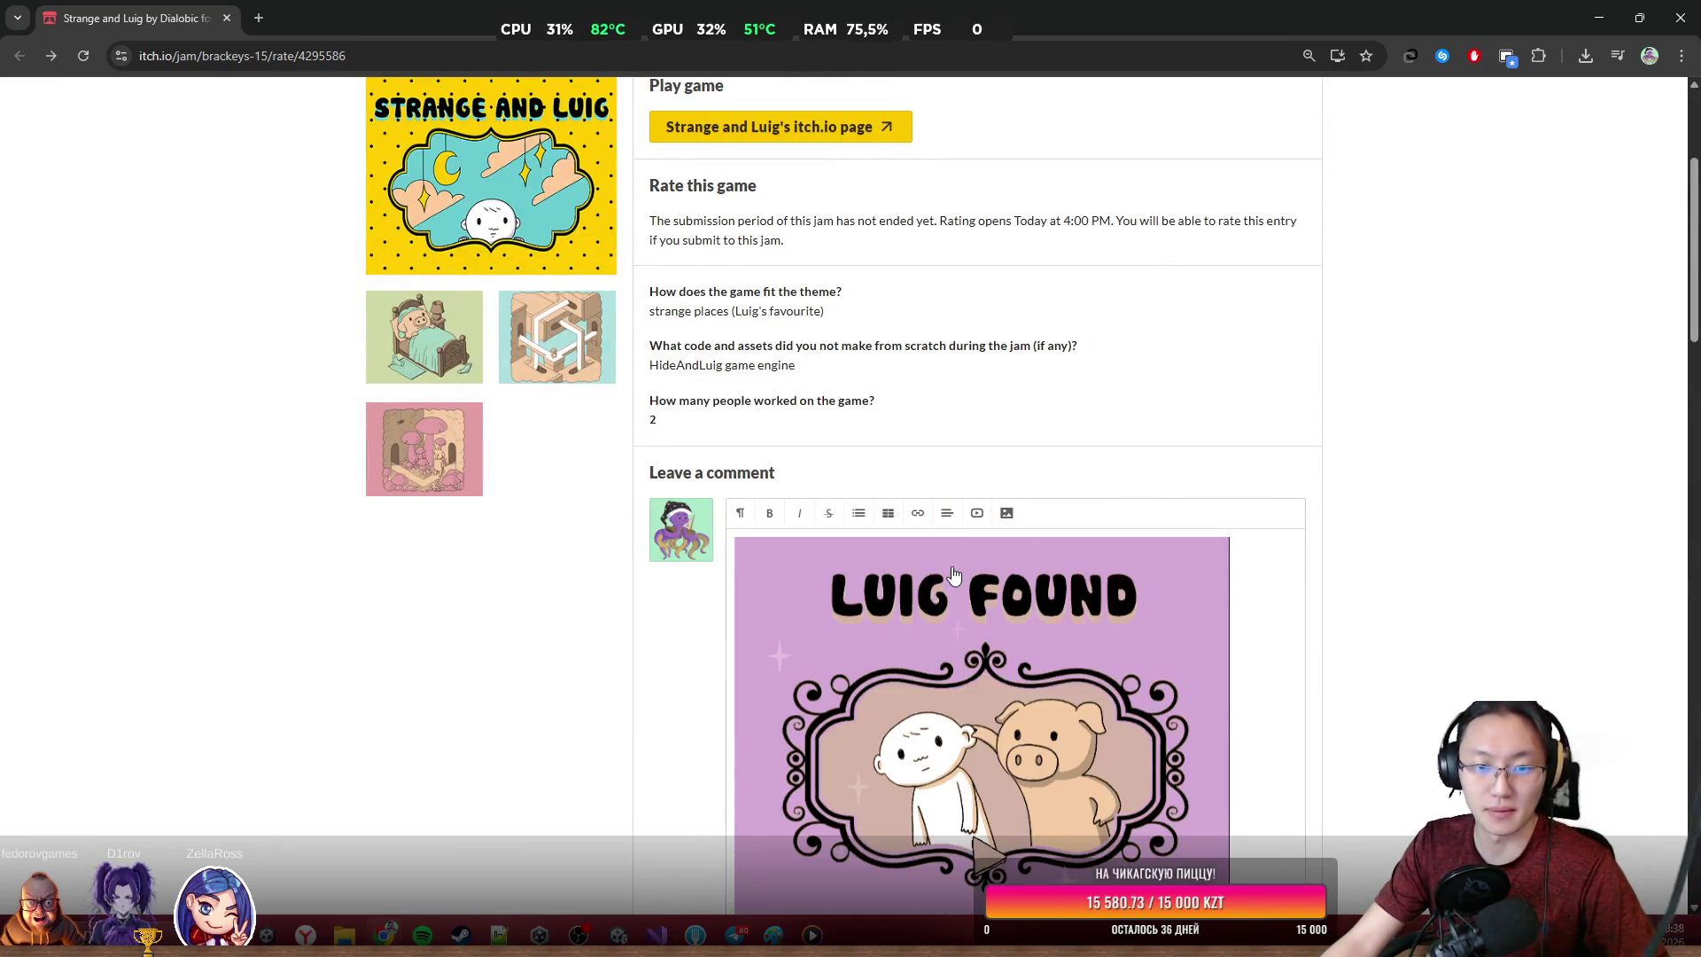
scroll(953, 574, down, 6)
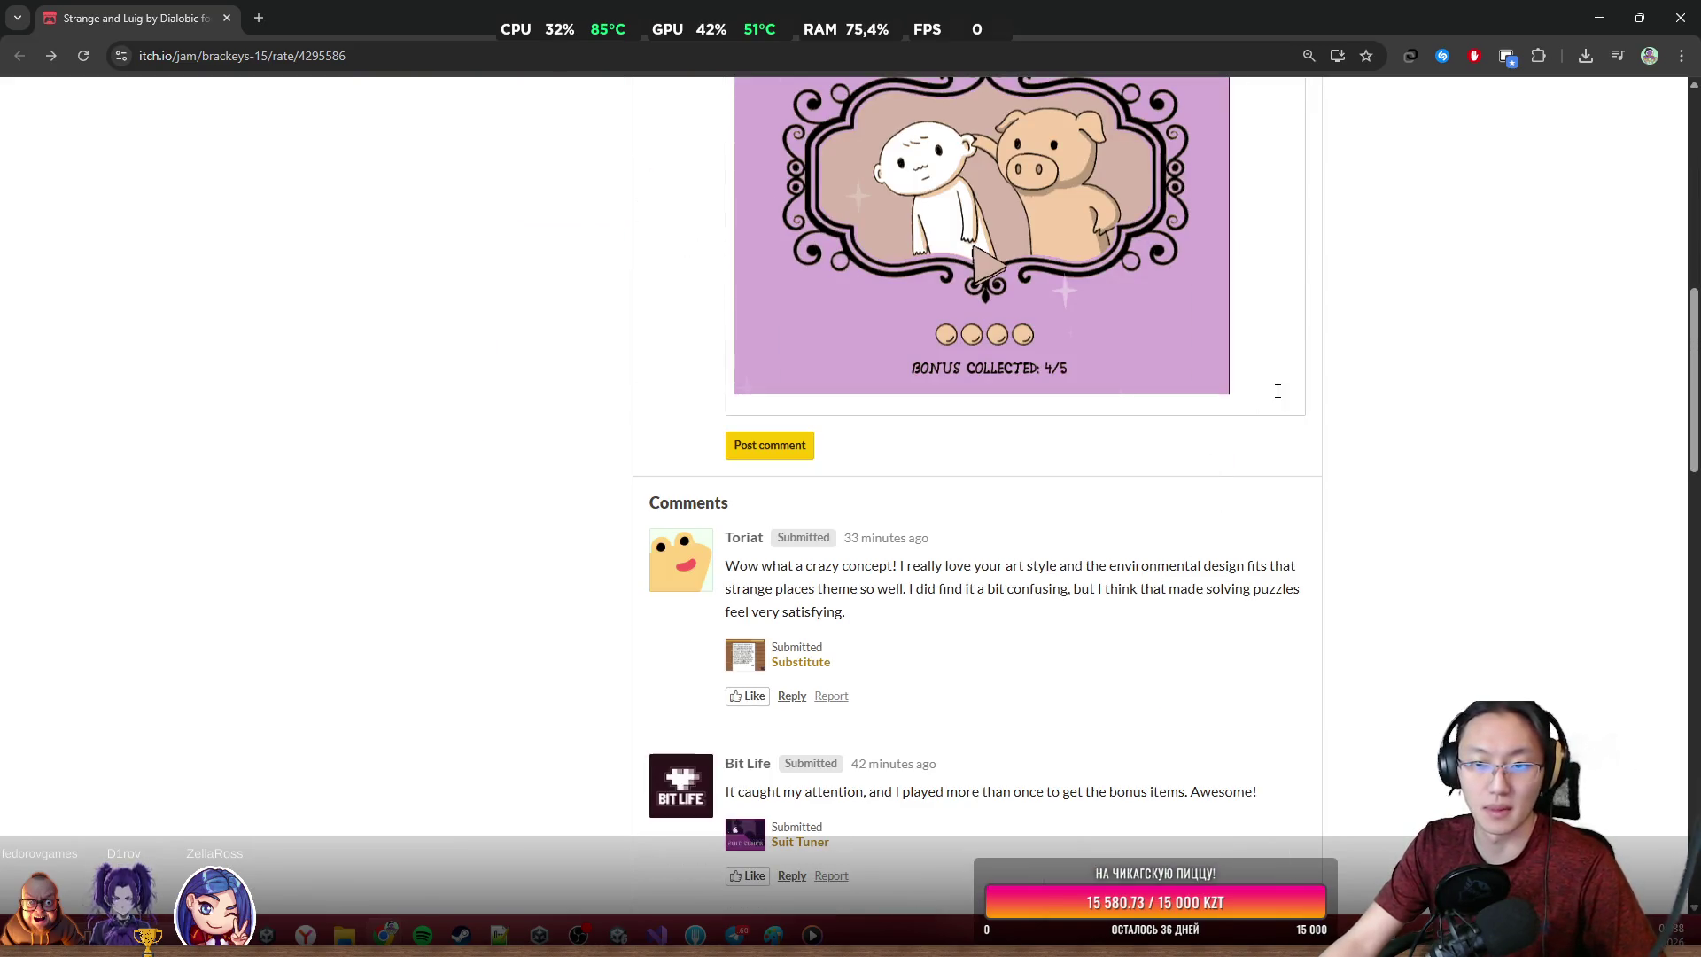
scroll(1277, 391, up, 2)
Write the praise text on a new line below the pasted image and try posting it
text(Tr)
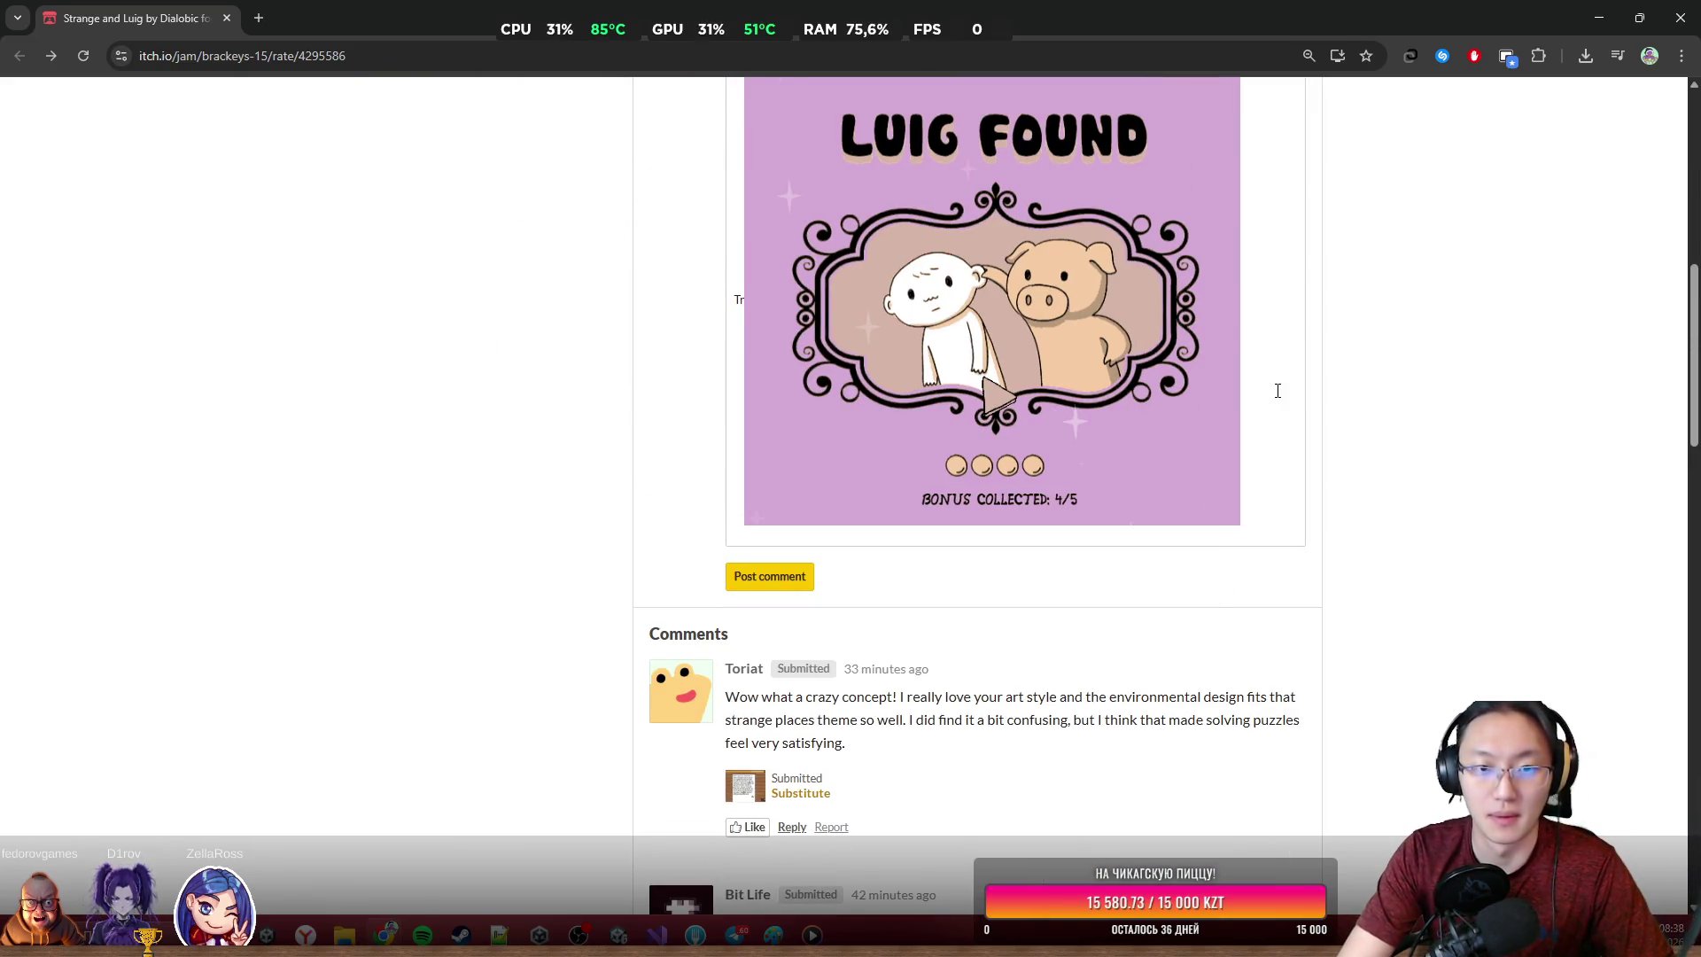
key(BackSpace)
key(BackSpace)
click(1277, 390)
key(Return)
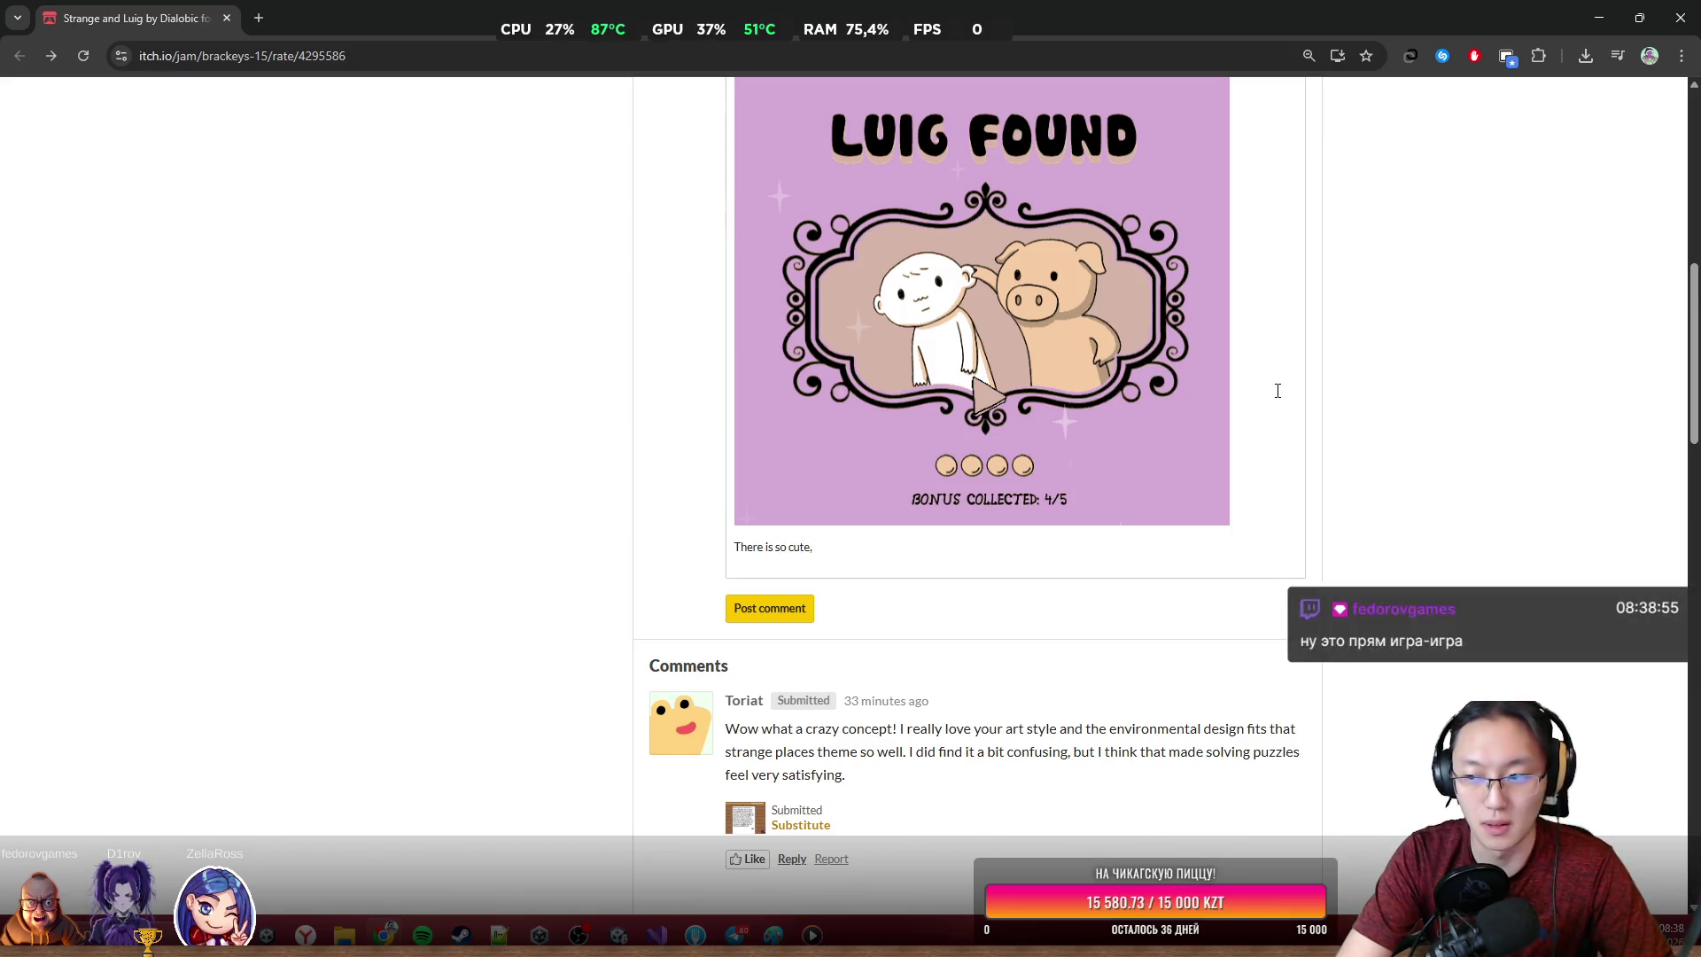
text( best art style =)))
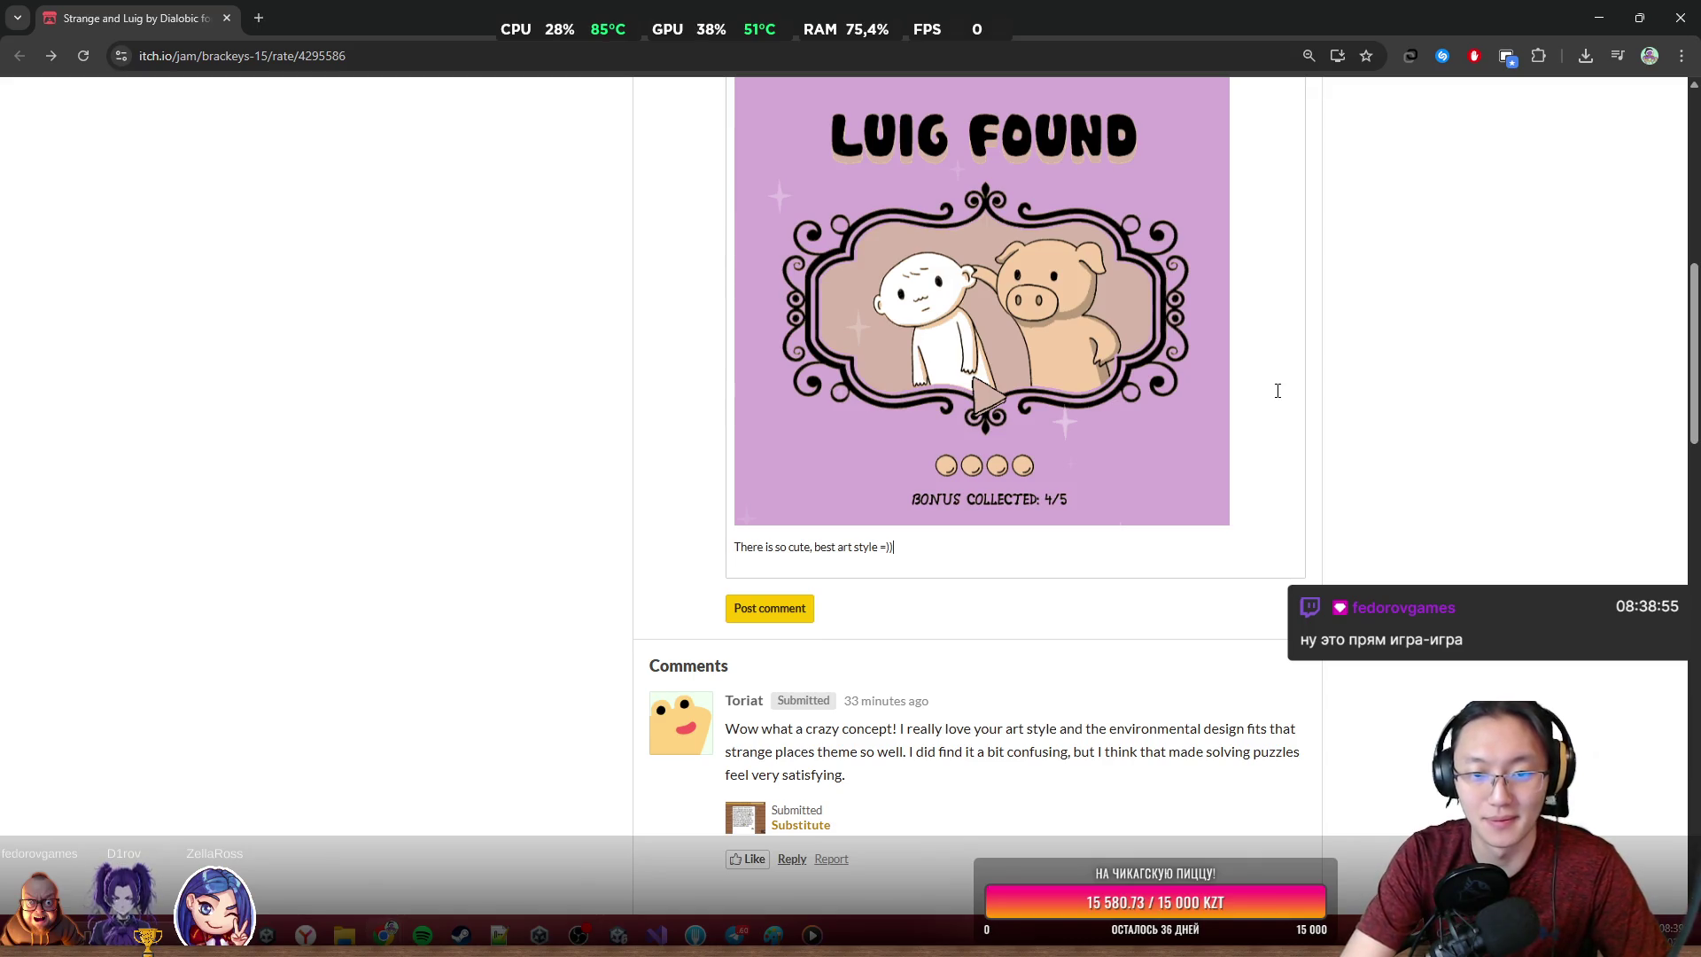
click(769, 608)
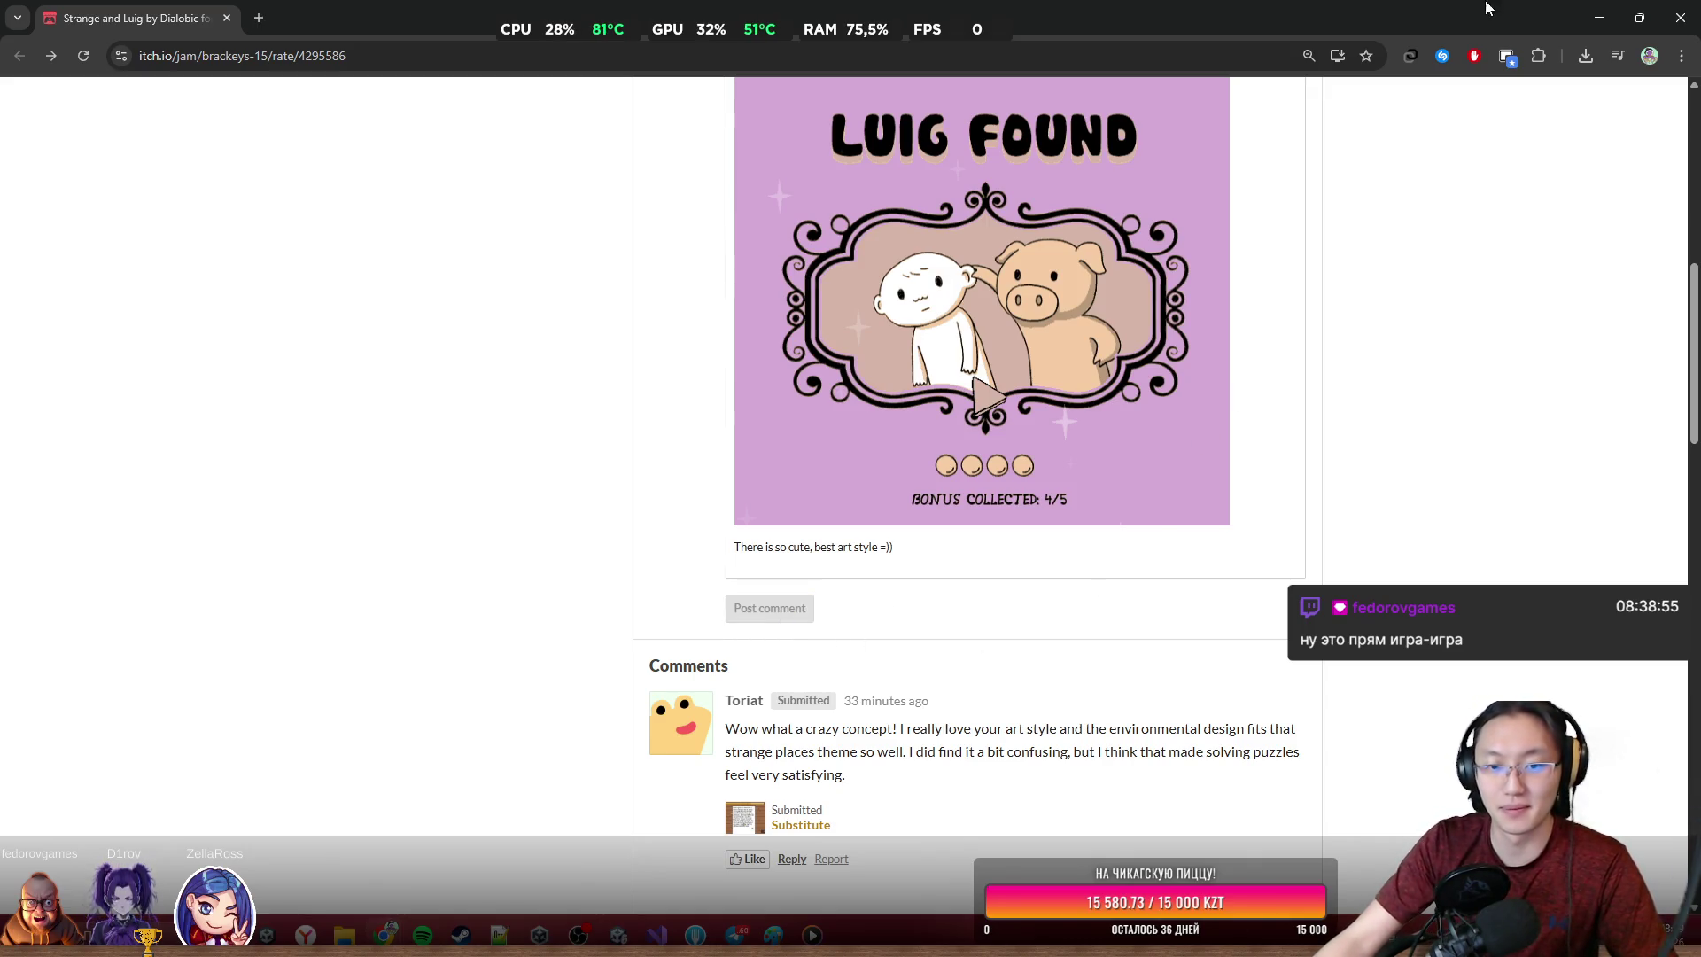
Remove the pasted image and the empty line left above the comment text
click(1143, 558)
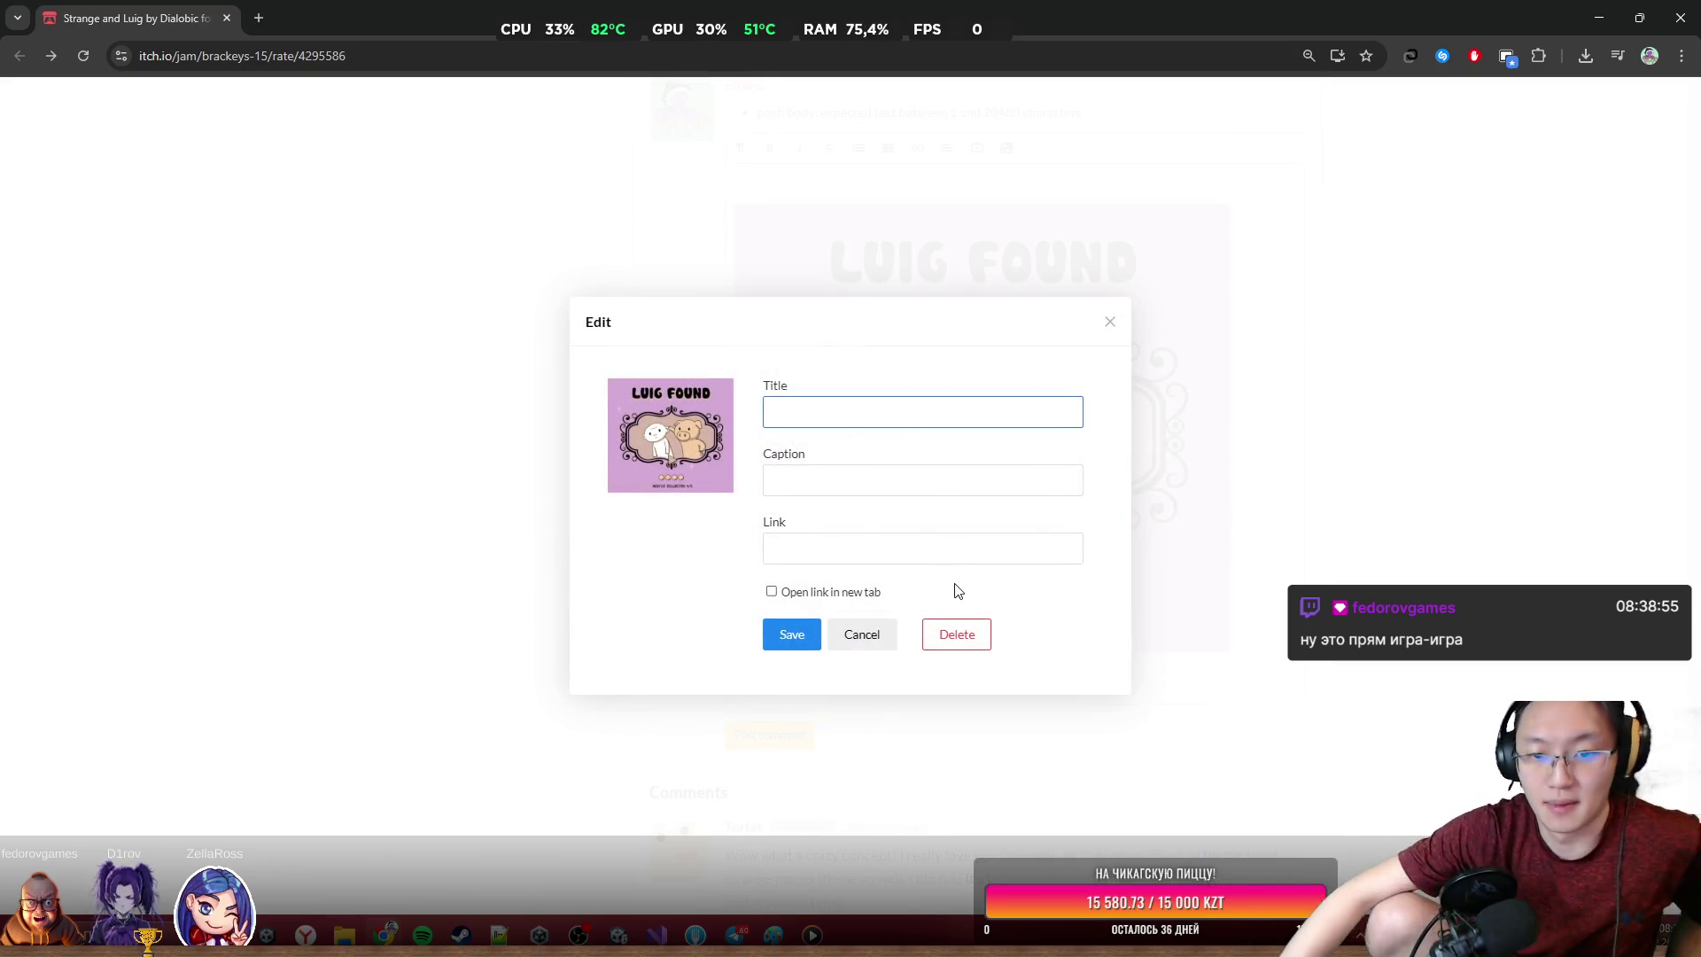
click(956, 634)
click(851, 182)
key(Delete)
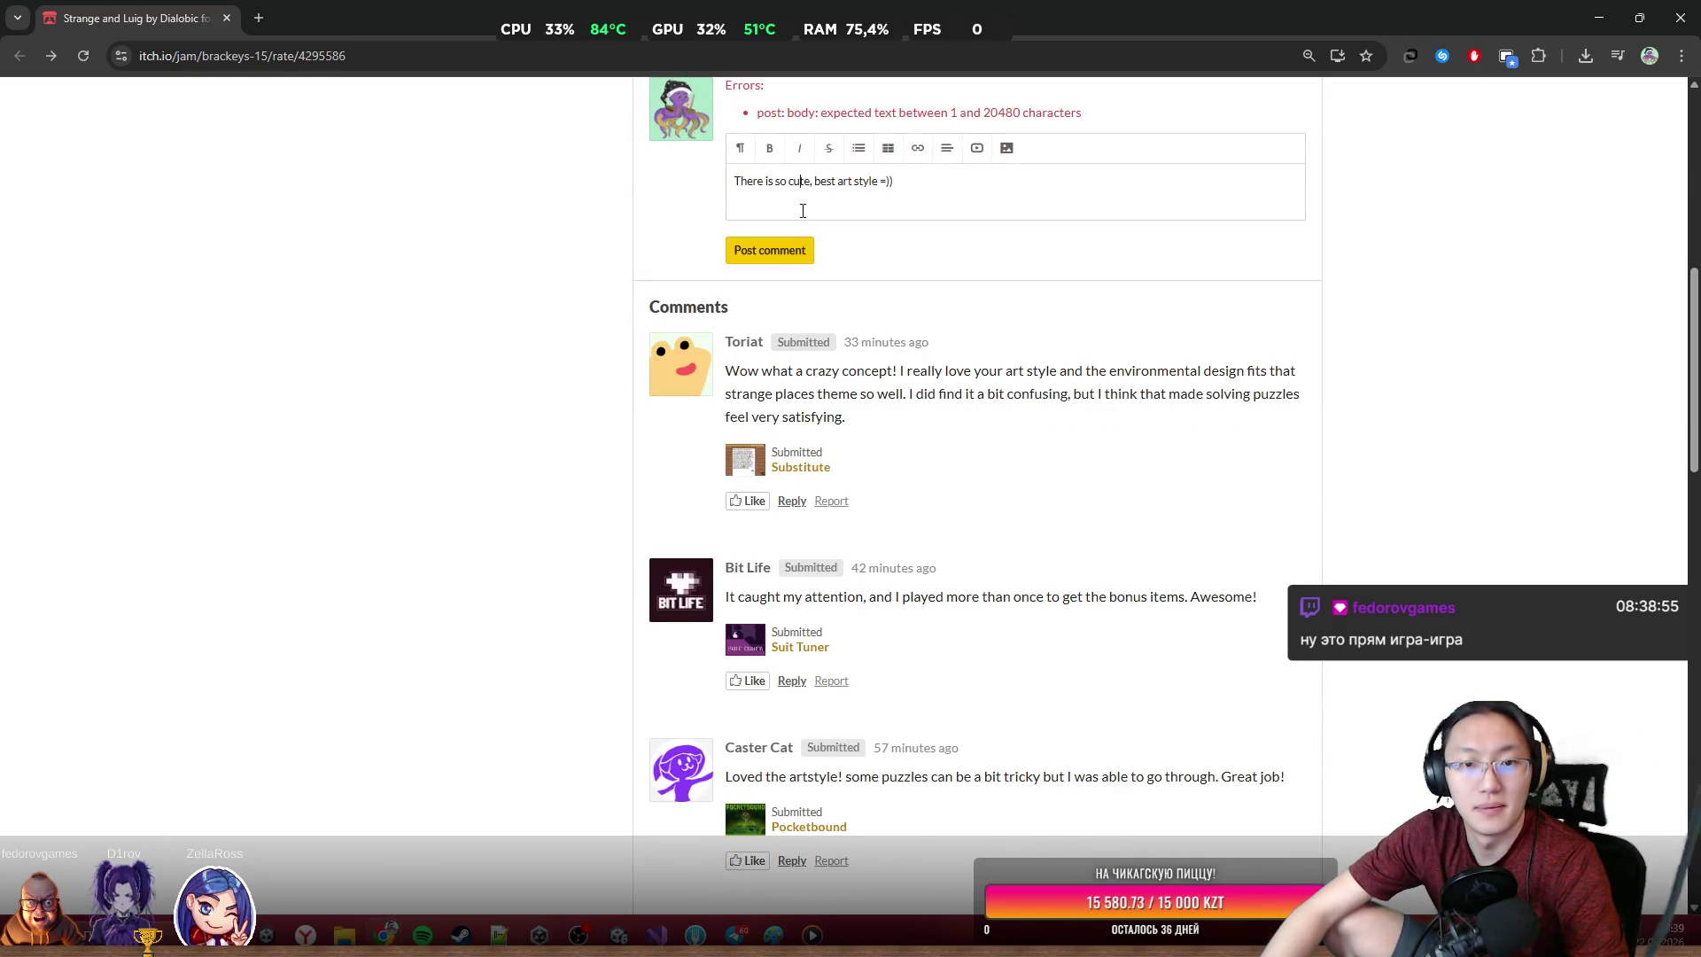
click(926, 203)
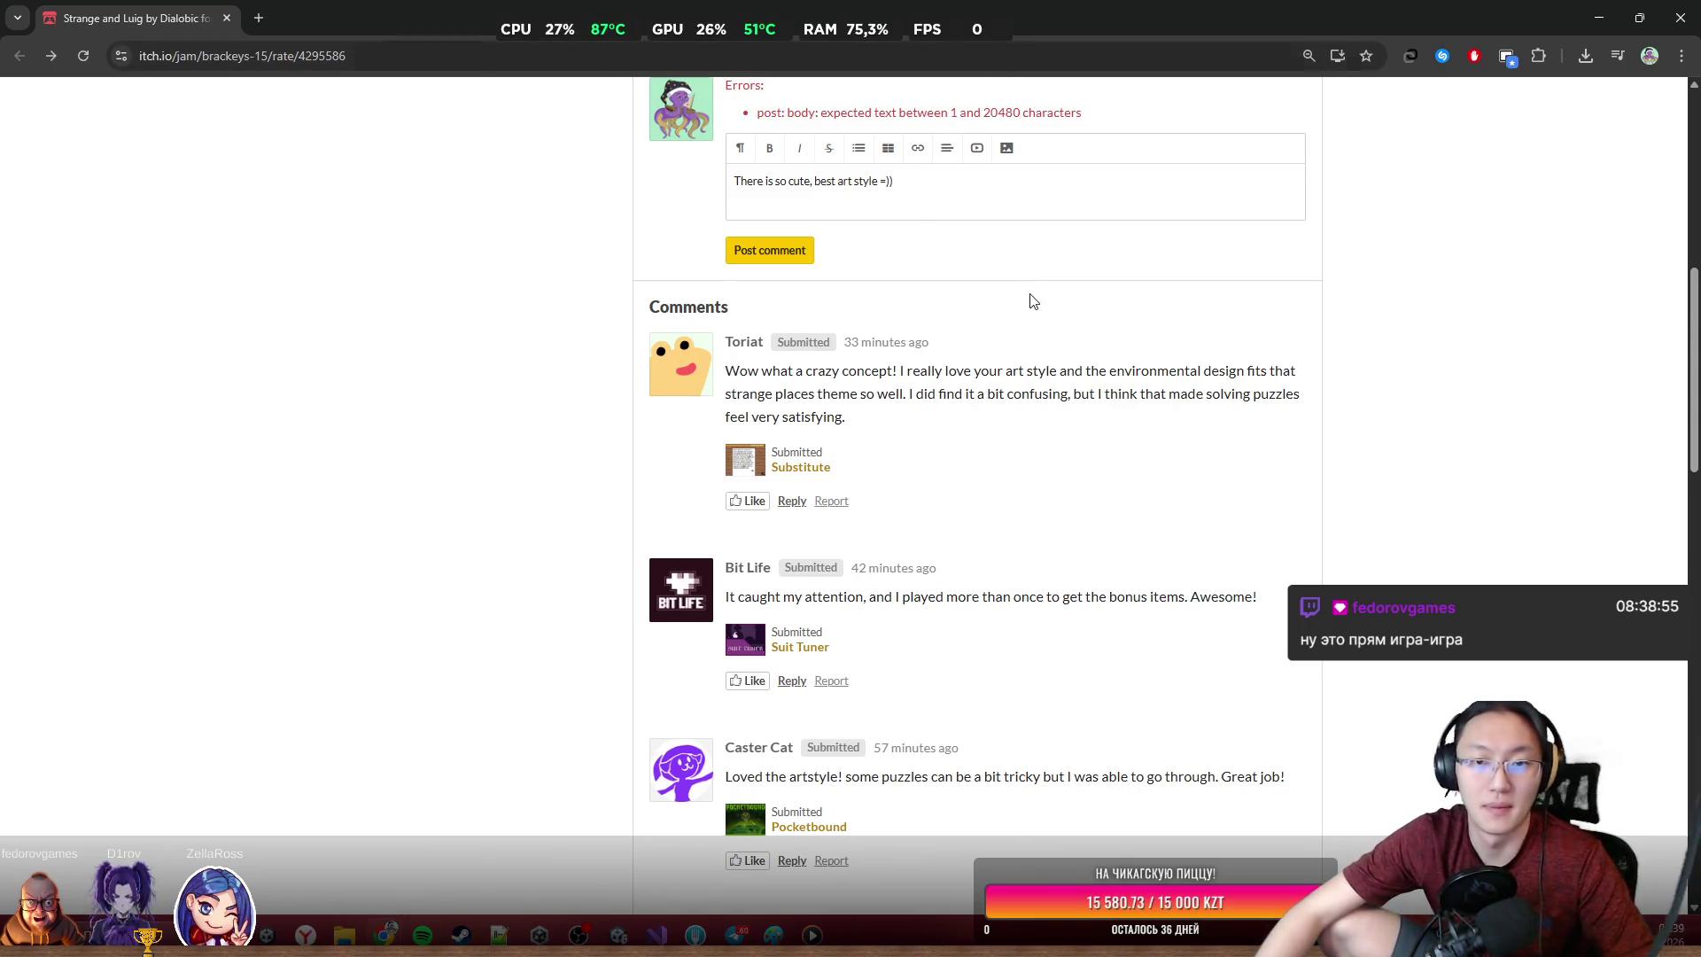
Finish the comment with 'ion!', post it, and close the game's jam page window
scroll(1027, 288, up, 2)
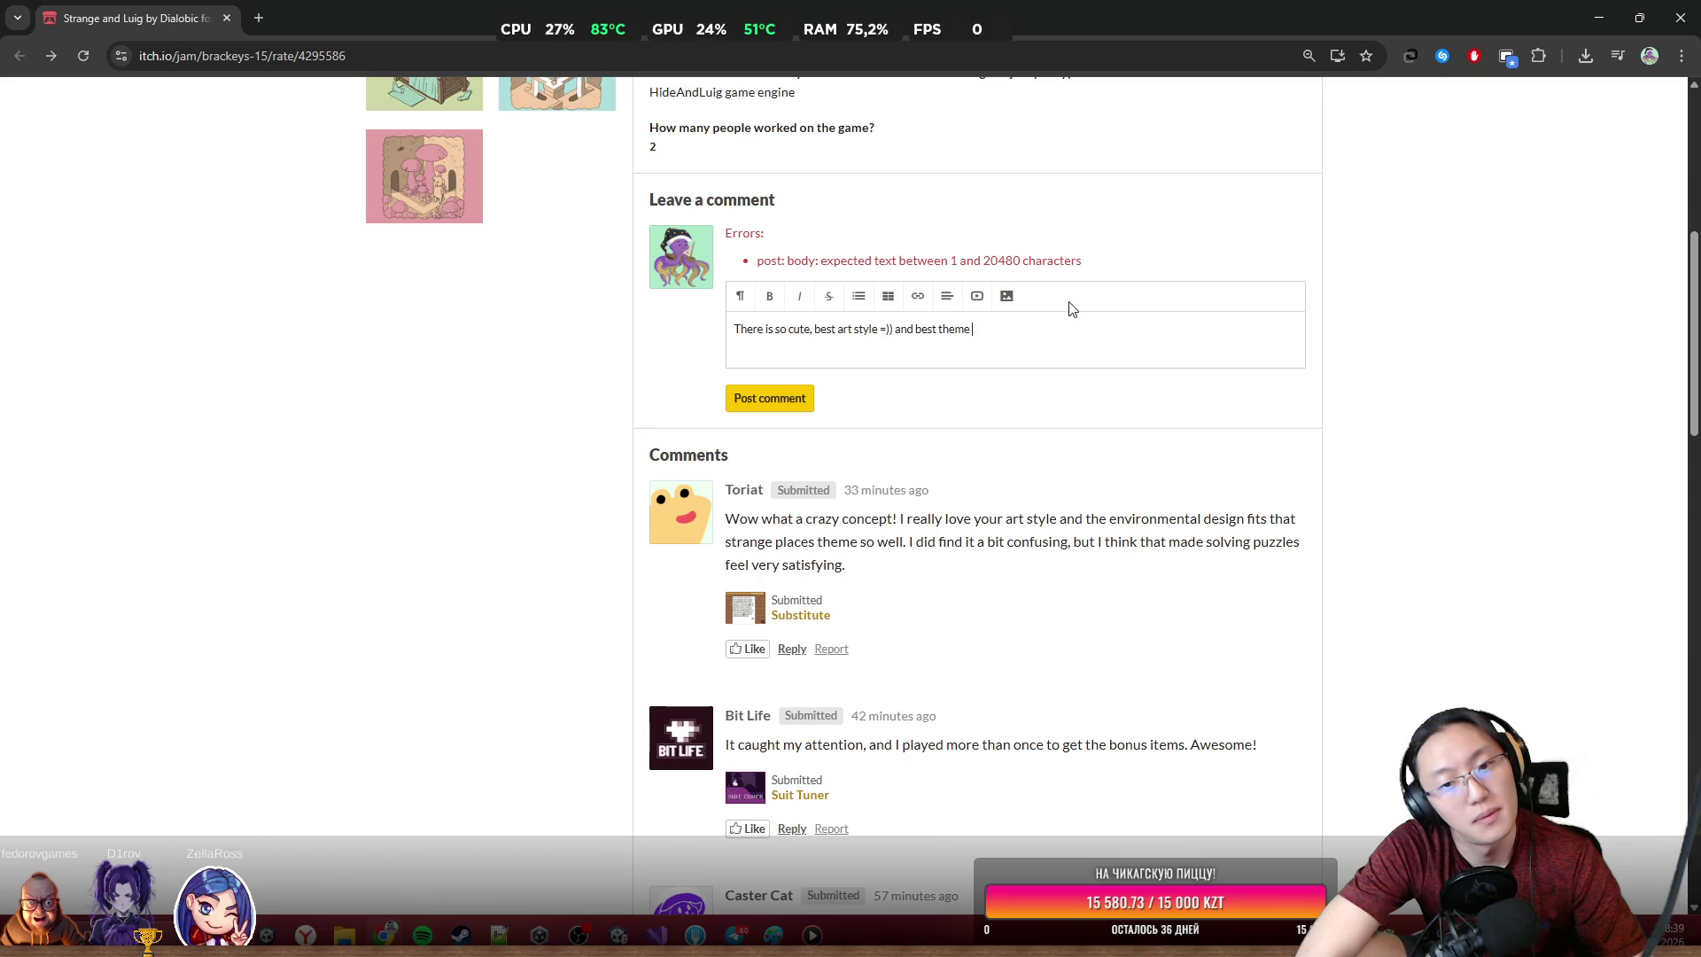
text(and best theme realizat)
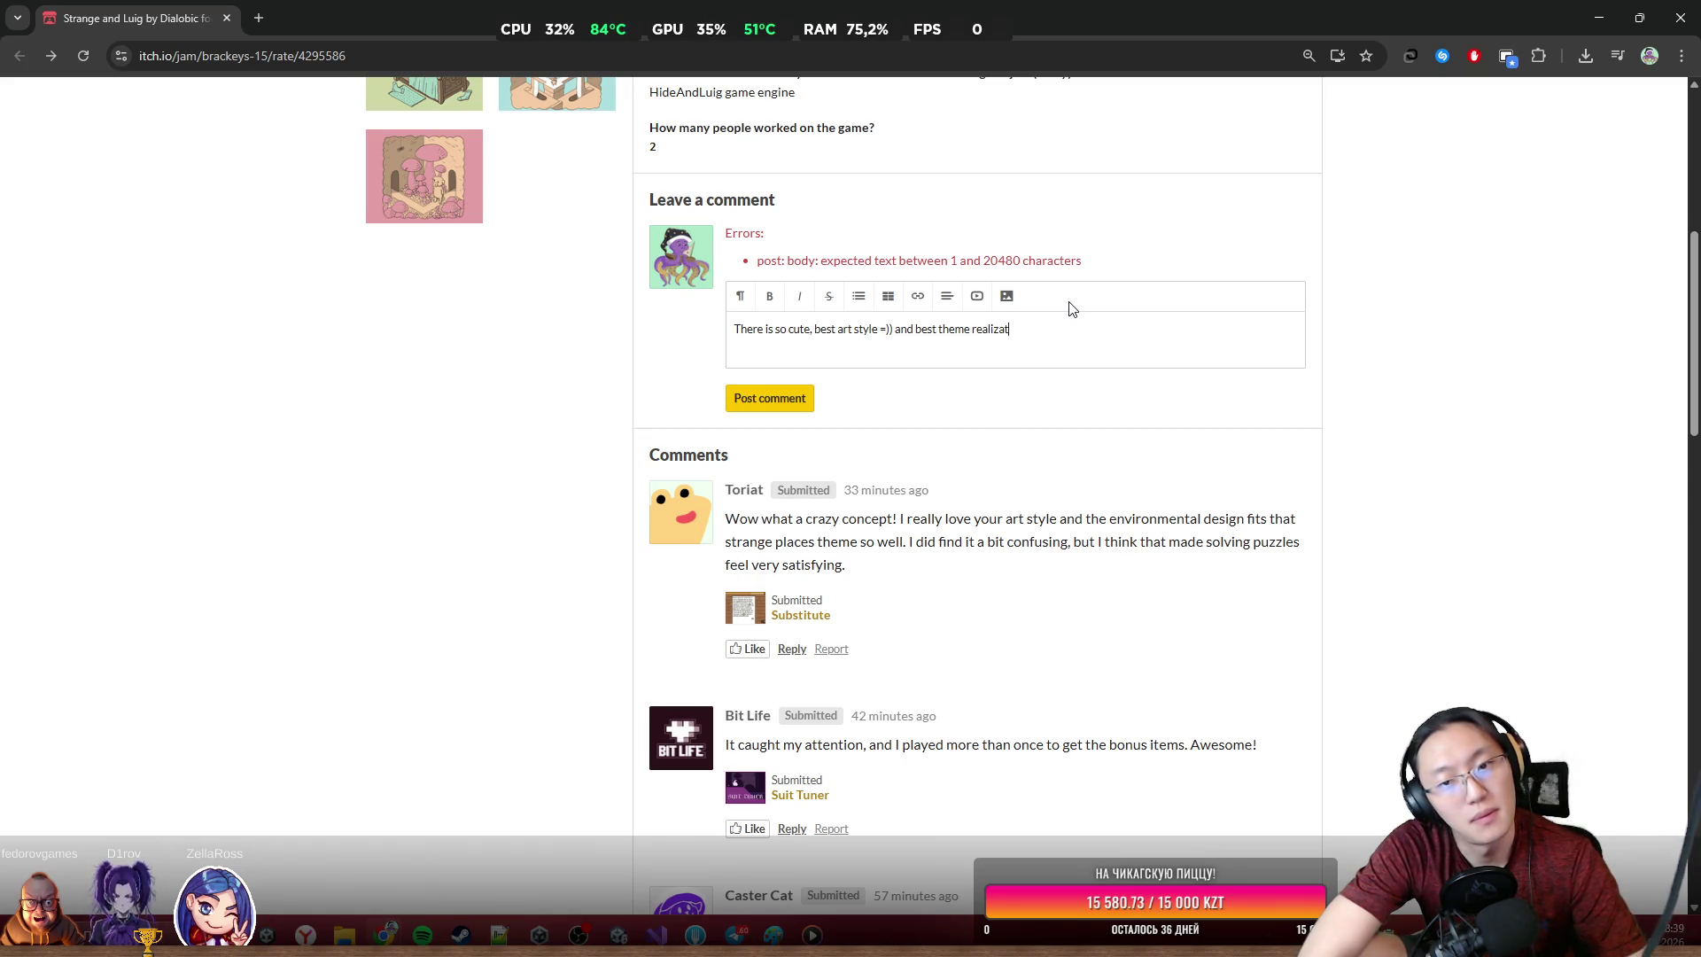
text(ion!)
click(785, 410)
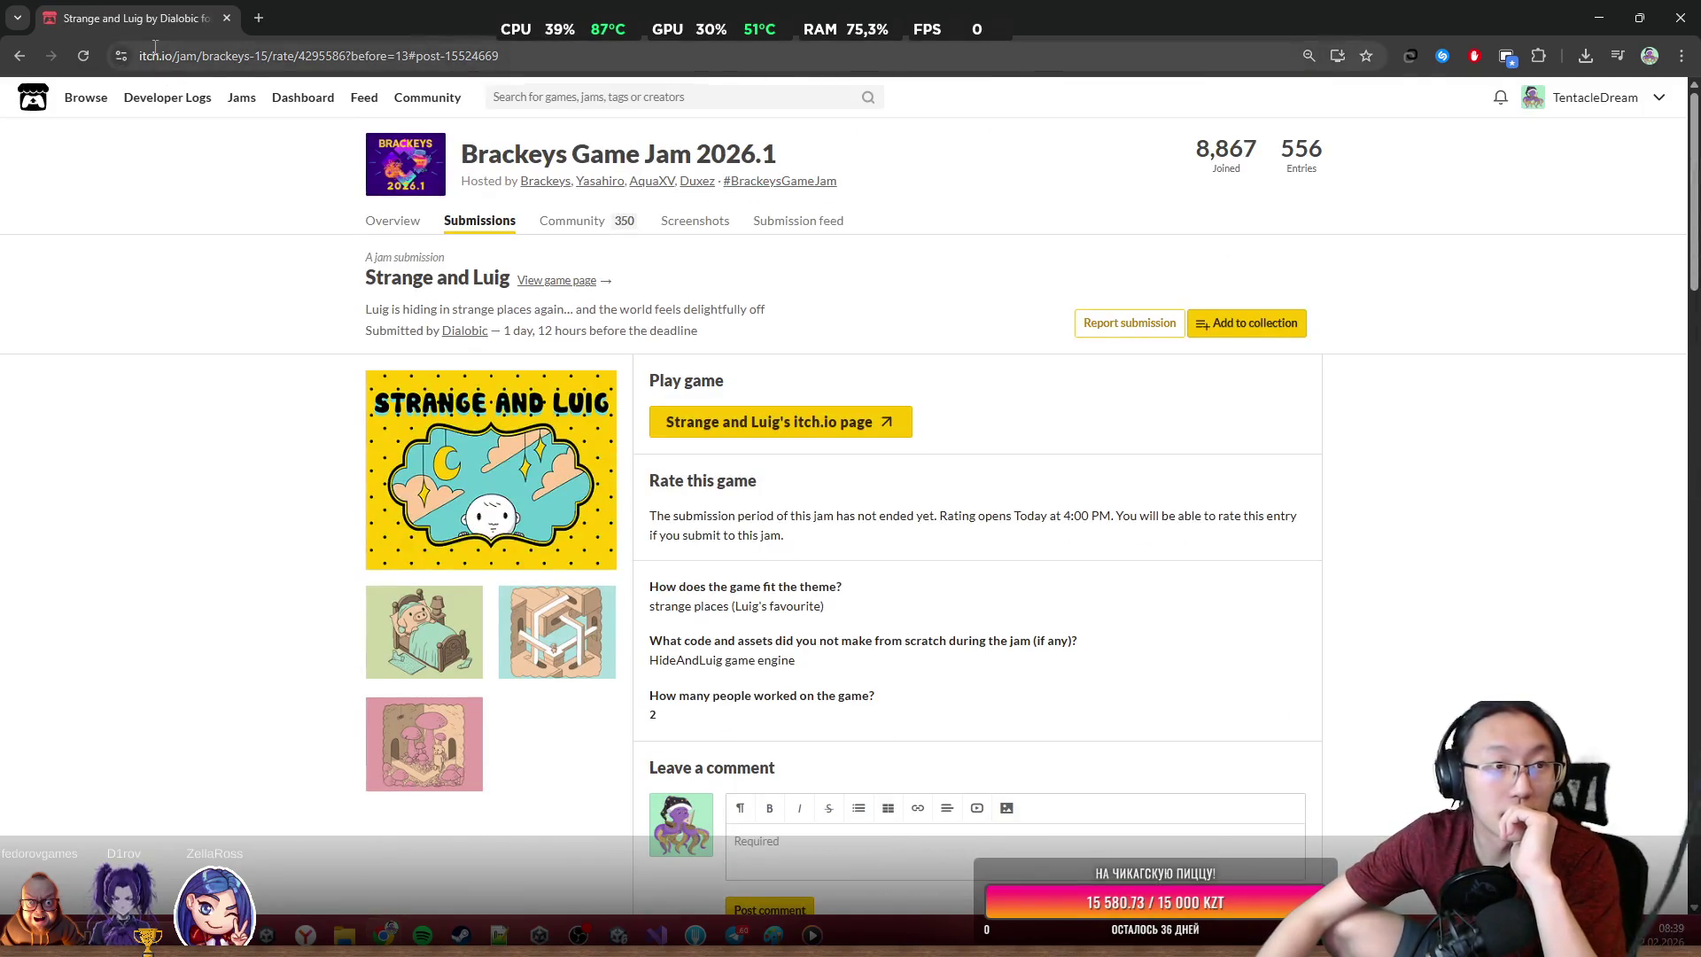
scroll(691, 462, down, 2)
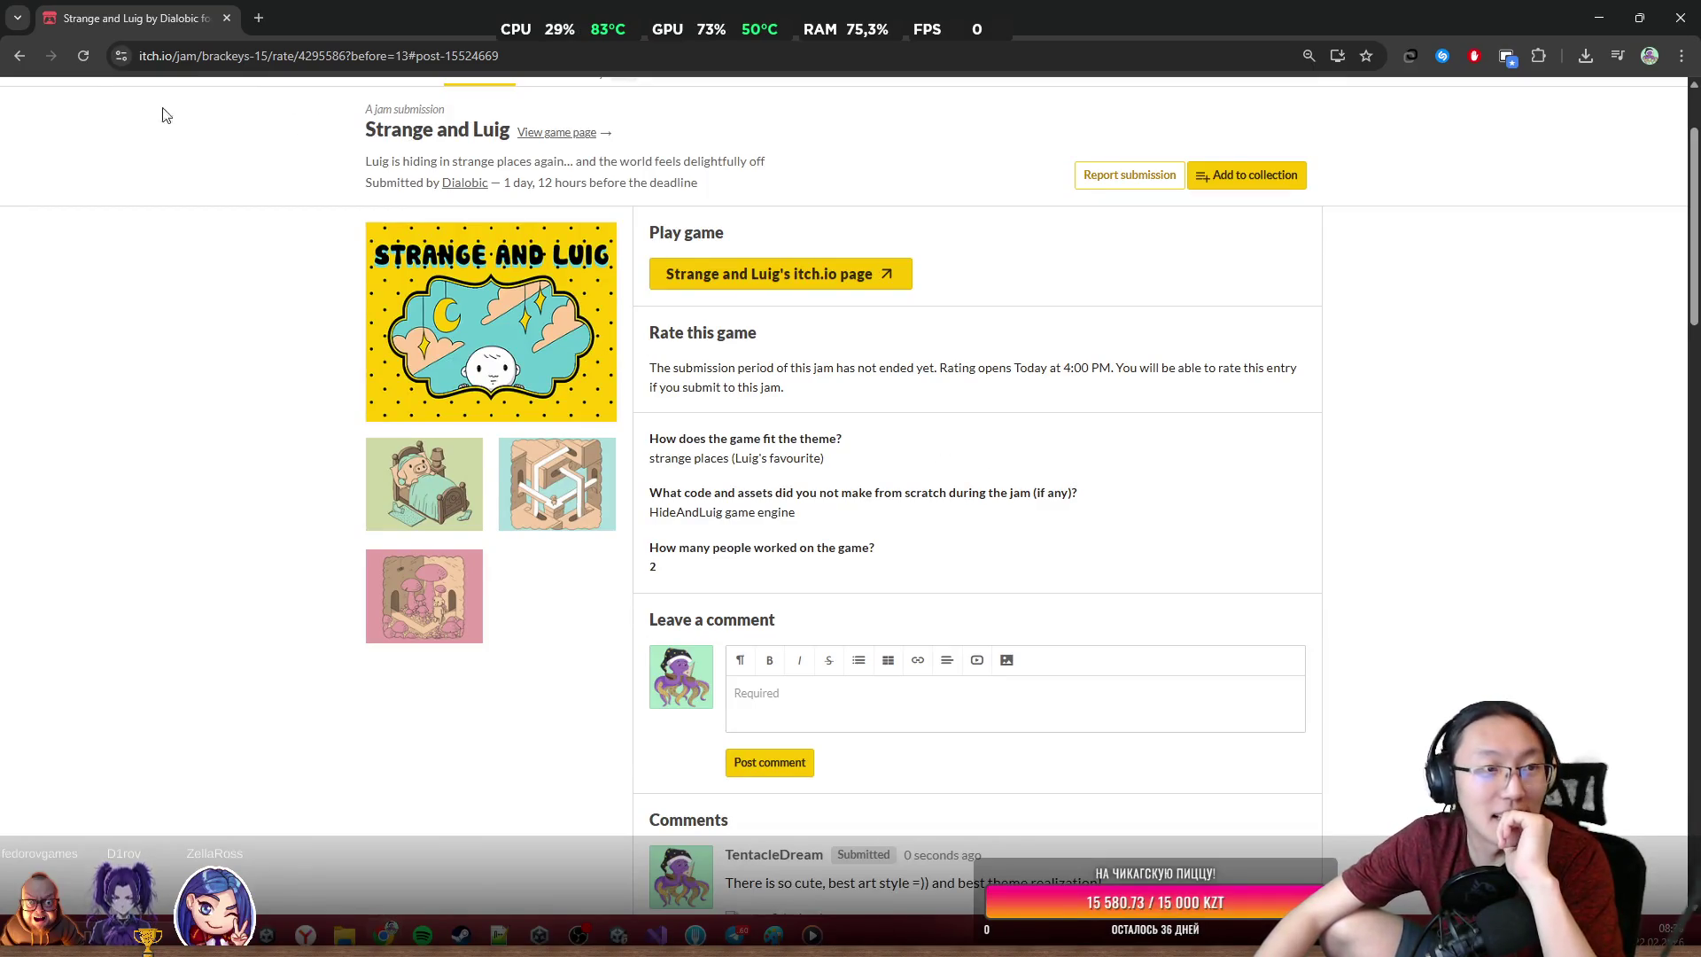
click(227, 17)
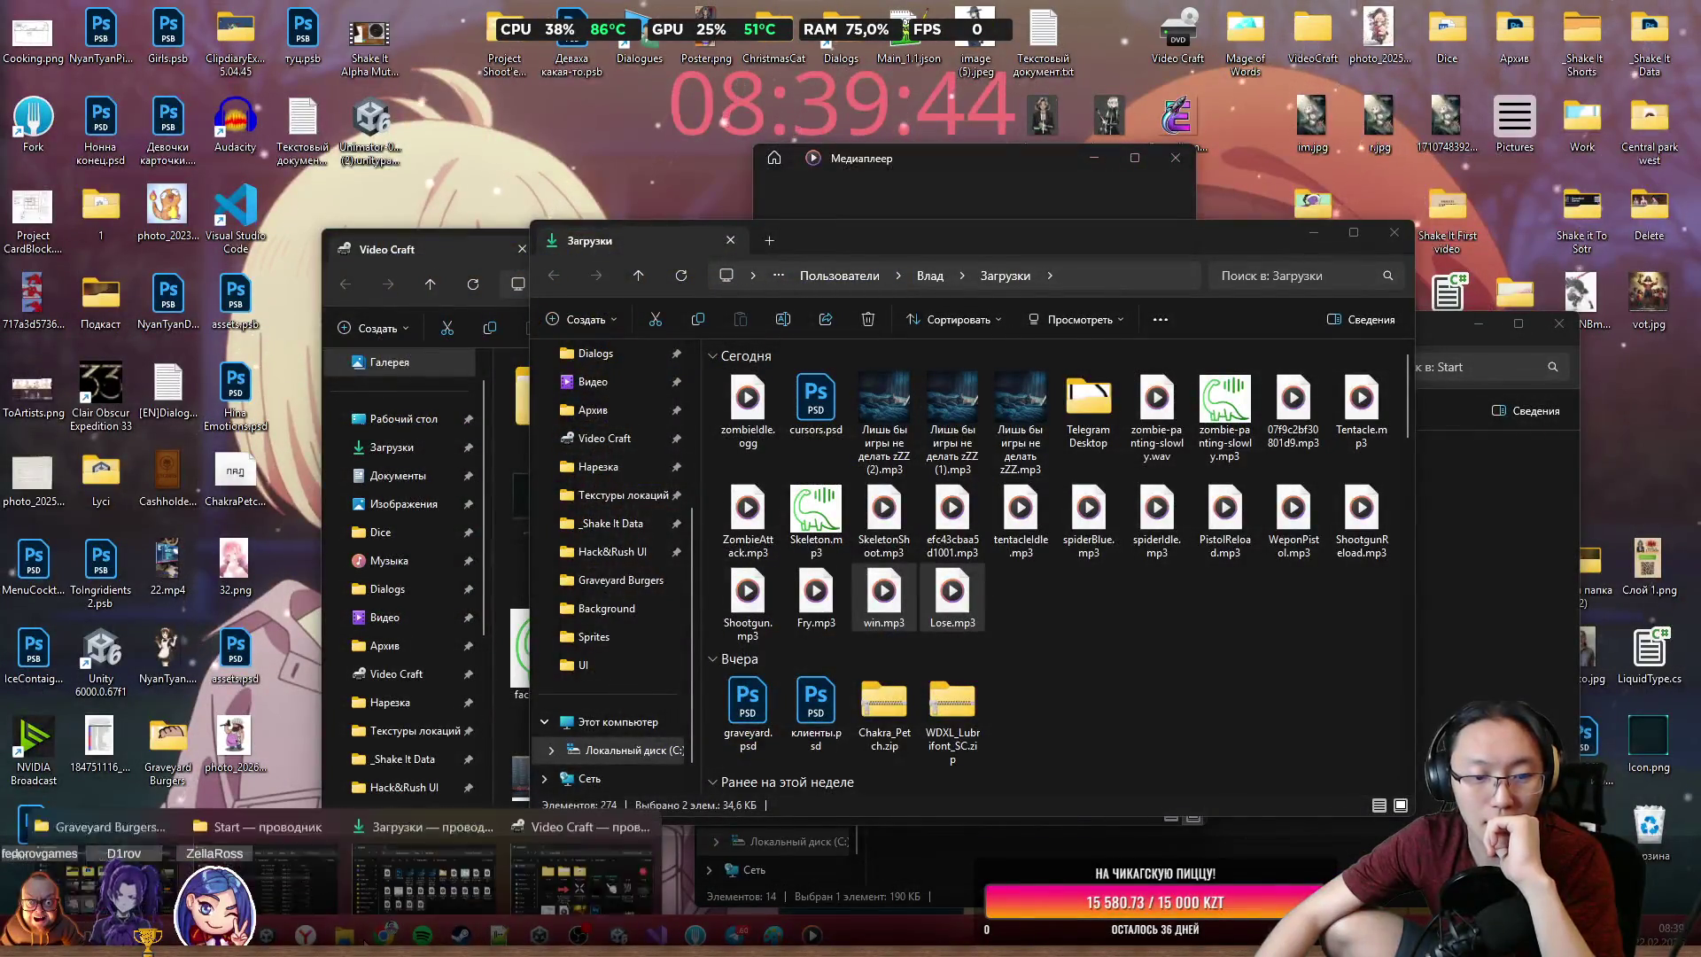
Maximize the Brackeys Game Jam window and type 'rock without r' into a new tab's address bar
mouse_move(383, 935)
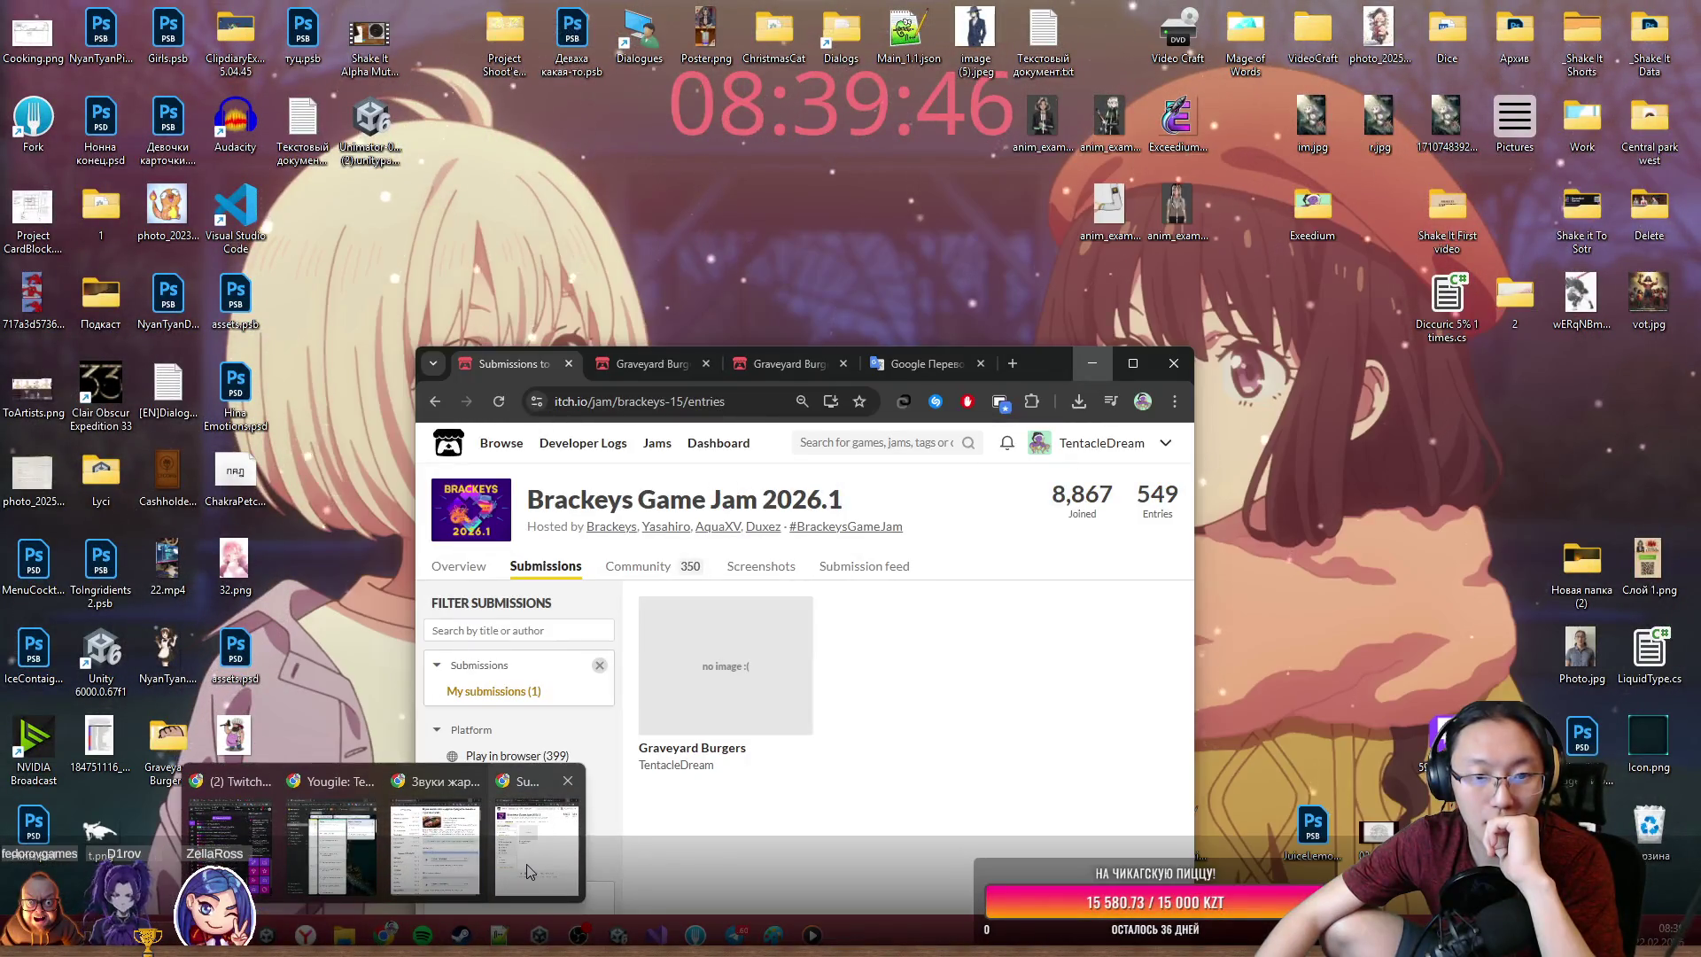
click(532, 850)
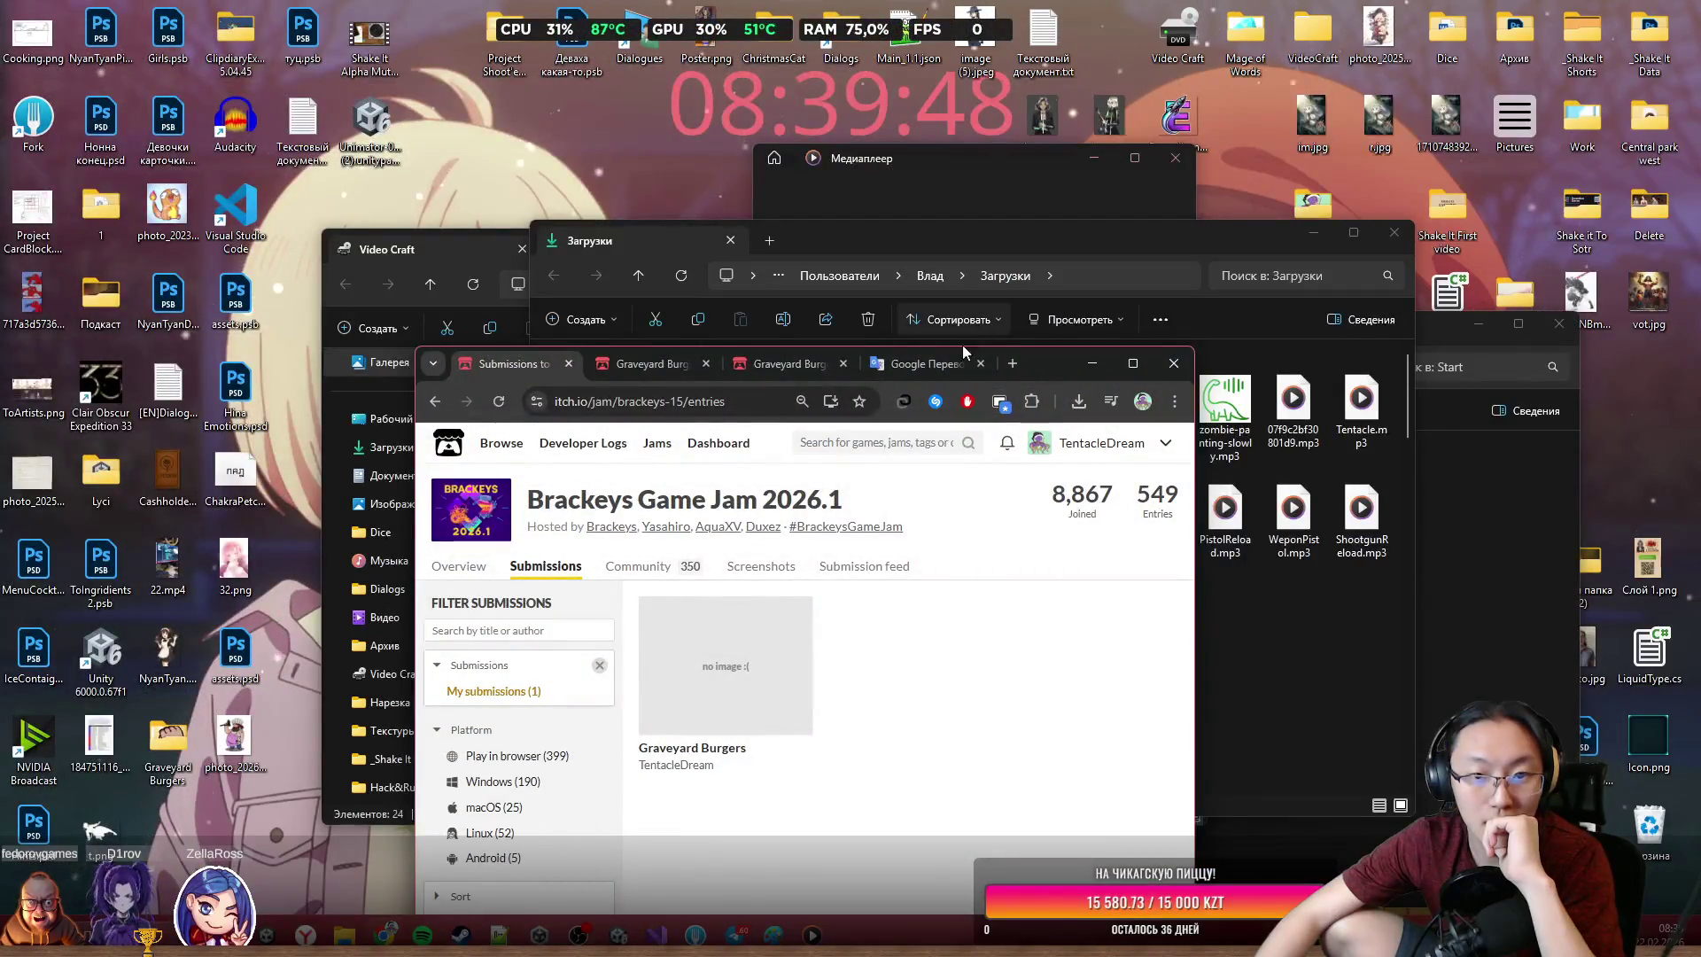
click(1132, 363)
mouse_move(454, 357)
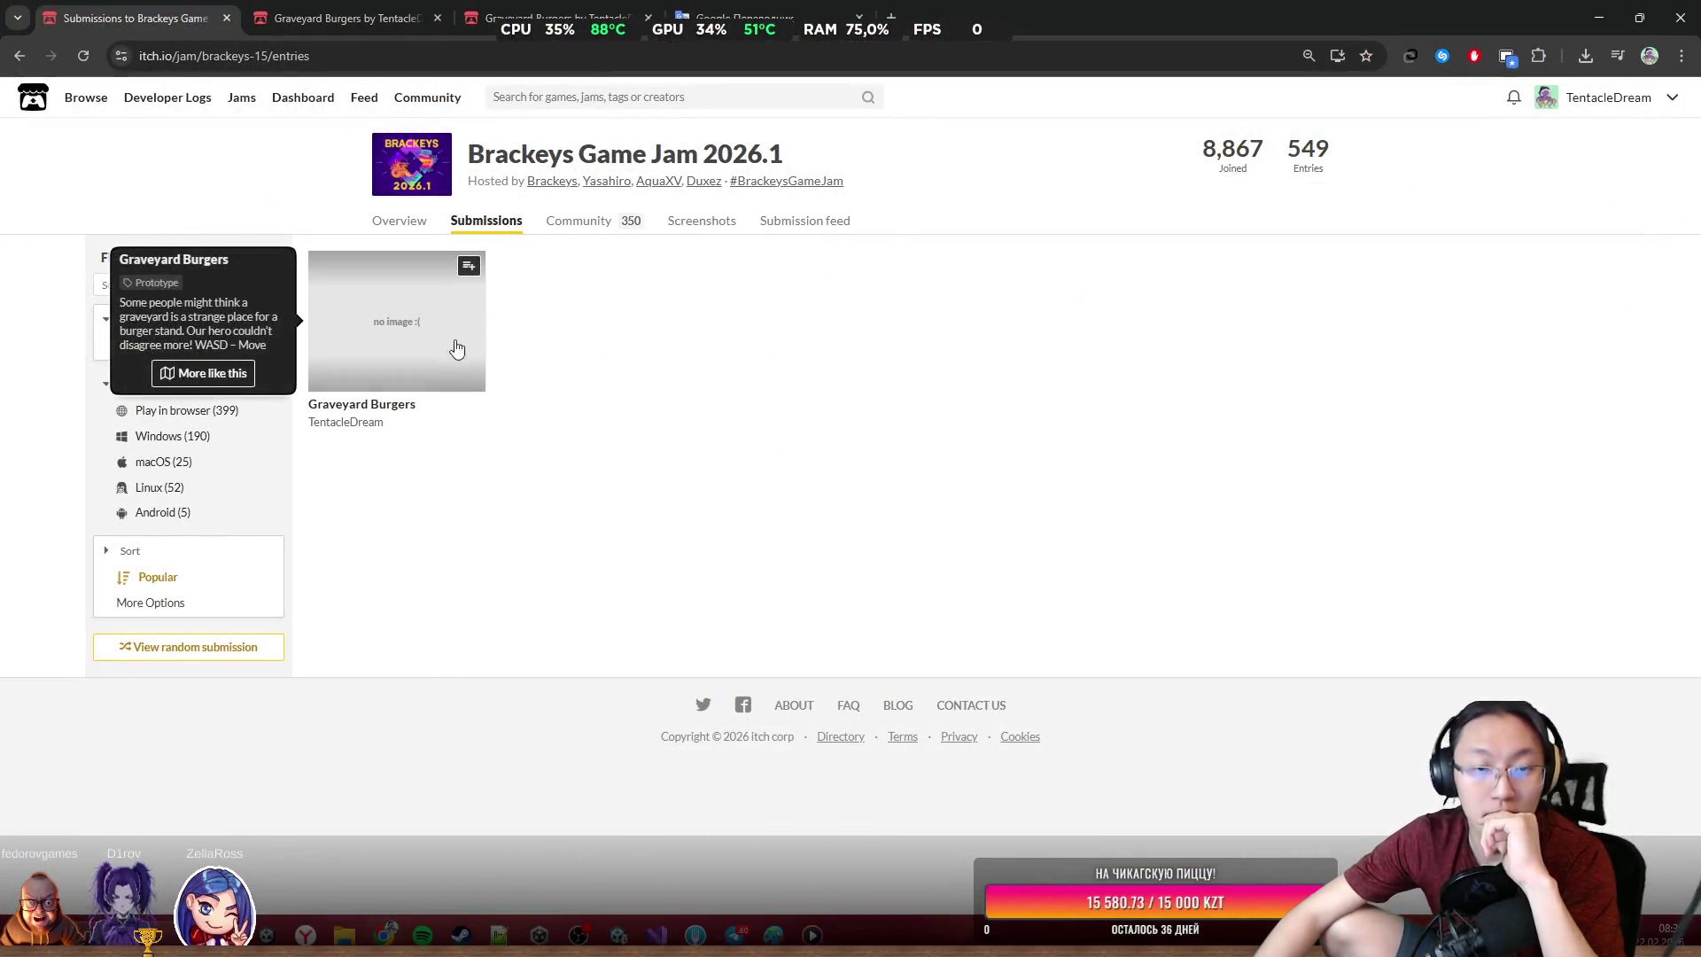
click(891, 16)
text(rock wi)
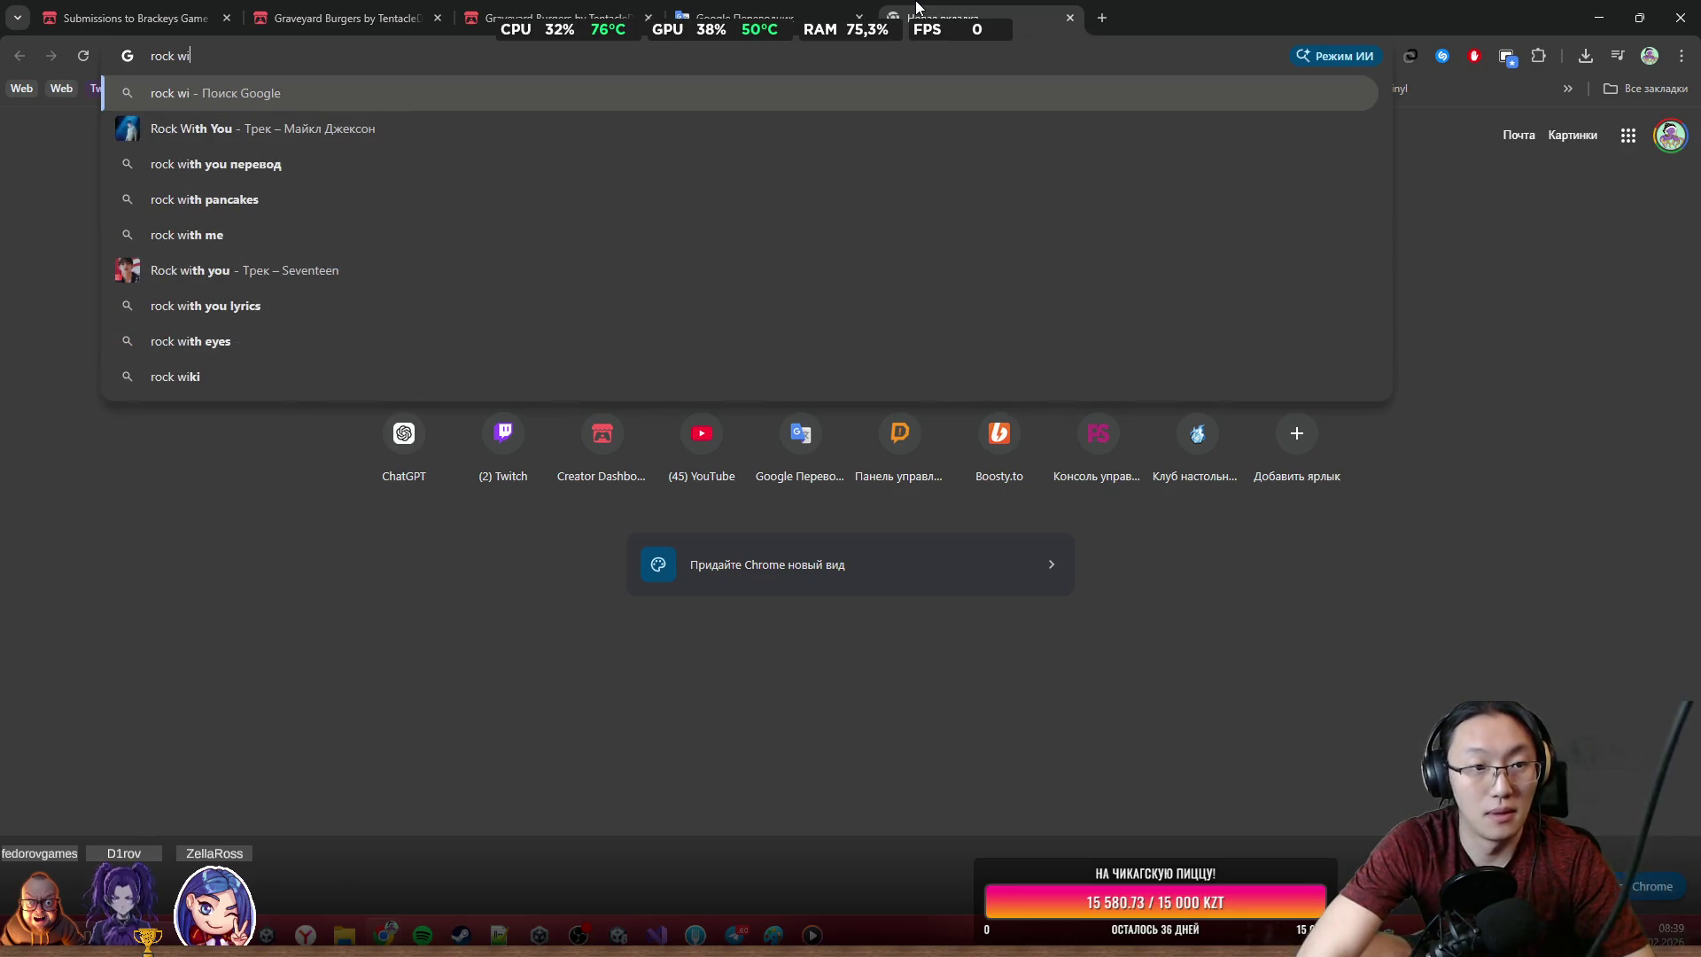
text(thout r)
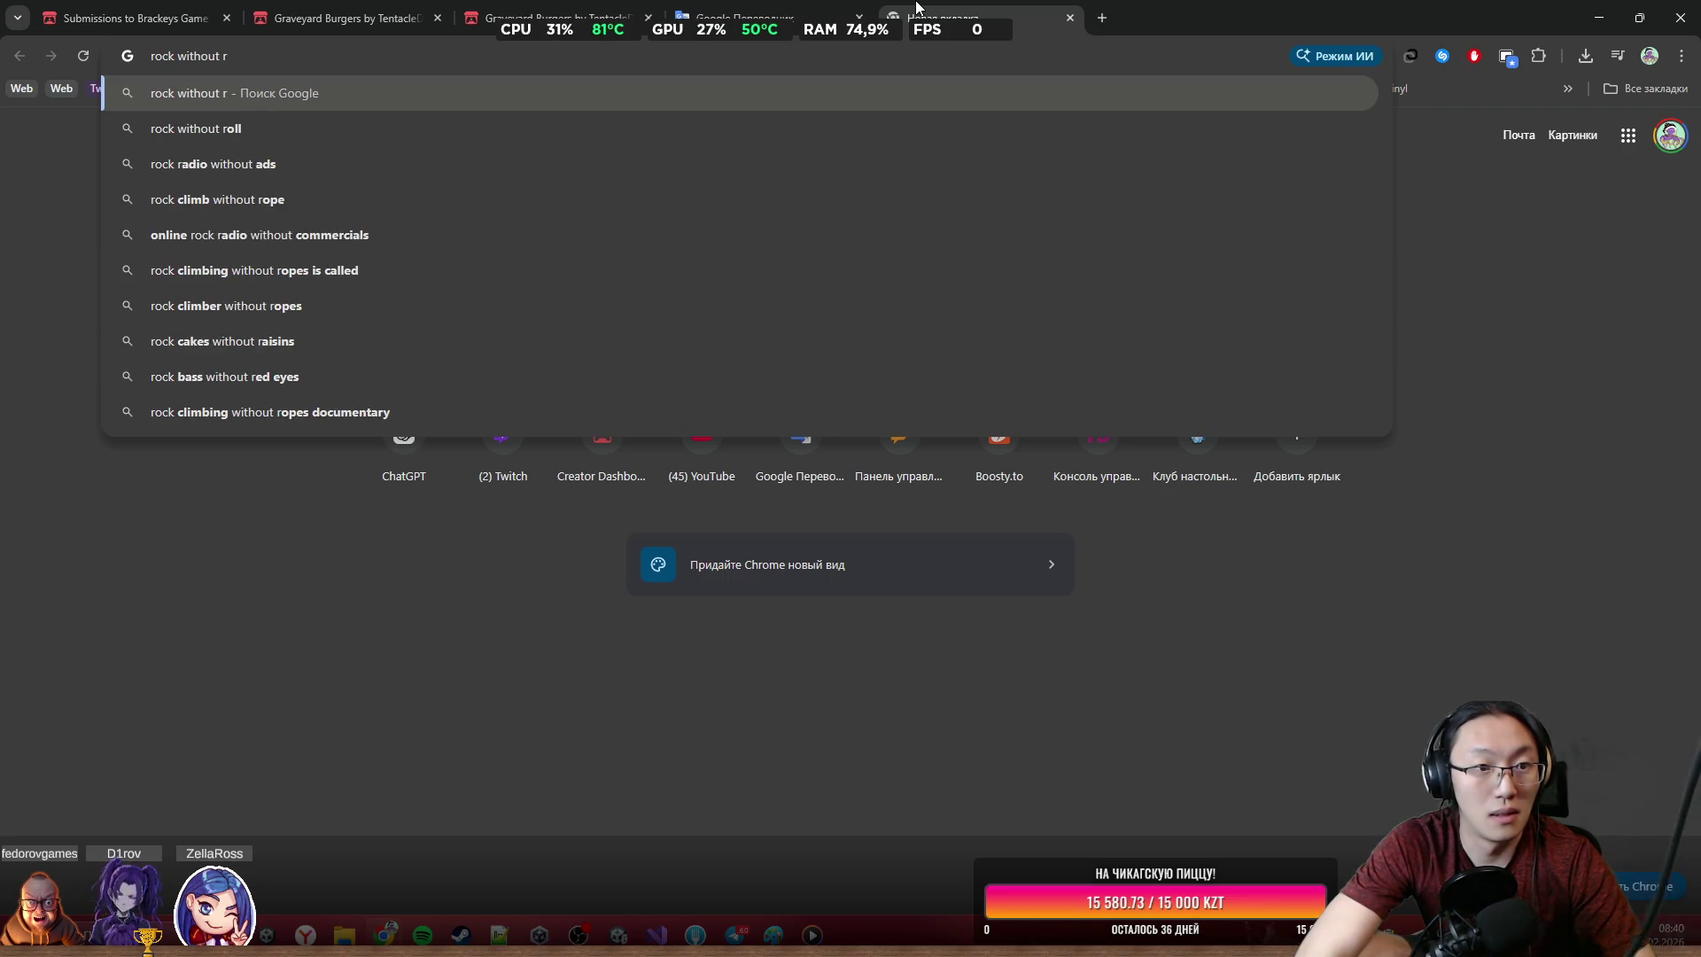
Search Google for 'rock radio without commercials', dropping the word 'online' from the suggested query
key(Down)
key(Down)
key(Down)
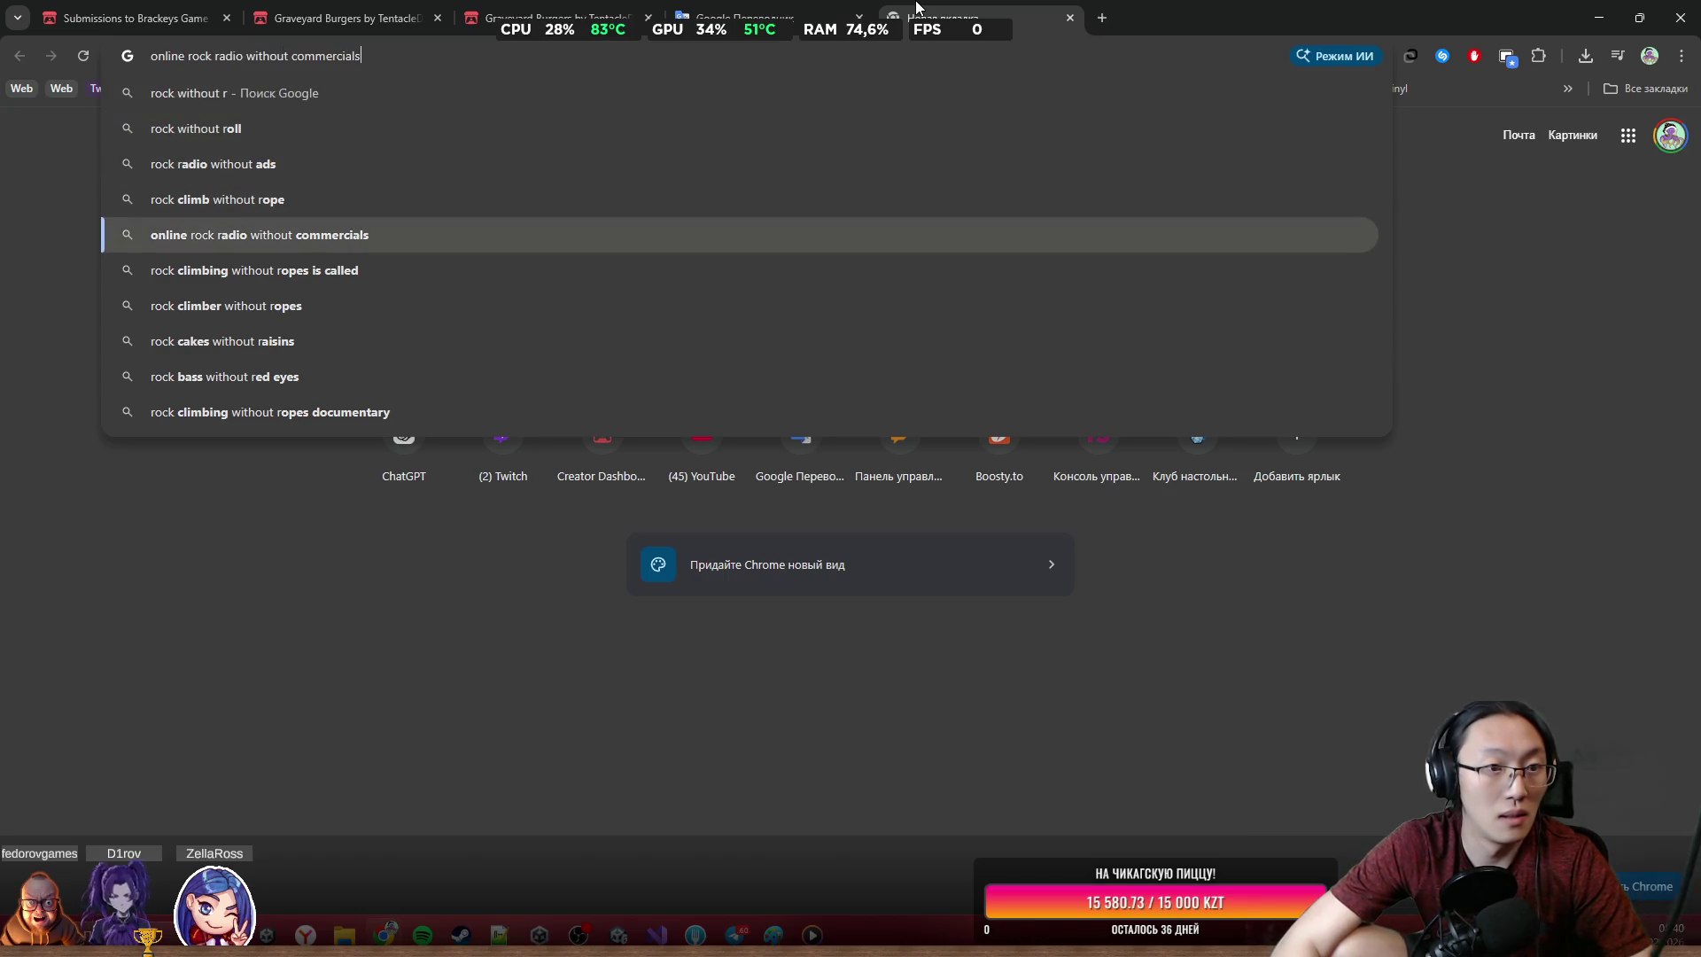
key(Up)
key(Up)
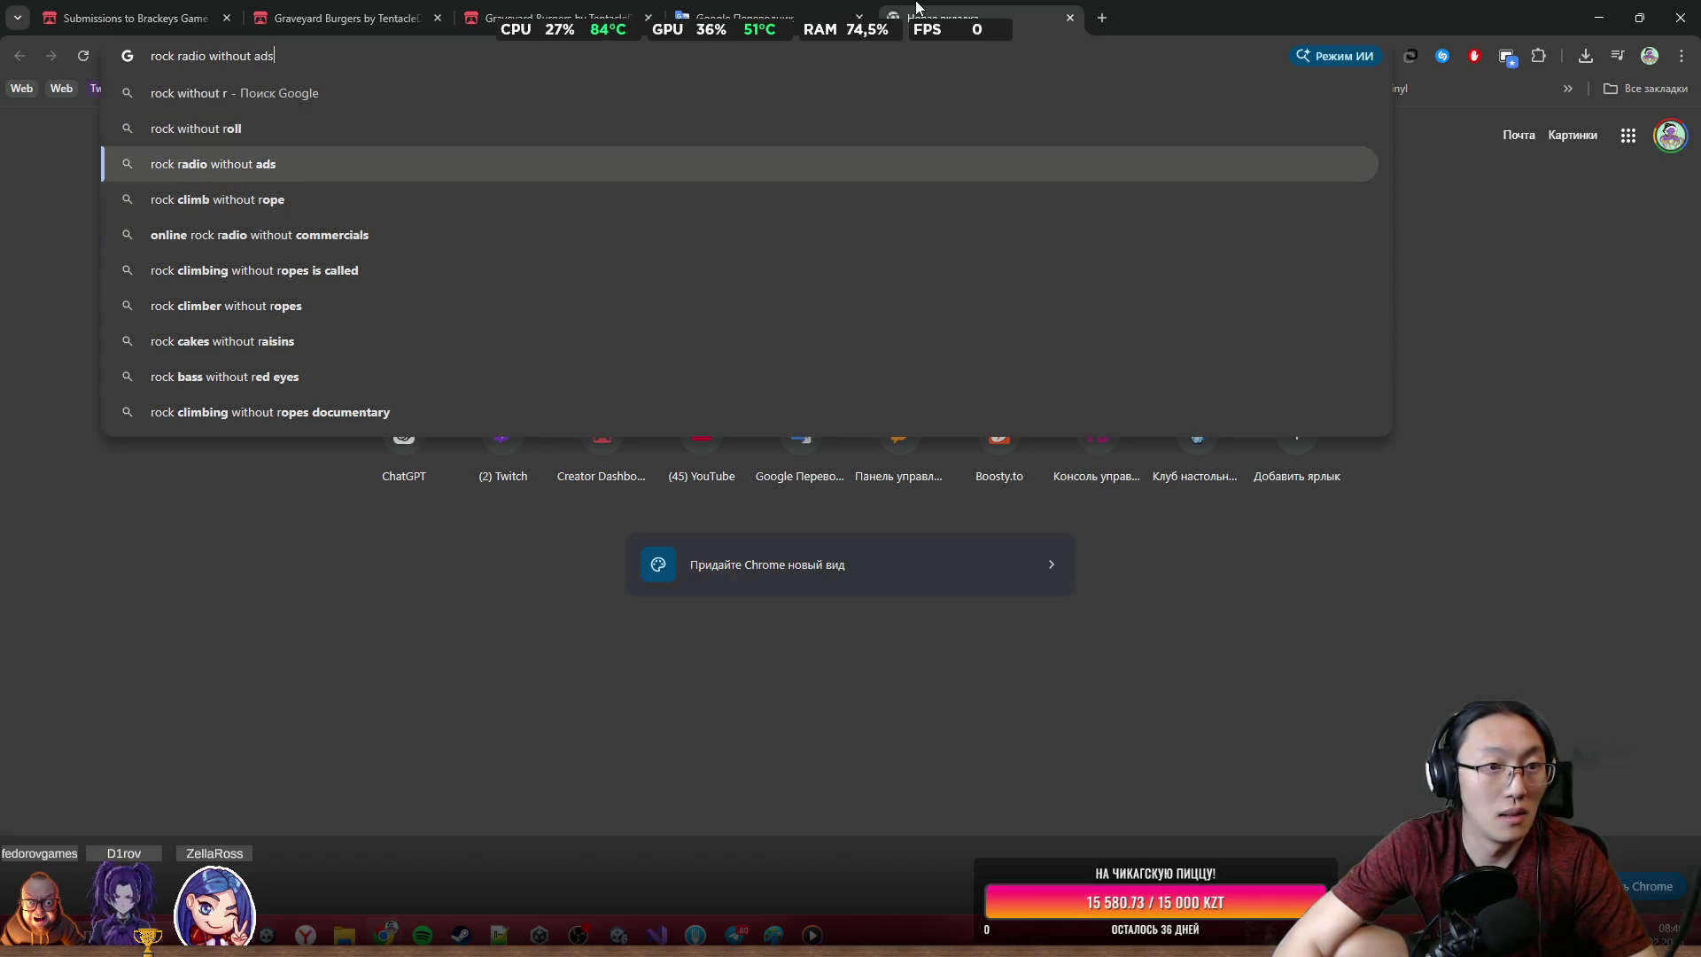
key(ctrl+BackSpace)
key(ctrl+BackSpace)
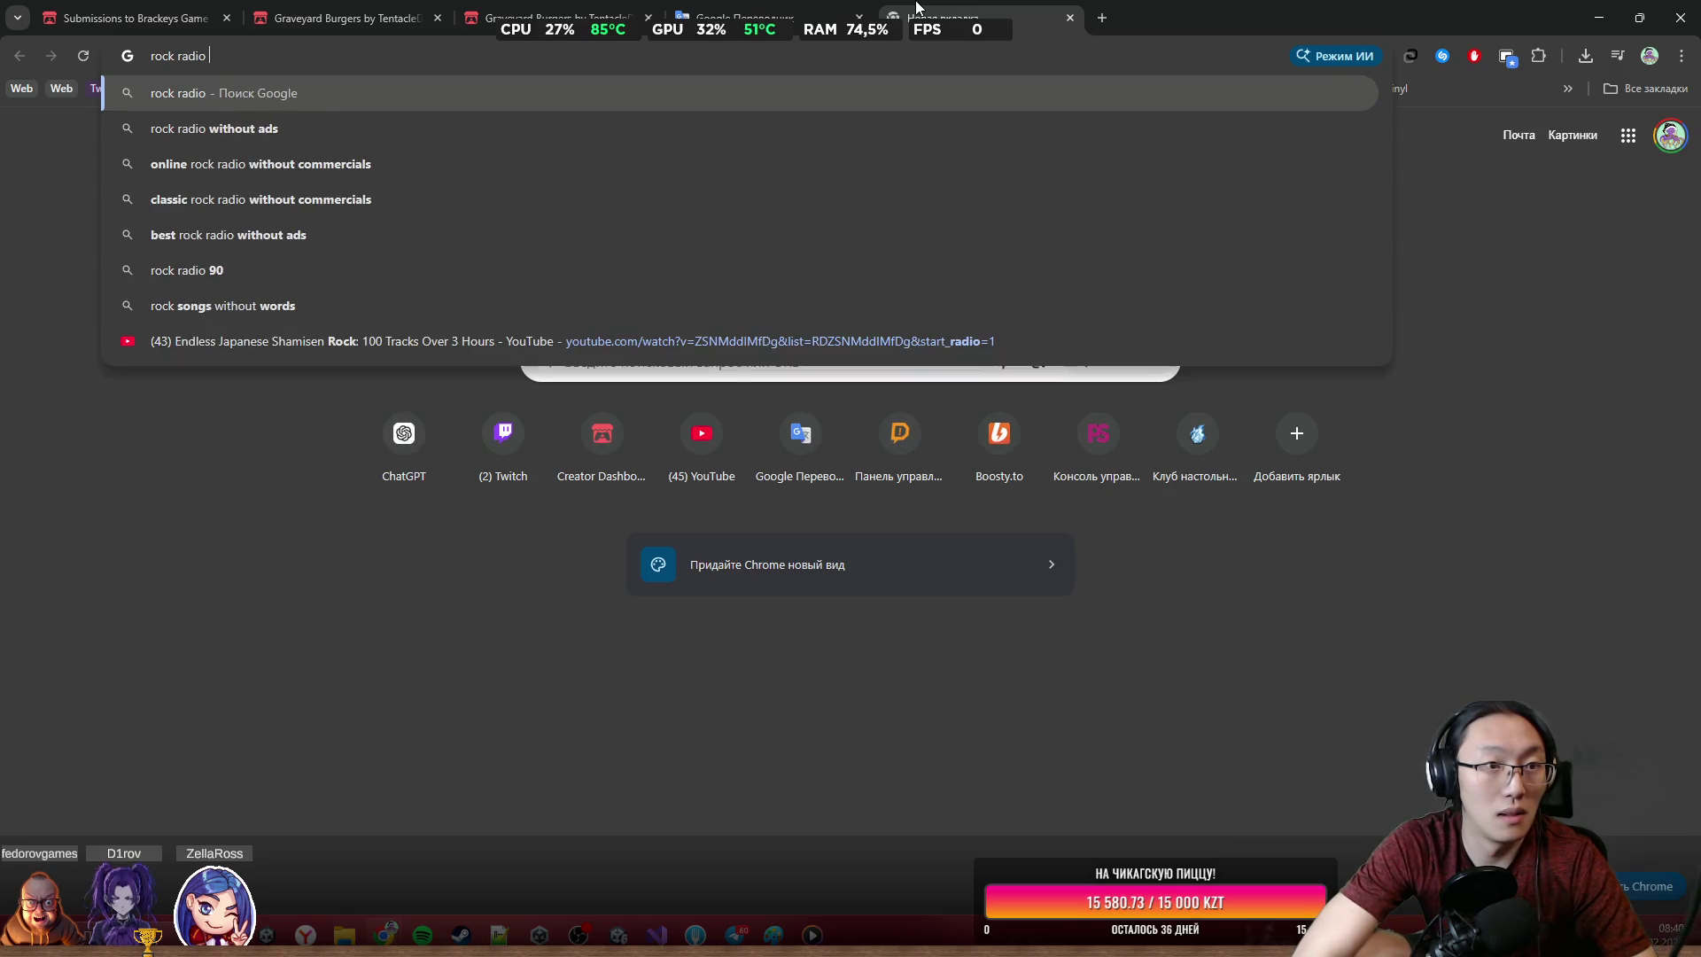
text(commer)
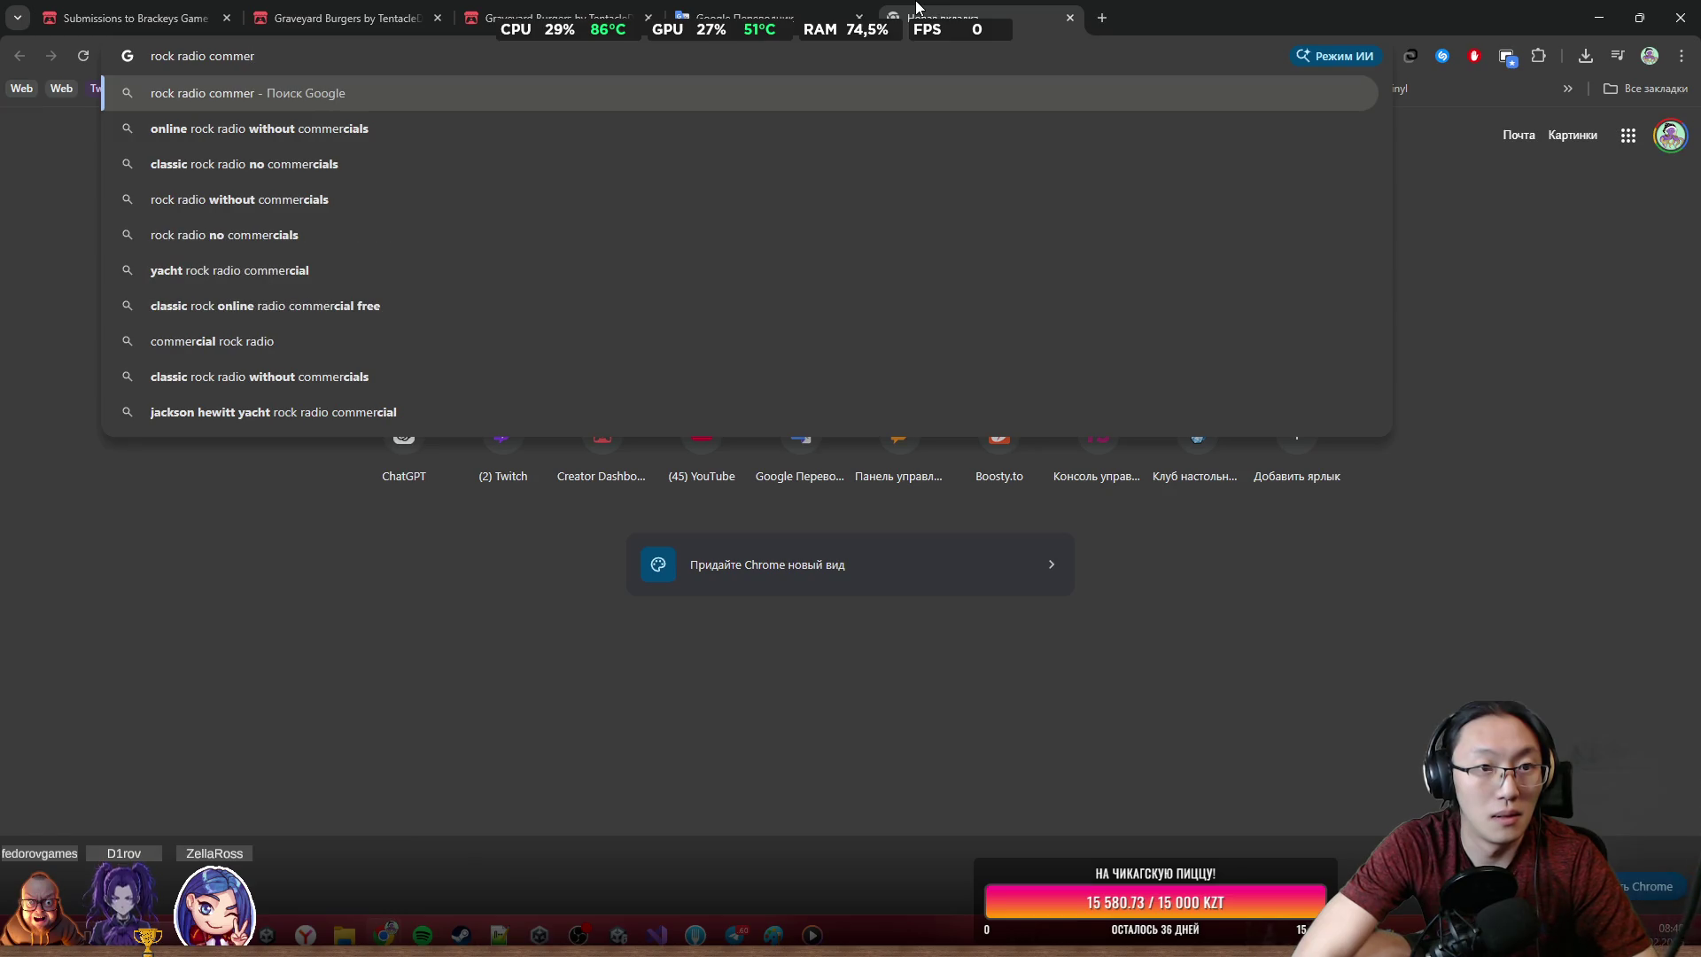
key(Down)
key(Return)
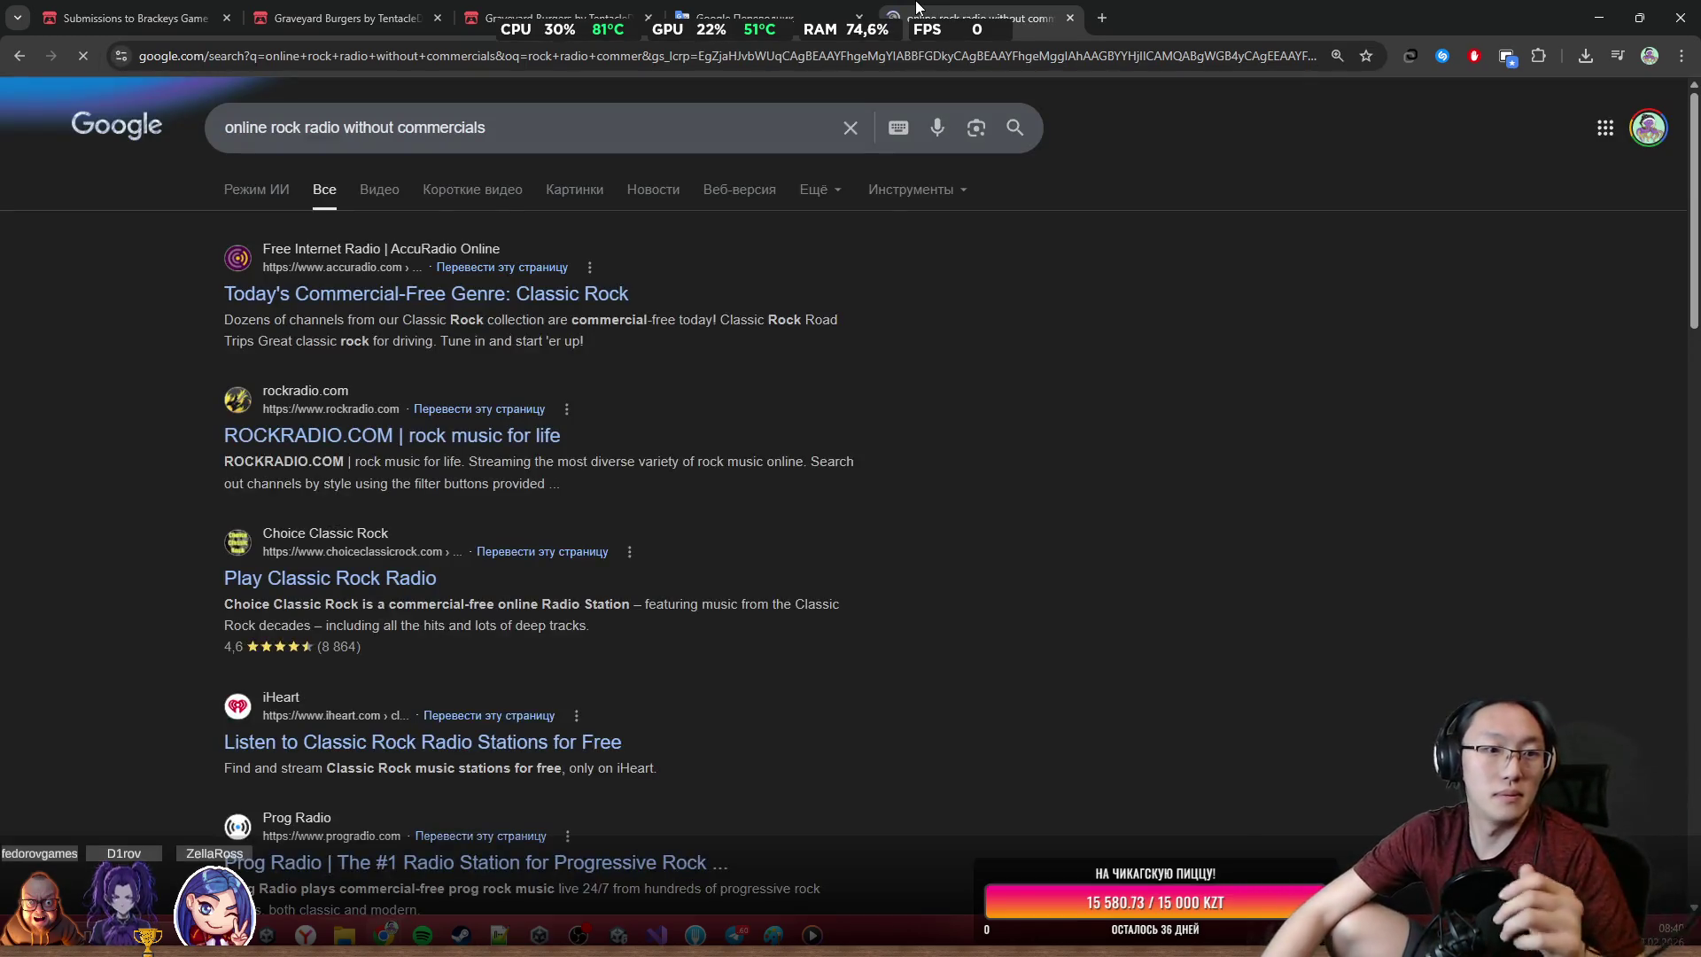
click(284, 152)
key(ctrl+BackSpace)
key(Return)
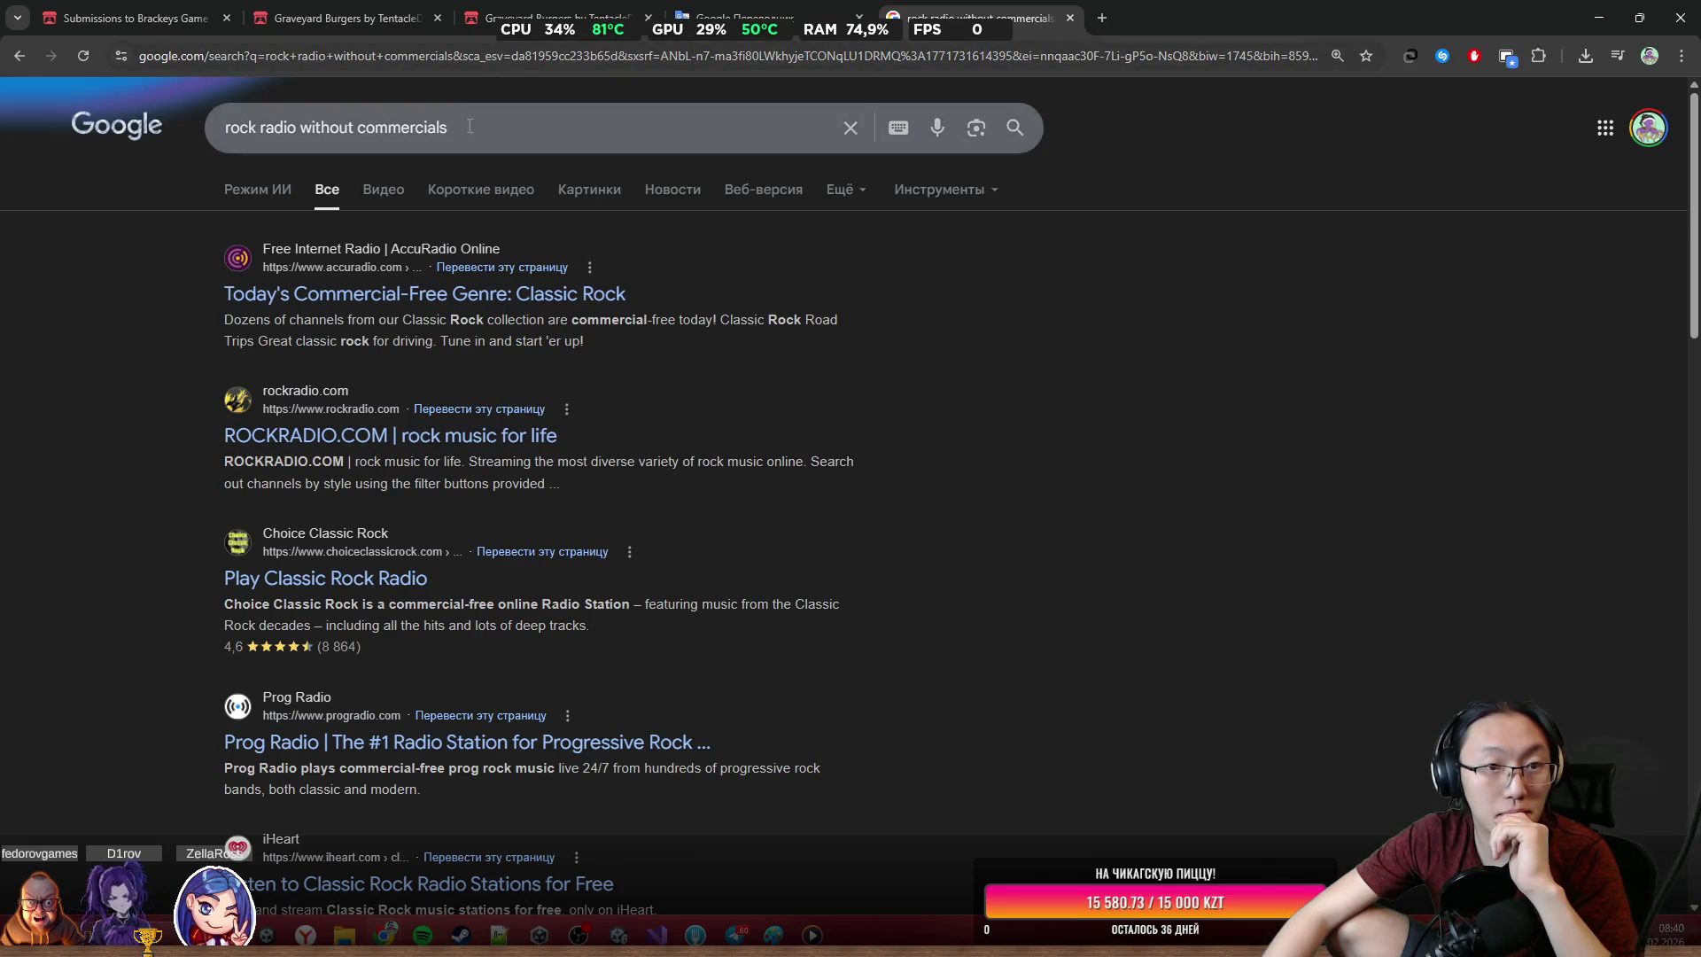
Replace the query with 'рок без авторских прав' and open the ZvukiPro rock-music result
double_click(384, 145)
key(ctrl+shift+Left)
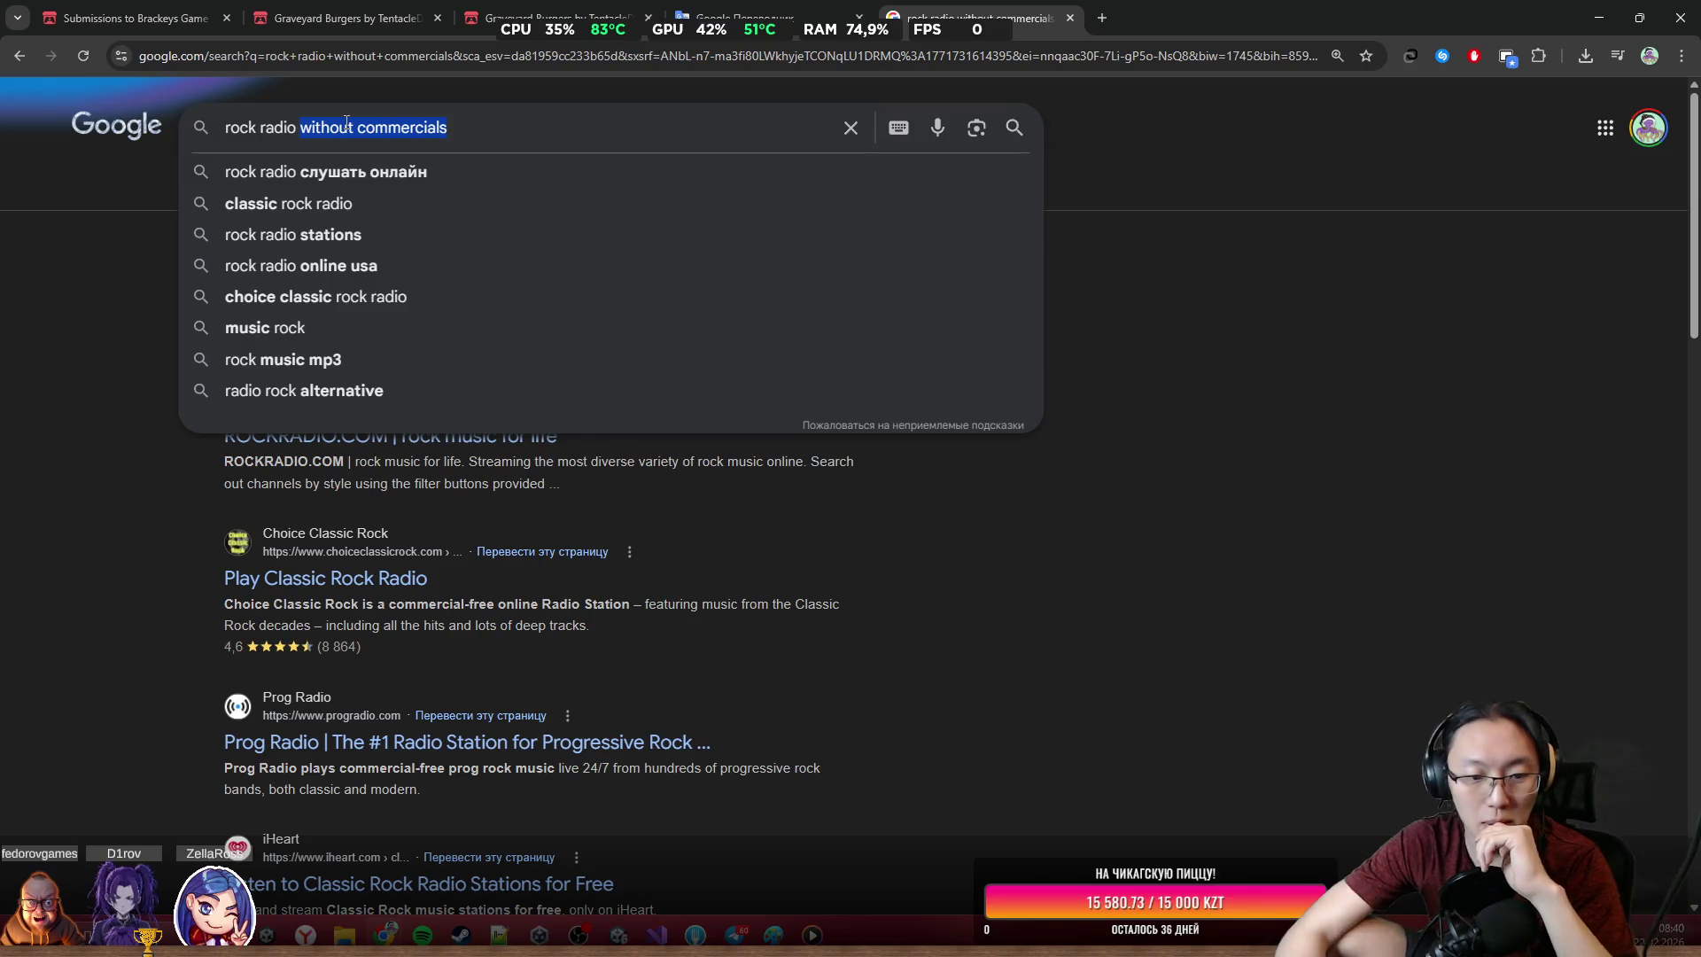
key(BackSpace)
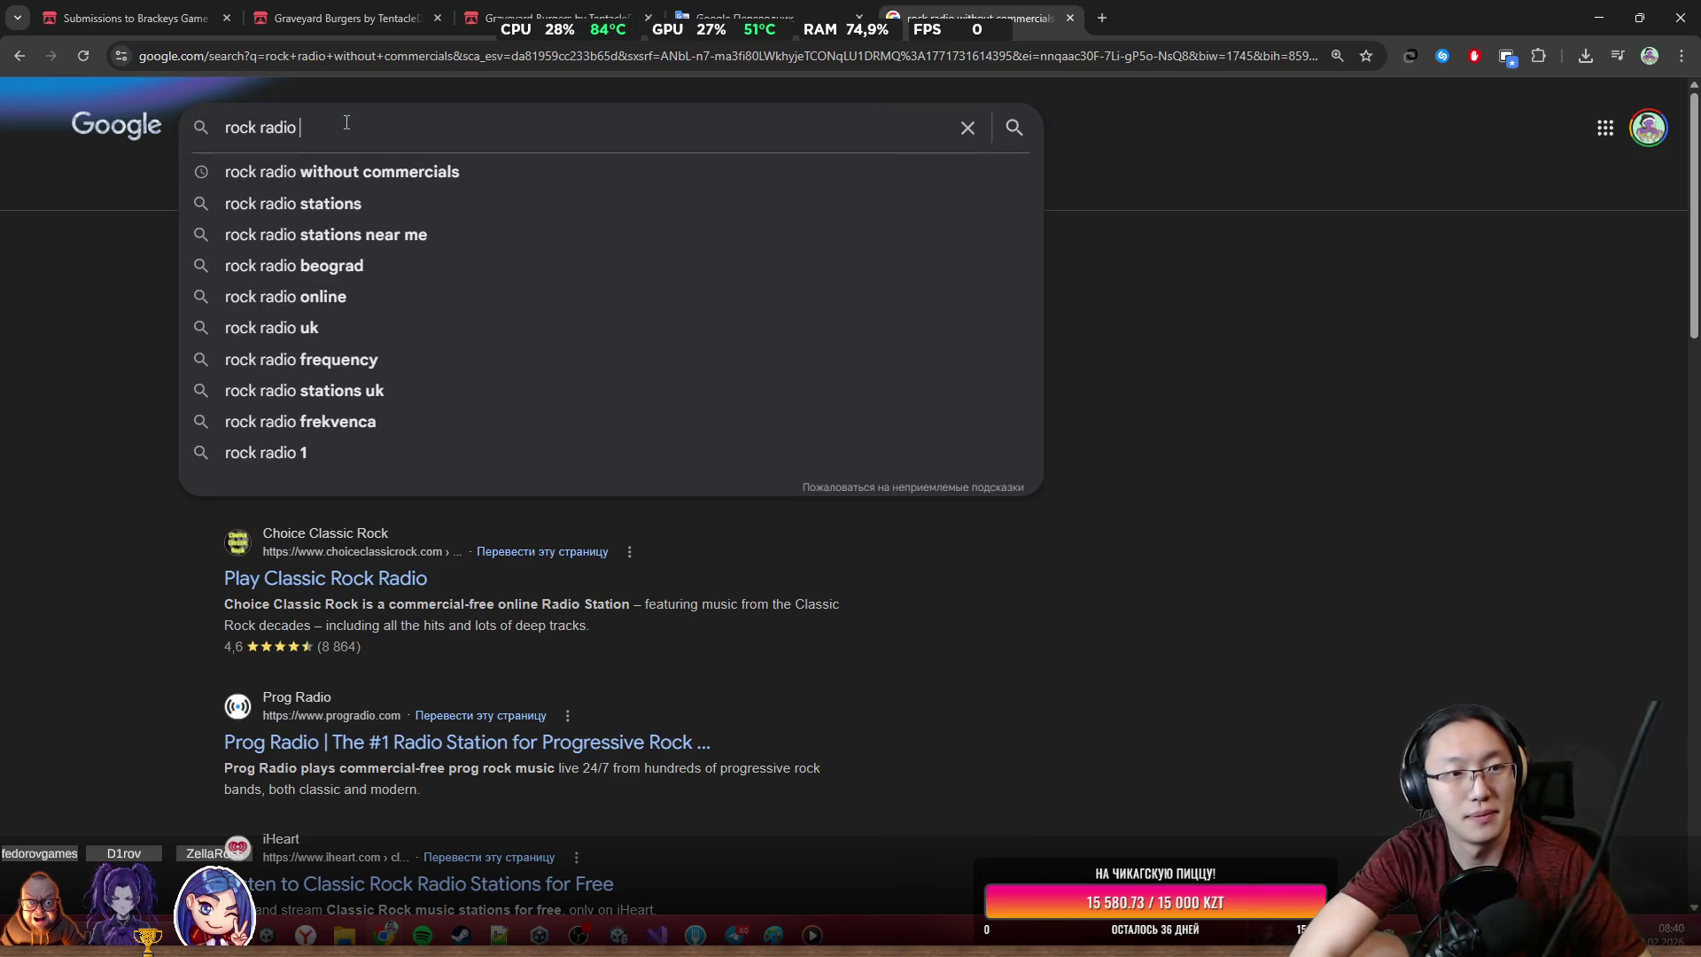
key(ctrl+BackSpace)
key(ctrl+BackSpace)
text(Hj)
key(ctrl+BackSpace)
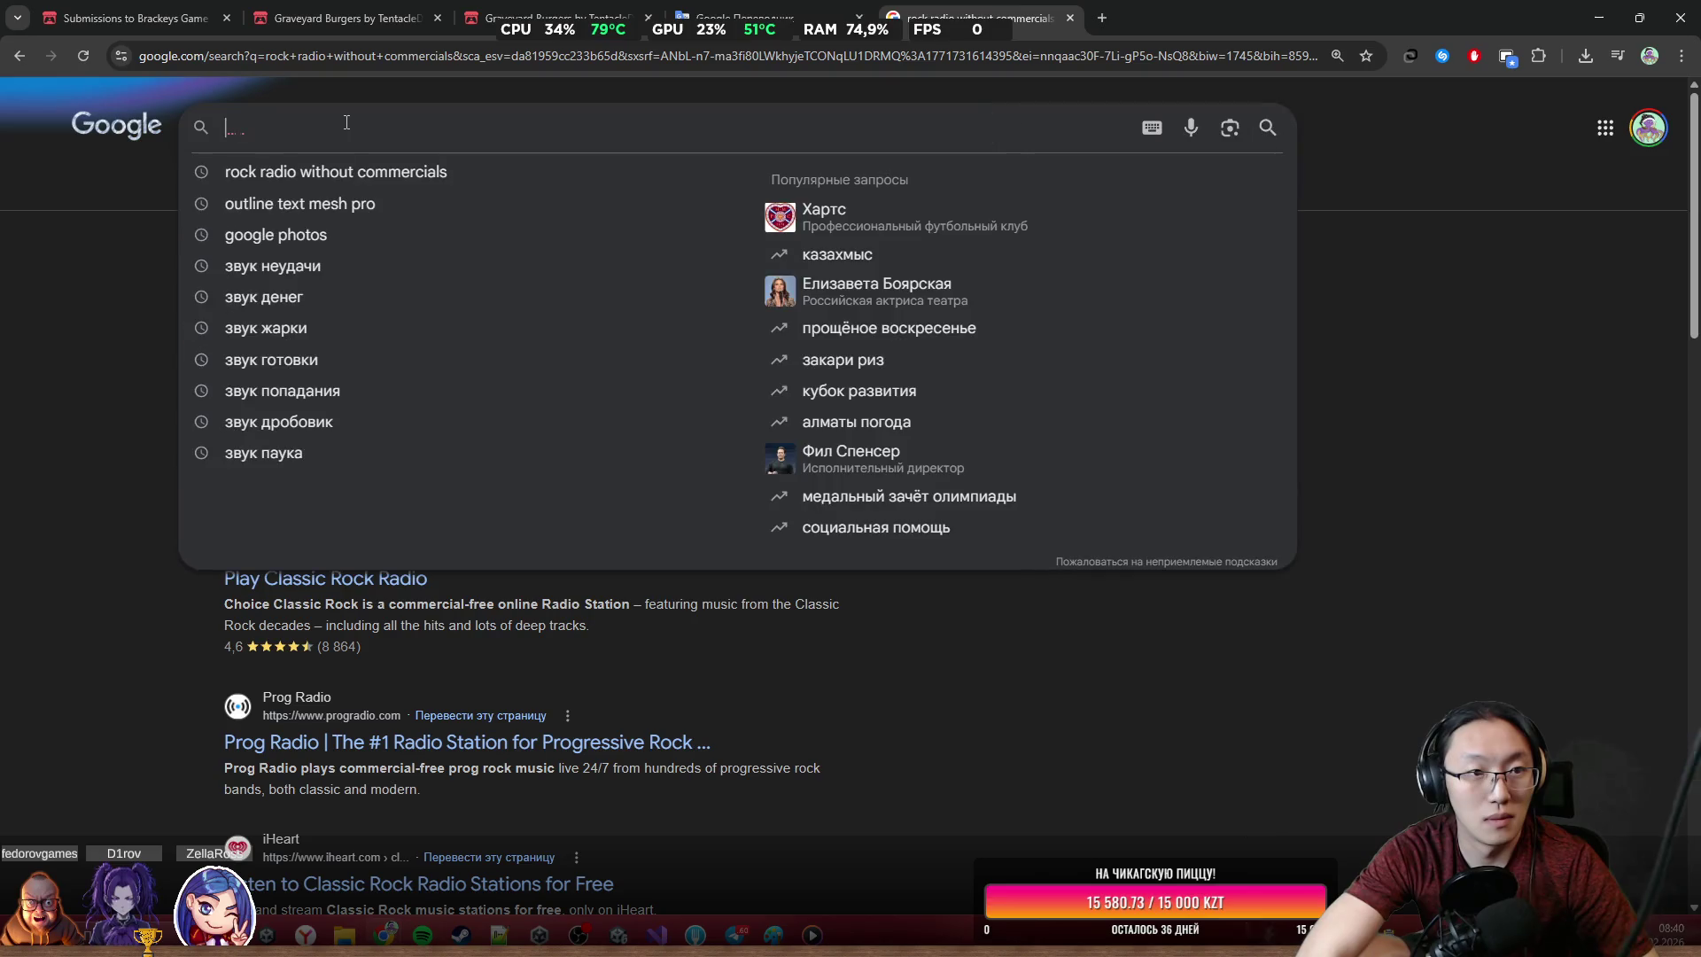
text(Олк)
key(ctrl+BackSpace)
text(Р)
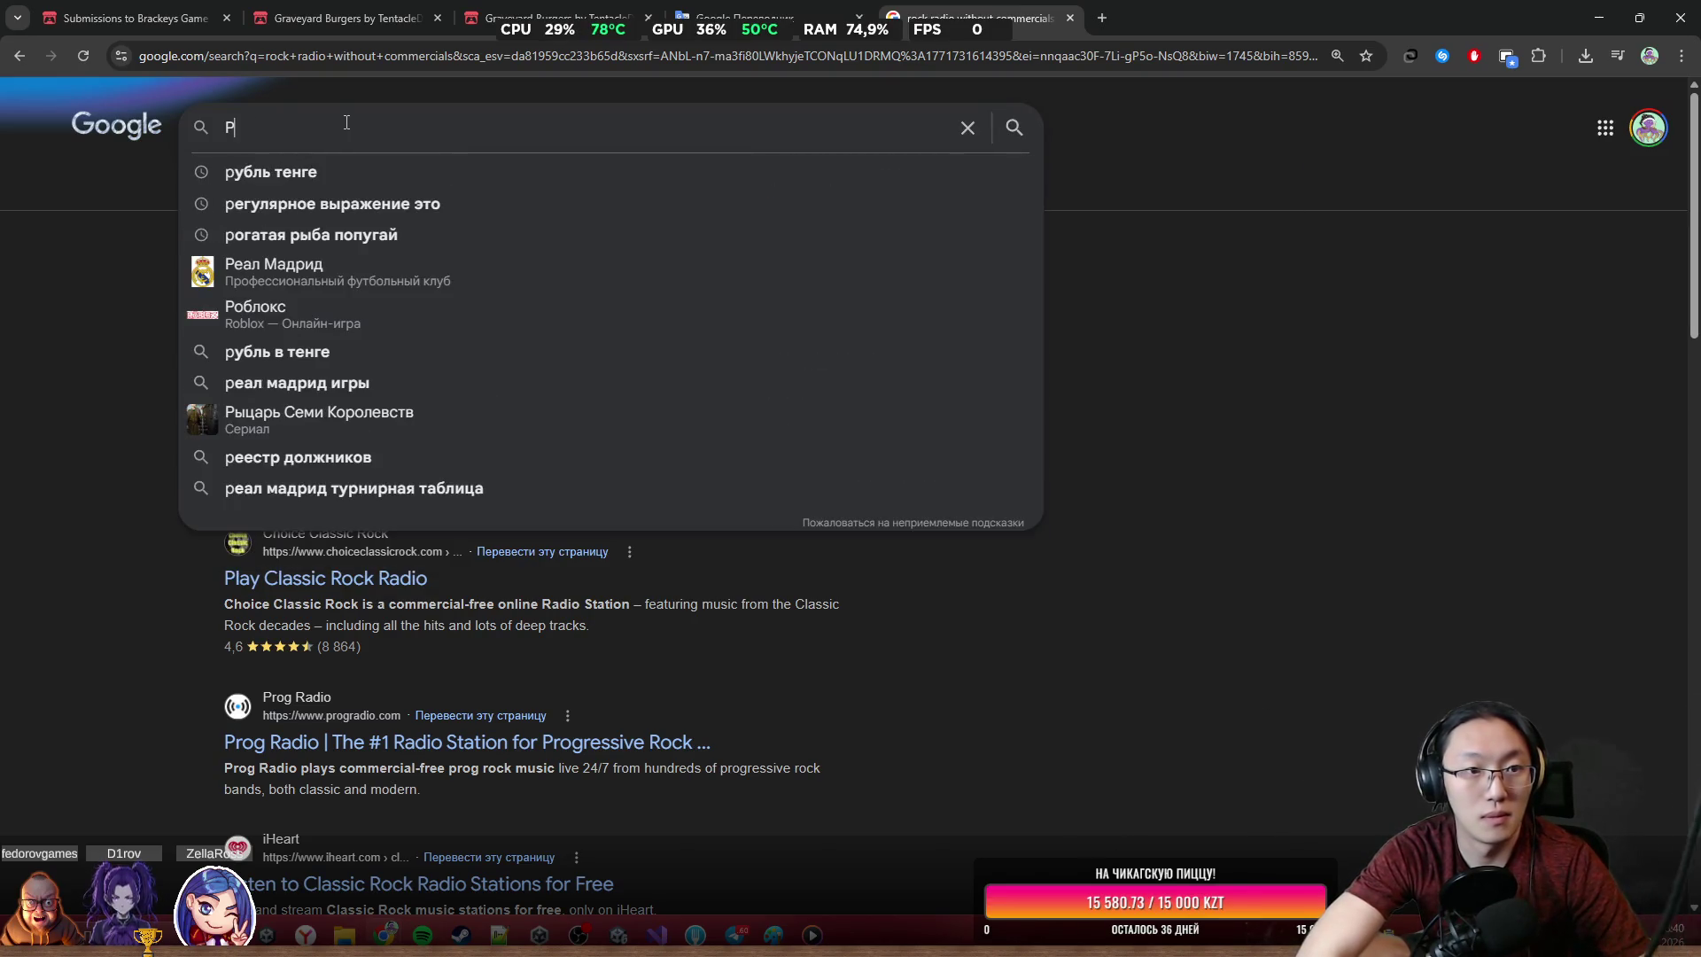
text(ок без автор)
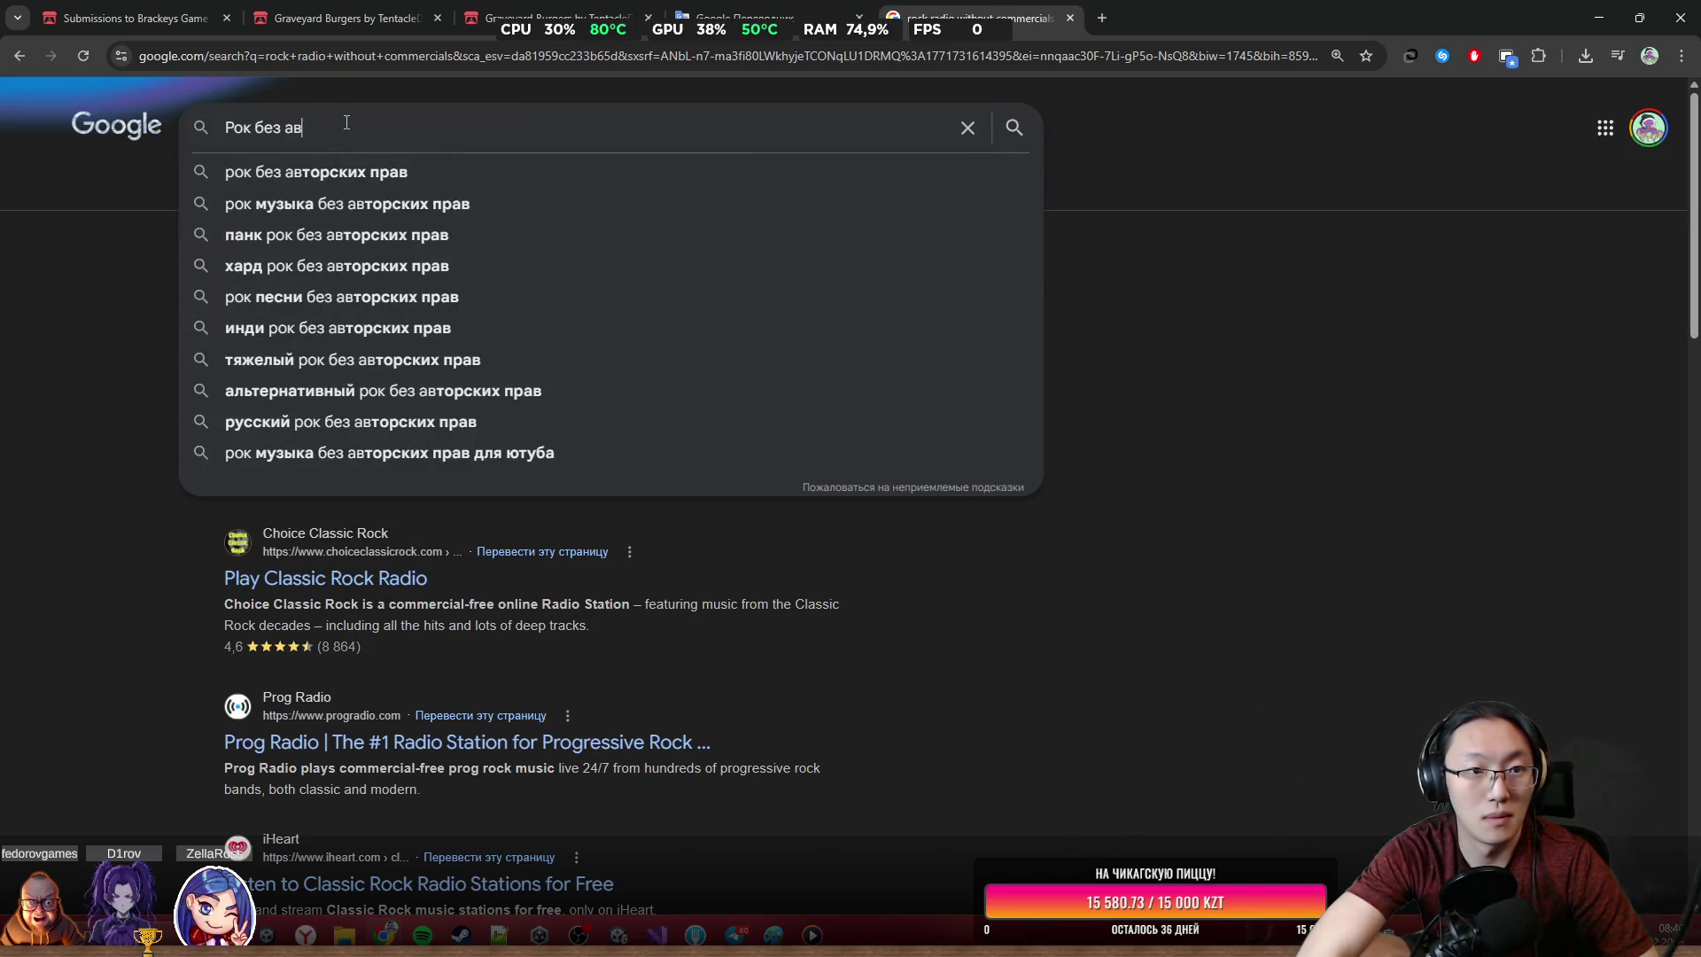
key(Down)
key(Return)
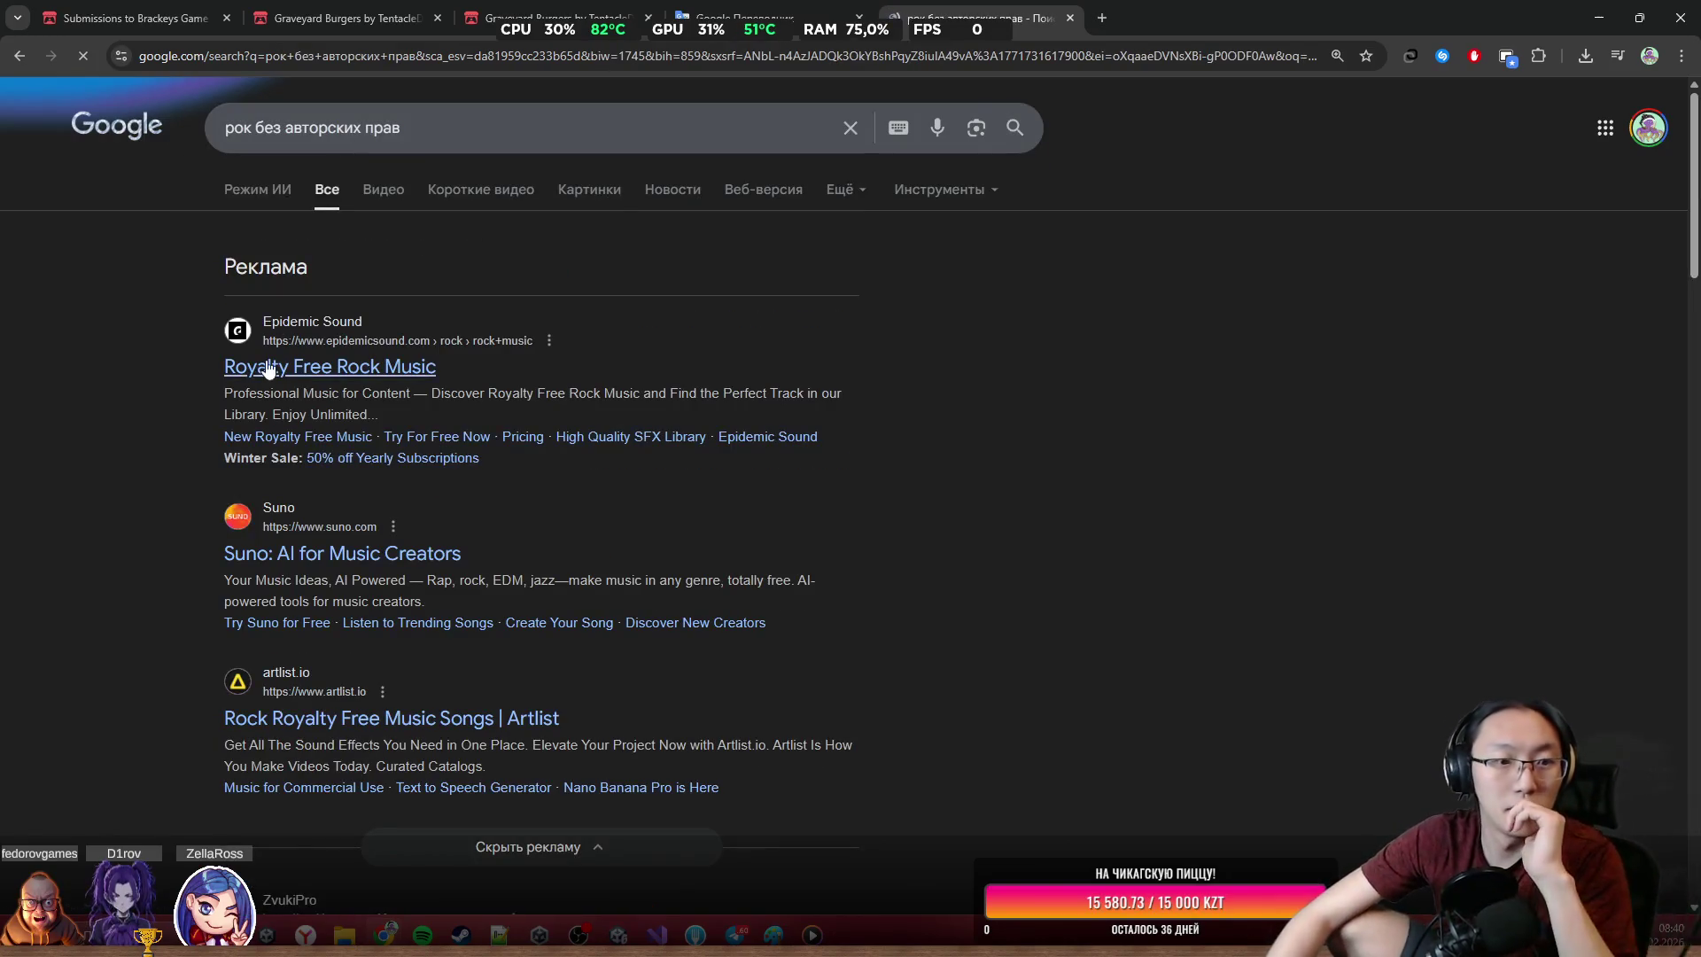
scroll(496, 496, down, 3)
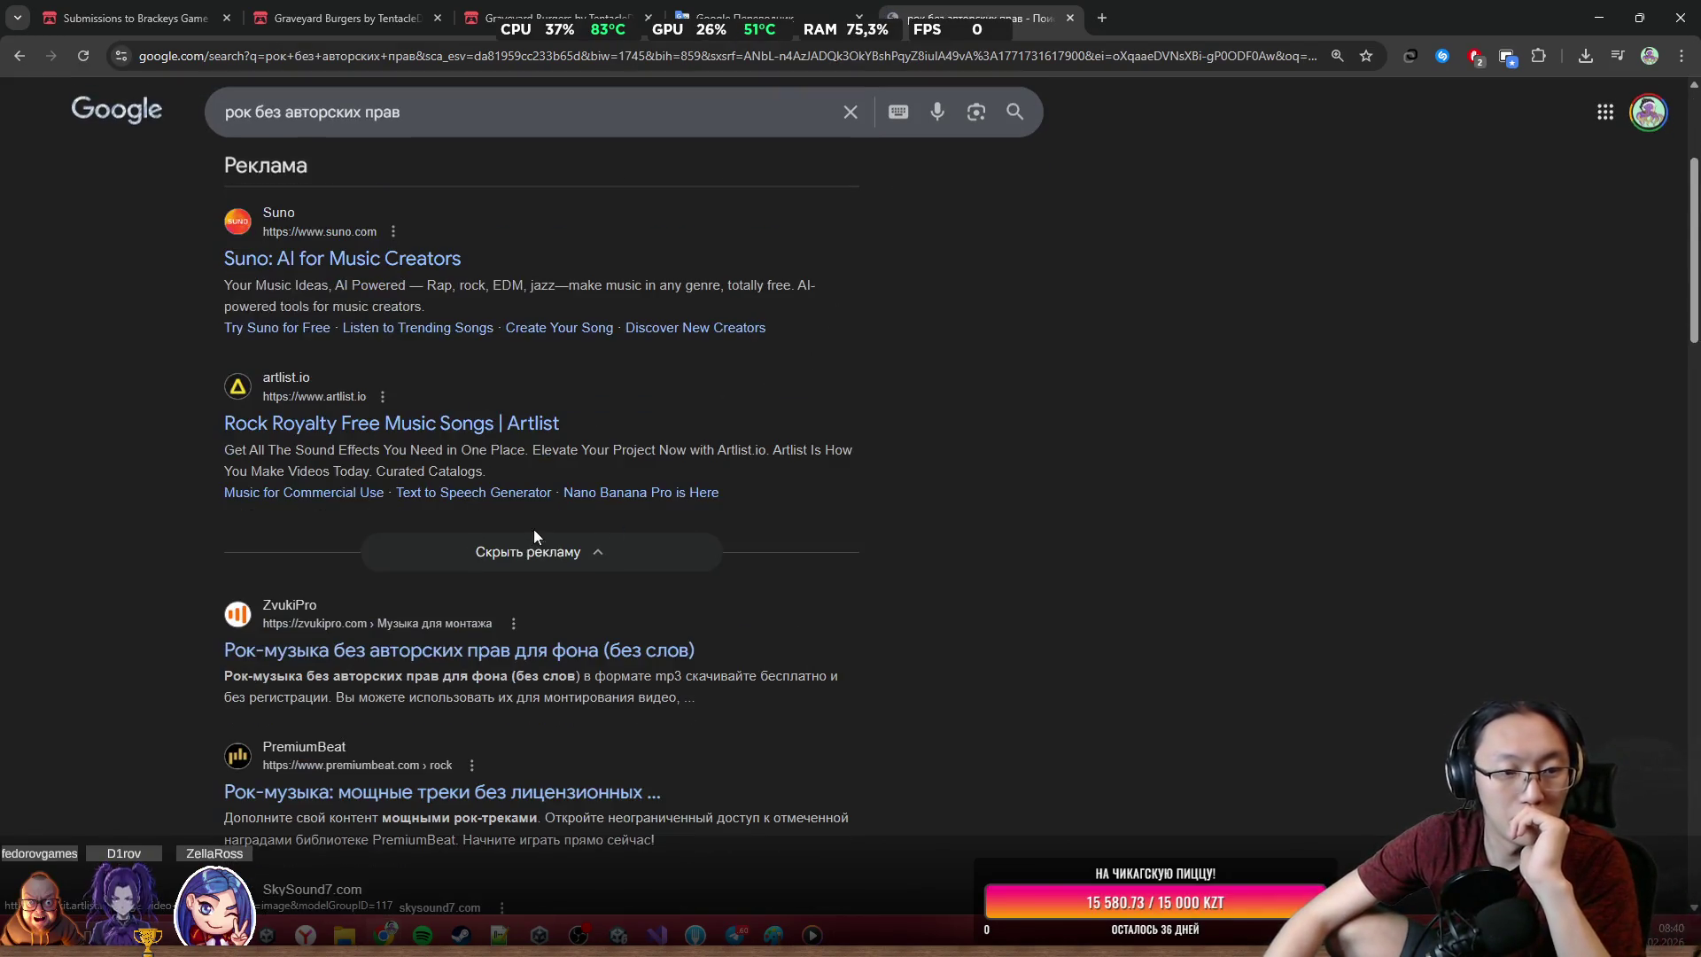
click(346, 662)
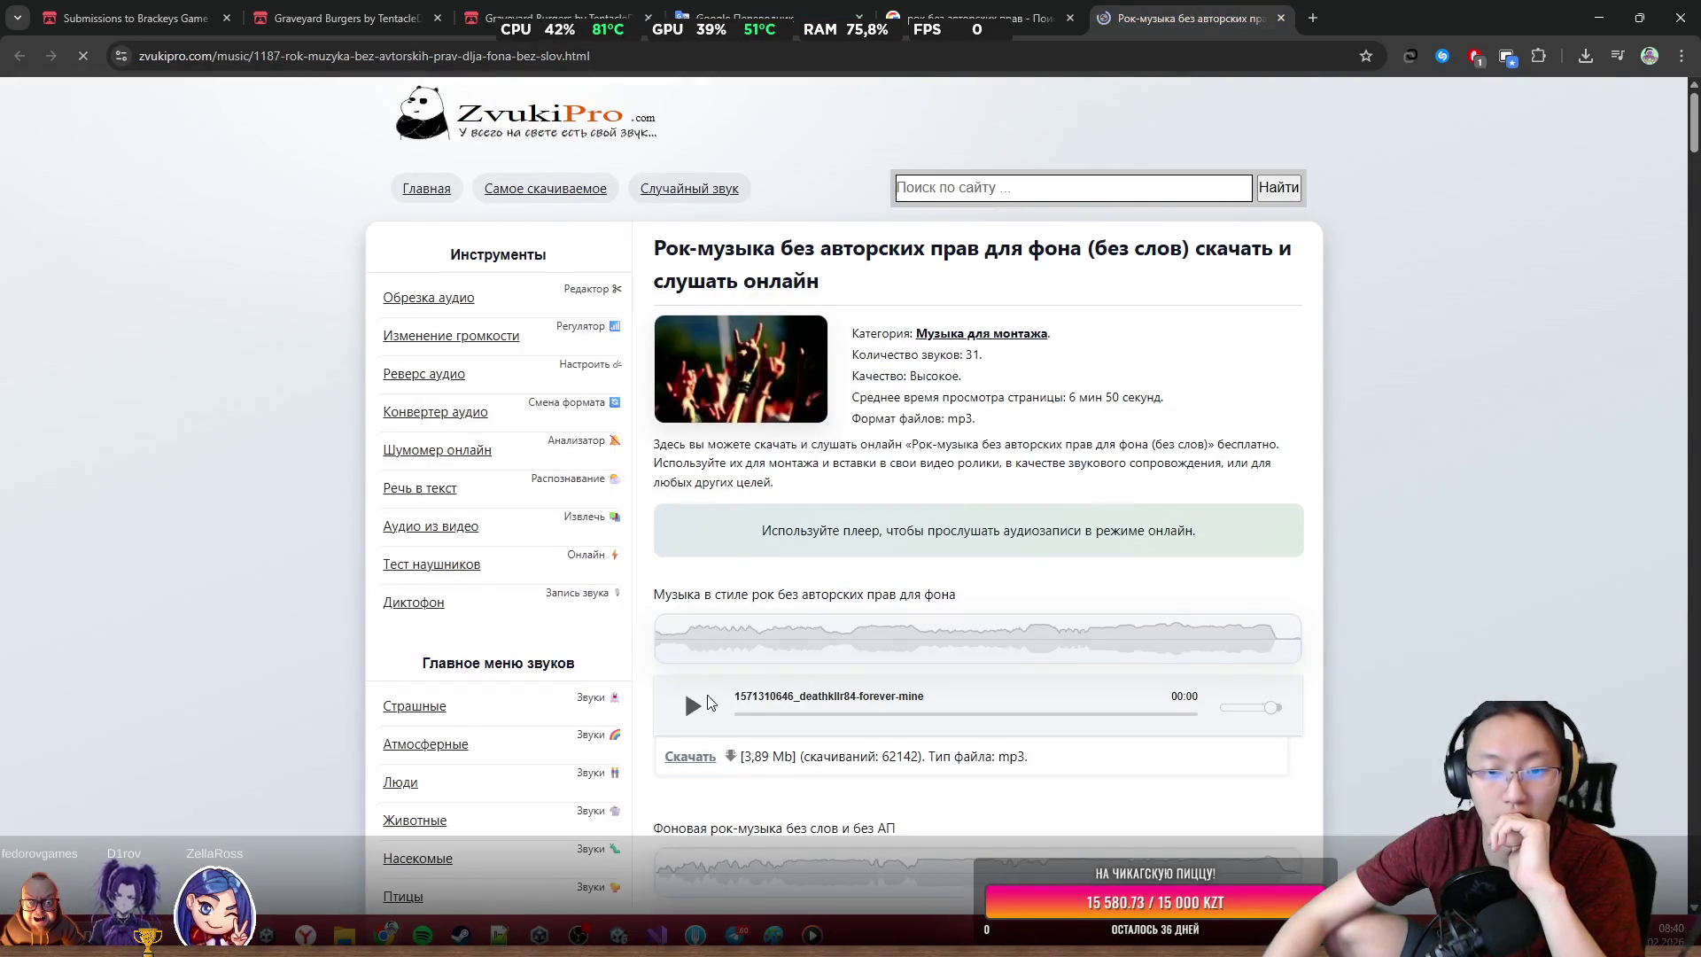
Play the first rock track at lower volume, then start the open-highway track instead
click(696, 705)
scroll(709, 691, down, 2)
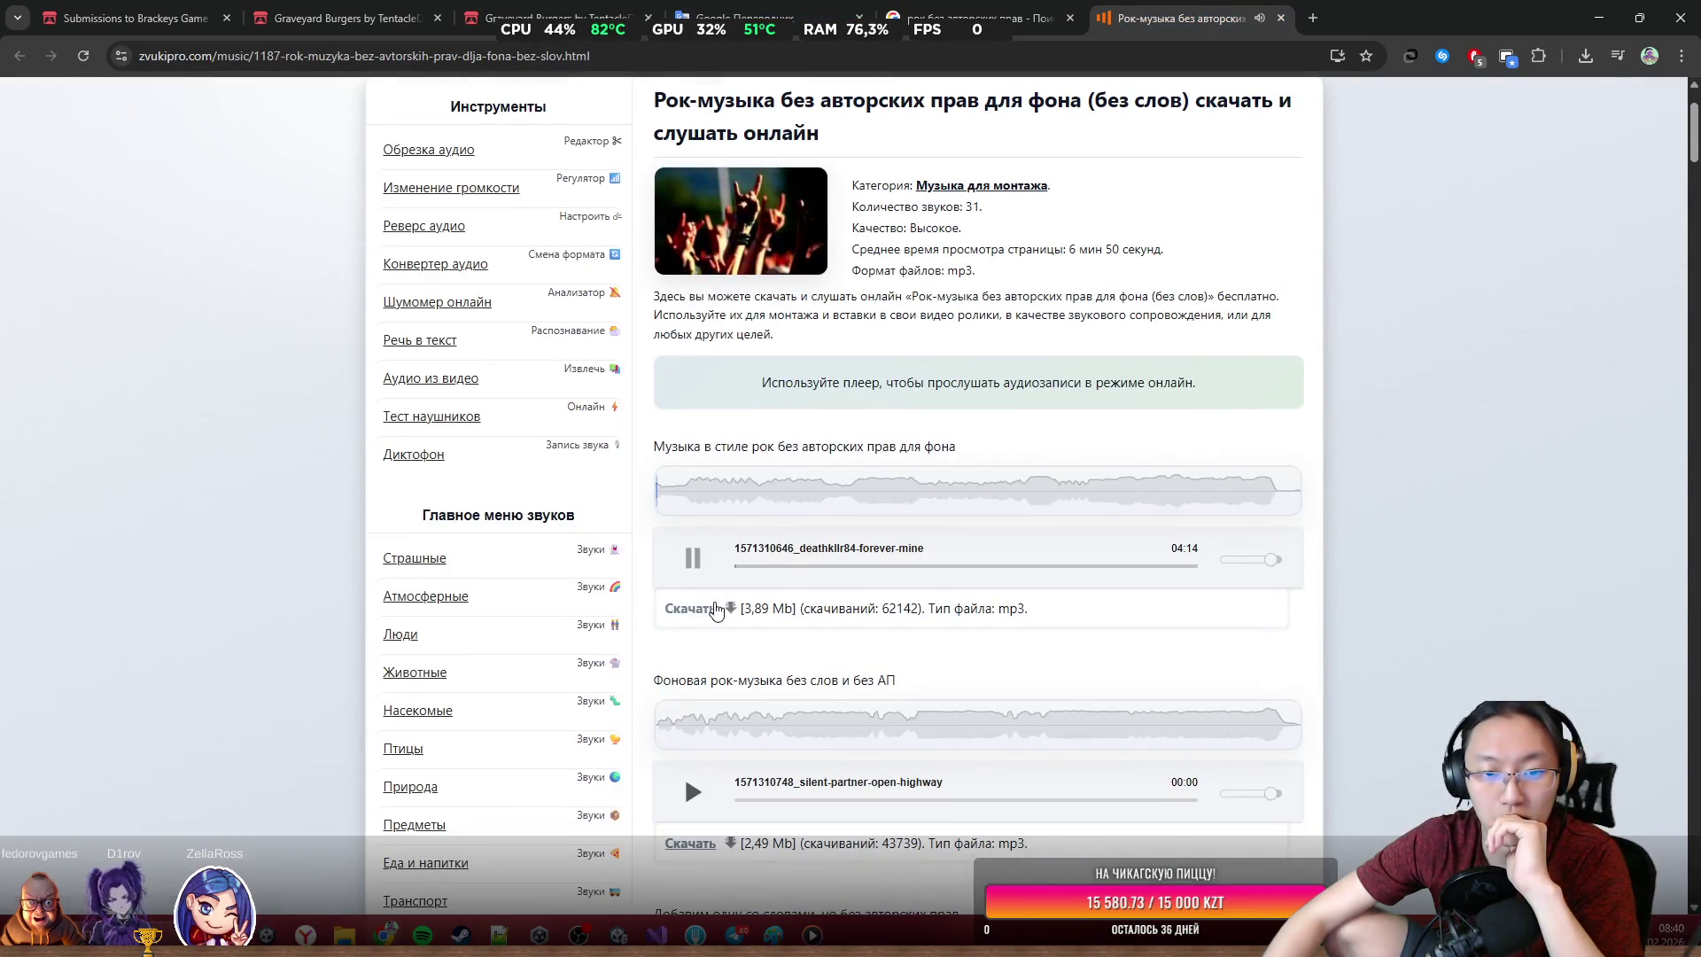
drag(1250, 564, 1232, 574)
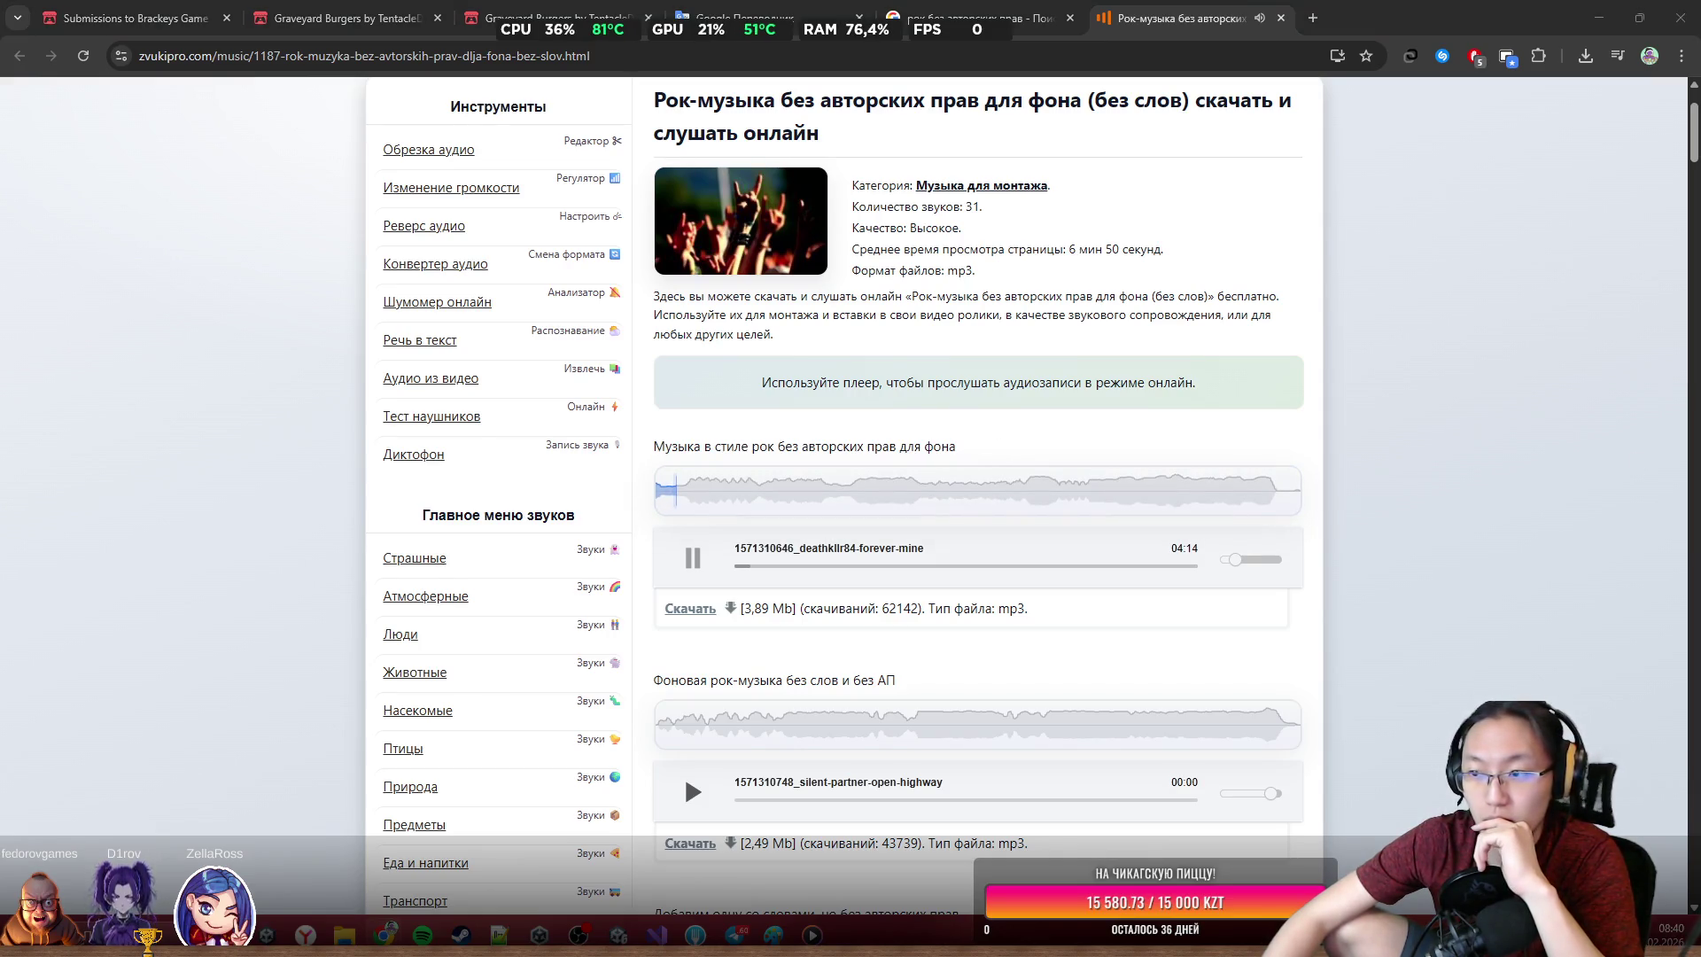
scroll(966, 625, down, 2)
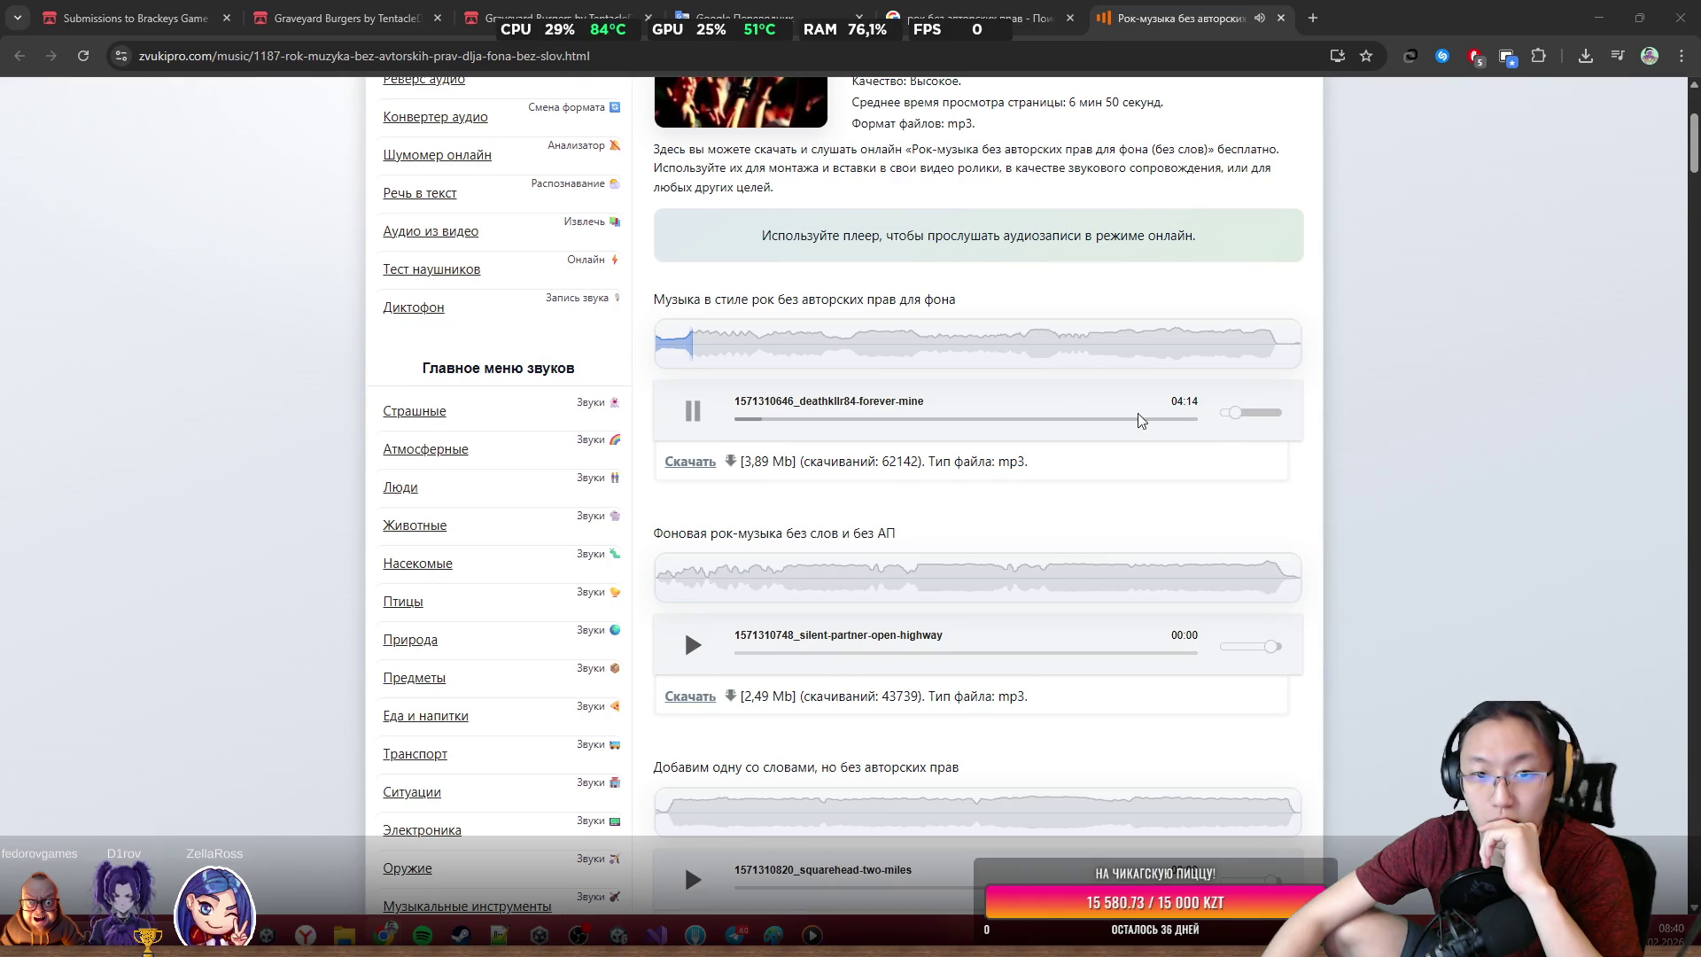
click(697, 650)
scroll(700, 647, down, 3)
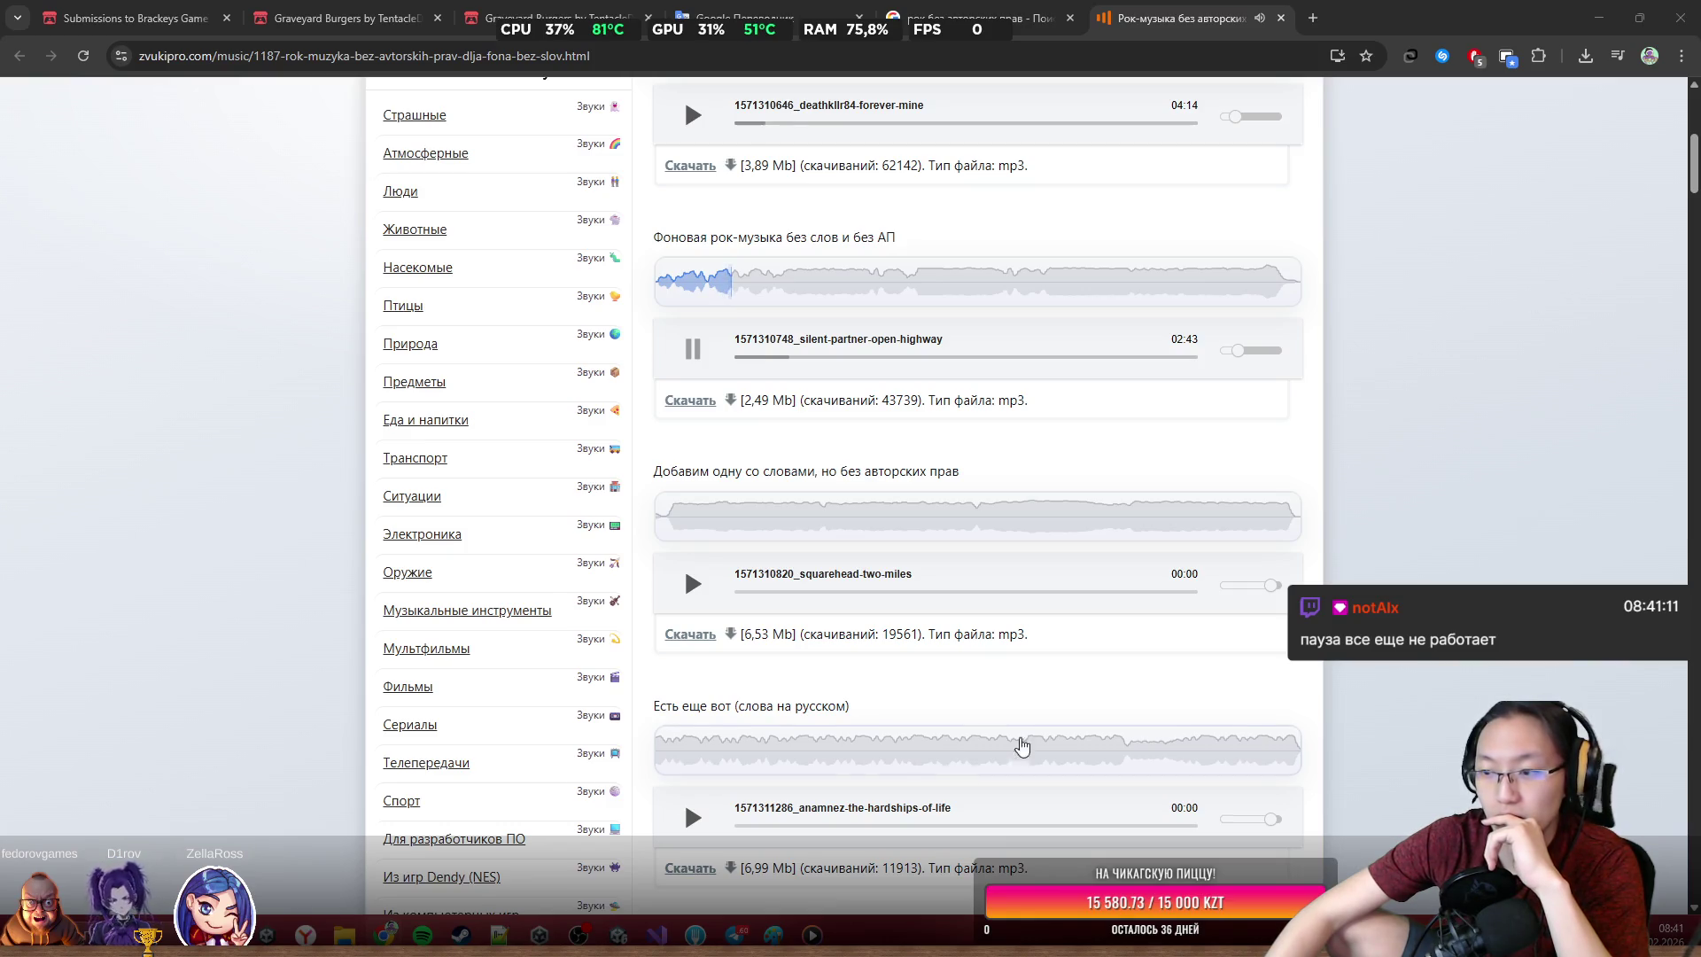
click(718, 931)
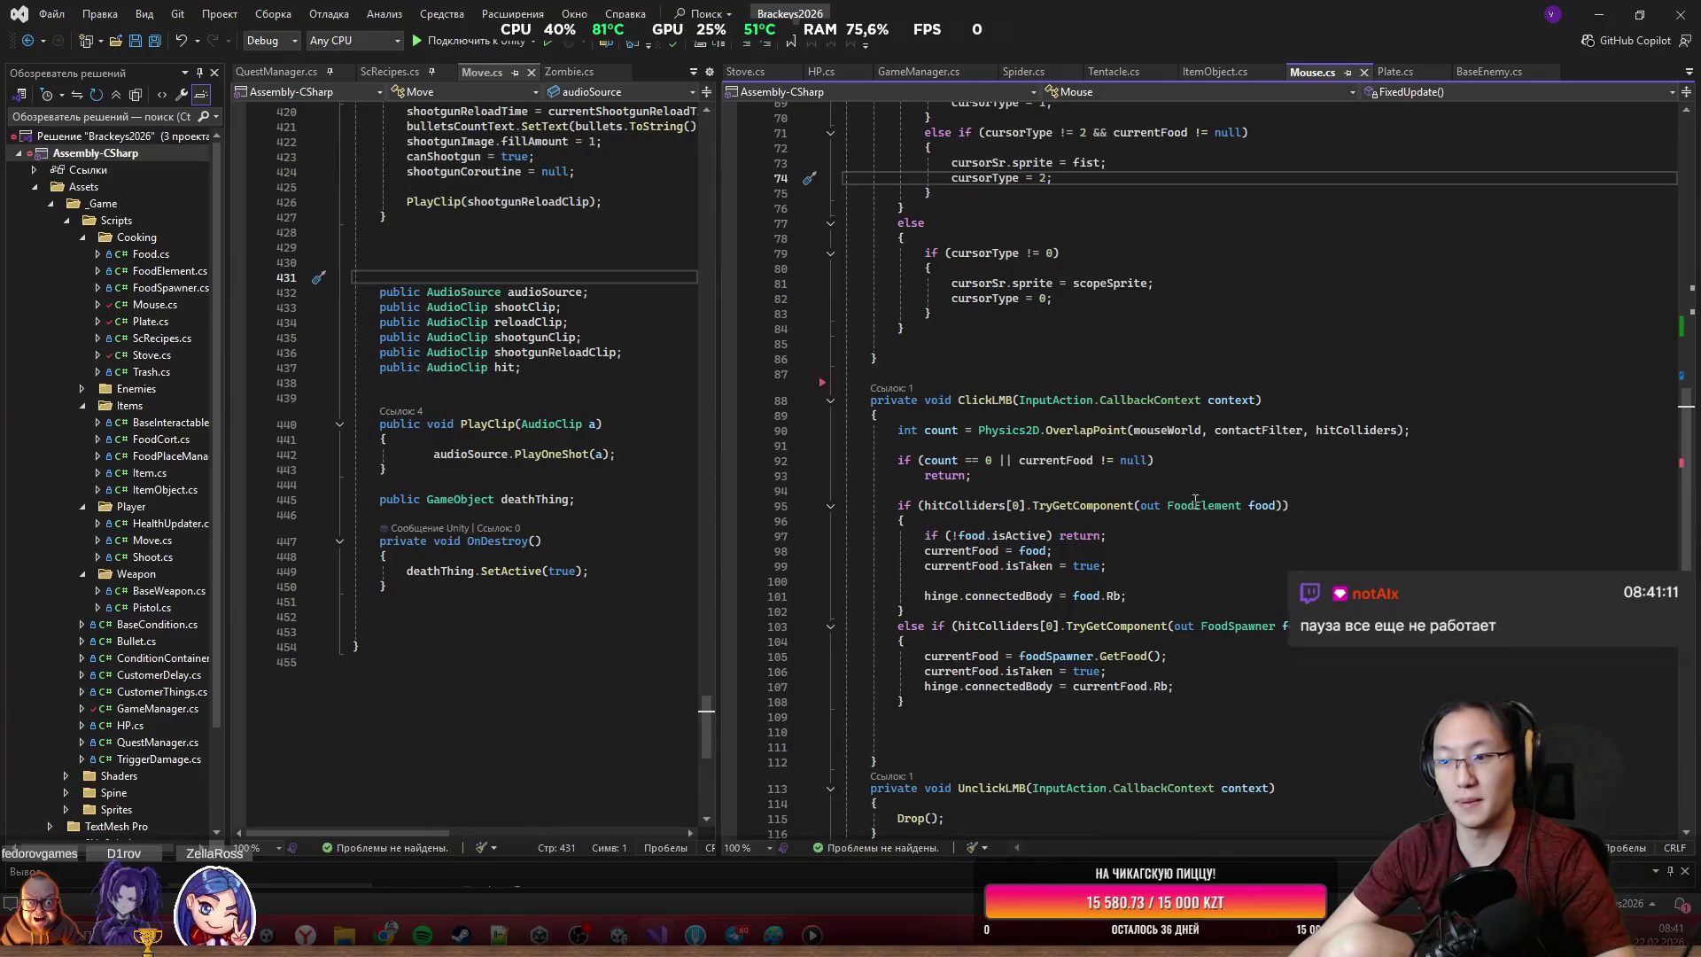
Delete the unused System.Diagnostics.Contracts using line from Mouse.cs
scroll(1175, 428, up, 20)
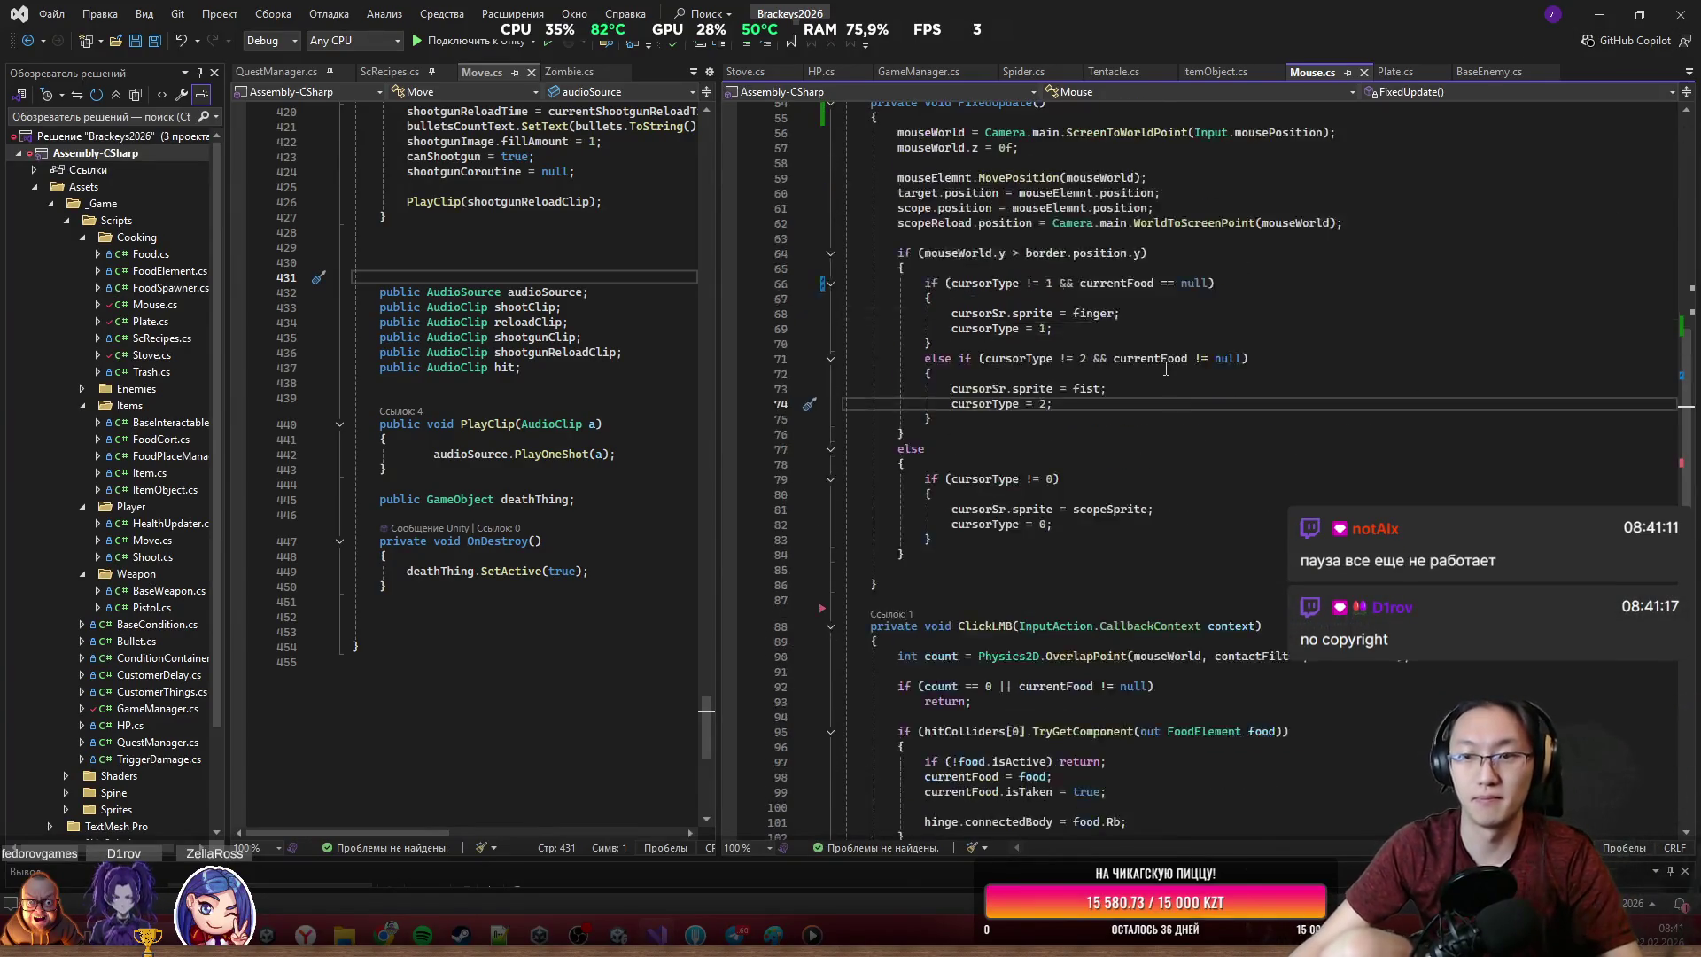
scroll(1174, 429, up, 2)
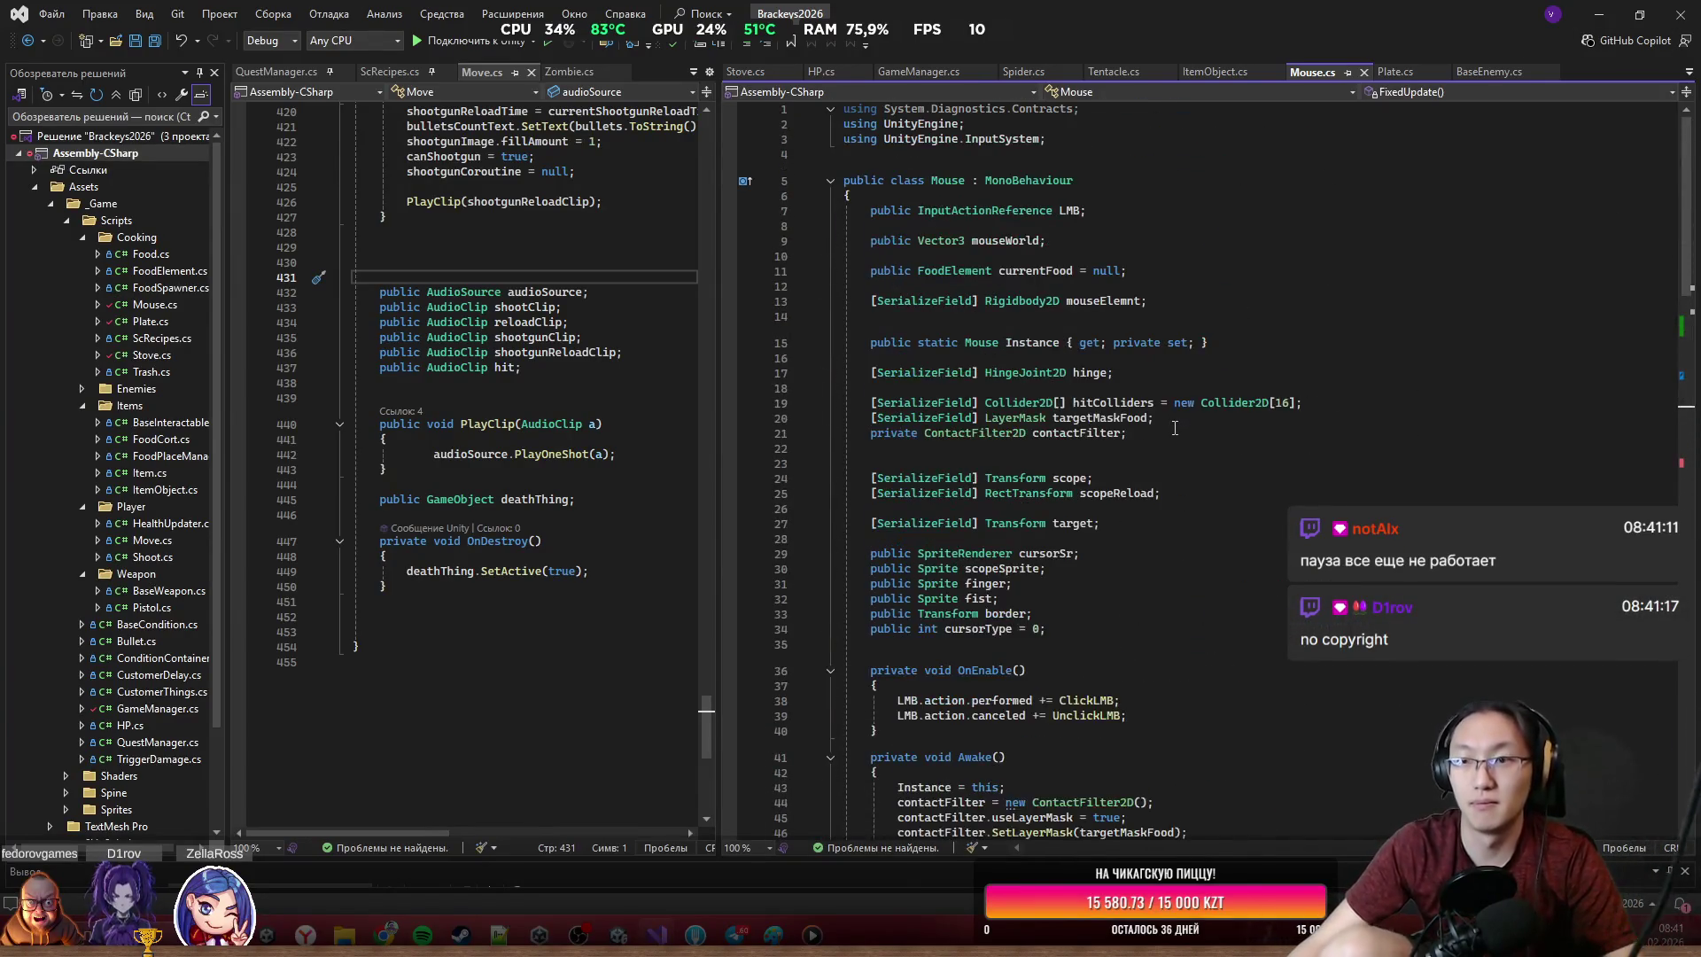
drag(843, 108, 1079, 108)
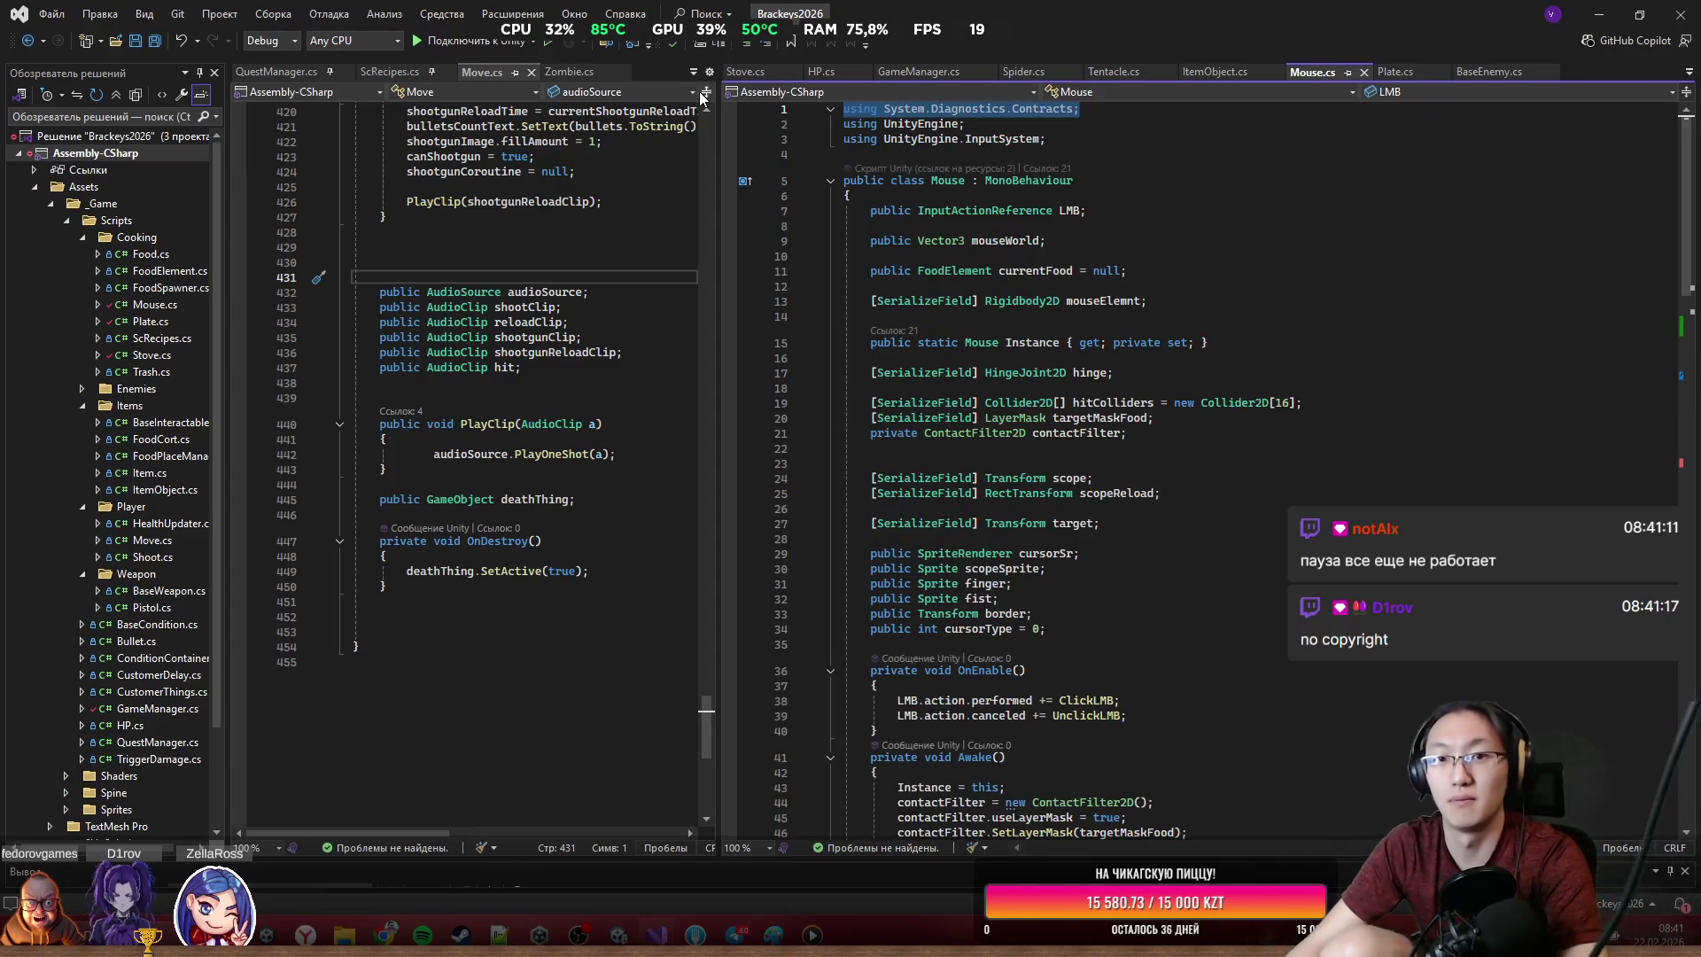
key(Delete)
key(Delete)
click(1269, 426)
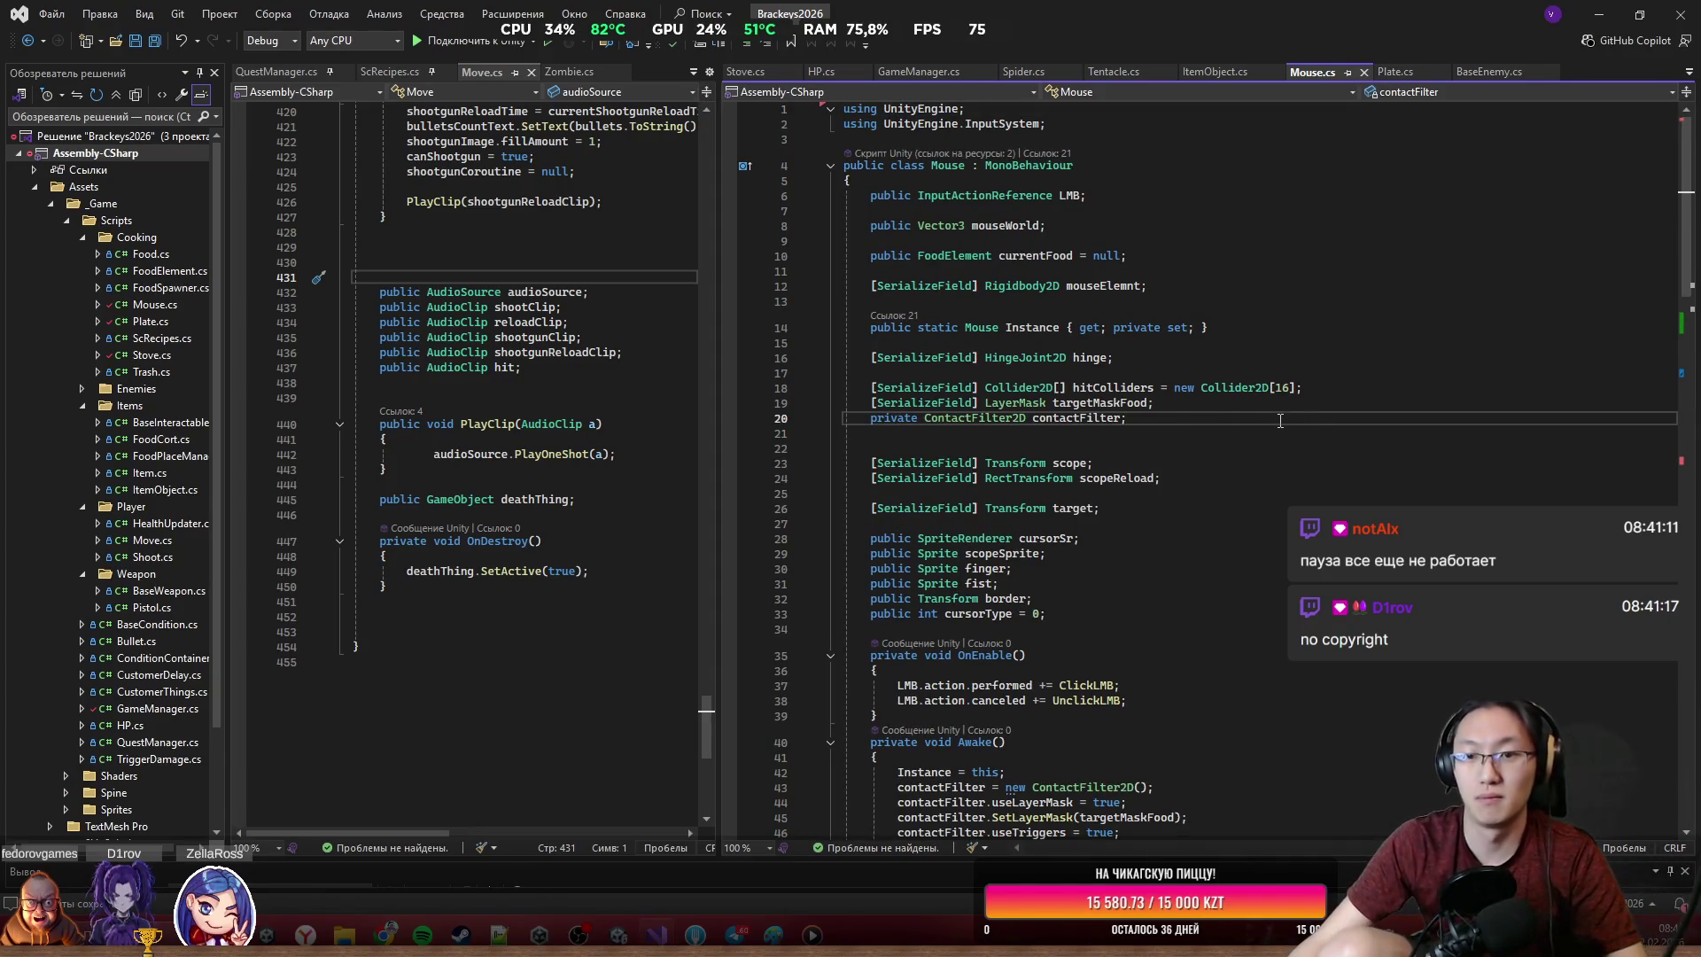
scroll(1279, 420, down, 2)
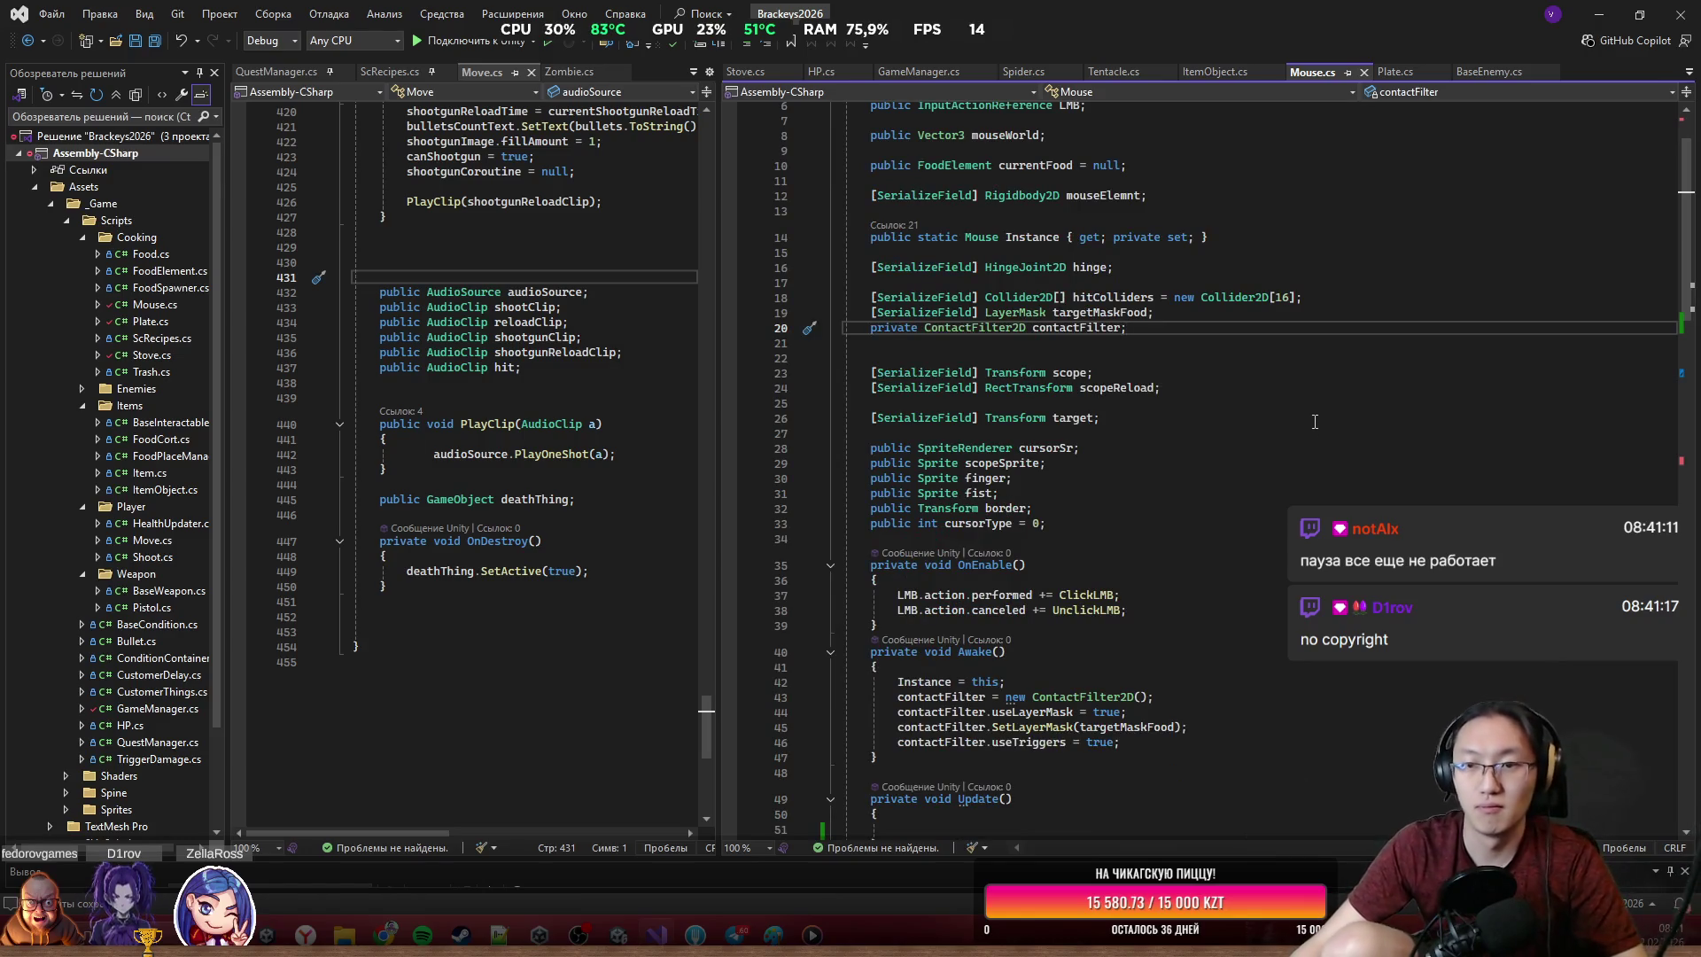
scroll(1375, 440, down, 5)
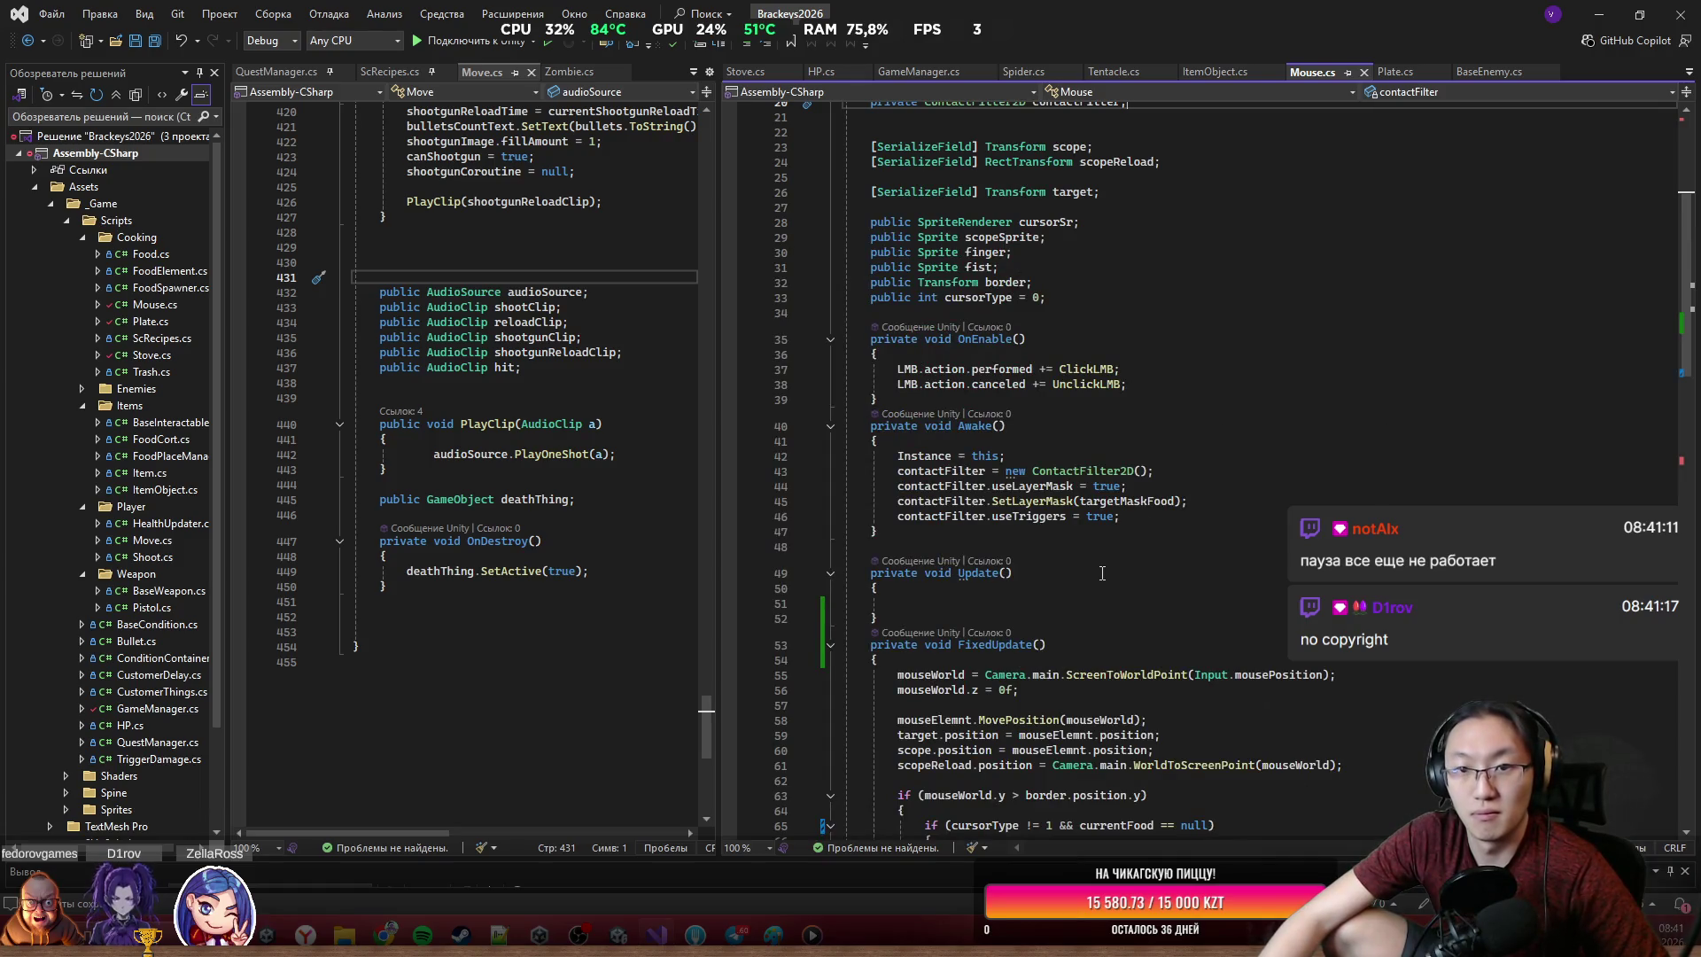
scroll(1132, 450, up, 5)
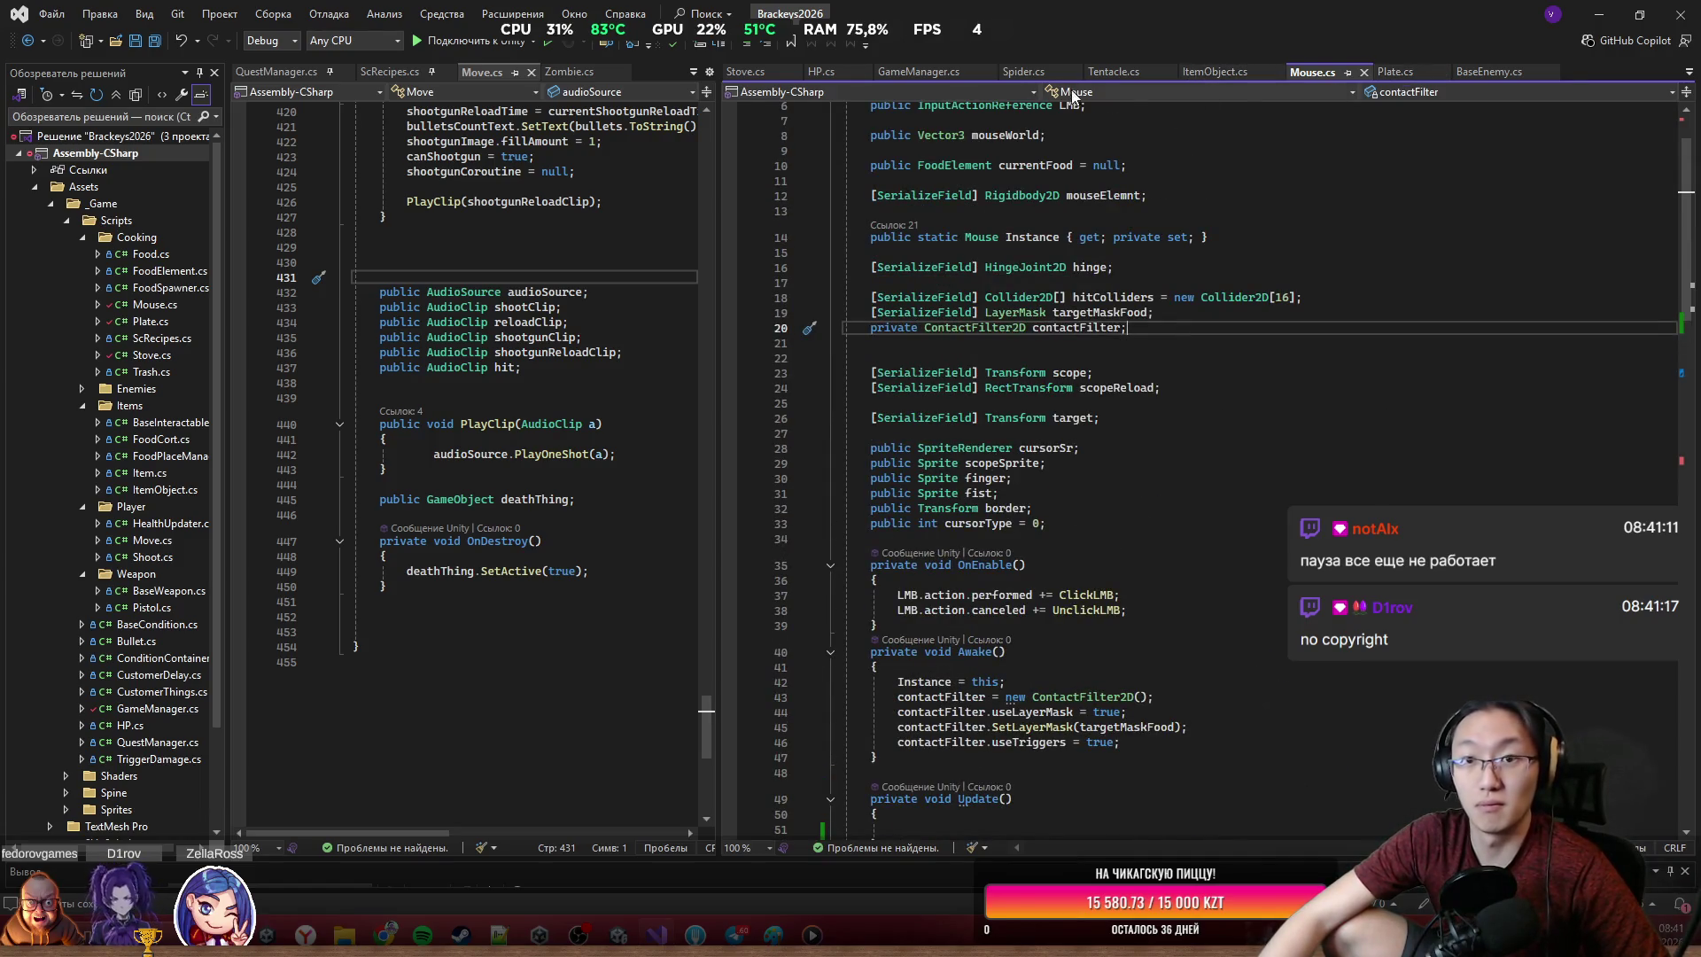
In GameManager.cs, start a public Pause method declaration below ReloadScene
click(912, 72)
scroll(1187, 501, down, 9)
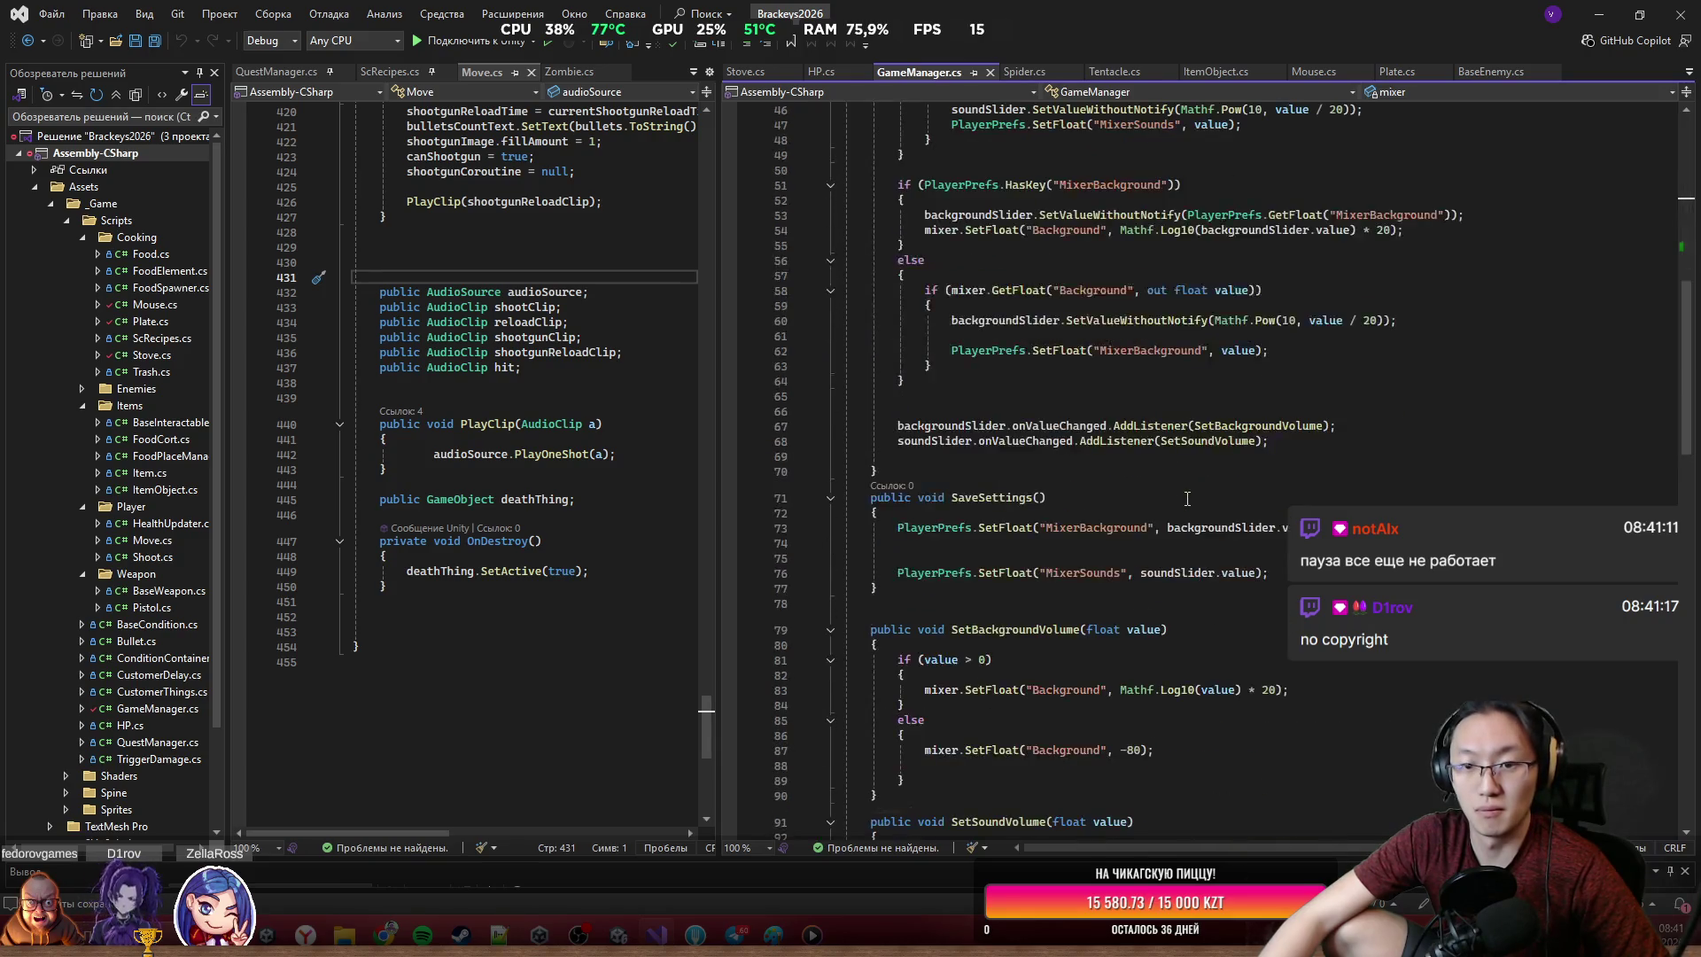
scroll(1187, 493, down, 2)
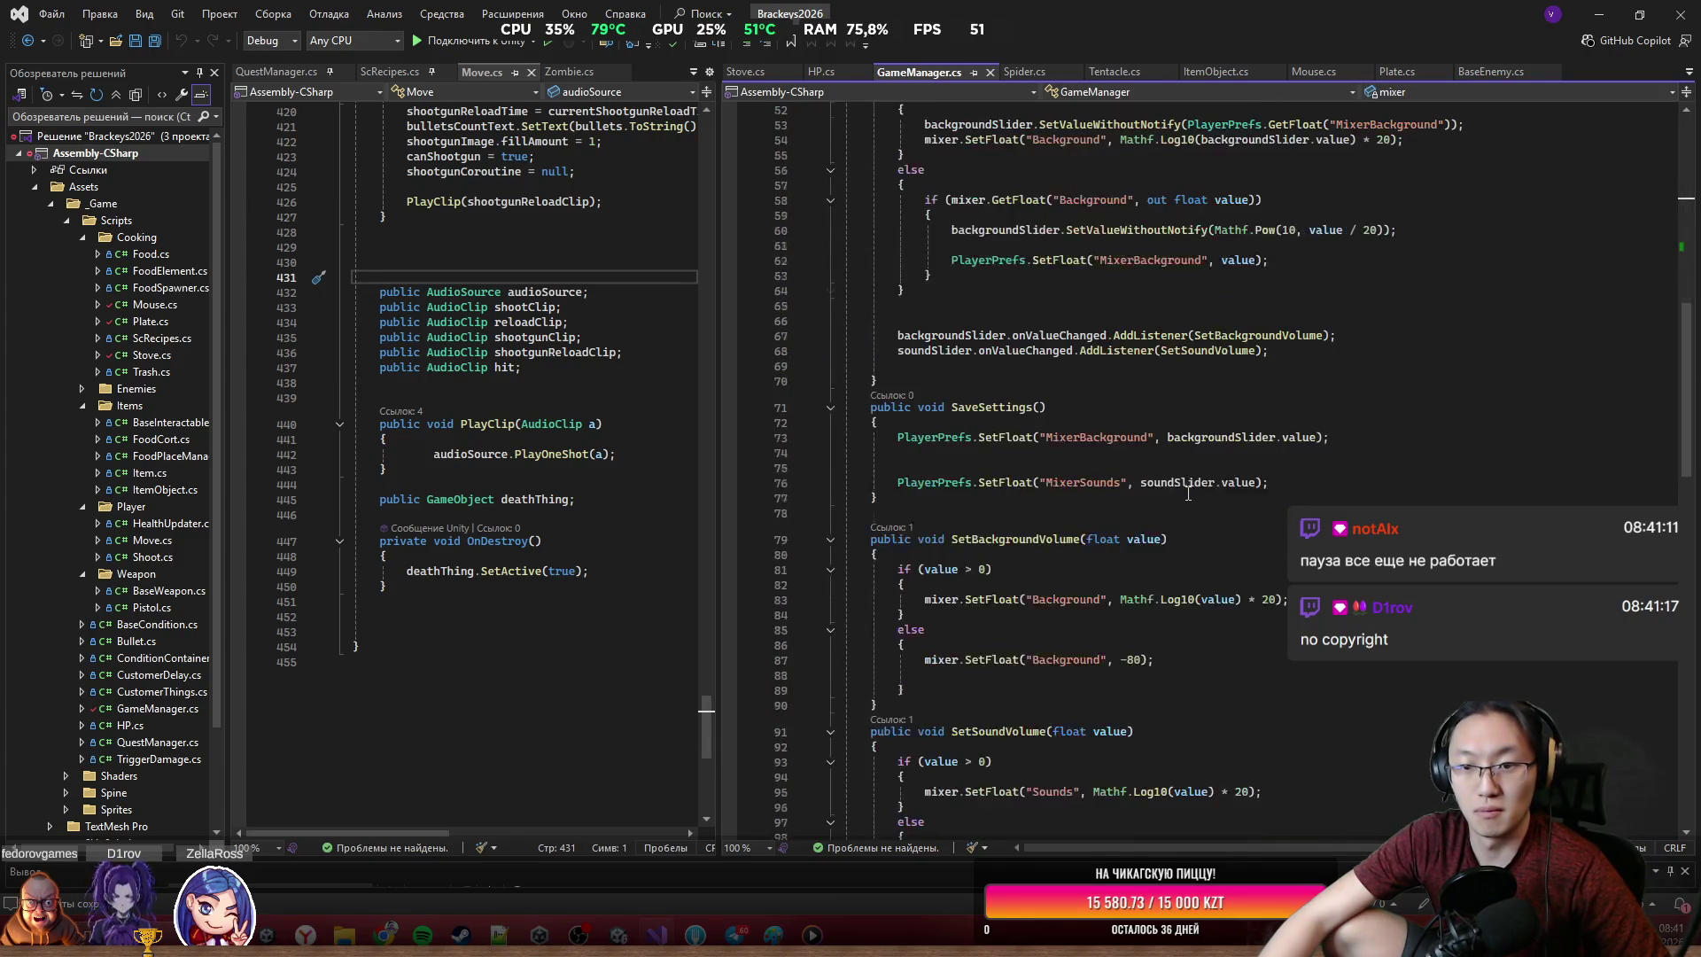
scroll(993, 406, down, 4)
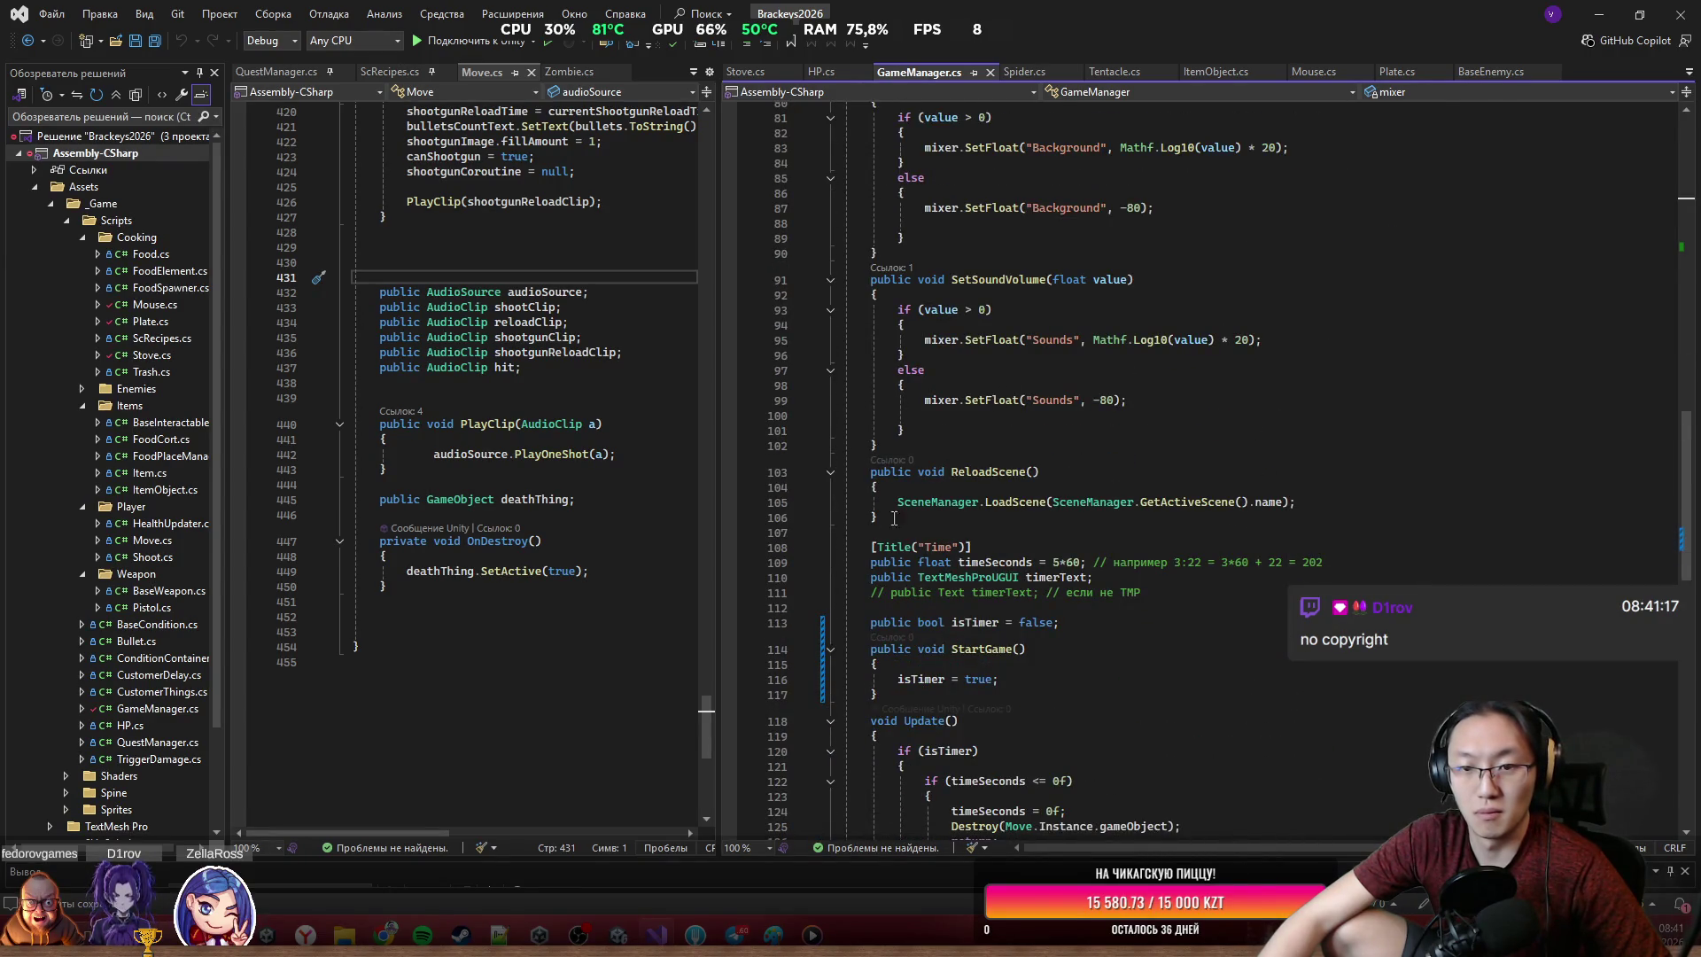
click(1124, 519)
key(Return)
key(Return)
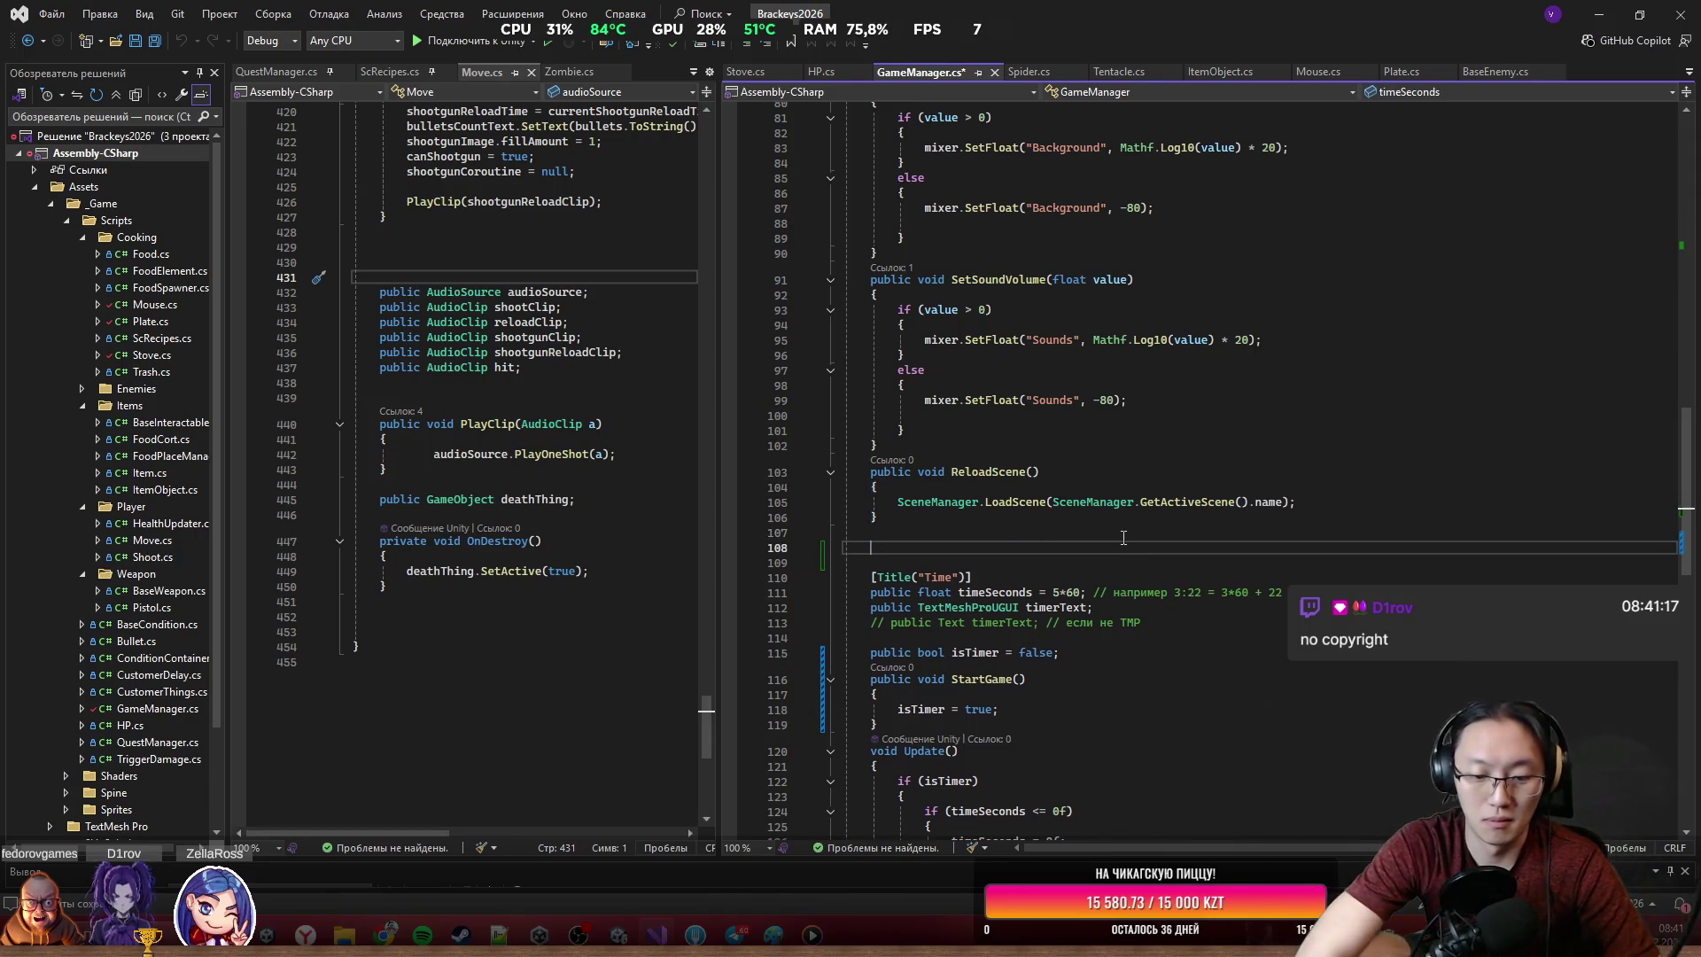
text(public )
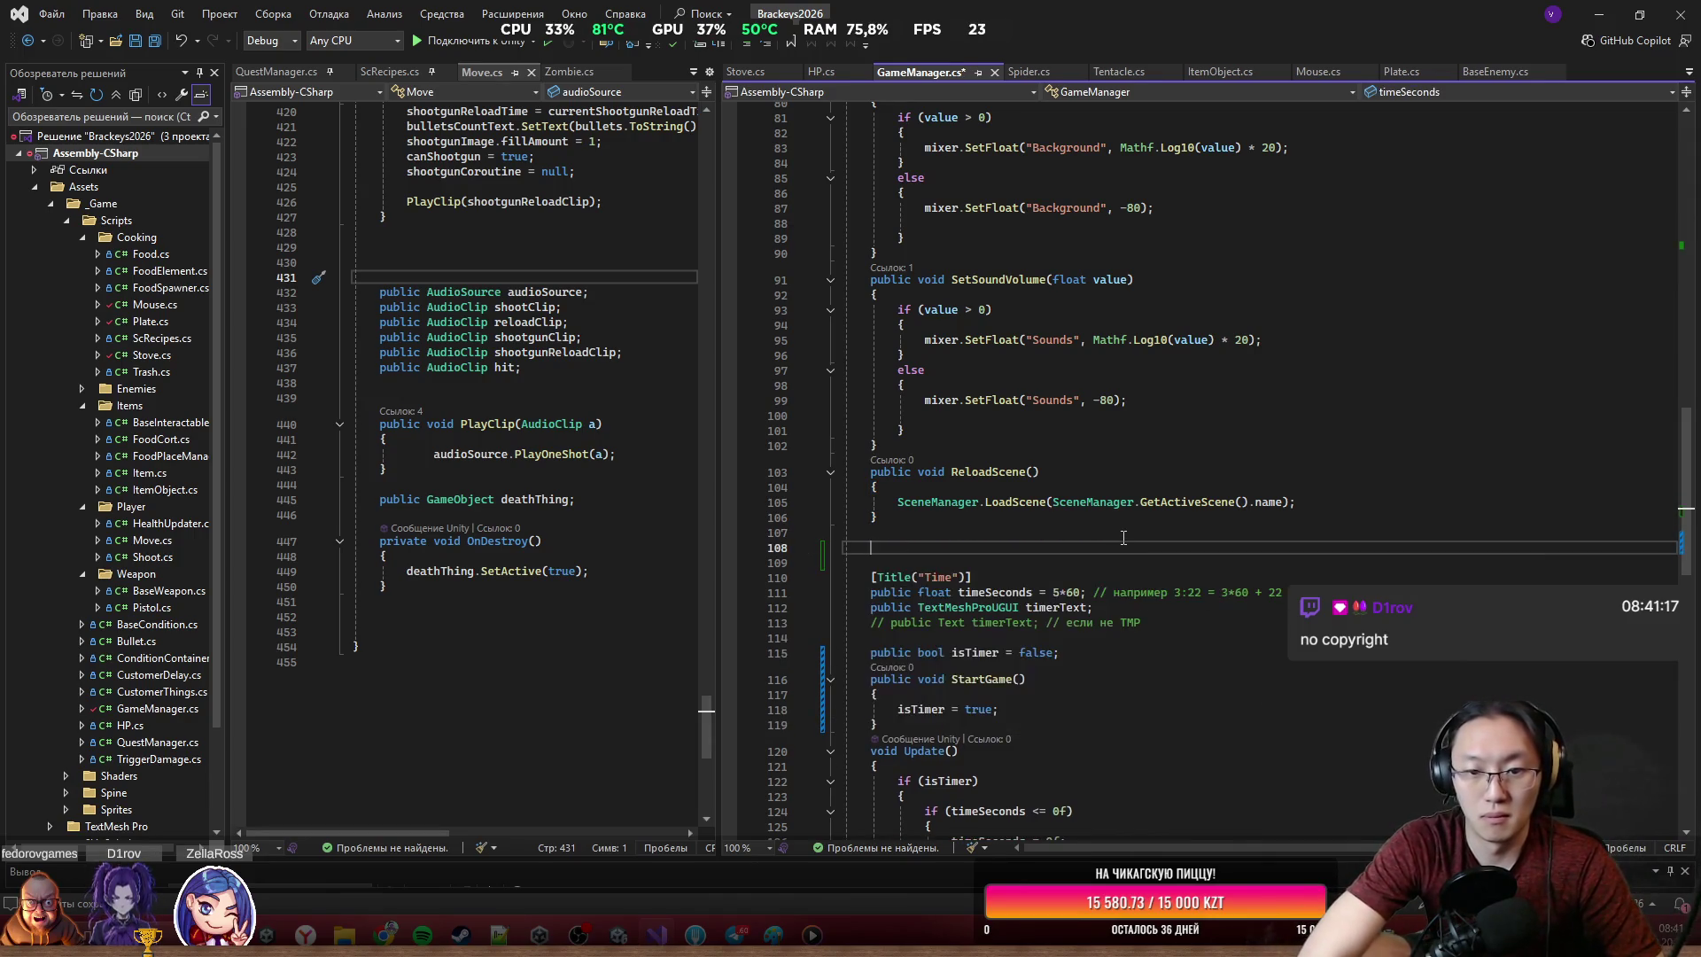
text(void )
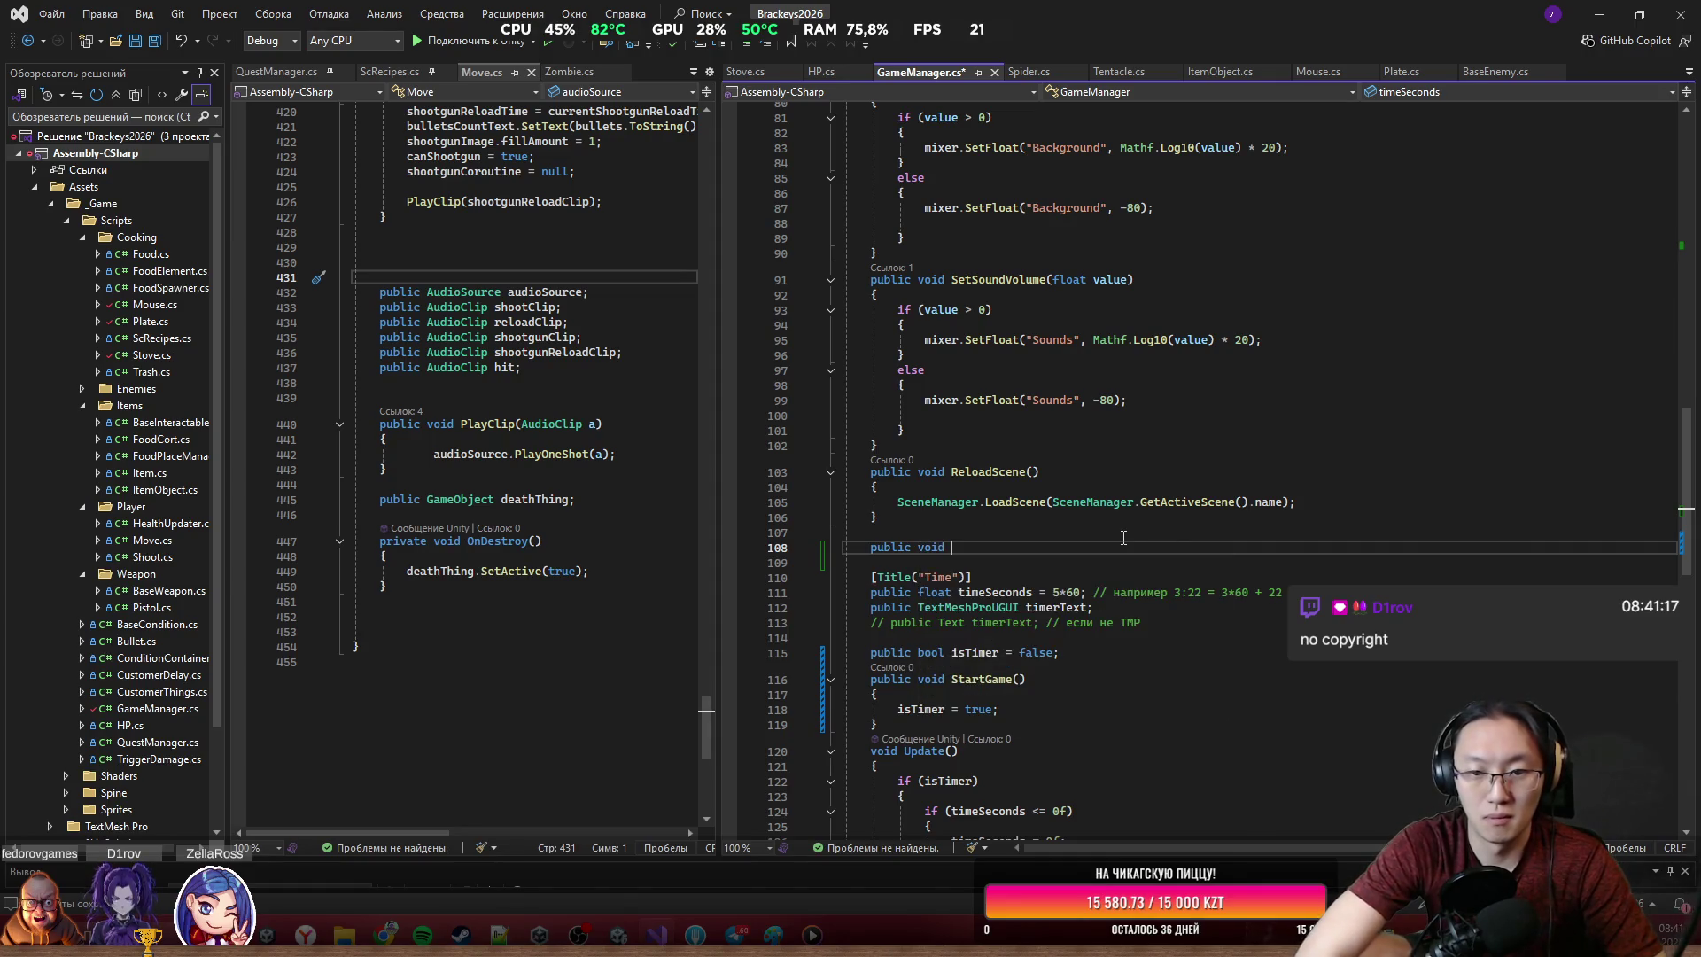
text(OnApplicationPau)
key(Tab)
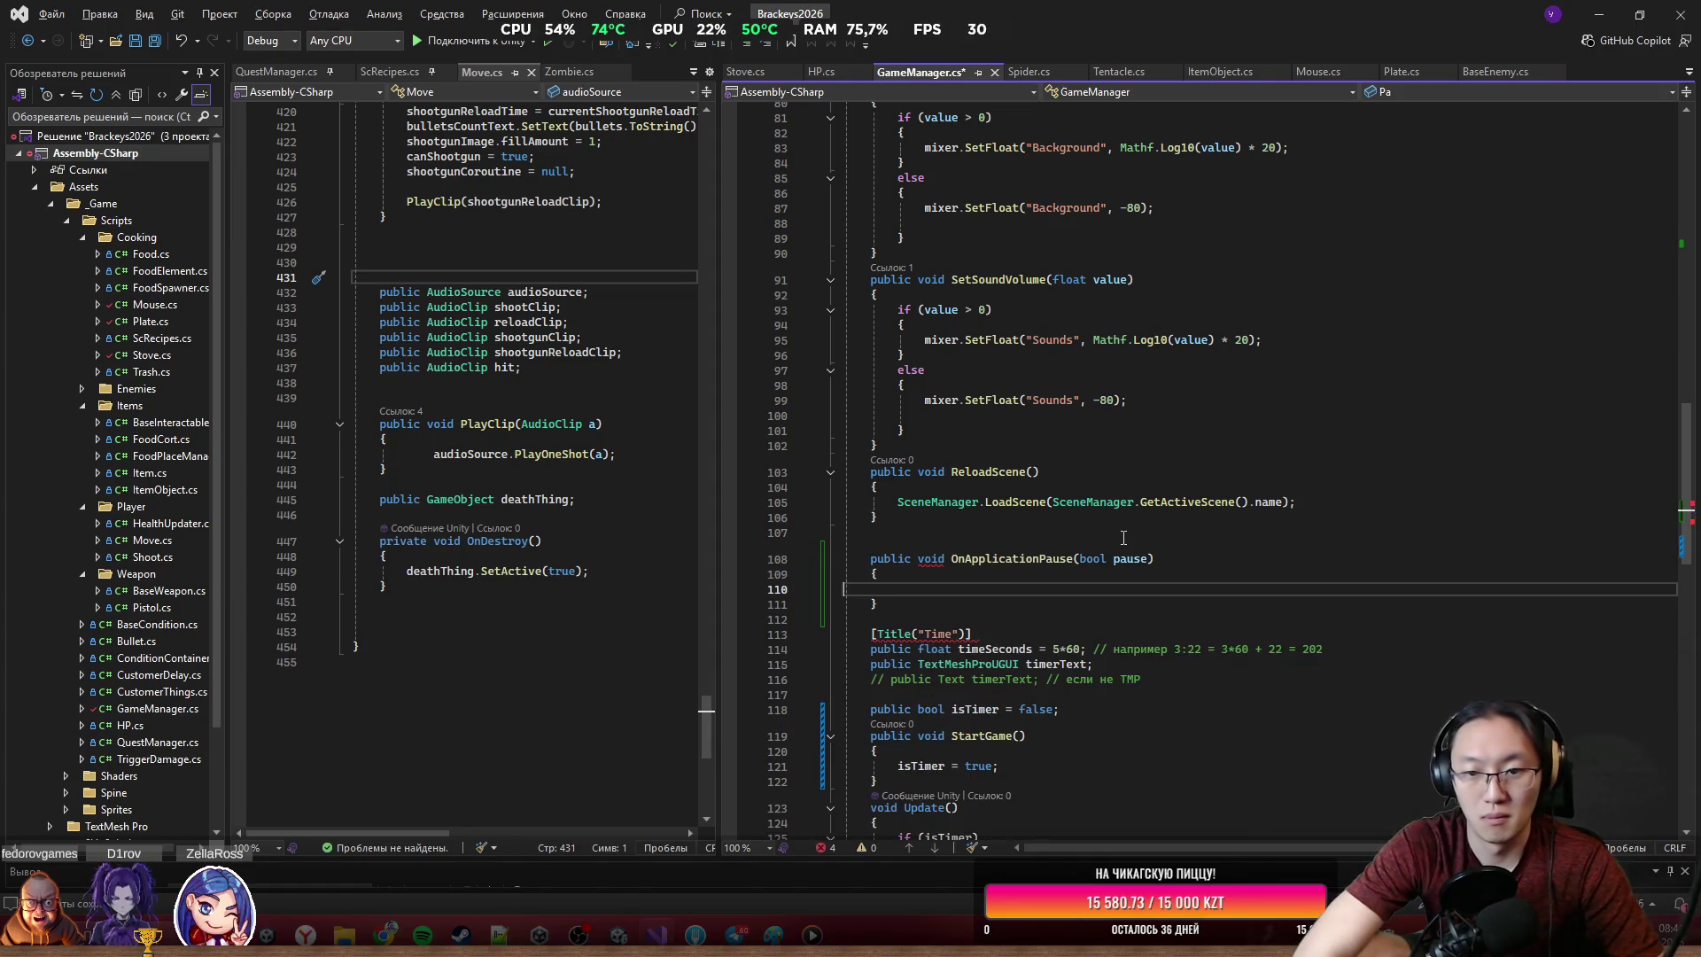
key(ctrl+z)
text(;)
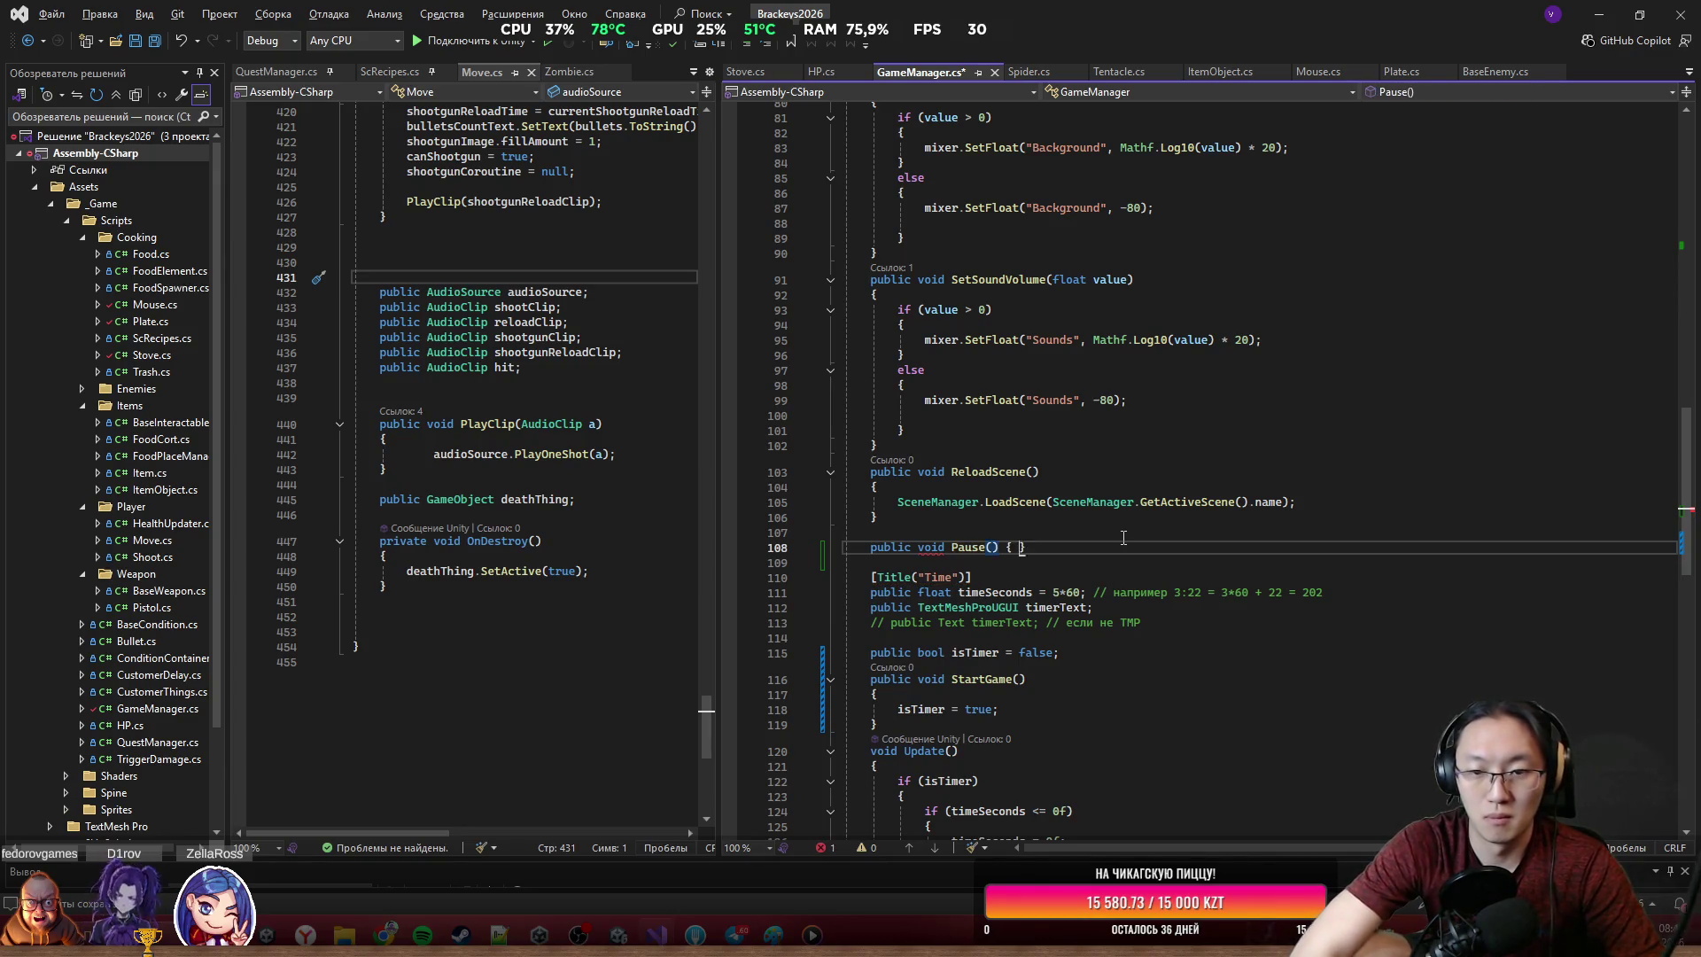
Give the Pause method a body setting Time.timeScale to 0
key(Return)
scroll(1060, 525, down, 2)
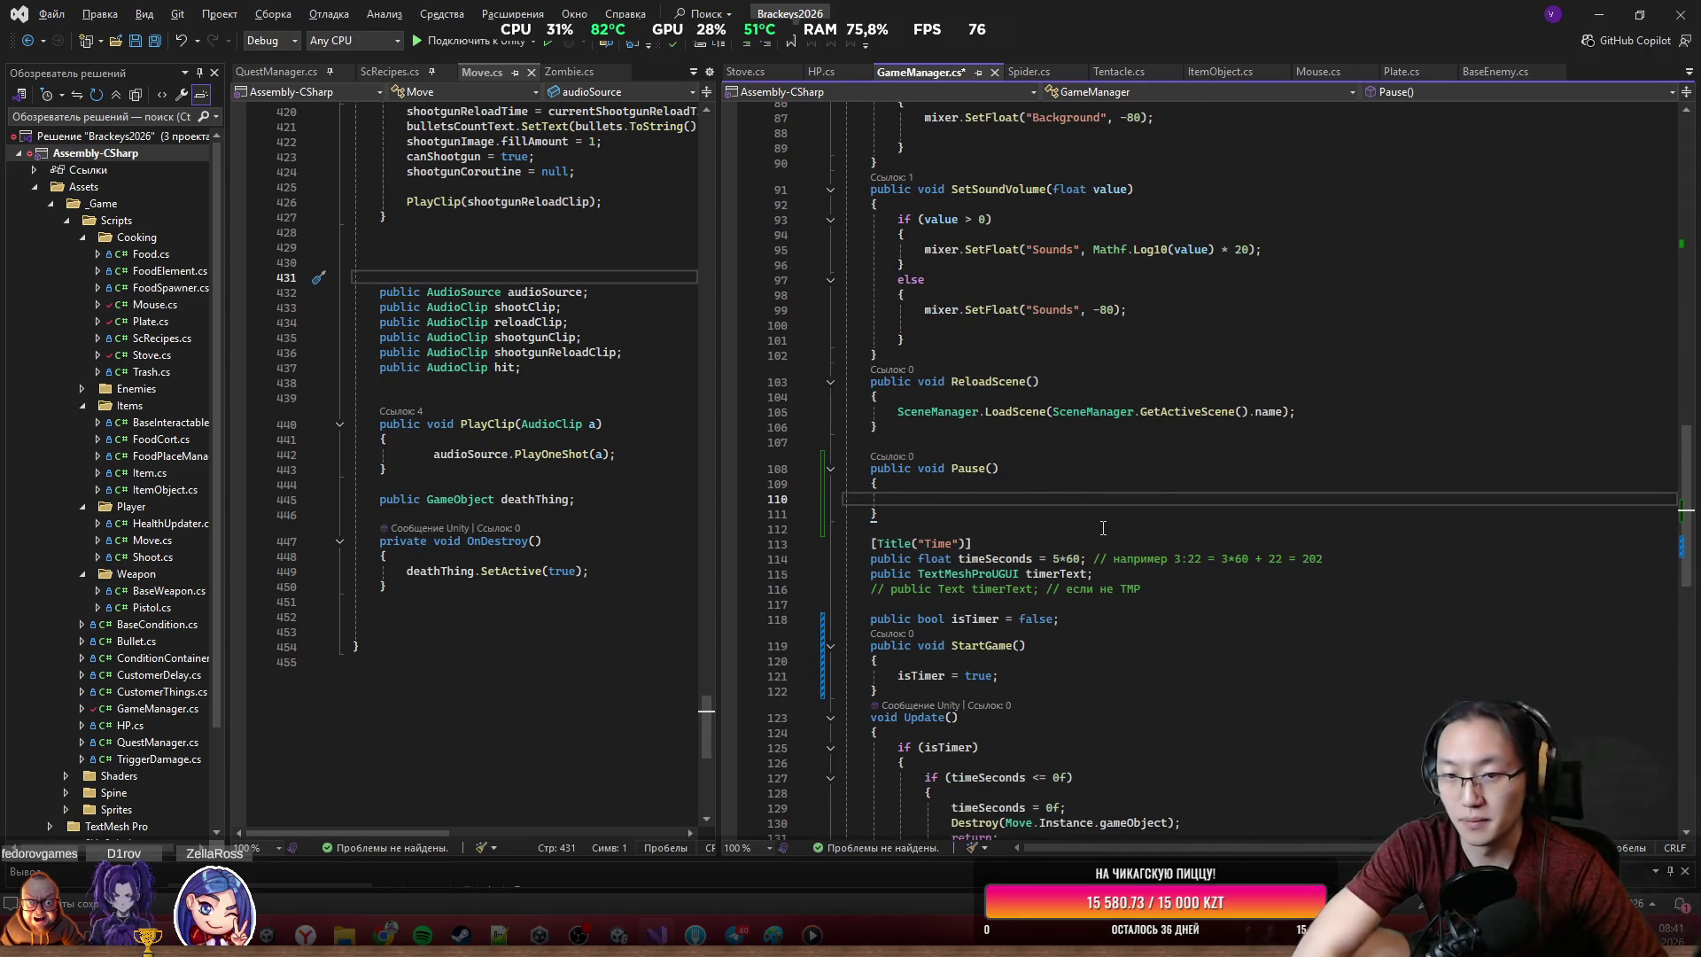
text(ref)
key(BackSpace)
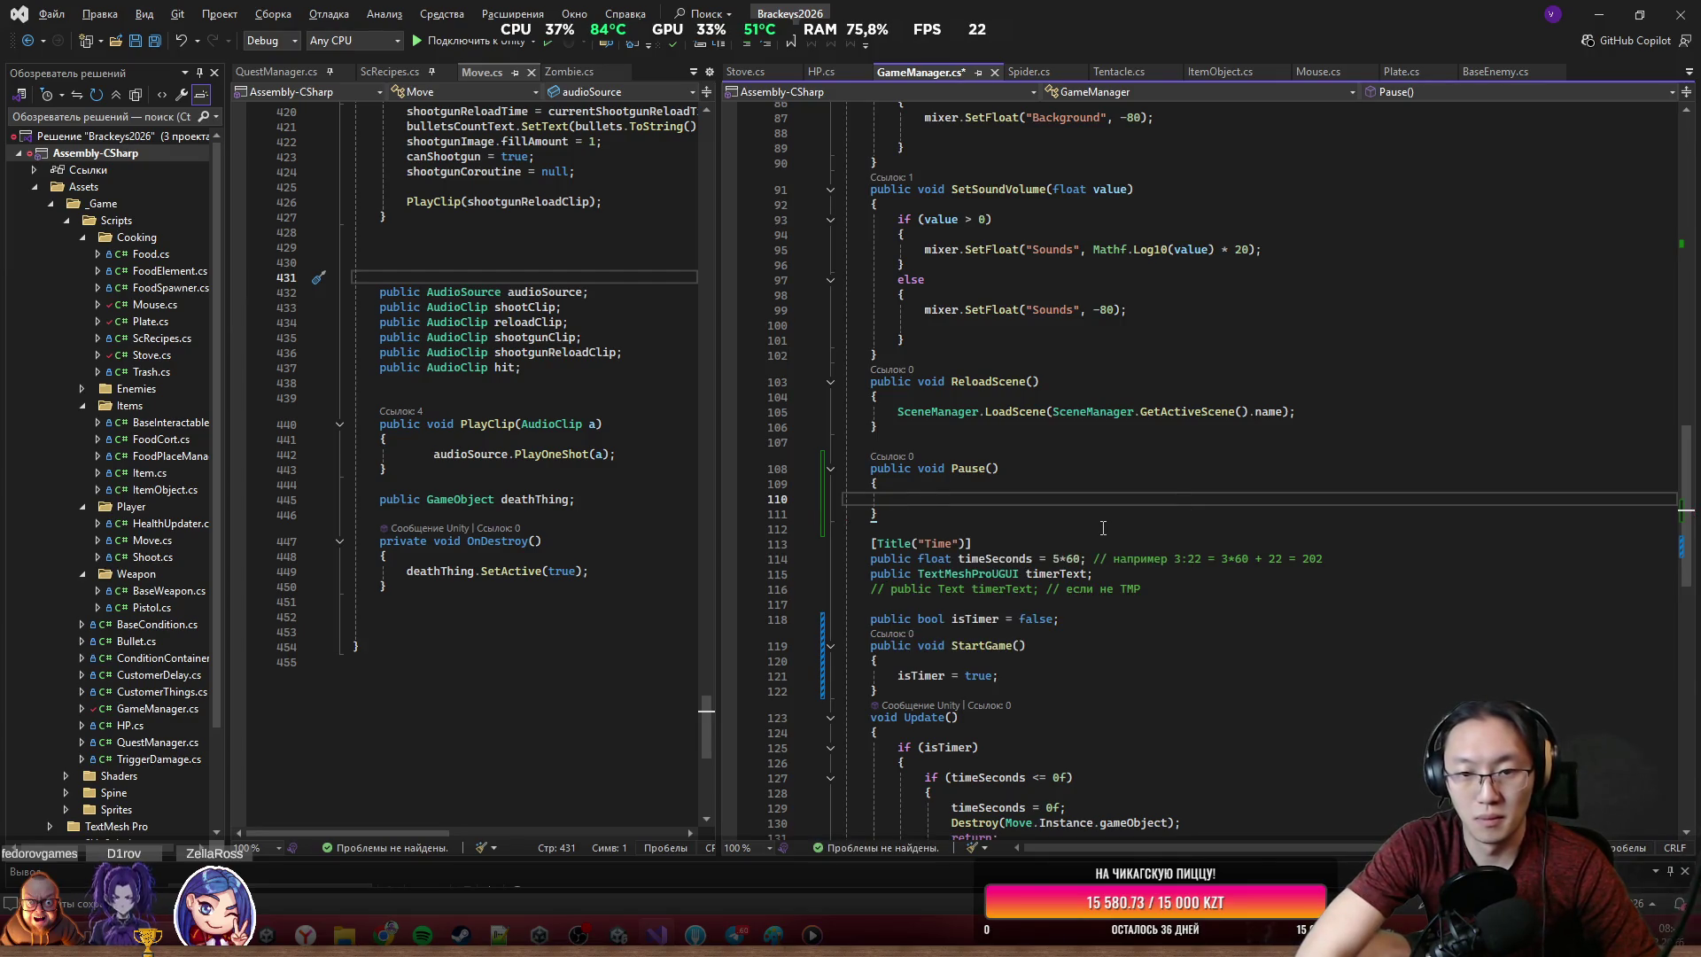
text(Time.time)
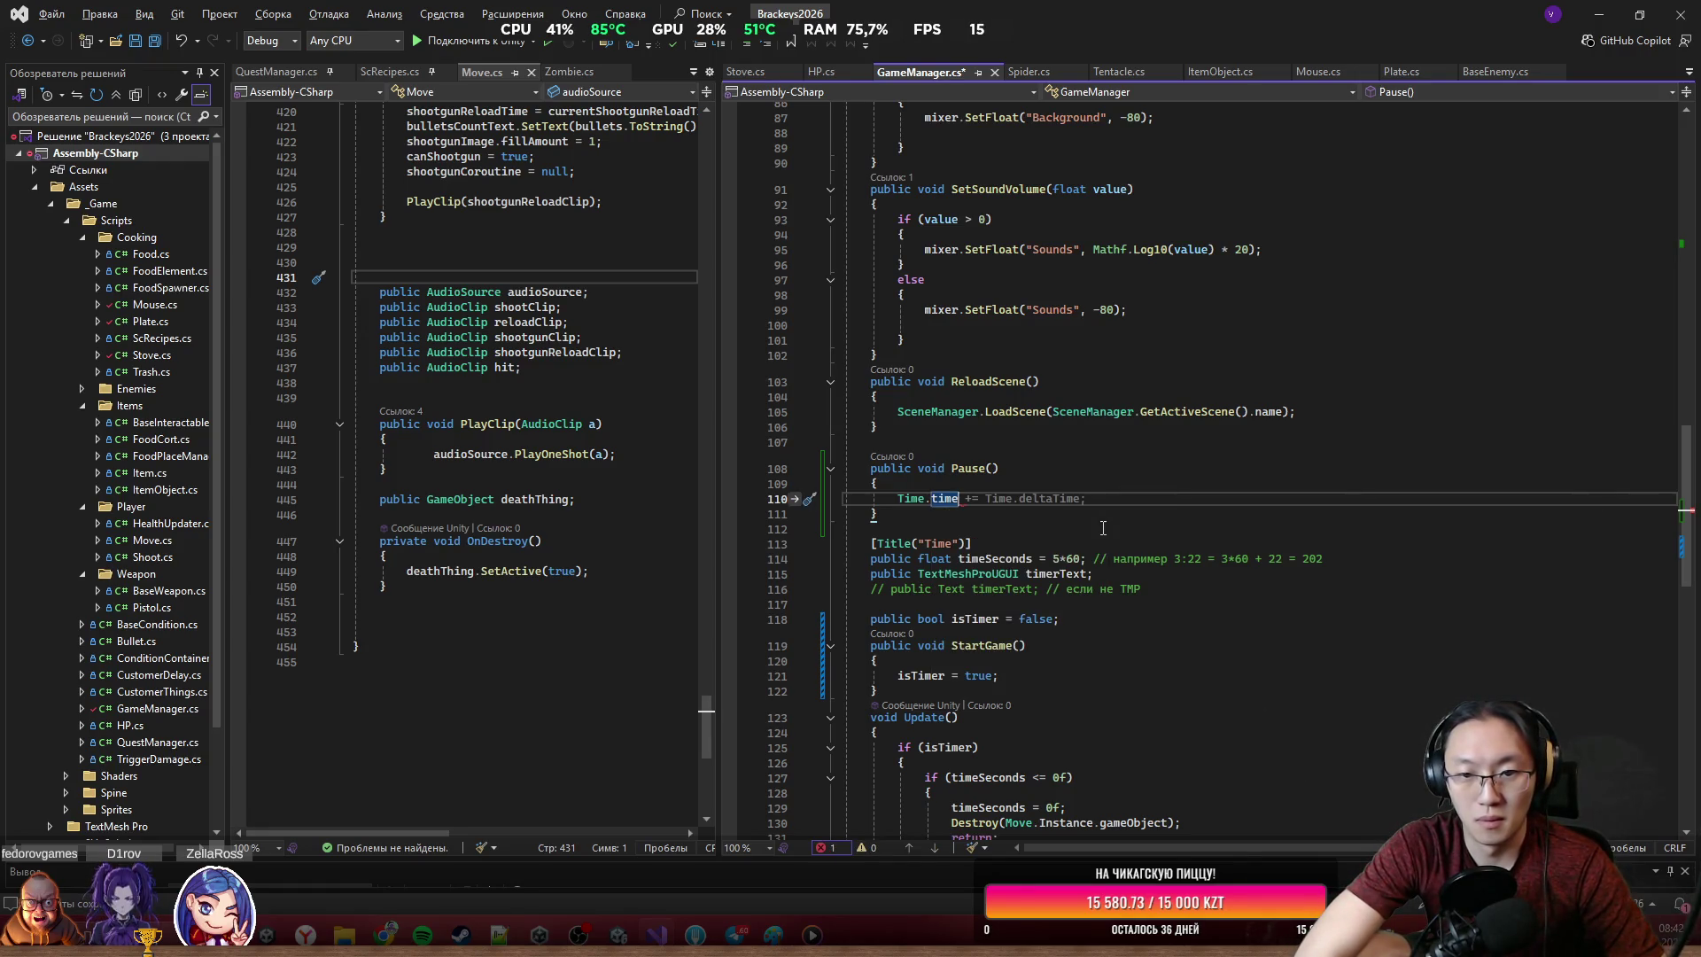
key(Down)
Add a public void RePause() method with empty braces after Pause
key(Return)
text(pu)
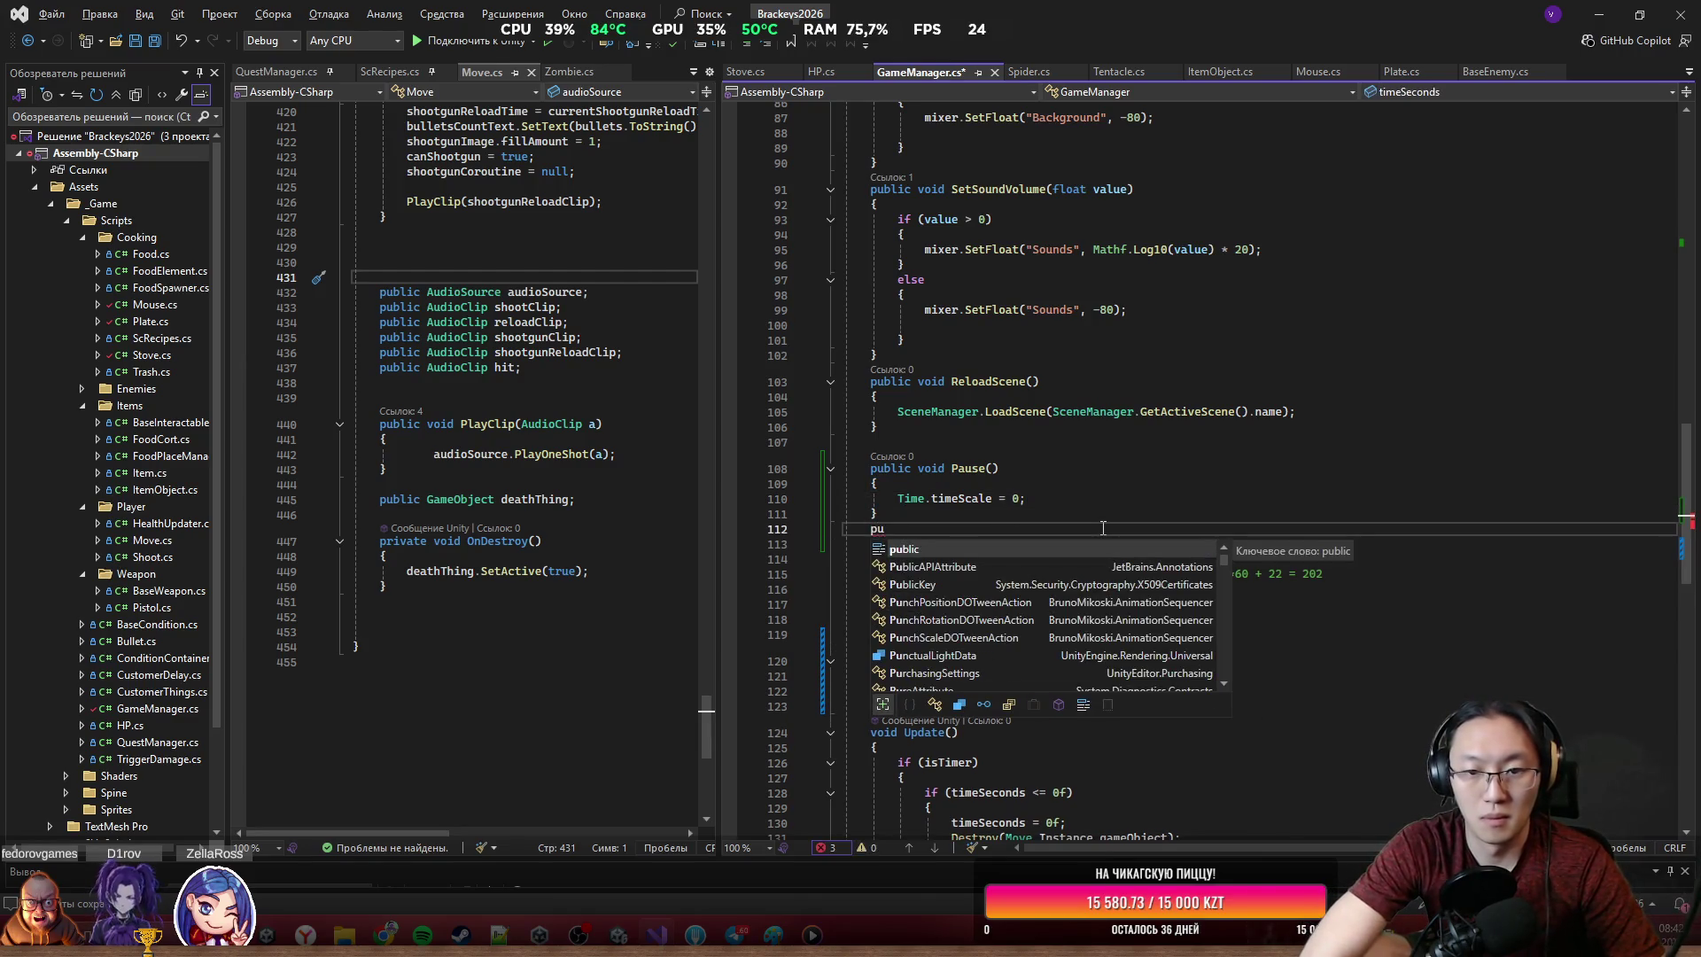
key(Tab)
text(void )
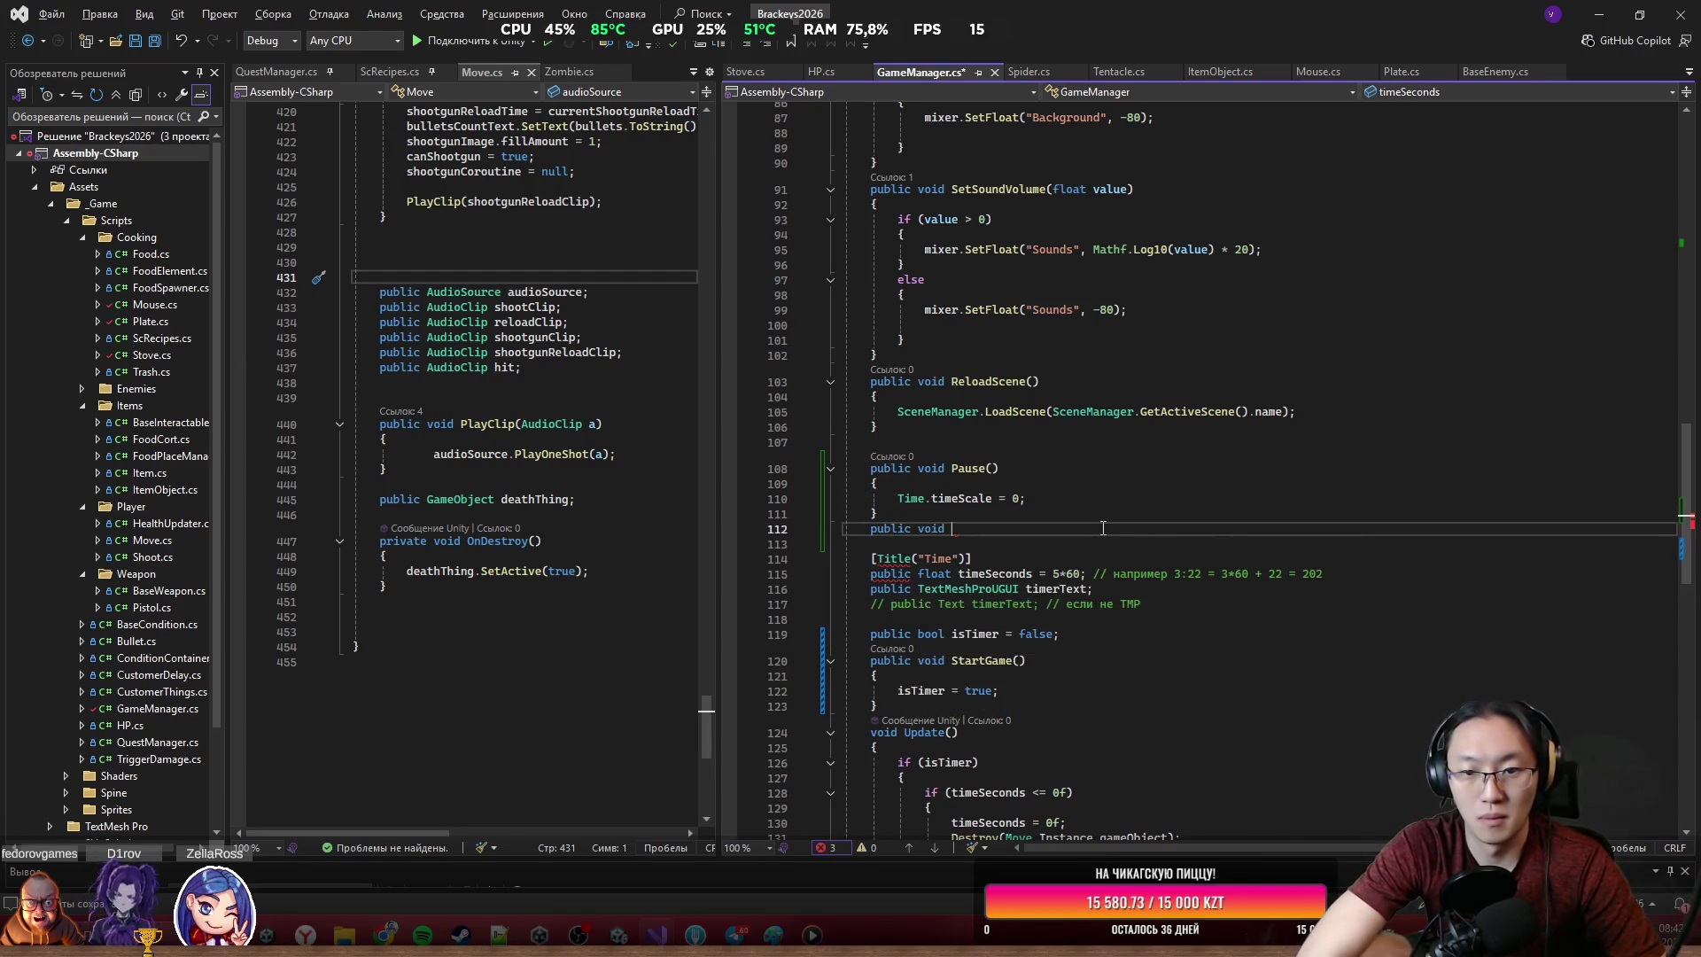
text(Re)
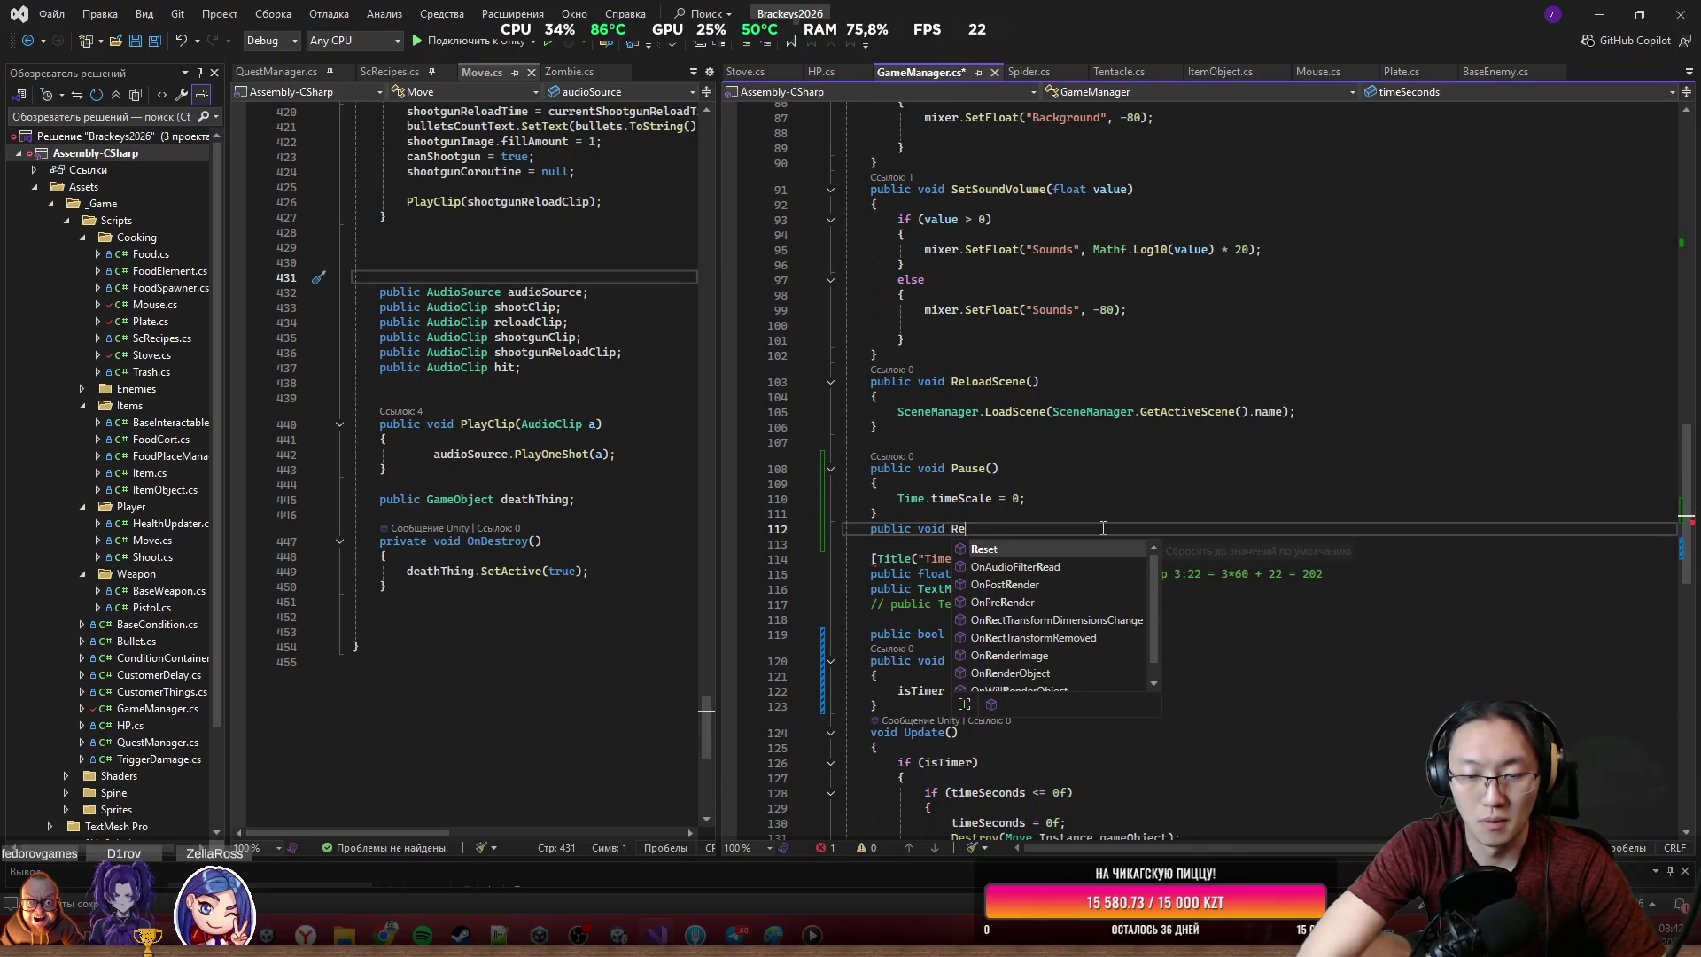
text(Paius)
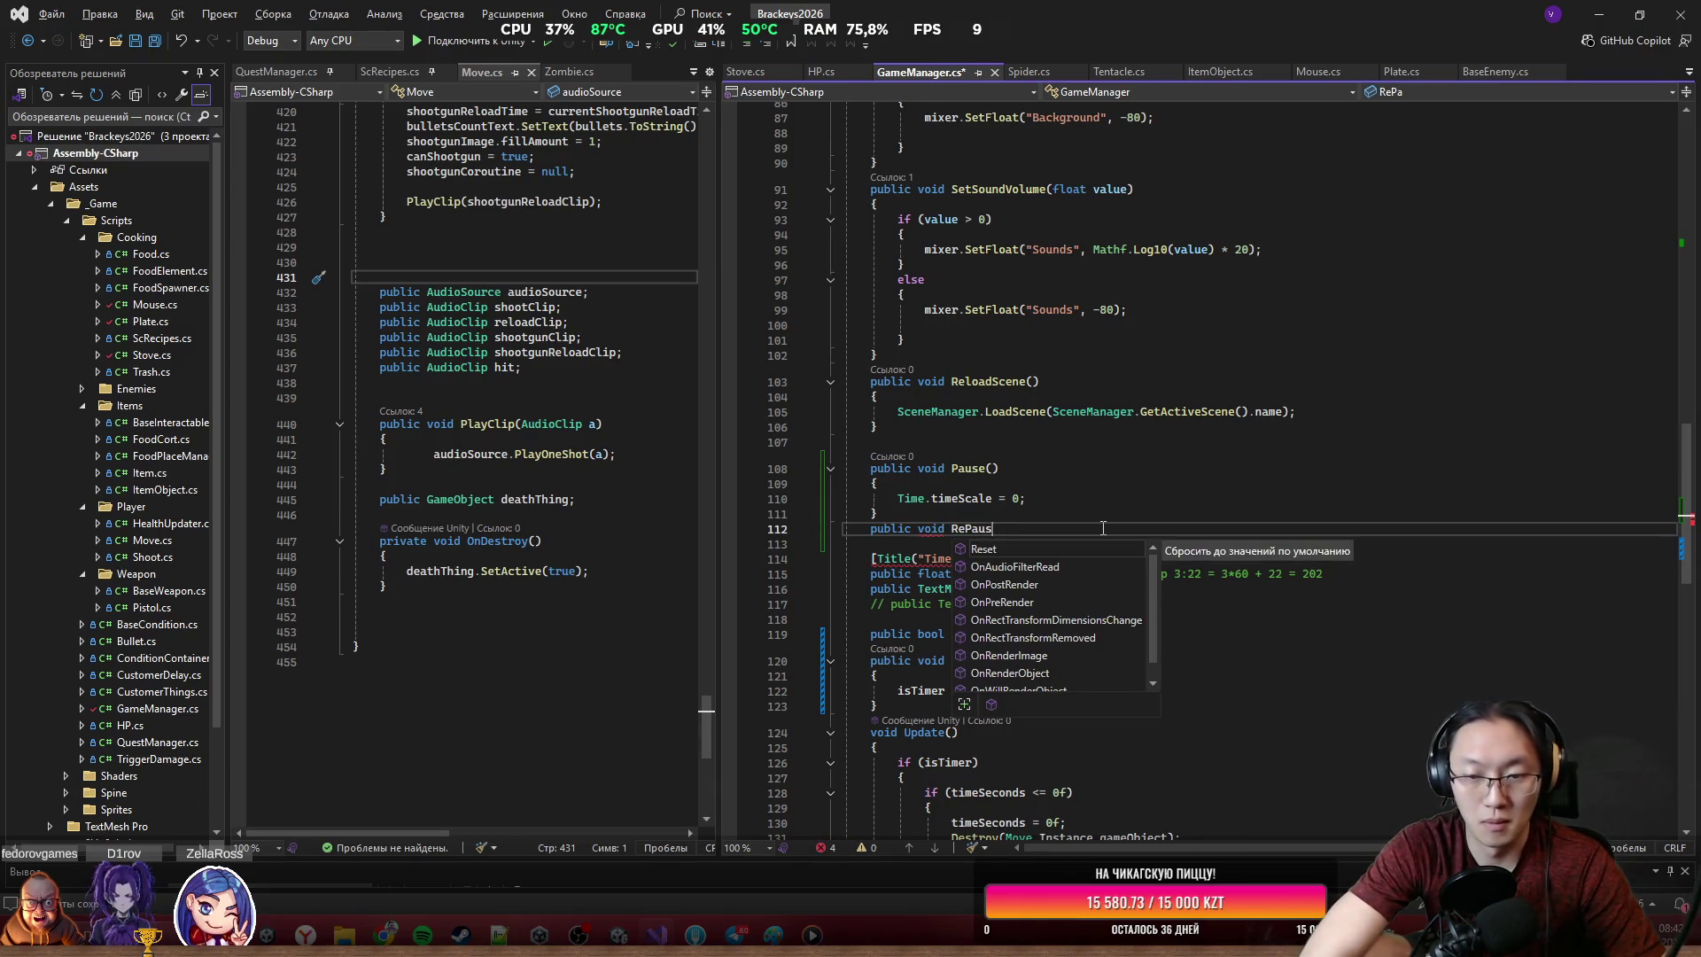
text(e{)
key(Return)
click(1111, 511)
key(Down)
text(())
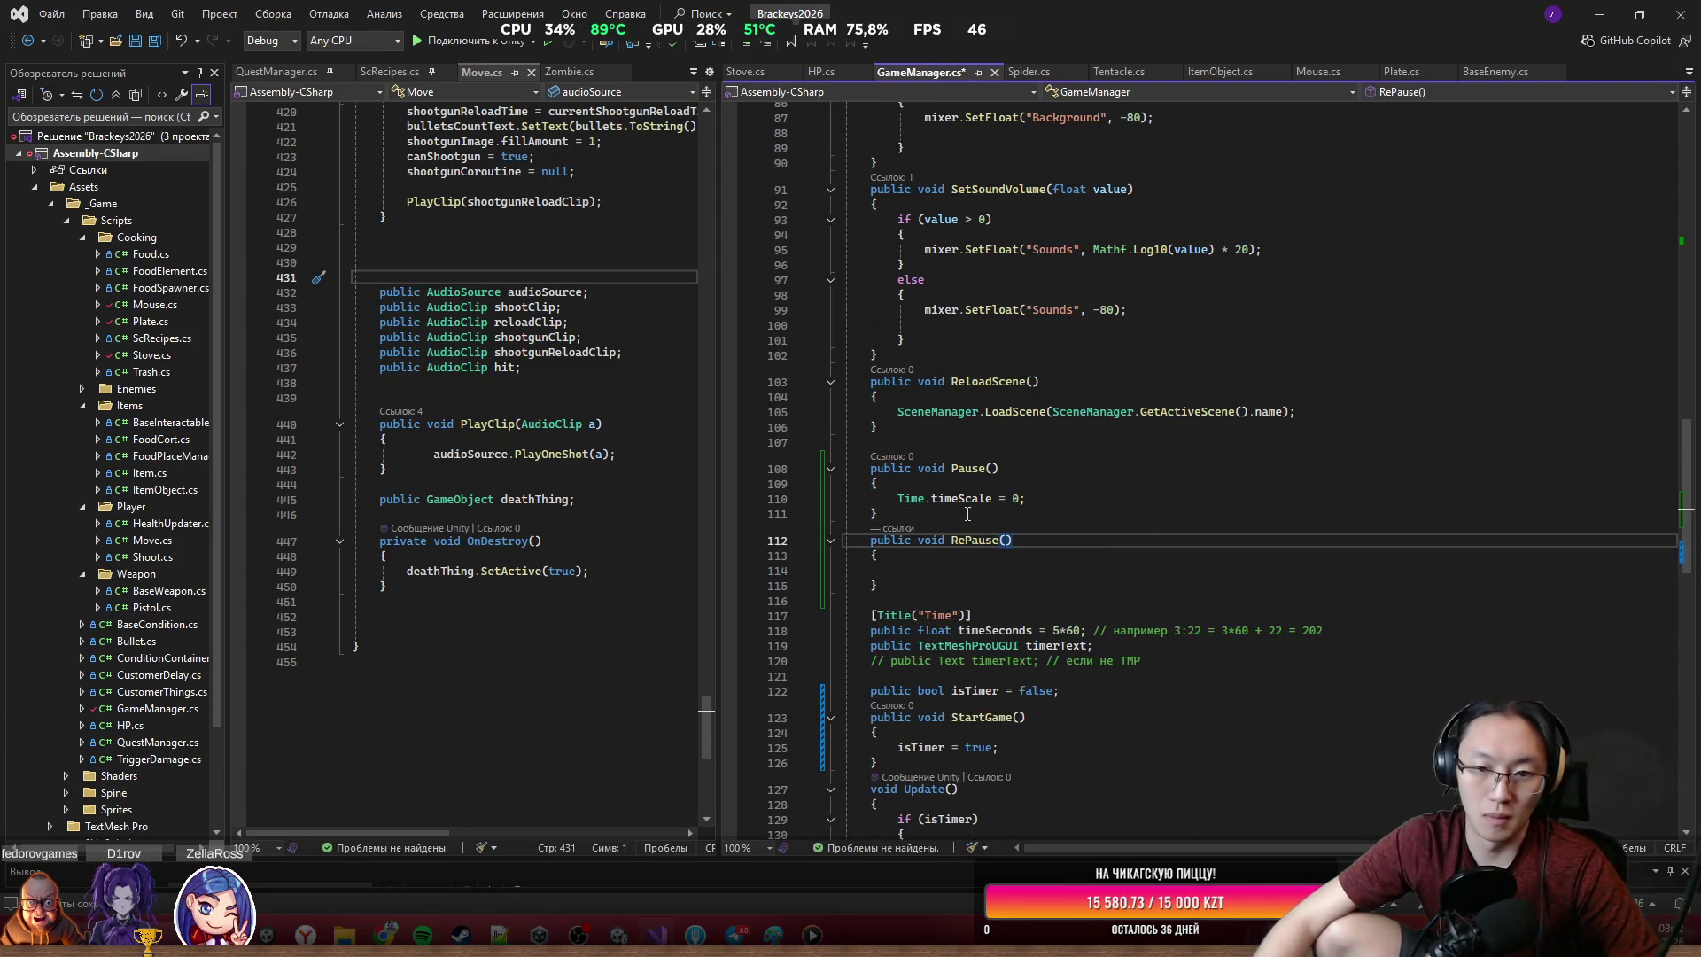
Put Time.timeScale = 1 in RePause and at the top of Start()
drag(898, 498, 1025, 499)
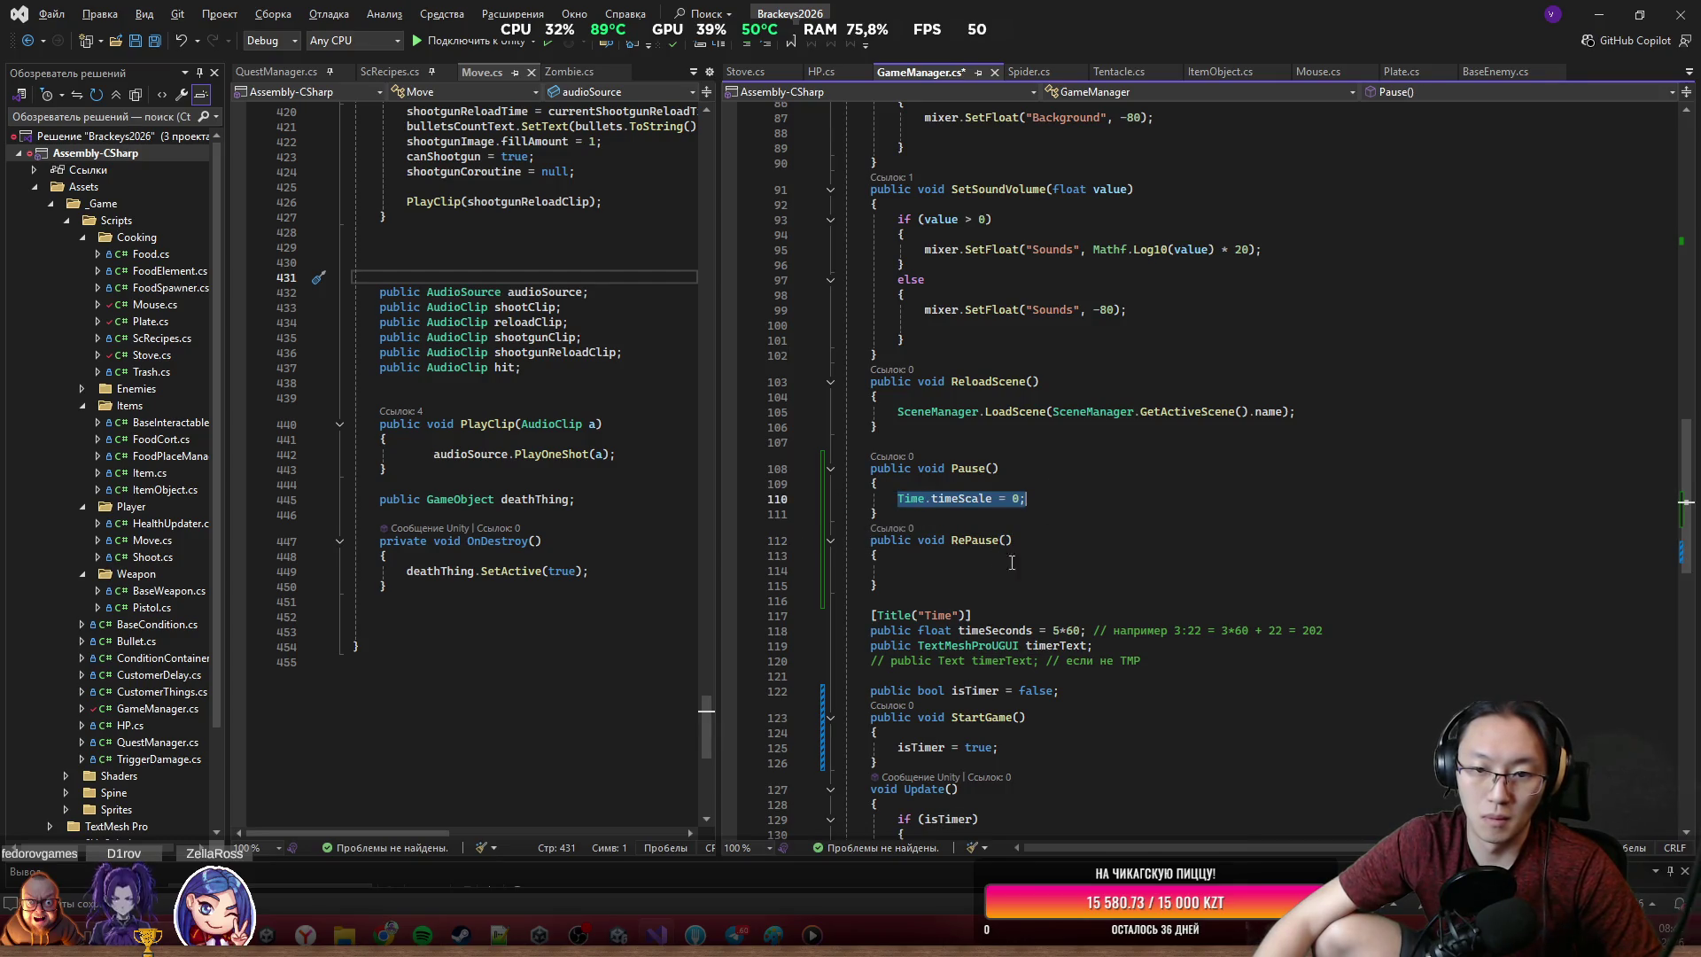
key(ctrl+c)
click(1000, 573)
key(ctrl+v)
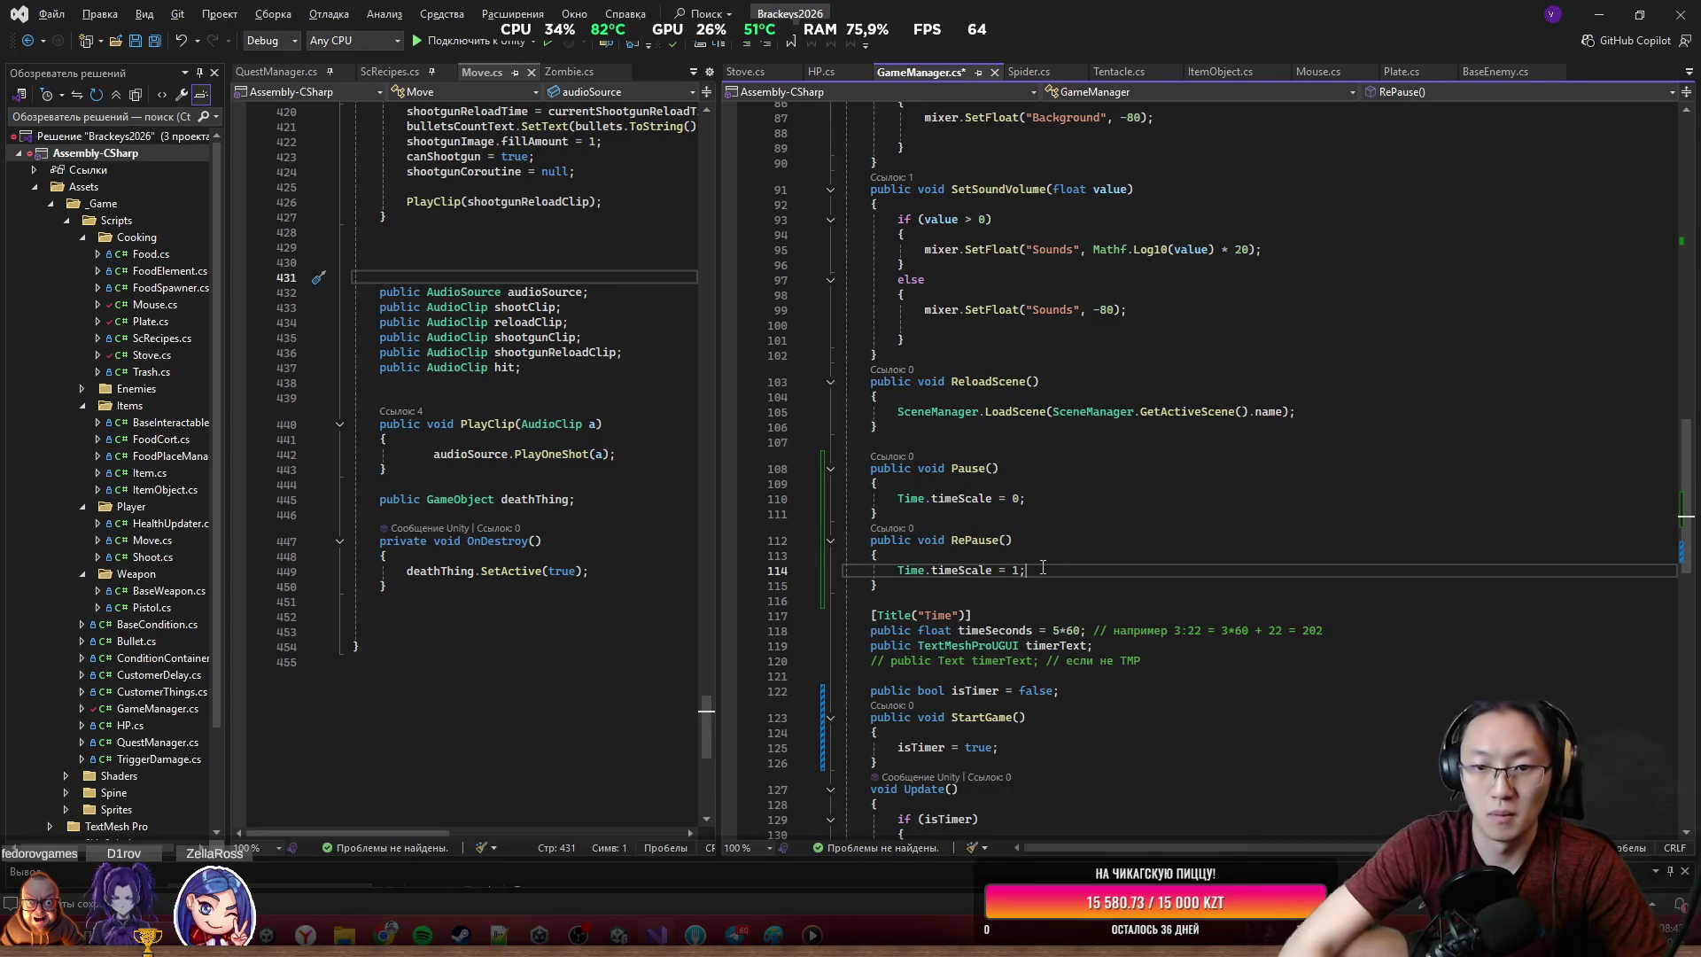
double_click(923, 571)
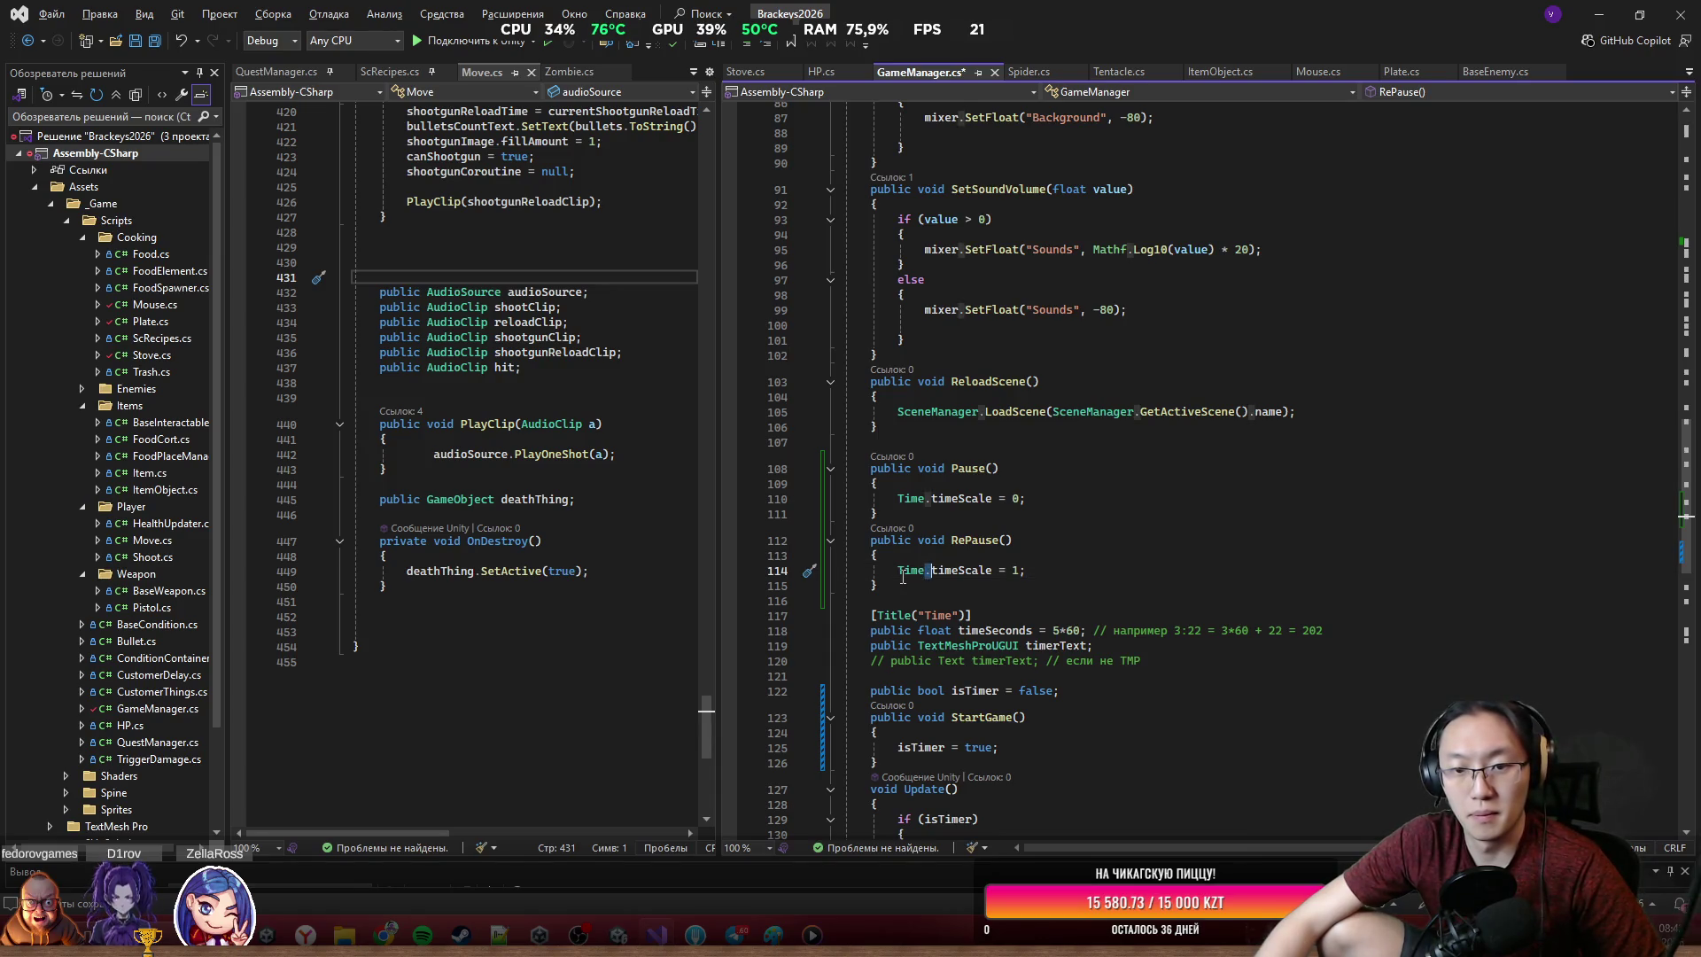
scroll(1071, 553, up, 10)
scroll(1071, 553, up, 12)
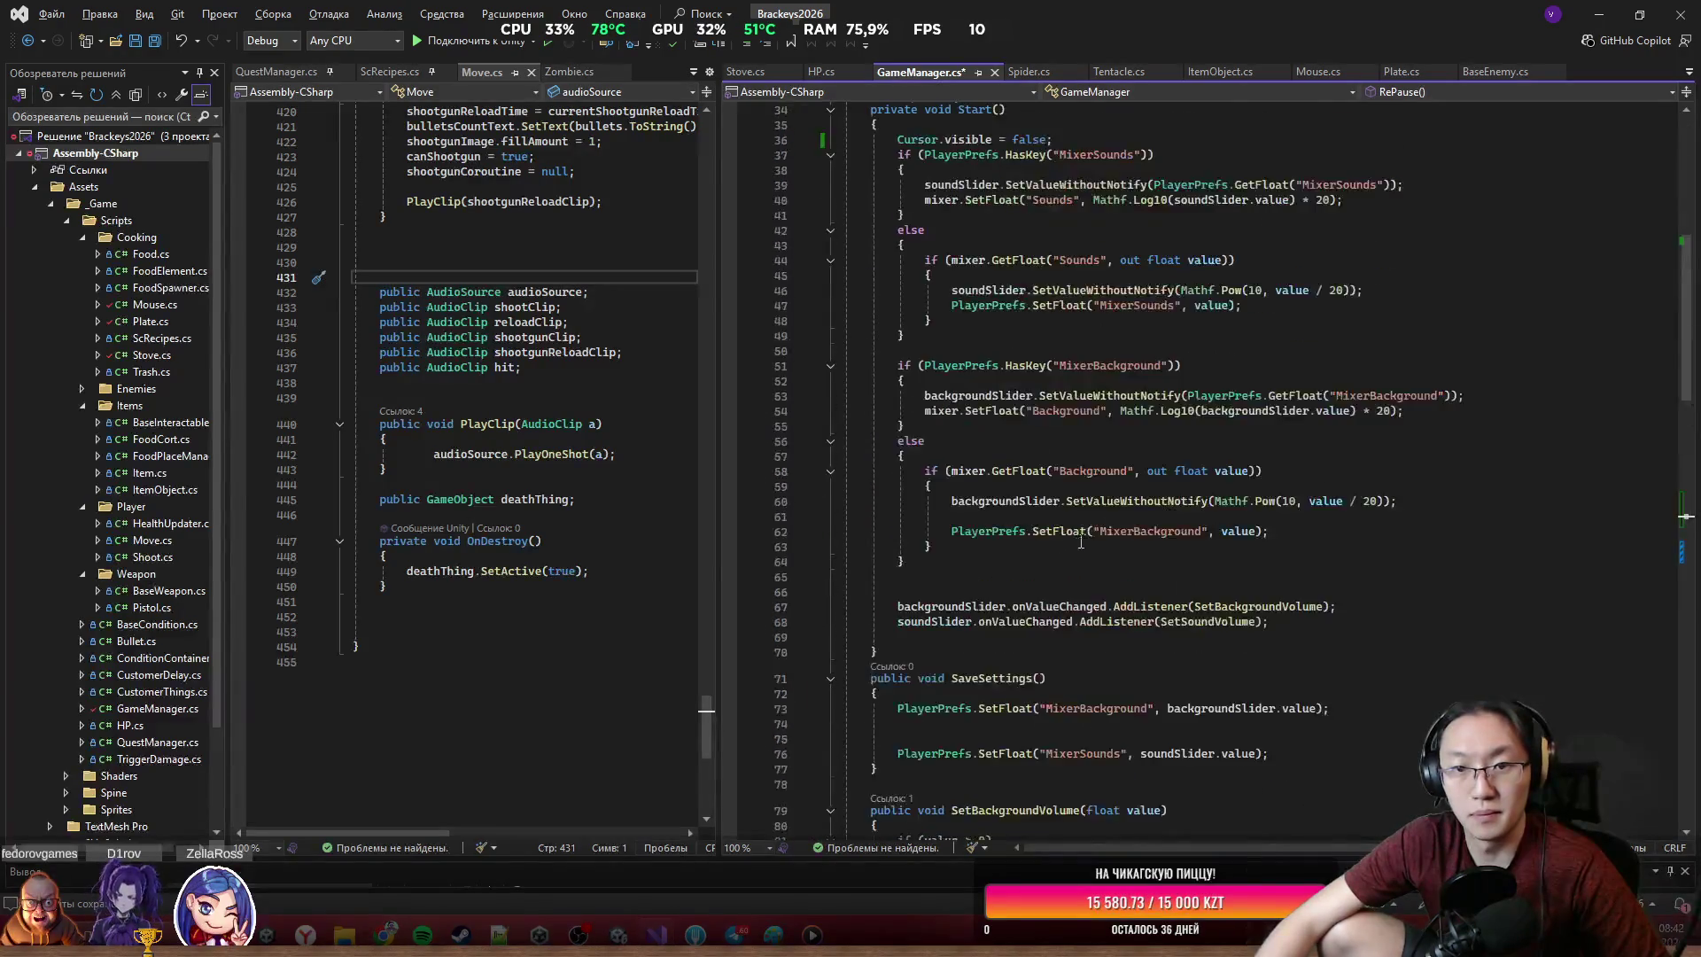
key(ctrl+f)
click(916, 401)
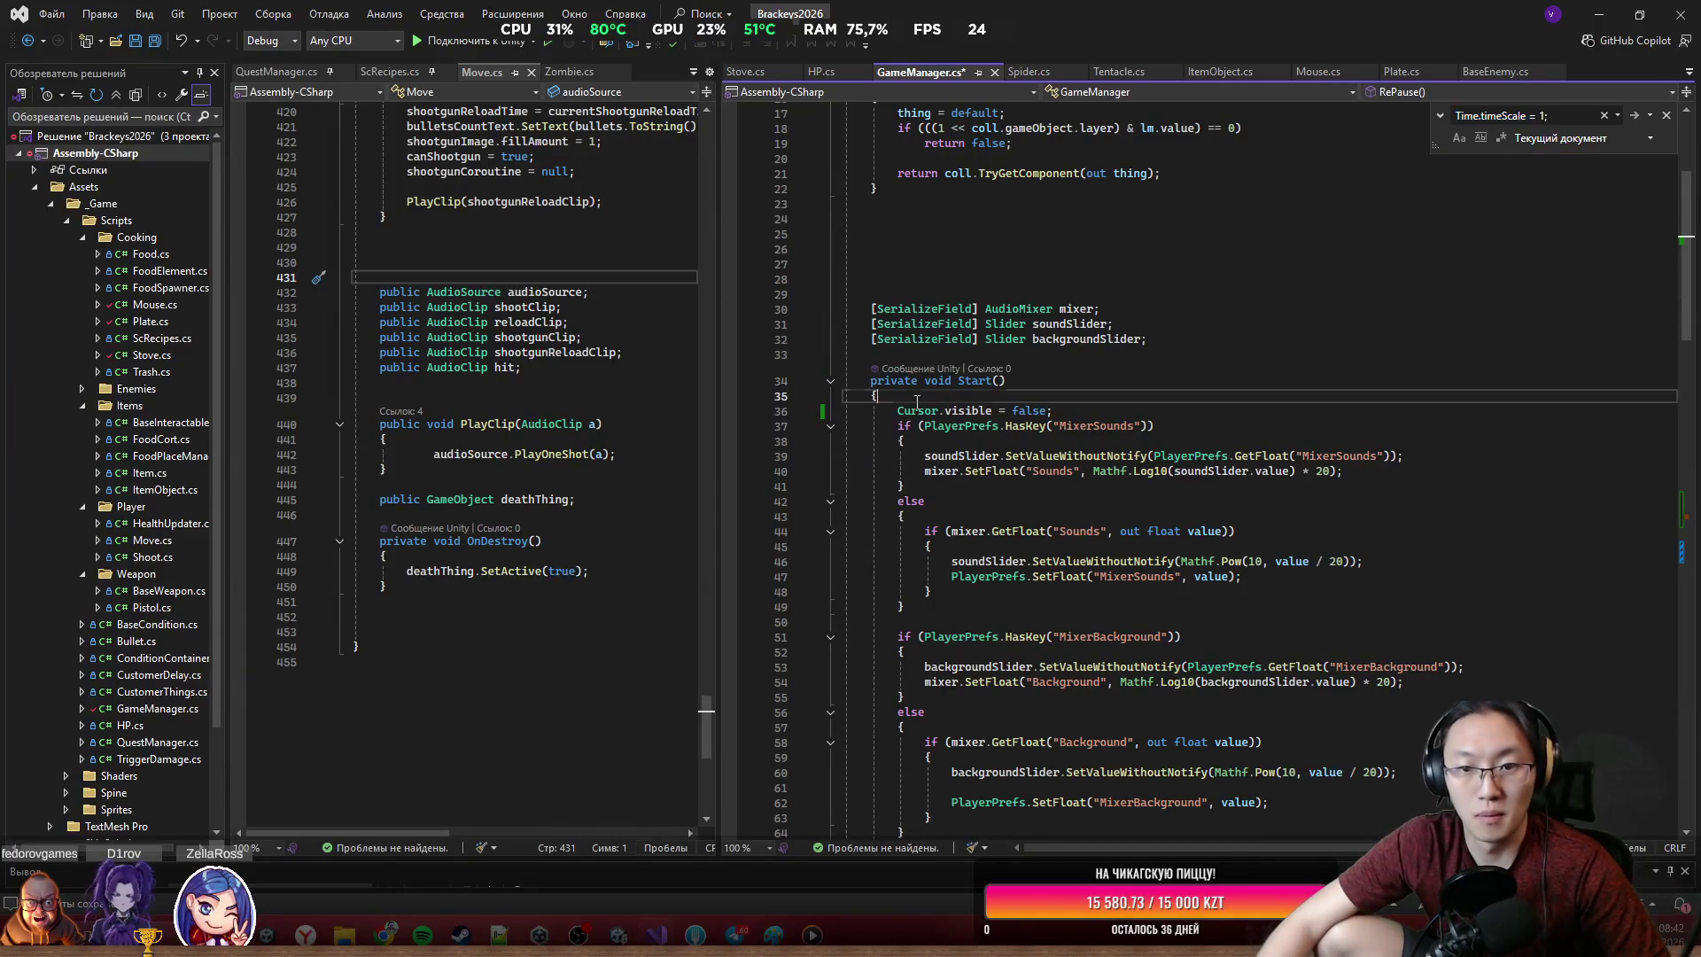
key(ctrl+v)
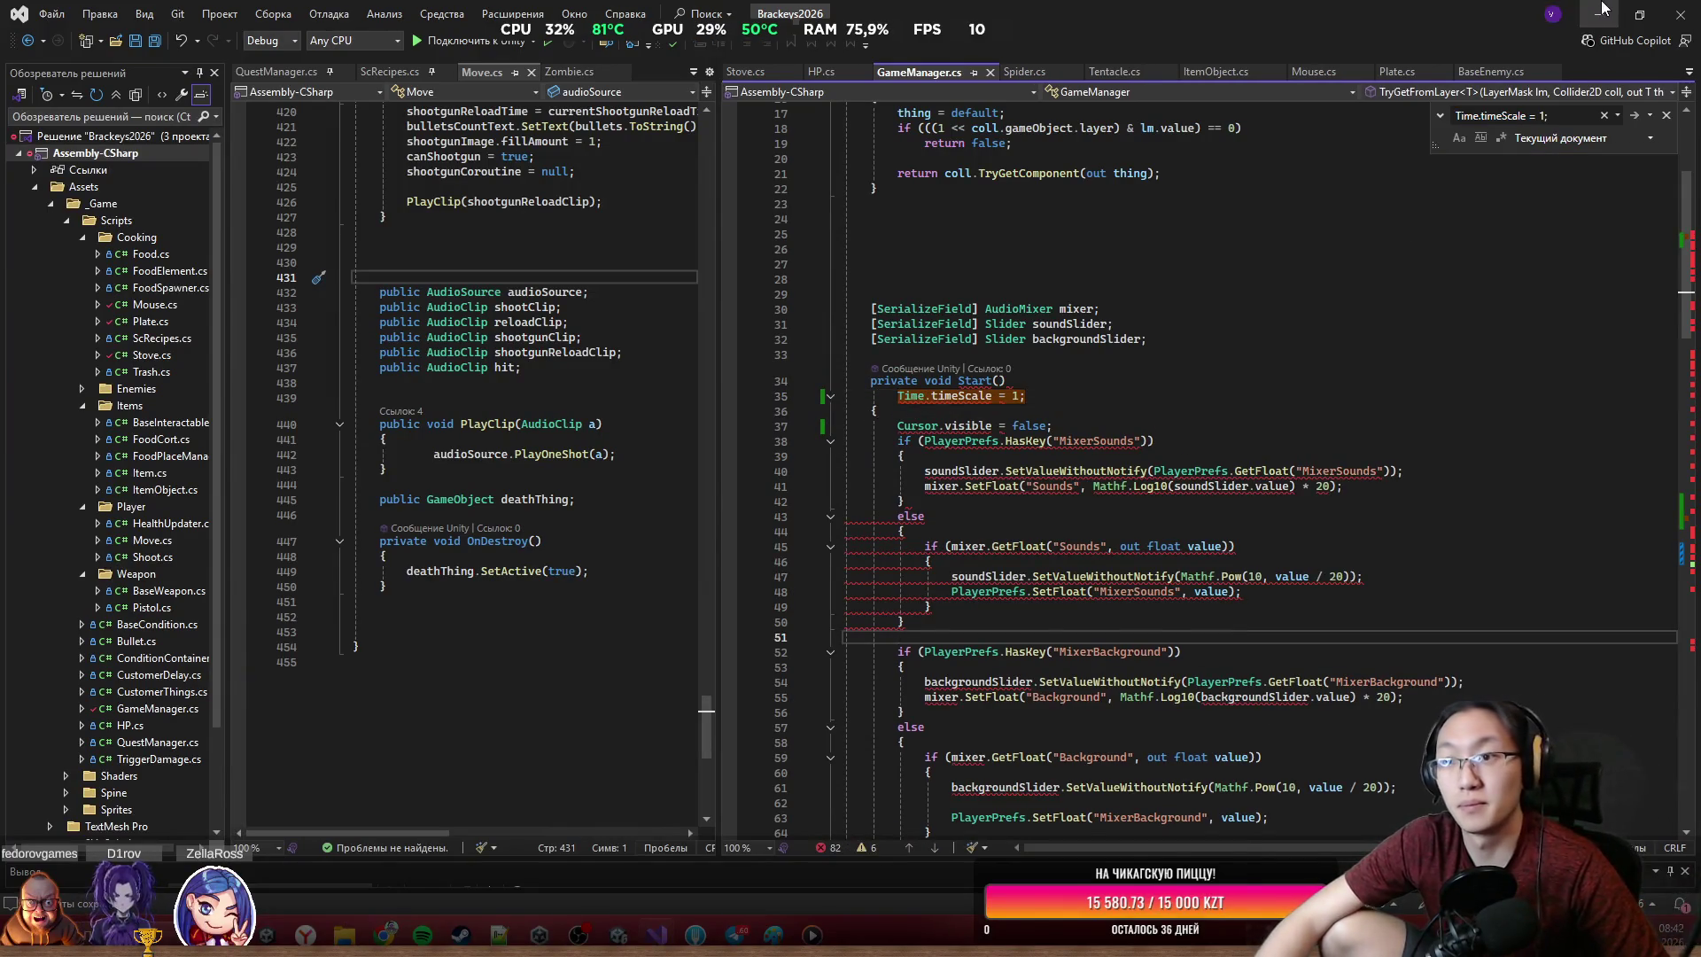
click(1602, 11)
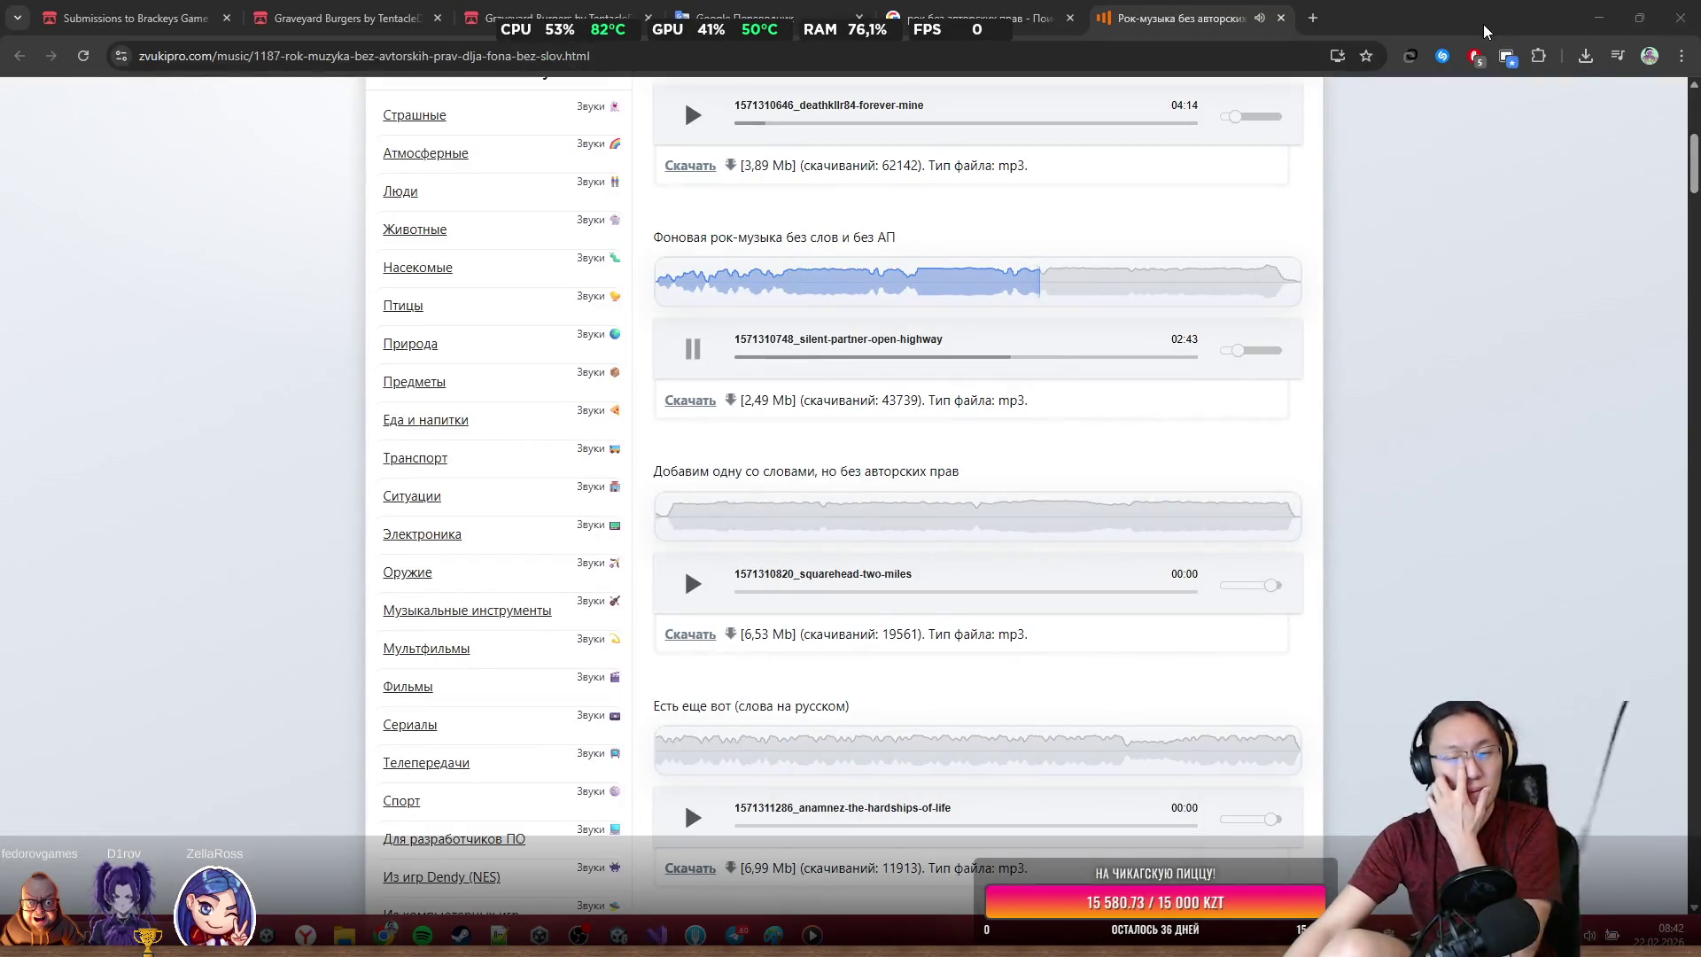
Rearrange the Downloads and Video Craft windows, browse up to Влад, then return to Visual Studio
click(1592, 18)
mouse_move(1065, 240)
mouse_down()
mouse_move(1070, 693)
mouse_move(1086, 470)
mouse_move(1148, 418)
mouse_move(1300, 437)
mouse_move(1137, 357)
mouse_up()
drag(987, 259, 693, 210)
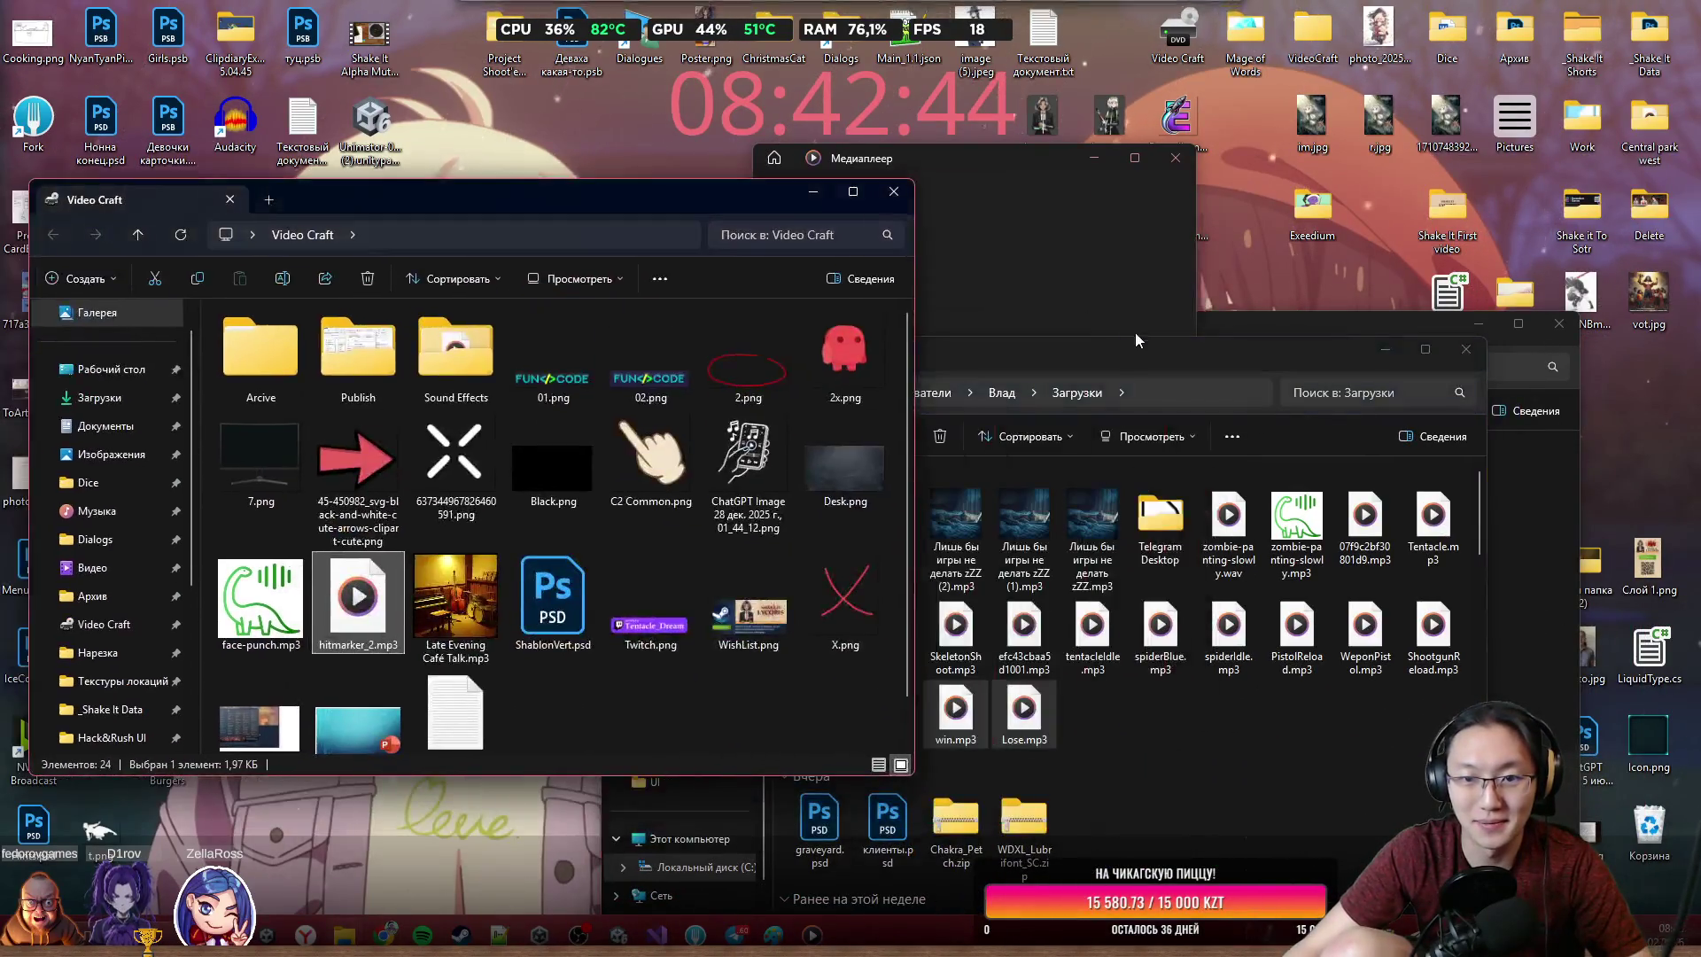
drag(1128, 335, 1198, 195)
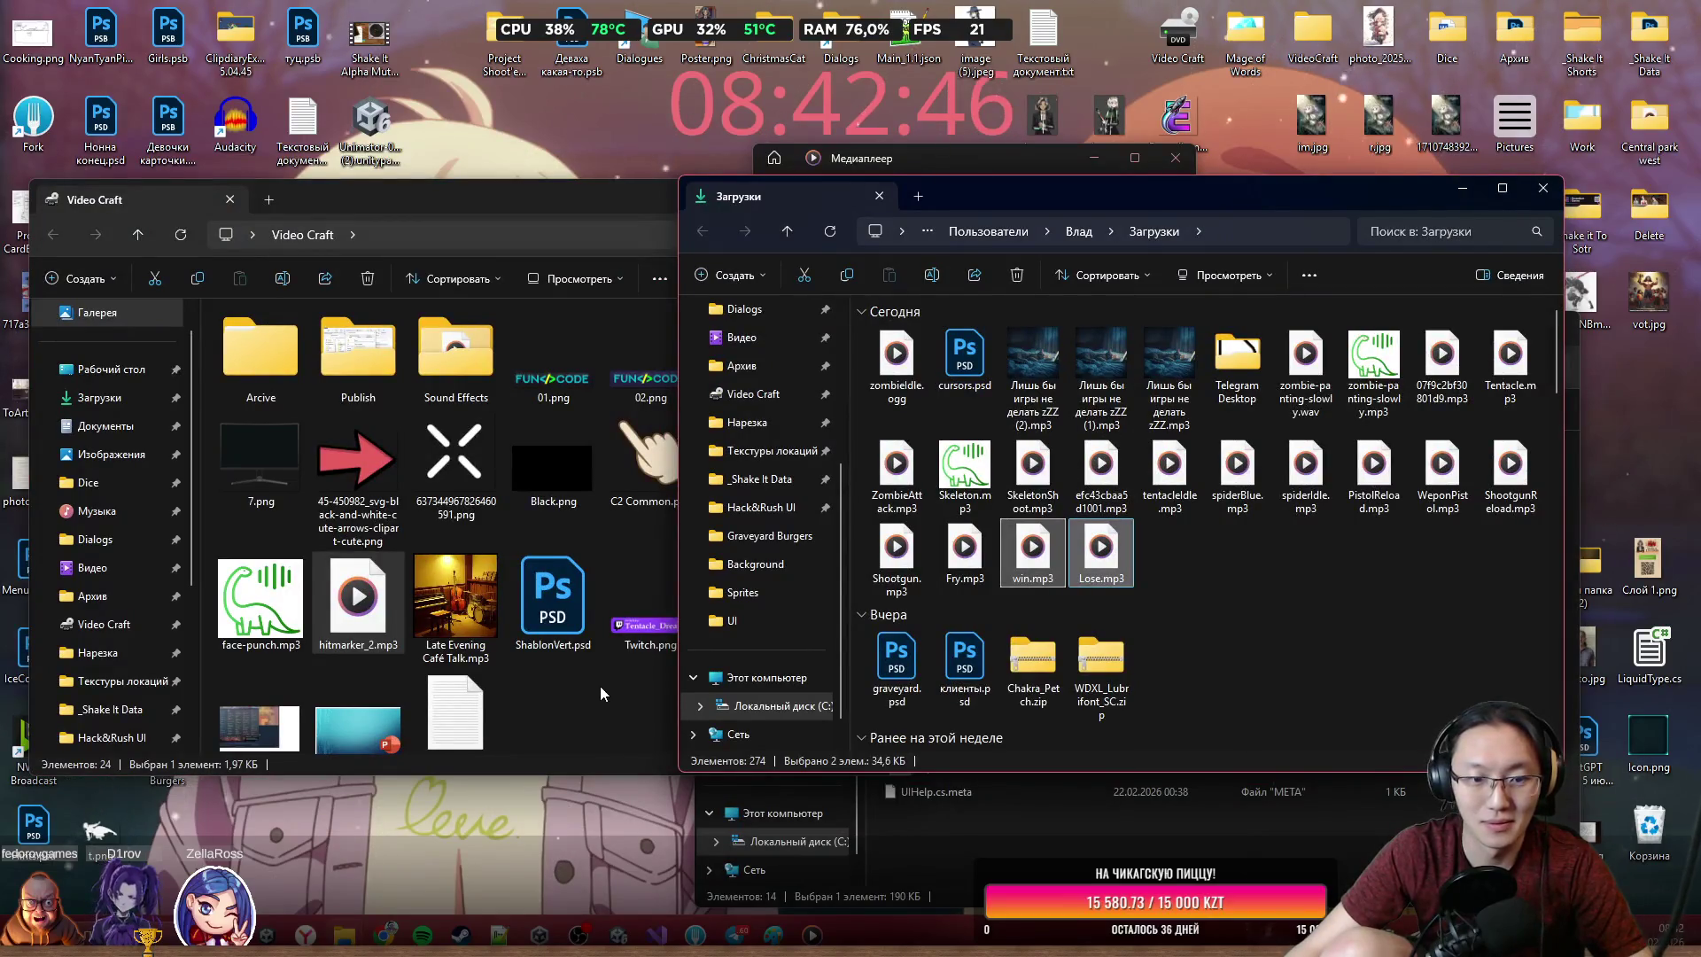
click(1169, 576)
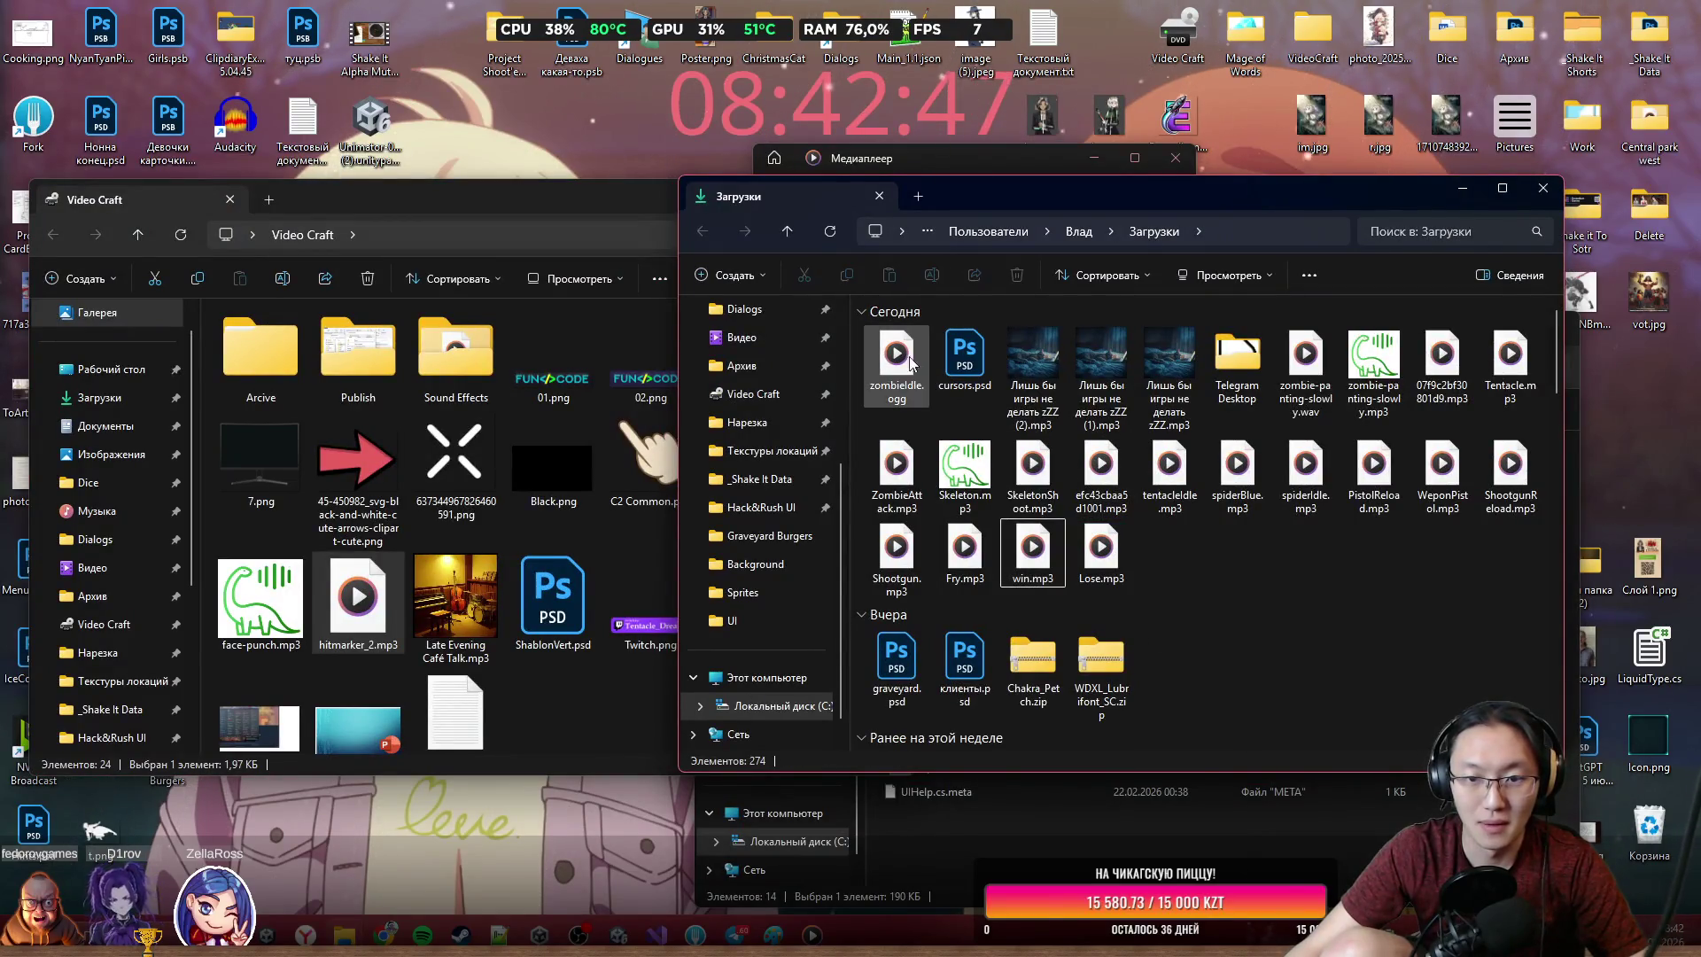
click(1076, 231)
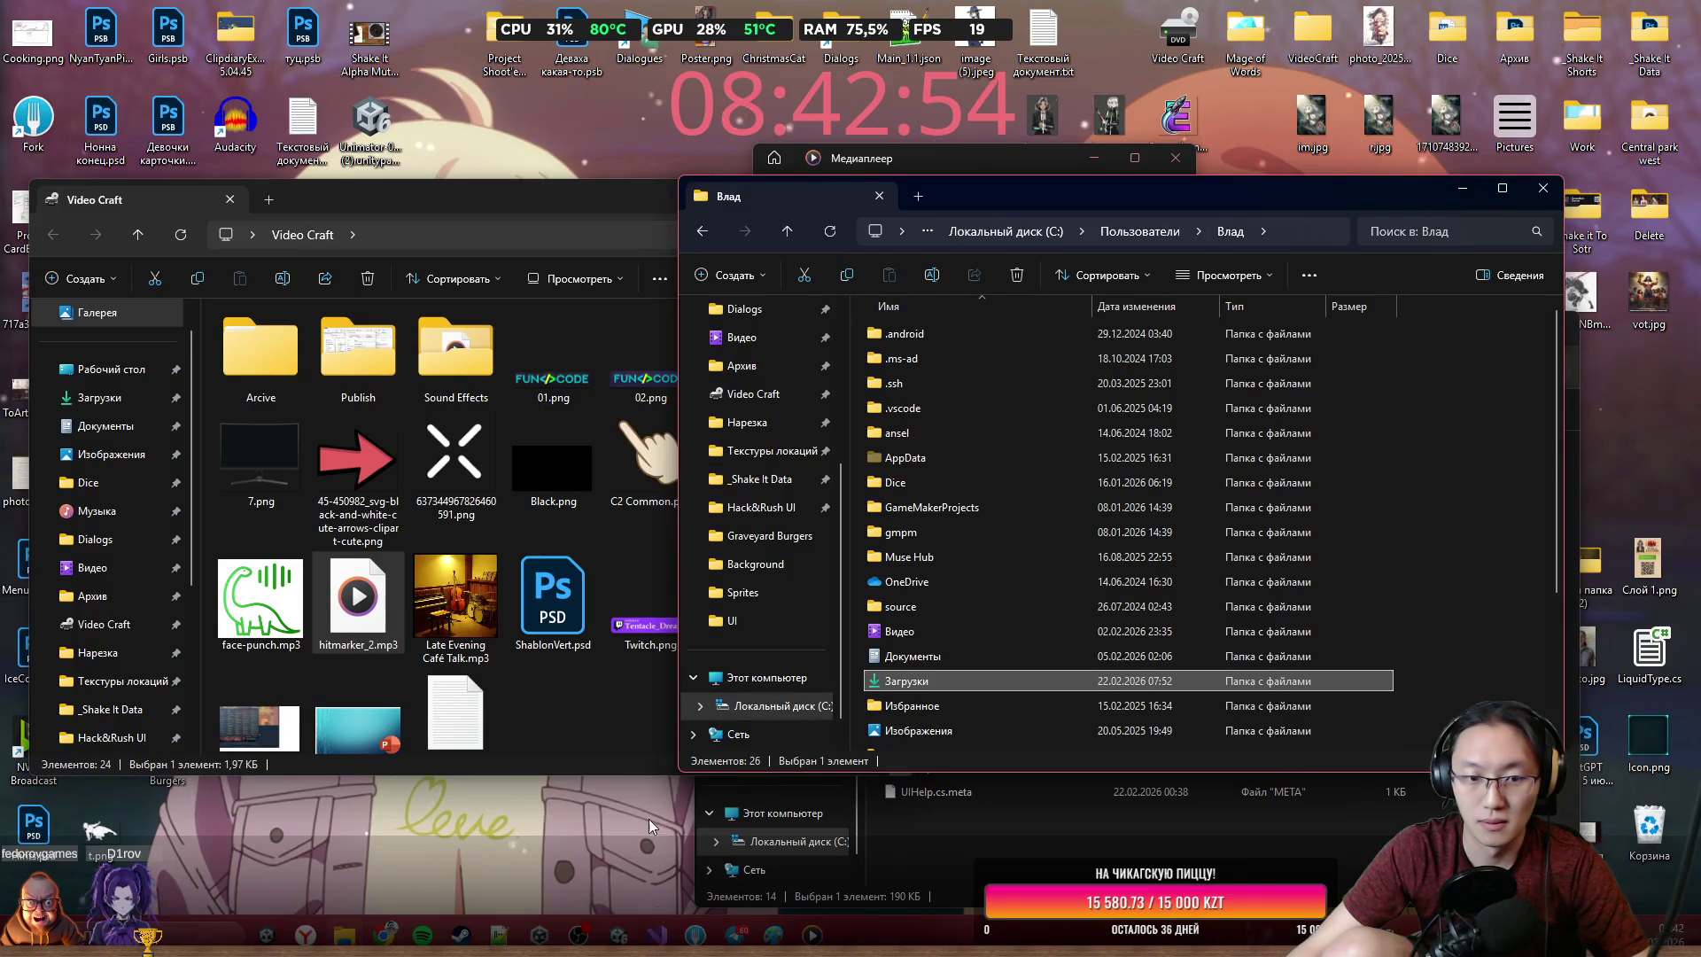
mouse_move(656, 934)
click(620, 876)
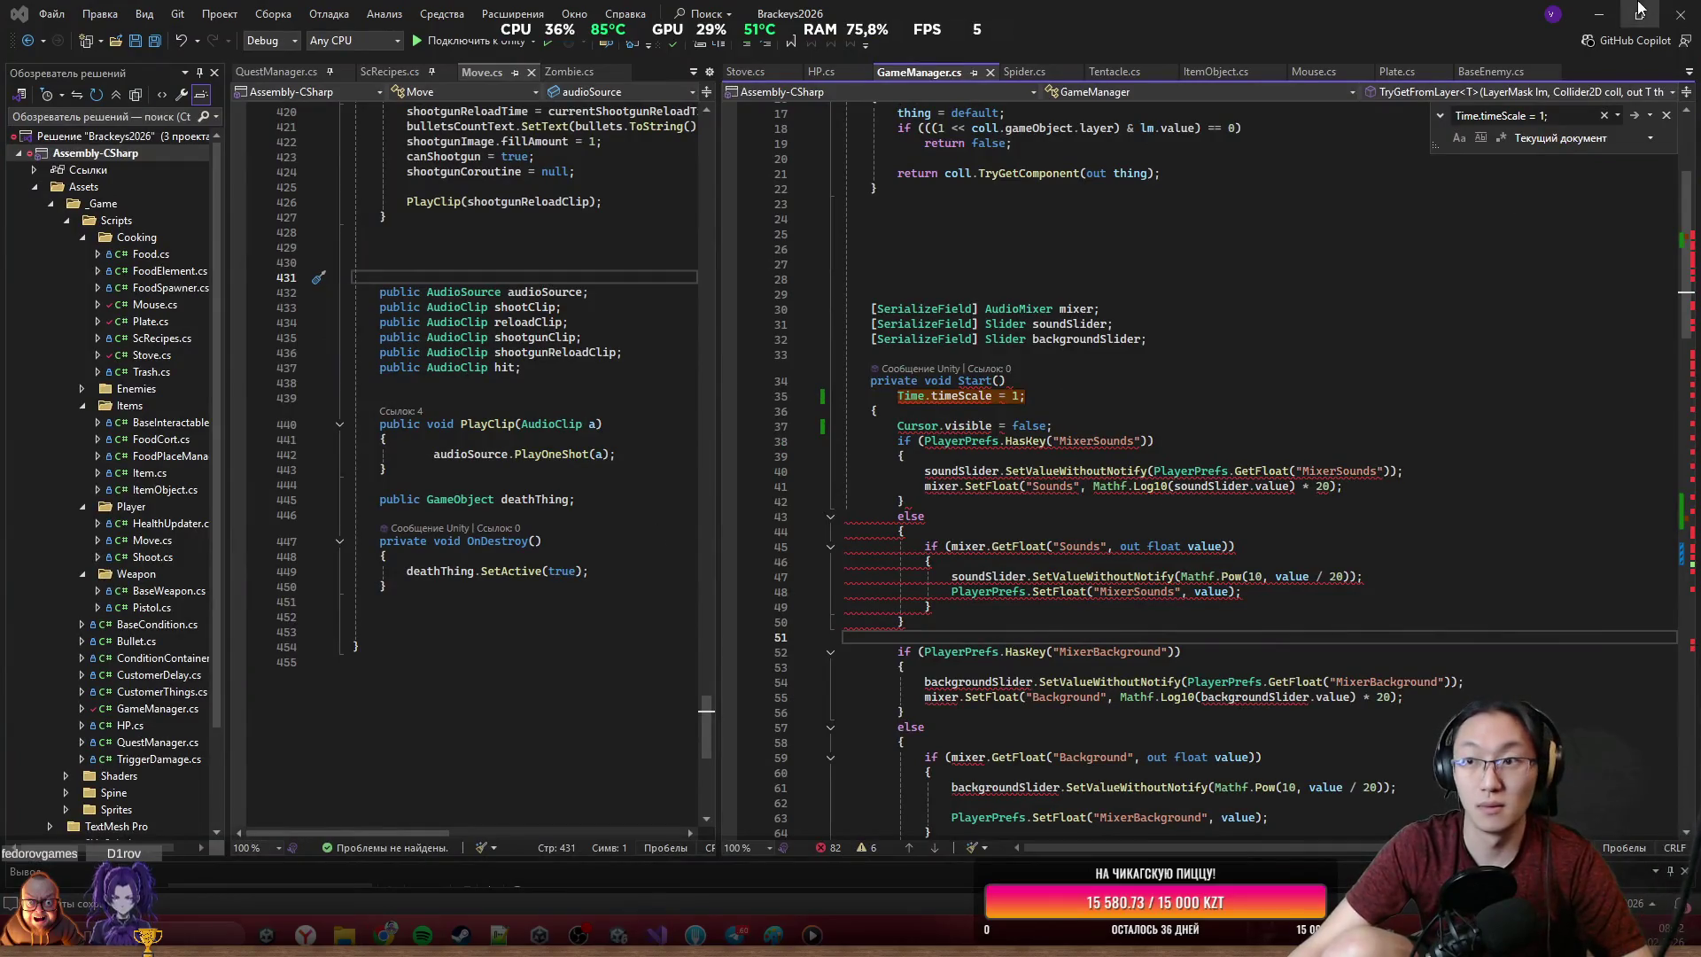
Back in Unity, find the pause area in the Scene view and select the Pause button
click(1598, 14)
click(539, 934)
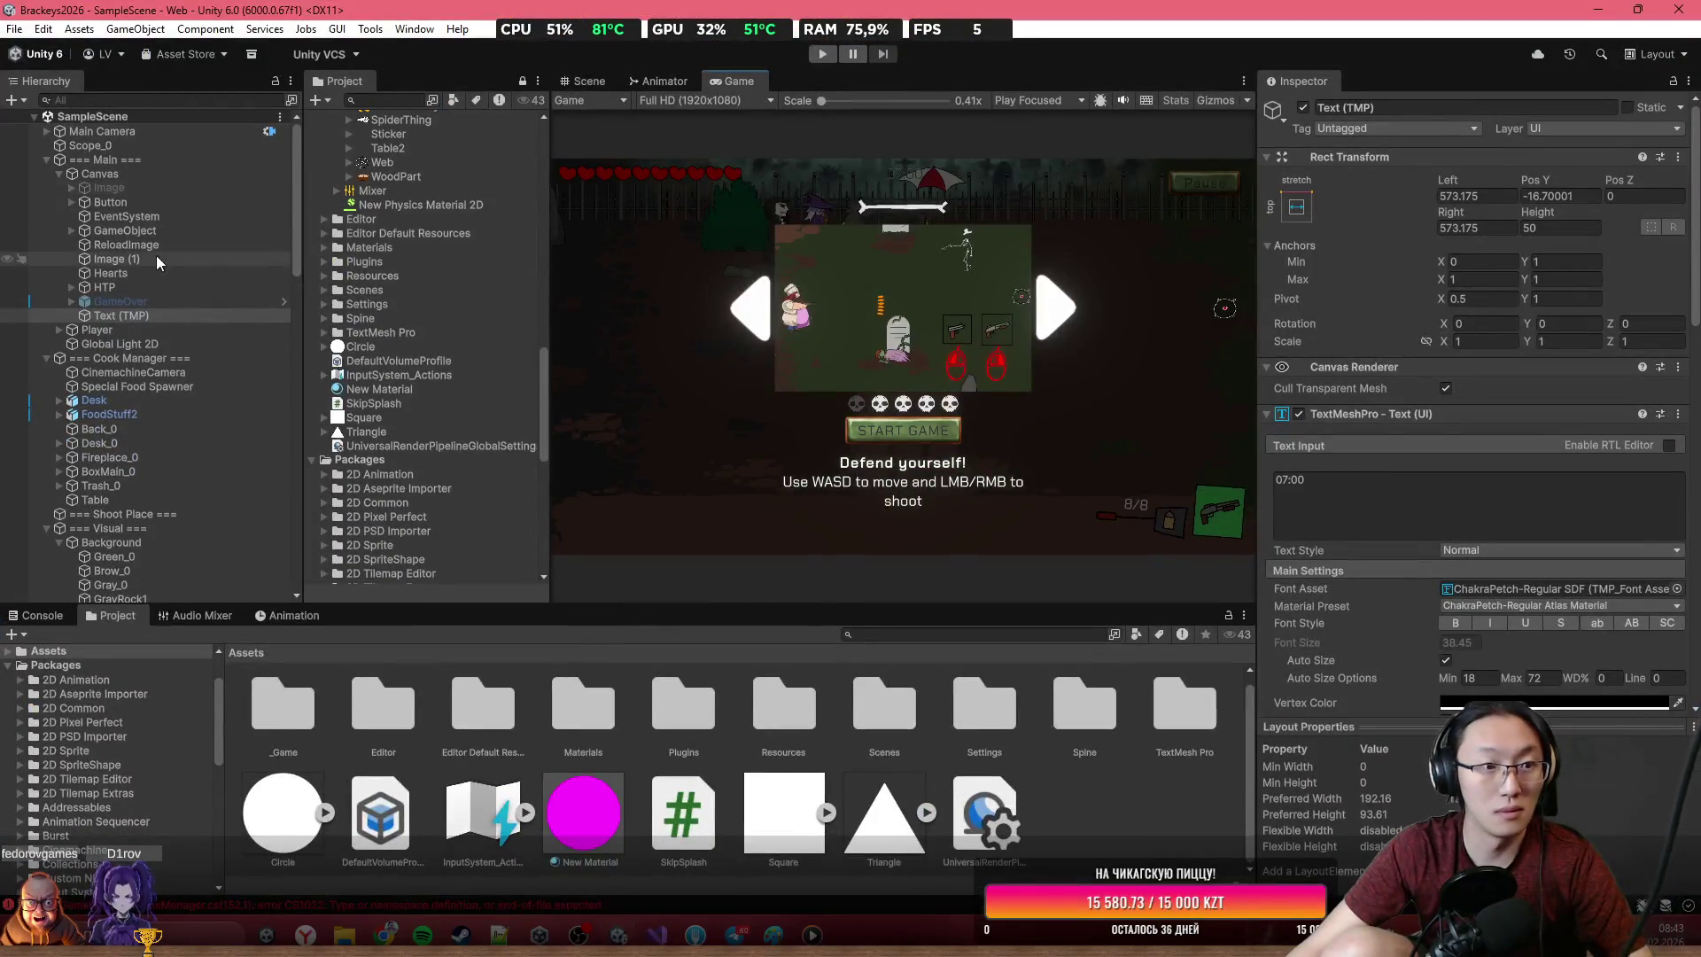
click(99, 173)
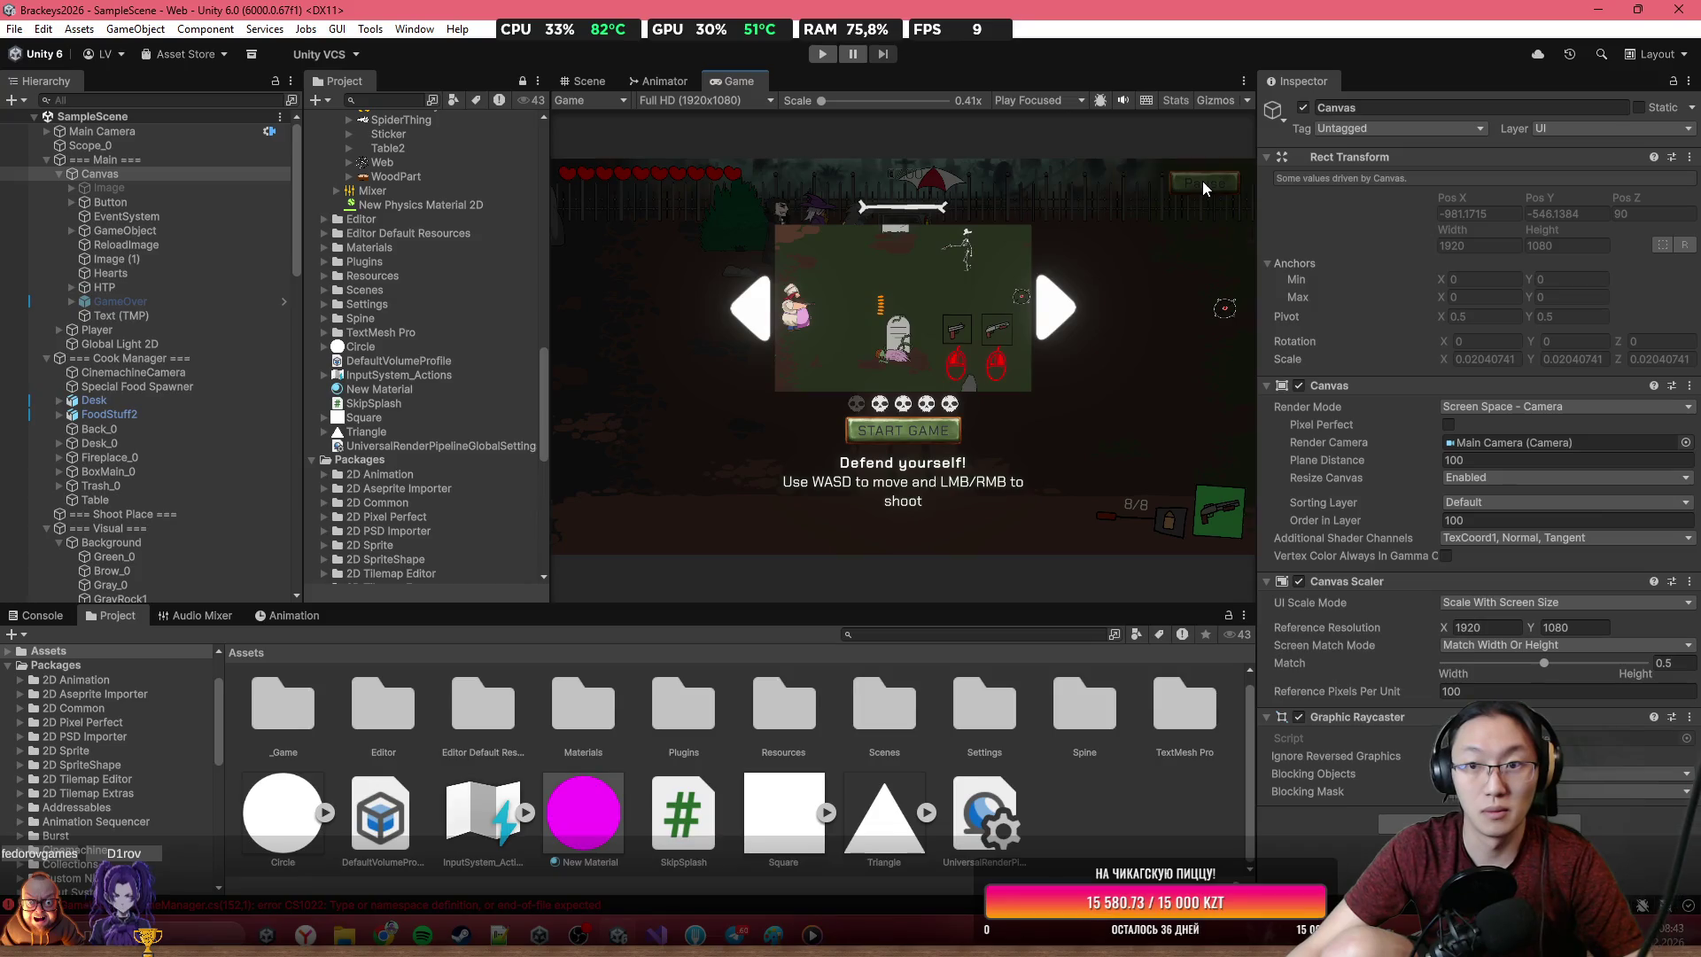
key(Down)
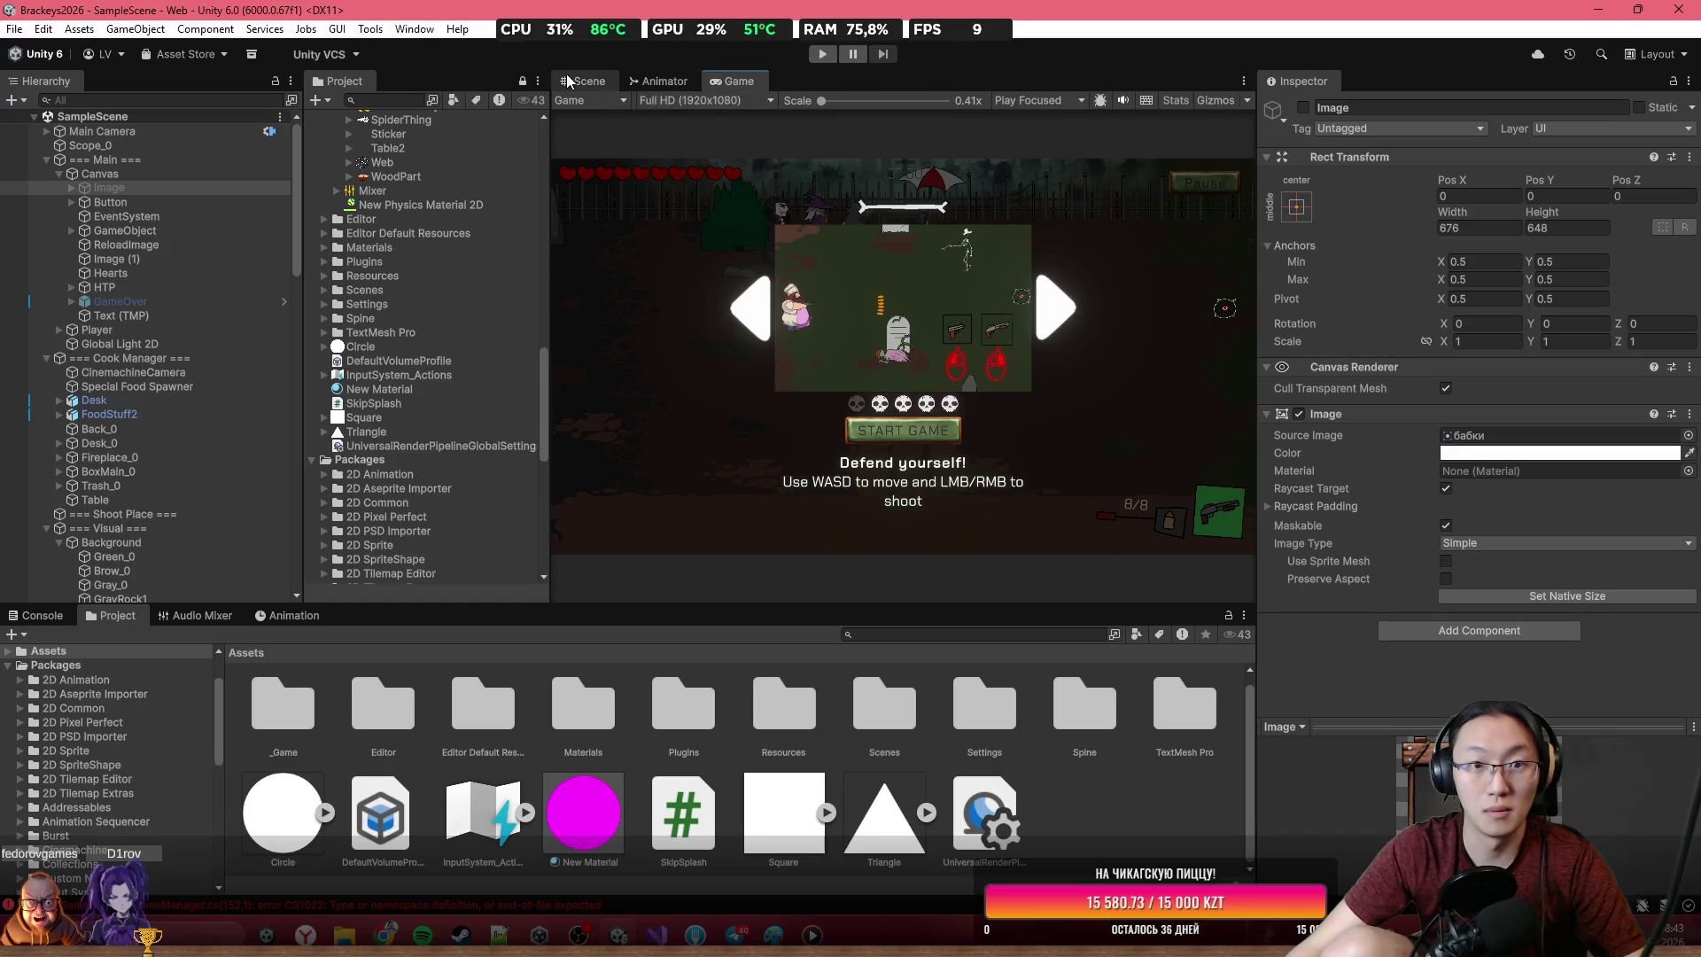
click(589, 81)
scroll(833, 434, down, 5)
key(f)
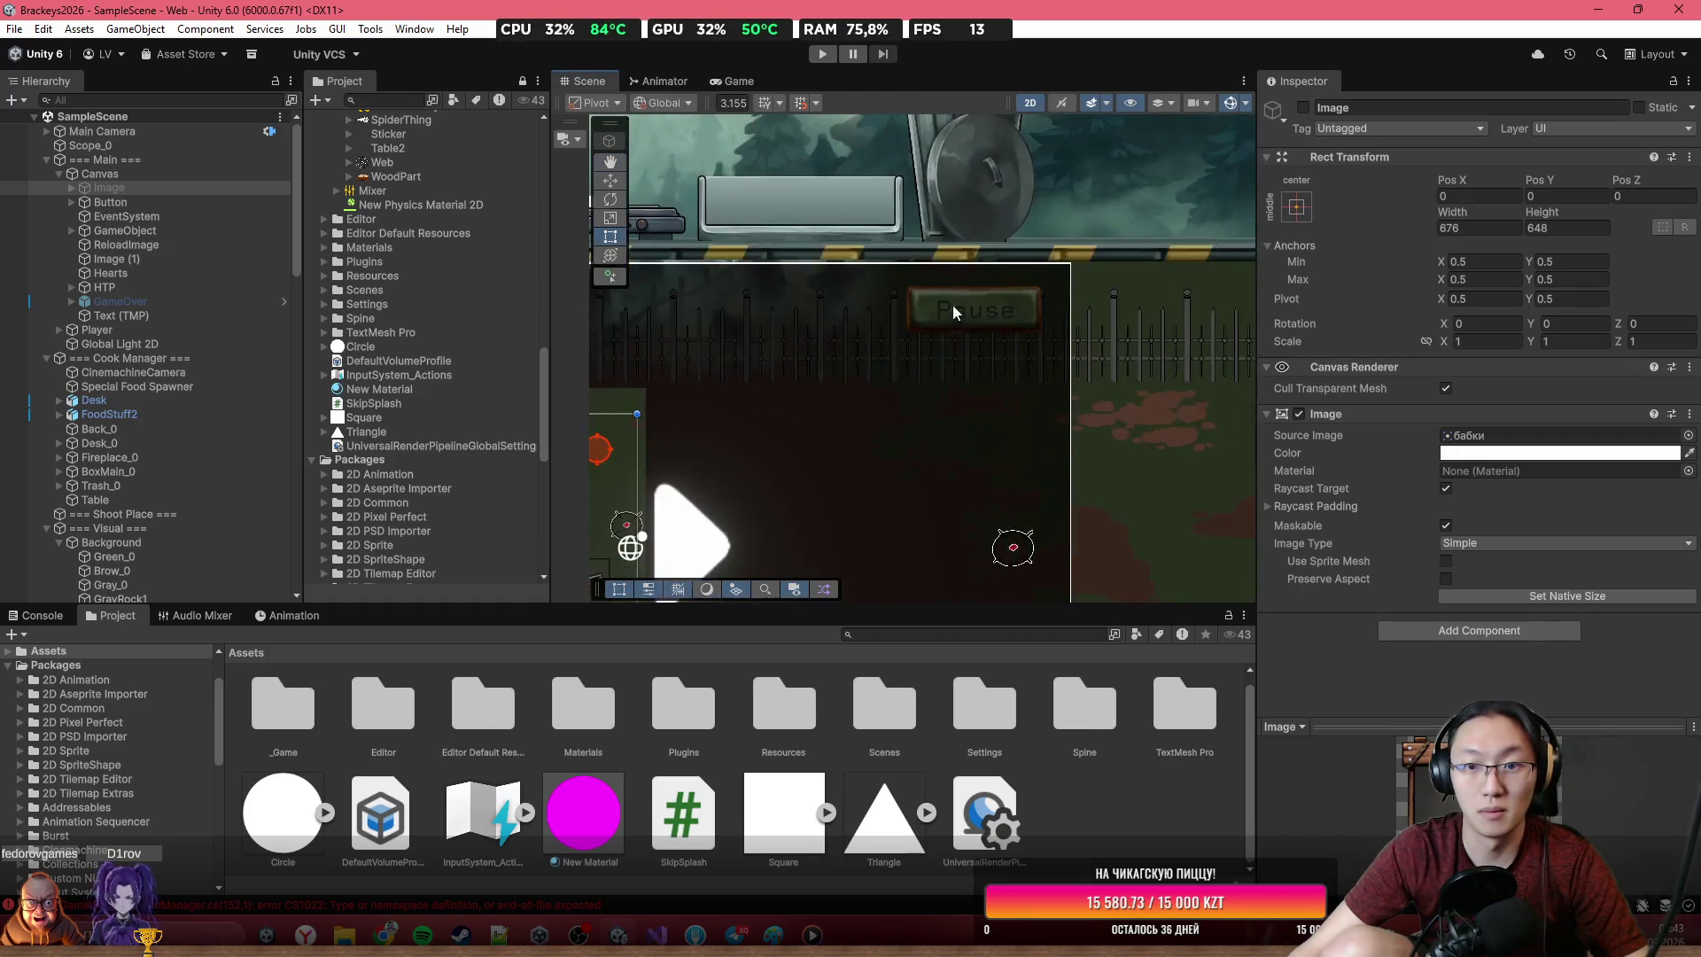
click(975, 310)
click(110, 202)
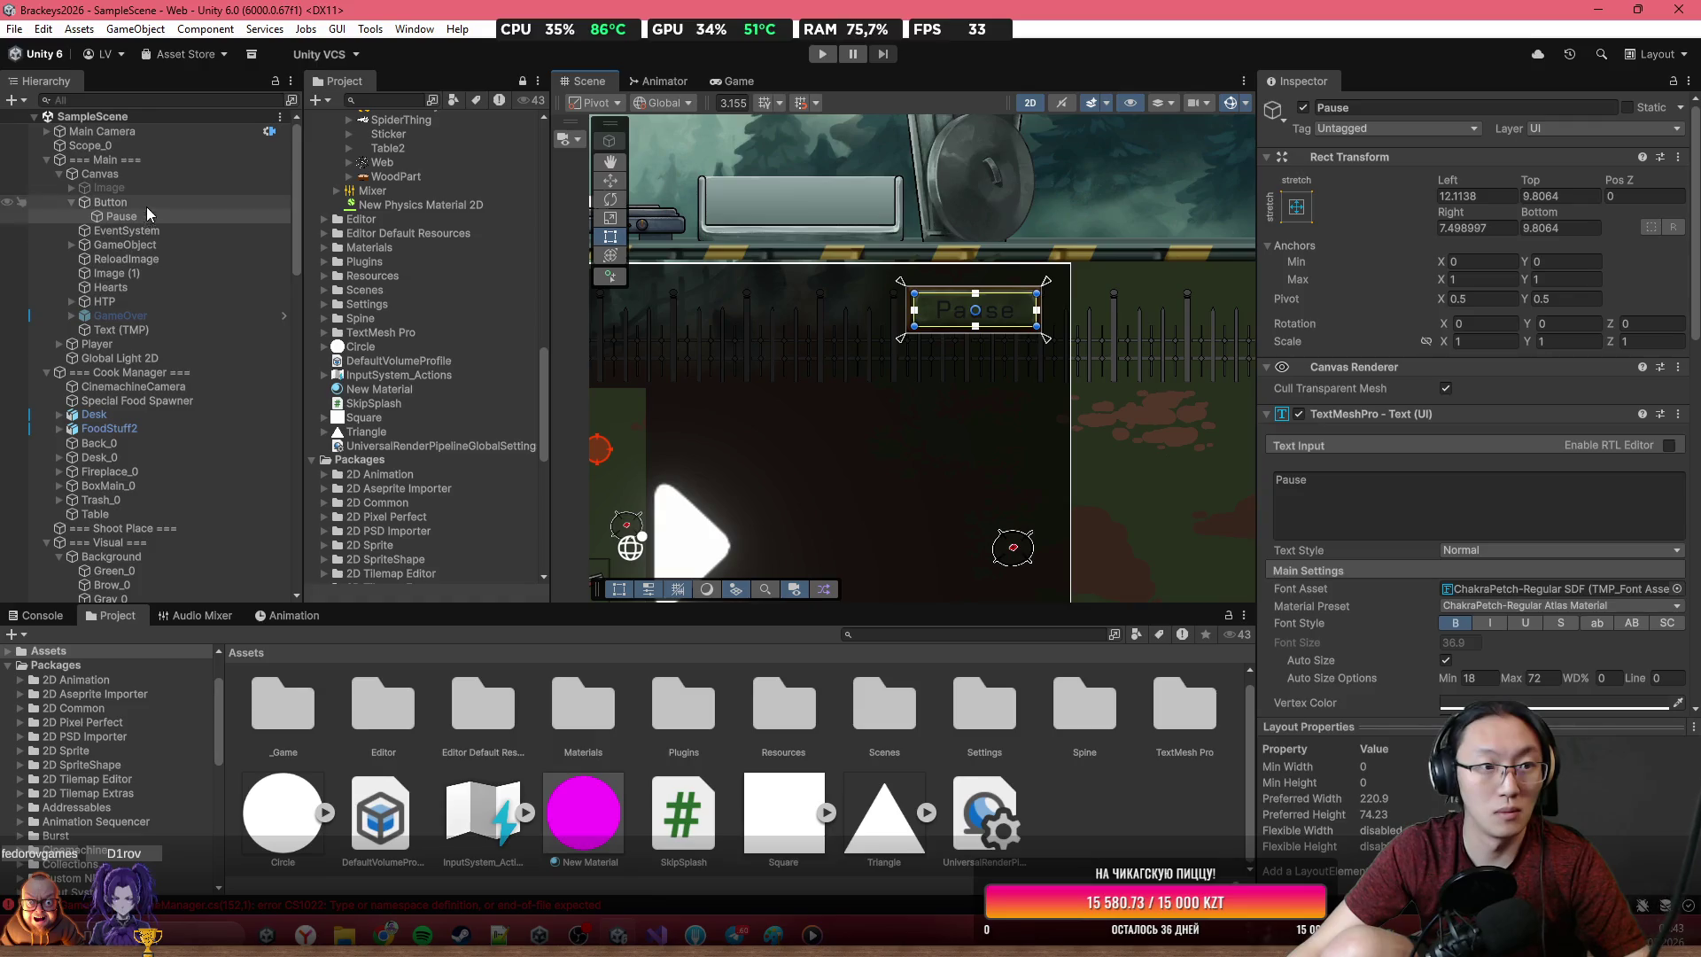
scroll(1674, 465, down, 10)
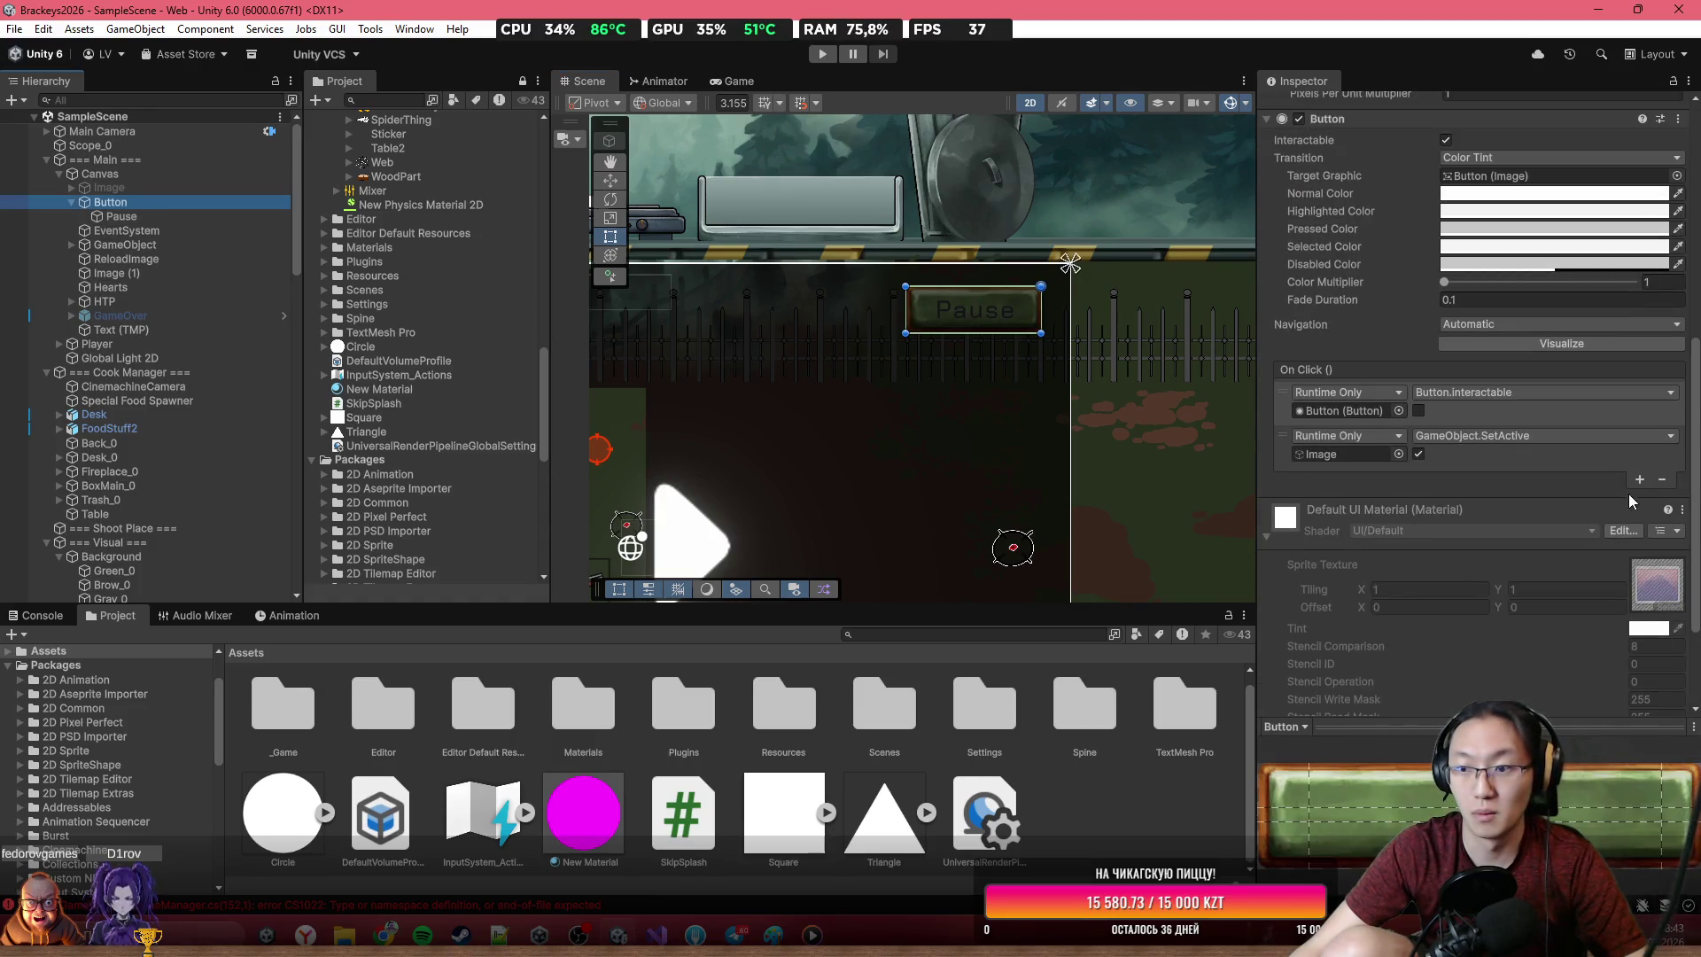
Add a new On Click entry to the Pause button targeting the === Main === object
click(1639, 479)
drag(991, 372, 1346, 497)
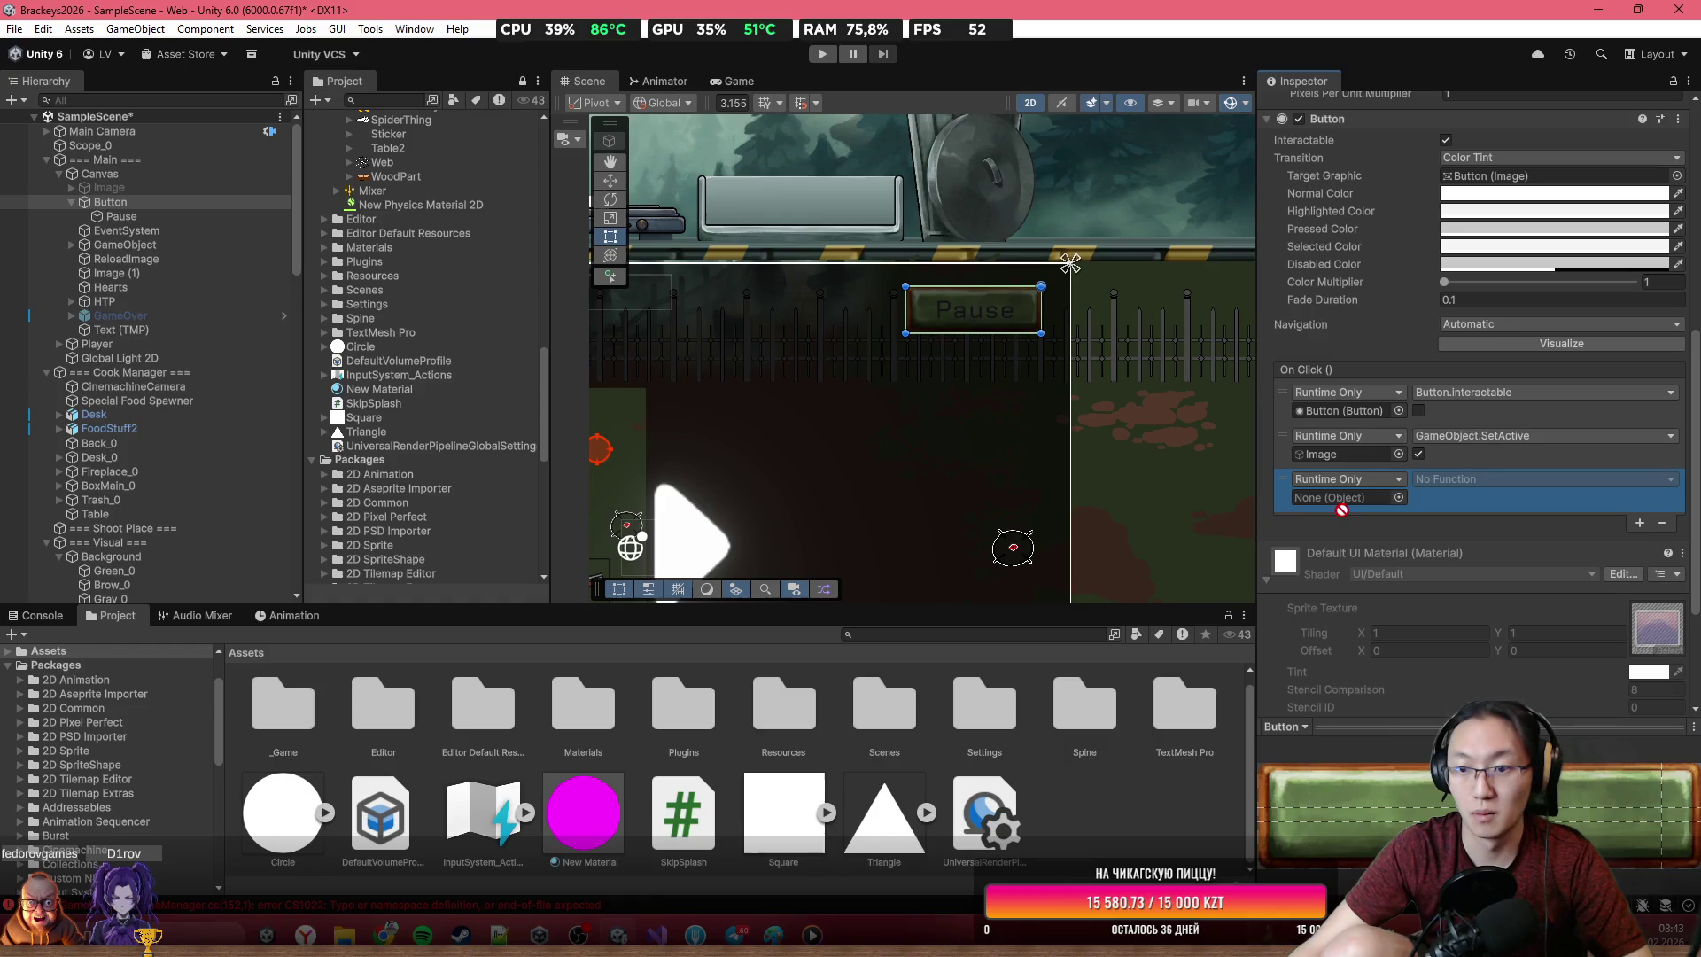
click(1478, 478)
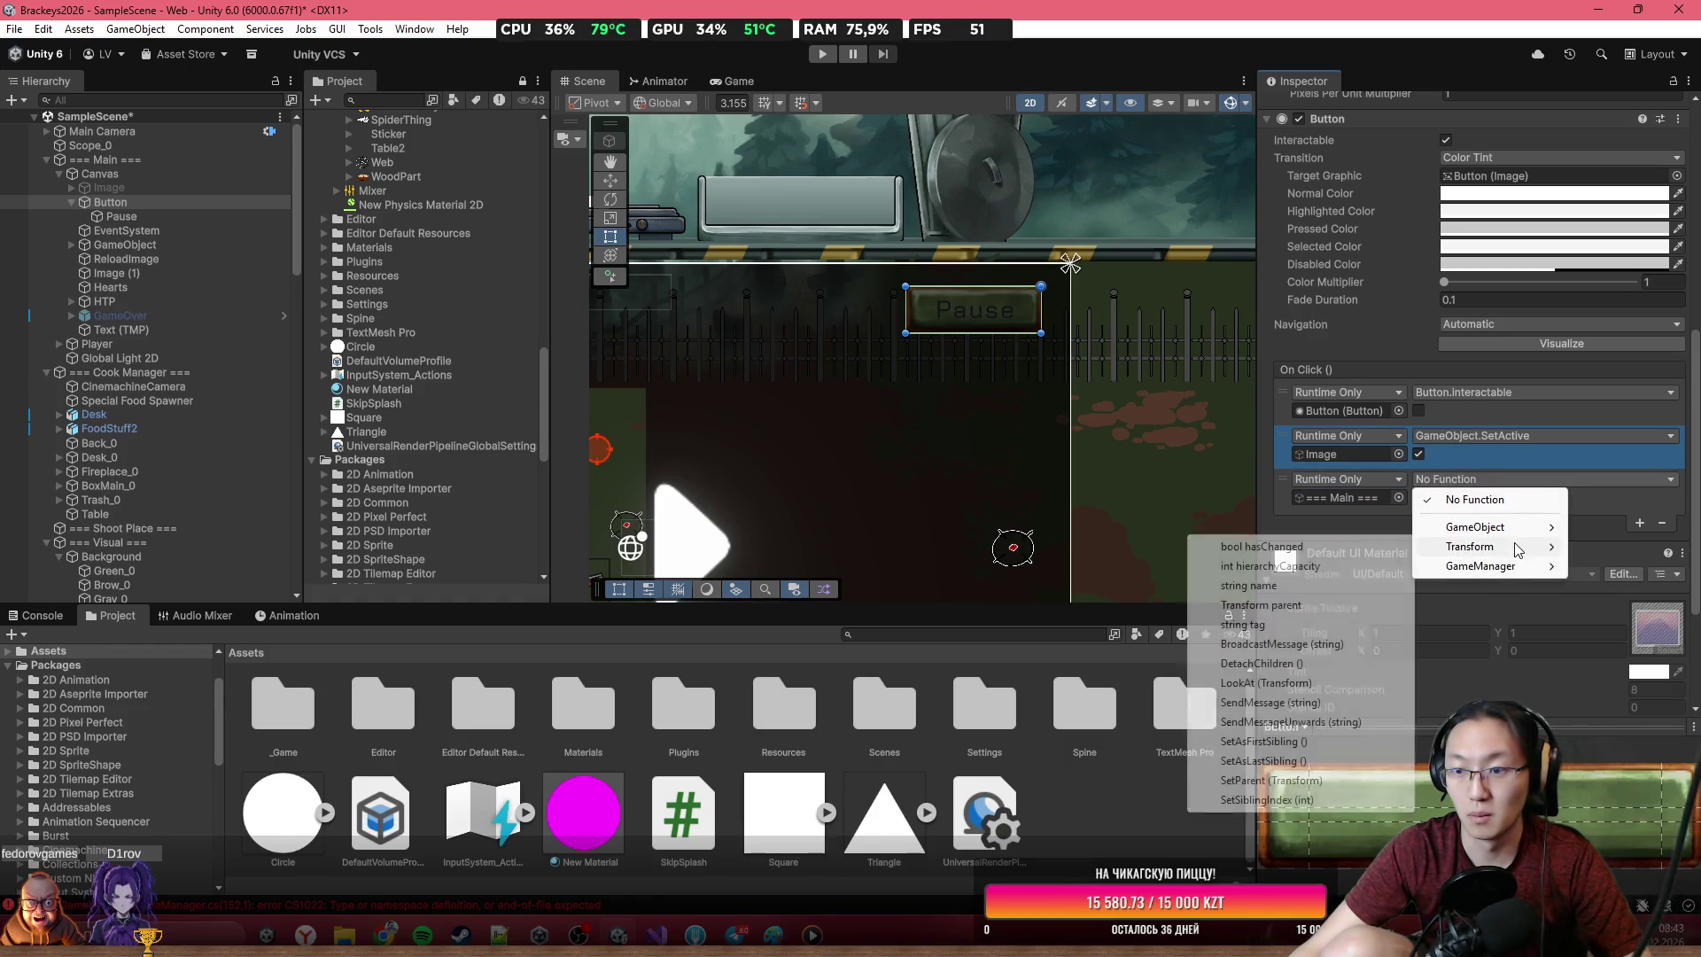
mouse_move(1510, 567)
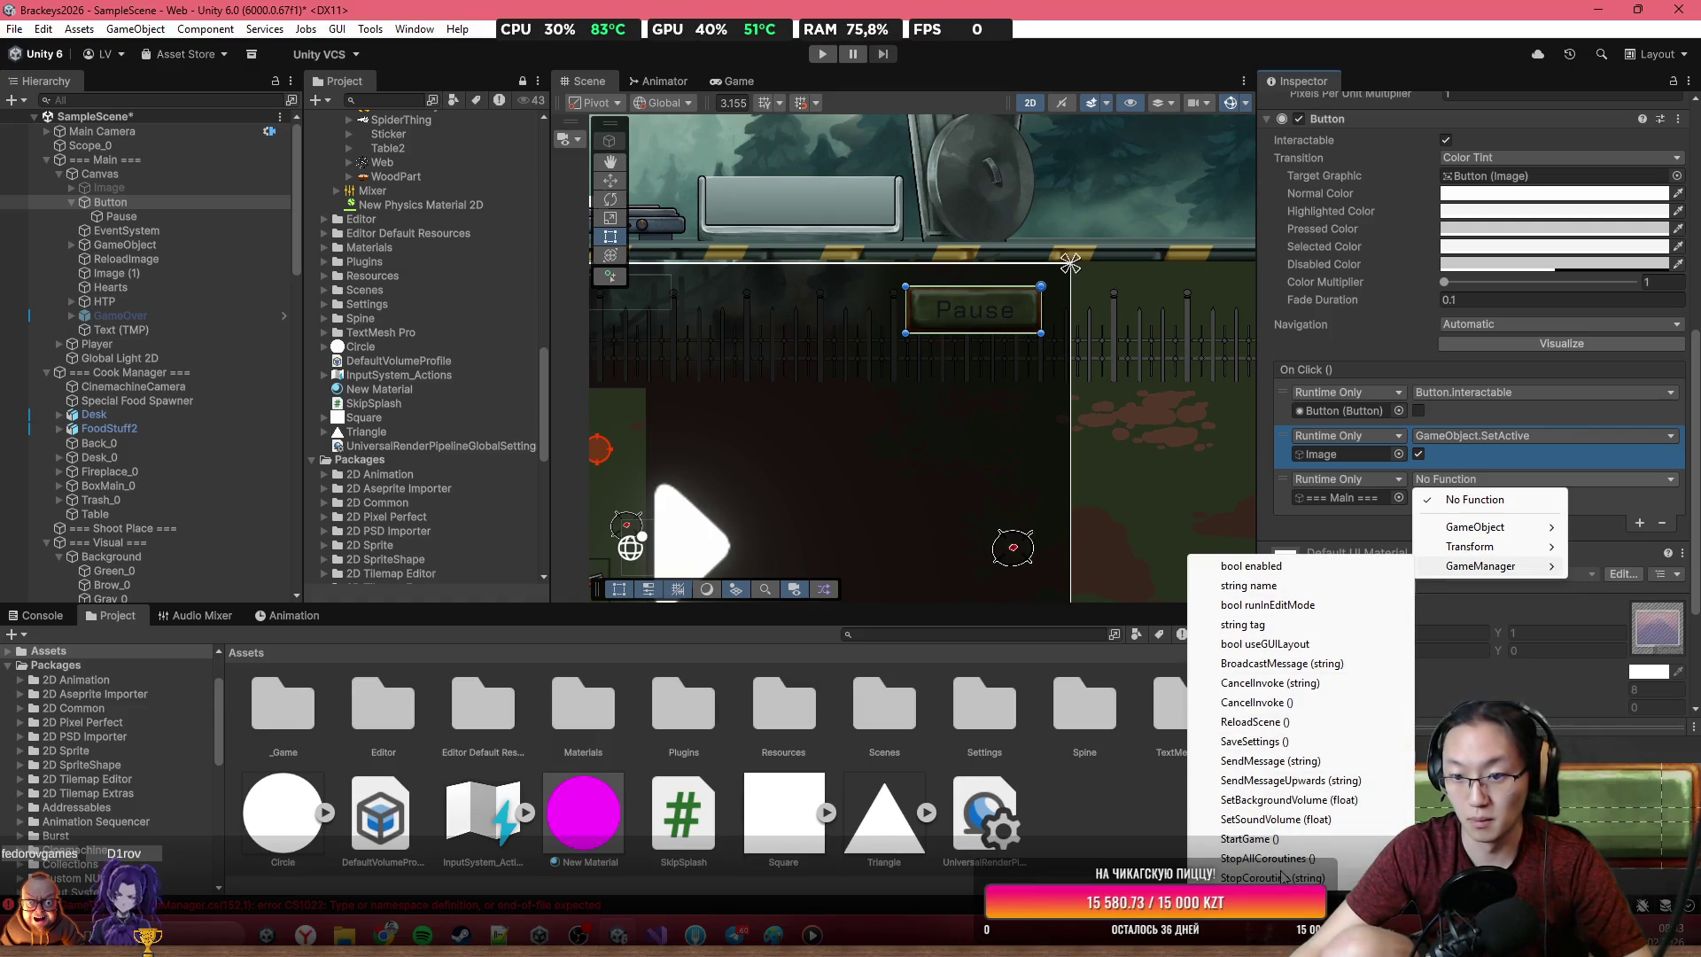
key(Escape)
In GameManager.cs, move the misplaced Time.timeScale line into Start() and save
key(alt+Tab)
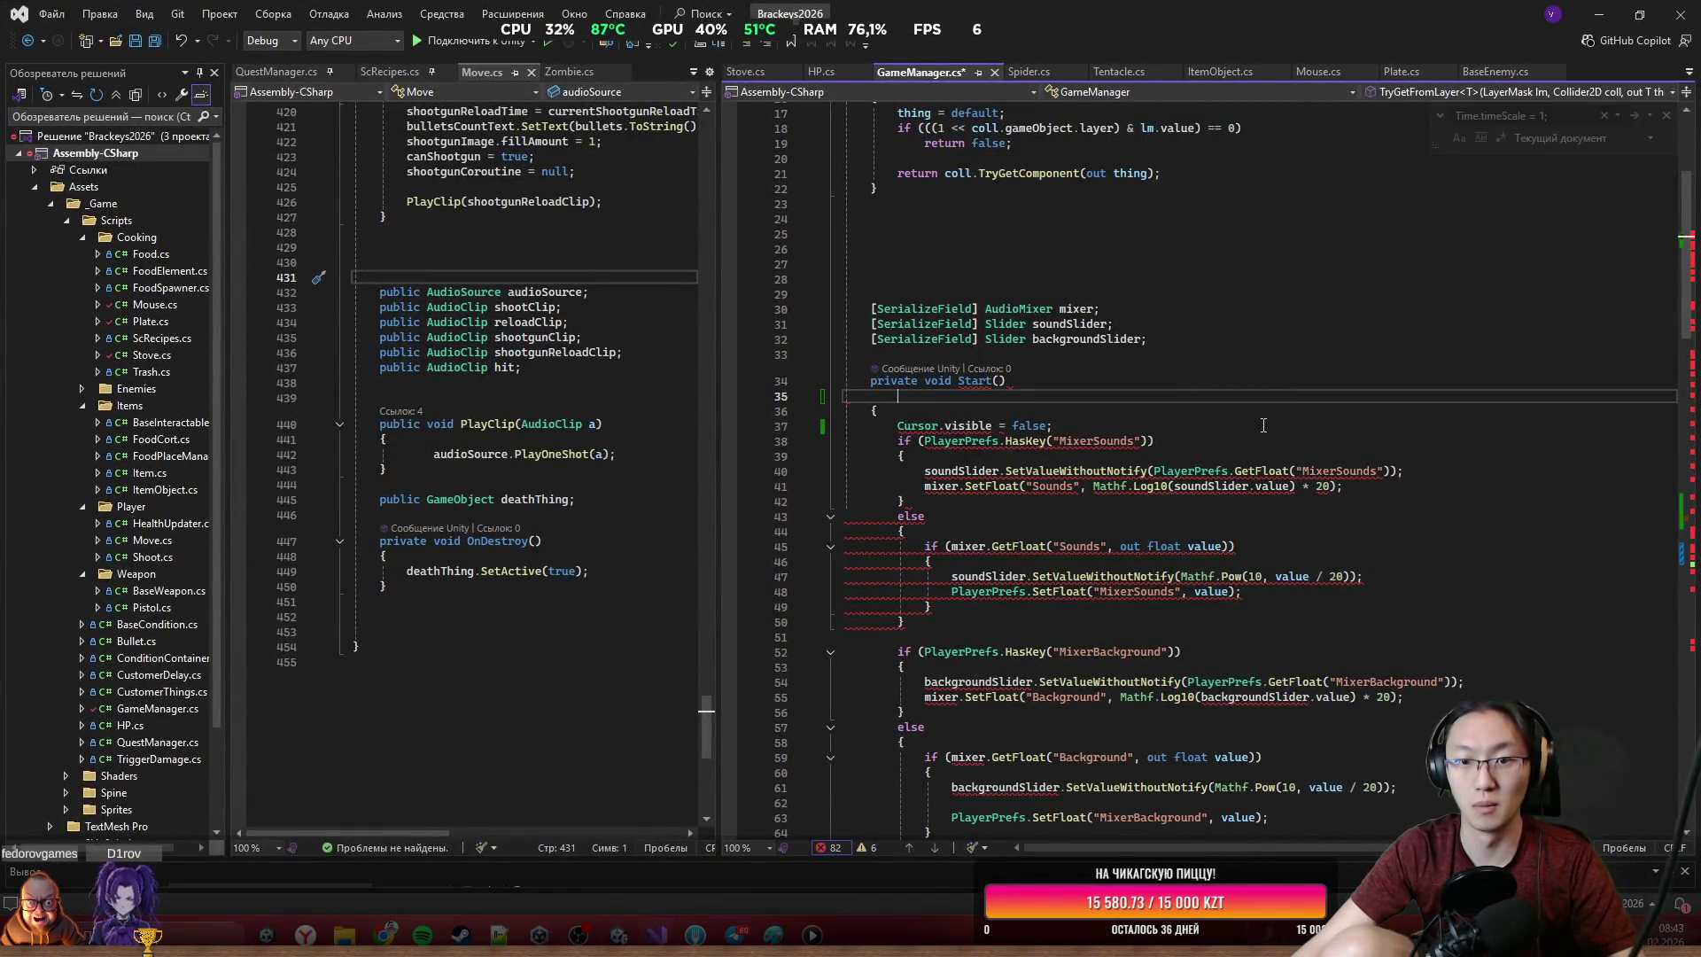
key(ctrl+x)
key(Down)
key(ctrl+v)
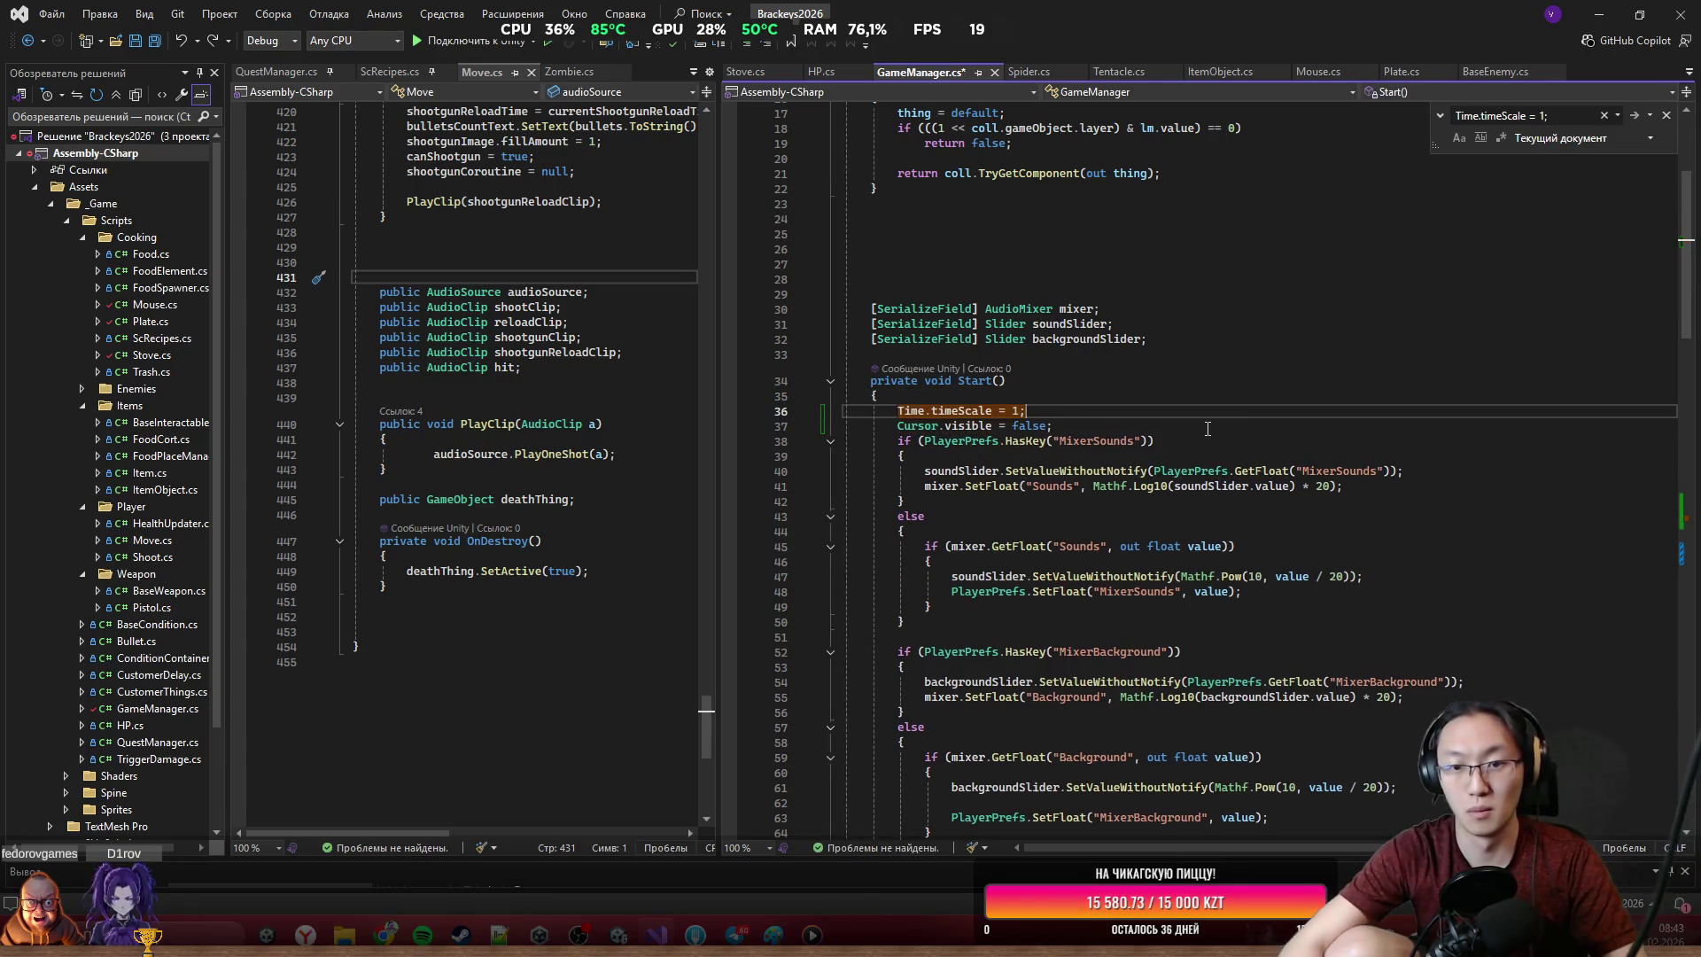
key(ctrl+s)
click(1599, 14)
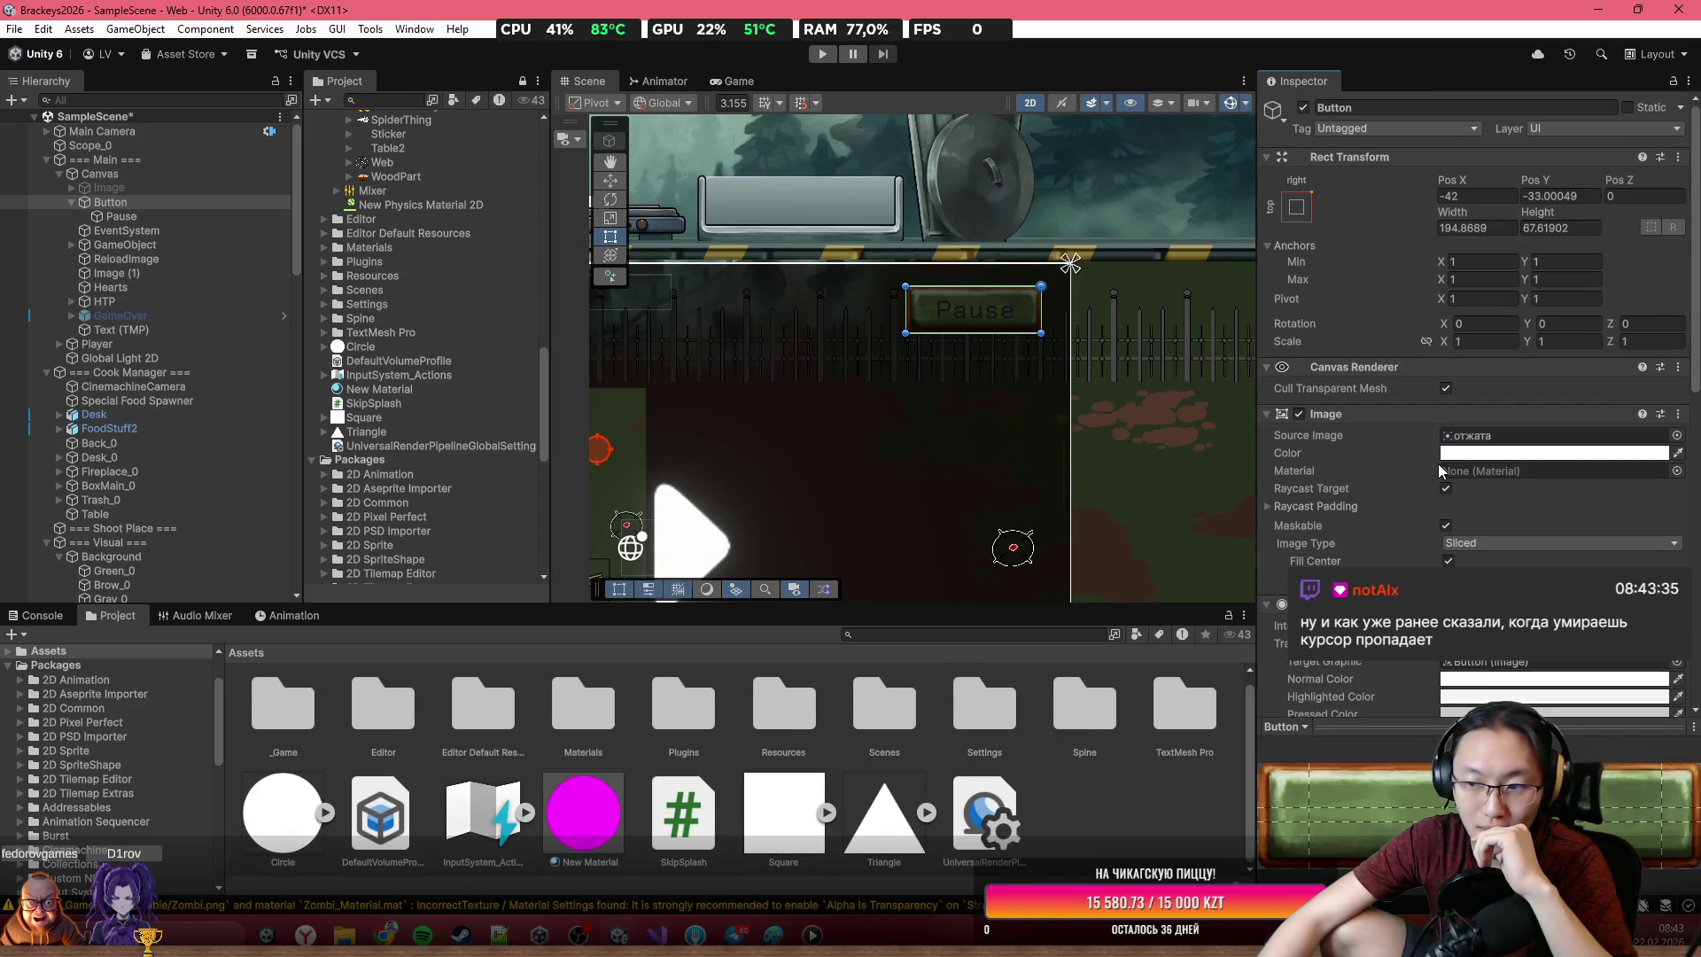
Set the Pause button's new click action to GameManager > Pause ()
scroll(1437, 464, down, 5)
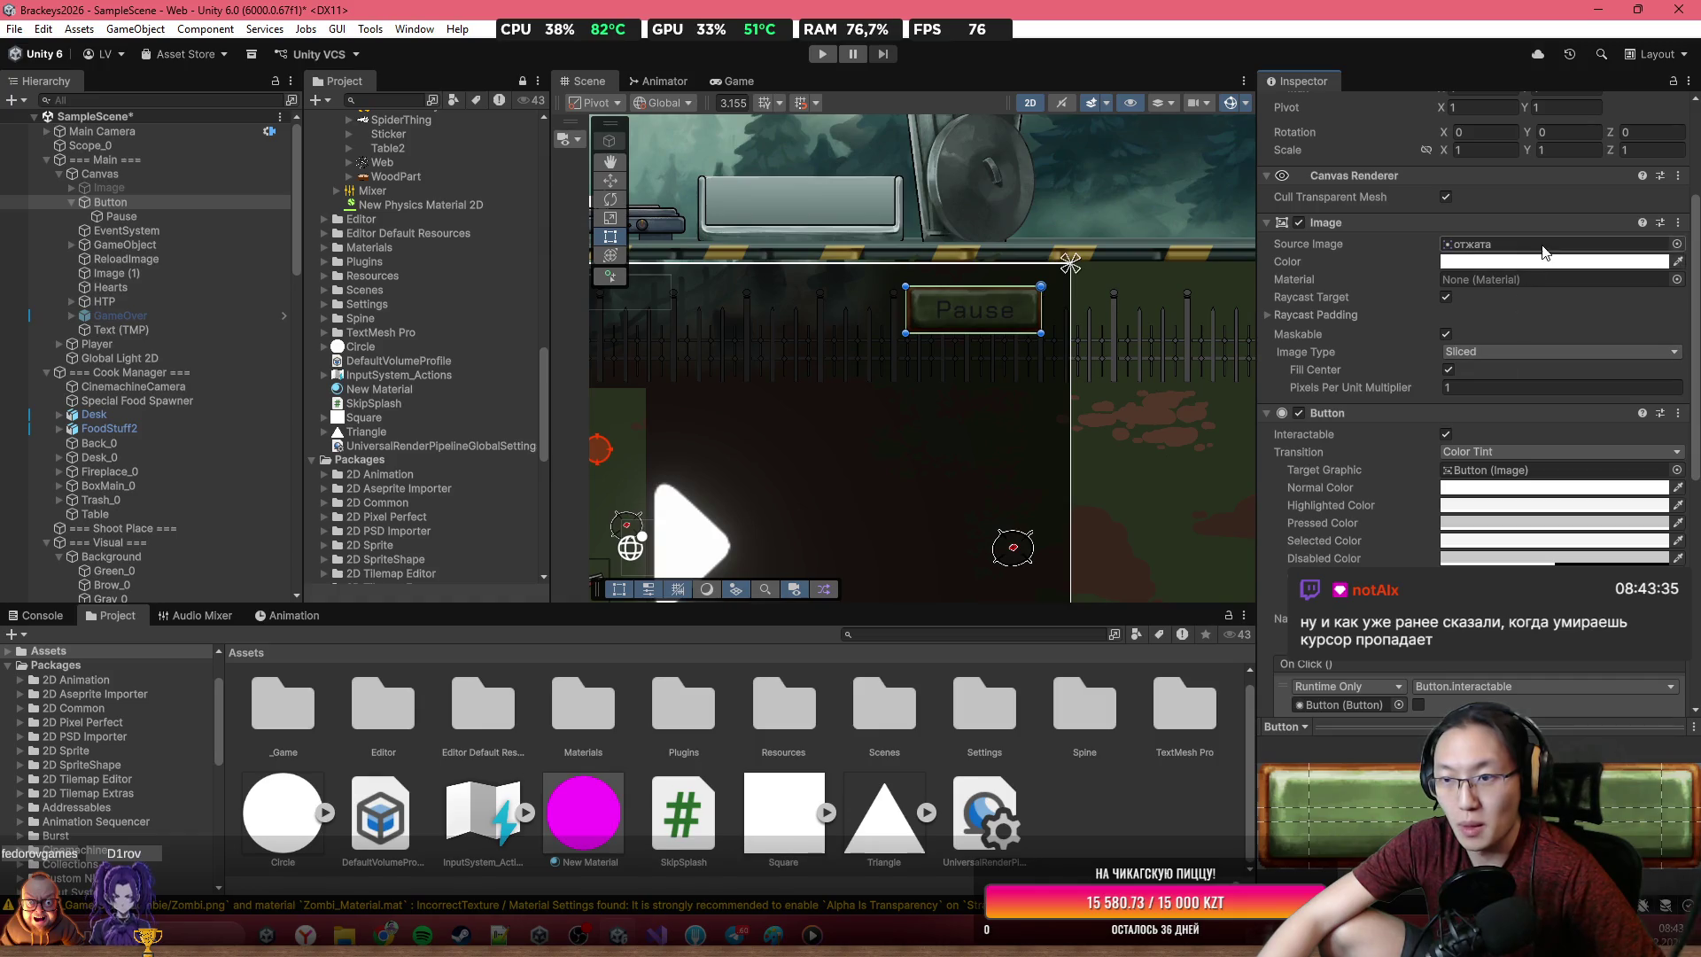
scroll(1453, 427, down, 5)
click(1541, 581)
mouse_move(1463, 668)
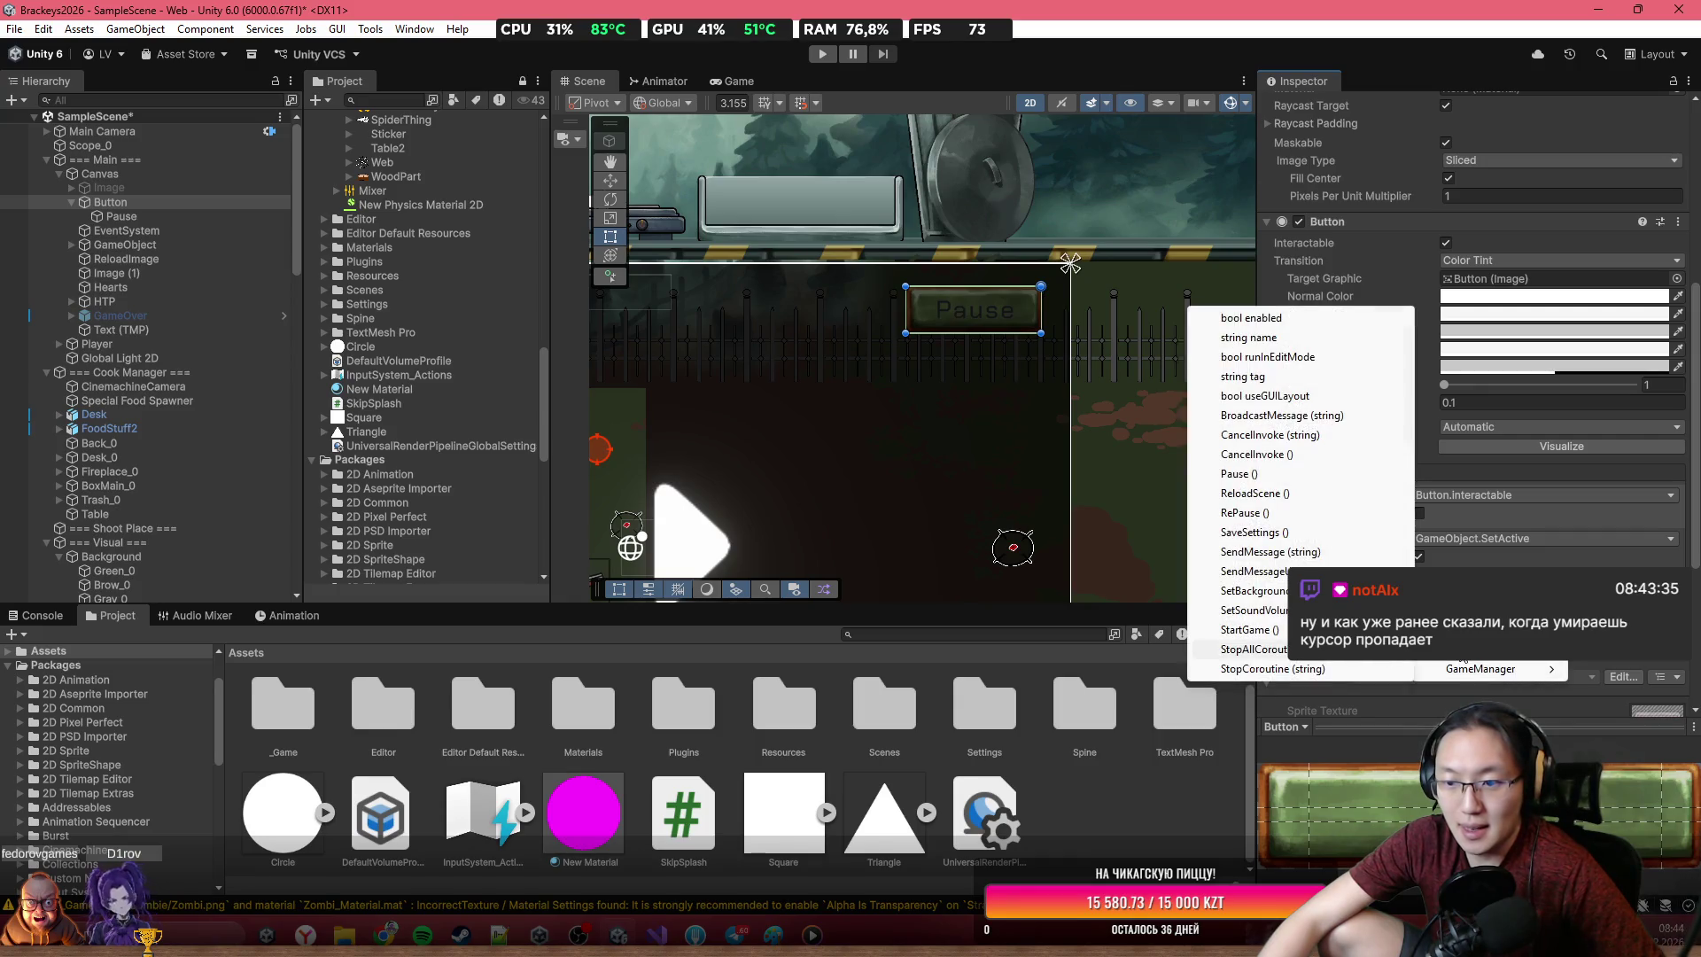
click(1264, 495)
Select the Image pause panel and pan the Scene view toward it
scroll(784, 428, down, 2)
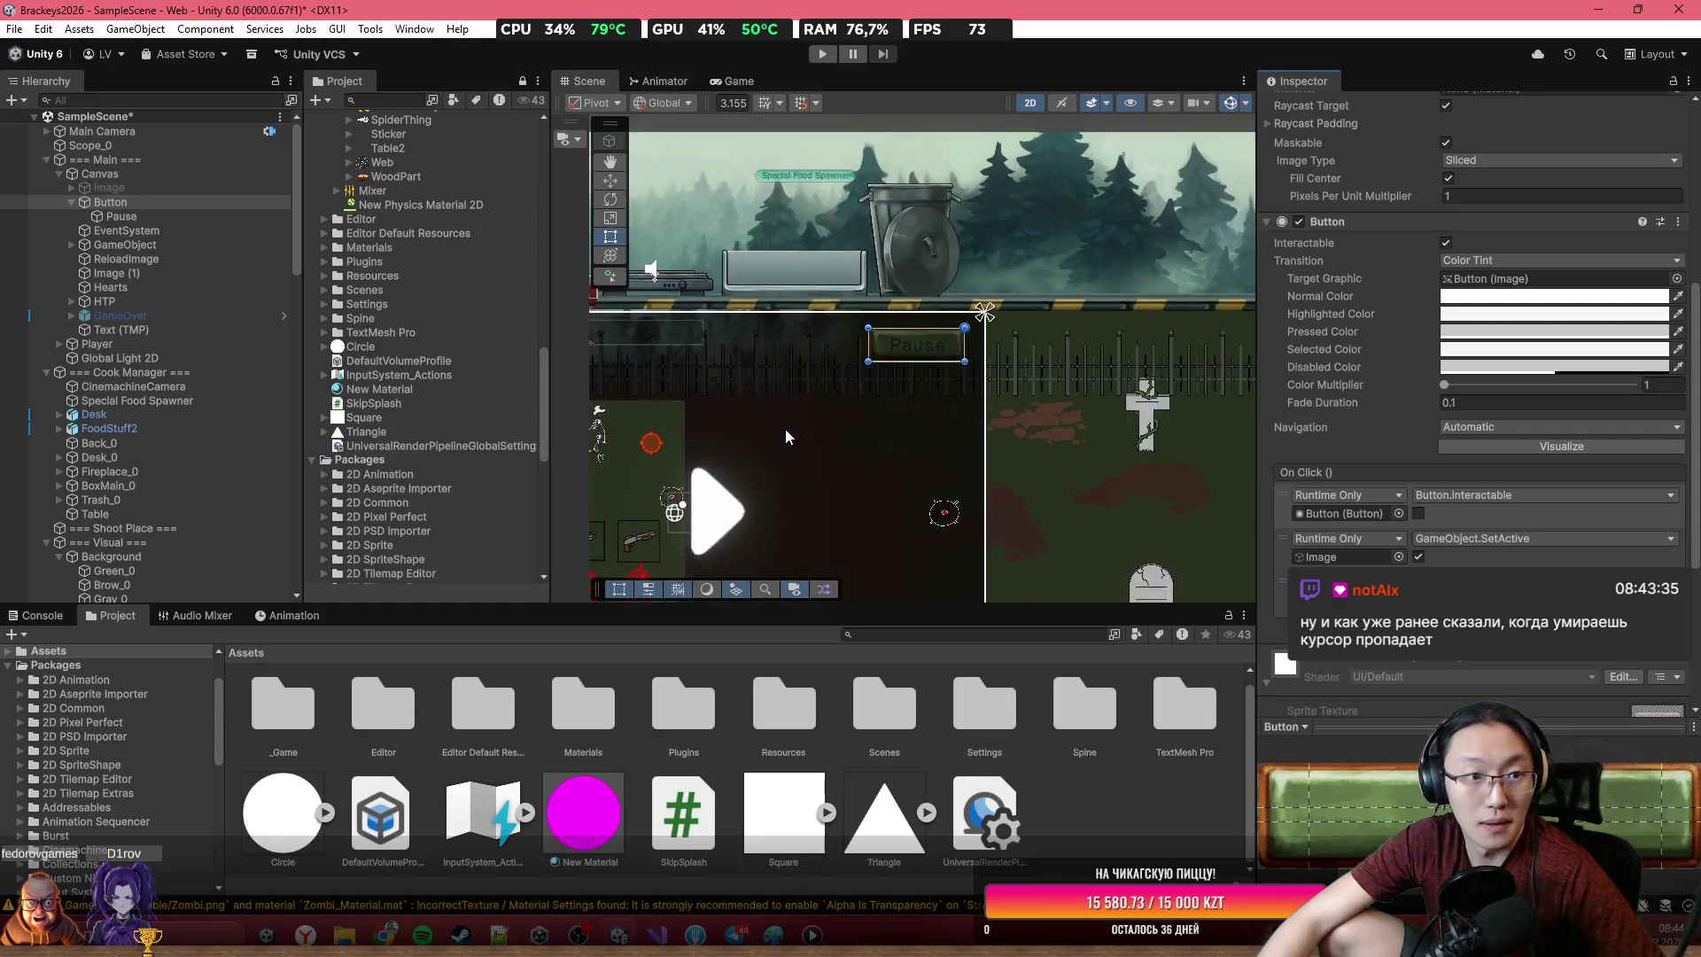
scroll(785, 429, down, 2)
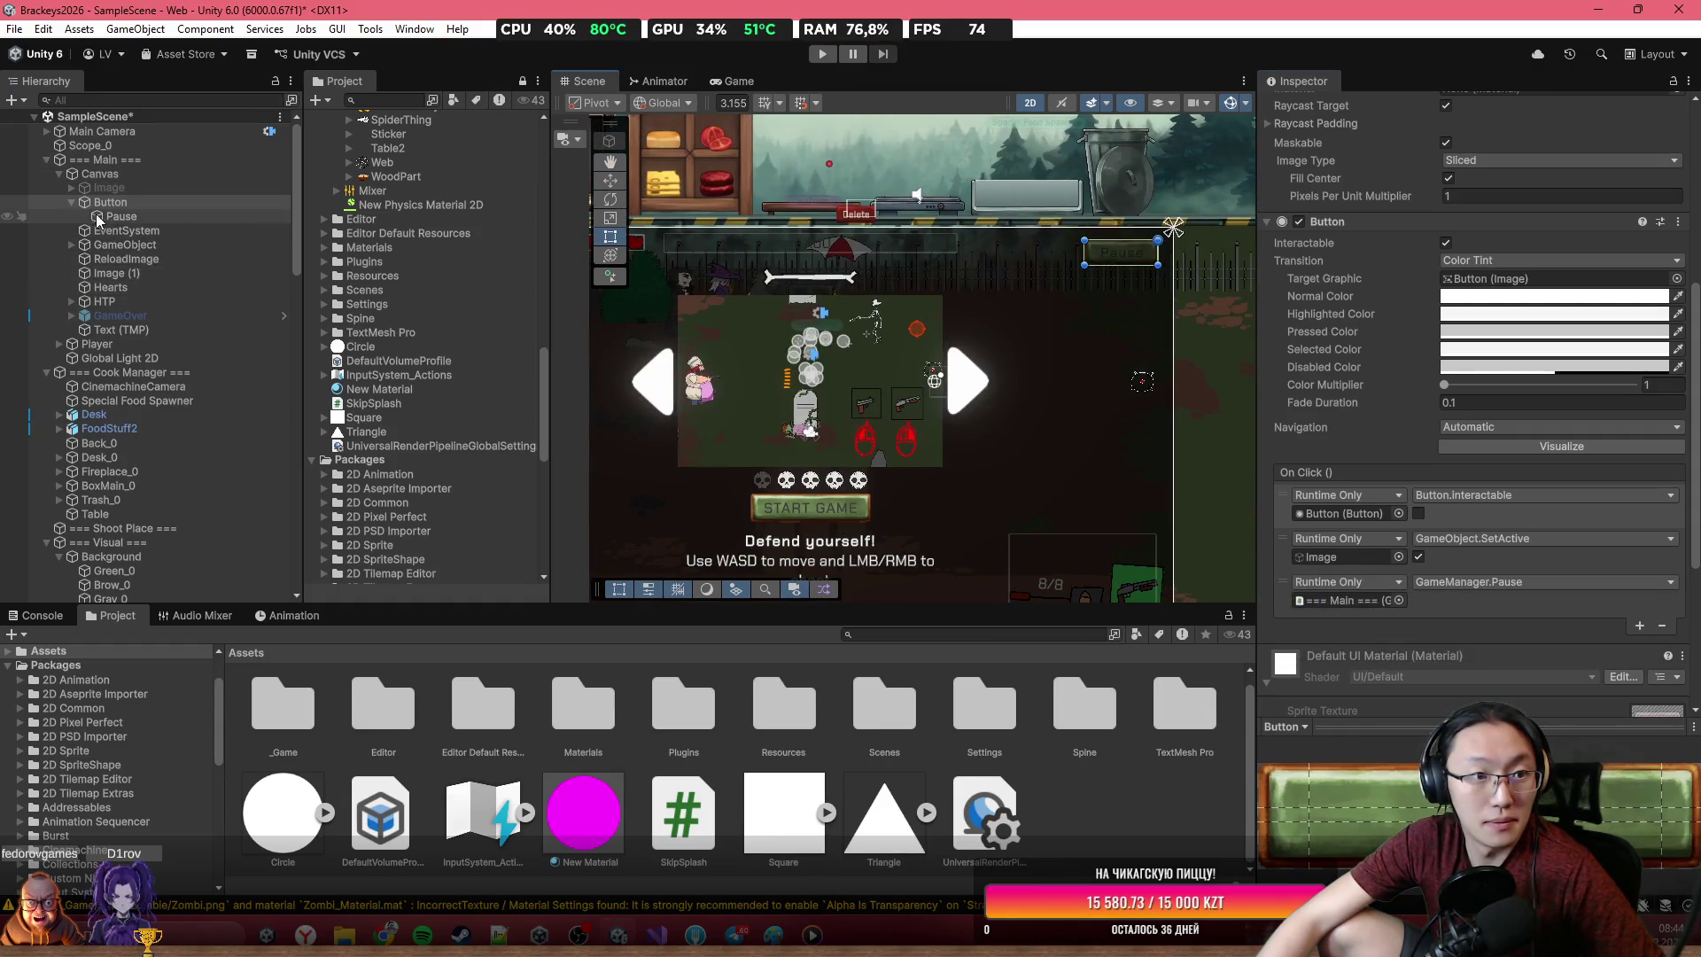
click(109, 188)
drag(782, 376, 886, 286)
Expand the Image pause panel and select its Resume button
click(72, 188)
click(124, 286)
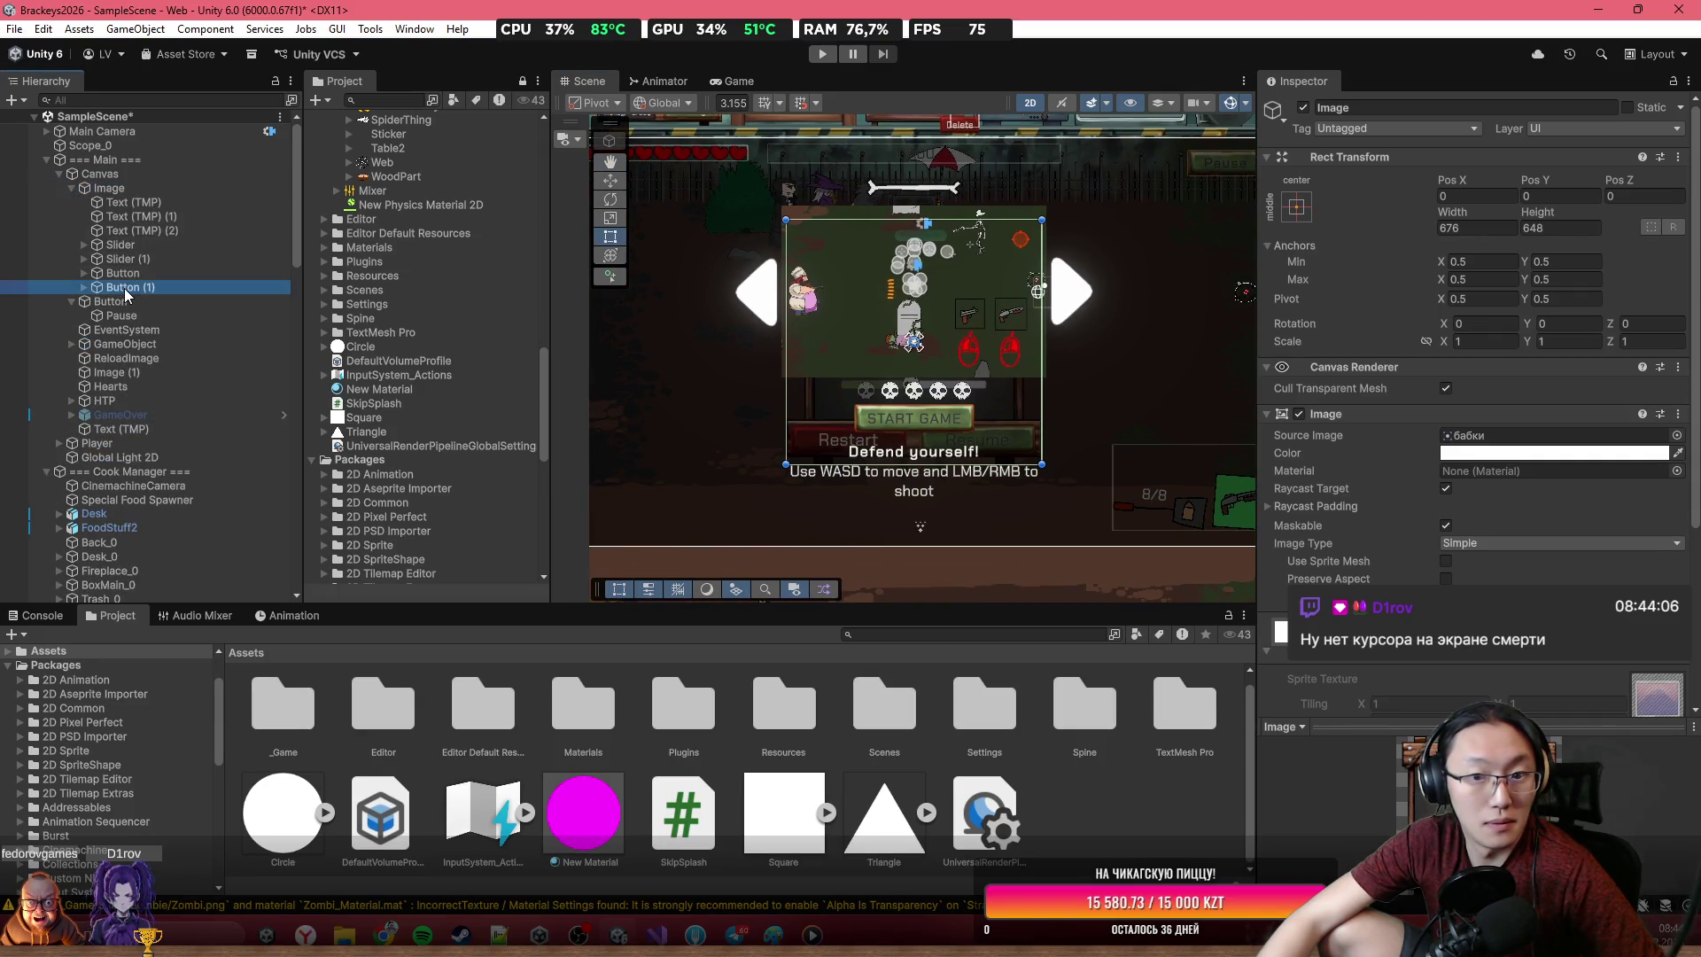
click(124, 273)
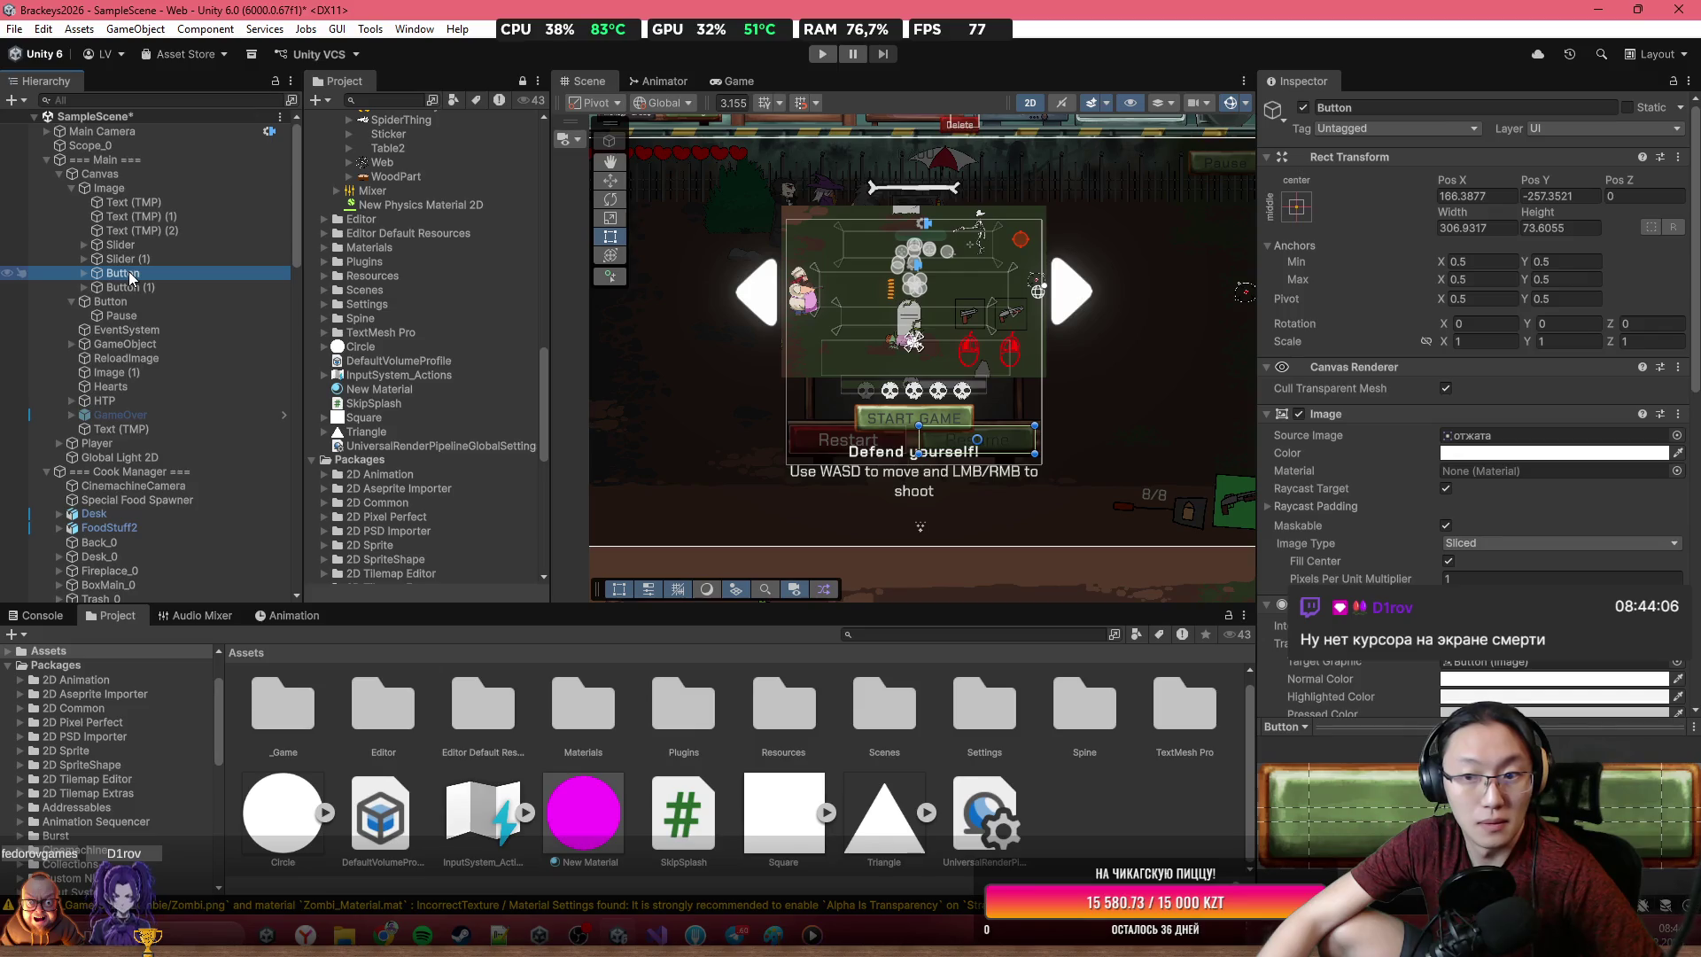
scroll(1541, 531, down, 5)
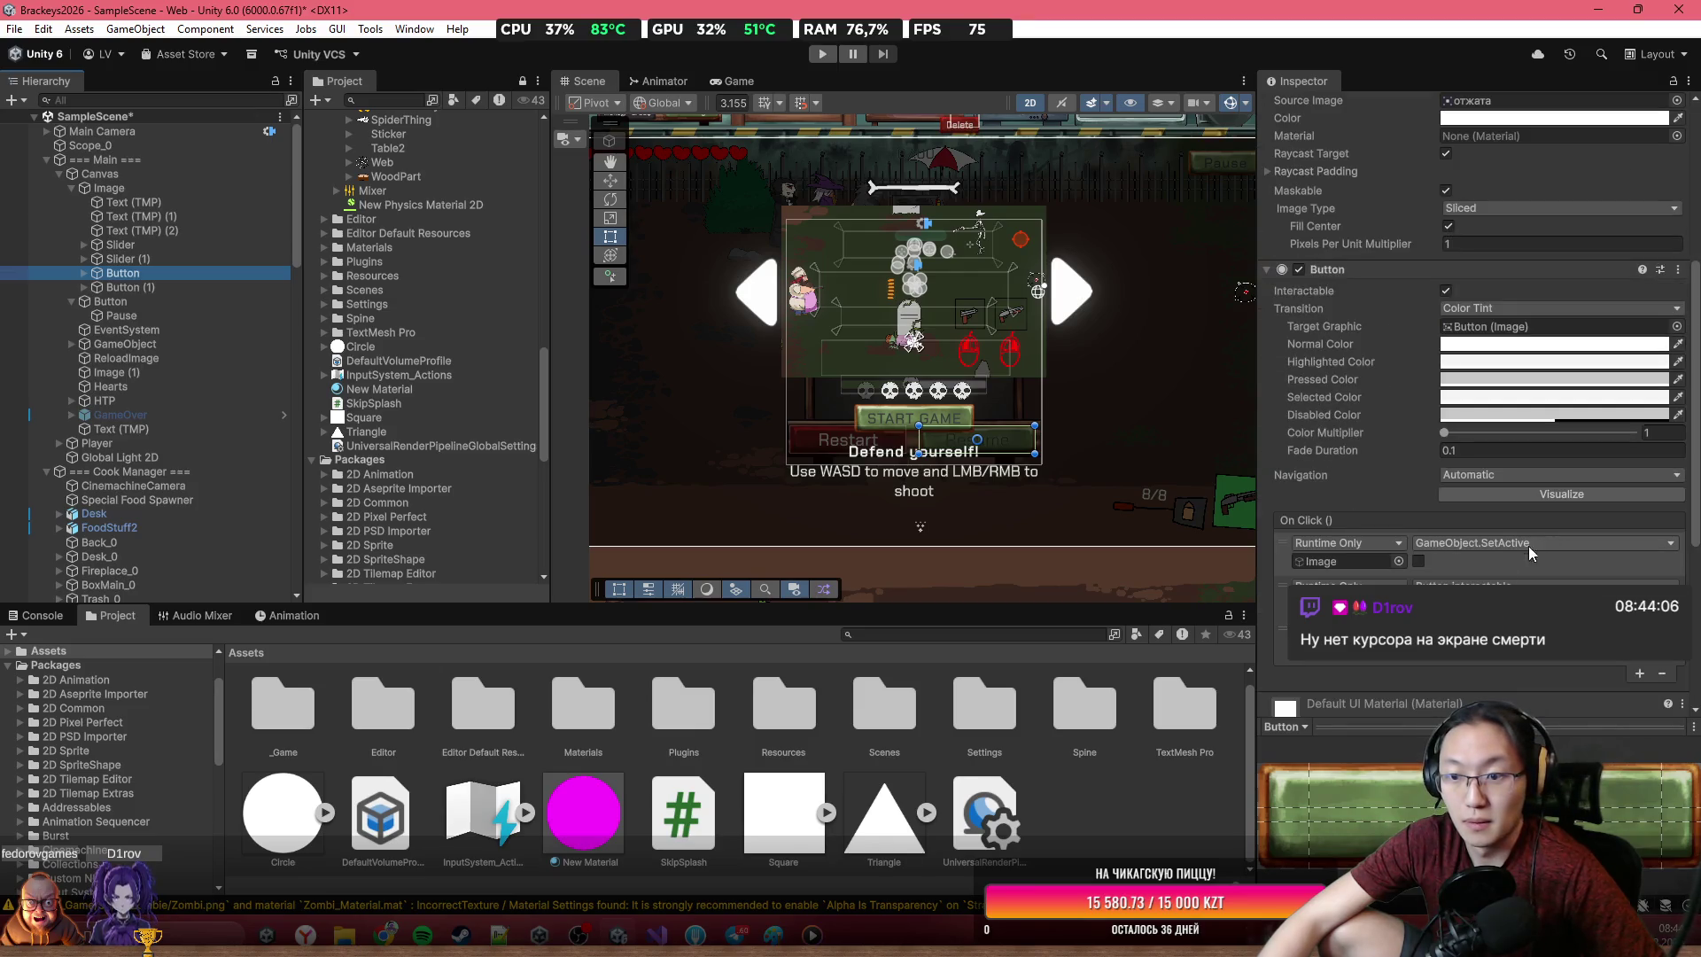
Add an On Click action on === Main === calling GameManager > RePause ()
click(1639, 674)
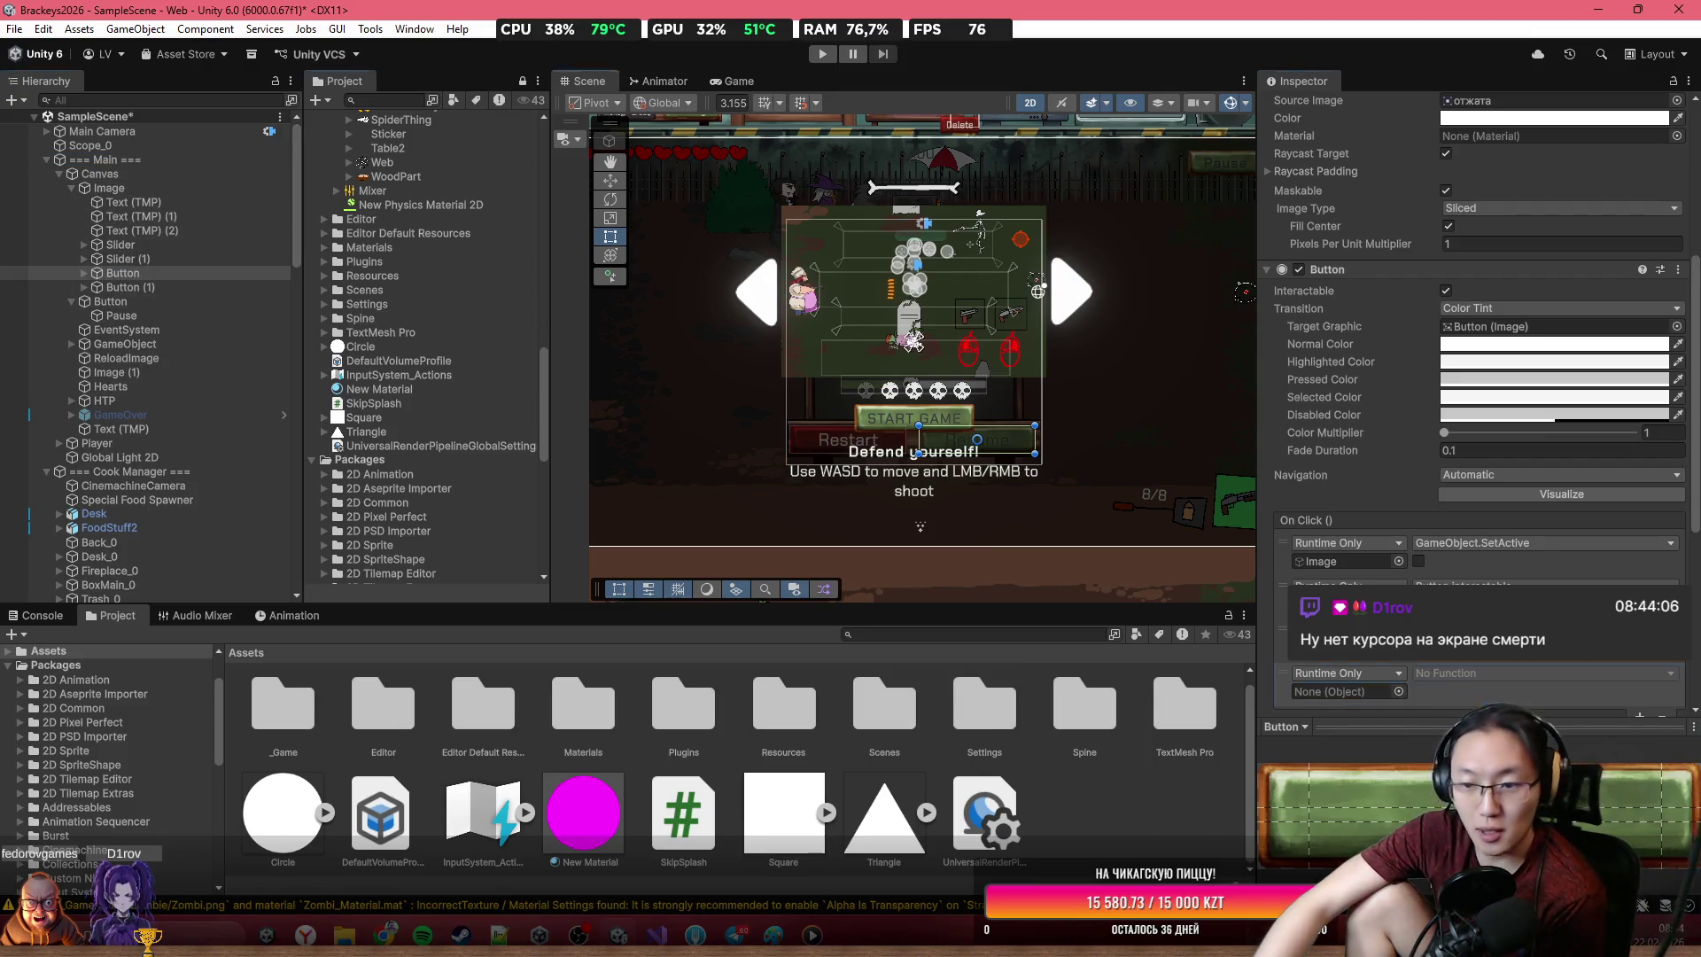
drag(93, 159, 1347, 691)
click(1541, 673)
mouse_move(1488, 740)
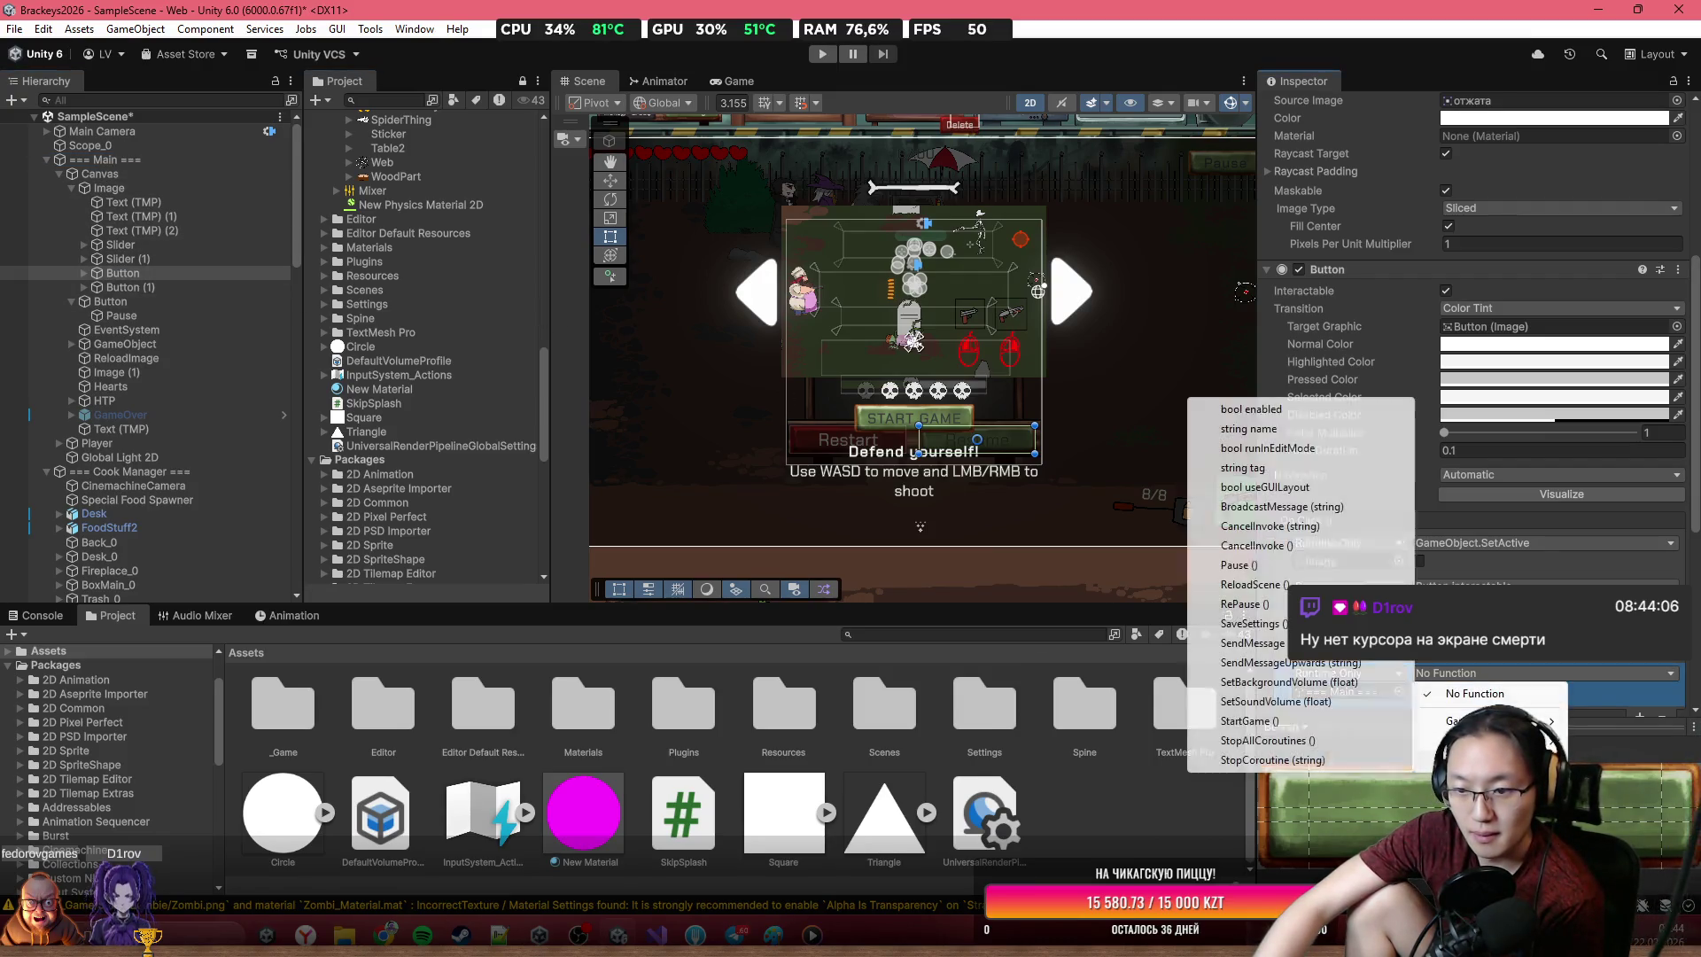
click(1245, 604)
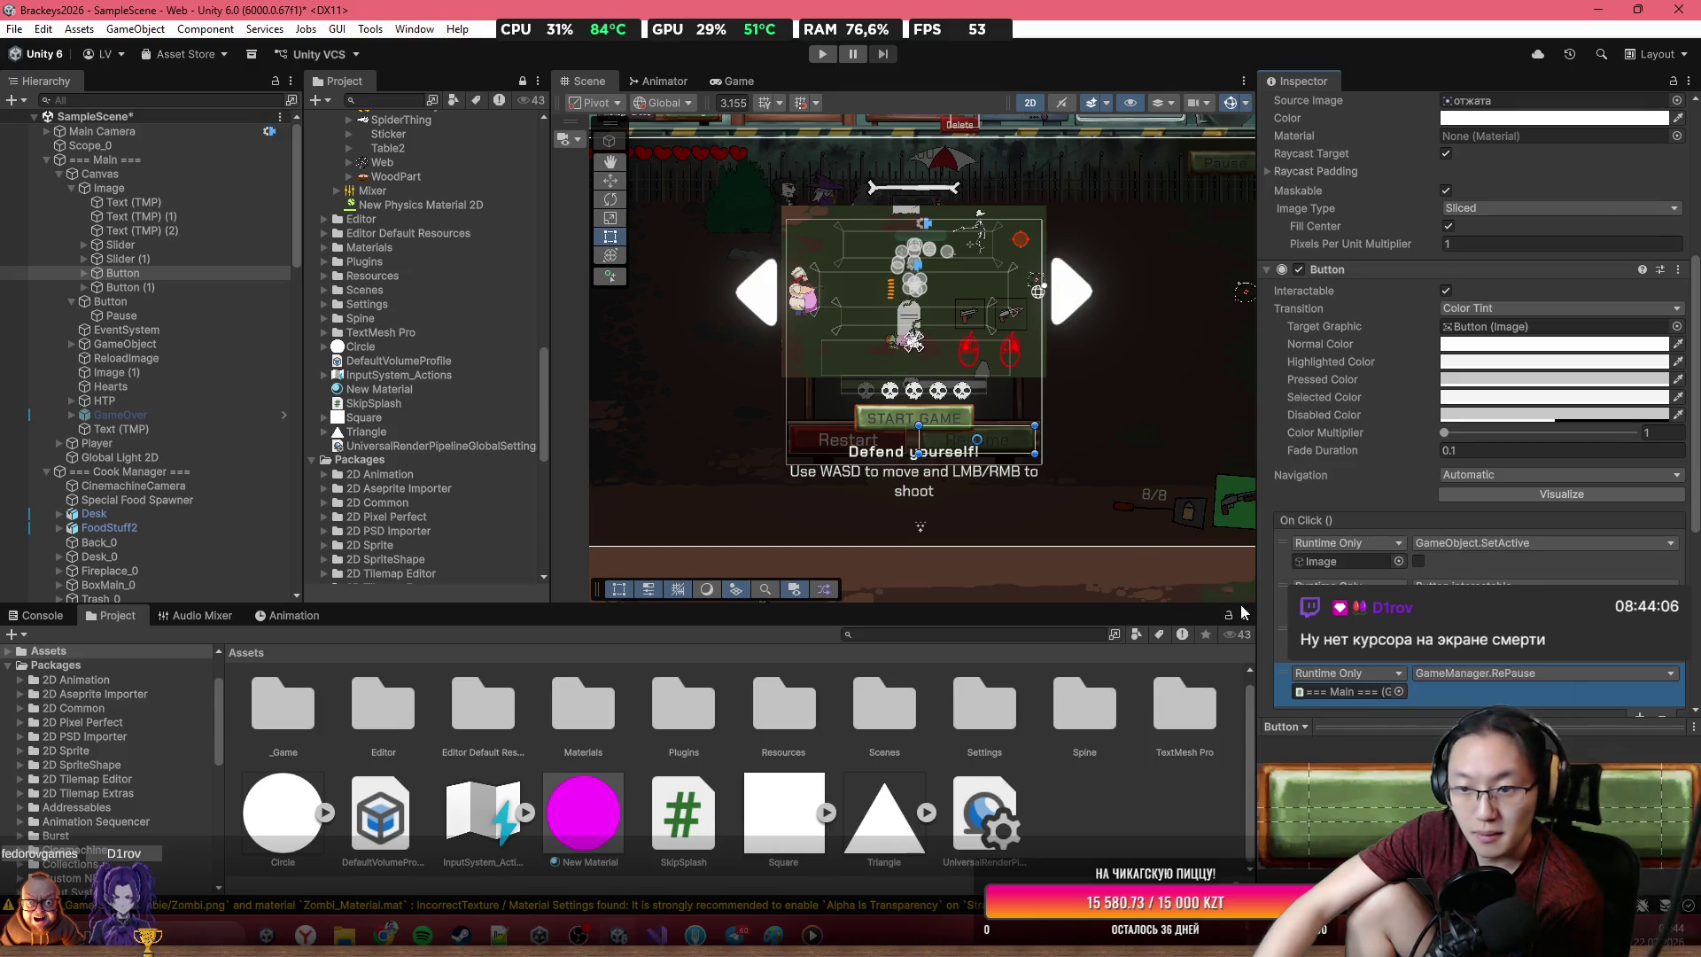
click(921, 197)
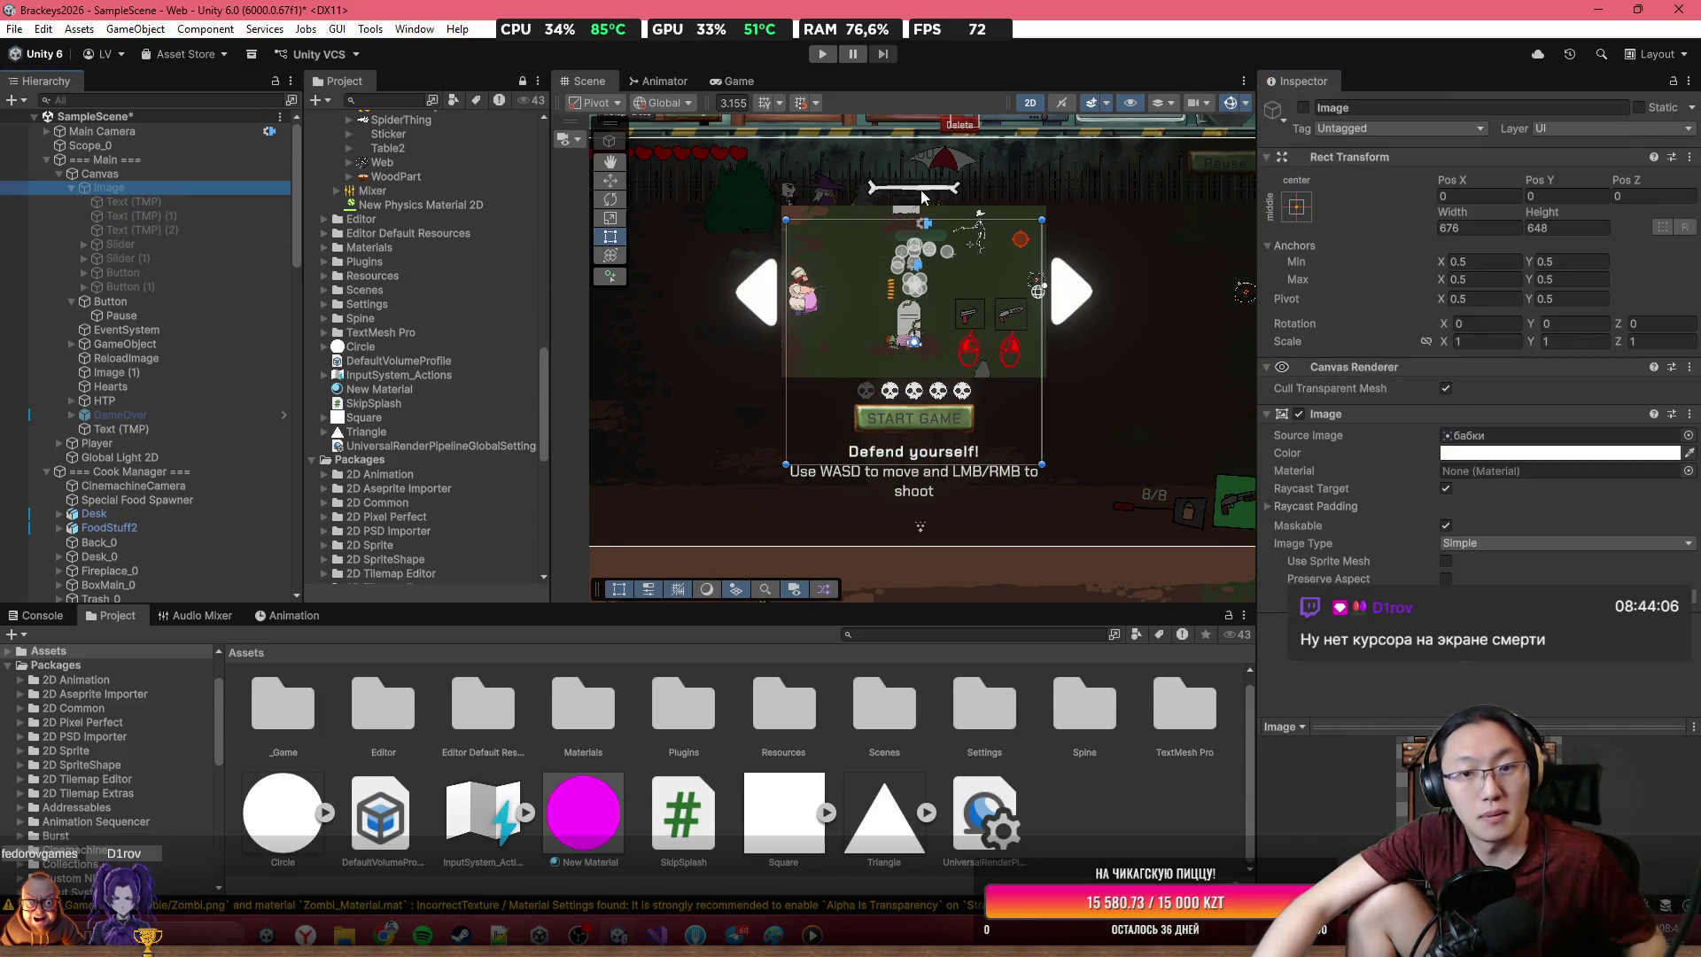
Playtest: resume from the pause menu, fire a shot, stop, and return to GameManager.cs Start()
click(821, 55)
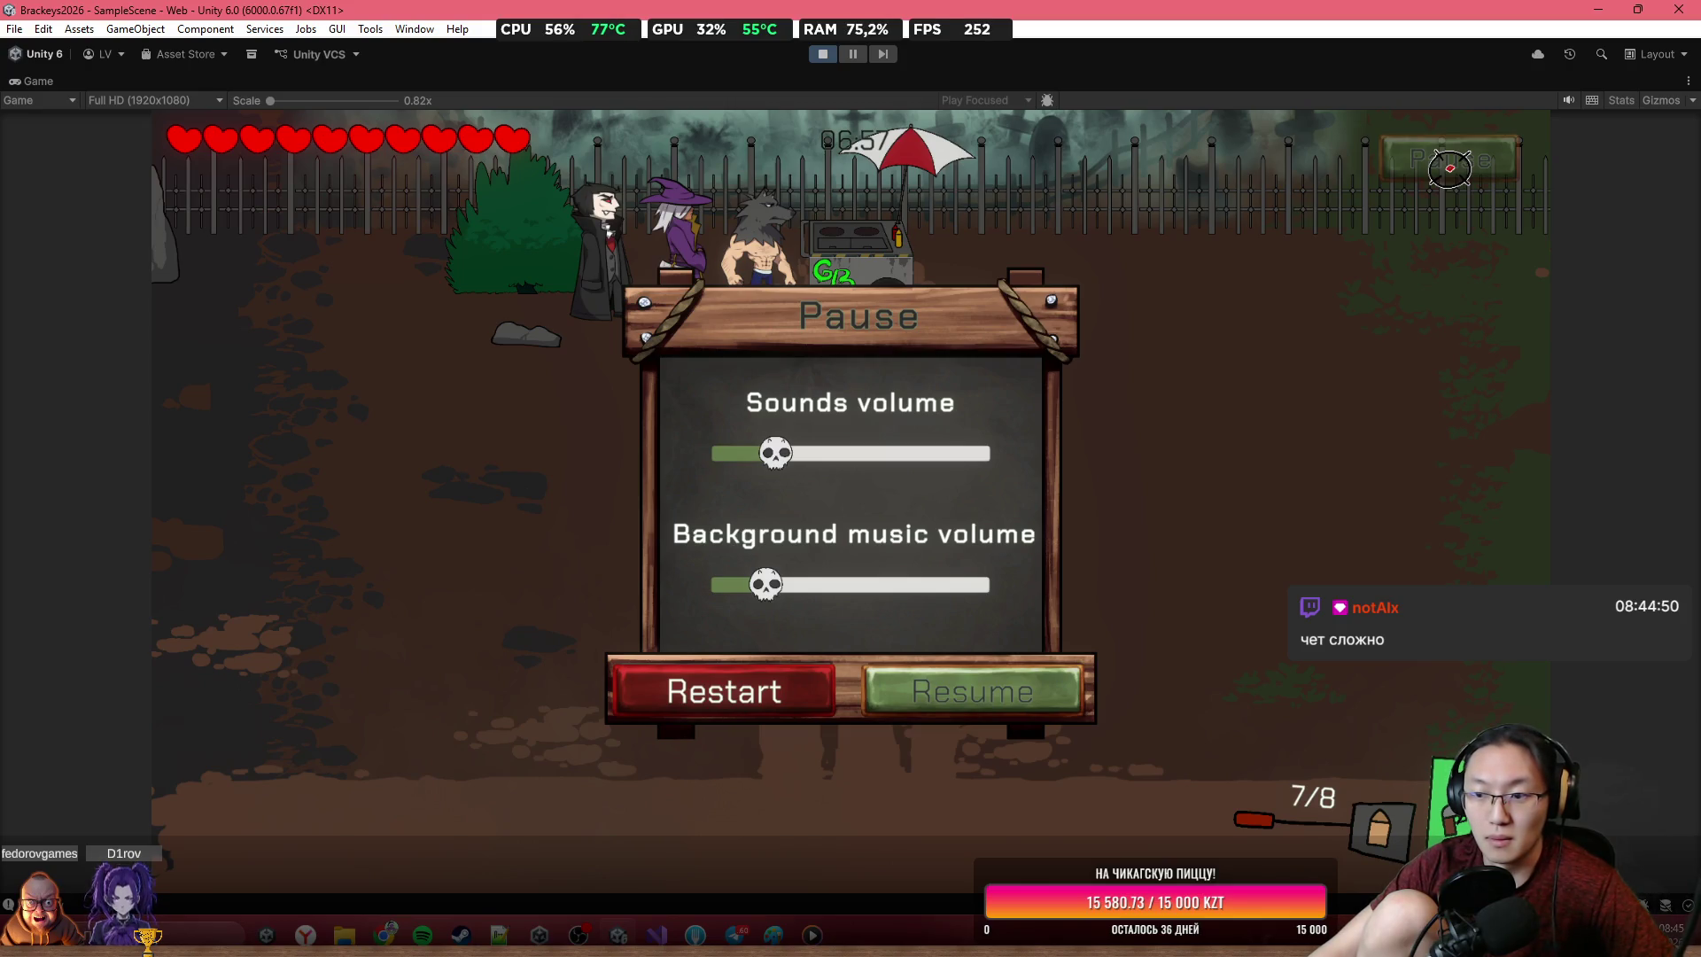
click(1449, 168)
click(974, 593)
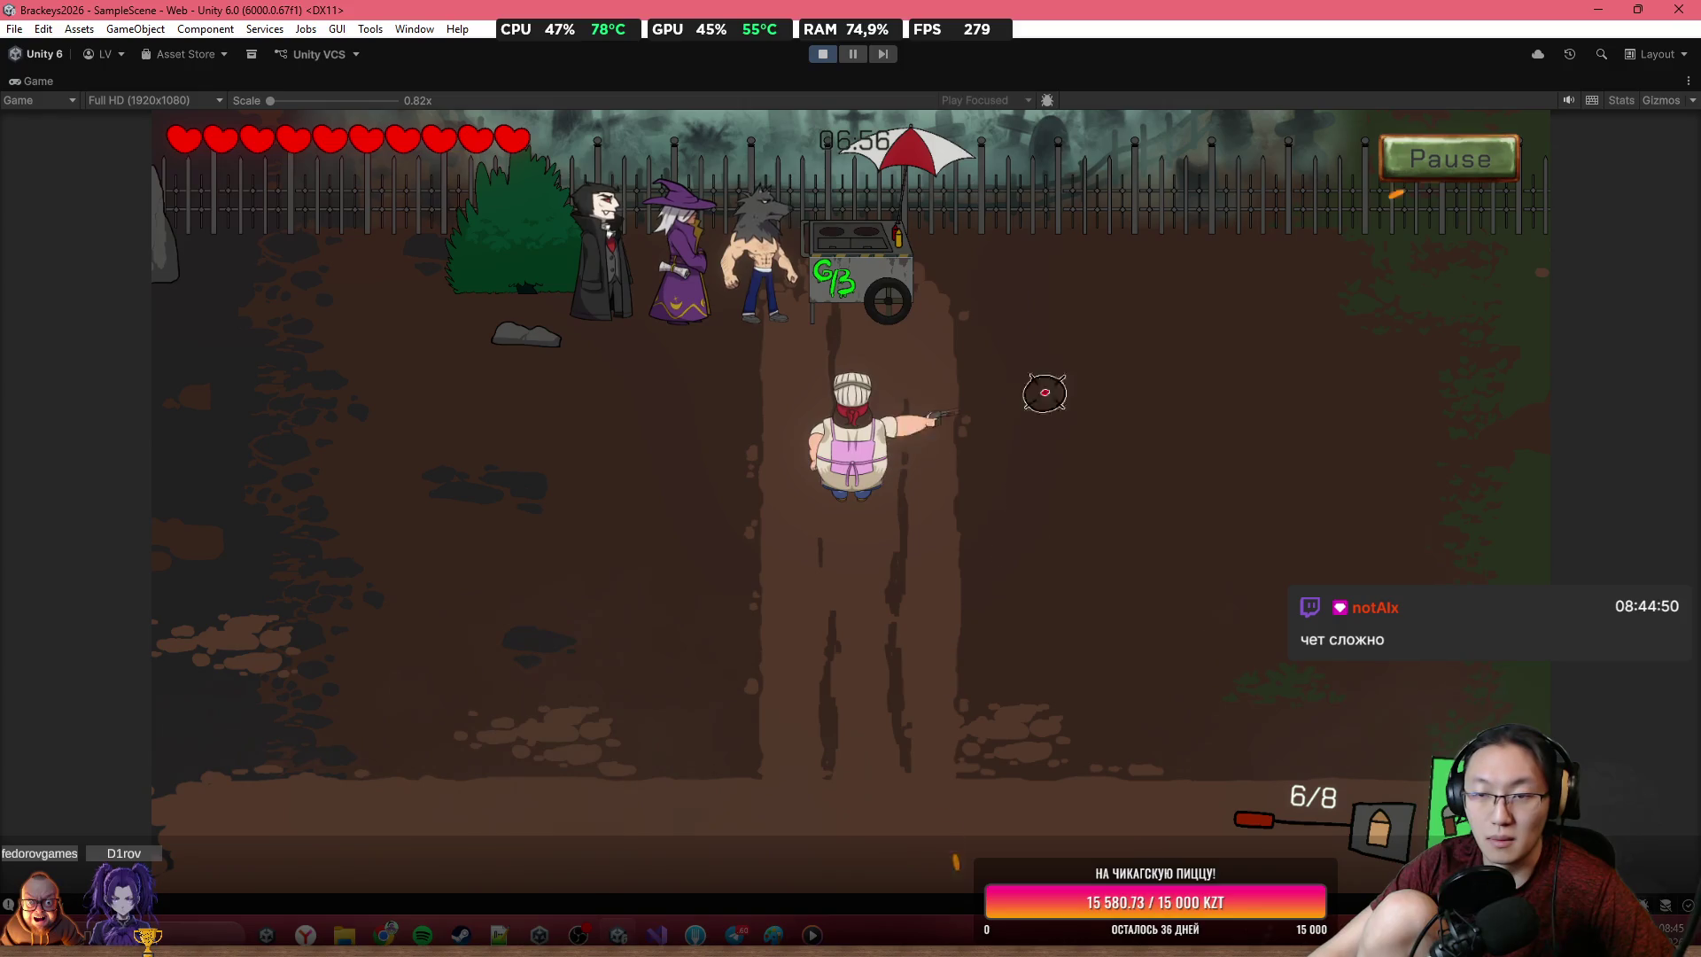
click(822, 54)
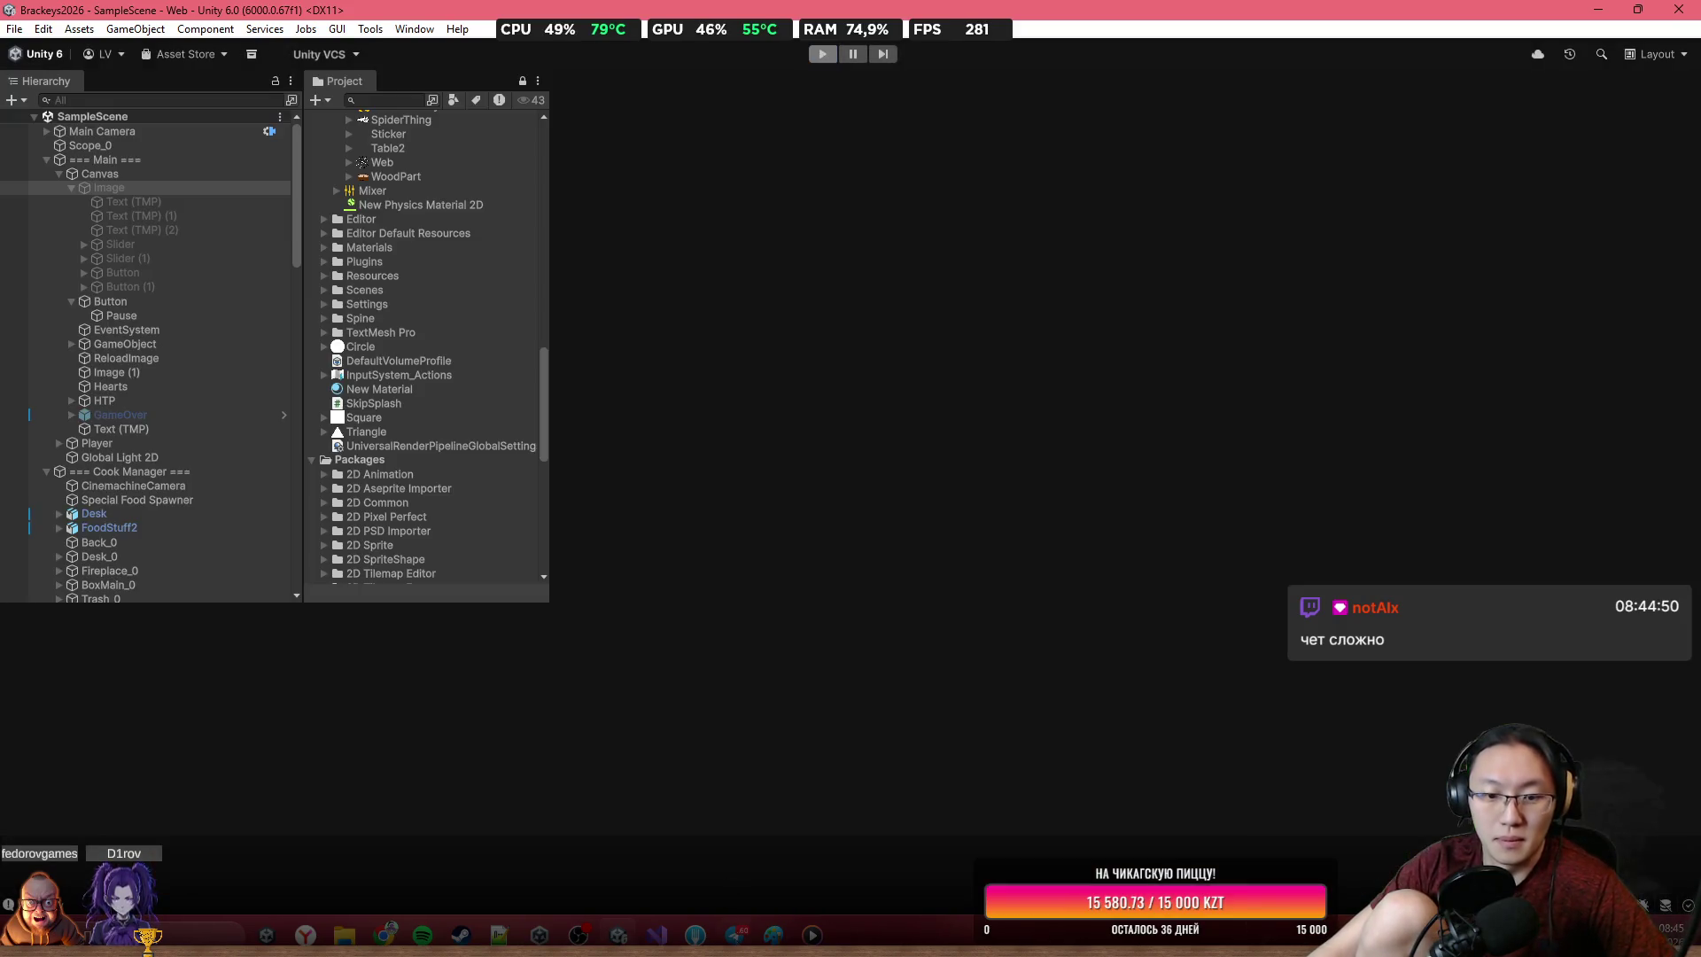
key(alt+Tab)
click(1198, 454)
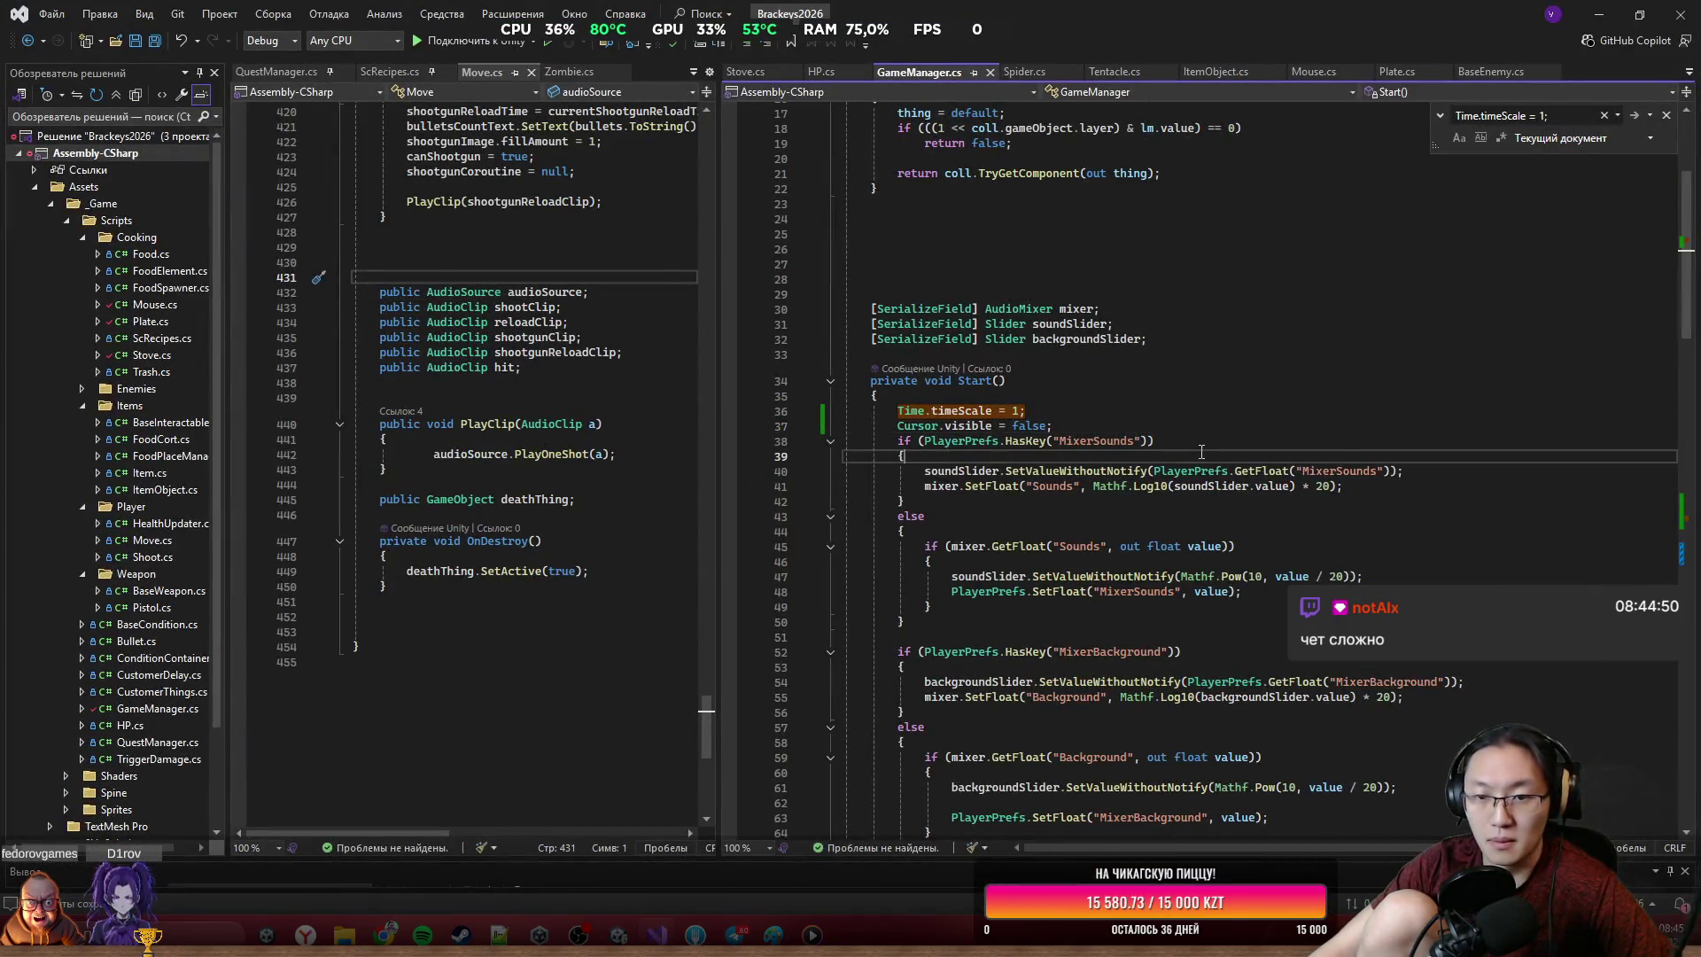
Add Cursor.visible = true; after the timeScale line in Pause()
scroll(1200, 453, down, 4)
scroll(1105, 290, up, 2)
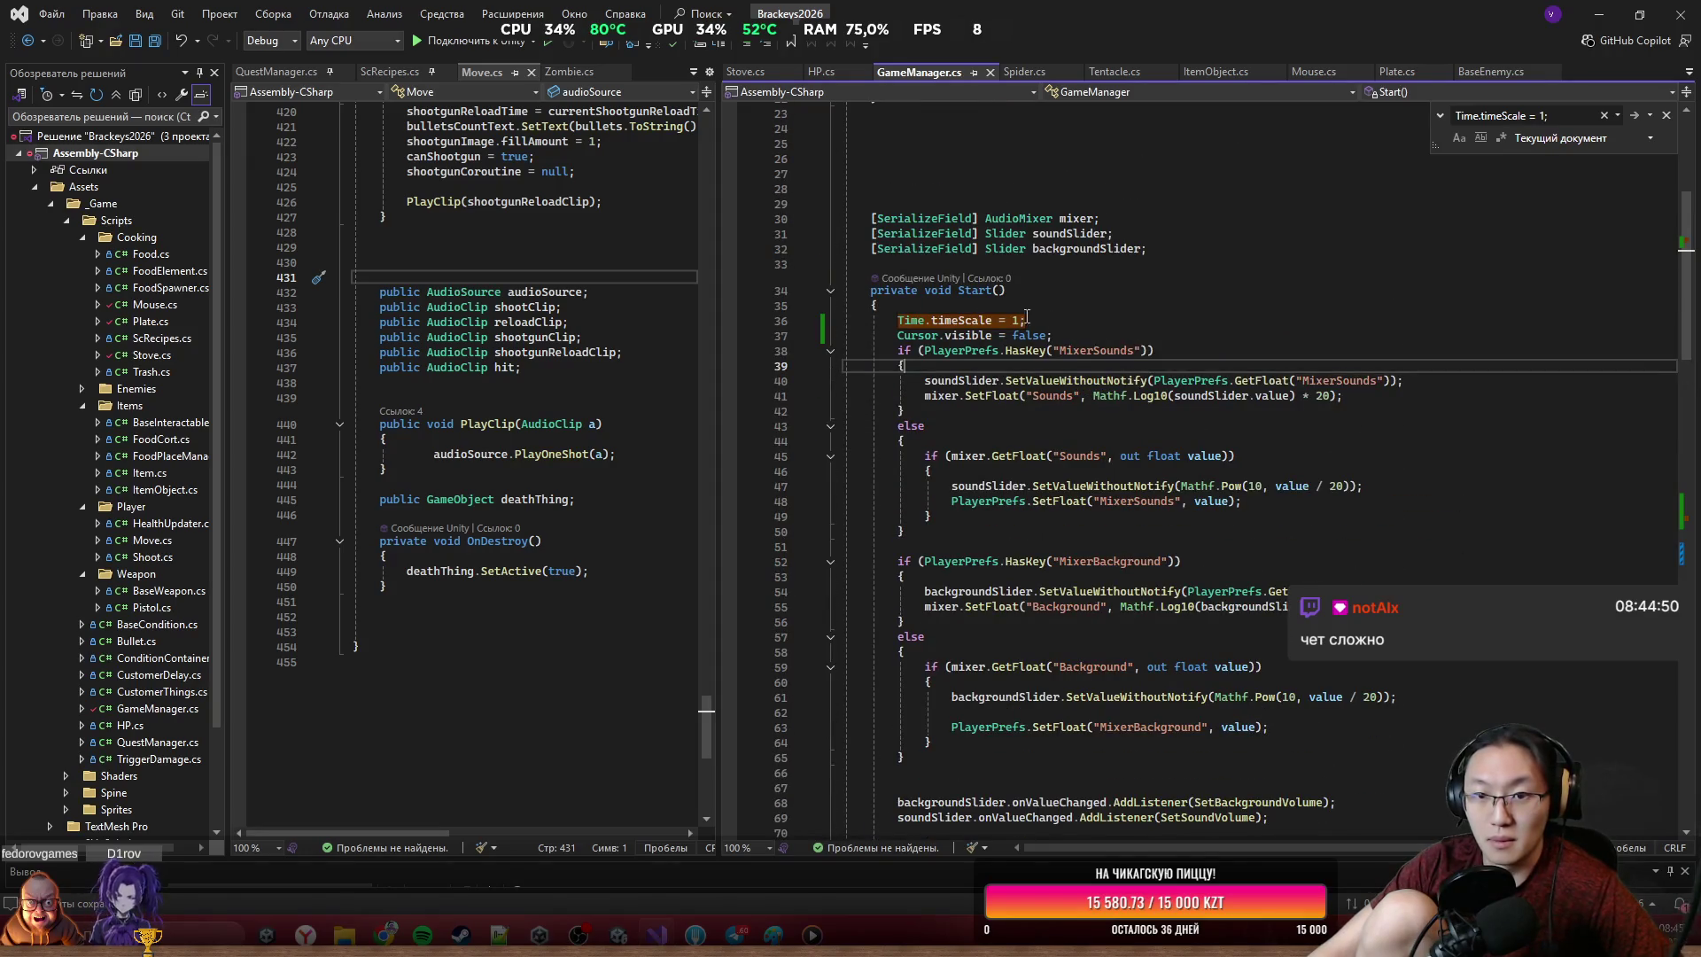
scroll(1213, 492, down, 20)
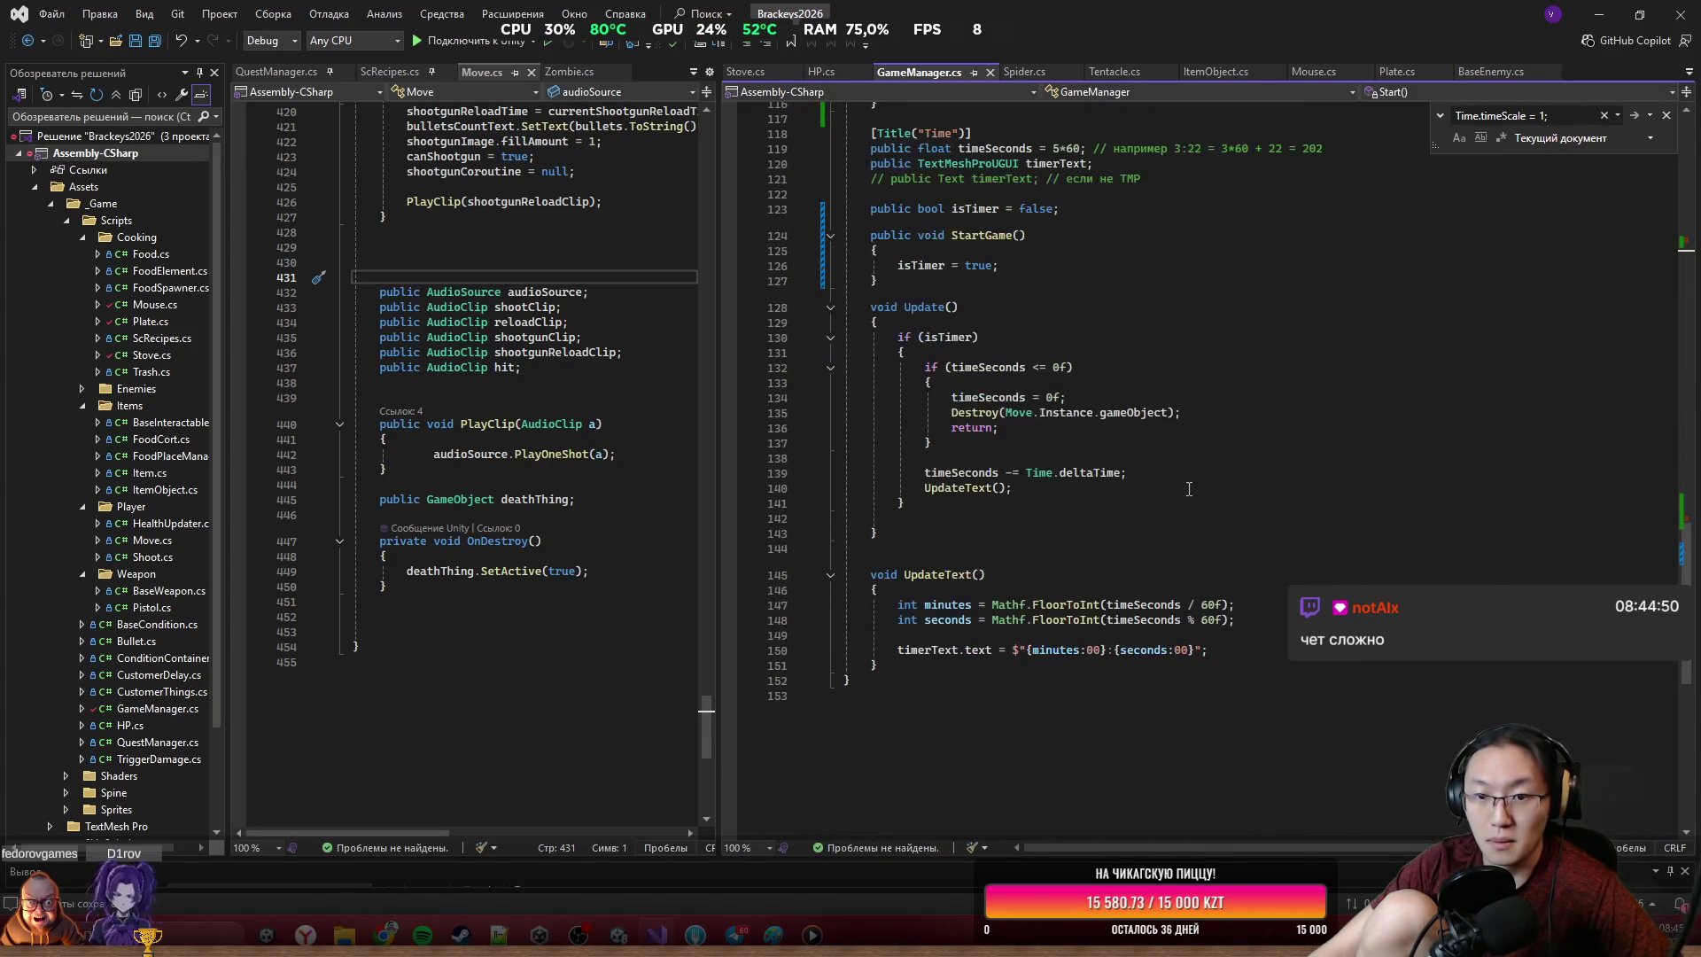
scroll(1028, 429, up, 5)
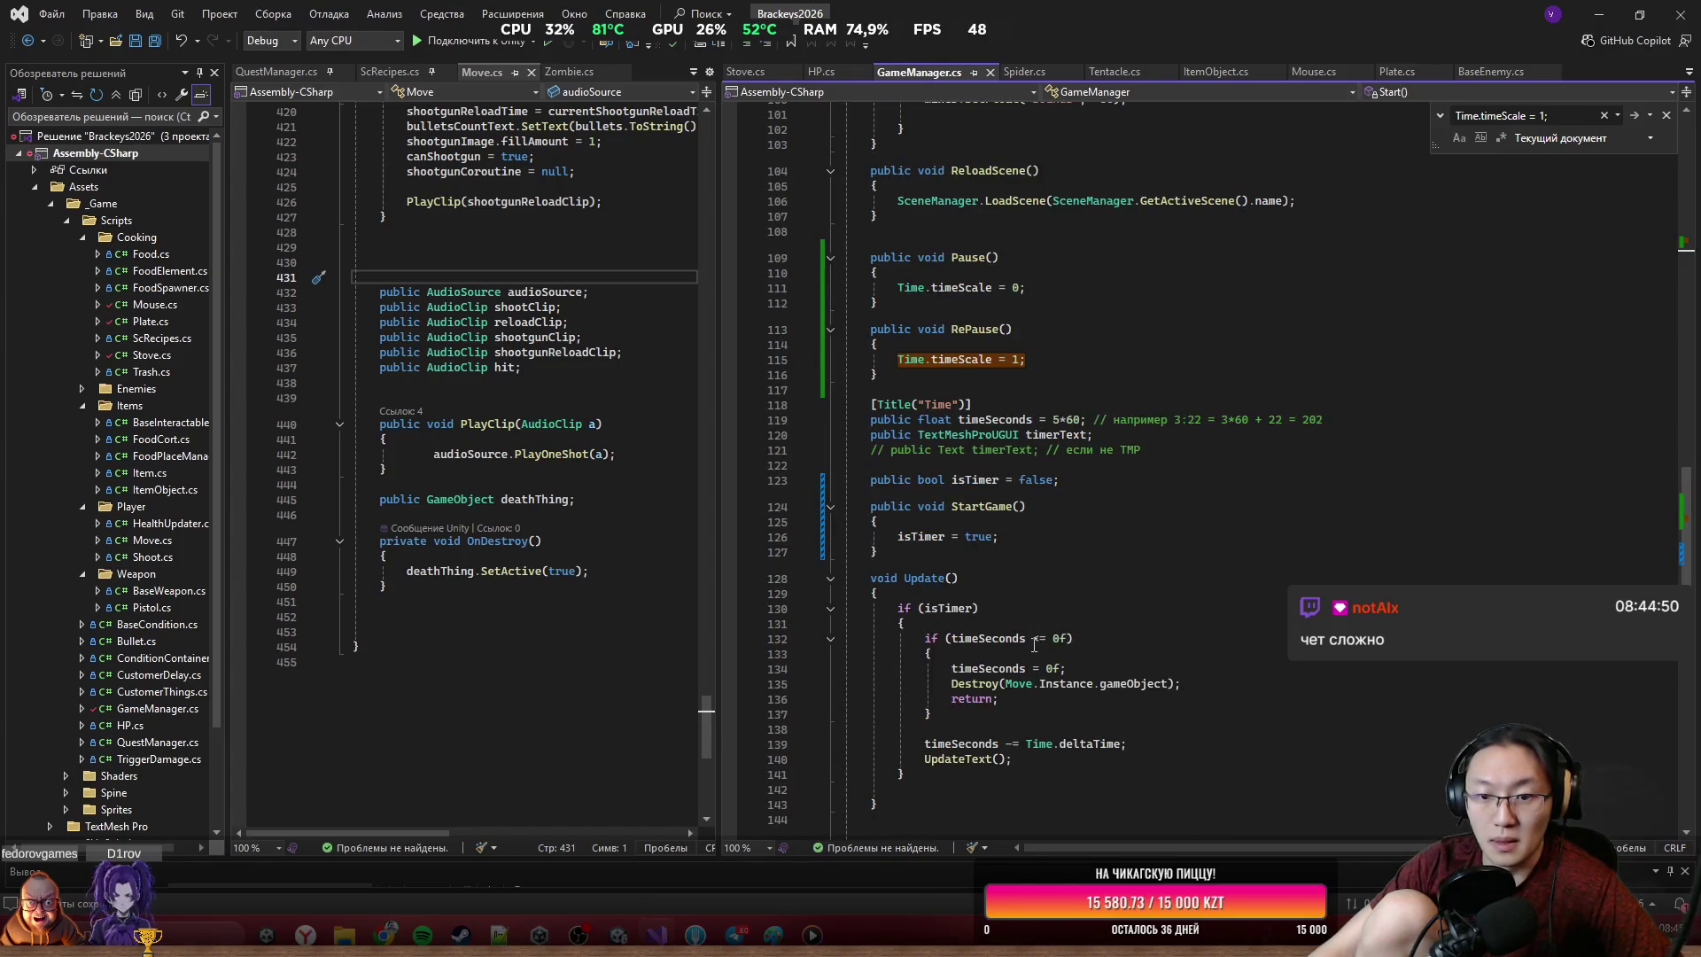
scroll(1033, 645, up, 20)
click(914, 383)
key(F3)
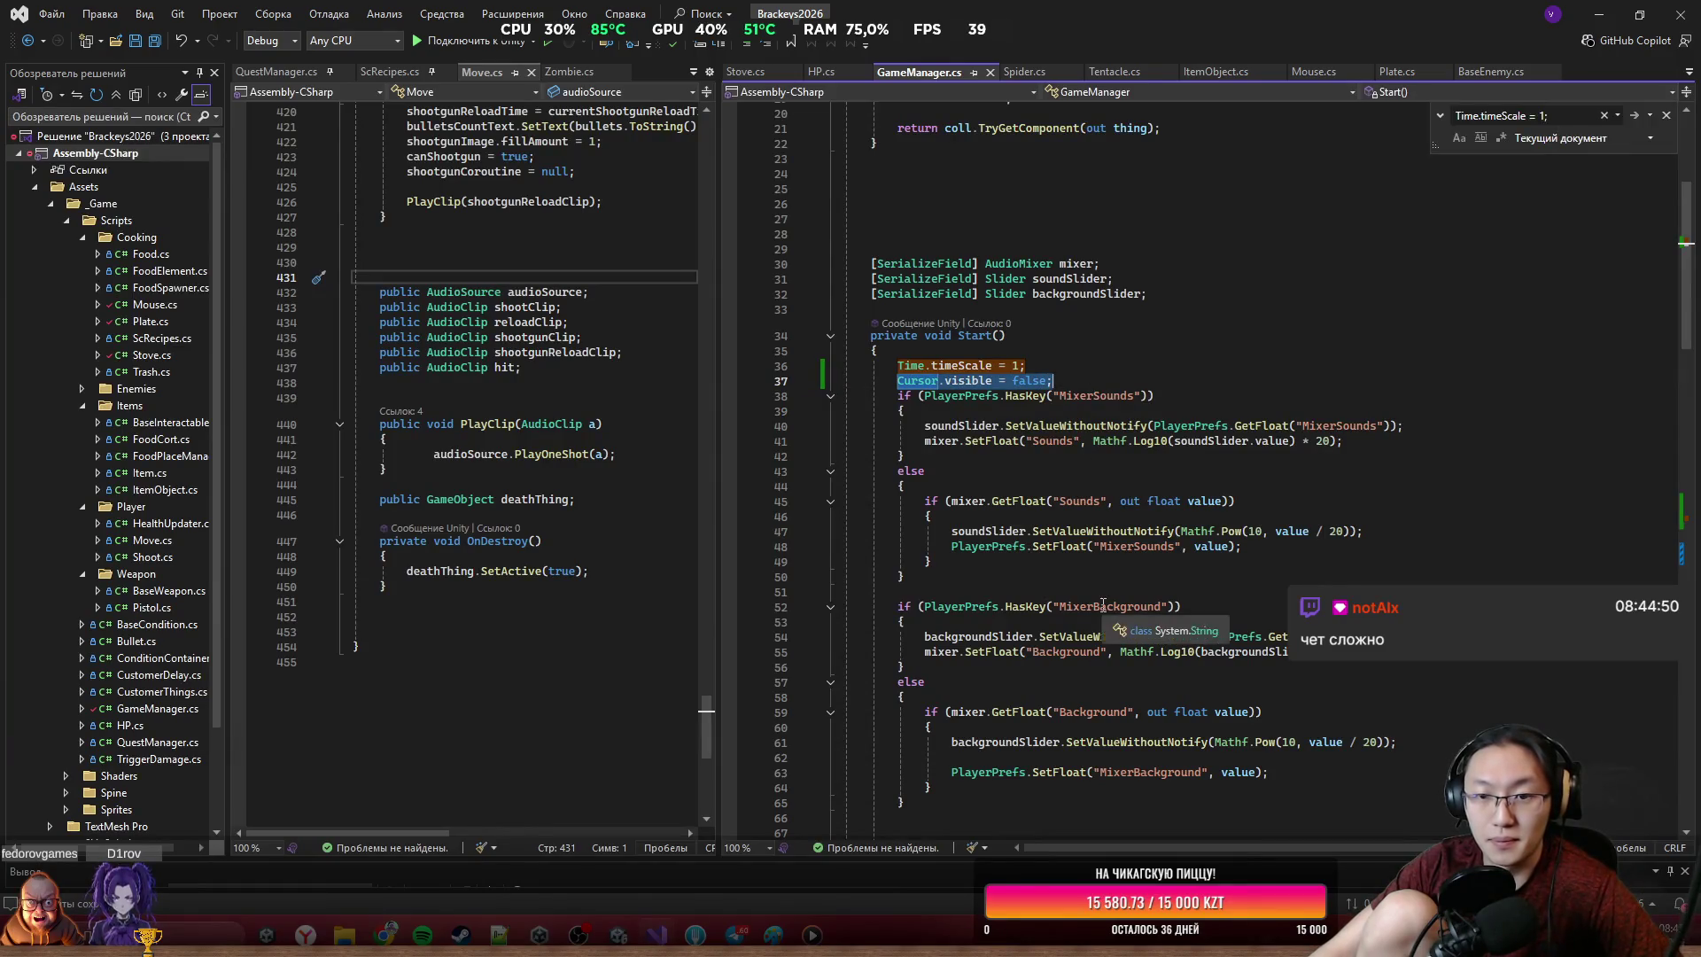
click(1082, 515)
key(Return)
key(Tab)
double_click(1030, 527)
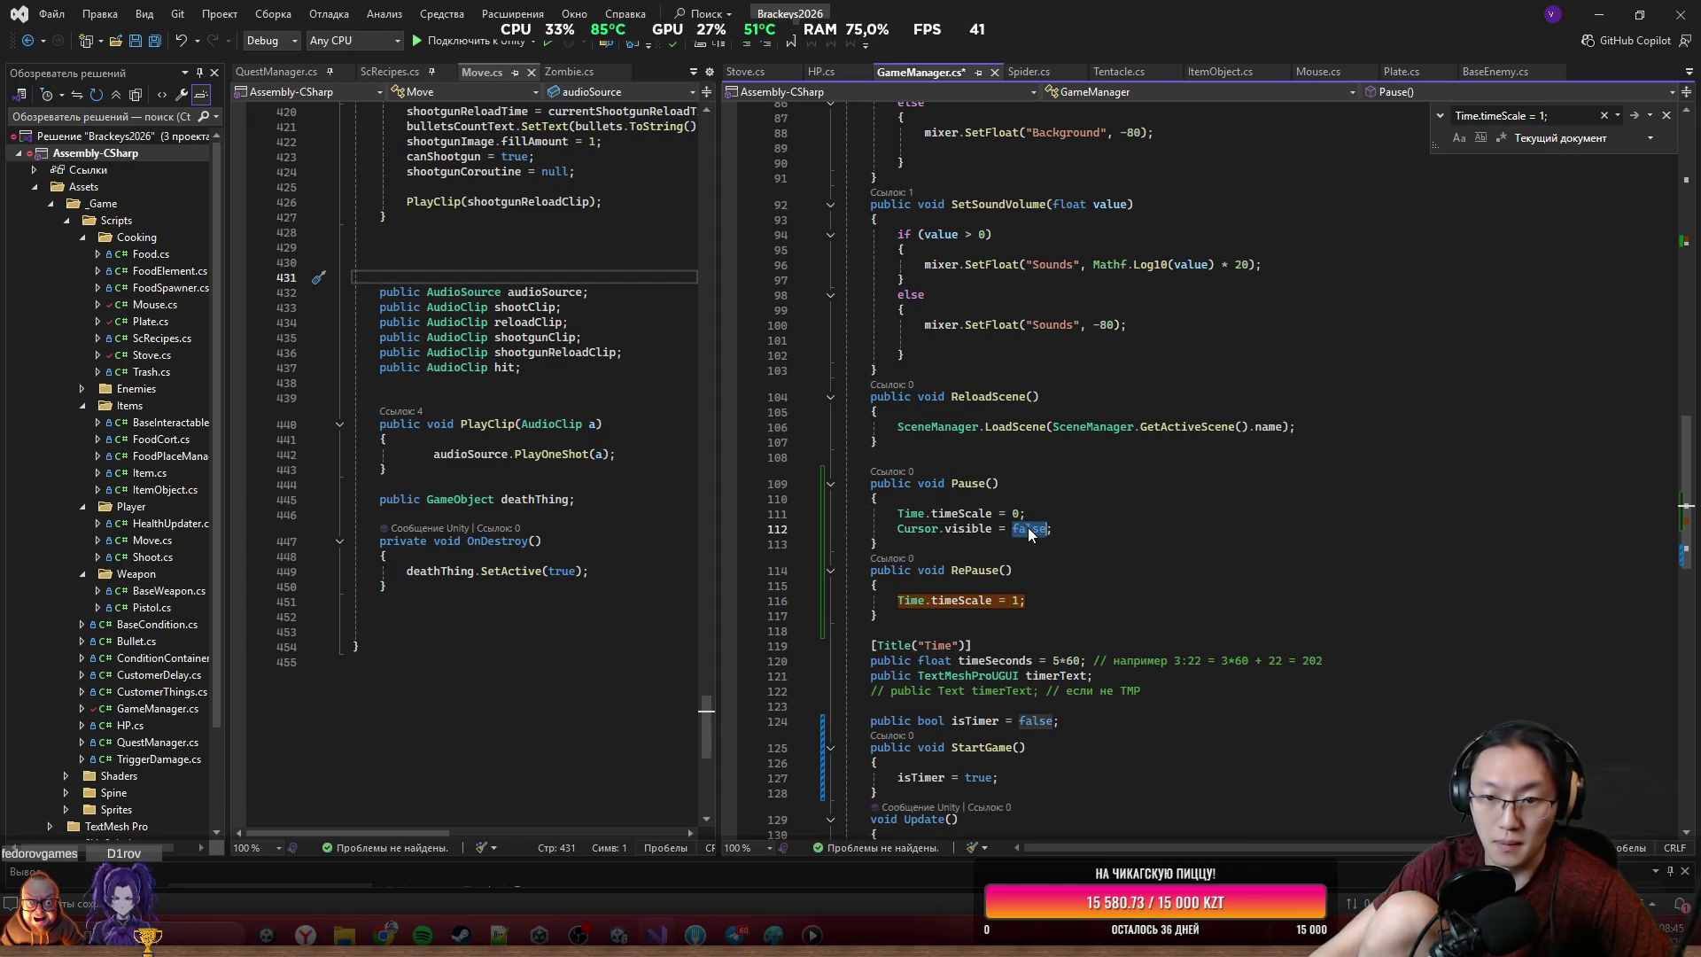
text(tr)
key(Tab)
Add Cursor.visible = false; after the timeScale line in RePause()
click(1072, 599)
key(Return)
text(Cursor.visible = false;)
key(Up)
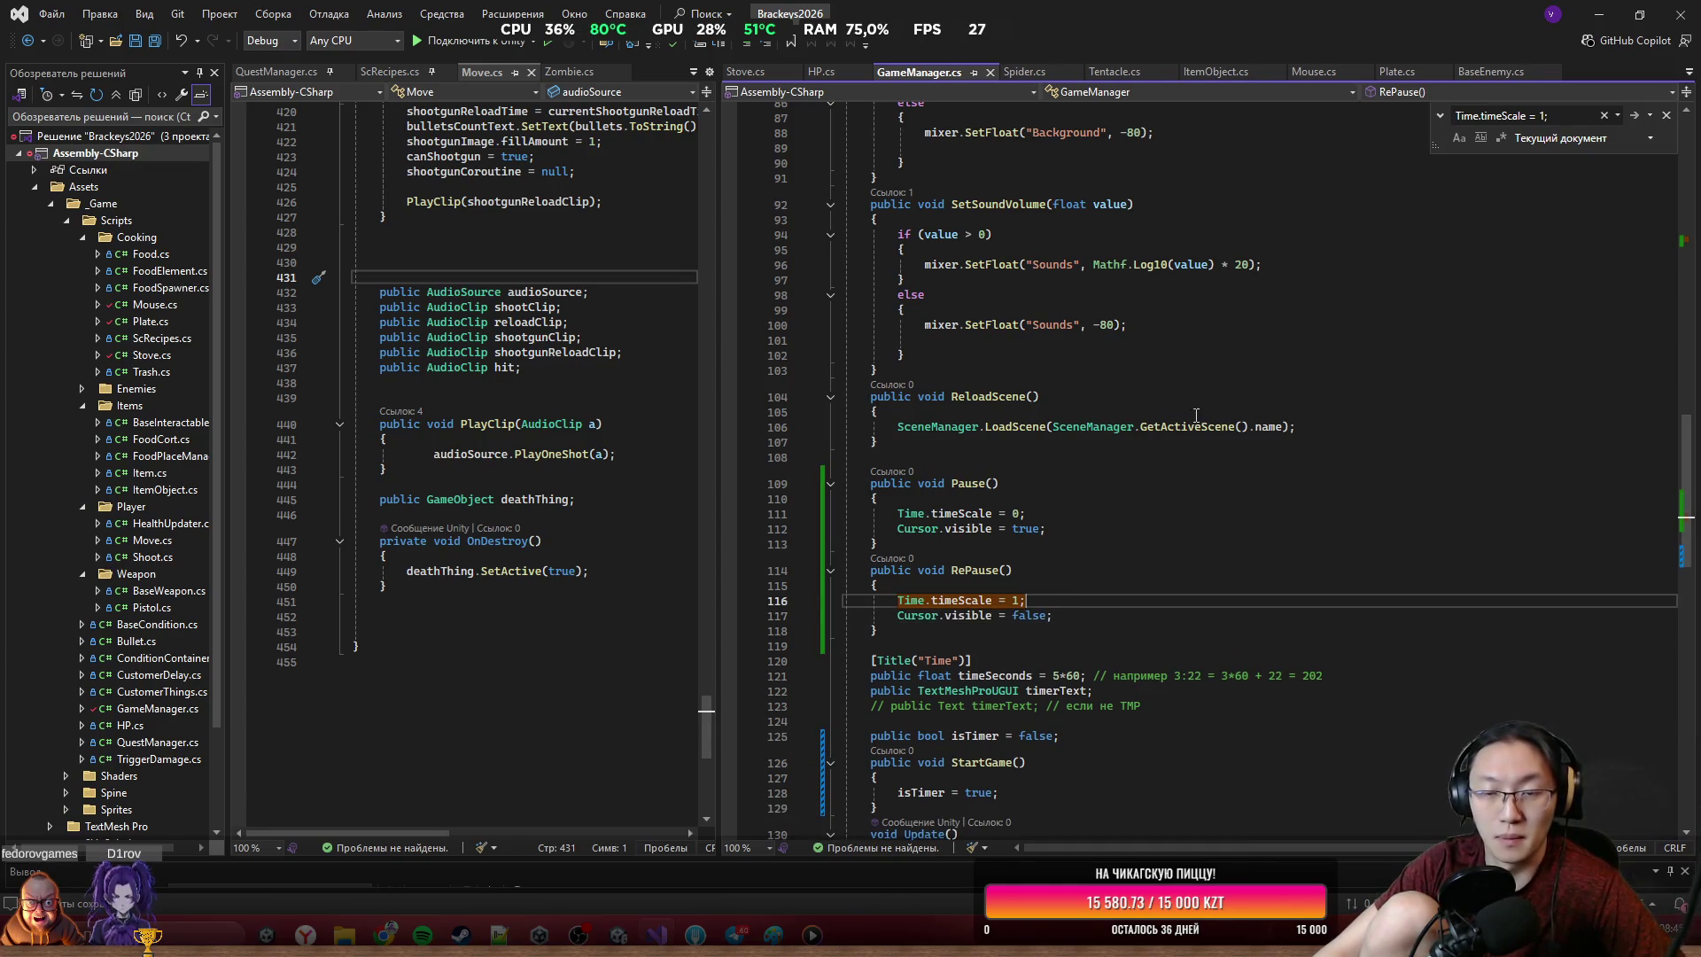
scroll(1201, 577, down, 5)
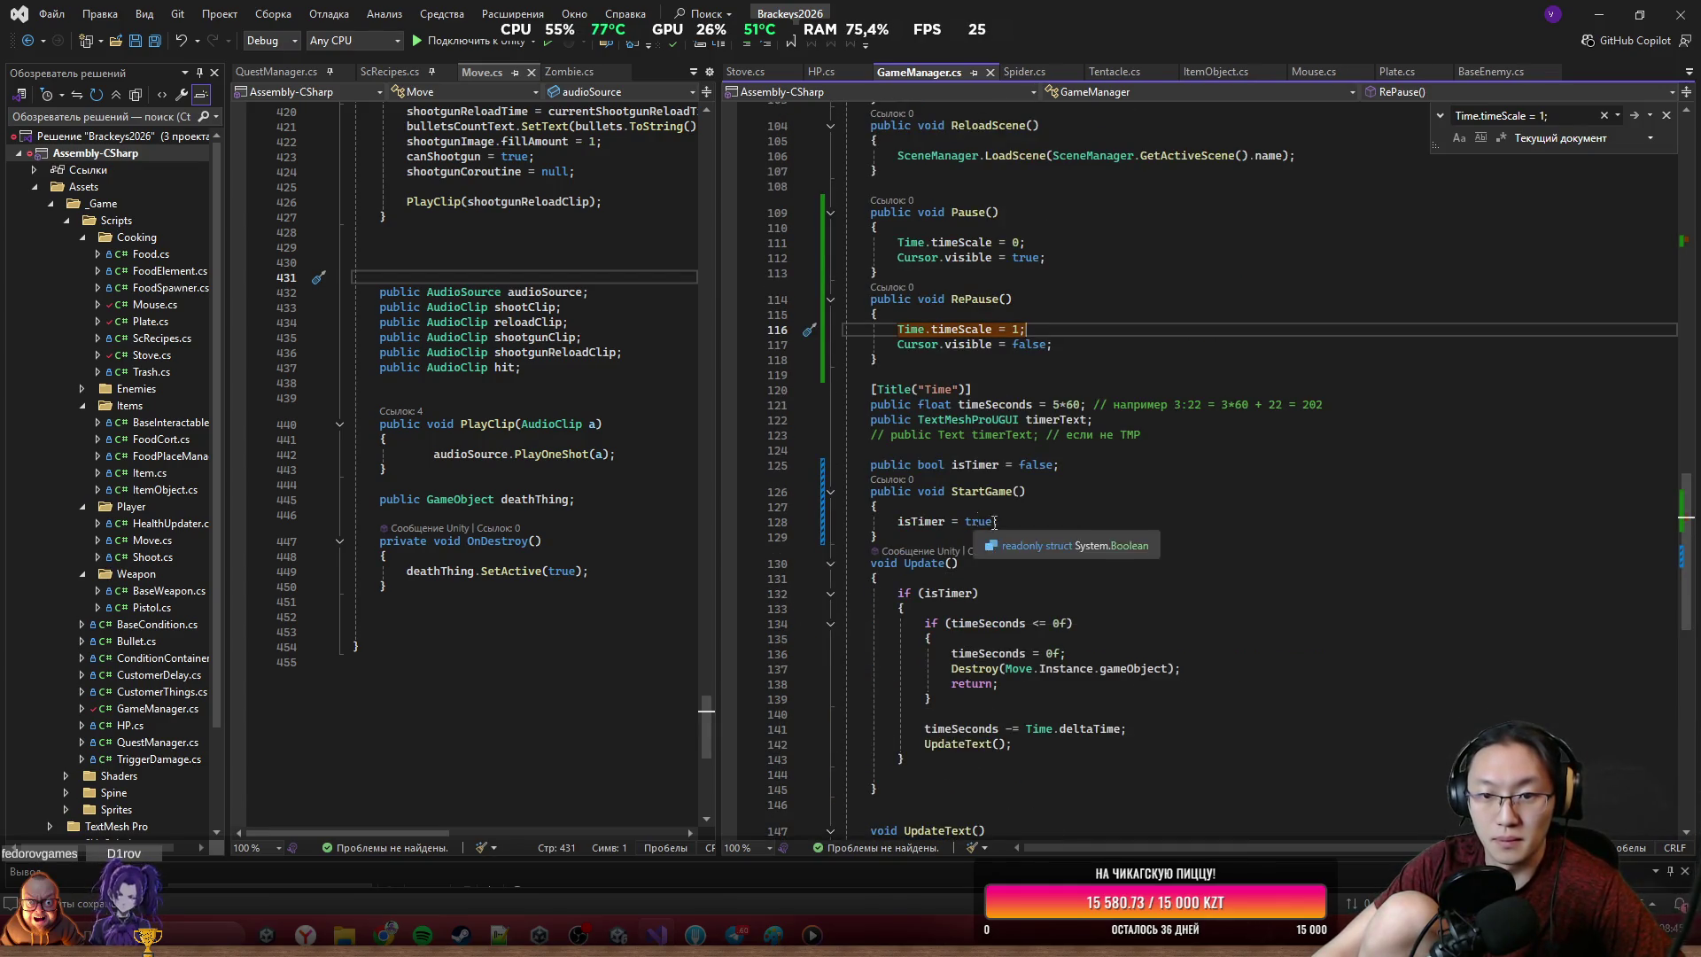
scroll(1089, 644, down, 5)
scroll(1085, 629, up, 10)
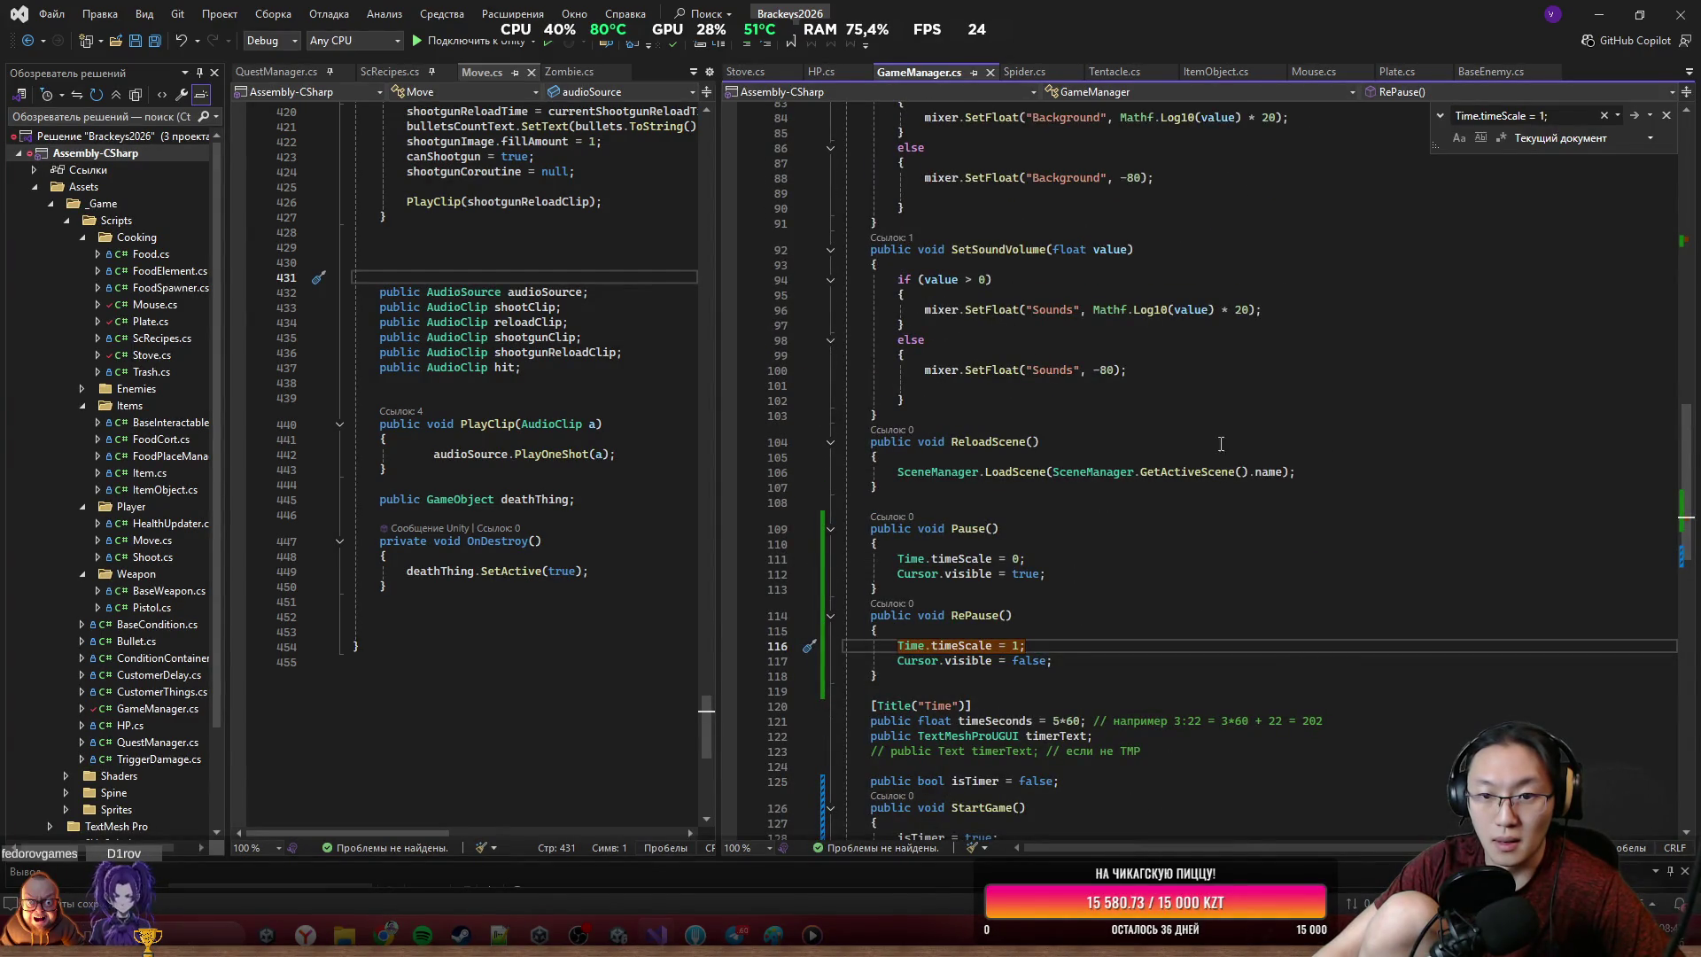
scroll(1221, 443, up, 7)
scroll(1175, 488, up, 17)
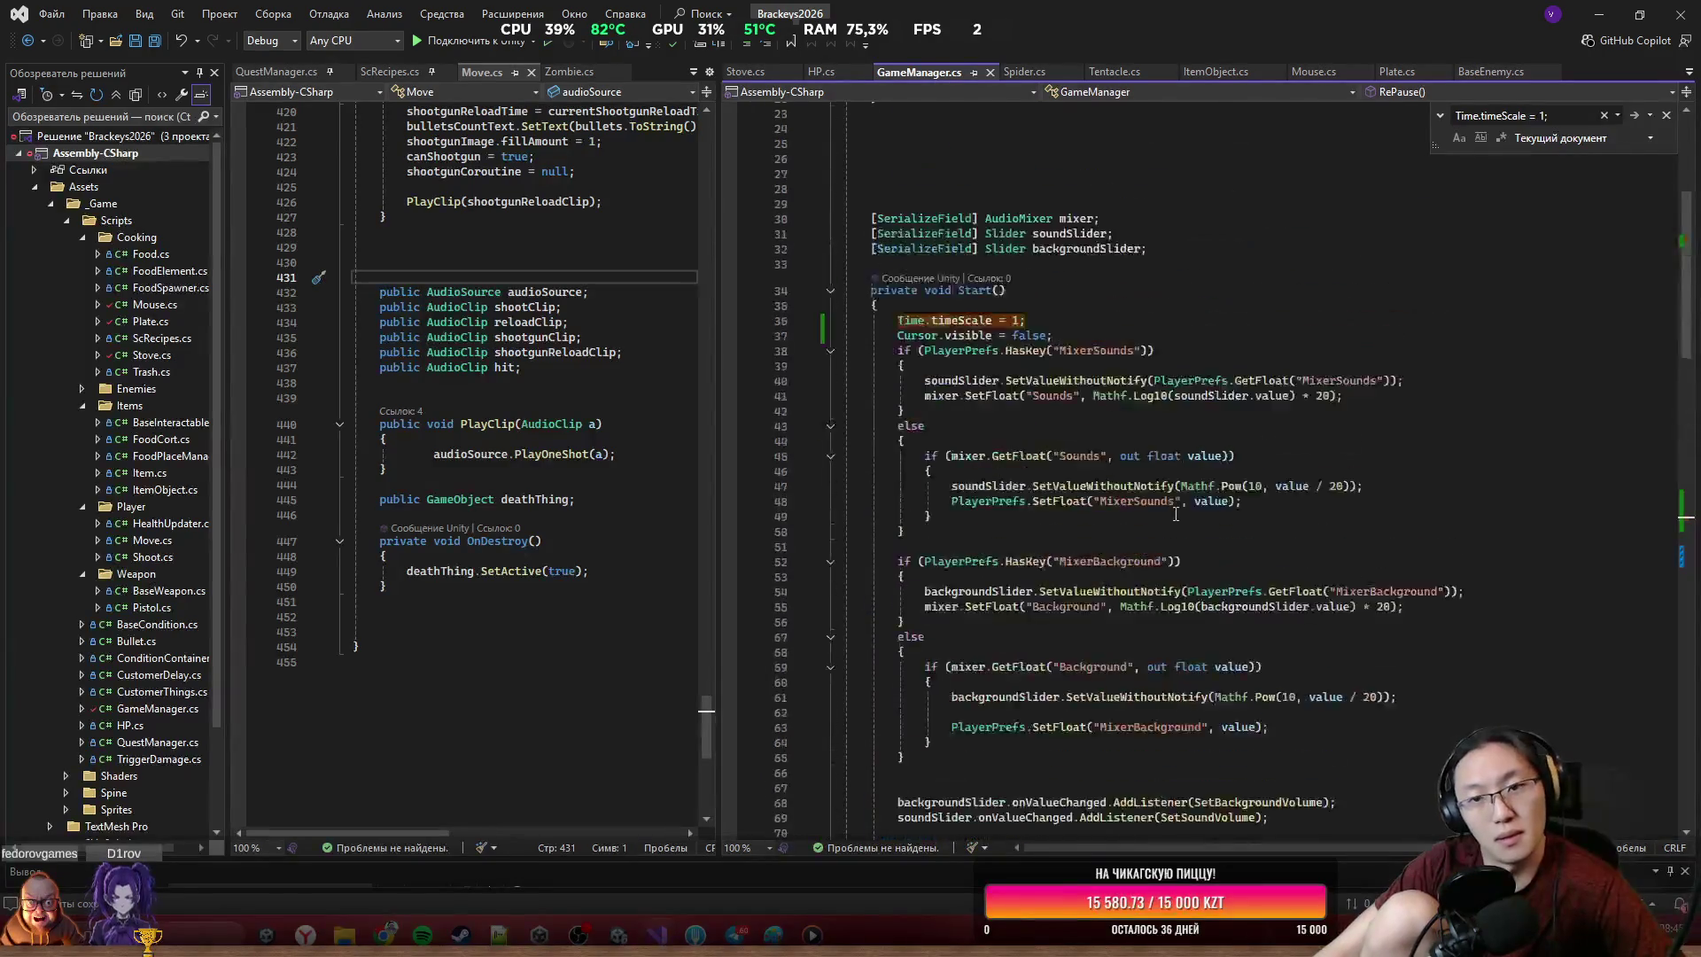
scroll(1168, 530, up, 4)
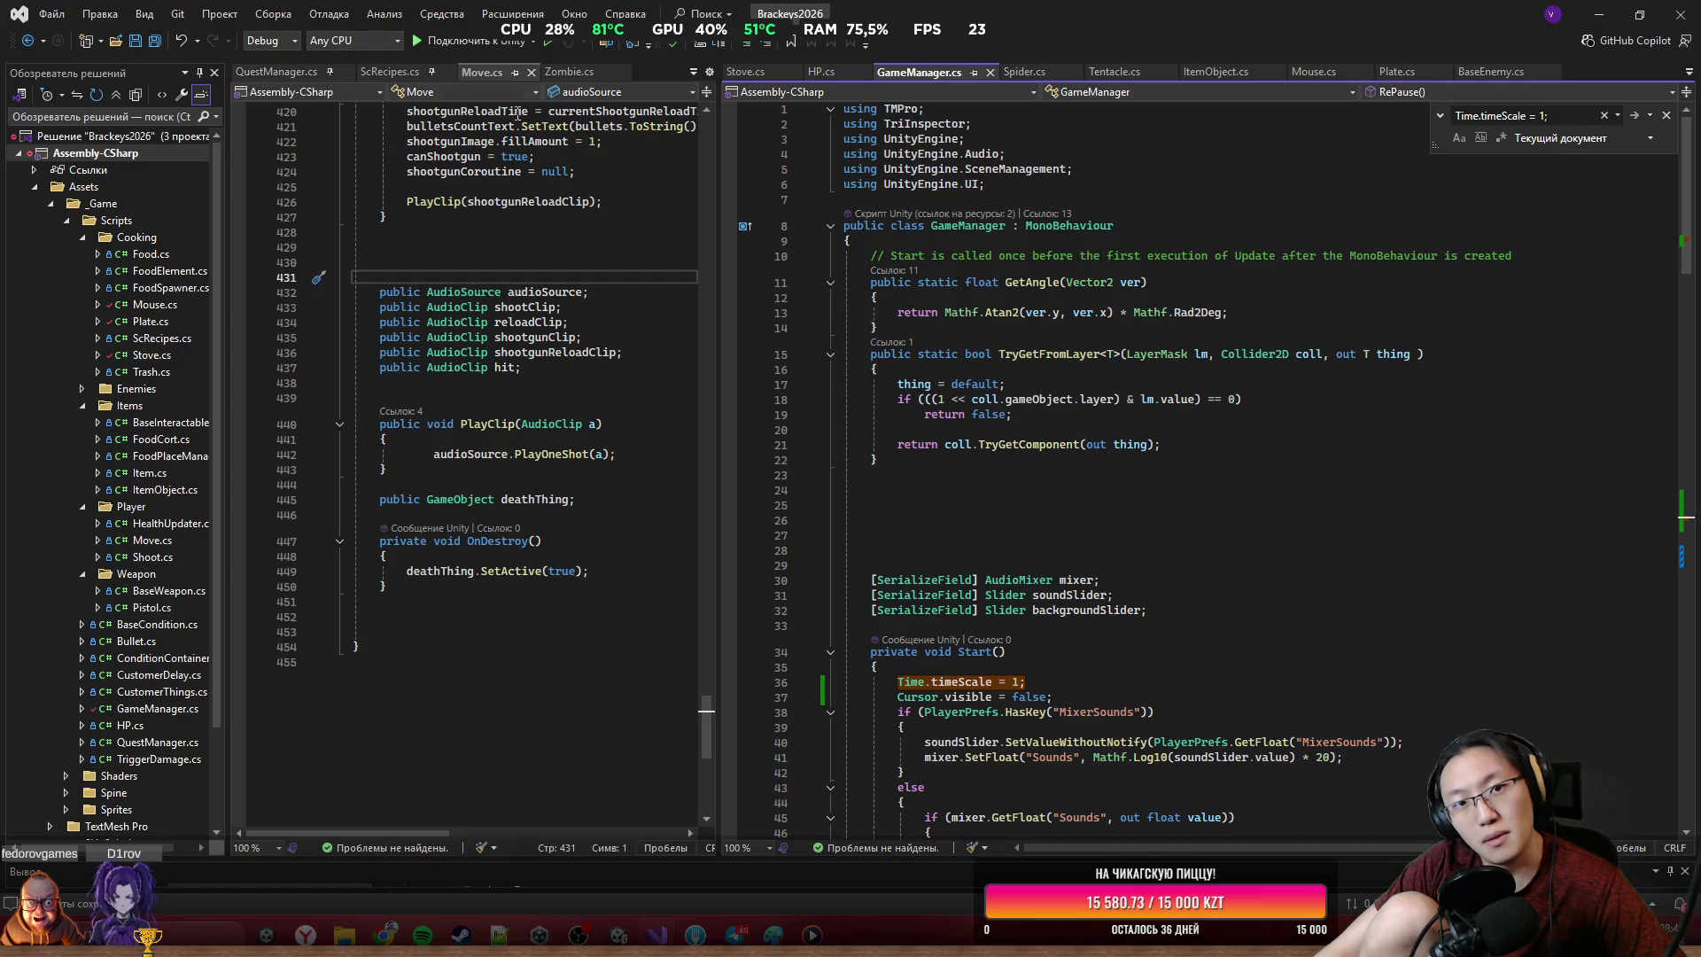
Add Cursor.visible = true; after deathThing.SetActive(true) in Move.cs OnDestroy(), save, and return to Unity
drag(707, 186, 1076, 186)
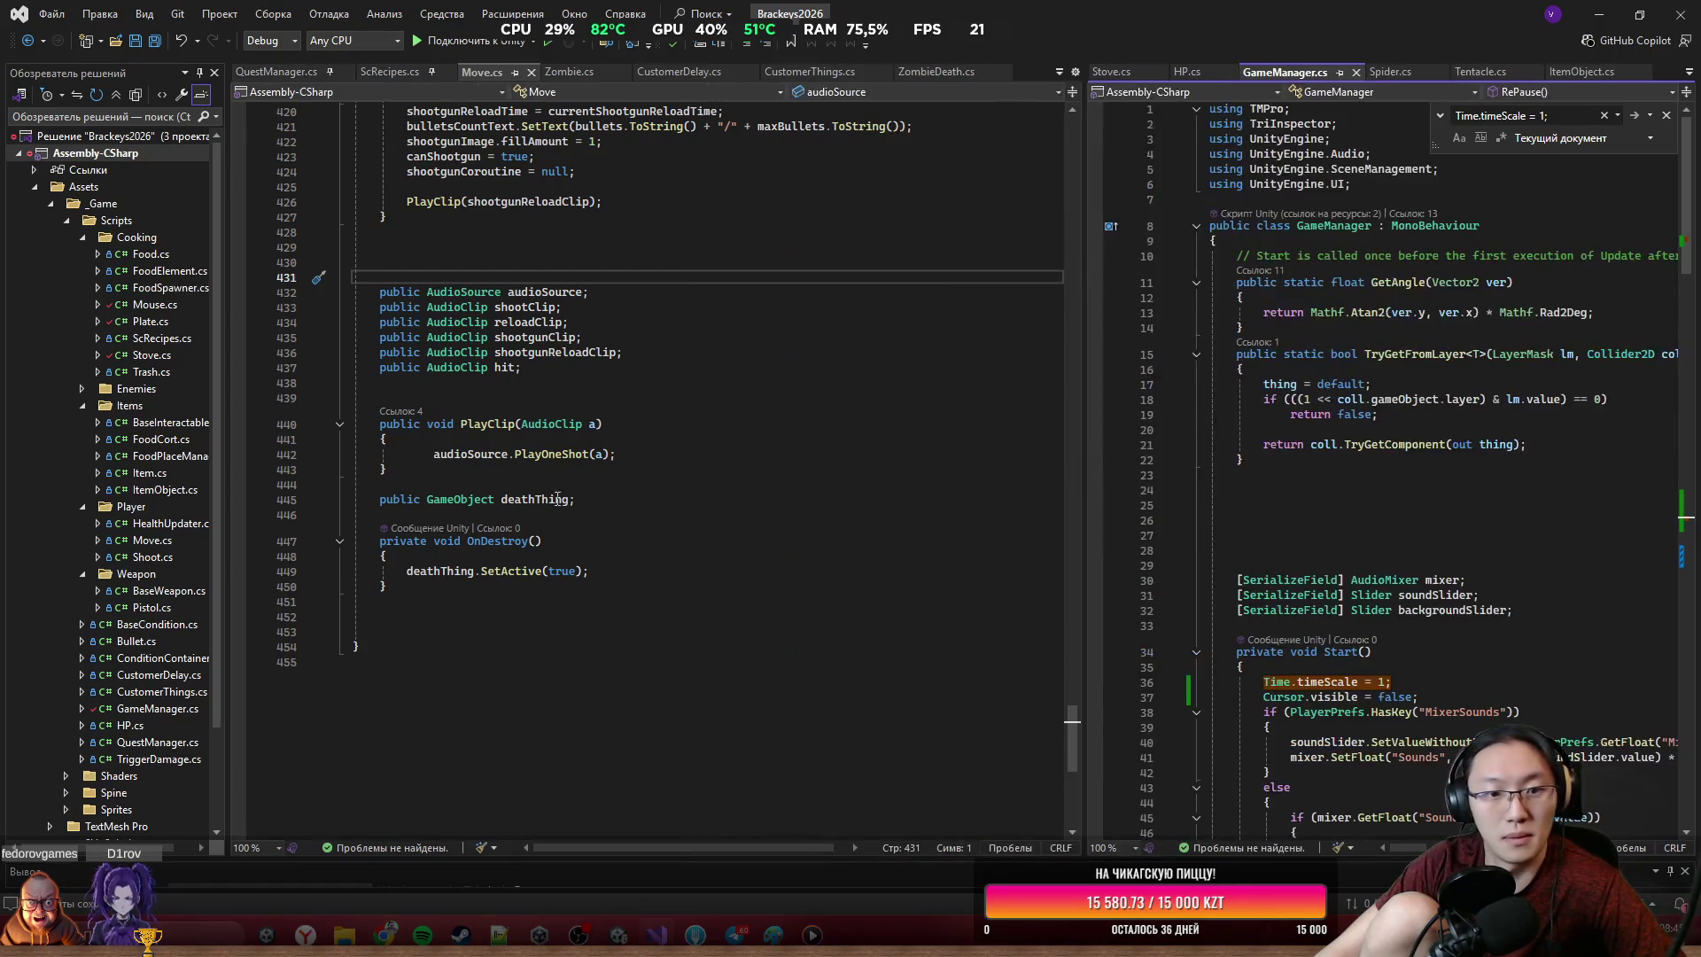
click(557, 480)
click(623, 570)
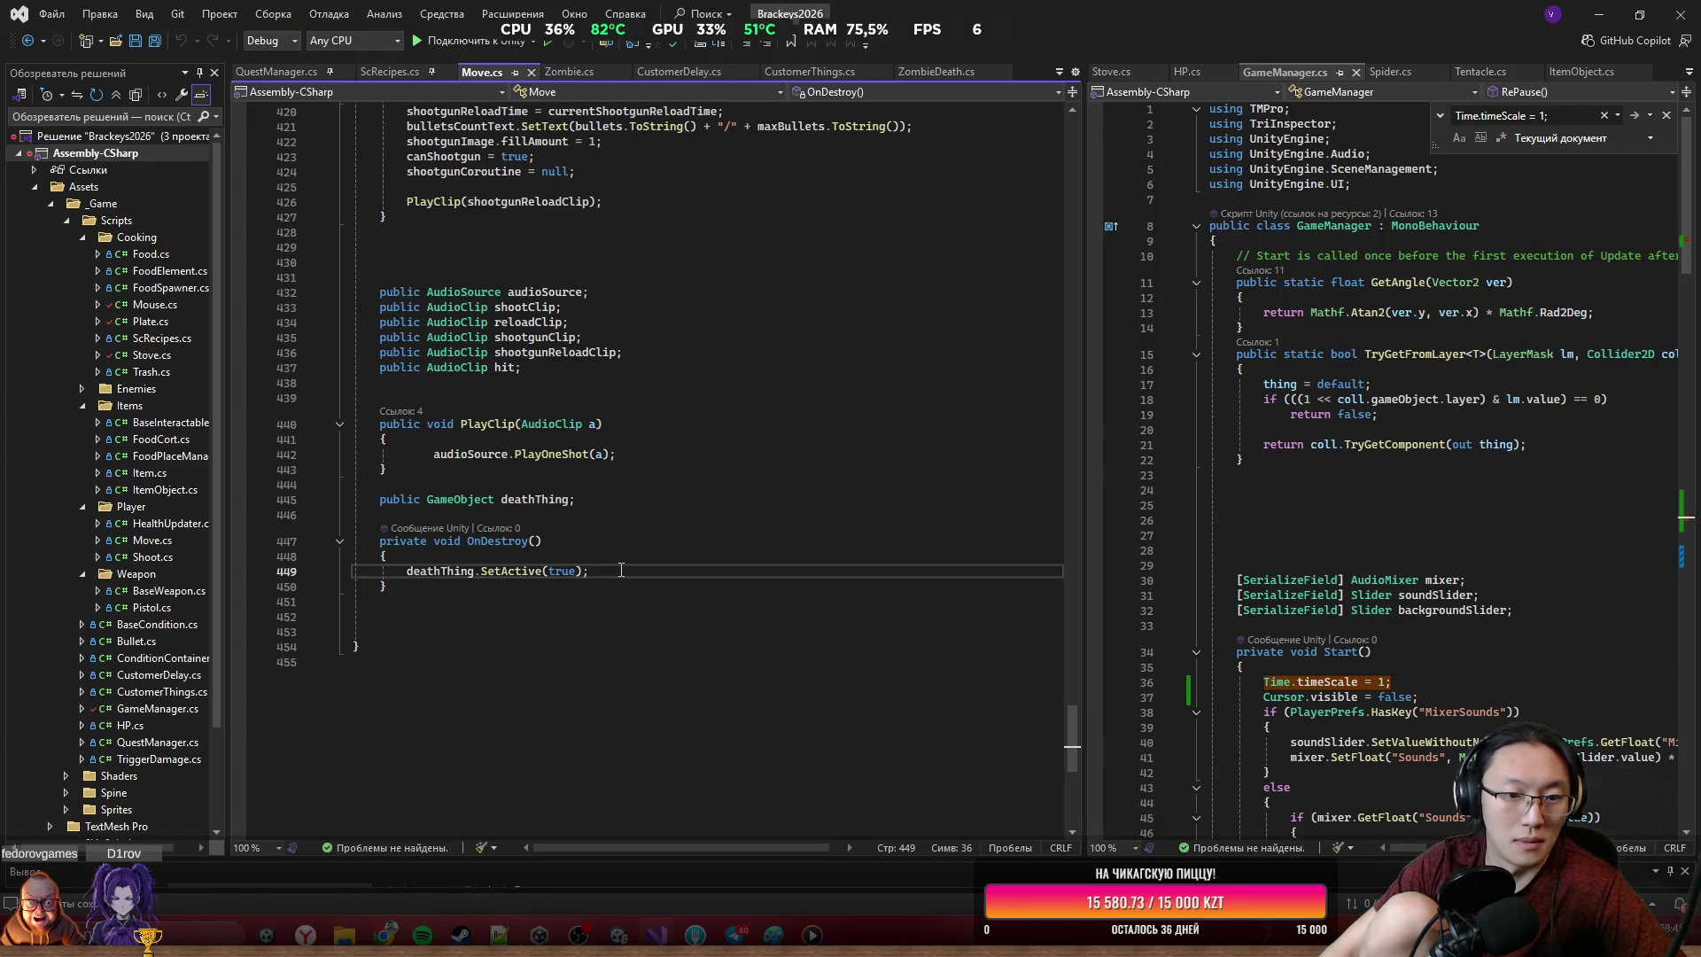
text(Cursor.visible = false;)
key(Tab)
double_click(537, 585)
text(true)
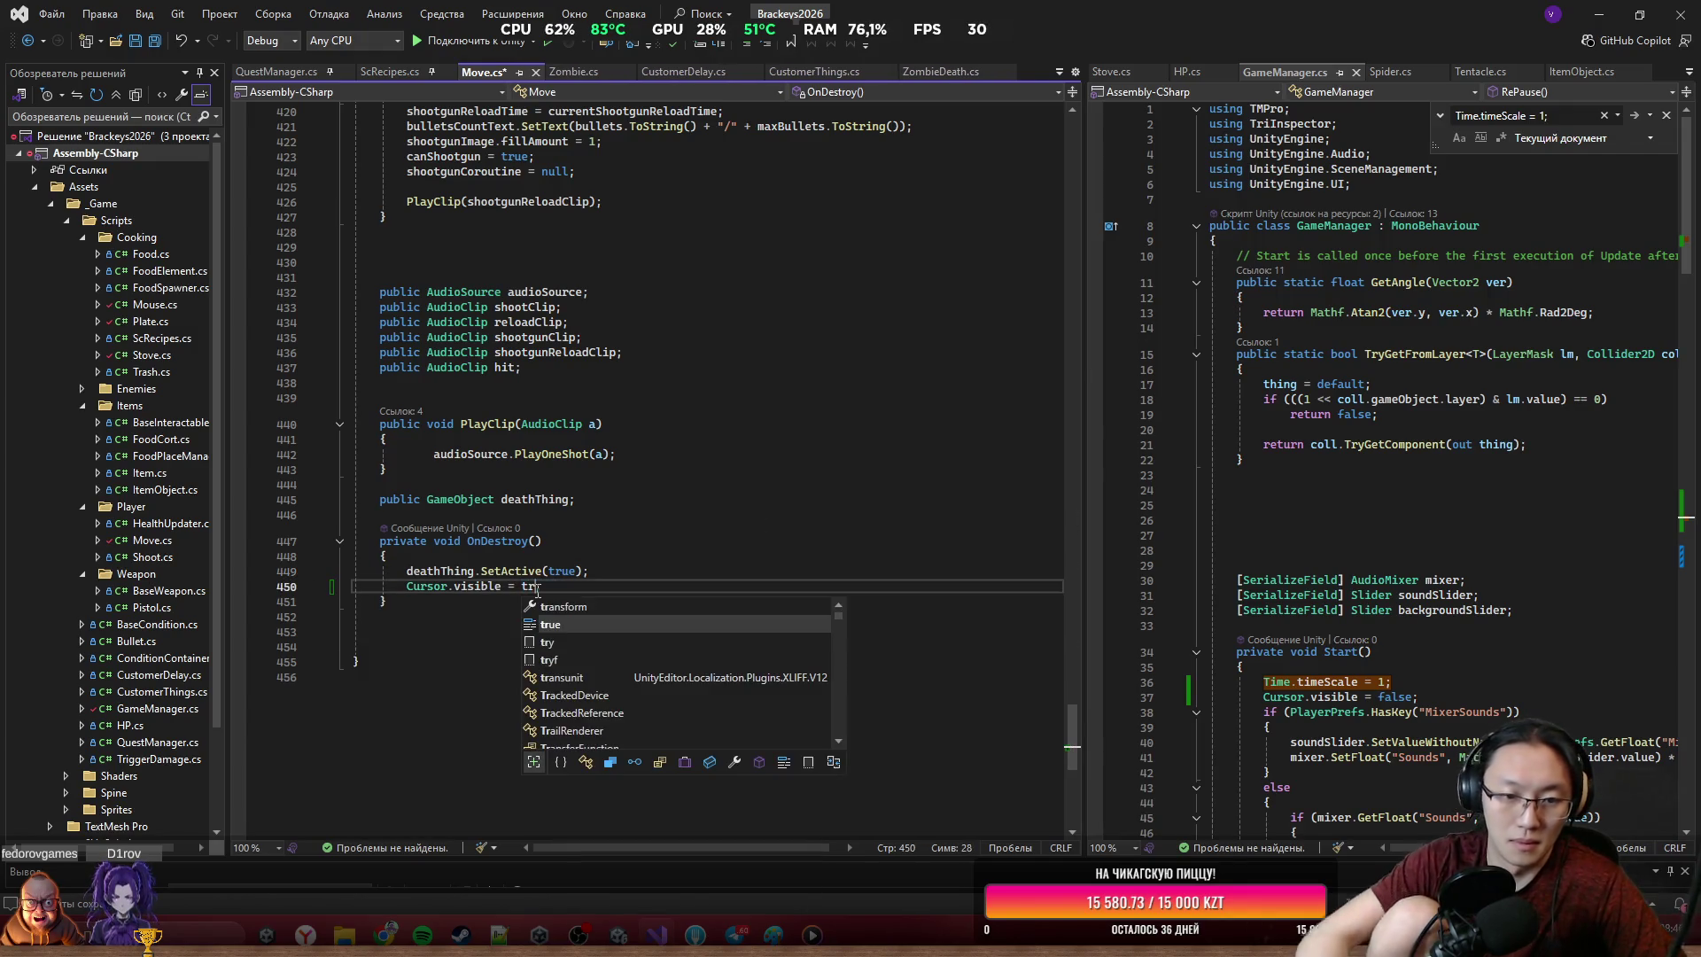
key(ctrl+s)
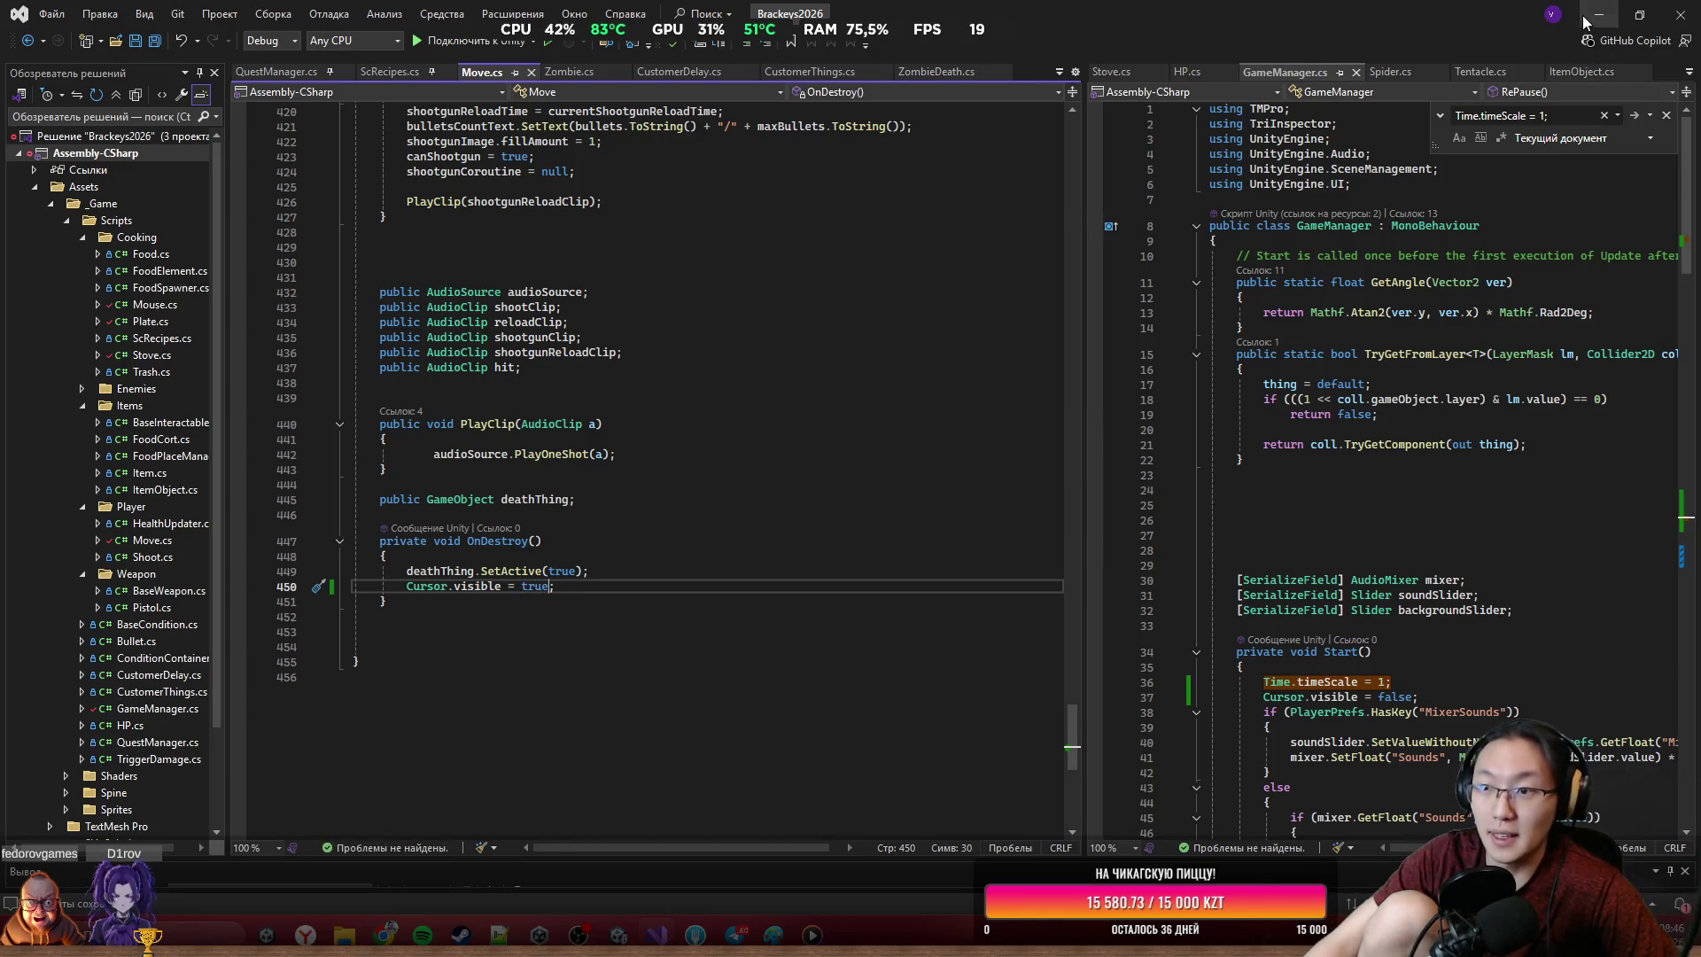
key(alt+Tab)
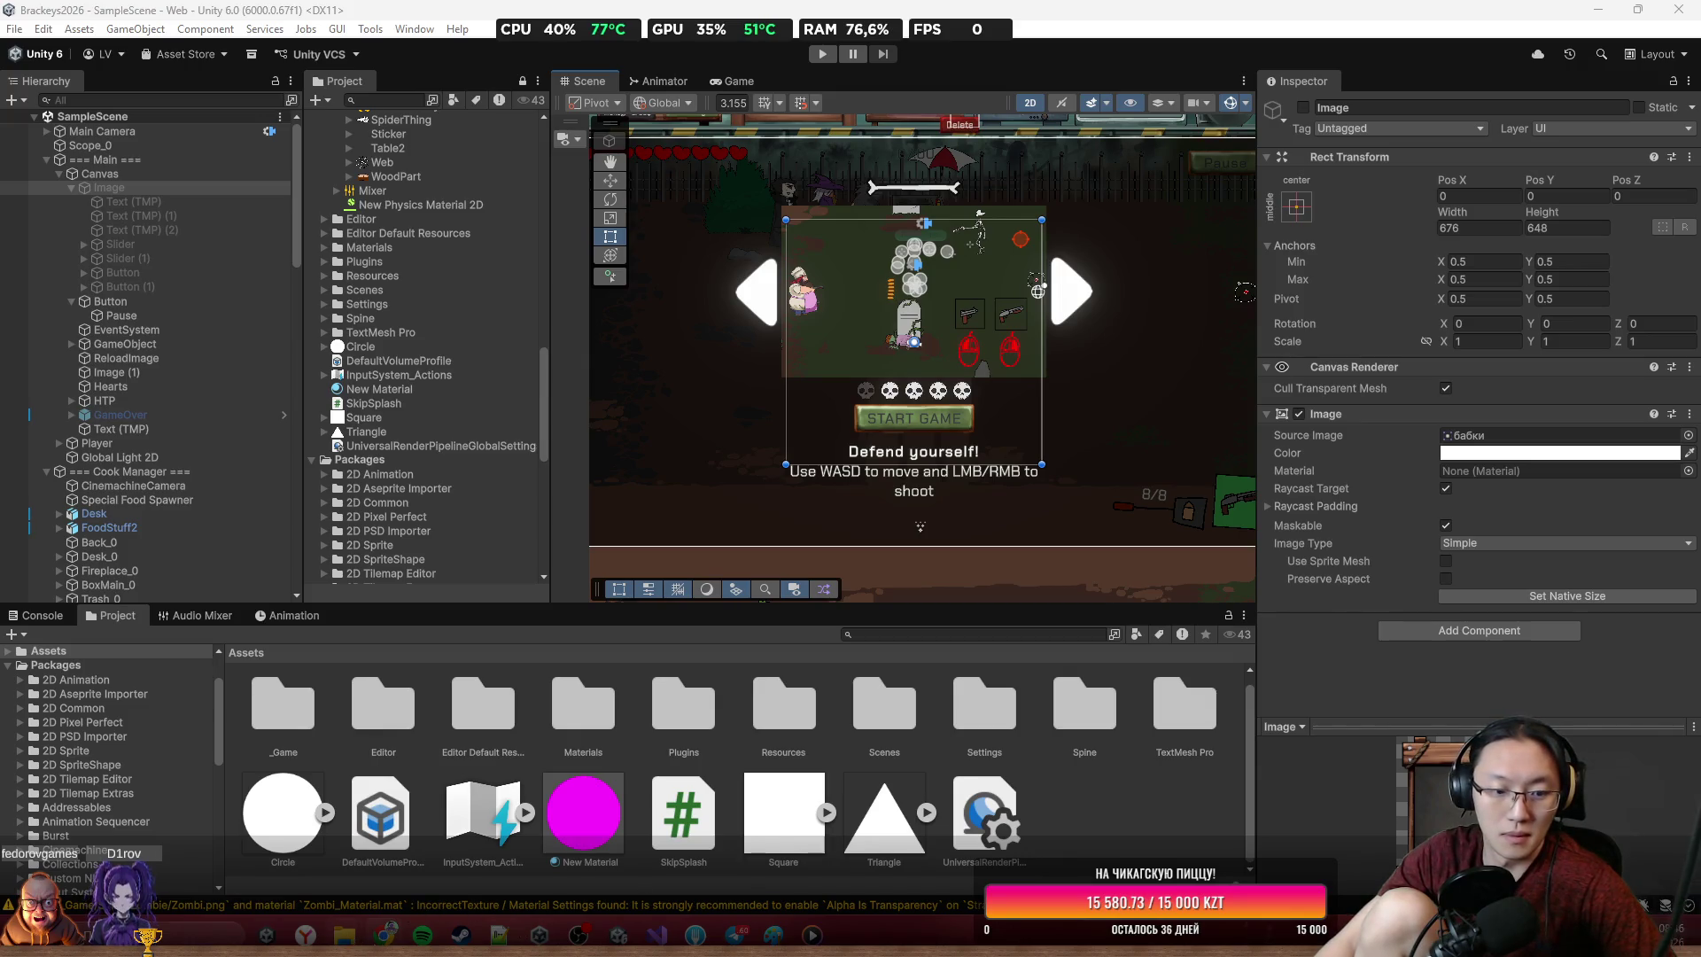
Stop the track preview and download the silent-partner-open-highway track
mouse_move(385, 934)
click(485, 837)
click(1195, 356)
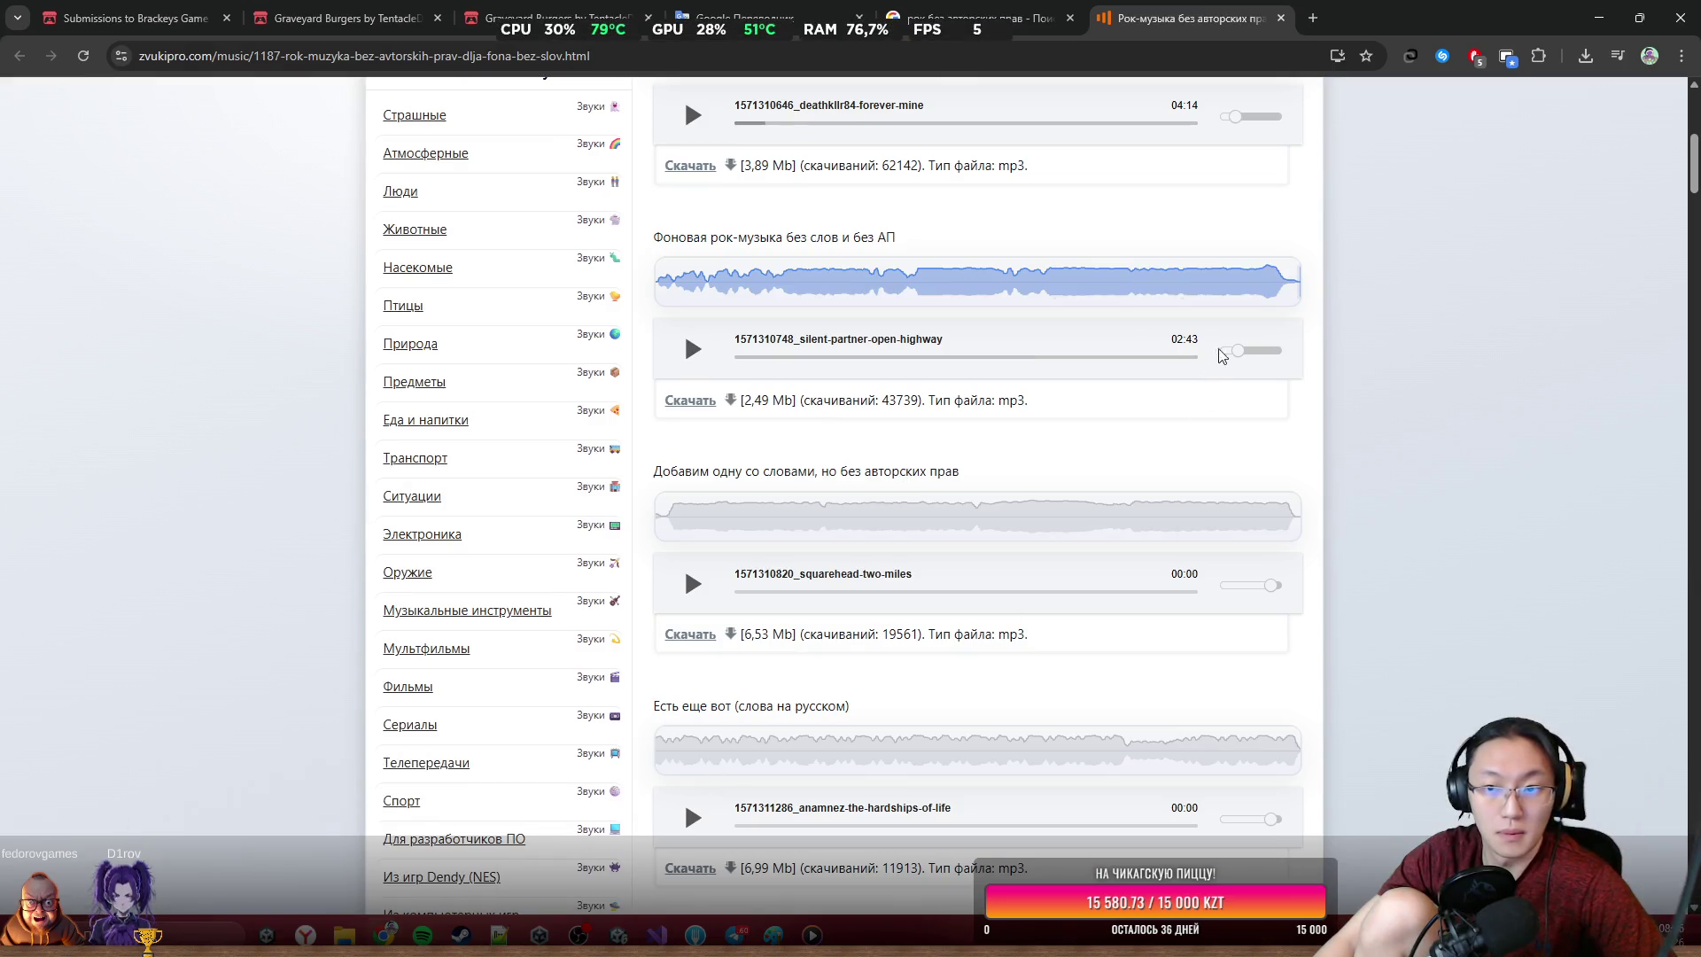
click(690, 401)
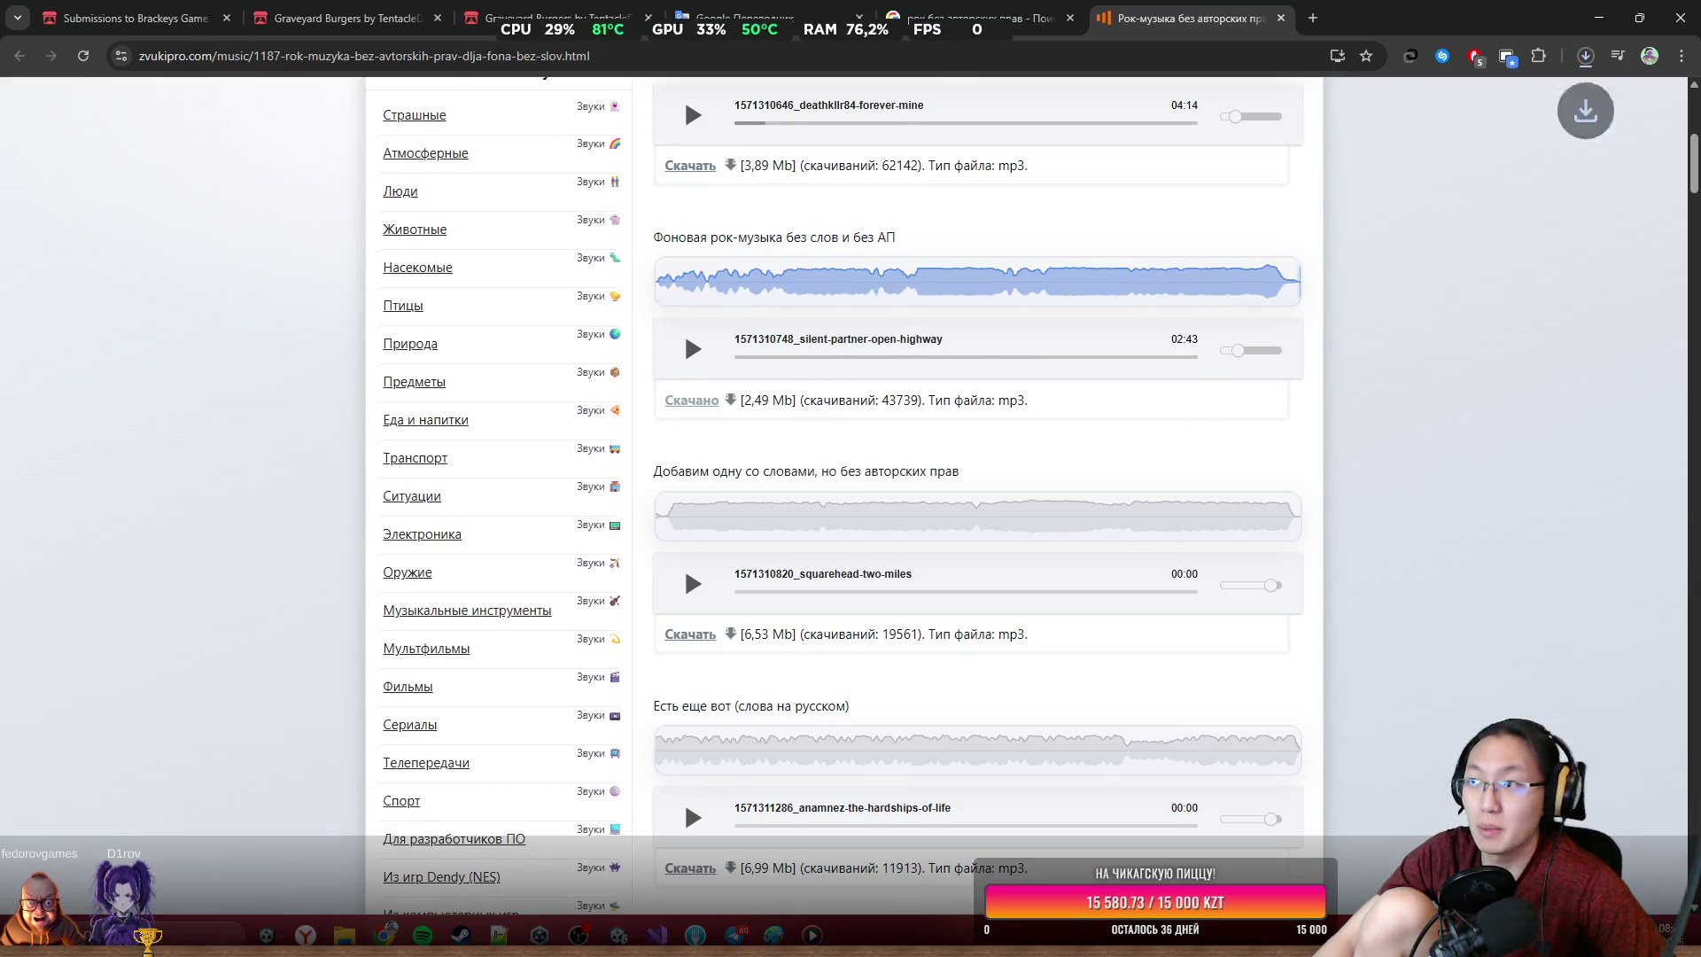
Show the downloaded silent-partner-open-highway.mp3 in its Downloads folder
click(1585, 55)
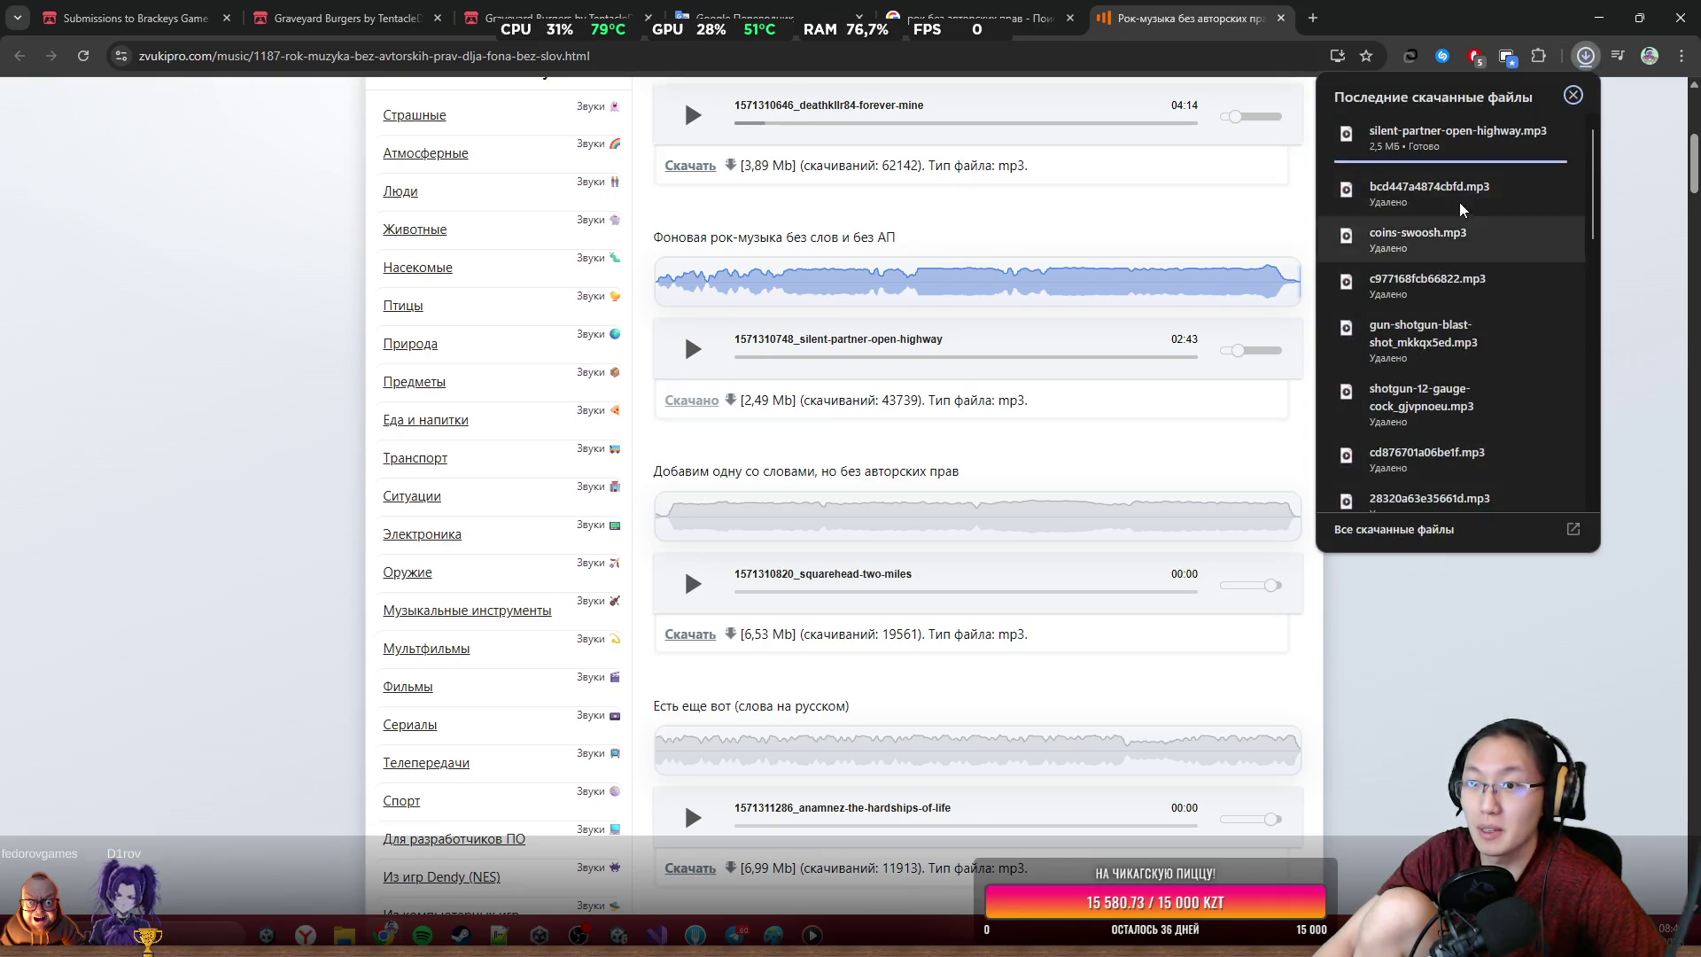
click(1523, 133)
drag(1541, 18, 1541, 58)
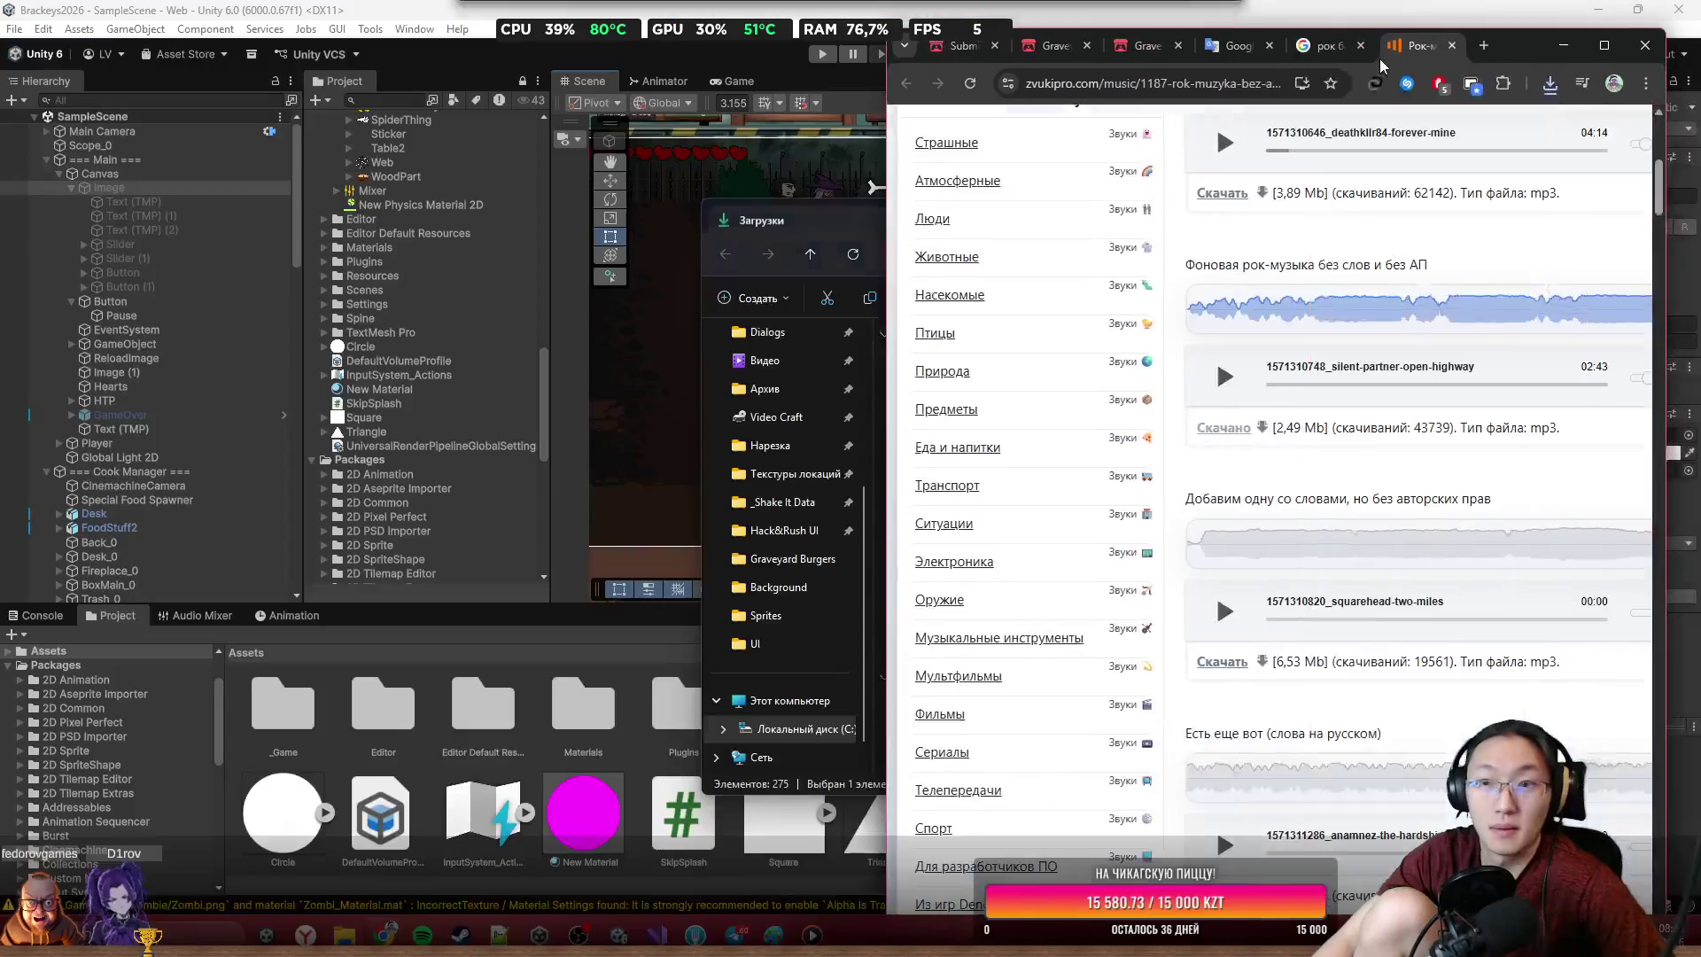
Minimize Chrome and close the Downloads Explorer window
click(1559, 46)
click(1485, 211)
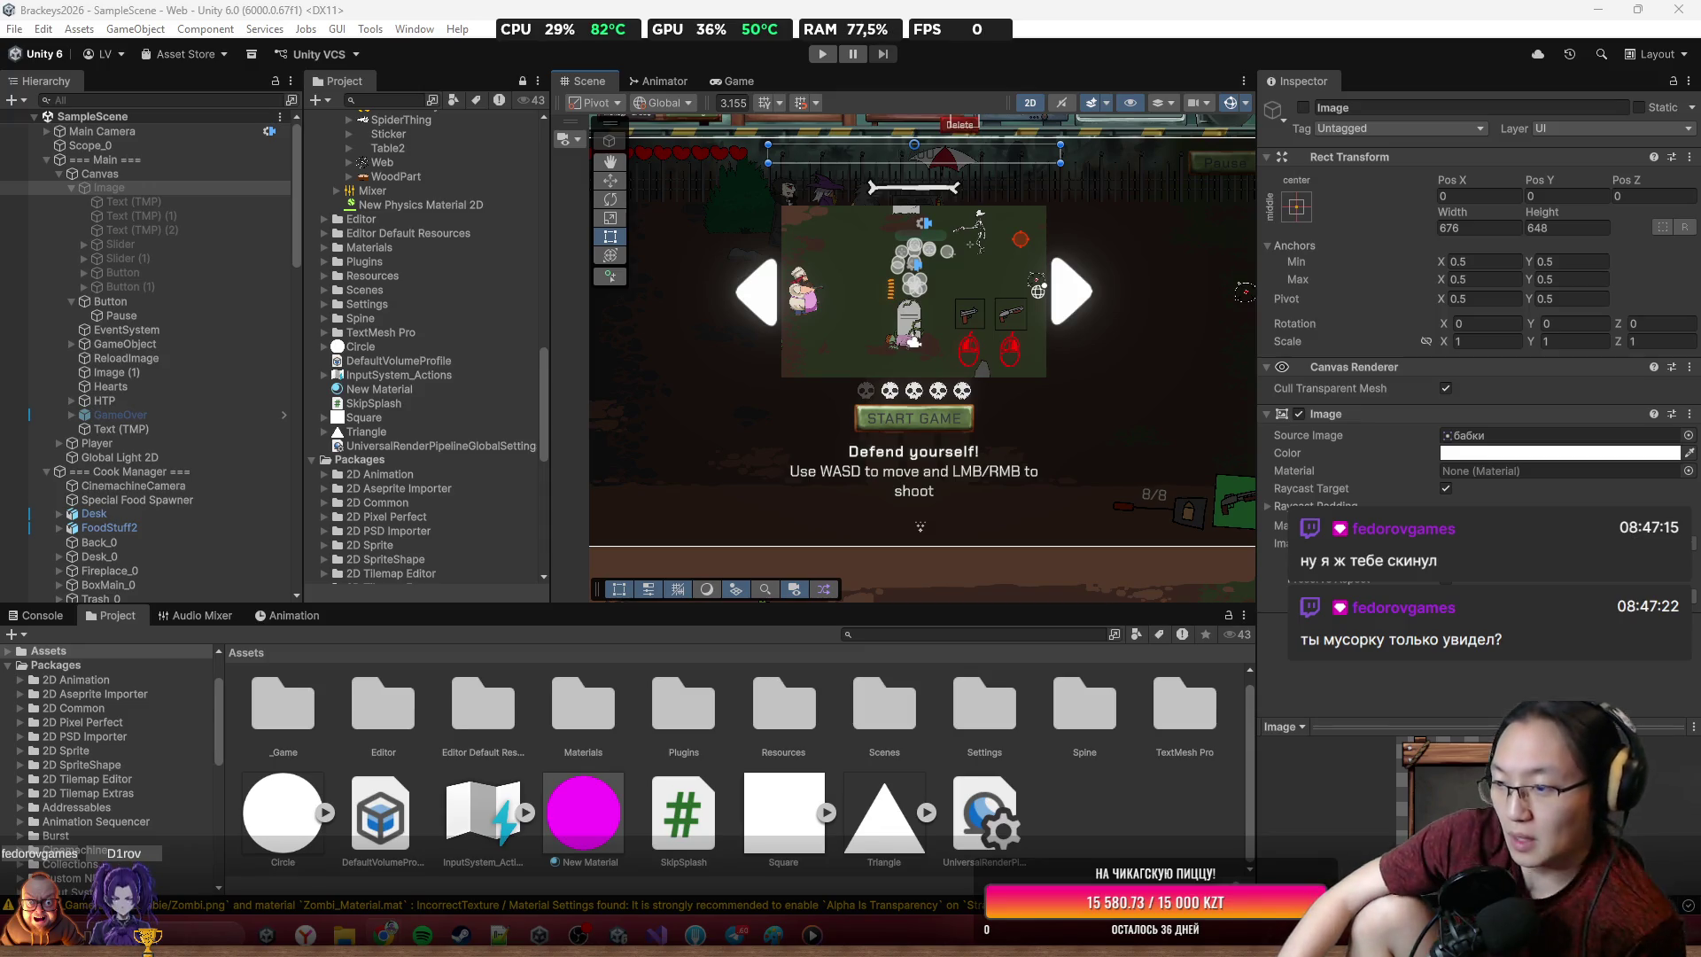
Select the timer text object and close the game-over screenshot preview
click(1076, 332)
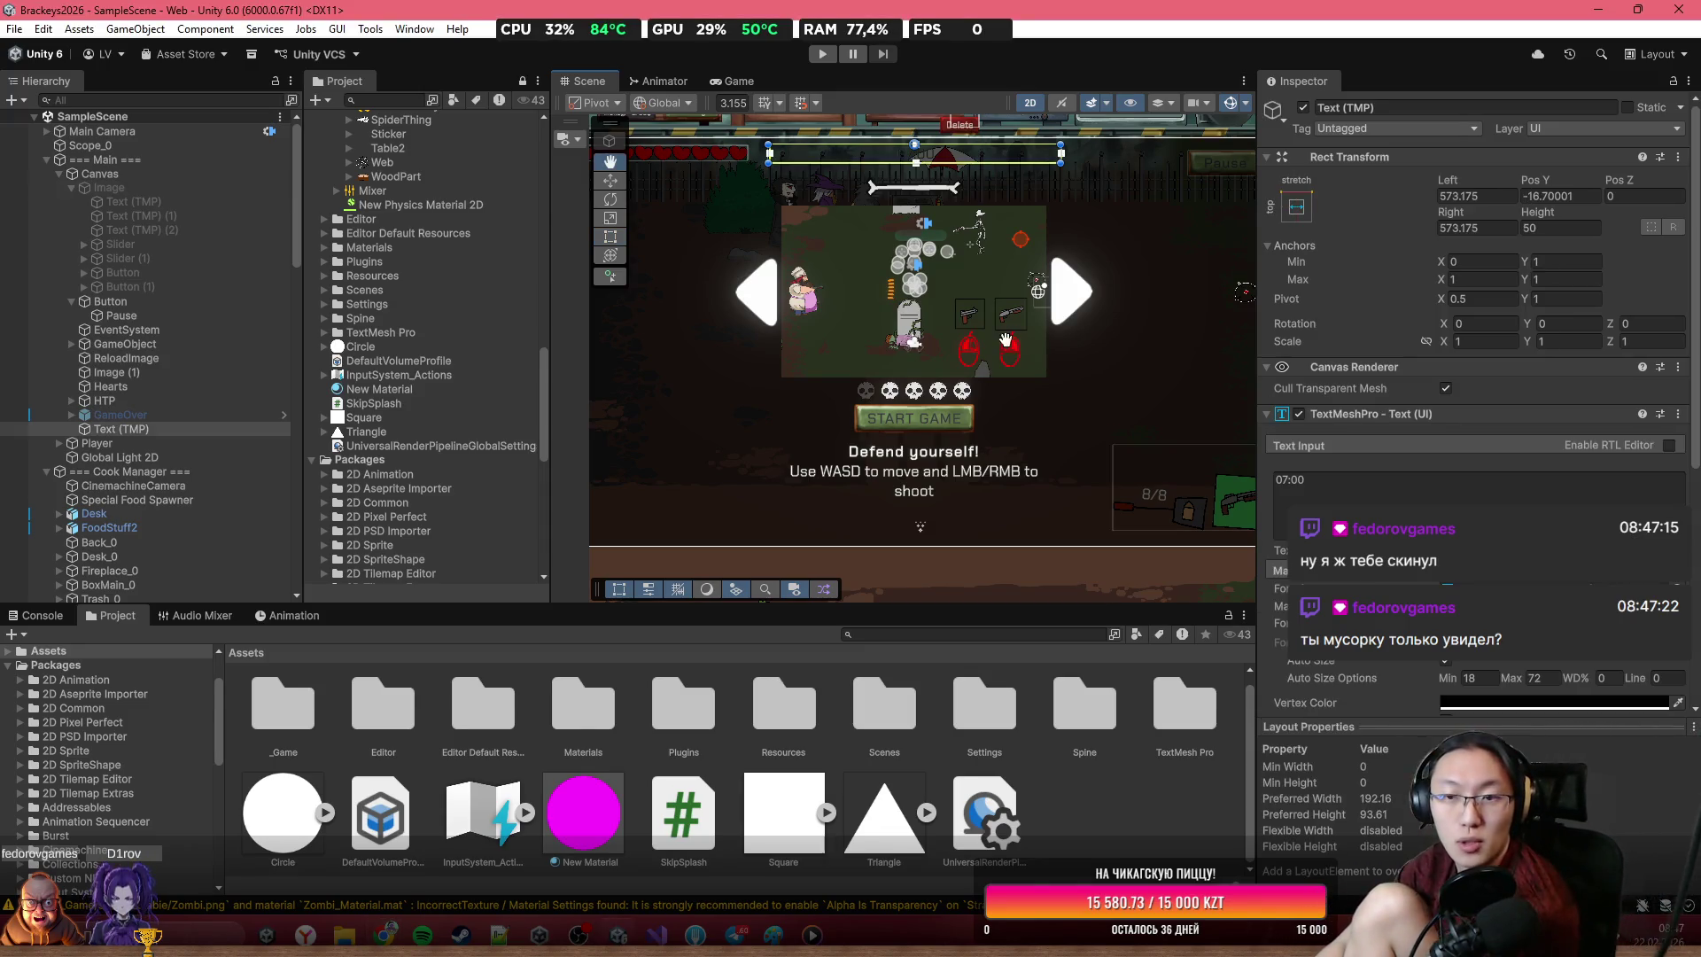
scroll(1066, 316, down, 3)
scroll(1028, 289, up, 1)
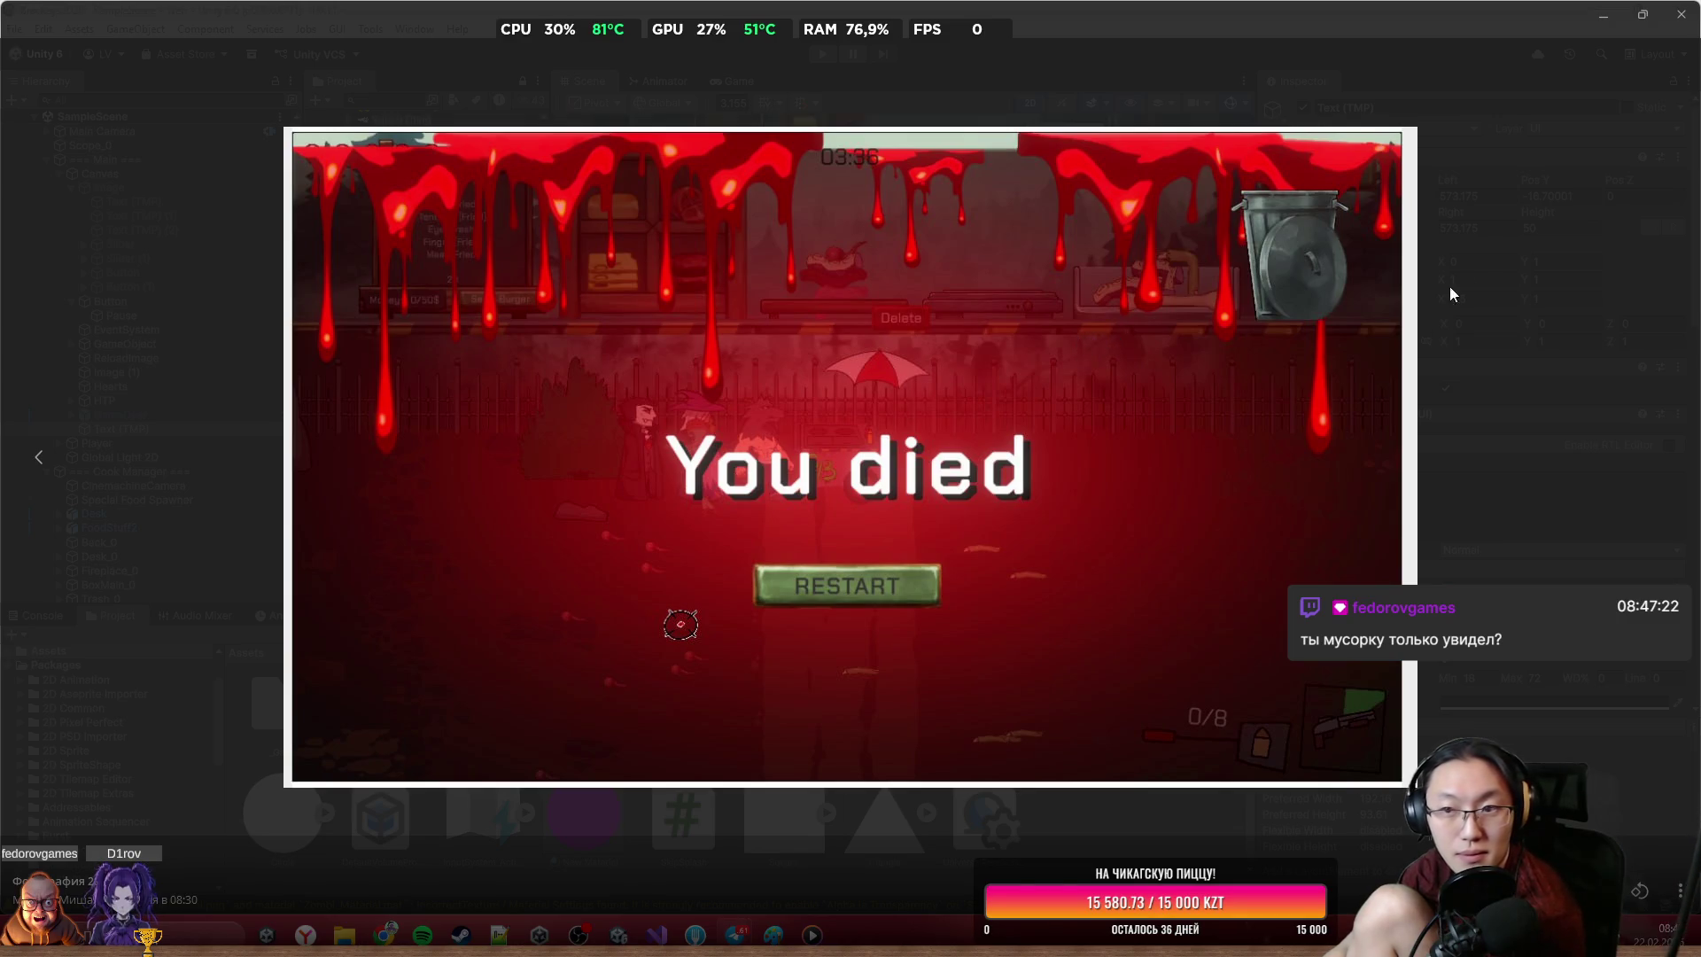
click(1479, 253)
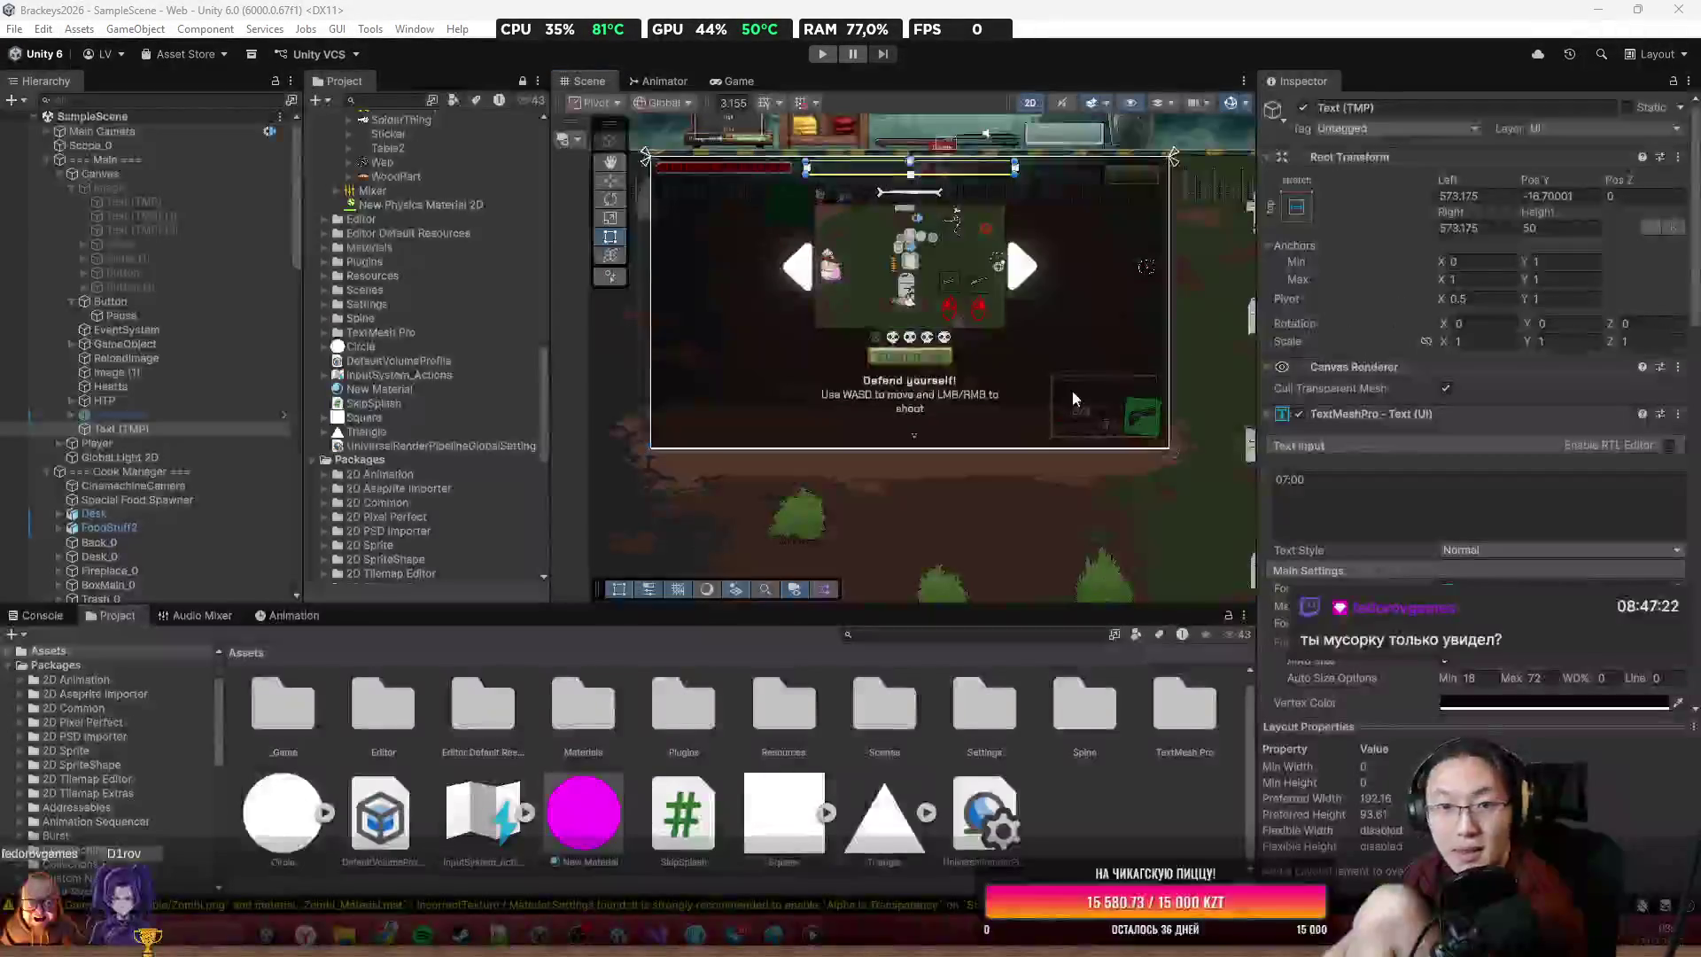
Turn GameOver on to inspect it, turn it off again, and enter Play mode
click(238, 420)
key(alt+shift+a)
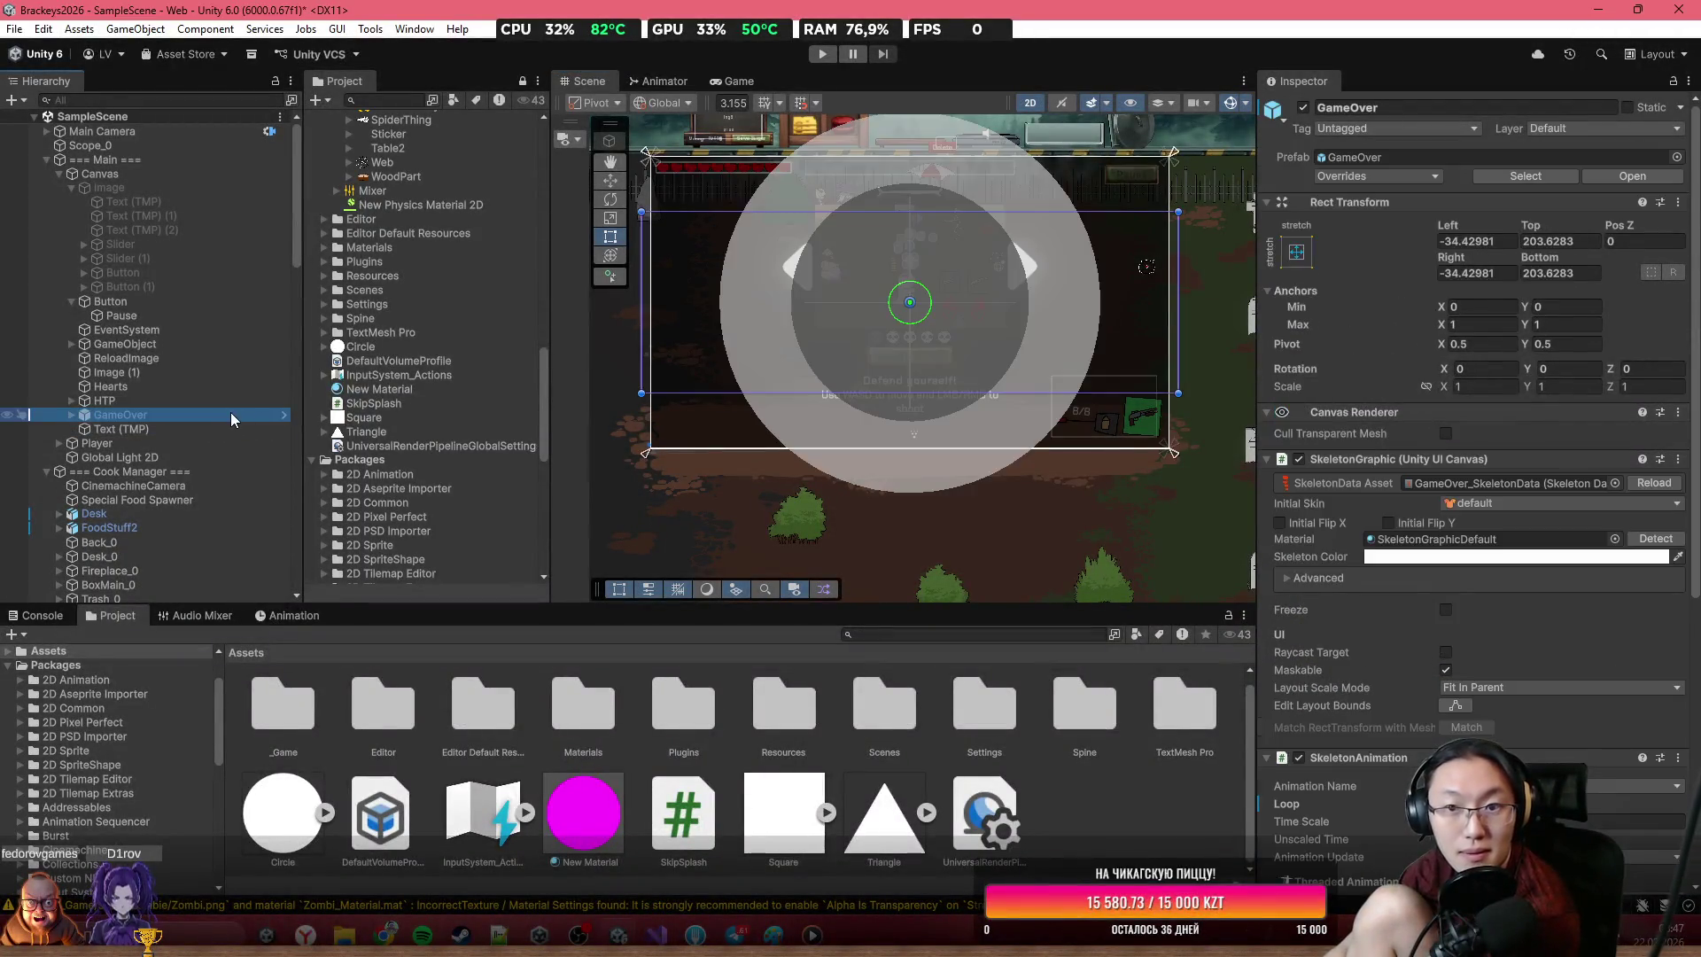
scroll(1003, 366, down, 4)
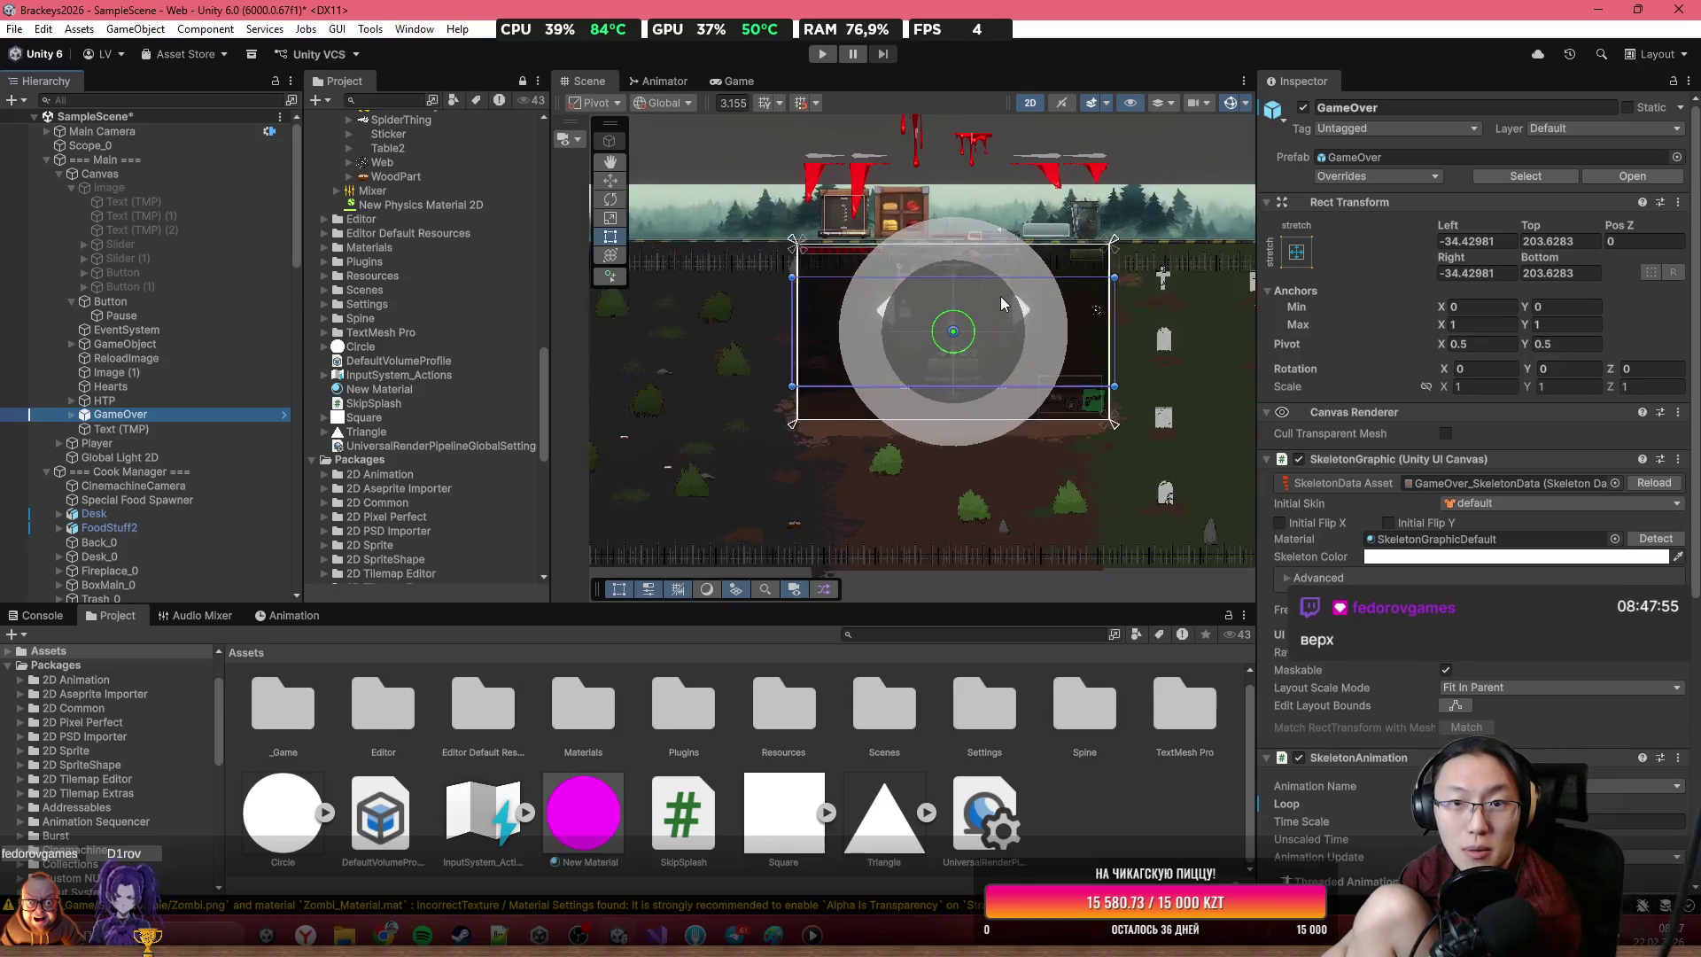
key(alt+shift+a)
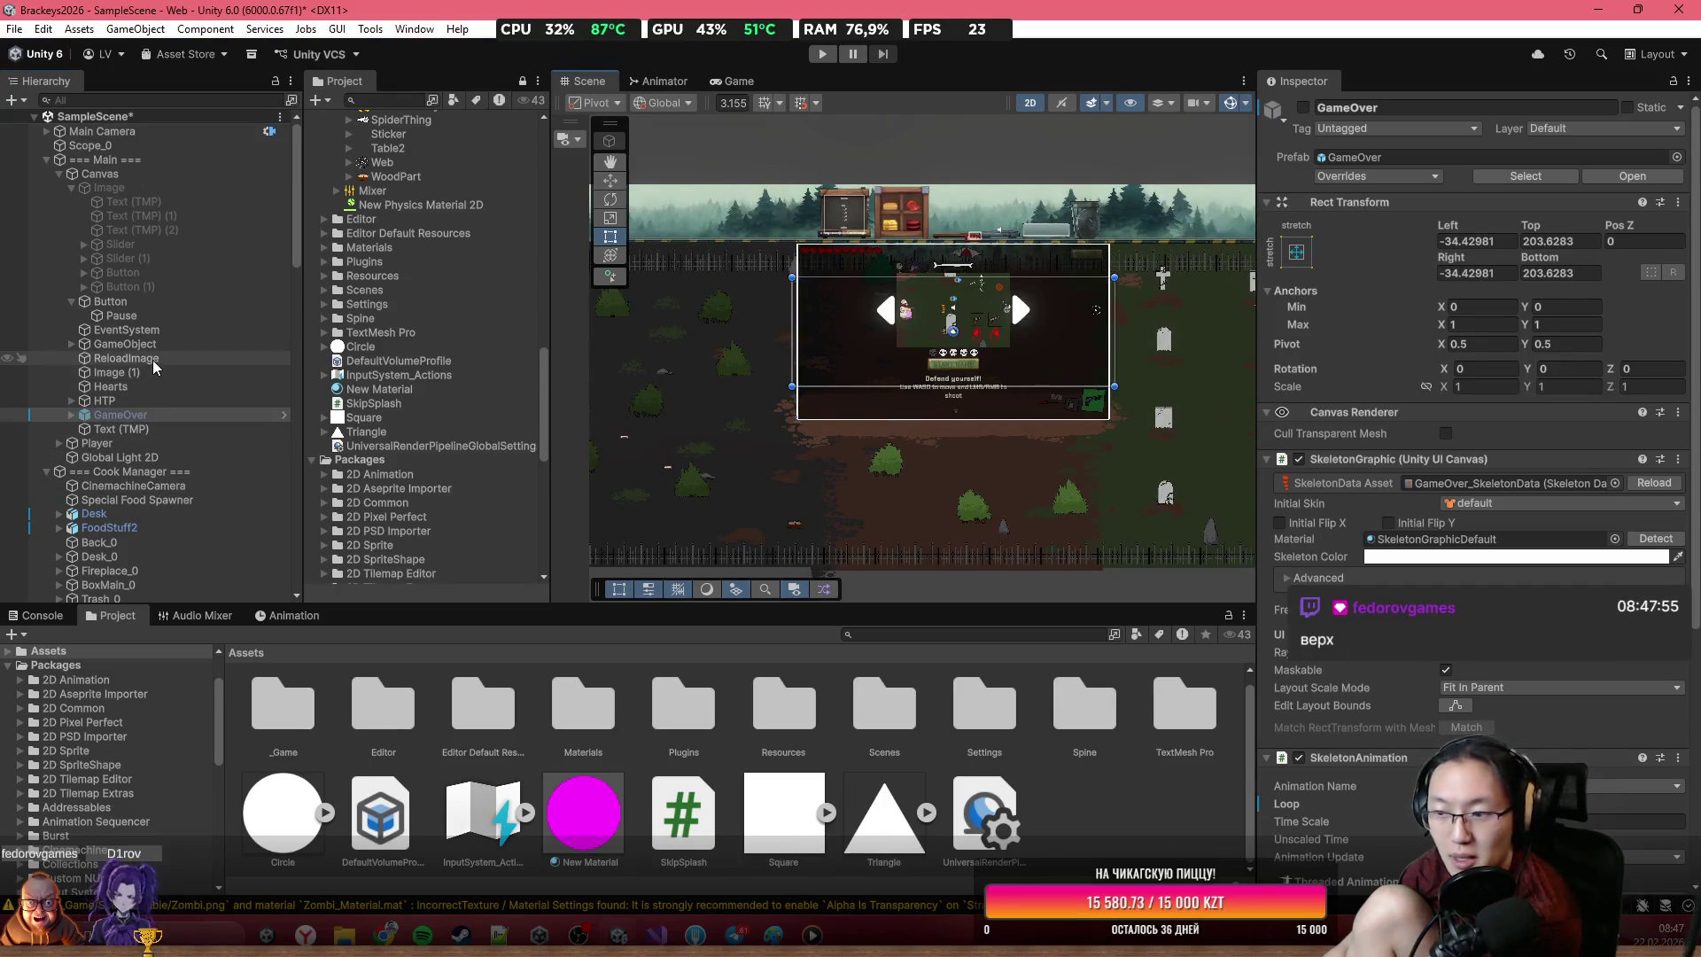
scroll(992, 328, up, 5)
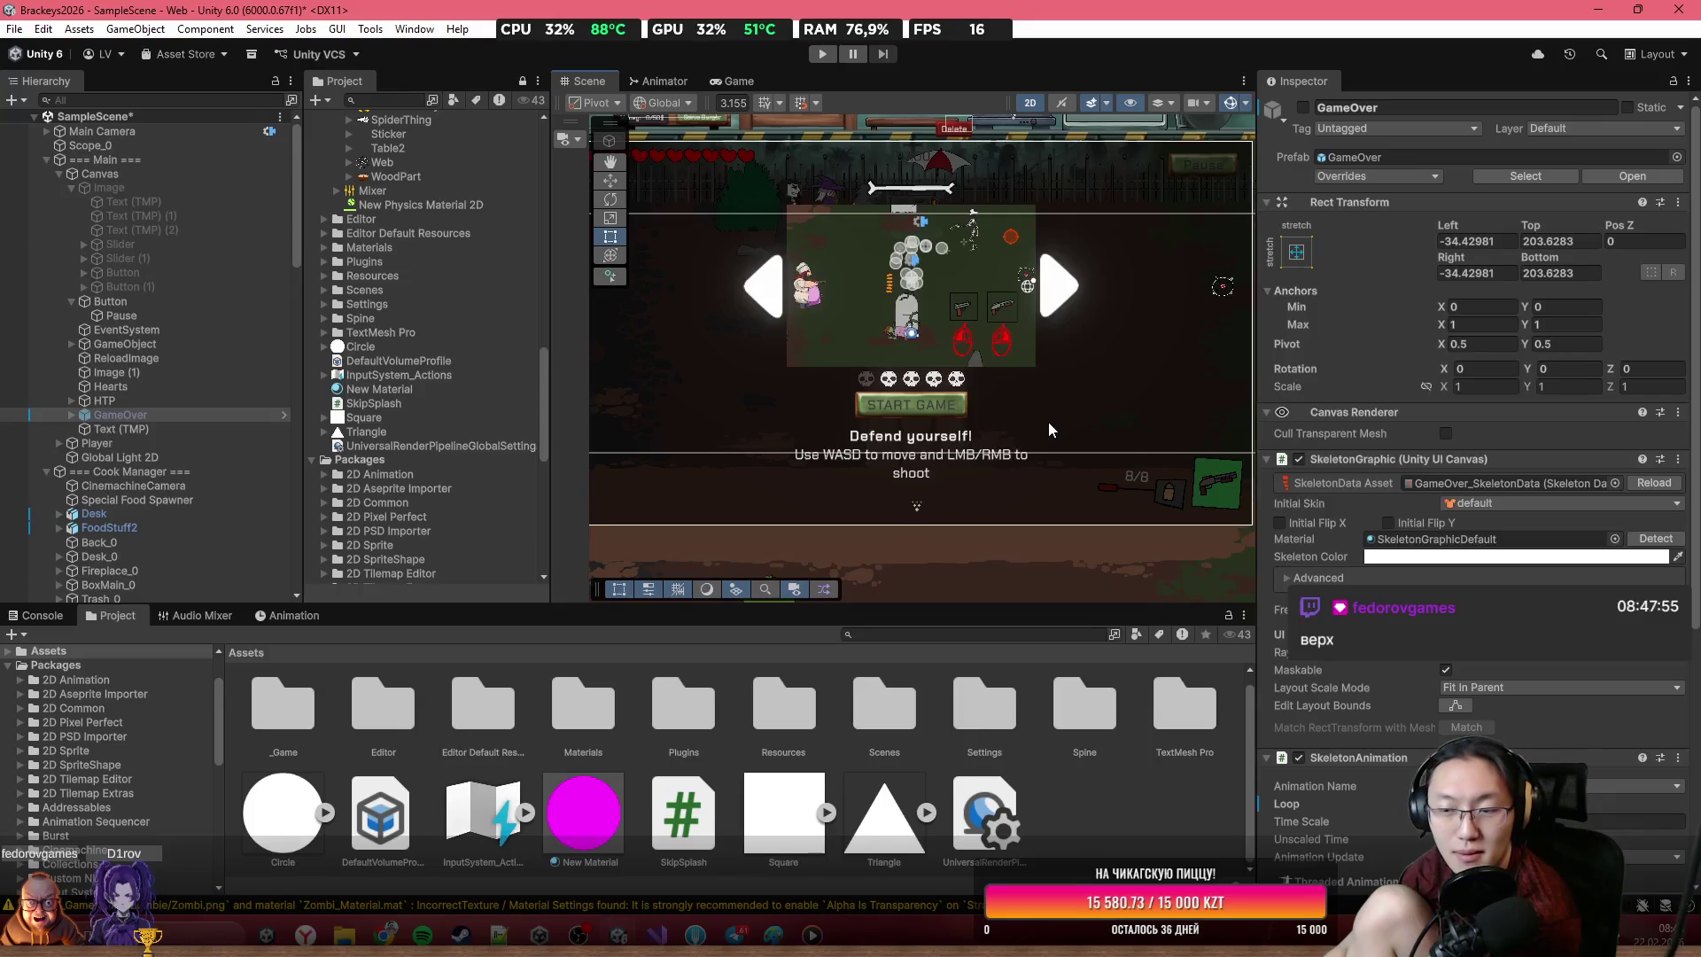
click(823, 53)
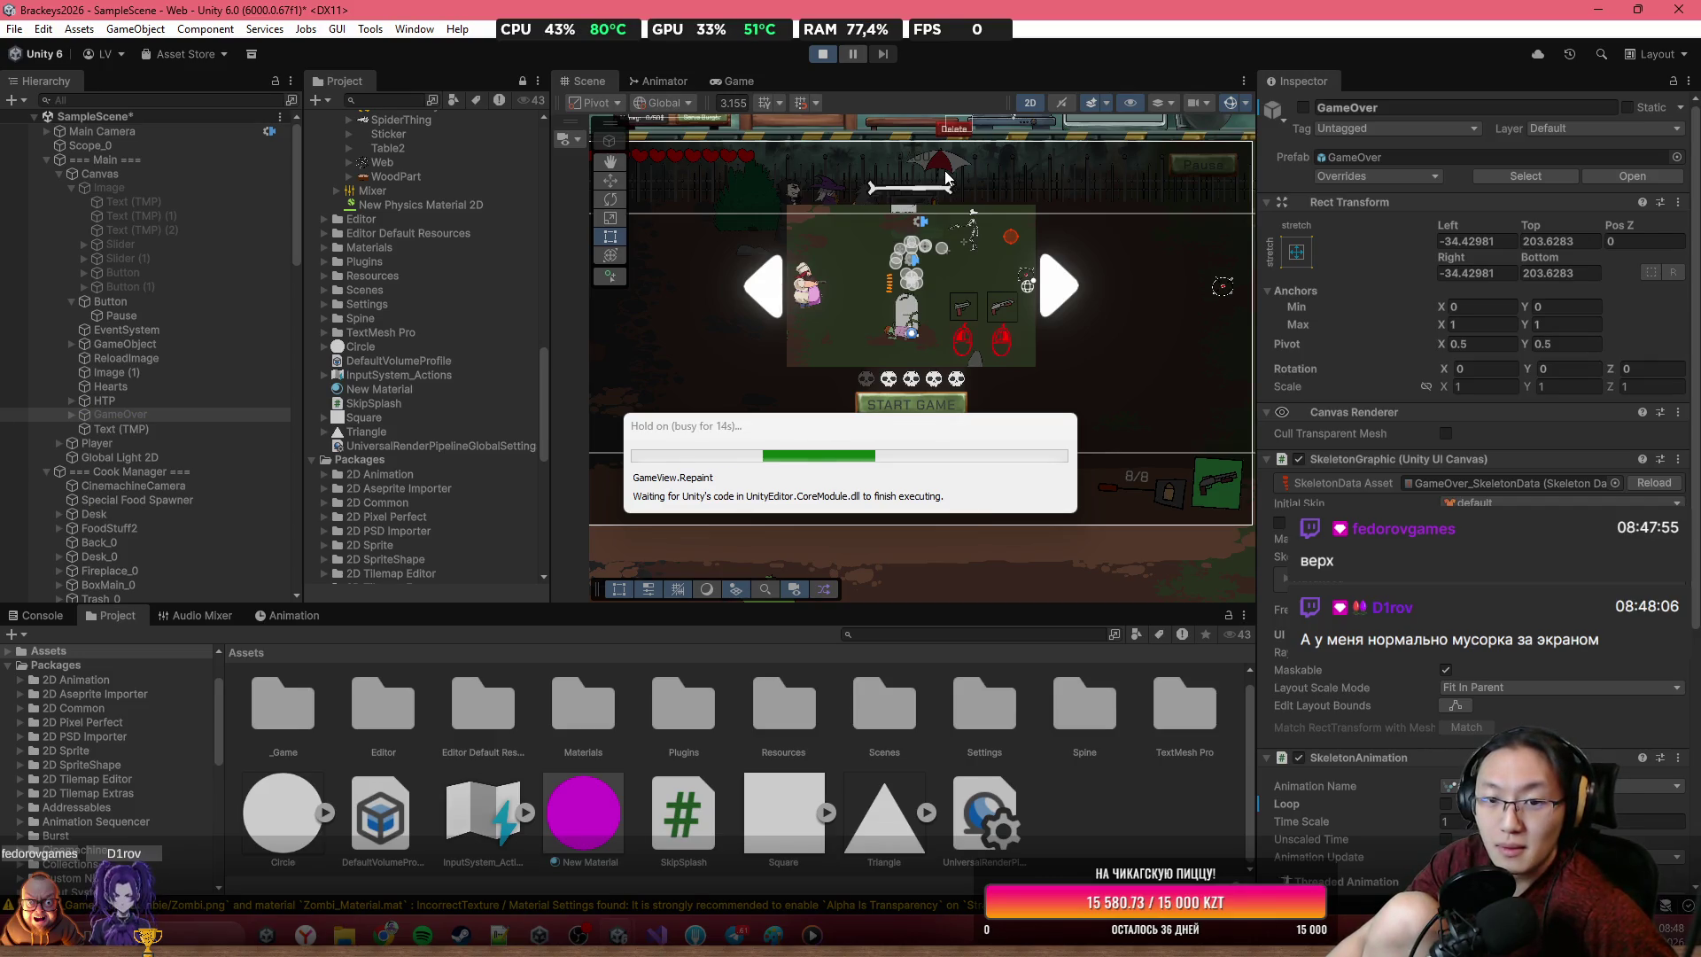
Maximize the Game view, start the game, pause and resume, and visit the food cart
key(shift+space)
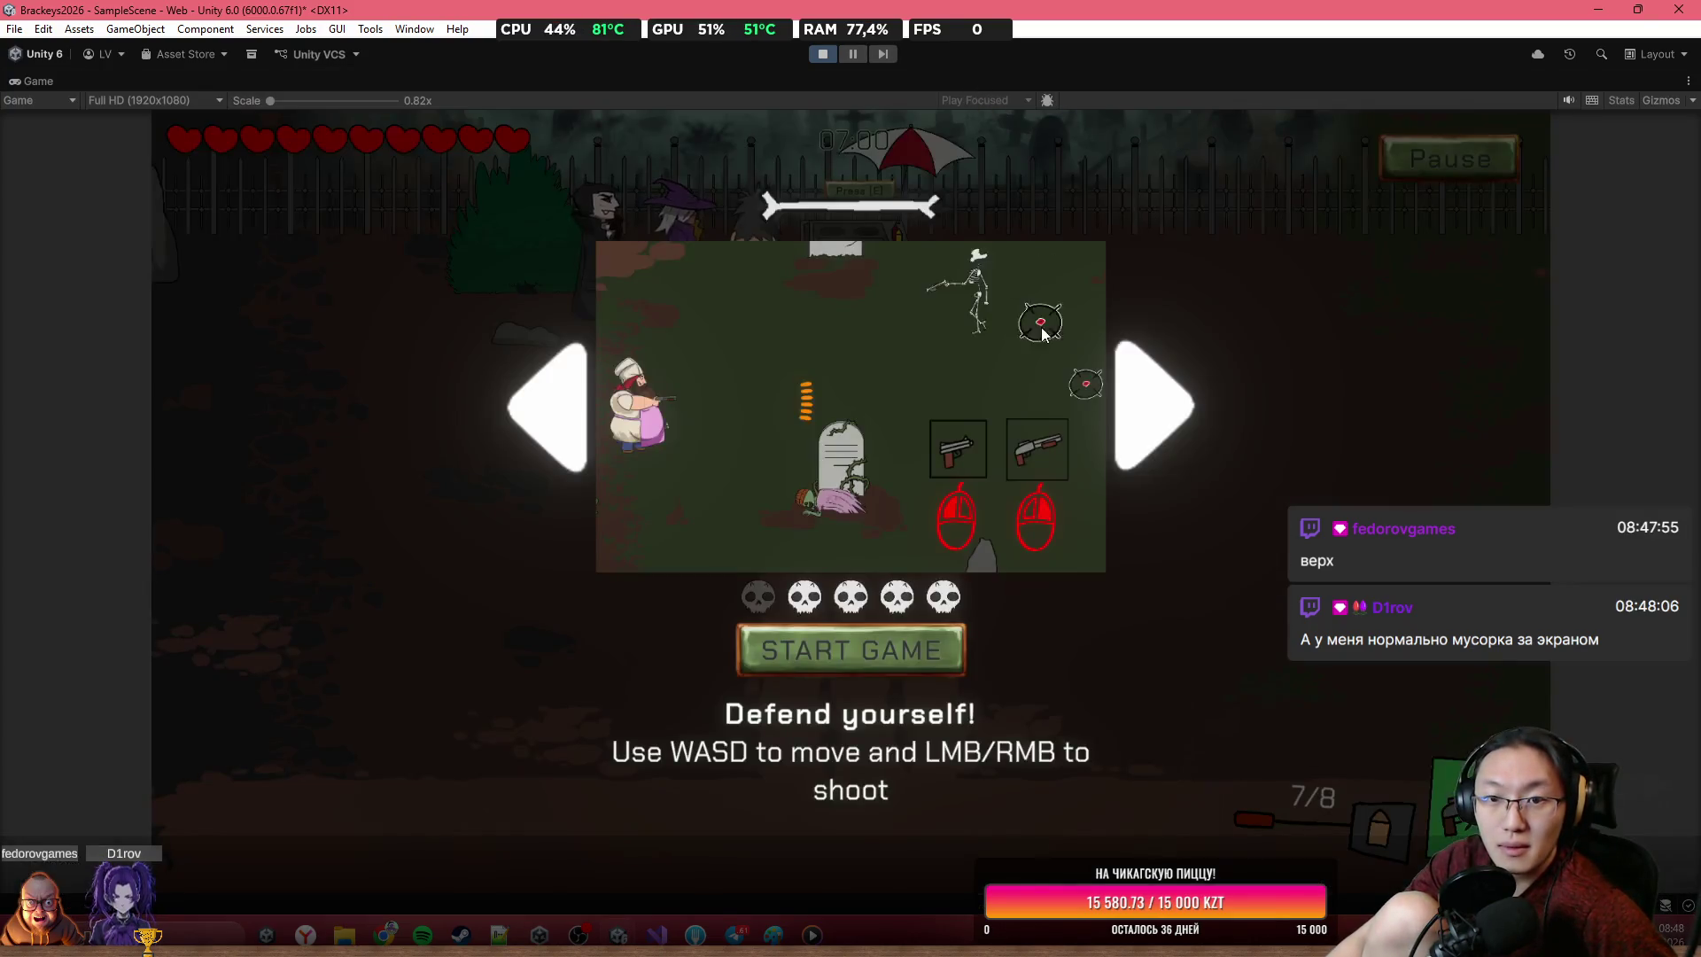
click(956, 655)
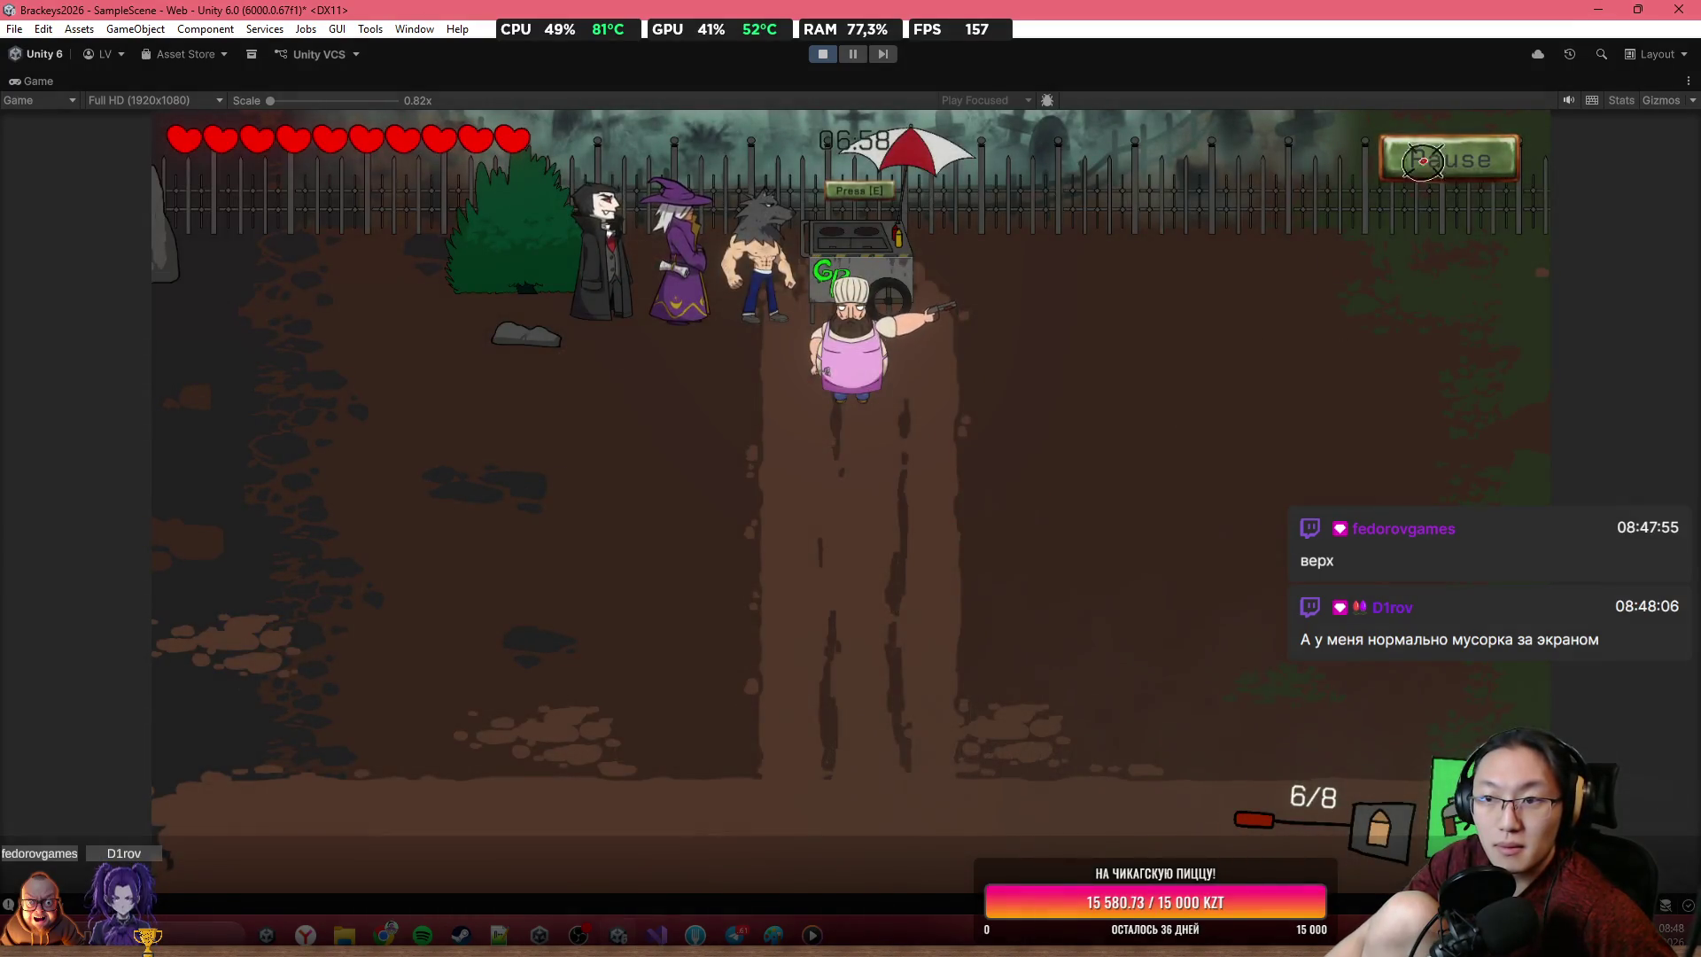
click(1433, 156)
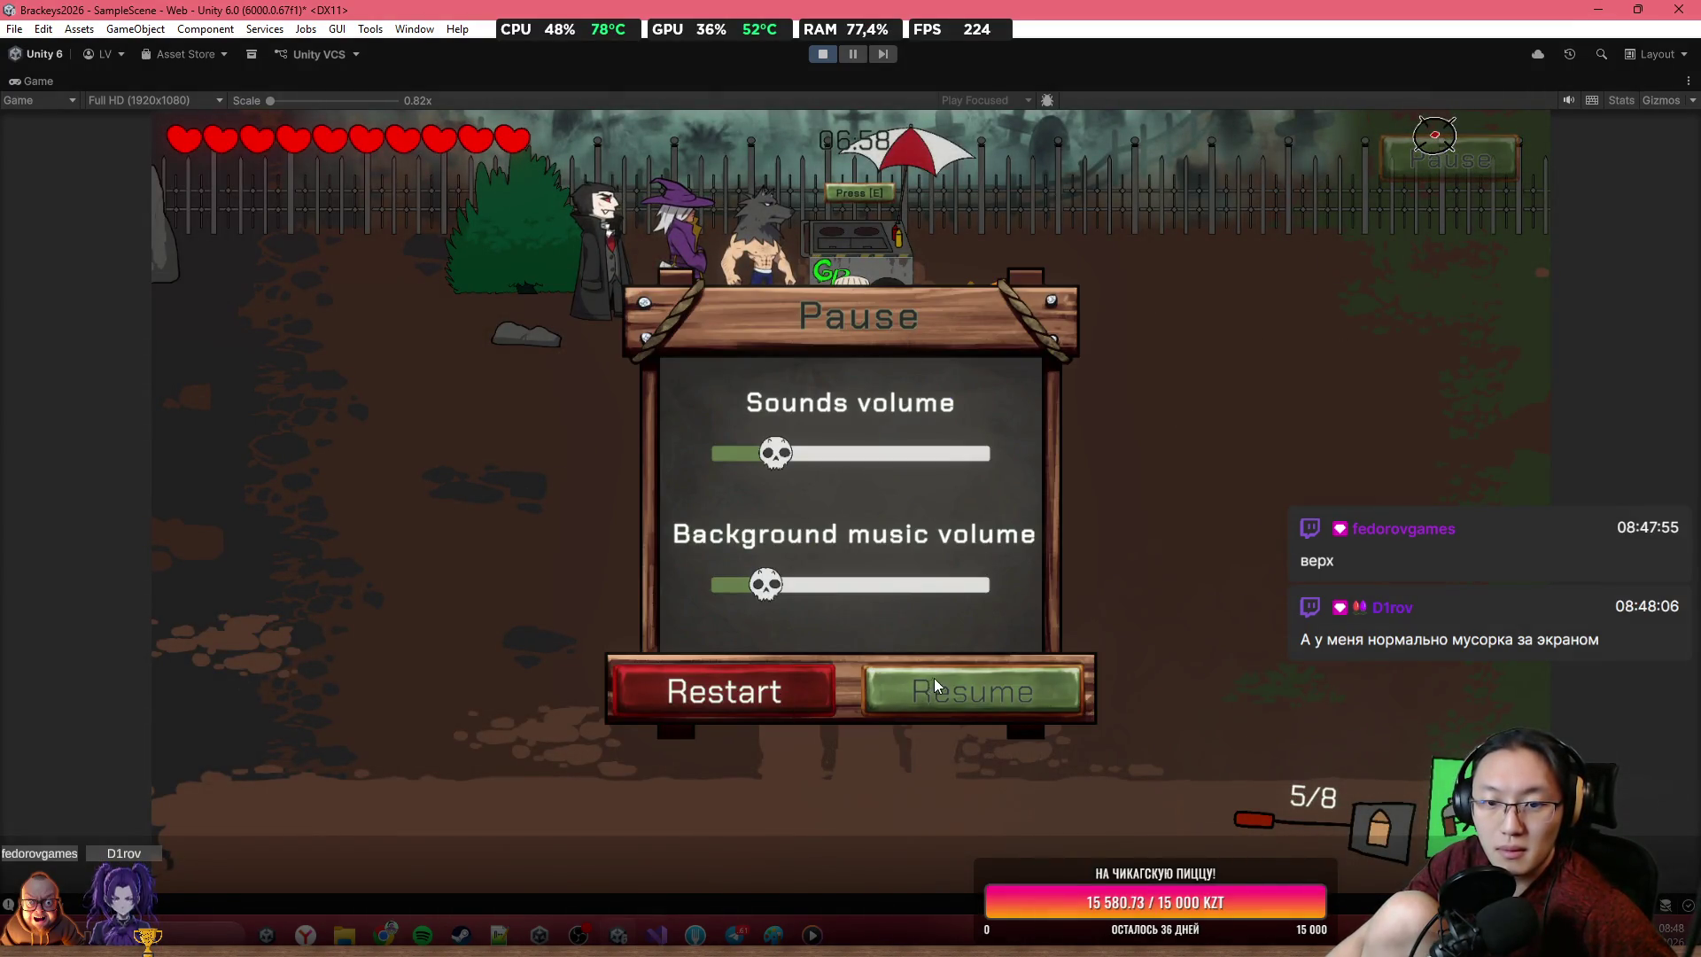
click(932, 678)
key(s)
click(1132, 364)
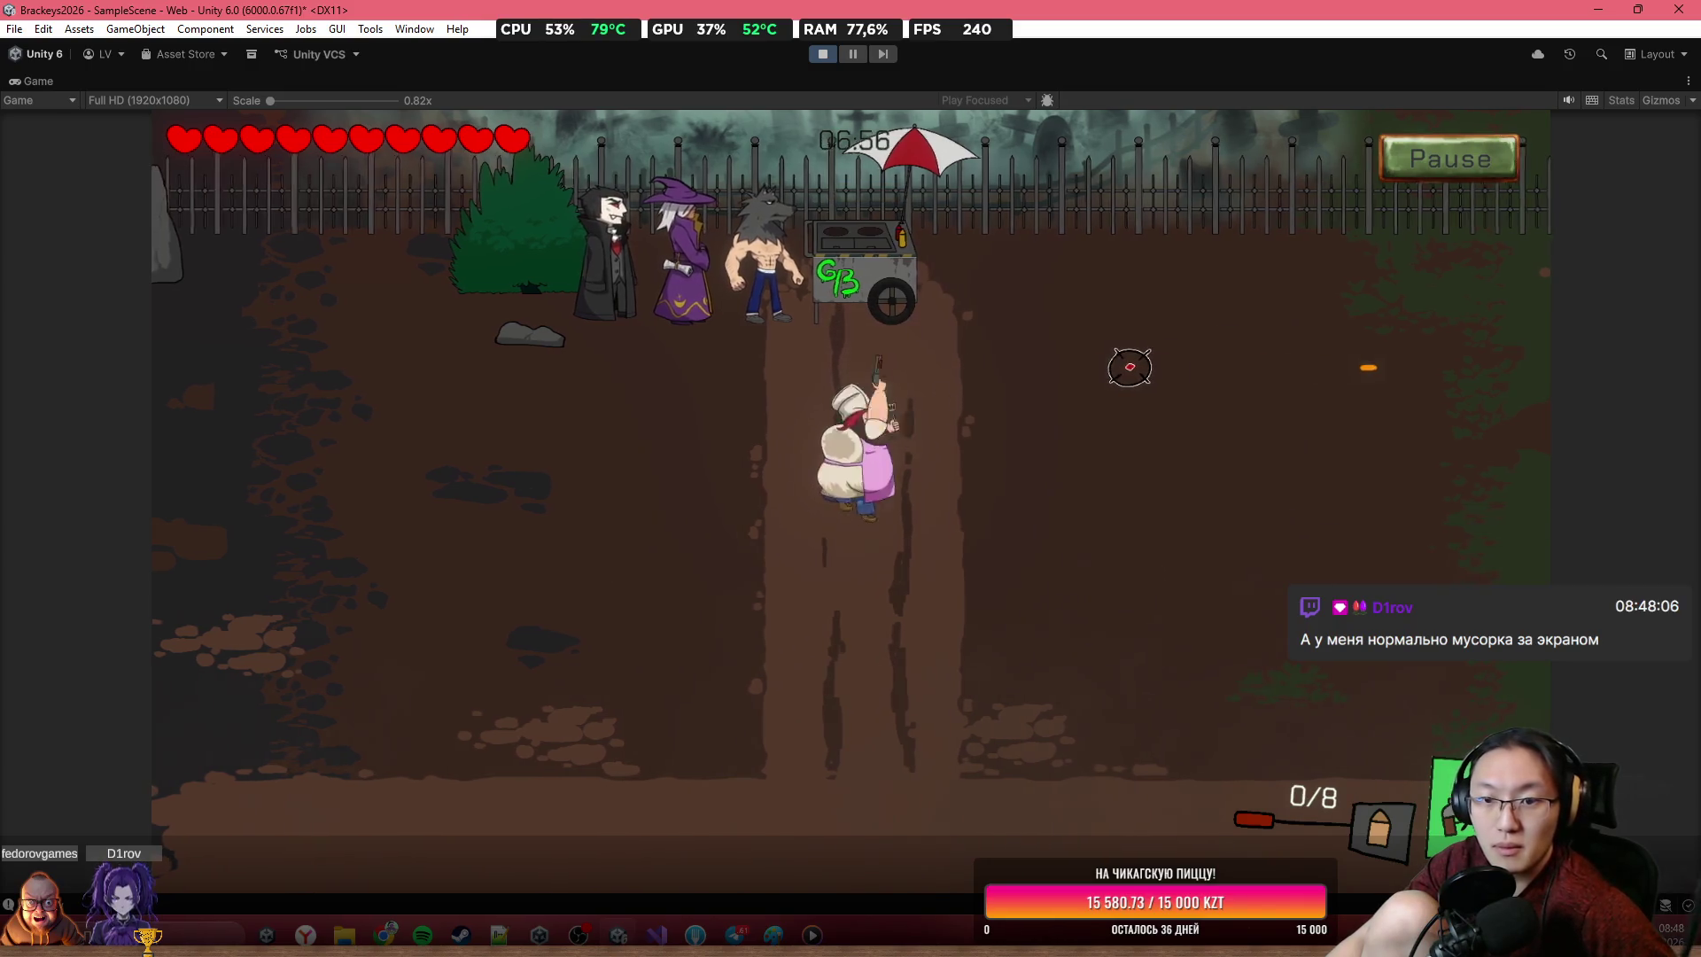
key(w)
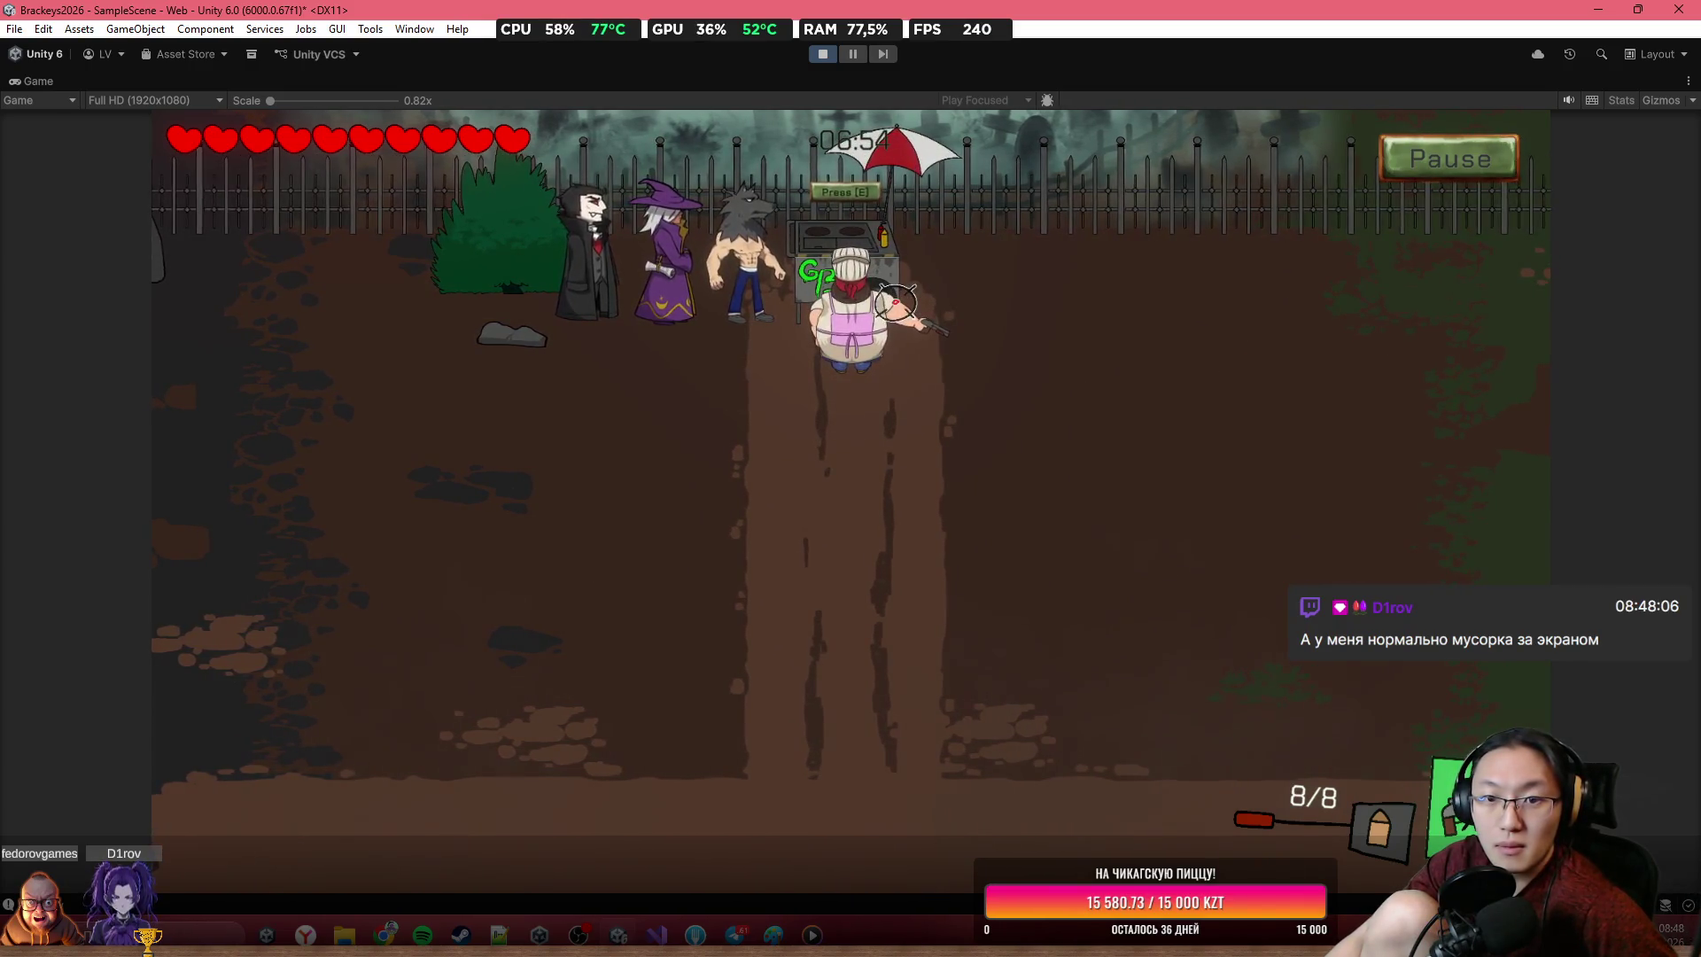
key(e)
key(s)
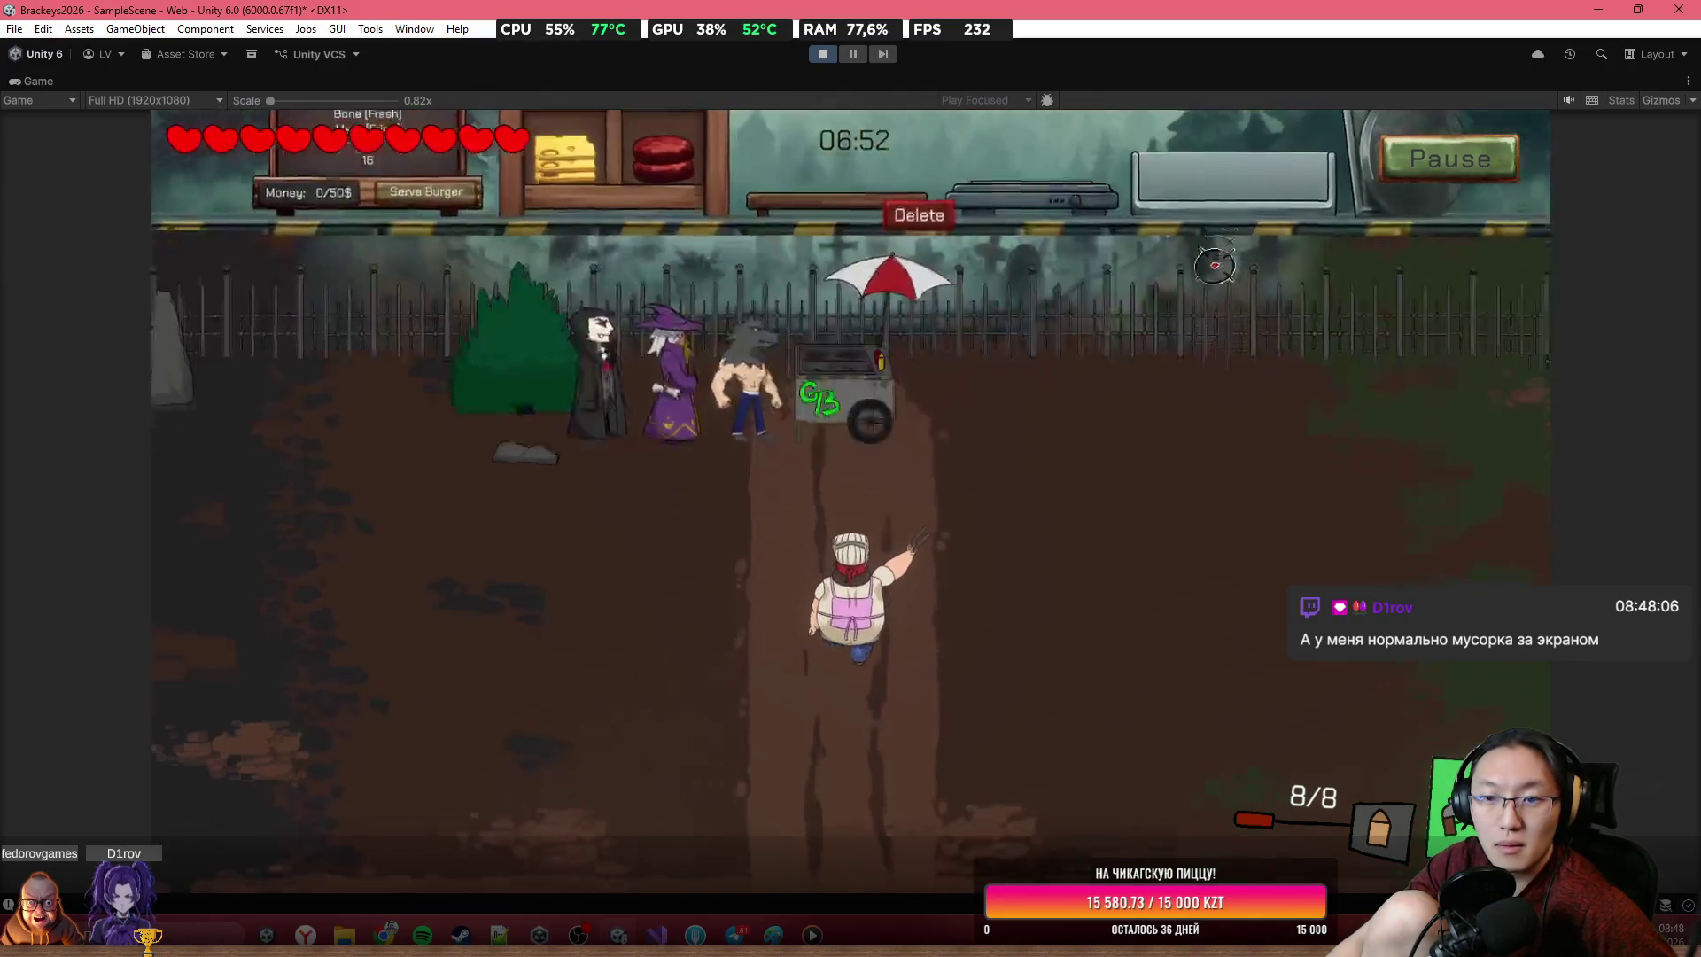
Fight the skeletons while moving and reloading until the chef dies
click(1425, 666)
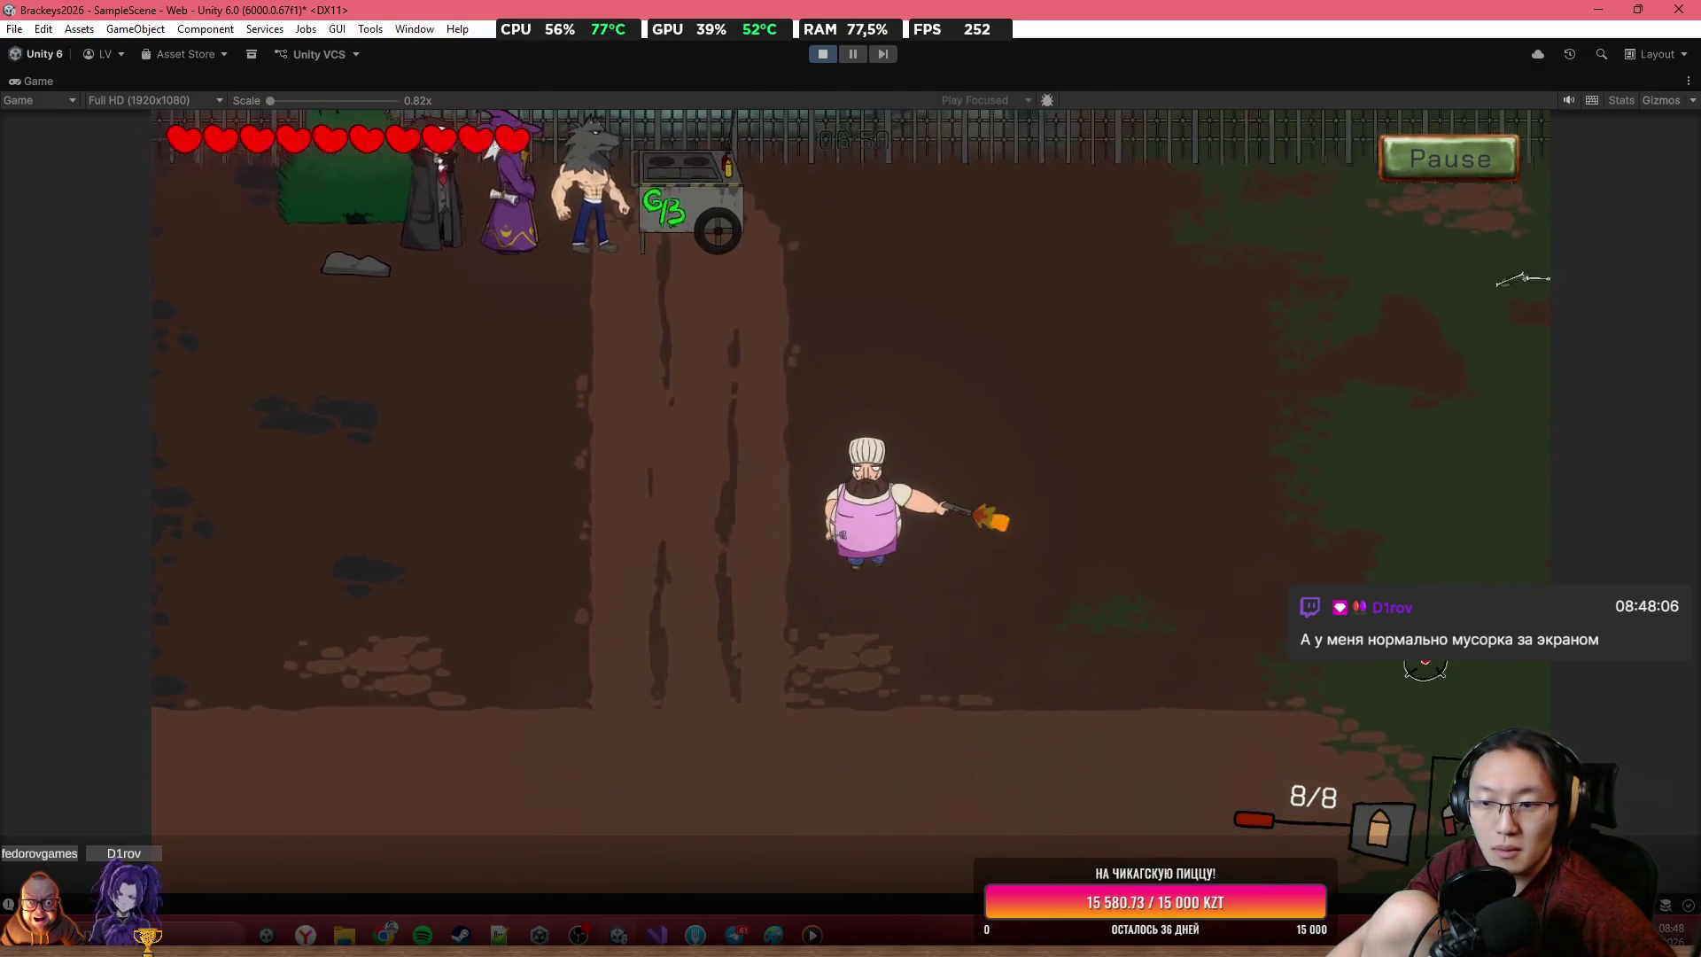
key(s)
key(d)
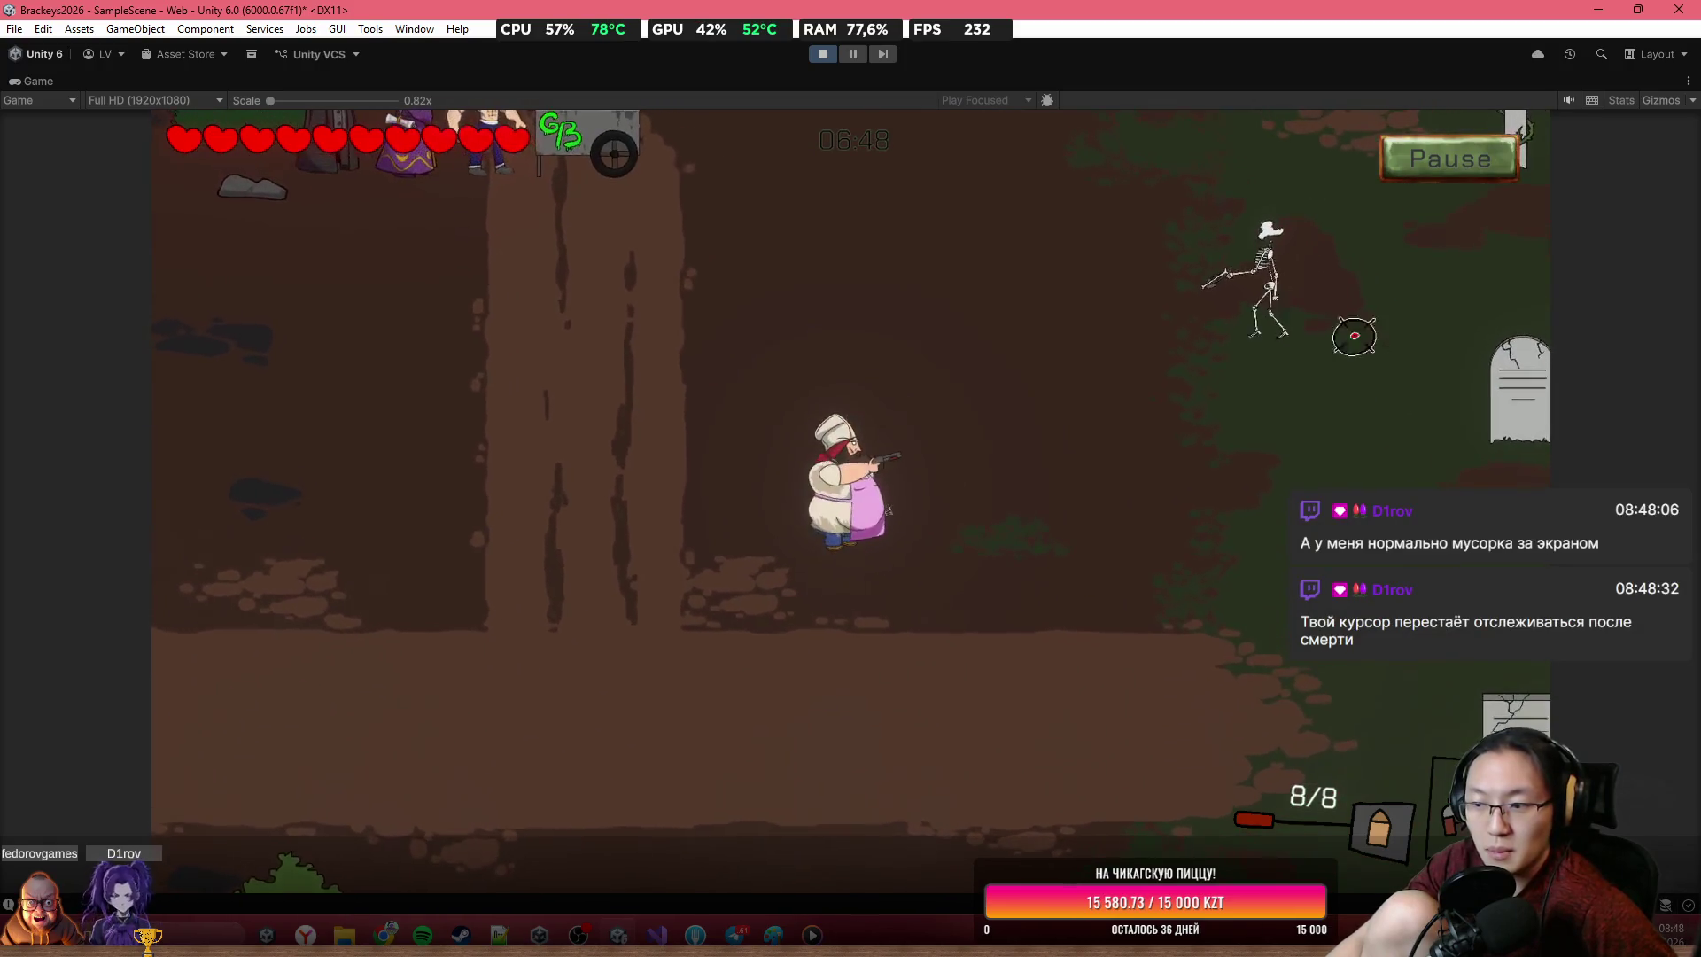
key(a)
click(1223, 315)
click(1228, 312)
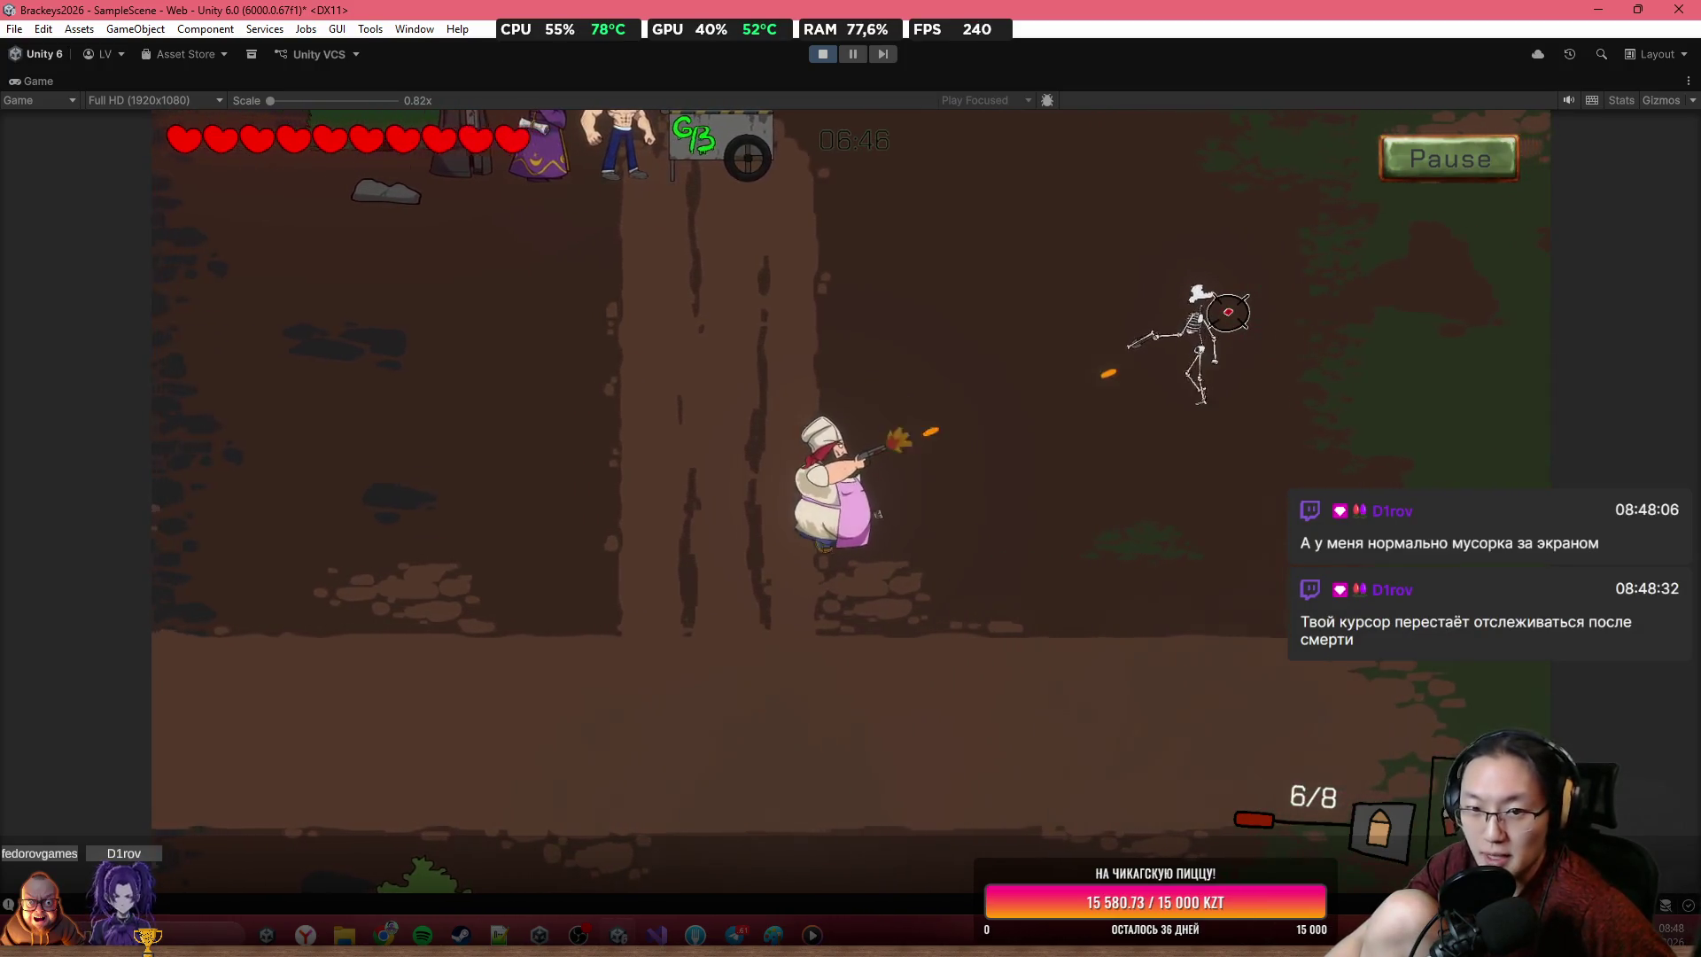
click(1228, 312)
click(1222, 354)
key(w)
key(a)
click(706, 486)
key(d)
key(s)
key(d)
click(1403, 512)
click(1488, 334)
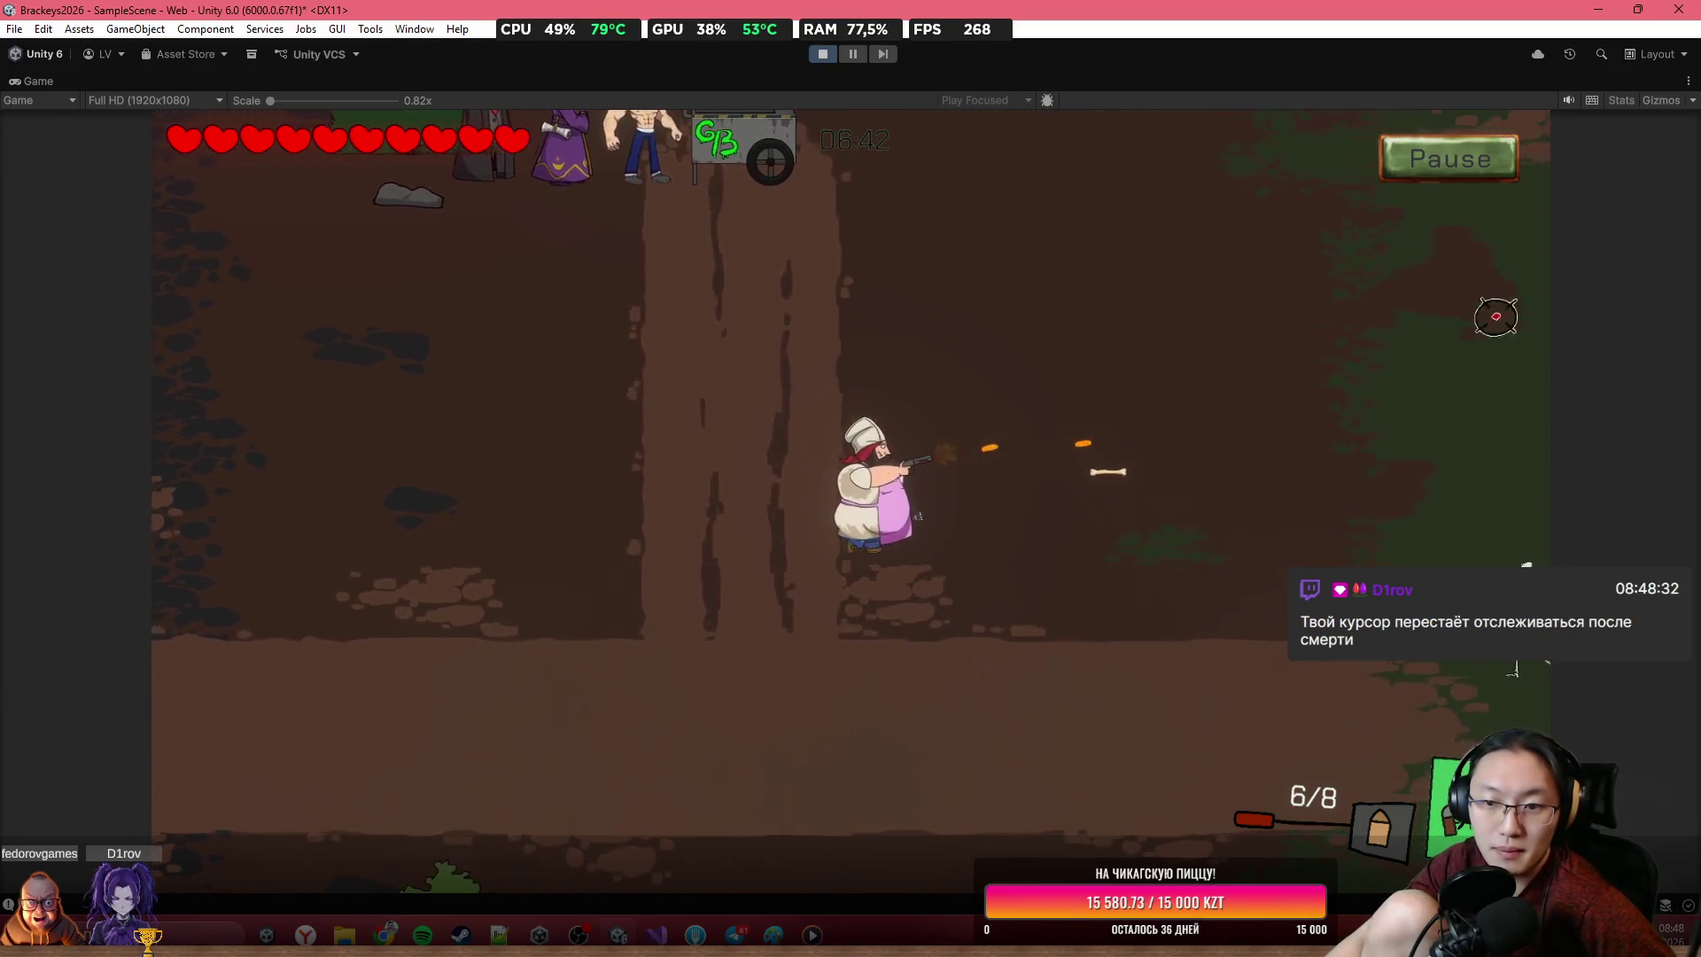
click(1256, 702)
click(1347, 733)
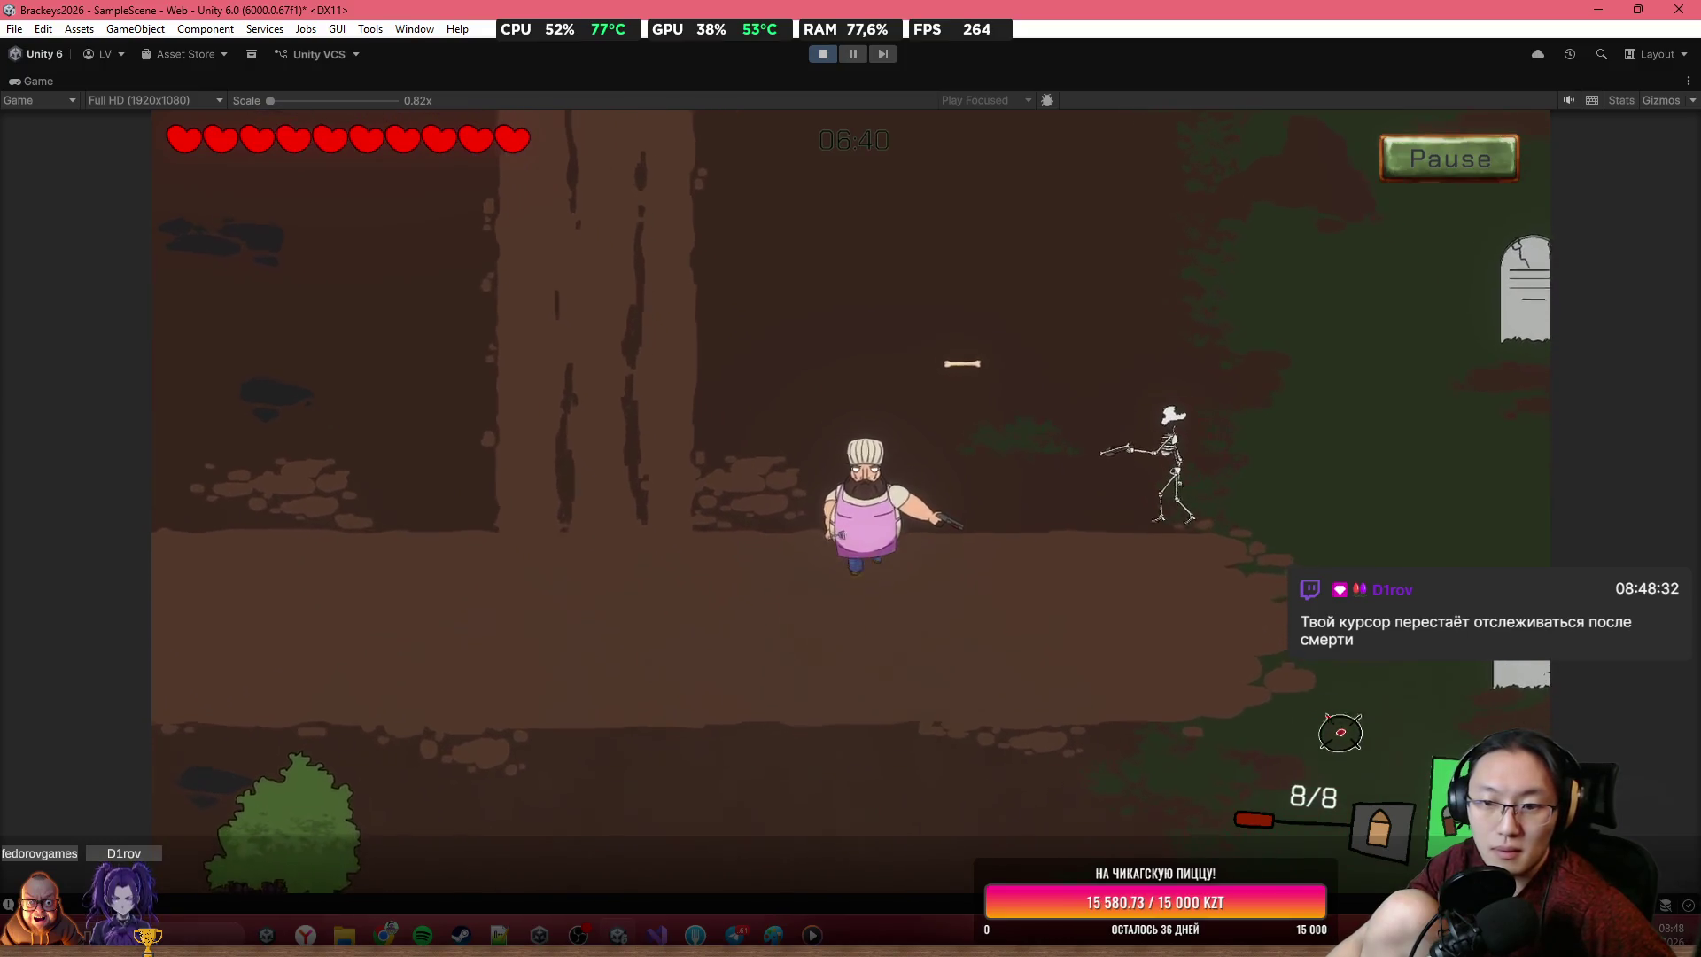
key(r)
key(d)
key(s)
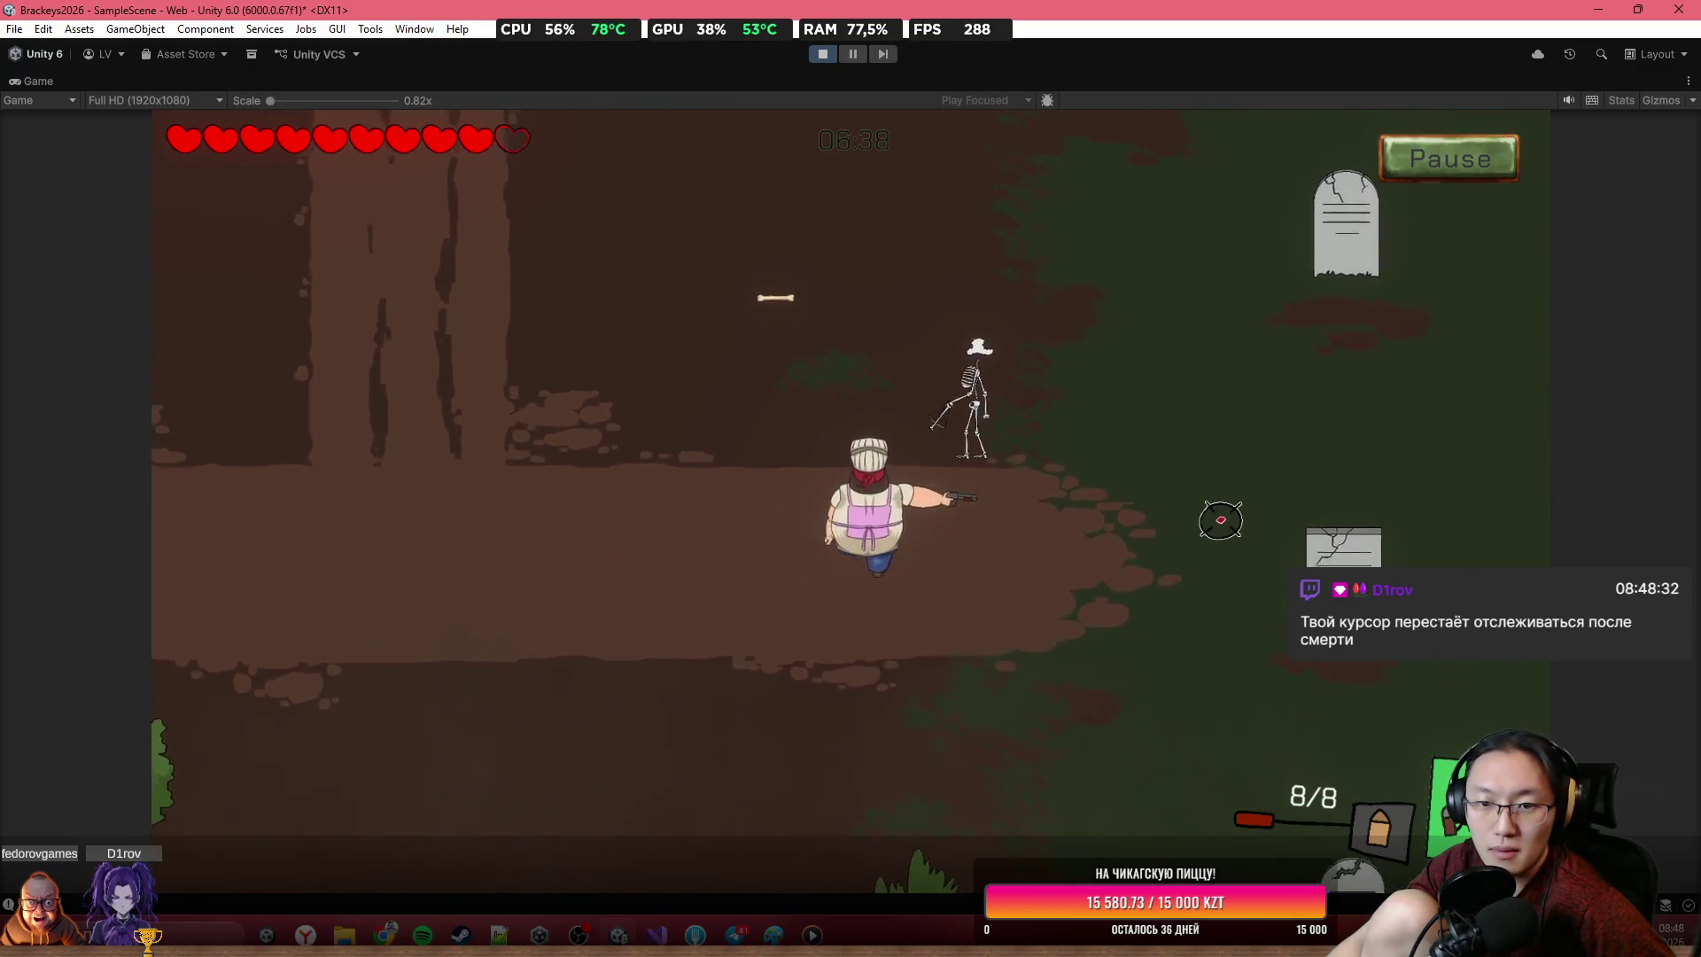
key(d)
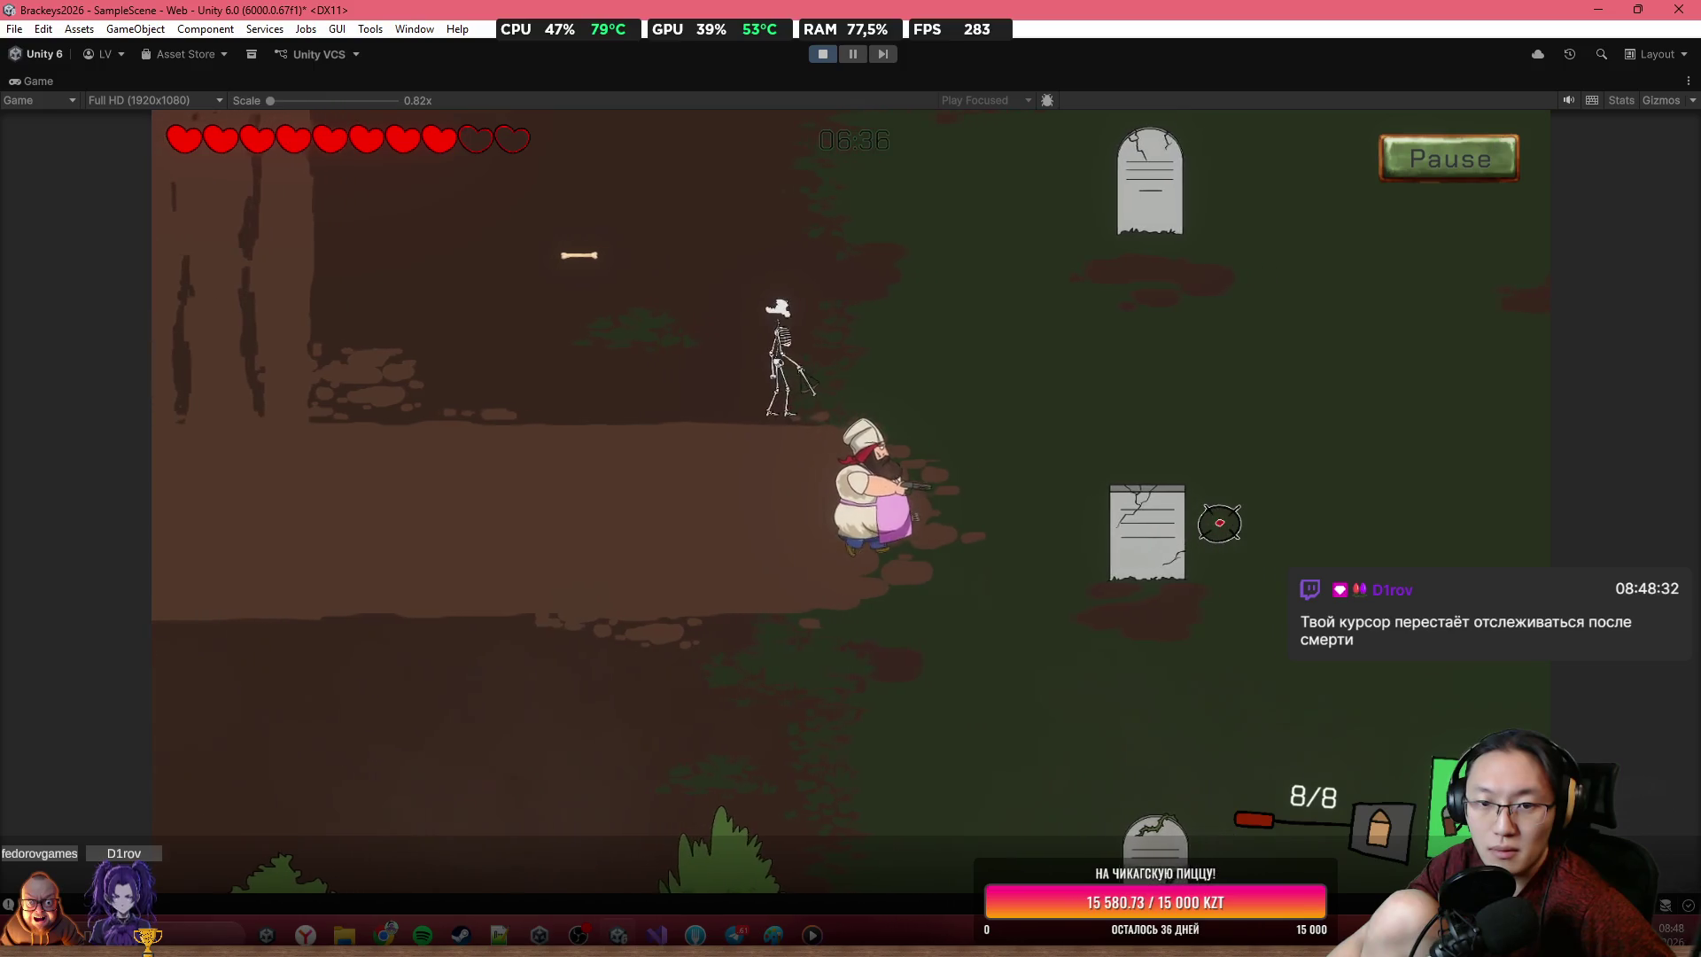
key(d)
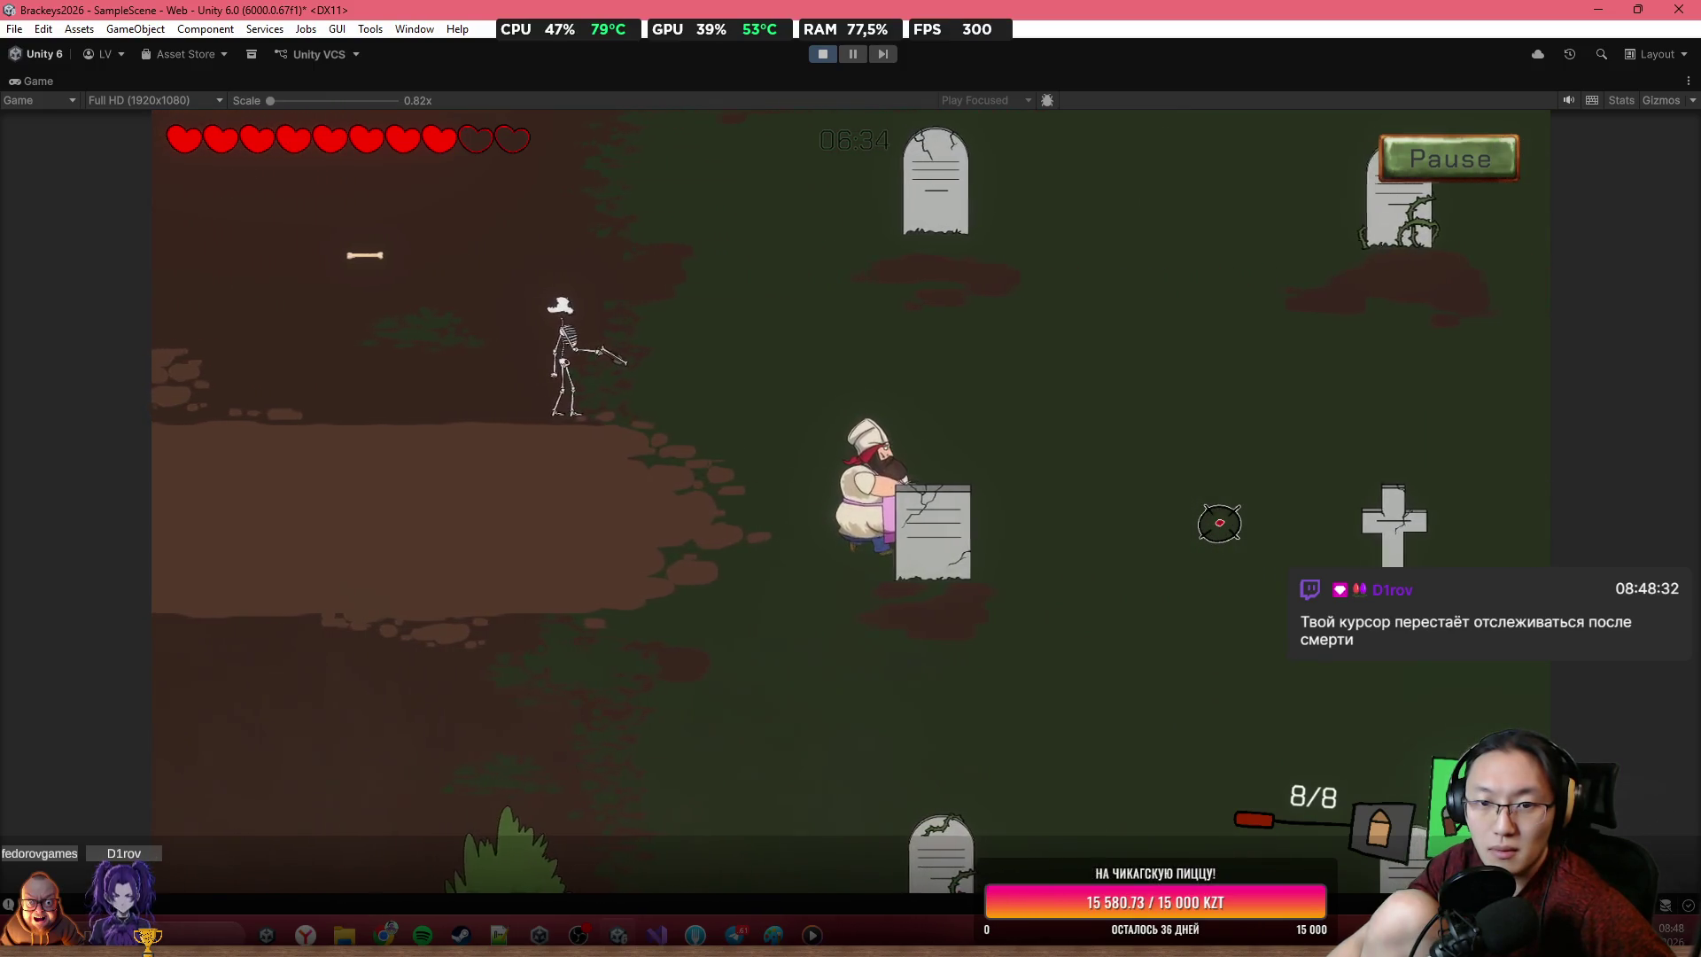
key(d)
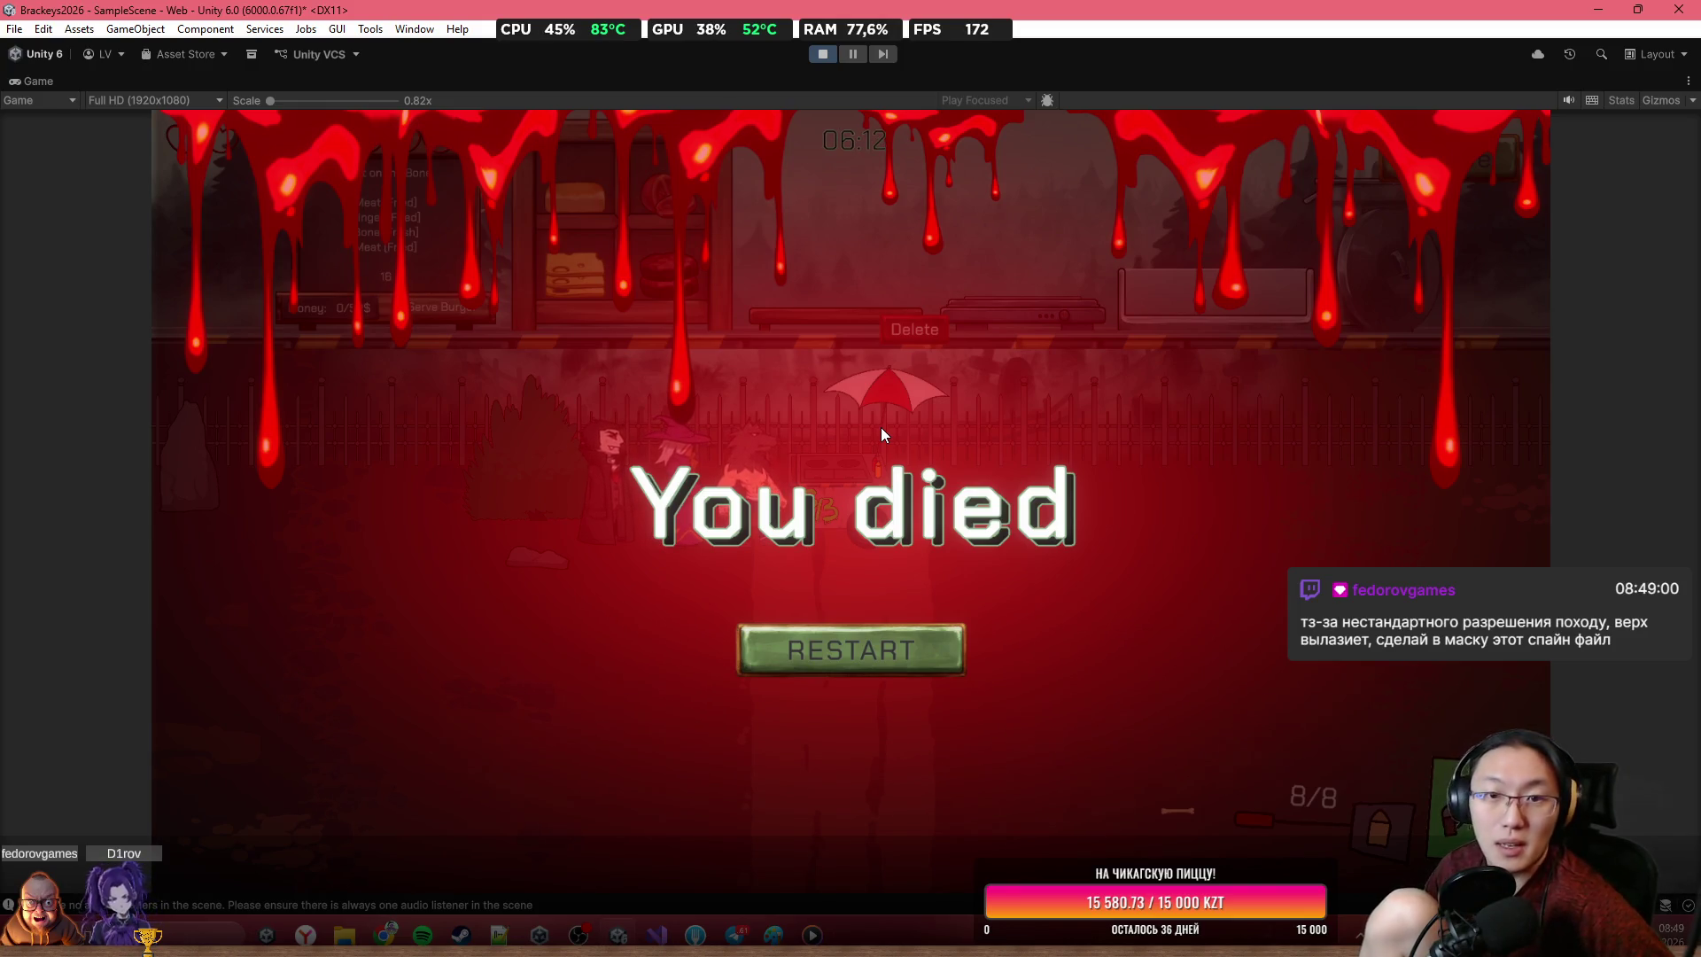
Restart after dying and step through the tutorial slides, including Earn $50
click(927, 649)
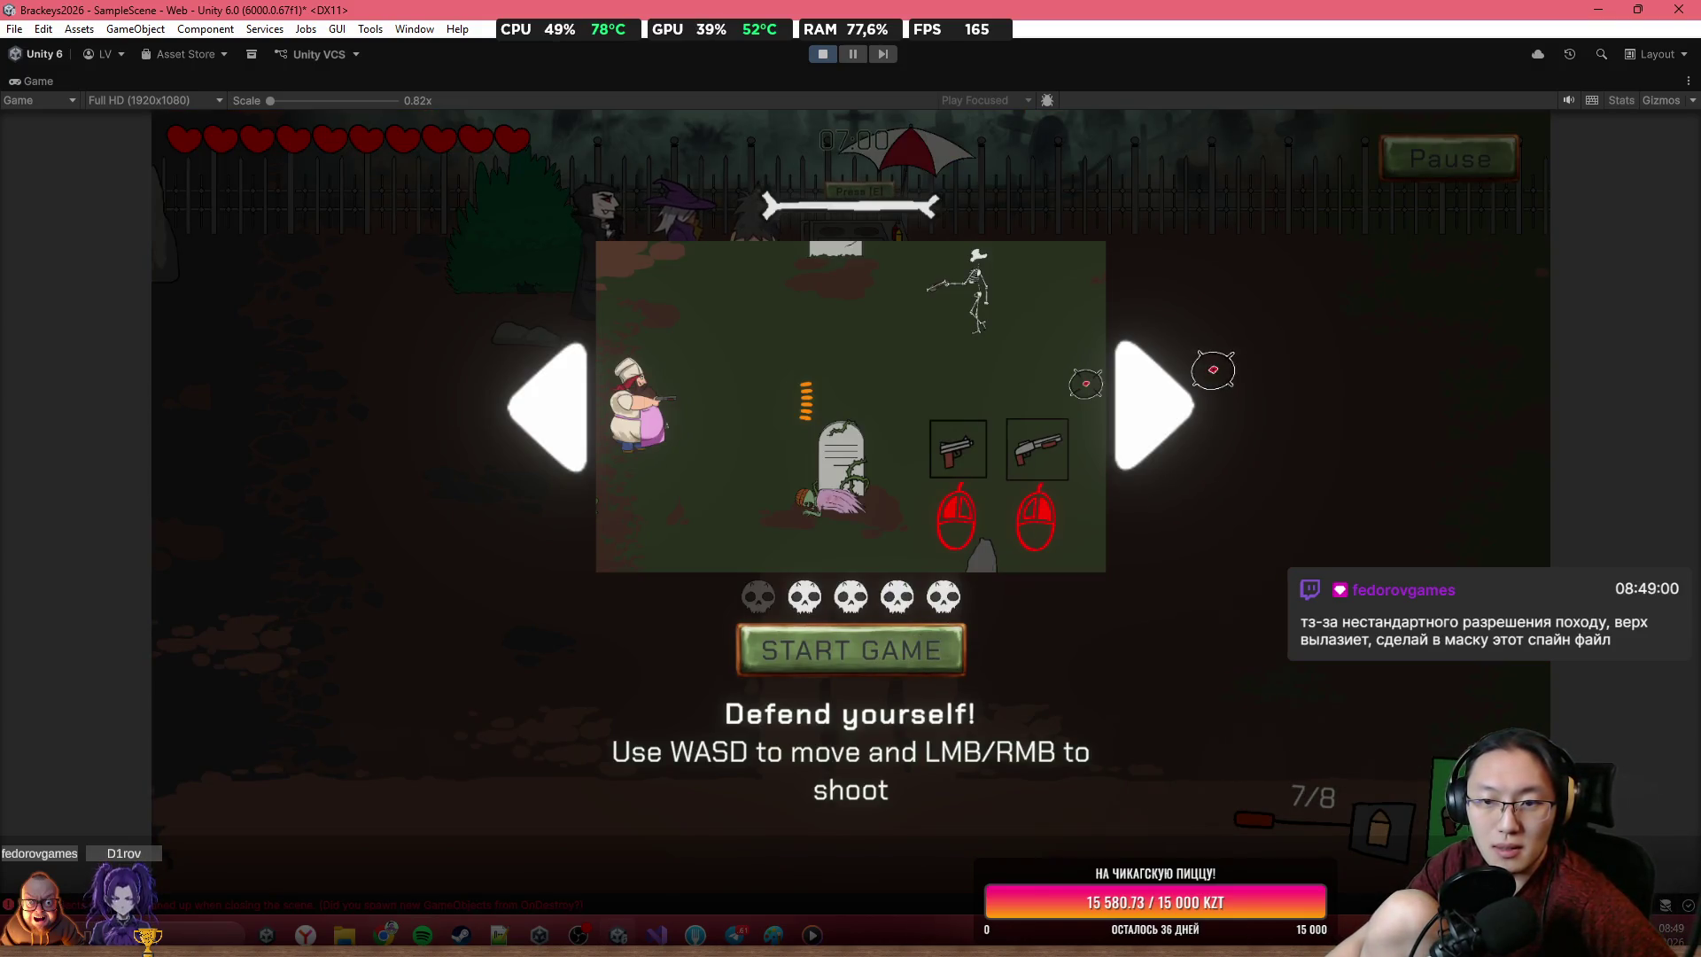
click(1157, 400)
click(1160, 403)
click(1165, 407)
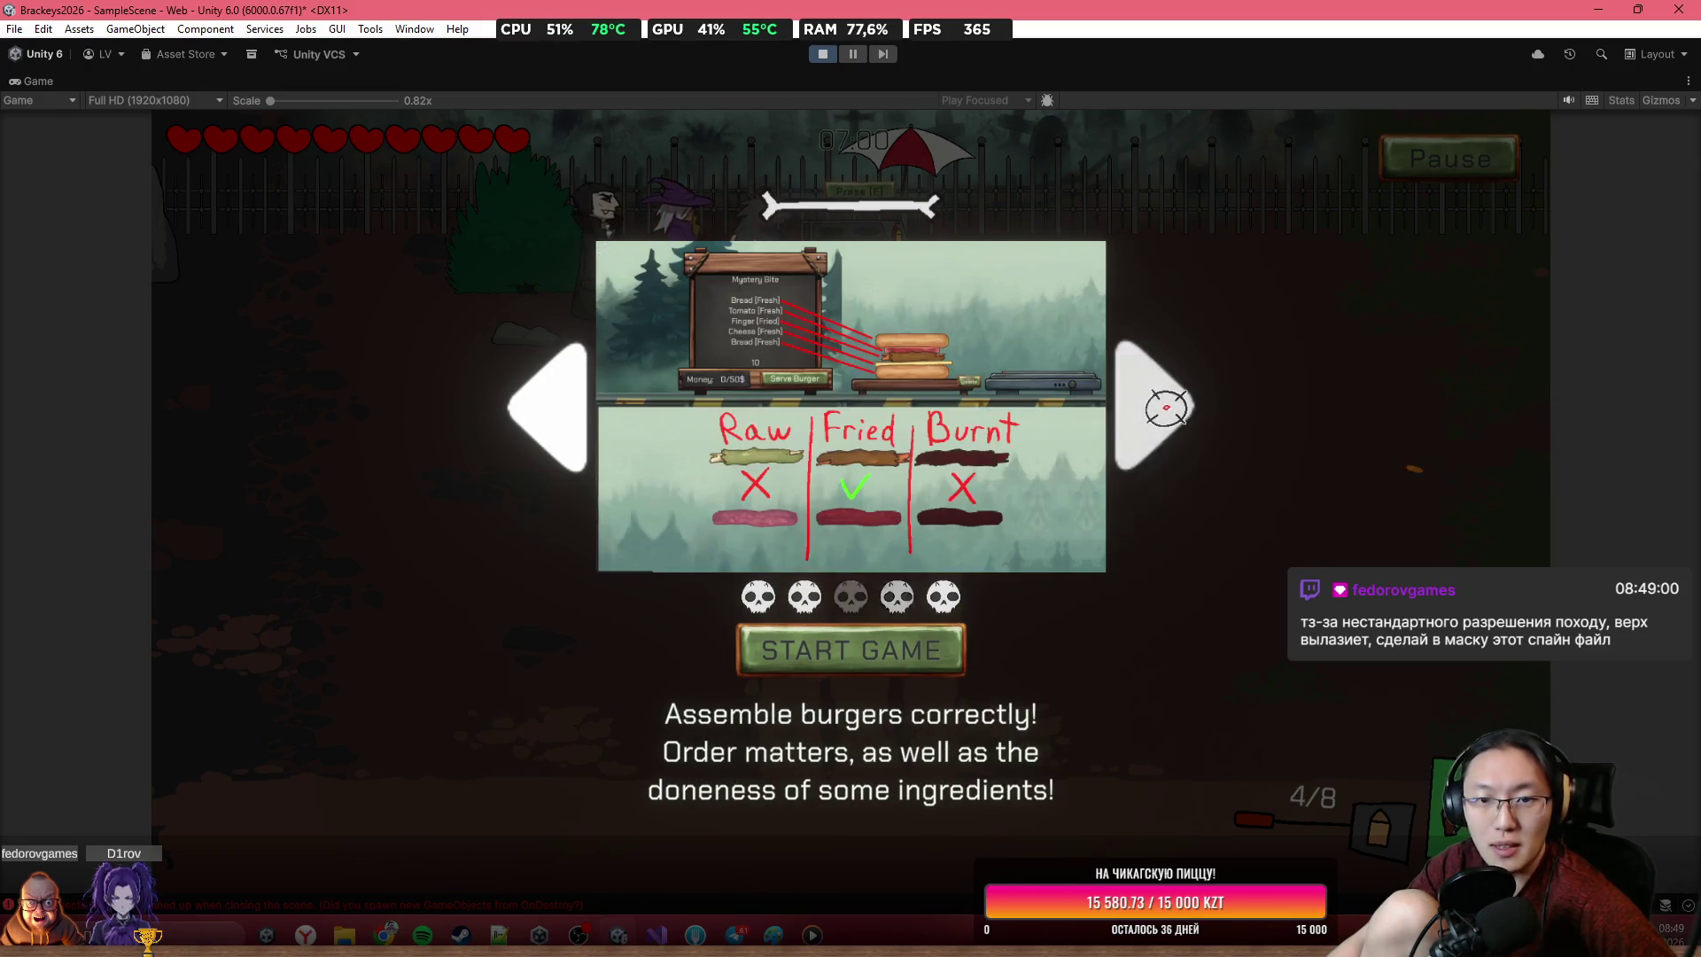
click(1166, 407)
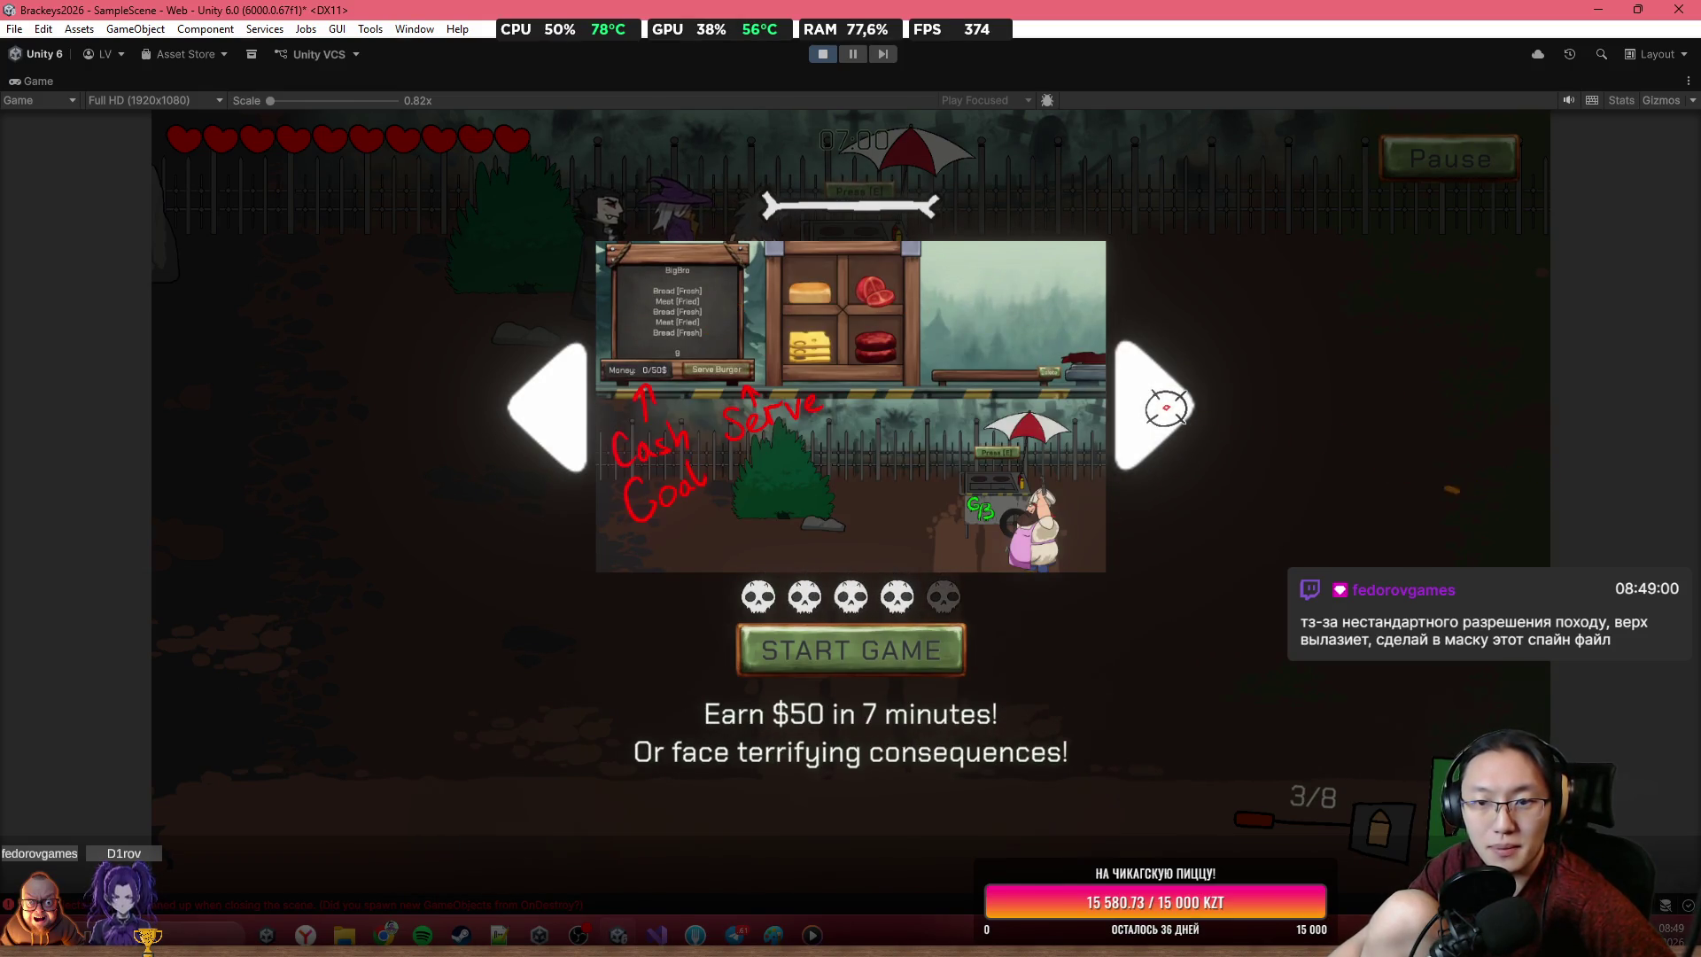
click(1167, 428)
click(1168, 428)
click(1167, 428)
click(1167, 428)
Start a new round, fight the attacking enemies, then stop play mode
click(939, 651)
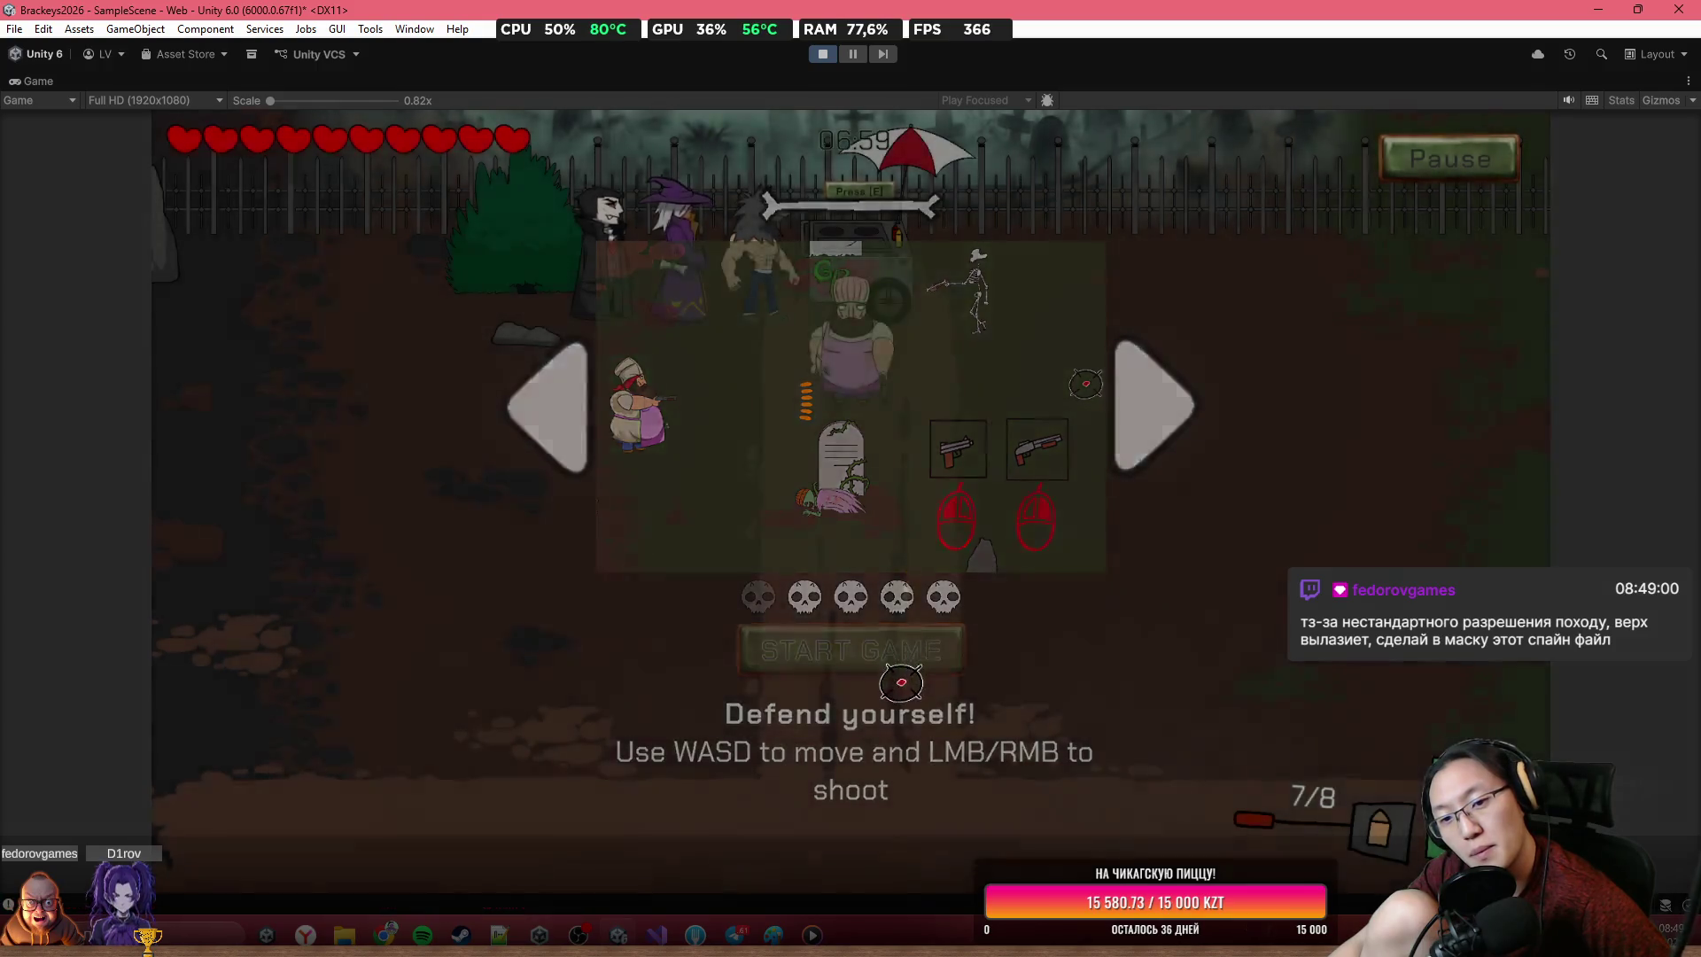
key(a)
click(576, 425)
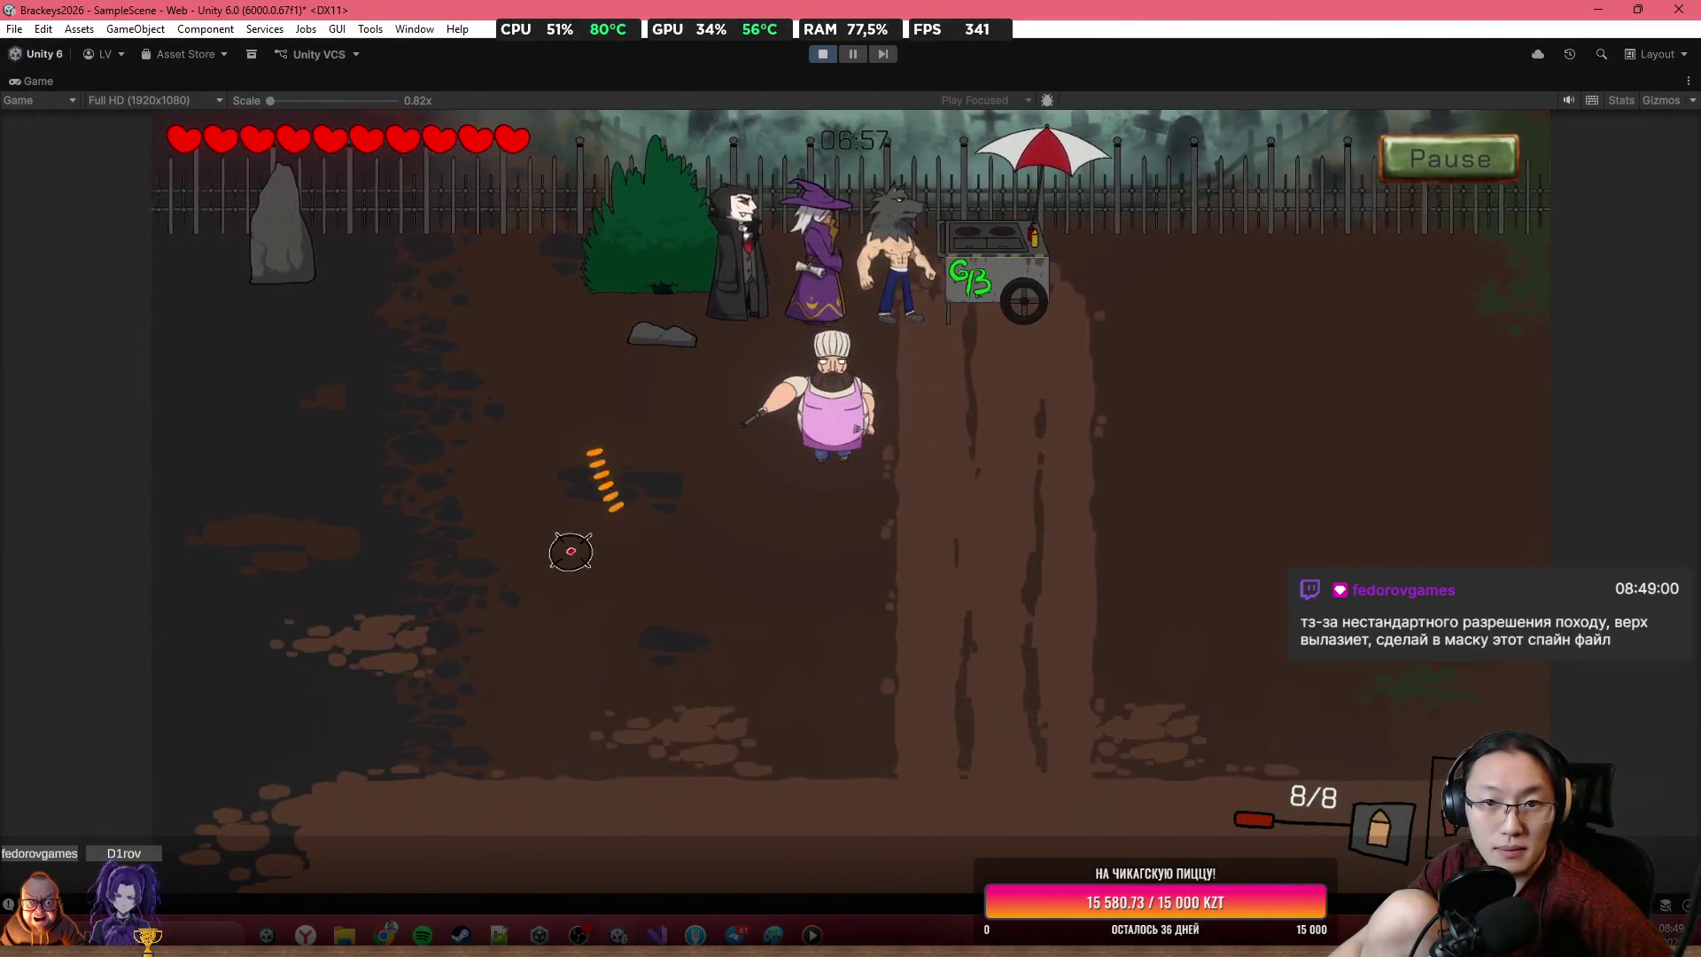
click(562, 550)
key(a)
key(s)
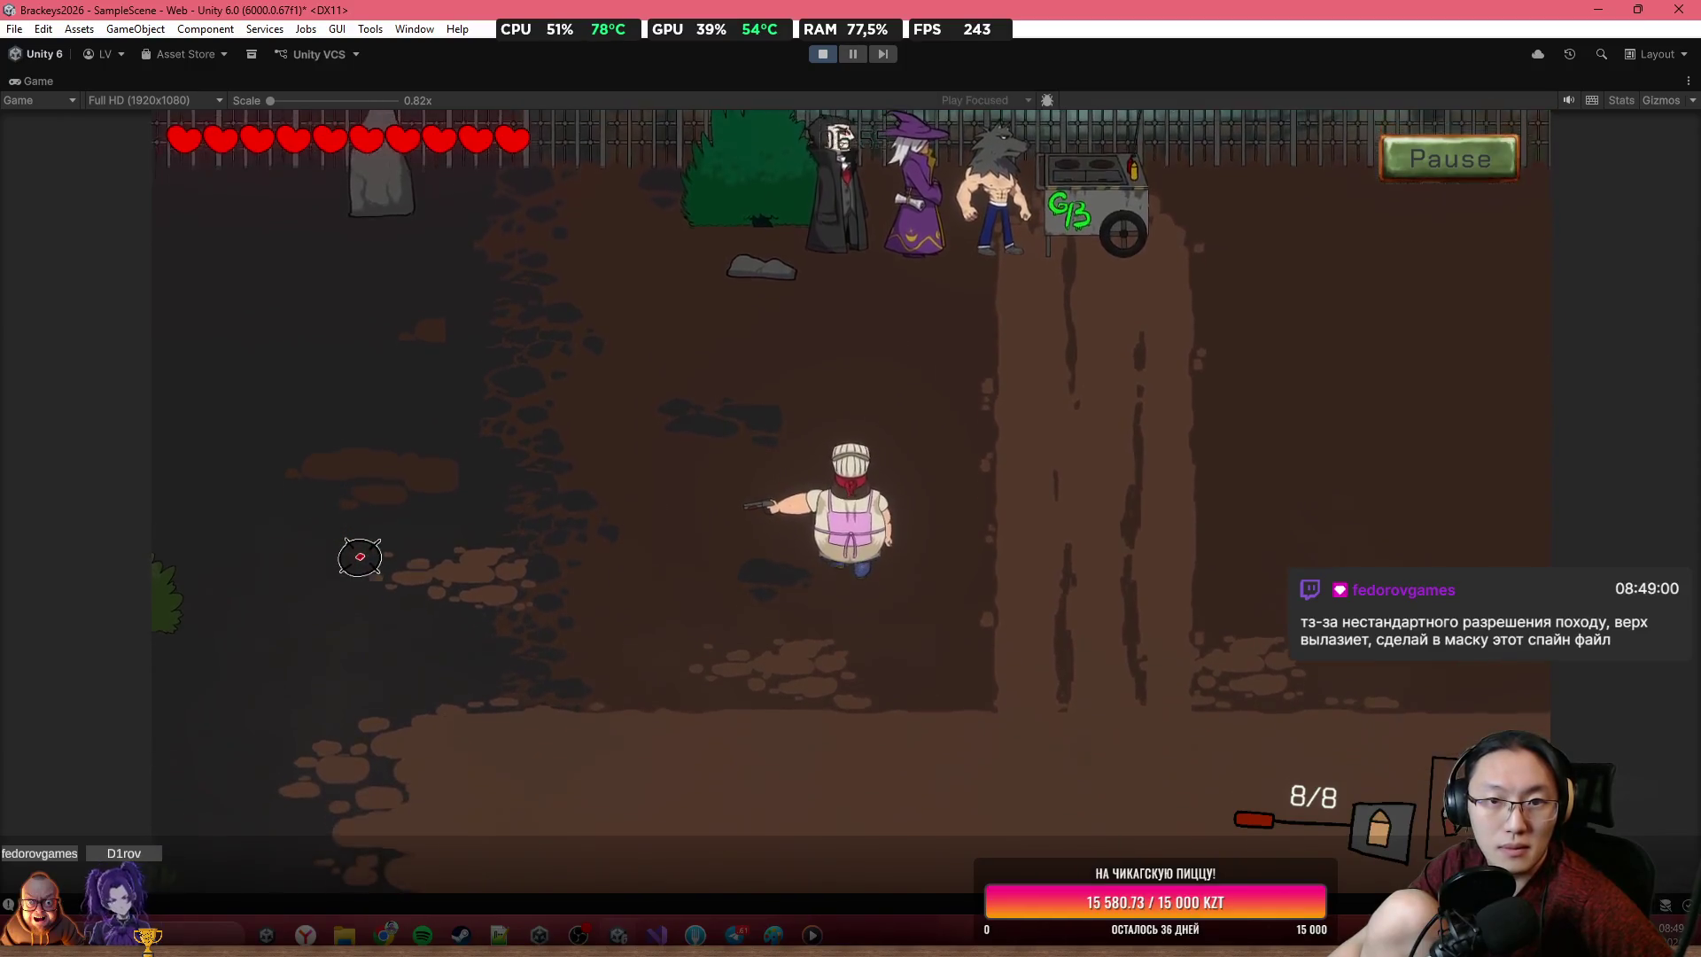
click(363, 558)
click(363, 558)
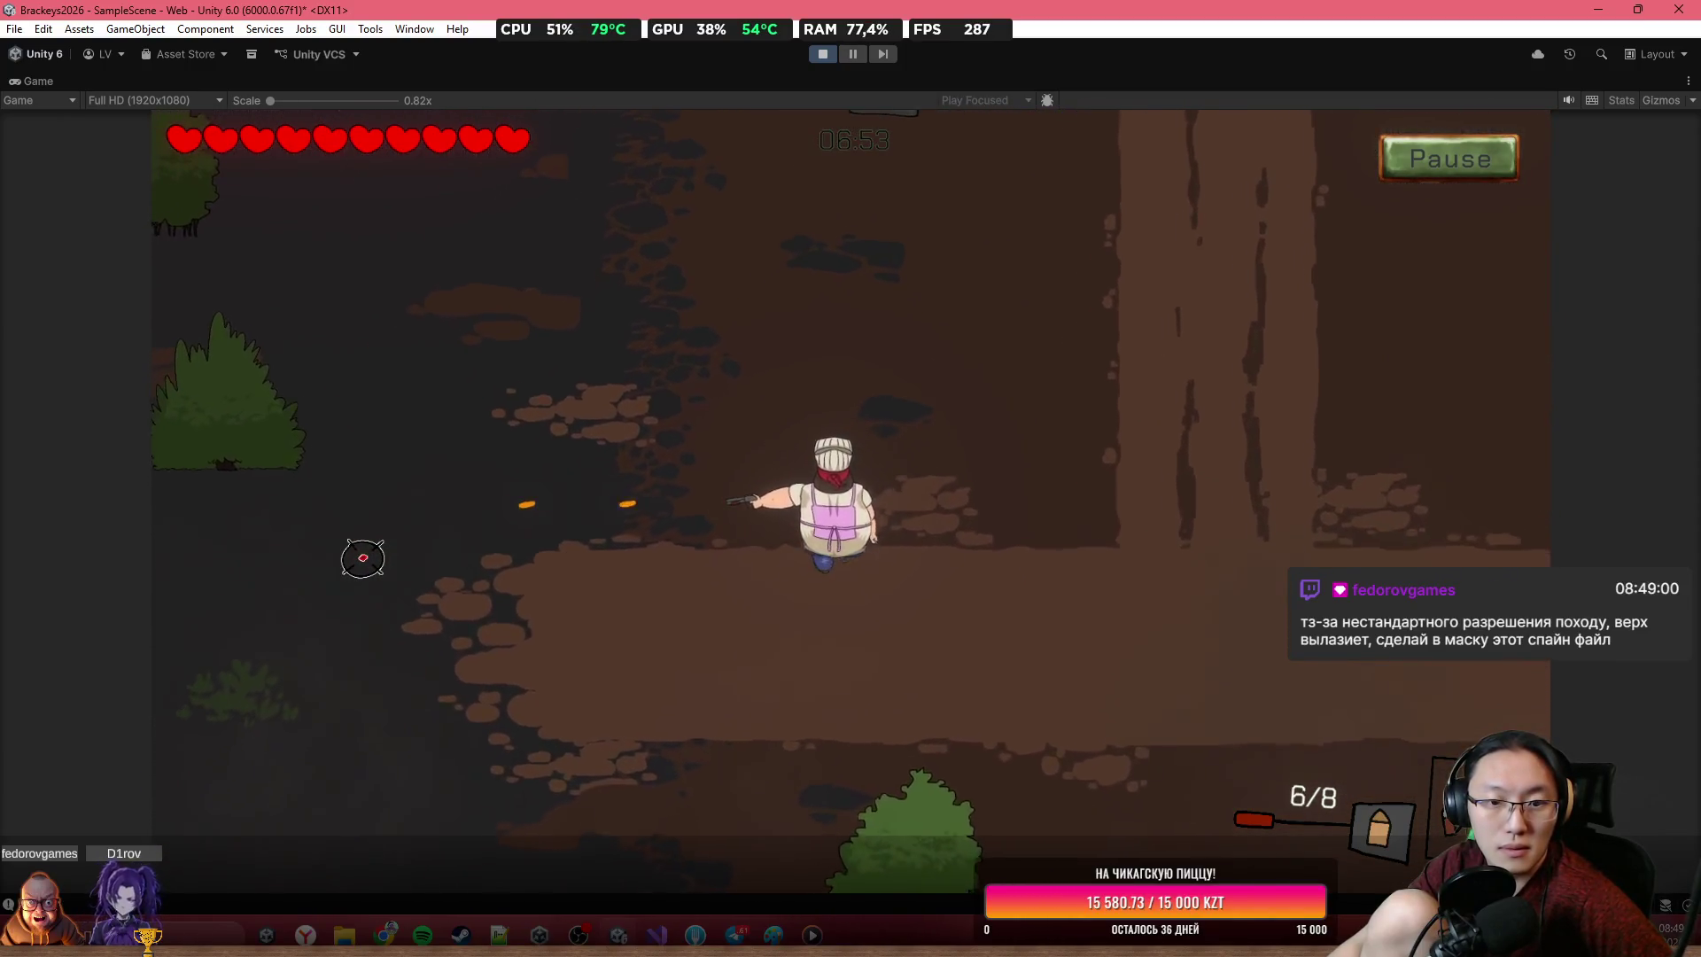
click(363, 558)
click(363, 558)
key(a)
click(363, 557)
click(362, 557)
click(718, 626)
click(718, 626)
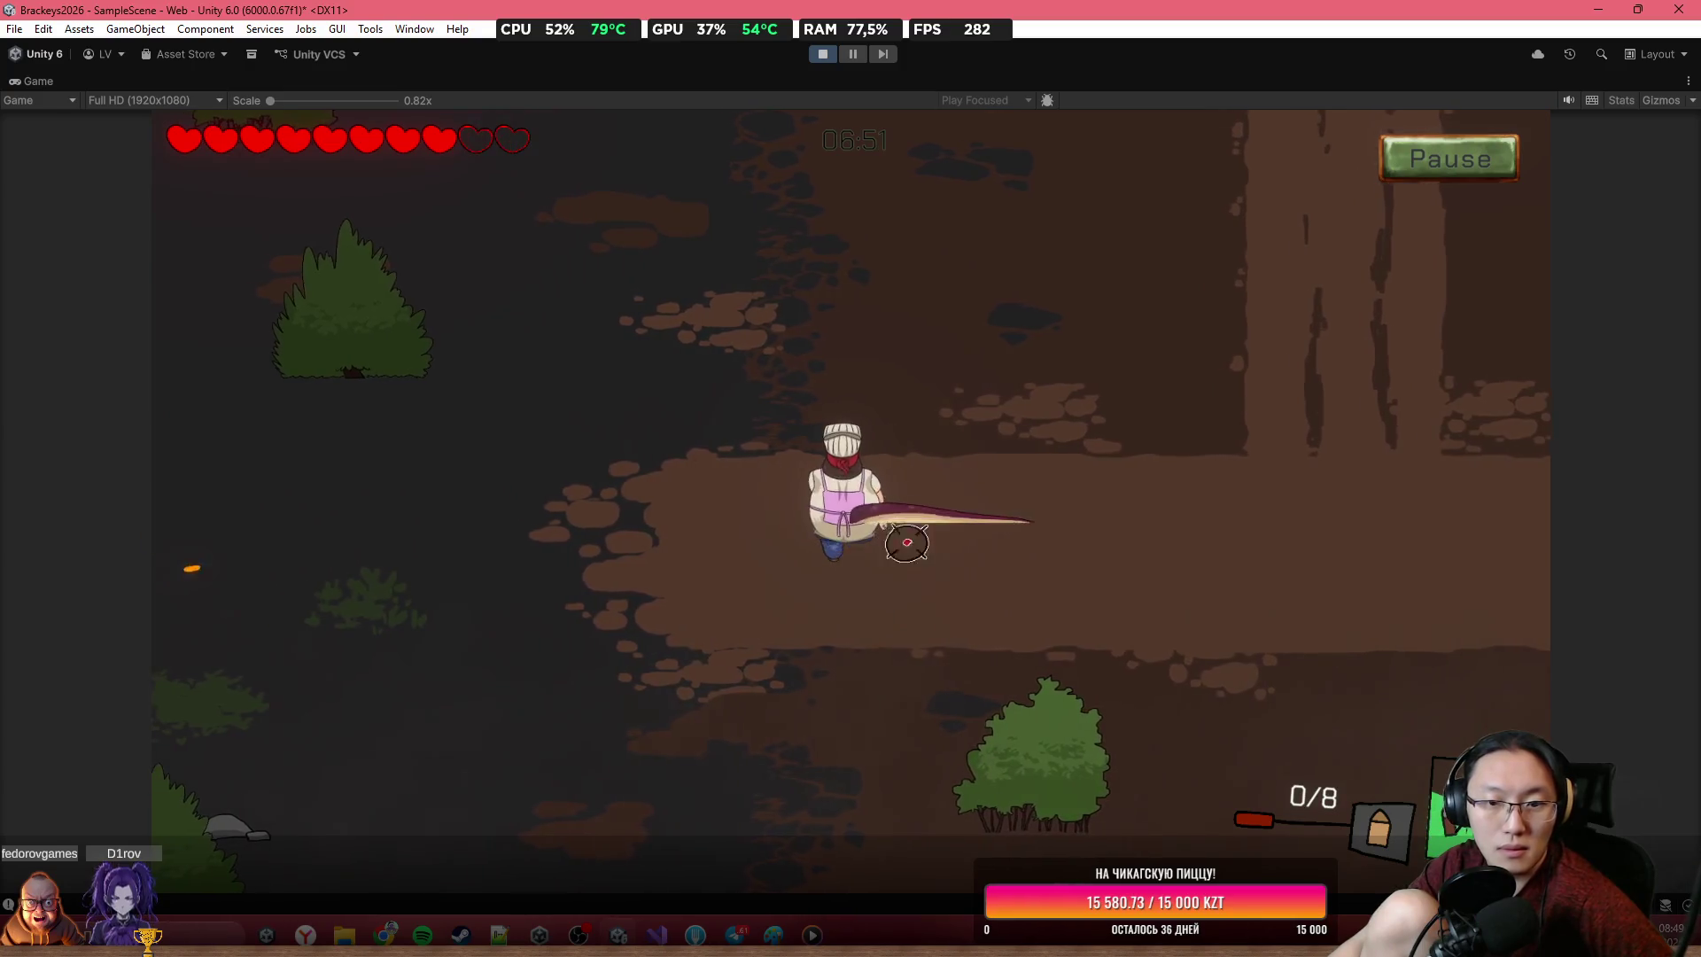
key(w)
key(d)
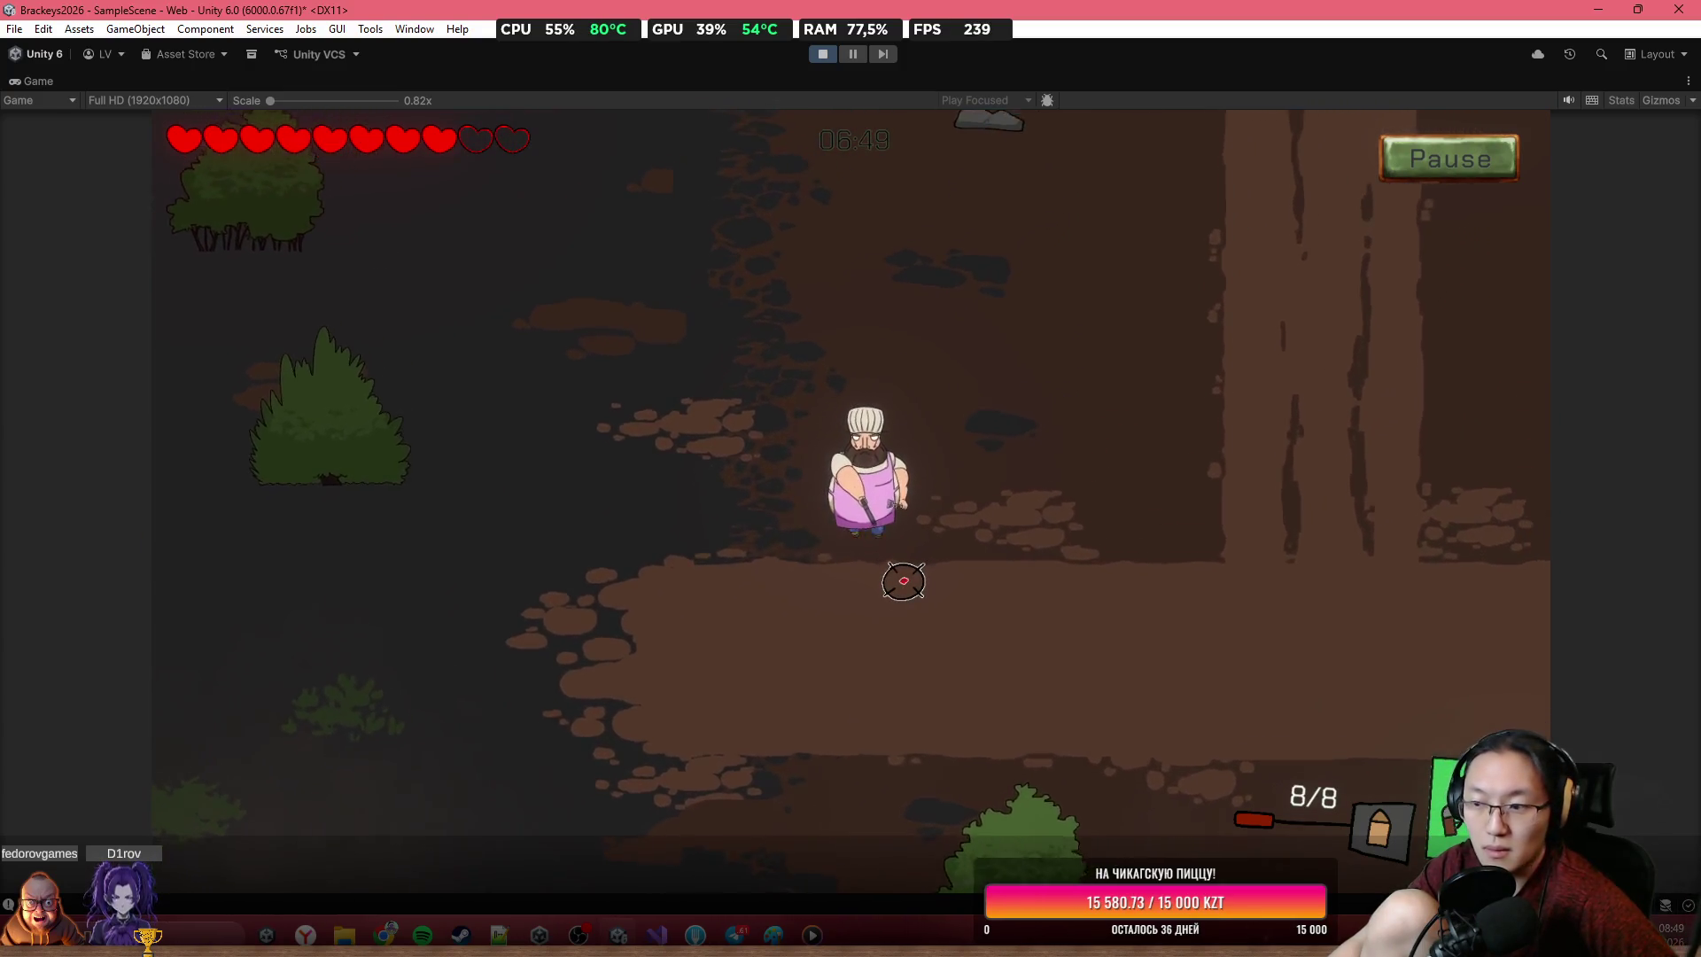
click(868, 589)
click(774, 626)
click(766, 633)
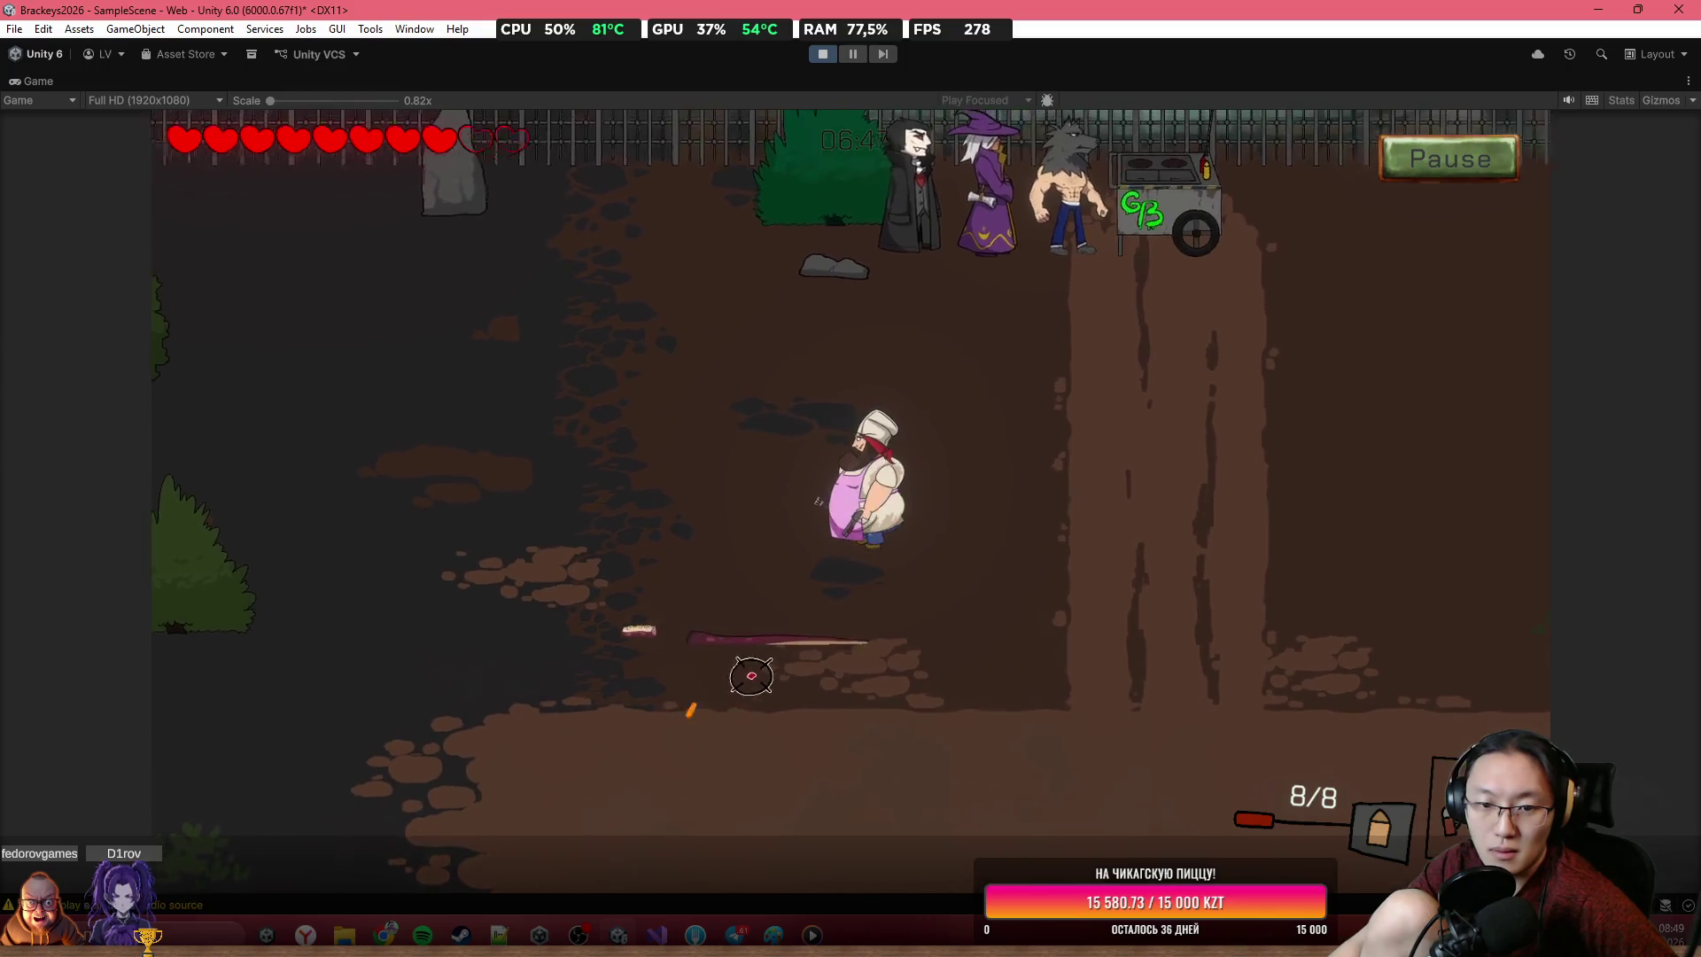
click(781, 647)
click(821, 54)
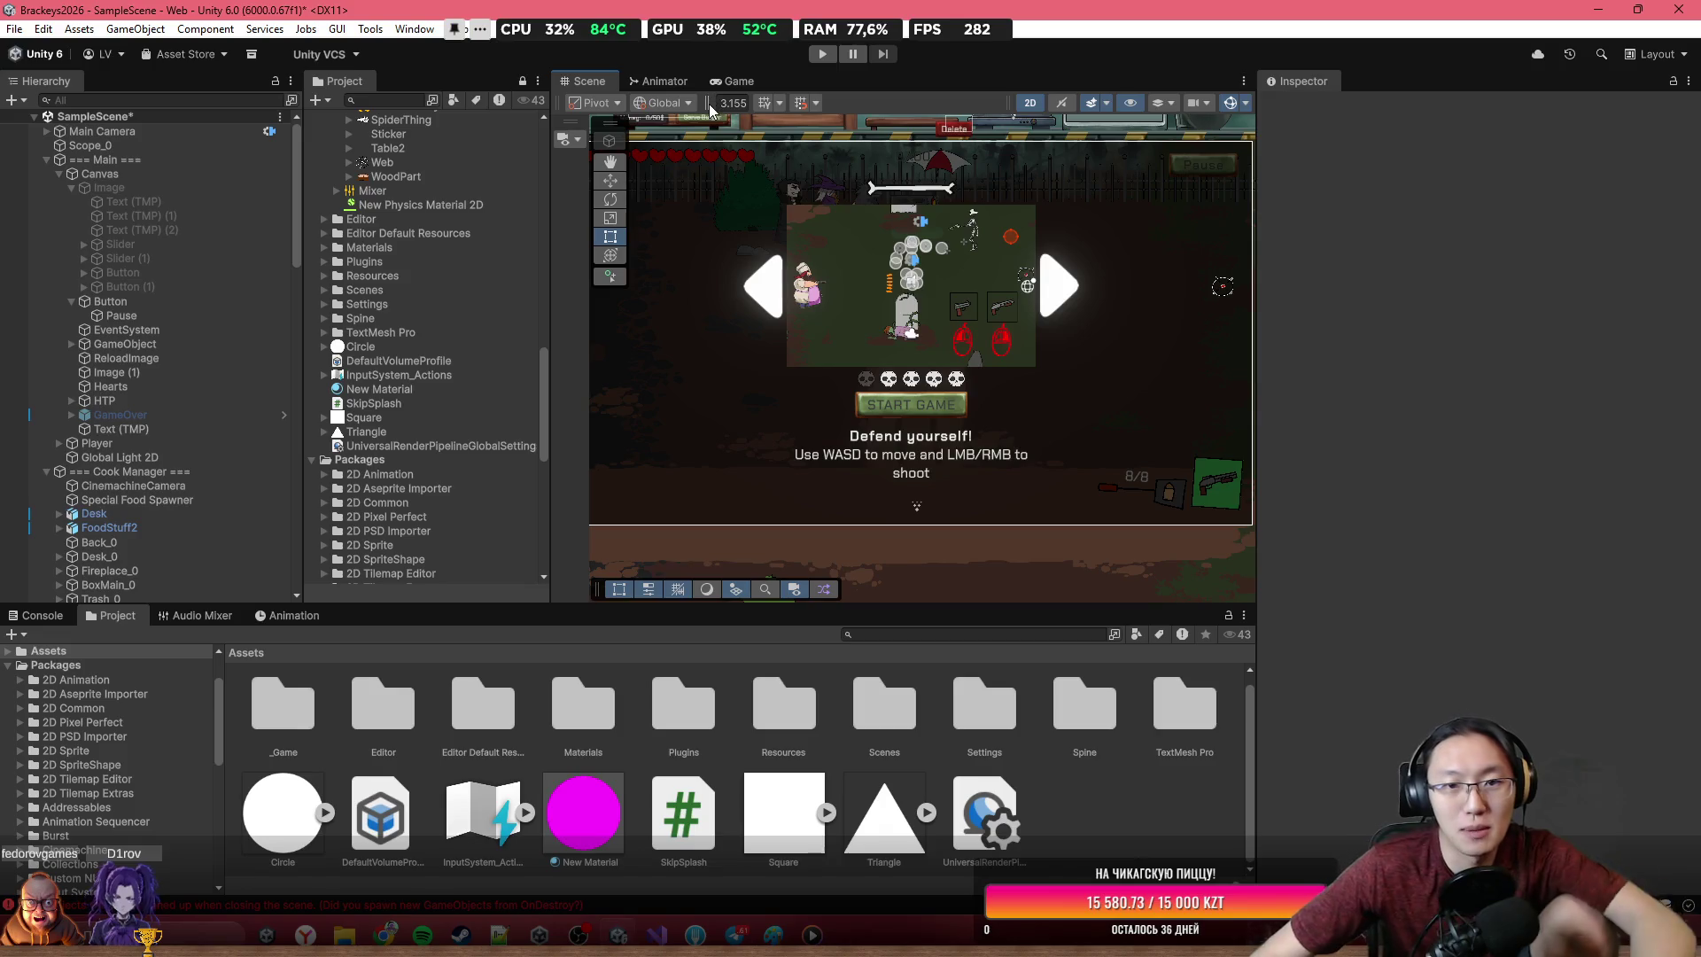
Save SampleScene with Ctrl+S and zoom out the Scene view
key(ctrl+s)
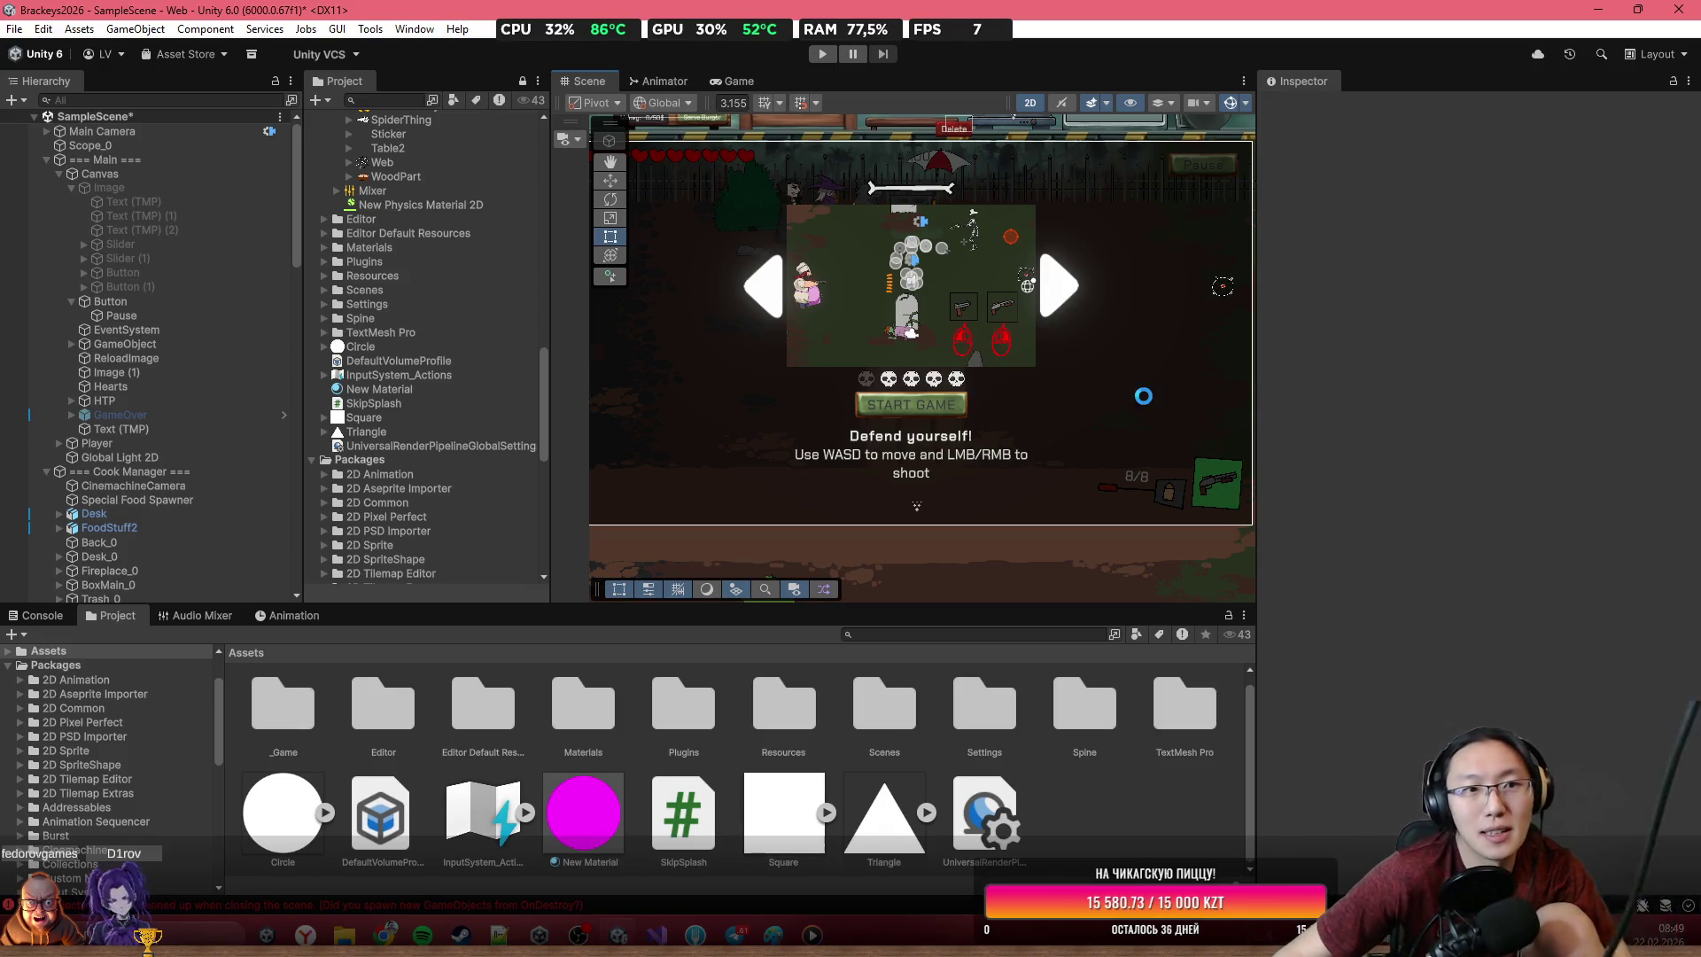
scroll(990, 375, down, 4)
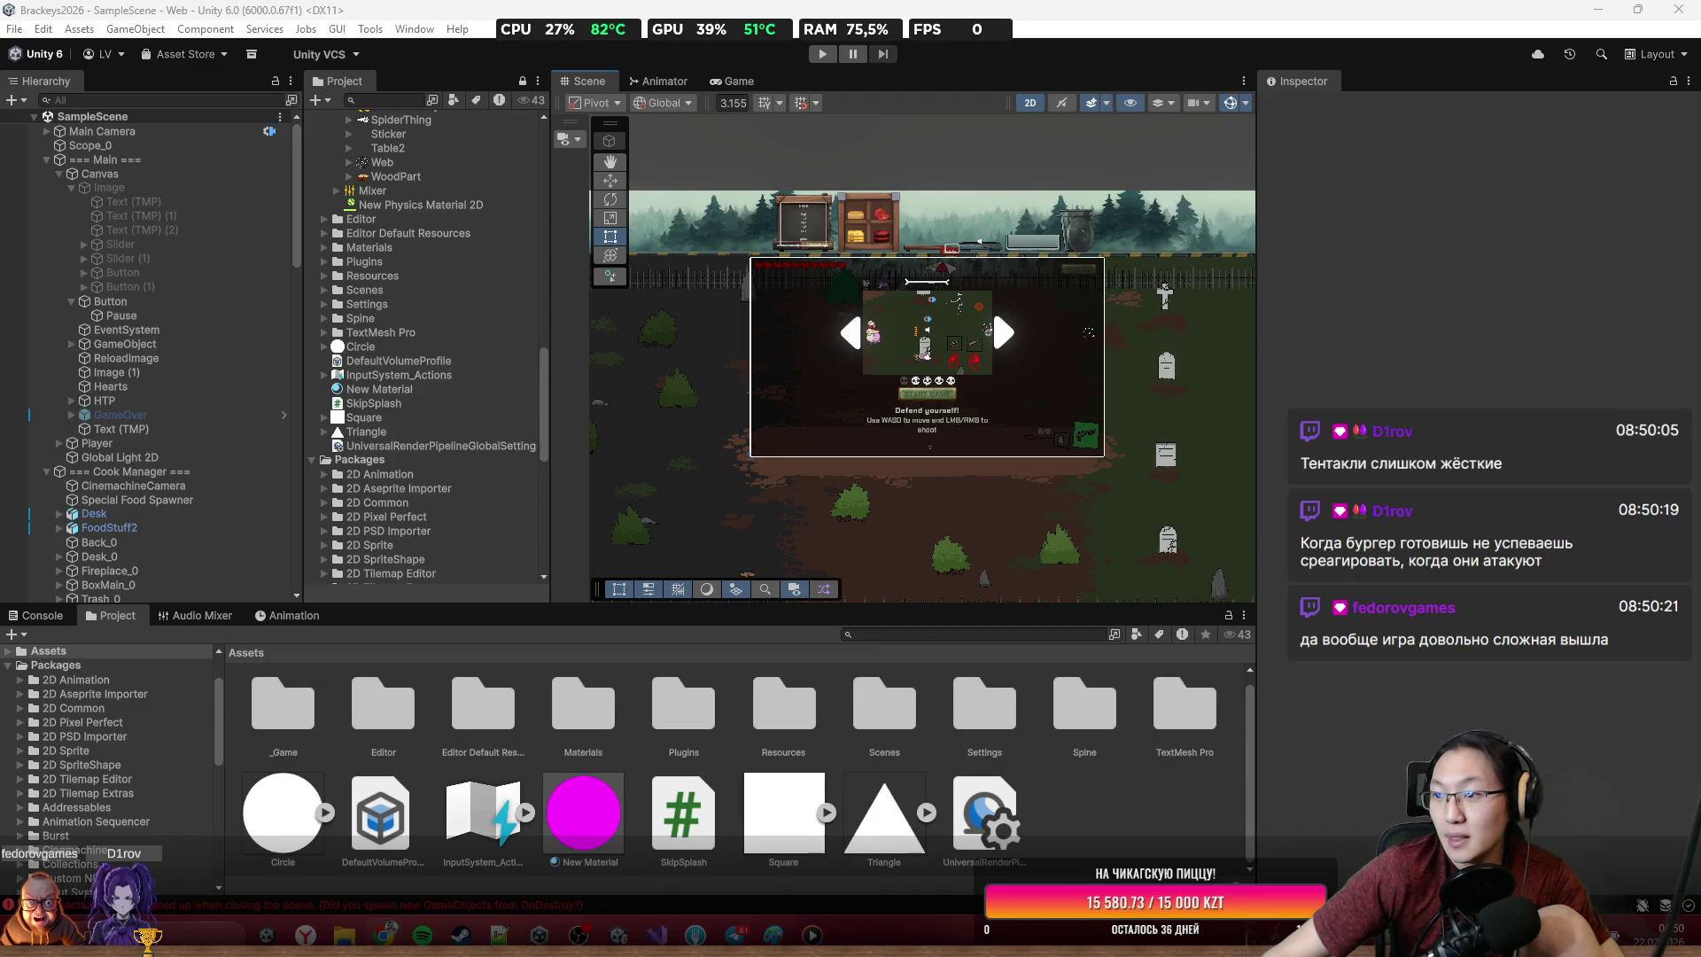
Bring Chrome to the front and close the zvukipro tab
mouse_move(386, 935)
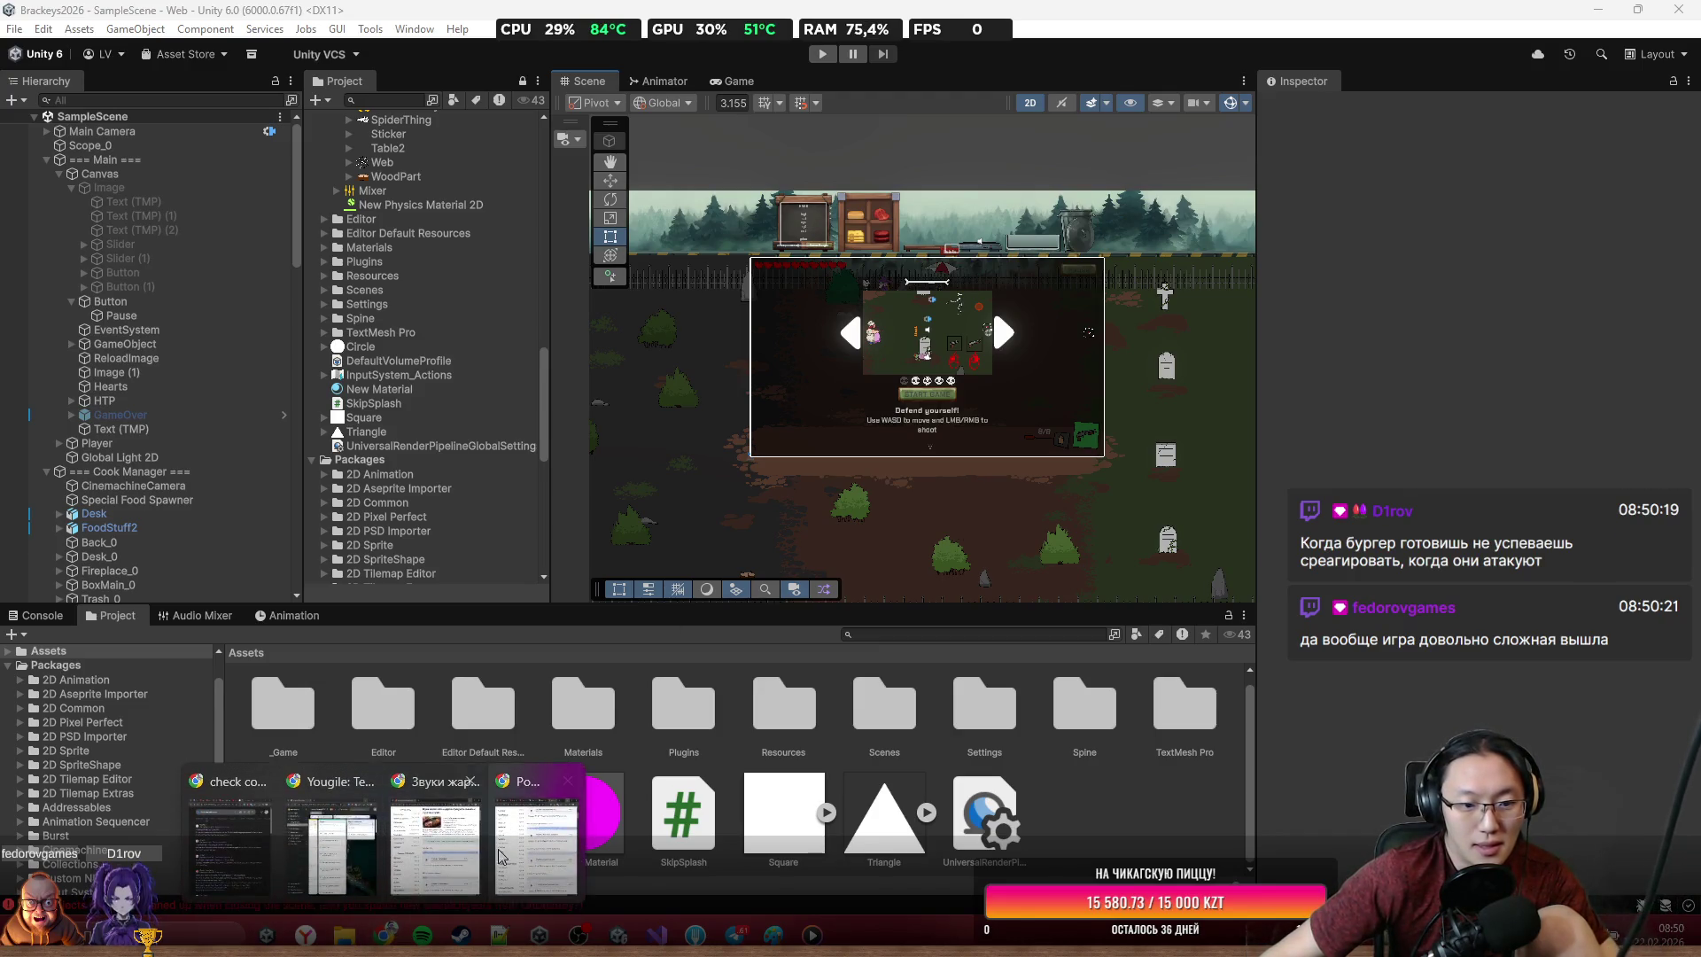
click(505, 841)
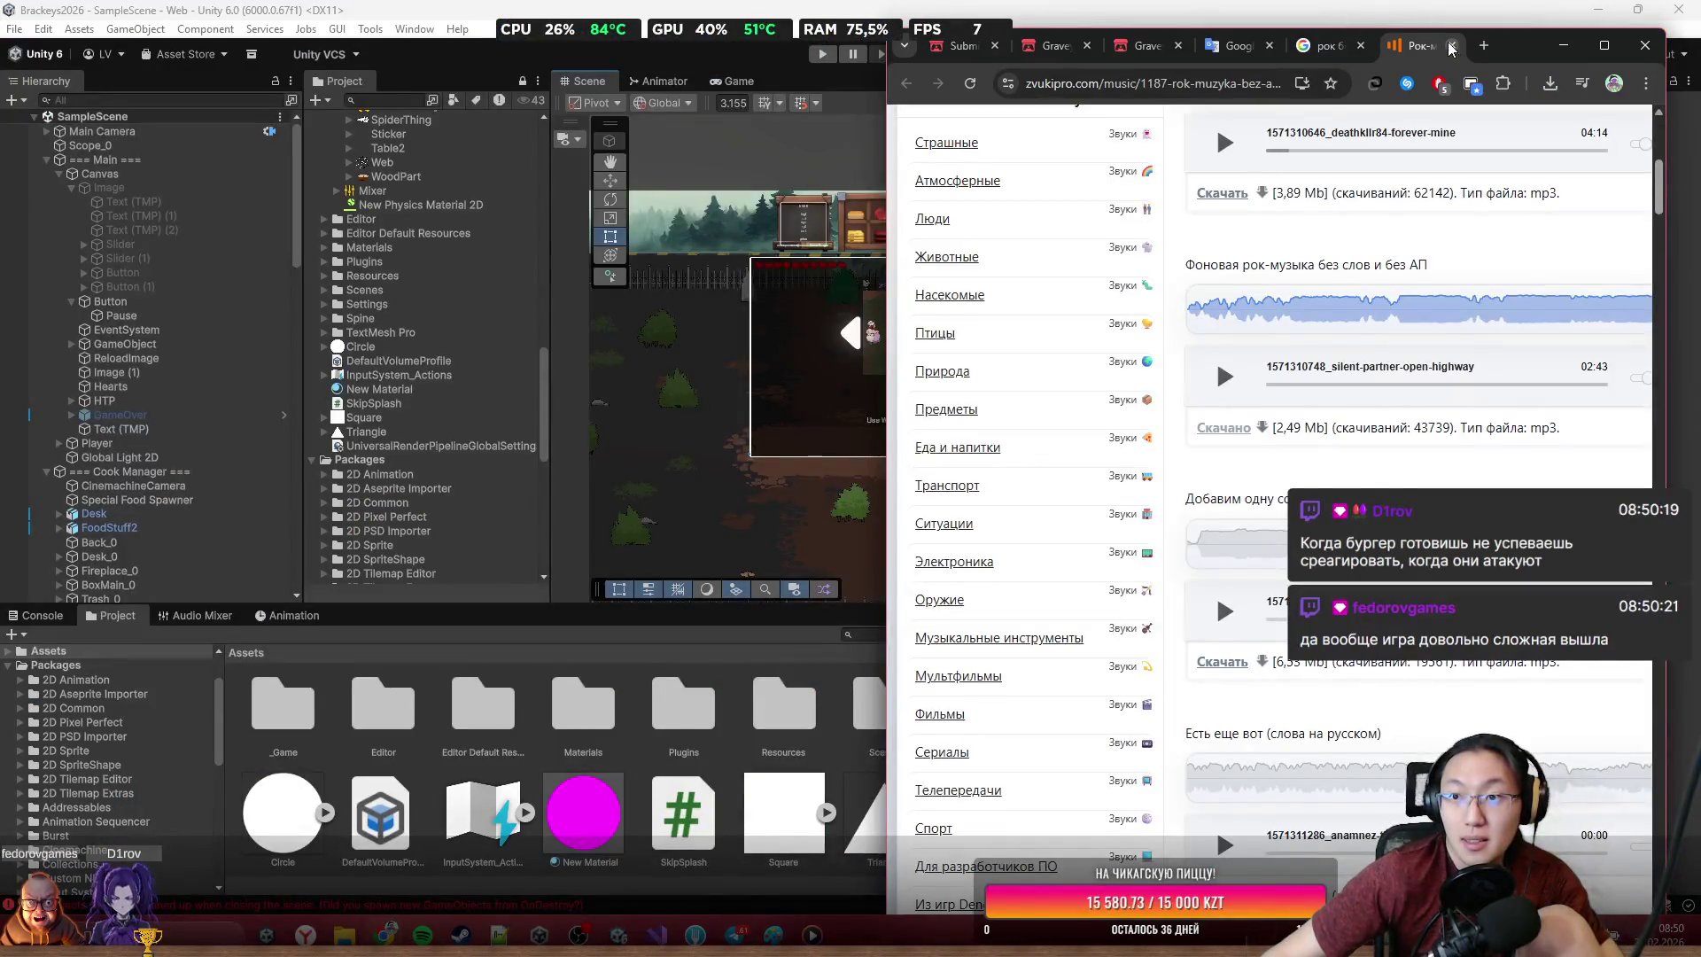
click(1451, 45)
Search Google for 'rock no copyright music' and open the Pixabay result in a new tab
click(1195, 141)
key(Escape)
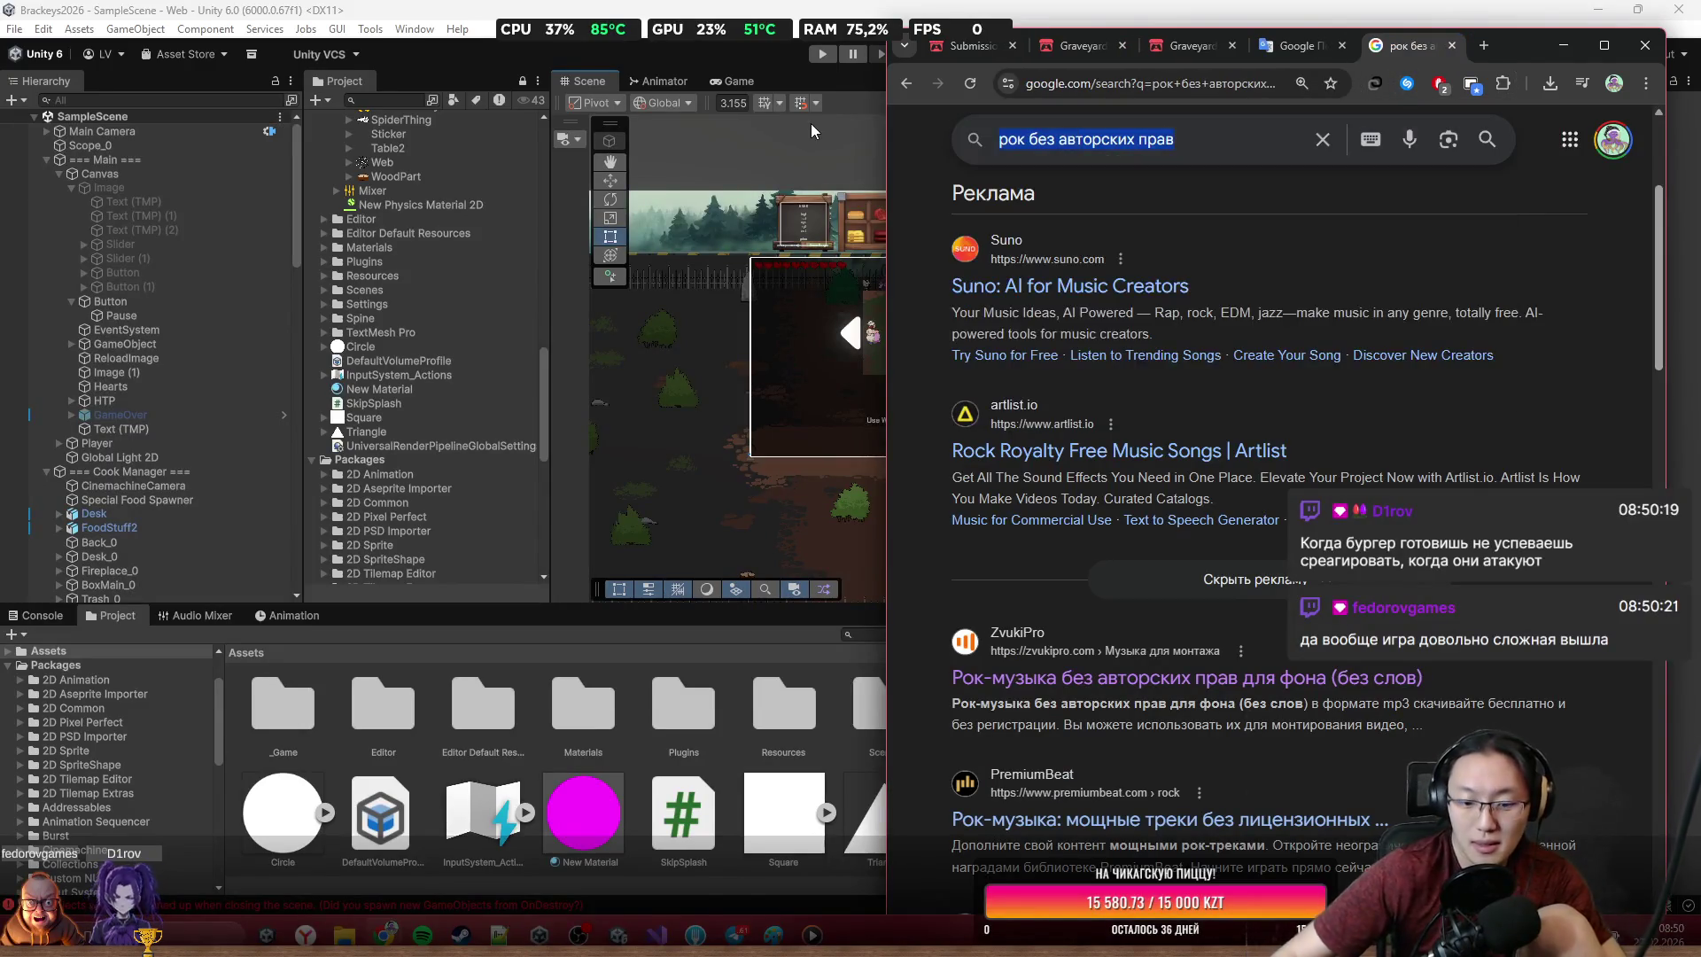
key(ctrl+a)
text(кщсл)
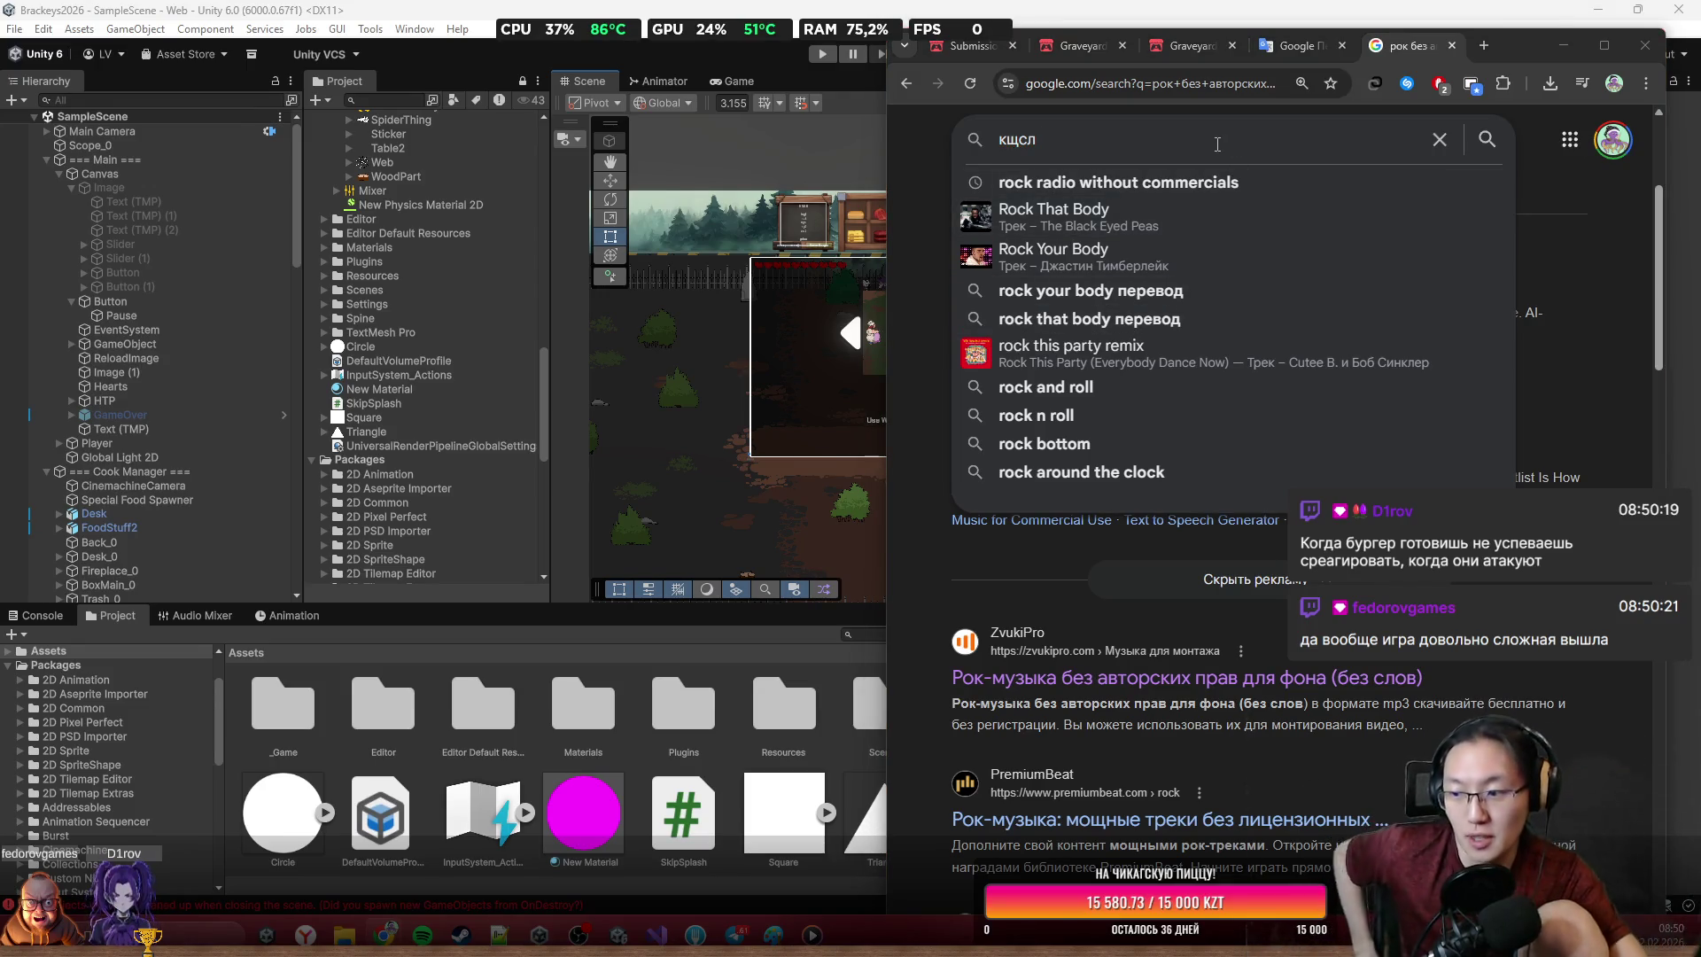
click(1217, 143)
key(ctrl+a)
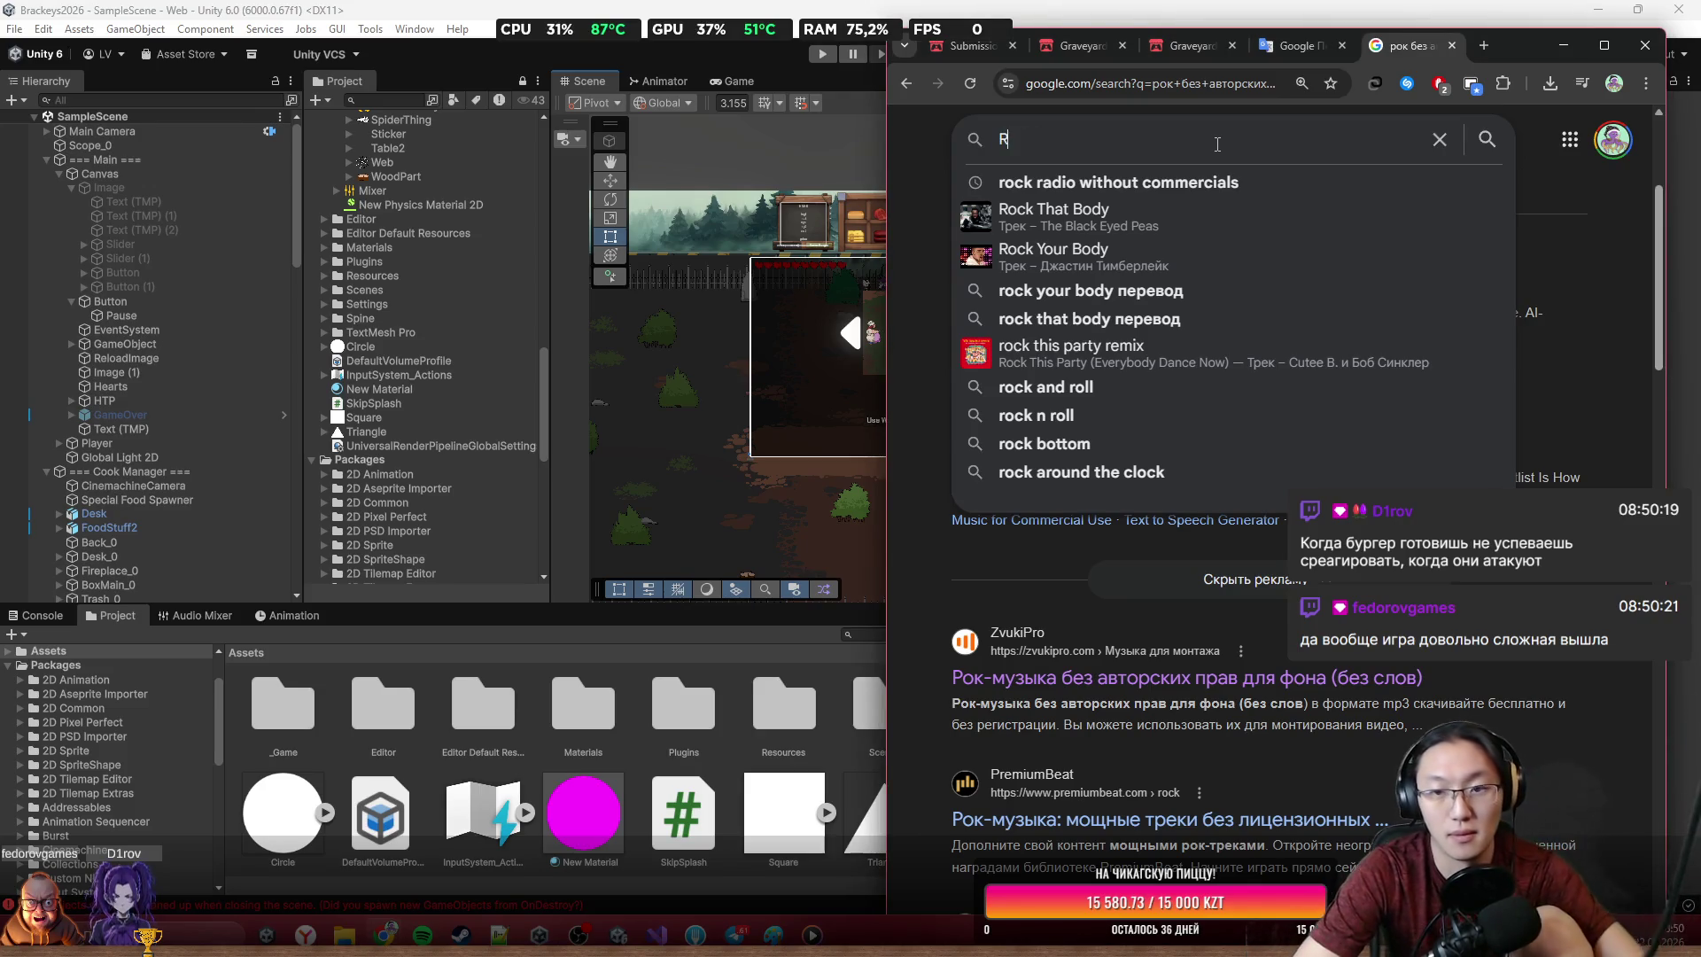
text(ock )
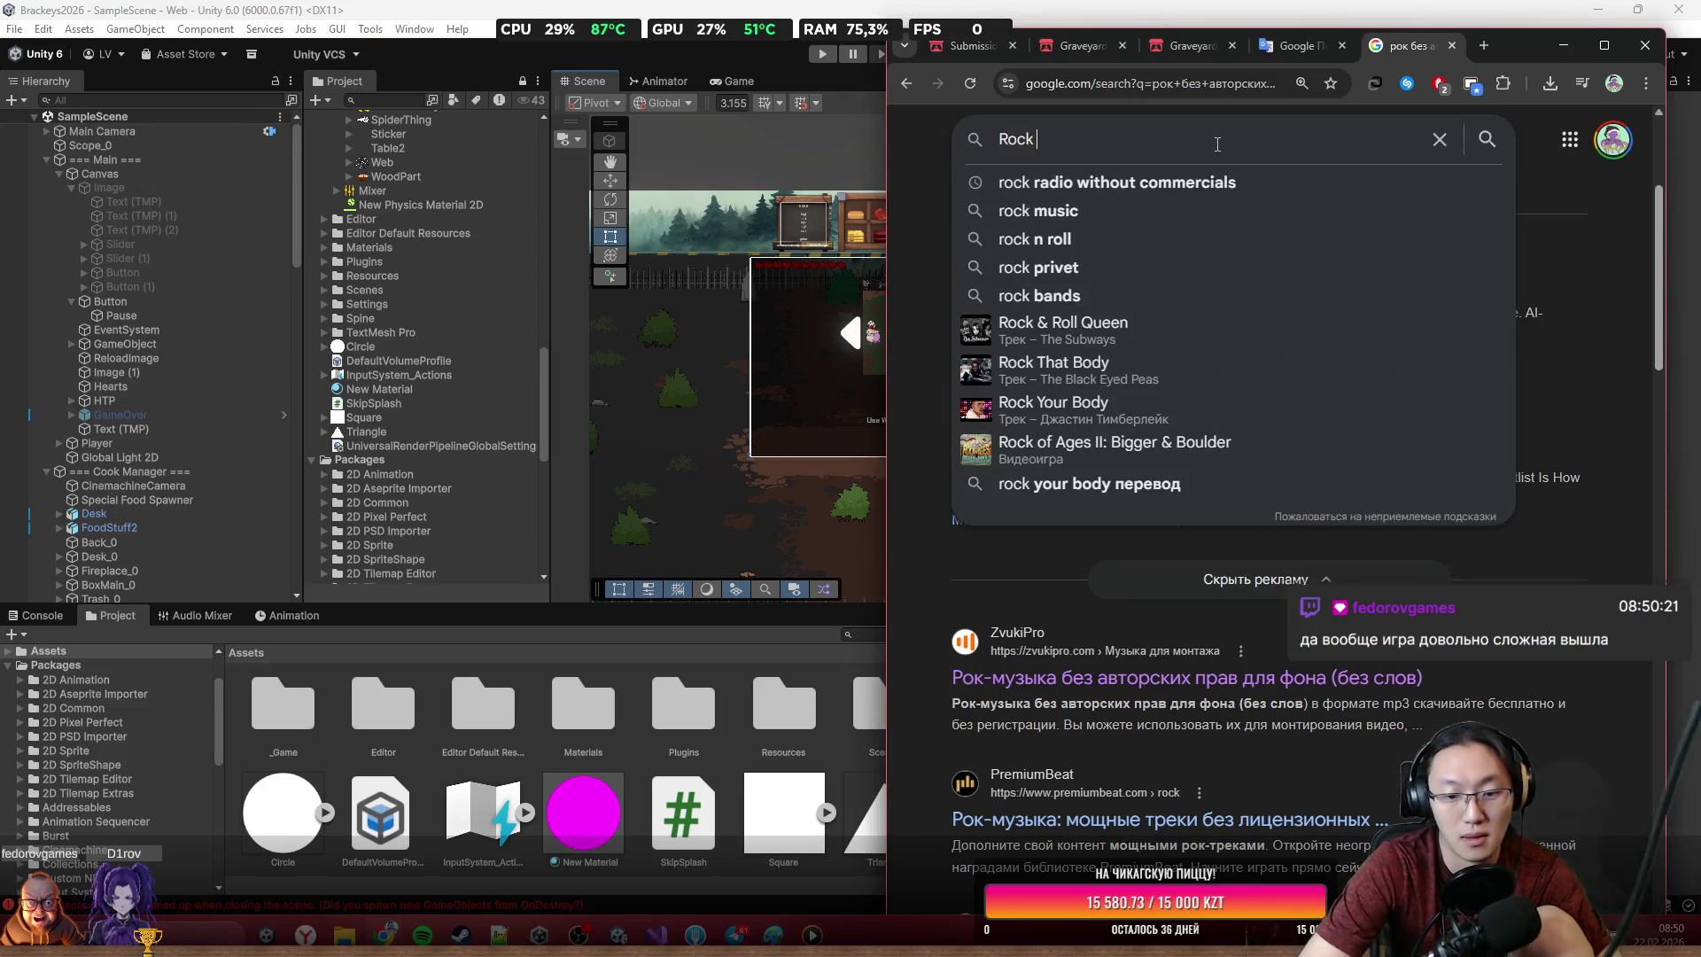
text(no co)
key(Down)
key(Return)
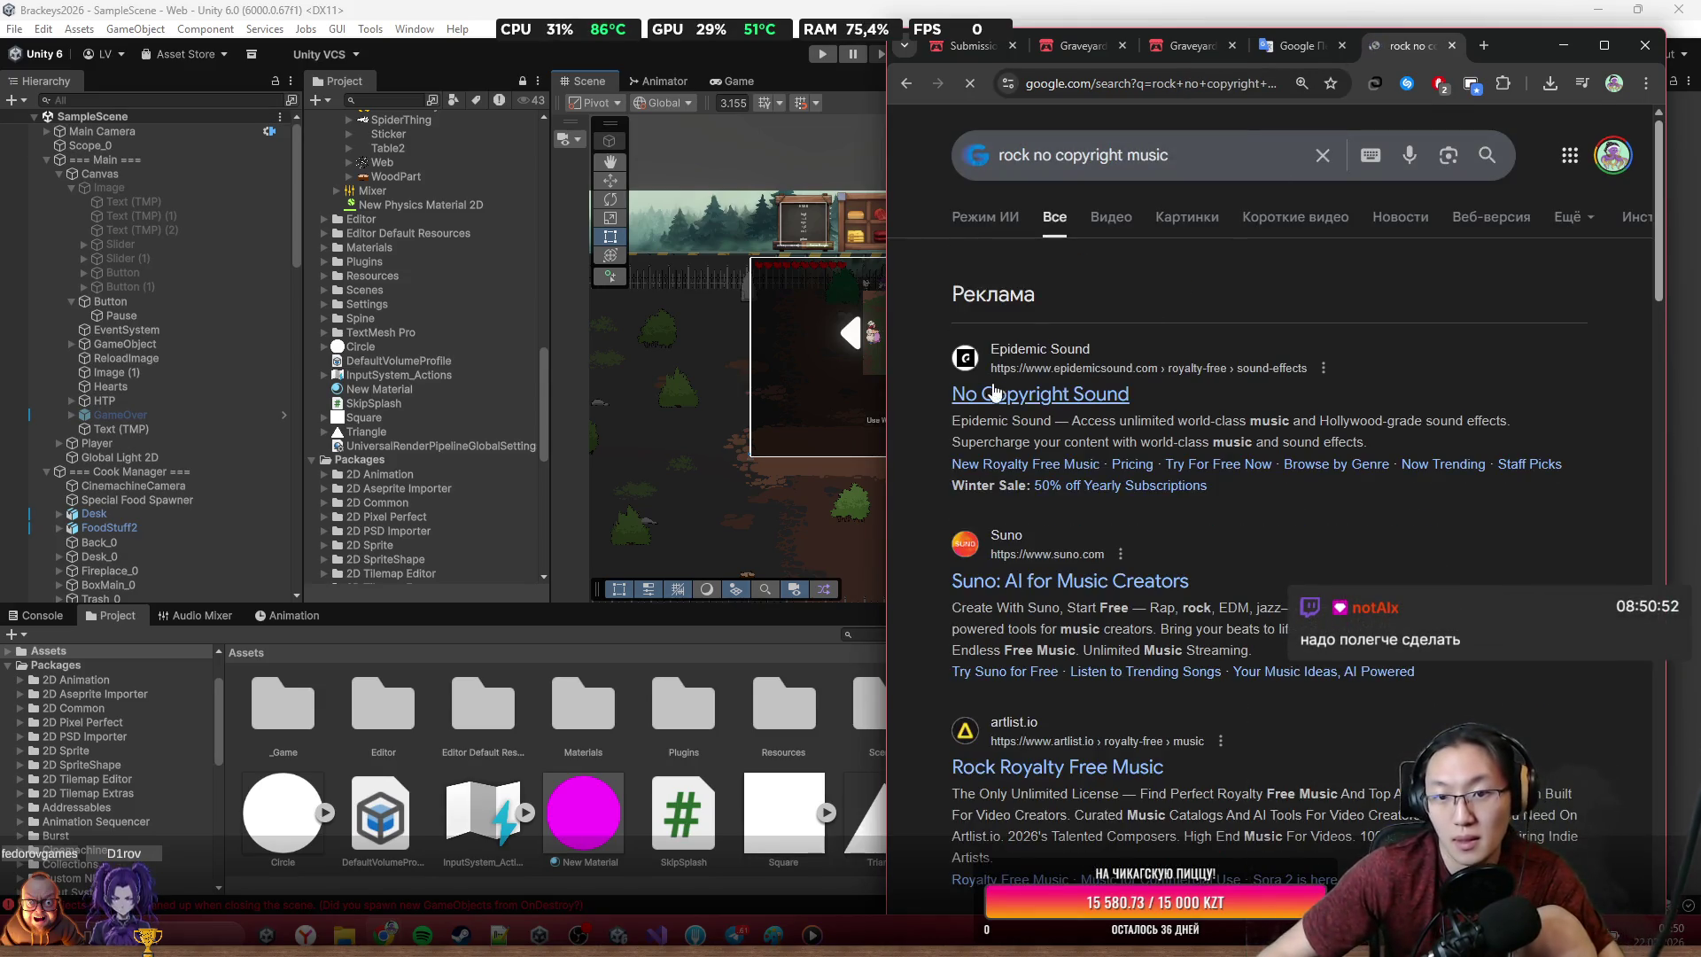
scroll(1045, 479, down, 5)
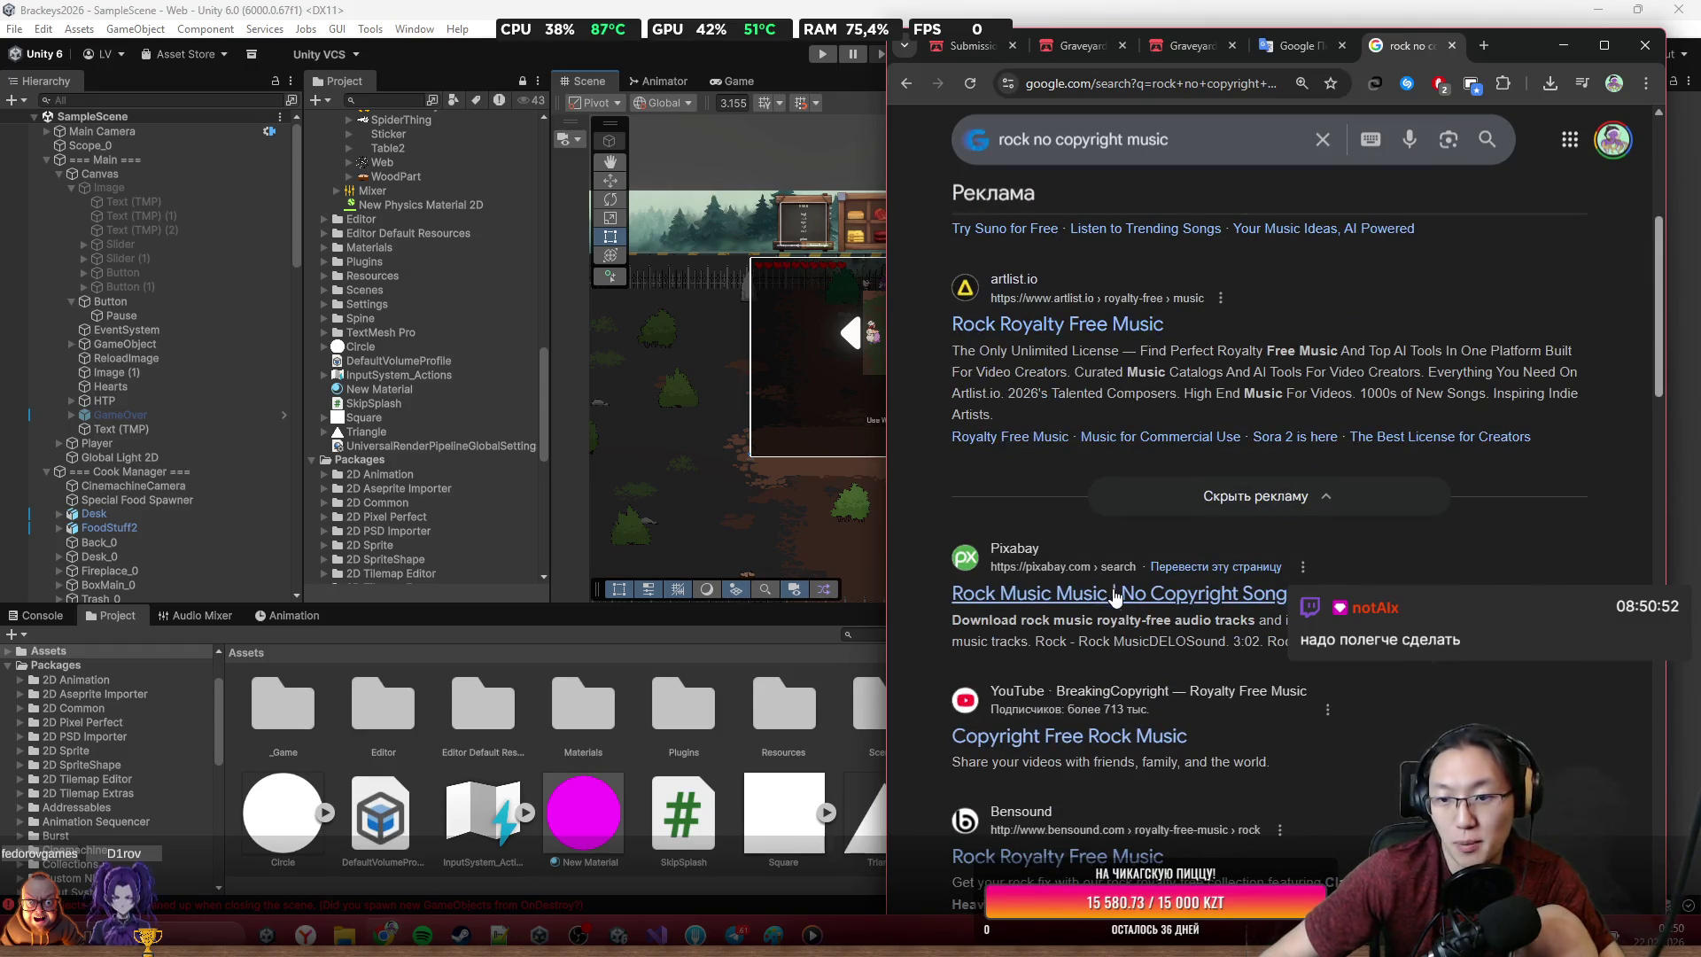
middle_click(1114, 598)
Preview the Rock Intro track on Pixabay, then close that tab
click(1403, 42)
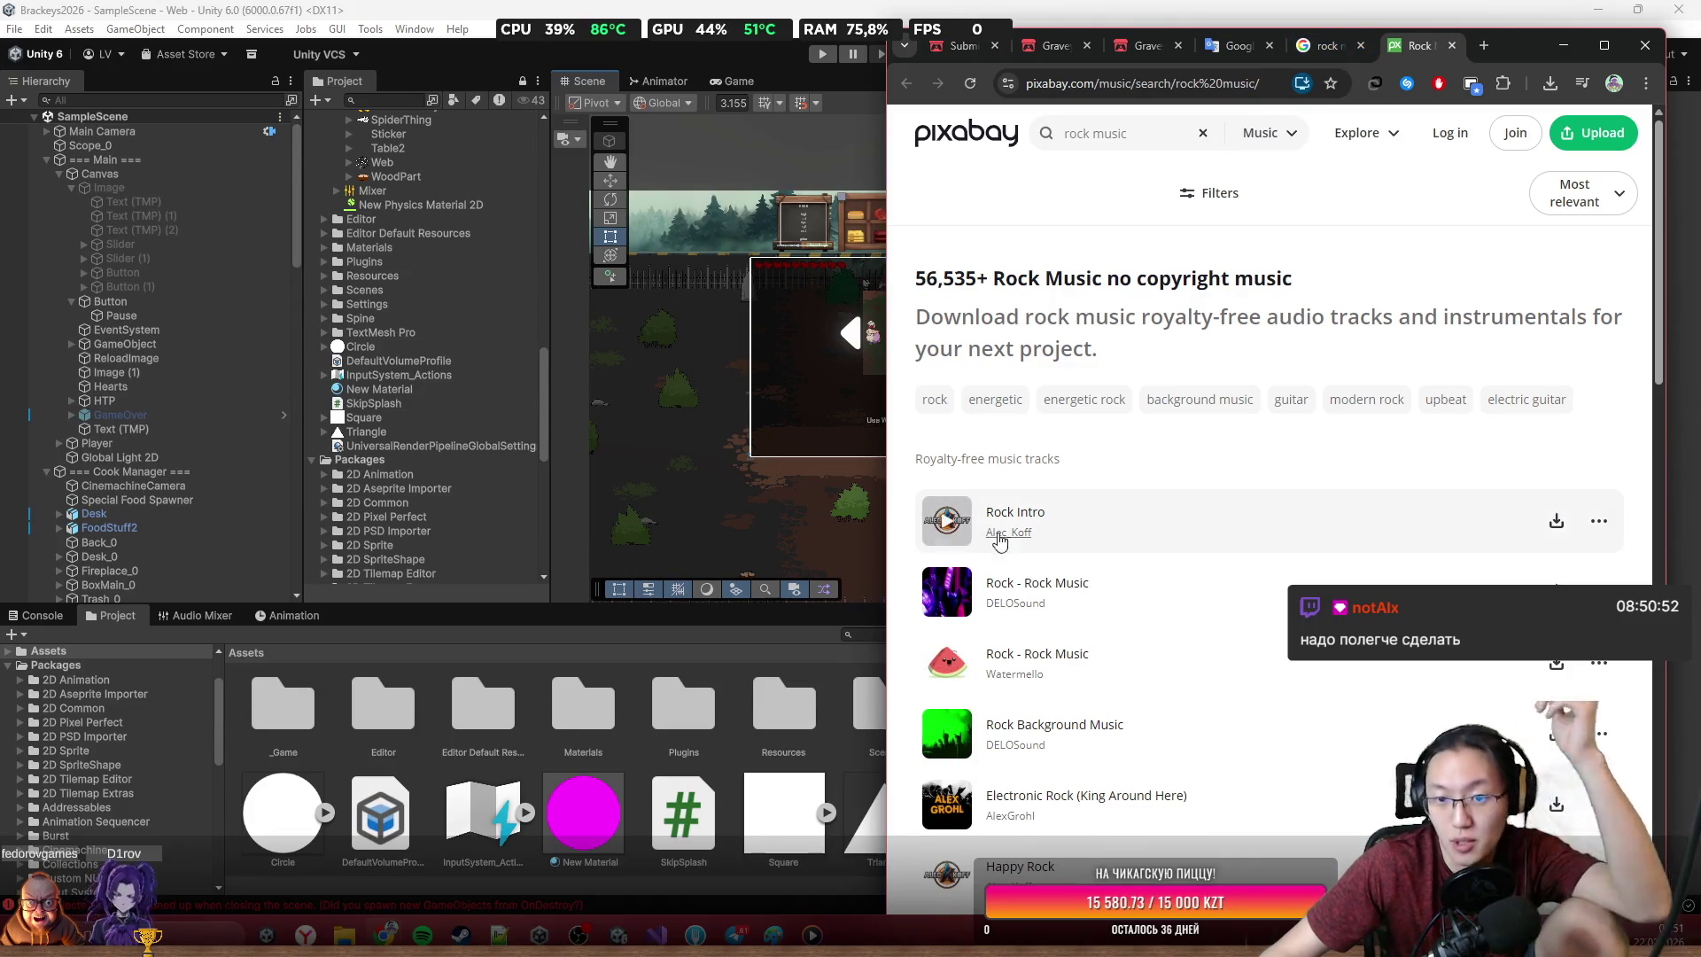
click(947, 521)
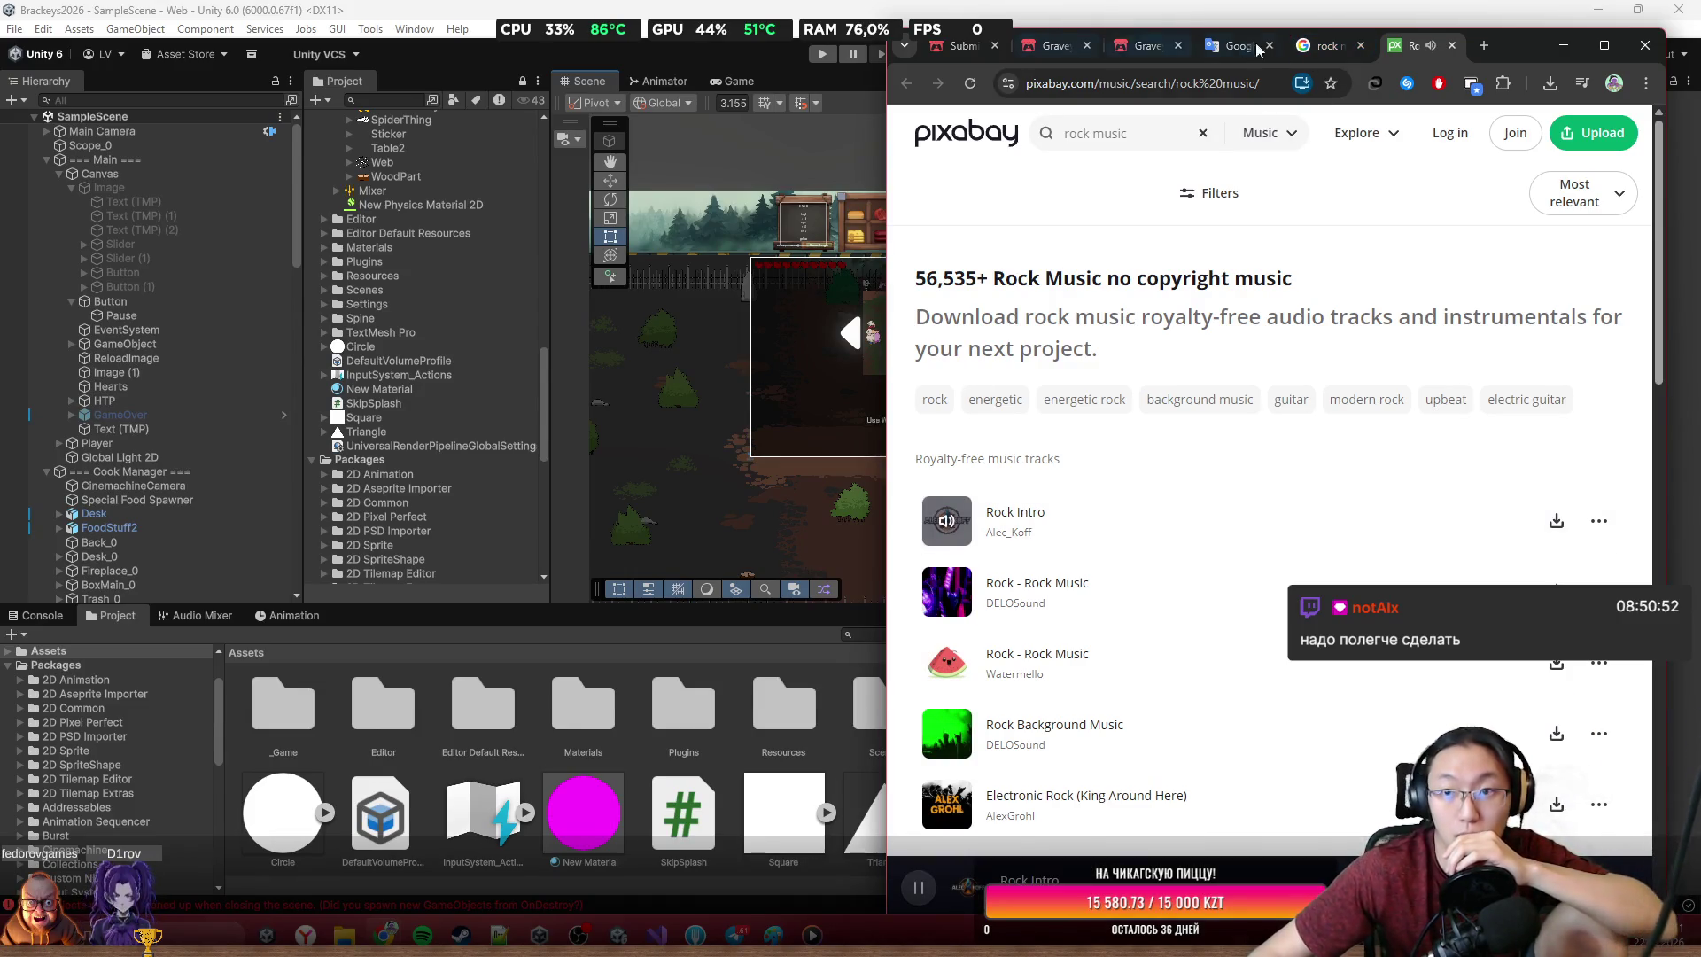
click(1452, 45)
Check the Bensound and Spotify rock music results and return to the search
scroll(1079, 576, down, 2)
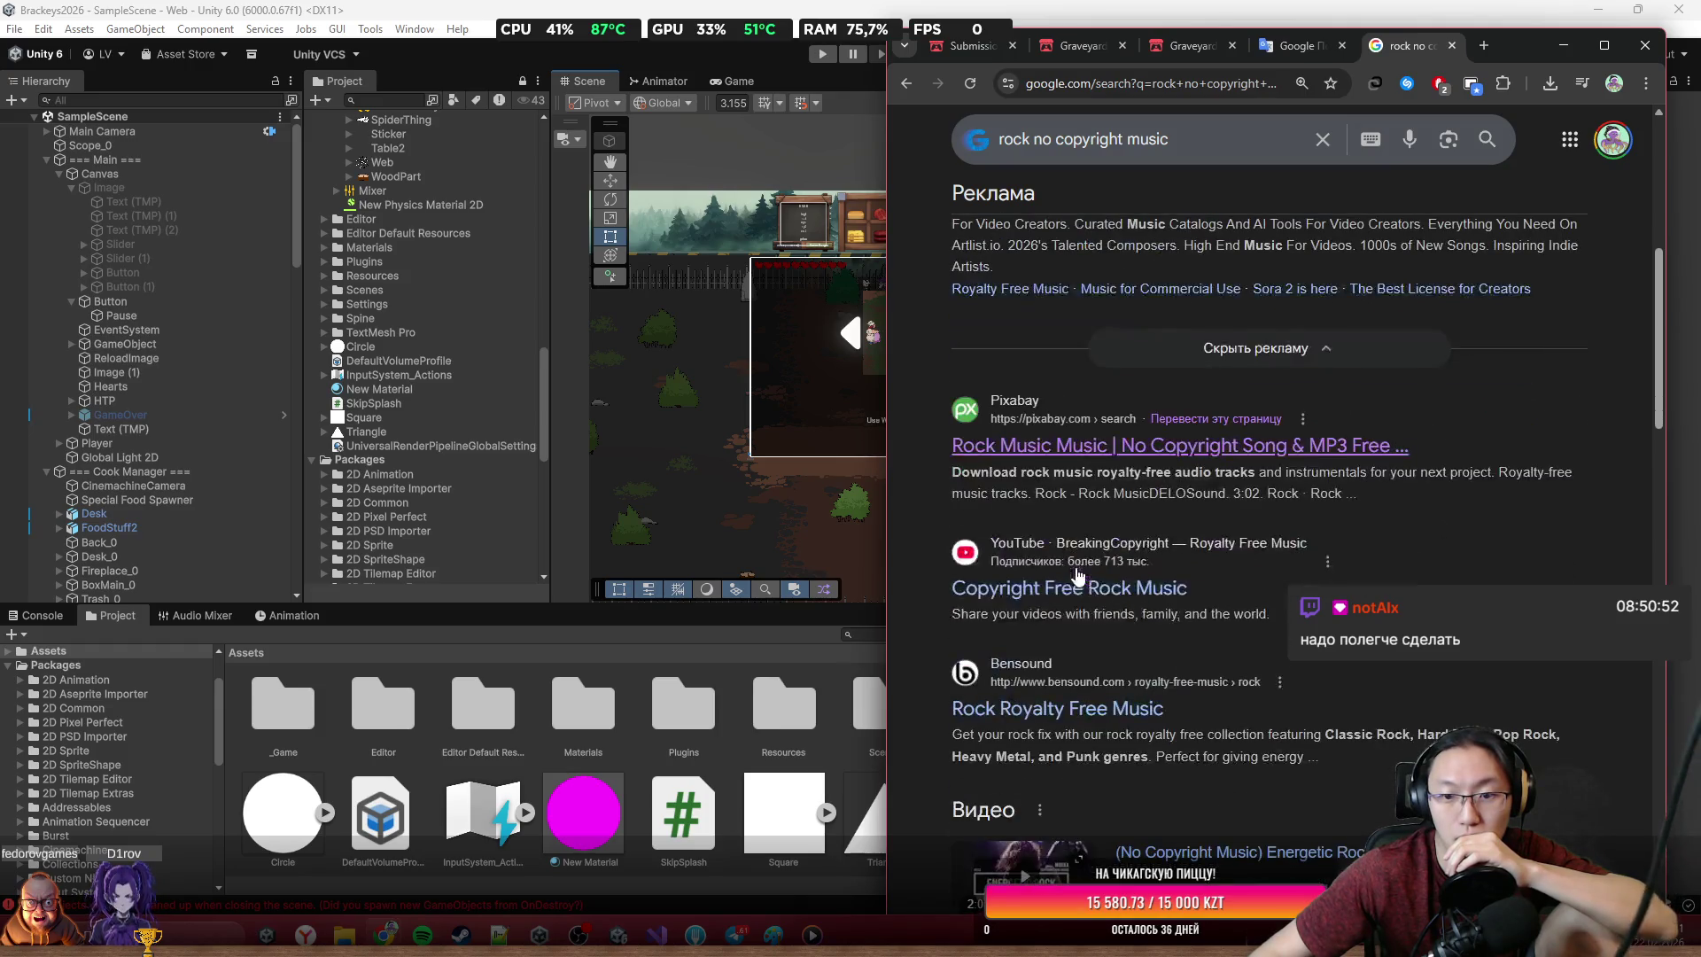
scroll(1156, 659, down, 1)
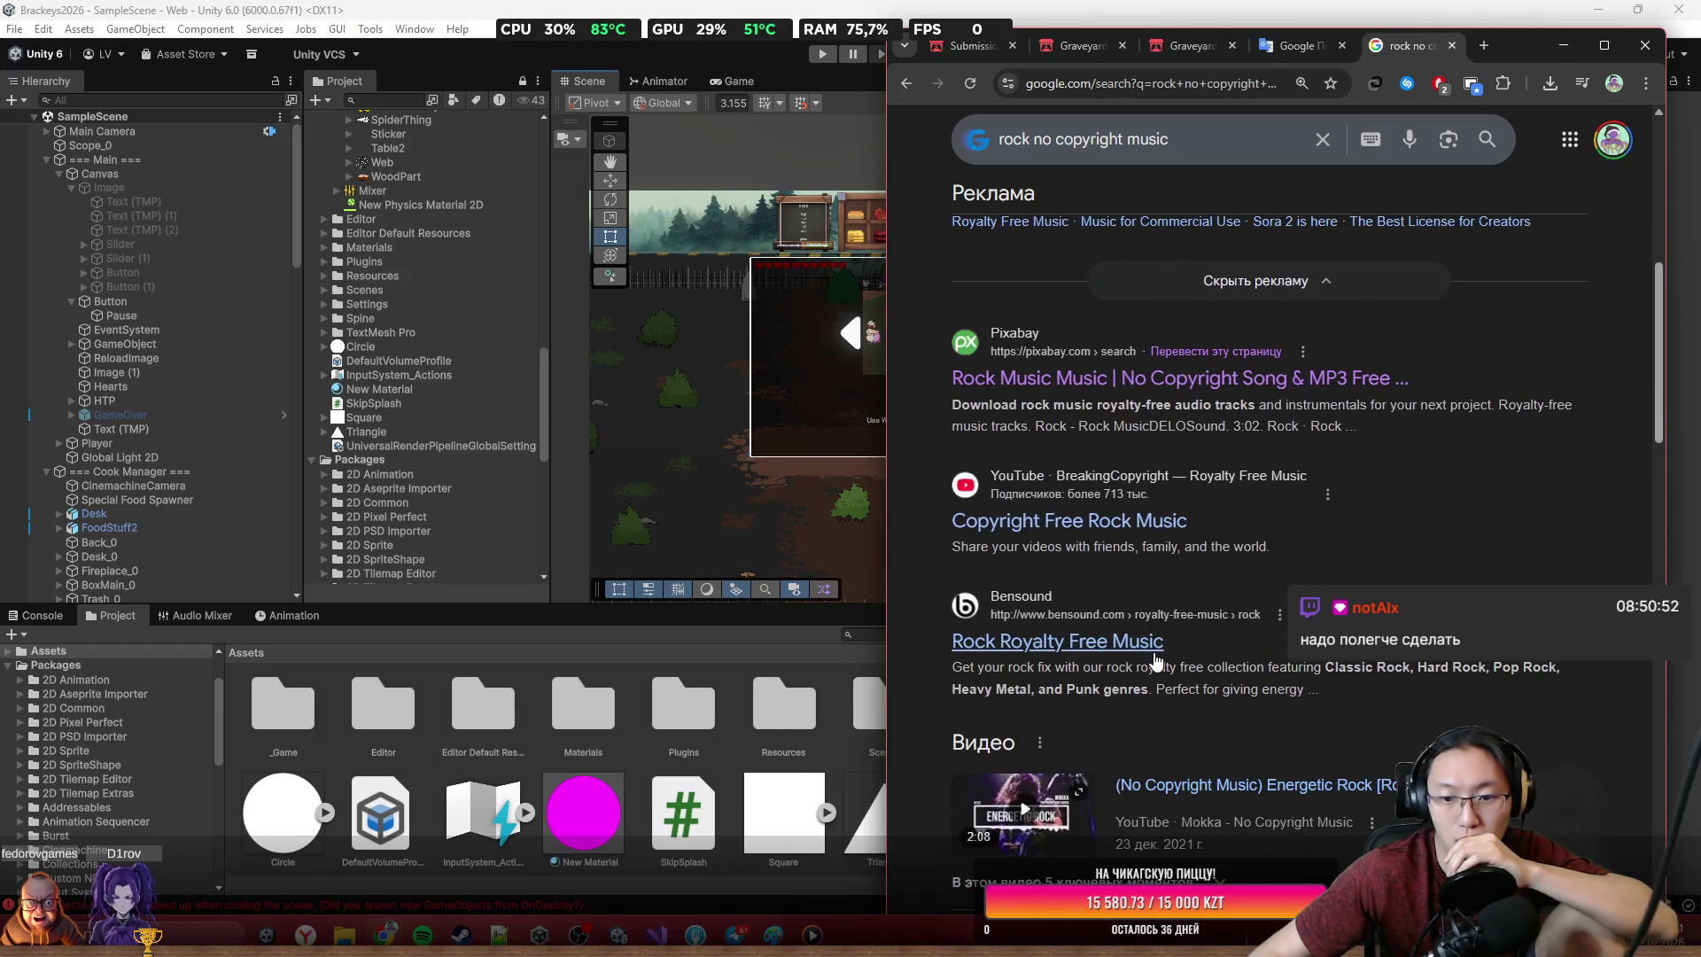
click(1141, 660)
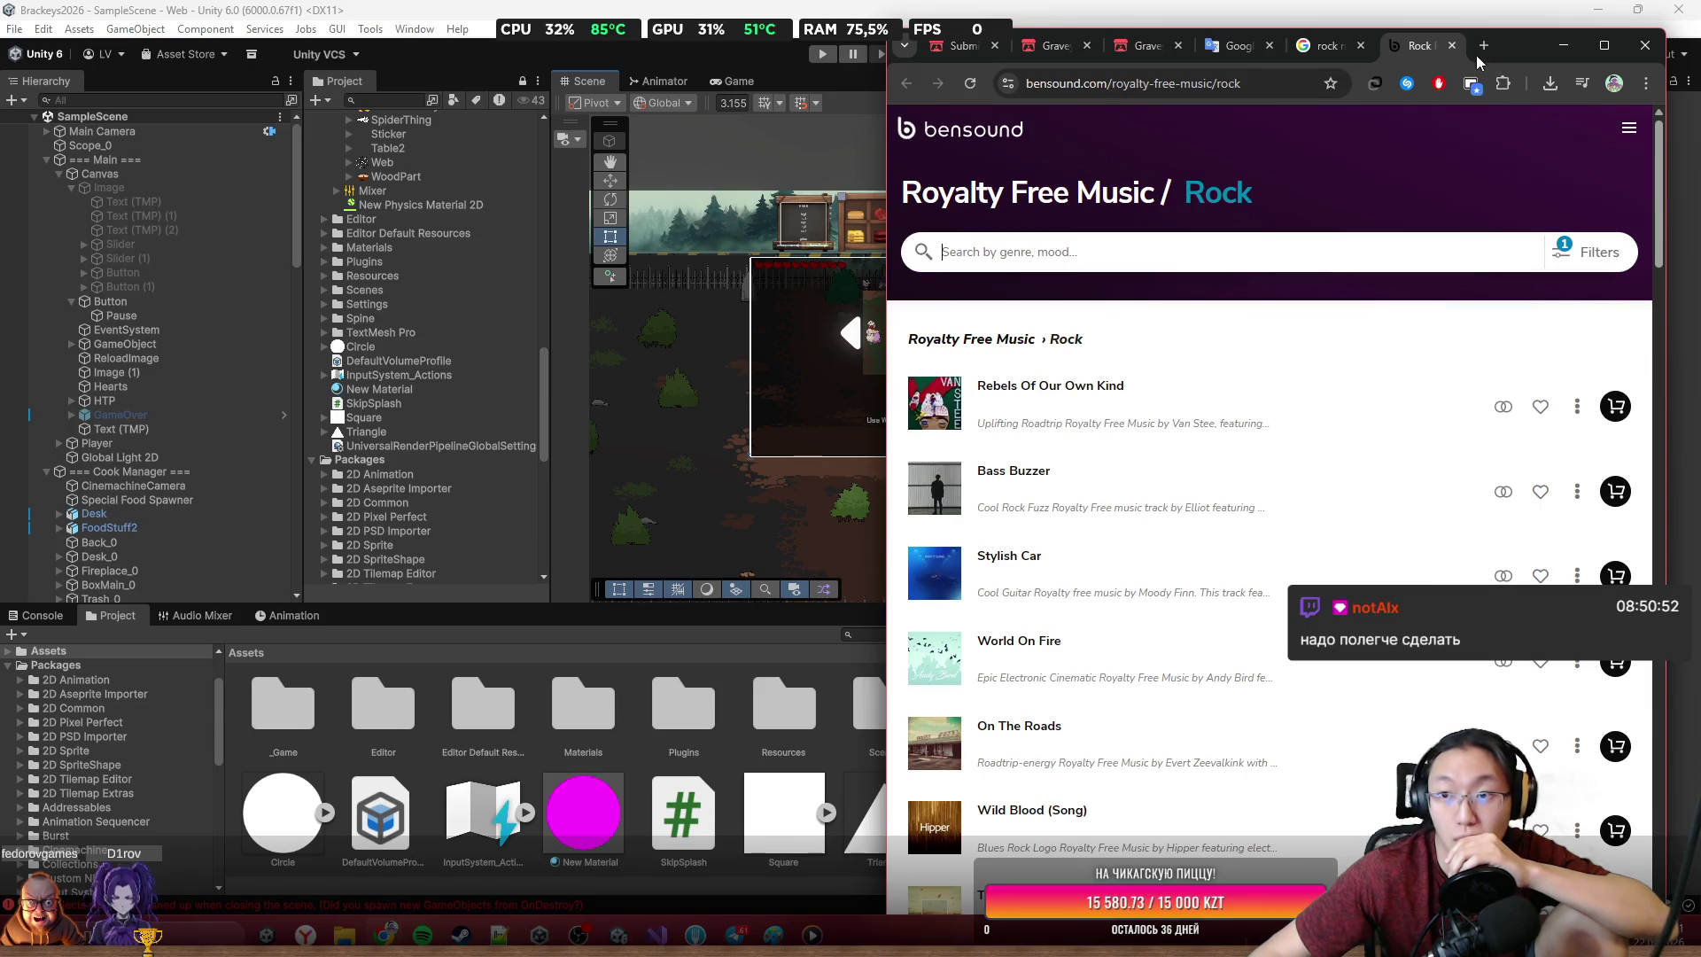
click(1451, 46)
scroll(1246, 512, down, 8)
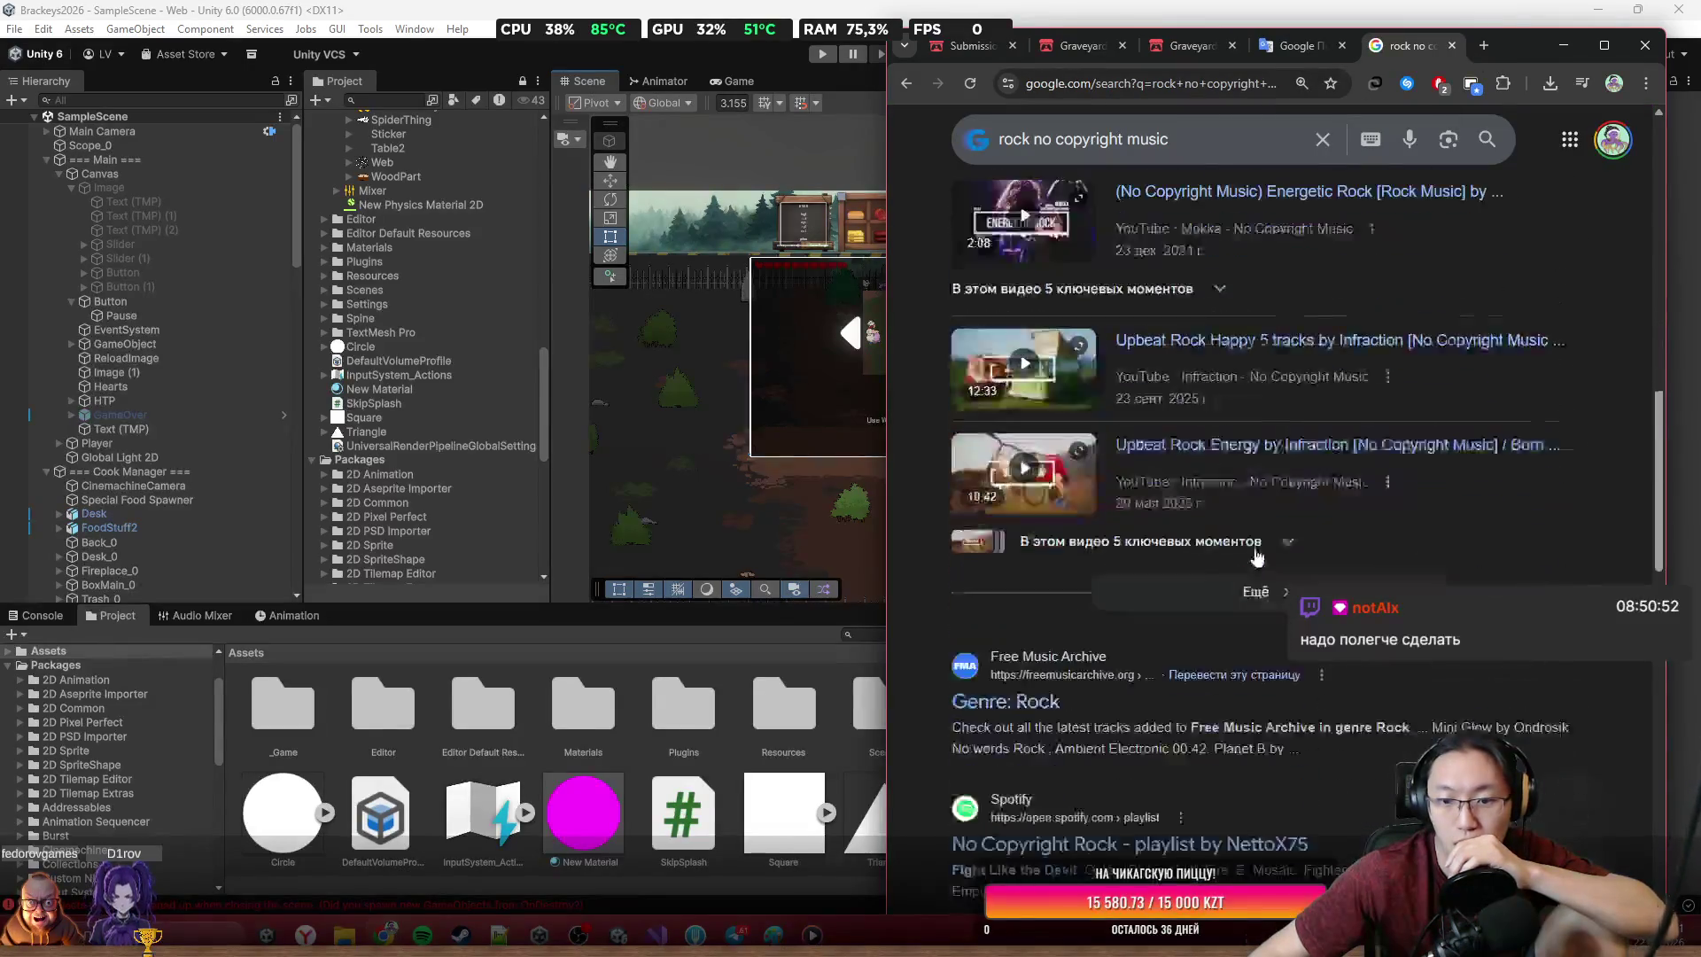
click(1045, 706)
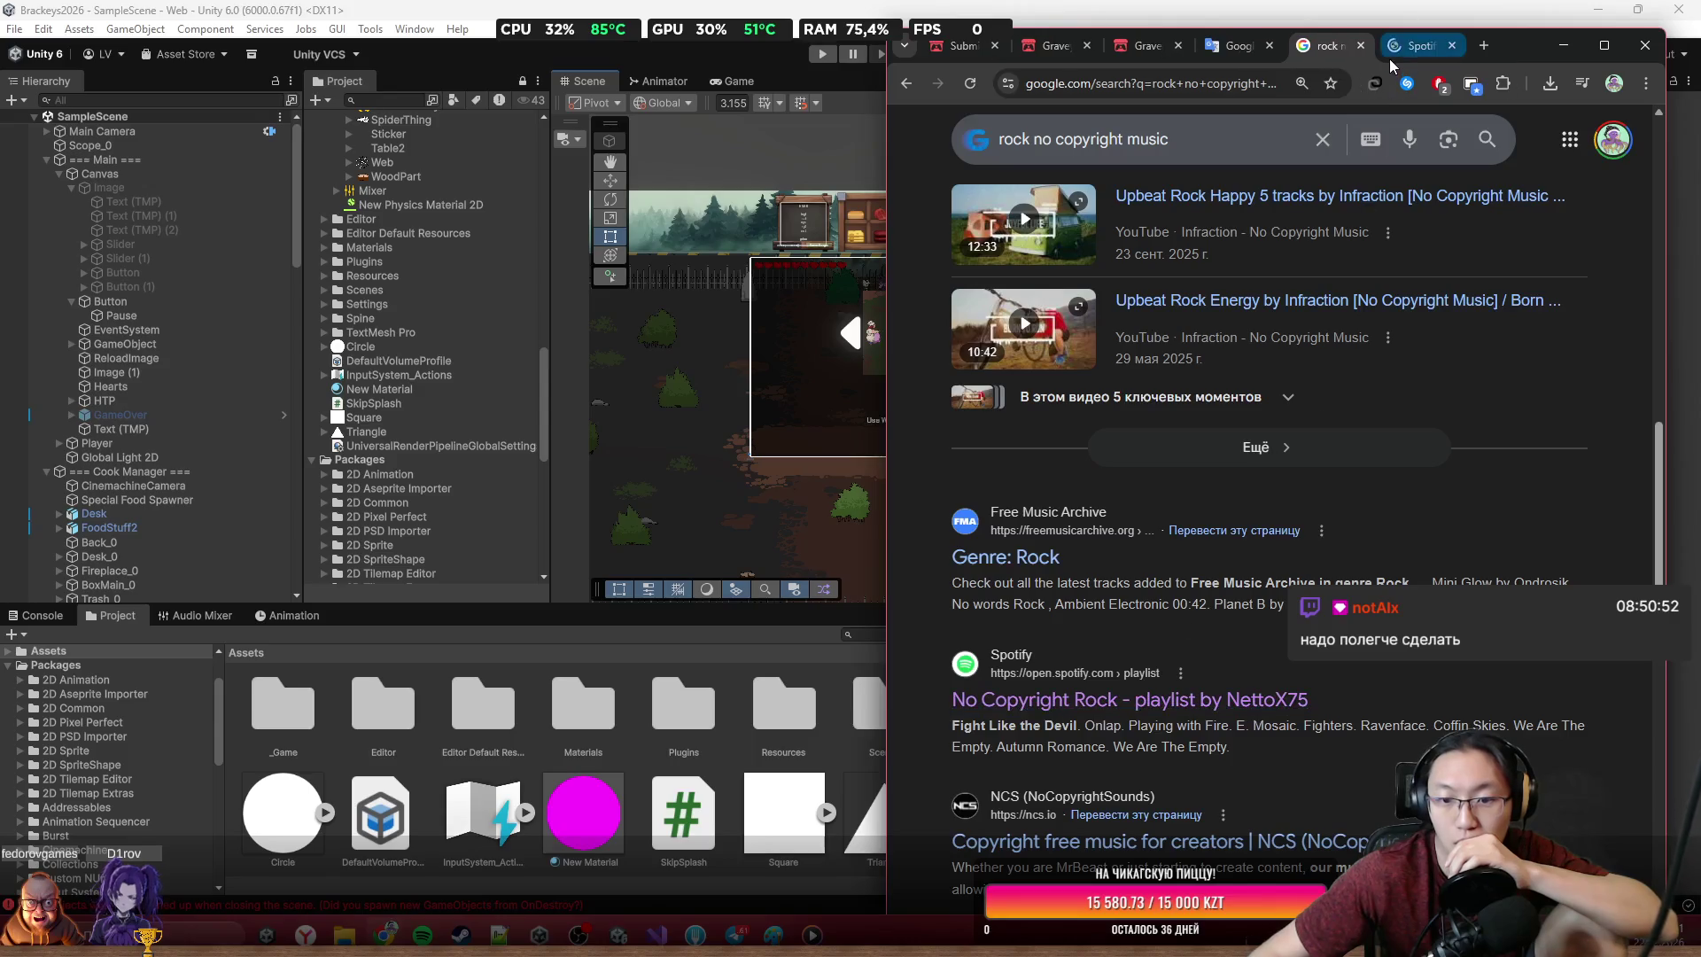
key(alt+Left)
Open the NCS result in a new tab and switch to it
scroll(1190, 547, down, 2)
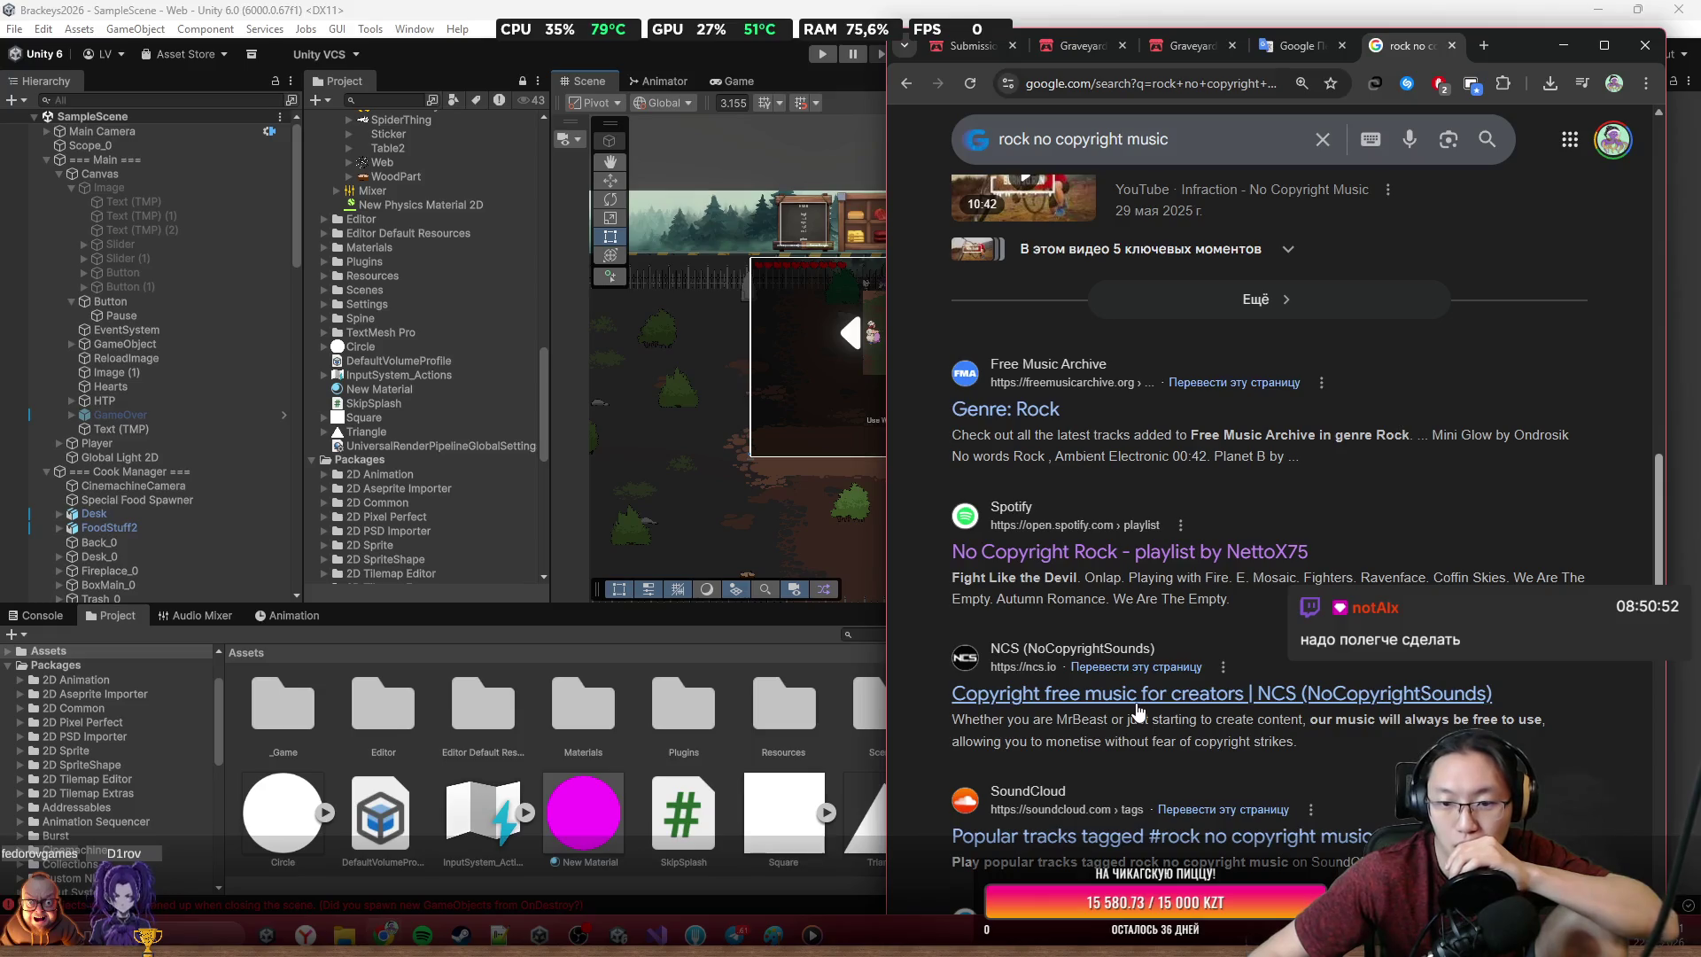
middle_click(1049, 696)
key(ctrl+Tab)
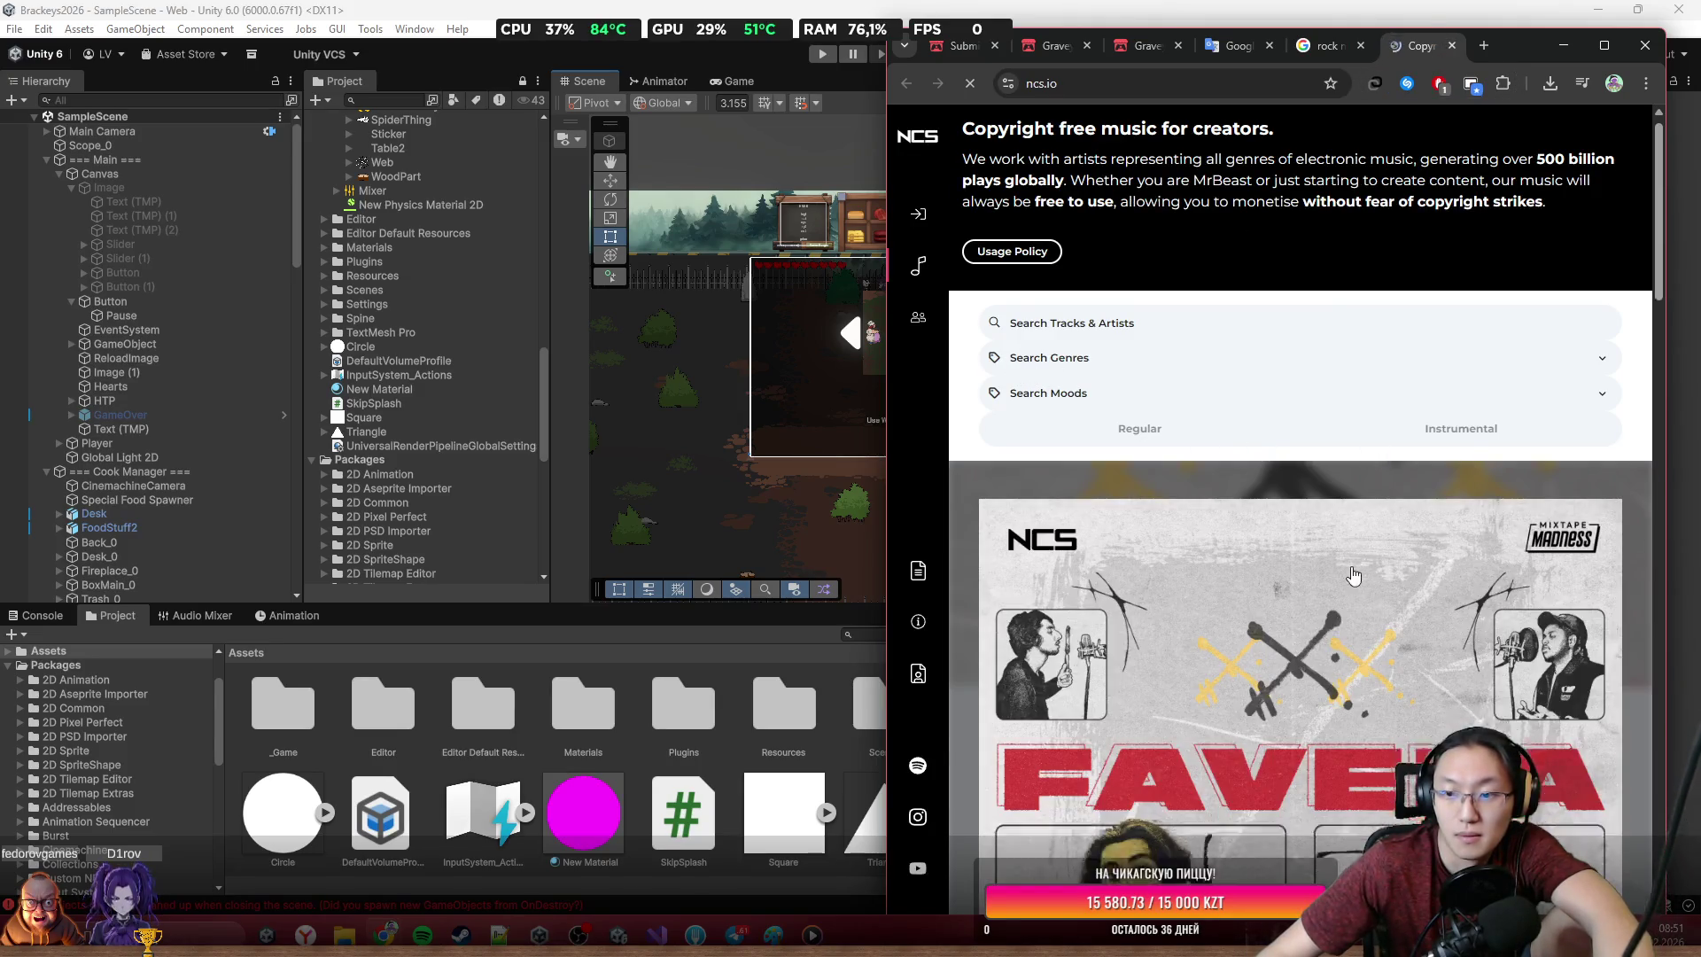
Accept the NCS cookies and preview the track DON'T STOP NOW!
scroll(1227, 612, down, 10)
scroll(1222, 596, down, 3)
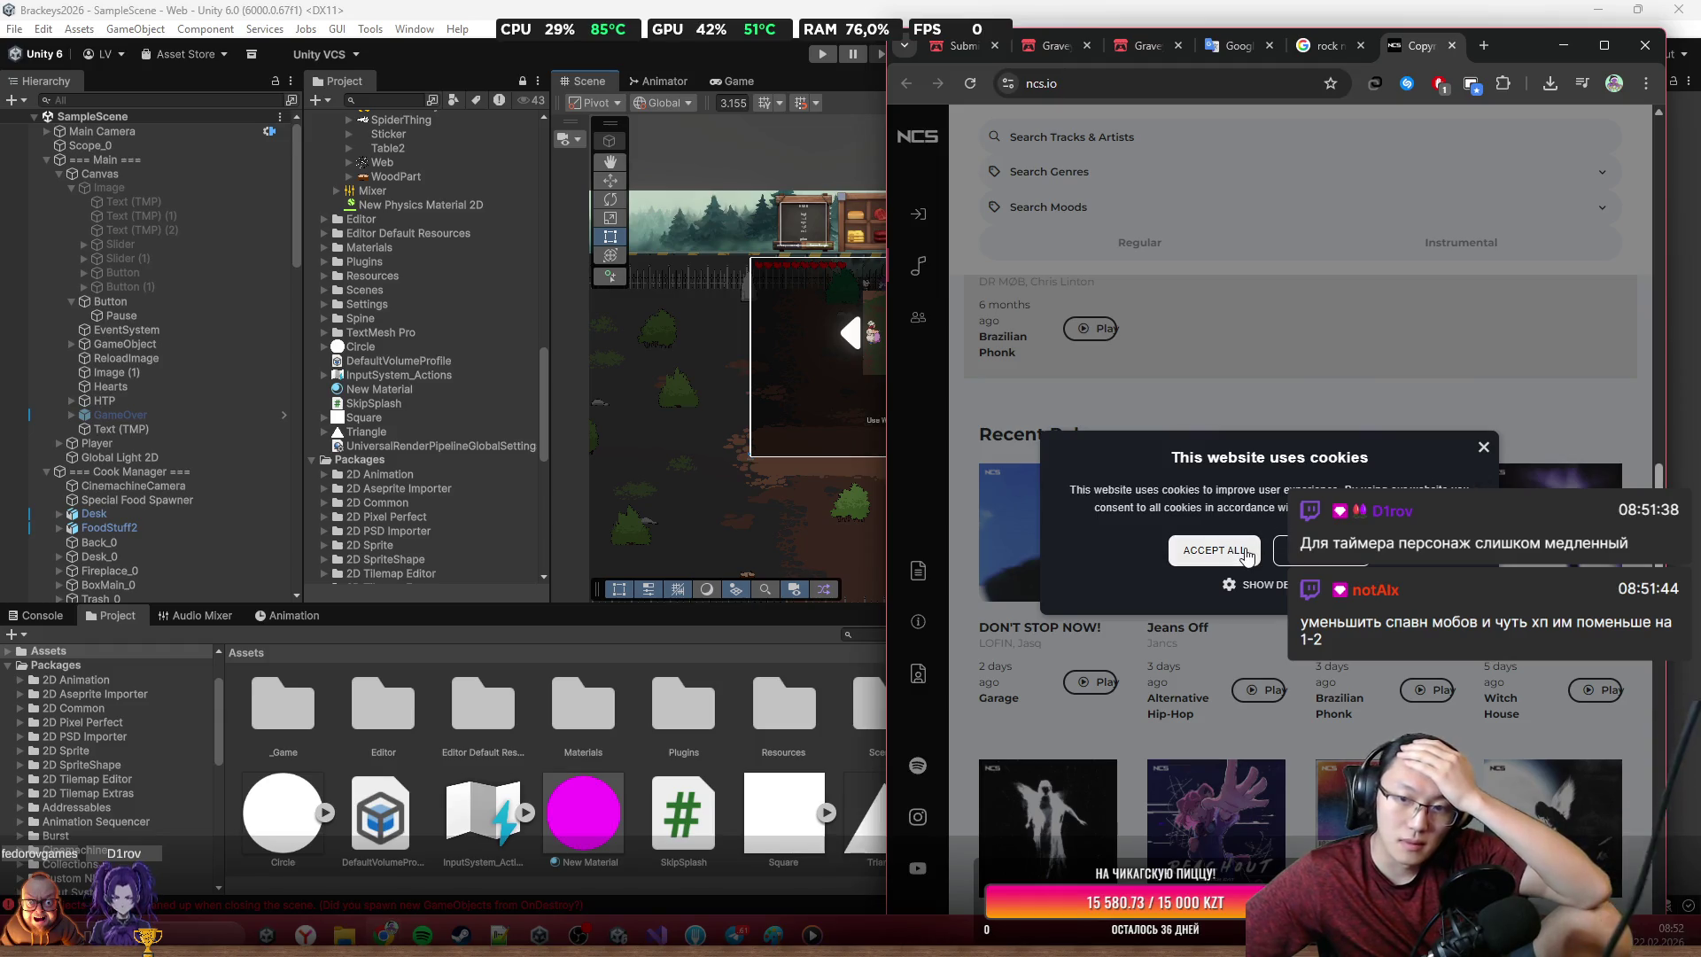
click(1214, 549)
scroll(1092, 391, down, 3)
click(1092, 388)
scroll(1082, 535, up, 3)
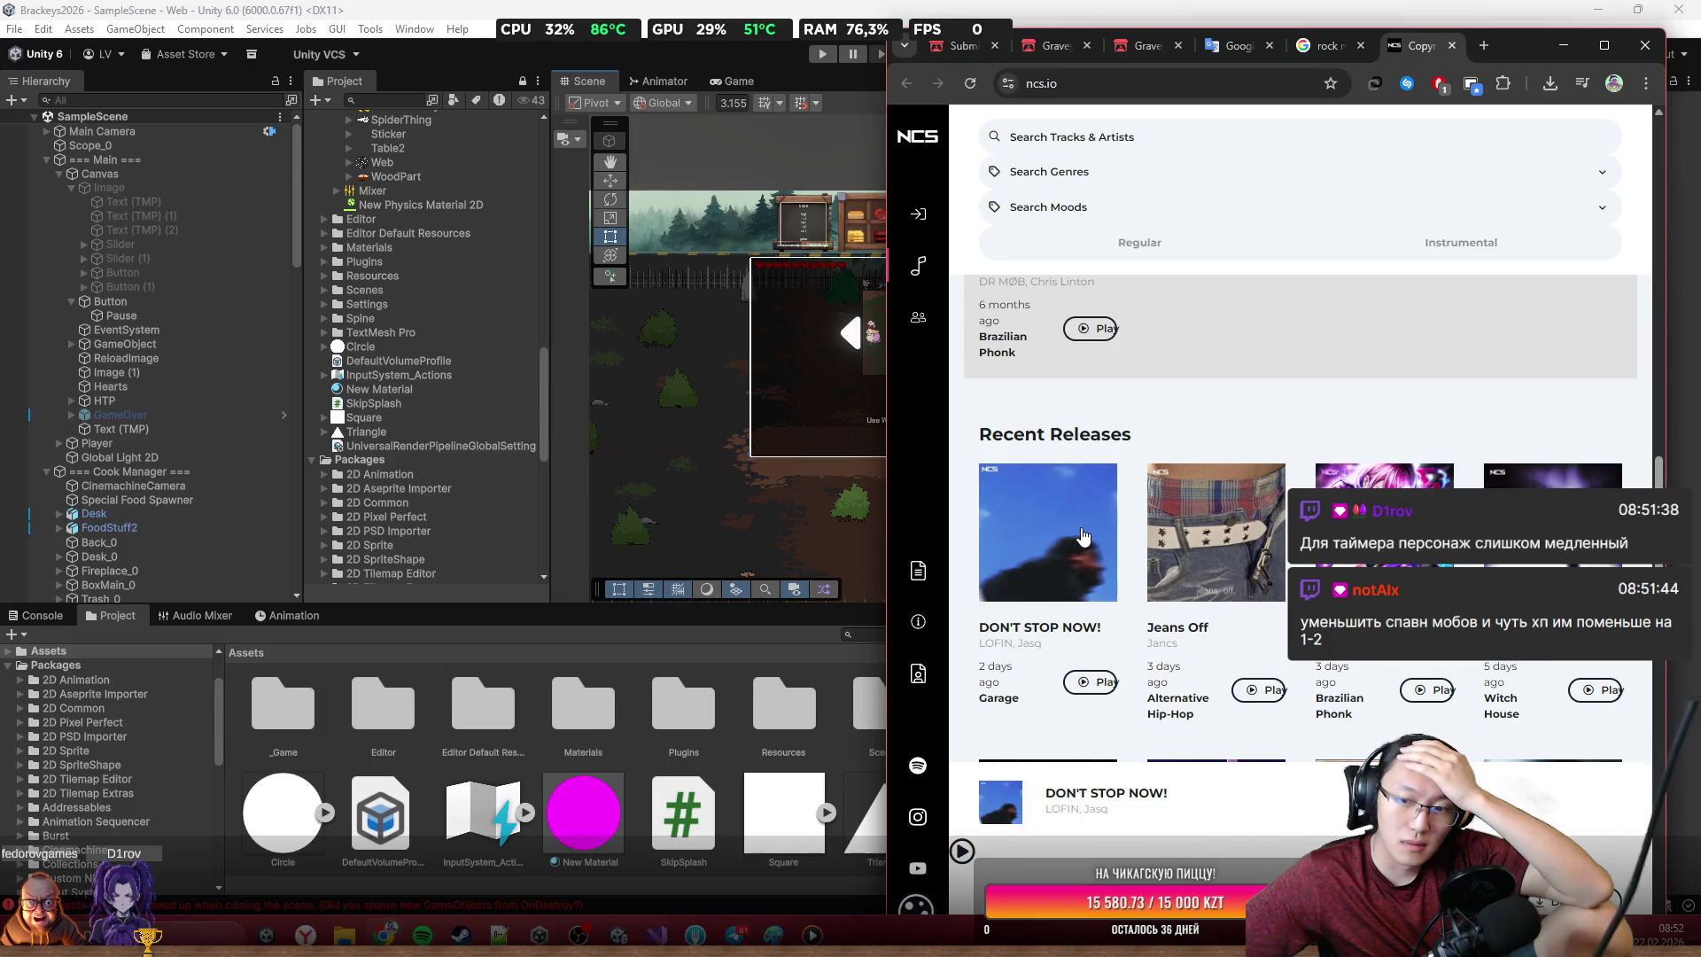
click(1069, 688)
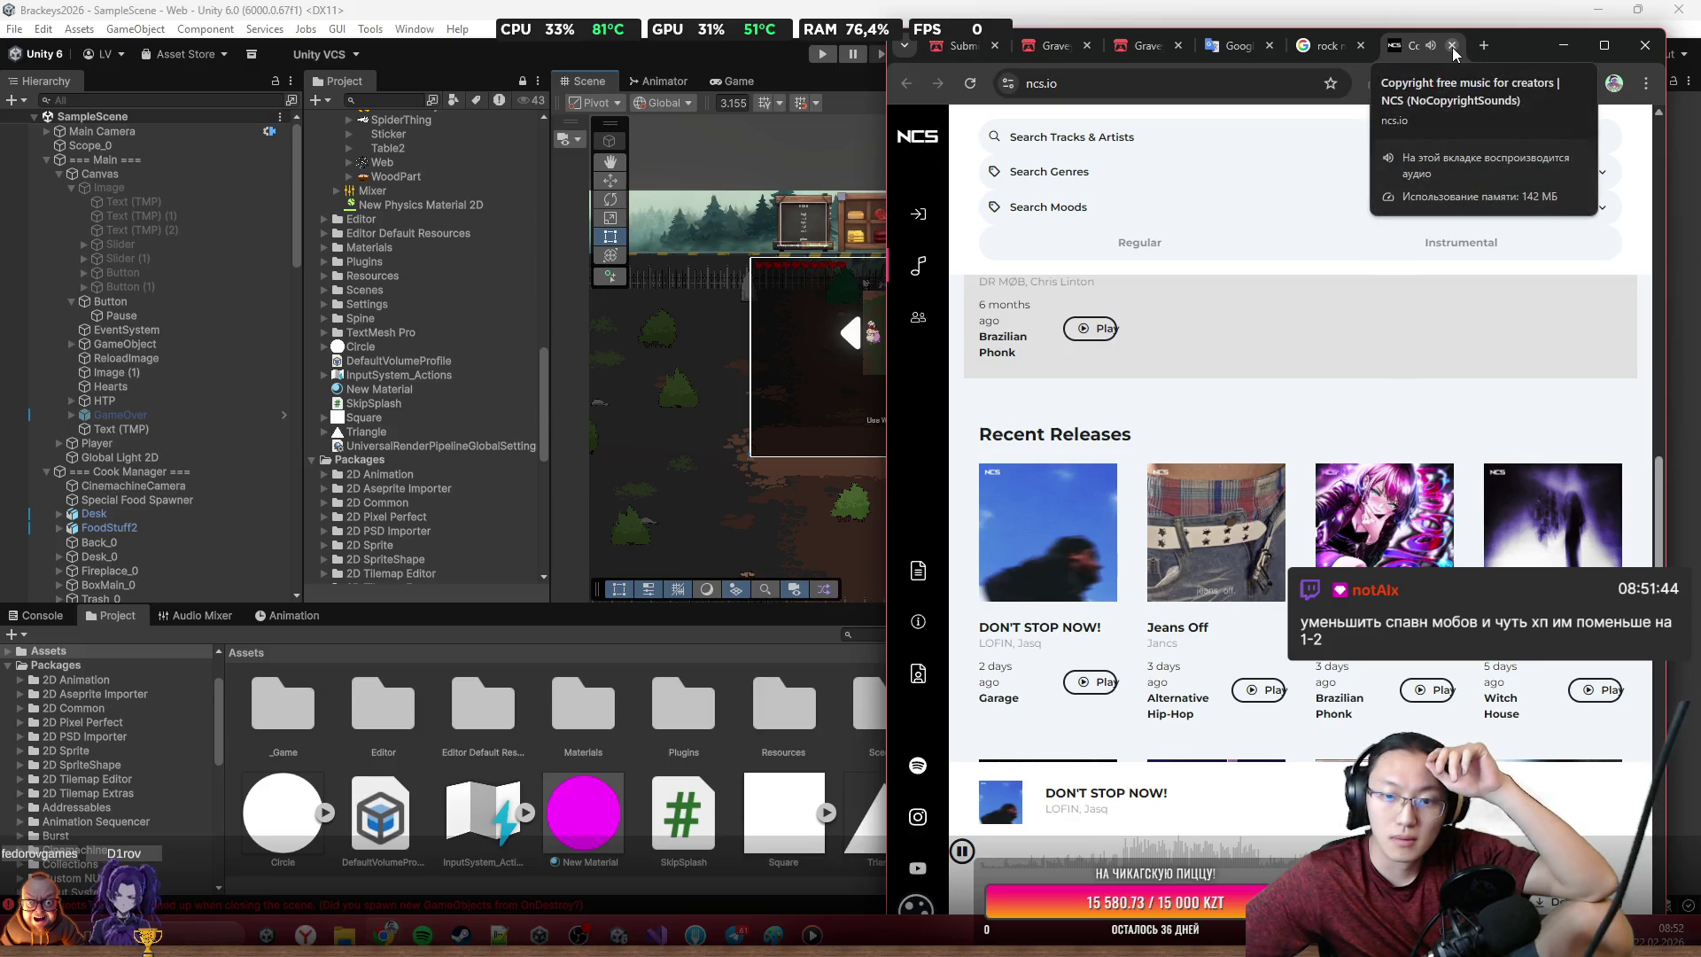
scroll(1285, 608, down, 5)
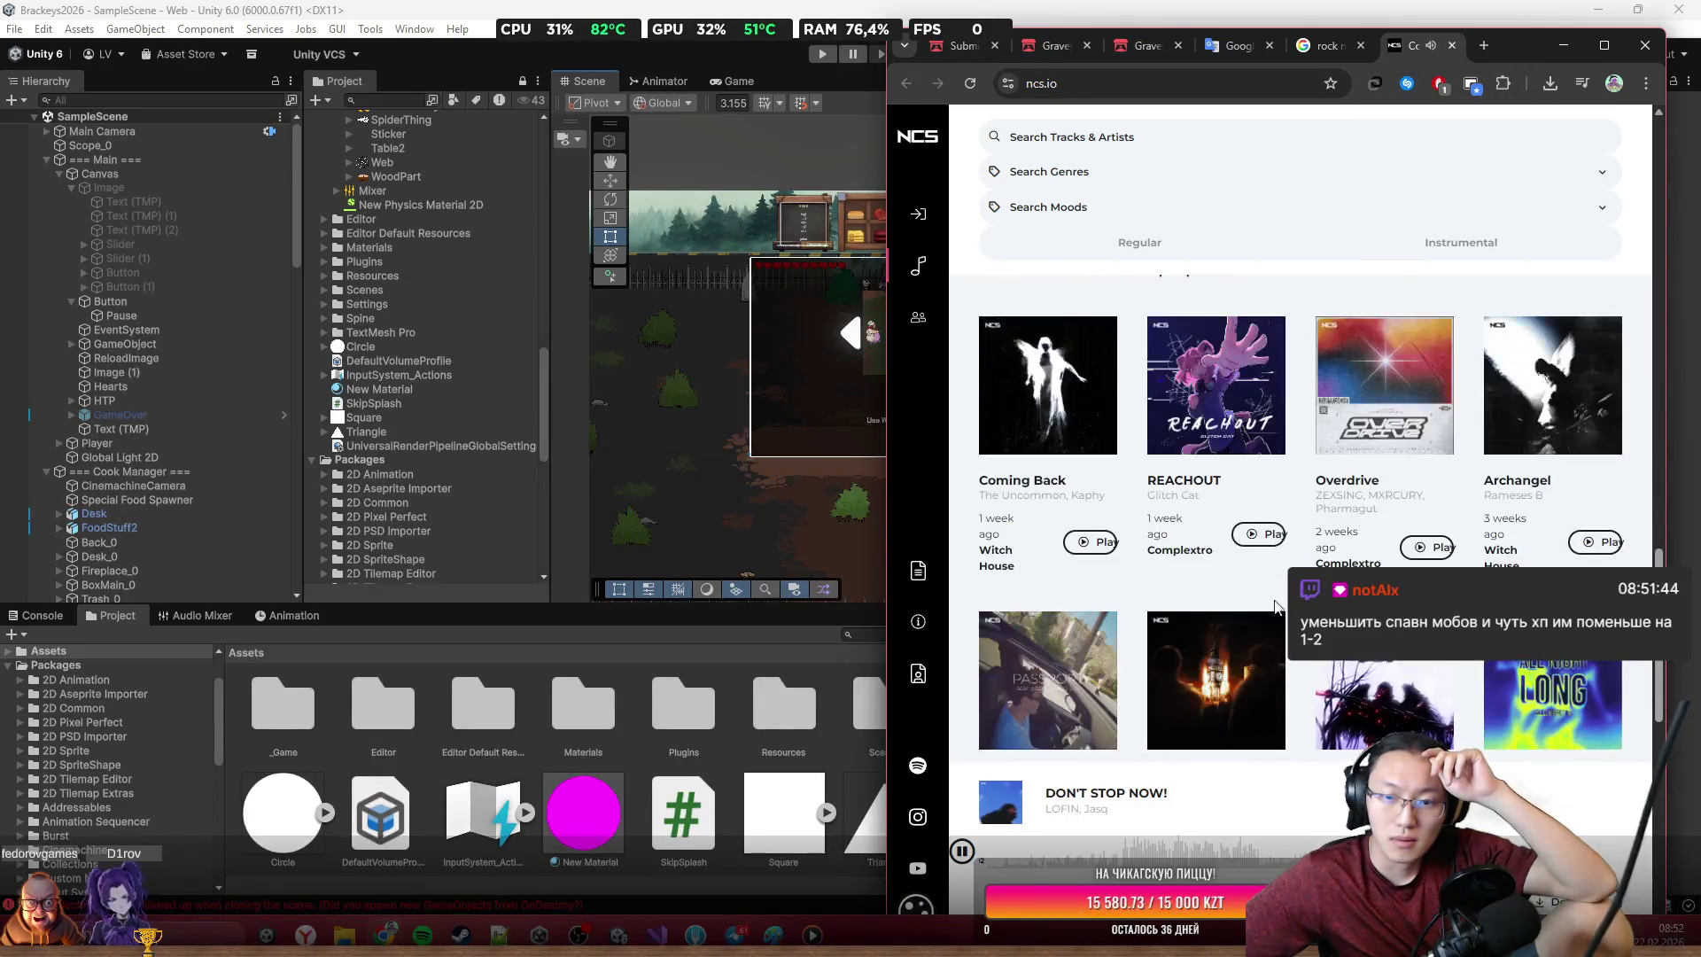
scroll(1098, 542, up, 10)
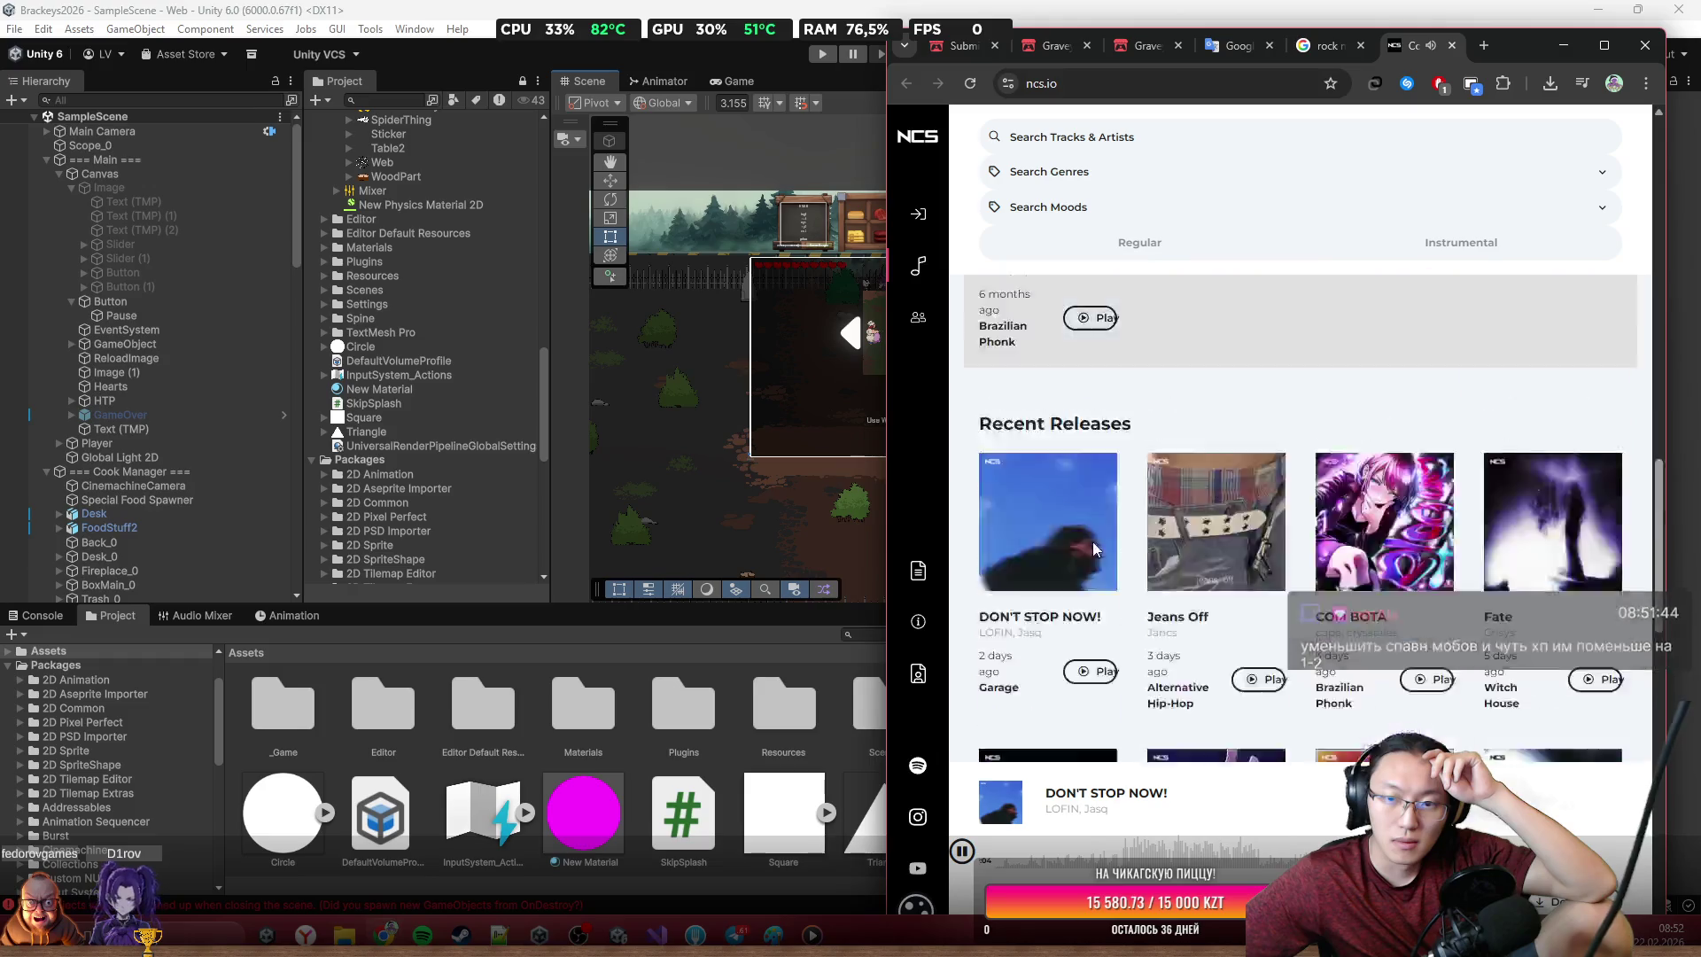
scroll(1102, 535, up, 2)
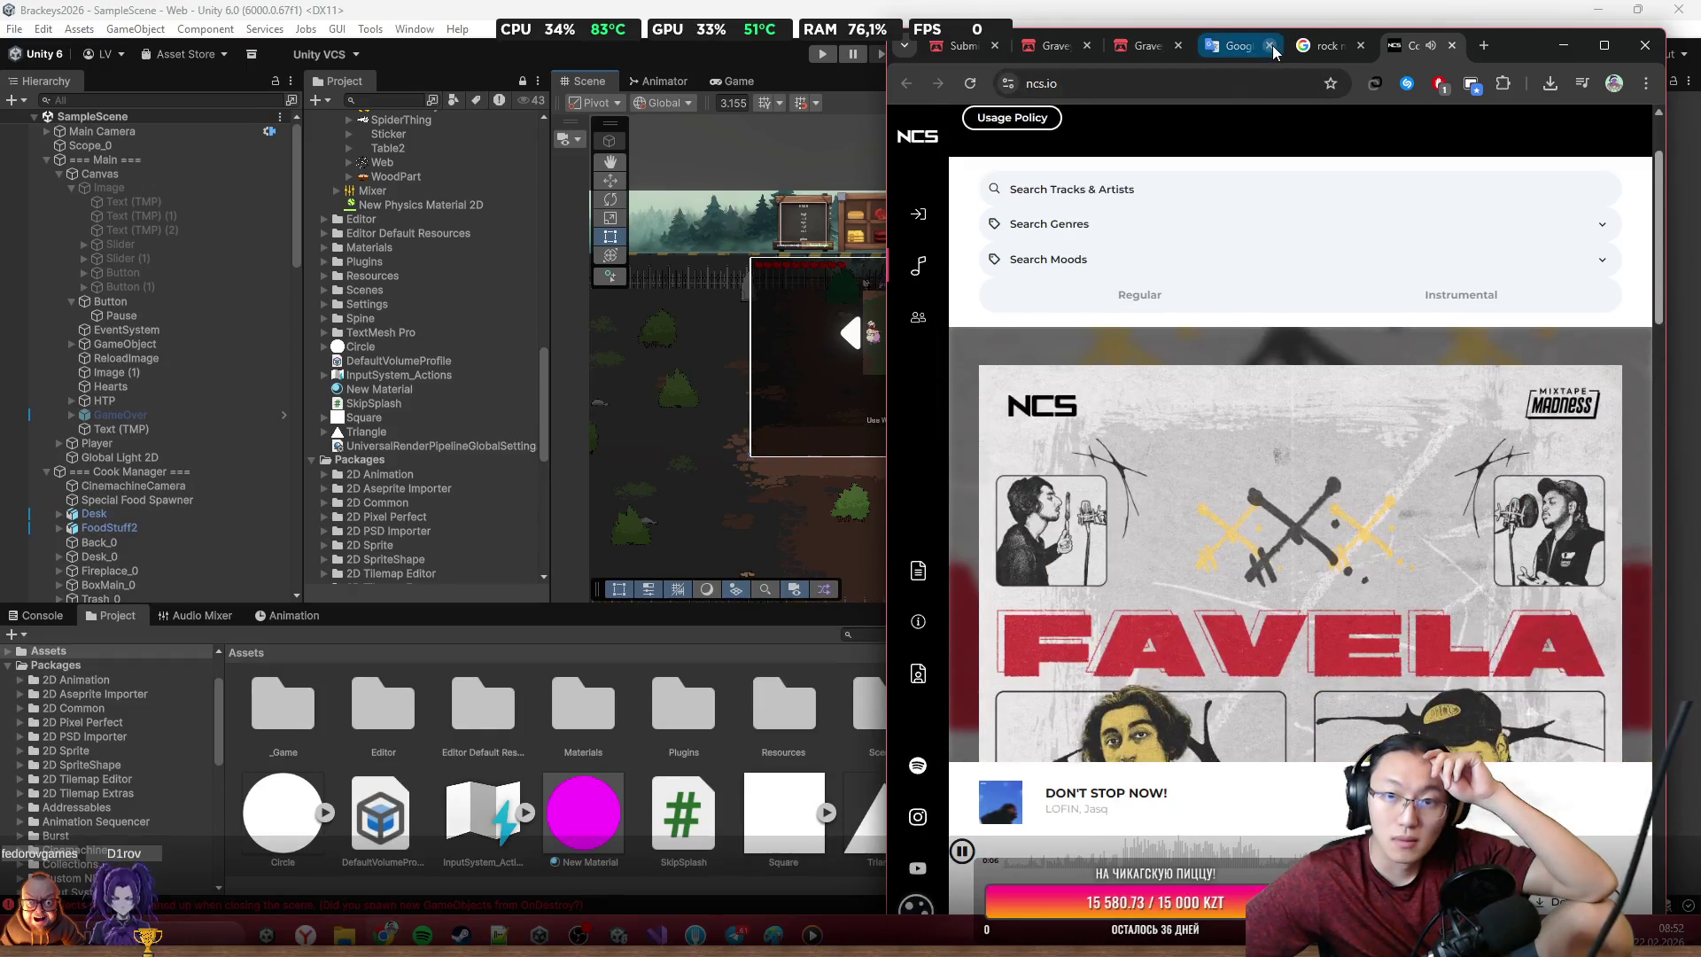
Close the NCS tab and open the Fesliyan Studios rock music page
click(1454, 49)
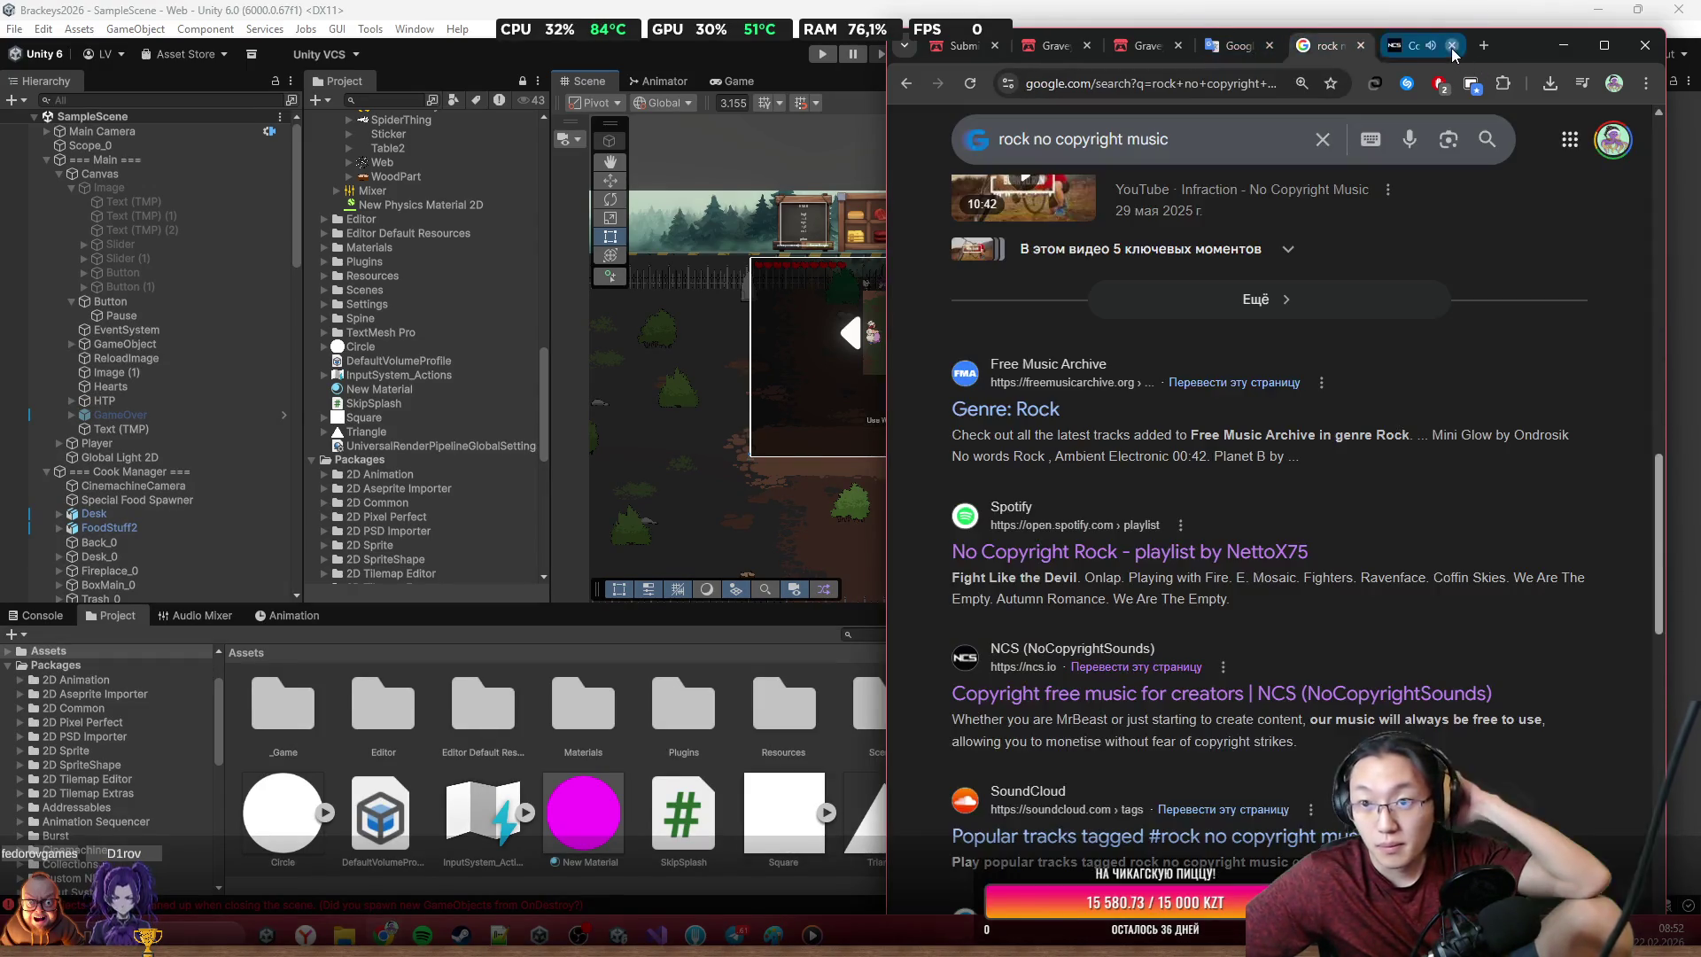
scroll(1266, 674, down, 2)
scroll(1265, 674, down, 2)
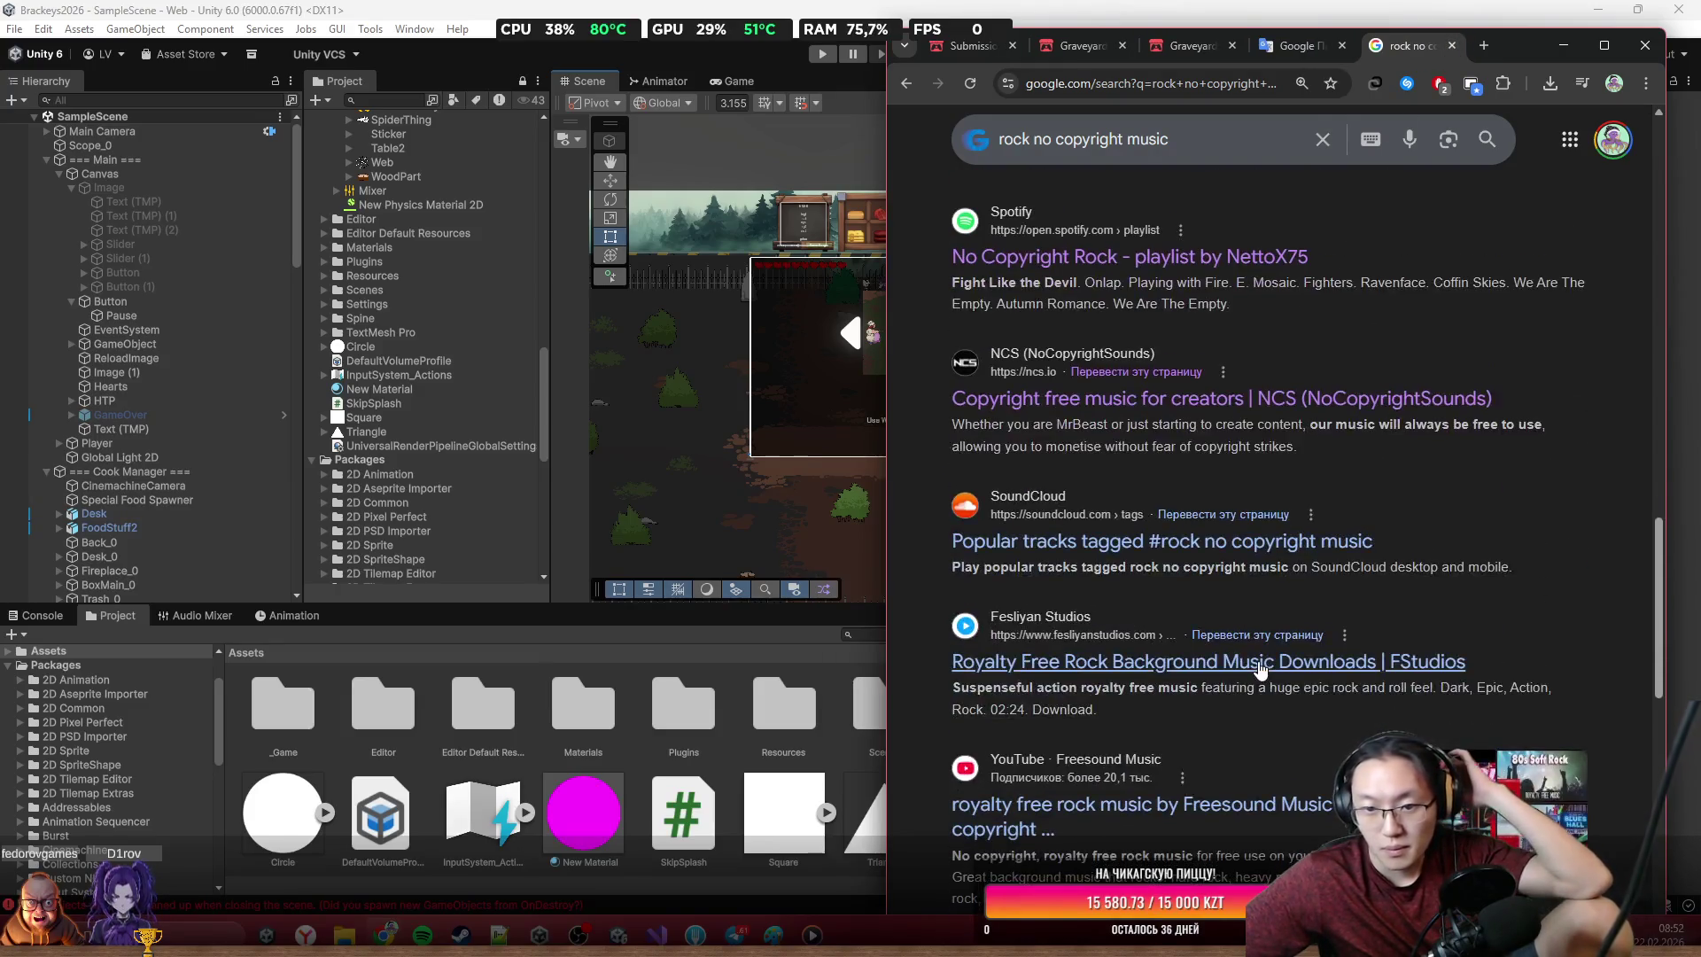
middle_click(1260, 666)
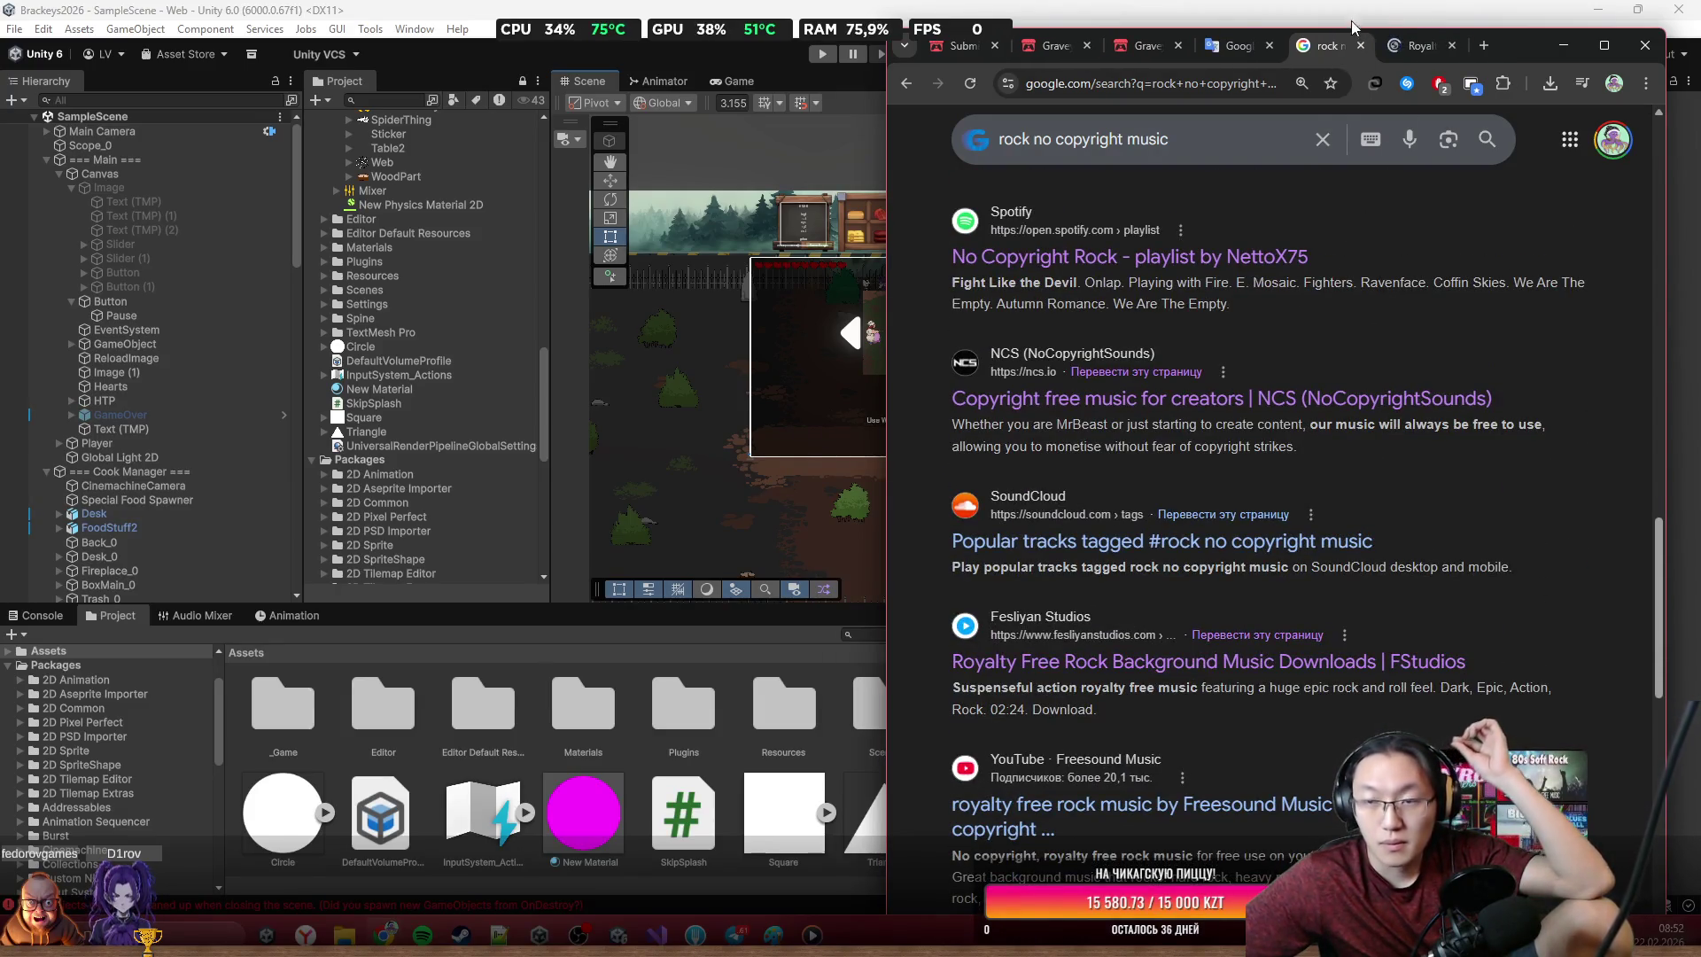
click(1421, 45)
scroll(1268, 298, down, 3)
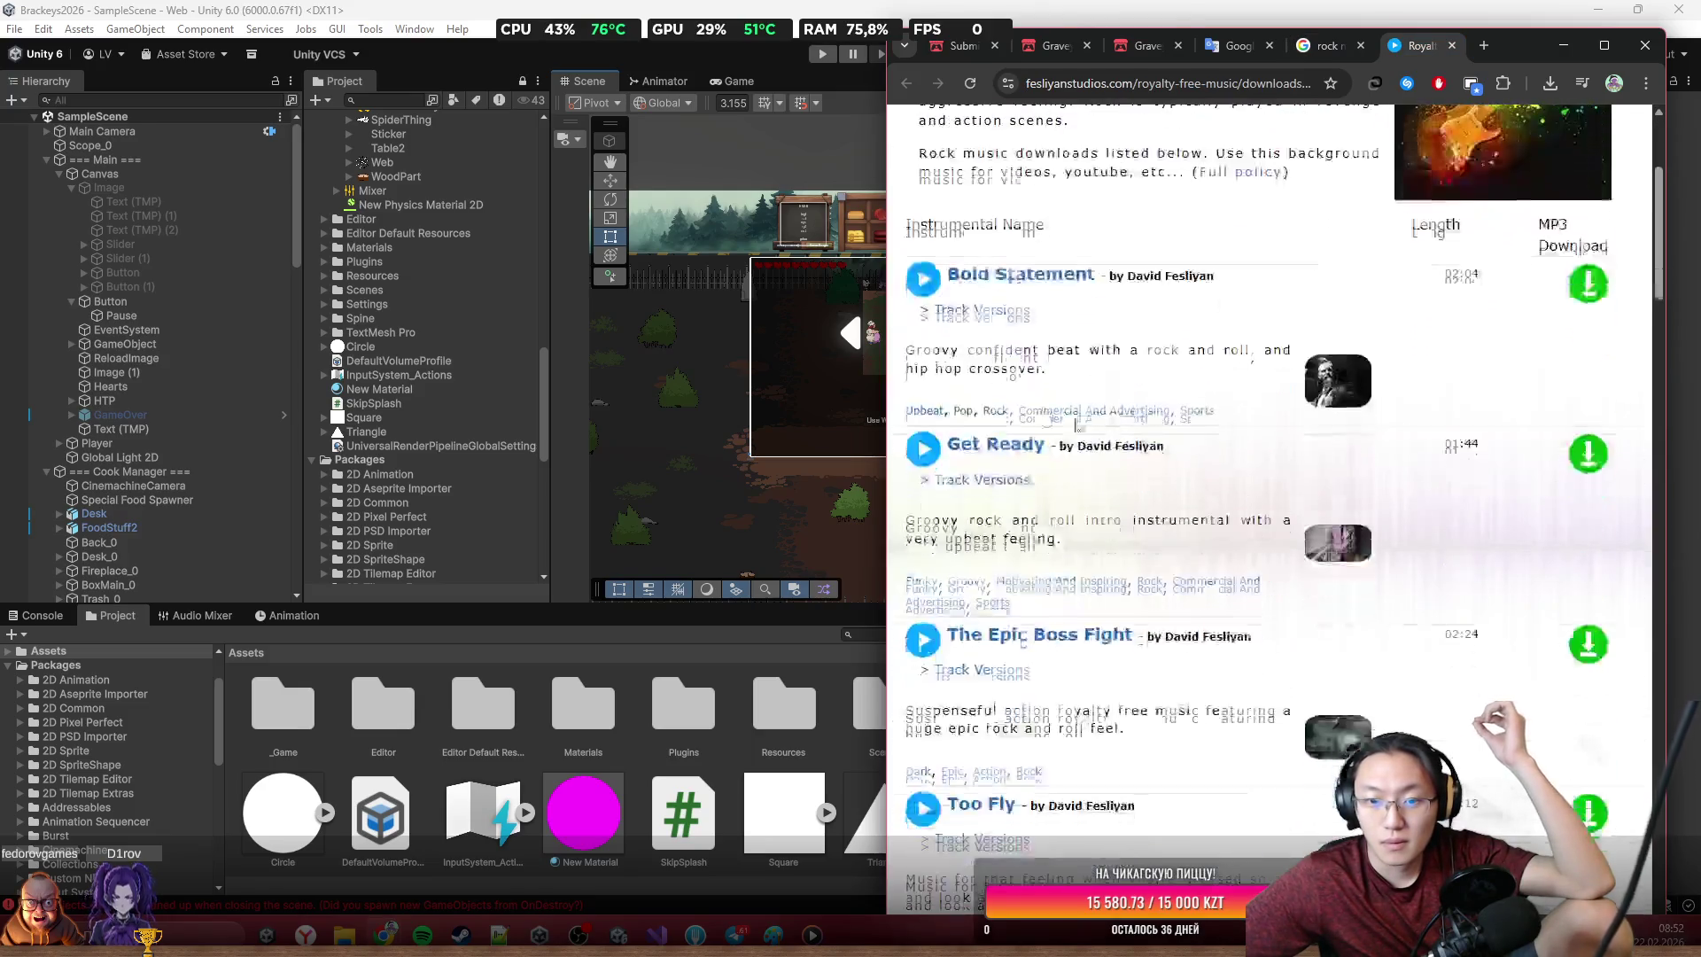
Preview the Bold Statement track and scroll down to its alternate versions
click(928, 290)
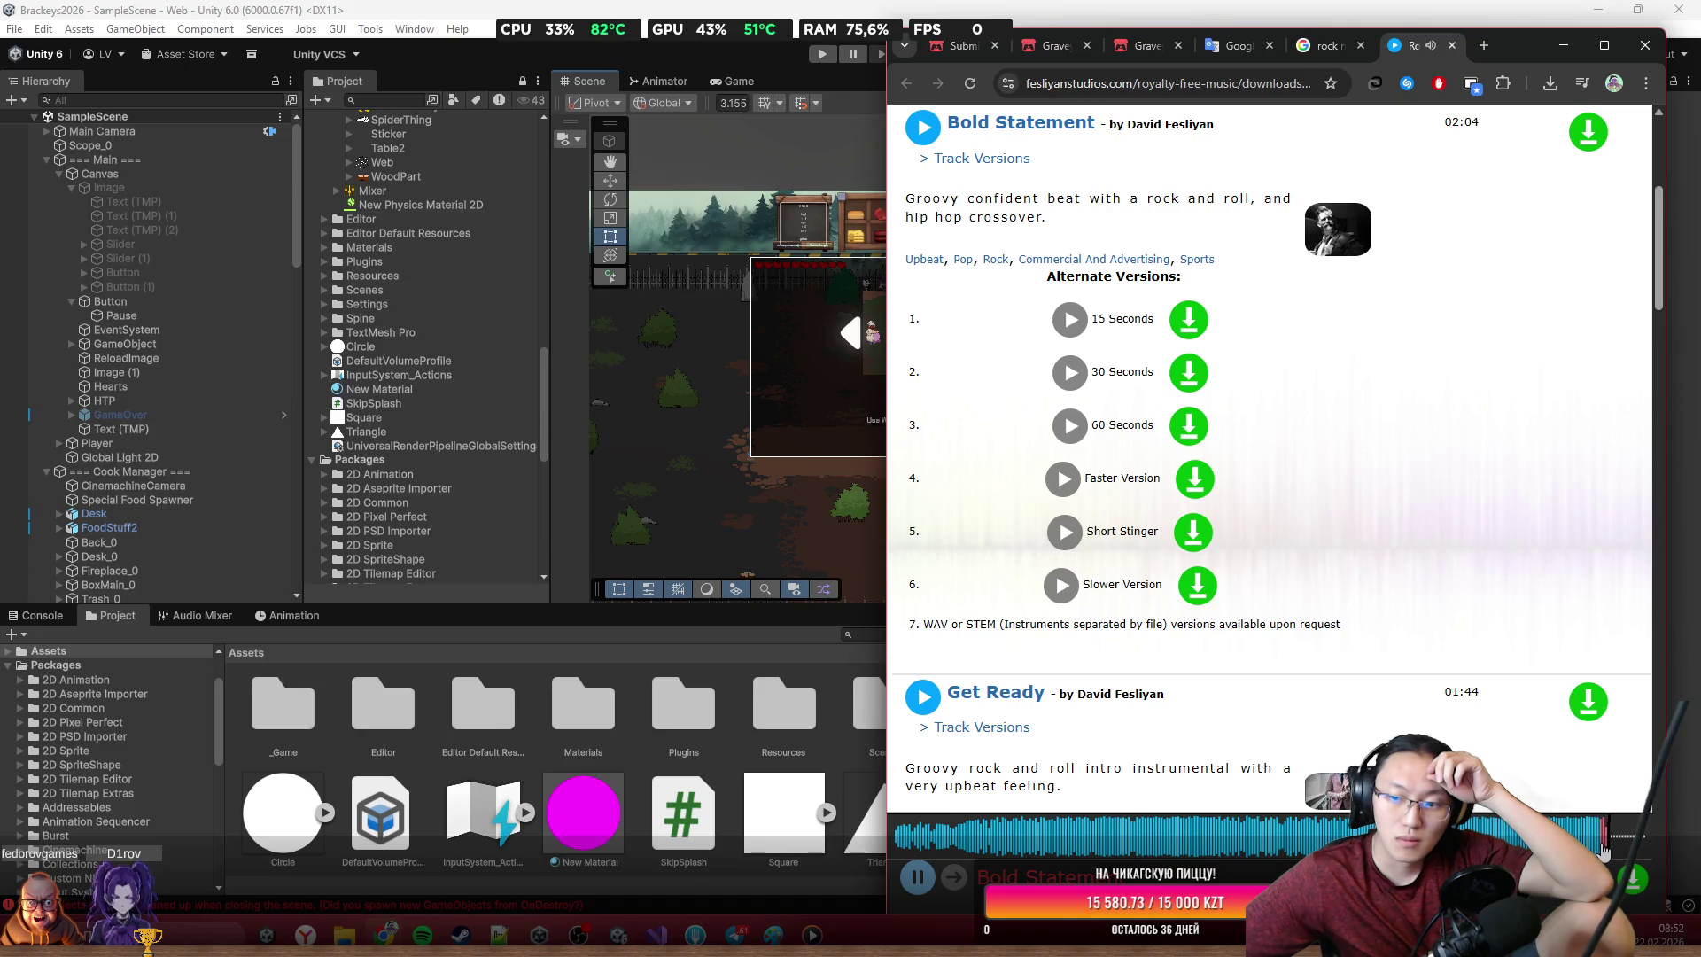
scroll(1603, 849, down, 5)
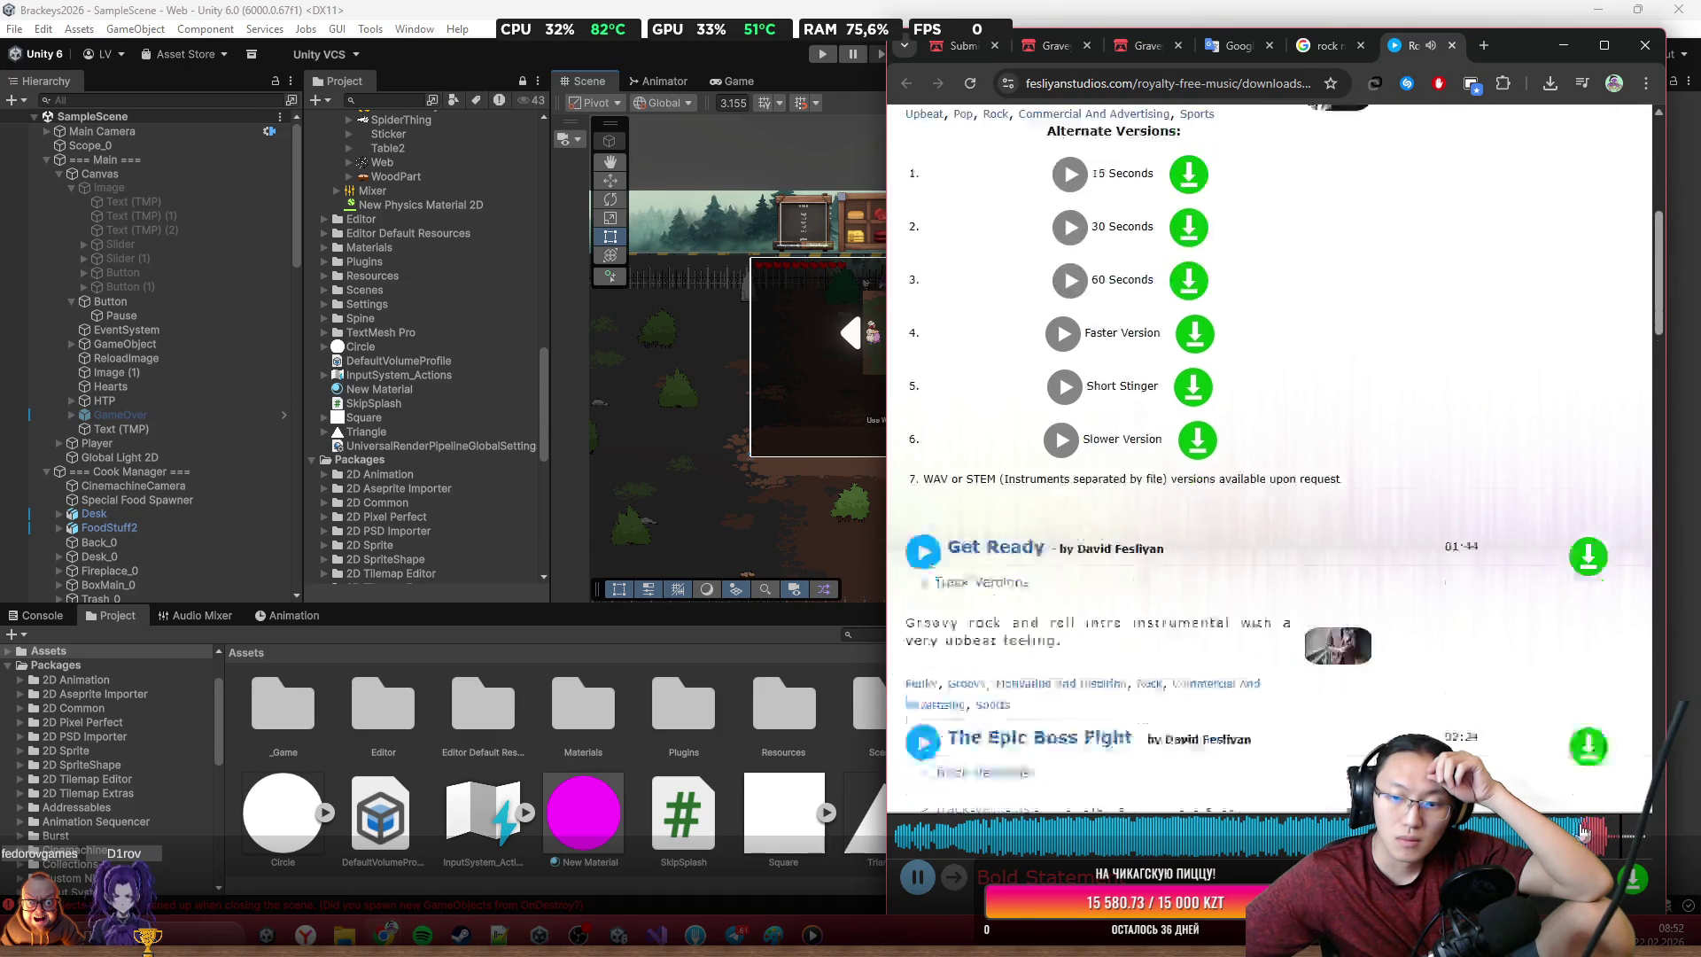
Download the Bold Statement MP3, check it in the Downloads folder, and dismiss the notice
click(1630, 886)
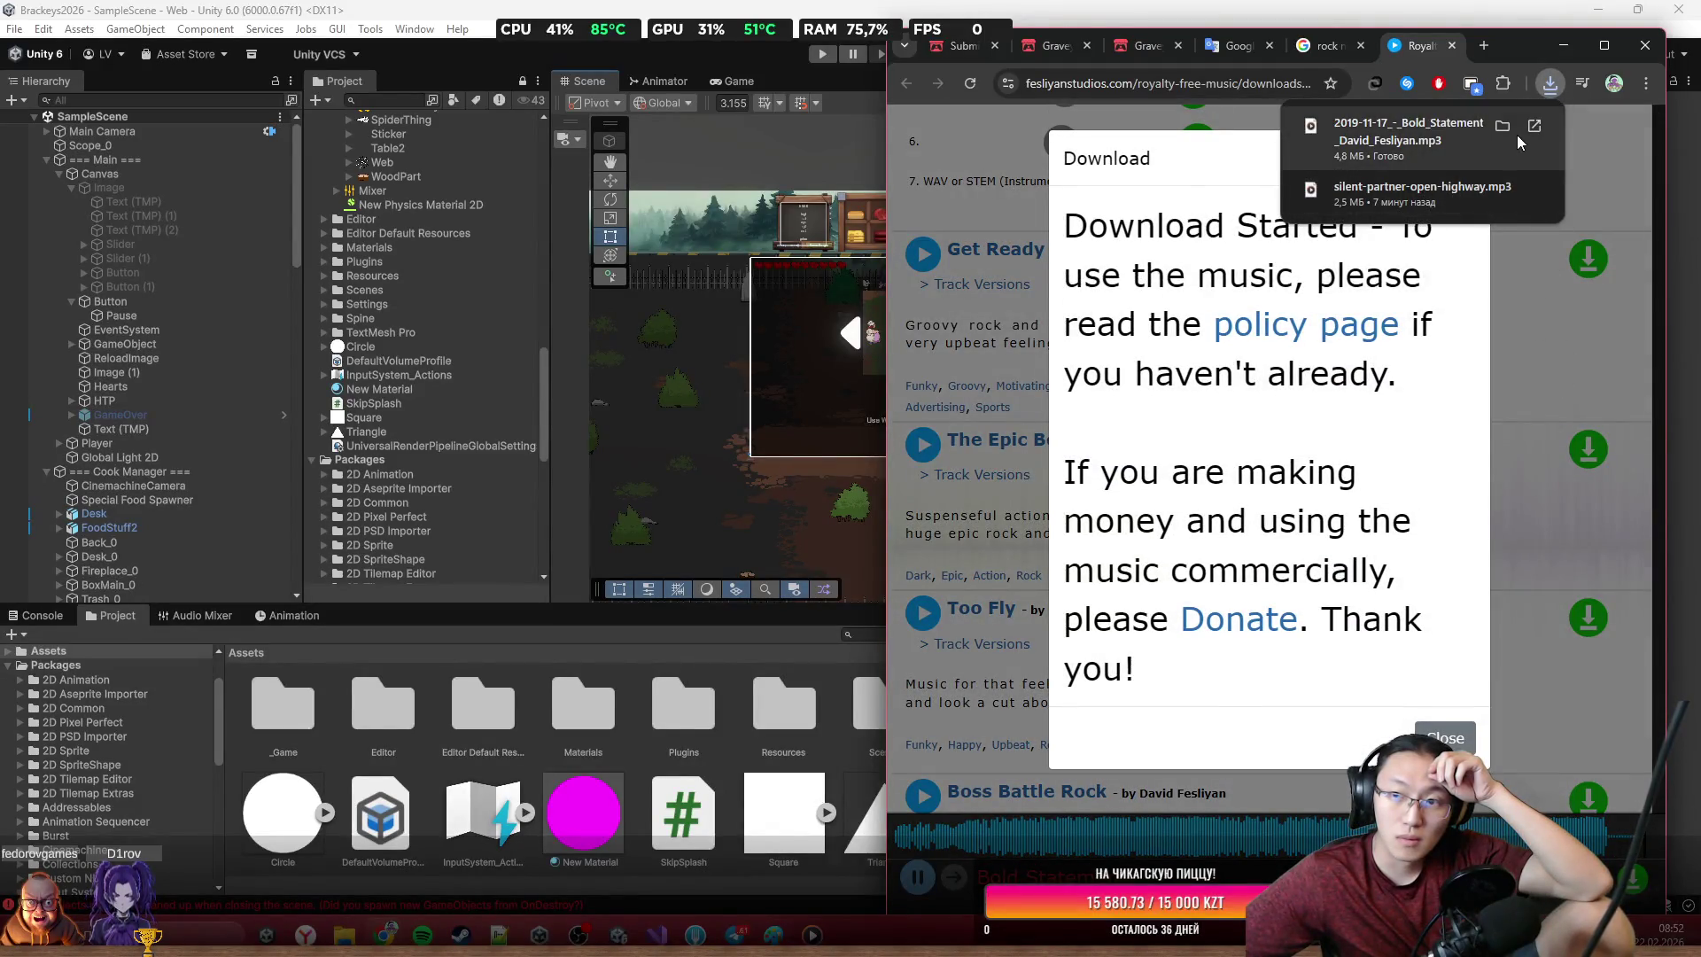
click(1506, 129)
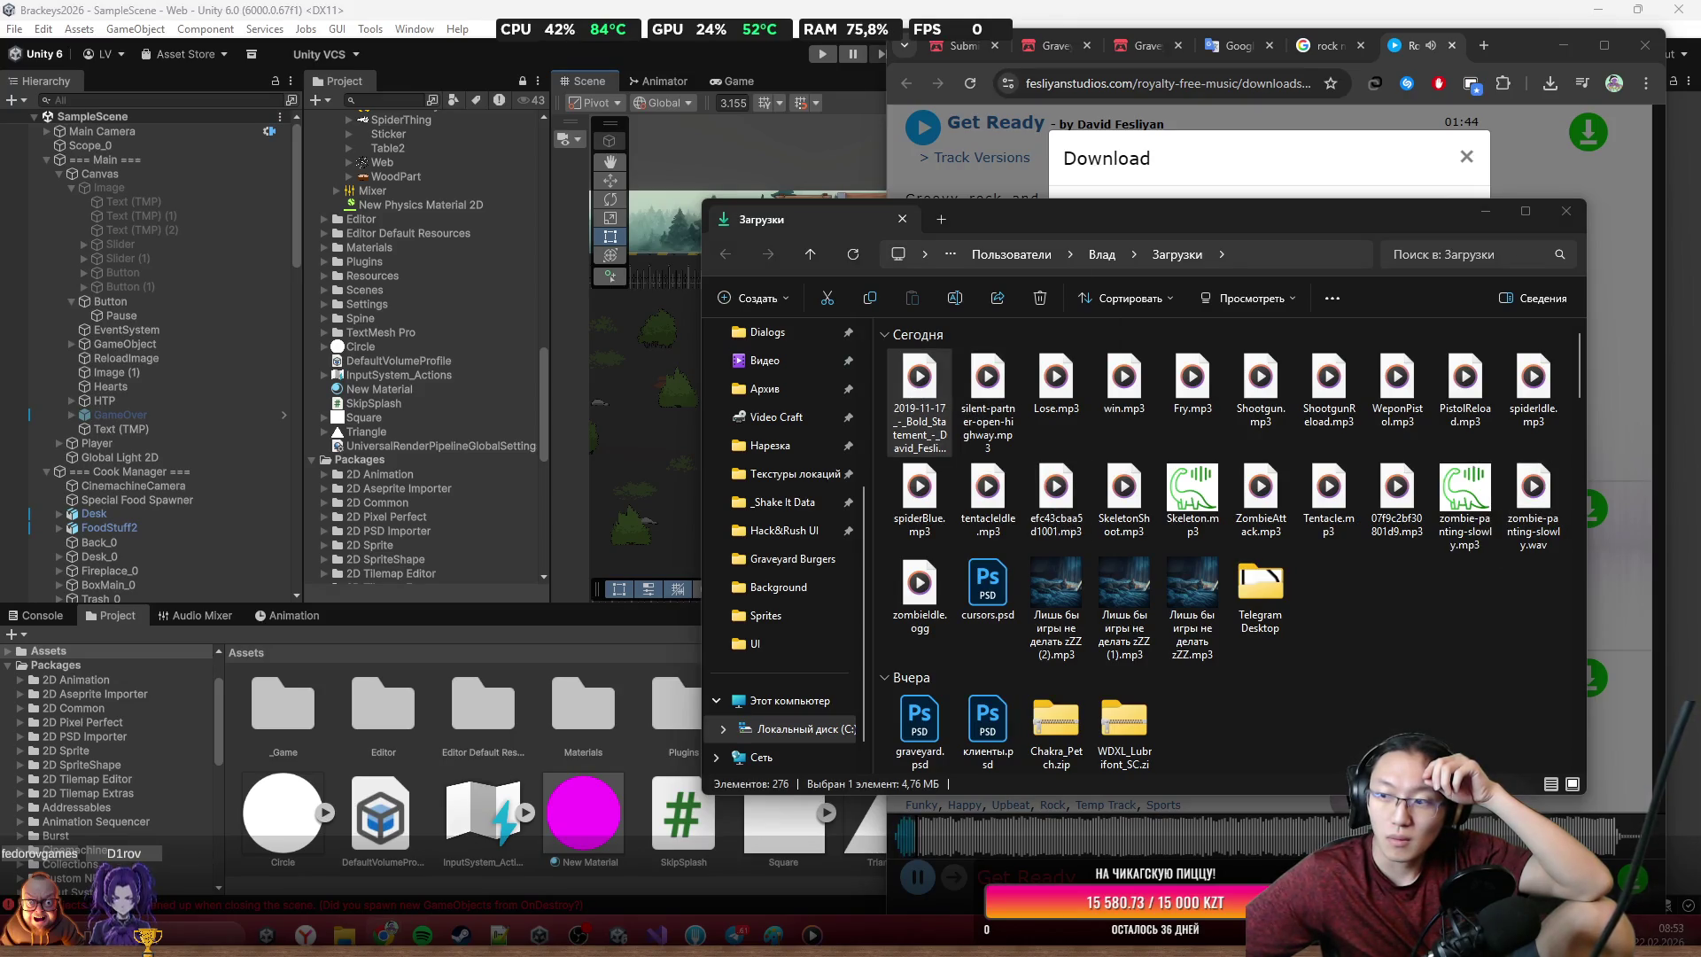
click(1565, 211)
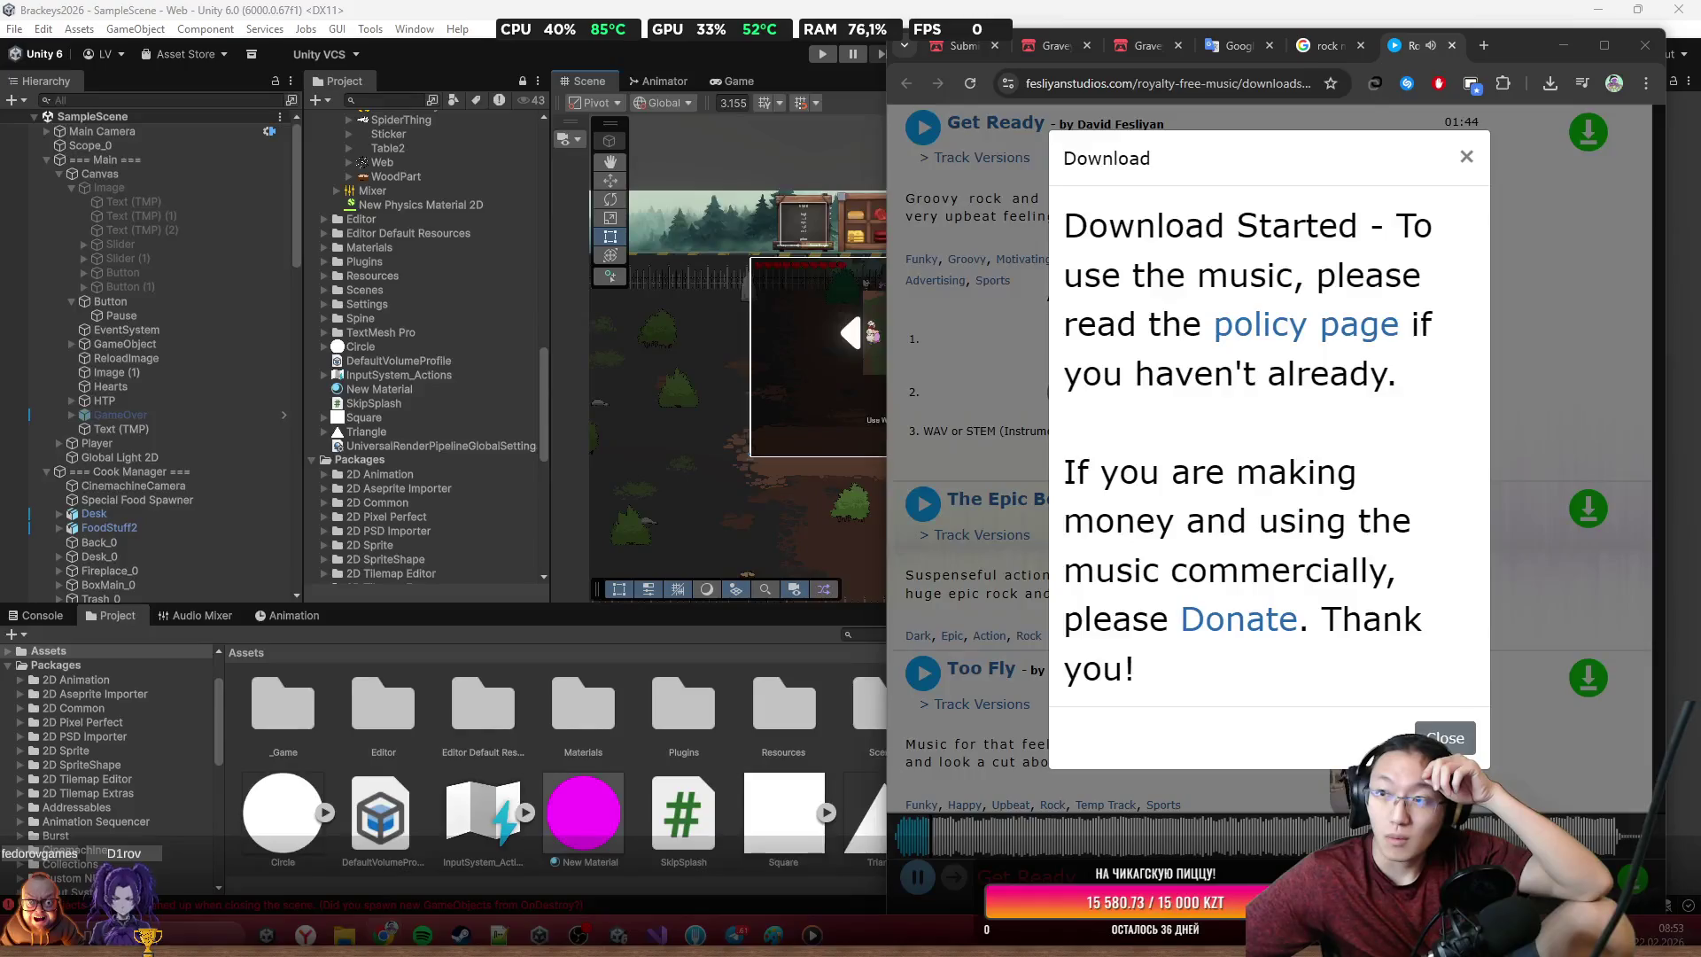
click(1466, 157)
scroll(1040, 564, up, 12)
scroll(955, 361, down, 8)
scroll(955, 361, down, 10)
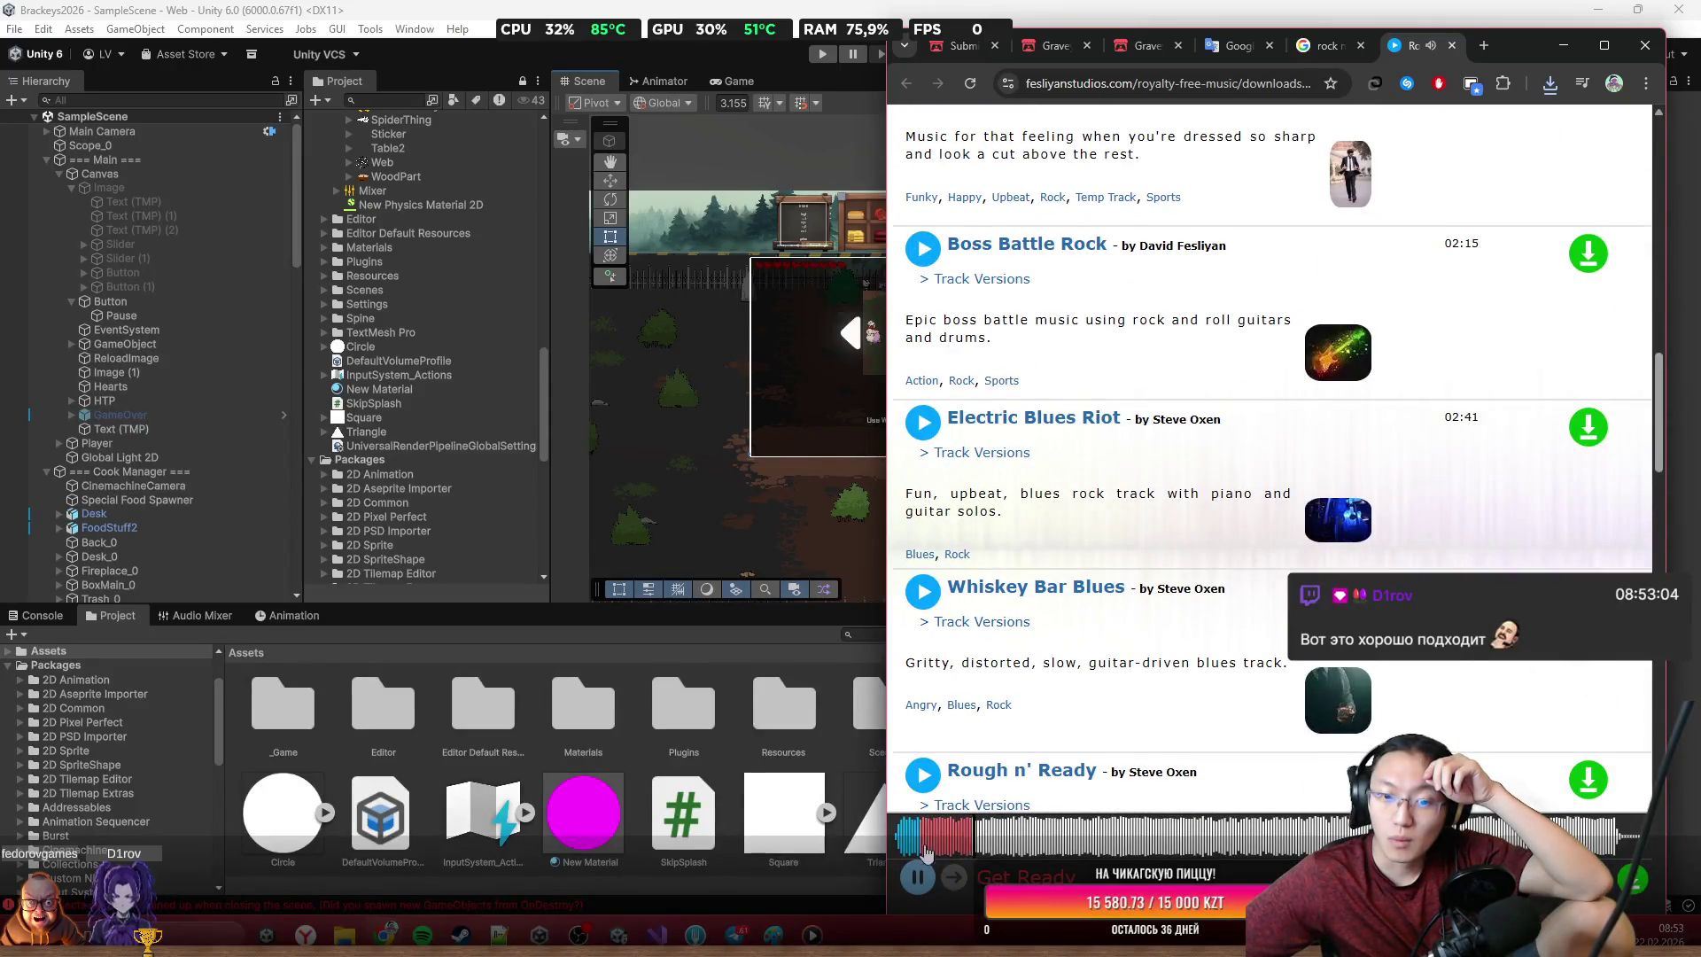
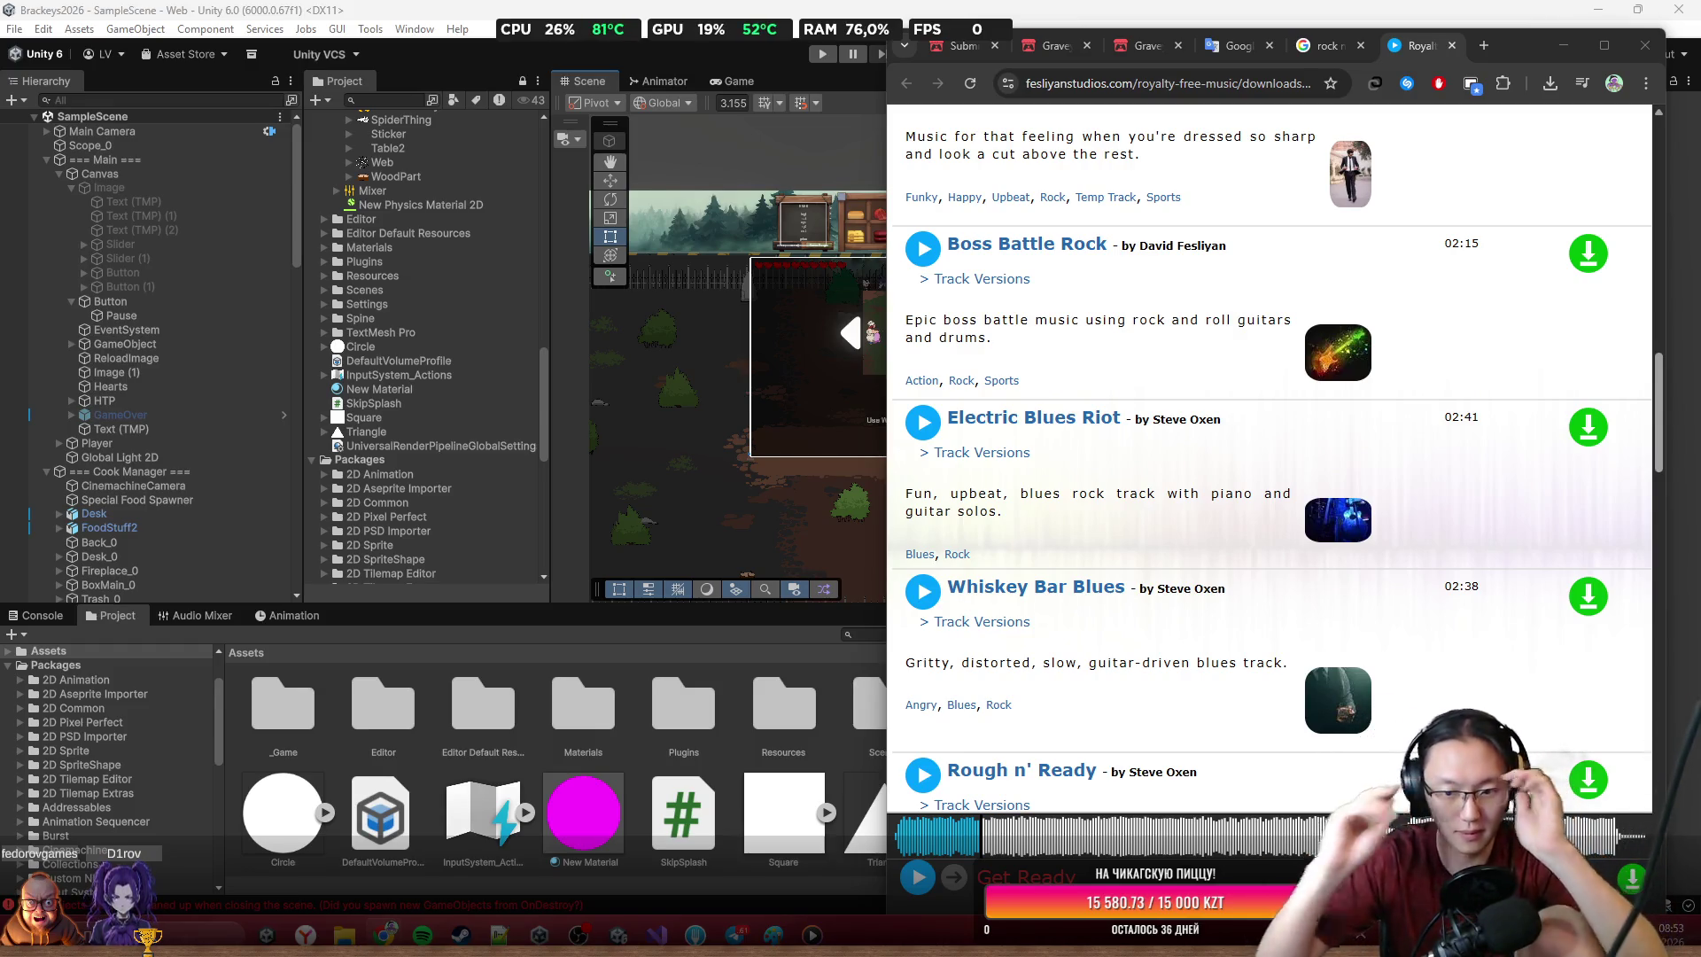
Minimize Chrome and the Unity editor, then enlarge and raise the Video Craft folder window
click(1644, 46)
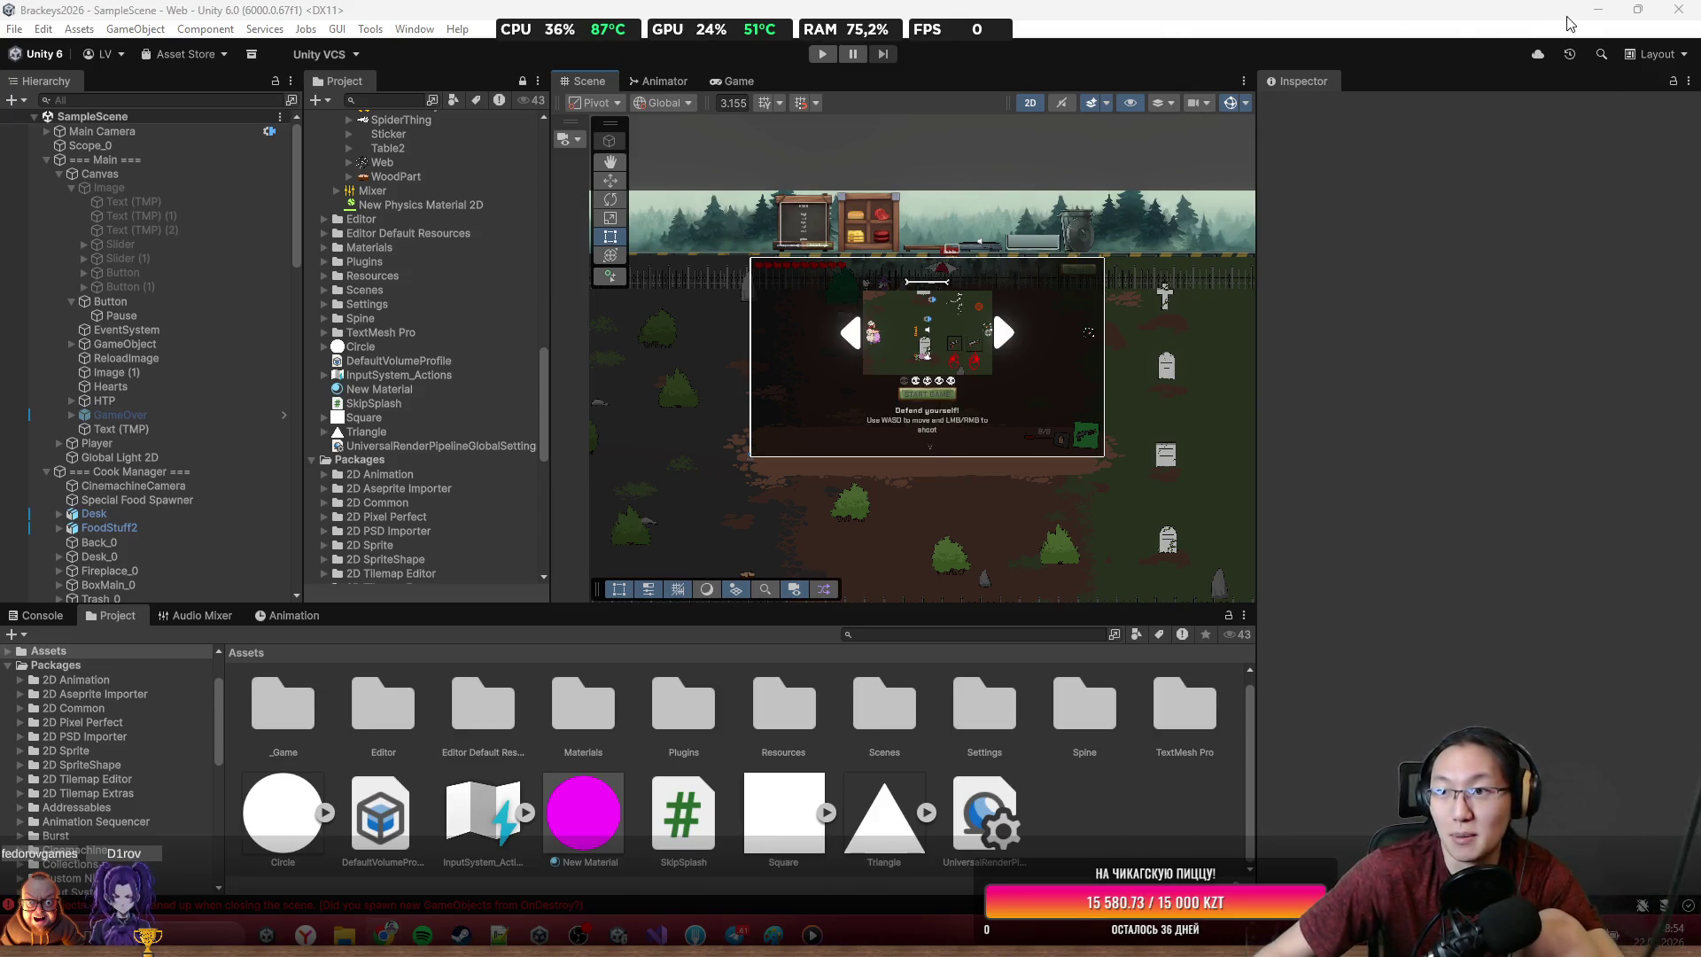
click(1597, 9)
mouse_move(699, 182)
mouse_down()
mouse_move(673, 170)
mouse_move(772, 180)
mouse_up()
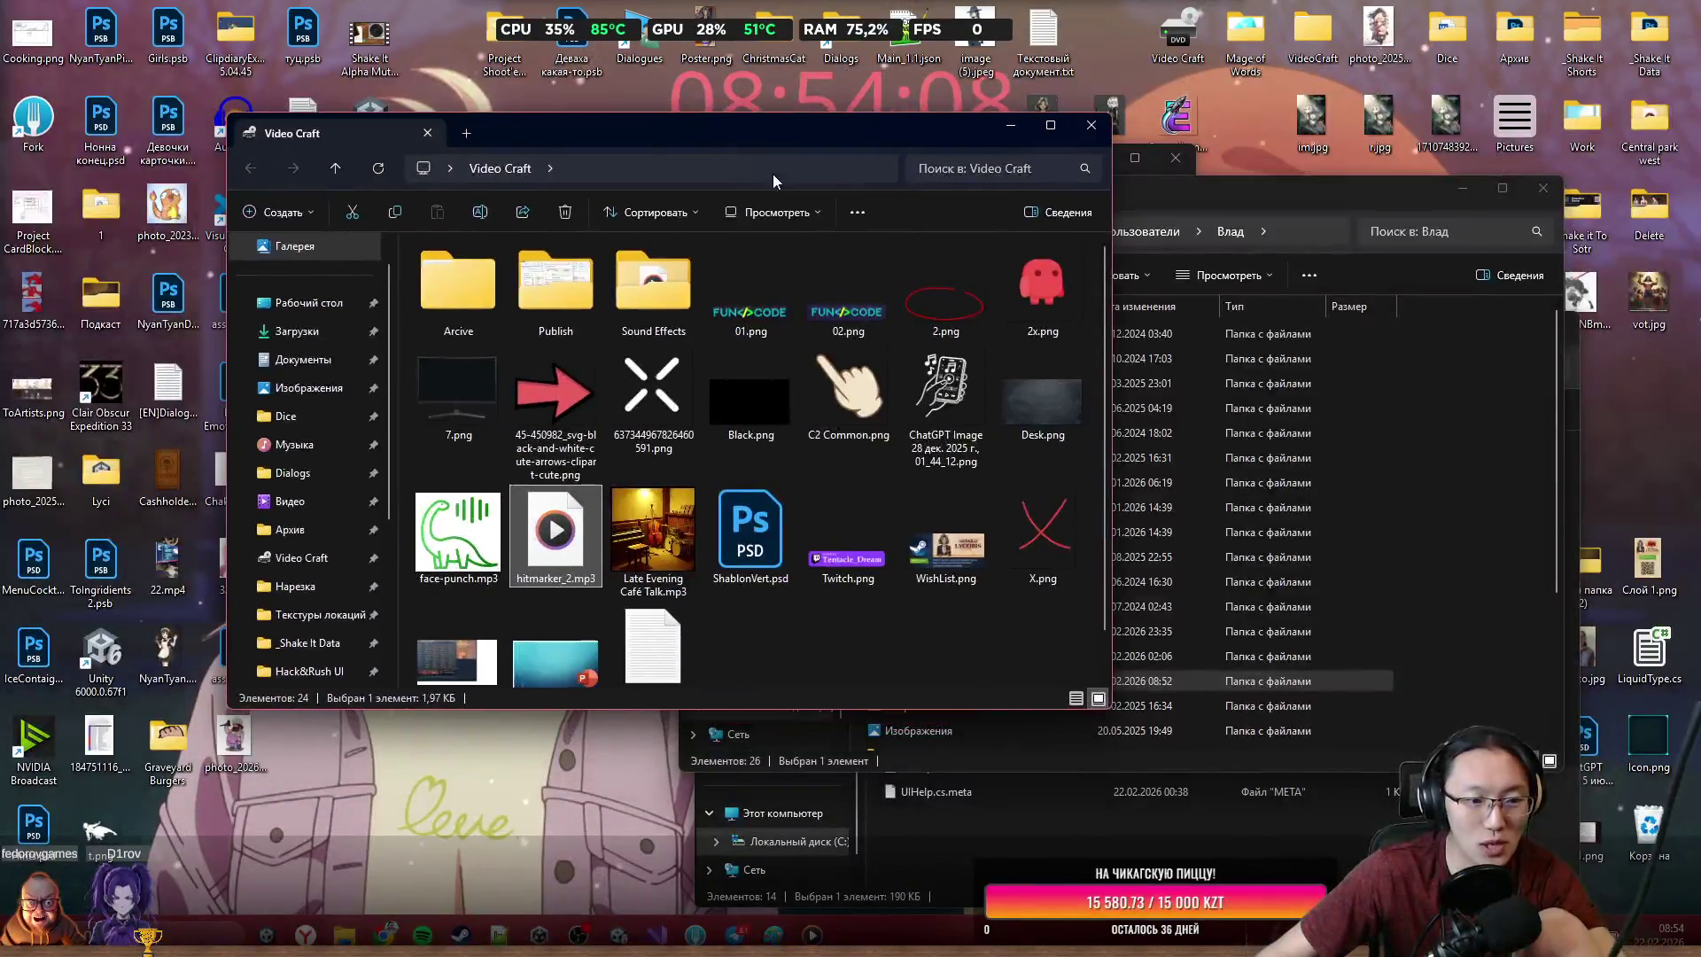
Close the Video Craft folder window and move into the user's Videos folder
click(1090, 125)
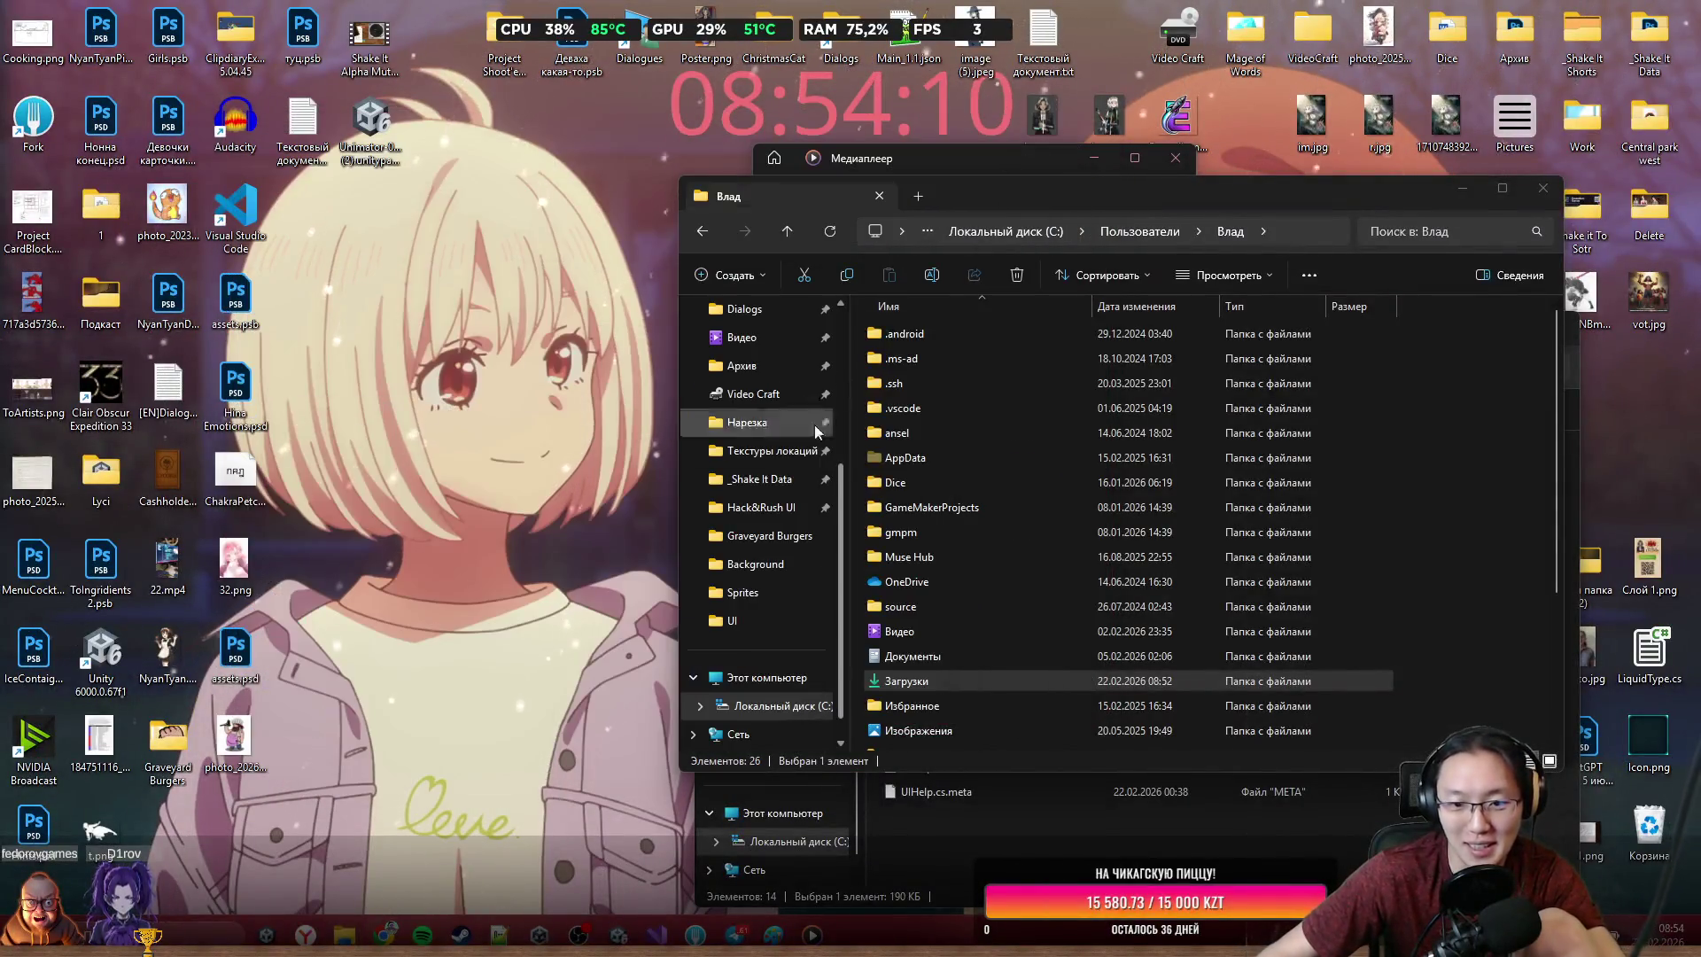
right_click(391, 567)
mouse_move(576, 412)
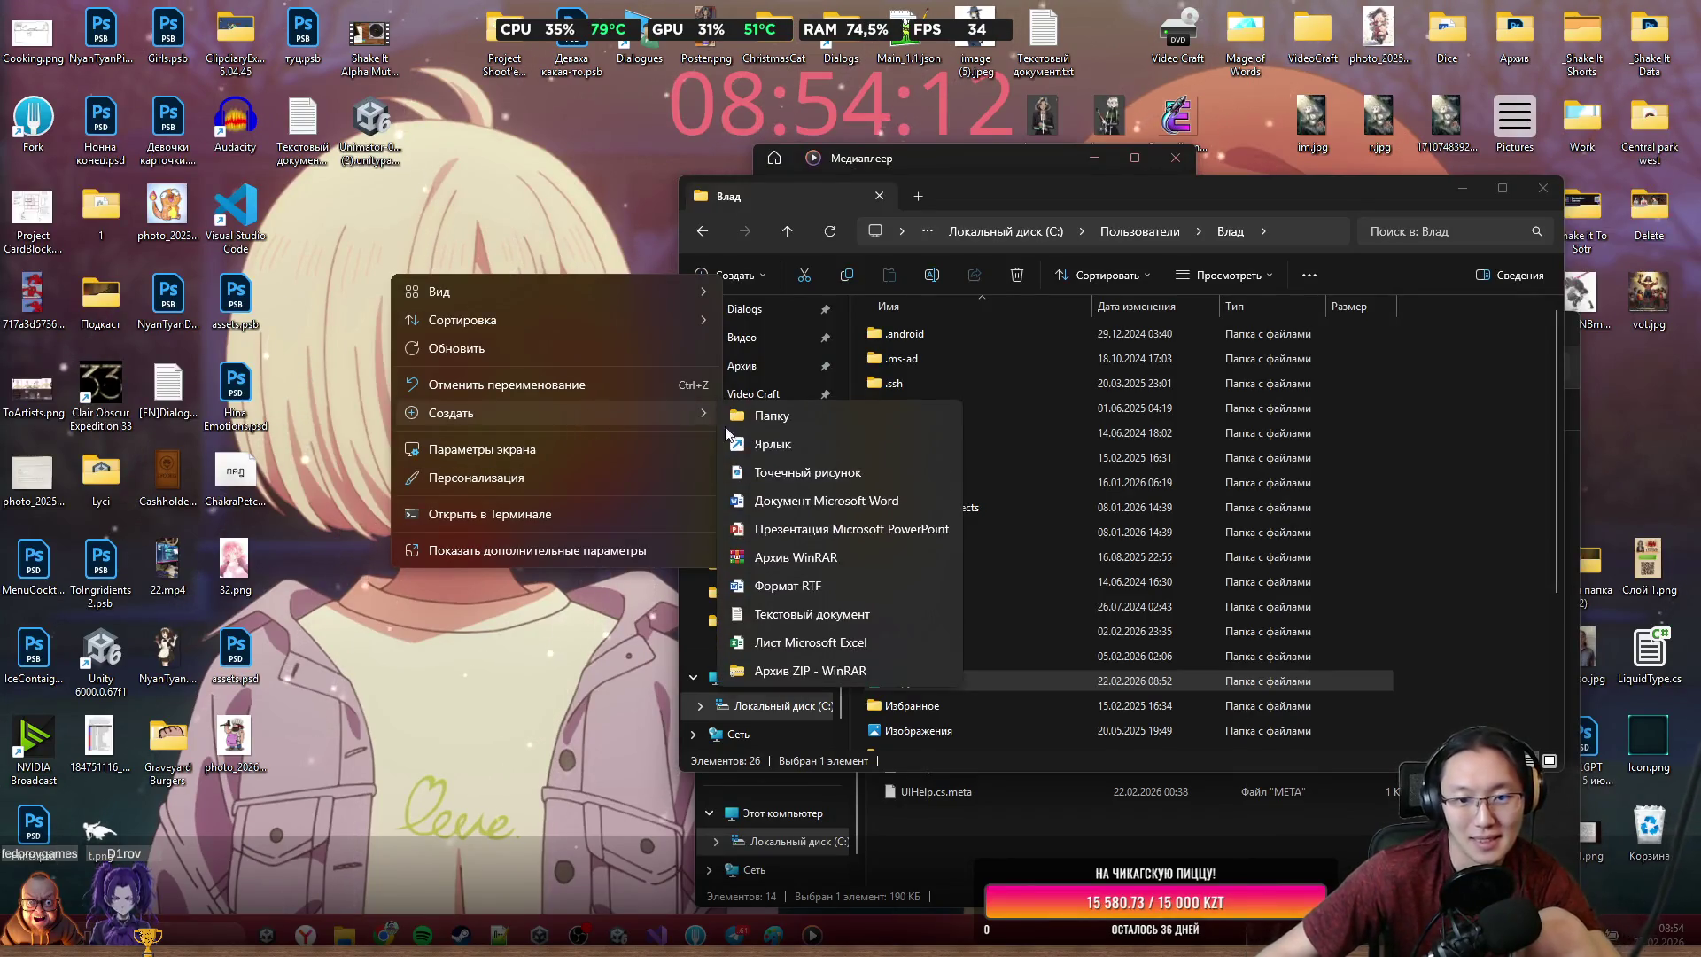
click(425, 503)
right_click(425, 503)
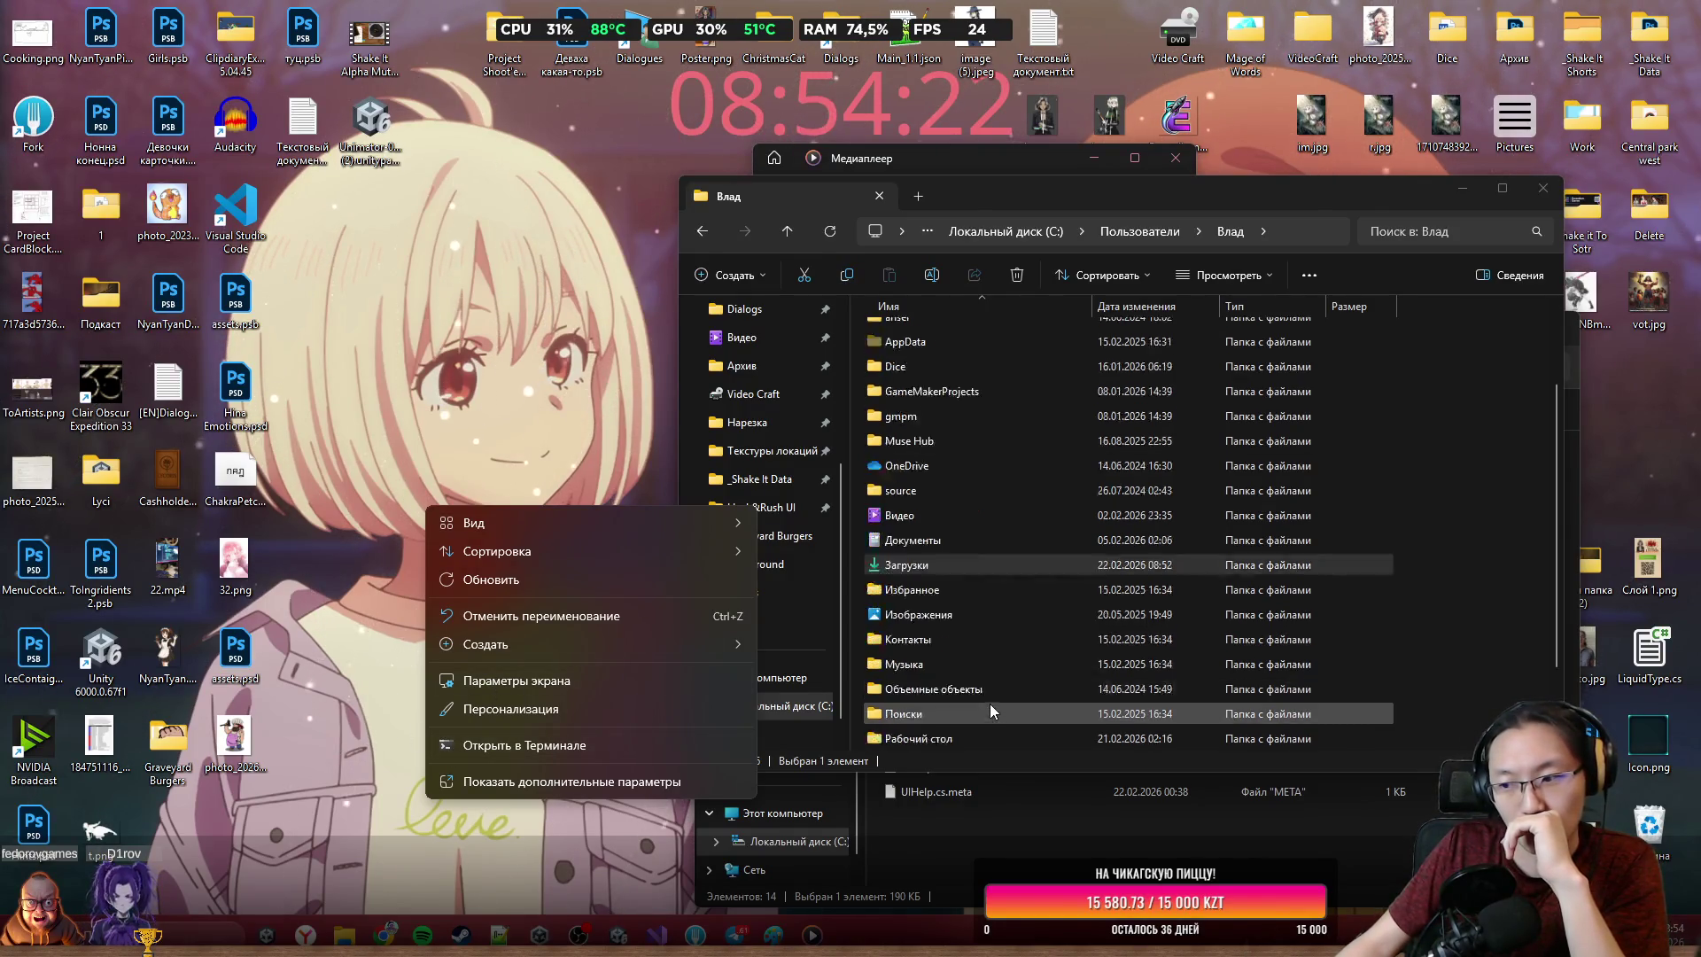
key(Escape)
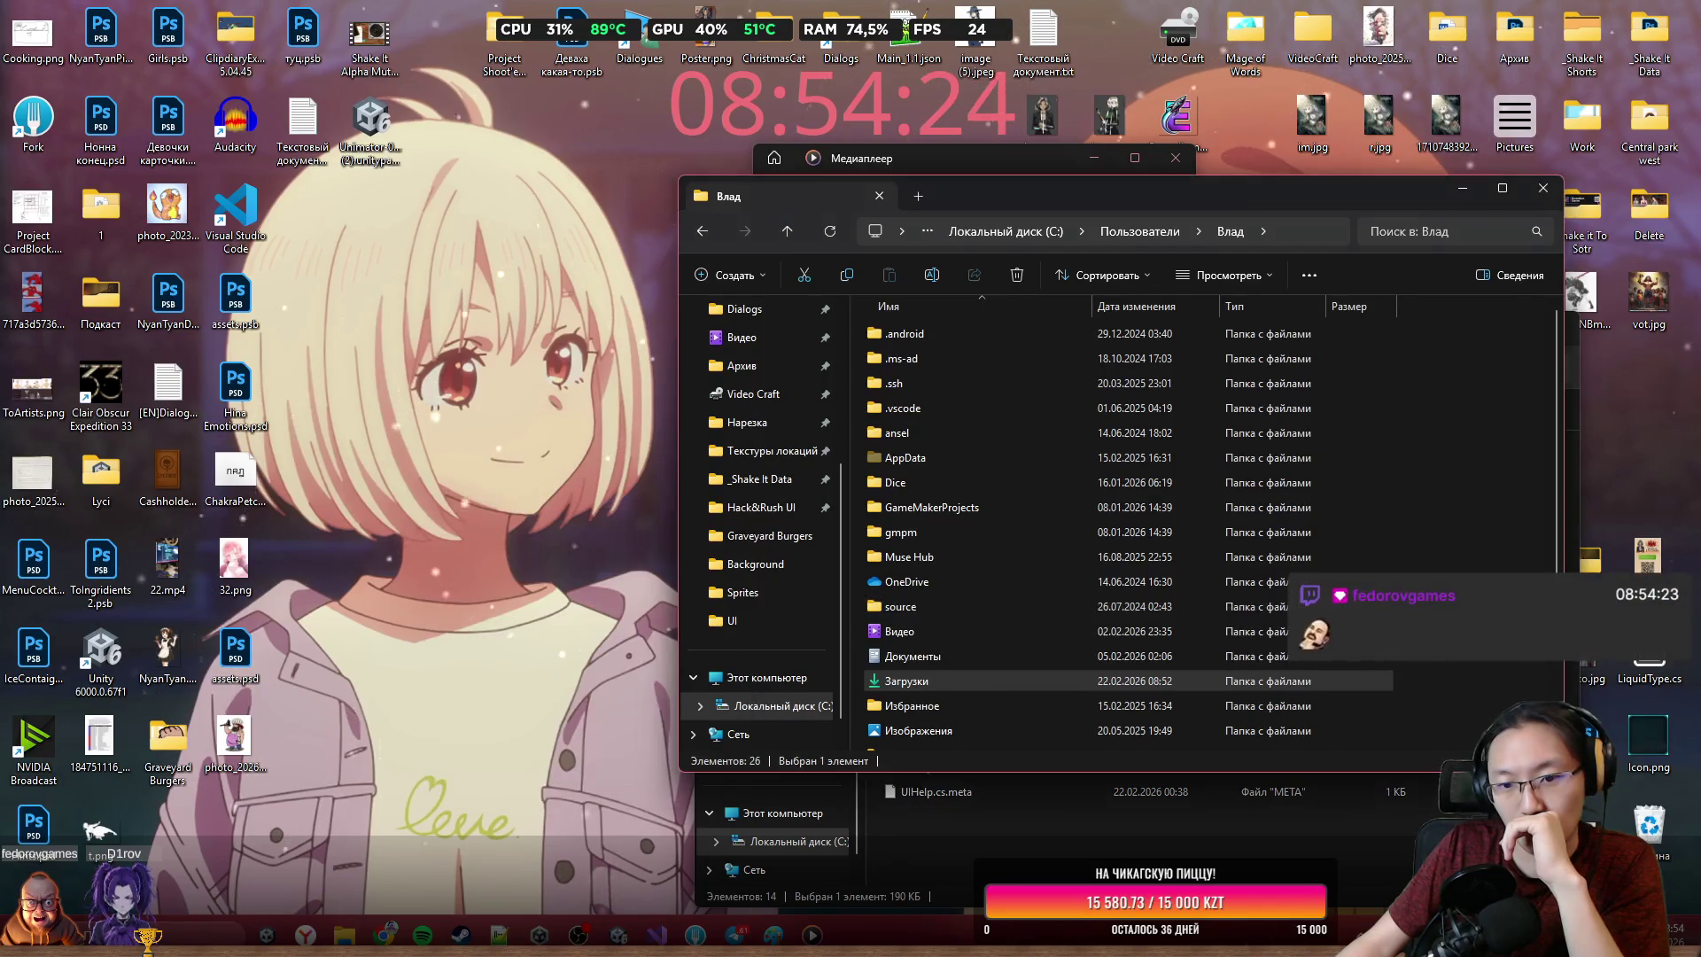
click(1426, 629)
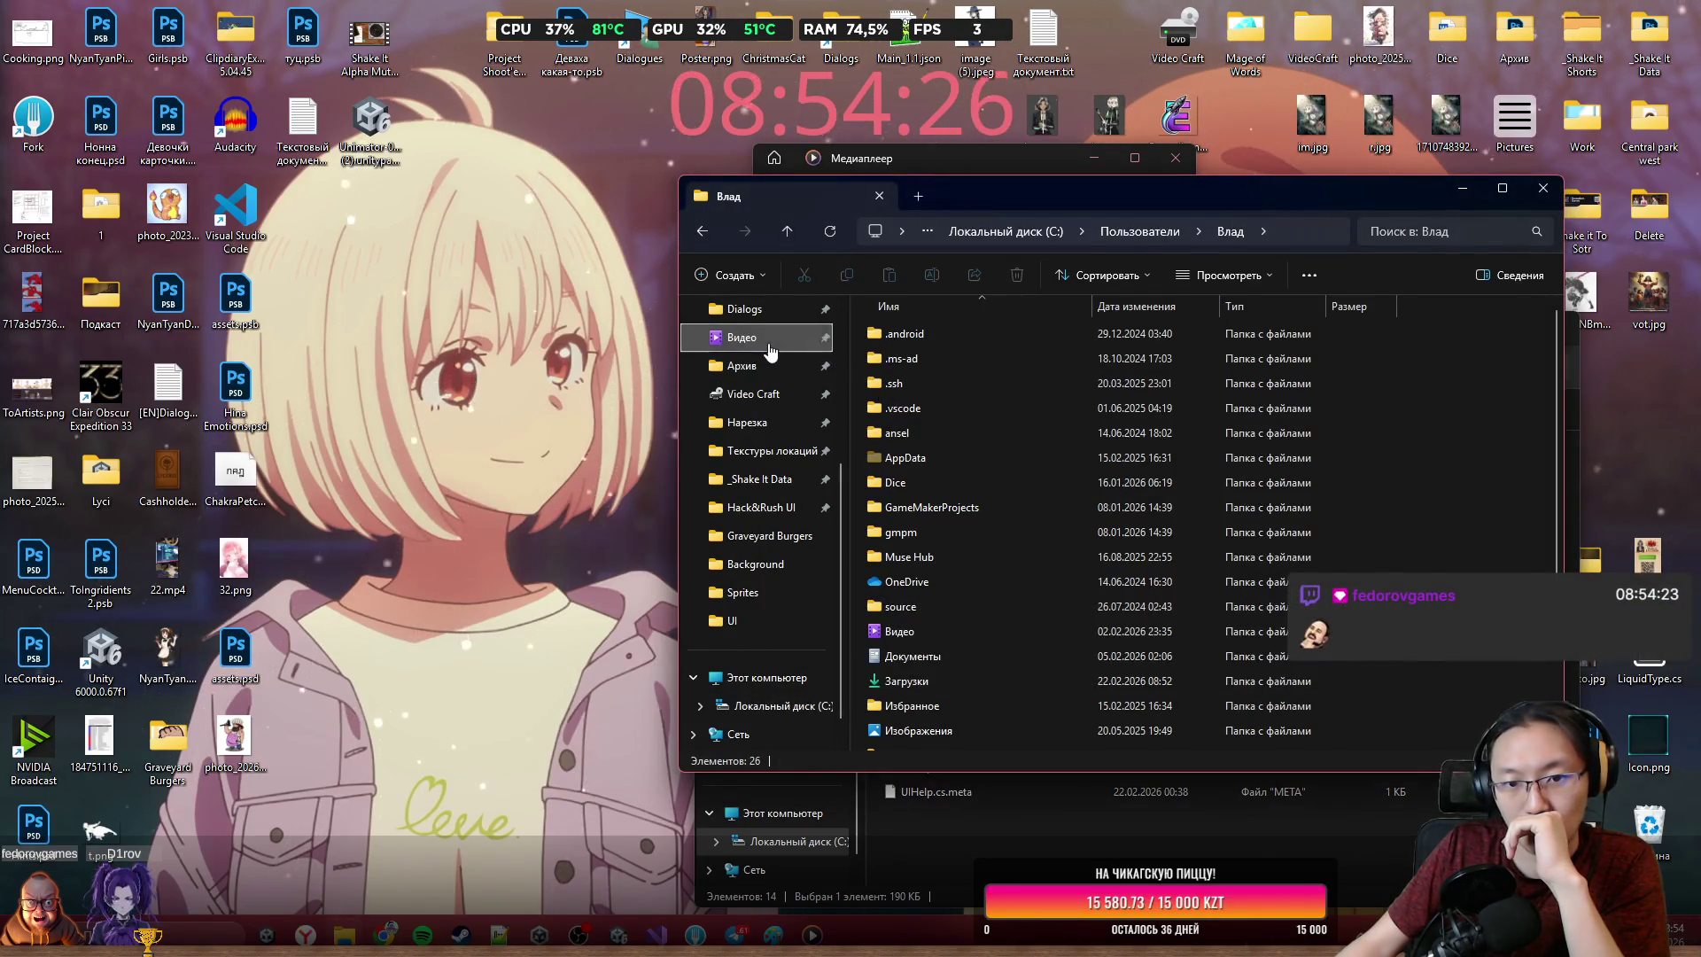
click(769, 338)
Open Downloads and sort its files by creation date
click(753, 428)
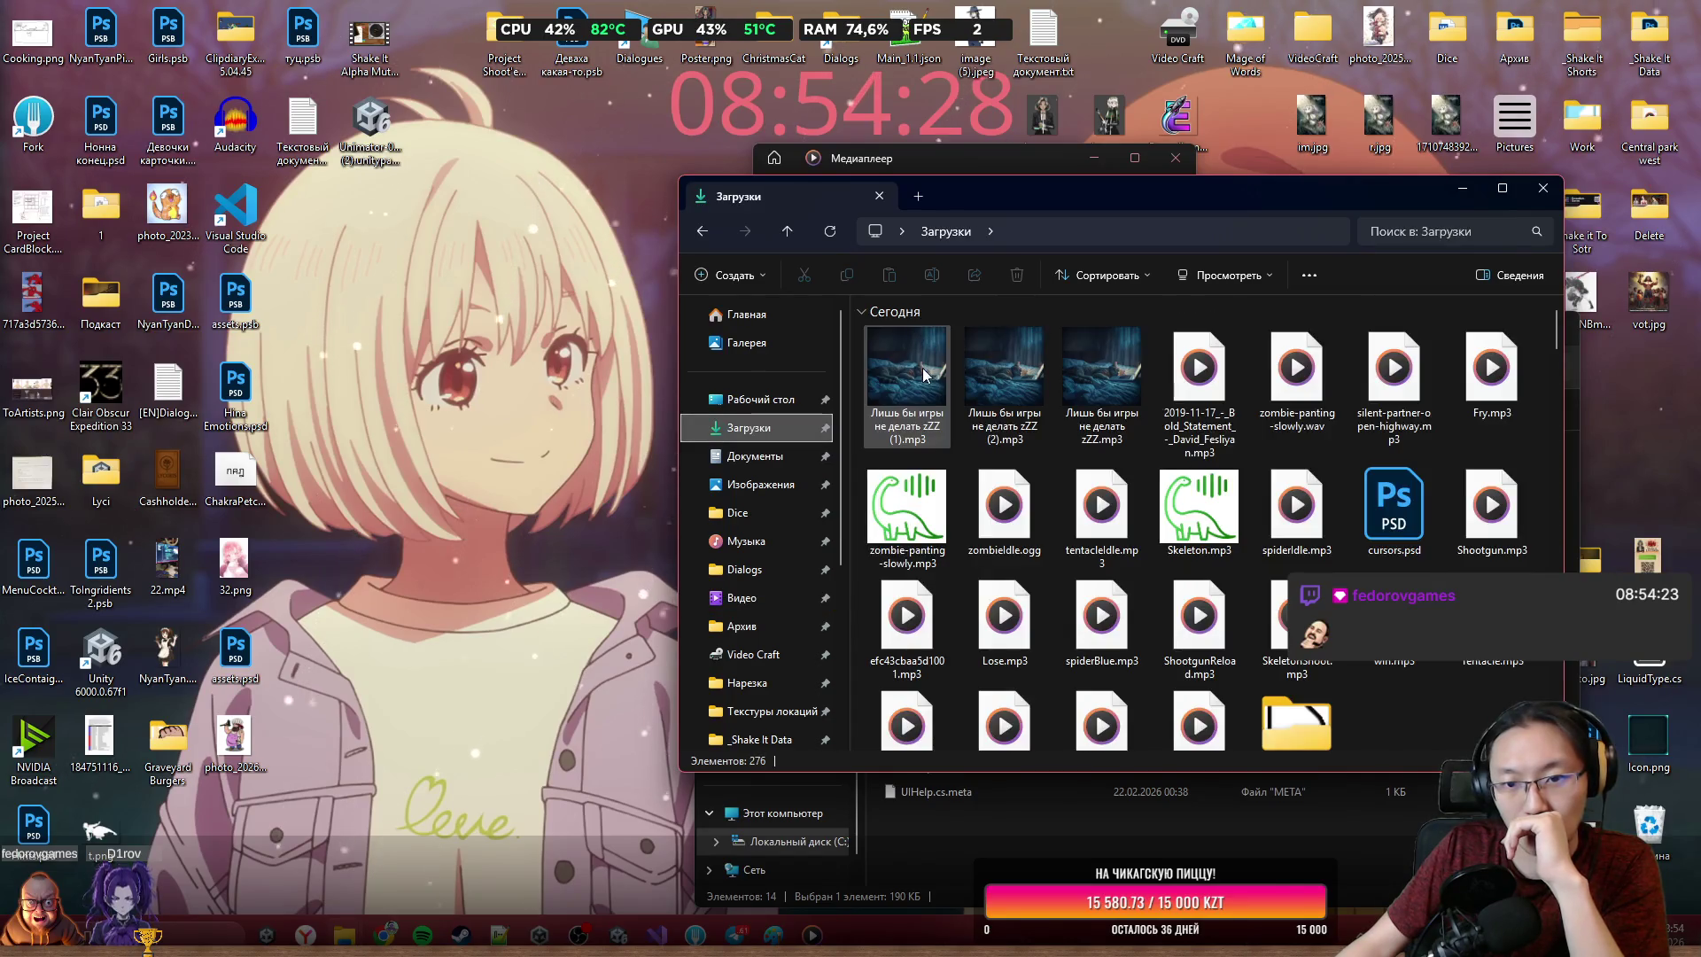
scroll(1151, 514, down, 2)
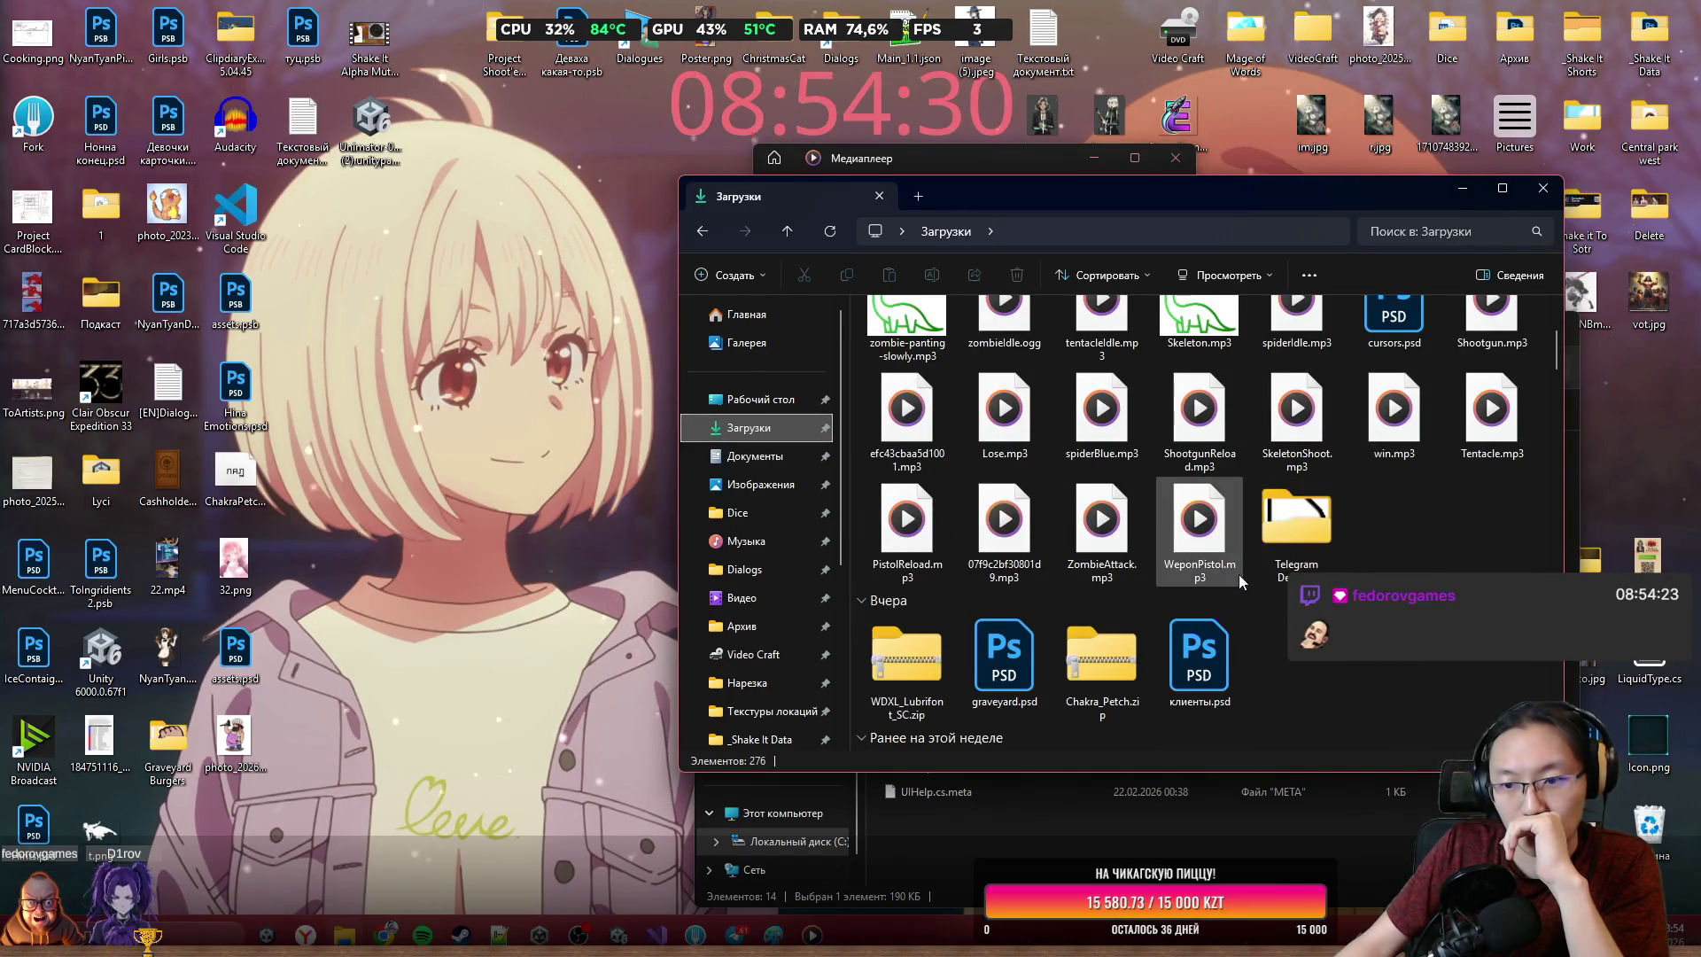
click(753, 428)
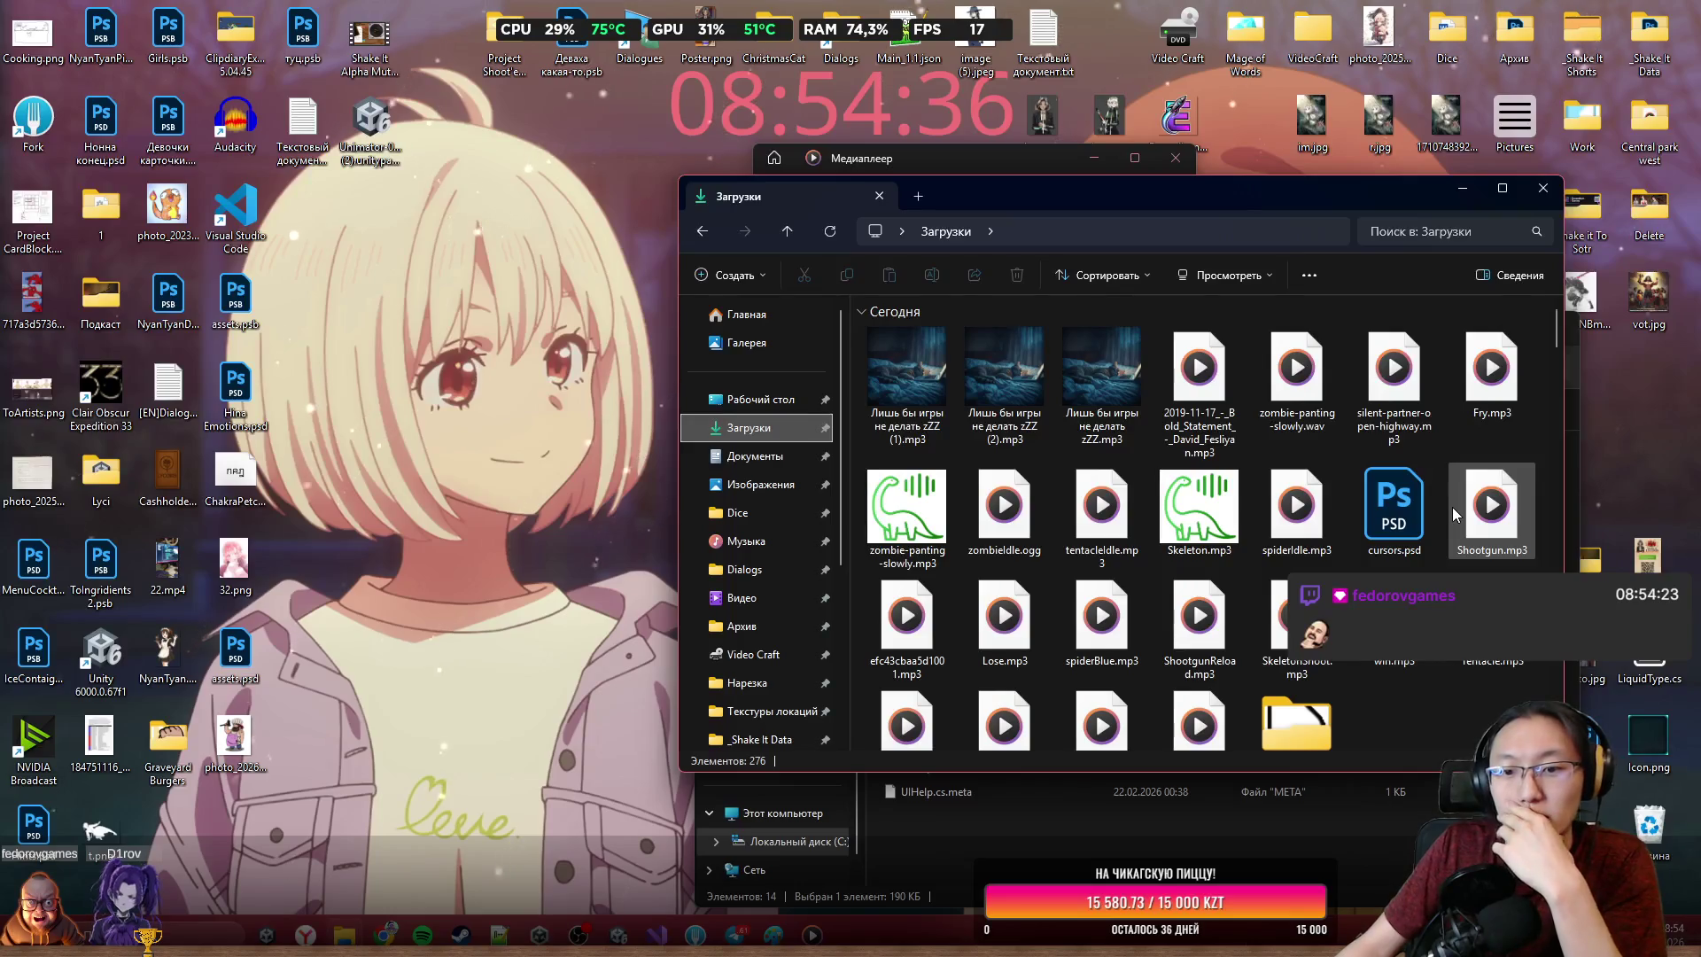
click(1120, 278)
mouse_move(1151, 401)
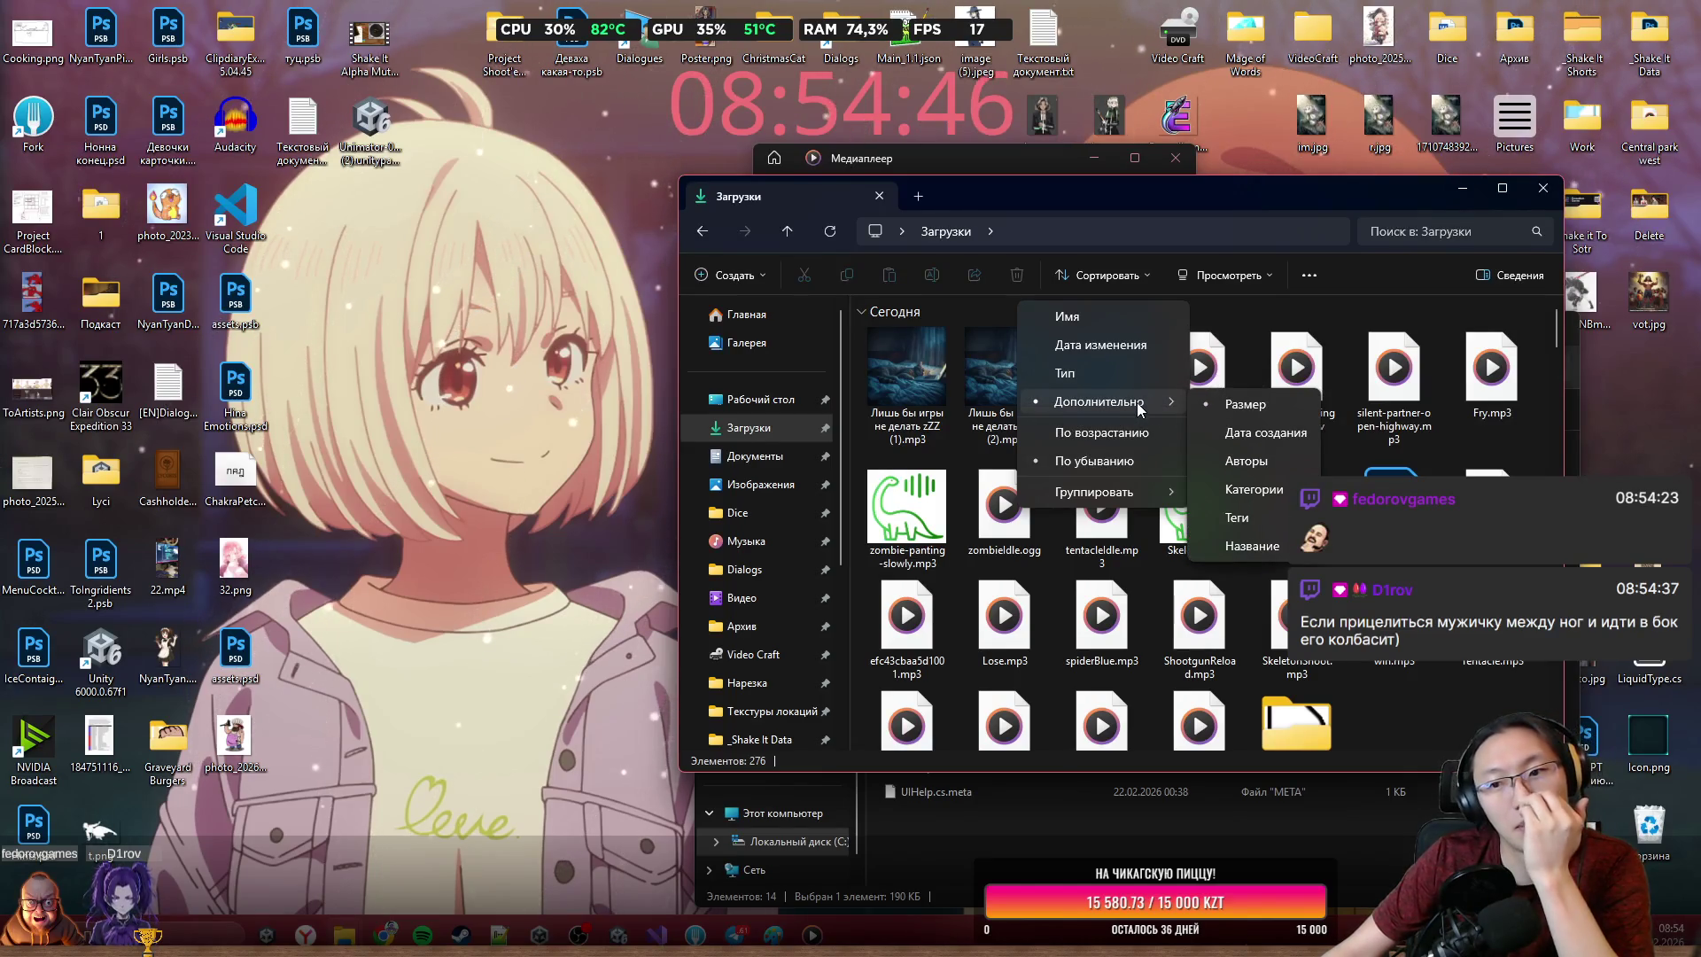
click(1274, 438)
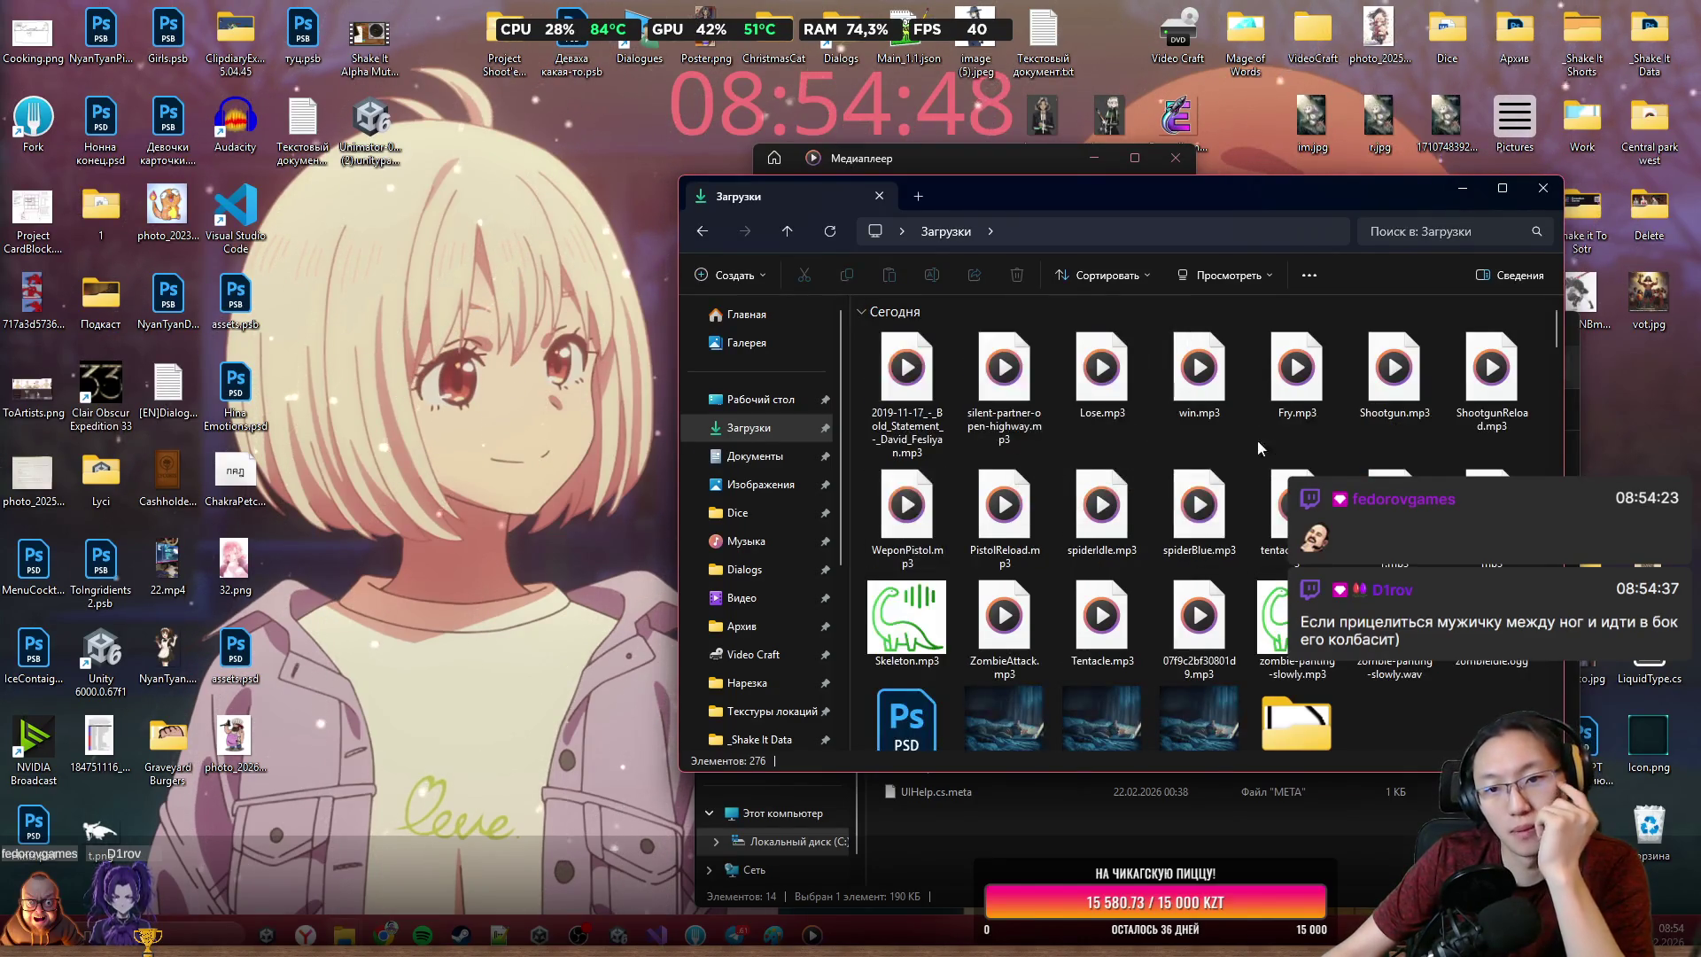
Open the Bold Statement mp3 in Audacity
click(923, 385)
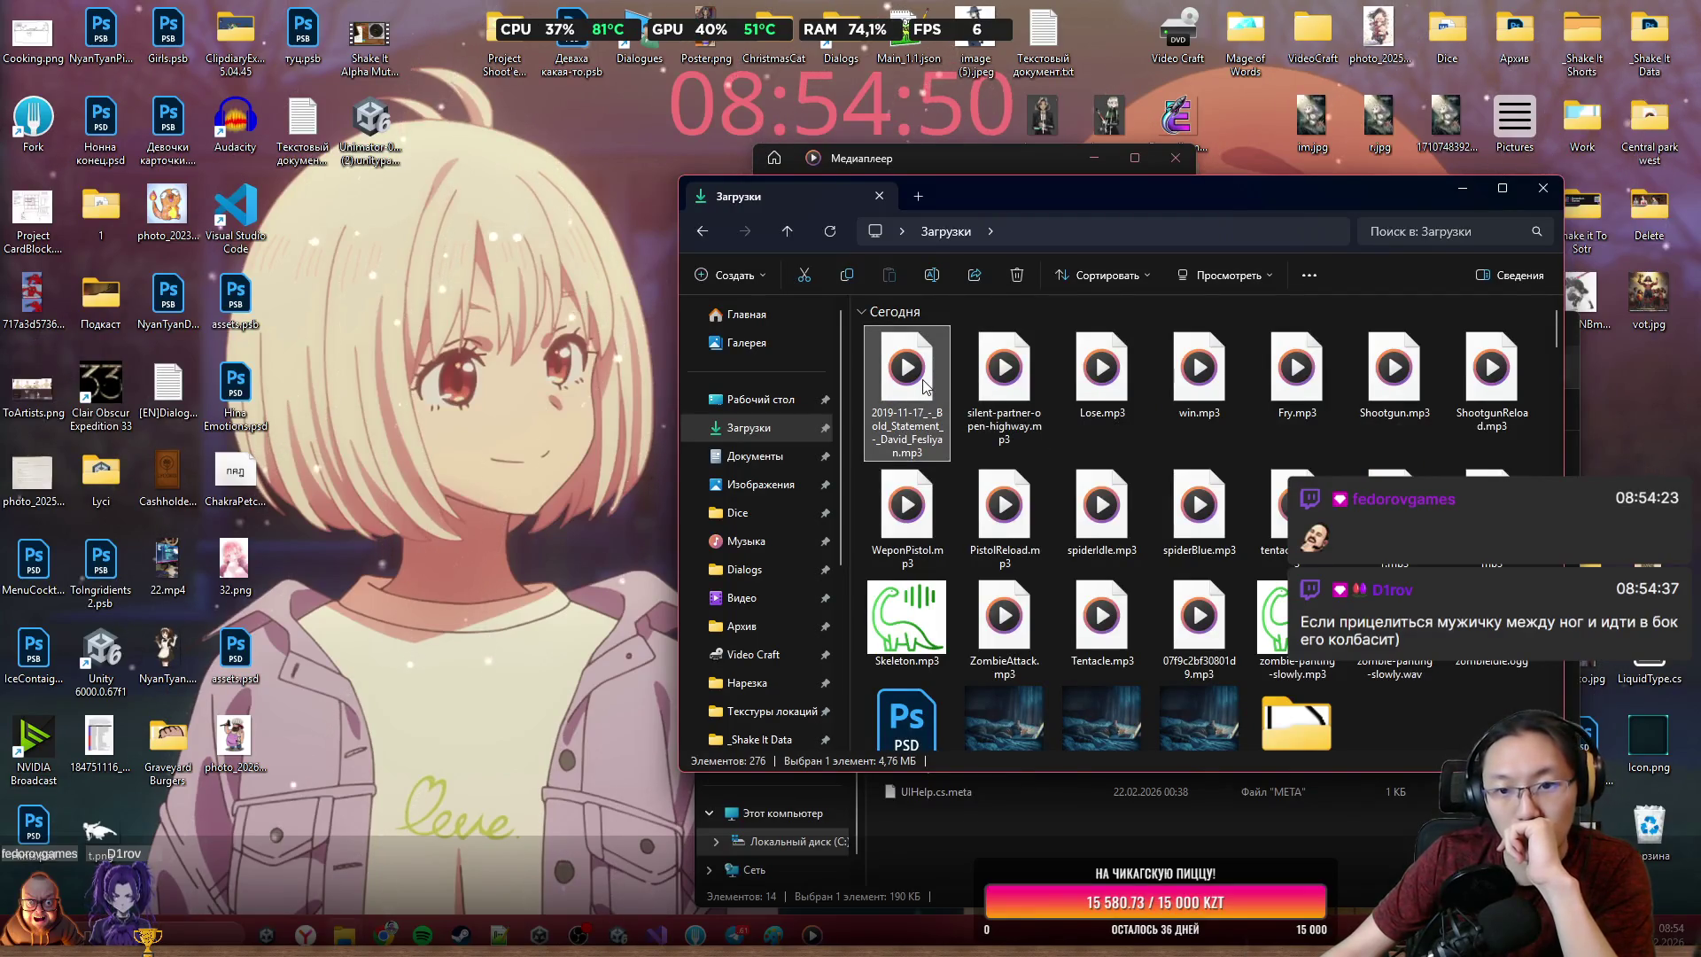
right_click(924, 385)
mouse_move(1043, 434)
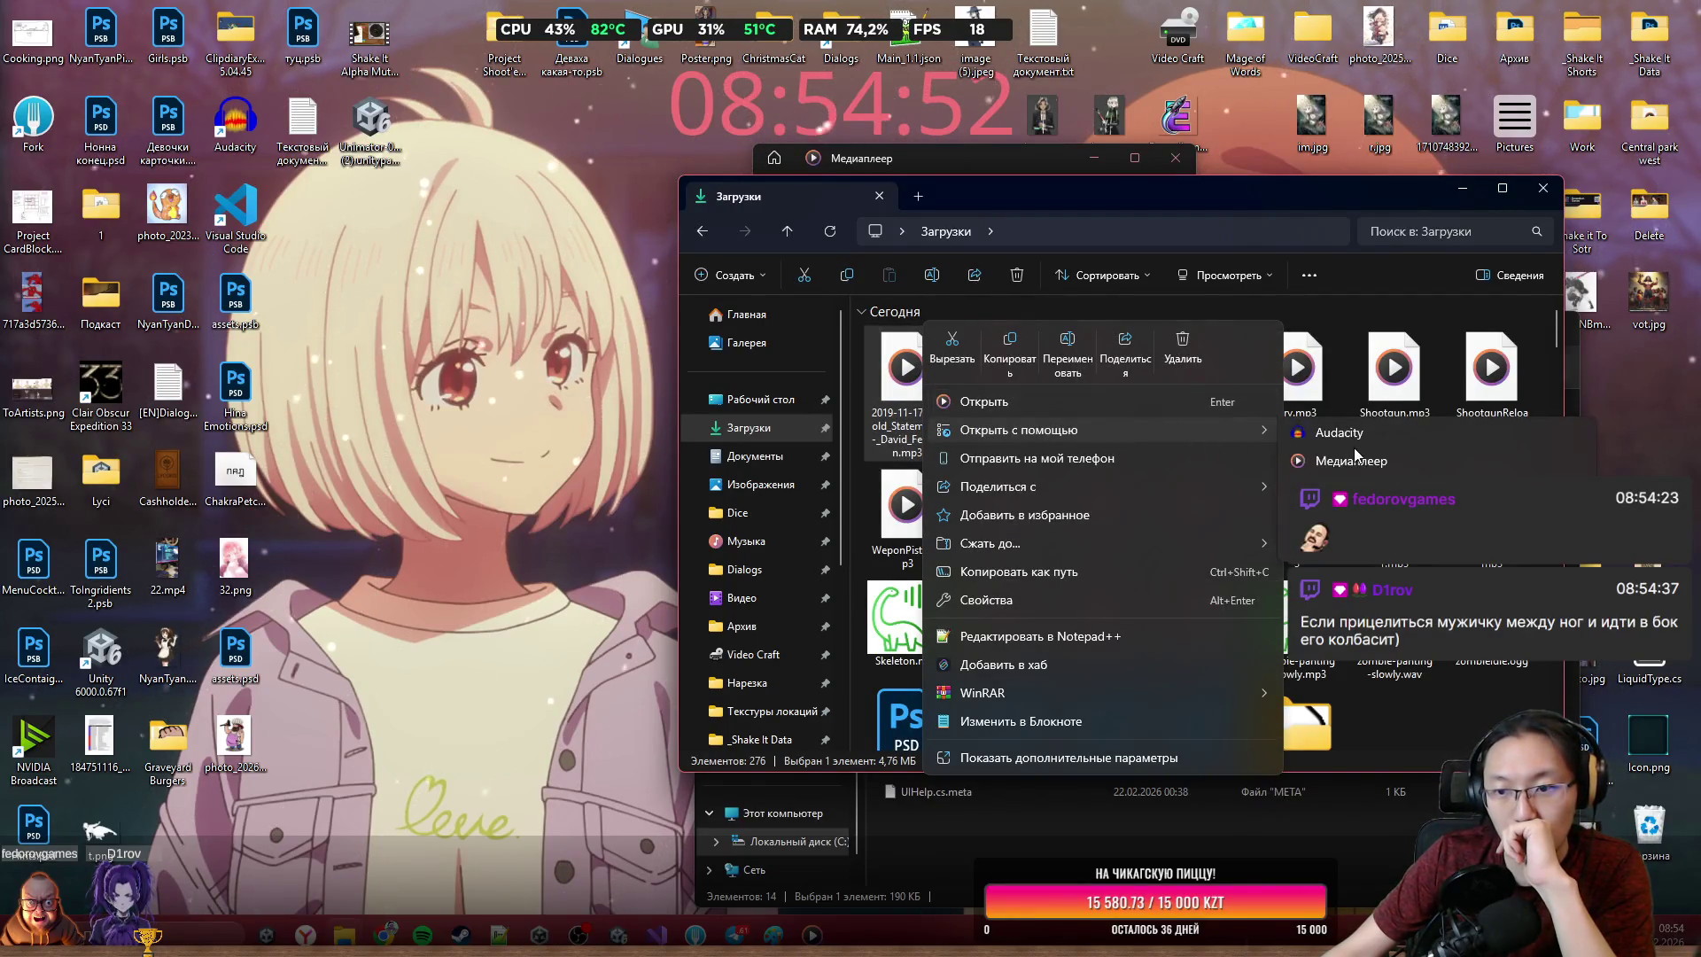
click(1361, 438)
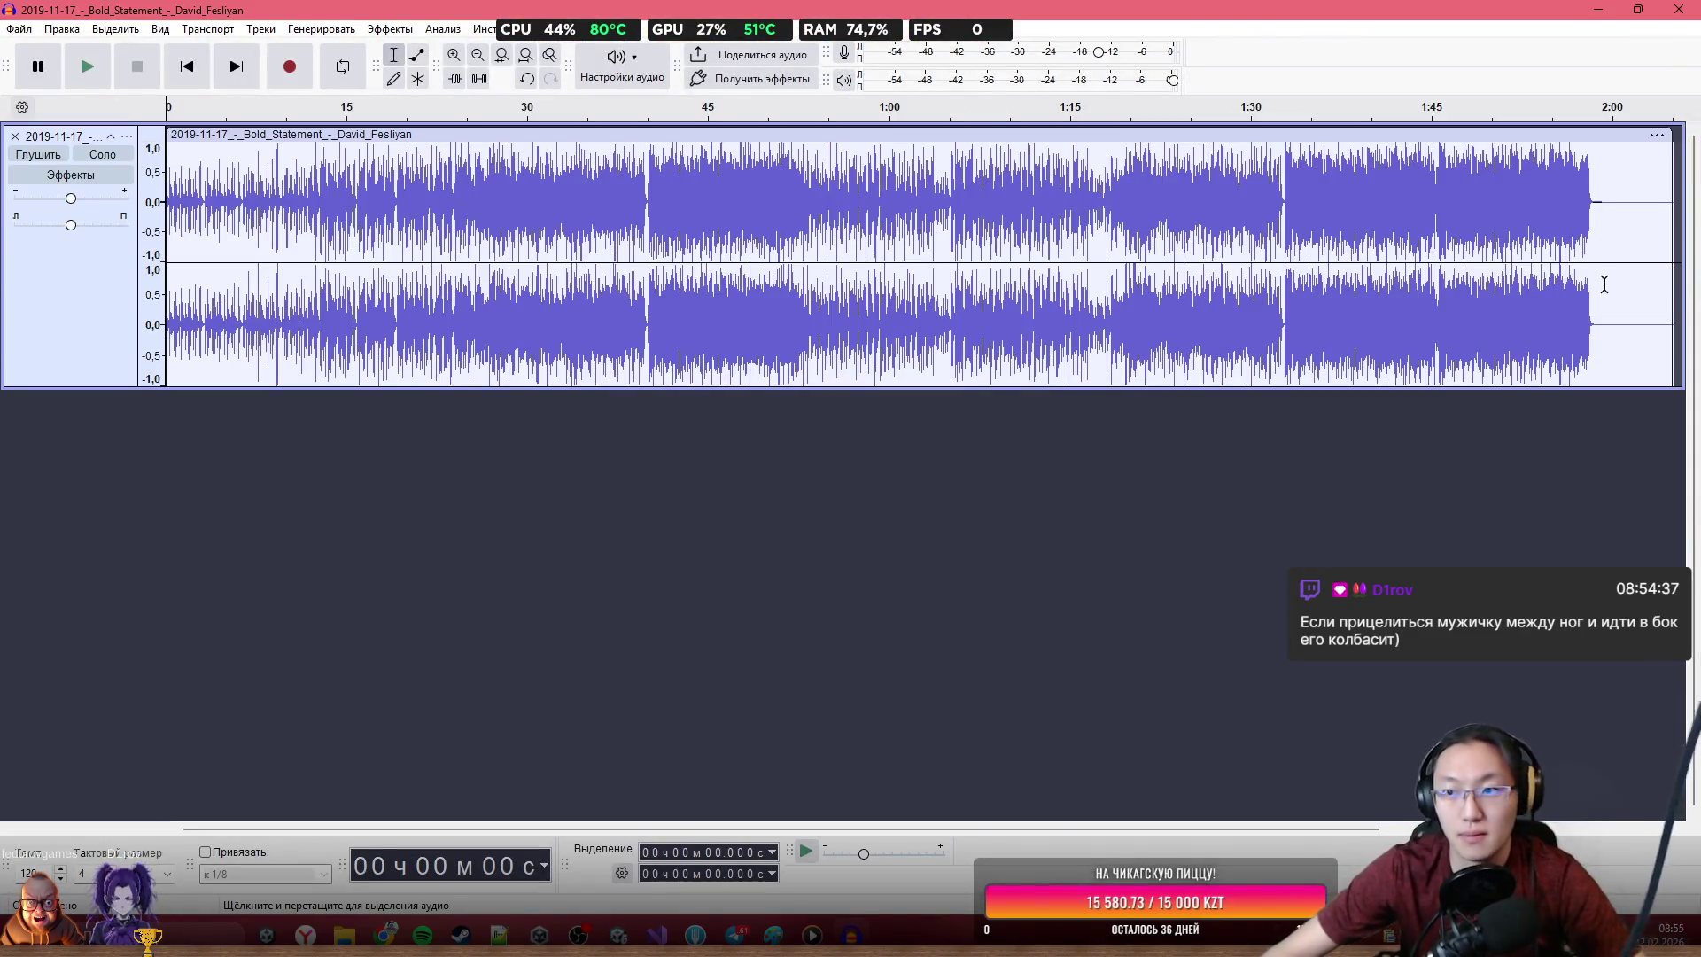
Trim the trailing silence off the track's end and play the ending to check the cut
drag(1674, 177, 1612, 195)
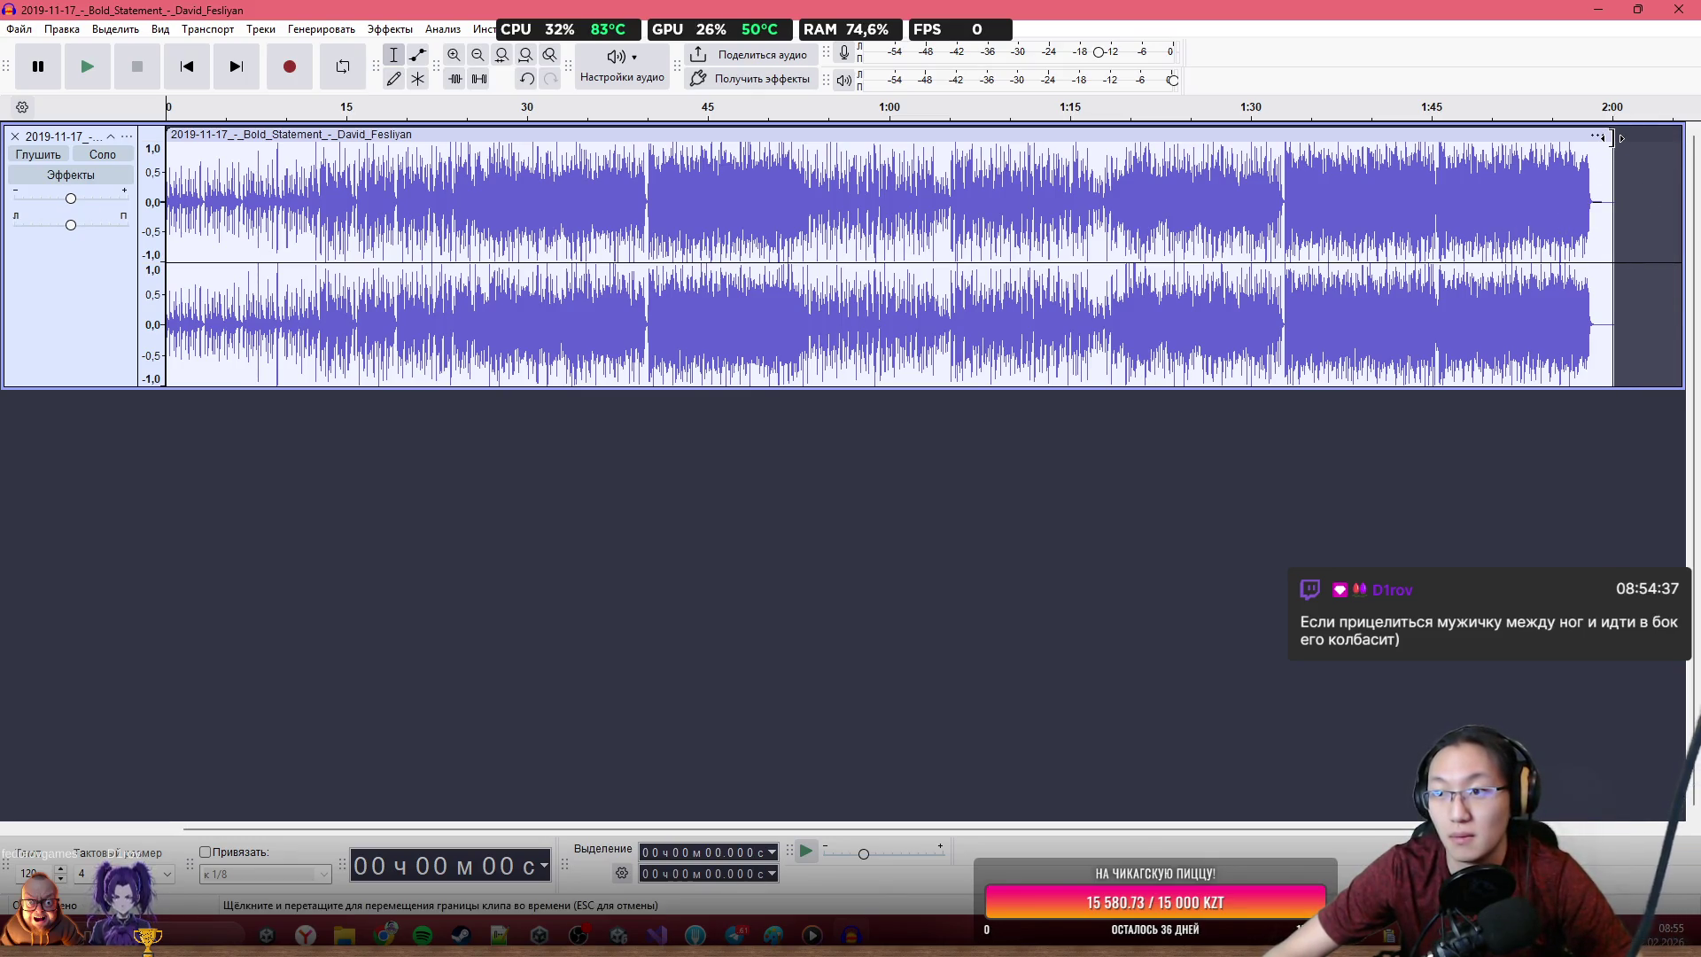
drag(1612, 140, 1588, 138)
click(1566, 213)
key(space)
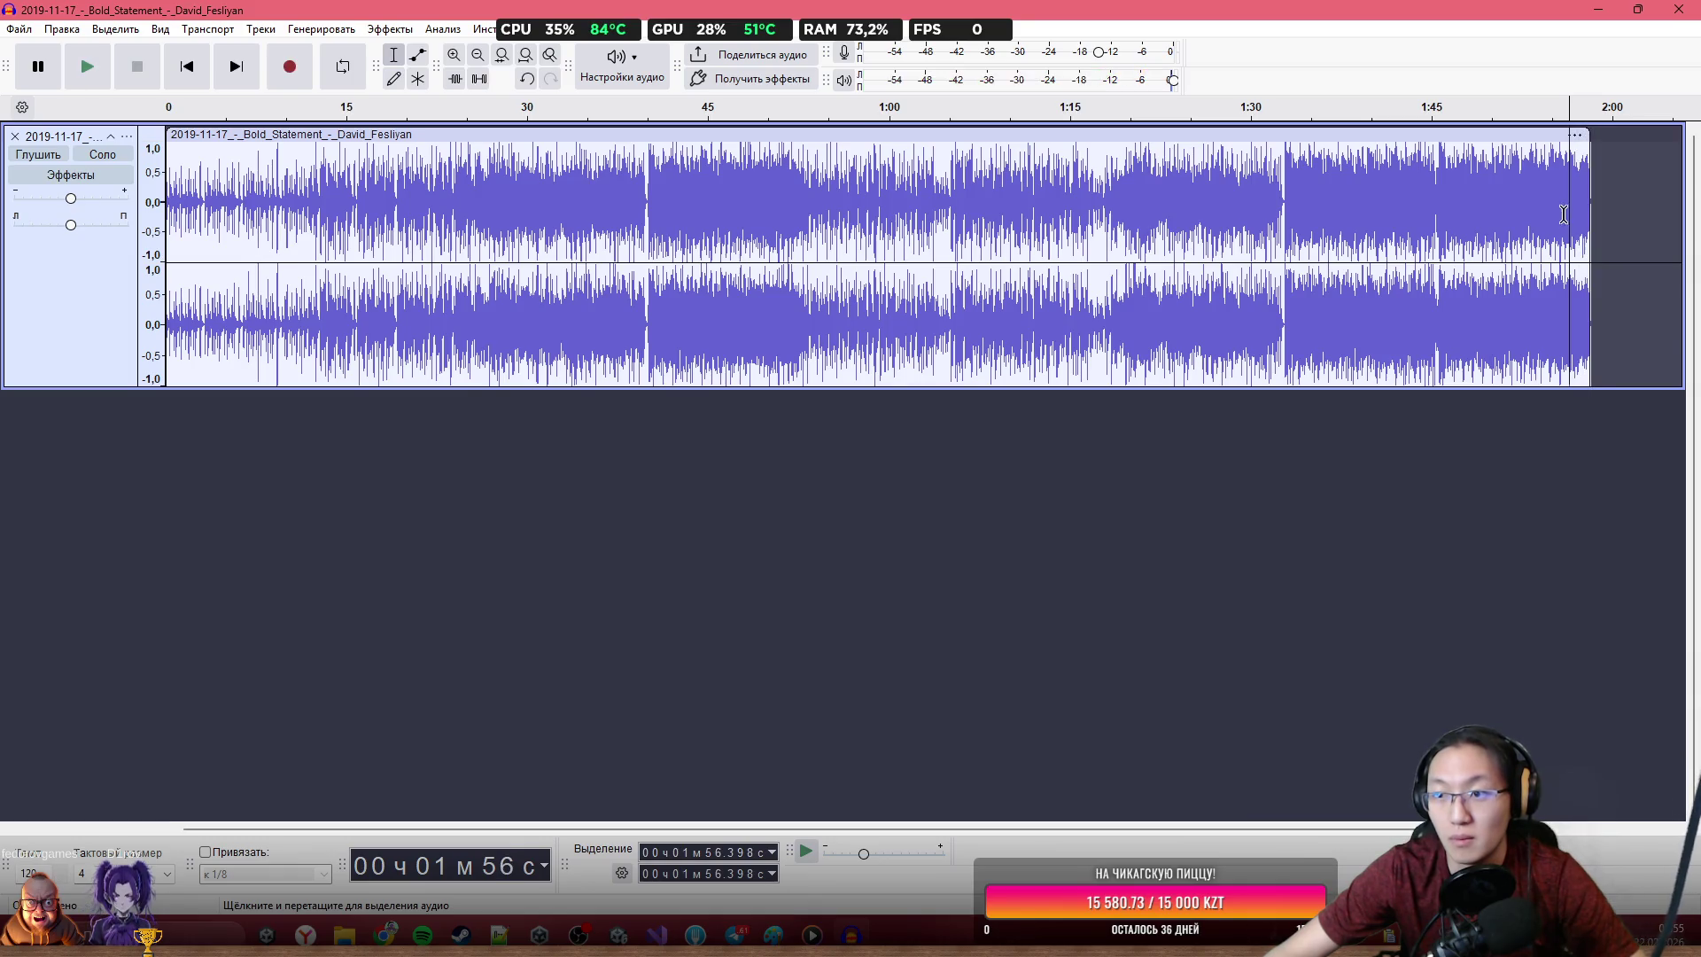
key(space)
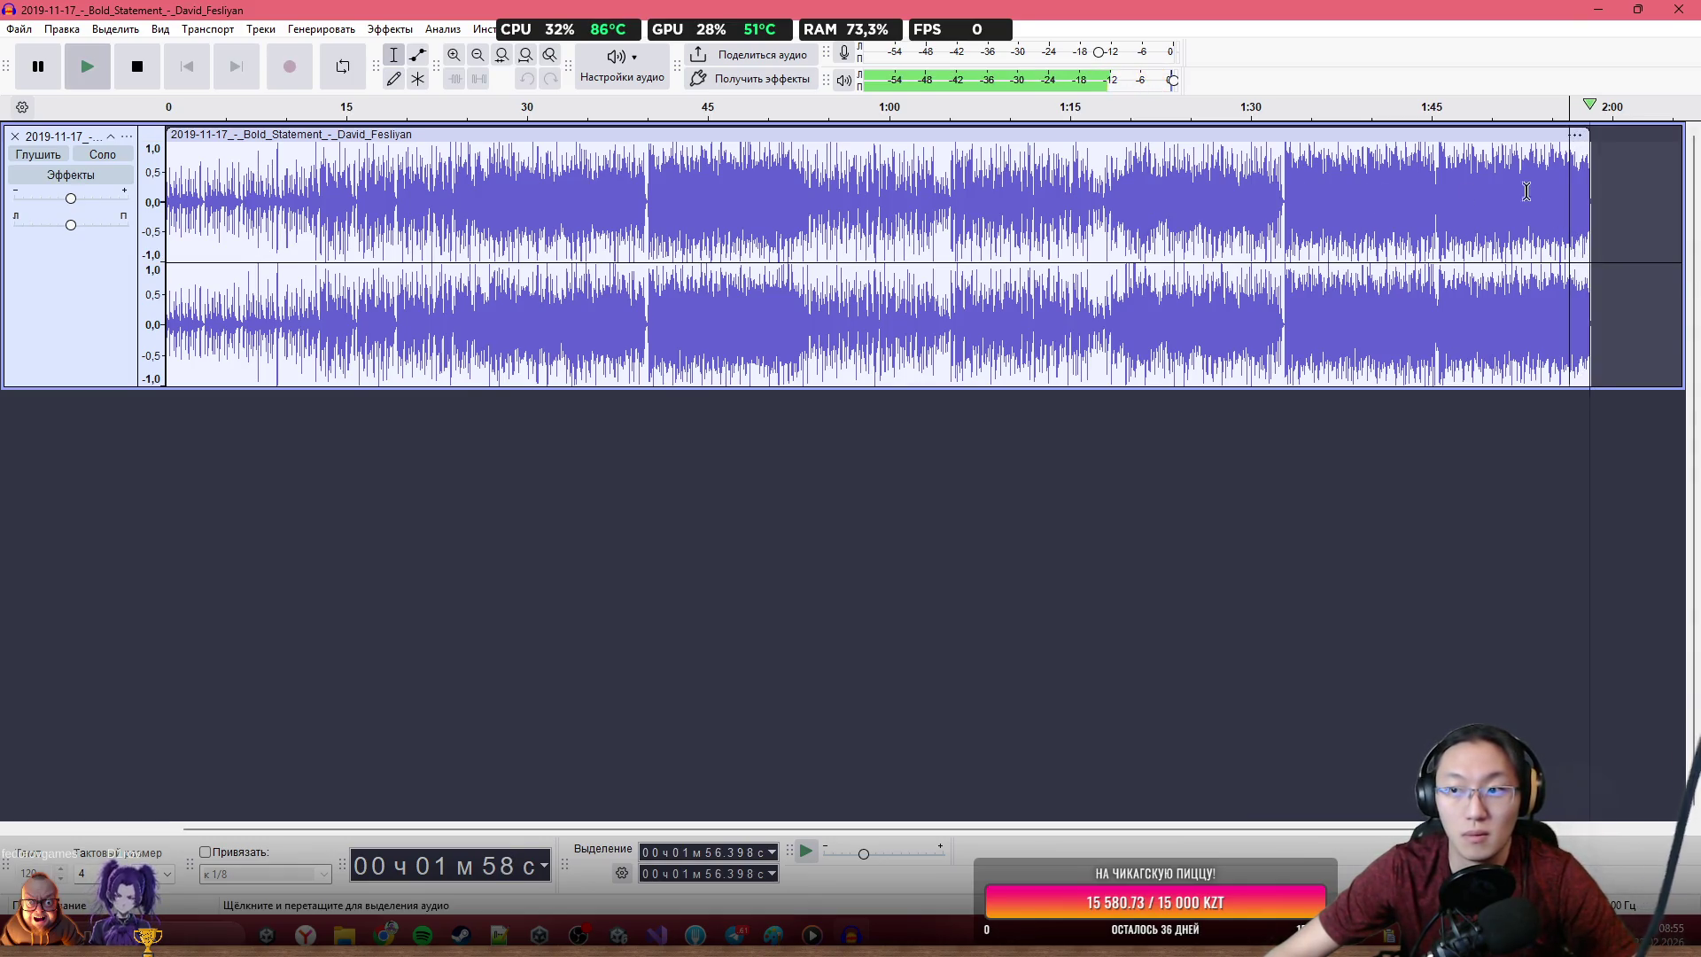
Play the track's opening to check the loop seam against the trimmed end
key(Home)
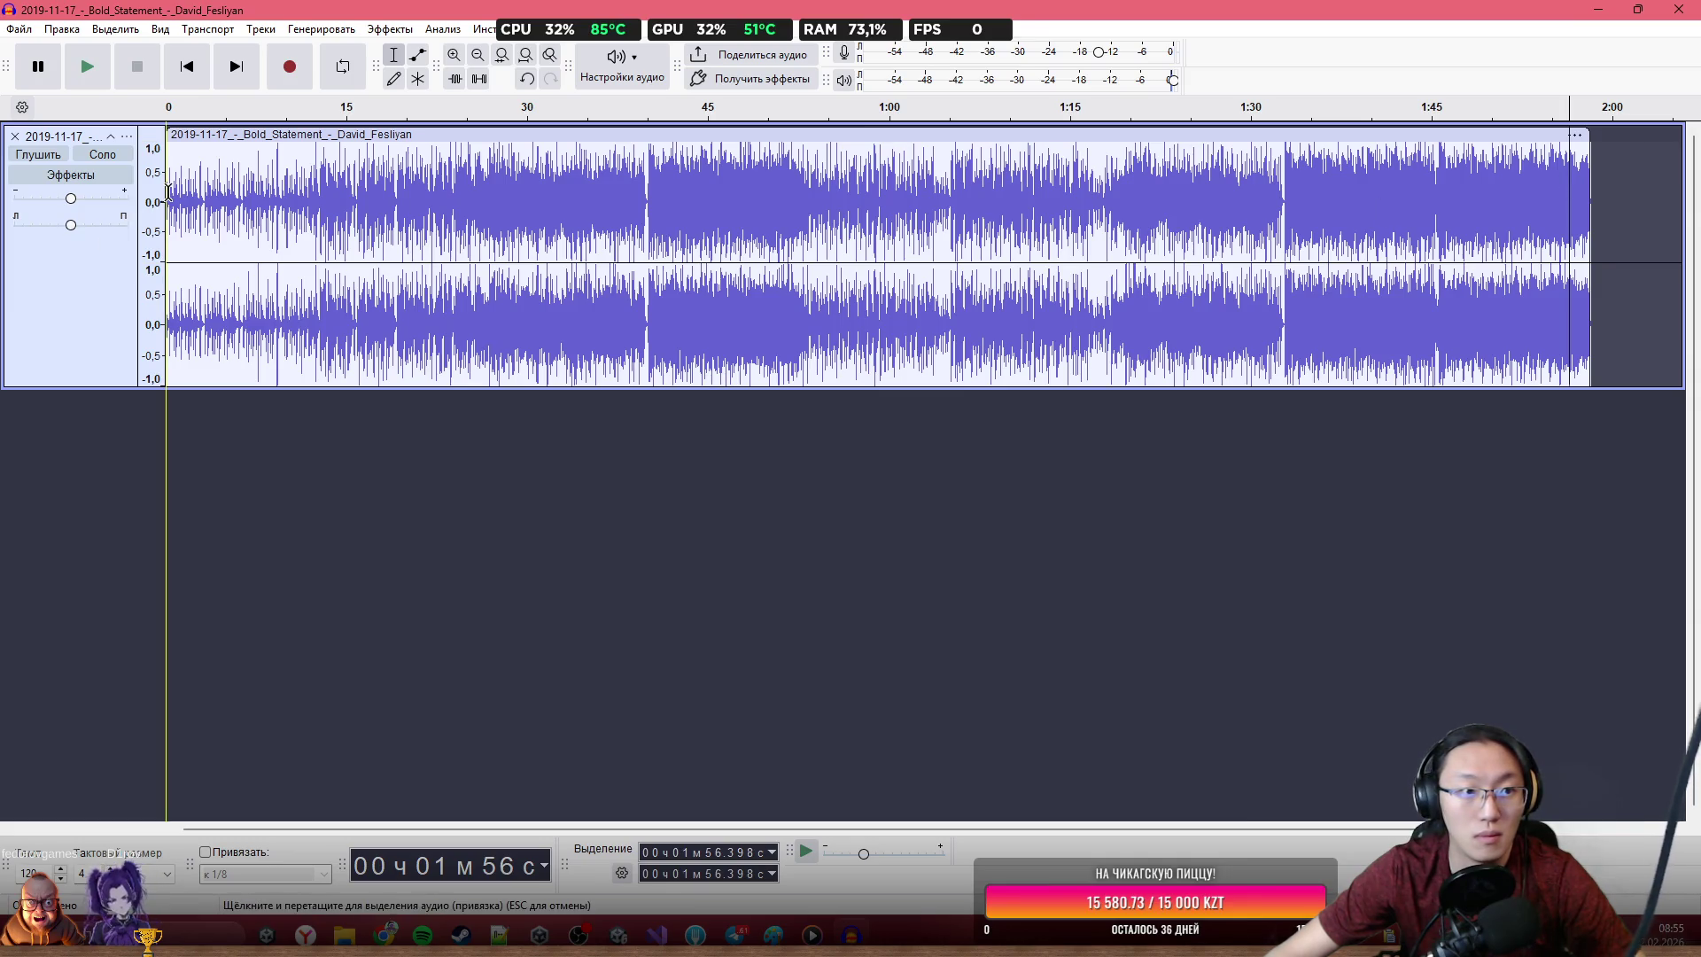
key(space)
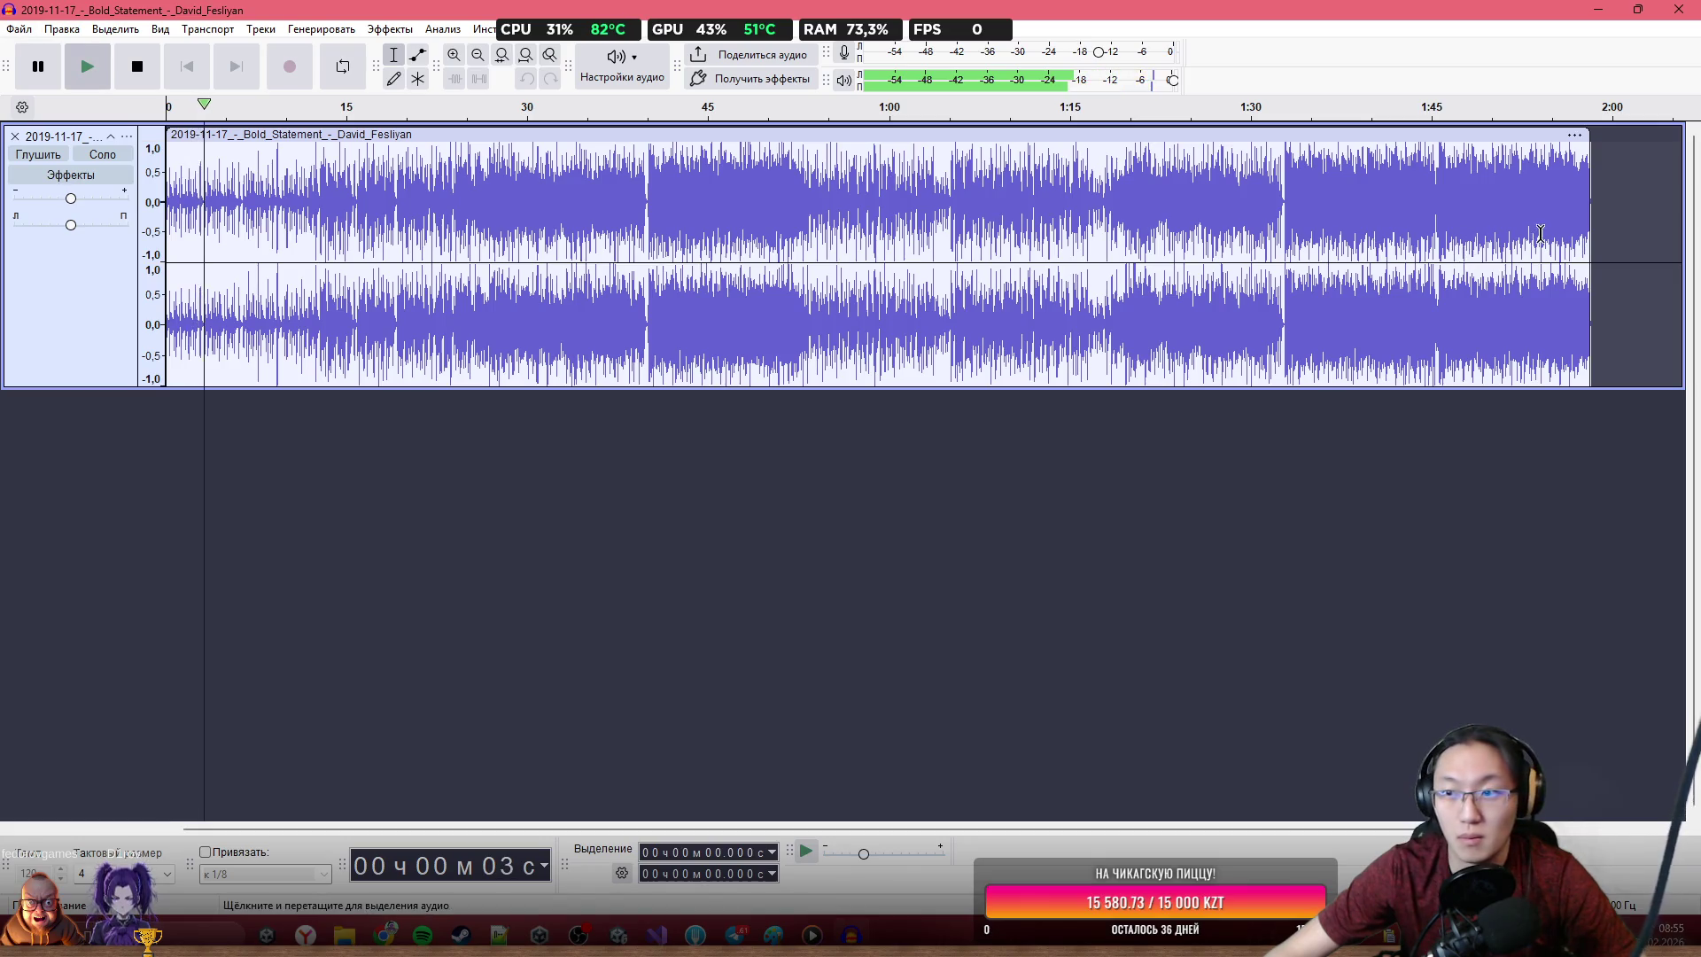
key(space)
click(1577, 210)
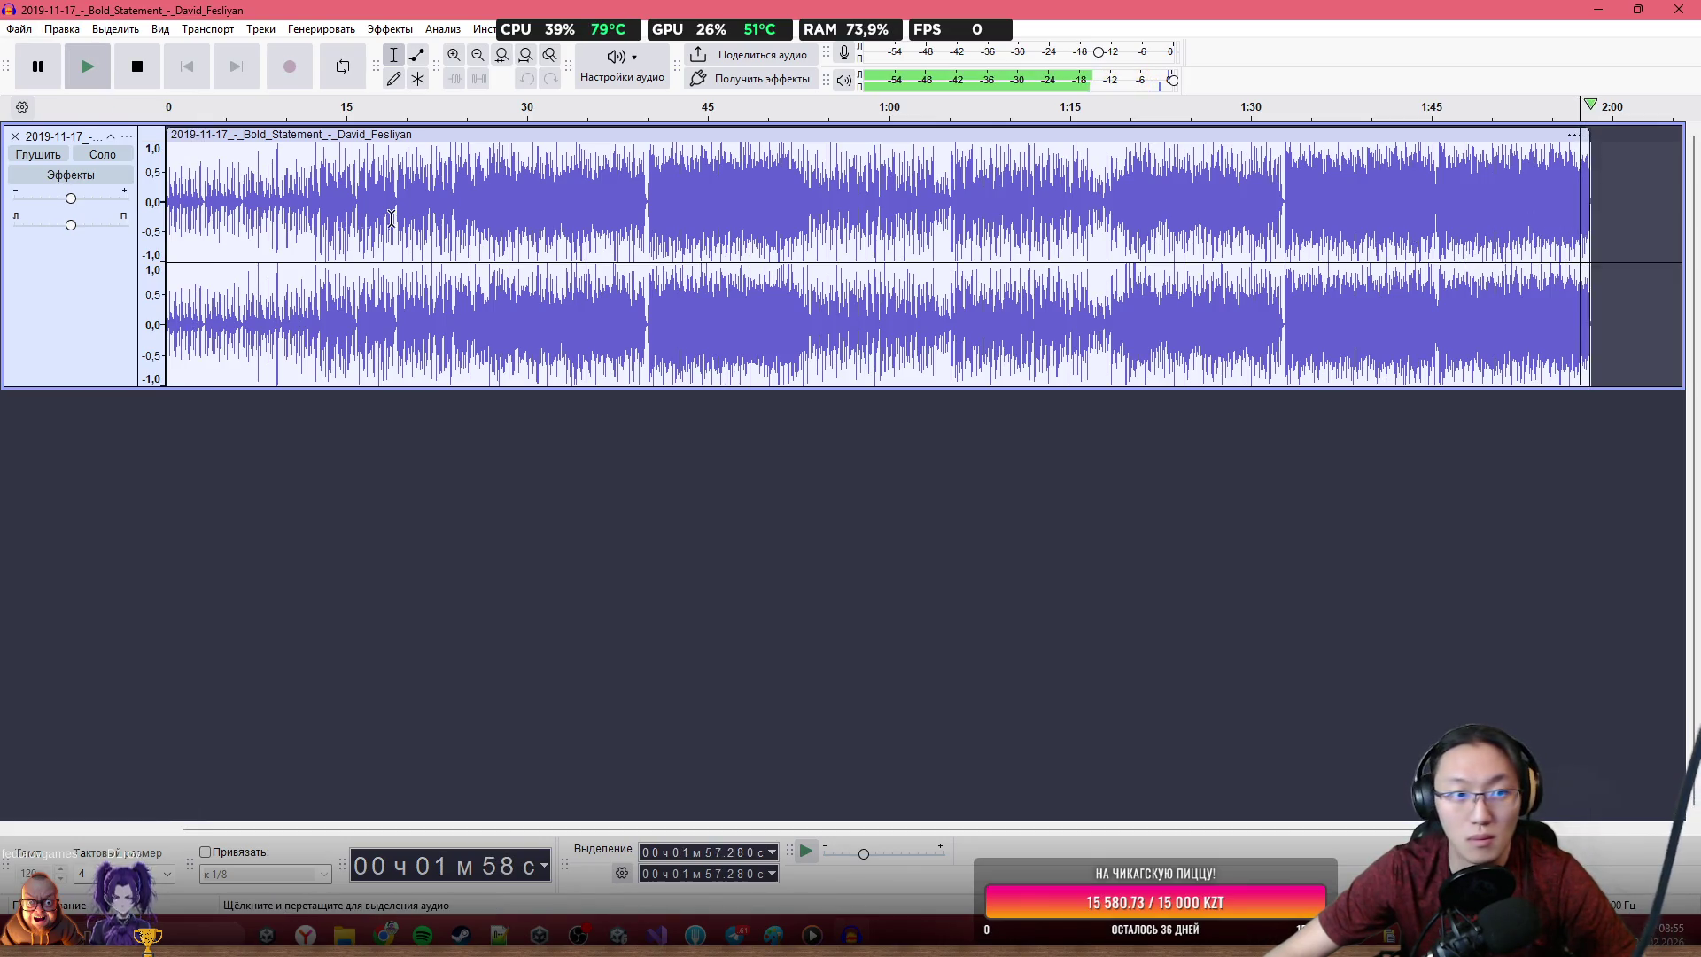
click(165, 190)
key(space)
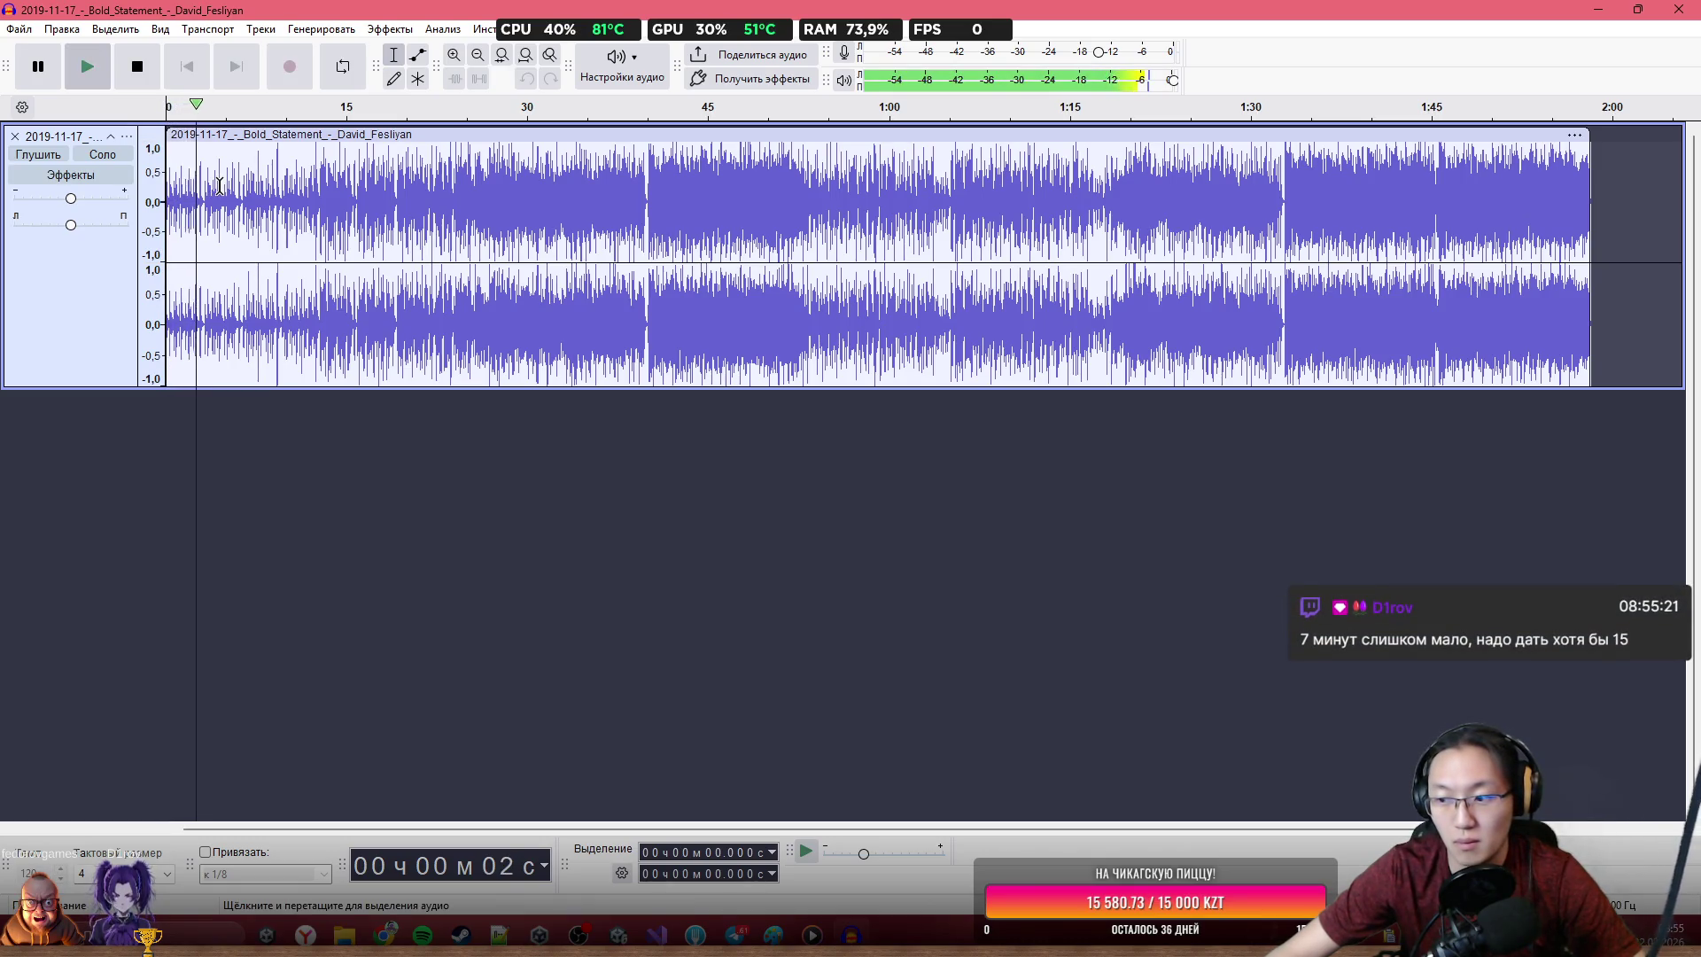
key(space)
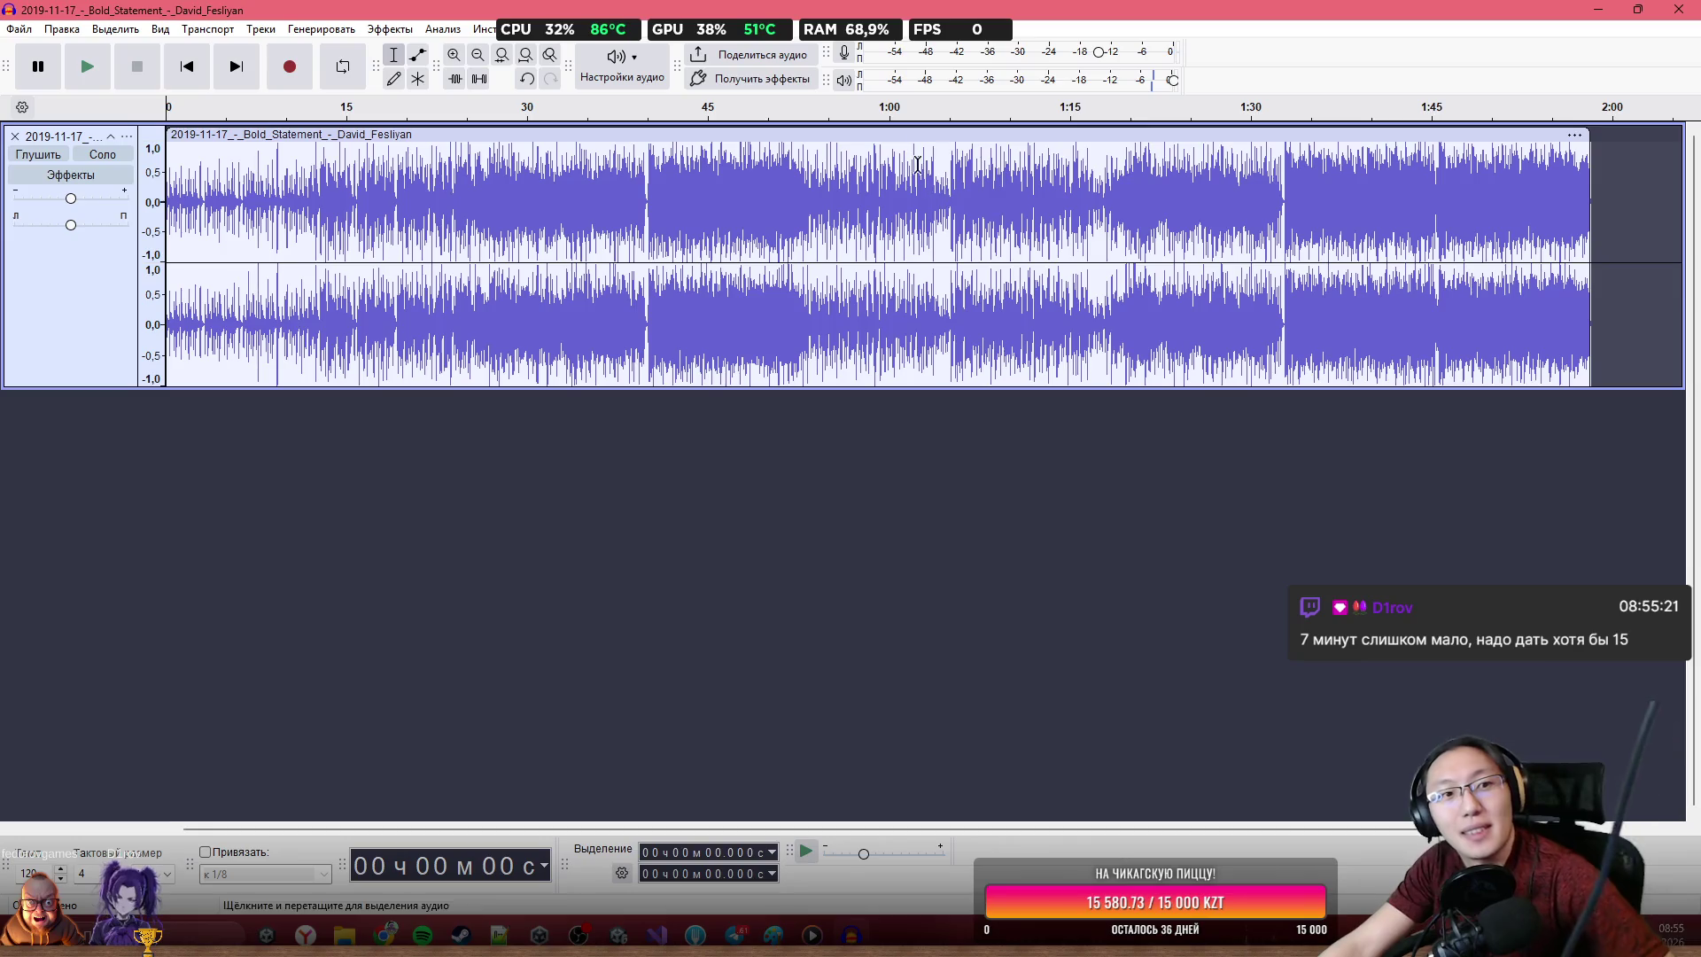
click(19, 29)
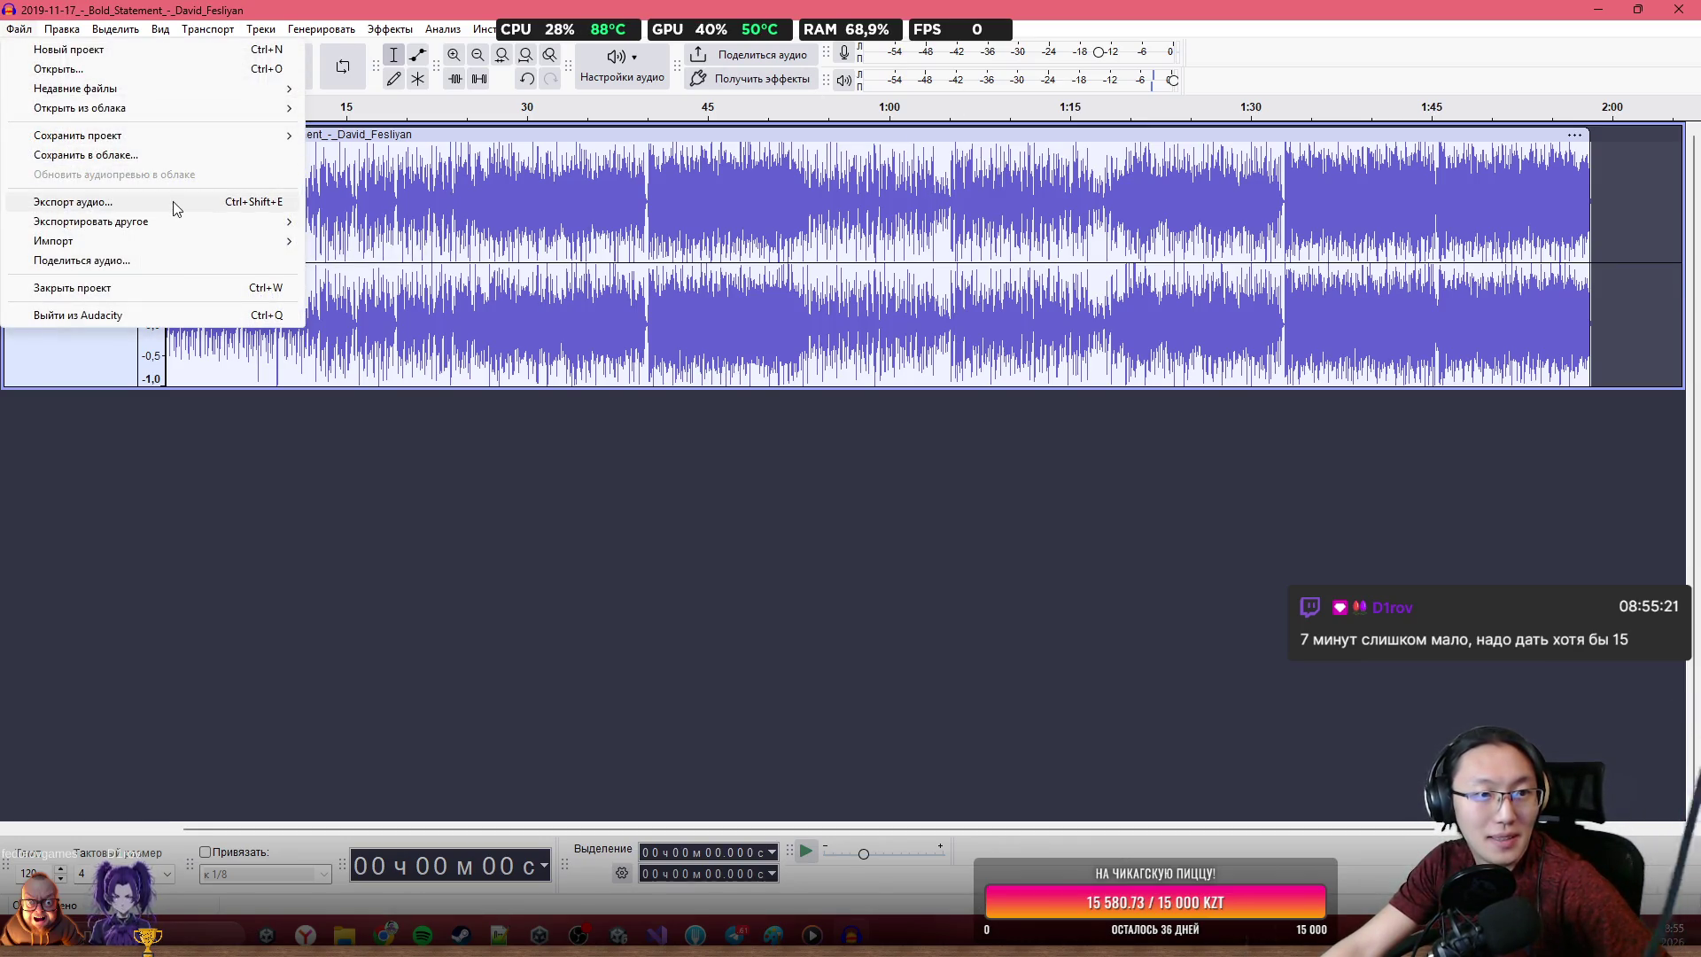
Export the track in Ogg Vorbis format to the Desktop as aaa.ogg
click(174, 203)
click(965, 355)
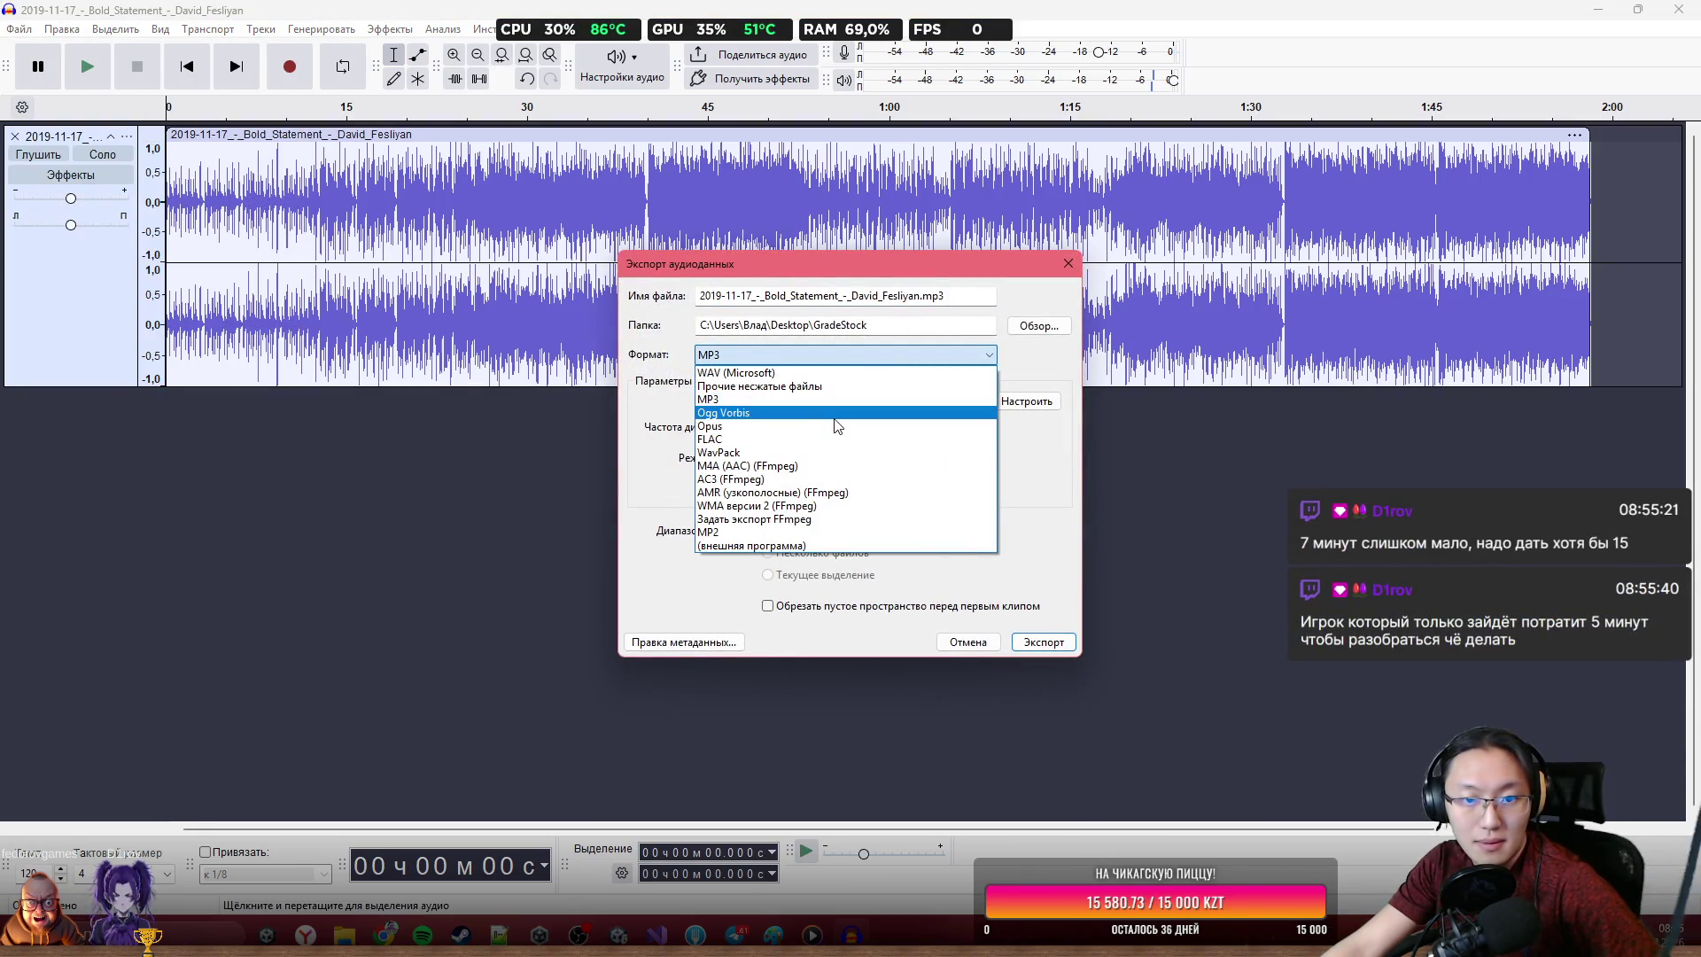
click(837, 414)
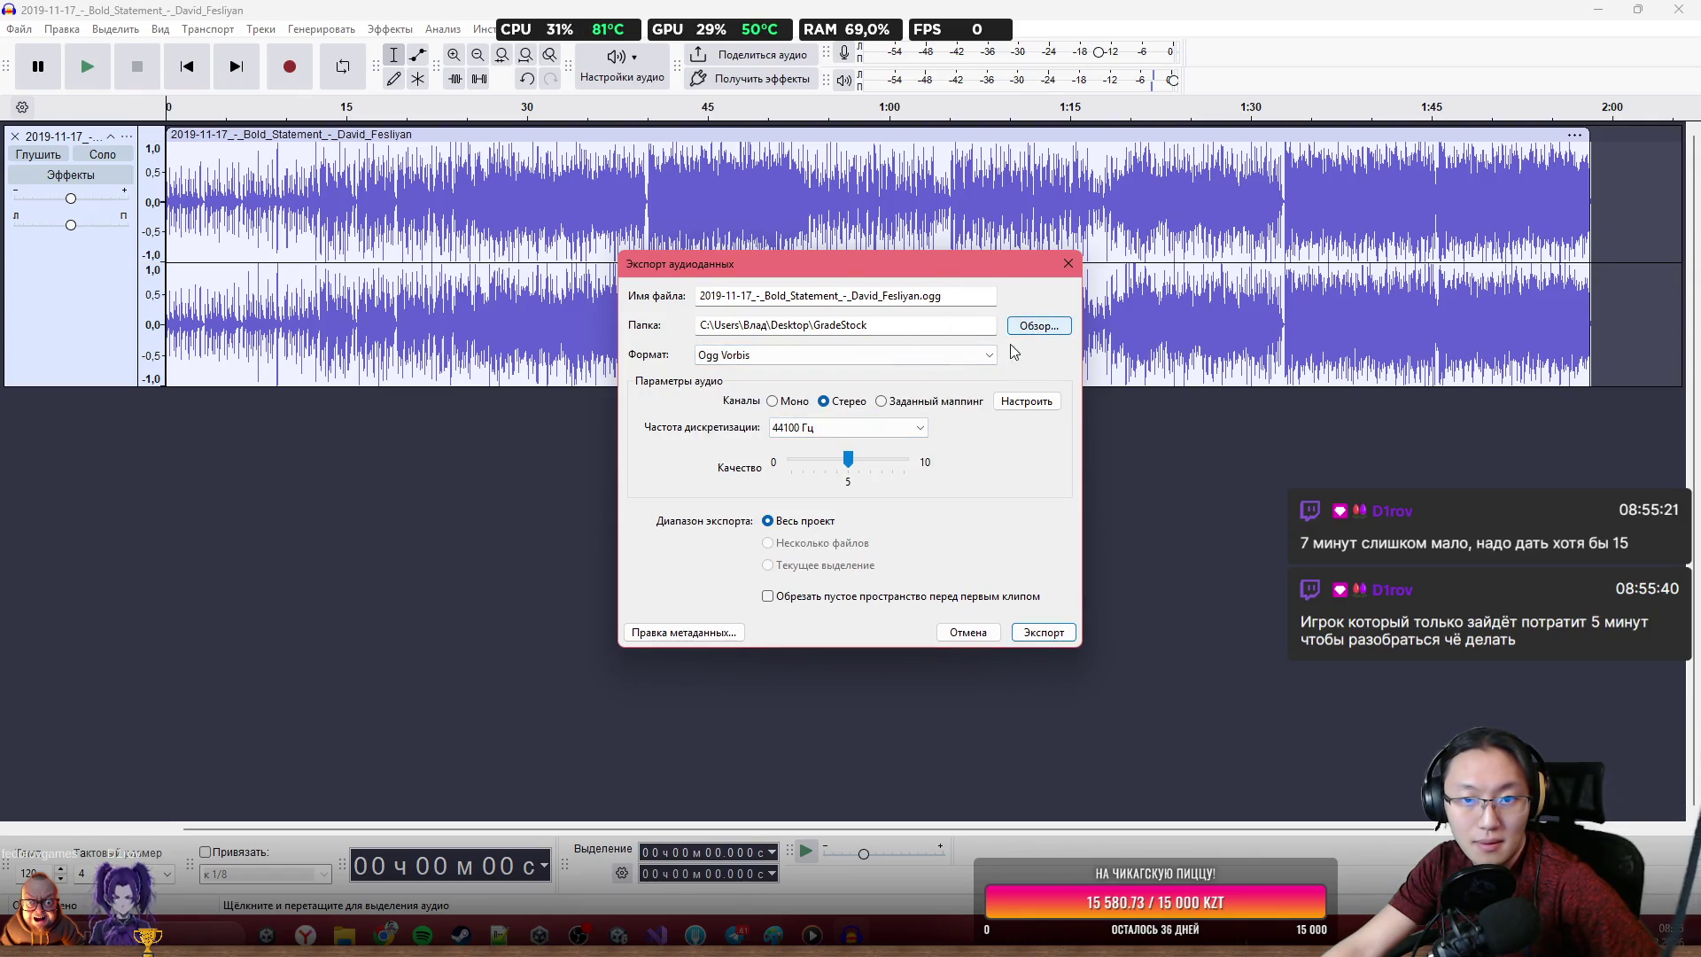
click(1034, 326)
click(707, 450)
click(1107, 659)
key(ctrl+a)
text(GradeStock)
click(1315, 722)
text(aaa)
key(Return)
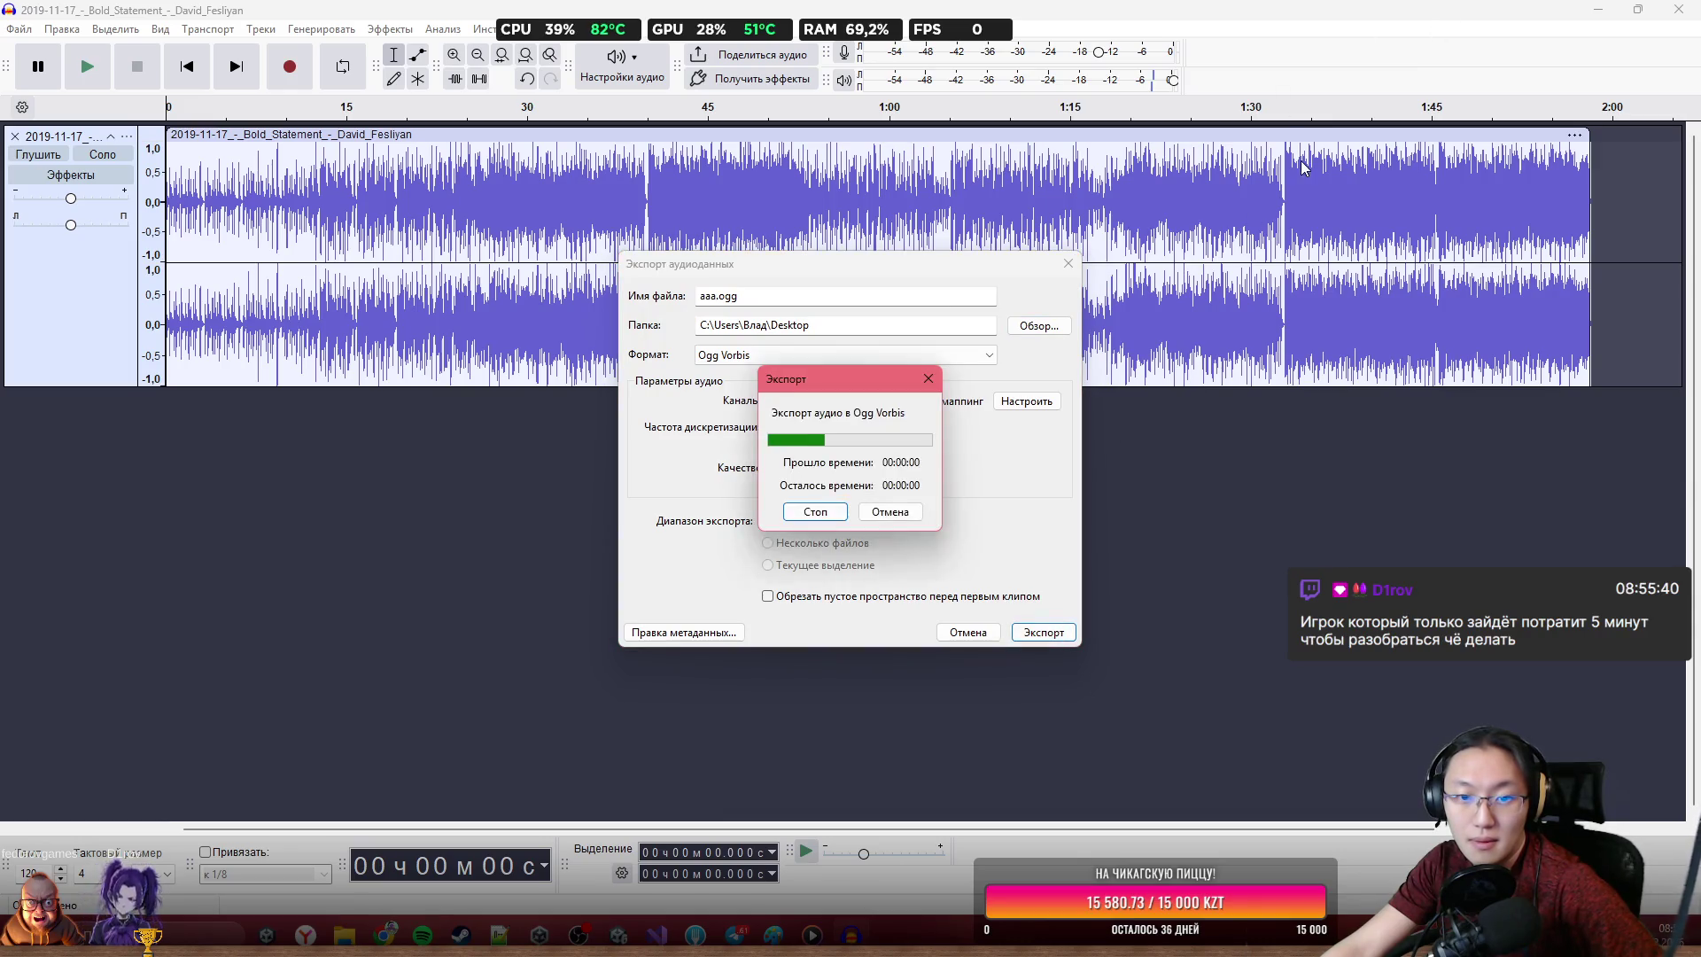
click(1597, 8)
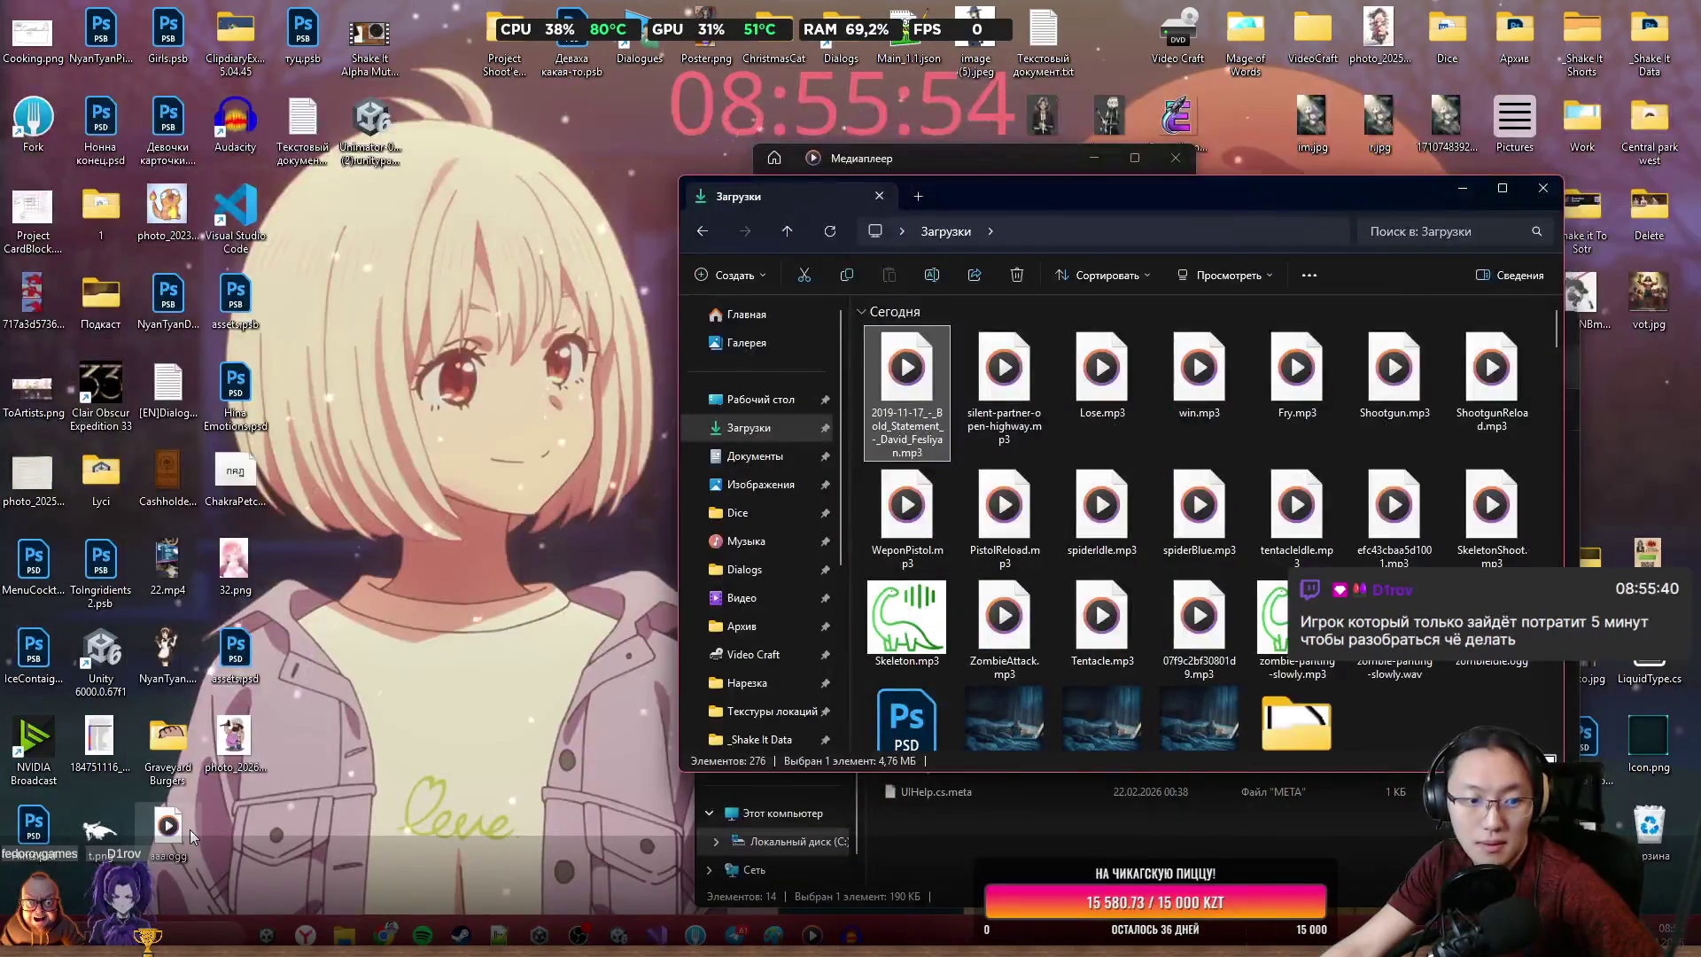
Check the properties of the exported aaa.ogg file
right_click(189, 829)
click(485, 761)
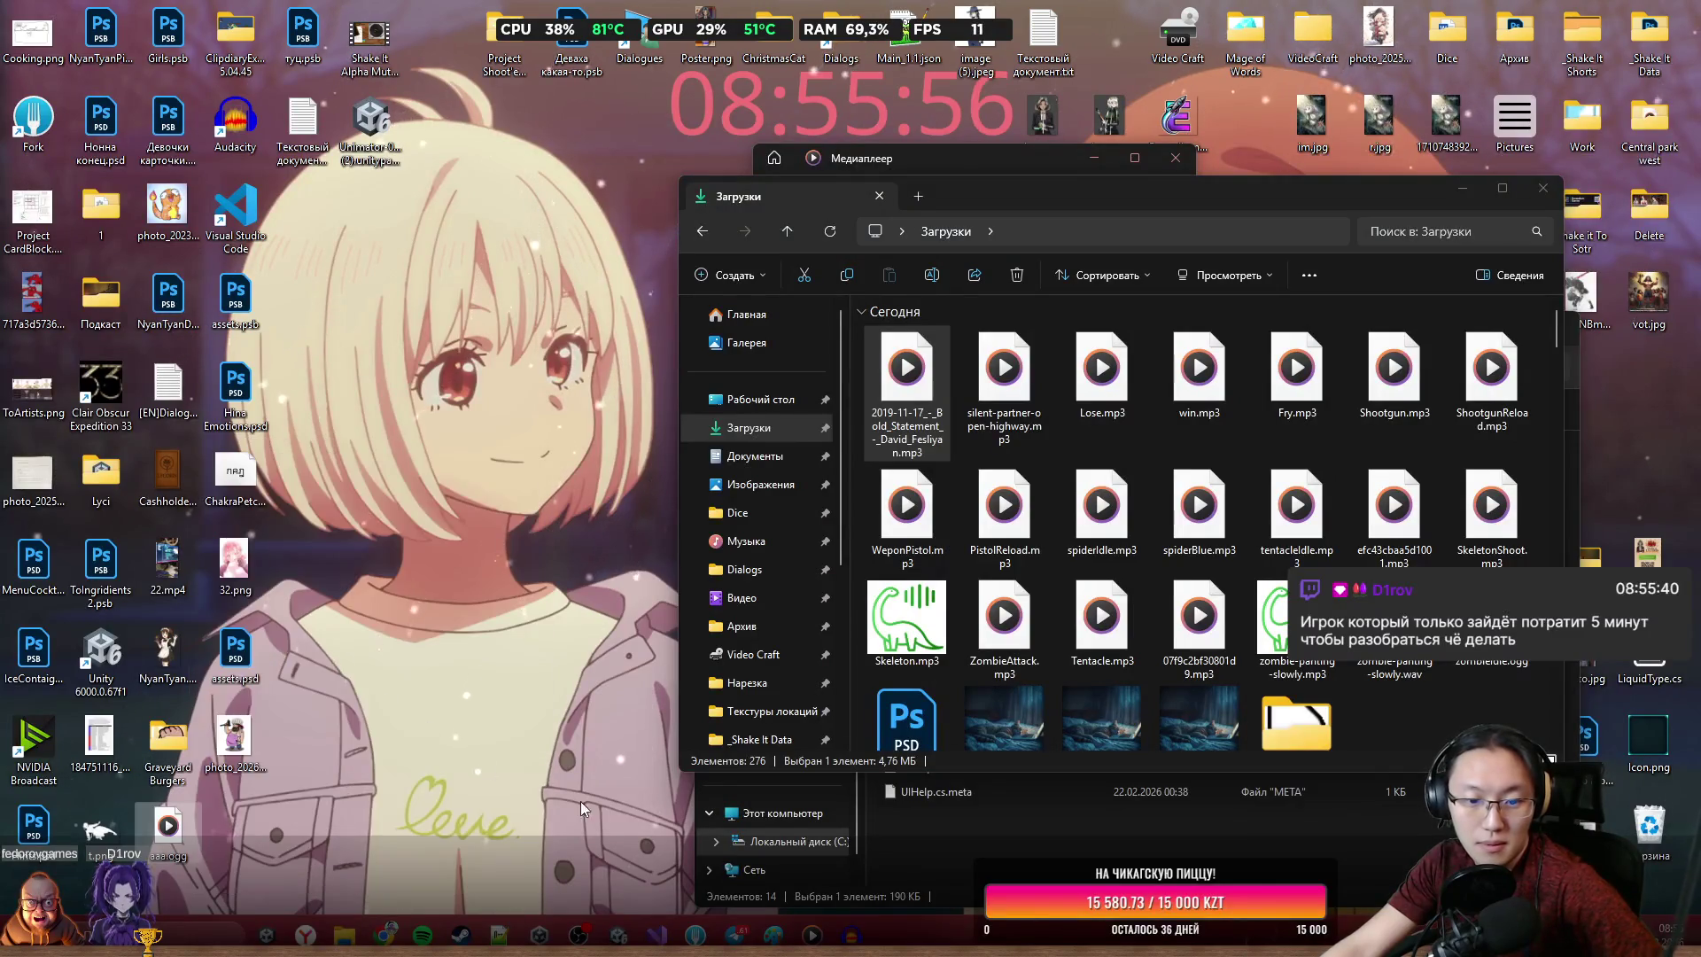
click(540, 451)
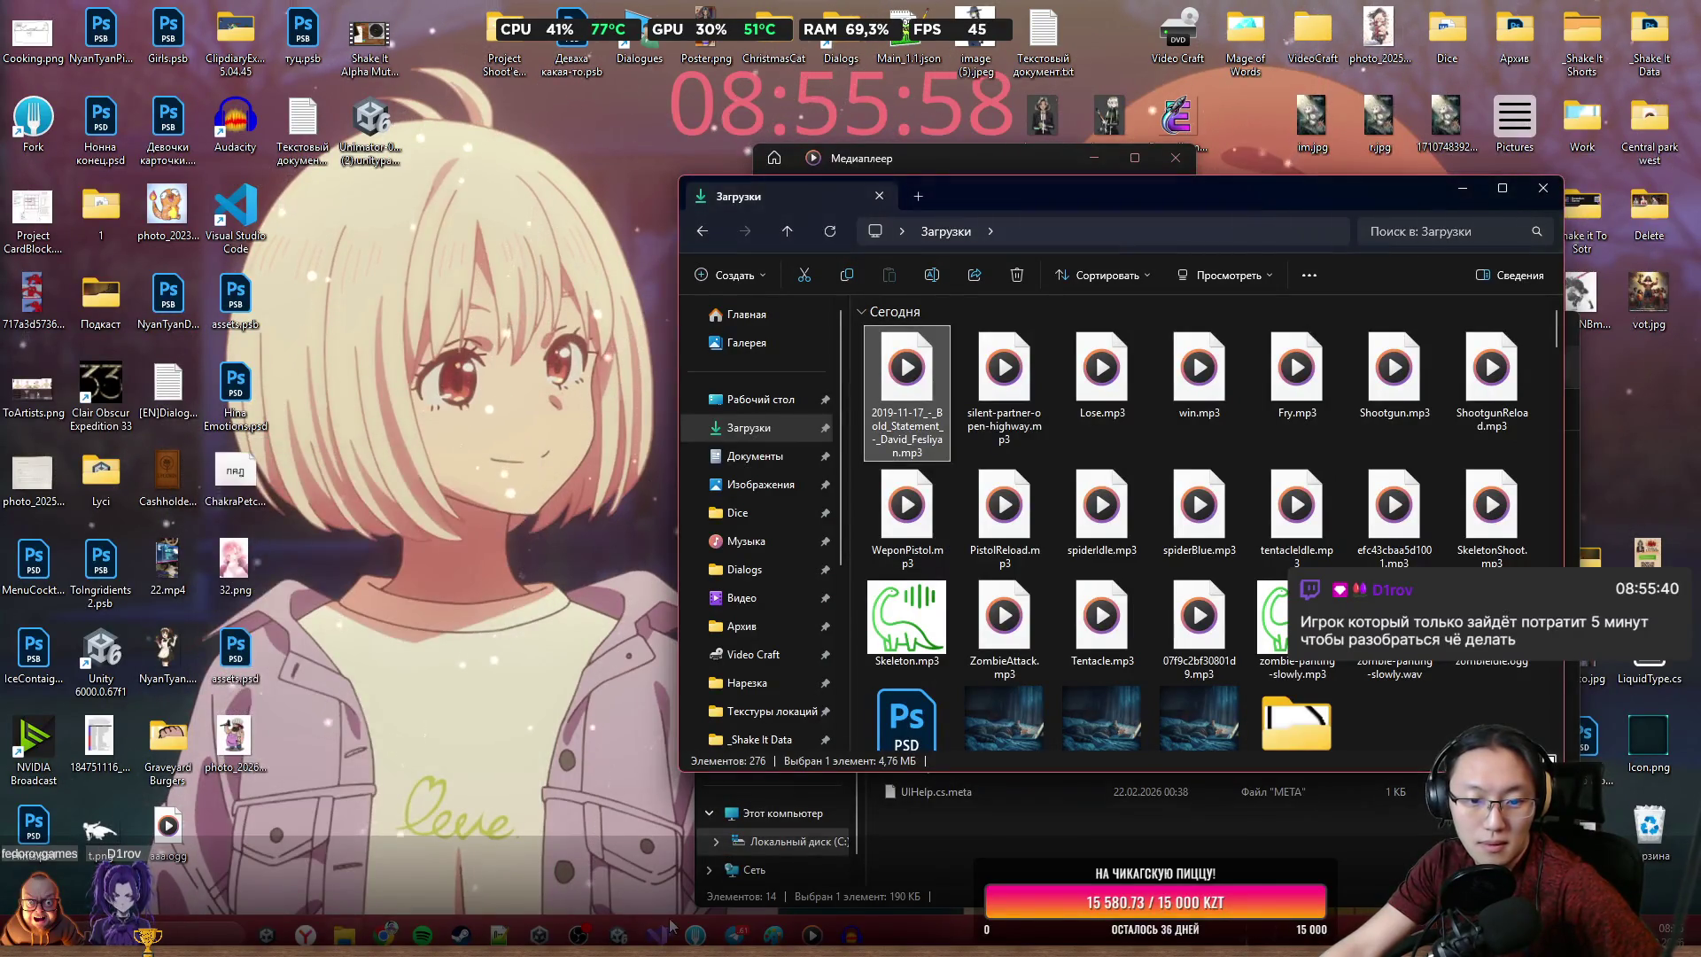
Drag aaa.ogg from the Explorer Desktop folder into Unity's Project Assets panel
key(super+d)
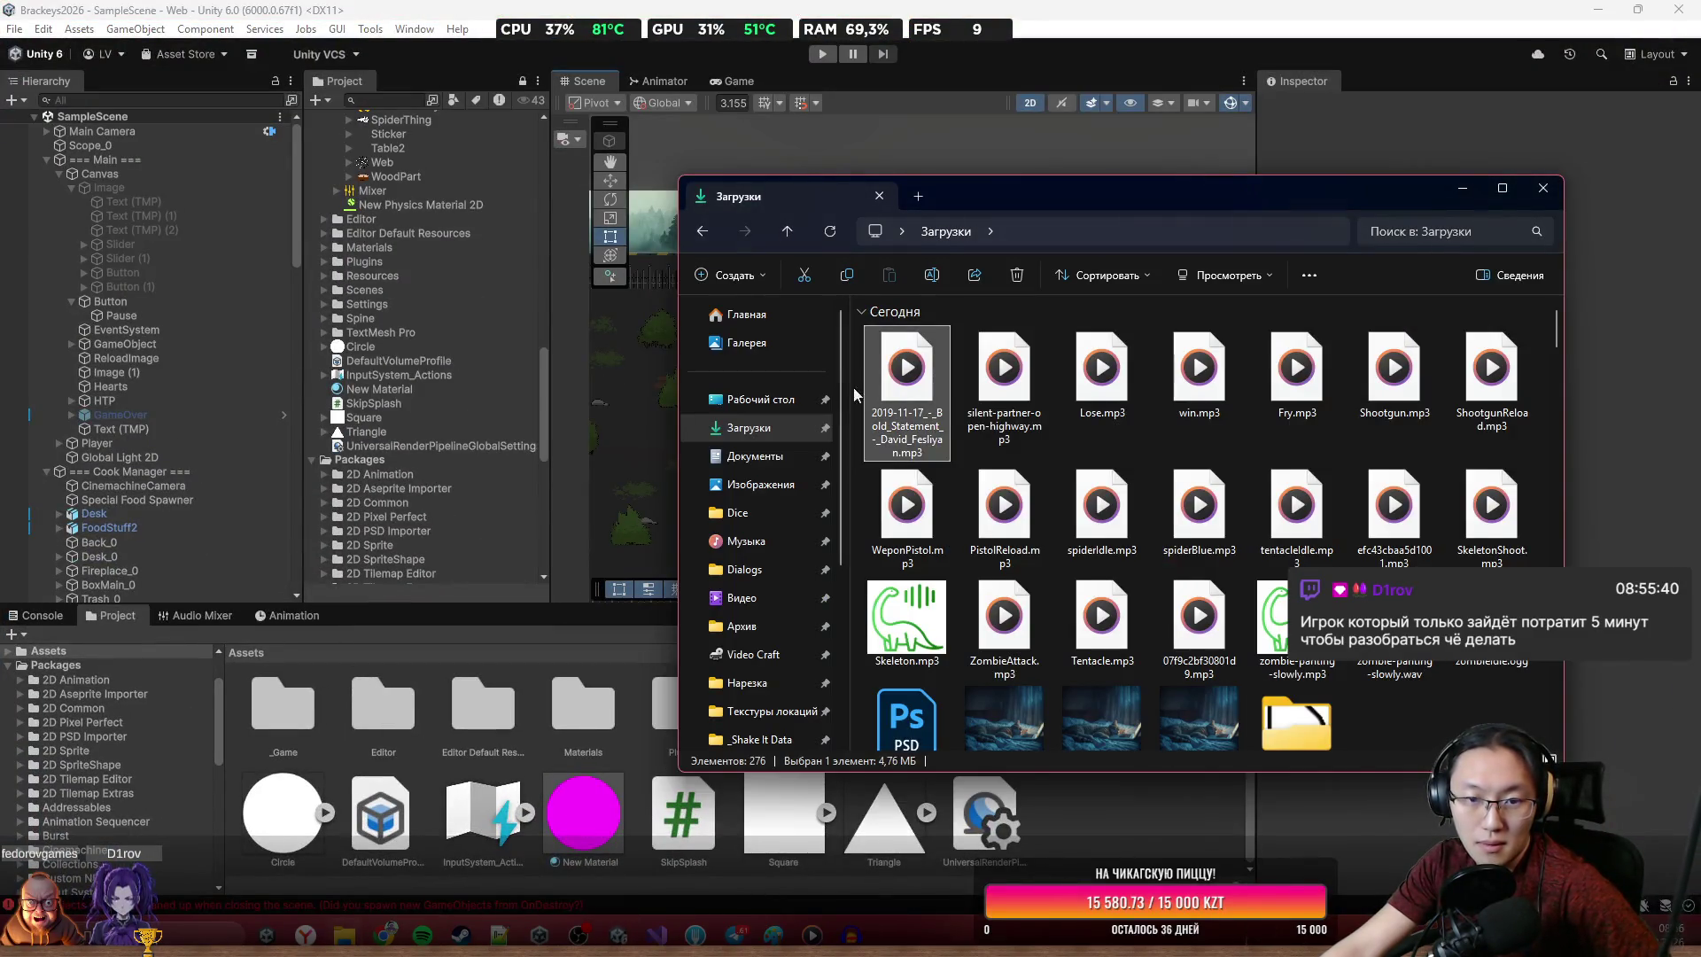
click(753, 399)
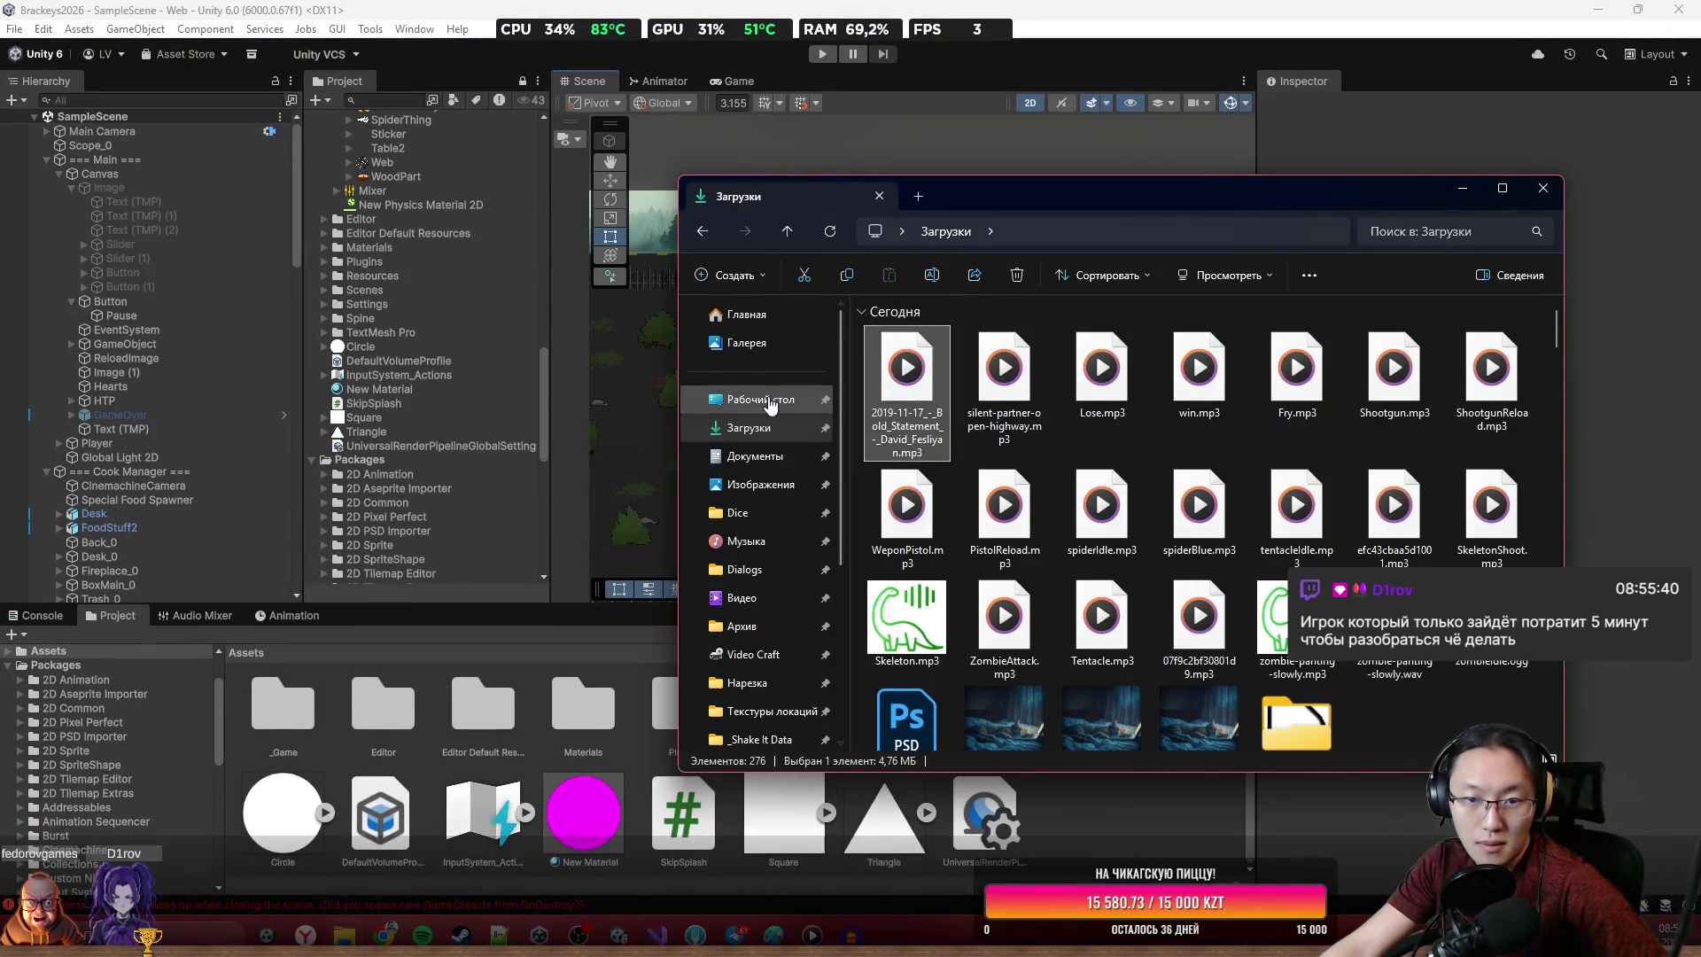
scroll(1378, 683, down, 5)
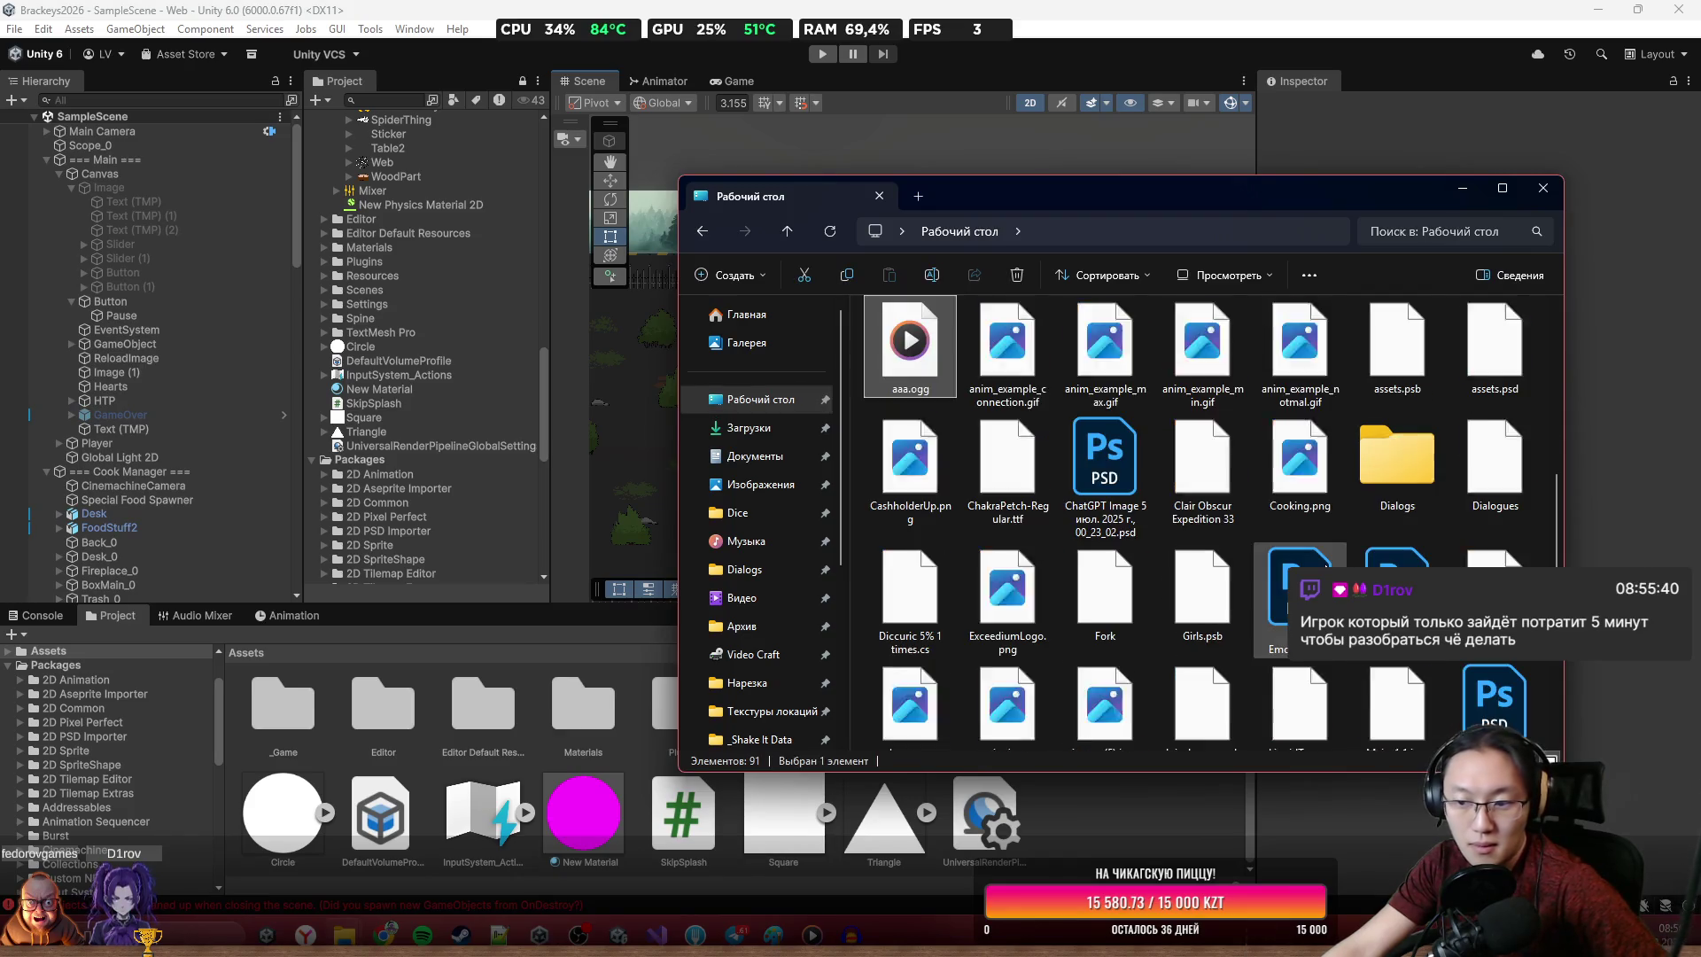
click(1007, 354)
mouse_move(909, 346)
mouse_down()
mouse_move(1001, 824)
mouse_move(1064, 796)
mouse_up()
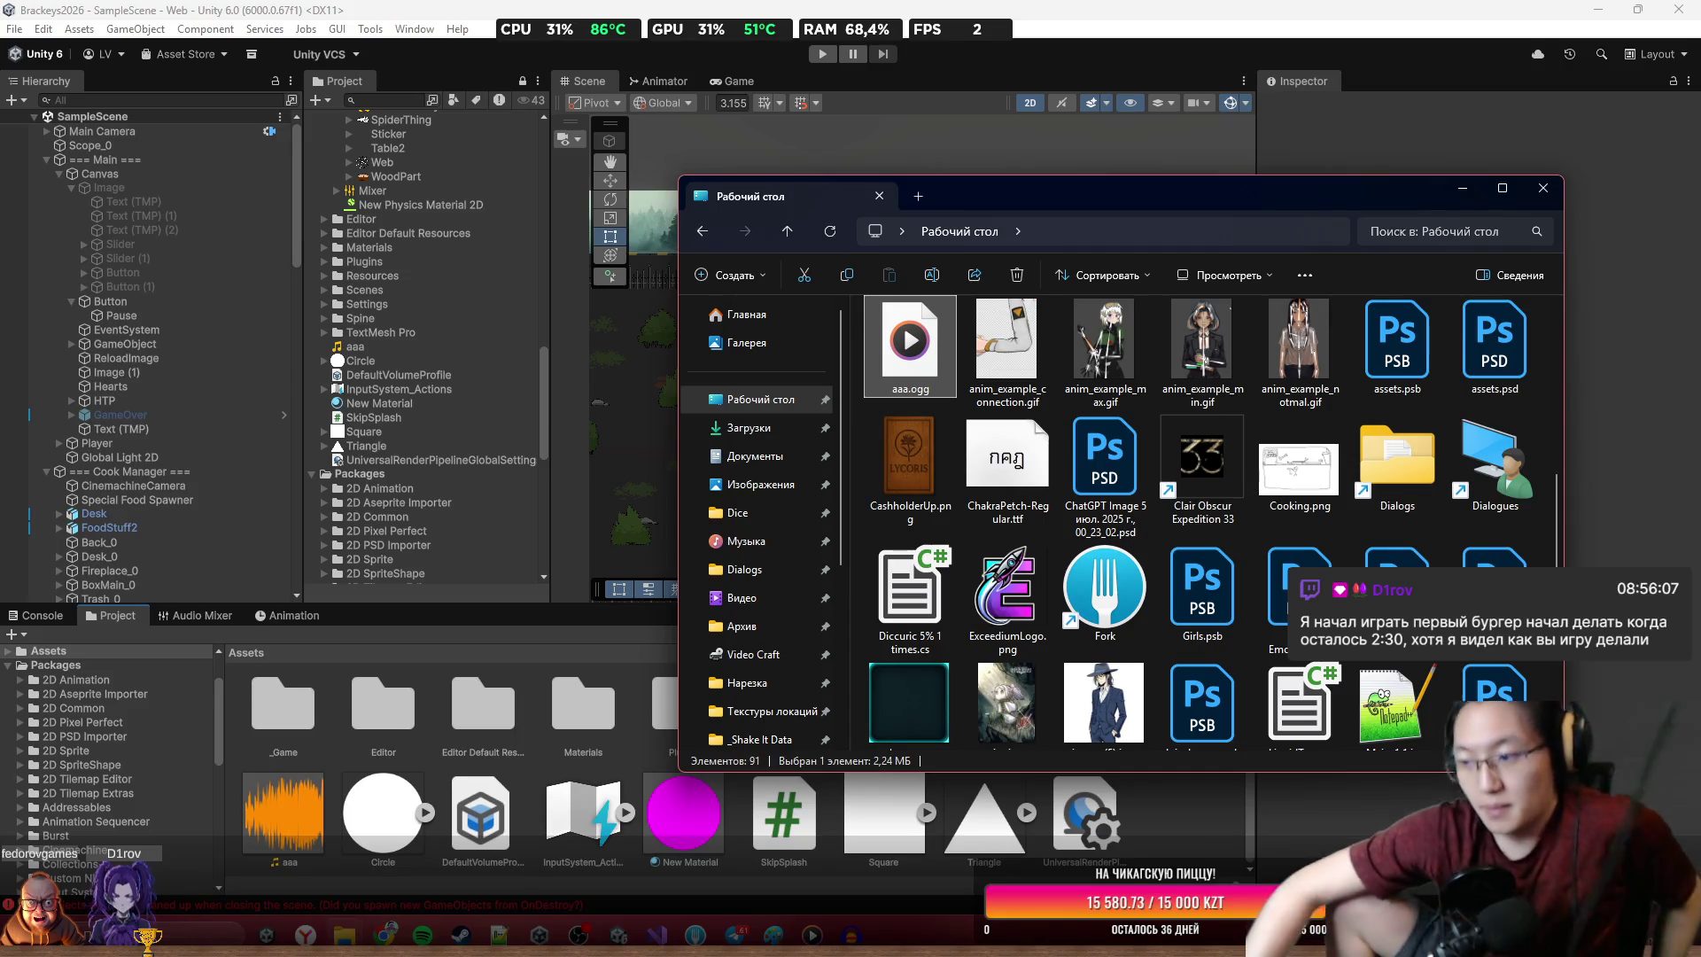
Add an Audio Source component to the Main Camera
click(283, 811)
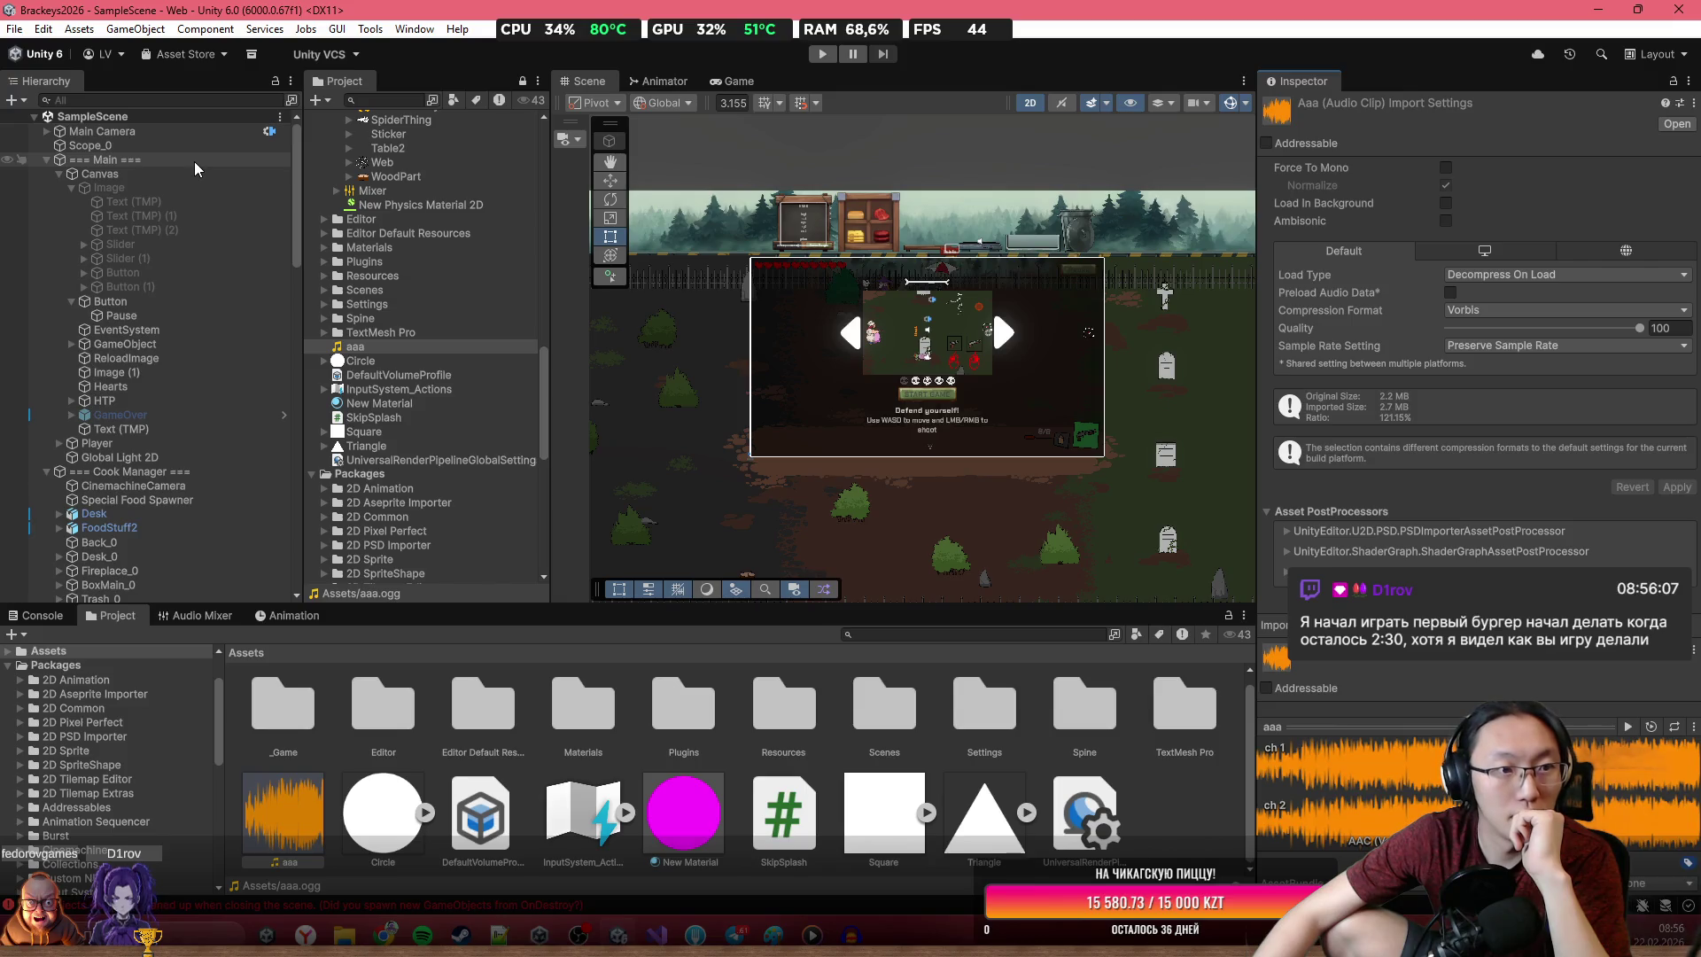
click(102, 132)
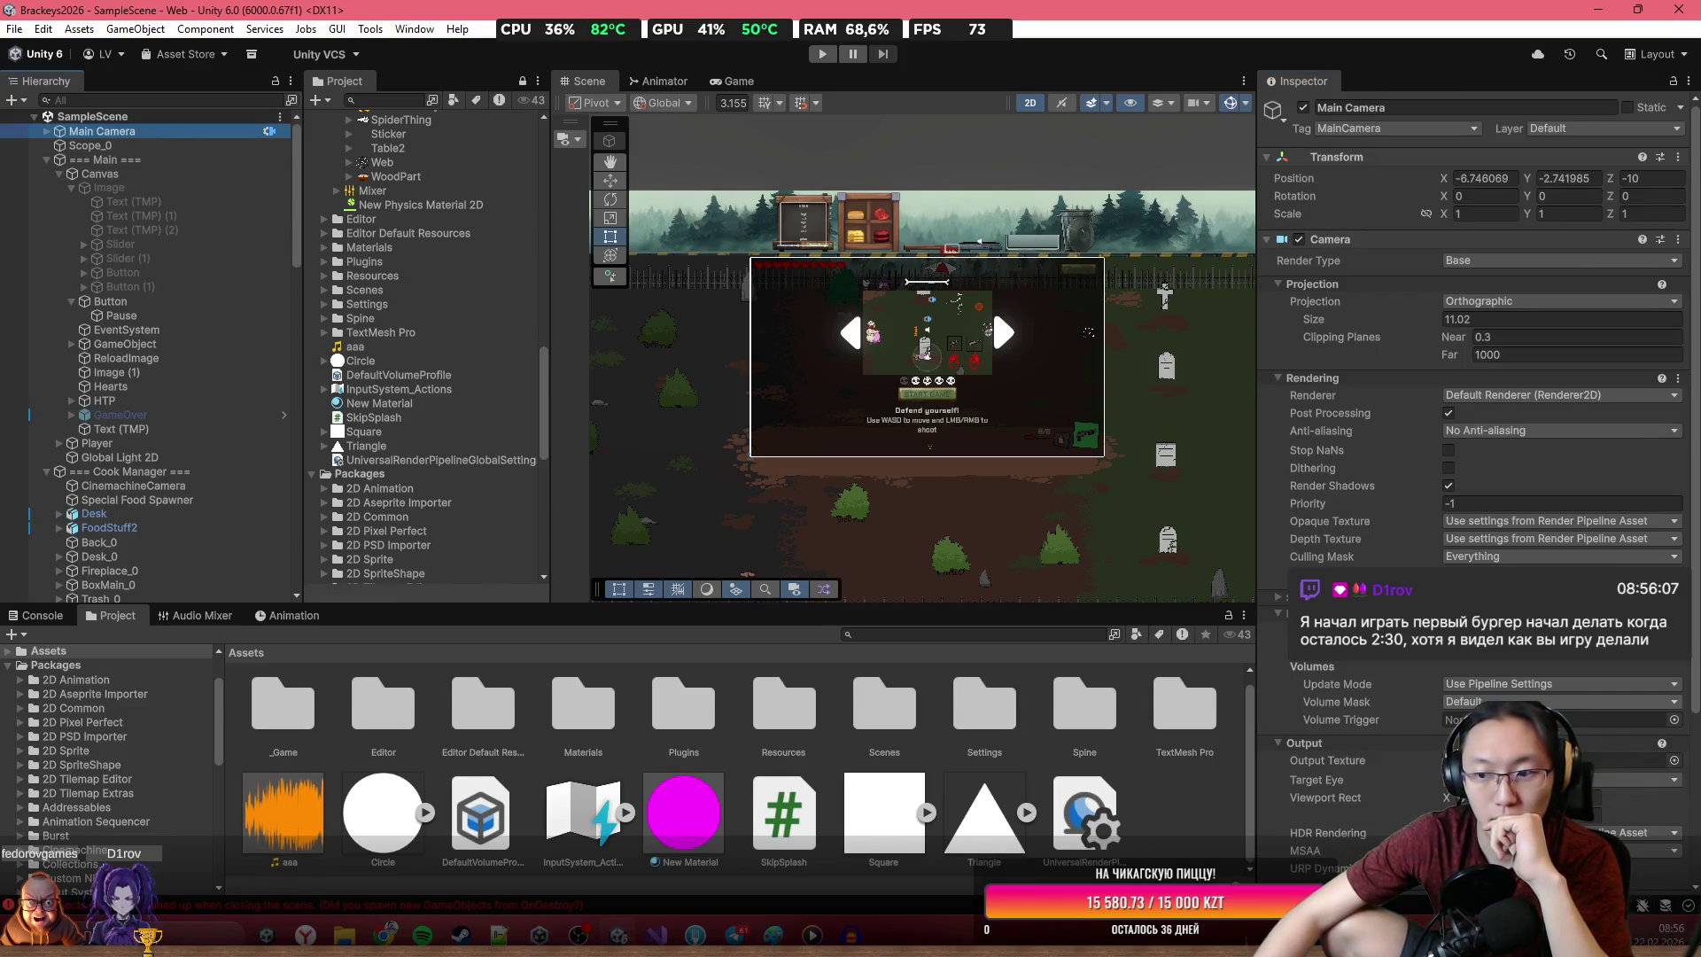
scroll(1639, 693, down, 10)
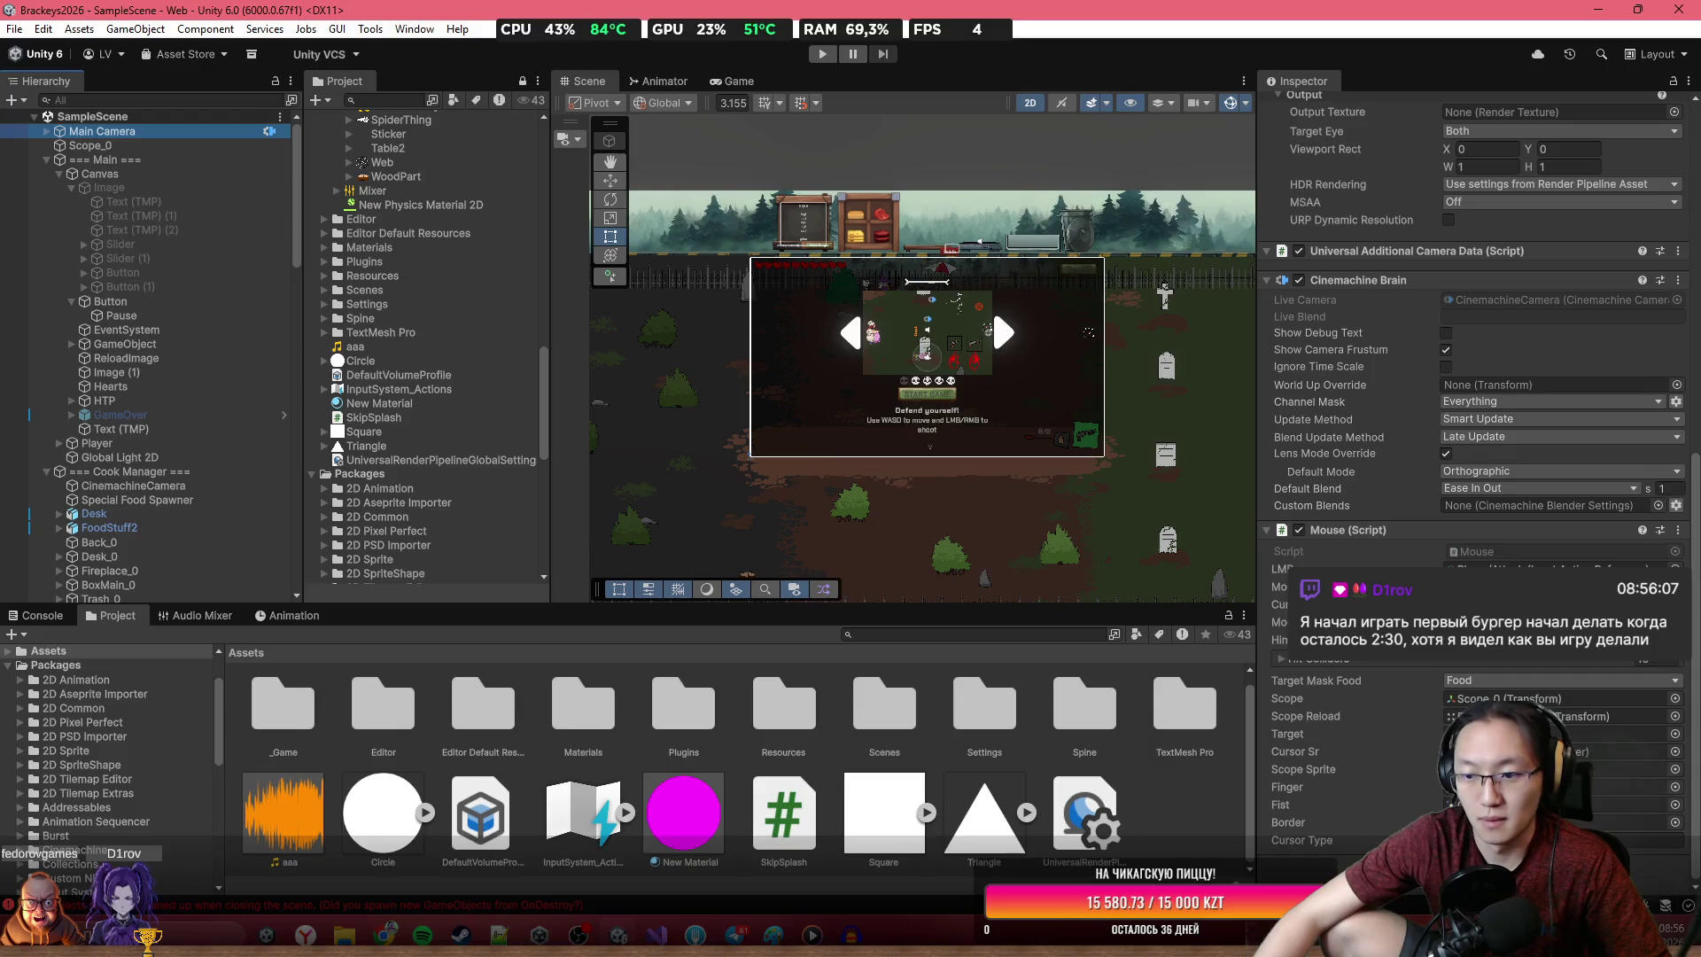
click(1473, 877)
key(Escape)
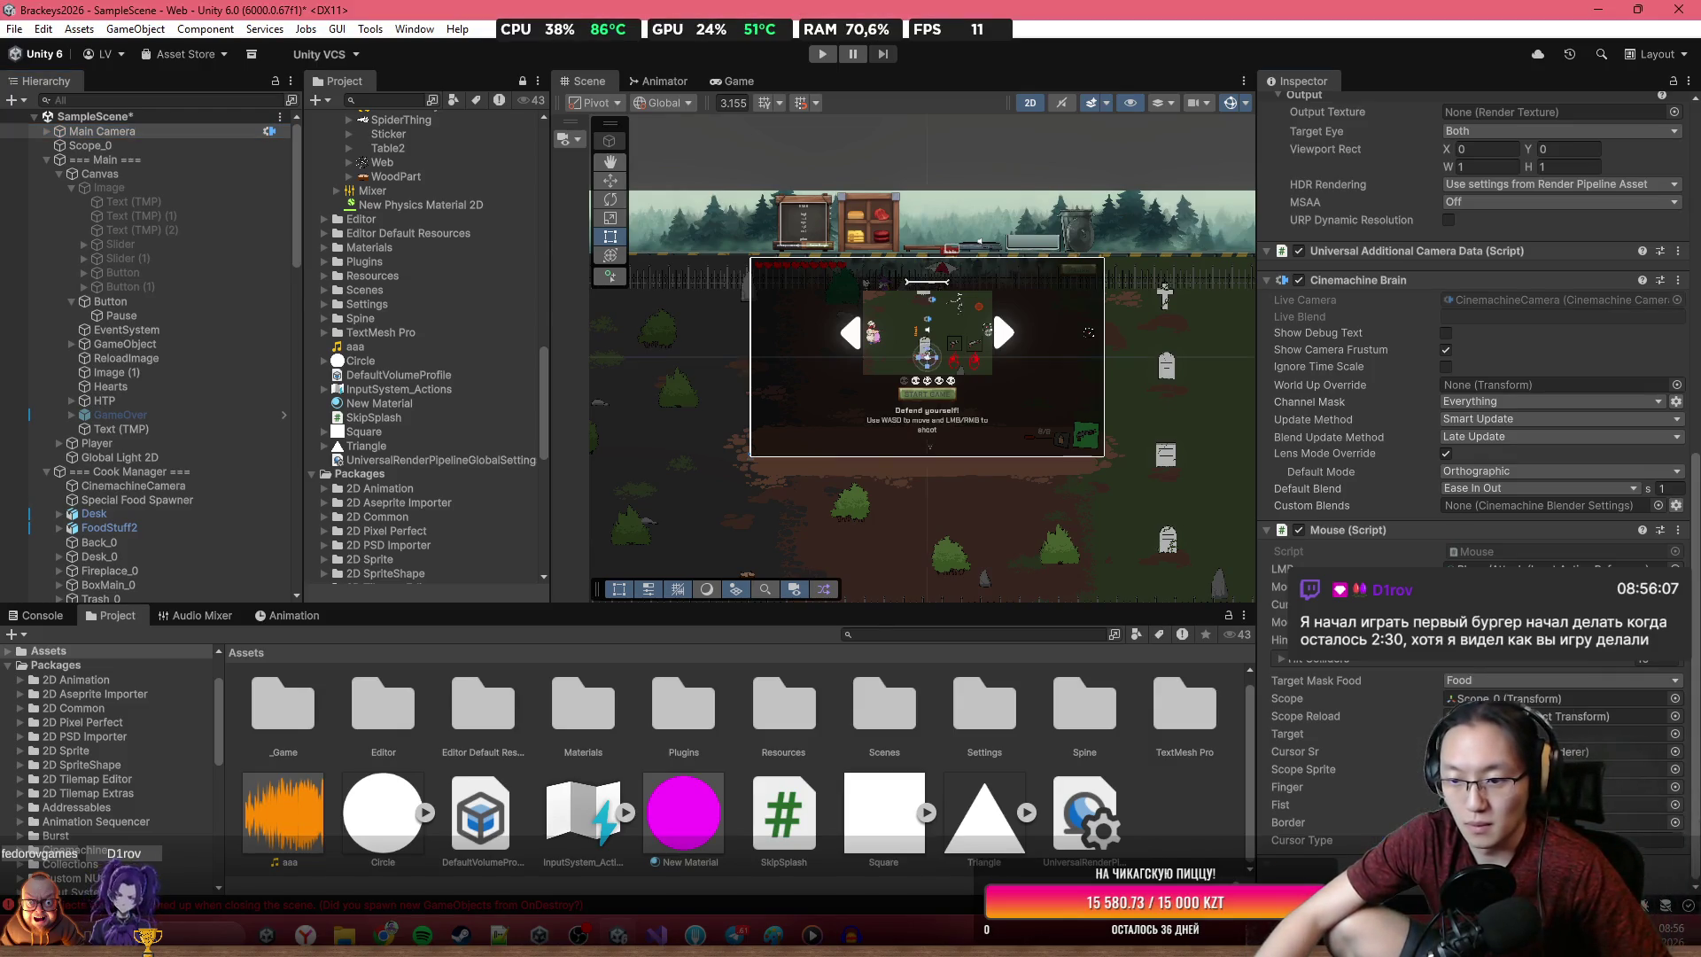
Route the Audio Source to the Background mixer group, assign aaa, and set volume to about 0.507
scroll(1671, 358, down, 9)
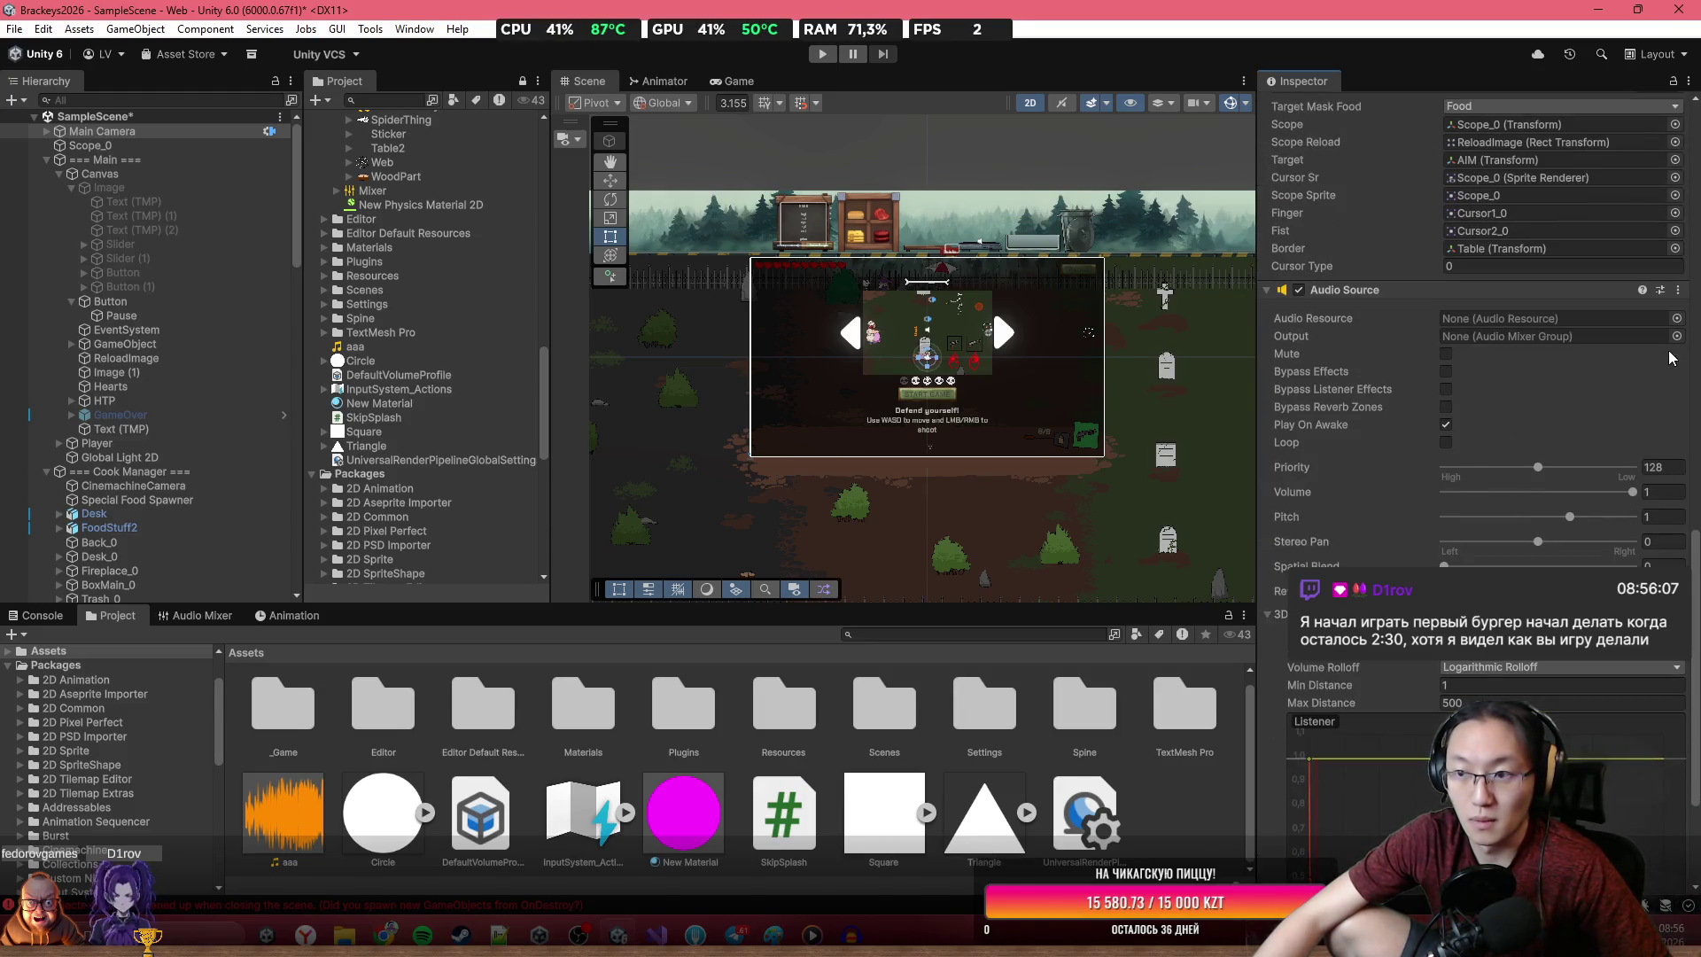
click(1676, 336)
click(1191, 432)
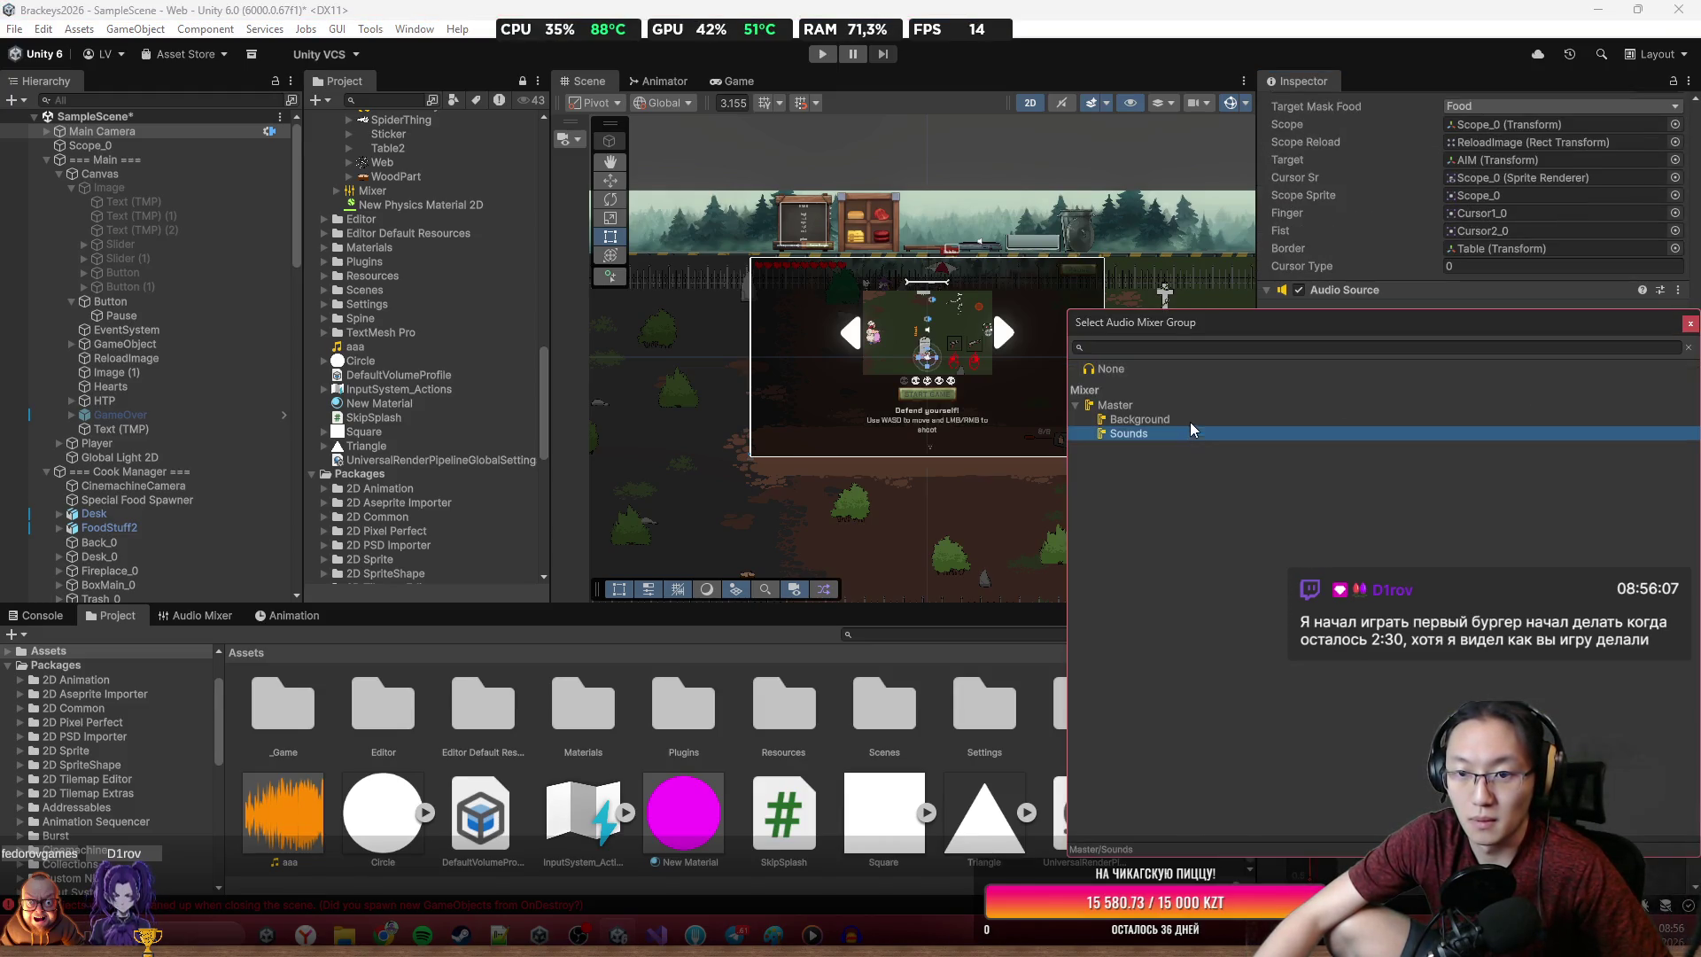
double_click(1245, 424)
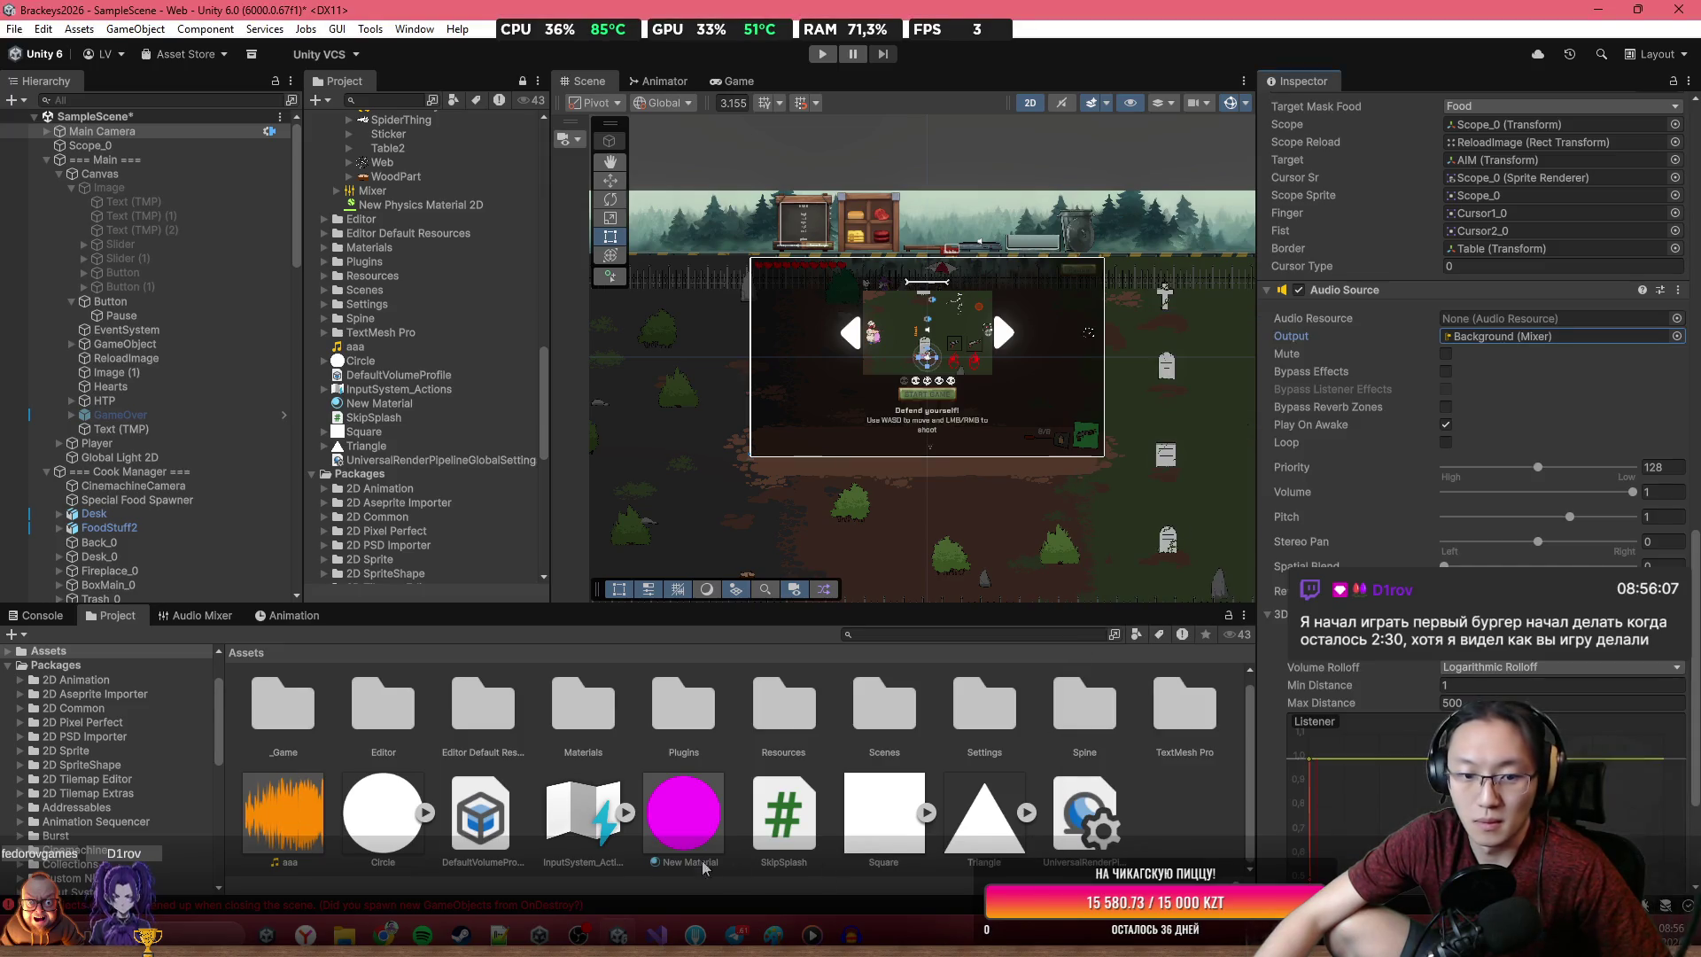
mouse_move(309, 837)
mouse_down()
mouse_move(1019, 496)
mouse_move(1559, 318)
mouse_up()
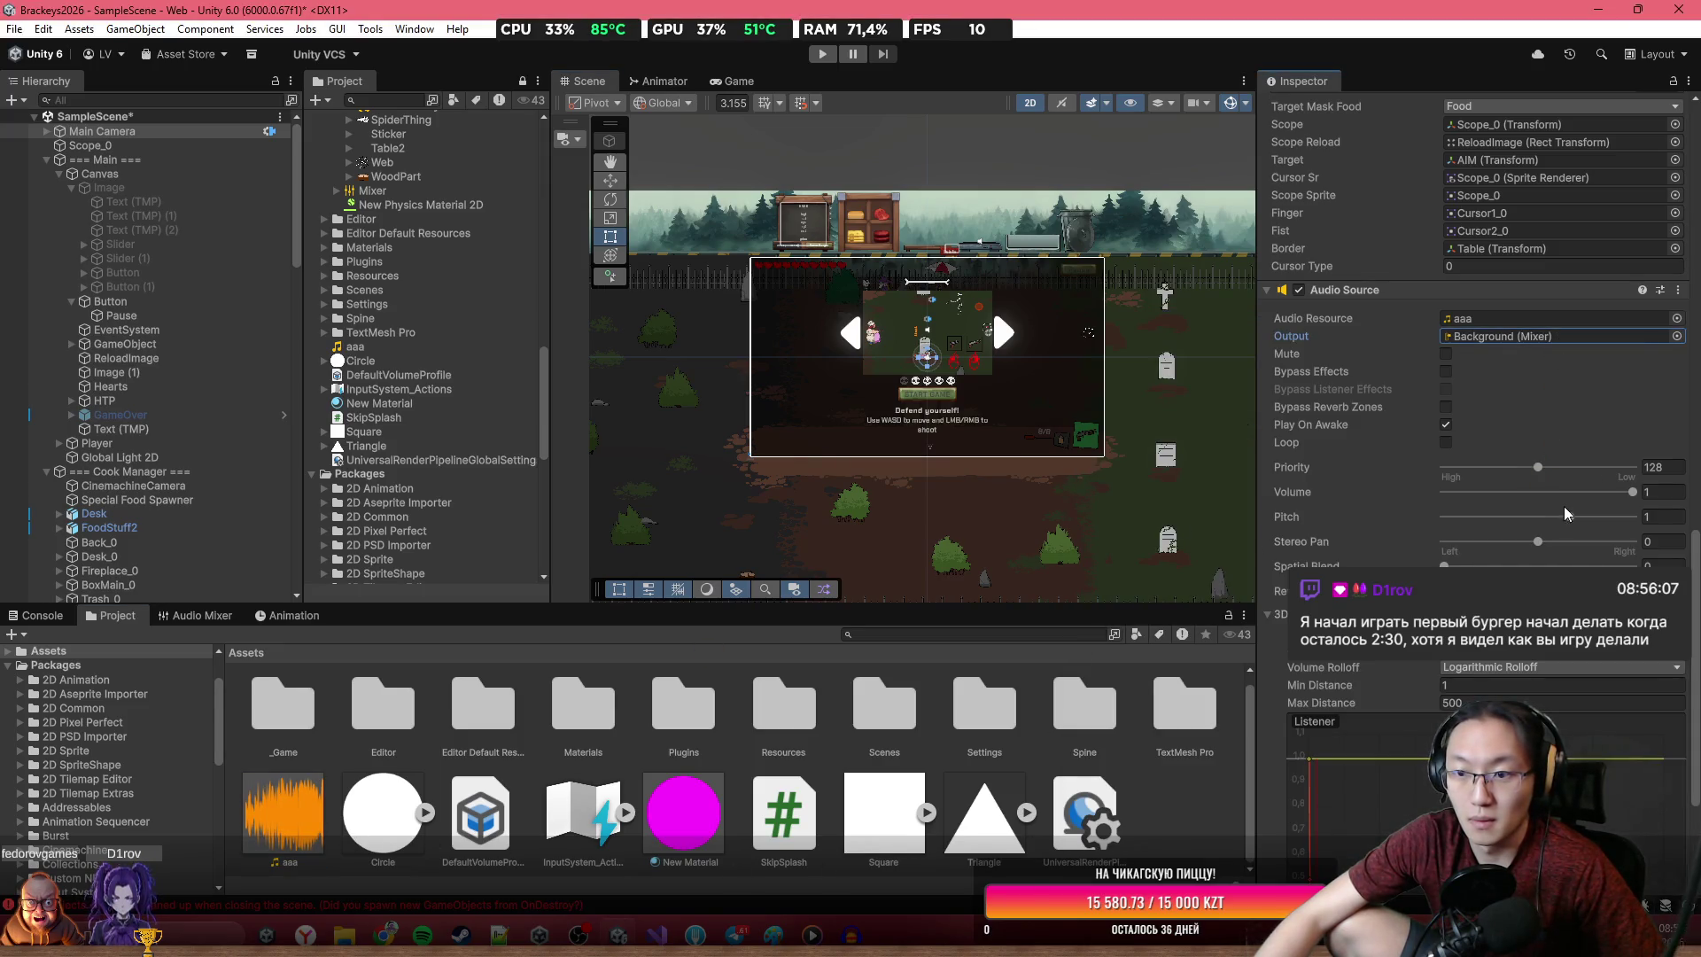
click(1556, 493)
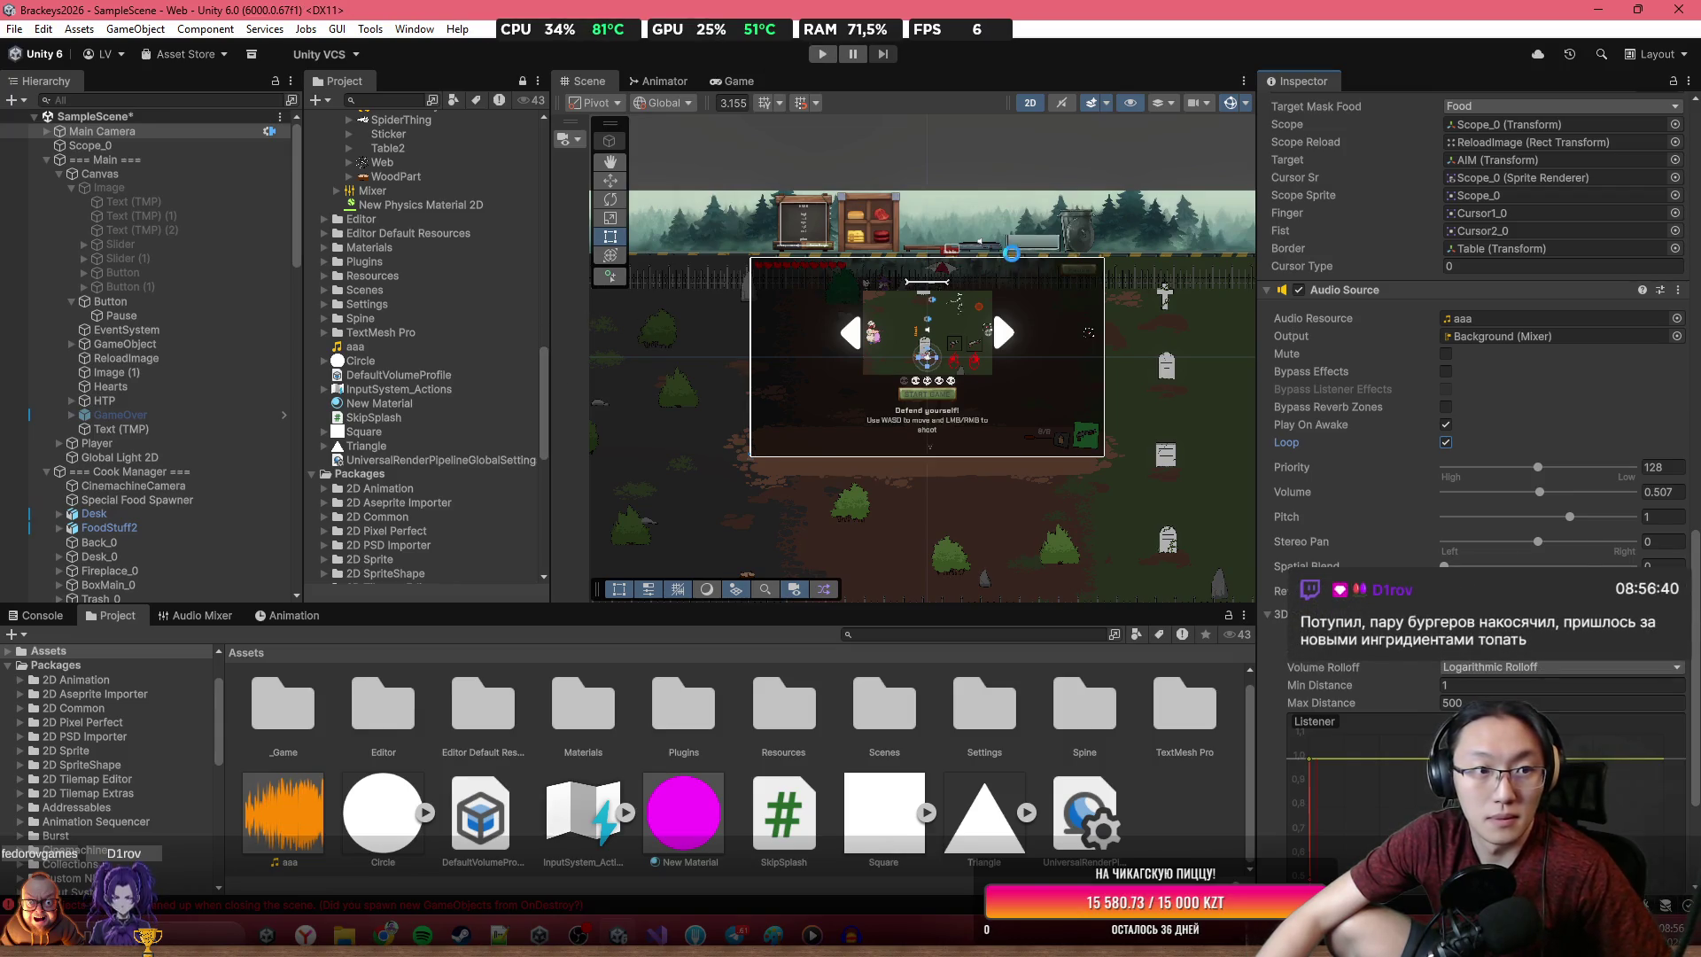
click(1066, 154)
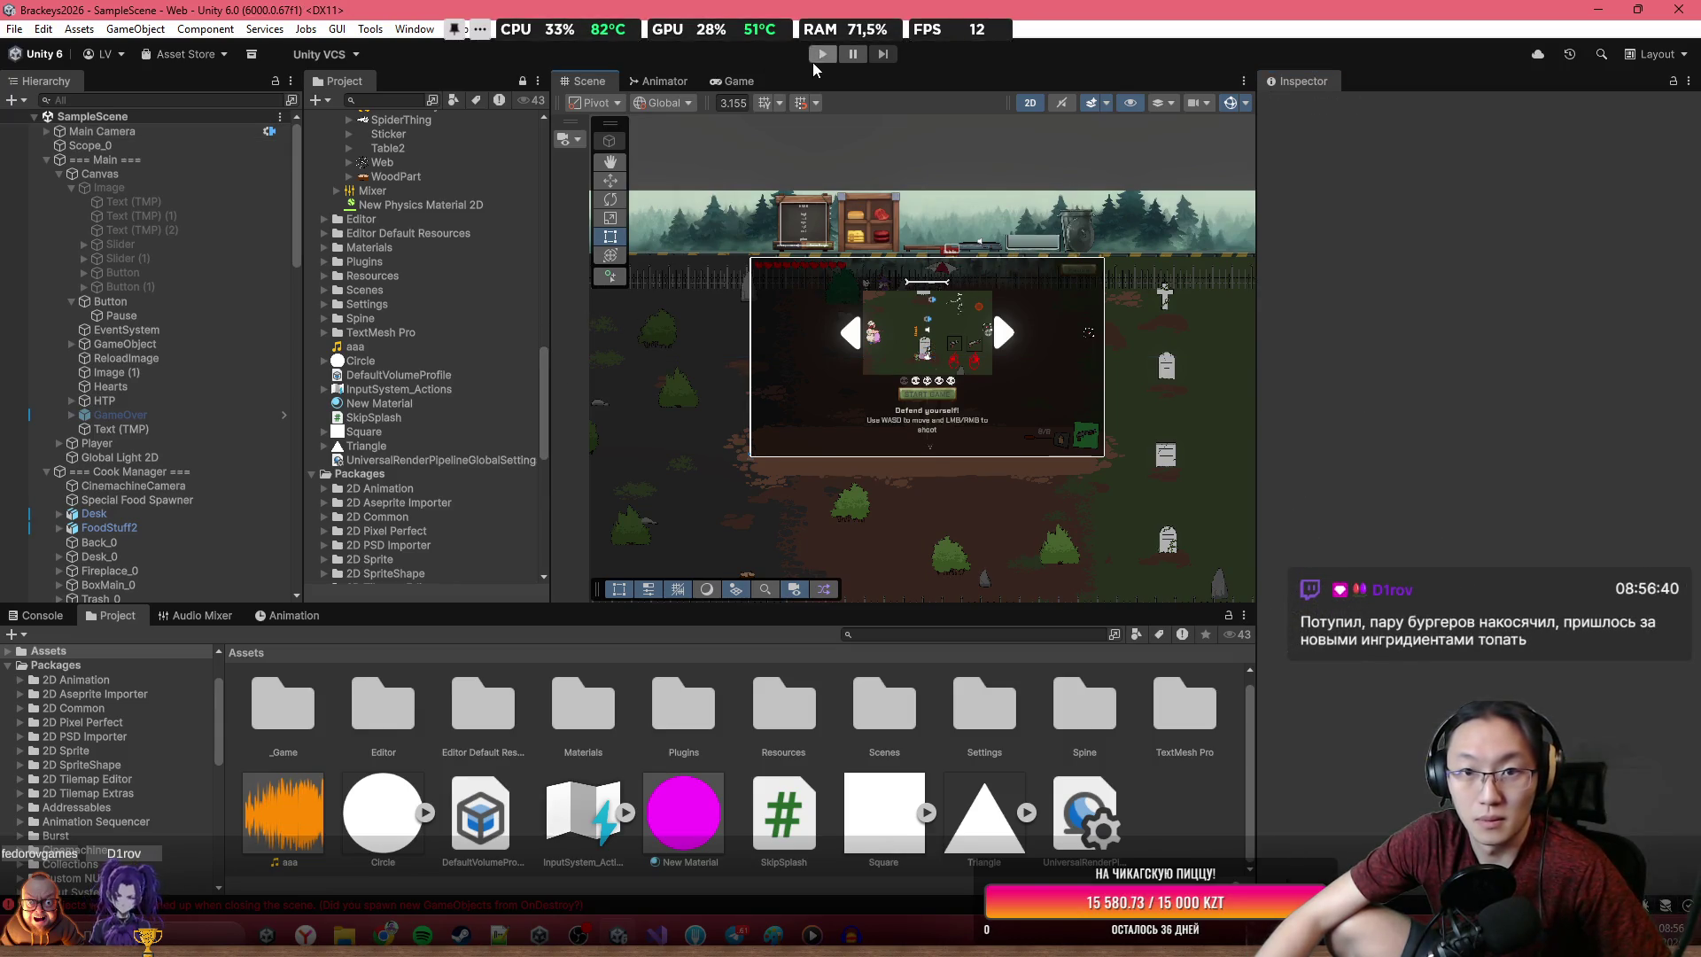
Play-test in a maximized Game view, dragging the pause menu's music volume slider before resuming
click(821, 54)
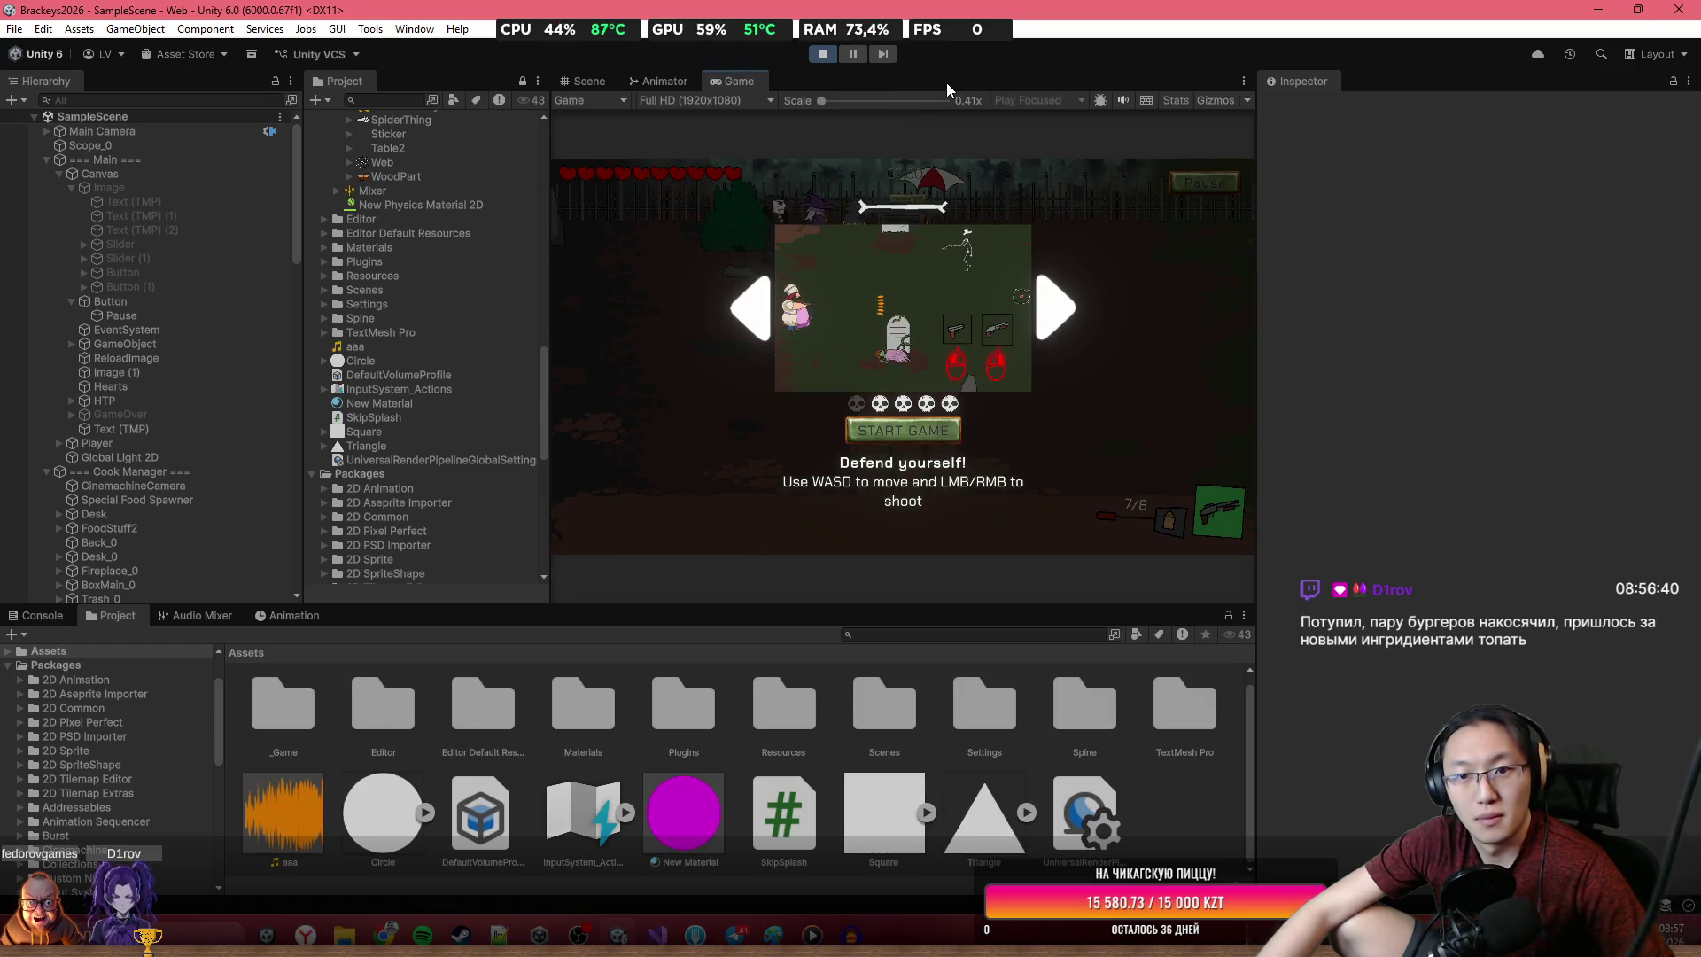
key(shift+space)
click(850, 633)
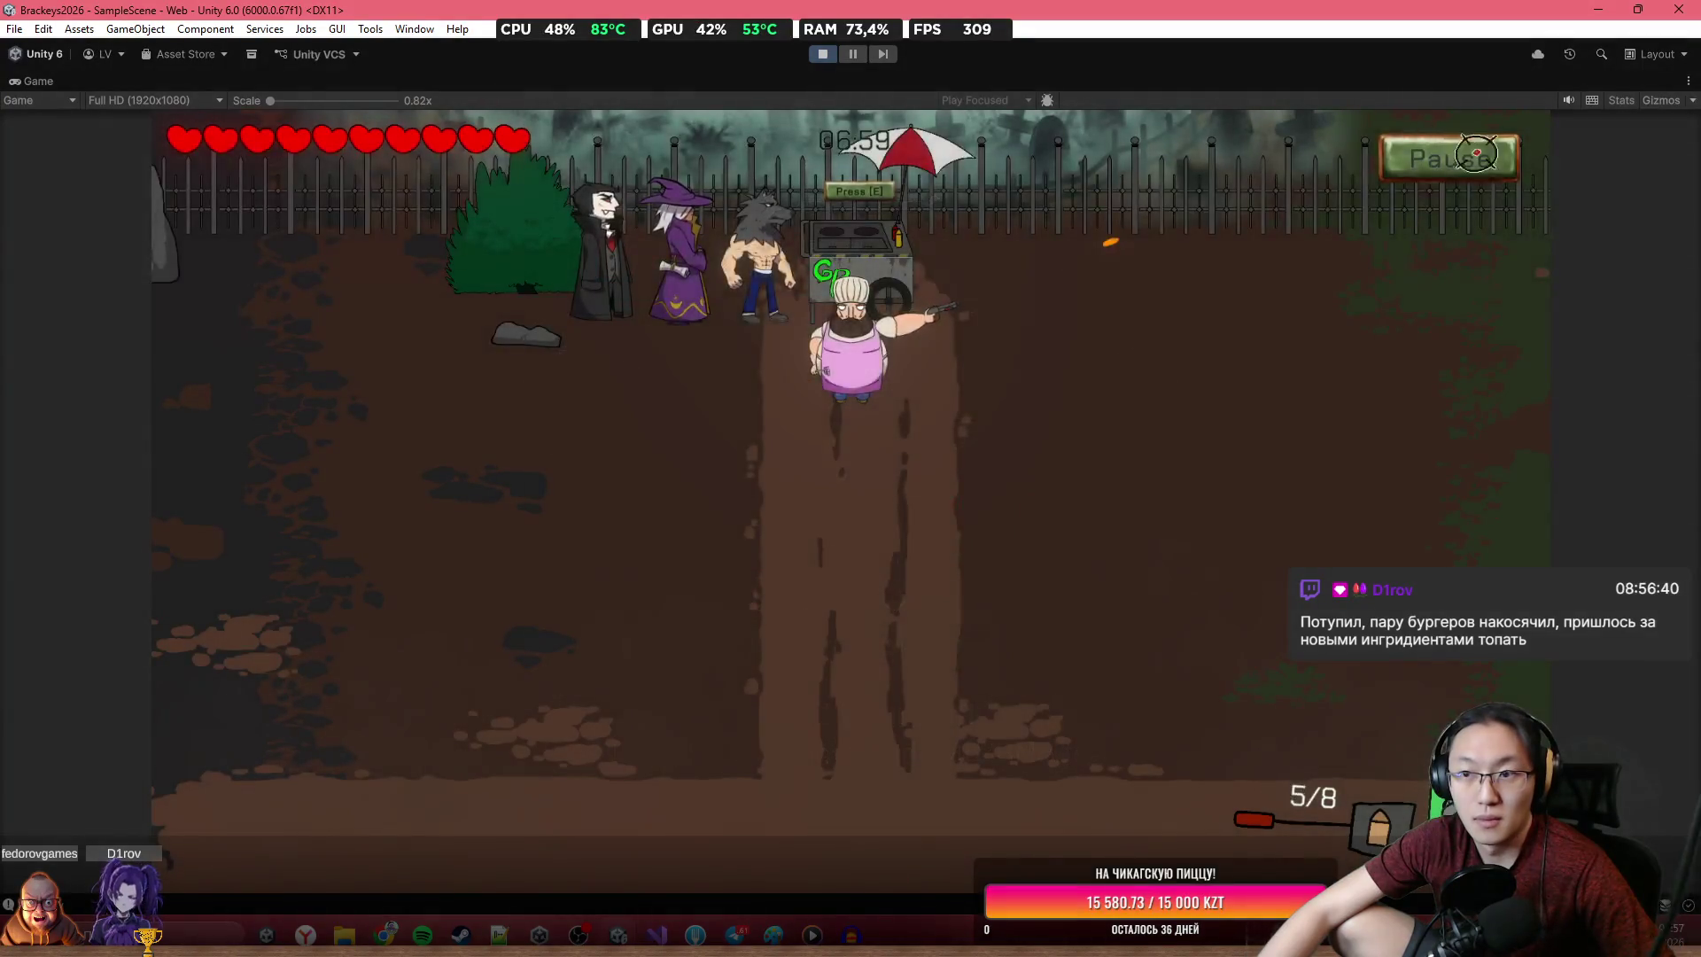
click(1477, 153)
mouse_move(759, 583)
mouse_down()
mouse_move(1018, 572)
mouse_move(707, 602)
mouse_move(937, 608)
mouse_up()
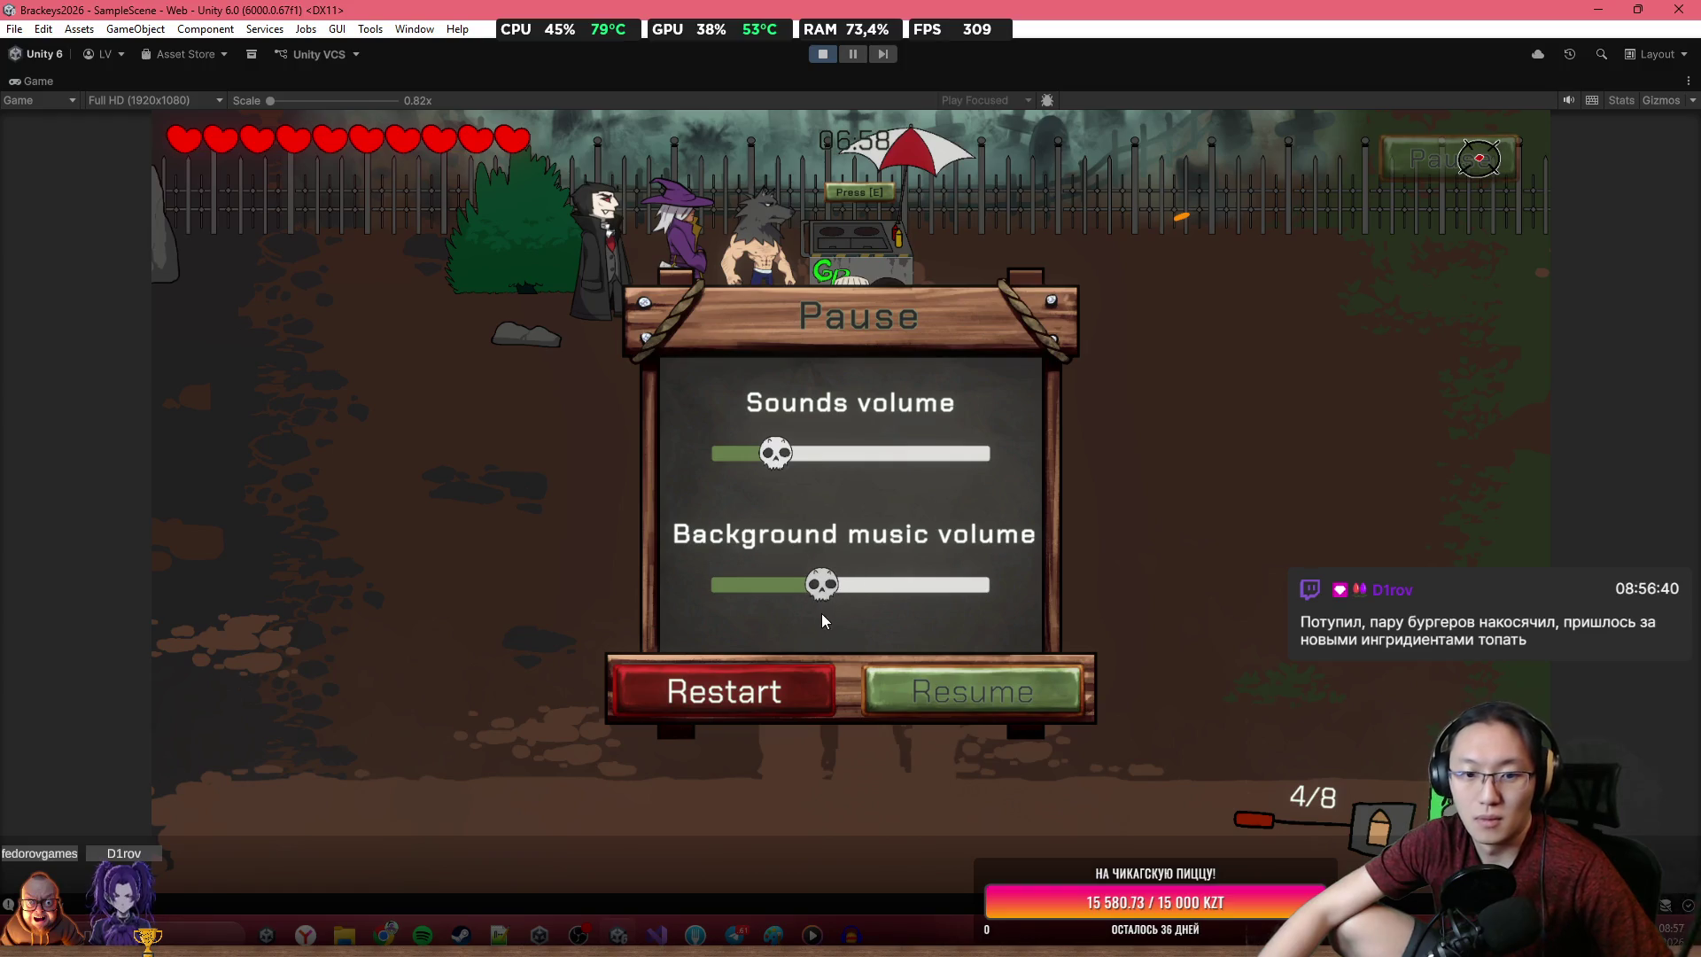
click(902, 691)
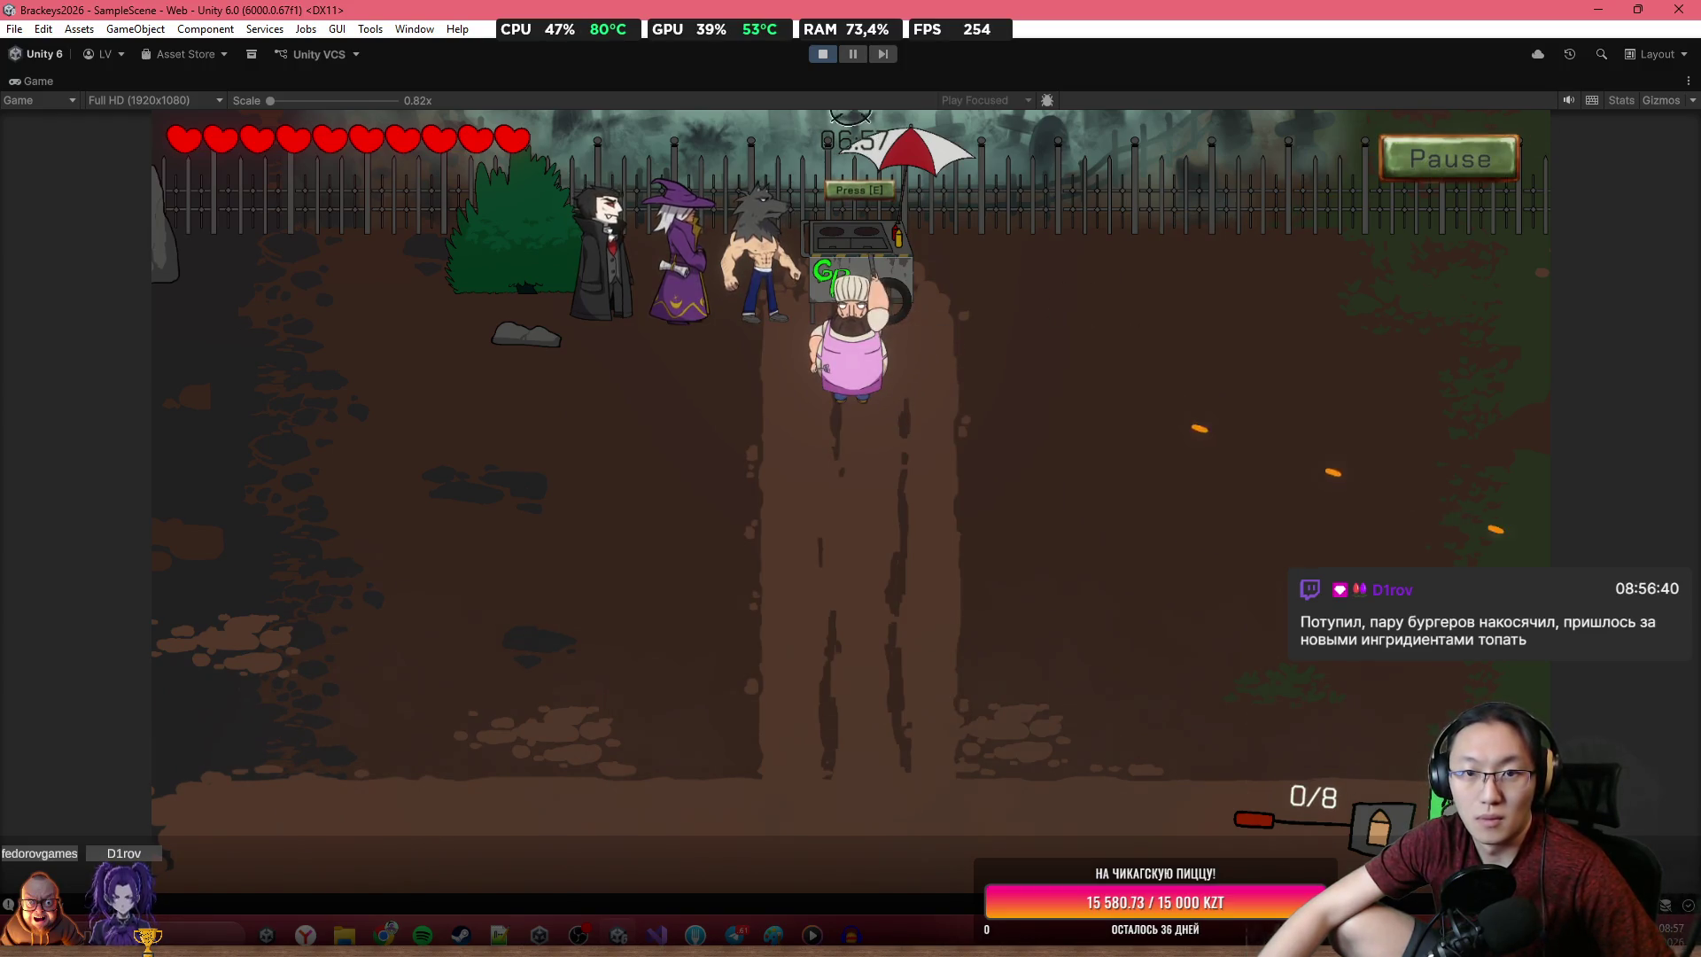
Exit Play mode, cancelling the scene save prompt
key(ctrl+p)
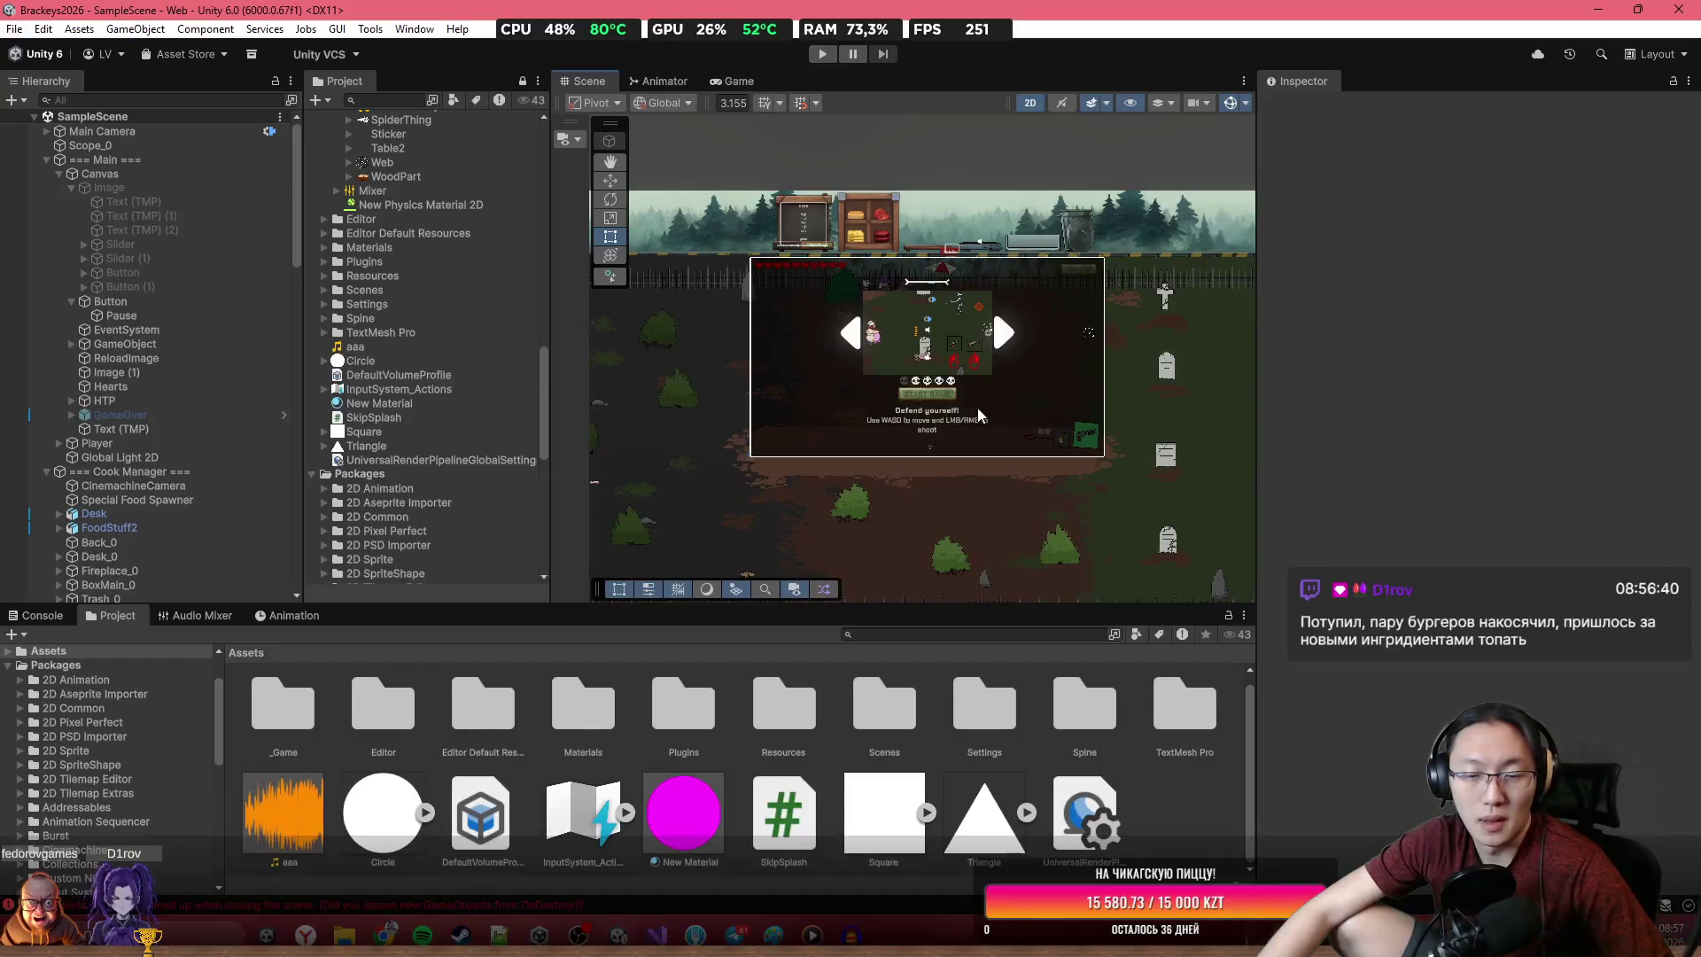
scroll(992, 395, down, 2)
key(ctrl+s)
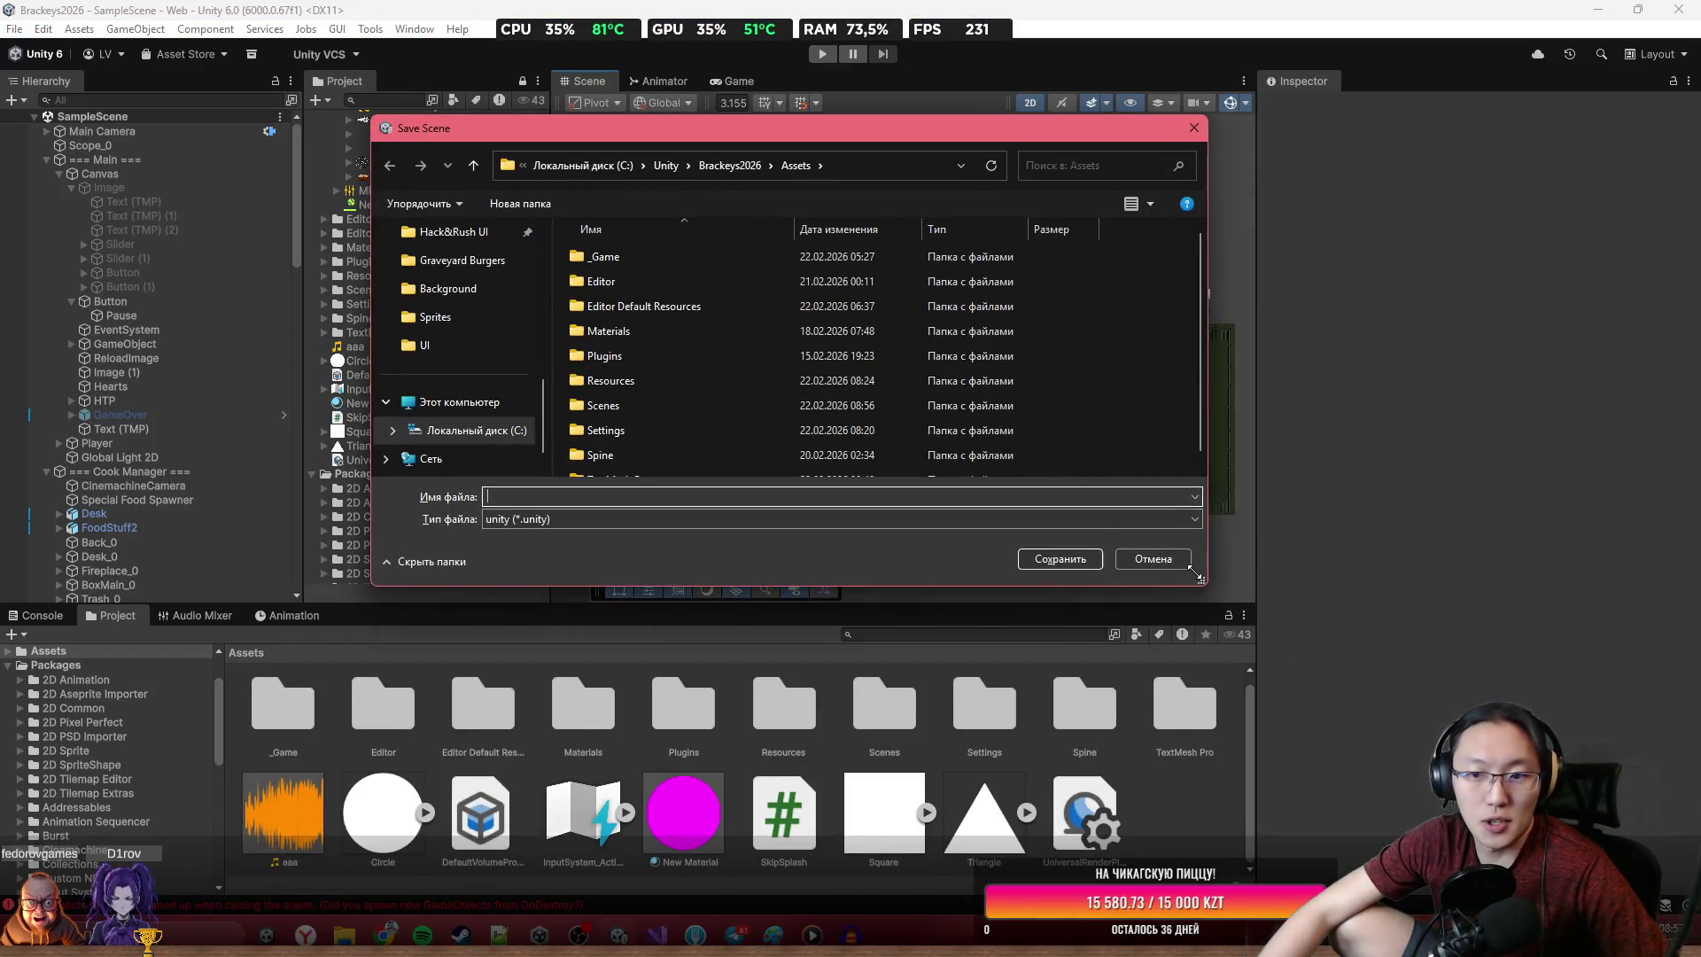
click(1155, 555)
scroll(1054, 496, up, 2)
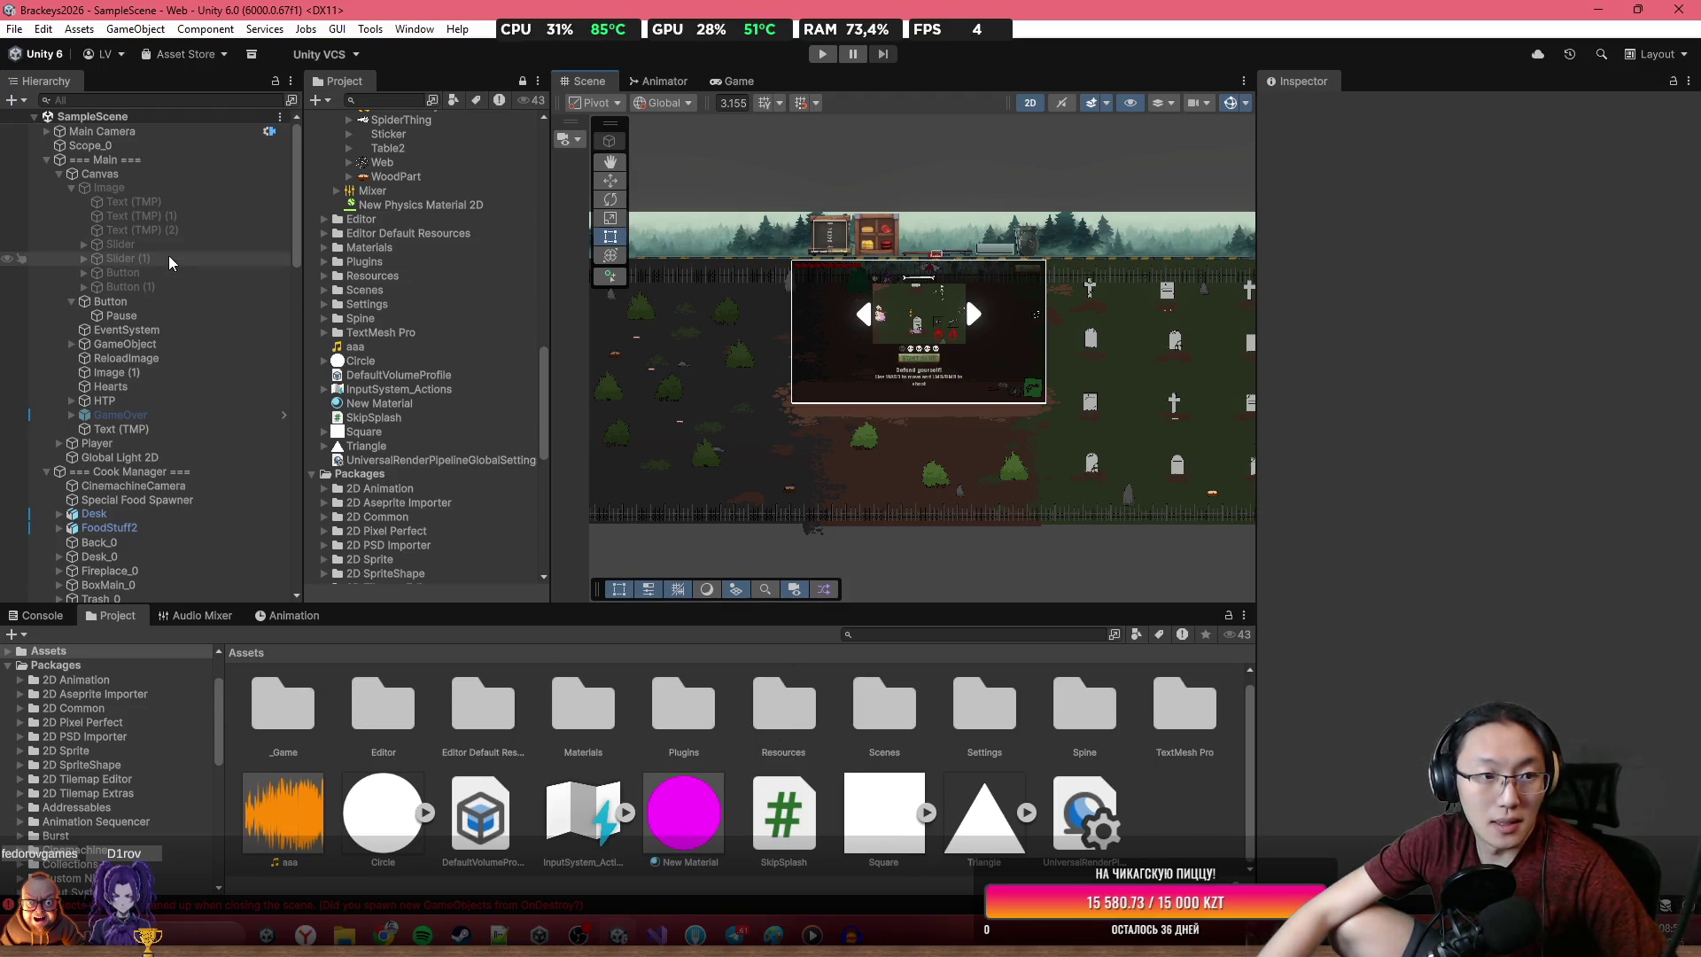
Set Time Seconds on the === Main === Game Manager to 600
click(121, 148)
click(133, 160)
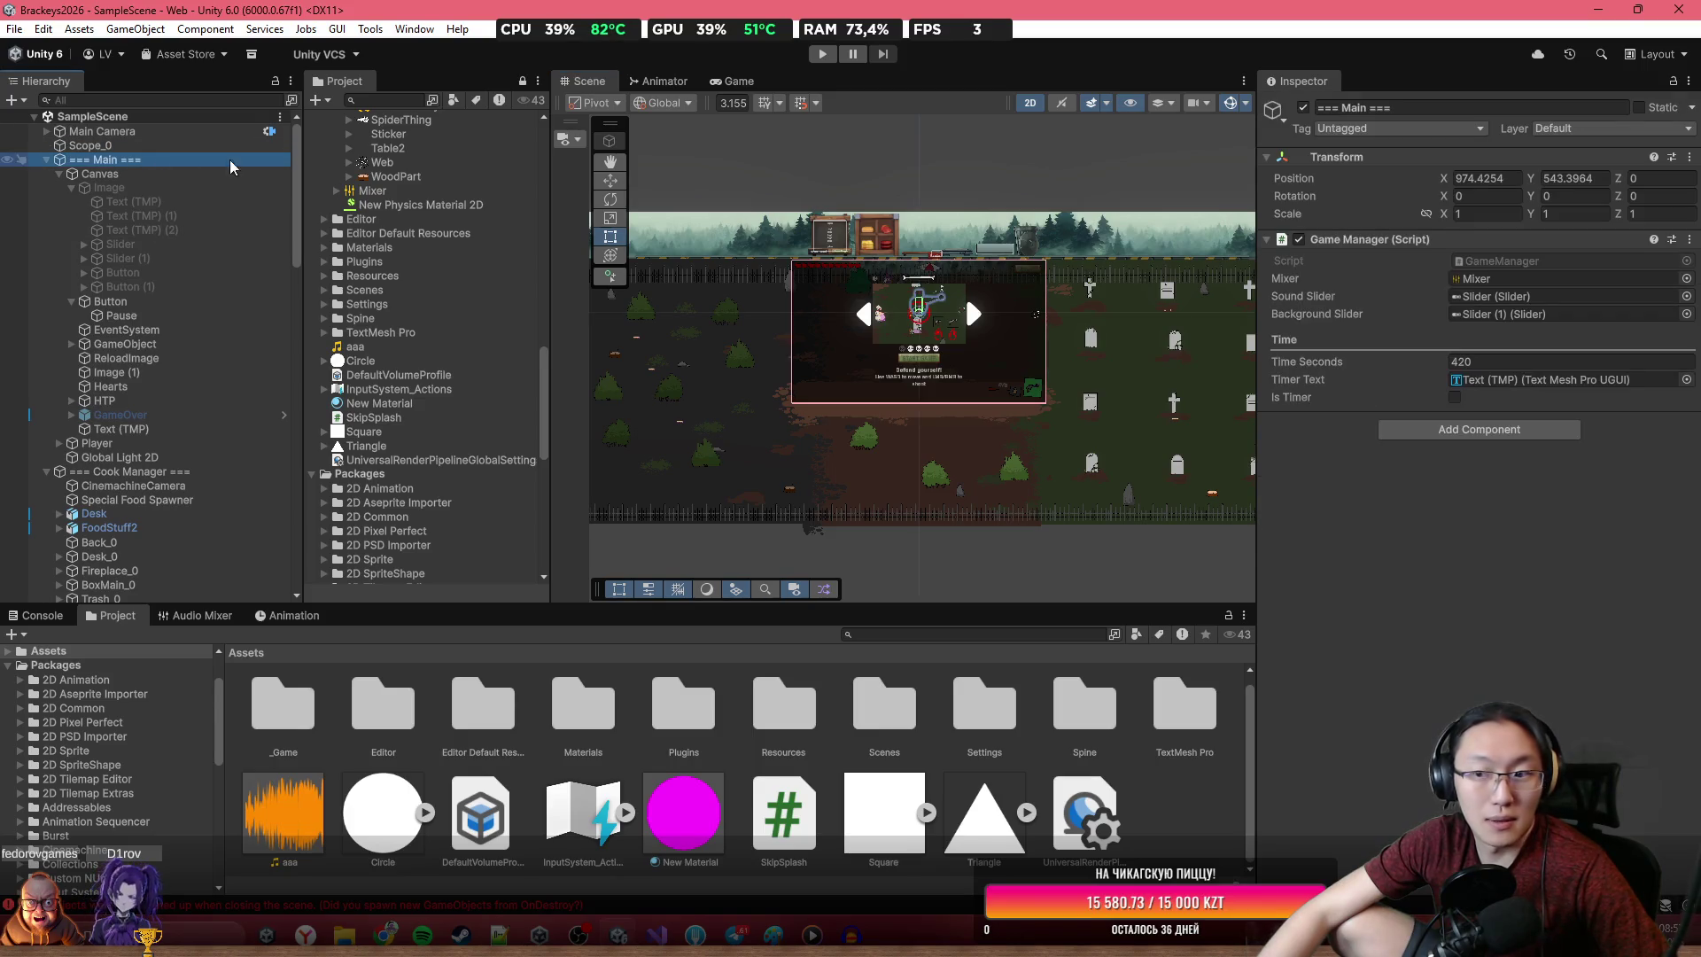
click(1502, 363)
text(600)
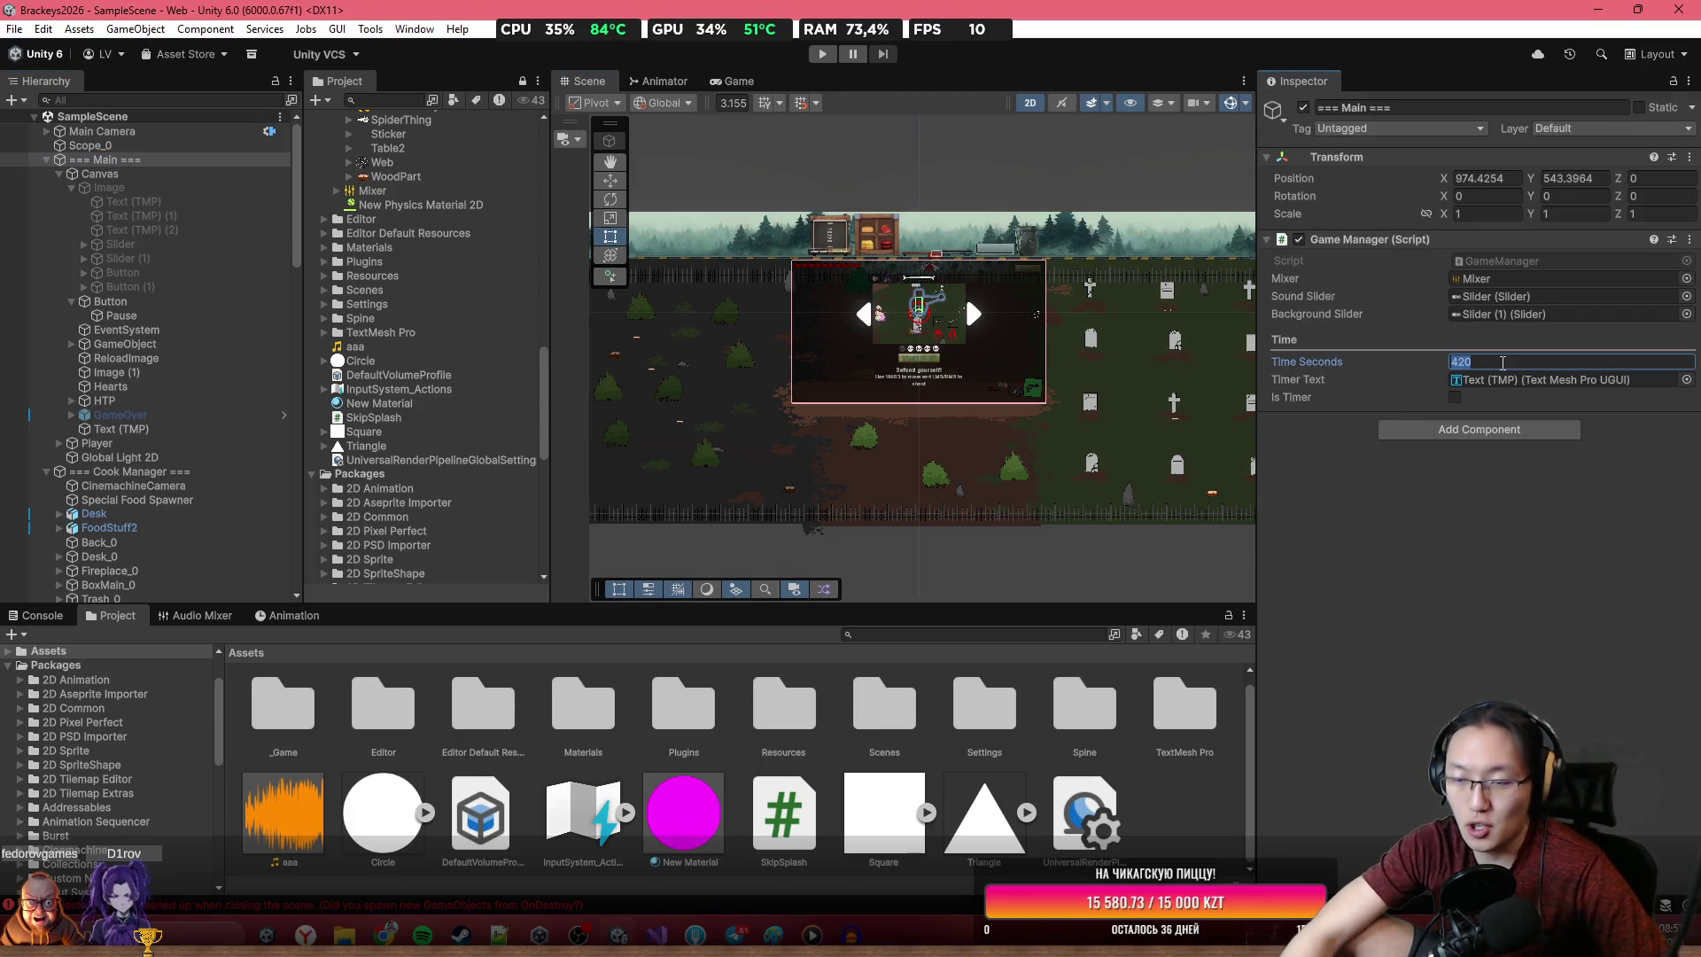
key(Return)
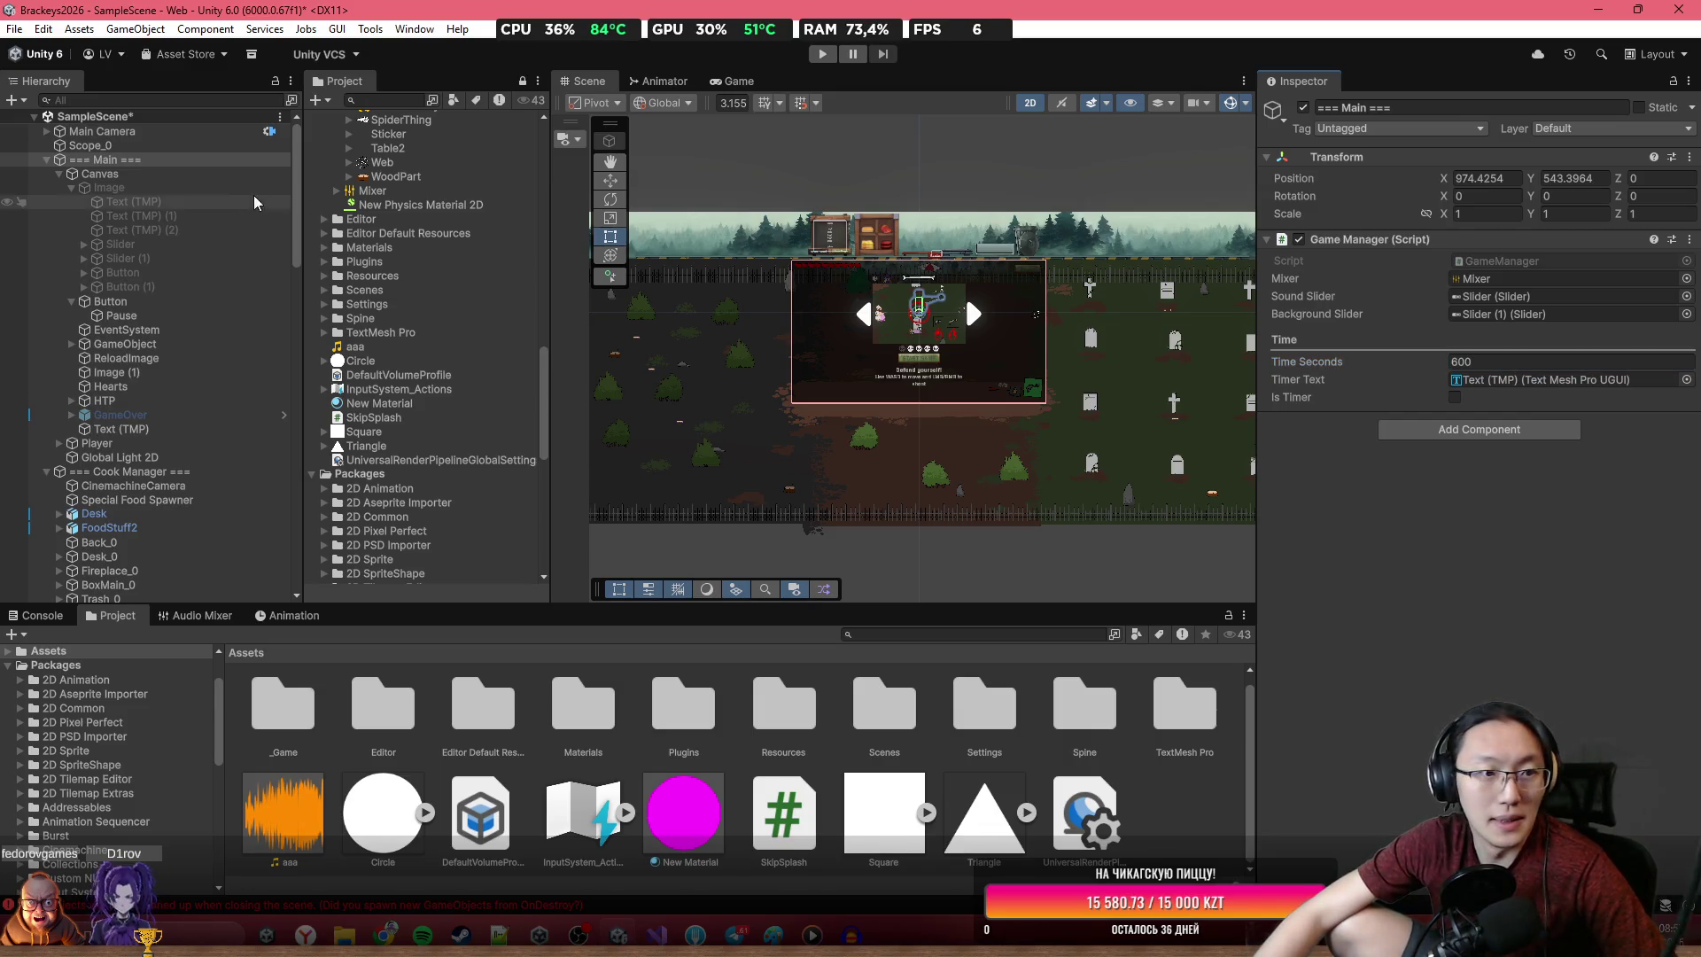
Change HTP's fifth UI Help text from 7 to 10 minutes: "Earn $50 in 10 minutes!"
click(135, 401)
scroll(1482, 531, down, 5)
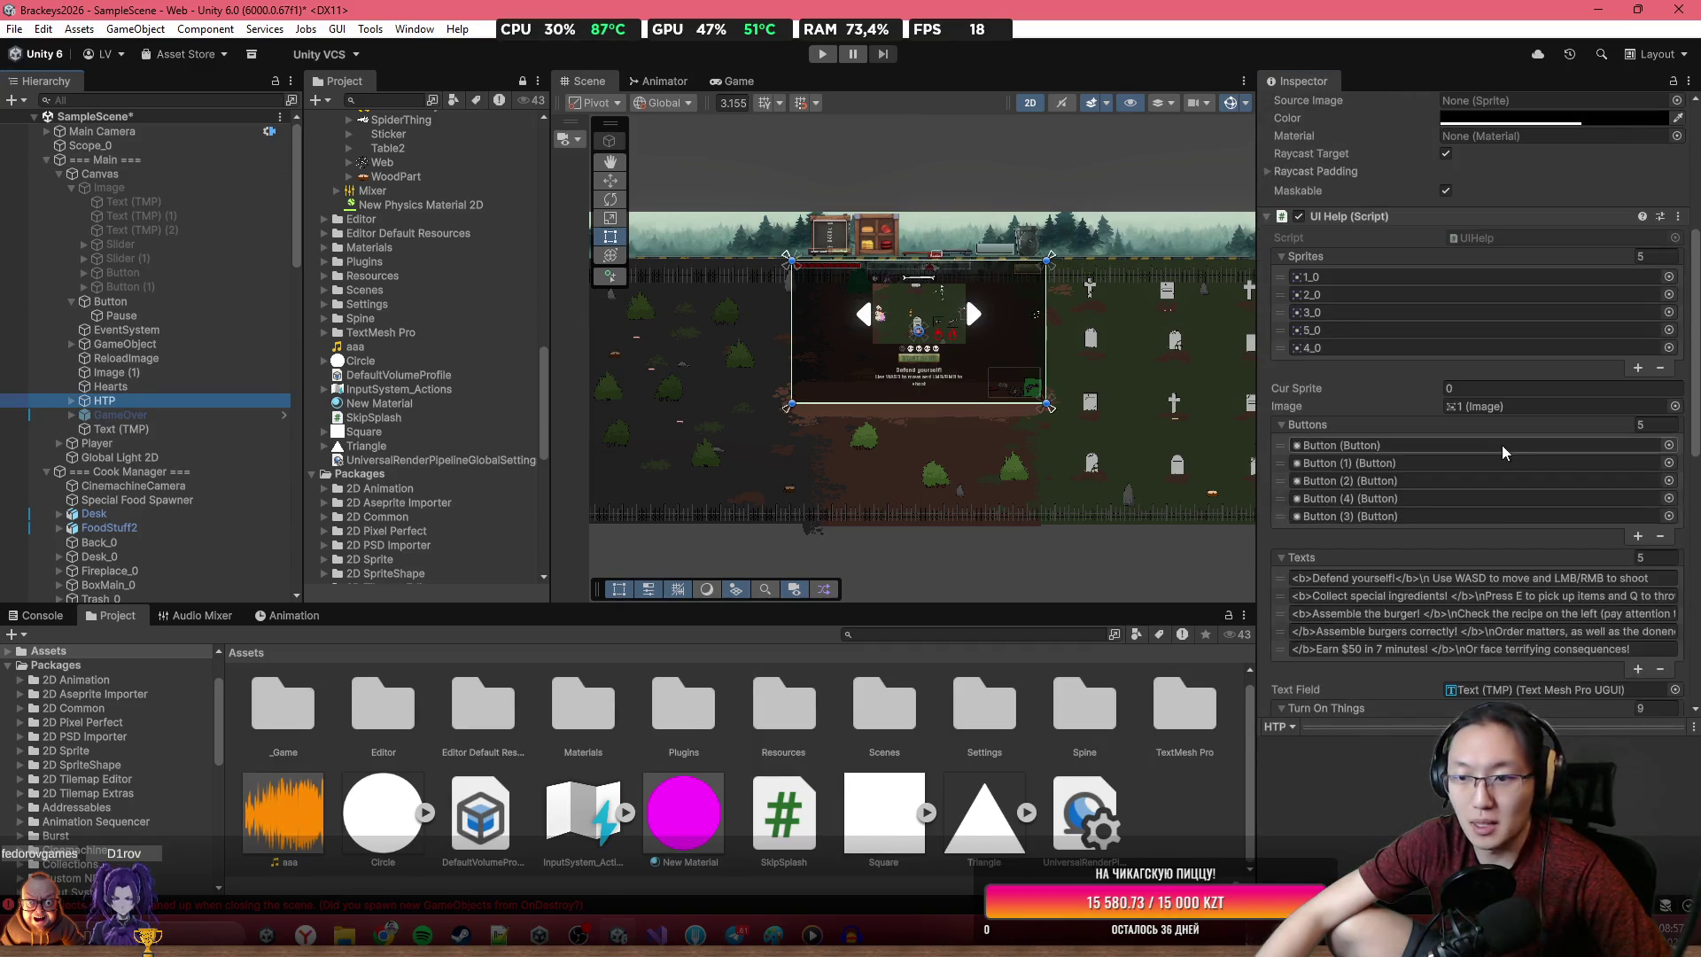
click(1379, 649)
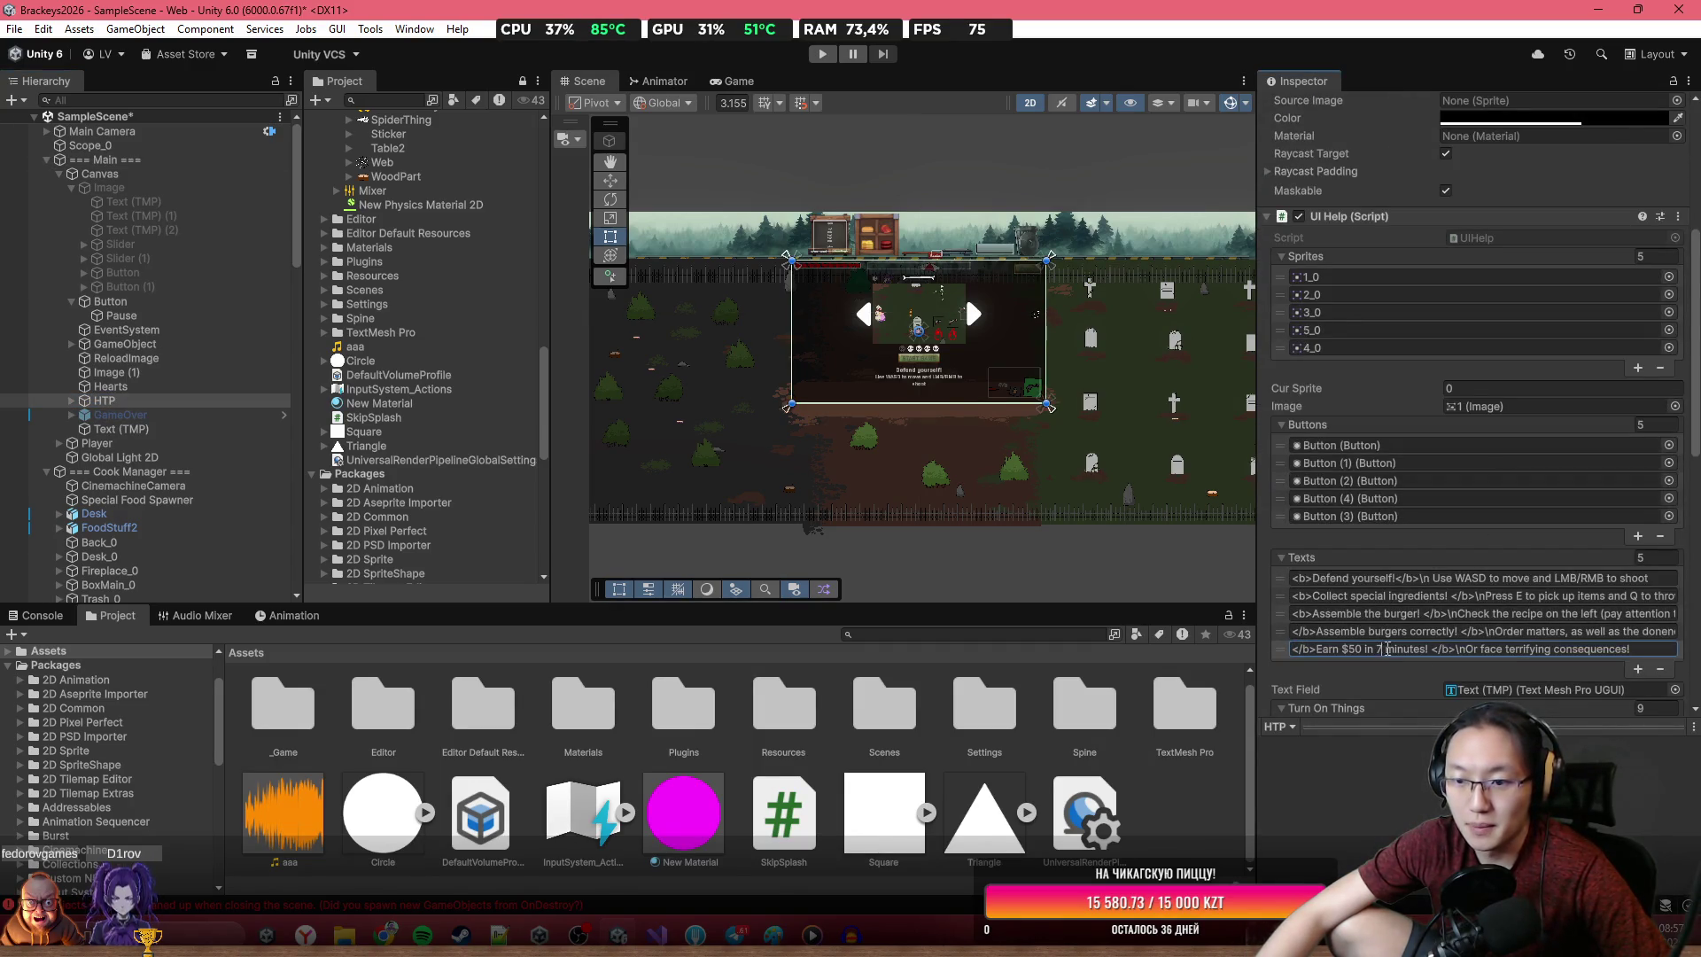
key(BackSpace)
text(10)
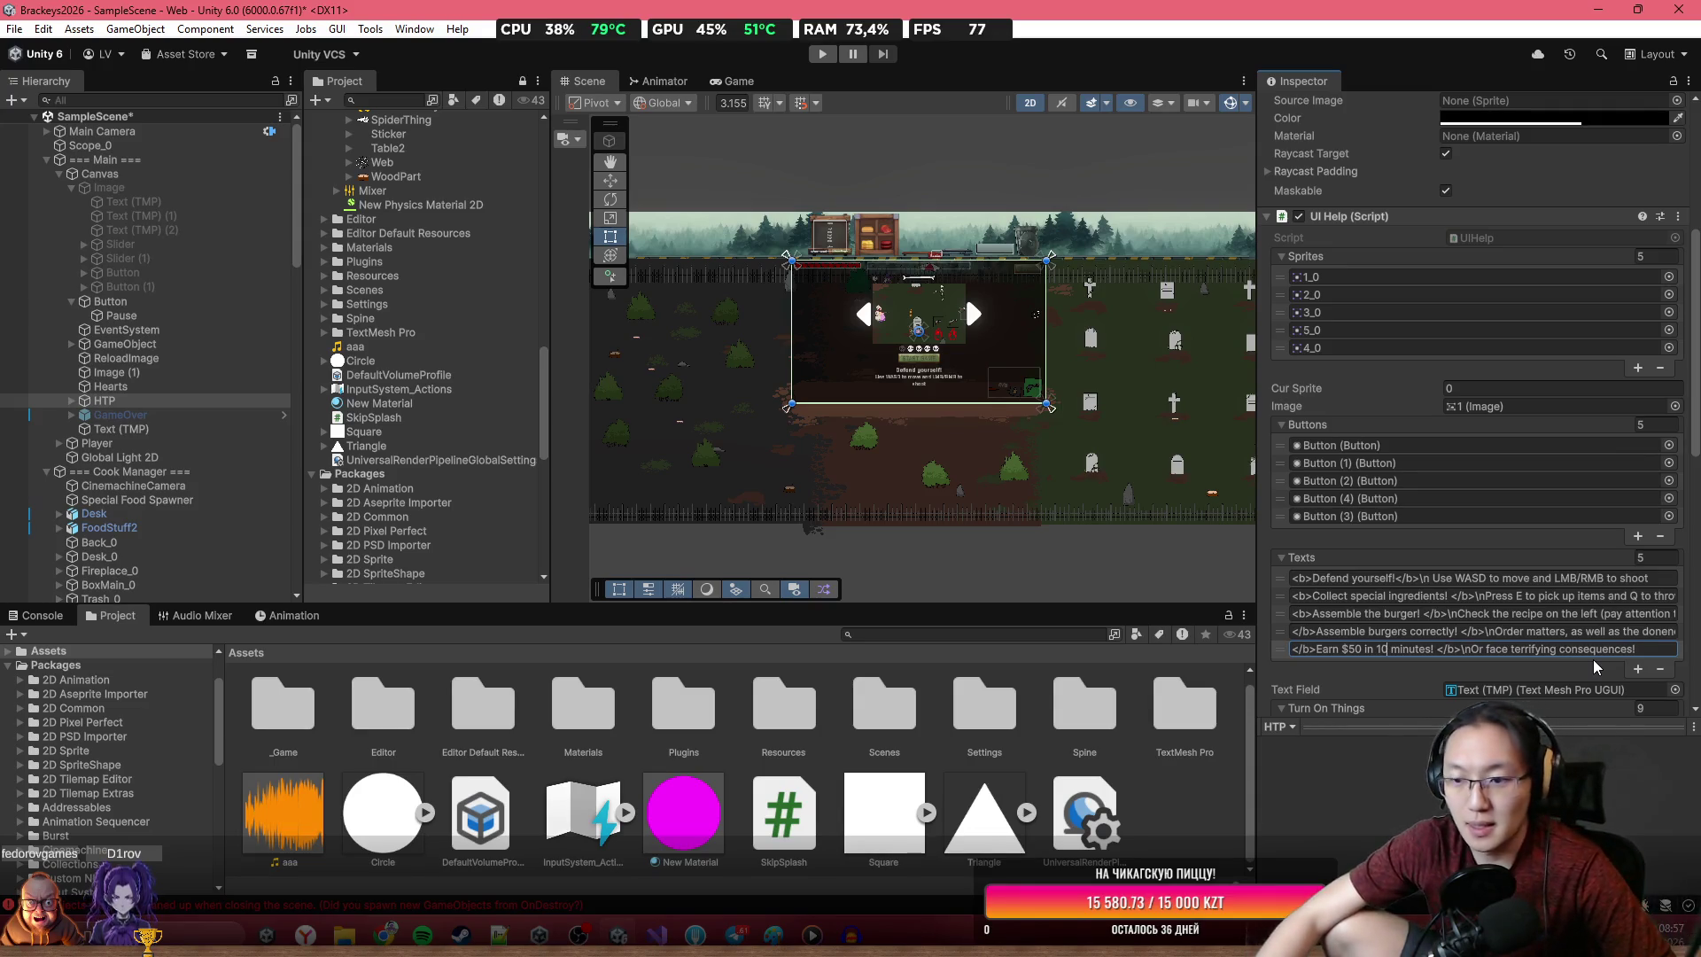
click(1535, 630)
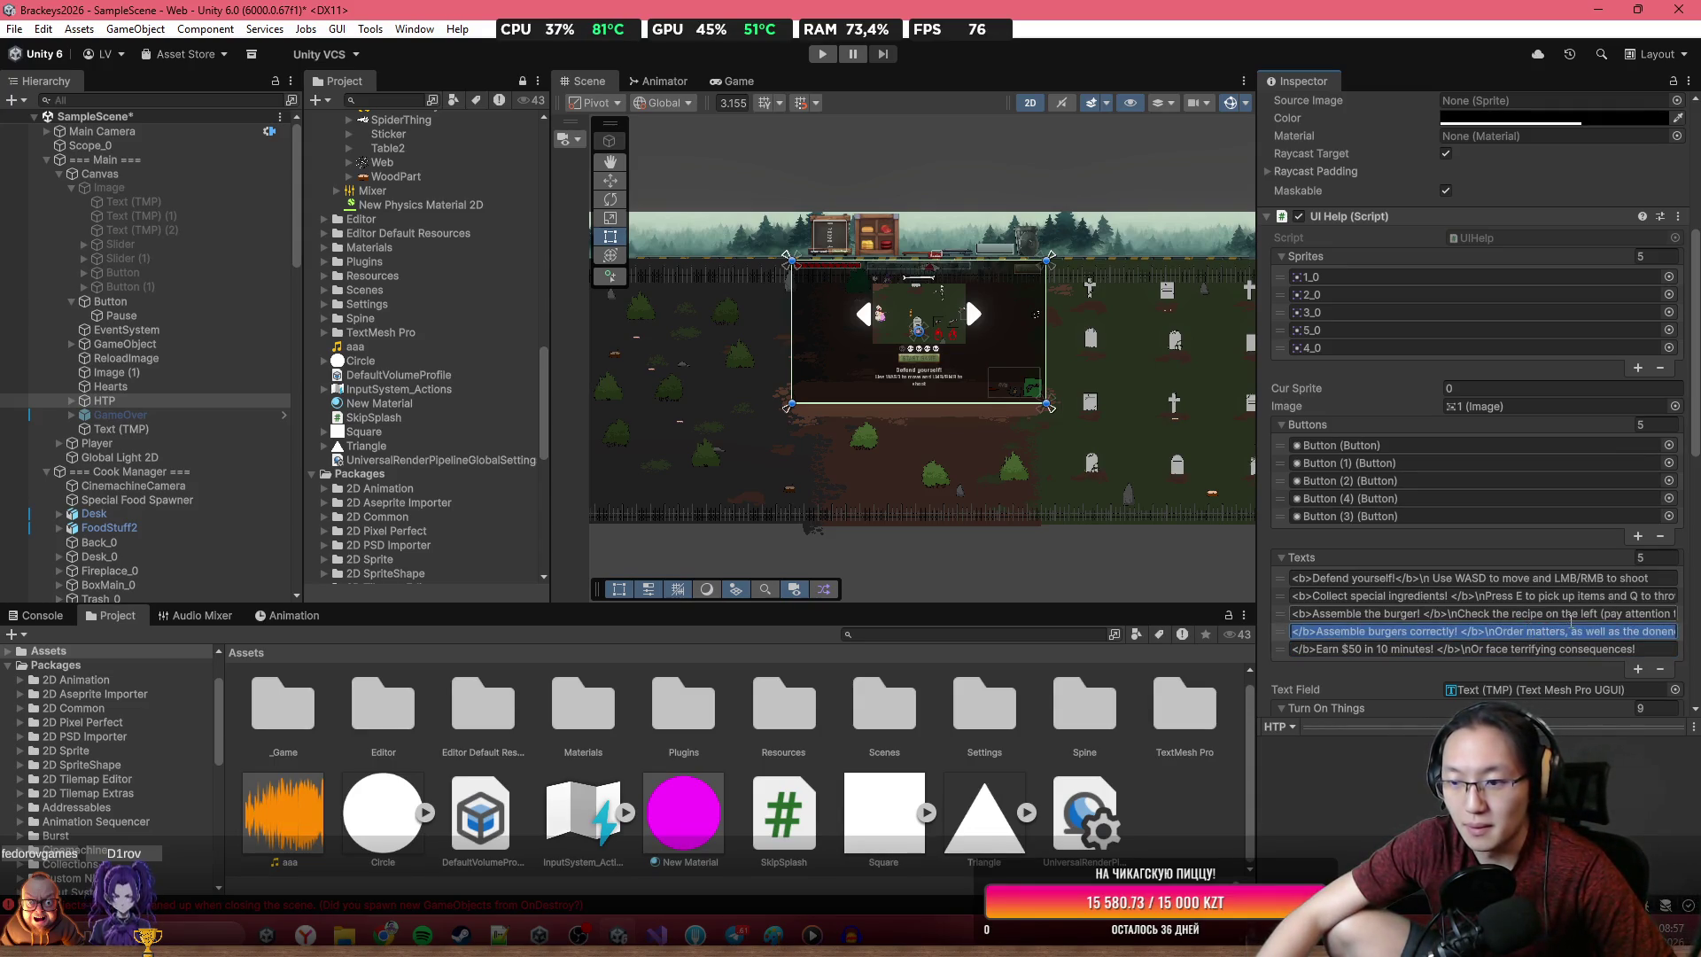
Select the Button object and open Build Profiles from the File menu
click(1579, 615)
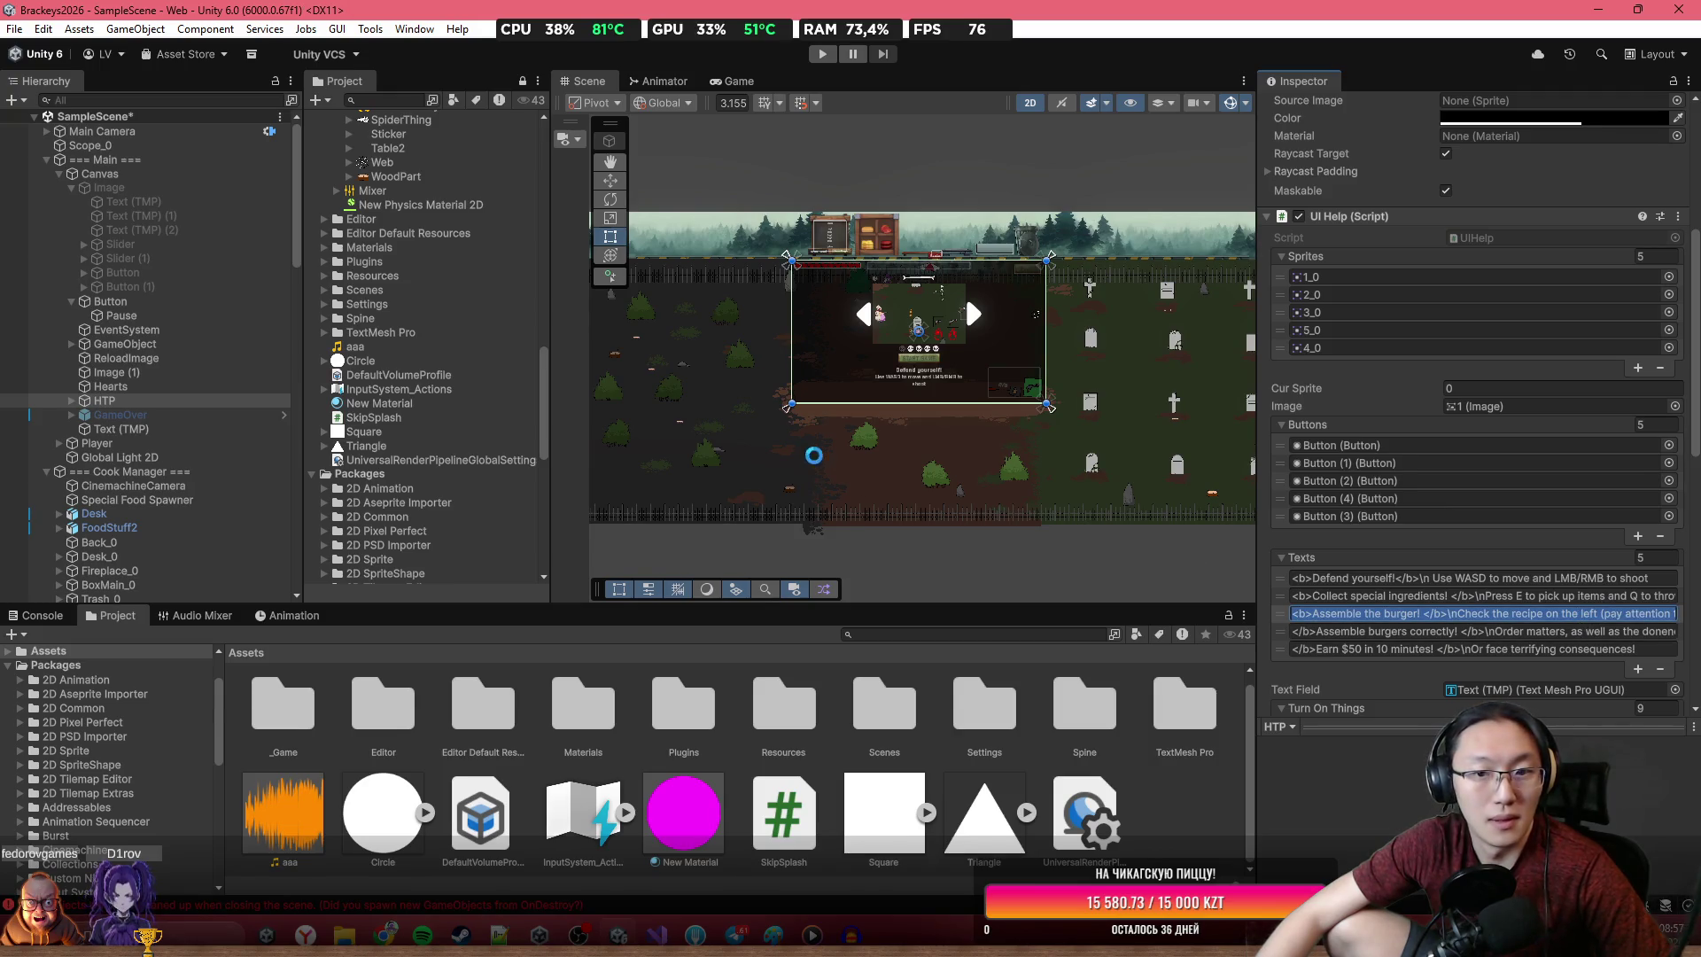
click(827, 434)
click(160, 216)
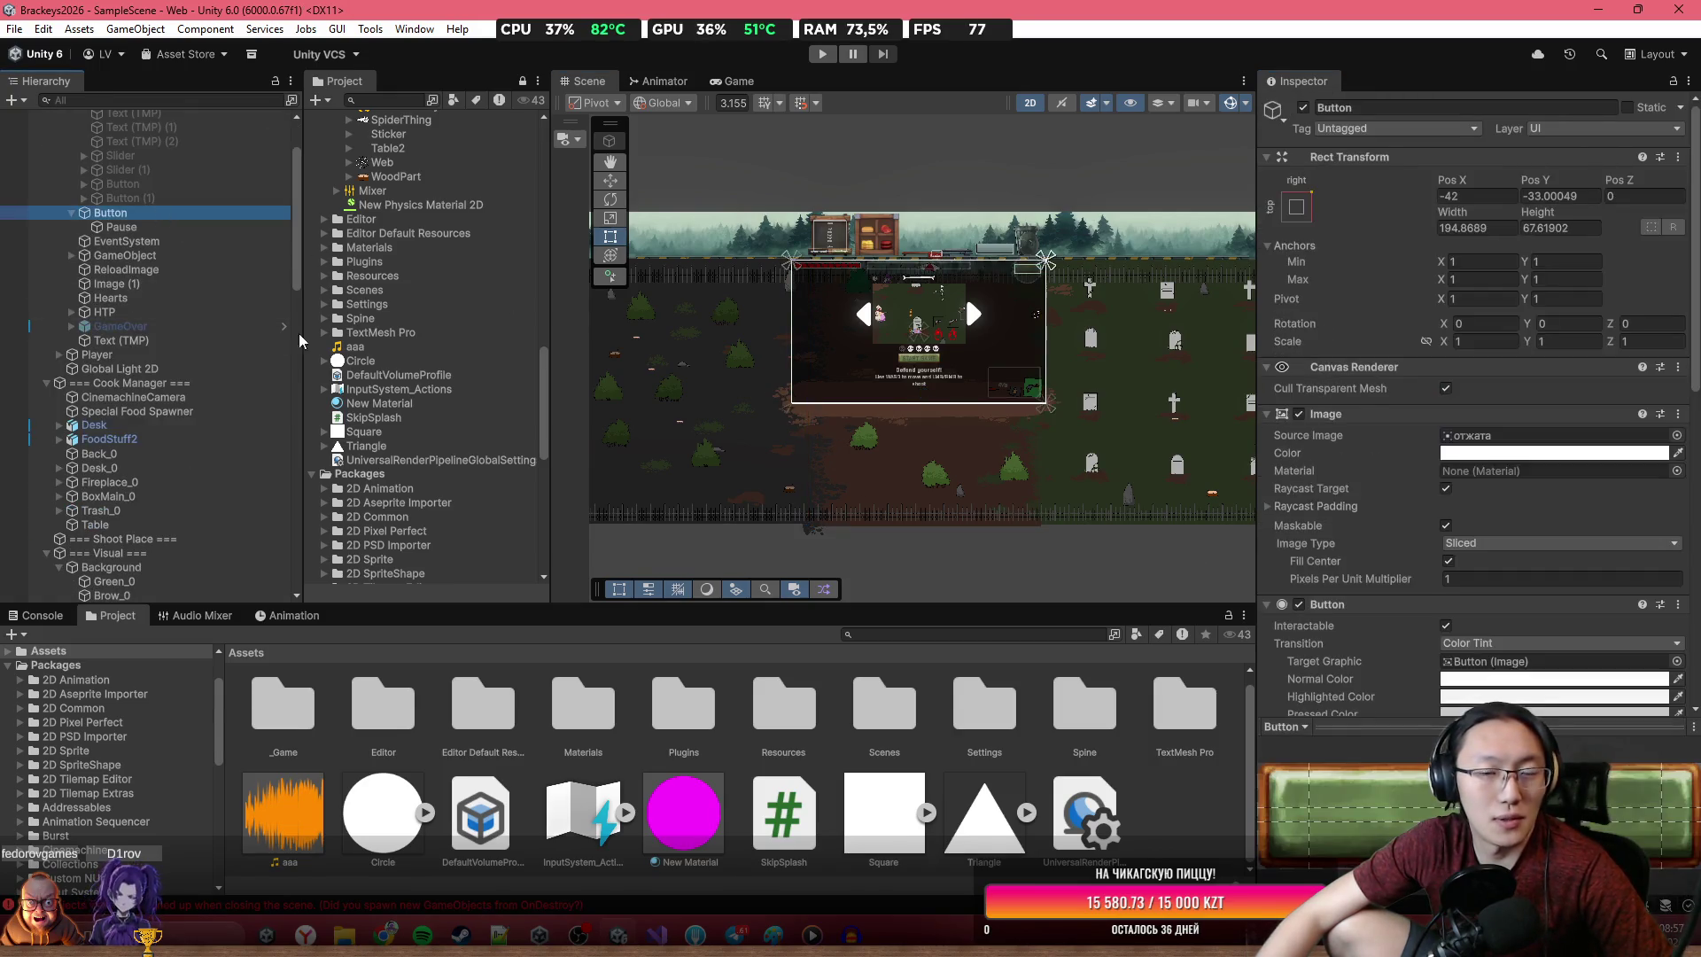
scroll(941, 443, down, 1)
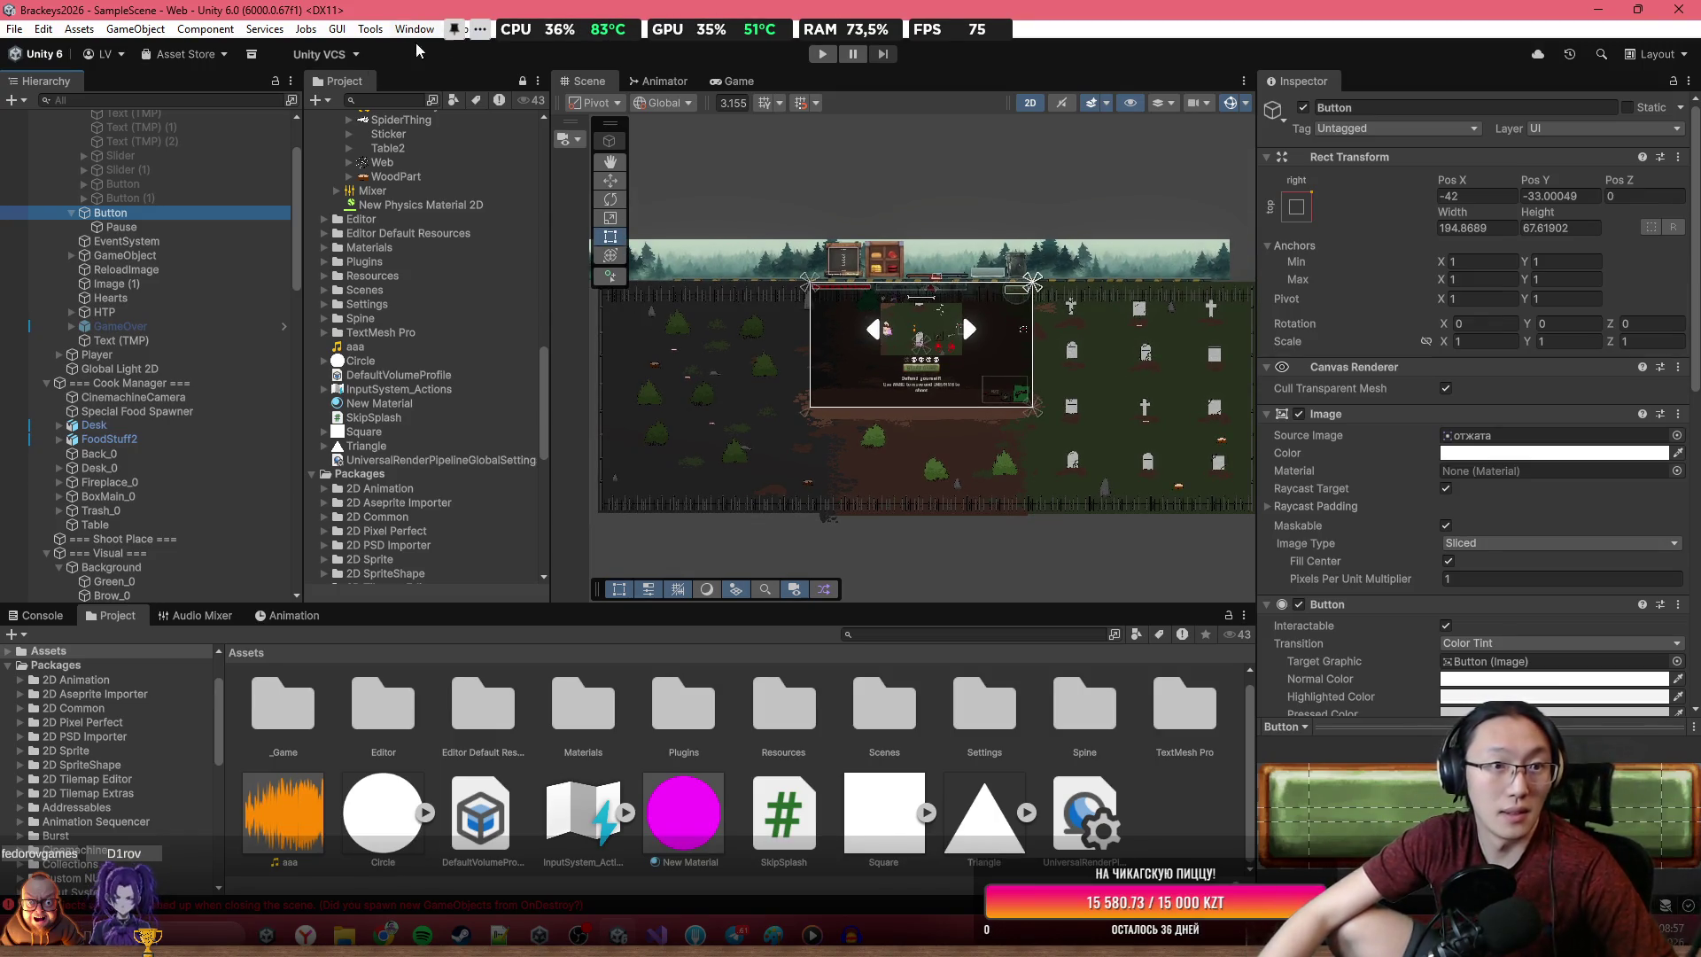
click(15, 29)
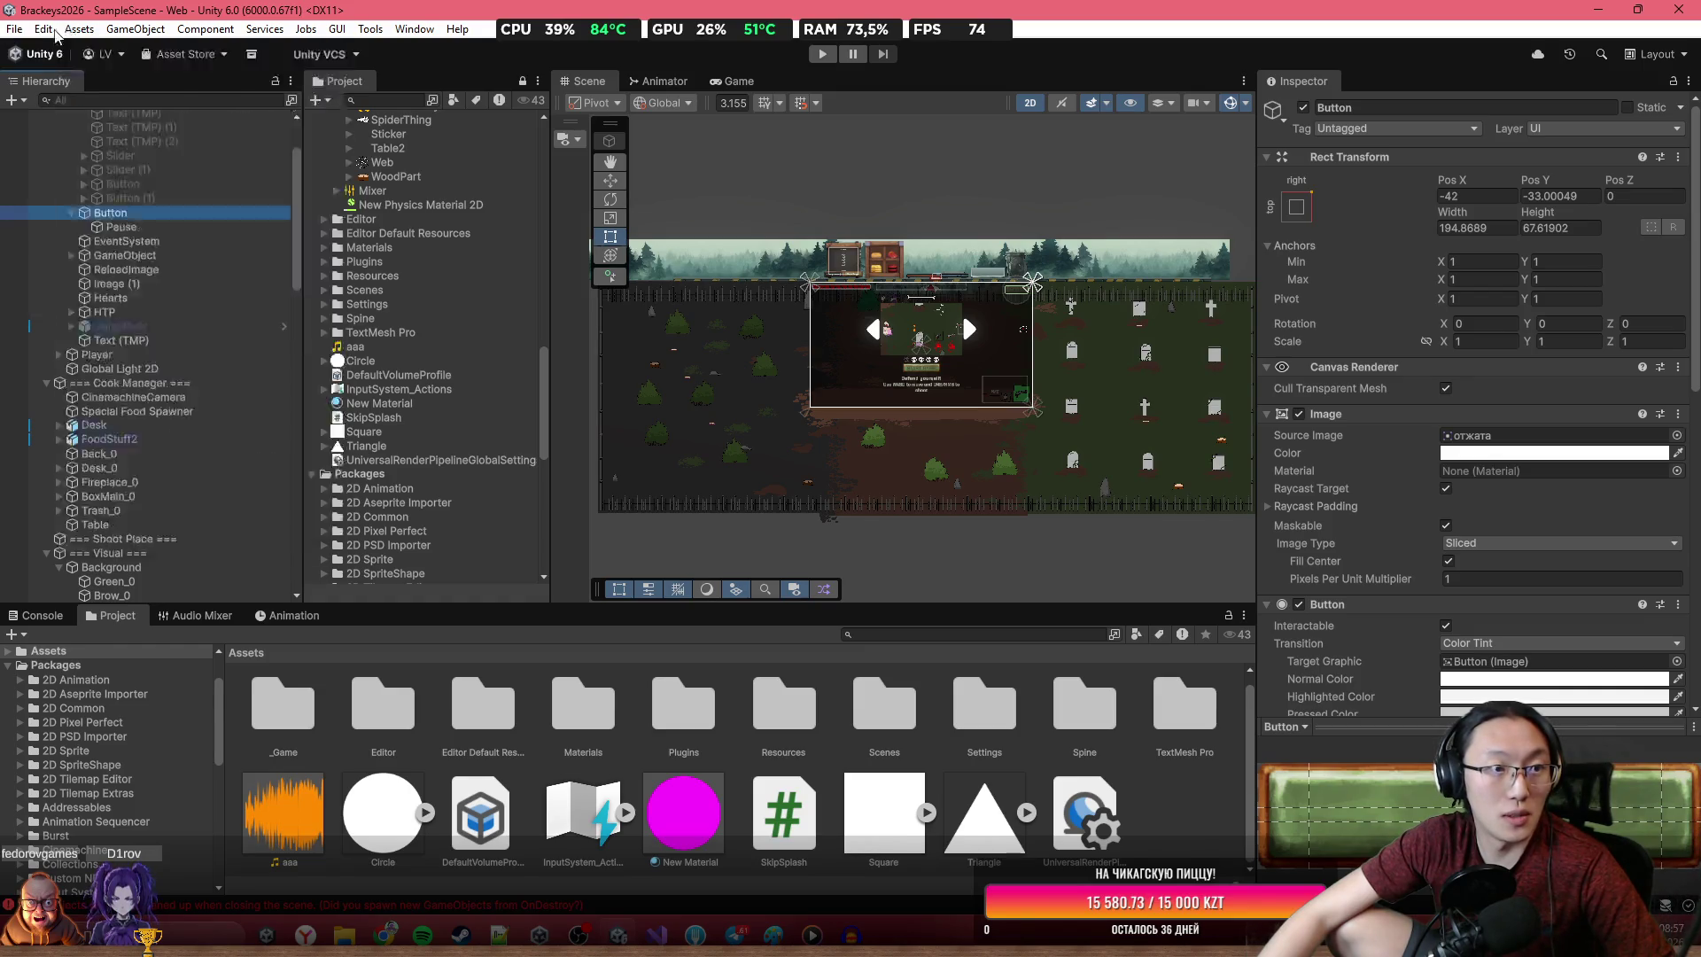
click(66, 248)
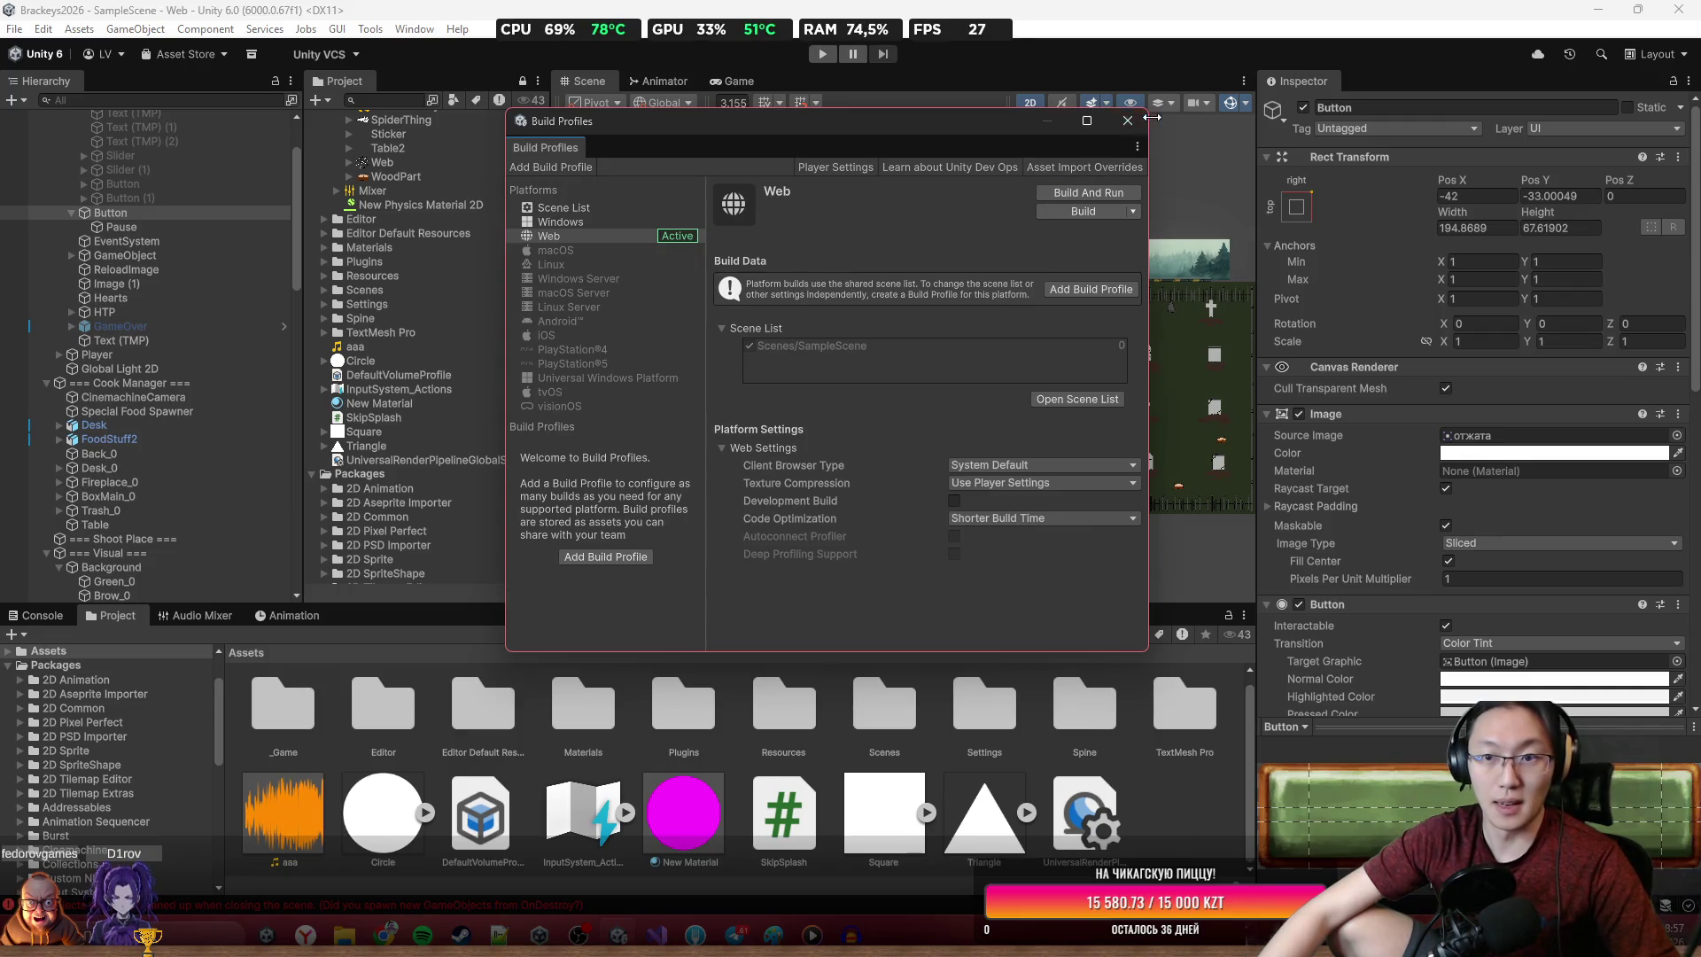
Close Build Profiles and inspect the Cook Manager objects' food lists
click(1128, 121)
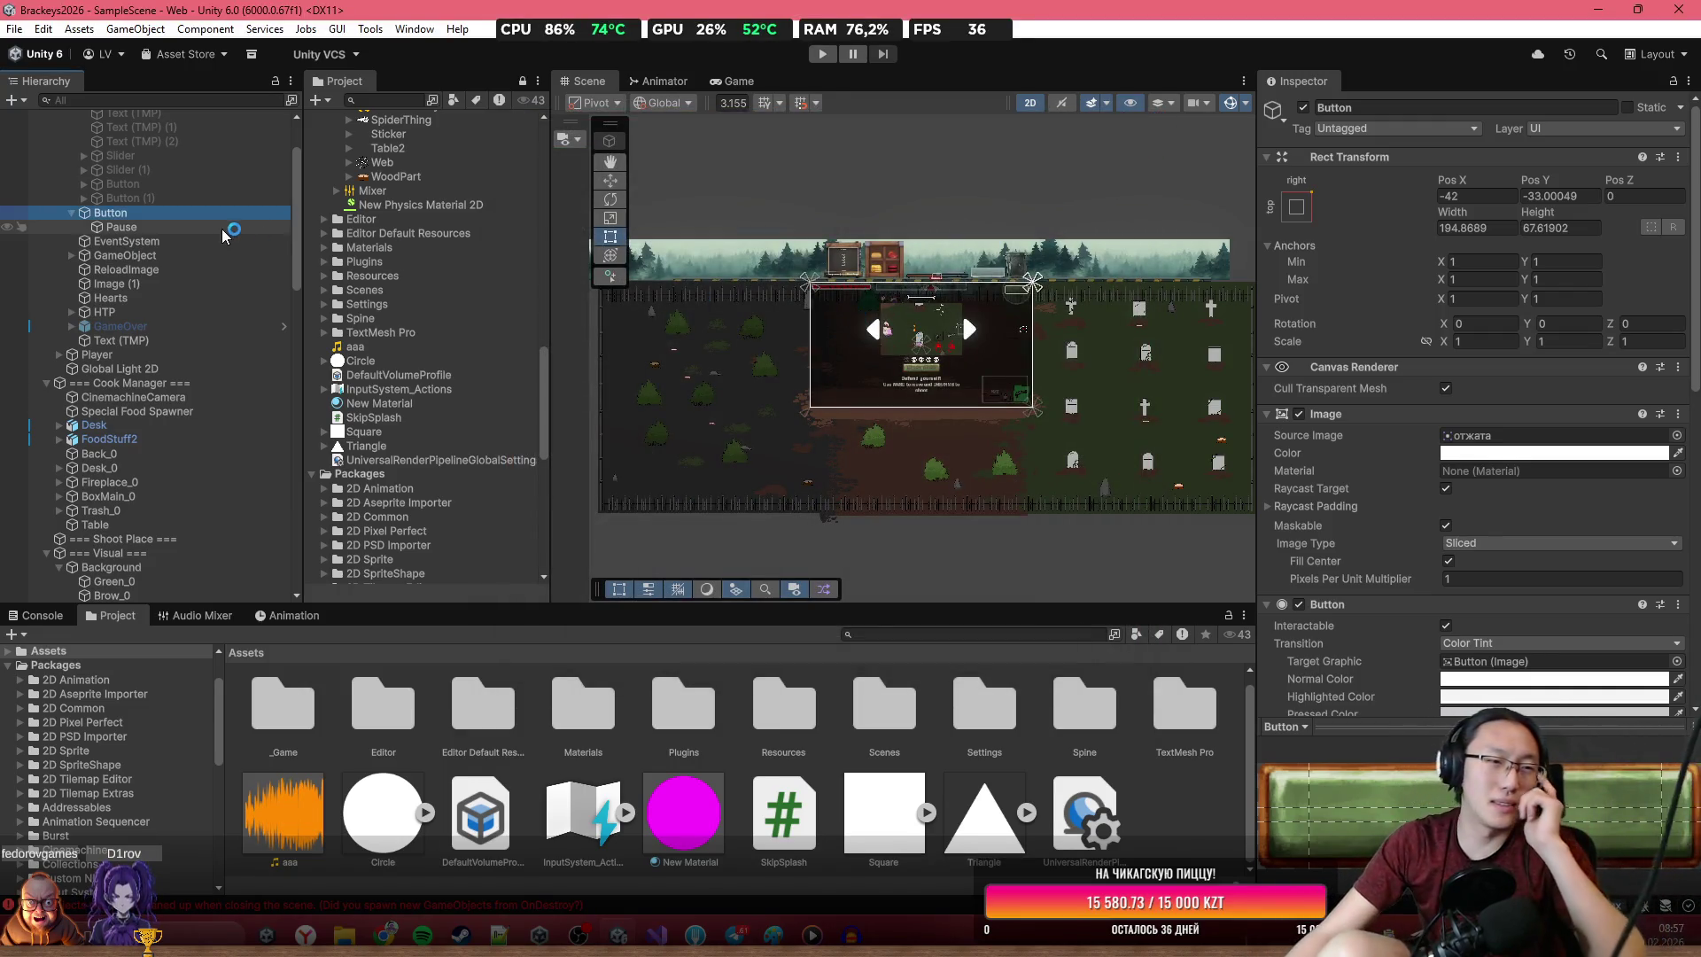
scroll(172, 317, up, 3)
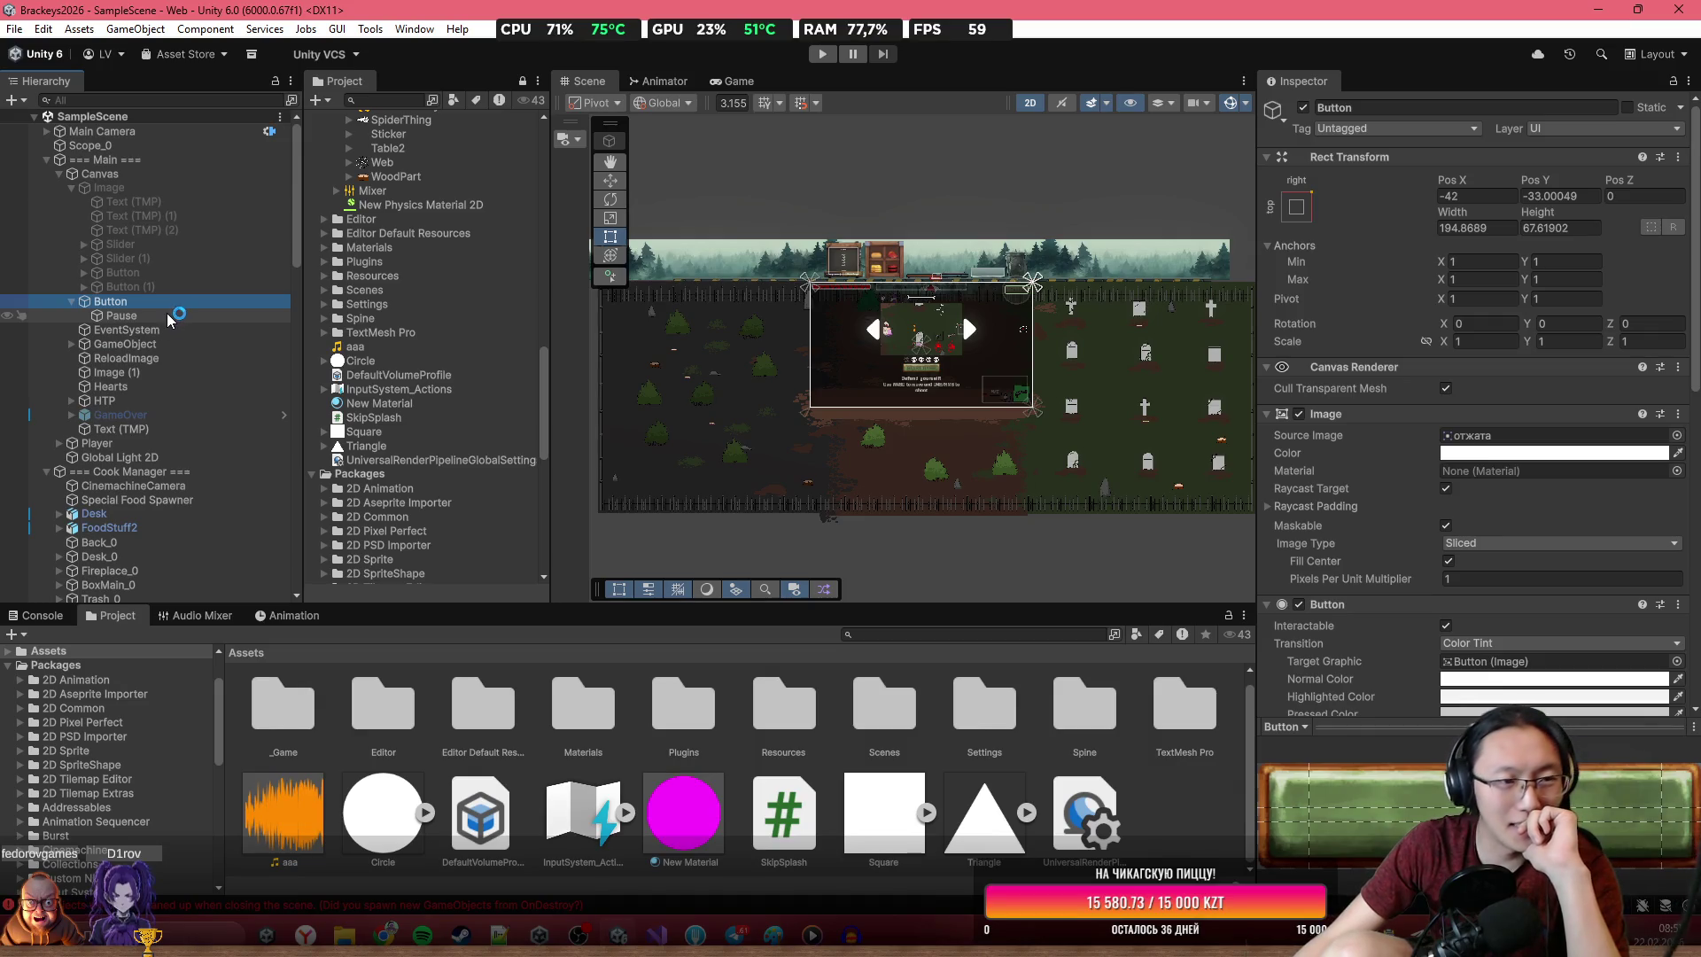
click(186, 401)
click(199, 443)
click(210, 473)
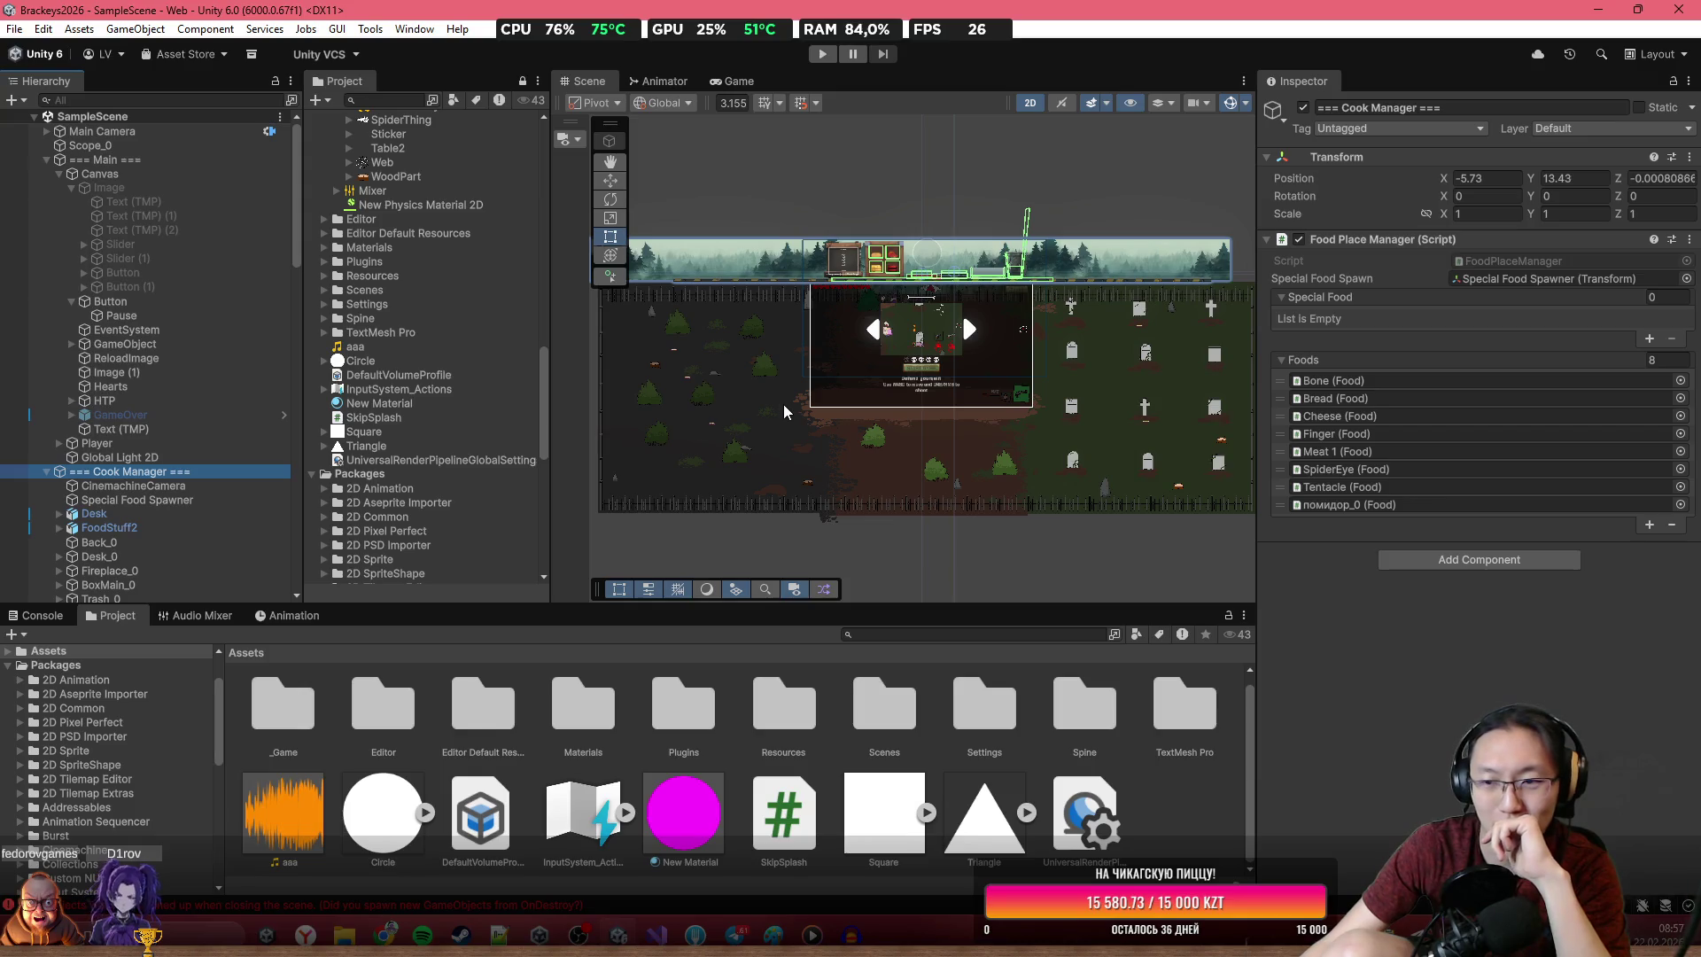
scroll(226, 486, down, 3)
scroll(213, 499, up, 3)
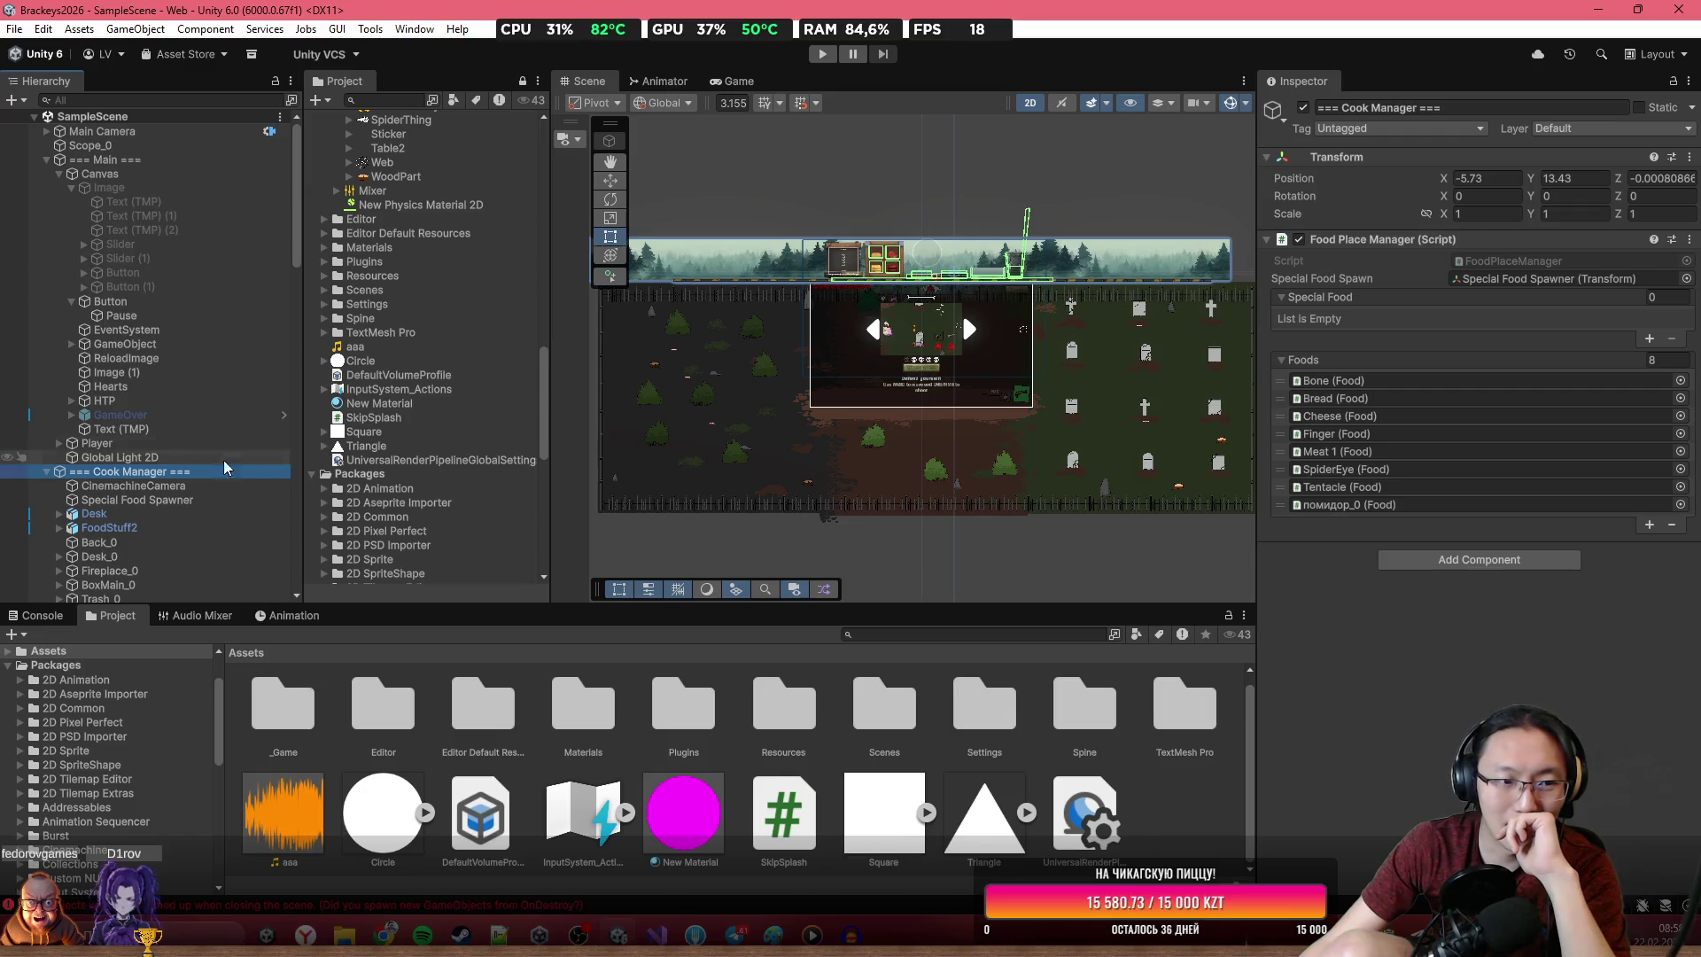
scroll(900, 363, up, 2)
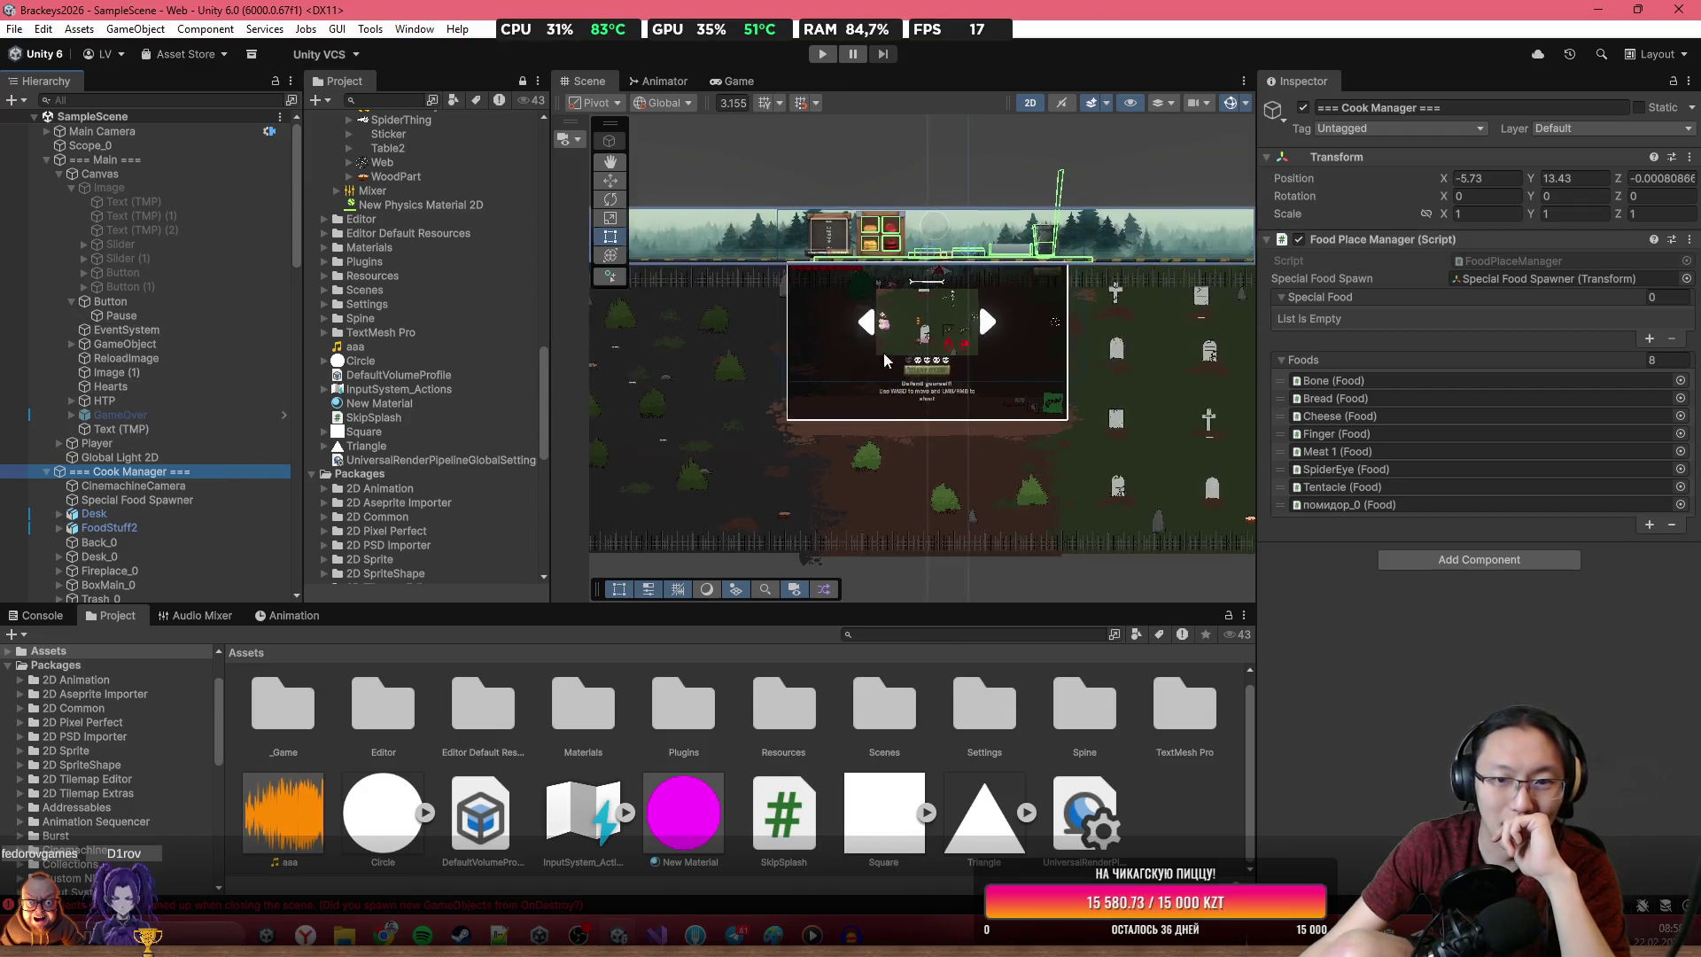
scroll(900, 363, up, 1)
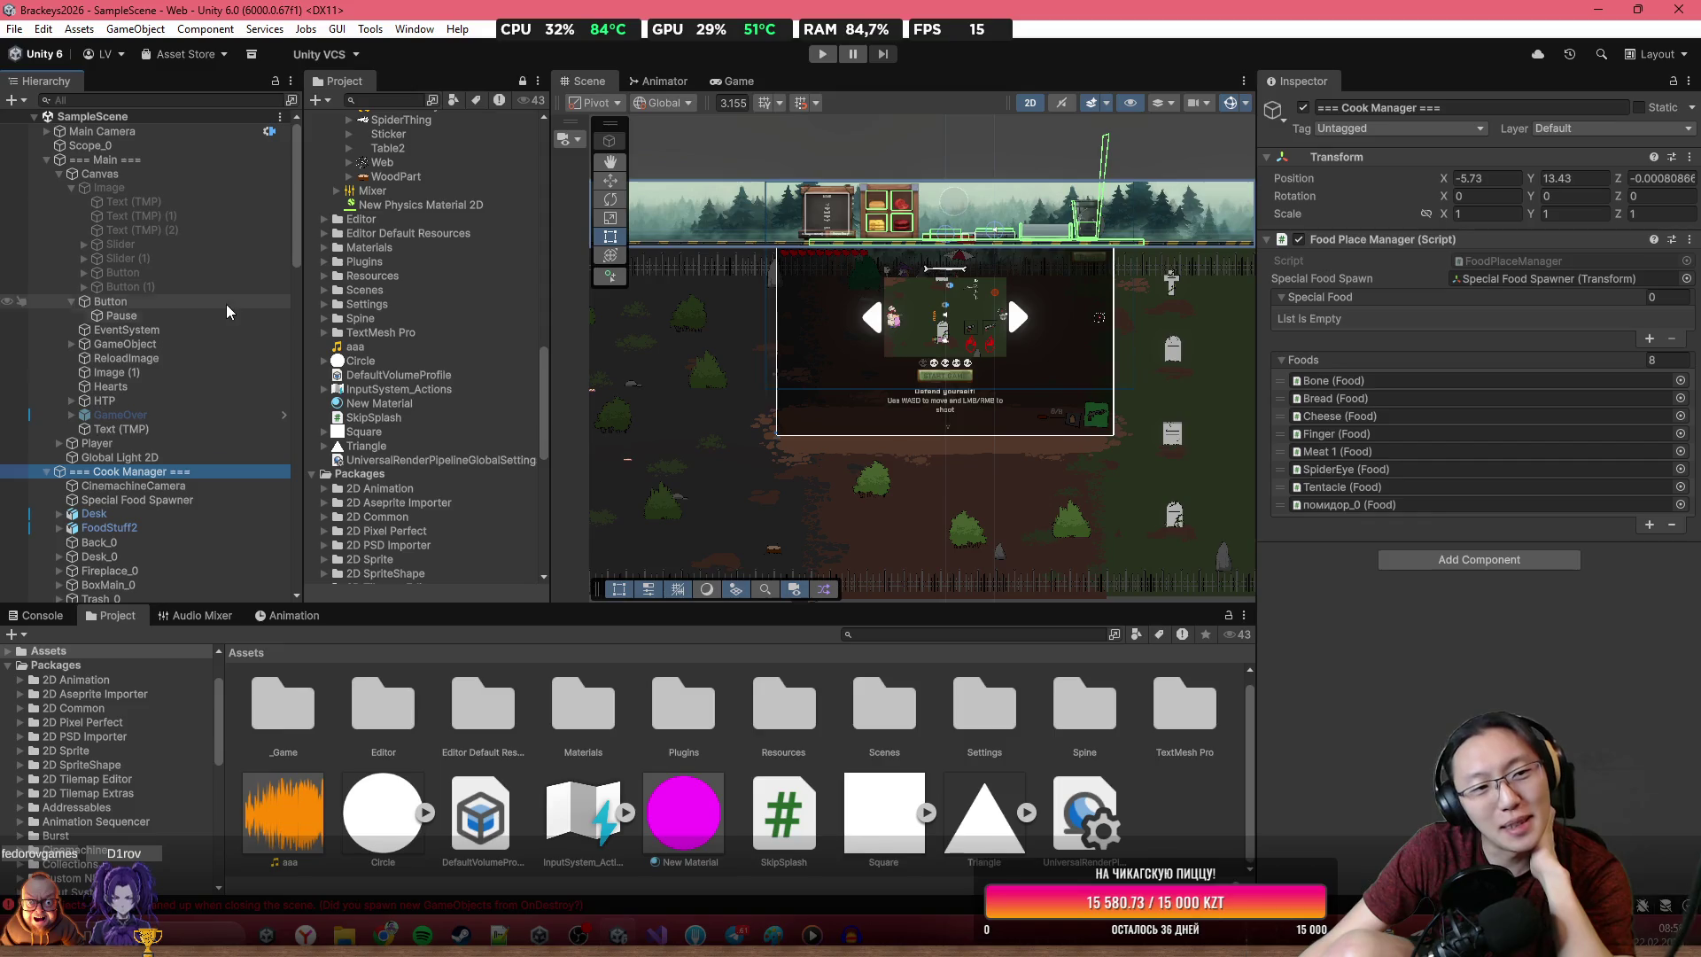
Deactivate the HTP help overlay, then undo the change
click(803, 355)
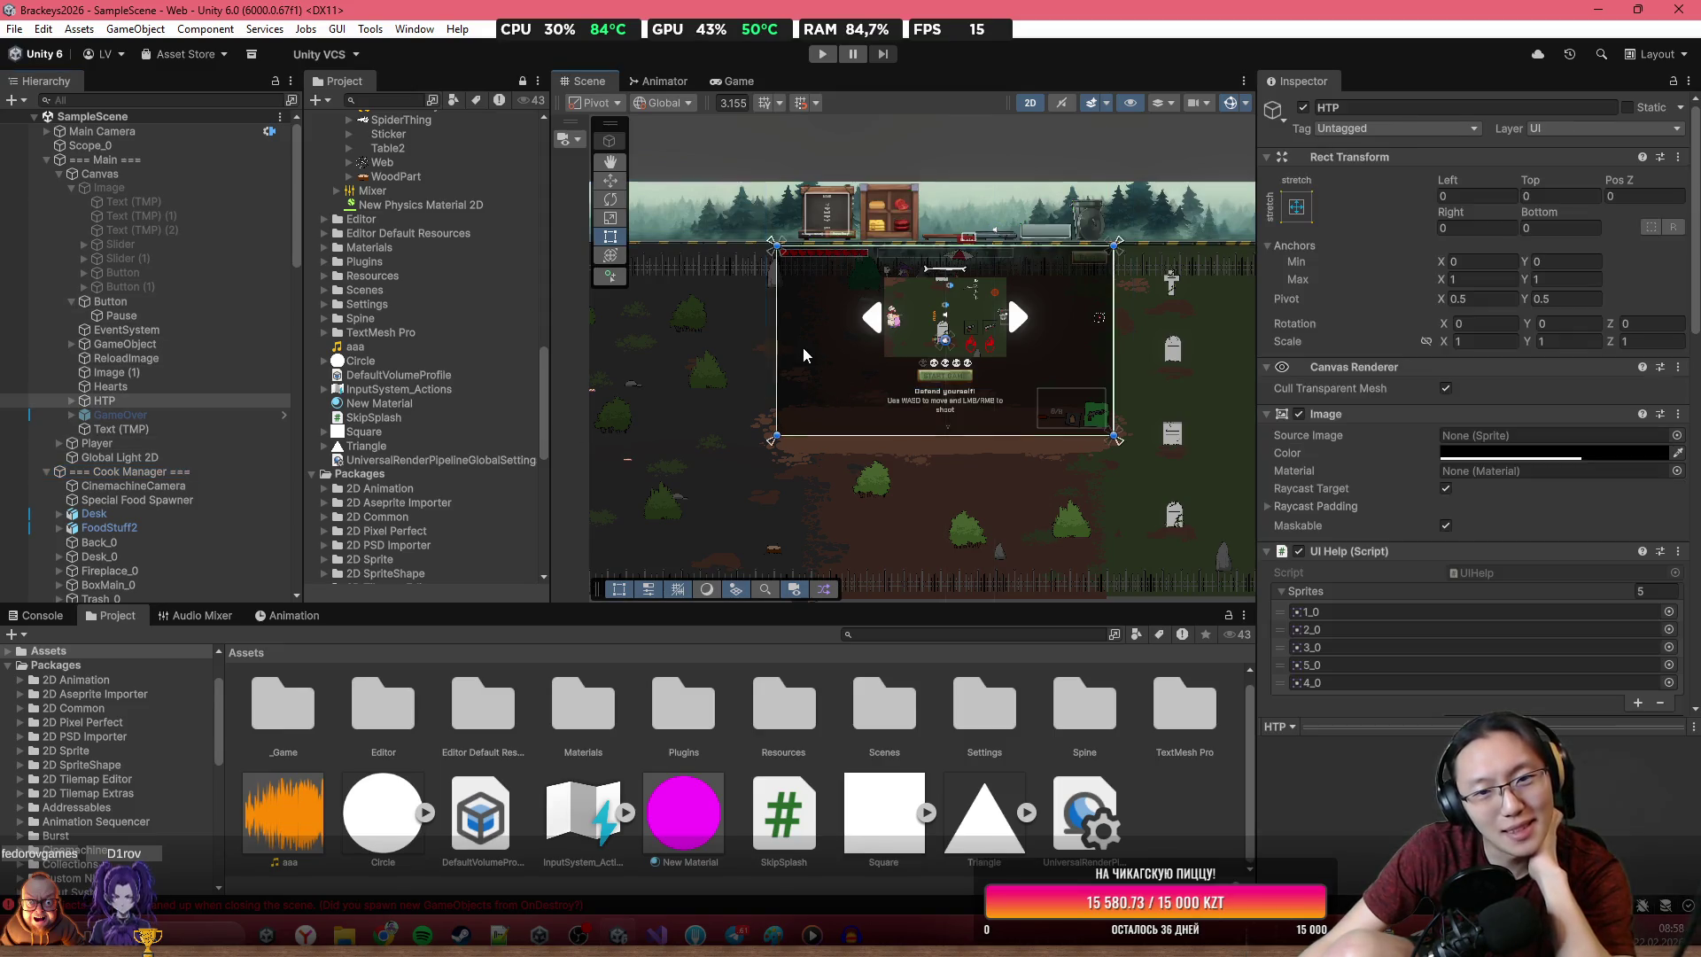
click(281, 401)
key(alt+shift+a)
key(alt+shift+a)
key(h)
scroll(932, 372, up, 2)
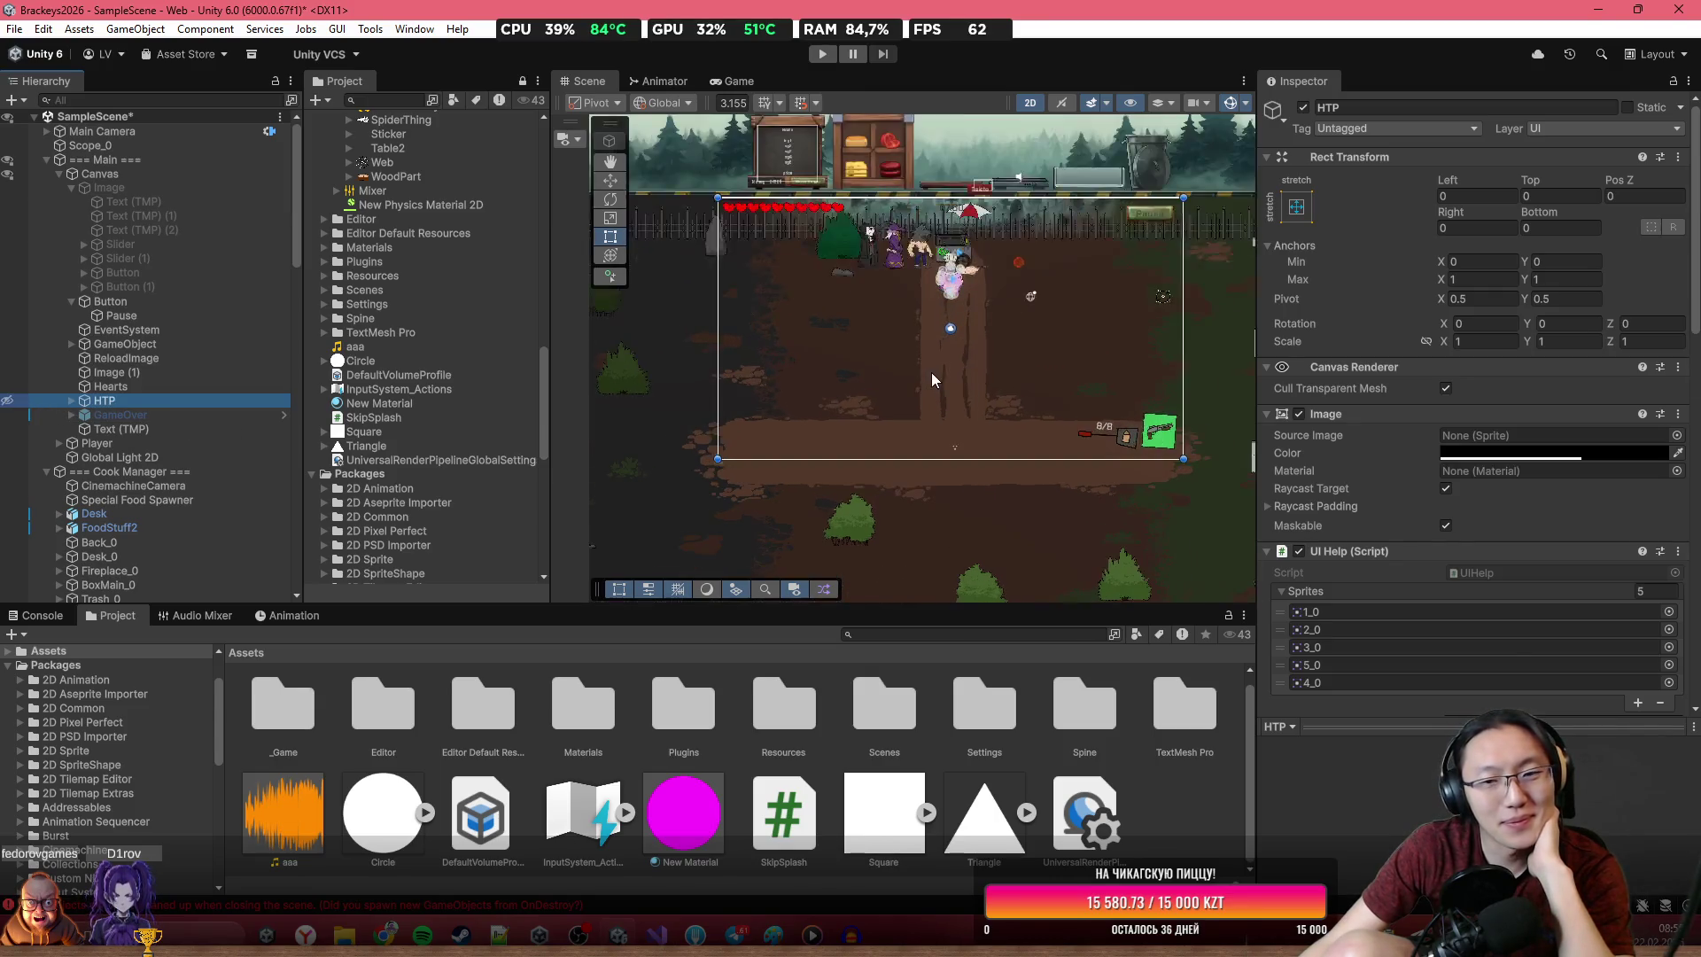
Select the Canvas and scroll through its settings
click(1012, 337)
scroll(966, 266, up, 5)
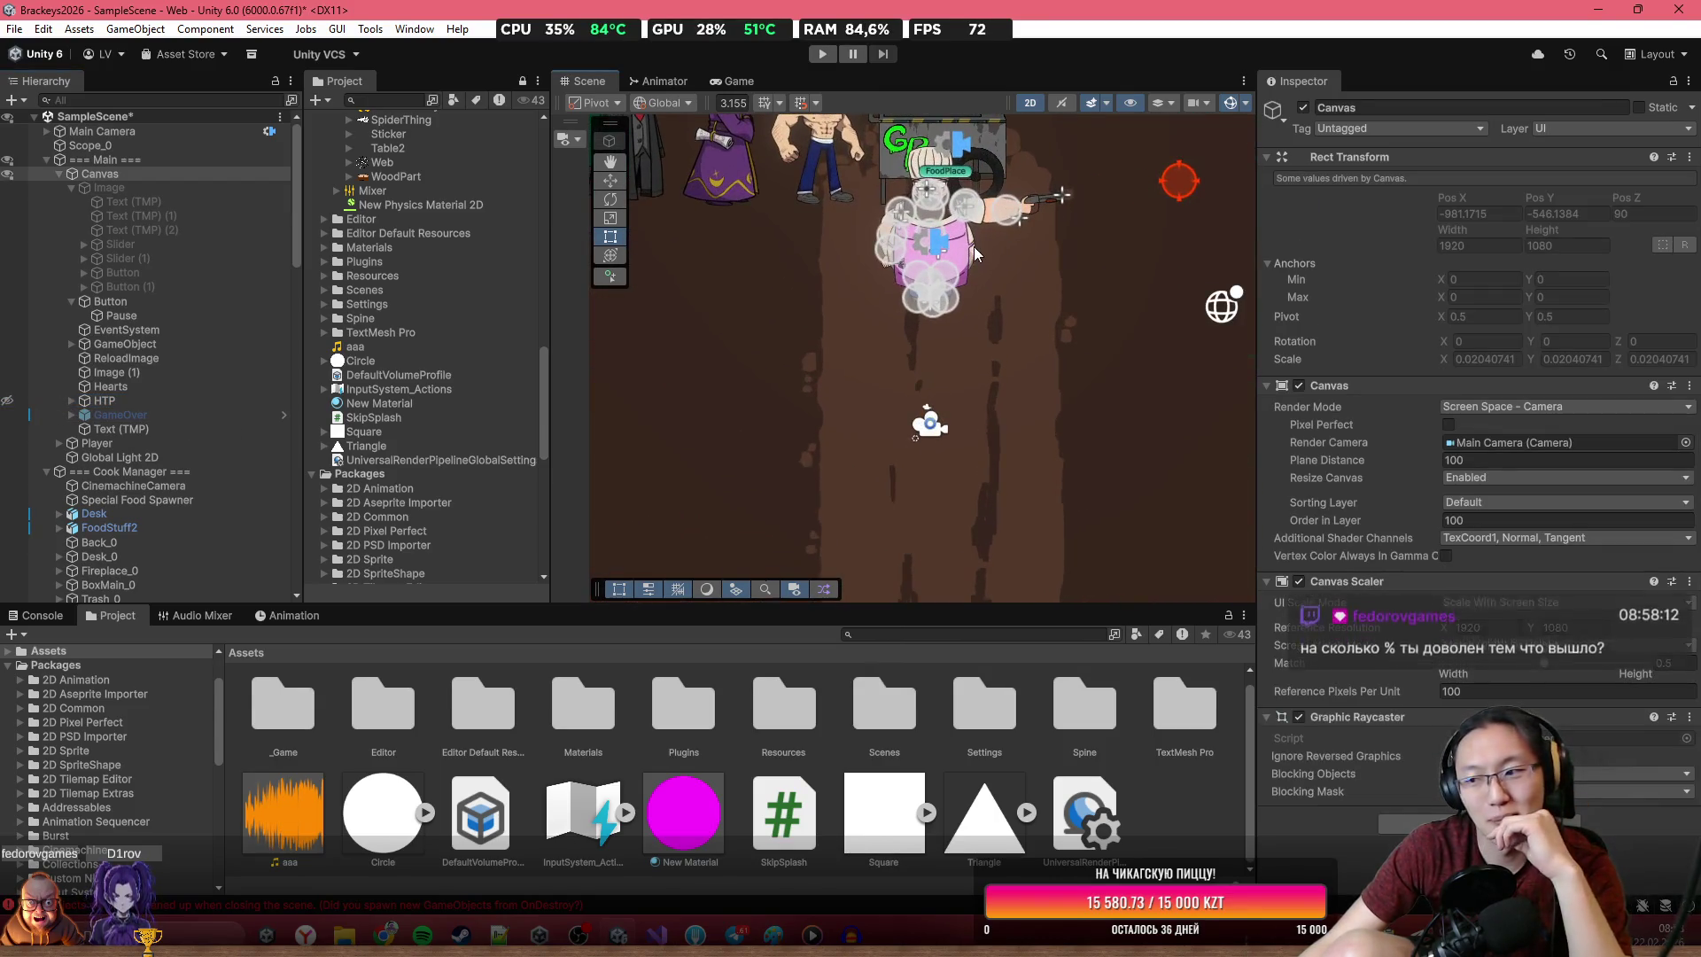
scroll(970, 248, up, 2)
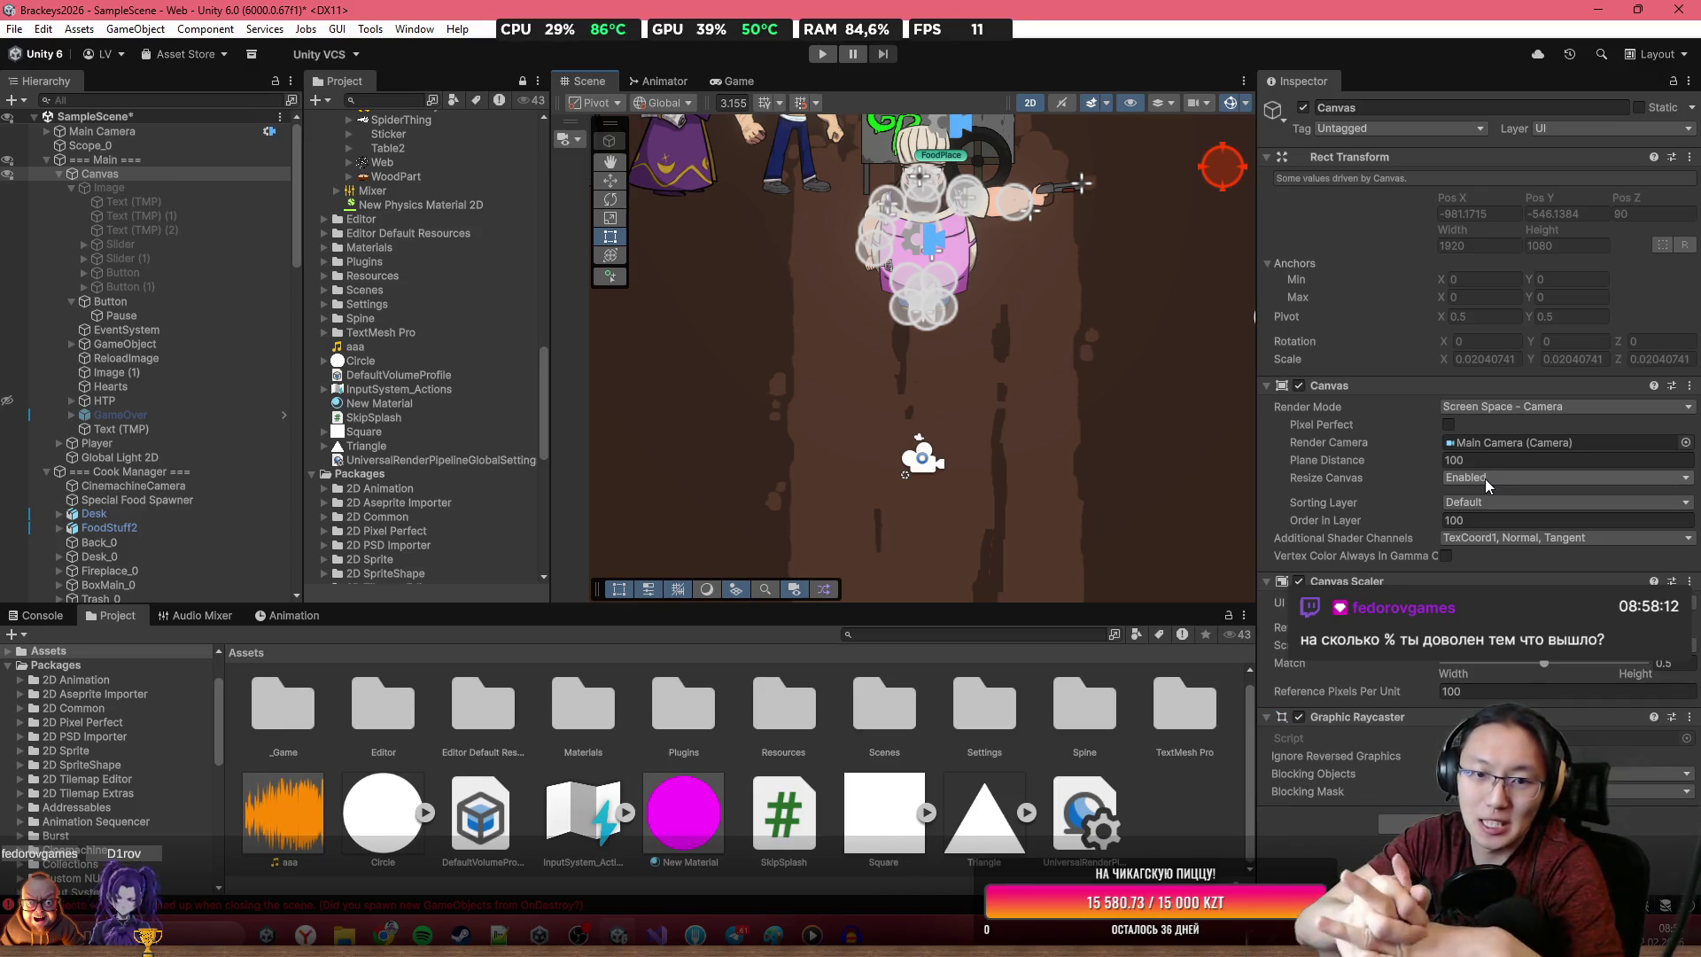
scroll(784, 347, up, 3)
scroll(990, 389, down, 5)
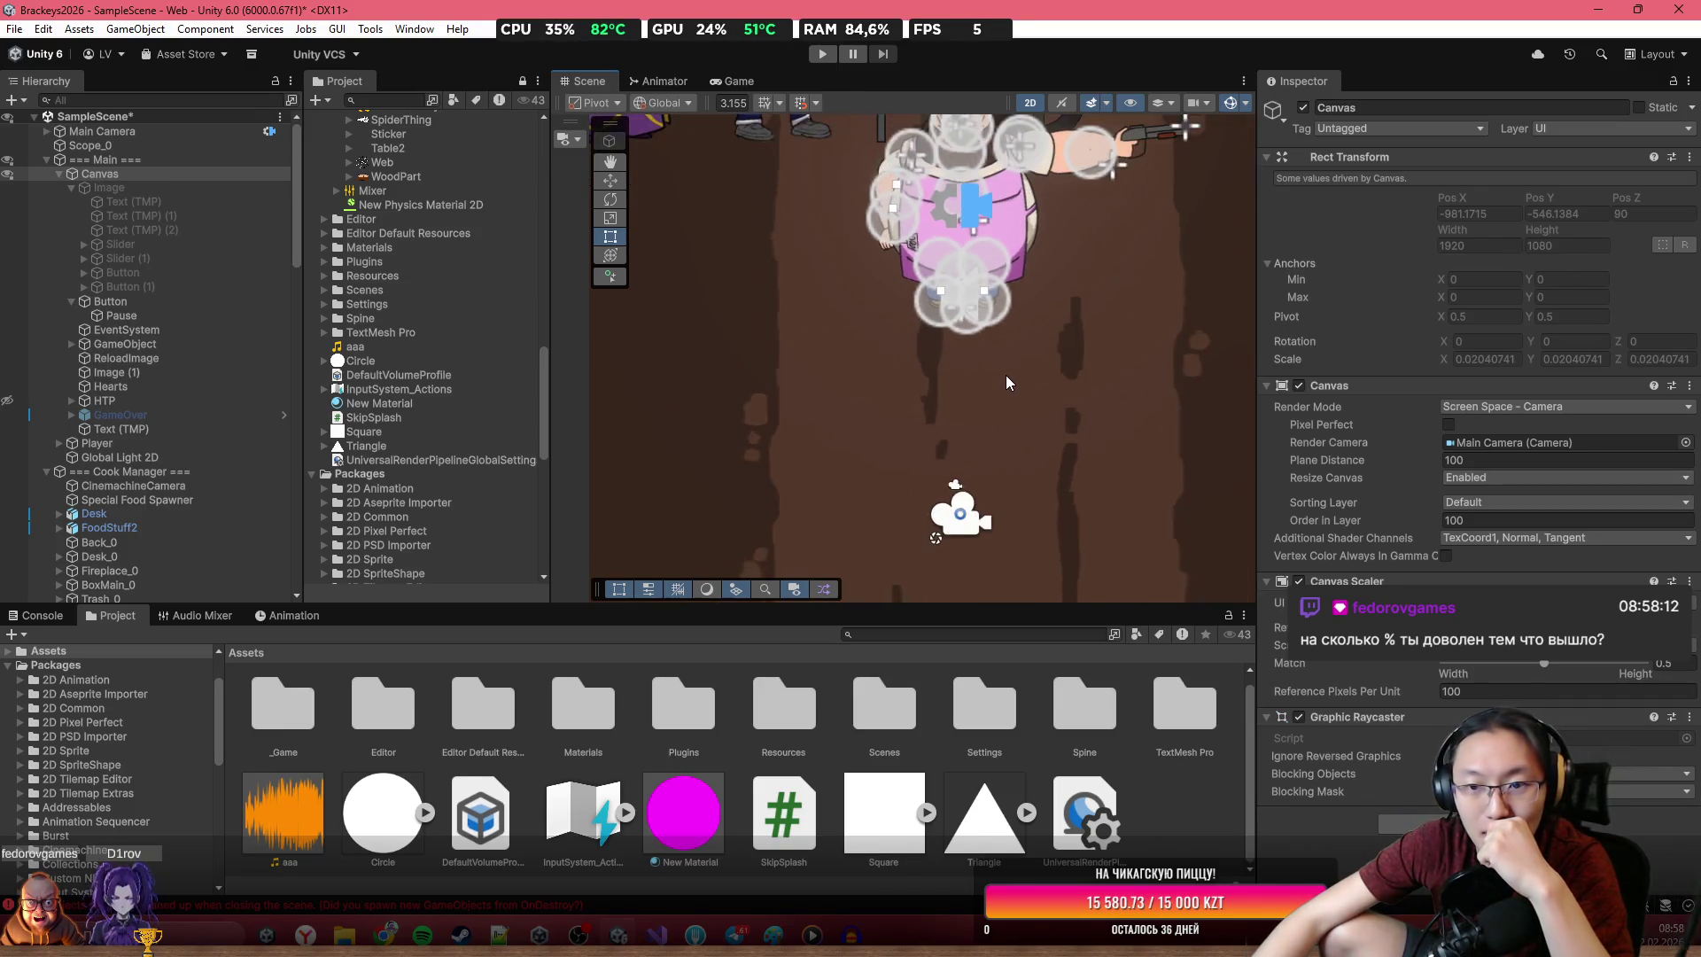
scroll(1002, 354, down, 3)
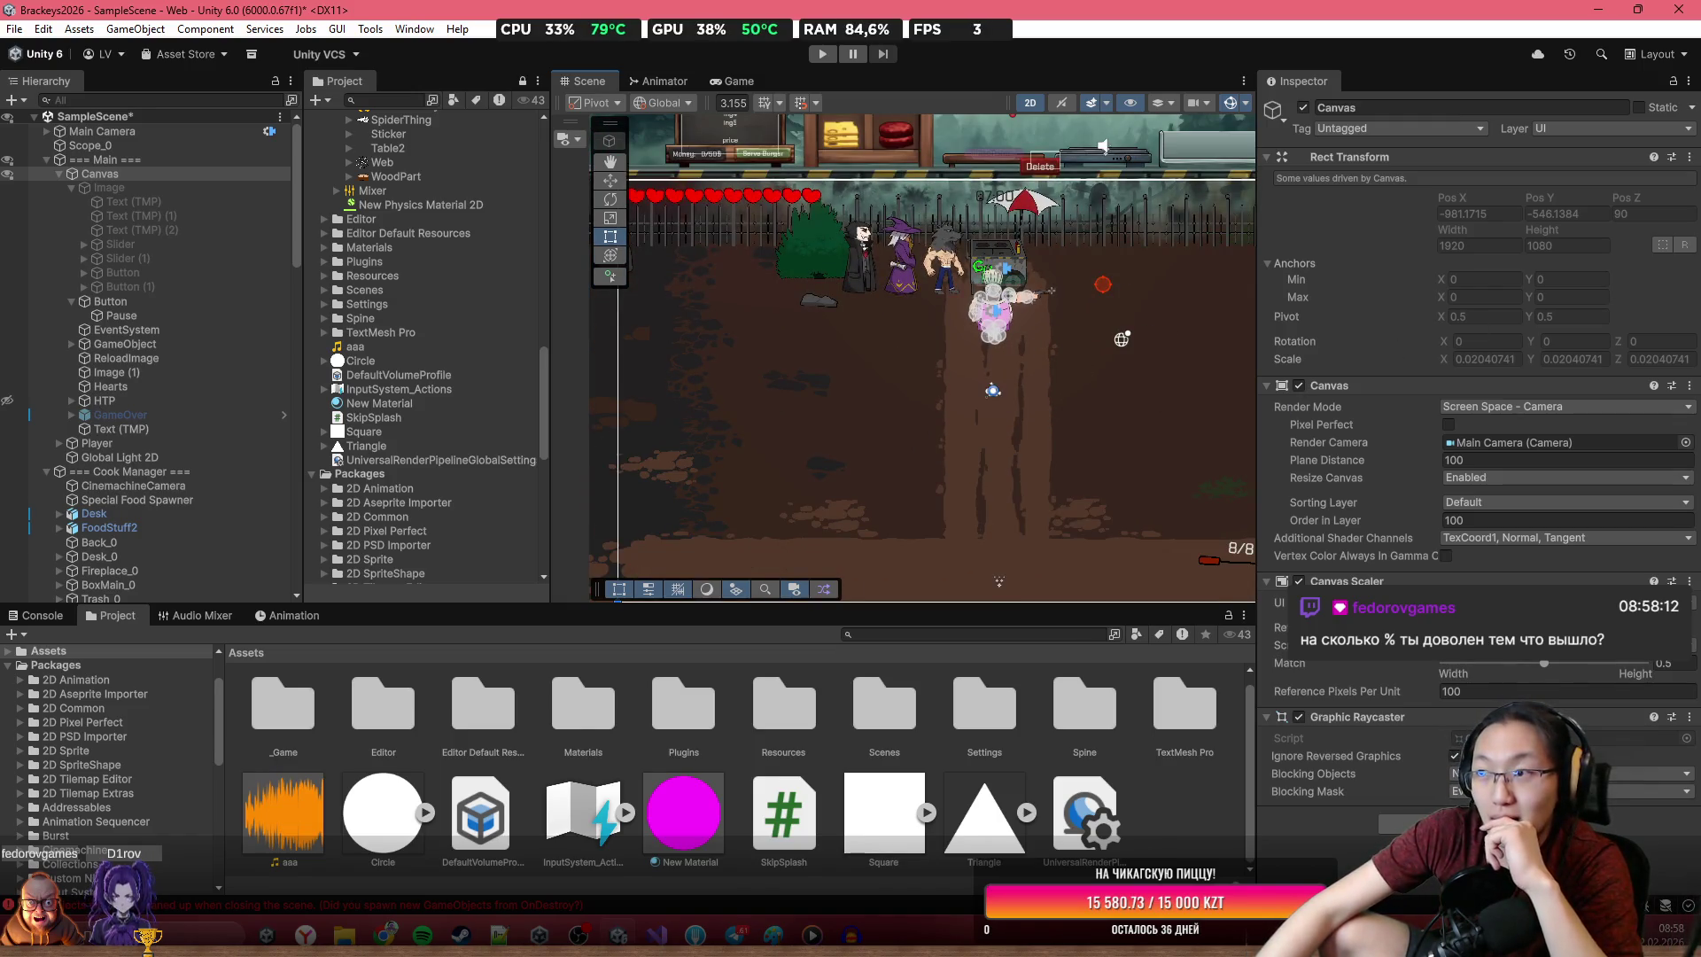
scroll(1027, 260, down, 3)
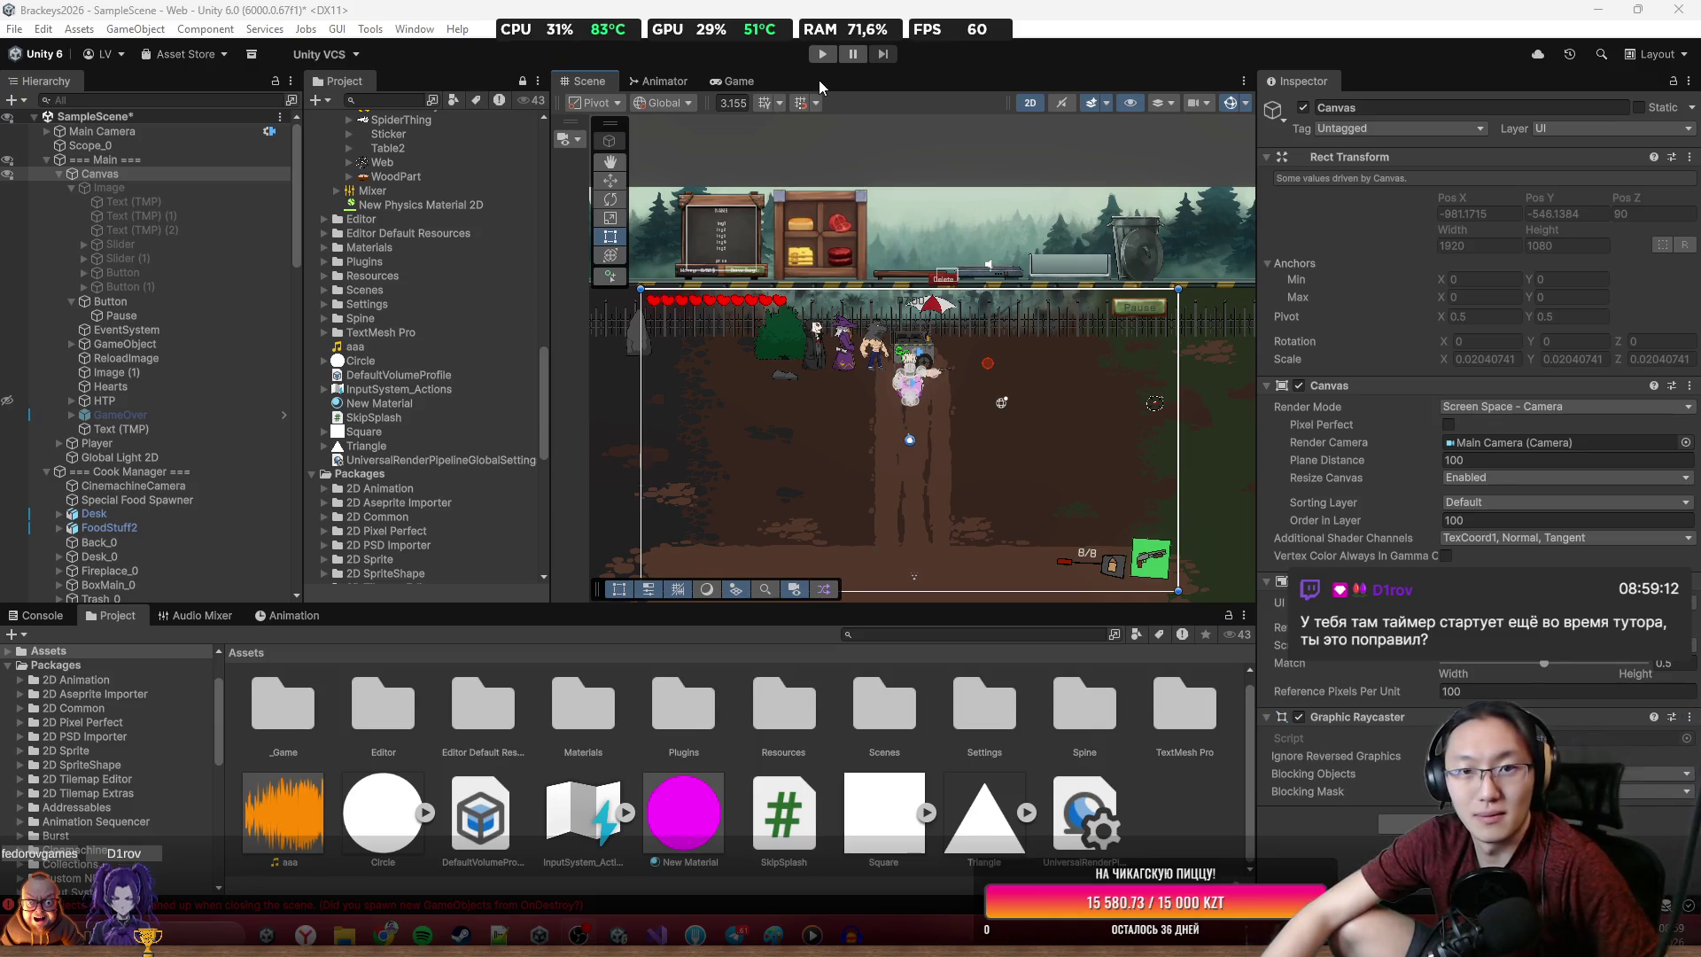
click(1057, 393)
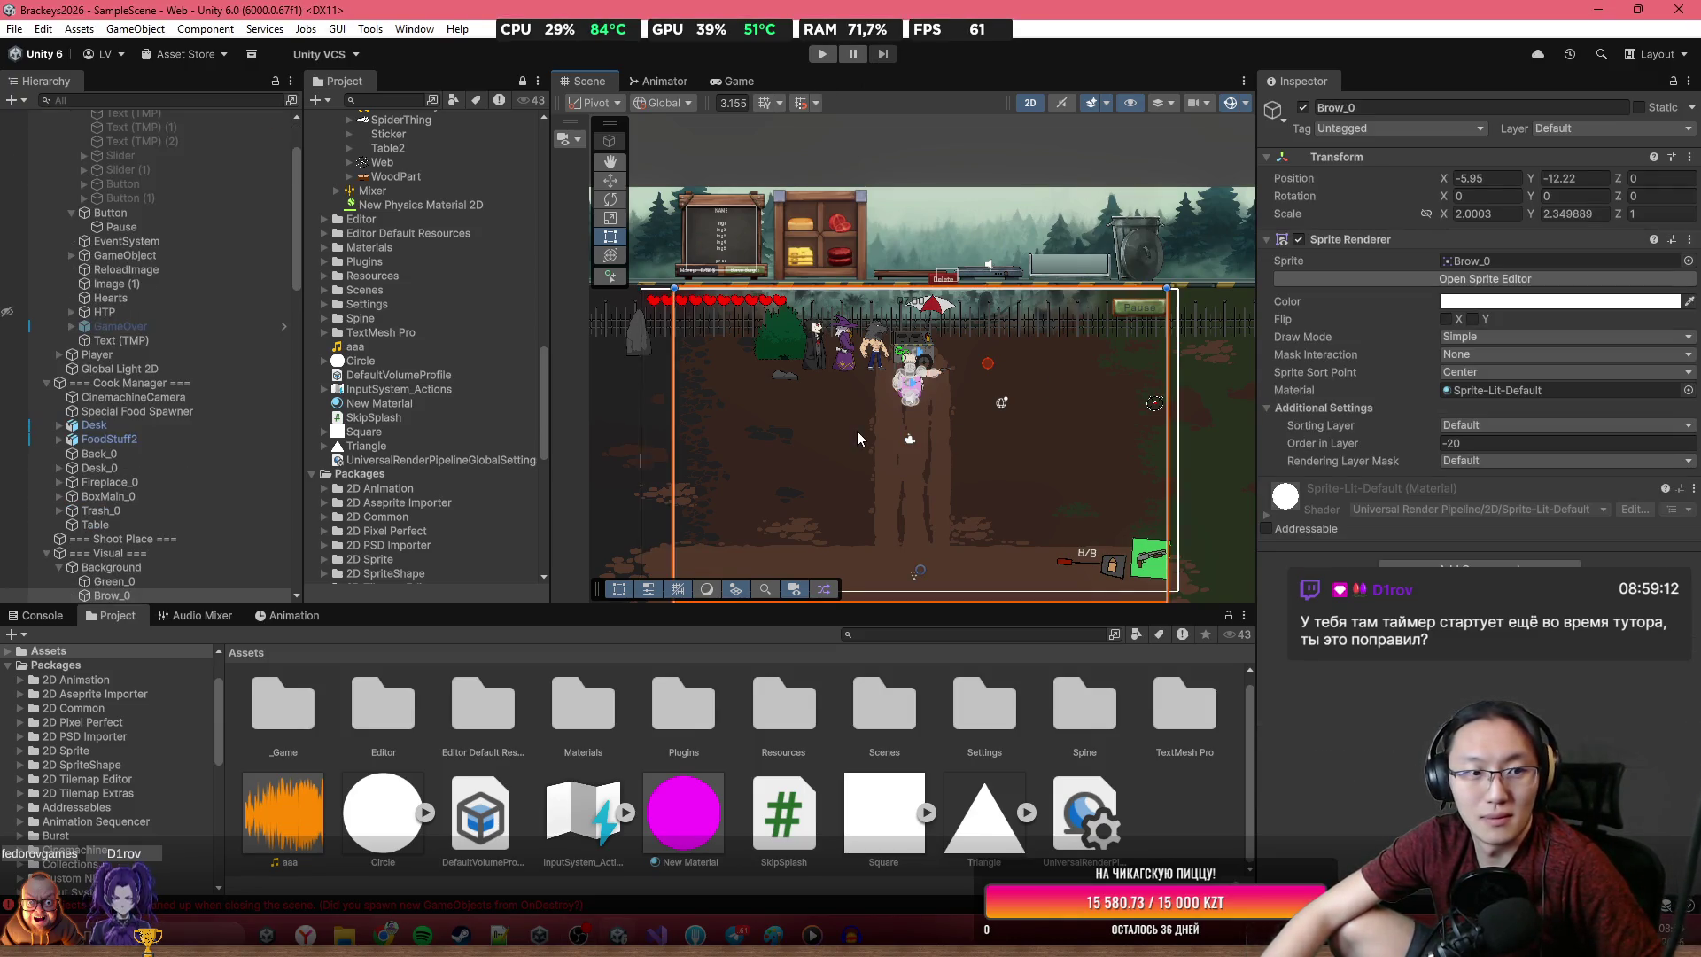
scroll(141, 372, up, 3)
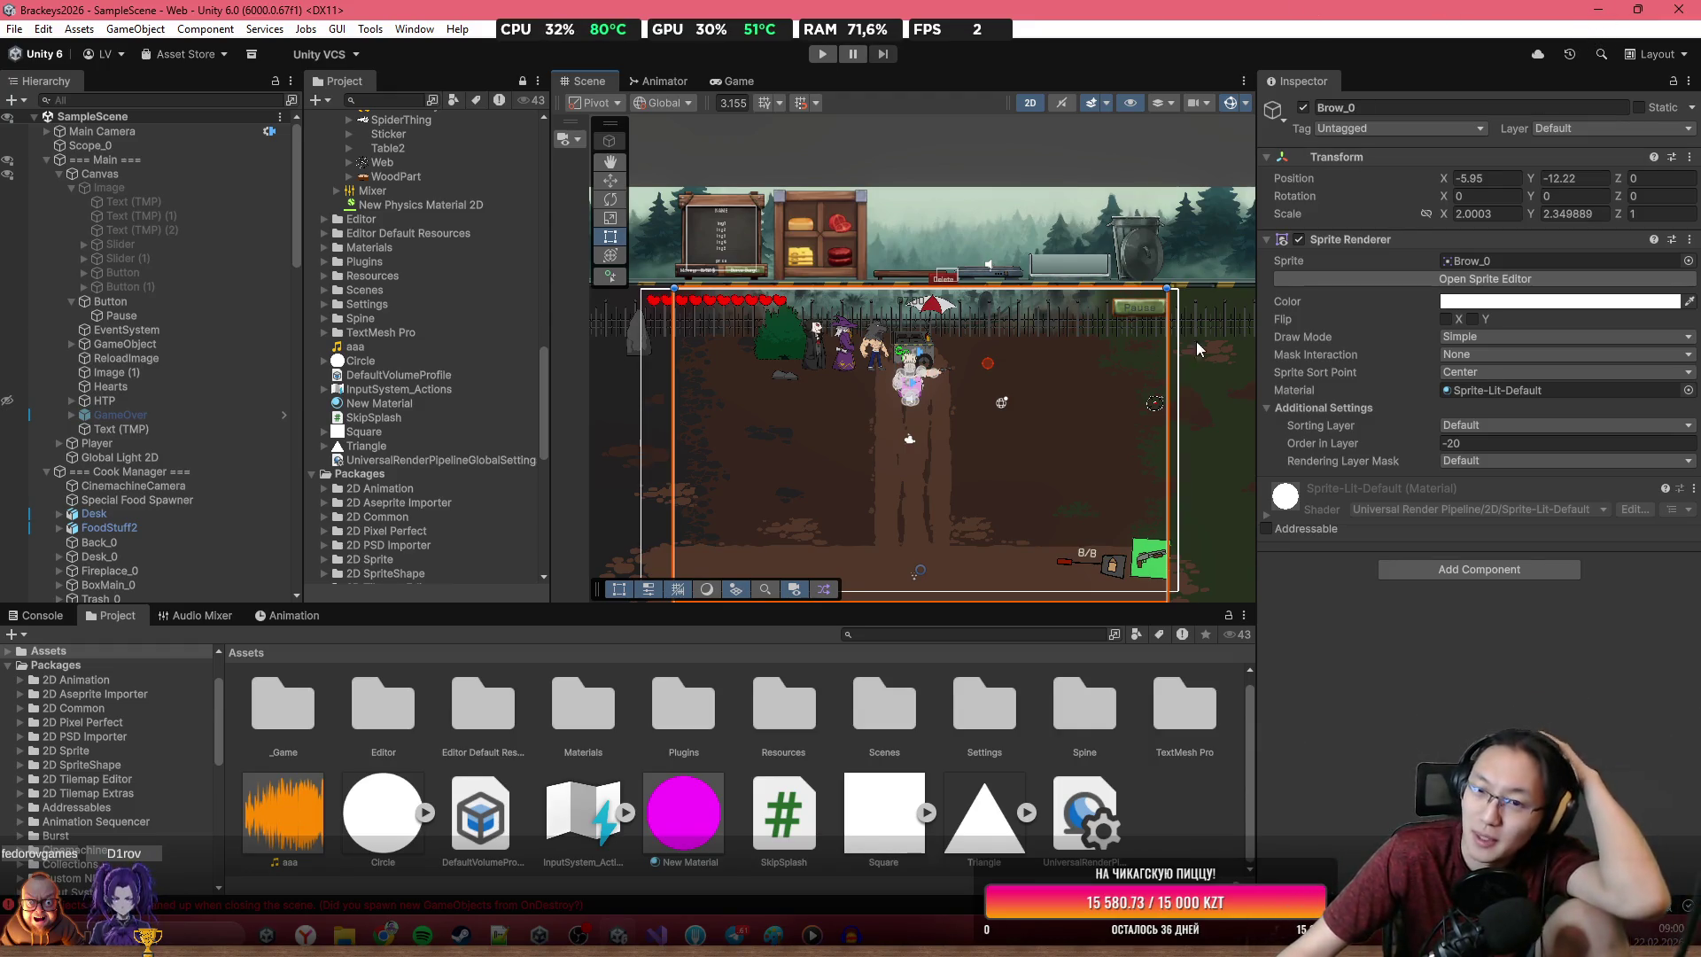
scroll(868, 312, up, 3)
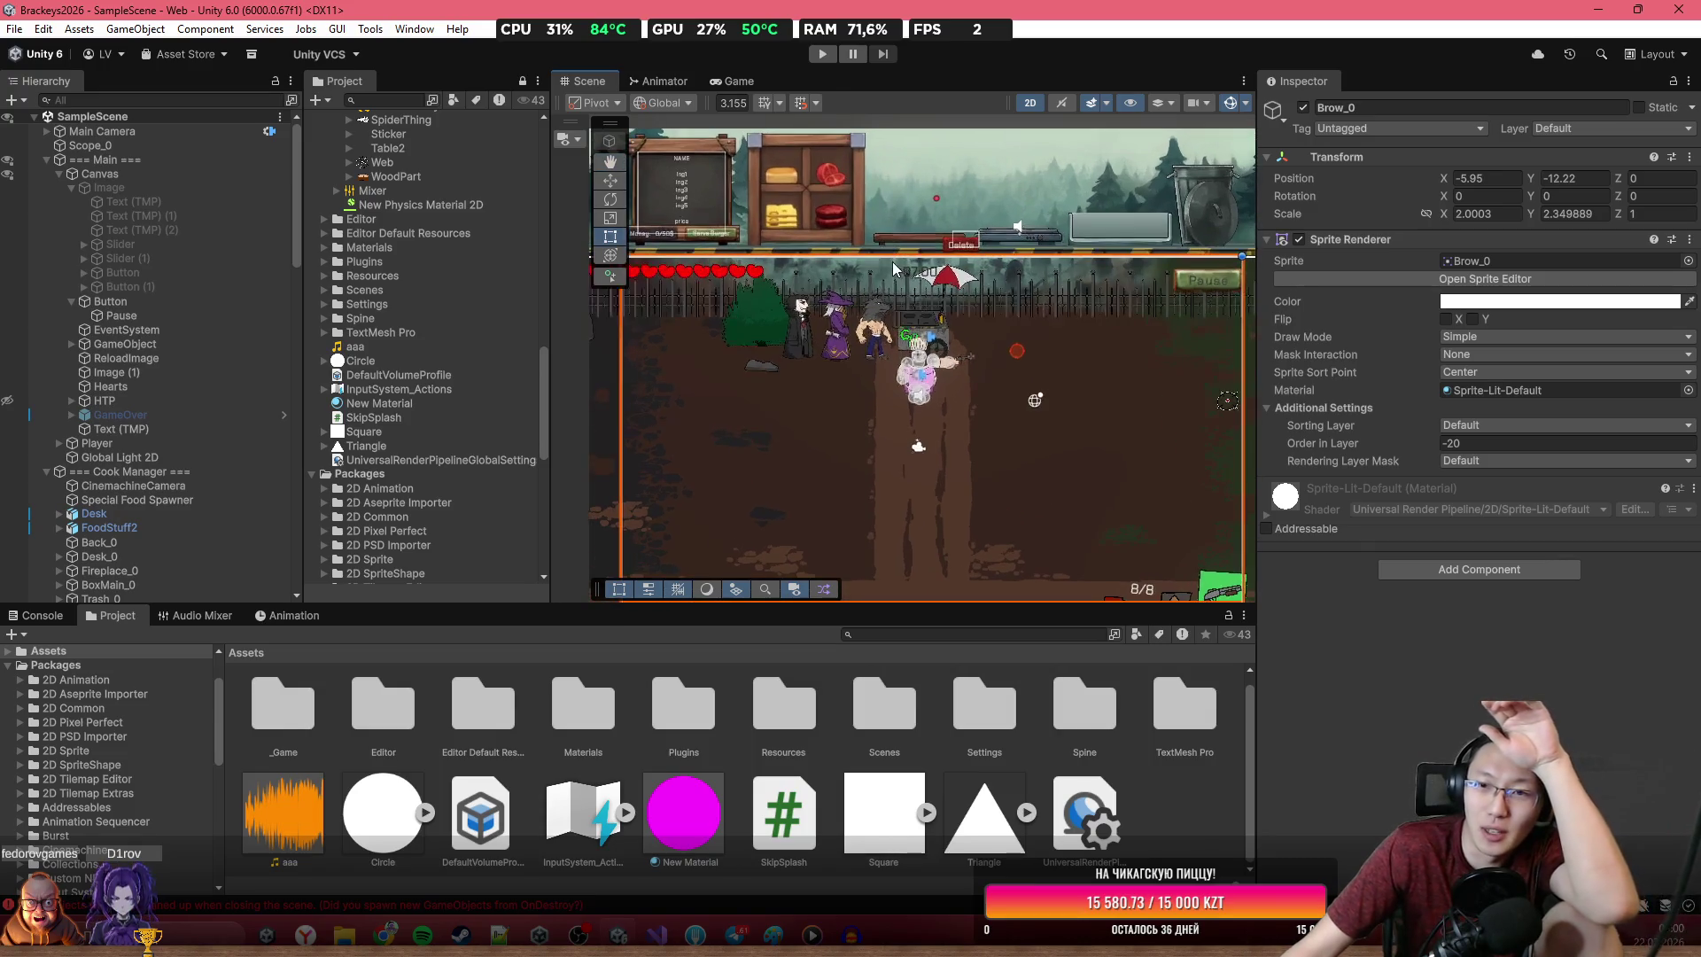
scroll(735, 239, down, 5)
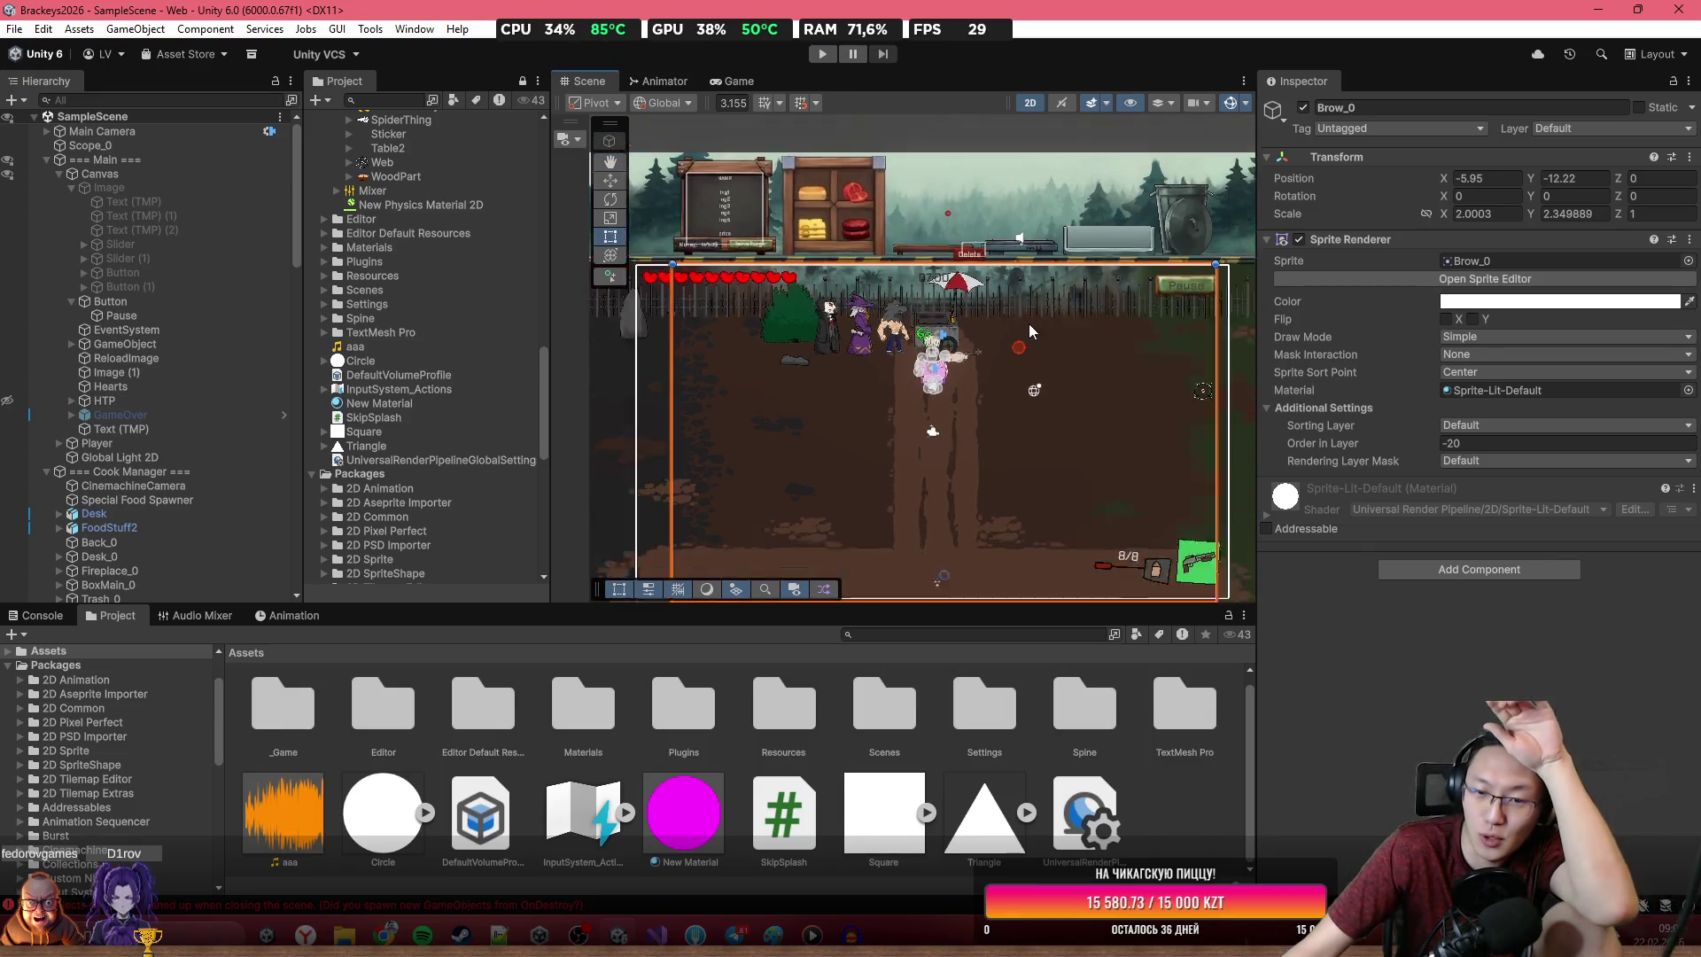
drag(689, 280, 862, 257)
scroll(788, 303, up, 10)
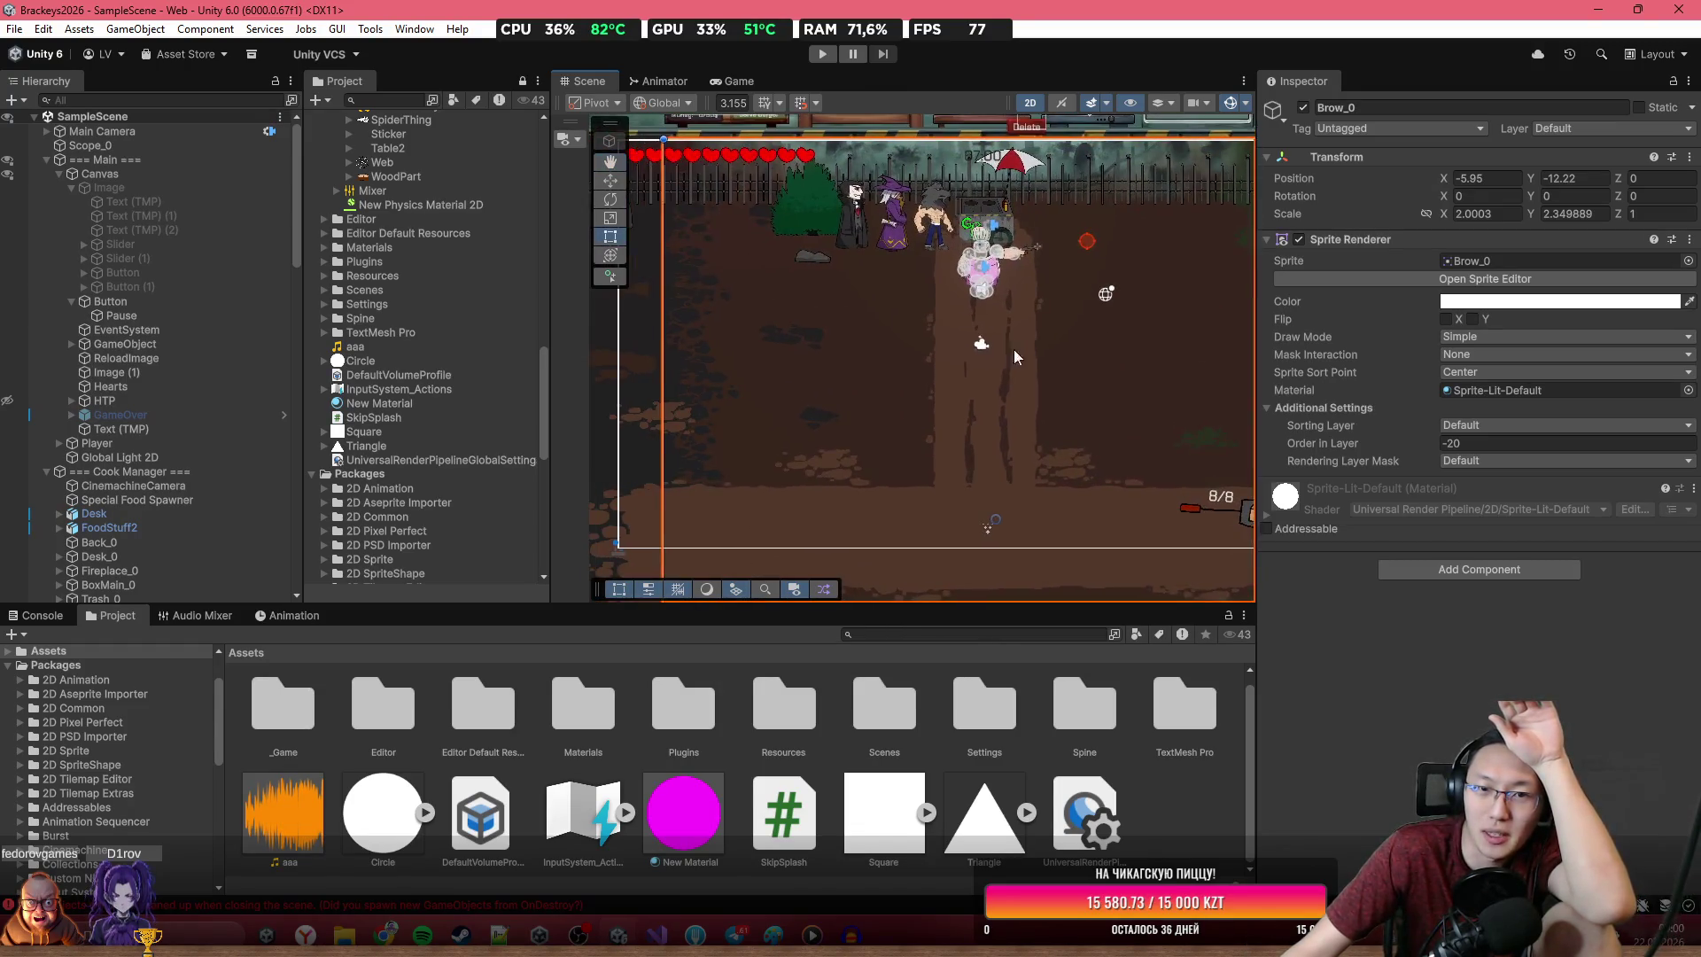
scroll(974, 354, down, 5)
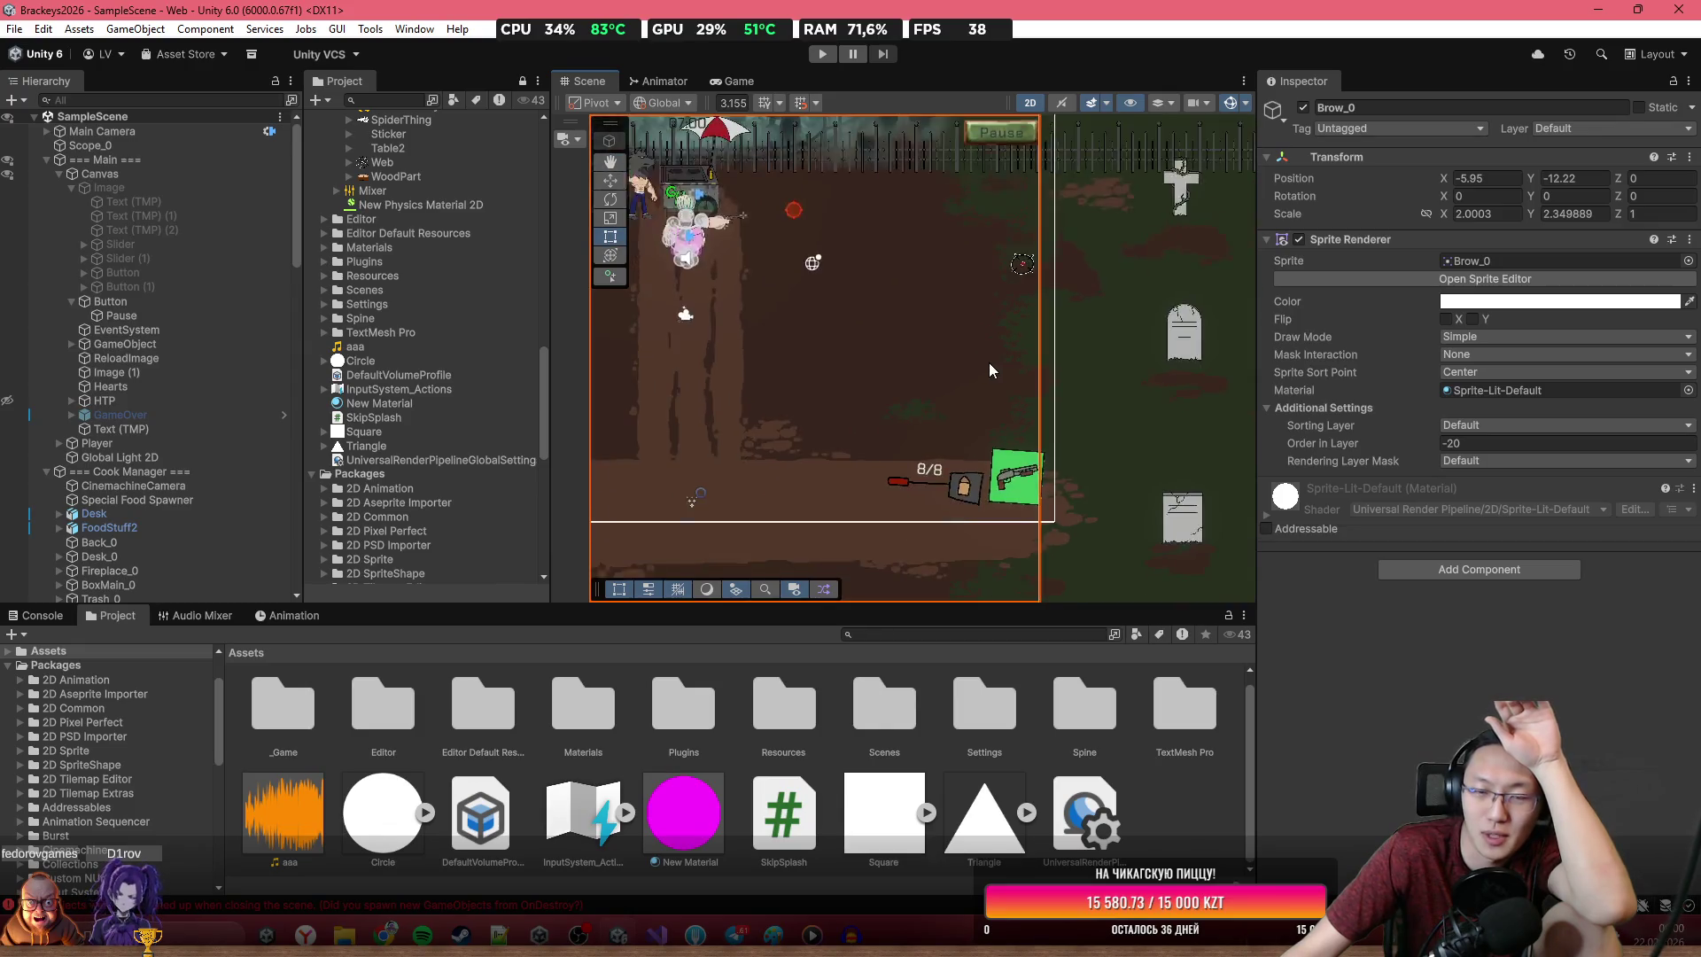
scroll(985, 308, up, 1)
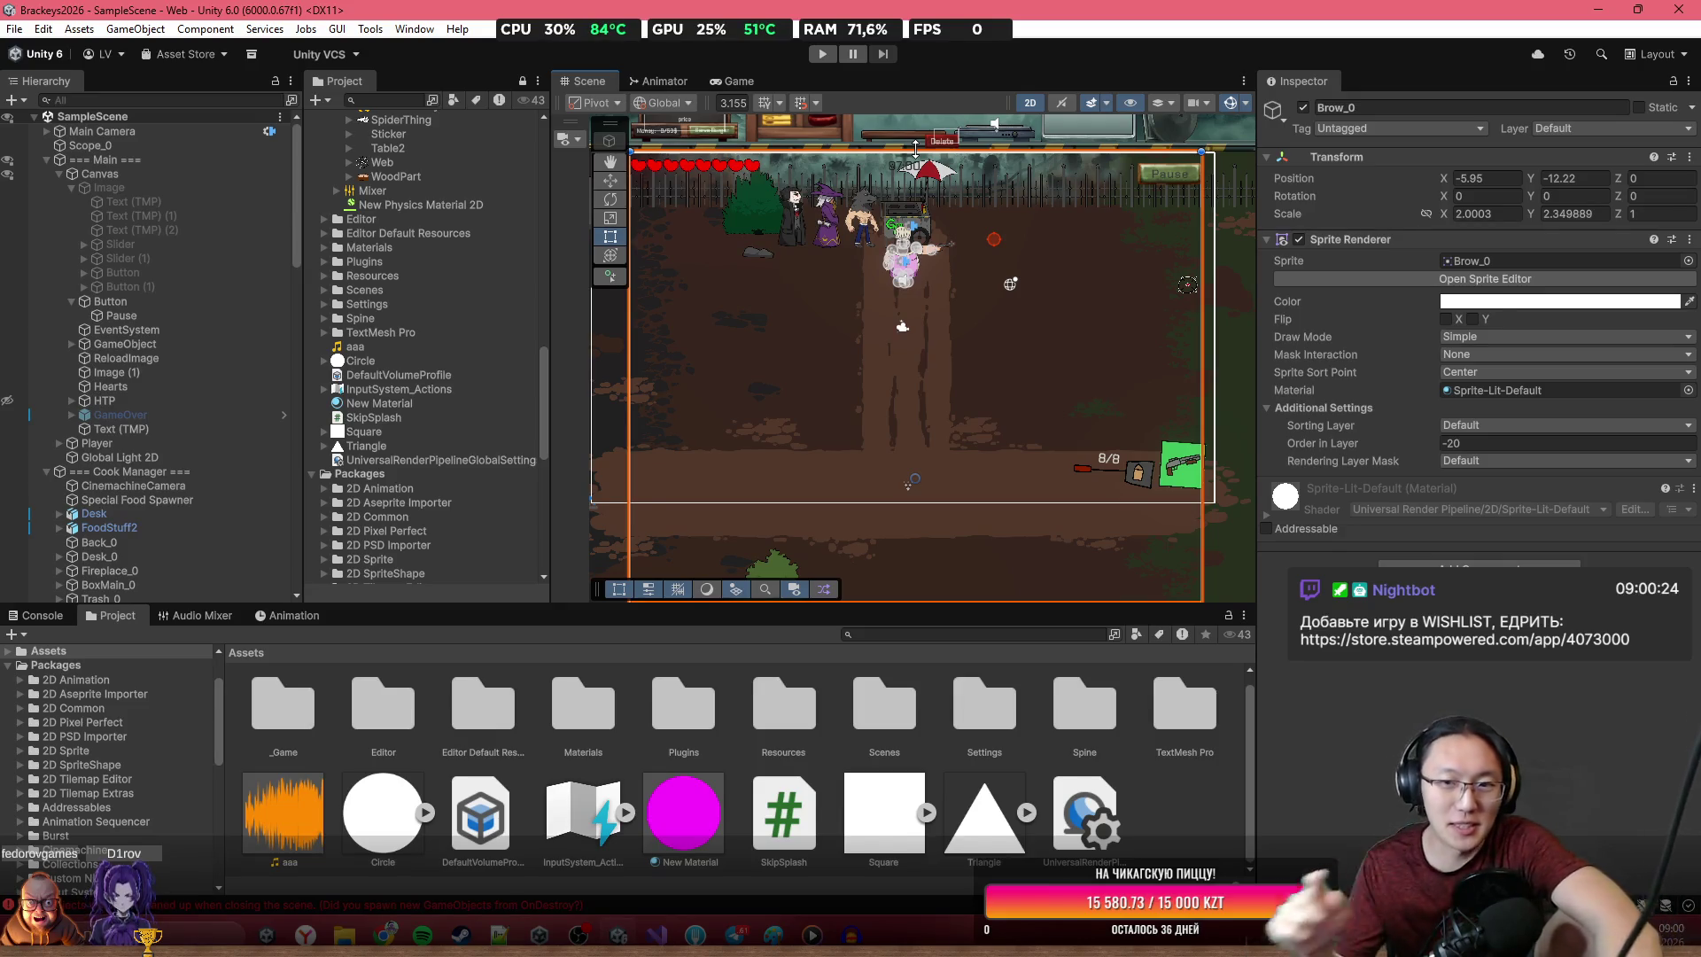
scroll(769, 281, up, 3)
scroll(762, 278, up, 4)
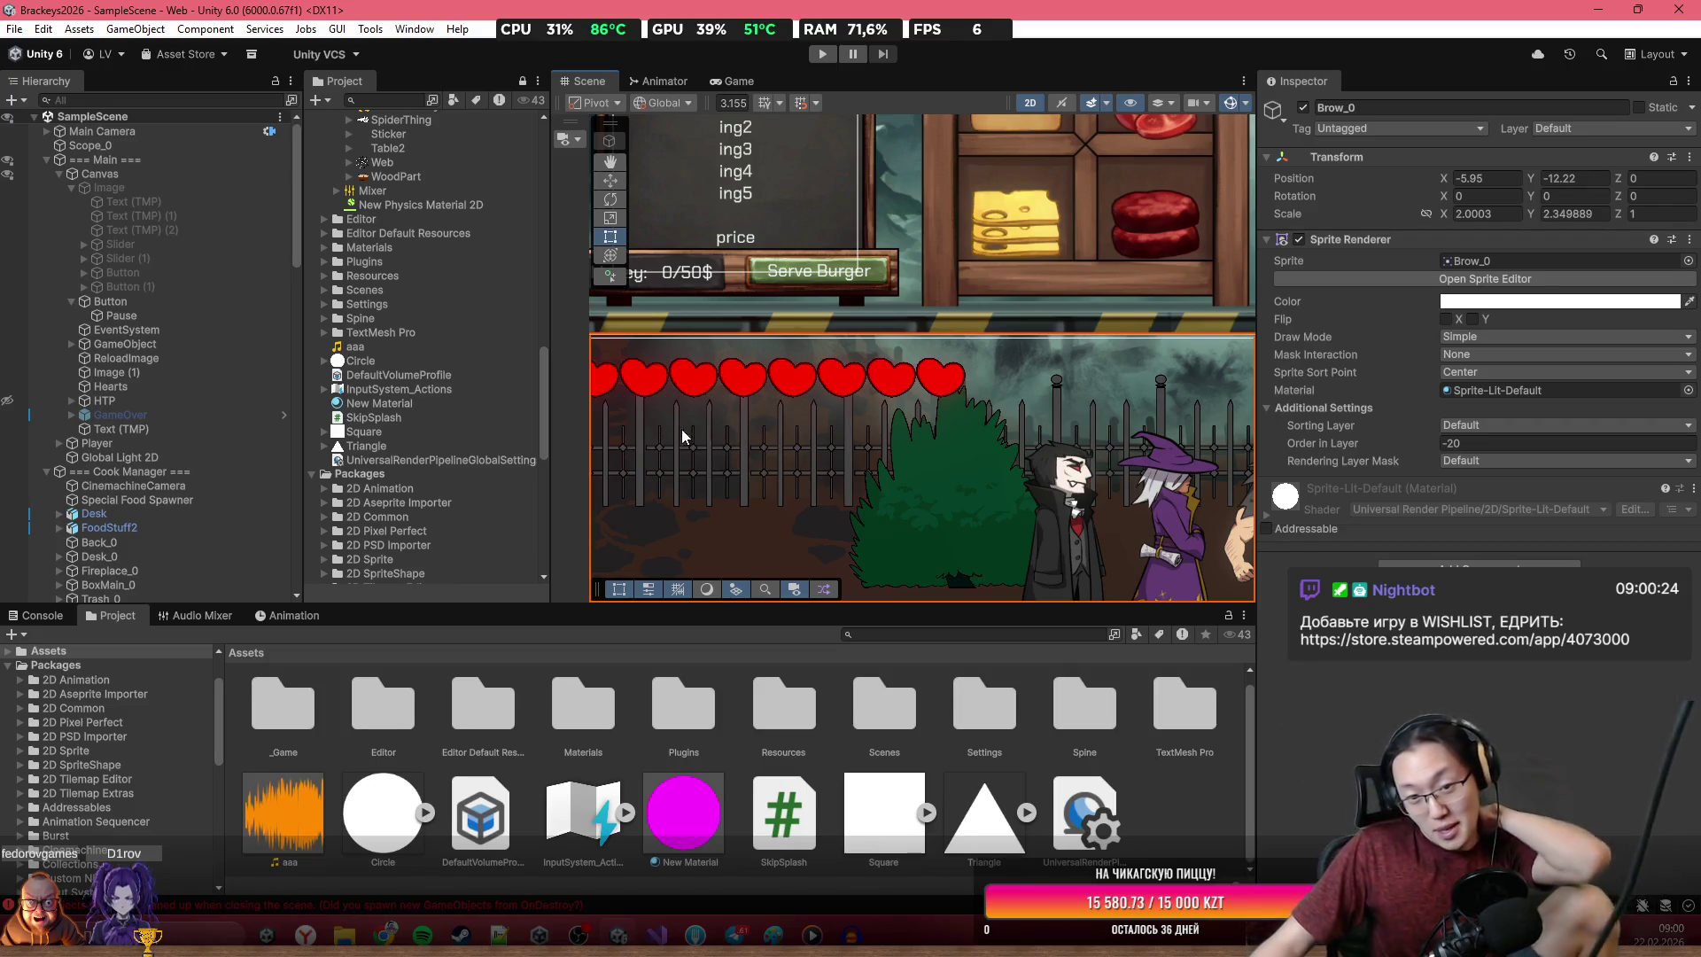
scroll(822, 380, down, 2)
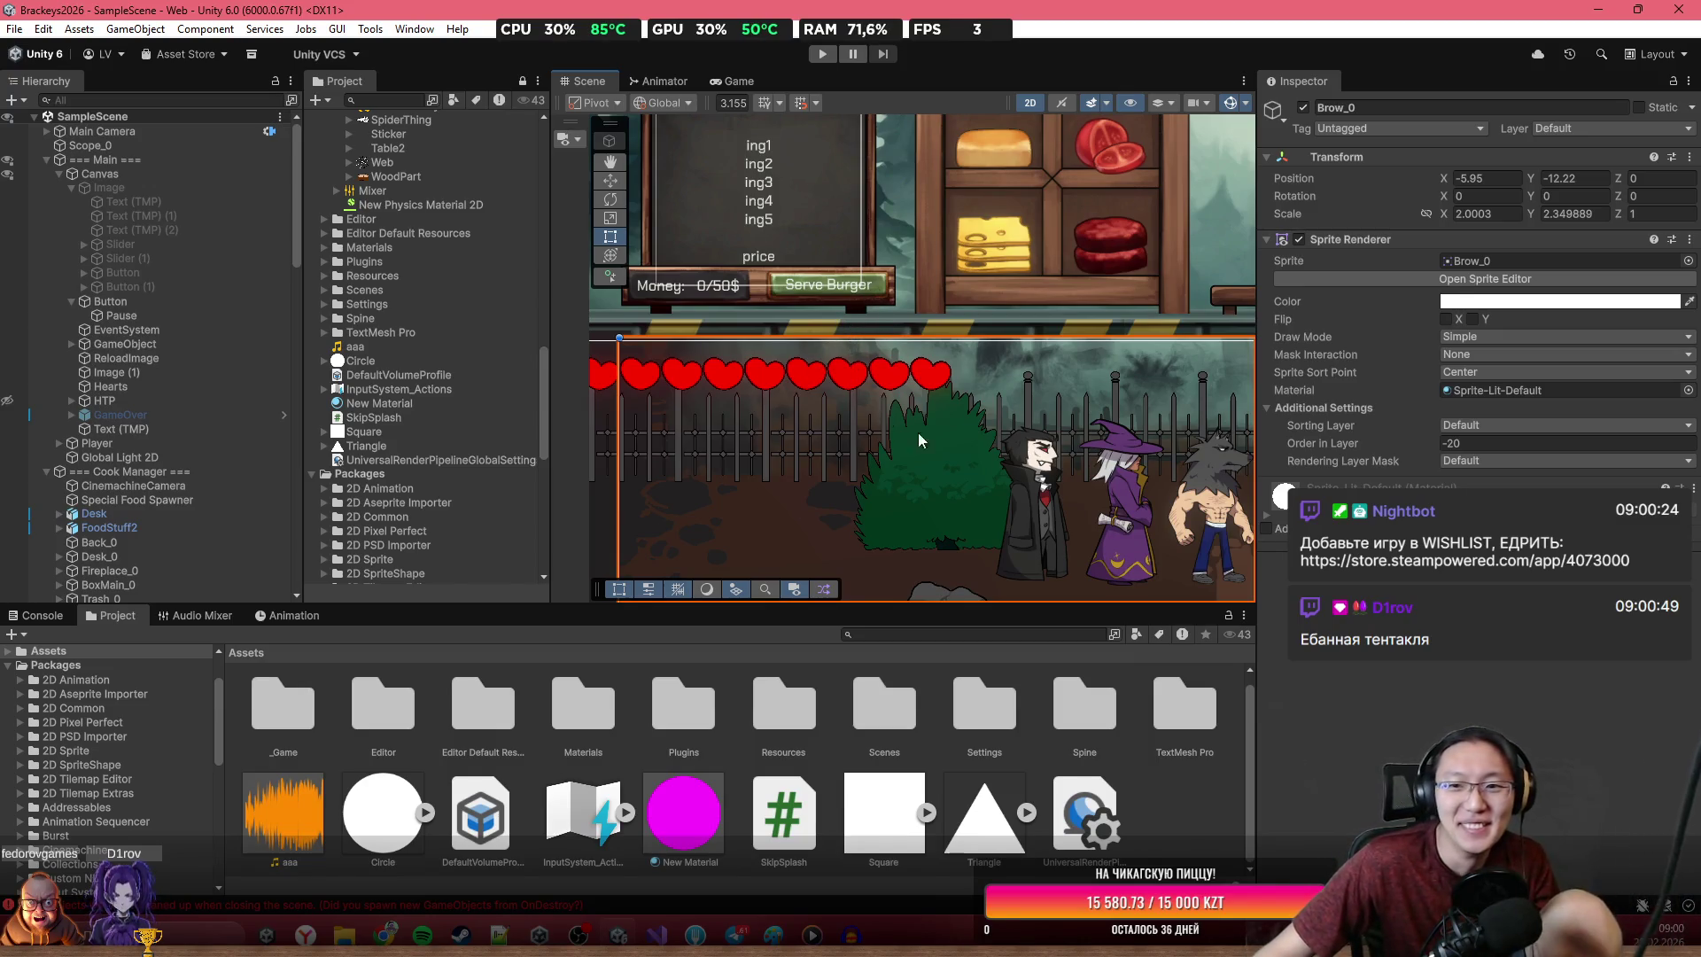
key(f)
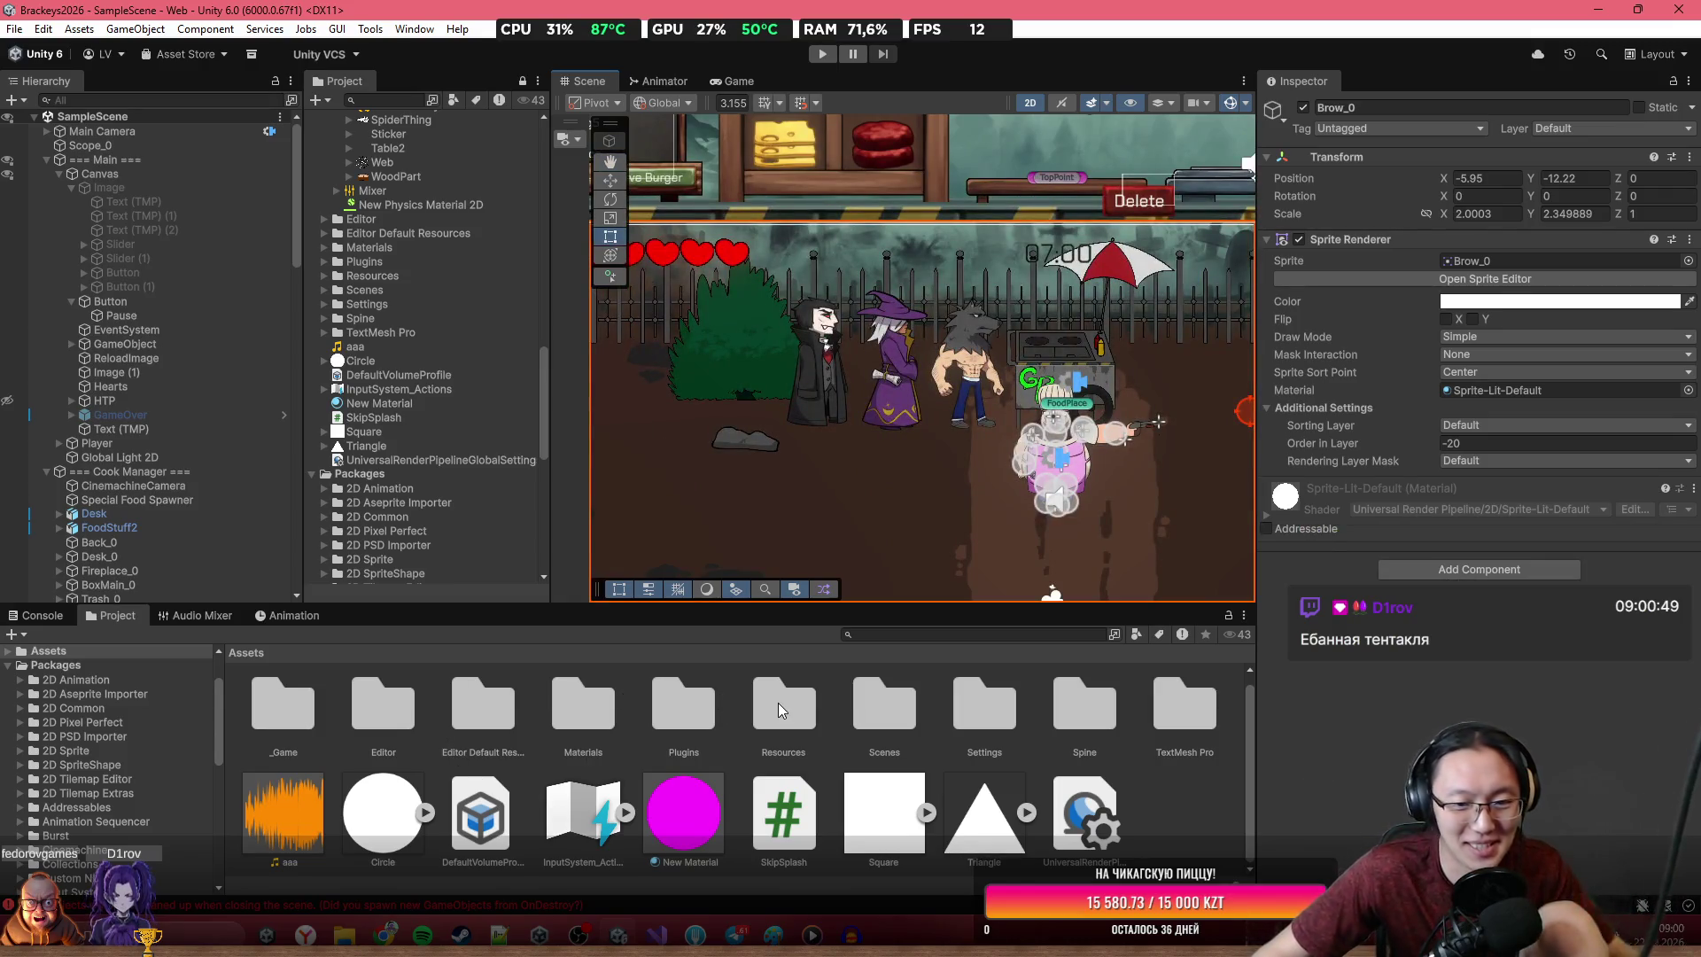
Browse into the _Game > Prefabs > Enemies folder in the Project panel
double_click(294, 732)
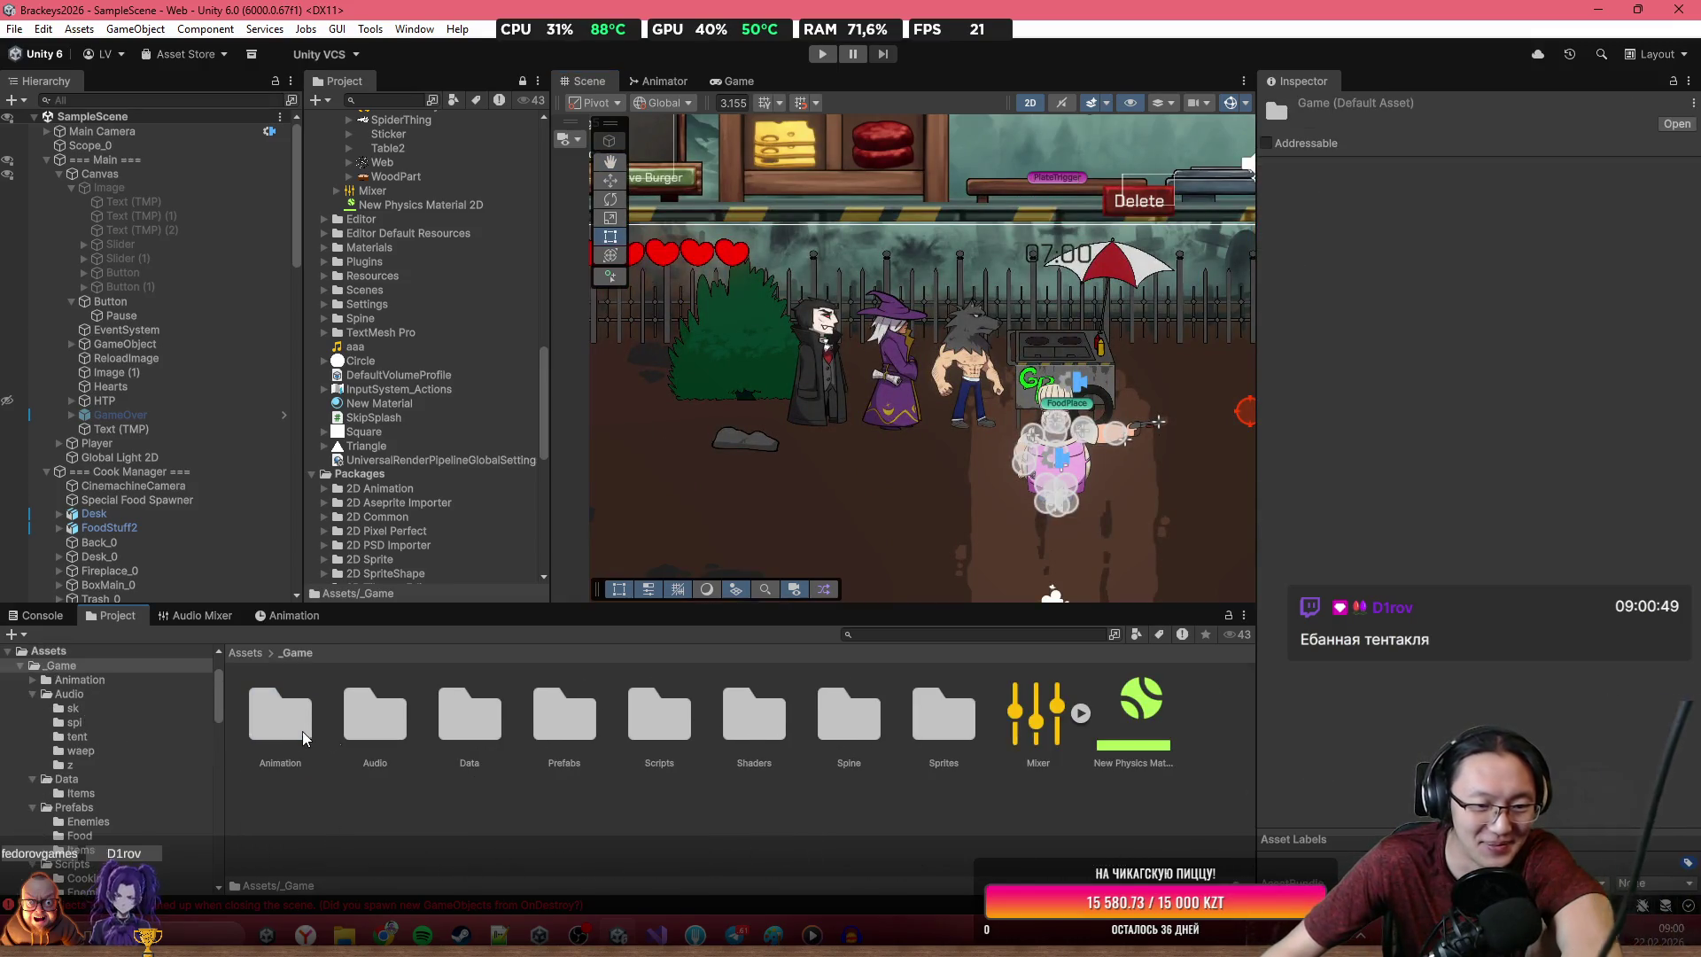
click(582, 721)
double_click(582, 721)
click(396, 713)
click(280, 721)
double_click(280, 721)
Check the Zombie, Tentacle and Spider prefabs, then change Skeleton's HP from 5 to 4
click(660, 714)
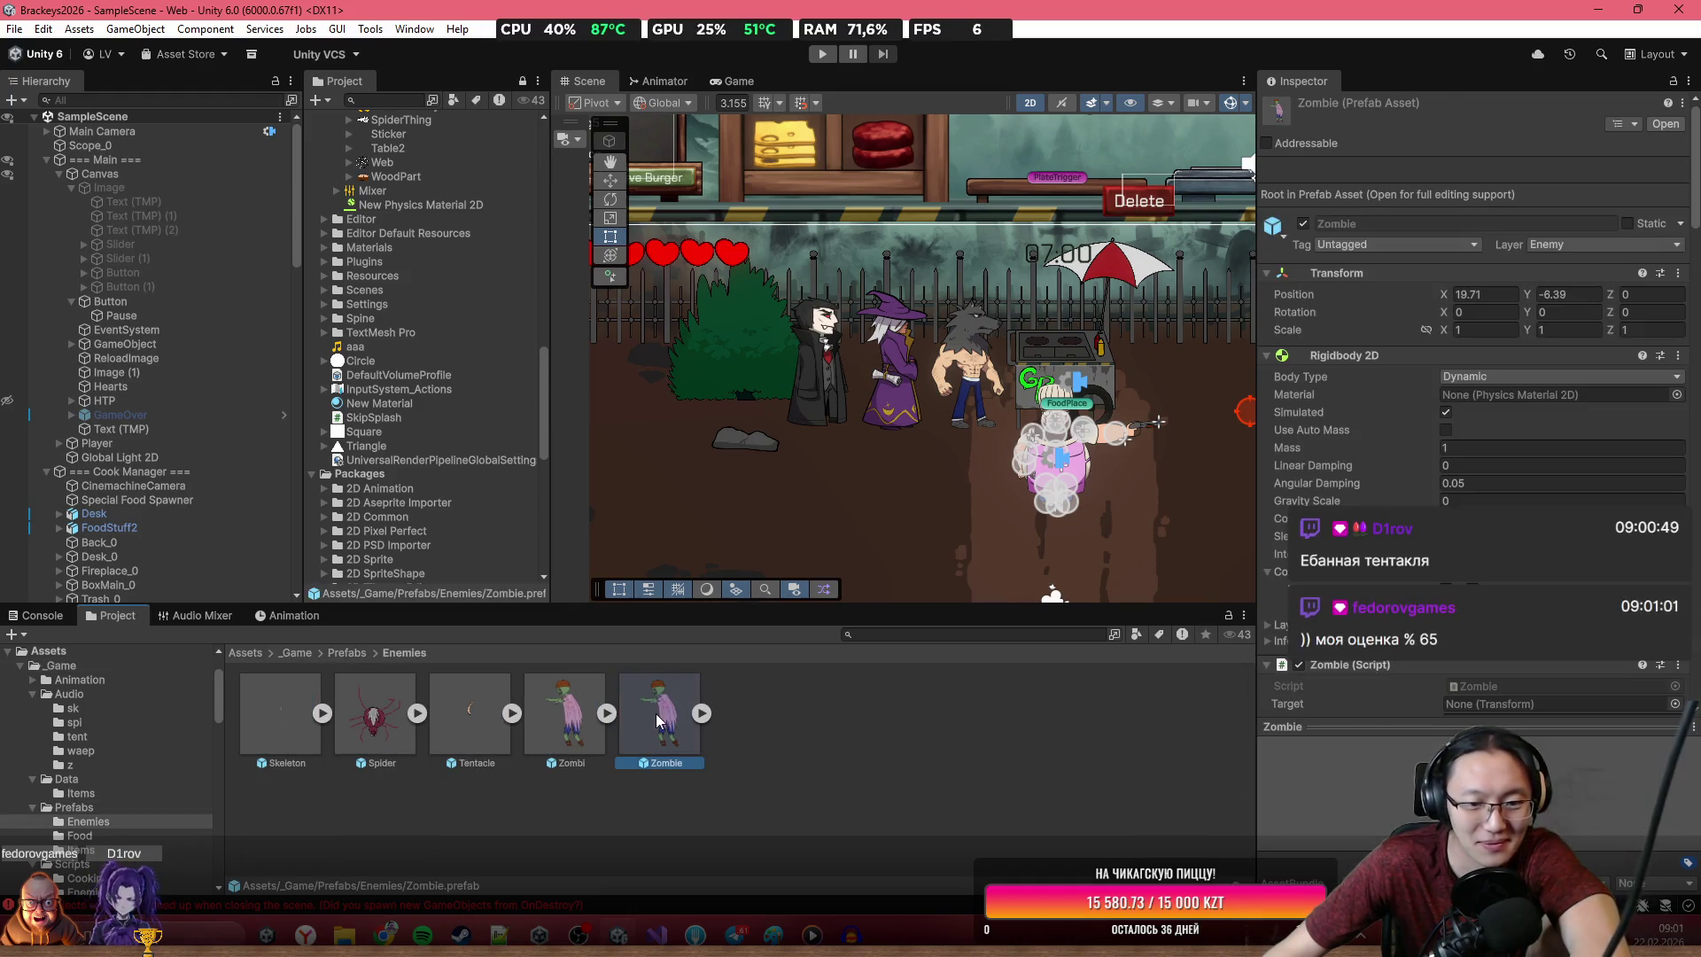
scroll(1523, 425, down, 10)
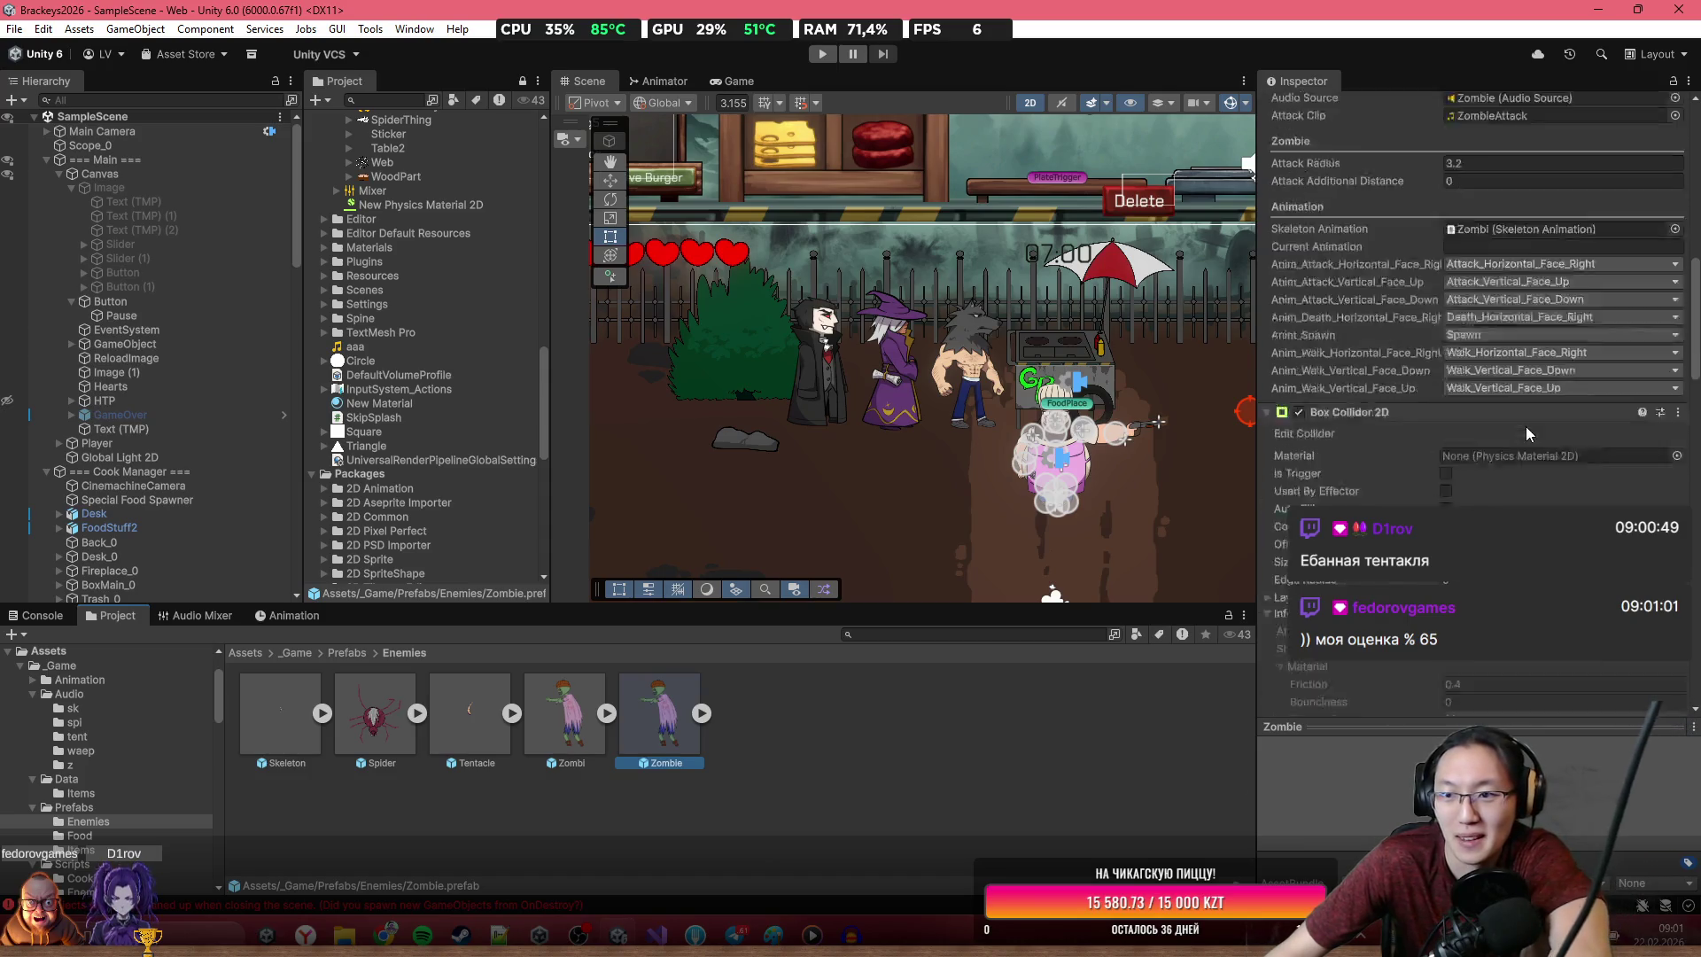
scroll(1490, 459, down, 6)
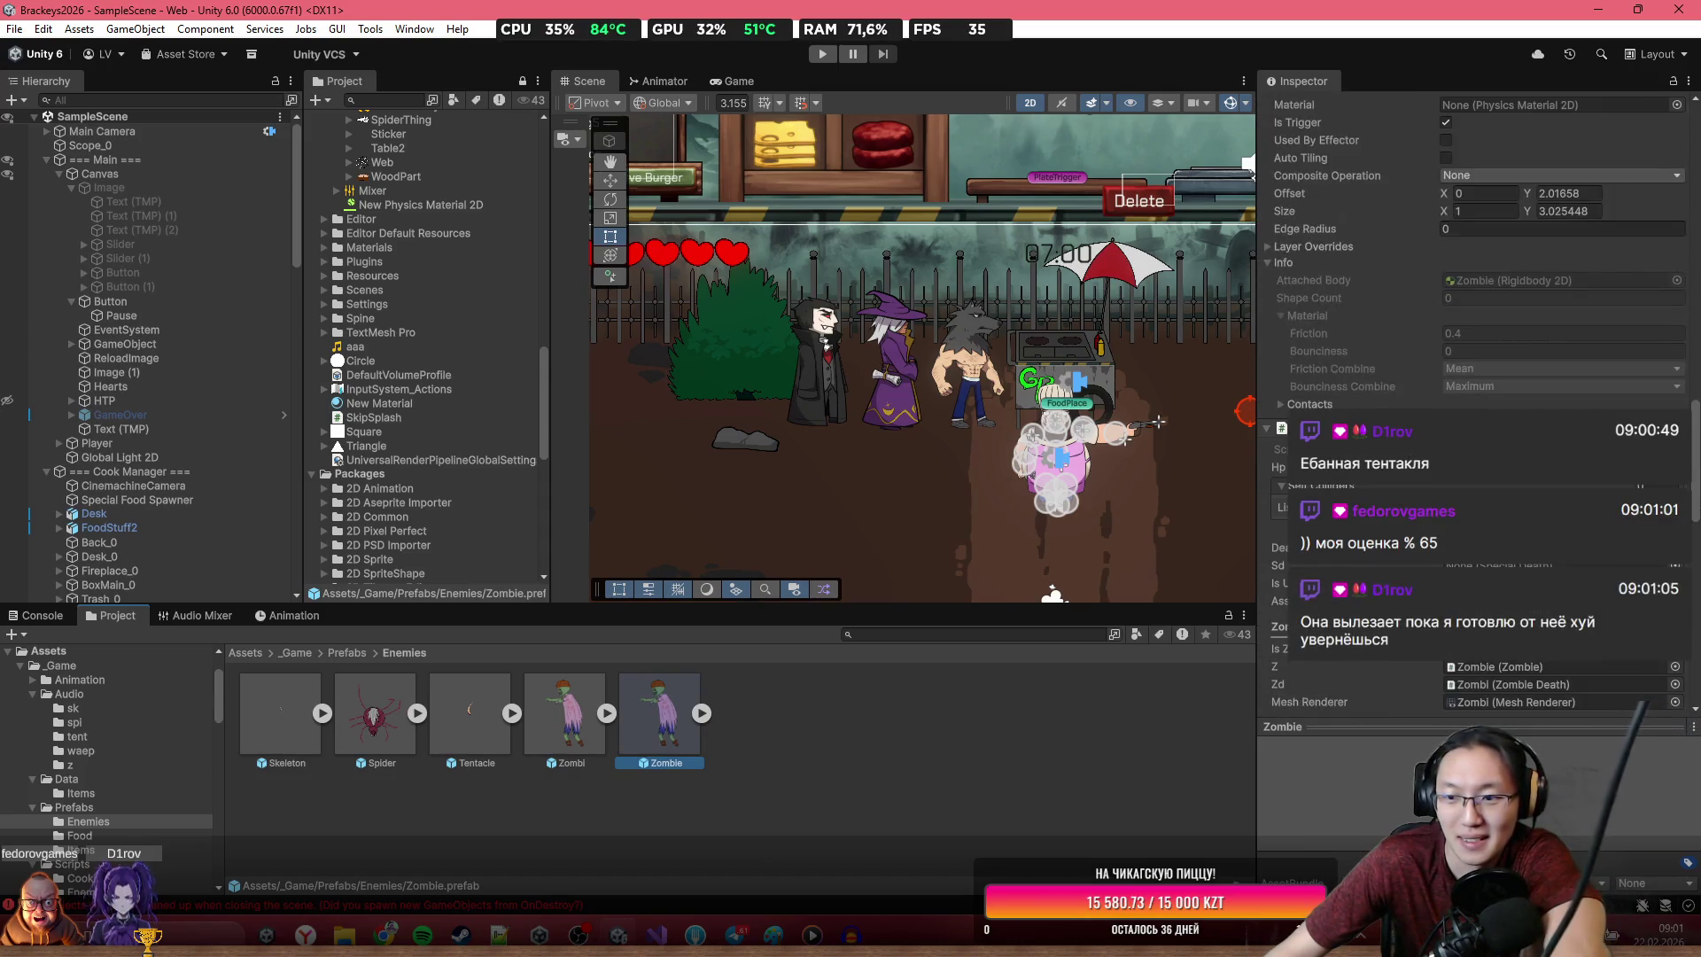
click(475, 728)
click(375, 718)
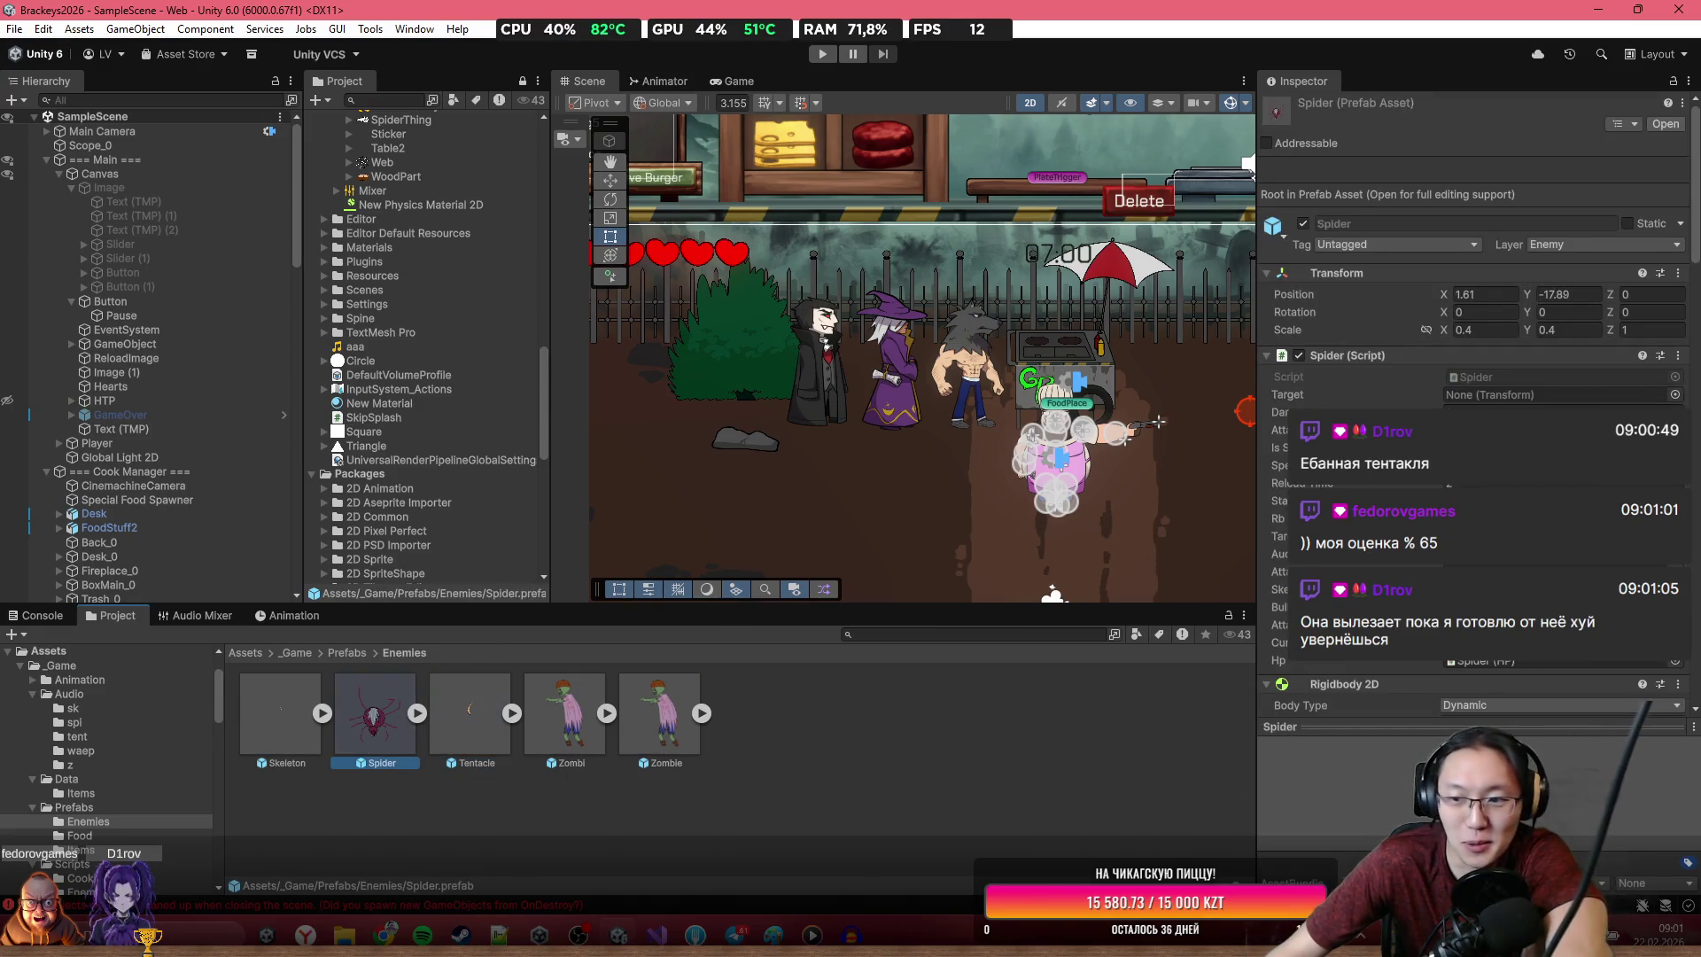
scroll(1470, 532, down, 5)
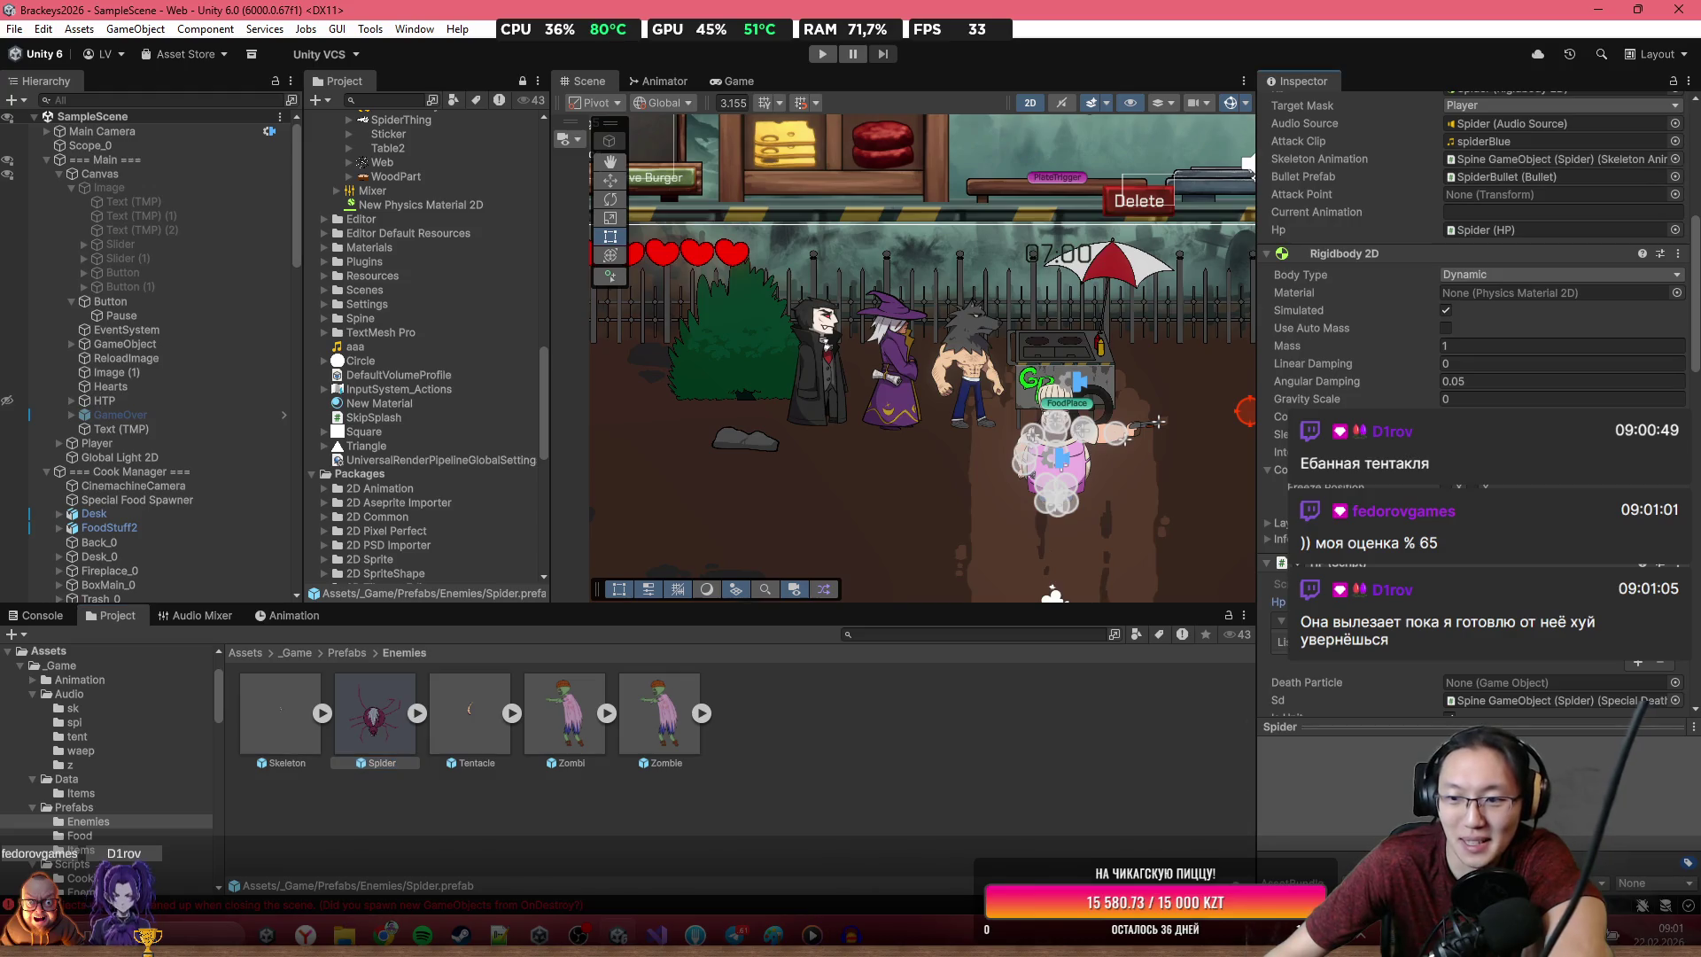
click(257, 742)
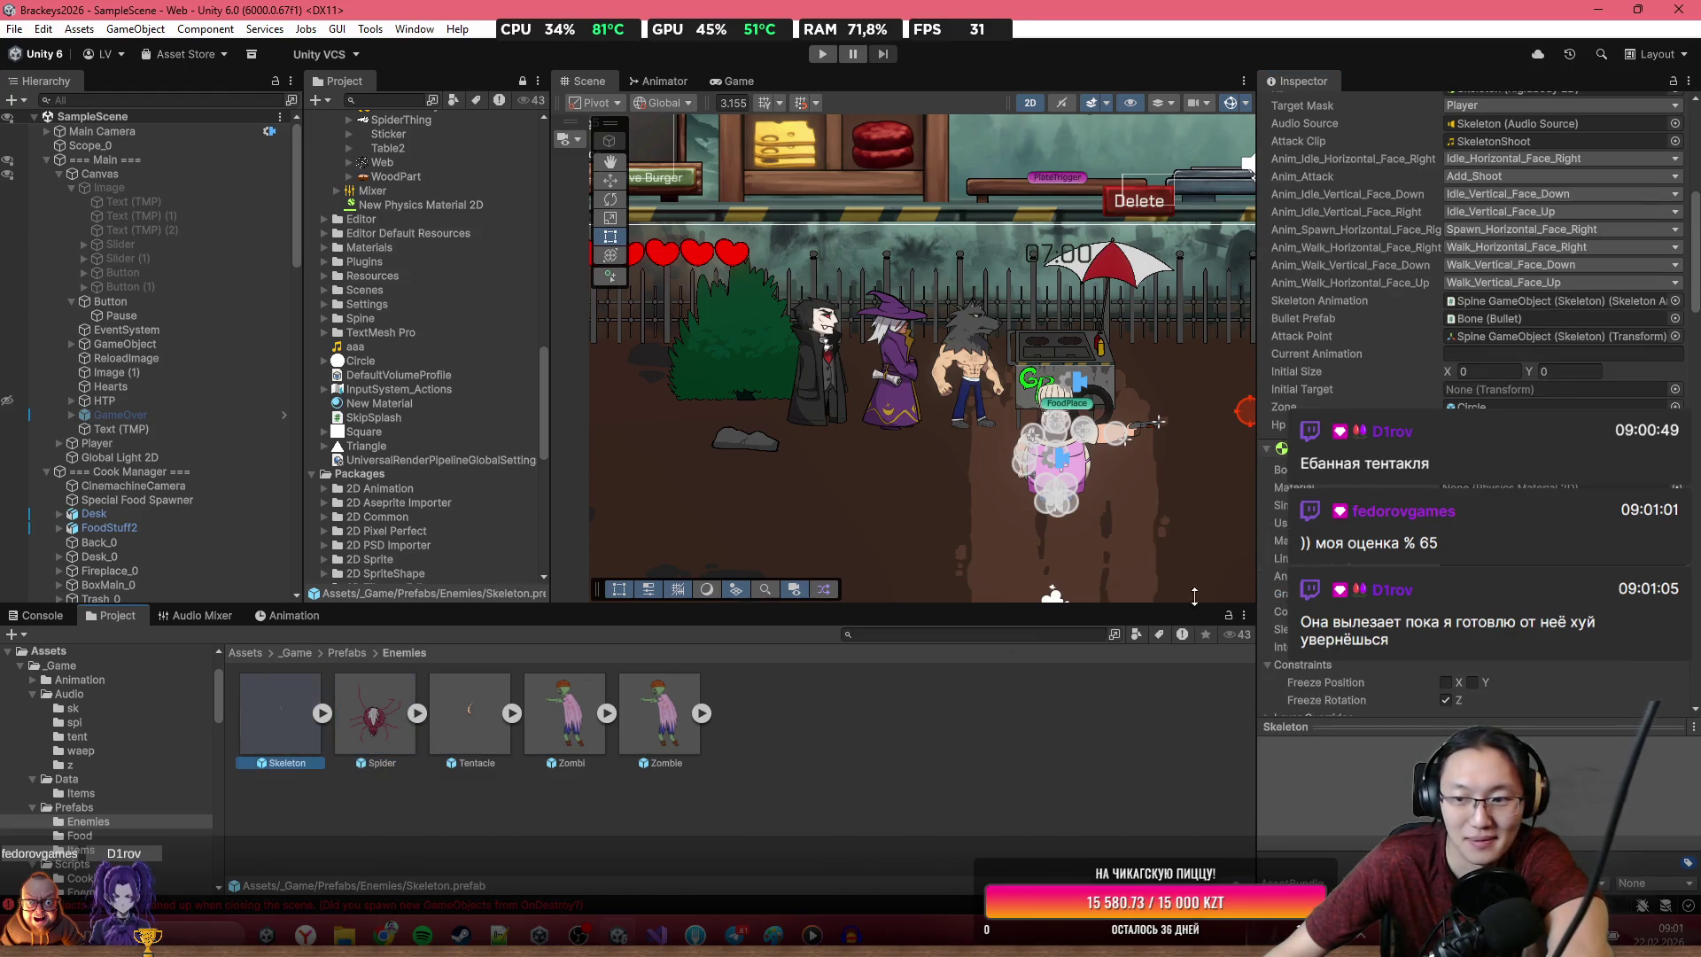
scroll(1485, 349, down, 8)
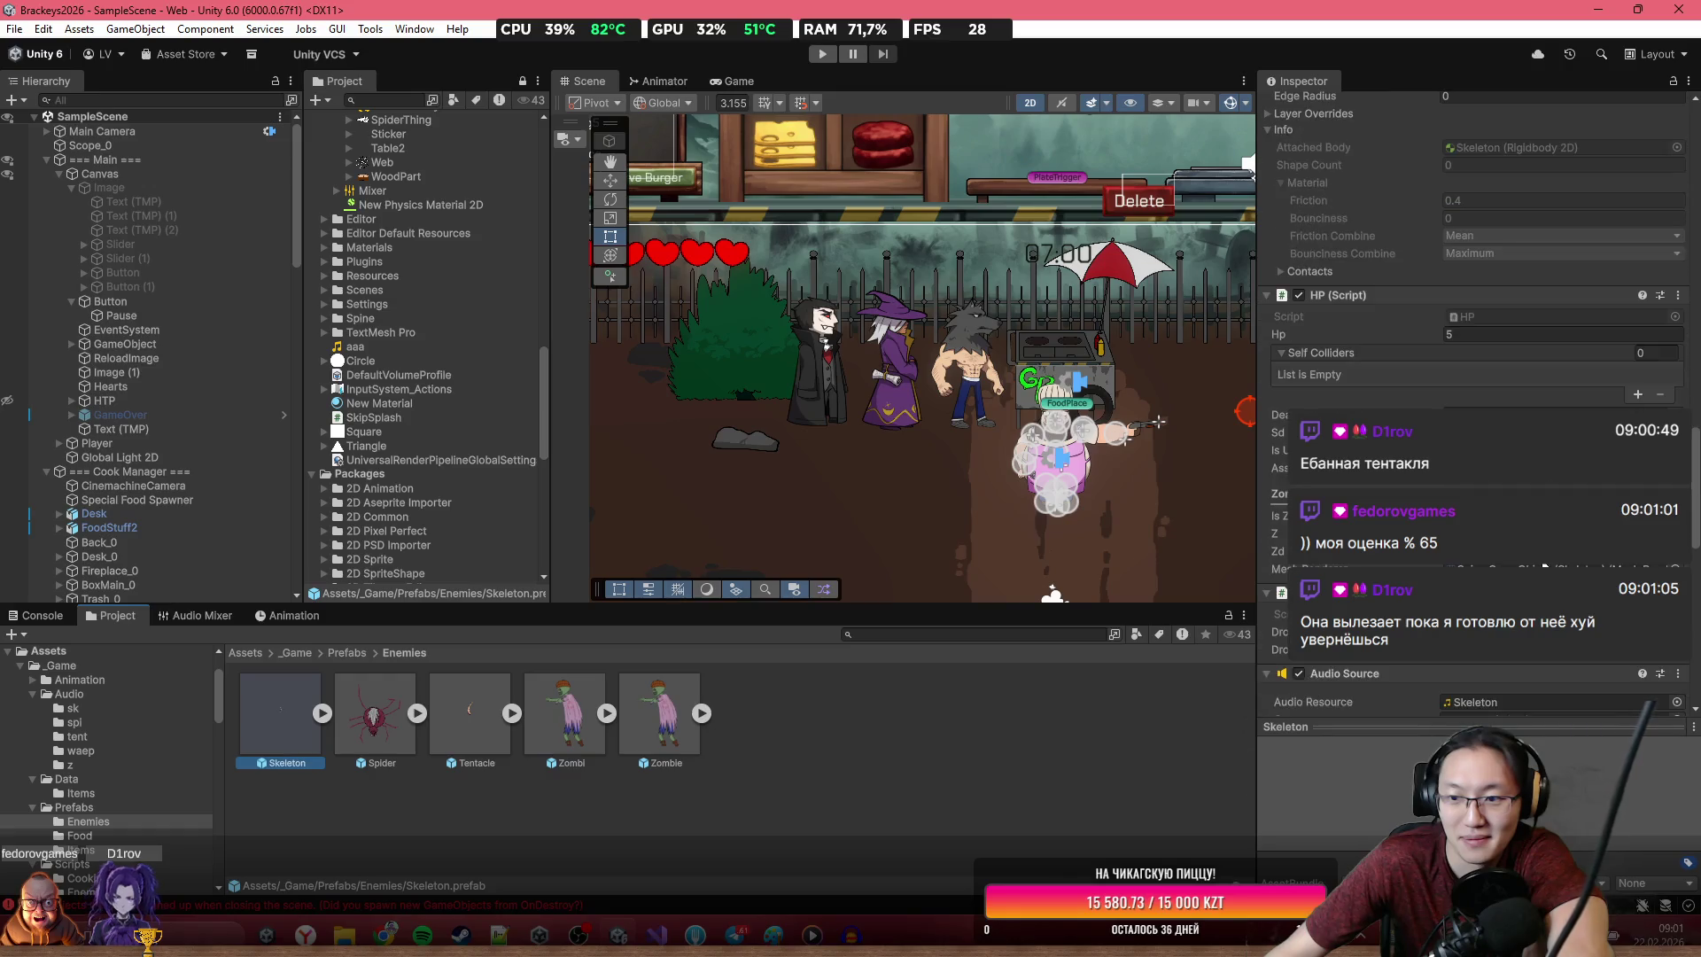
click(917, 758)
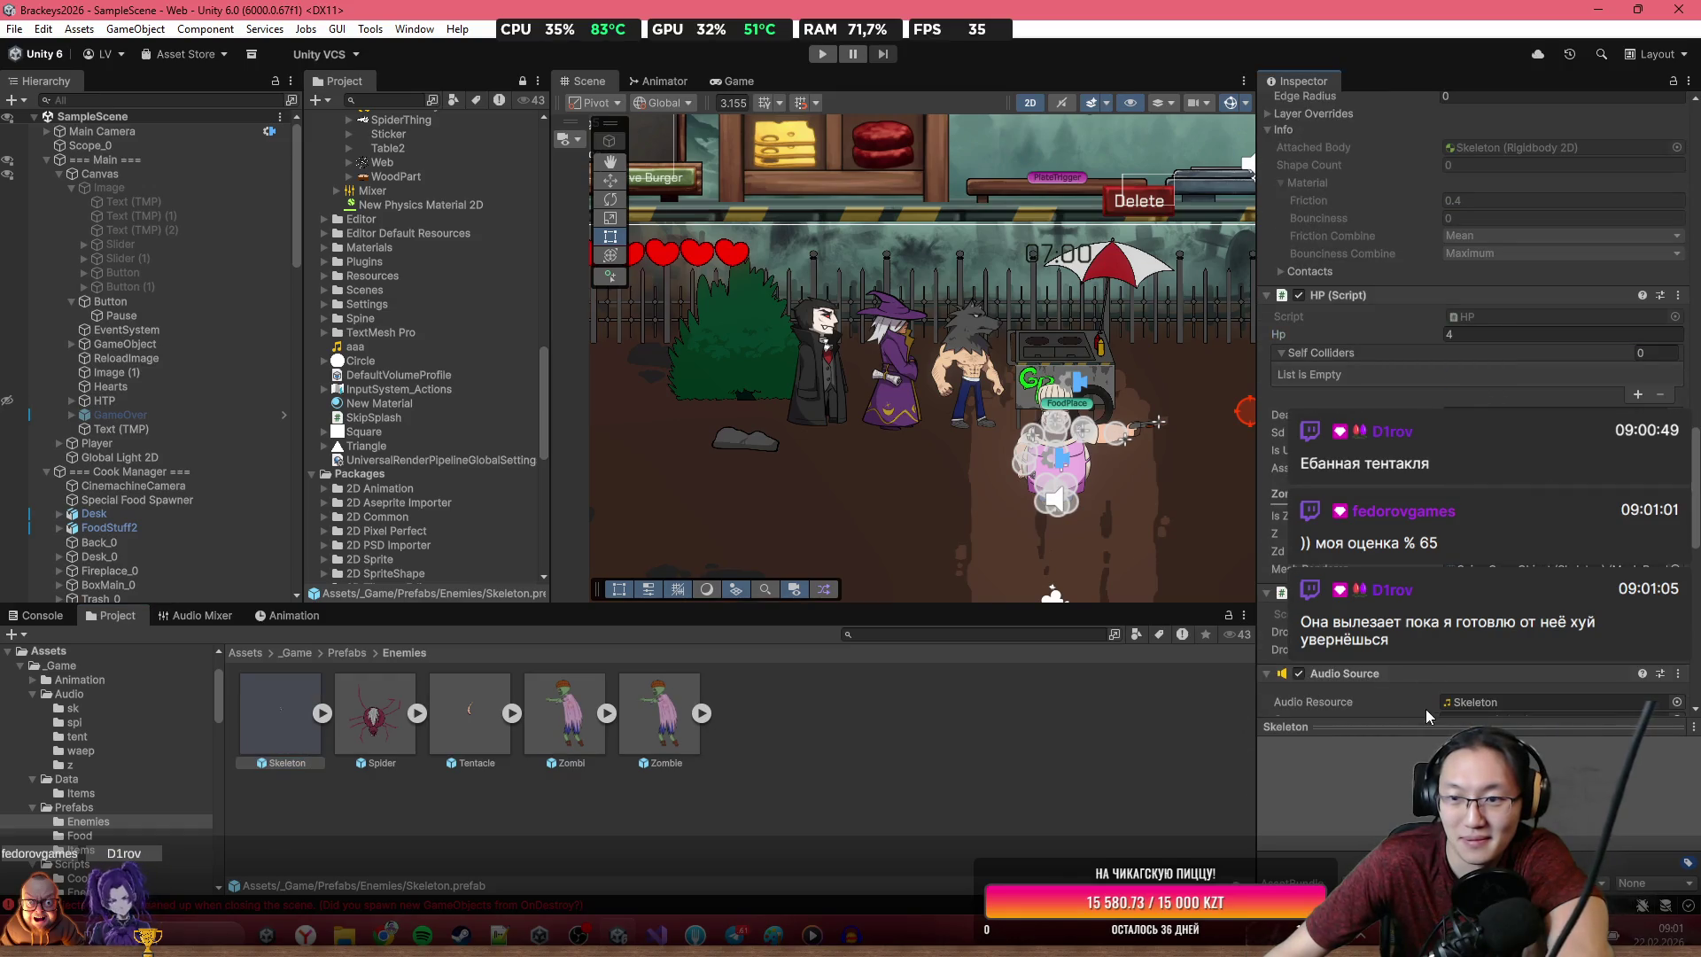